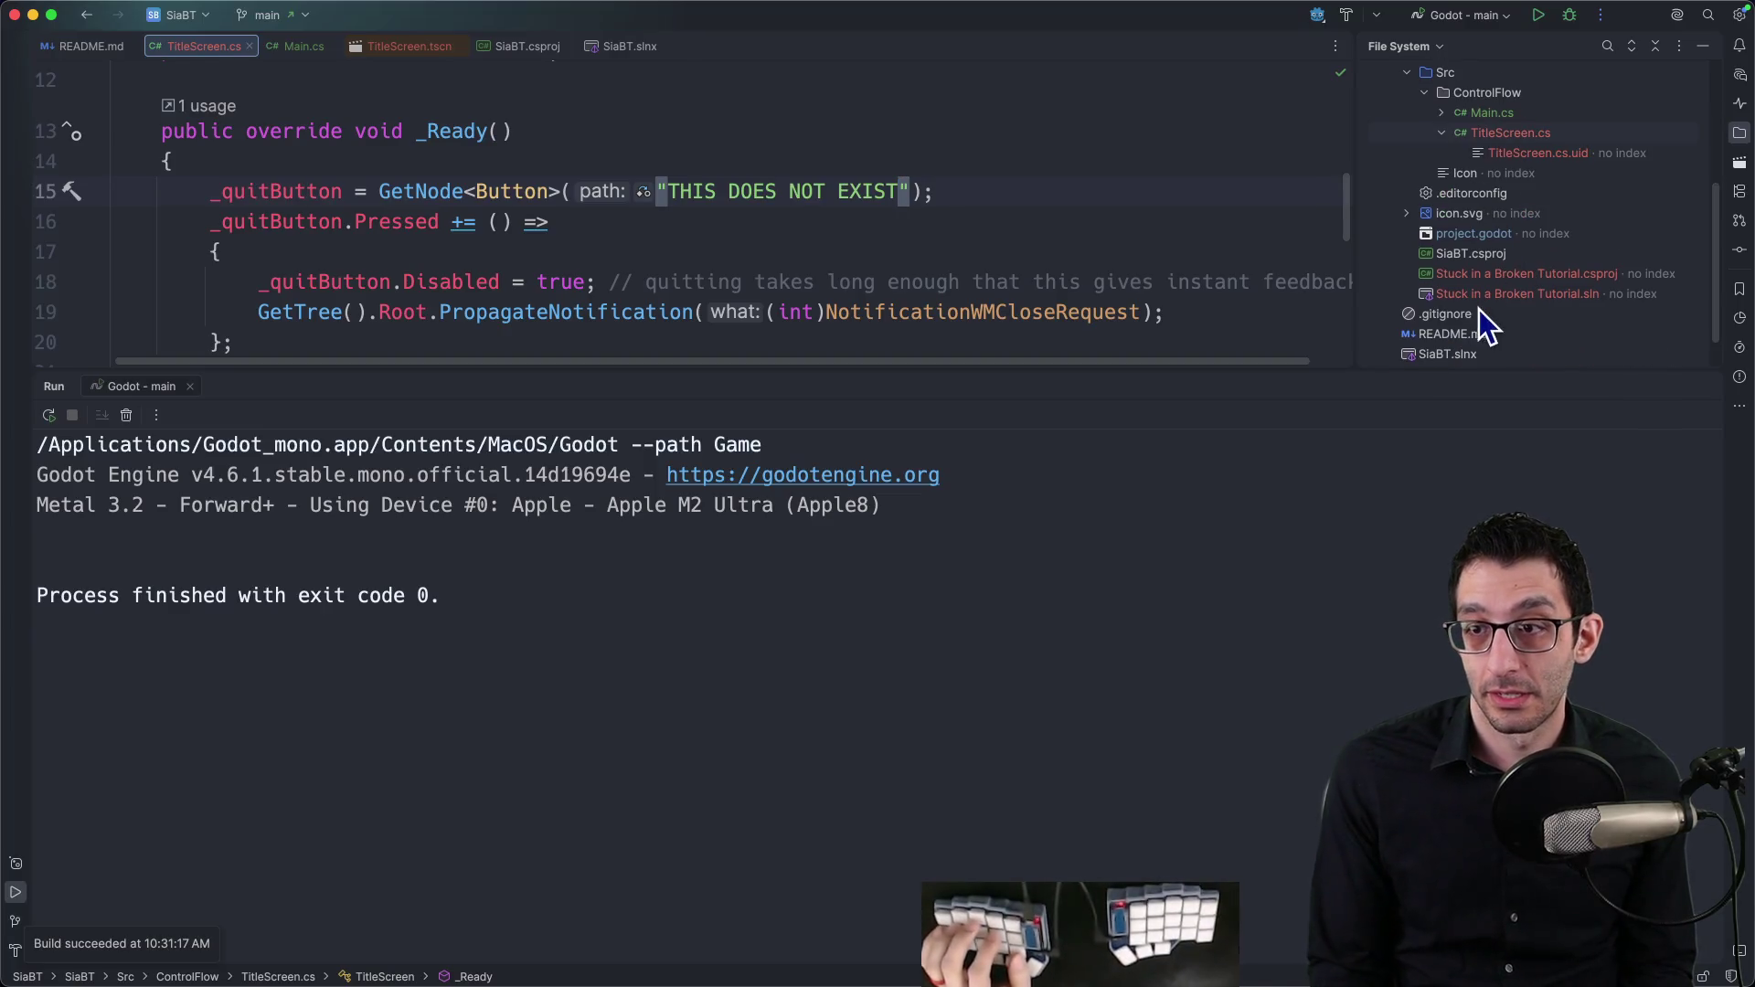
Step: Build the SiaBT solution, then run the game from Rider and quit it
right_click(1448, 355)
right_click(1429, 351)
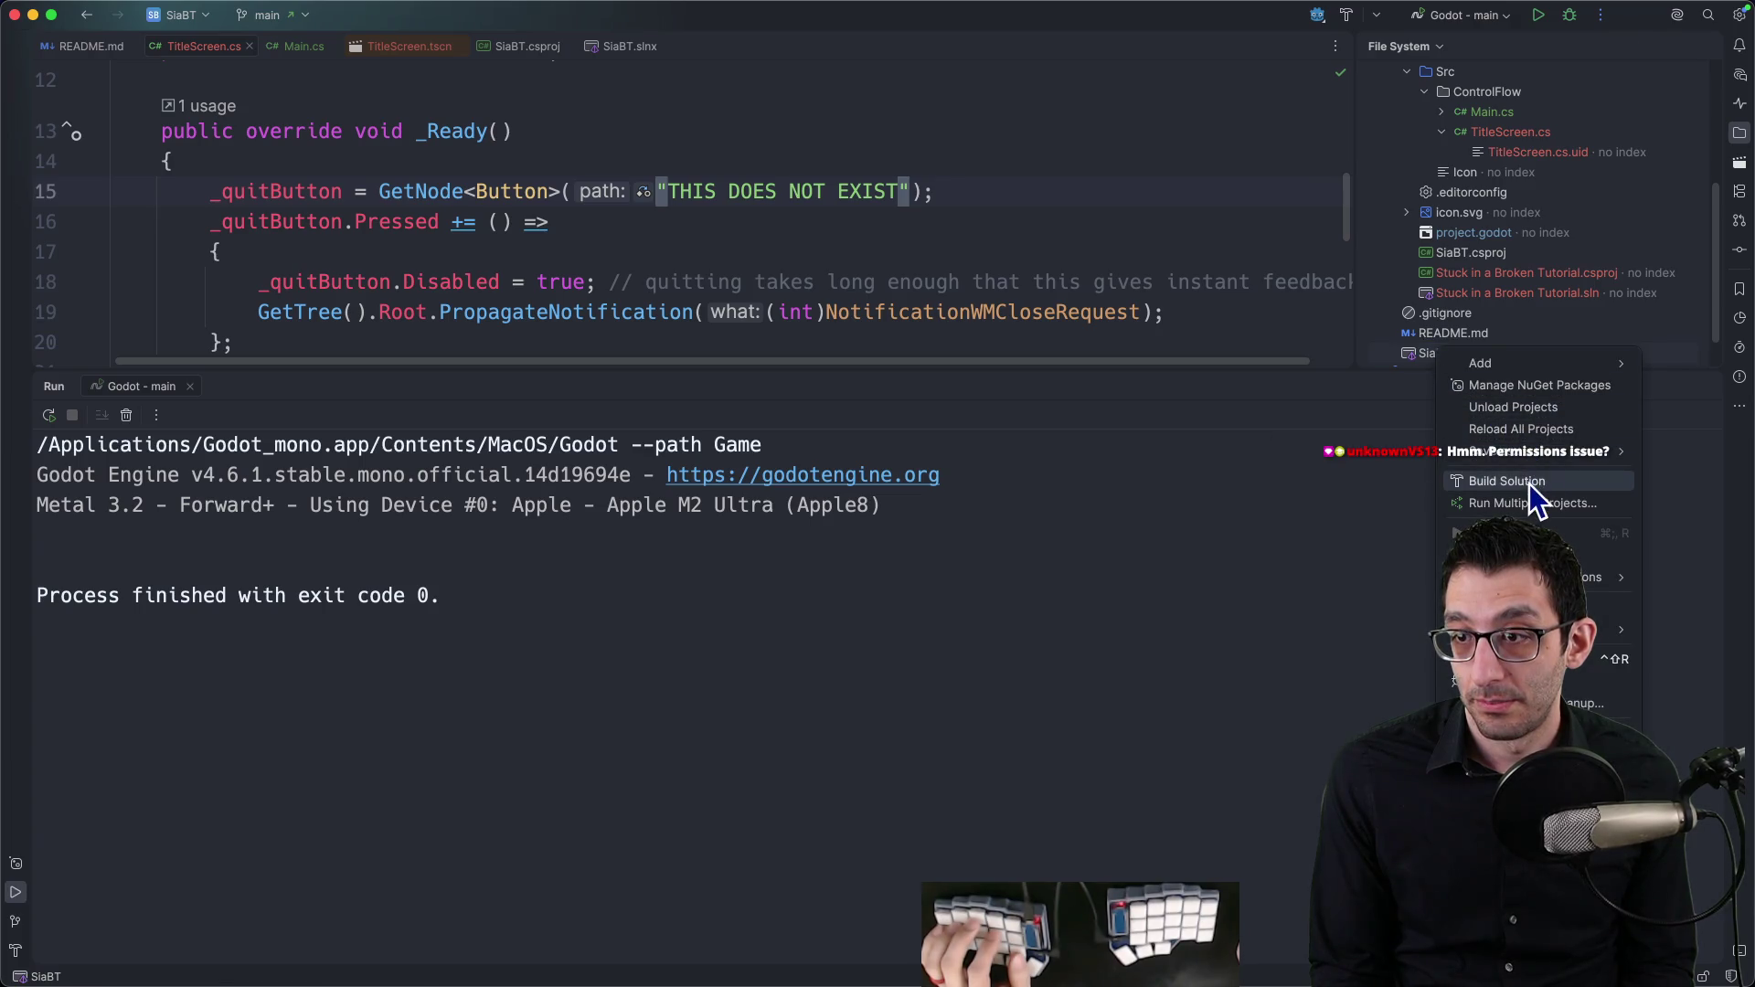
left_click(1528, 483)
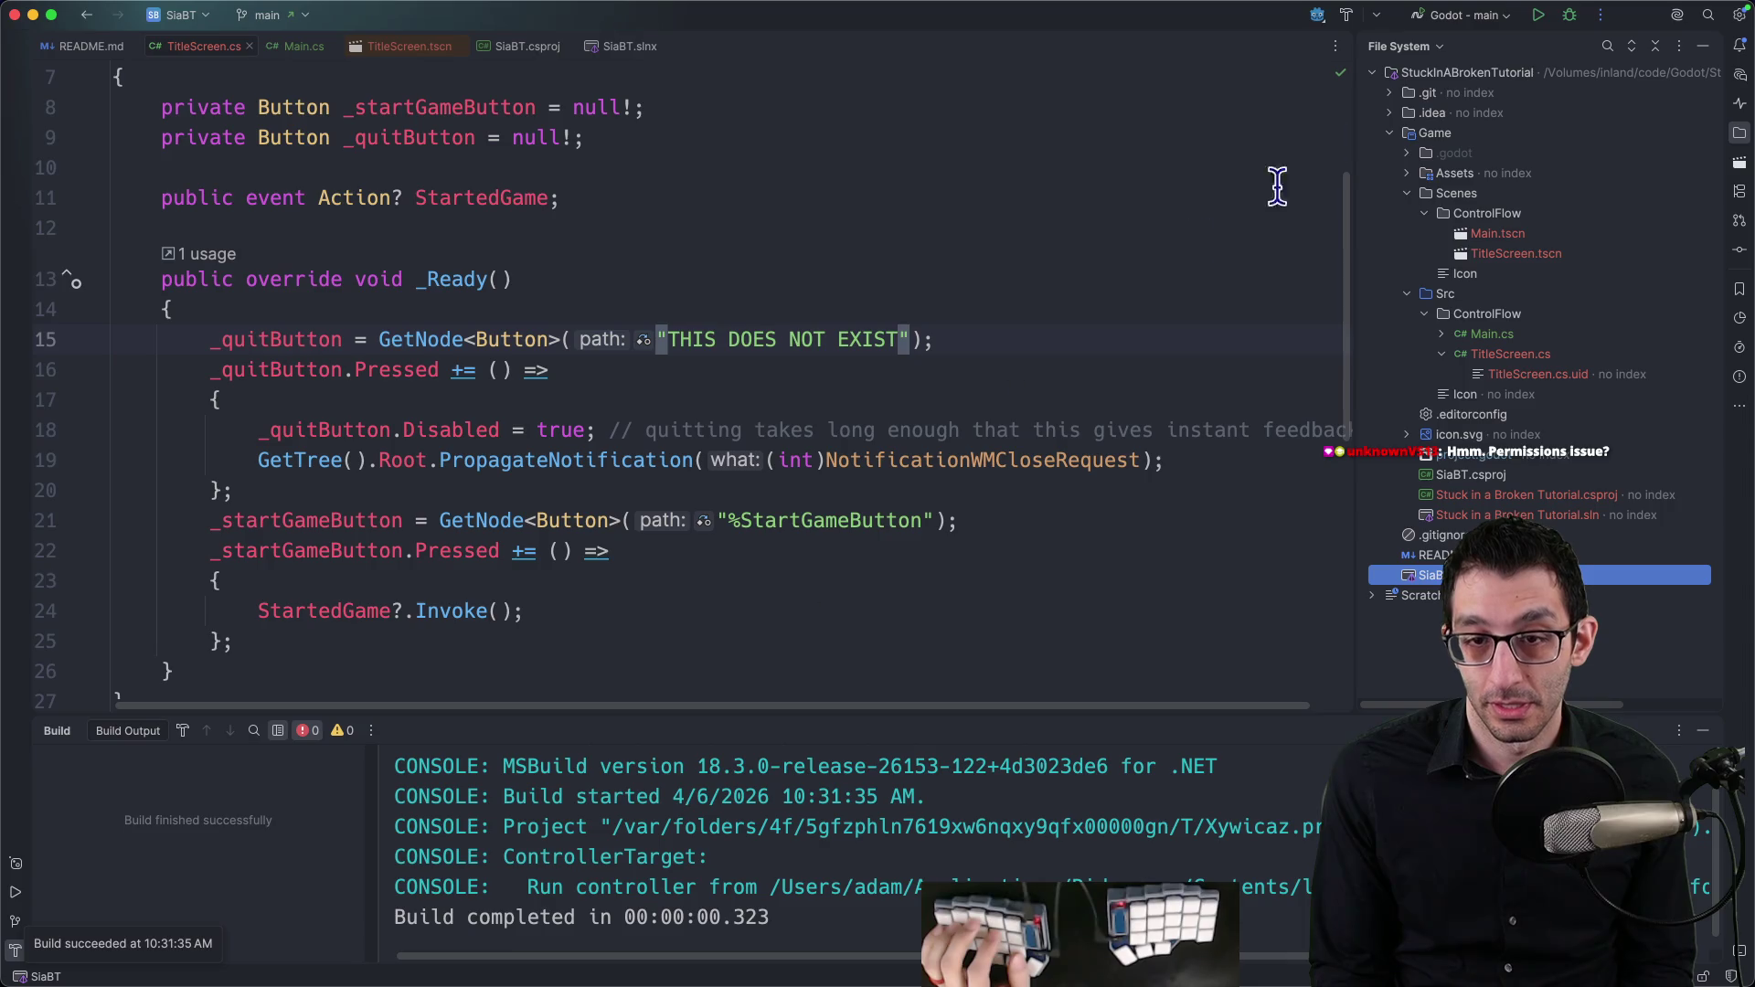
left_click(1537, 16)
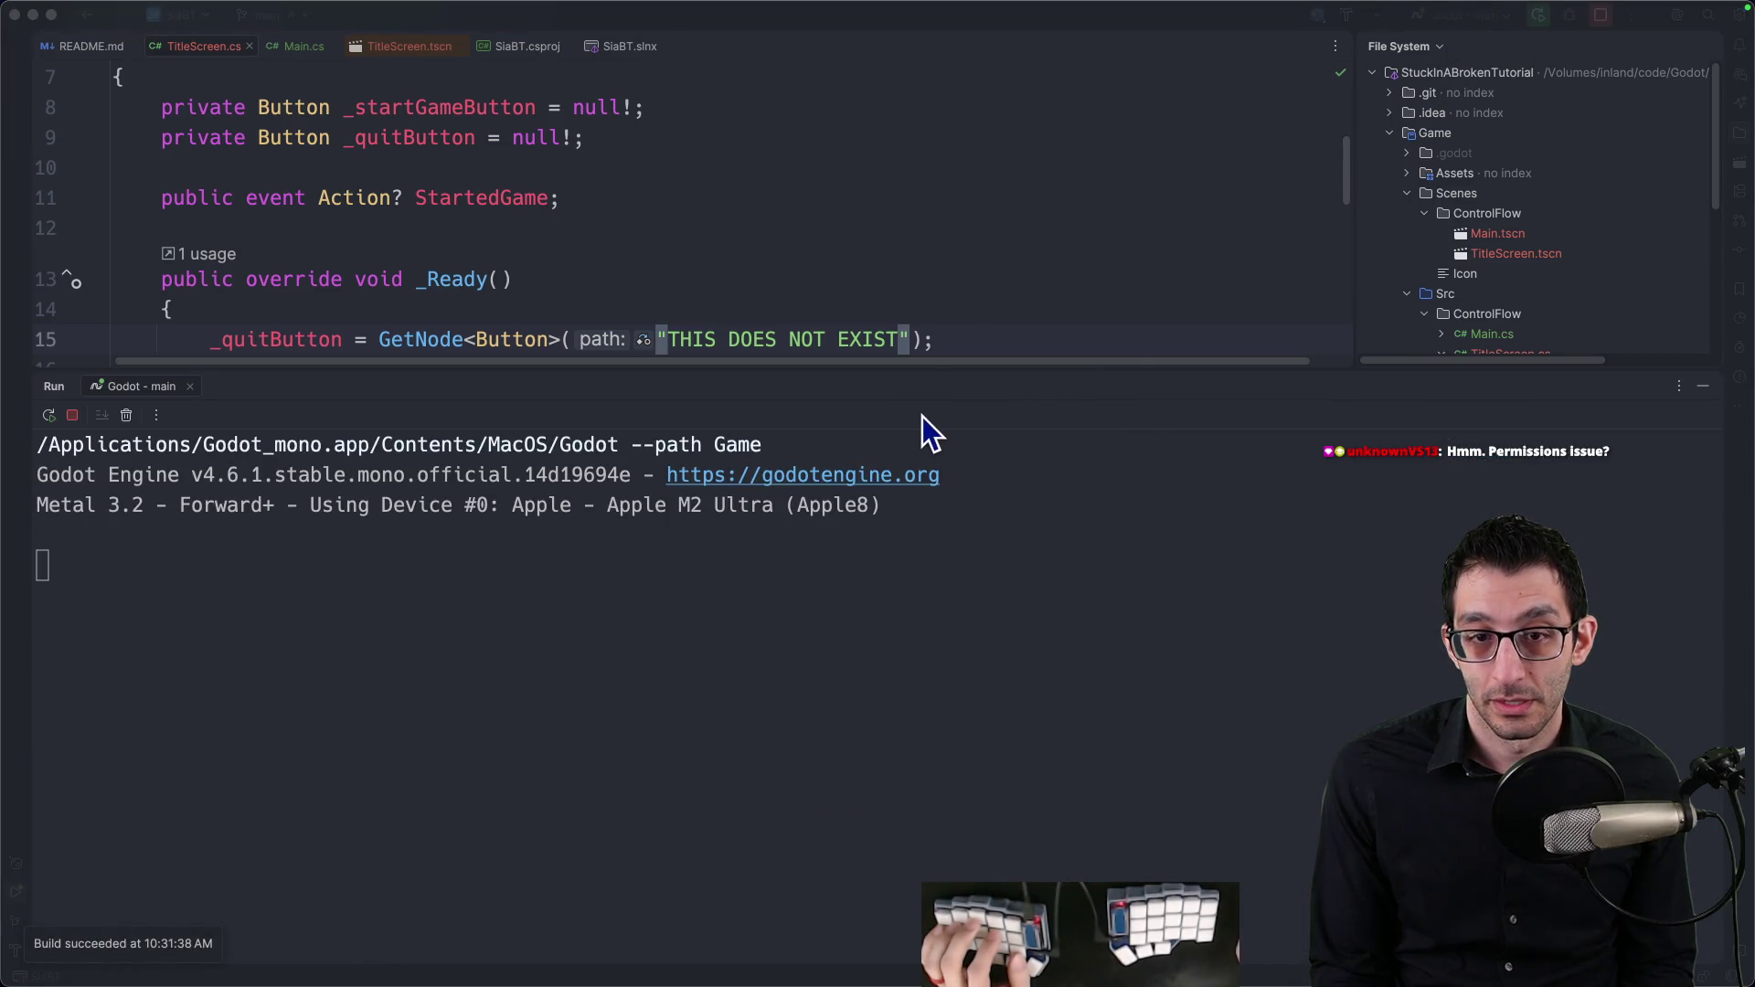
left_click(952, 517)
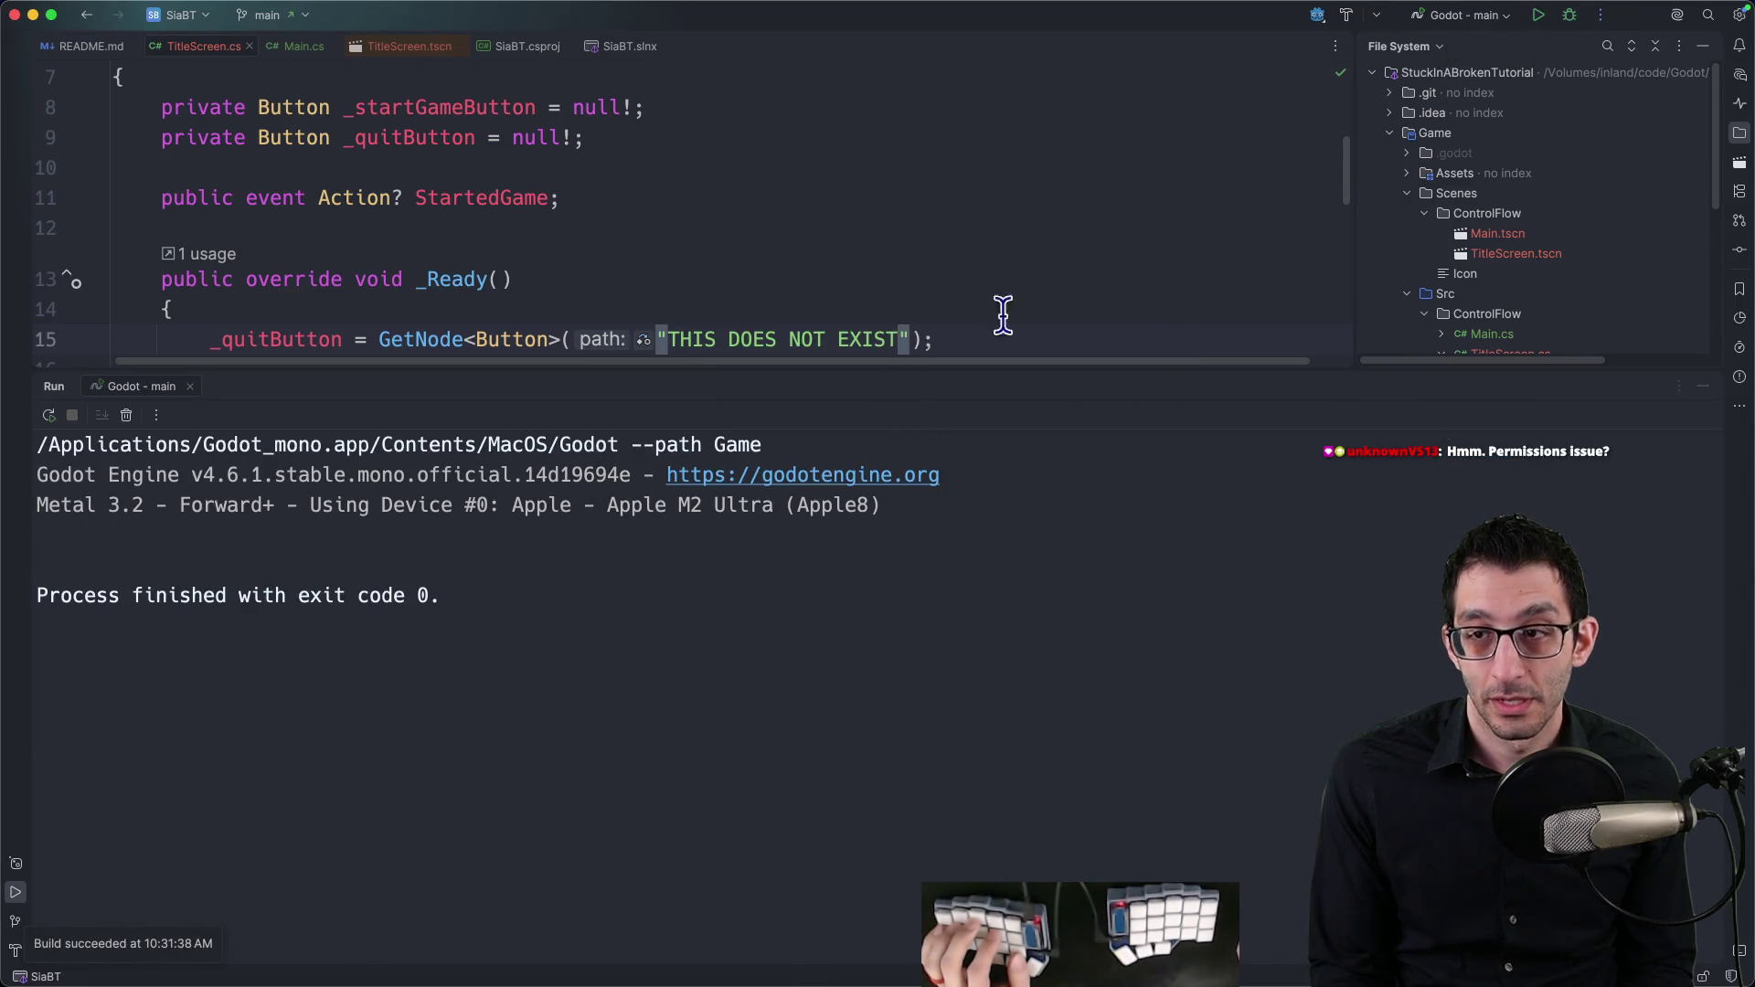
Step: Select Stuck in a Broken Tutorial.sln in the File System tree
scroll(1624, 265, "down", 5)
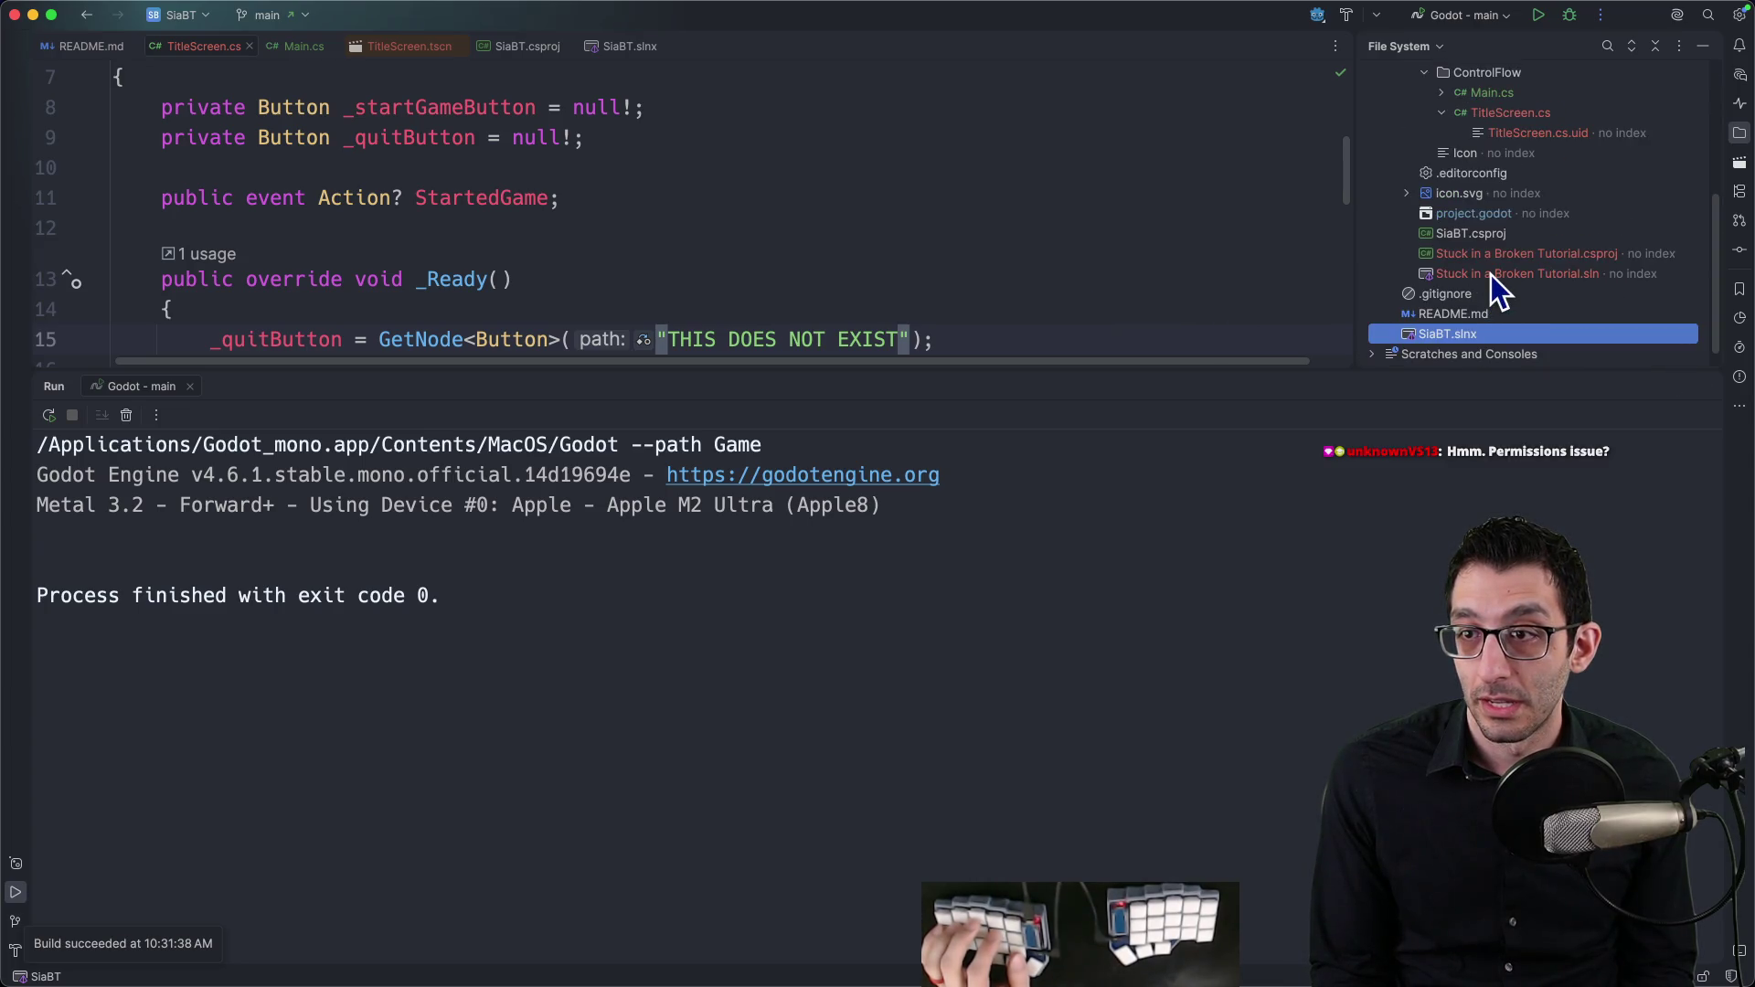
left_click(1490, 274)
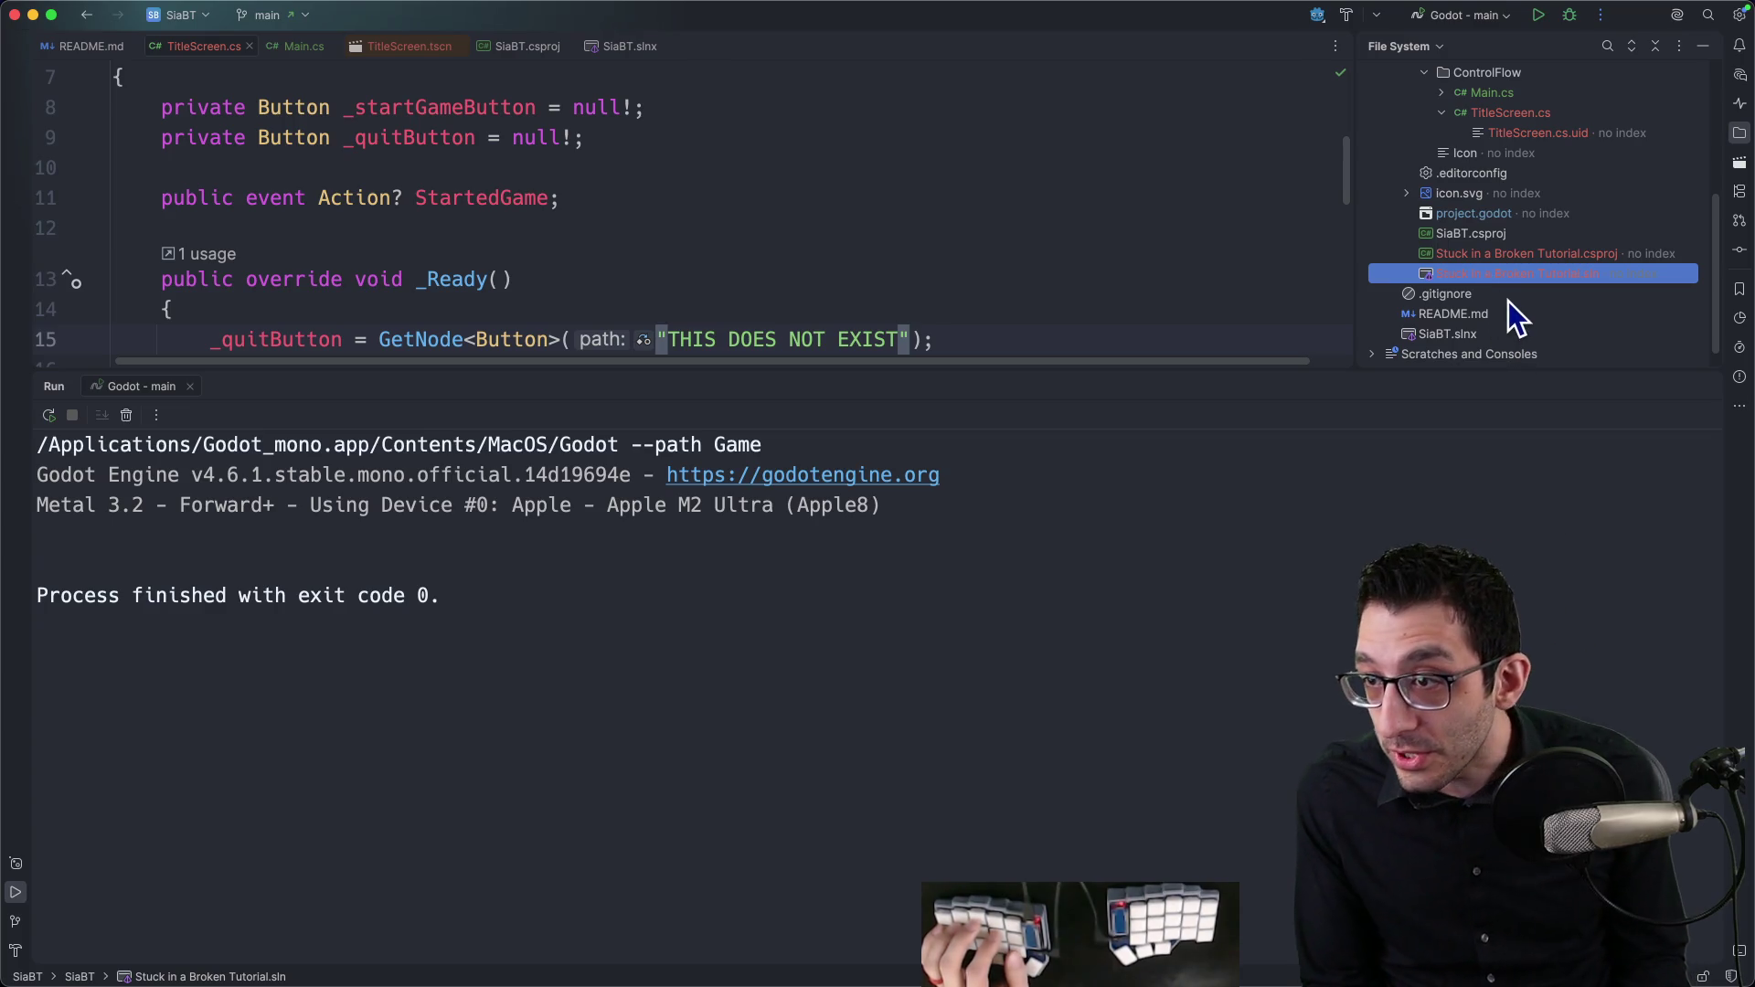
left_click(1510, 294)
left_click(1512, 278)
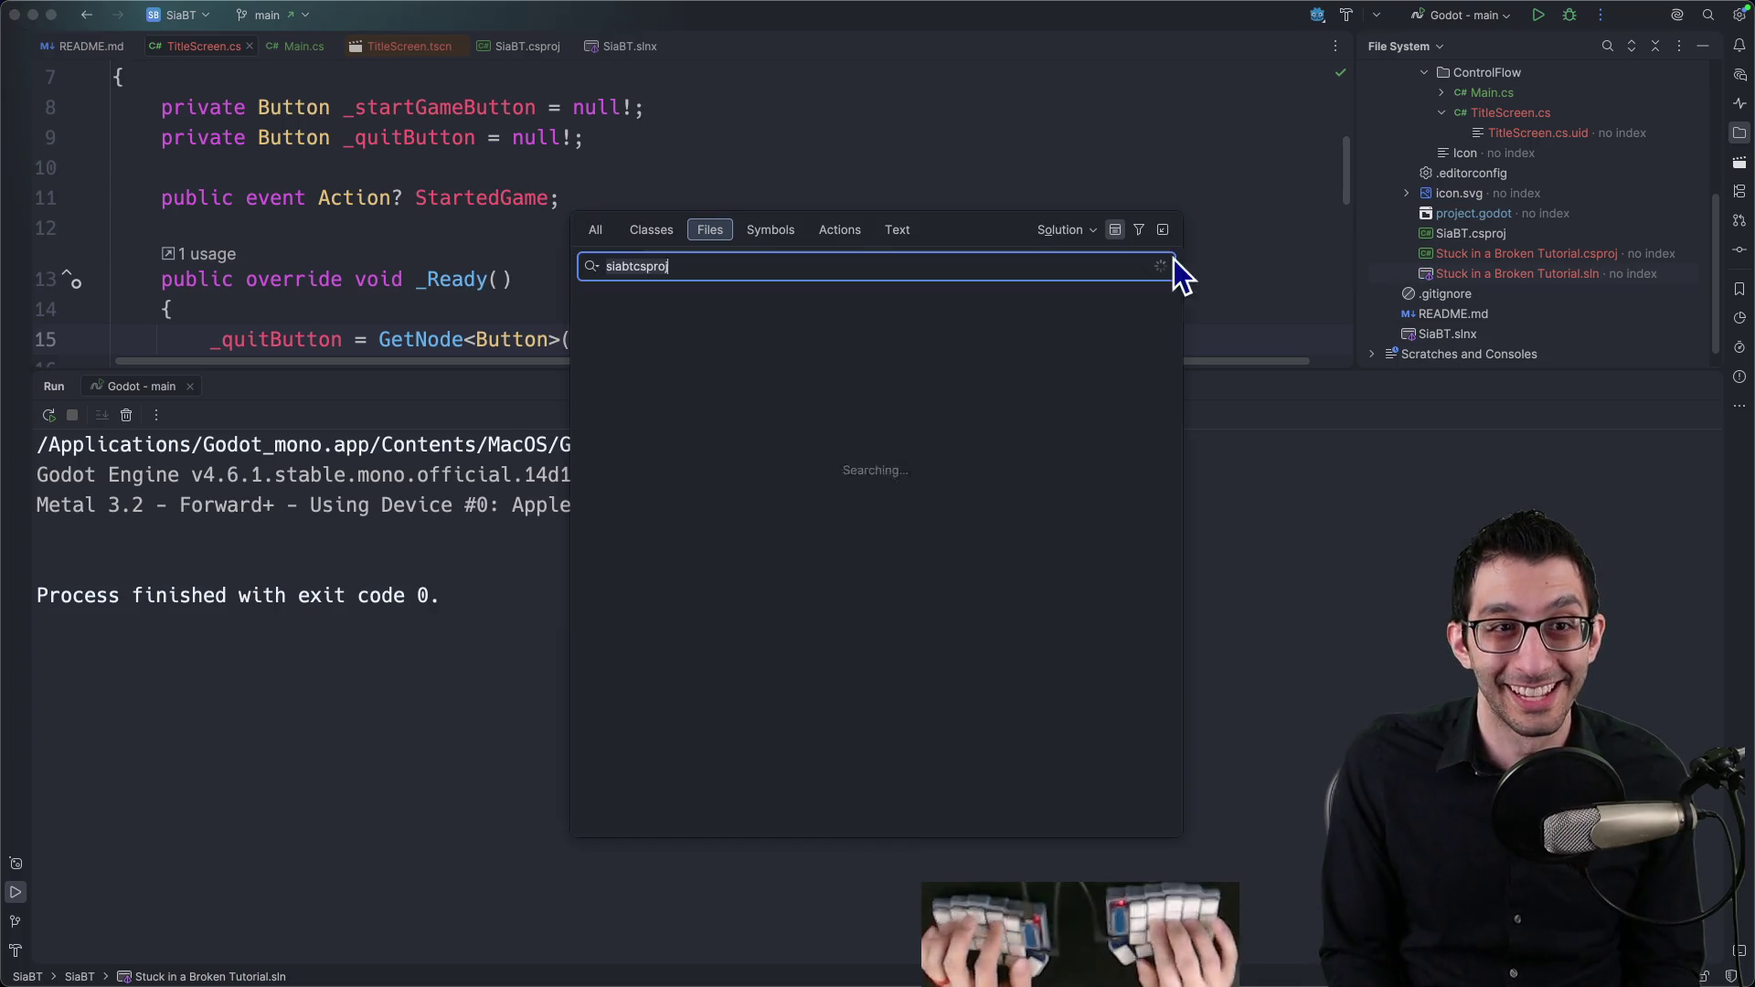
Step: Search all places for 'sln' and open Stuck in a Broken Tutorial.sln in the editor
key("super+shift+o")
type("sln")
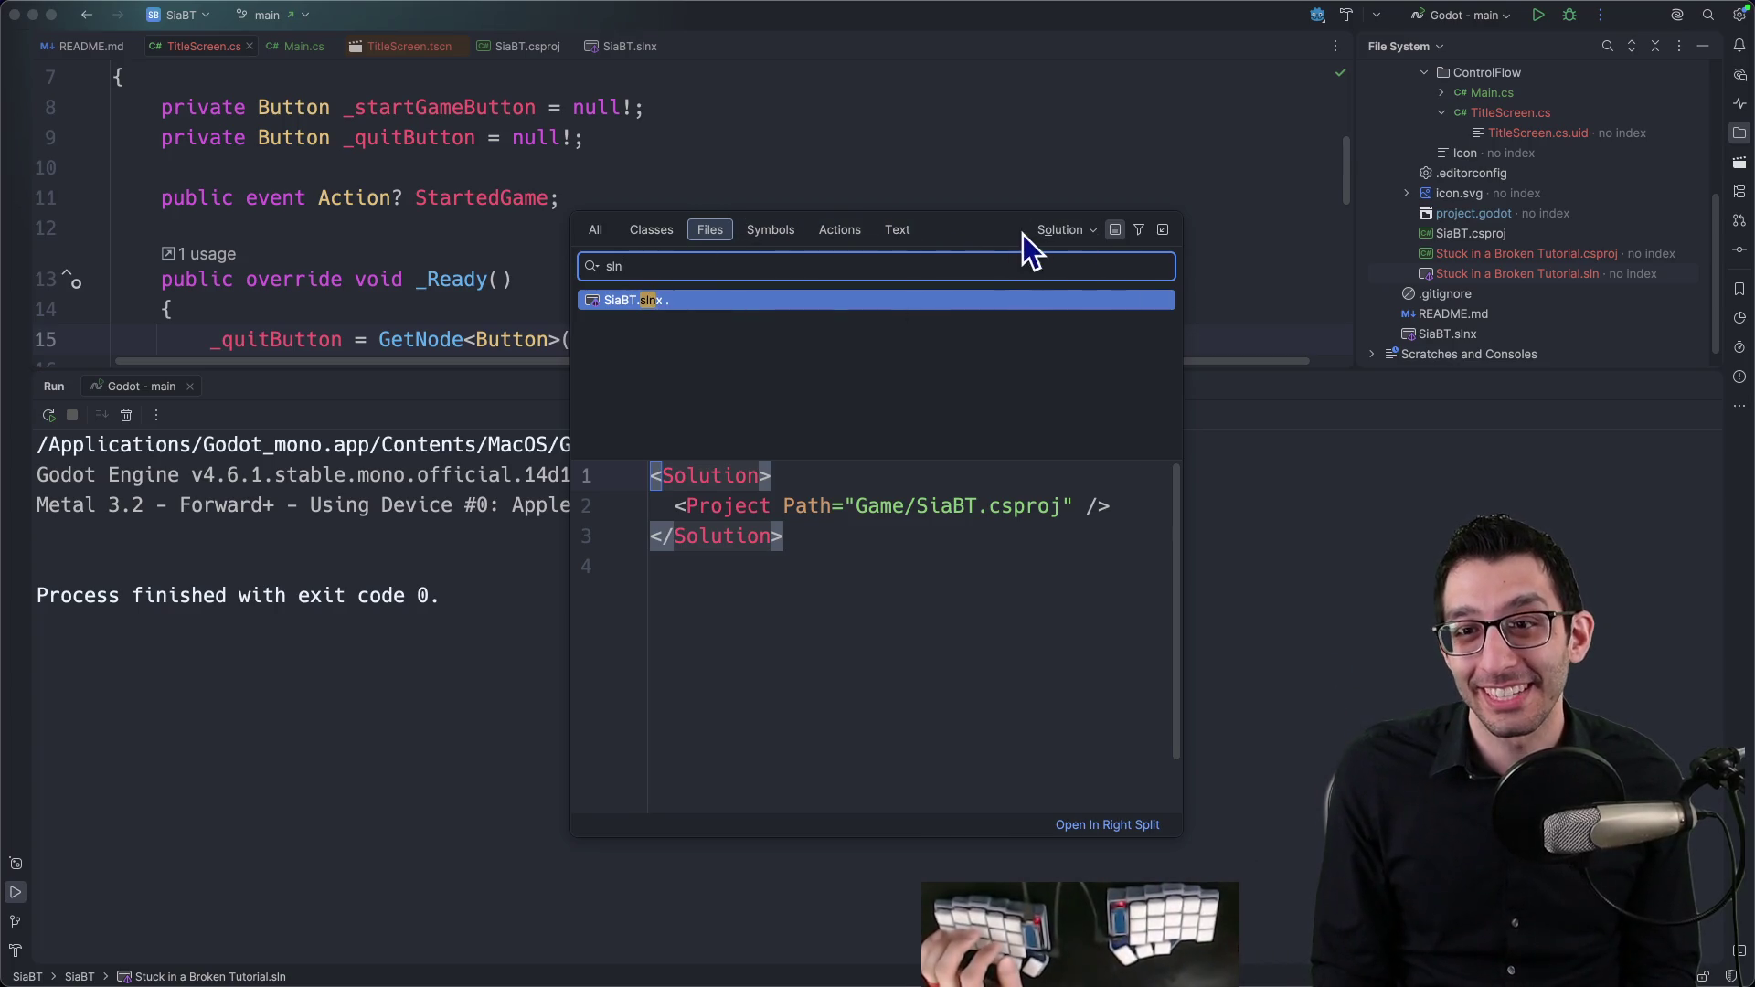
left_click(1056, 234)
left_click(1062, 257)
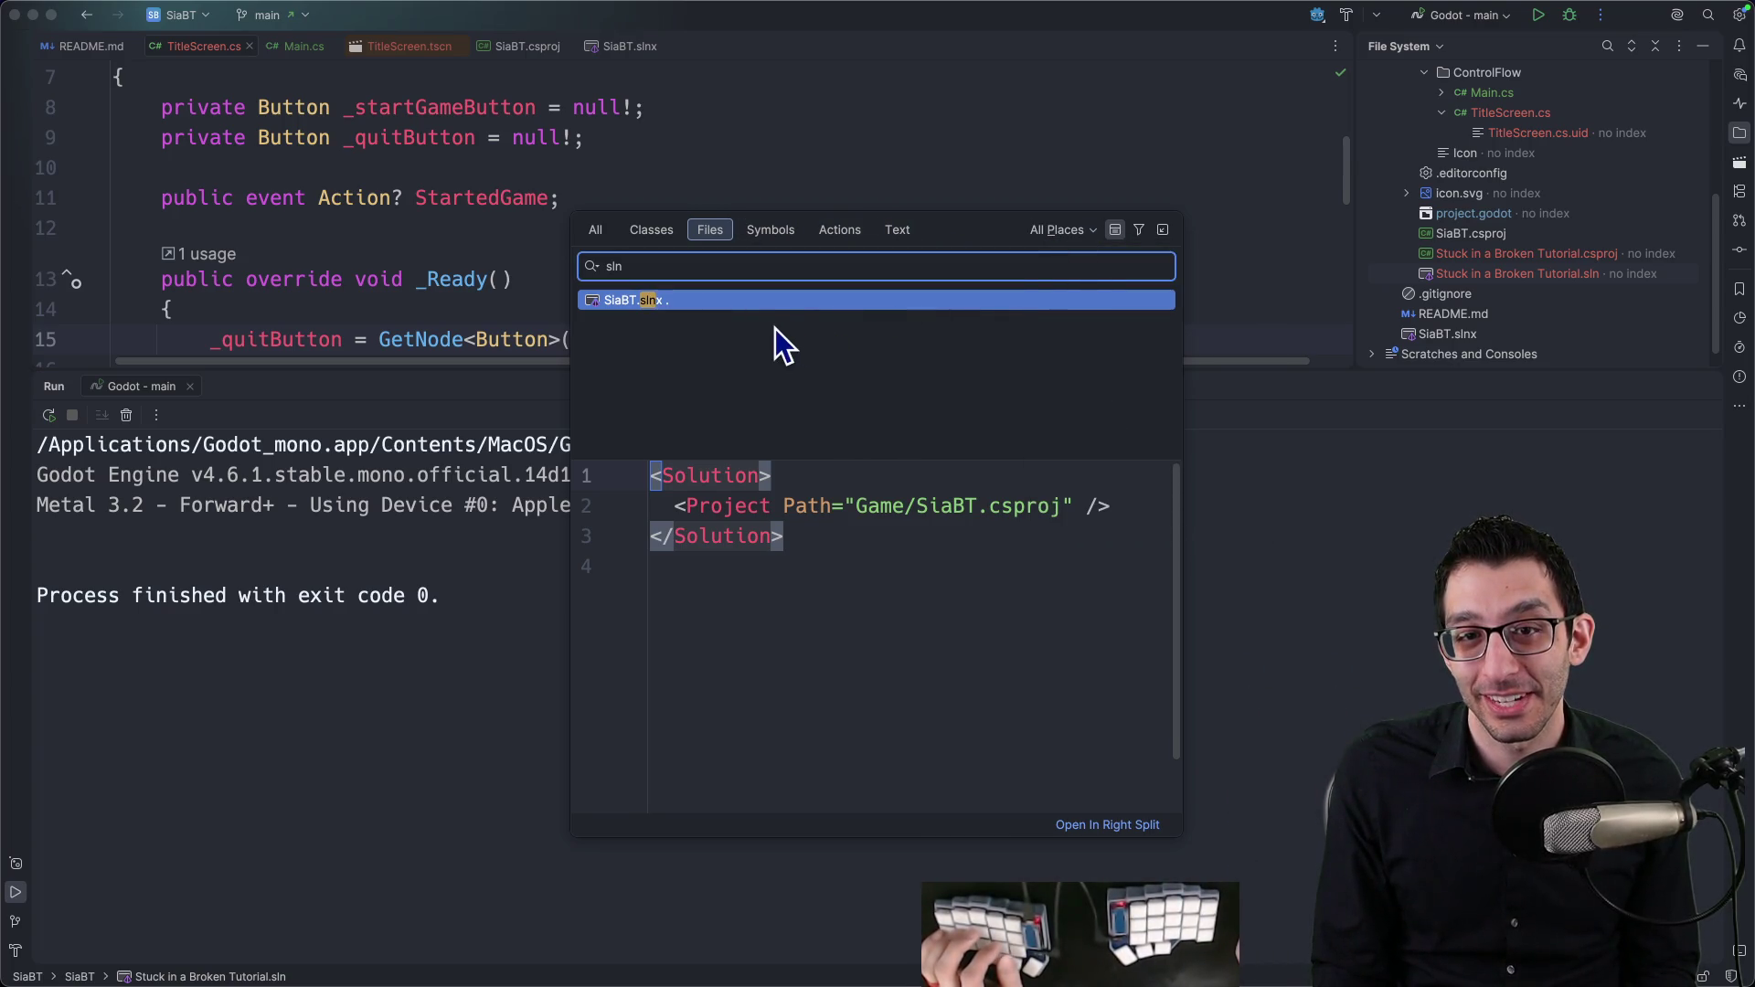
left_click(1468, 273)
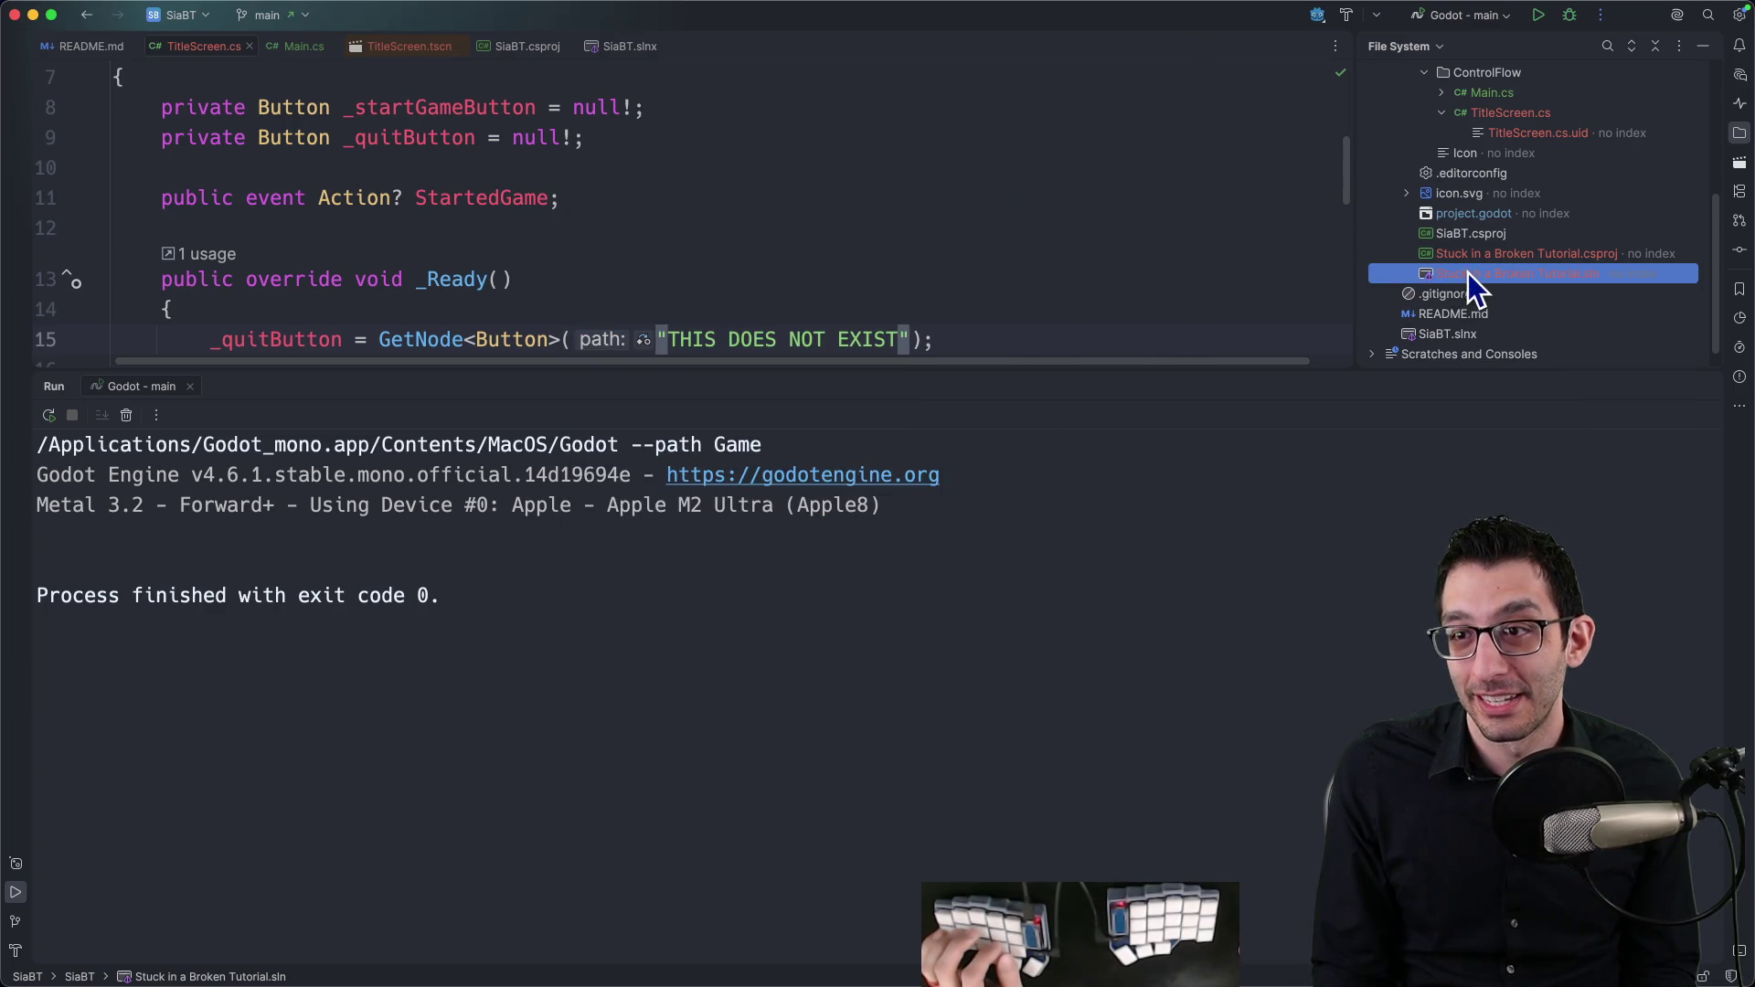
double_click(1468, 272)
Step: Hide all tool windows and select the csproj file name on line 3
scroll(700, 259, "up", 3)
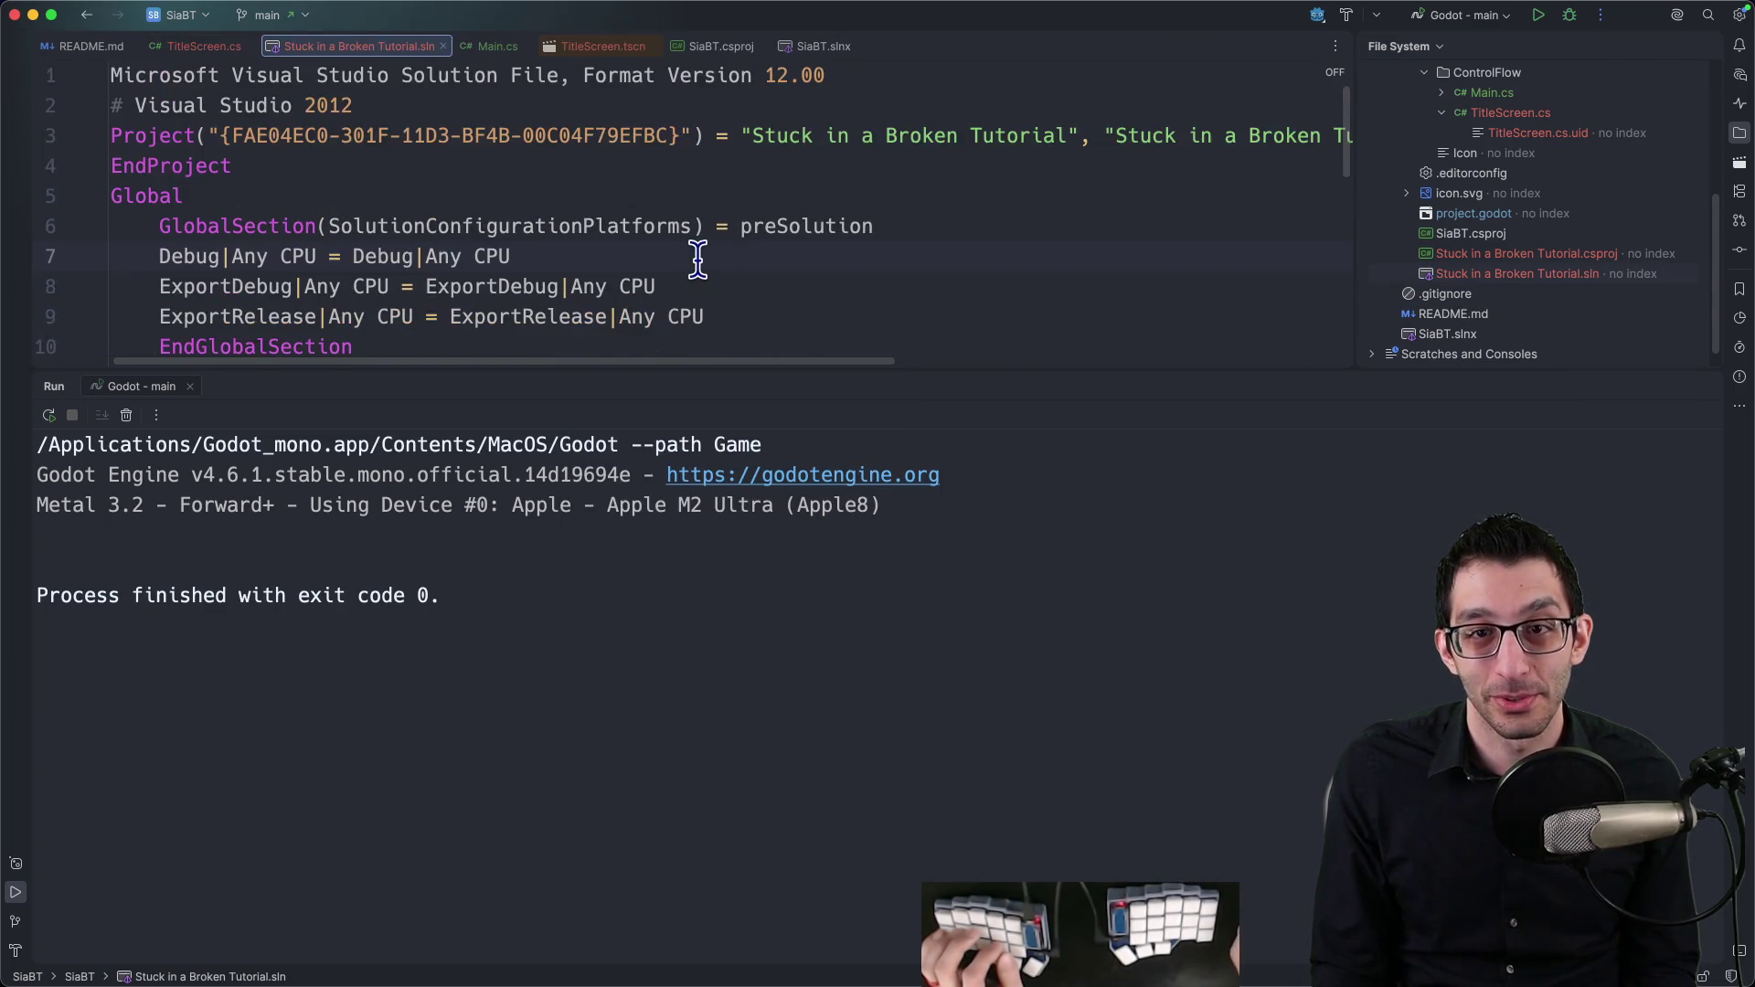
key("alt+F12")
key("alt+F12")
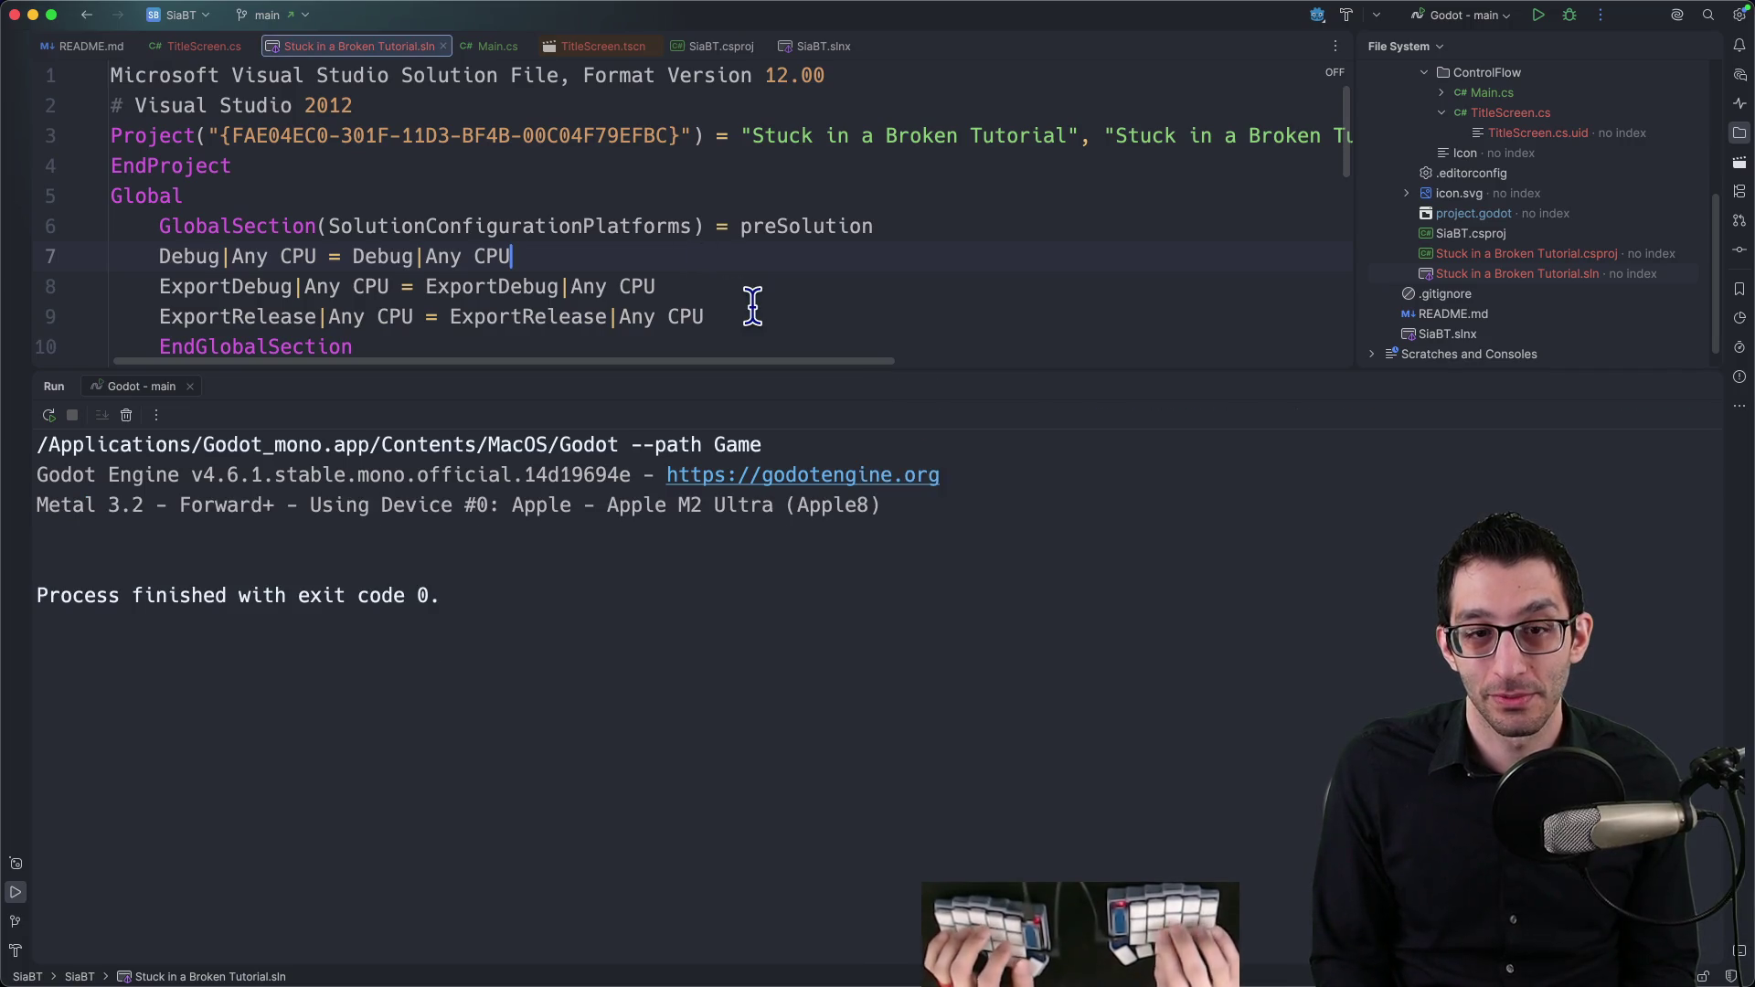
key("super+shift+F12")
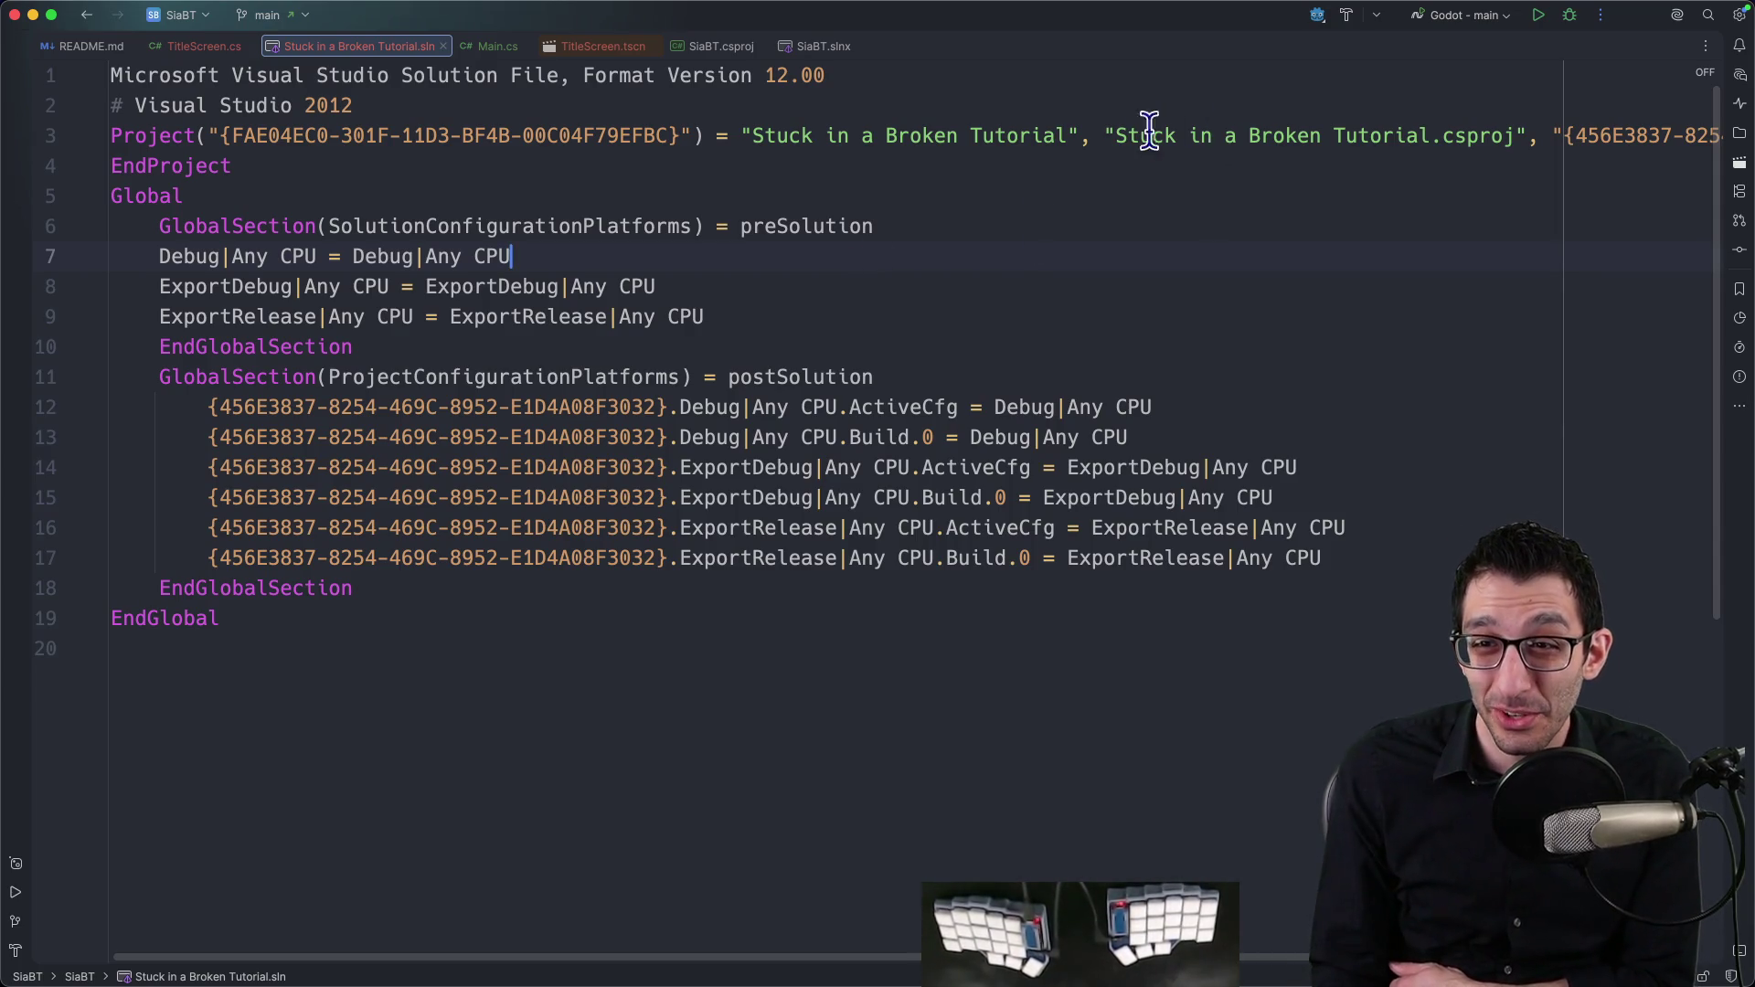
left_click_drag(1116, 135, 1518, 135)
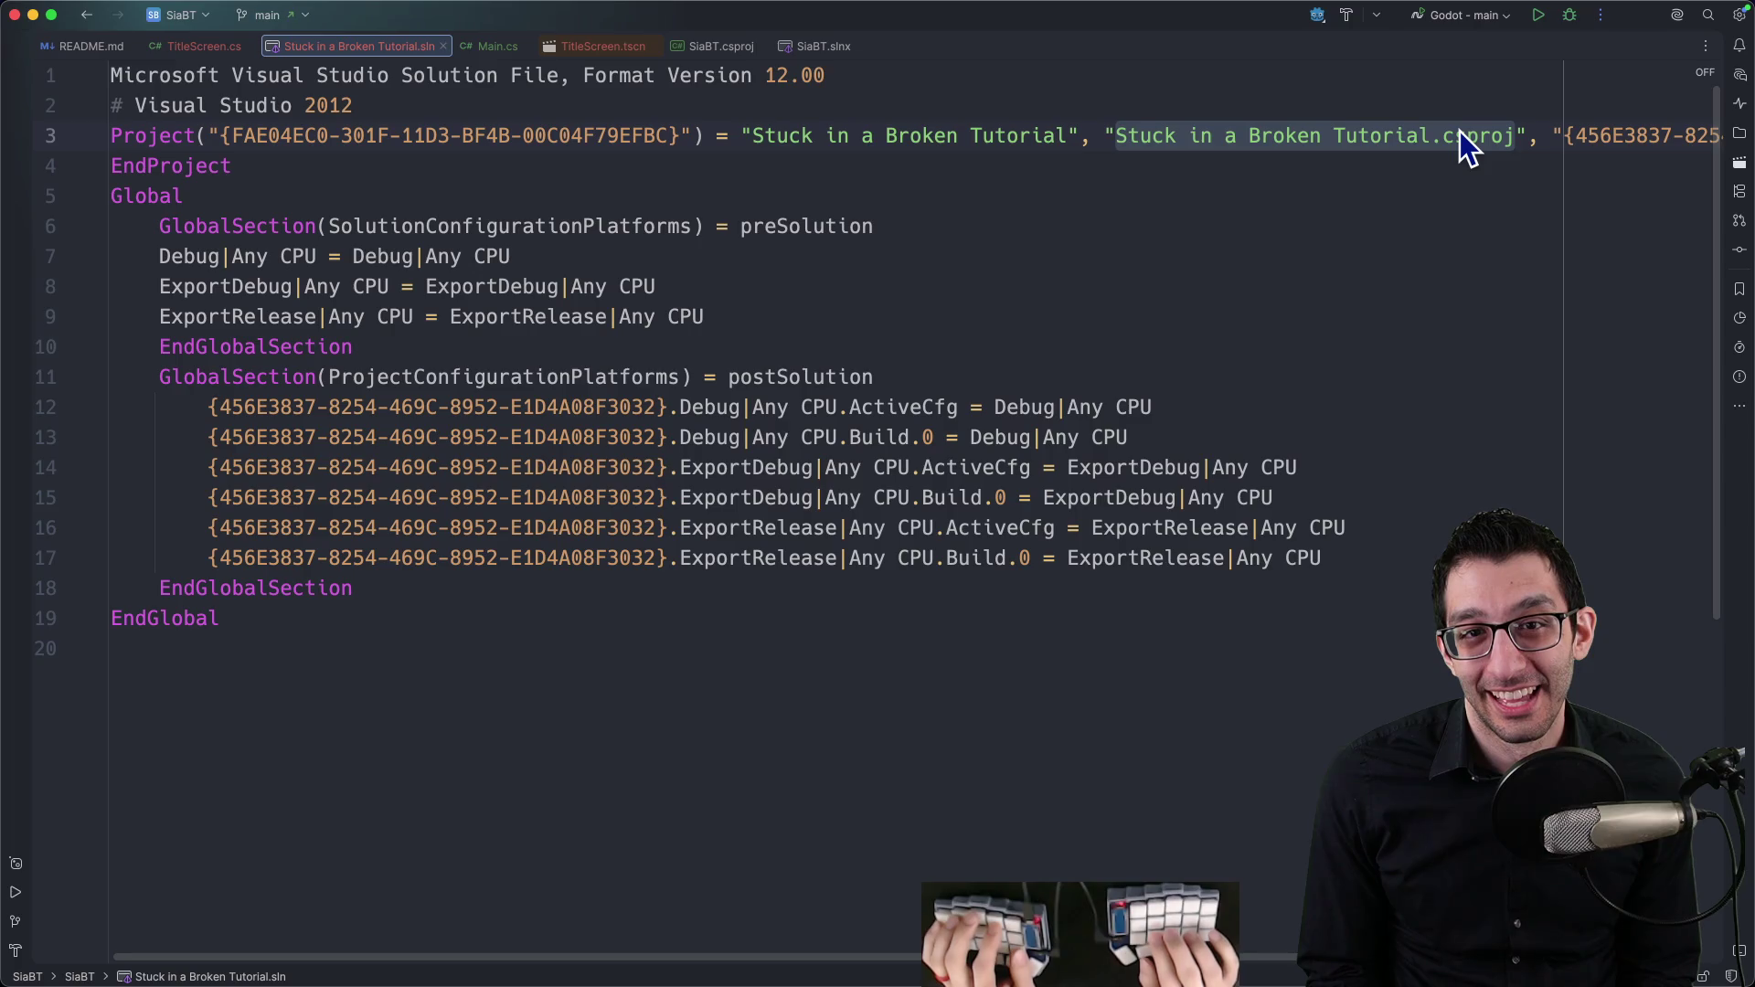
key("super+shift+o")
Step: Search all places for 'stuck in a broken tutorial.csproj', finding only SiaBT.csproj
type("csproj")
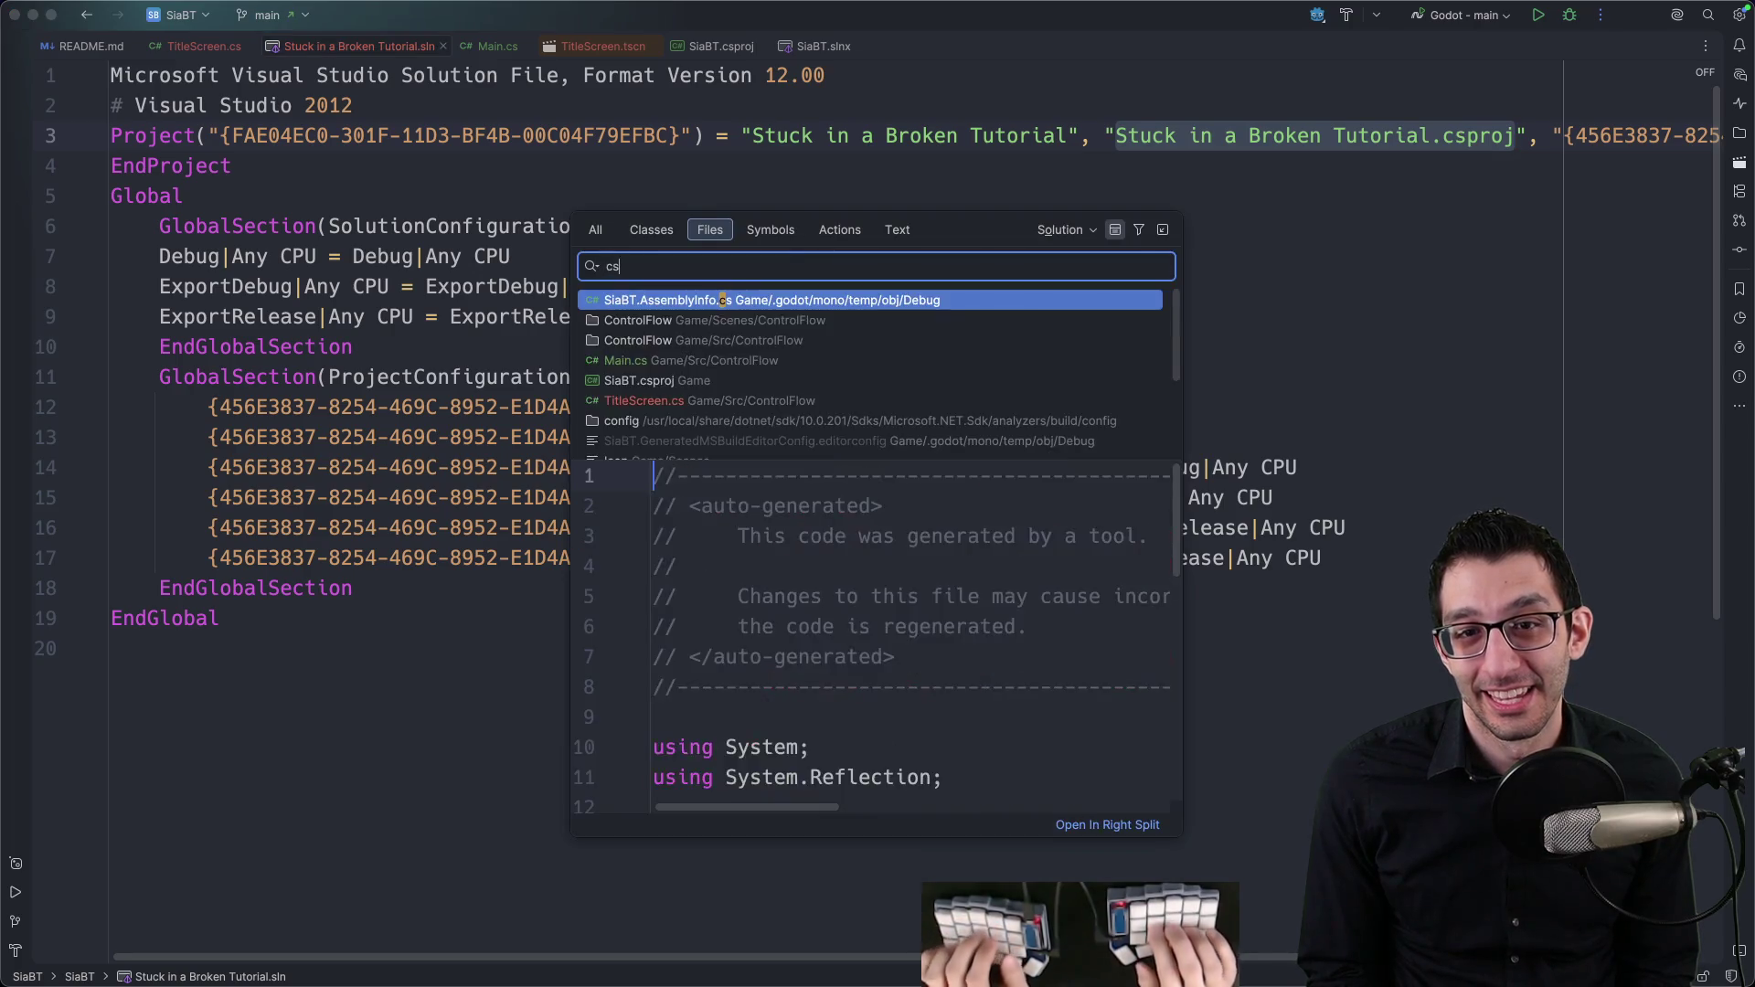
key("Escape")
key("super+1")
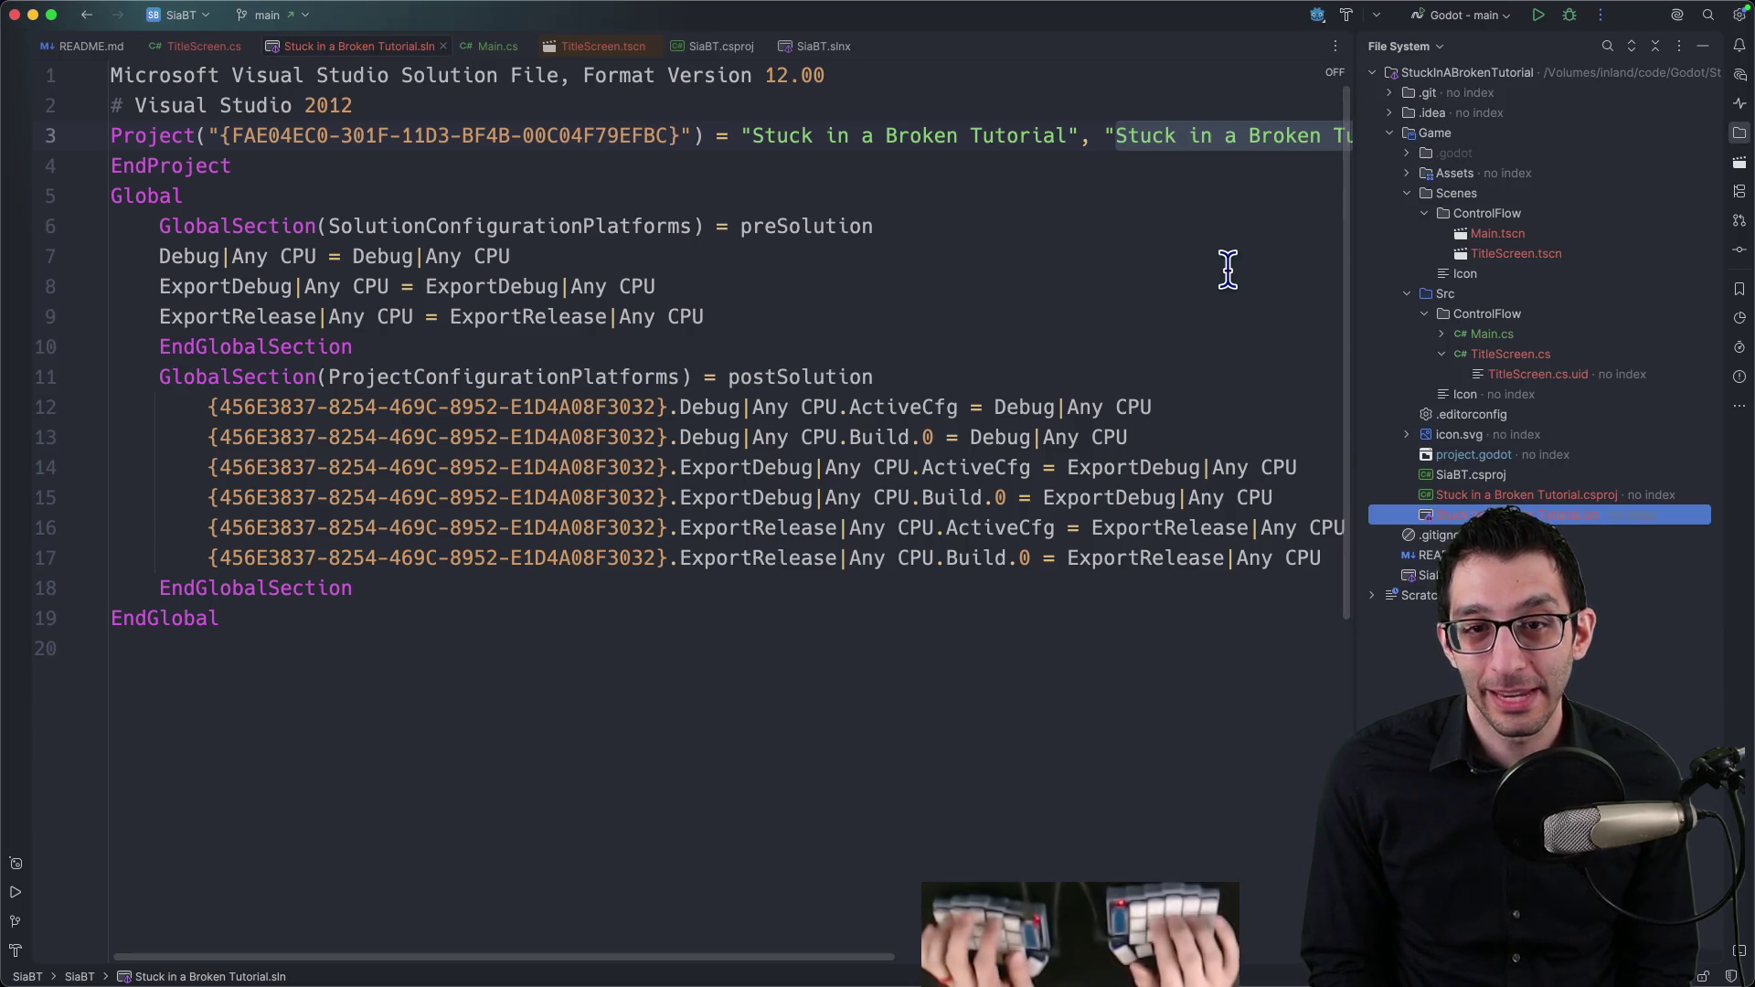
key("super+shift+o")
type("csproj")
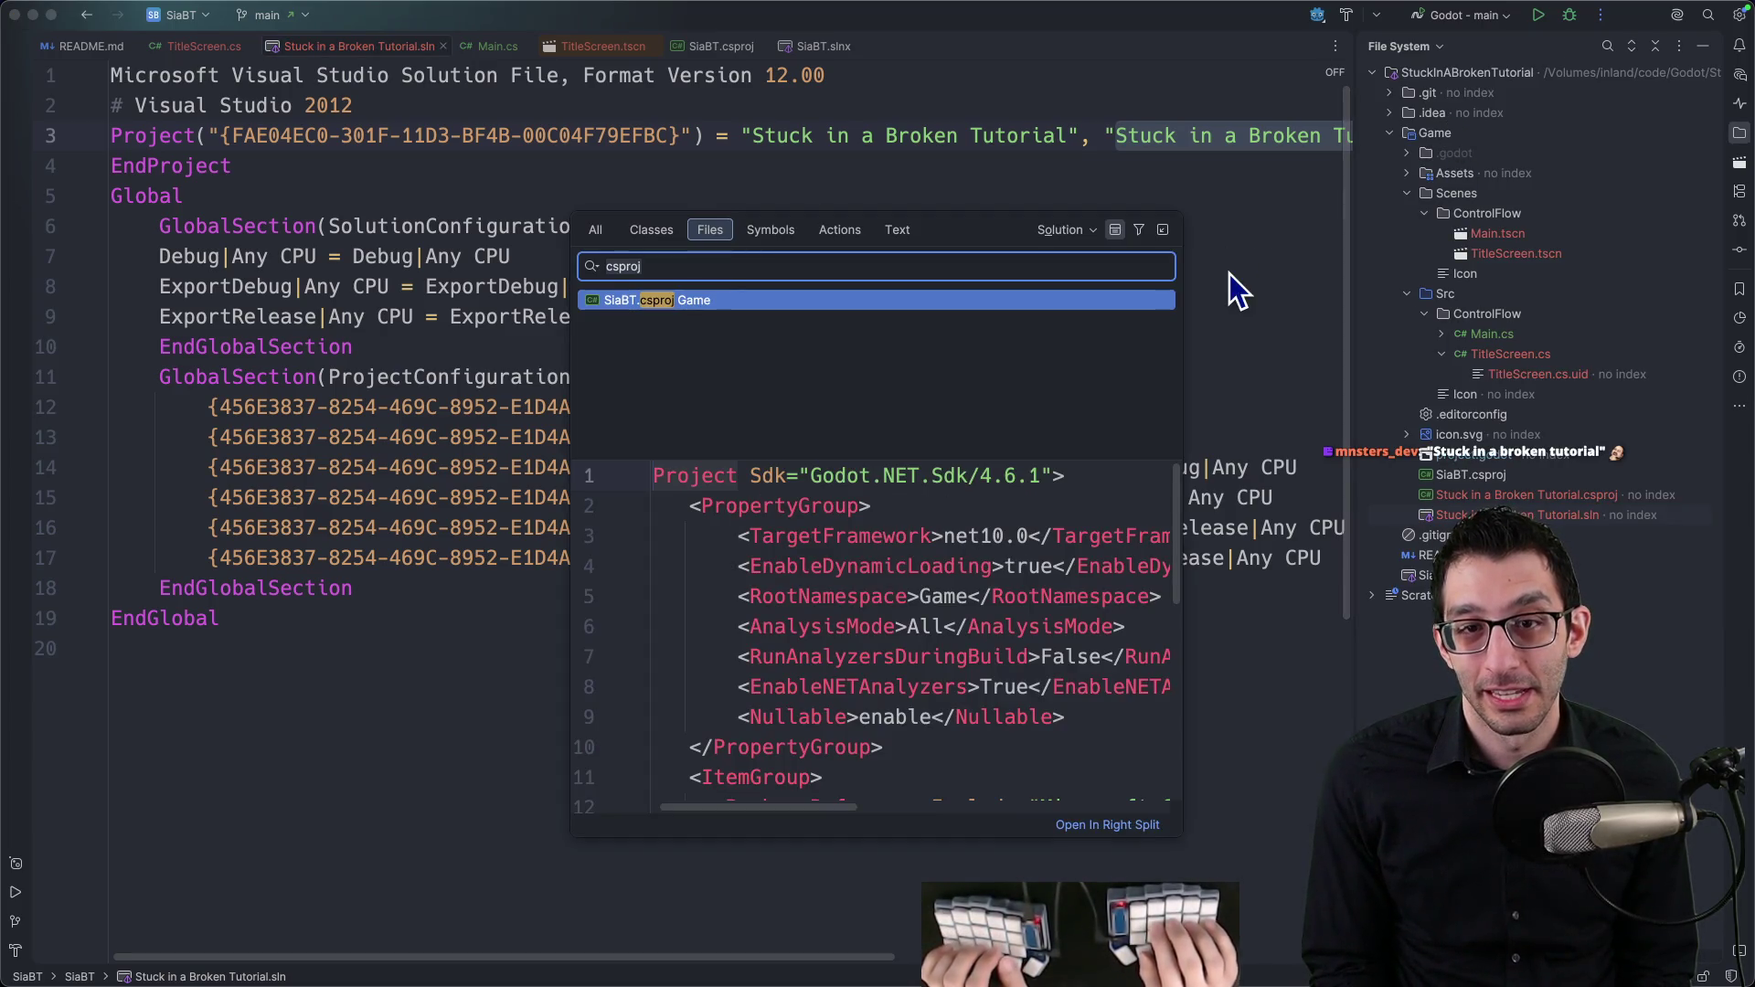
left_click(1065, 230)
left_click(1078, 252)
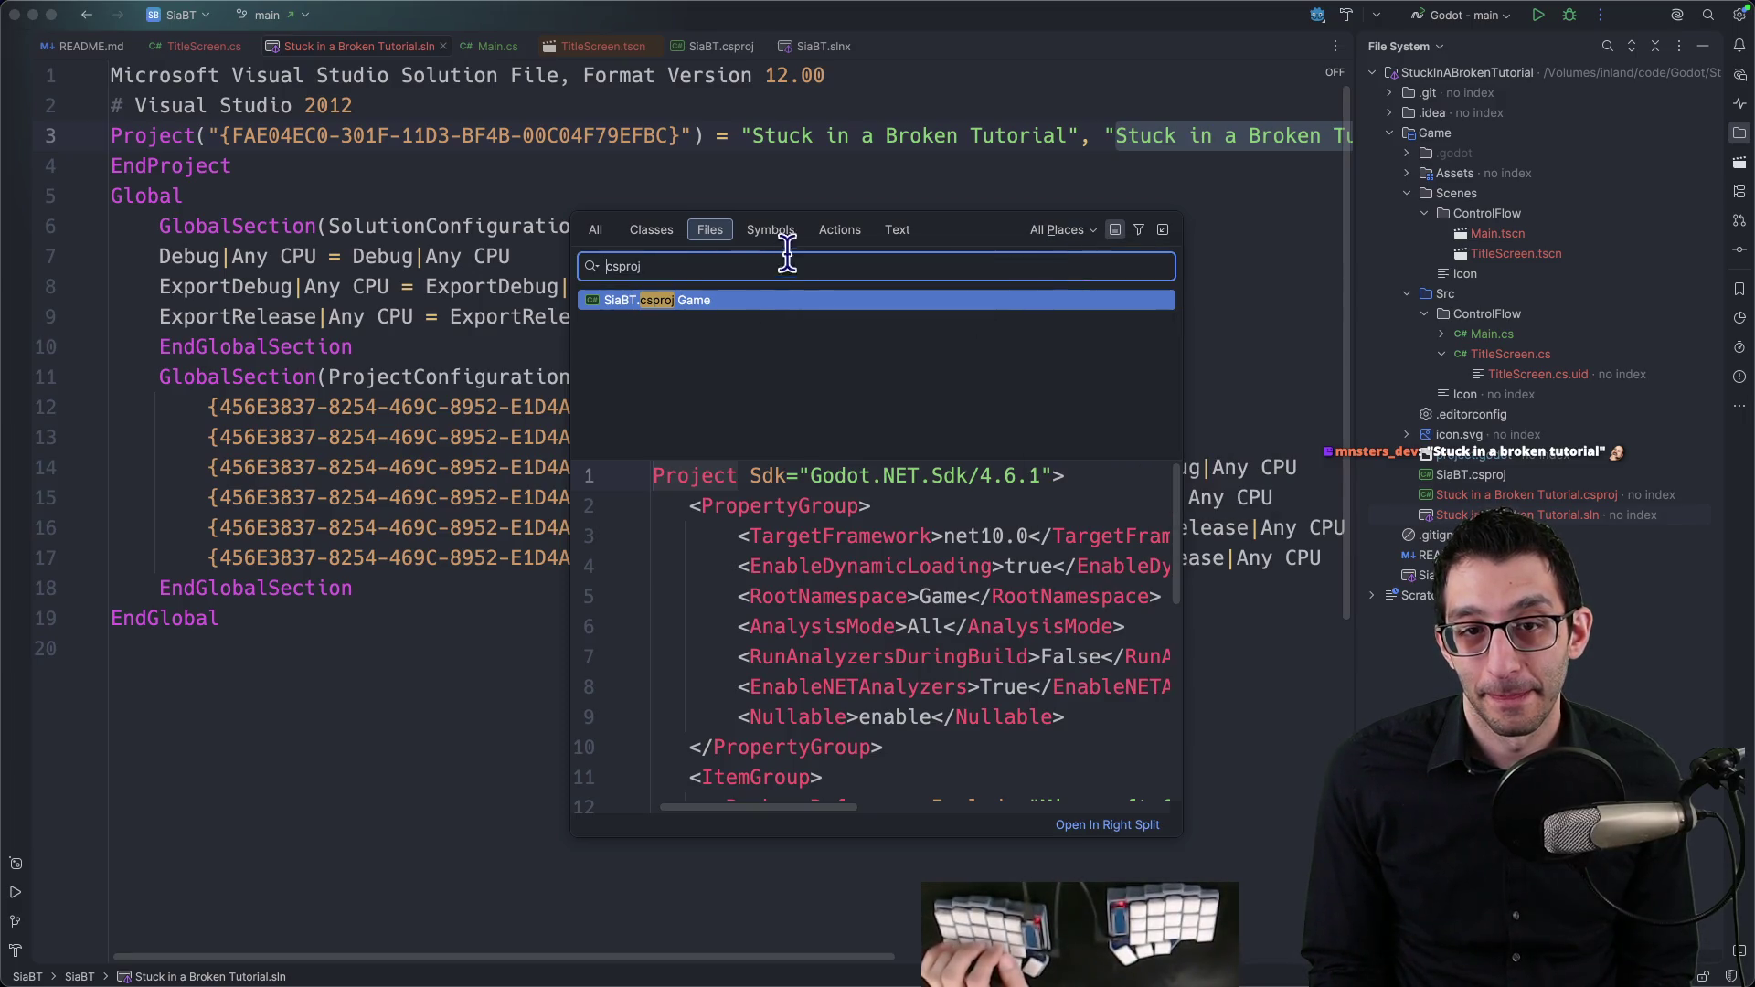
type(".")
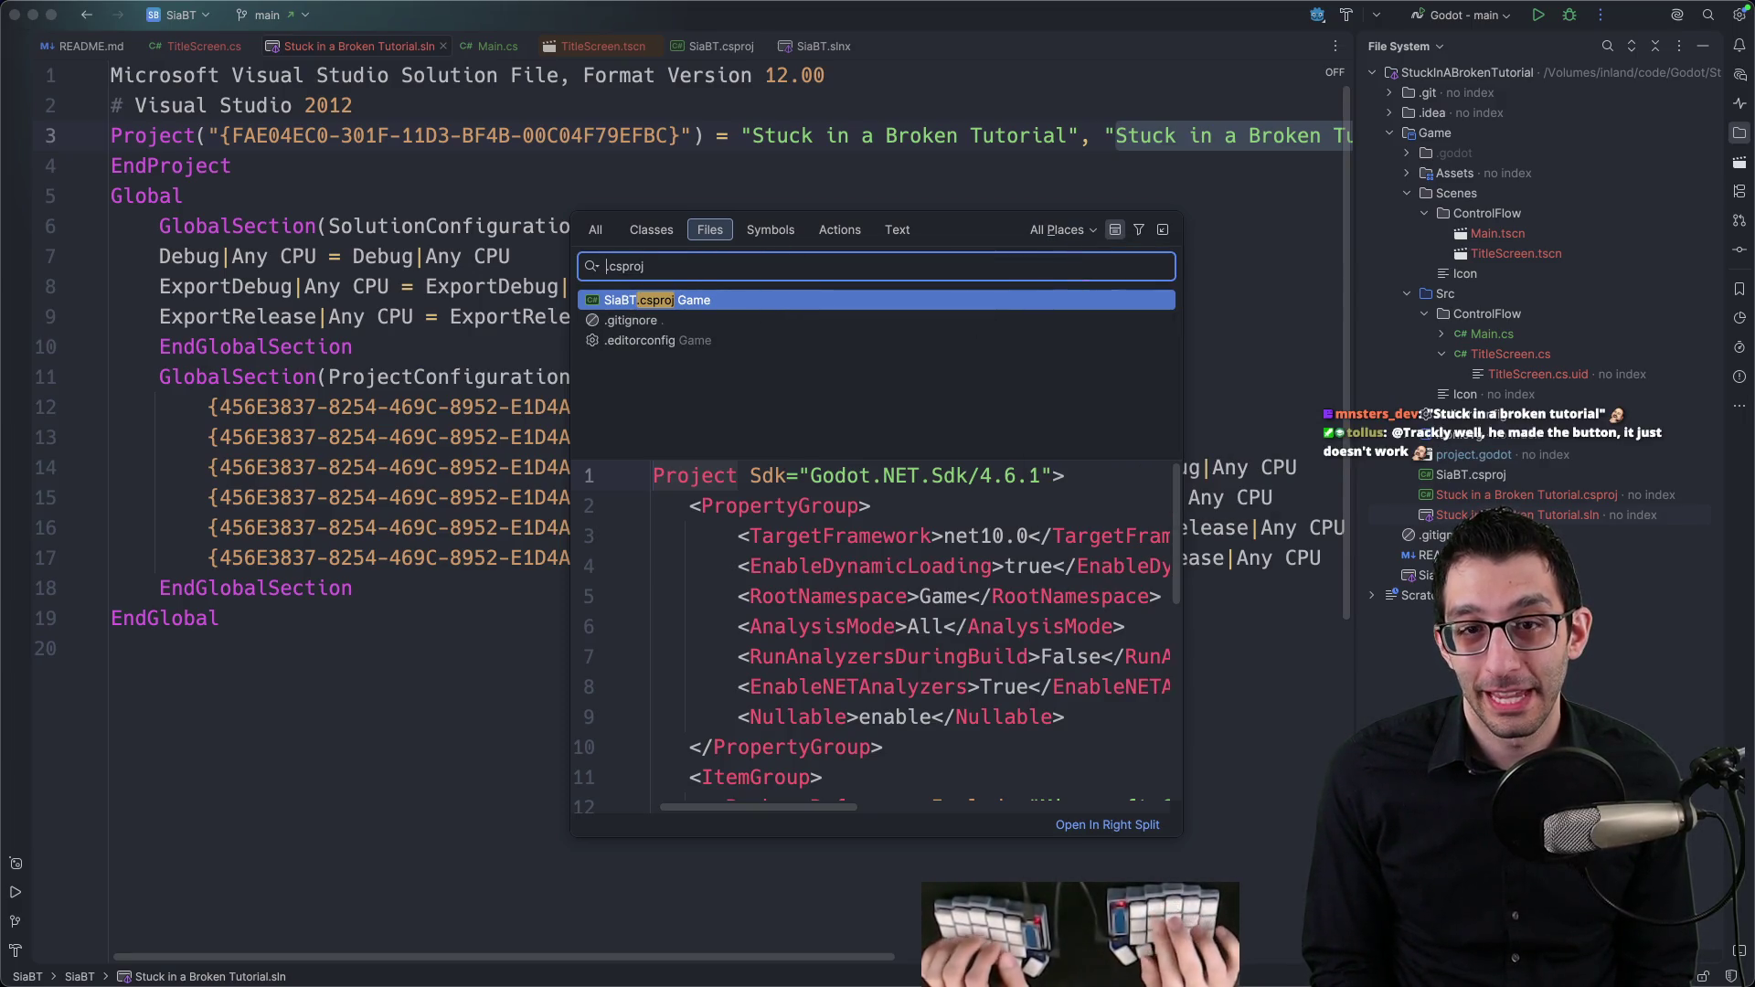
key("Home")
type("stuck in a br")
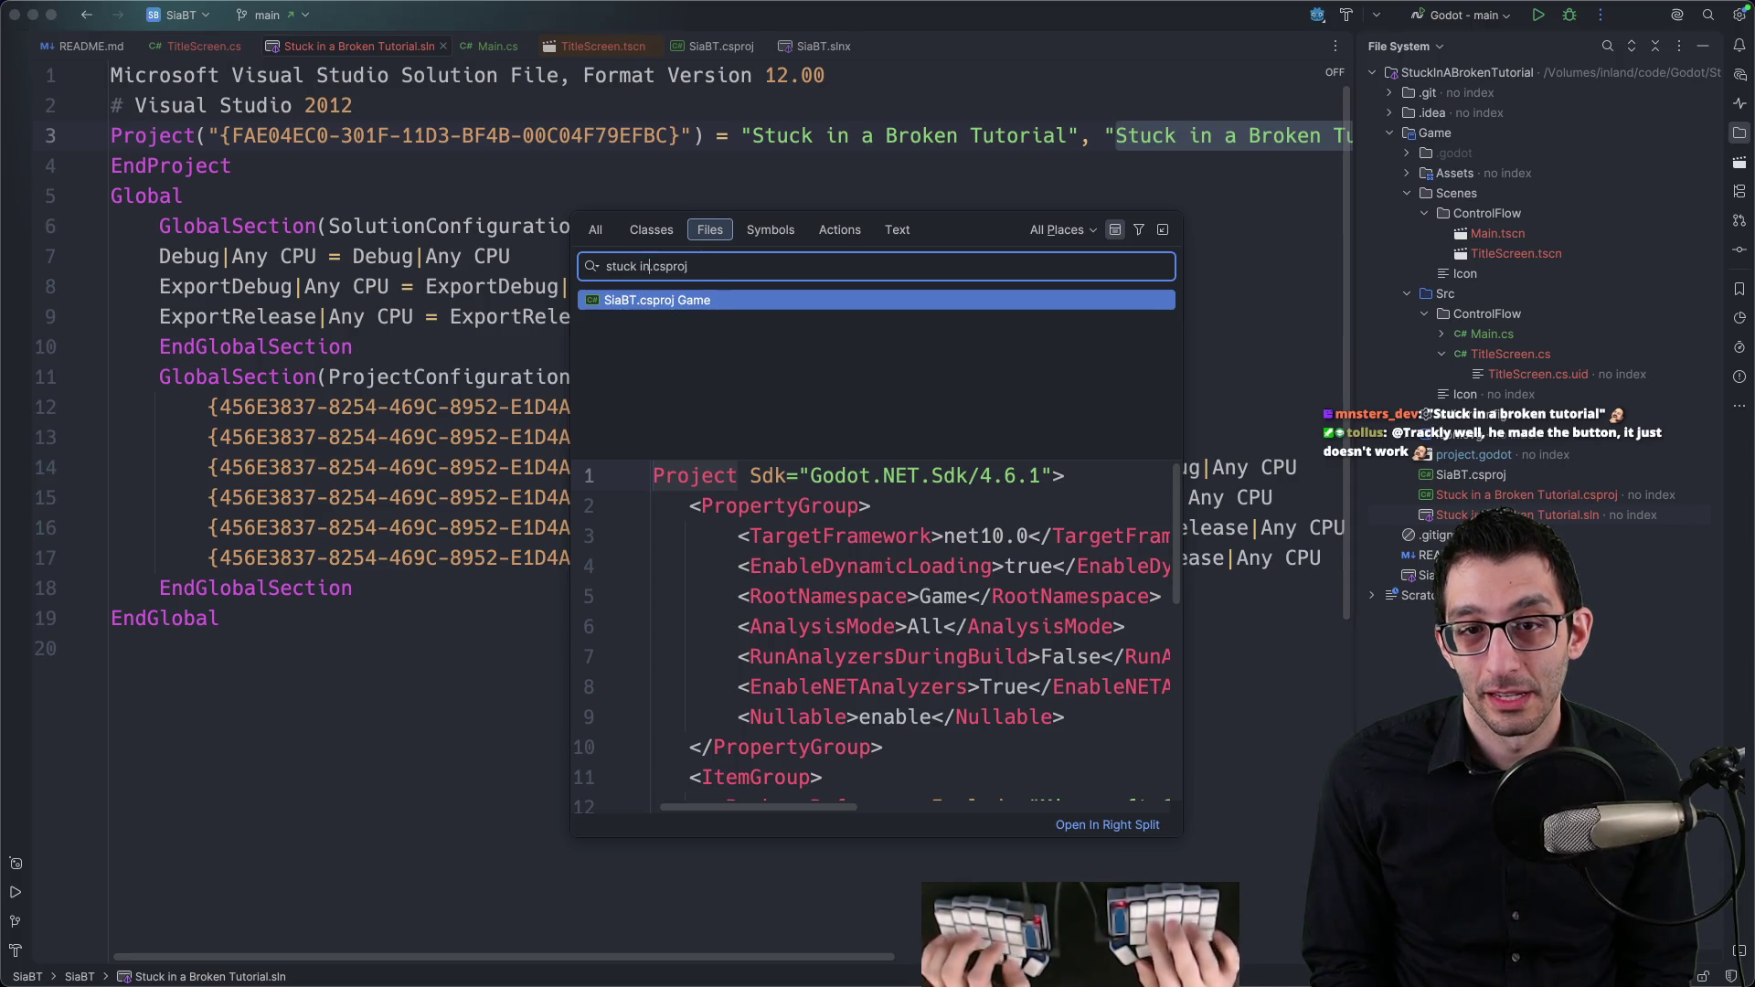
type("oken tutorial")
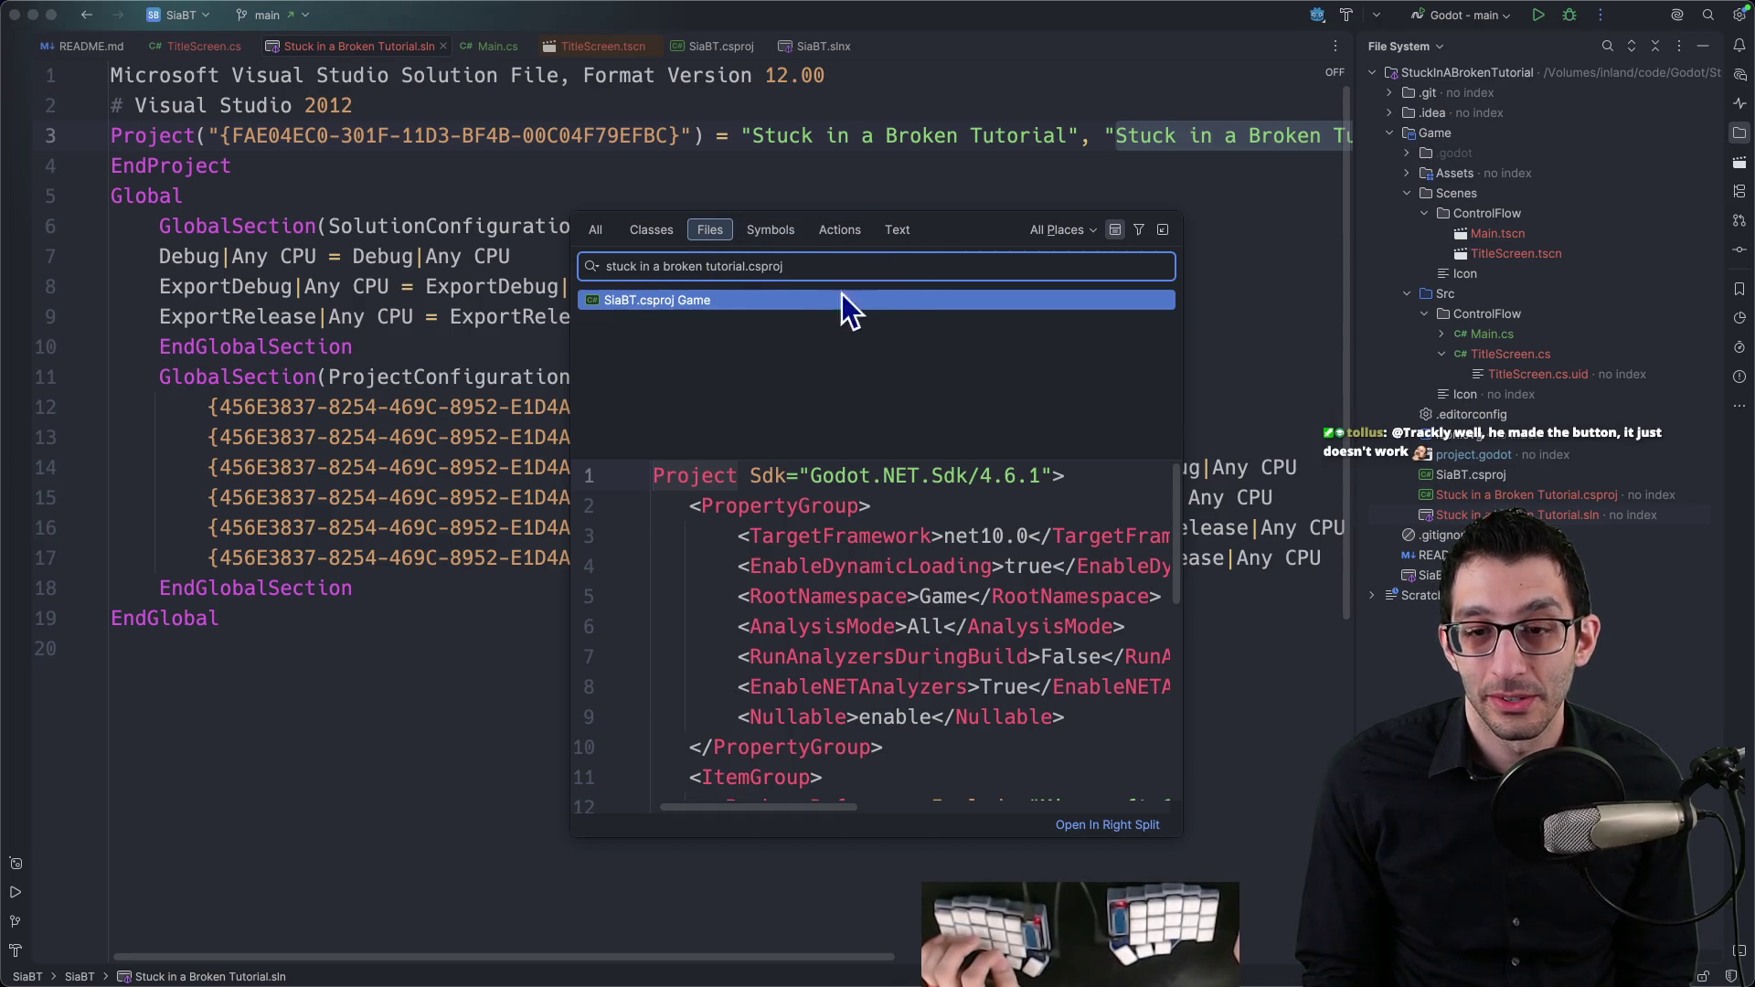
Step: Compare All and Files search results with and without non-solution items, then close the search
left_click(592, 234)
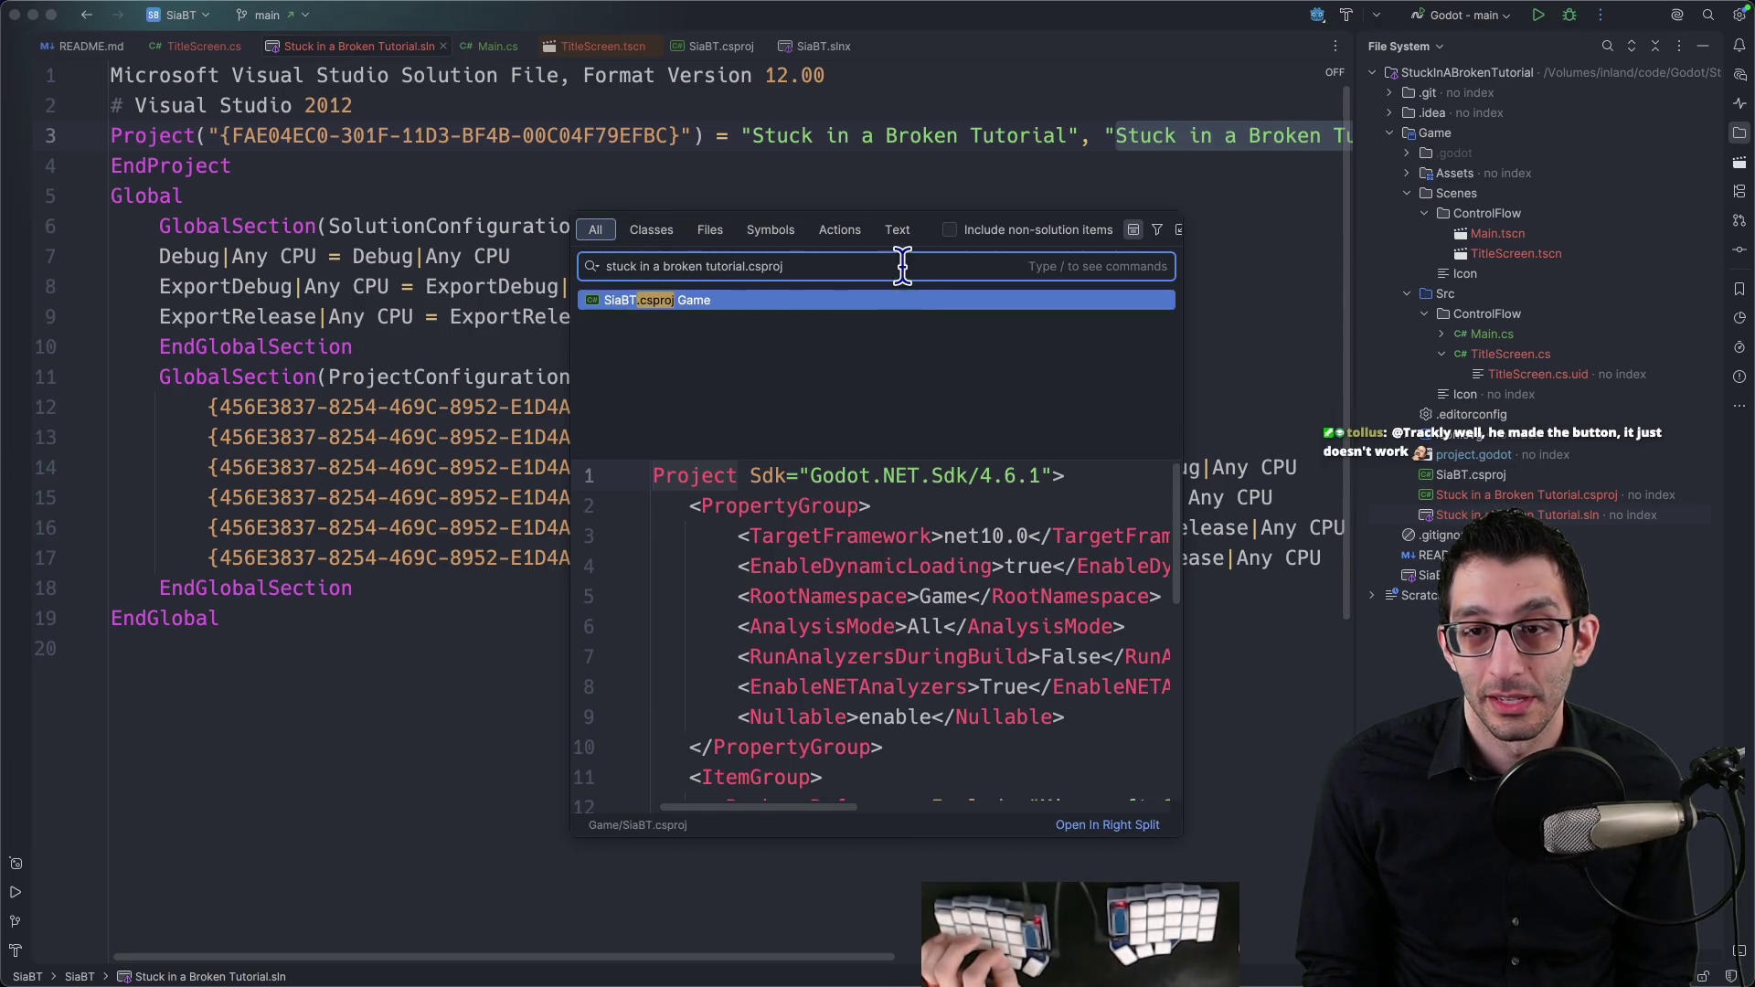
left_click(951, 232)
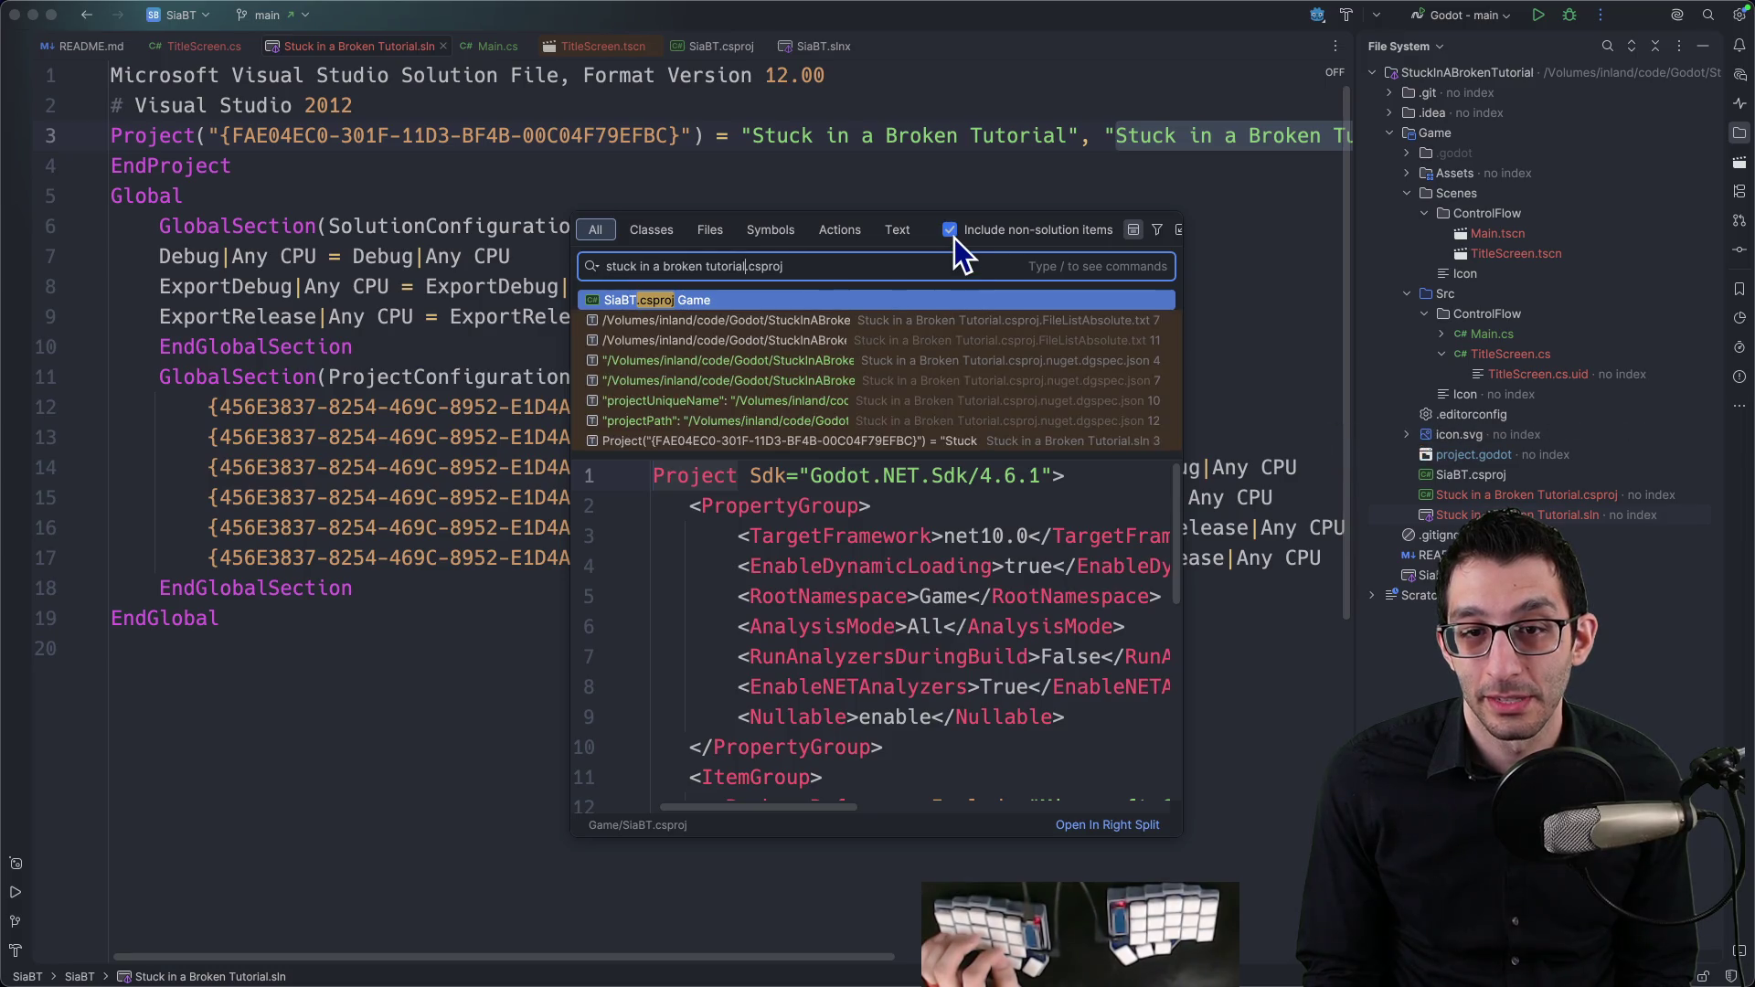
left_click(726, 232)
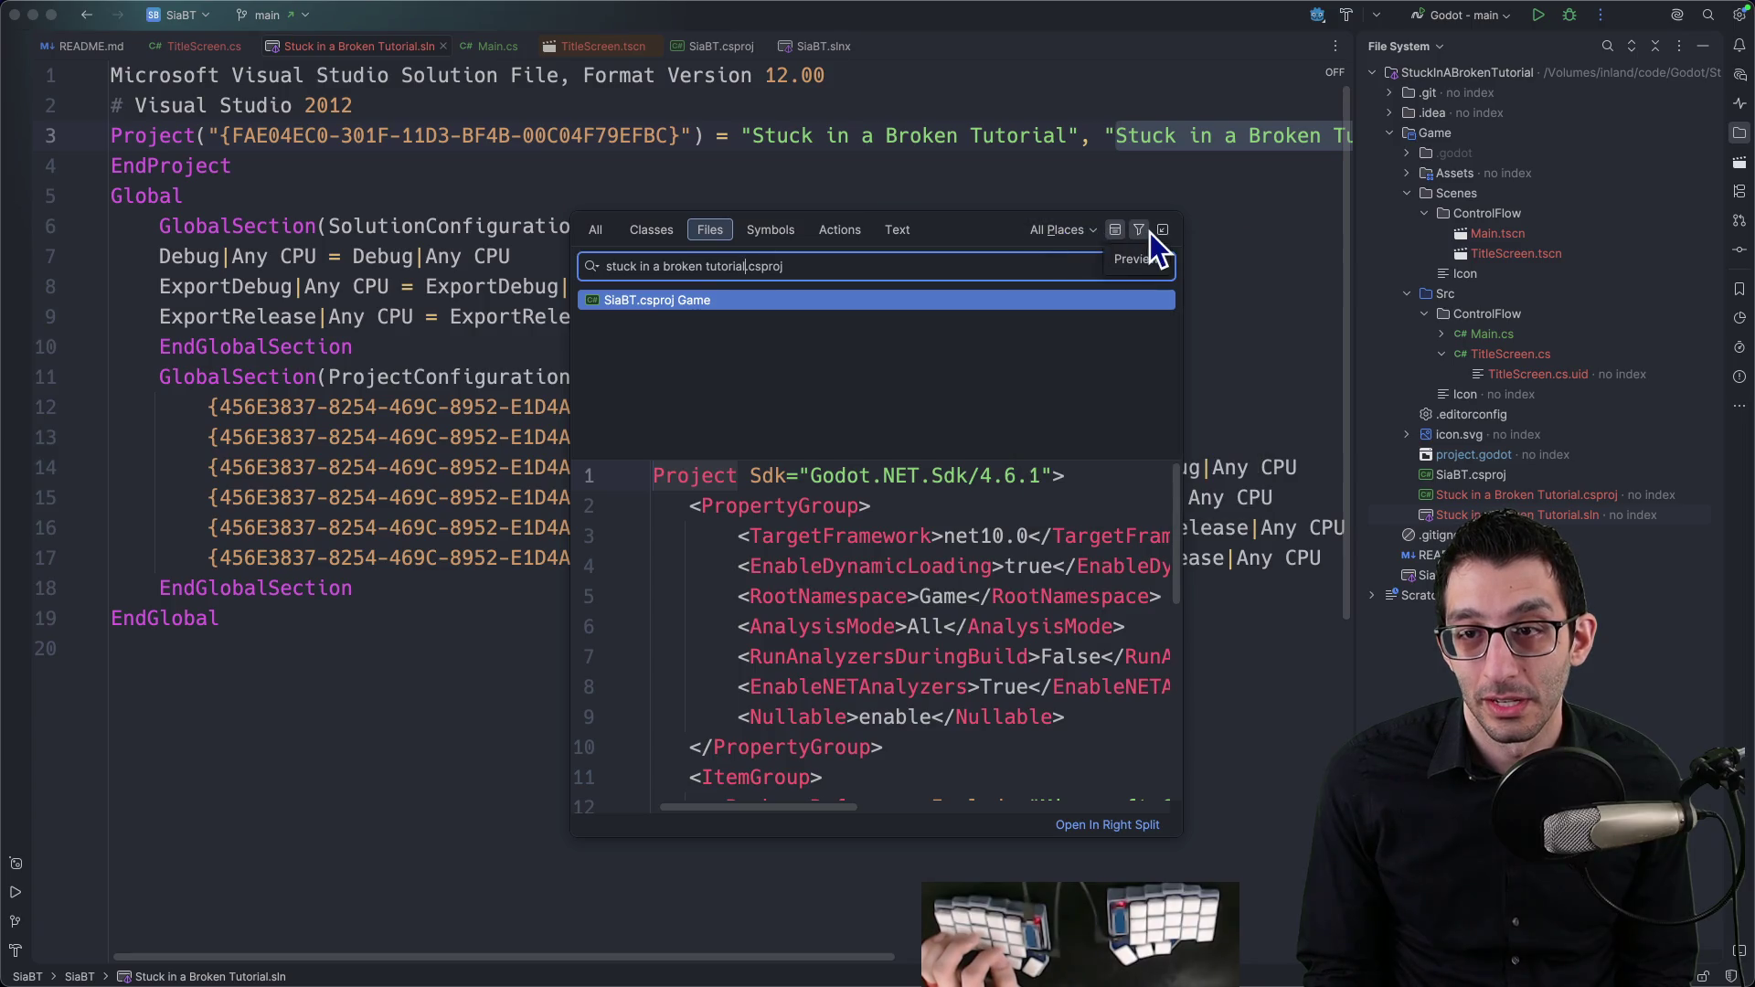
left_click(595, 231)
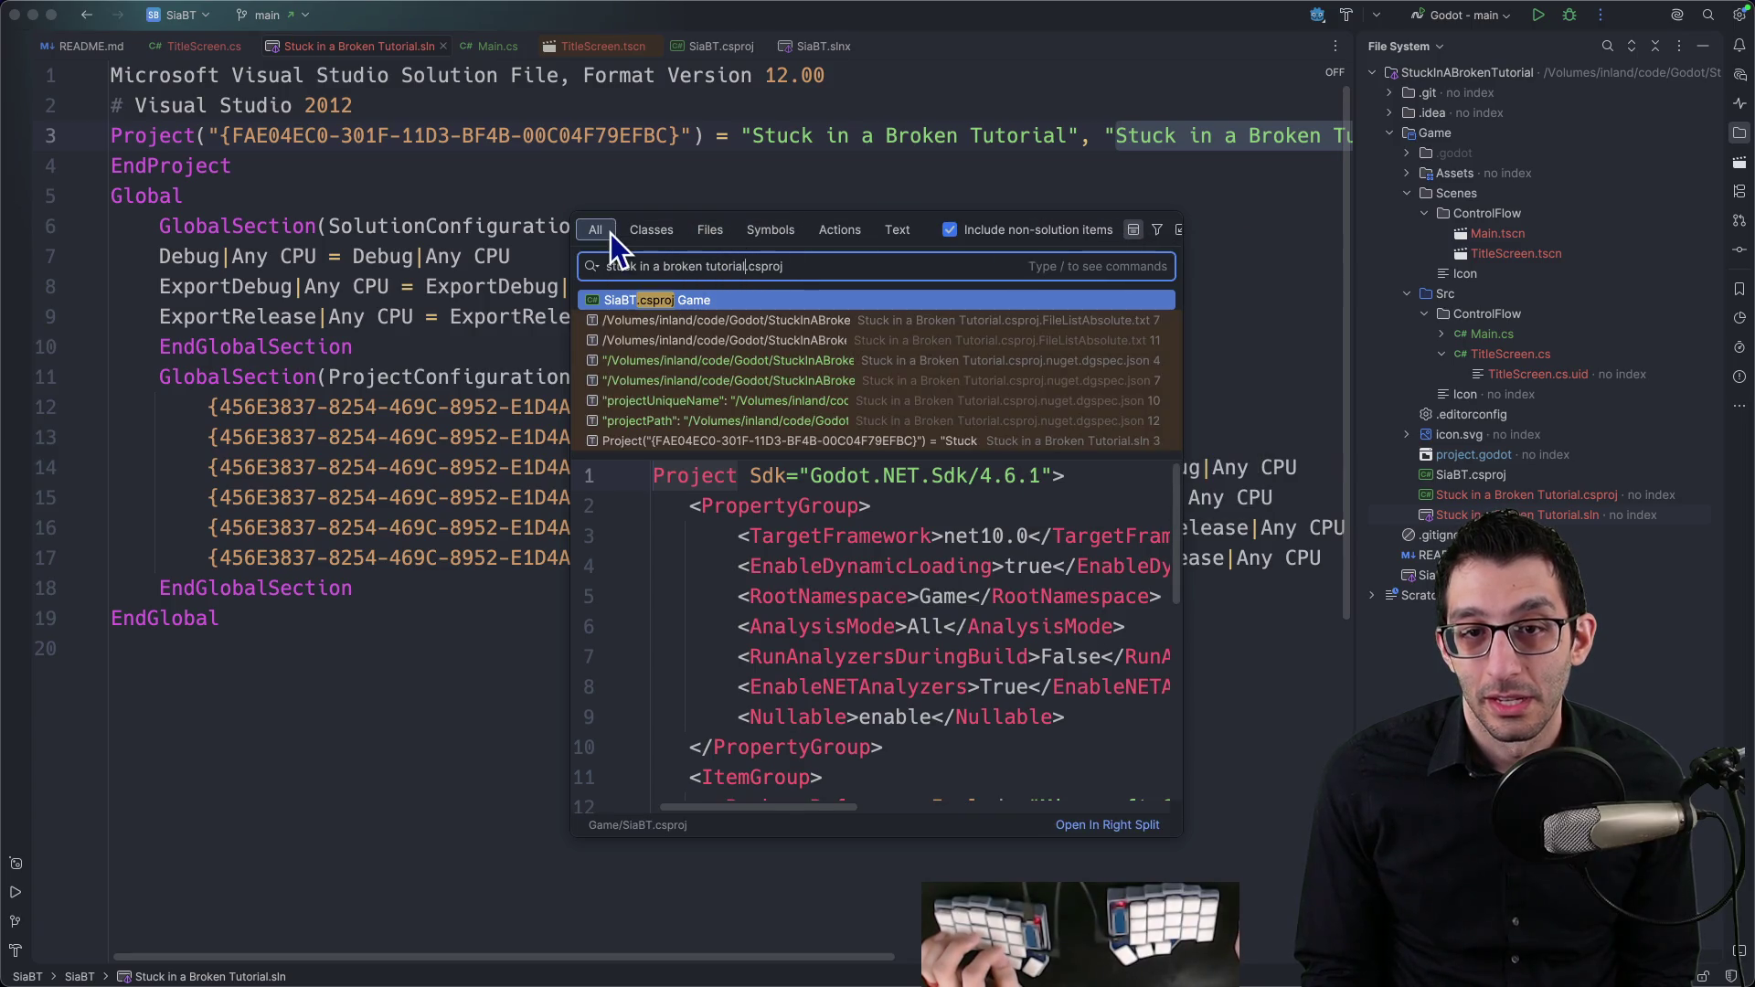
left_click(952, 236)
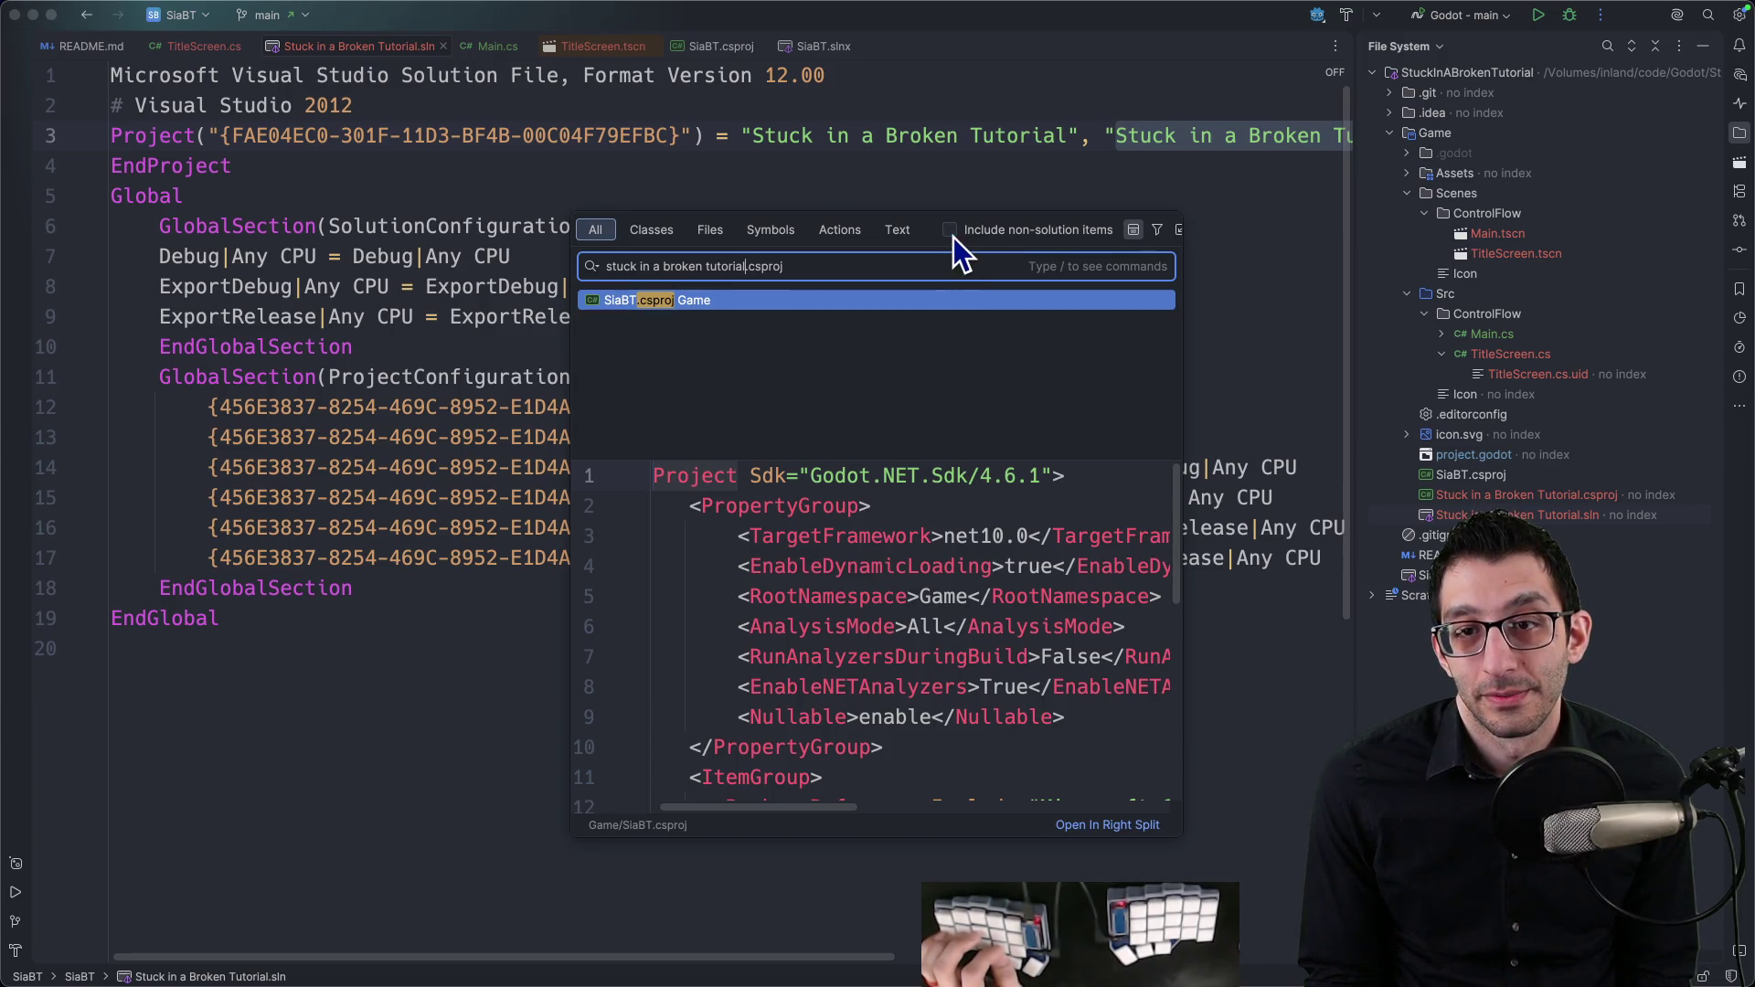
left_click(952, 236)
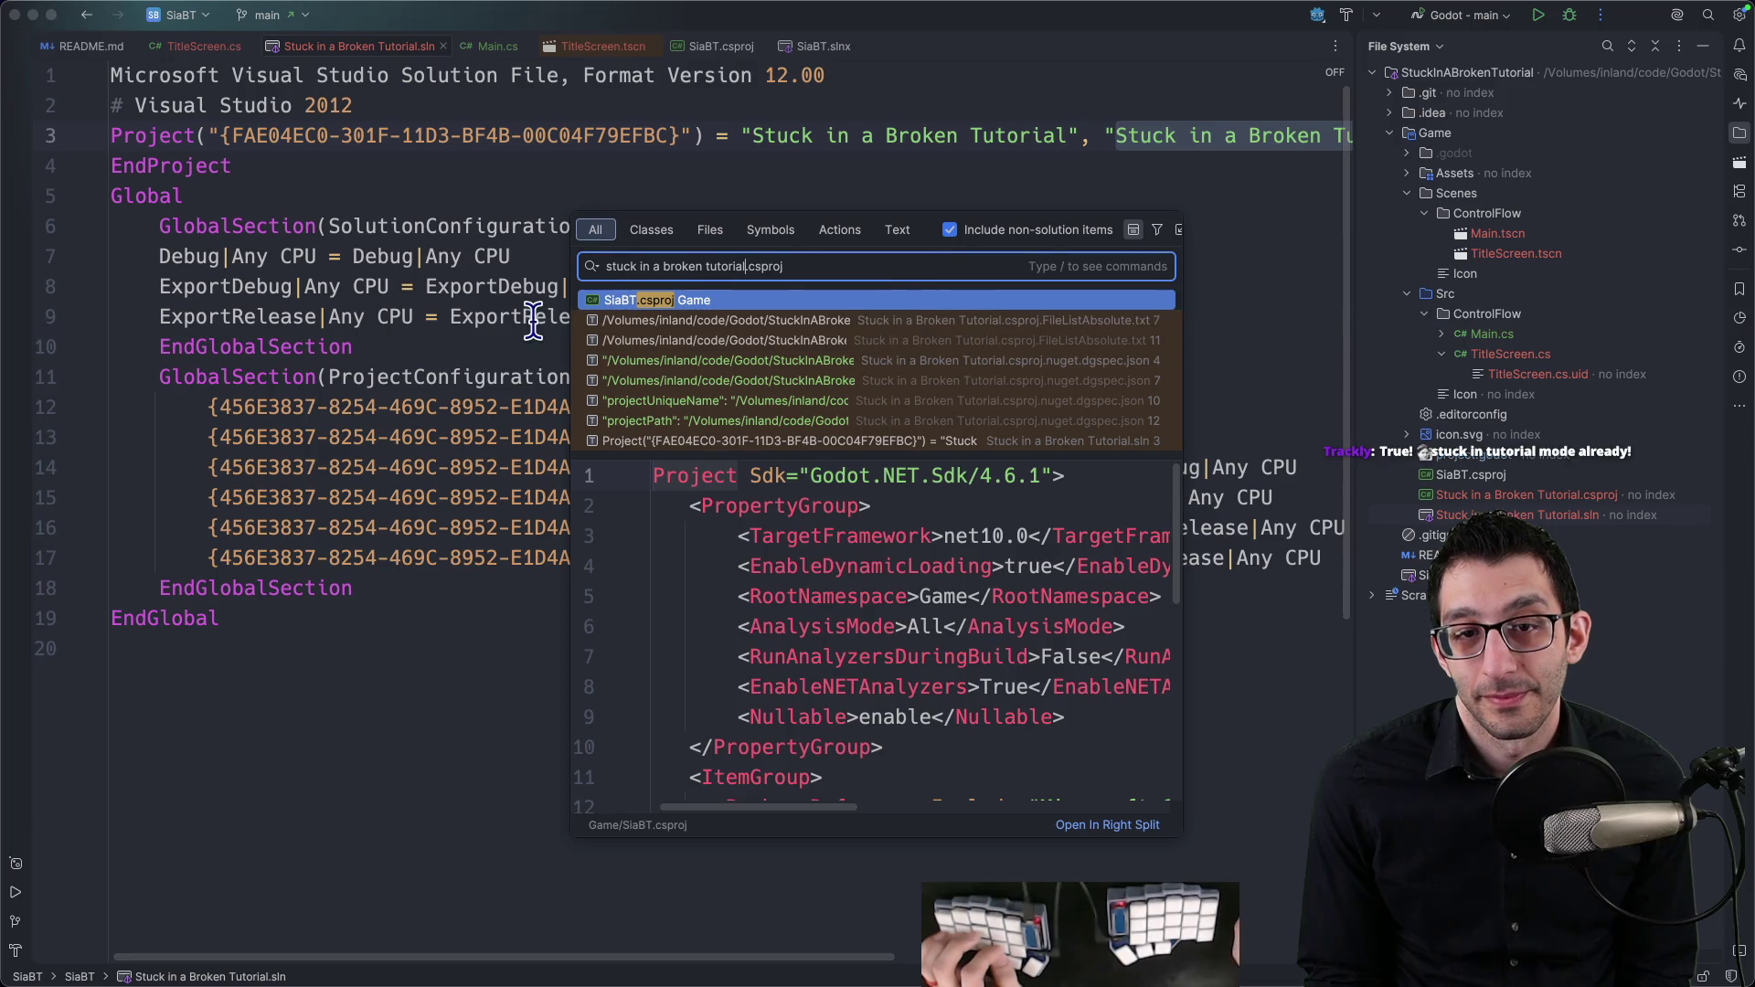
left_click_drag(568, 325, 153, 331)
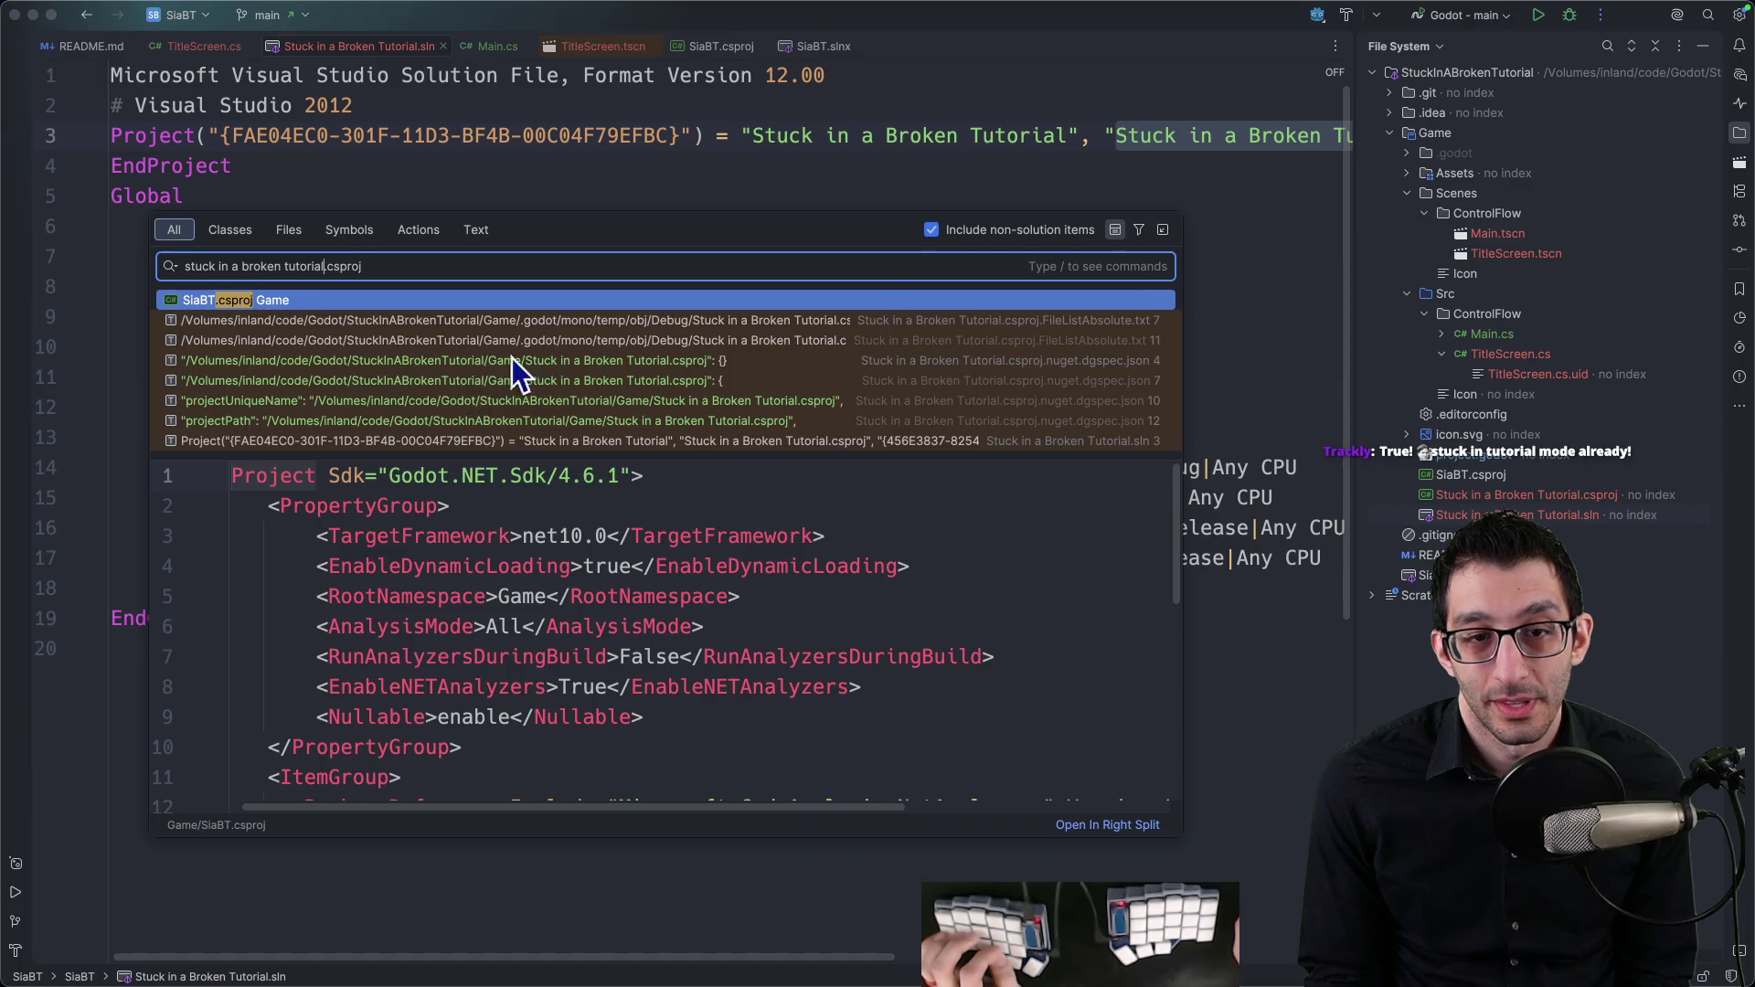
left_click(936, 232)
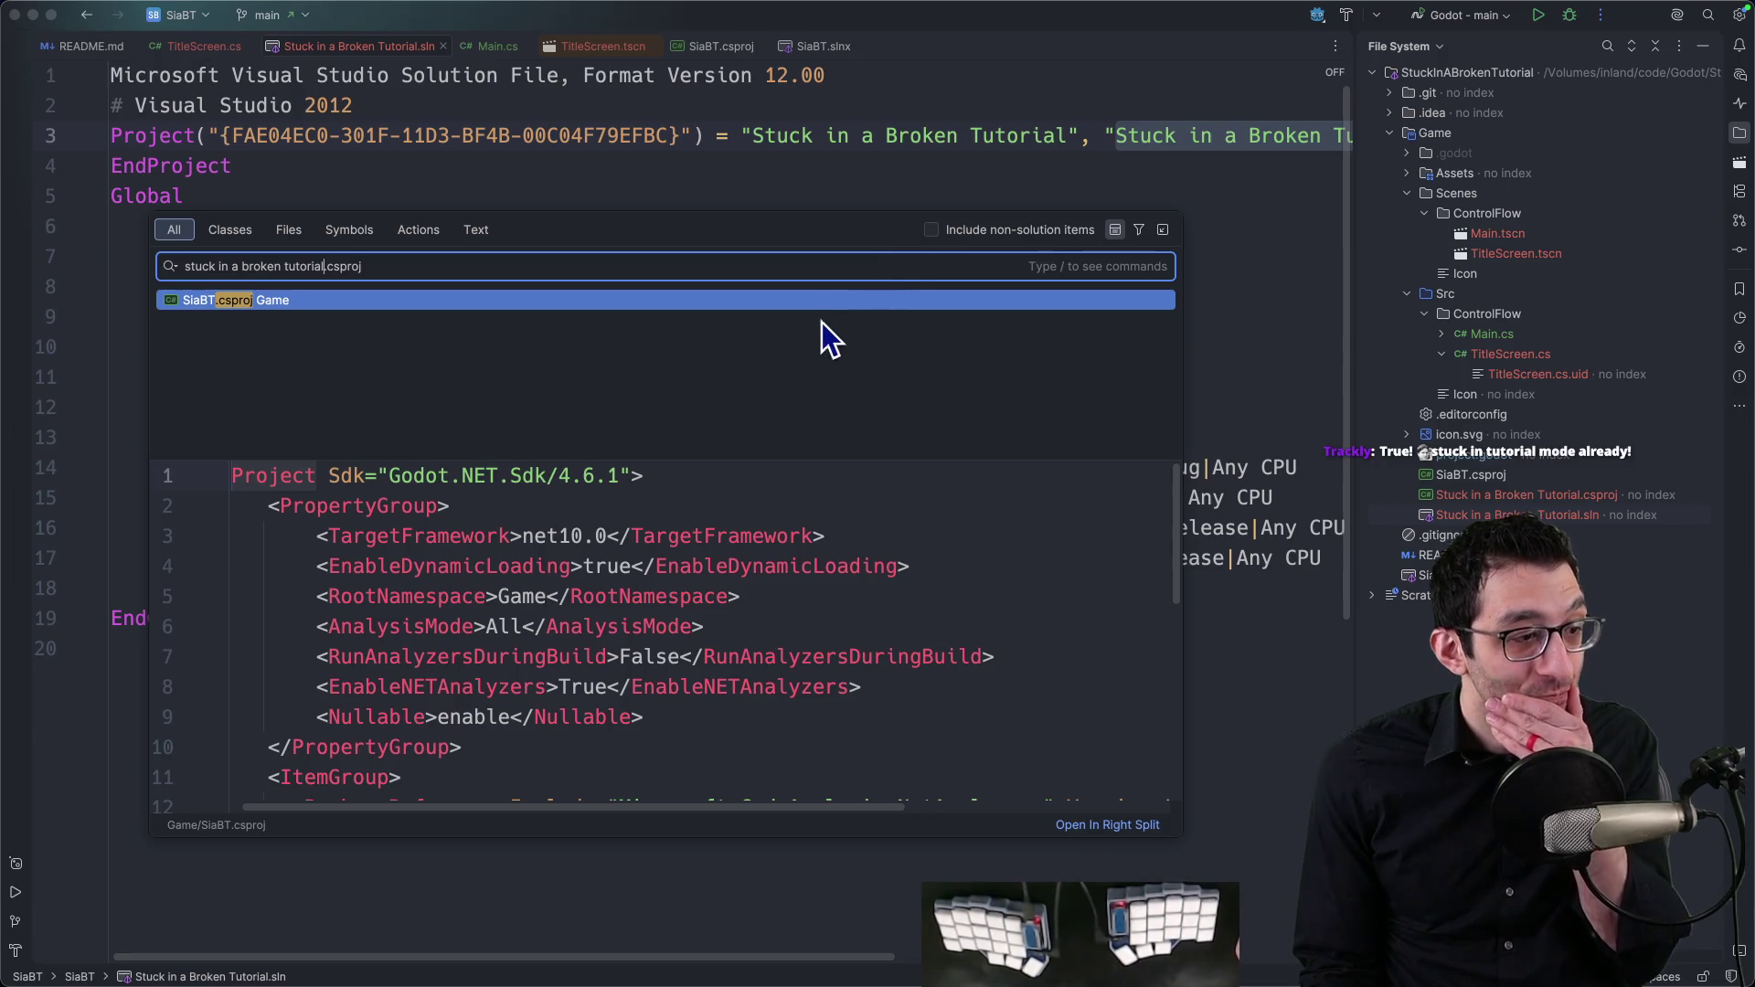
left_click(889, 177)
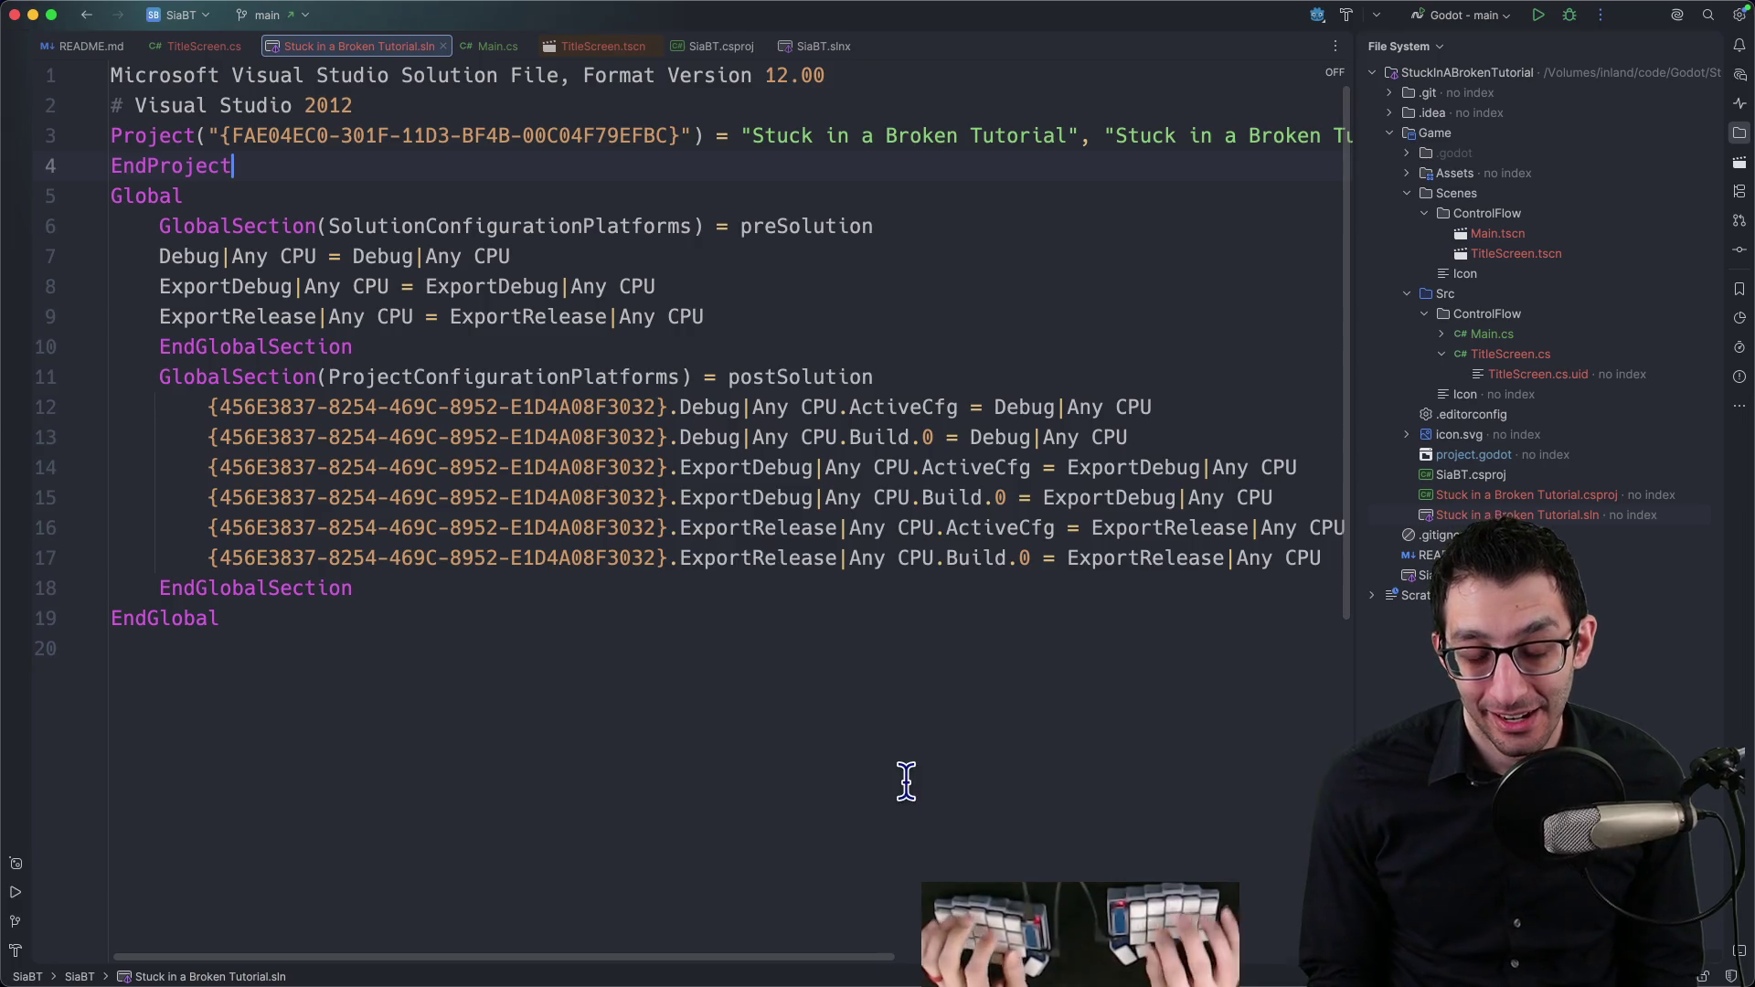
key("super+Tab")
Step: Add an outdented TODO bullet noting two solution files: Rider picks slnx, Godot made sln
key("super+1")
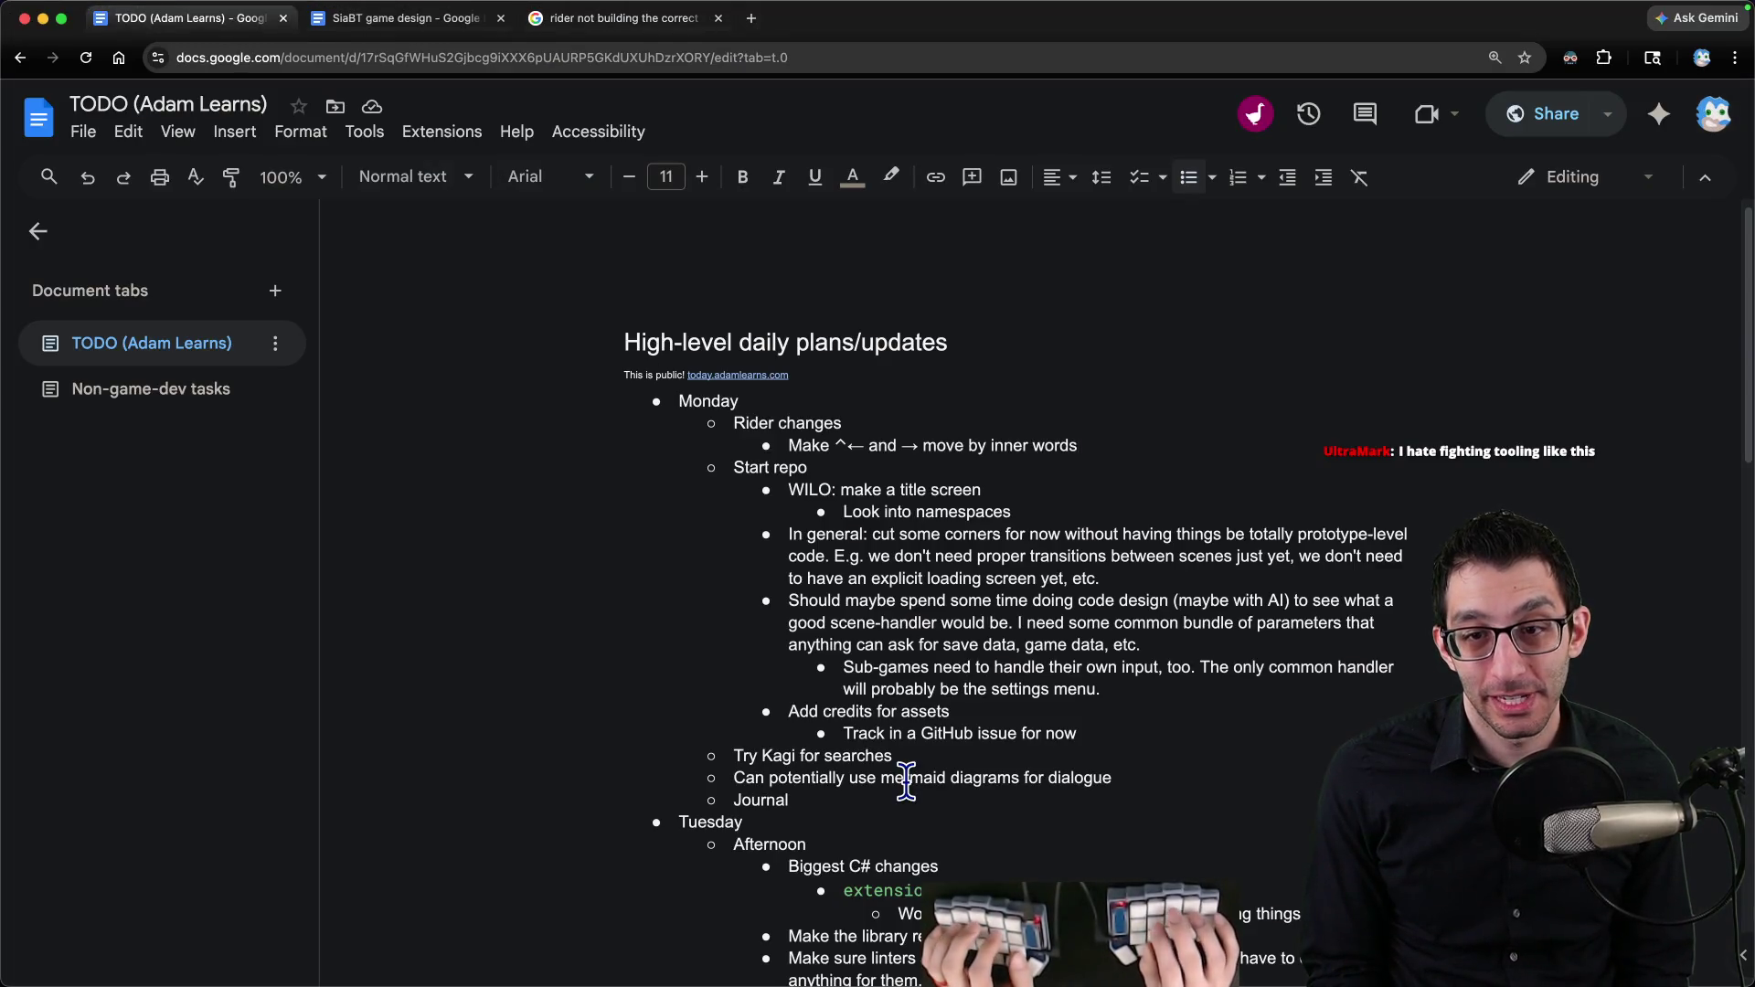
key("Return")
key("shift+Tab")
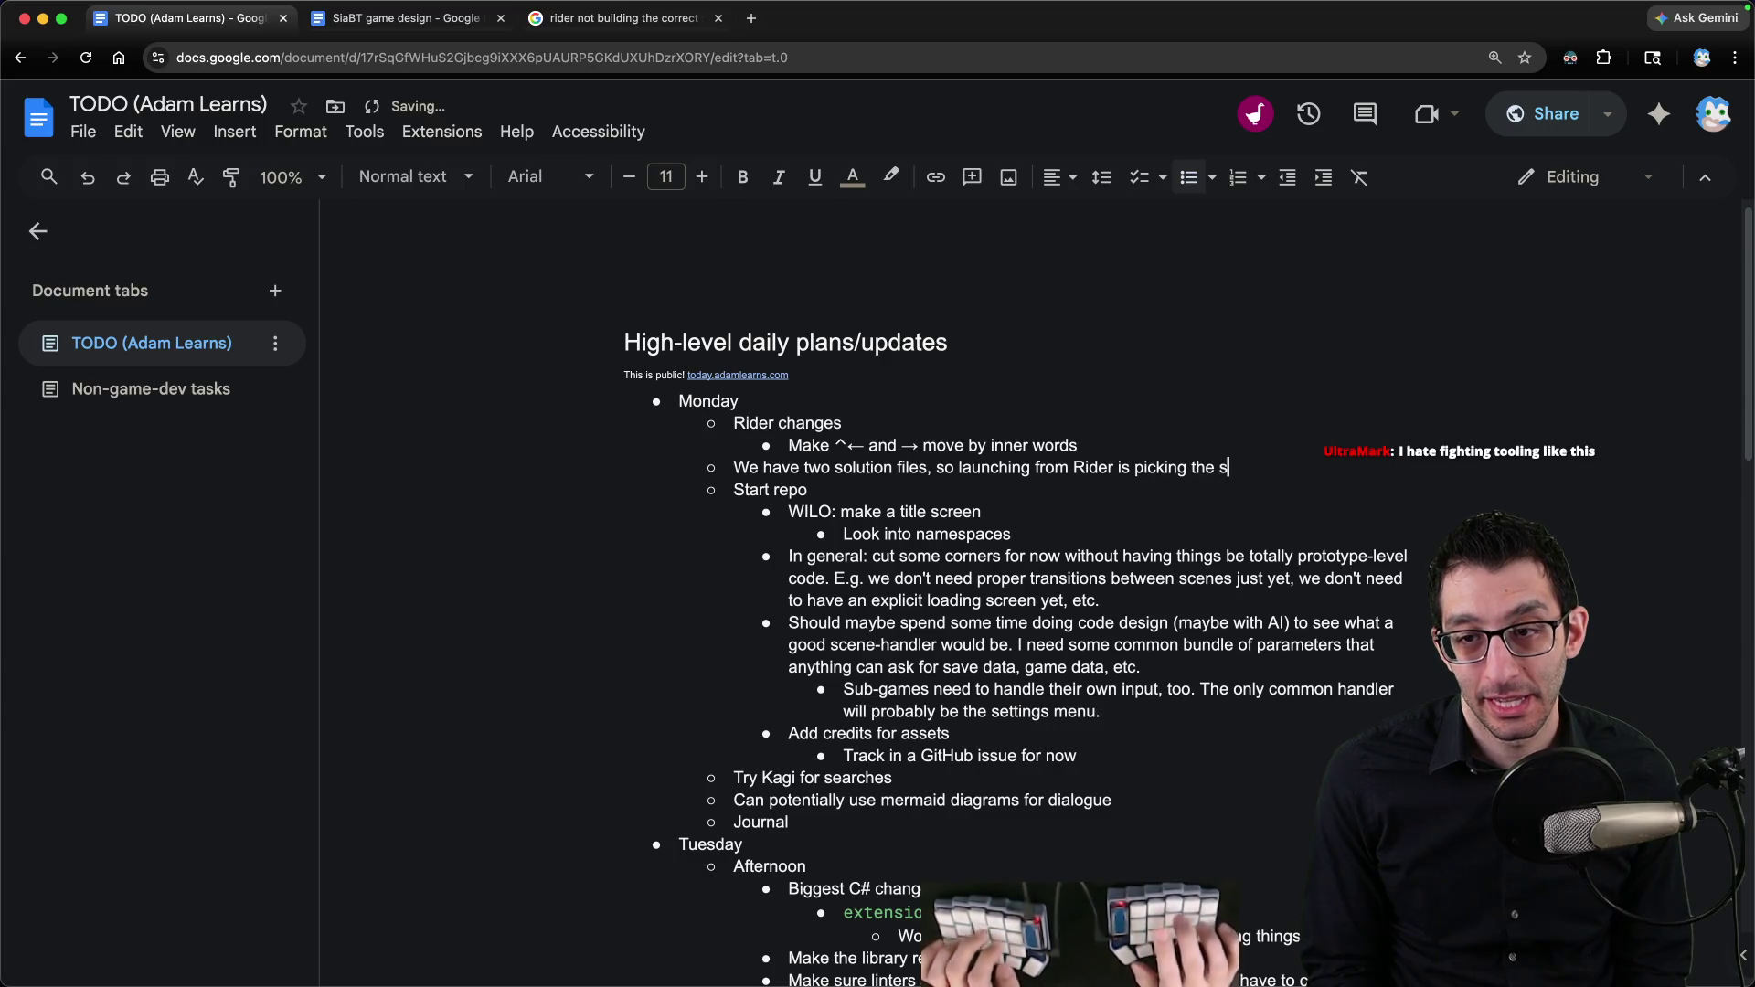
type("lnx file, but")
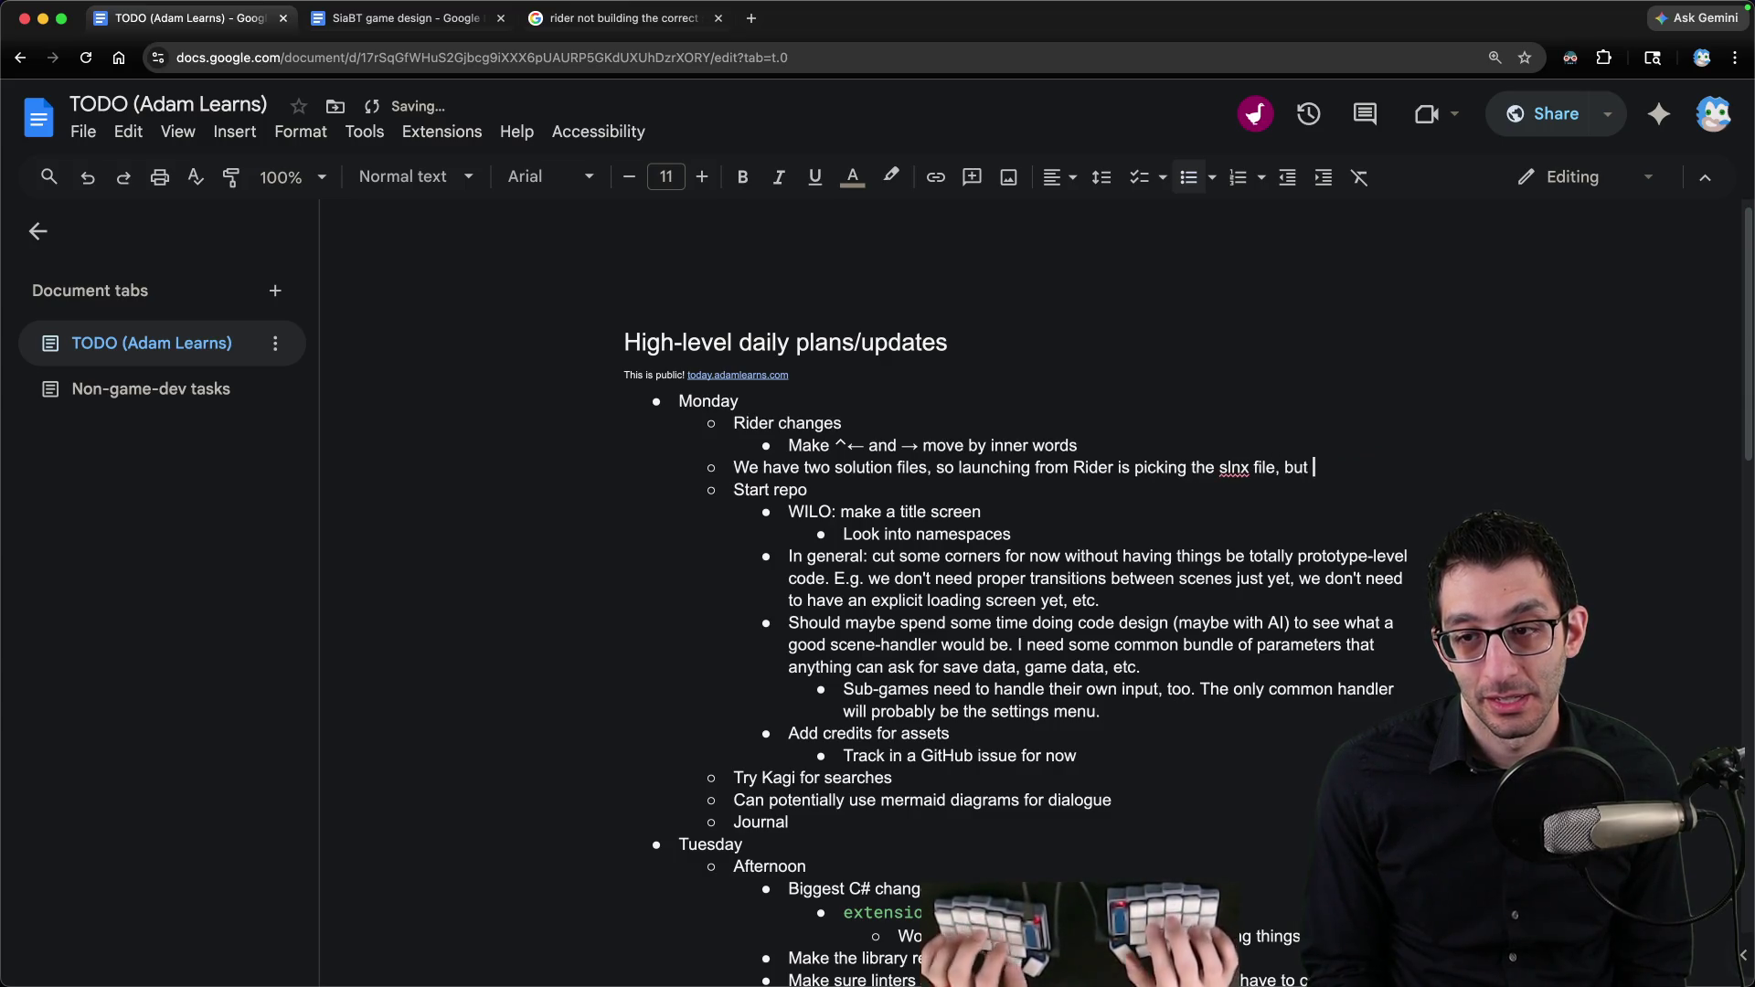
type("e an sln file.")
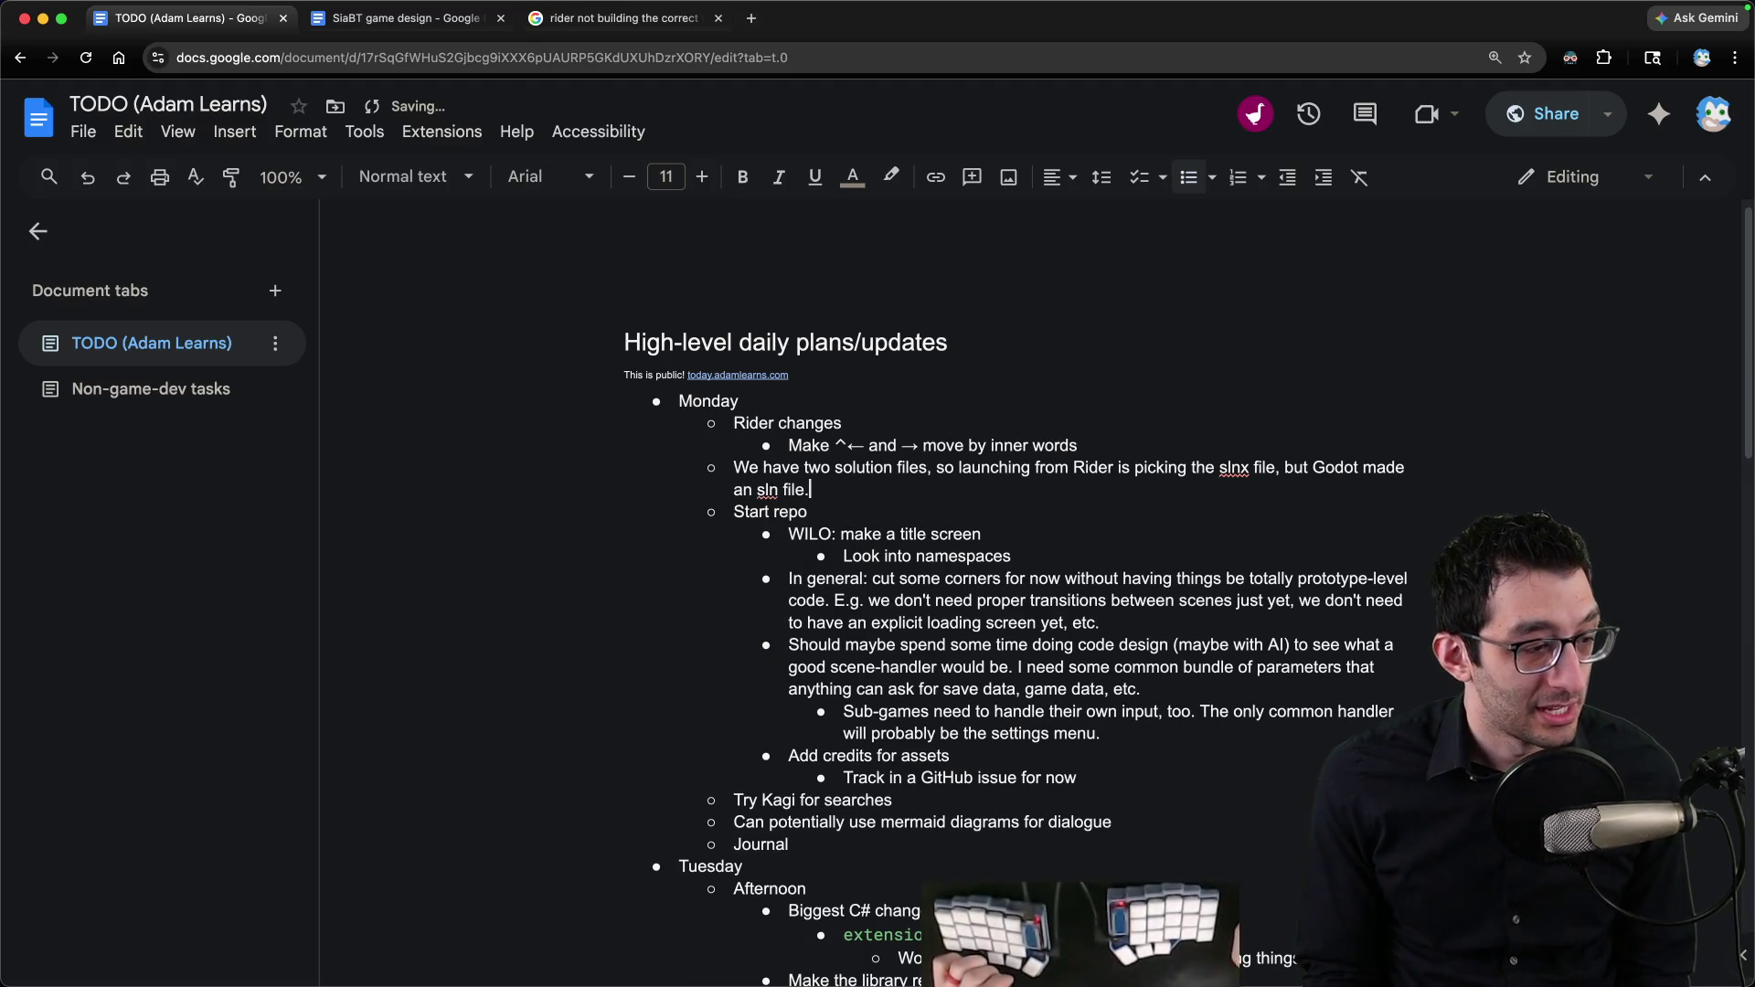
mouse_move(678, 974)
left_click(1215, 927)
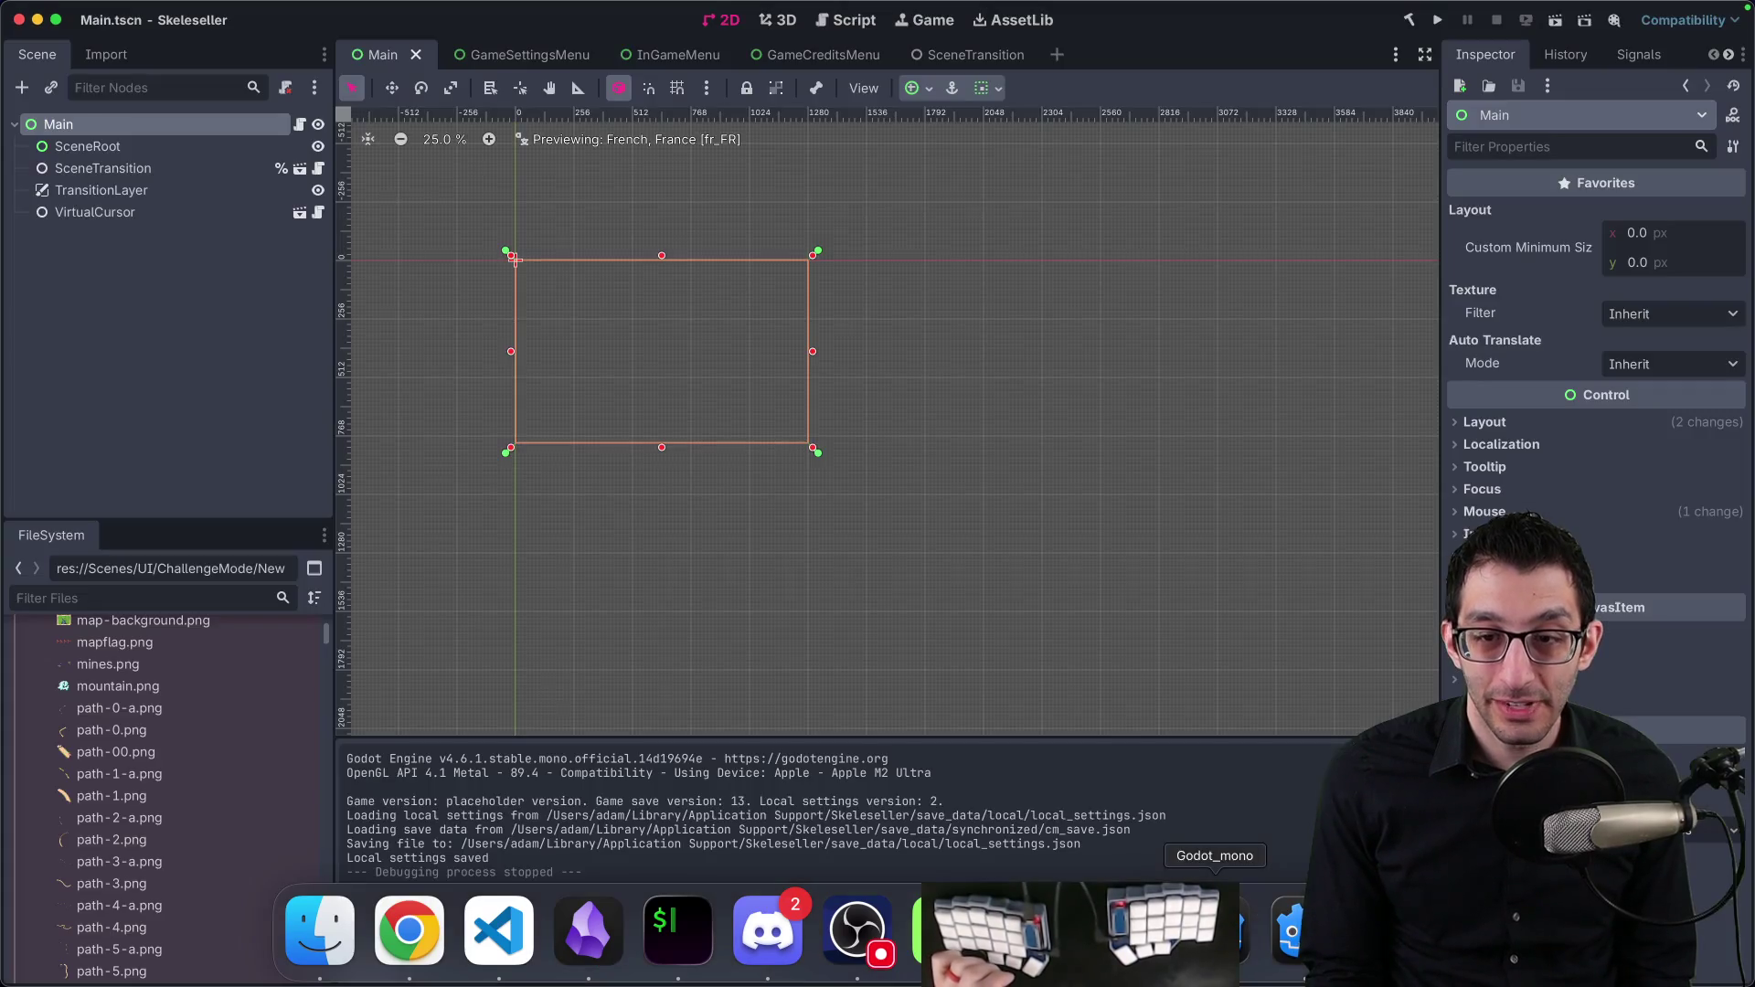
Step: Search the web for 'godot slnx file' and highlight the approved-PR note in the godot-proposals discussion
key("super+Tab")
key("super+t")
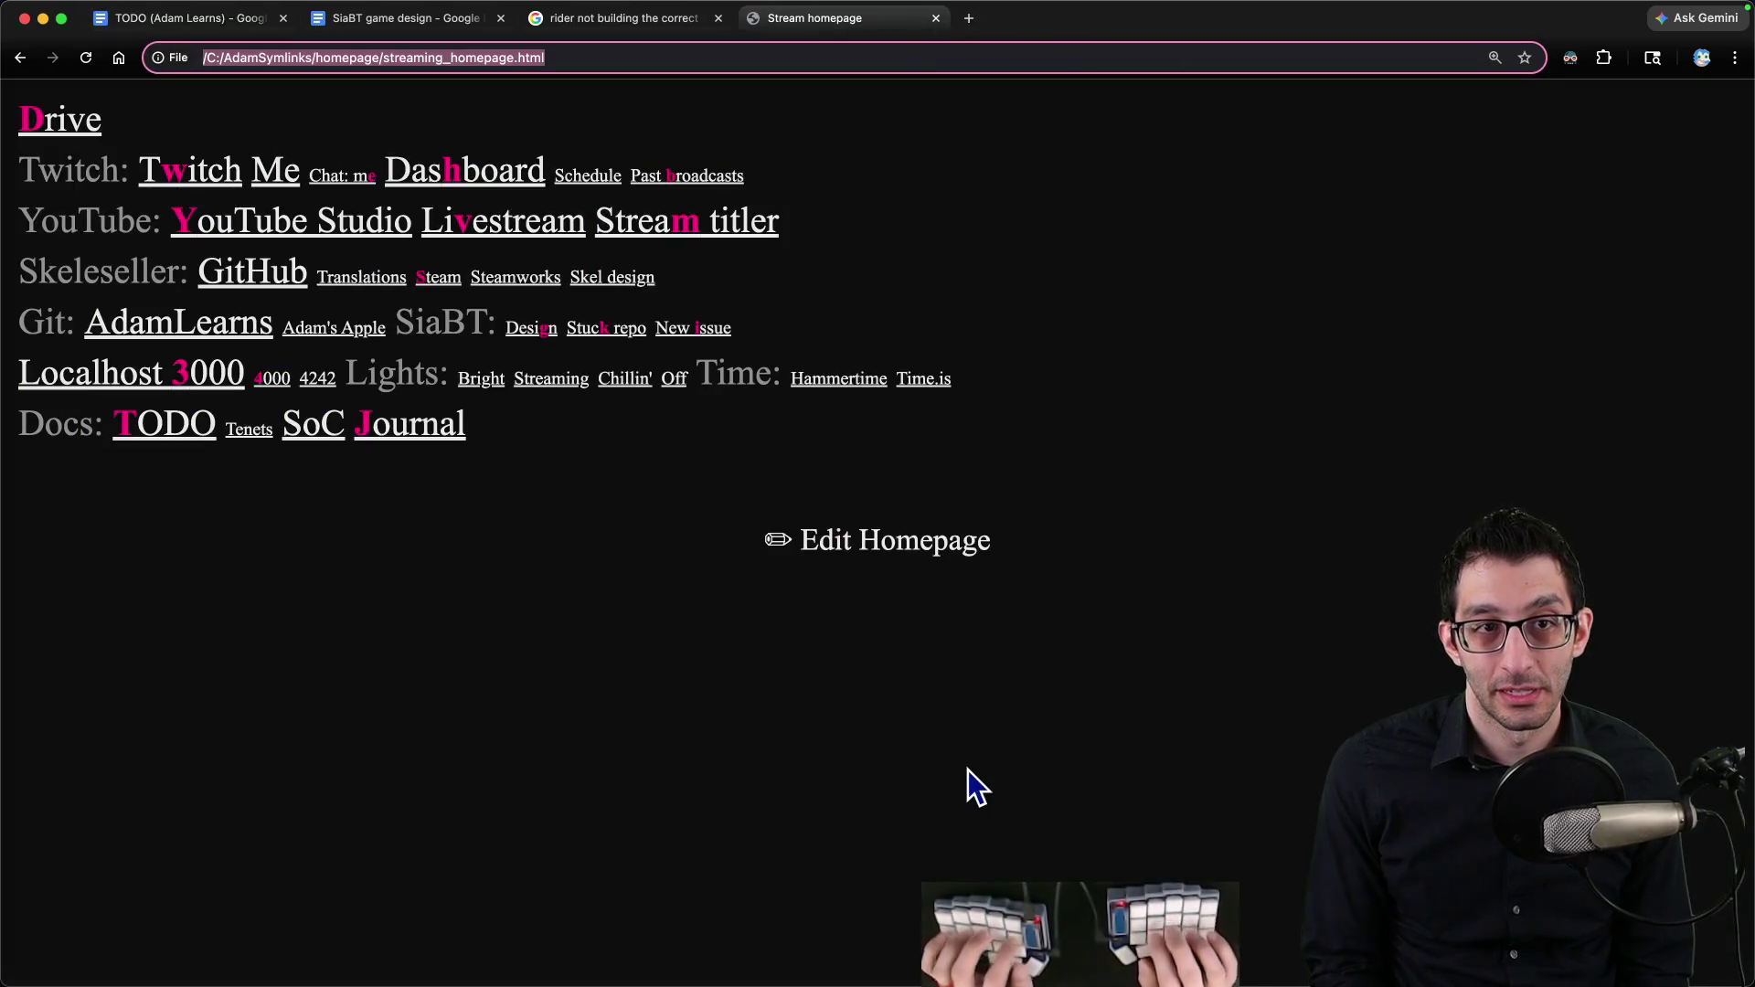
type("godot slnx file")
key("Return")
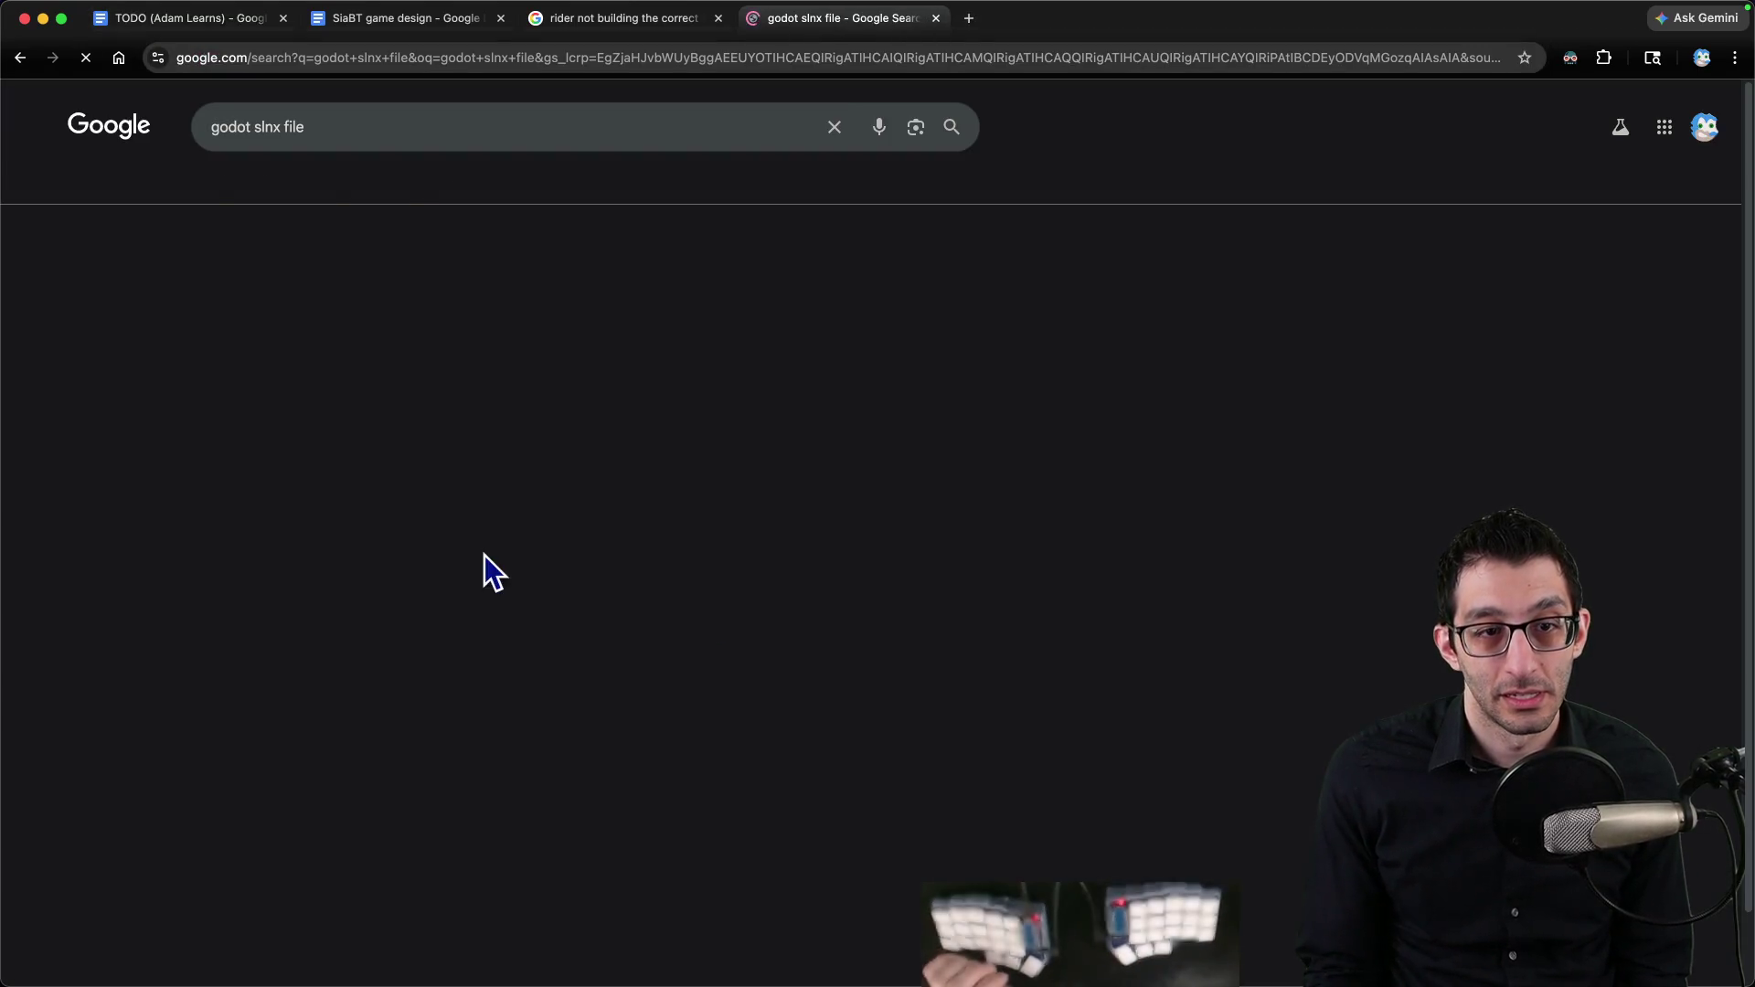
left_click(471, 291)
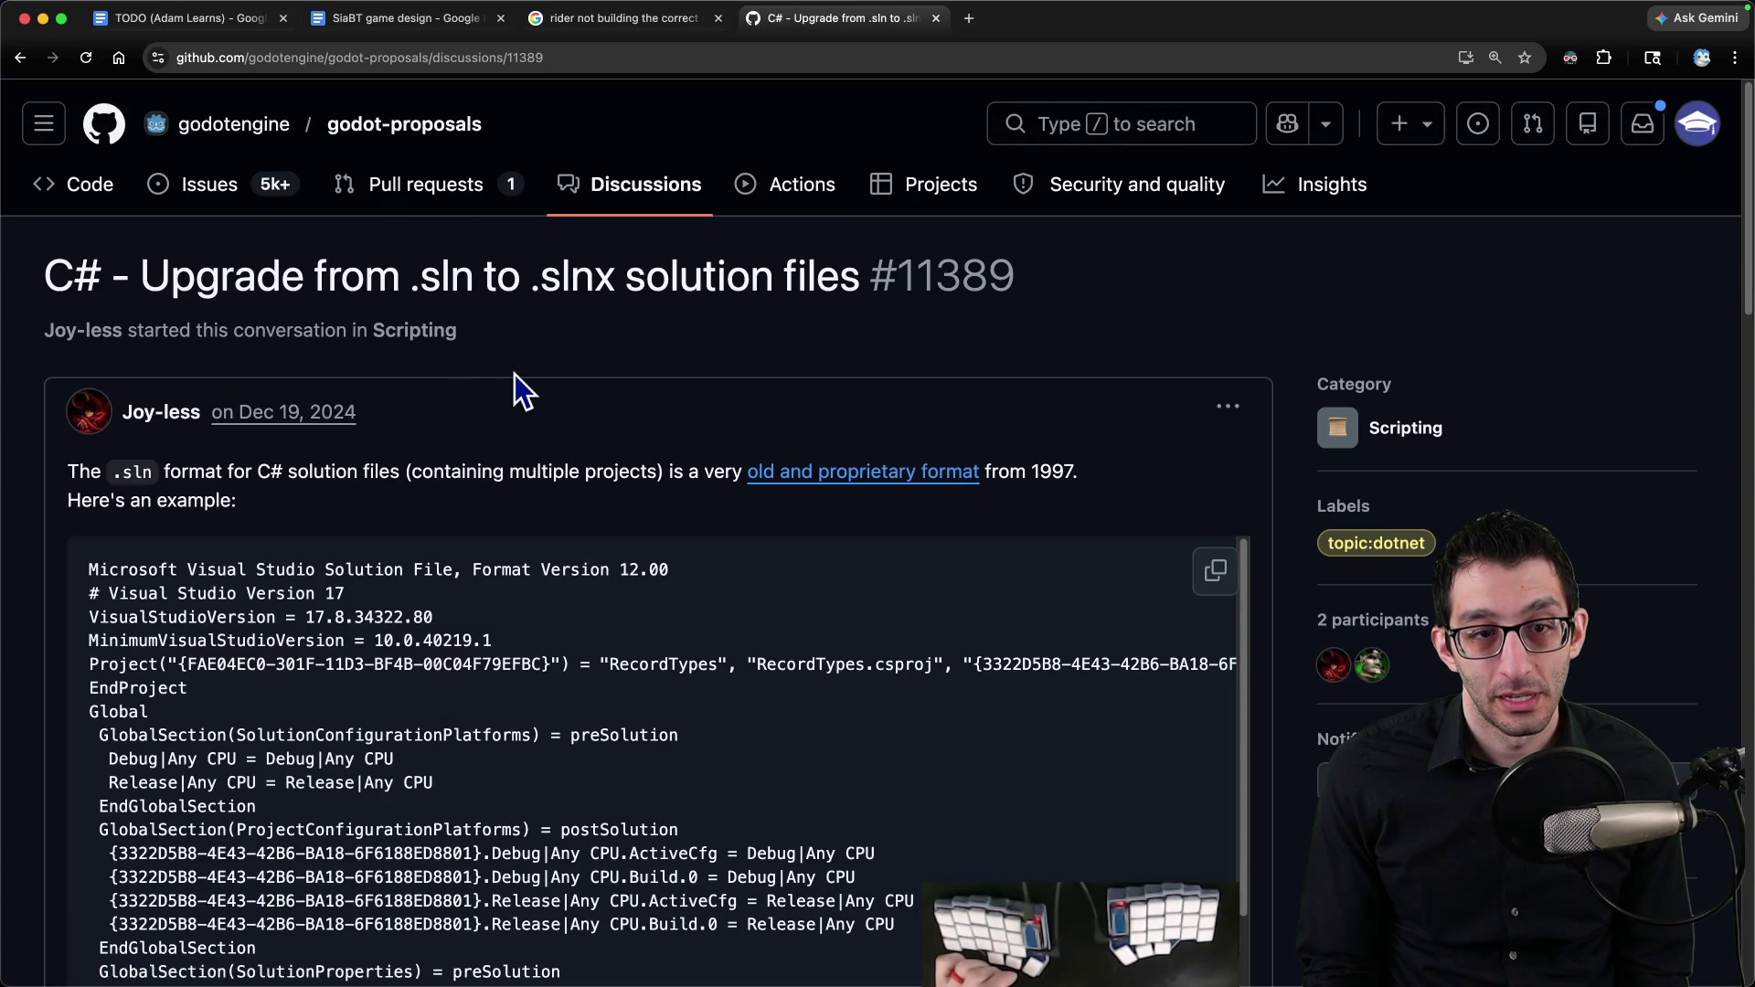
scroll(514, 374, "down", 20)
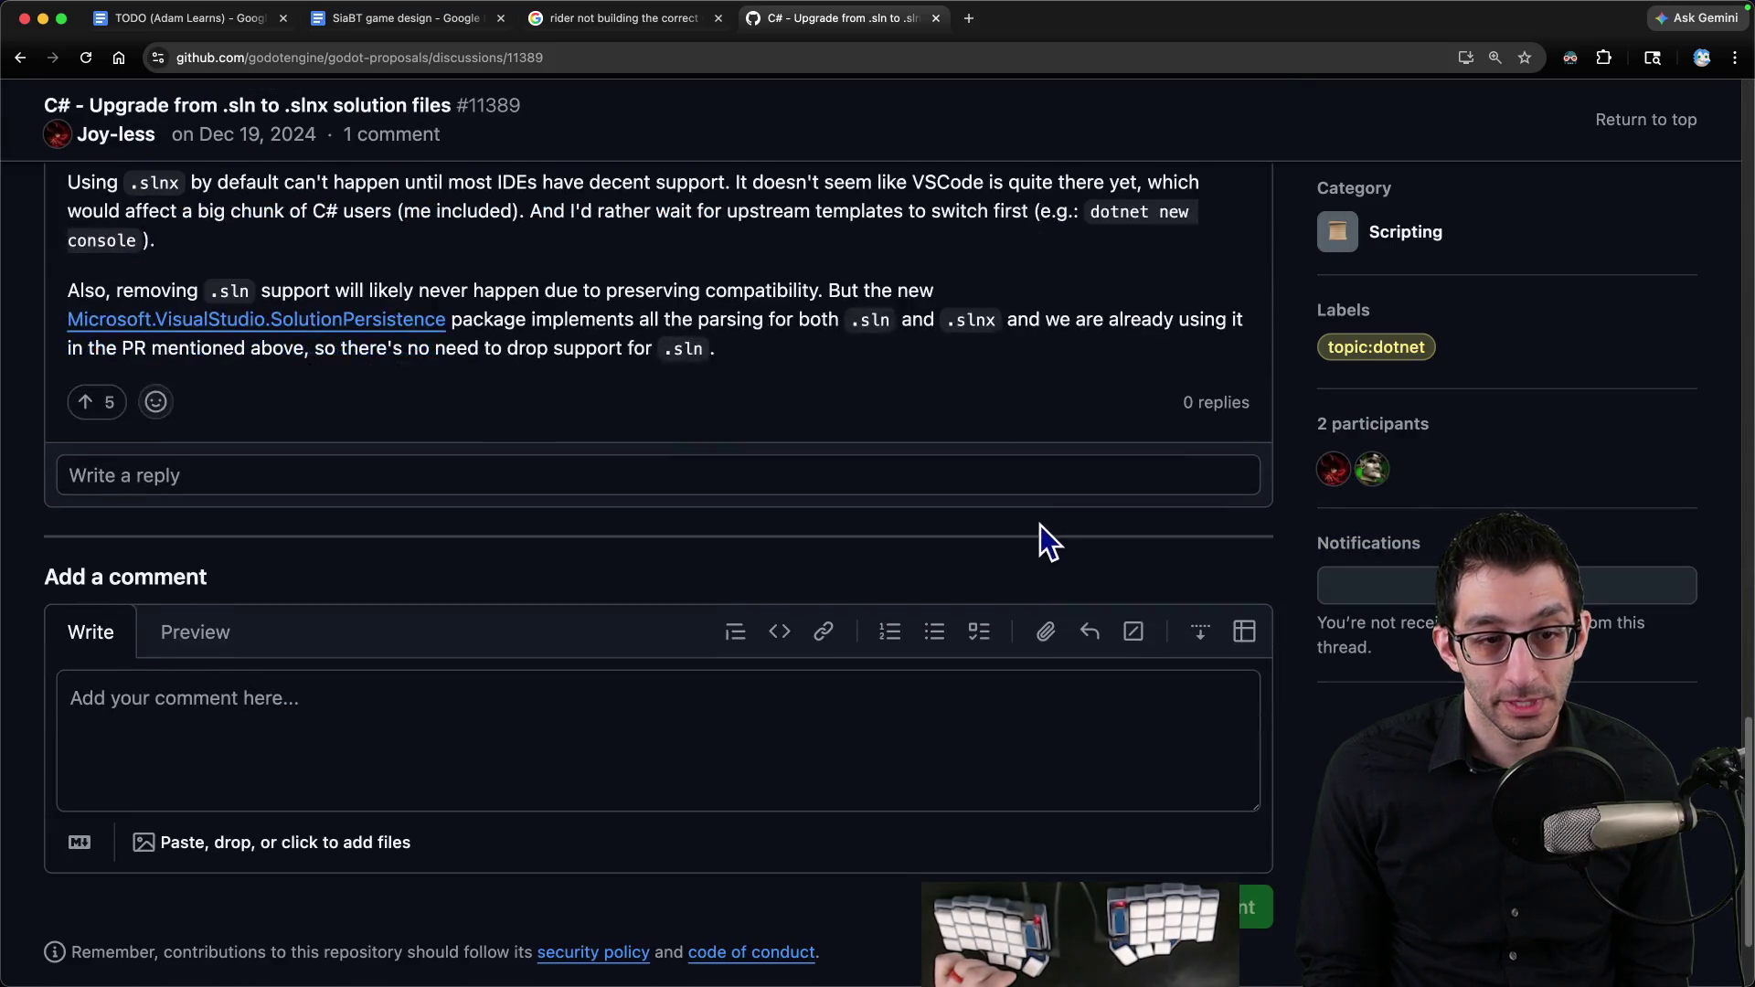
scroll(1006, 516, "up", 7)
scroll(991, 512, "down", 2)
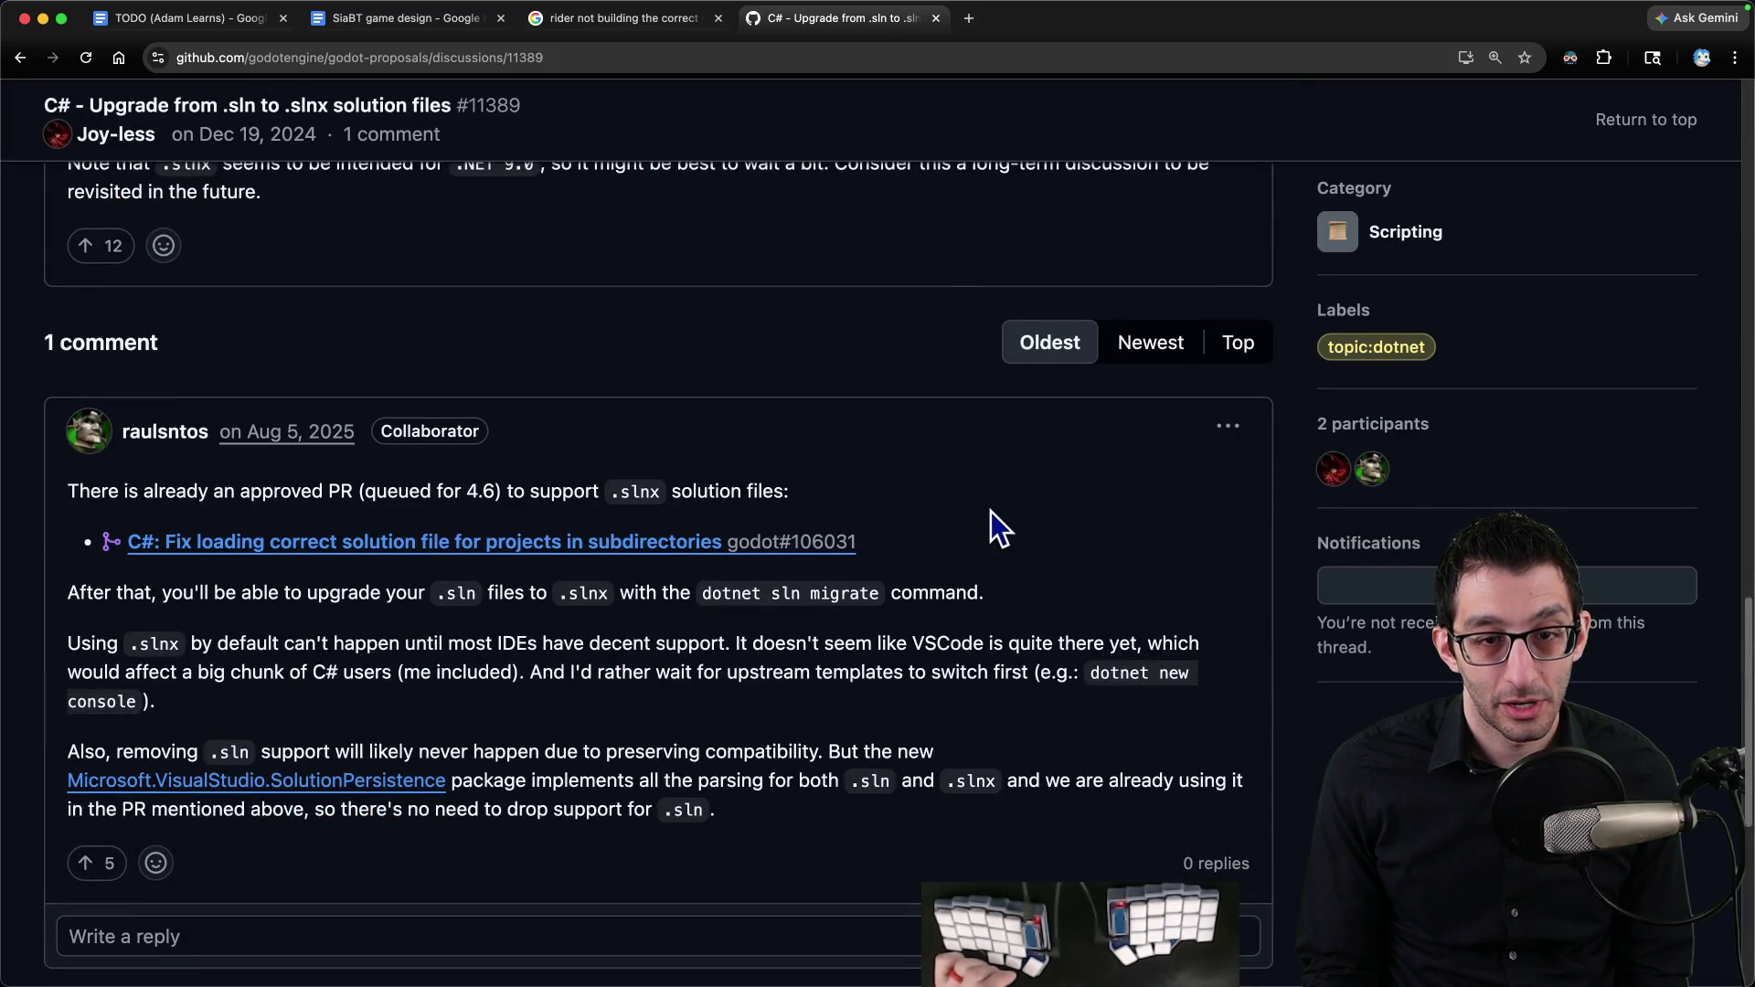
left_click_drag(290, 491, 731, 491)
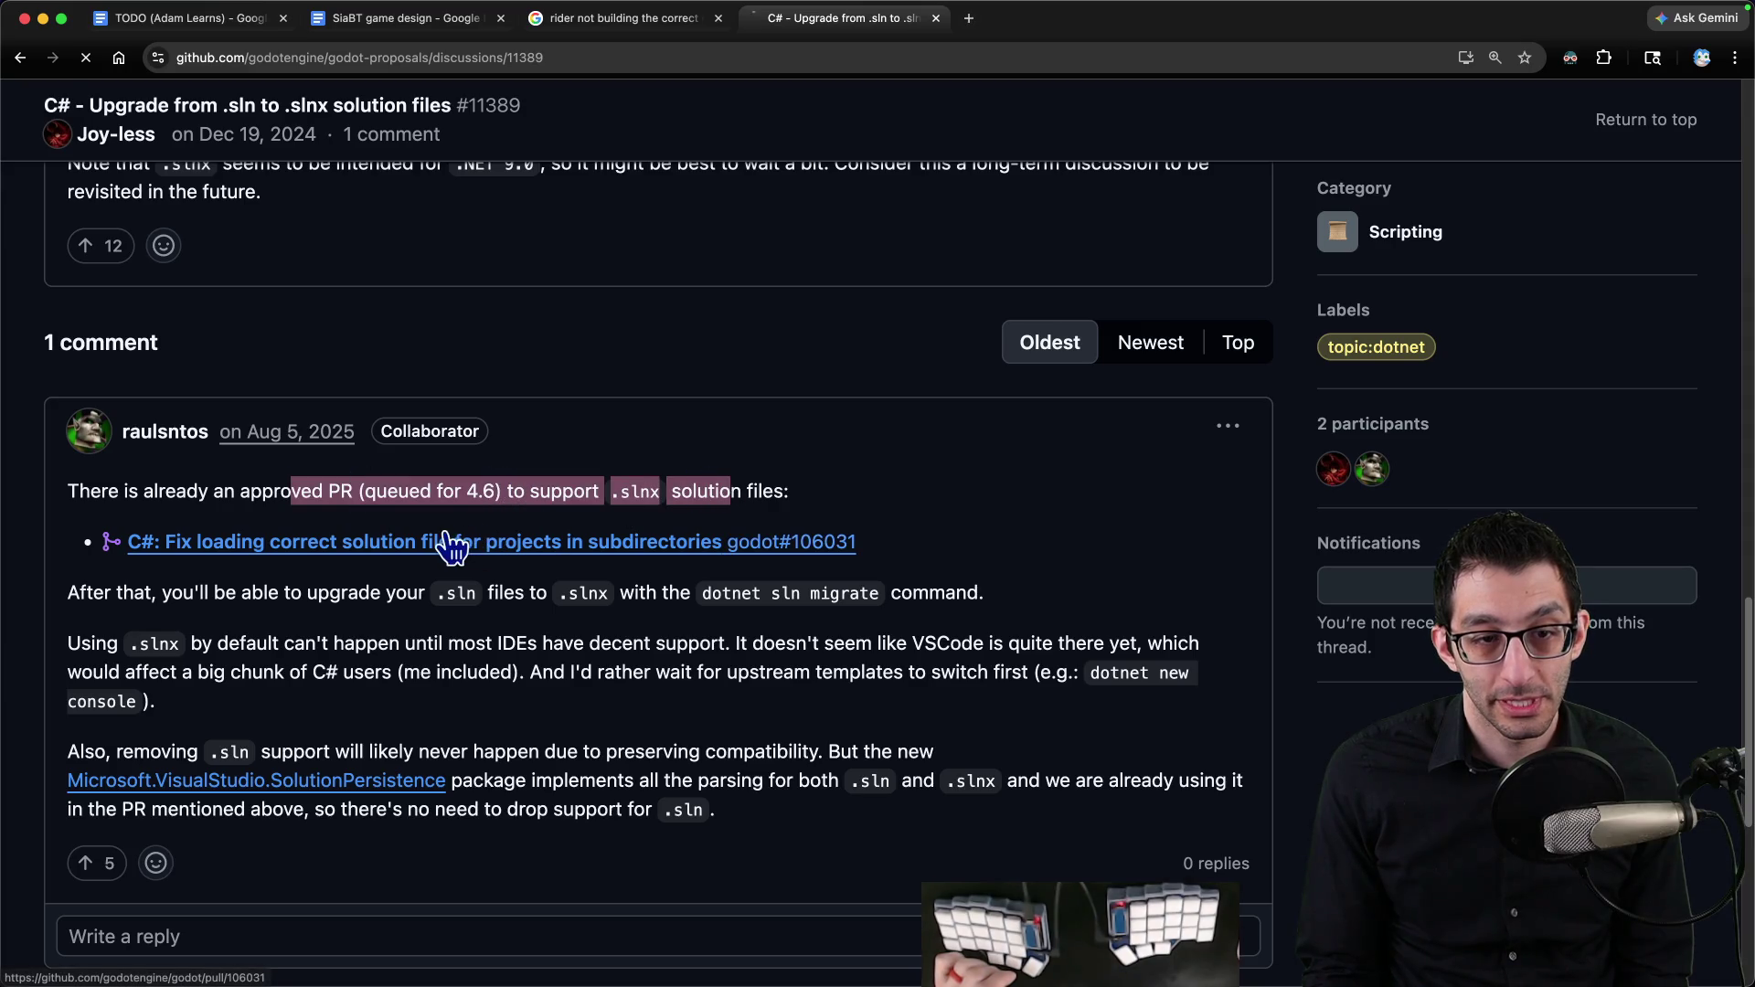
Step: Read pull request #106031 fixing solution file loading, then return to the Godot project
left_click(481, 541)
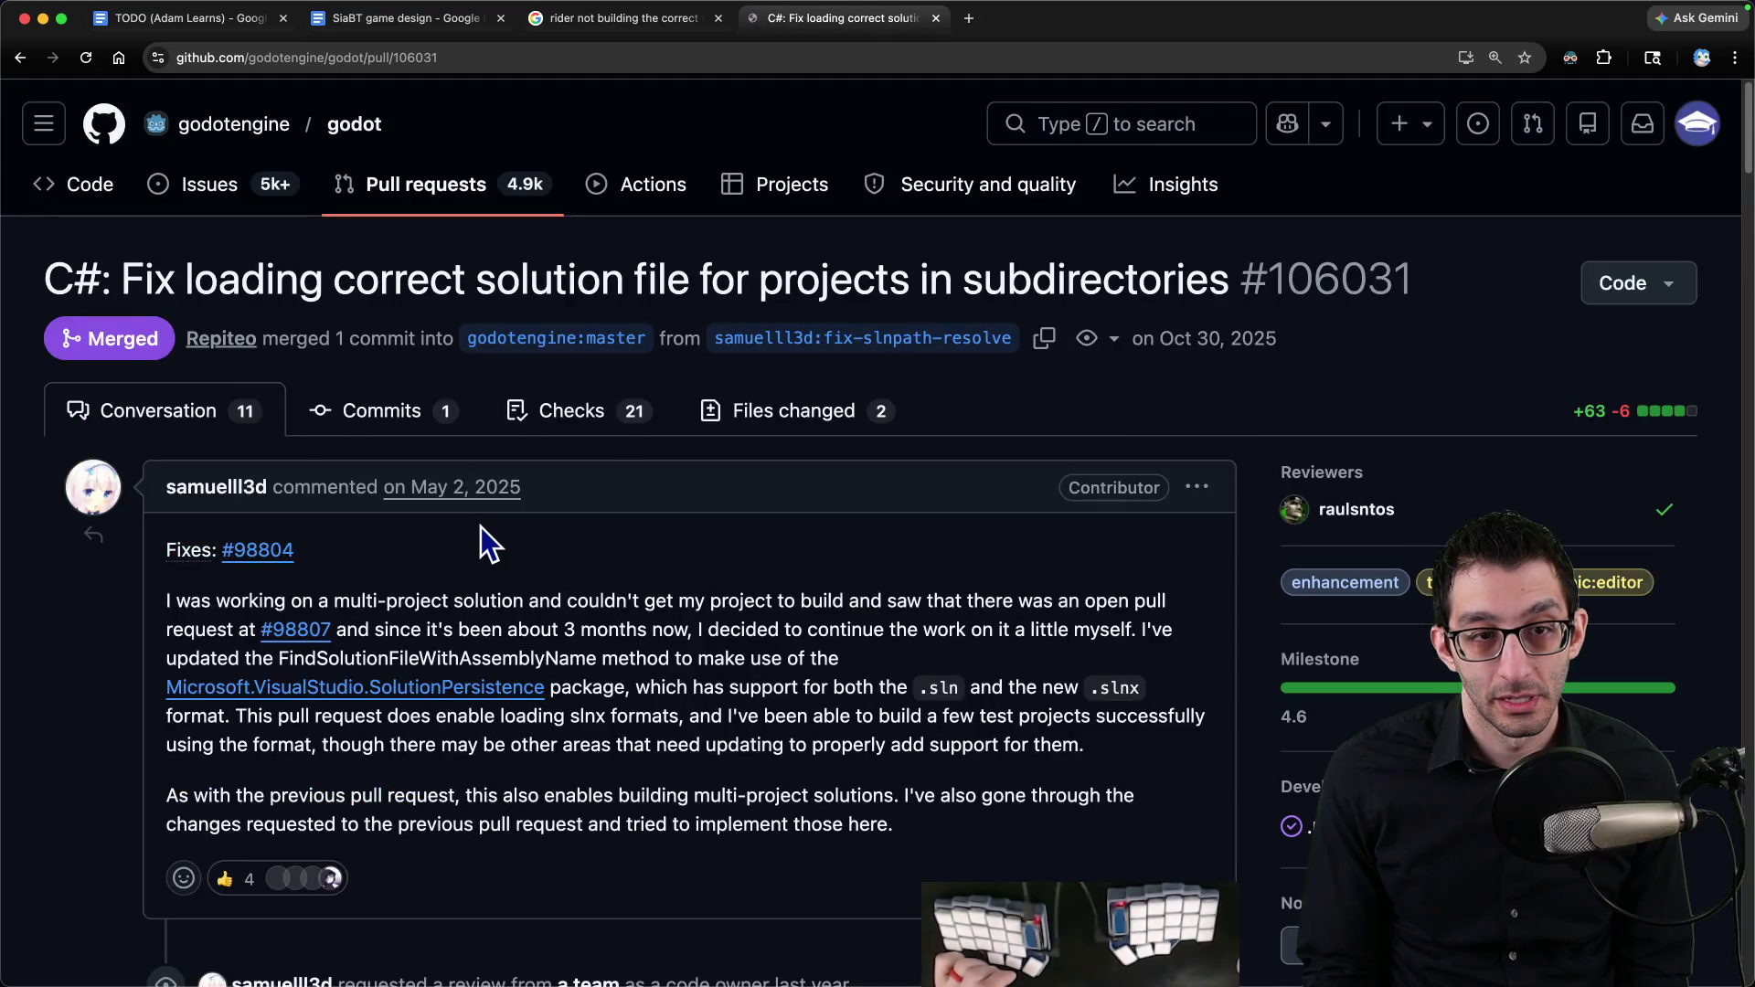
scroll(558, 539, "down", 7)
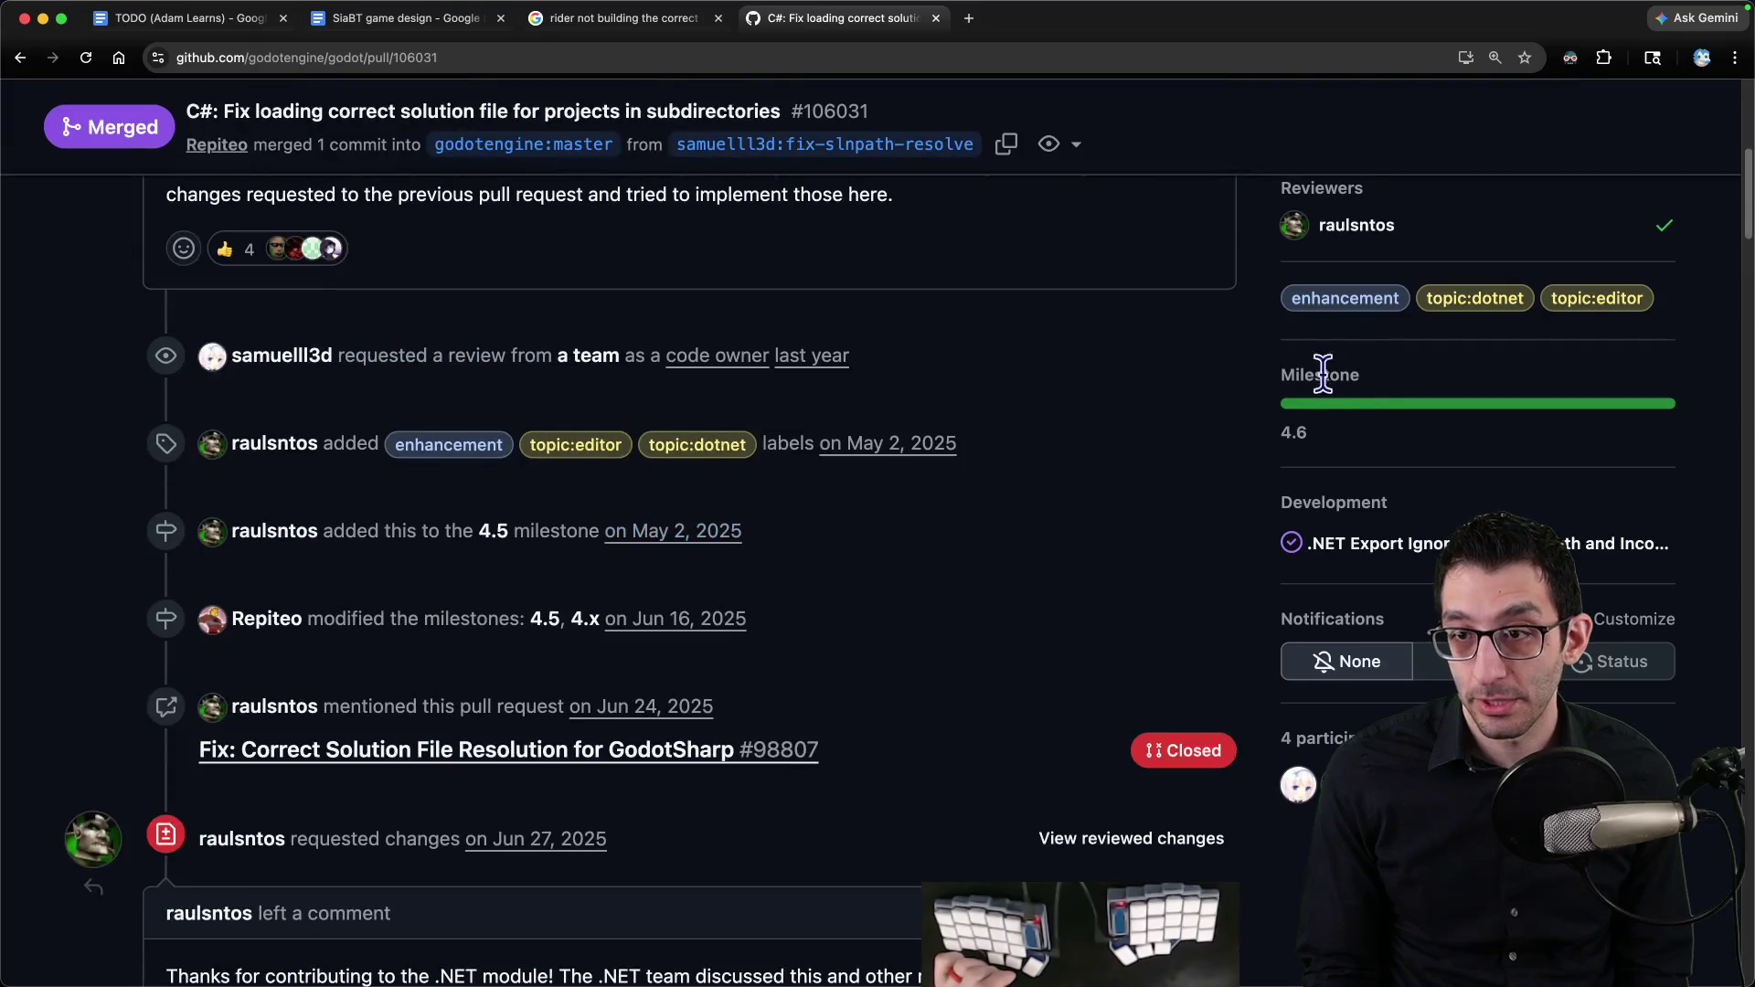
scroll(811, 444, "up", 7)
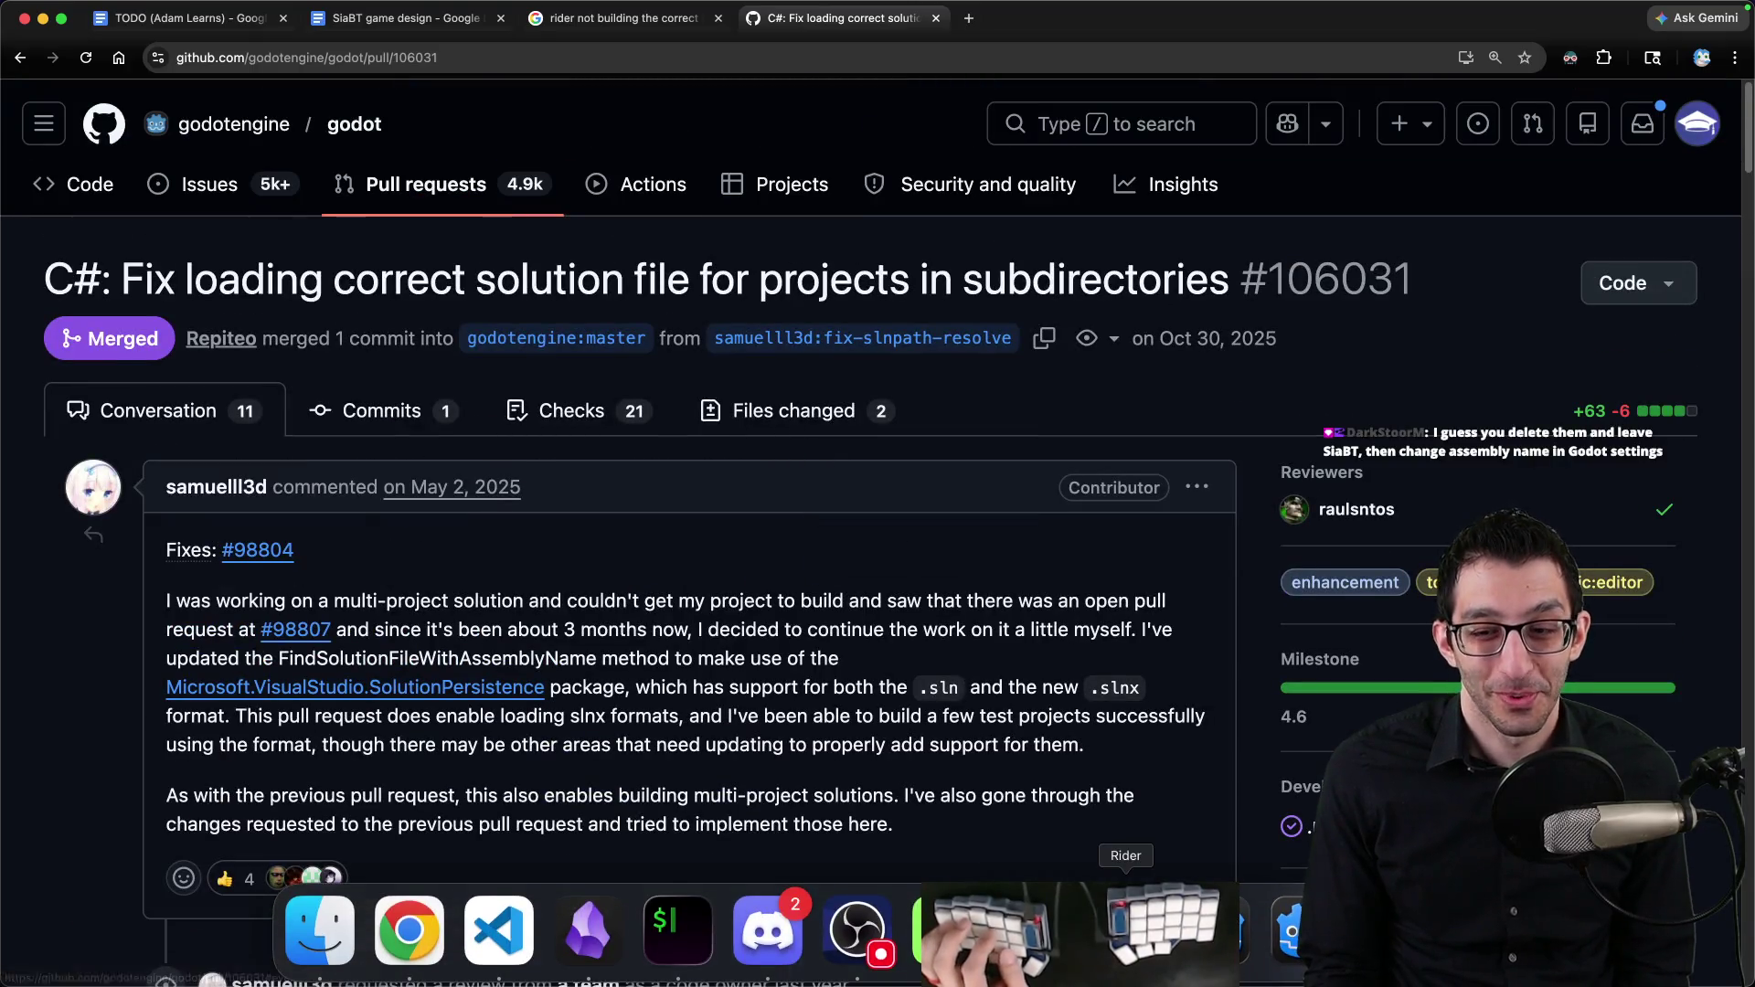
left_click(1215, 927)
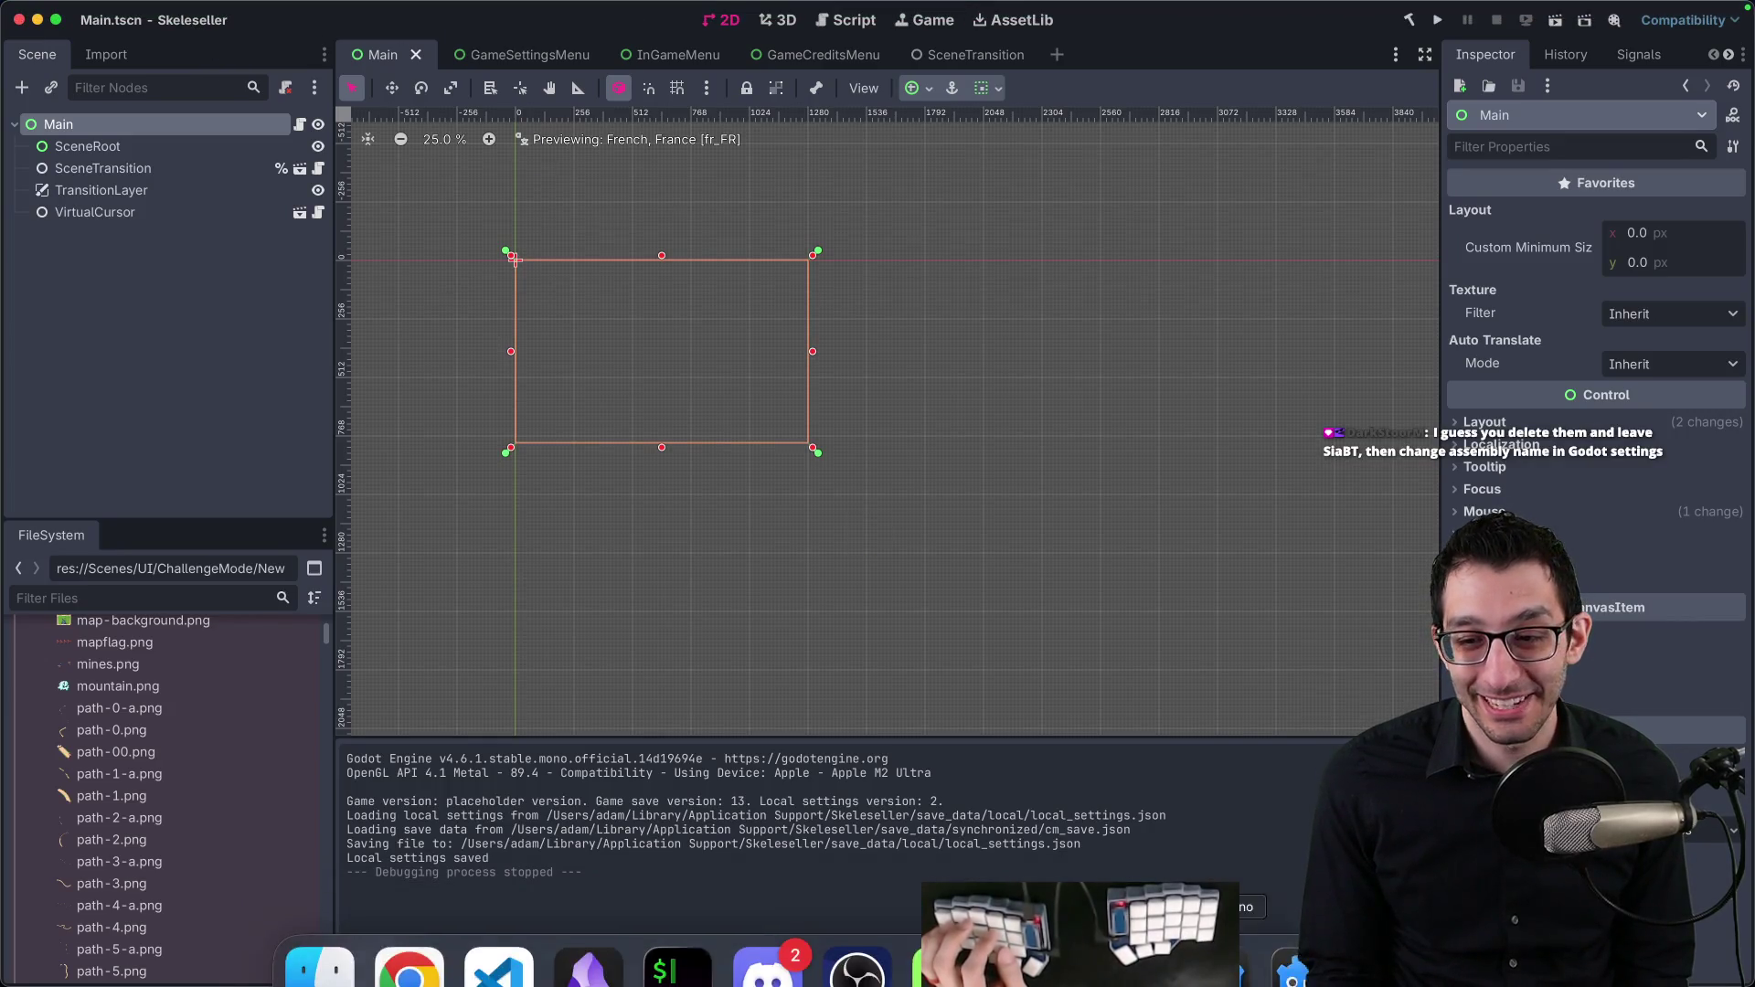
left_click(1266, 928)
Step: Open Project Settings filtered by 'solution' and inspect the Dotnet Solution Directory setting
left_click(203, 11)
left_click(196, 46)
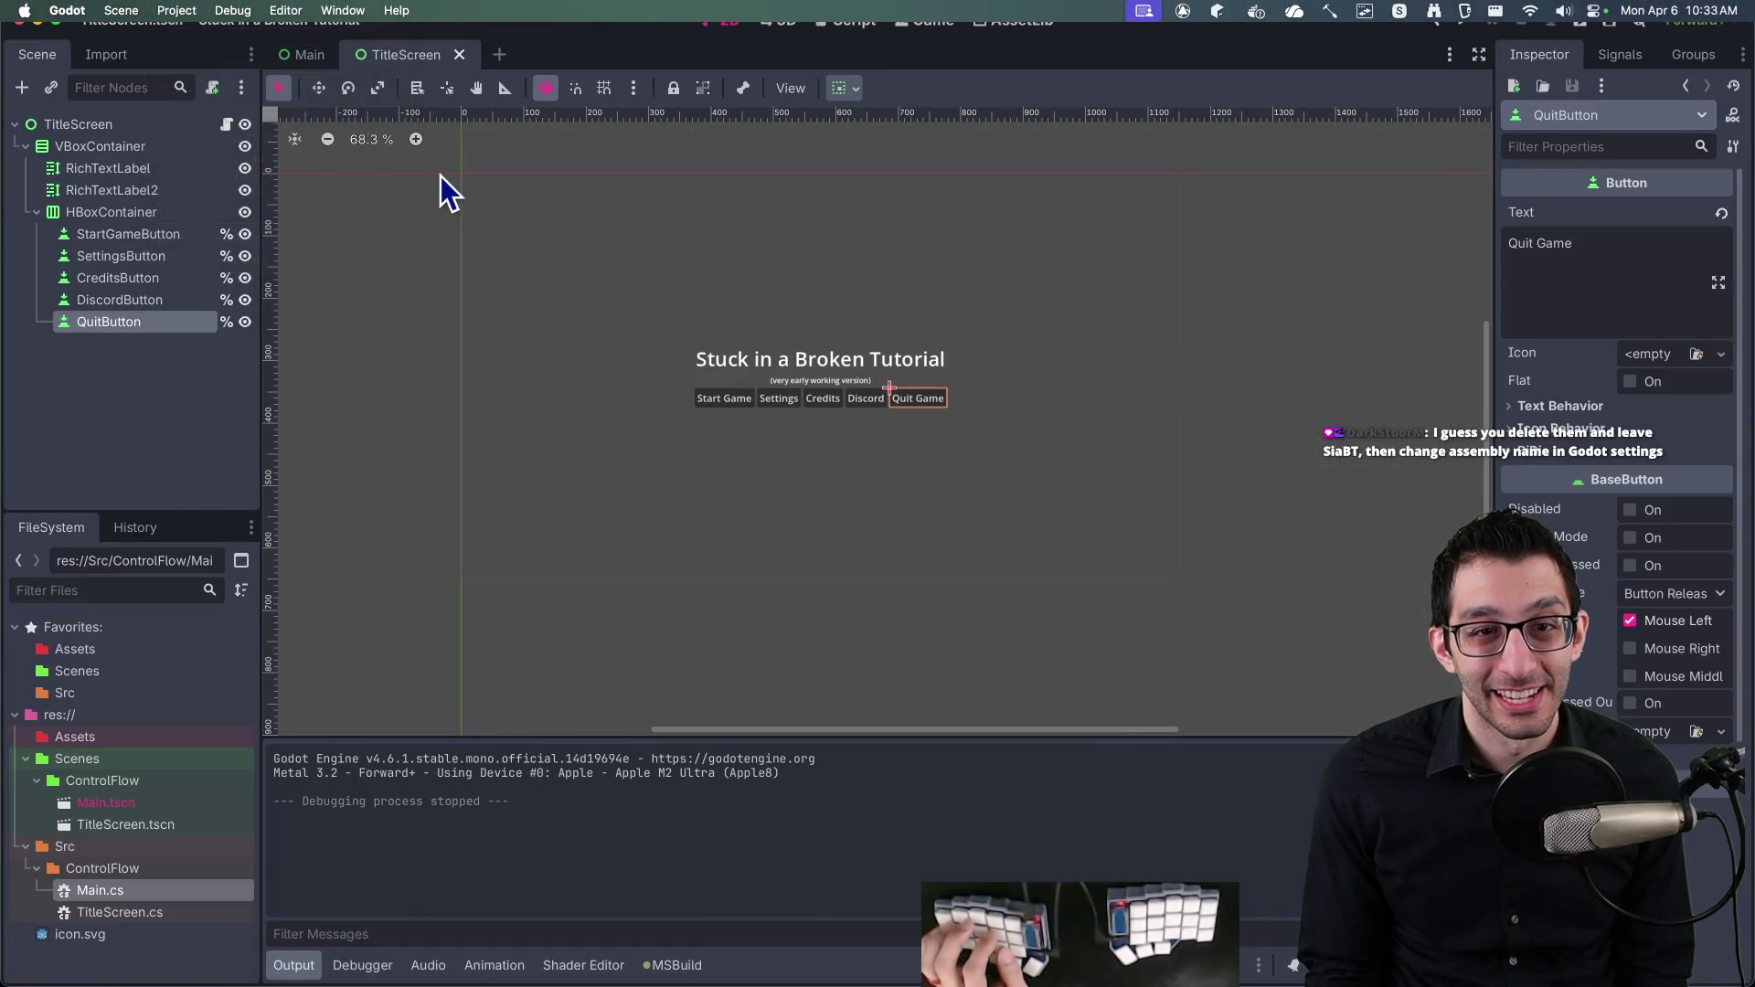
key("BackSpace")
type("solution")
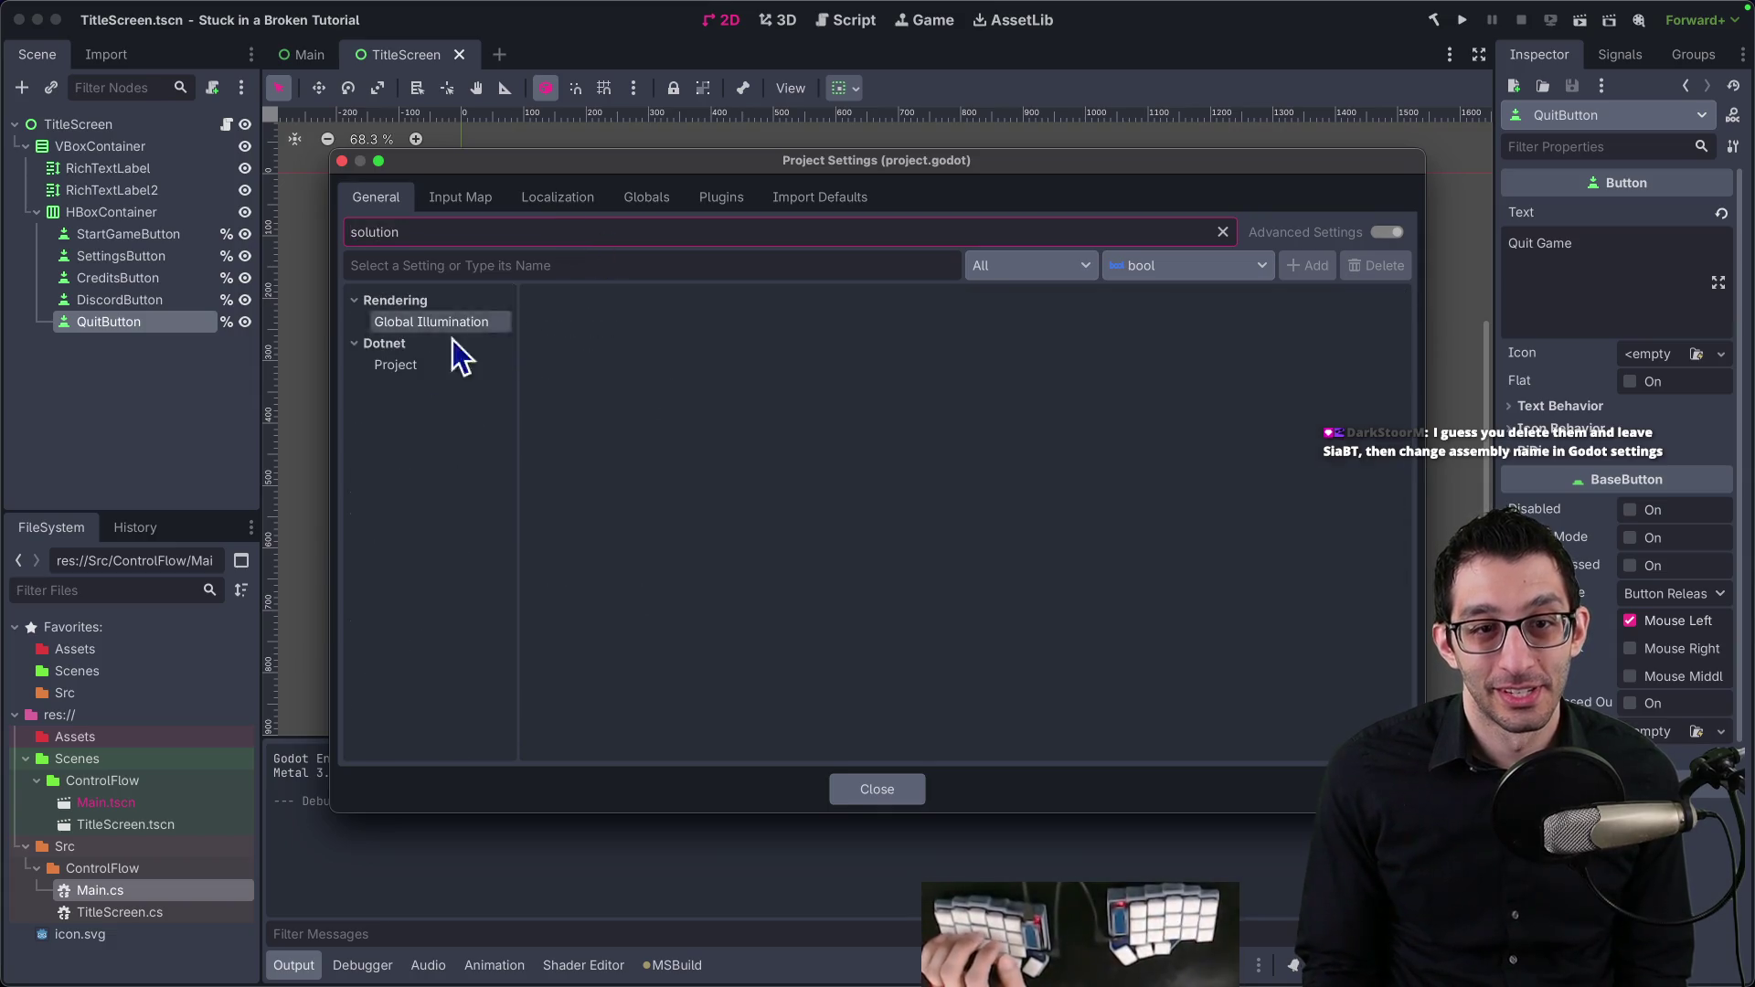
left_click(448, 364)
left_click(594, 303)
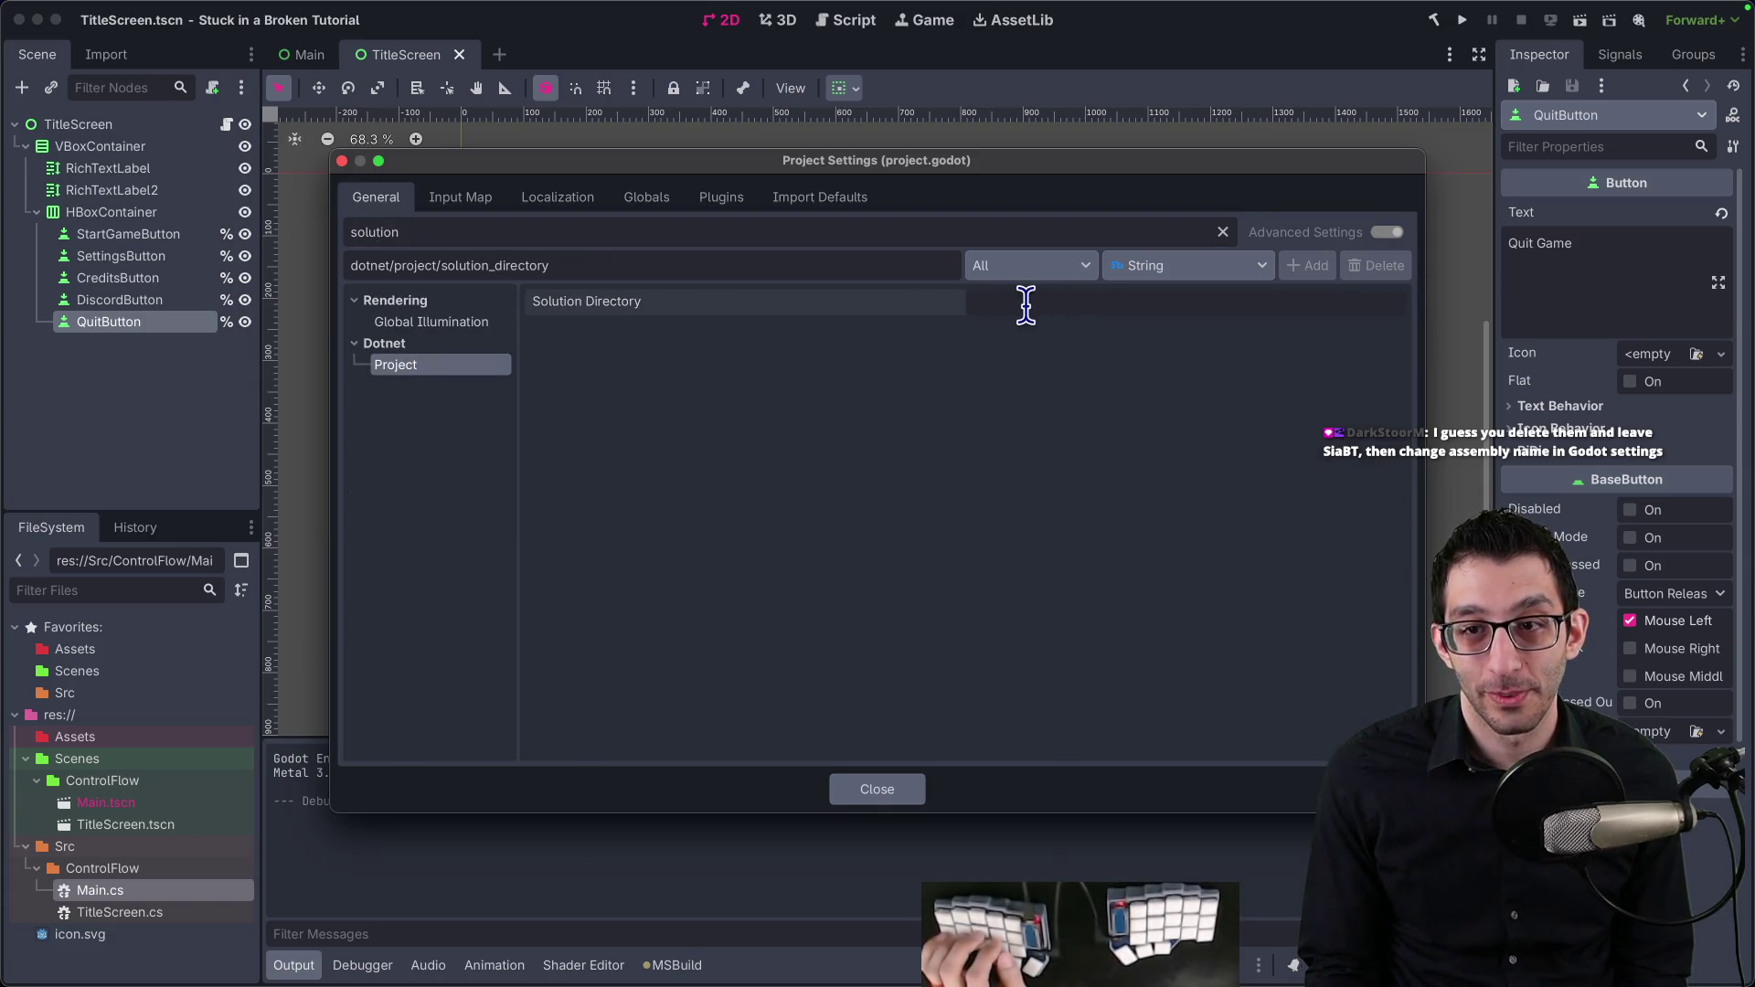
left_click(430, 324)
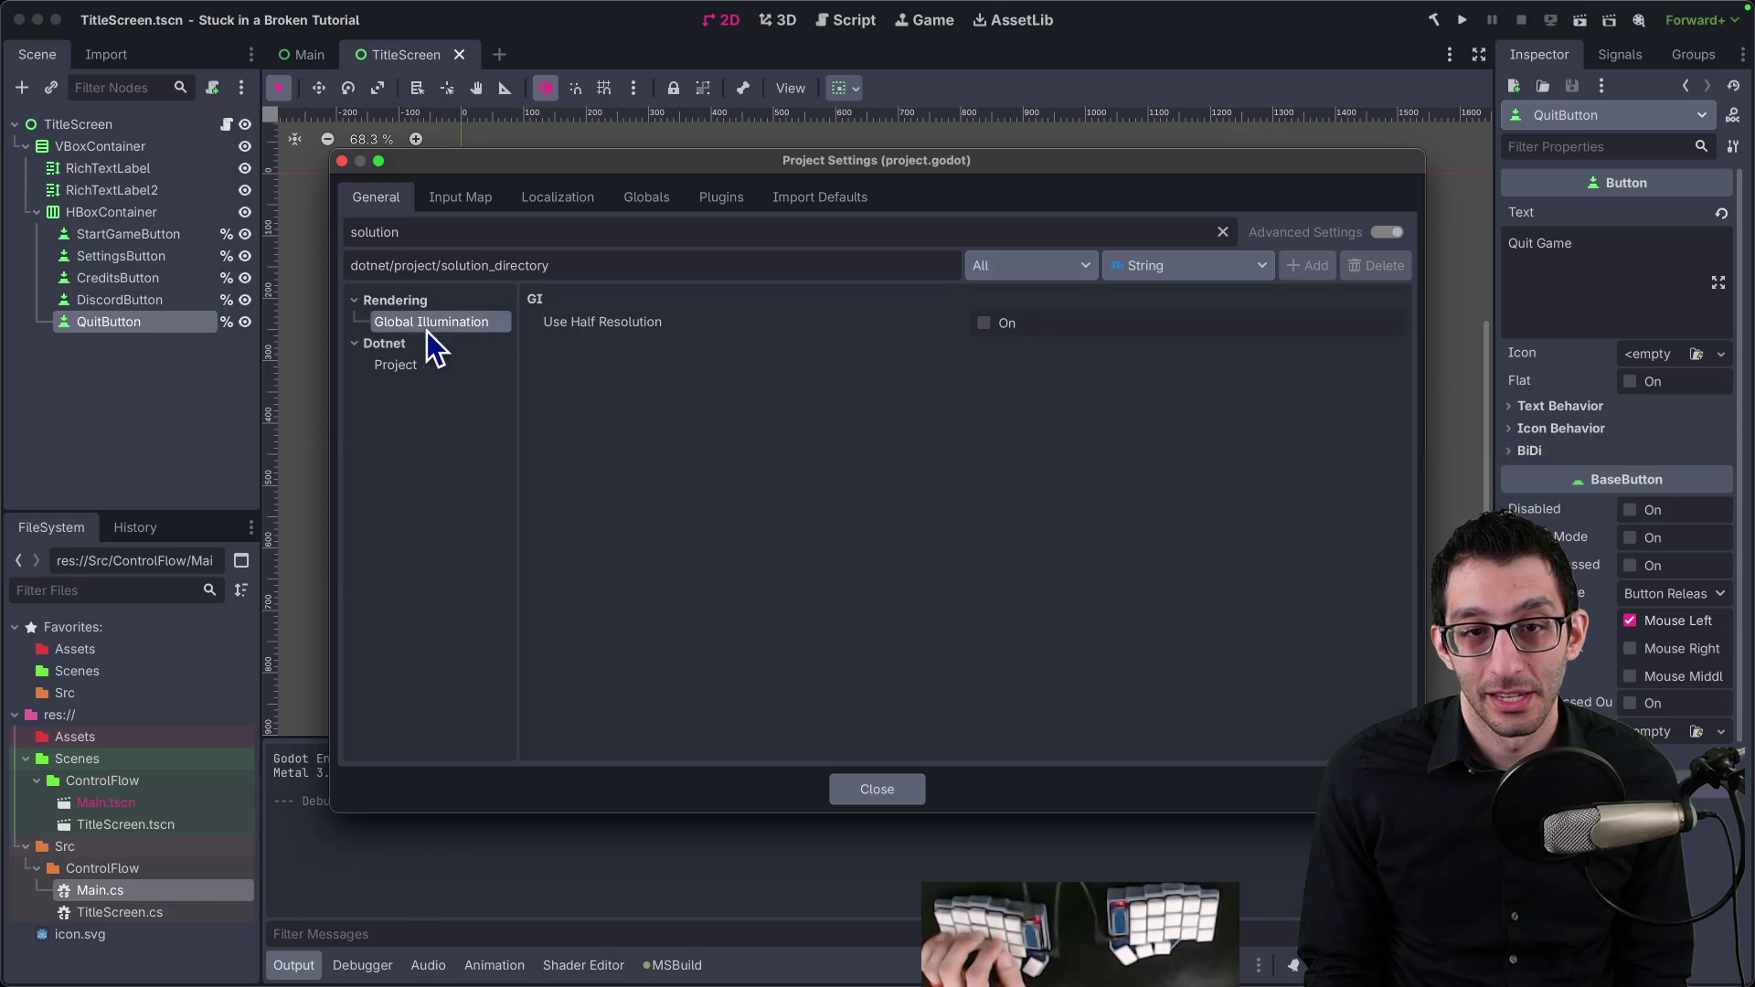
Step: Refilter the settings by 'sln' and browse the Application and Dotnet Project matches
double_click(434, 232)
type("sln")
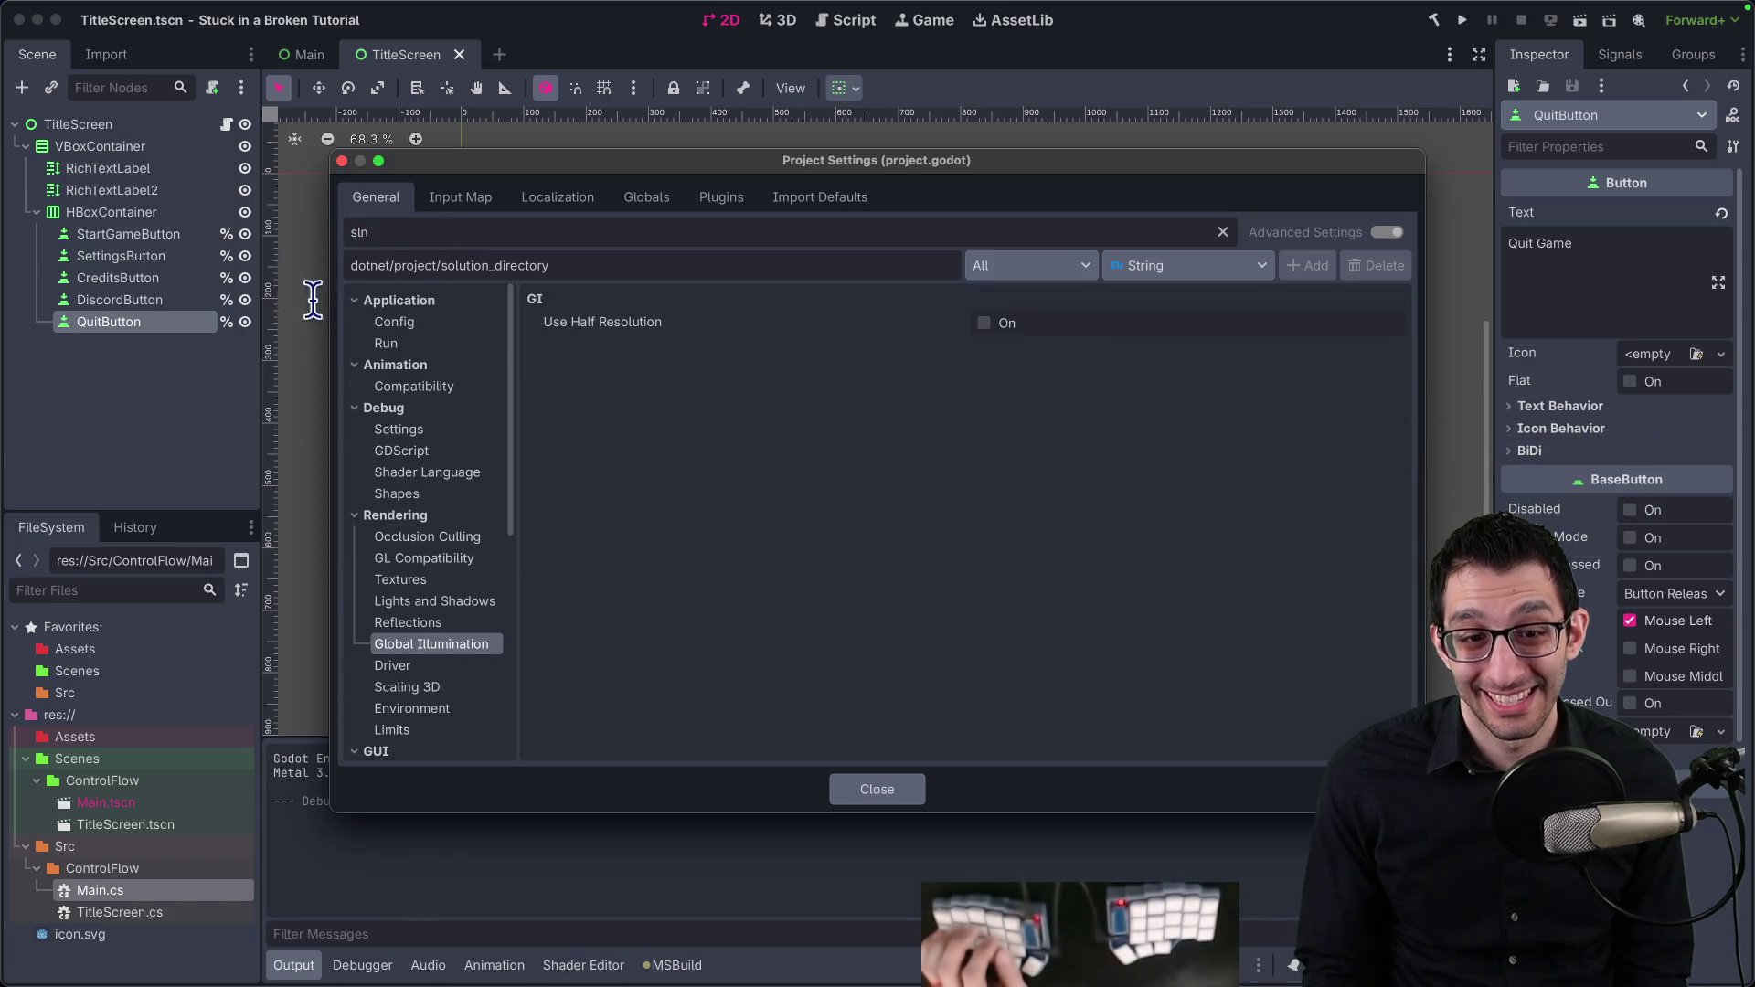
left_click(397, 349)
left_click(413, 329)
left_click(419, 311)
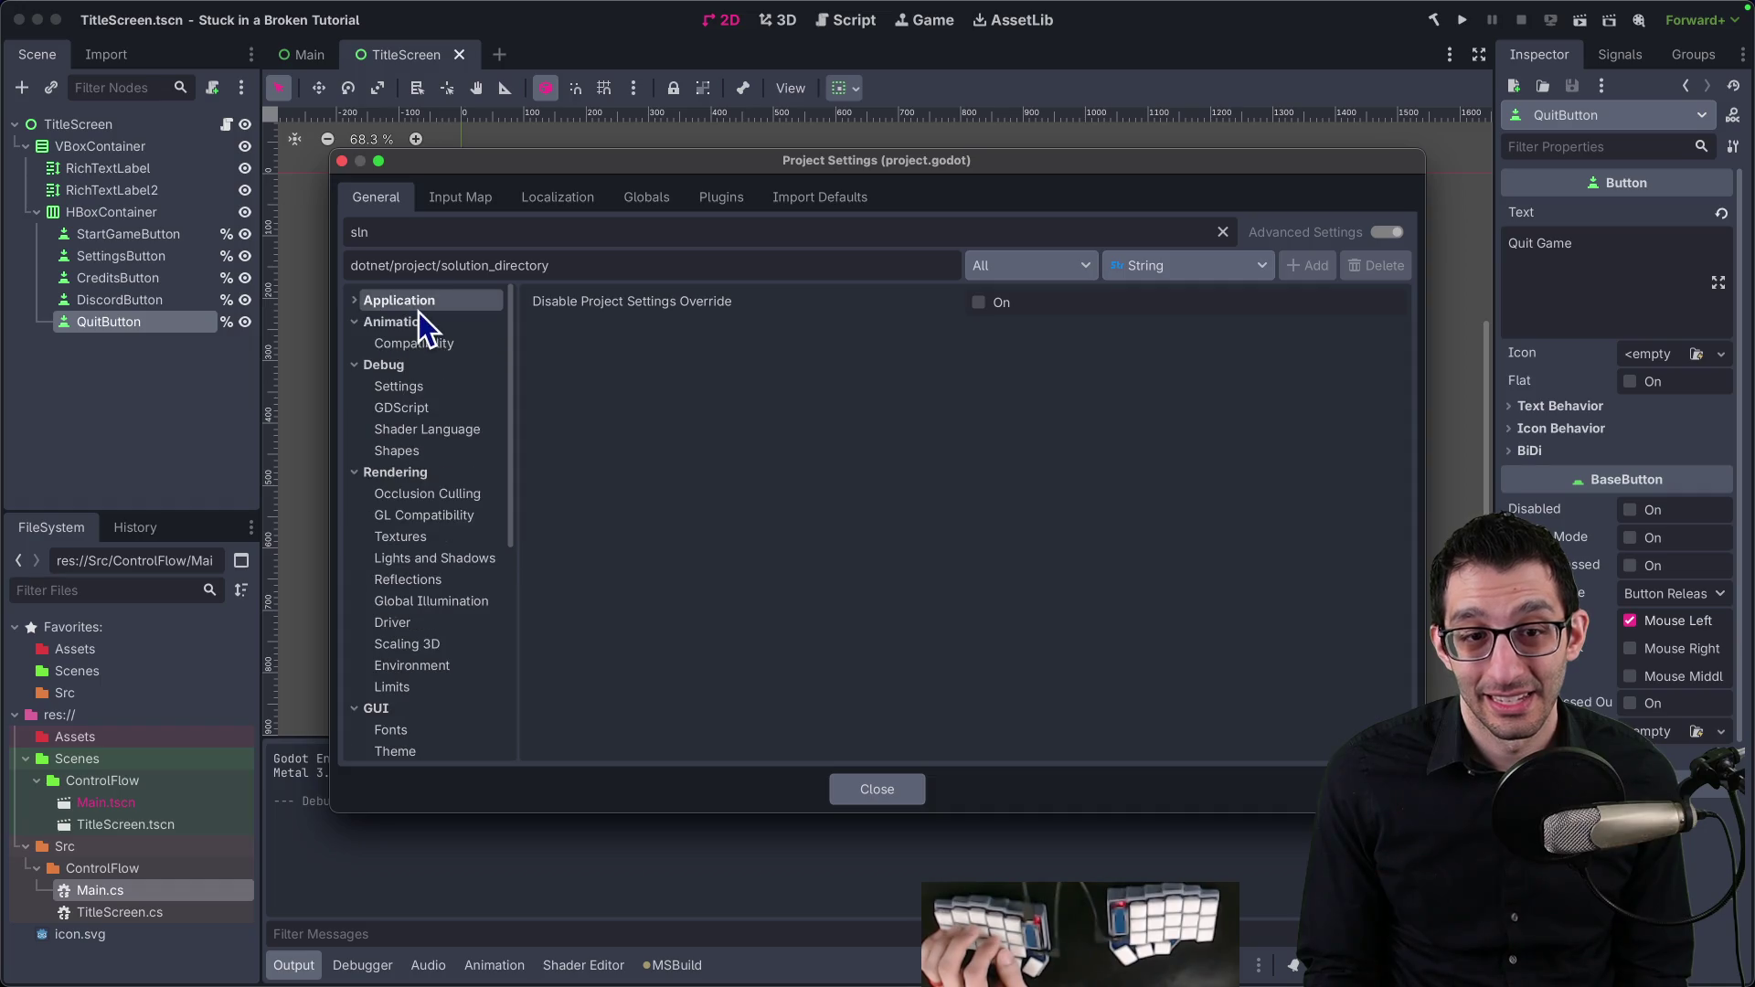
scroll(448, 393, "down", 5)
left_click(419, 745)
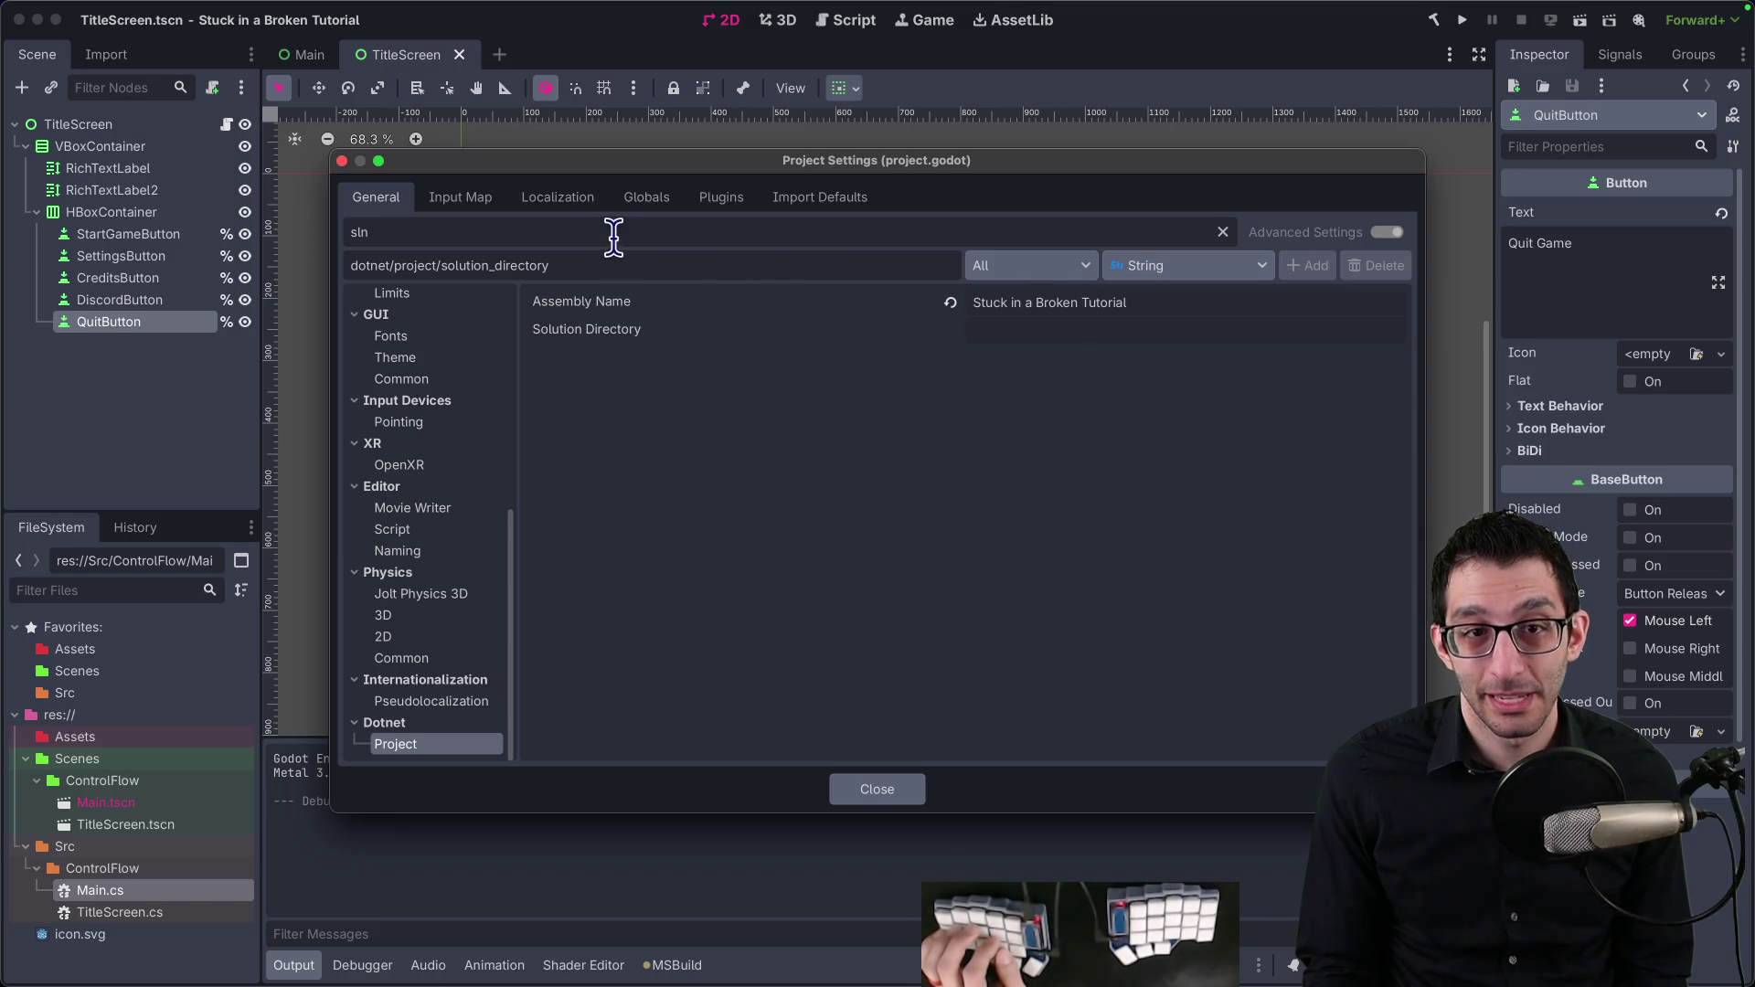
Step: Clear the filter and open the documentation for the Assembly Name setting
key("BackSpace")
key("BackSpace")
key("BackSpace")
scroll(457, 521, "down", 10)
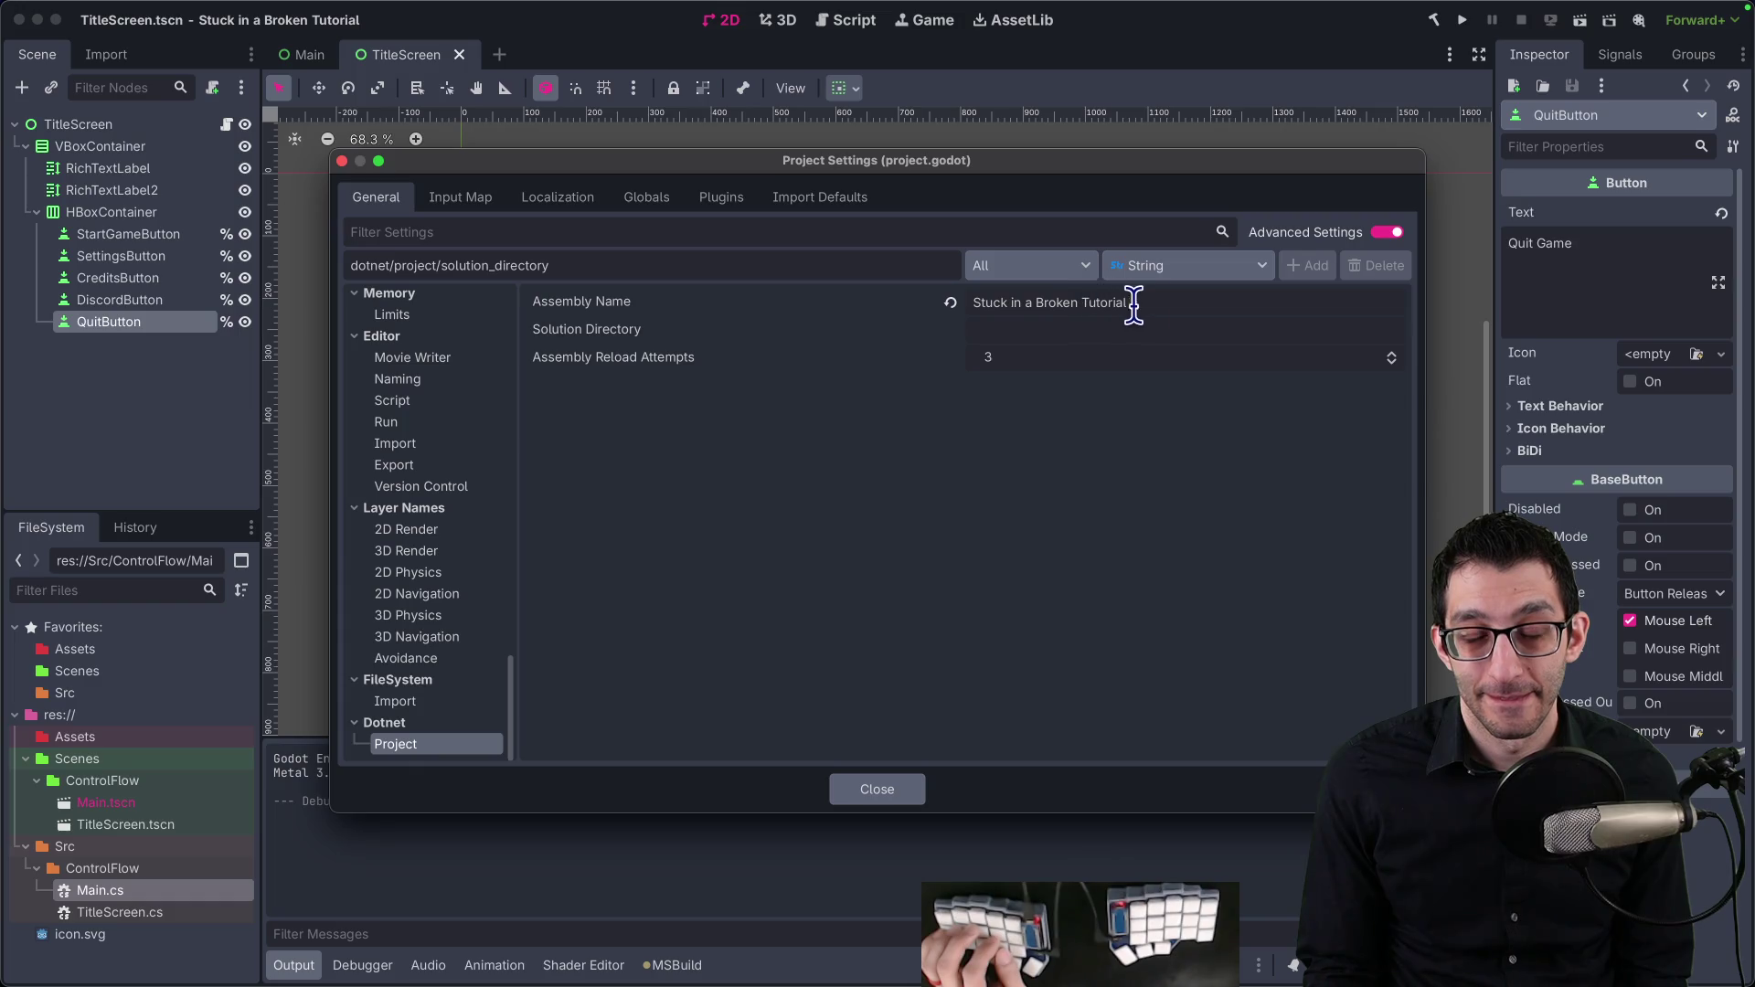
left_click_drag(1133, 304, 1036, 302)
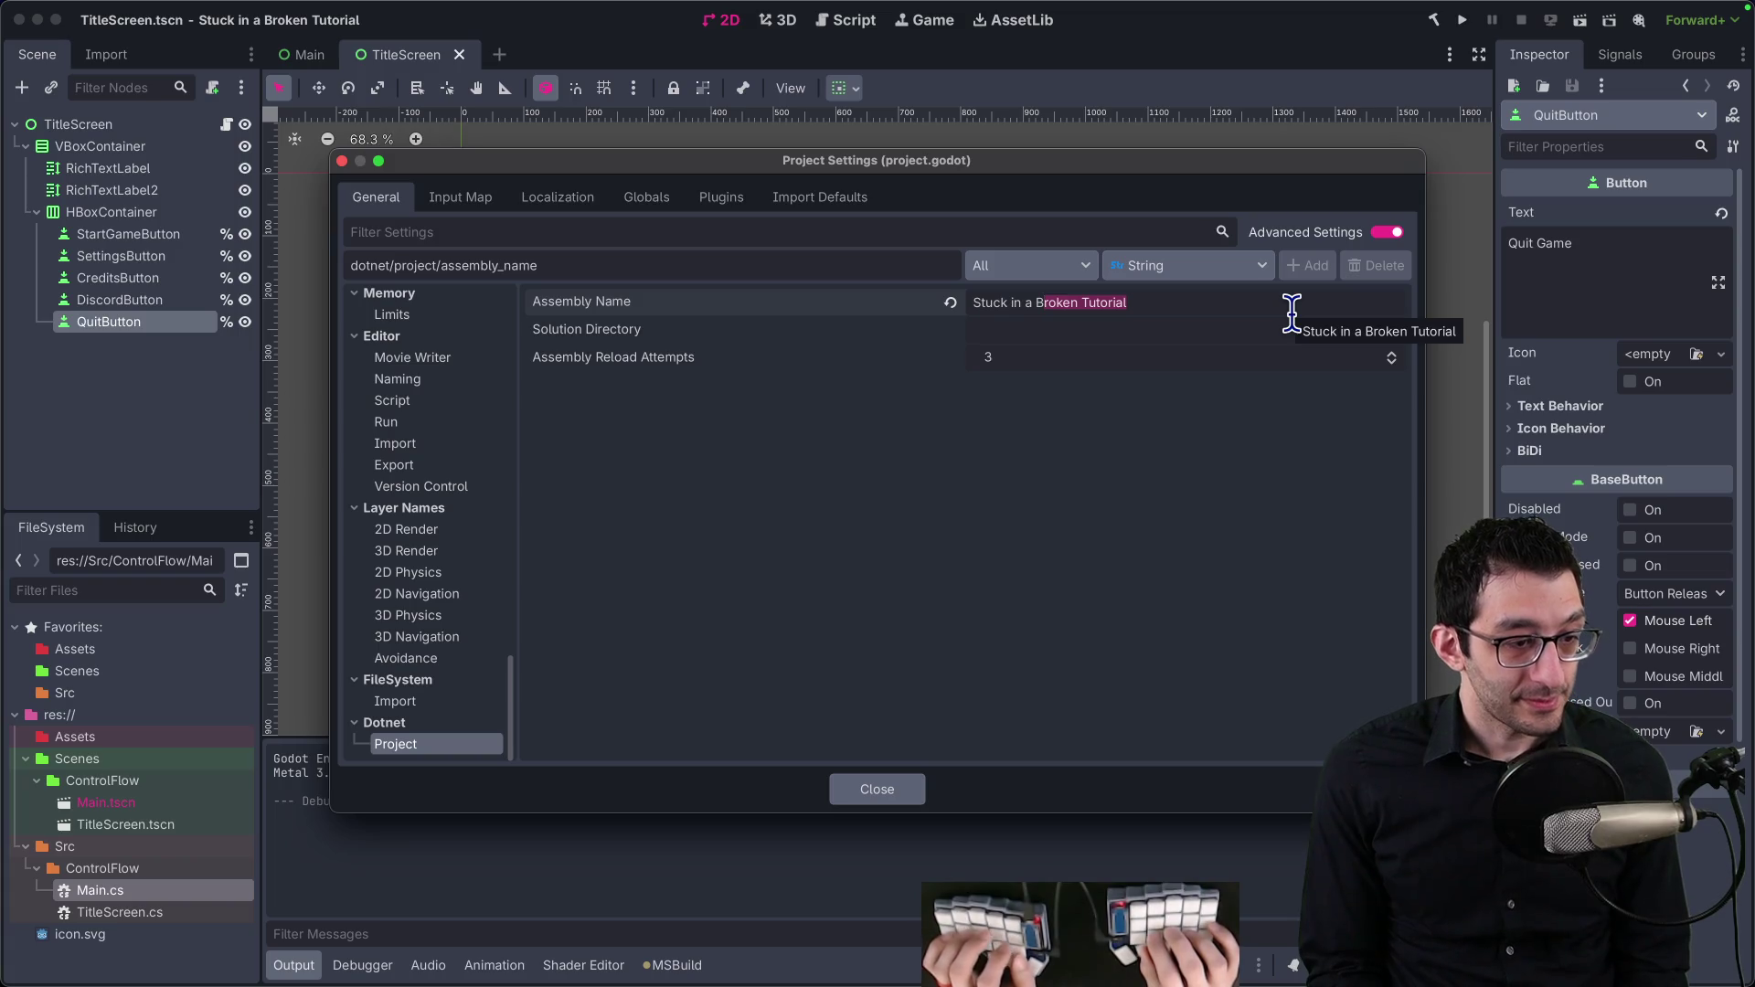
right_click(651, 298)
left_click(706, 415)
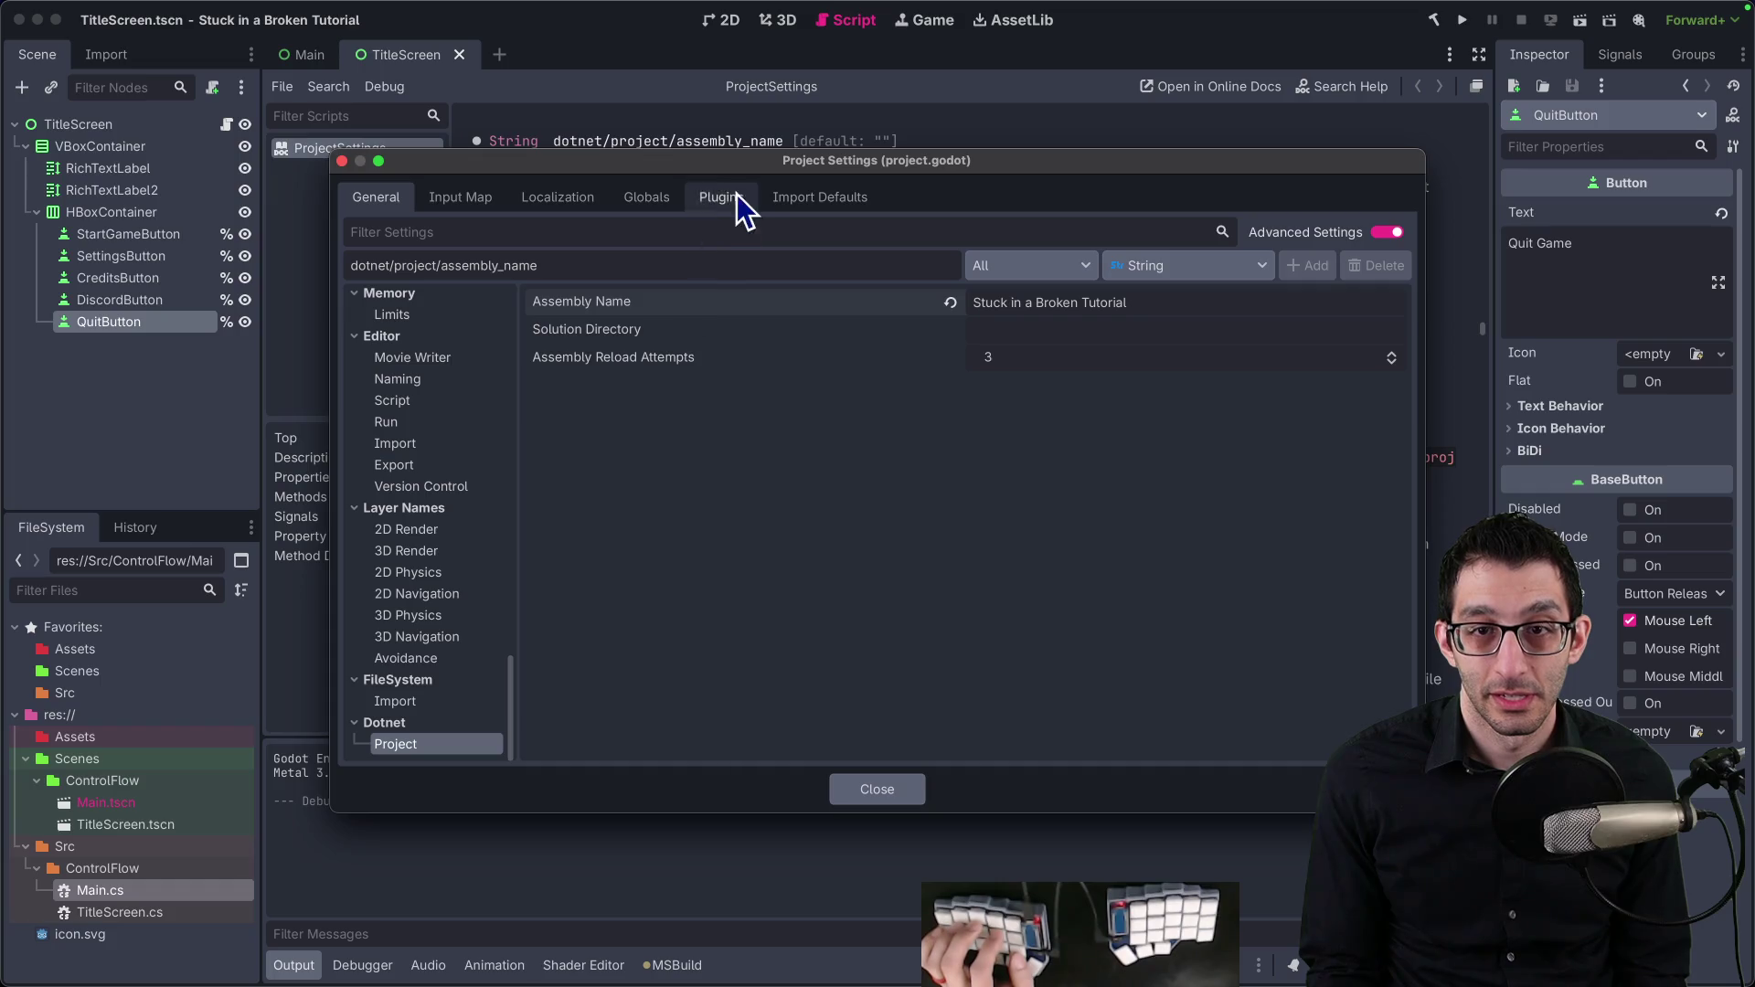
Step: Check the project folder in Finder for the SiaBT.csproj and SiaBT.slnx files
mouse_move(754, 161)
left_mouse_down()
mouse_move(832, 585)
mouse_move(771, 483)
mouse_move(800, 683)
mouse_move(666, 289)
left_mouse_up()
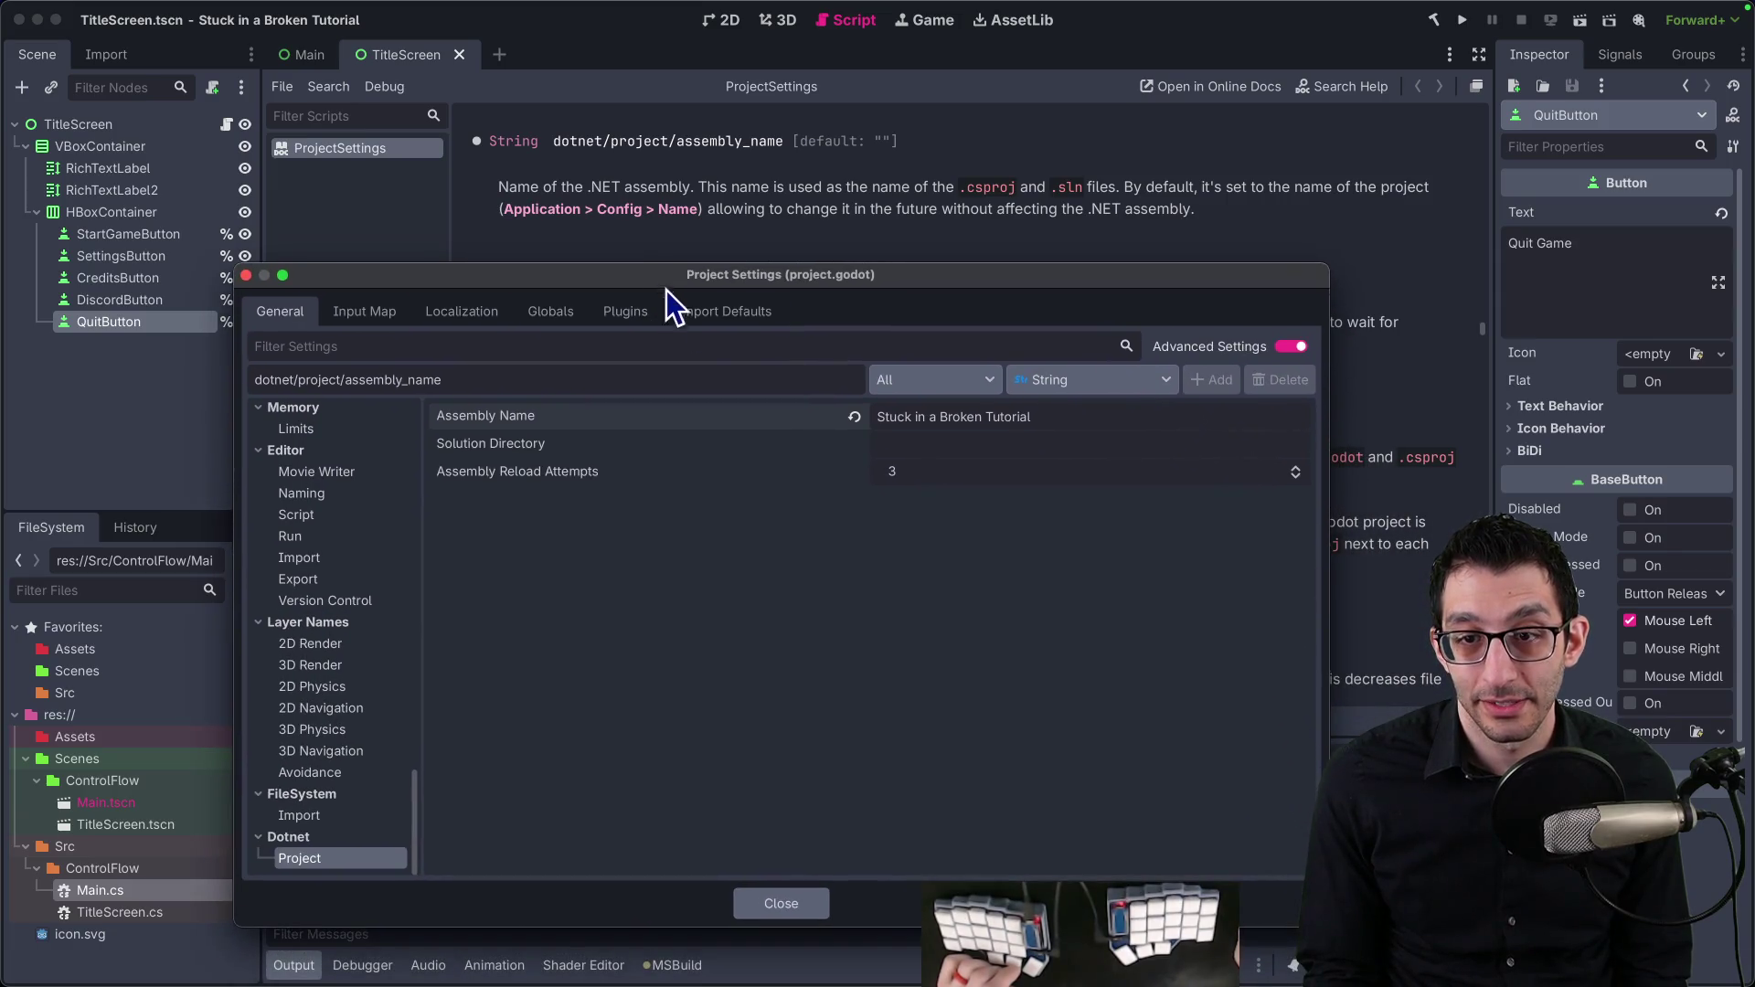
left_click(1031, 417)
key("super+alt+space")
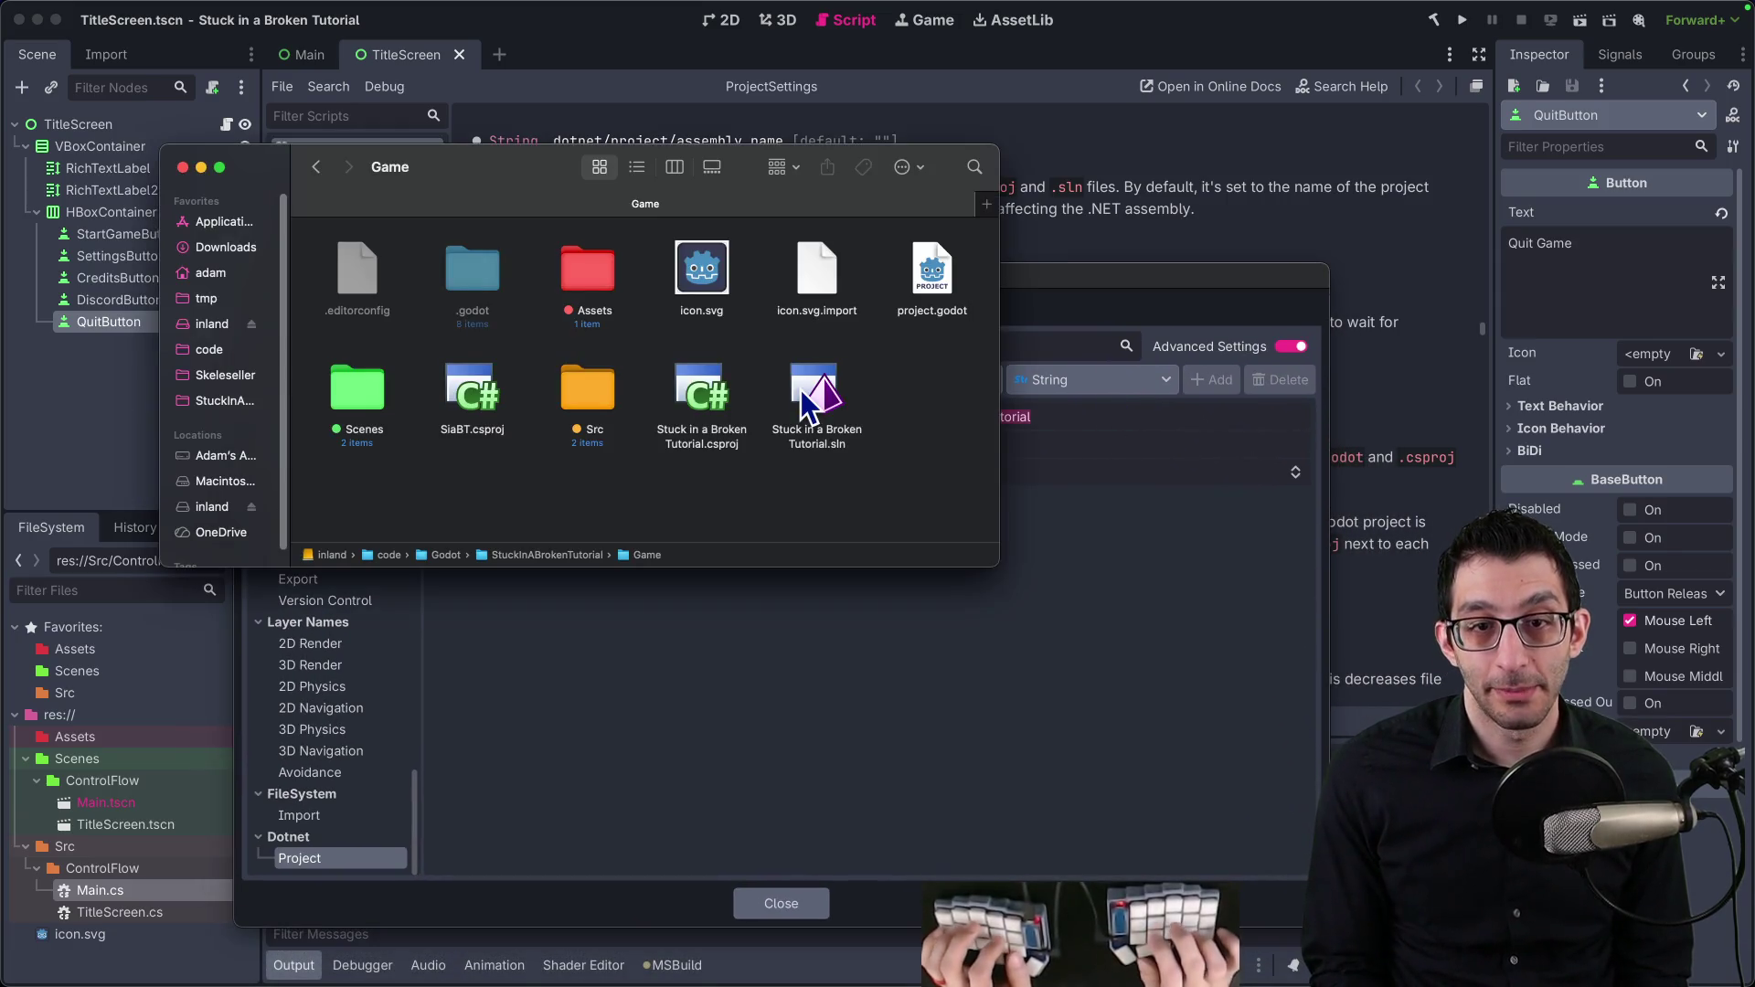
left_click(470, 411)
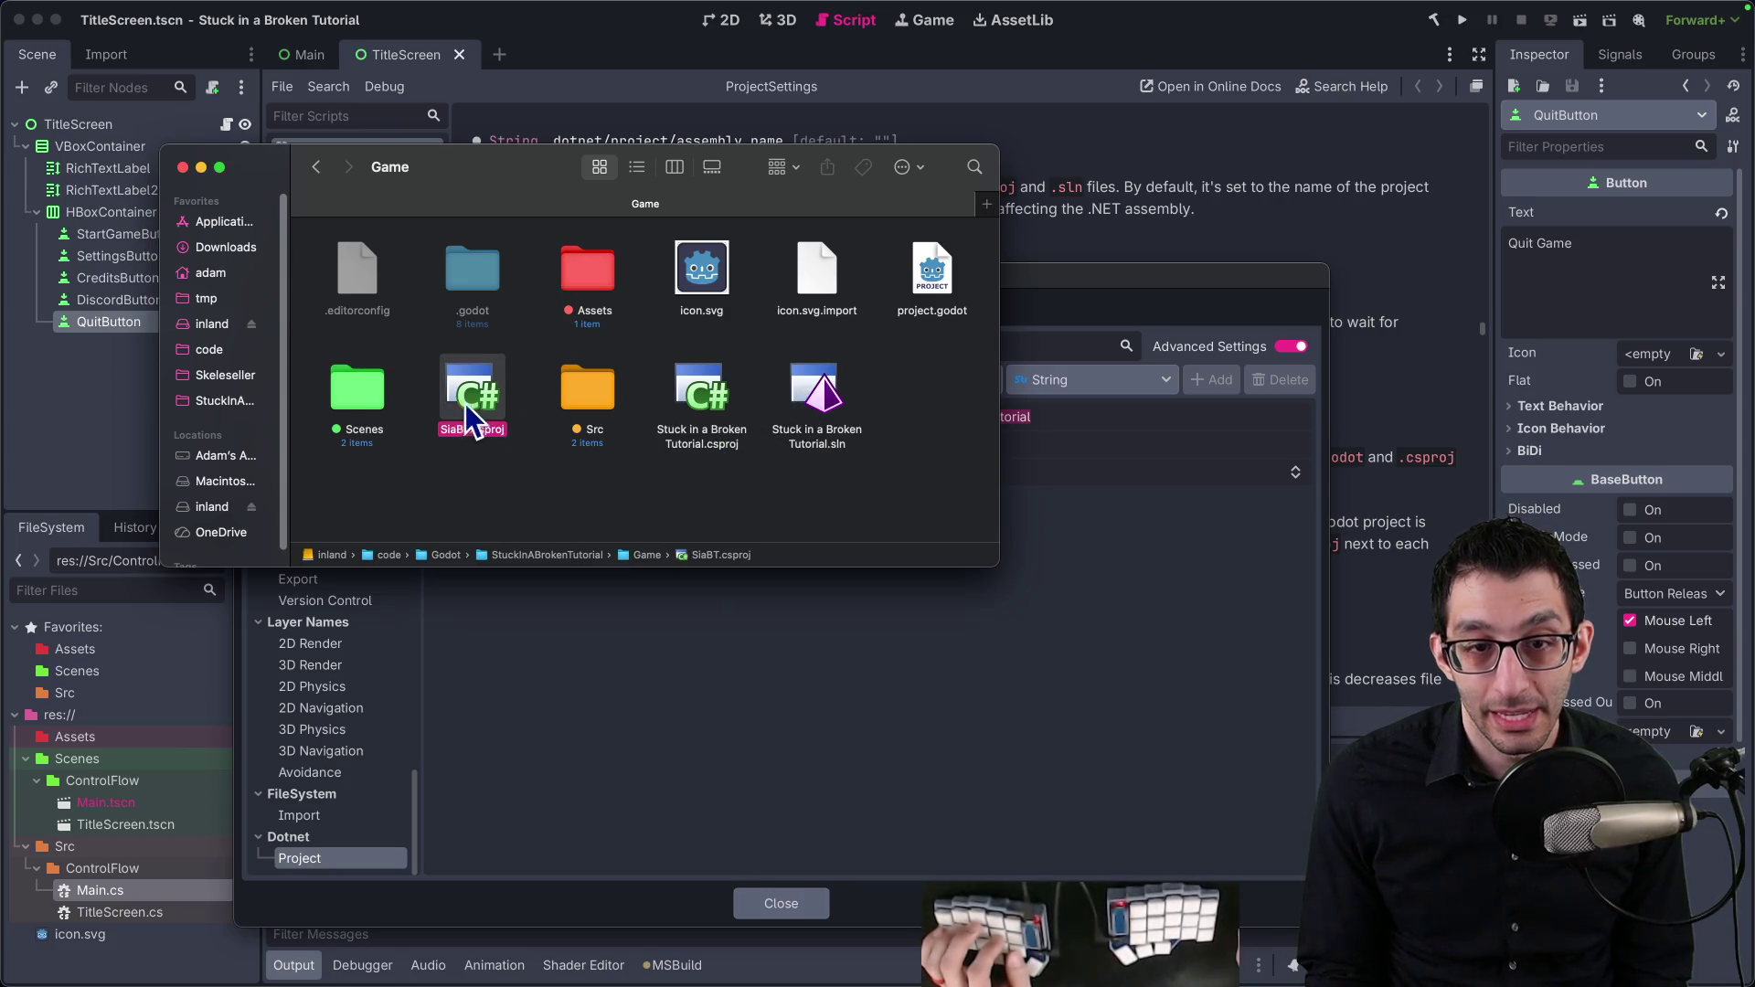
key("super+Up")
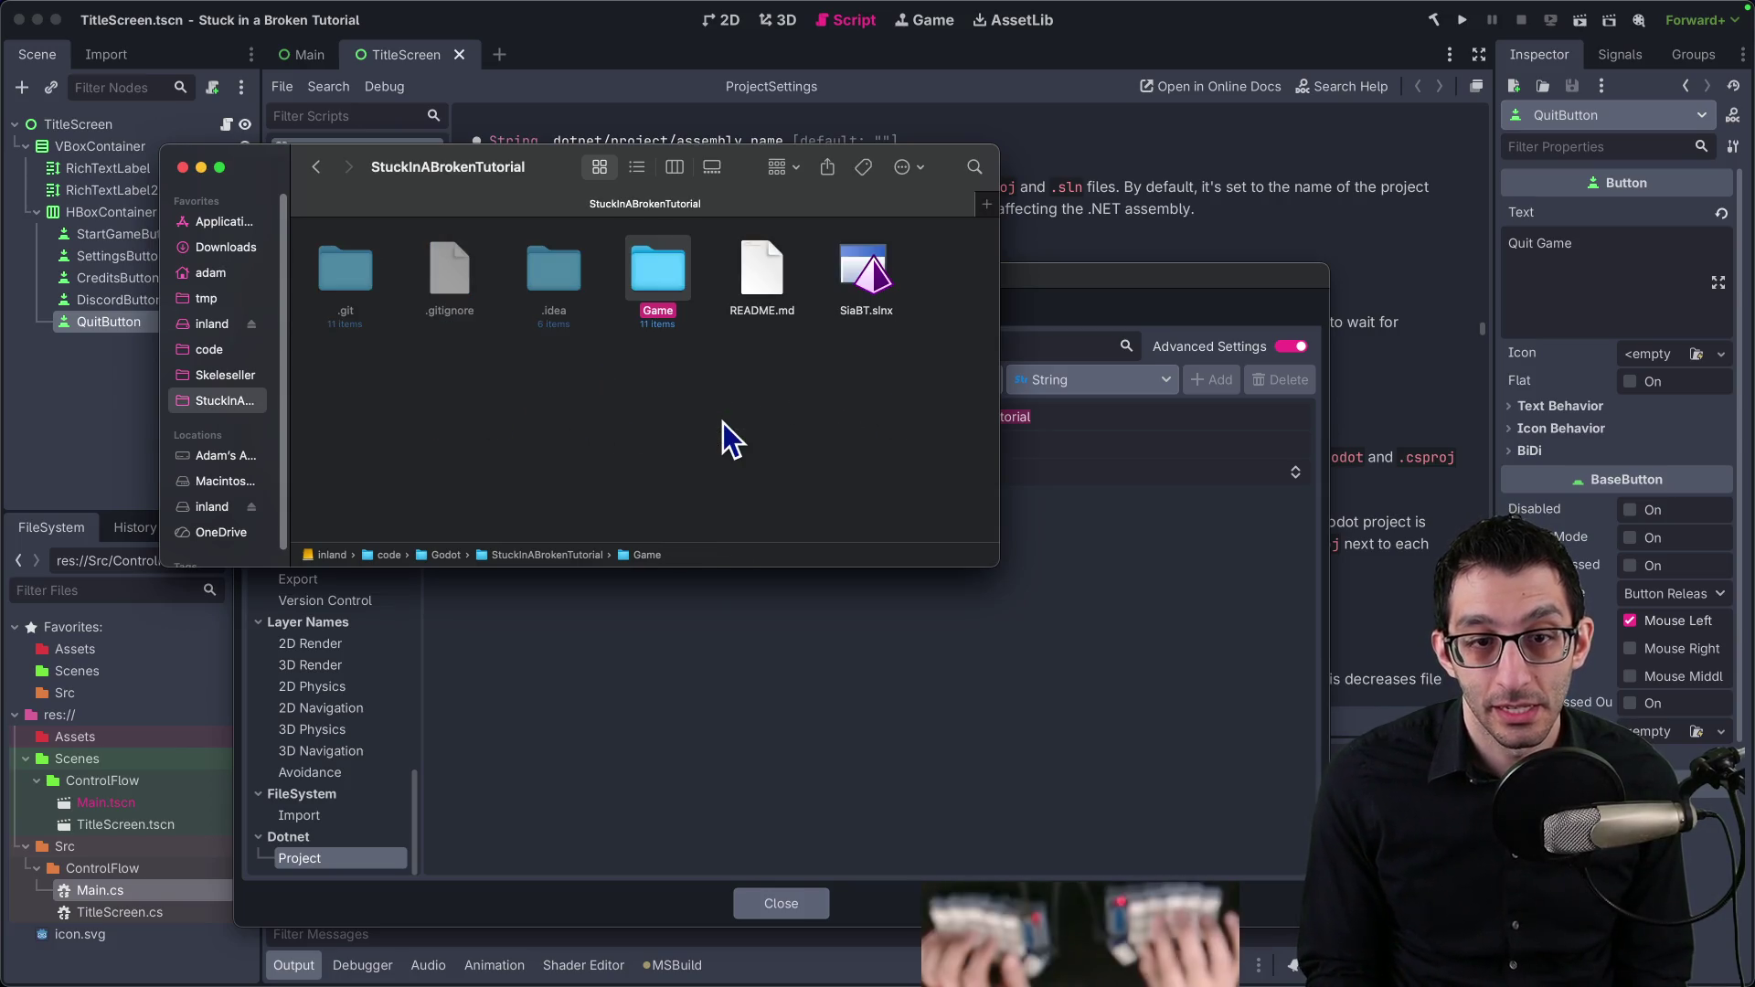
key("Right")
key("Right")
Step: Replace the Assembly Name value with SiaBT and close Project Settings
key("super+Tab")
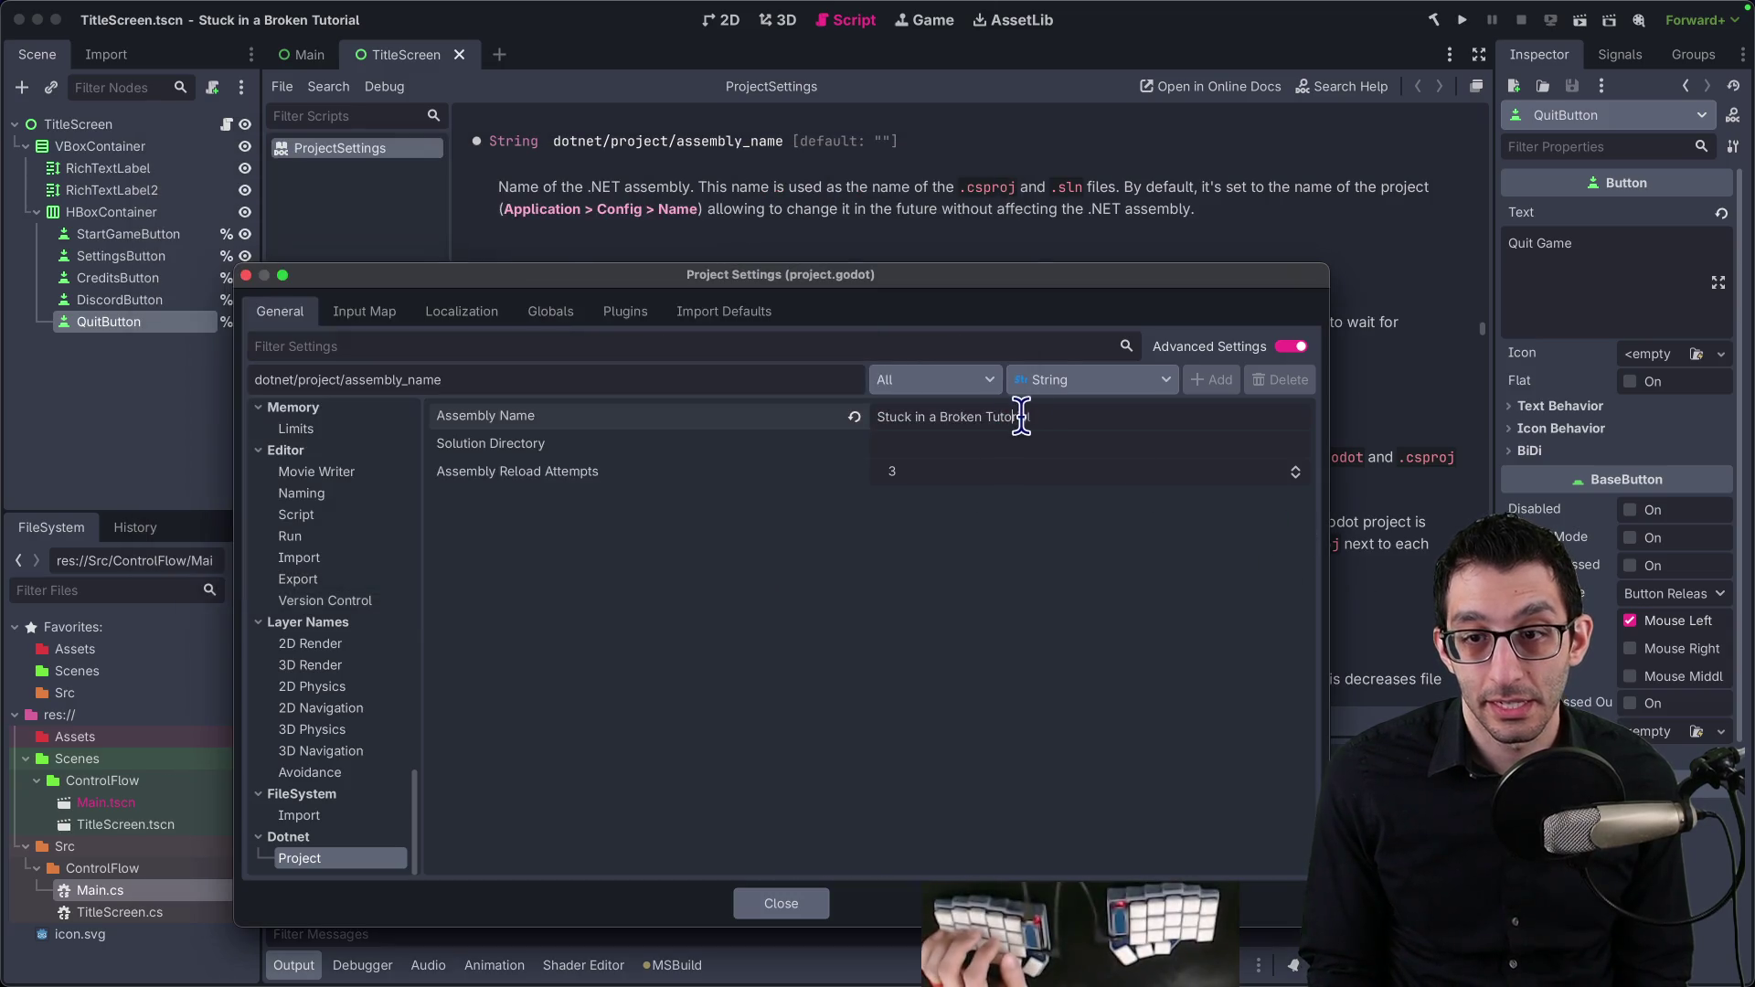
left_click(1054, 416)
key("BackSpace")
type("SiaBT")
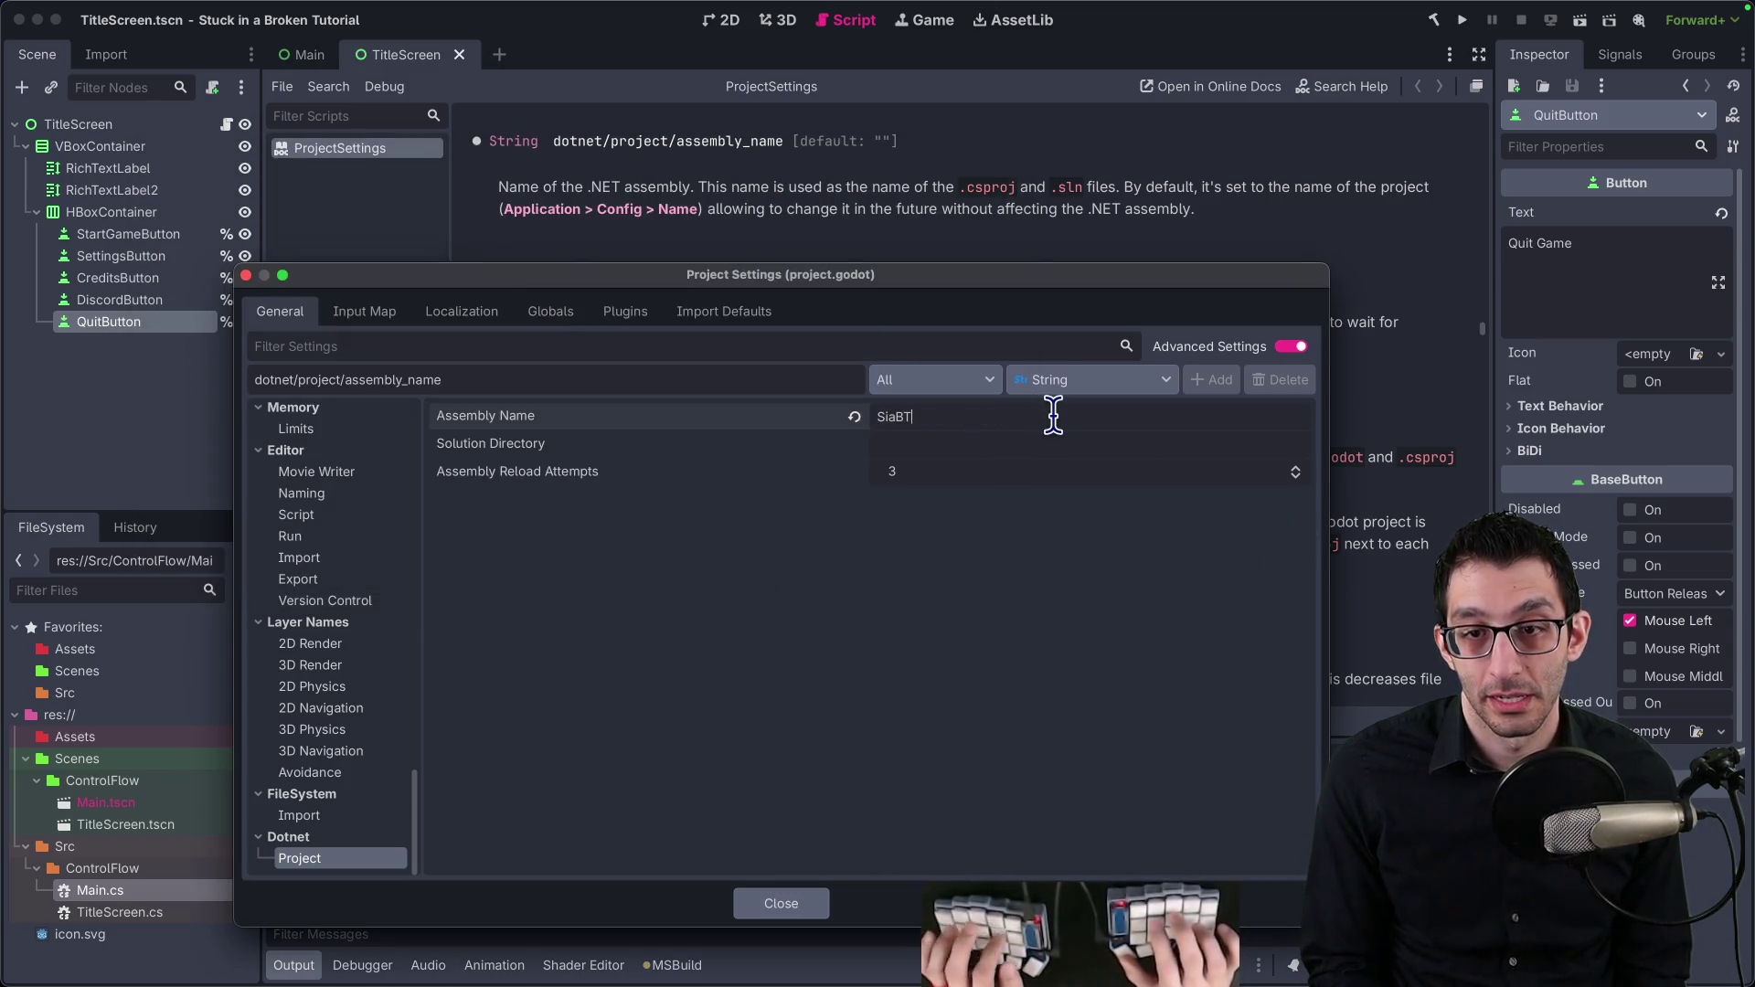
left_click(766, 910)
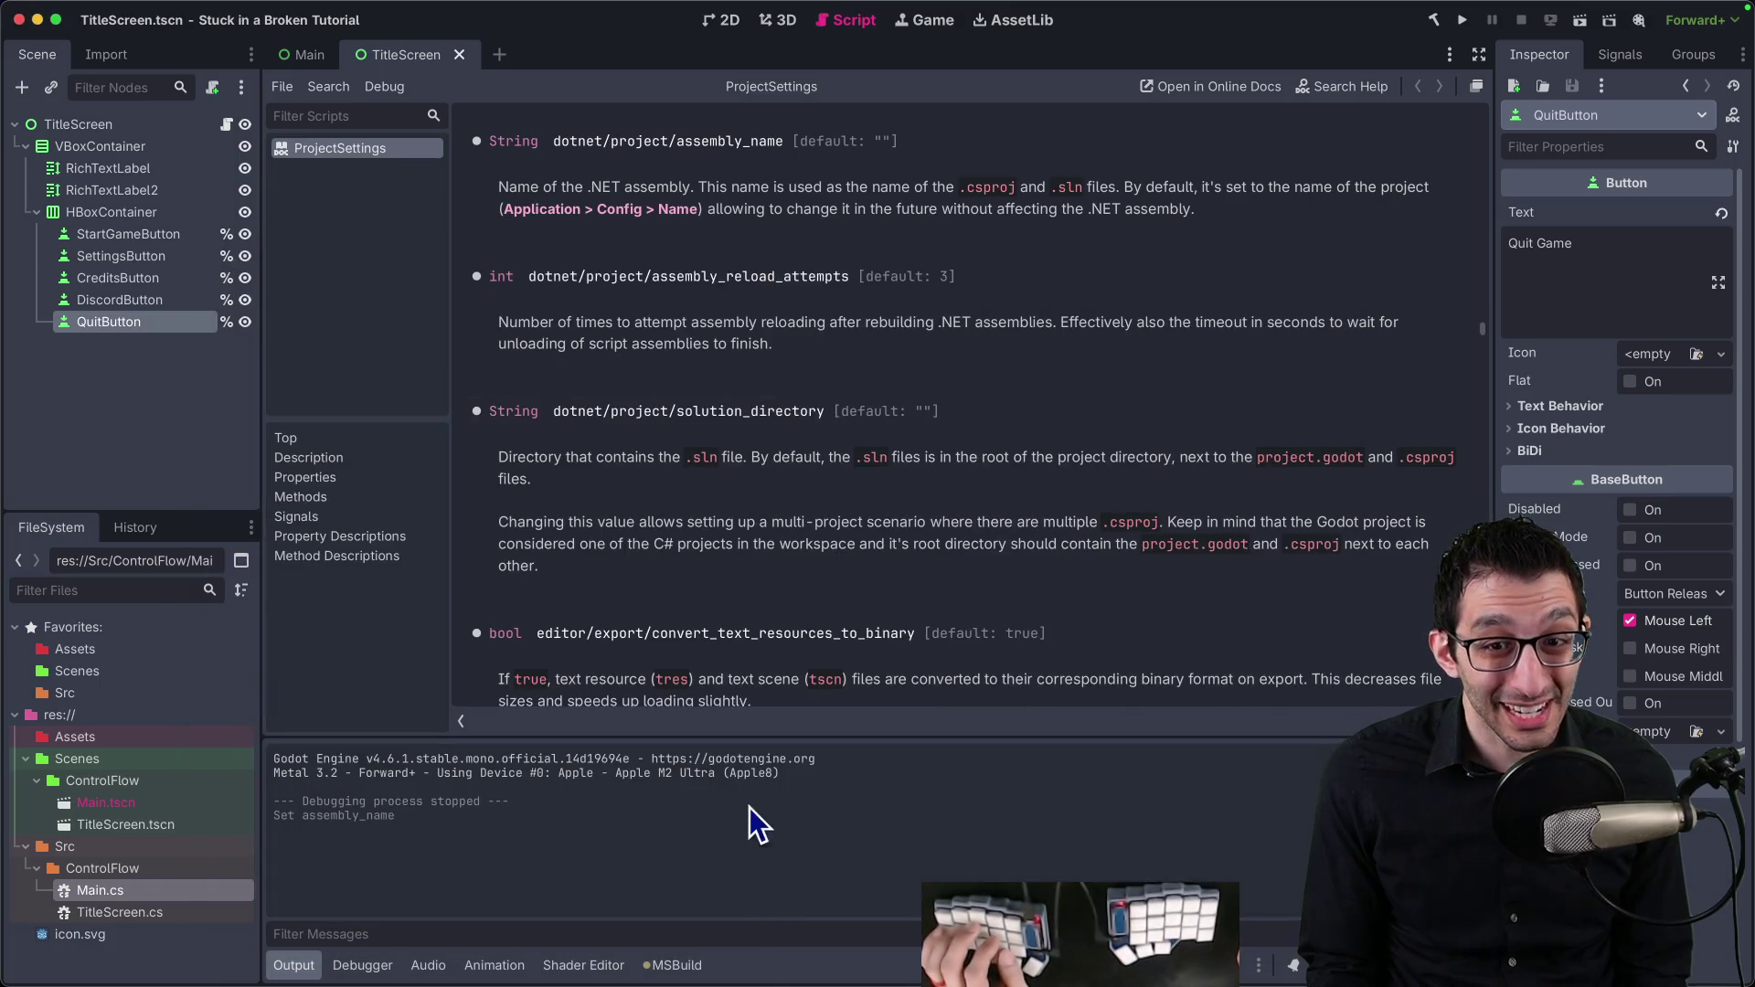
Step: Run and stop the game in Godot, showing two debugger errors including a TitleScreen null reference
mouse_move(1214, 973)
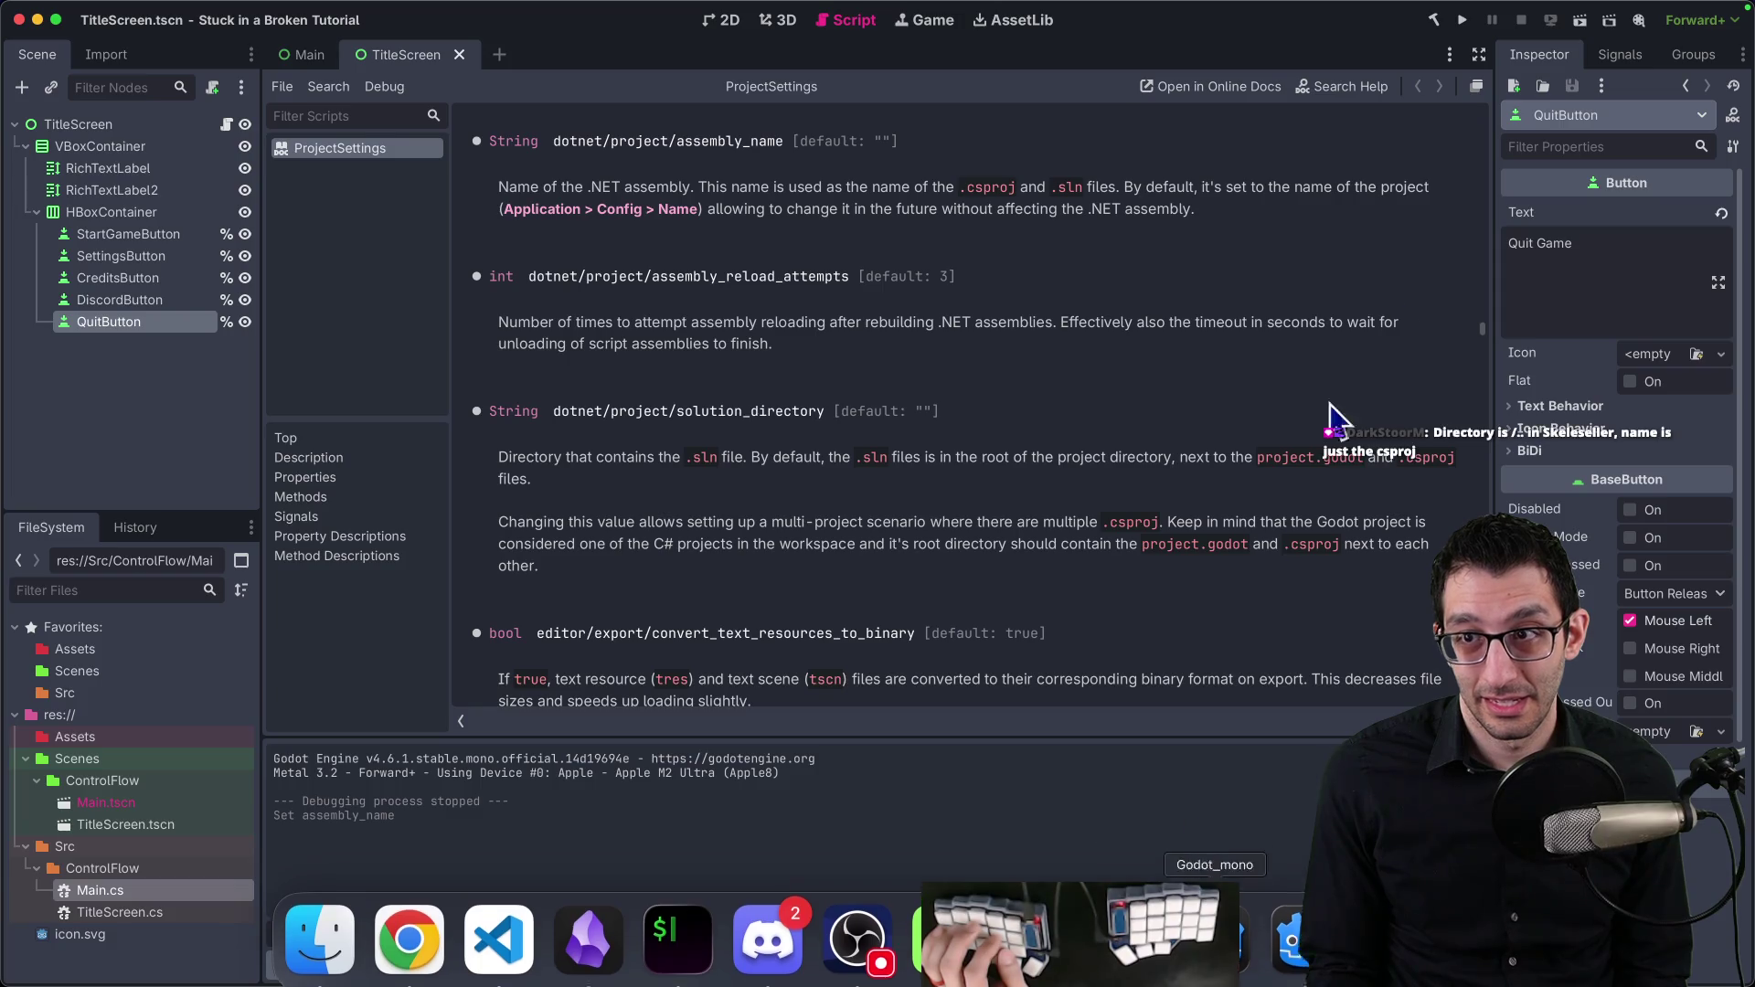
left_click(1453, 25)
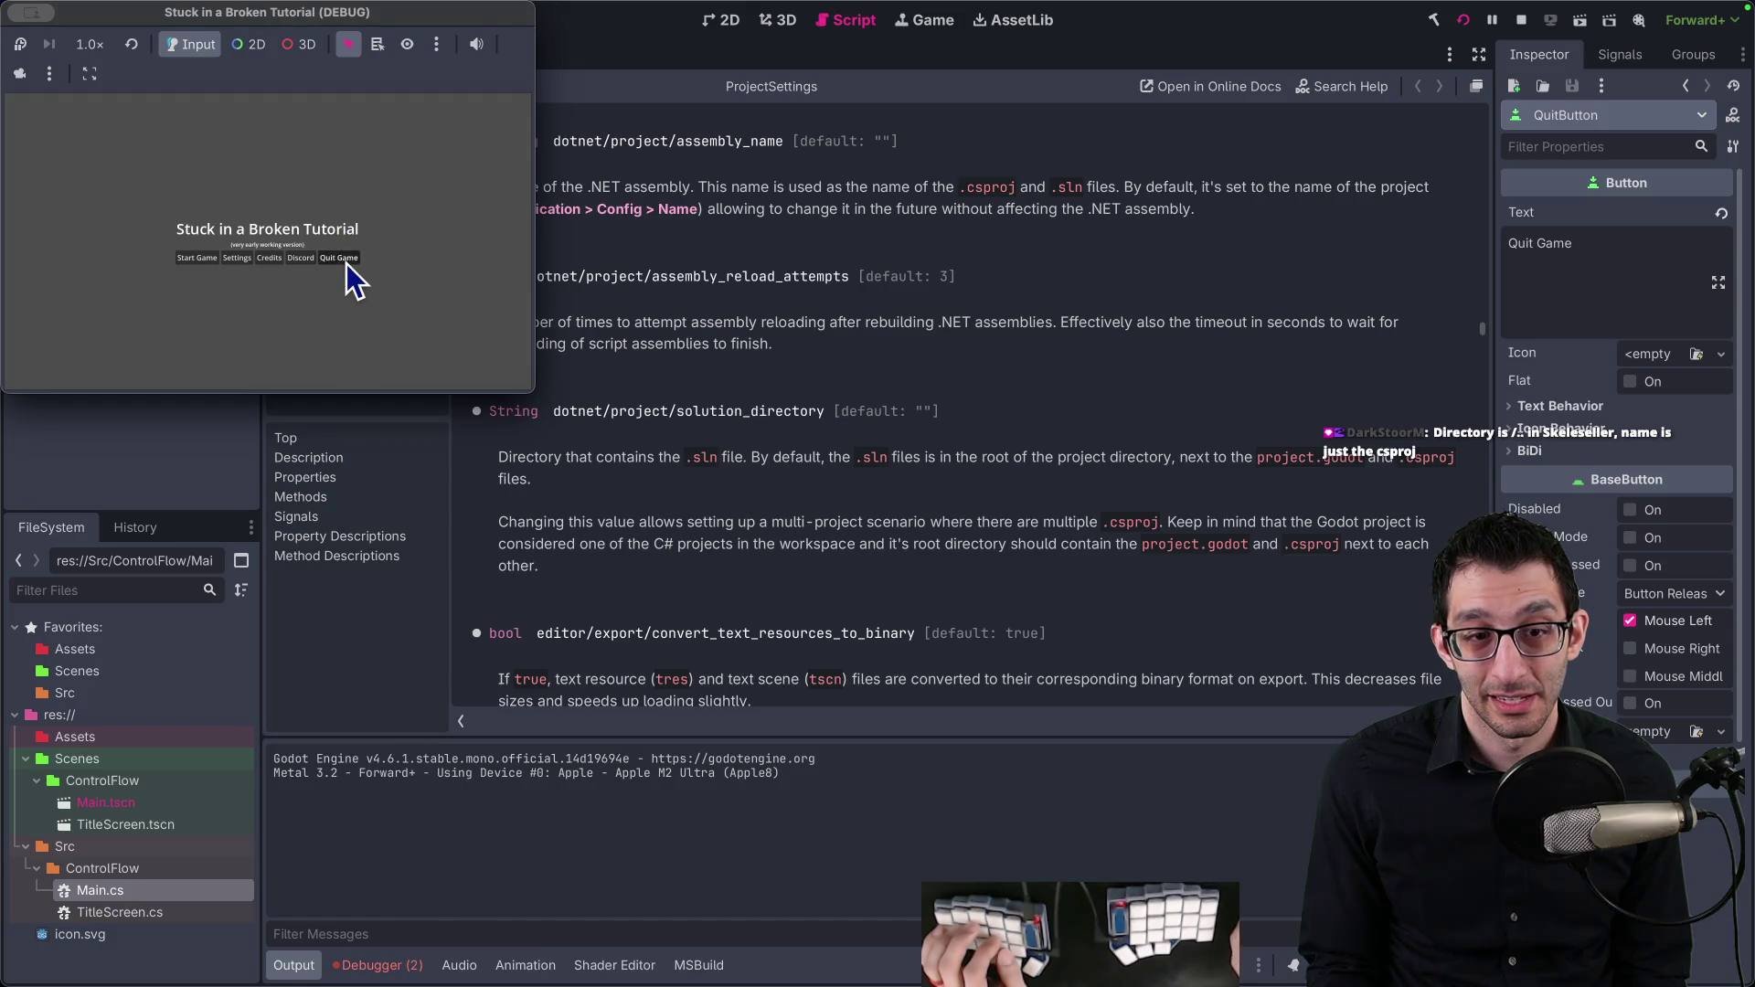
left_click(1521, 21)
left_click(374, 965)
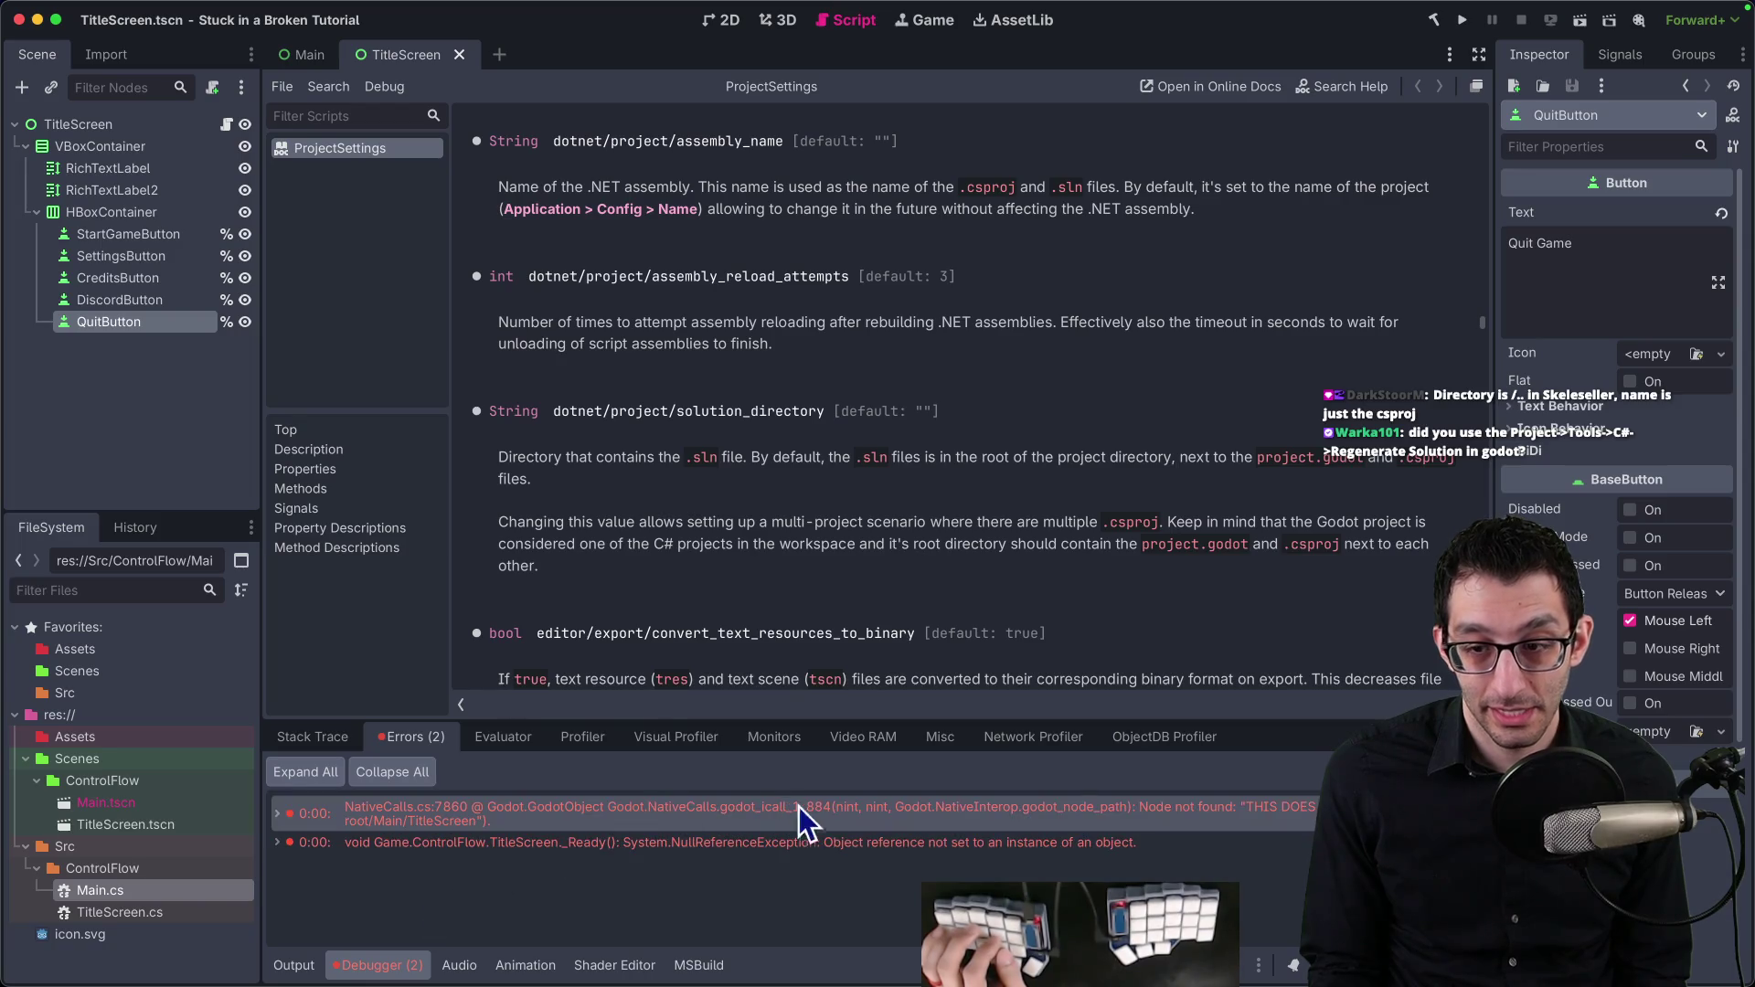
left_click(942, 955)
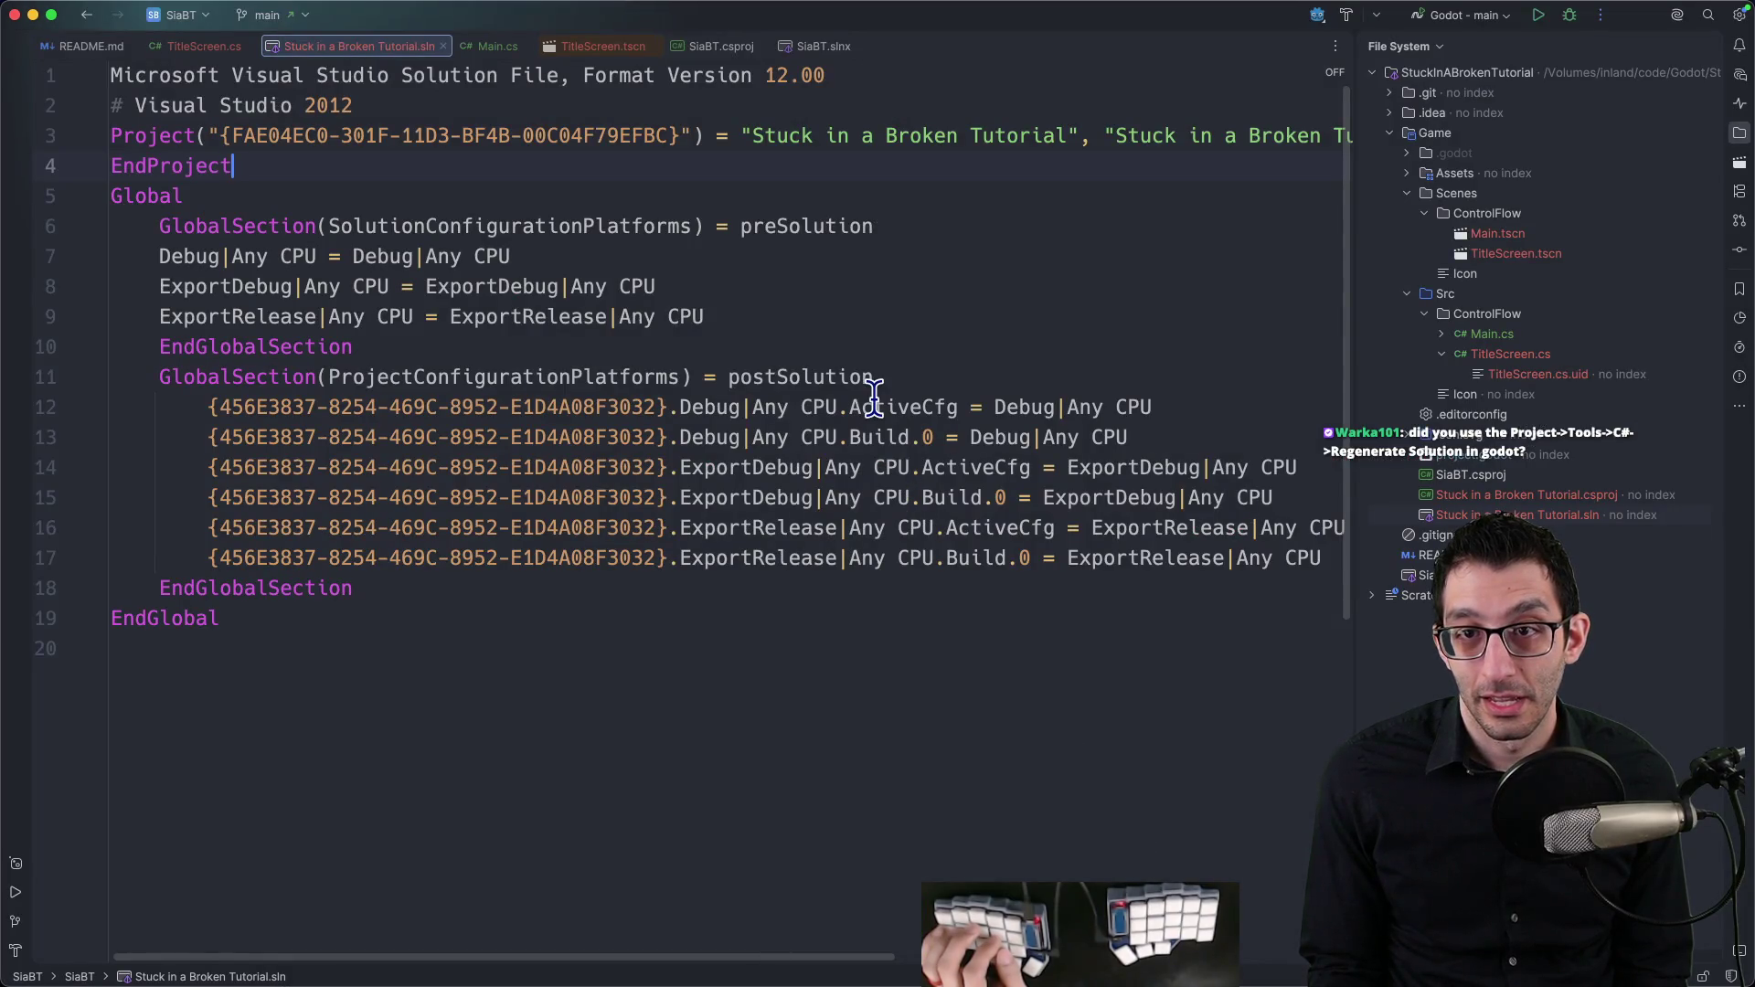
Step: In TitleScreen.cs, replace the THIS DOES NOT EXIST node path with "%QuitButton"
key("ctrl+Tab")
mouse_move(919, 339)
left_mouse_down()
mouse_move(571, 338)
mouse_move(672, 331)
left_mouse_up()
type("%Quit")
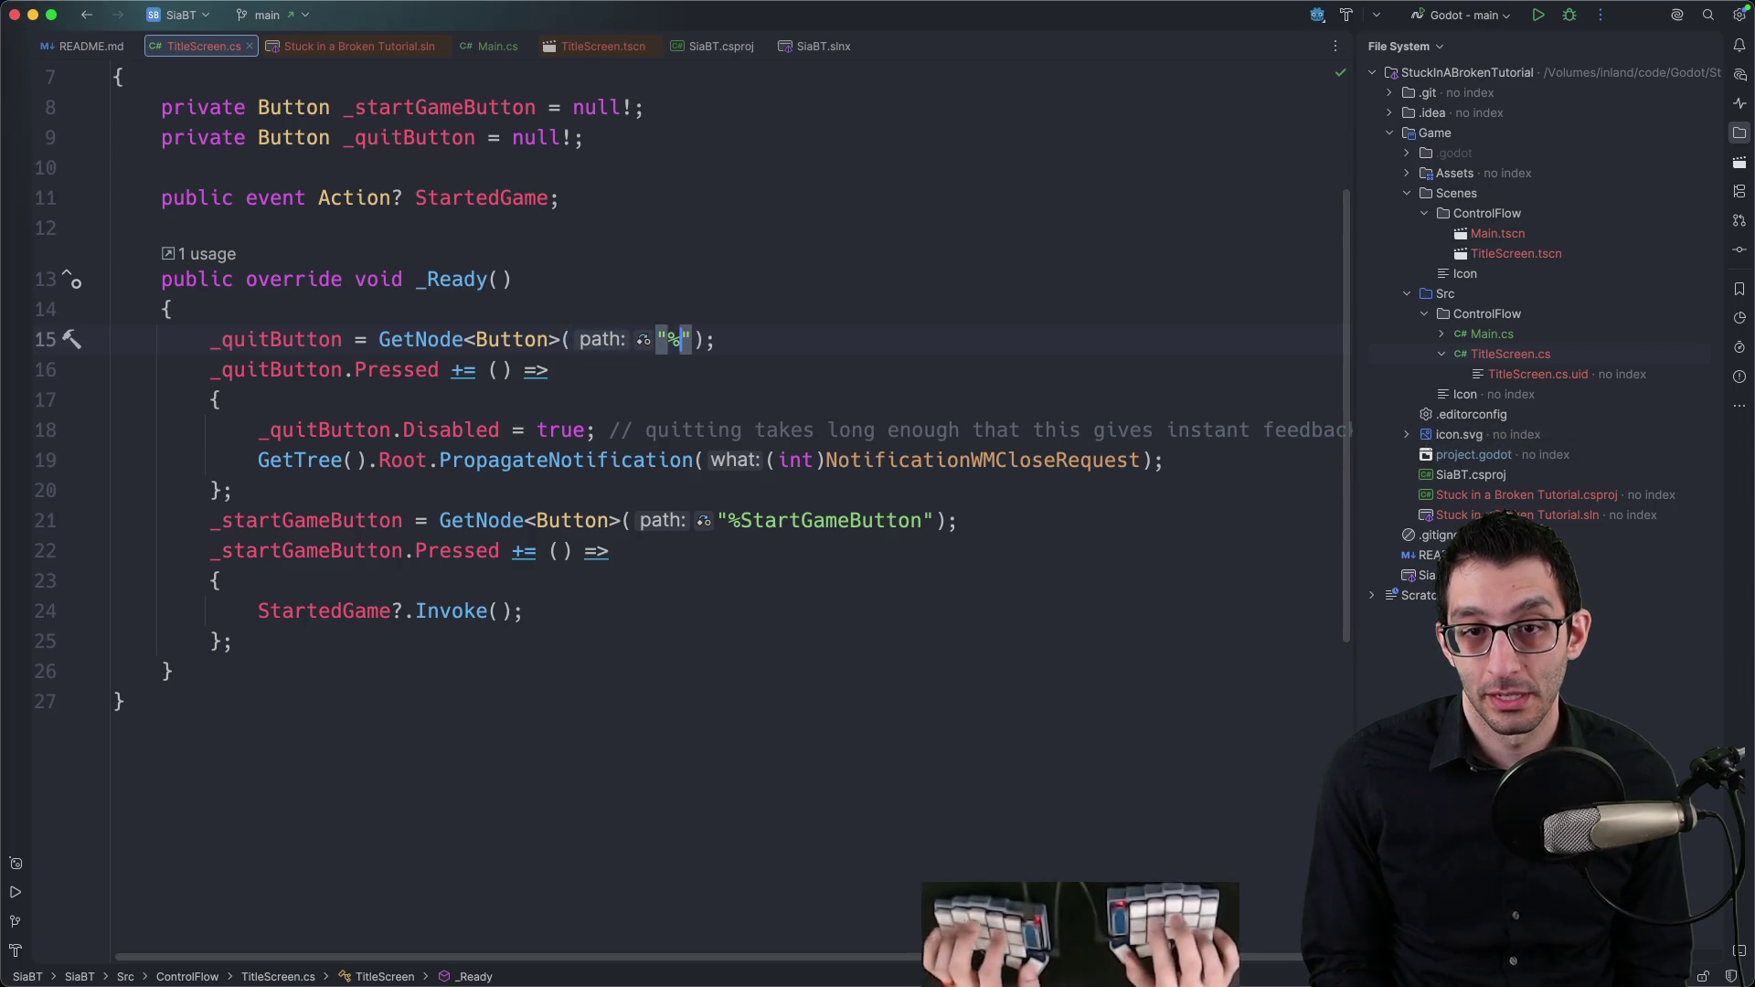
type("Button")
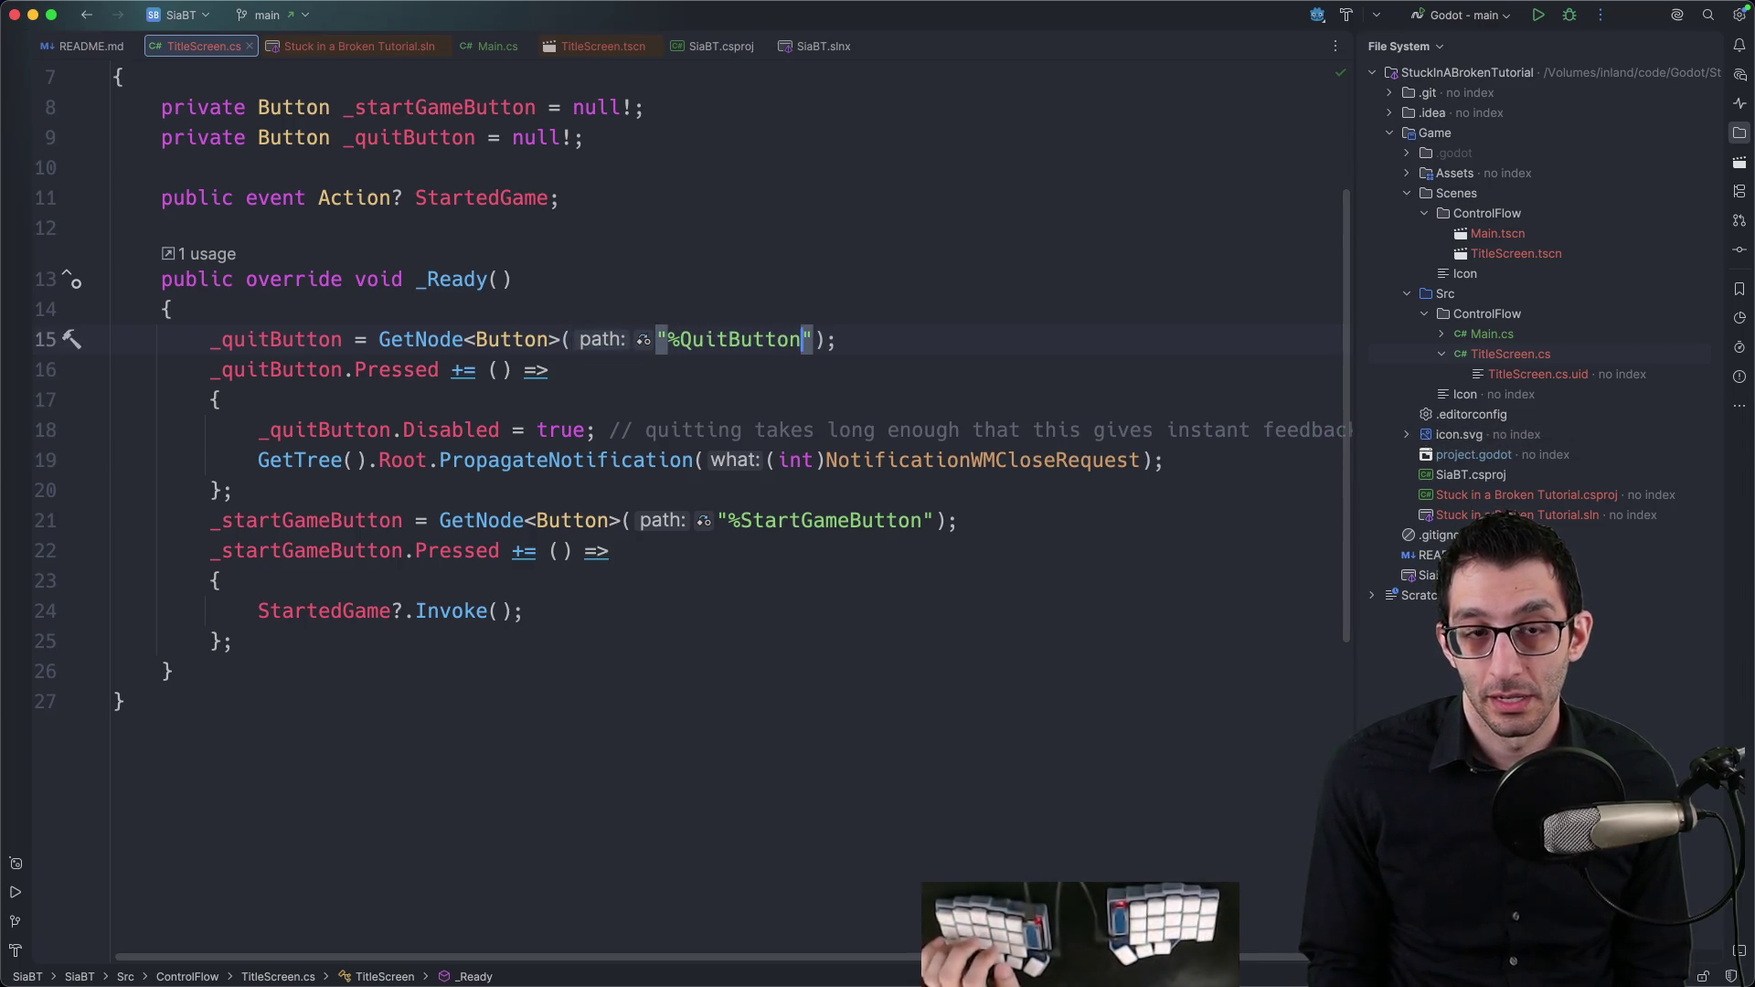
Step: Test the fixed quit button path by running and stopping the game in Godot
mouse_move(1036, 942)
left_click(1291, 930)
left_click(1462, 19)
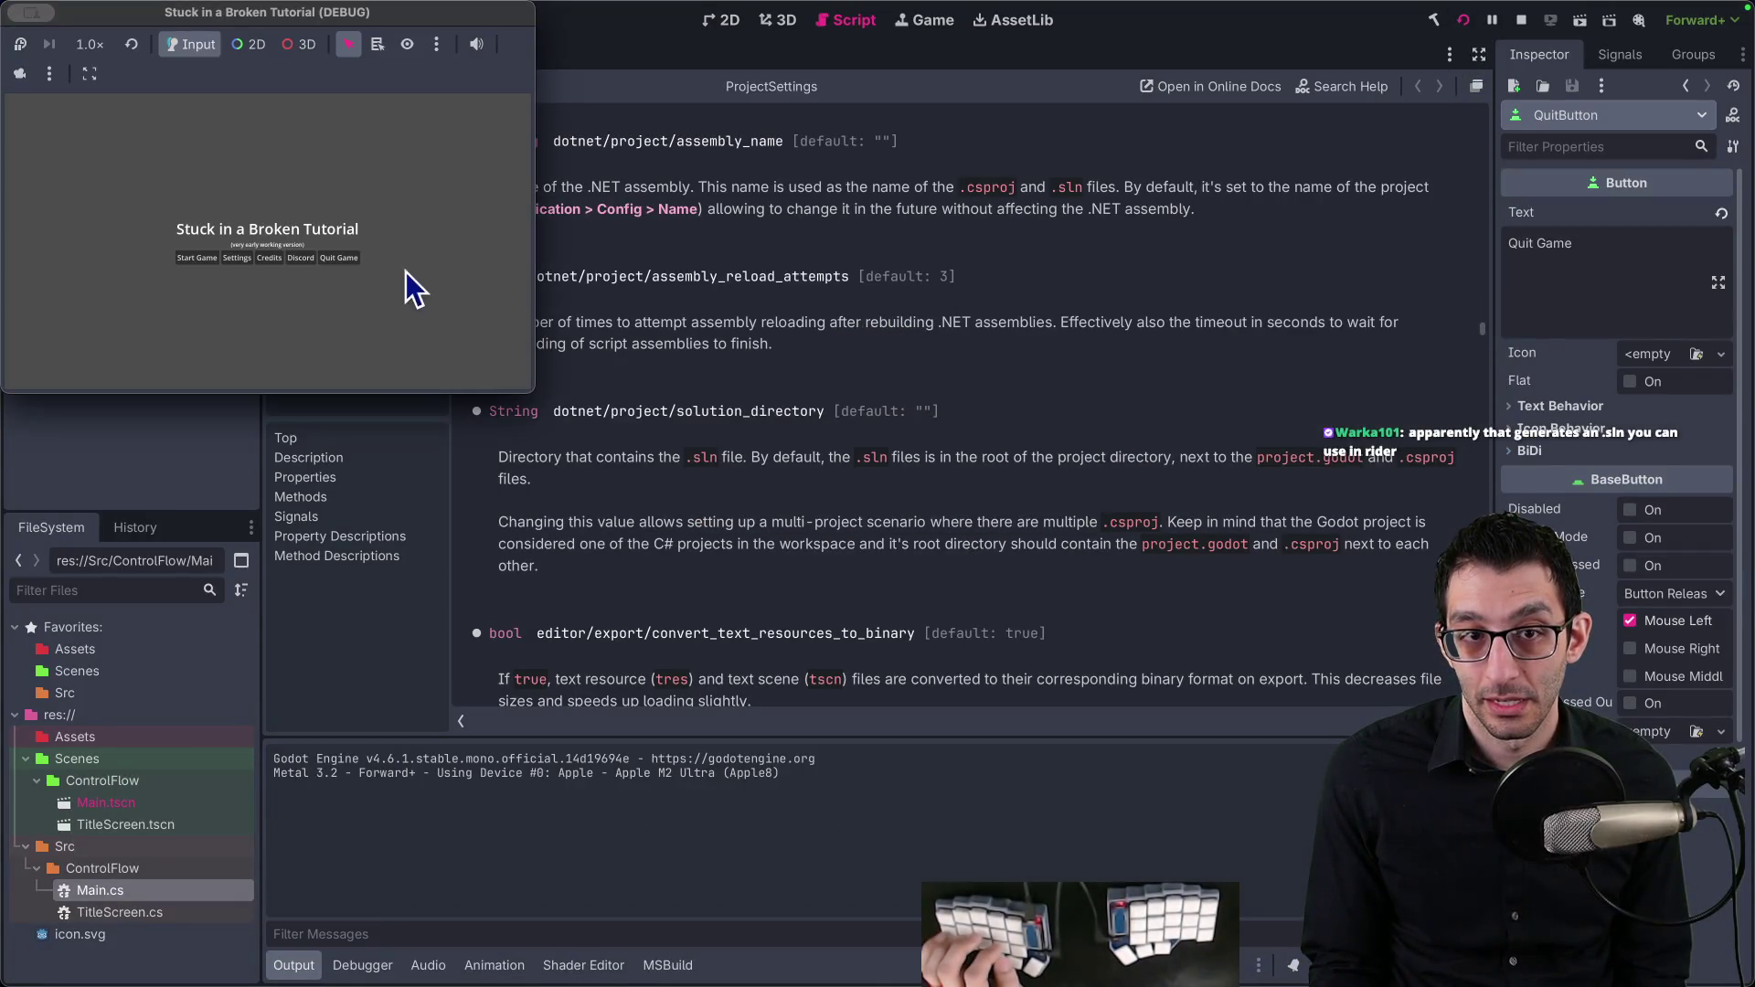
left_click(407, 289)
mouse_move(1085, 969)
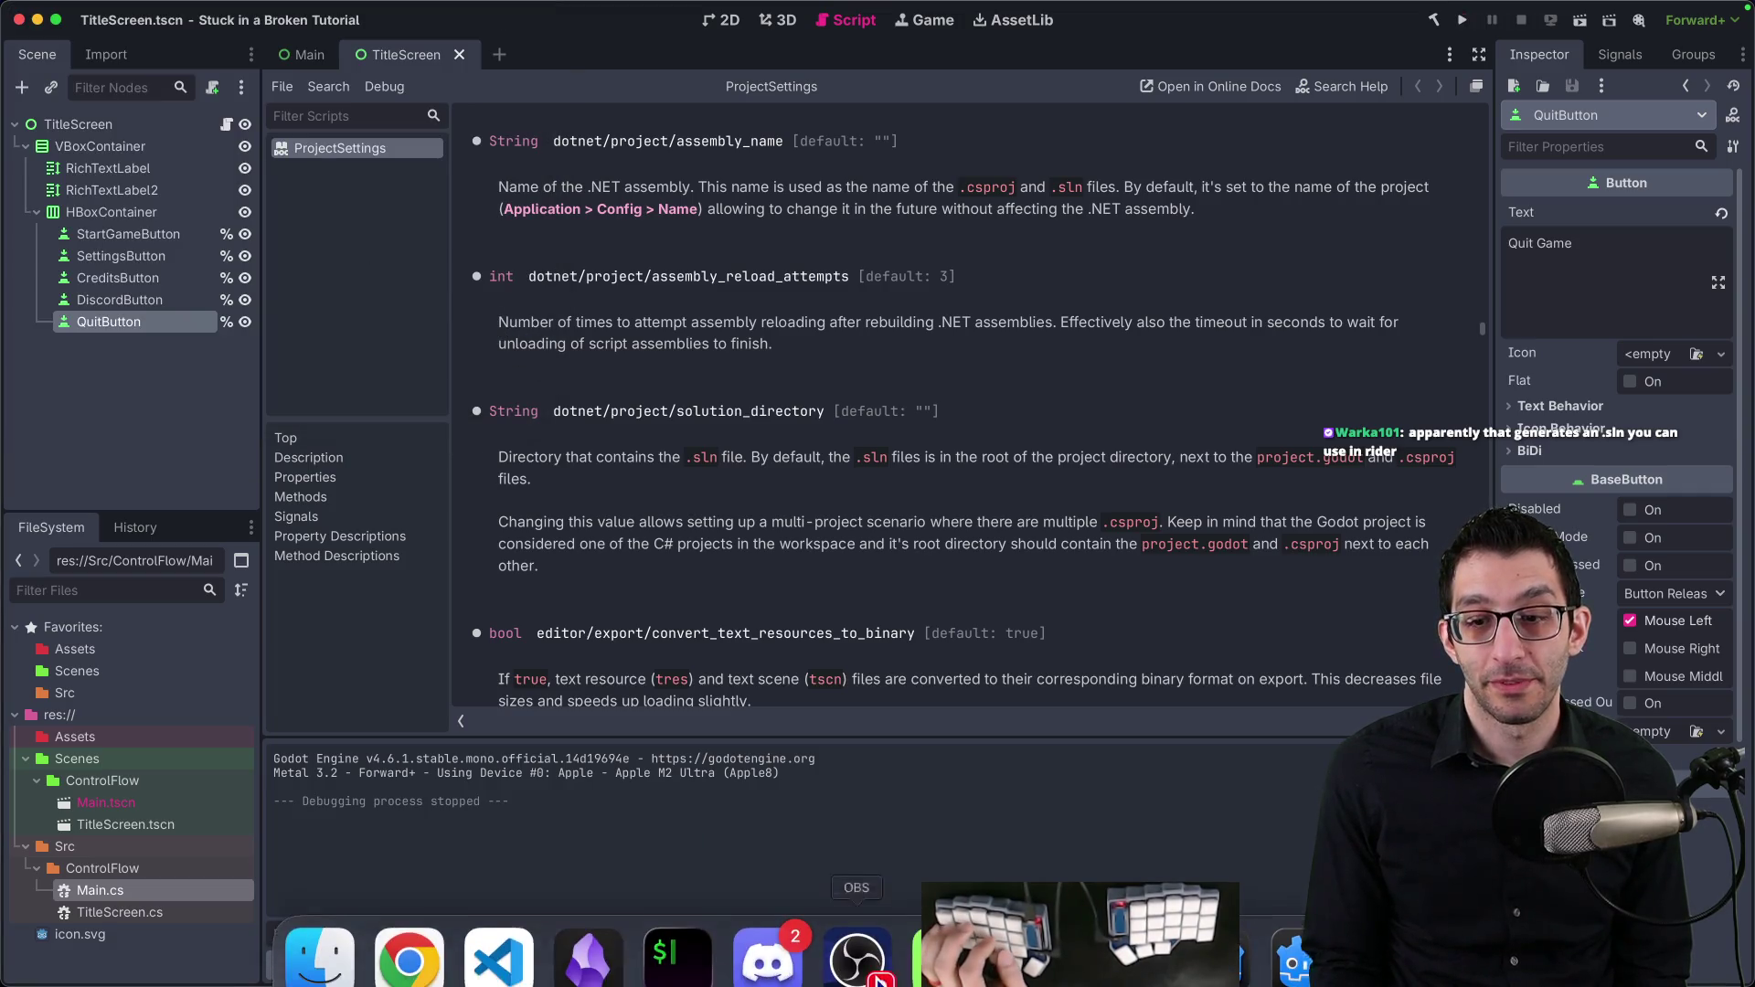
left_click(1085, 931)
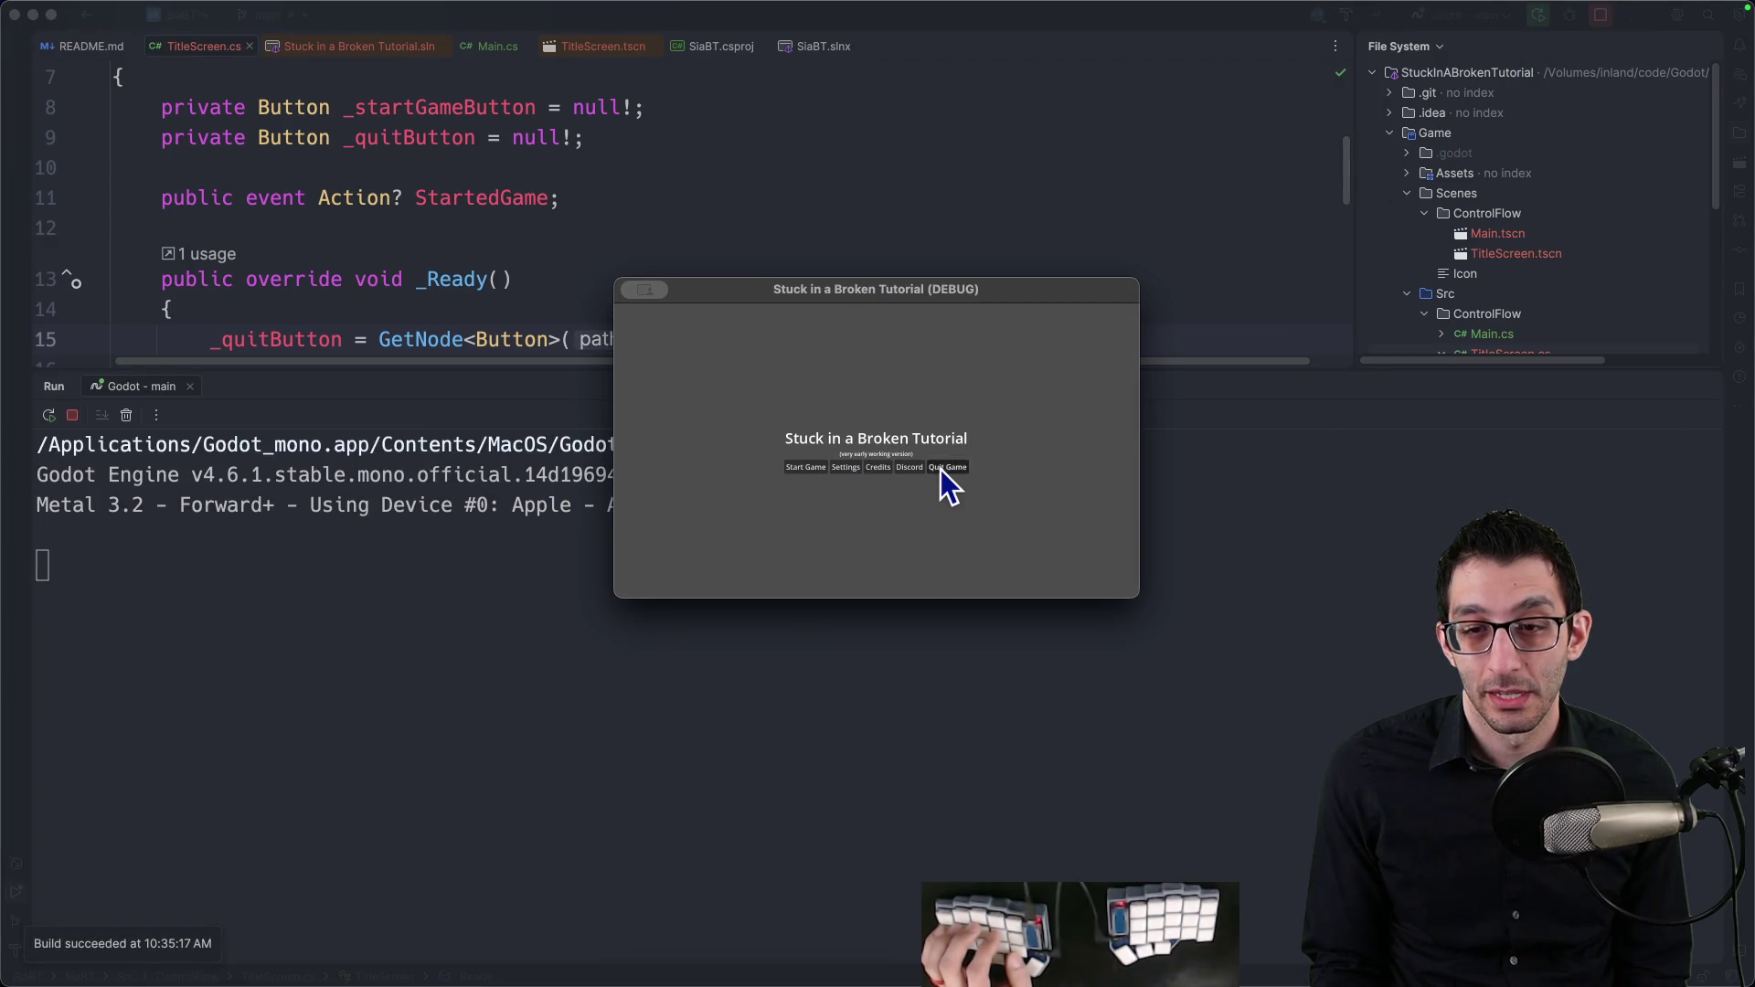
Step: Quit the running game and change the line 15 GetNode path to "This won't work"
left_click(941, 469)
key("alt+BackSpace")
key("alt+BackSpace")
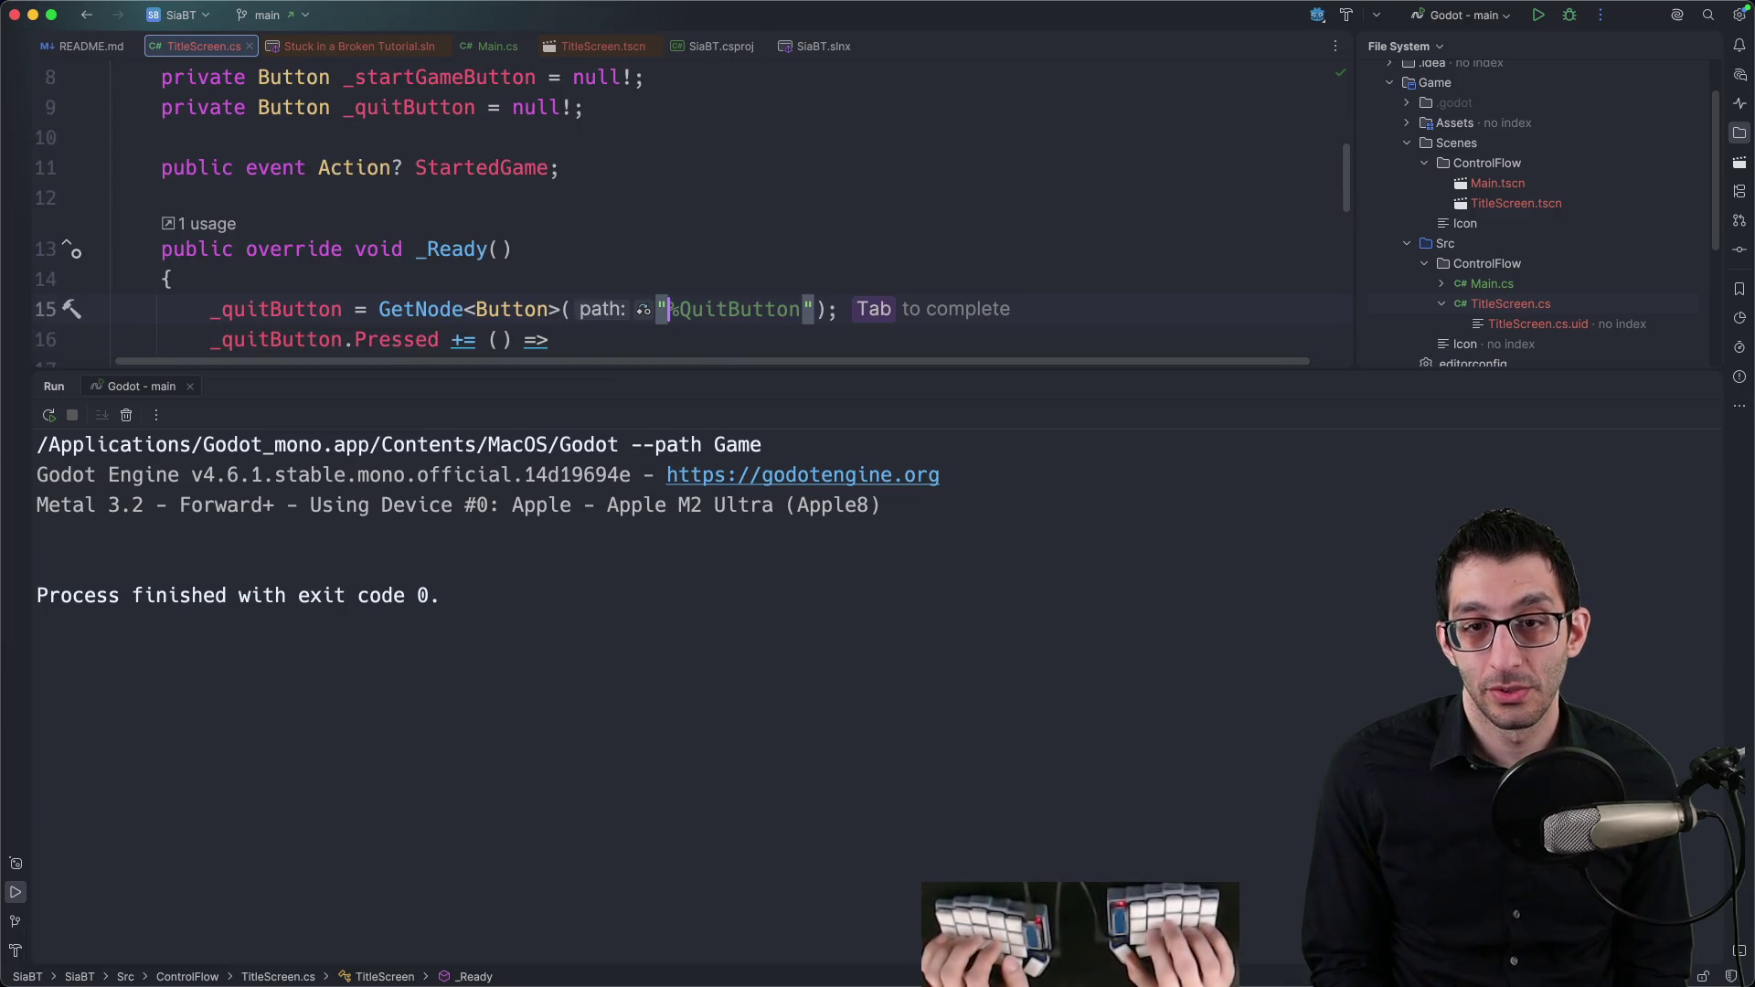
type("This own't work")
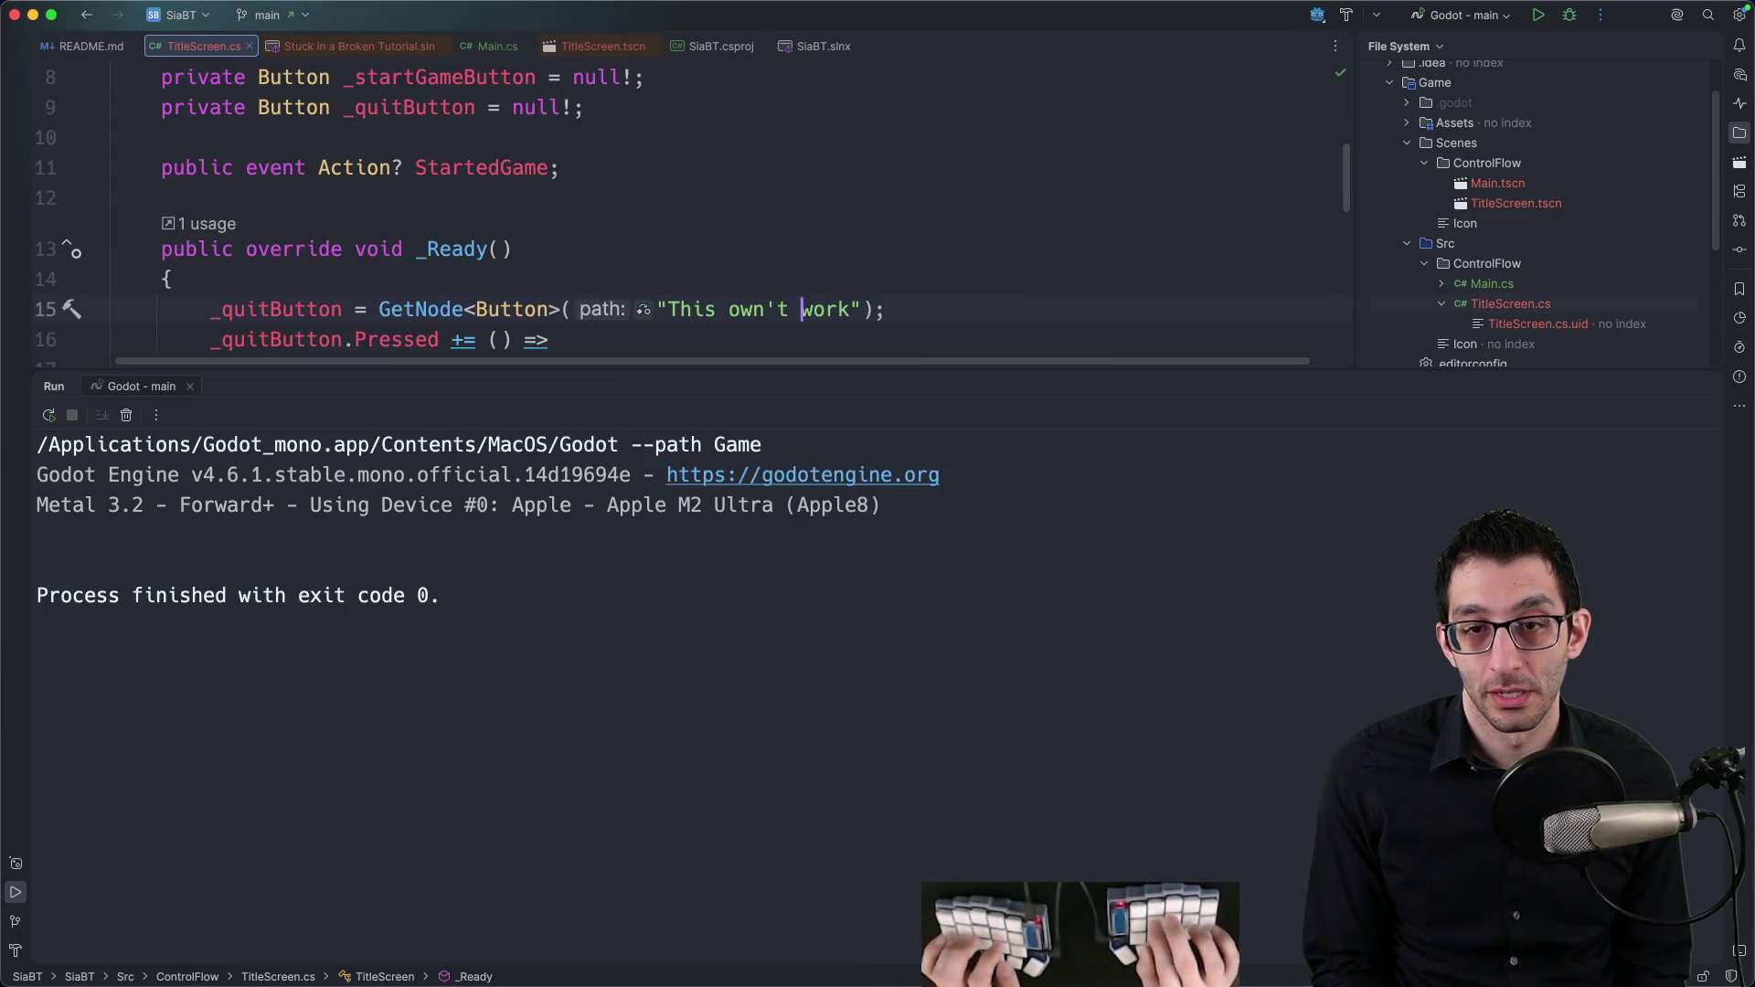
key("Left")
key("Left")
key("Left")
key("BackSpace")
key("BackSpace")
type("wo")
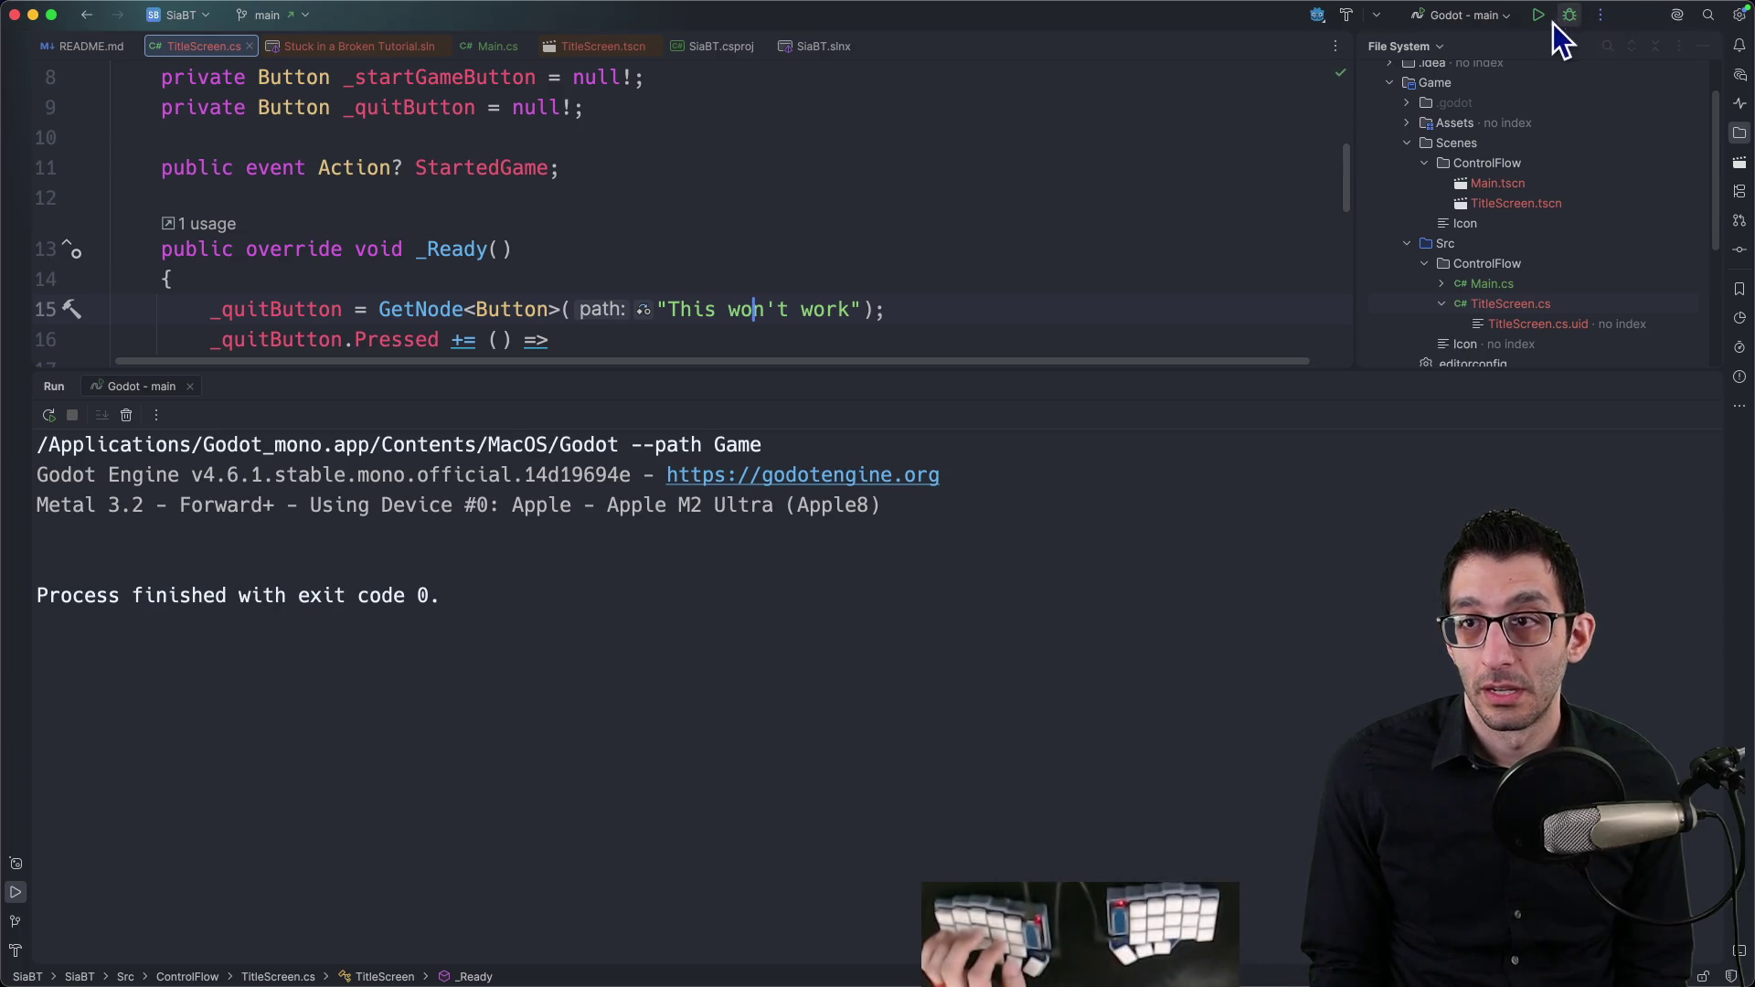
Step: Run the game with the broken path, close it, and review the TitleScreen exception in the console
left_click(1539, 15)
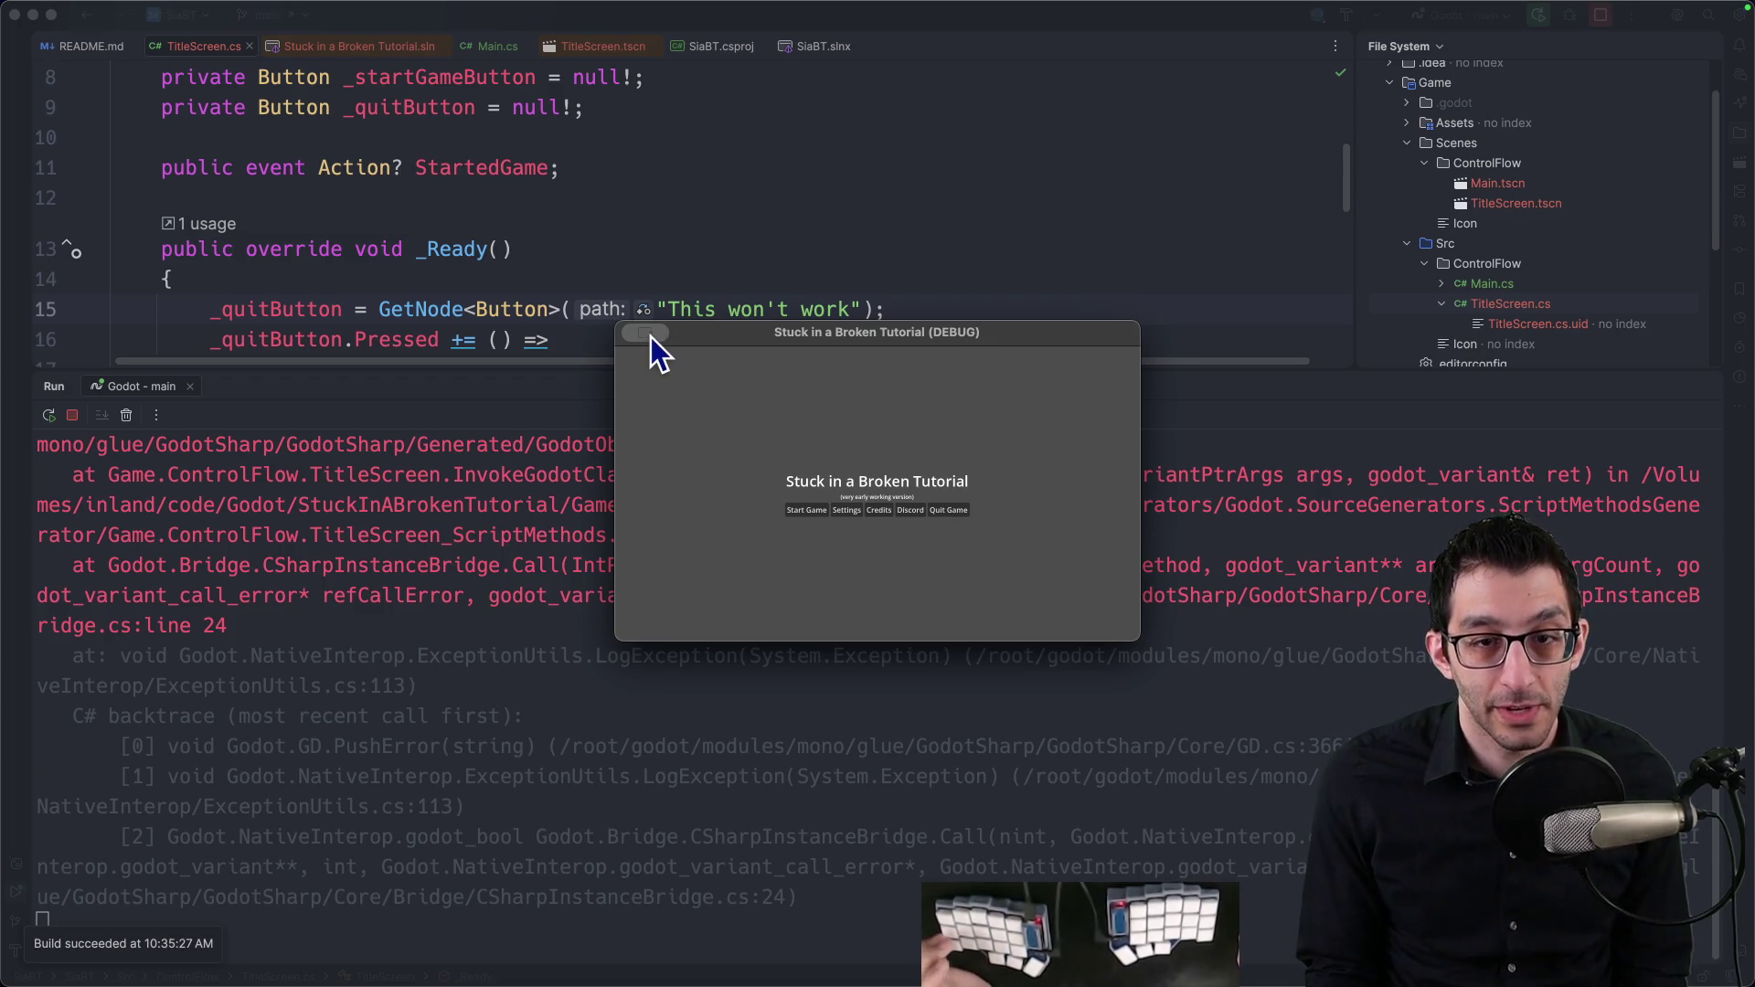
mouse_move(651, 336)
left_click(660, 373)
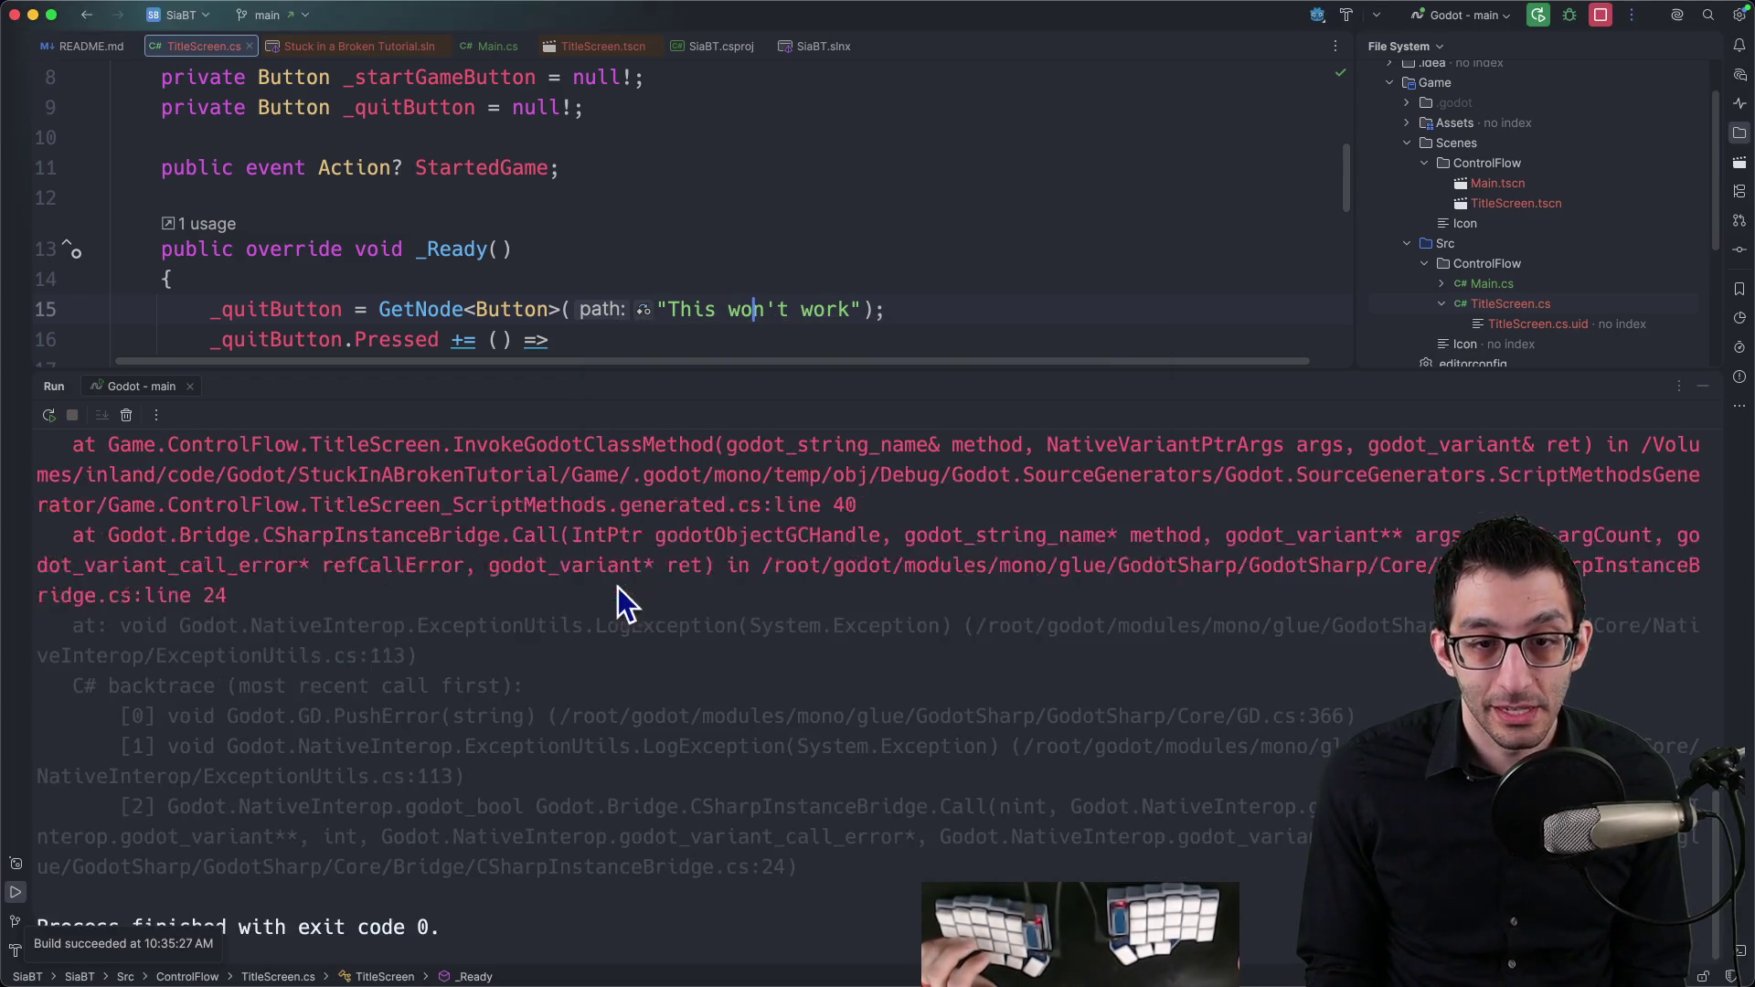
scroll(592, 600, "up", 10)
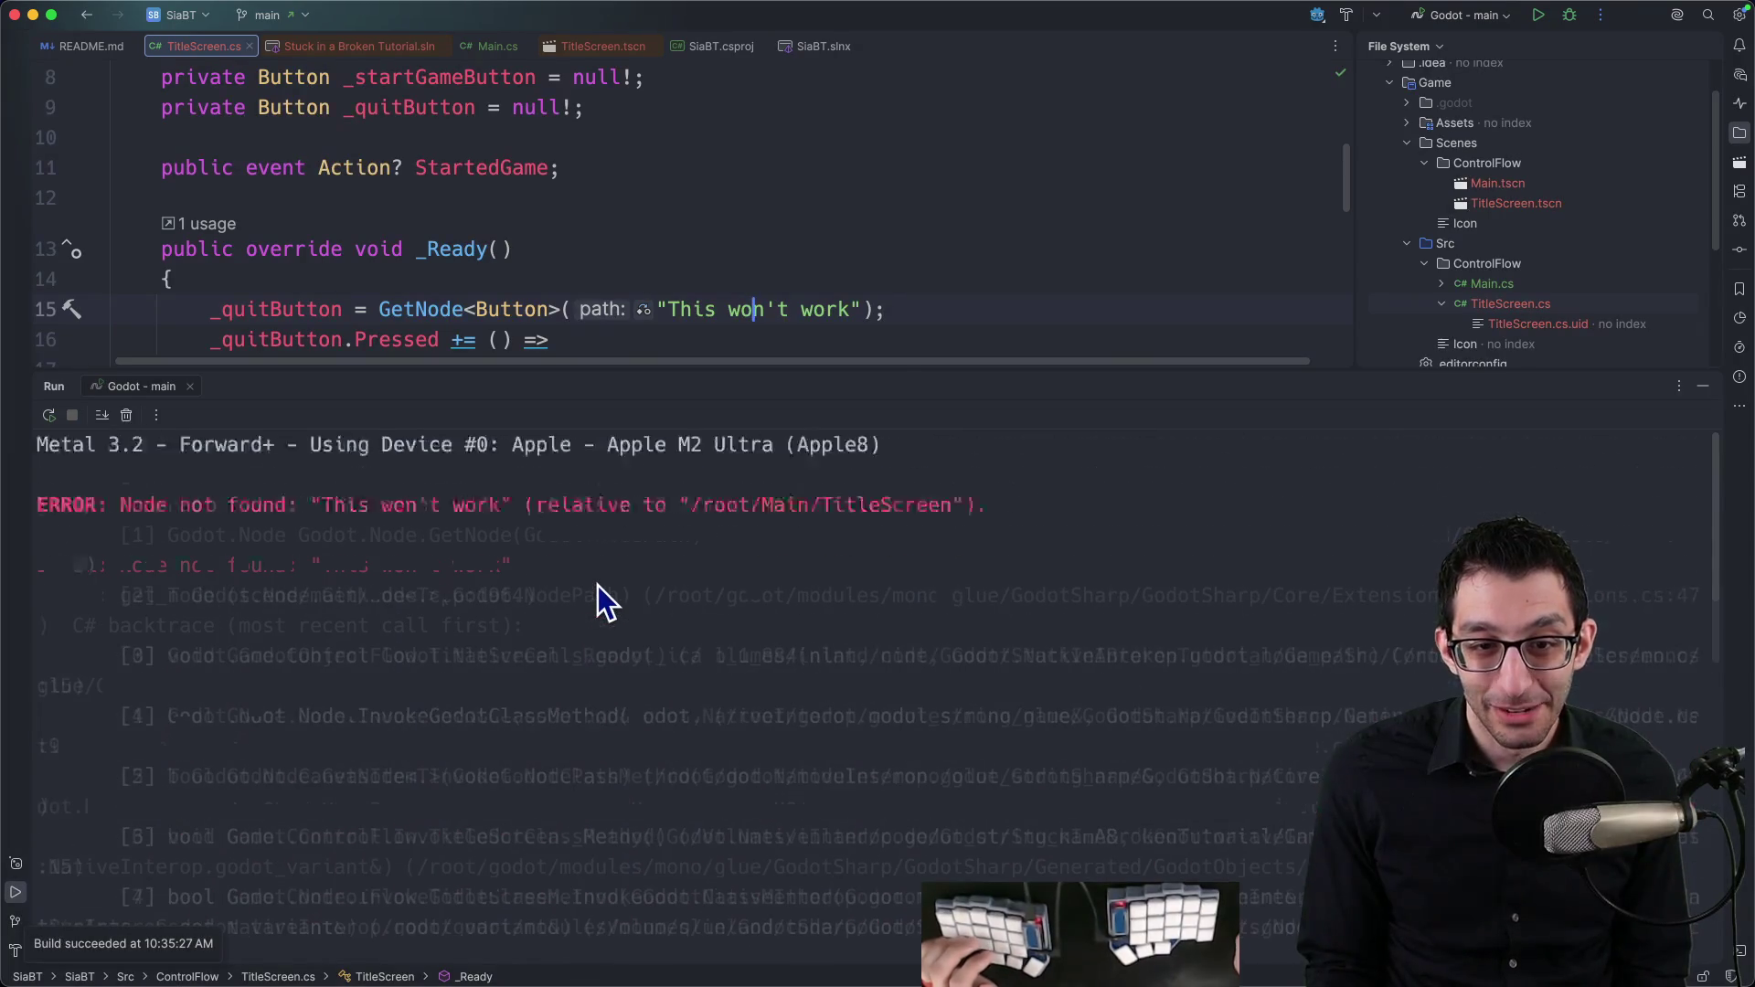
scroll(600, 585, "down", 10)
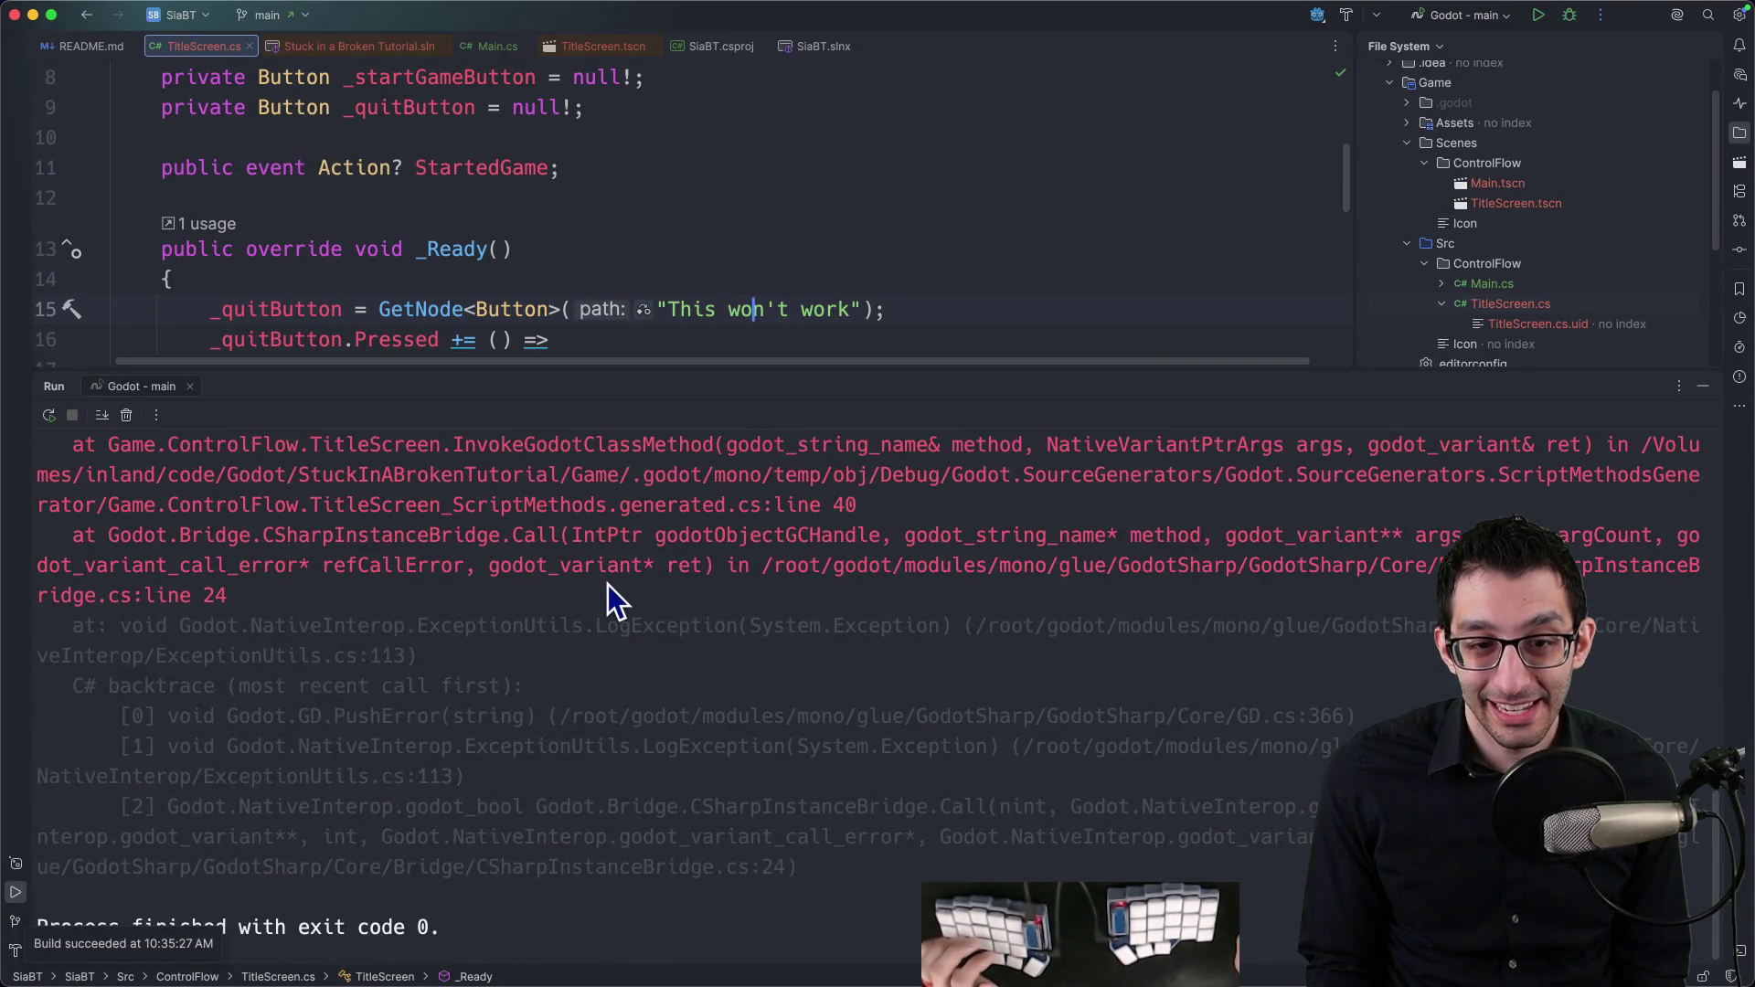
scroll(1514, 306, "down", 5)
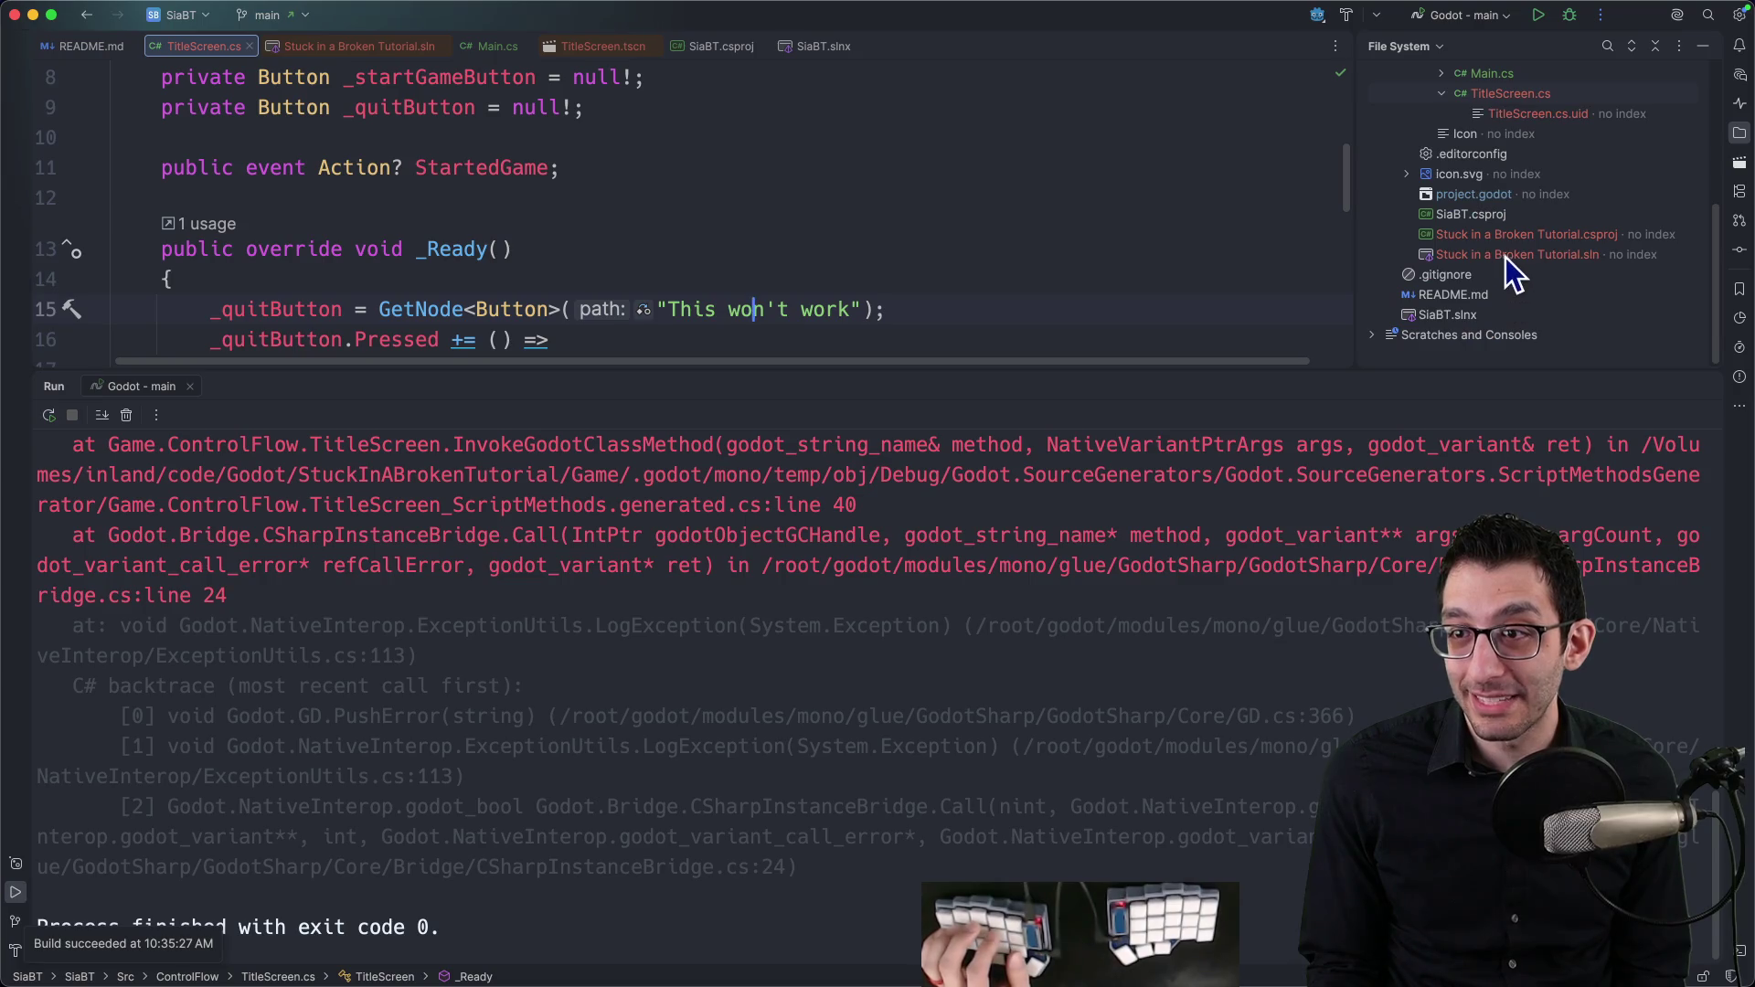
Step: Delete the old Stuck in a Broken Tutorial .csproj and .sln files from the project
left_click(1509, 234)
right_click(1508, 234)
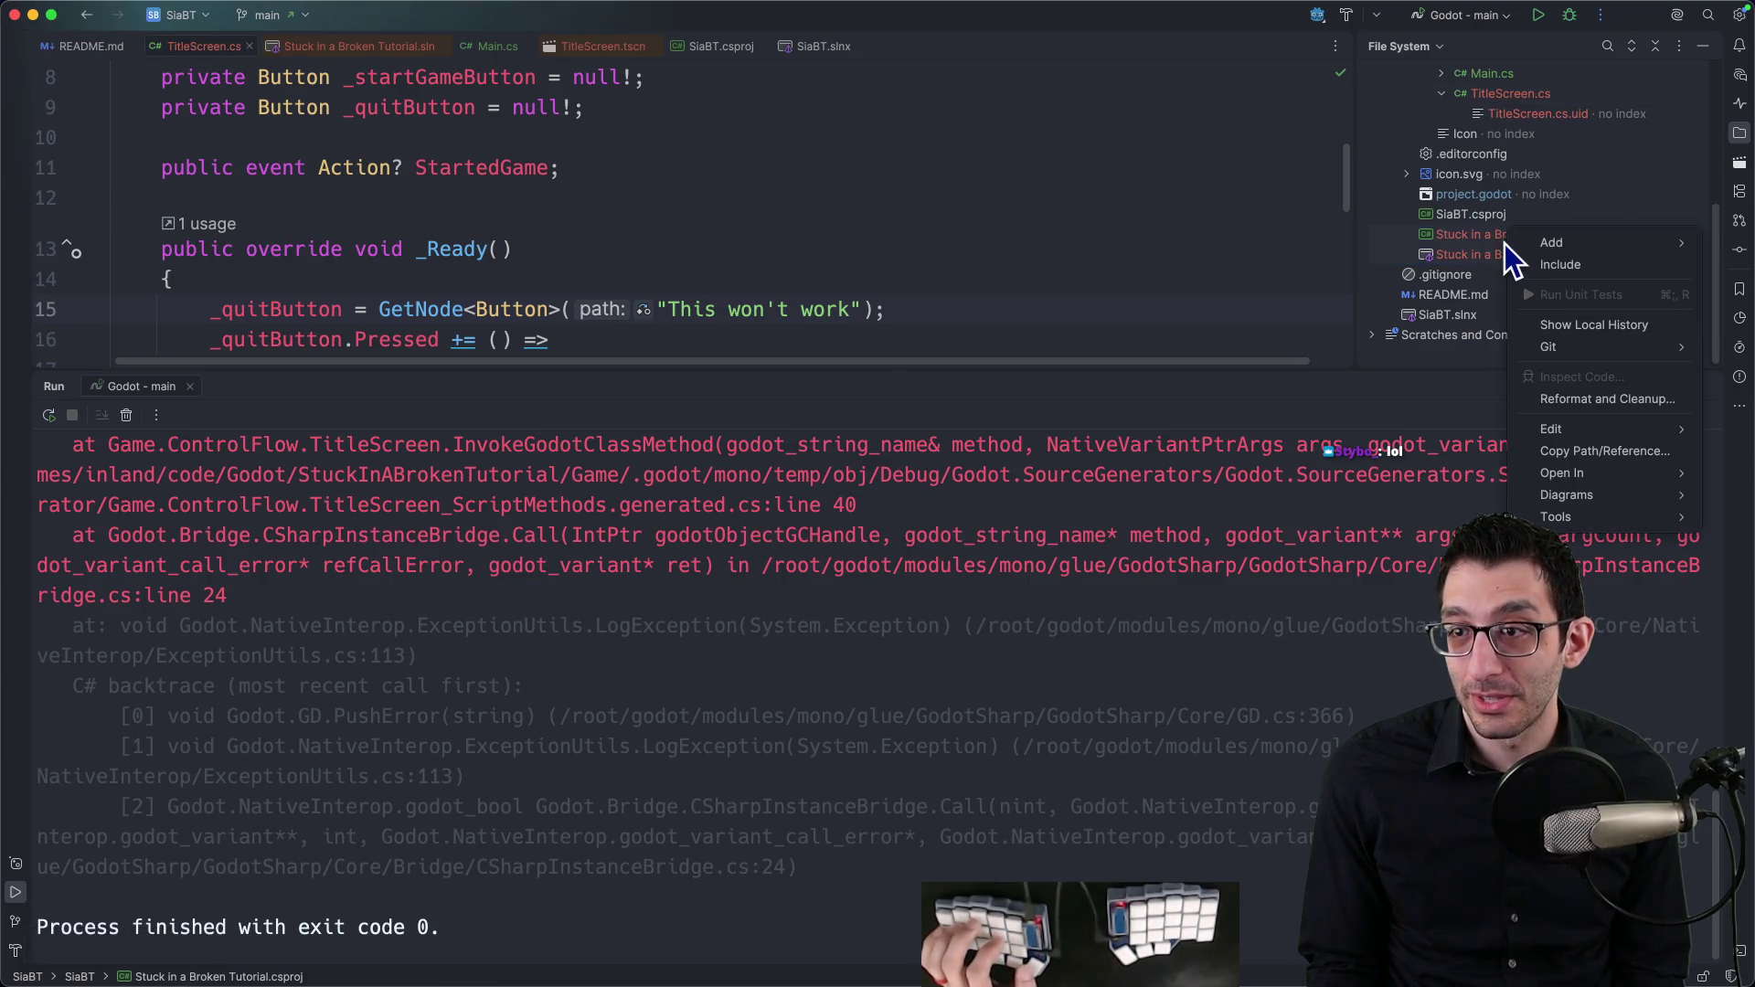
left_click(1484, 247)
right_click(1488, 246)
mouse_move(1551, 370)
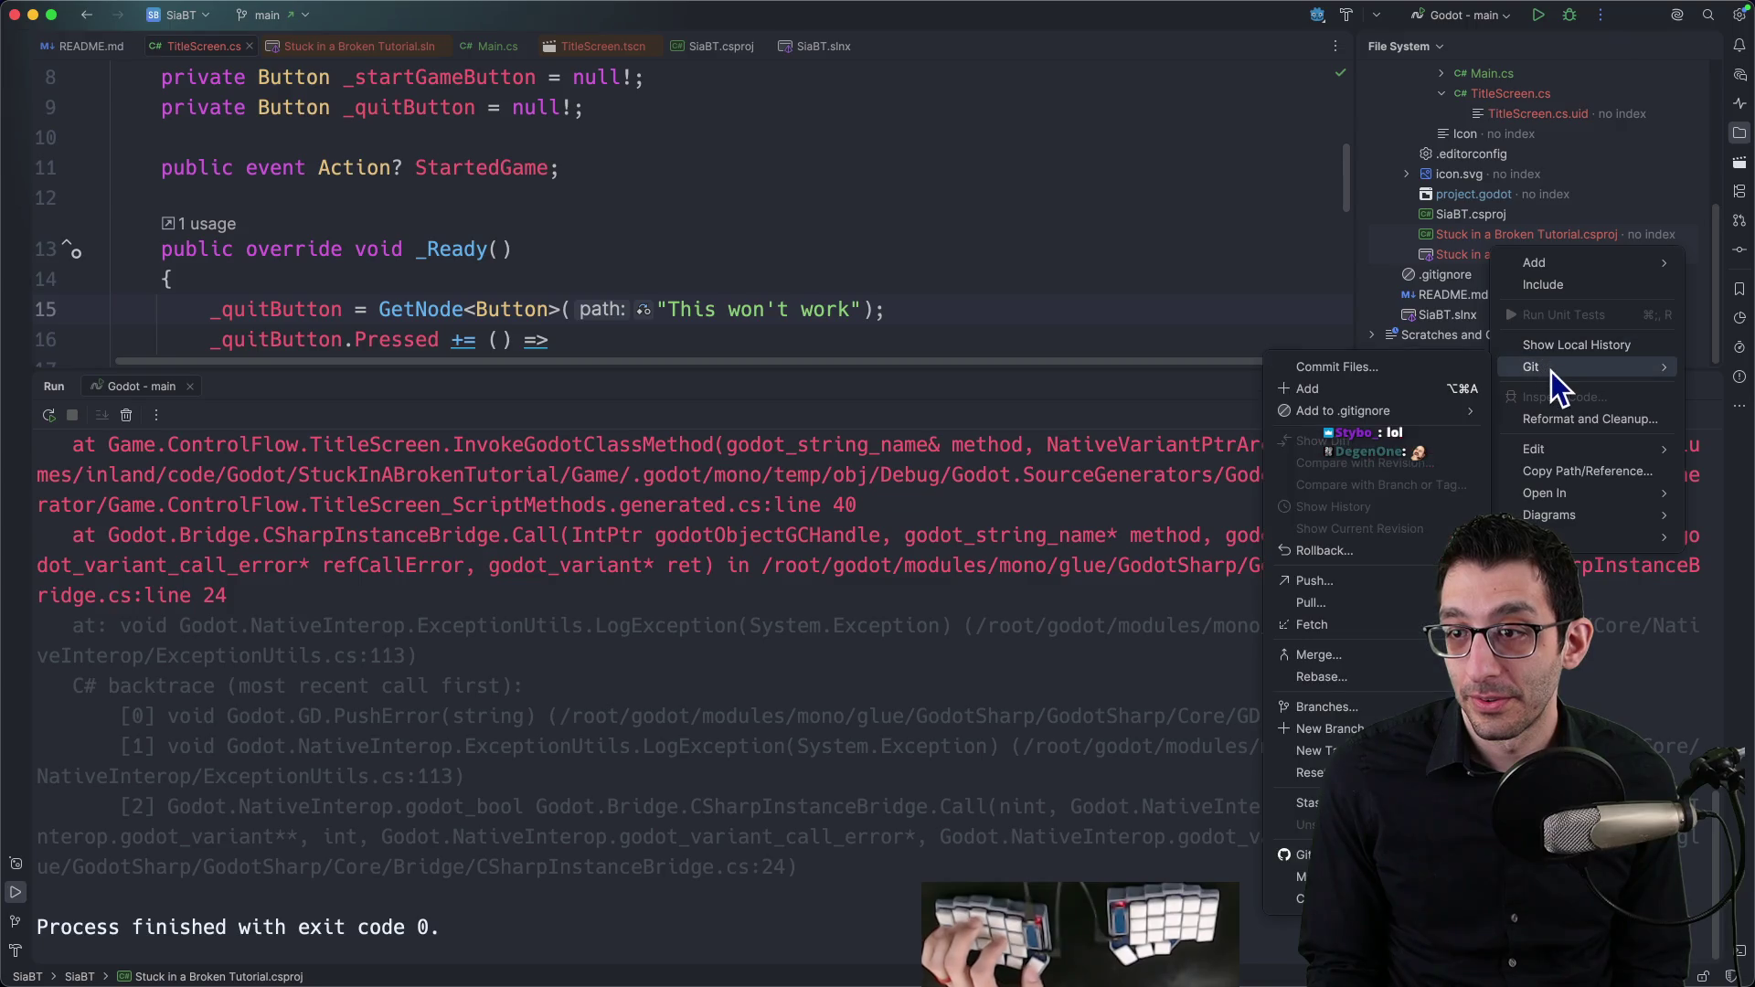
mouse_move(1559, 453)
left_click(1363, 544)
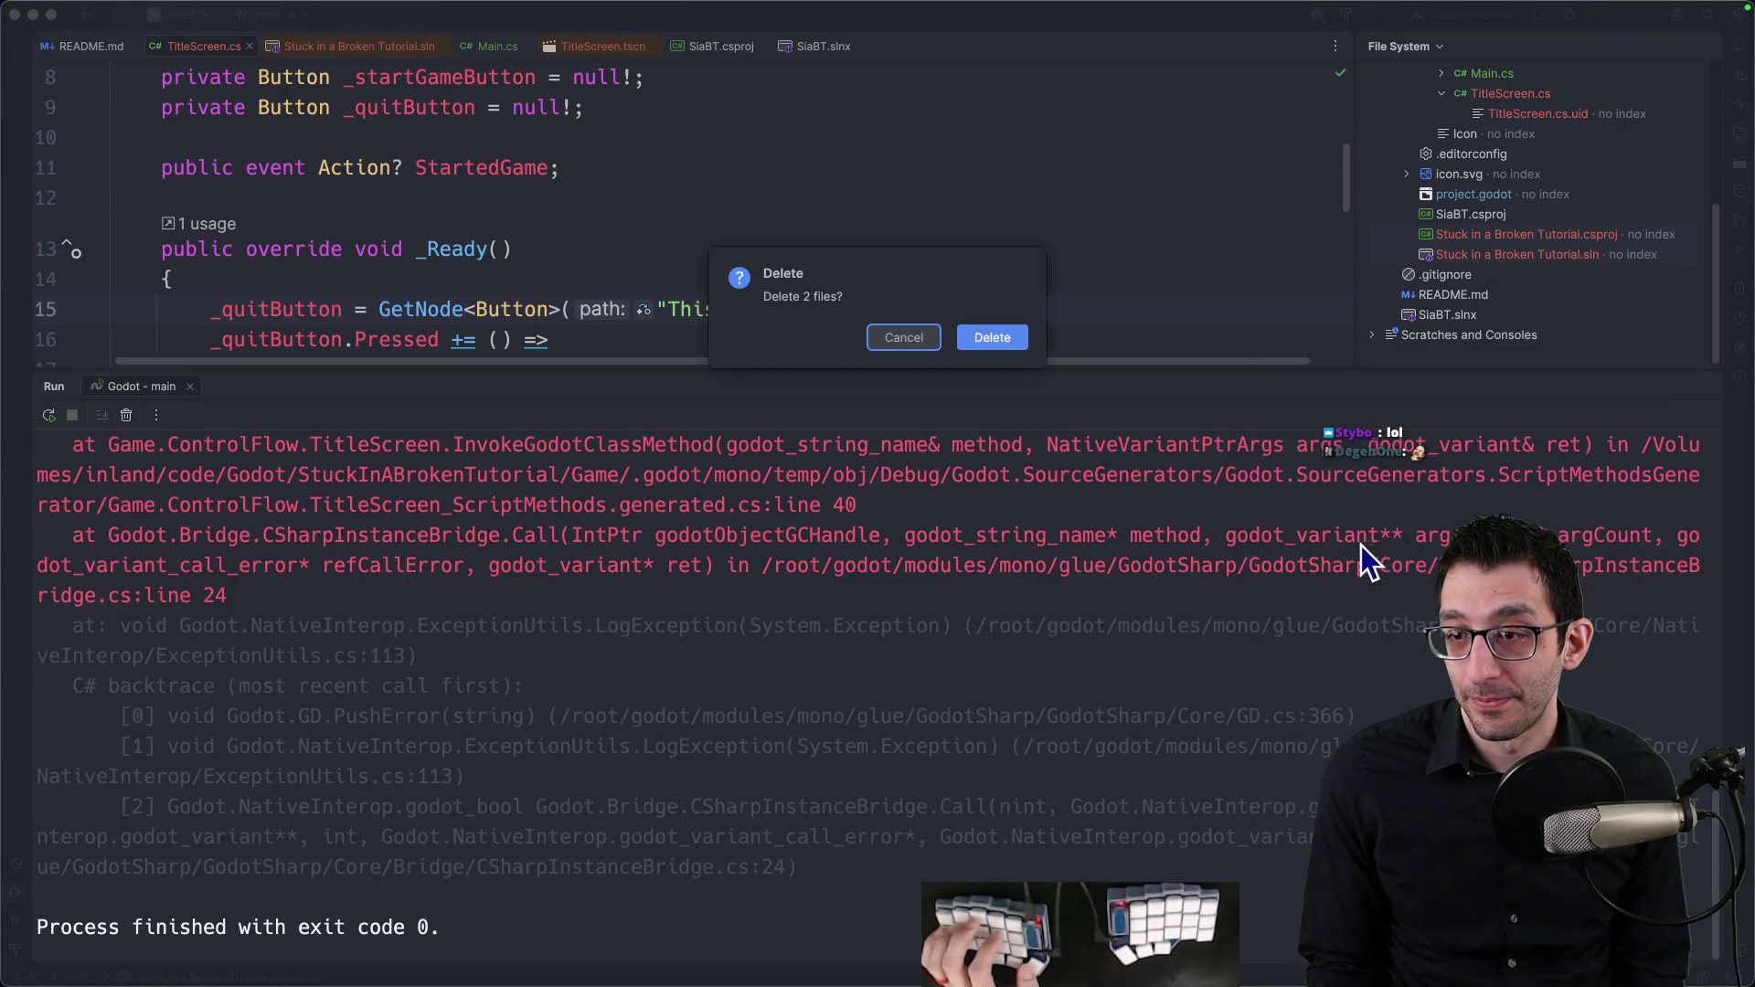
left_click(1001, 343)
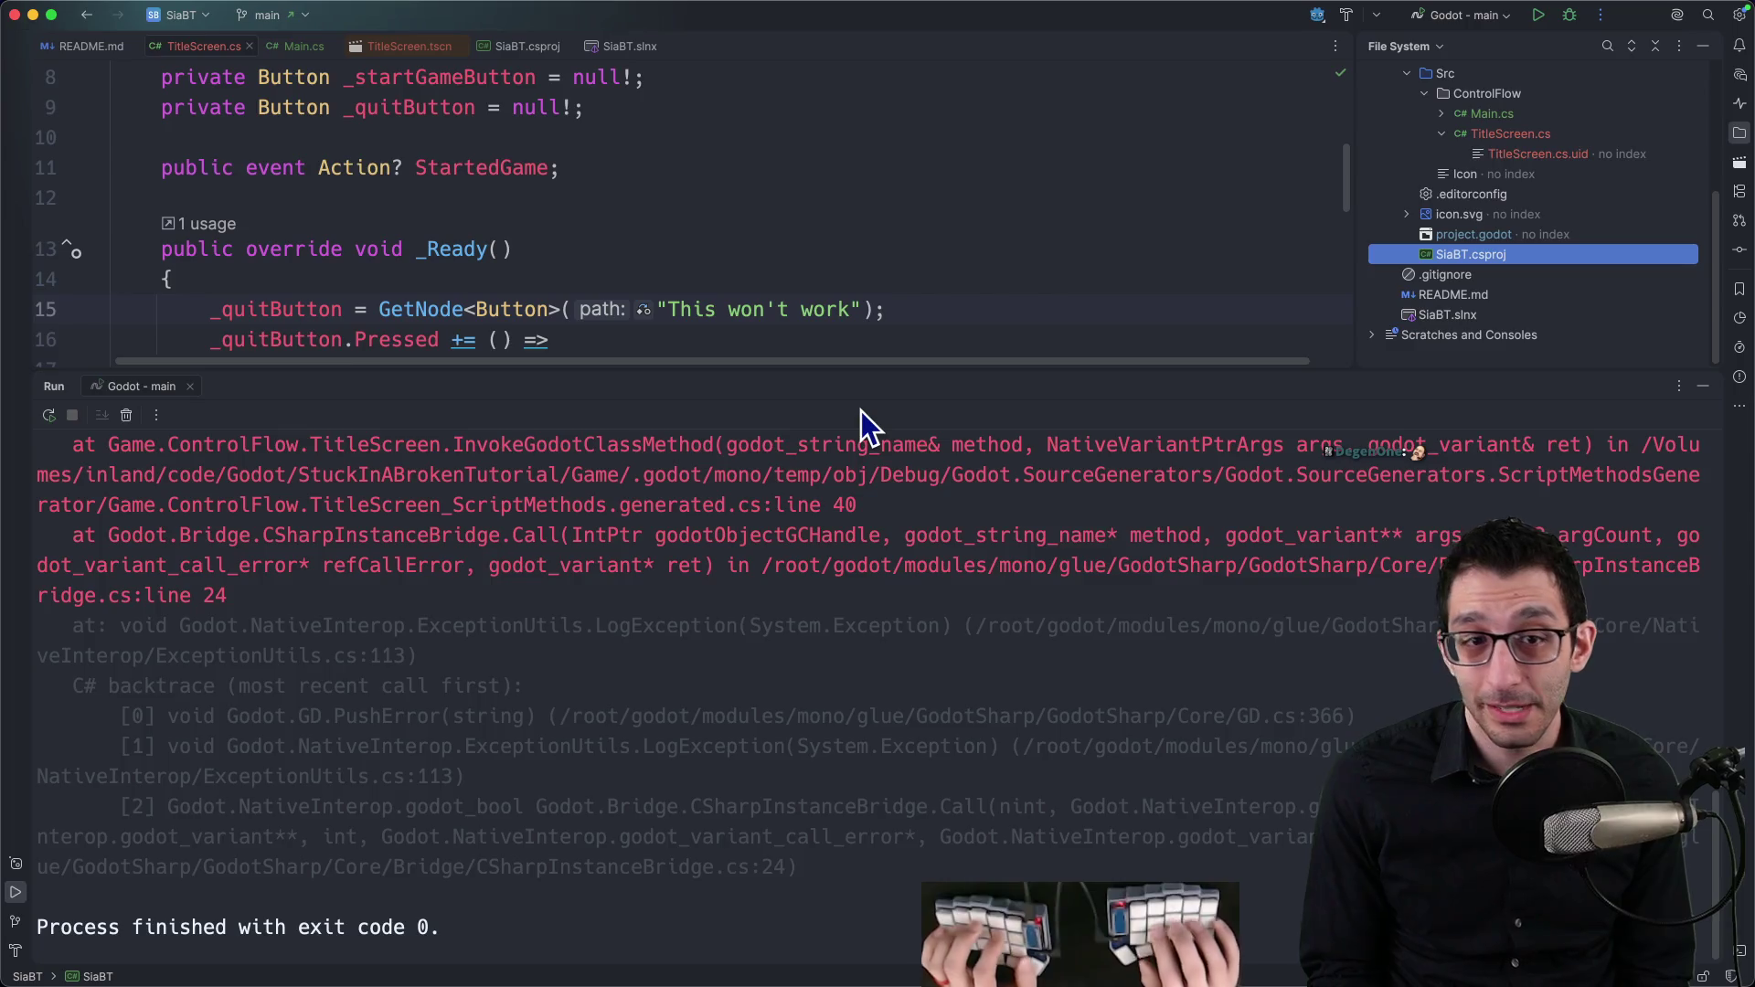
Step: Replace the placeholder path string on line 15 with "%QuitButton" and start a debug run
key("super+shift+F12")
scroll(823, 407, "up", 3)
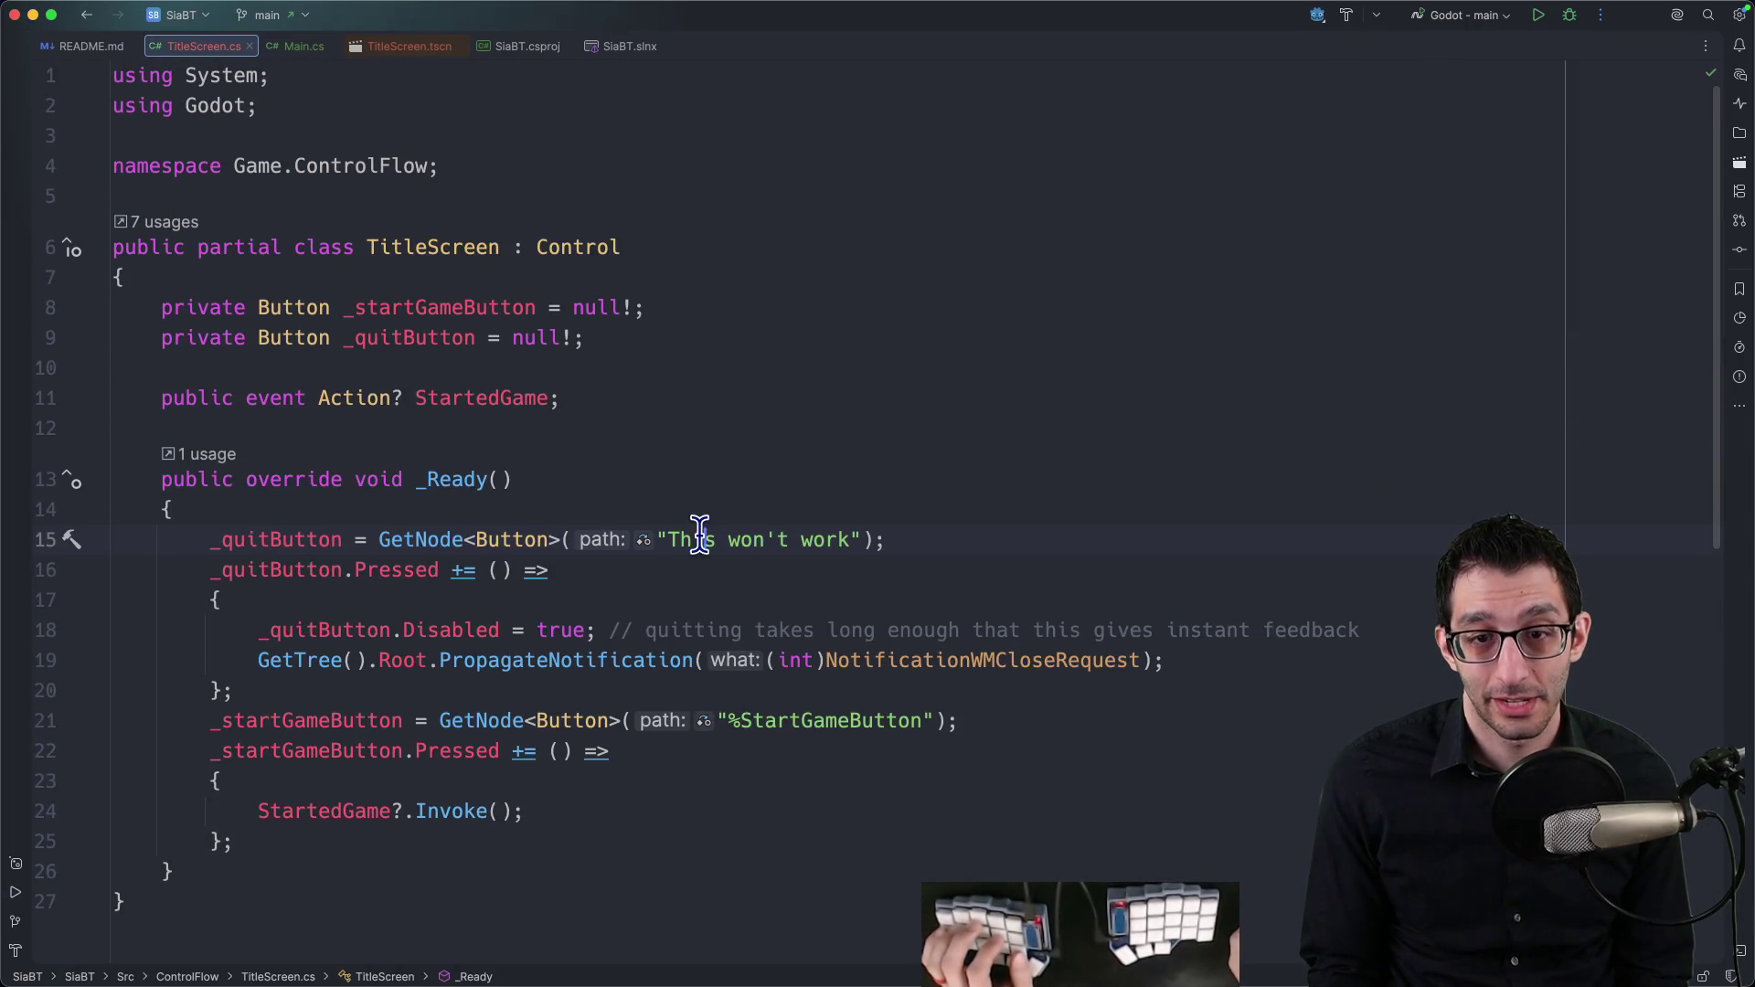
left_click_drag(670, 540, 852, 540)
type("%QuitButton")
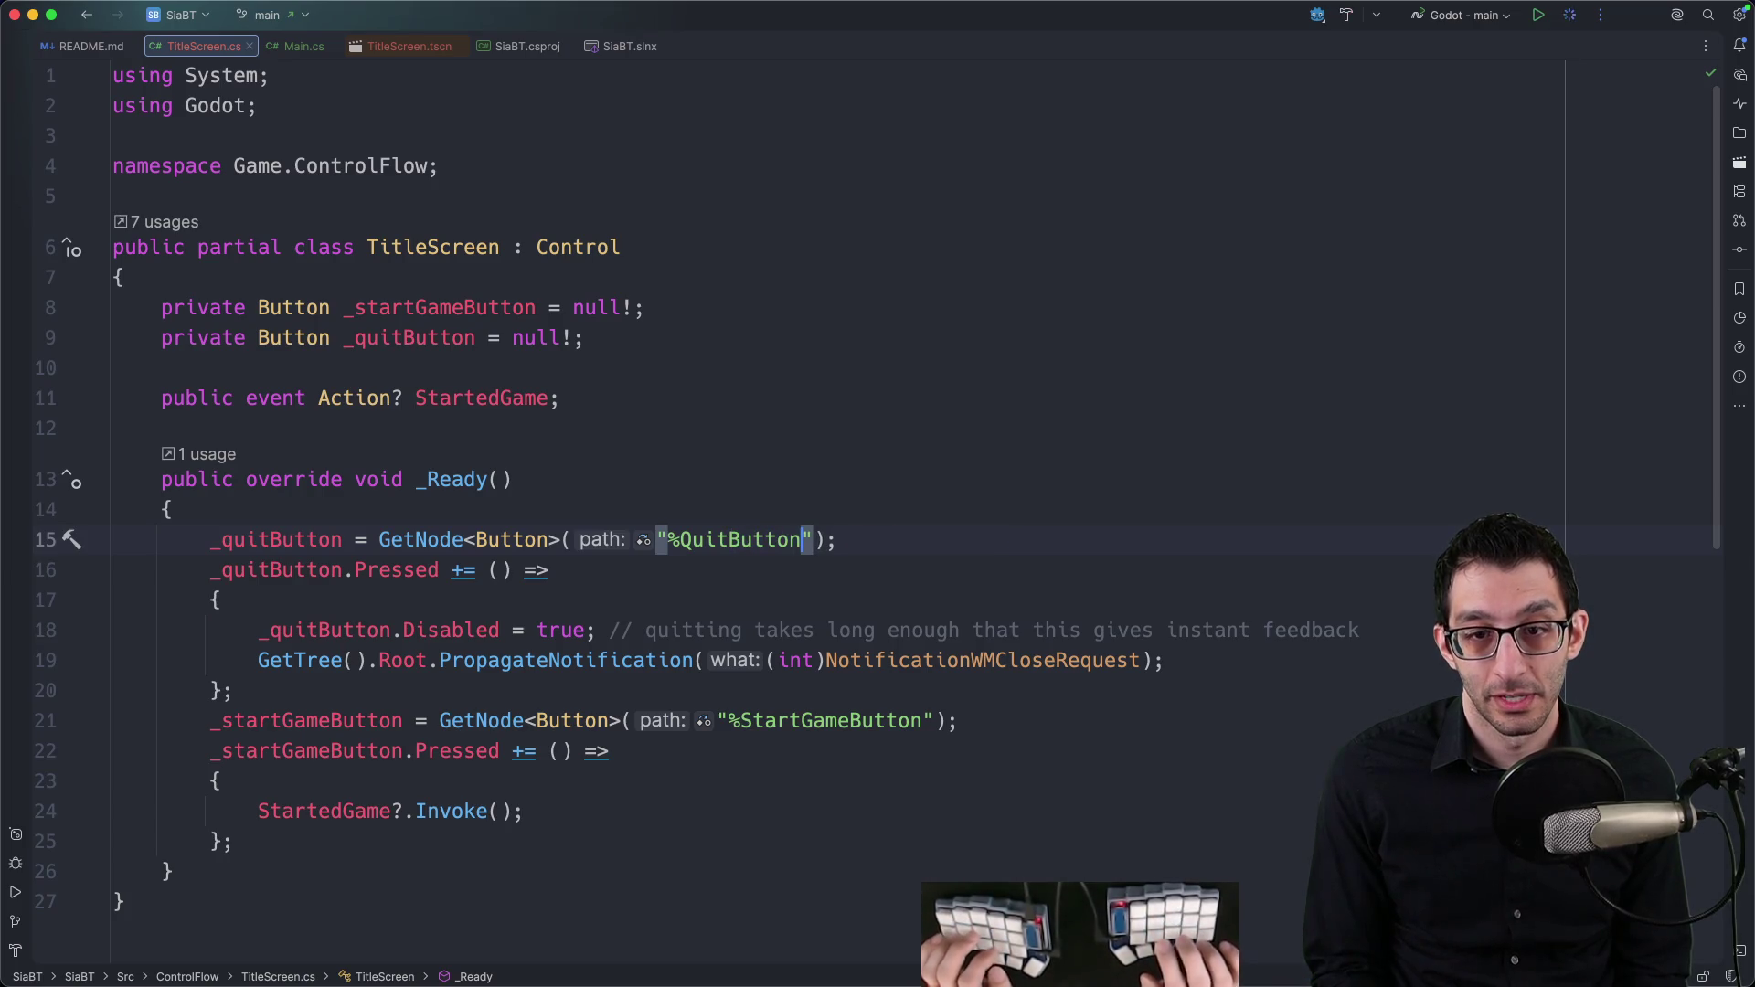
key("ctrl+d")
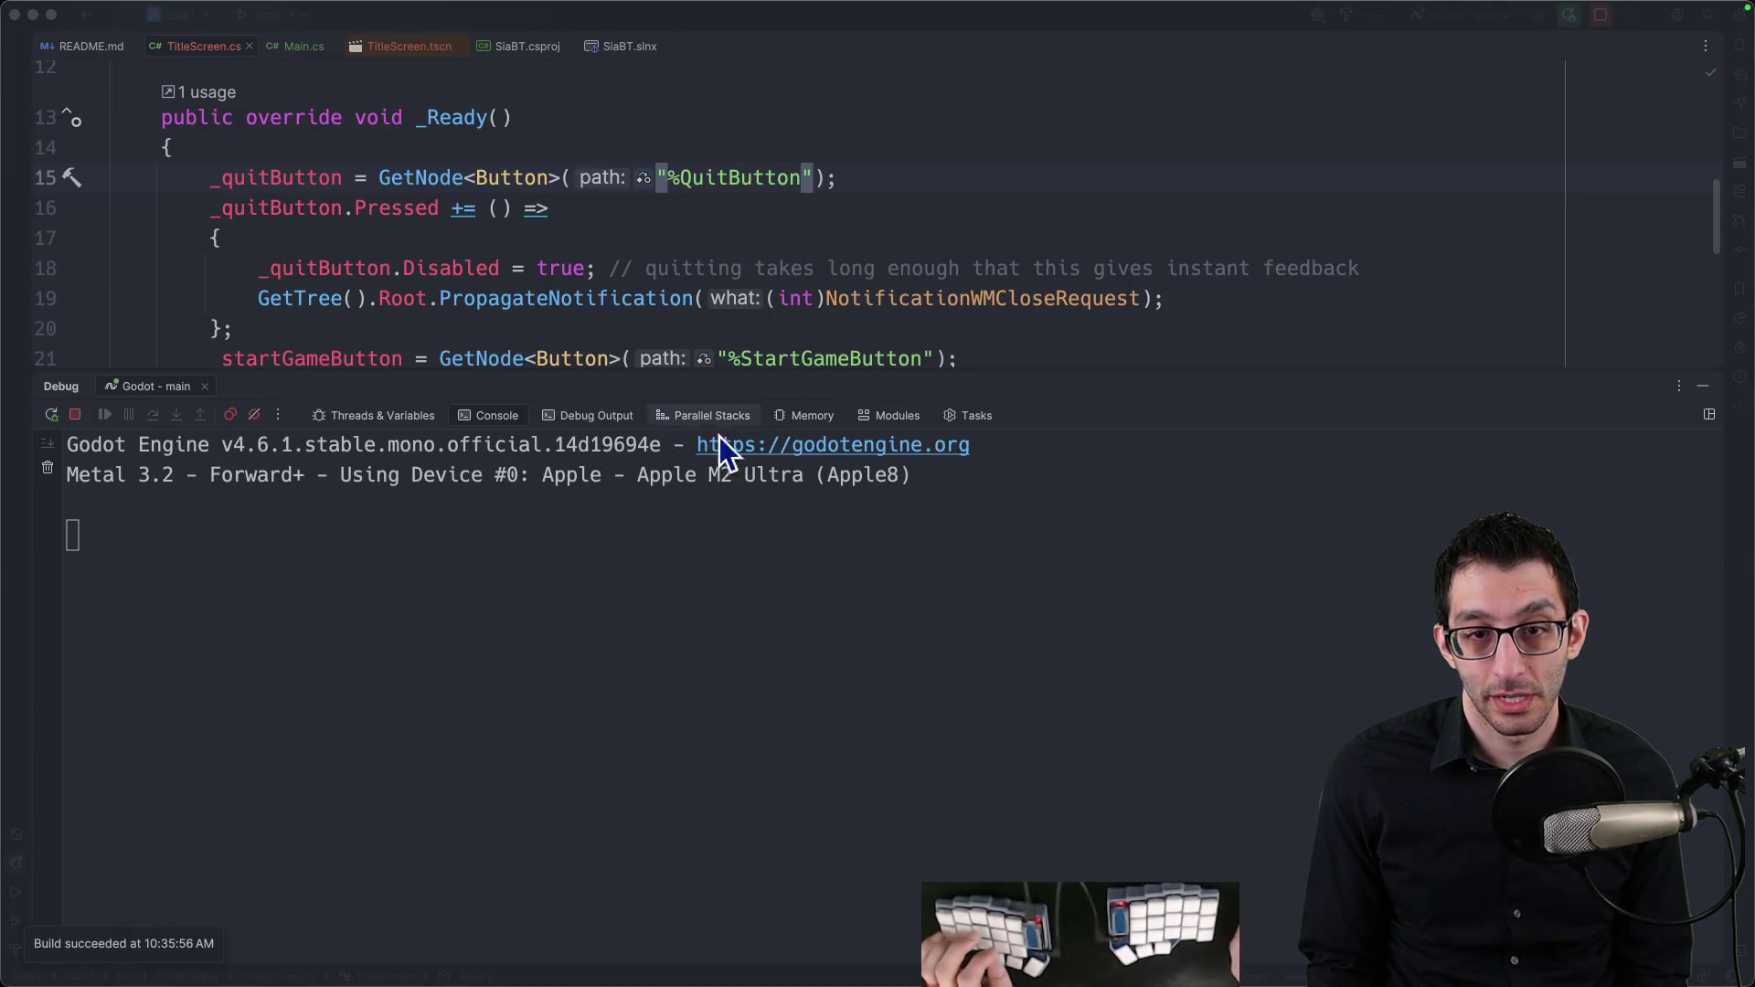
Step: Close the game window, hide the Debug panel, and switch to the GitHub PR on solution file loading
left_click(865, 503)
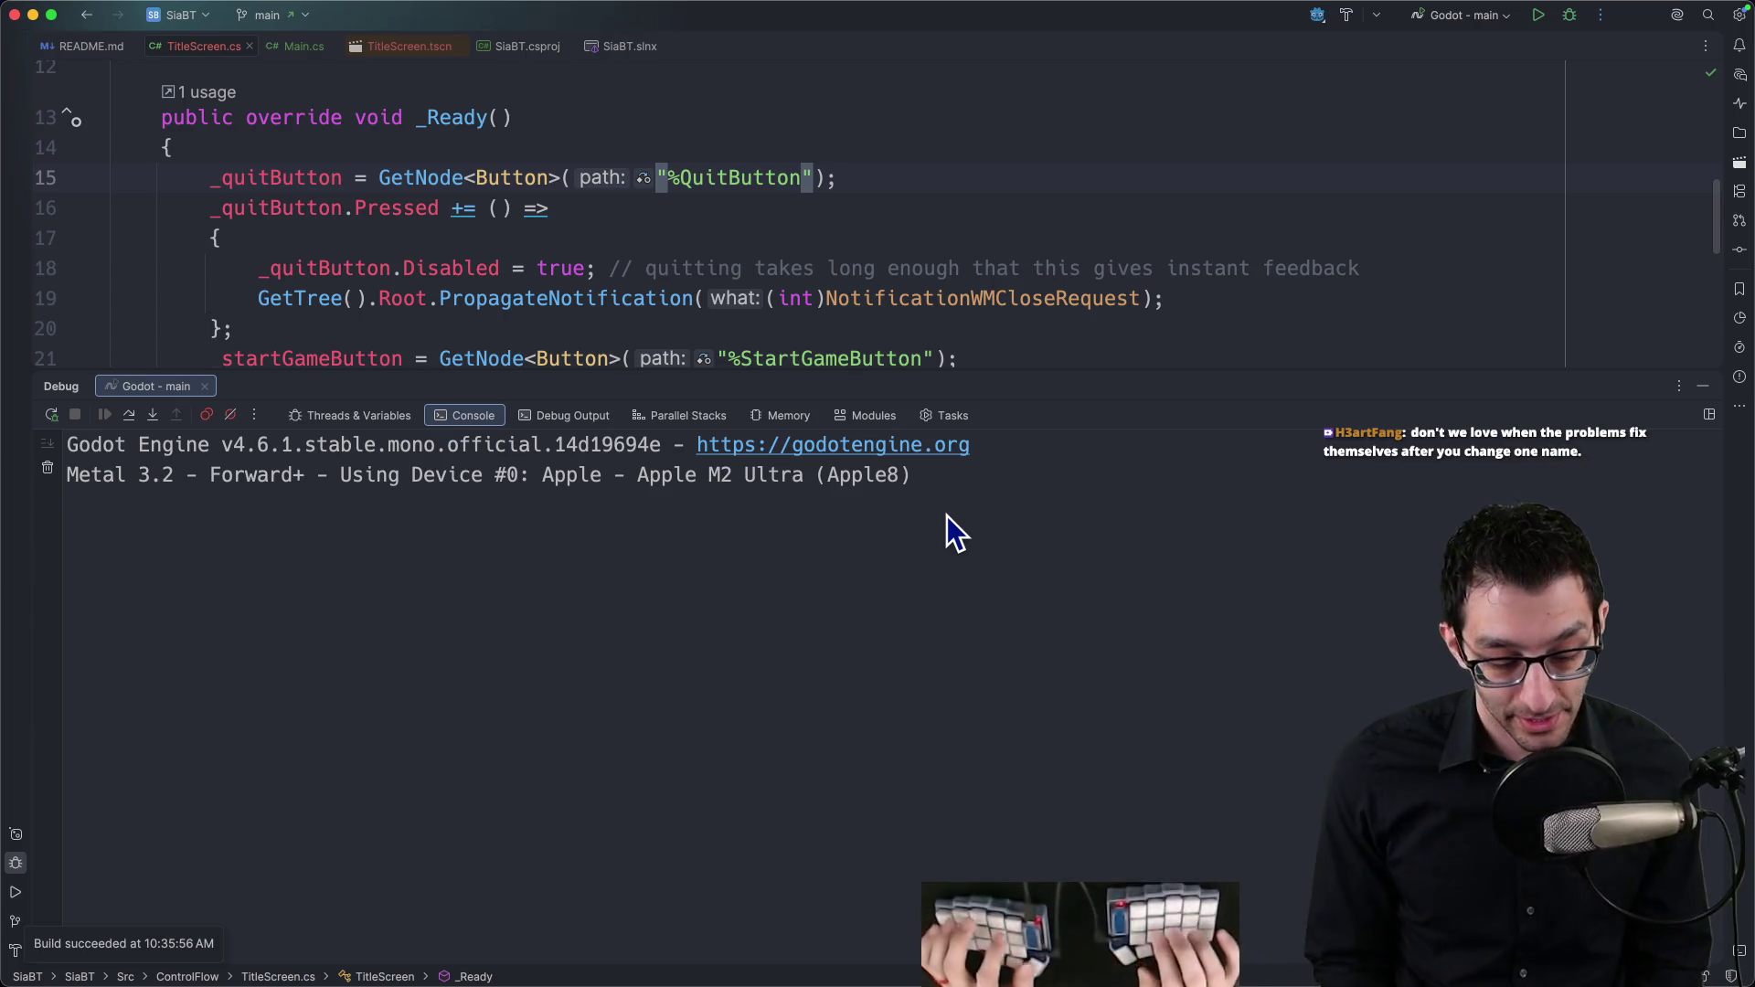
key("shift+Escape")
scroll(944, 510, "up", 3)
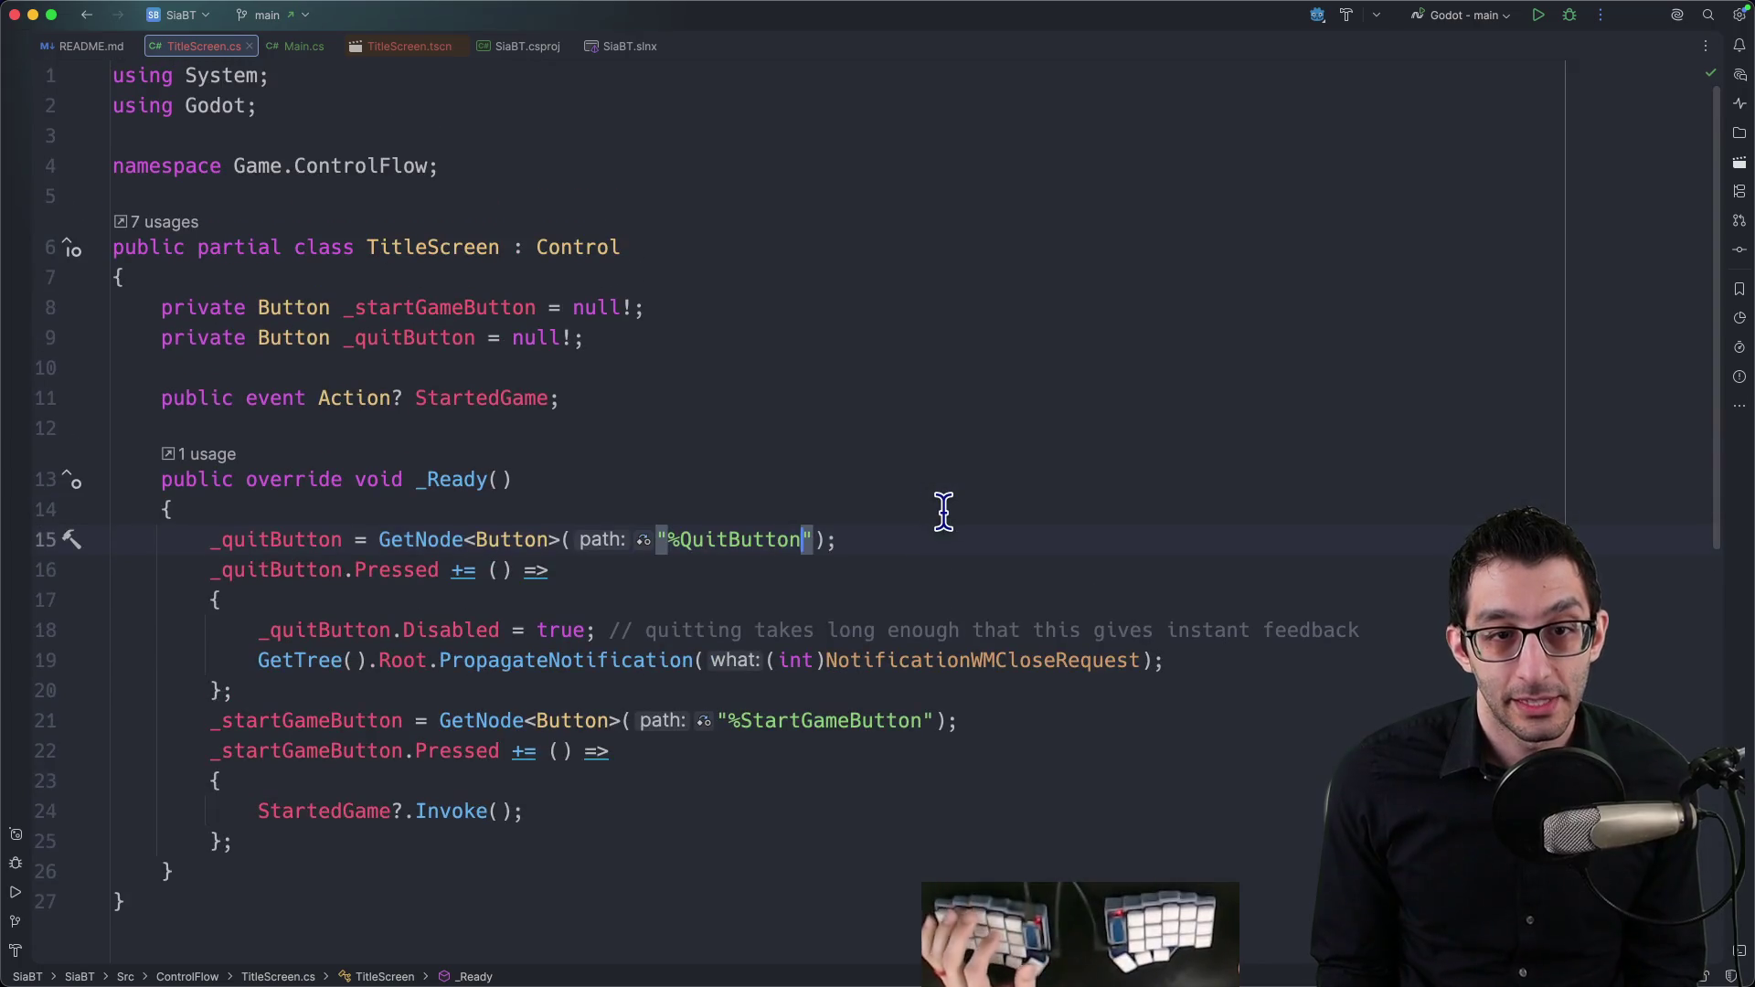
key("super+Tab")
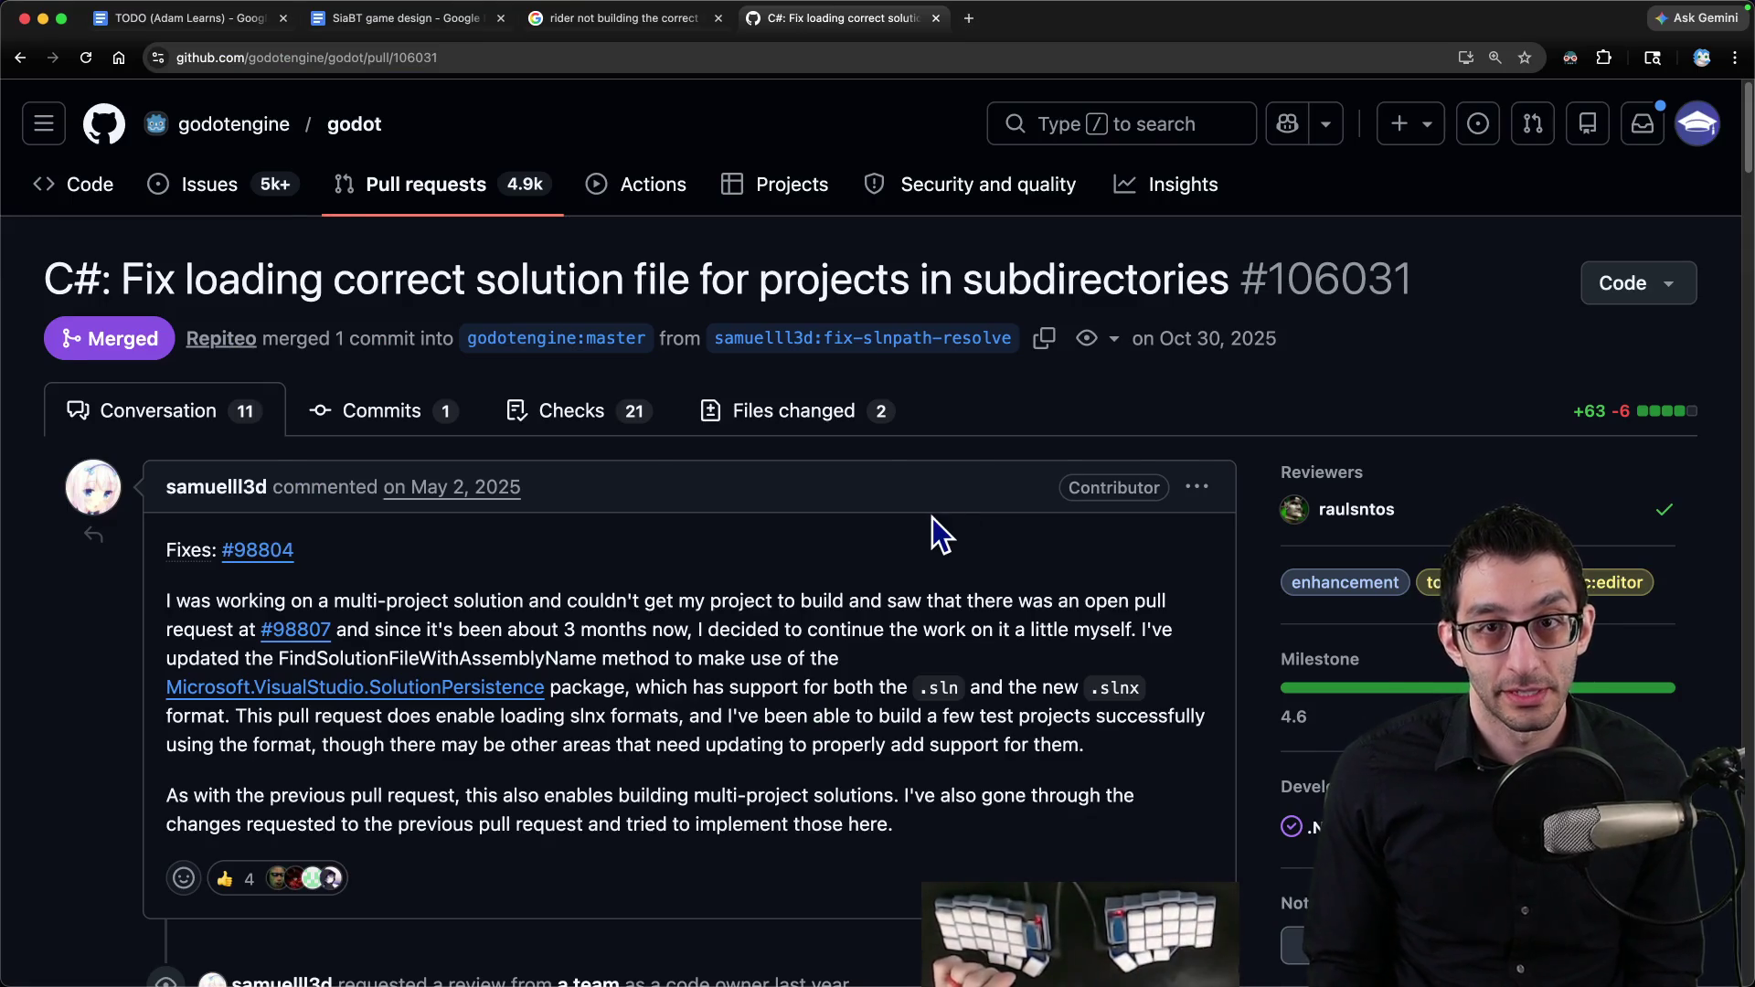
Step: Delete the Monday 'We have two solution files' bullet from the TODO document
key("super+1")
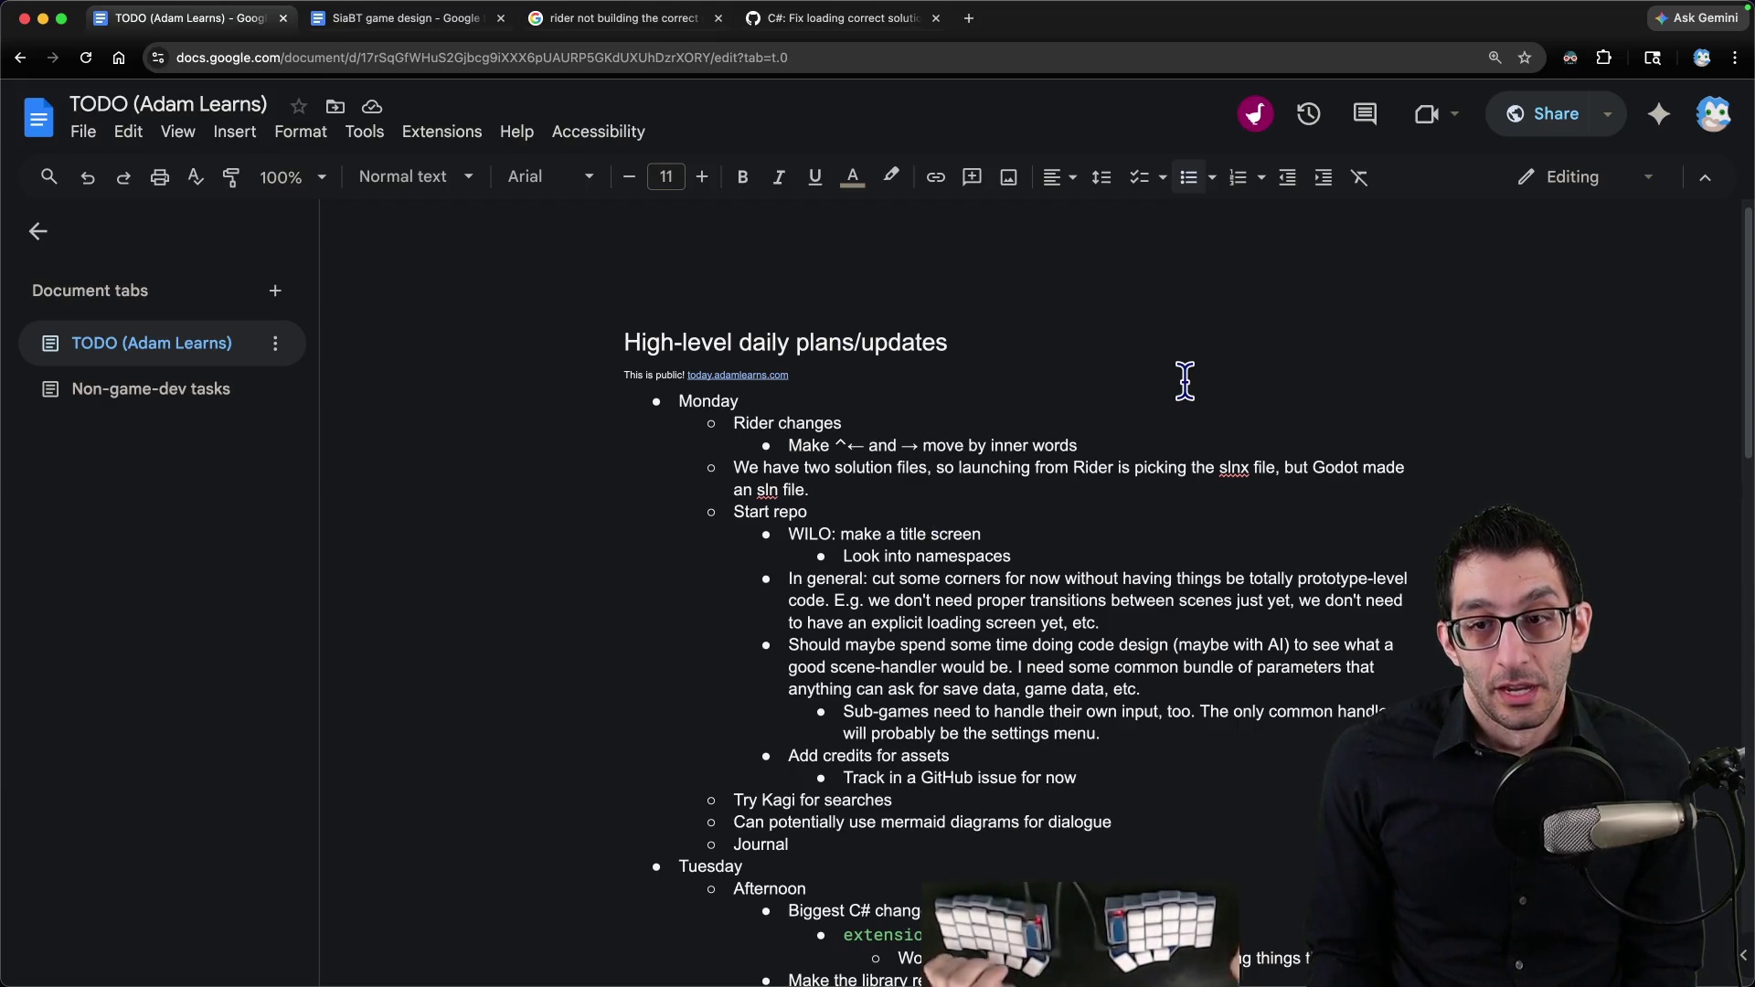
key("shift+Down")
key("shift+Down")
key("BackSpace")
key("BackSpace")
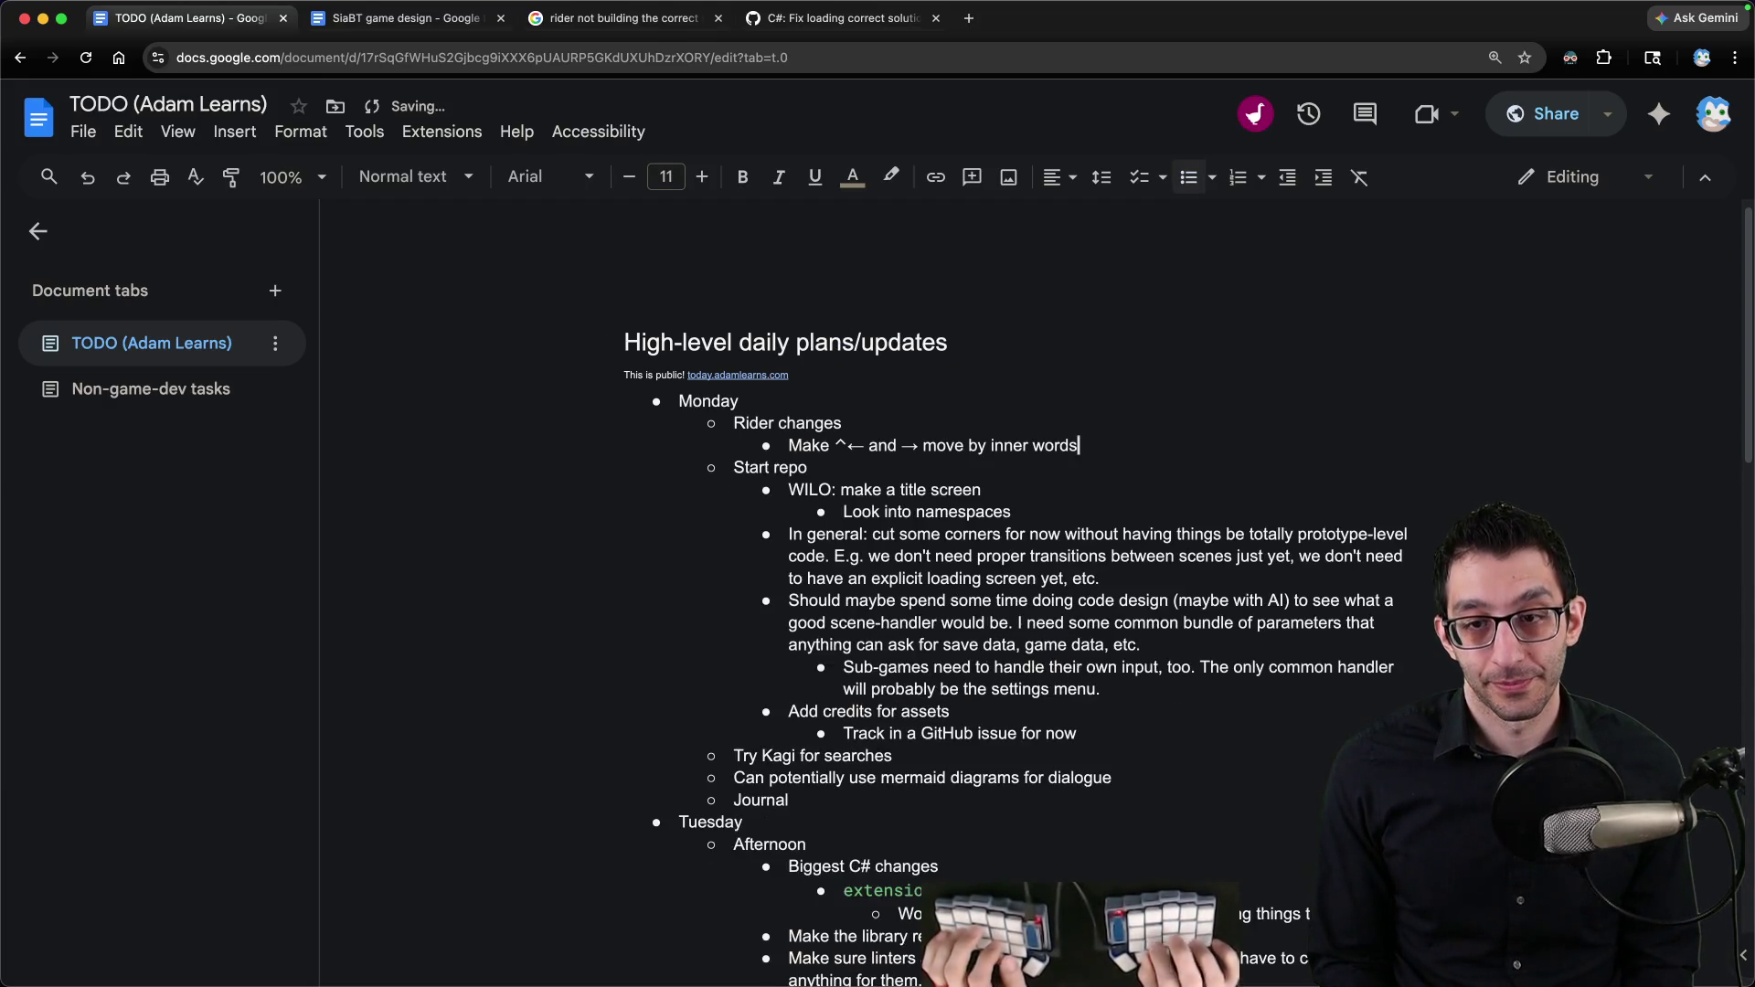
scroll(991, 573, "down", 4)
Step: Glance at TitleScreen.cs in Rider and at the Godot editor, then return to the TODO document
left_click(1124, 929)
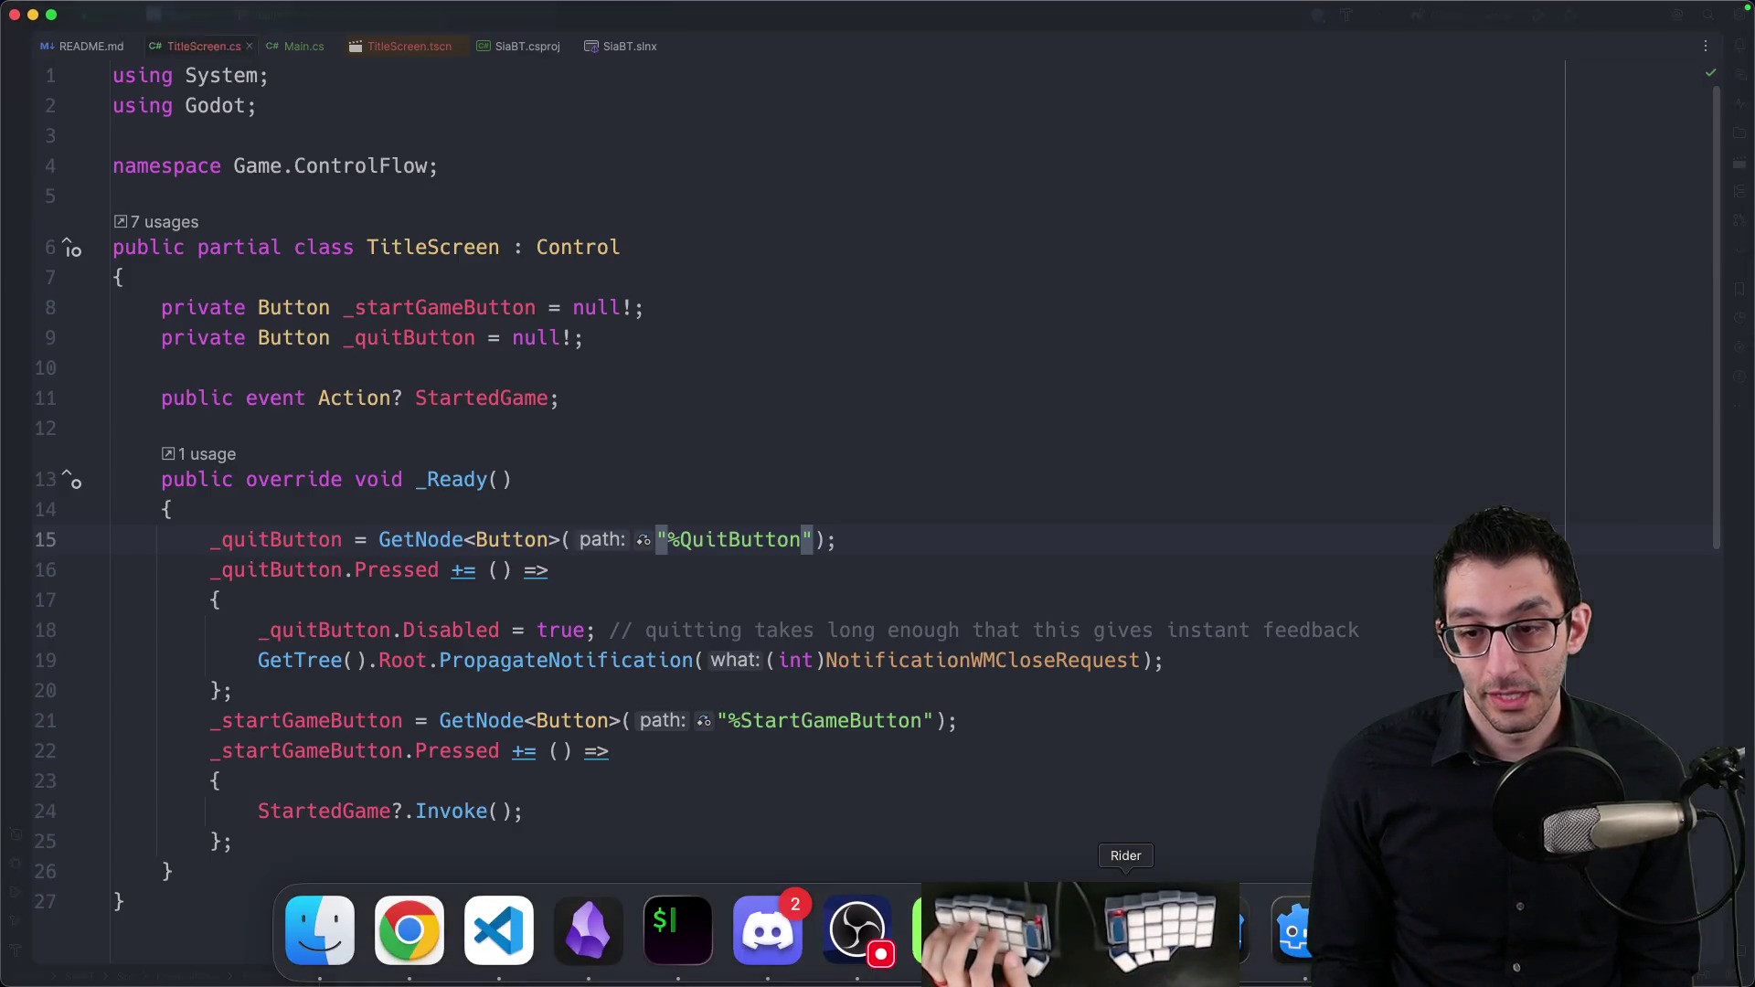
left_click(809, 366)
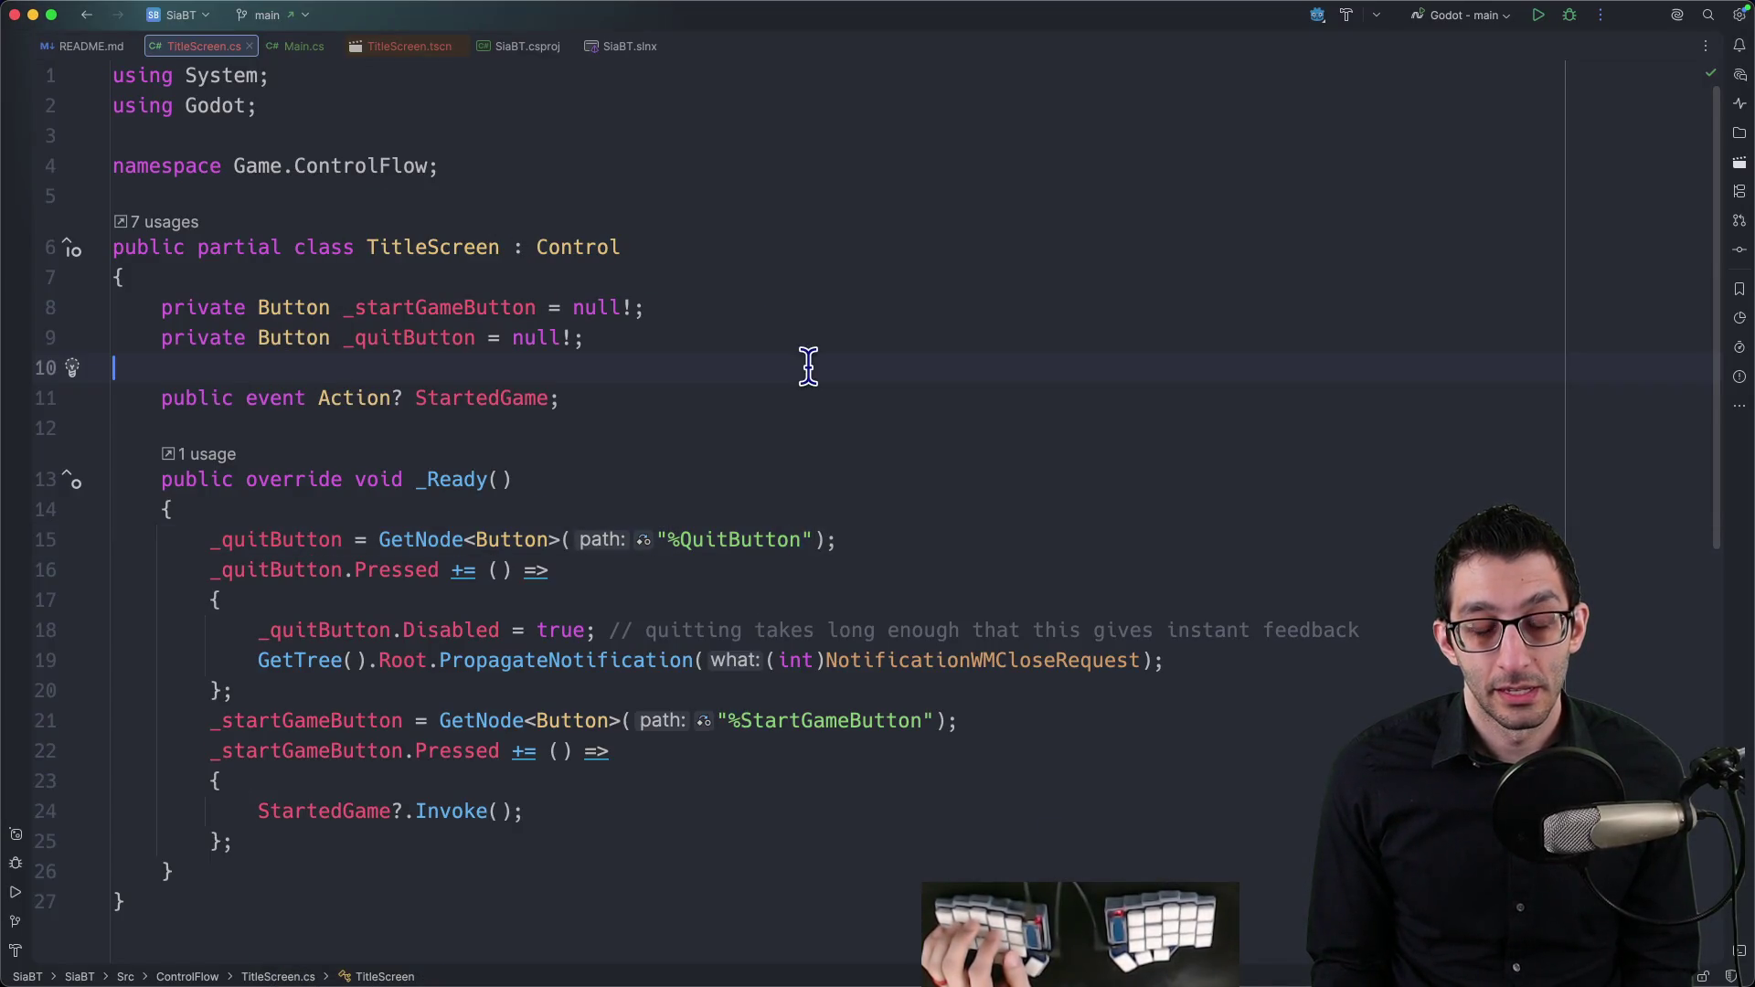
scroll(809, 366, "down", 1)
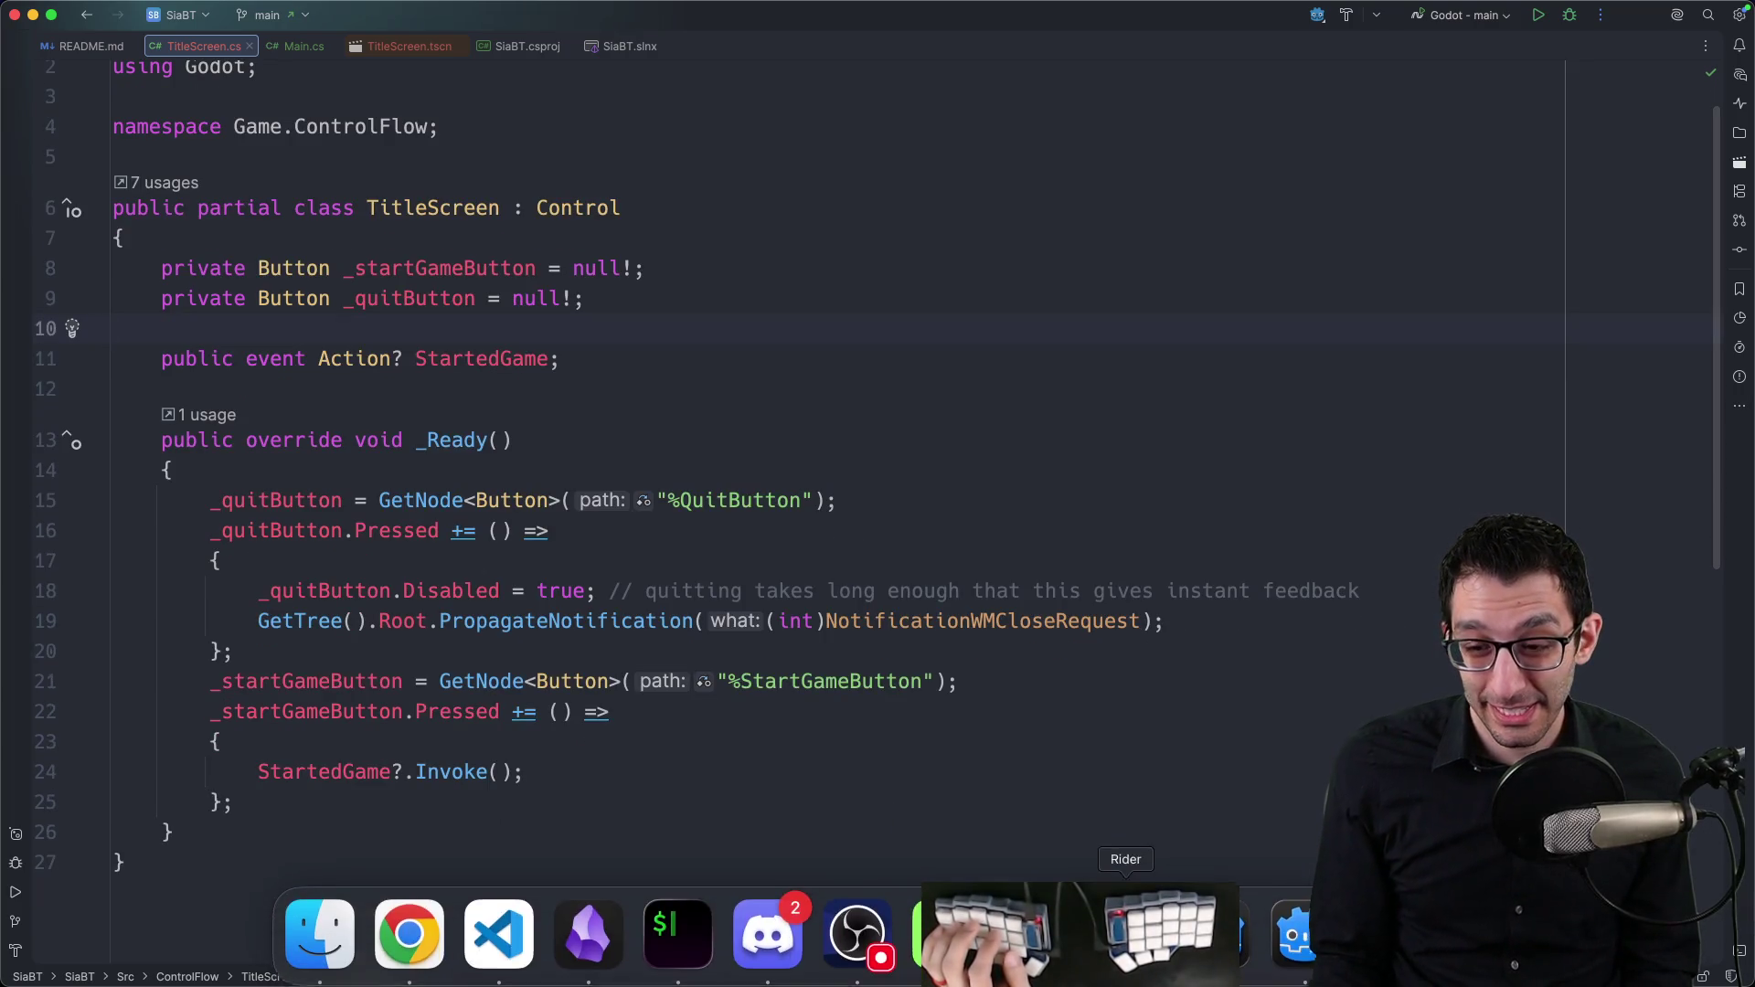
left_click(1216, 933)
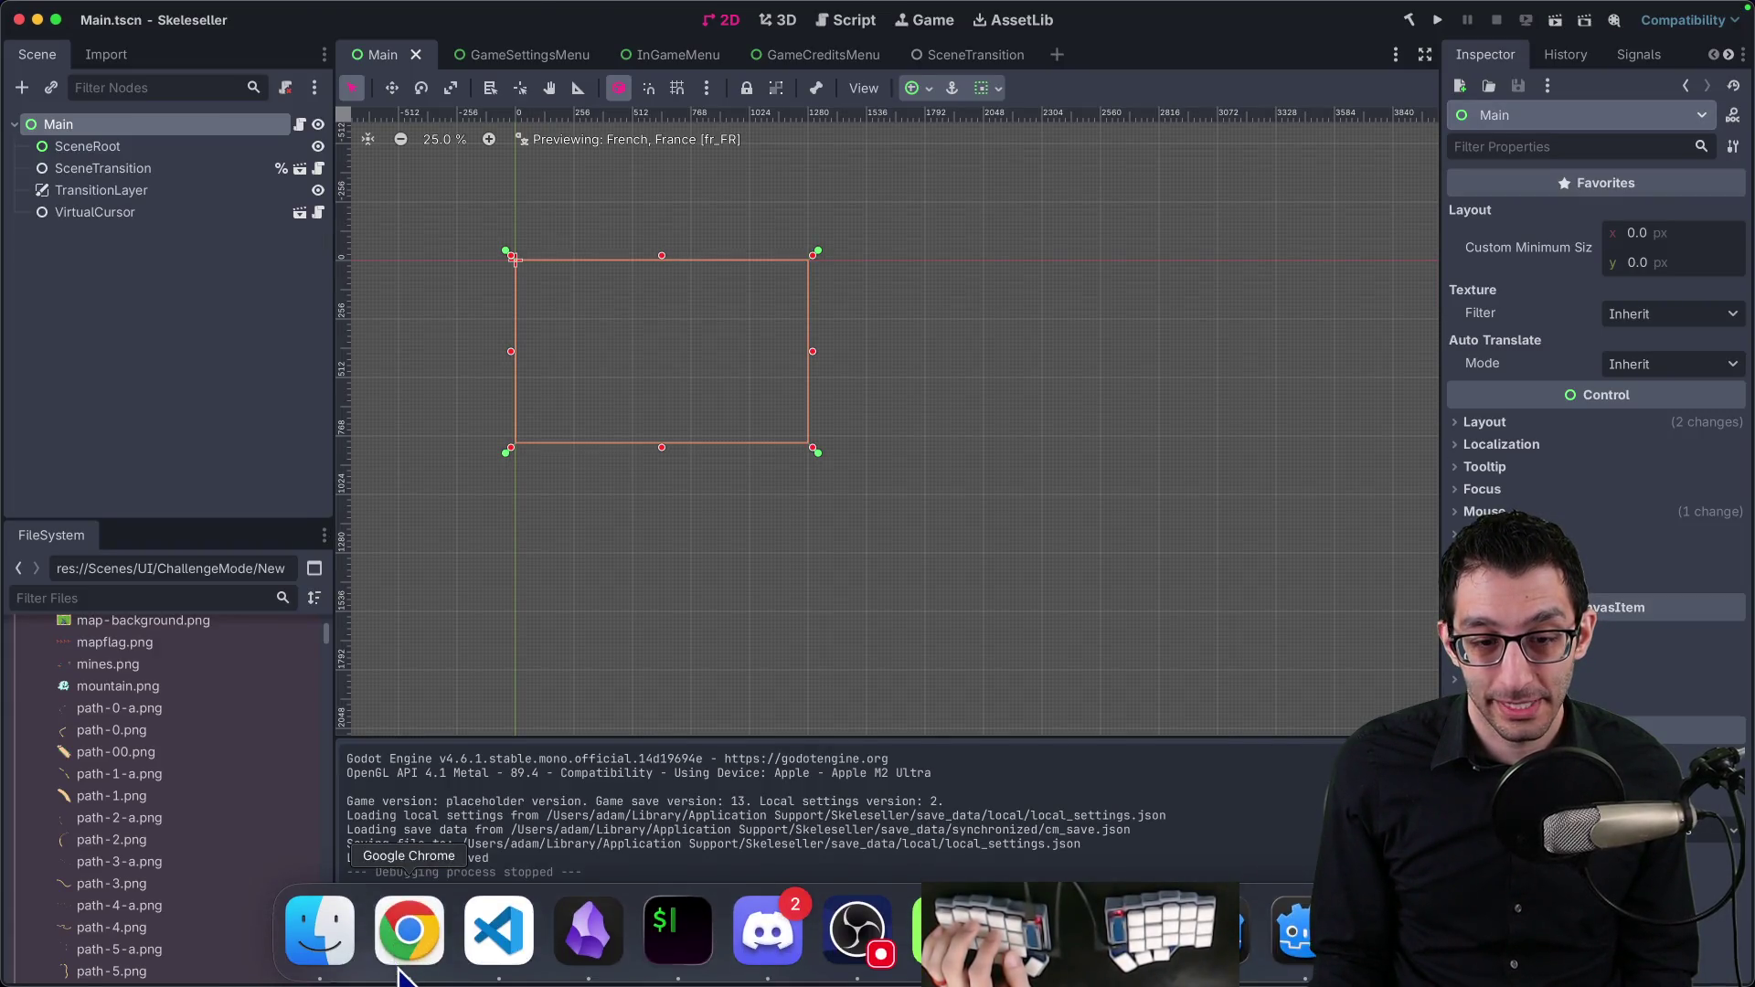
left_click(408, 928)
scroll(942, 447, "up", 5)
scroll(1005, 598, "down", 2)
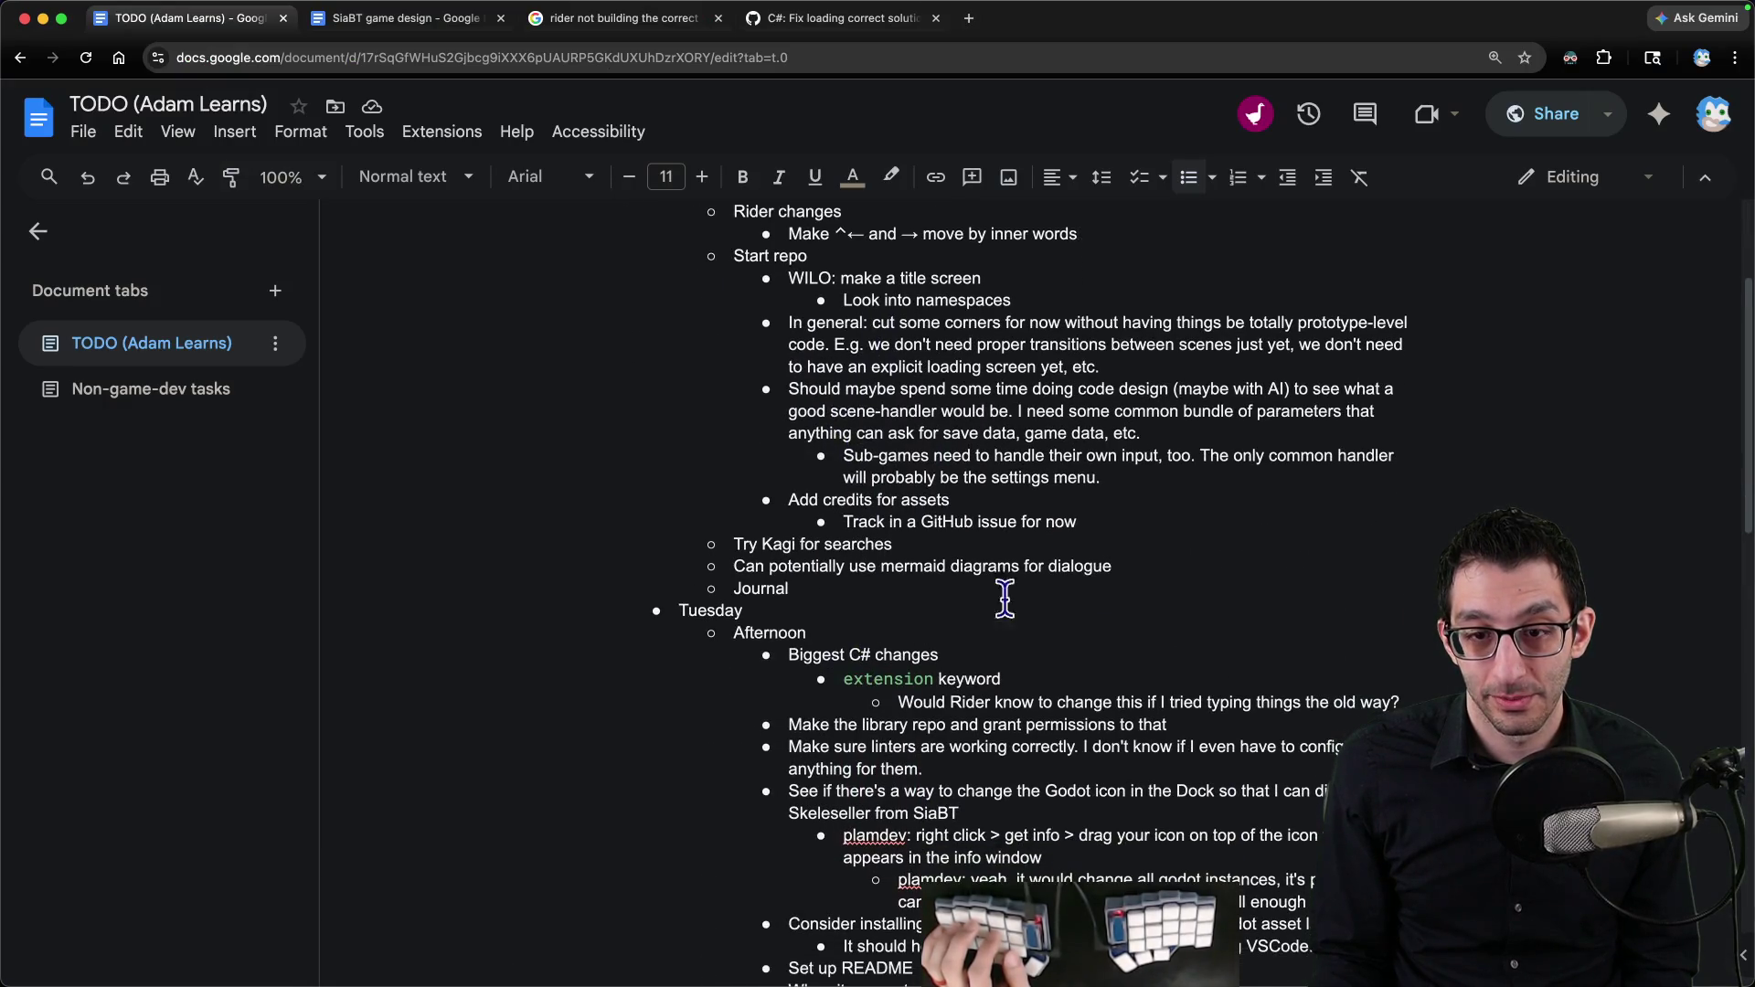
Step: Add a 'Tech debt' bullet with sub-bullets on string-based node paths and missing localization setup
left_click(1176, 567)
key("Return")
type("Tech deb")
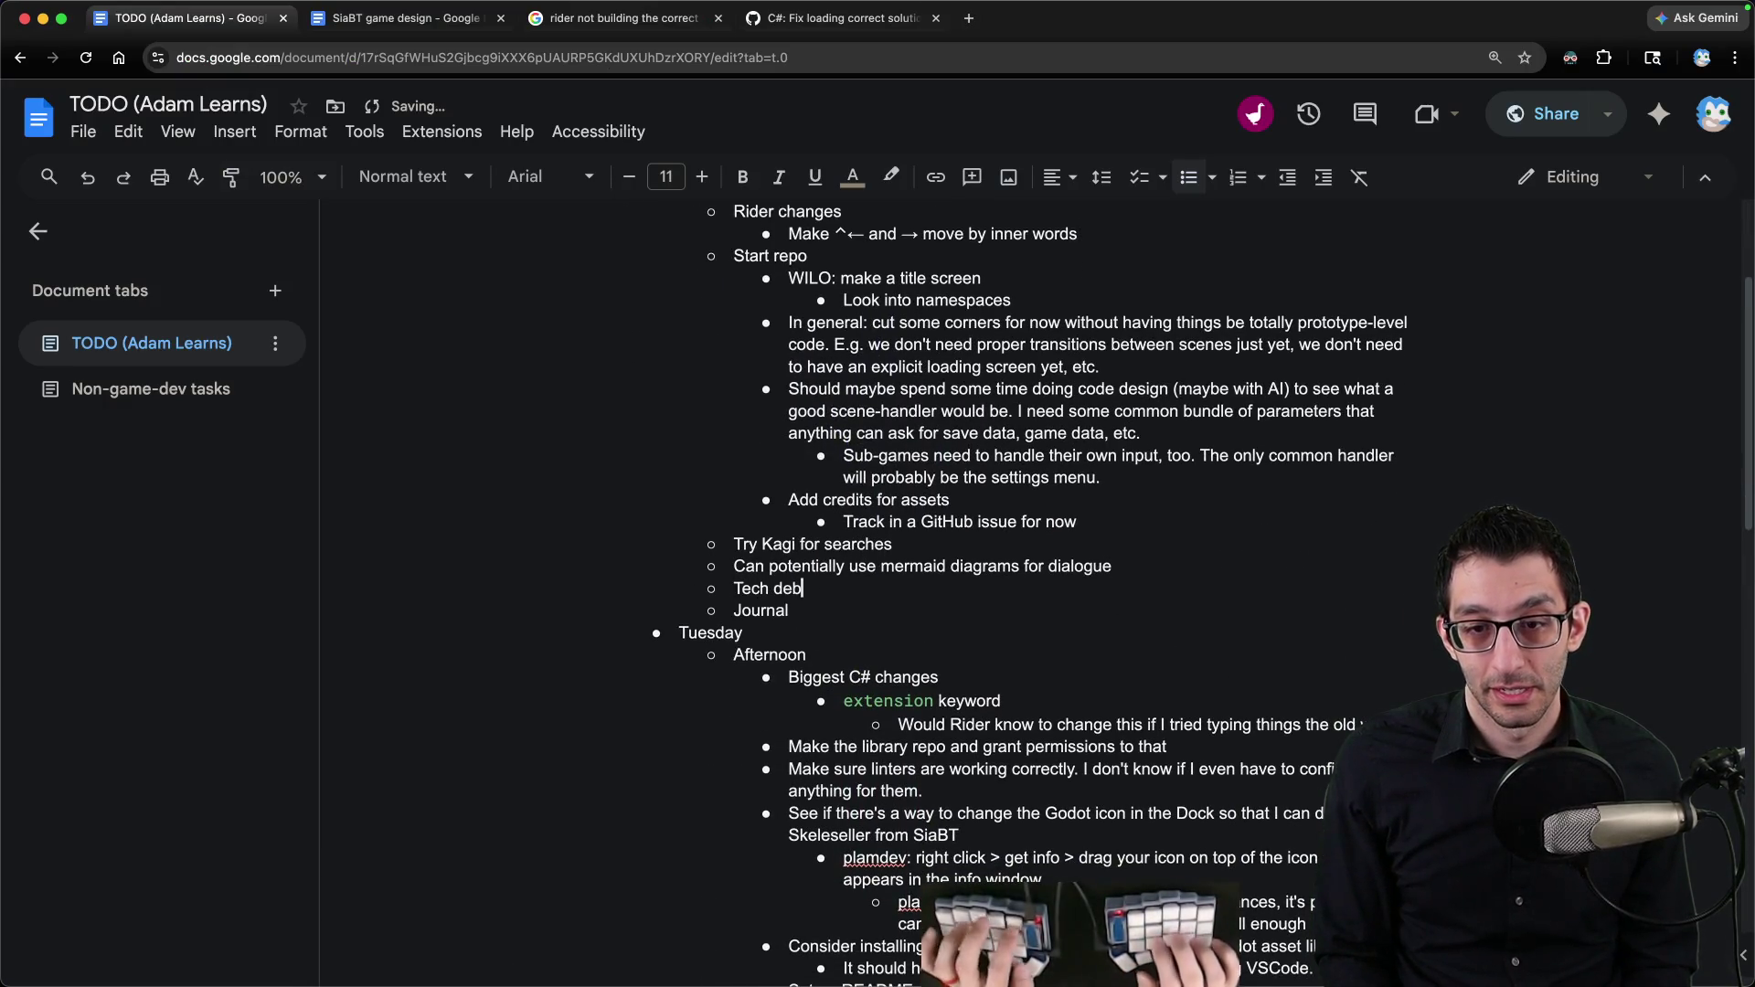
type("t")
key("Return")
key("Tab")
type("I'm fetching nodes via strings, which get converted to NodeP")
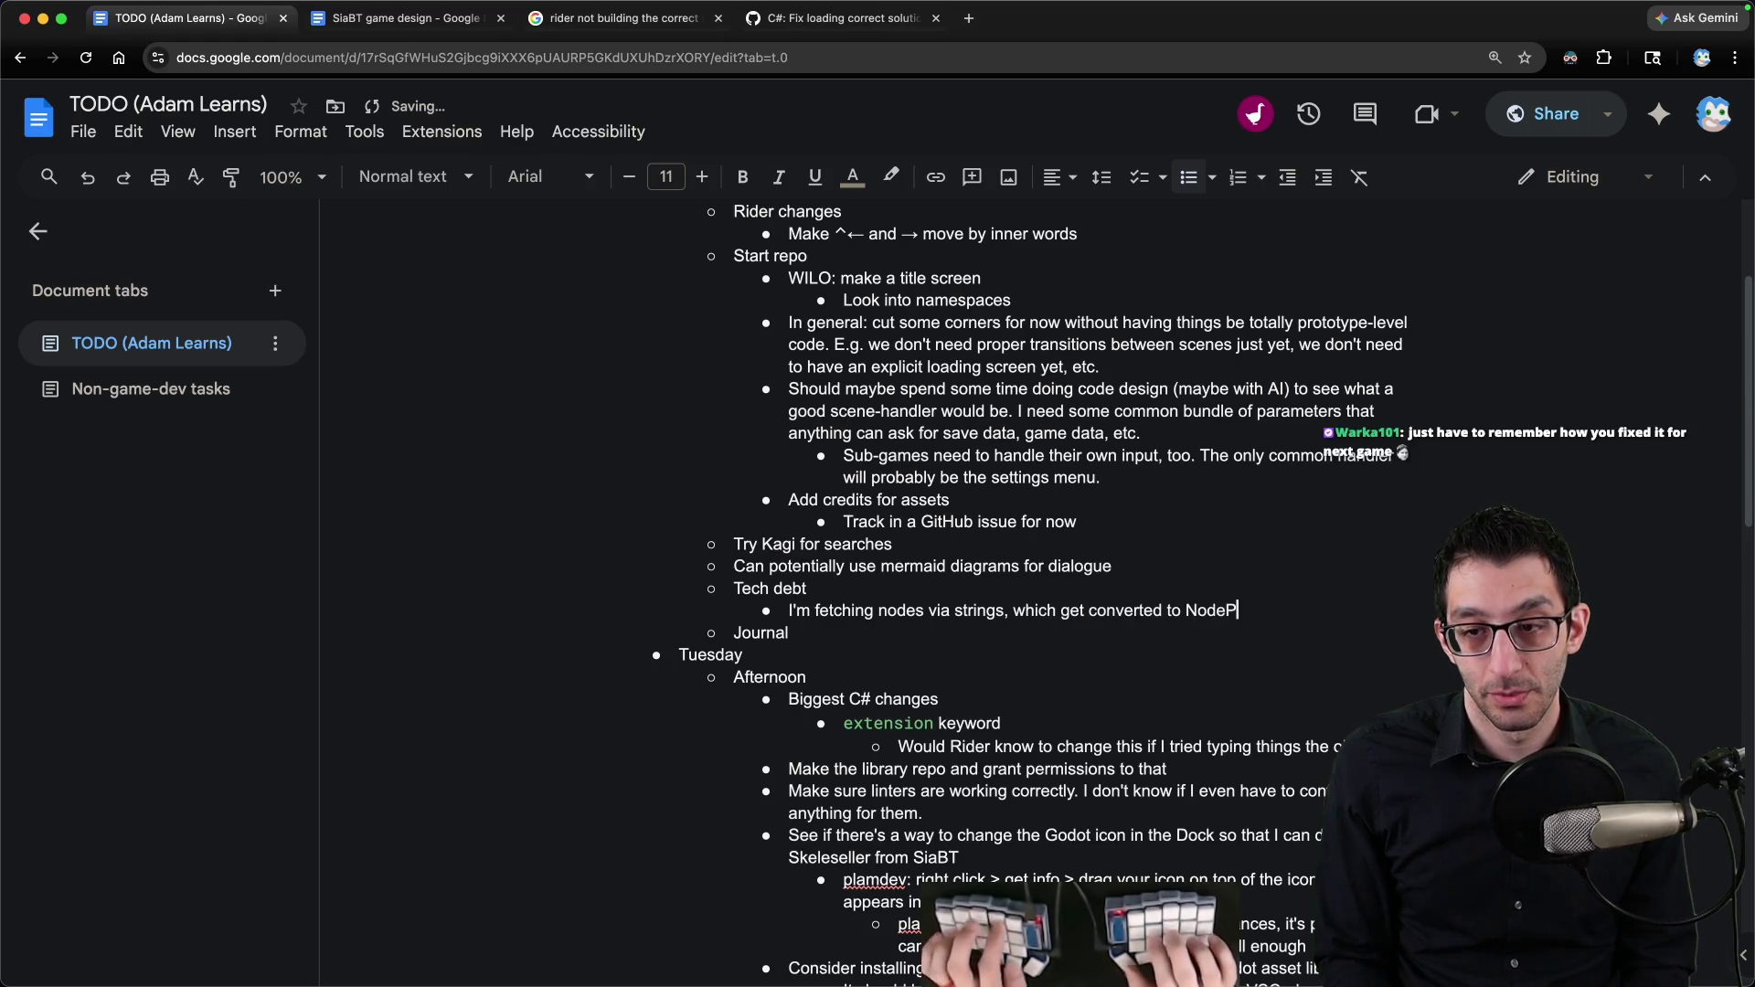
type("aths")
key("Return")
type("I haven't translated anything")
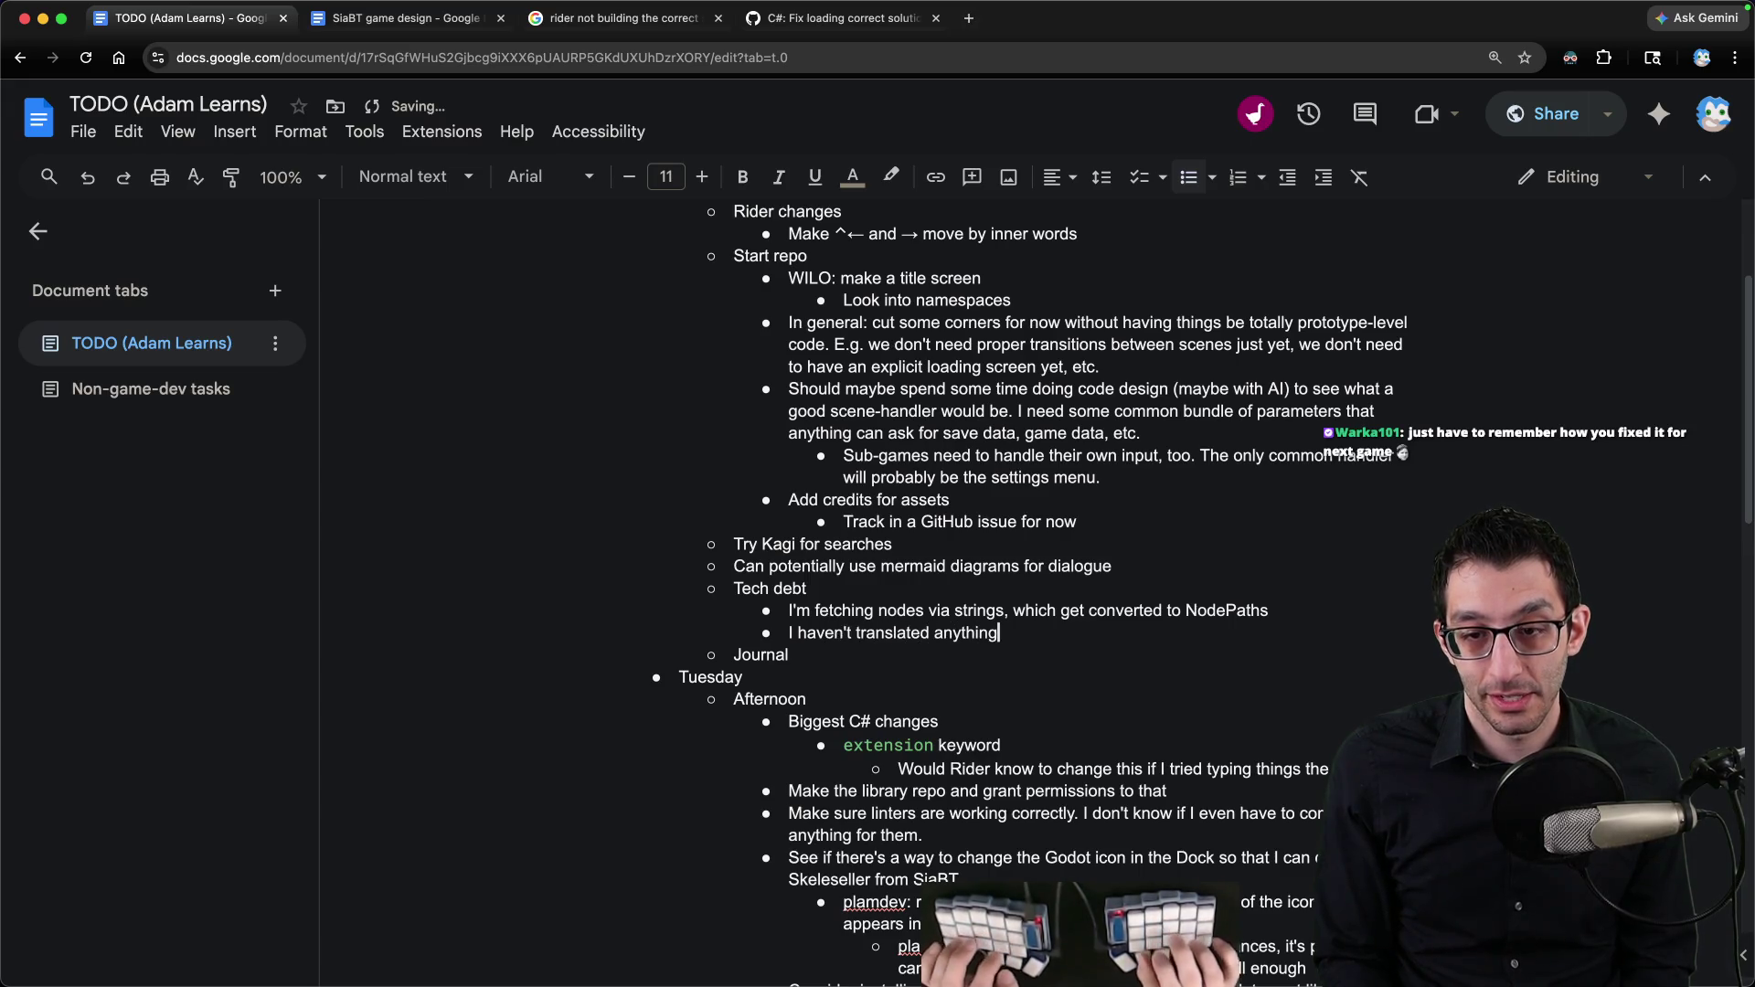
key("alt+BackSpace")
key("alt+BackSpace")
type("set up for localizatio")
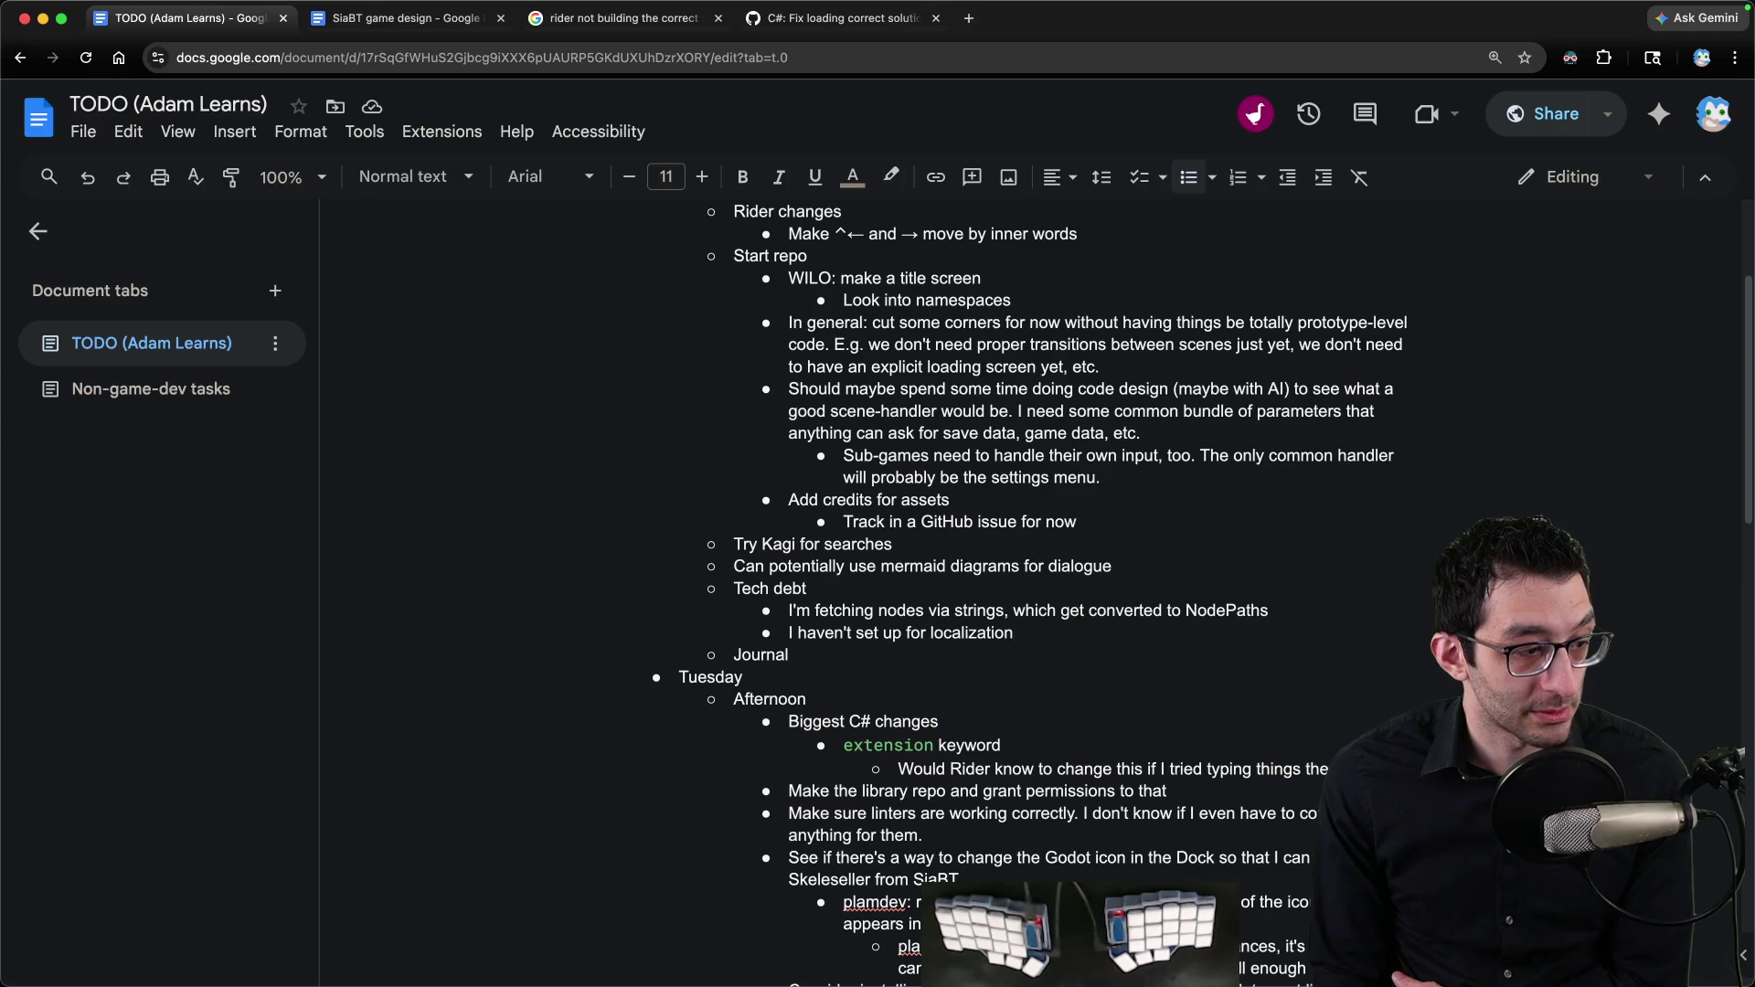
Step: Replace QuitButton in the GetNode path with junk, debug to the NullReferenceException, then stop
left_click(759, 929)
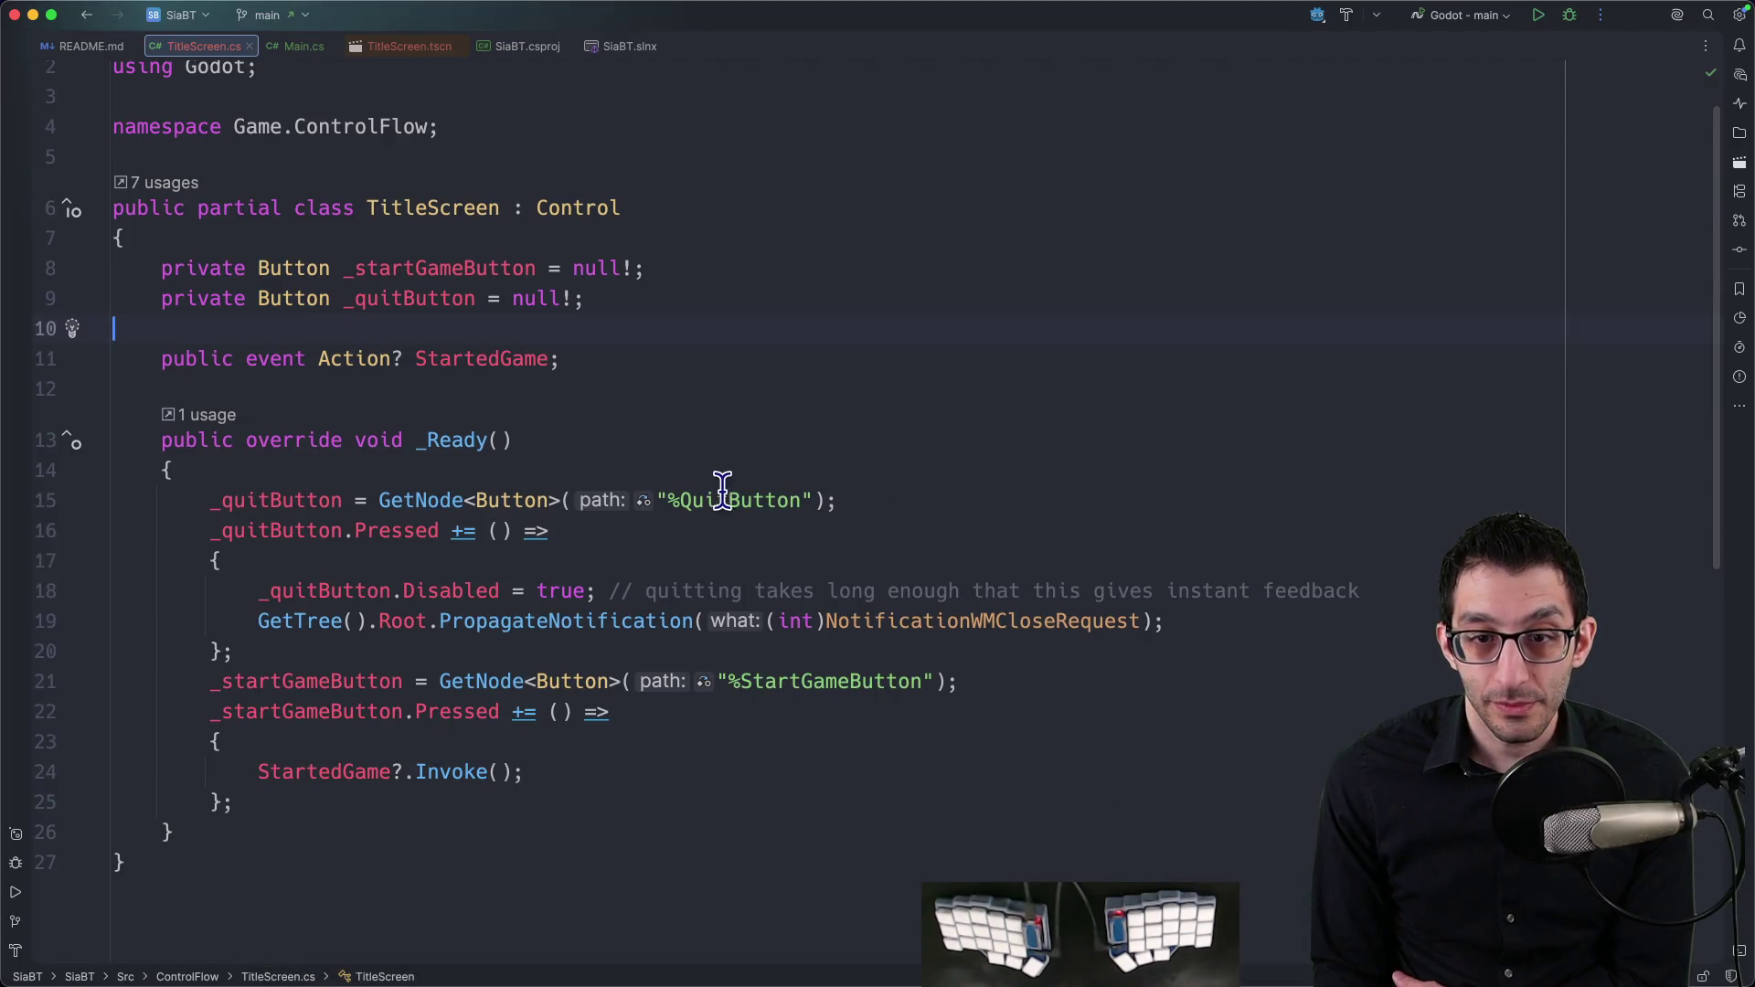
left_click(803, 500)
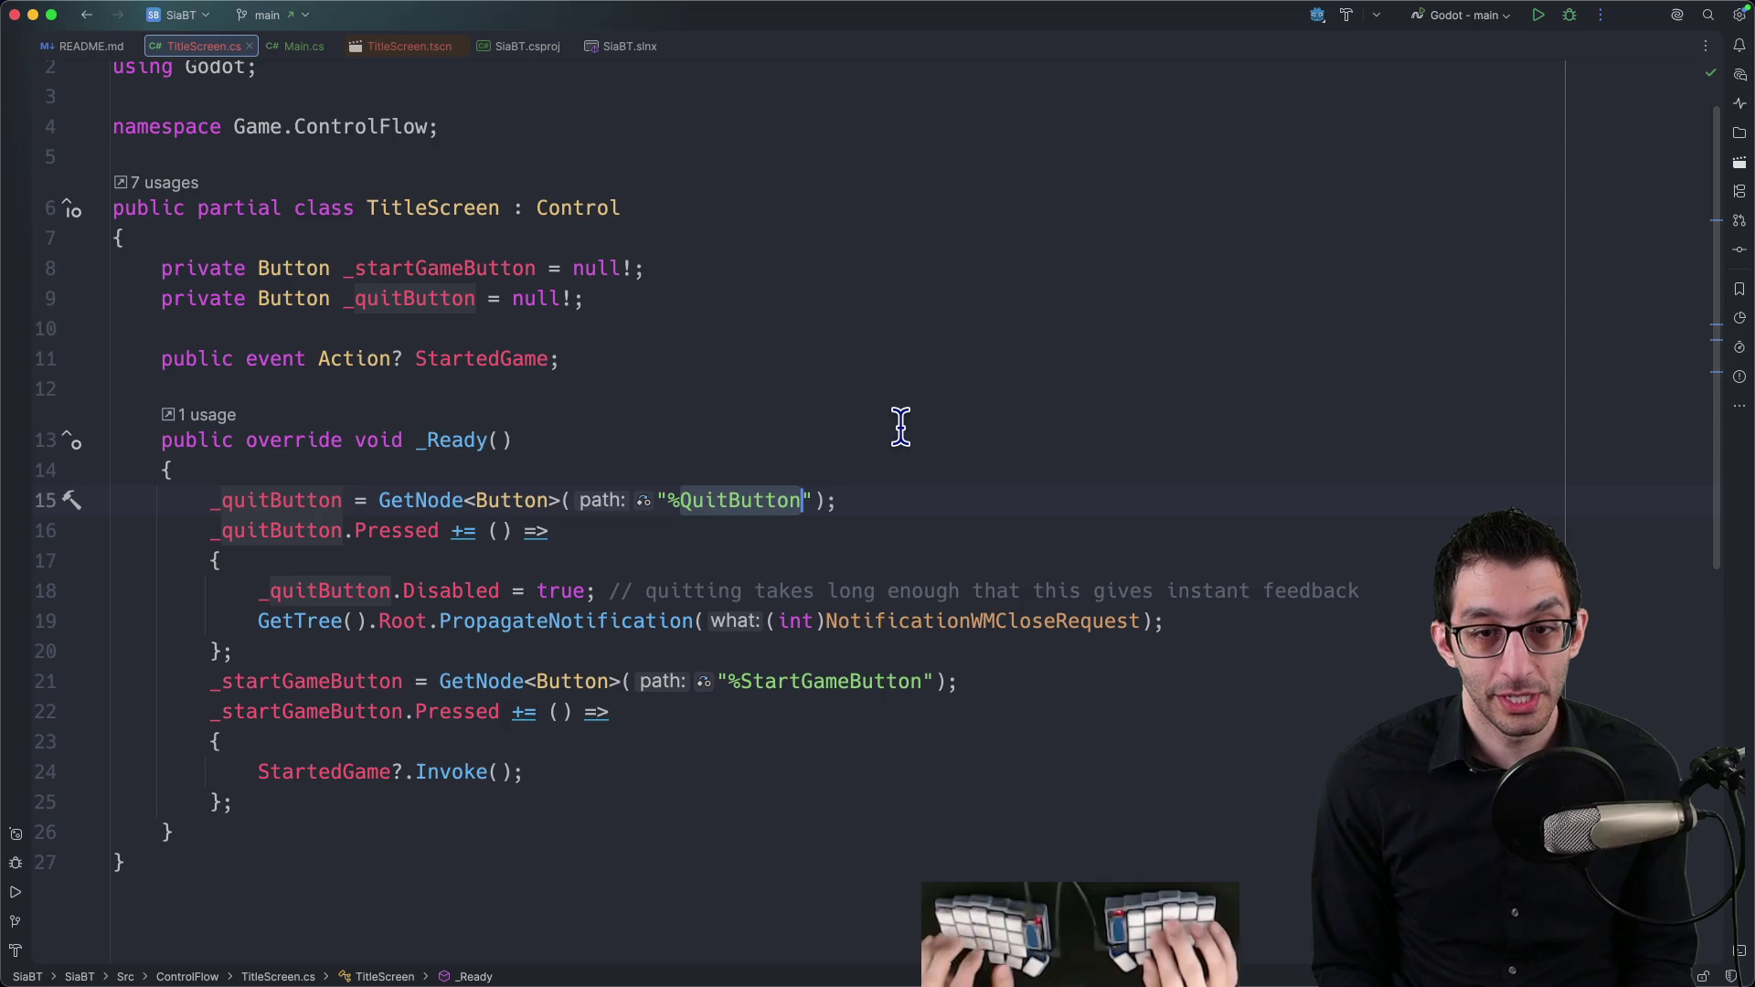
key("alt+shift+Left")
type("aaaaaaaaaaa")
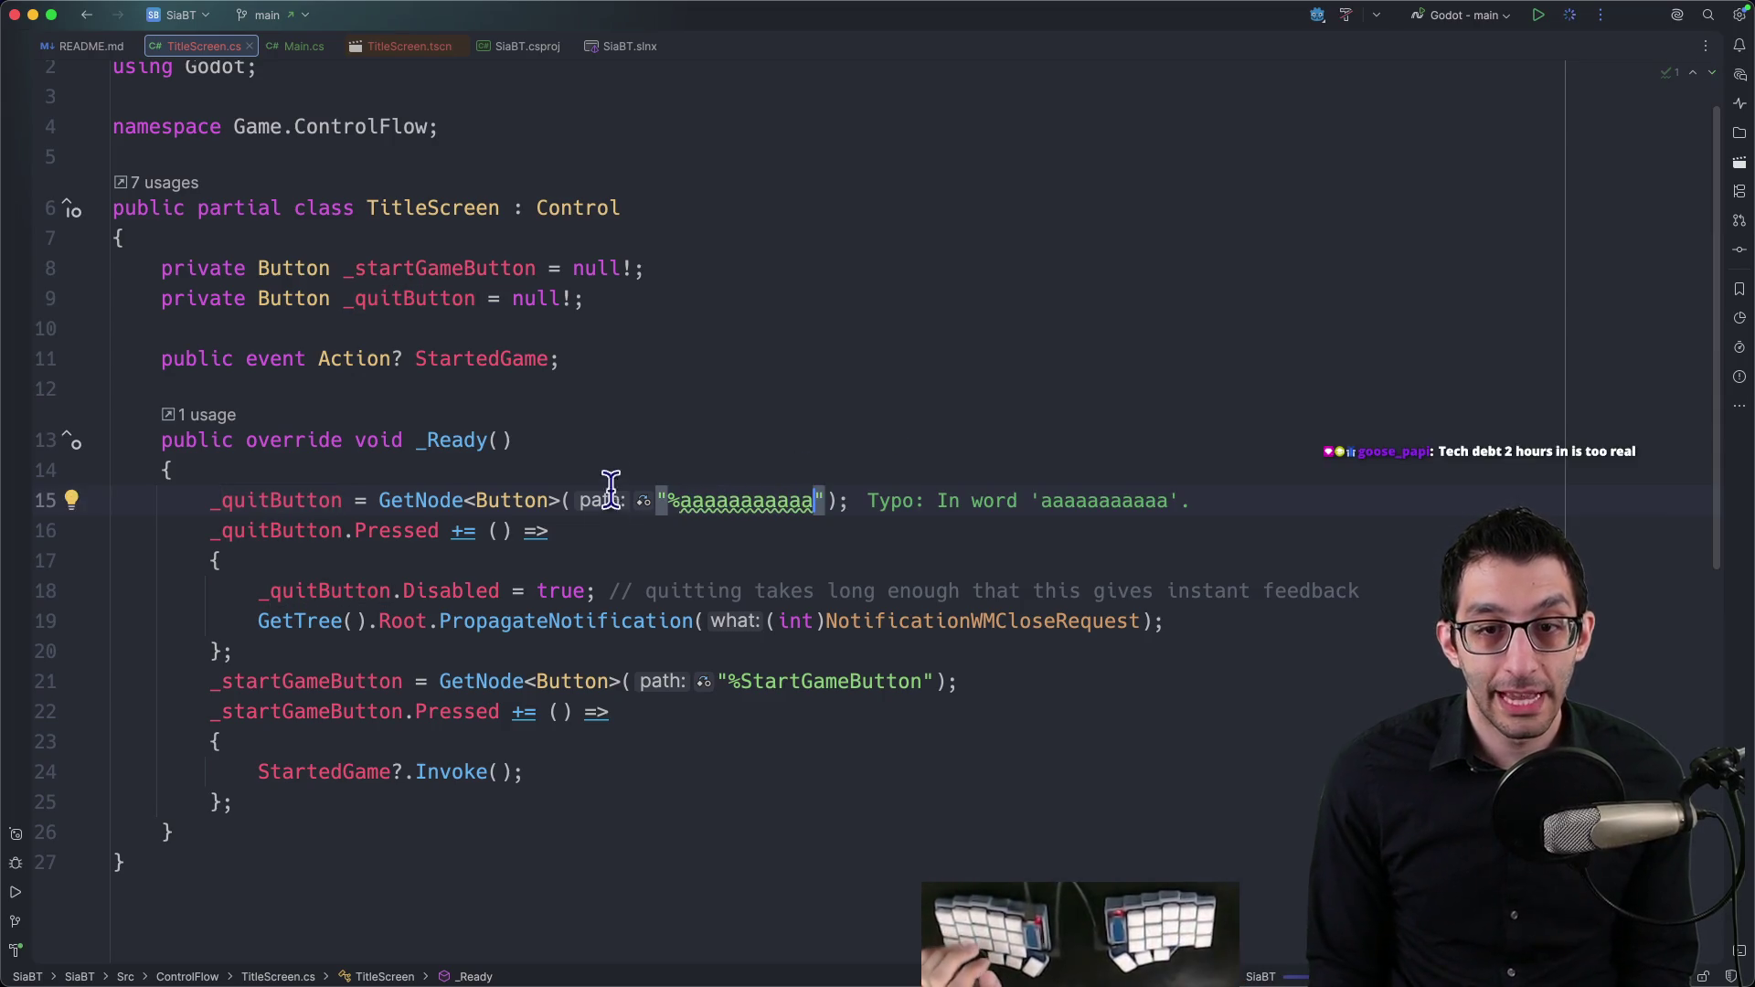
key("ctrl+d")
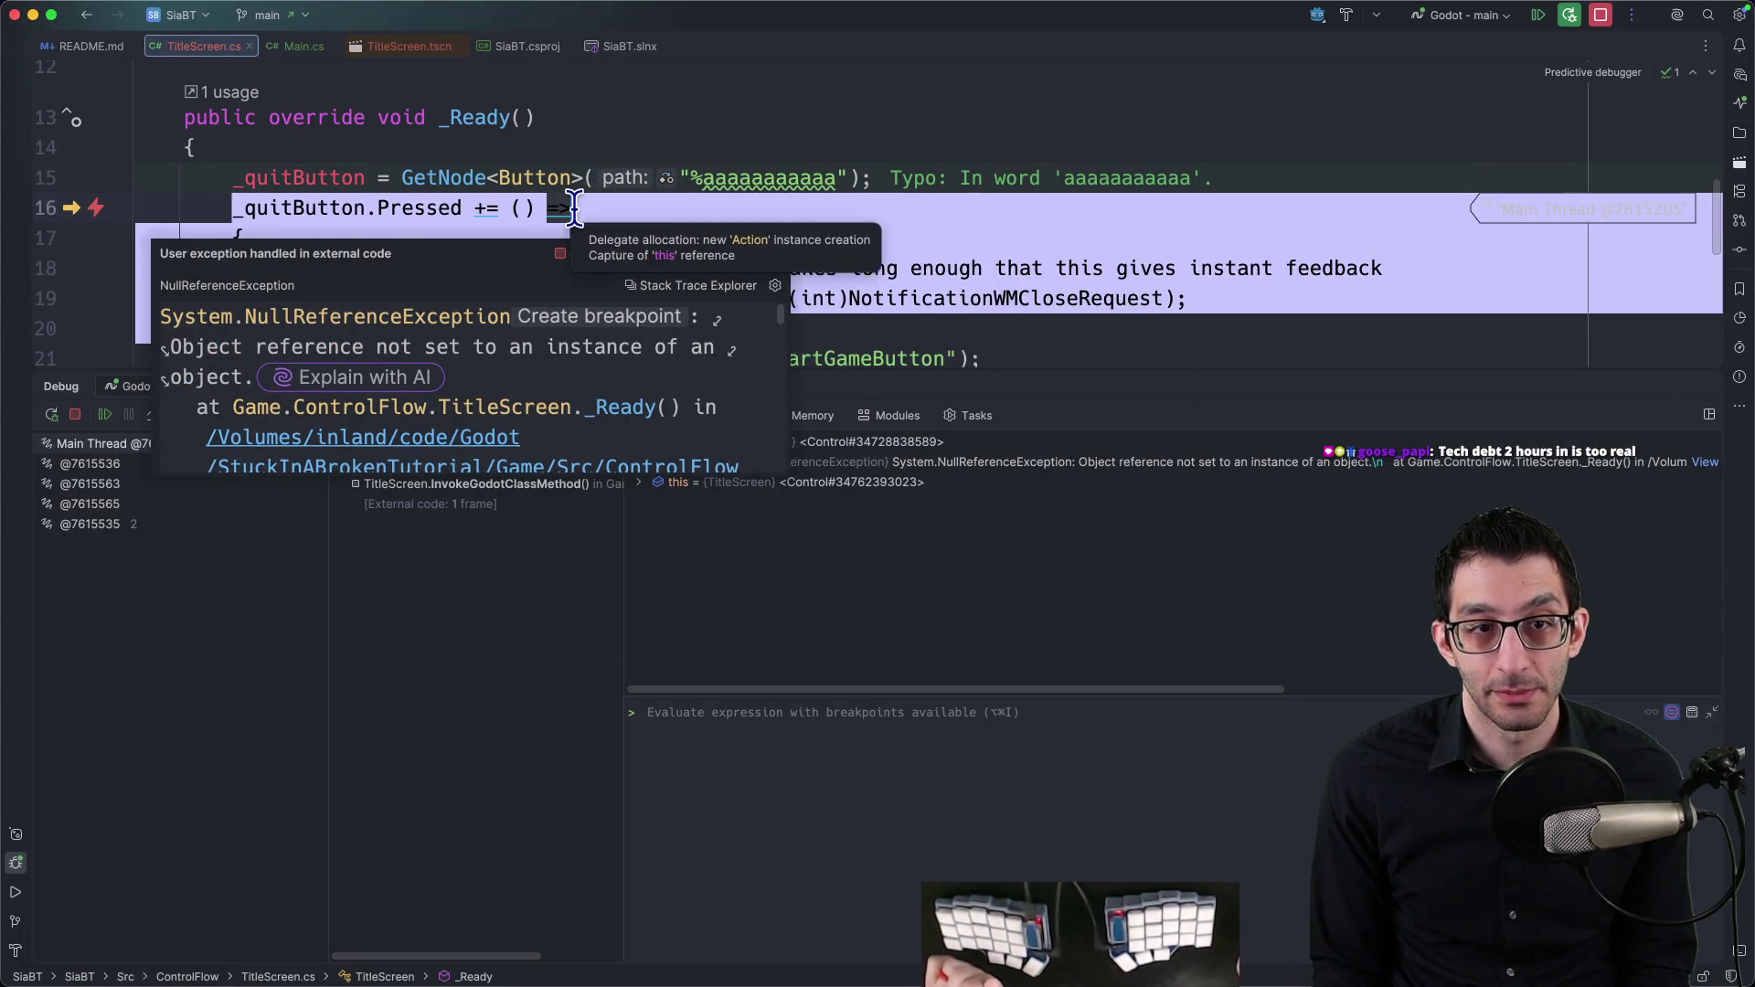
scroll(579, 205, "down", 1)
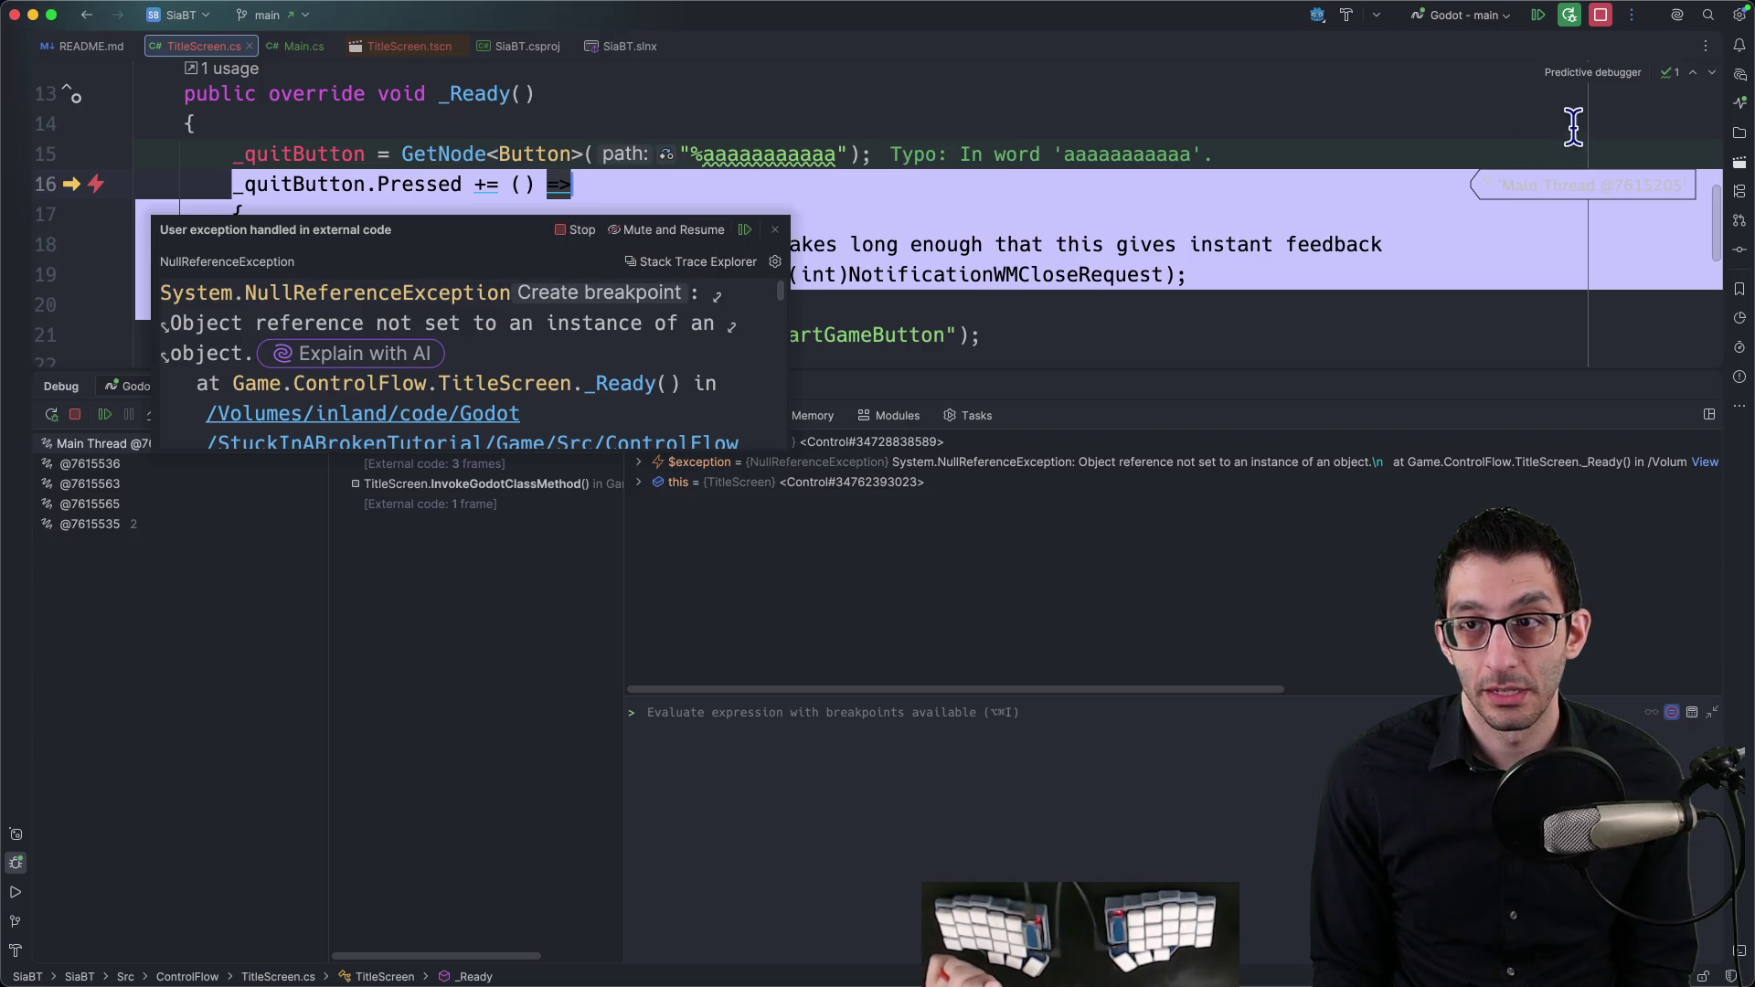
left_click(1600, 16)
Step: Restore QuitButton on line 15, run the game and quit it cleanly, then return to the TODO
double_click(771, 154)
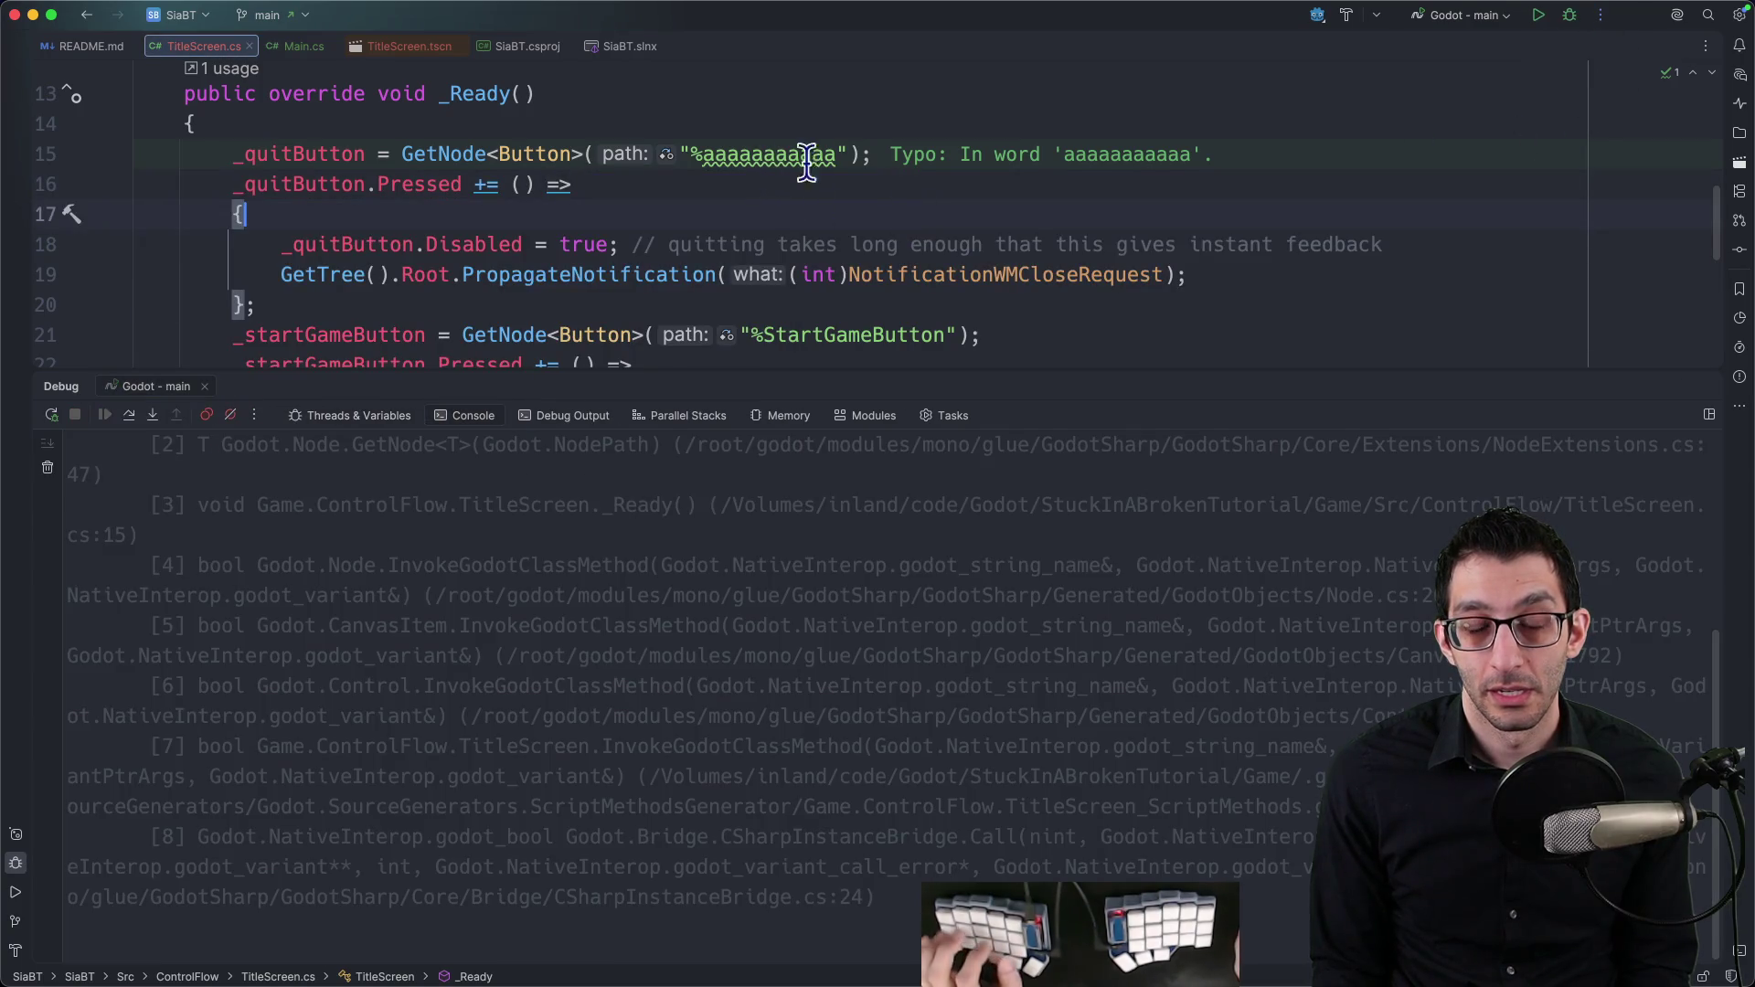
type("QuitButton")
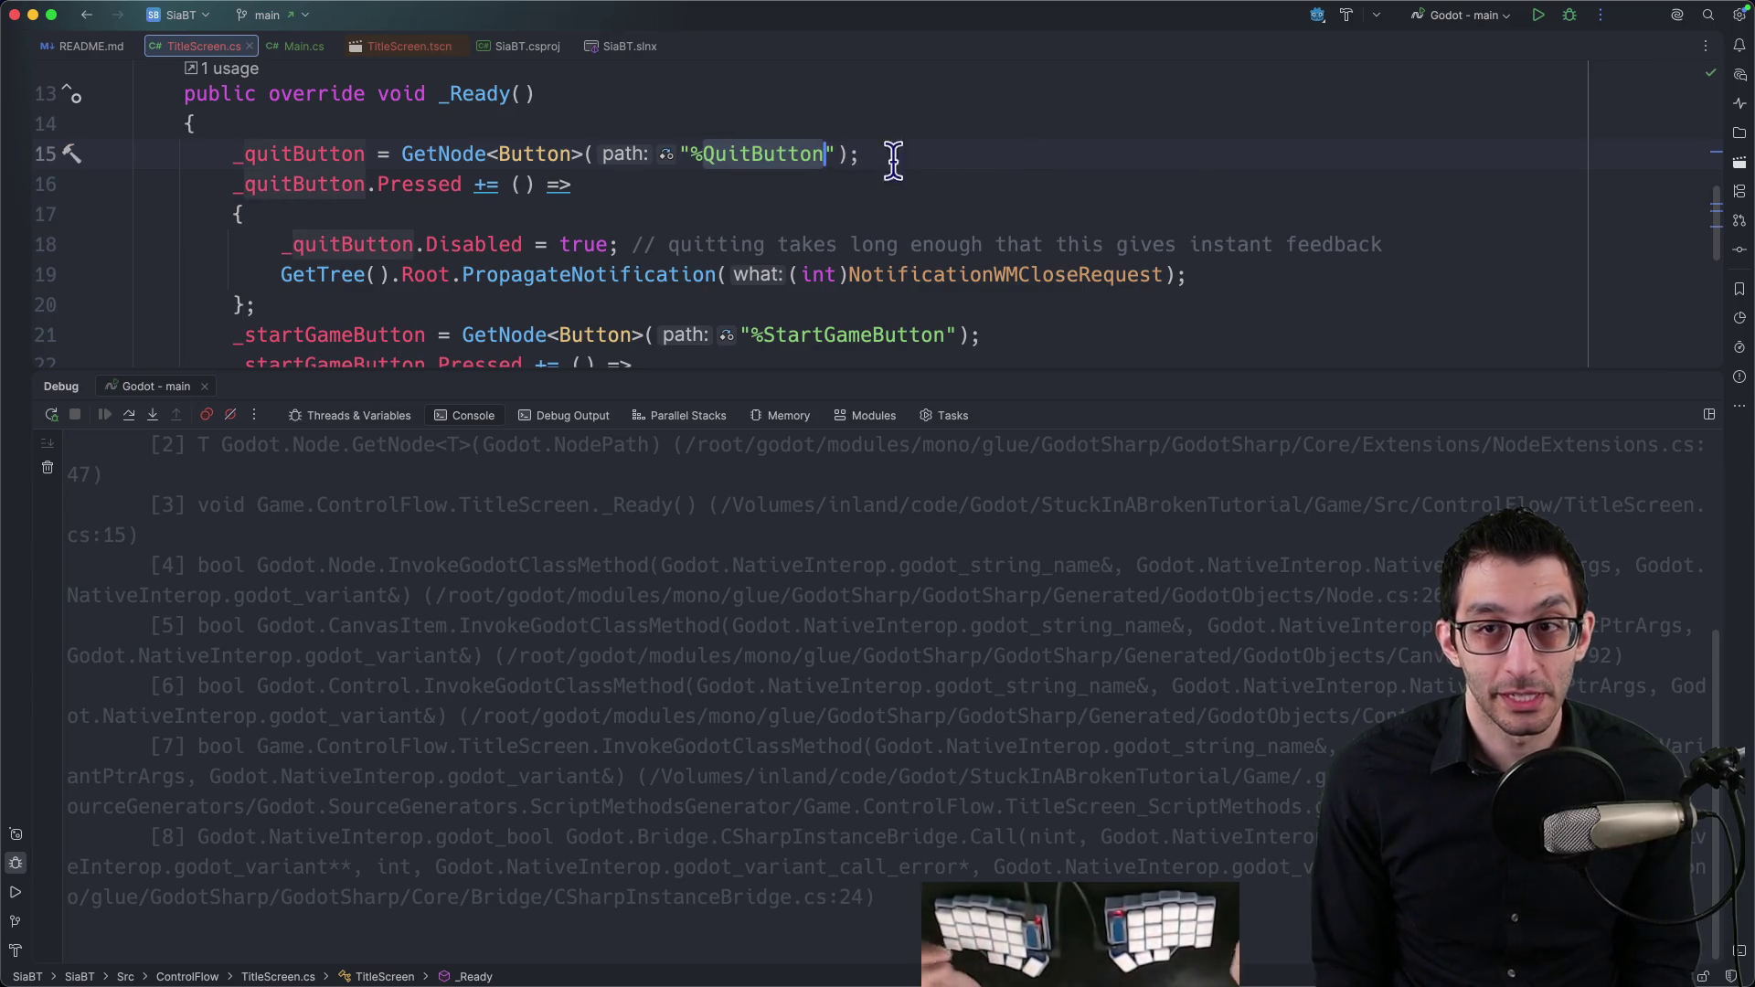
left_click(1539, 15)
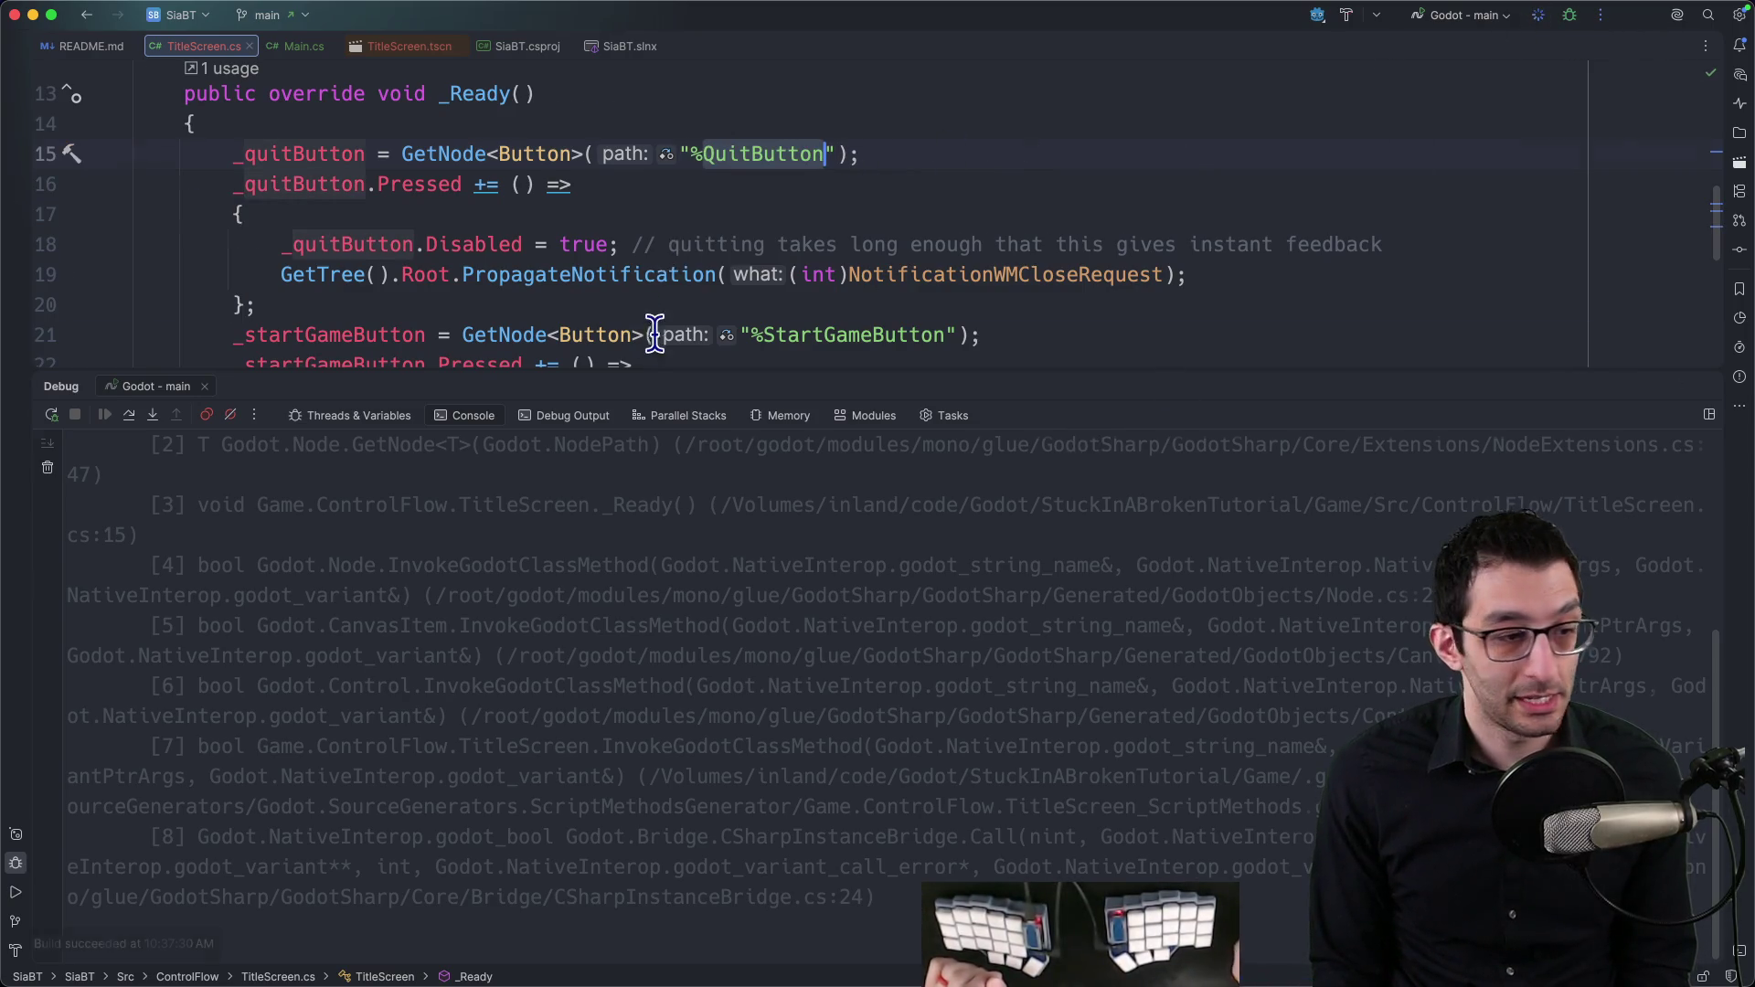
scroll(656, 337, "up", 3)
left_click(948, 510)
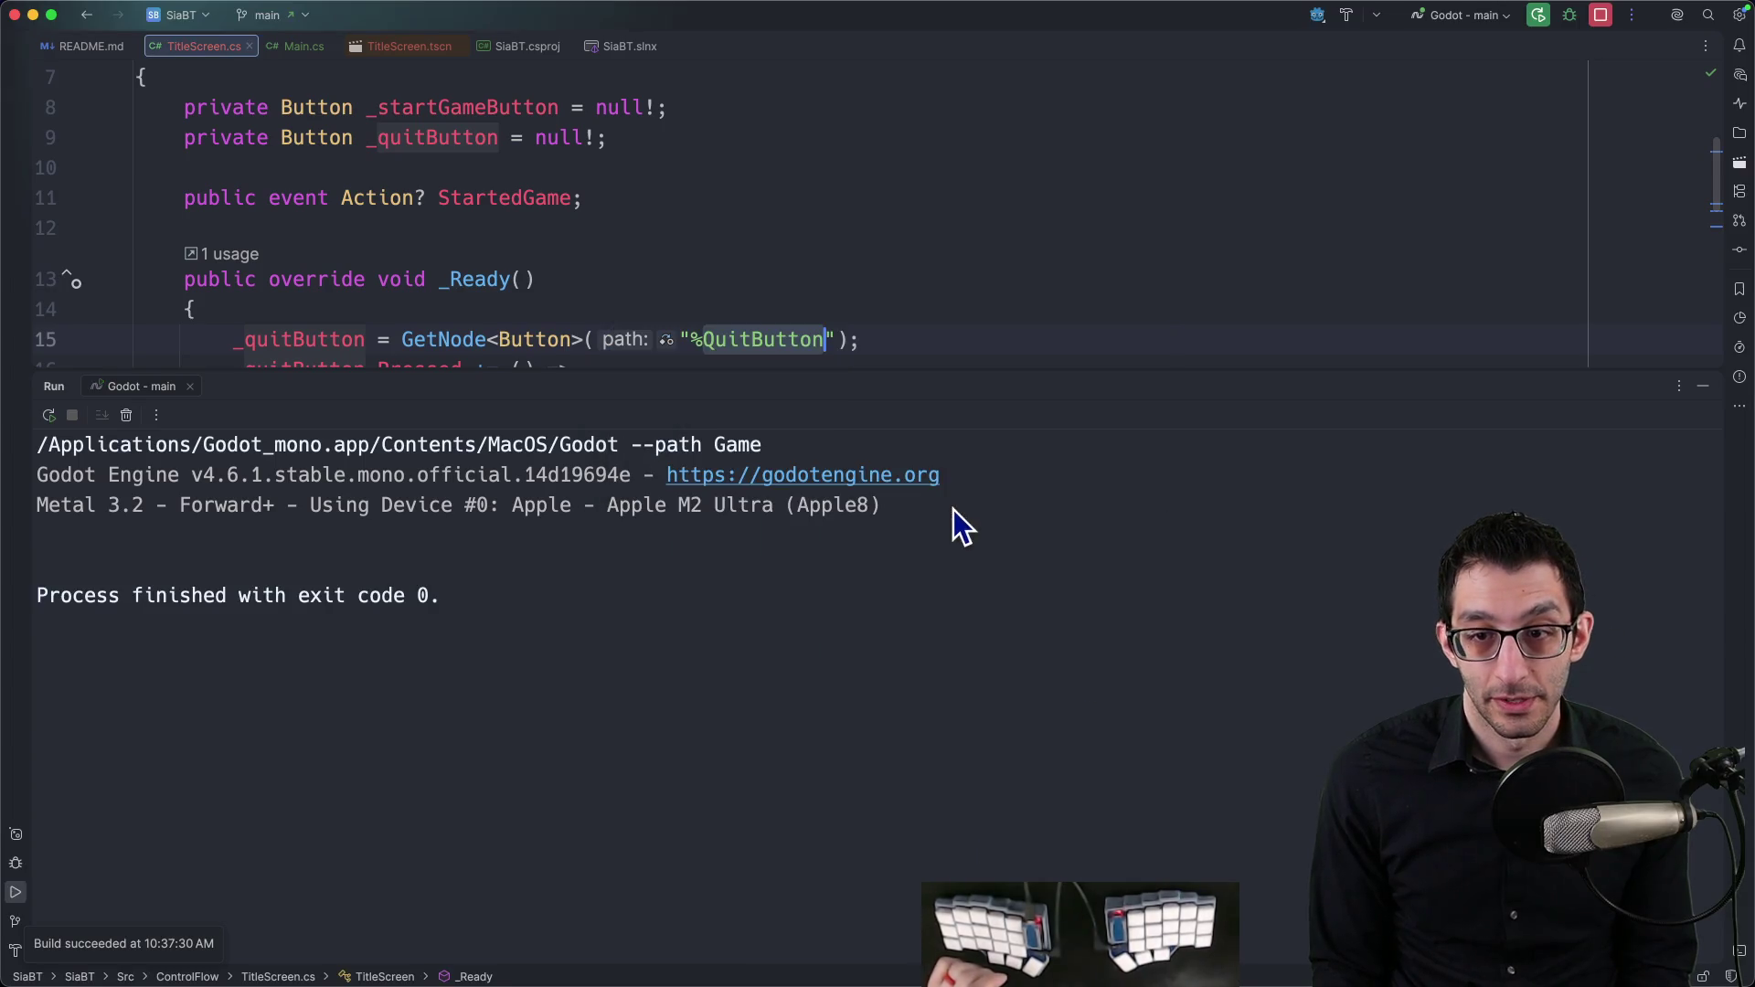
key("super+Tab")
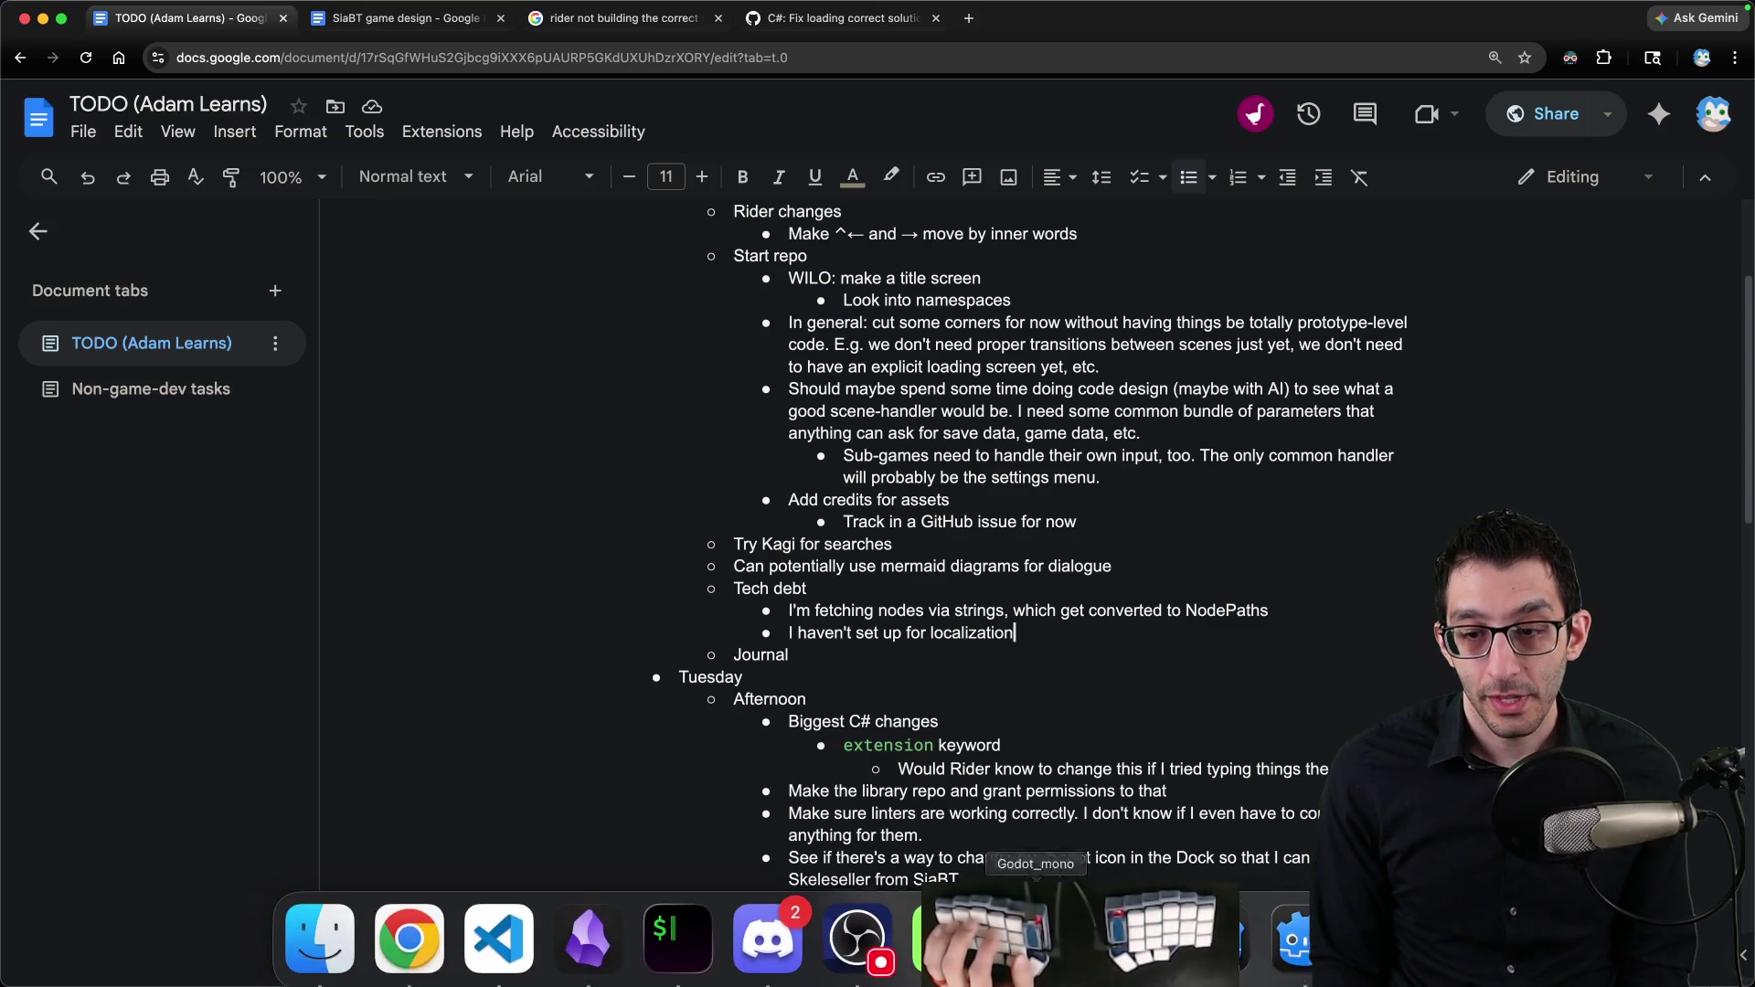
Step: Show the TitleScreen on Godot's 2D canvas, select its Discord button, then switch to the Skeleseller editor
left_click(1215, 932)
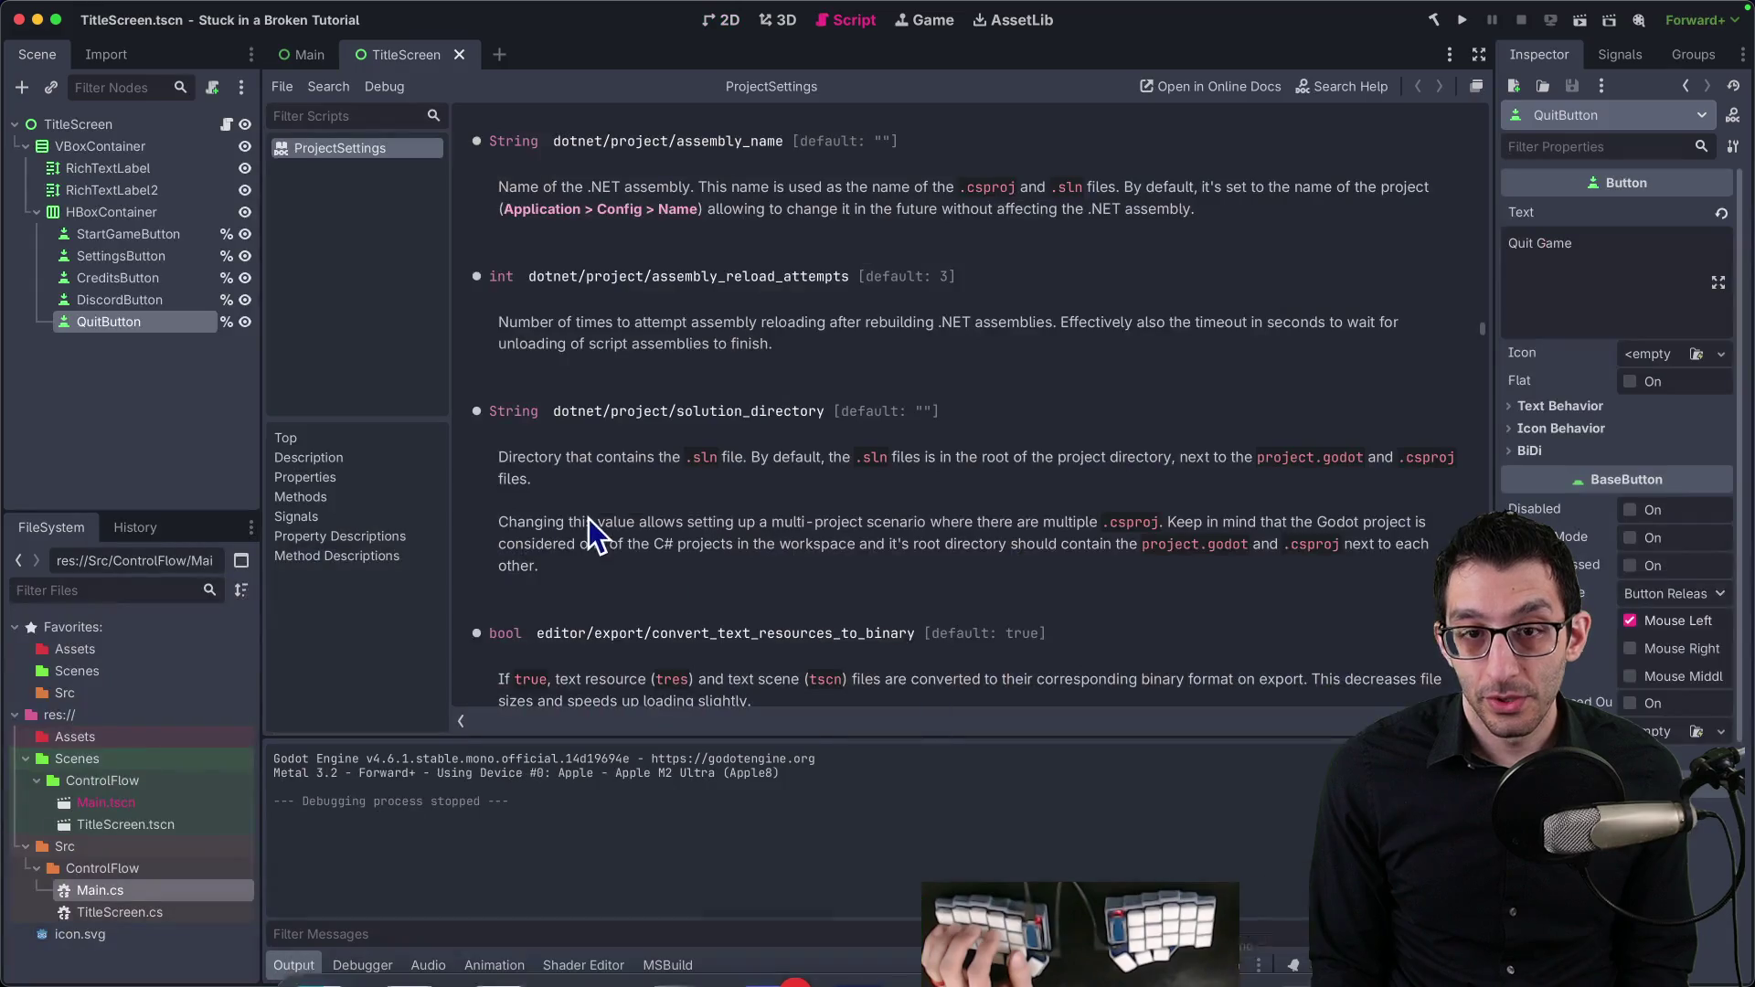
left_click(707, 21)
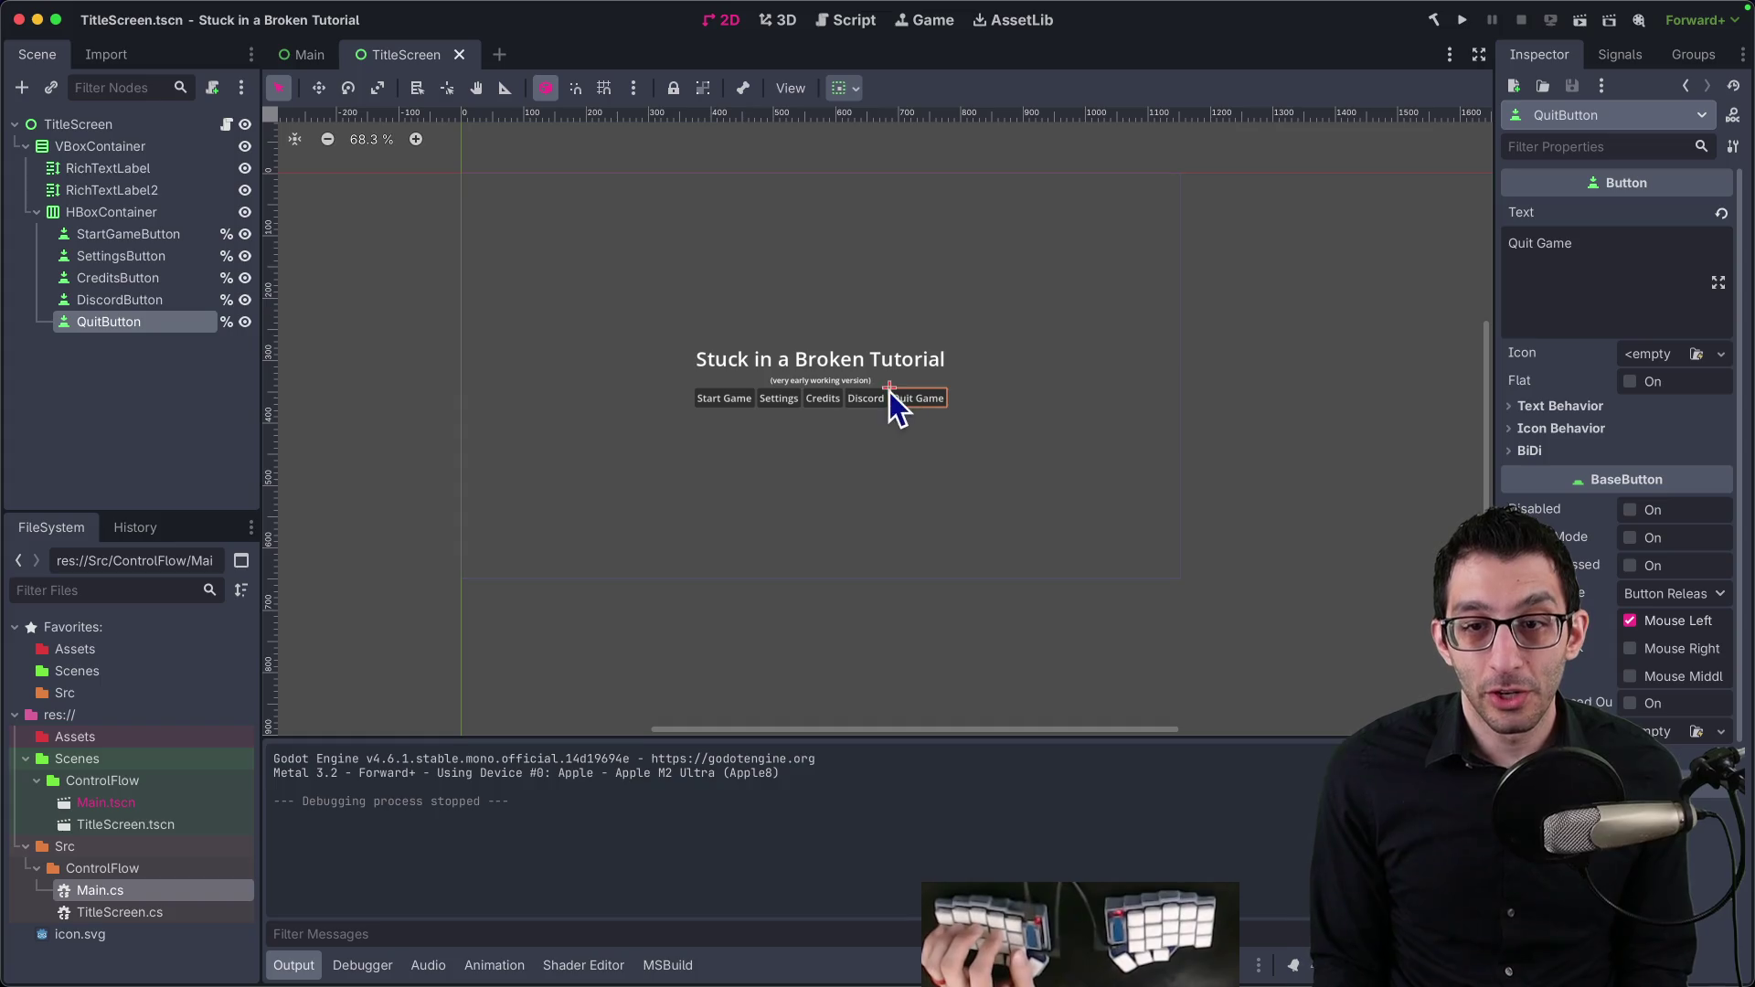
left_click(855, 399)
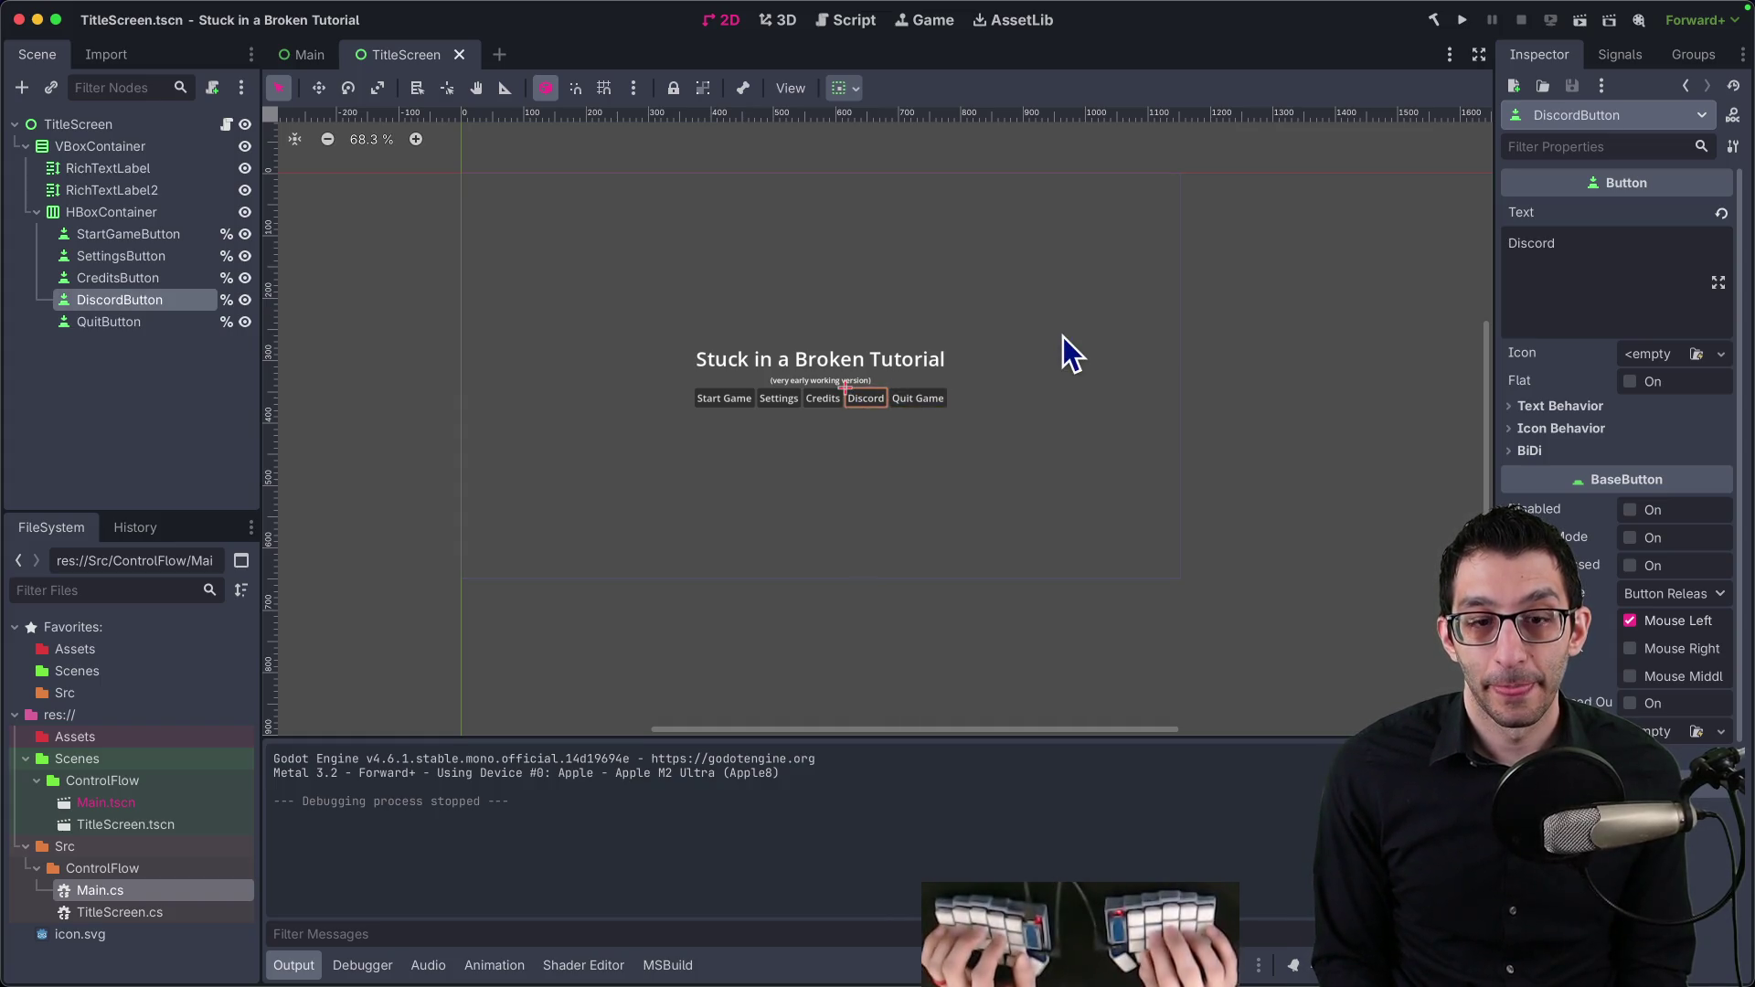
key("super+Tab")
key("super+p")
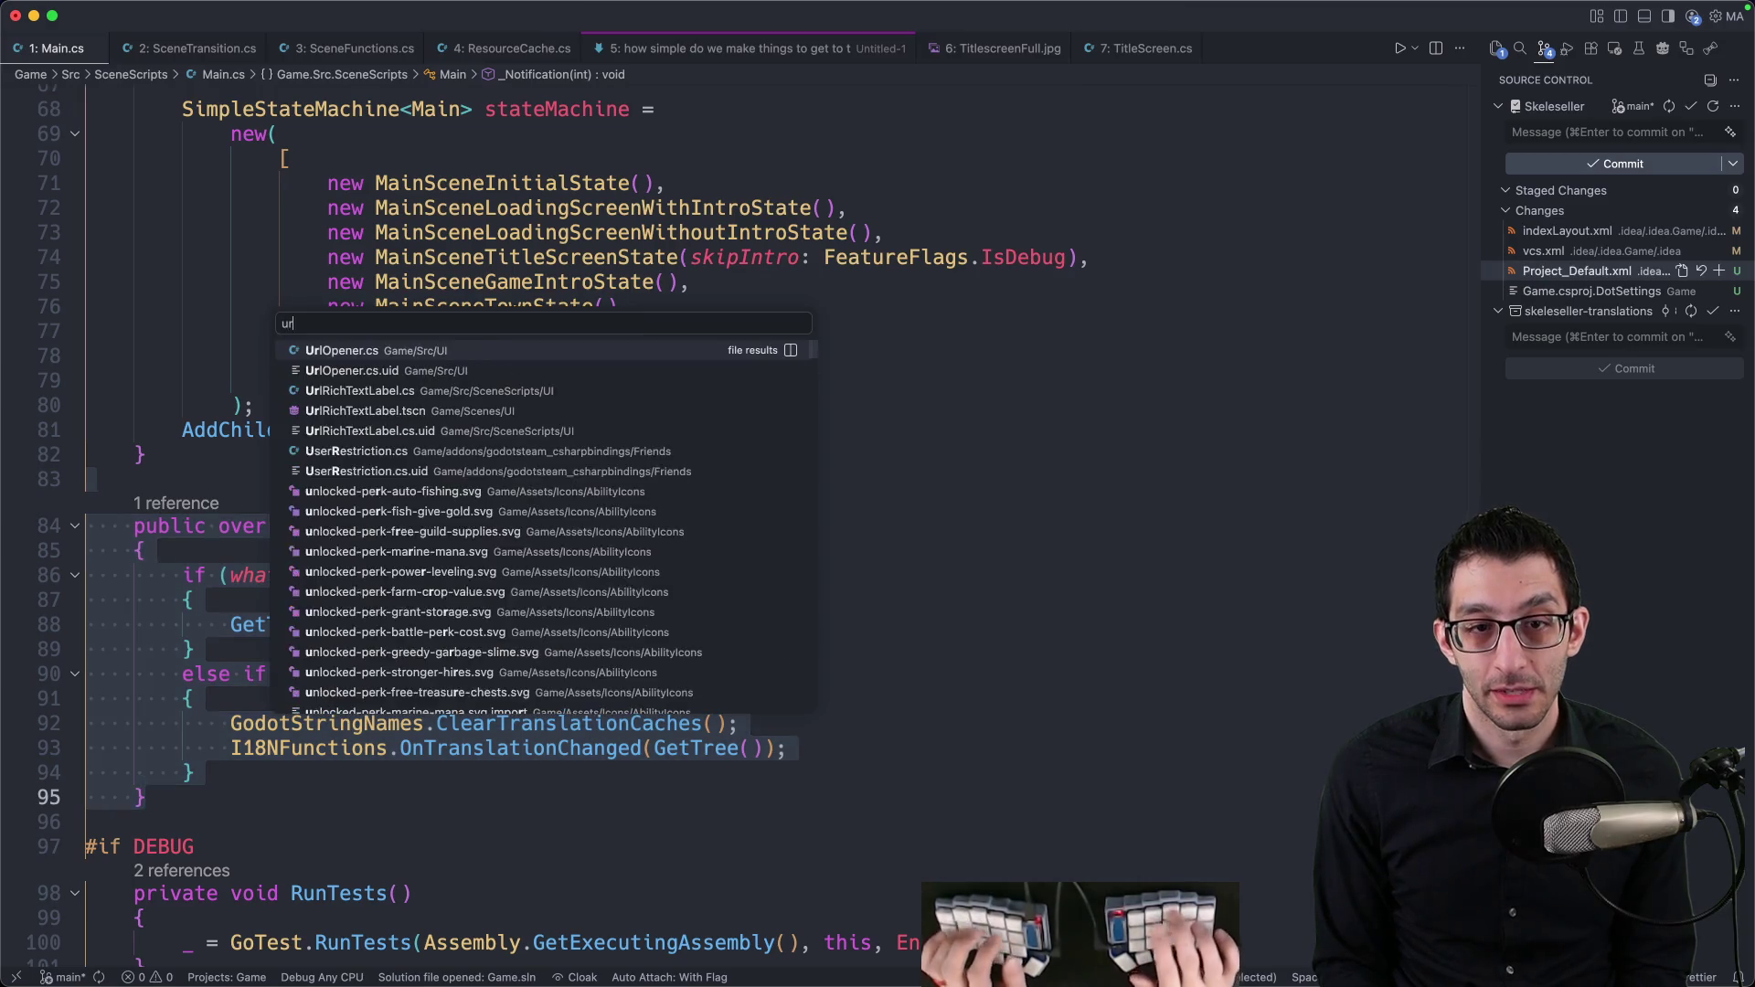
Step: Open UrlOpener.cs and review its OpenDiscordServerPage code, then switch back to the TODO document
type("urlopener")
key("Return")
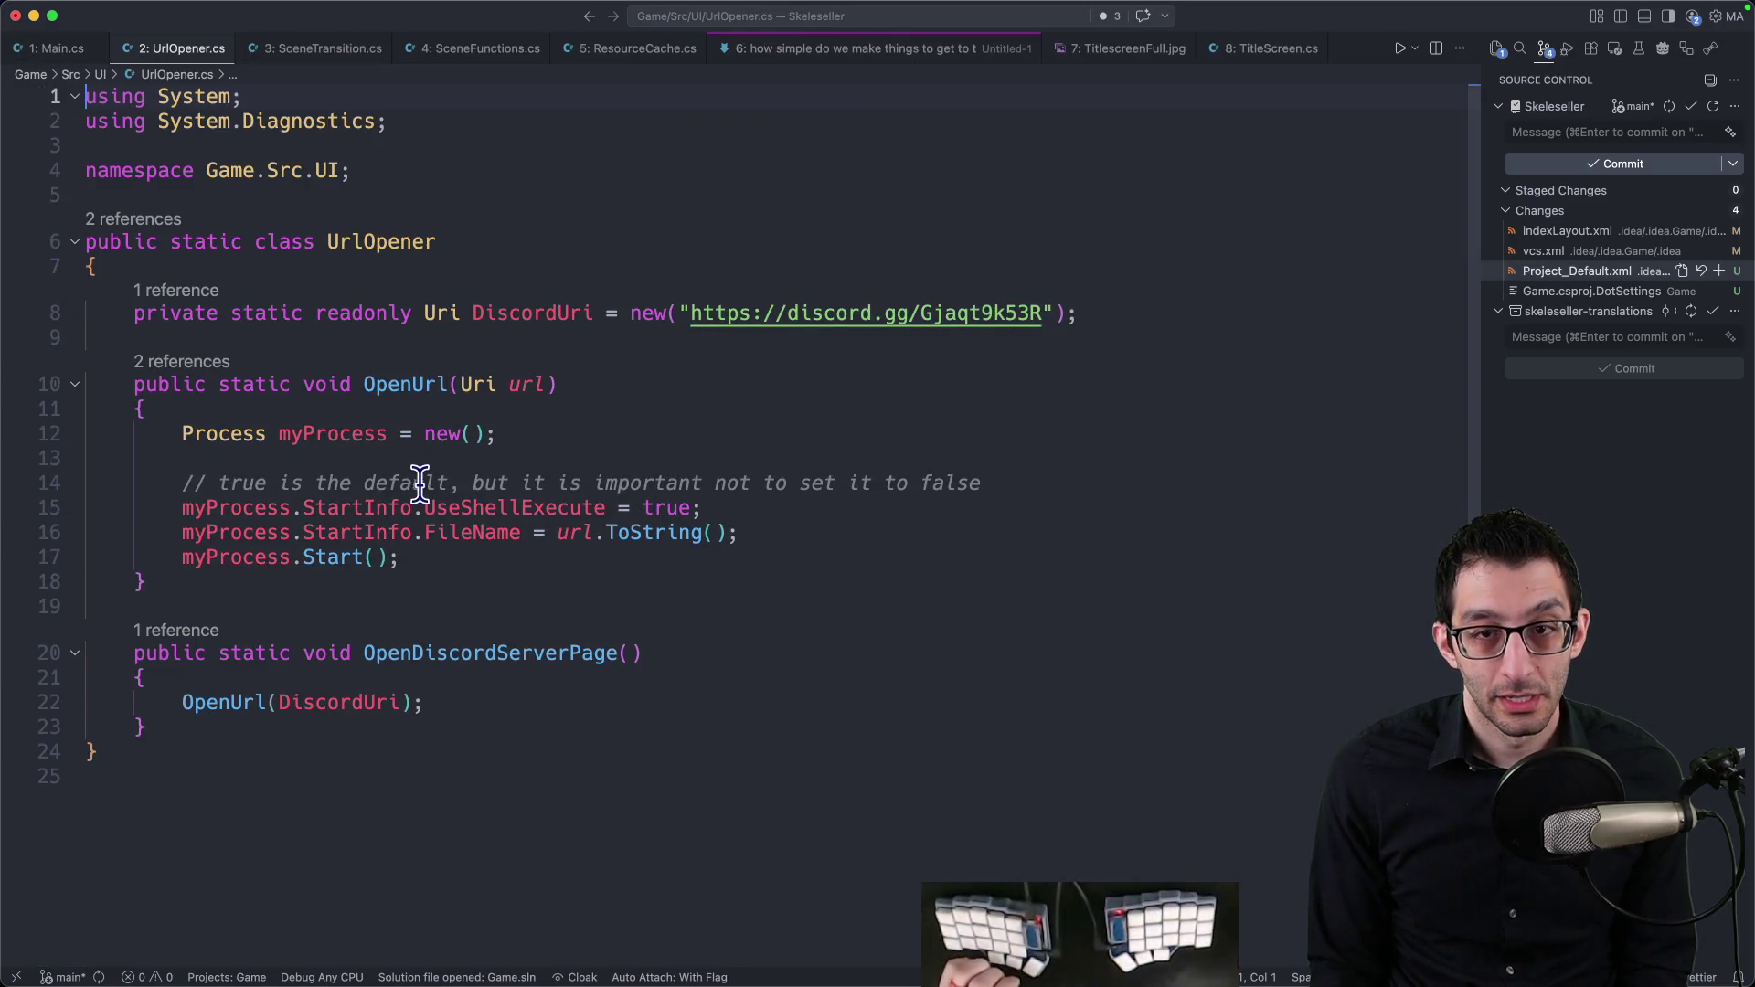
left_click_drag(122, 316, 752, 838)
left_click(752, 839)
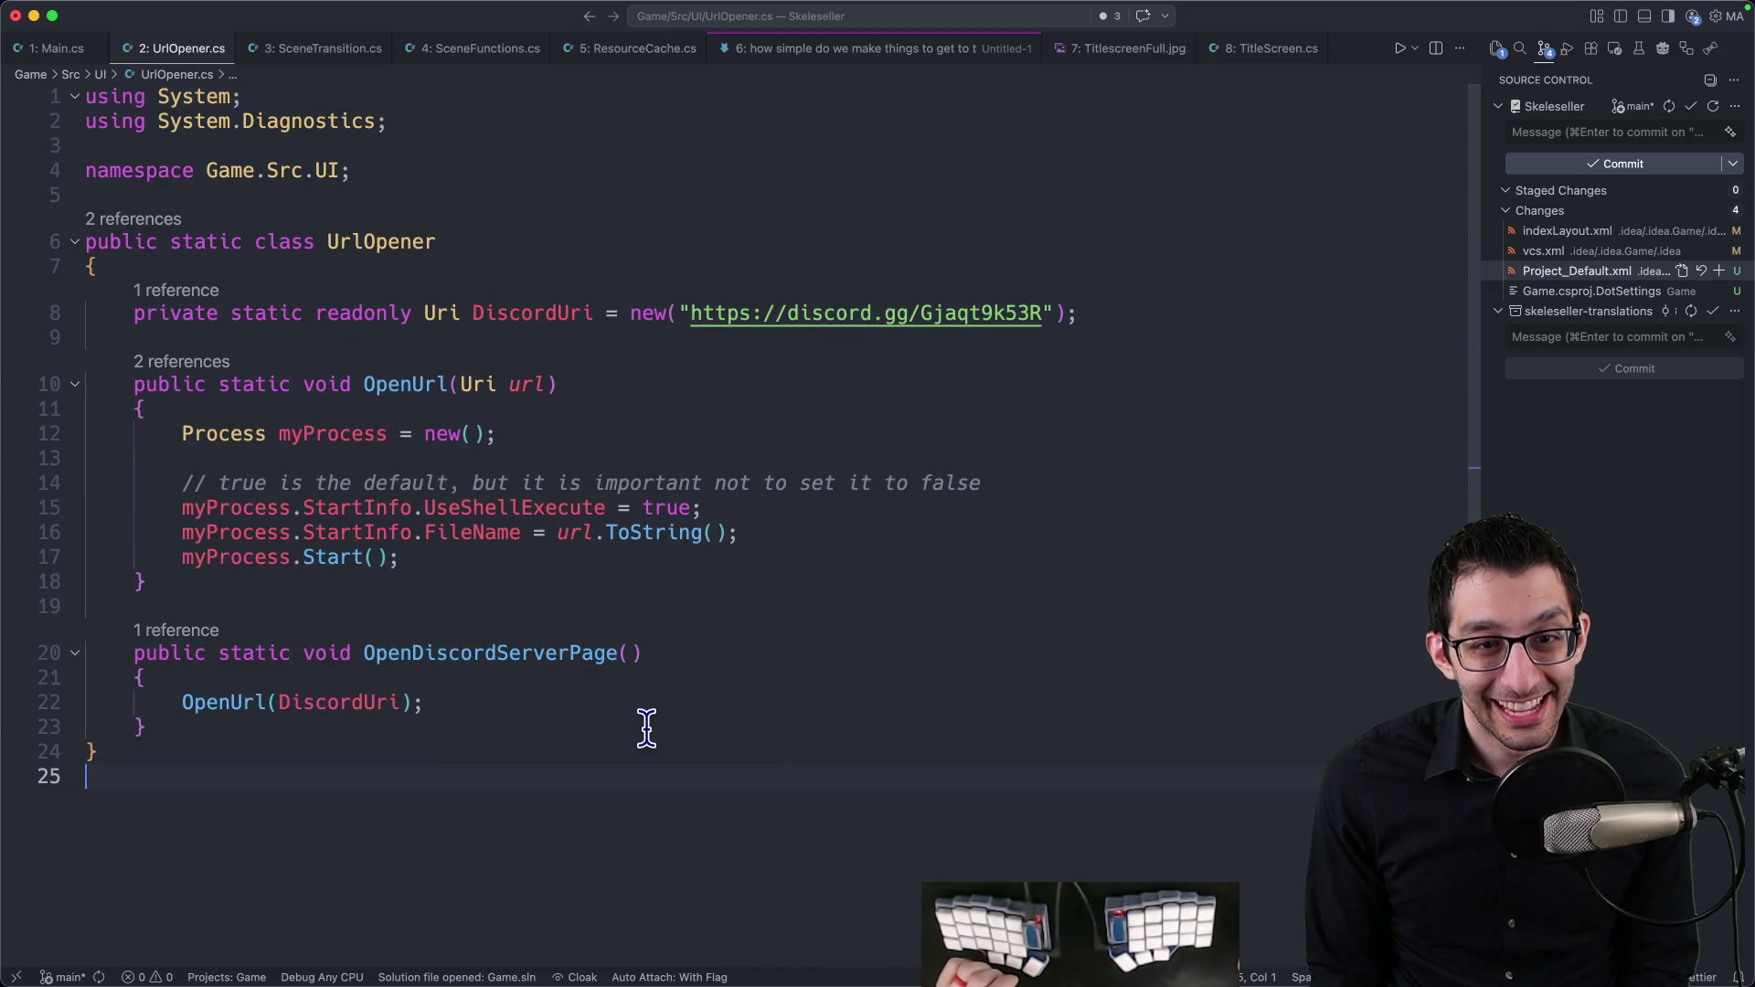
mouse_move(129, 742)
left_mouse_down()
mouse_move(79, 393)
mouse_move(756, 345)
left_mouse_up()
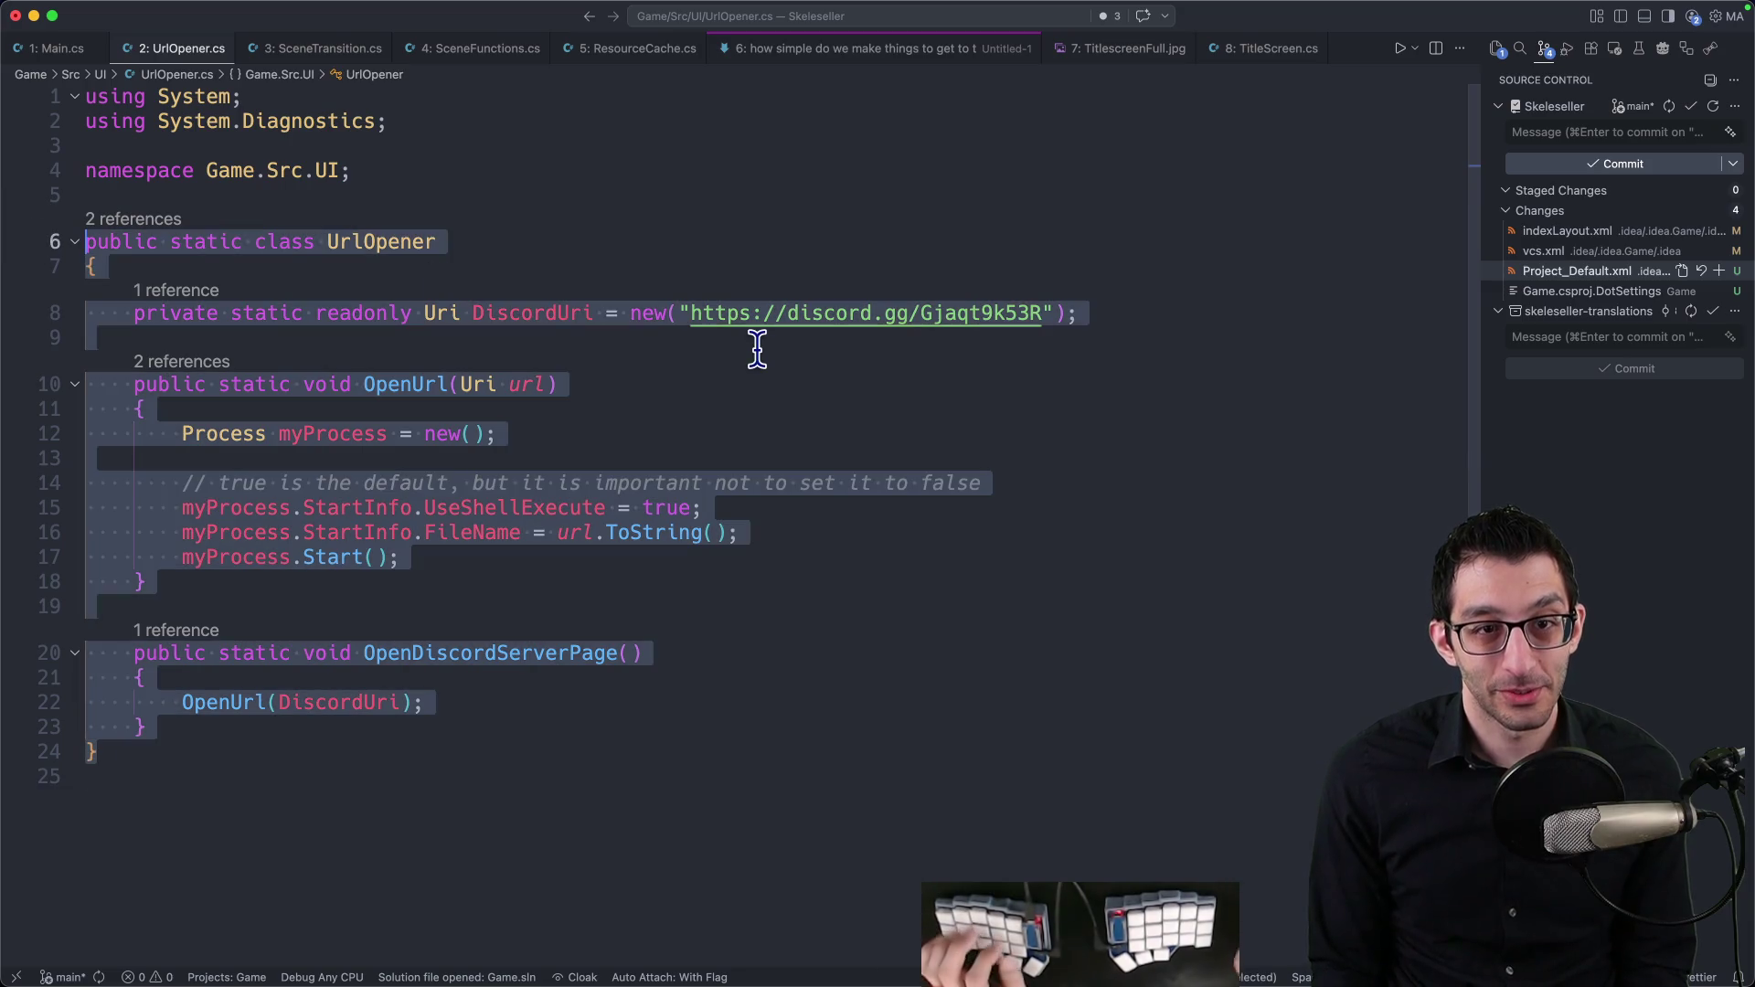
key("super+Tab")
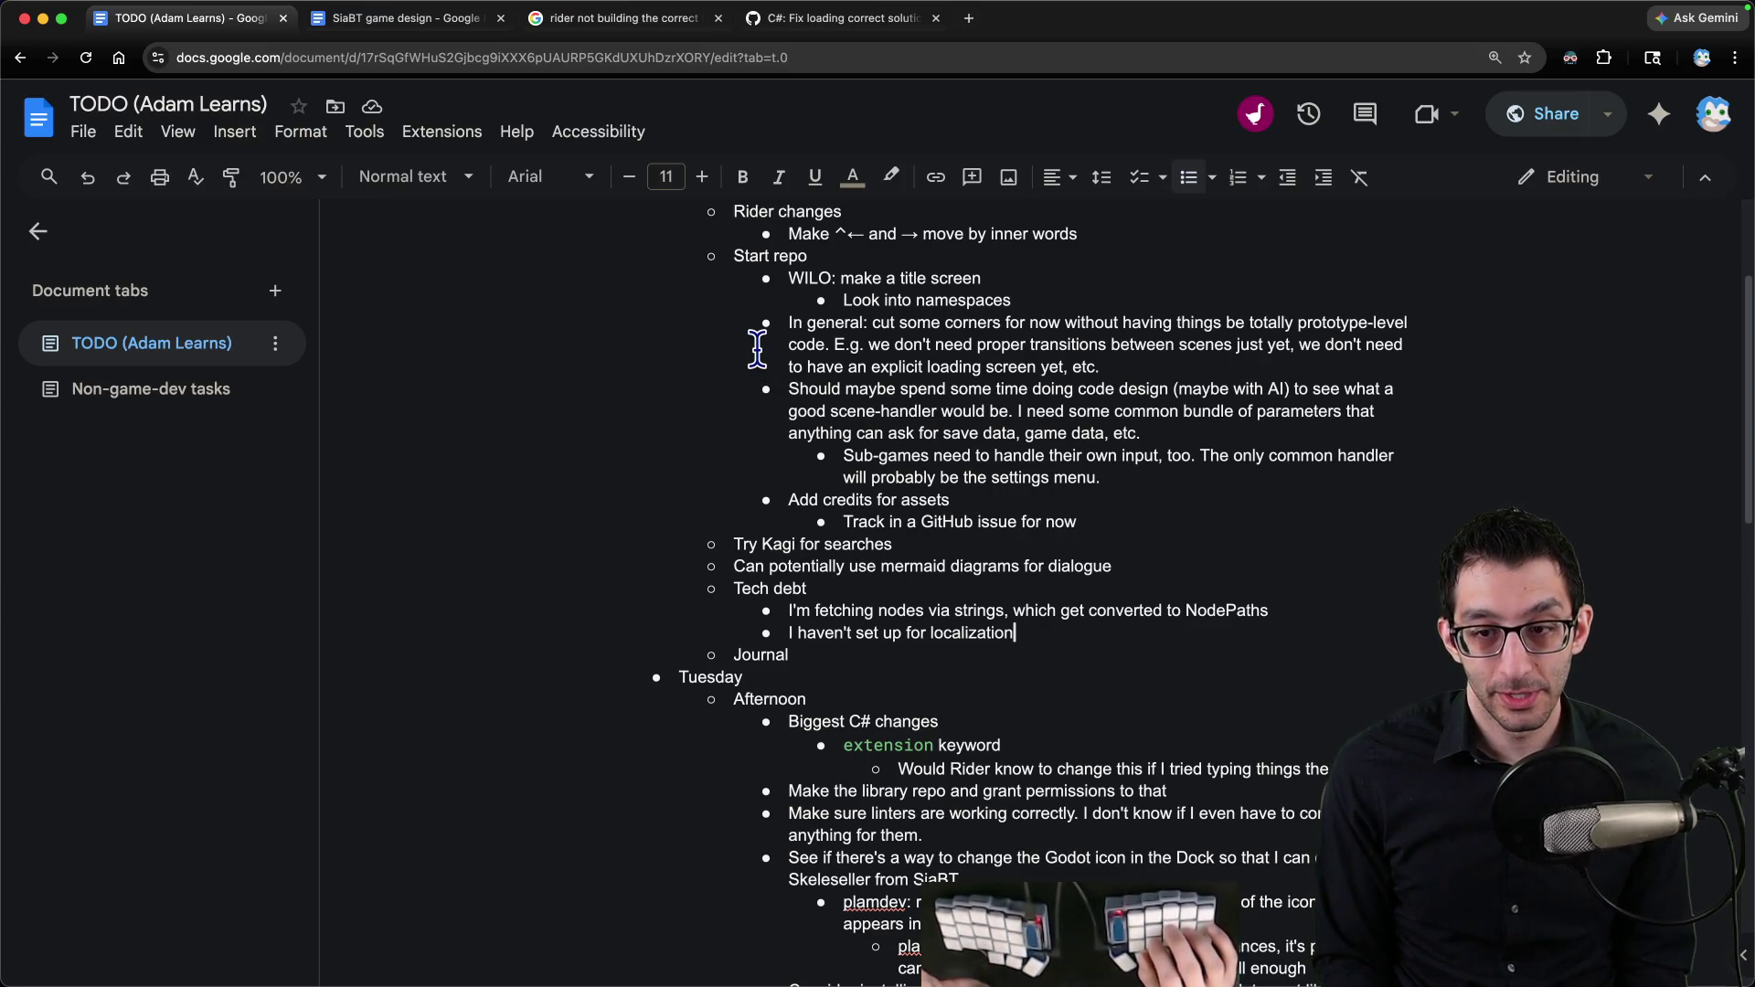
Step: Add a 'Shared library' tech debt bullet with a nested UrlOpener note, then return to UrlOpener.cs
key("Return")
type("Shared library")
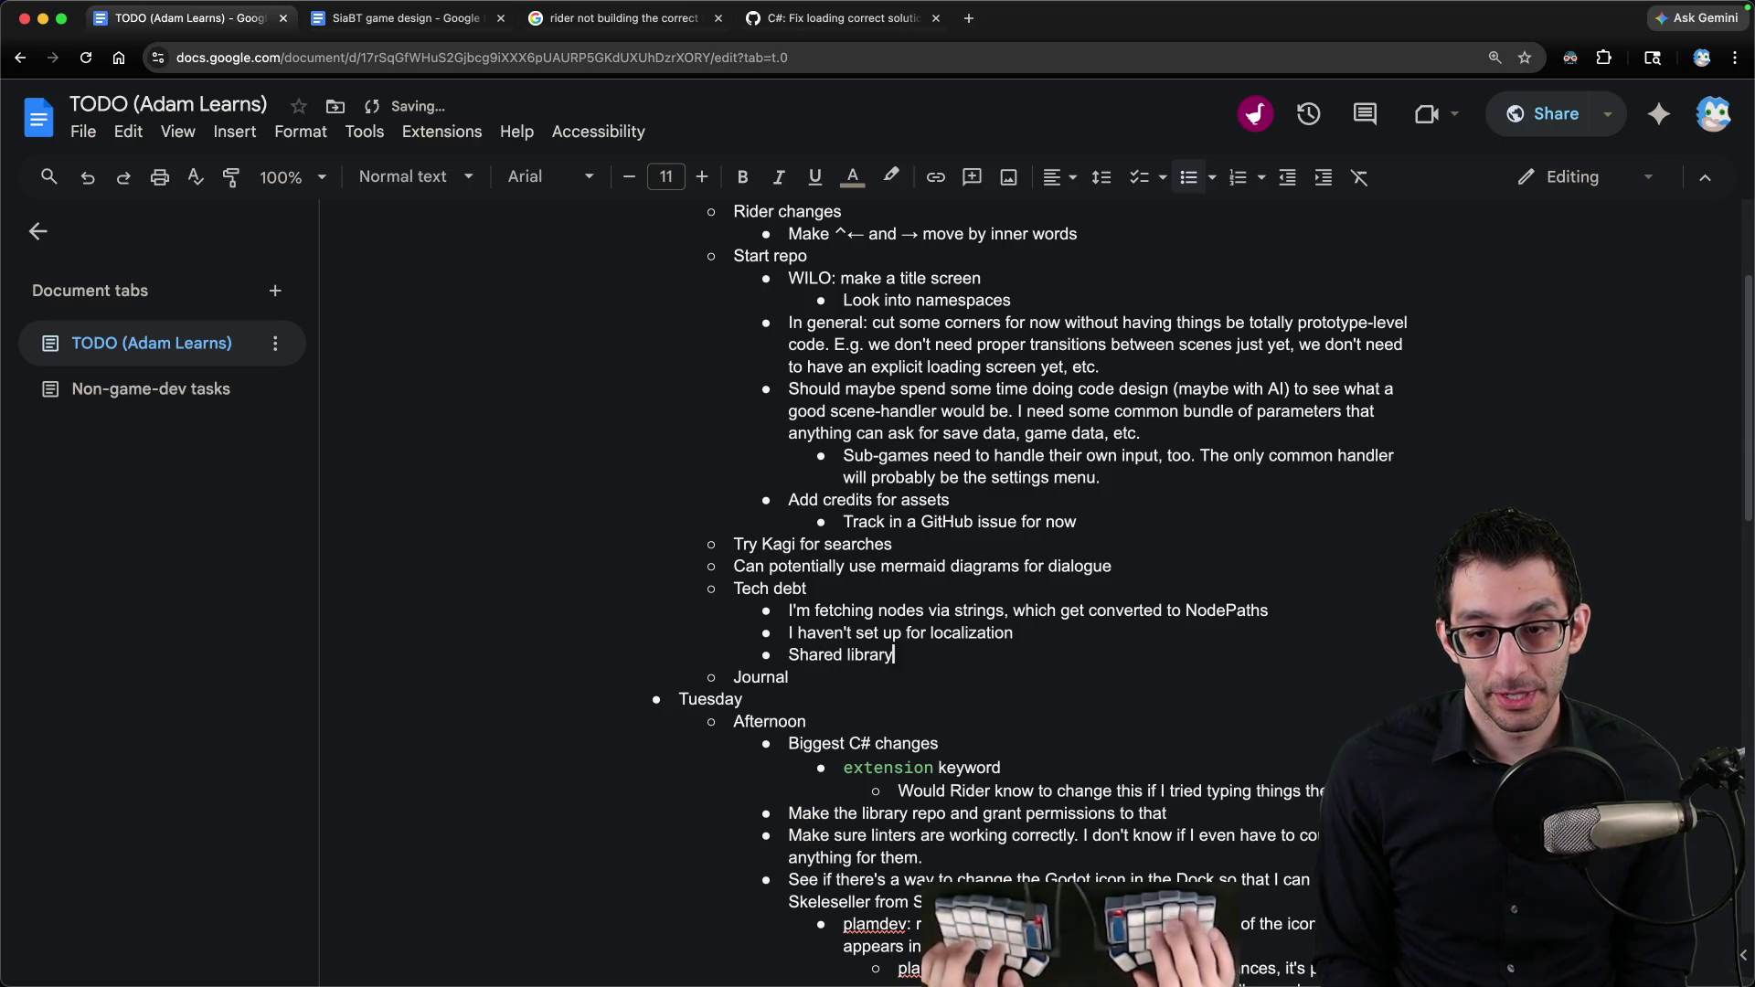
key("Return")
key("Tab")
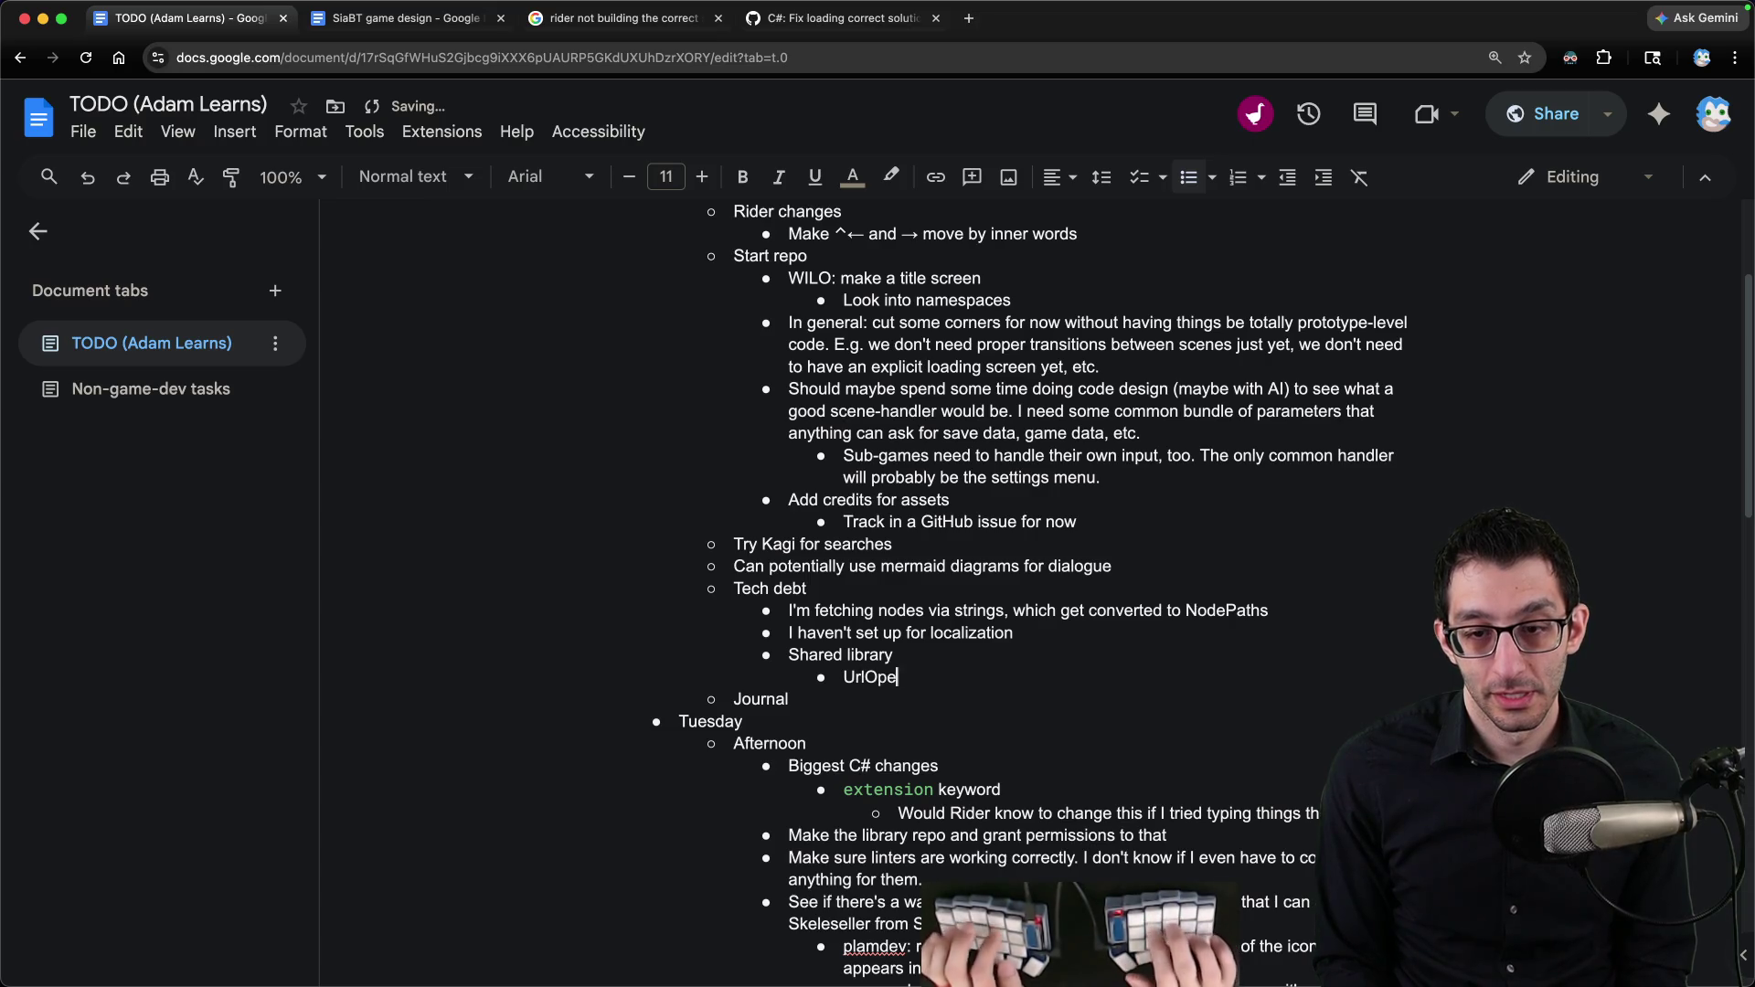
key("super+Tab")
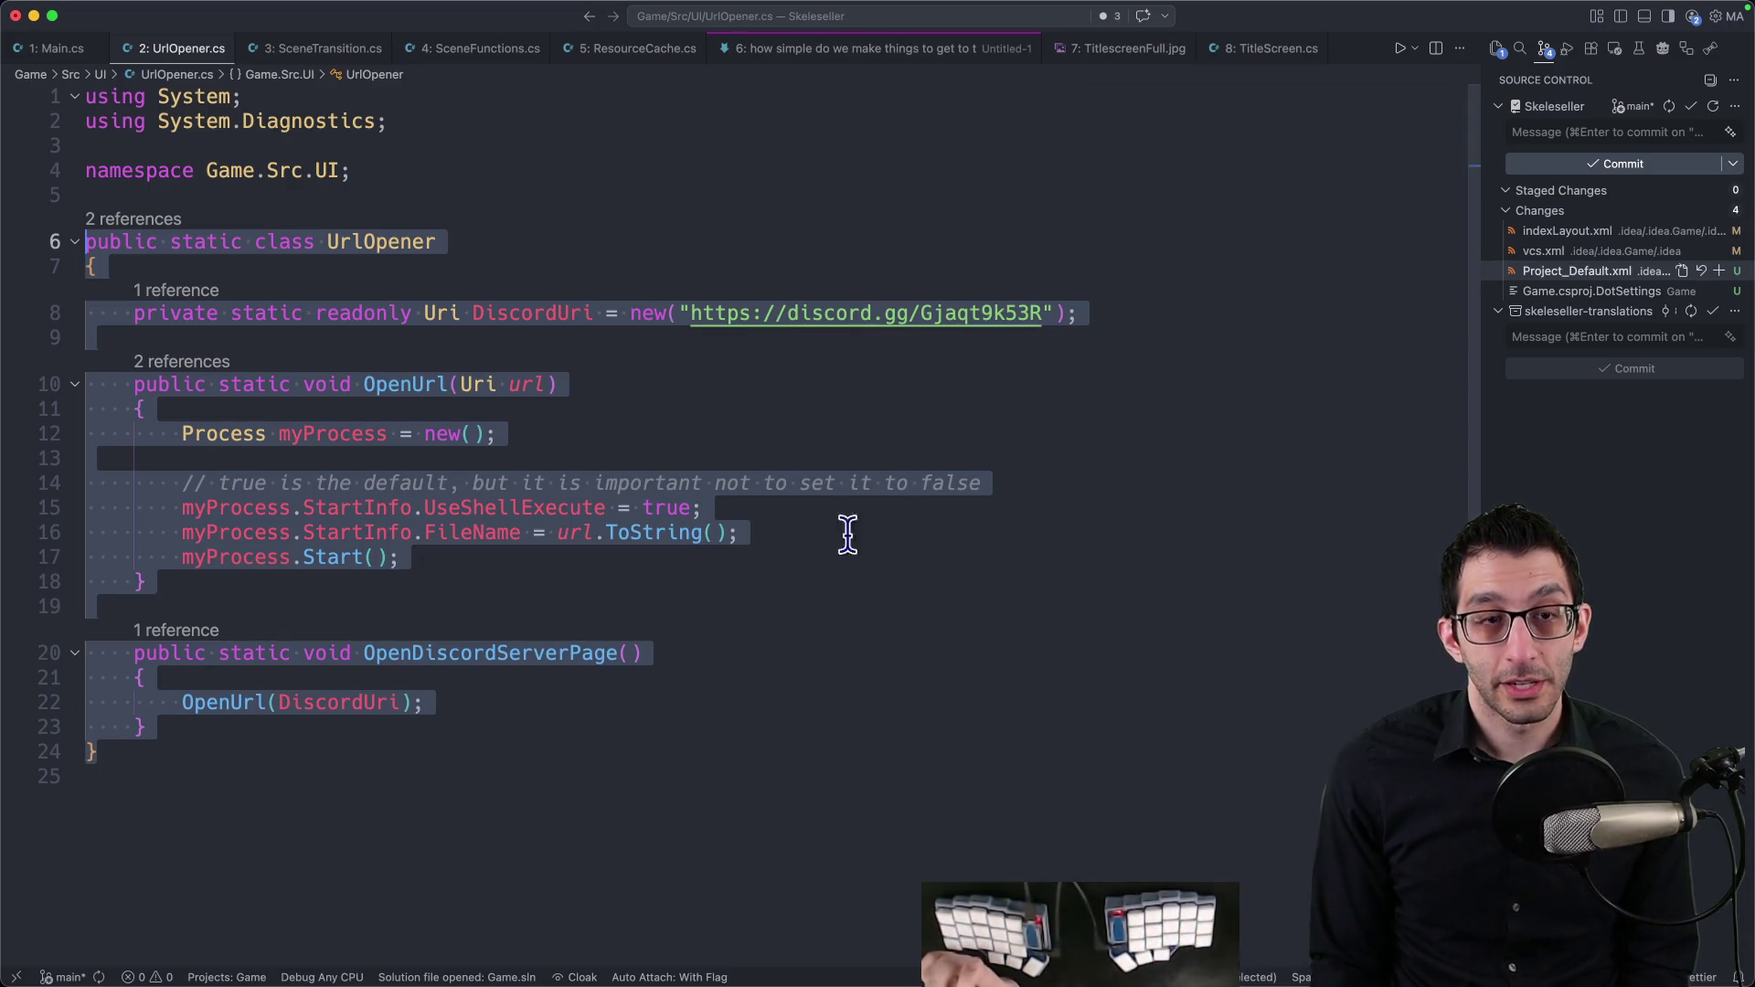
Step: Bring the running Godot game forward and quit it so the run ends with exit code 0
mouse_move(803, 983)
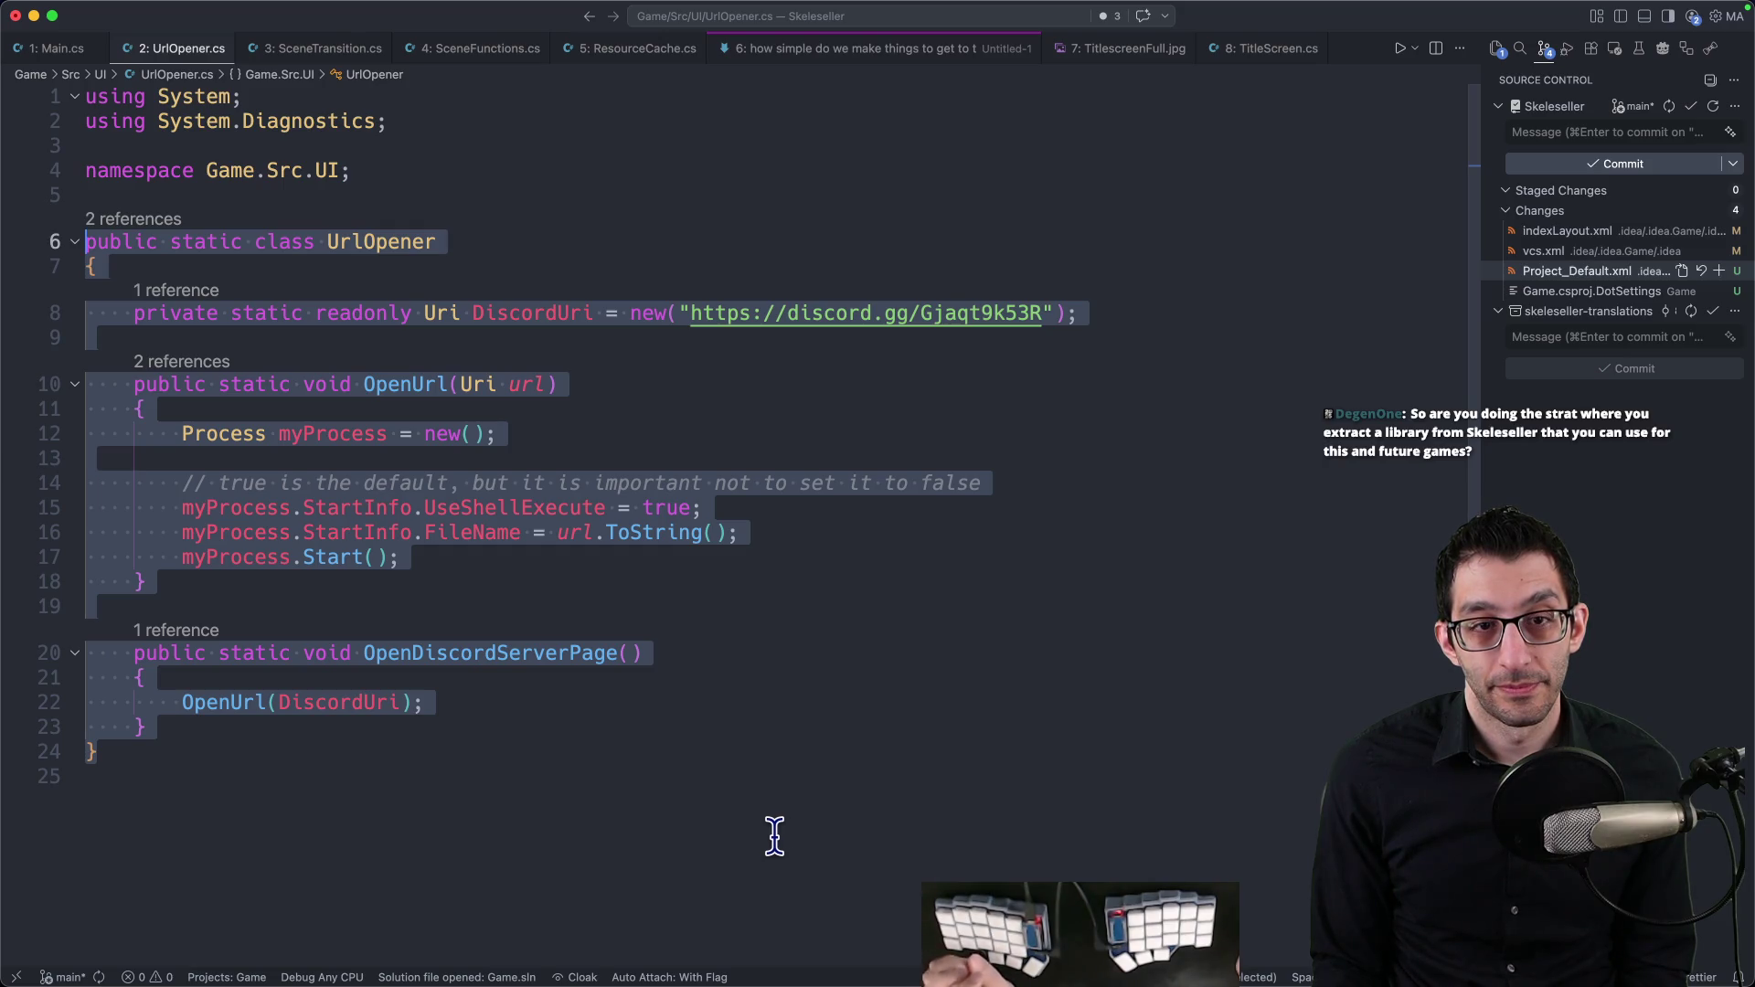
left_click(1155, 929)
key("super+q")
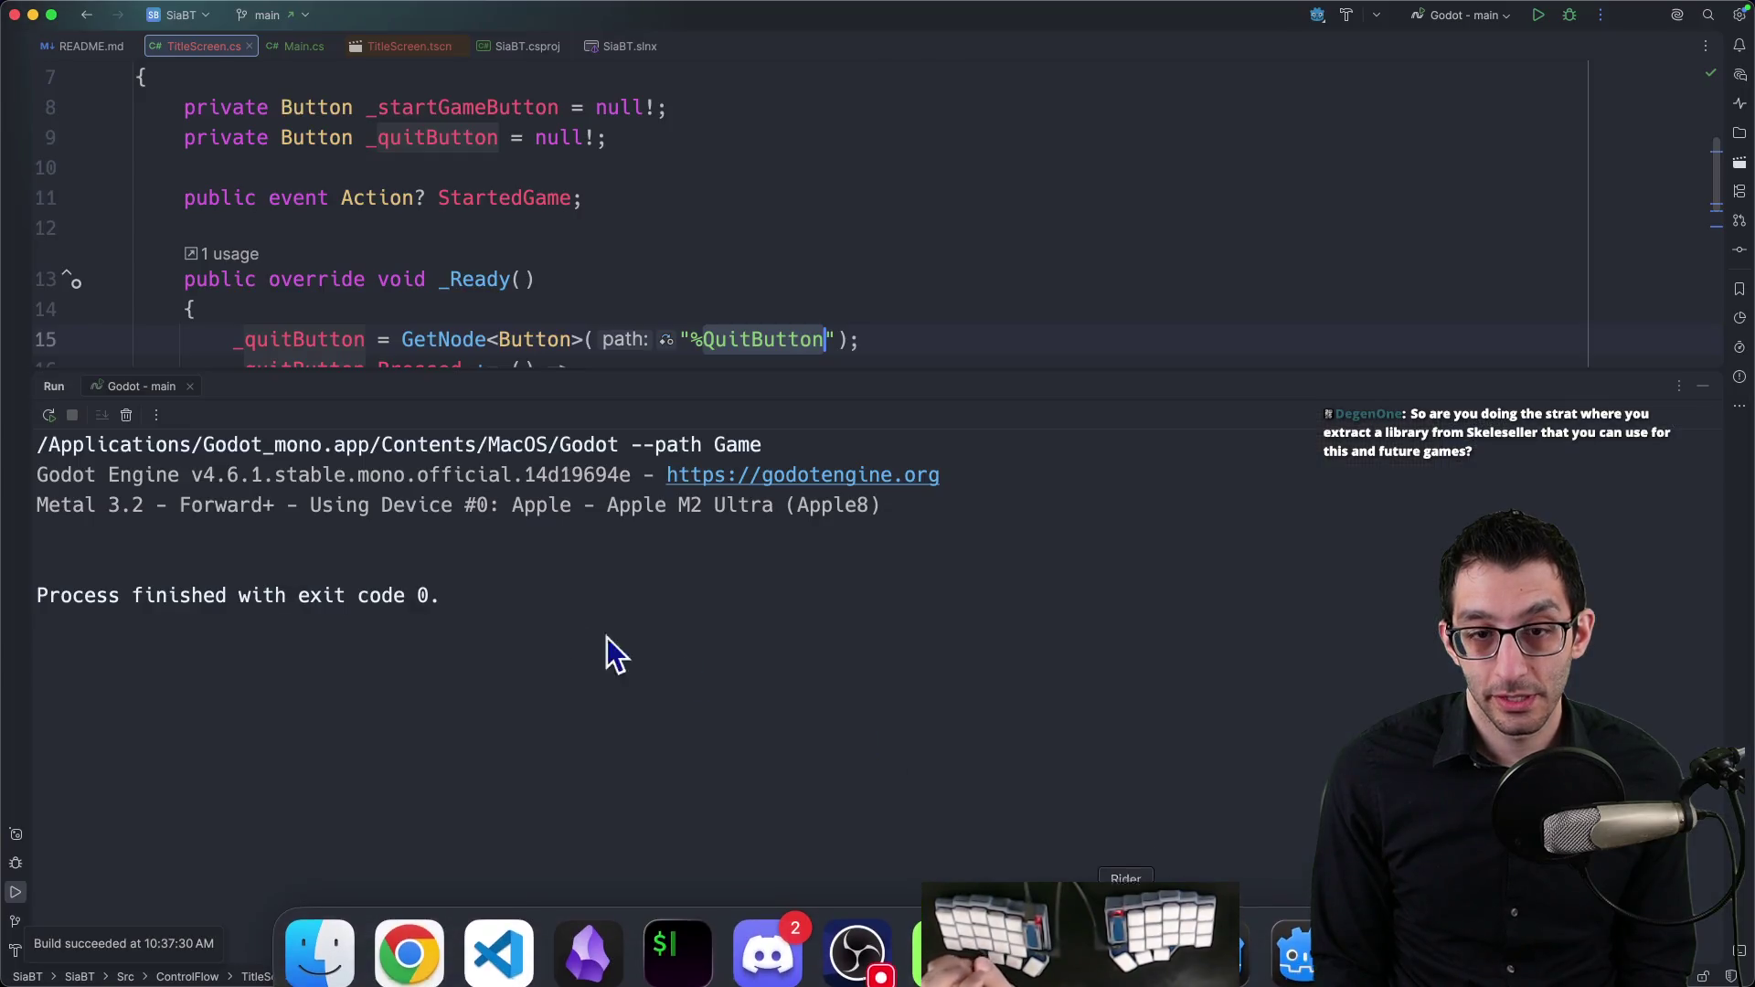
Step: Create a new Url folder inside the Src directory
key("super+1")
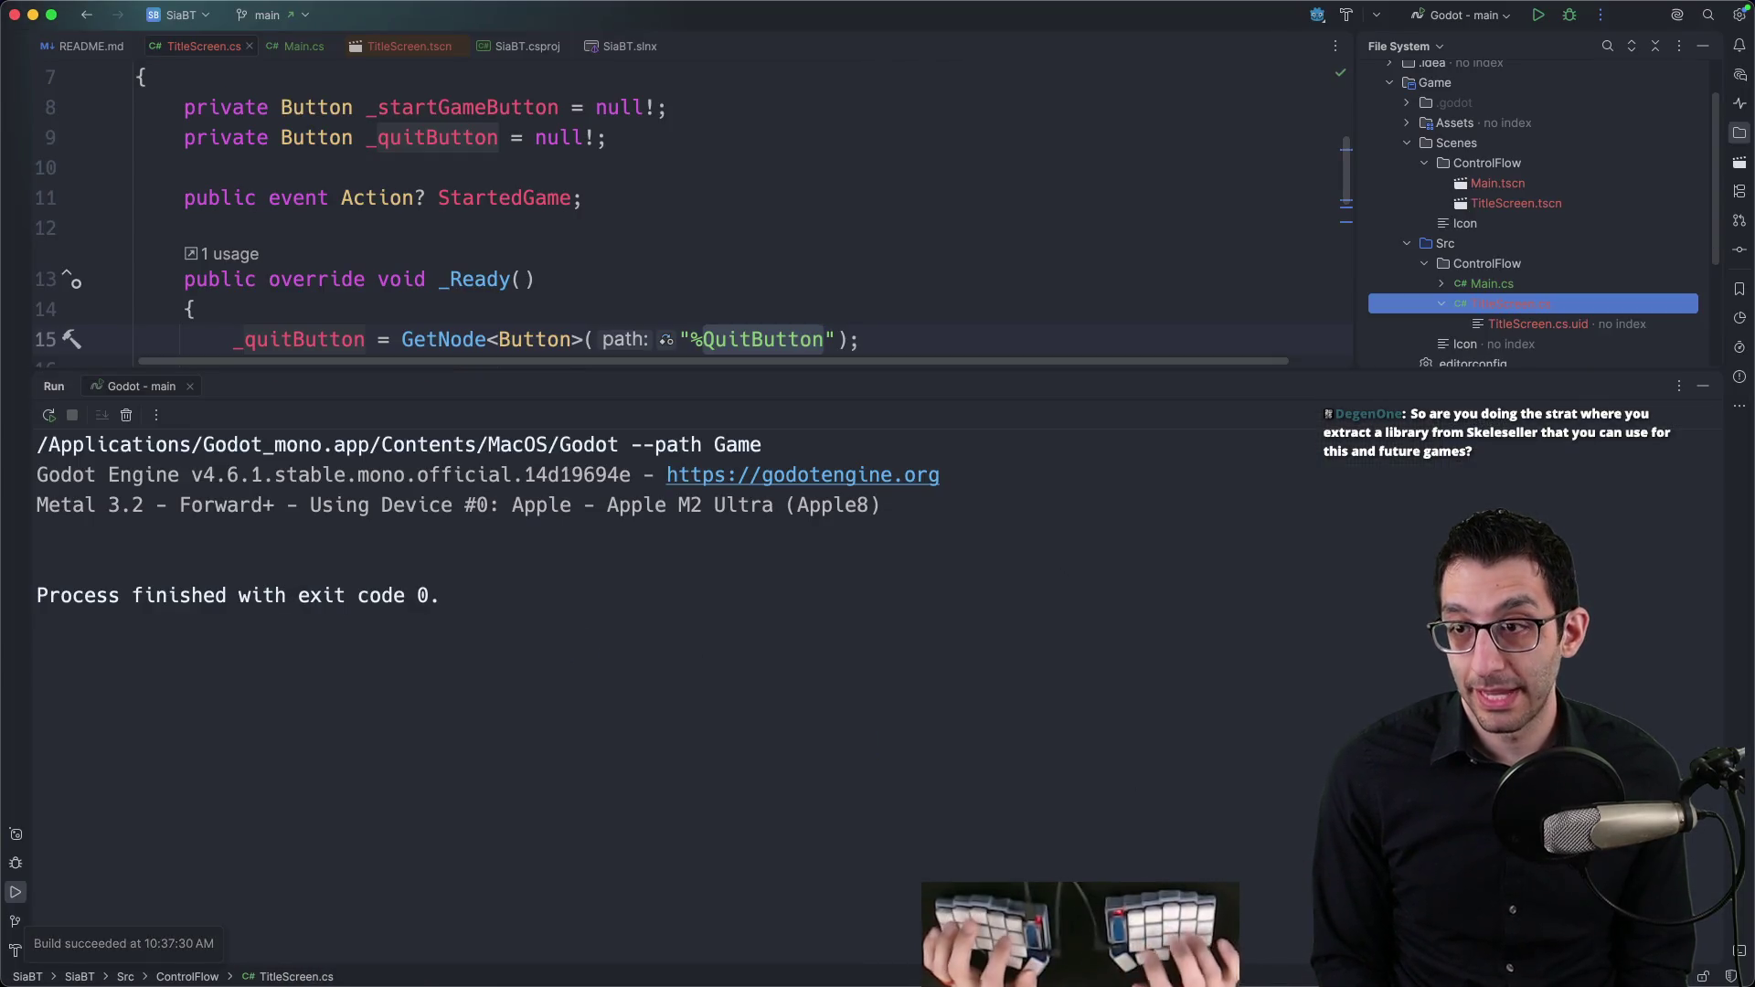
scroll(1463, 218, "down", 3)
left_click(1437, 149)
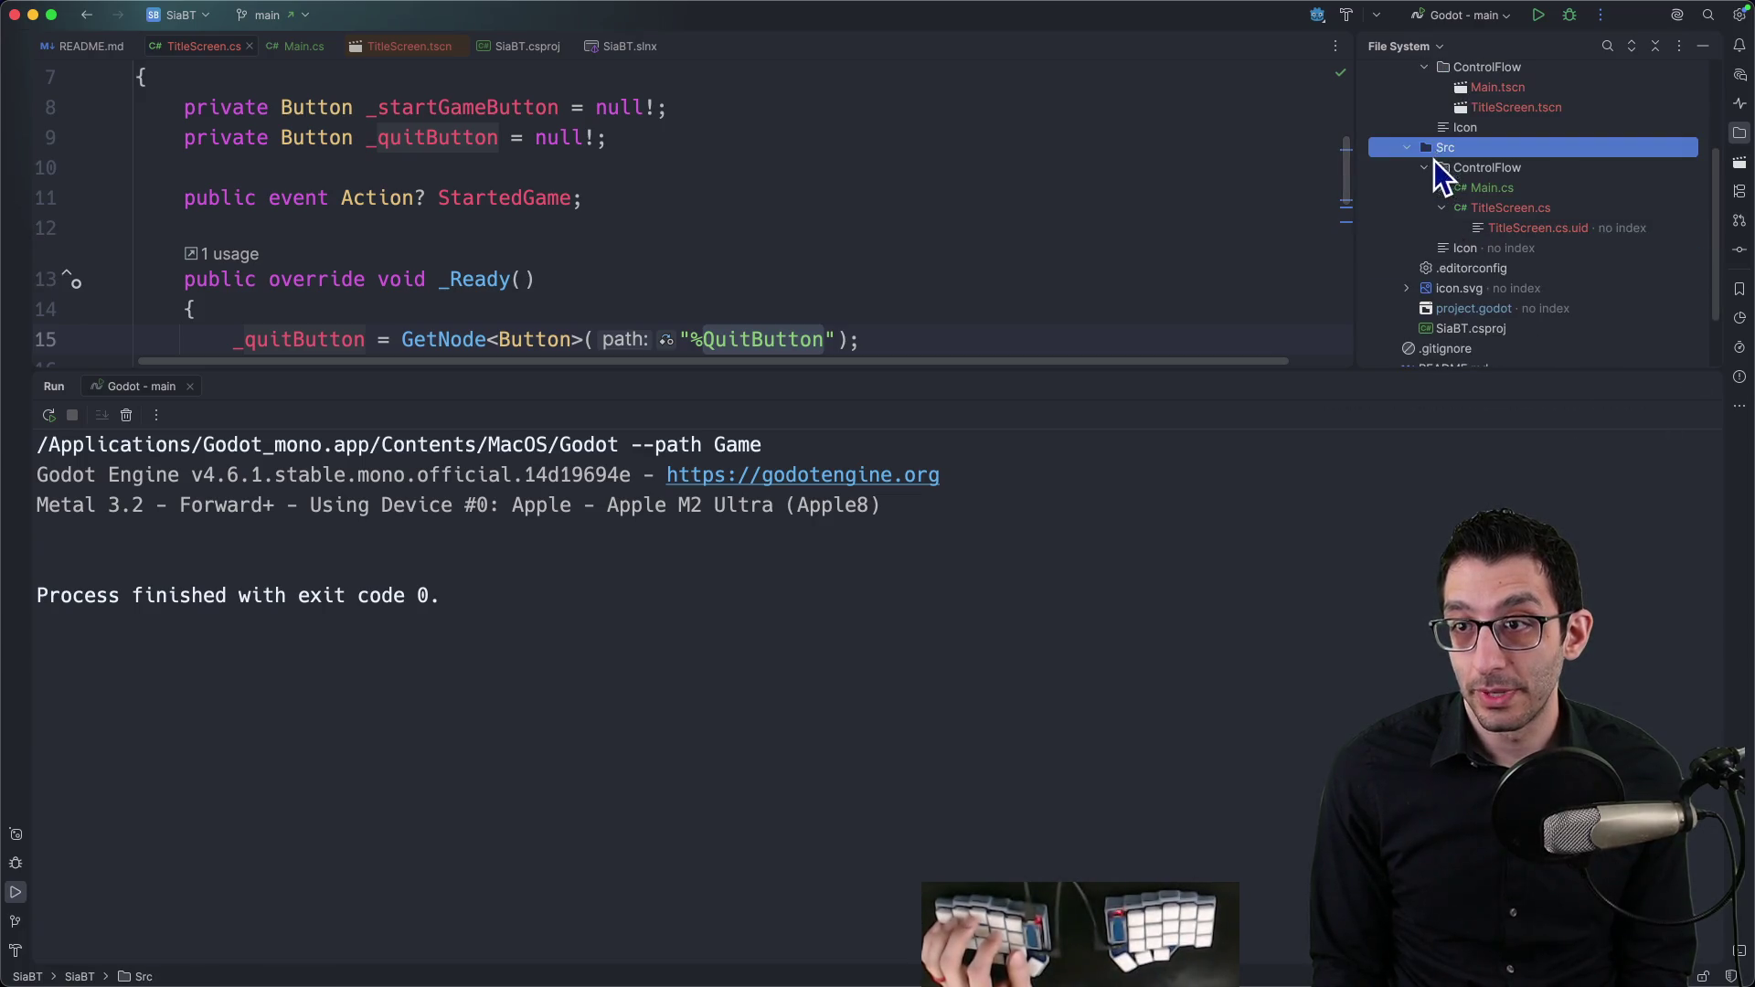
left_click(1426, 167)
right_click(1441, 149)
mouse_move(1494, 155)
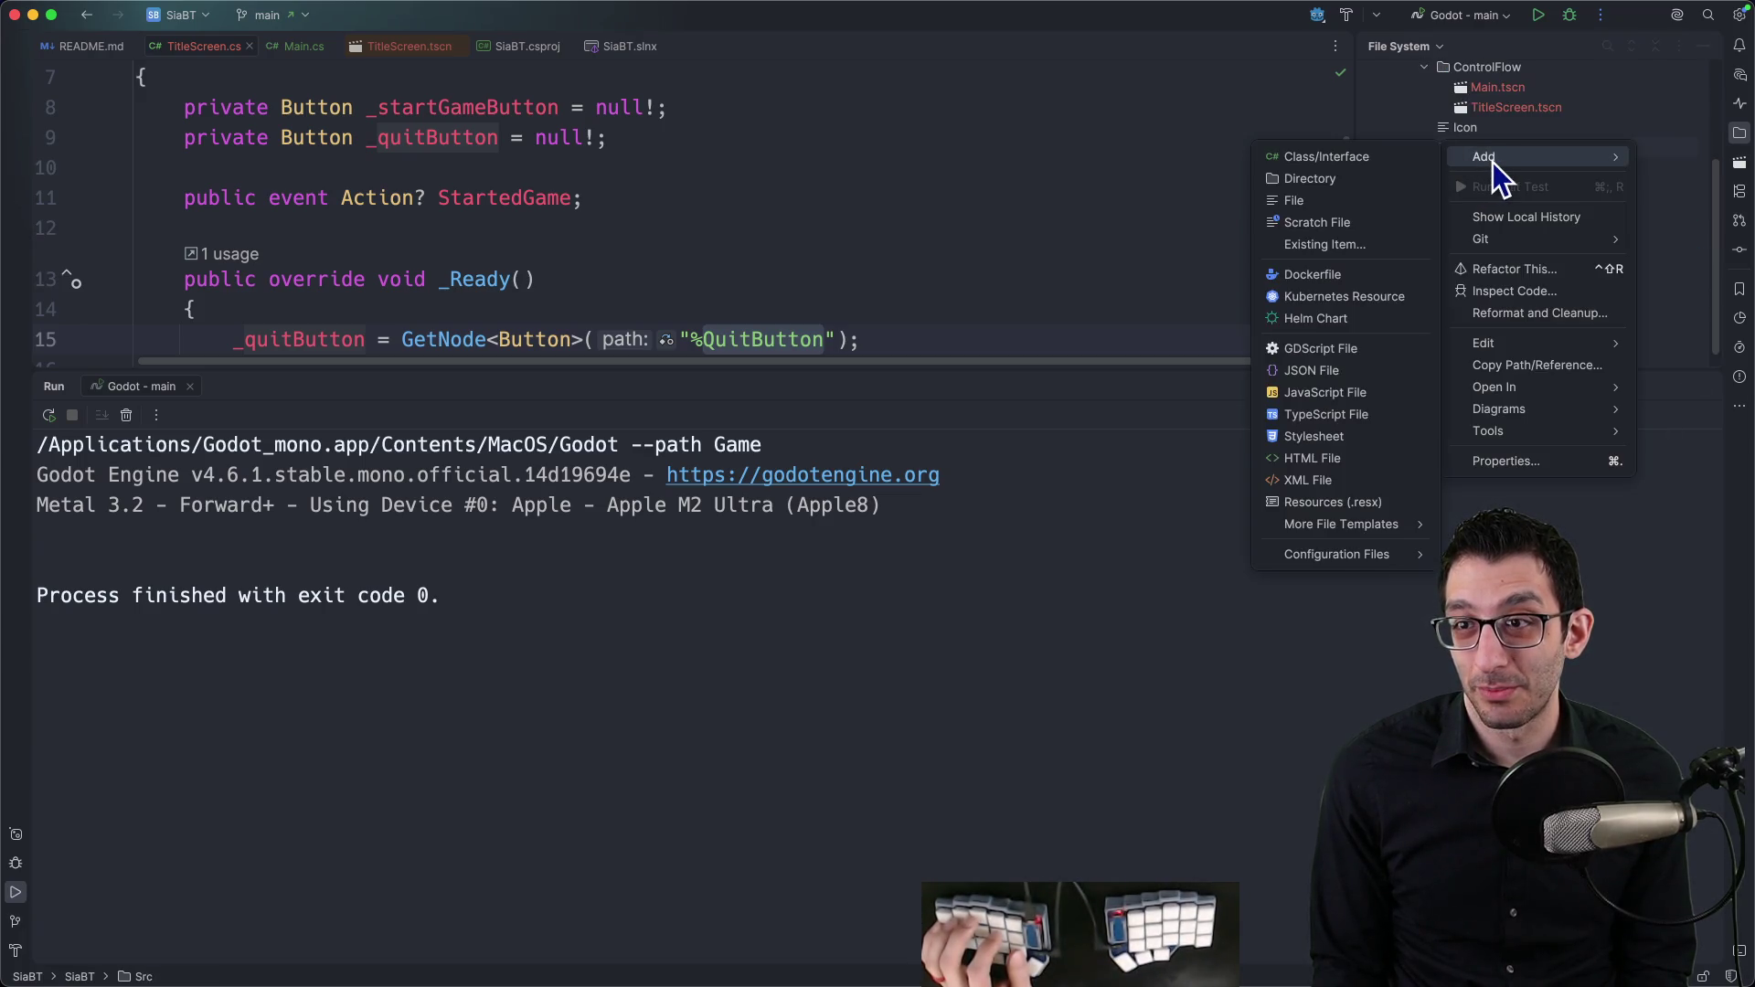
left_click(1336, 167)
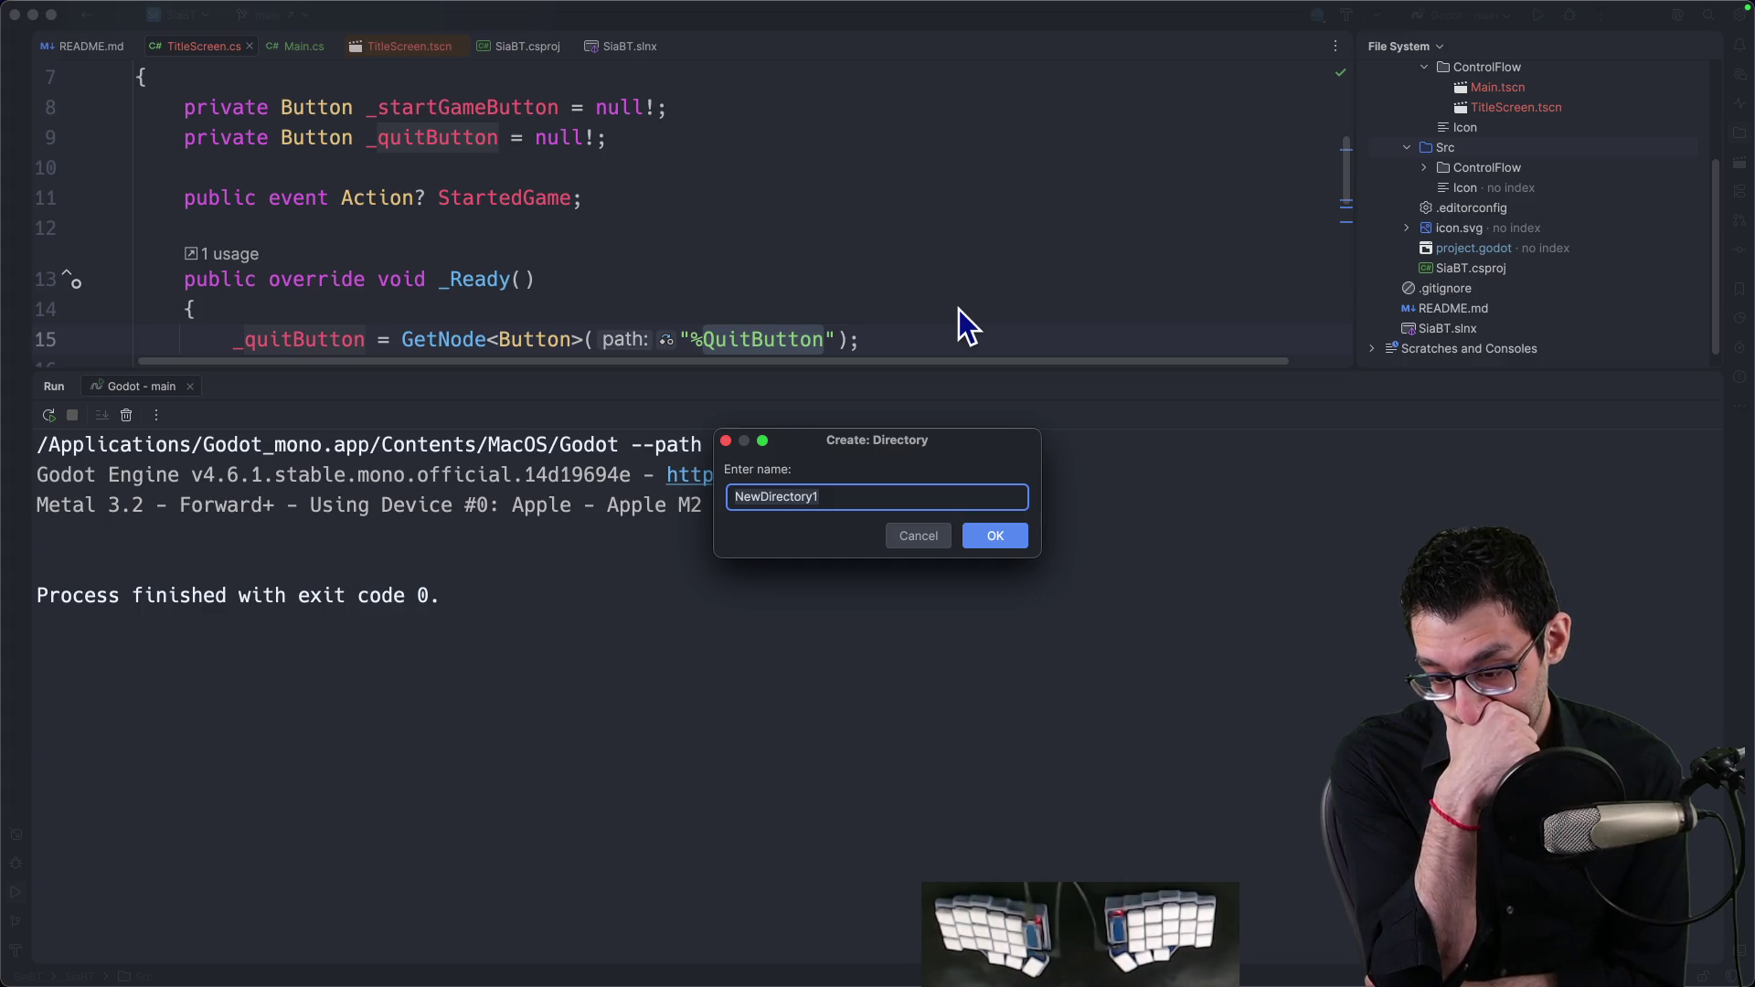
type("URL")
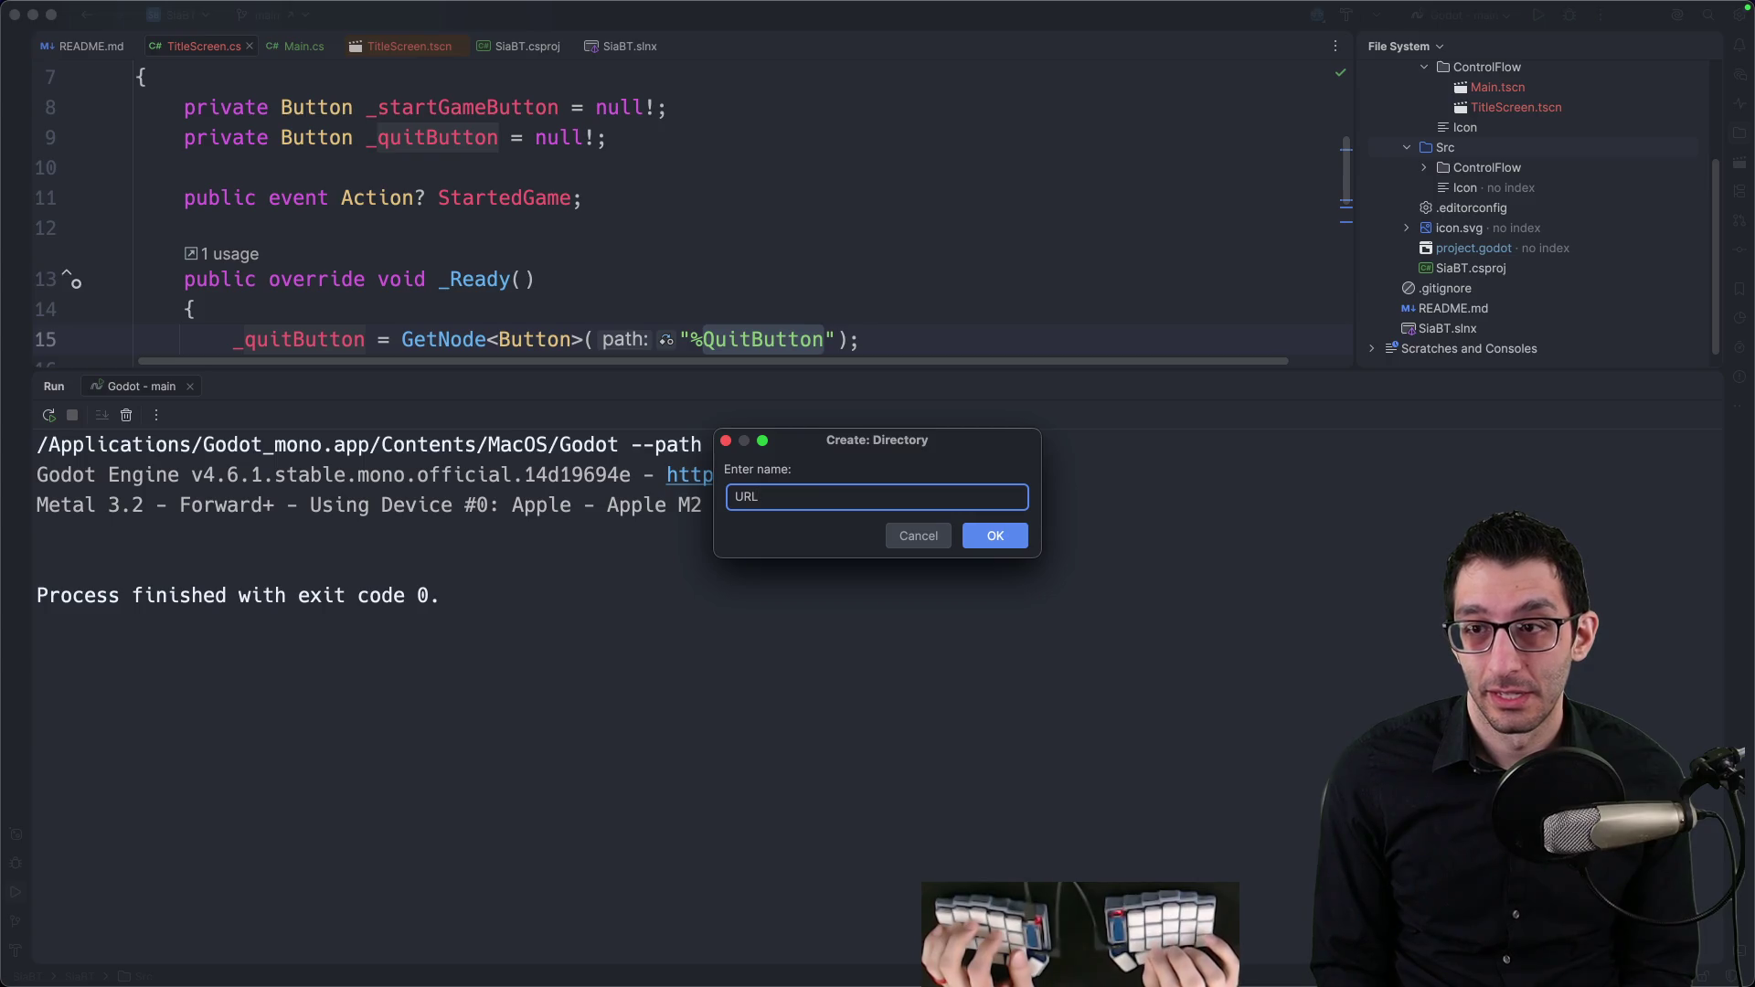
type("rl")
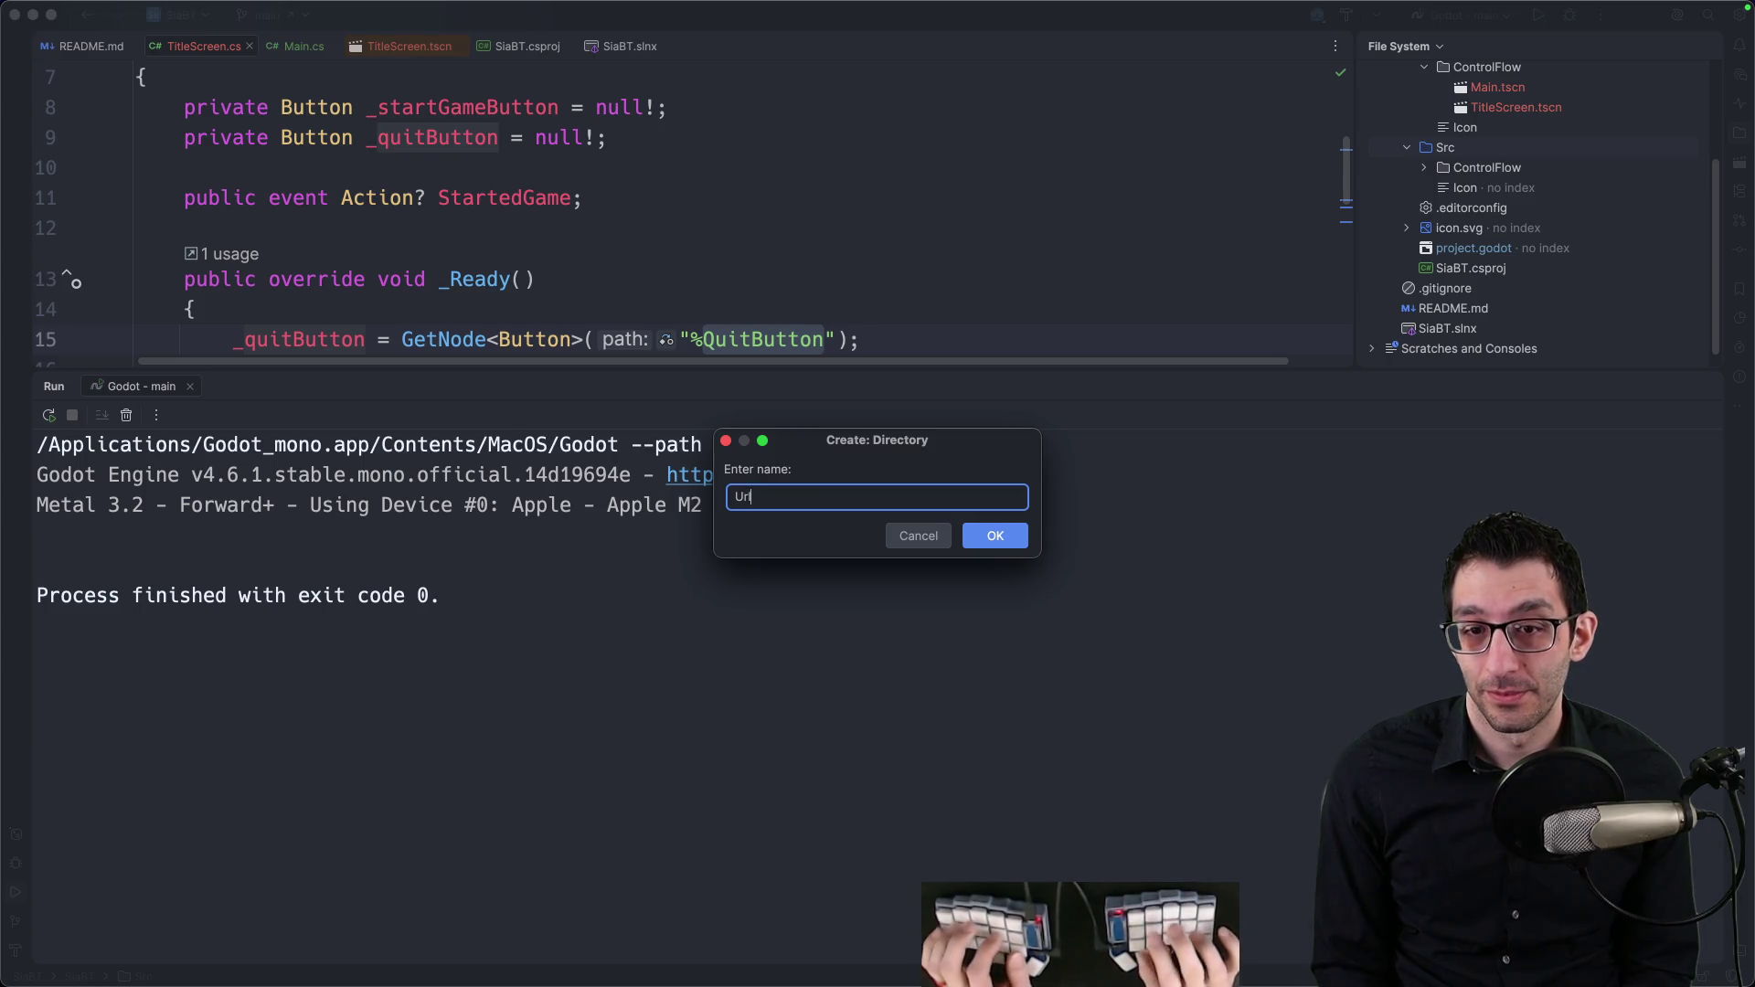
key("Return")
Step: Add a UrlOpener class file in Src/Url under namespace Game.Url and add it to Git
right_click(1455, 194)
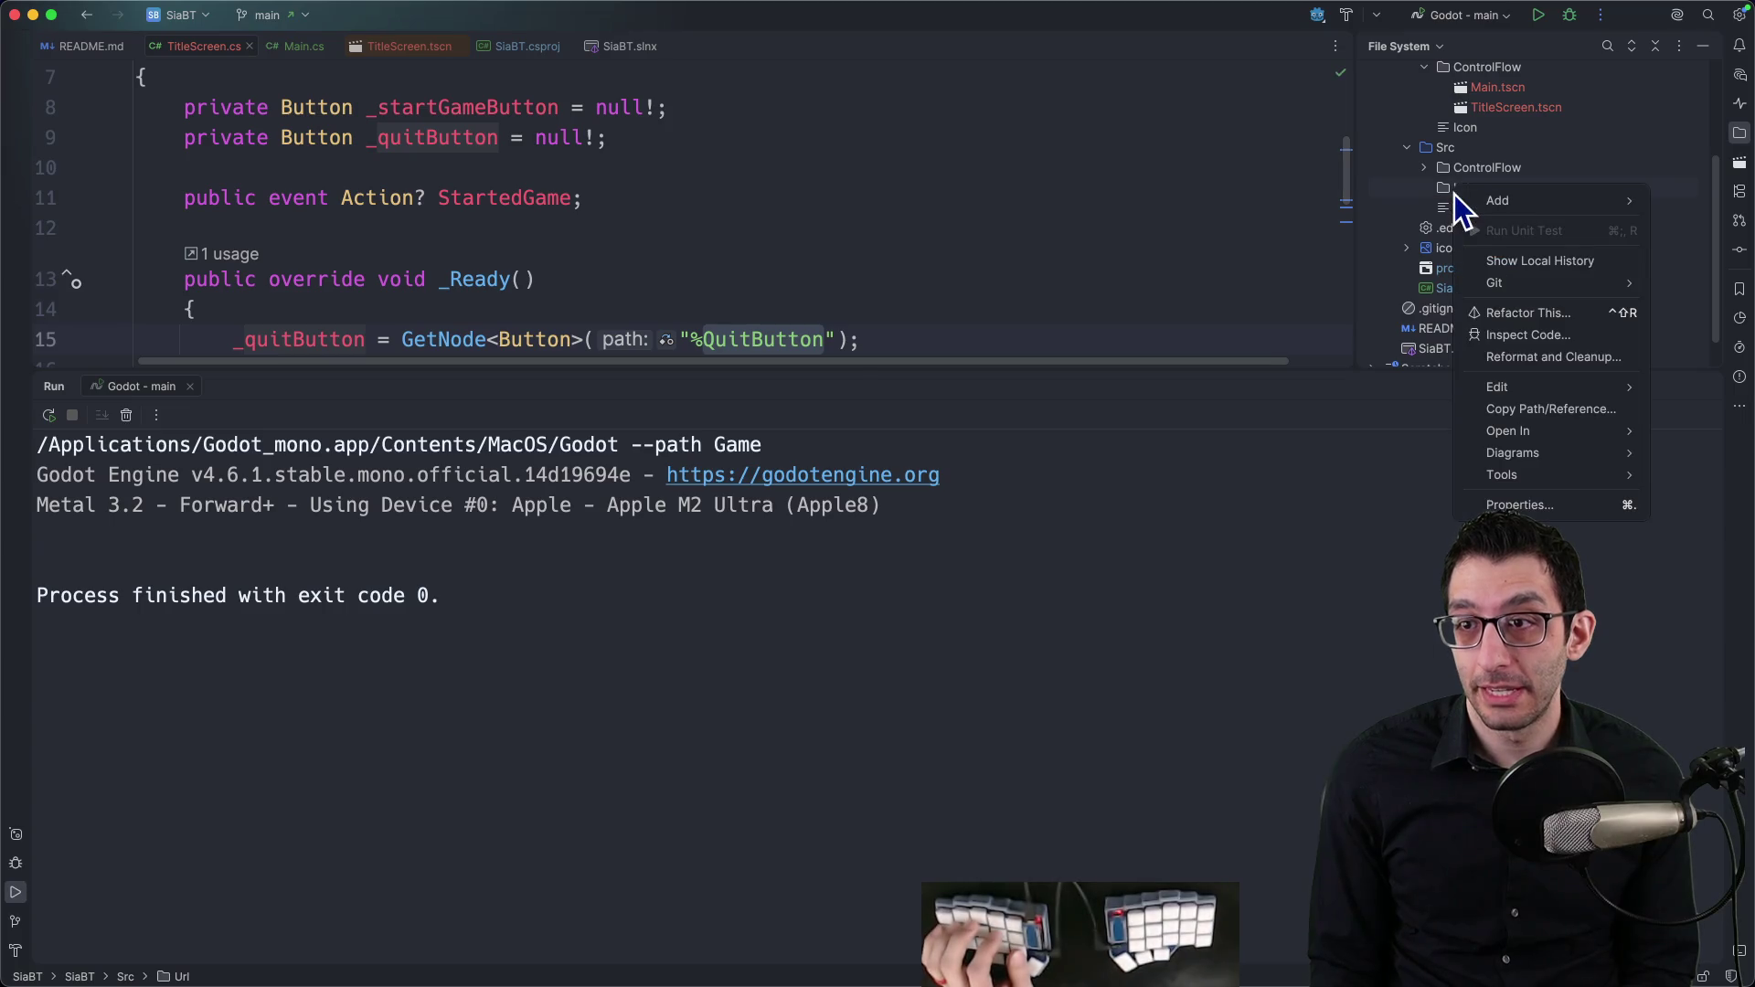
mouse_move(1462, 203)
left_click(1403, 203)
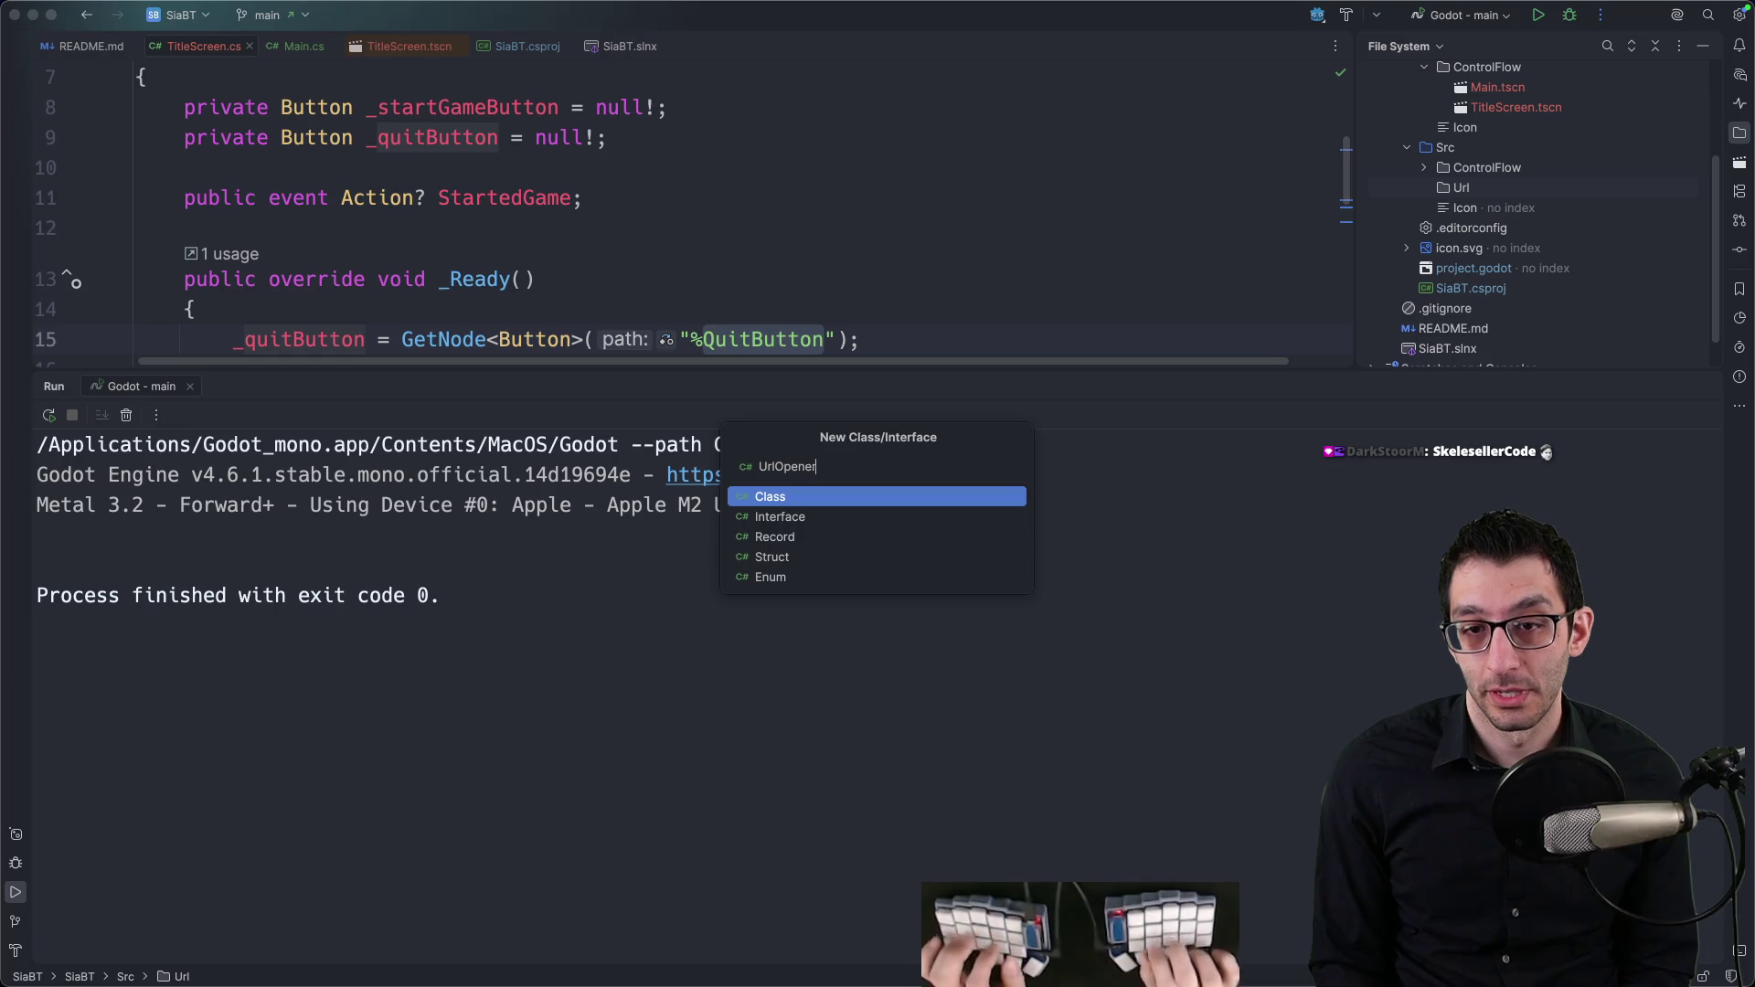
key("Return")
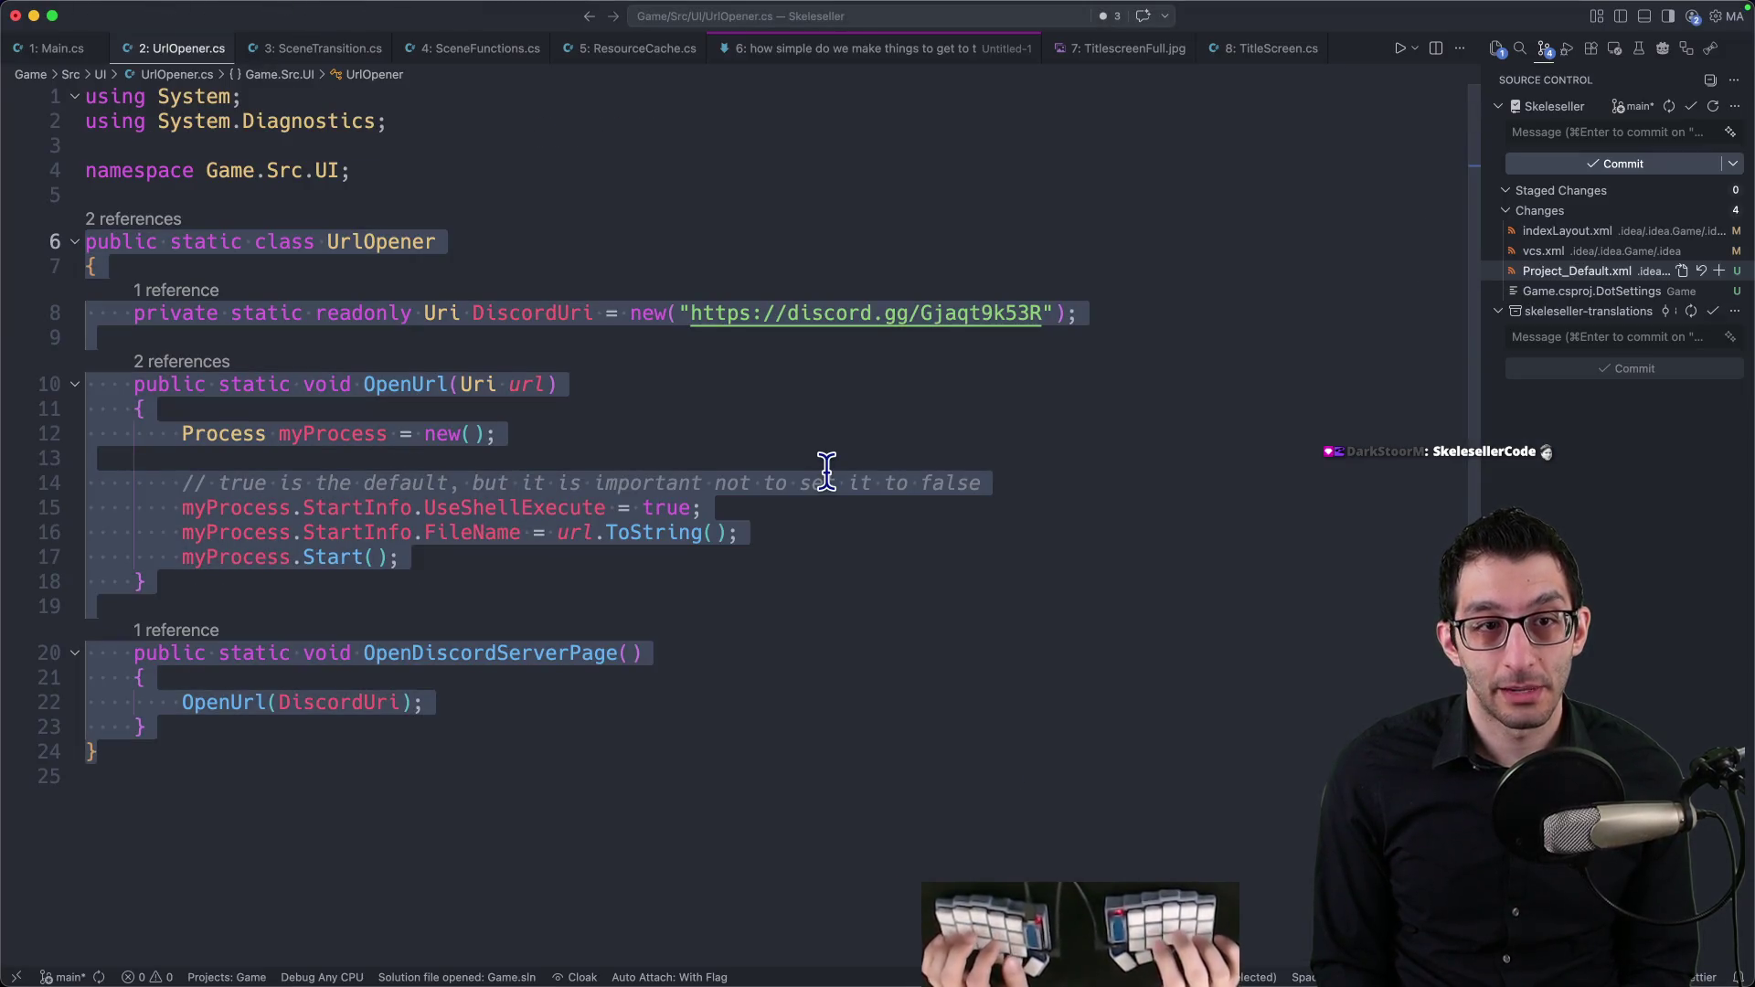
key("super+a")
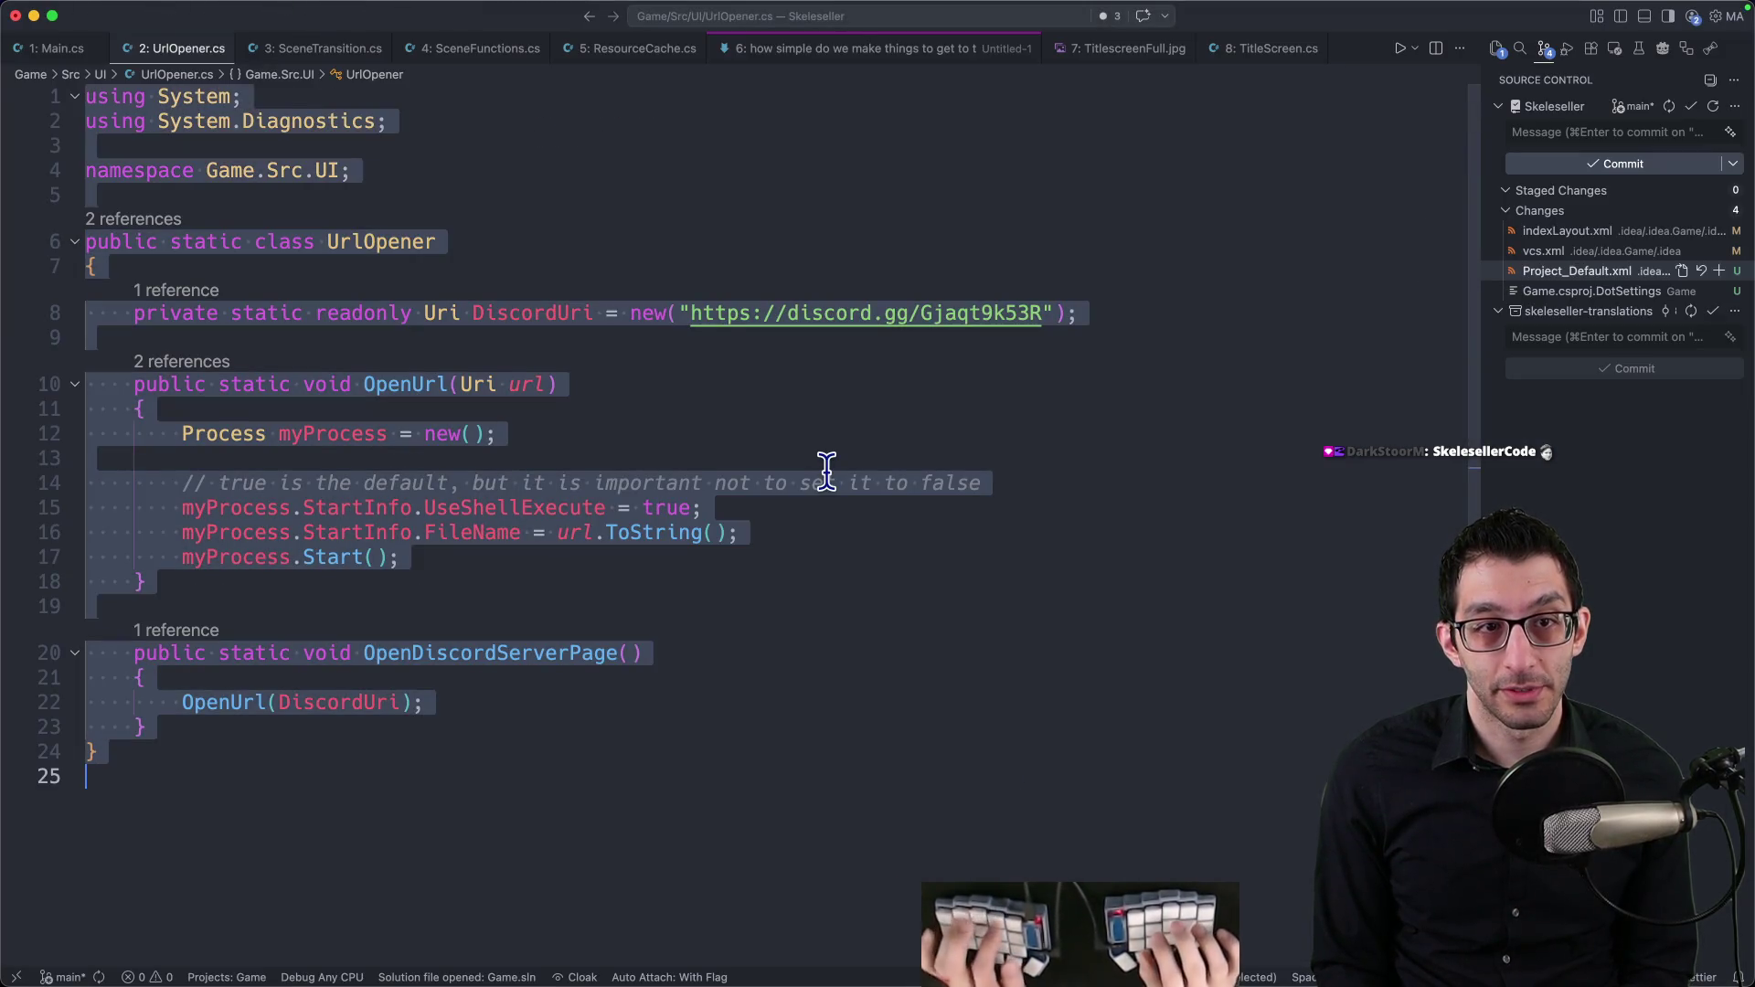
key("Left")
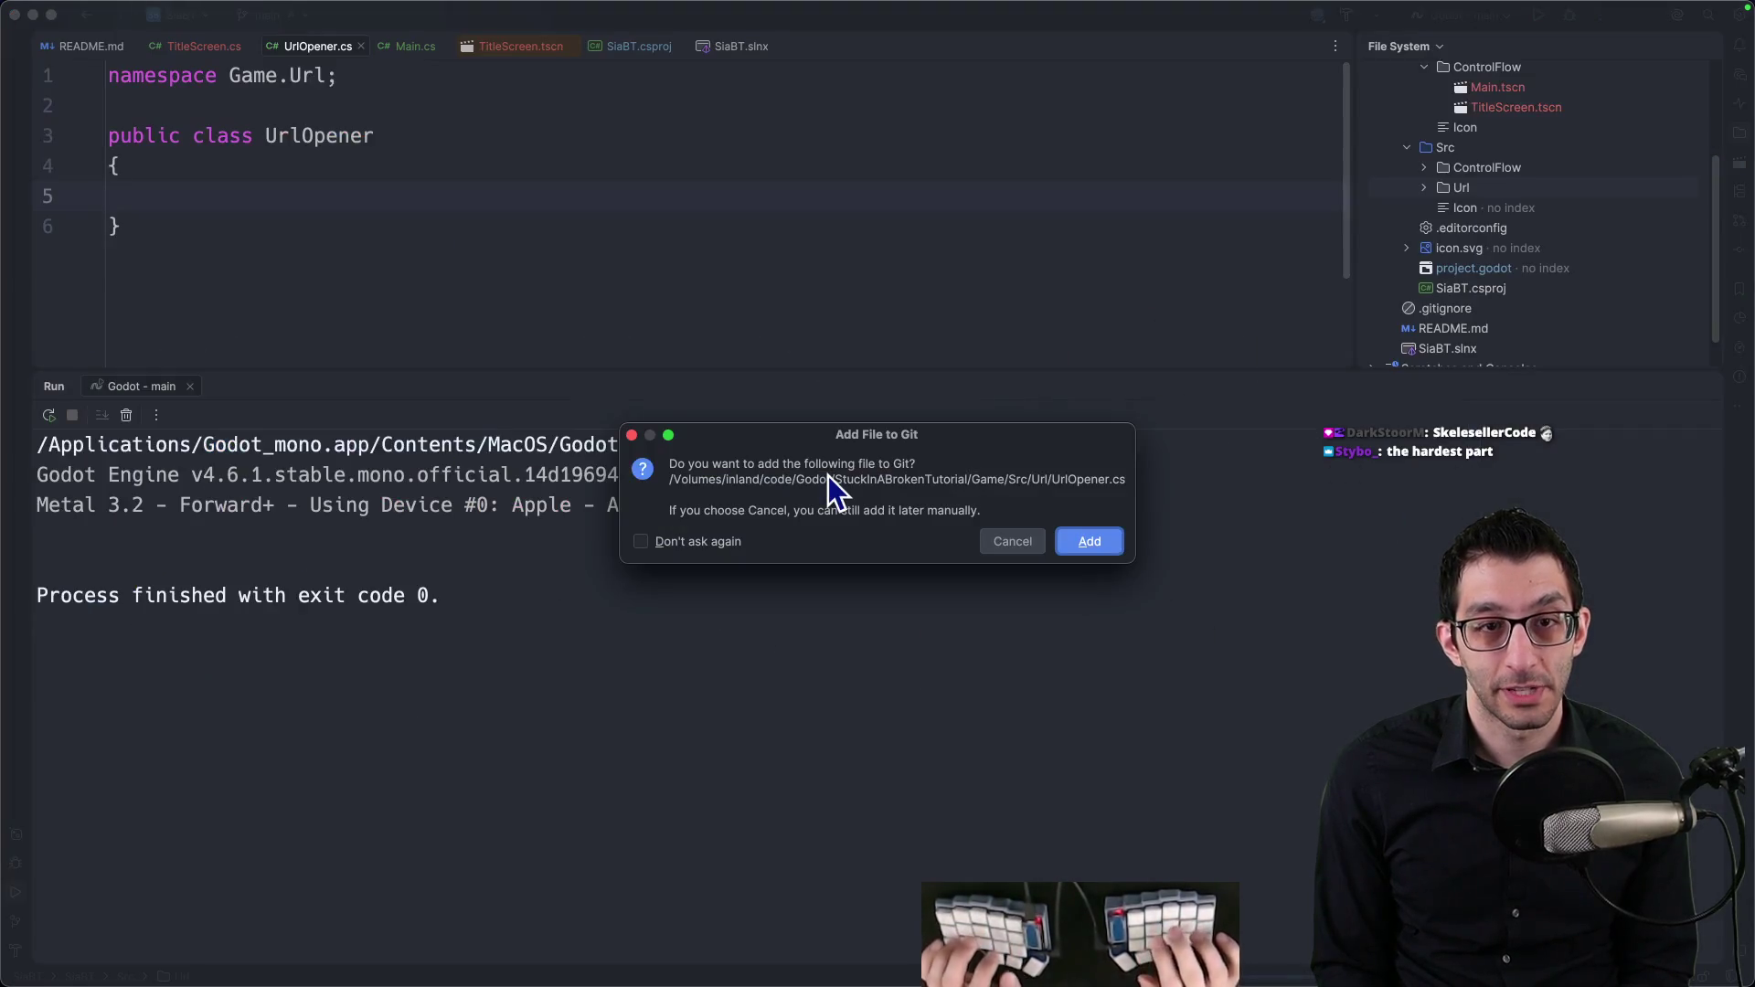
left_click(1090, 541)
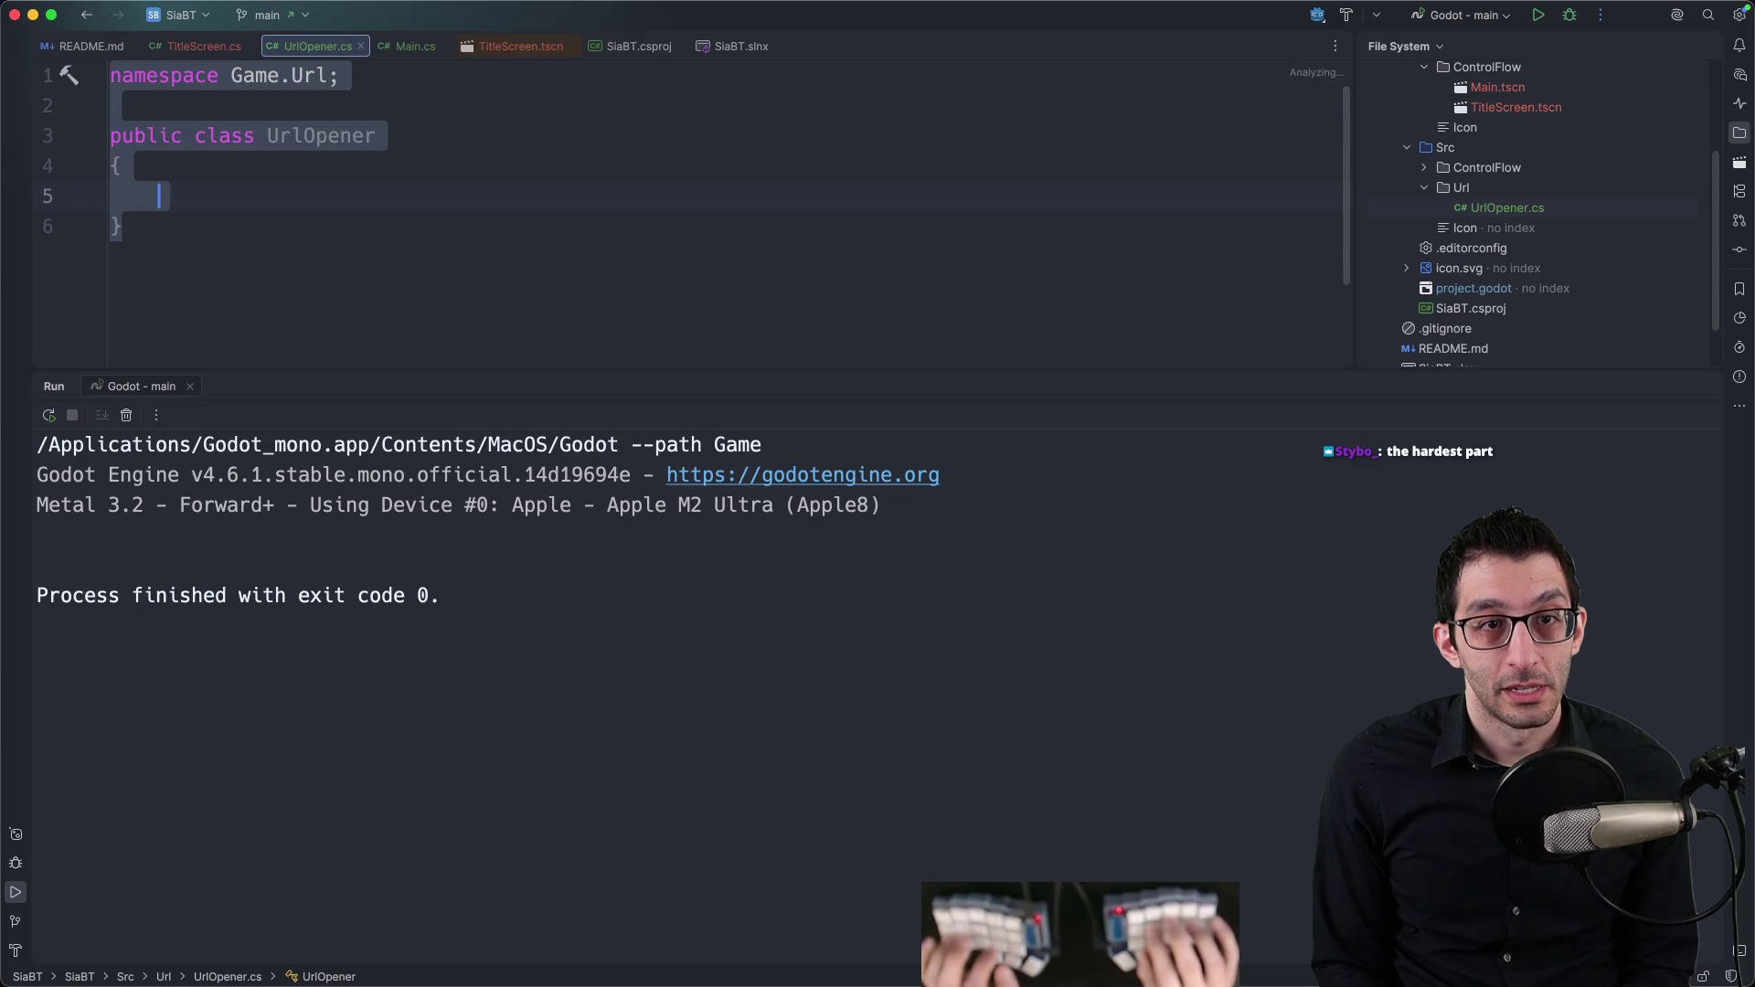
Step: Paste the UrlOpener code over the template and change the namespace ending from Src to Url
key("super+v")
left_click(367, 165)
key("alt+BackSpace")
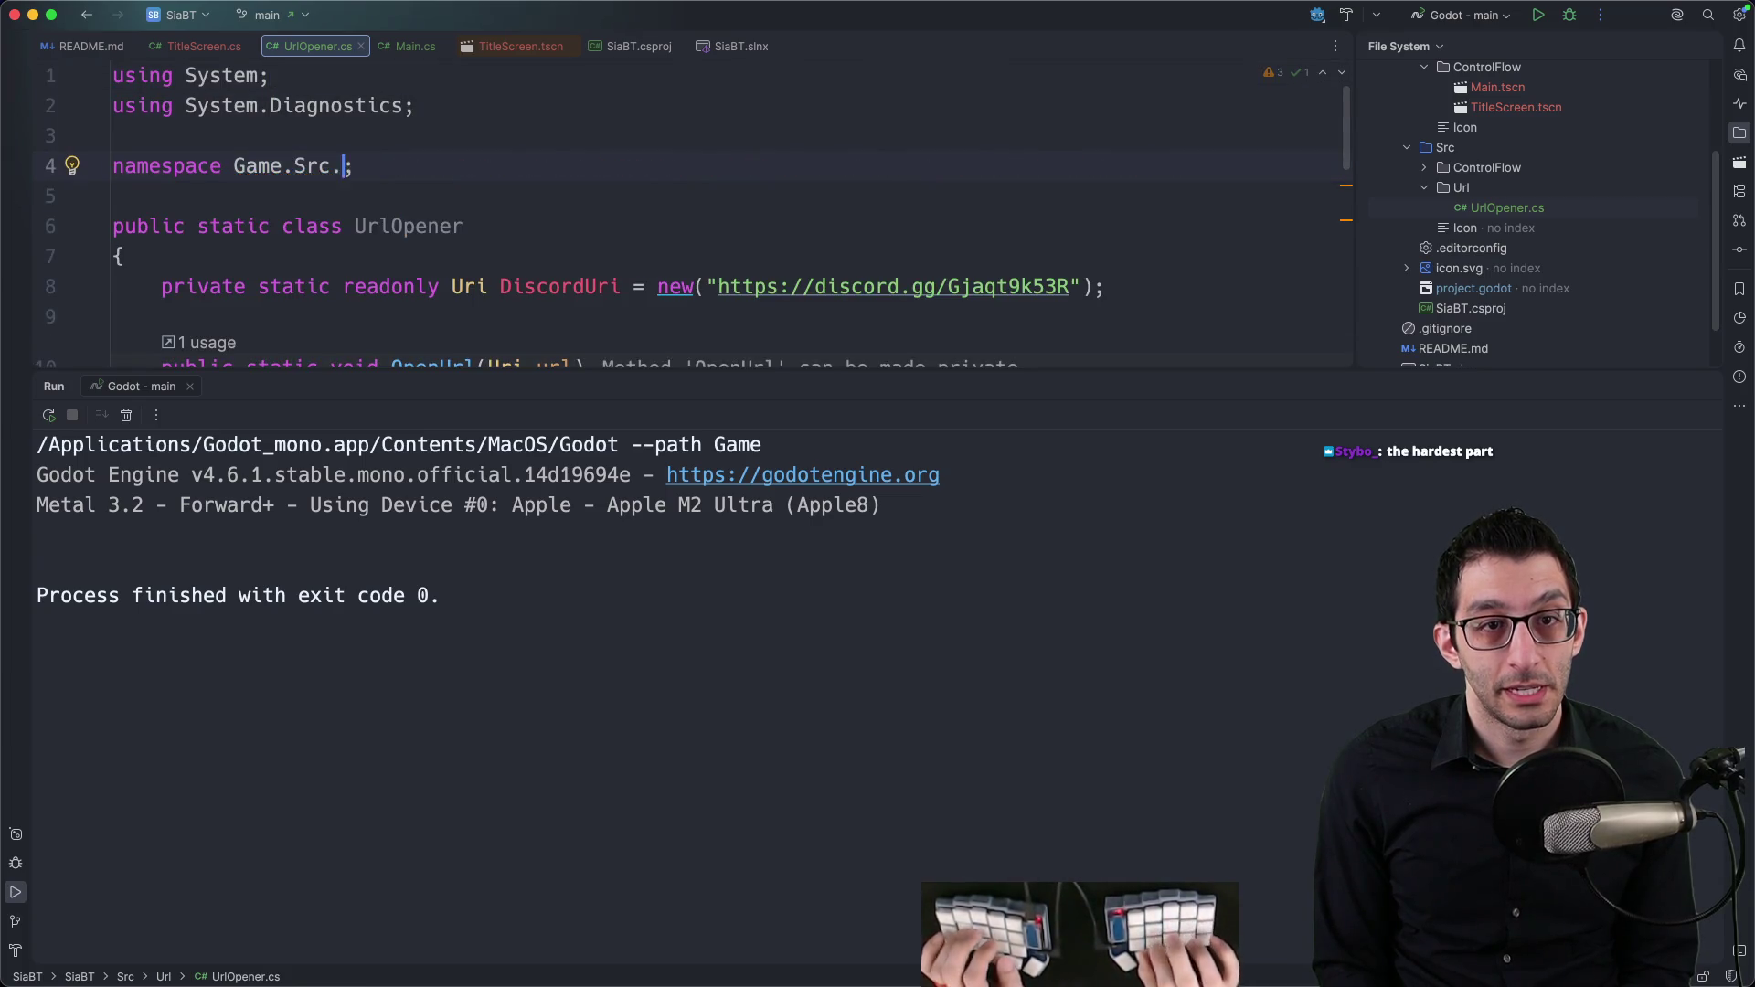
key("BackSpace")
key("alt+BackSpace")
type("Url")
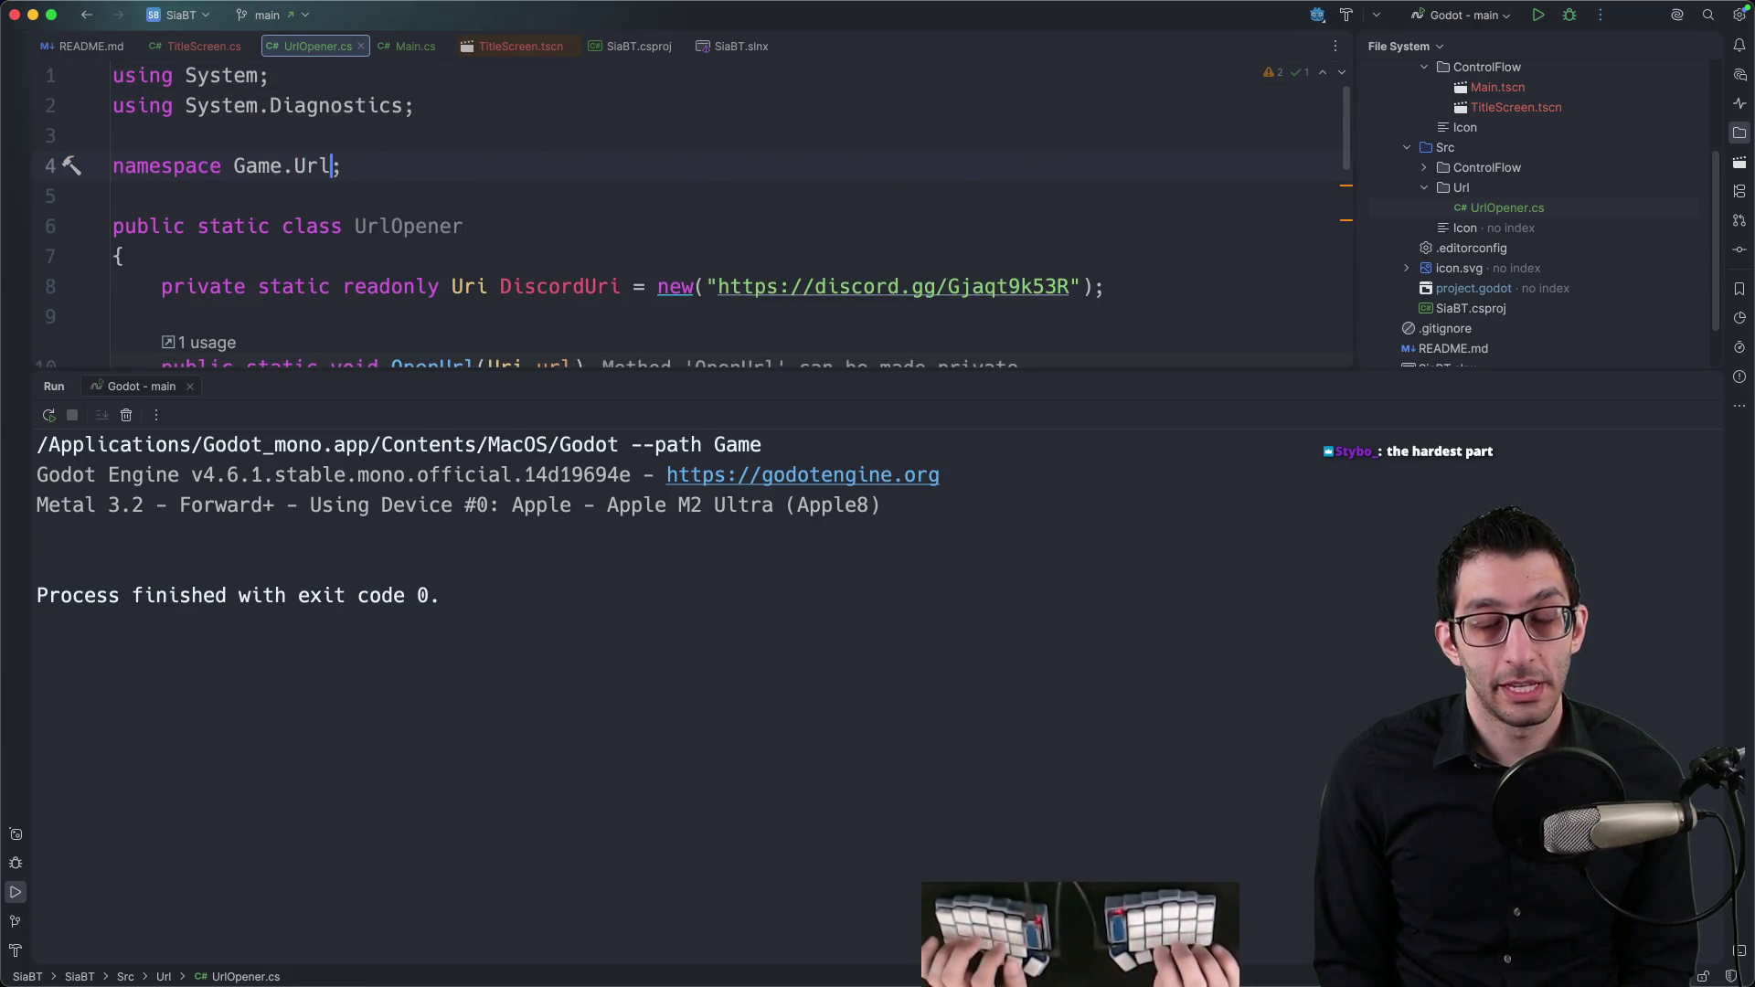
key("super+shift+F12")
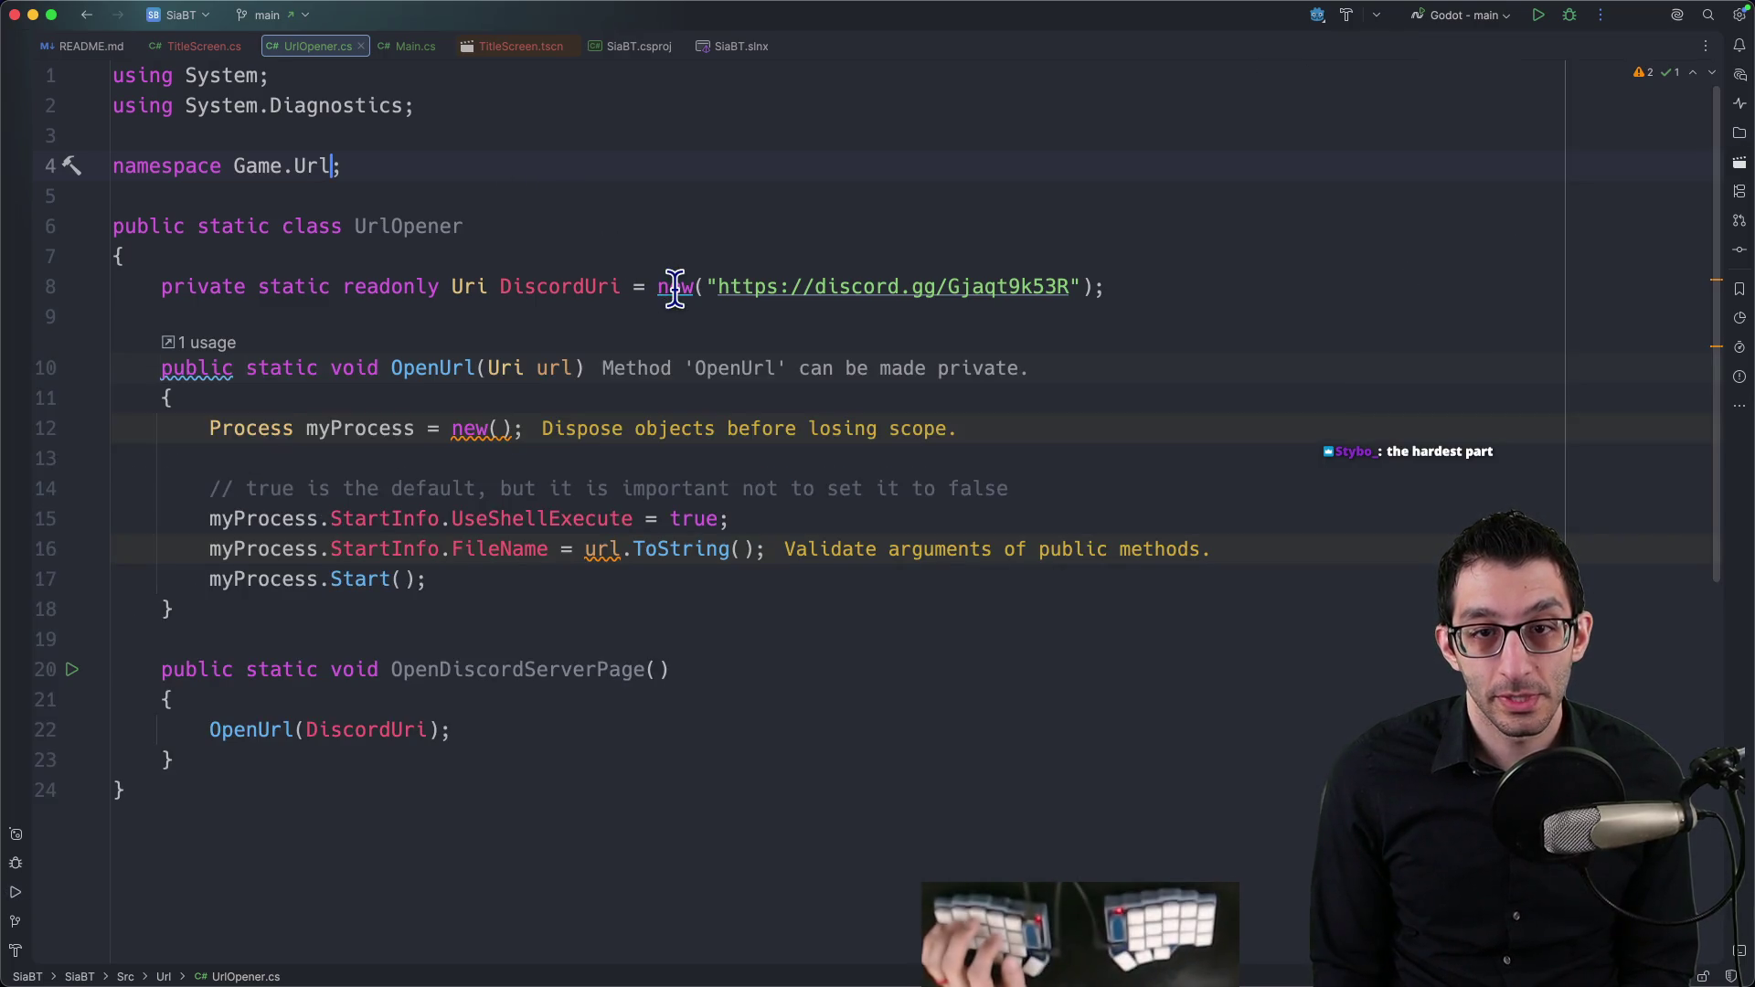
Step: Review the suggested fixes for the new Process() on line 12 without applying any
mouse_move(675, 288)
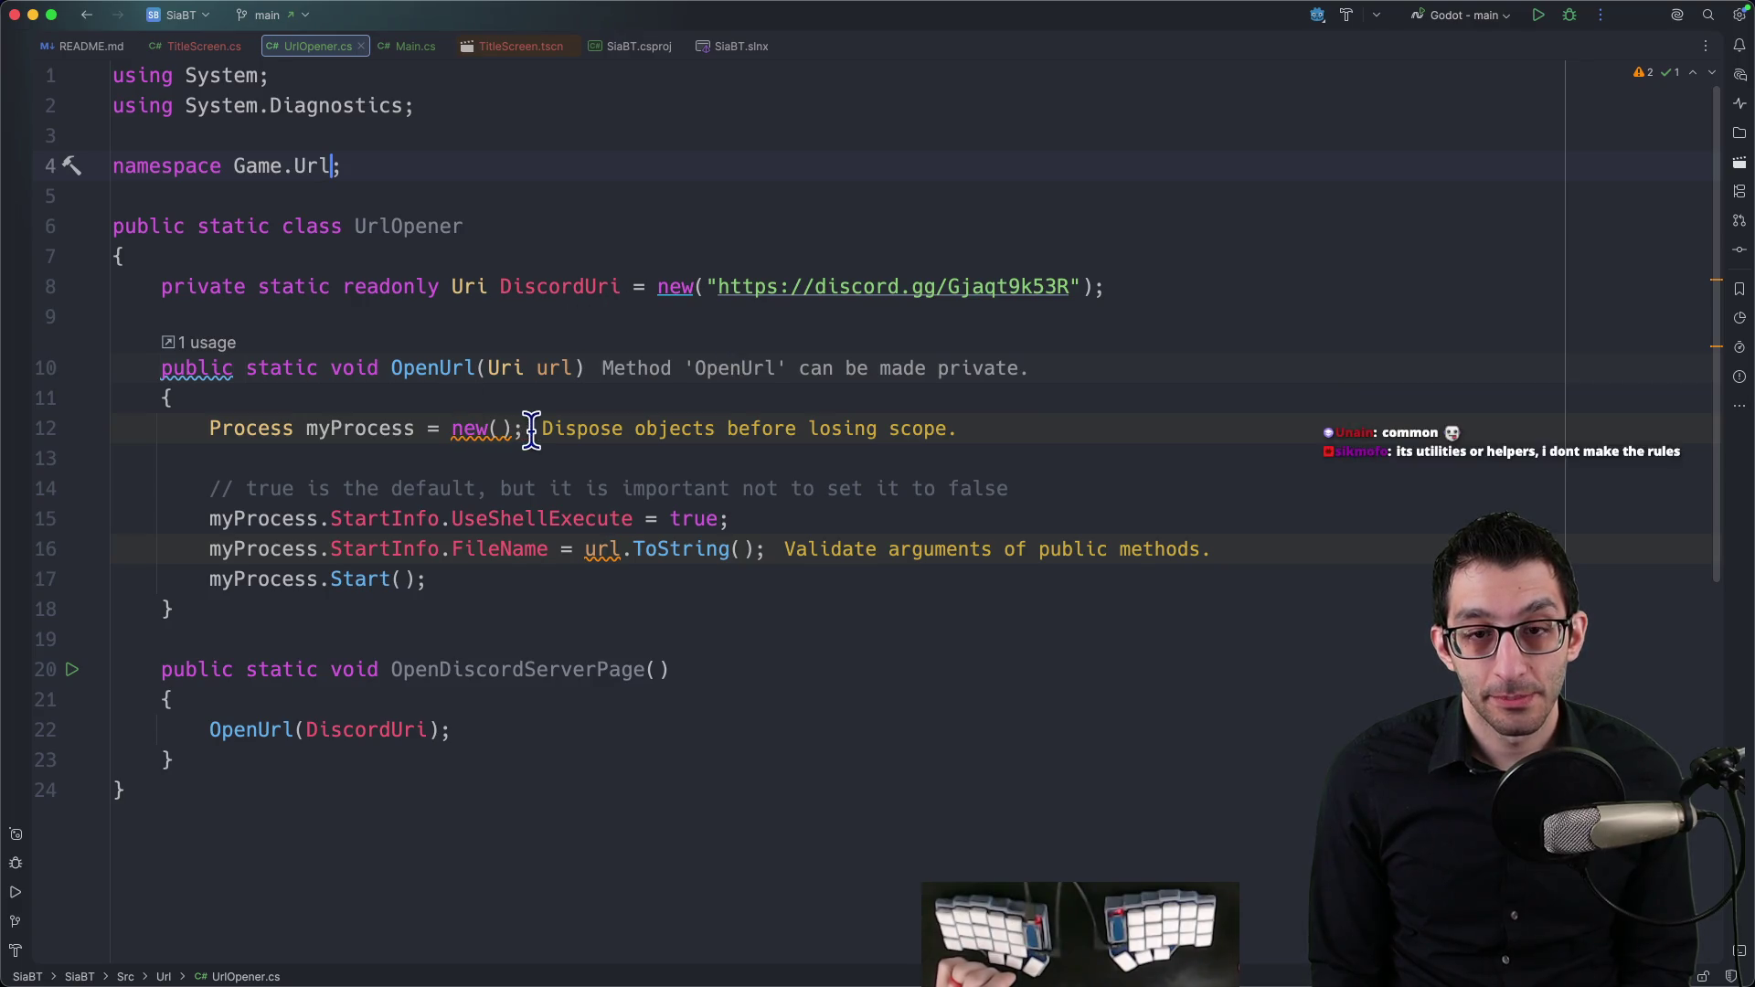
scroll(732, 421, "down", 1)
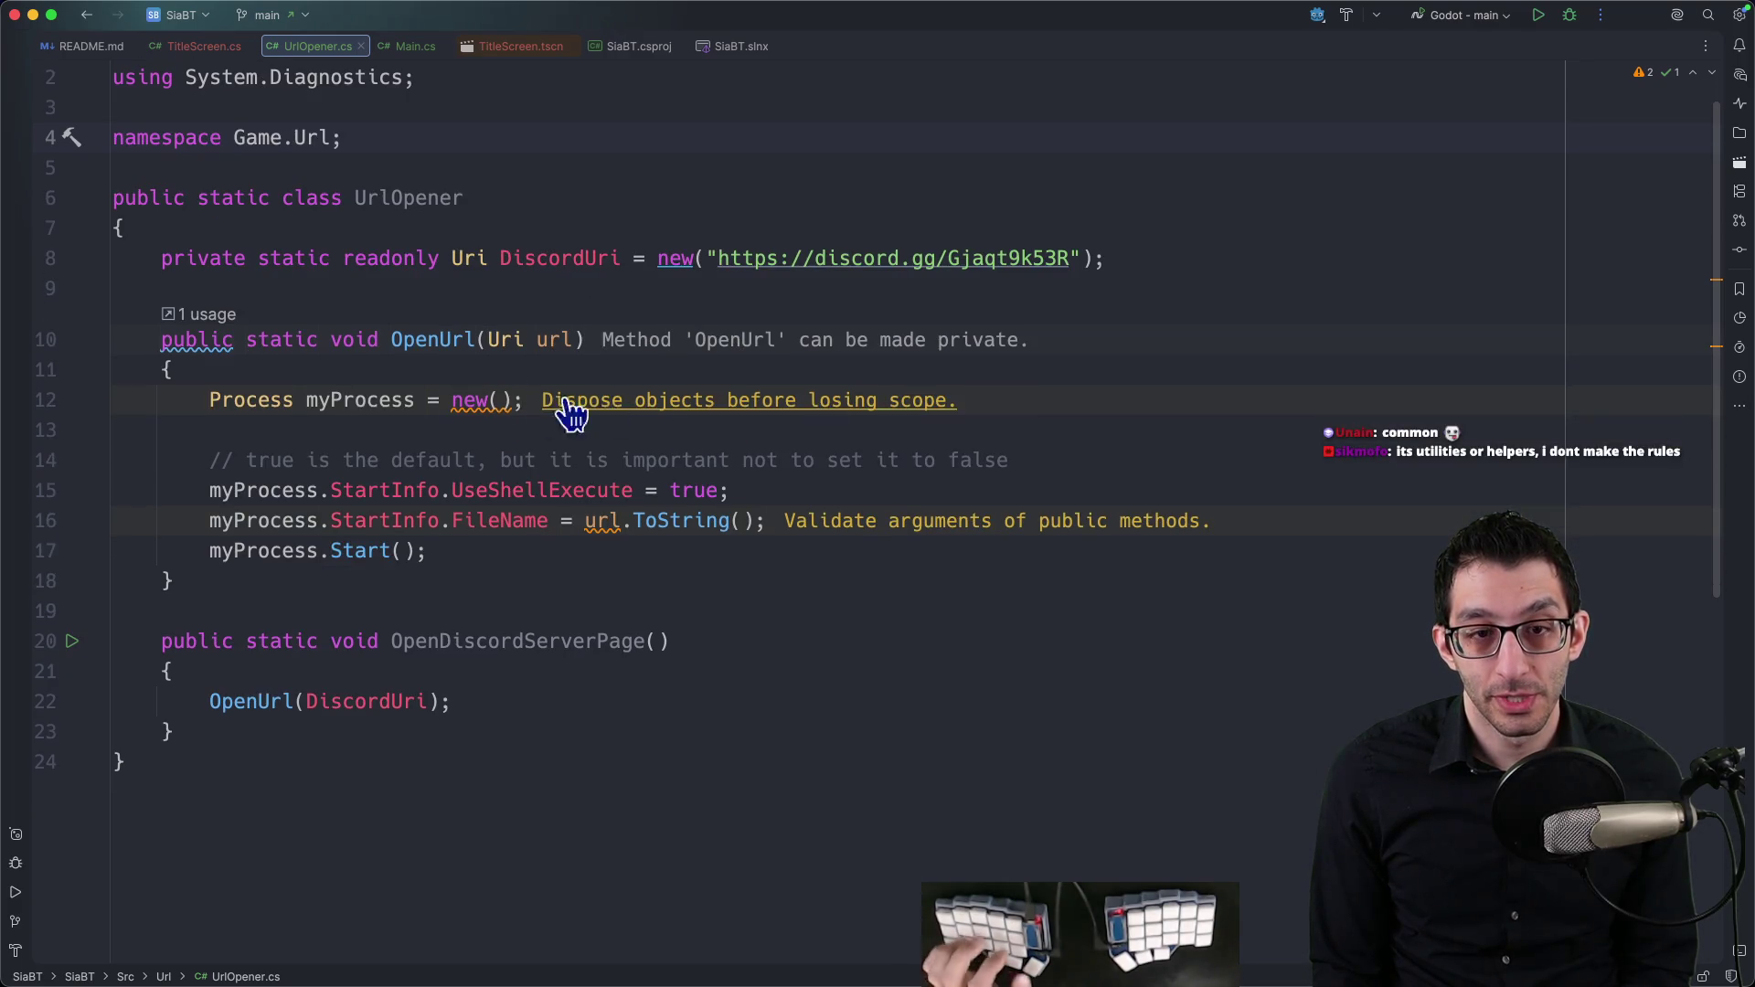
left_click(461, 397)
key("alt+Return")
key("Right")
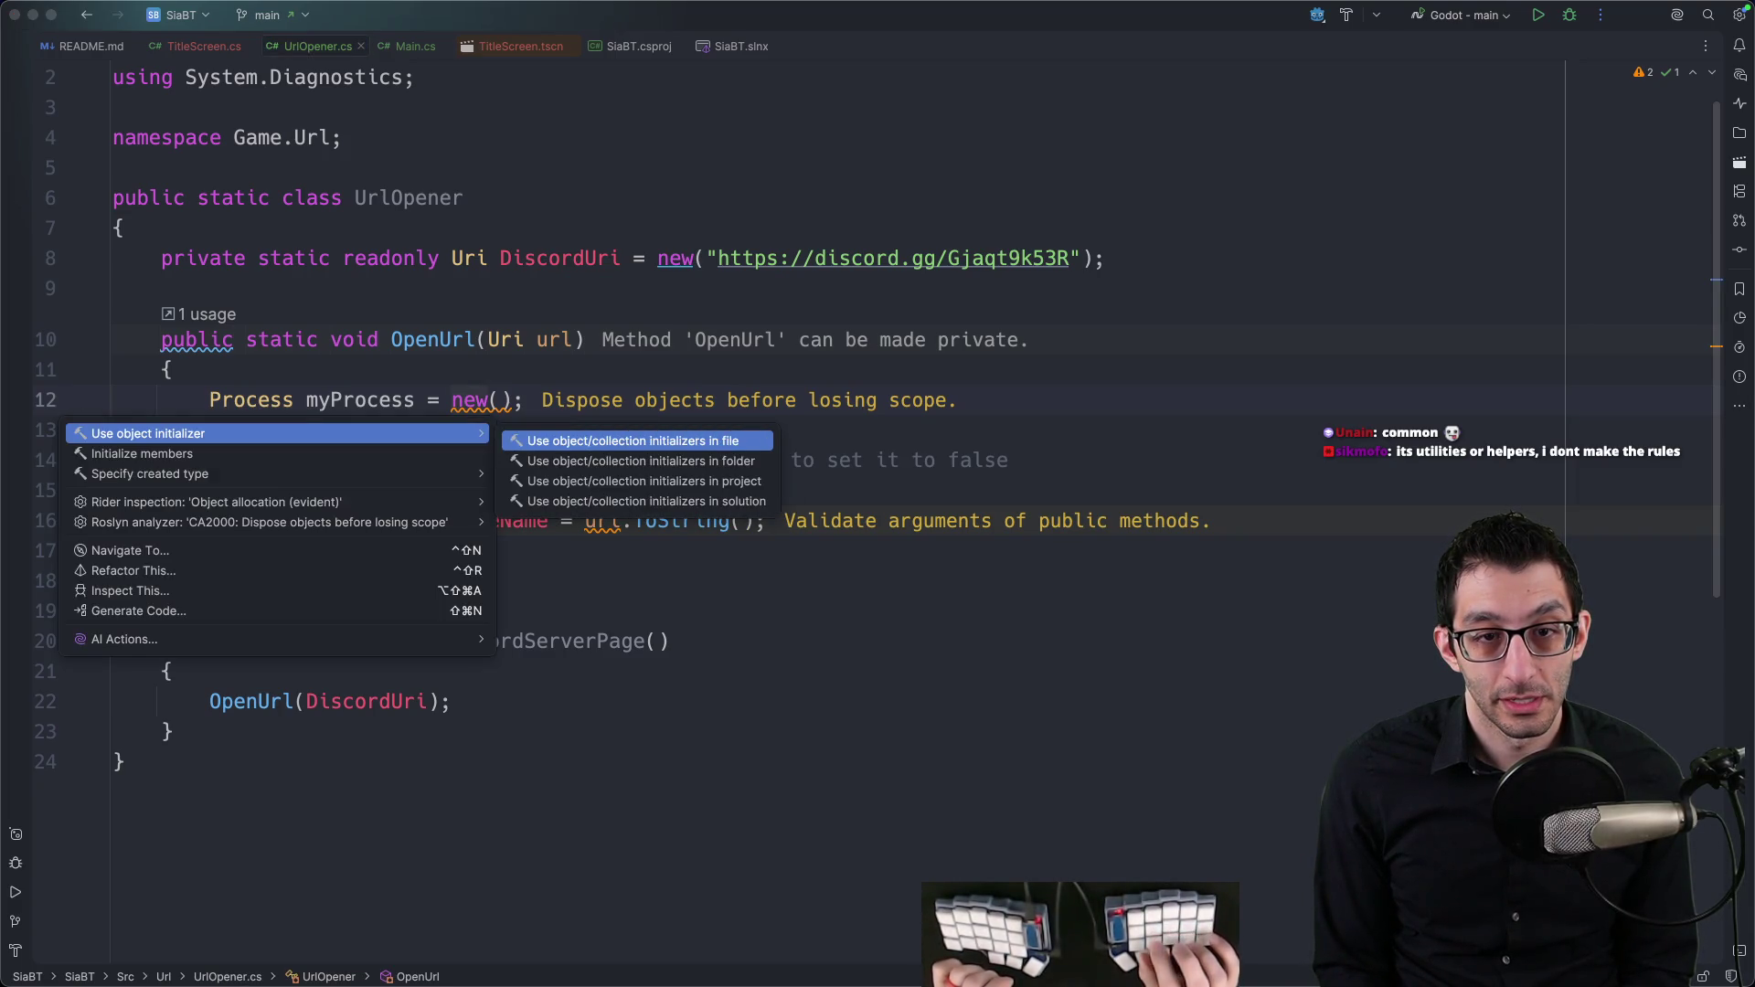
key("Escape")
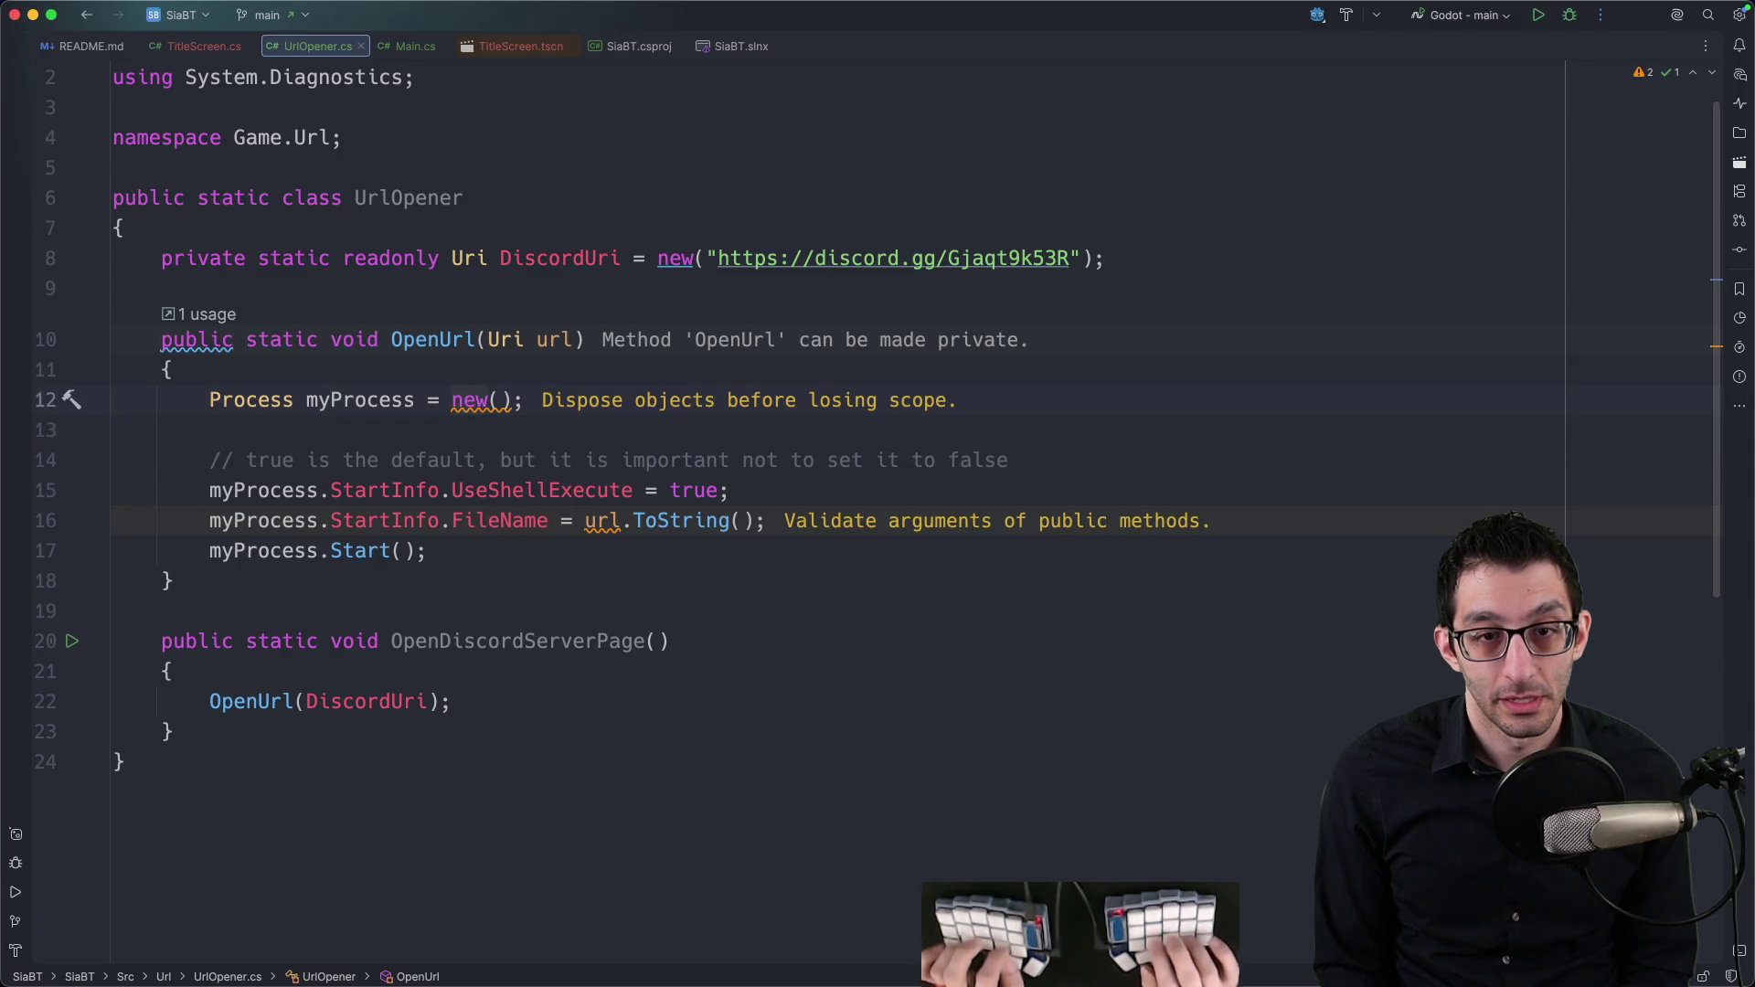
key("alt+Return")
key("Right")
key("Left")
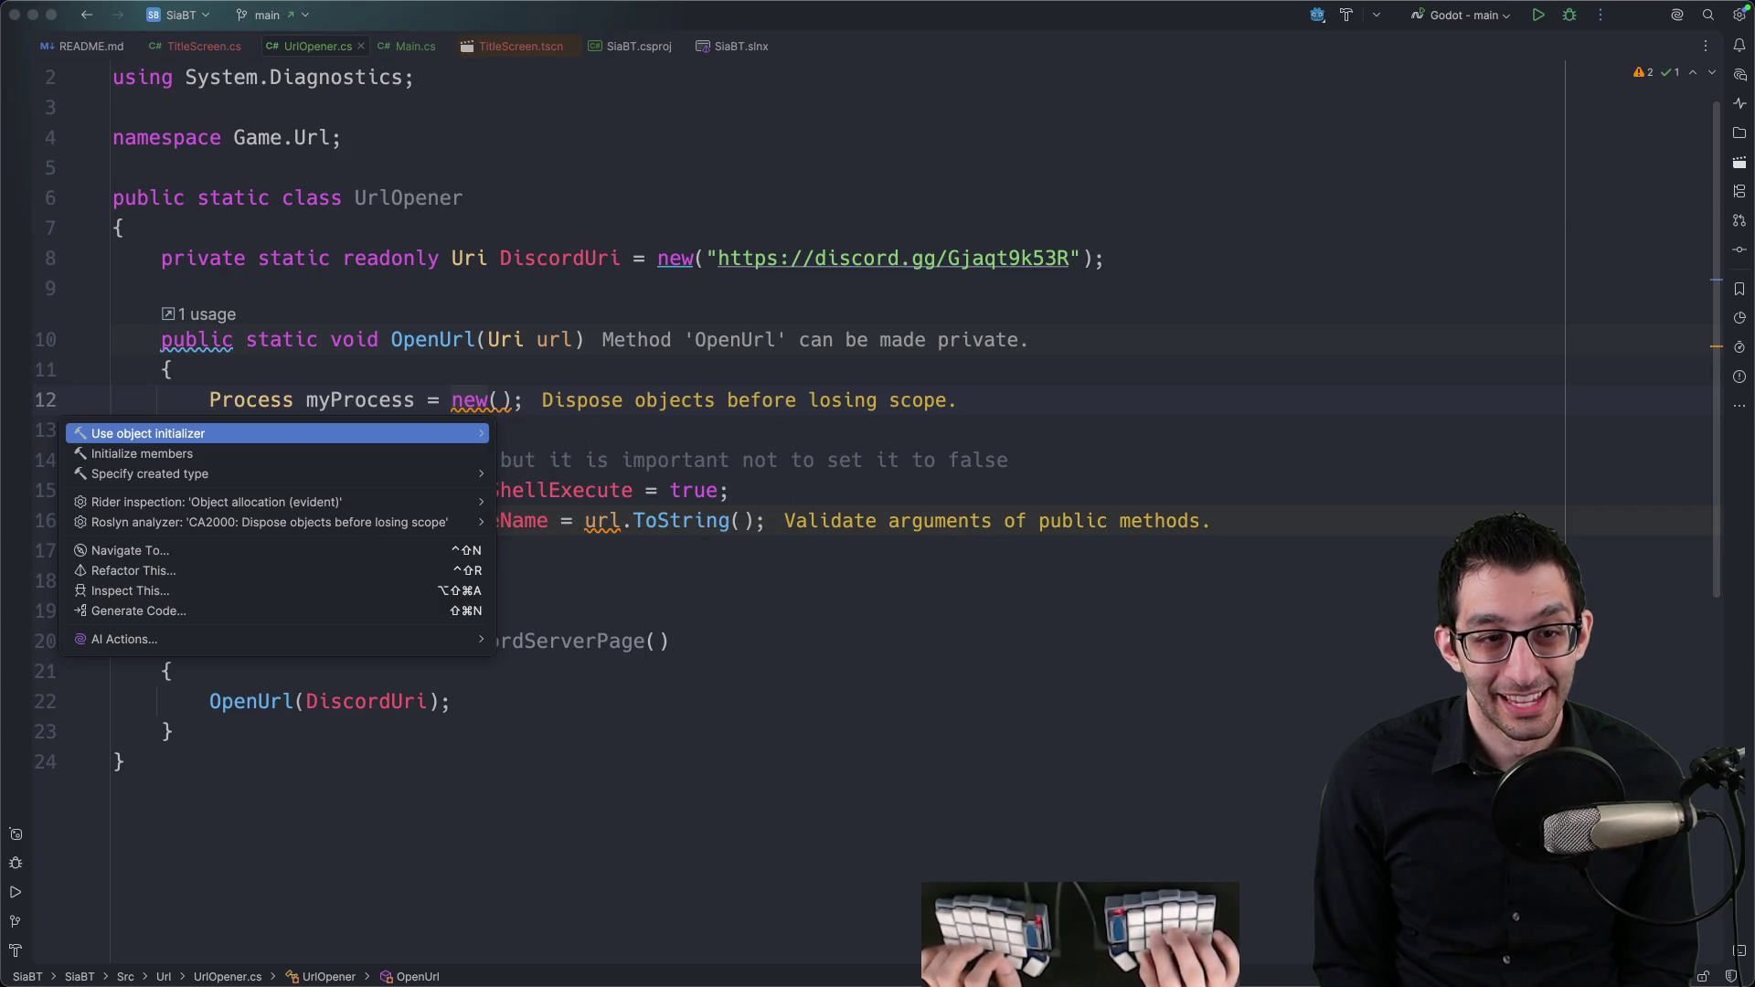
key("Down")
key("Up")
key("Right")
key("Left")
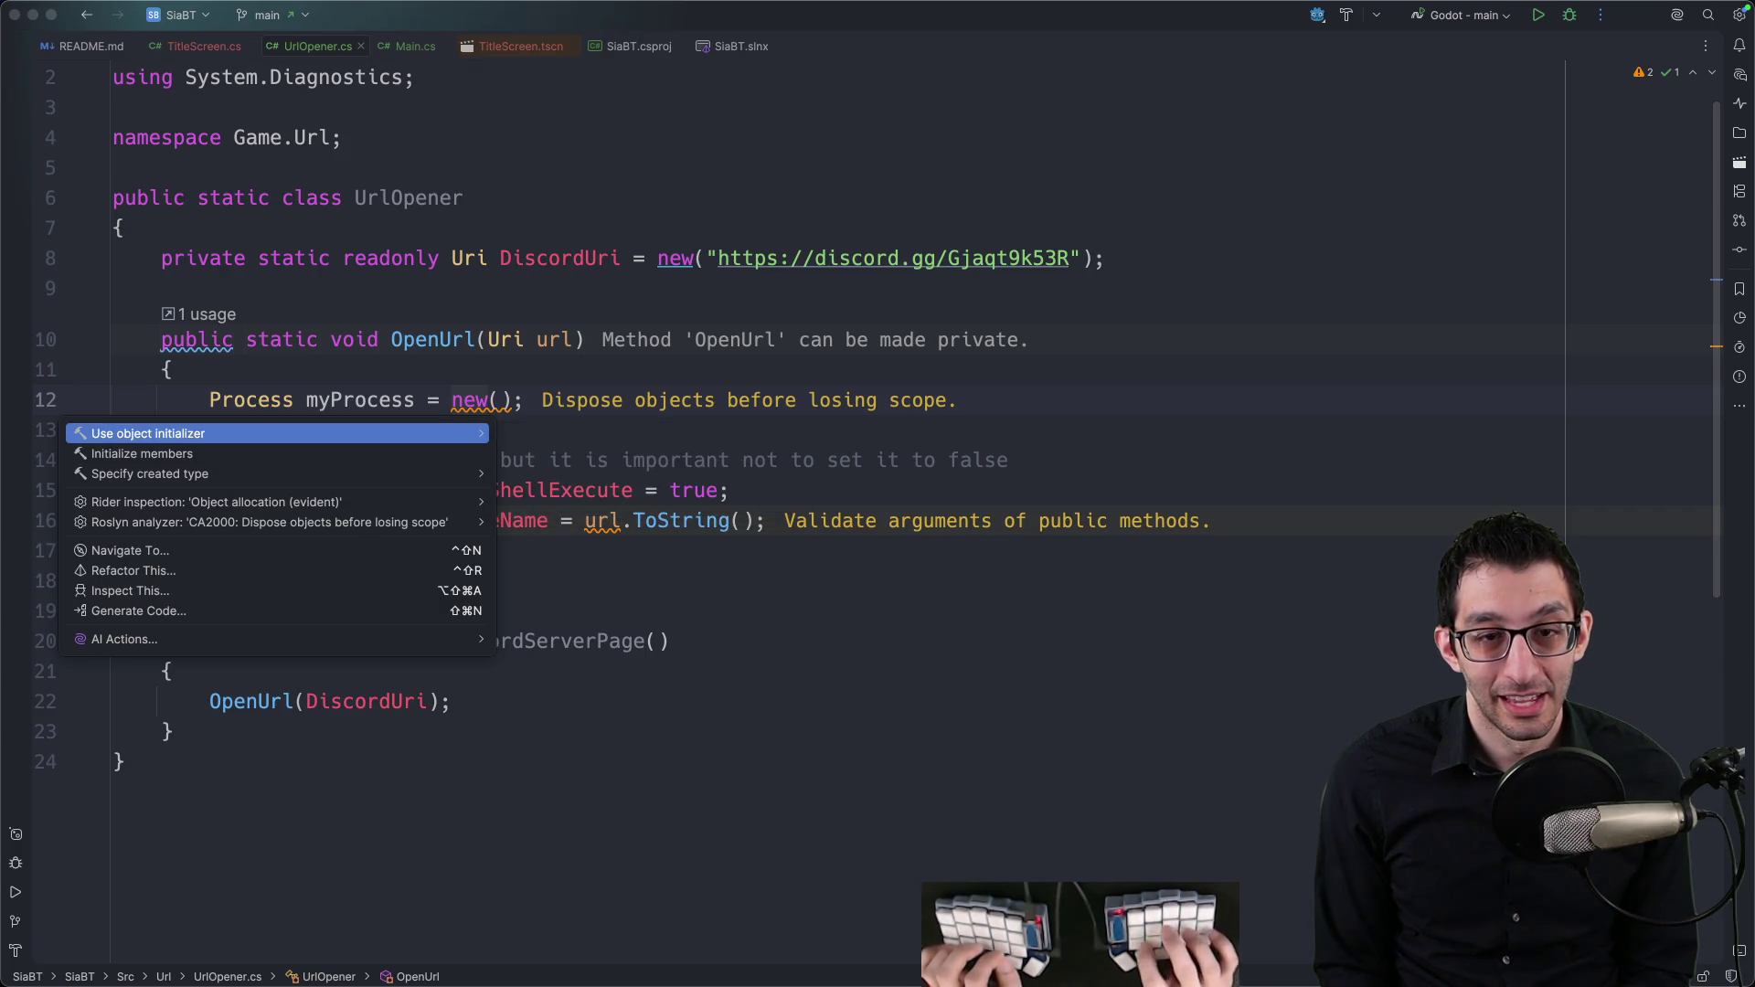
key("Escape")
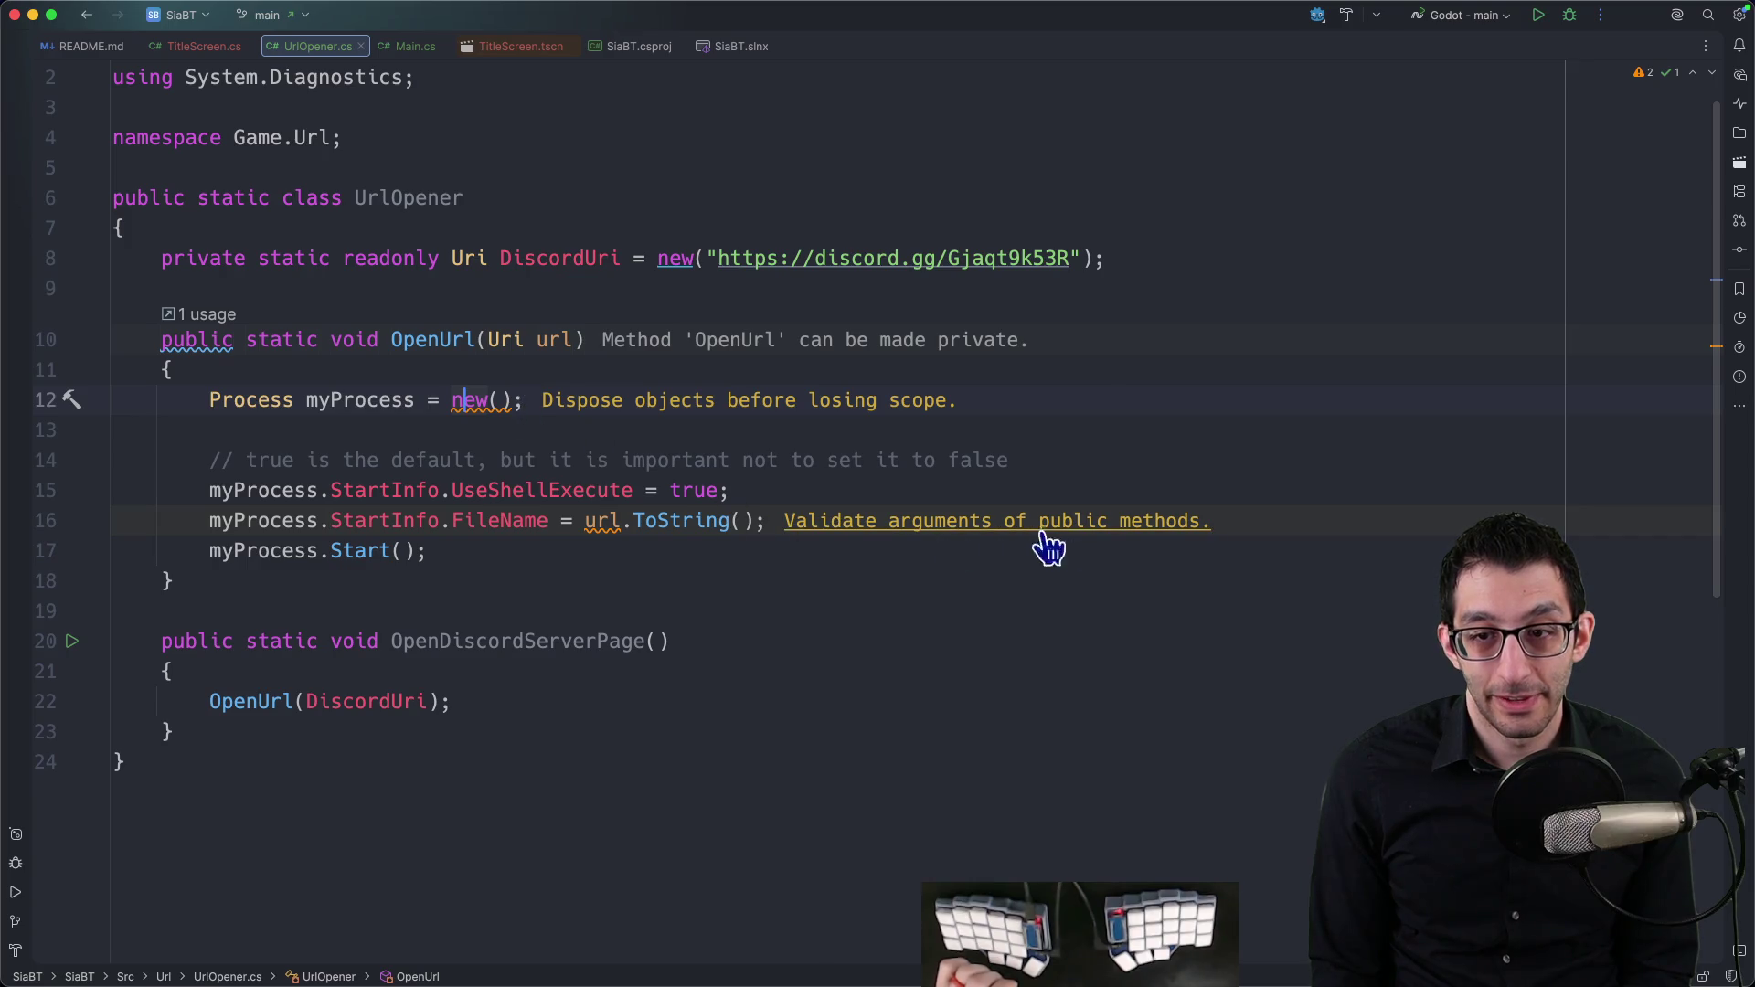
Step: Set the CA1062 Roslyn analyzer severity for the url parameter to Do not show
mouse_move(611, 524)
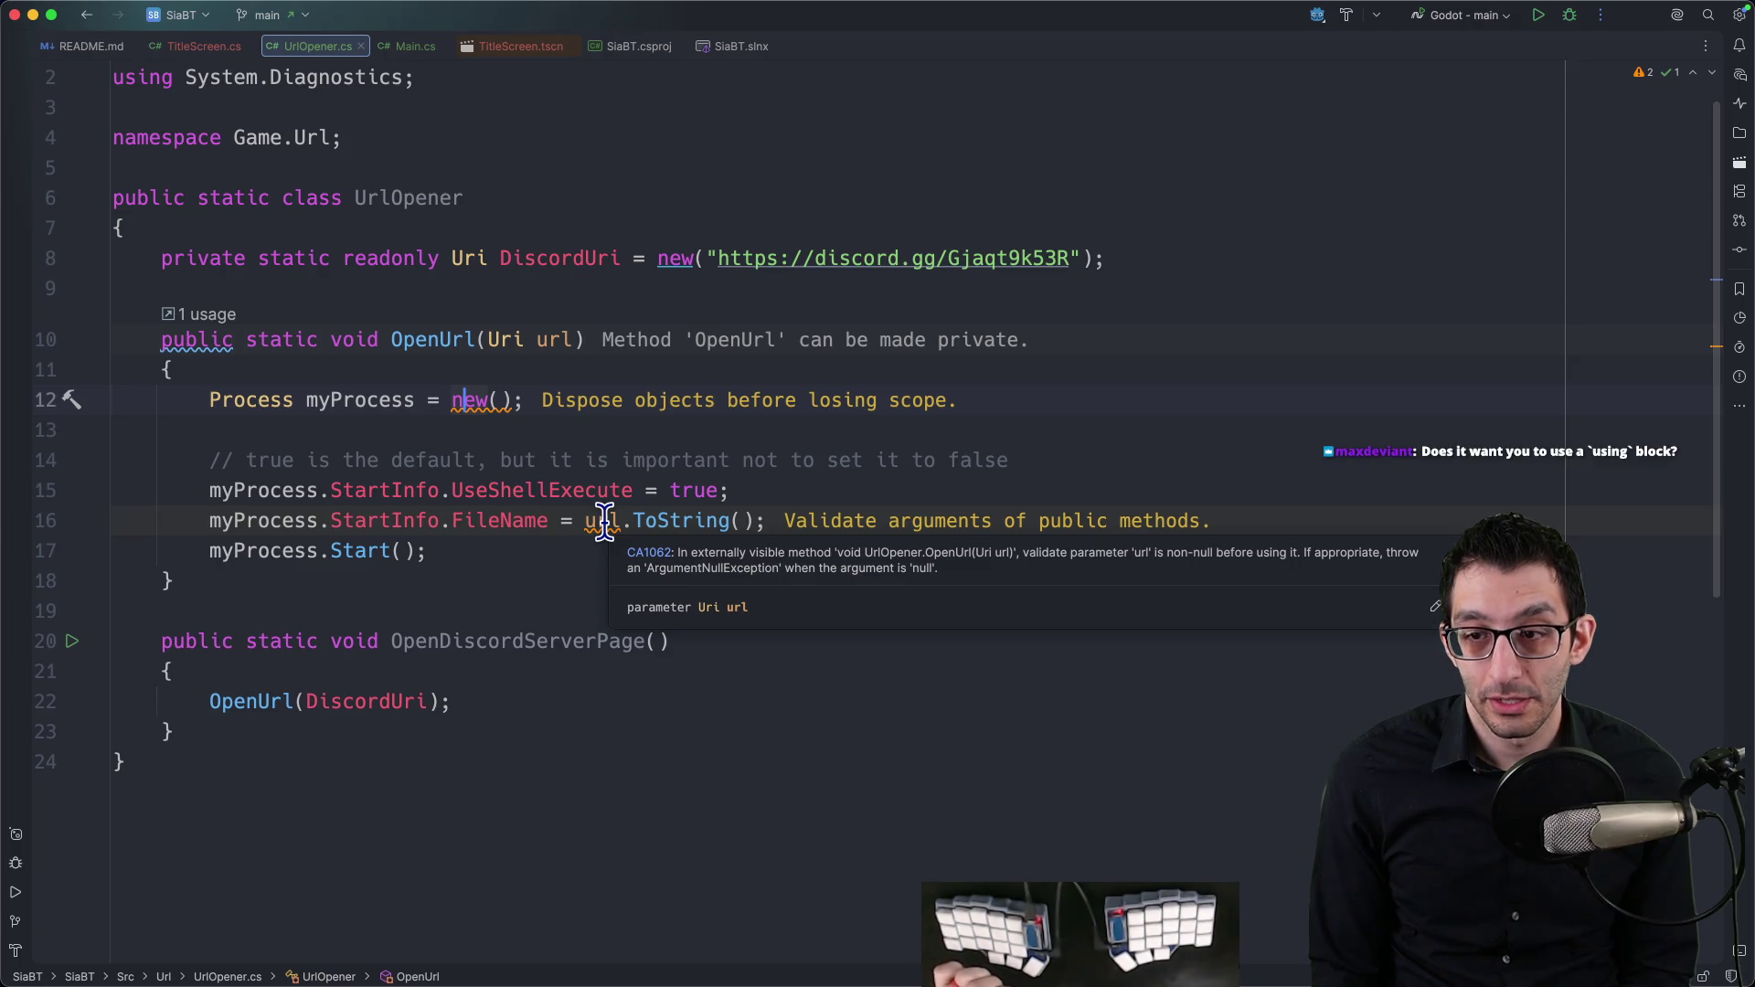
left_click(625, 521)
type("!")
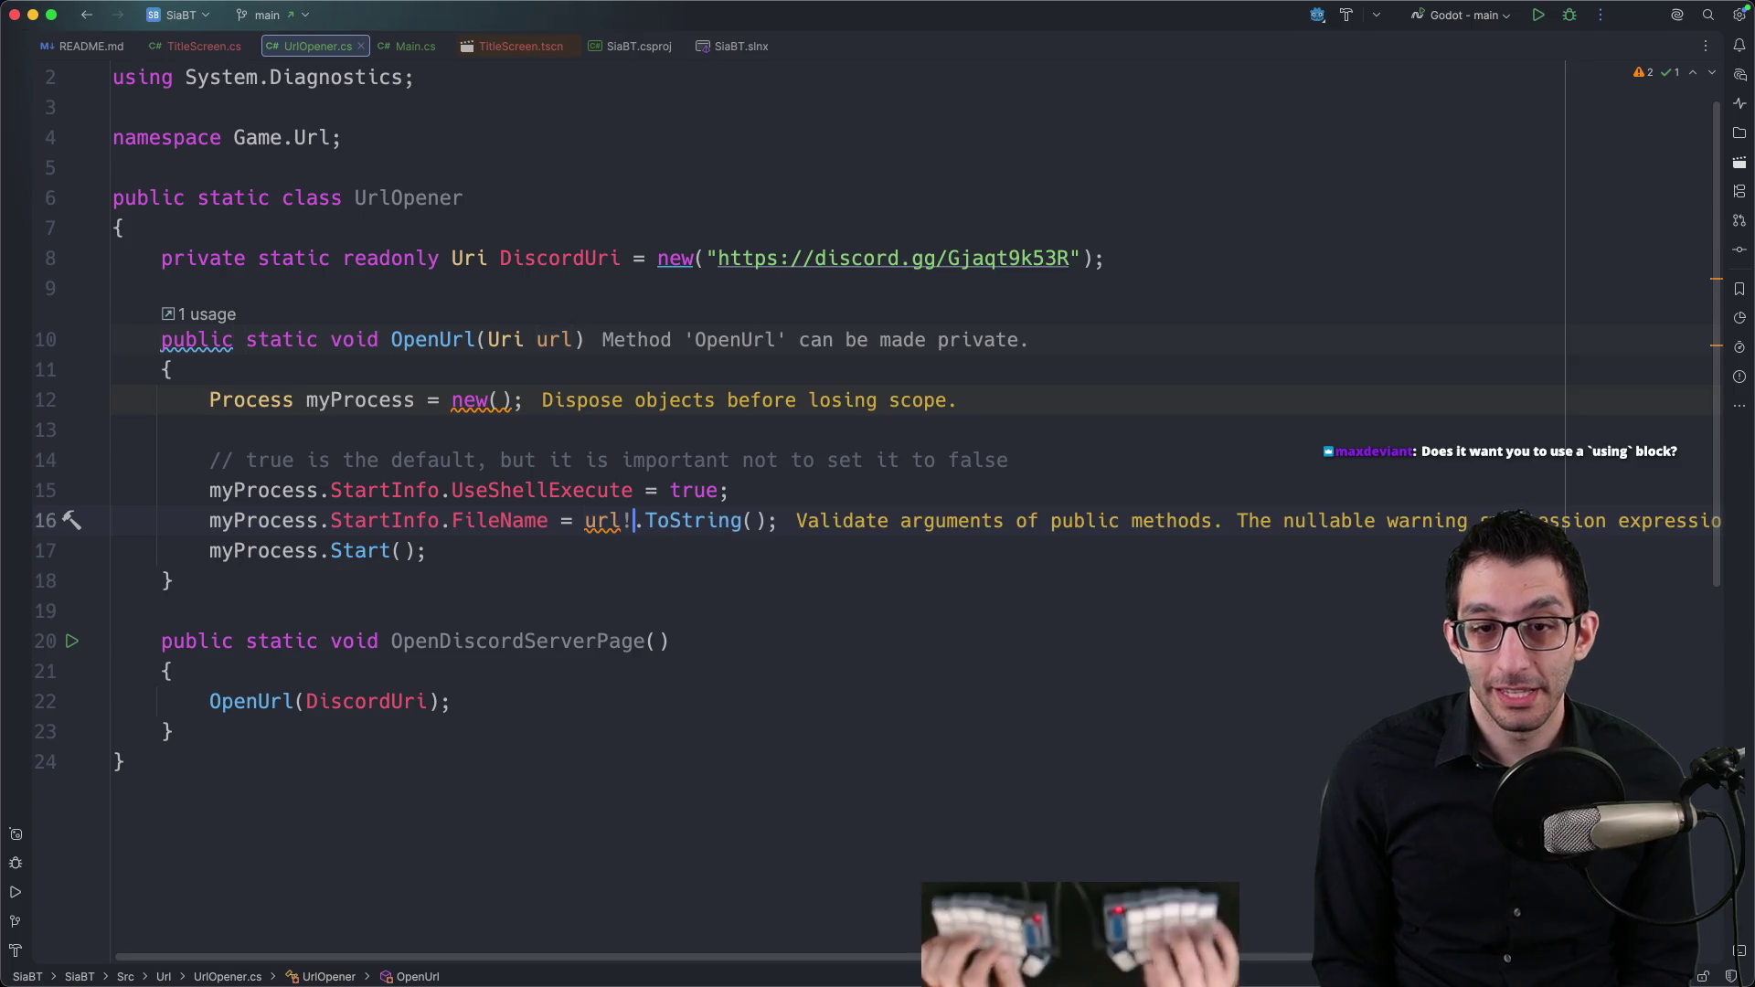
key("BackSpace")
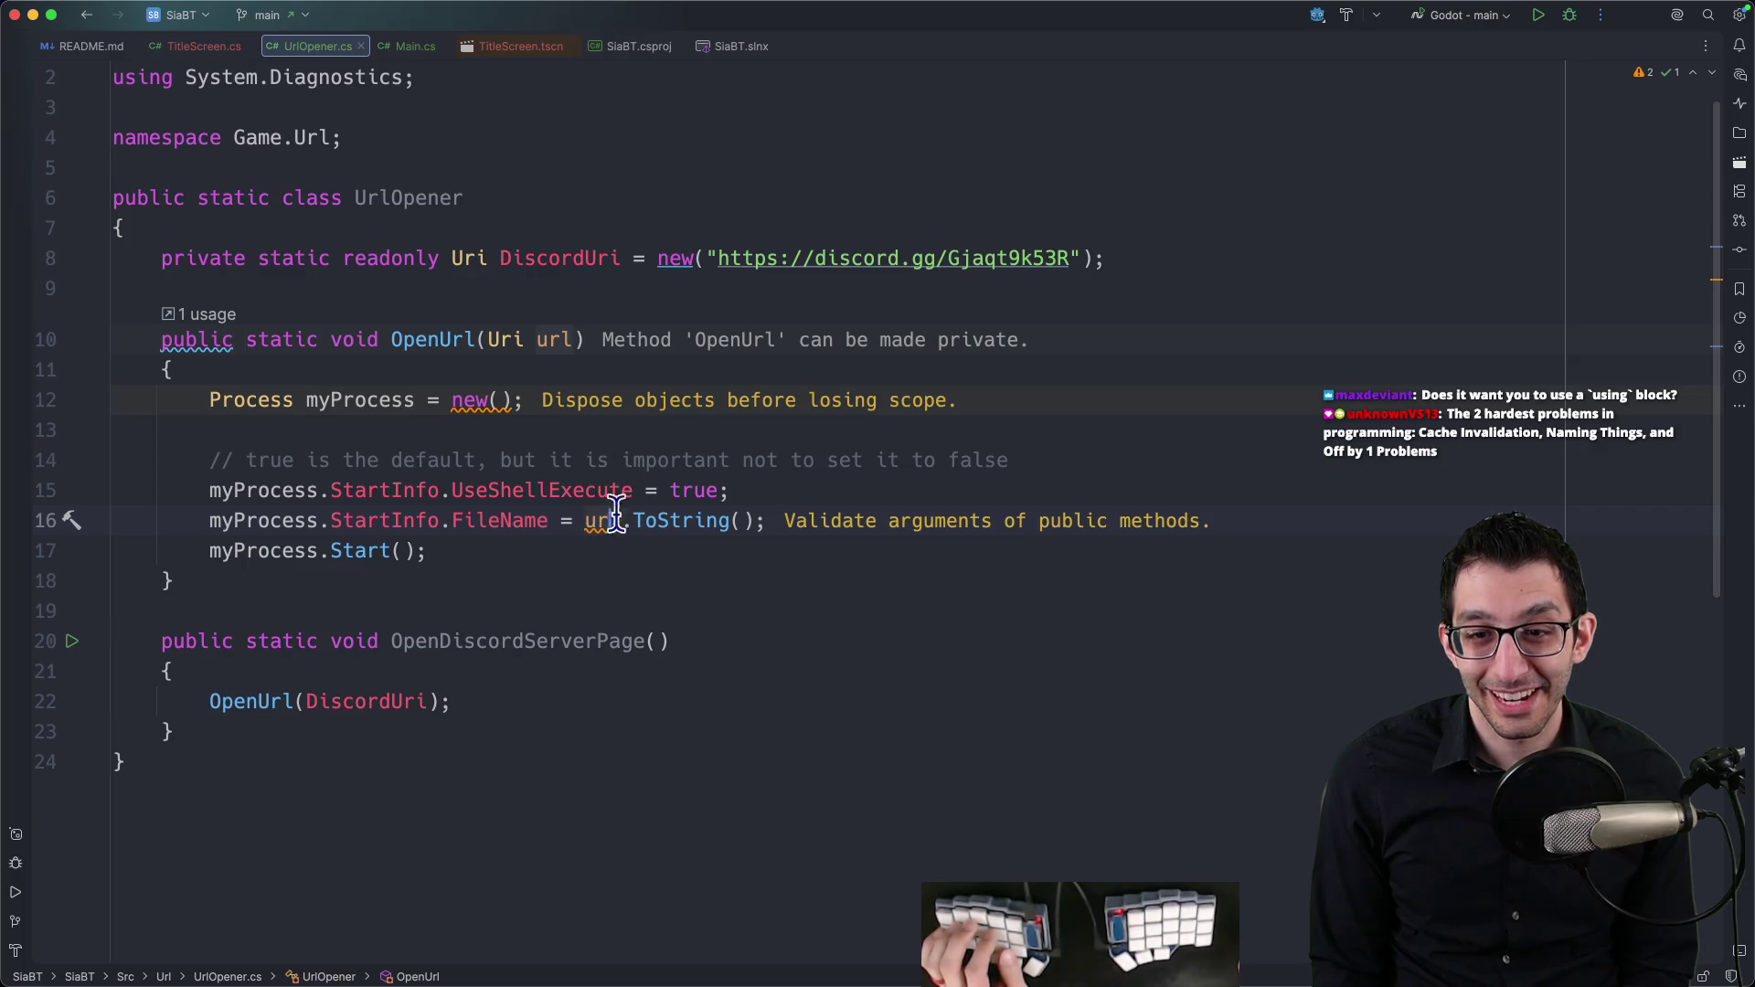
key("alt+Return")
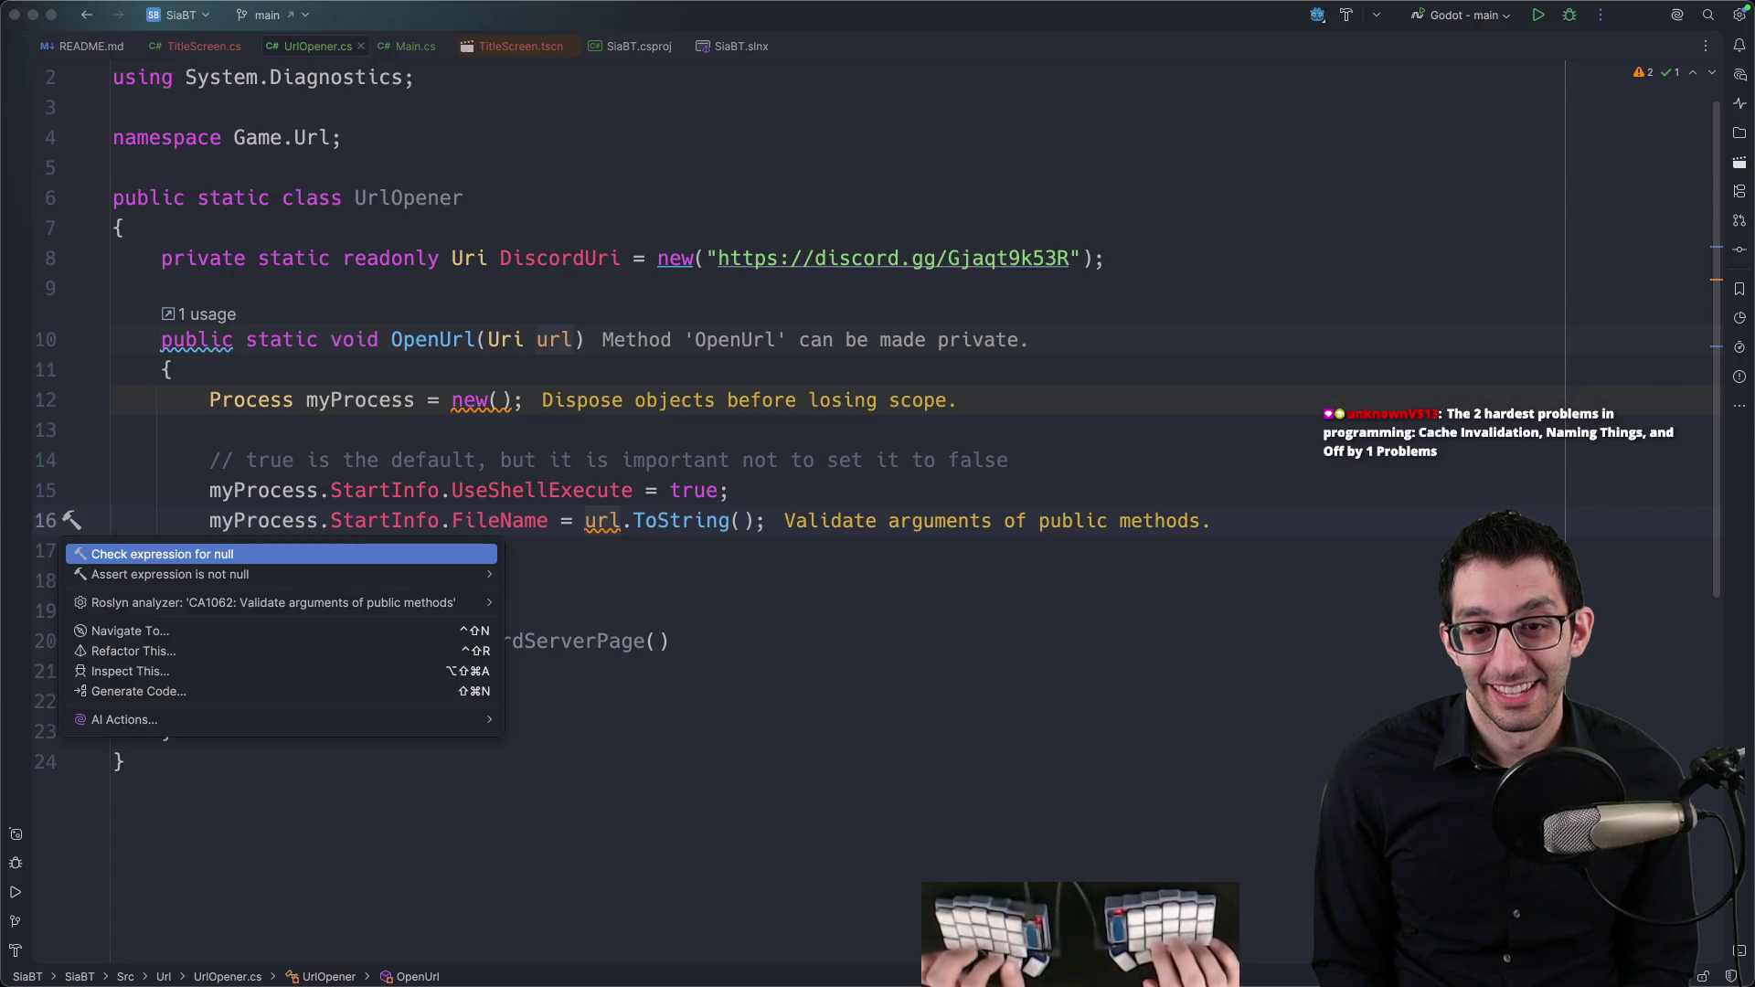
key("Down")
key("Down")
key("Right")
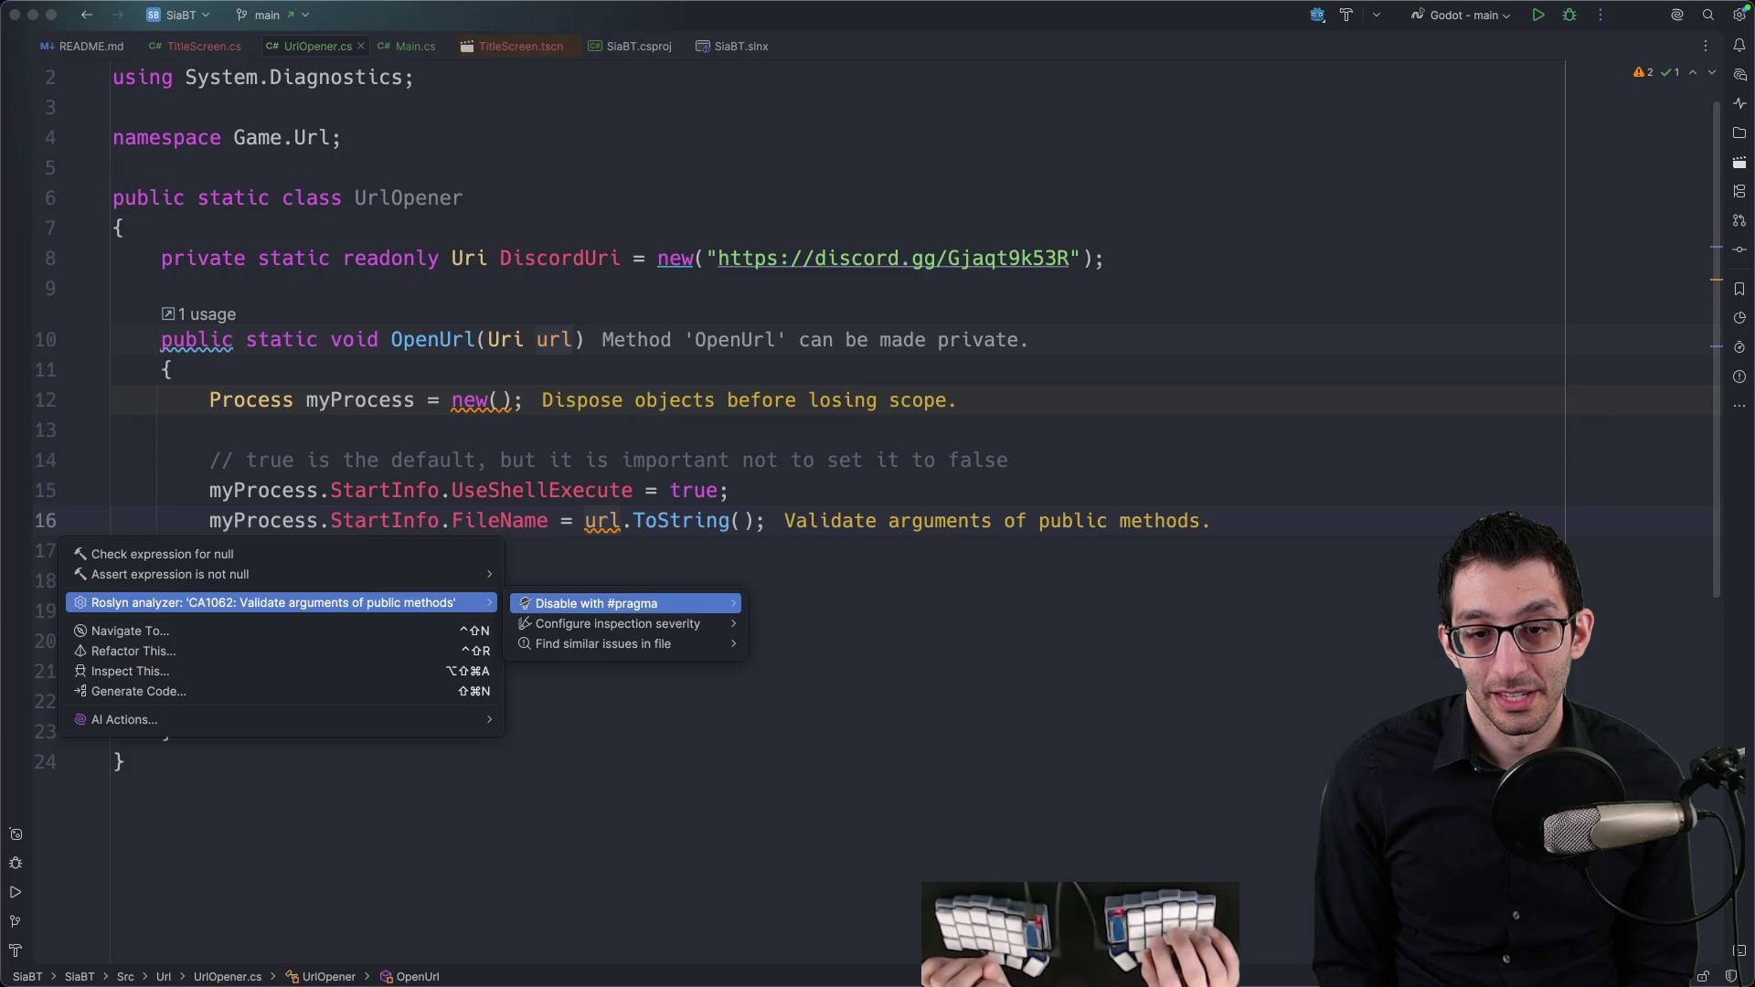
key("Down")
key("Right")
key("Down")
key("Return")
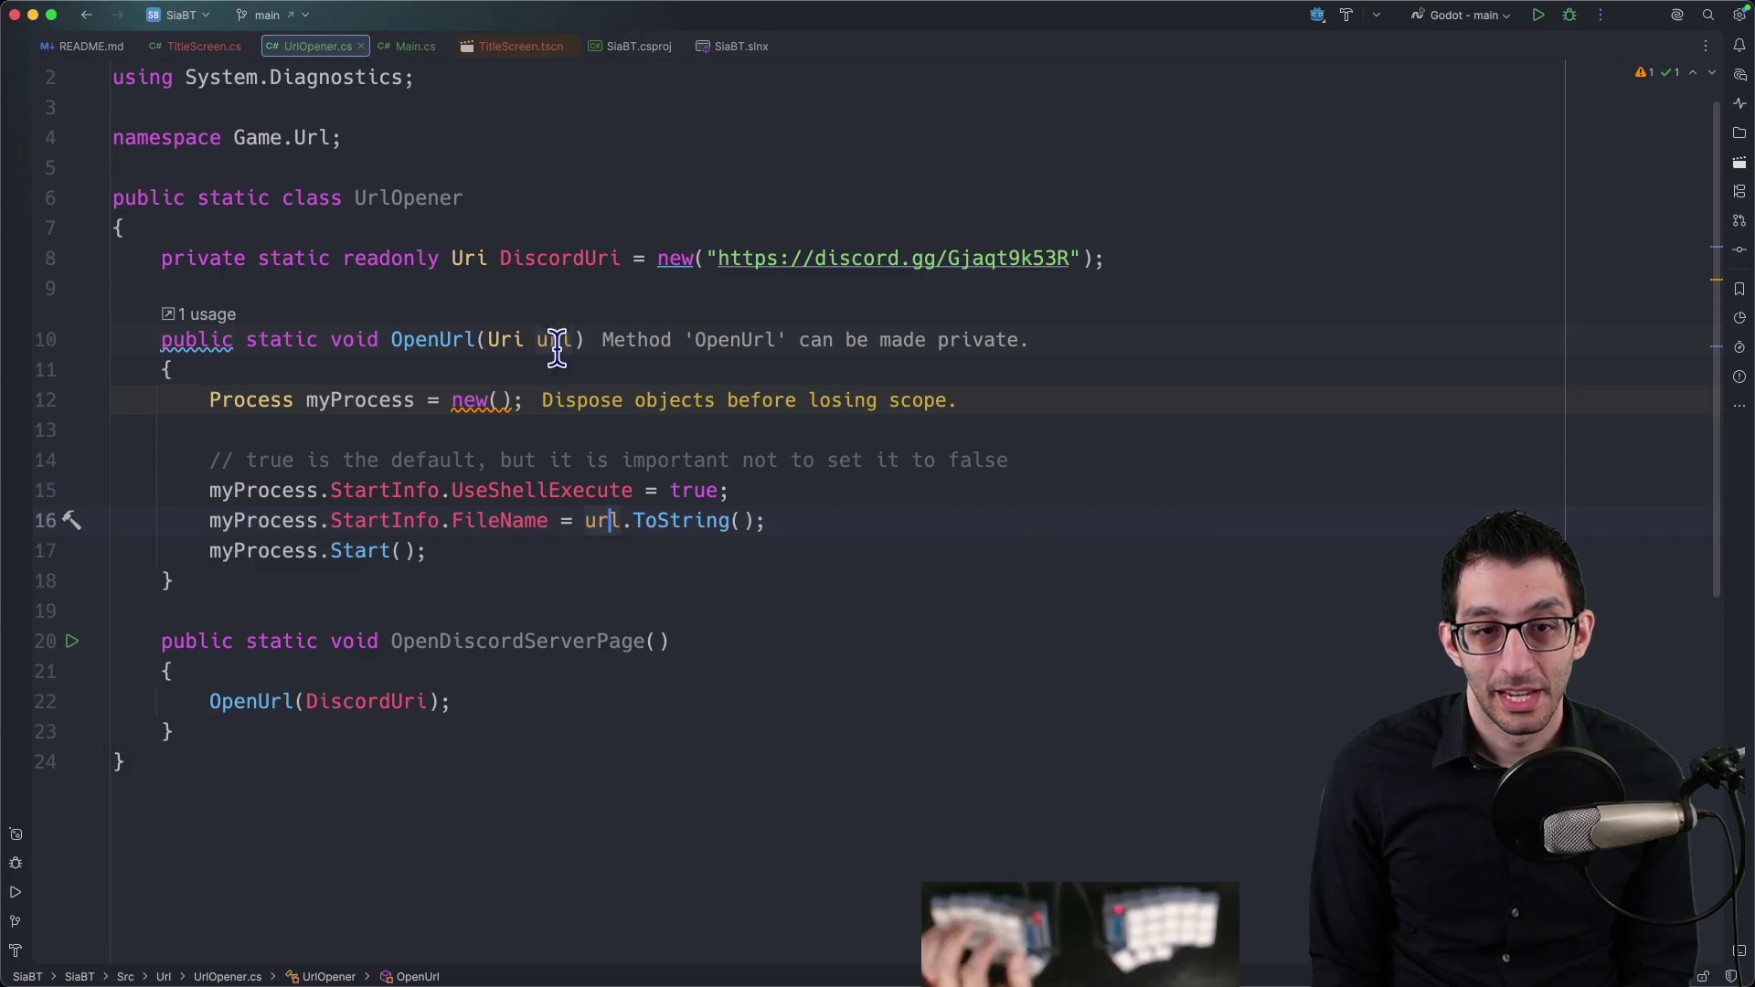
left_click(462, 402)
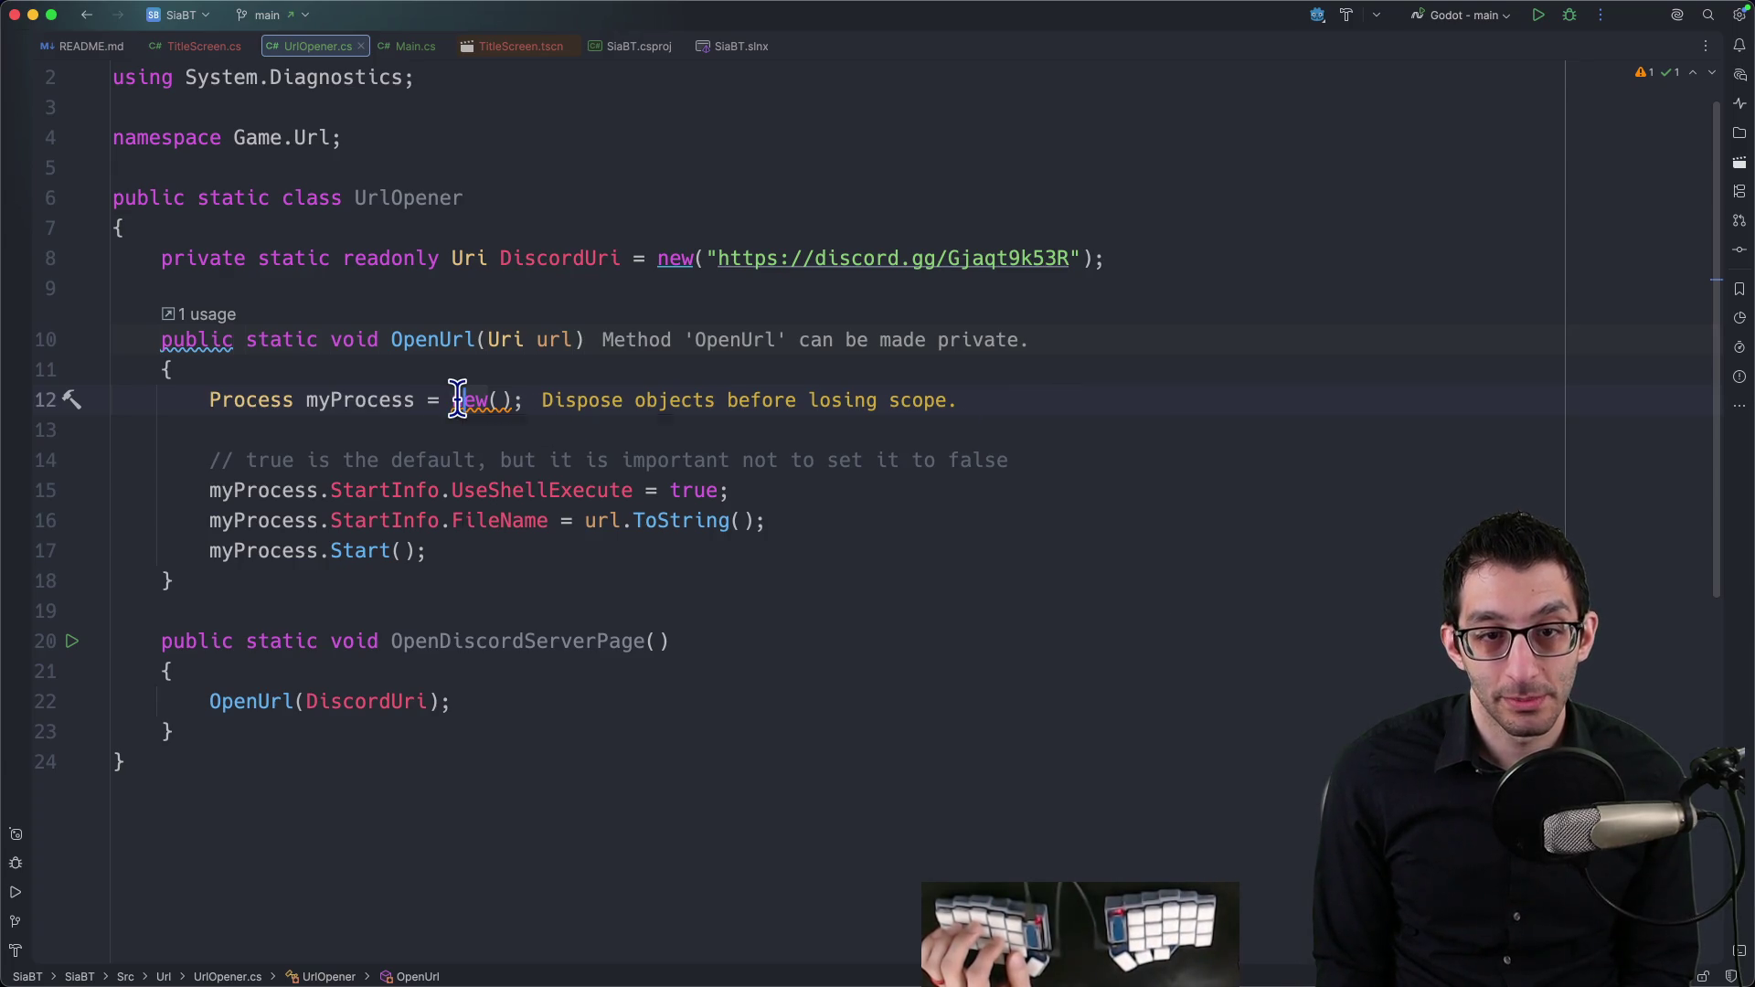
Step: Read the Cause and Rule description sections of the CA2000 rule page on Microsoft Learn
mouse_move(457, 399)
left_click(504, 429)
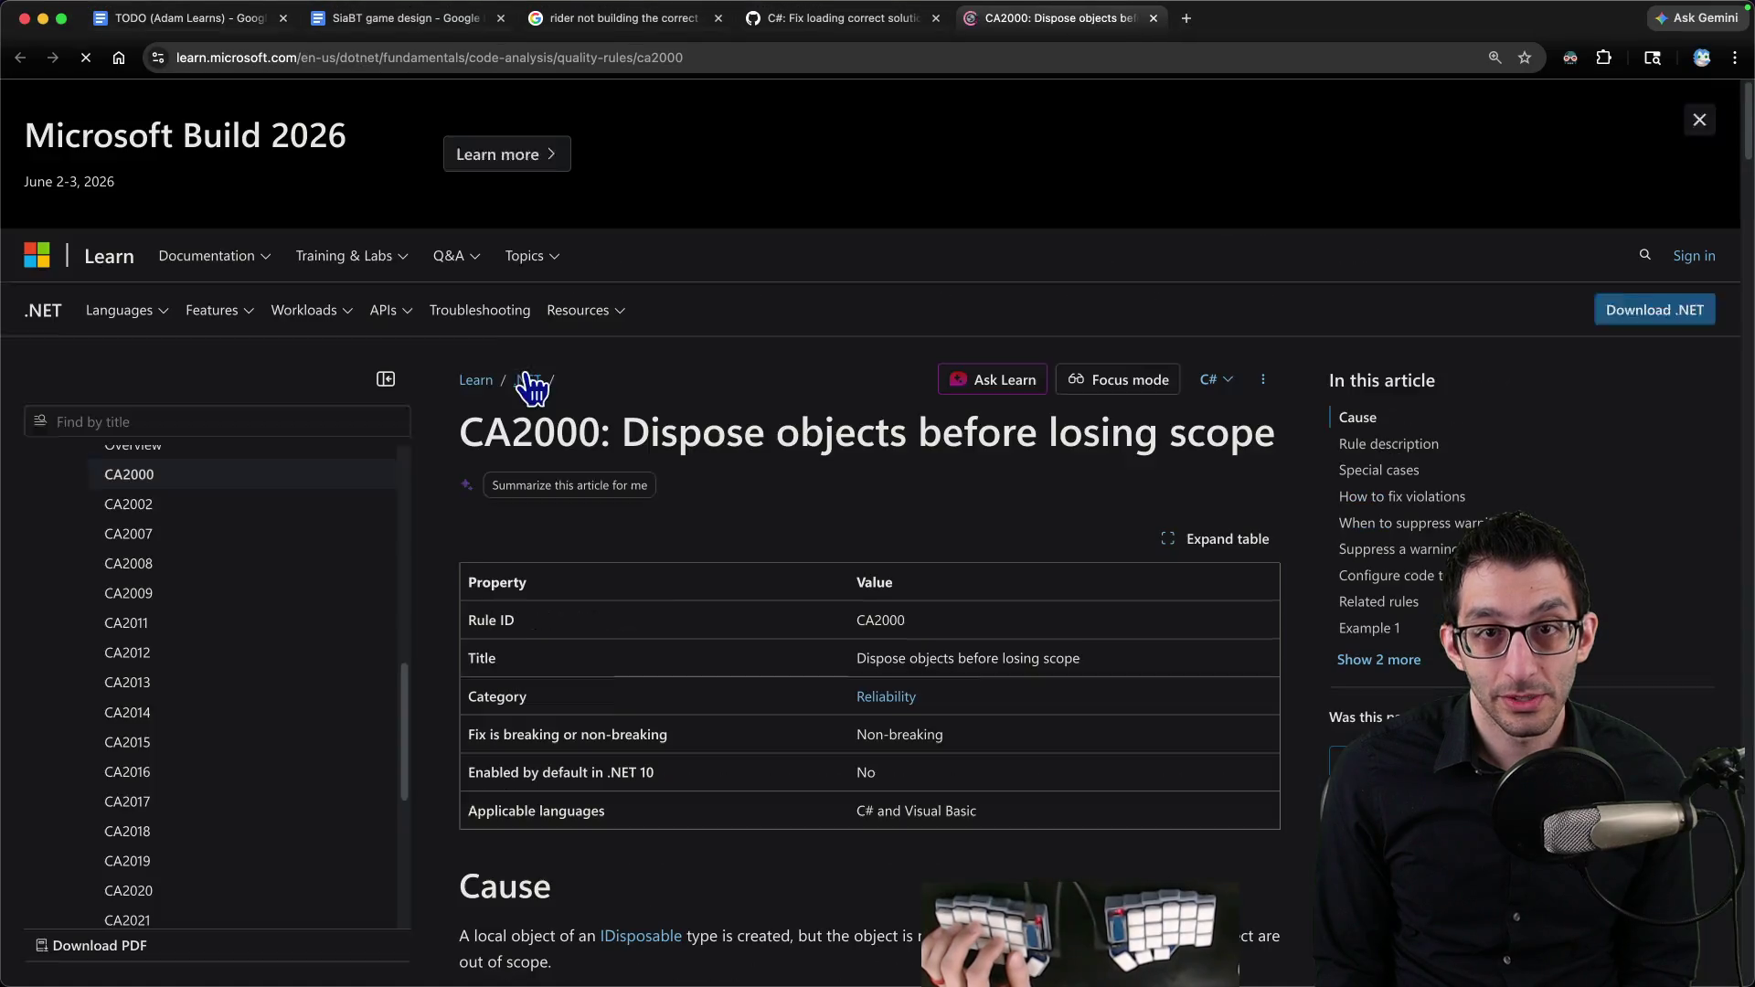
scroll(549, 393, "down", 5)
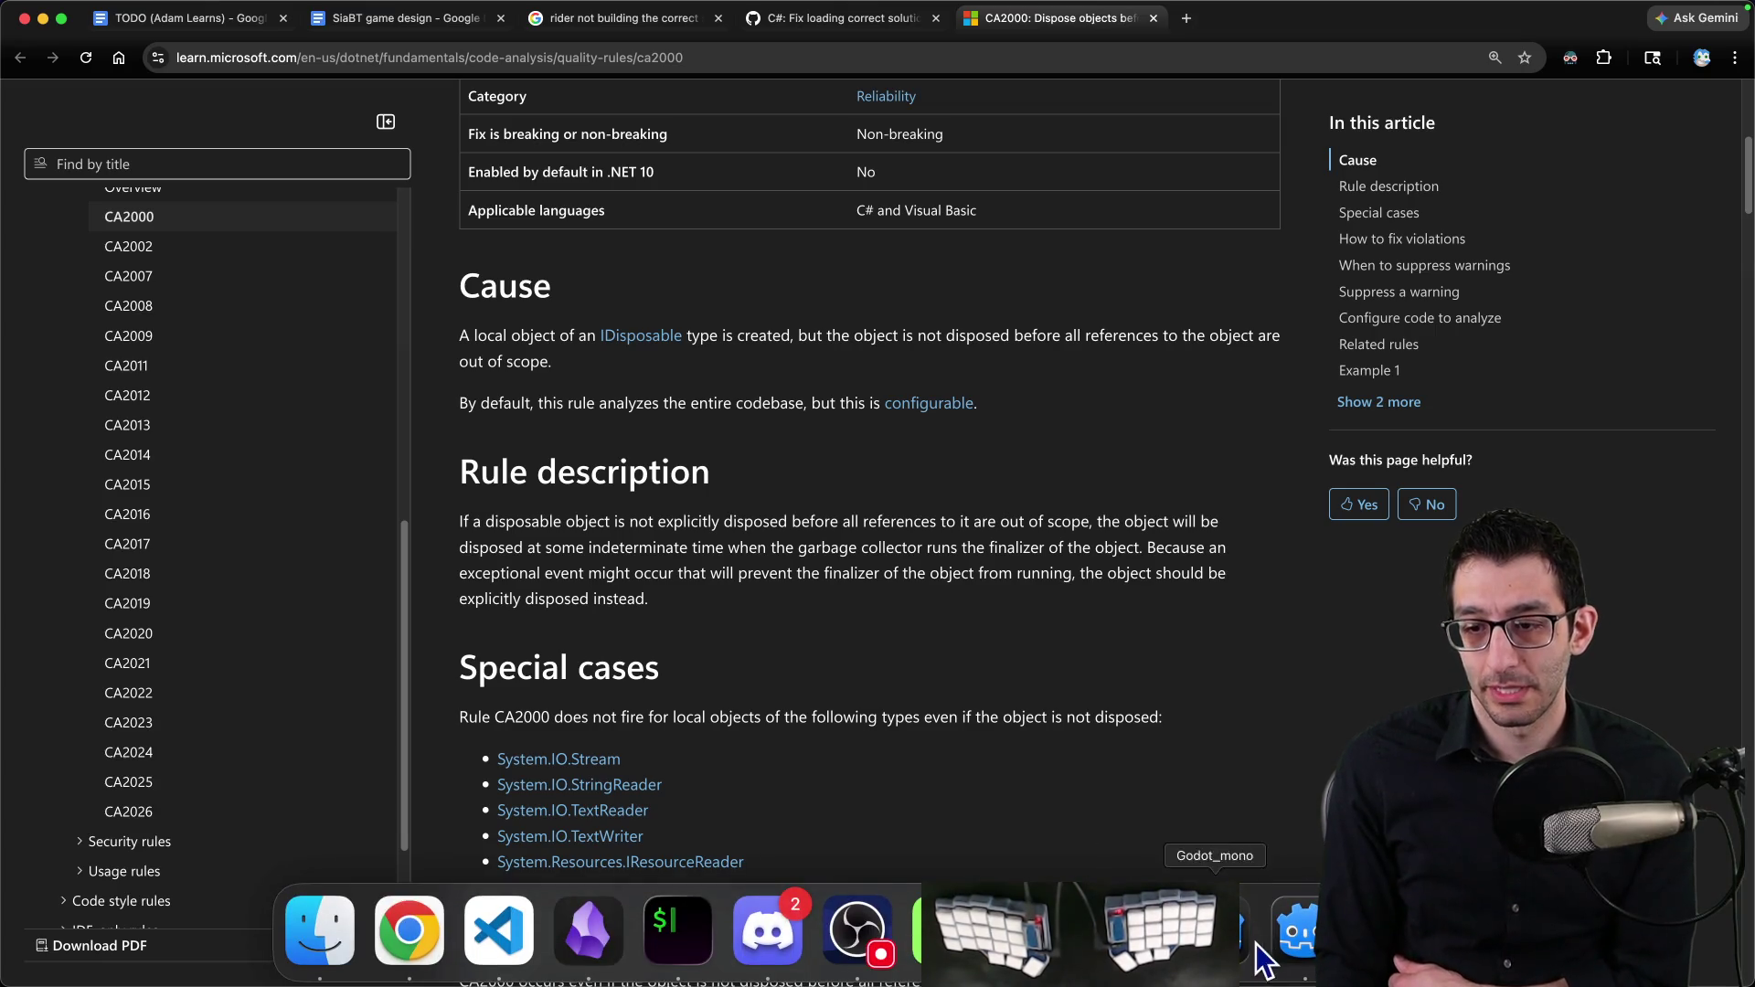
left_click(1127, 951)
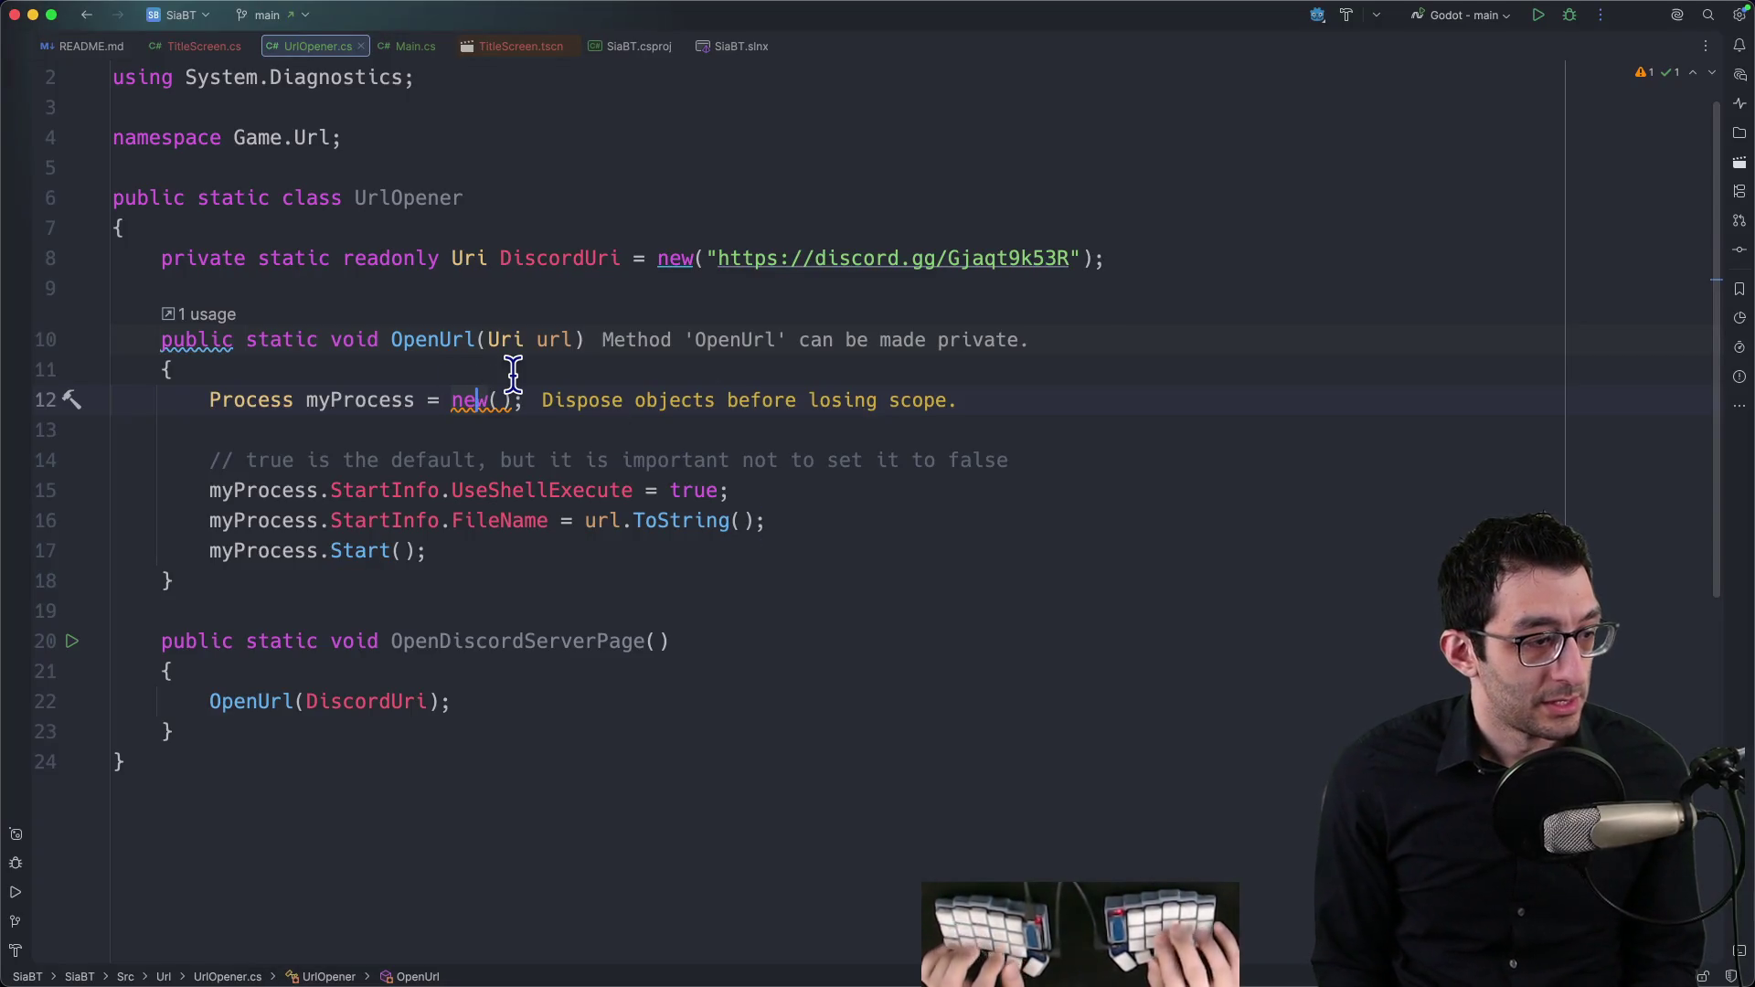
Step: Set Rider's object allocation inspection on the new Process line to Do not show
key("alt+Return")
key("Down")
key("Down")
key("Up")
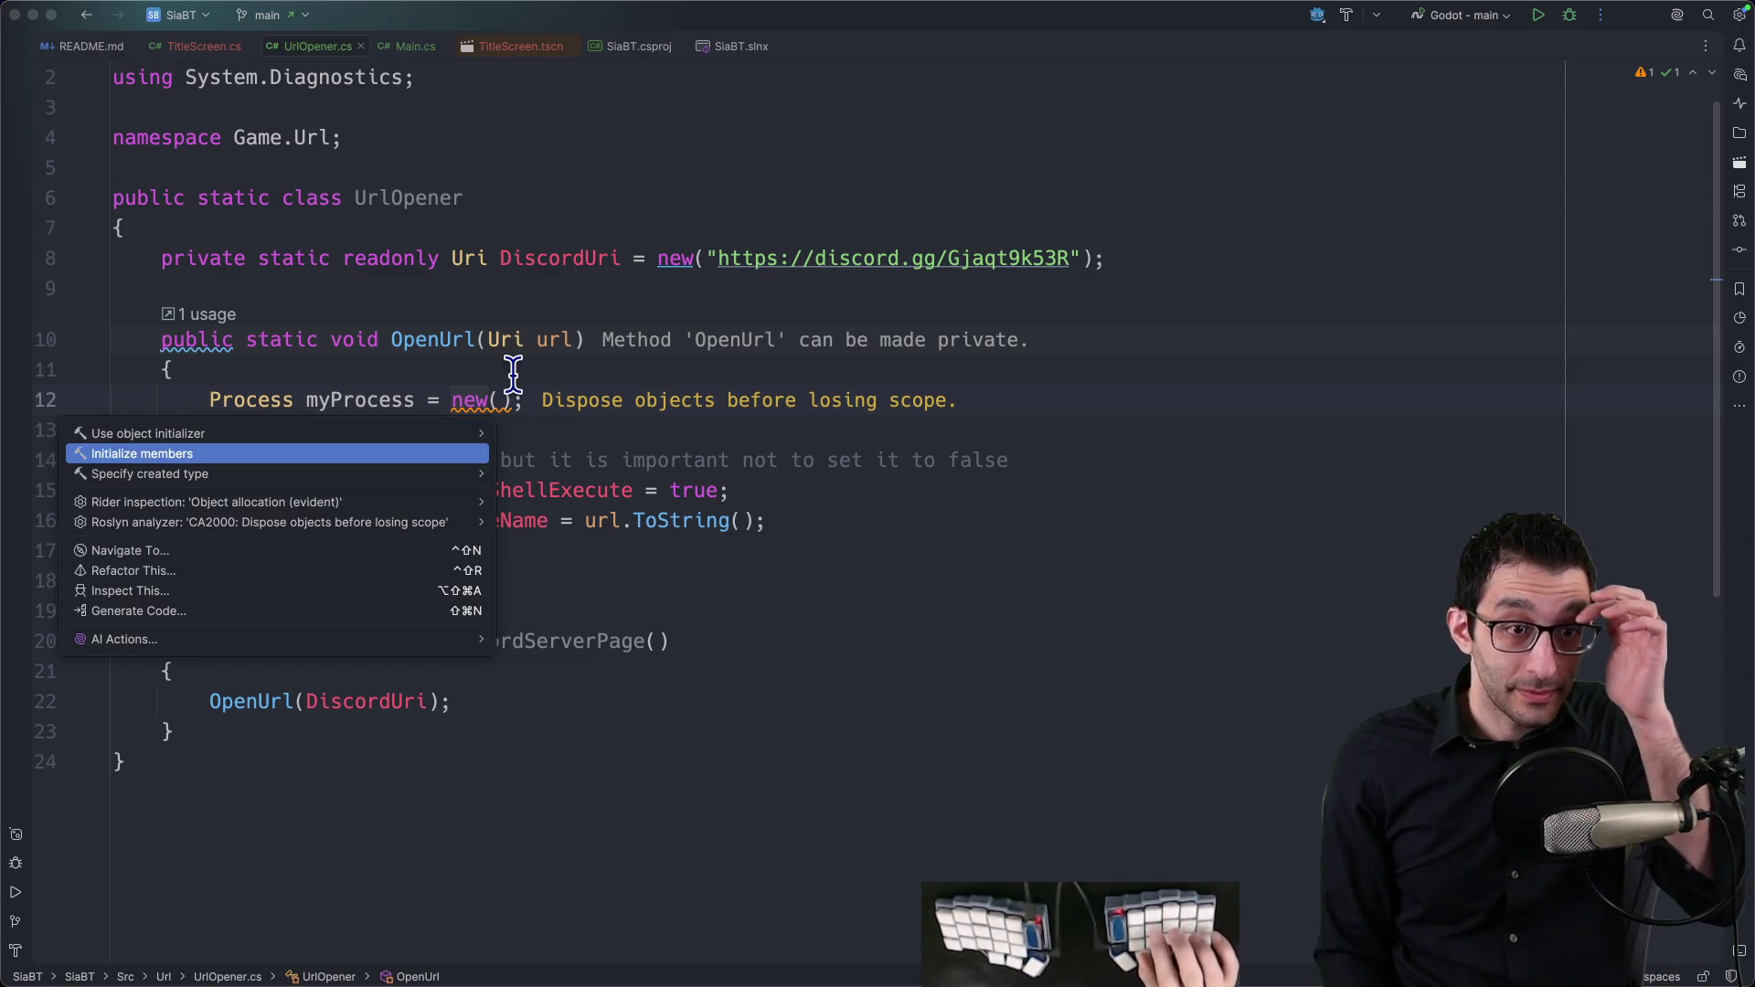
key("Down")
key("Down")
key("Right")
key("Down")
key("Right")
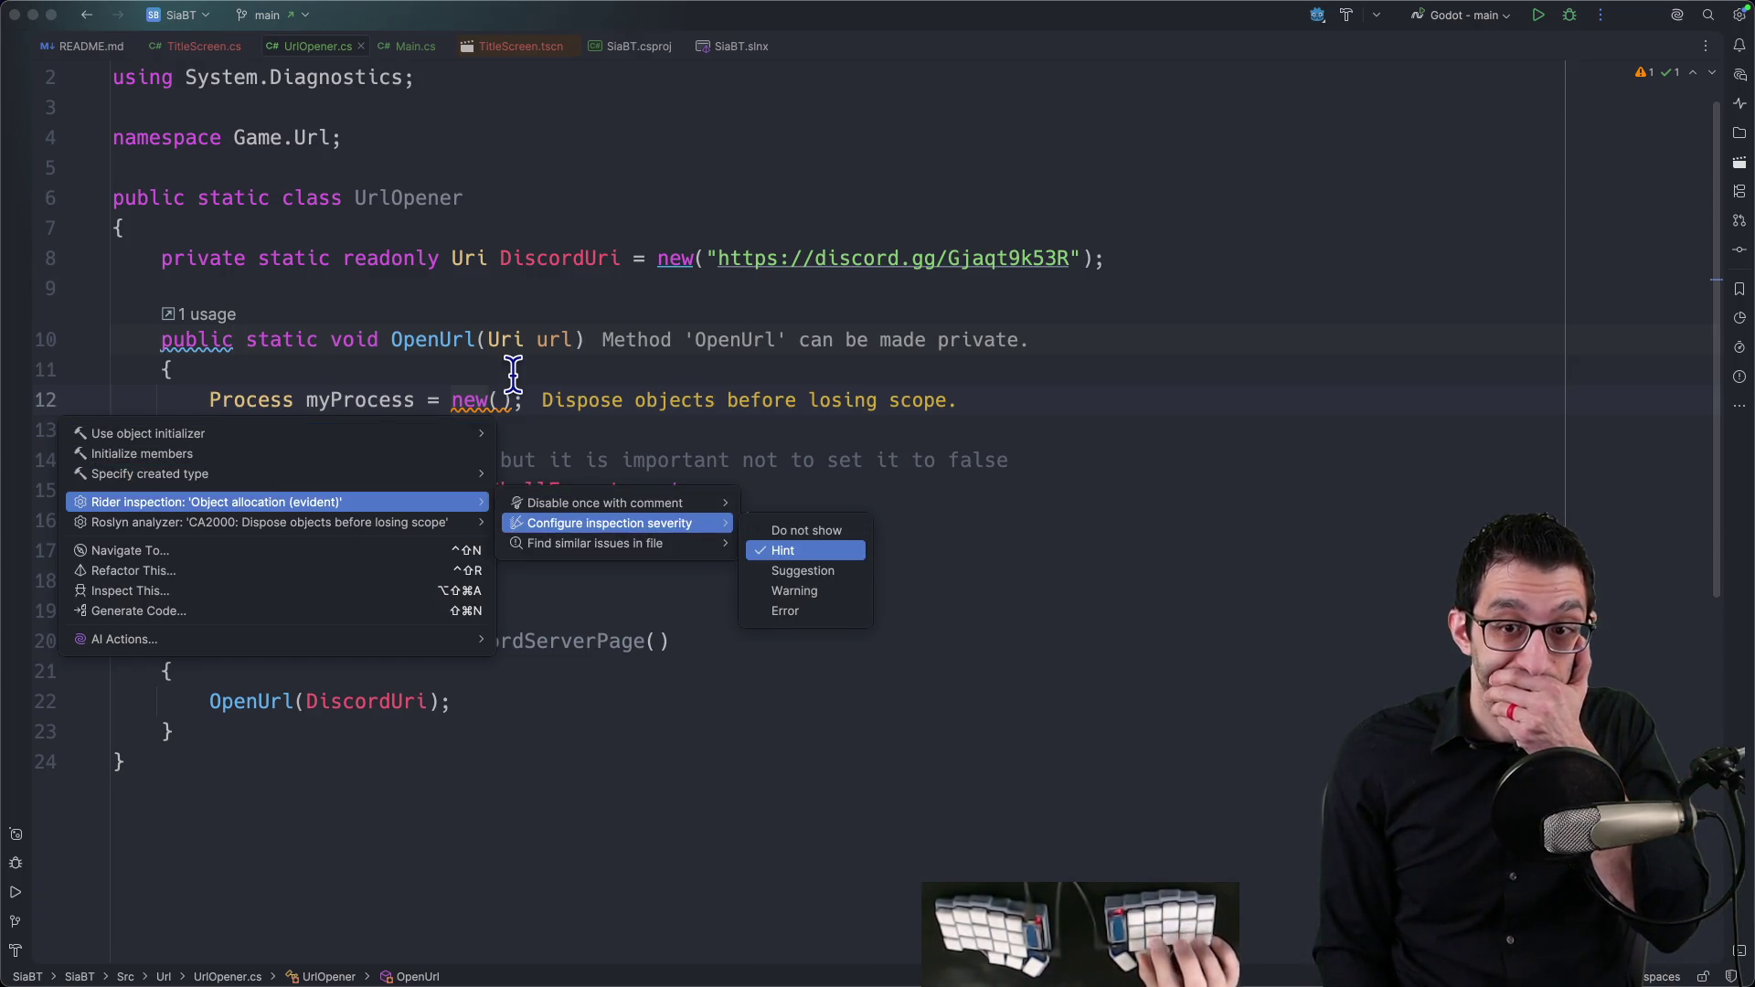
key("Up")
key("Return")
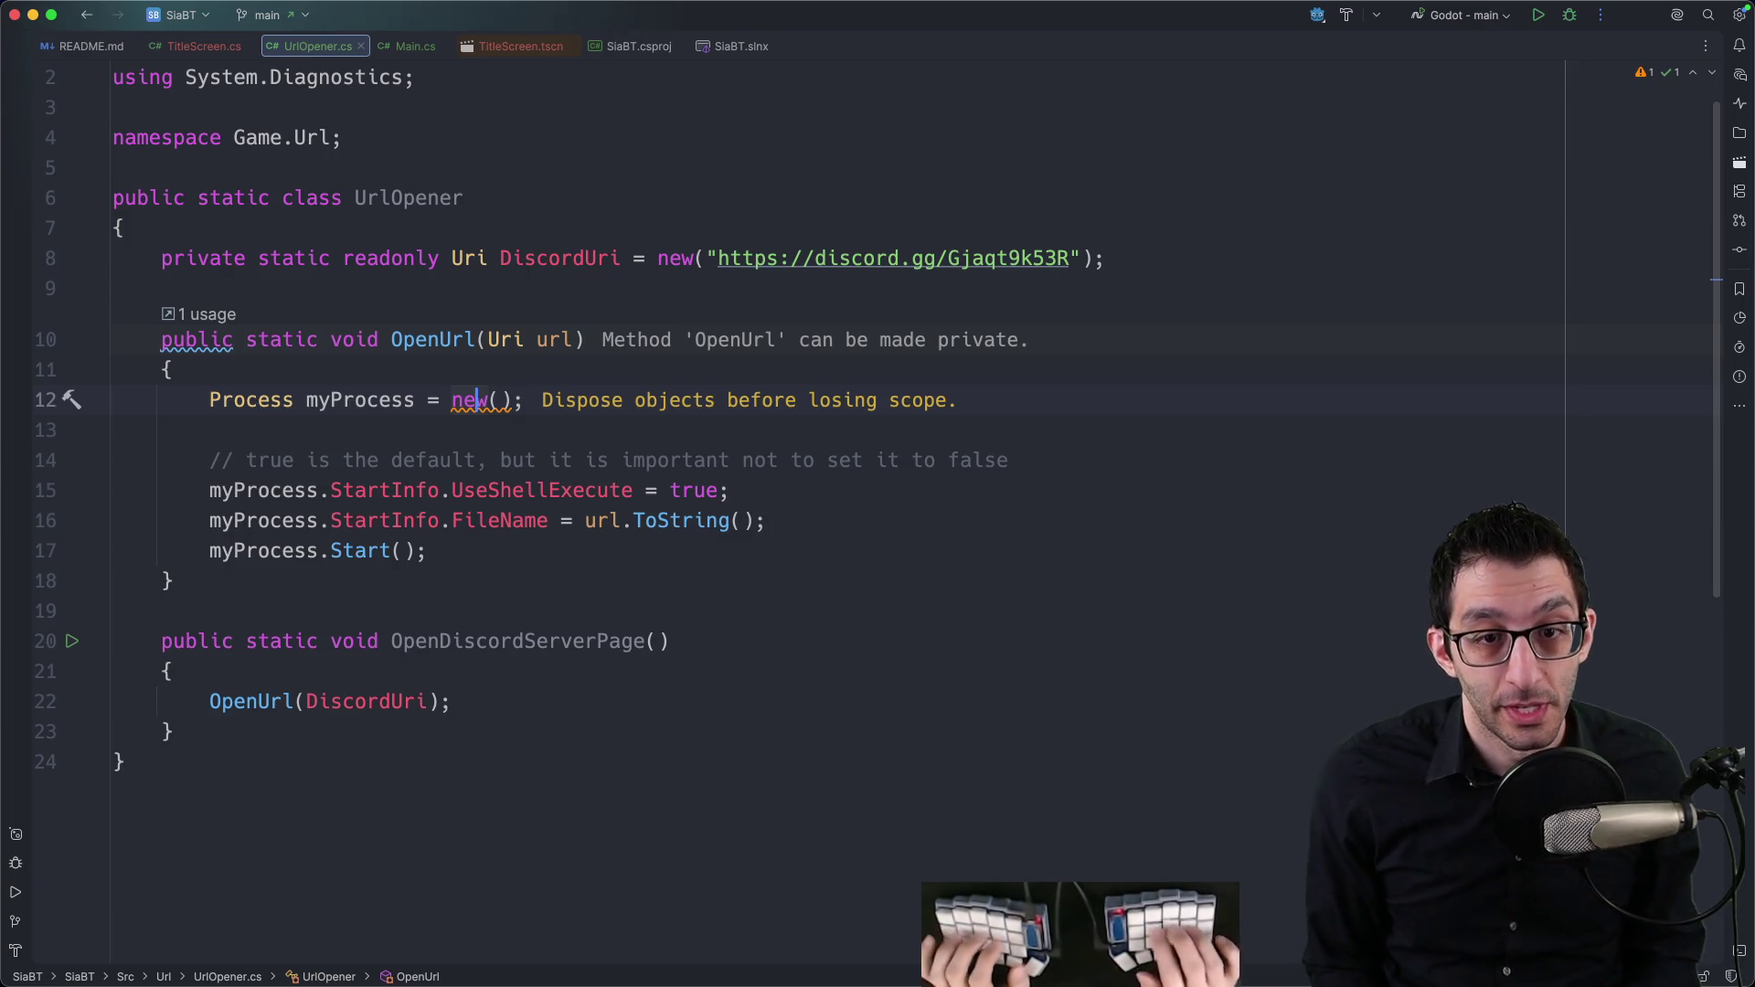
Step: Set the Roslyn CA2000 dispose-objects rule severity to Do not show
key("alt+Return")
key("Down")
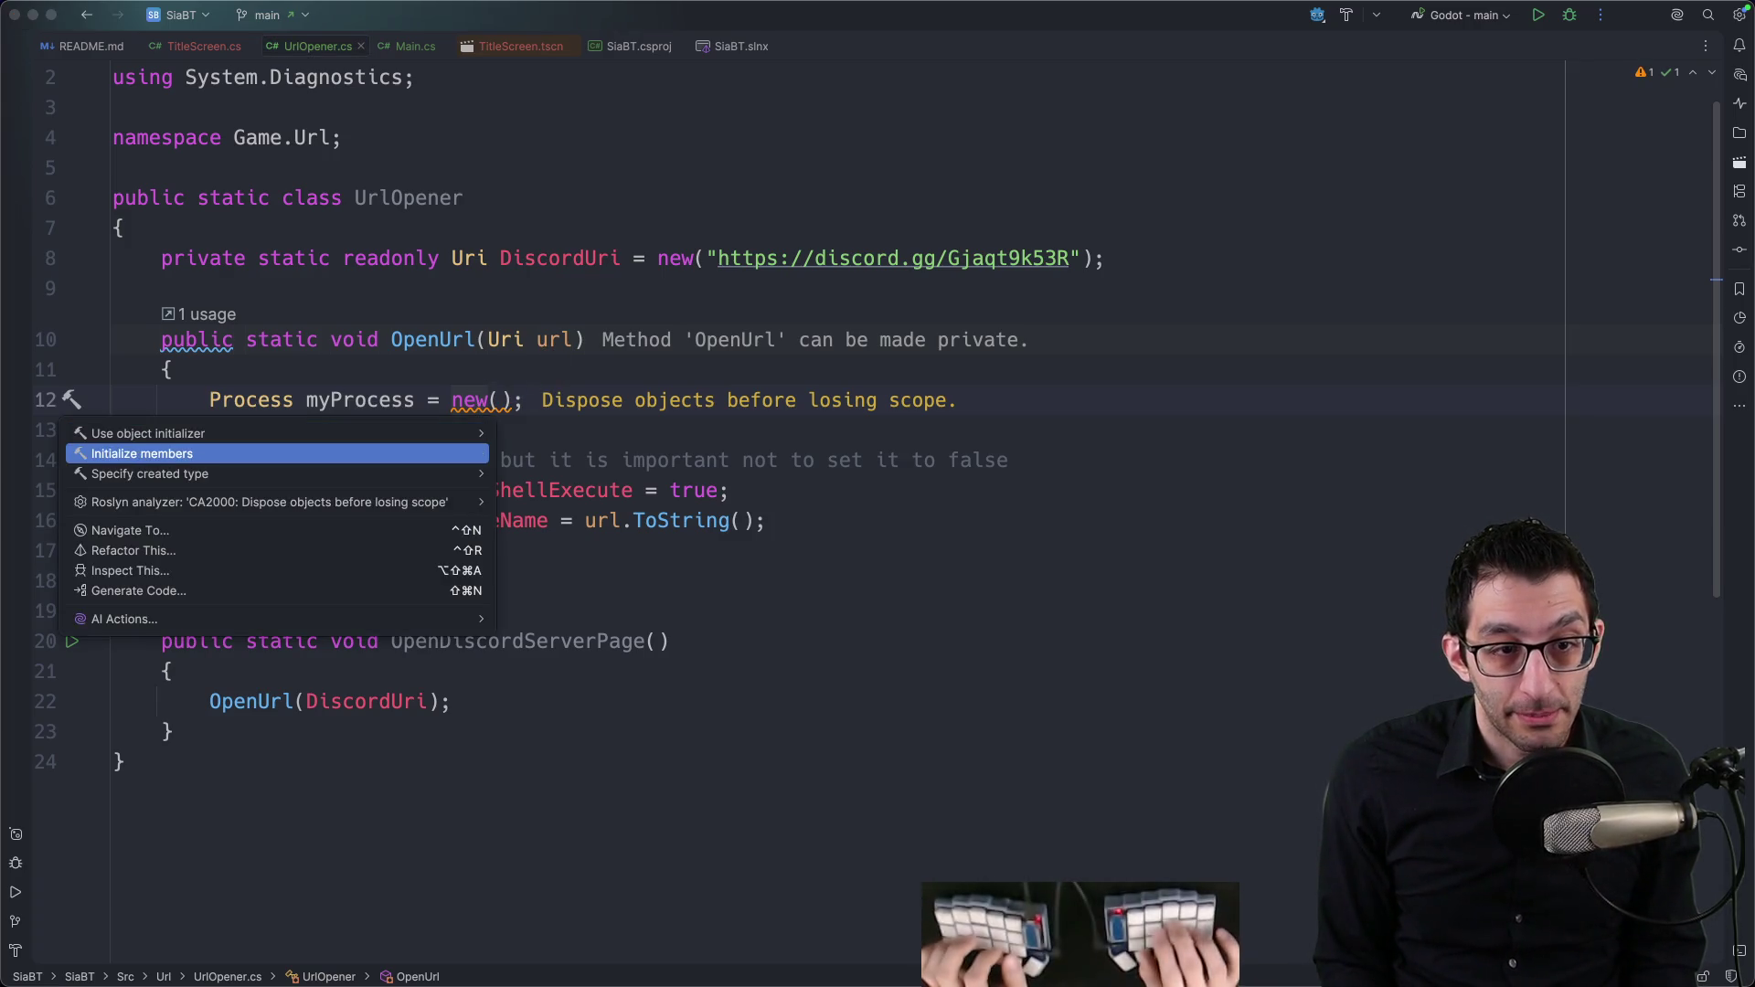
key("Down")
key("Right")
key("Left")
key("Down")
key("Right")
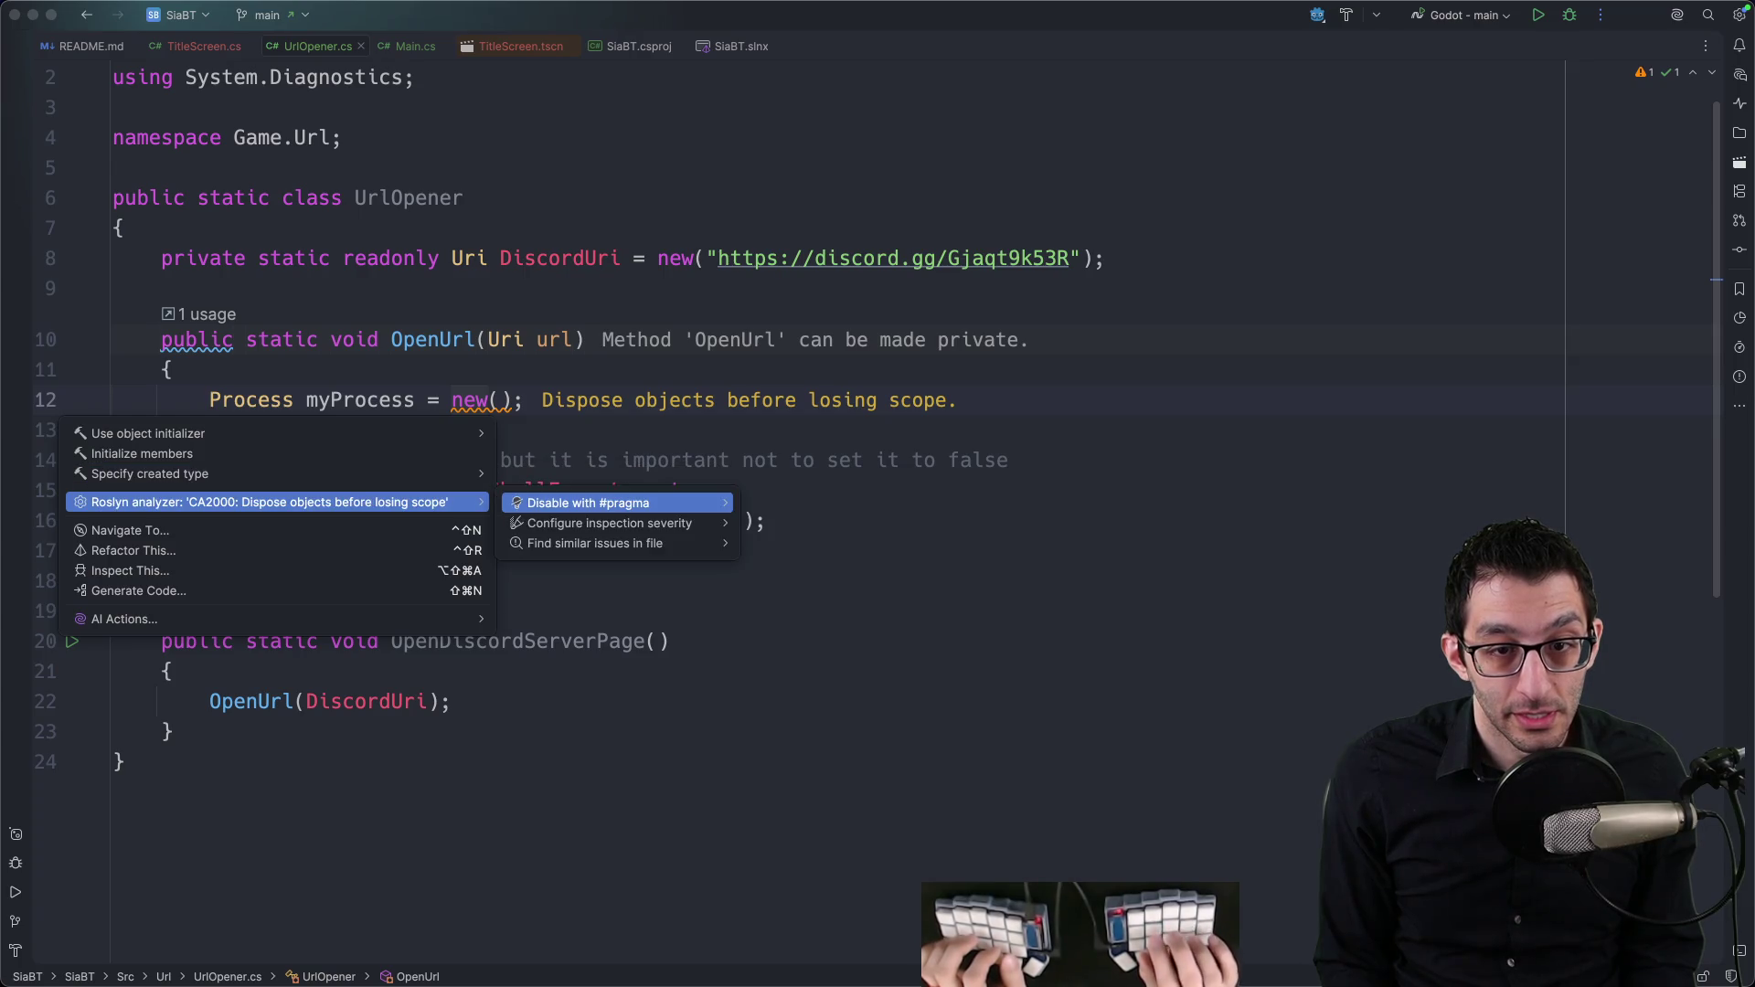
key("Down")
key("Right")
key("Down")
key("Return")
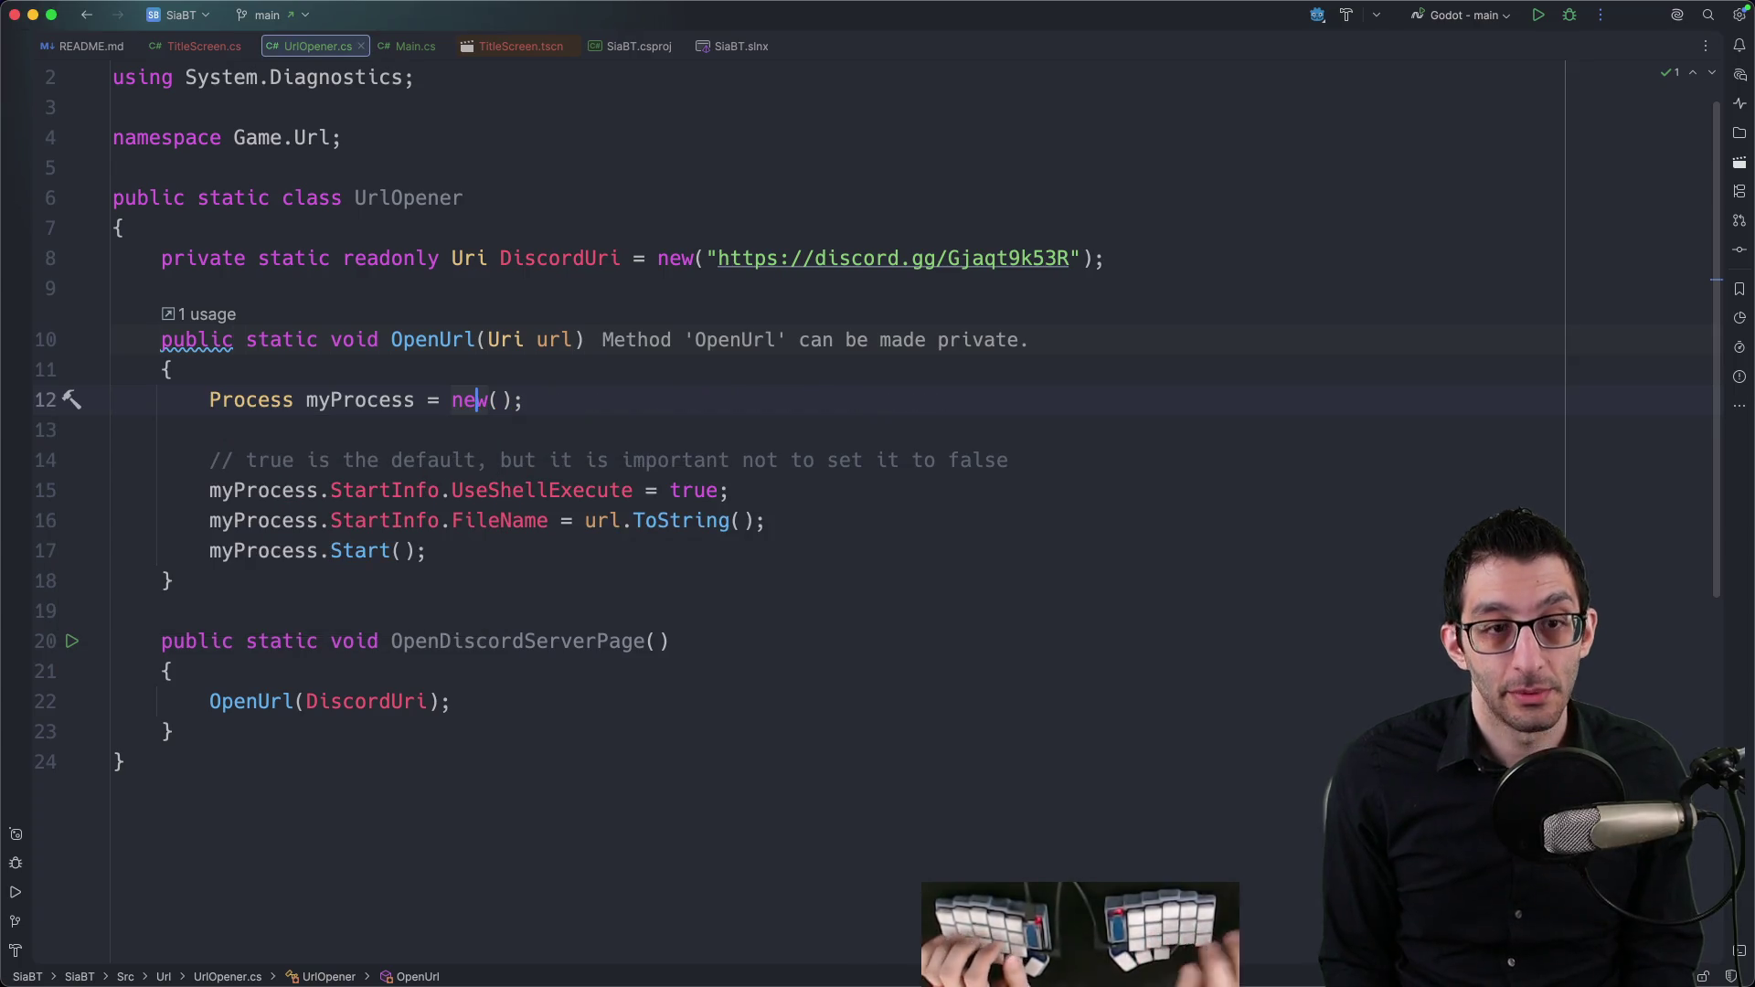
Step: Change OpenUrl's access modifier from public to private and check OpenDiscordServerPage usages
left_click(202, 339)
key("alt+BackSpace")
type("private")
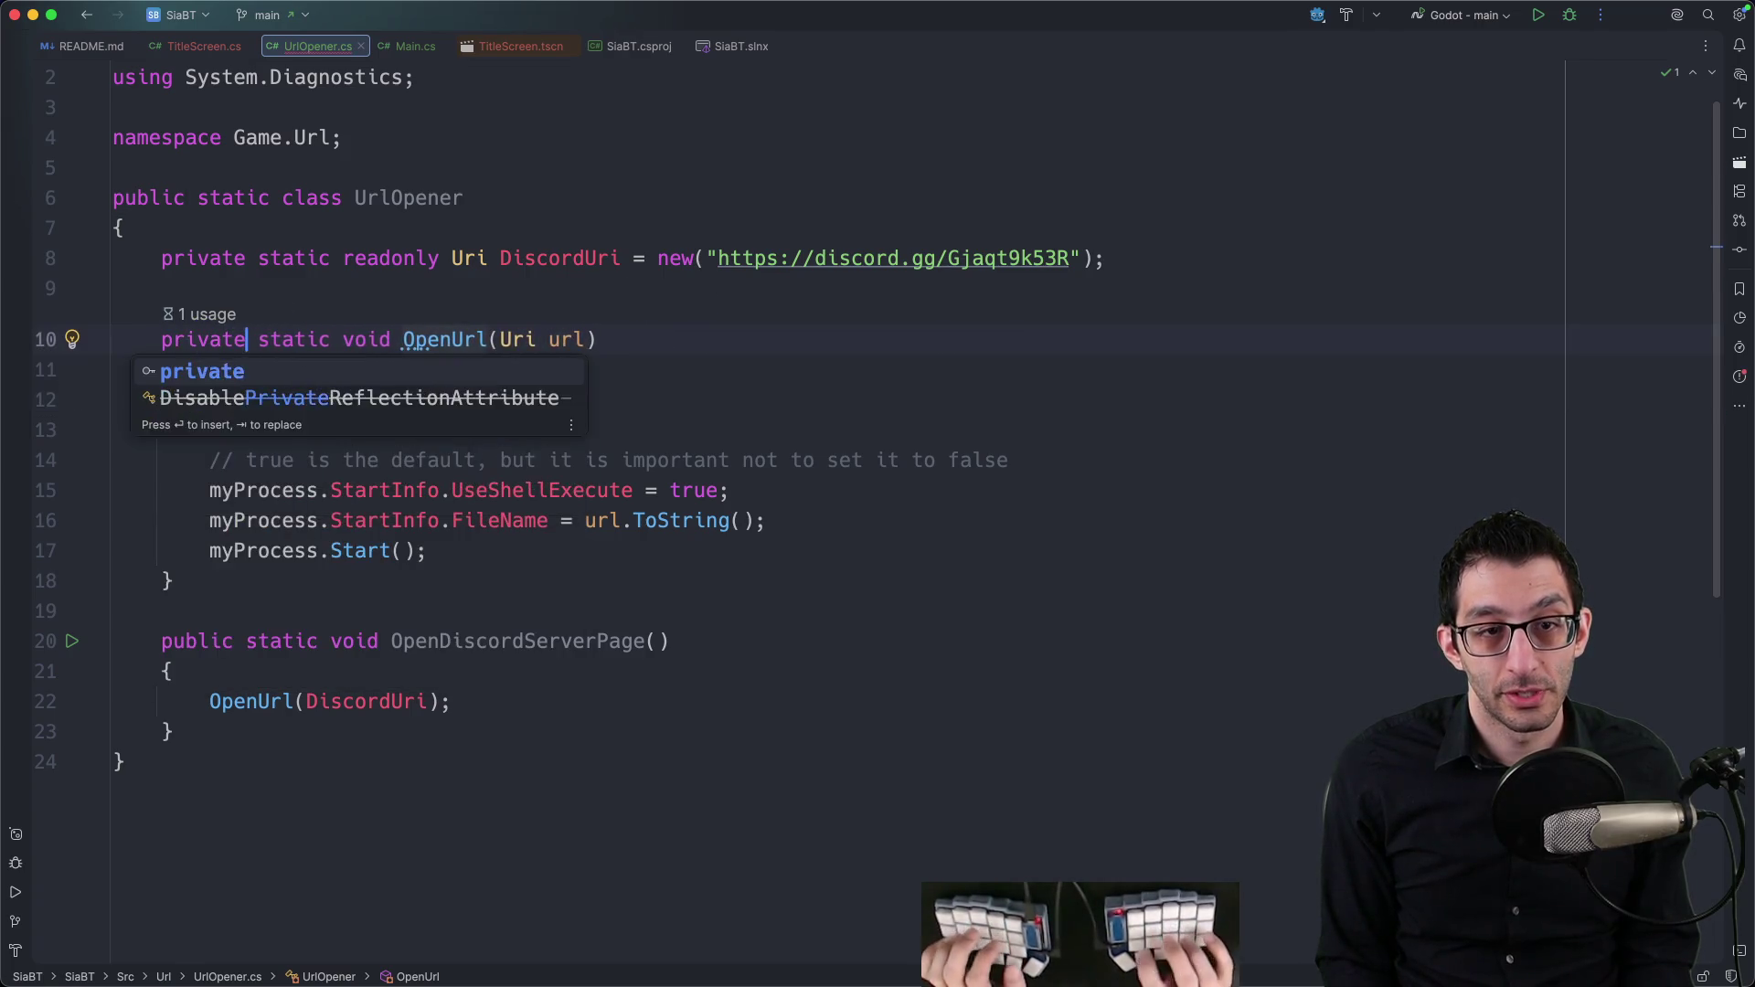
key("Escape")
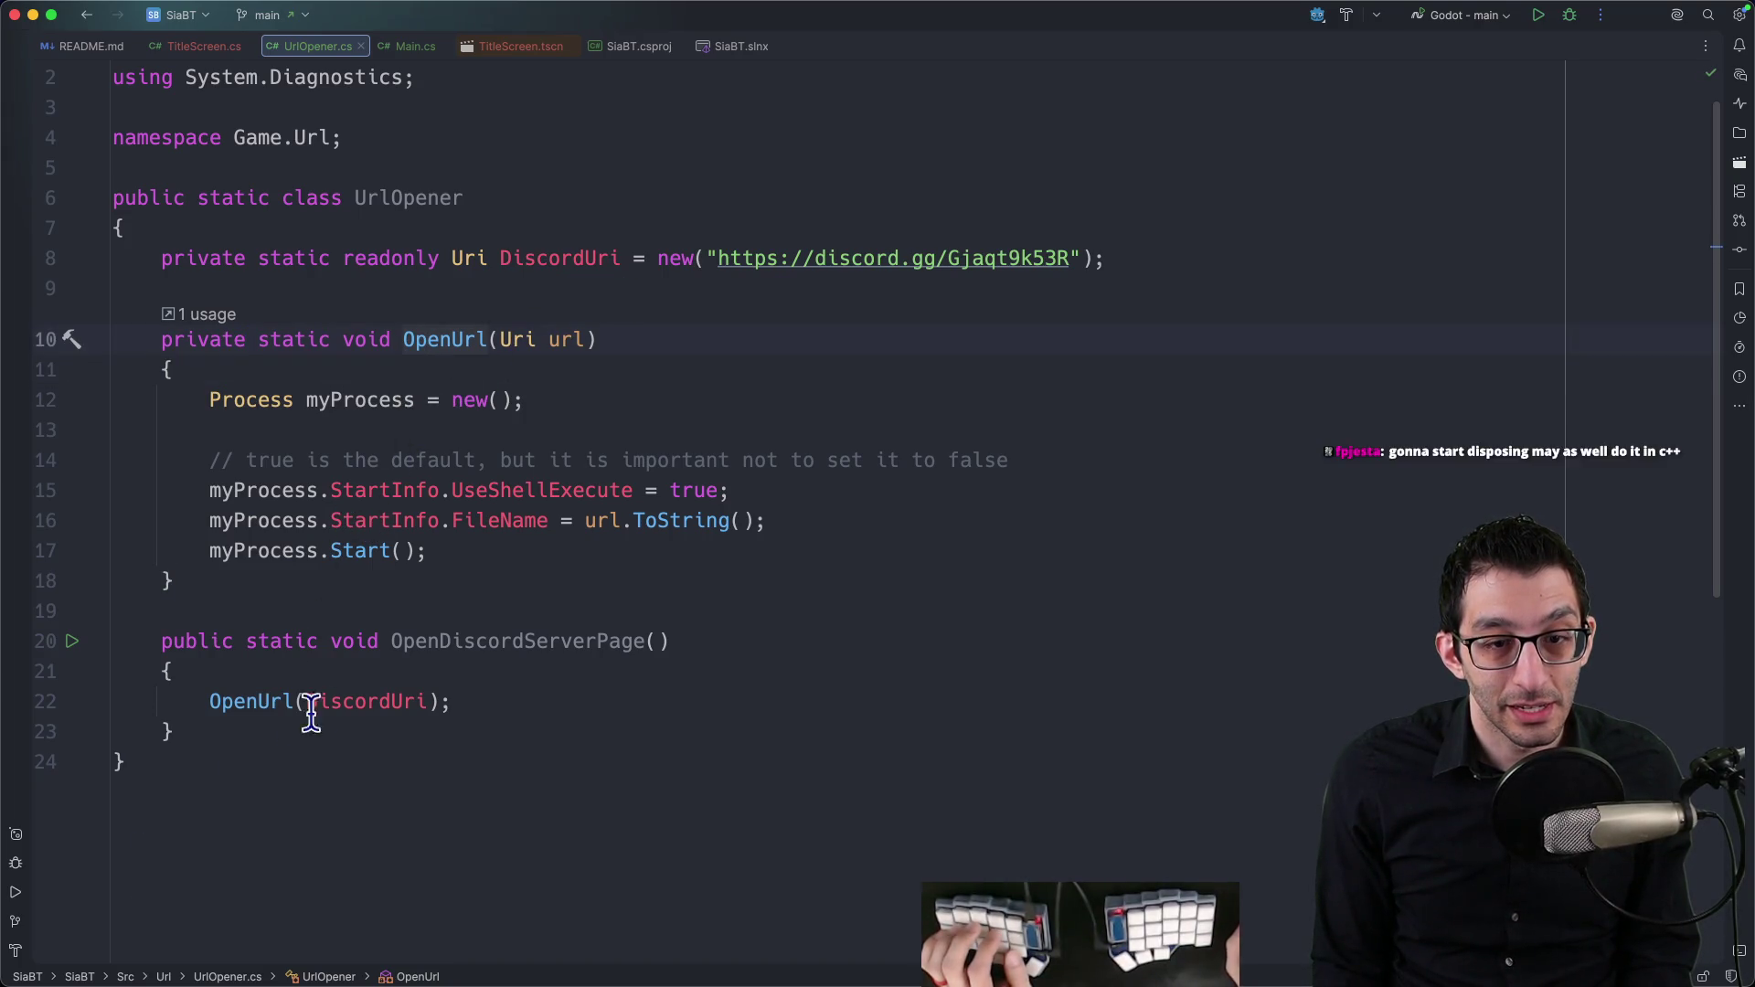
mouse_move(509, 649)
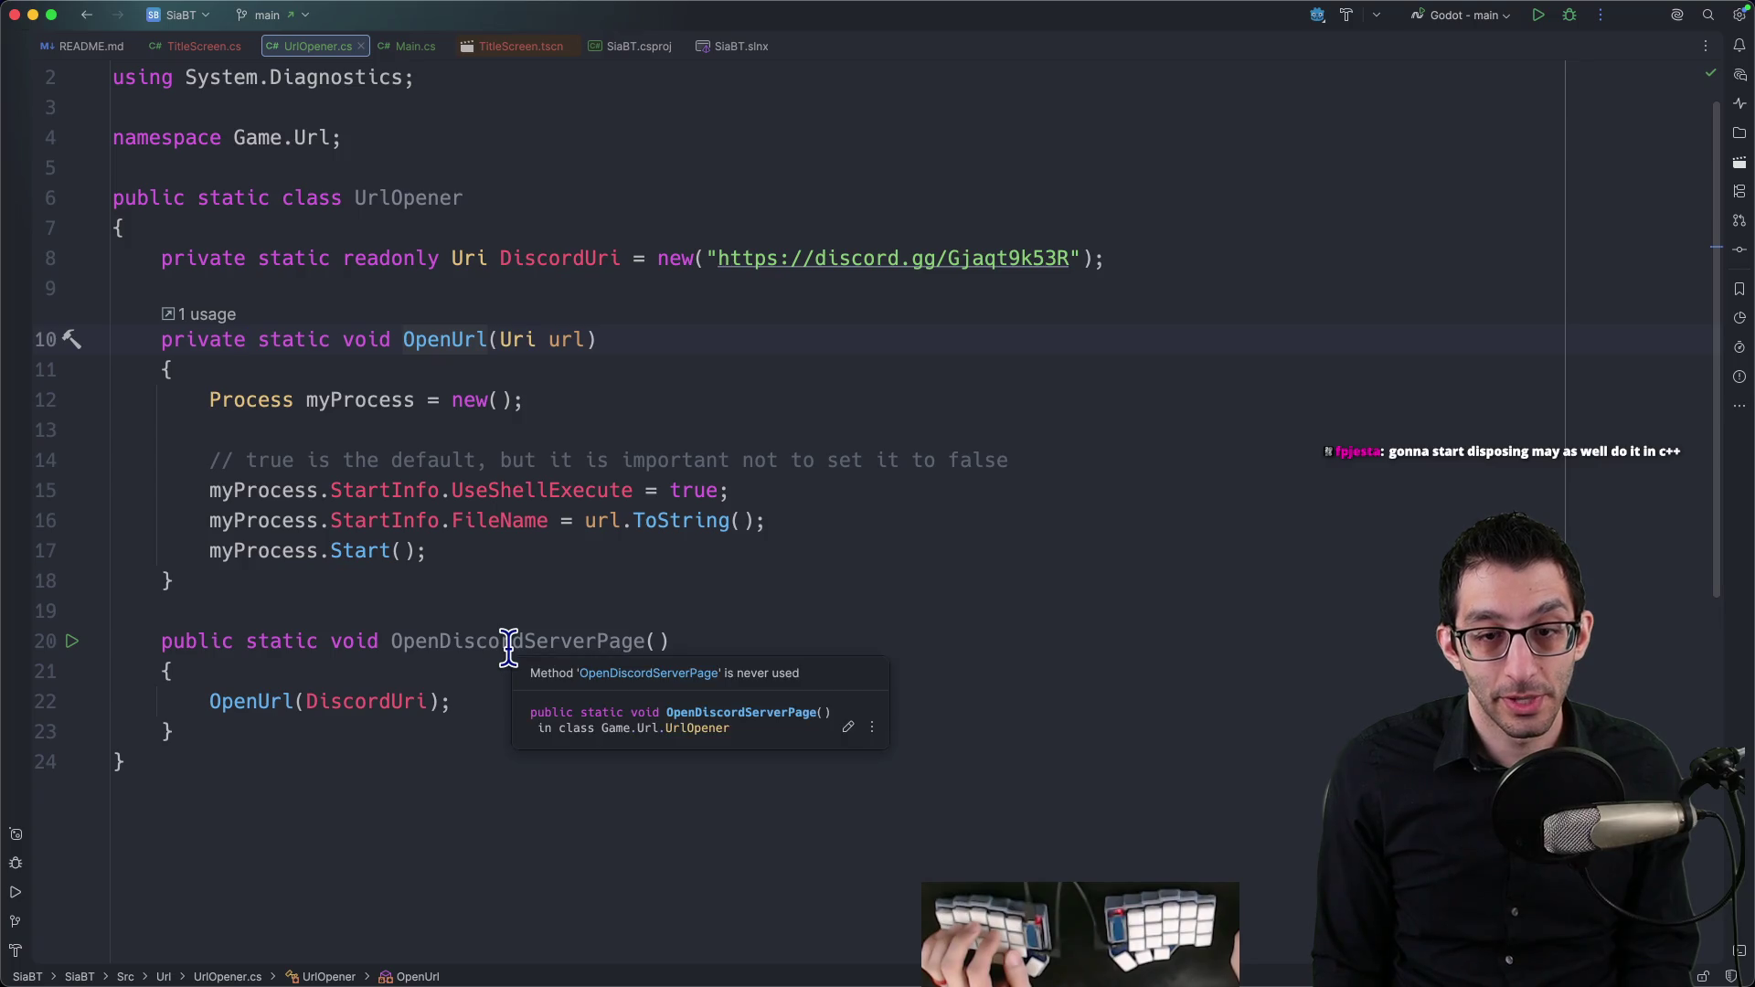
left_click(508, 649)
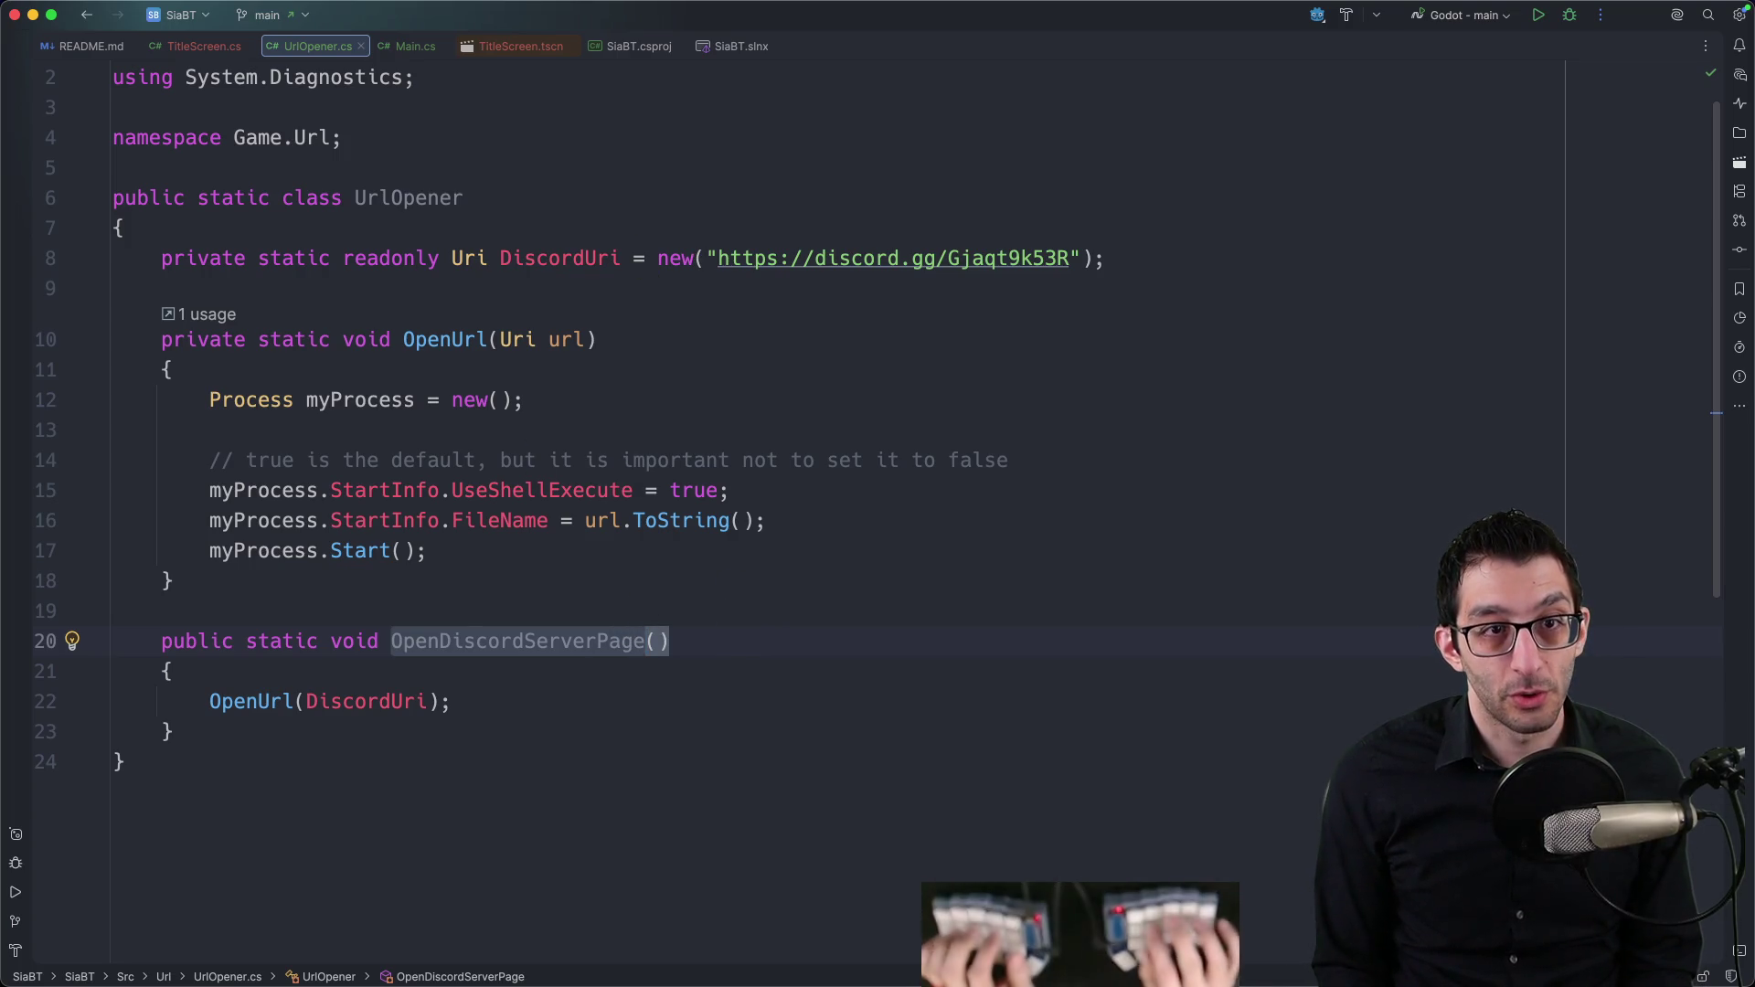
key("ctrl+Tab")
Step: Start a new private Button field below the quit button field, then undo it
scroll(360, 392, "up", 1)
left_click(694, 205)
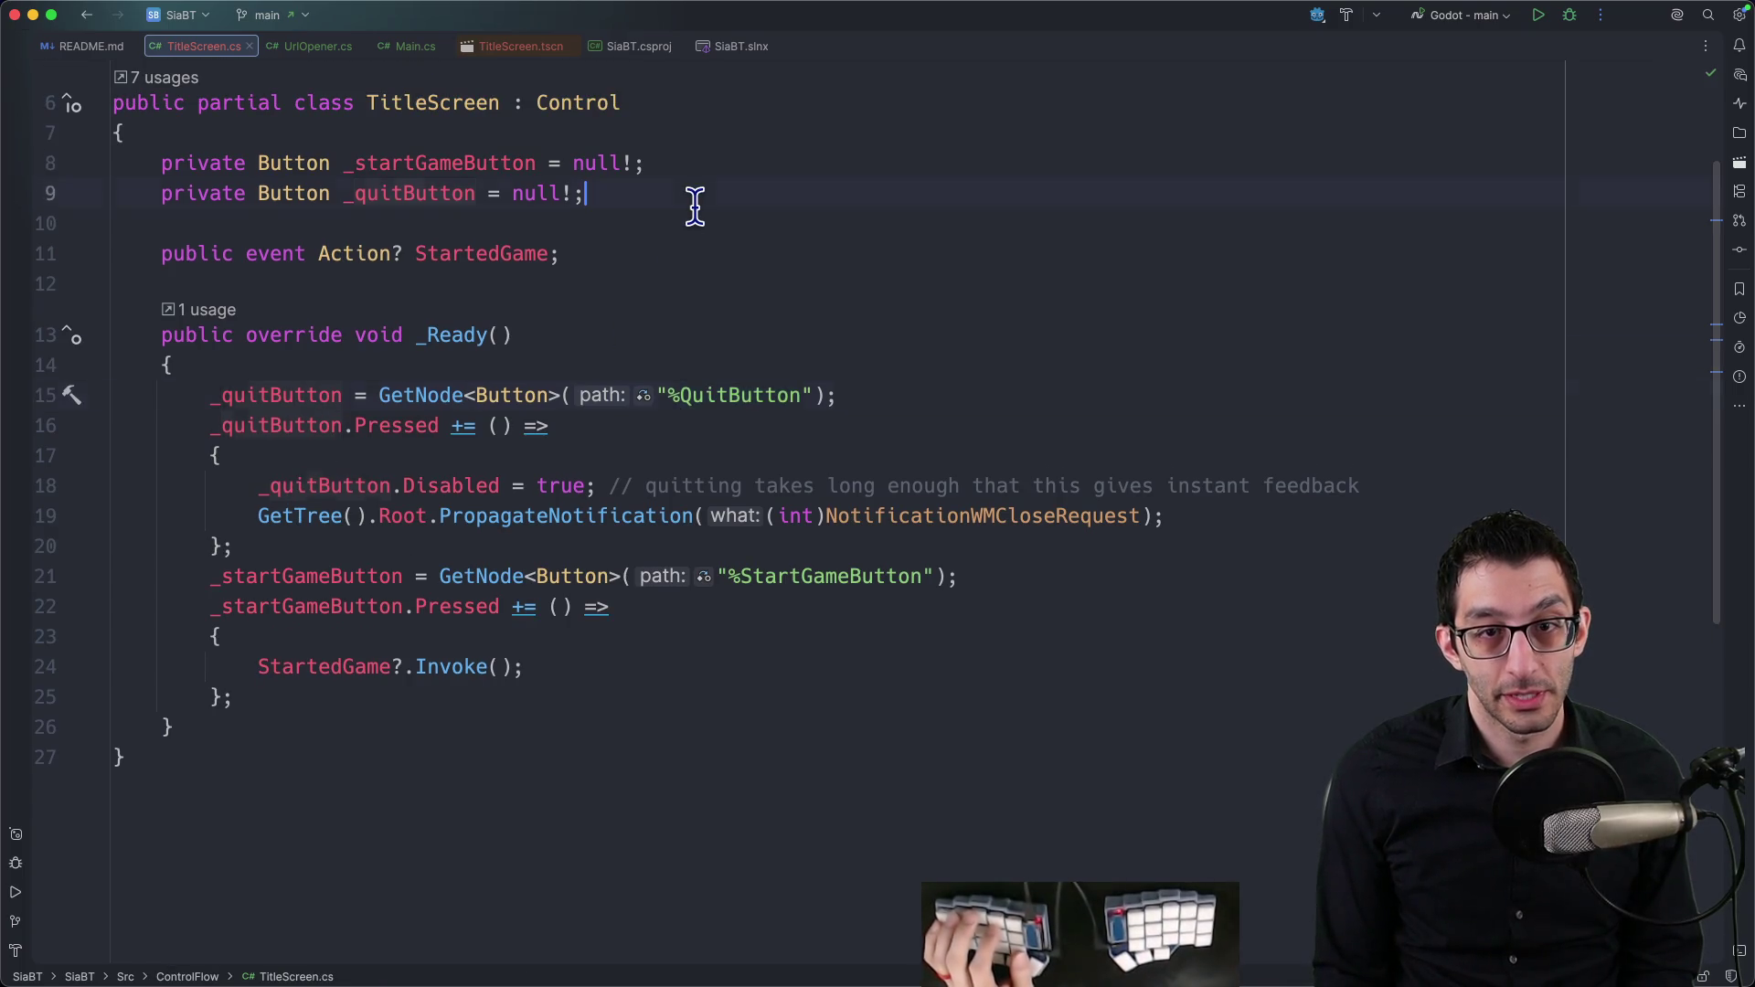
key("Return")
type("private Button")
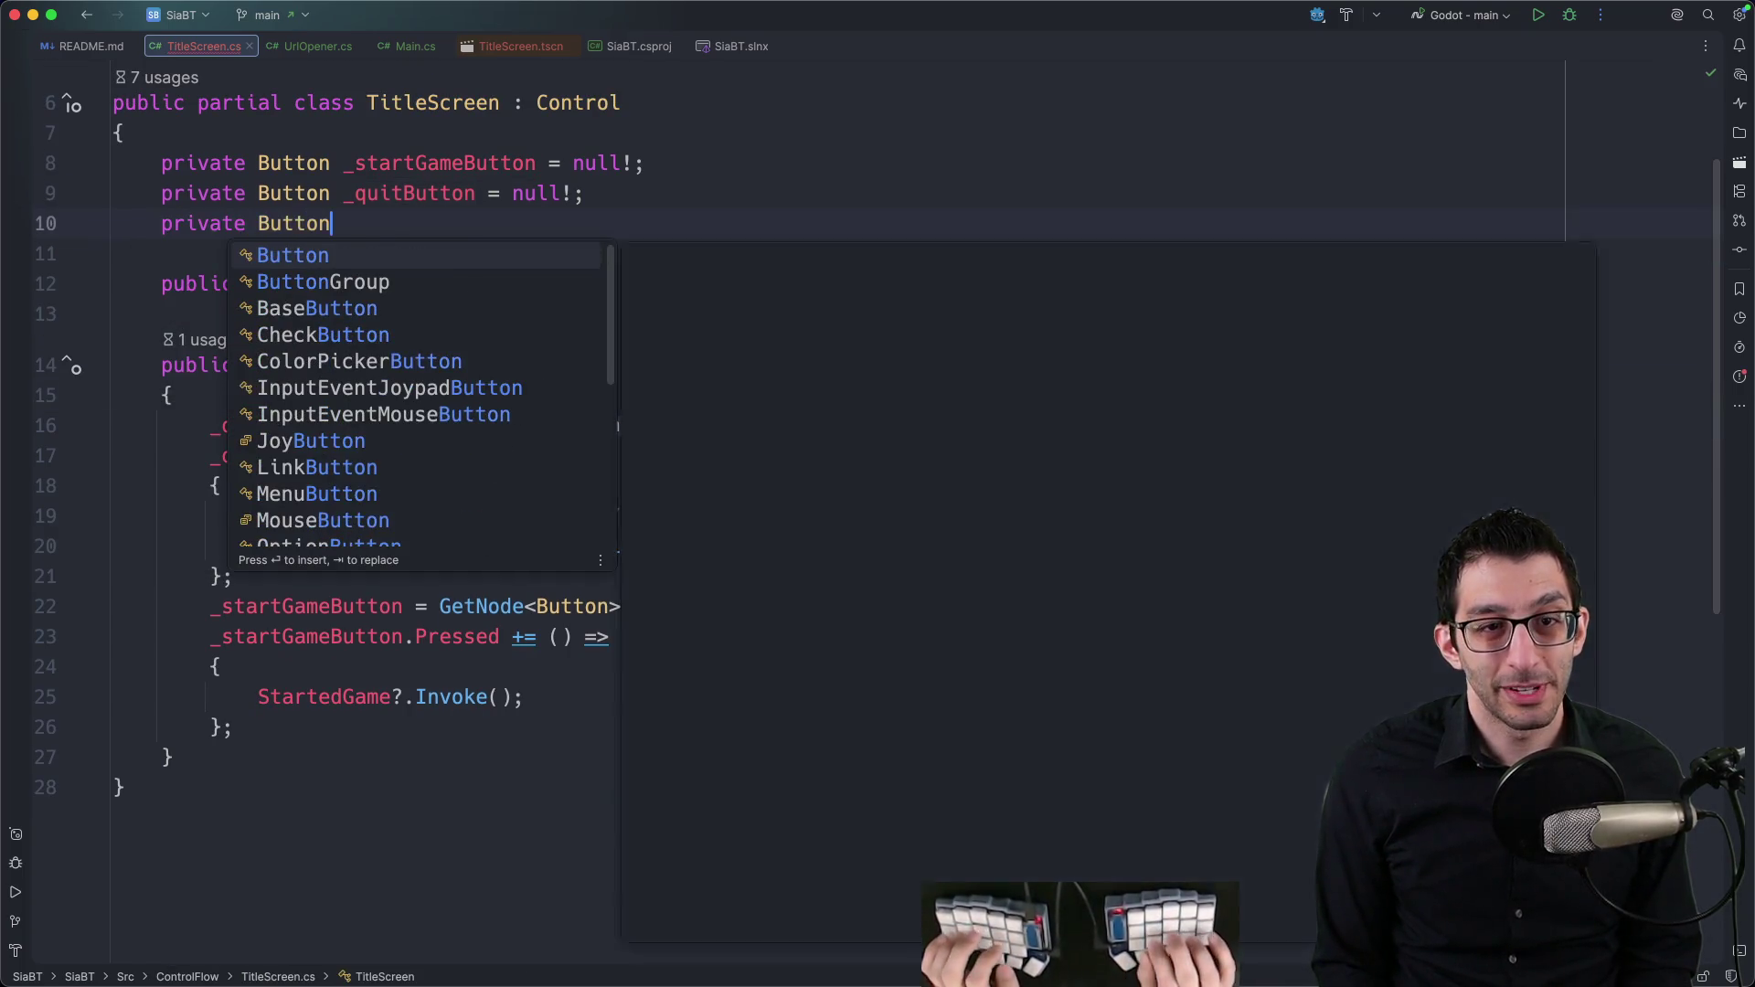
key("super+z")
key("super+z")
key("Home")
Step: Declare a local Button quitButton in _Ready, rename its references, and delete the _quitButton field
key("Down")
key("Down")
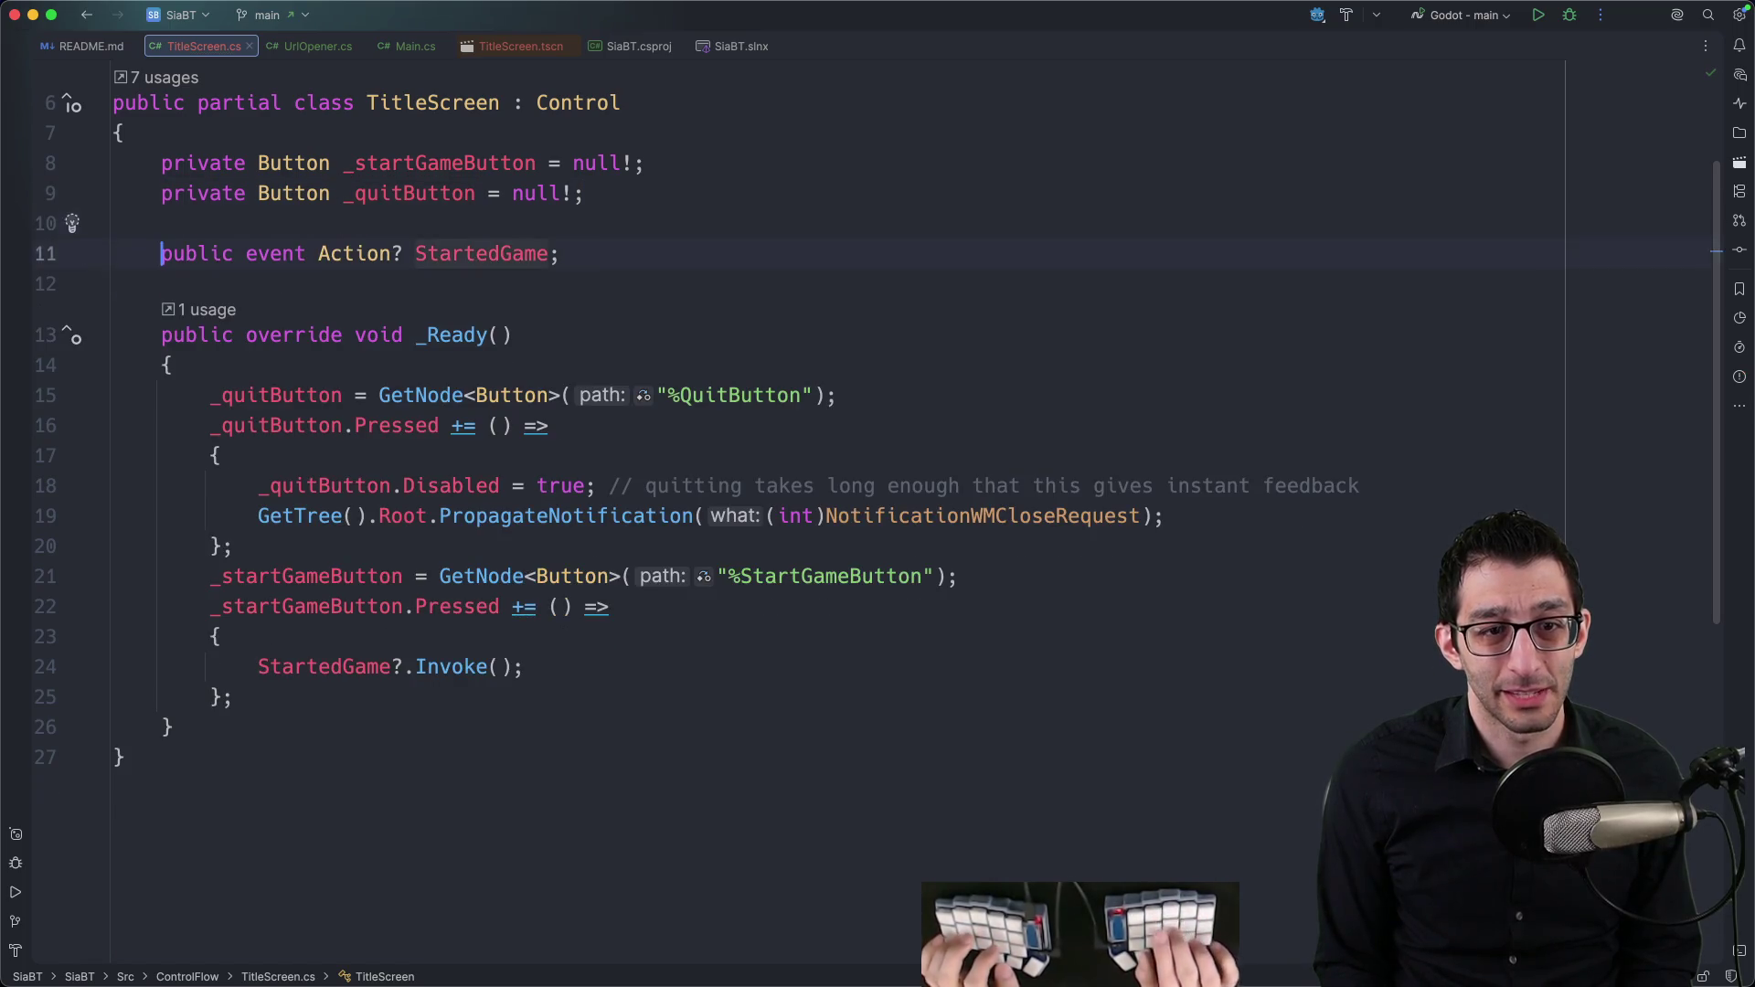
key("Down")
key("Down")
key("Down")
key("Up")
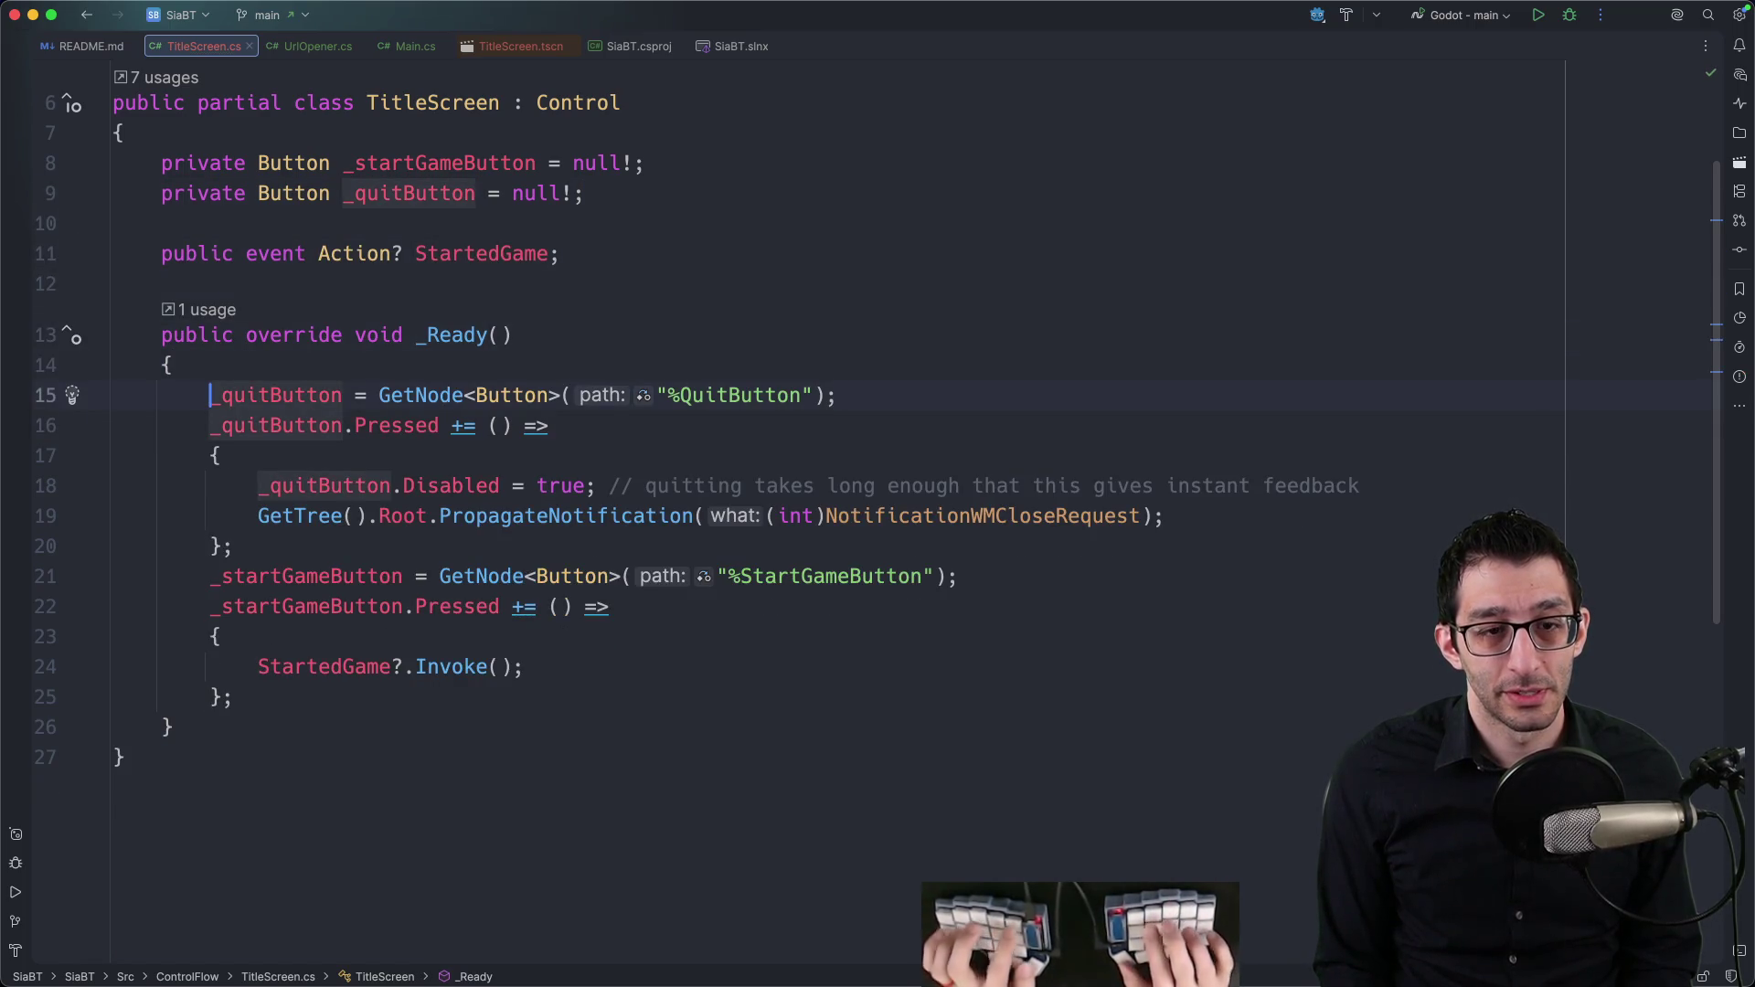
type("Button _")
key("Escape")
key("Down")
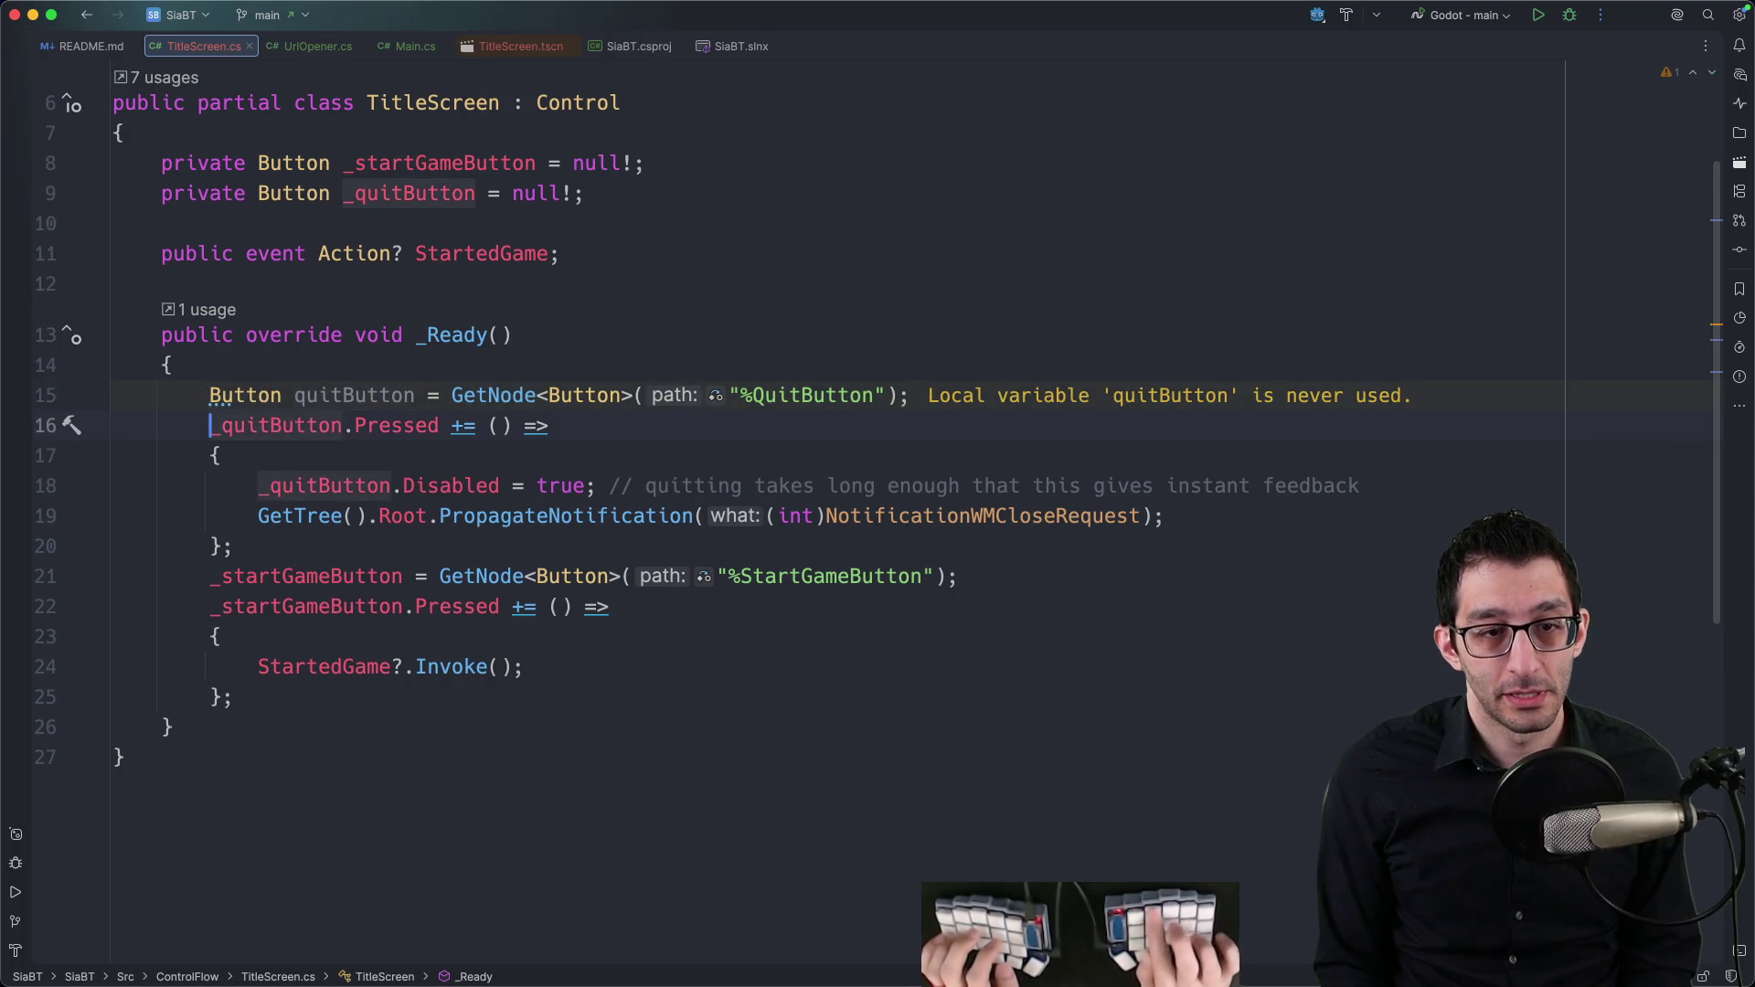
key("Home")
key("Delete")
key("Down")
key("Down")
key("Home")
key("Delete")
key("Up")
key("Up")
key("Up")
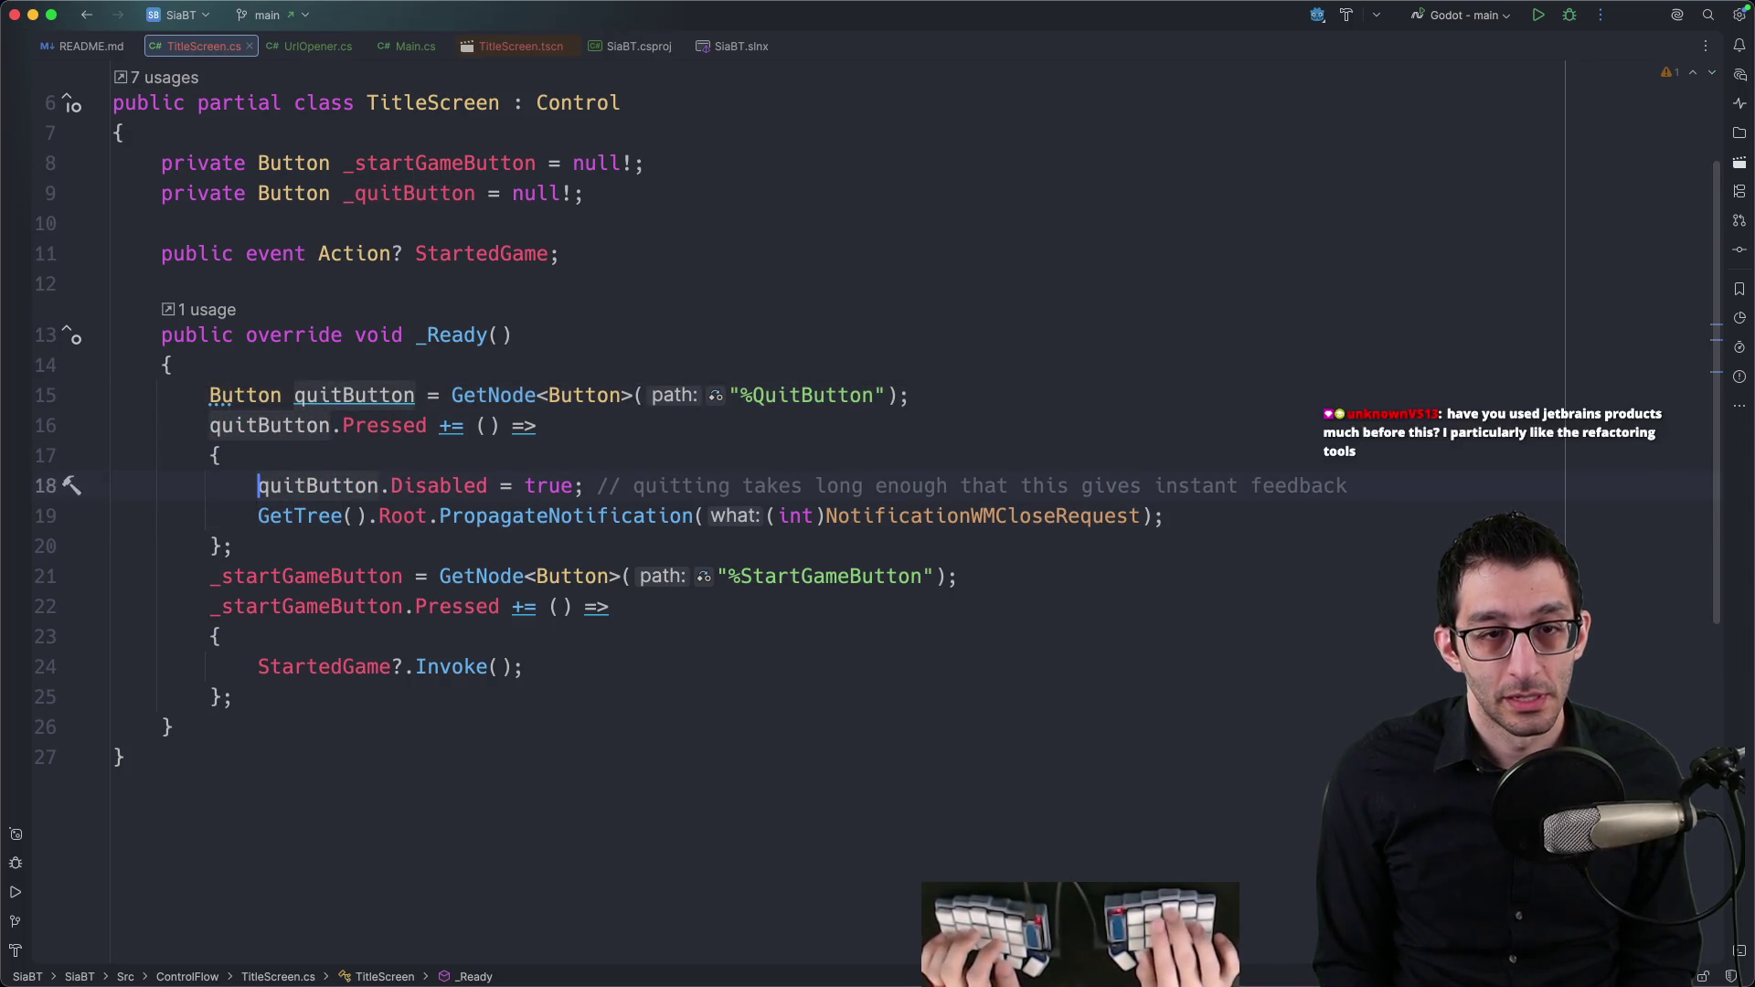
key("super+BackSpace")
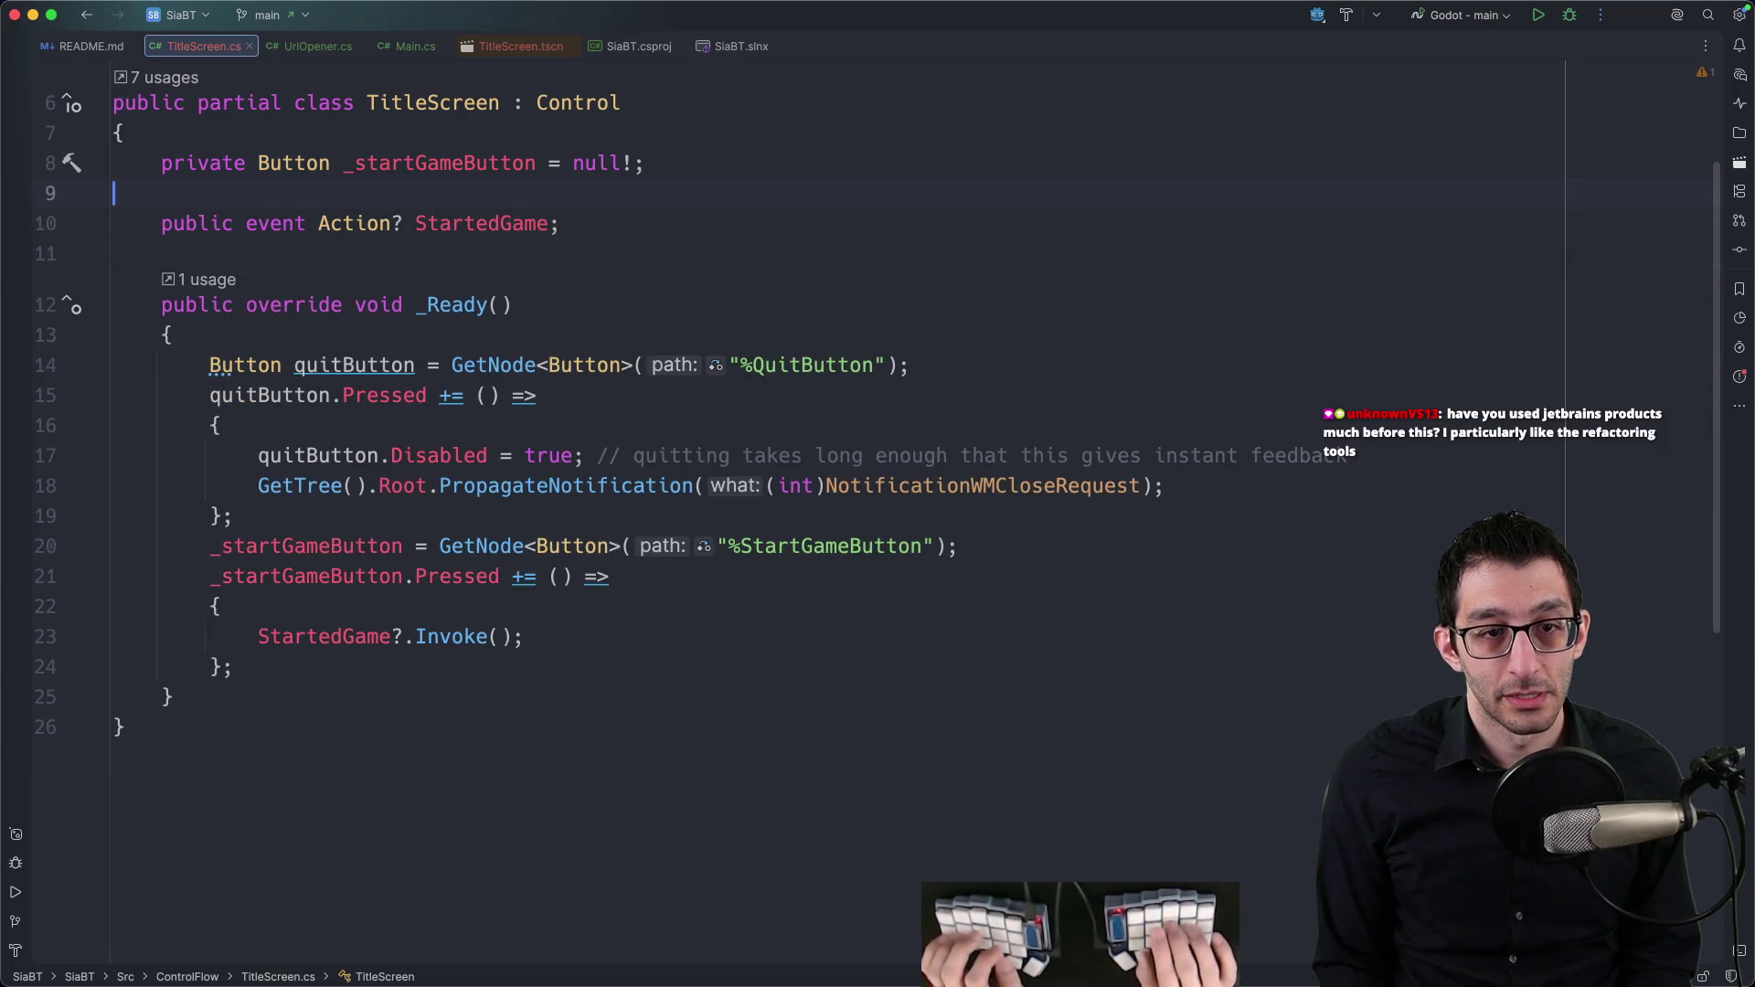
left_click(642, 365)
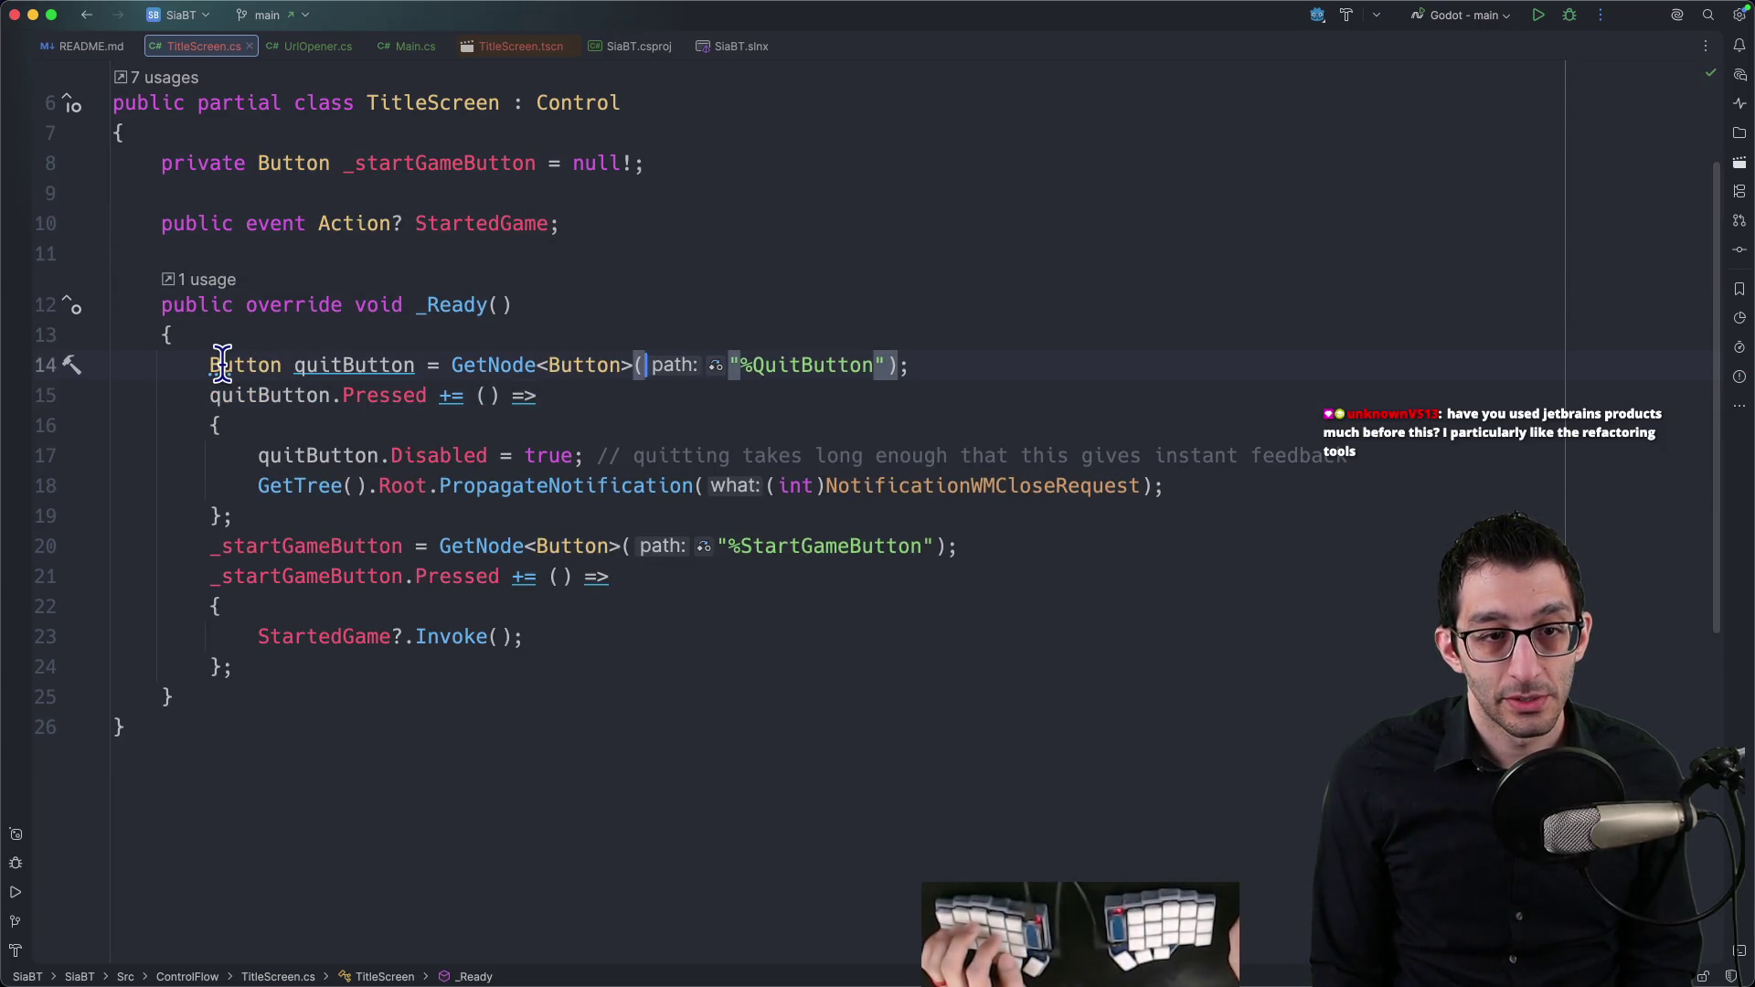
Step: Browse the var-style inspection severity options for the quitButton declaration without changing anything
mouse_move(222, 363)
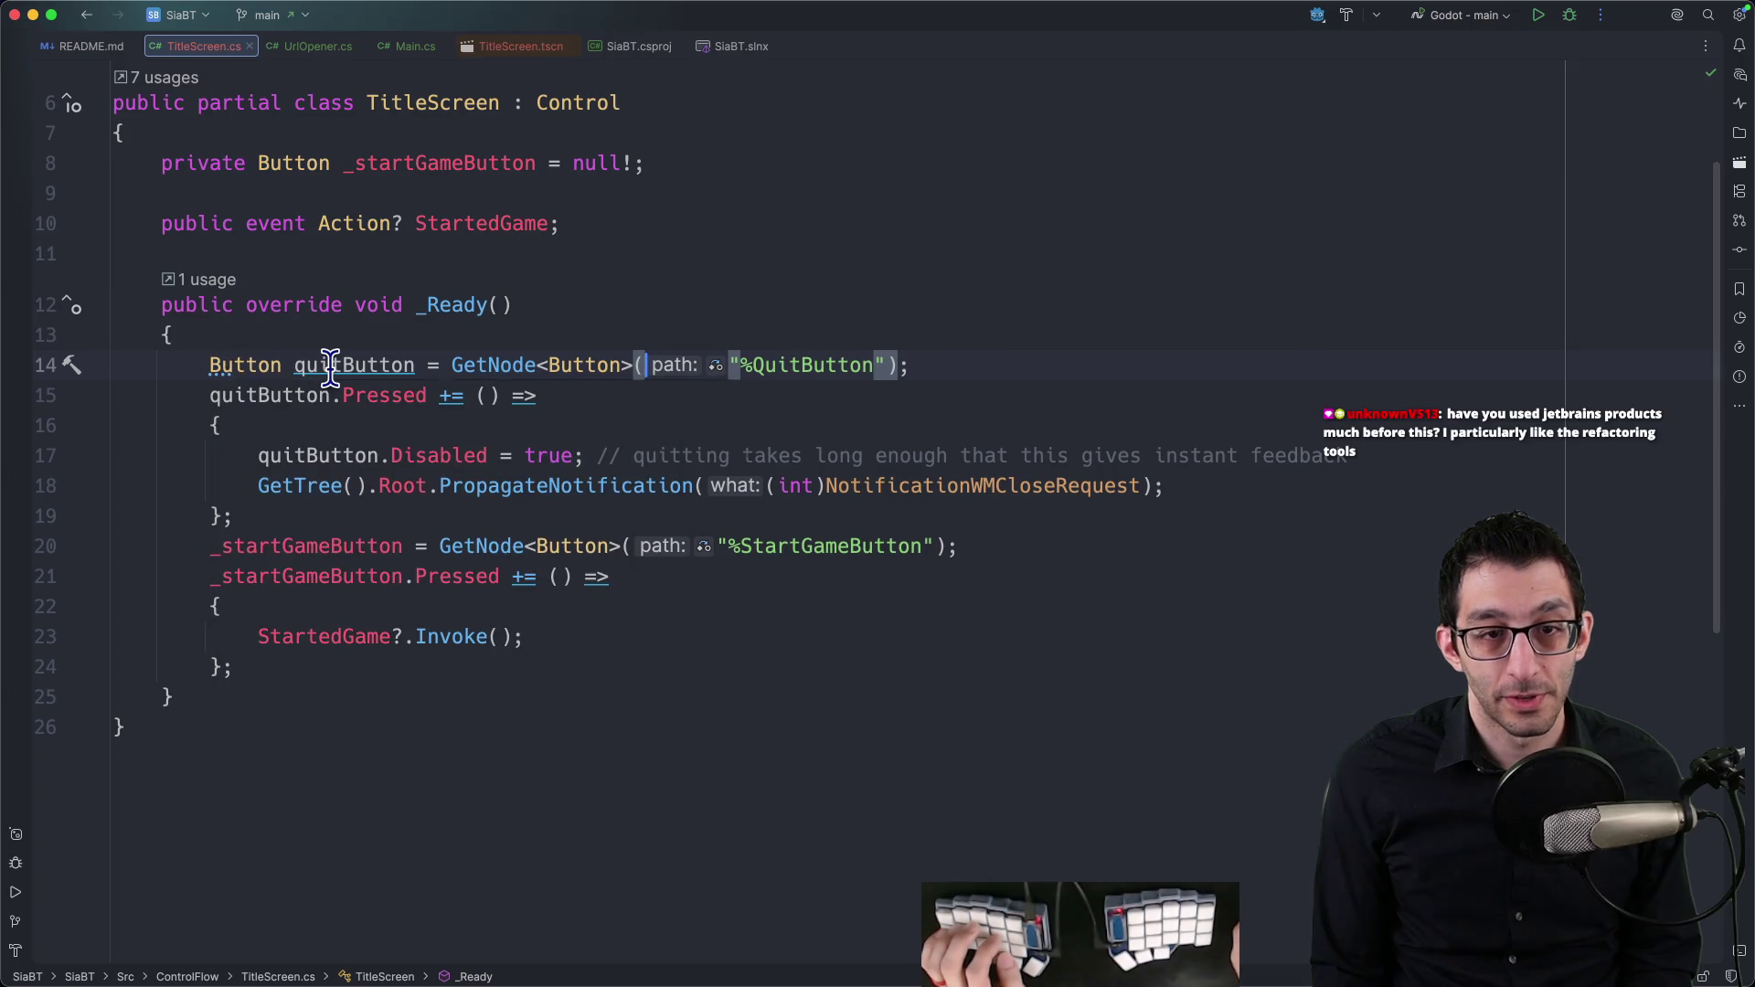
left_click(224, 367)
key("alt+Return")
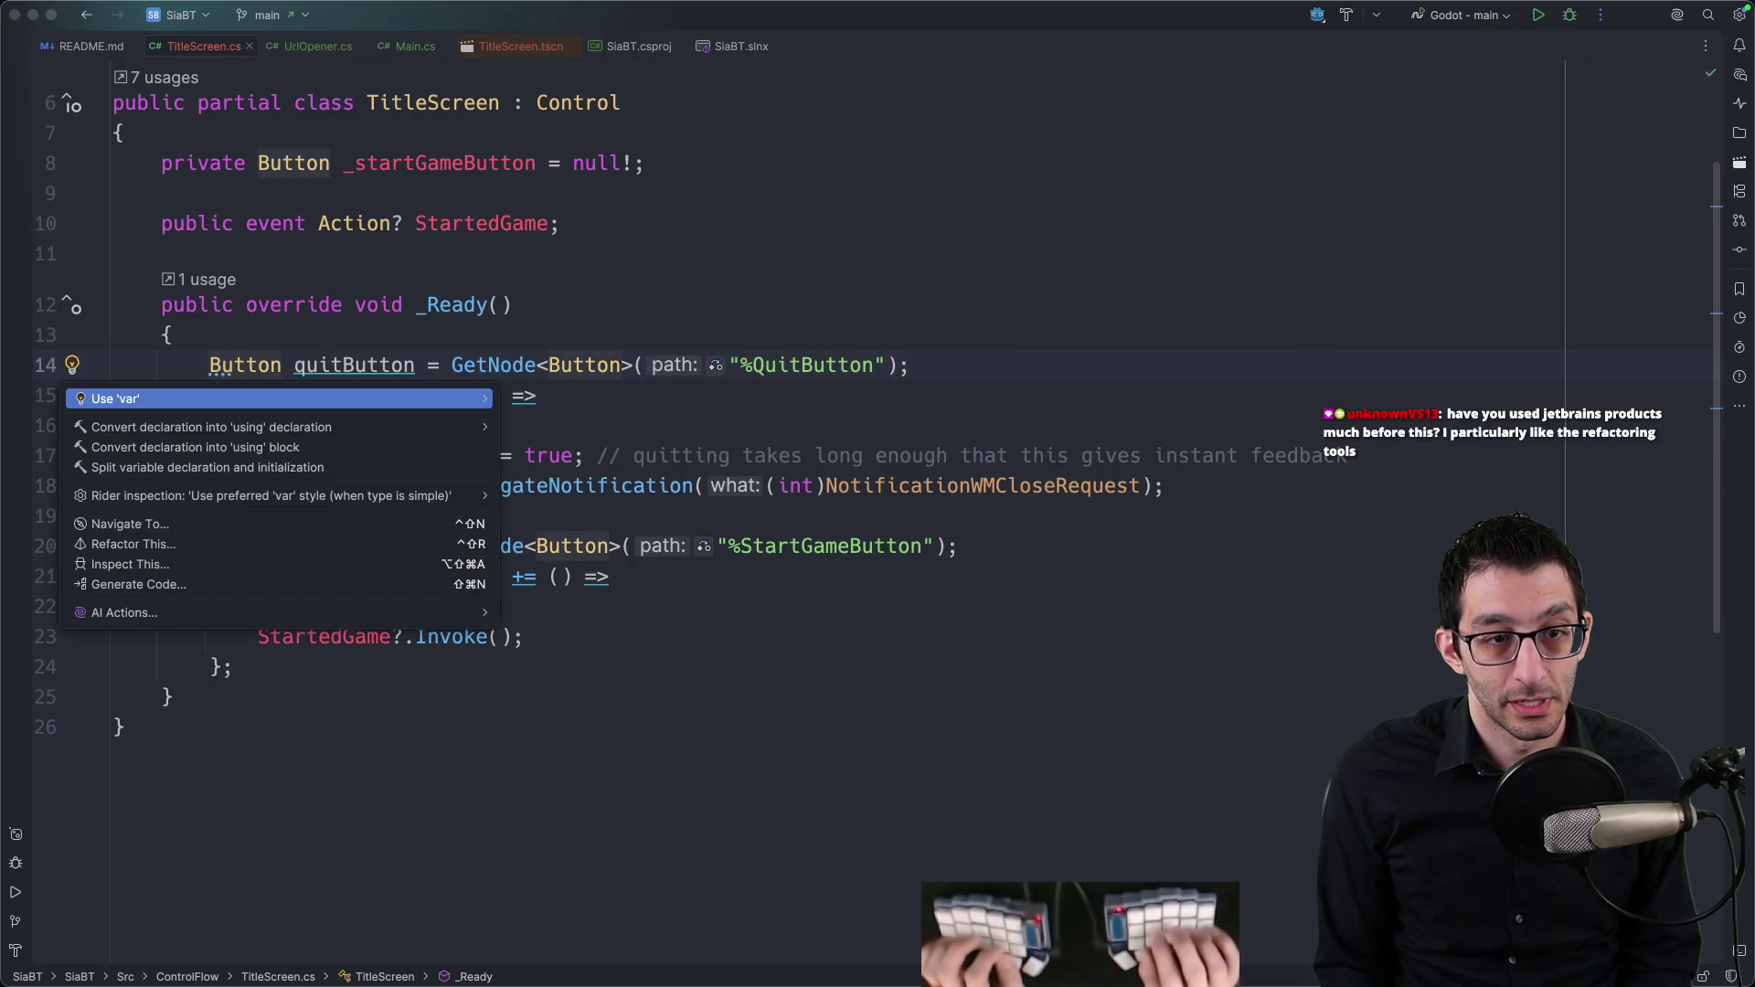
key("Down")
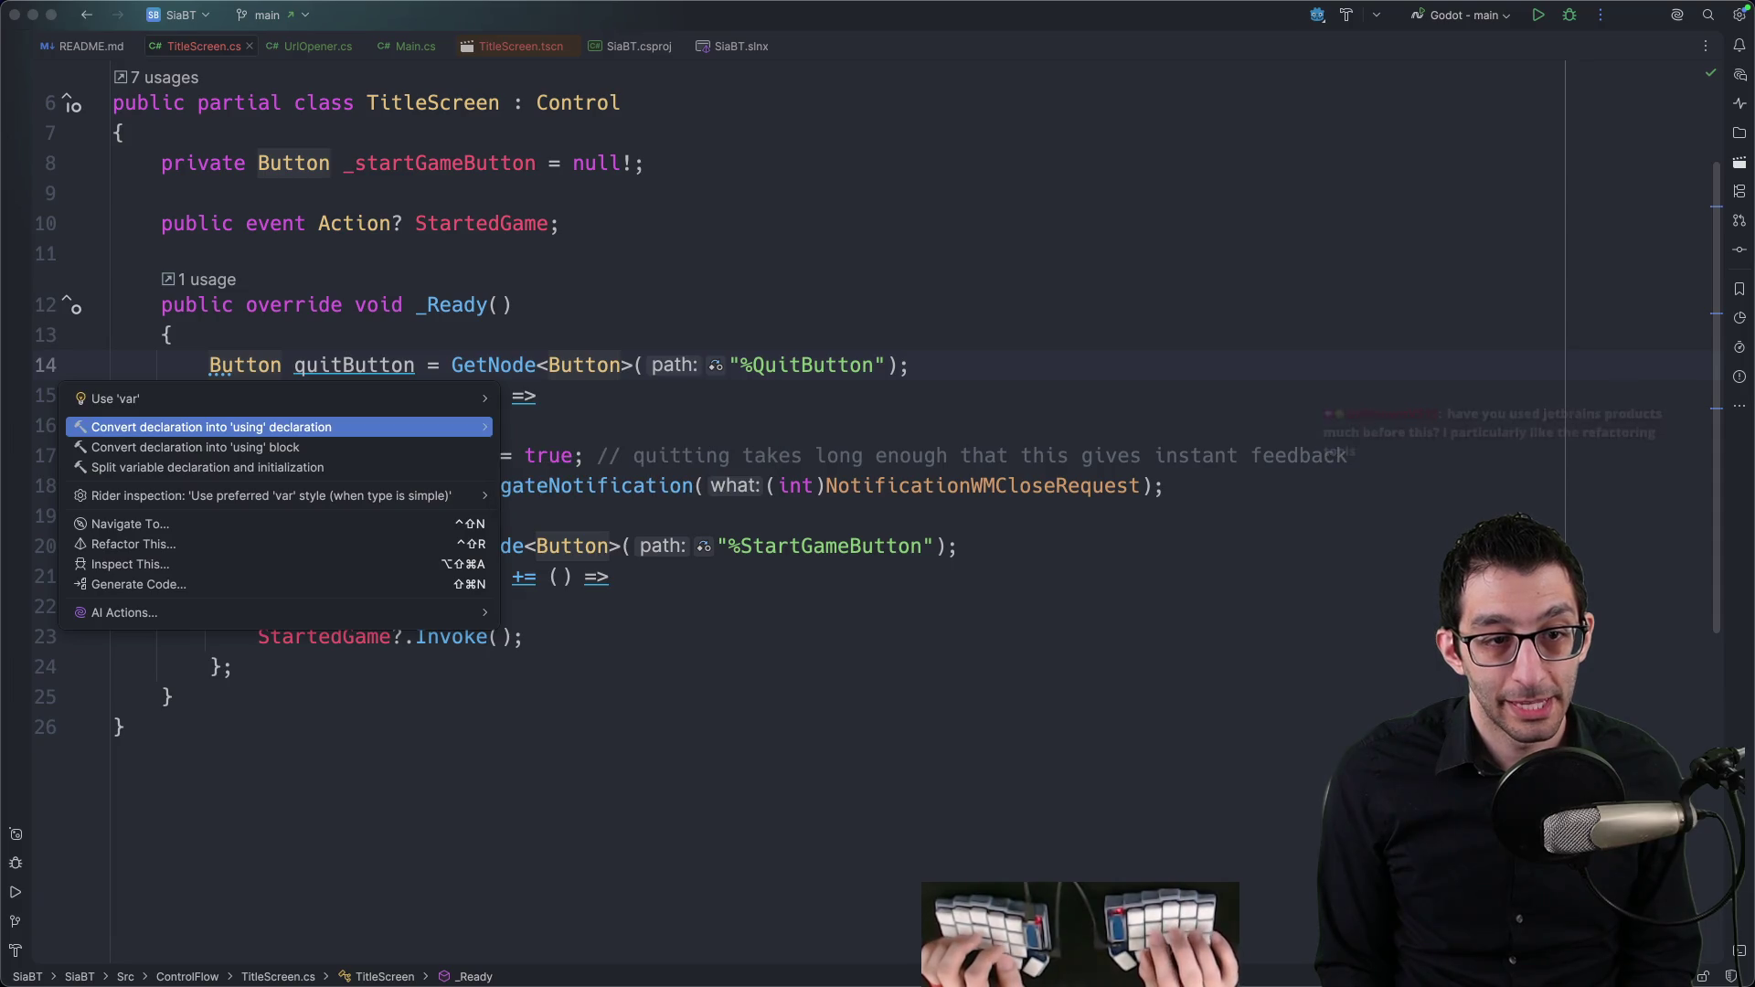
key("Down")
key("Down")
key("Down")
key("Right")
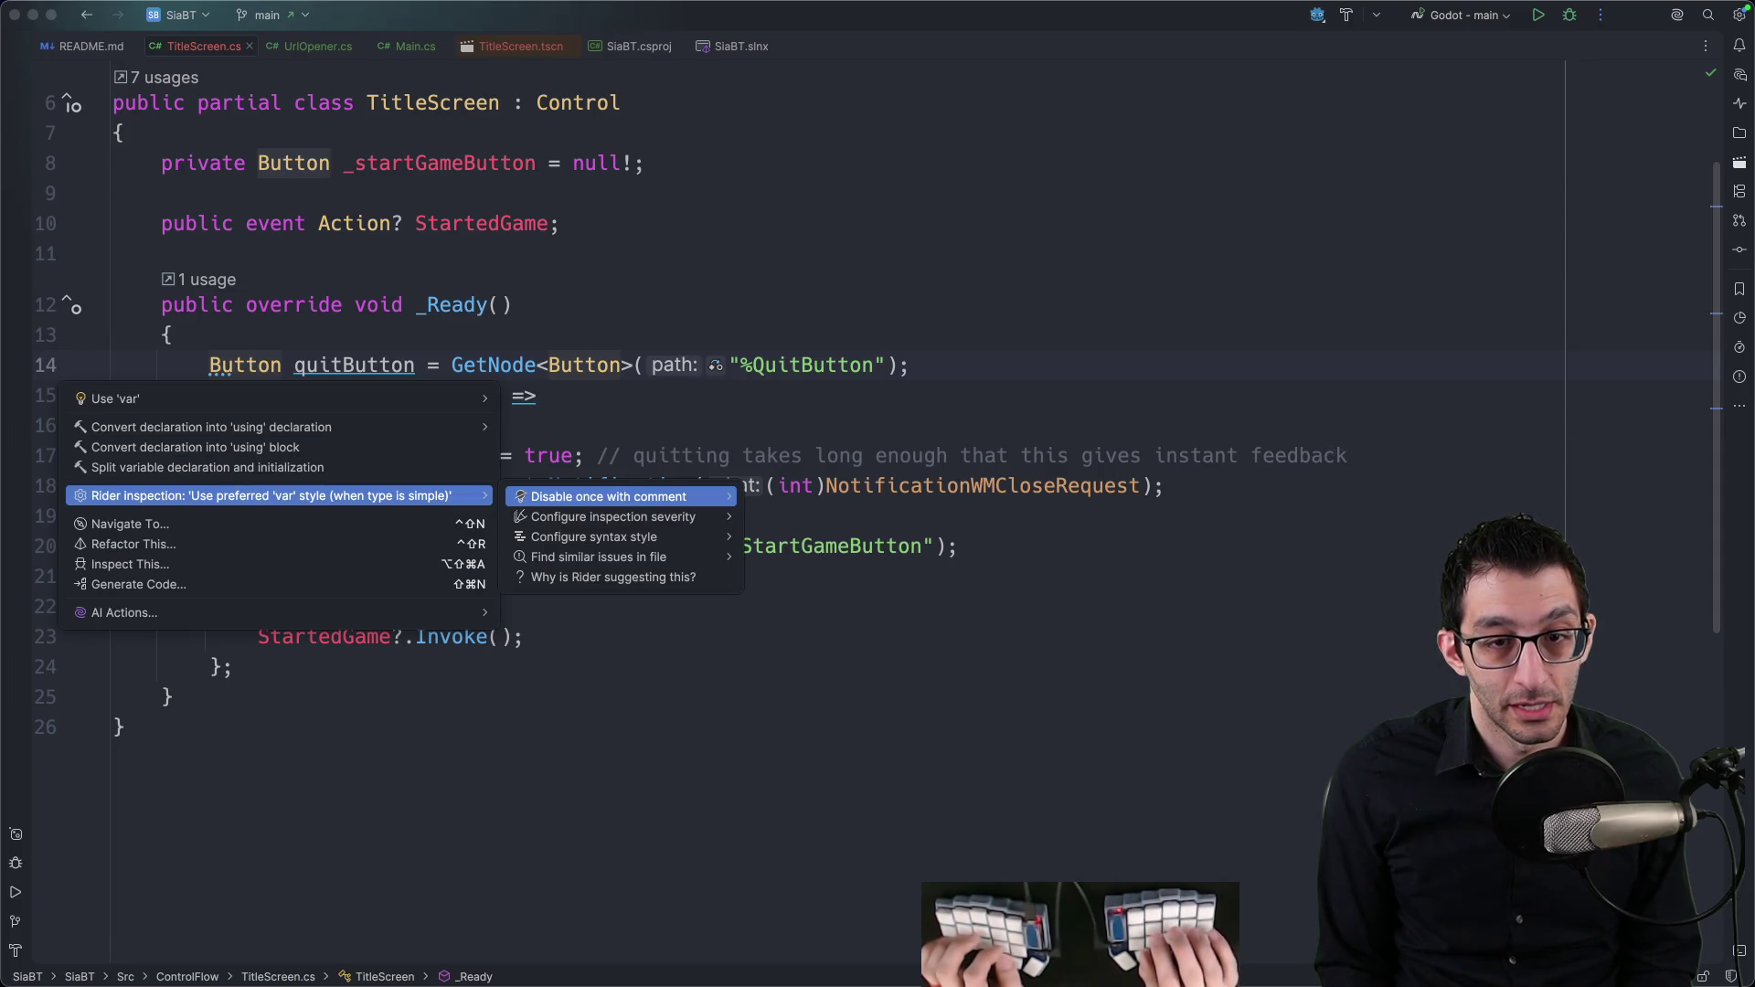
key("Down")
key("Right")
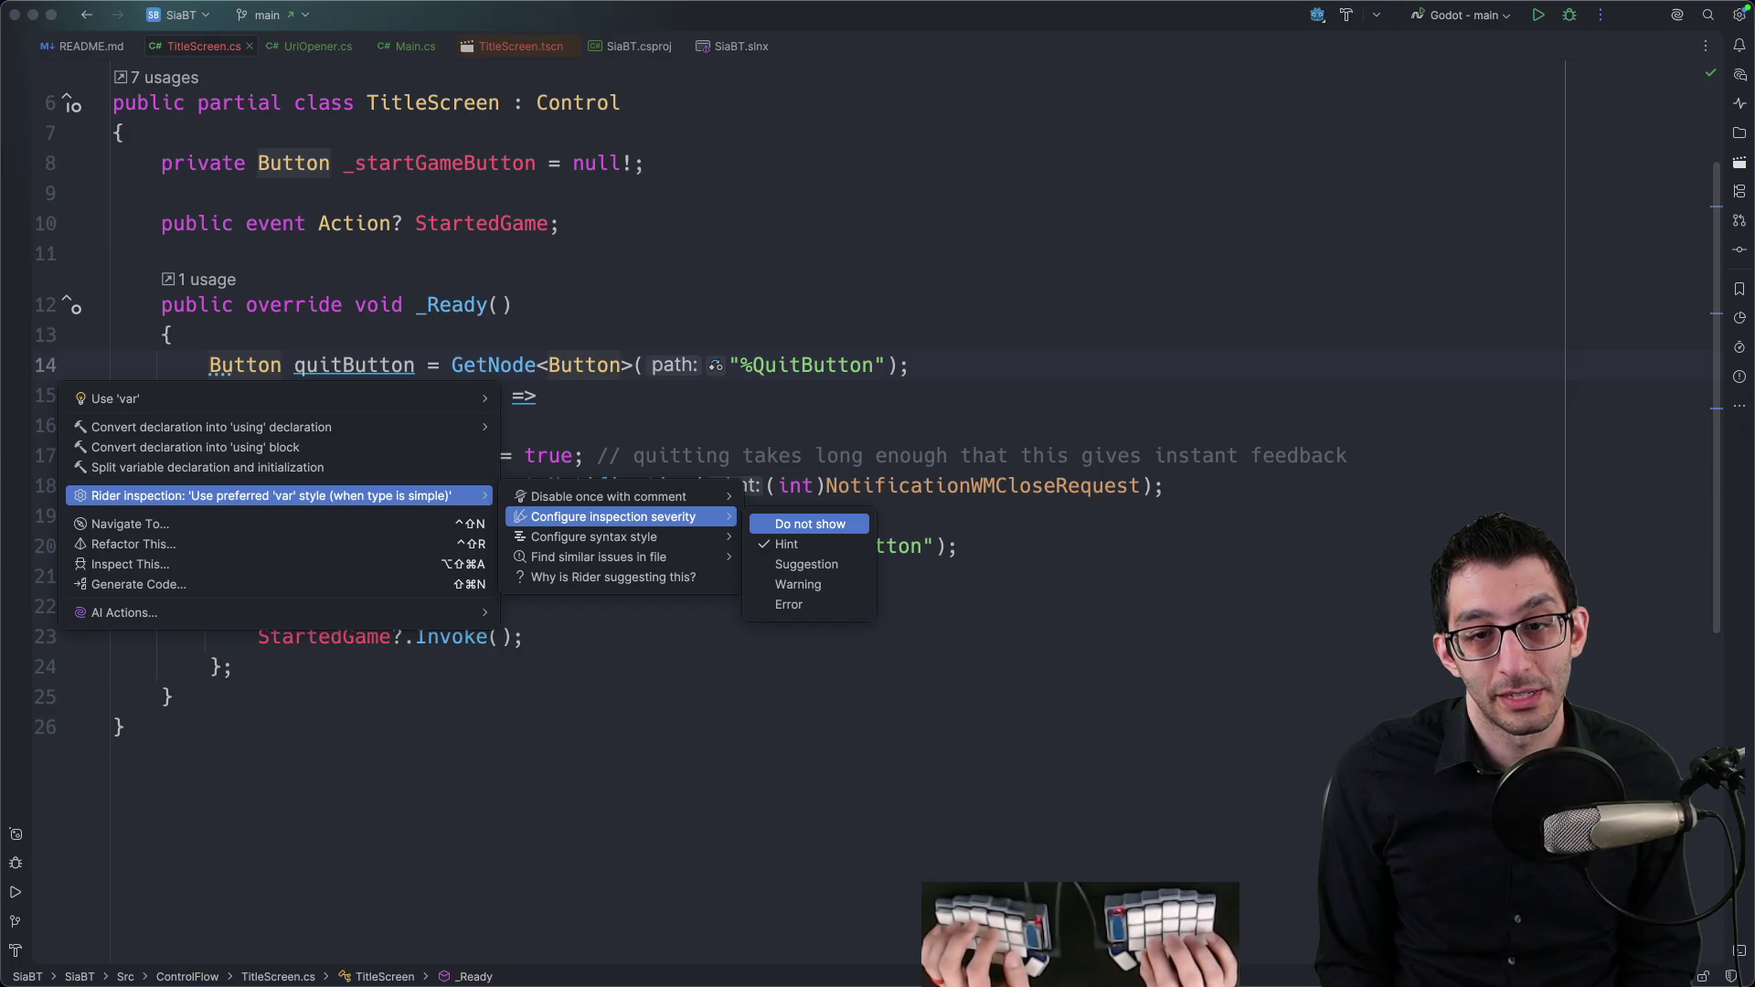
key("Left")
key("Left")
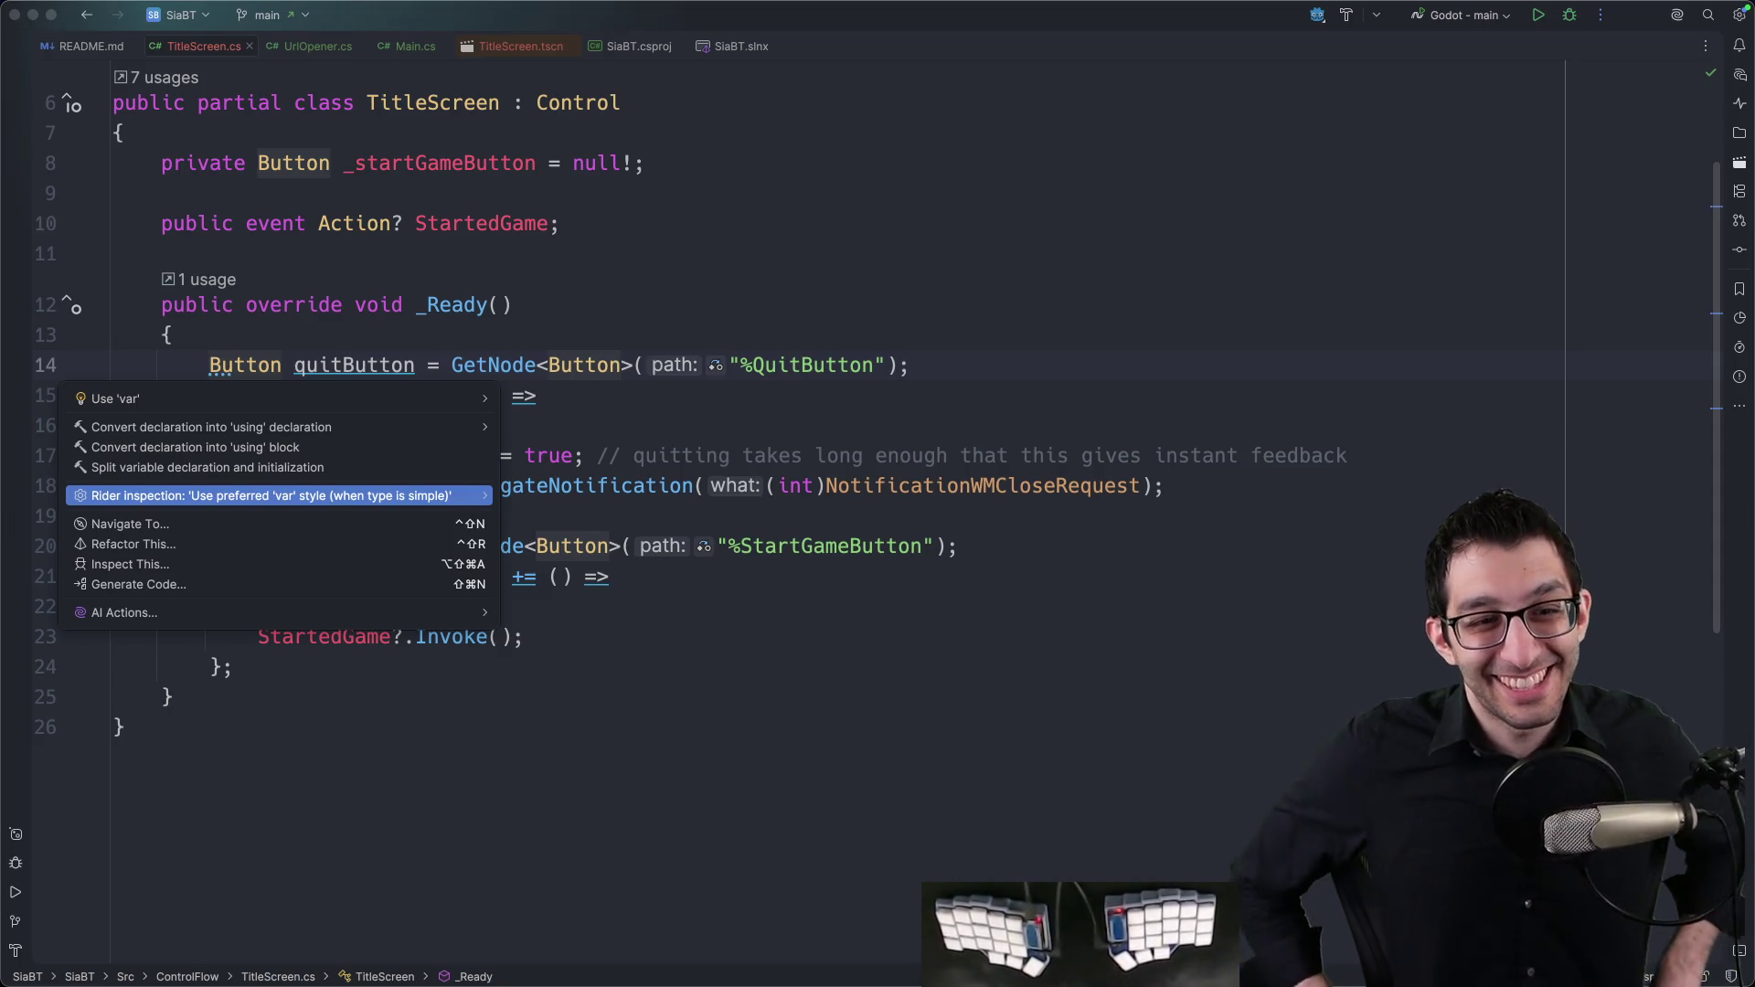
key("Escape")
Step: Replace the explicit Button type of quitButton with var
key("alt+Up")
type("var")
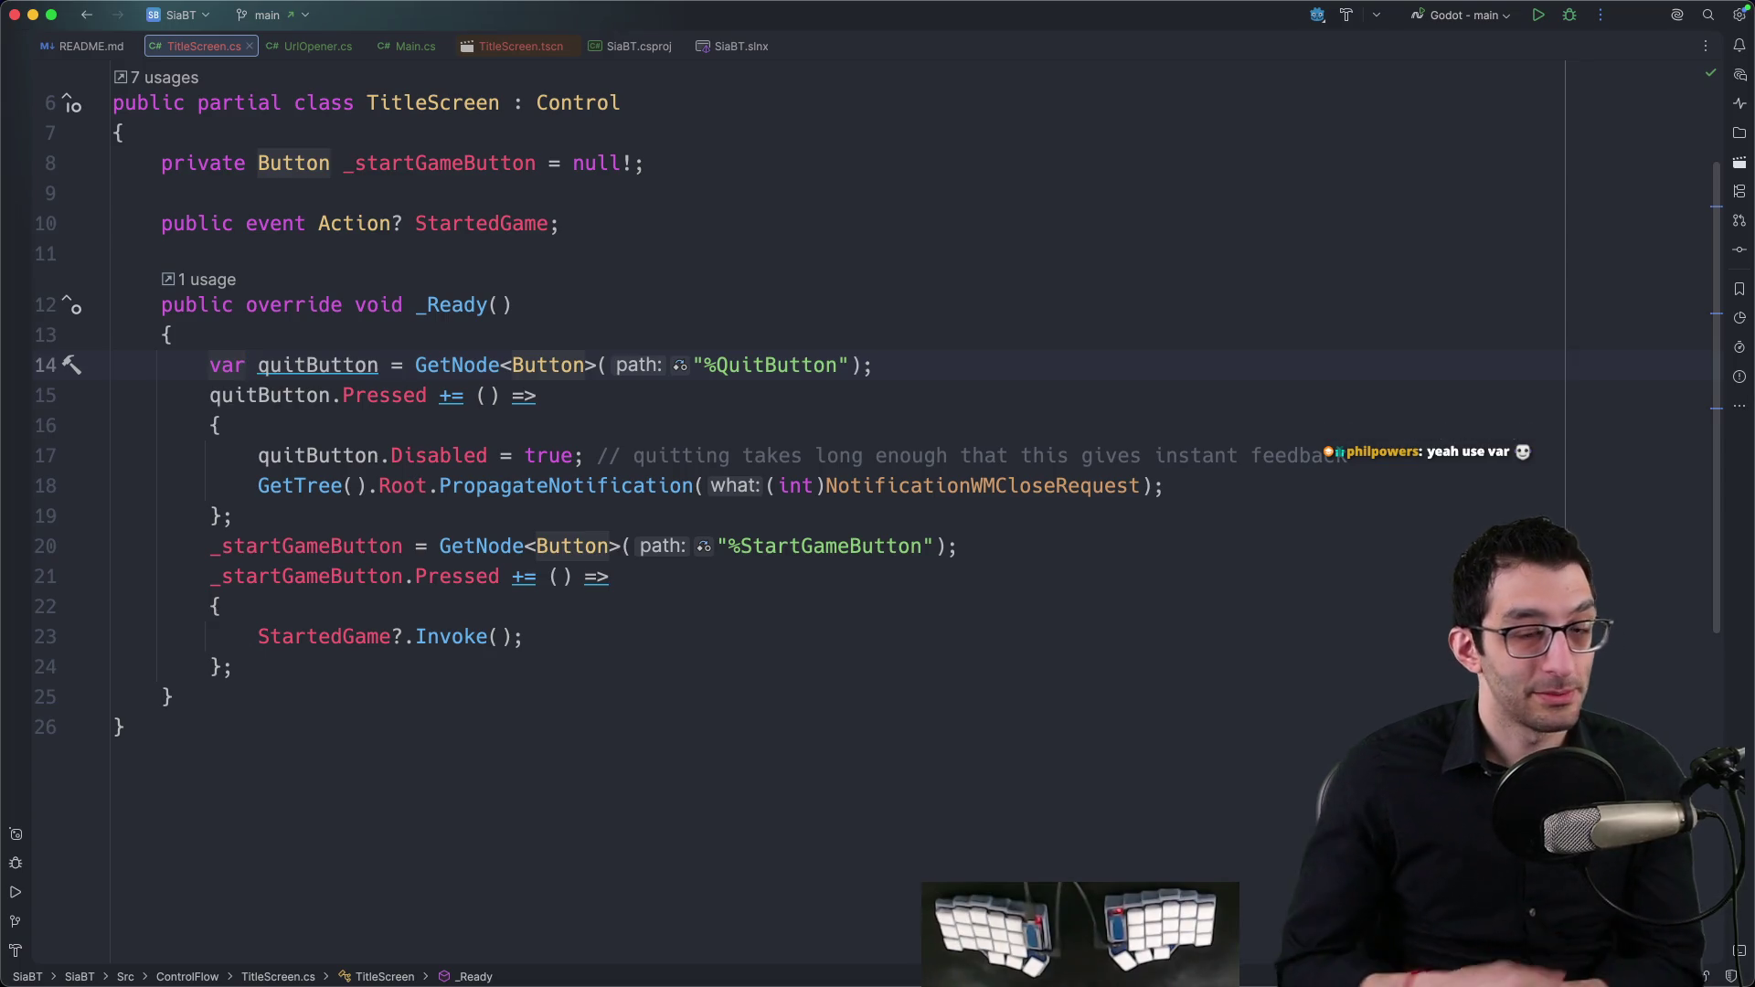
key("super+Tab")
Step: Add a TODO bullet under Rider changes about consistent file layout, once done manually in VSCode
key("super+1")
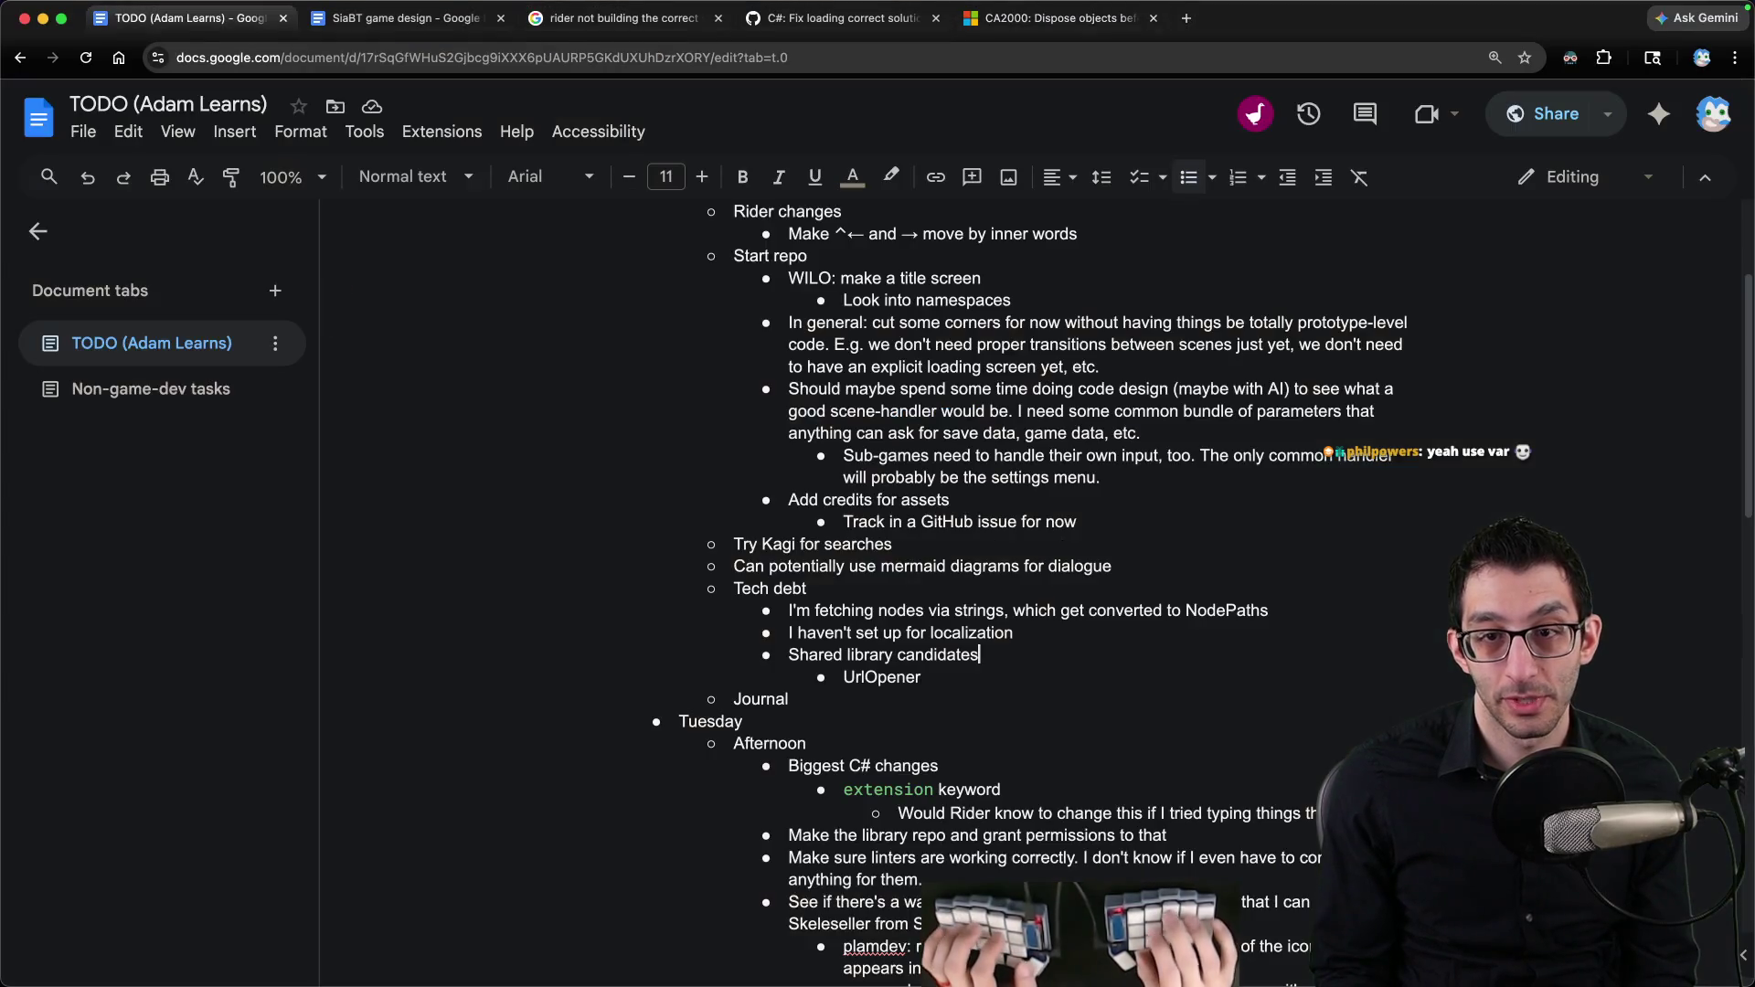
key("Return")
type("See how we can lay out")
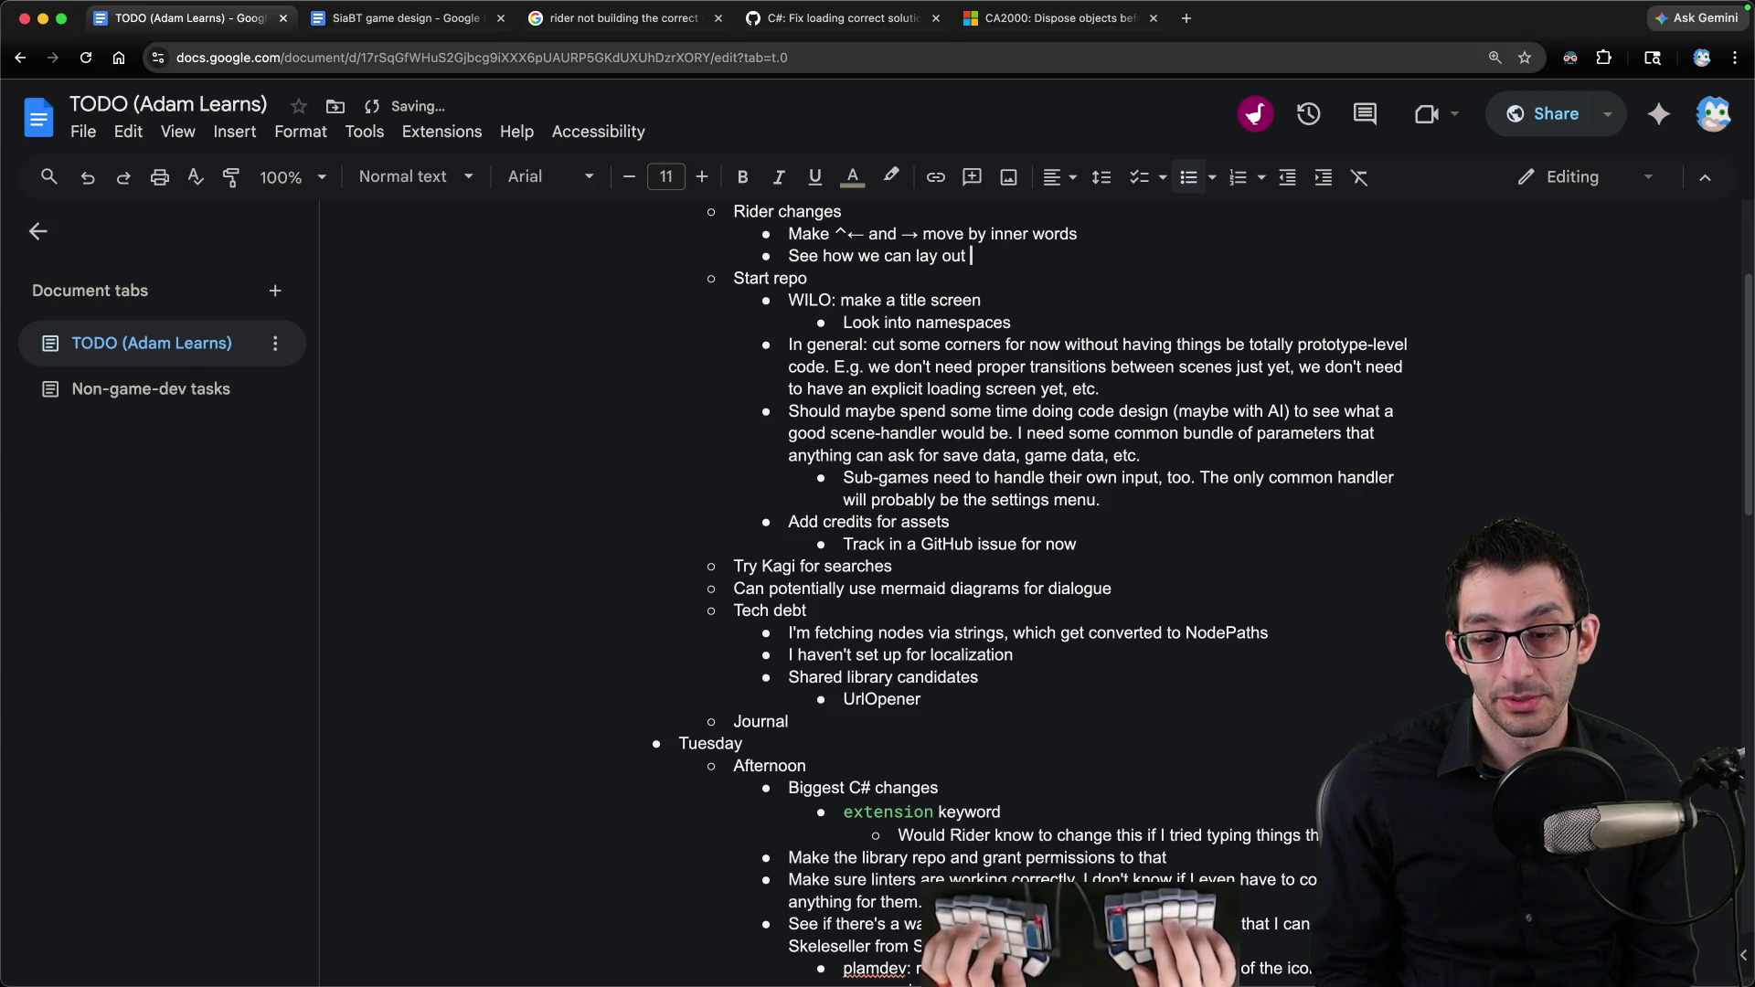
type("files in a way that doesn't change how w")
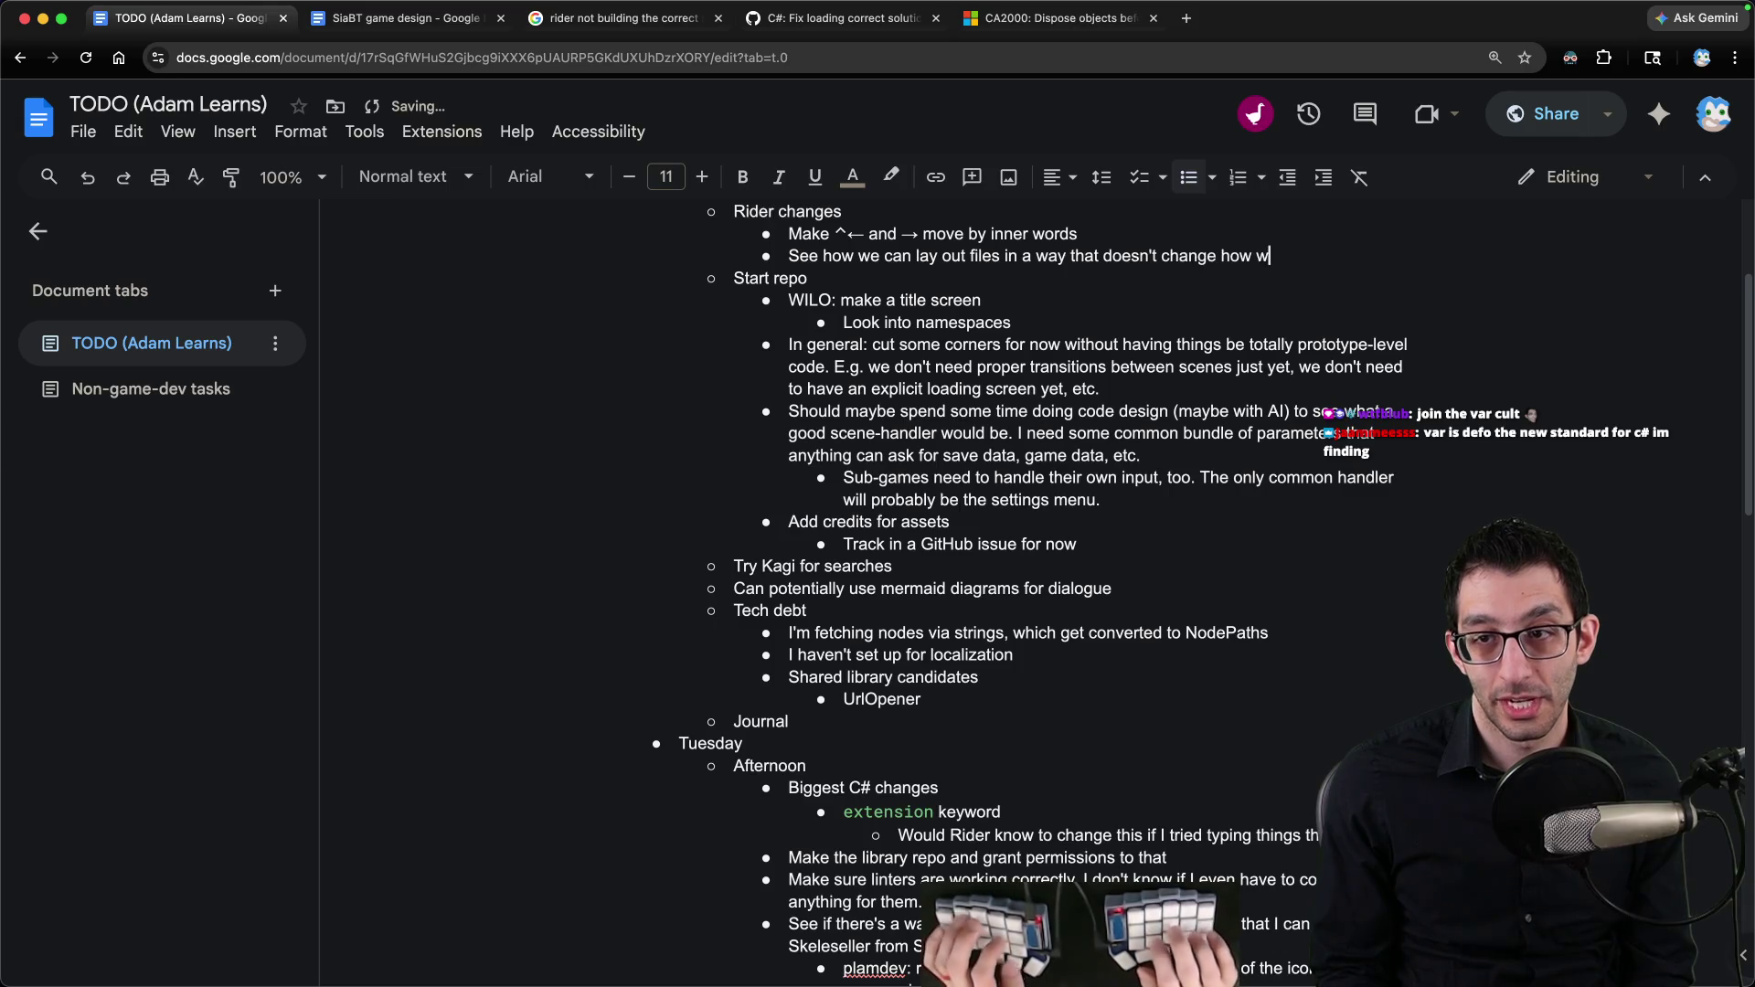
type("lways puts stuff in the same place.")
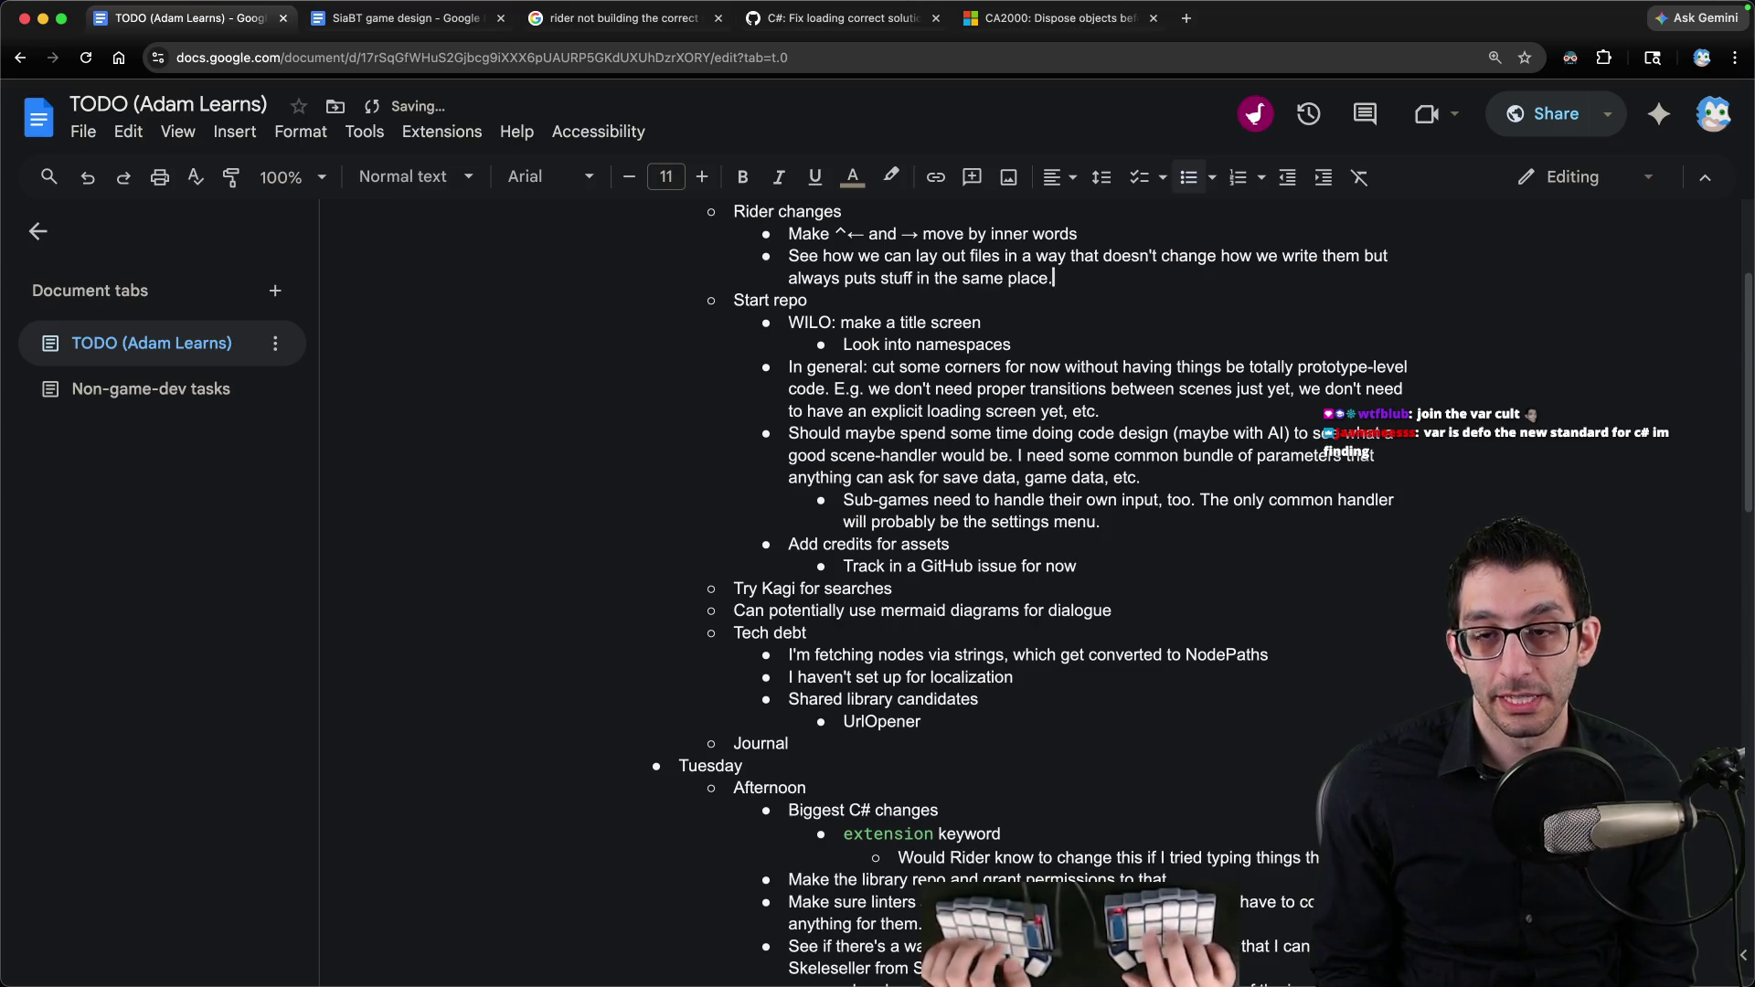
type(" We used to have to manually do this in VDSC")
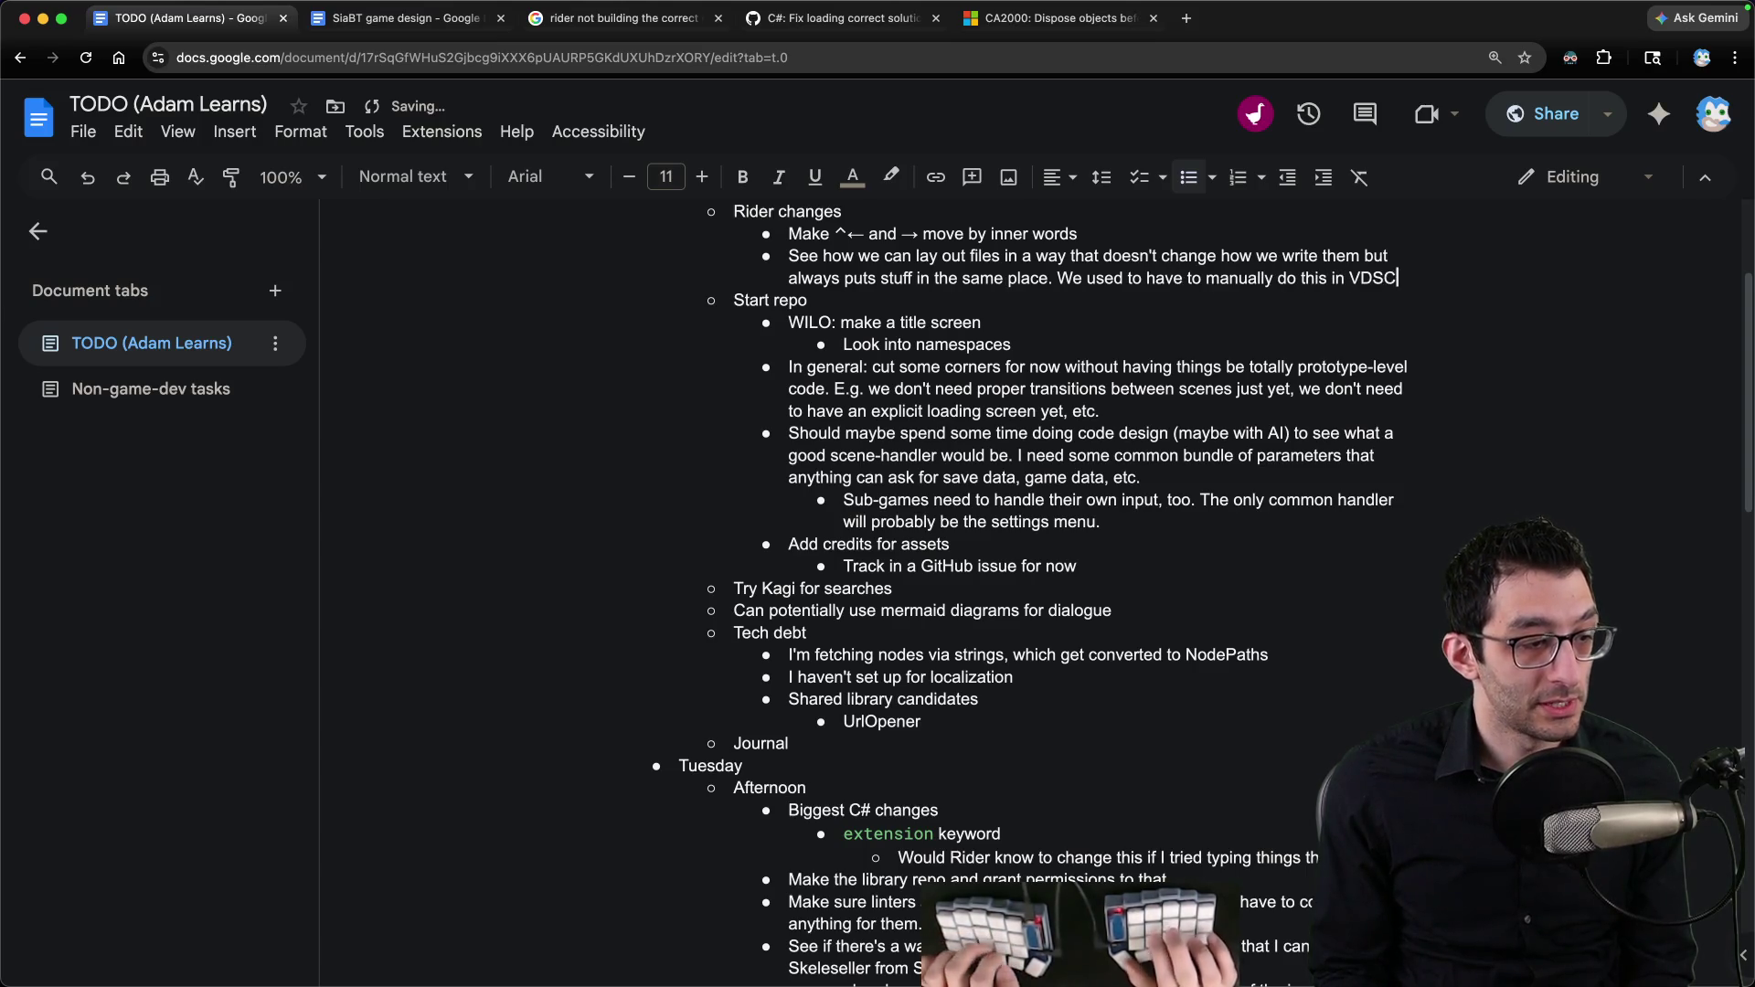
type("ode")
key("alt+BackSpace")
type("ode.")
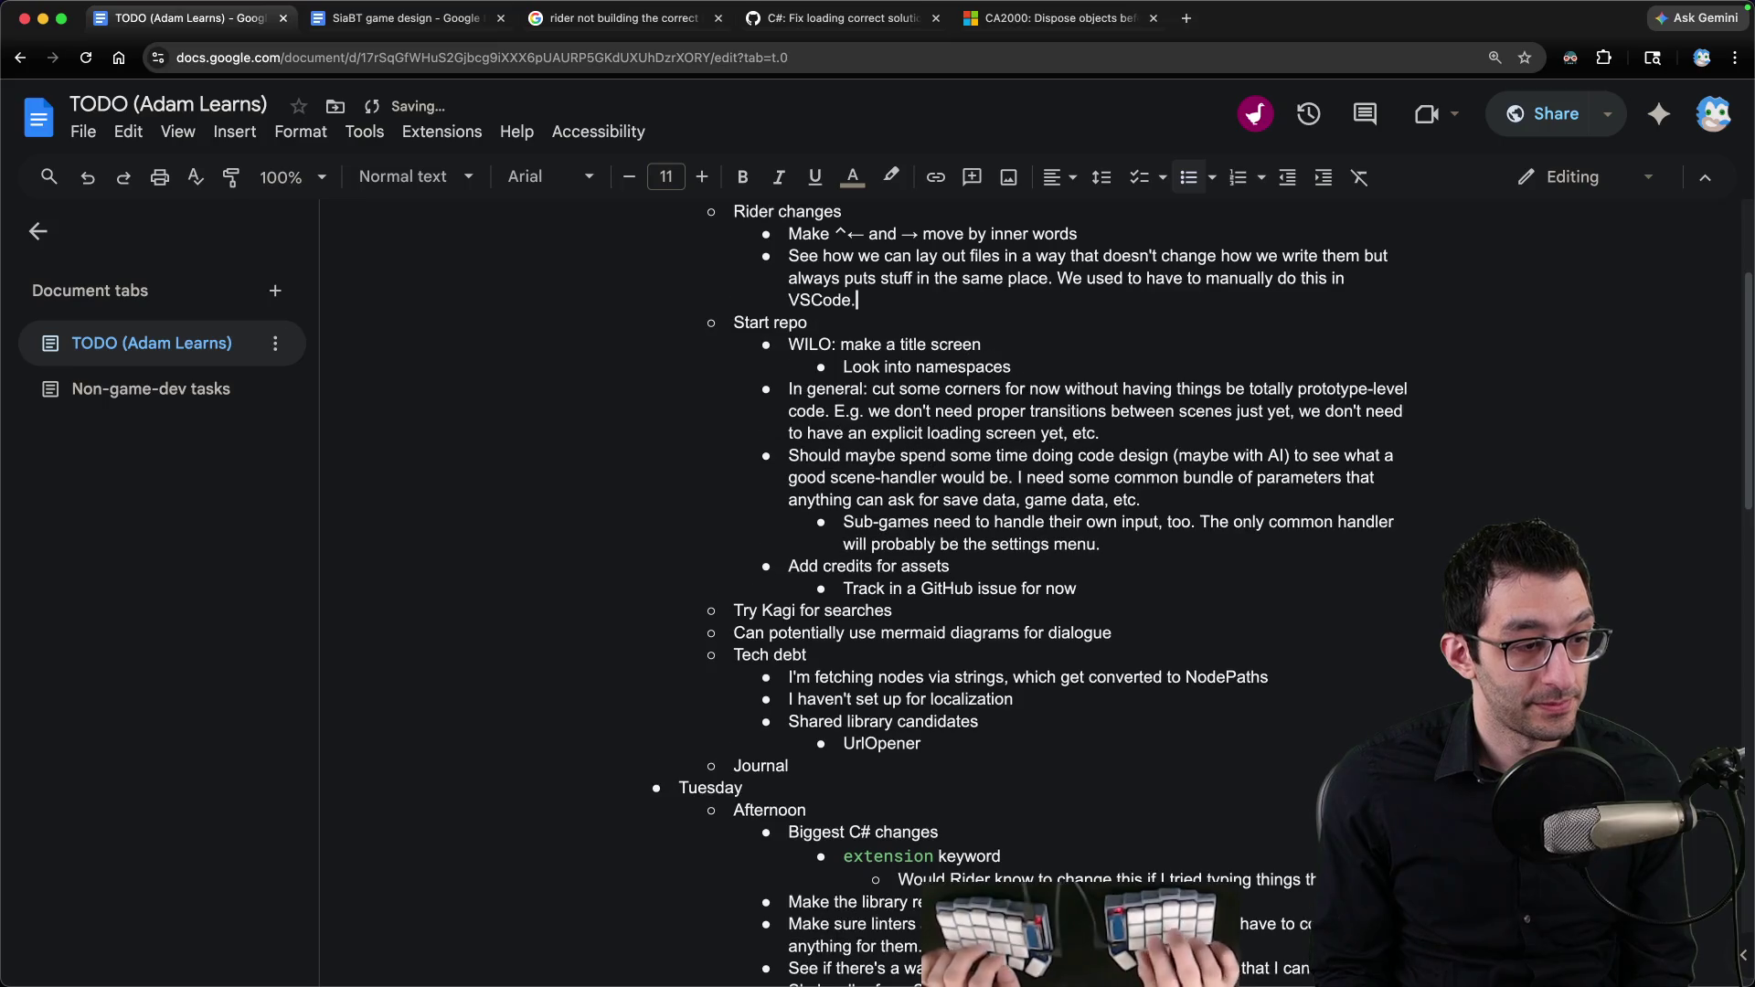
key("super+Tab")
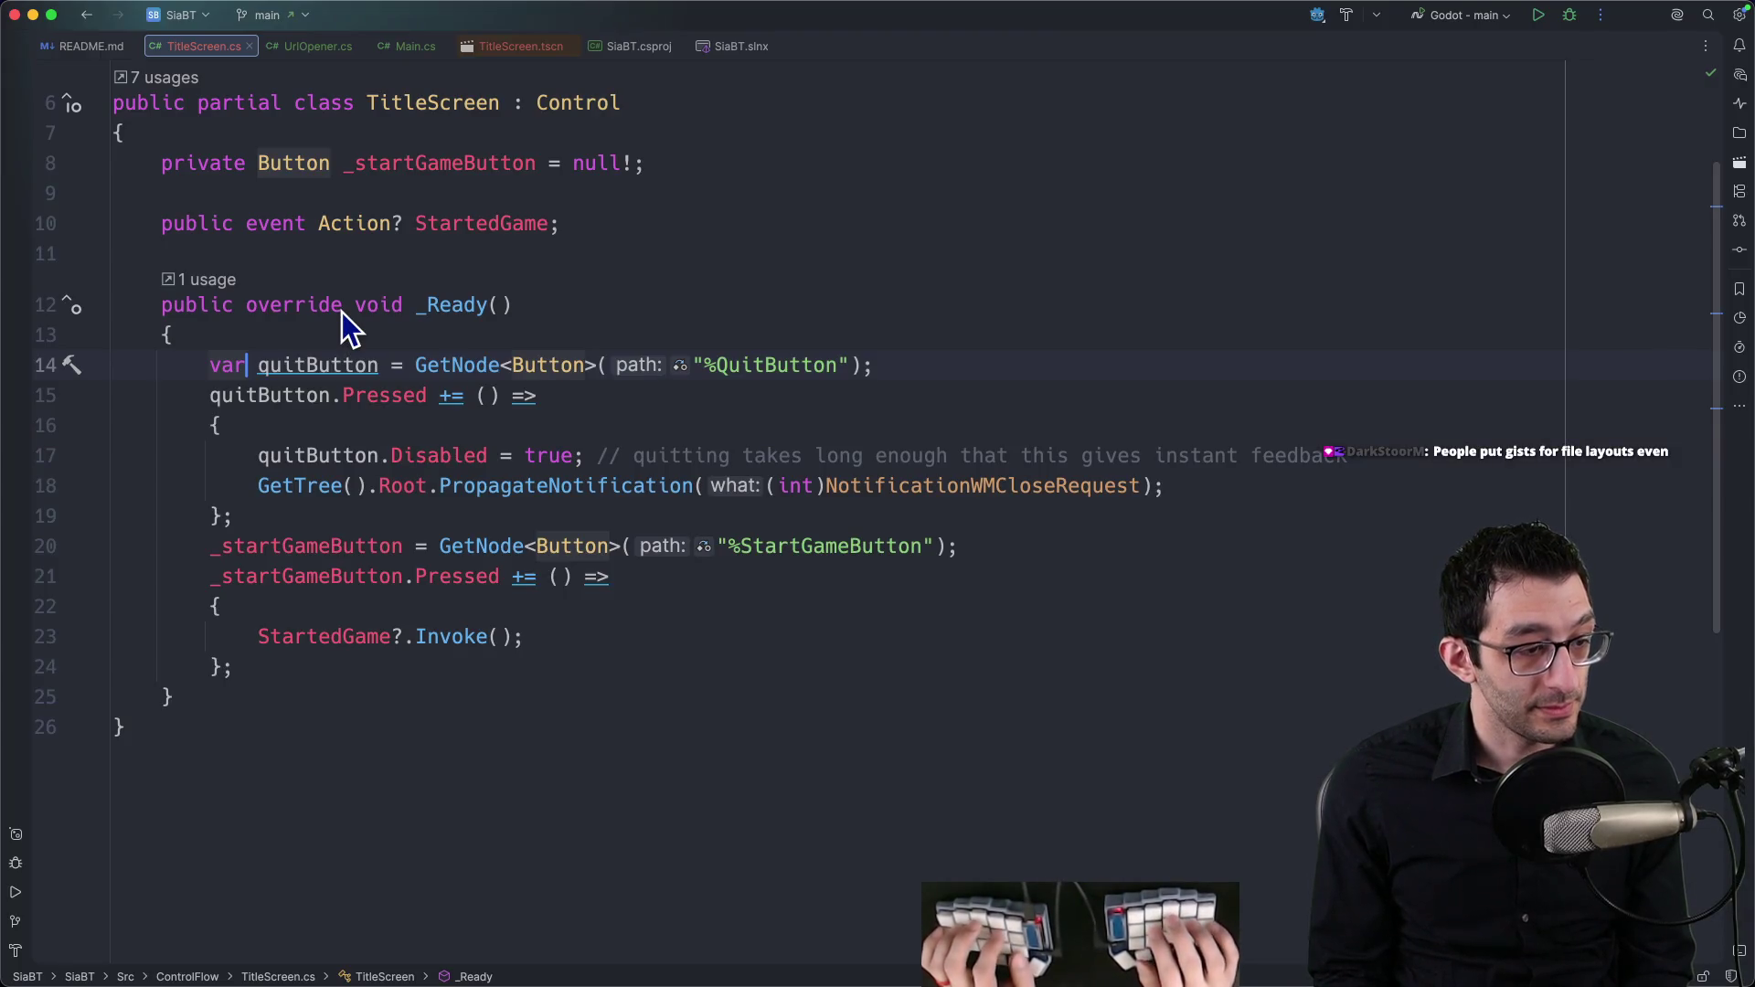
Step: Add a discordButton lookup for %DiscordButton whose Pressed event calls OpenDiscordServerPage
key("Down")
key("Down")
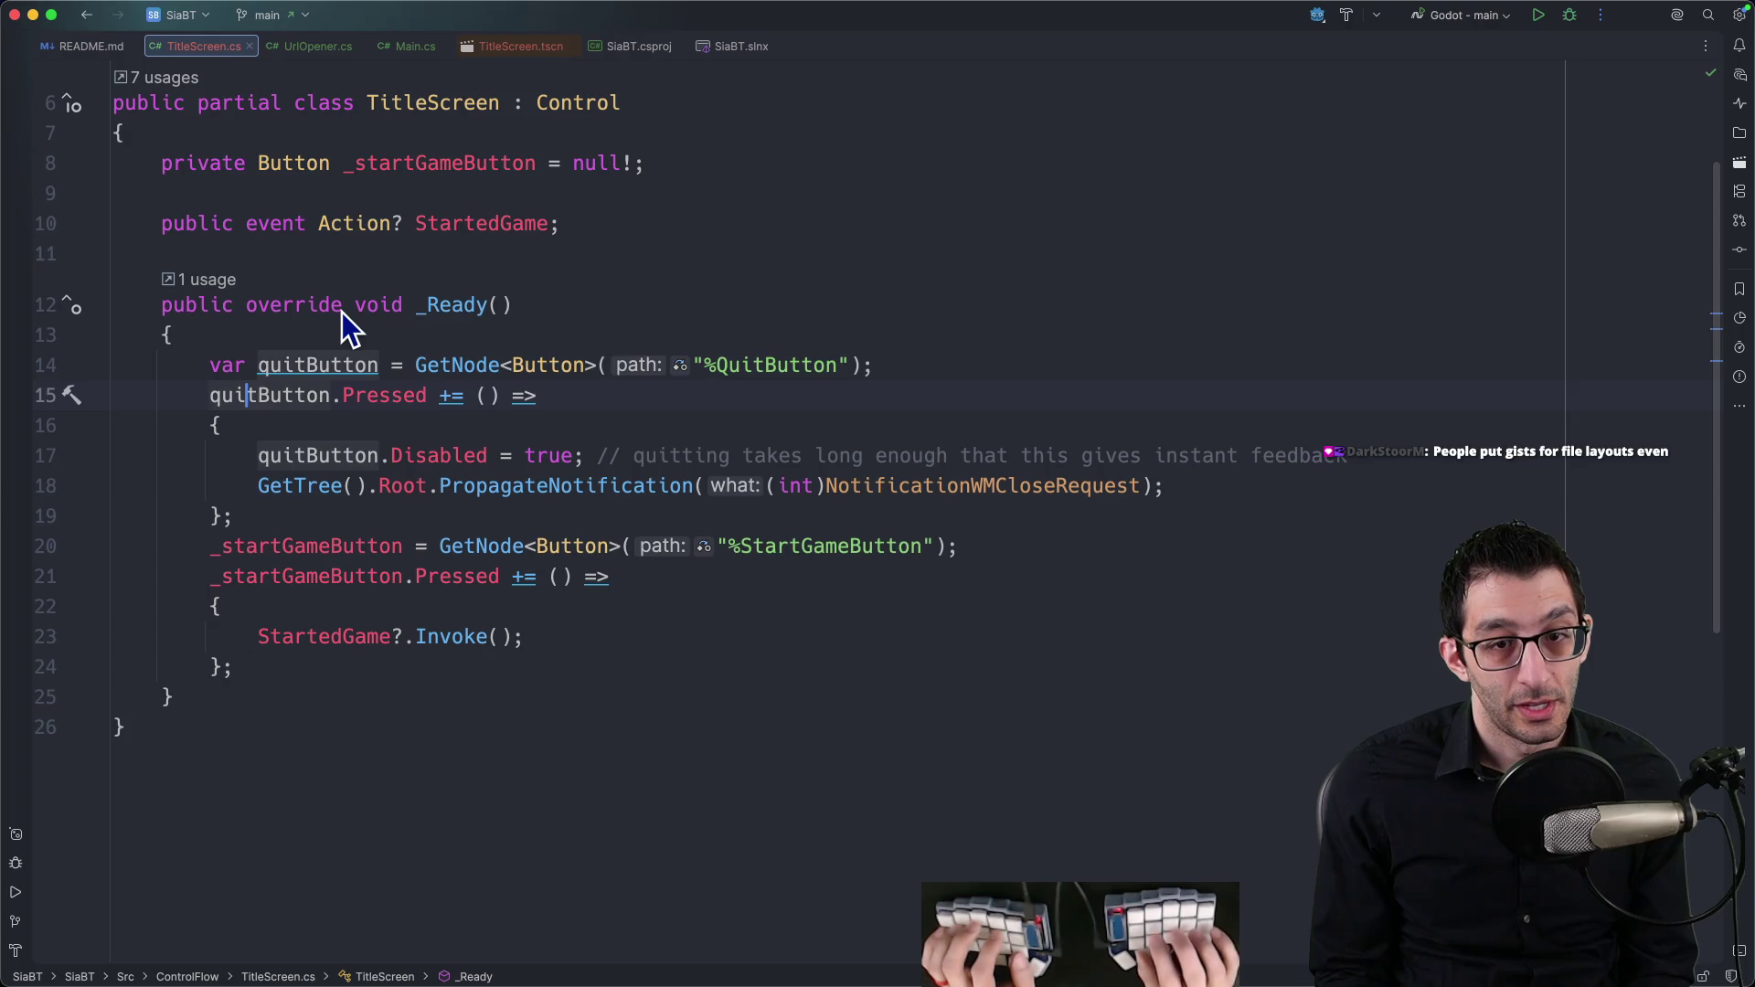
key("Down")
key("Down")
key("Down")
key("Return")
key("Return")
key("Up")
key("Return")
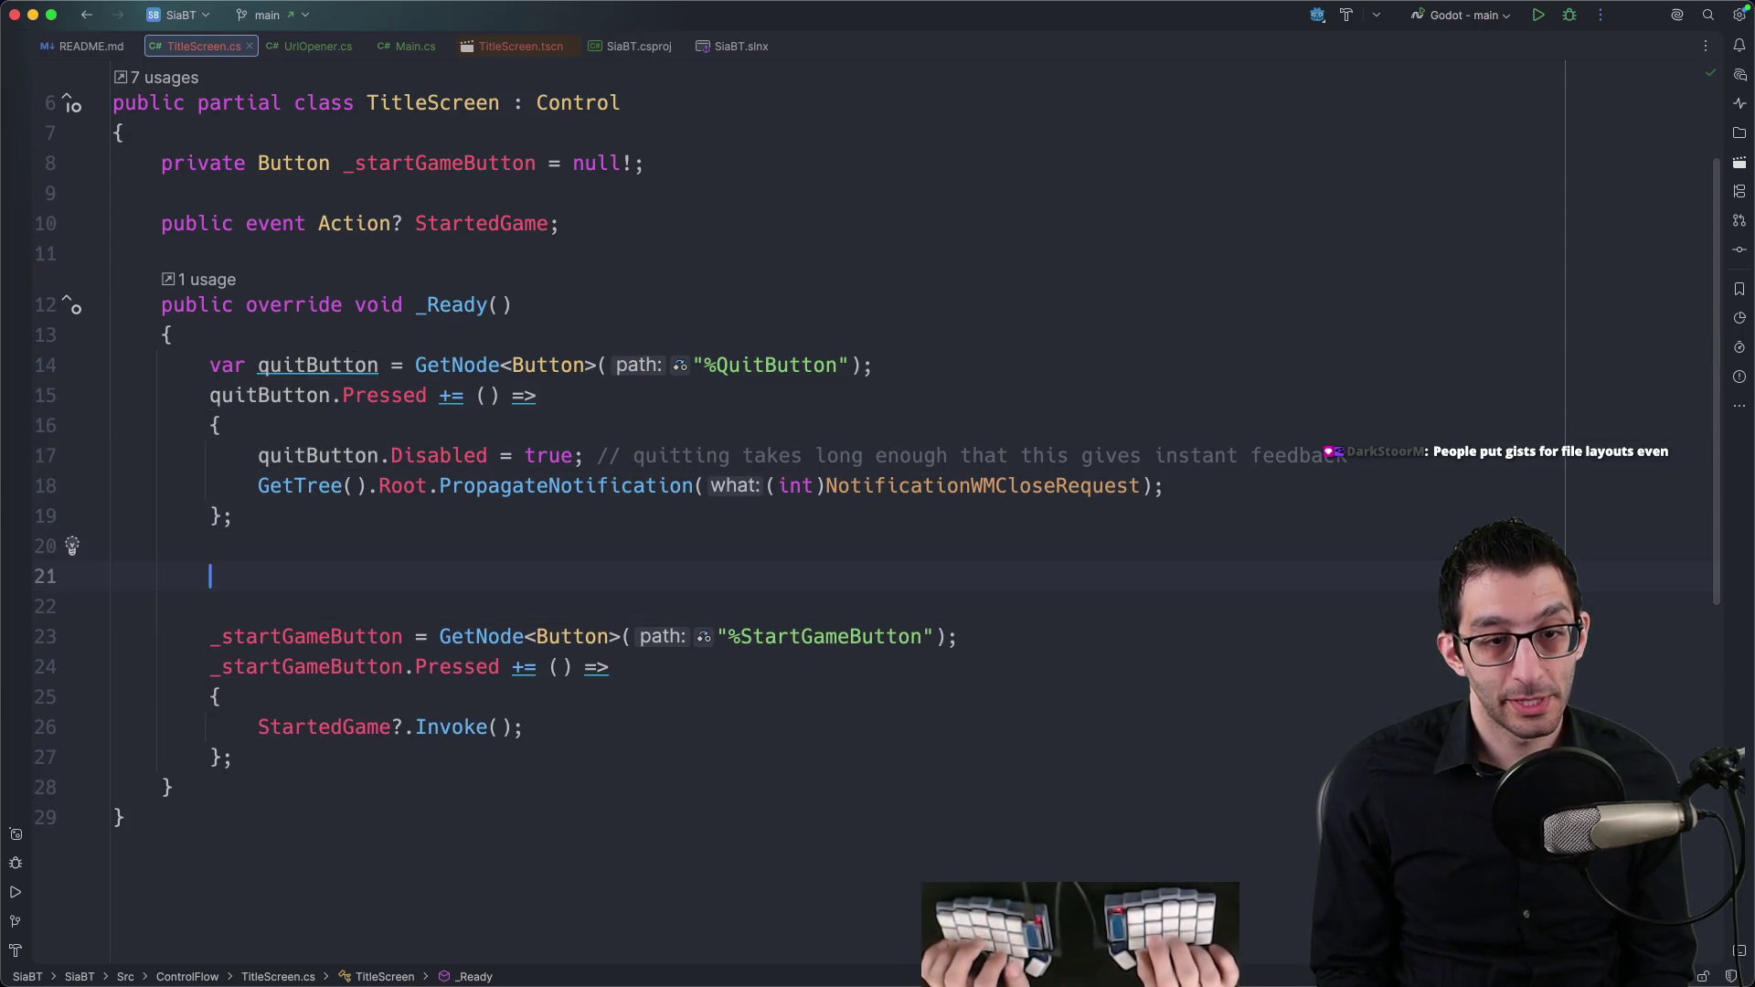
type("OpenDiscordServerPage")
key("Up")
key("Up")
key("Return")
key("Return")
type("var dis")
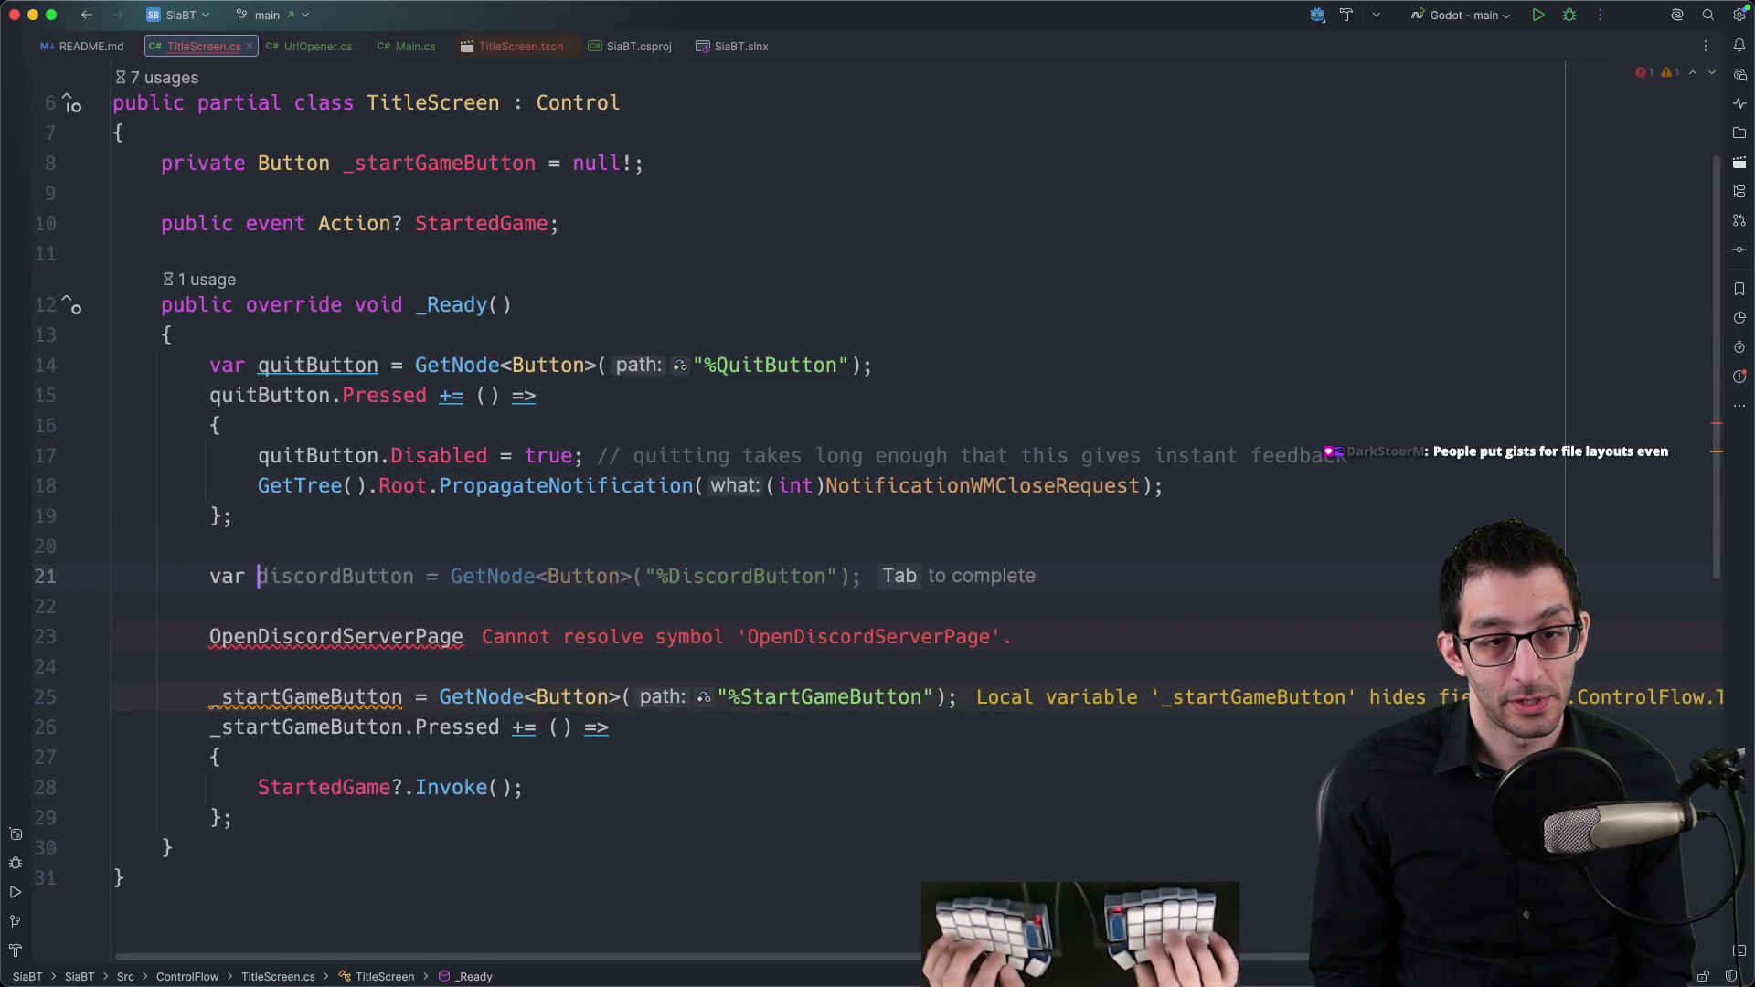
key("Tab")
key("Tab")
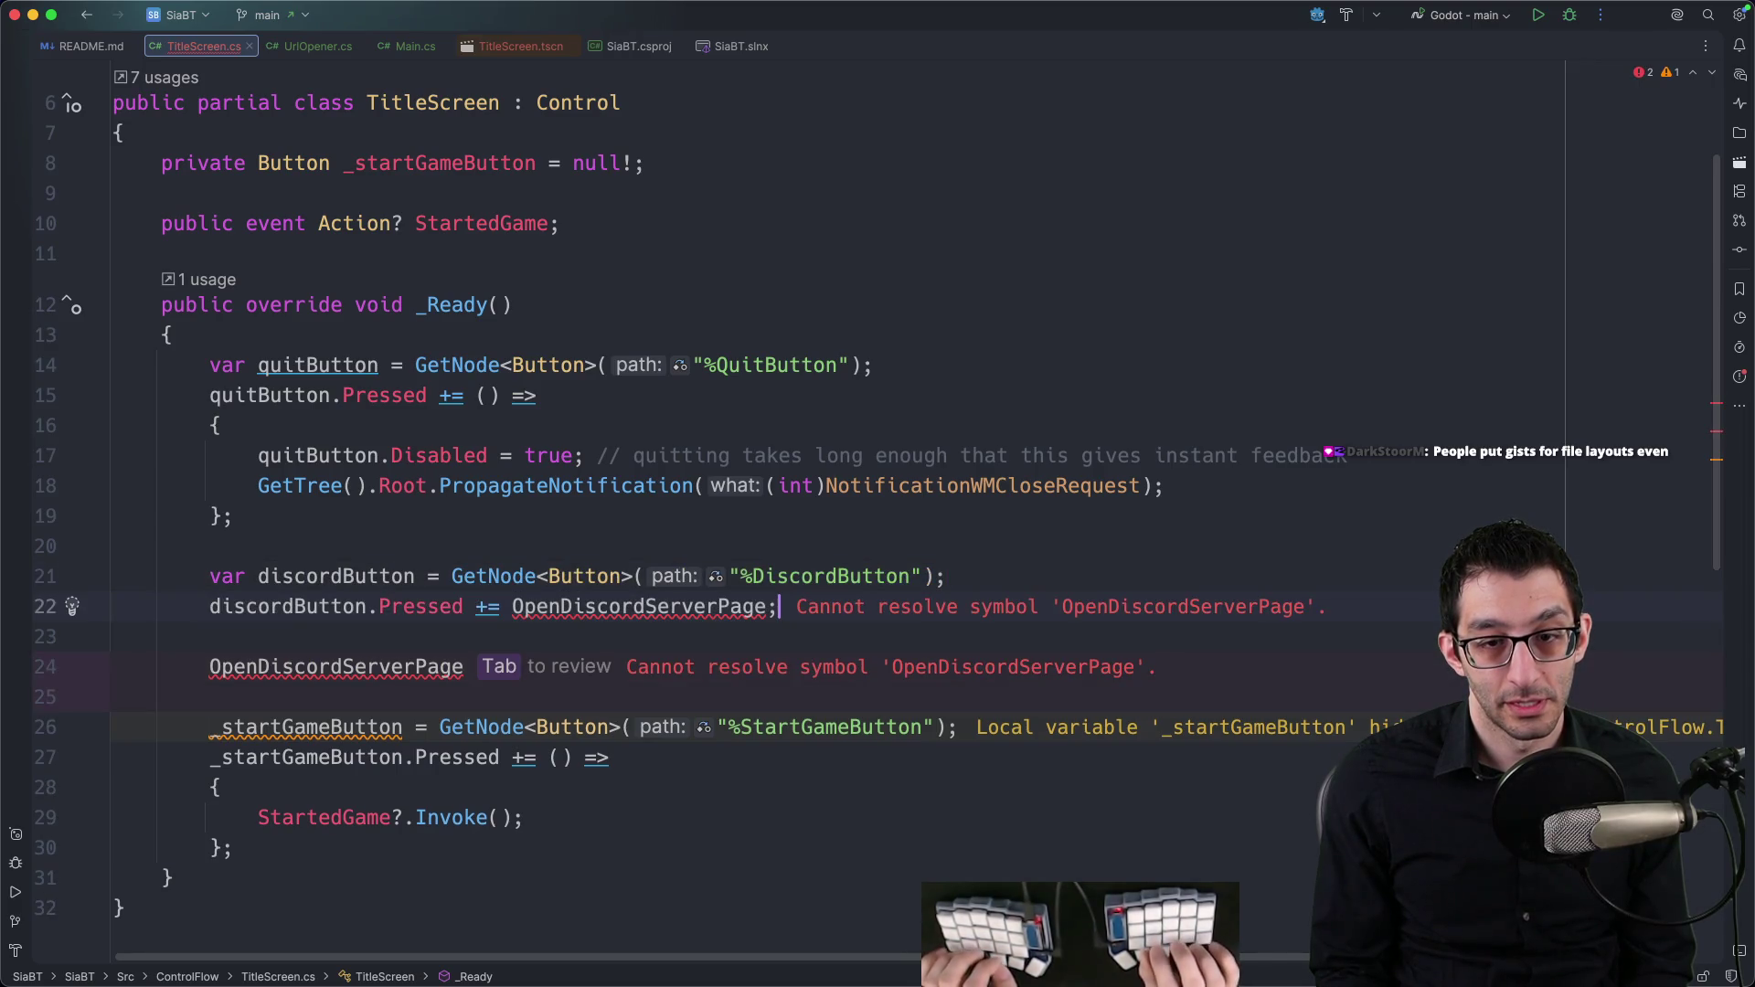
key("Down")
key("Down")
key("super+BackSpace")
key("super+BackSpace")
key("Up")
key("Up")
Step: Qualify the handler as UrlOpener.OpenDiscordServerPage, import Game.Url, and check Godot and VS Code
key("alt+Left")
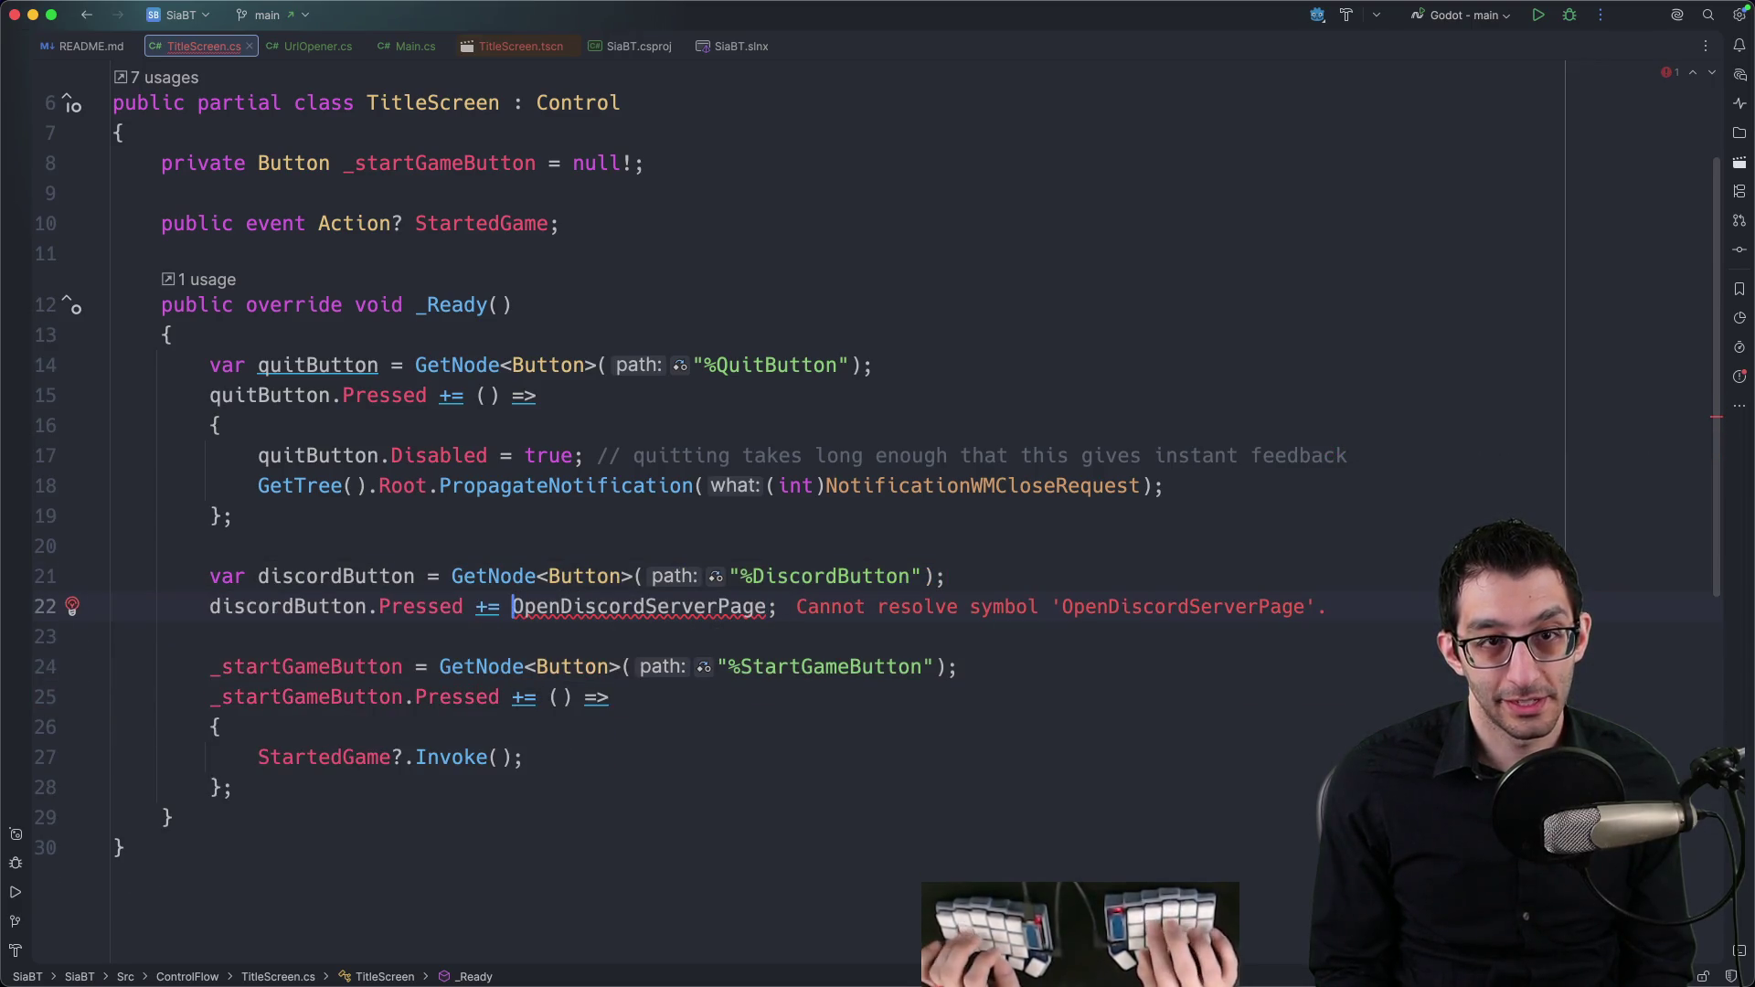
type("UrlOpener.")
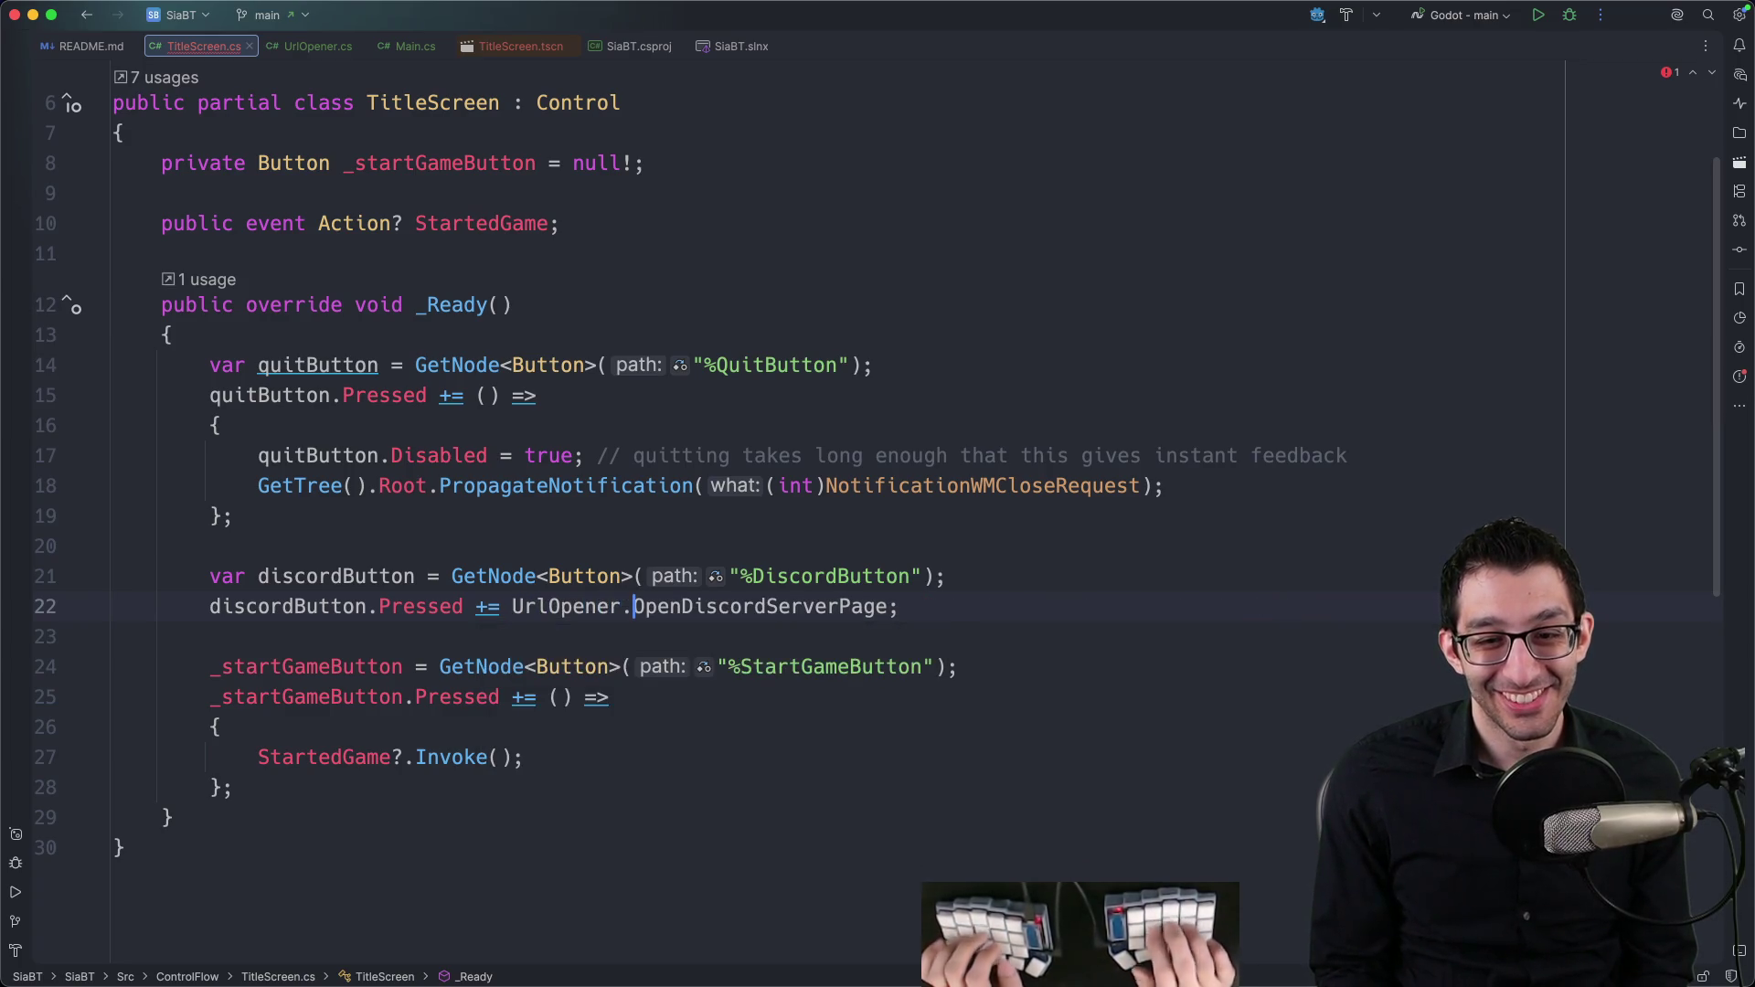
key("alt+Left")
key("alt+Return")
key("Return")
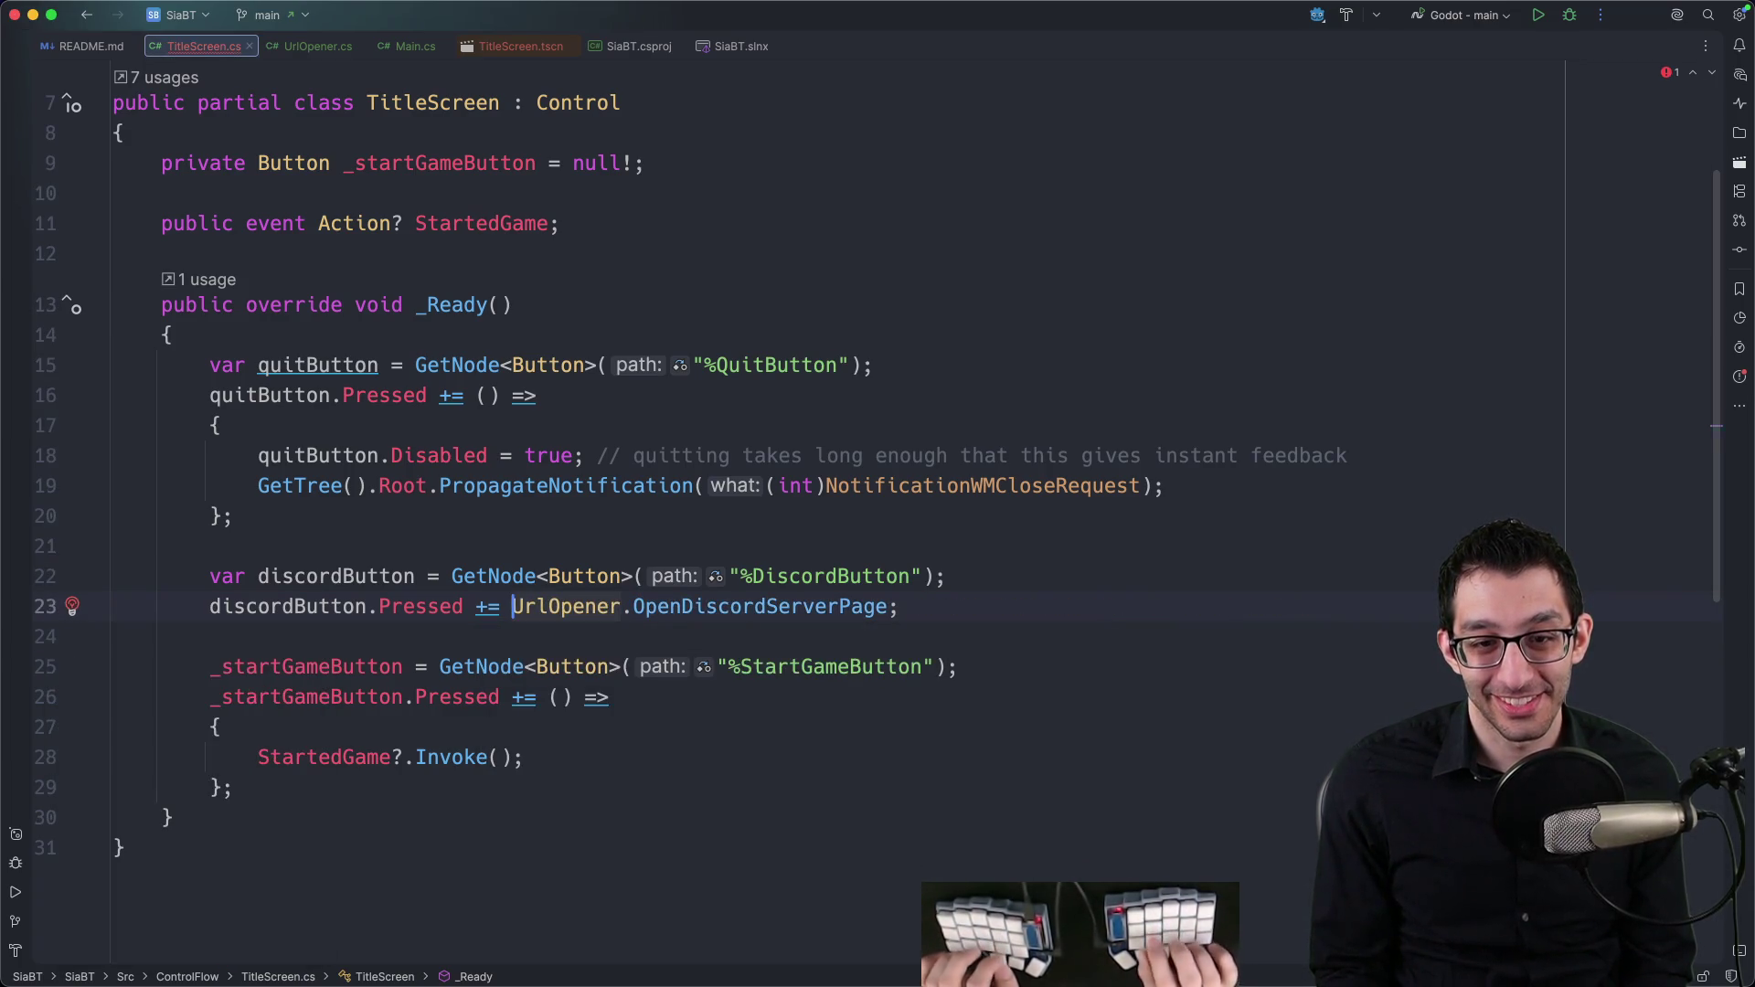
scroll(489, 384, "up", 3)
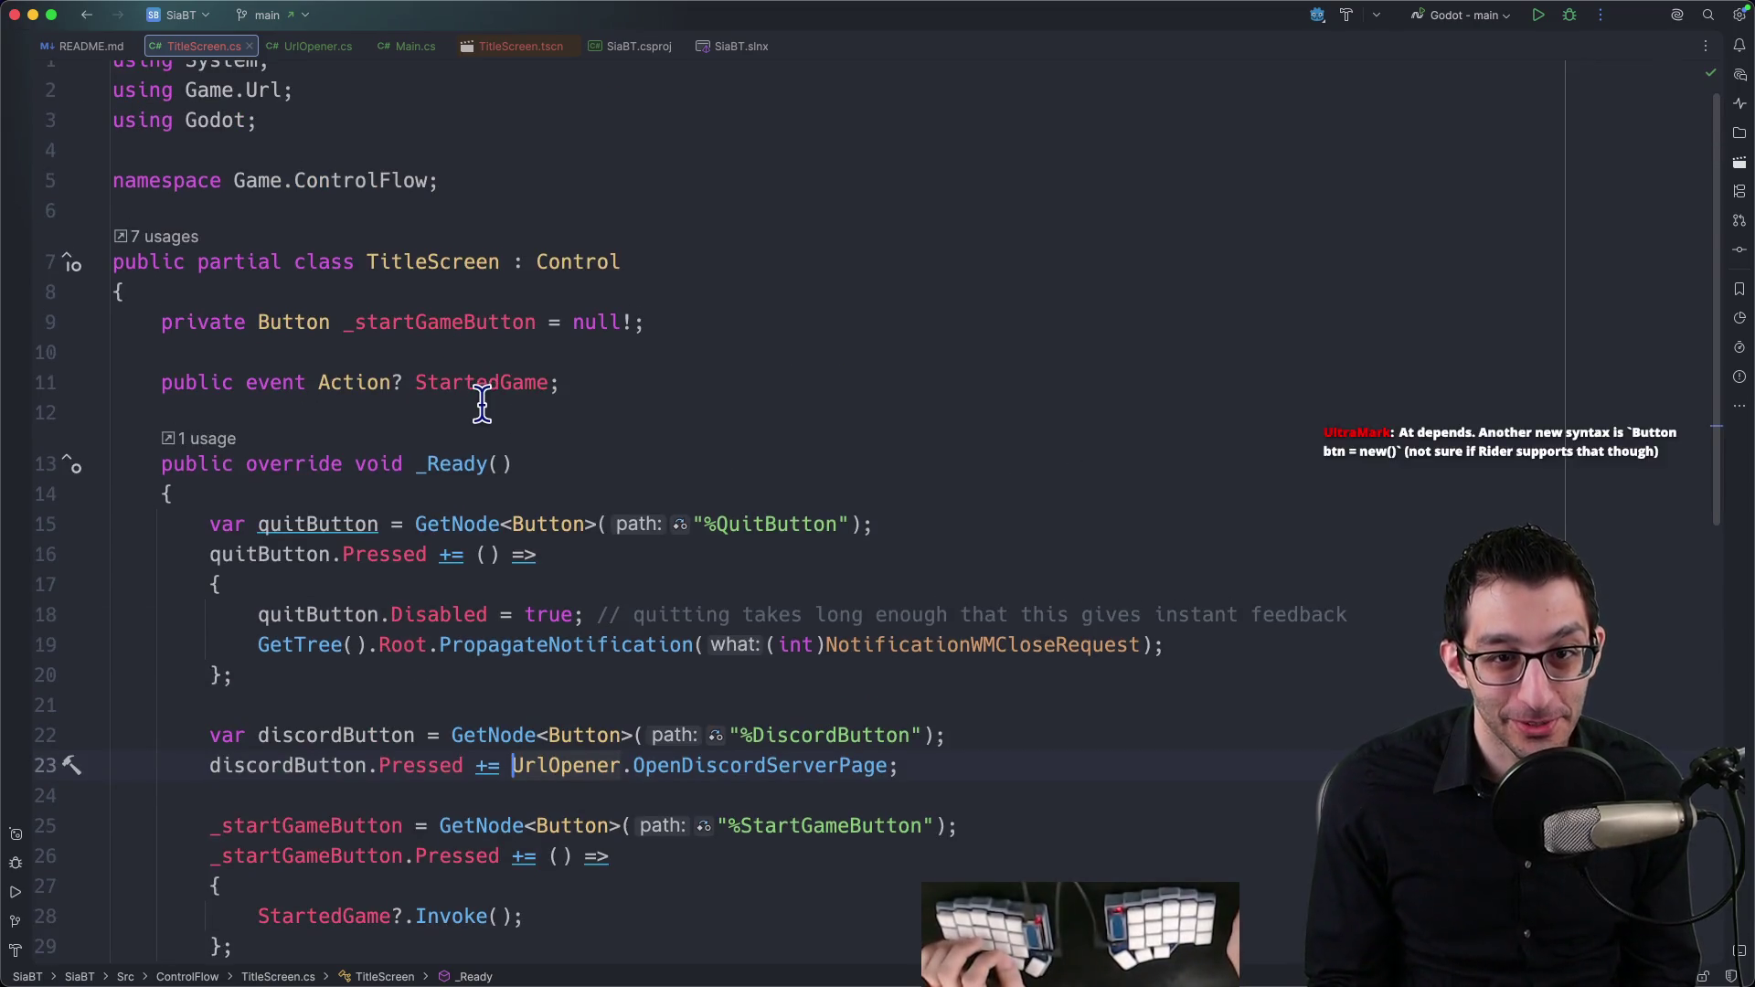
scroll(424, 137, "down", 3)
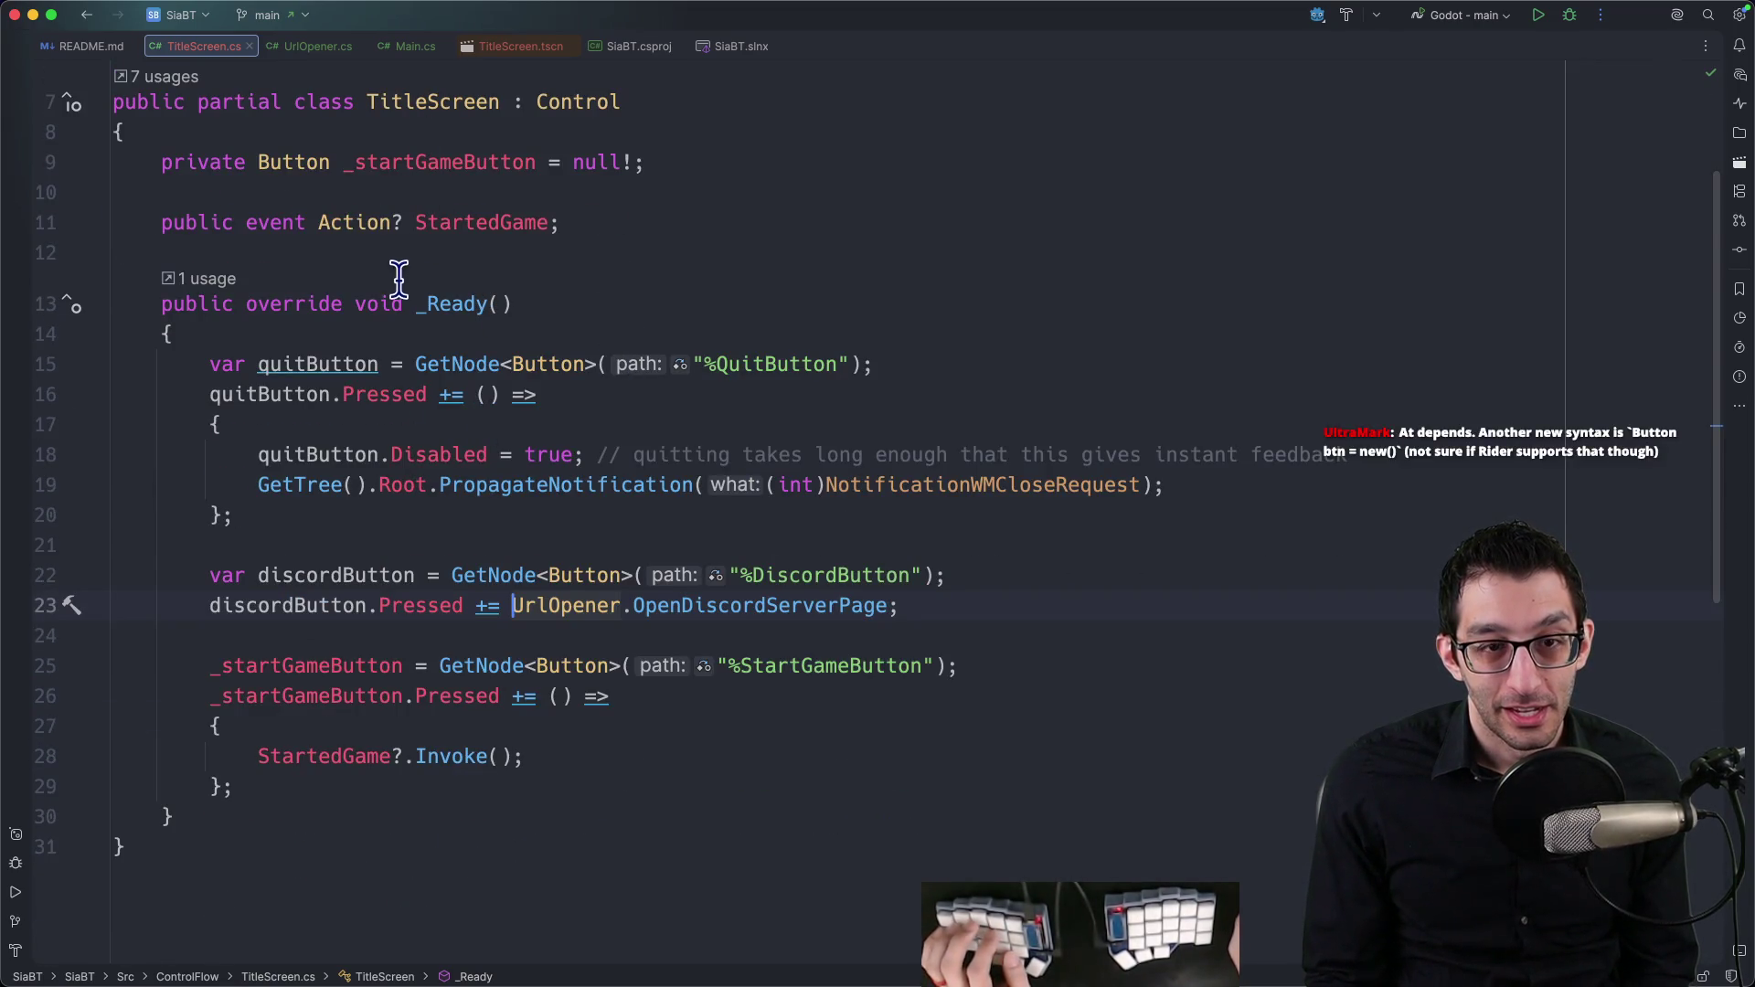
left_click(1037, 955)
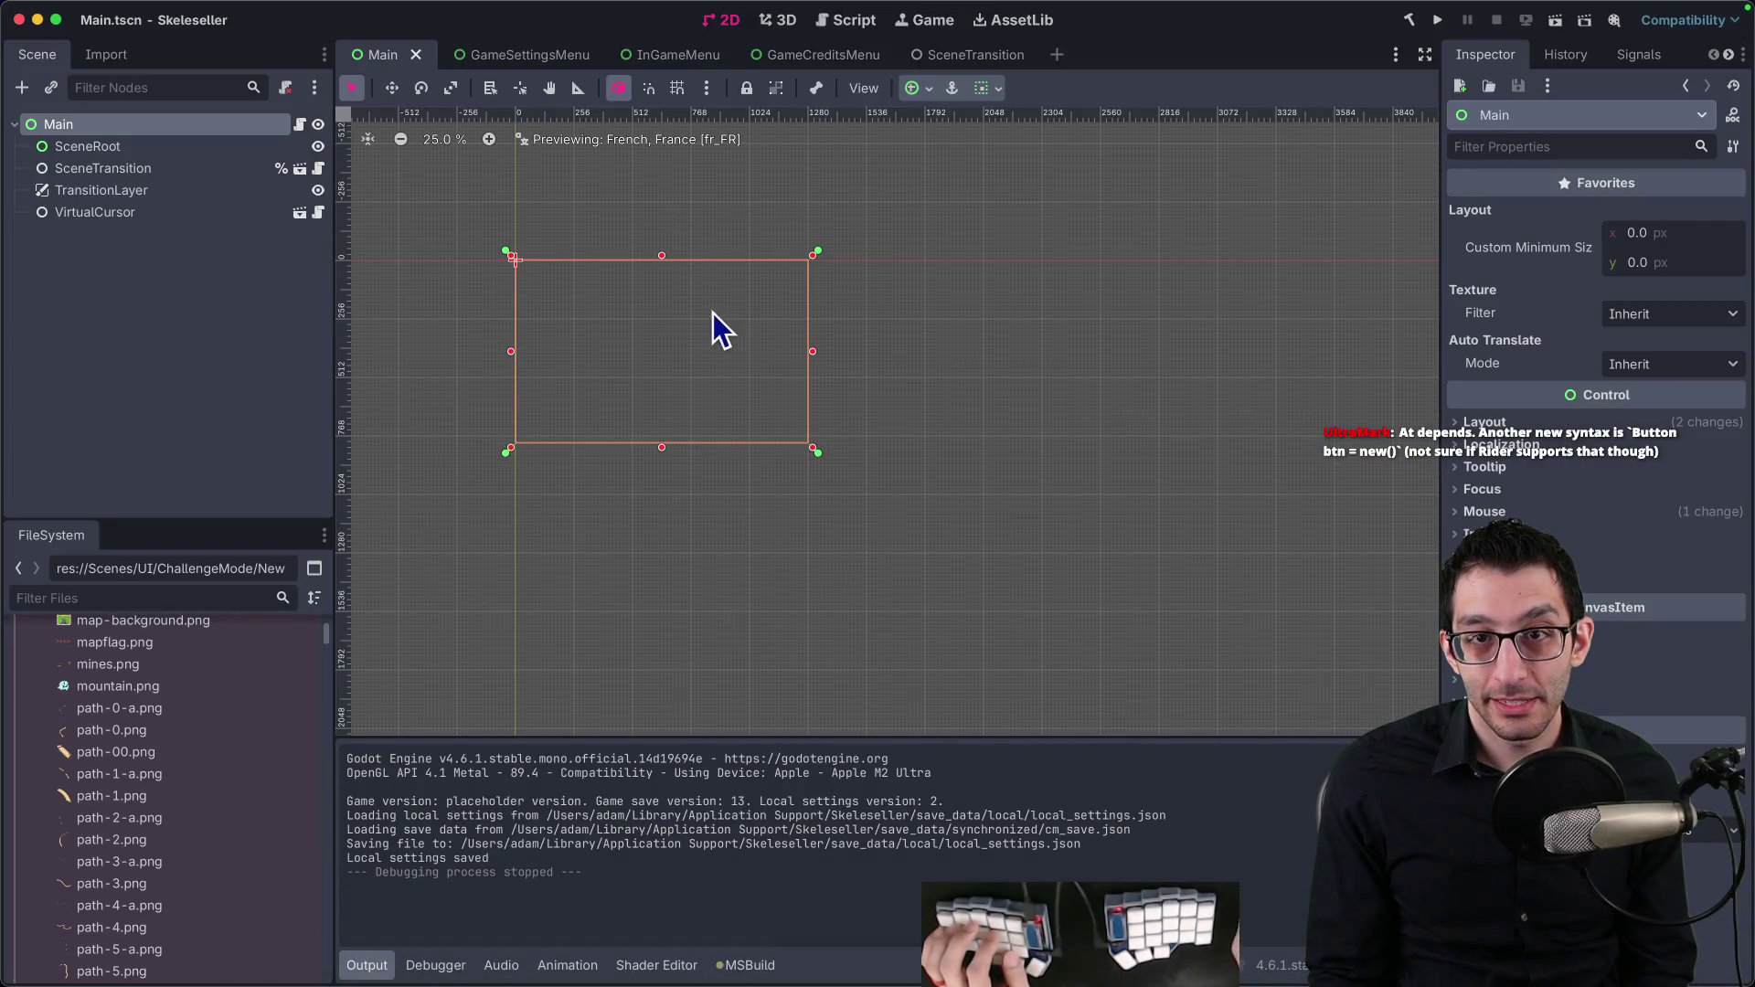
key("super+Tab")
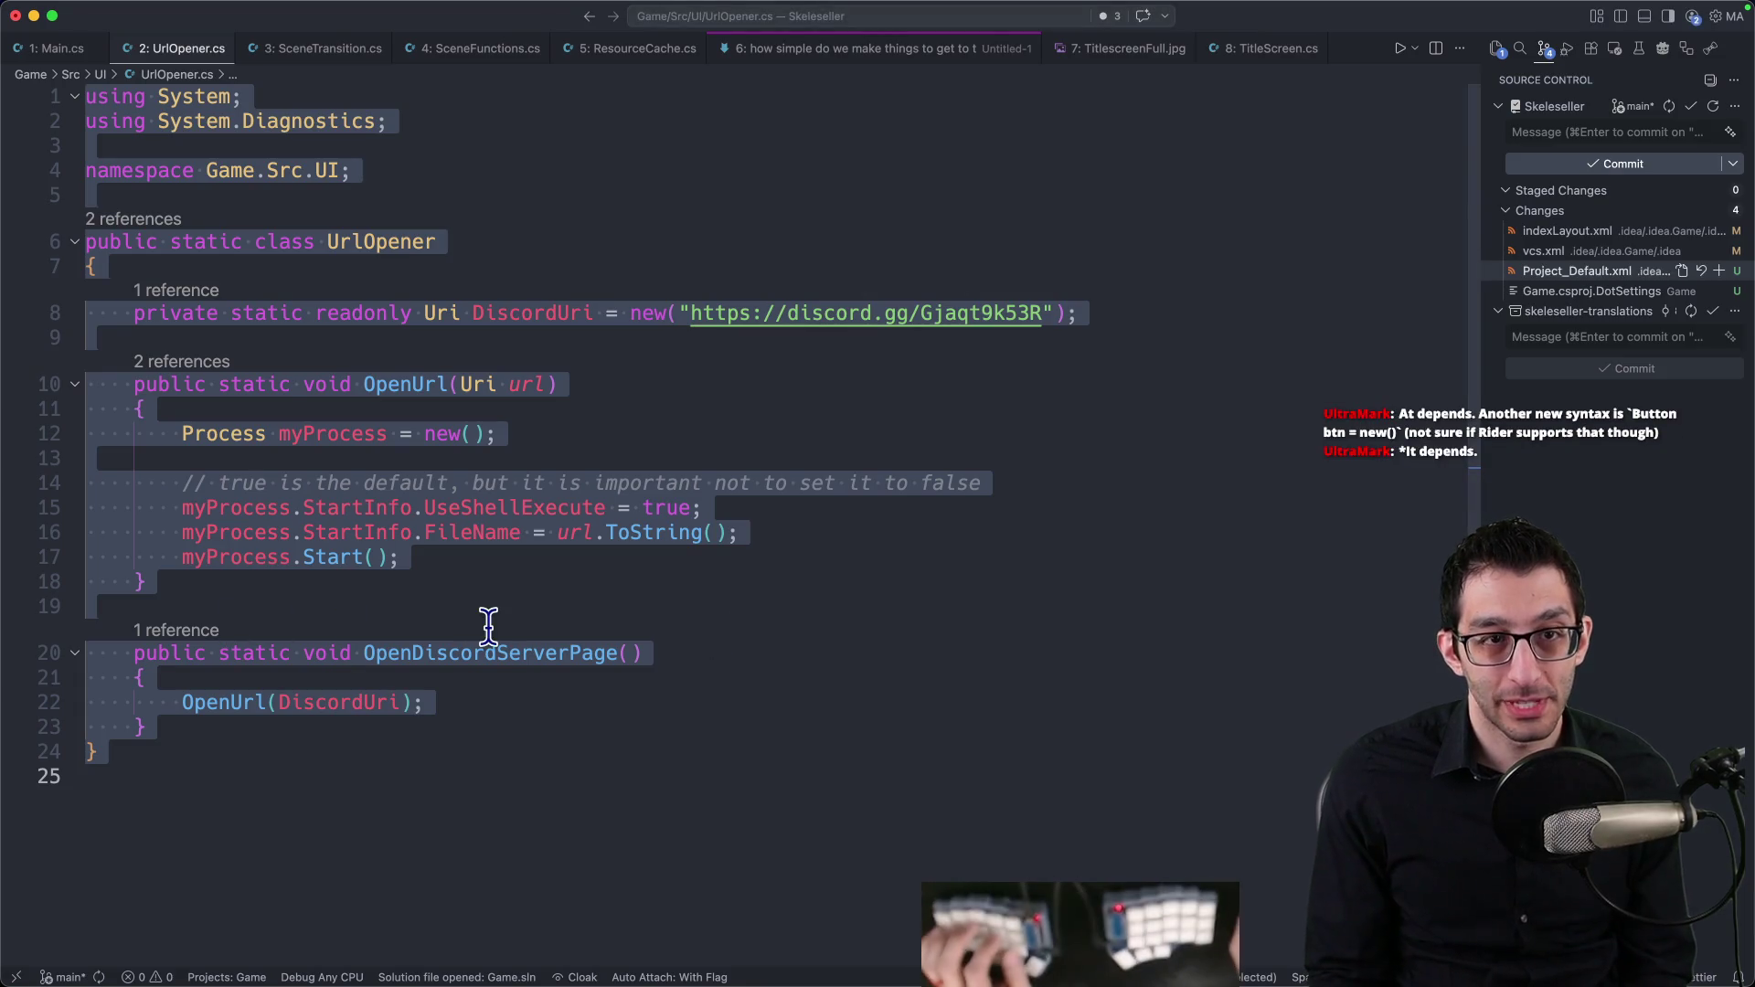
key("super+Tab")
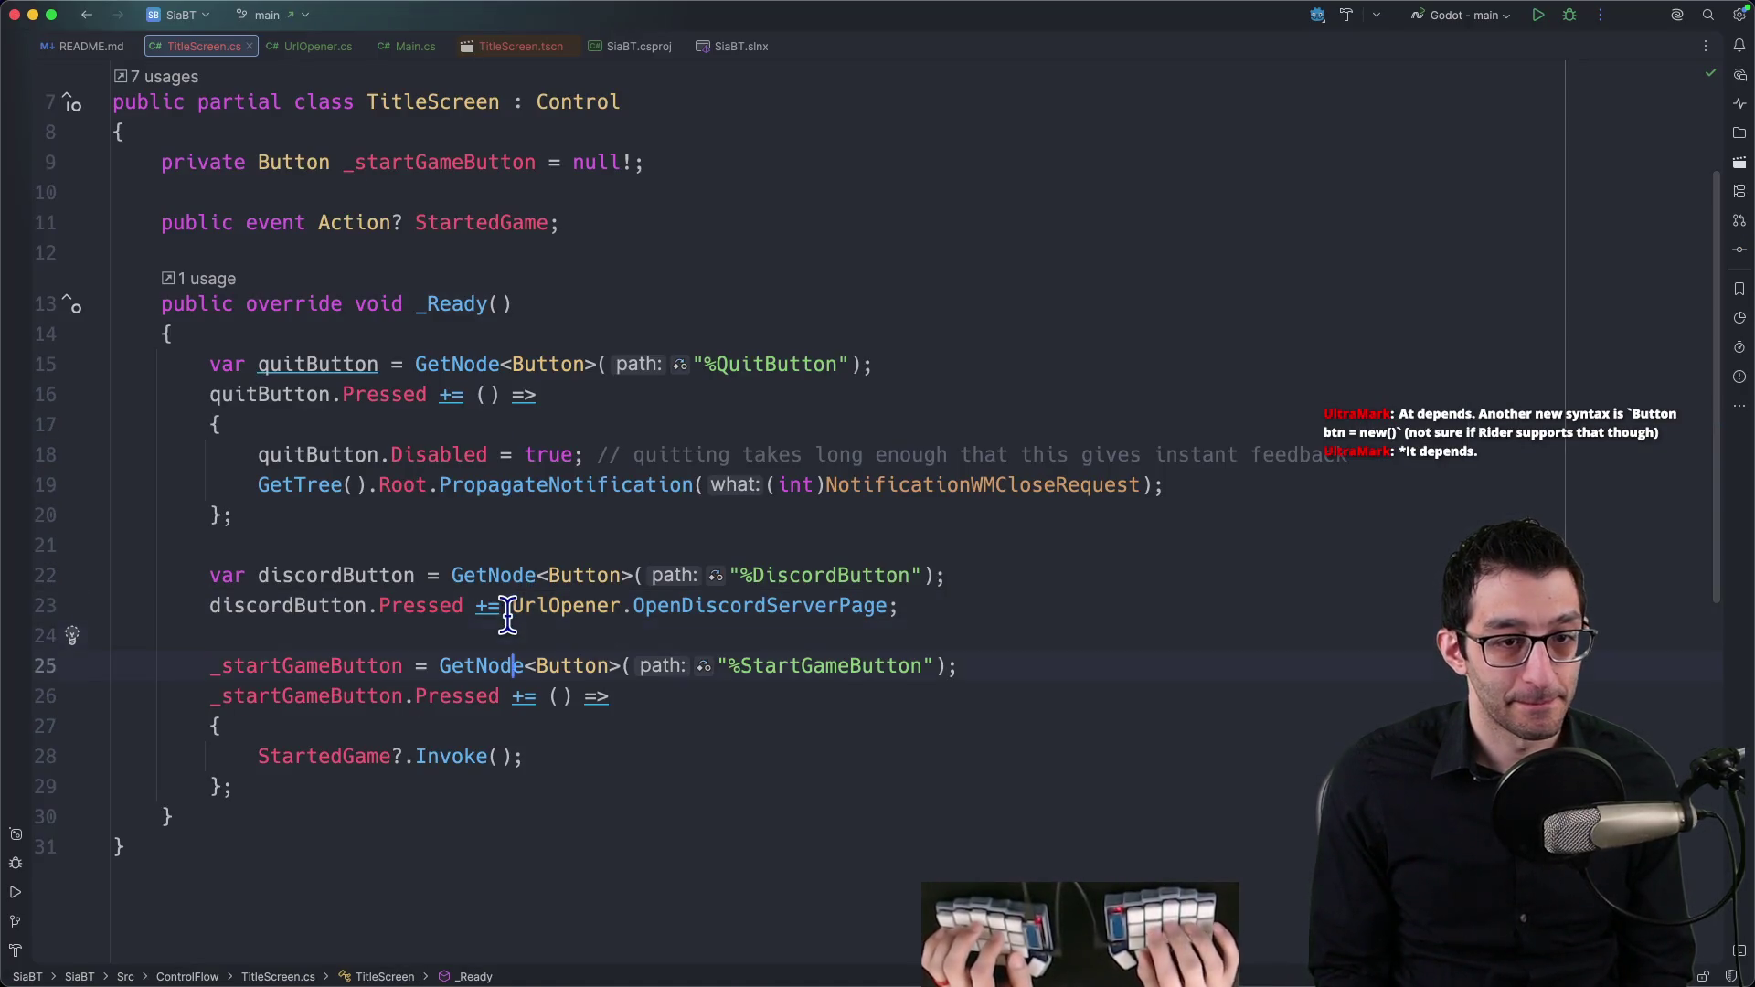
Step: Add a settingsButton lookup and subscribe its Pressed event to OpenSettings
key("Return")
key("Return")
key("Up")
type("var settings")
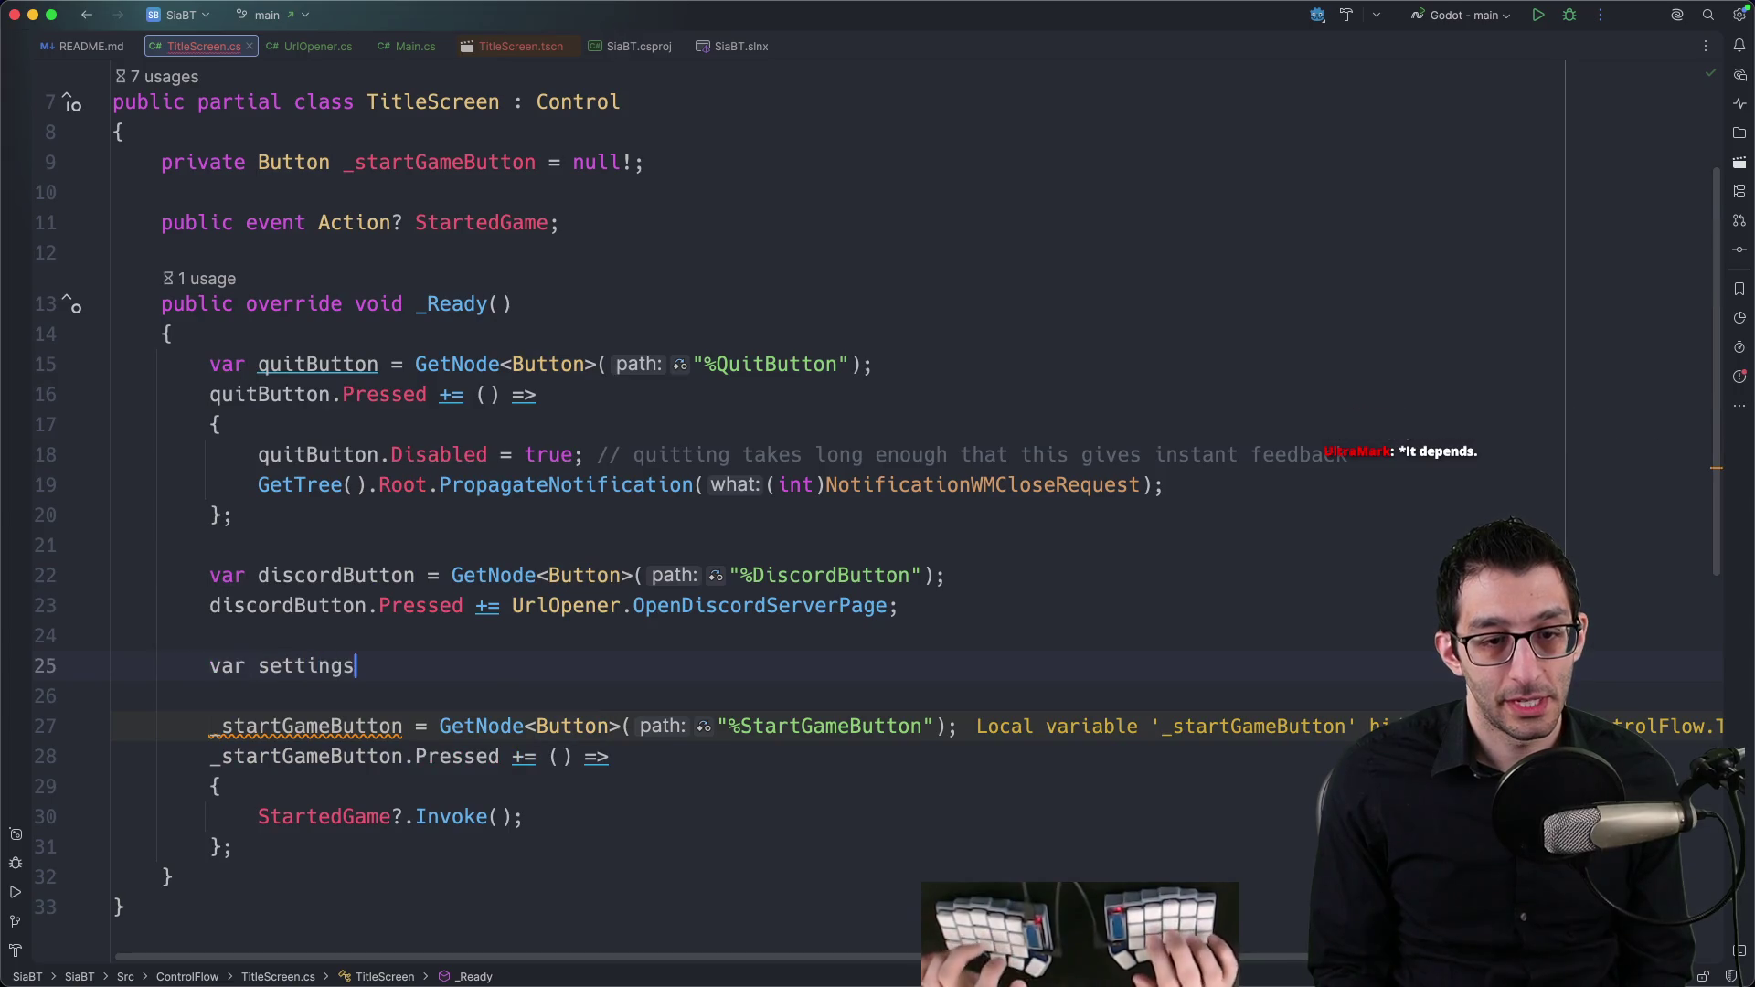
key("Tab")
key("Return")
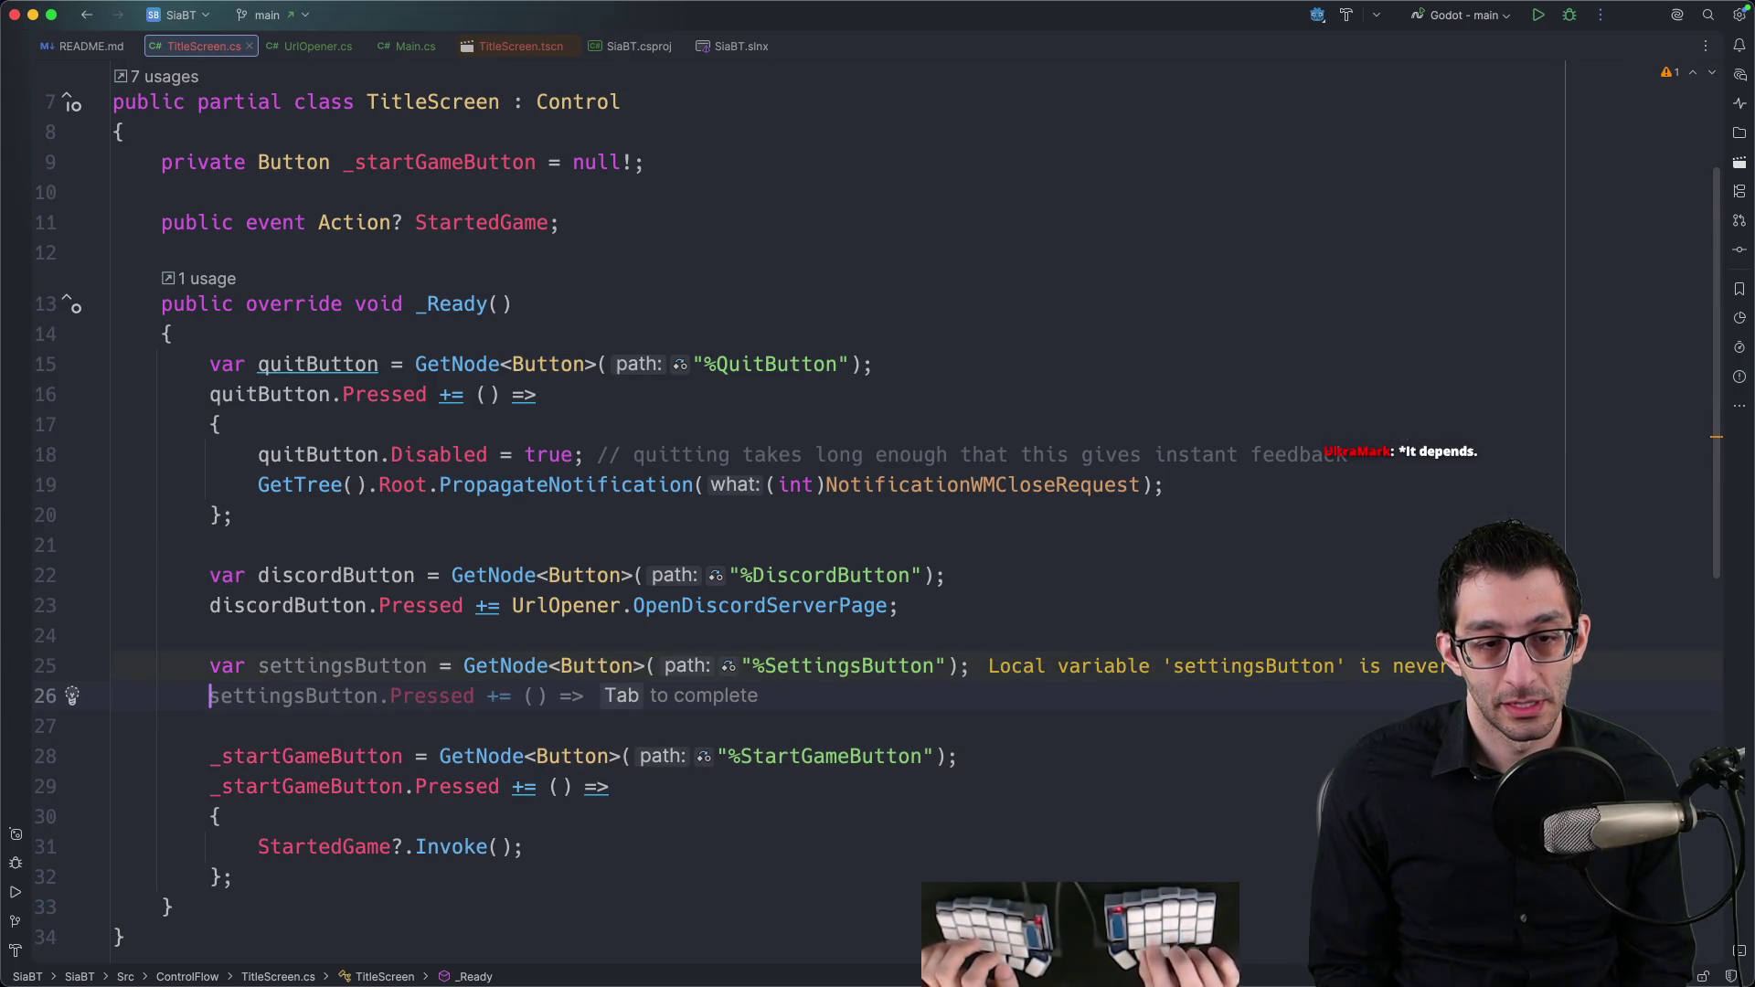
key("Tab")
key("BackSpace")
key("BackSpace")
key("BackSpace")
type("OpenSett")
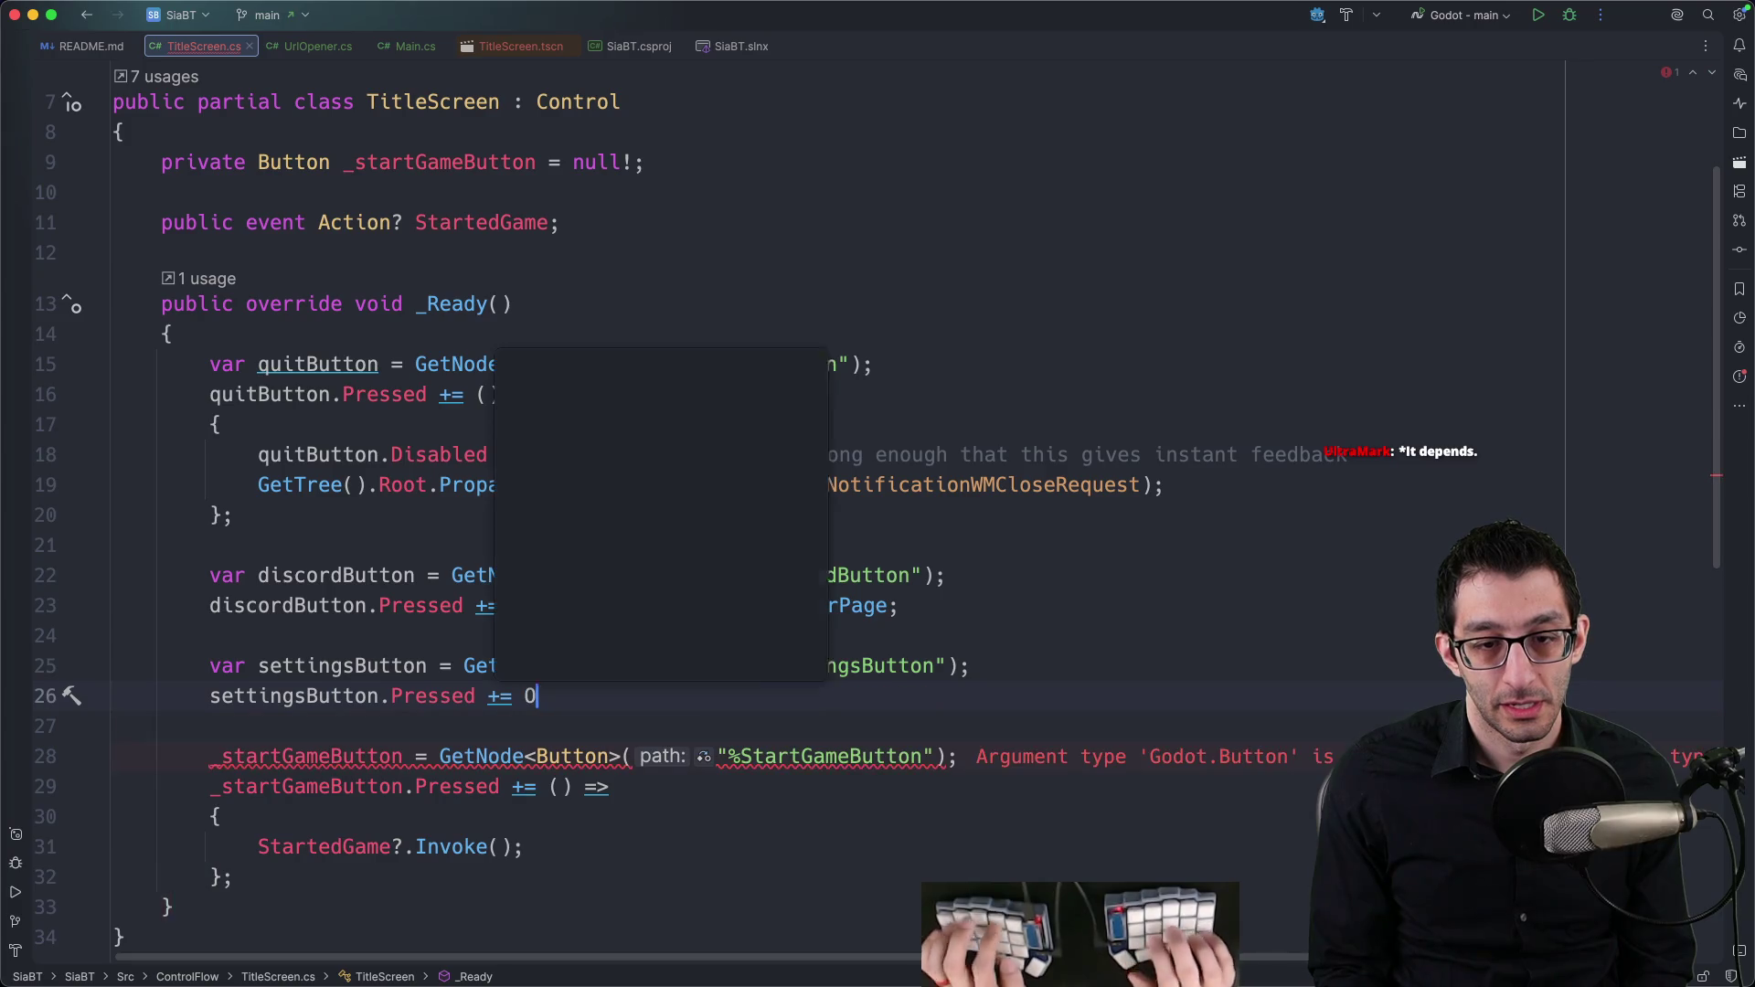
key("Tab")
key("BackSpace")
key("ctrl+BackSpace")
type("OpenSettings")
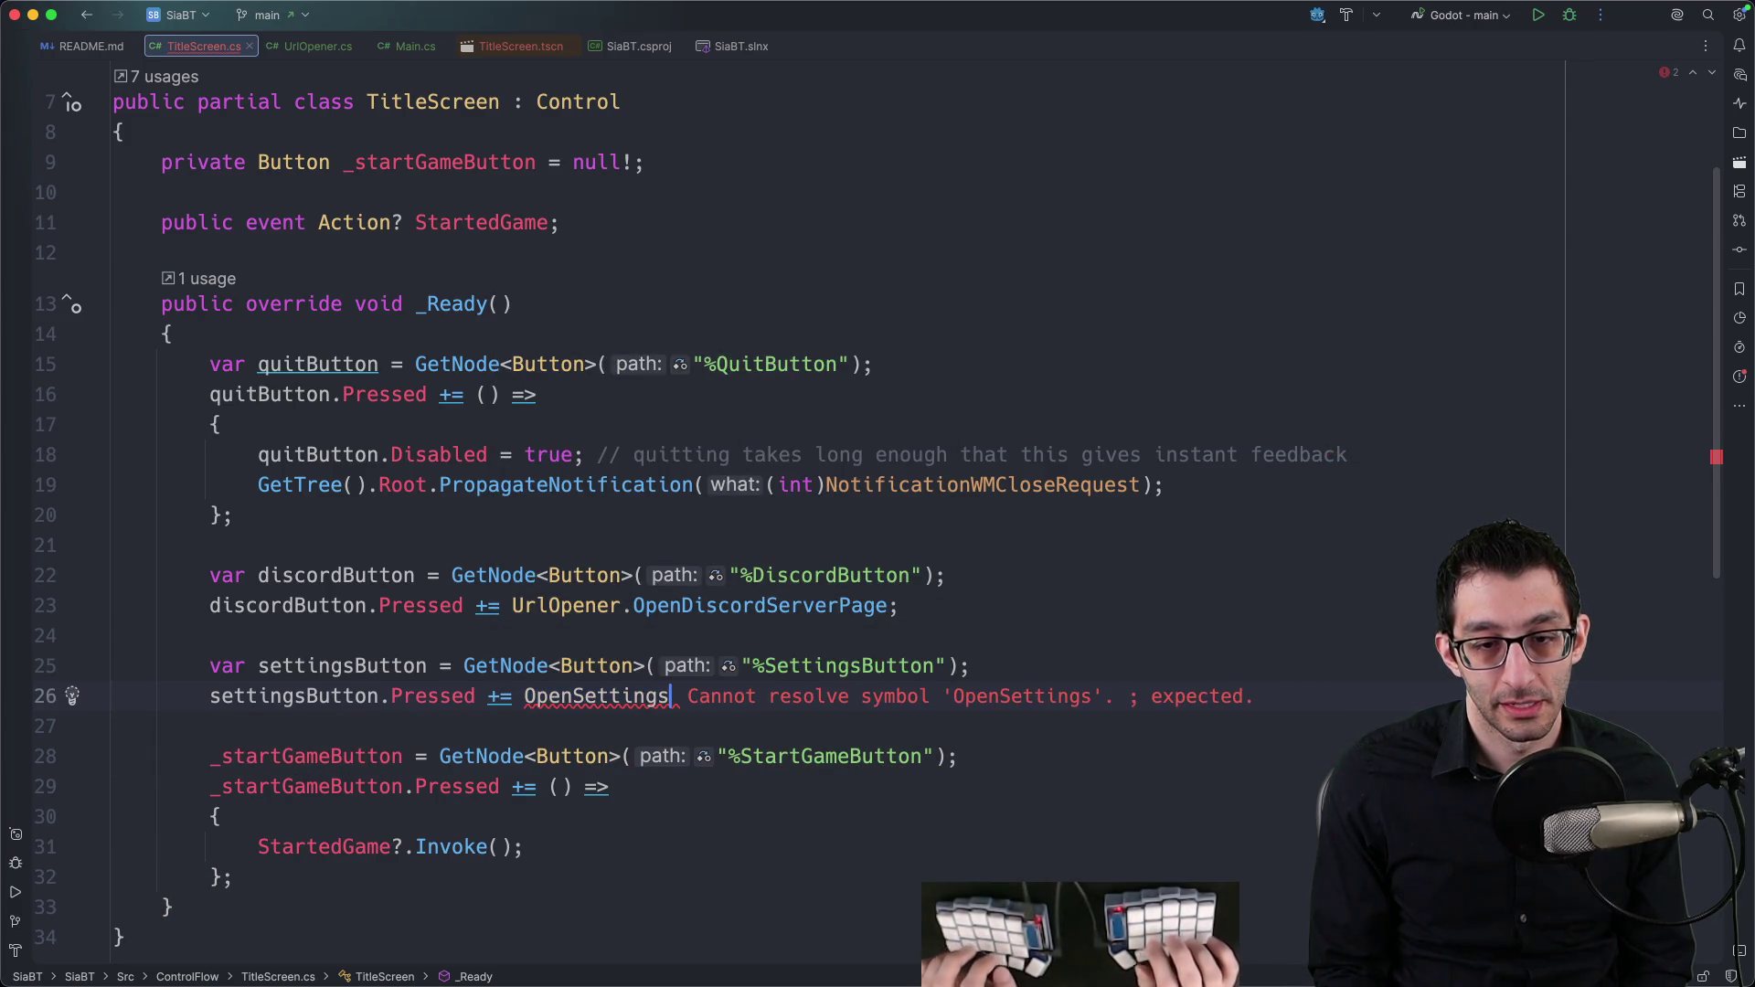
type(";")
Step: Generate the OpenSettings method printing "We haven't implemented settings yet"
key("alt+Return")
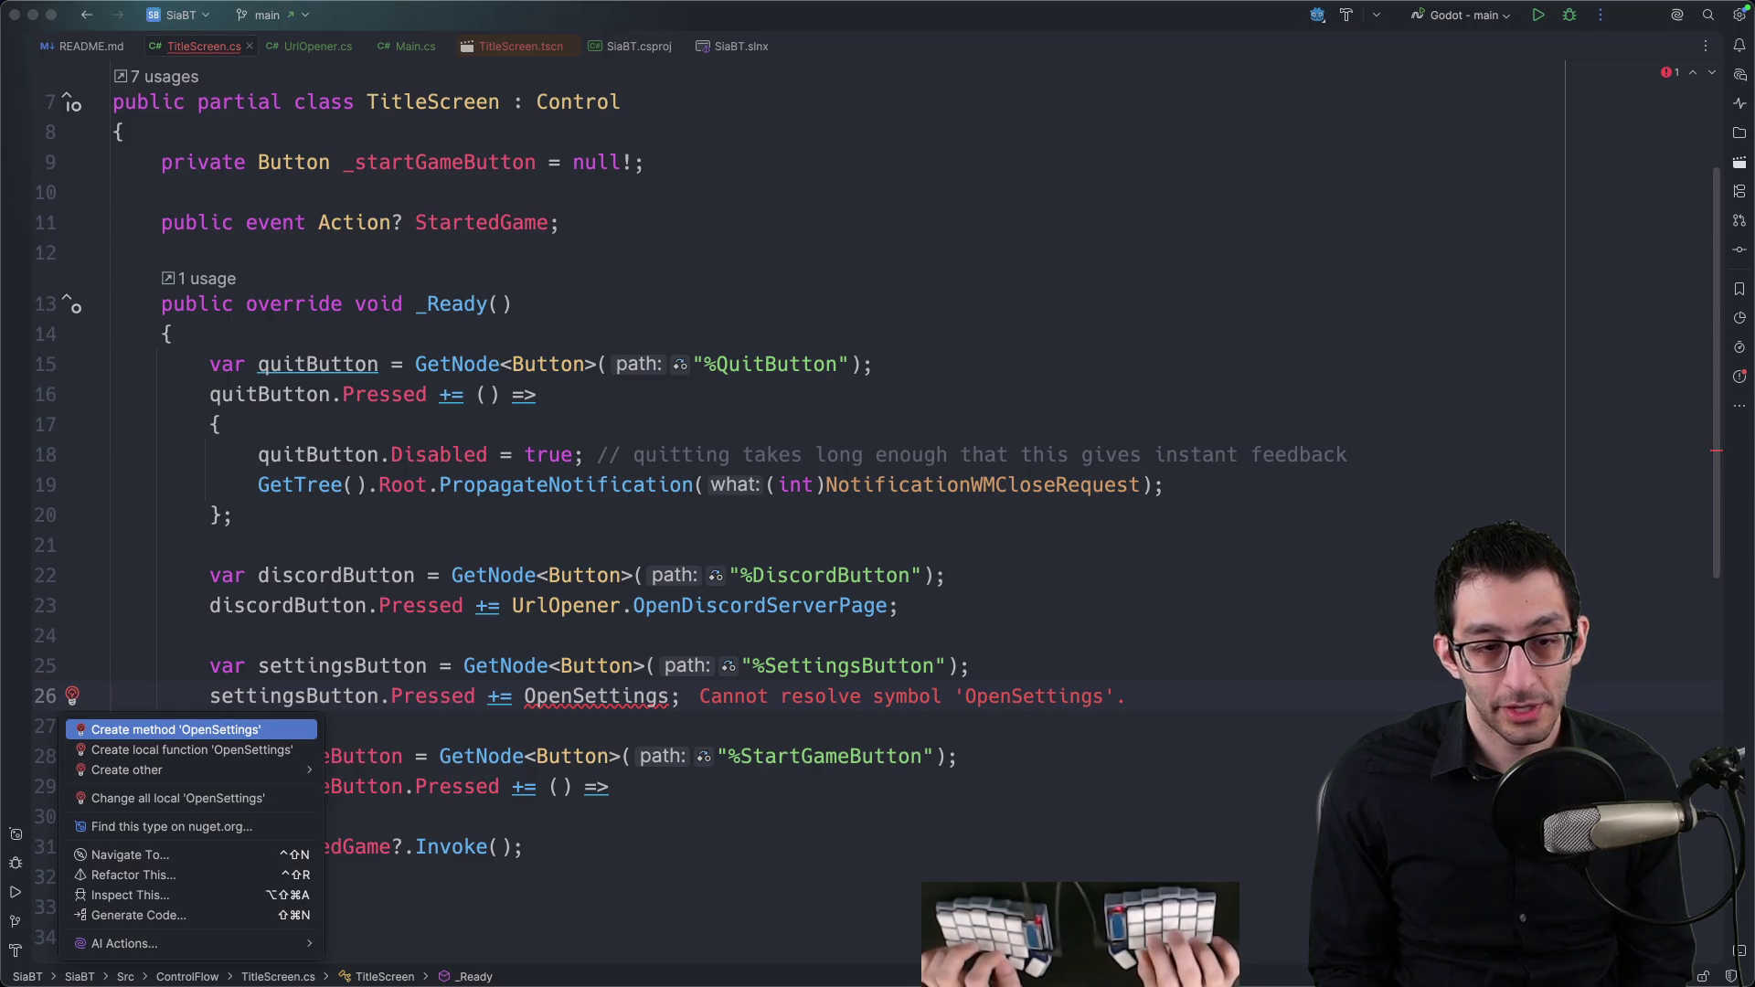
key("Return")
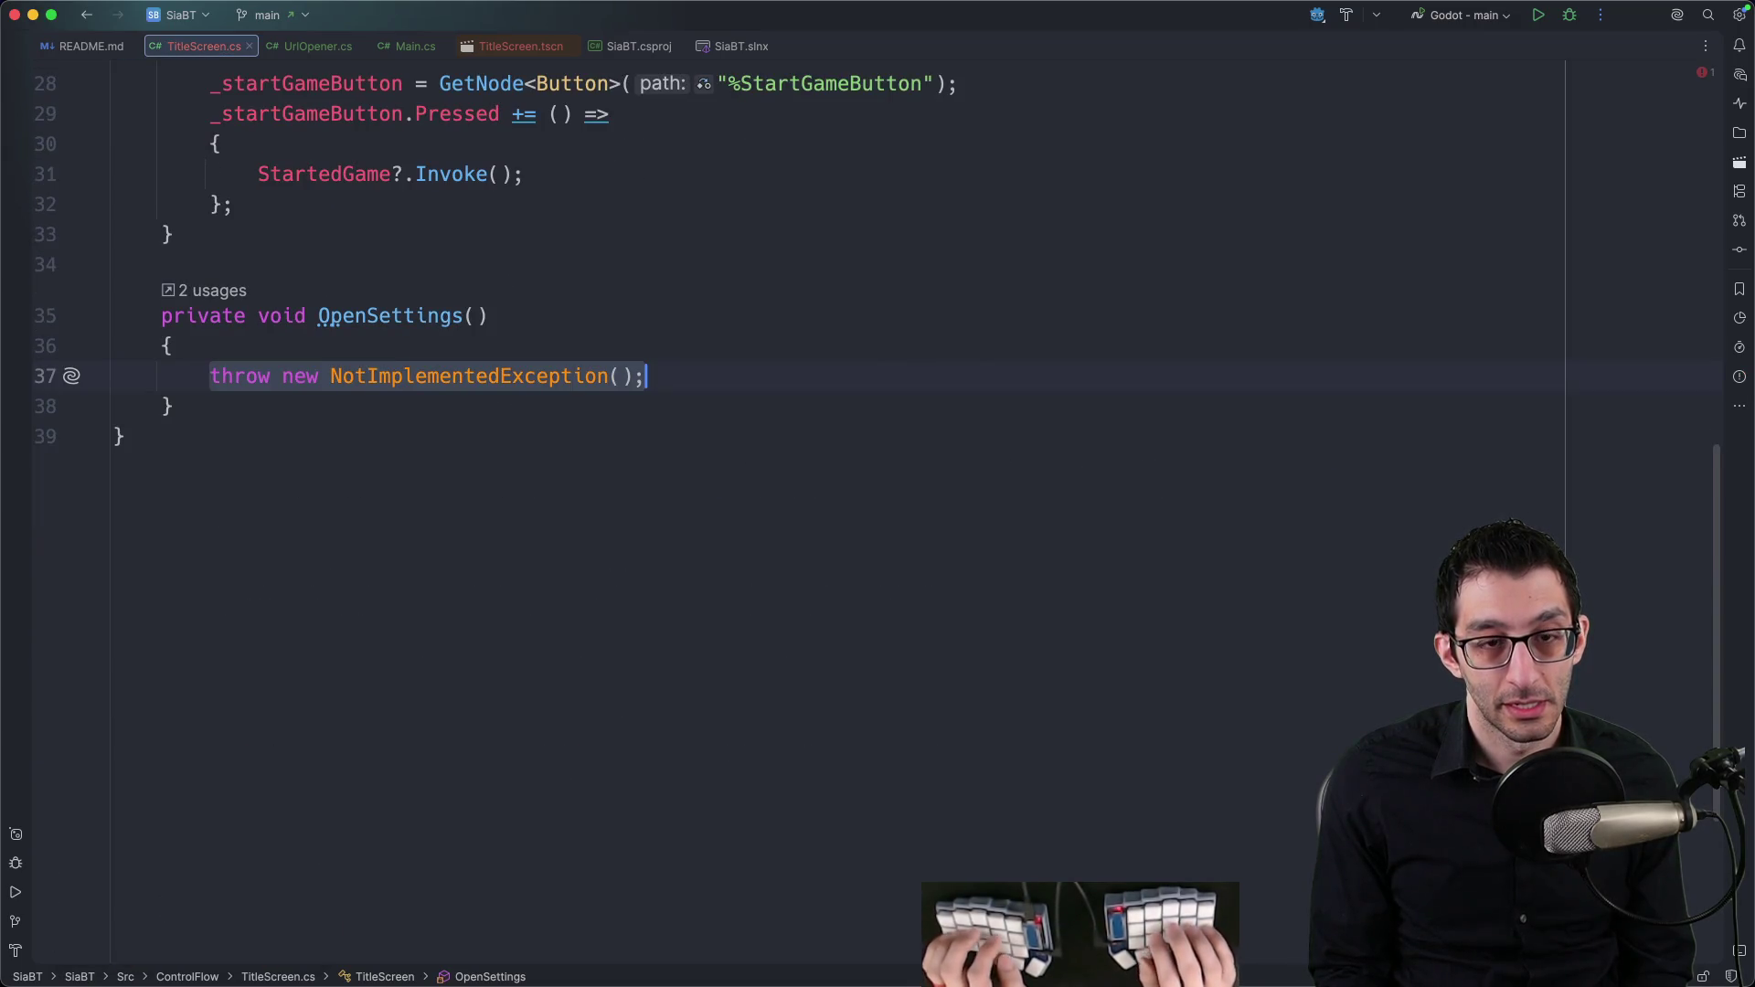
type("GD.Pr")
key("Return")
type("\"We h")
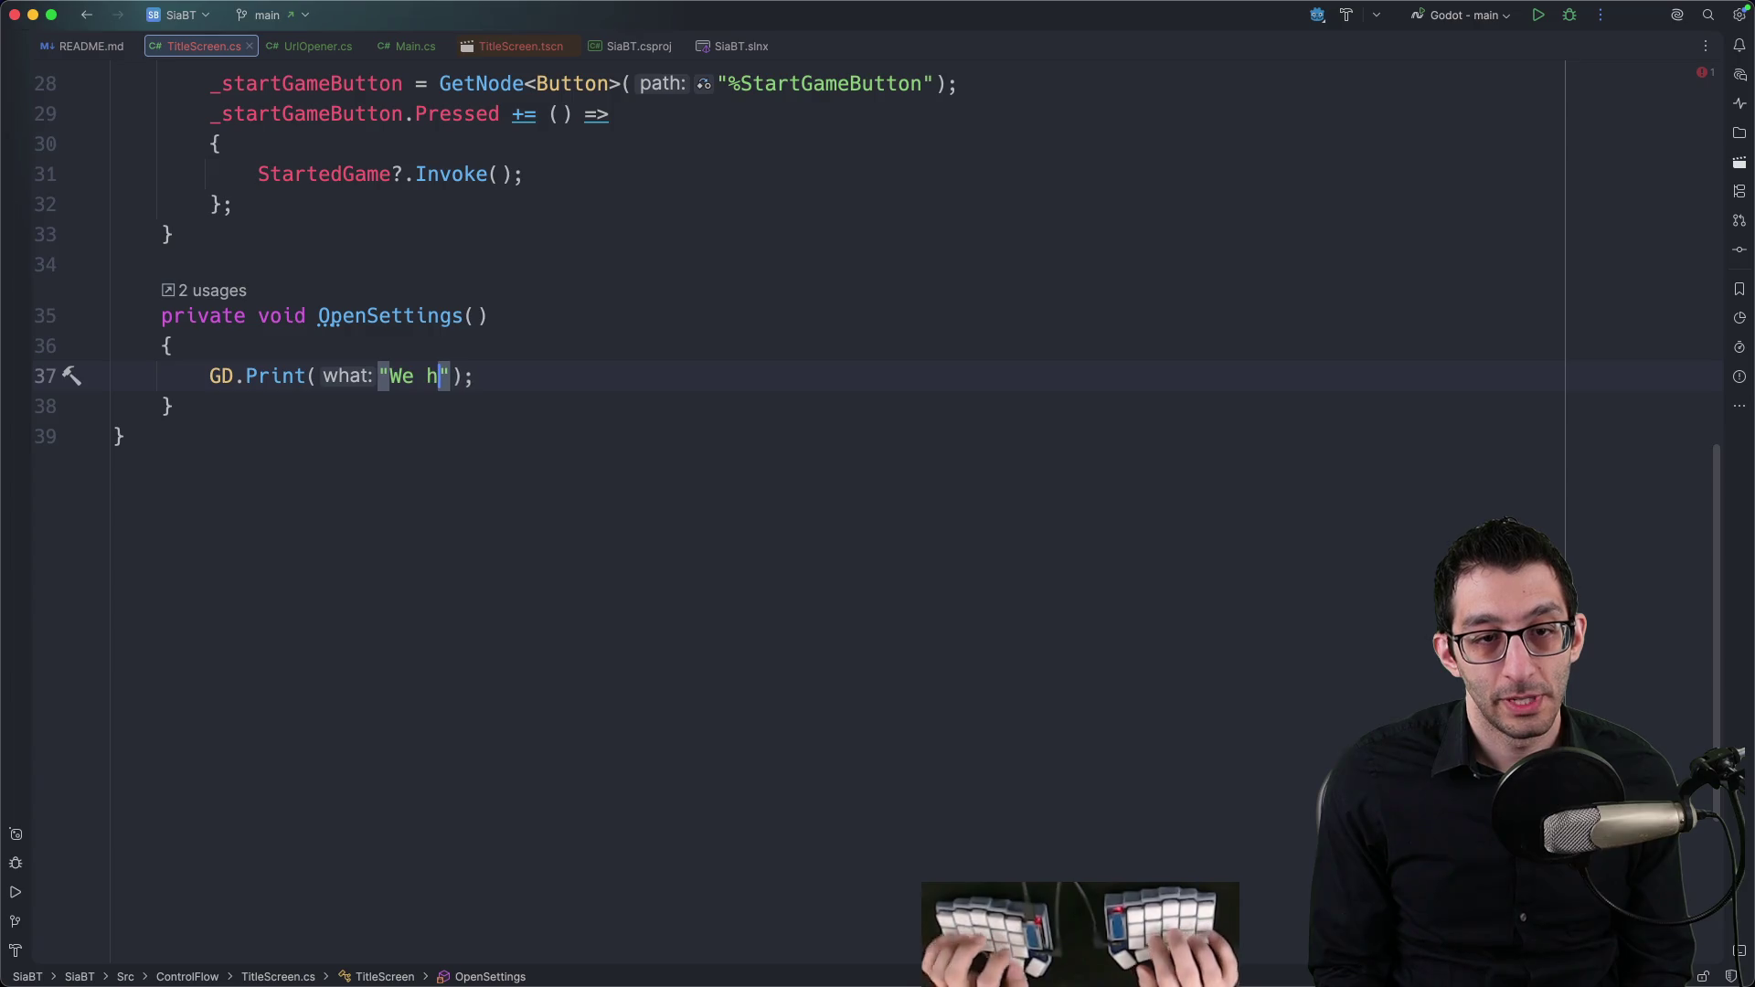
type("aven't implemented se")
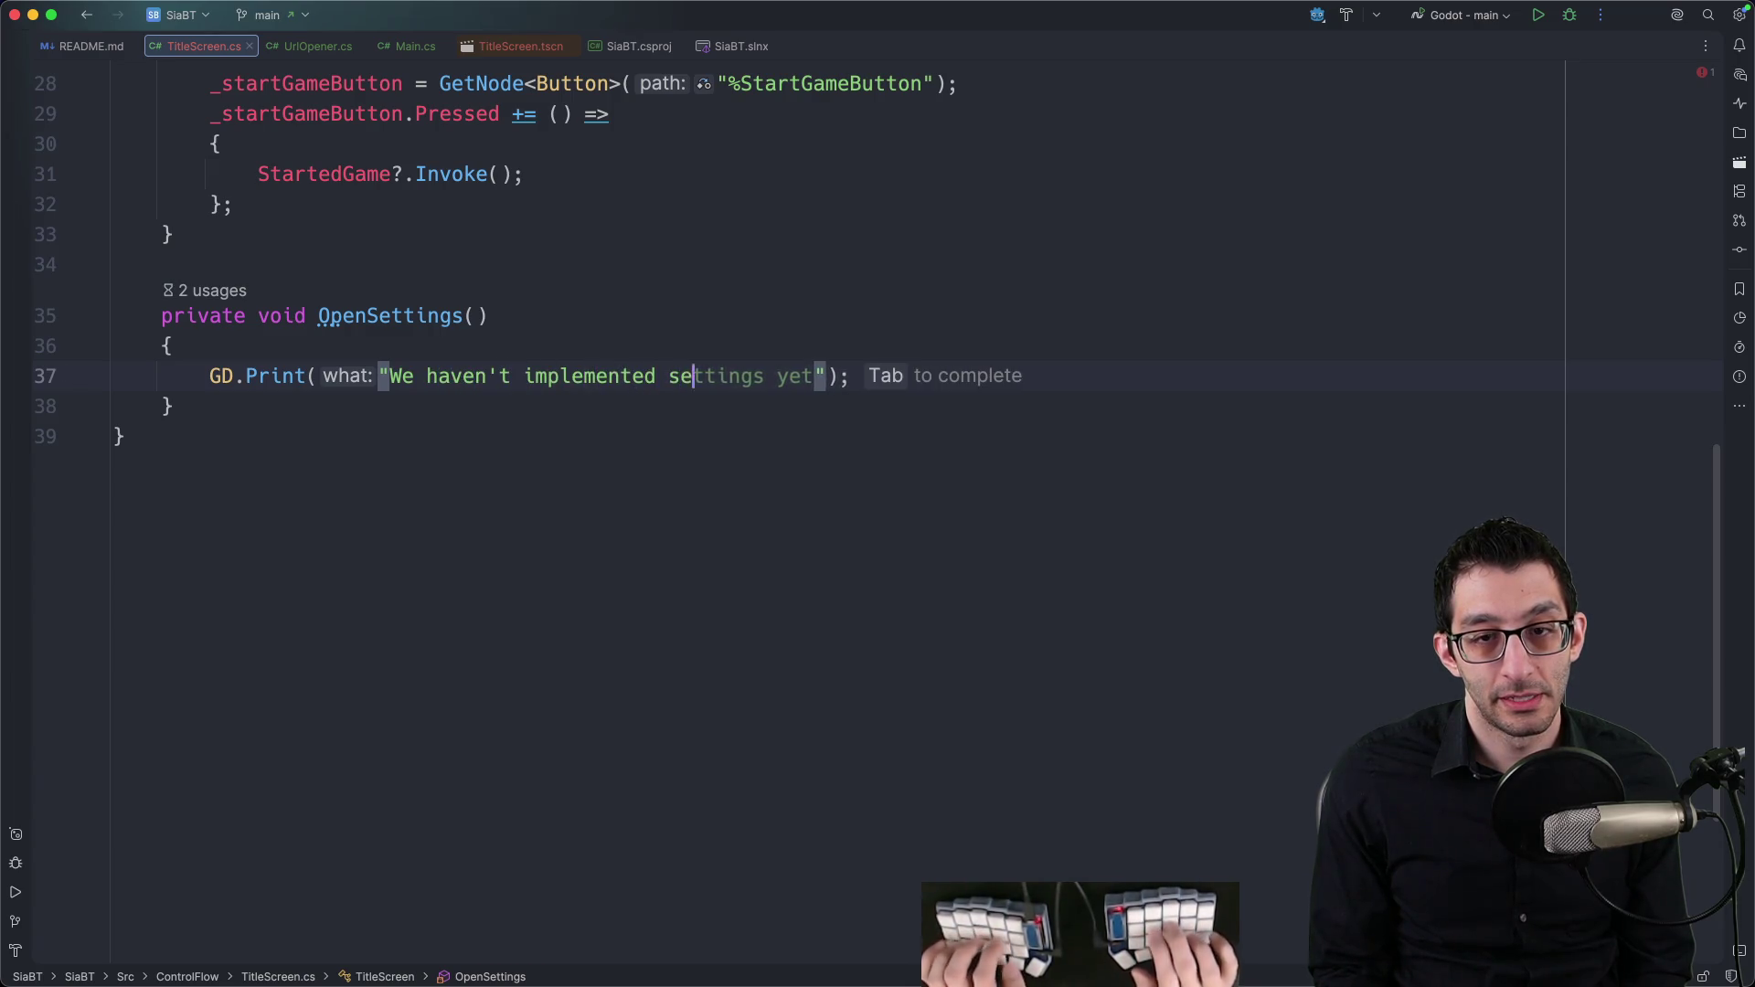
type("ttings")
key("Tab")
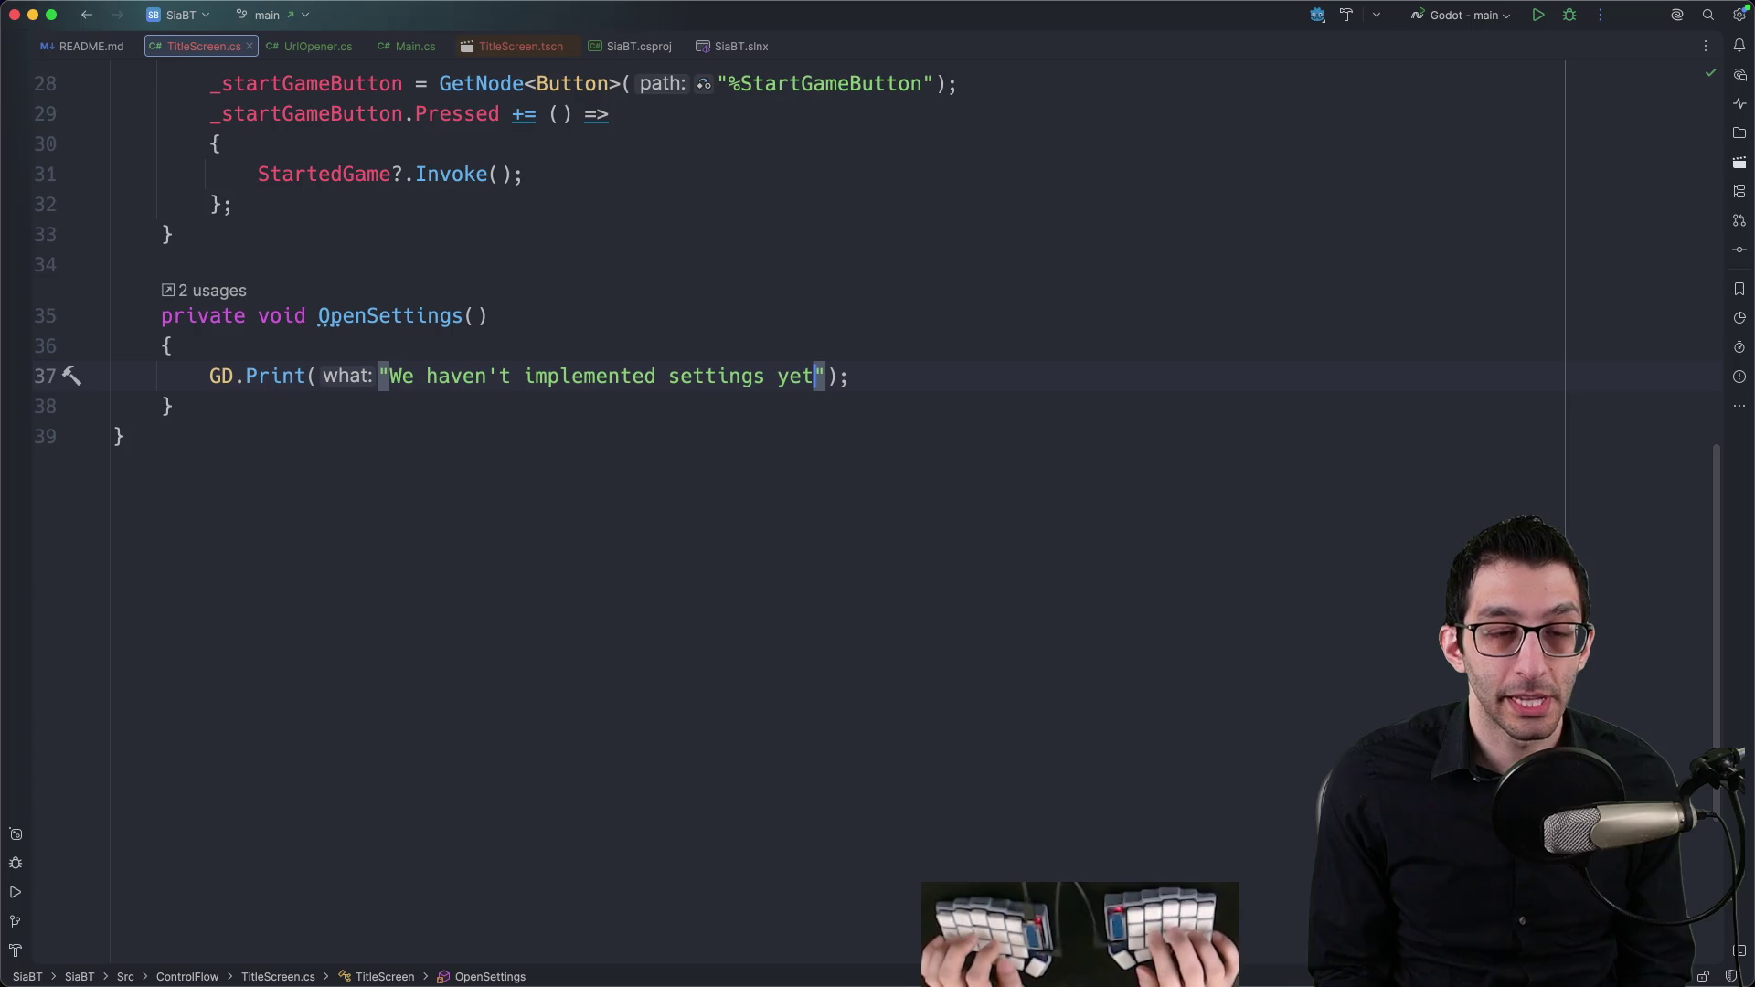
Step: Duplicate OpenSettings as OpenCredits, changing its message to say credits aren't implemented
key("alt+Up")
key("alt+Up")
key("alt+Up")
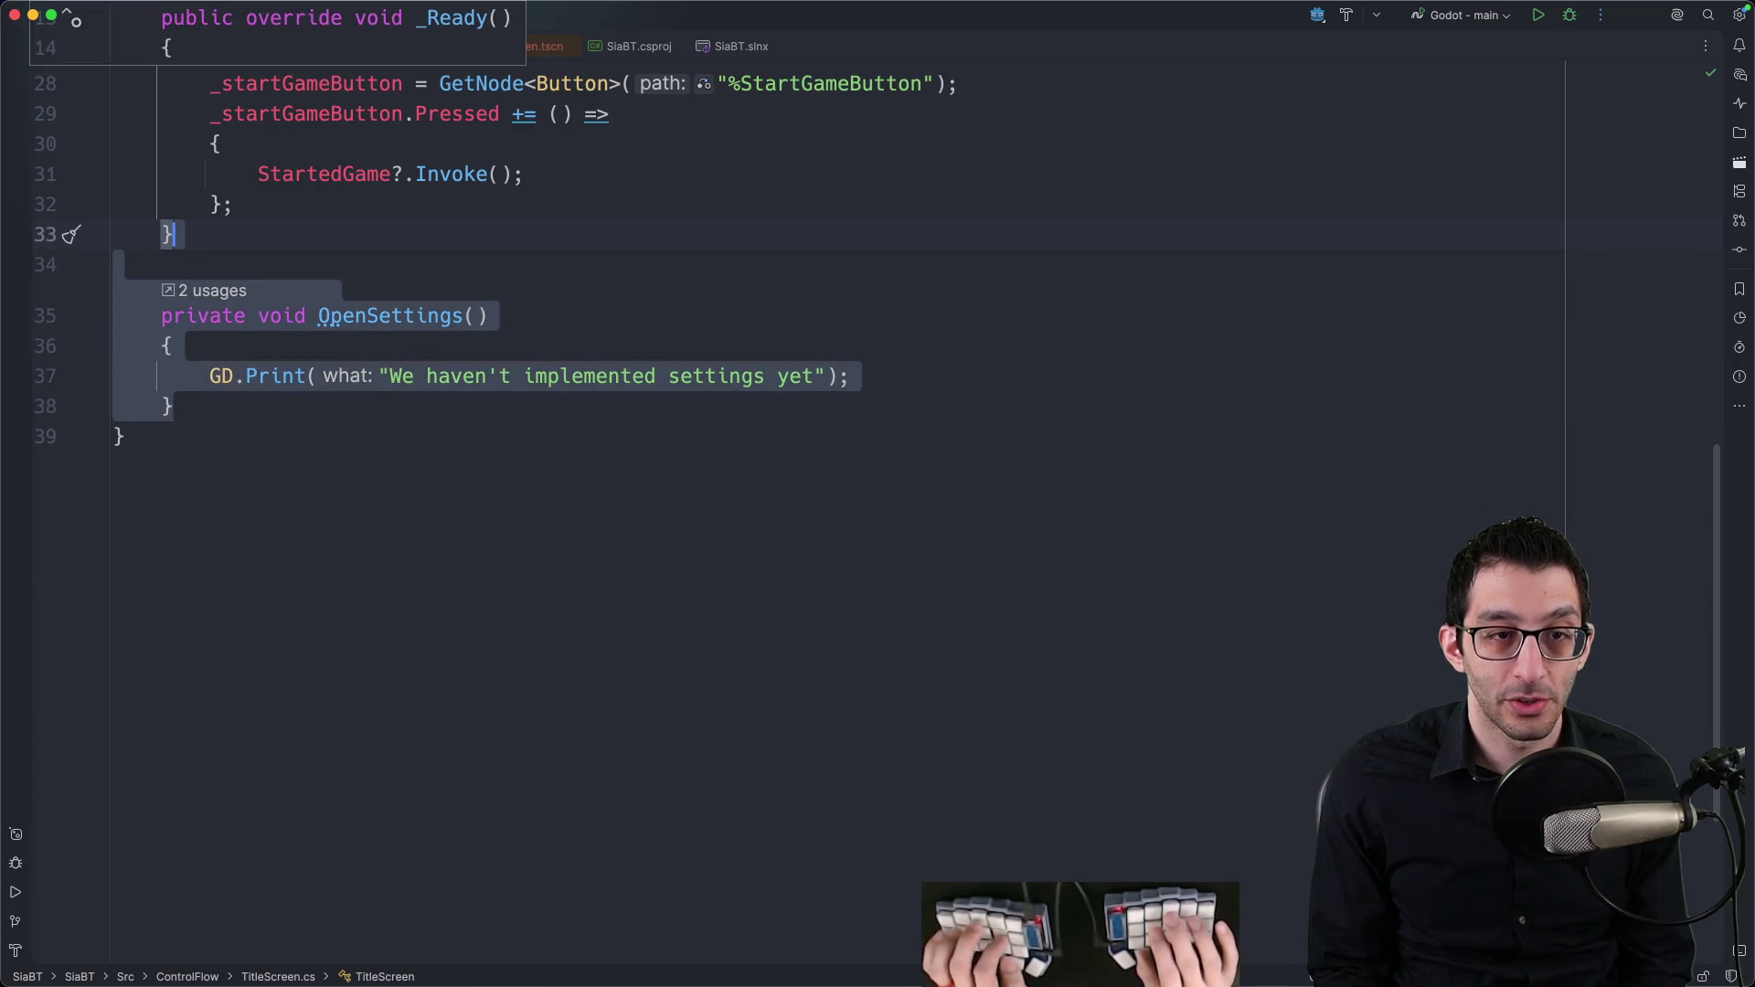
key("super+d")
left_click(476, 467)
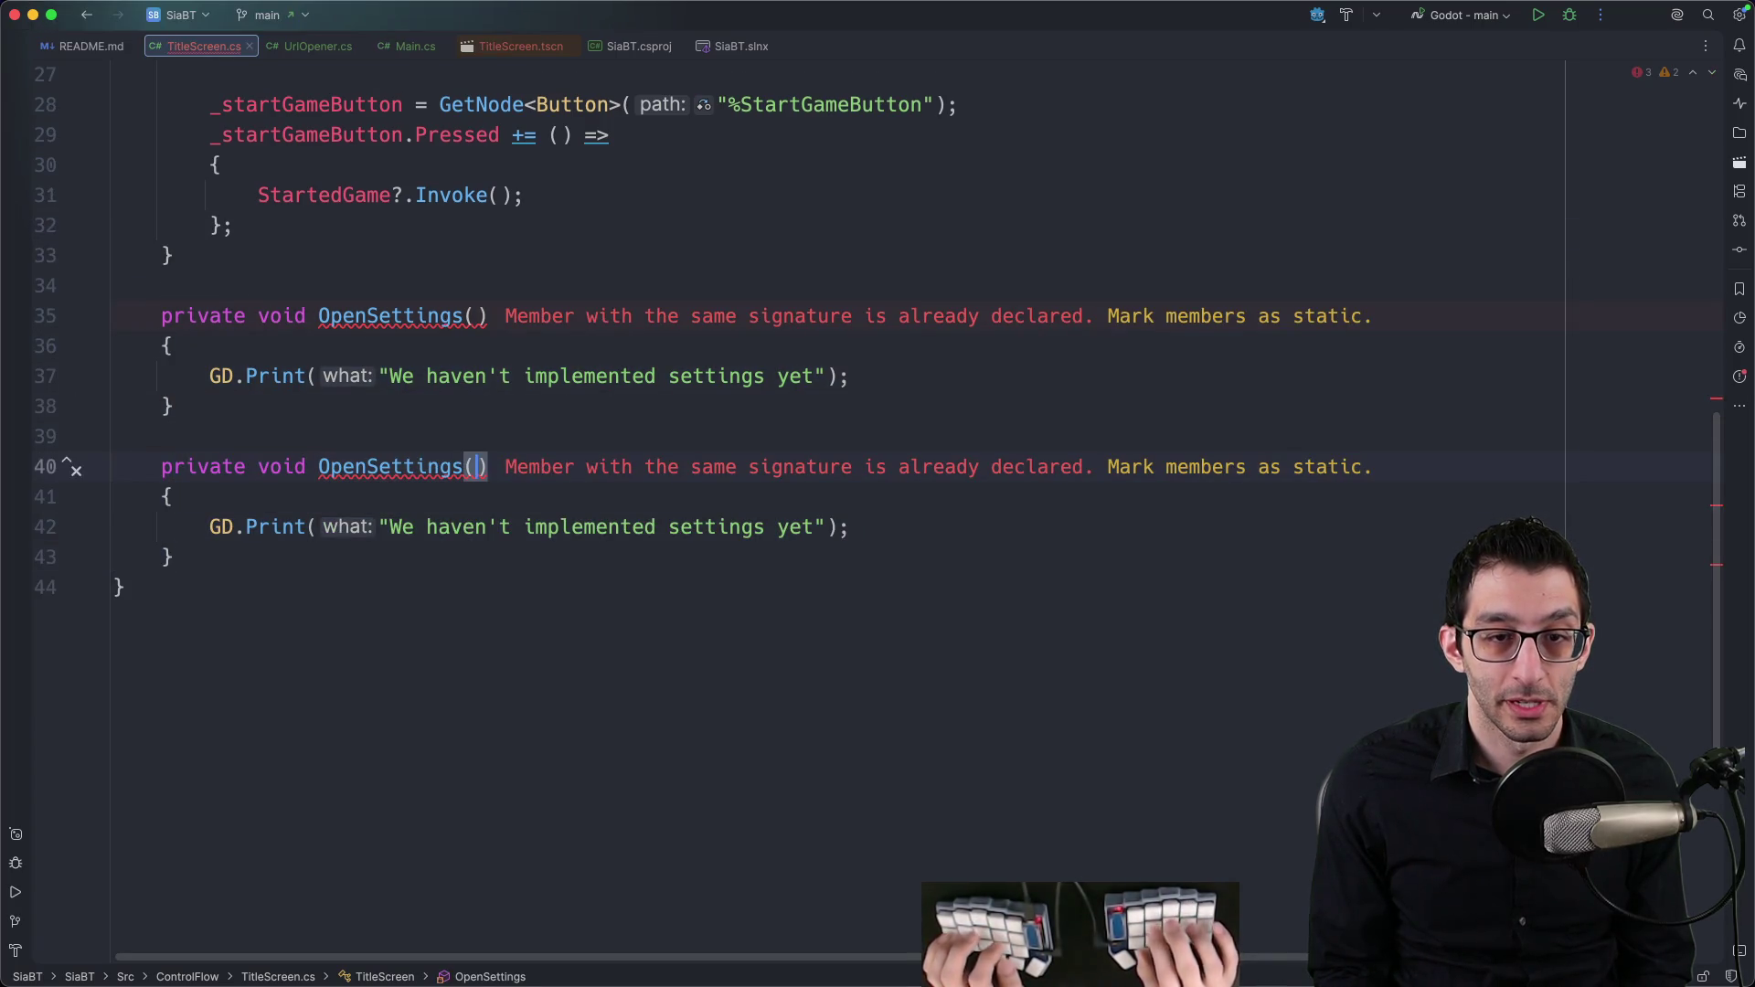
key("alt+Up")
type("Cred")
key("BackSpace")
key("BackSpace")
key("BackSpace")
type("Open")
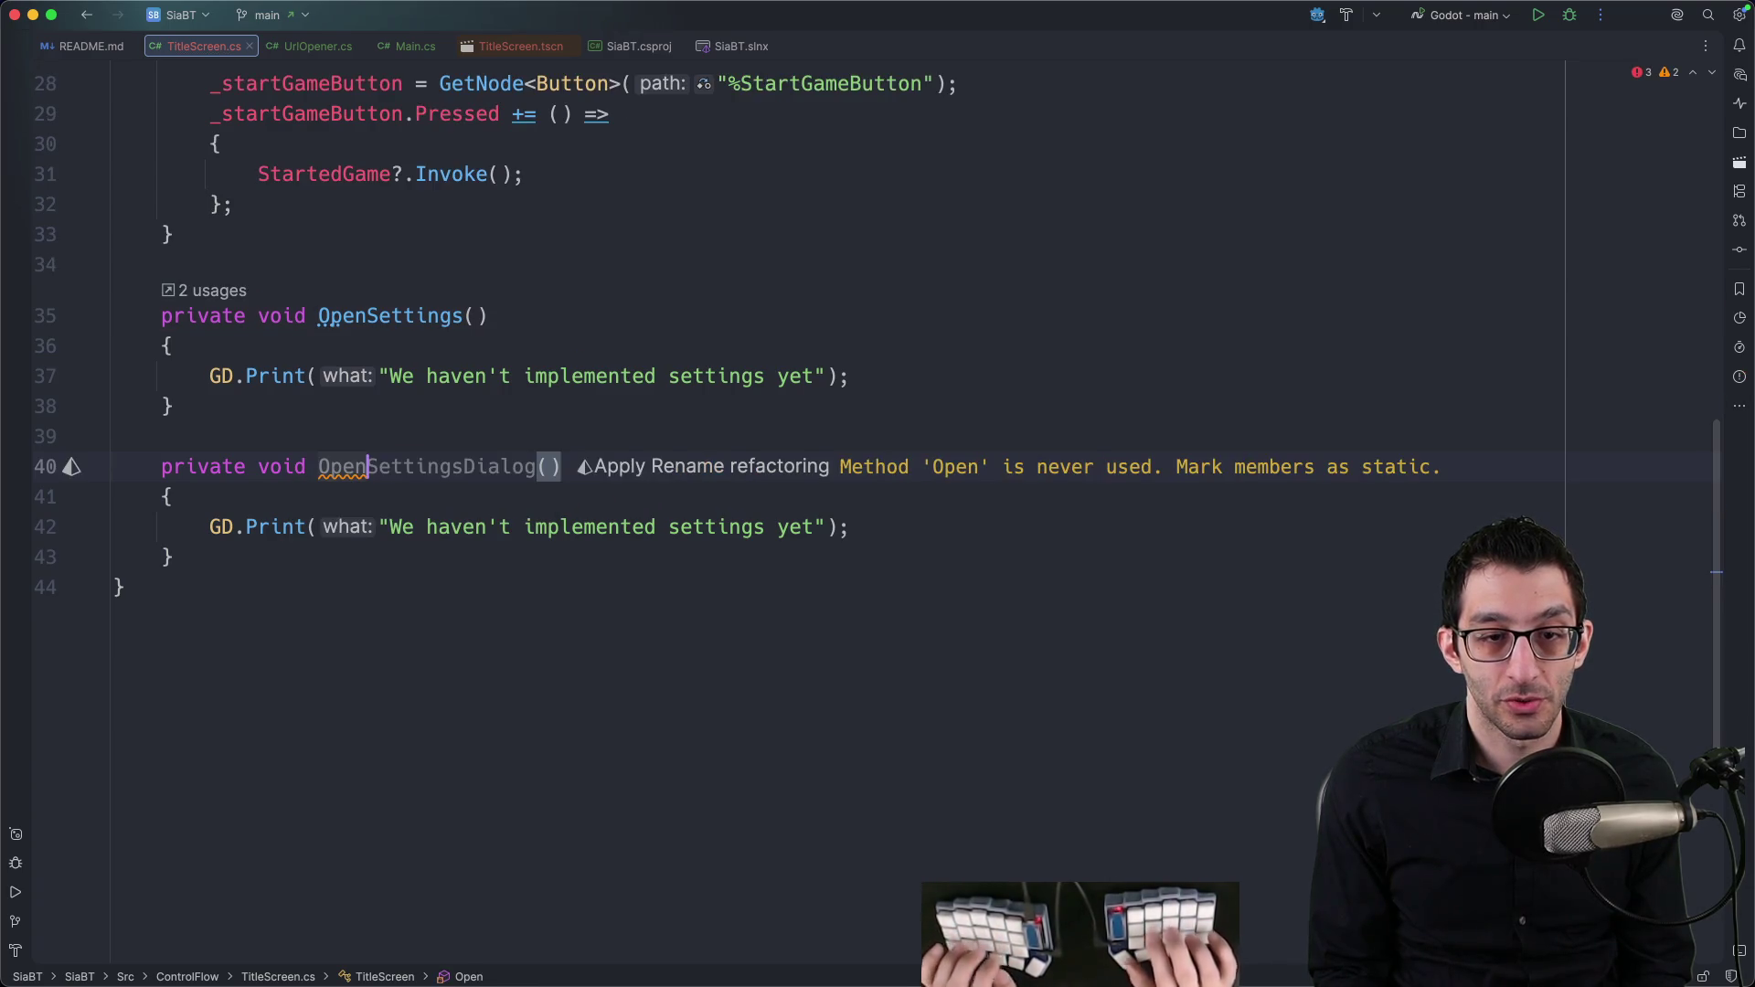
type("Credits")
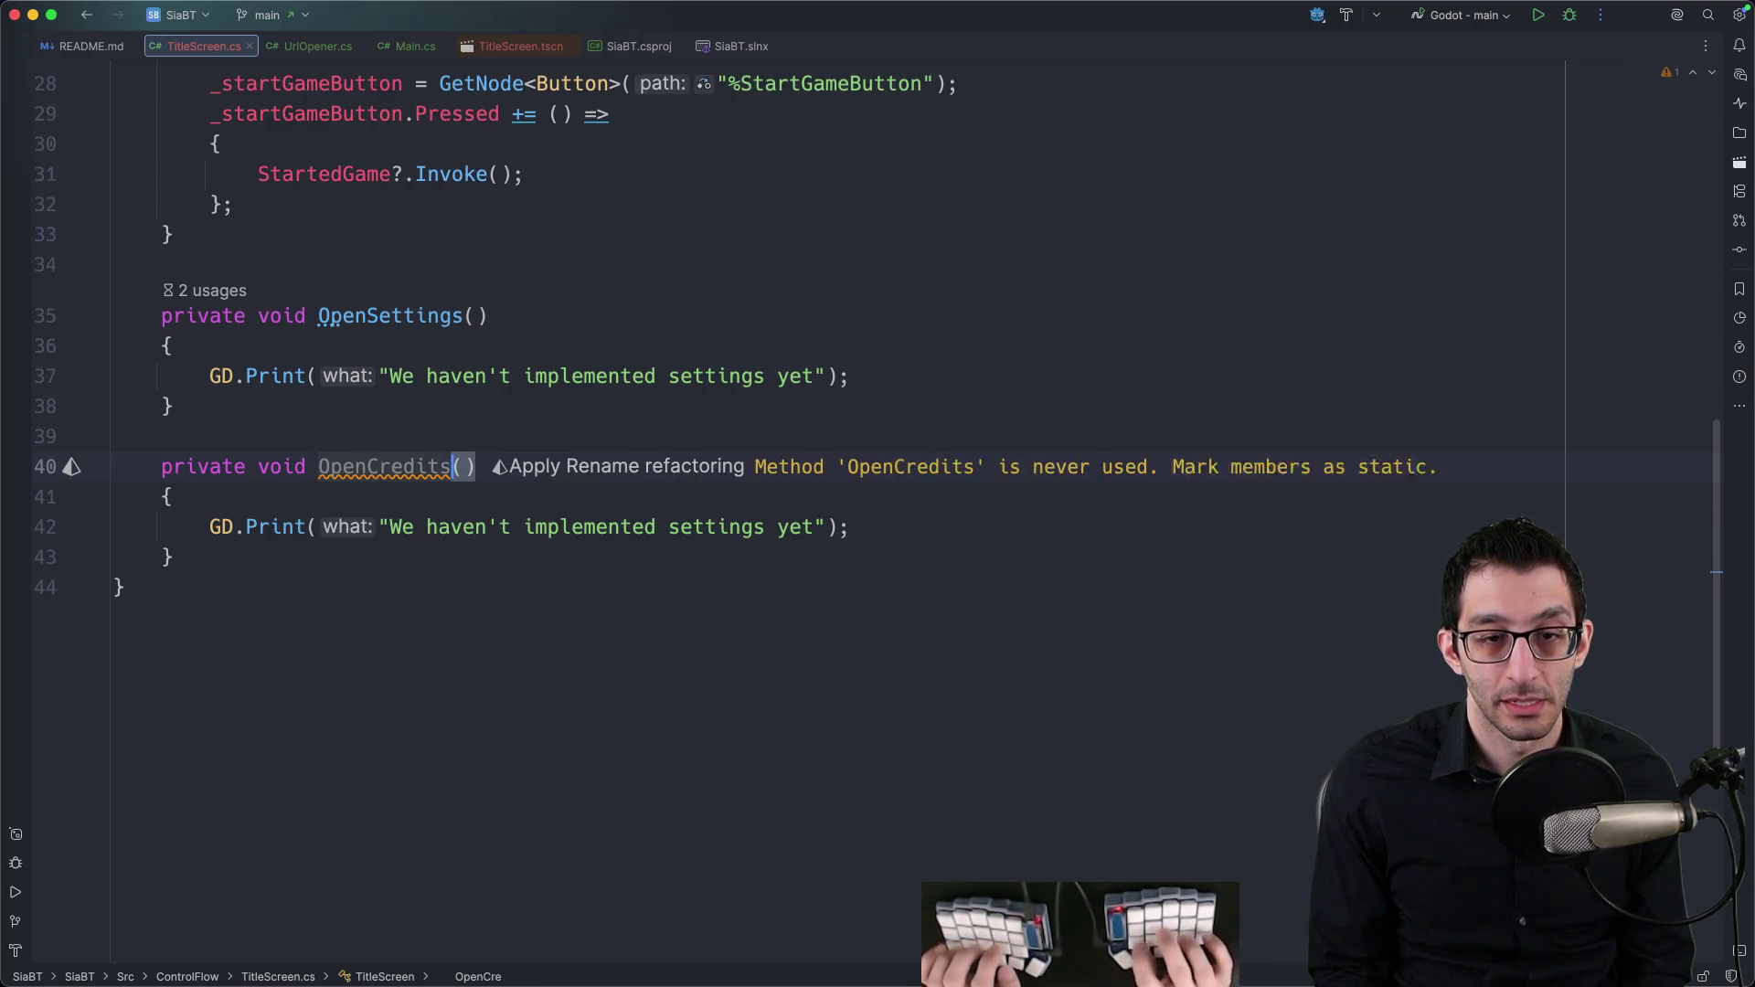
left_click(826, 527)
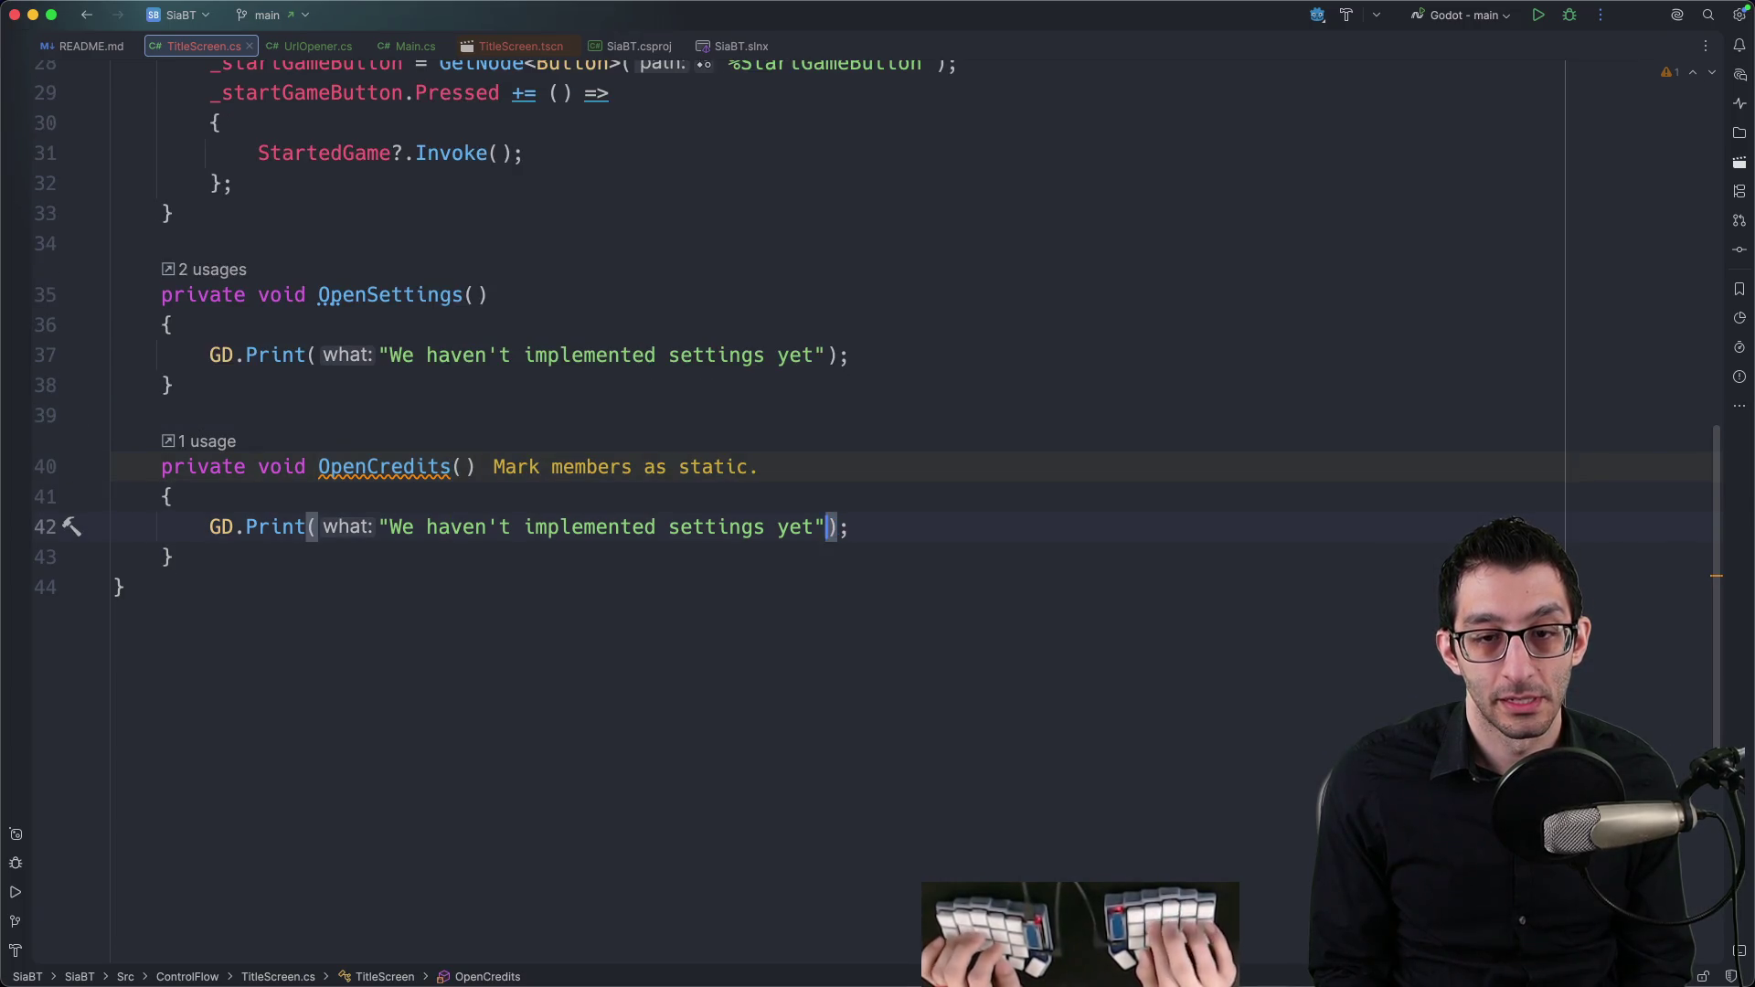
key("Left")
key("alt+Left")
key("alt+BackSpace")
type("credits")
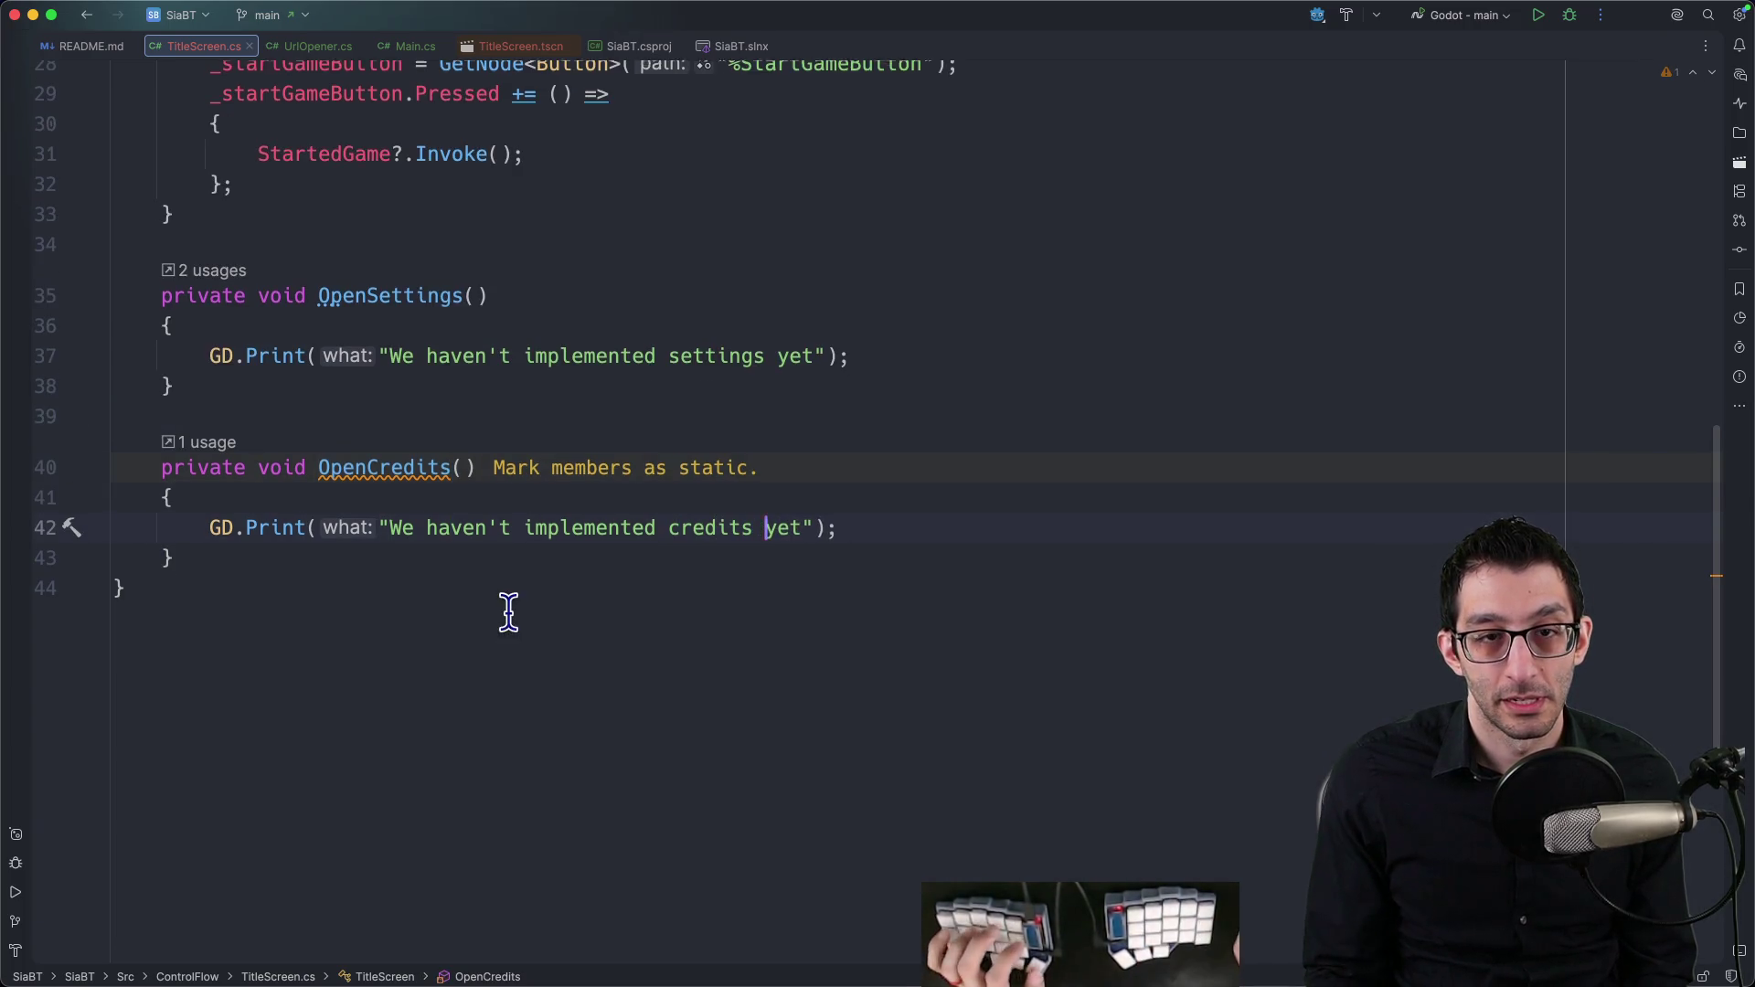
Step: Add a creditsButton lookup wired to OpenCredits, then build and run the game
scroll(508, 611, "up", 5)
left_click(746, 418)
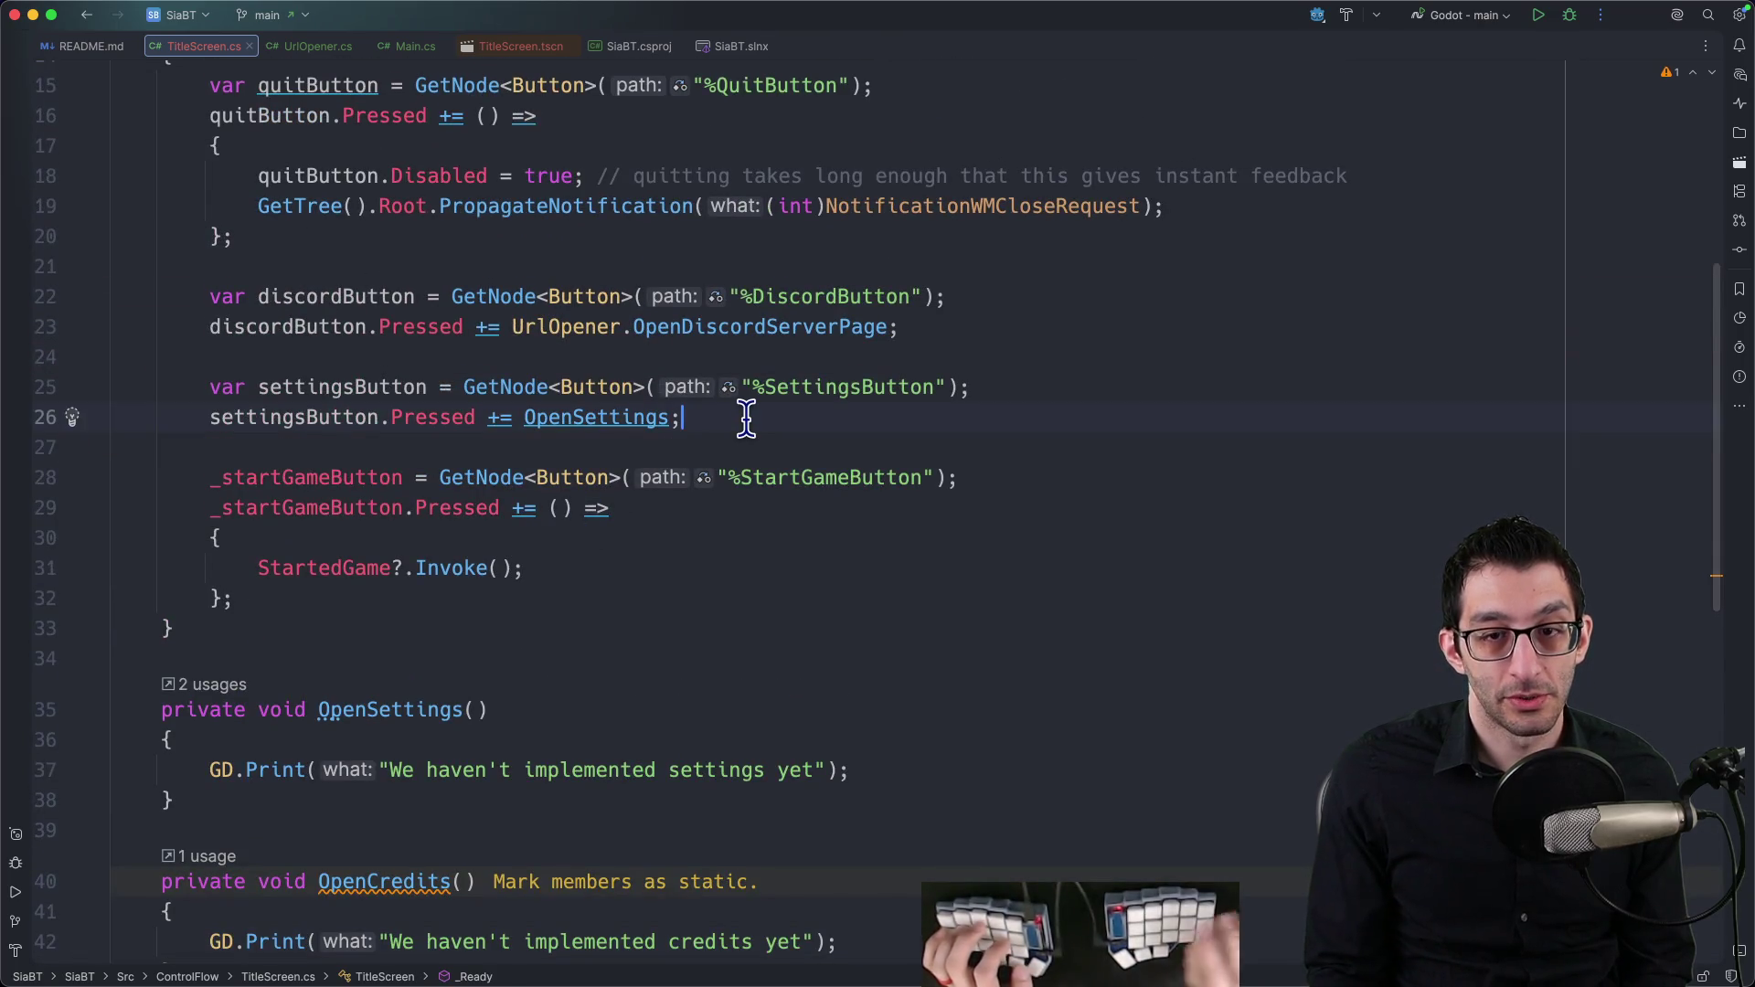
key("Return")
key("Return")
key("Tab")
key("Return")
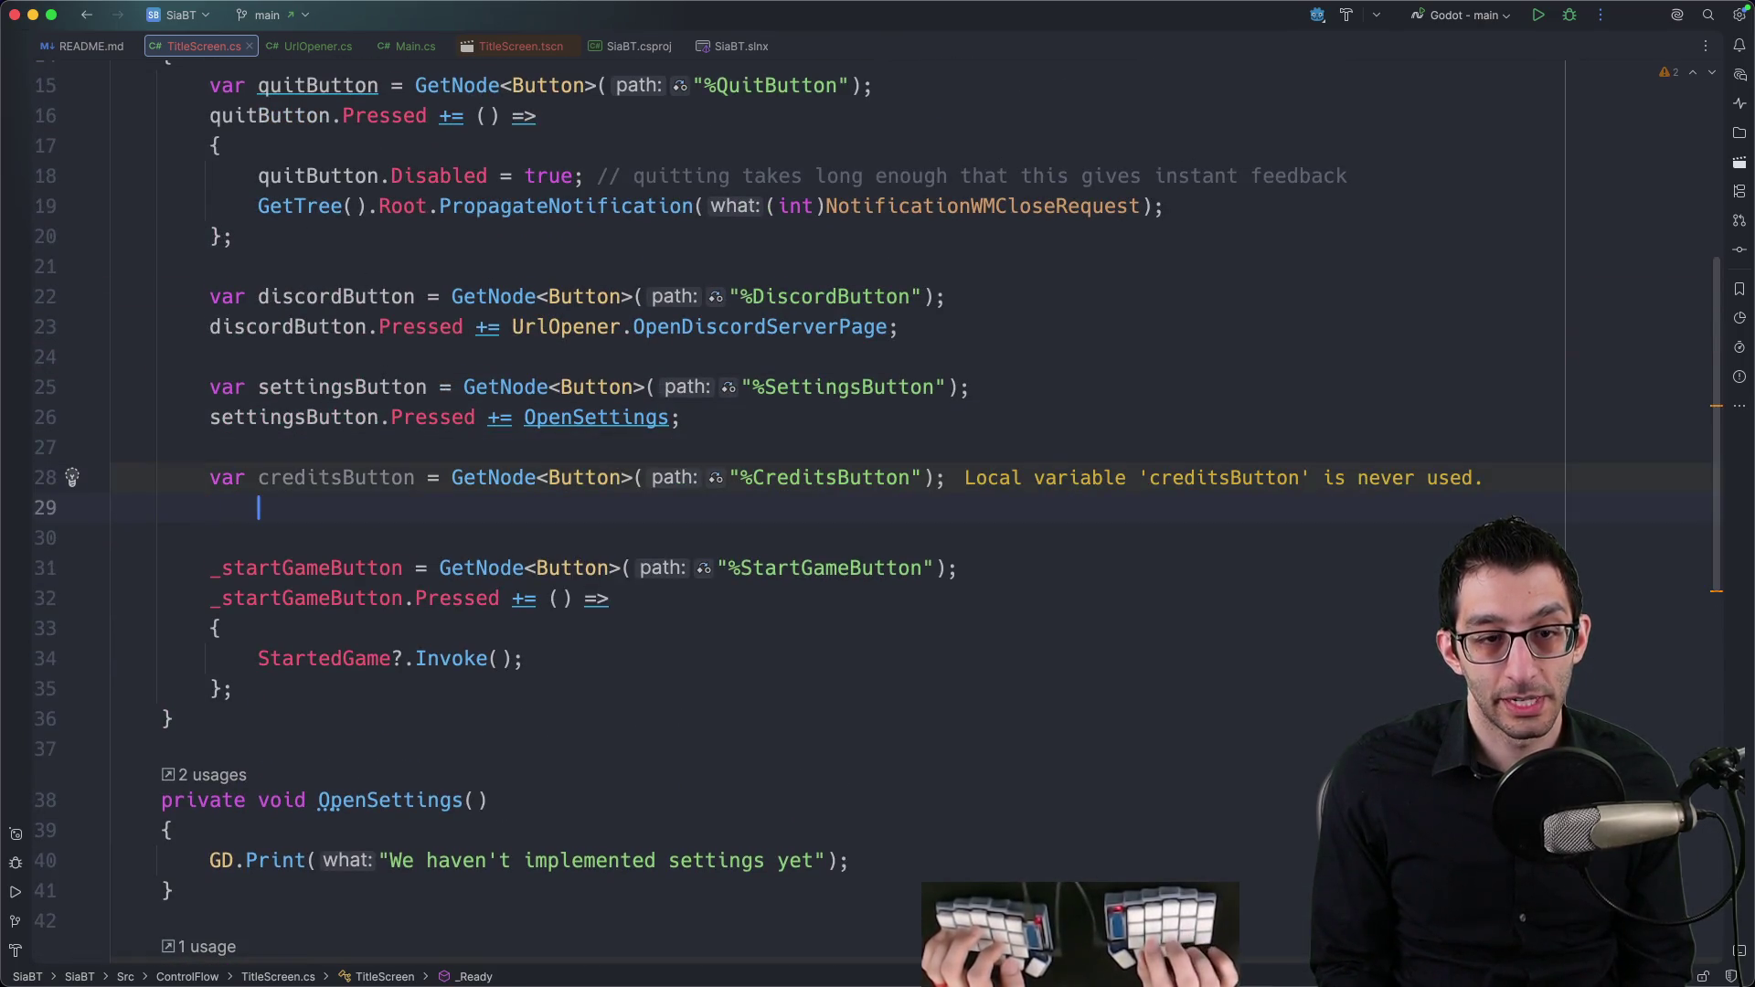
type("c")
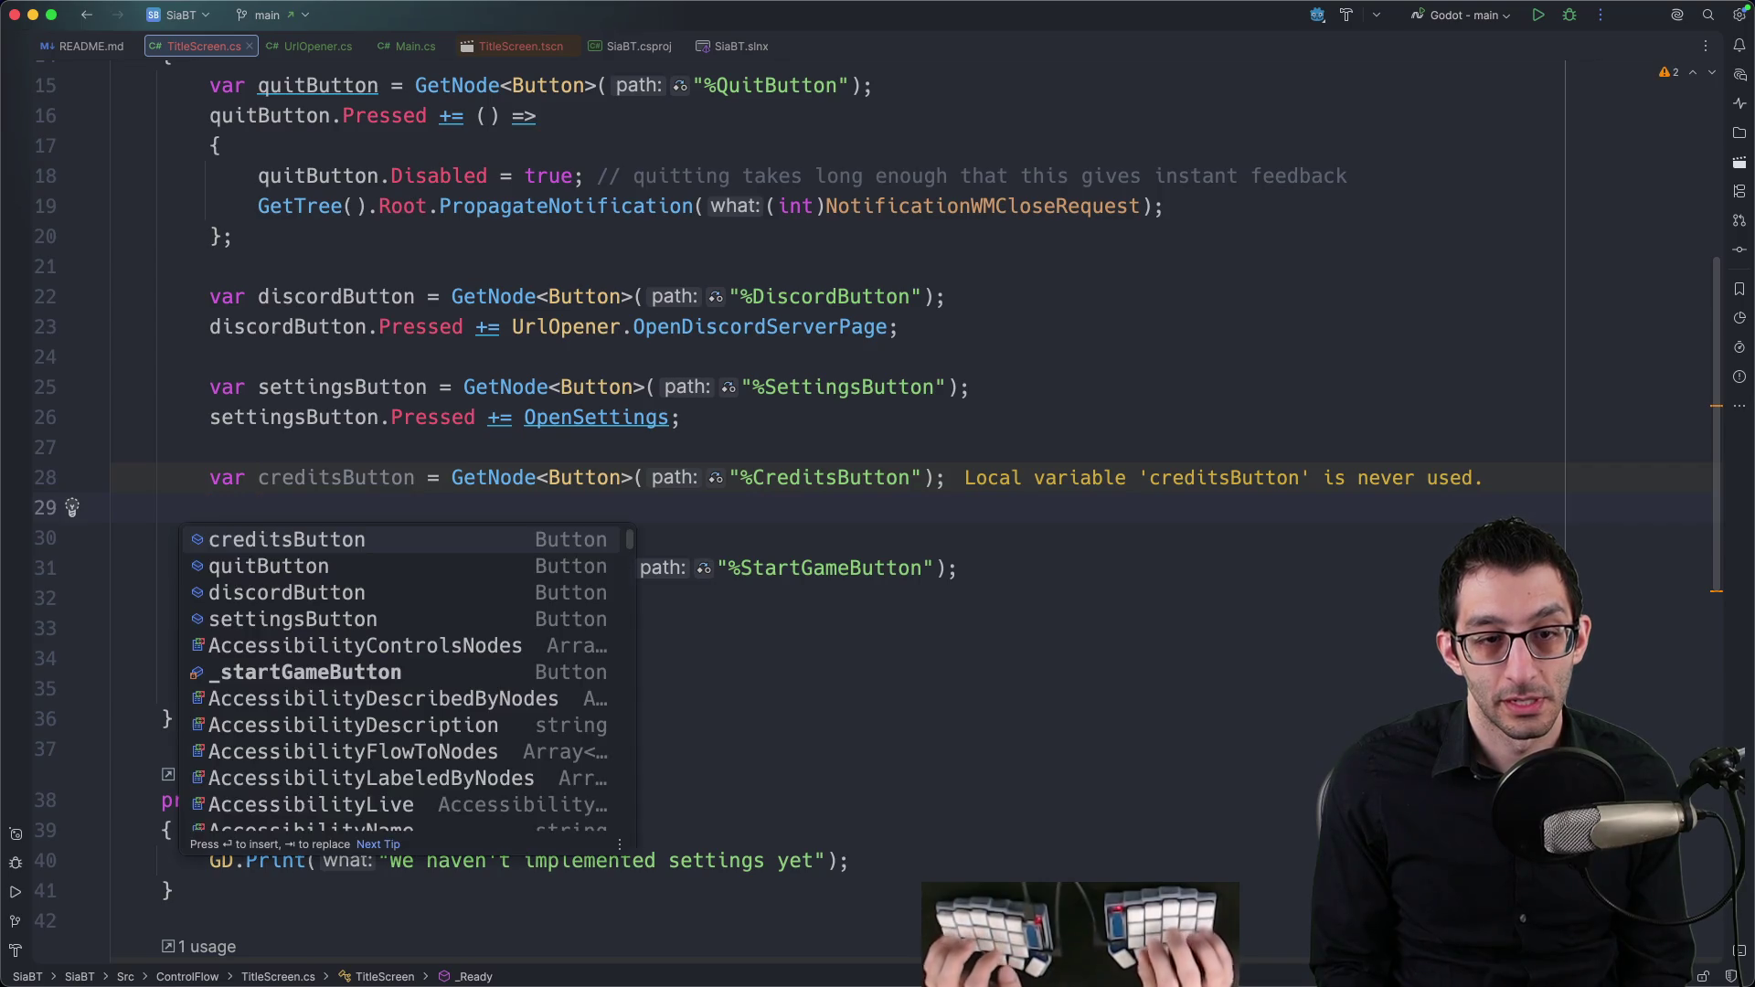
key("Return")
key("Tab")
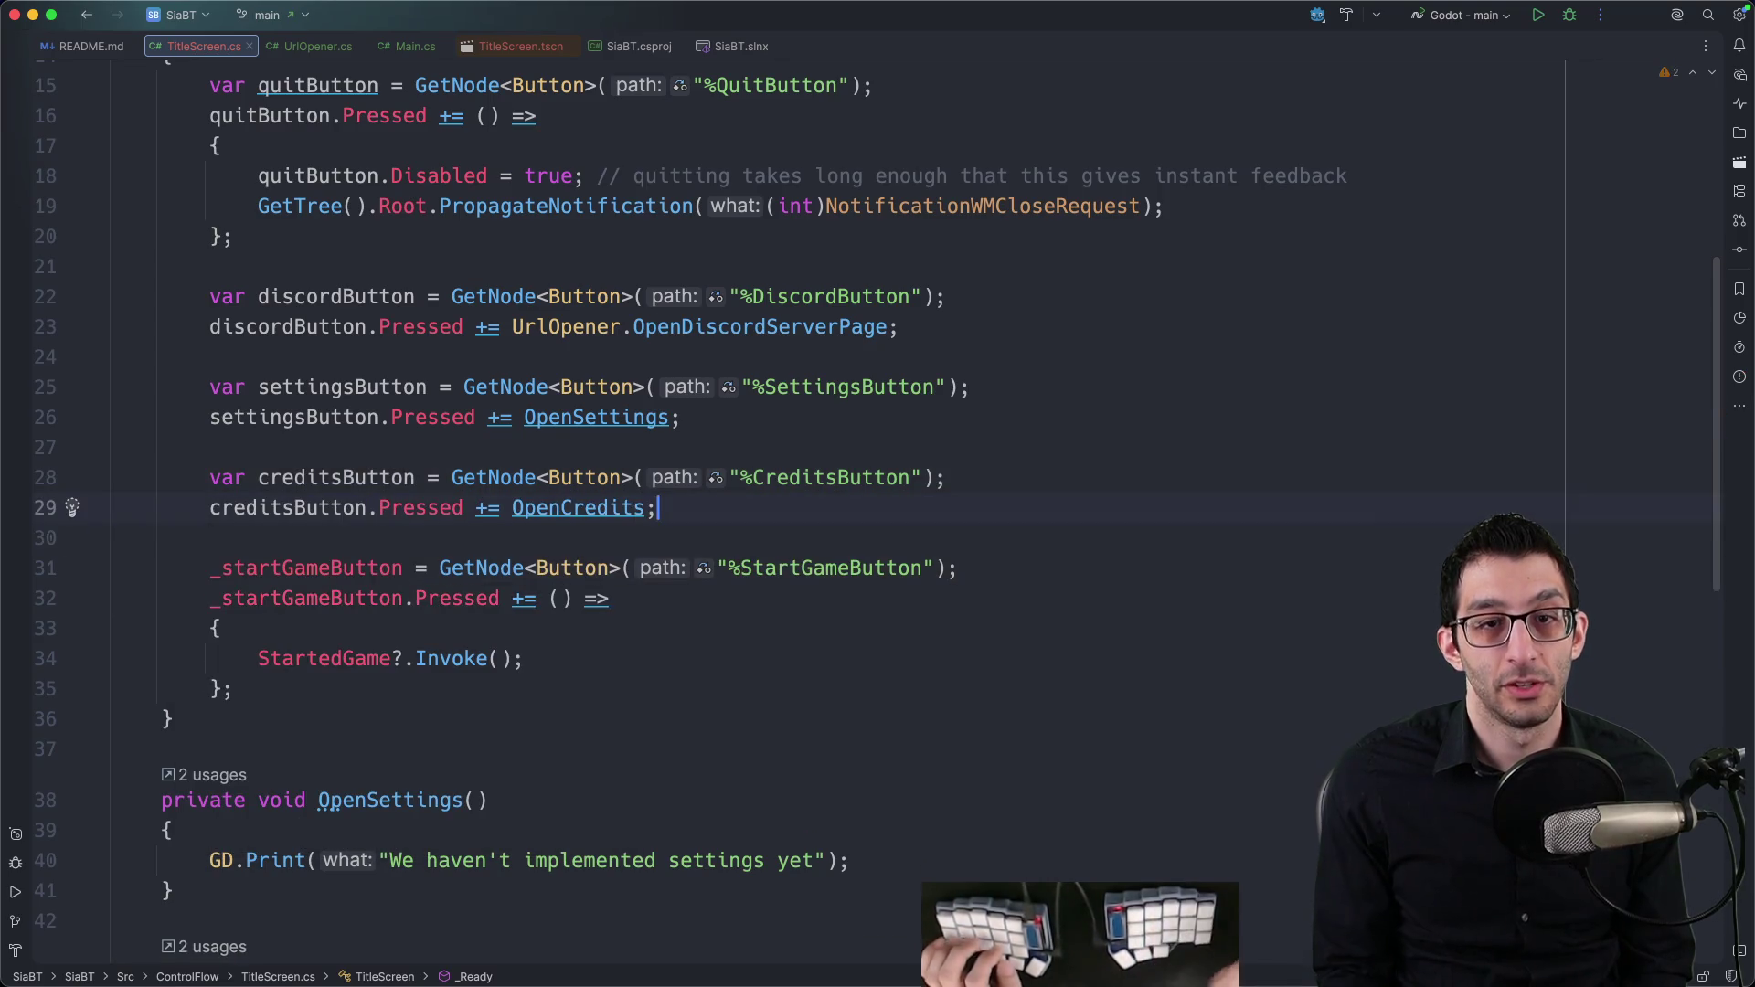
scroll(638, 450, "up", 3)
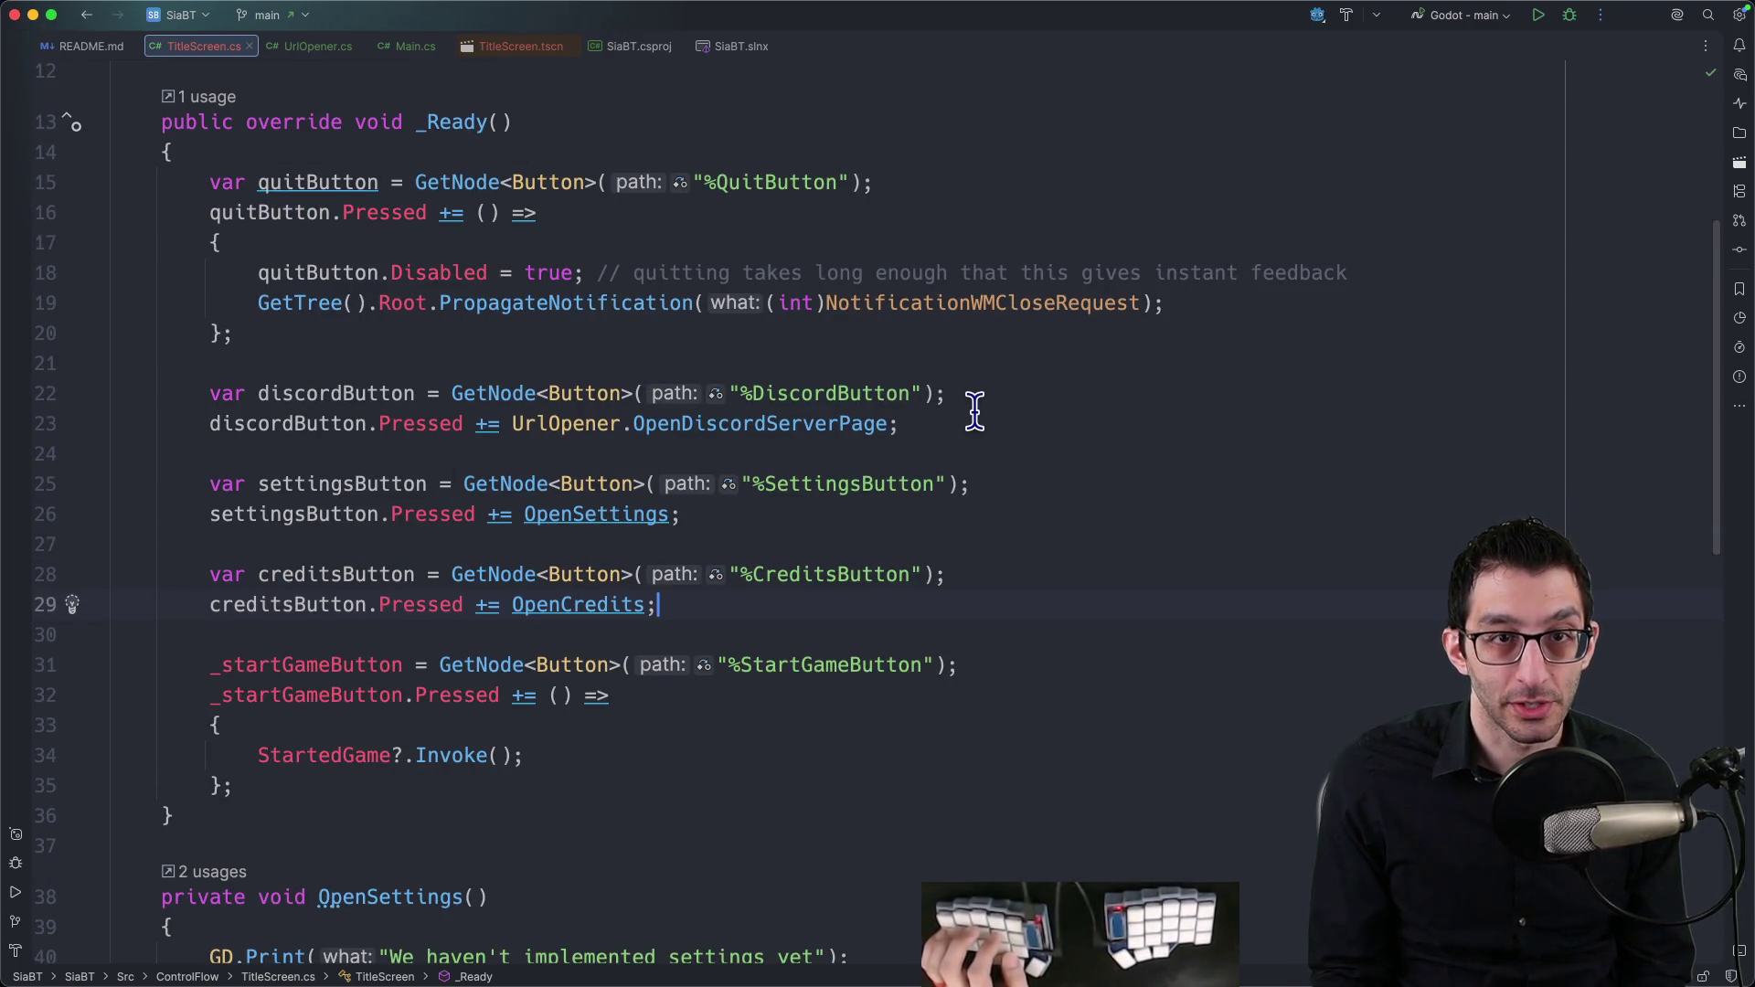
key("ctrl+d")
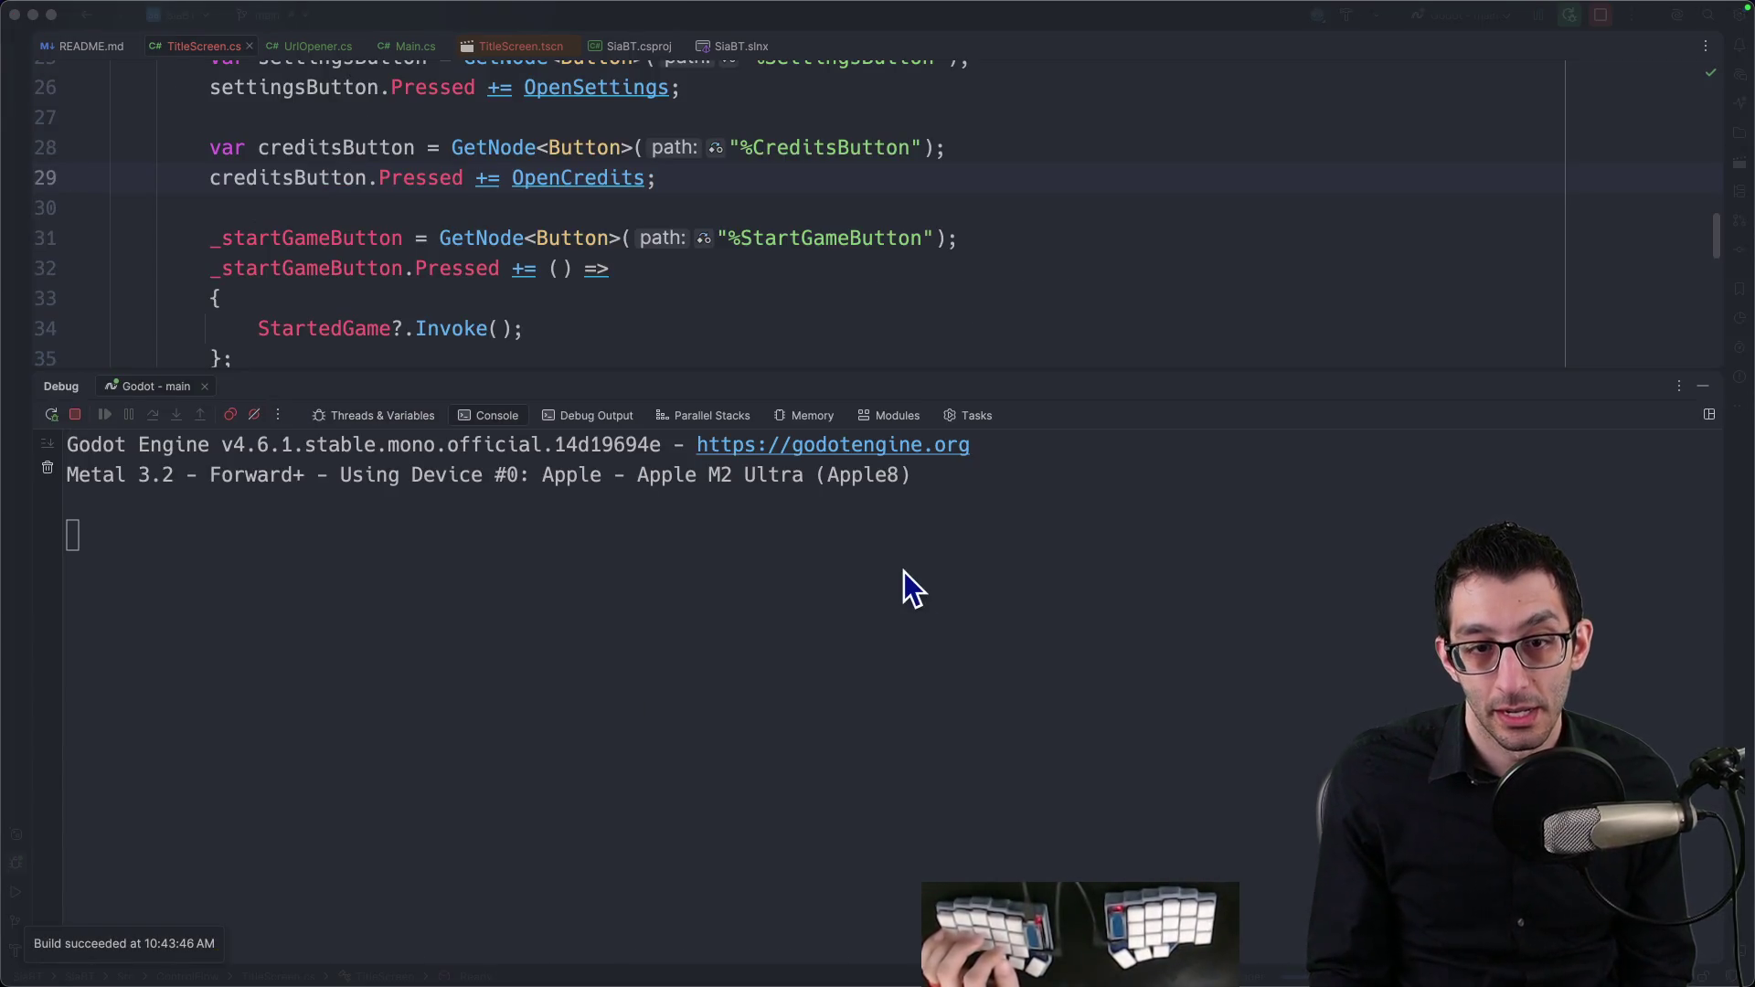
Step: Use the game's Discord button to open the Skeleseller server invite in the browser
left_click(912, 512)
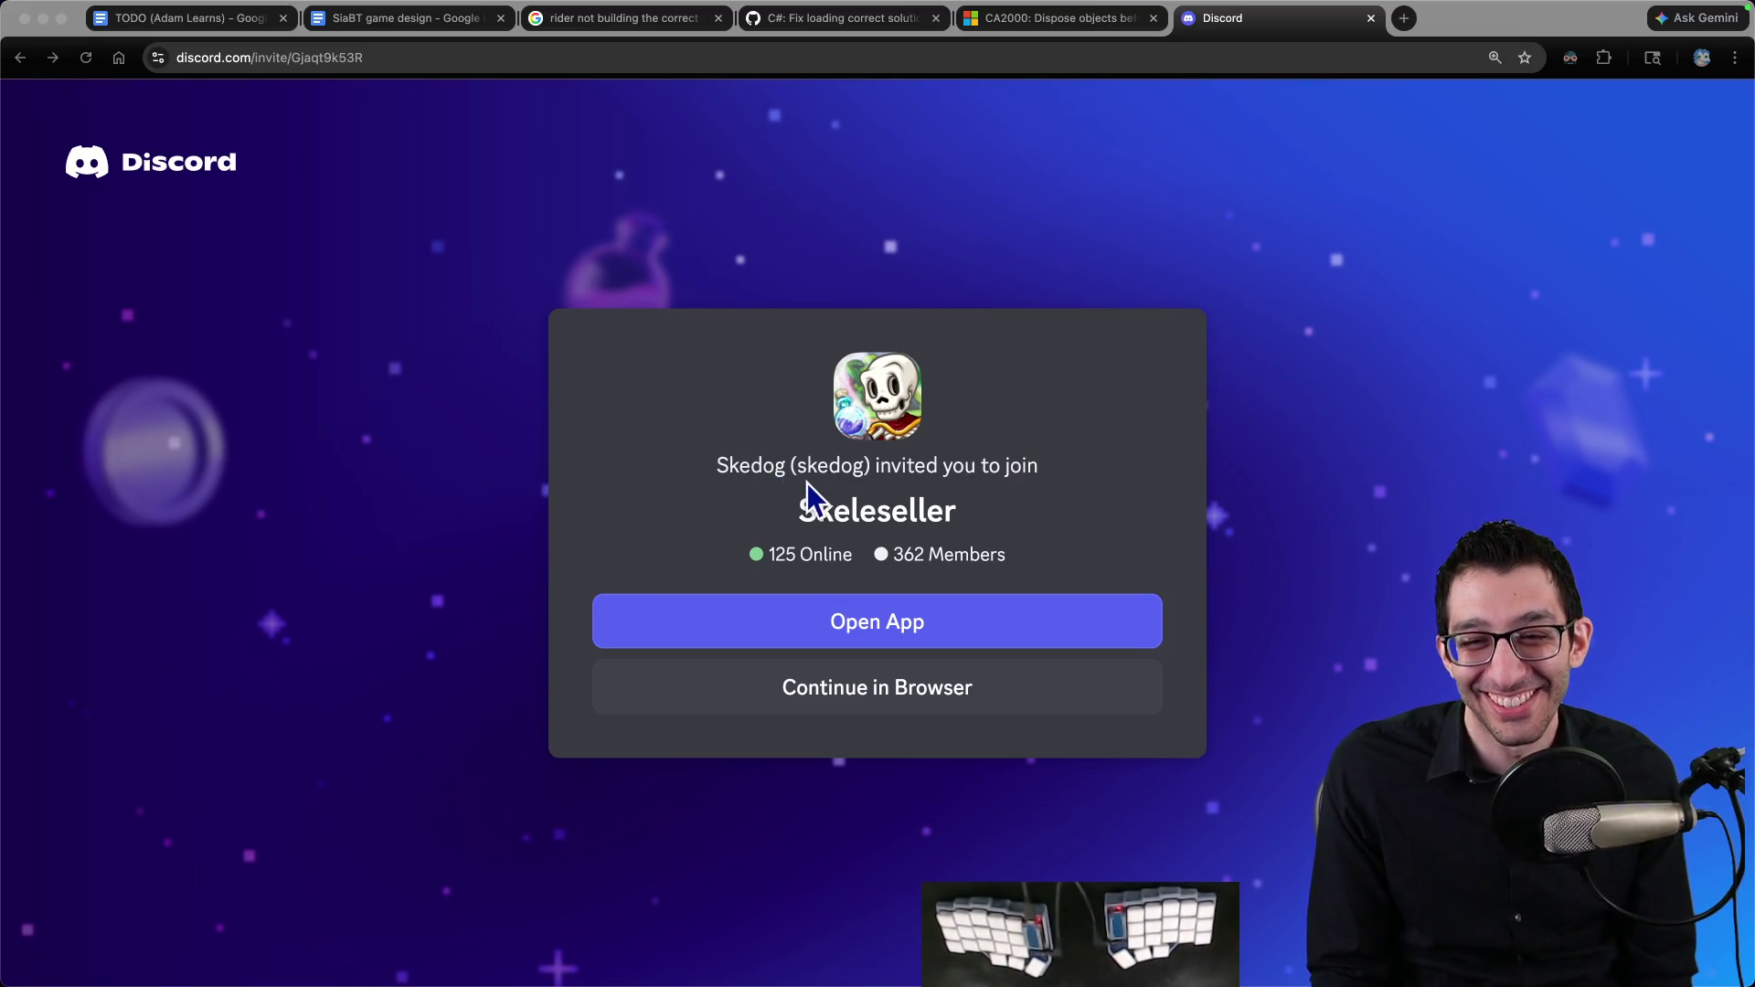
Step: Switch Chrome to the TODO Google Doc tab and scroll down to Tuesday's notes
left_click(733, 473)
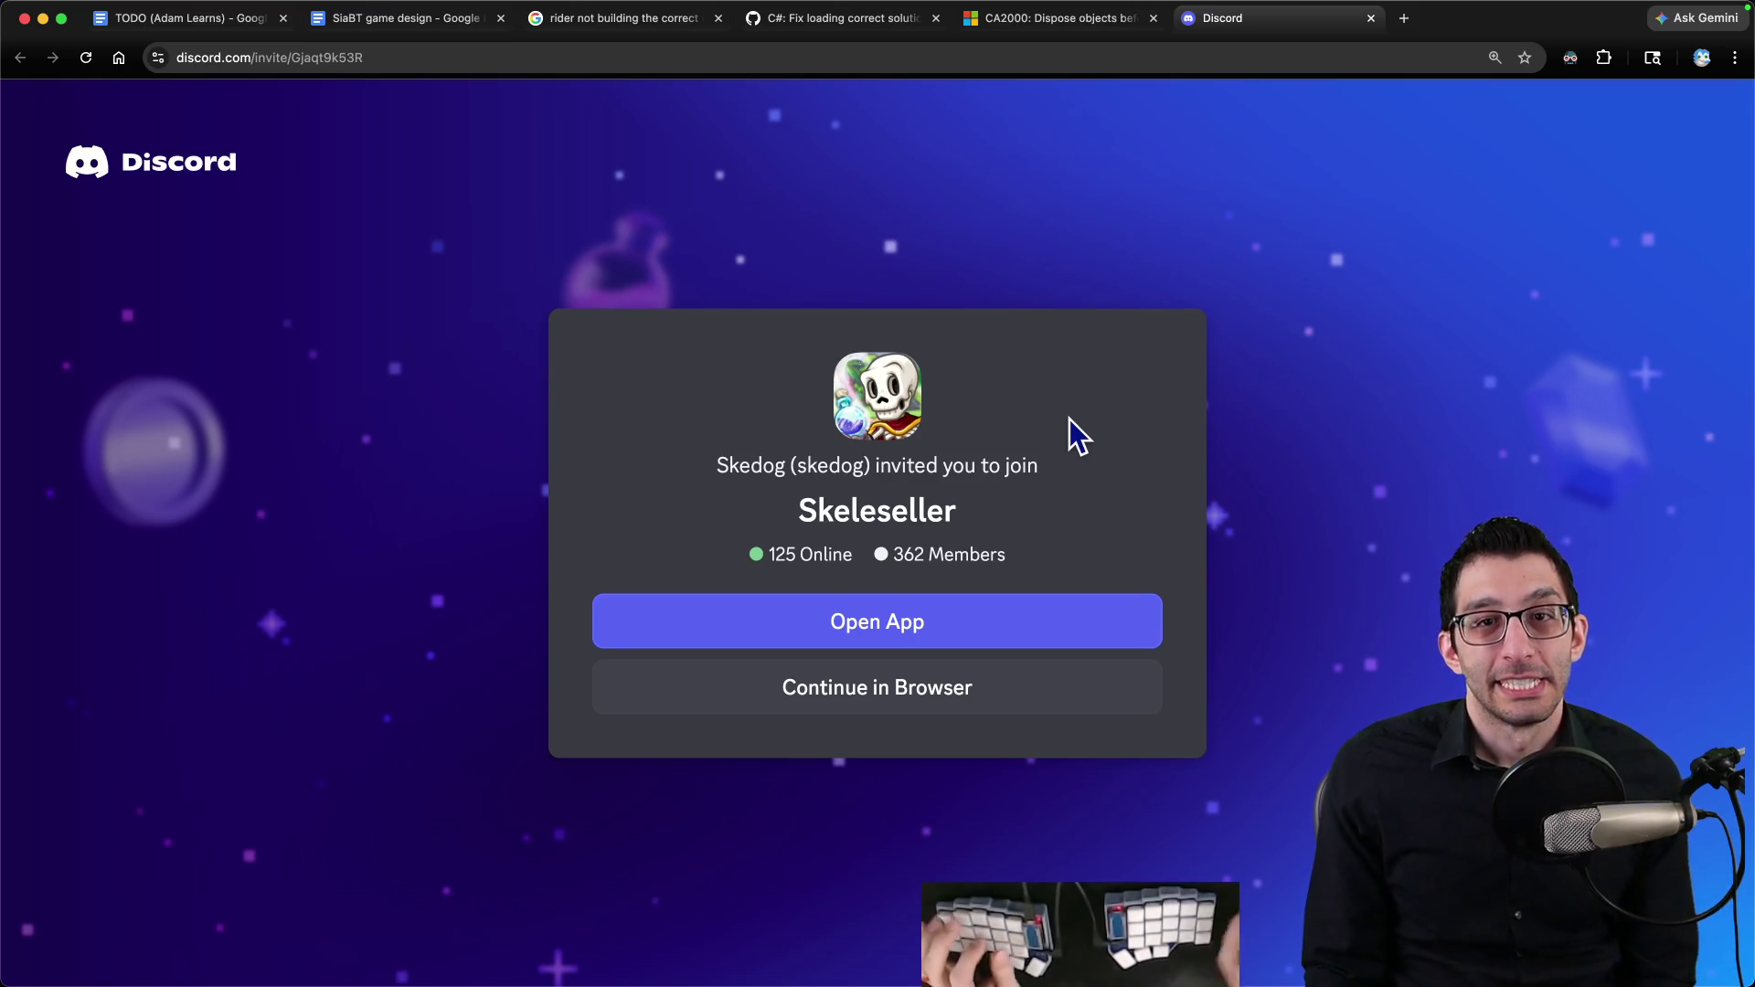
key("super+Tab")
key("super+Tab")
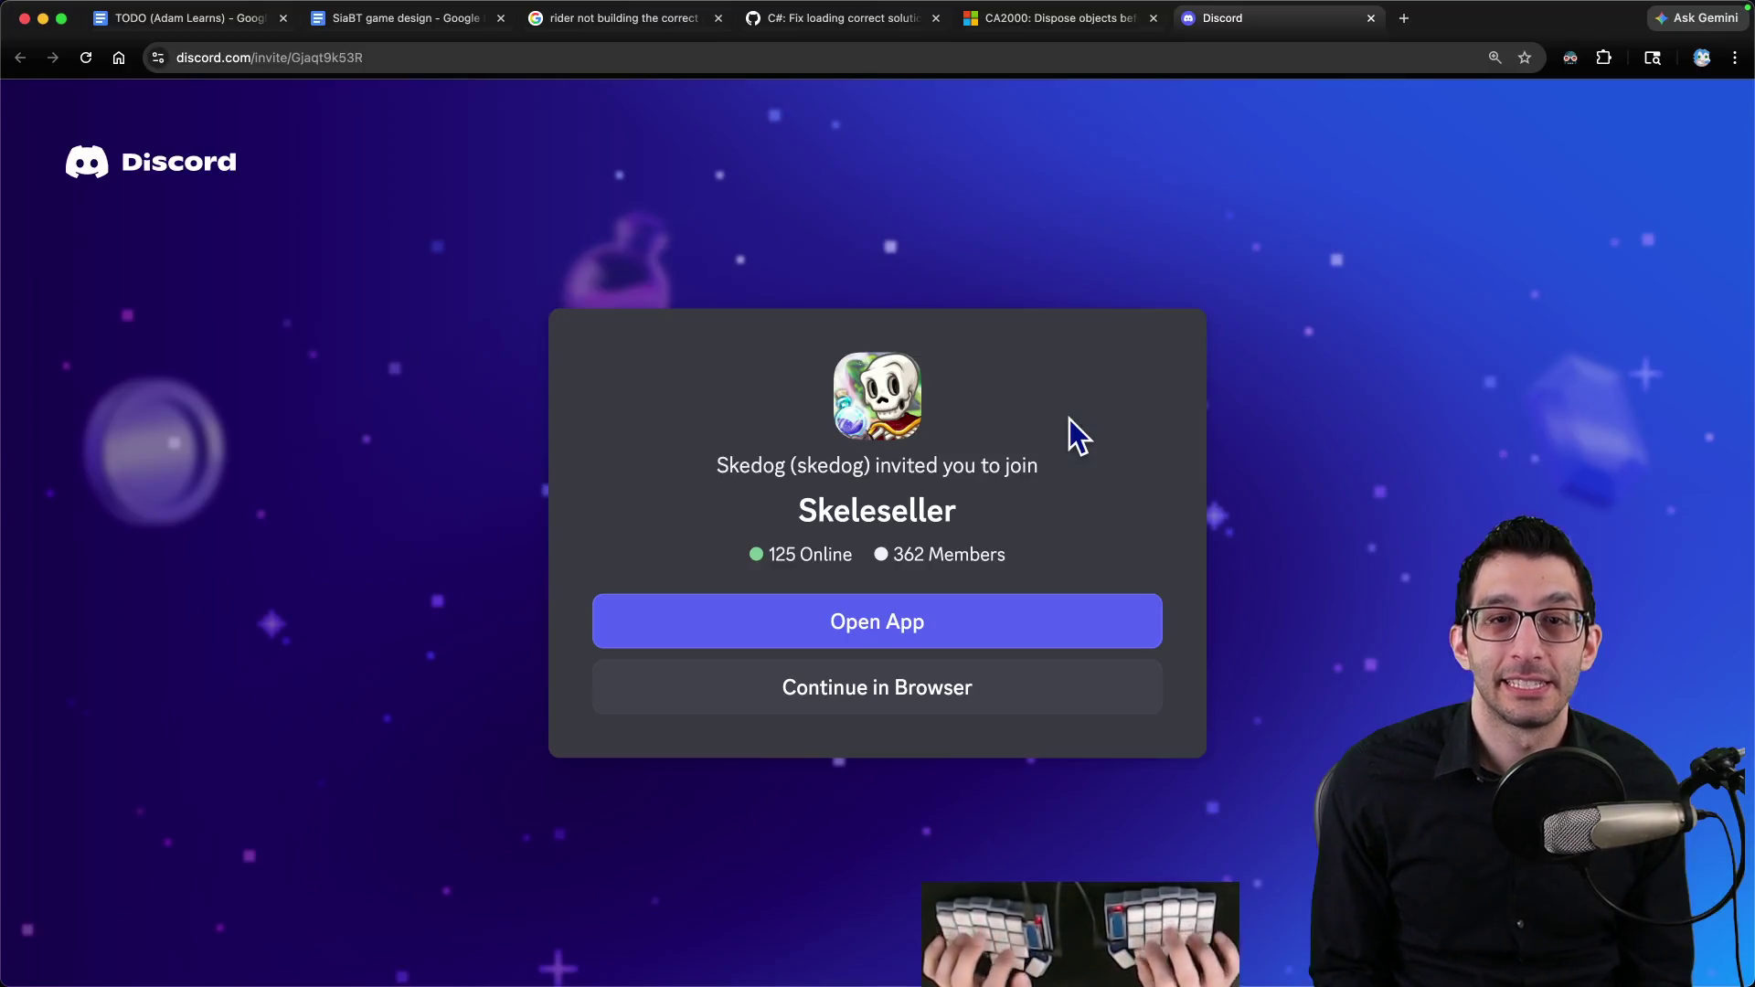
key("super+1")
scroll(947, 578, "down", 3)
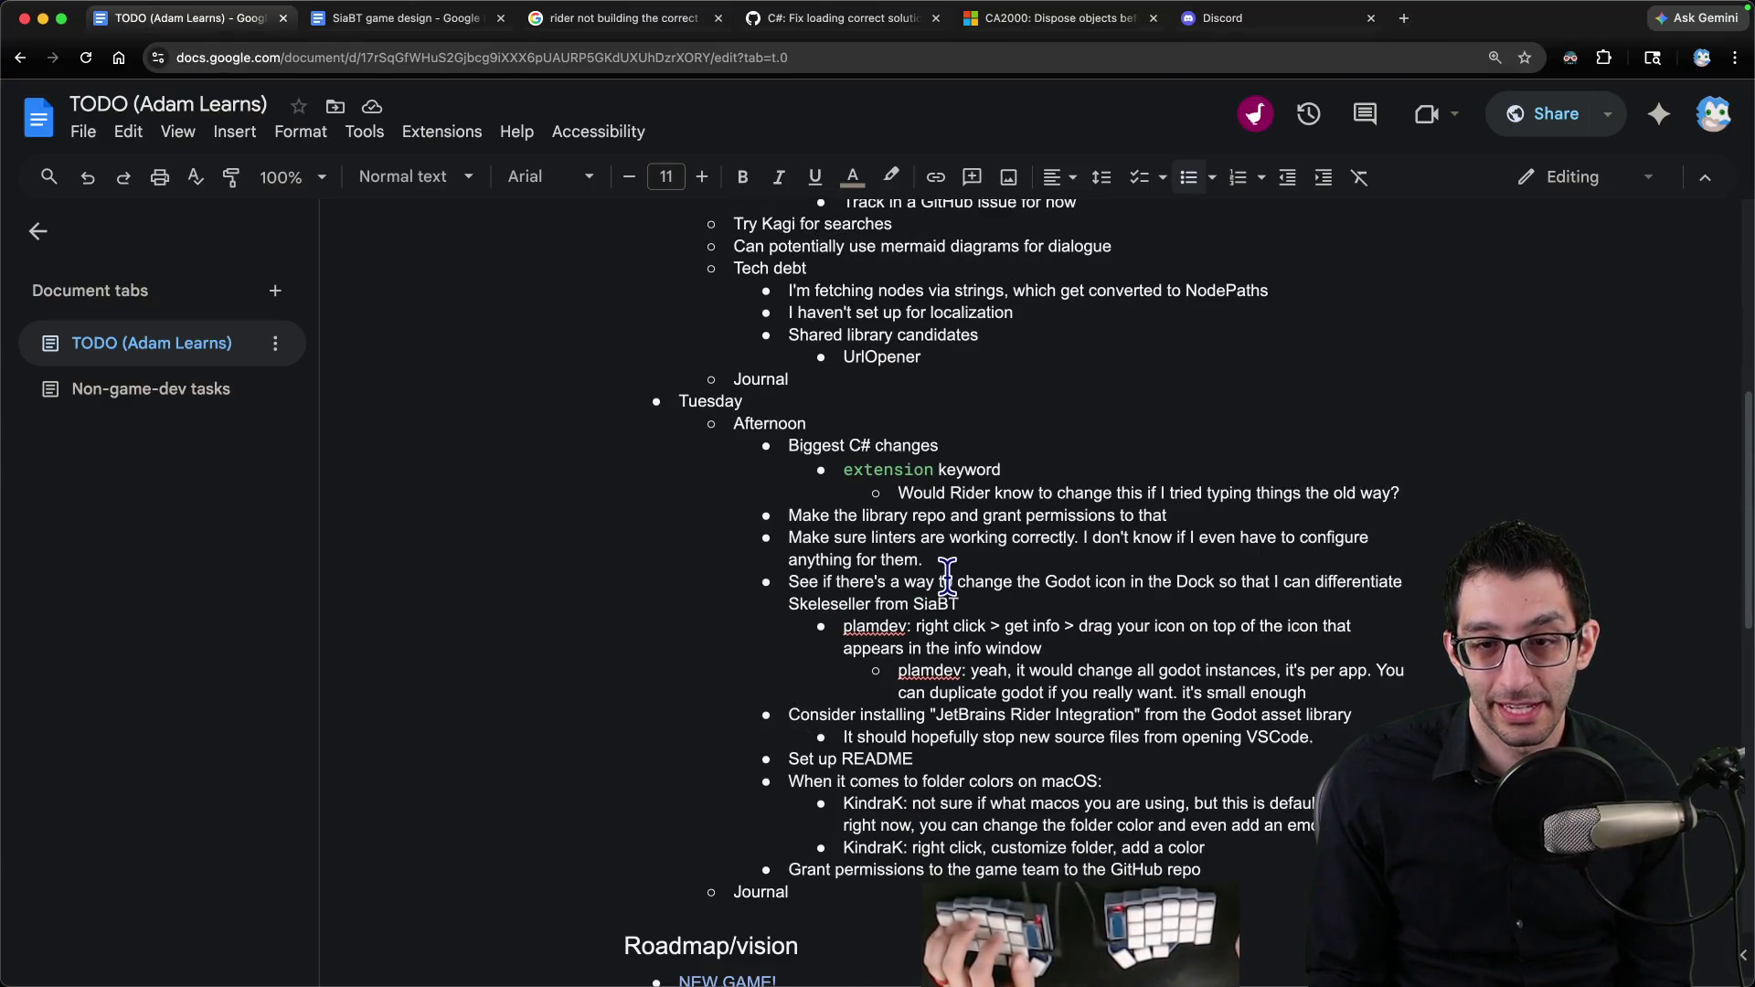
Step: Add a bullet below the linters item about generating the Discord invite code personally
left_click(927, 559)
key("Return")
type("I")
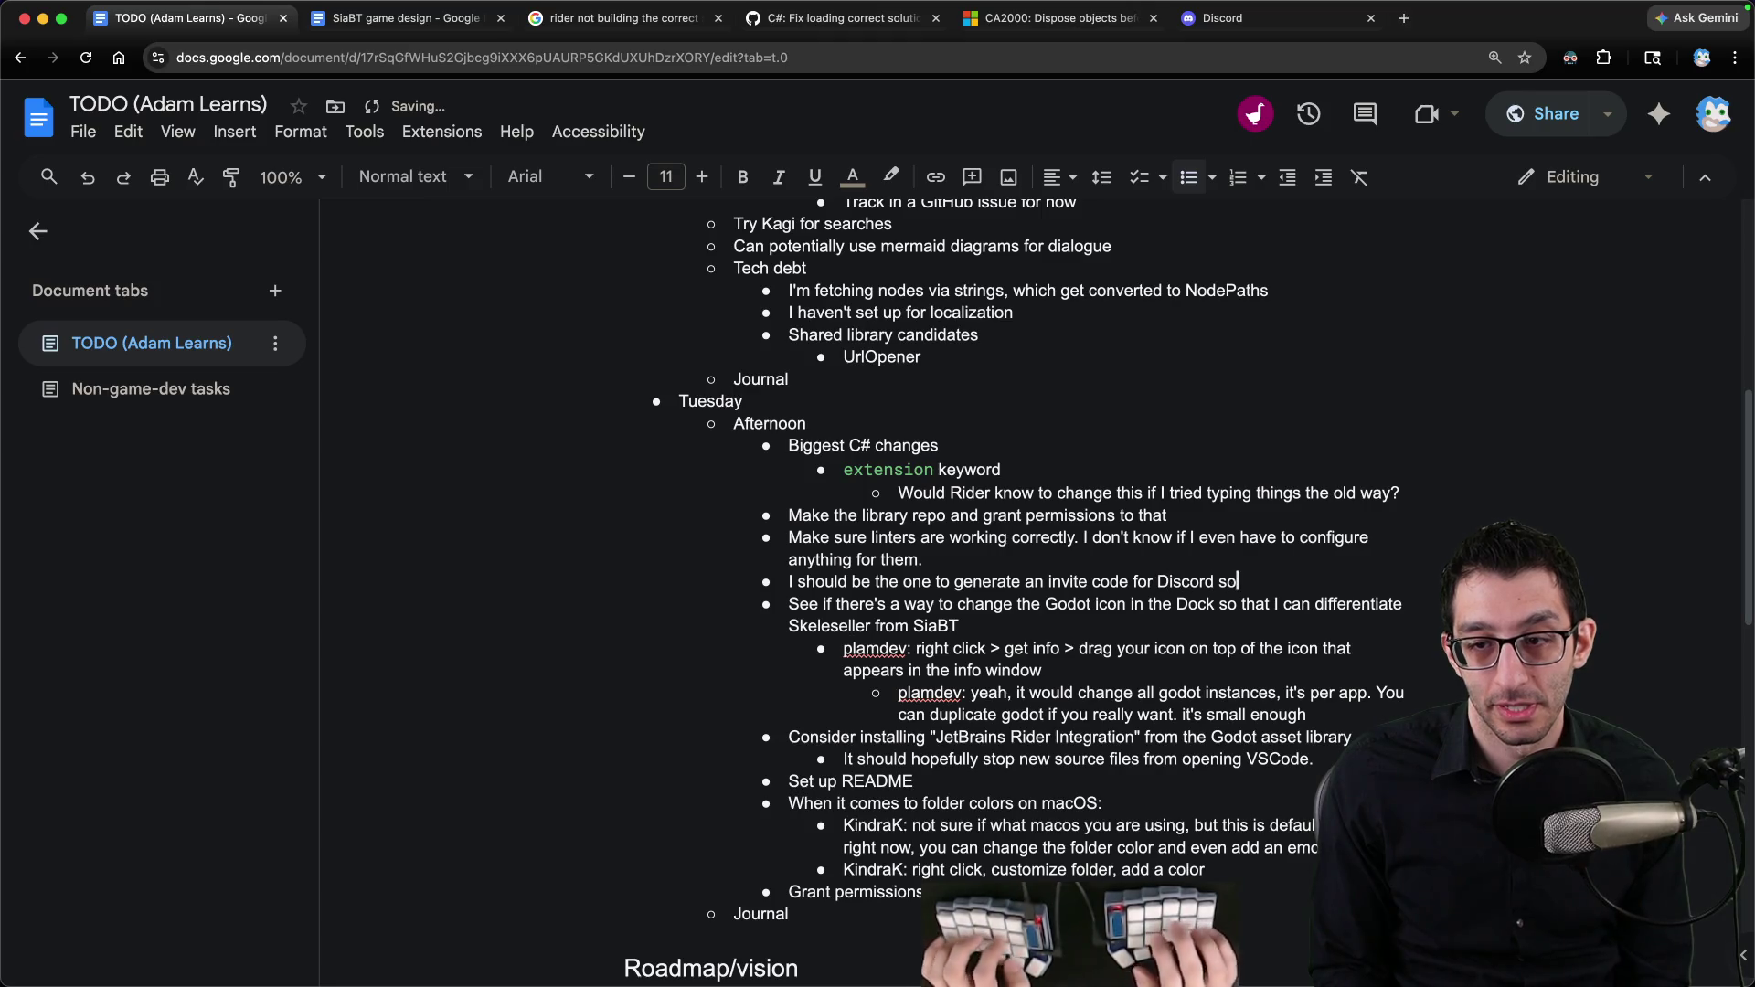
type("invited you to join\"")
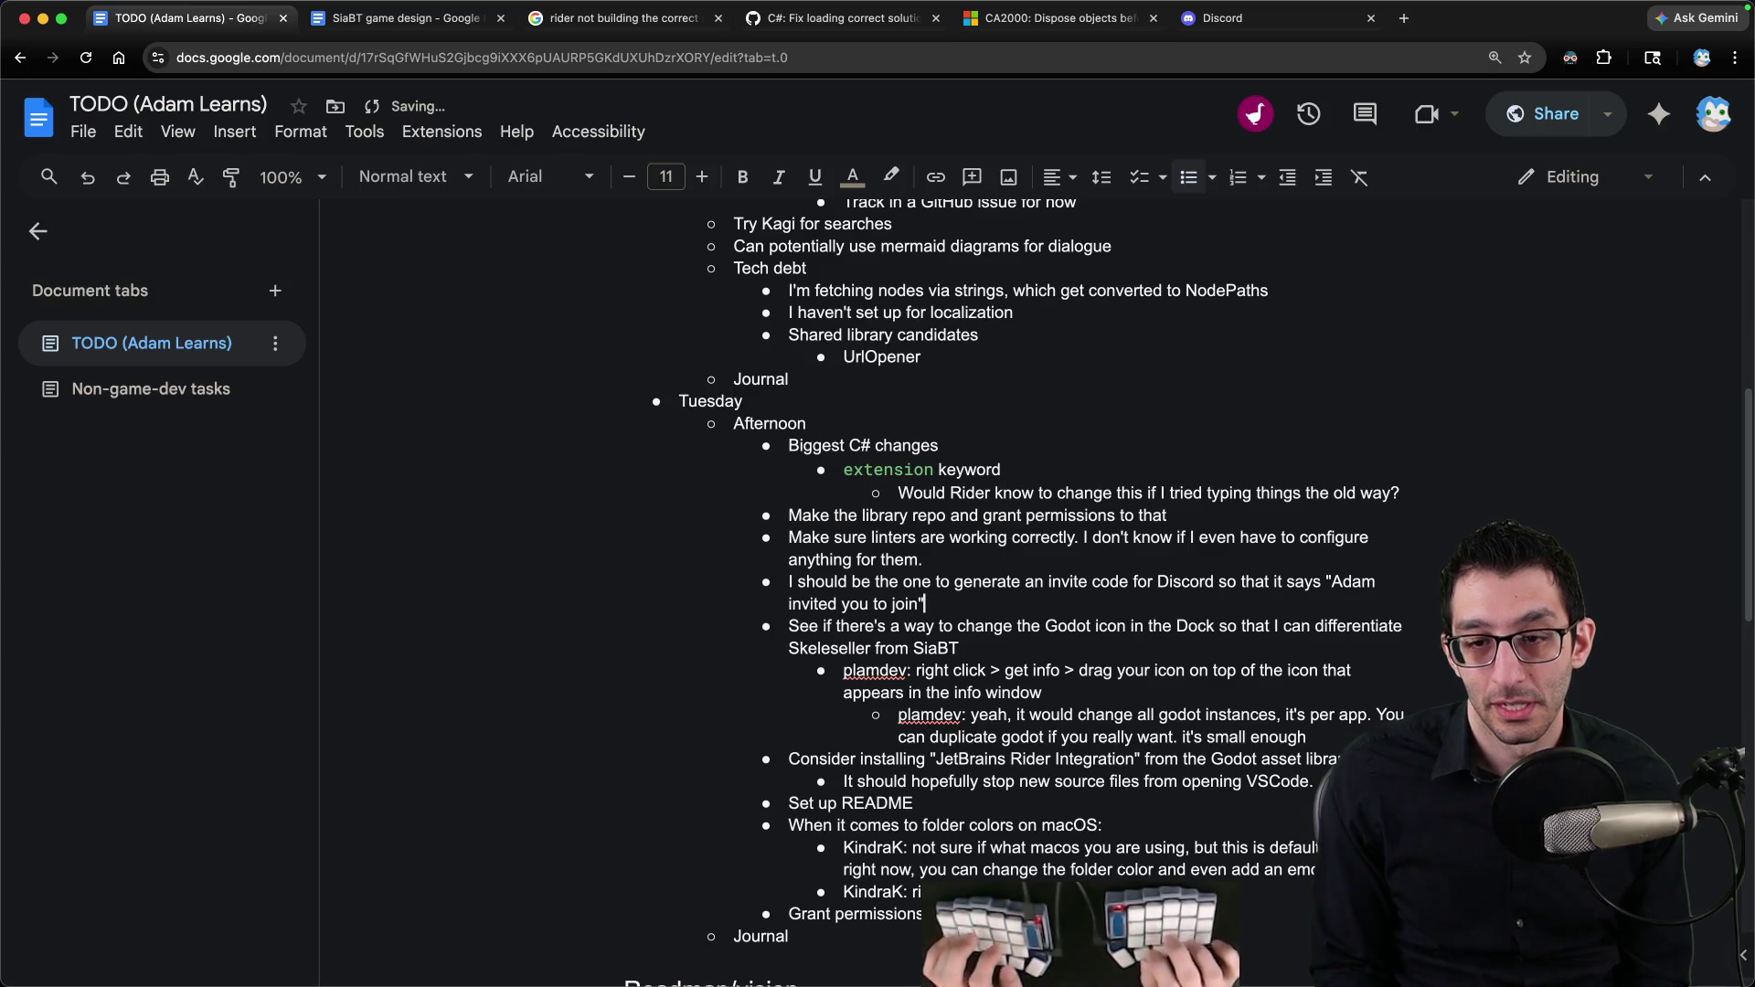
key("Return")
key("Tab")
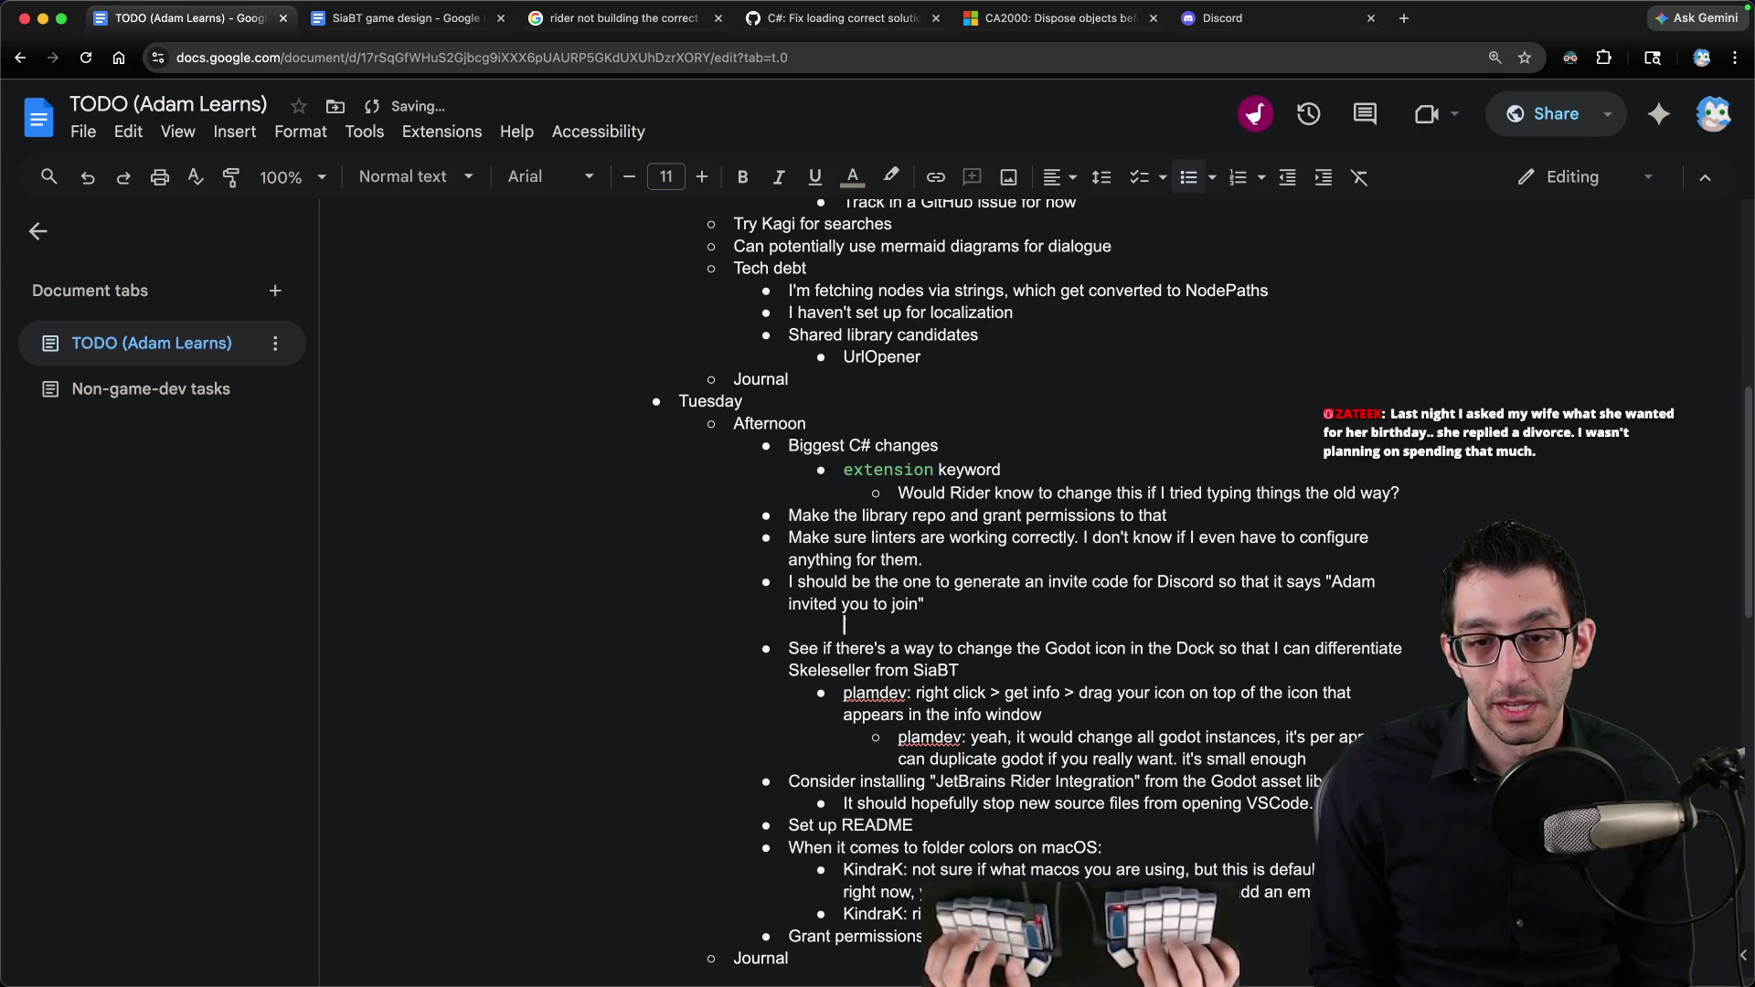
key("BackSpace")
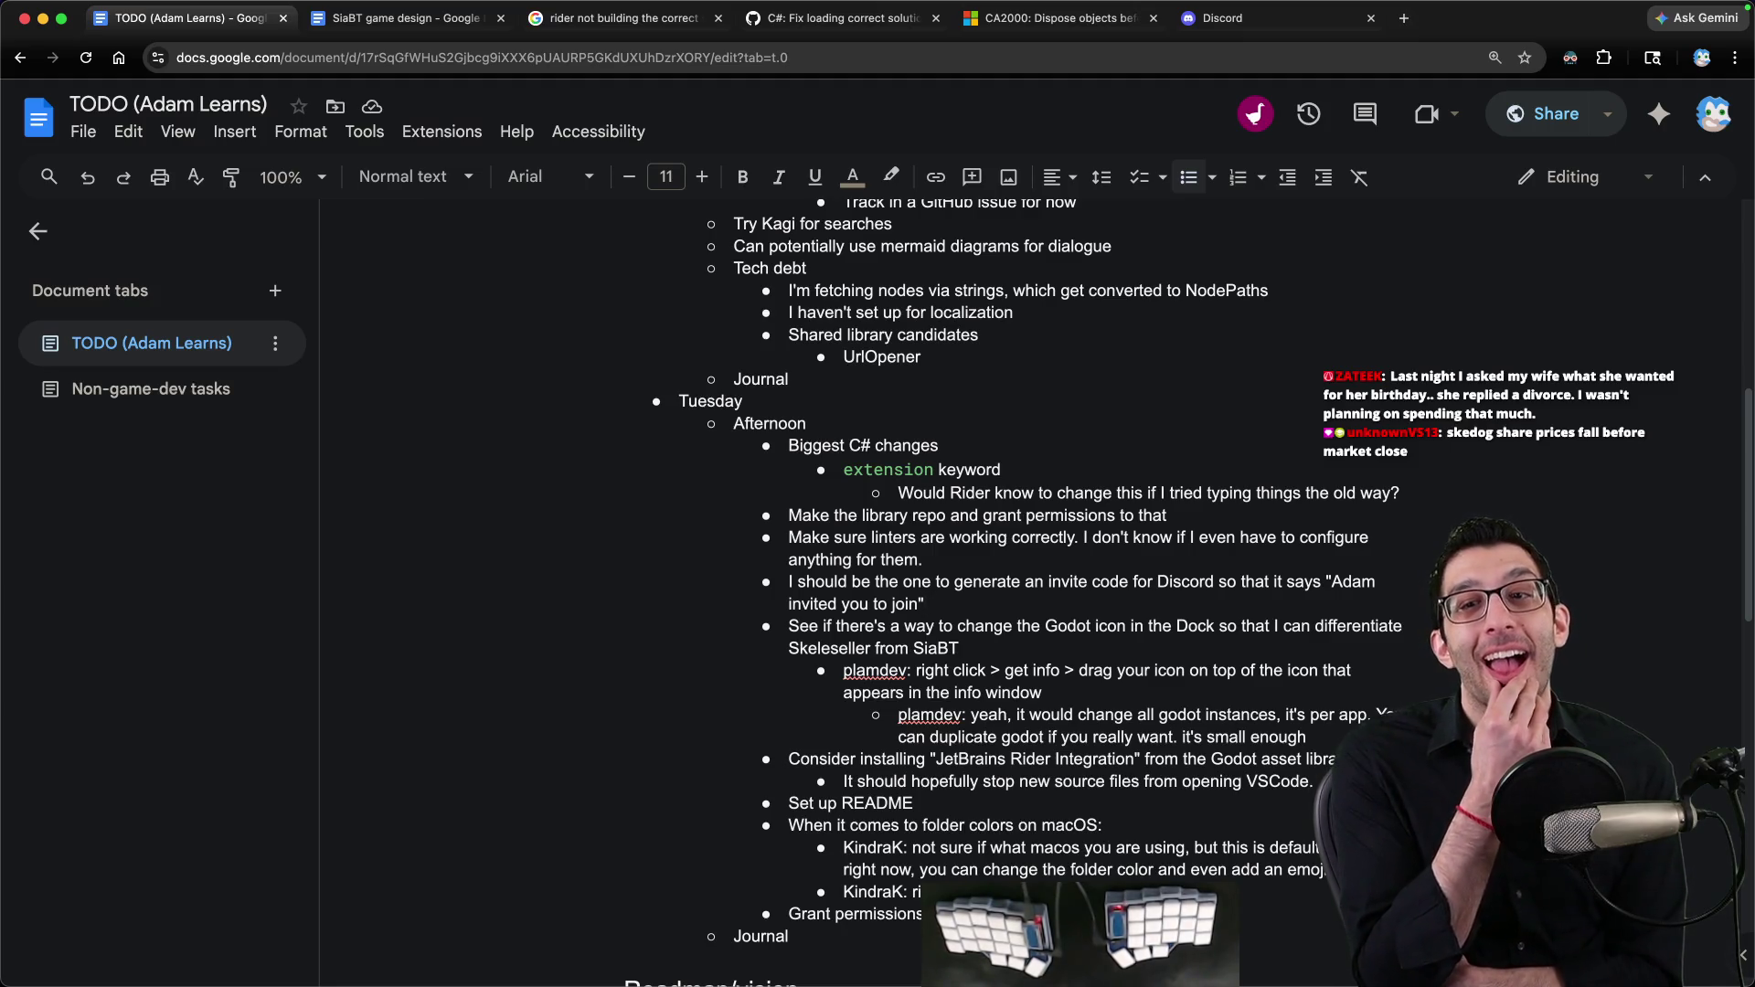
key("super+Tab")
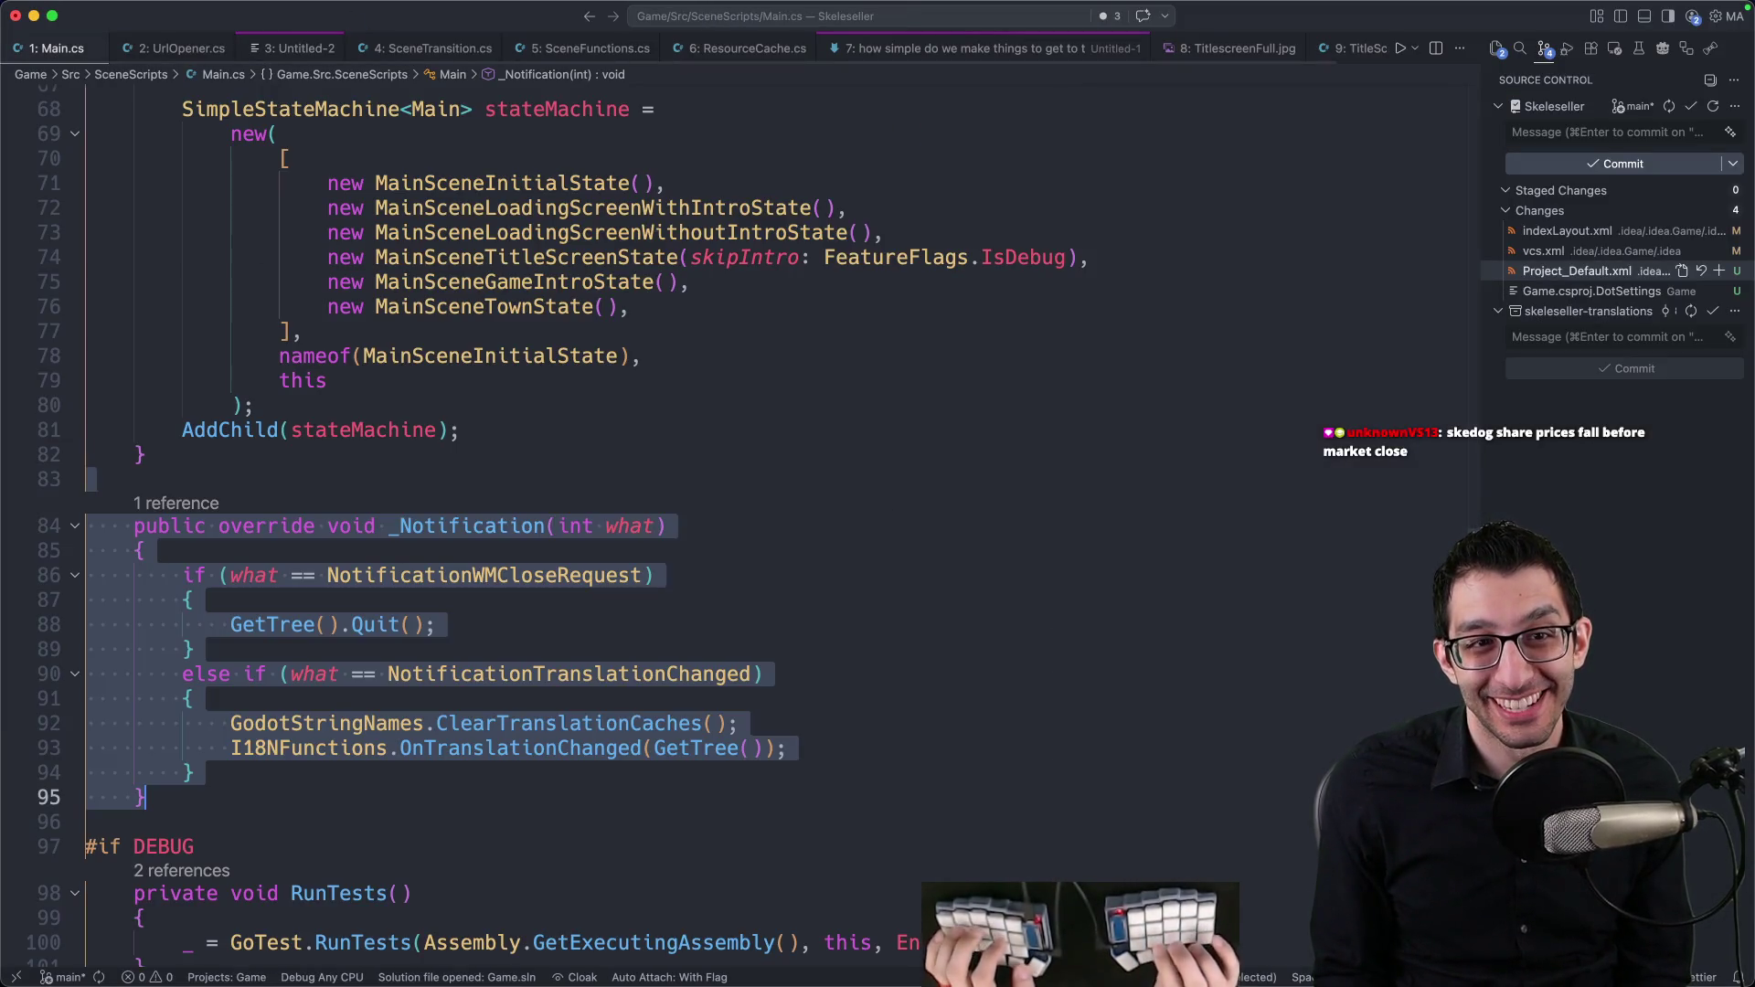
Step: Close the untitled scratch files without saving, and close Main.cs
key("super+w")
key("super+d")
key("super+w")
key("super+d")
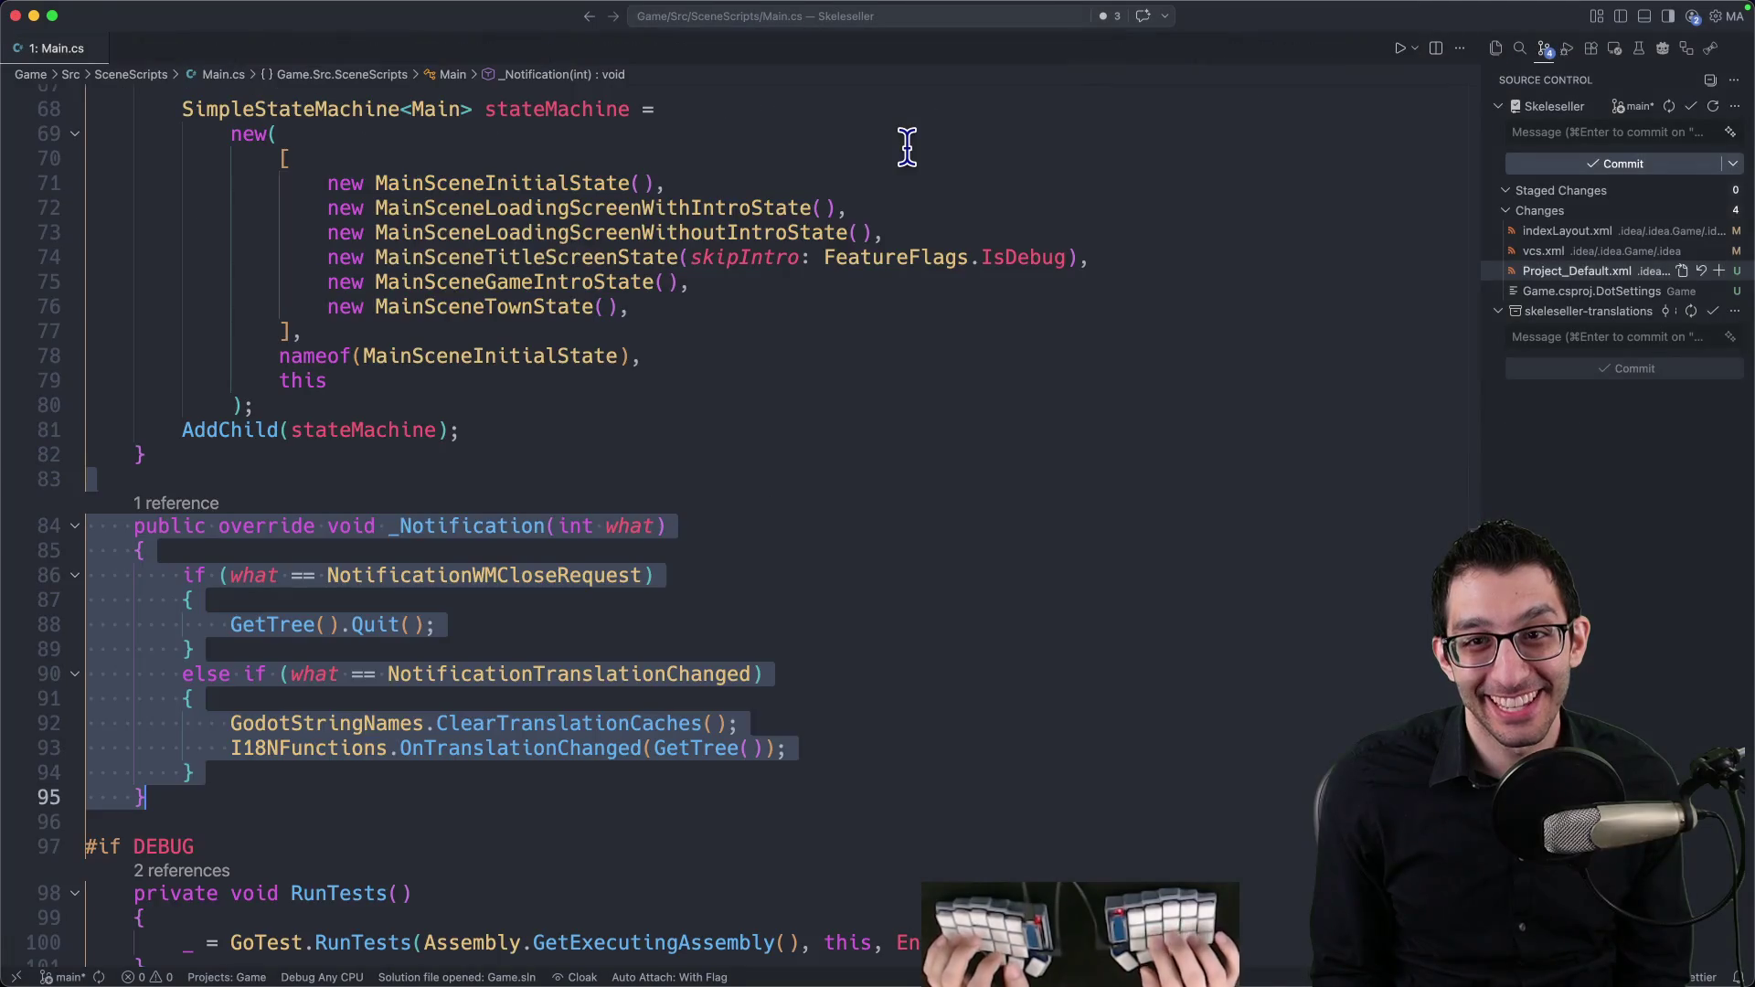
left_click(885, 439)
key("super+w")
Step: Write a new Discord note asking about converting the Skeleseller server, answered 'Later - idk when'
key("super+n")
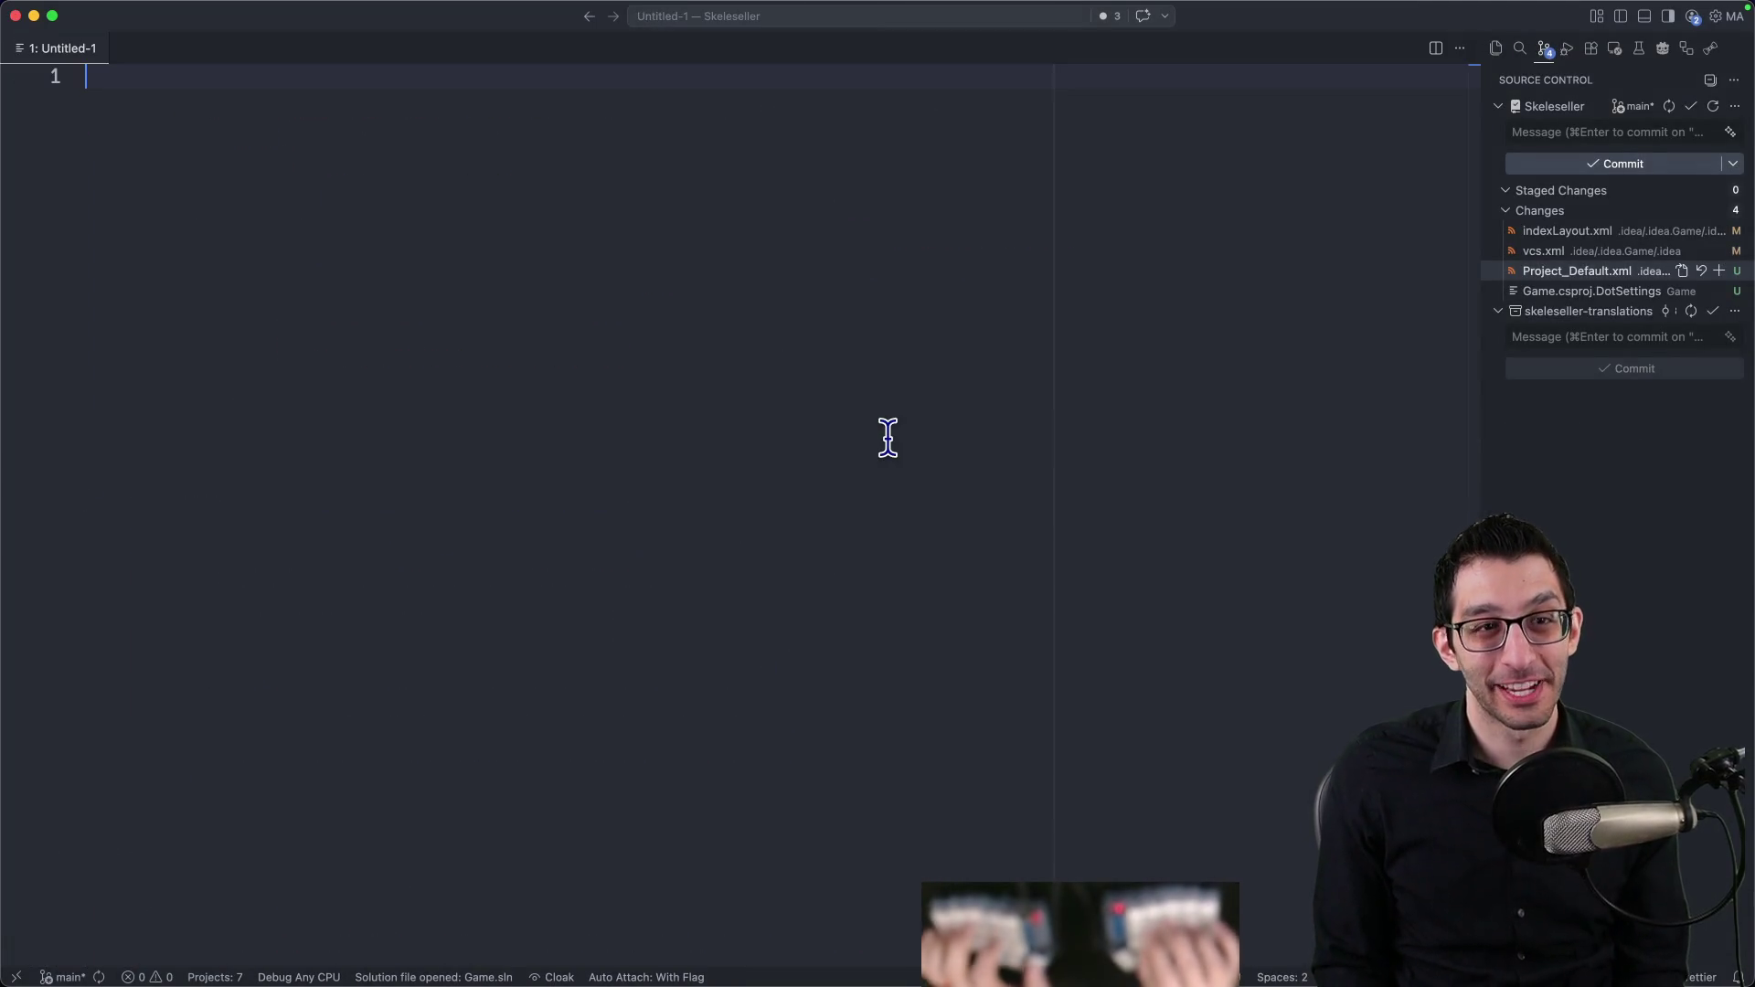
type("Discord")
key("Return")
key("Tab")
type("Do we")
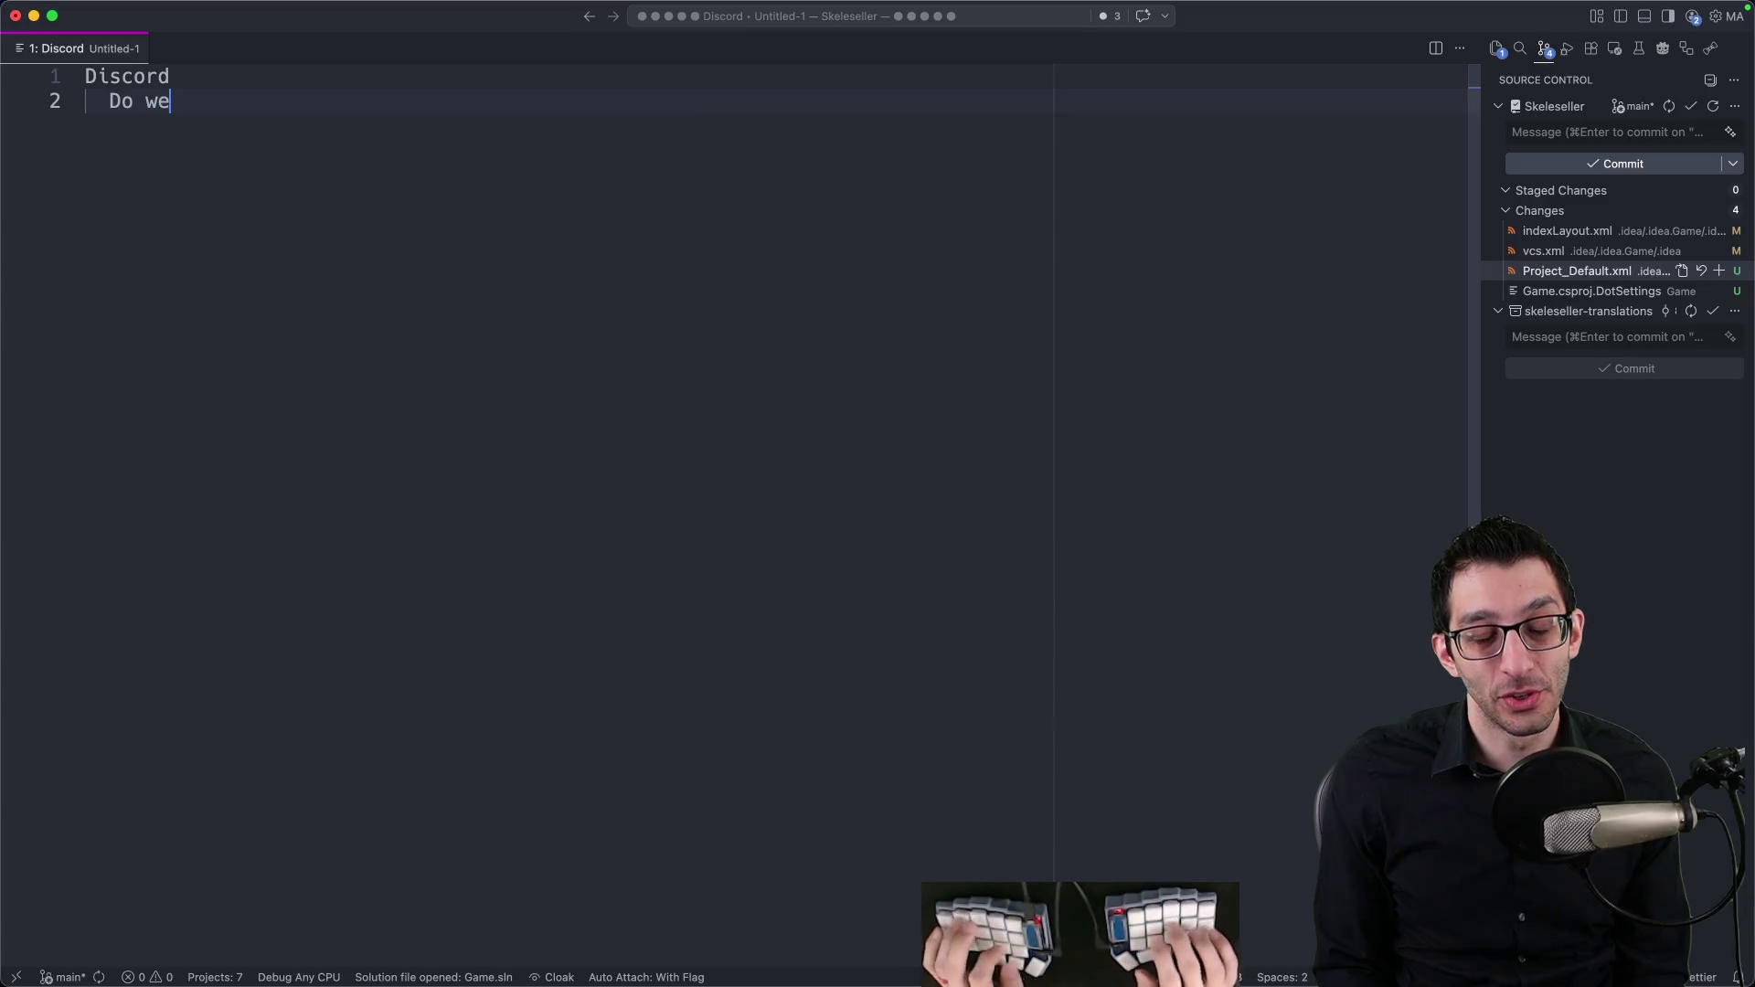
type("Skeleseller Discord to an Xtonm")
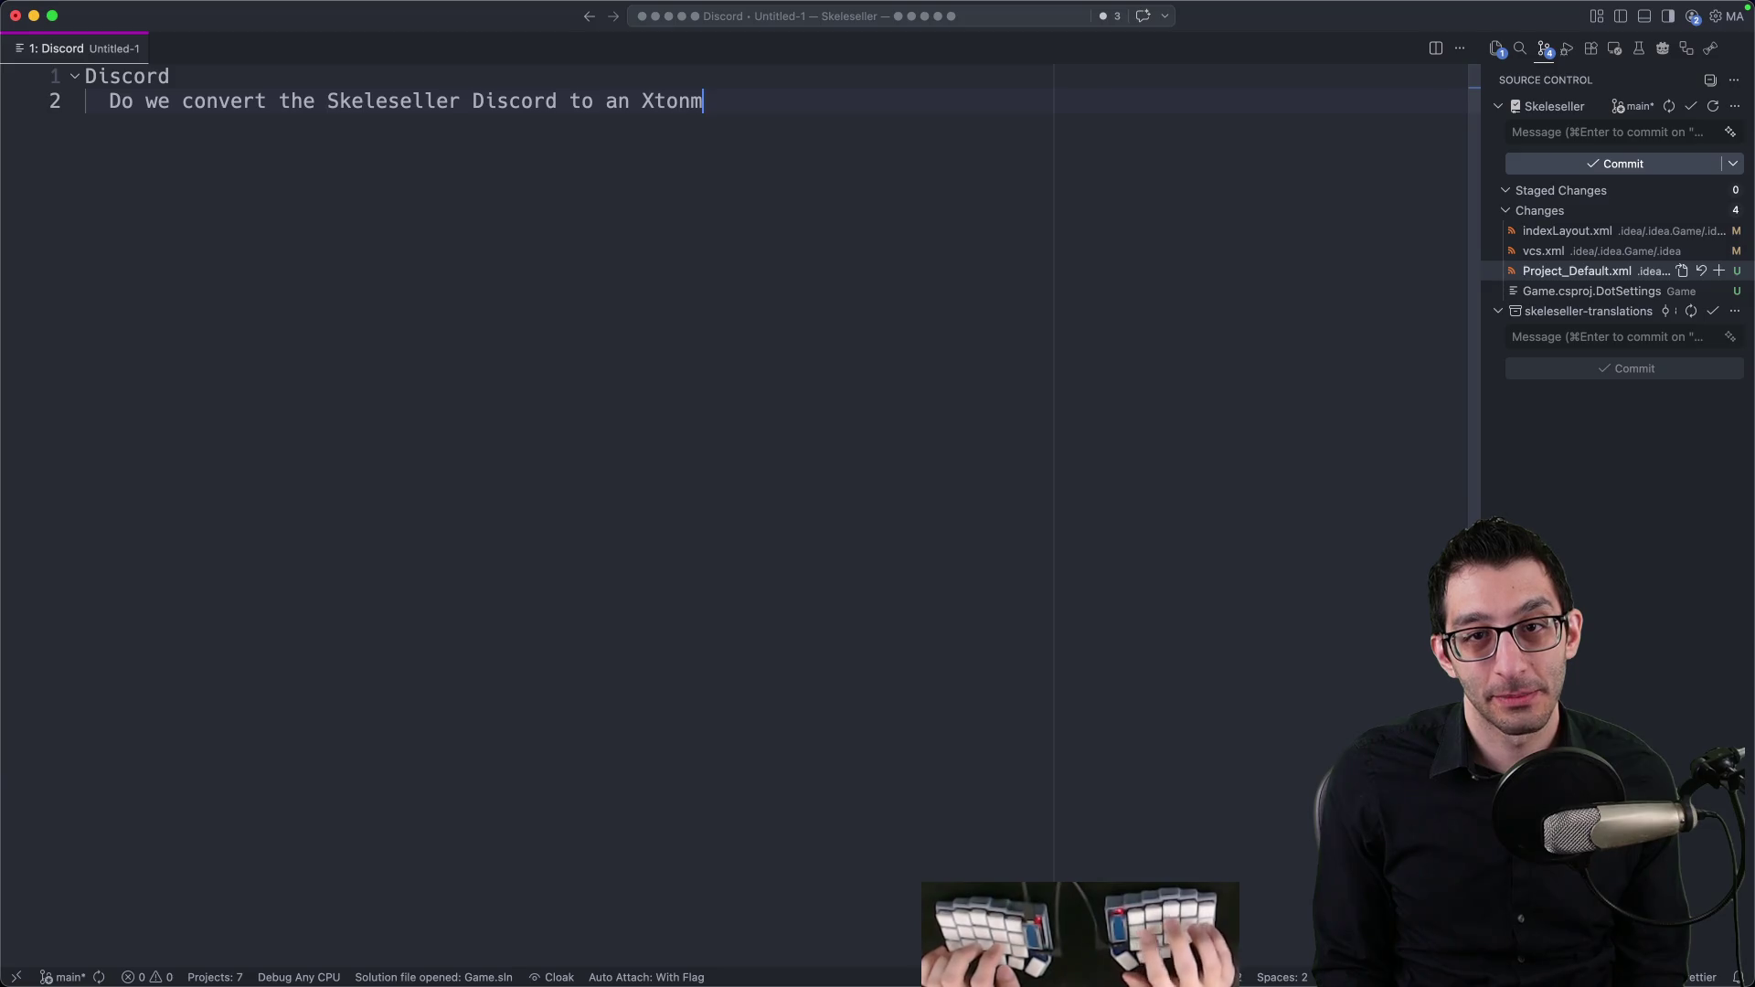
key("BackSpace")
type("omous one so that it's a collecti")
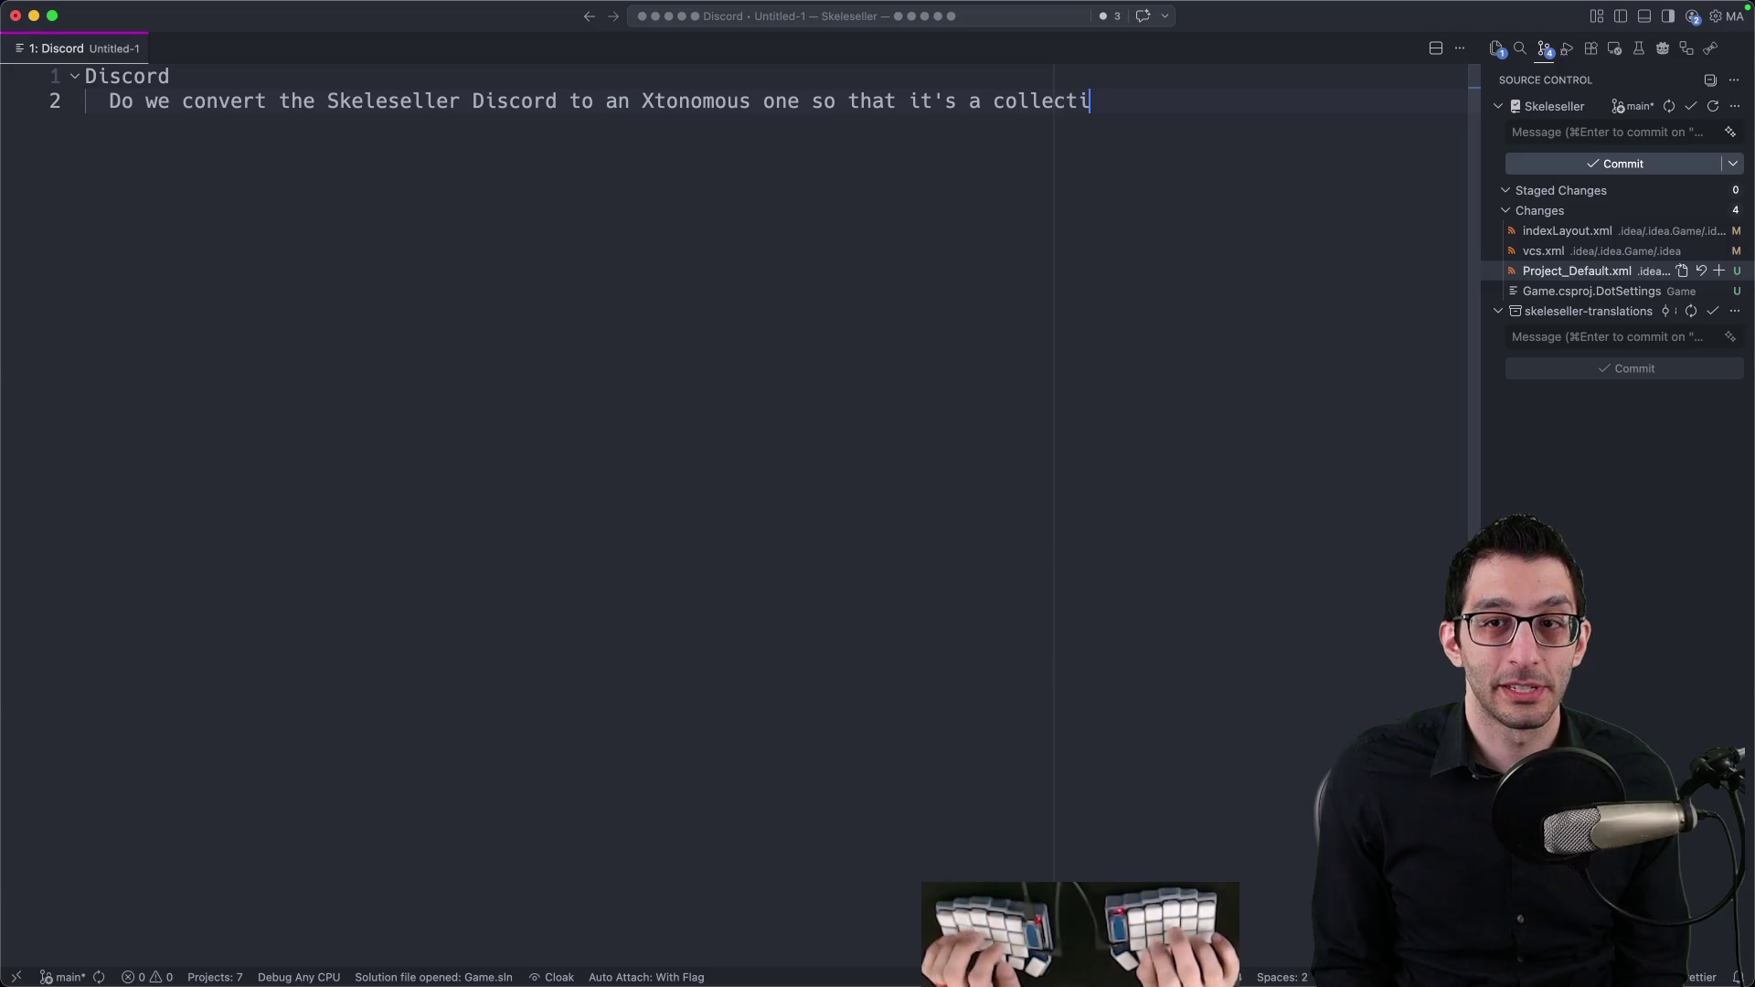
type("oof the games I make?")
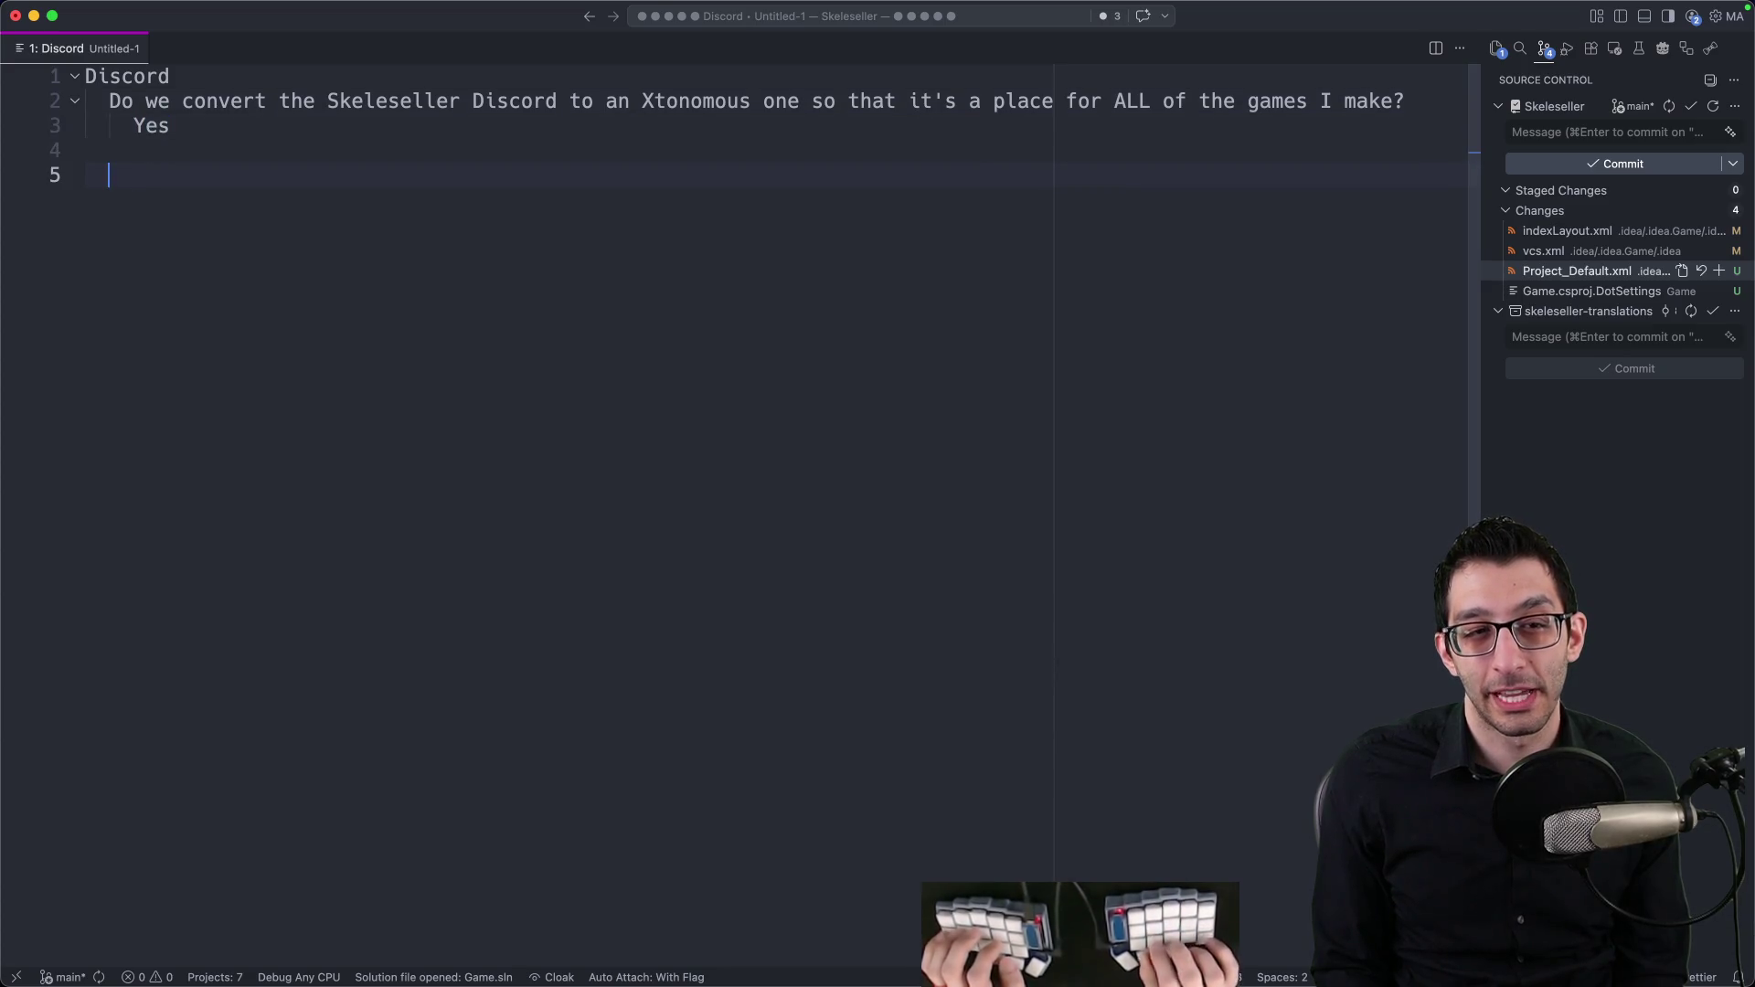
type("When do we do?")
key("Return")
key("Tab")
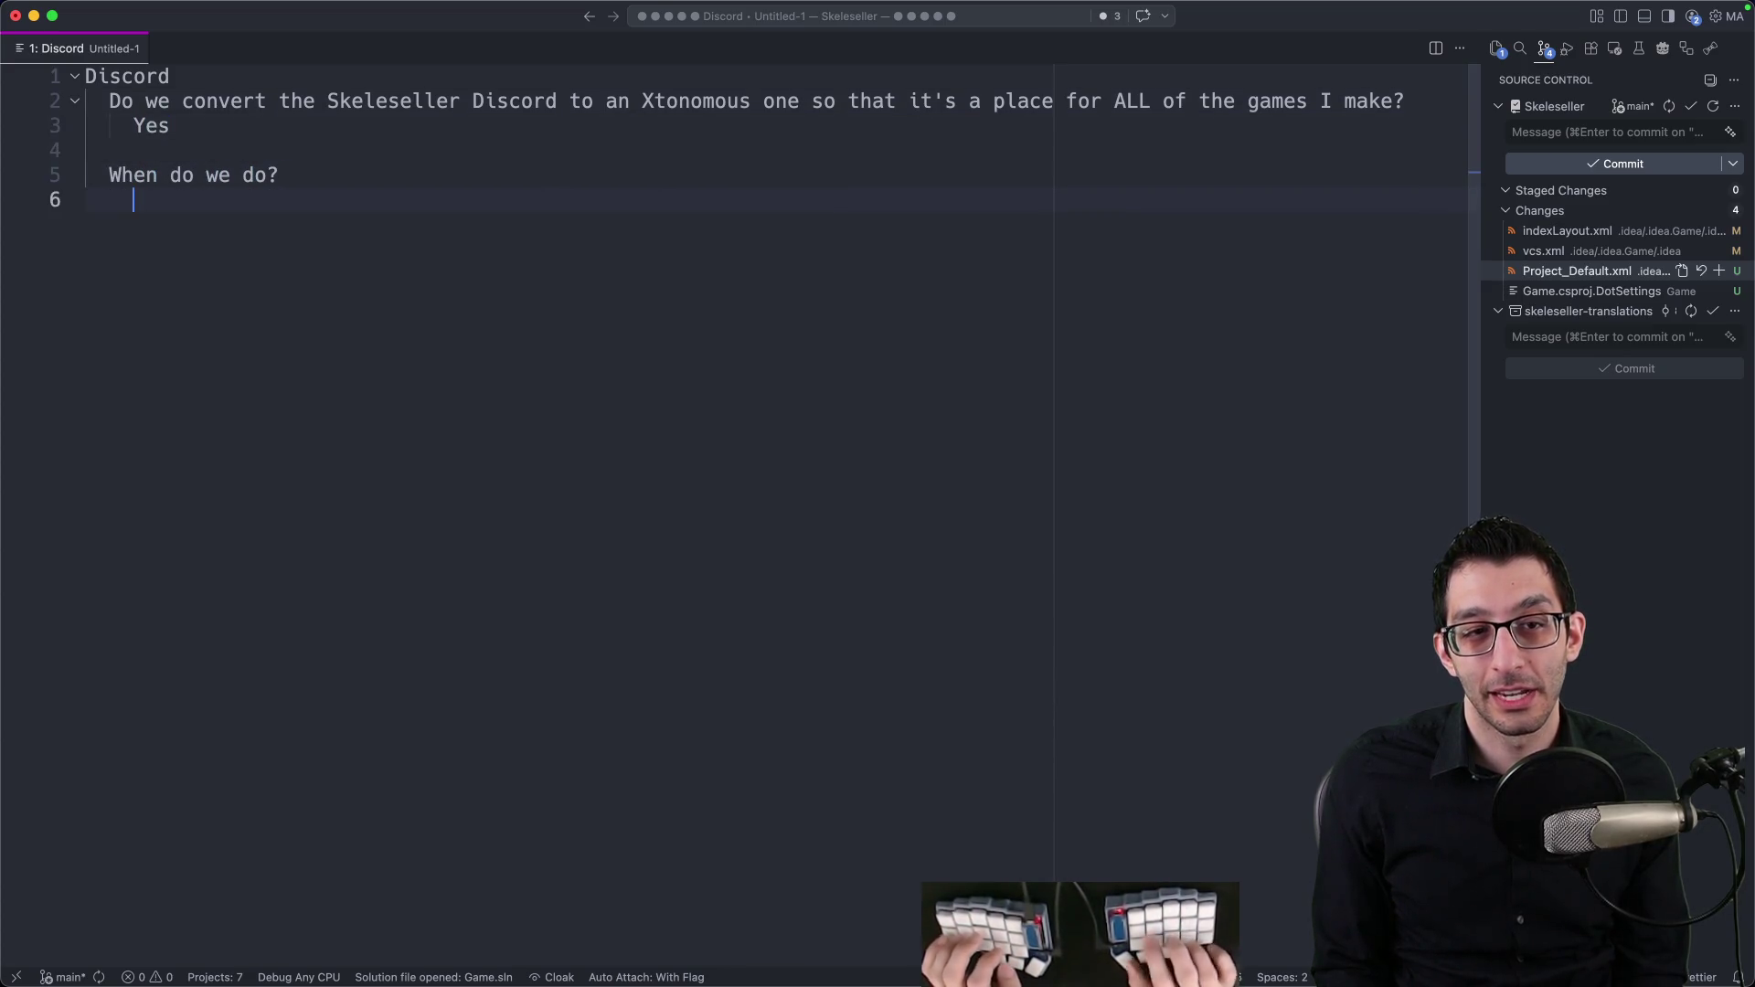
type("Later- ")
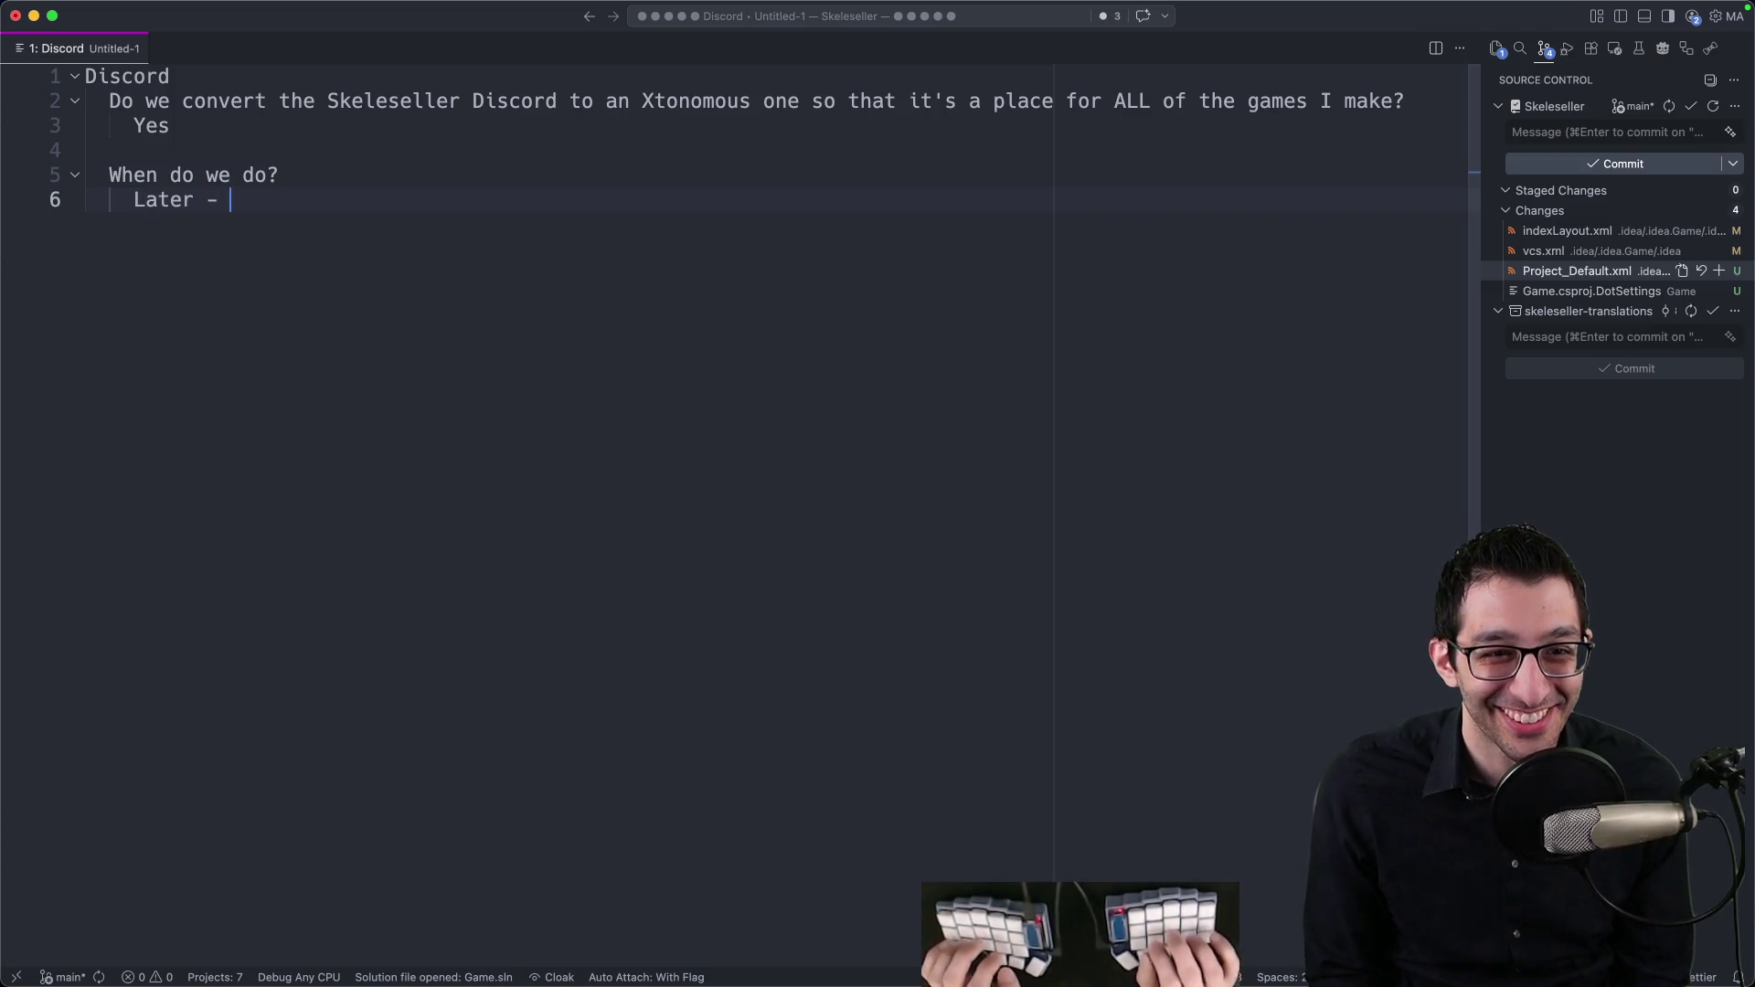
type(" idk when")
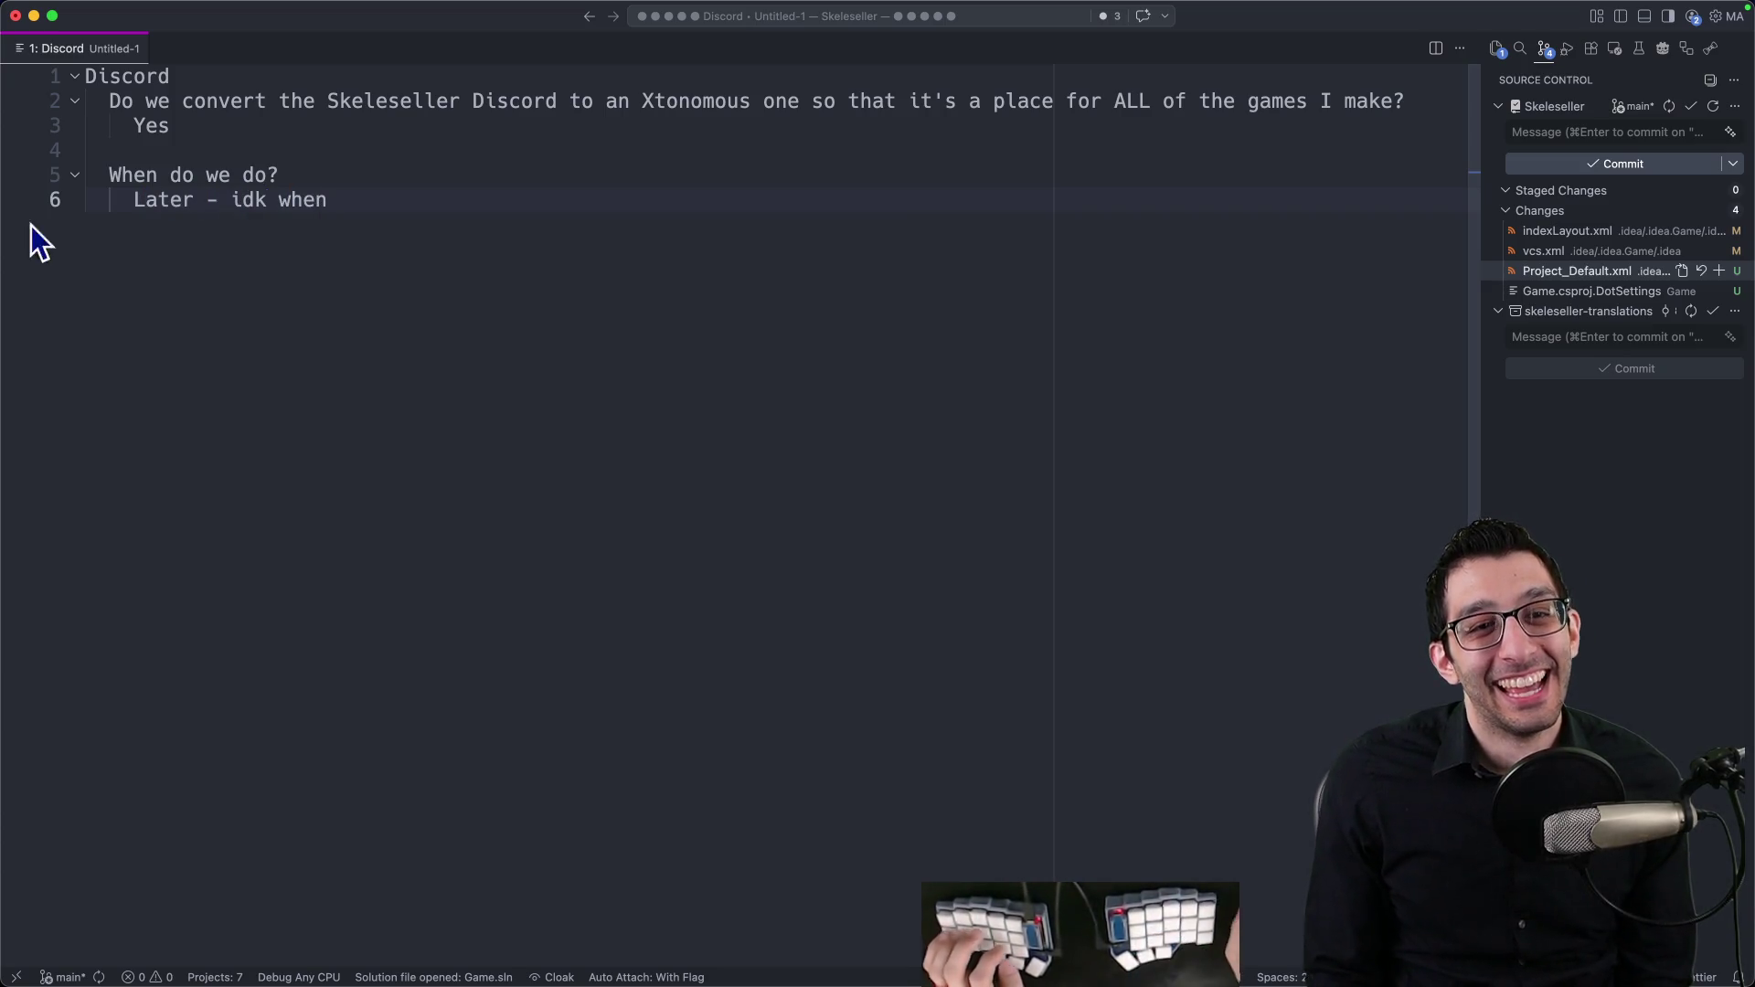
Step: Add an extra blank line between the note's two questions
left_click(199, 128)
left_click_drag(199, 128, 16, 86)
left_click(311, 142)
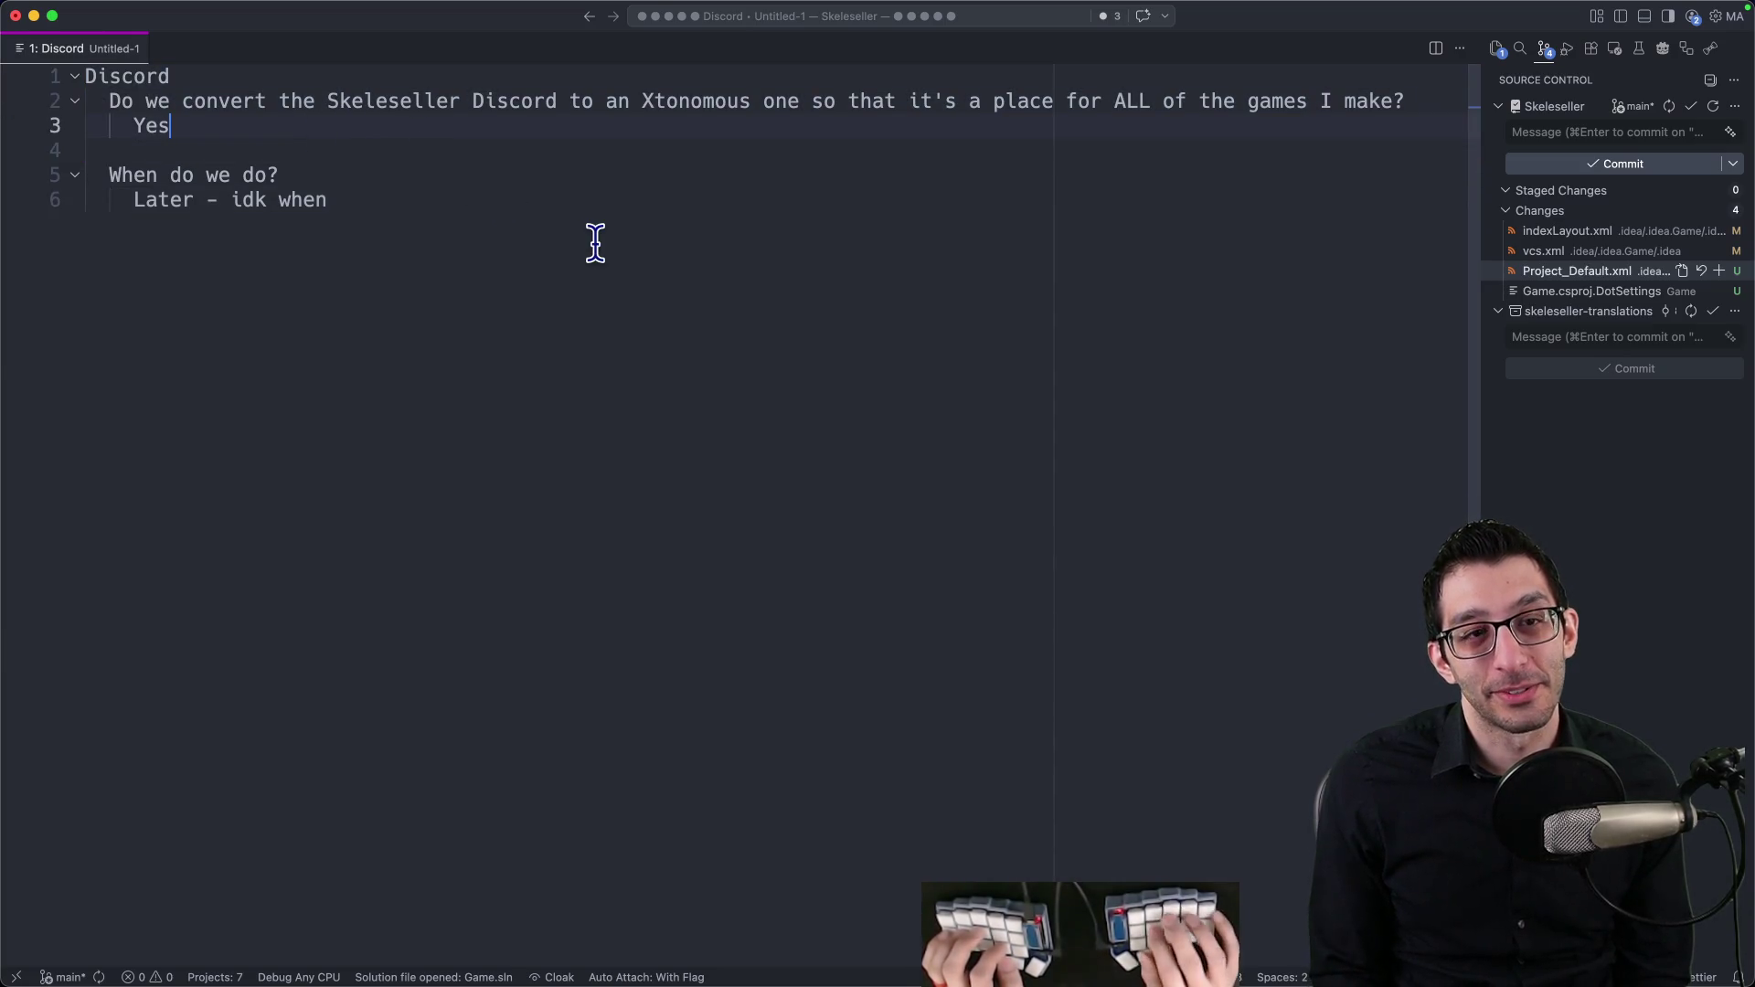
key("Return")
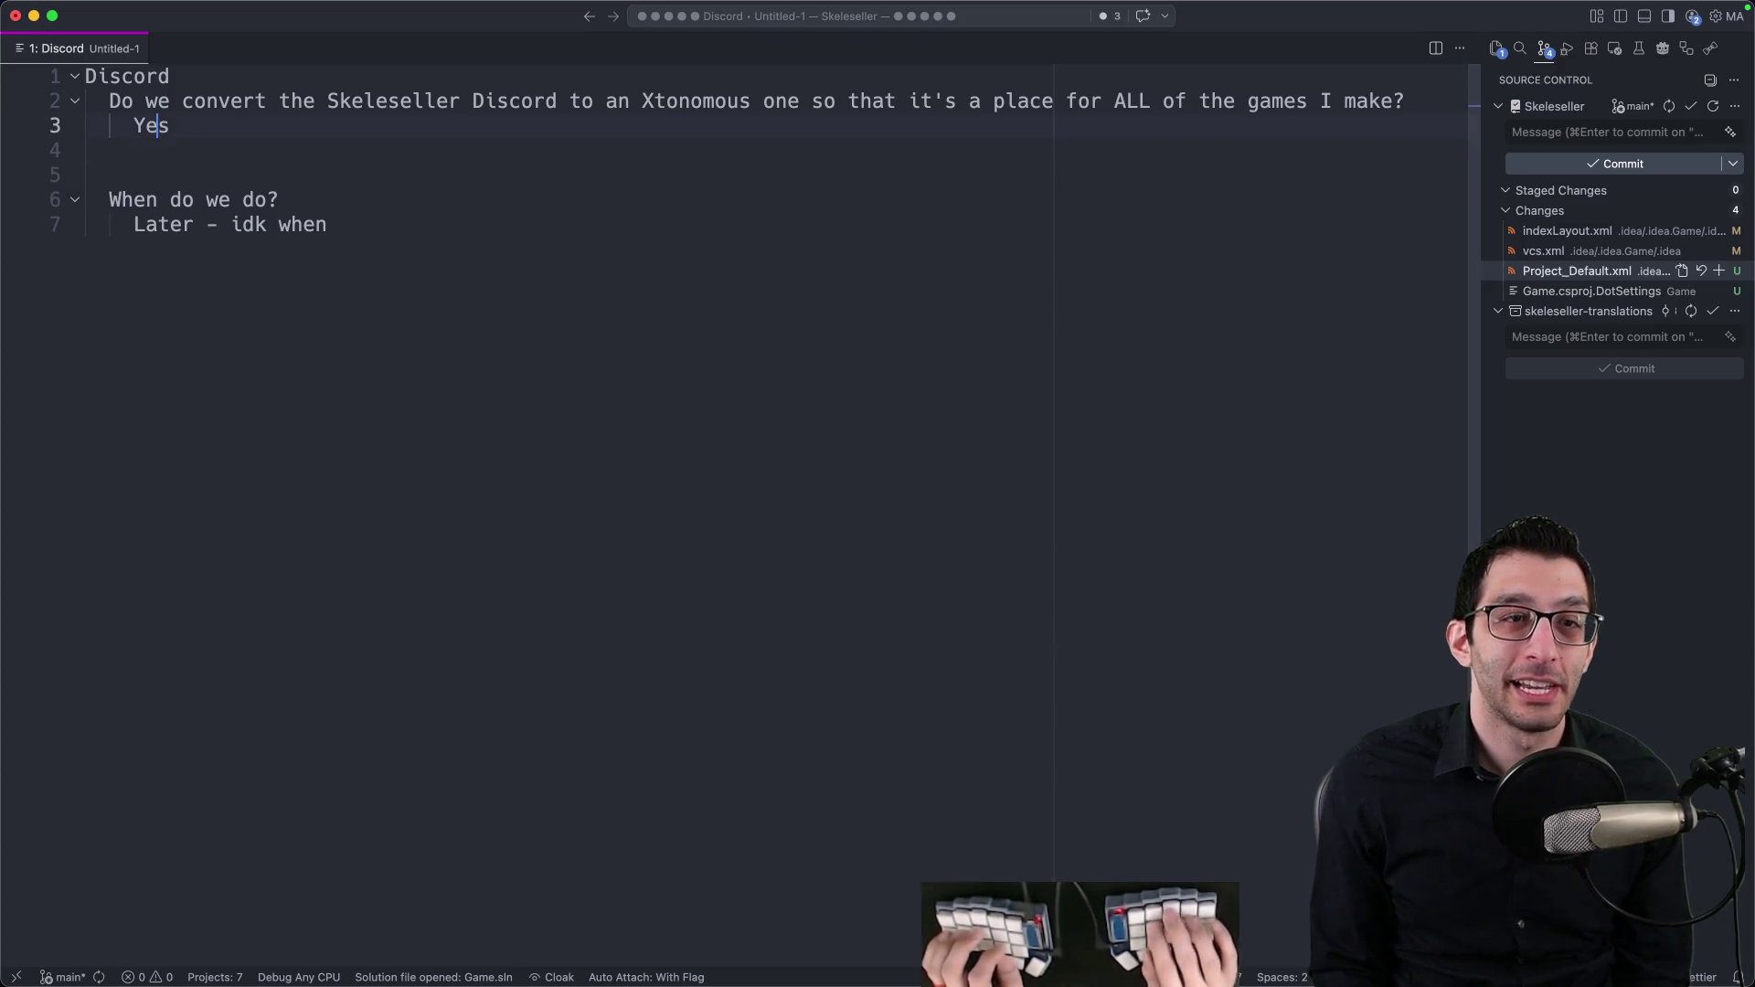
key("super+Tab")
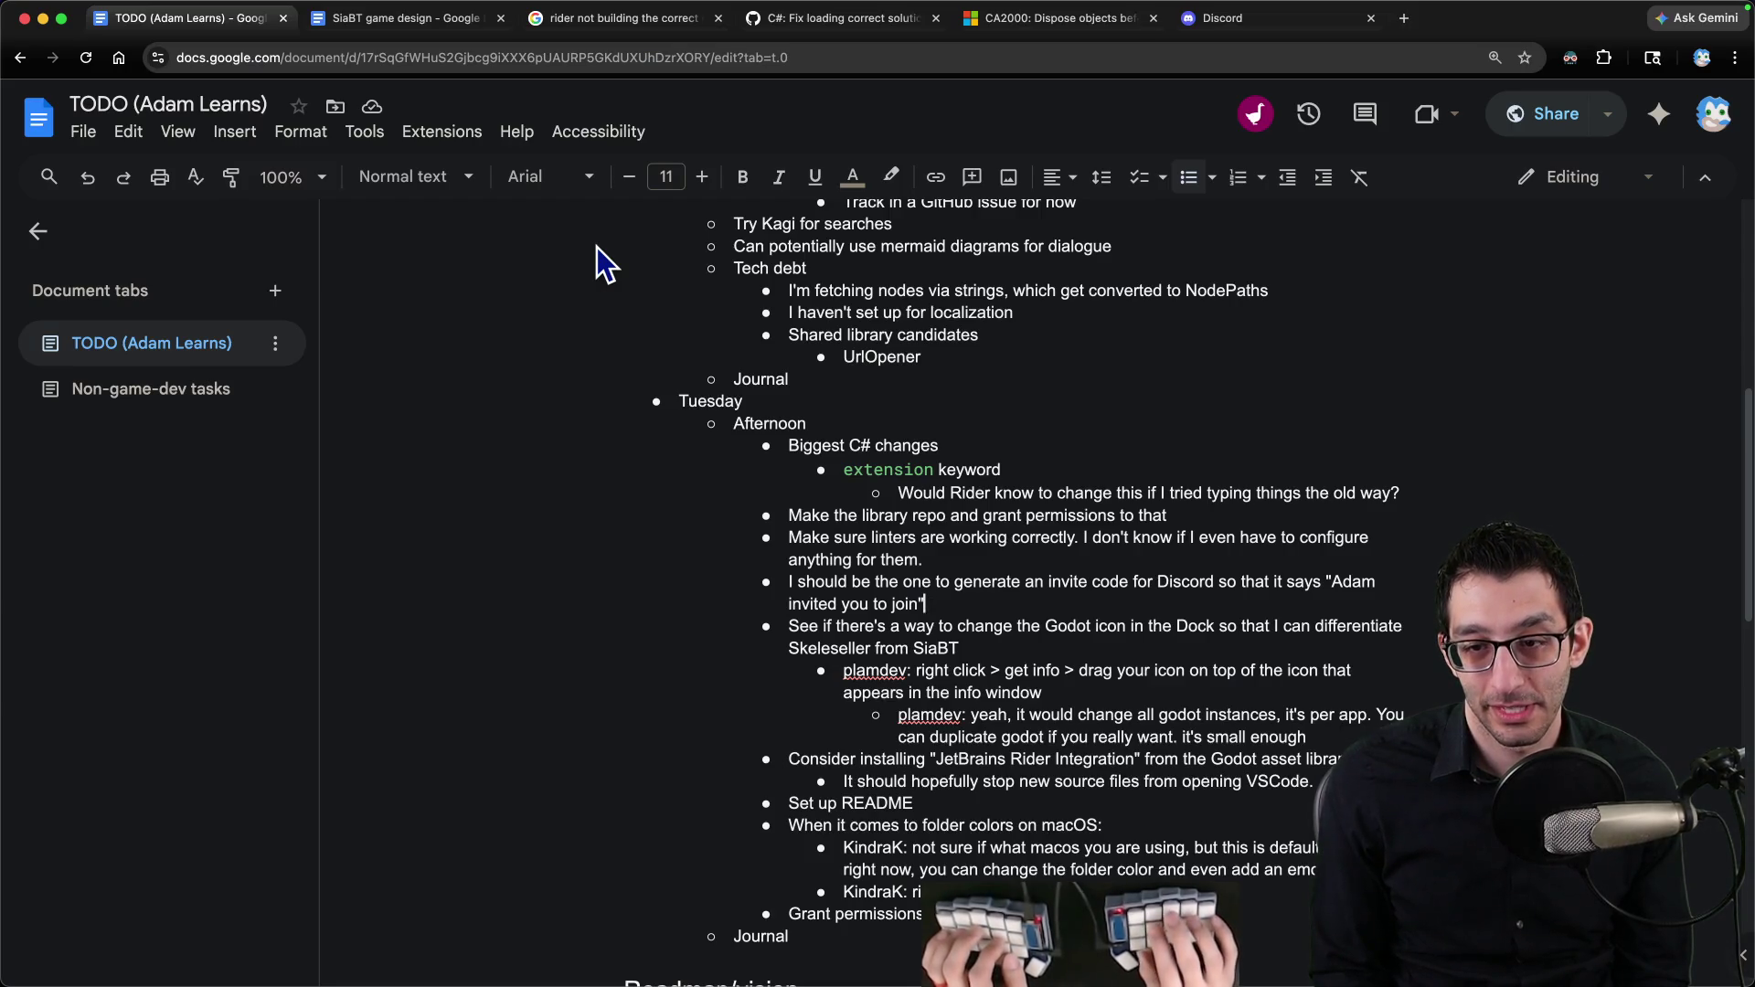
Step: Add a TODO bullet 'Convert the Skeleseller Discord to an Xtonomous one' above the invite-code item
key("alt+Up")
key("Return")
key("Up")
type("Convert the 's")
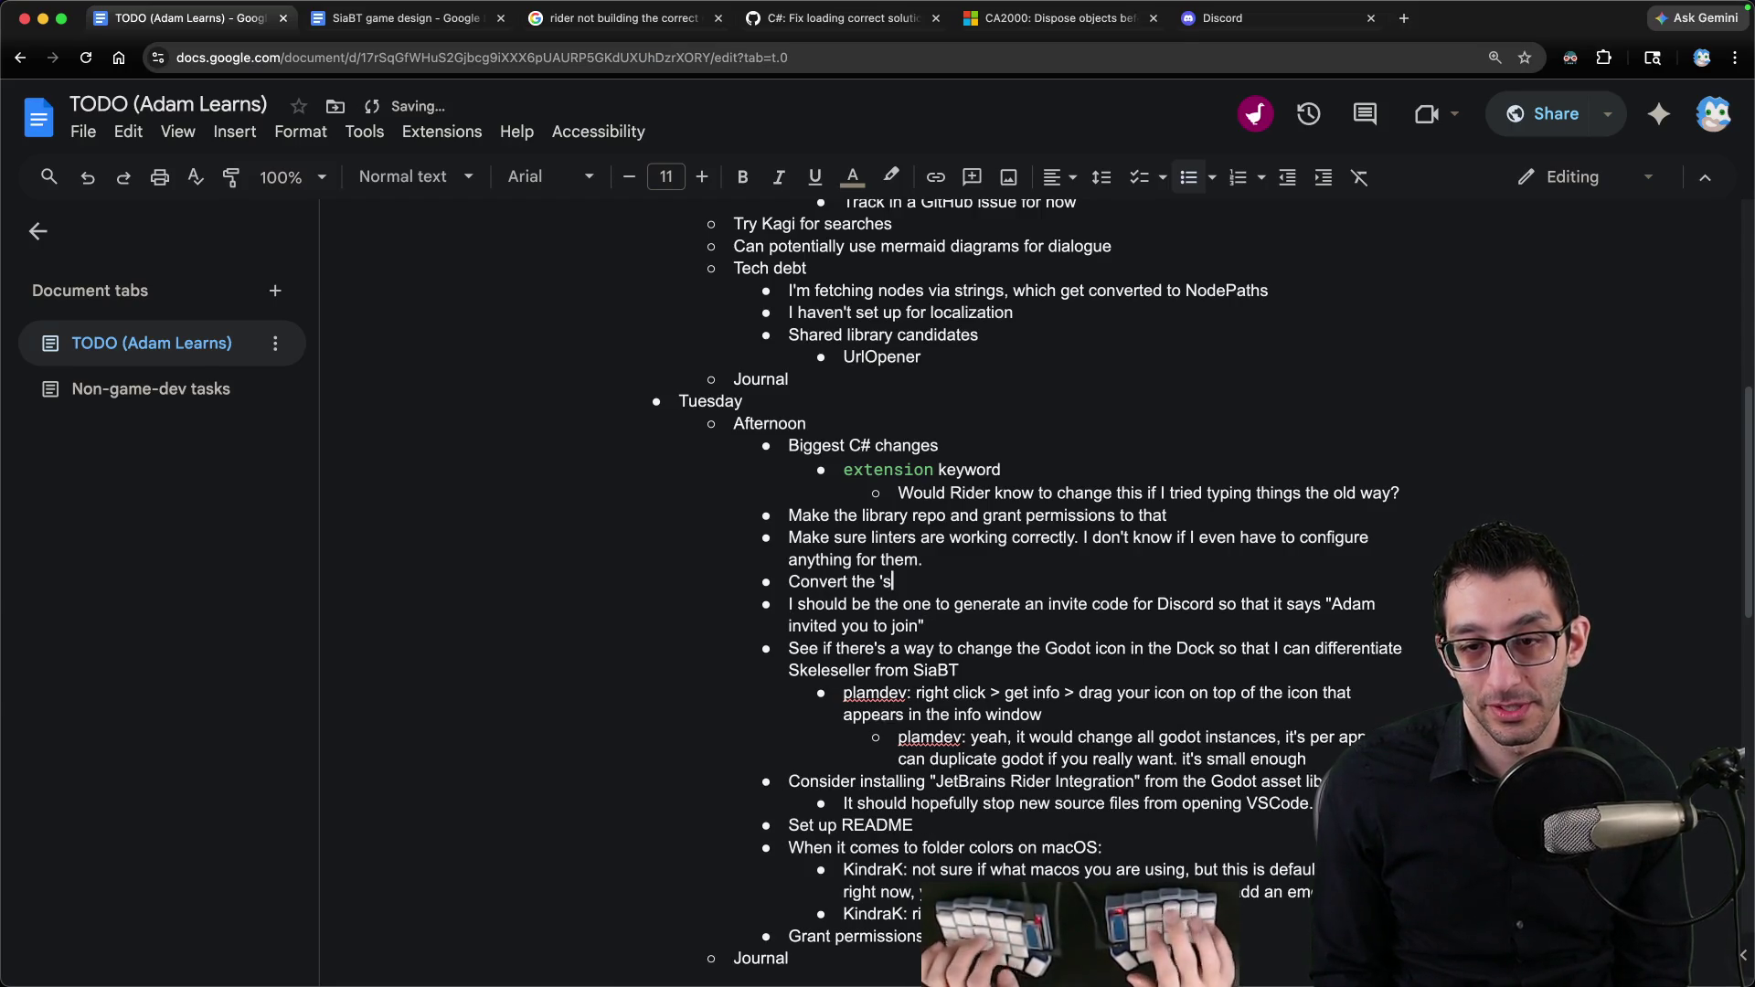
key("BackSpace")
key("BackSpace")
type("Skeleseller Discord to an Xt")
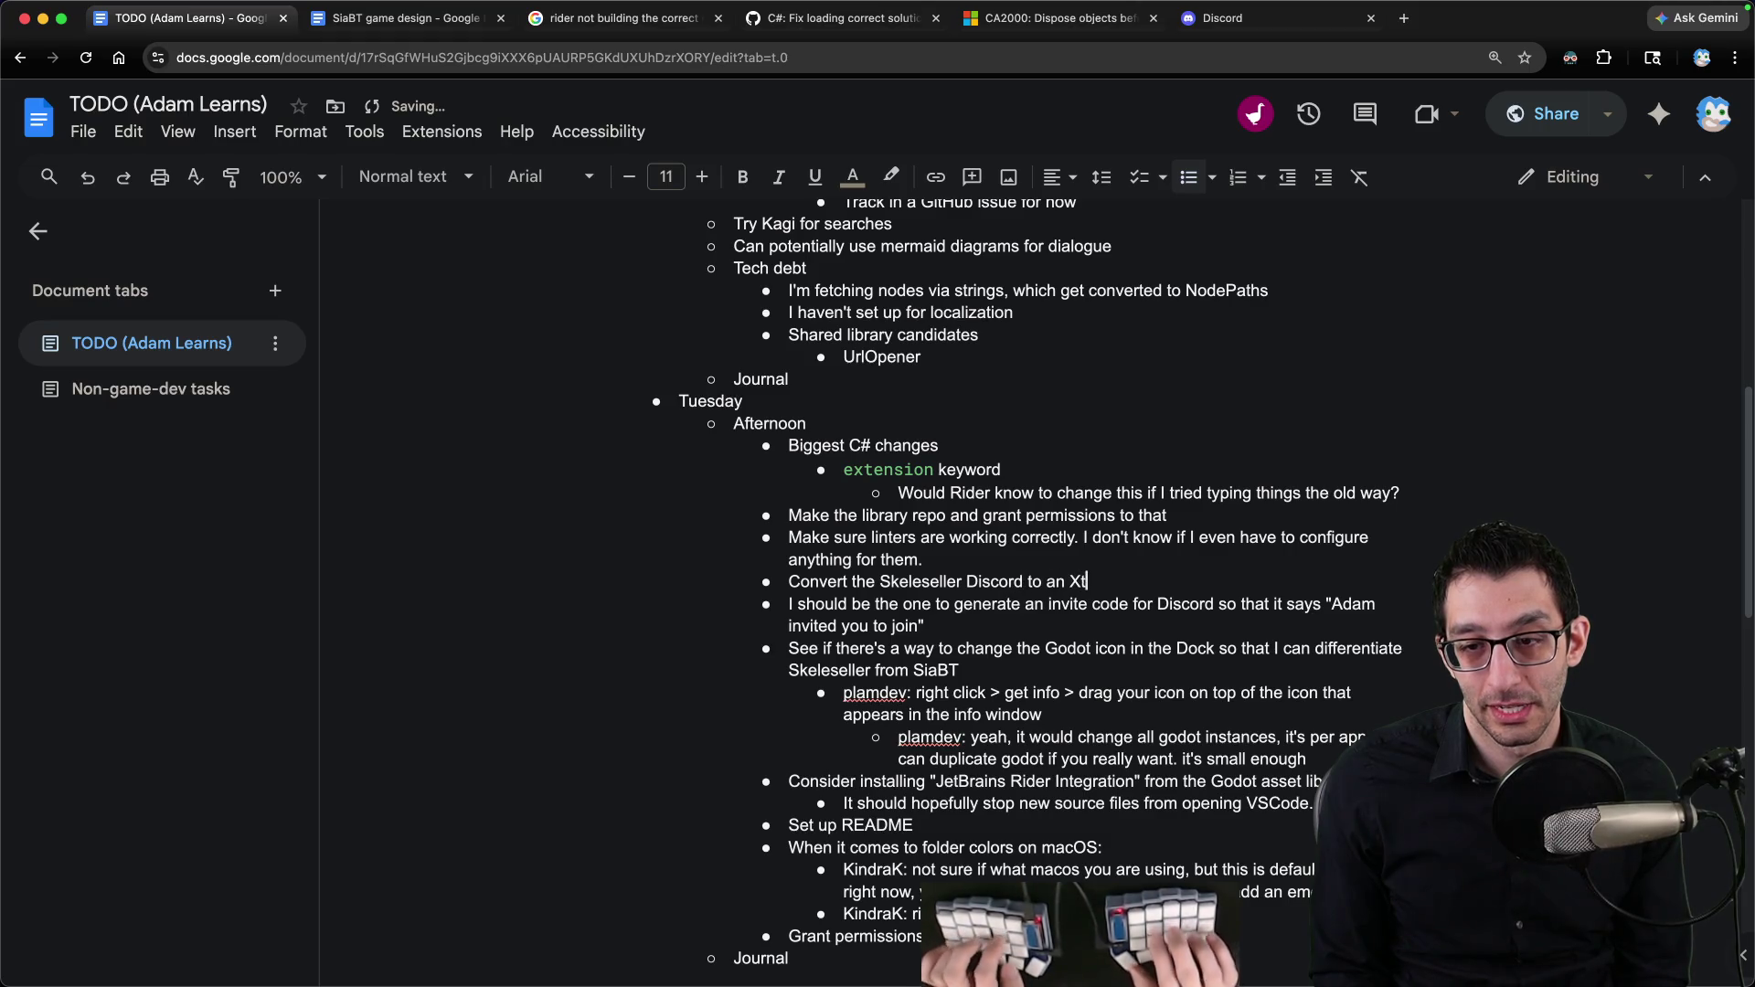
type("onomous one")
Step: Add a 'Discord' bullet and indent the Convert and invite-code items beneath it
left_click(790, 604)
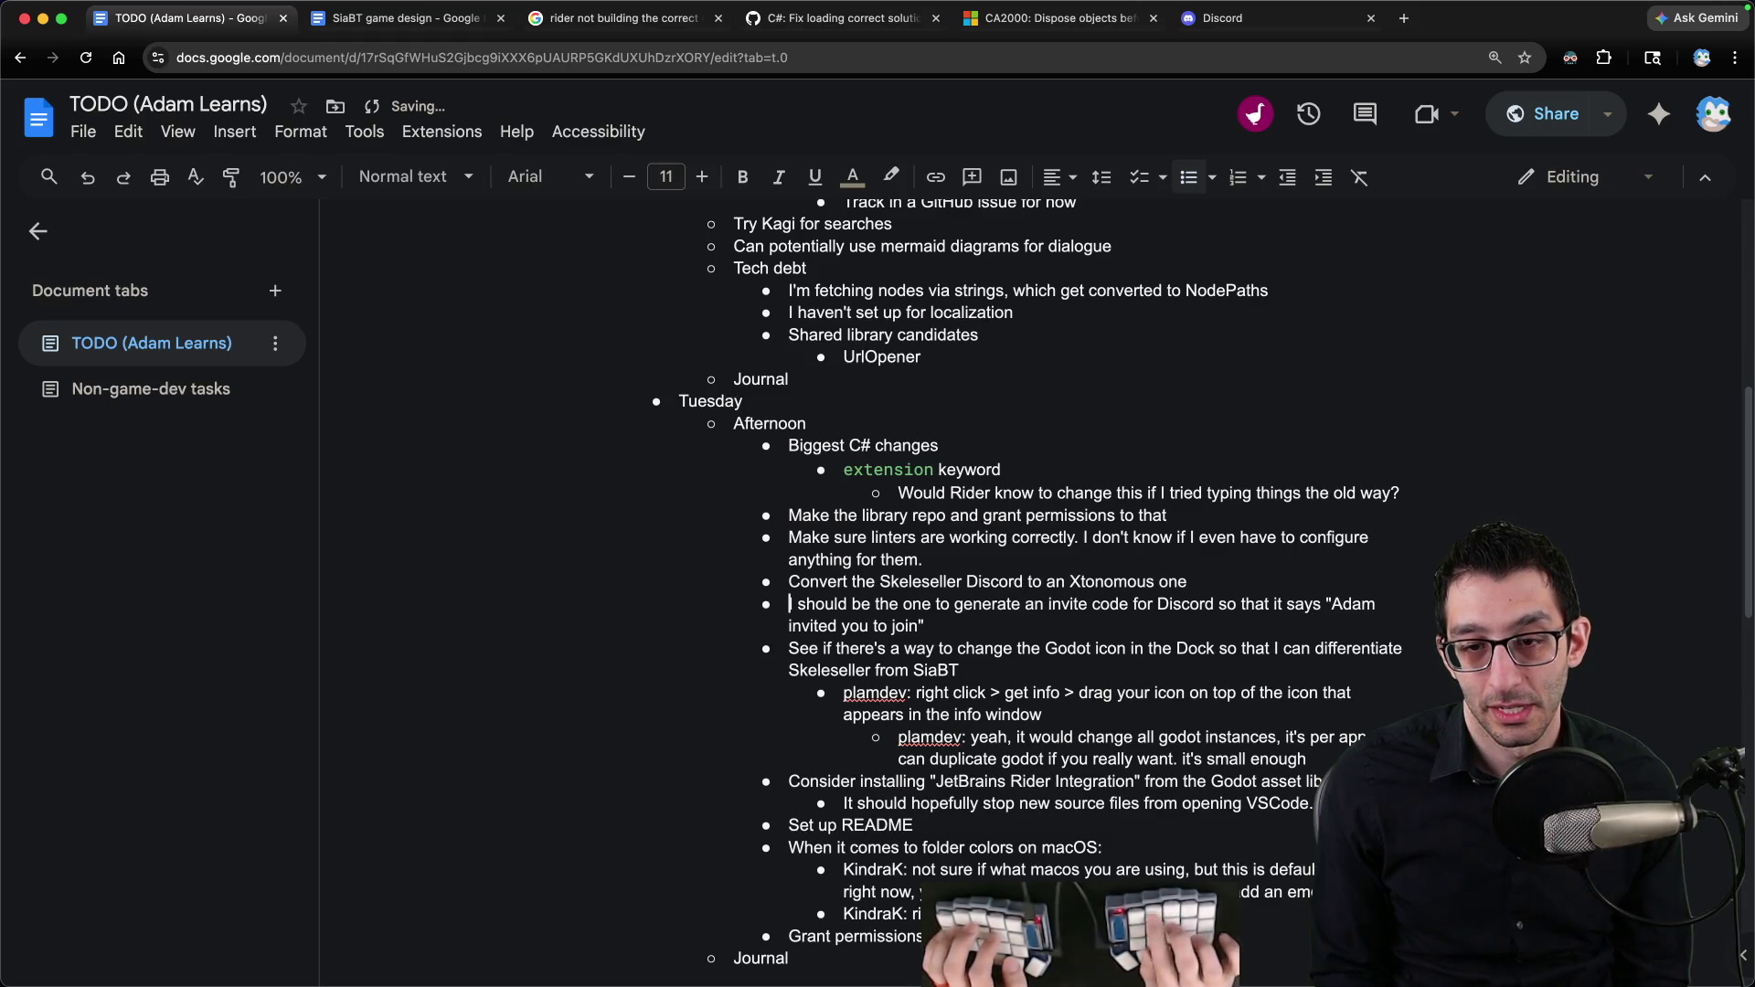
key("Up")
key("Return")
key("Up")
type("Discord")
key("Down")
key("shift+Down")
key("Tab")
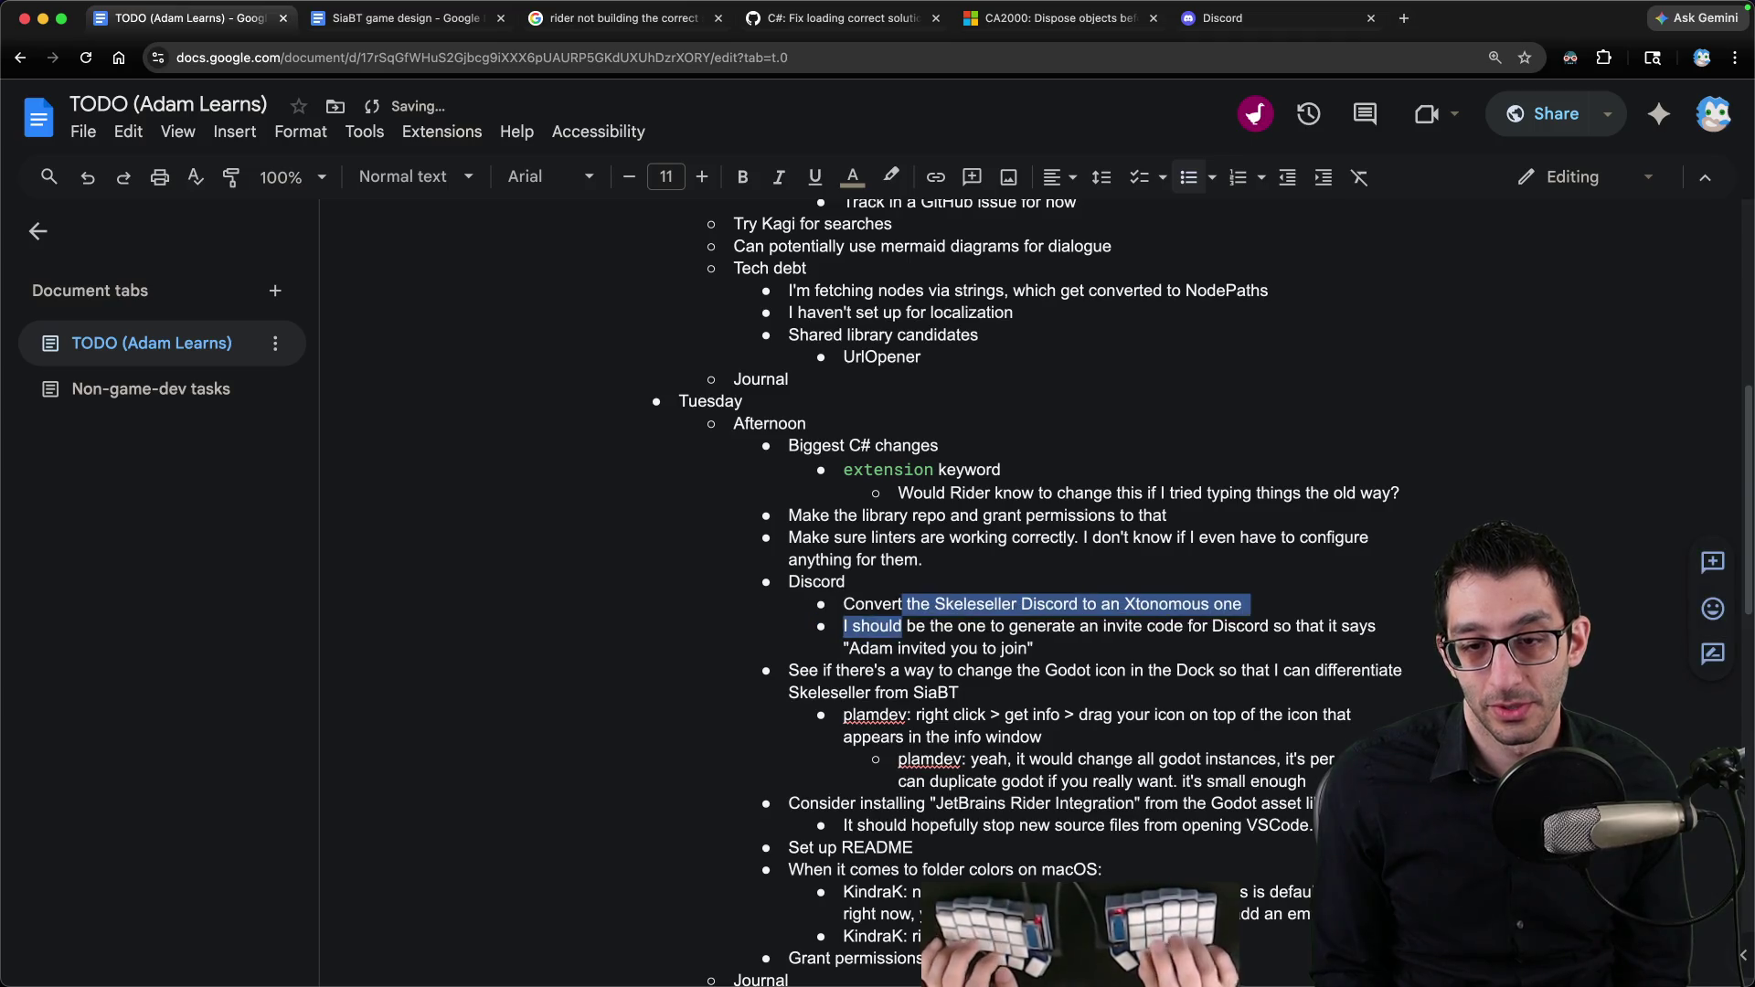
key("Right")
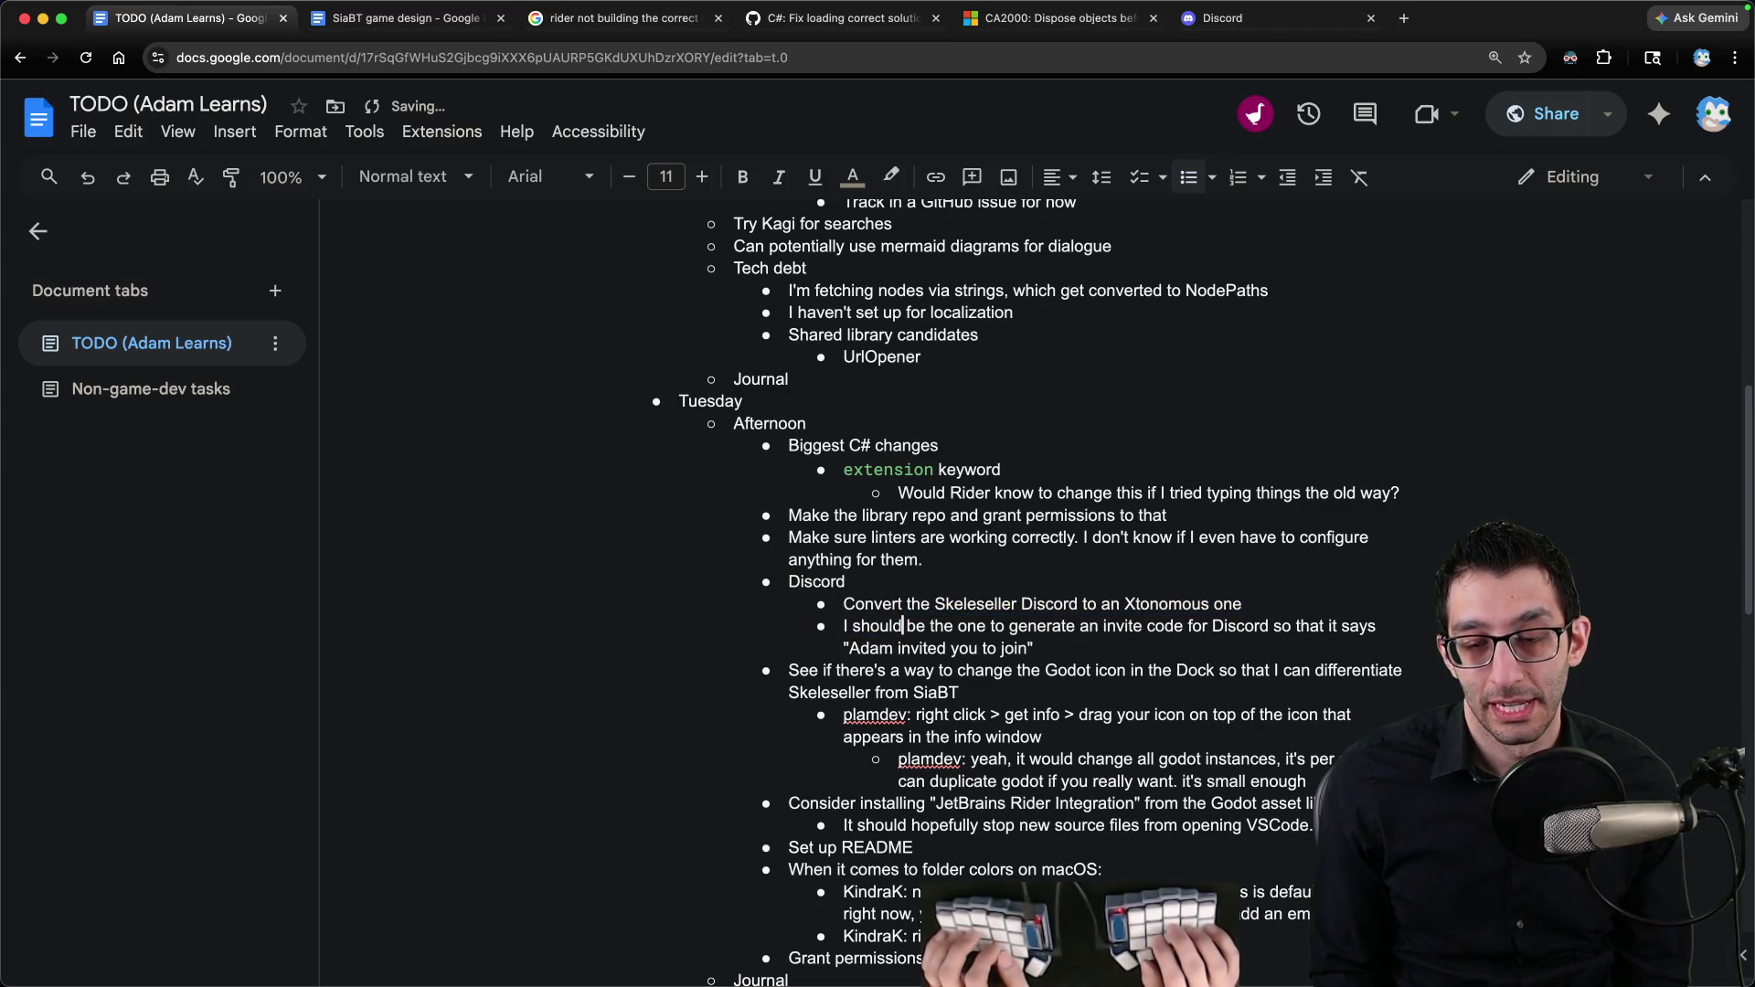
key("super+Up")
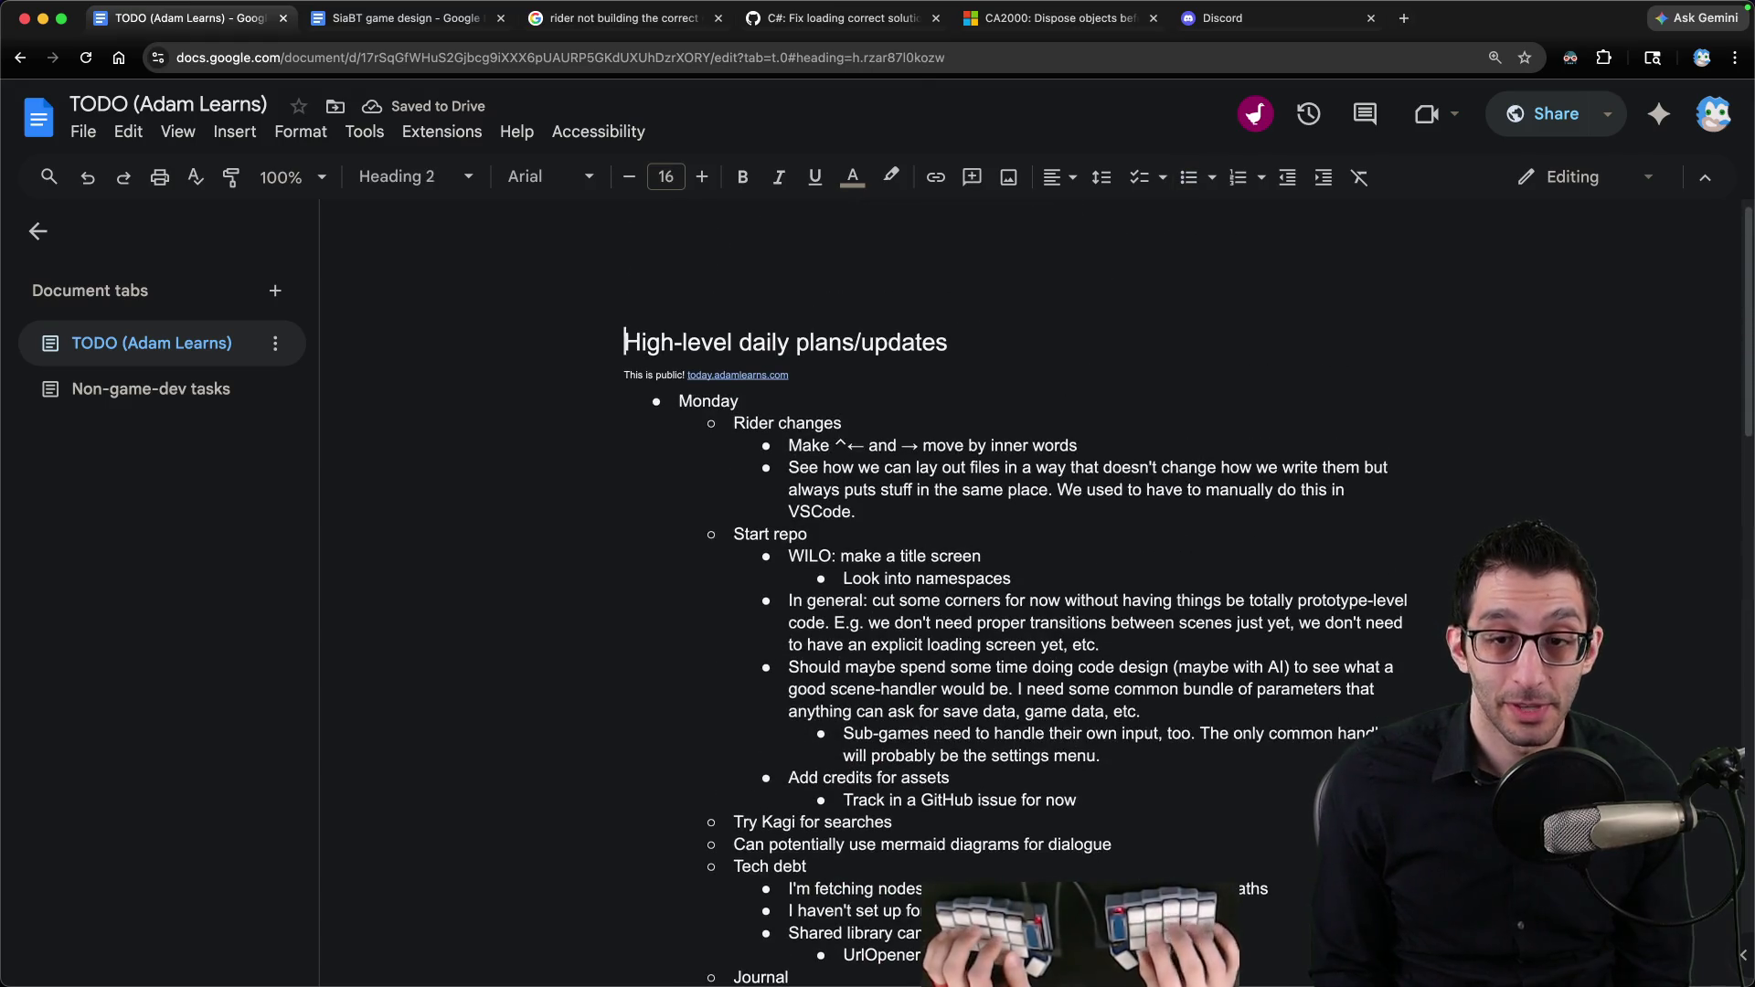
key("Down")
key("Down")
key("Down")
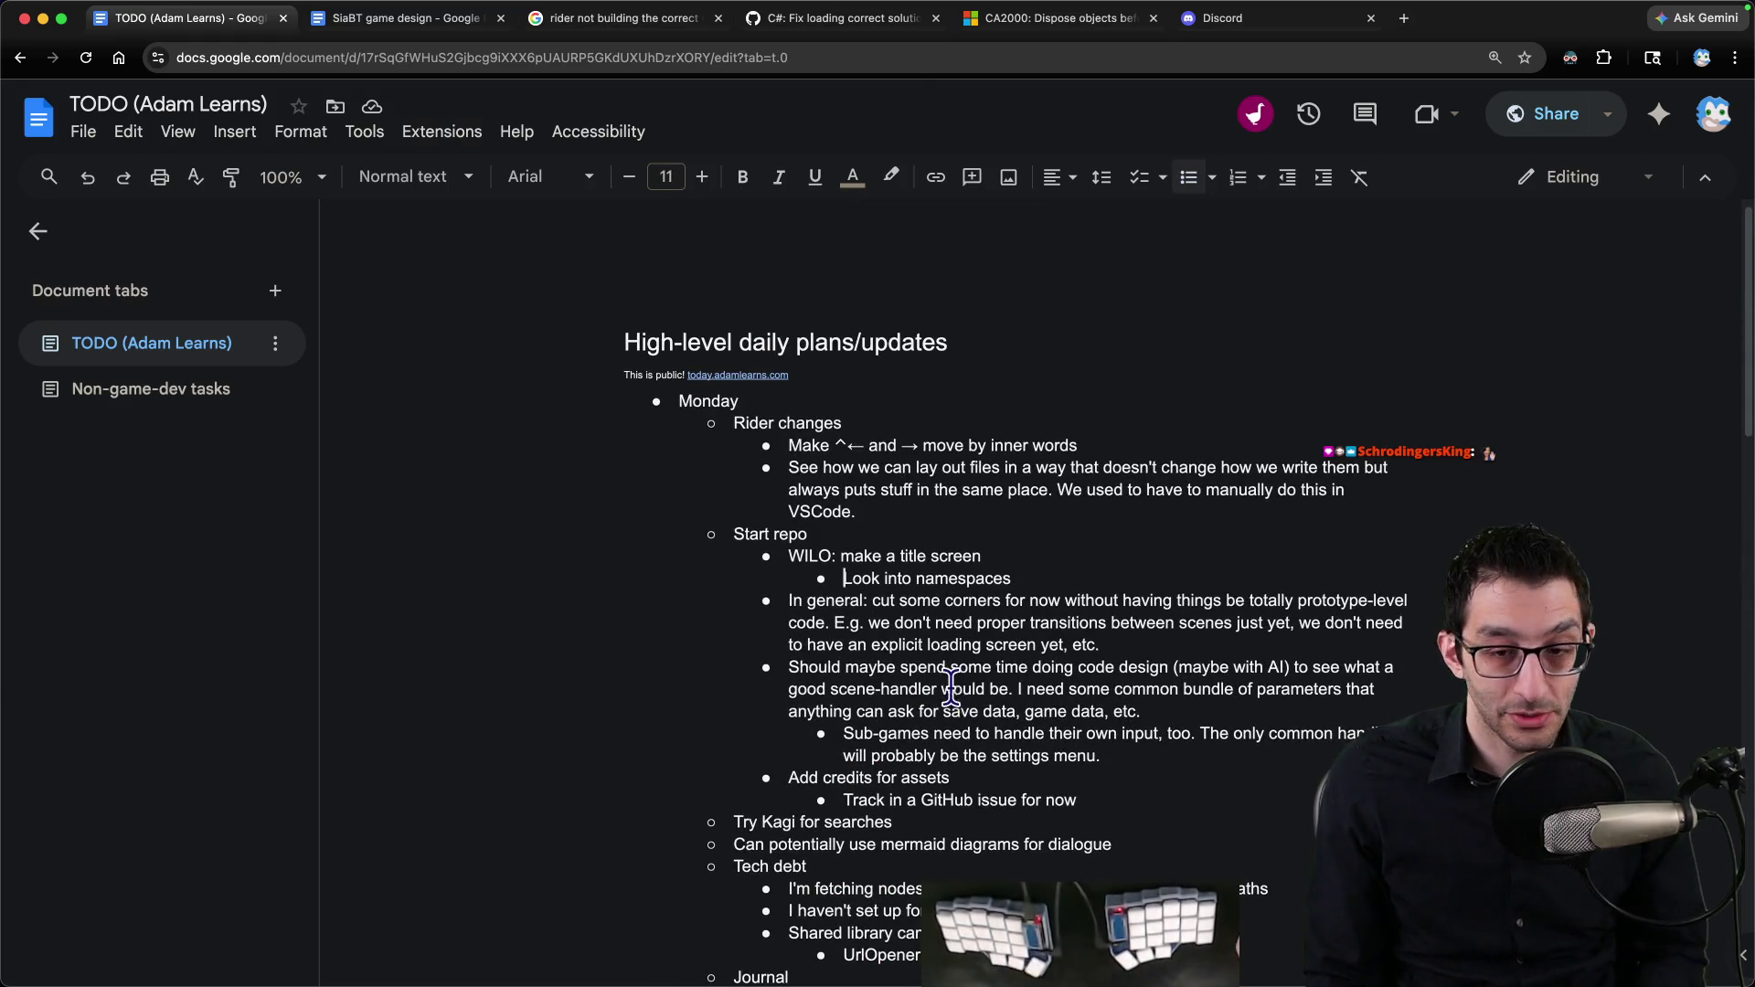
Step: In the running game, press Credits and Settings to log their not-implemented messages, then Quit Game
mouse_move(1262, 978)
left_click(1261, 933)
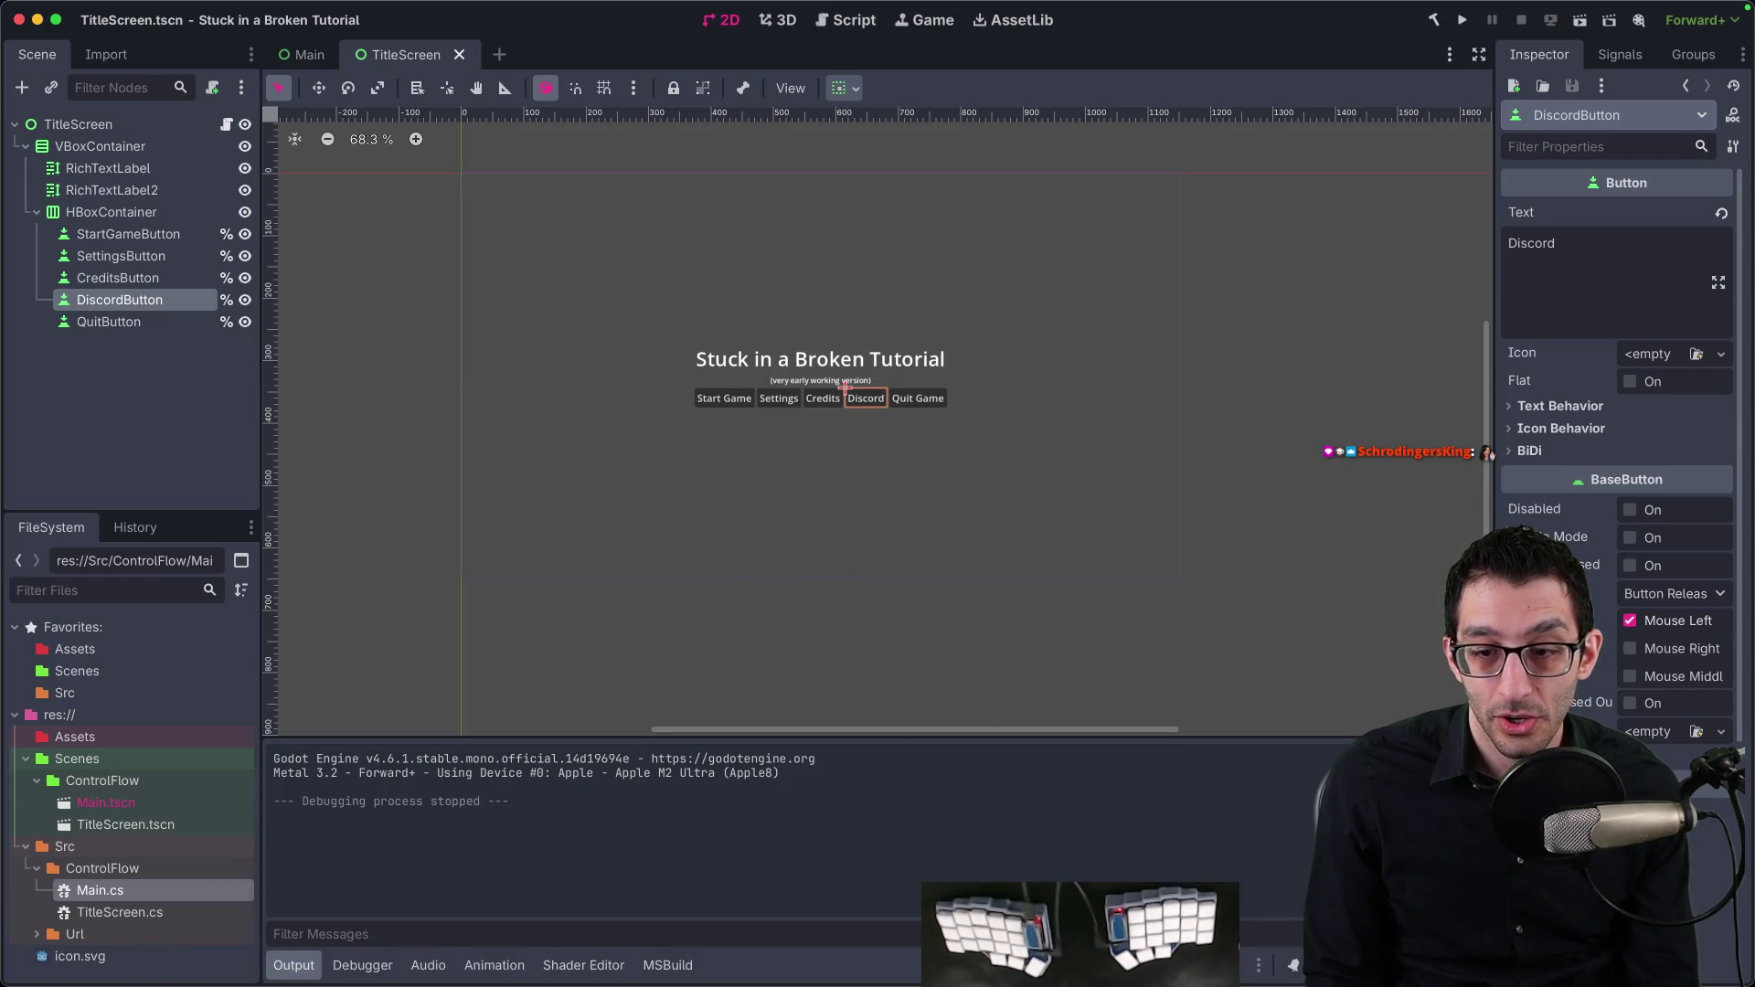
left_click(1078, 932)
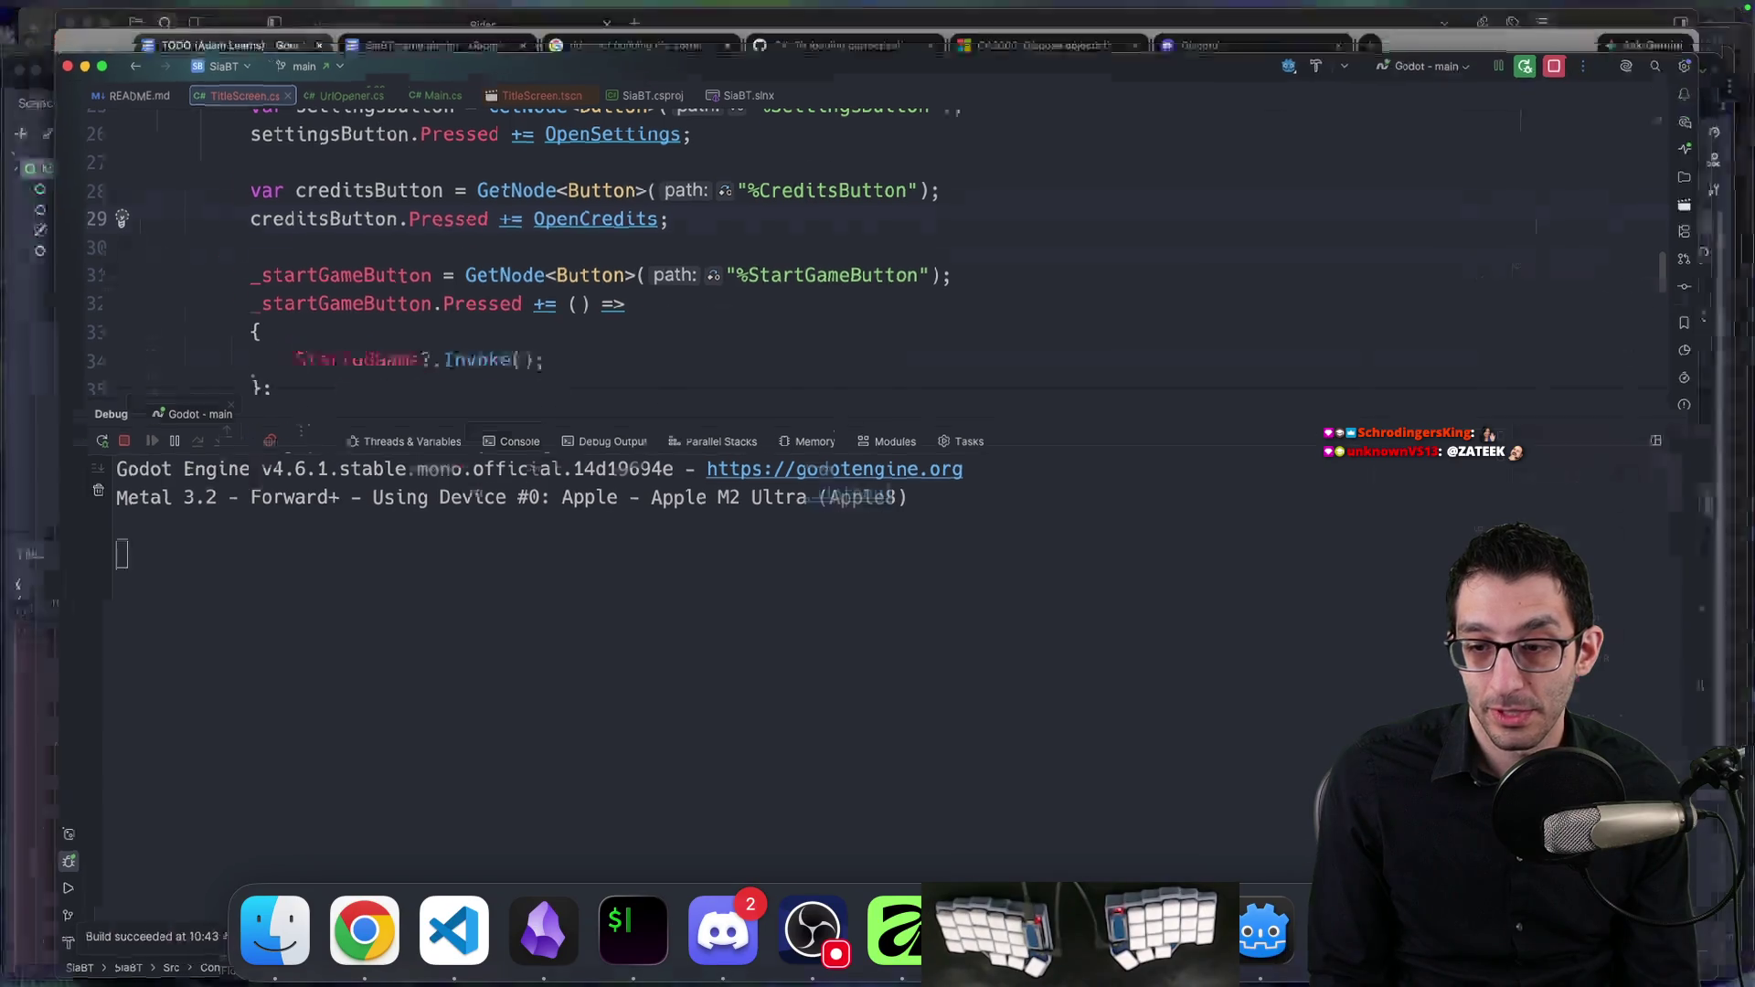
key("ctrl+Up")
left_click(568, 839)
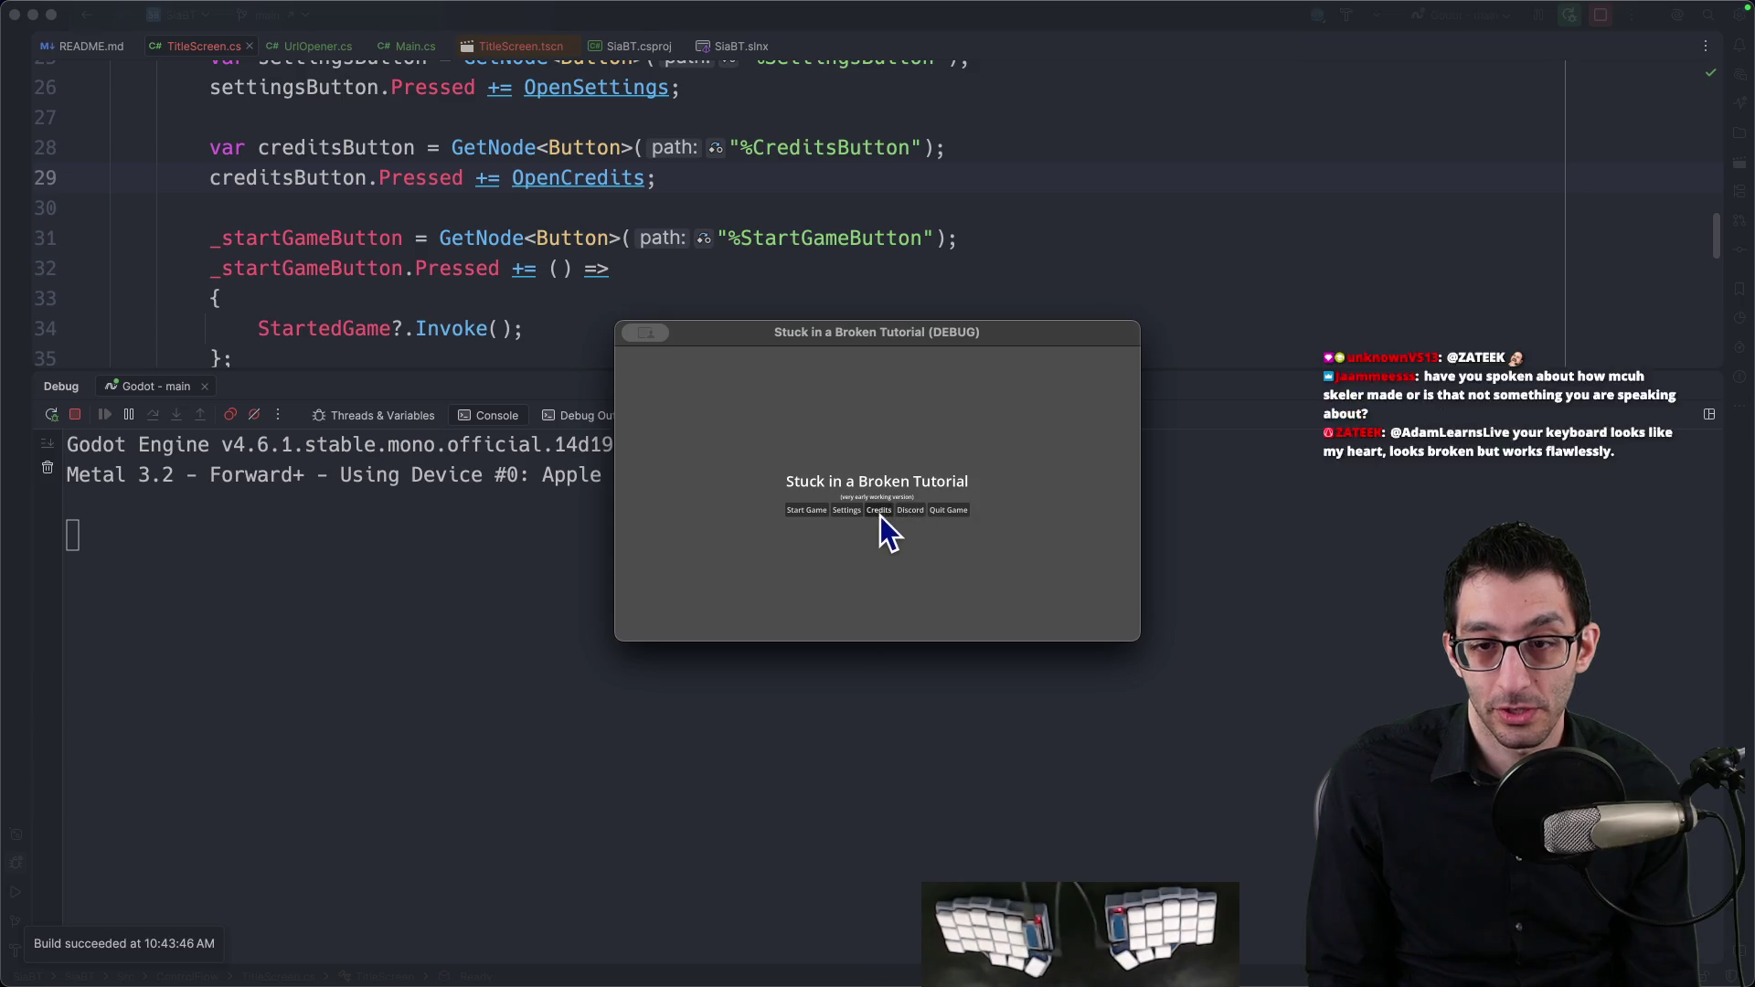
left_click(878, 511)
left_click(848, 511)
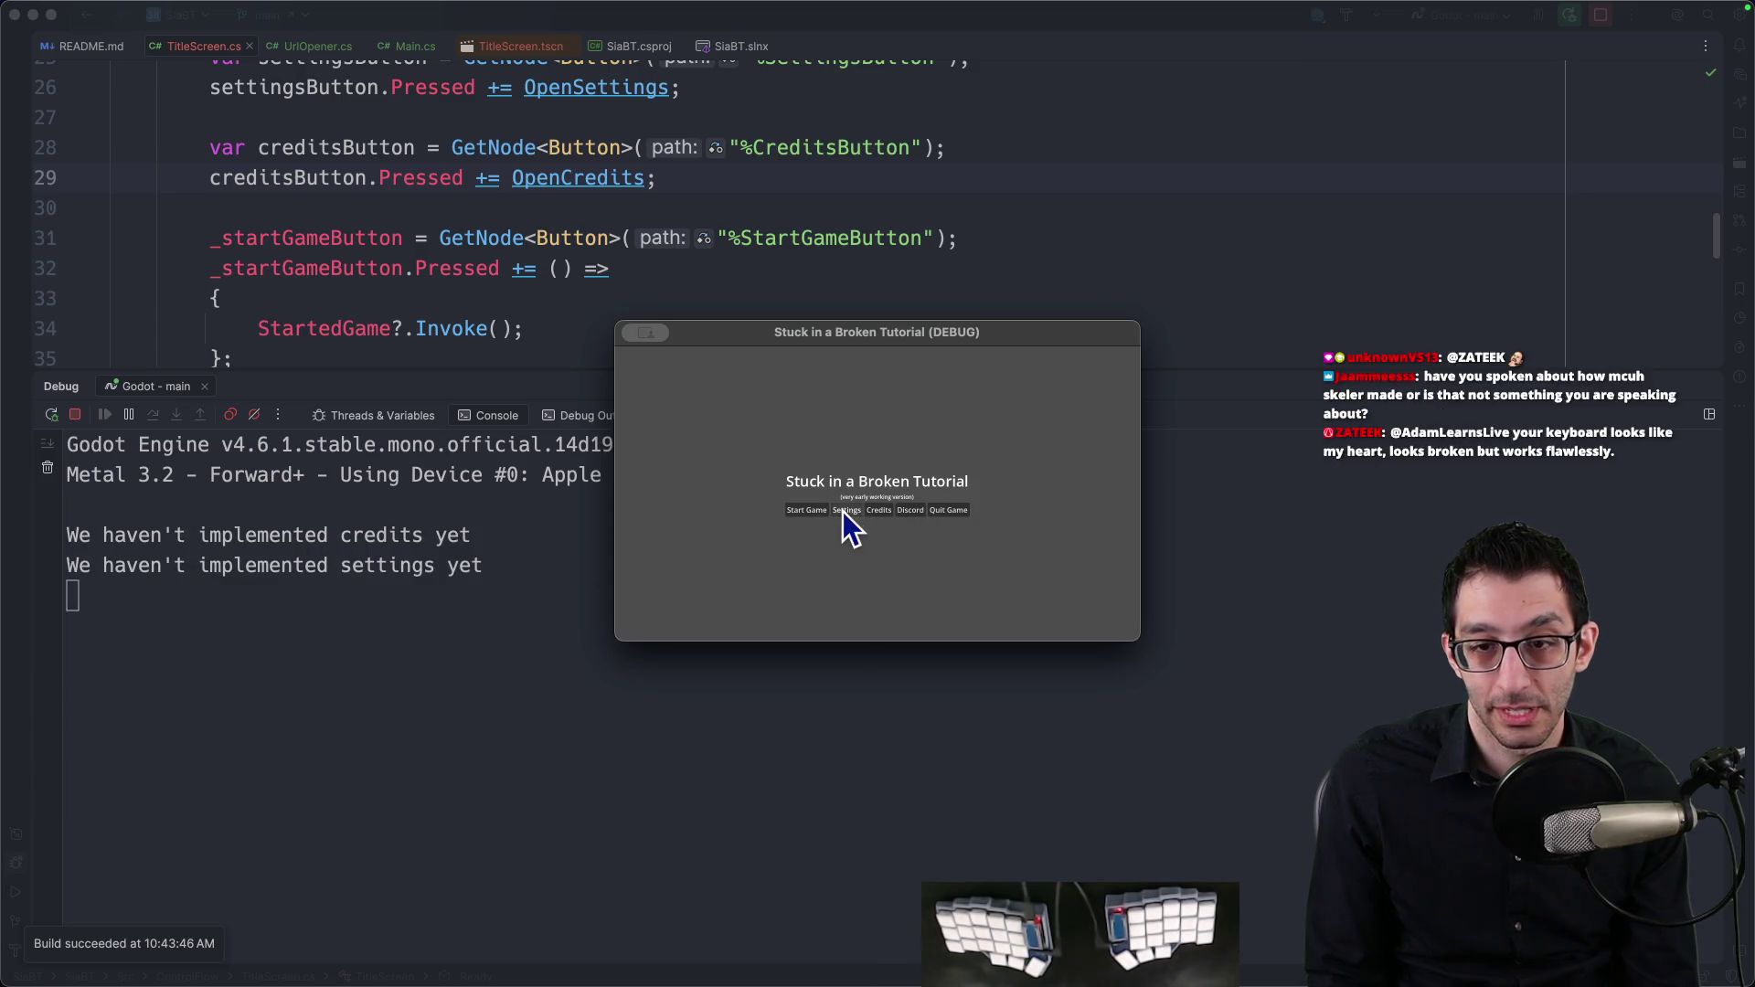
left_click(942, 512)
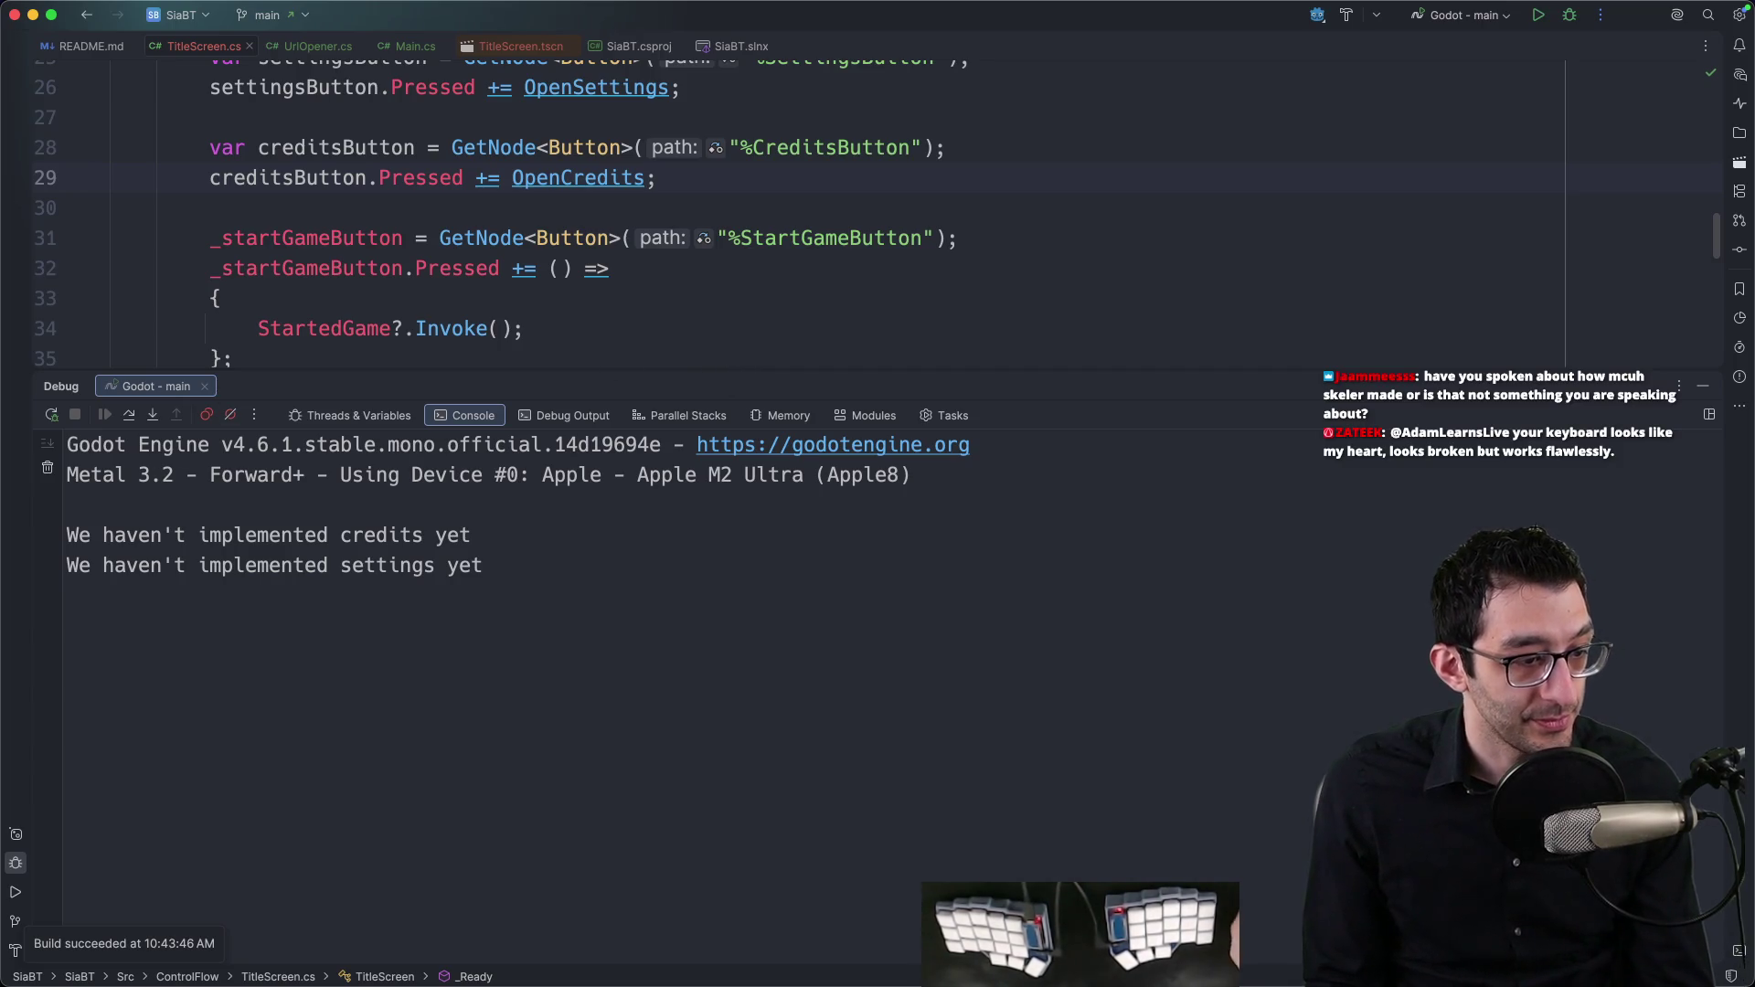
left_click(1183, 245)
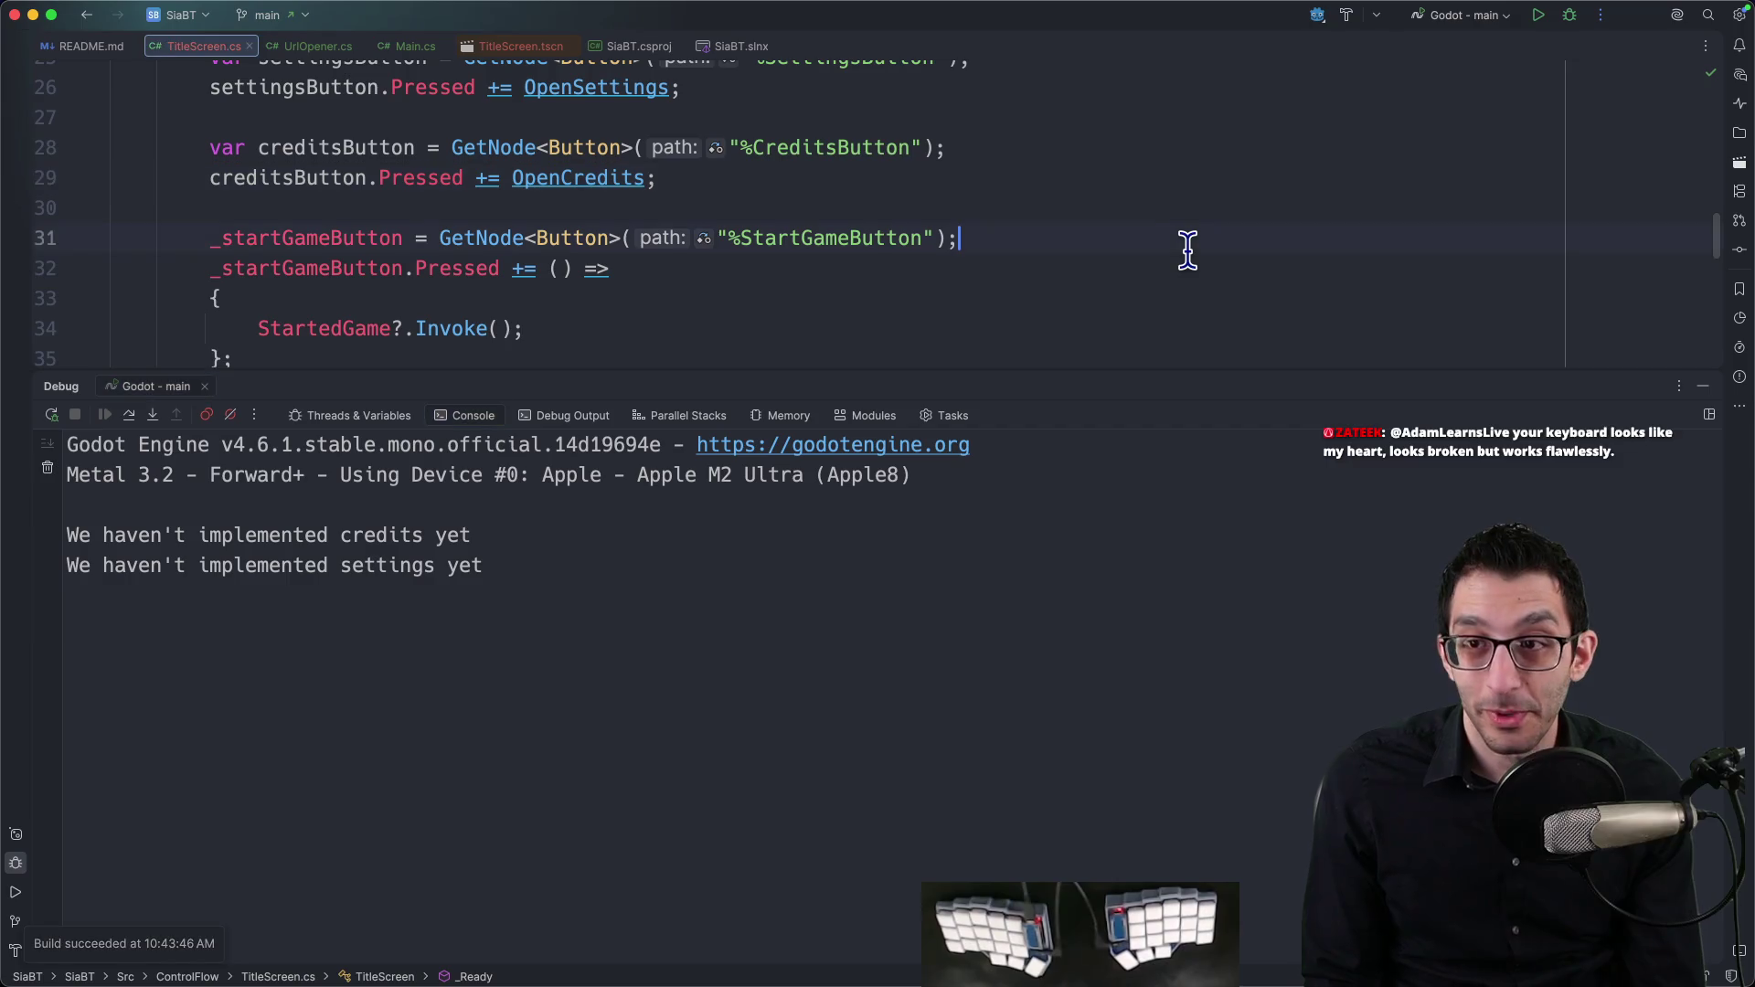
Step: Rerun the game, press Start Game, then Quit Game to exit cleanly
left_click(1543, 22)
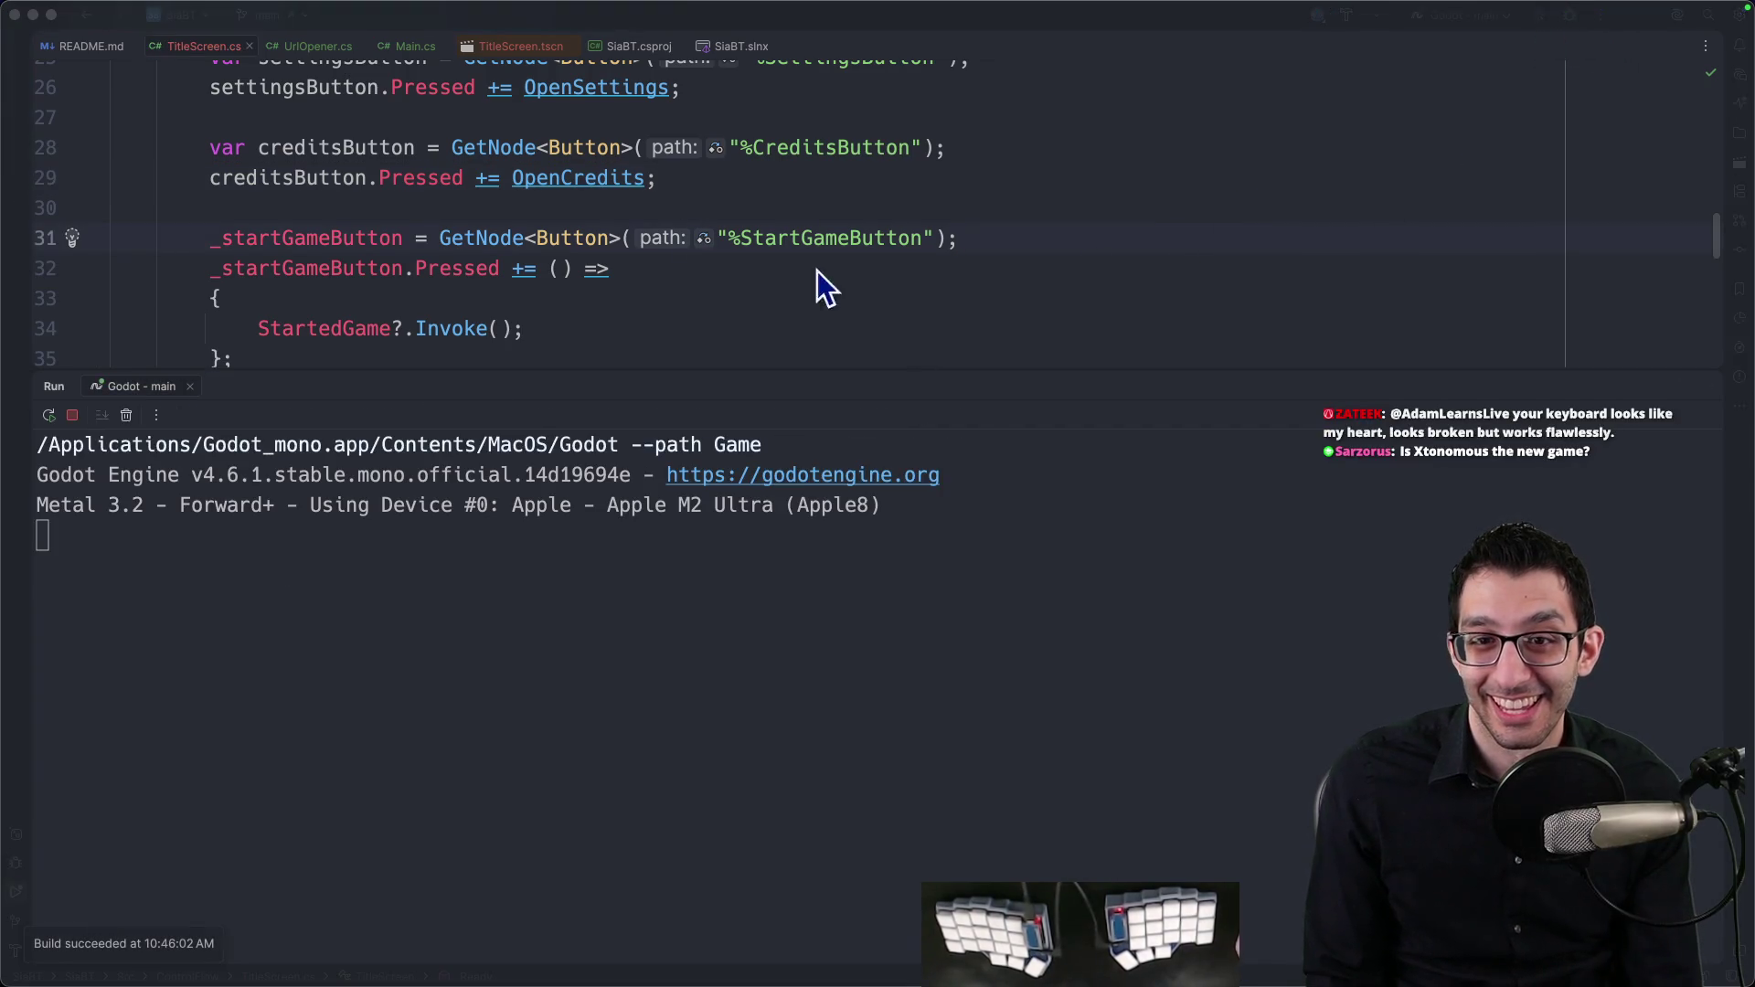
mouse_move(946, 333)
left_mouse_down()
mouse_move(779, 156)
mouse_move(793, 79)
mouse_move(787, 101)
left_mouse_up()
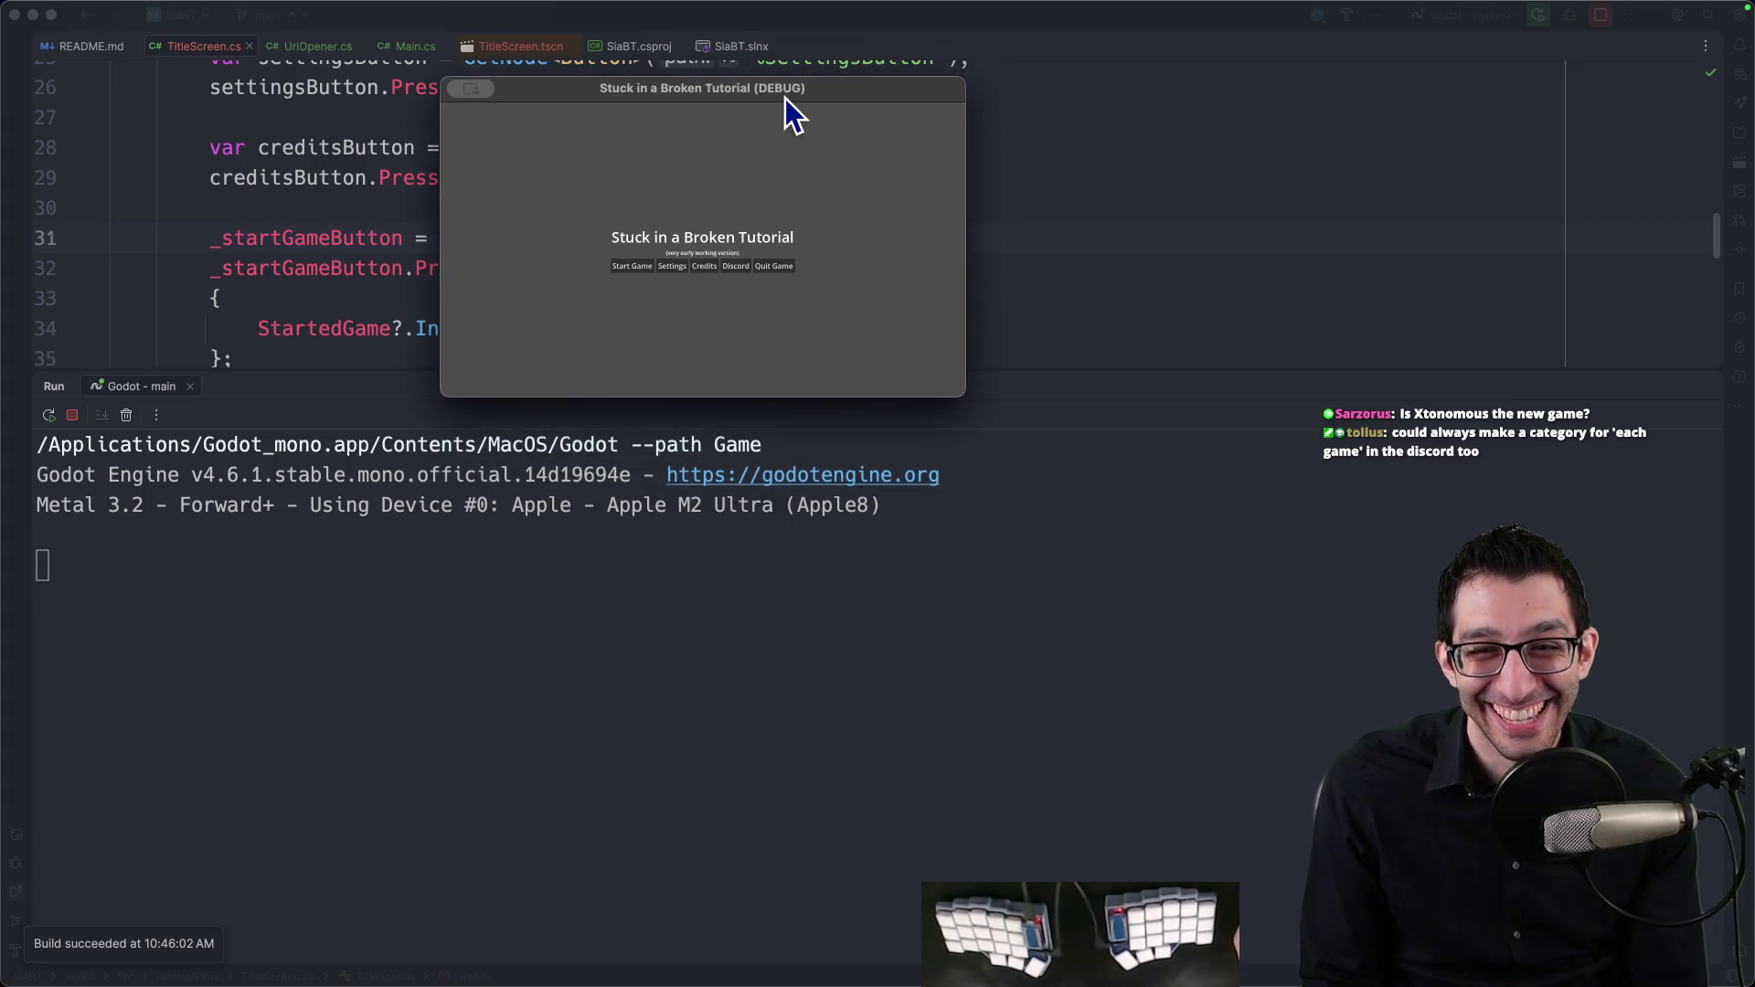
left_click(633, 283)
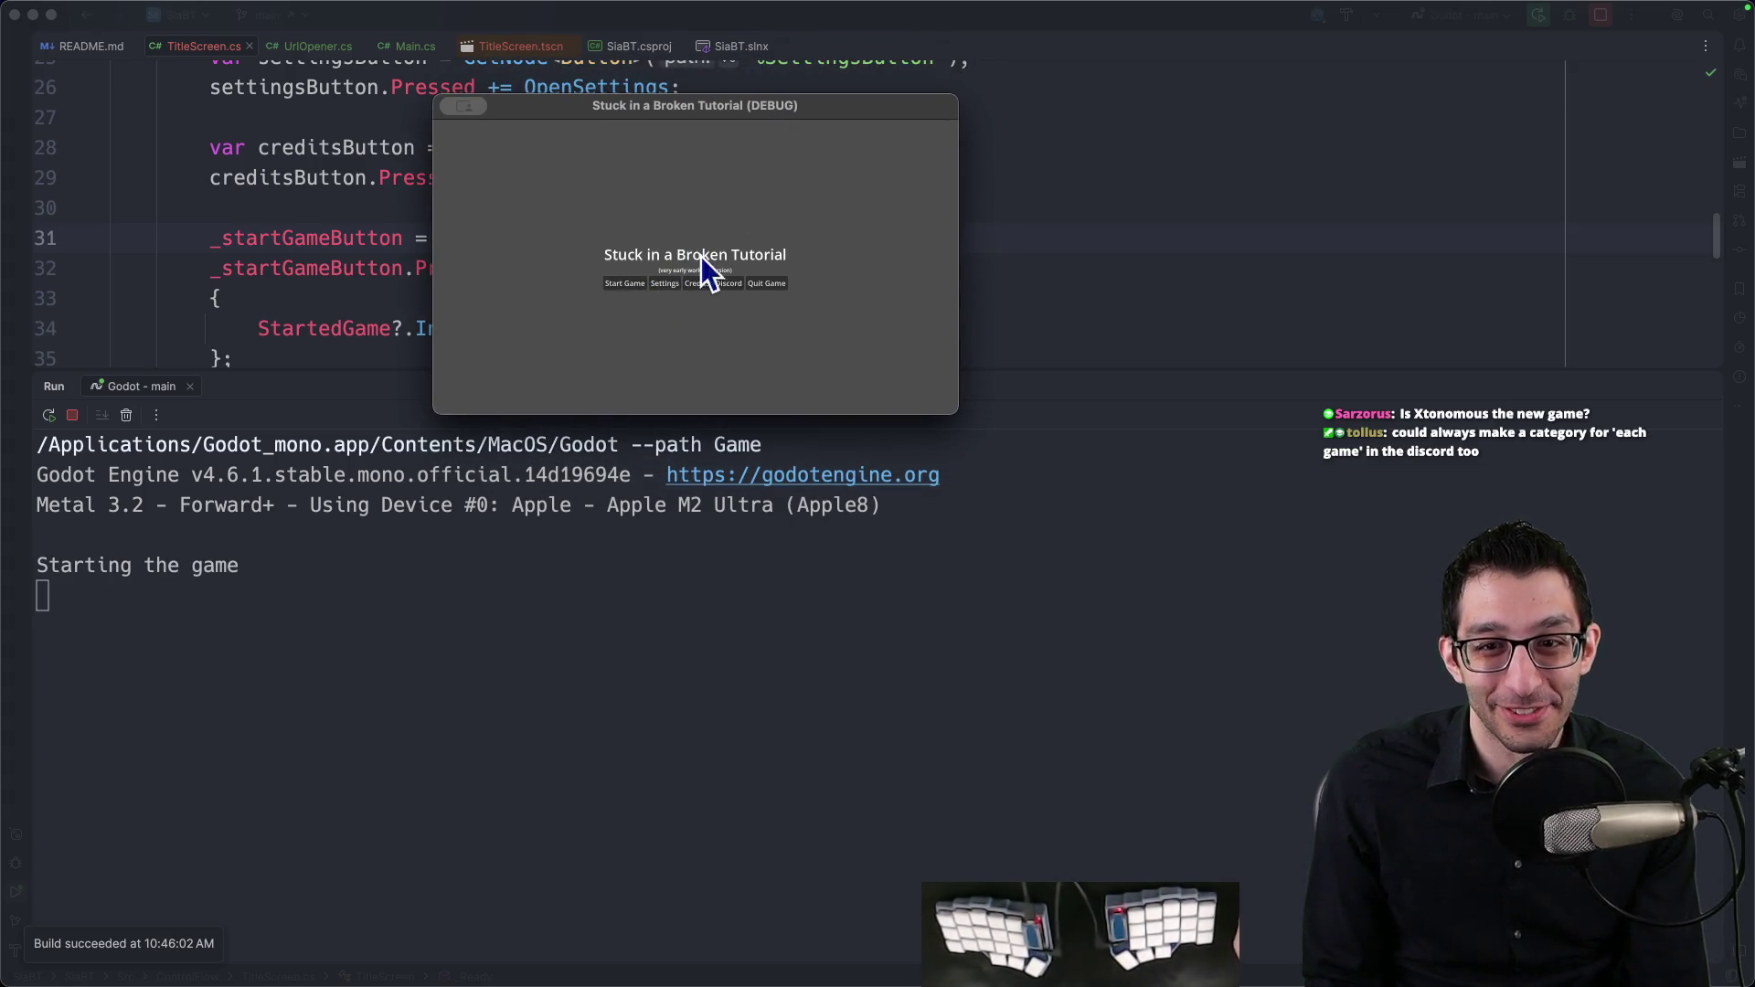
left_click(764, 285)
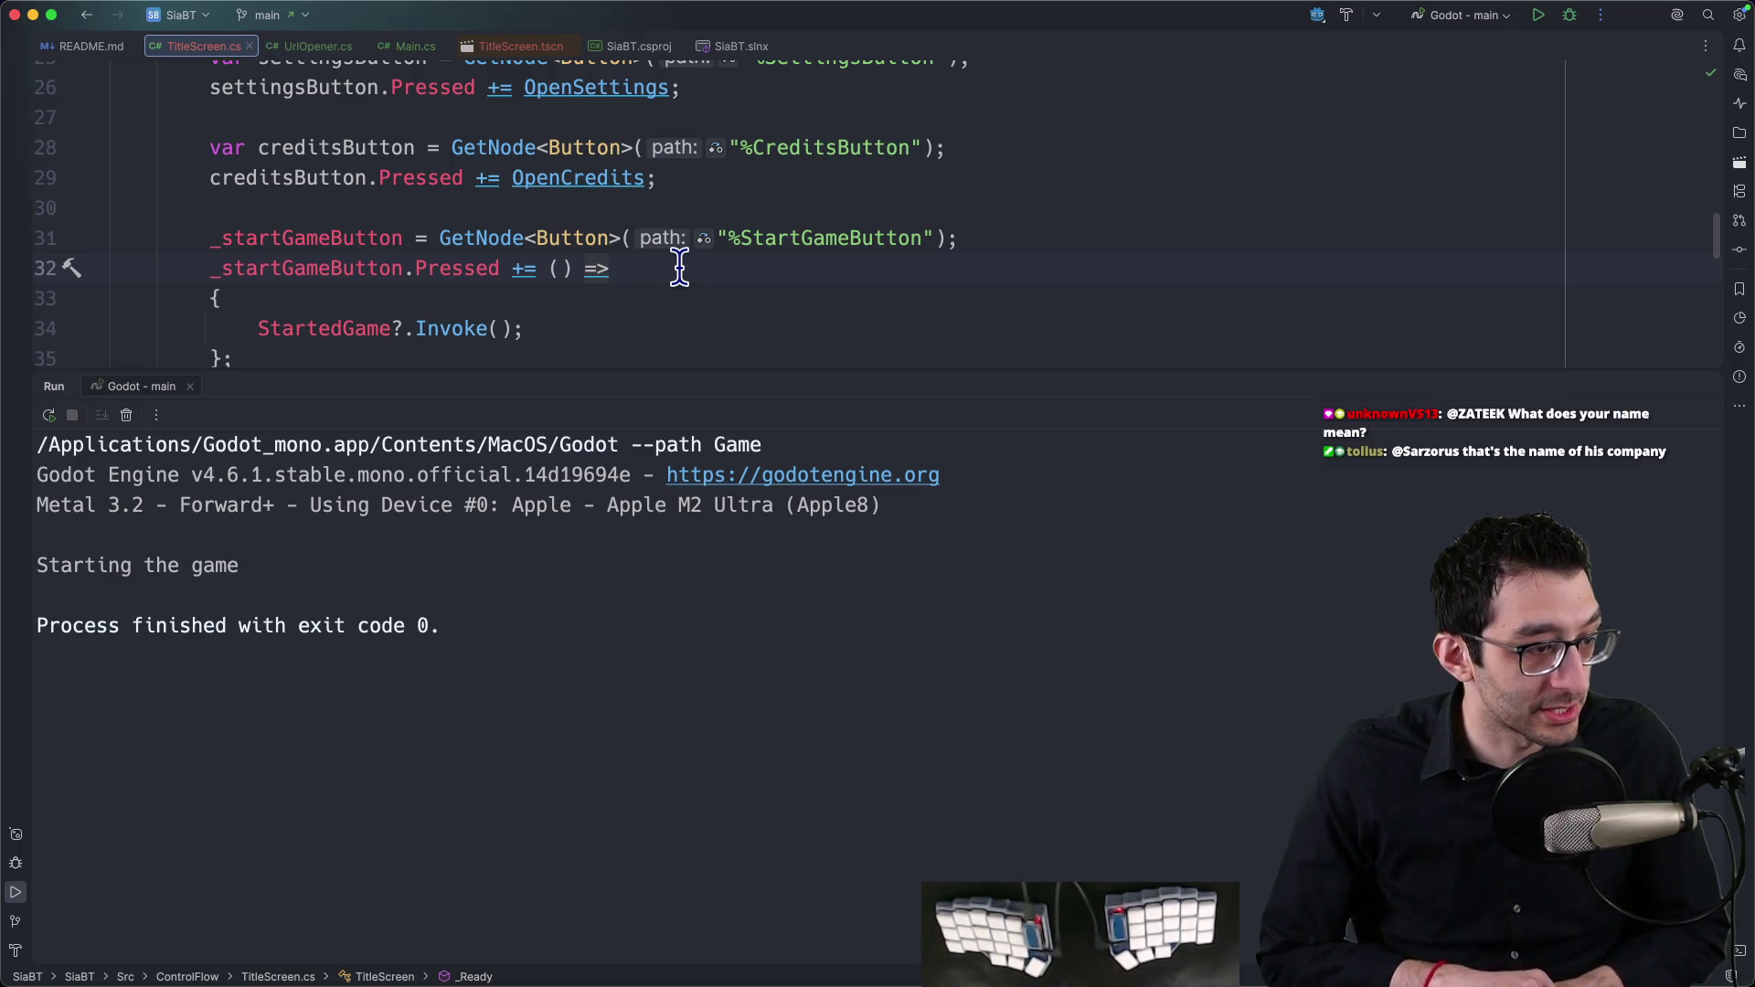
Step: Paste the copied viewer chat question into a new scratch file
key("super+Tab")
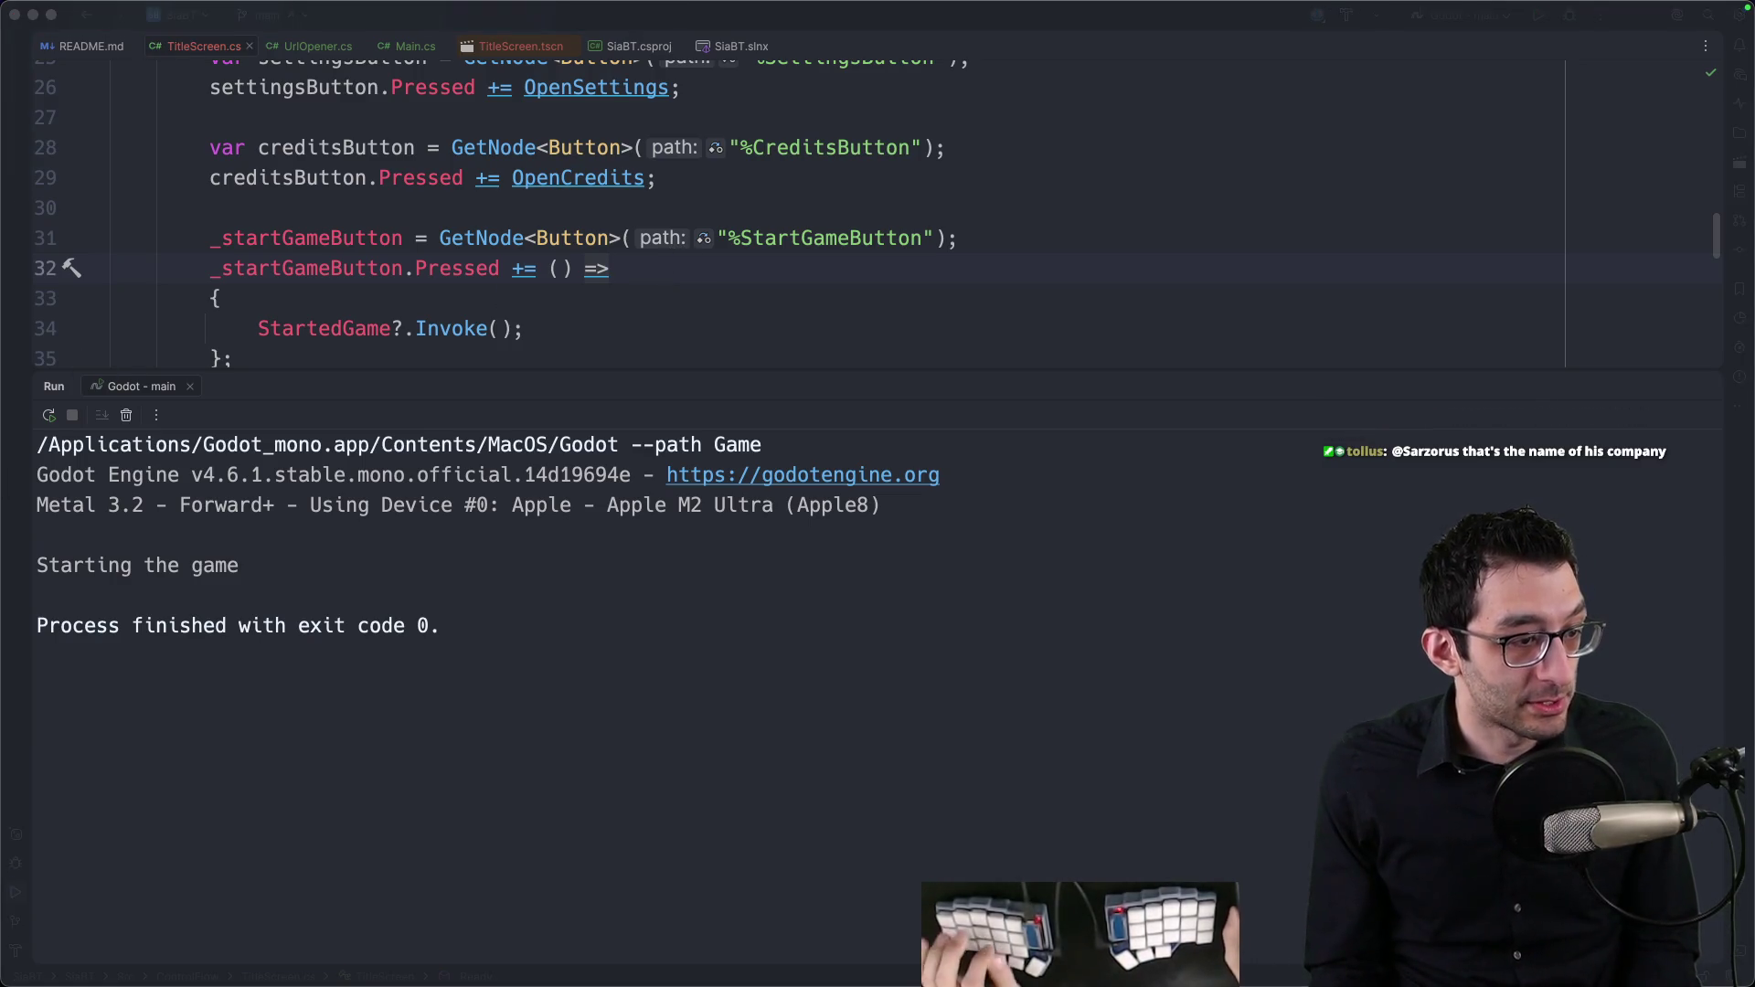
key("super+n")
type("10:45Jaammeesss: have you spoken about how mcuh skeler made or is that not something you are speaking about?")
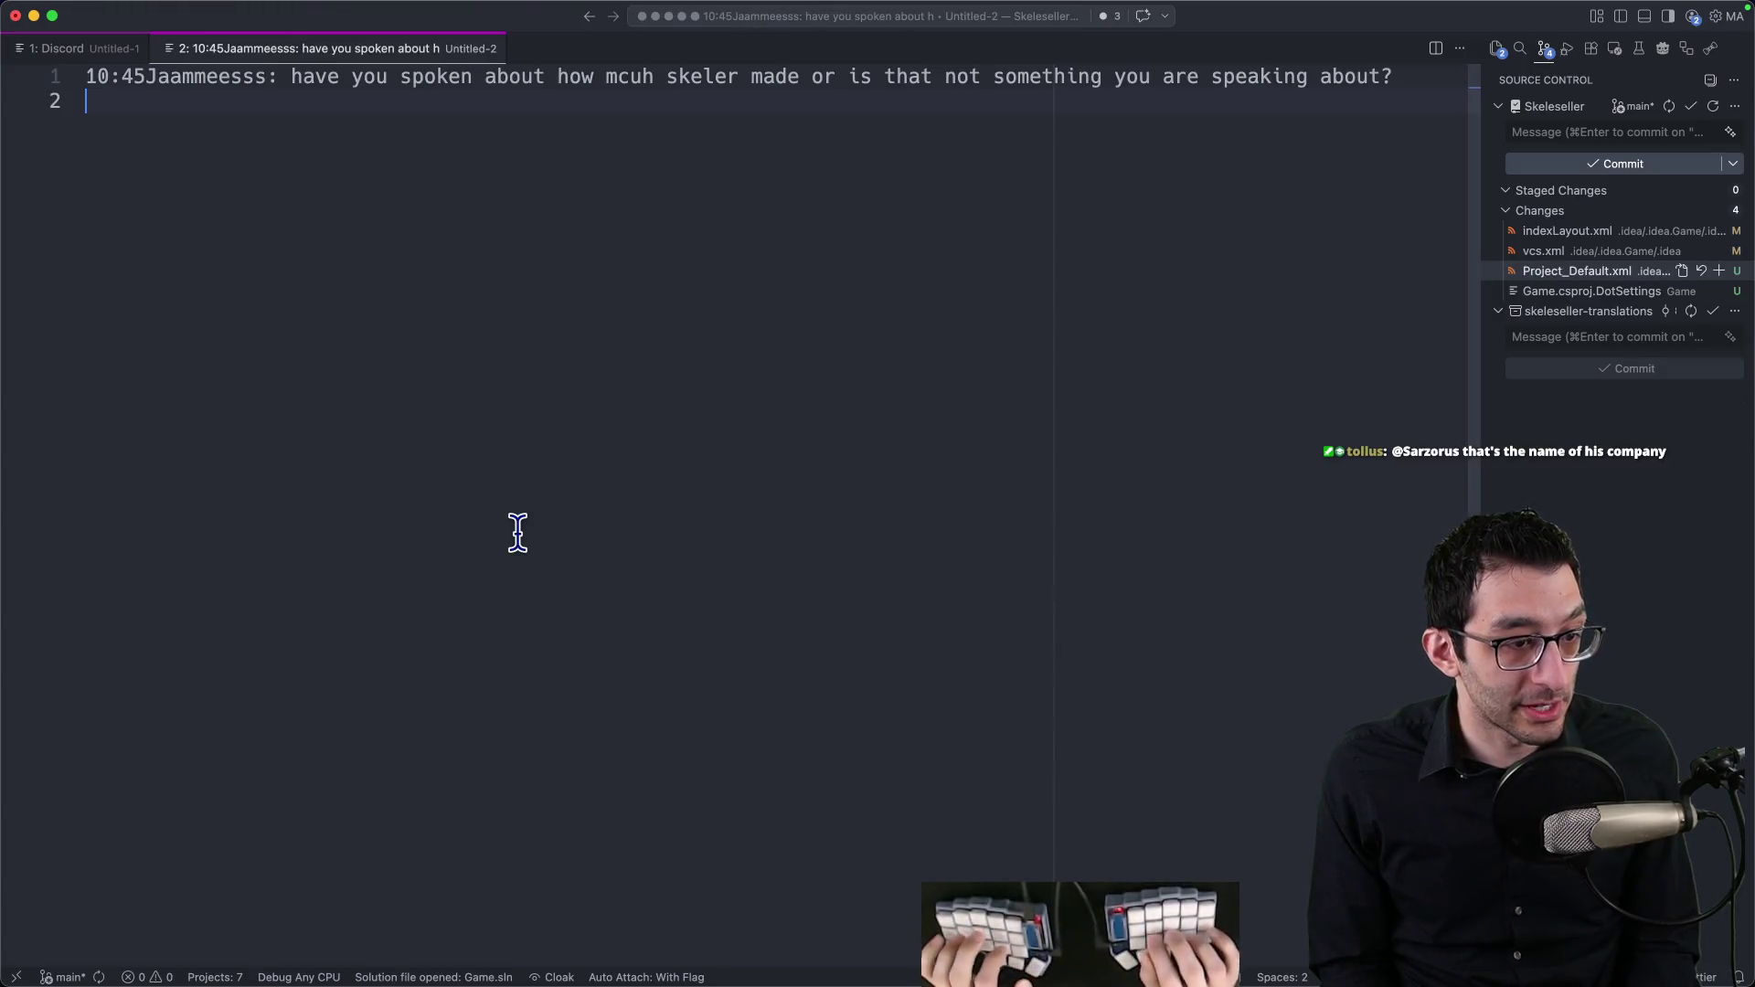
Step: Add a note line below the pasted question, then discard the scratch file unsaved
key("Return")
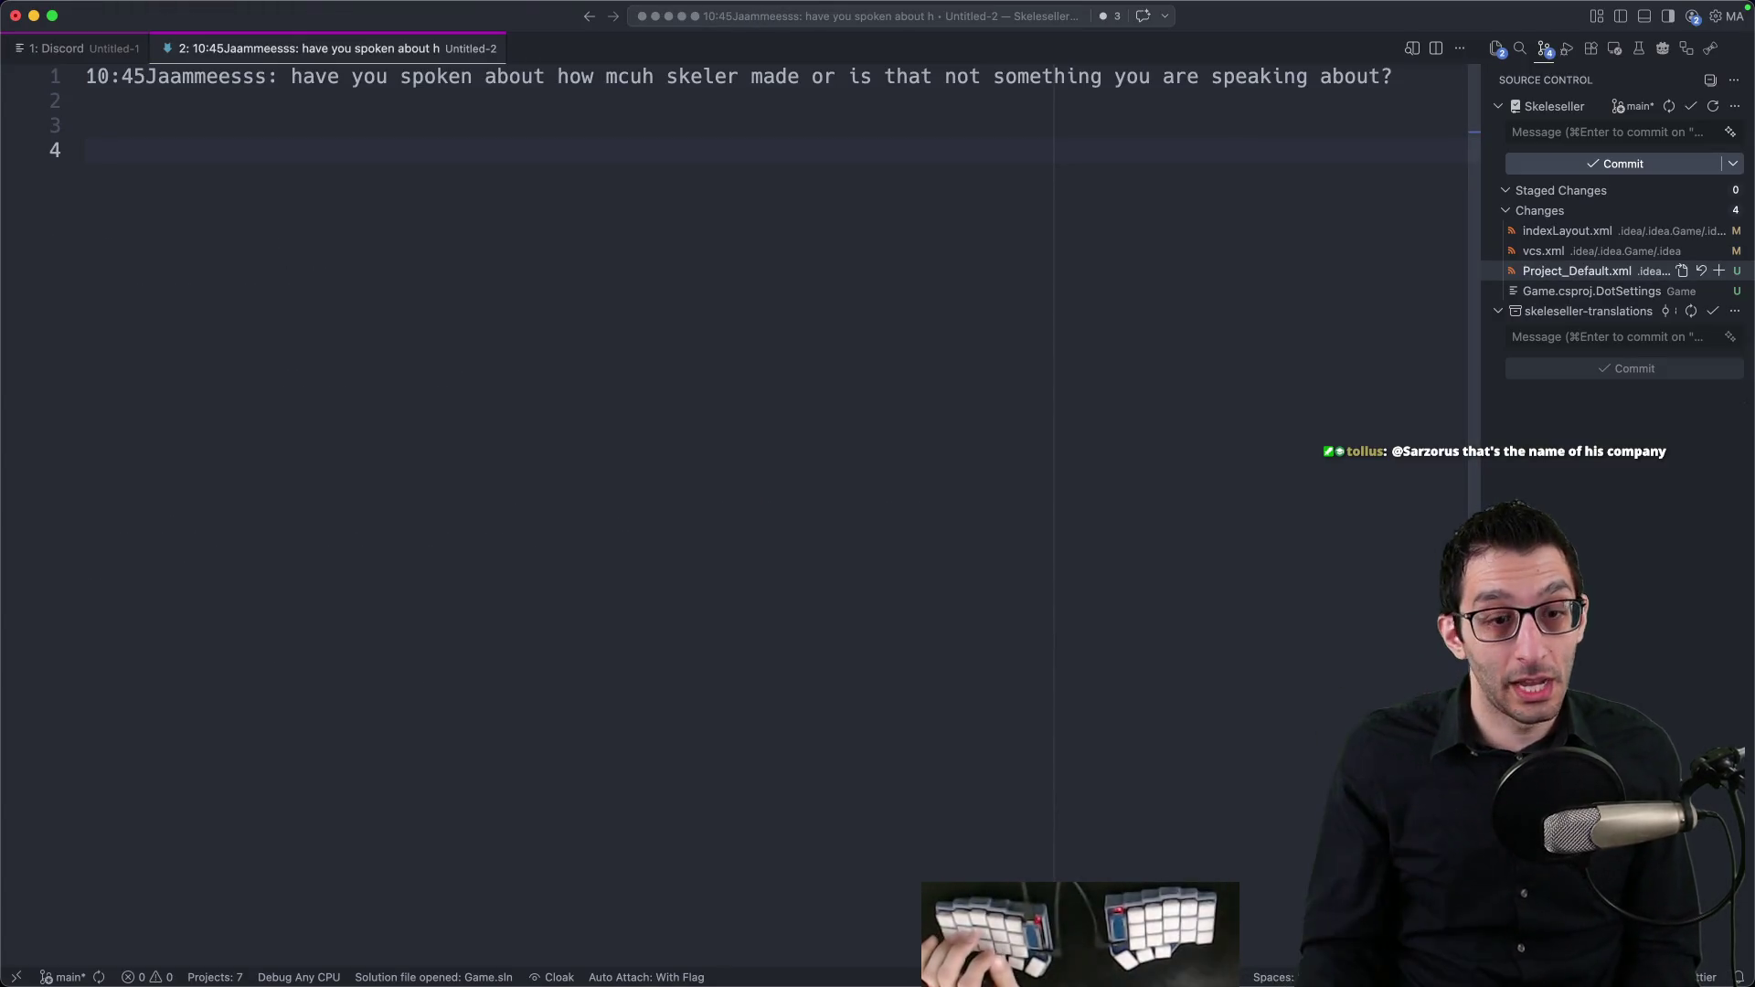
key("super+Tab")
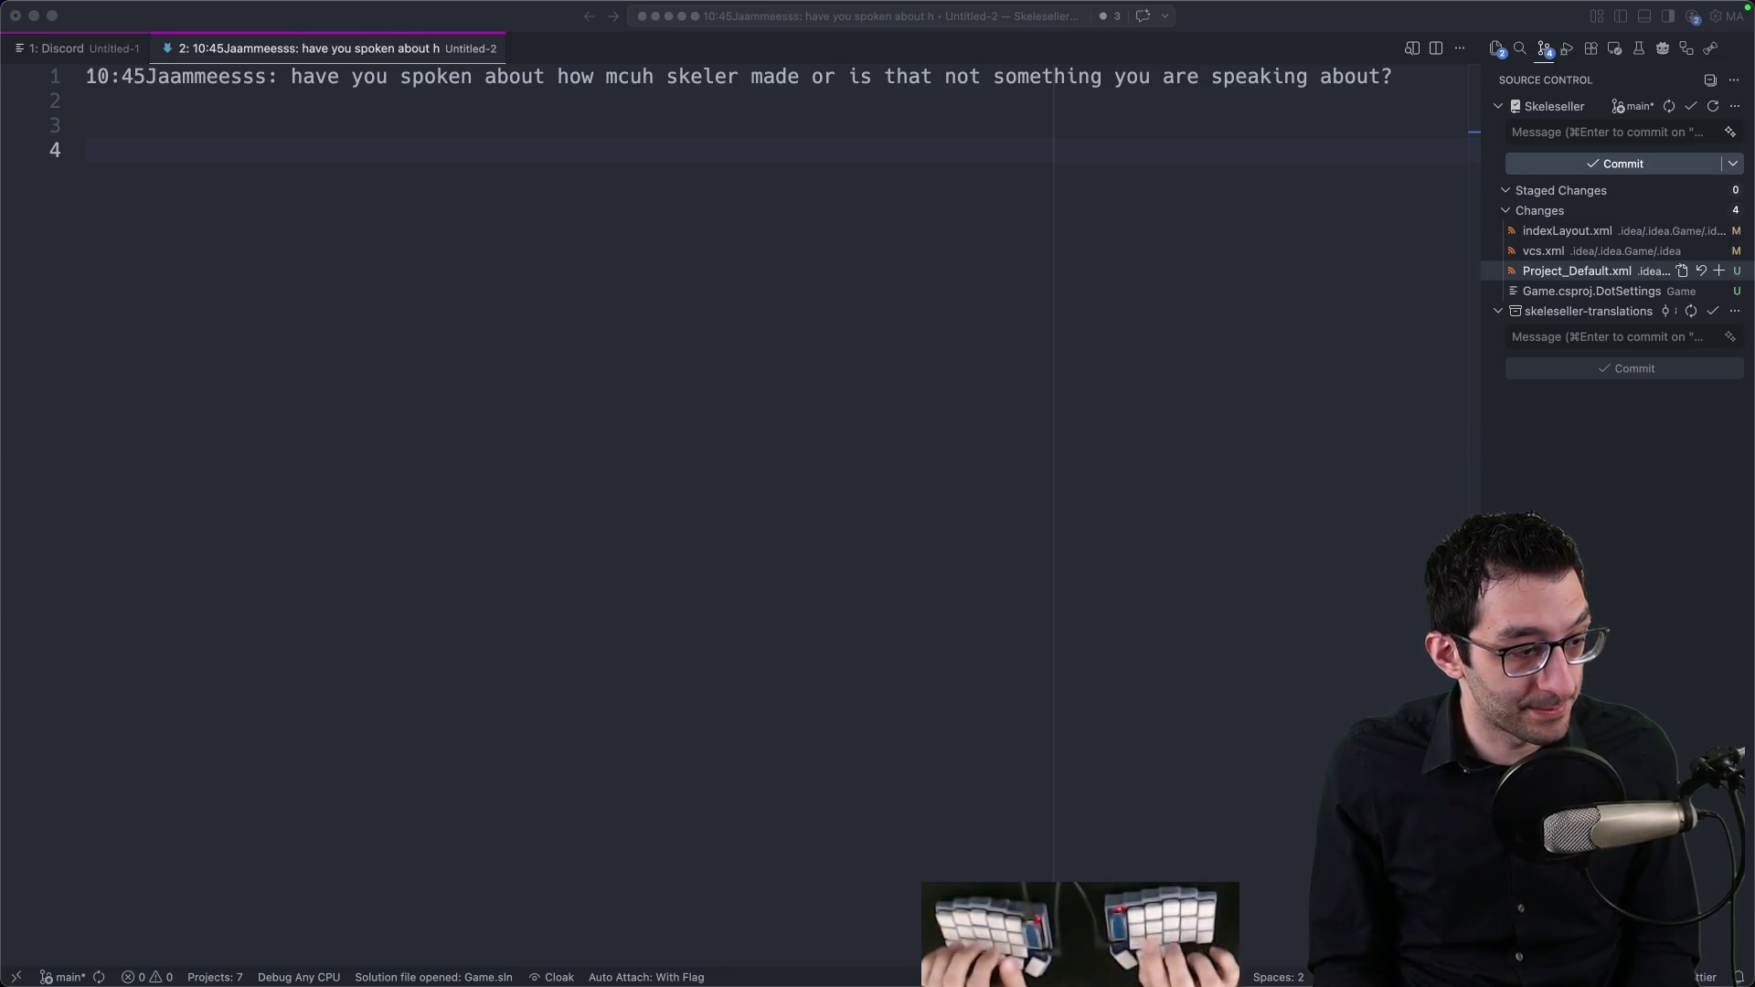
left_click(416, 620)
type("!journal")
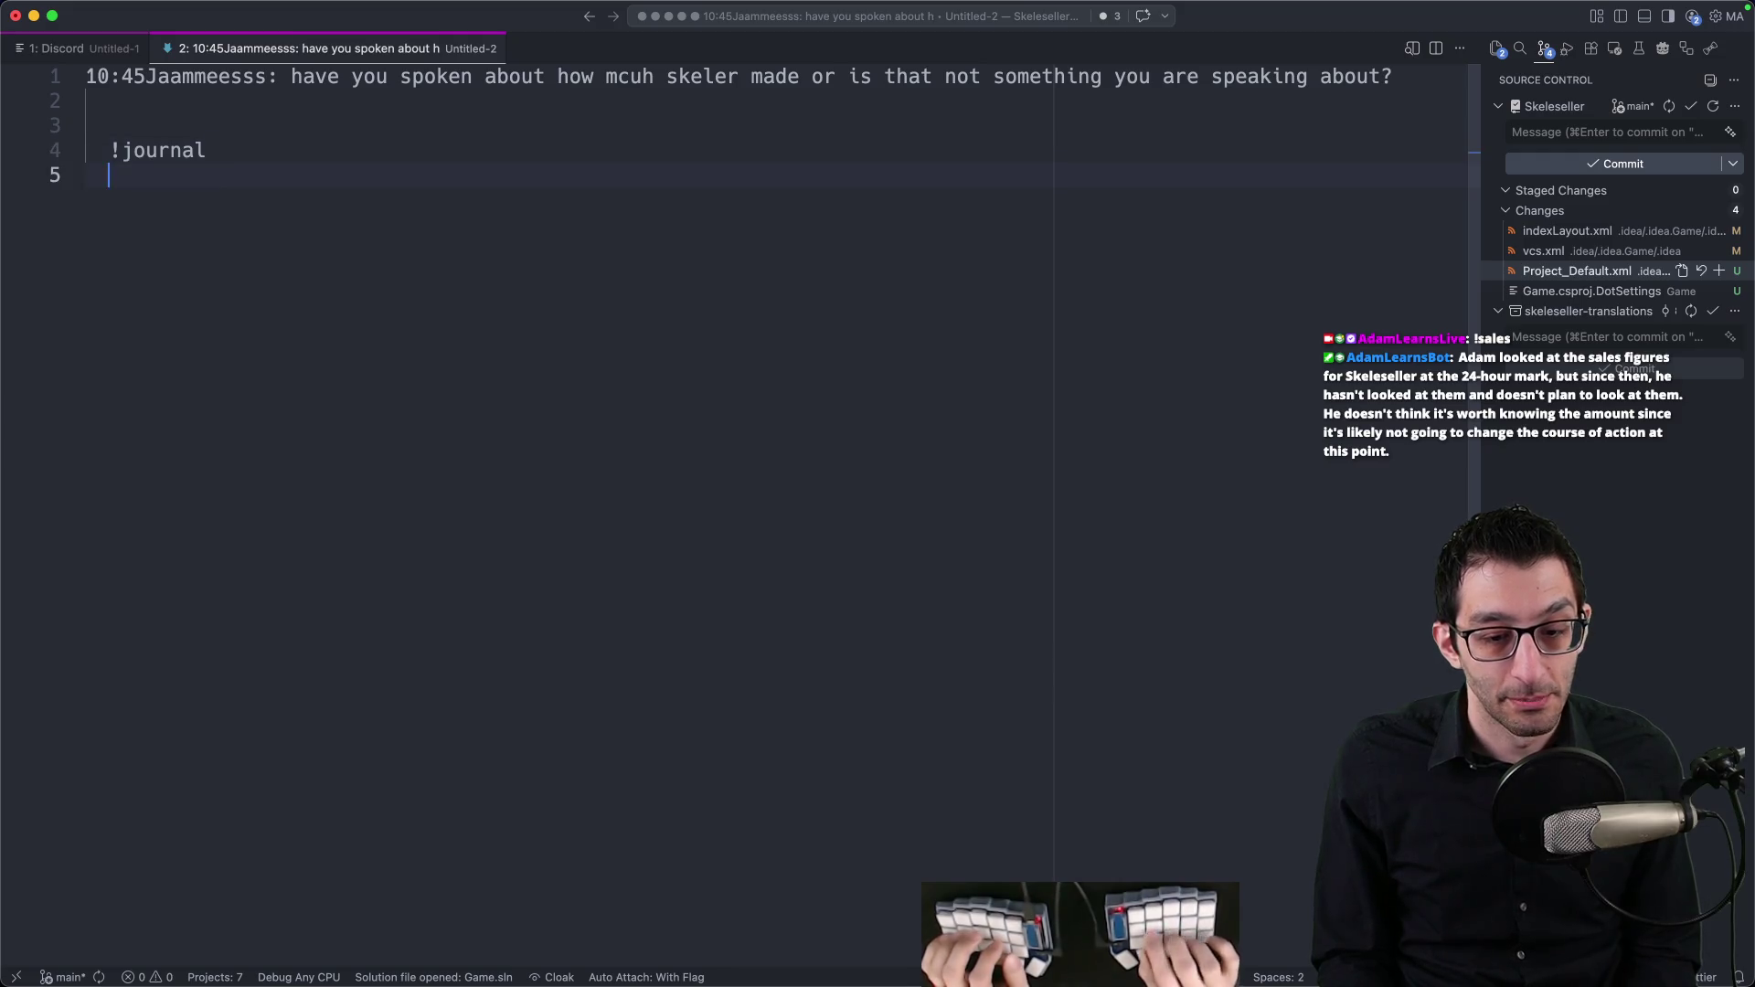
key("Return")
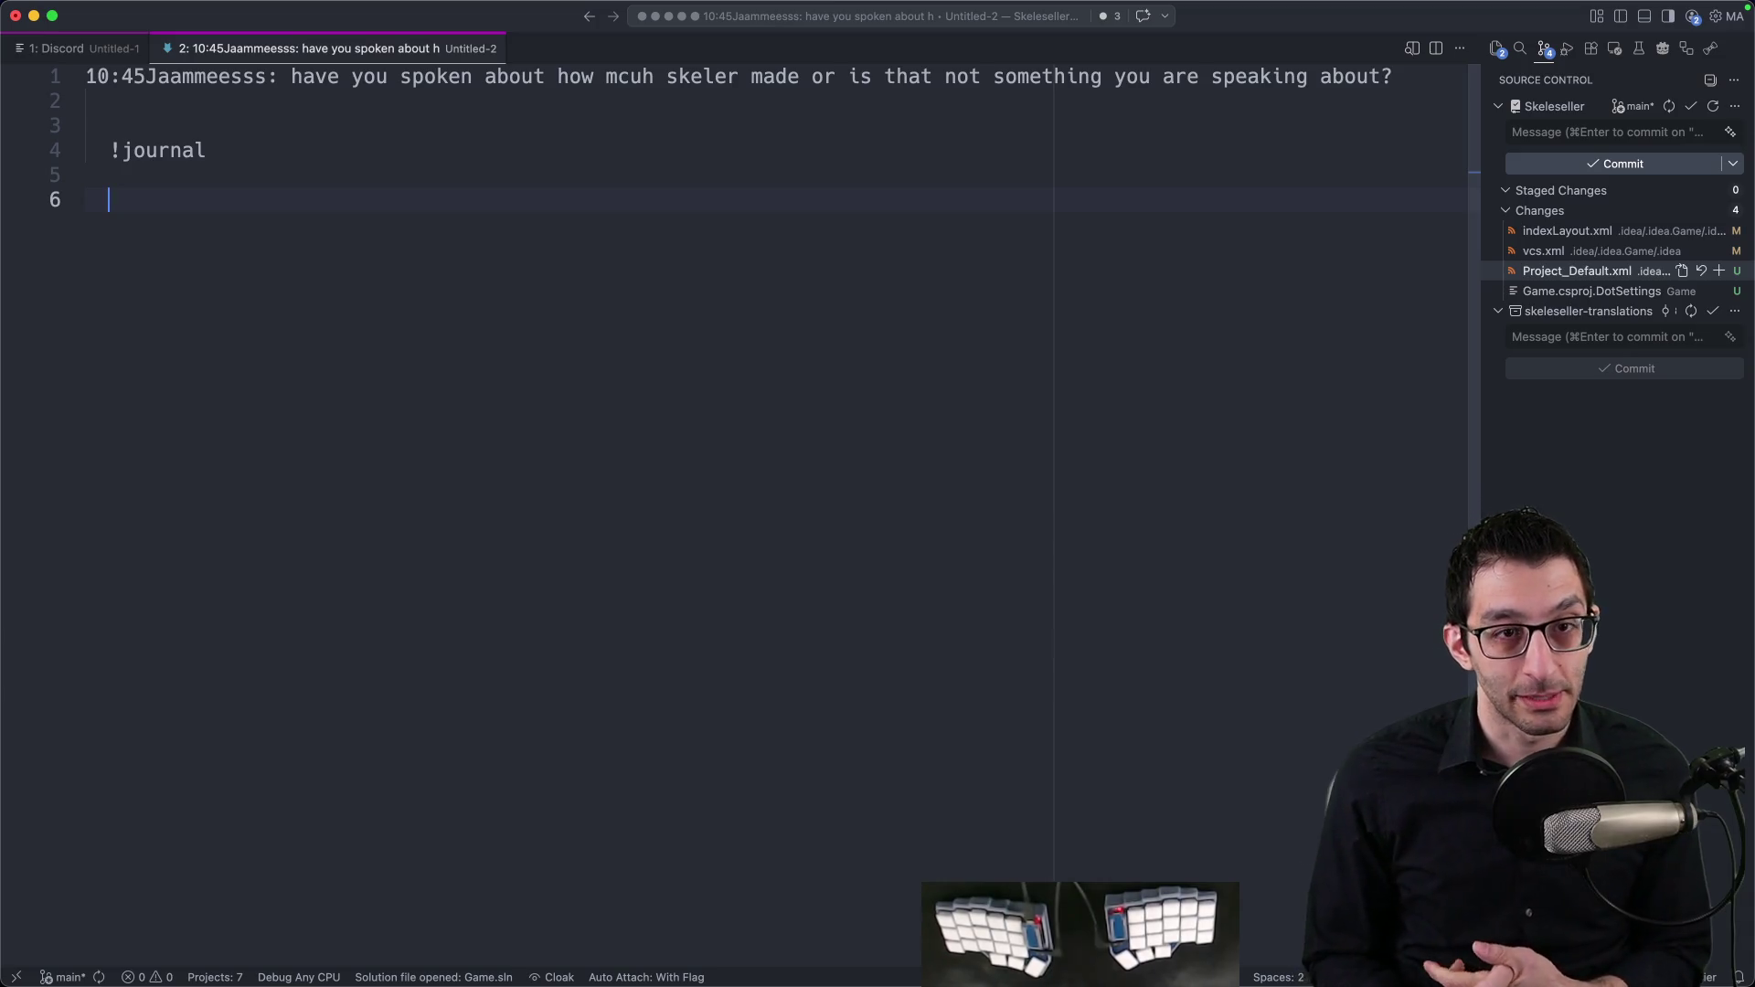
key("super+a")
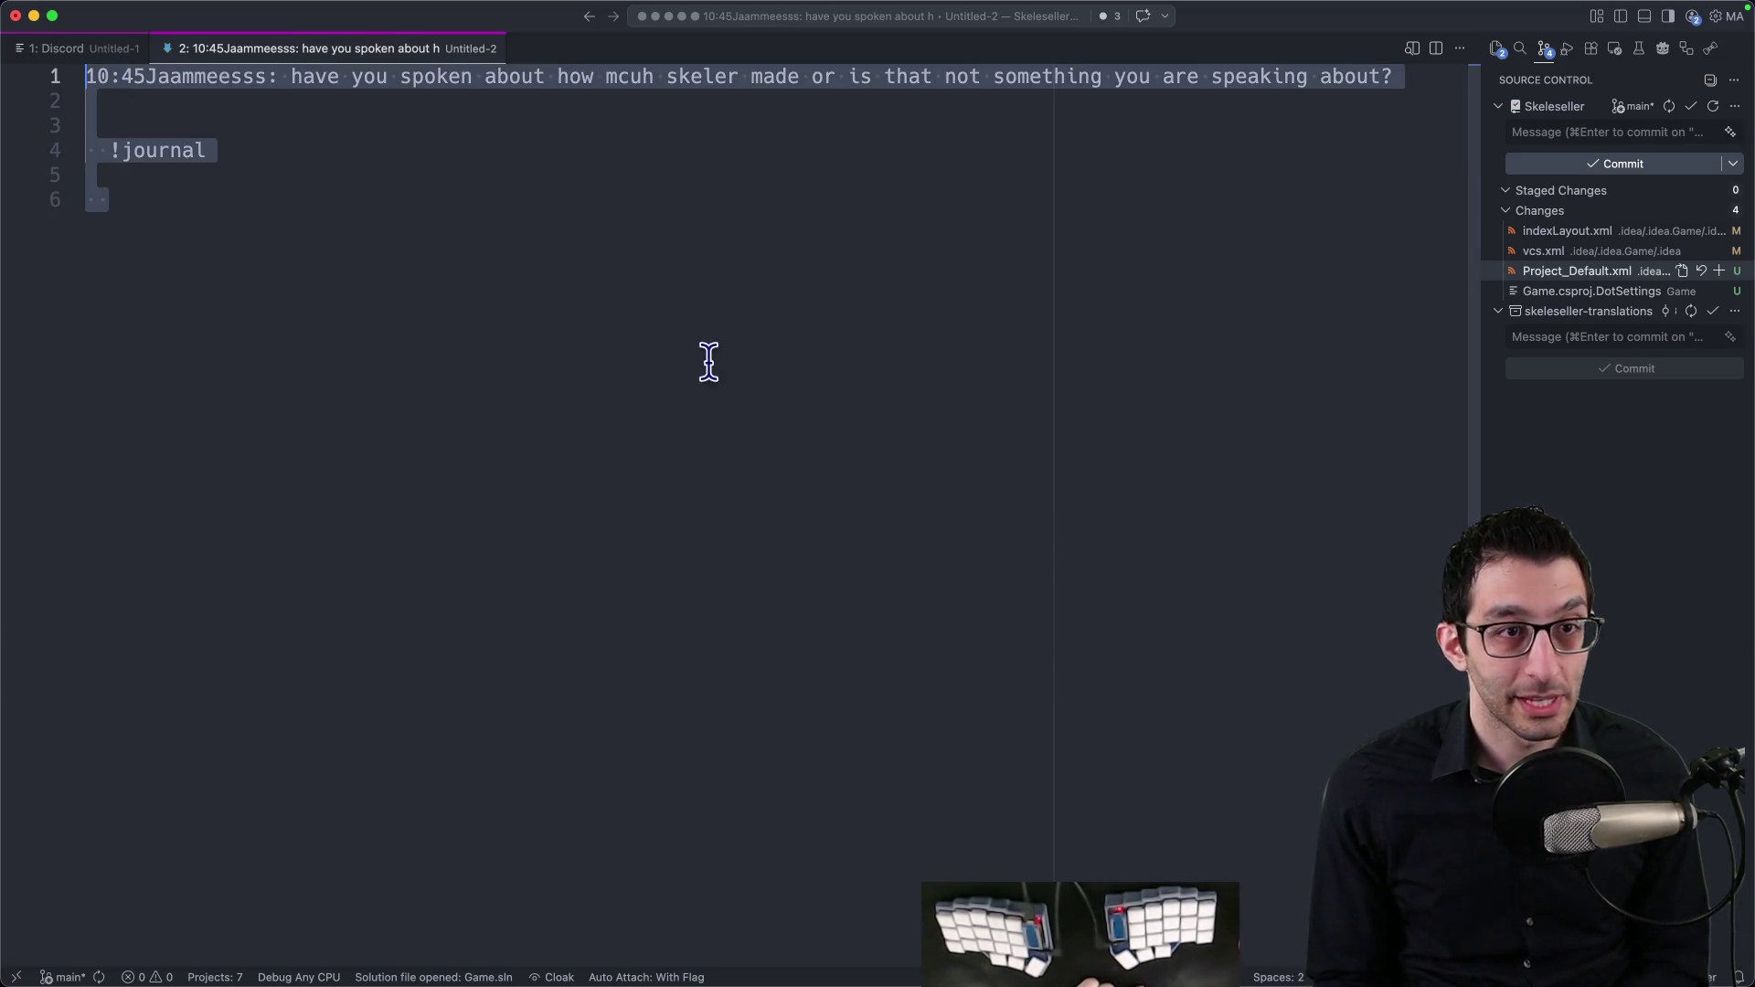
key("super+w")
key("super+d")
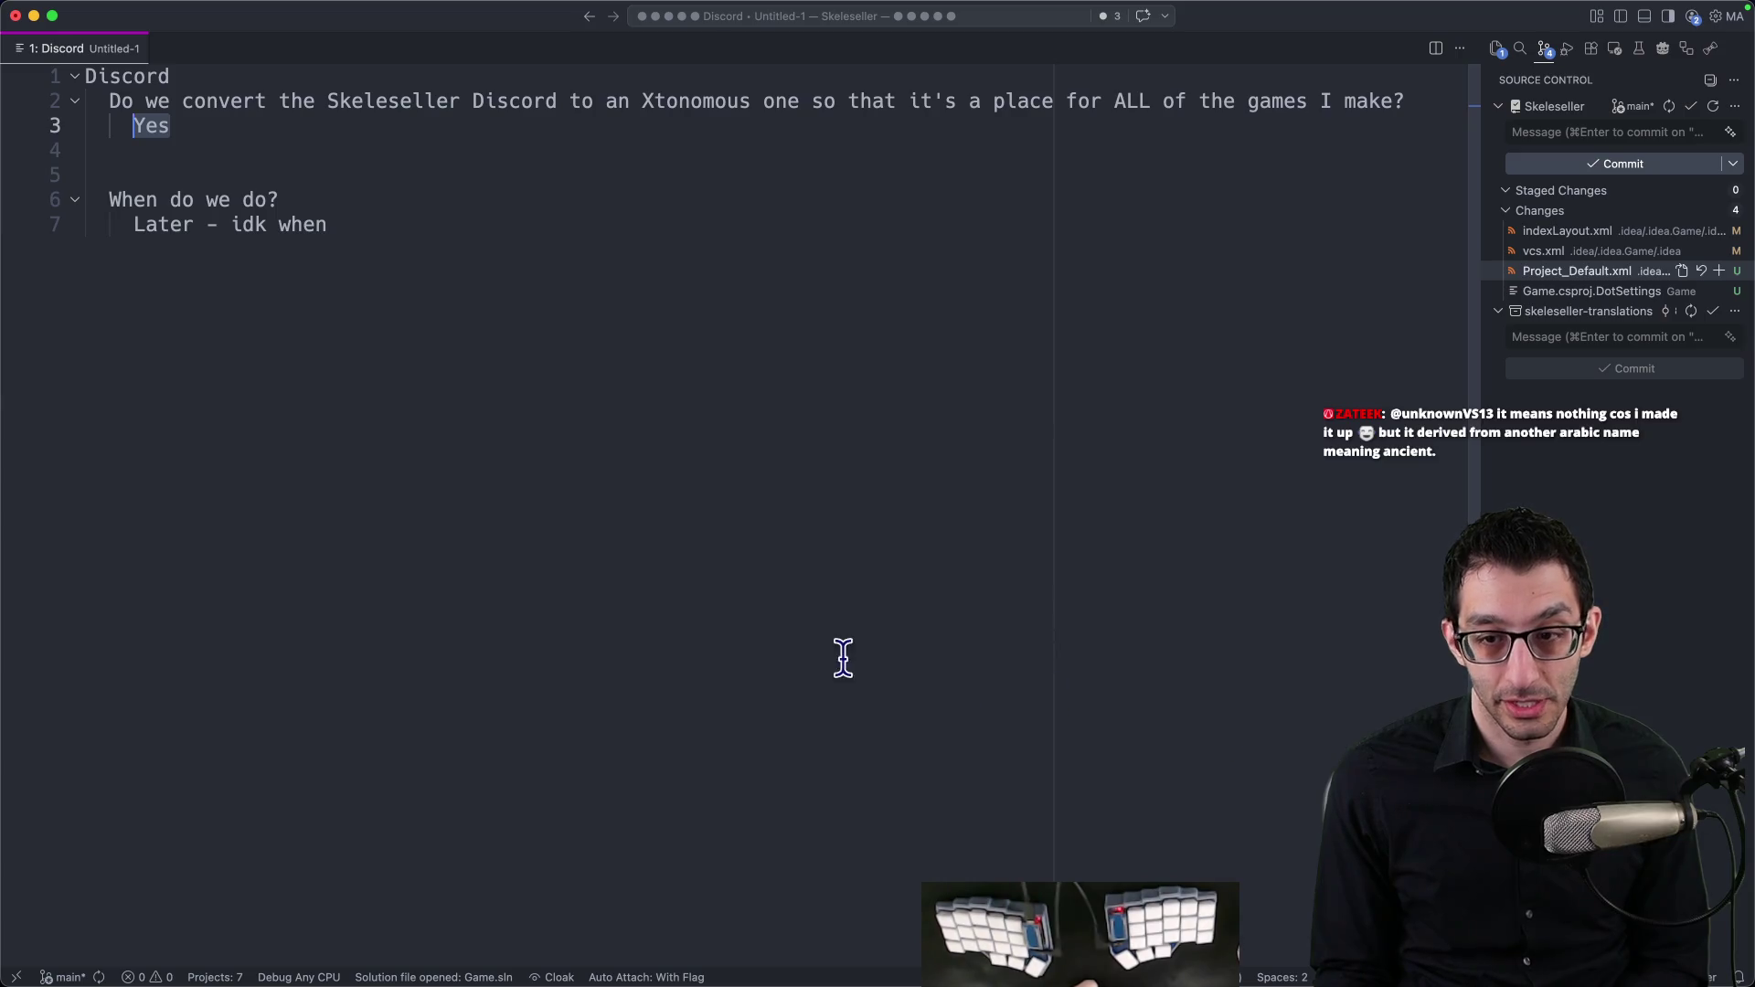
Step: Return to the Discord planning note, then switch back to Rider
left_click(126, 507)
key("super+Tab")
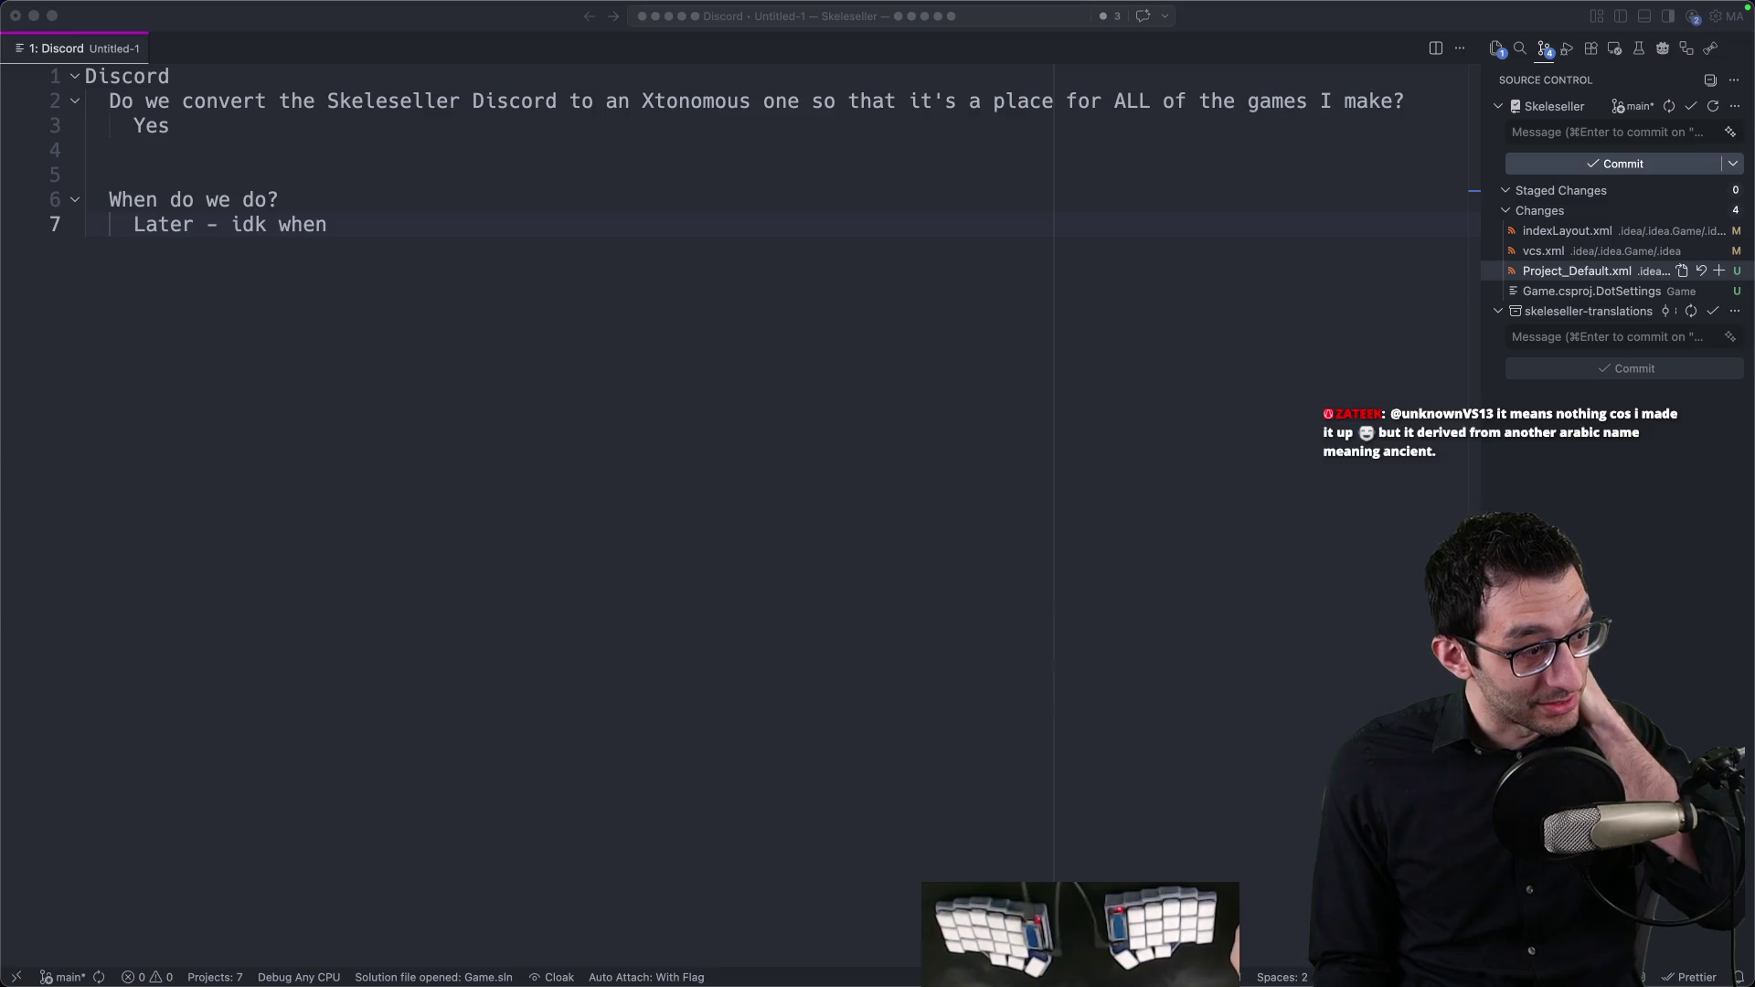
left_click(439, 303)
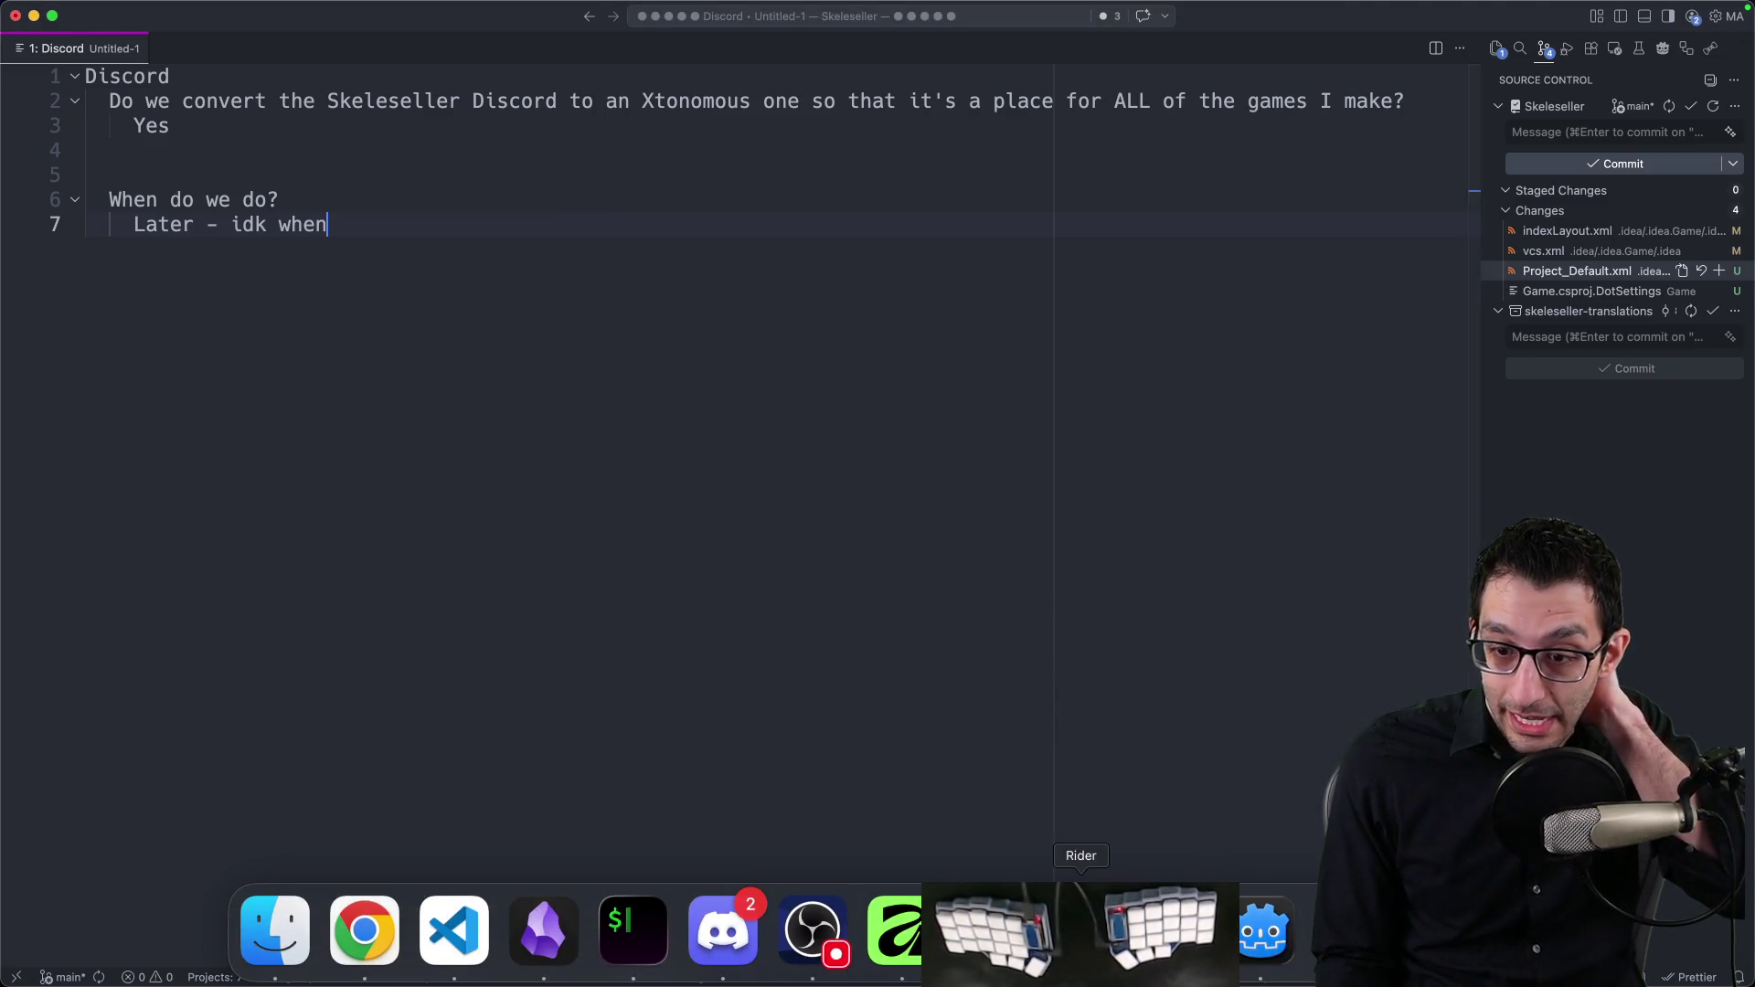
left_click(1077, 952)
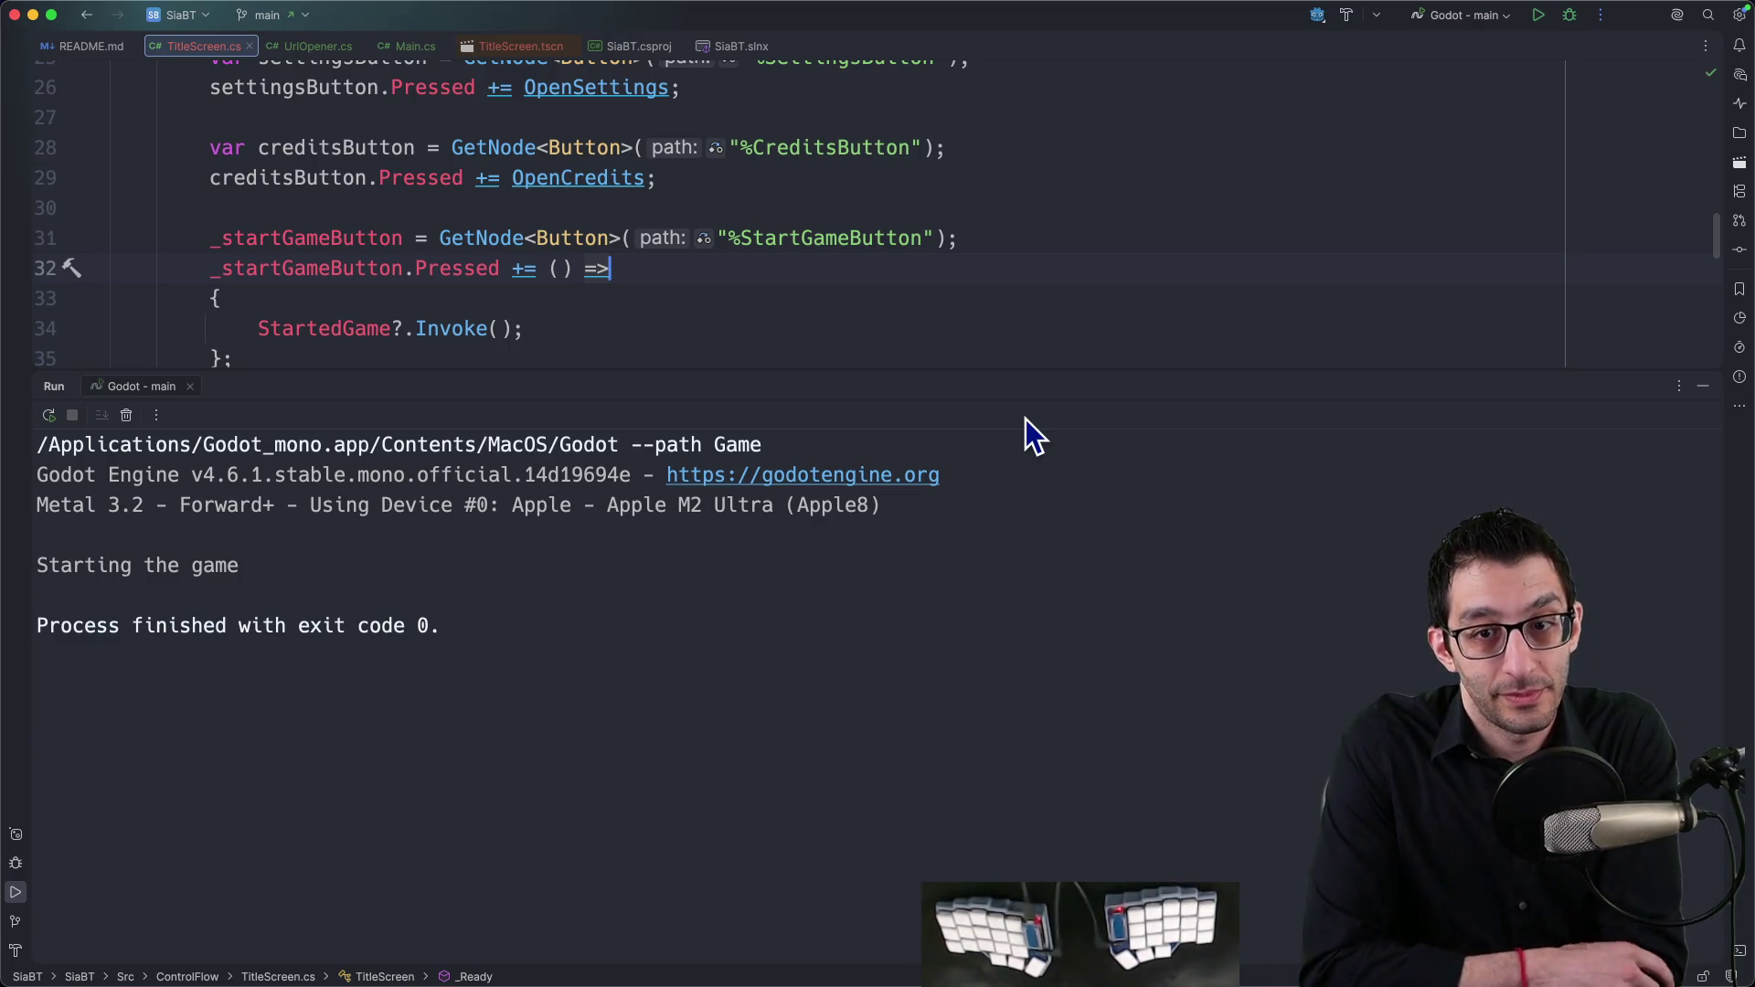
Step: Review TitleScreen.cs and UrlOpener.cs, then open the Commit window listing pending changes
scroll(694, 309, "down", 1)
left_click(669, 309)
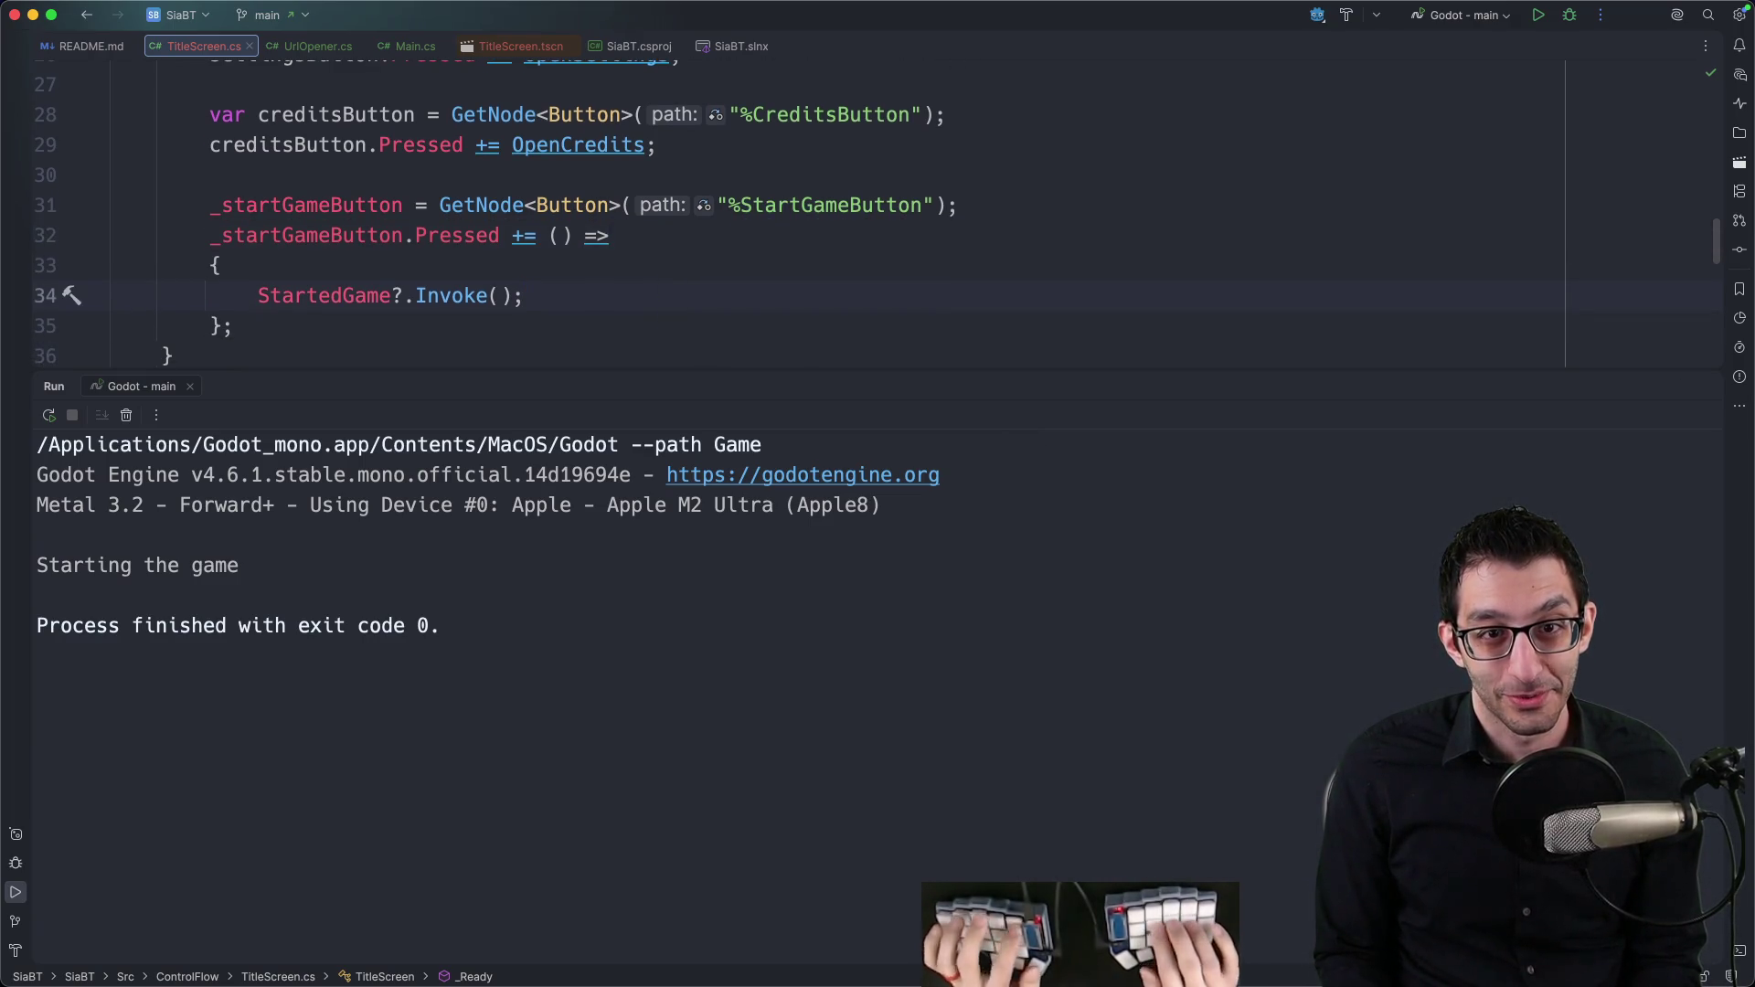
key("shift+Escape")
scroll(684, 301, "up", 5)
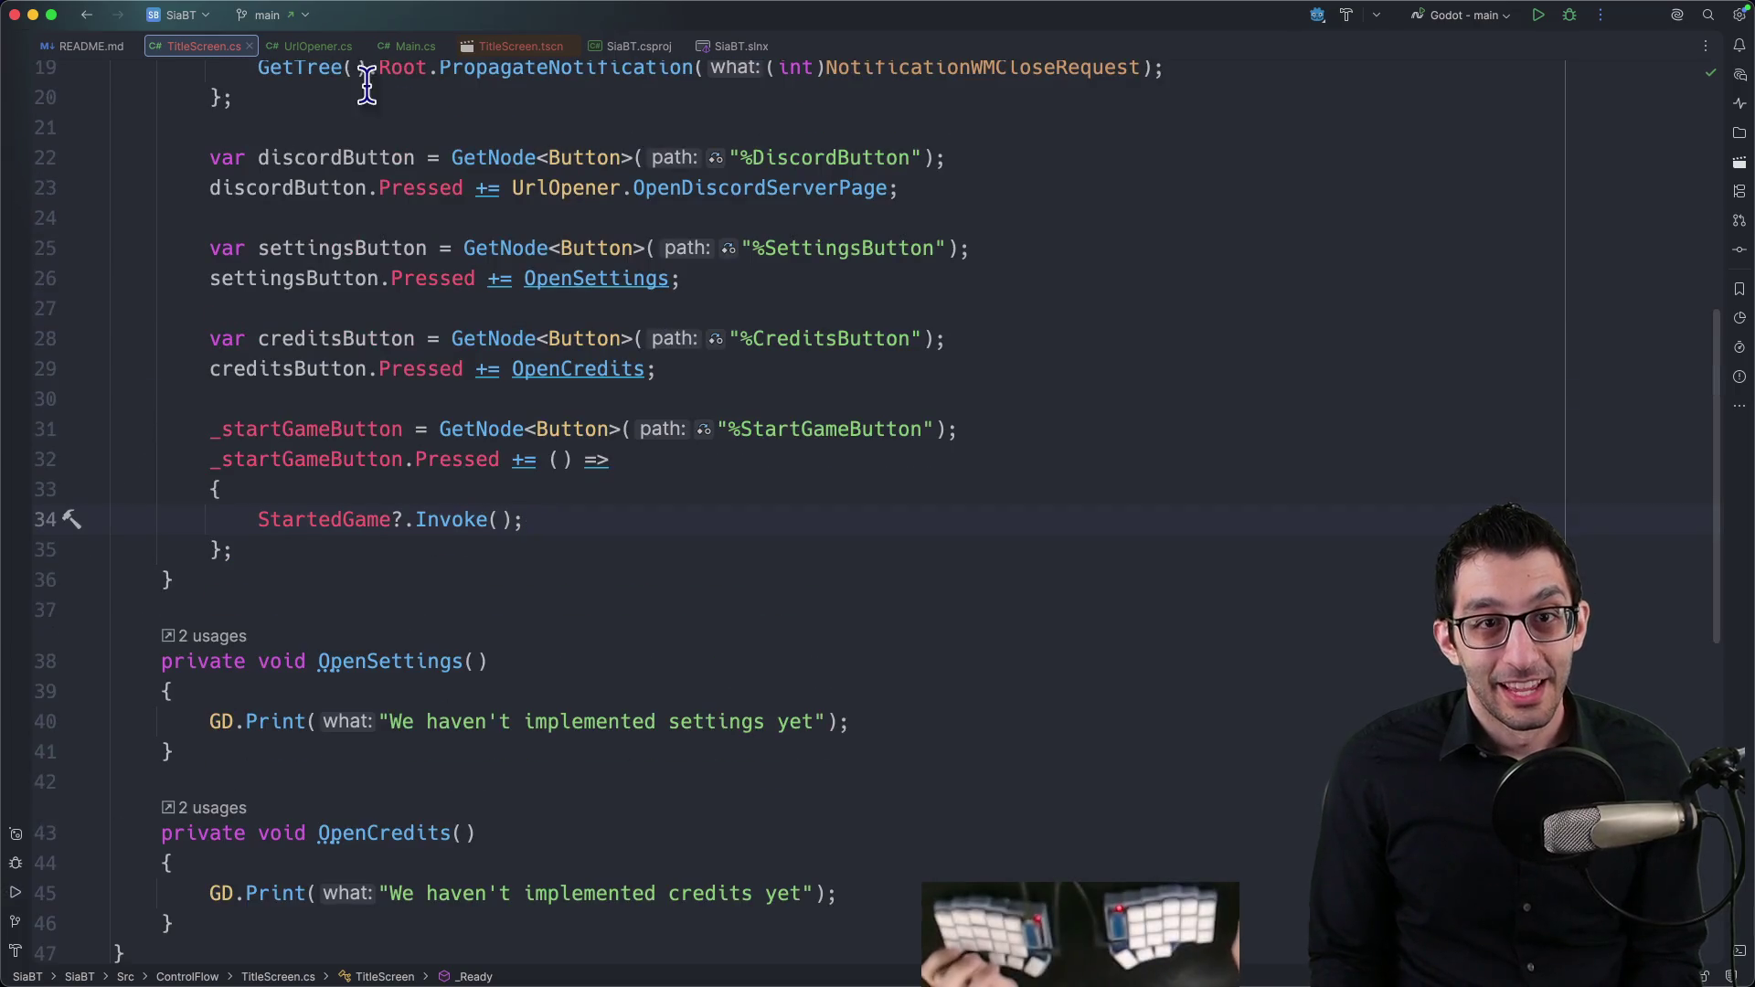
scroll(255, 67, "up", 4)
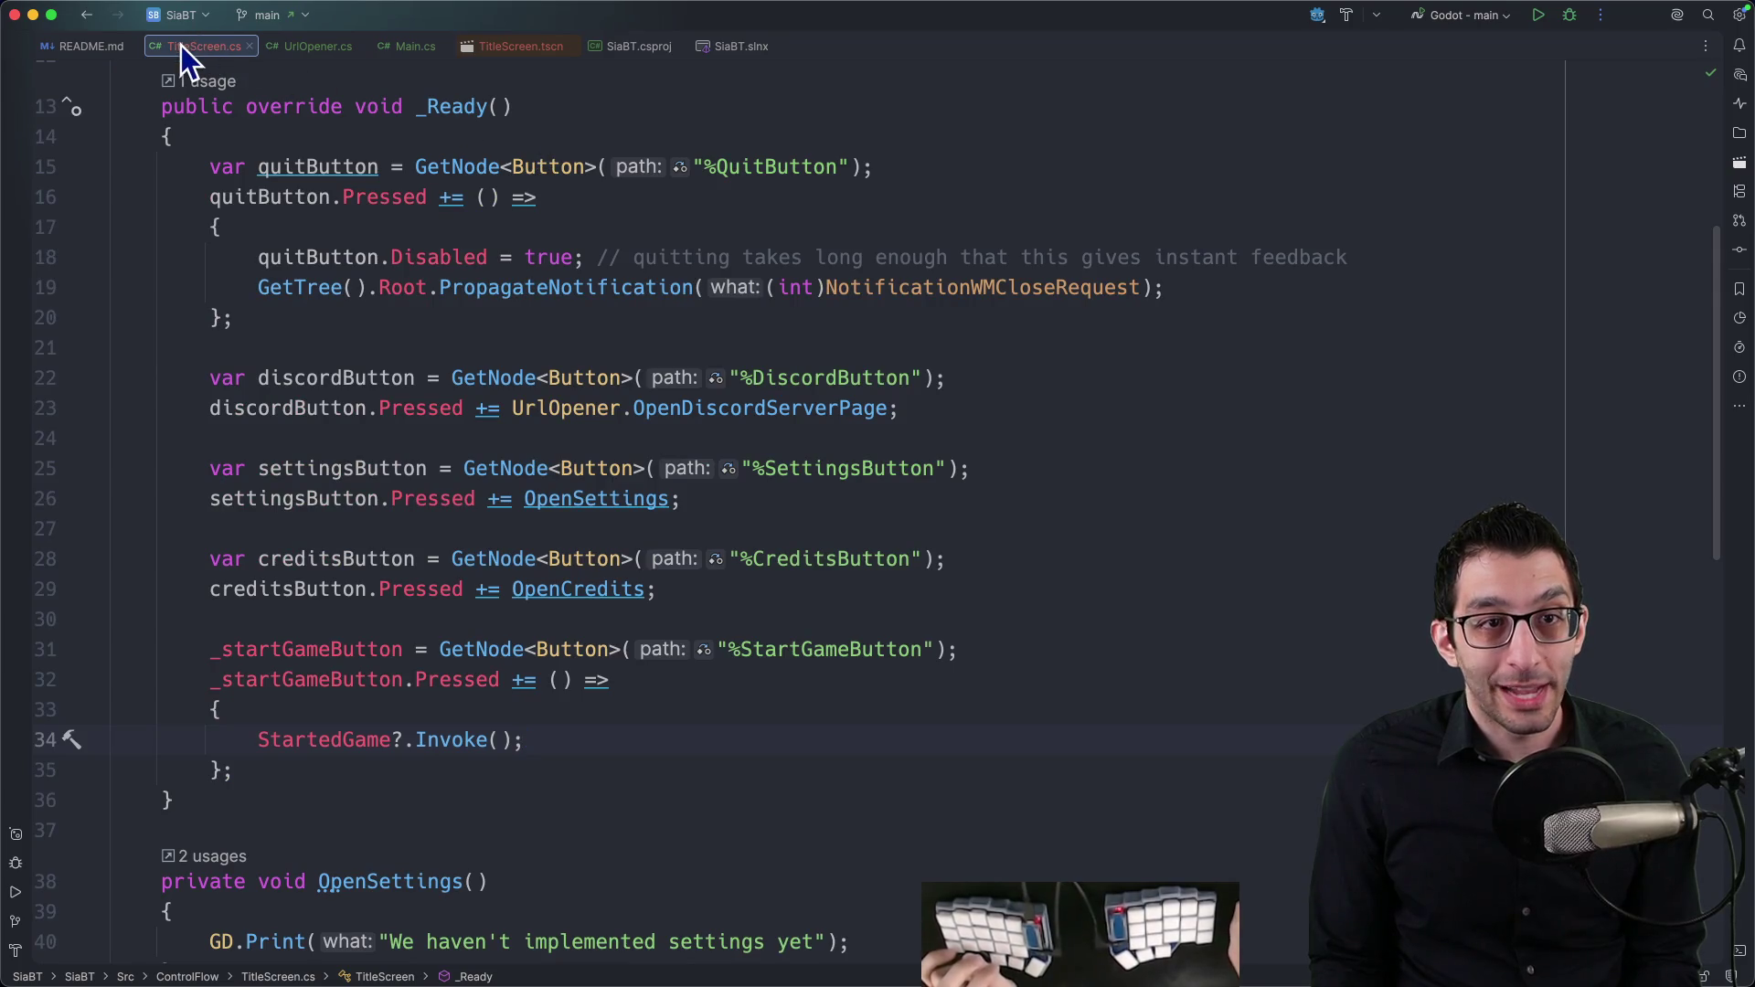
scroll(366, 174, "up", 5)
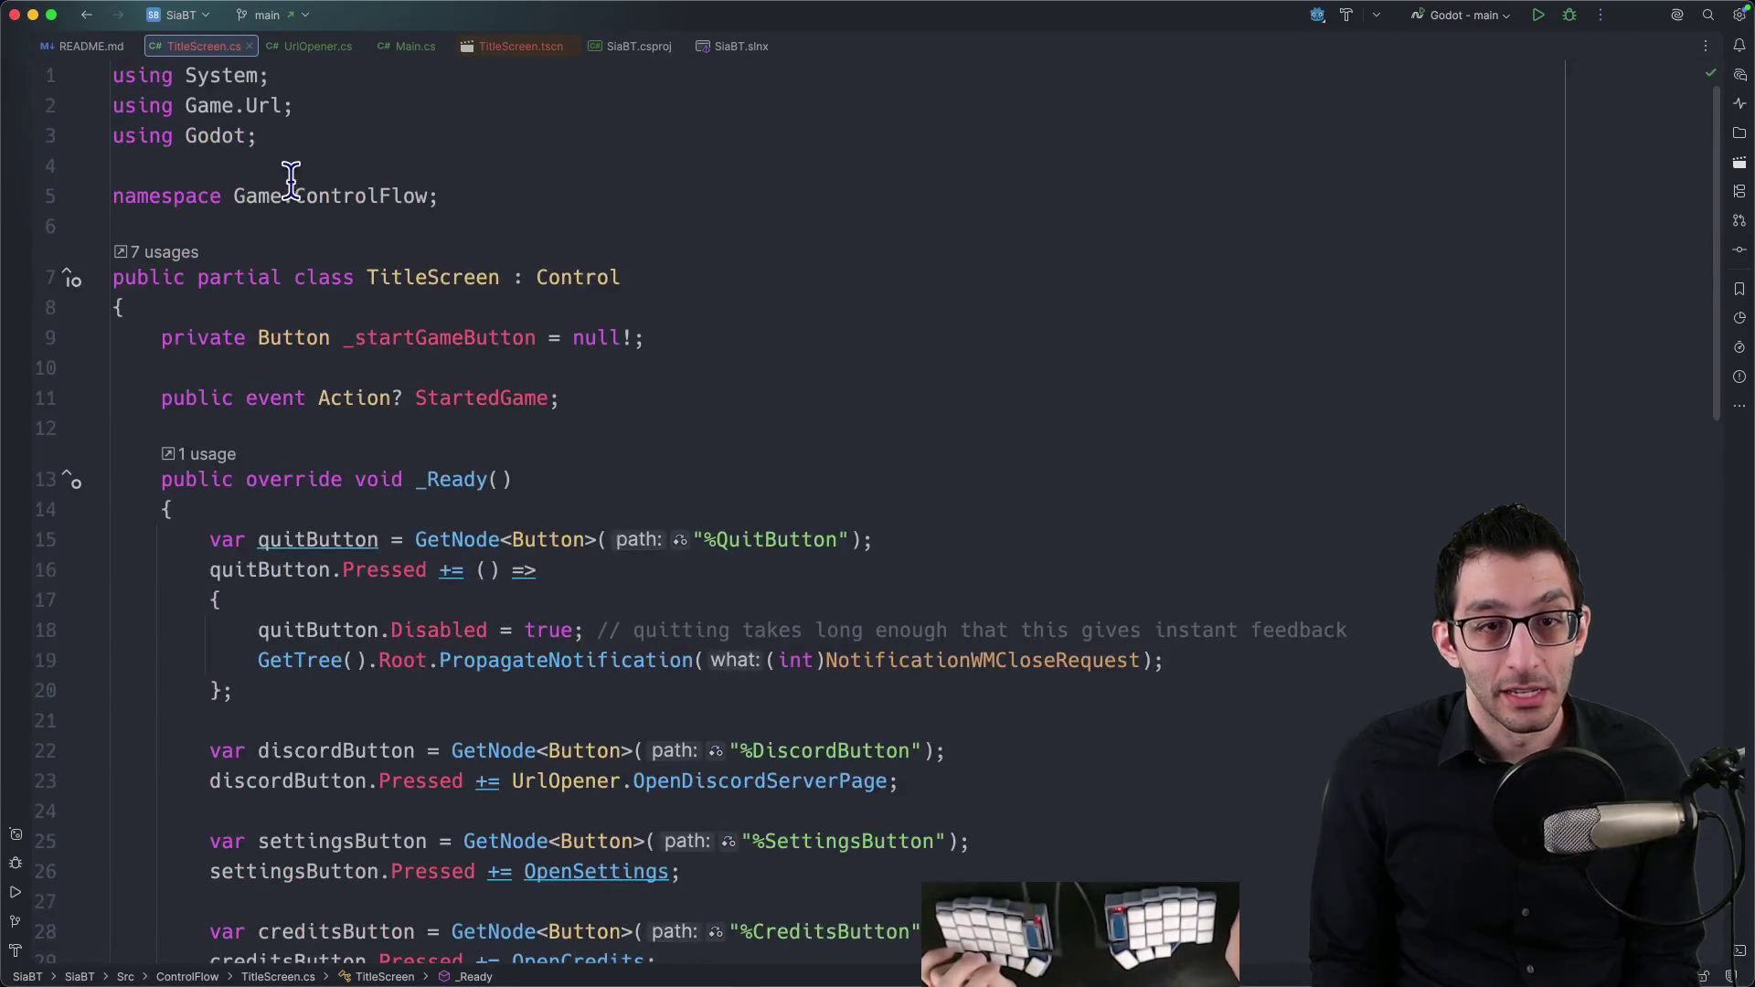
scroll(302, 187, "down", 10)
scroll(338, 218, "up", 7)
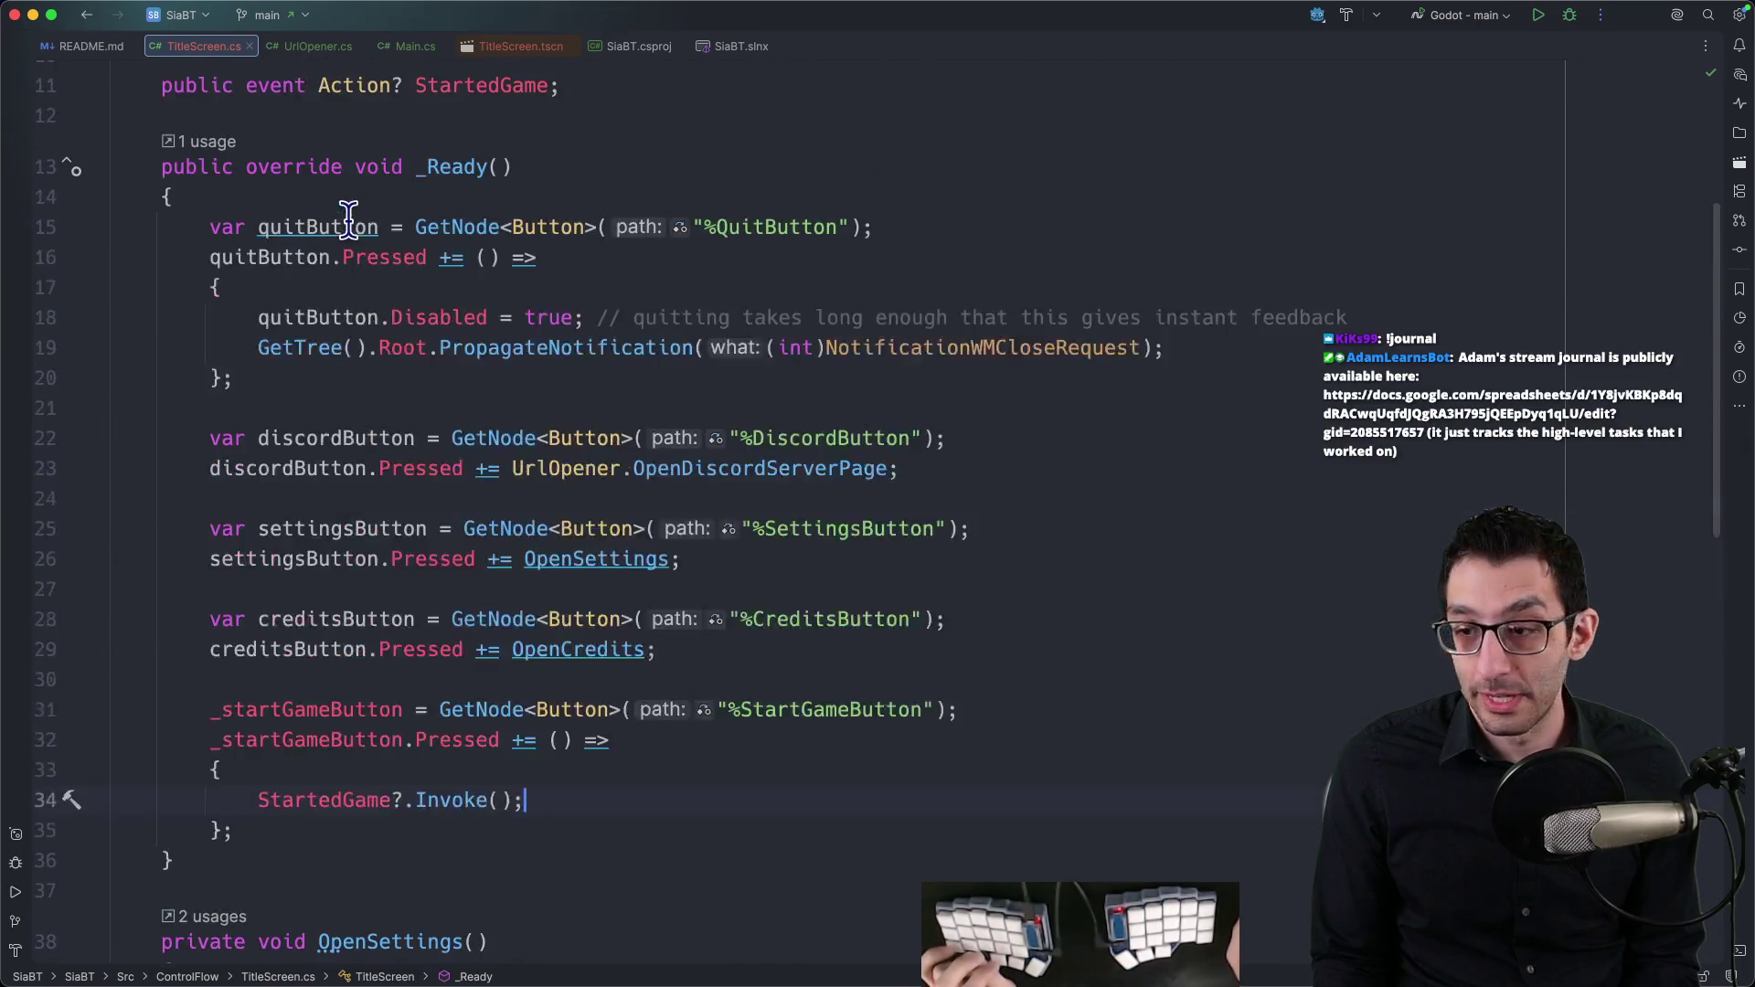
scroll(348, 219, "up", 4)
left_click(304, 50)
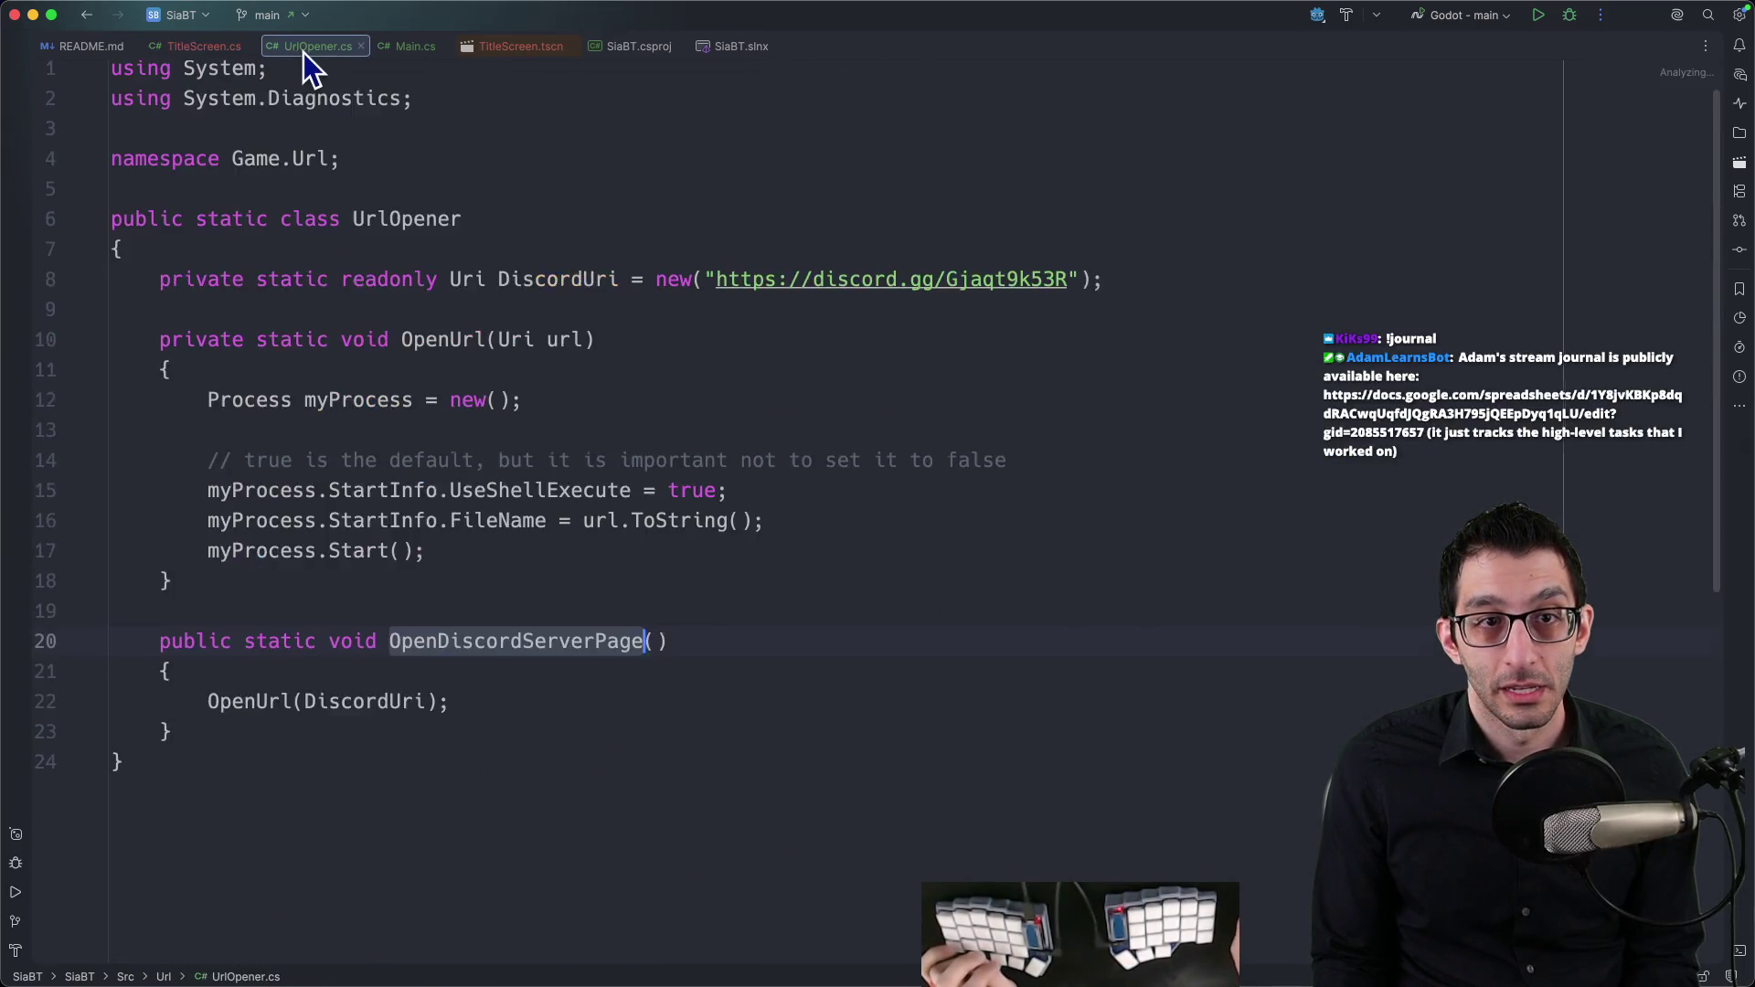
left_click(219, 47)
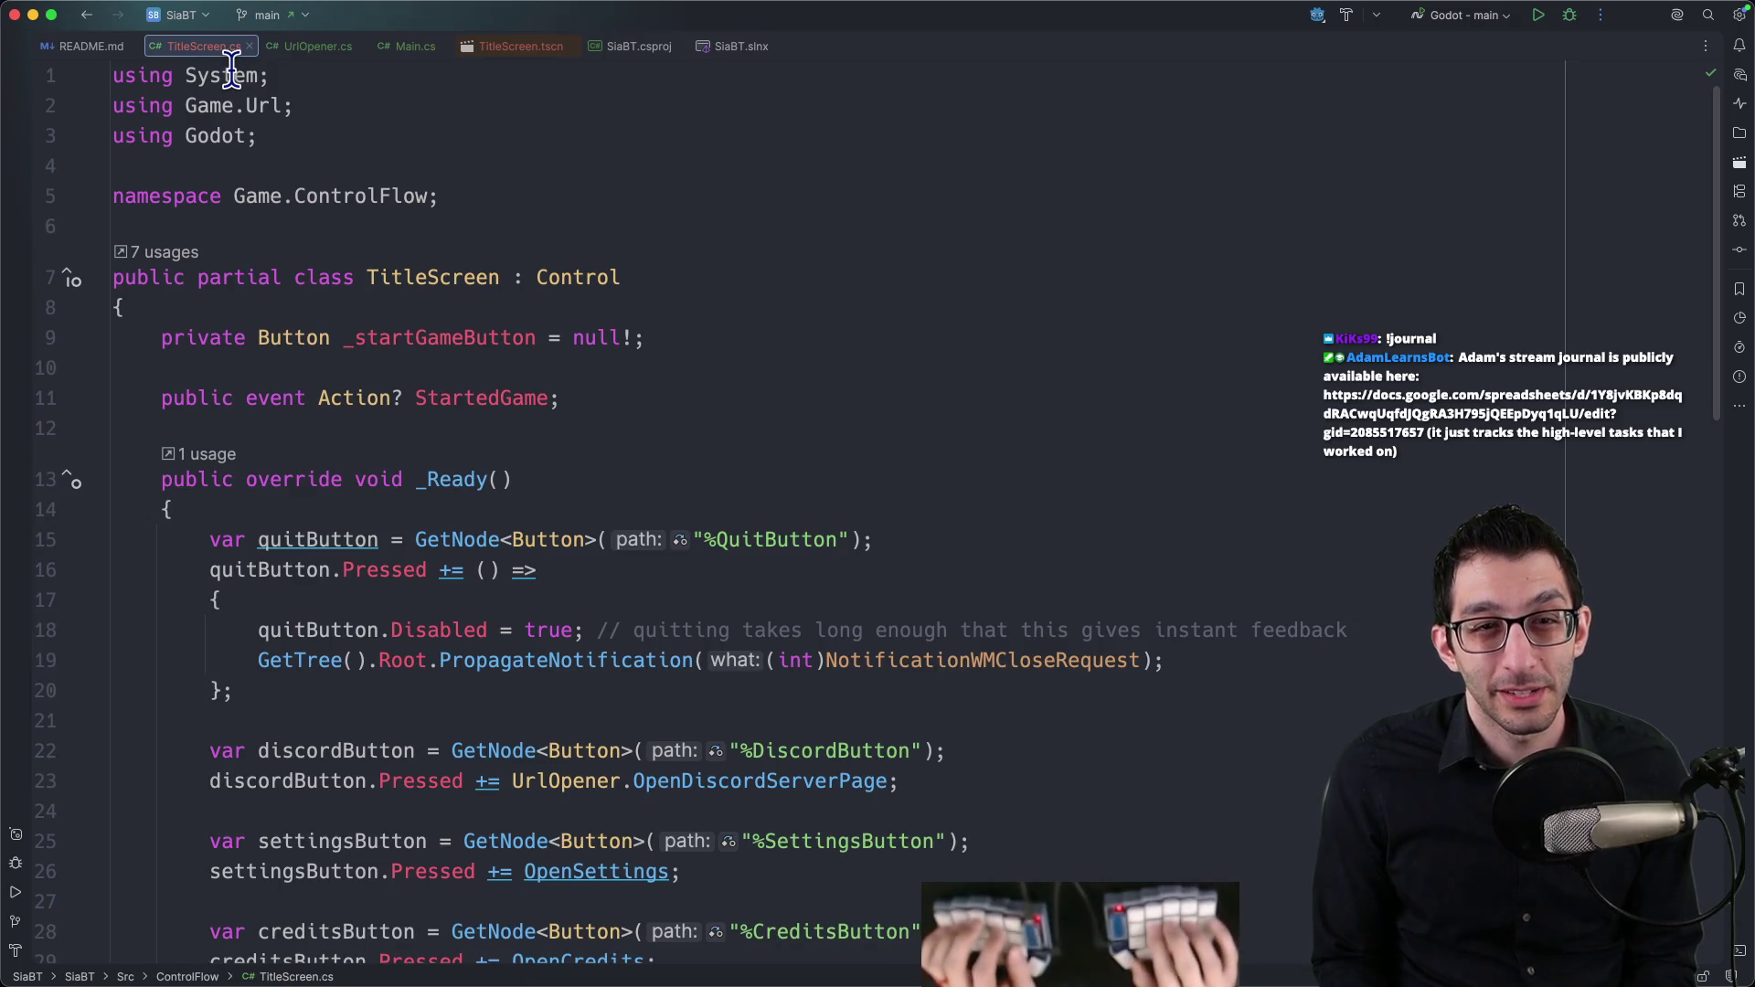
key("super+0")
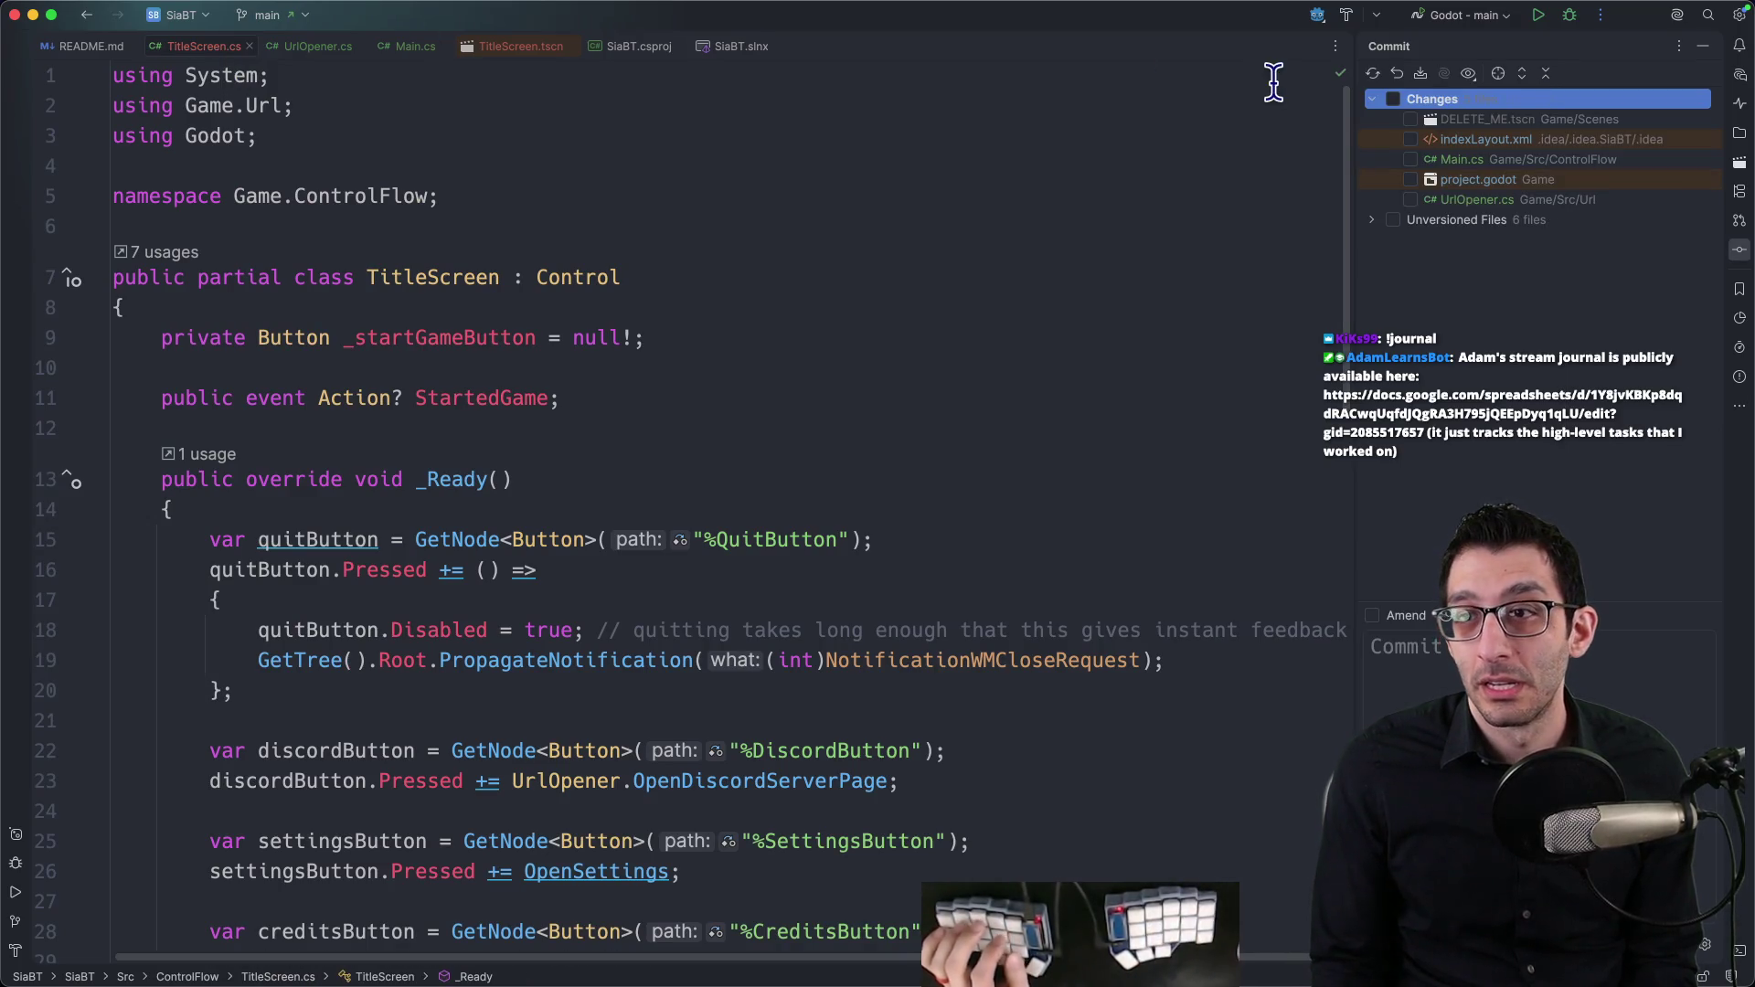
Step: Expand the Unversioned Files list in the Commit panel, then bring up the Wrapping up Skeleseller Google Doc
left_click(1373, 220)
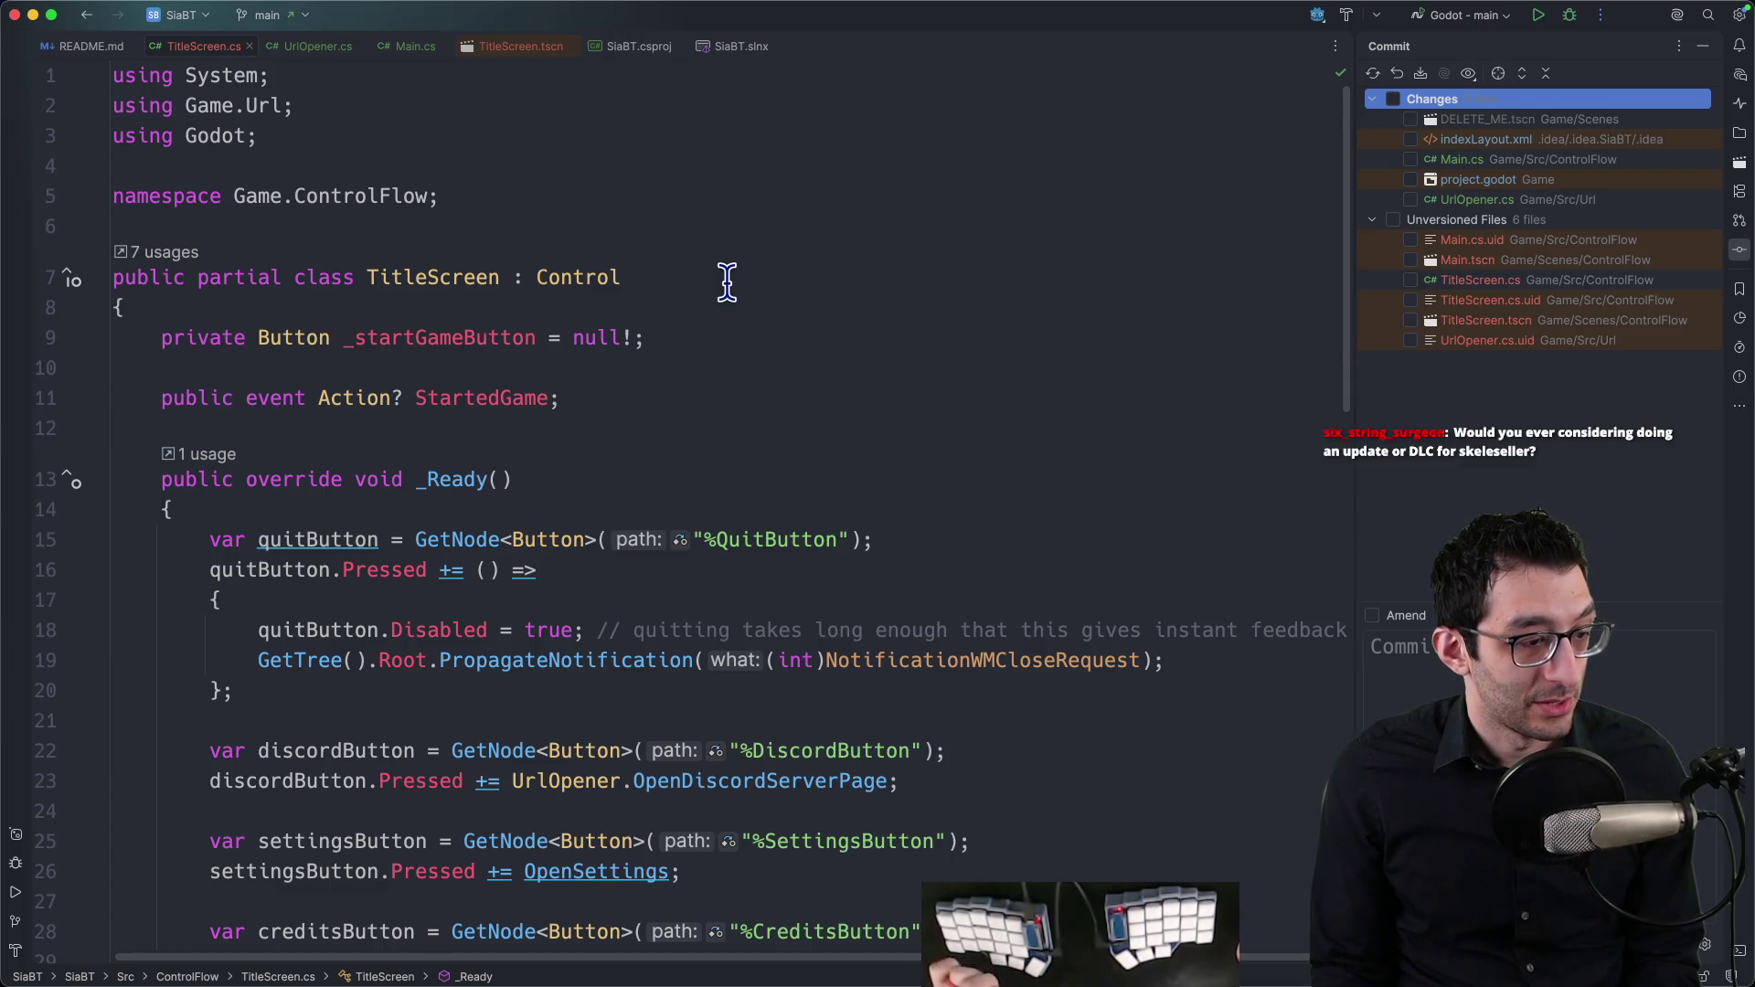
key("super+Tab")
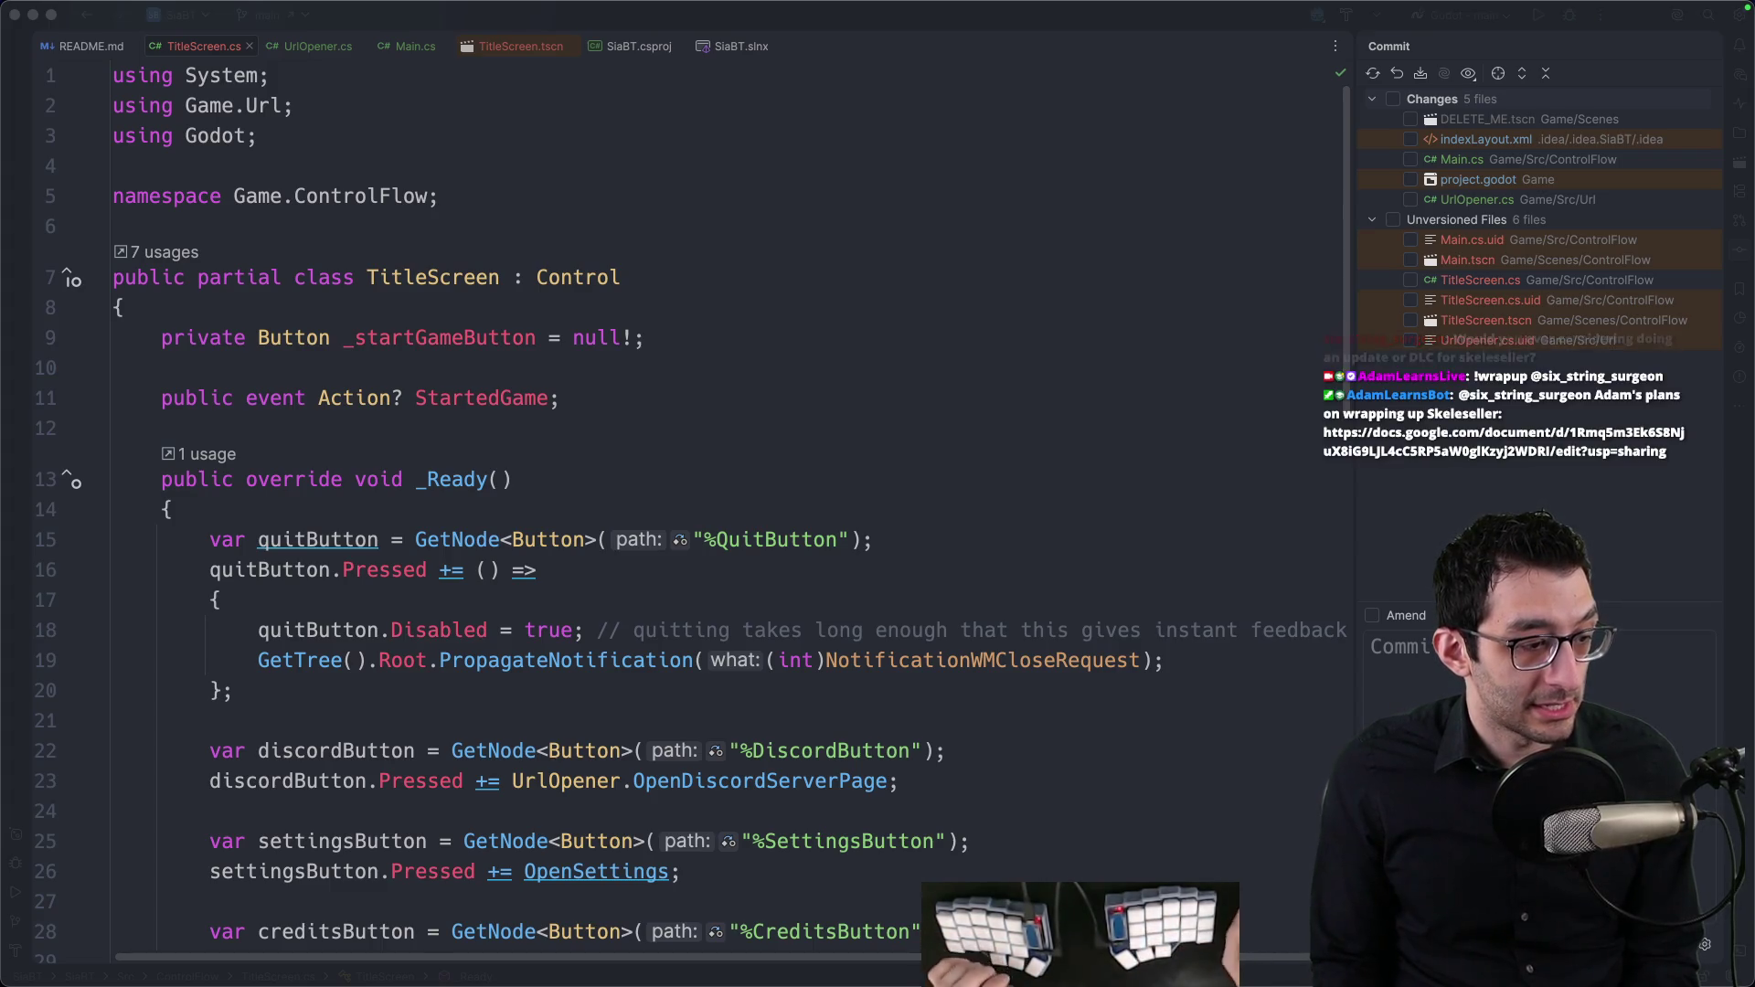
key("super+Tab")
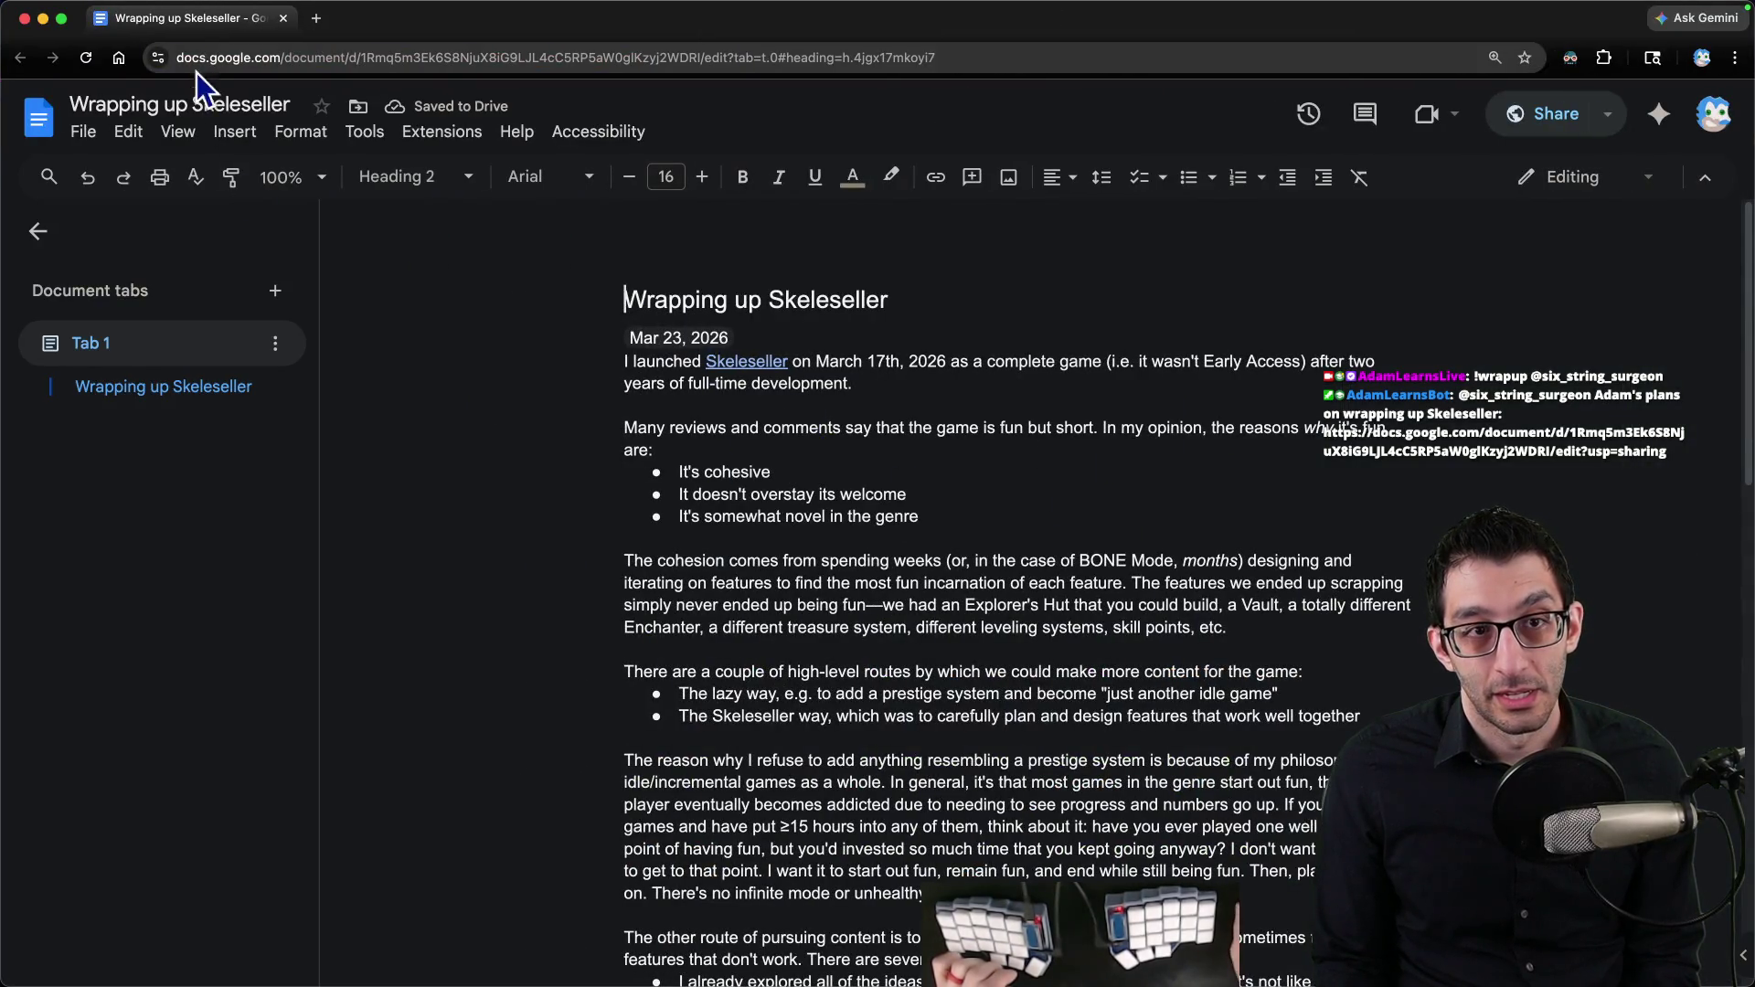
Step: Leave the Skeleseller doc via the TODO doc window and return to TitleScreen.cs in Rider
key("super+w")
key("super+Tab")
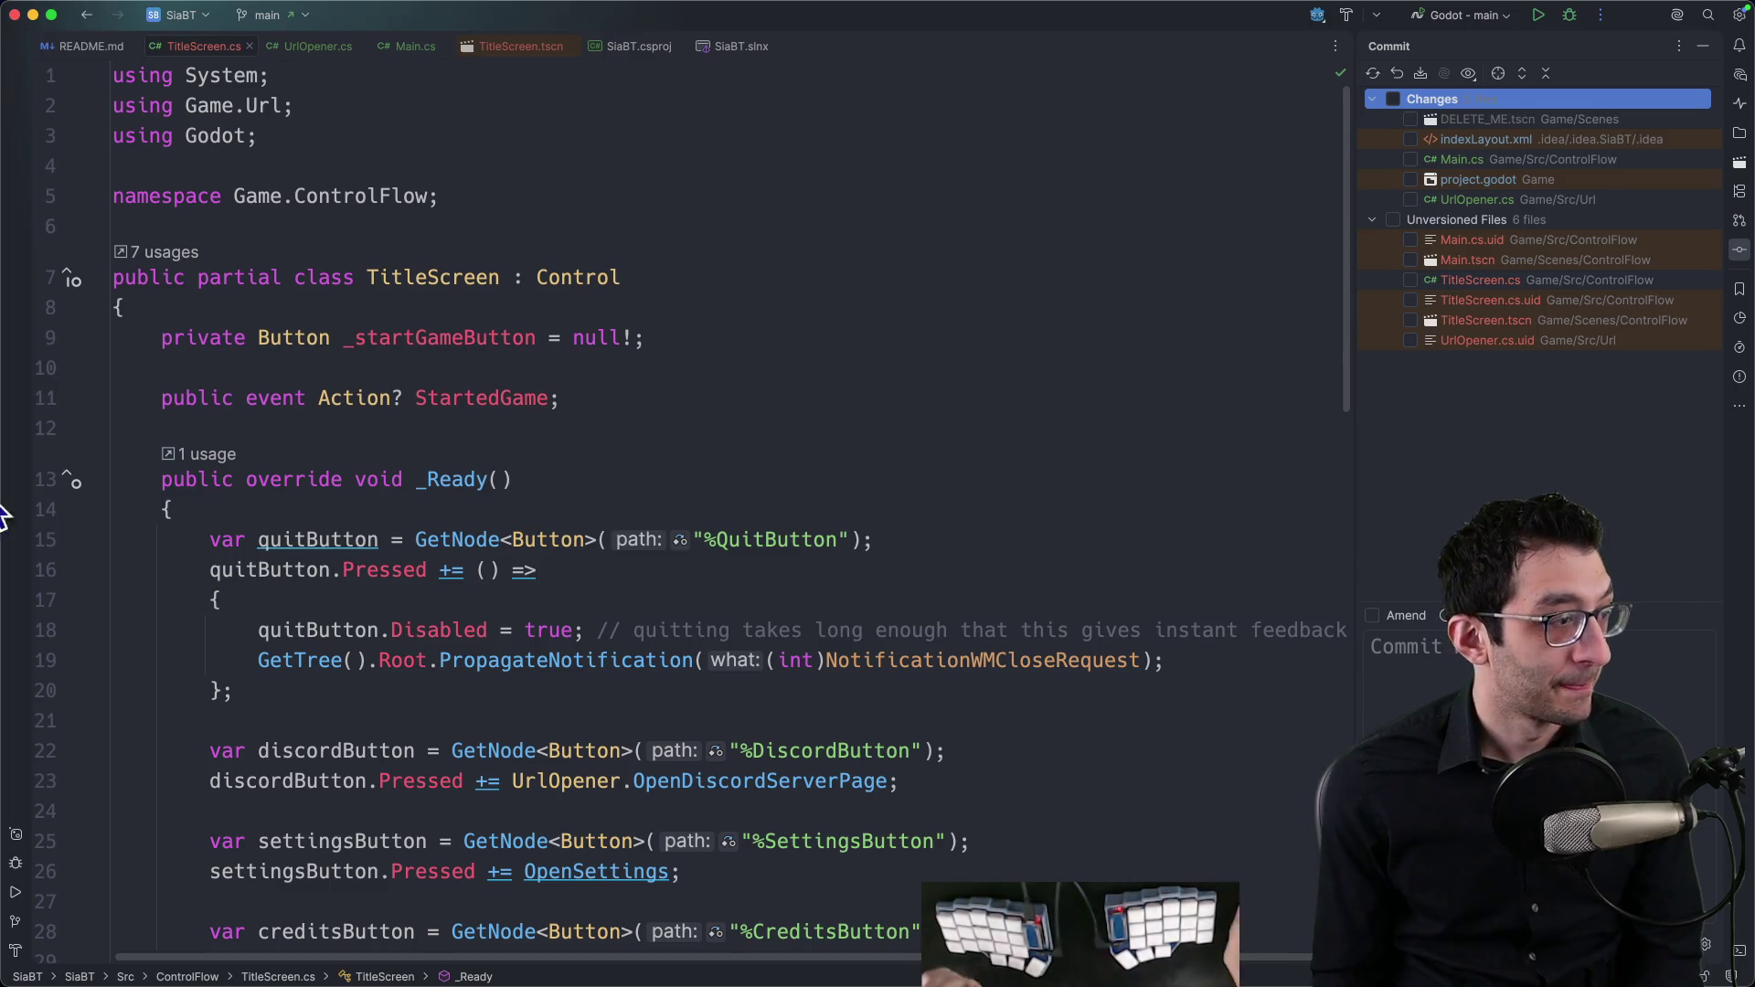
Step: Hide the Commit panel, scroll through the _Ready button wiring, then switch to the TODO doc
left_click(928, 375)
left_click(825, 399)
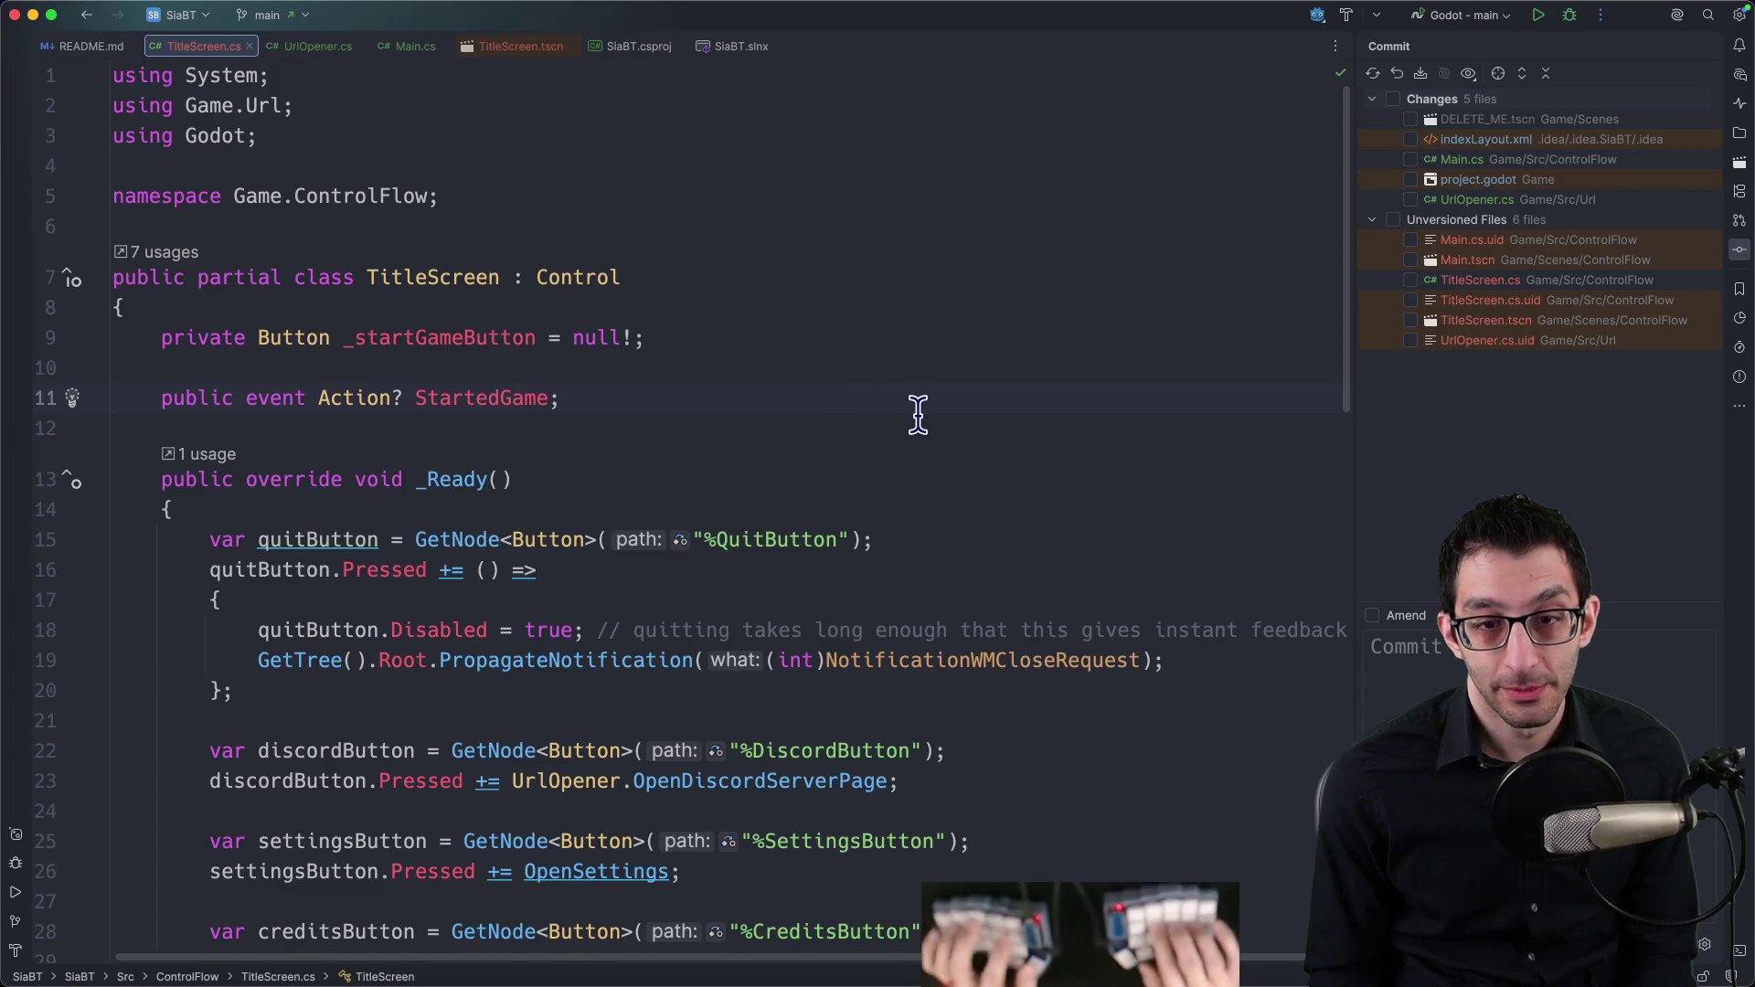
key("super+0")
scroll(914, 417, "down", 5)
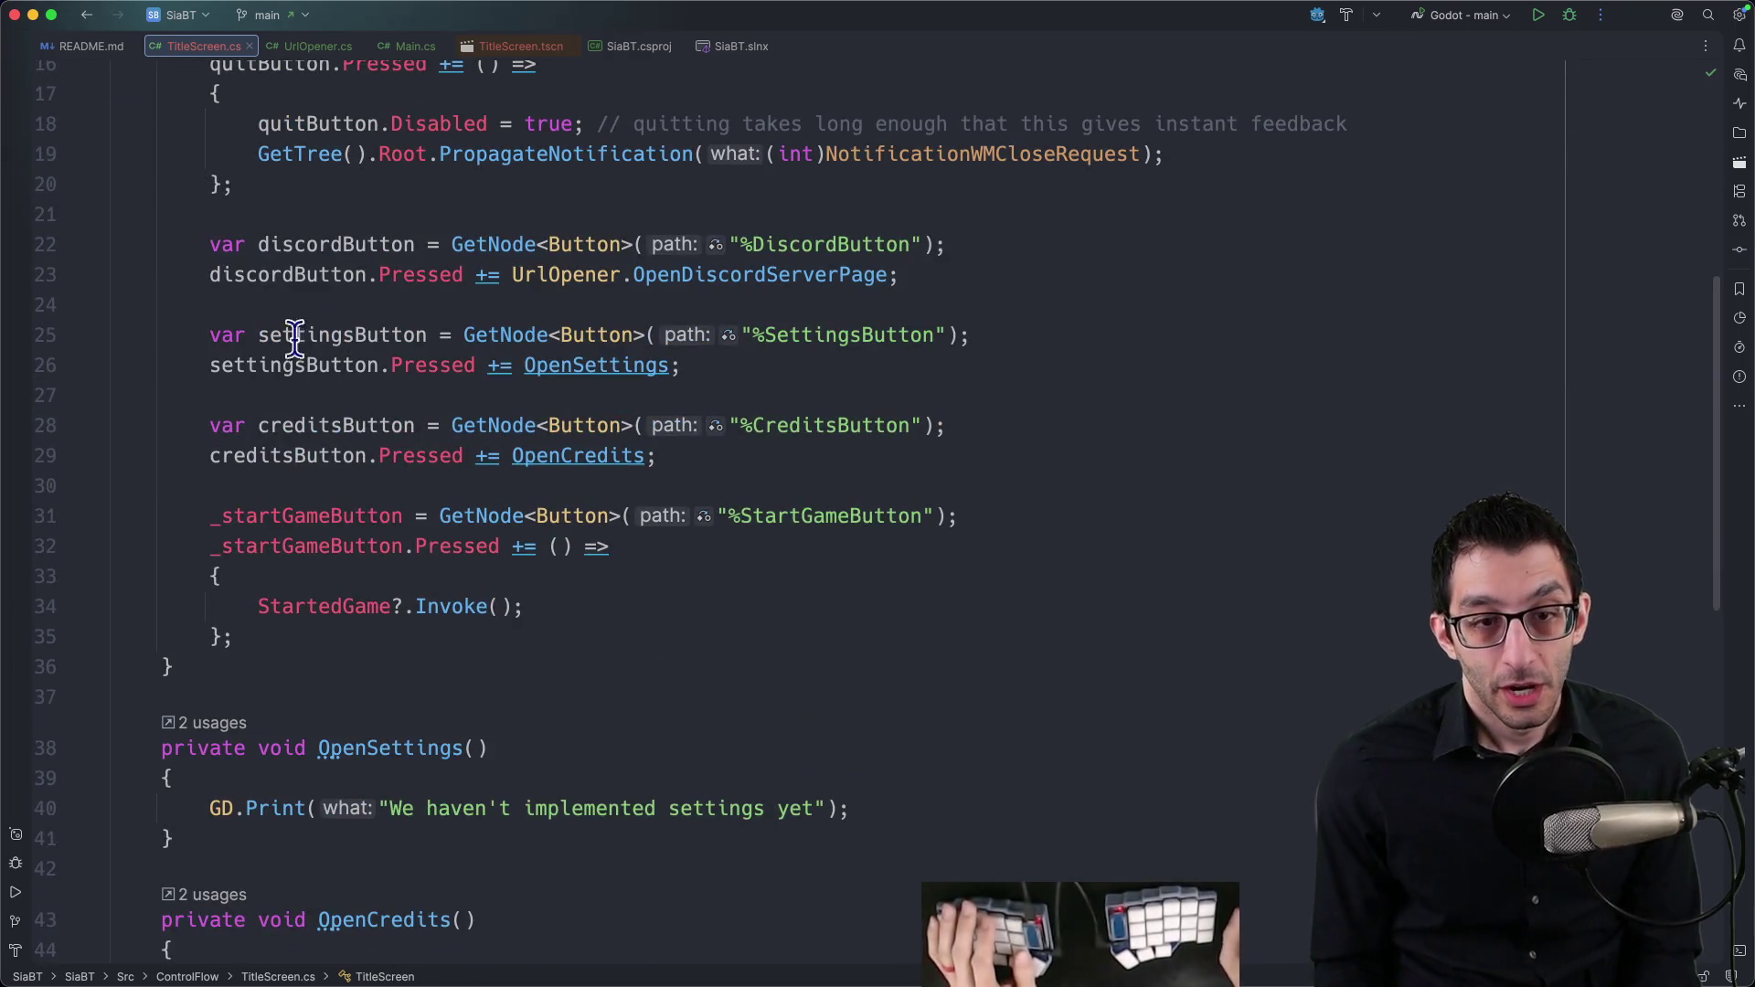
scroll(489, 621, "down", 2)
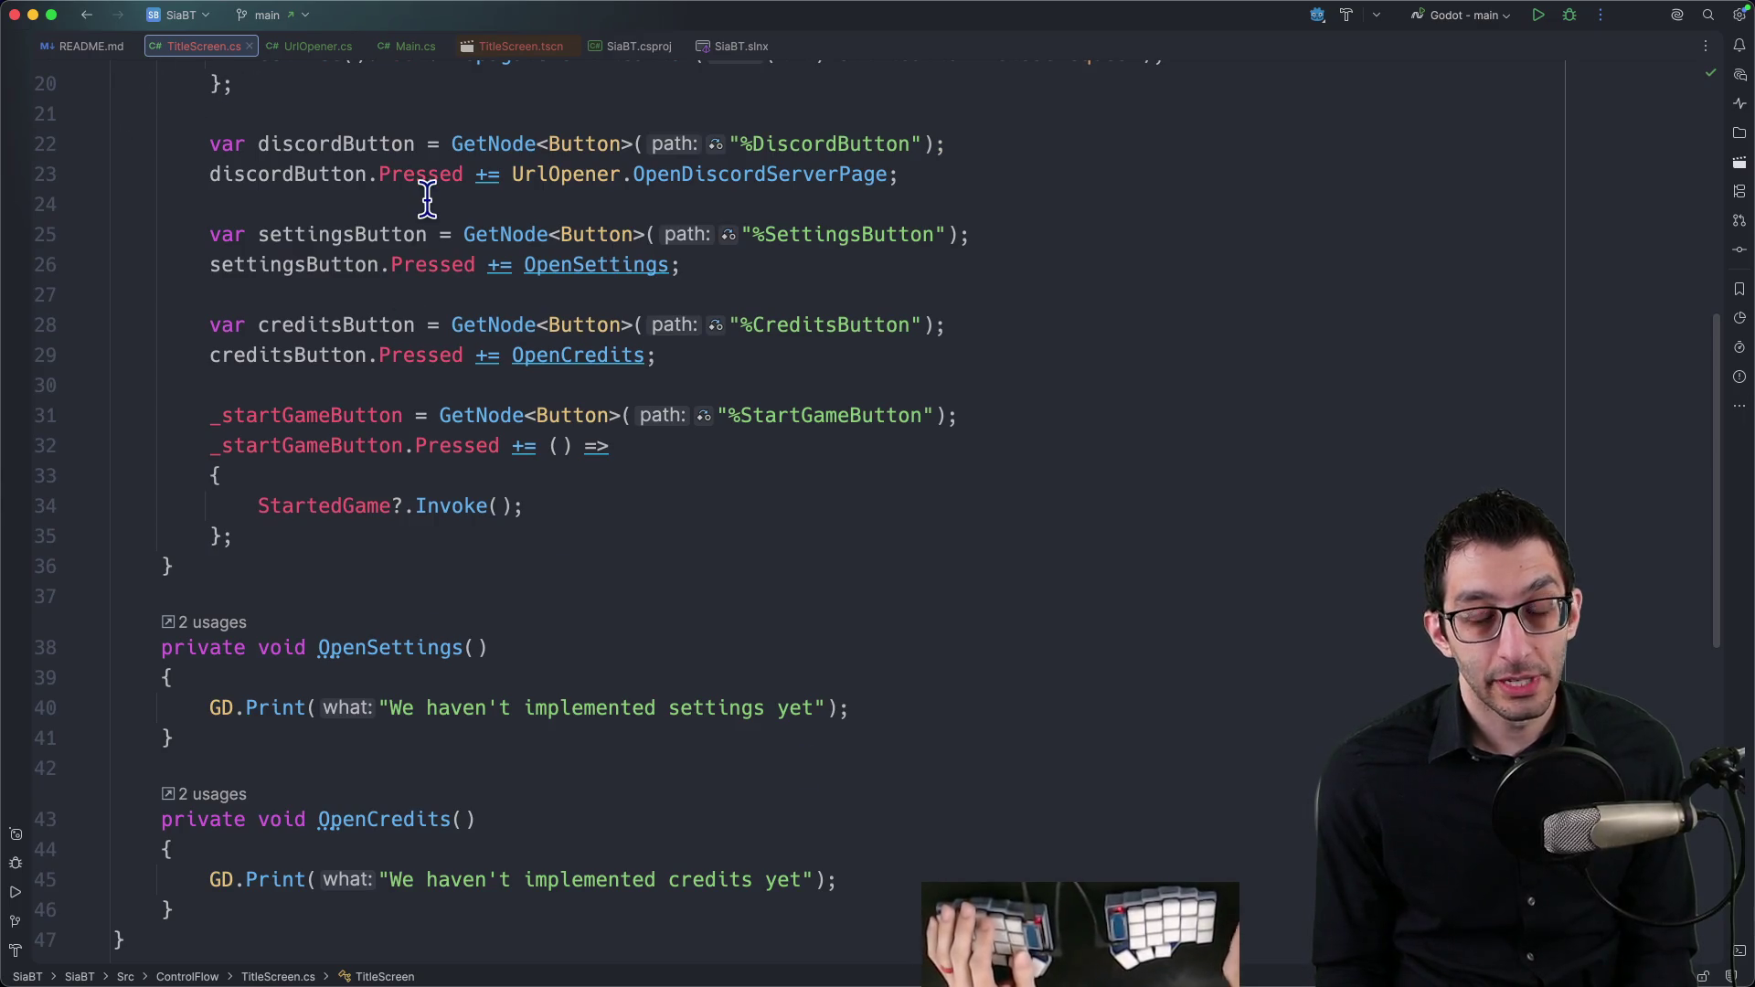
scroll(600, 216, "down", 1)
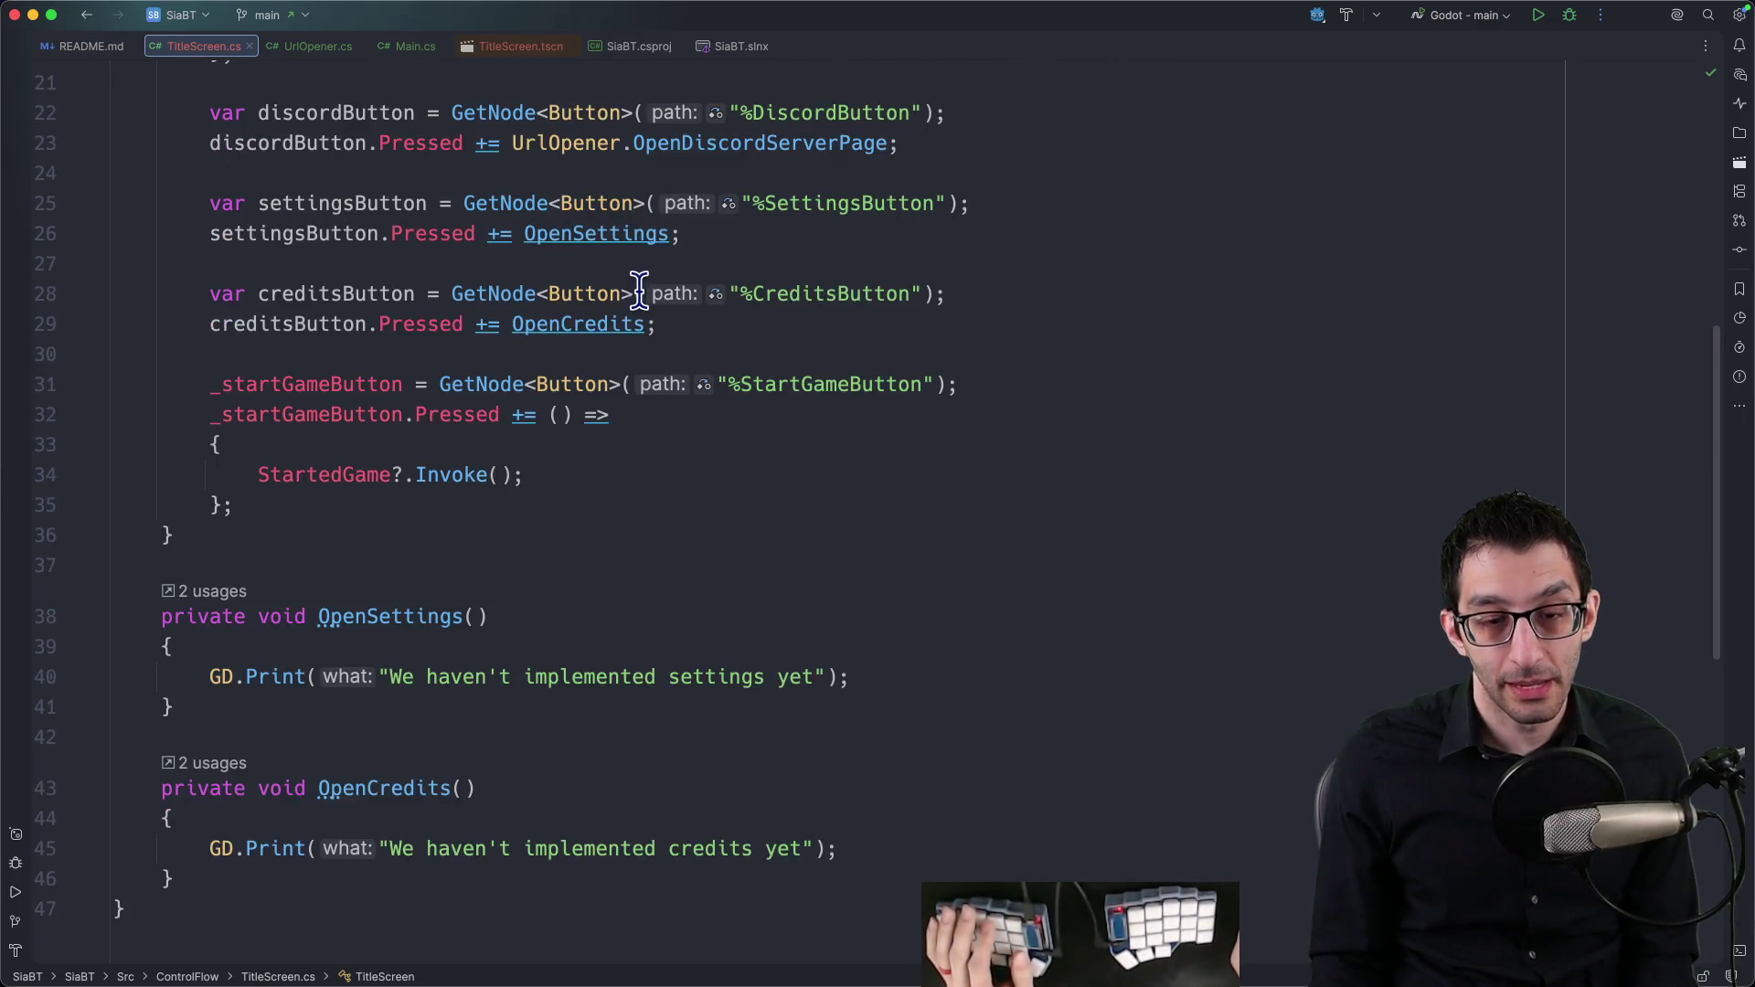
key("super+Tab")
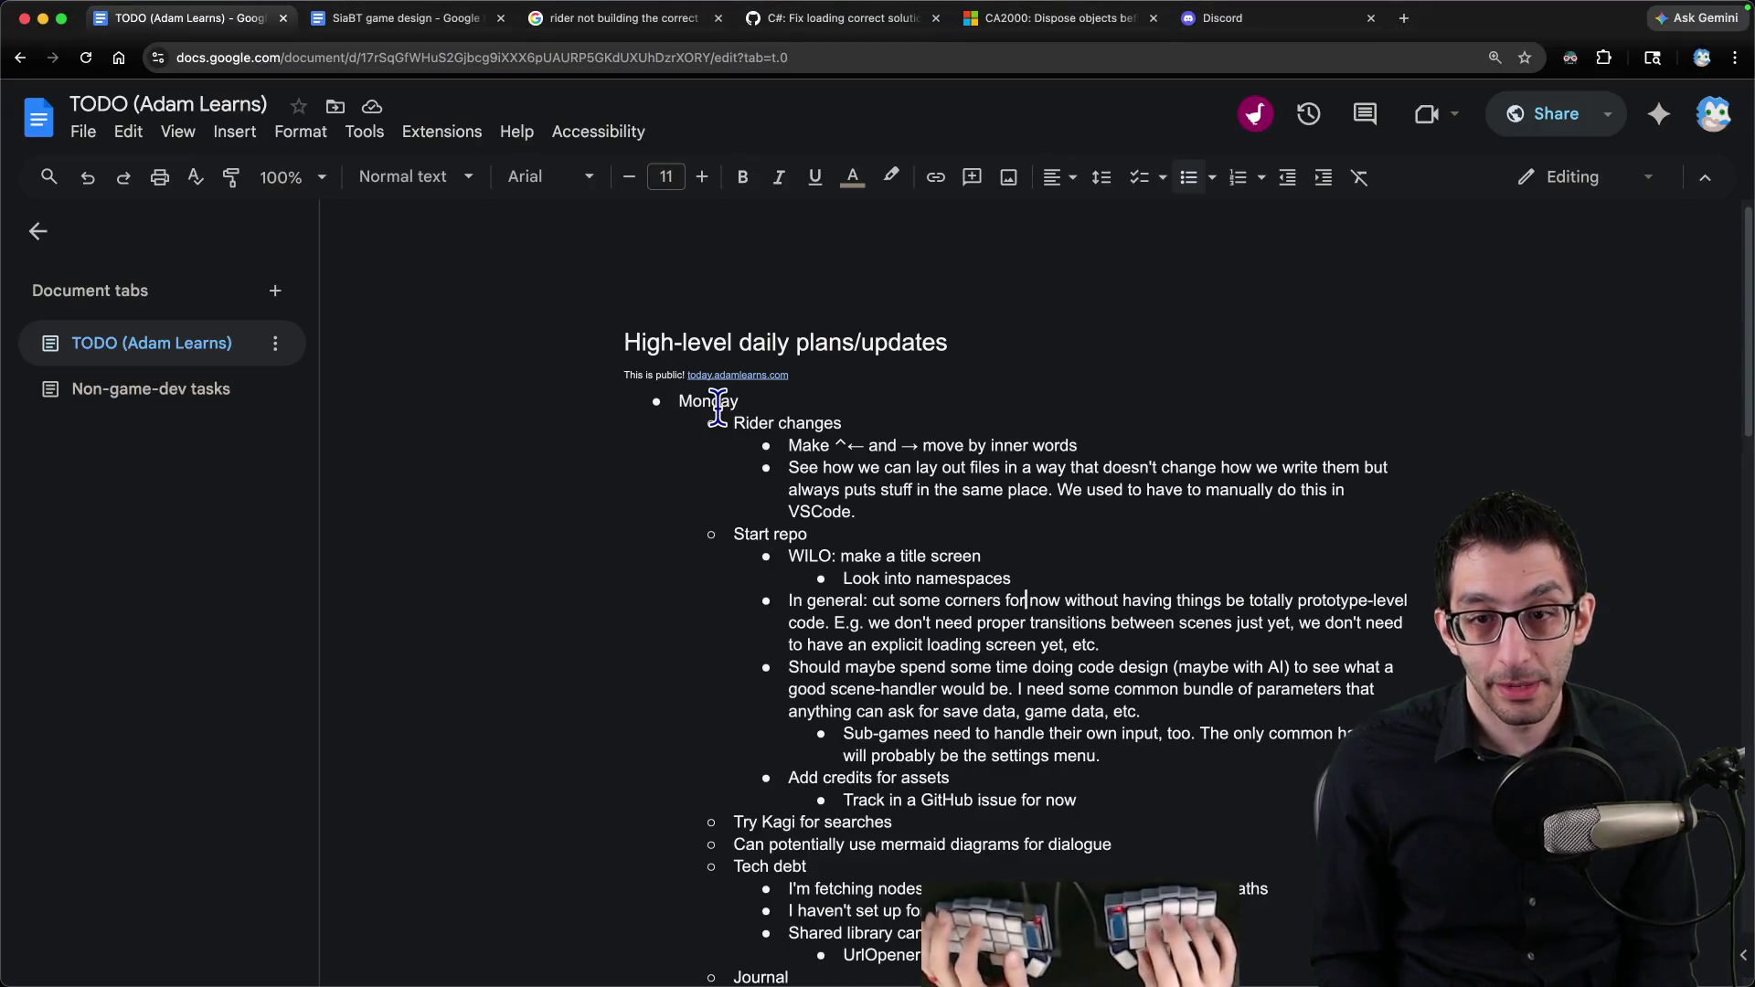
Step: Add an outdented Monday TODO: 'Make it so that the screen is actually legible'
key("Return")
type("Ma")
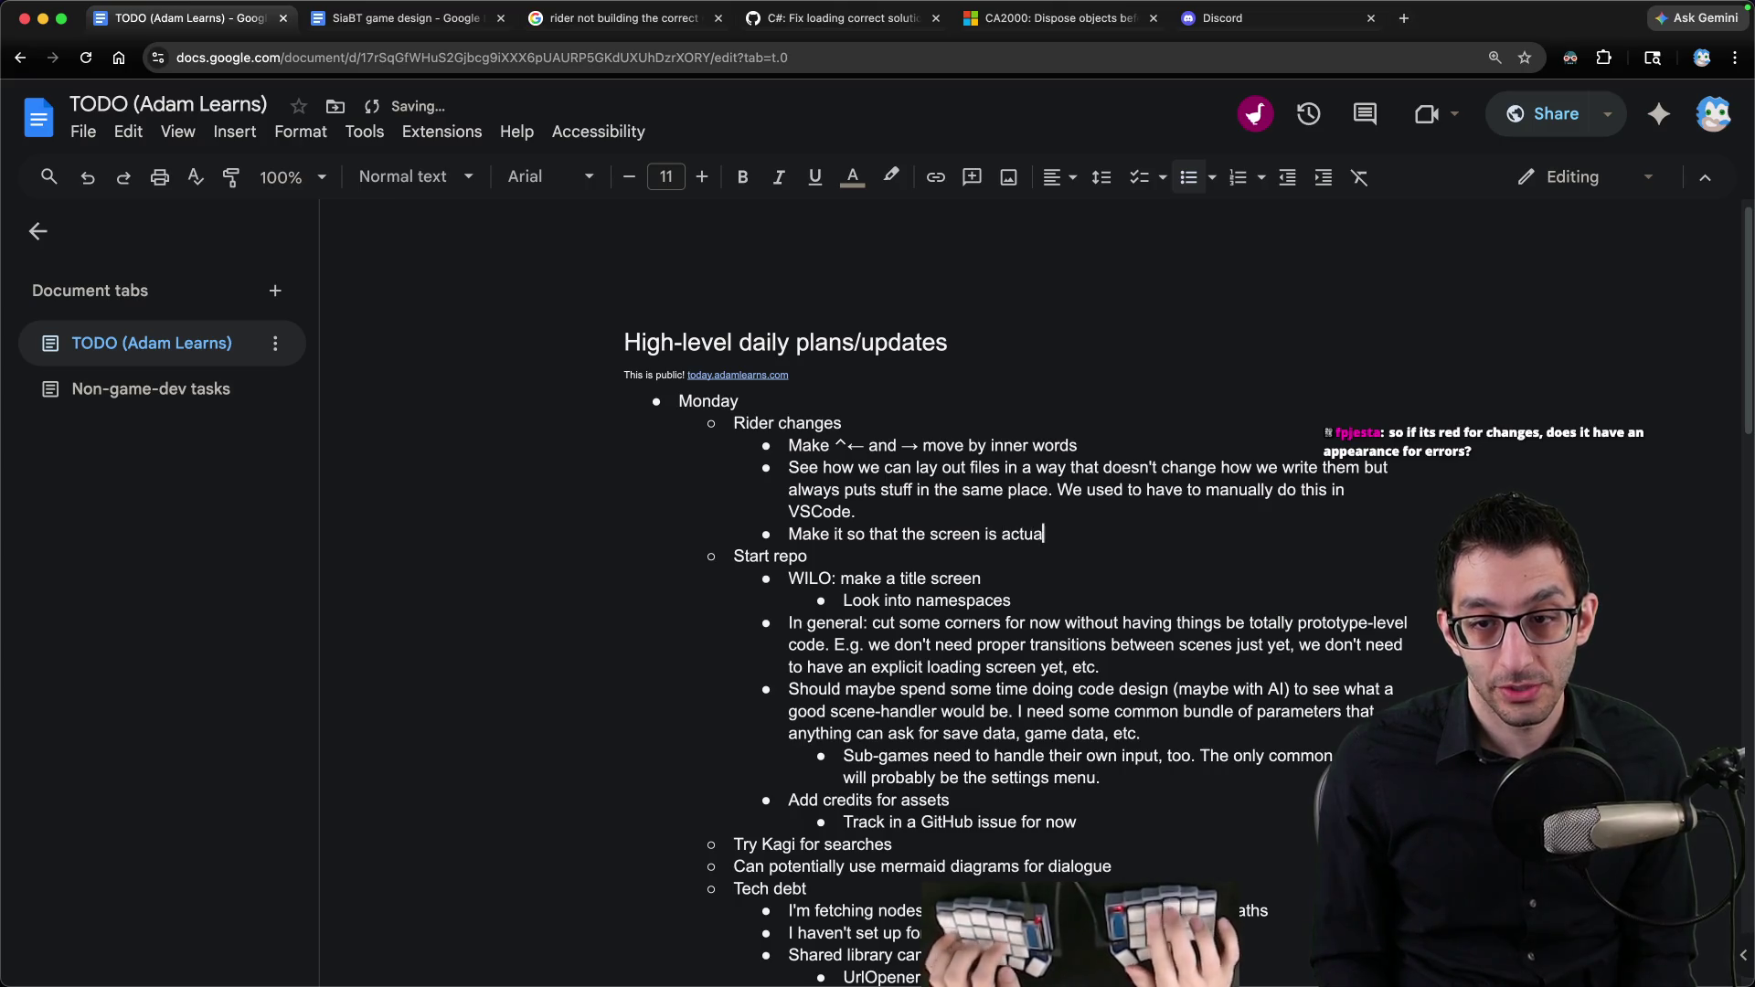
key("Home")
key("shift+Tab")
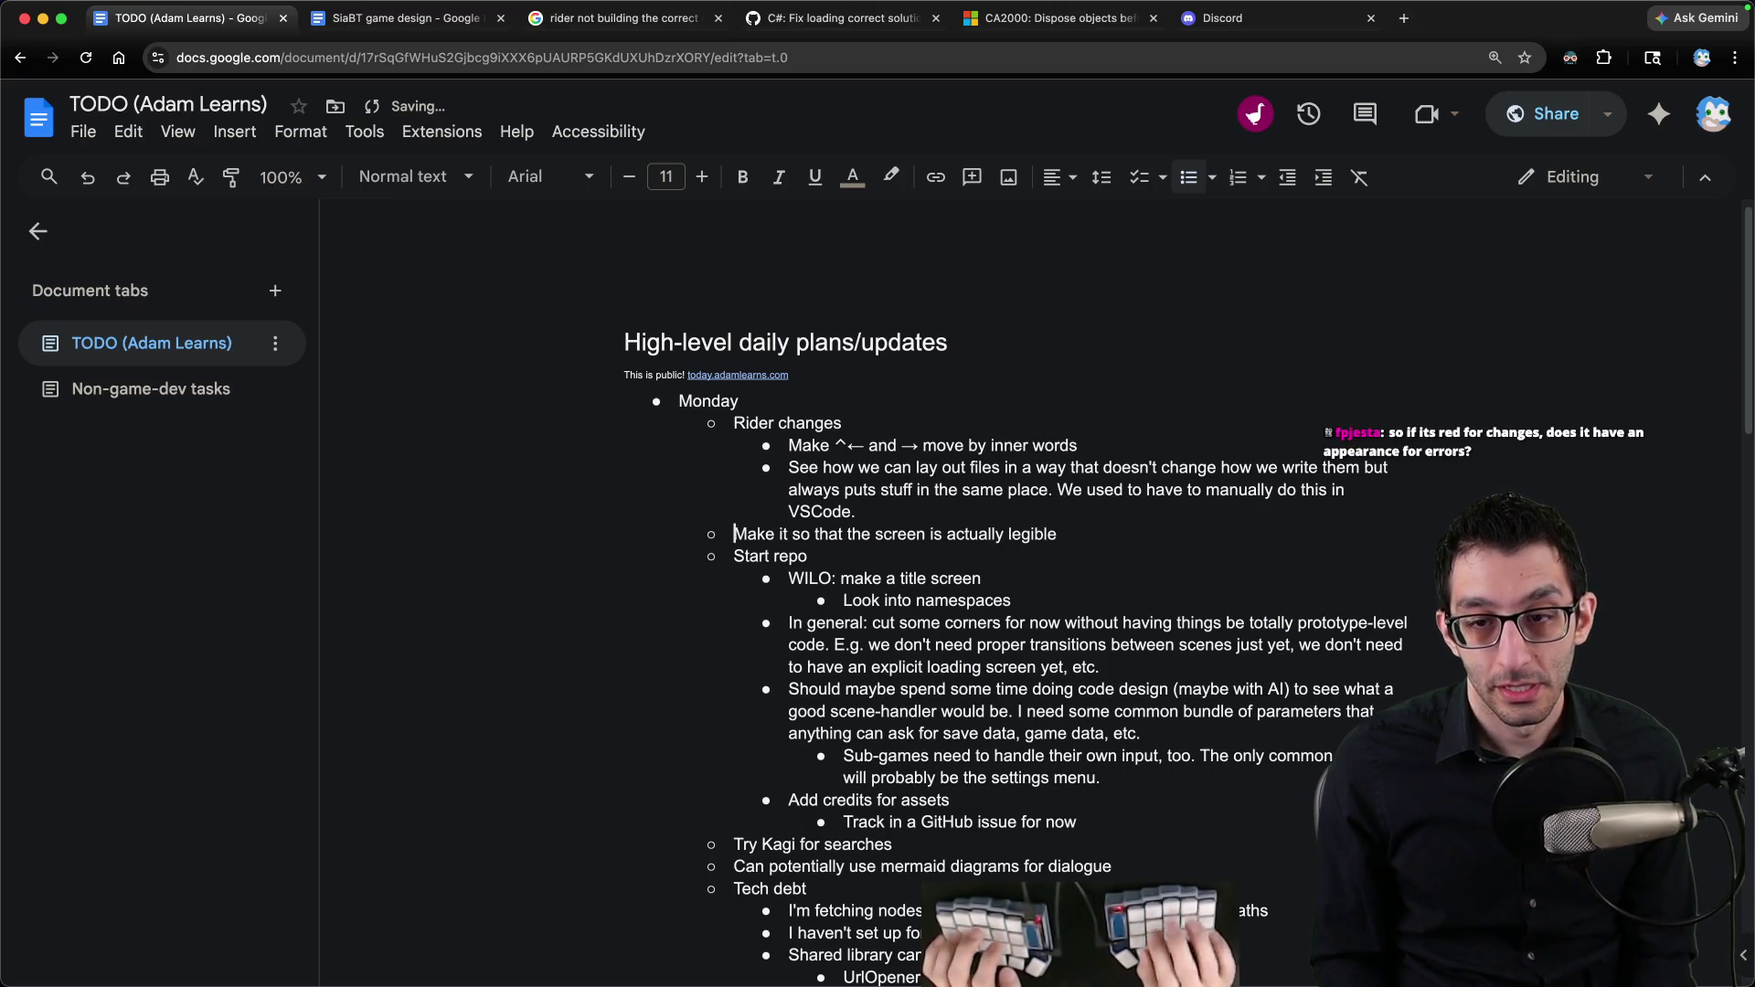
Step: Nest sub-bullets noting resolution changes need figuring out per-sub-game
key("End")
key("Return")
key("Tab")
type("hange r")
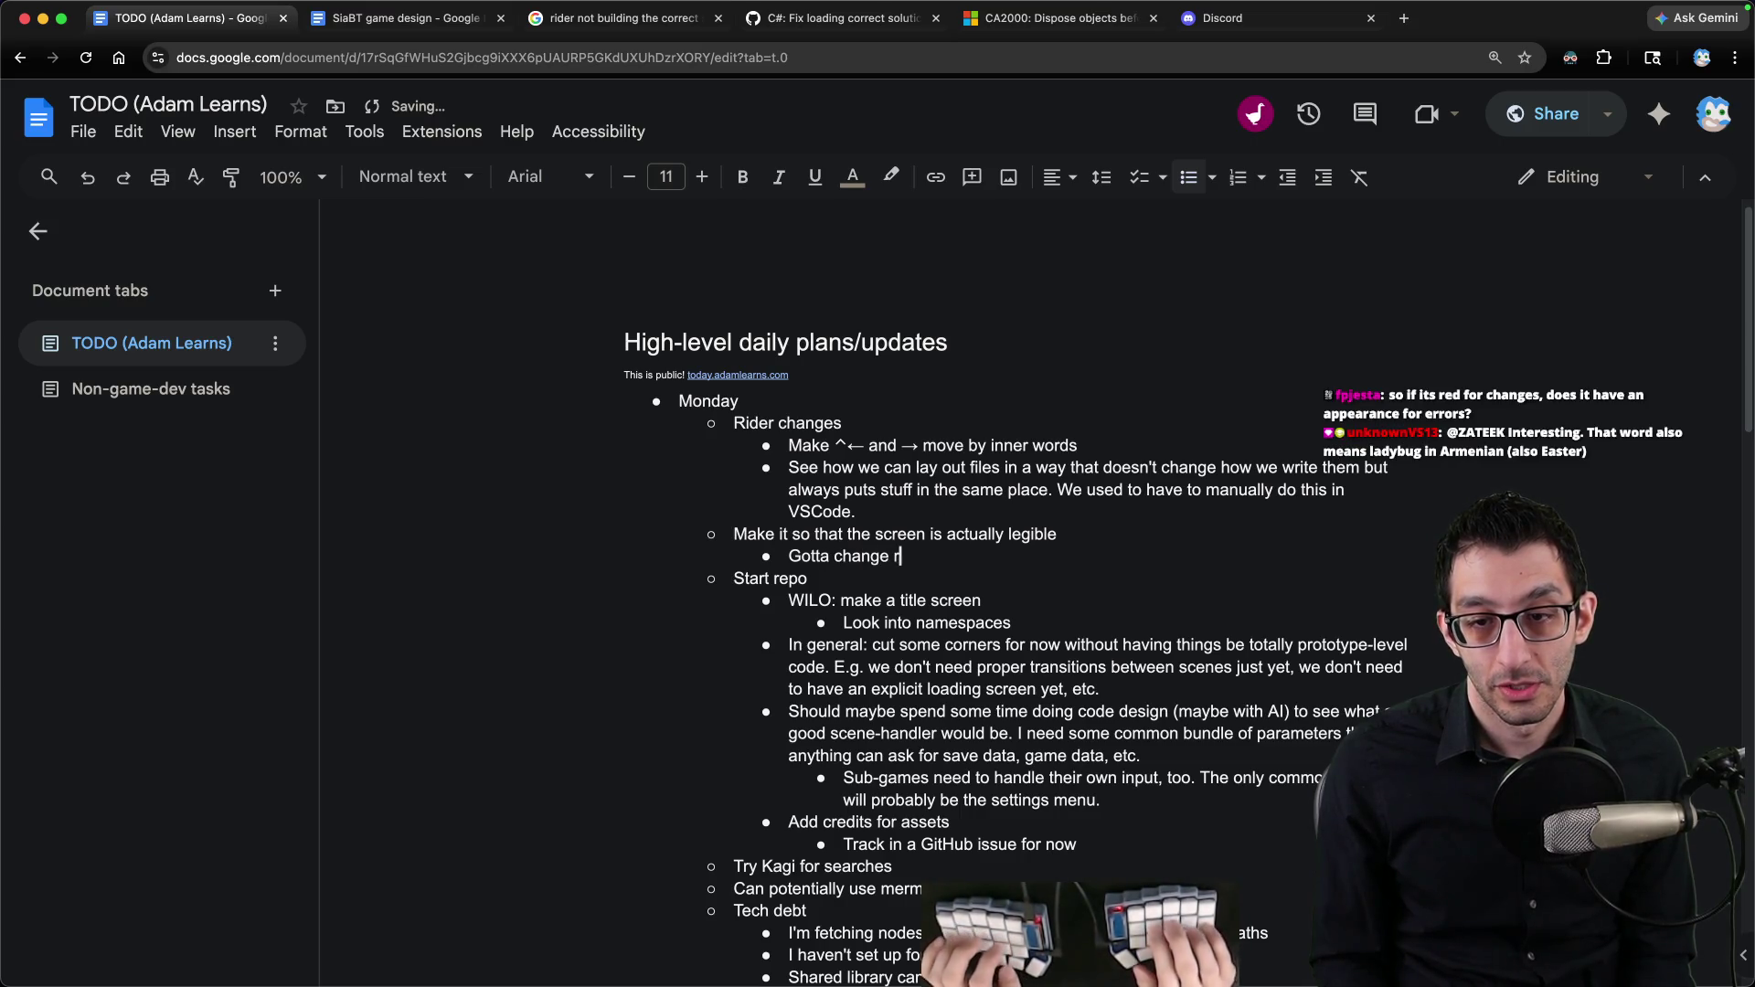
type("or somethin")
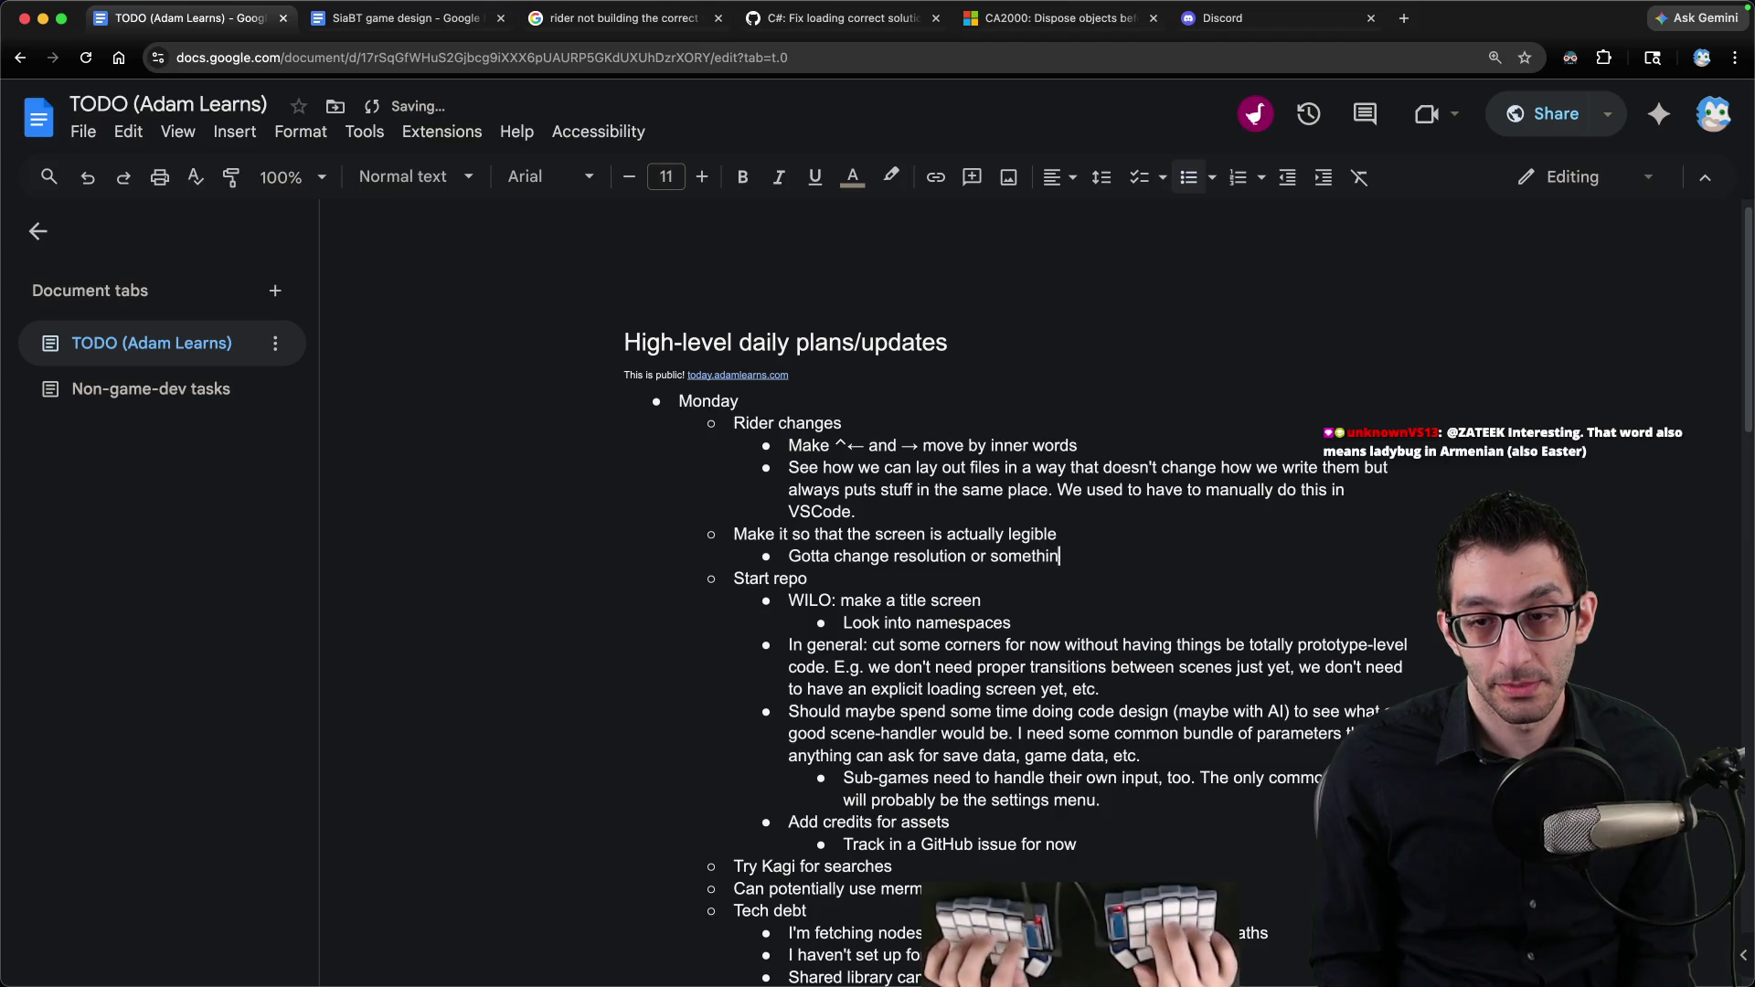
type("g")
key("Return")
key("Tab")
type("Need to figure out how to do this per-game")
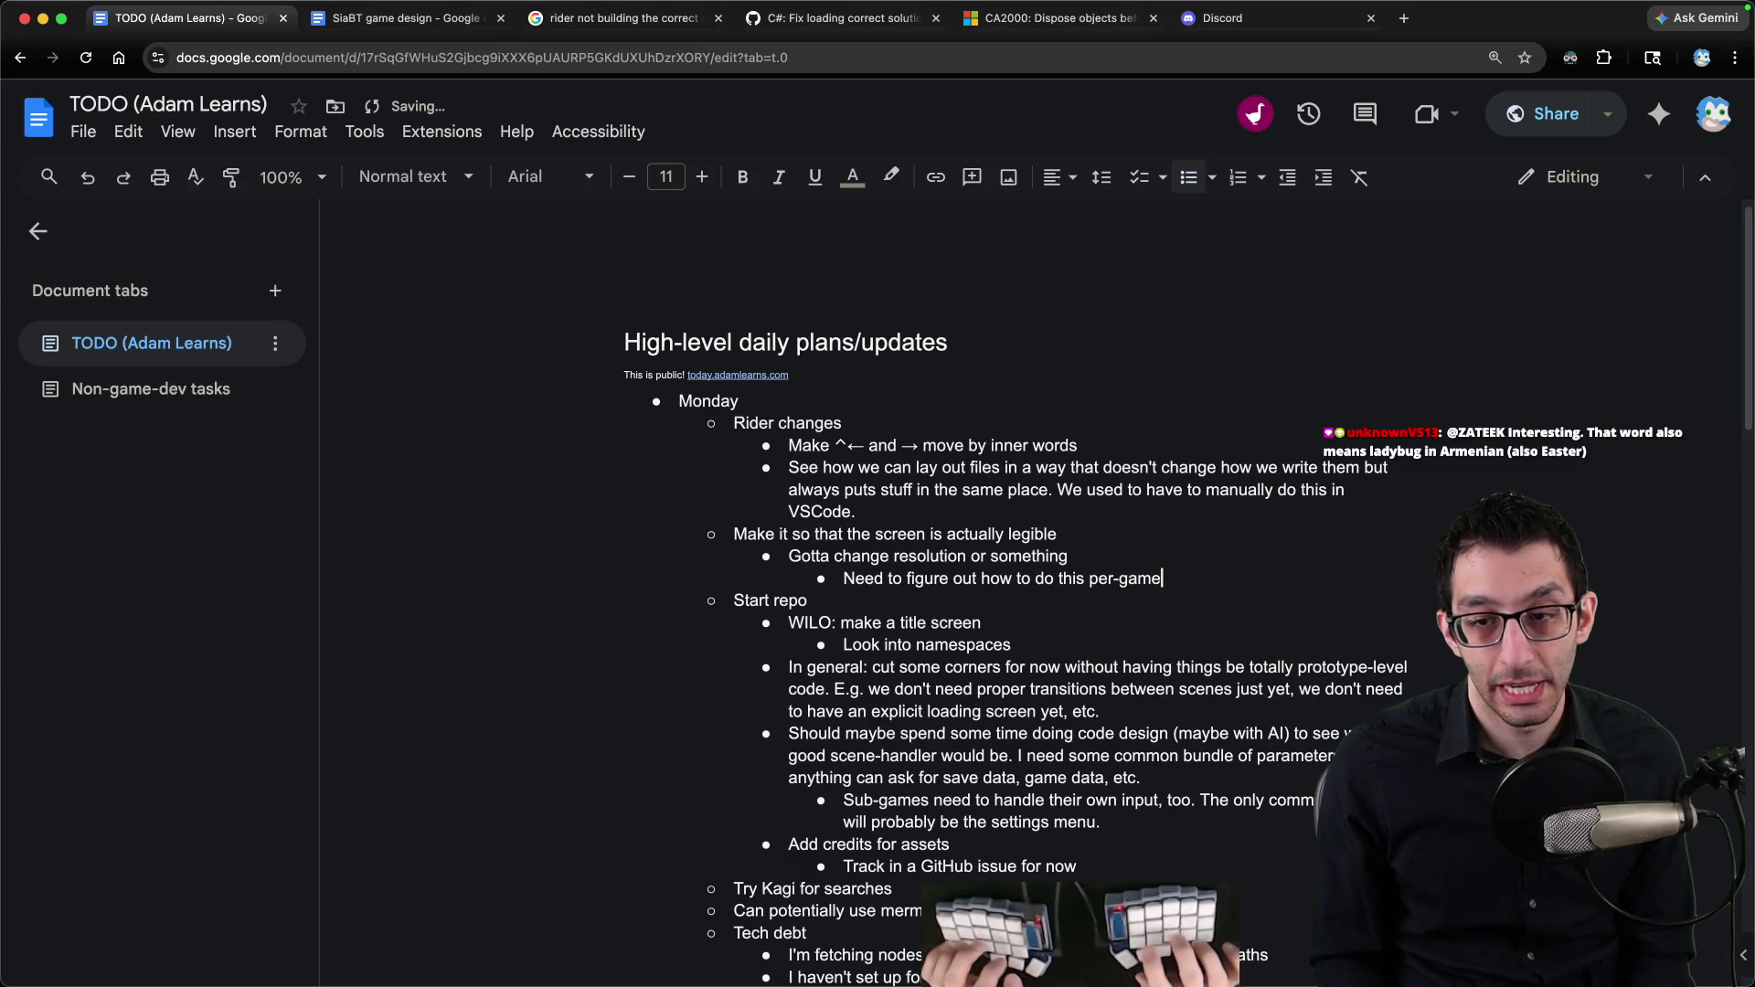
left_click(1118, 578)
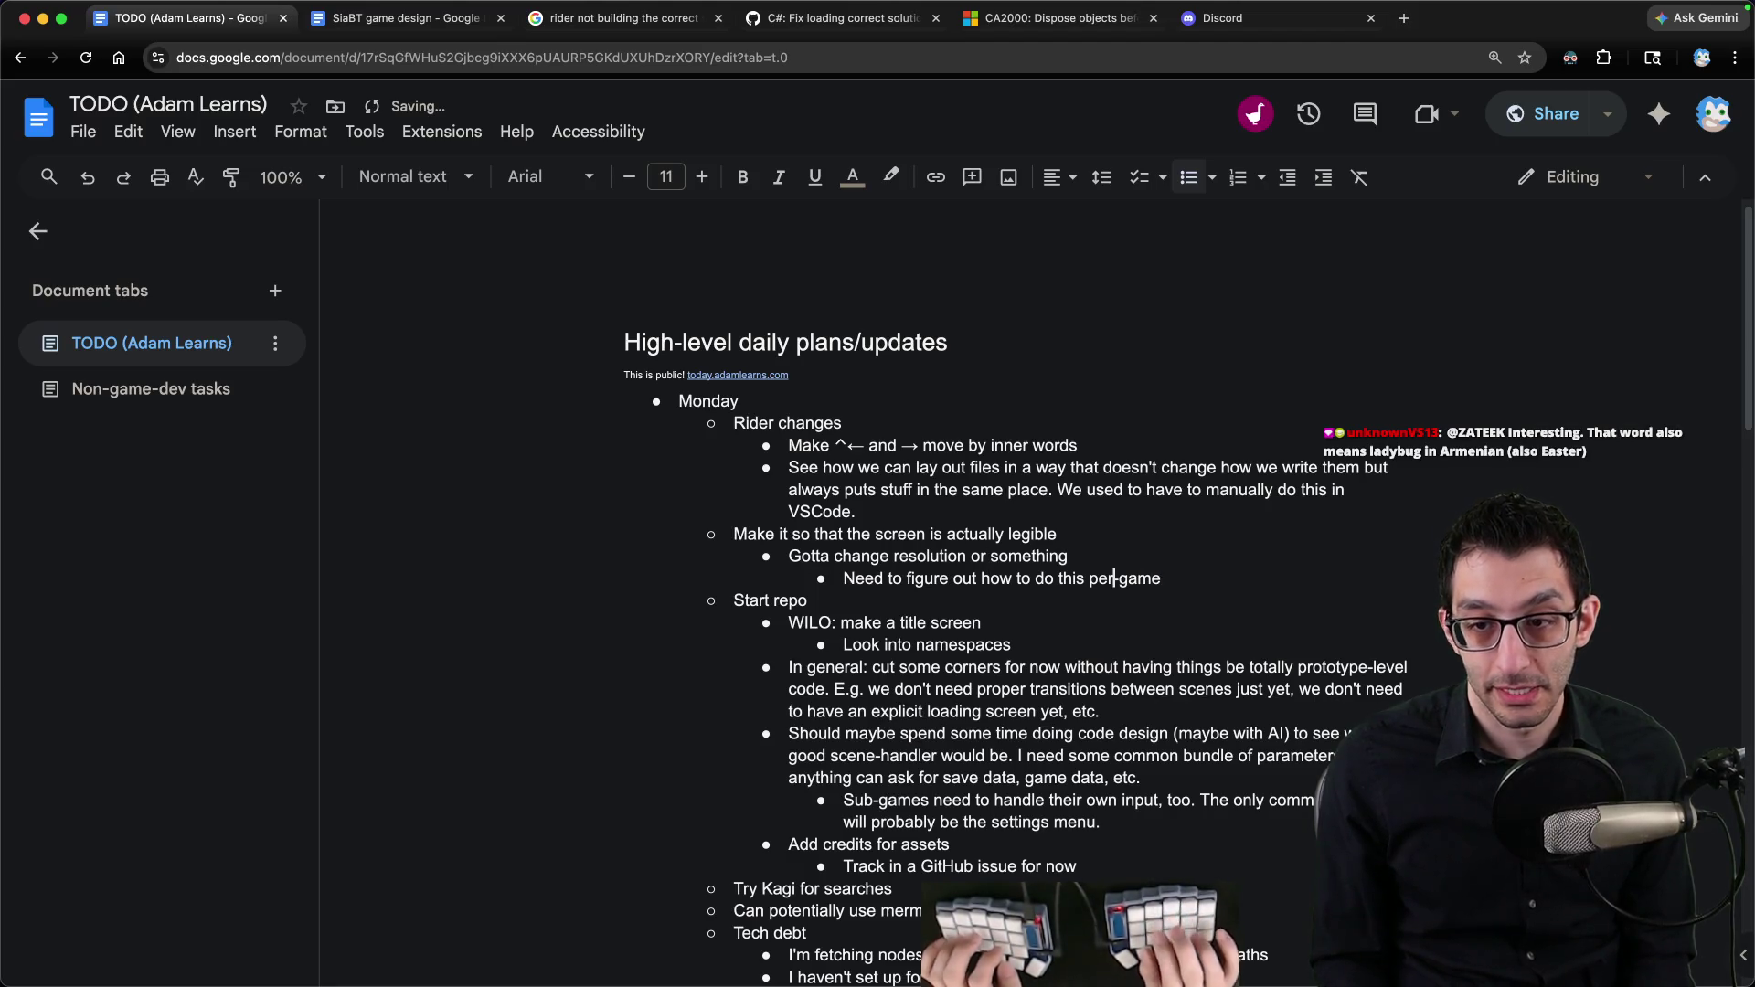
type("sub-")
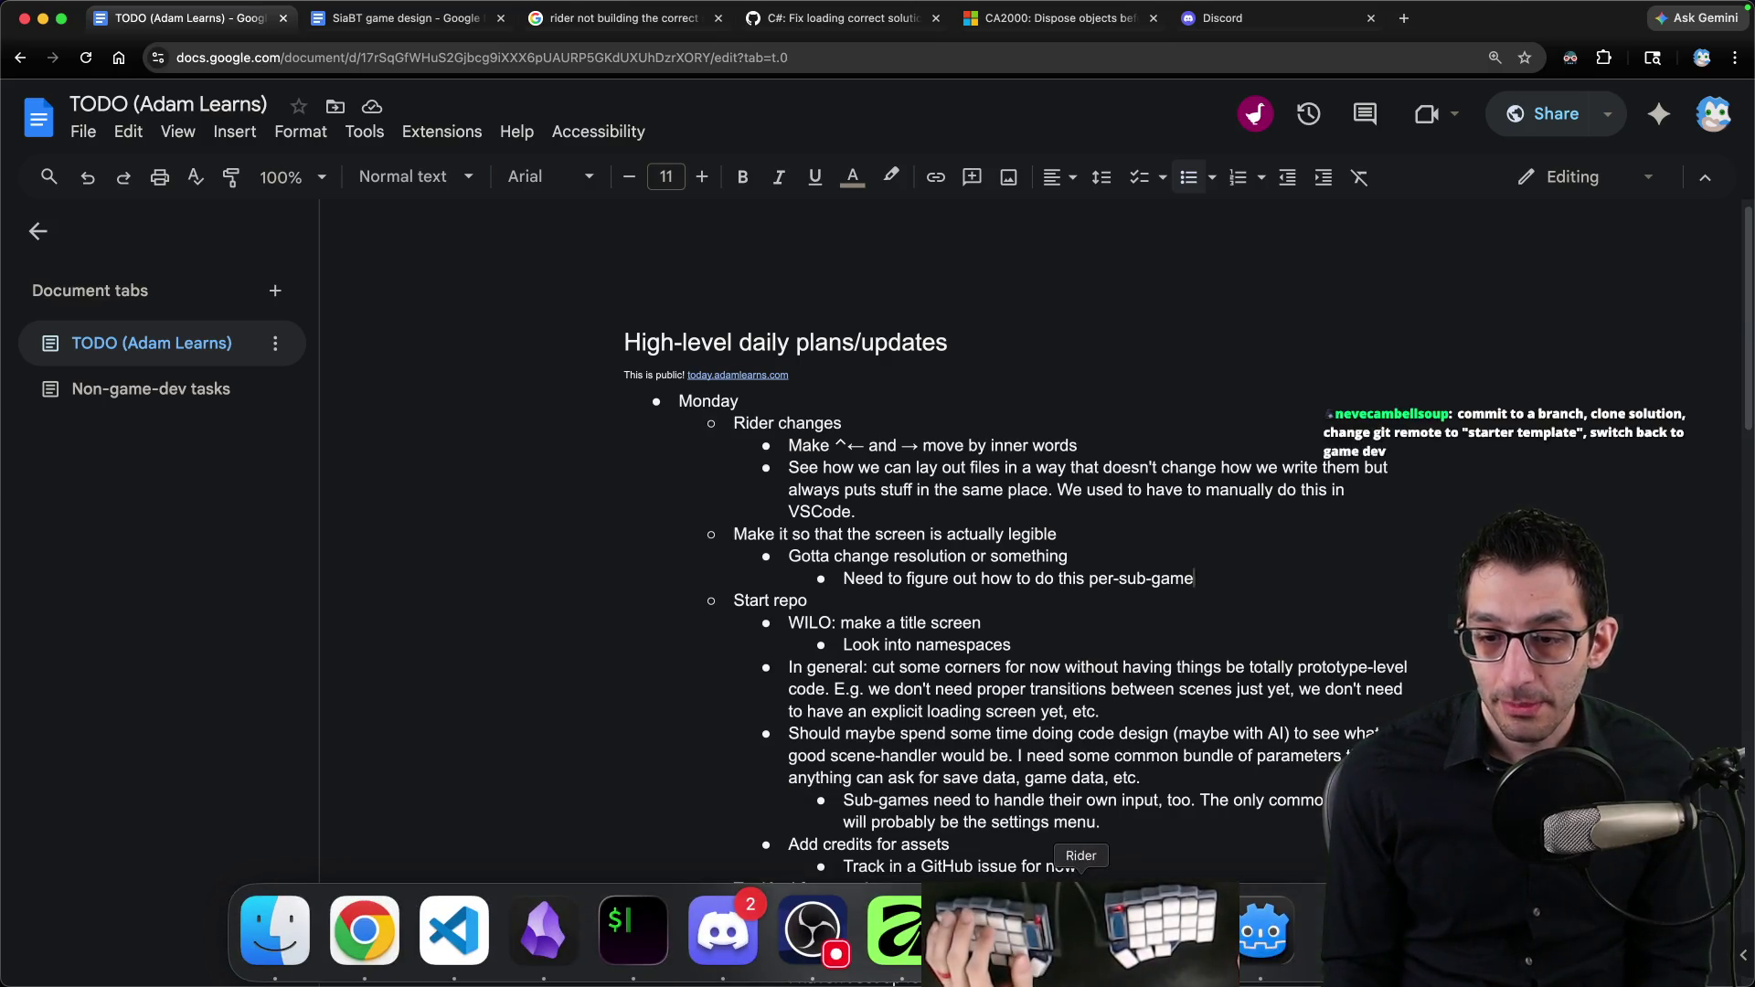
Step: In TitleScreen.cs, add a test 'foo' line after line 29's OpenCredits wiring, then delete it
left_click(540, 929)
scroll(559, 393, "up", 2)
left_click(704, 422)
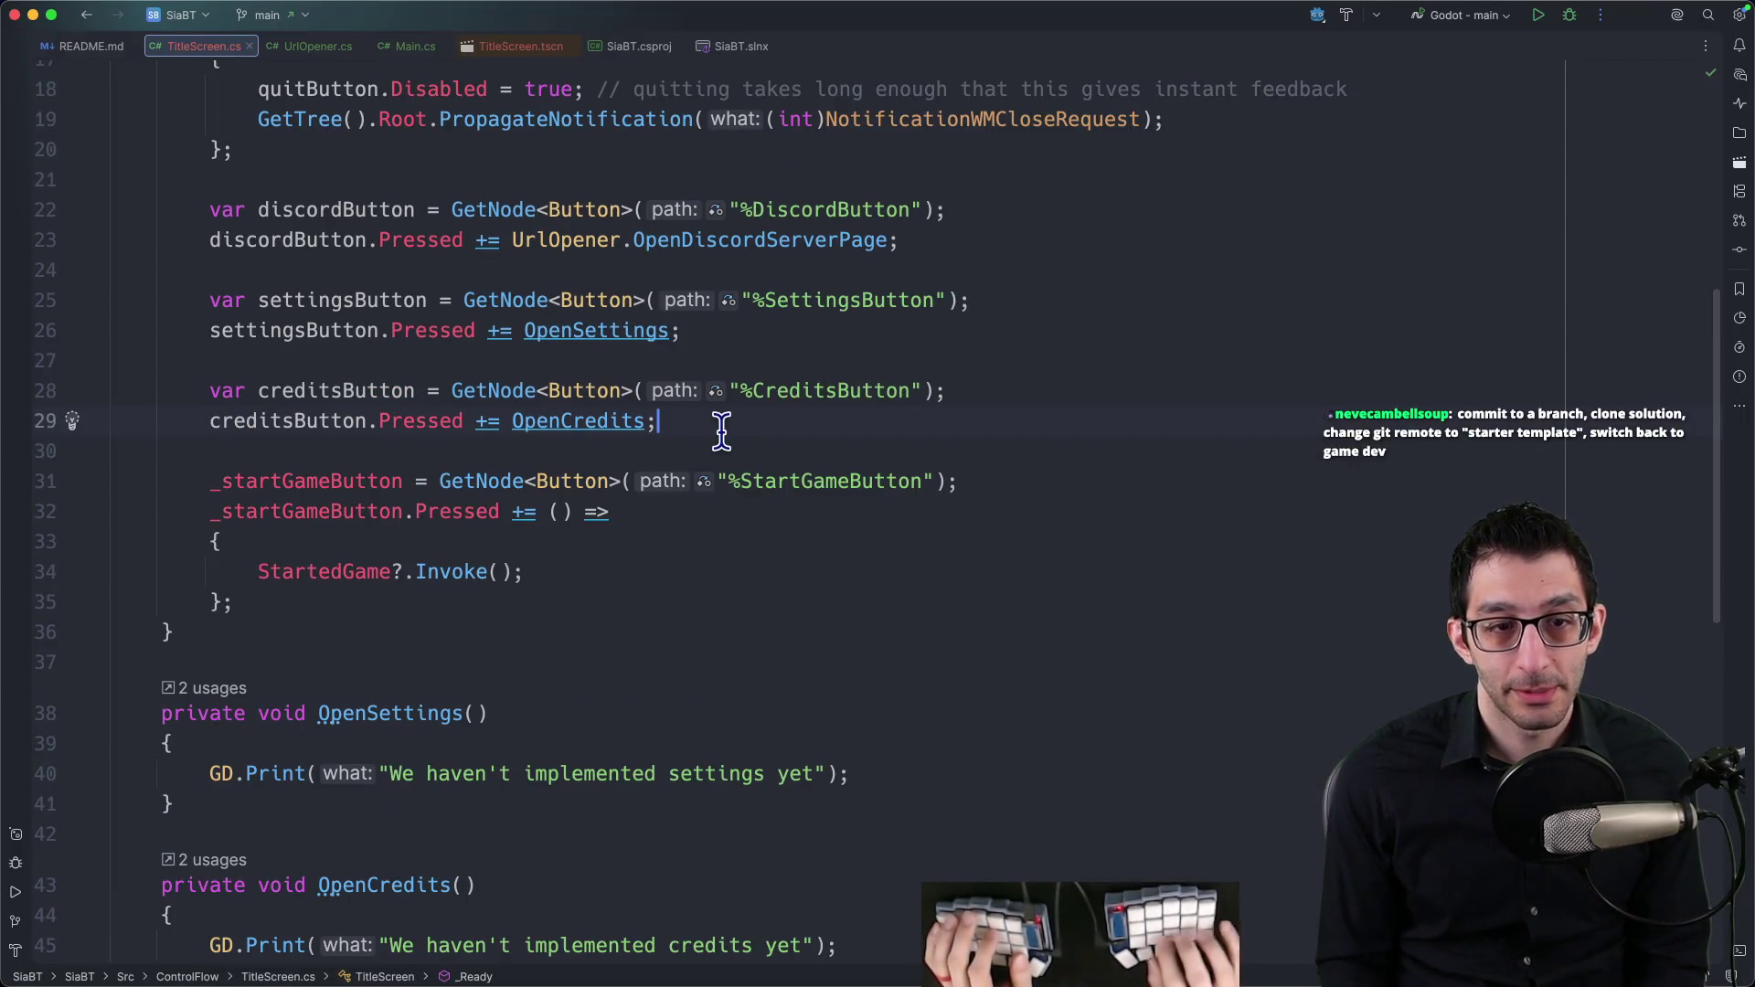
key("Return")
key("Return")
type("foo")
key("Escape")
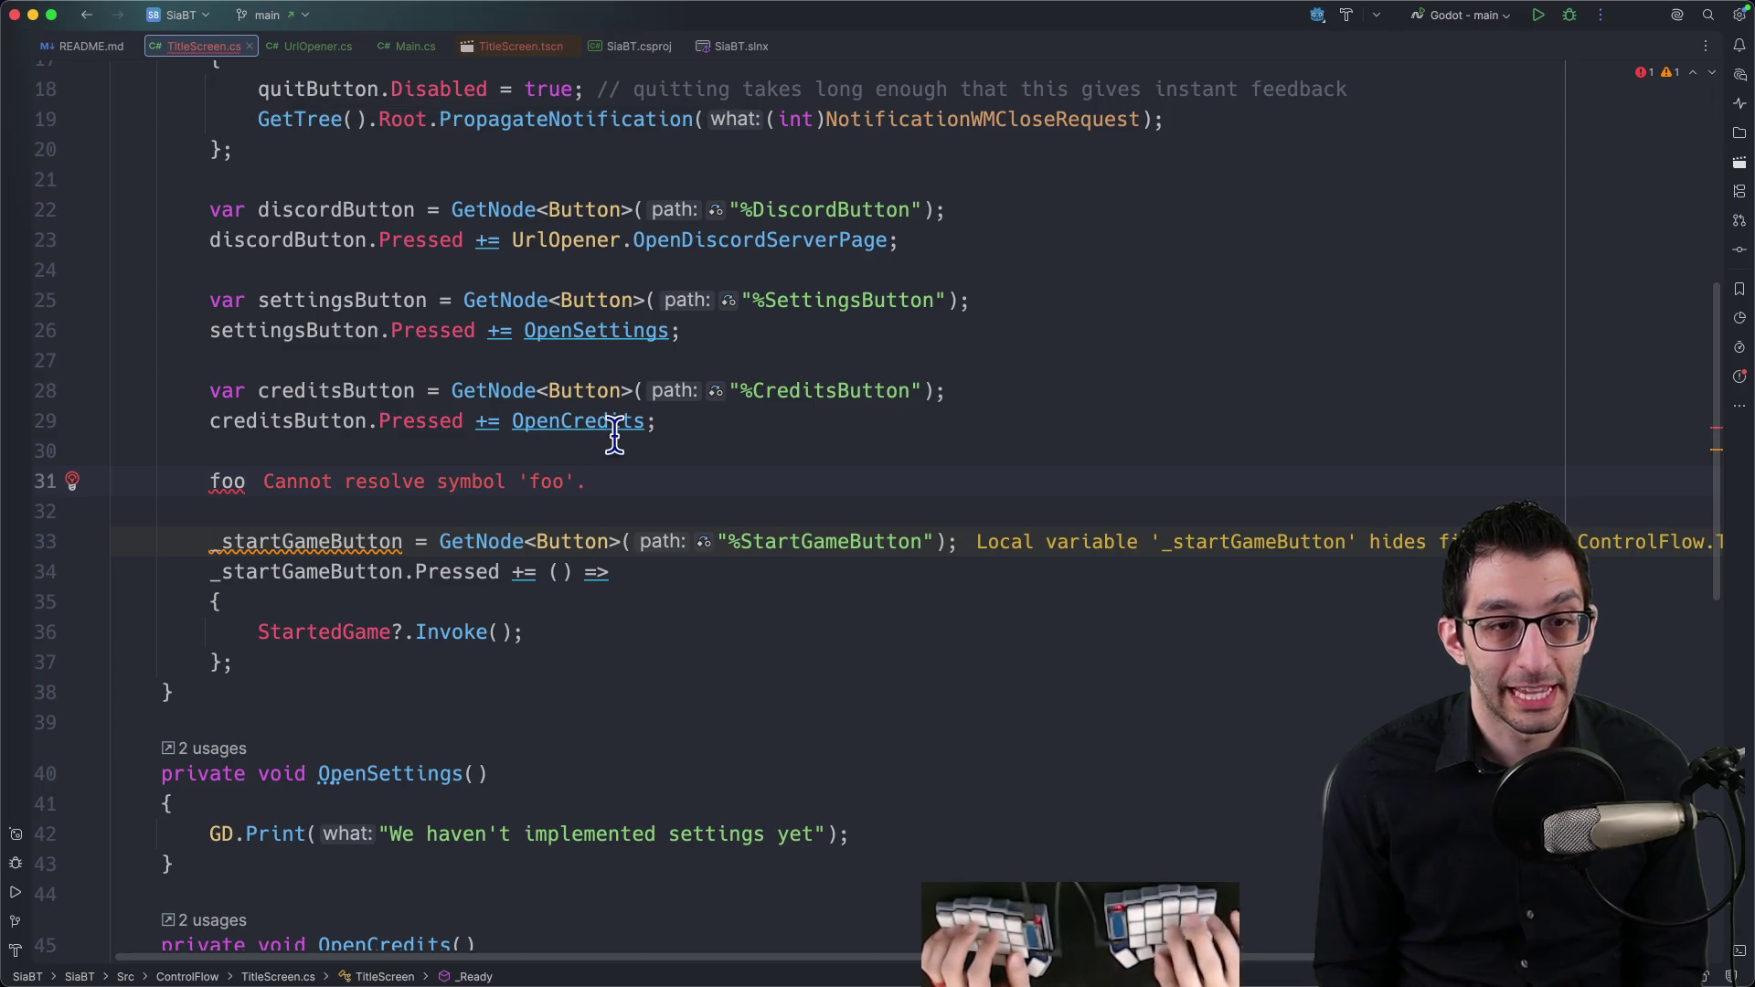
key("shift+Up")
key("BackSpace")
key("BackSpace")
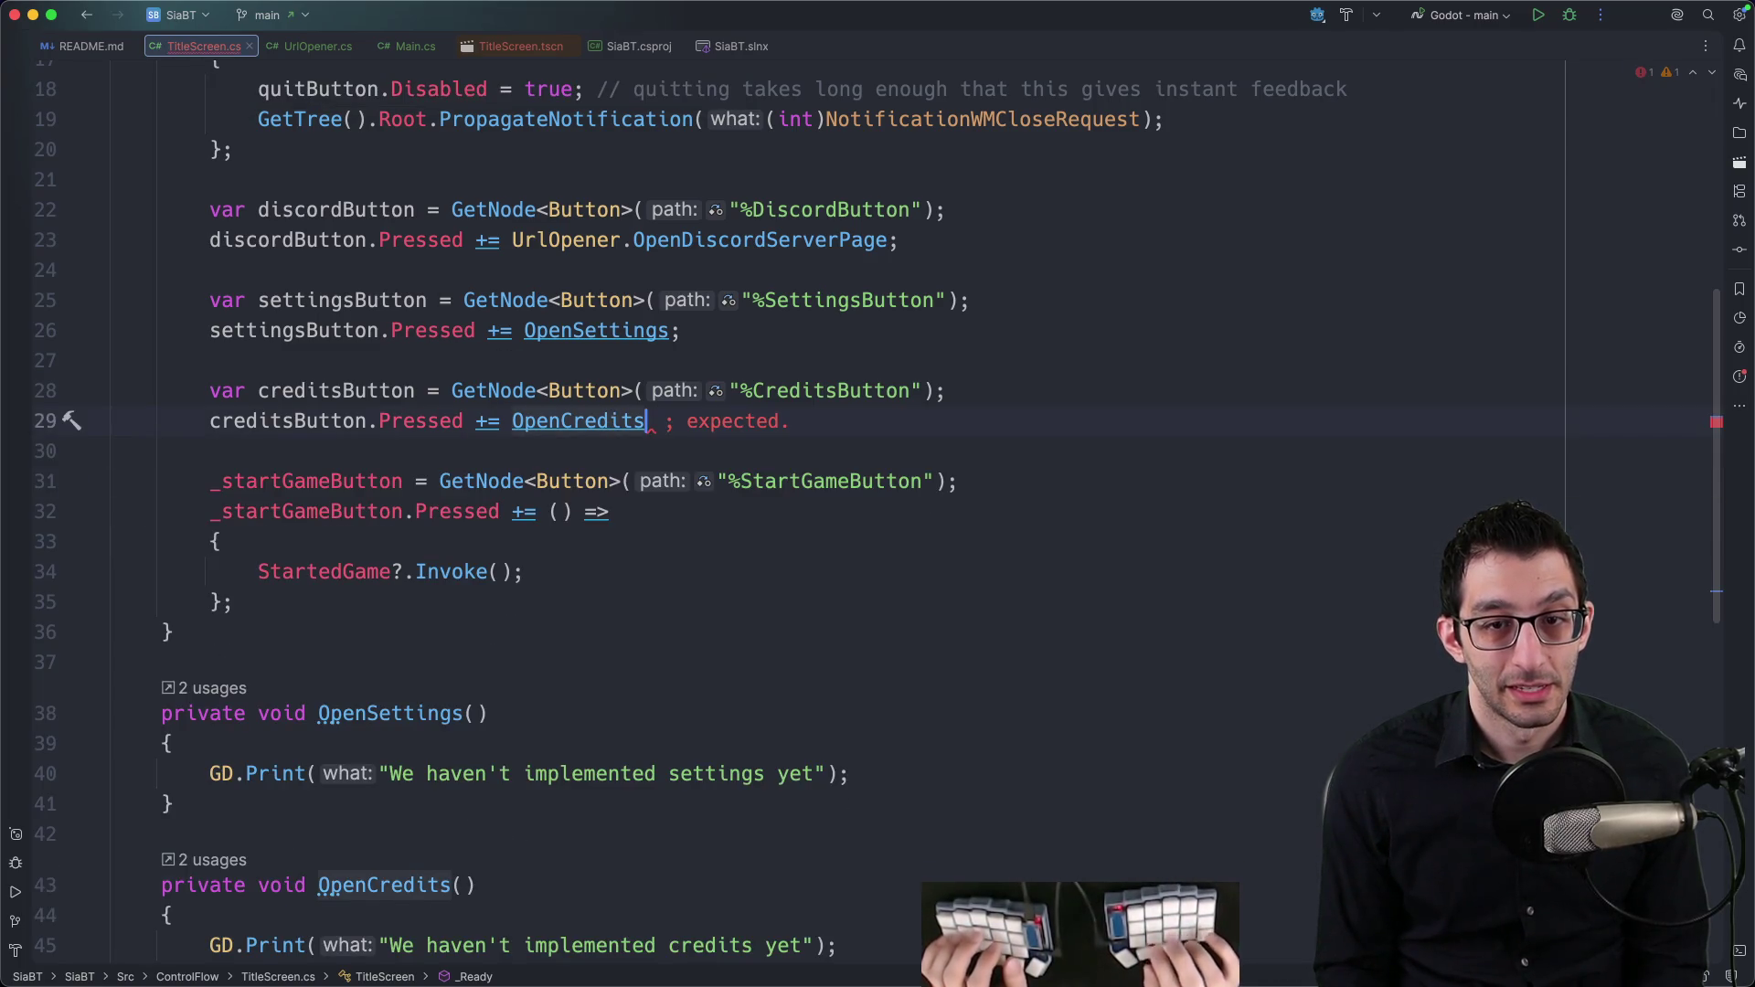
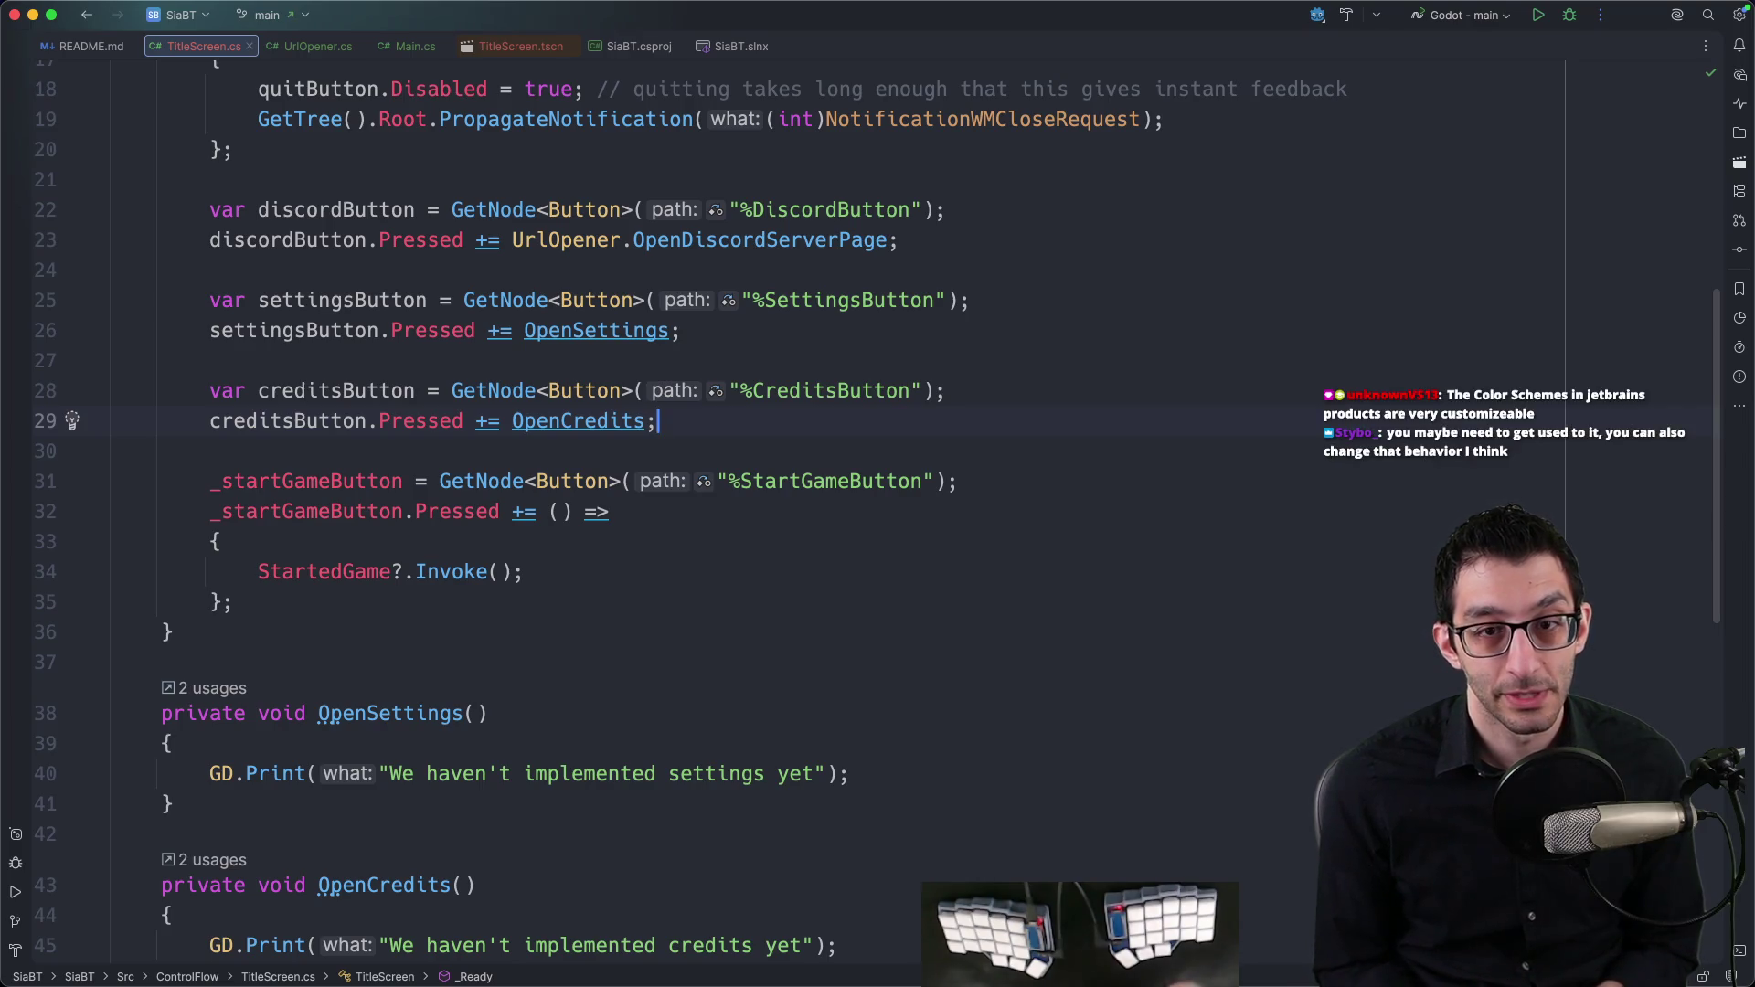
Step: Scroll up through TitleScreen.cs, then bring up Rider's list of uncommitted changes
scroll(758, 539, "up", 4)
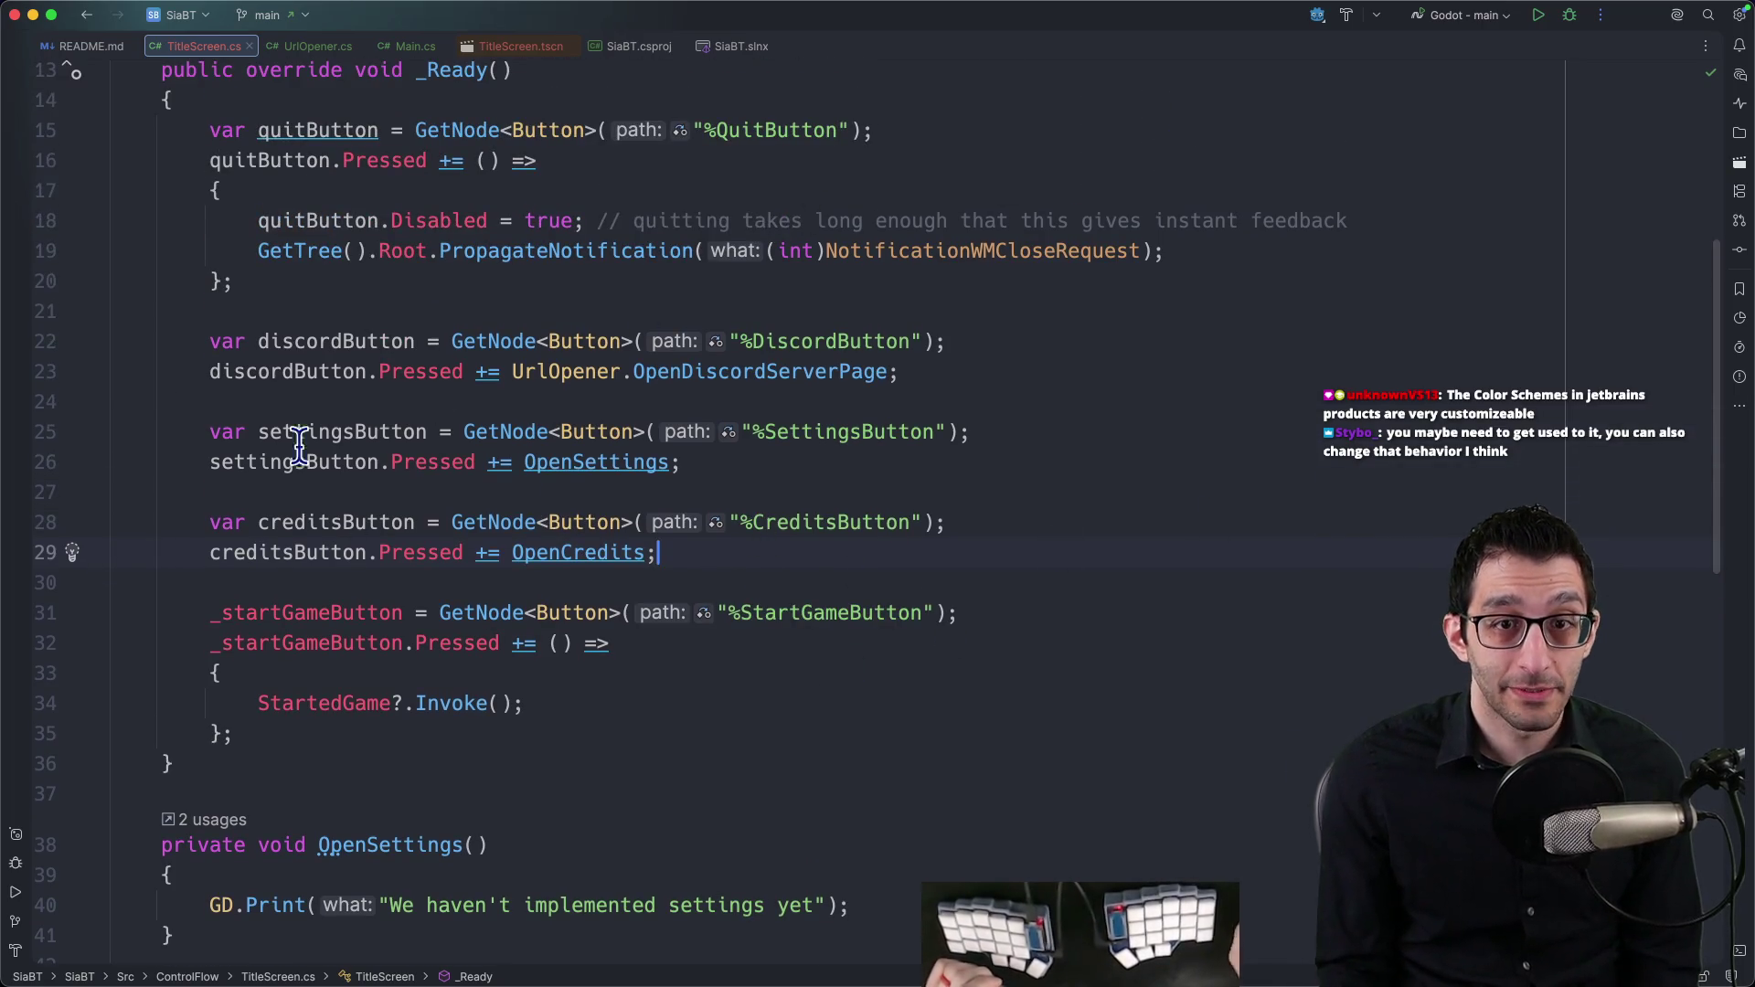
scroll(1024, 517, "up", 9)
key("super+k")
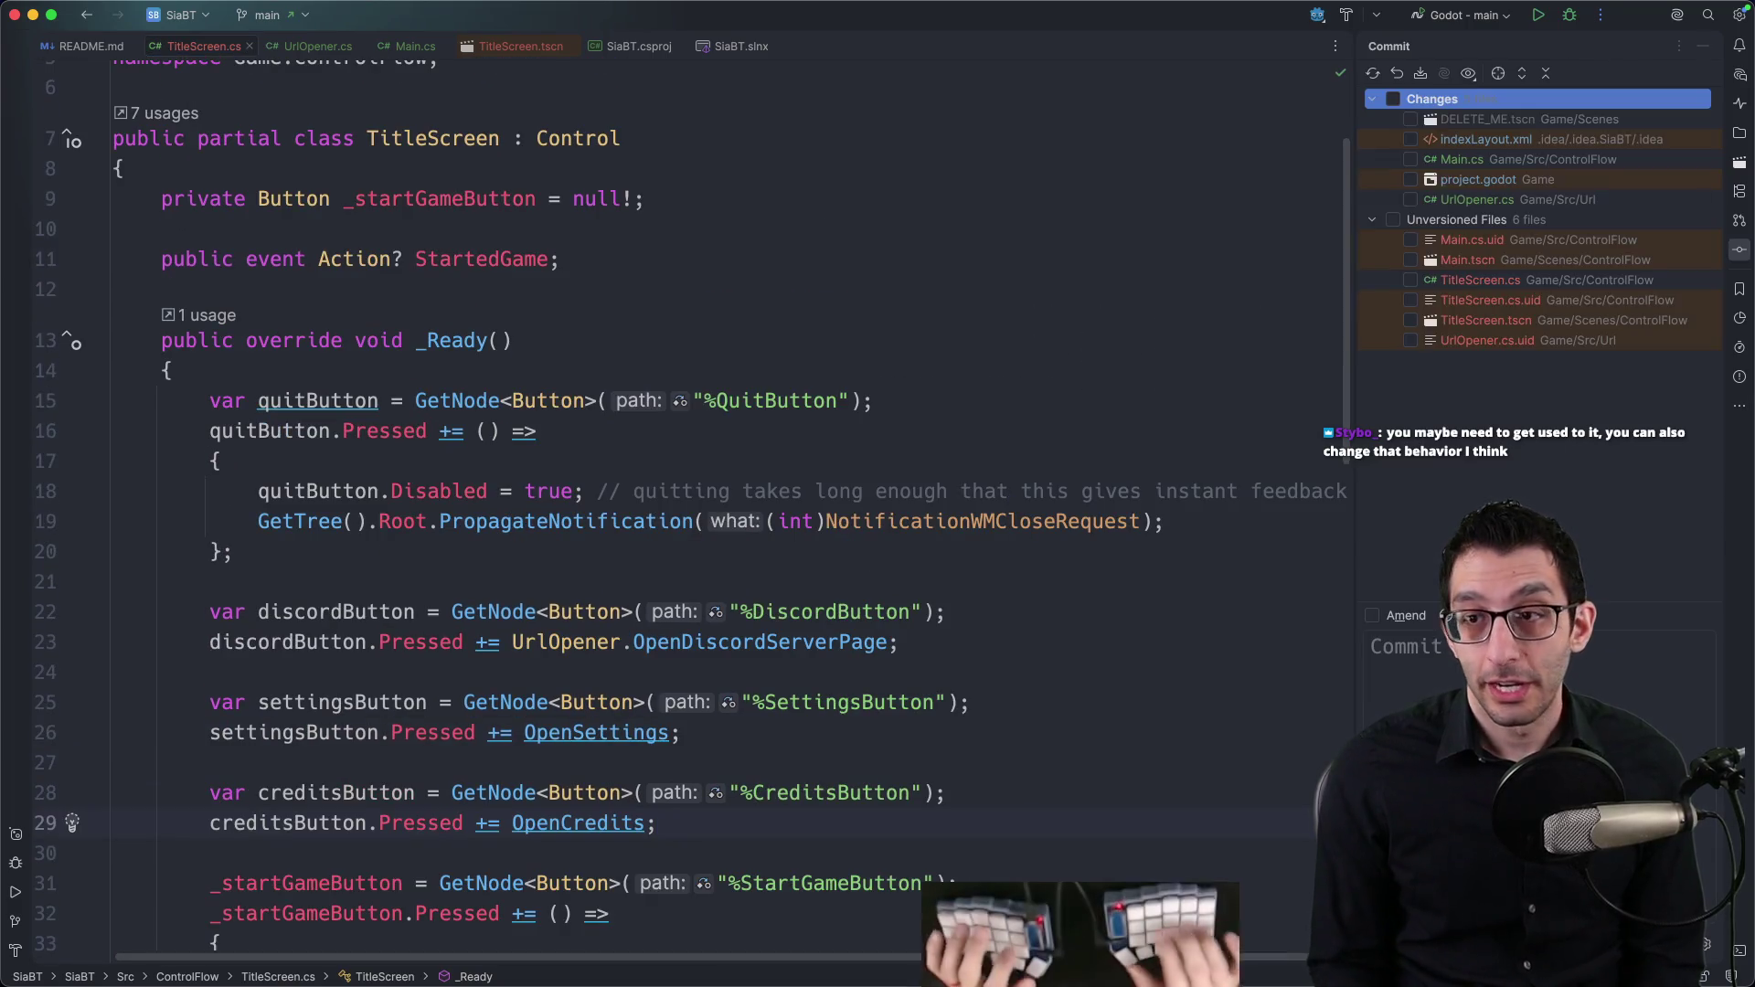
Step: Review the diffs of indexLayout.xml, Main.cs and UrlOpener.cs
left_click(1450, 145)
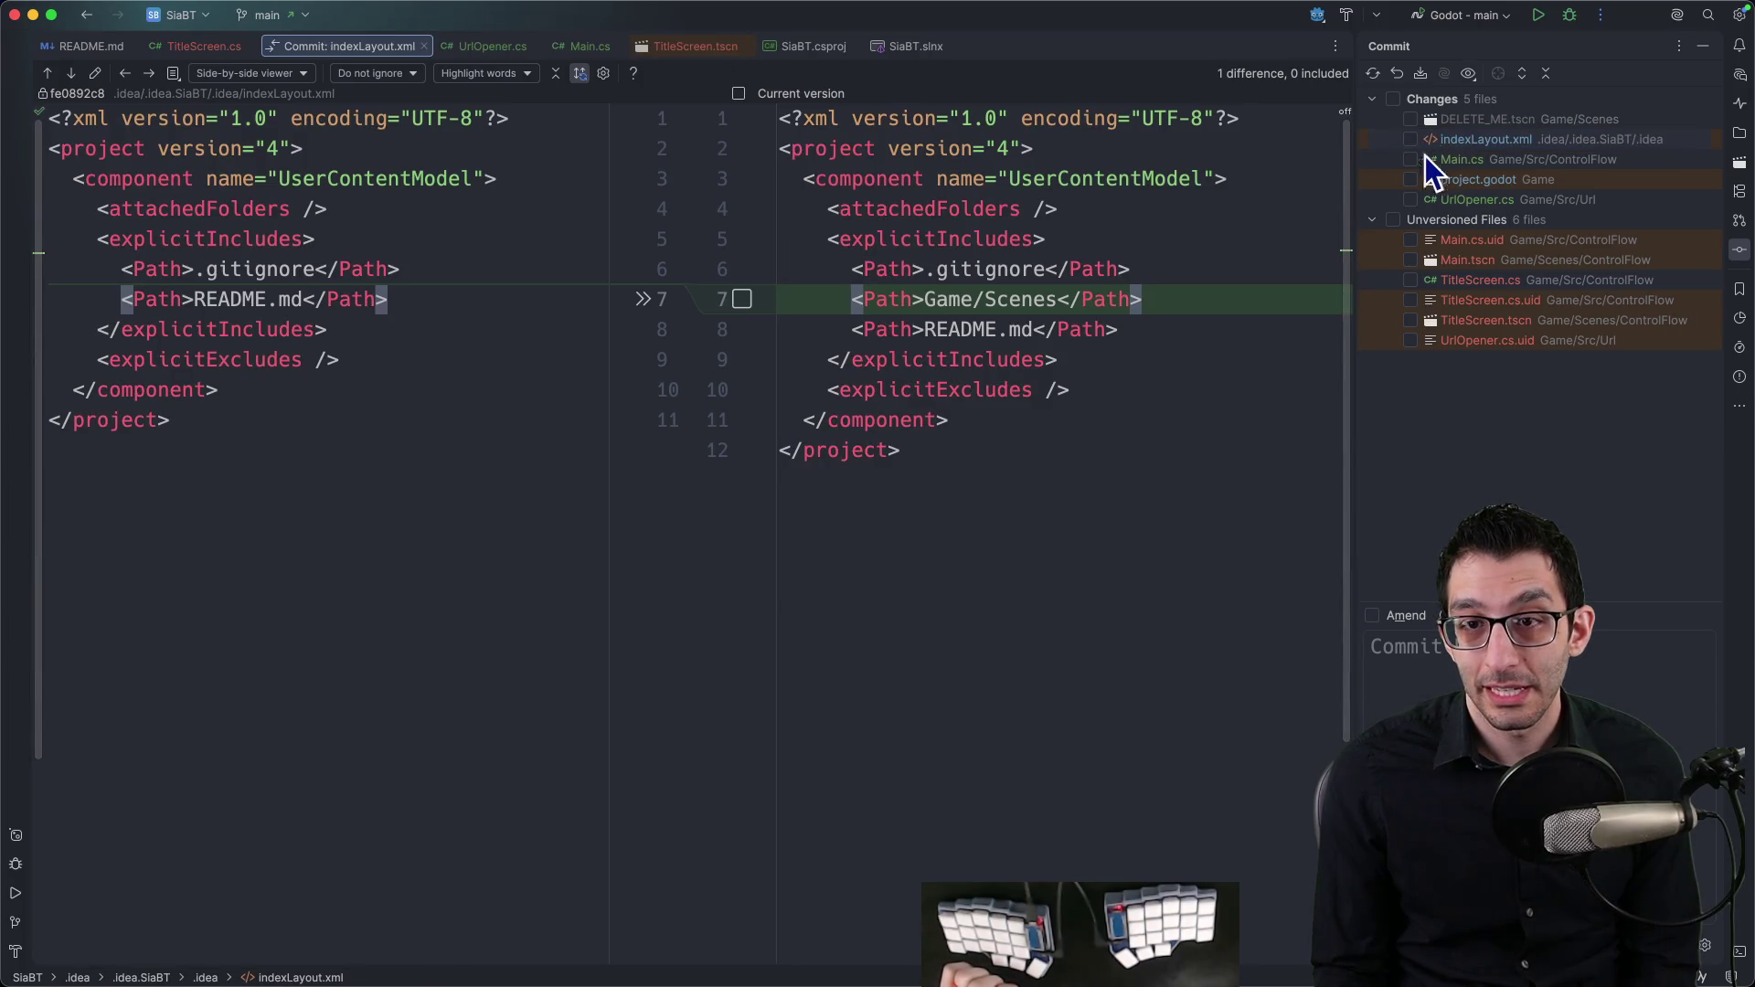
key("Escape")
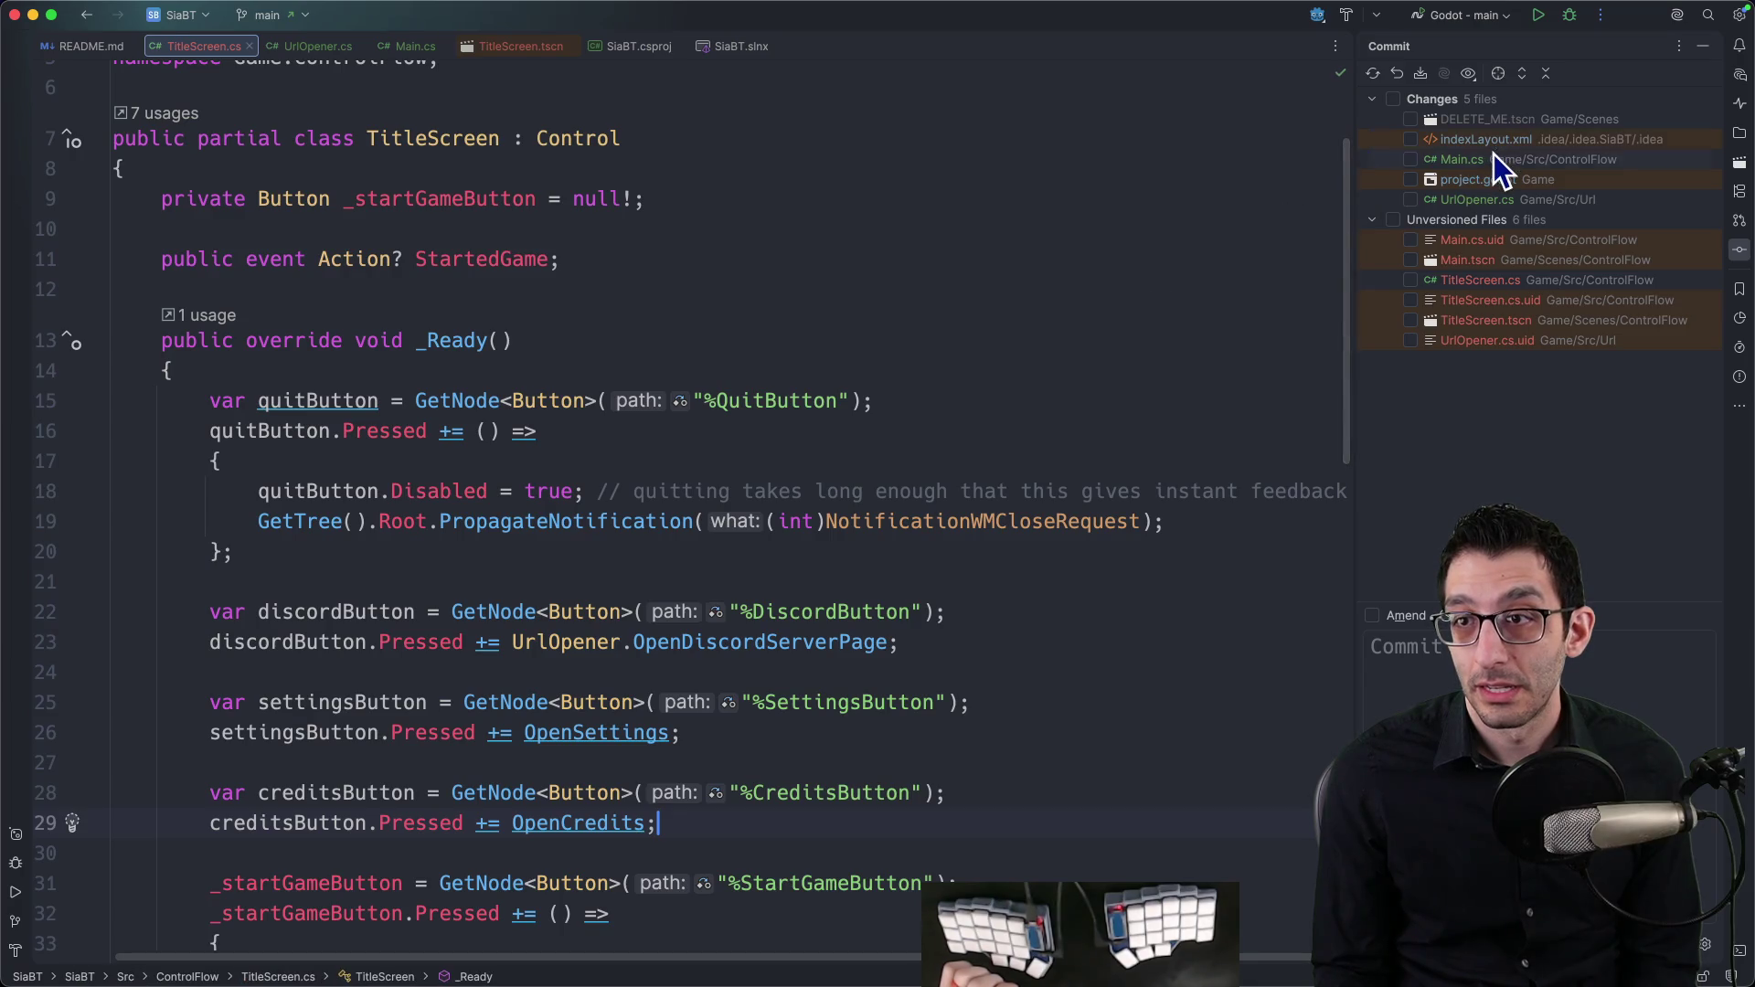
left_click(1494, 157)
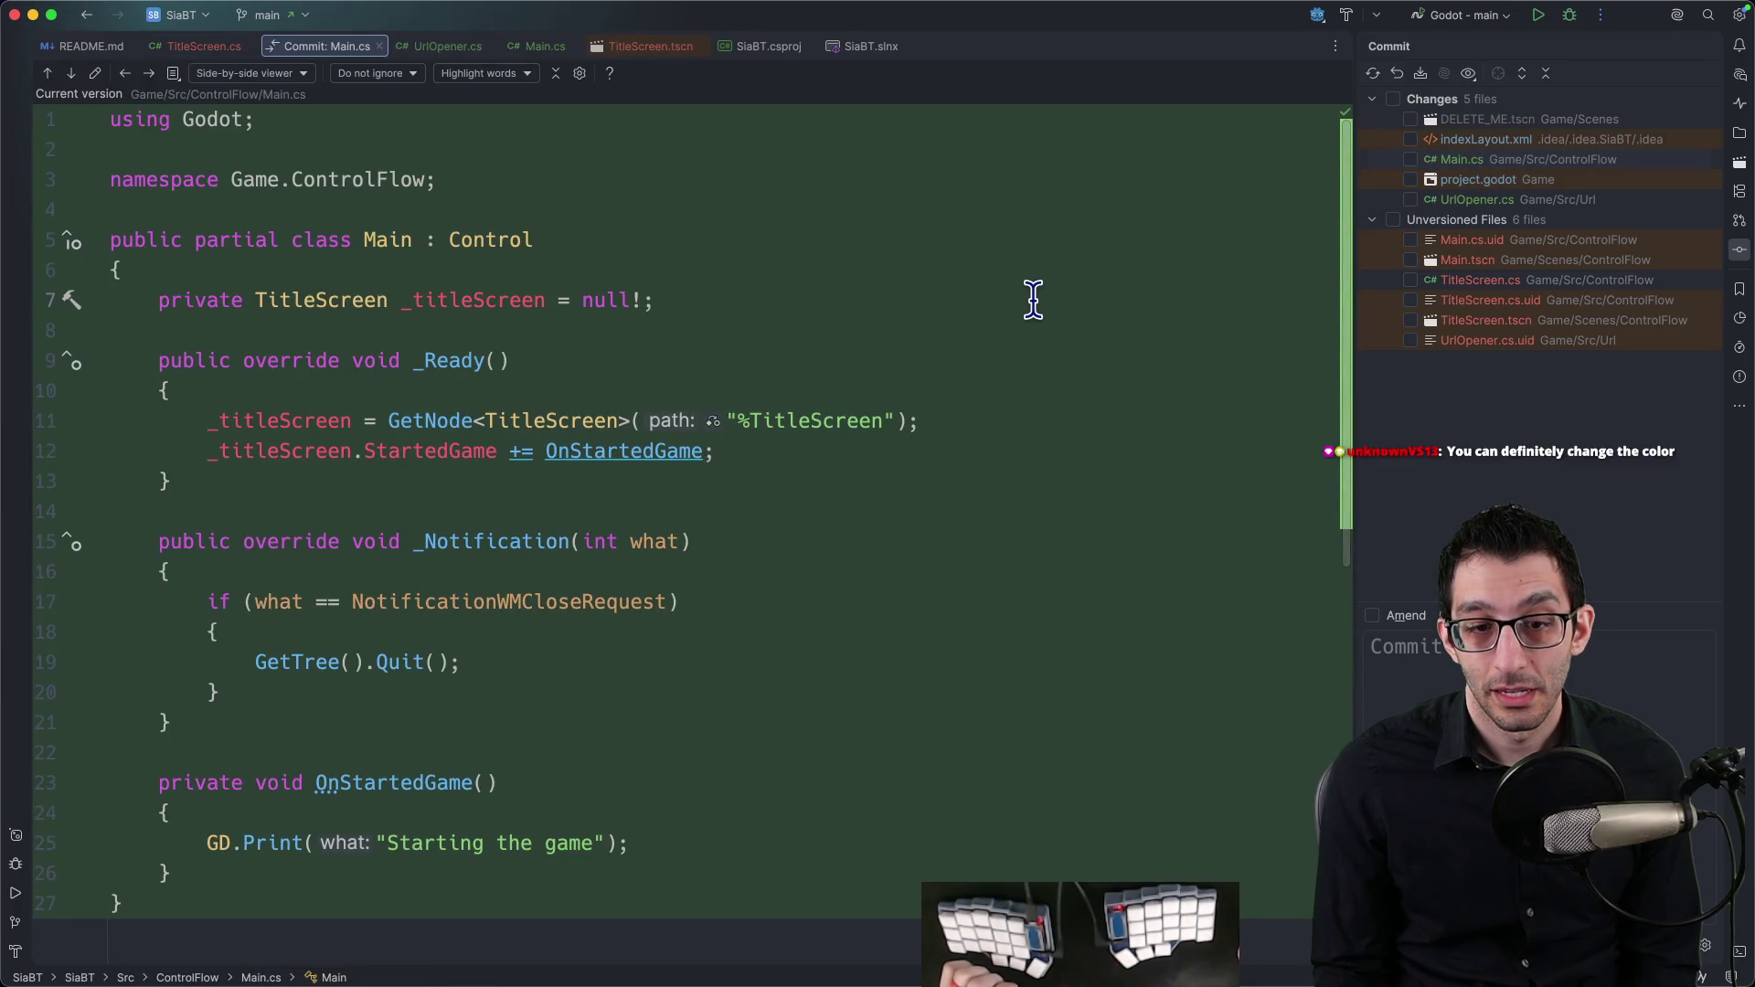
key("Escape")
left_click(1512, 201)
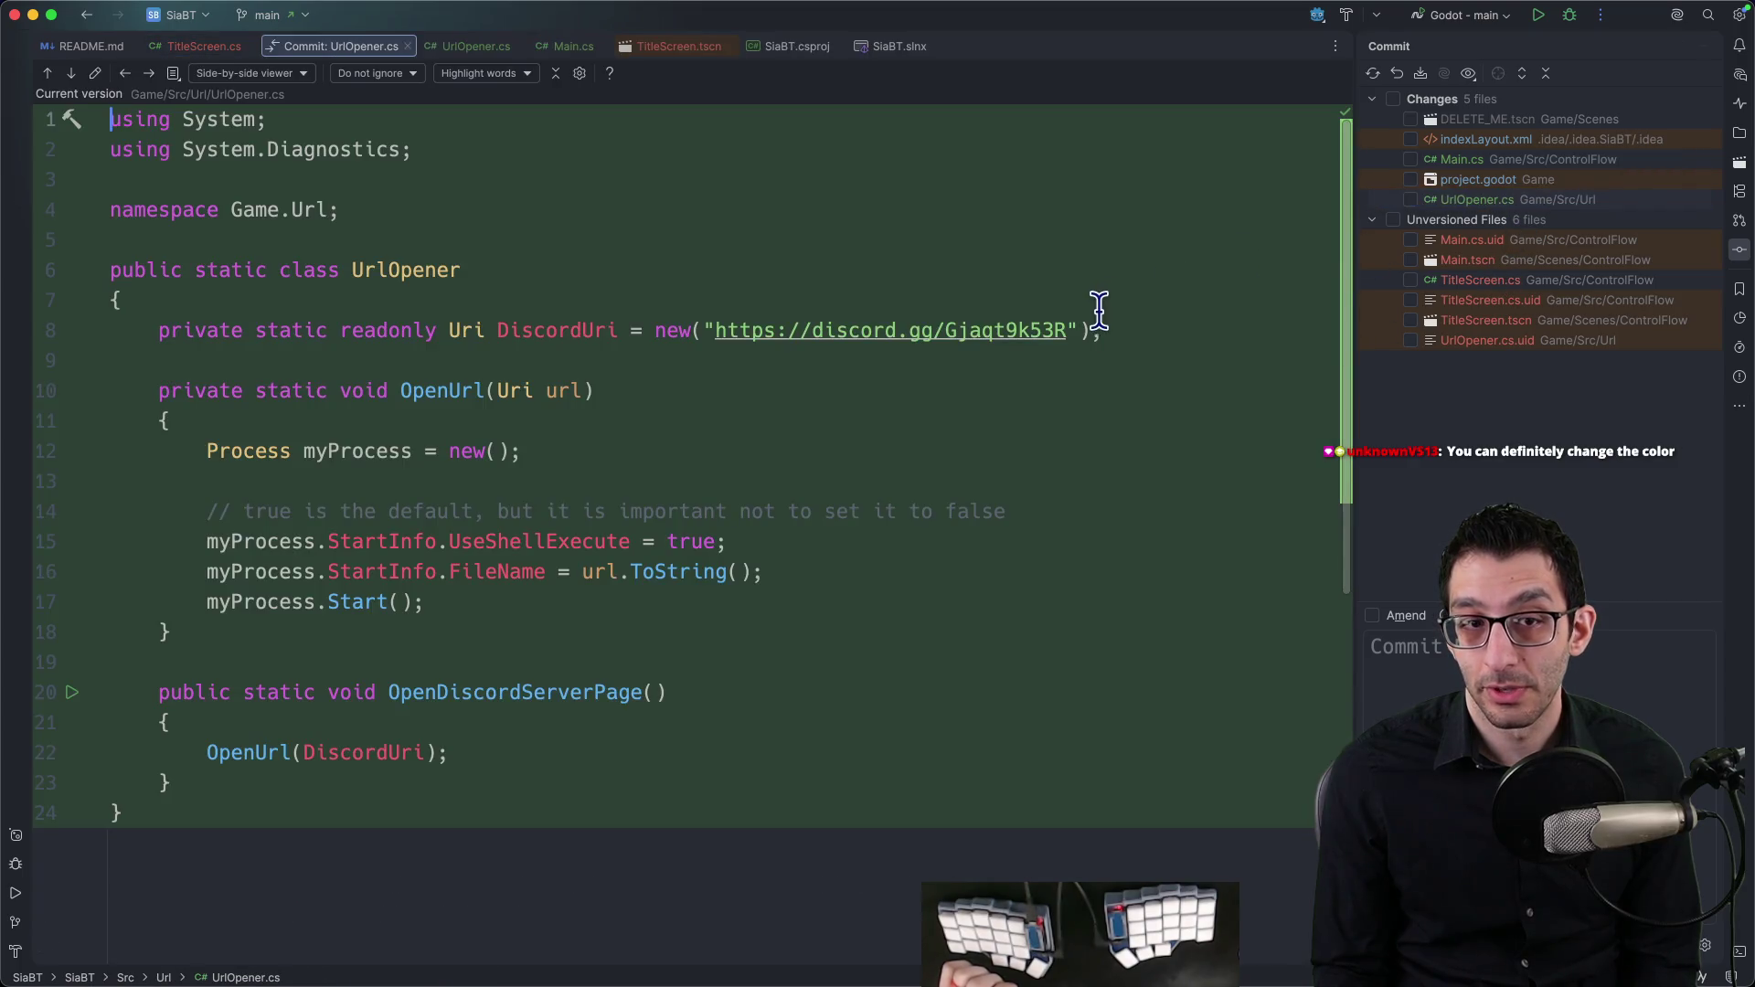
key("Escape")
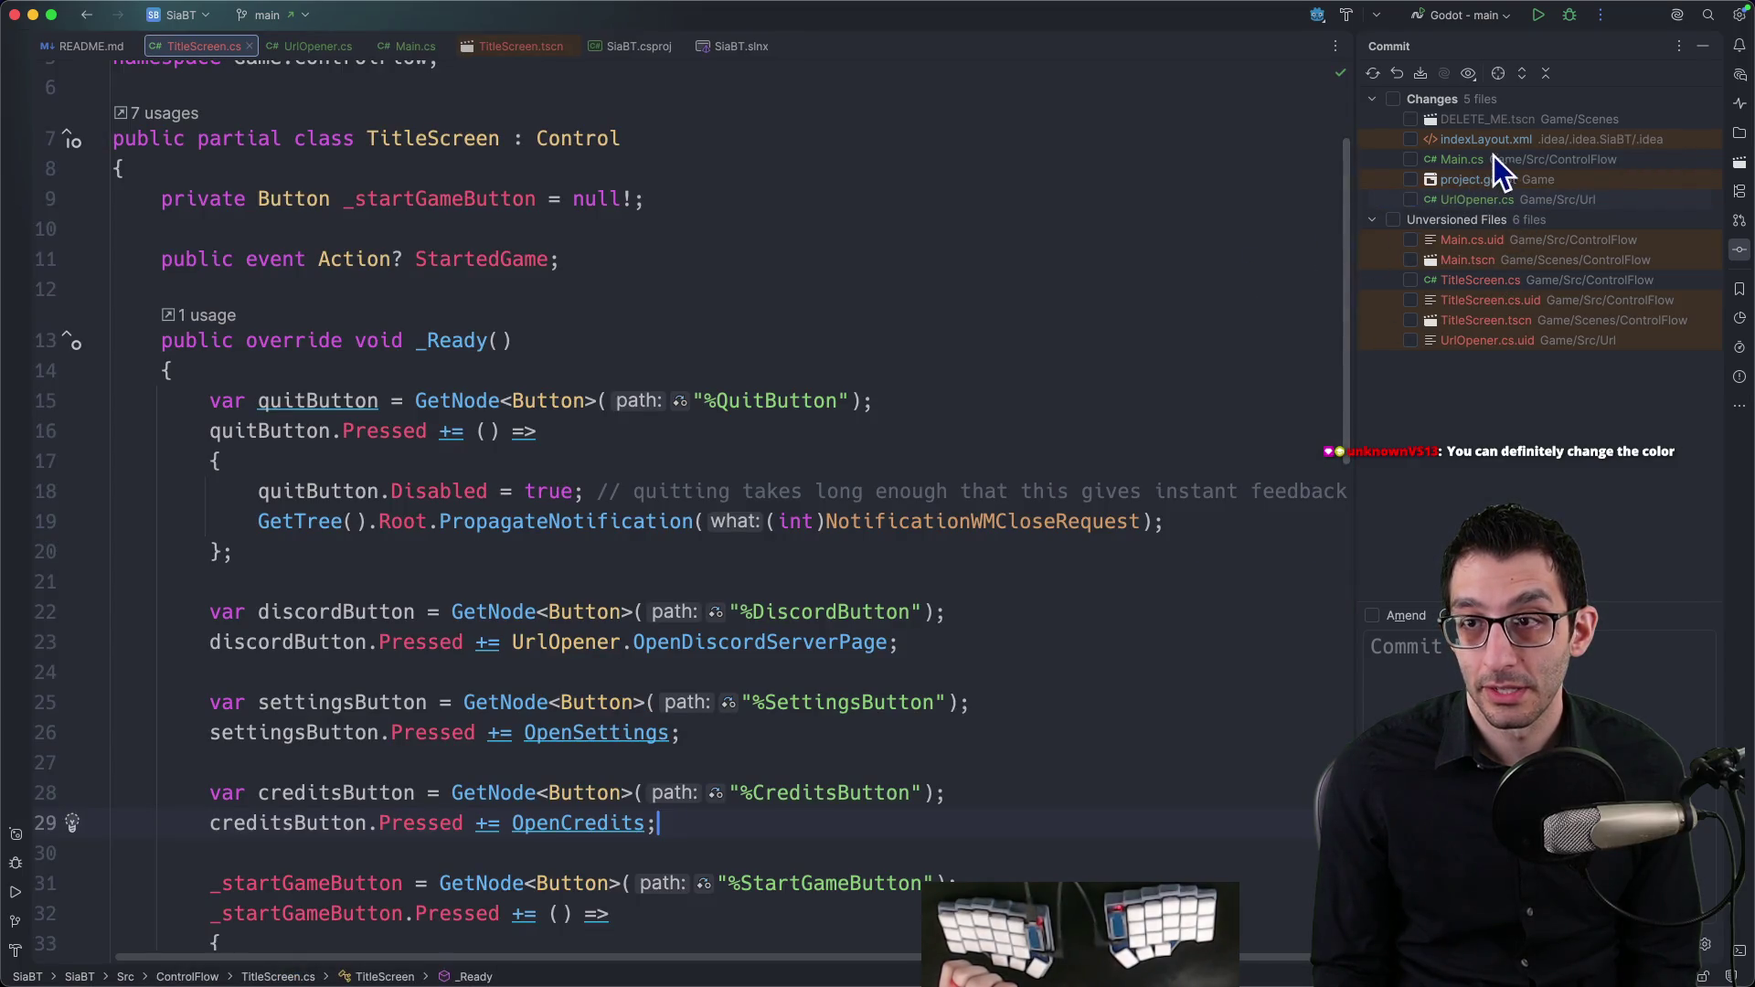
Step: Inspect the DELETE_ME.tscn change, the new Main.tscn and the TitleScreen.cs changes
left_click(1511, 120)
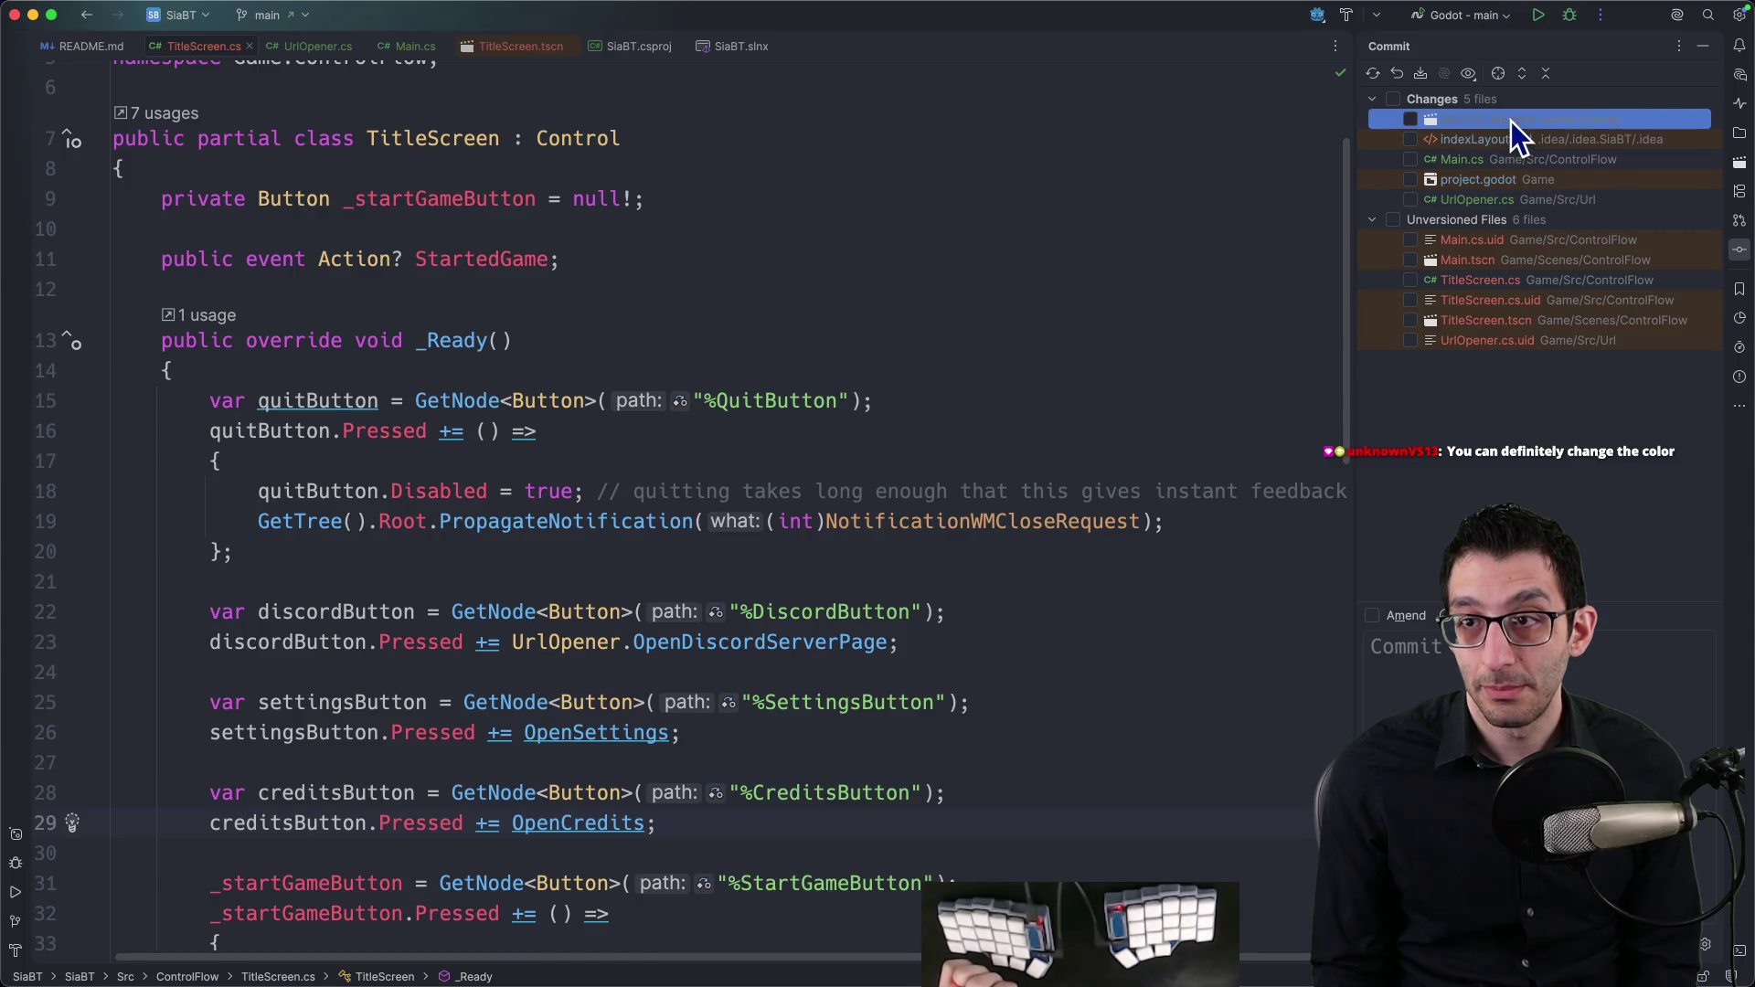
double_click(1517, 261)
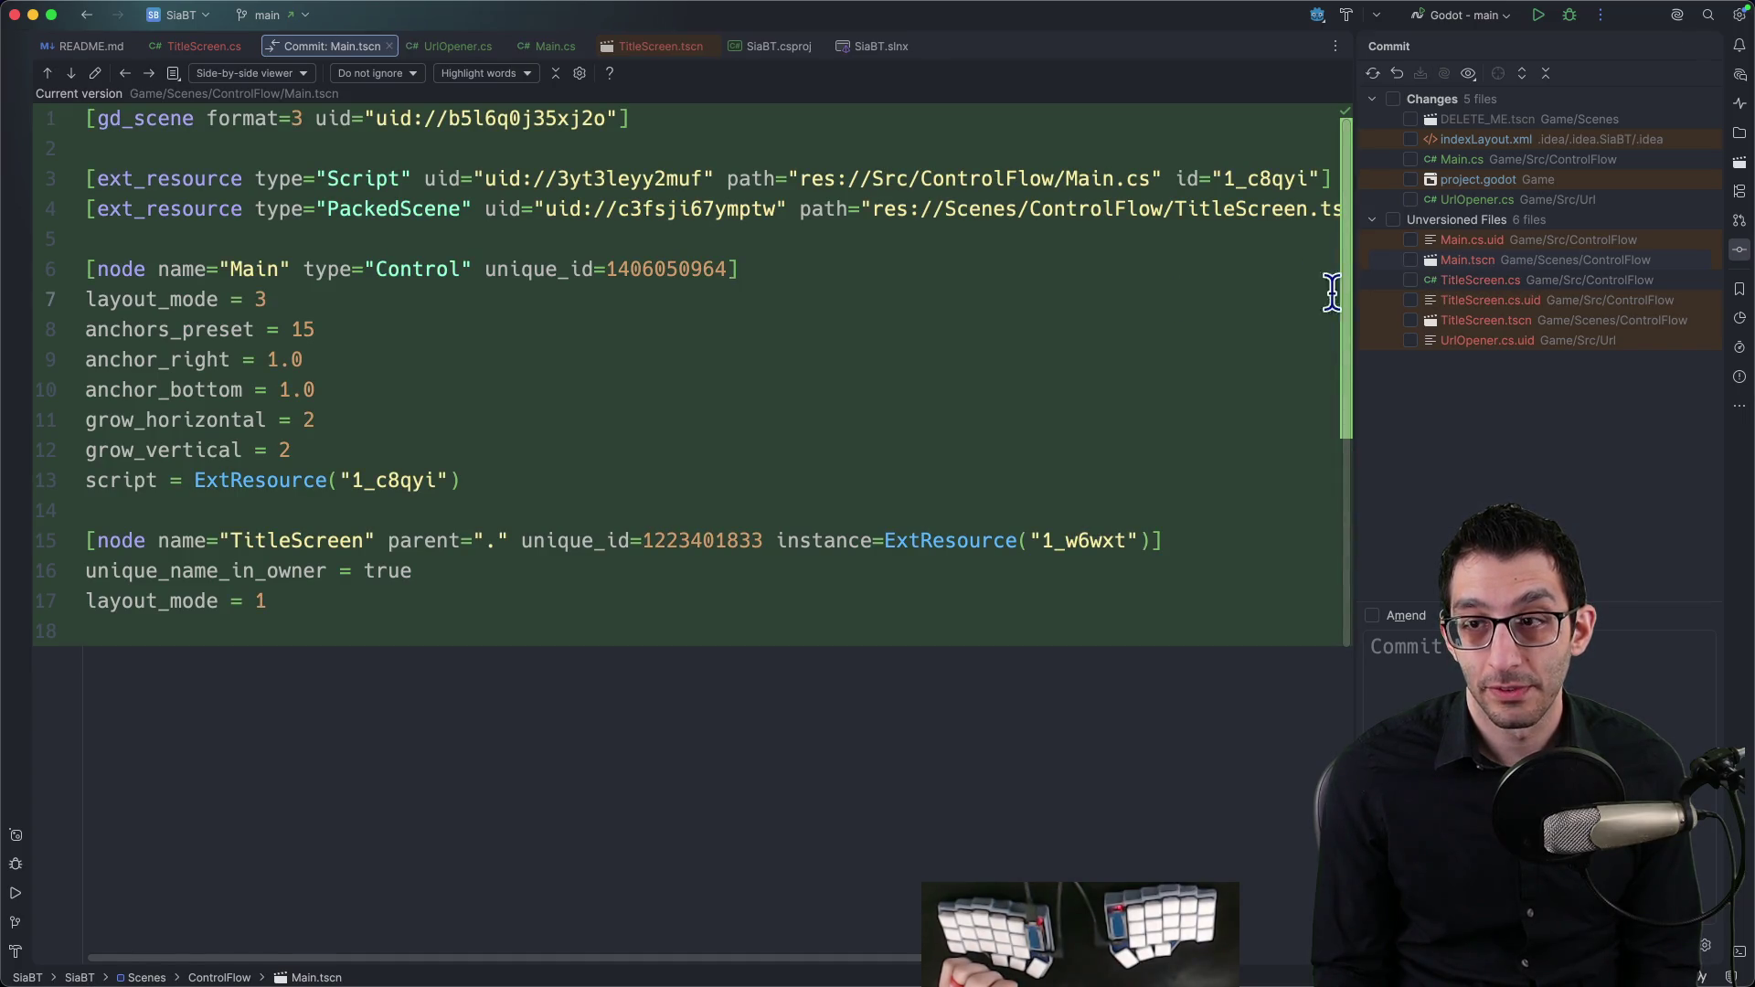
left_click(1499, 280)
scroll(1042, 309, "down", 2)
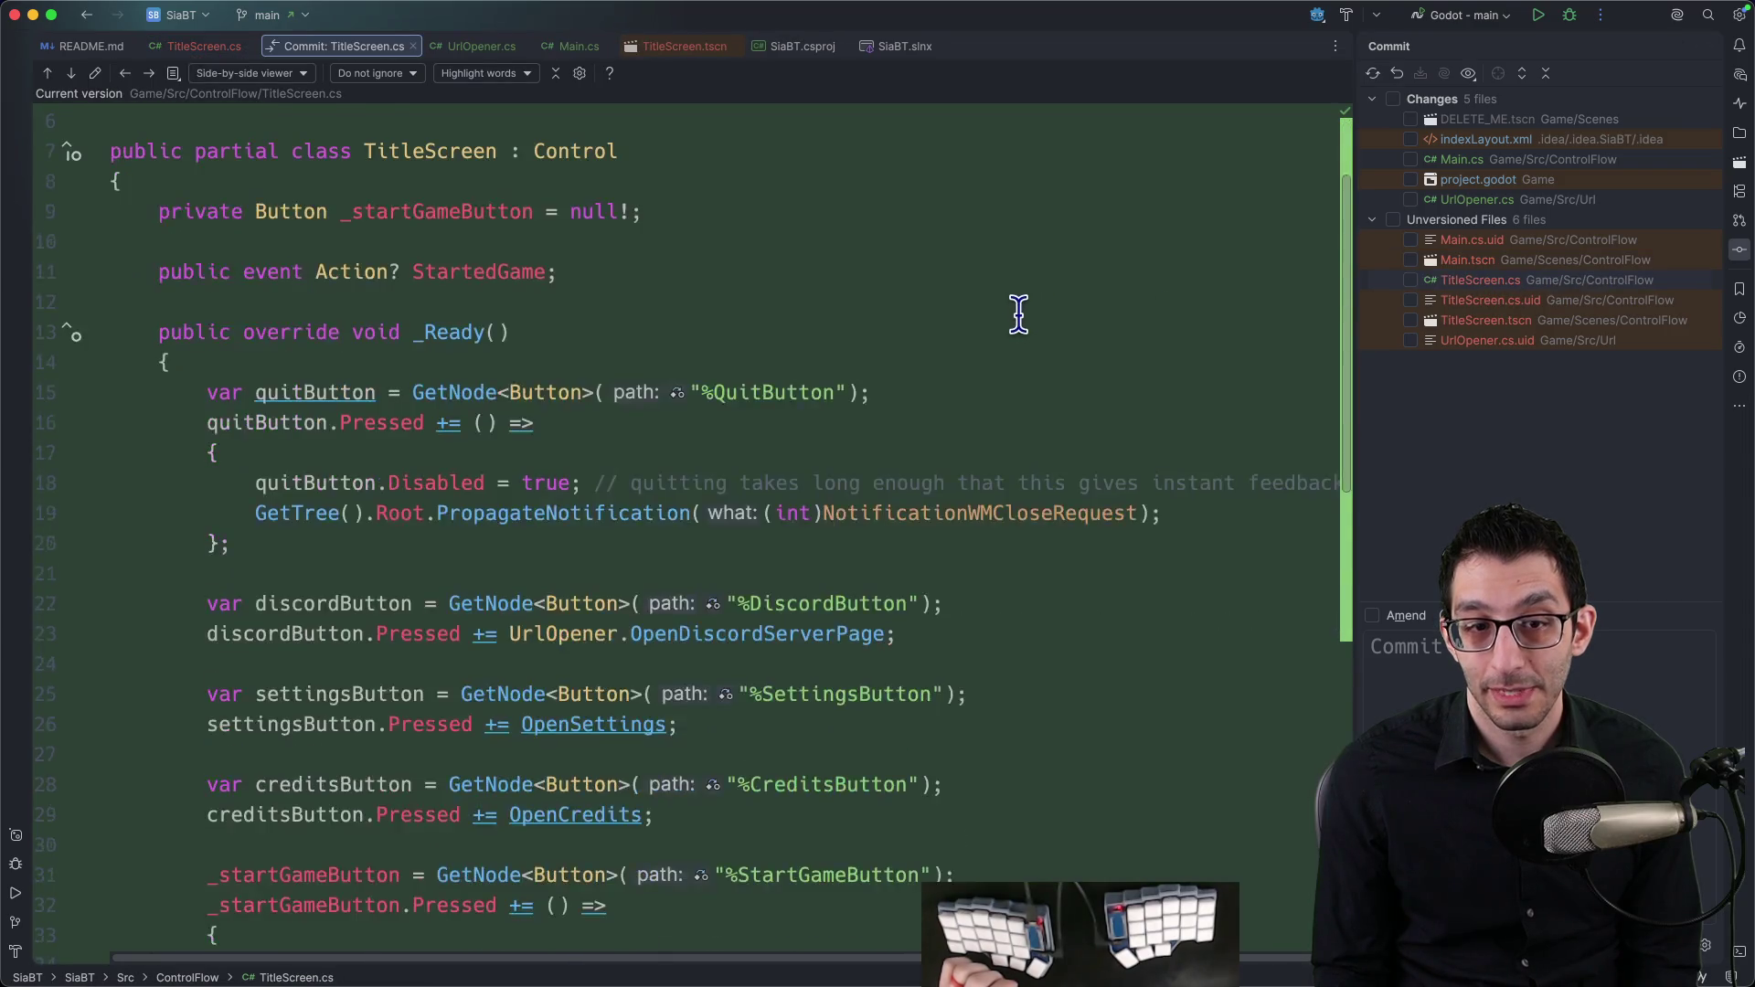
scroll(1018, 313, "down", 7)
scroll(1039, 337, "up", 7)
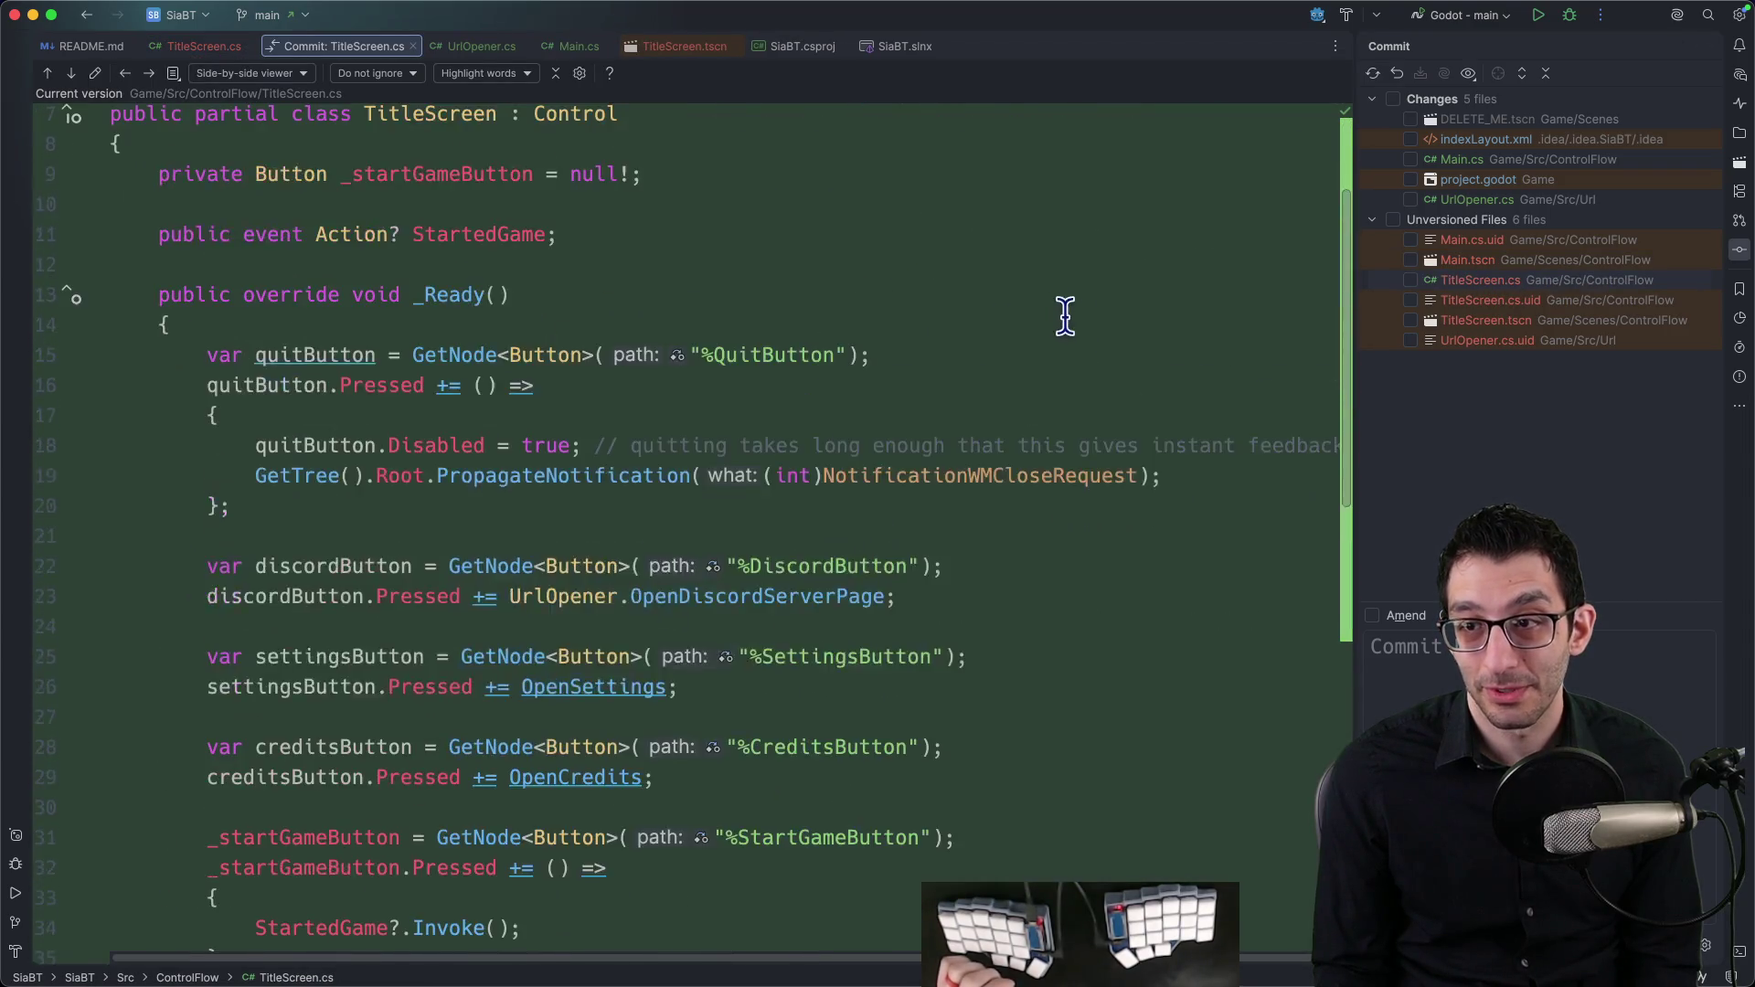
scroll(1065, 315, "up", 3)
Step: Include all five changed and six unversioned files in the commit
left_click(1393, 99)
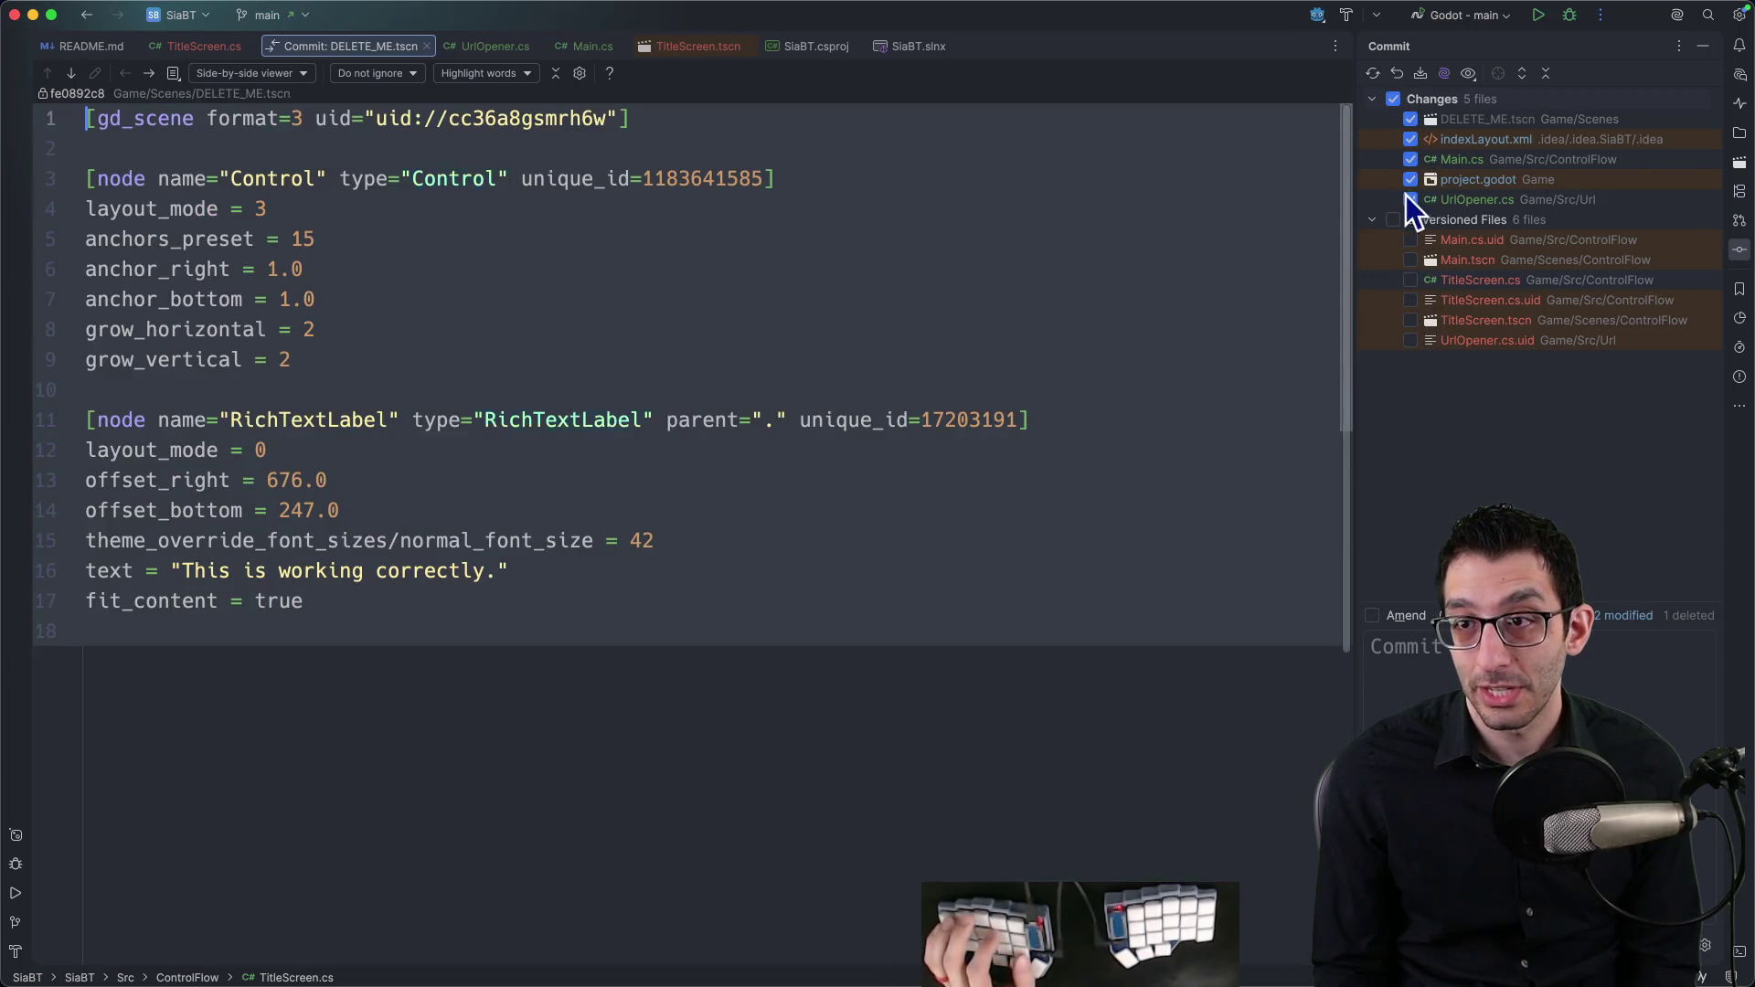
left_click(1393, 219)
left_click(1407, 646)
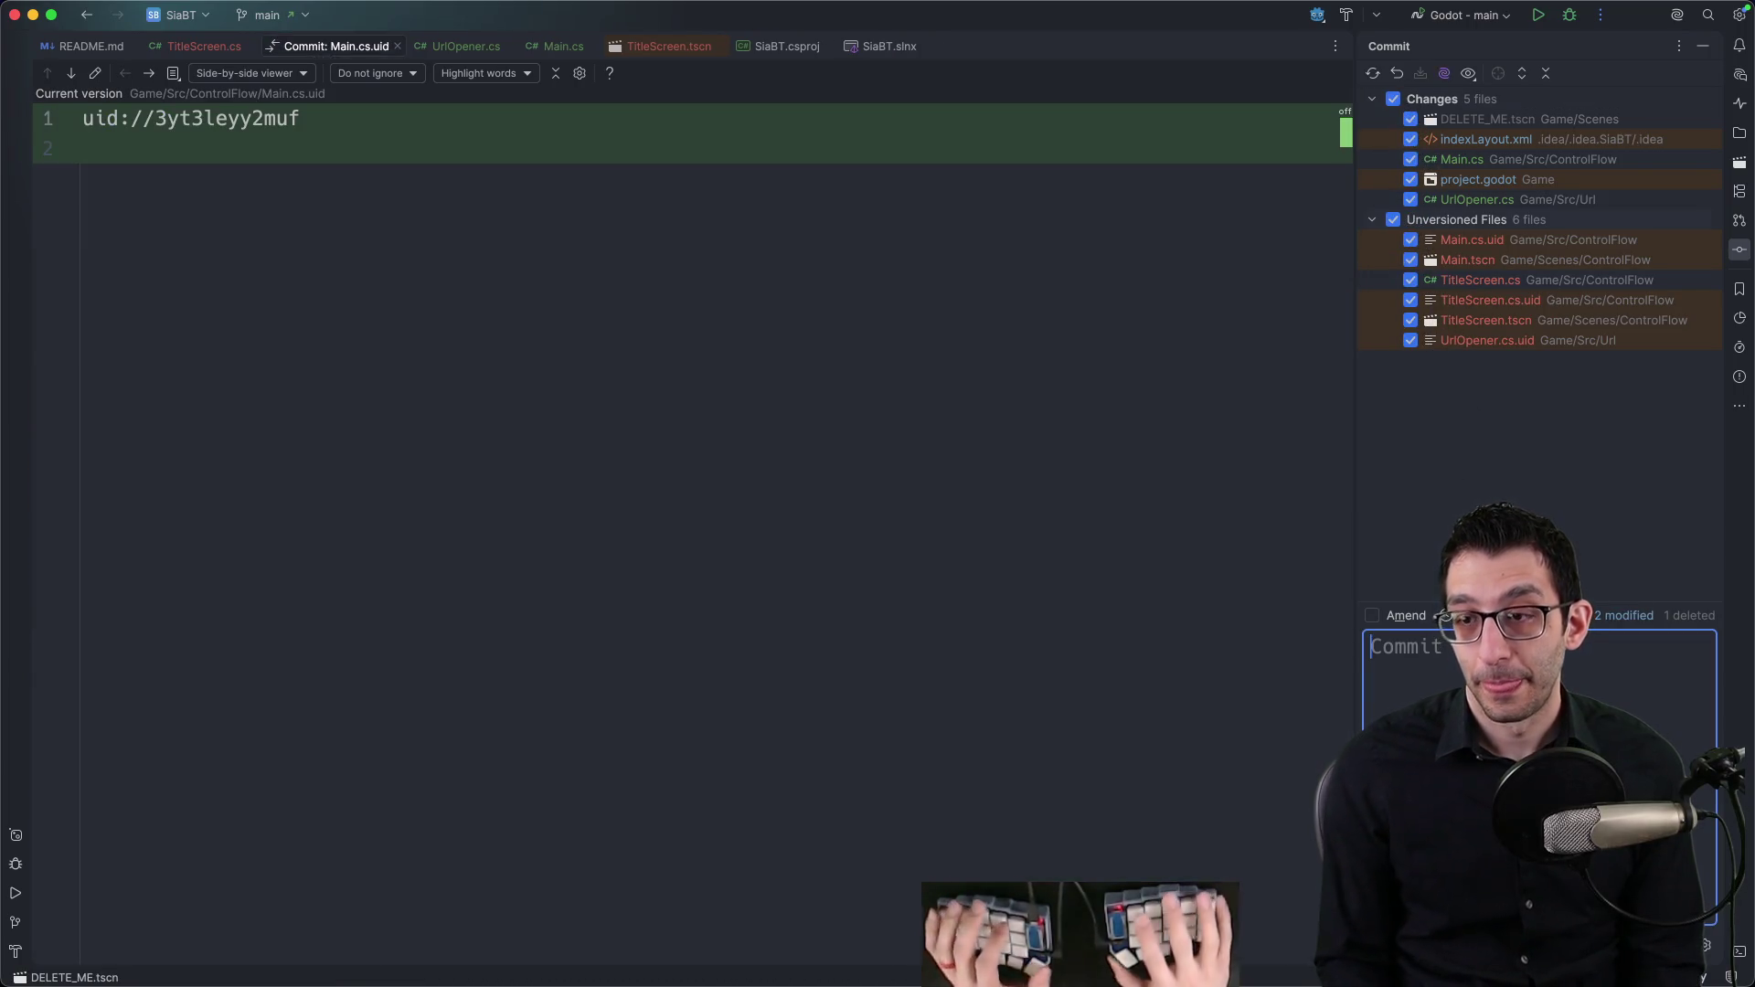
Step: Commit with title 'Add basic opening scenes' and a body noting only Discord and Quit work
type("Add bas")
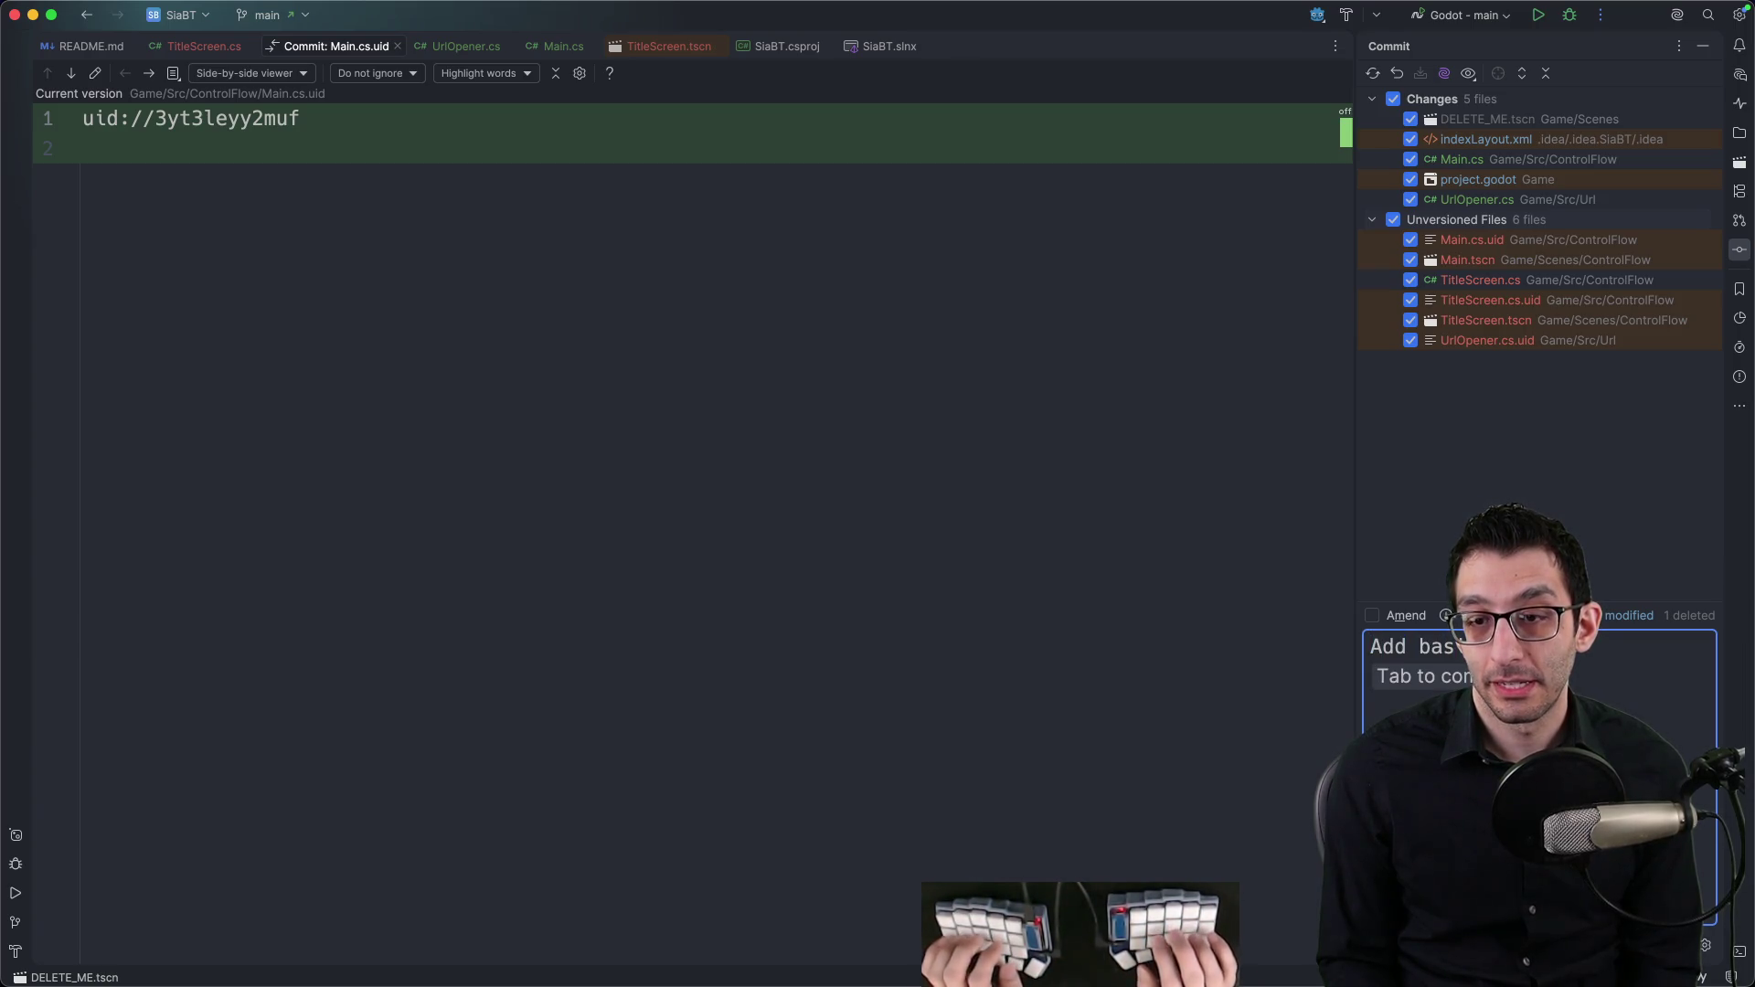
type("ic control scenes")
key("Return")
key("Return")
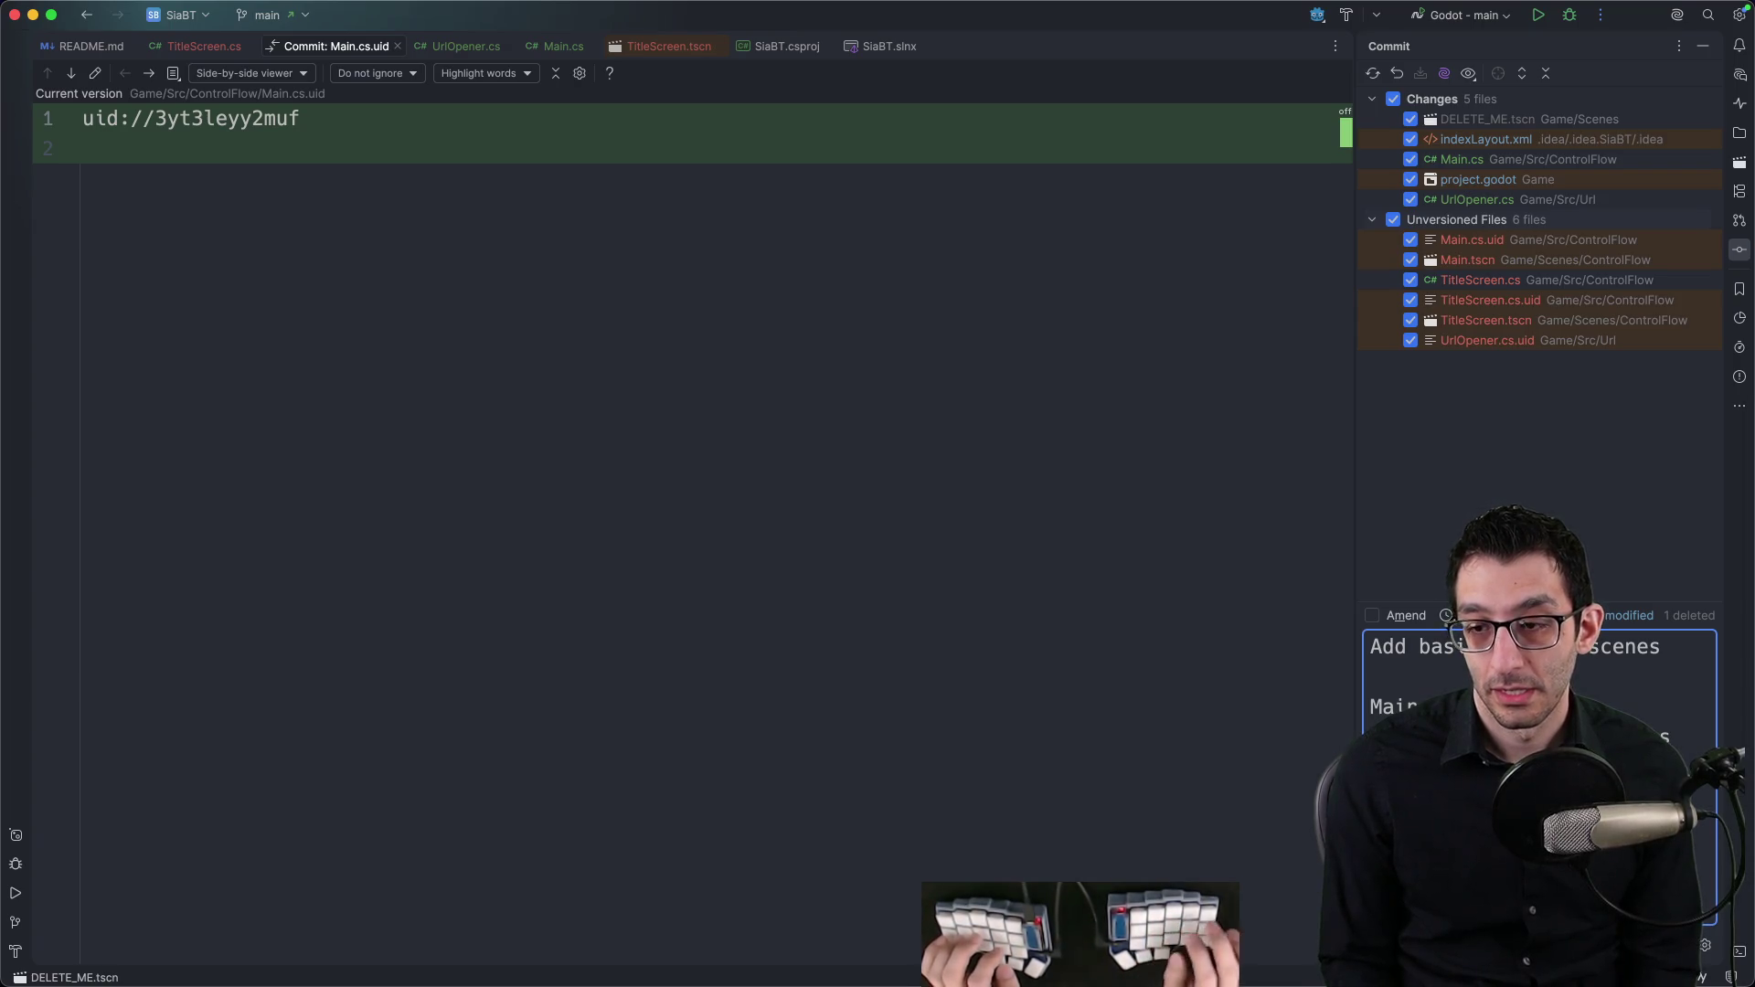
mouse_move(1354, 642)
left_mouse_down()
mouse_move(419, 654)
mouse_move(1212, 660)
left_mouse_up()
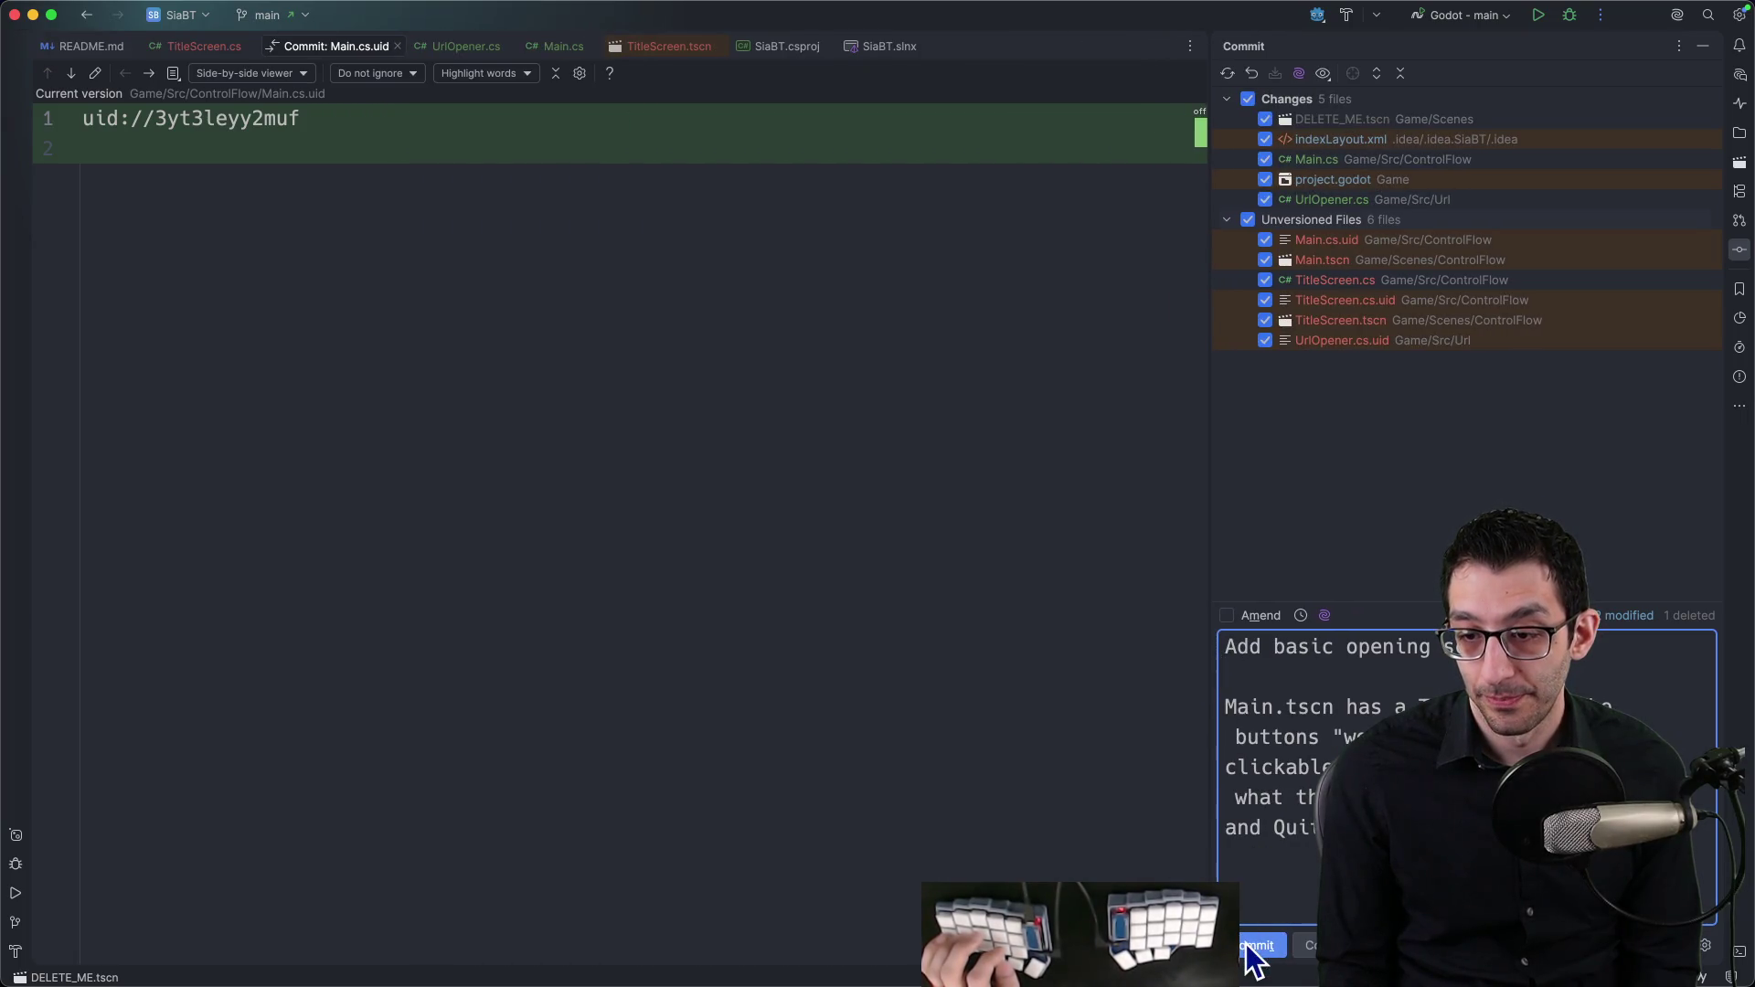
left_click(1253, 946)
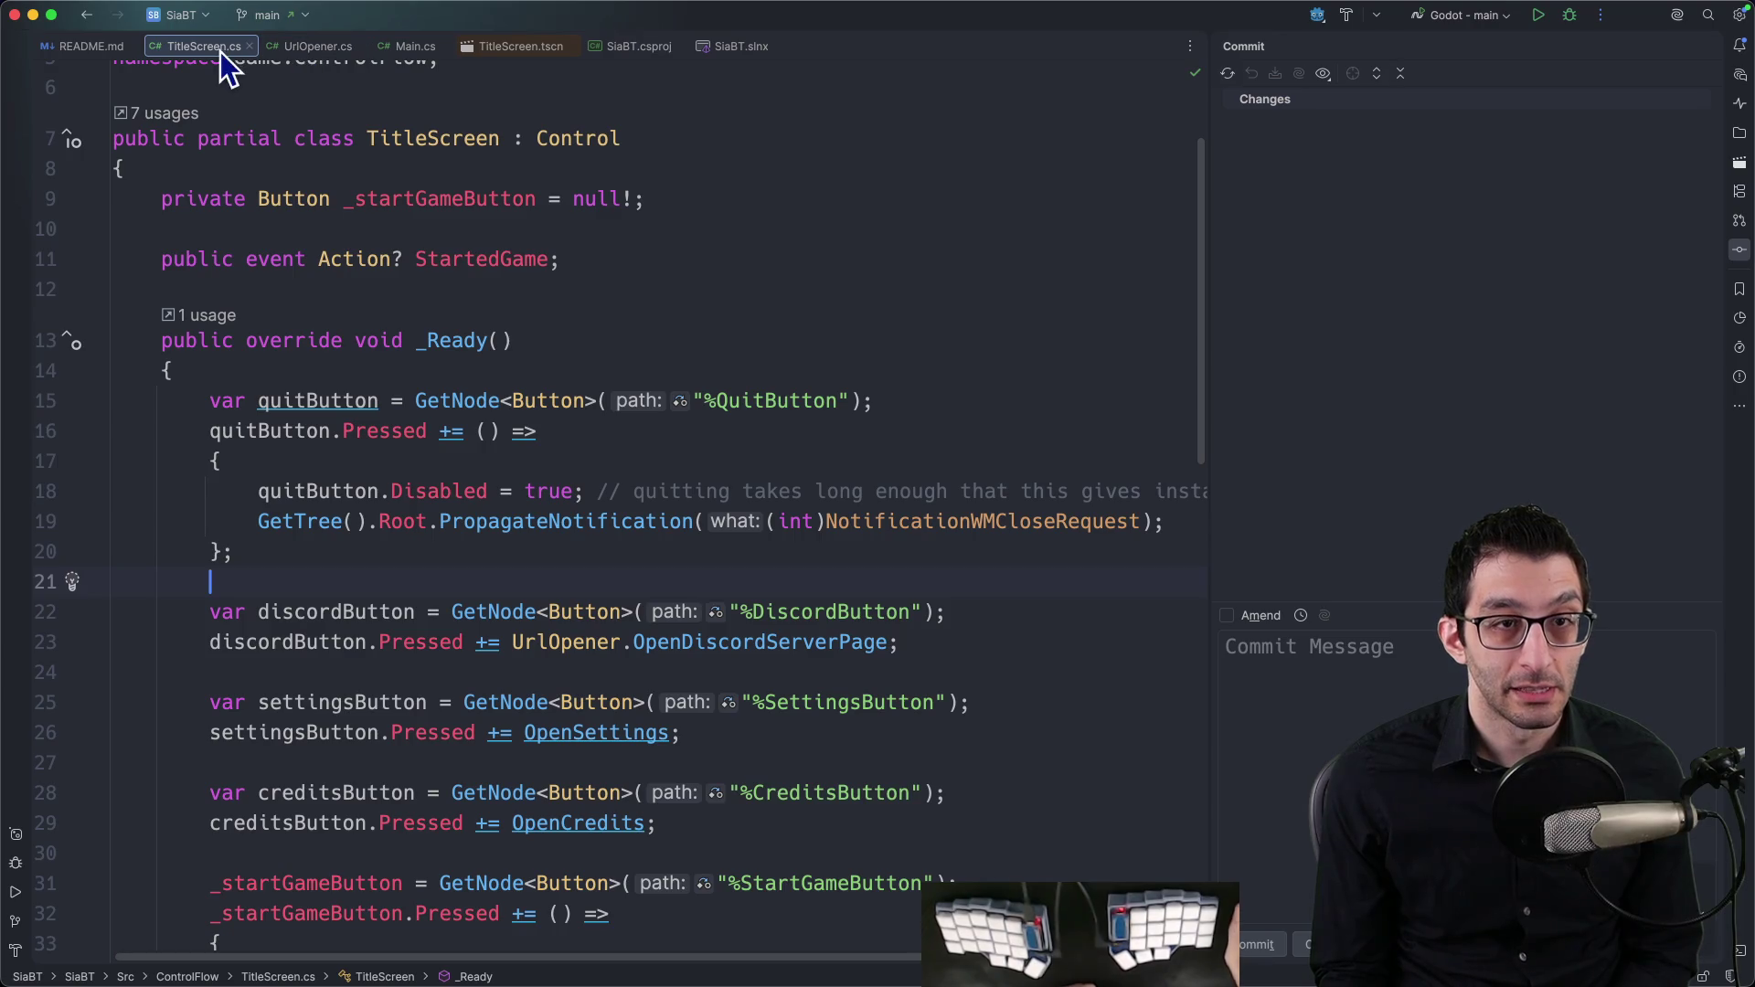
Step: Switch through the editor tabs to TitleScreen.tscn and Main.cs
scroll(430, 375, "down", 5)
scroll(431, 375, "up", 3)
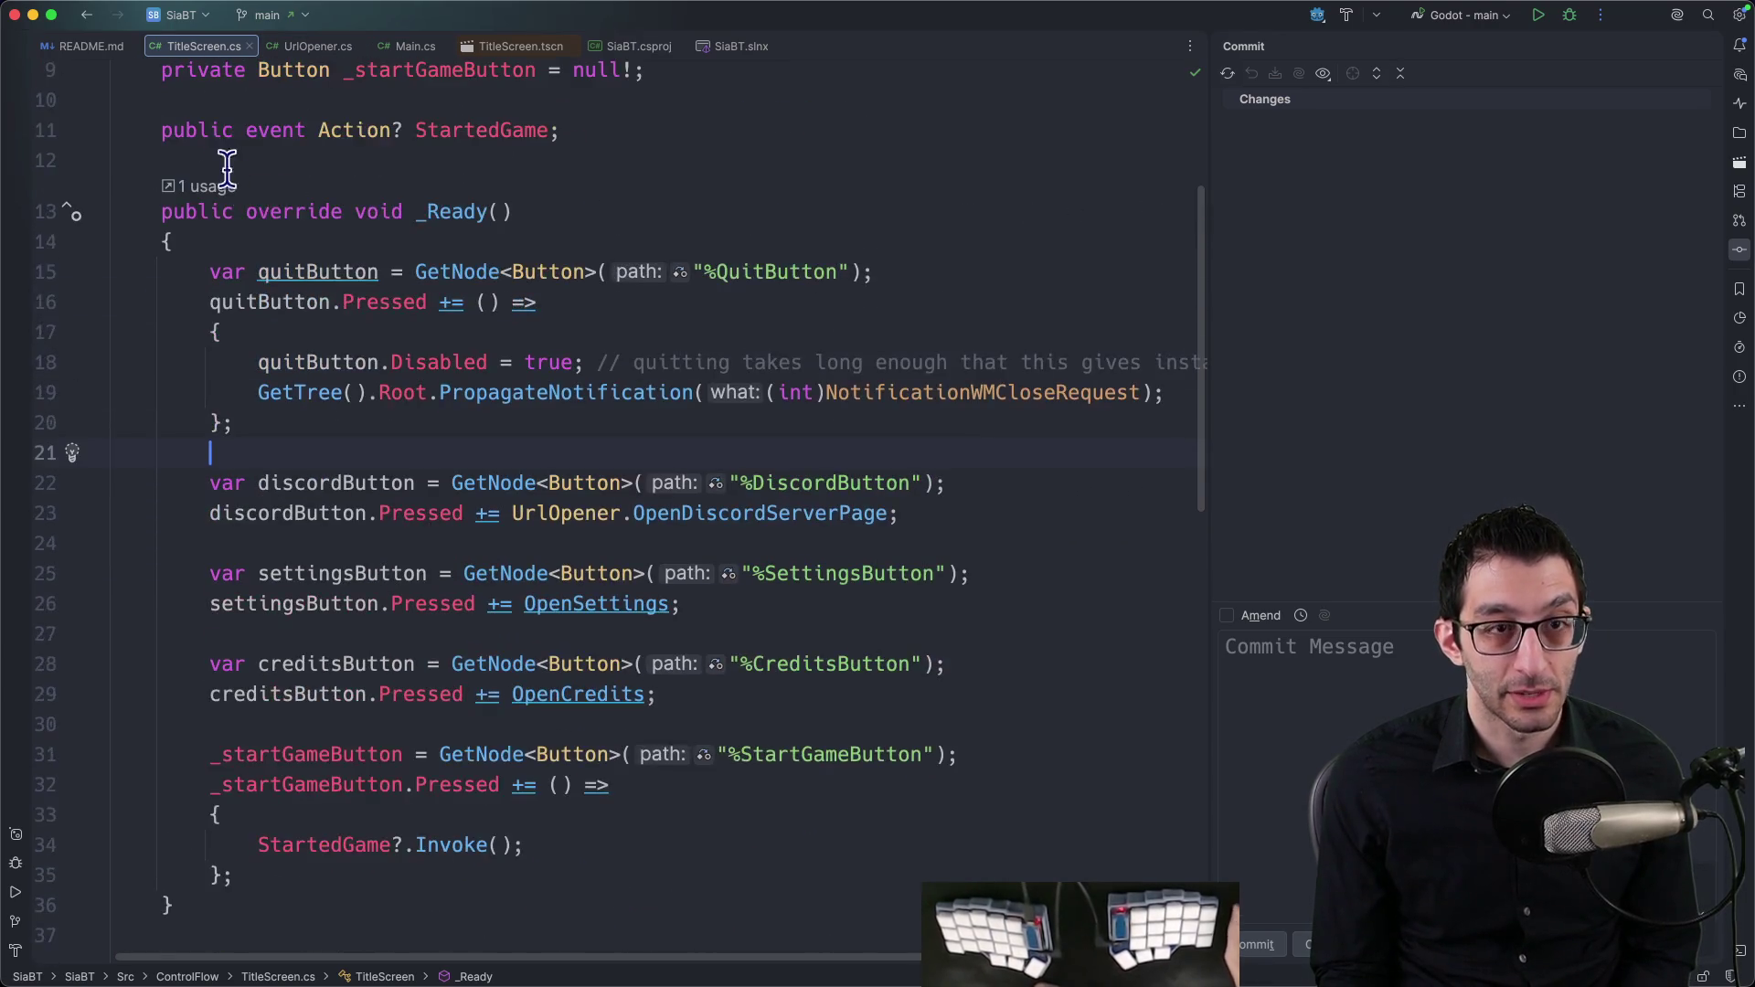
key("super+bracketleft")
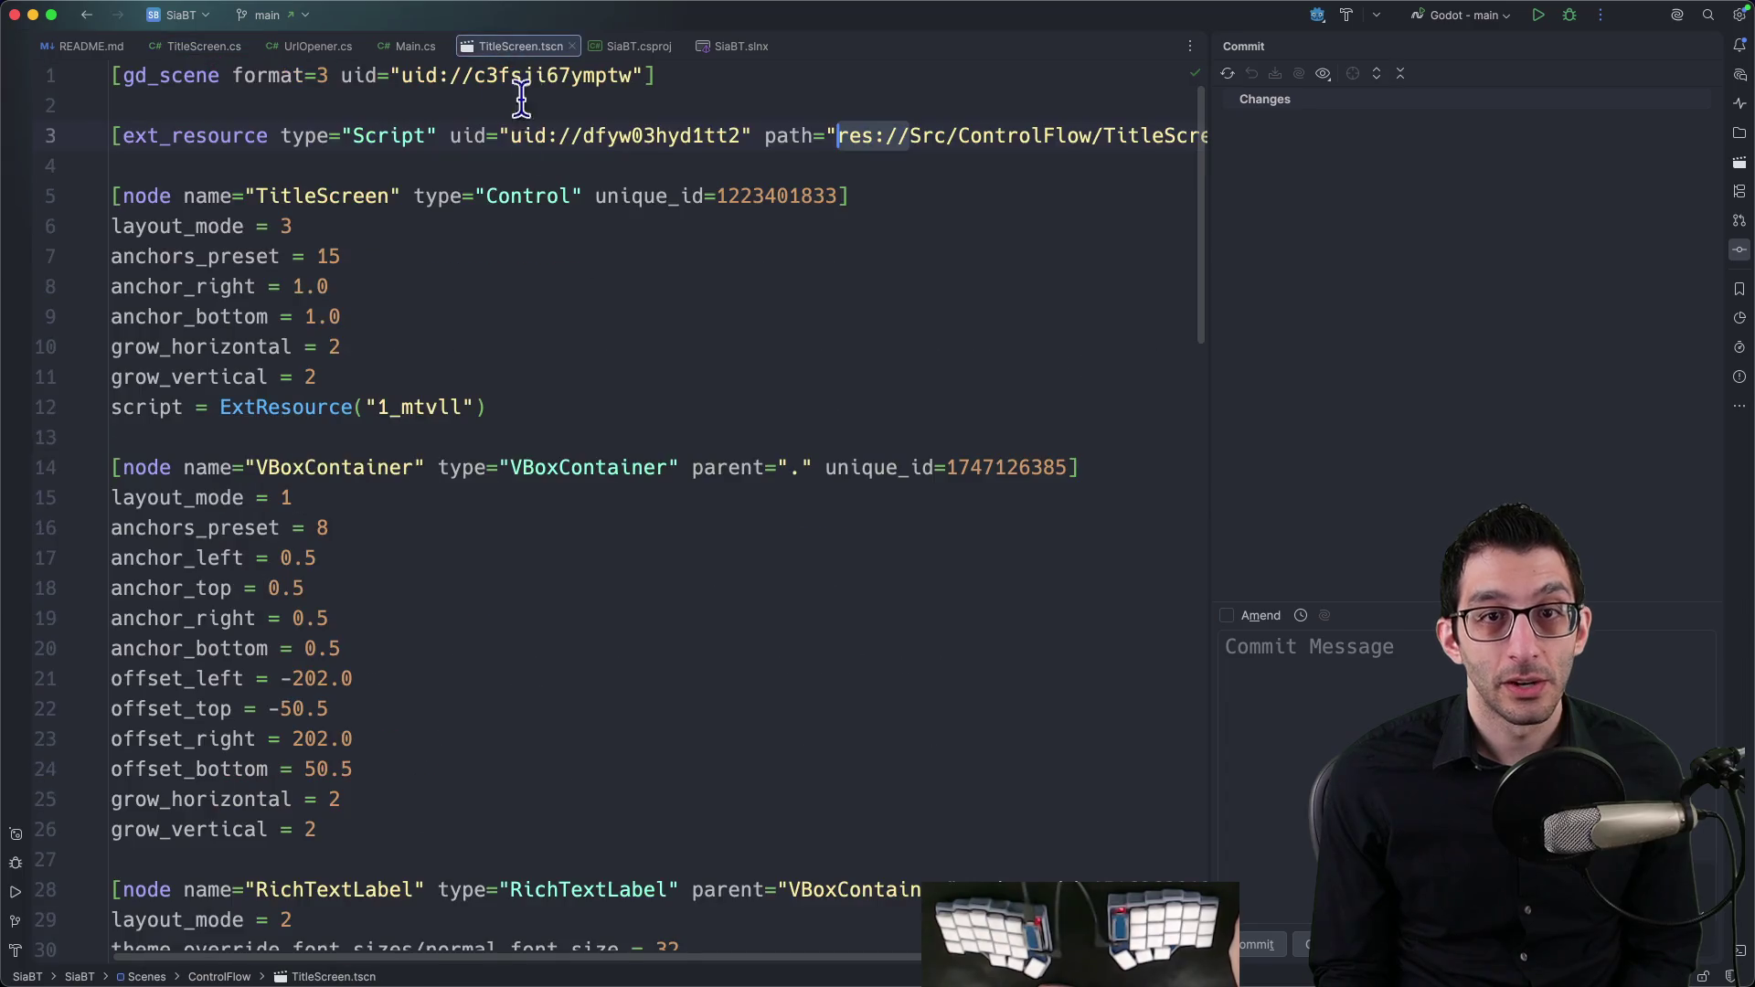
key("super+bracketleft")
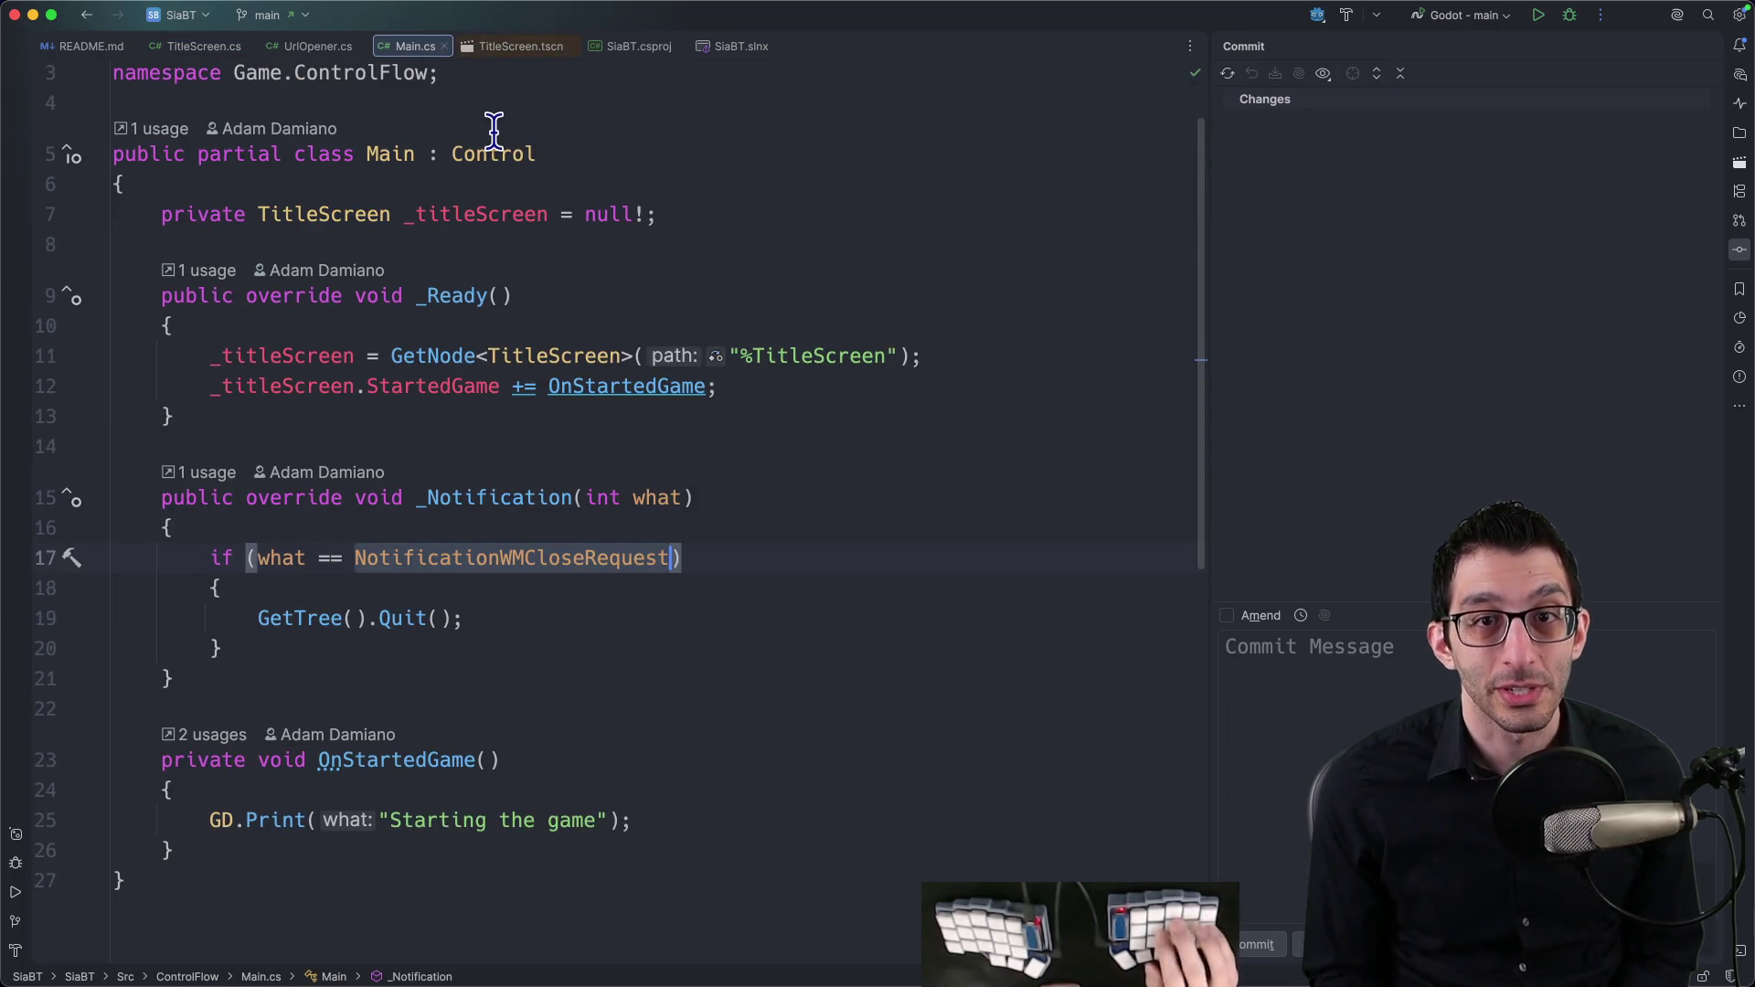
Step: Screenshot the open file tabs, view UrlOpener.cs, then bring up the TODO notes document
key("super+shift+2")
left_click_drag(618, 126, 307, 5)
scroll(1074, 557, "up", 5)
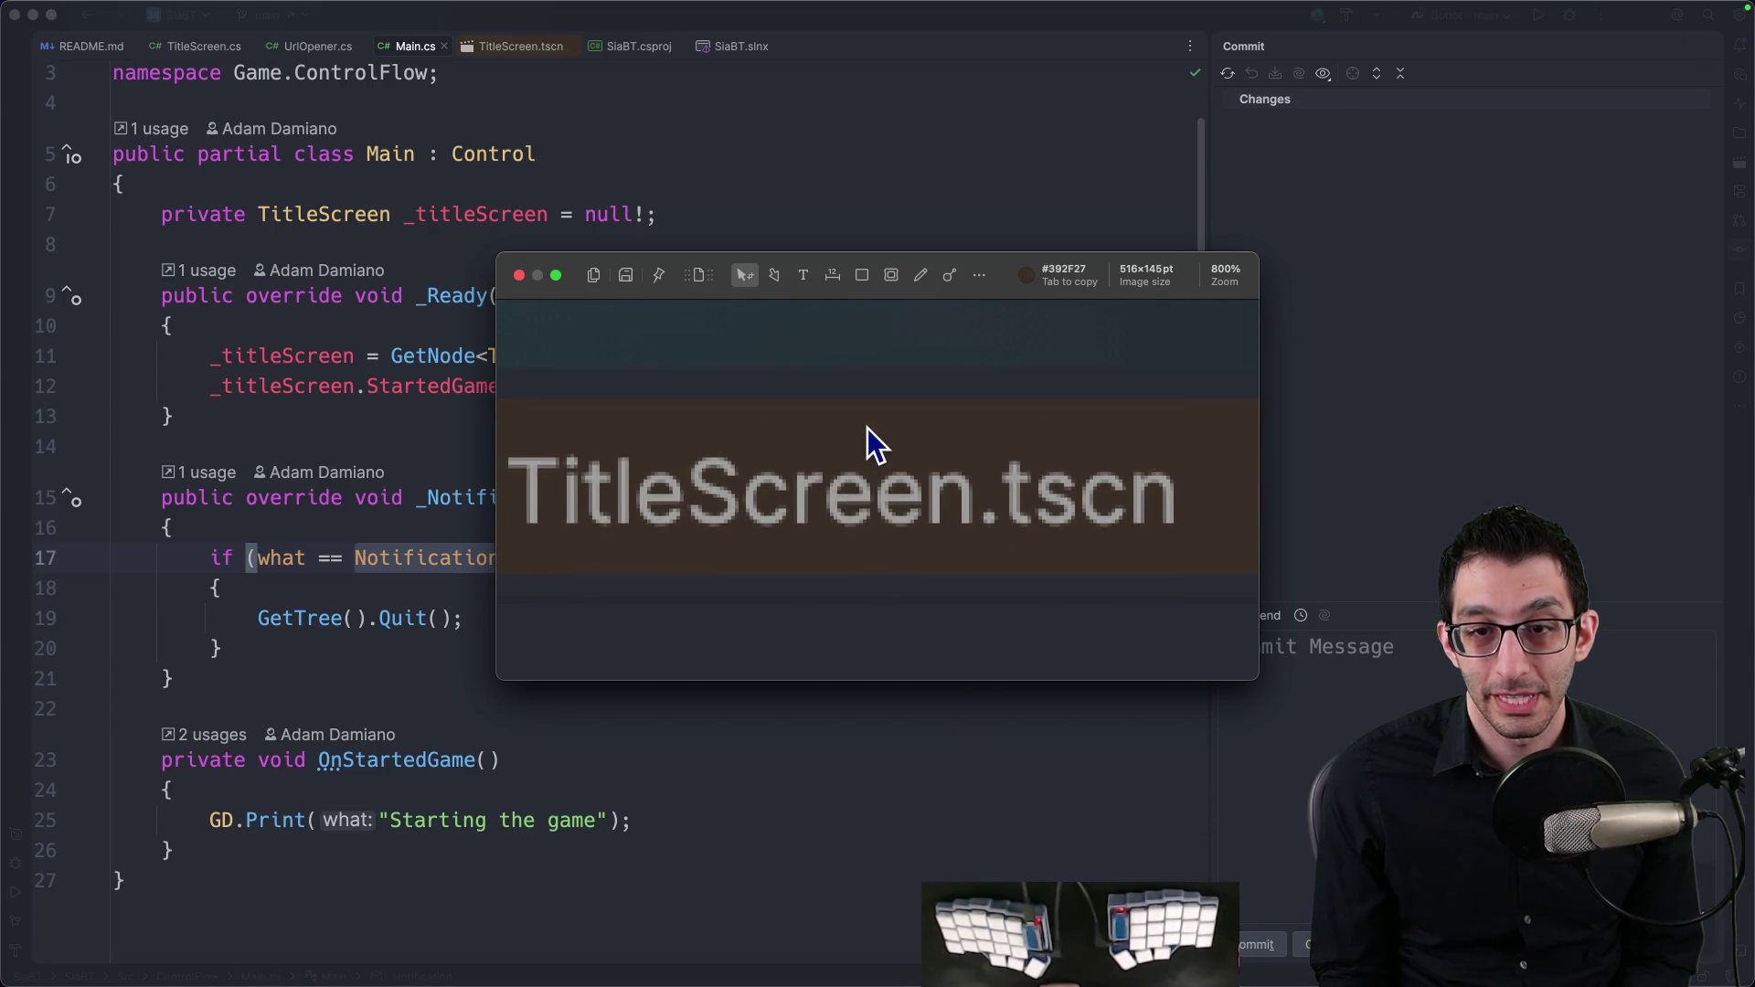
key("Escape")
key("super+bracketleft")
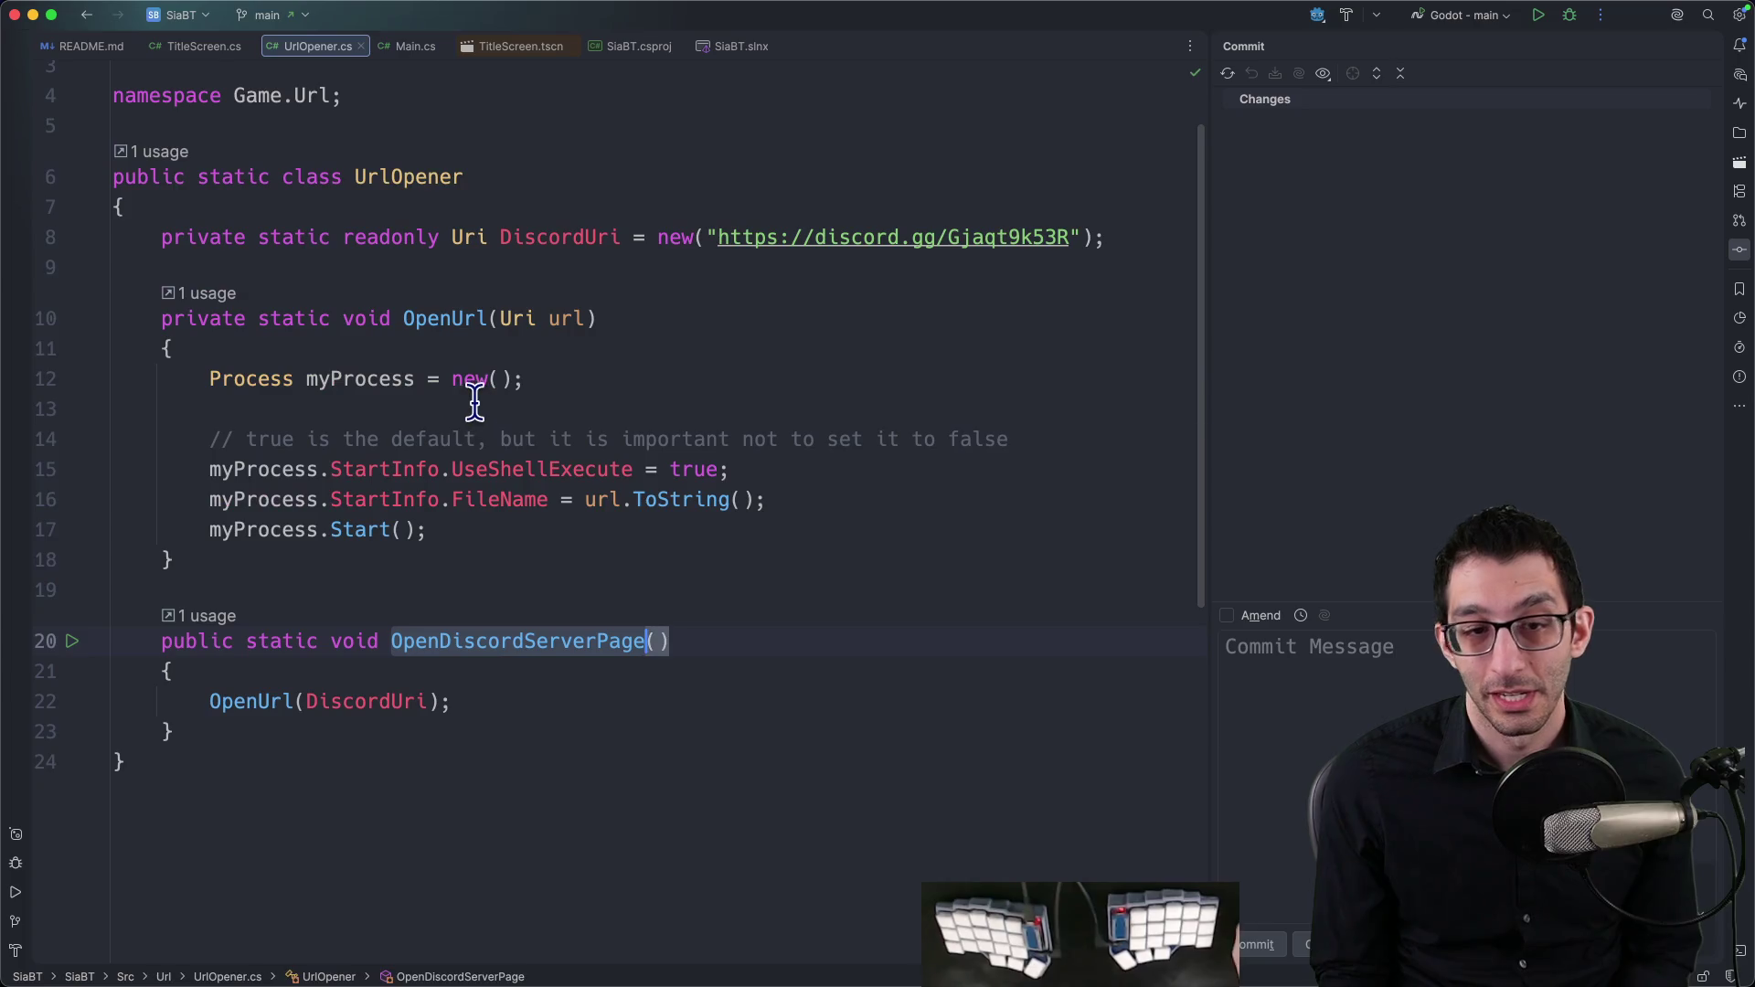
key("super+Tab")
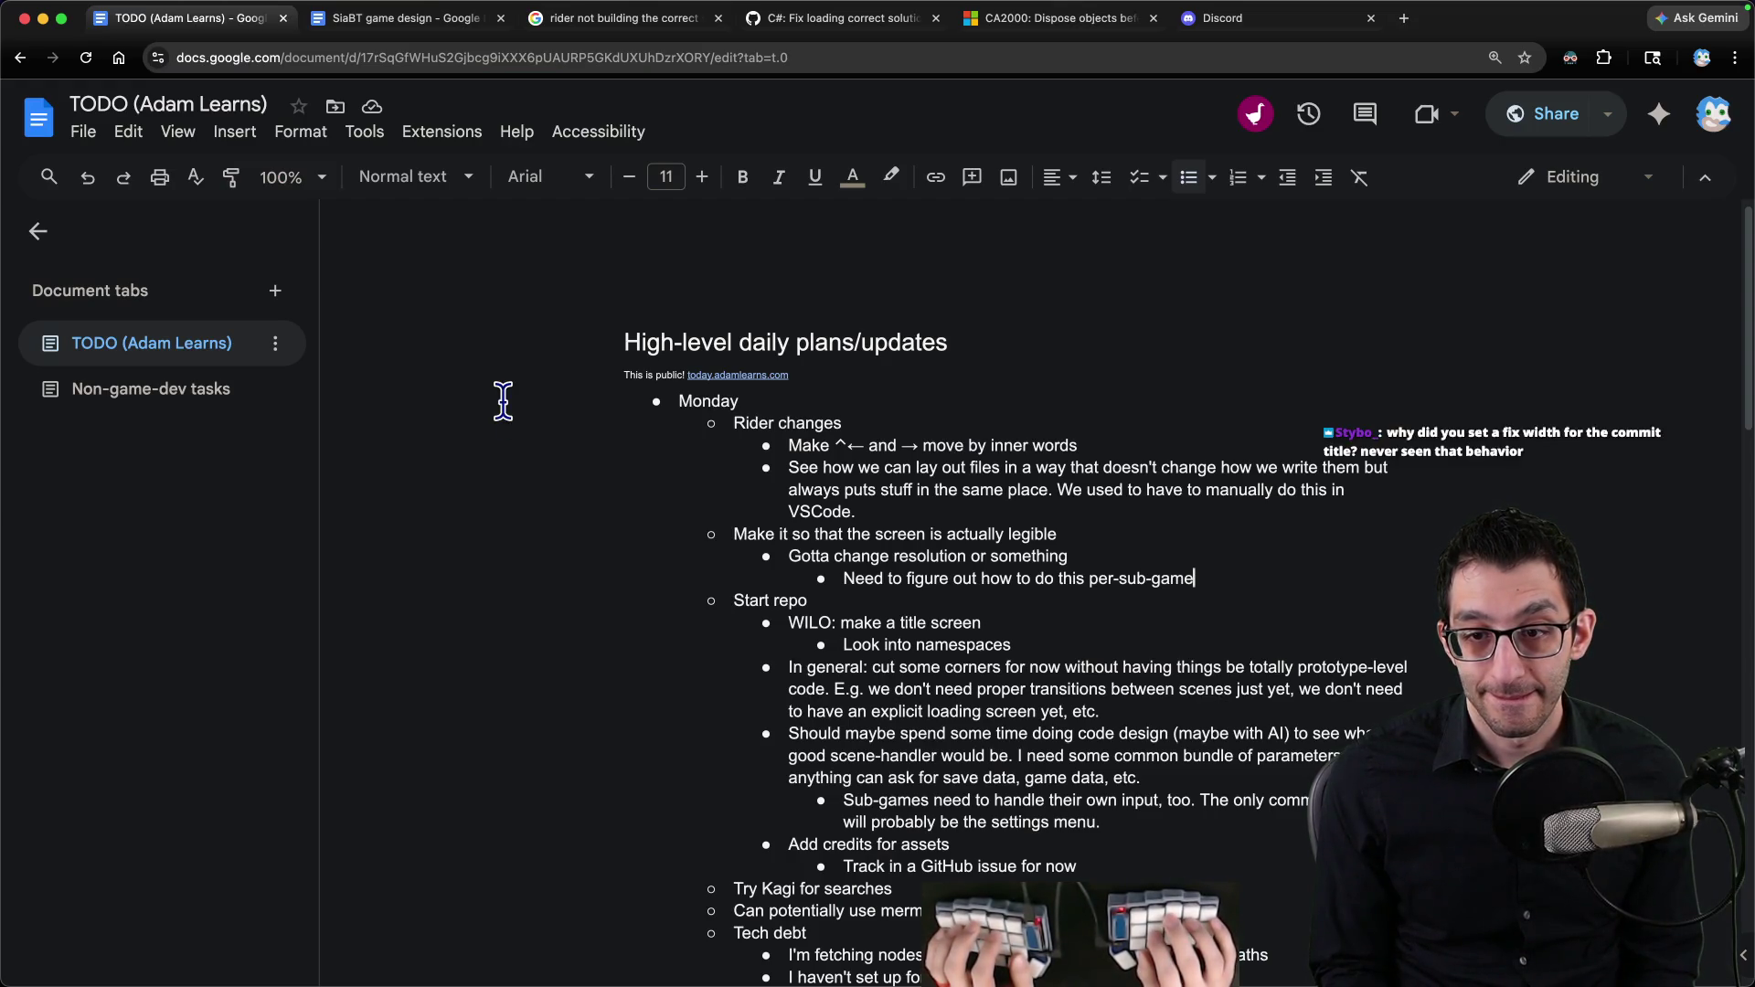
Step: Run the project from Godot and enlarge the running title screen window
mouse_move(640, 978)
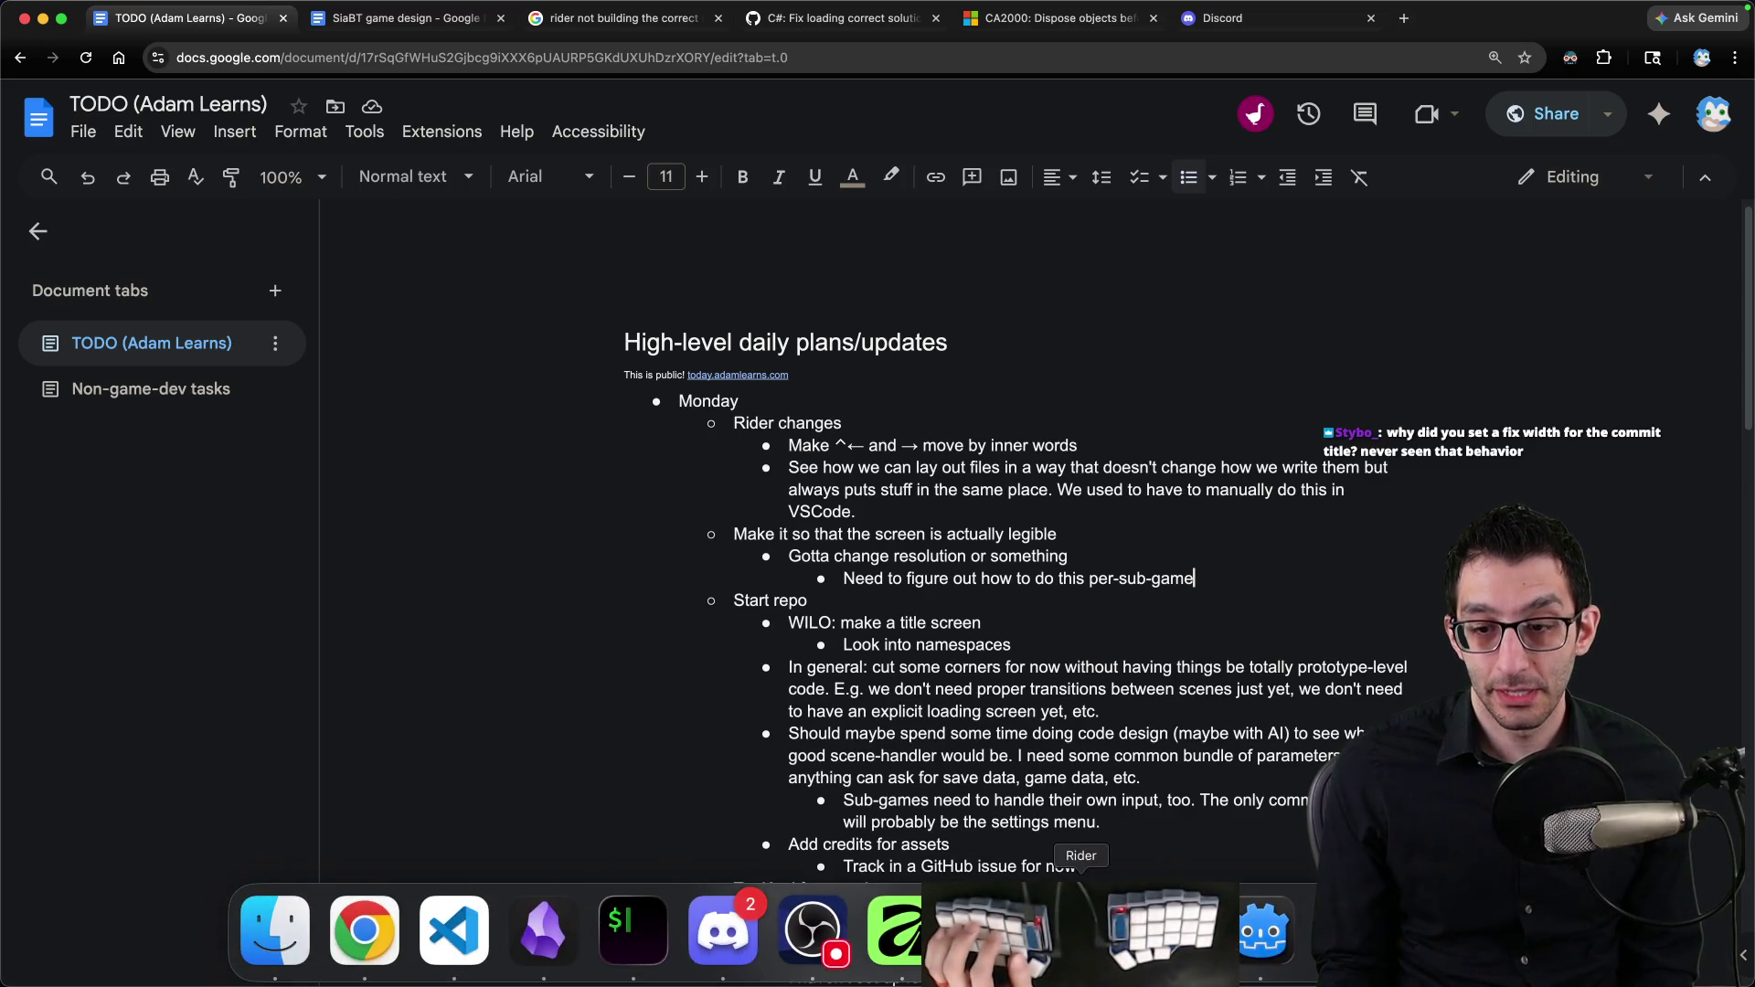
left_click(1245, 951)
left_click(1463, 20)
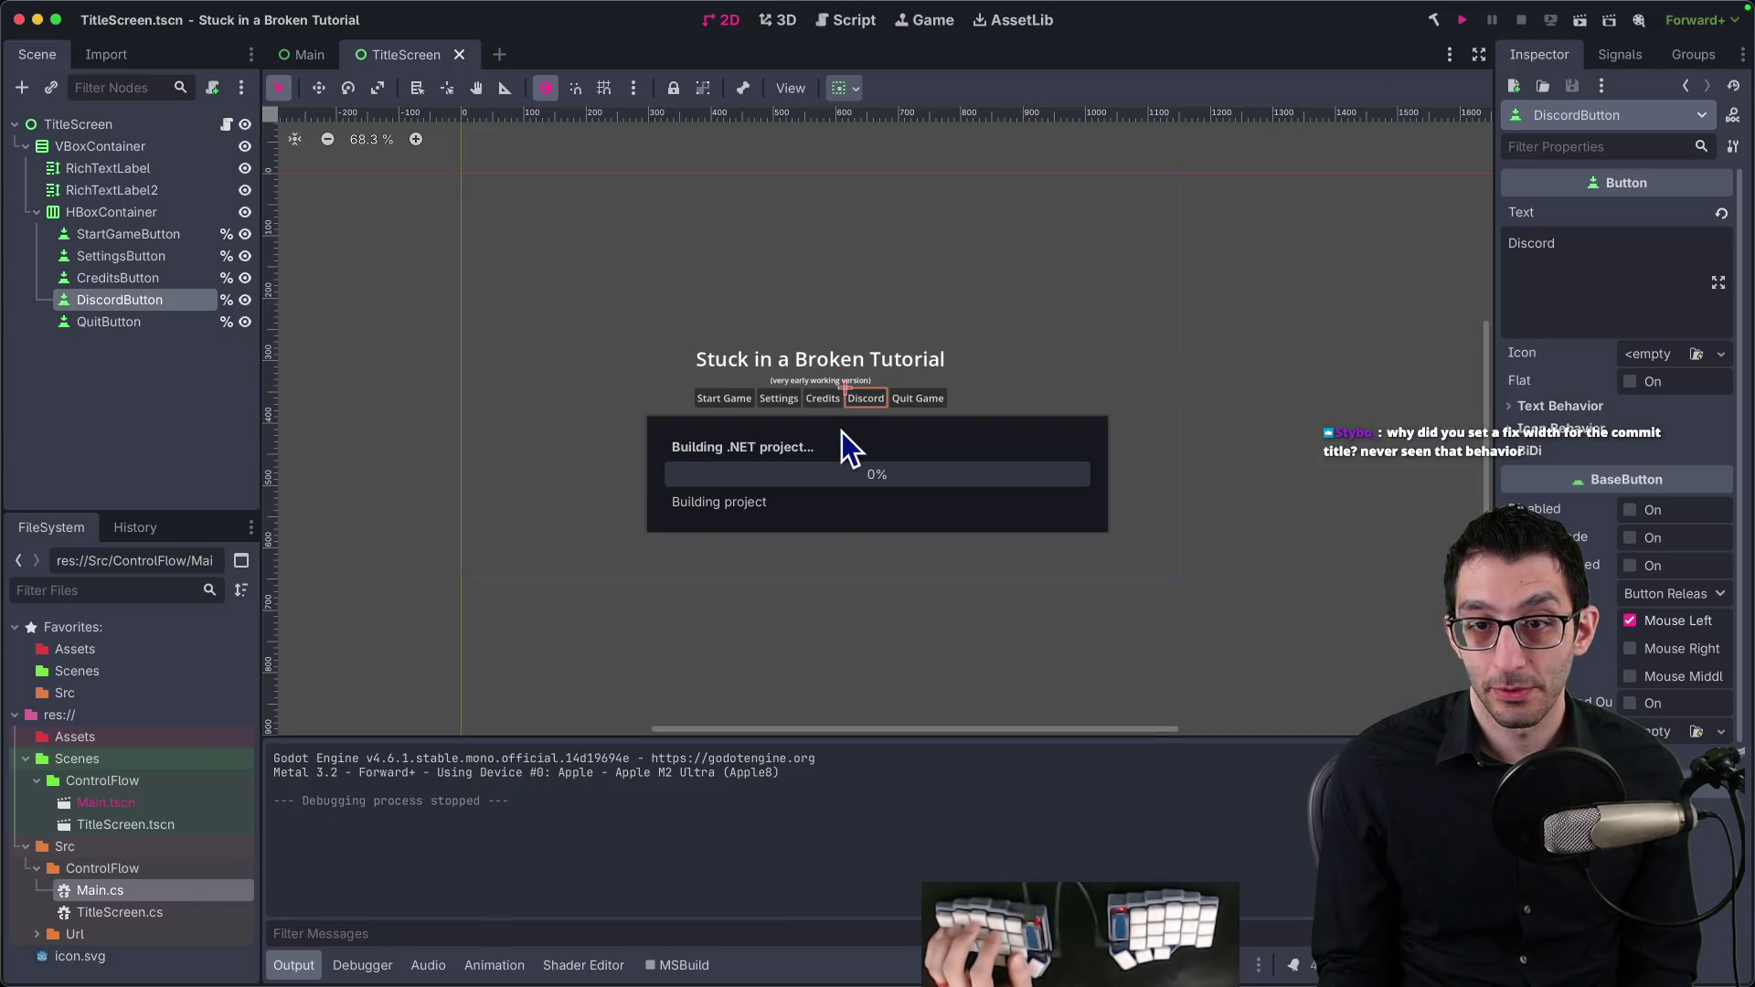
key("super+Tab")
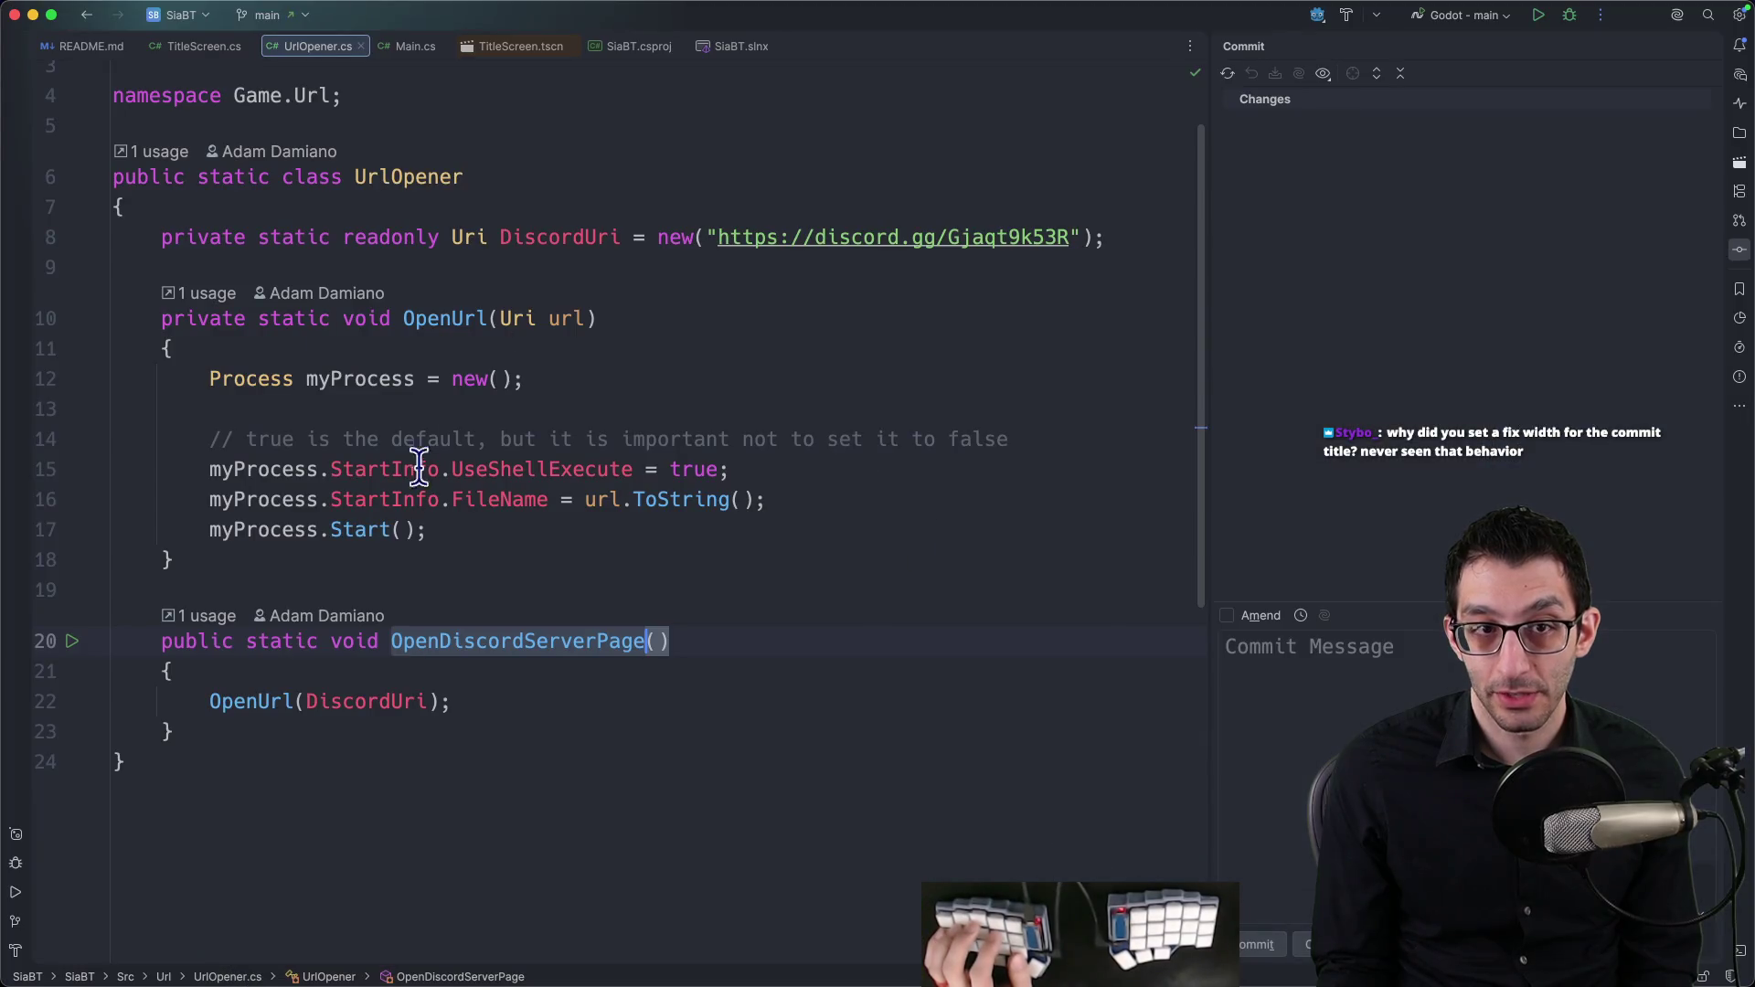
mouse_move(1079, 978)
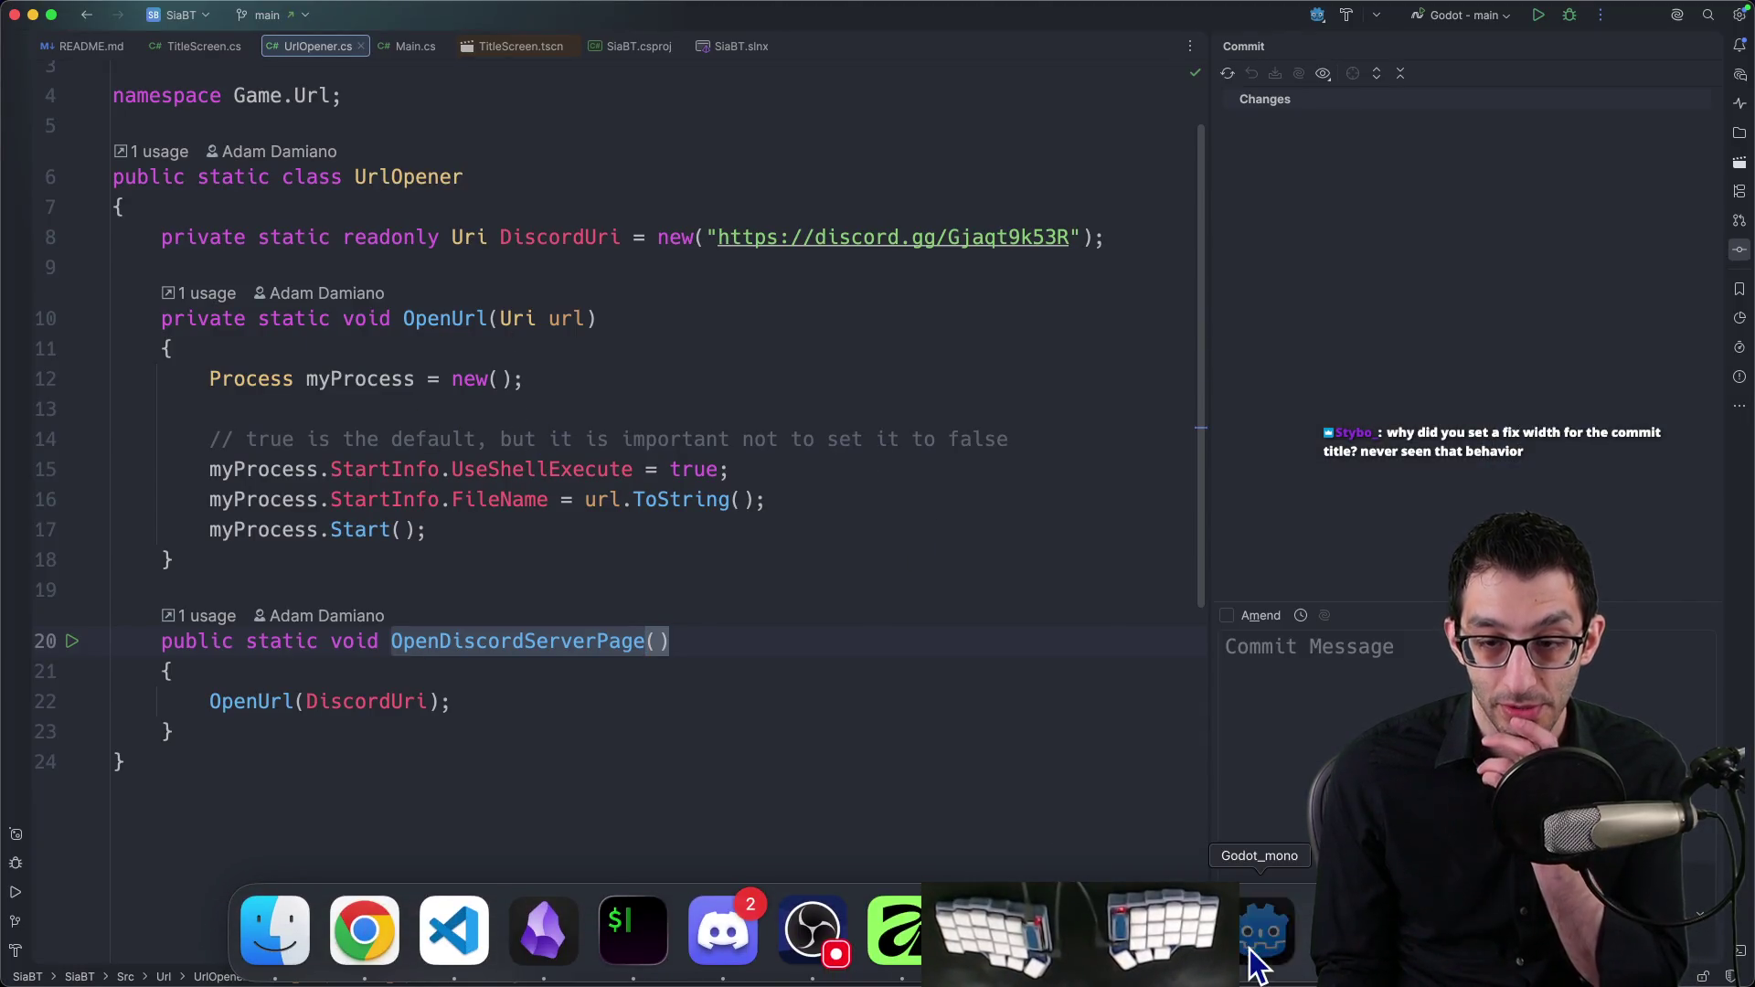
left_click(1261, 930)
left_click_drag(533, 391, 1054, 725)
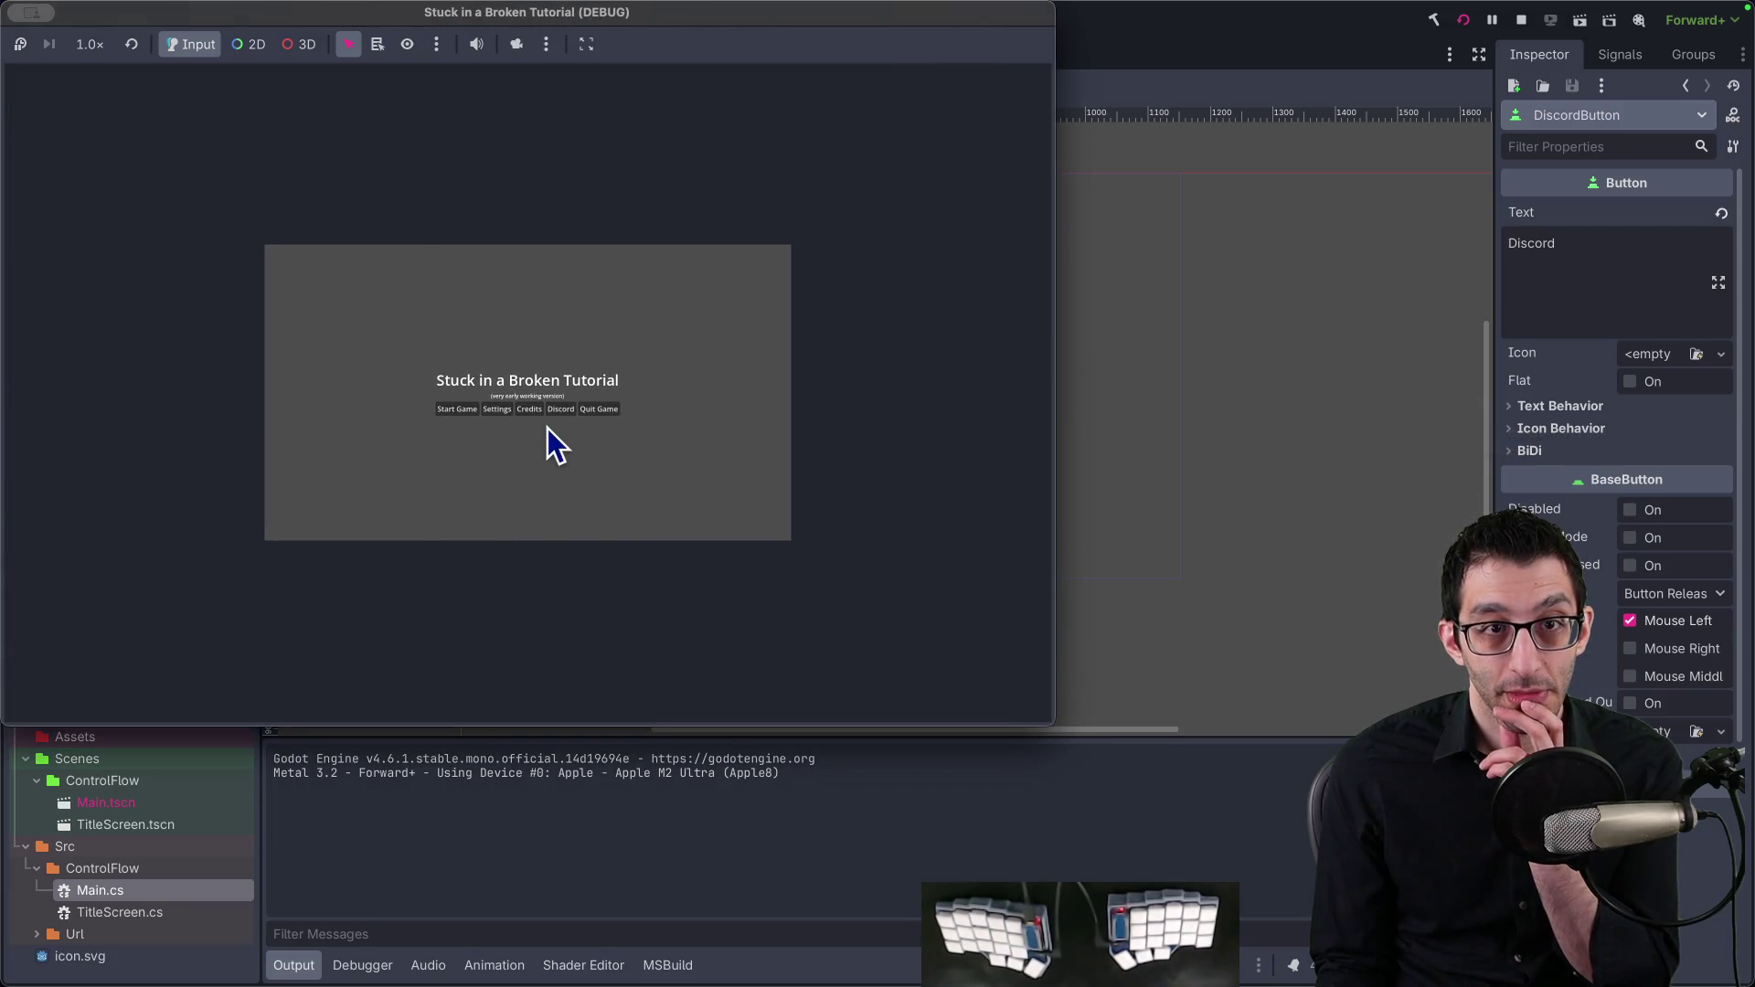
Step: Try the game view at Keep Aspect Ratio, Stretch to Fit and Fixed Size, then stop it
left_click(587, 49)
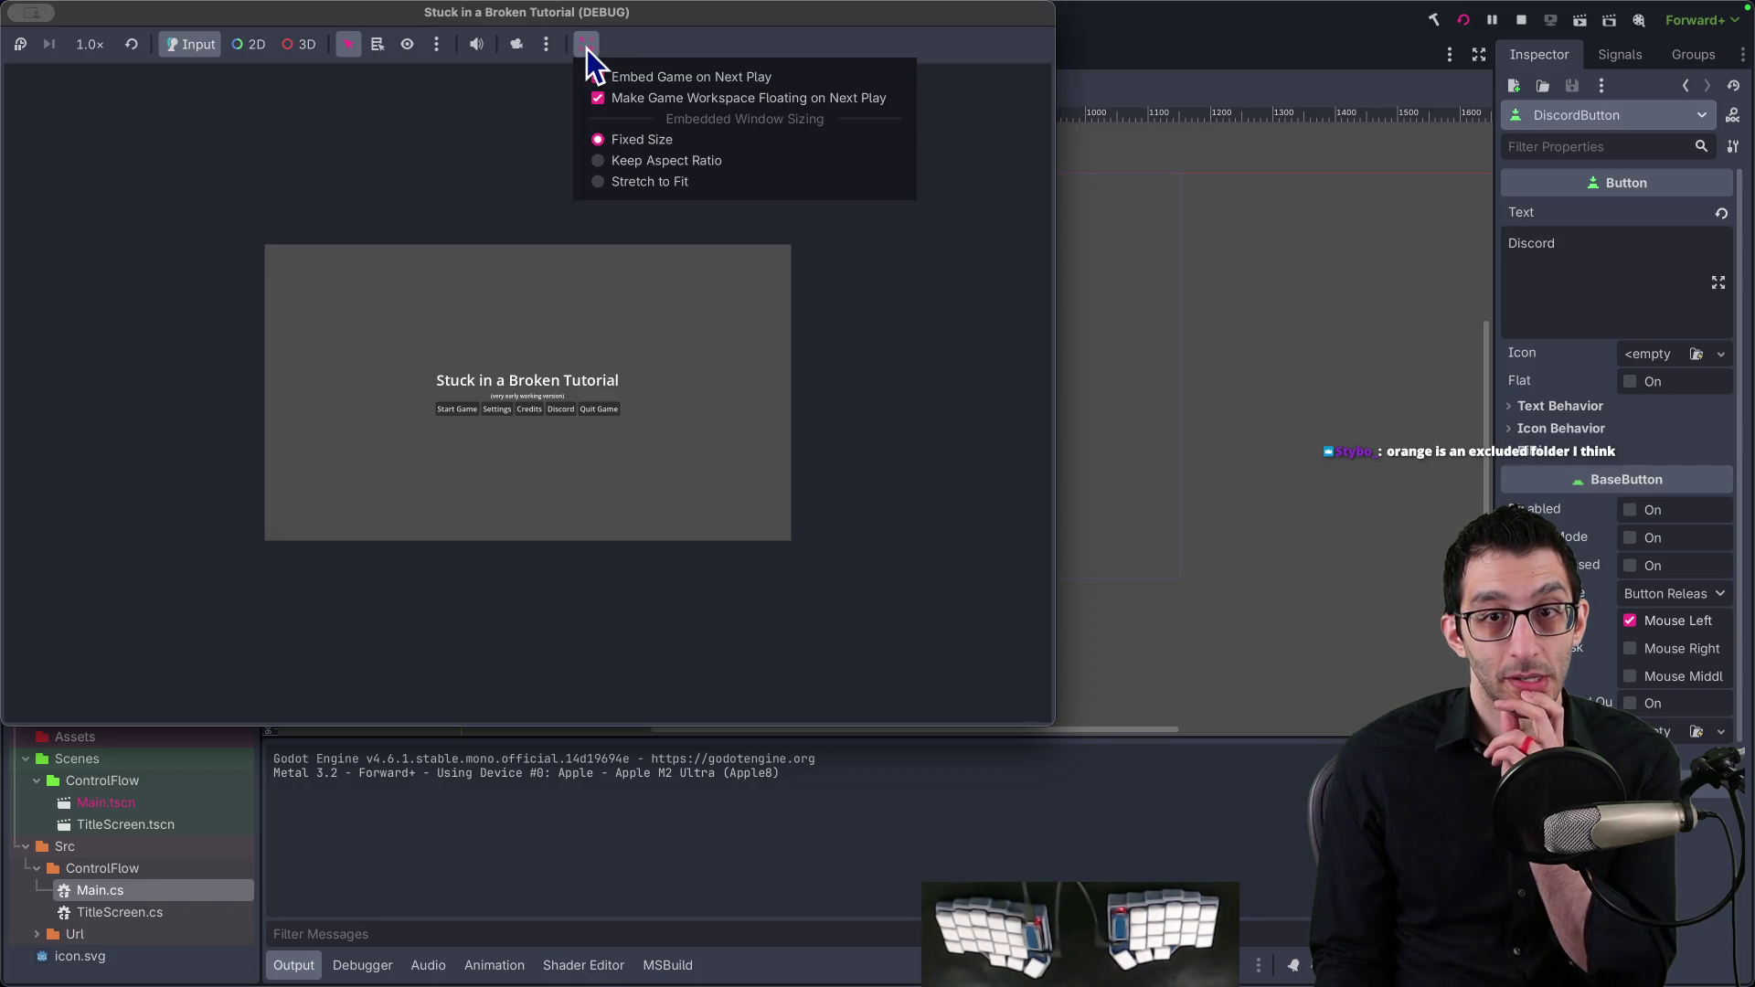
left_click(606, 162)
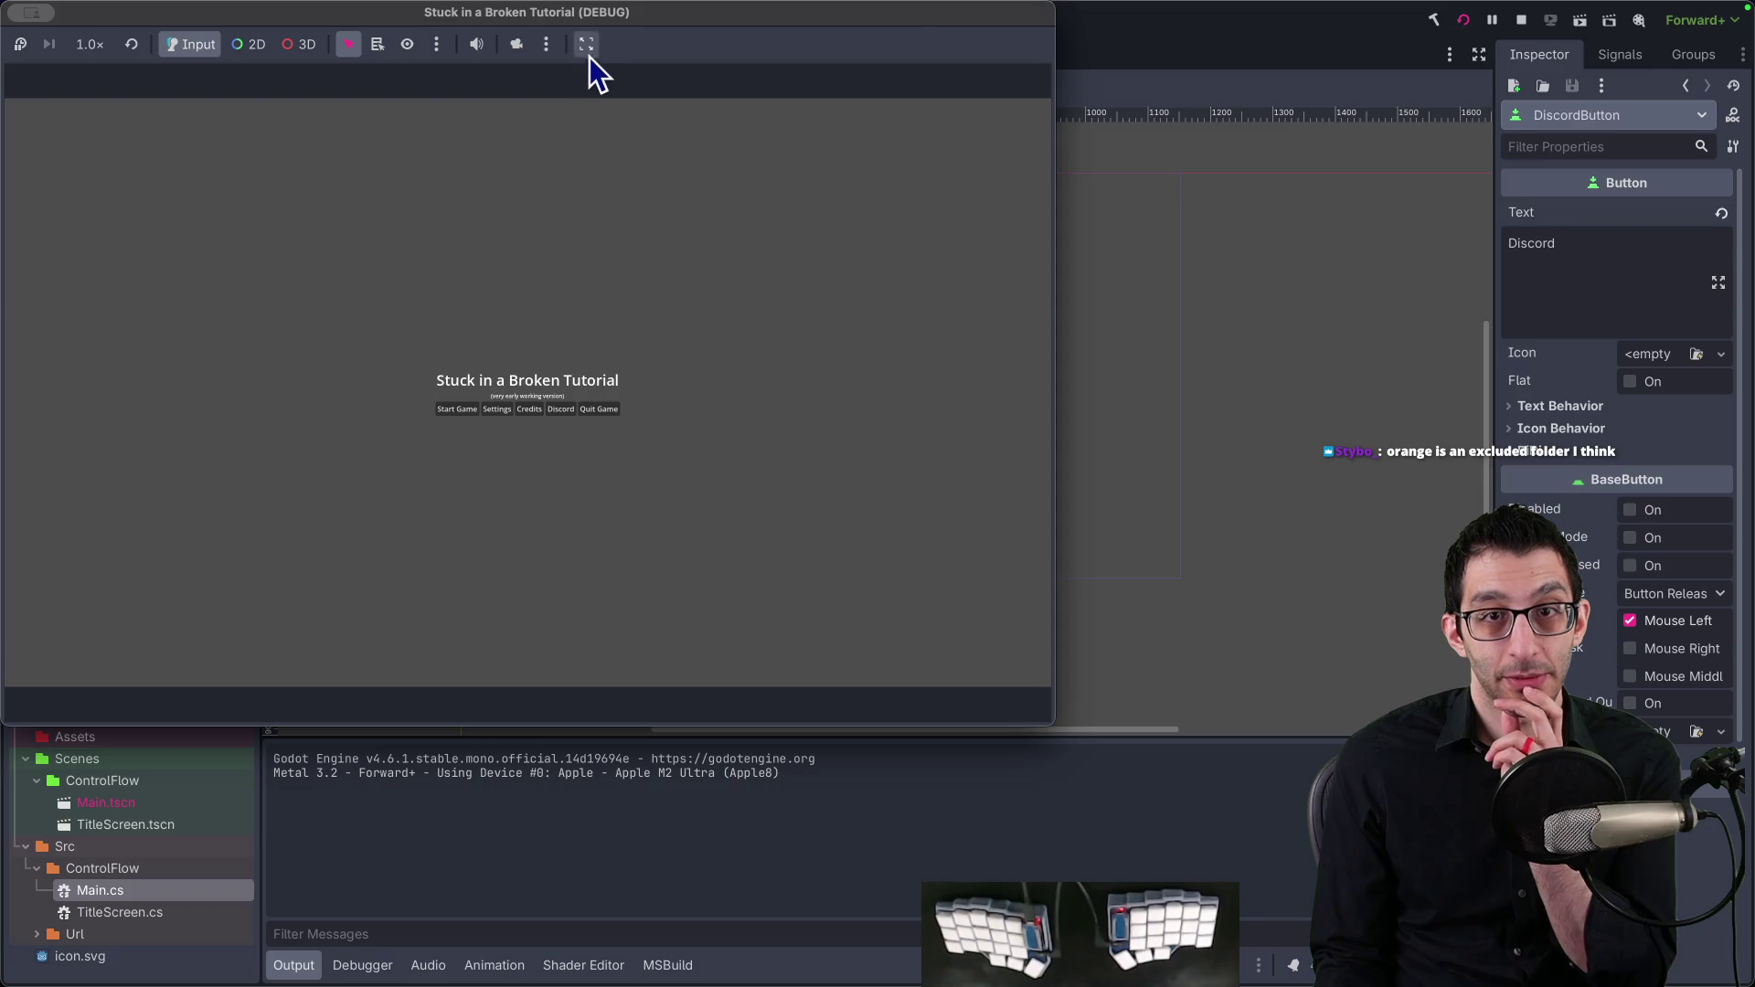
left_click(589, 56)
left_click(601, 179)
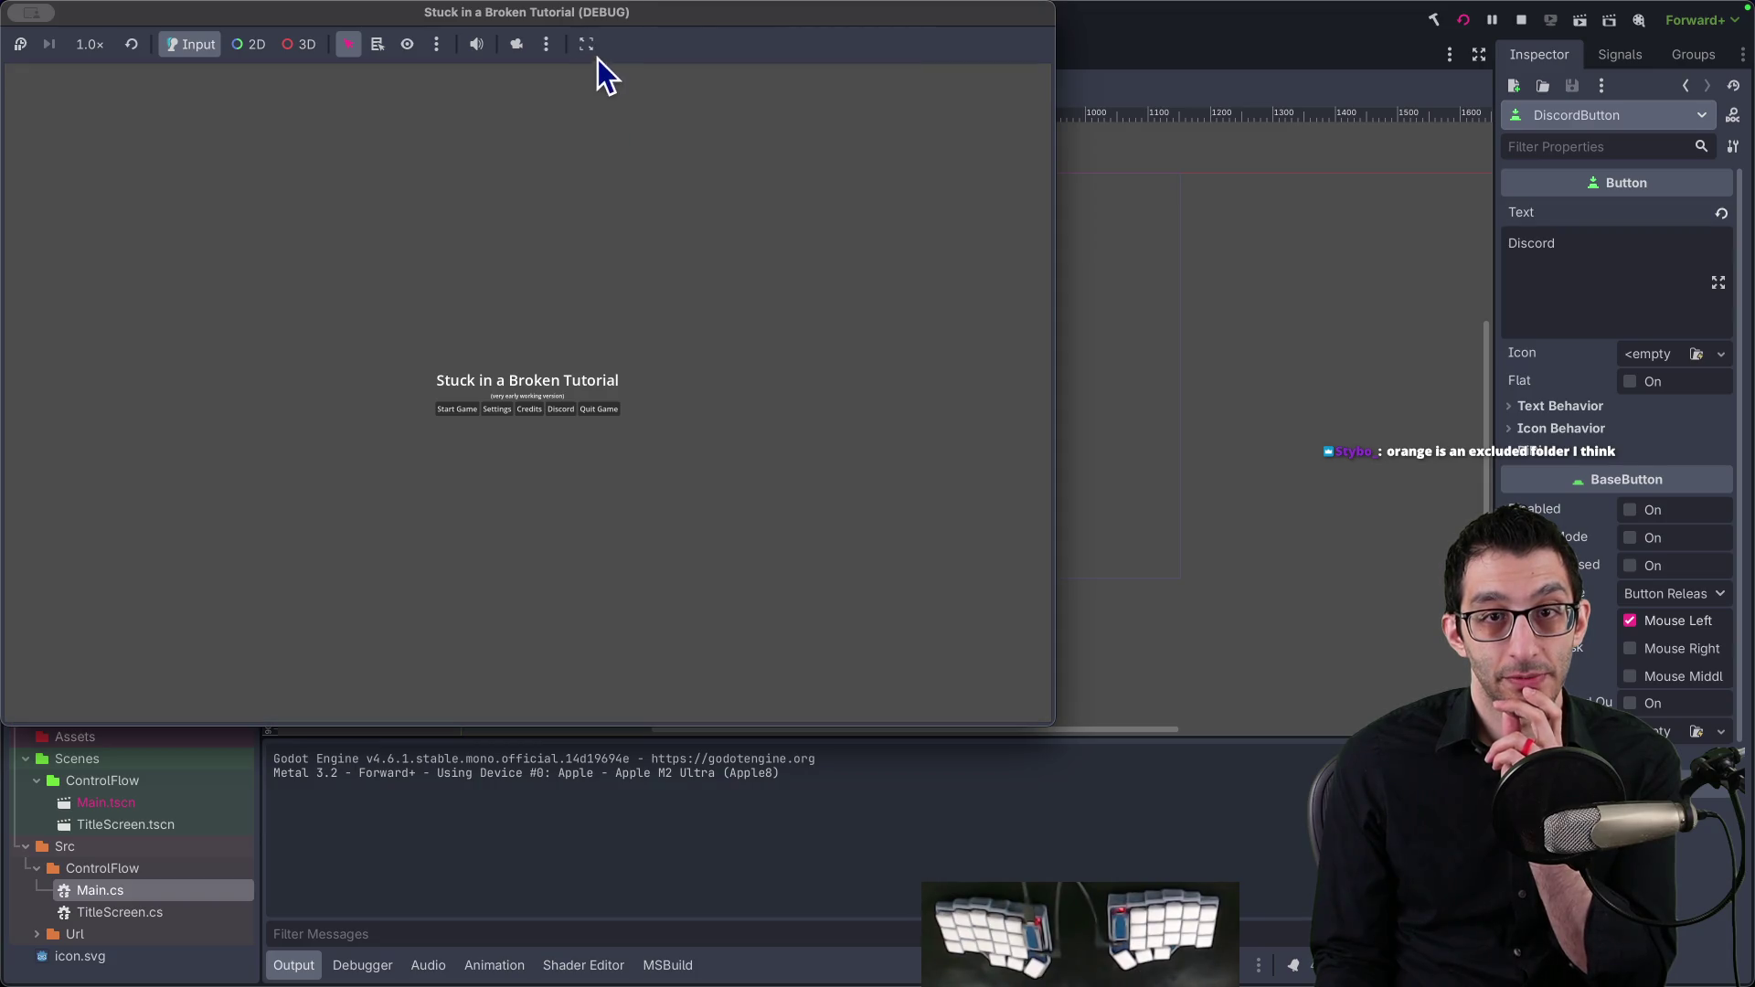
left_click(594, 53)
left_click(598, 139)
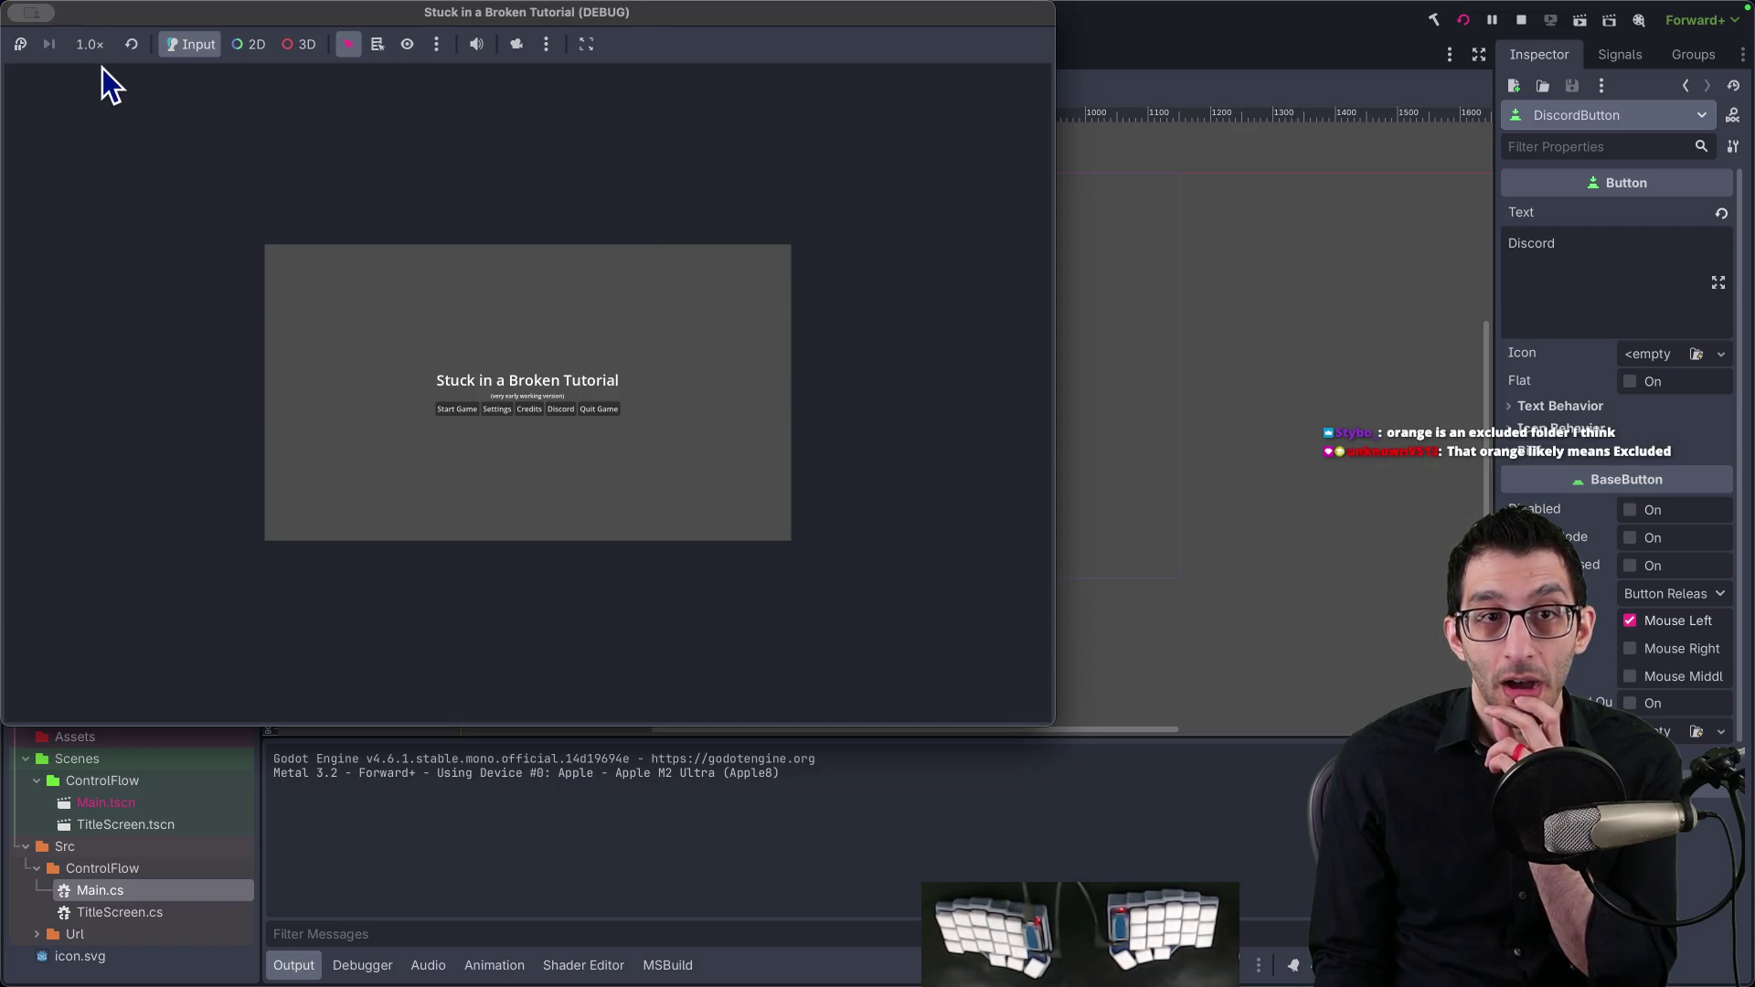
left_click(1522, 28)
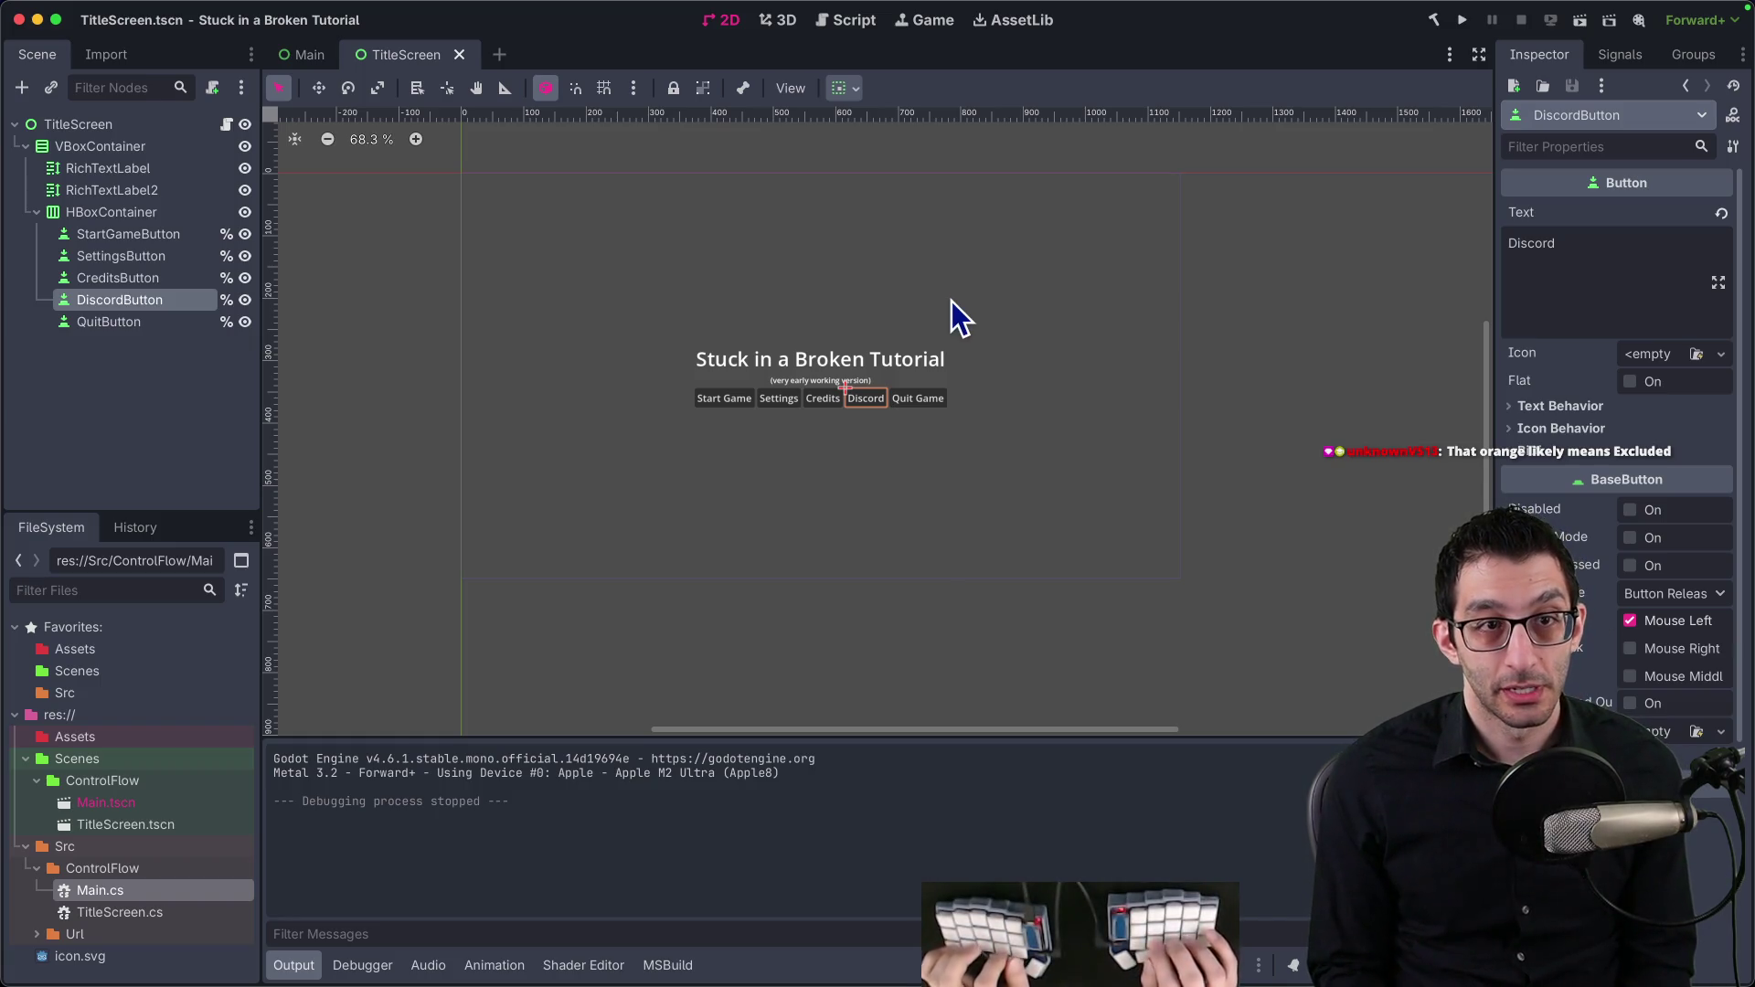
Step: Change Display > Window viewport width from 1152 to 1132, then switch to Skeleseller
left_click(192, 10)
left_click(192, 37)
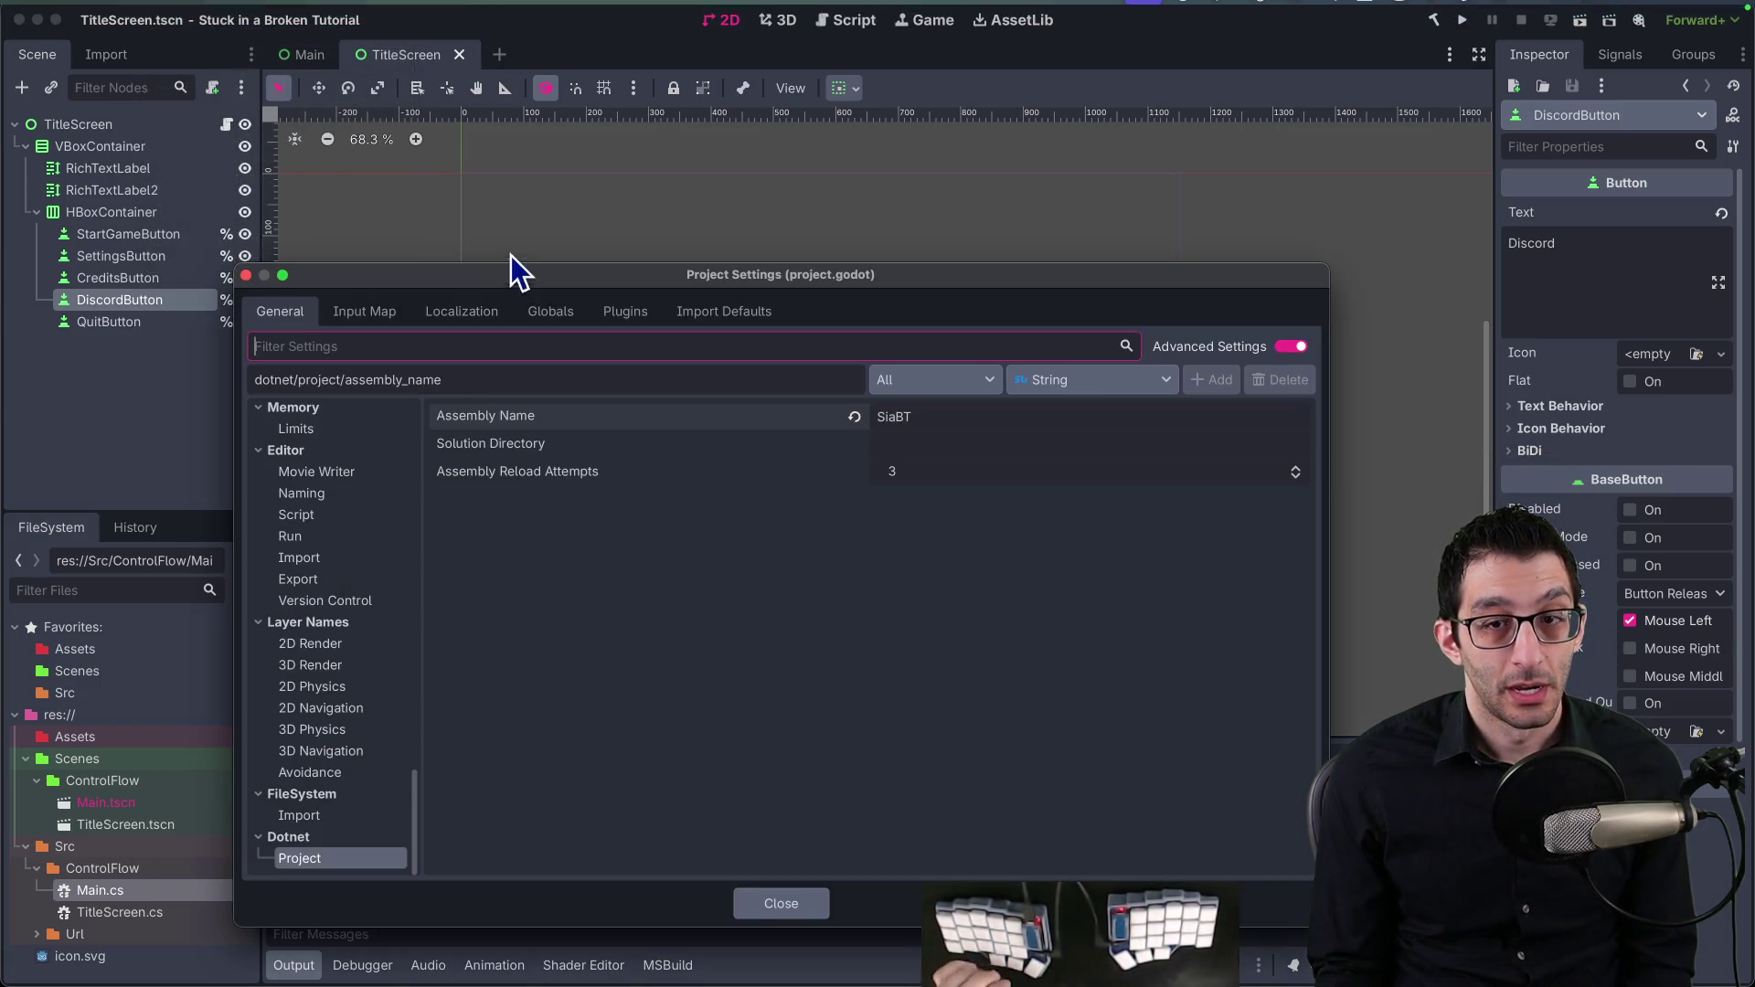
scroll(333, 457, "up", 10)
scroll(357, 431, "up", 5)
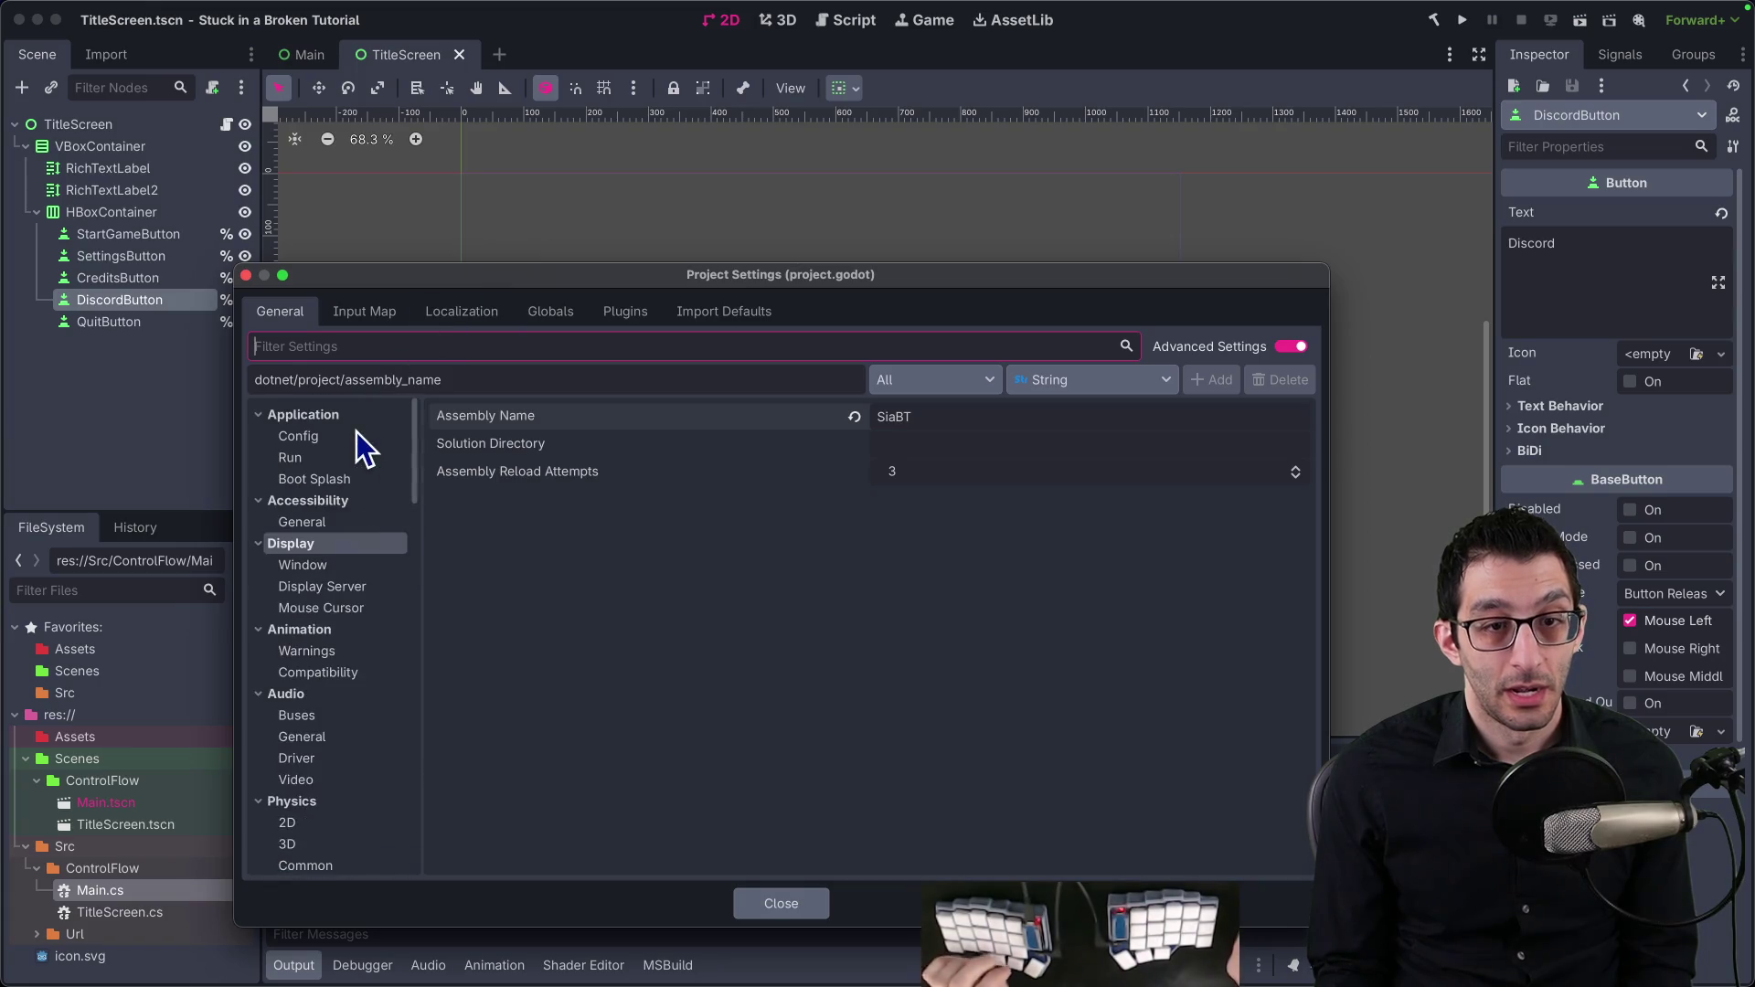
left_click(327, 571)
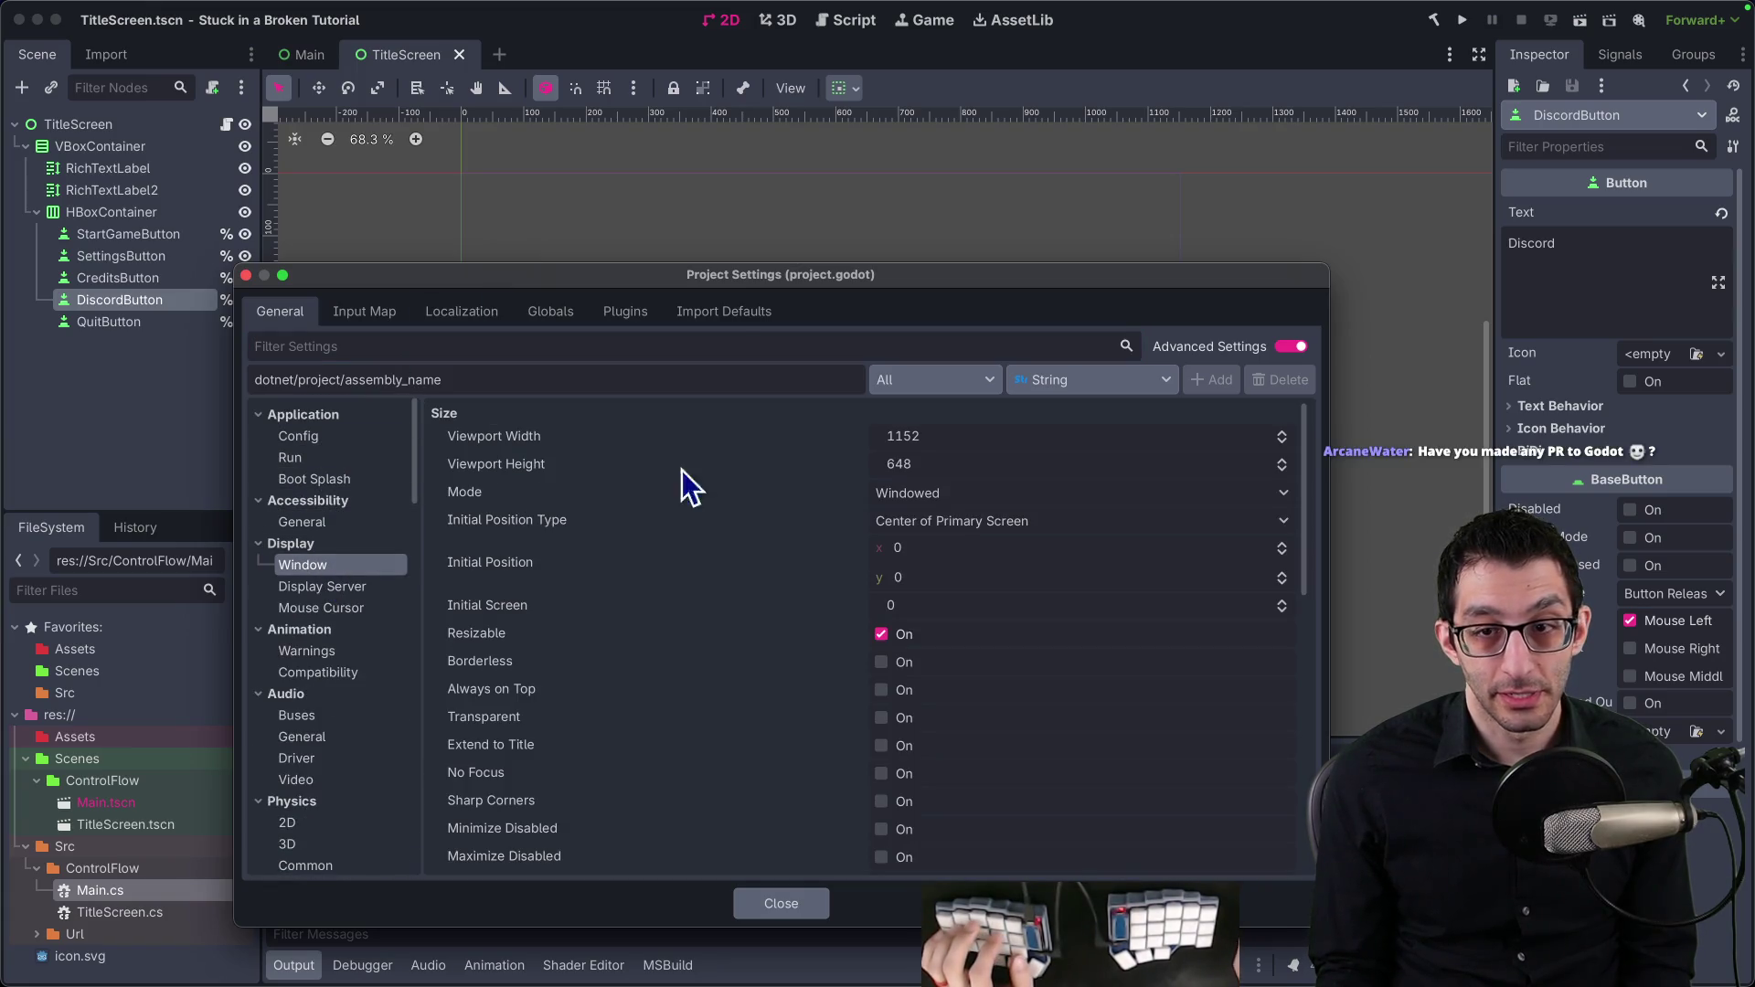
left_click_drag(775, 276, 655, 71)
left_click(373, 230)
type("1132")
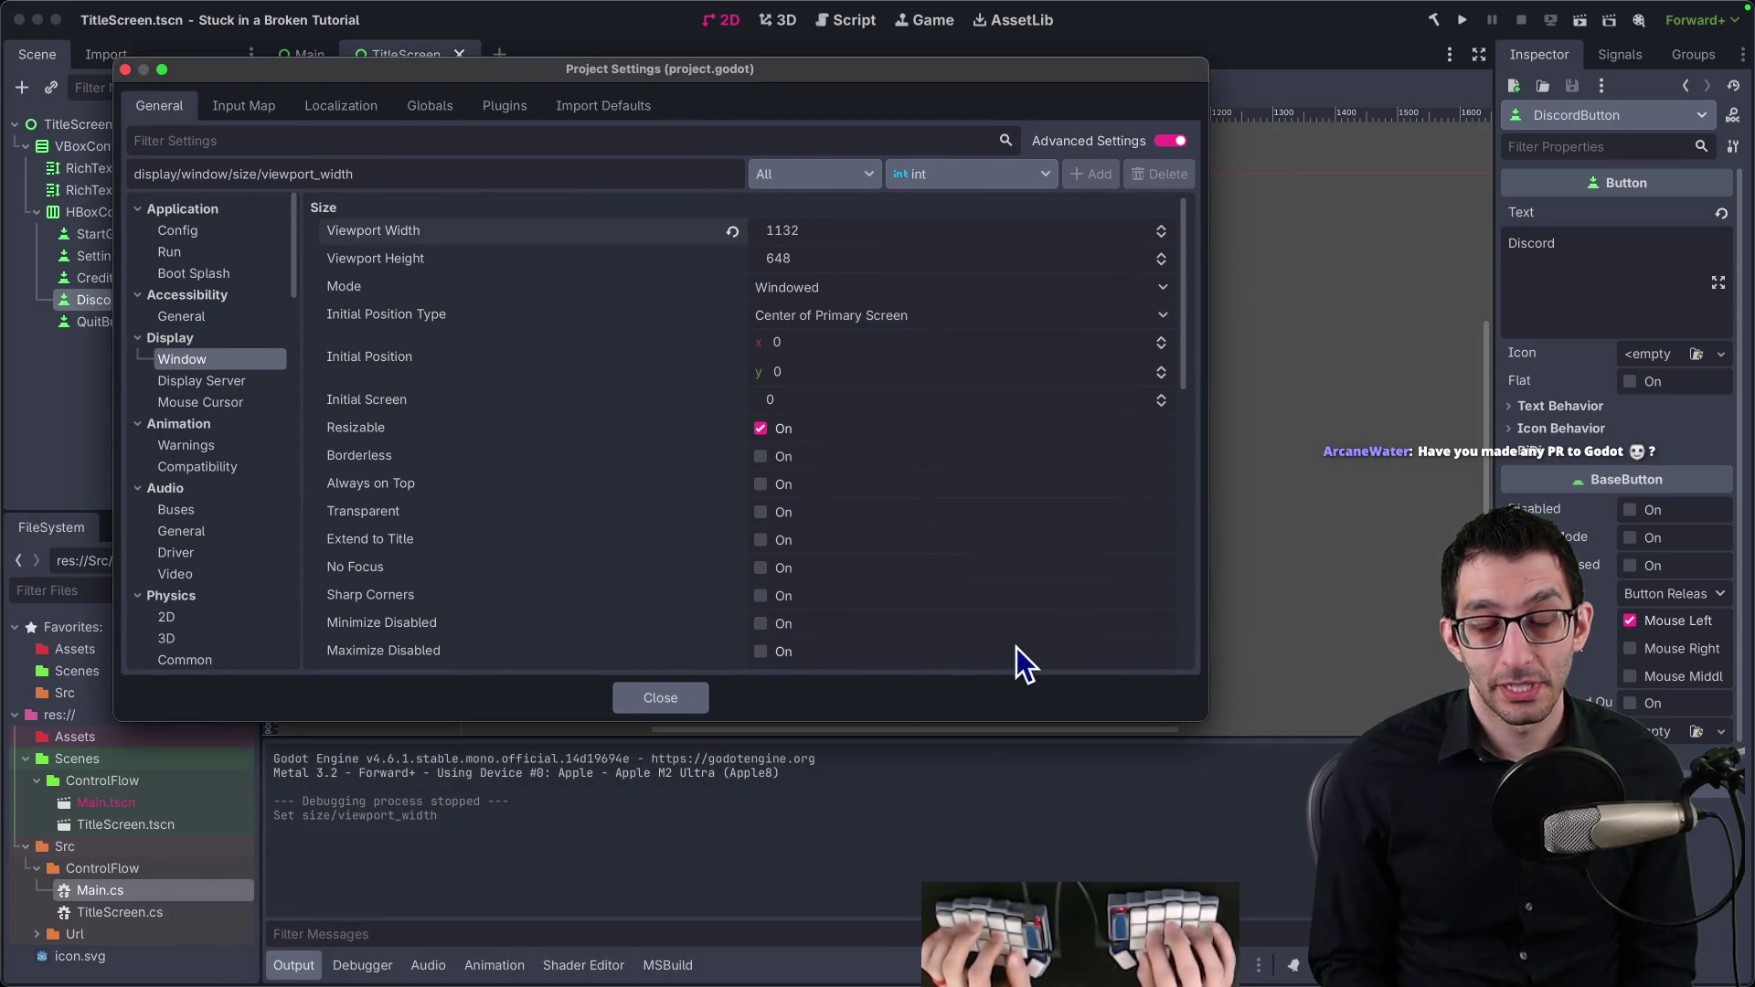
left_click(1170, 933)
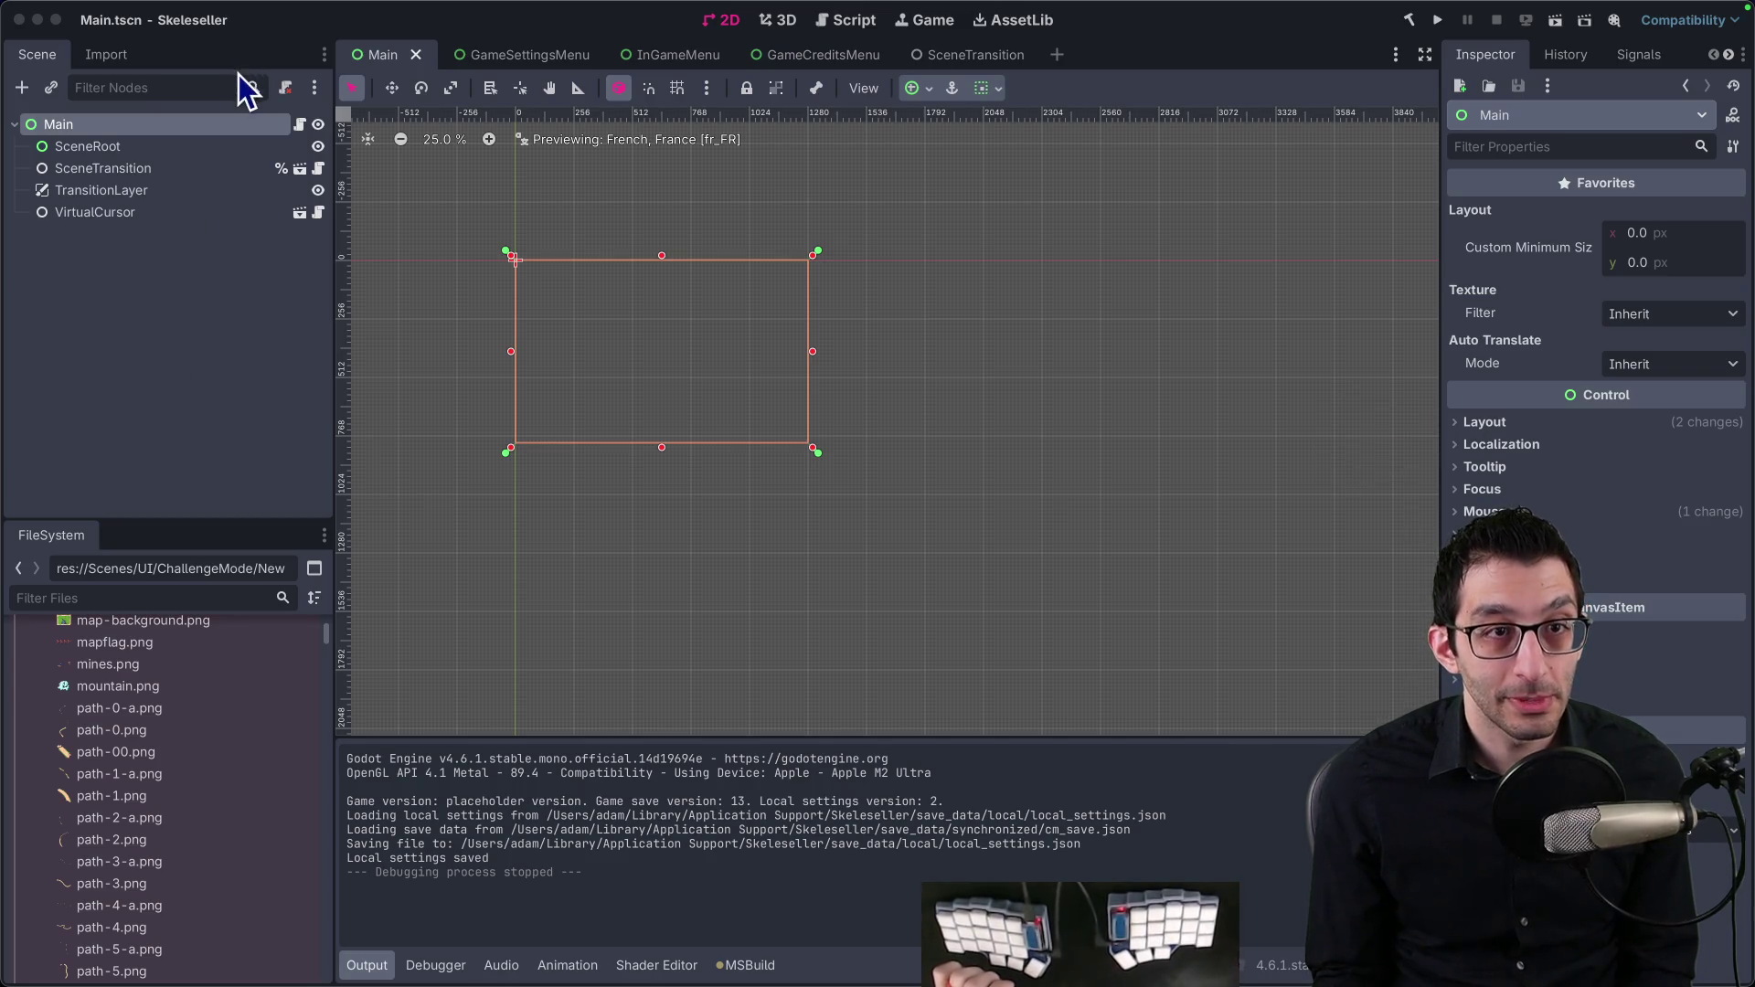
Step: Check Skeleseller's Display > Window size settings in General project settings
left_click(173, 11)
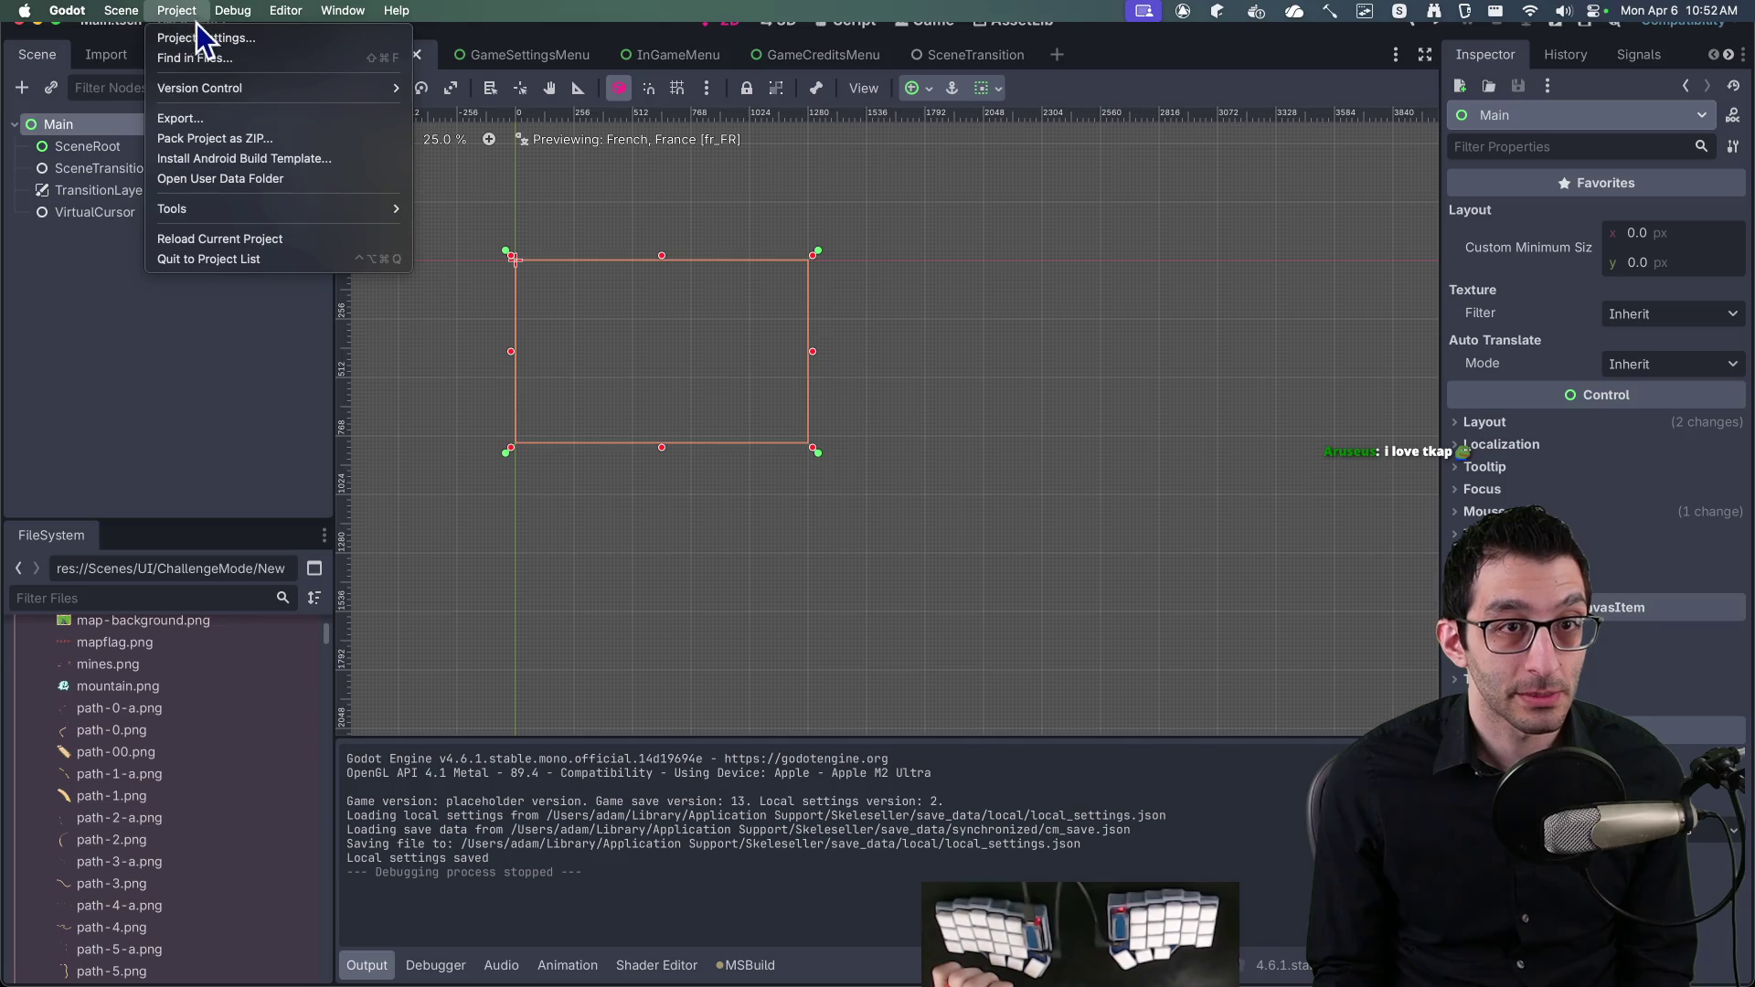
left_click(196, 31)
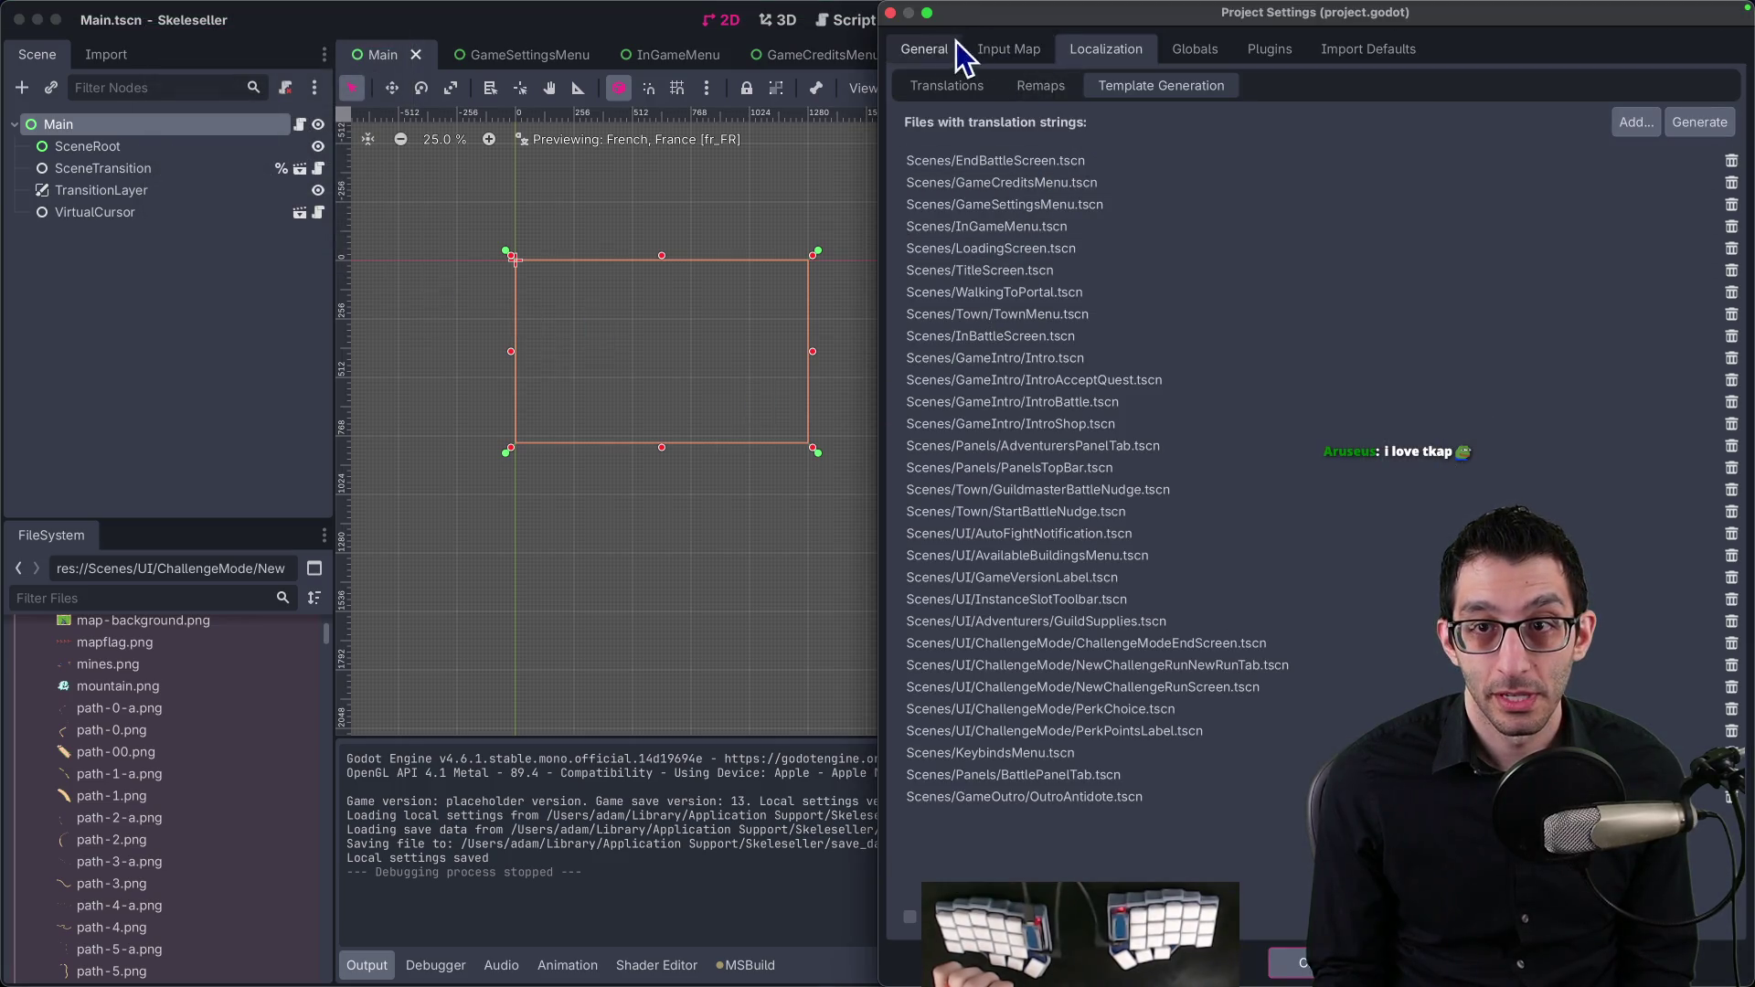
left_click(955, 44)
key("ctrl+alt+c")
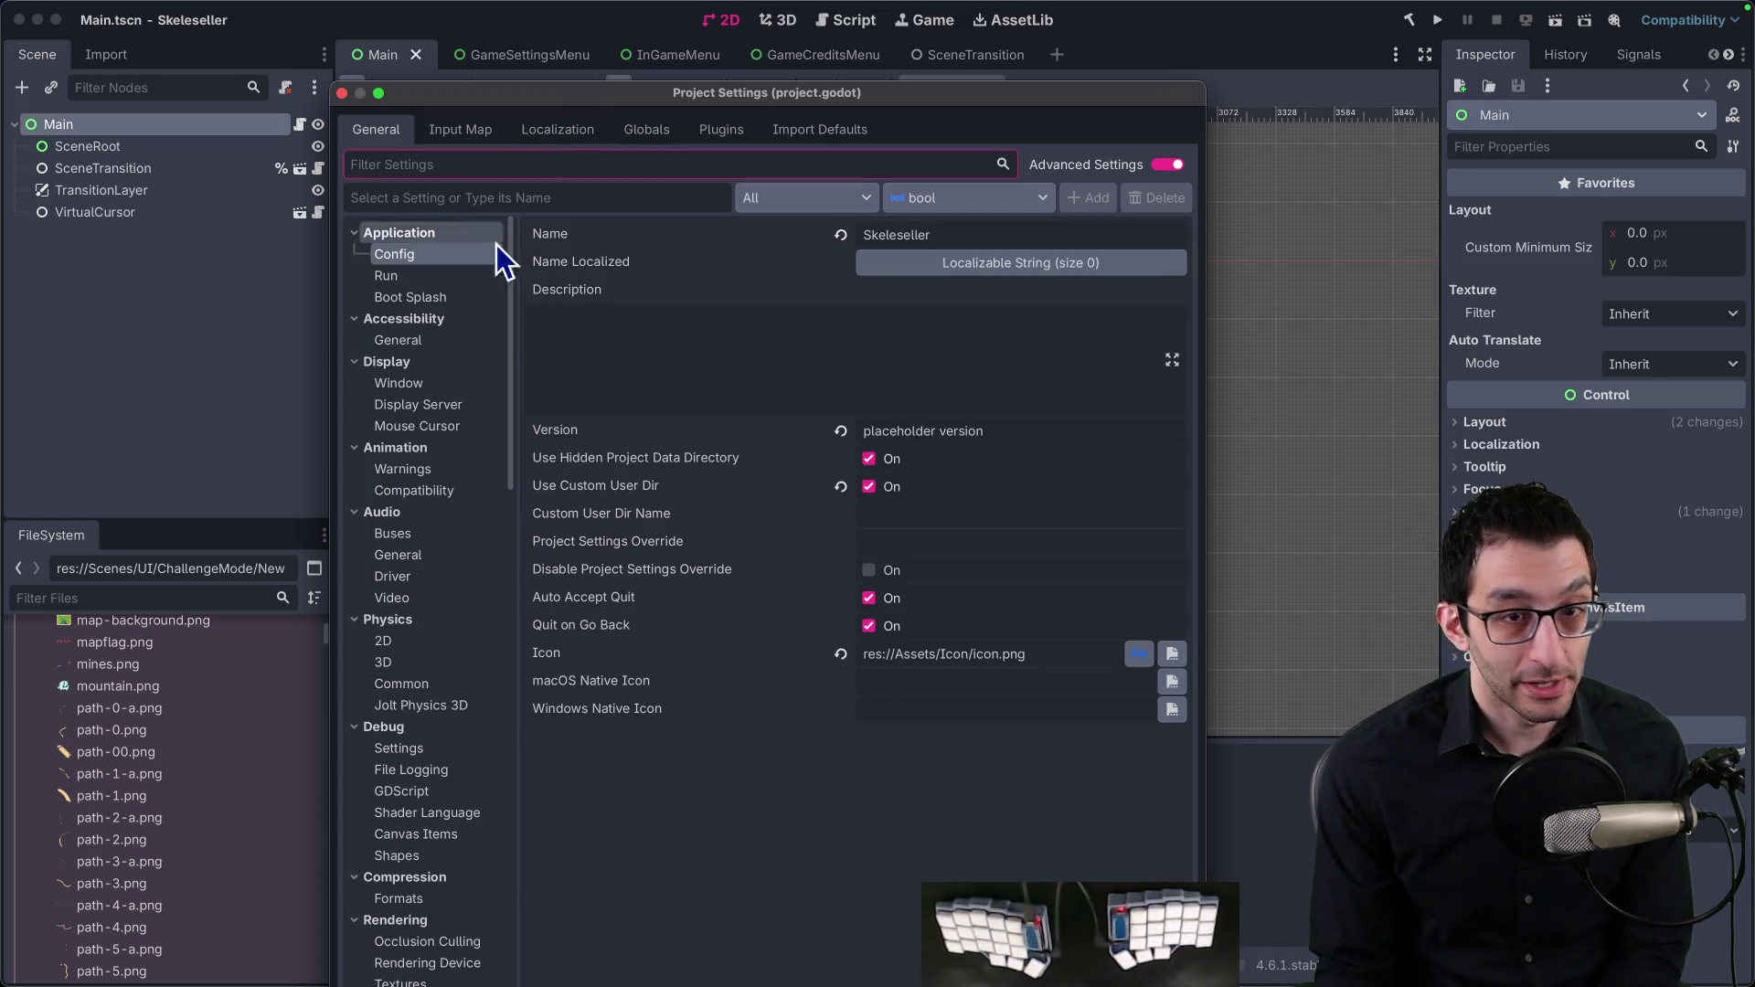
left_click(416, 384)
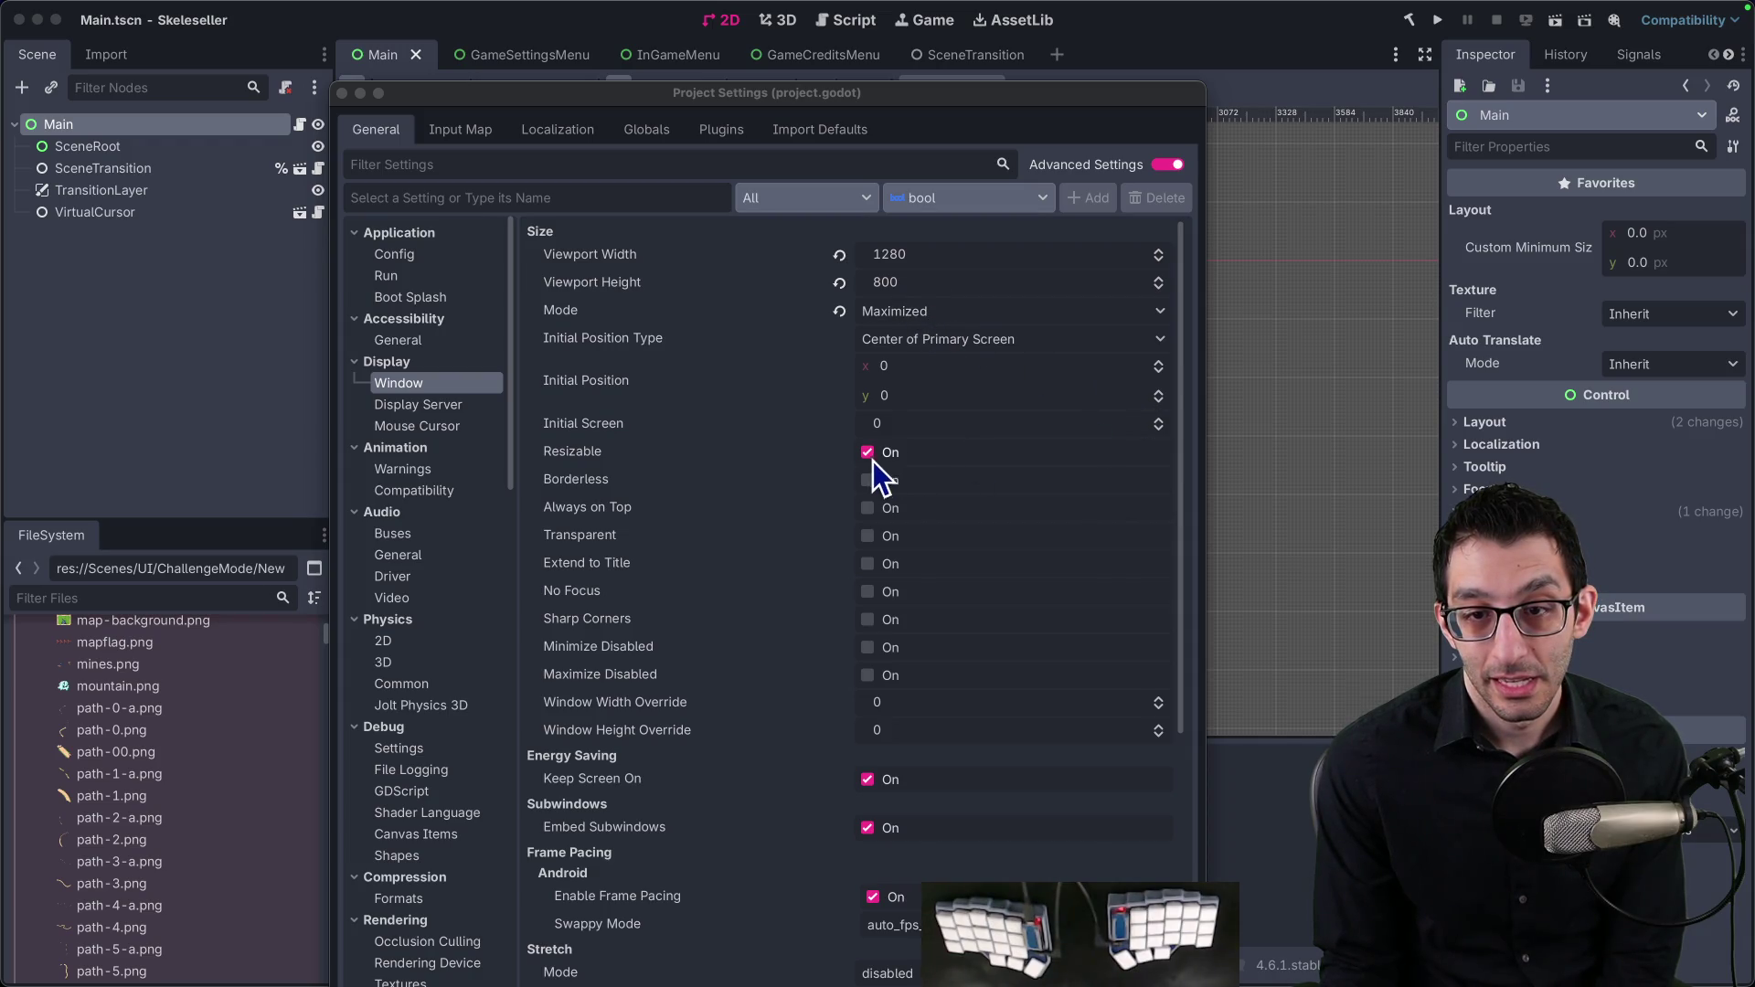
left_click_drag(1175, 463, 1173, 762)
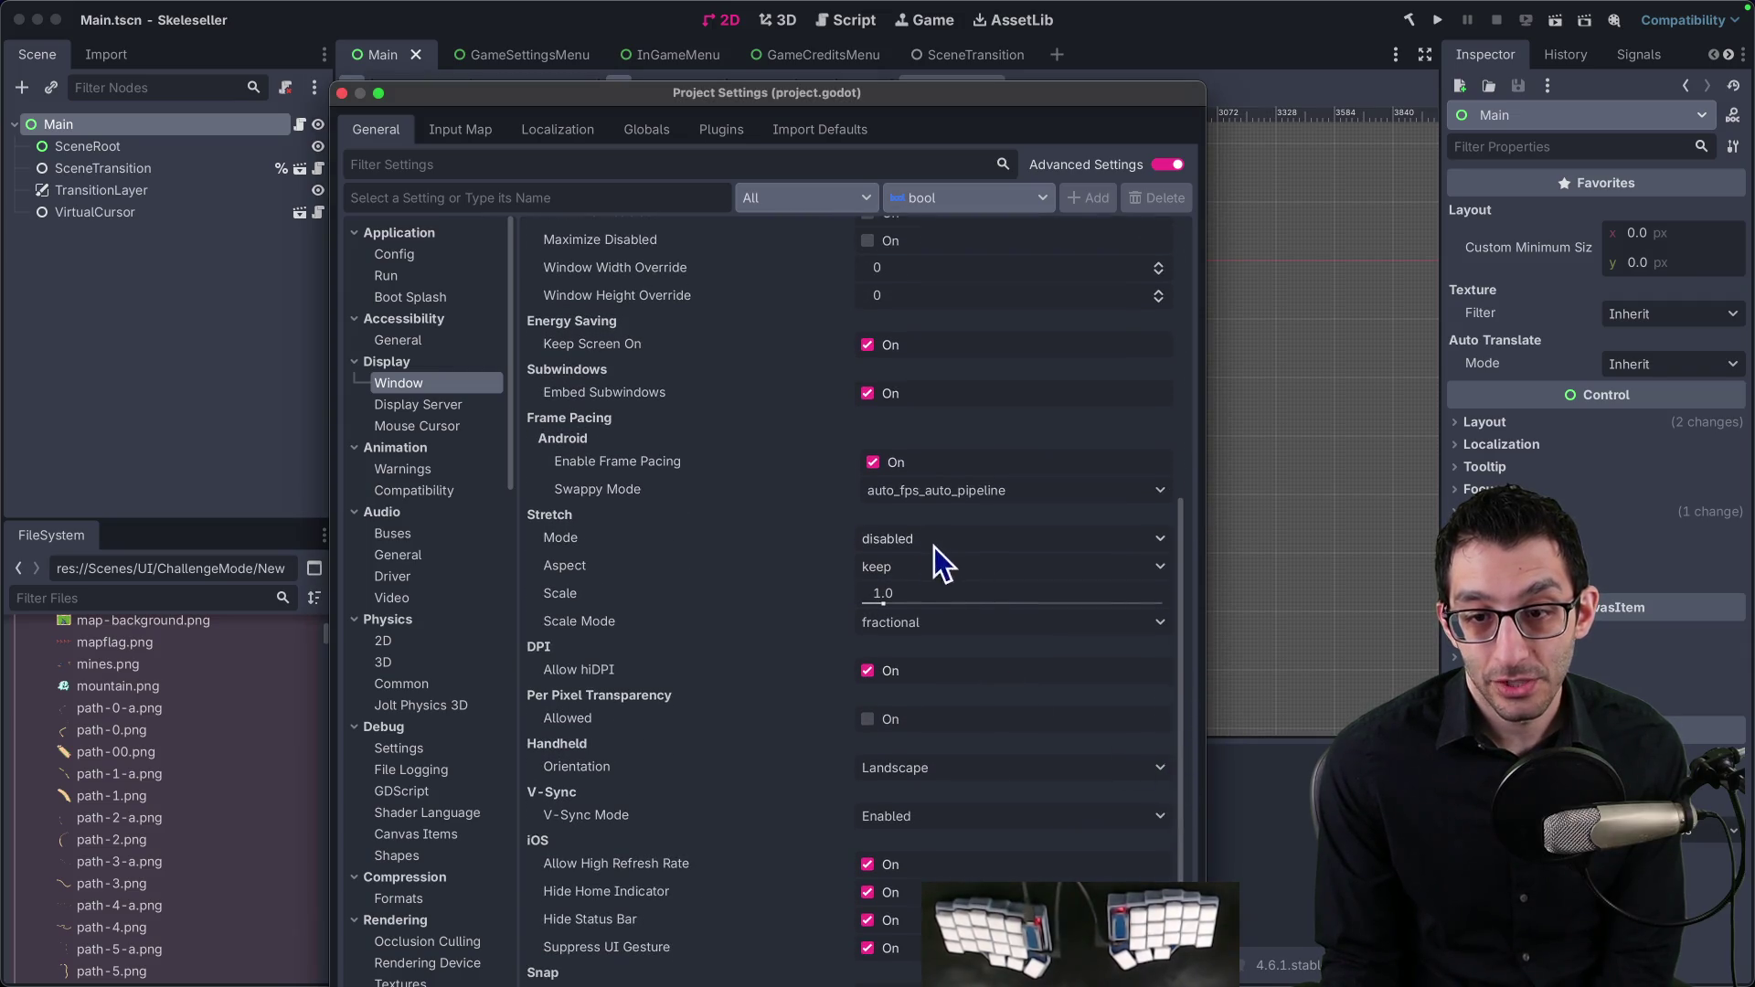
left_click_drag(821, 100, 753, 48)
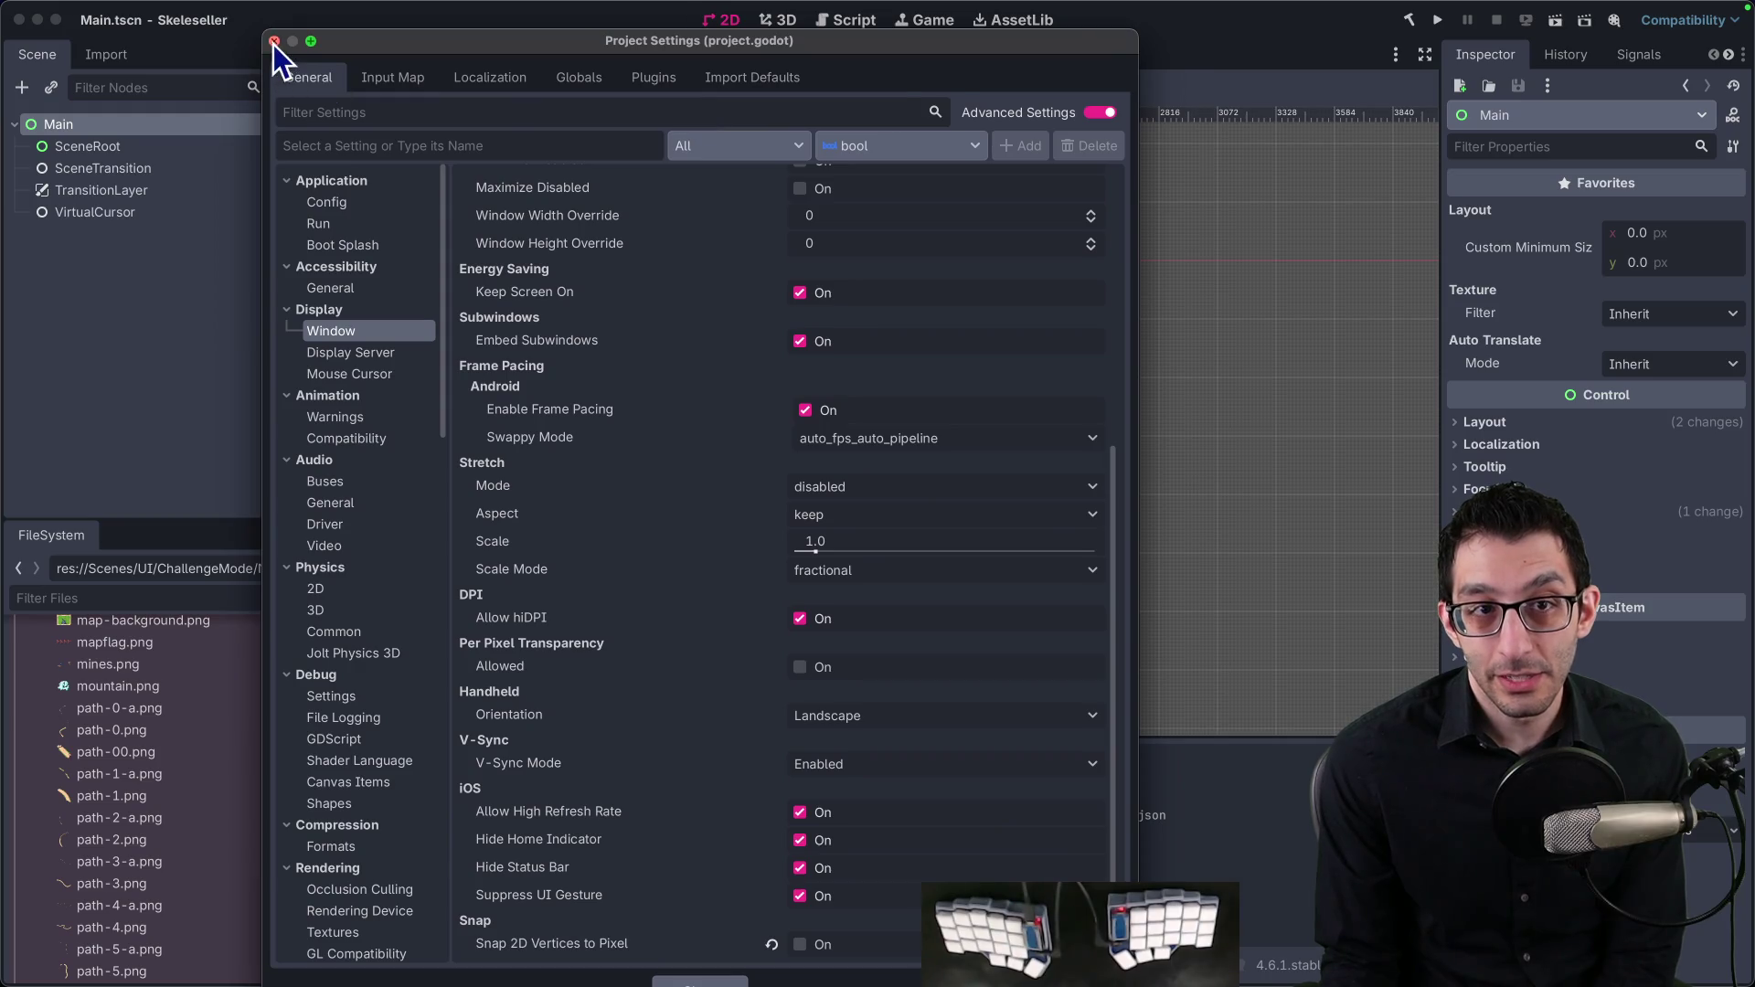
left_click(274, 41)
Step: Open the documentation for the Stretch Mode setting and close the project settings
mouse_move(290, 9)
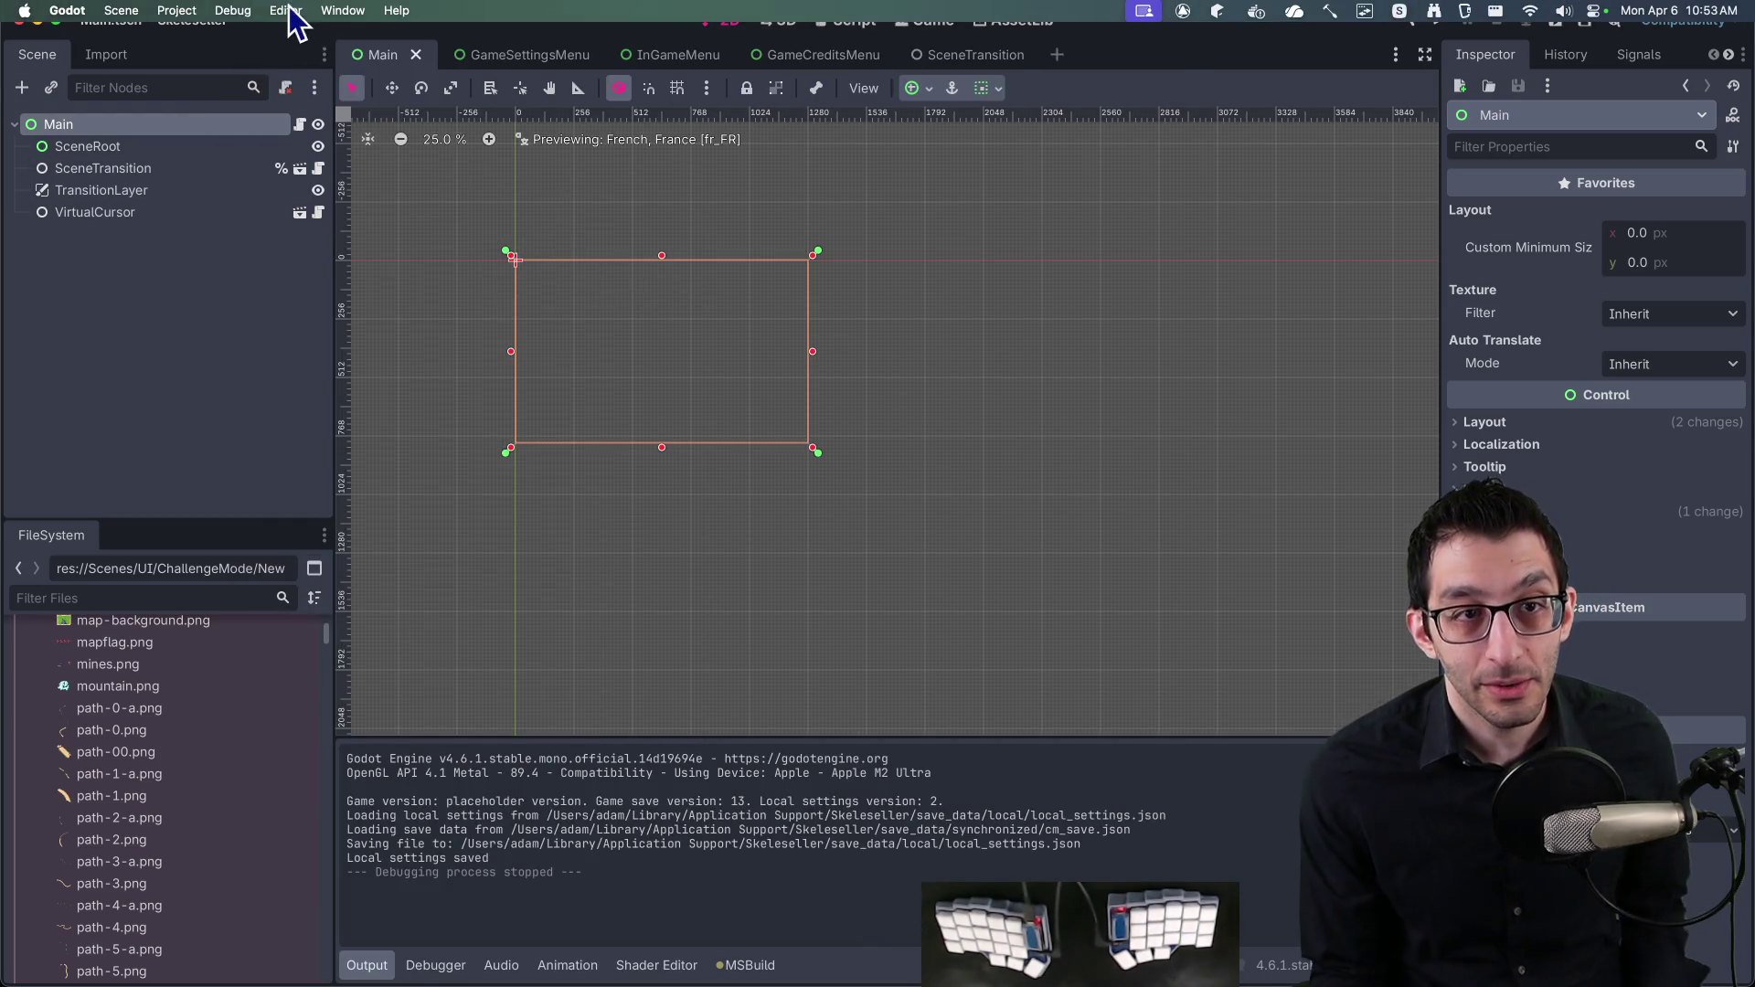
left_click(183, 10)
left_click(195, 35)
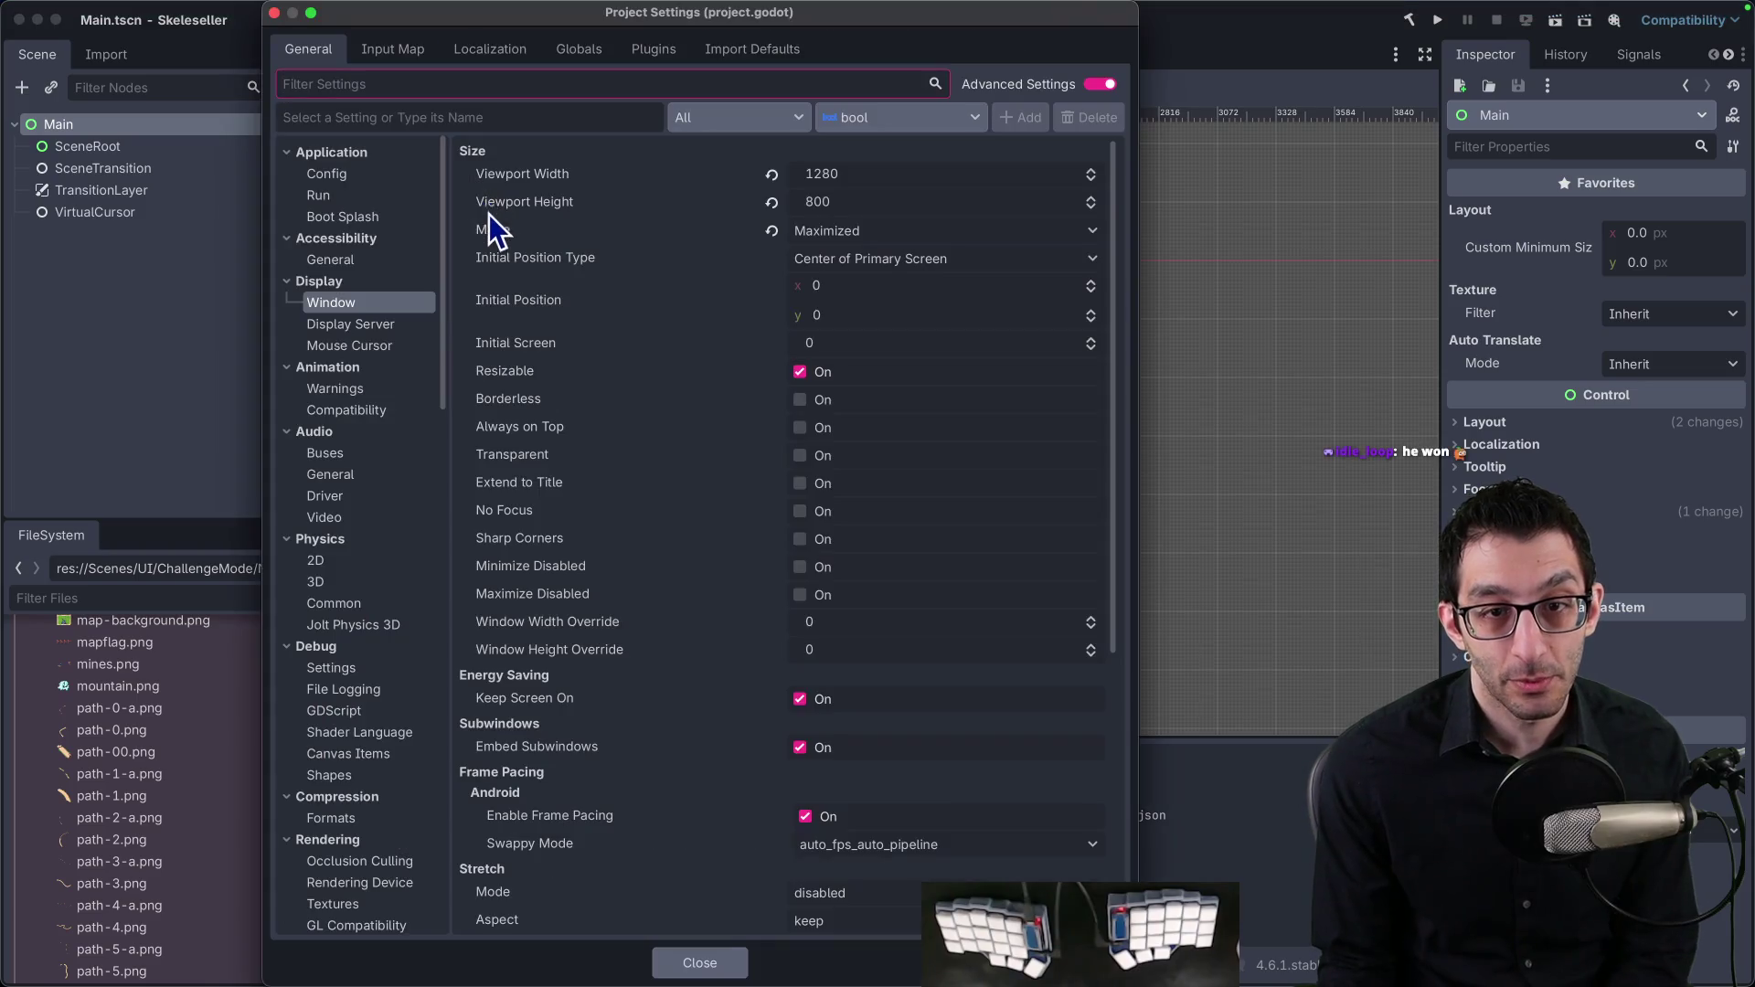
scroll(700, 585, "down", 5)
scroll(685, 579, "up", 5)
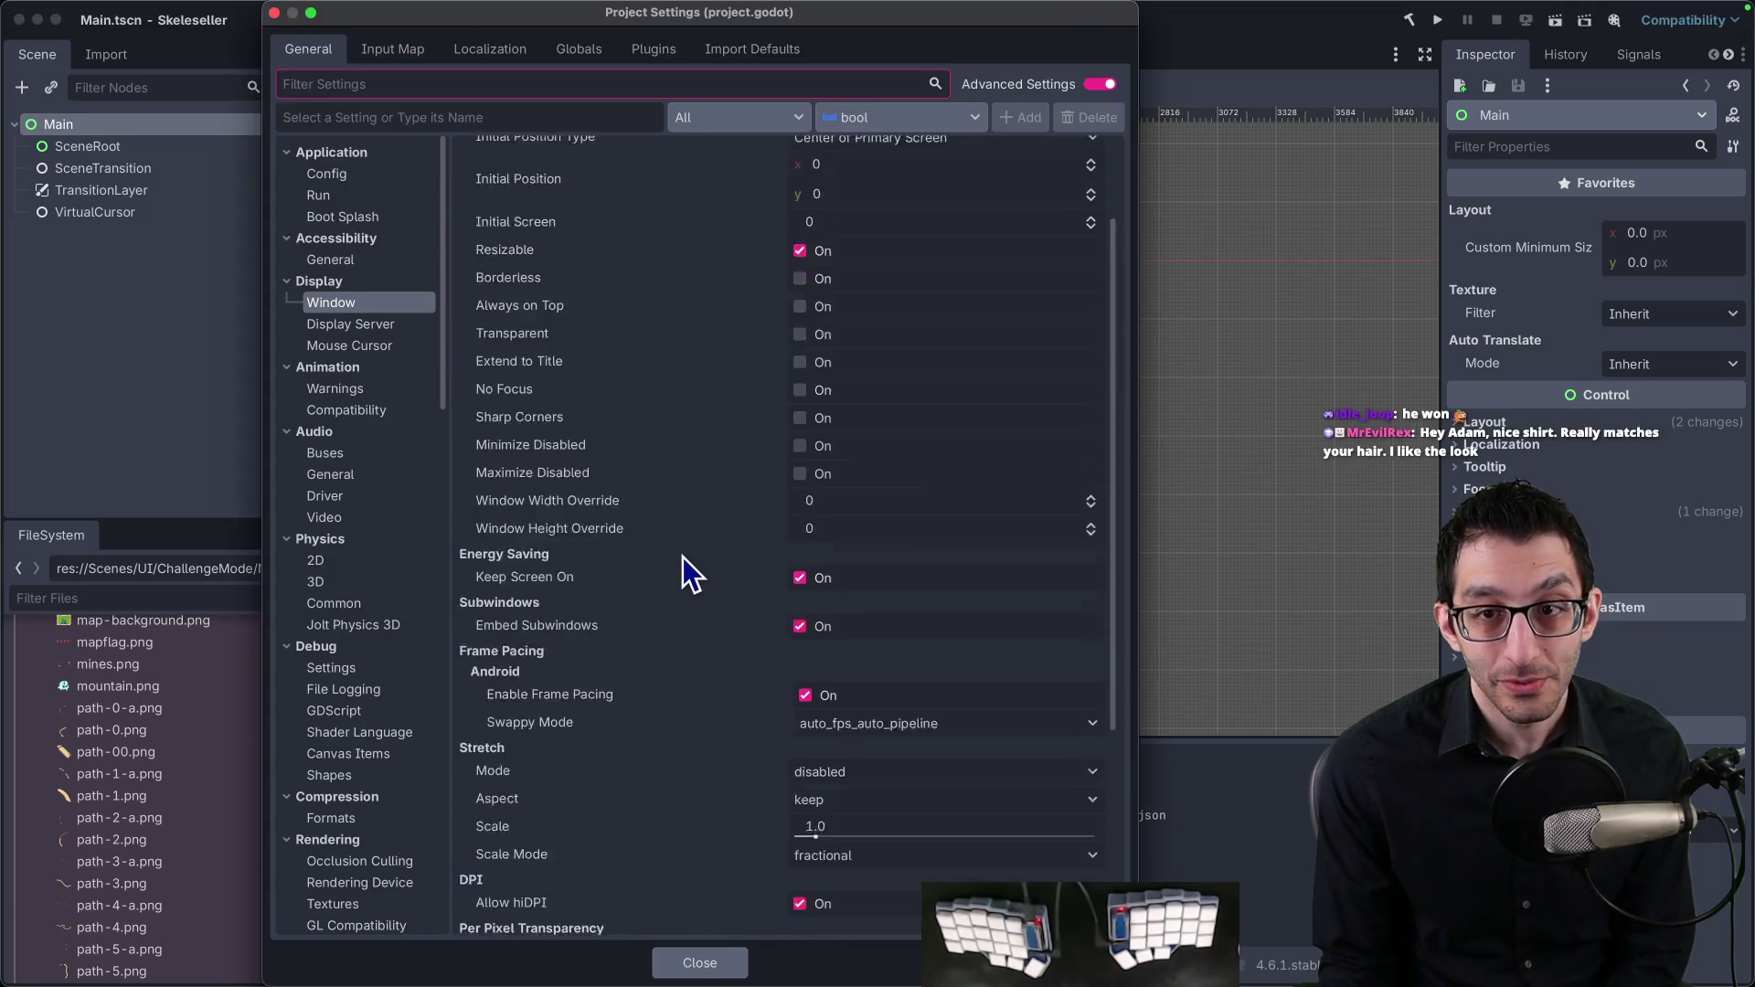
scroll(683, 557, "down", 5)
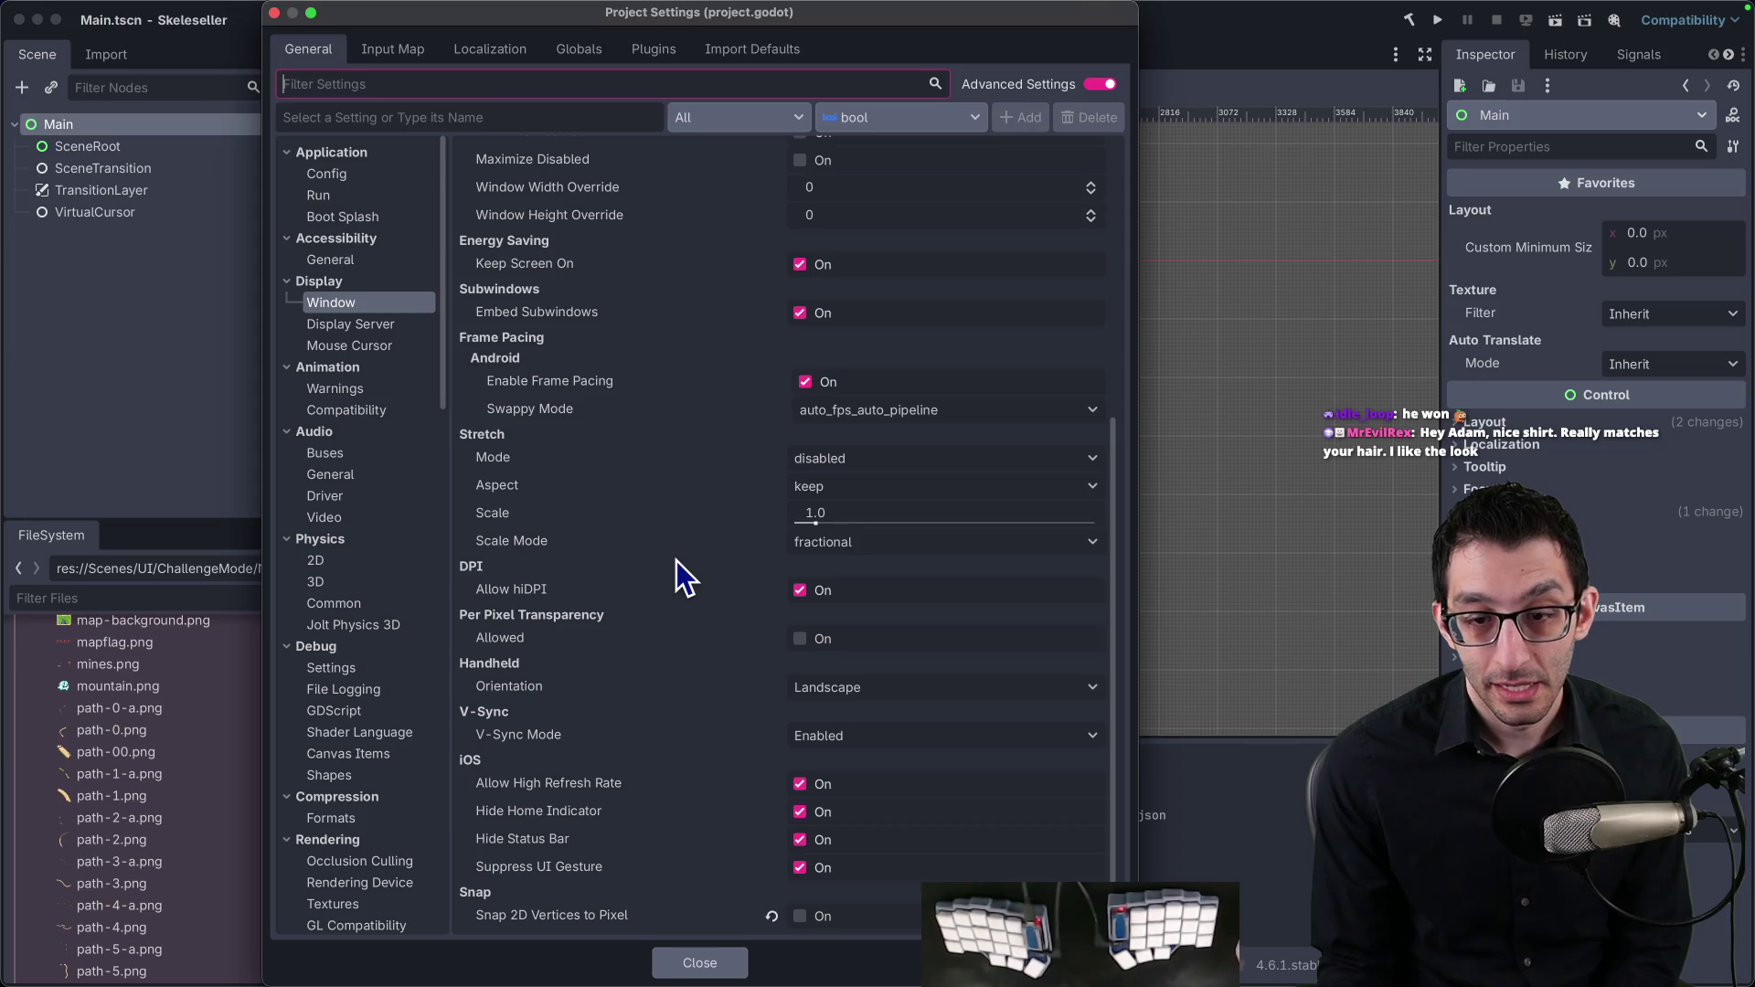
scroll(677, 561, "up", 5)
scroll(676, 561, "down", 5)
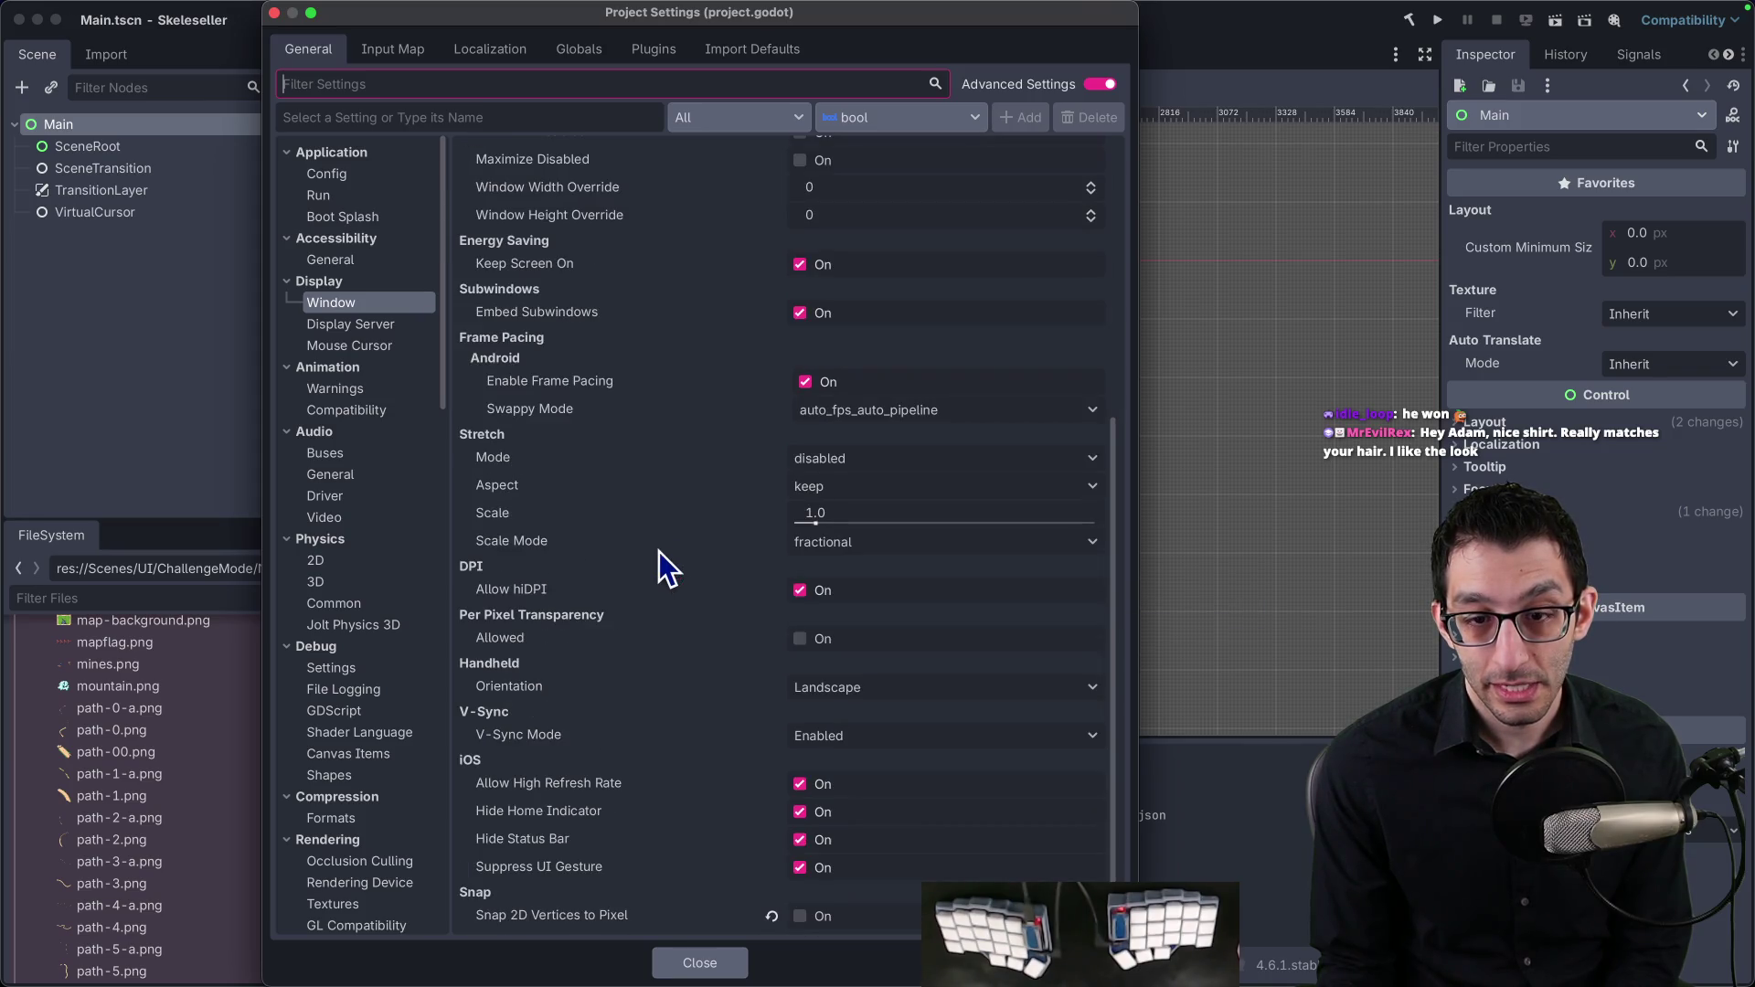
right_click(512, 453)
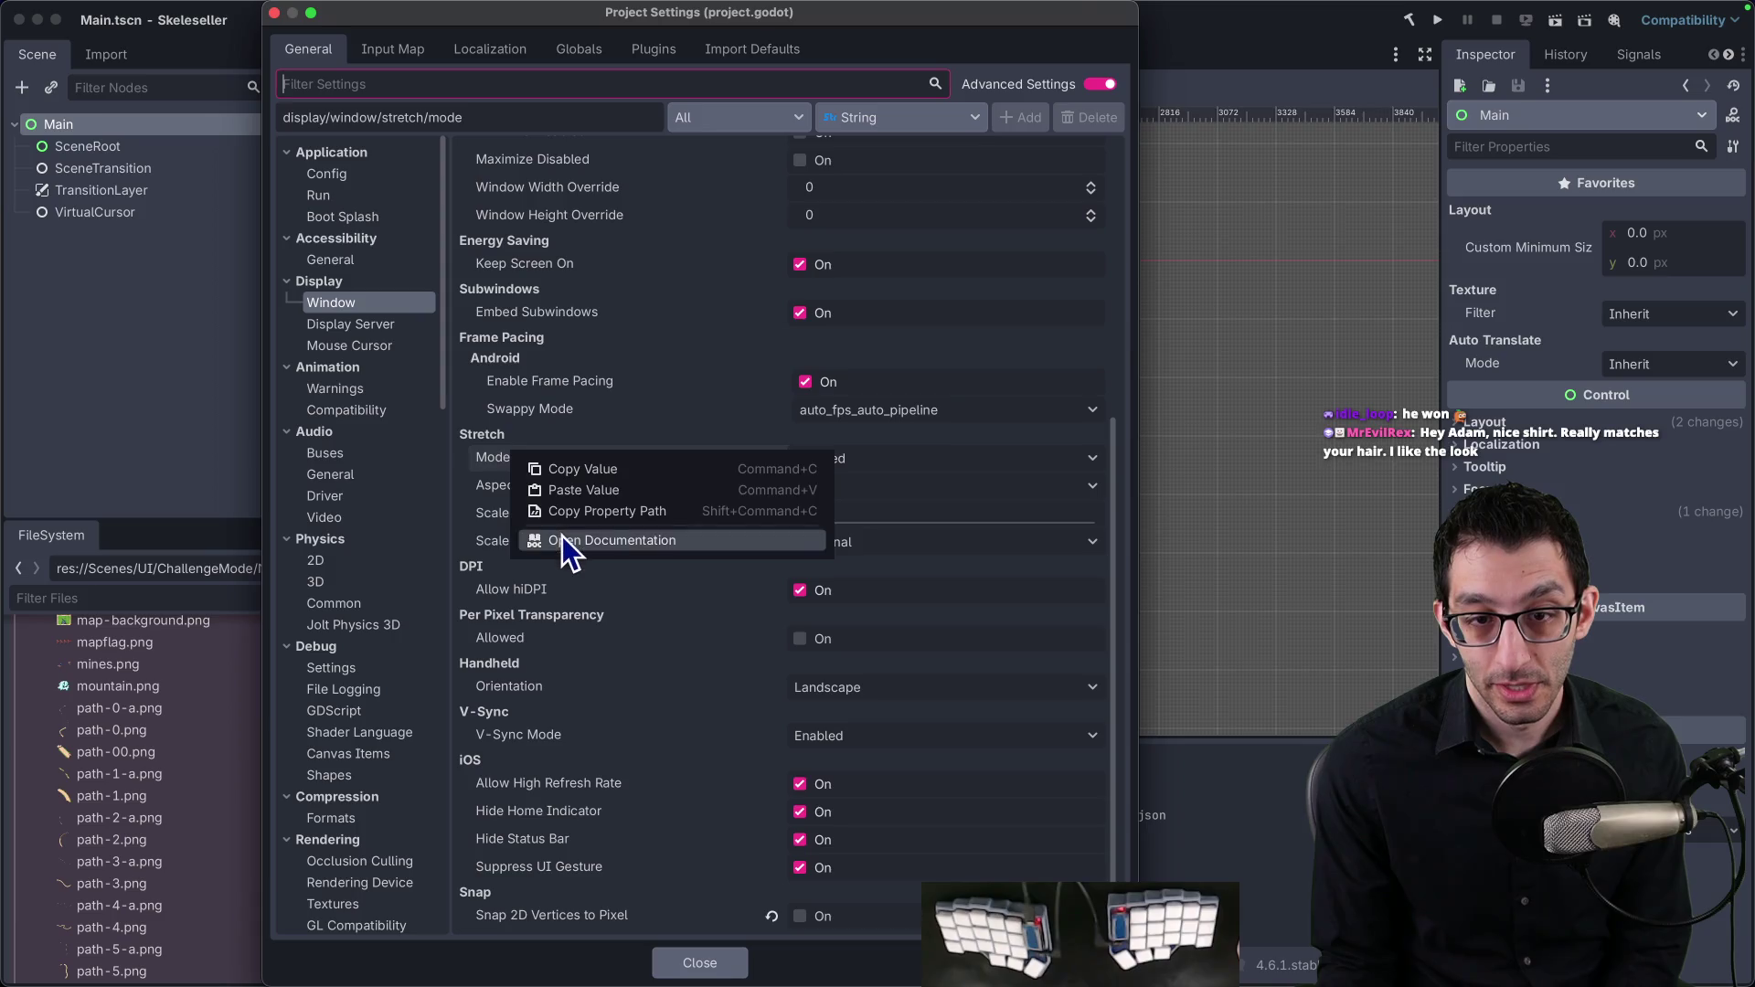
left_click(563, 536)
left_click(699, 960)
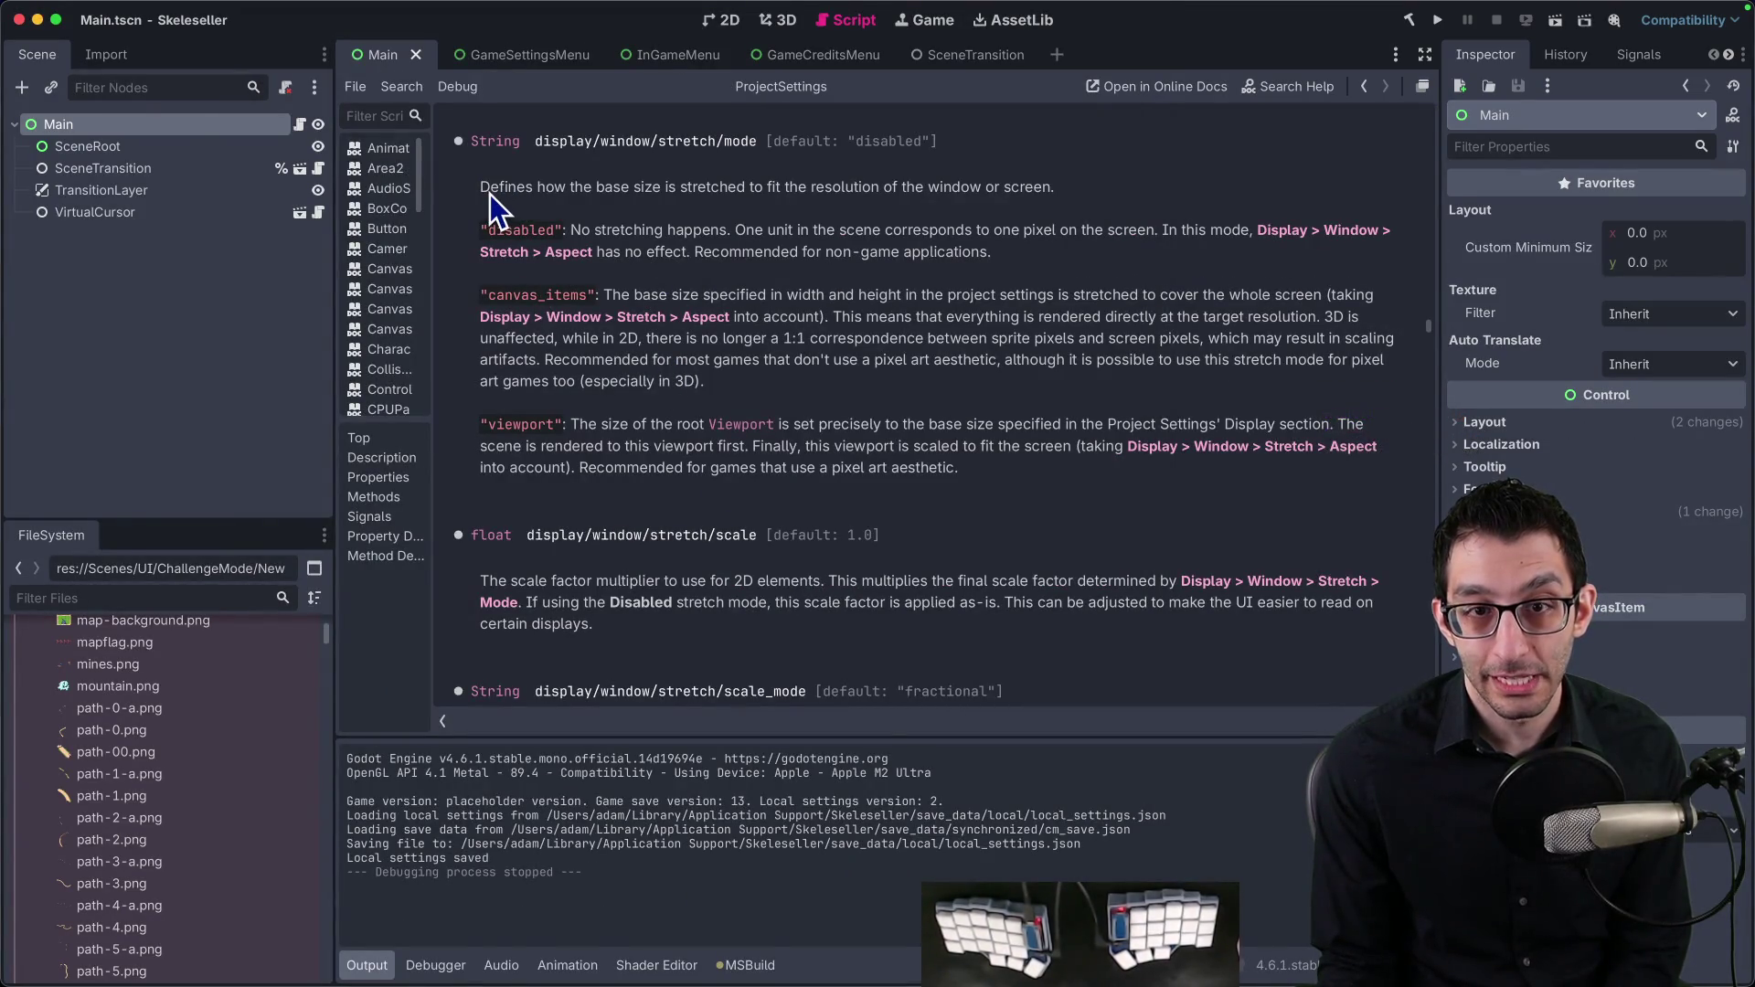
Step: Read the stretch mode docs, highlighting its opening line and the viewport mode description
left_click_drag(481, 187, 772, 188)
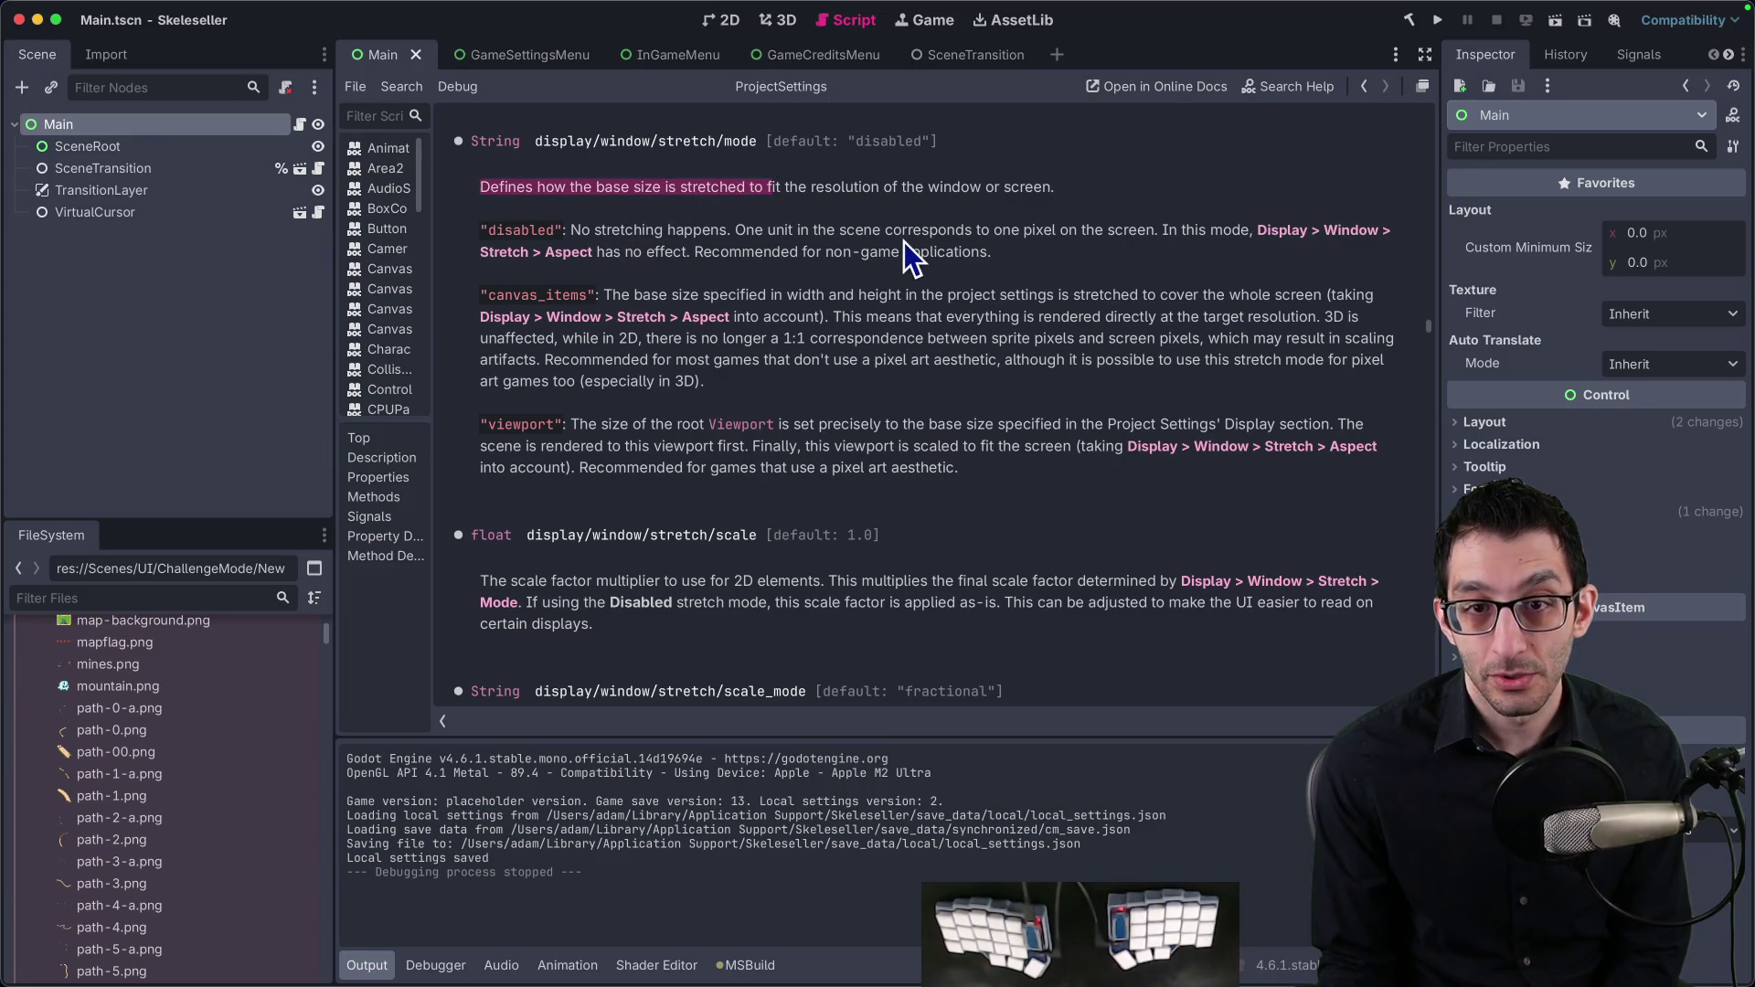
left_click(896, 337)
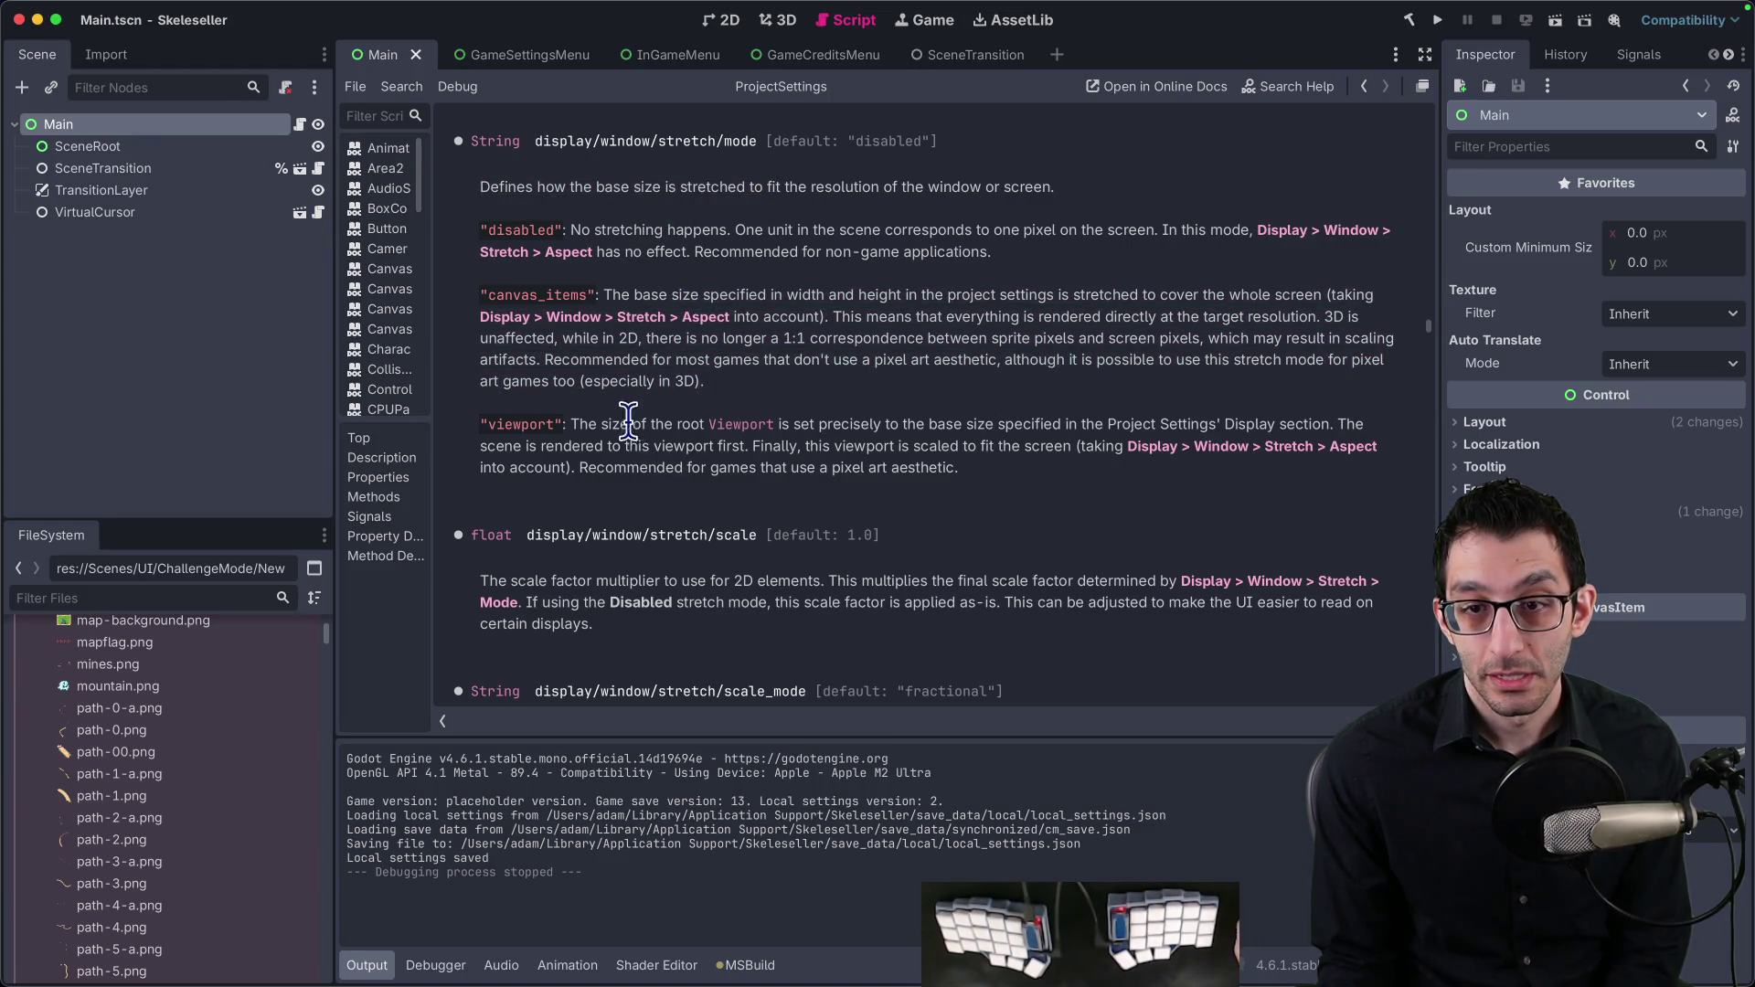
left_click_drag(628, 421, 1004, 459)
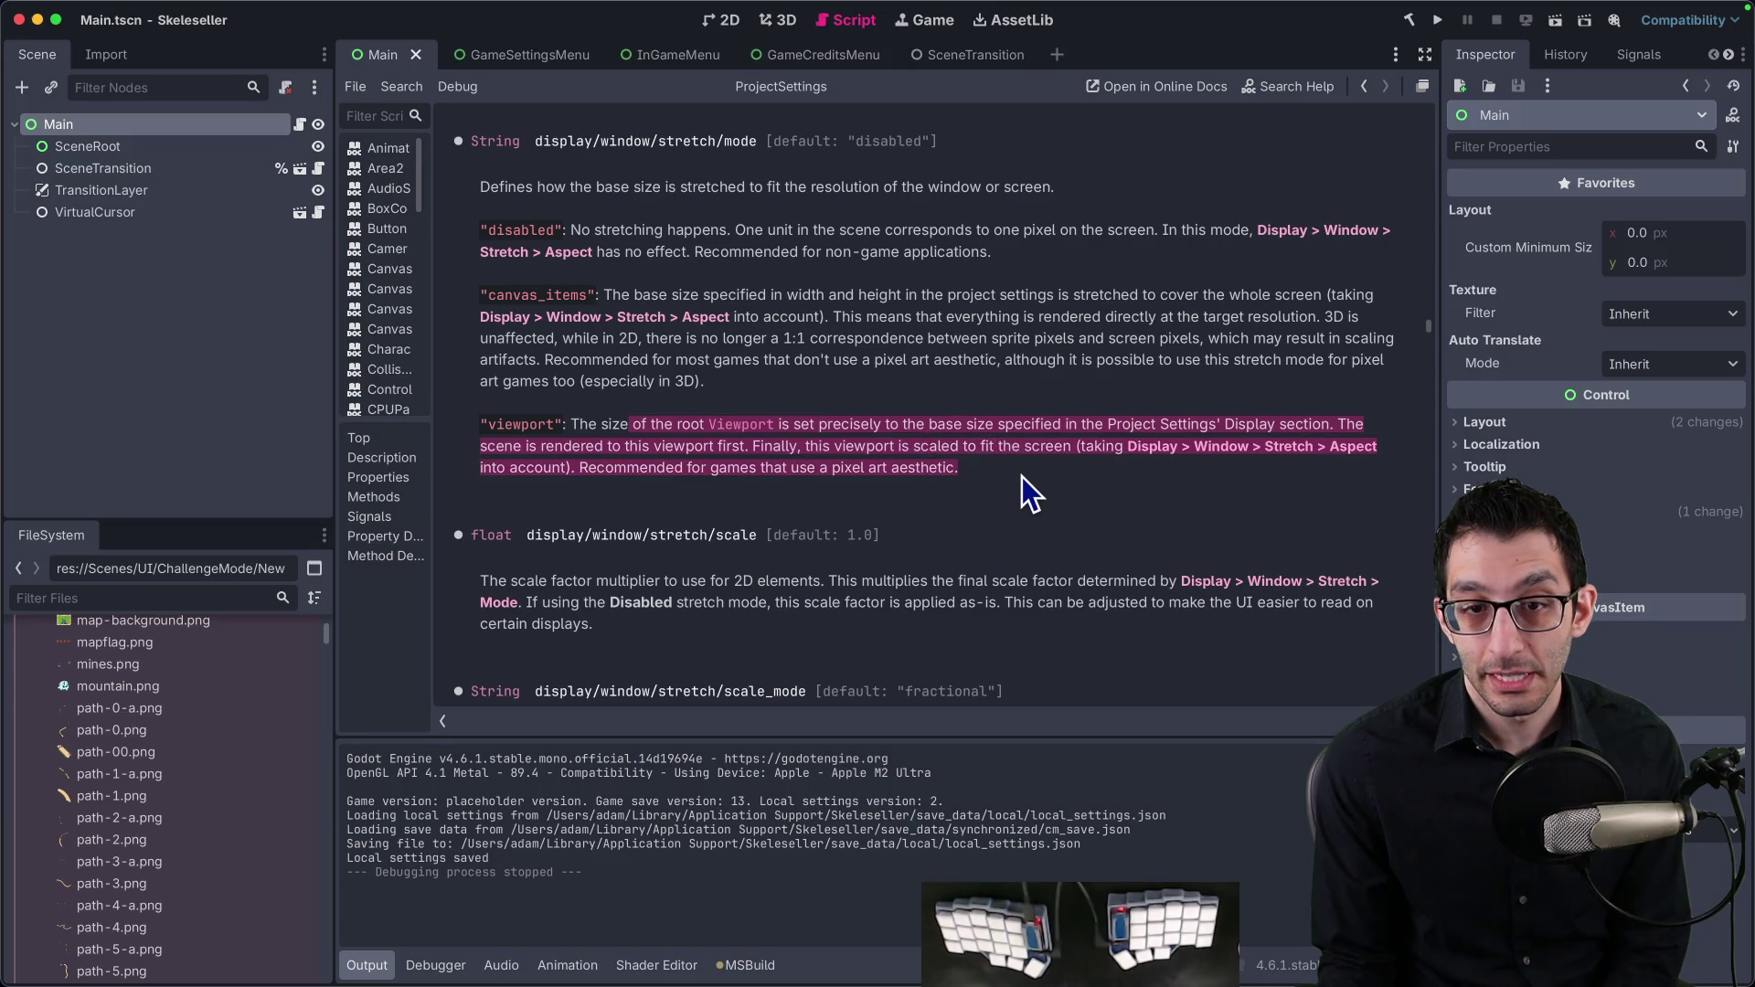
left_click(1022, 474)
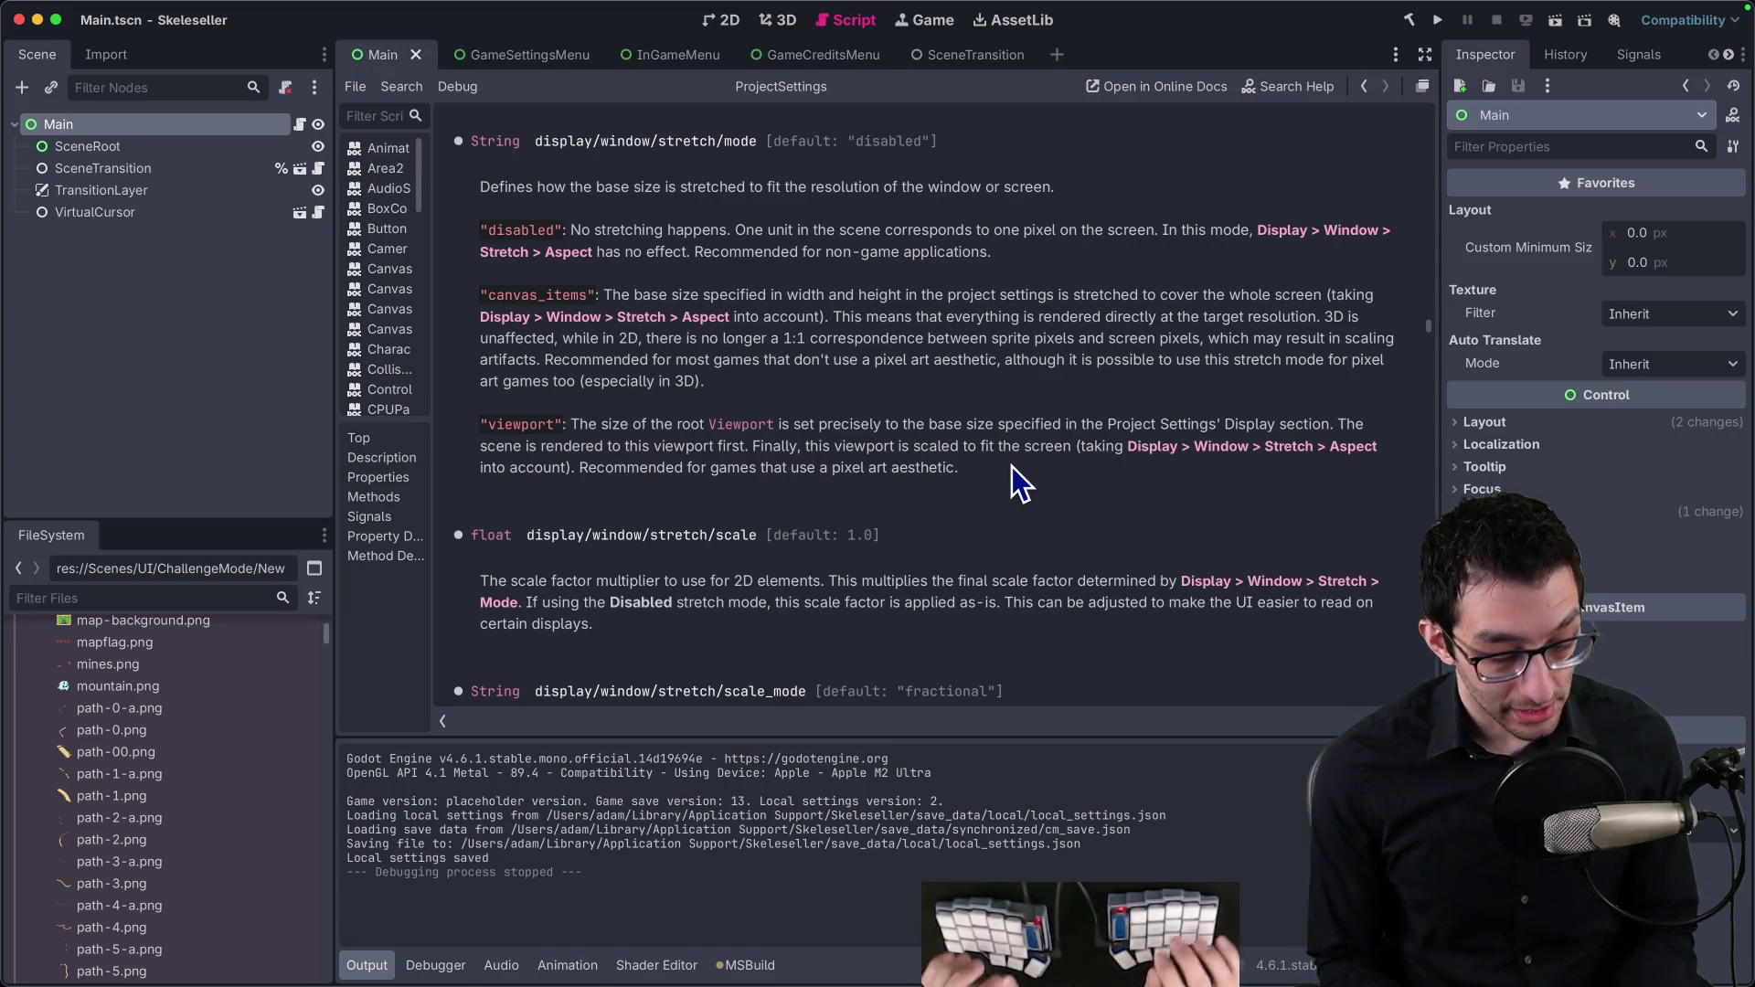
Step: Write the 'red shiny shirt' note with indented lines '70% cotton' and '30% polyester', then select it
key("super+Tab")
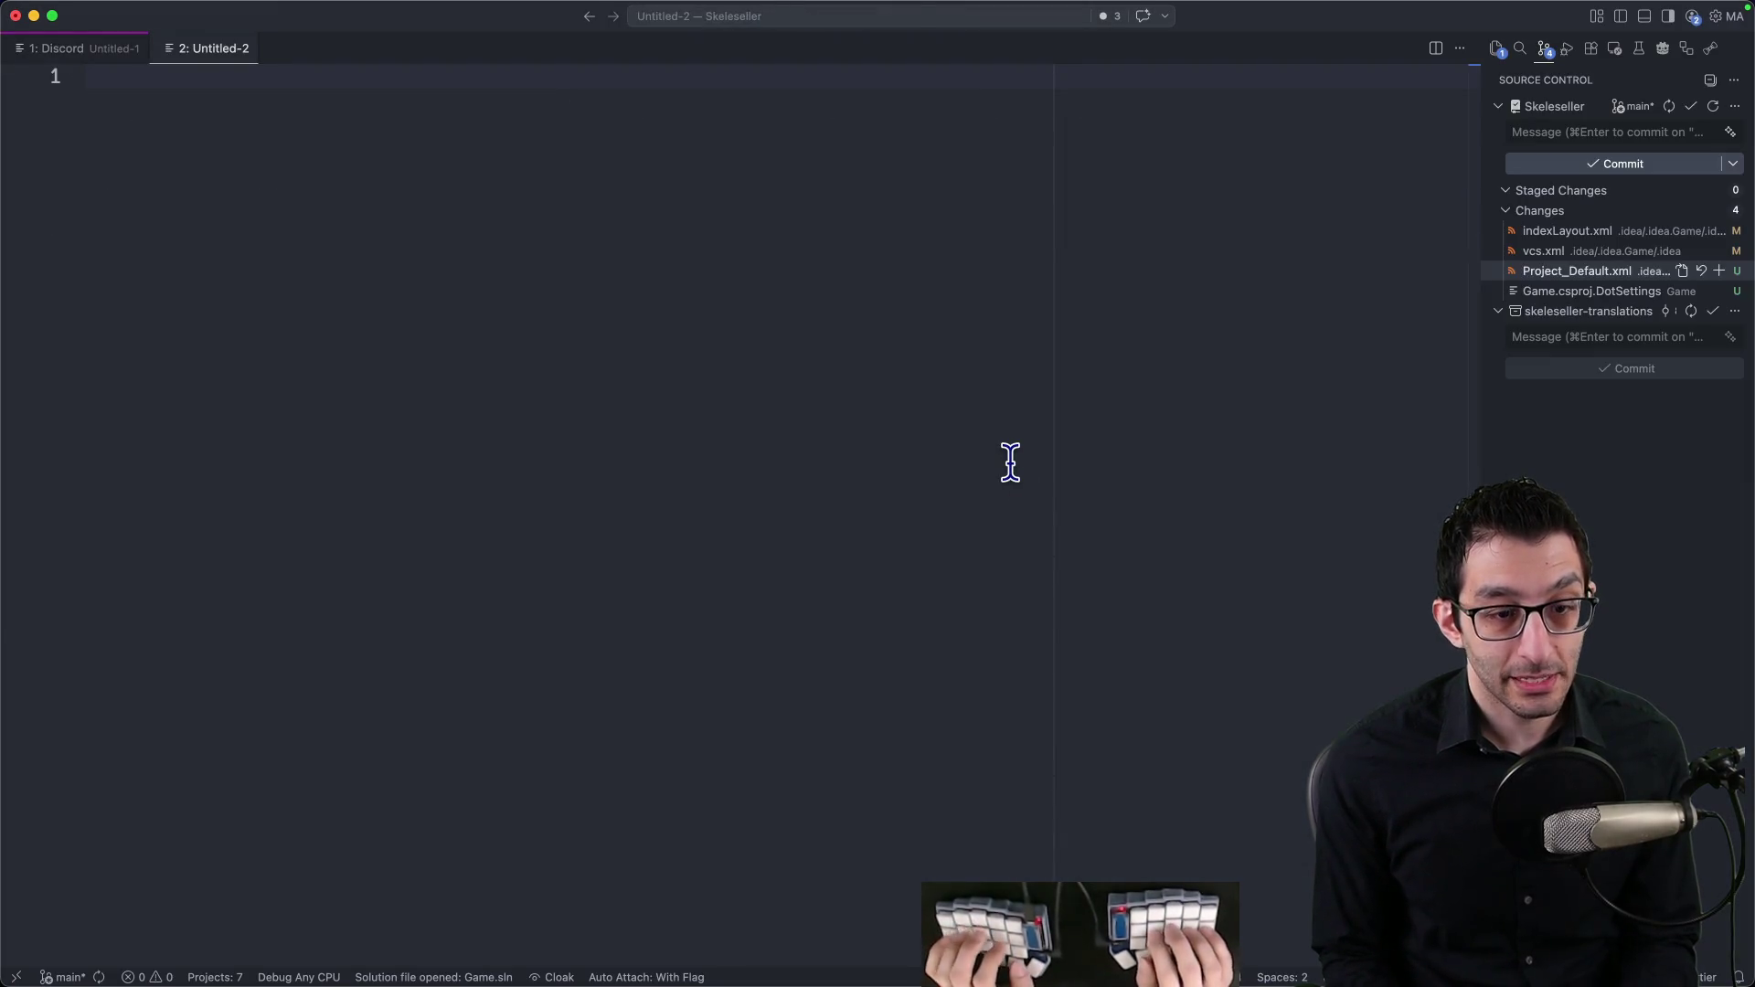
type("red shiny shirt")
key("Return")
key("Return")
key("Tab")
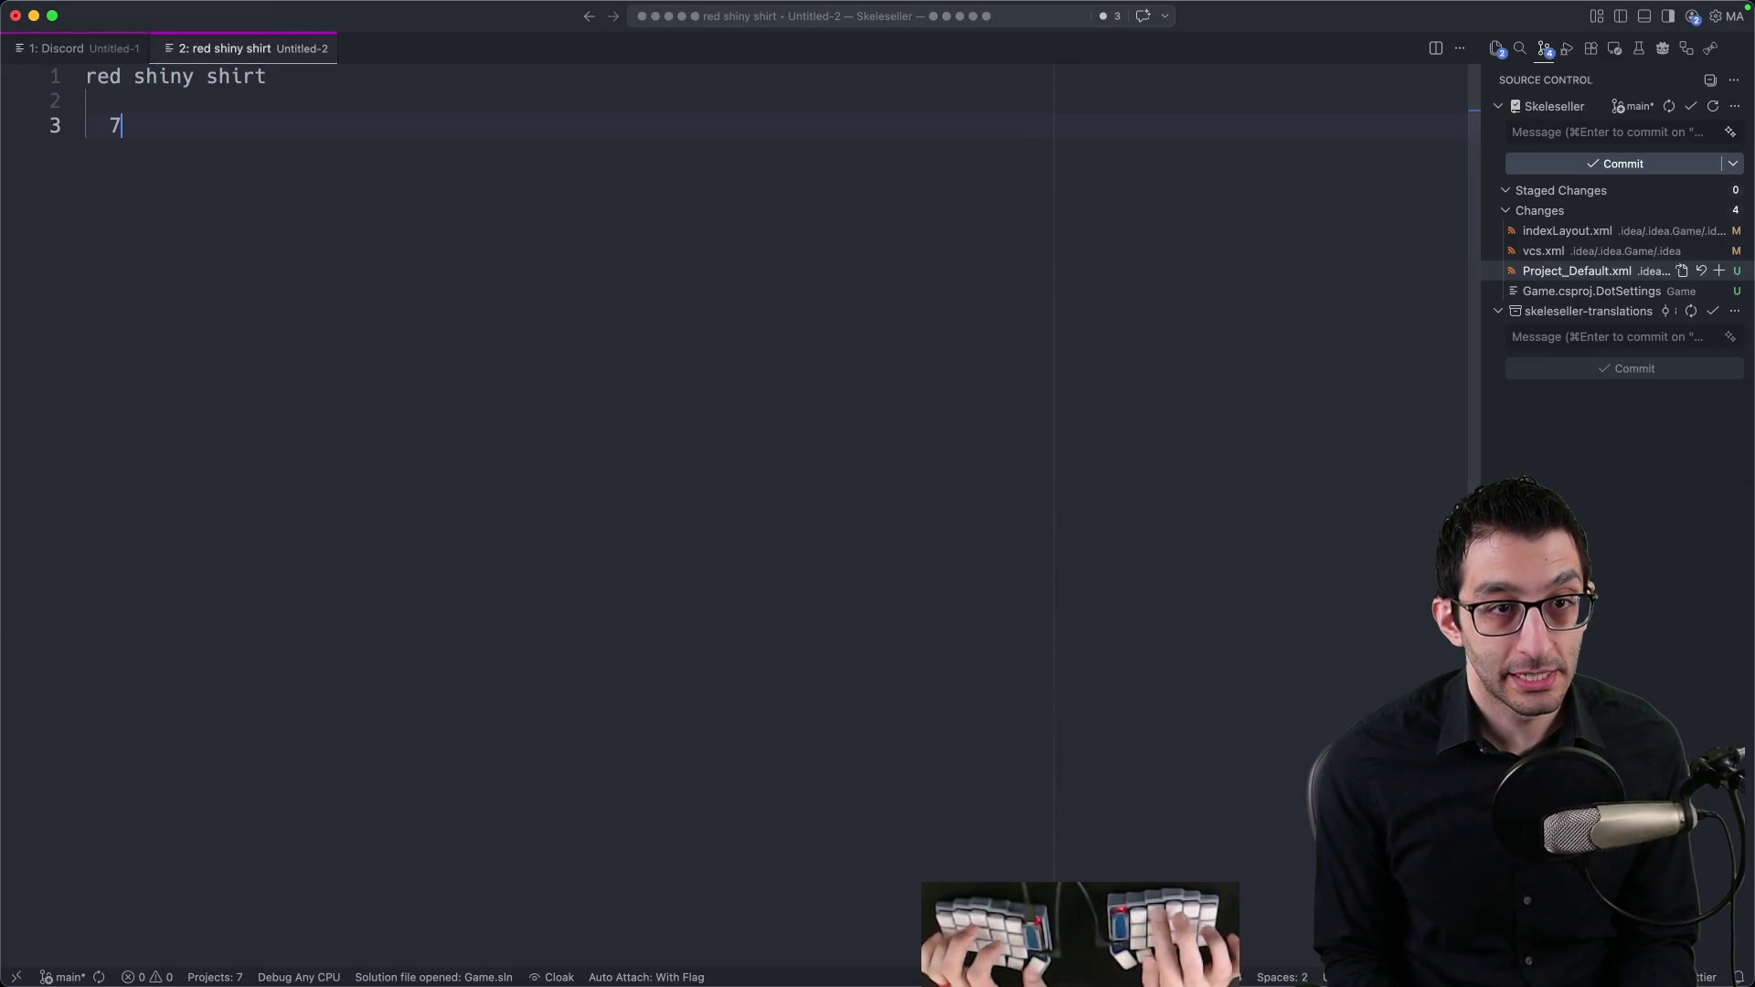
type("70% cotton")
key("Return")
type("30%")
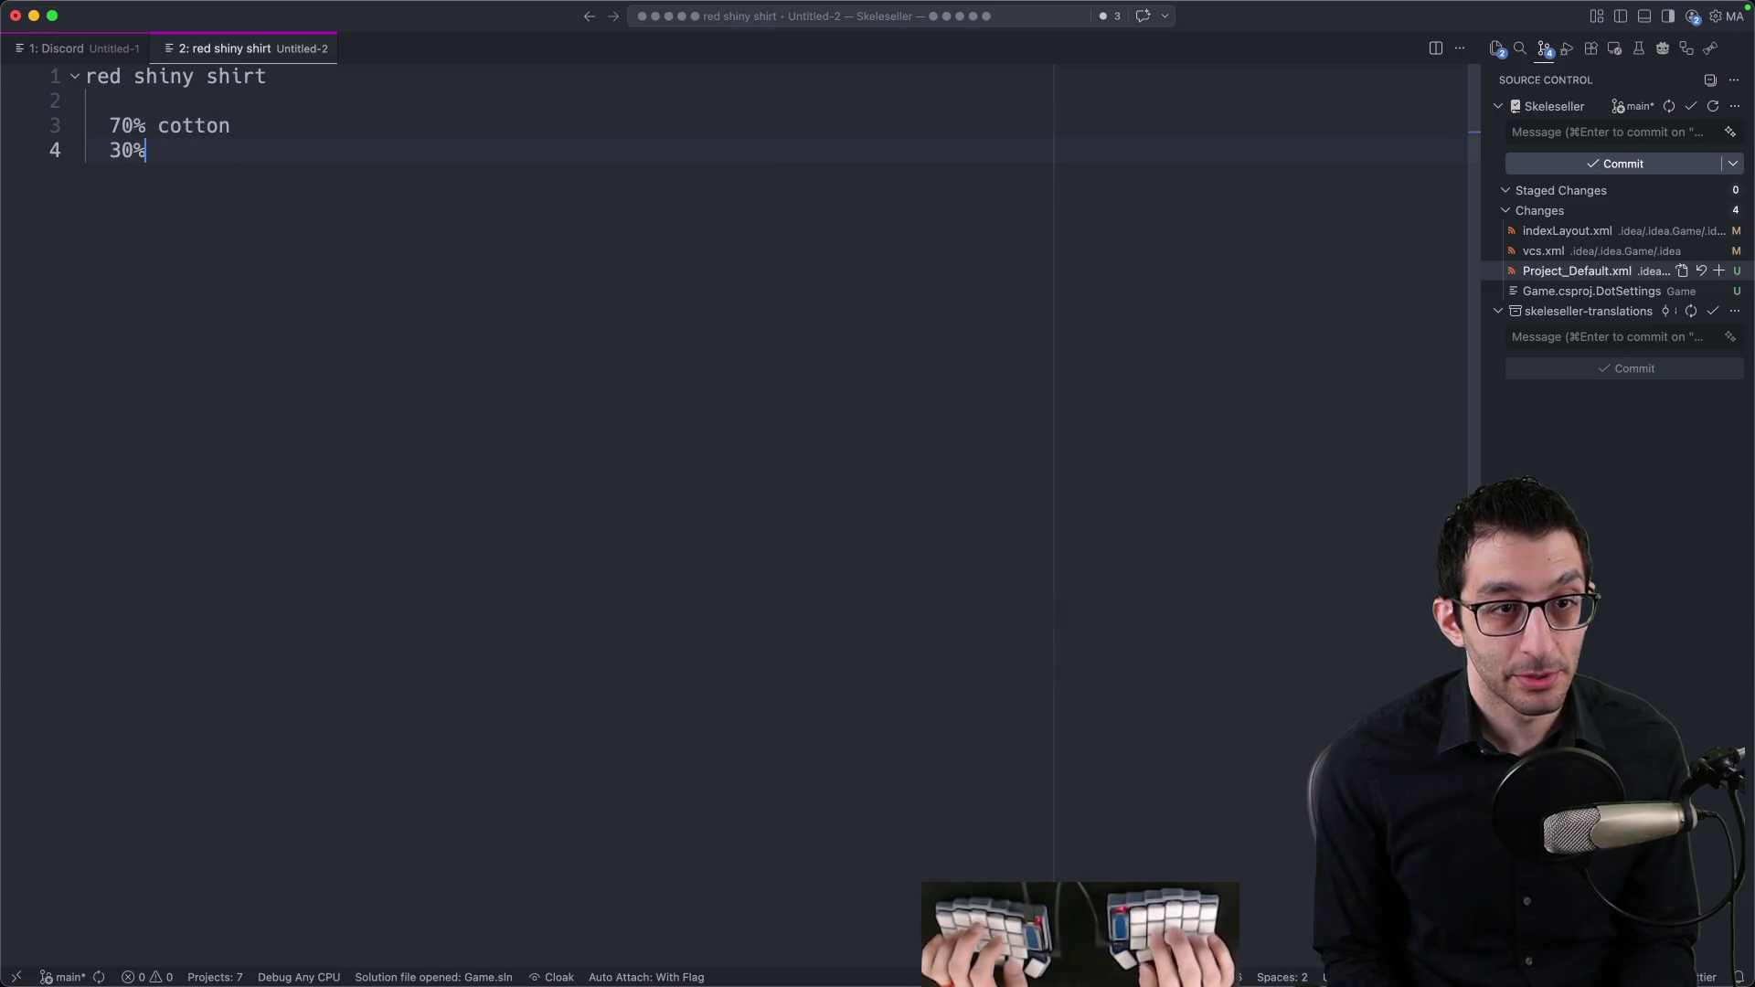
type(" polyester")
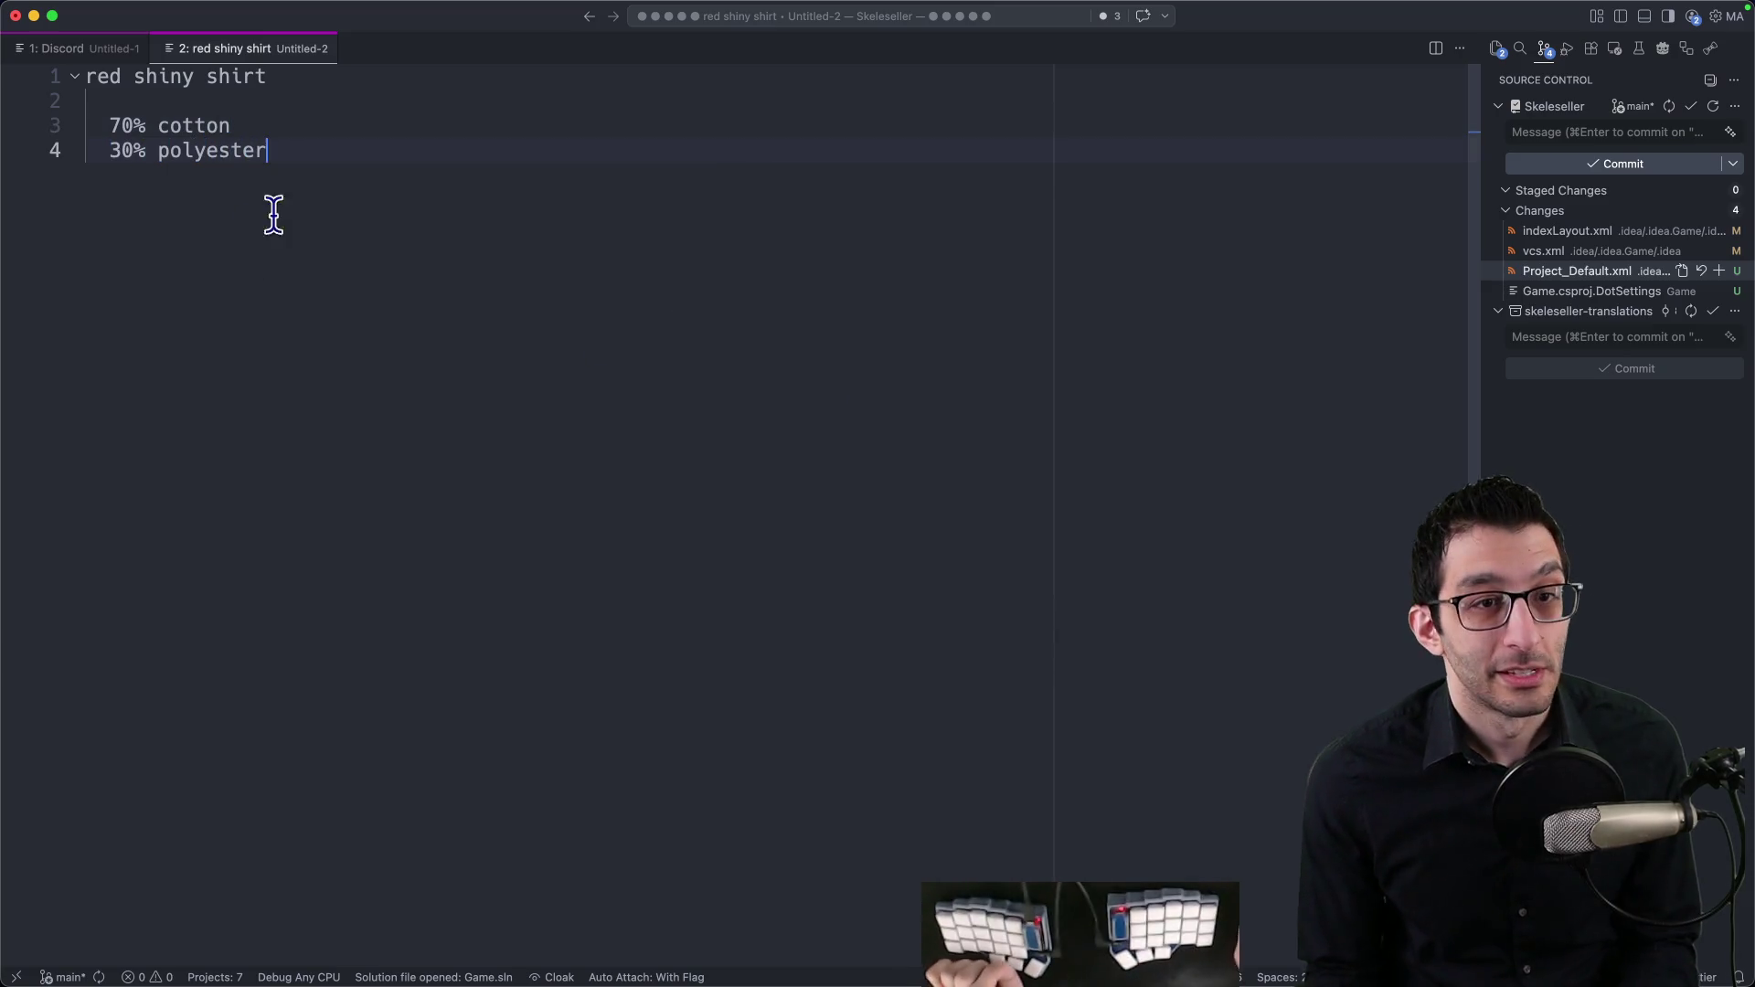
left_click_drag(274, 216, 89, 101)
key("shift+Up")
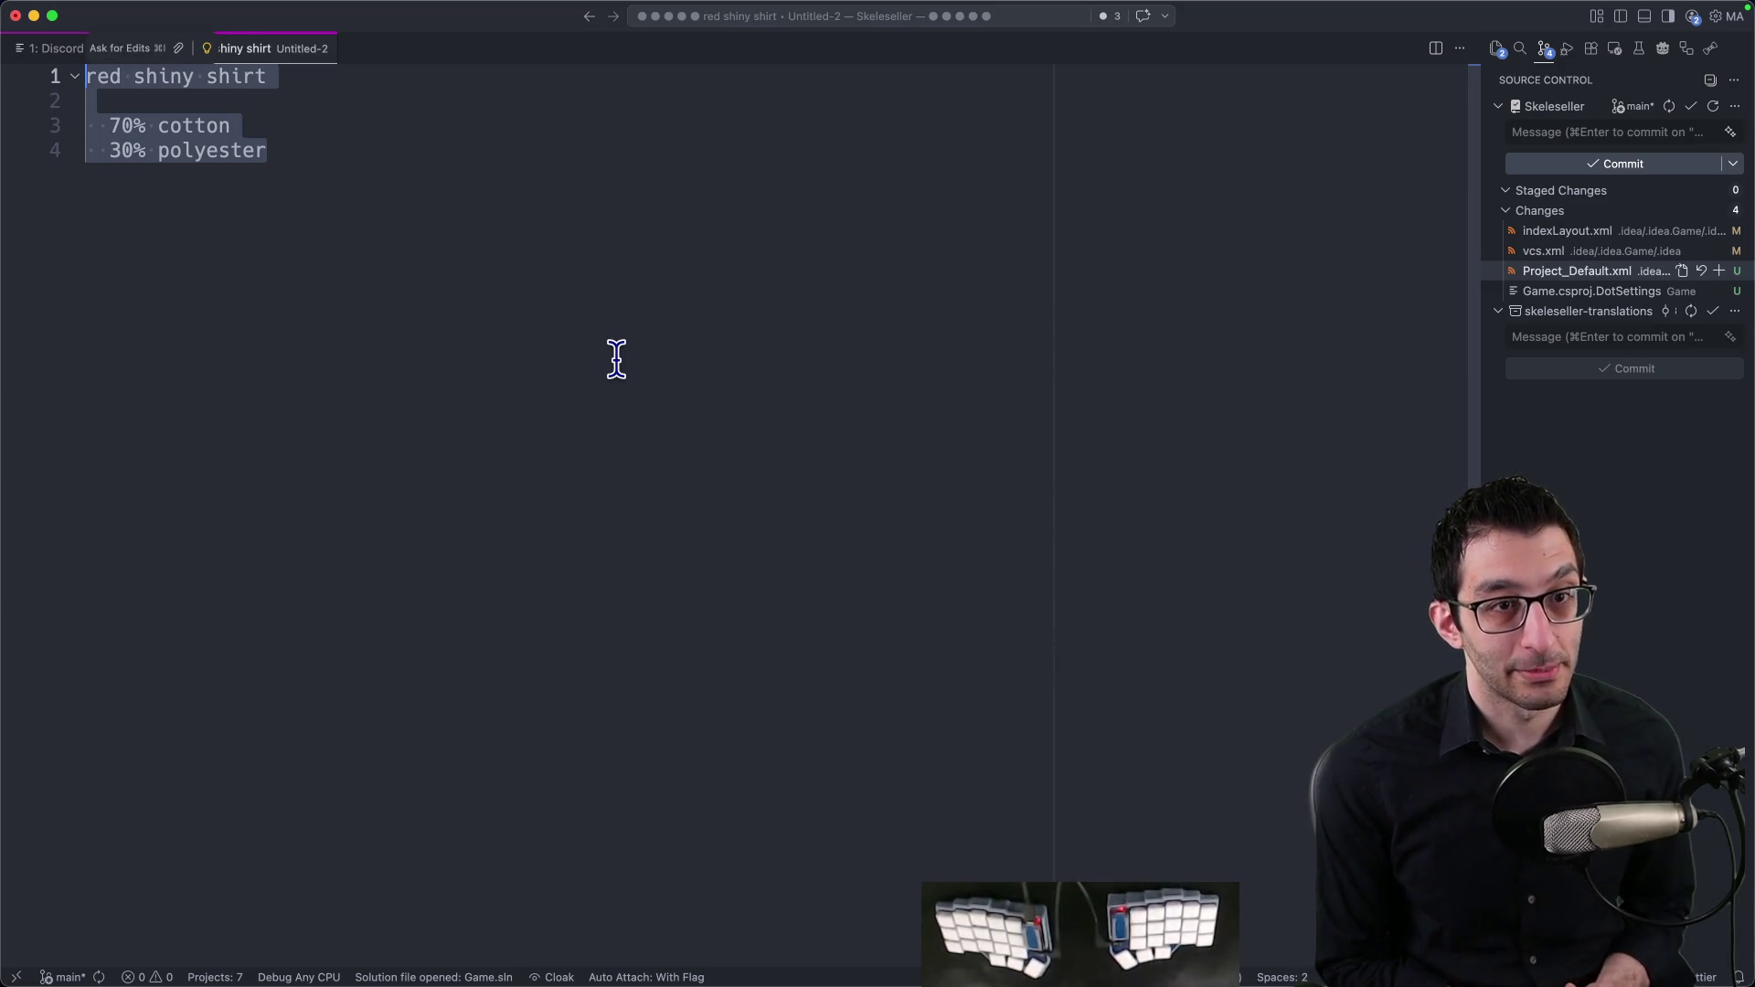
Step: Switch over to Rider showing UrlOpener.cs
left_click(598, 375)
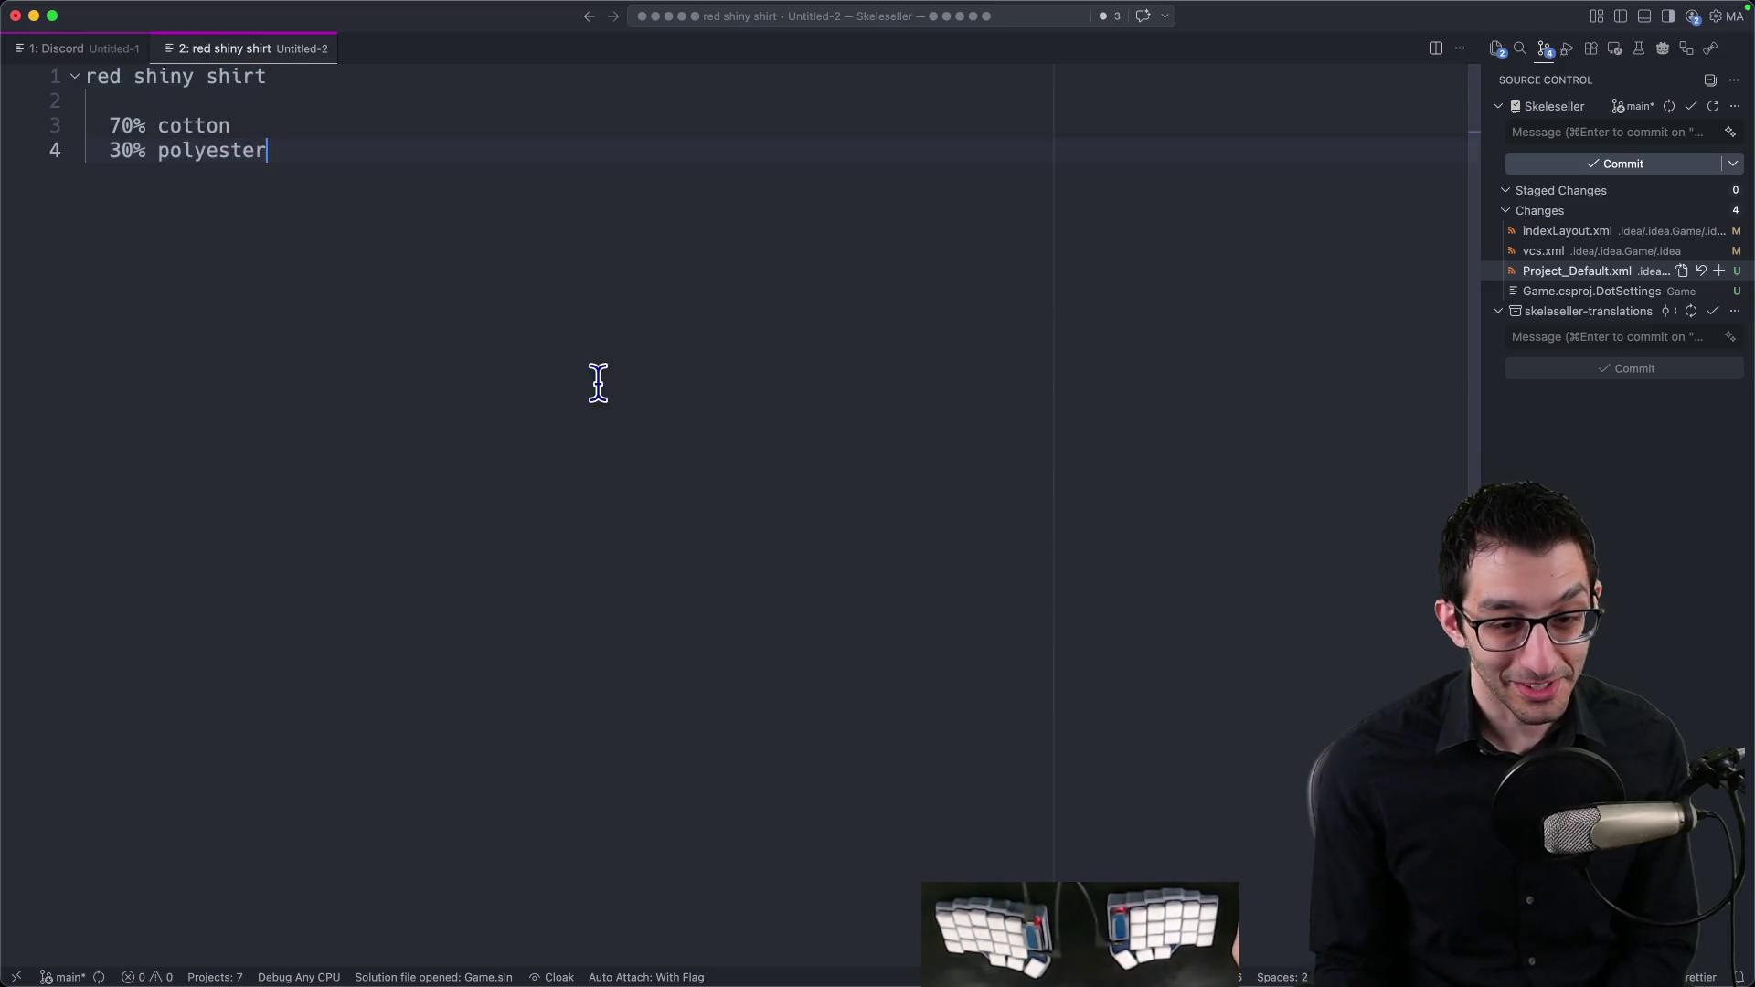
mouse_move(627, 982)
left_click(1081, 928)
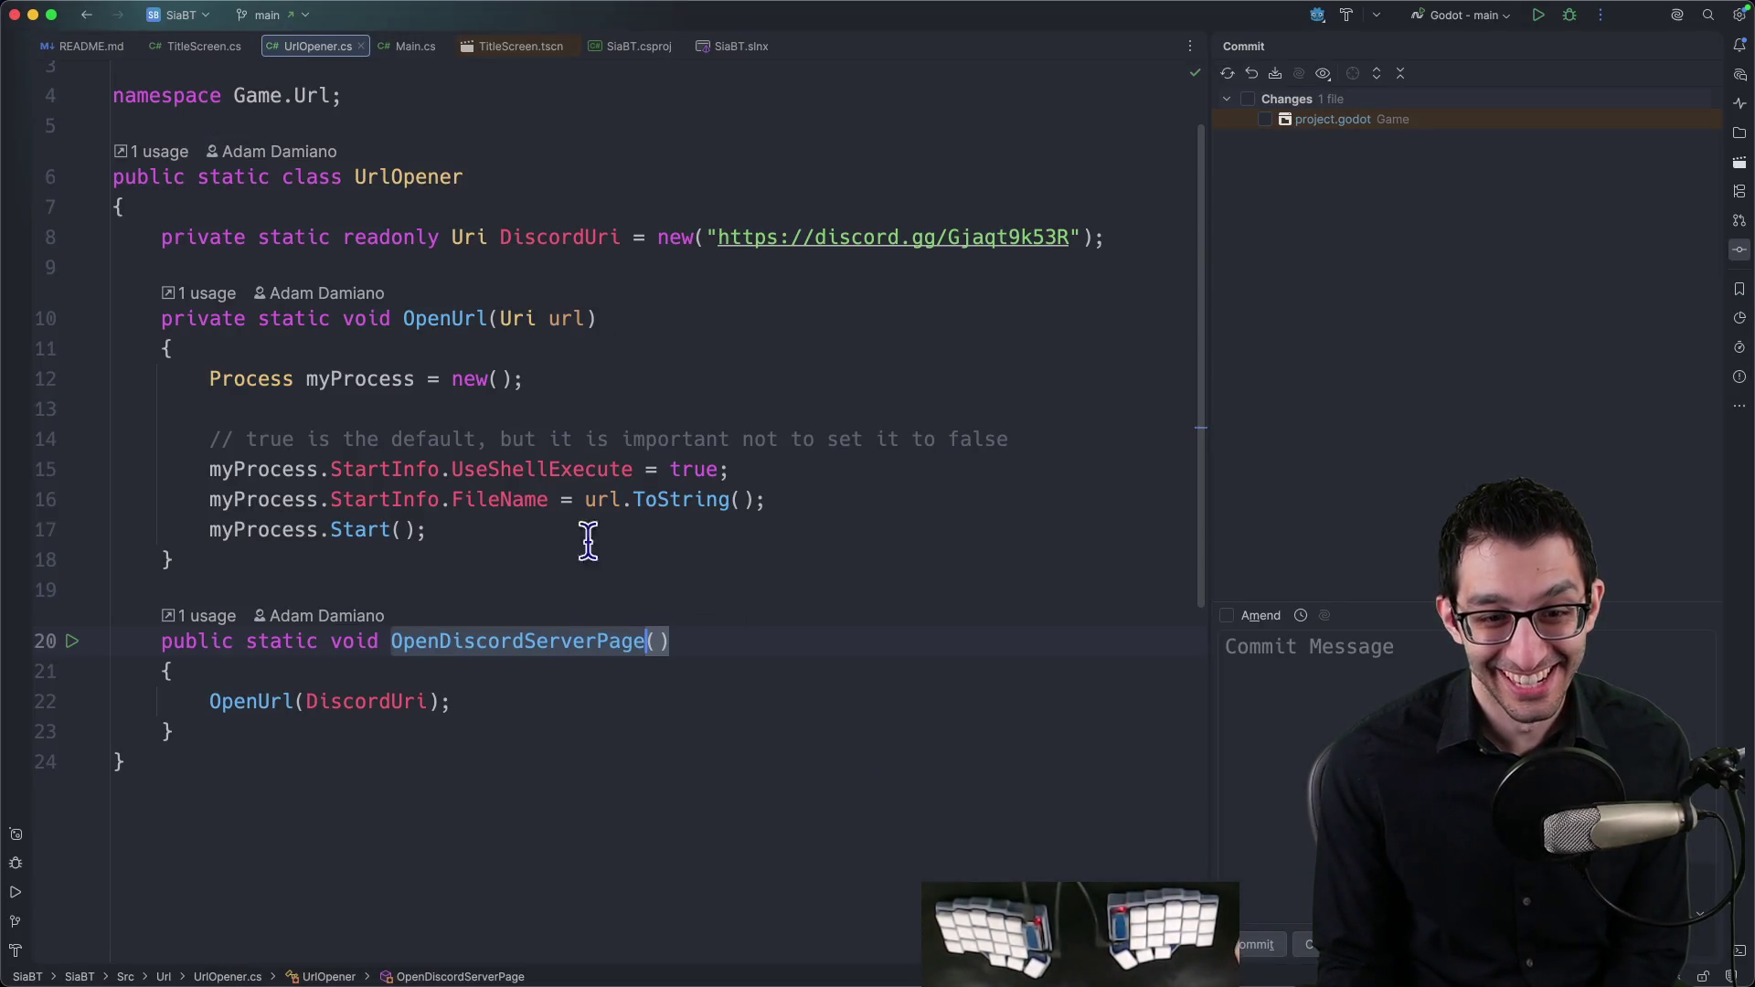
Step: Glance at the TODO document in Chrome, then return to Godot's project settings
mouse_move(357, 982)
left_click(358, 929)
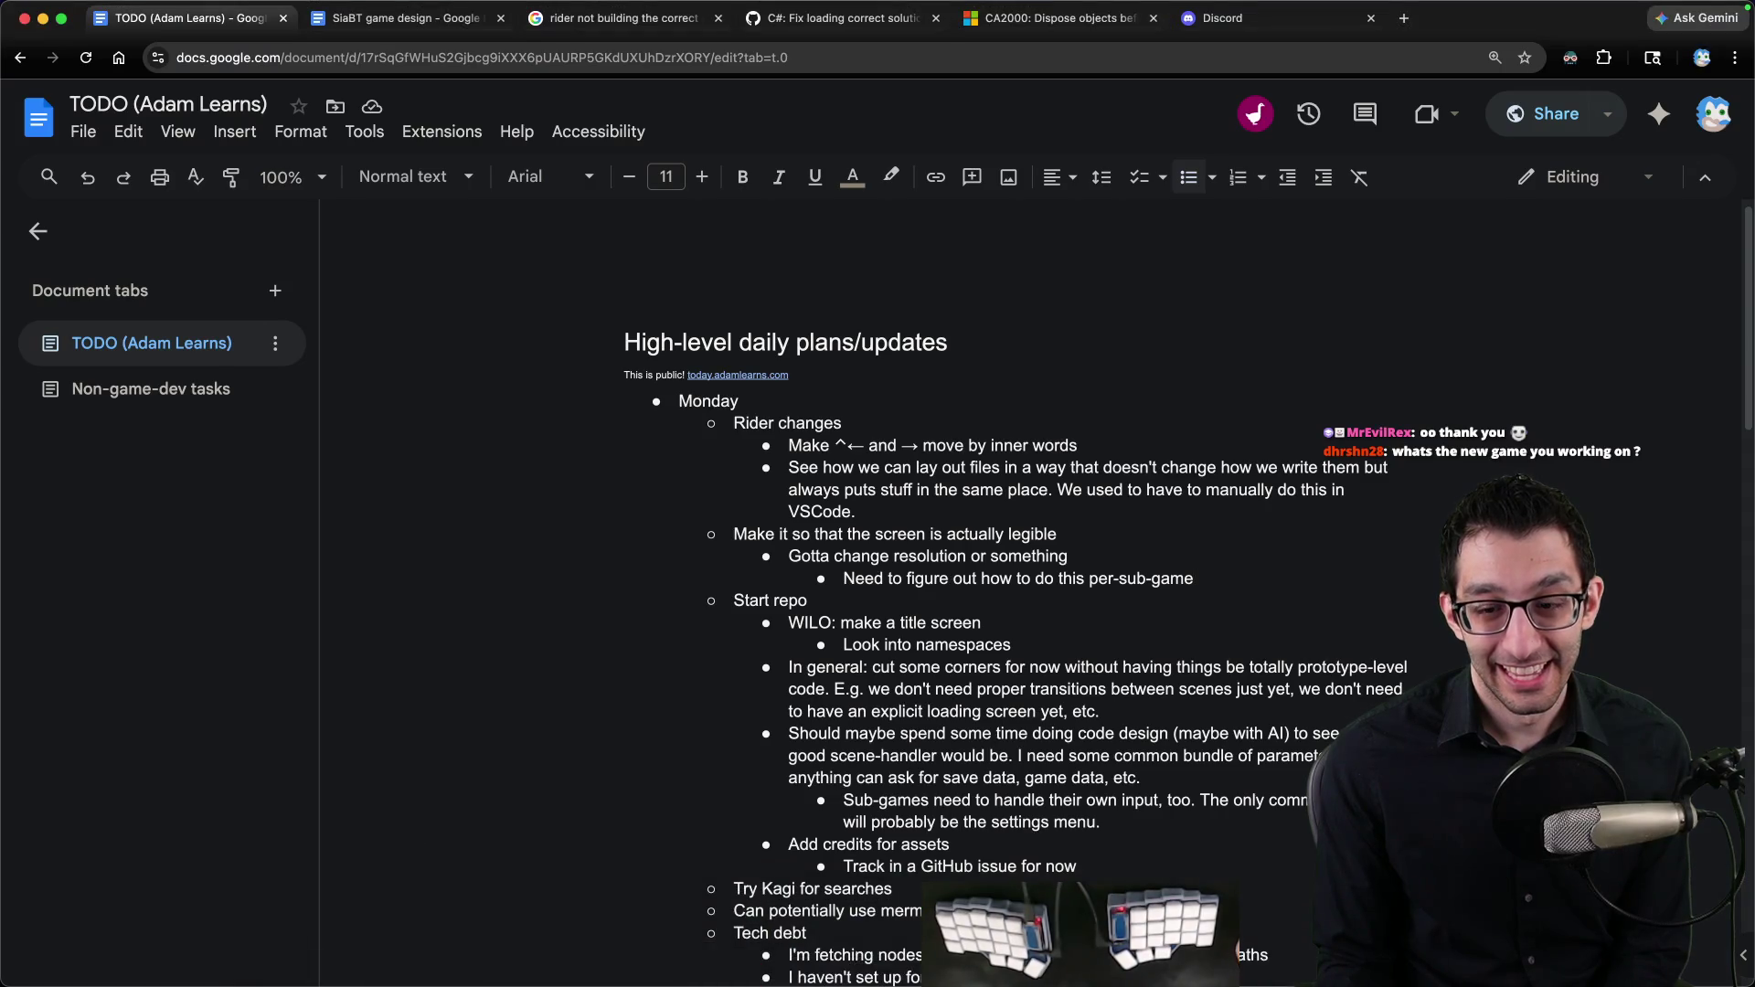
mouse_move(1160, 982)
left_click(1161, 928)
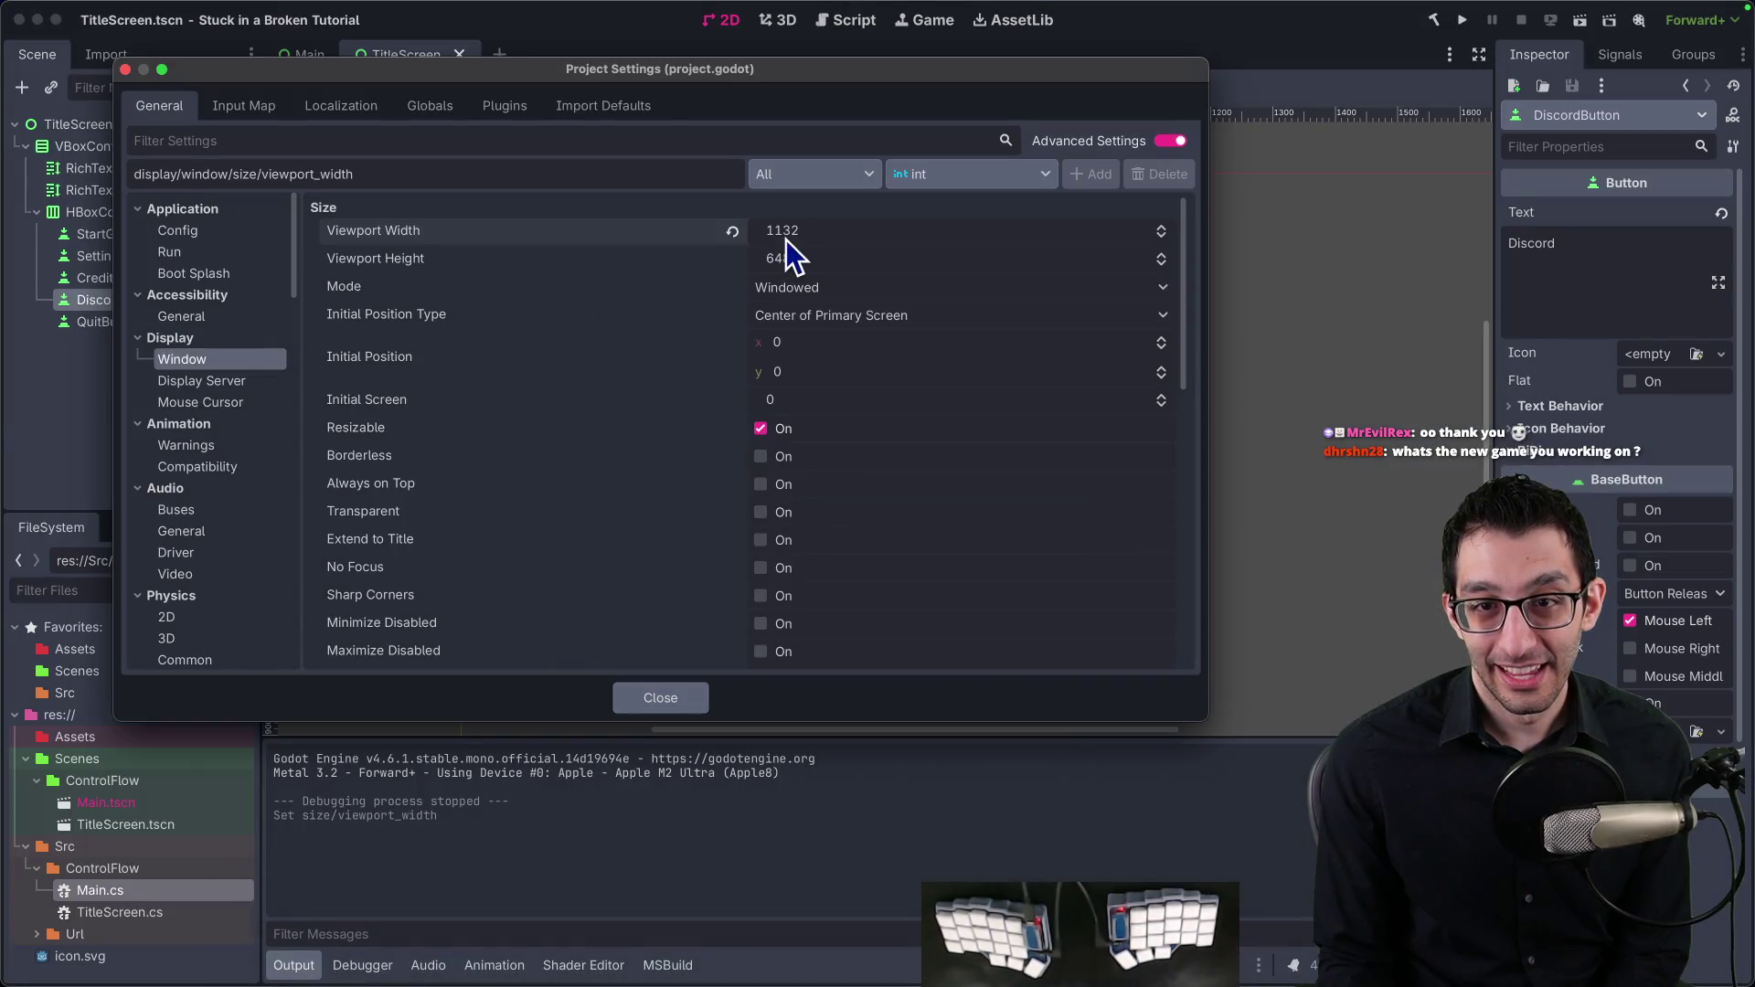
Step: Set viewport width to 1280 and height to 800, then close the settings
left_click(839, 223)
type("1")
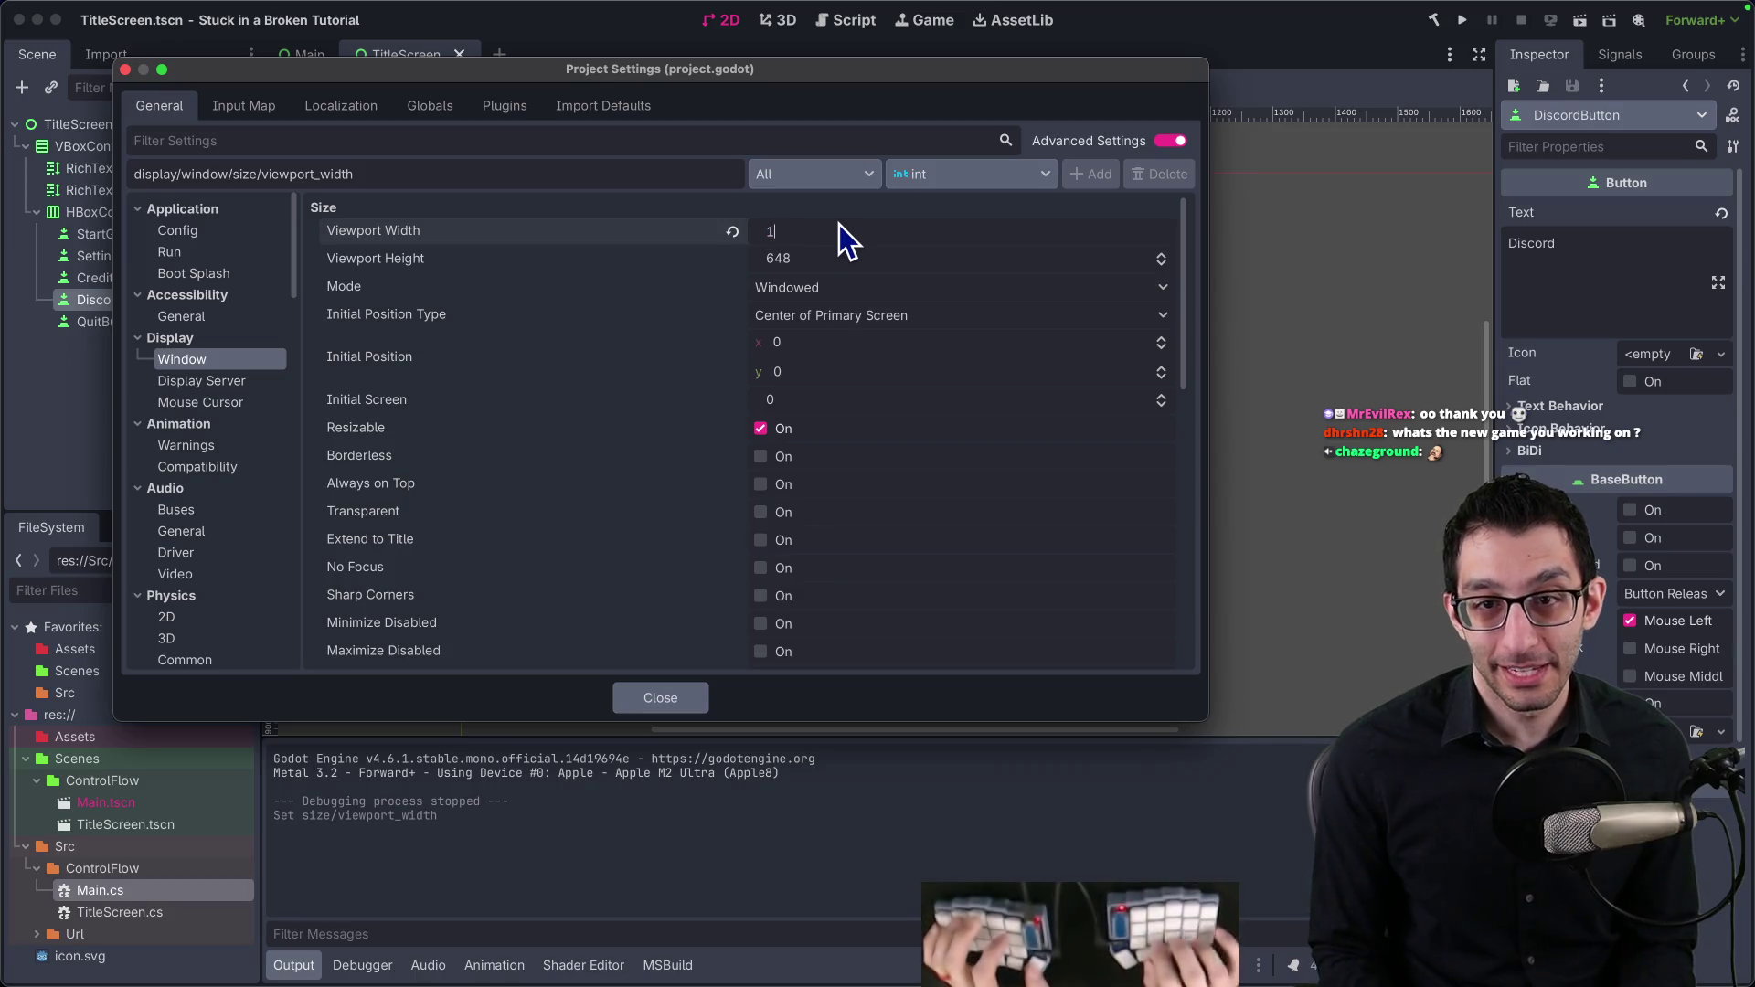
type("280")
key("Tab")
type("800")
key("Tab")
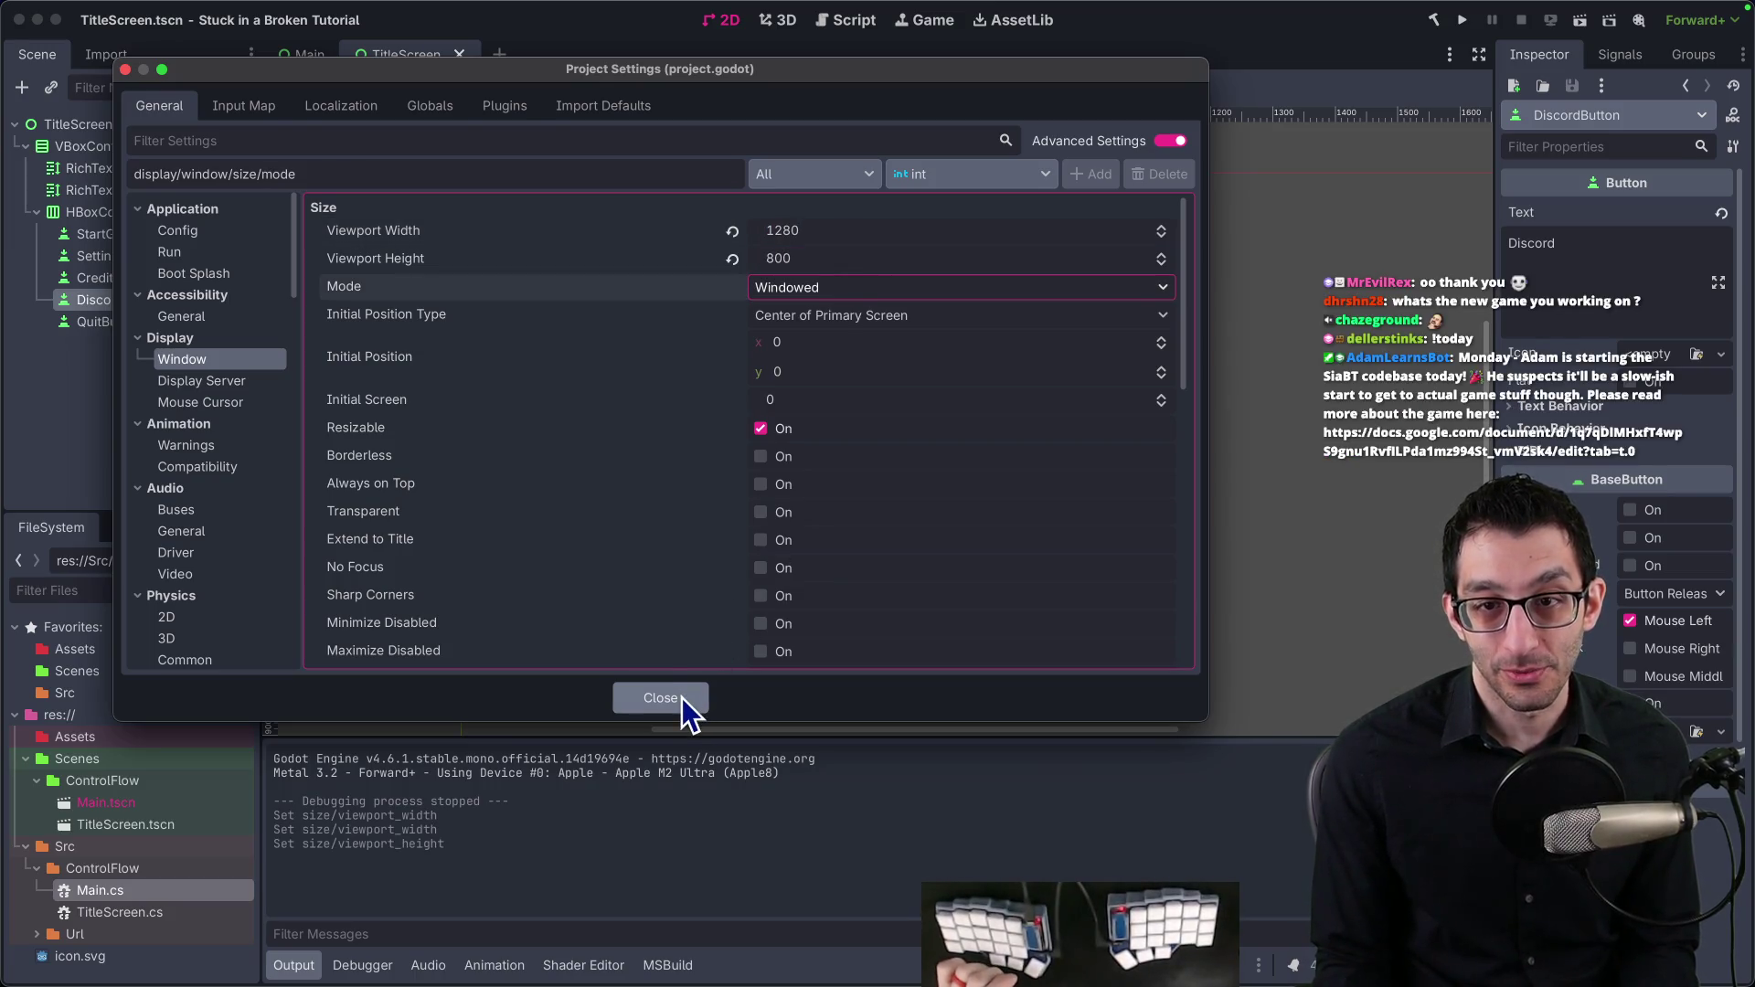
left_click(660, 699)
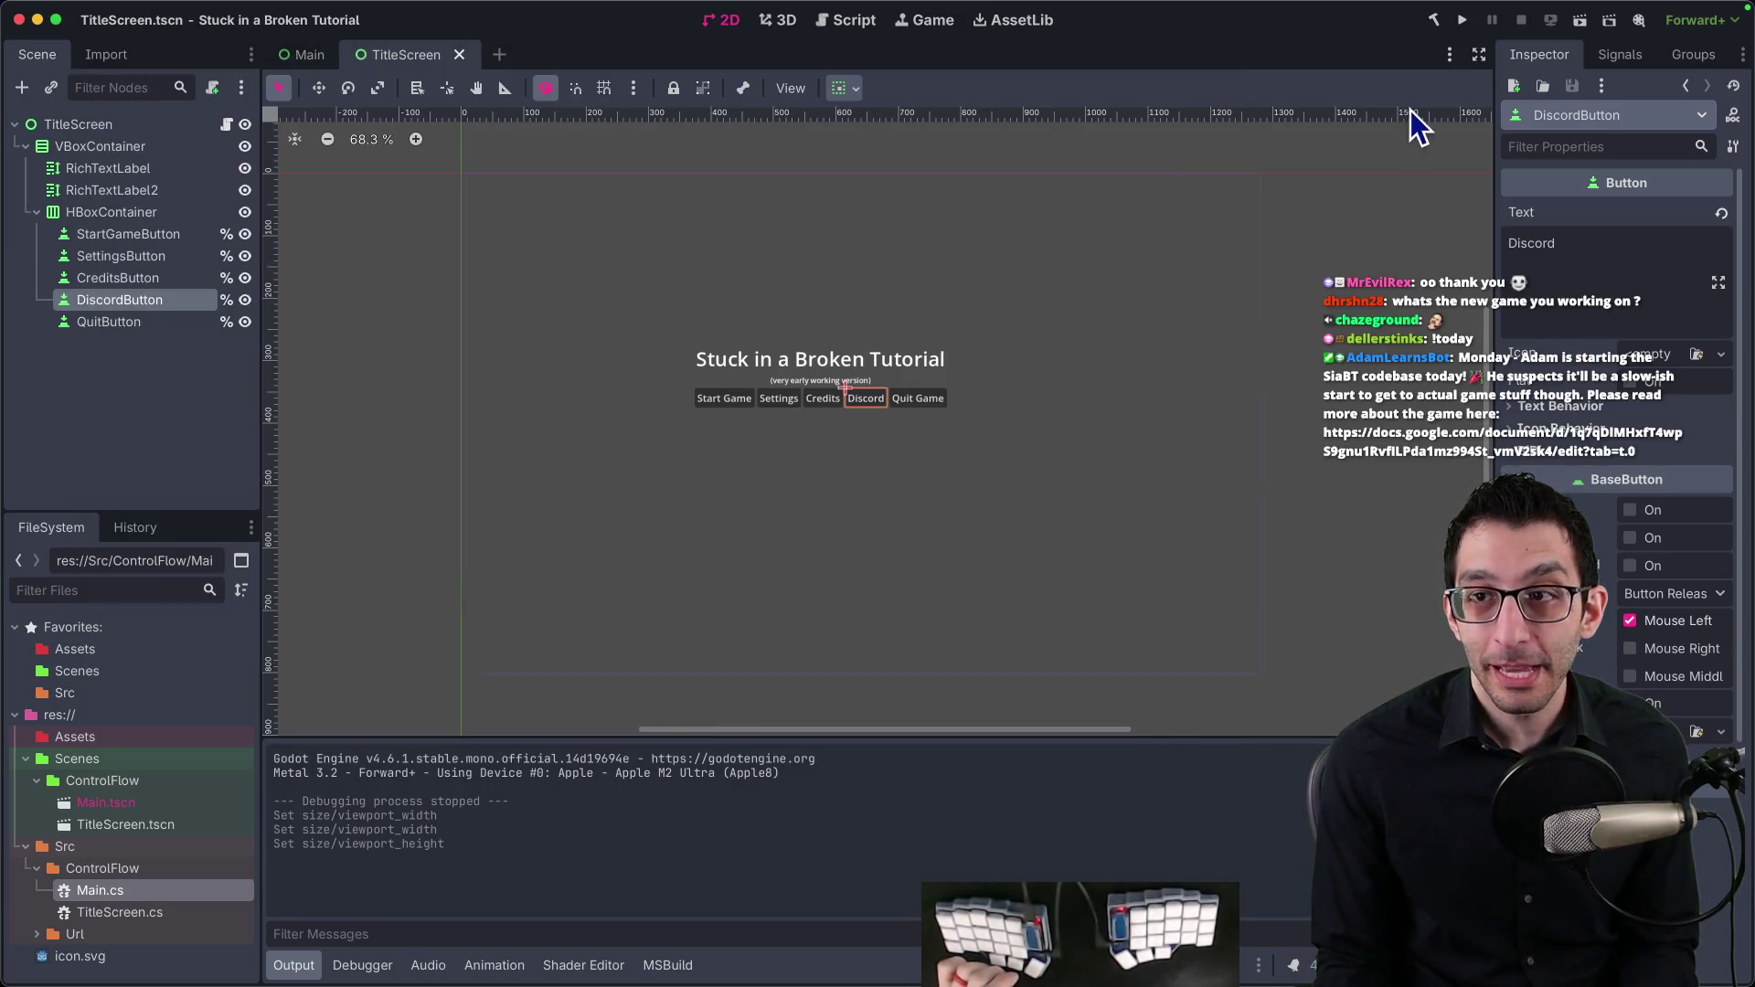
Step: Run the project and uncheck Embed Game on Next Play in the game bar
left_click(1466, 20)
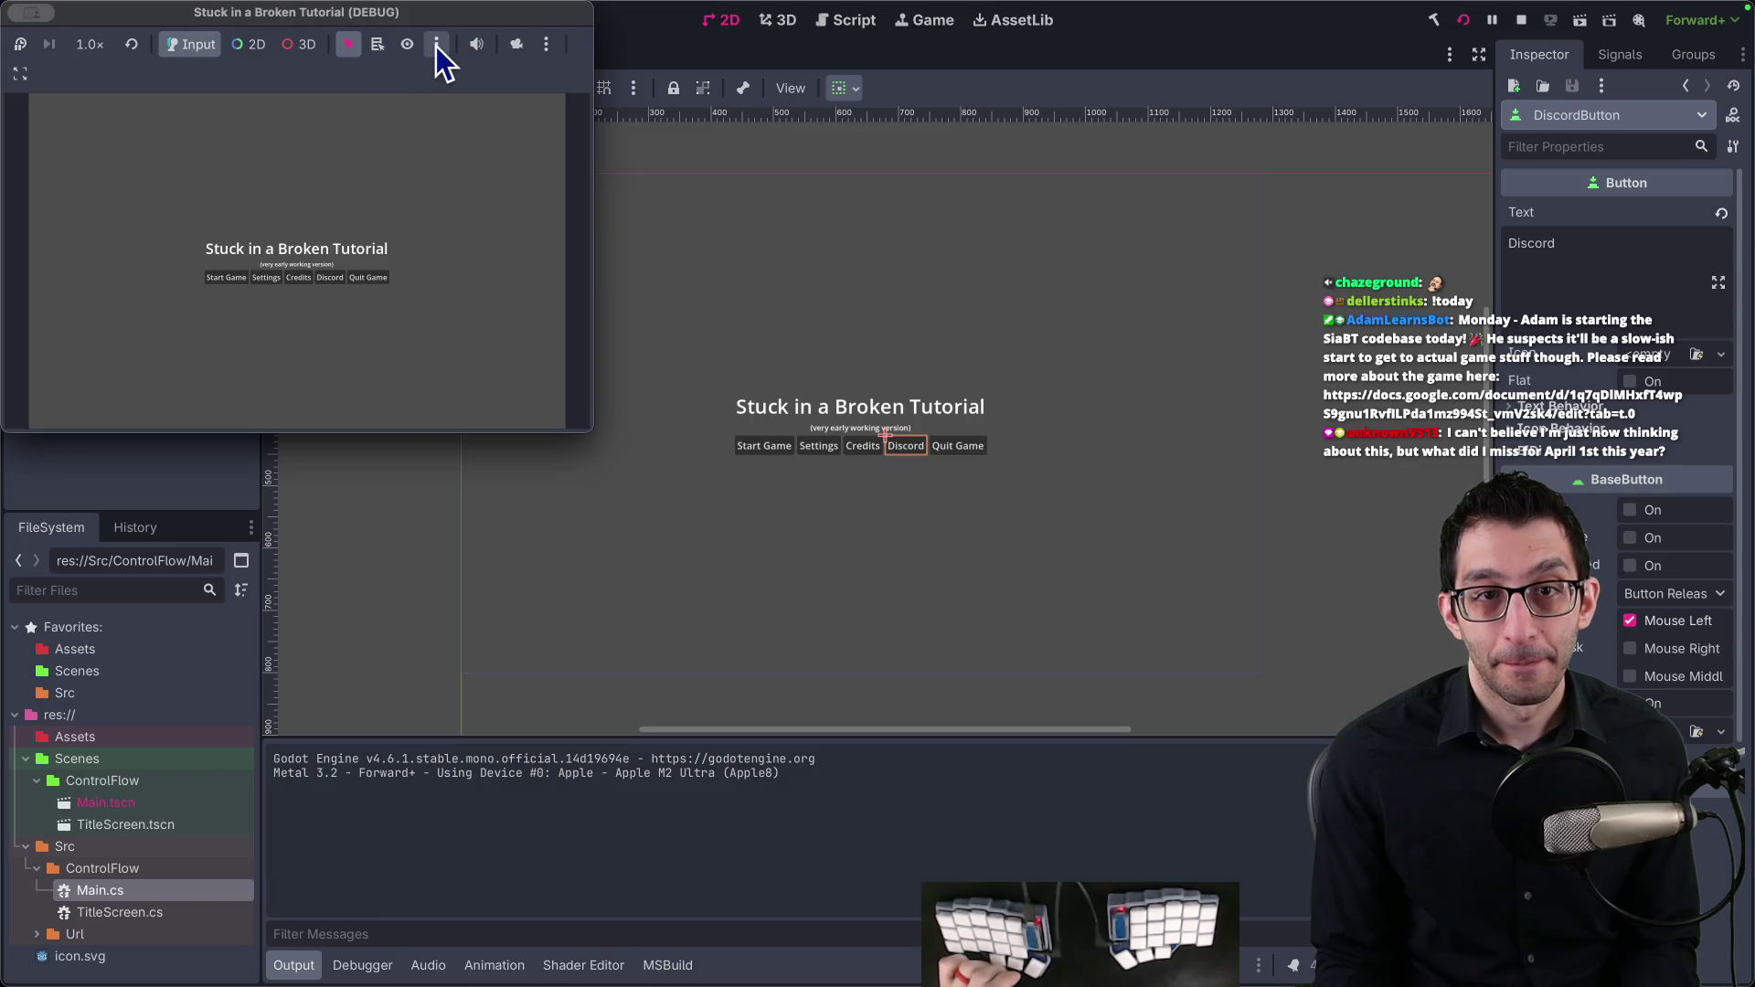
left_click(437, 50)
left_click(550, 53)
left_click(547, 48)
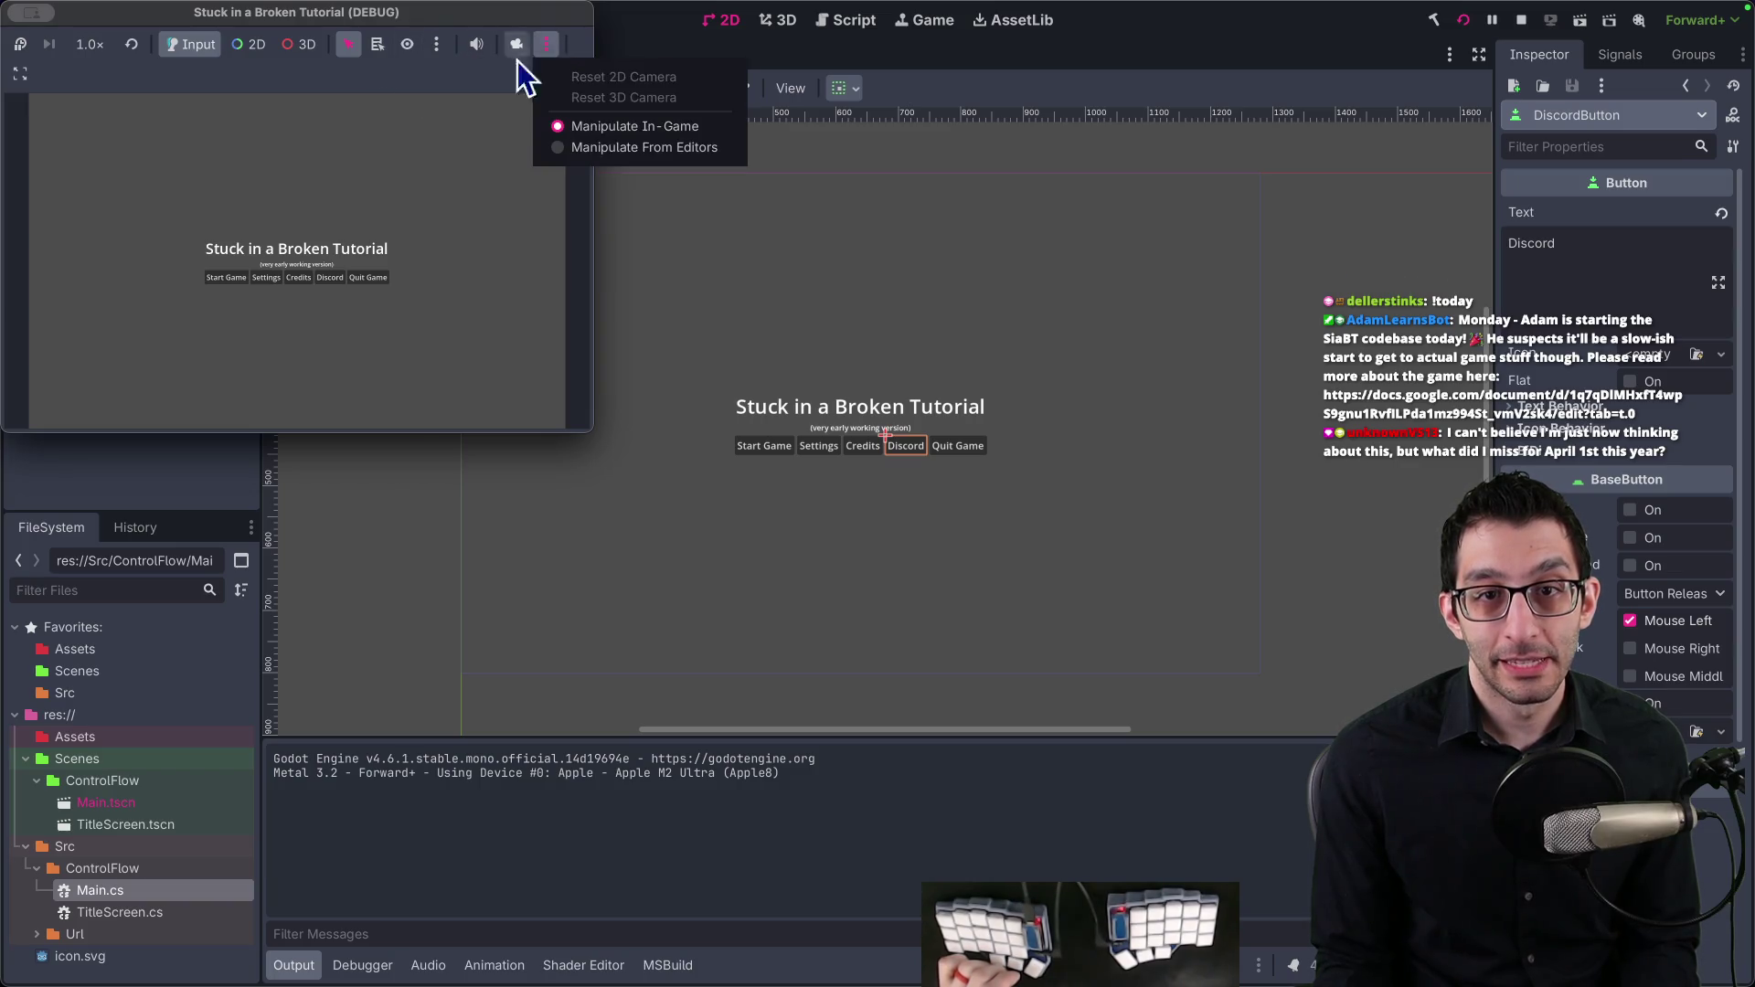
left_click(20, 73)
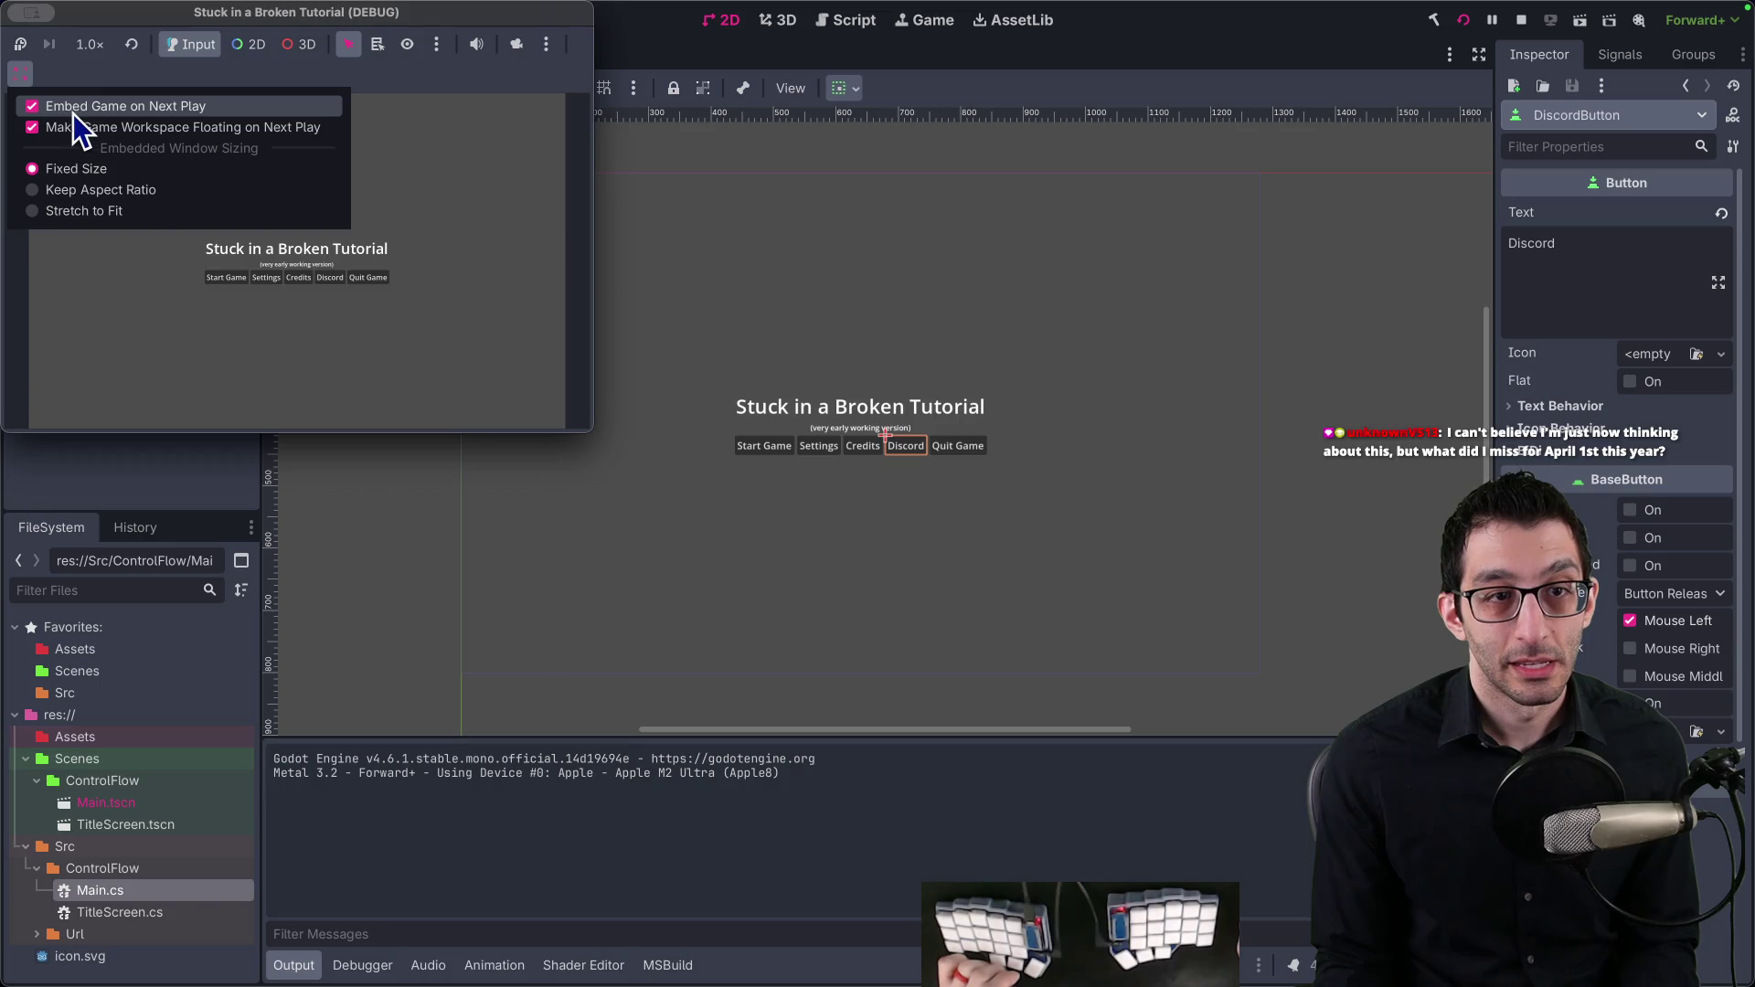
left_click(35, 108)
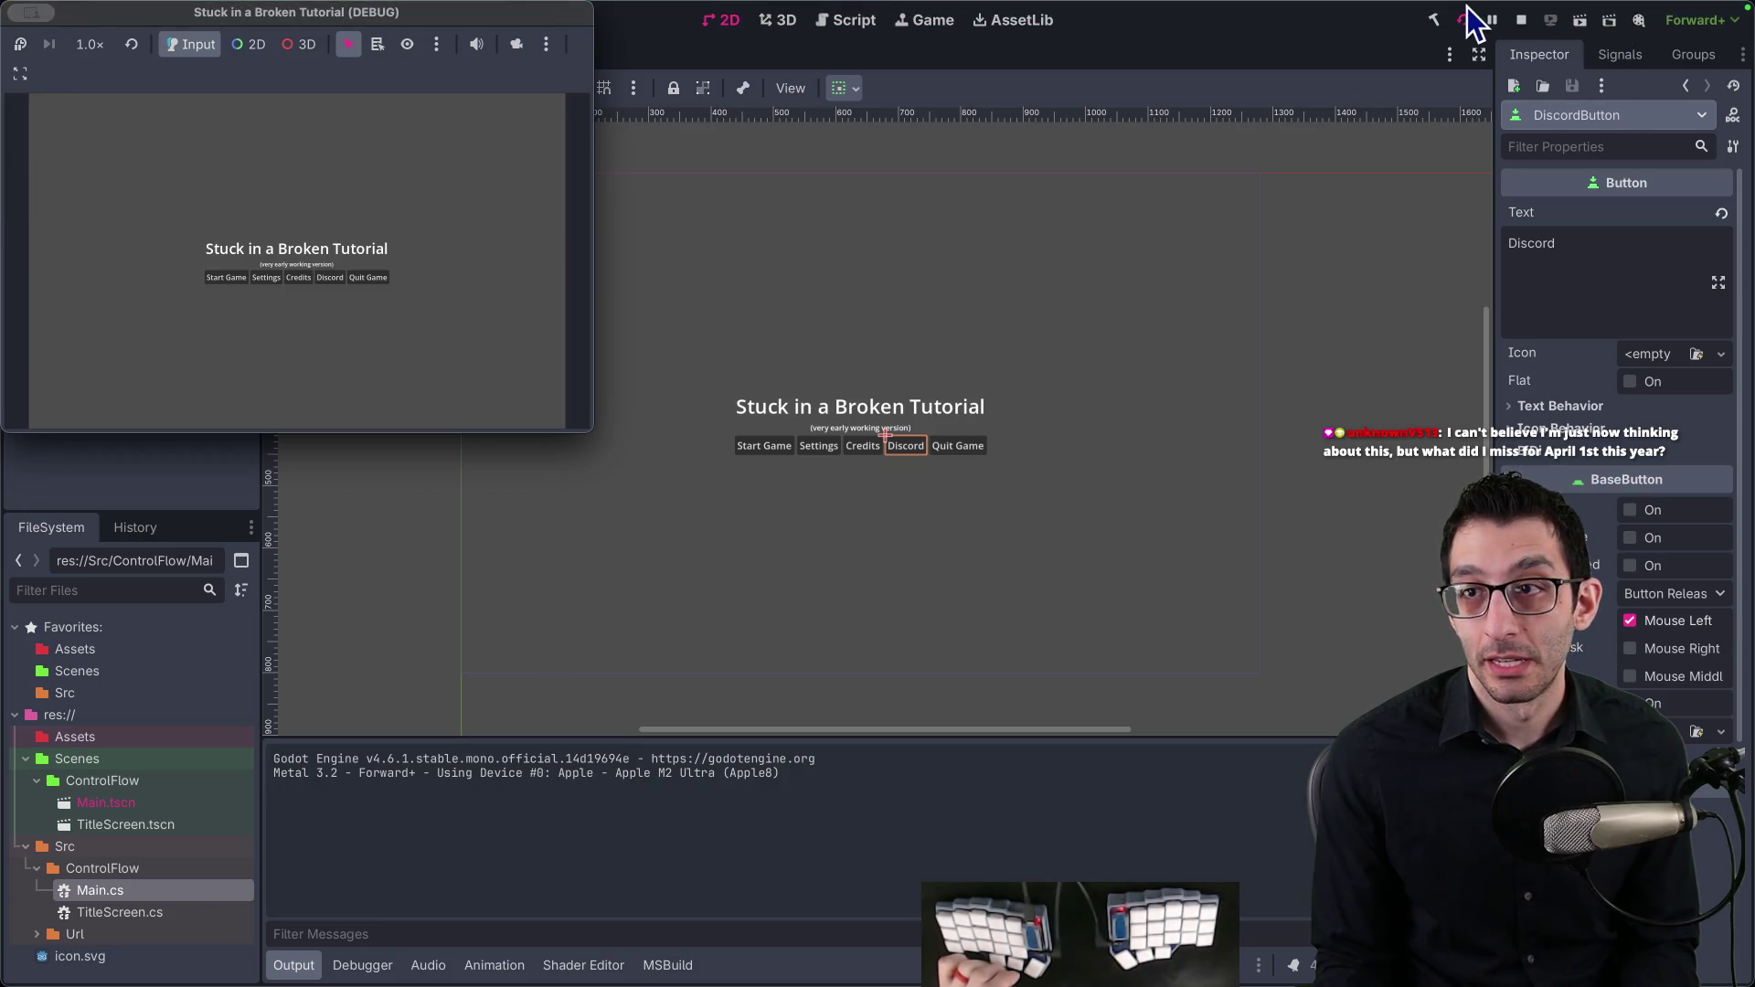
Step: Relaunch the title screen in its own window, move and resize it, then stop it
left_click(1521, 27)
left_click(1462, 20)
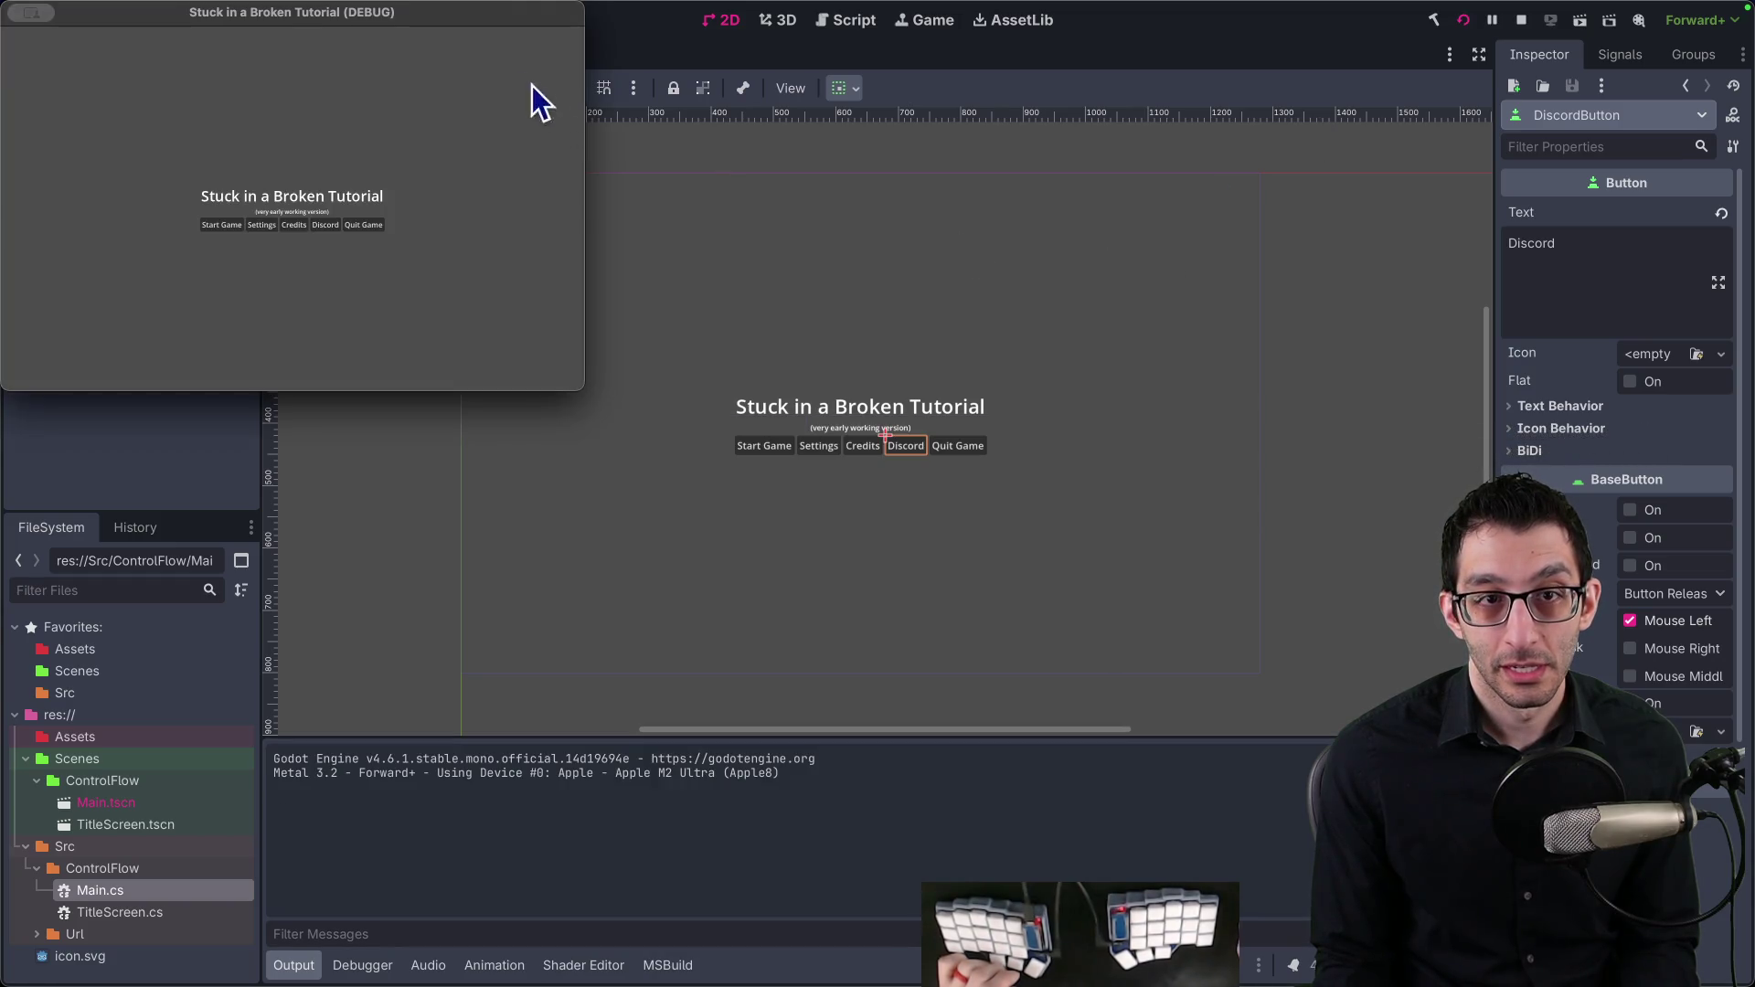
mouse_move(533, 98)
left_mouse_down()
mouse_move(608, 196)
mouse_move(757, 224)
left_mouse_up()
mouse_move(803, 598)
left_mouse_down()
mouse_move(1171, 760)
mouse_move(783, 595)
mouse_move(835, 548)
mouse_move(892, 643)
left_mouse_up()
left_click(1519, 20)
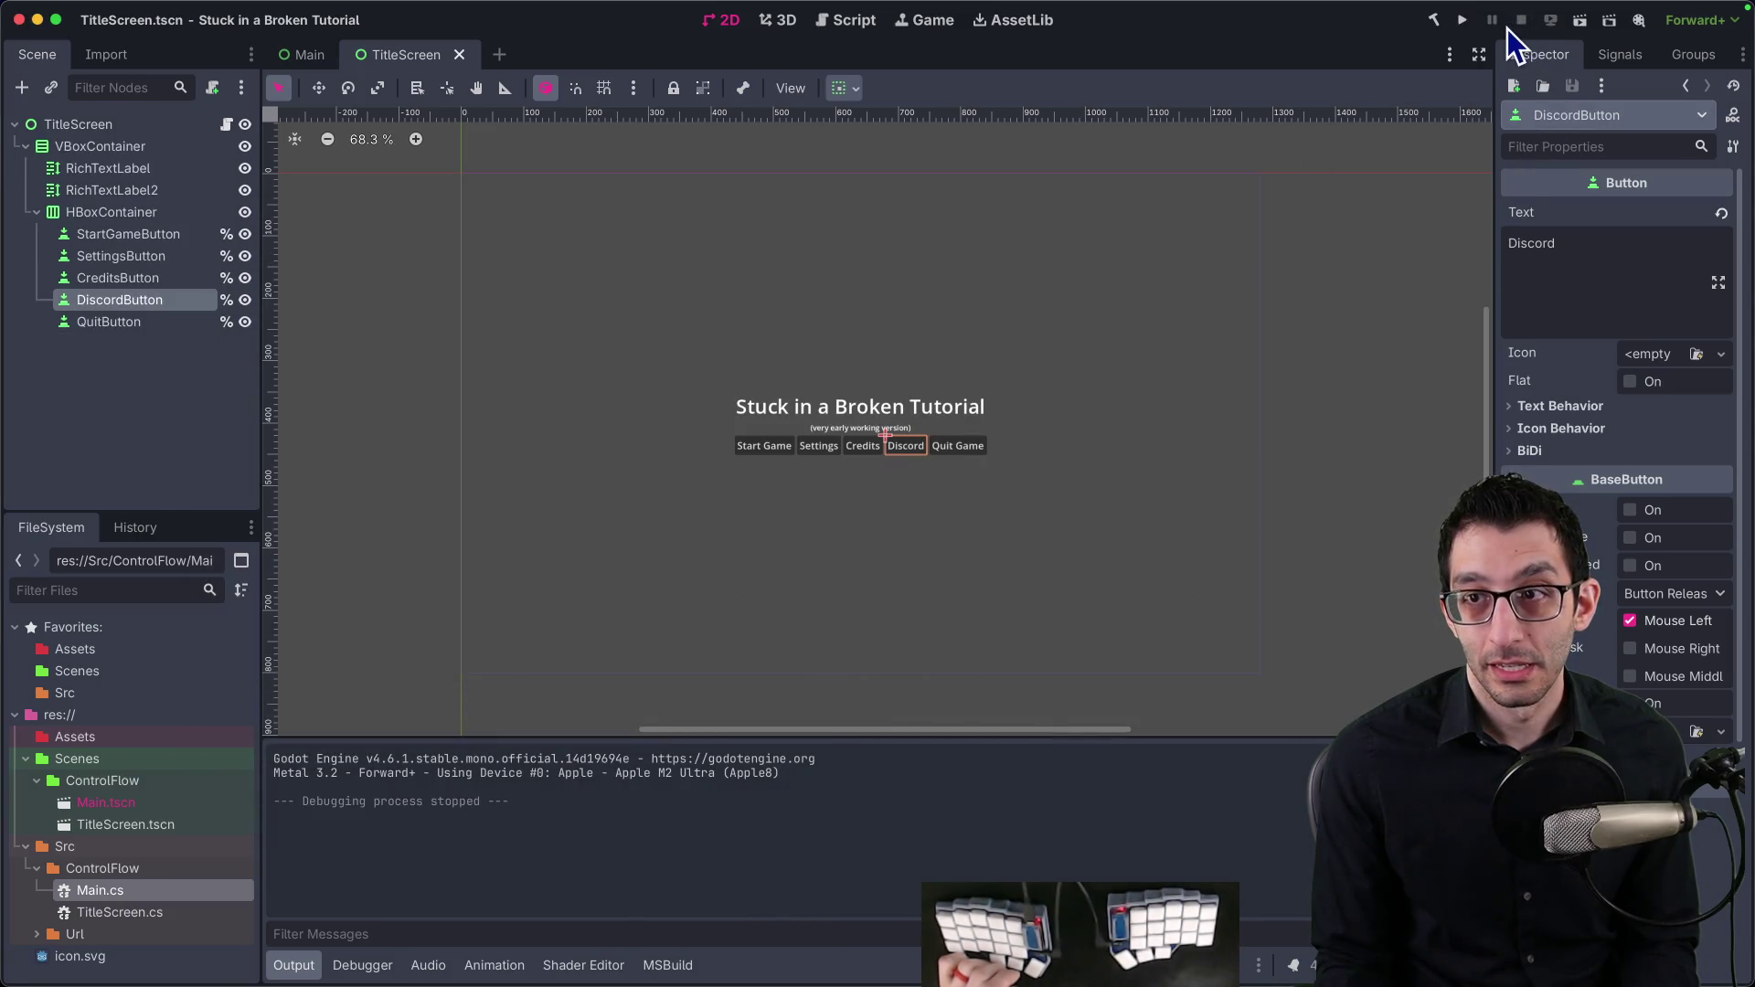
Step: Browse the open-scenes list, the Inspector dock position options and the Project menu
left_click(1451, 53)
left_click(1375, 58)
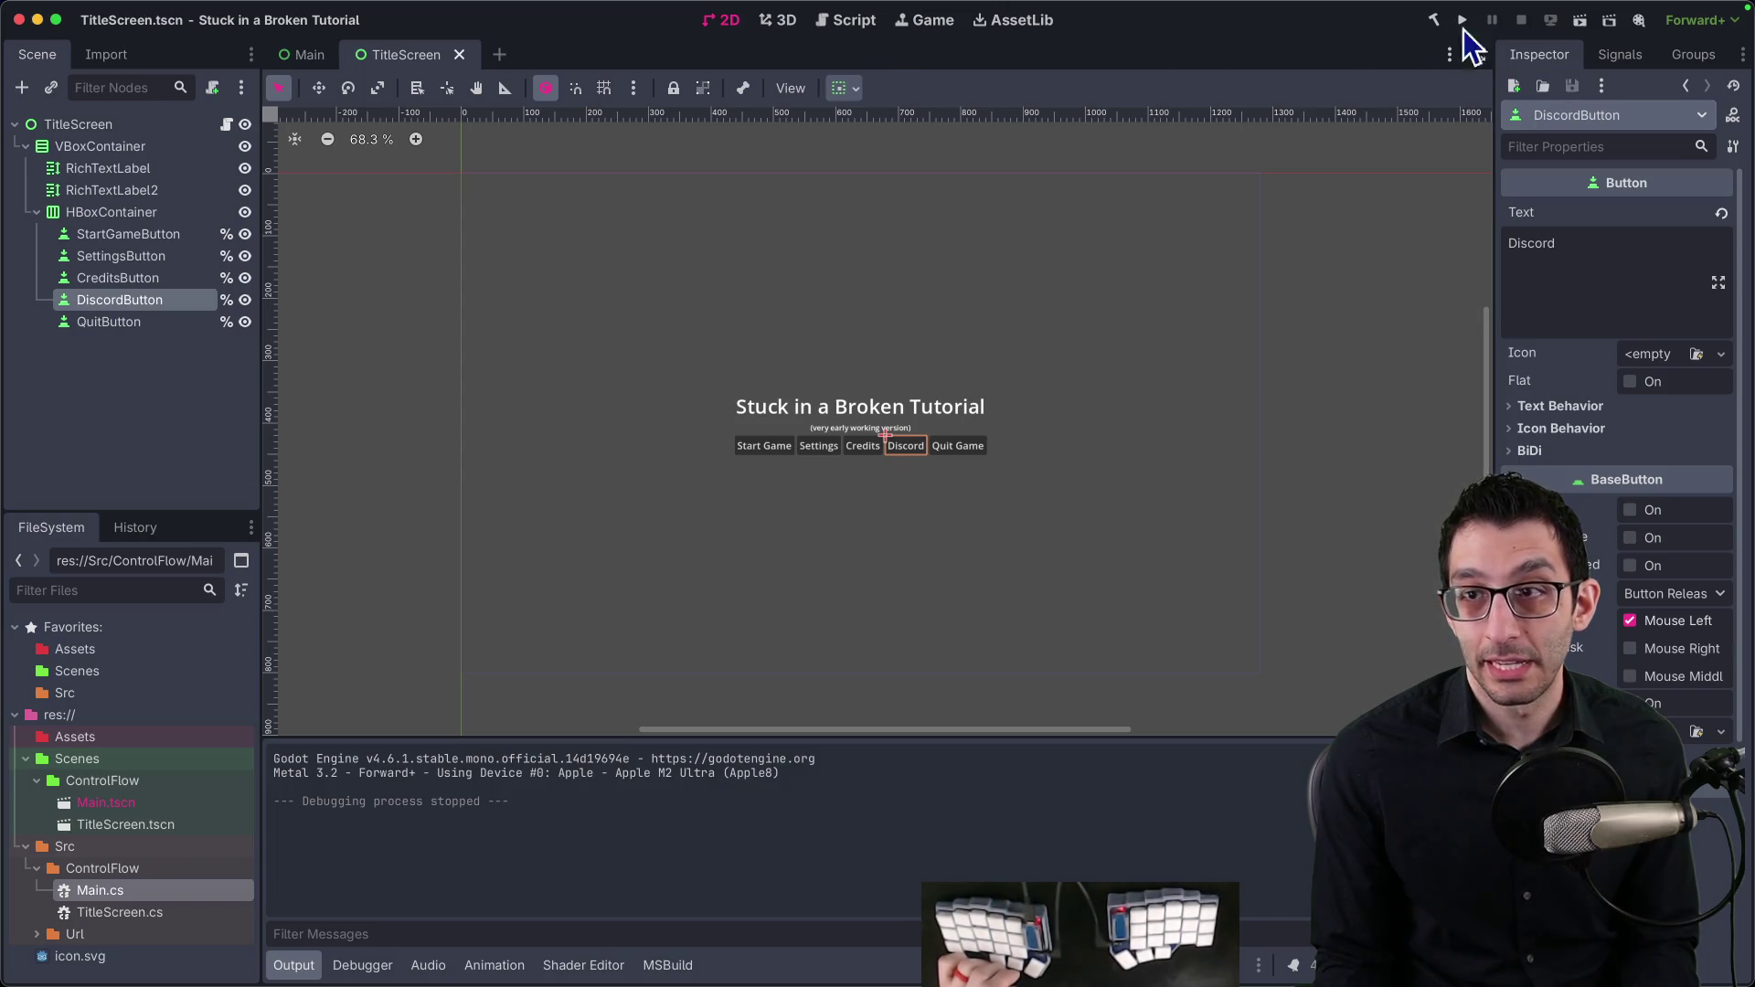
left_click(1741, 54)
left_click(1289, 63)
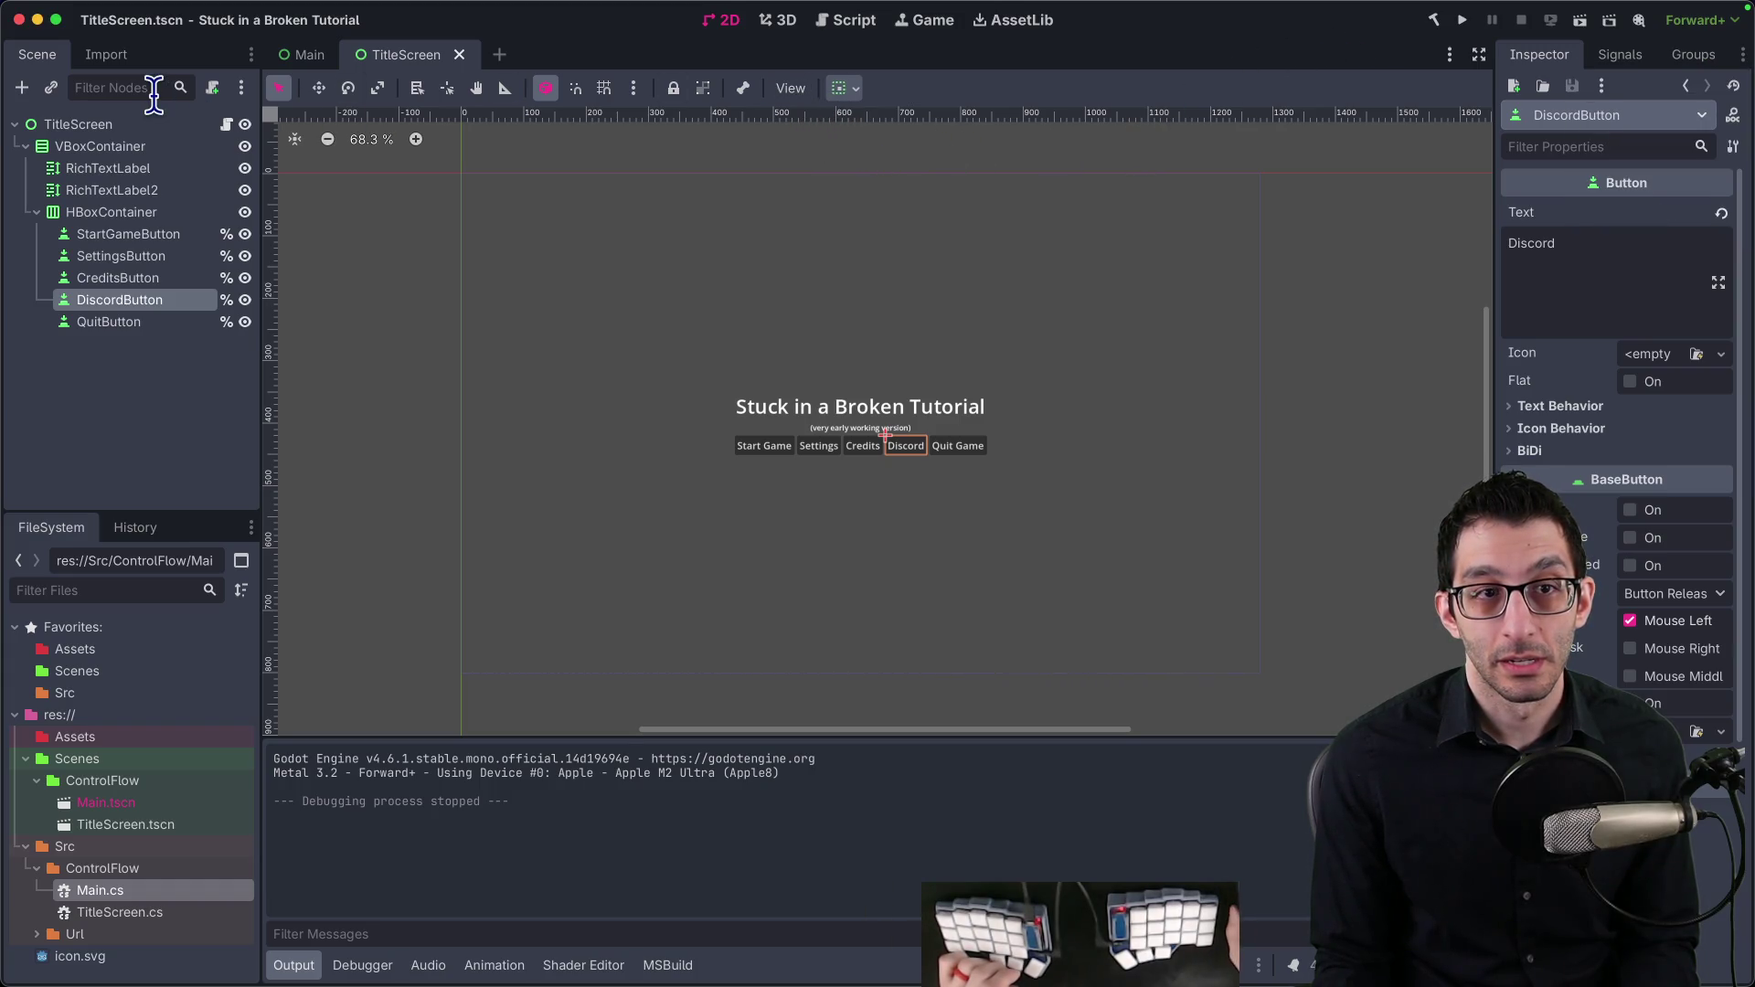
left_click(188, 11)
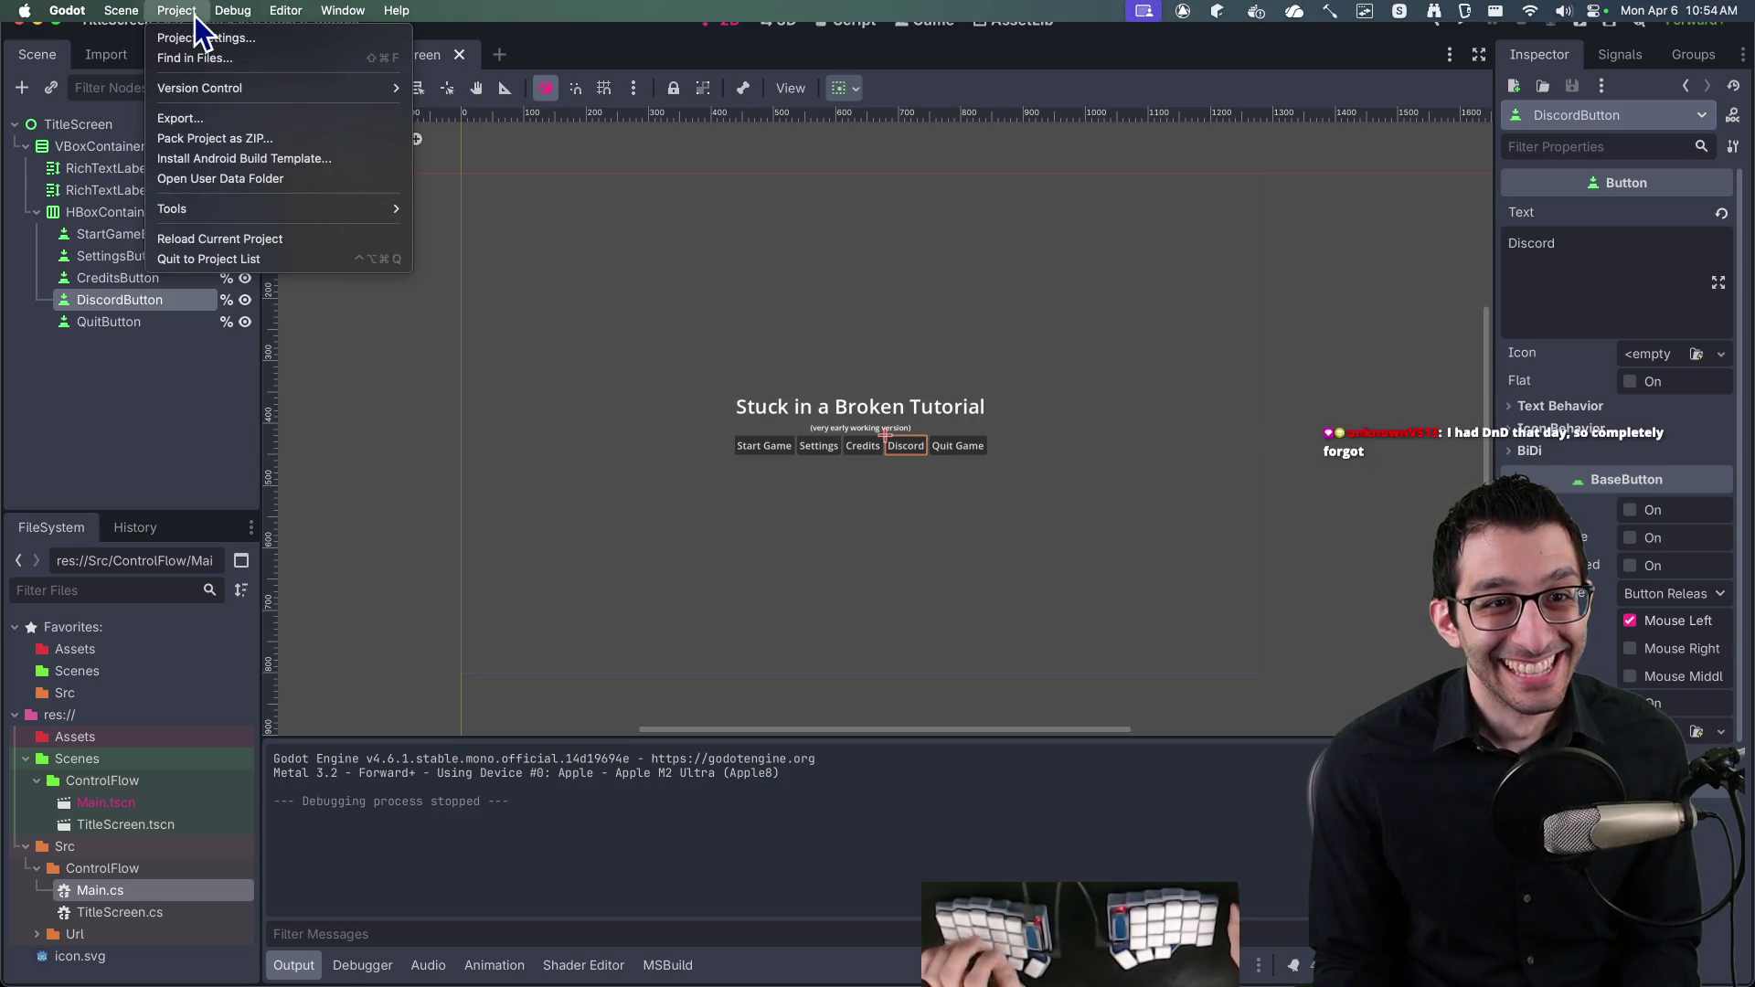
Step: Review Rider's project.godot diff adding the 1280 × 800 display section
left_click(195, 15)
key("super+Tab")
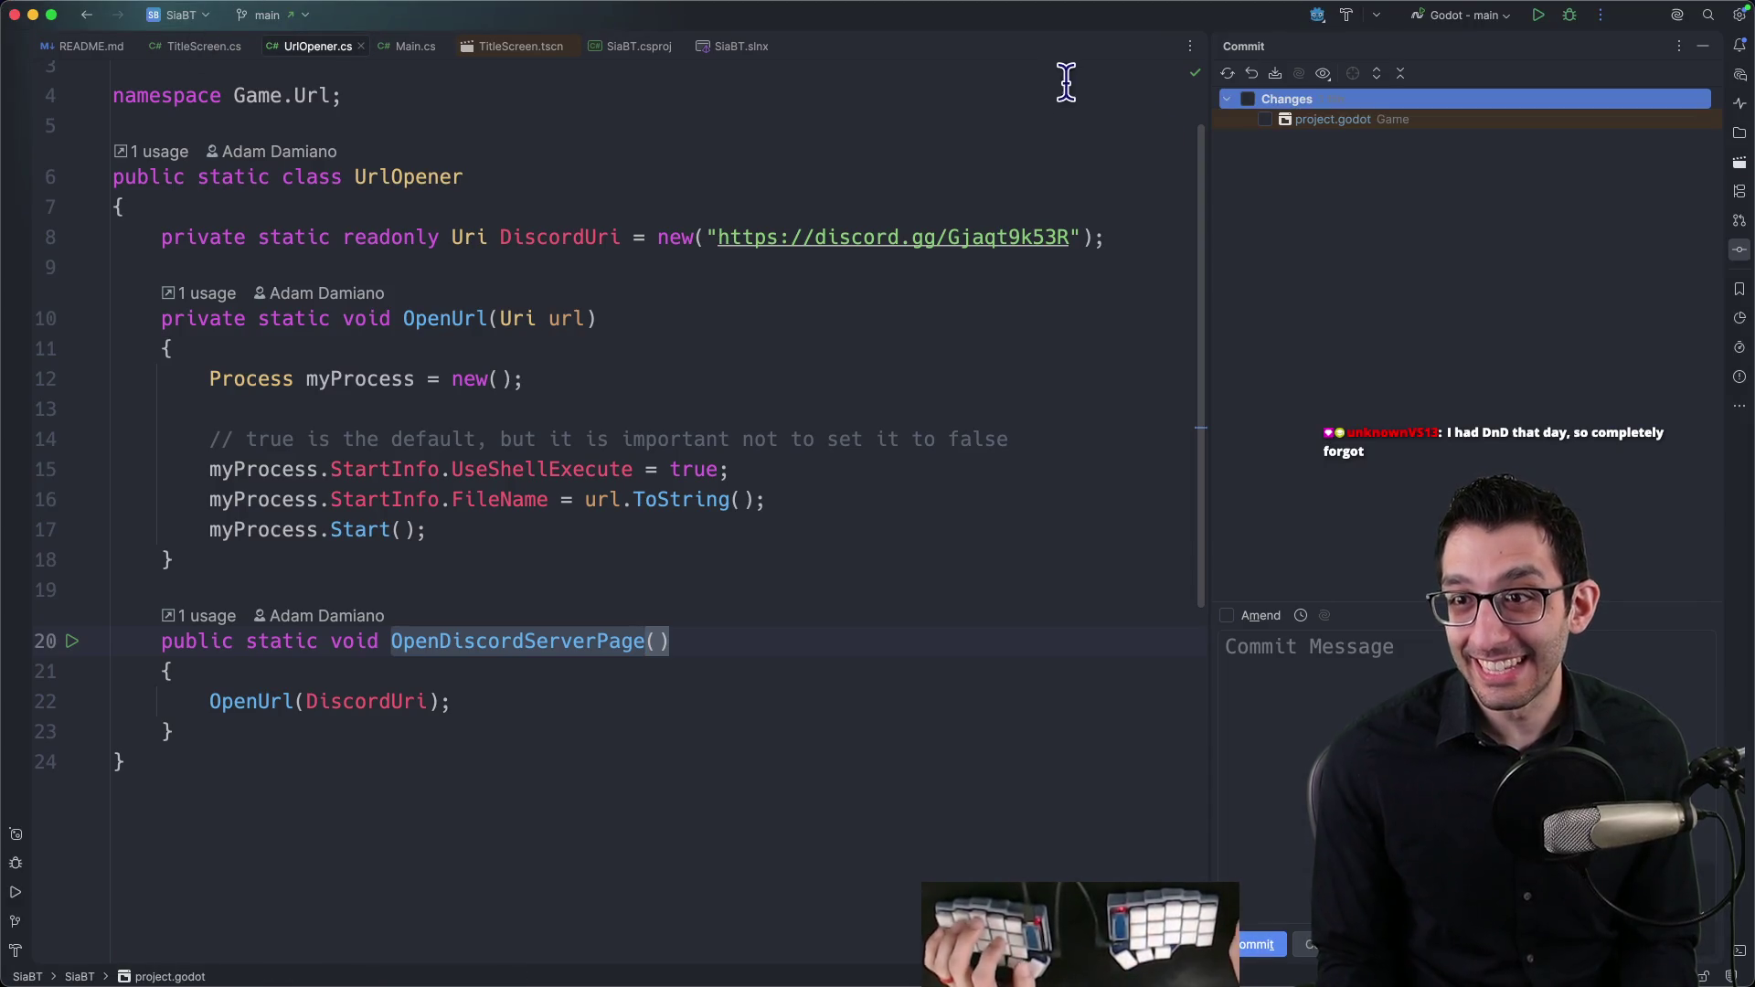
left_click(1352, 126)
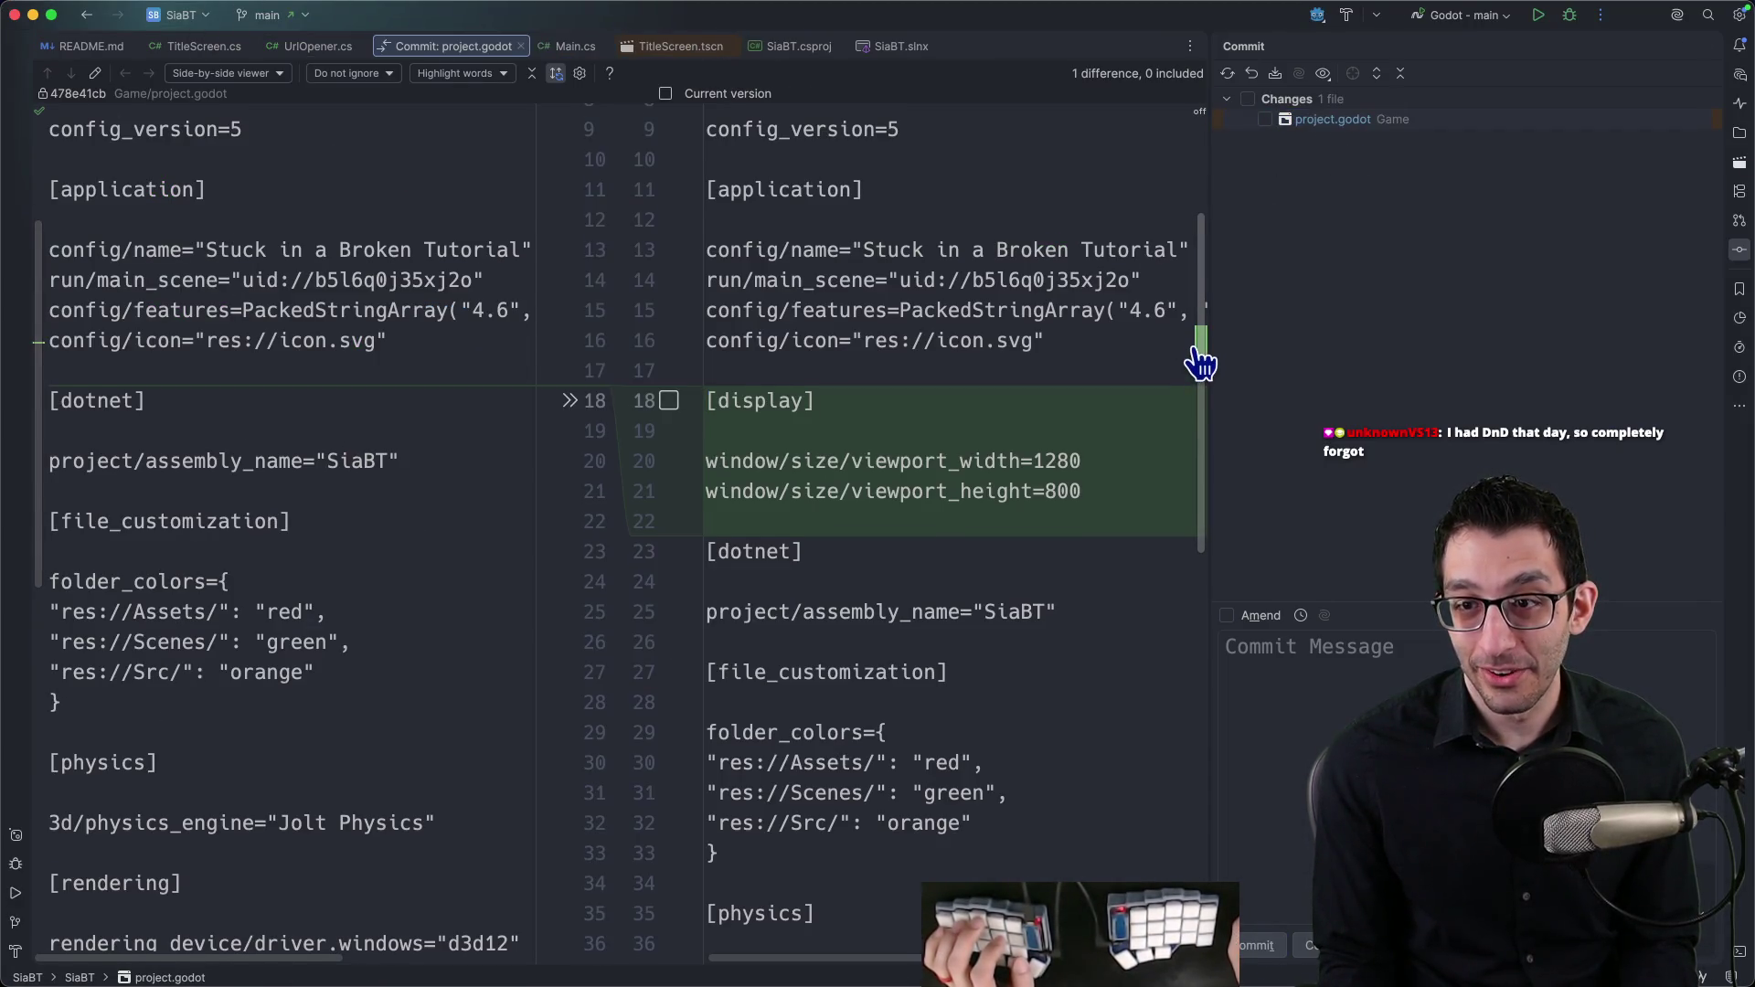
mouse_move(1203, 360)
left_mouse_down()
mouse_move(1202, 458)
mouse_move(1203, 346)
left_mouse_up()
Step: Test-run the game in Godot again, stop it, and open a new Chrome tab
left_click(1271, 950)
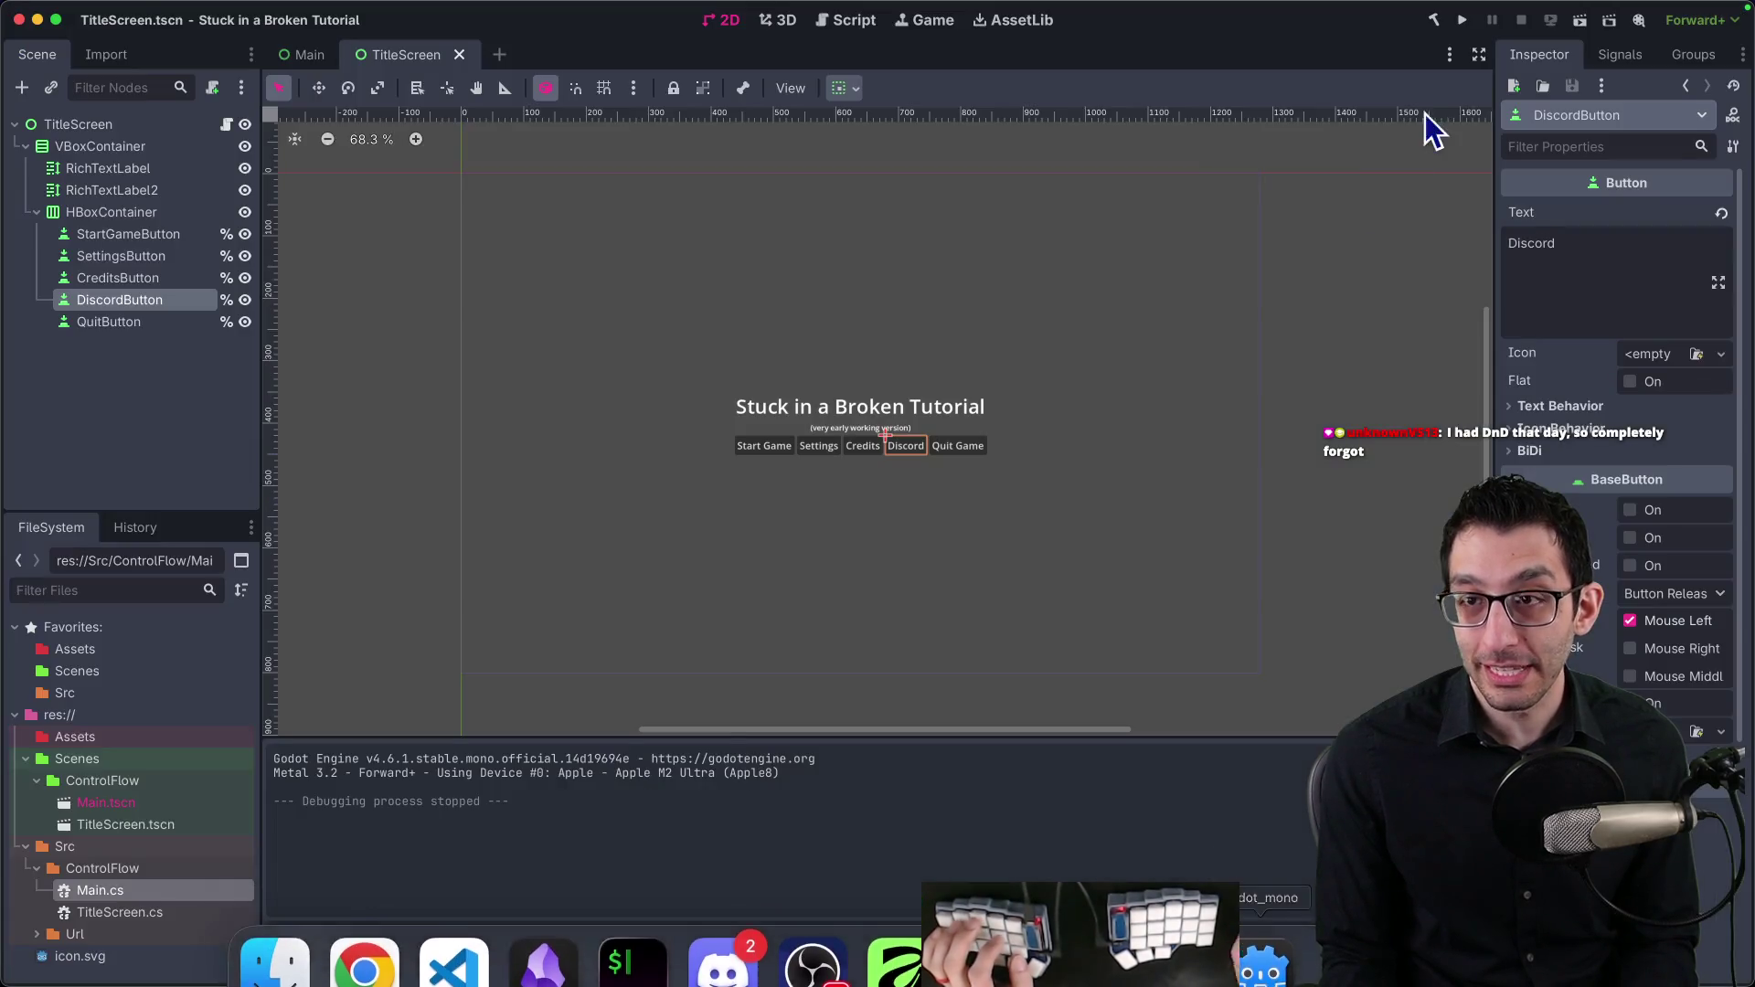
left_click(1463, 19)
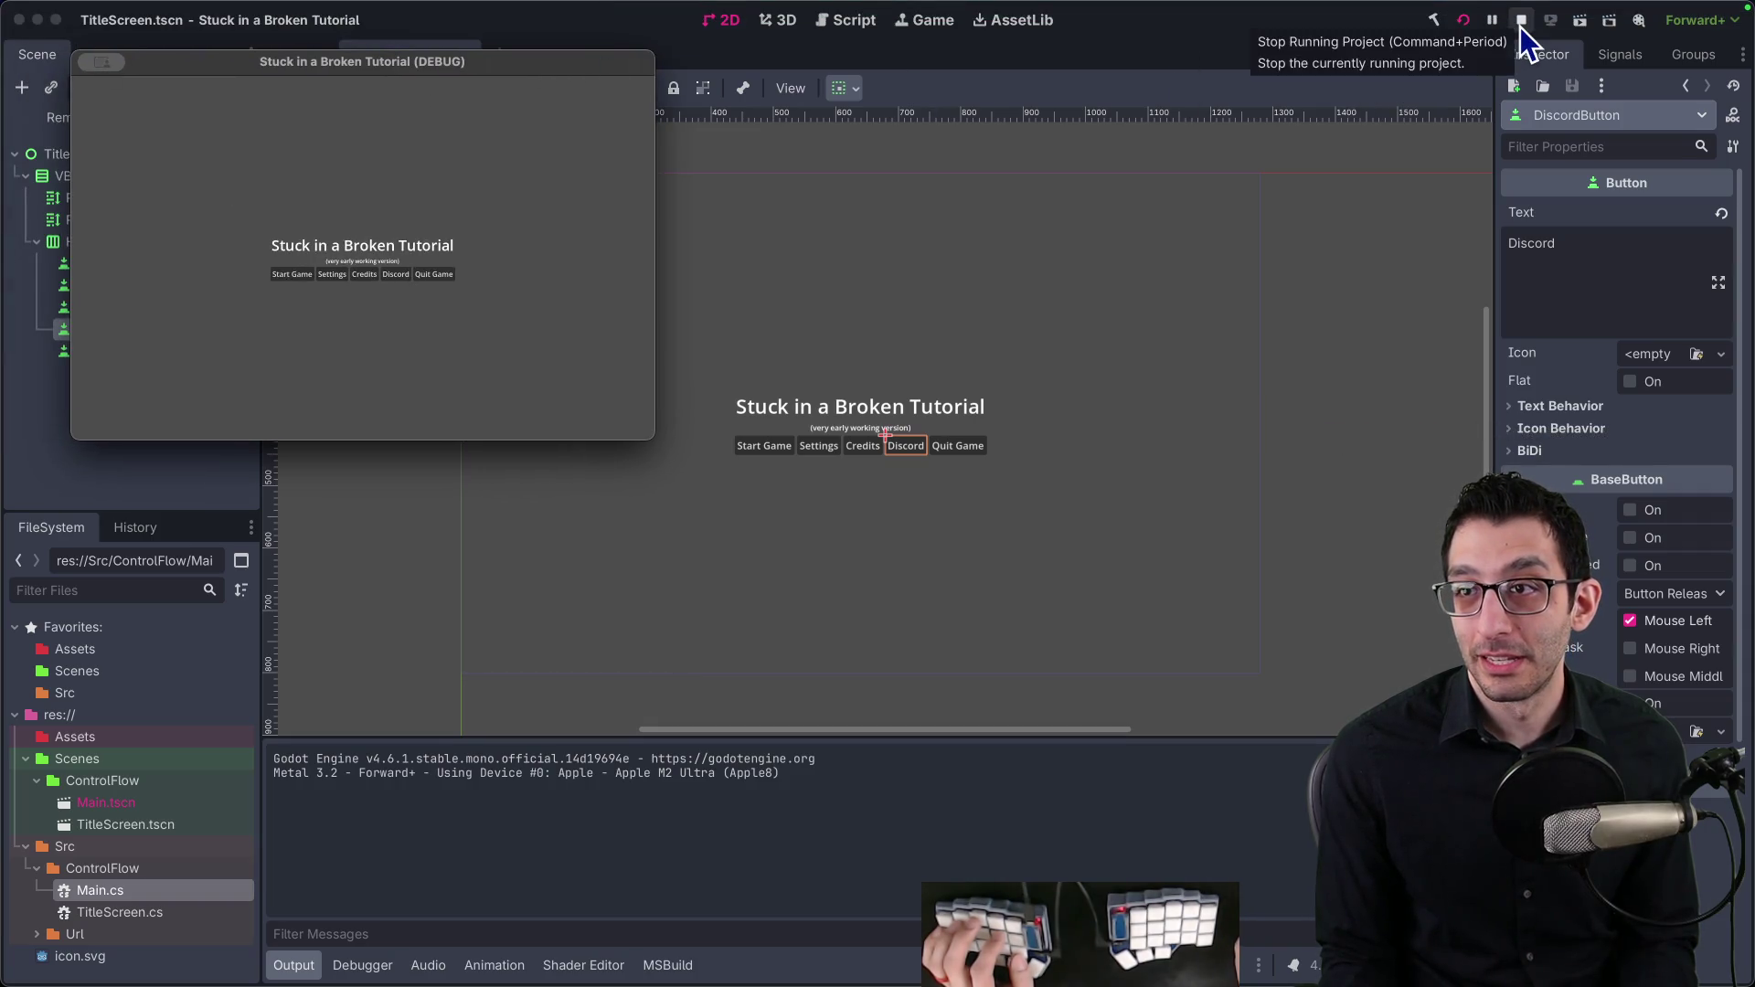
left_click(1521, 22)
key("super+Tab")
key("ctrl+t")
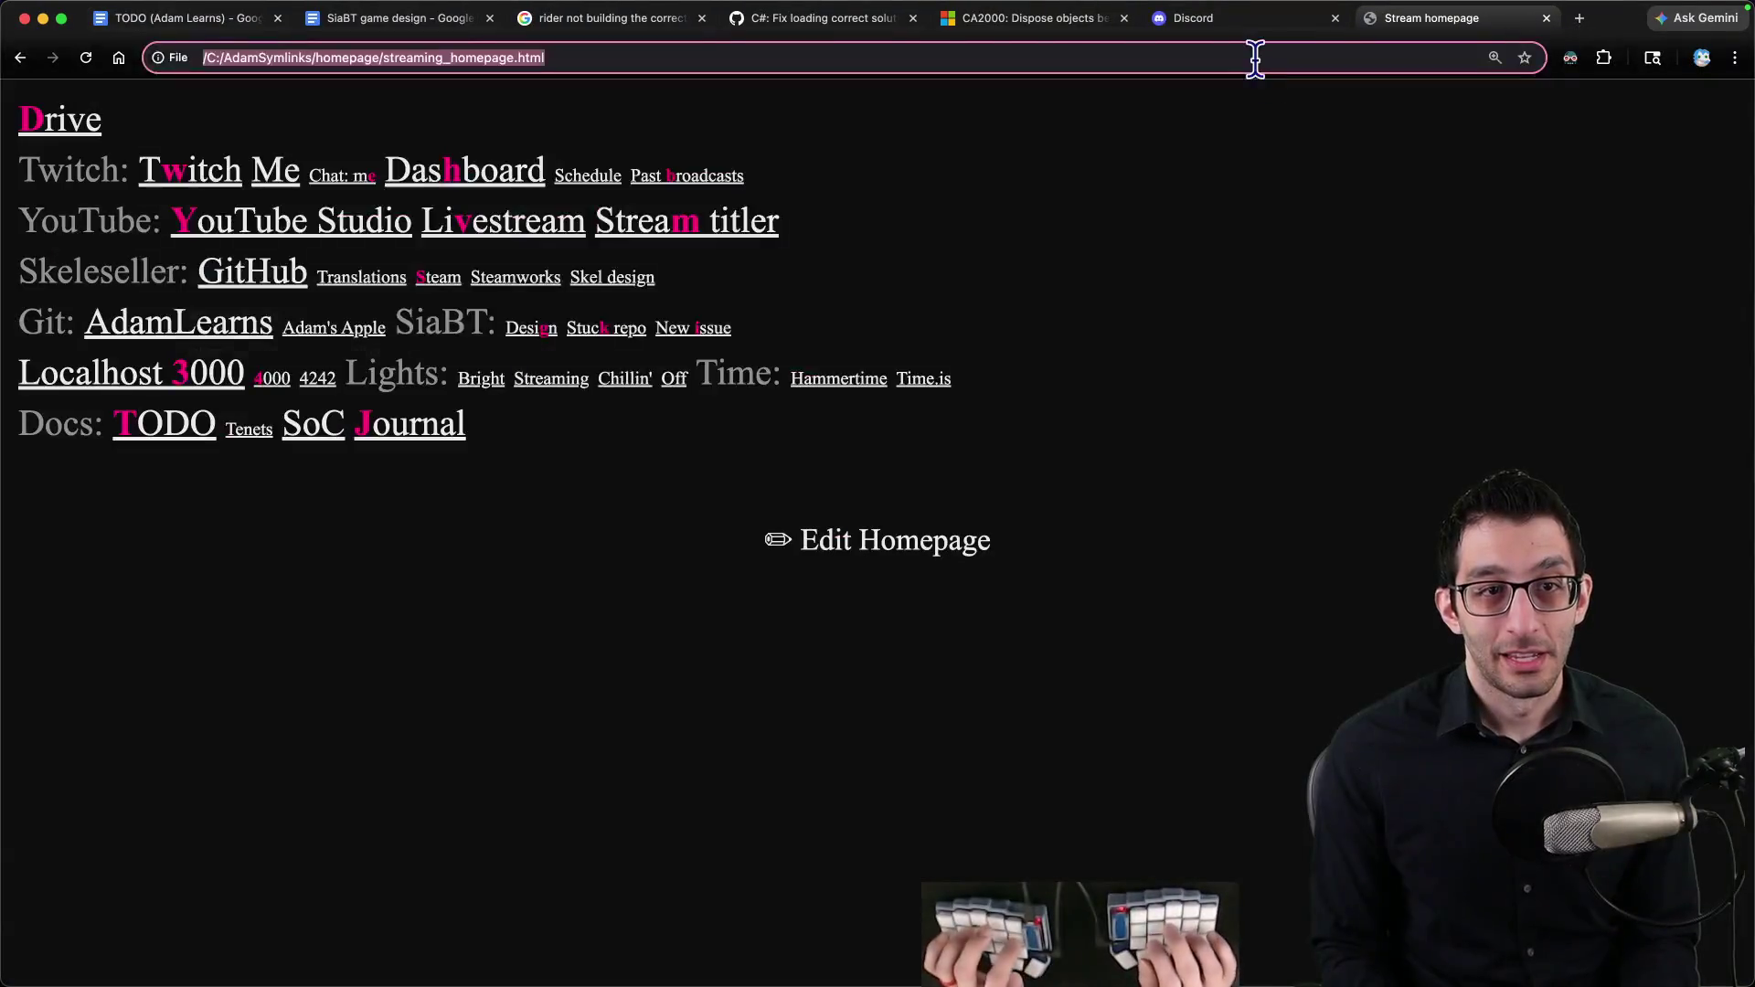
Step: Search the web for 'godot embed game pla' in Chrome
type("godot ")
type("embed game pla")
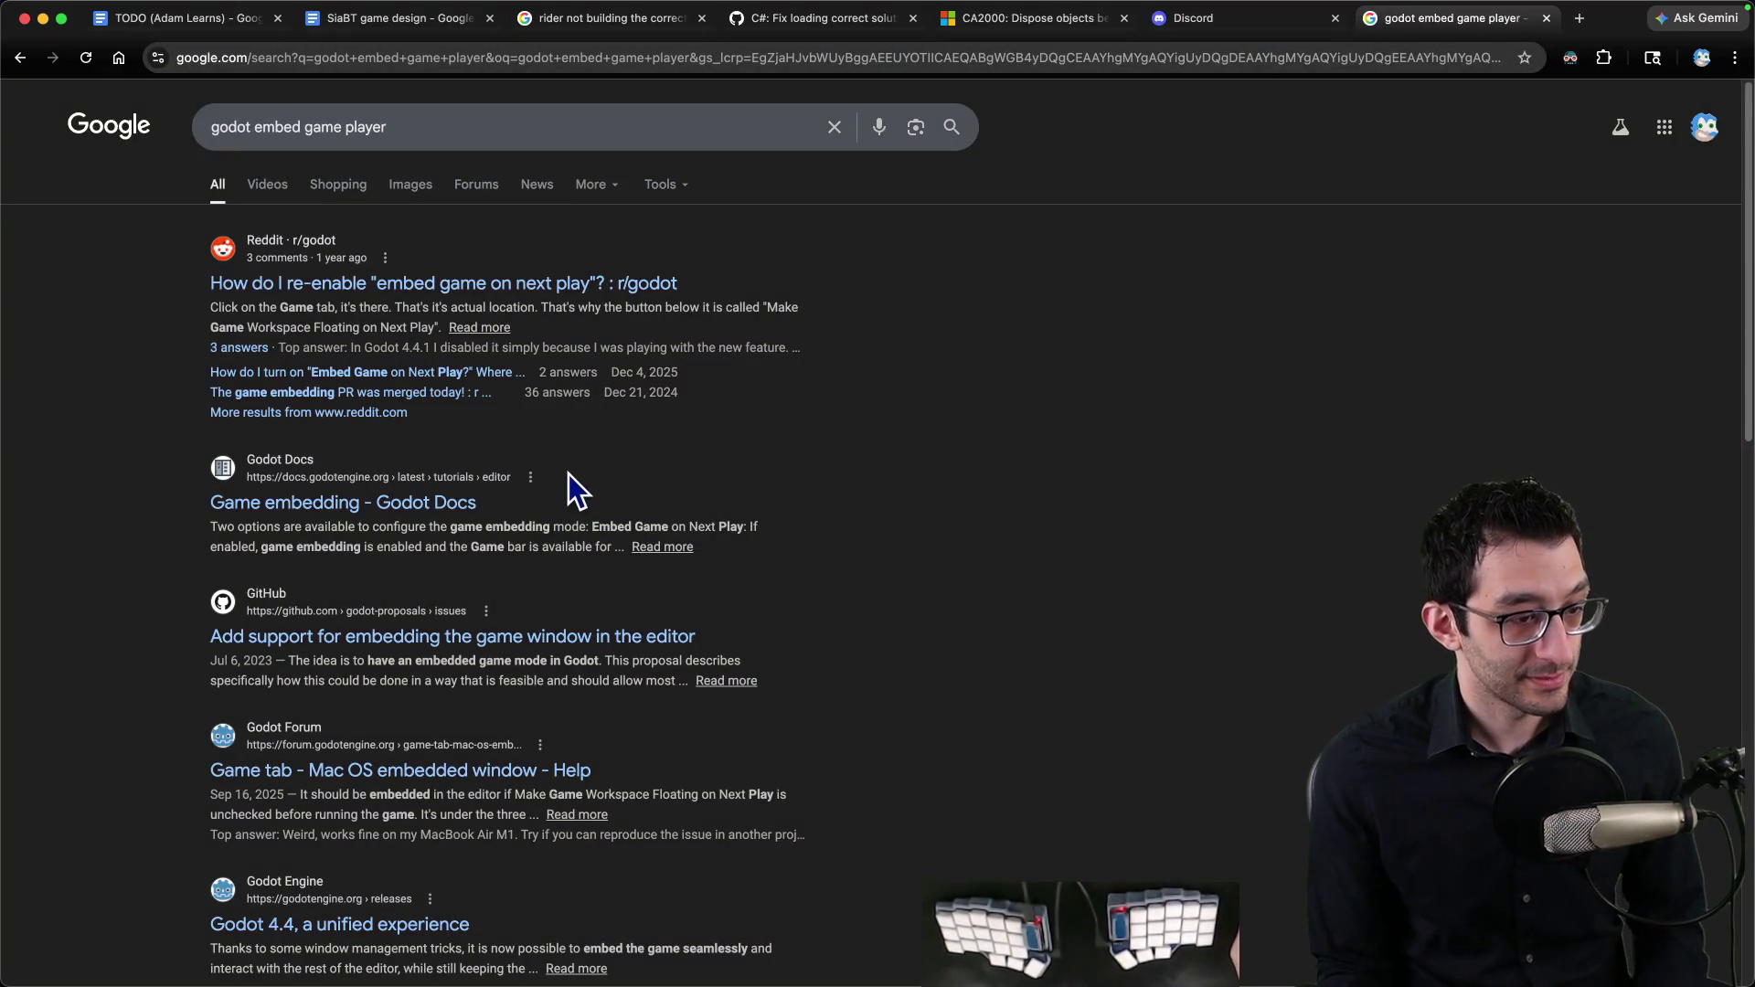
key("super+Tab")
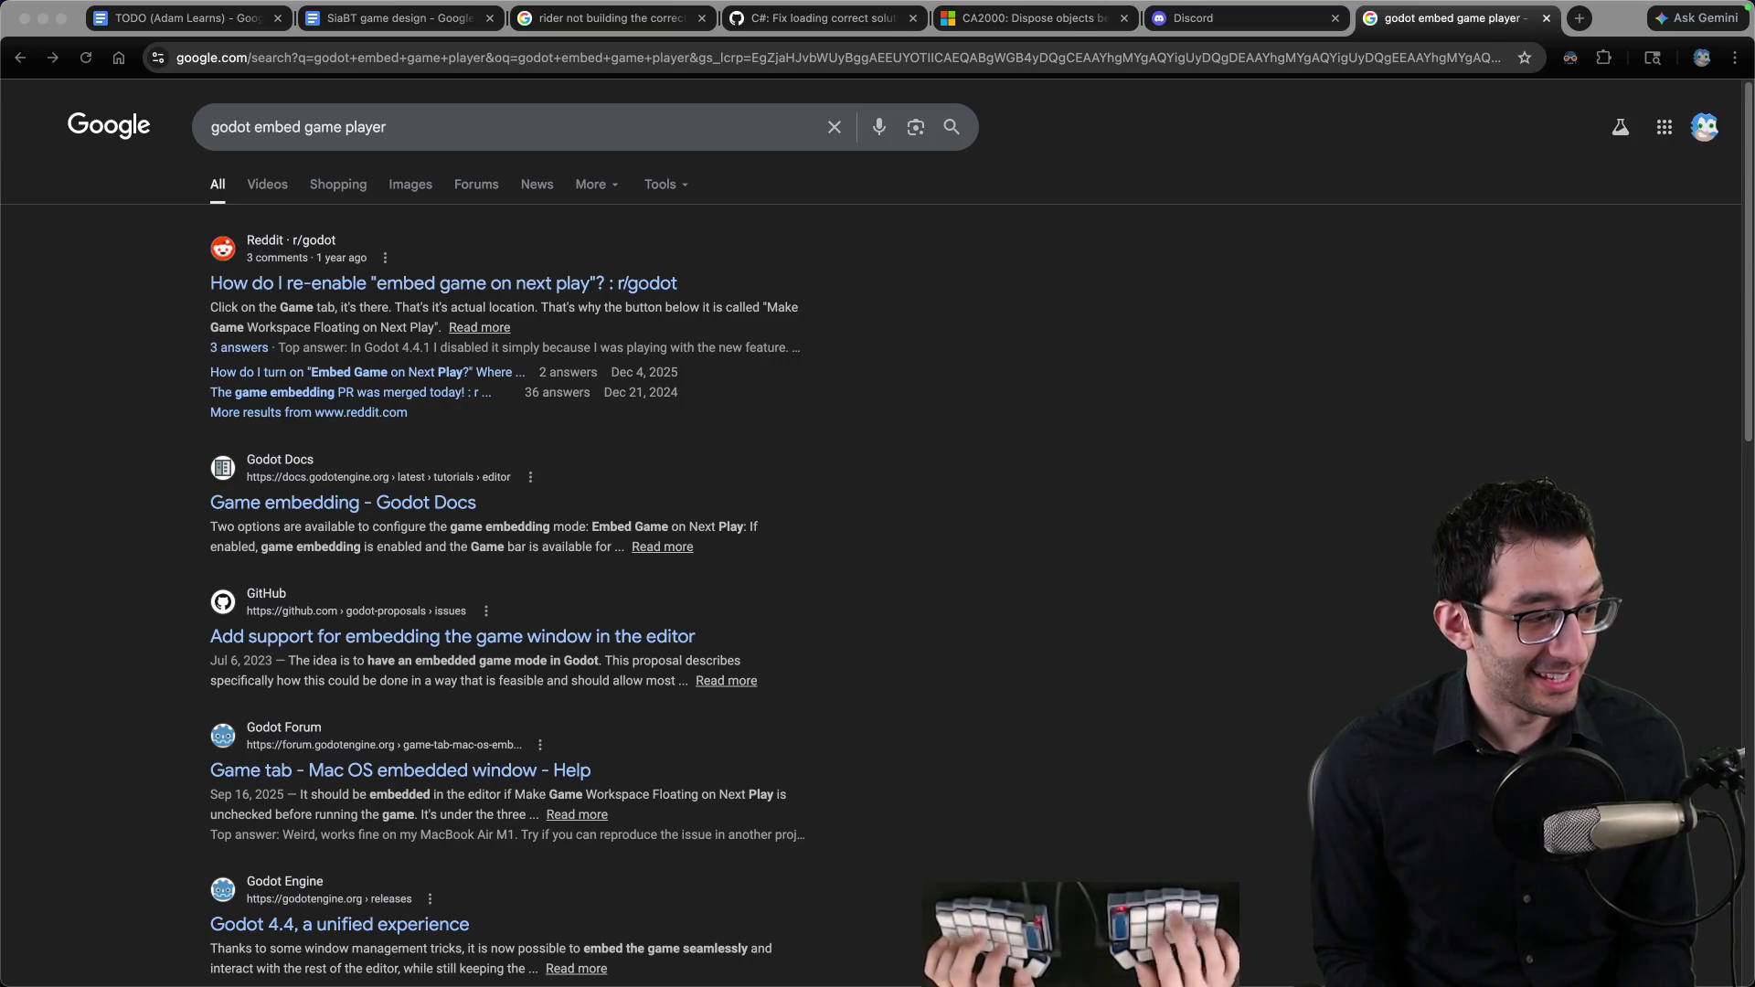
left_click(912, 431)
key("super+Tab")
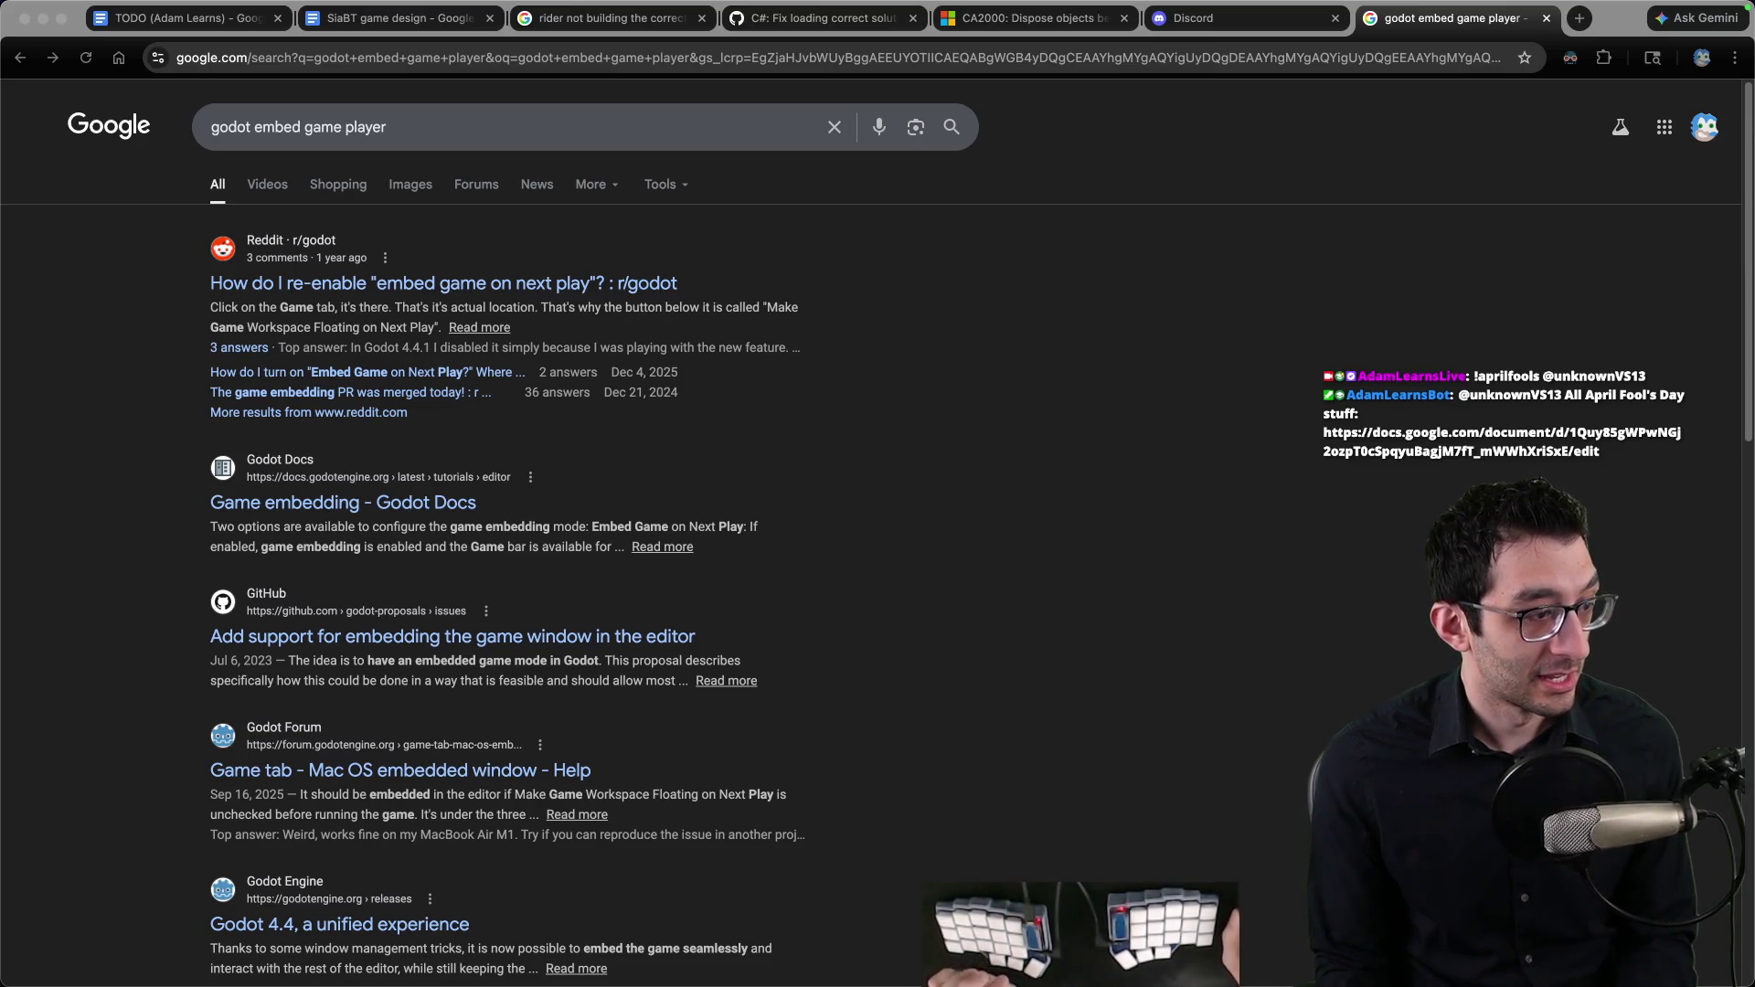
left_click(967, 404)
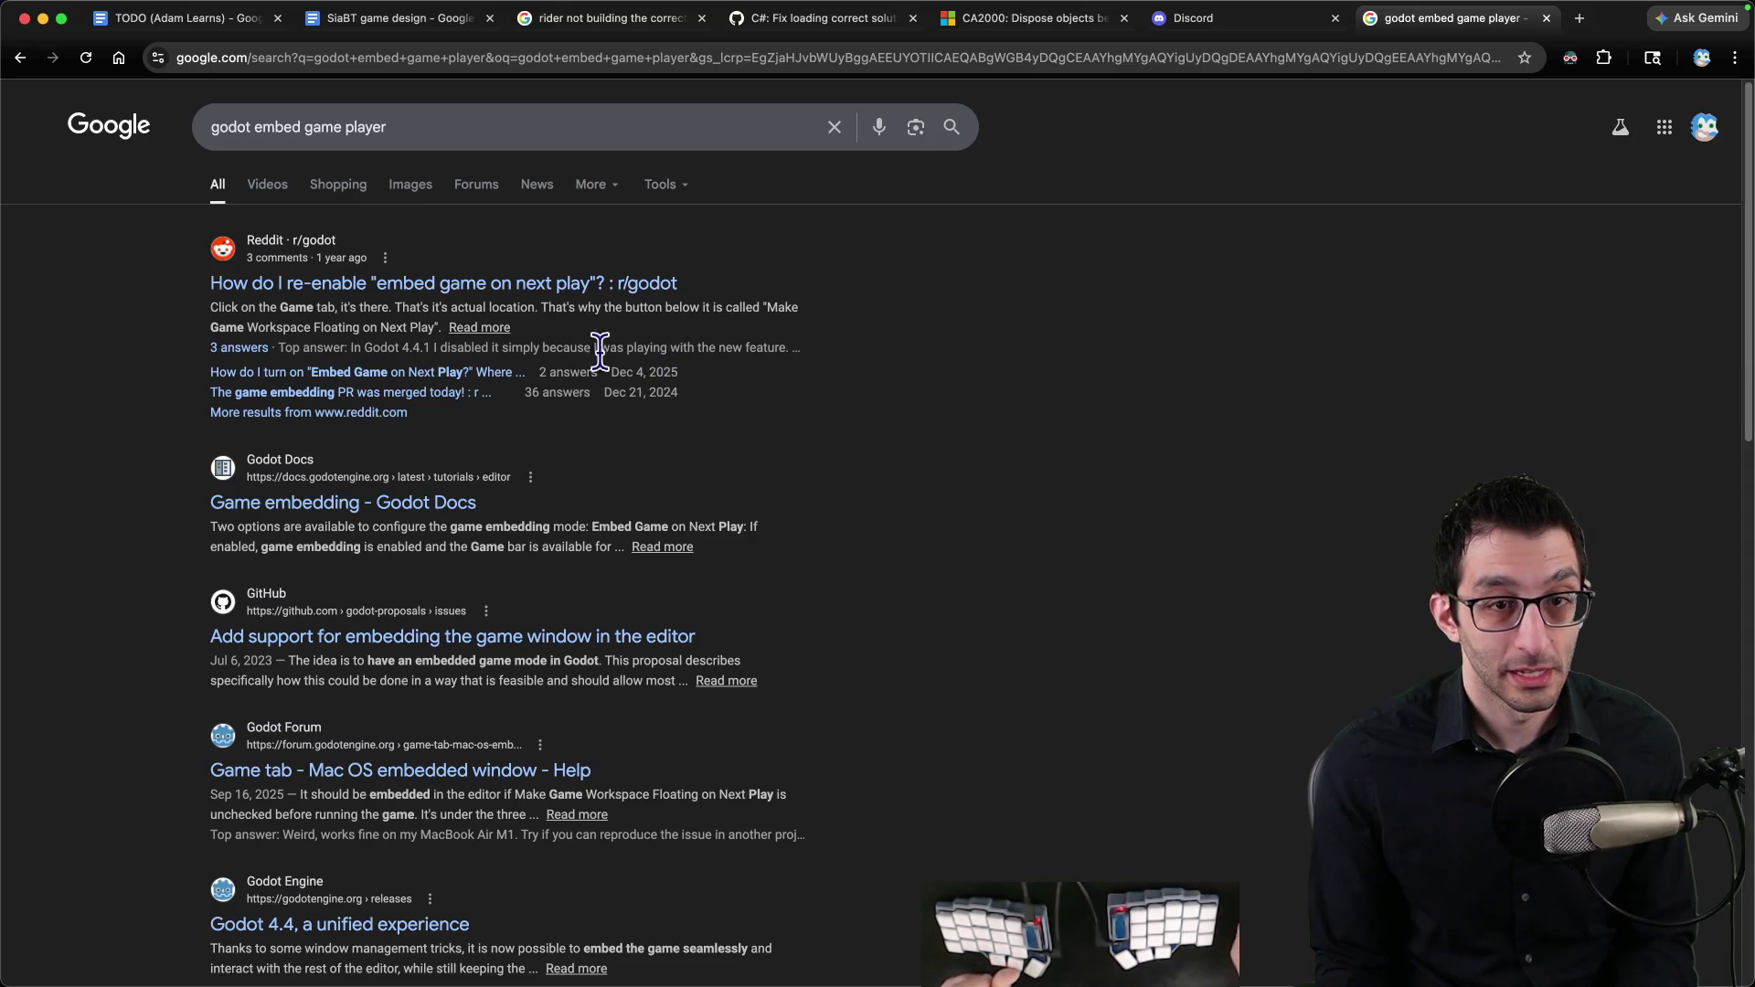
Step: Read the Reddit thread on re-enabling game embedding, then return to Godot
left_click(477, 285)
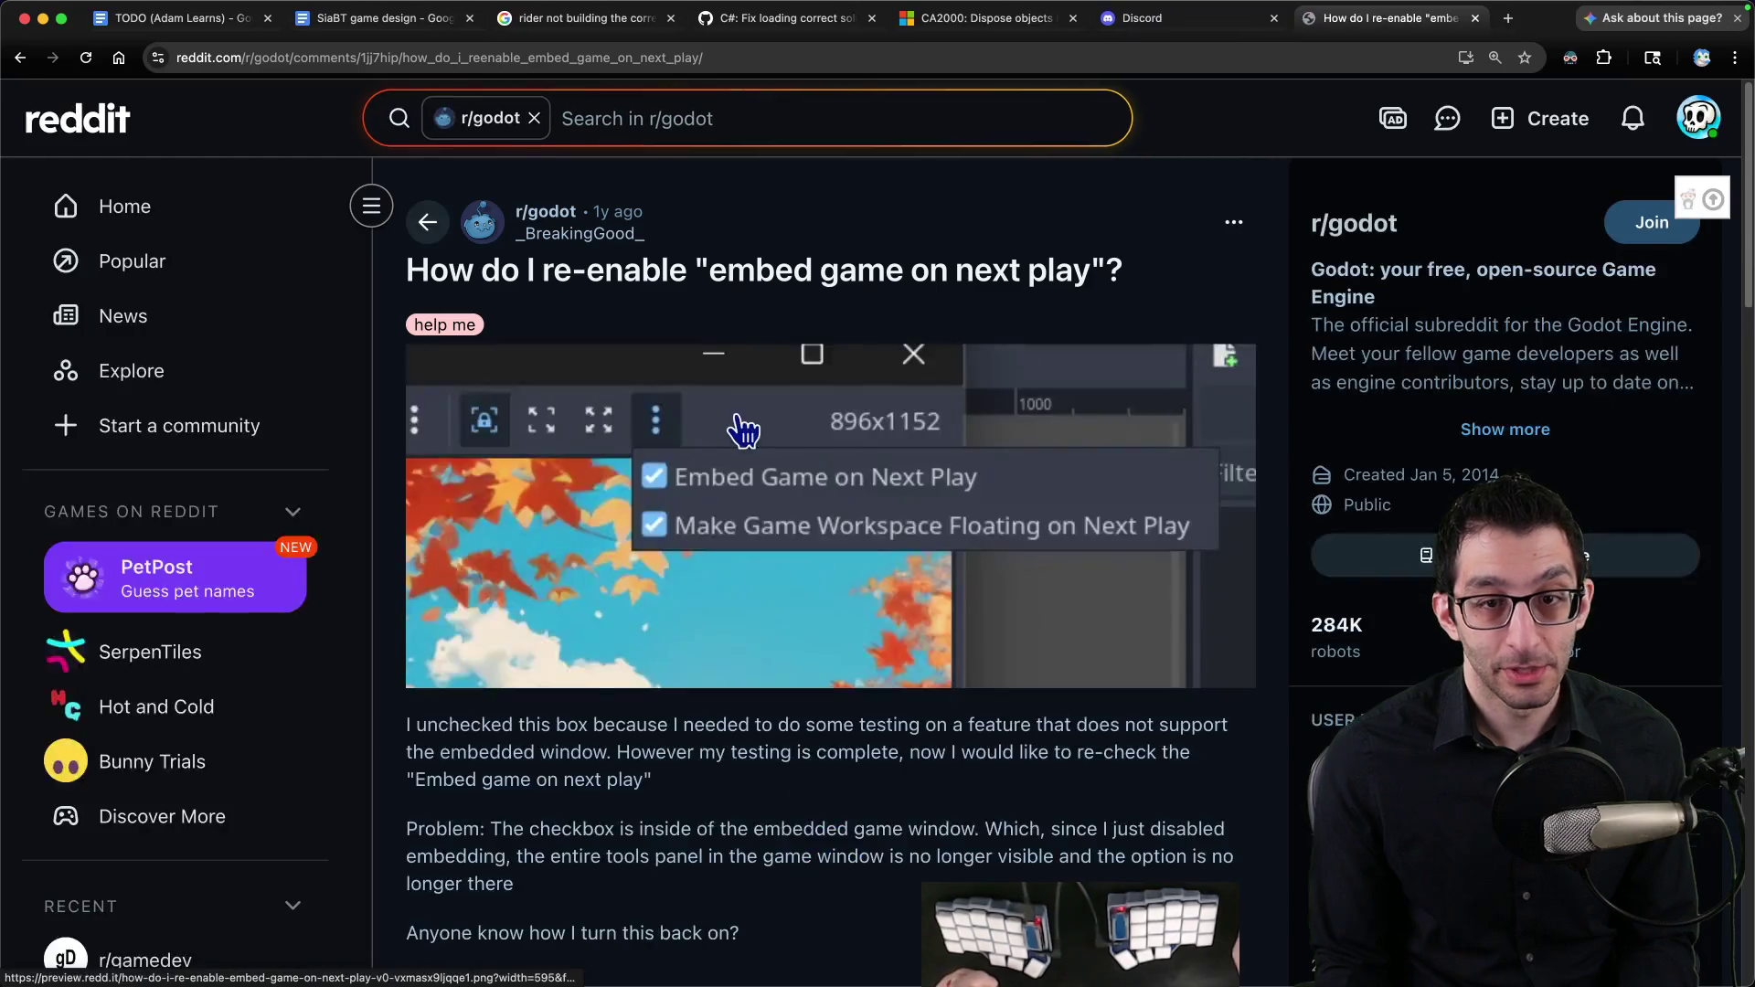
scroll(792, 464, "down", 2)
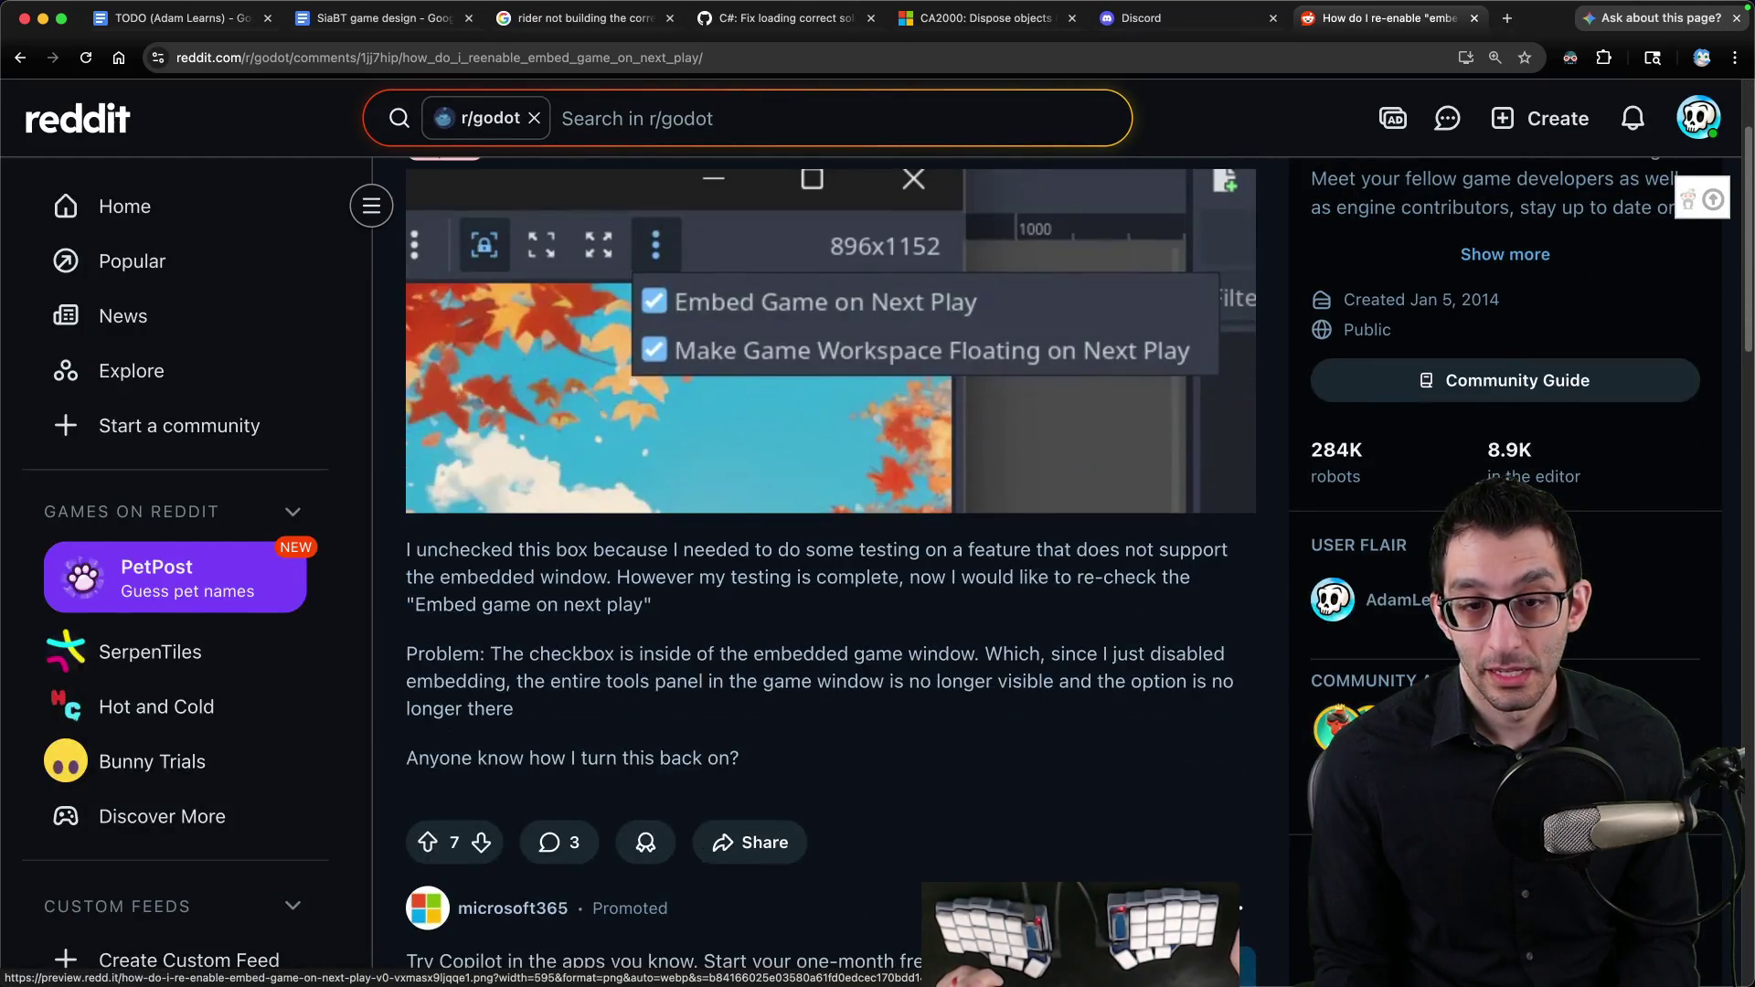
mouse_move(1170, 951)
left_click(1264, 930)
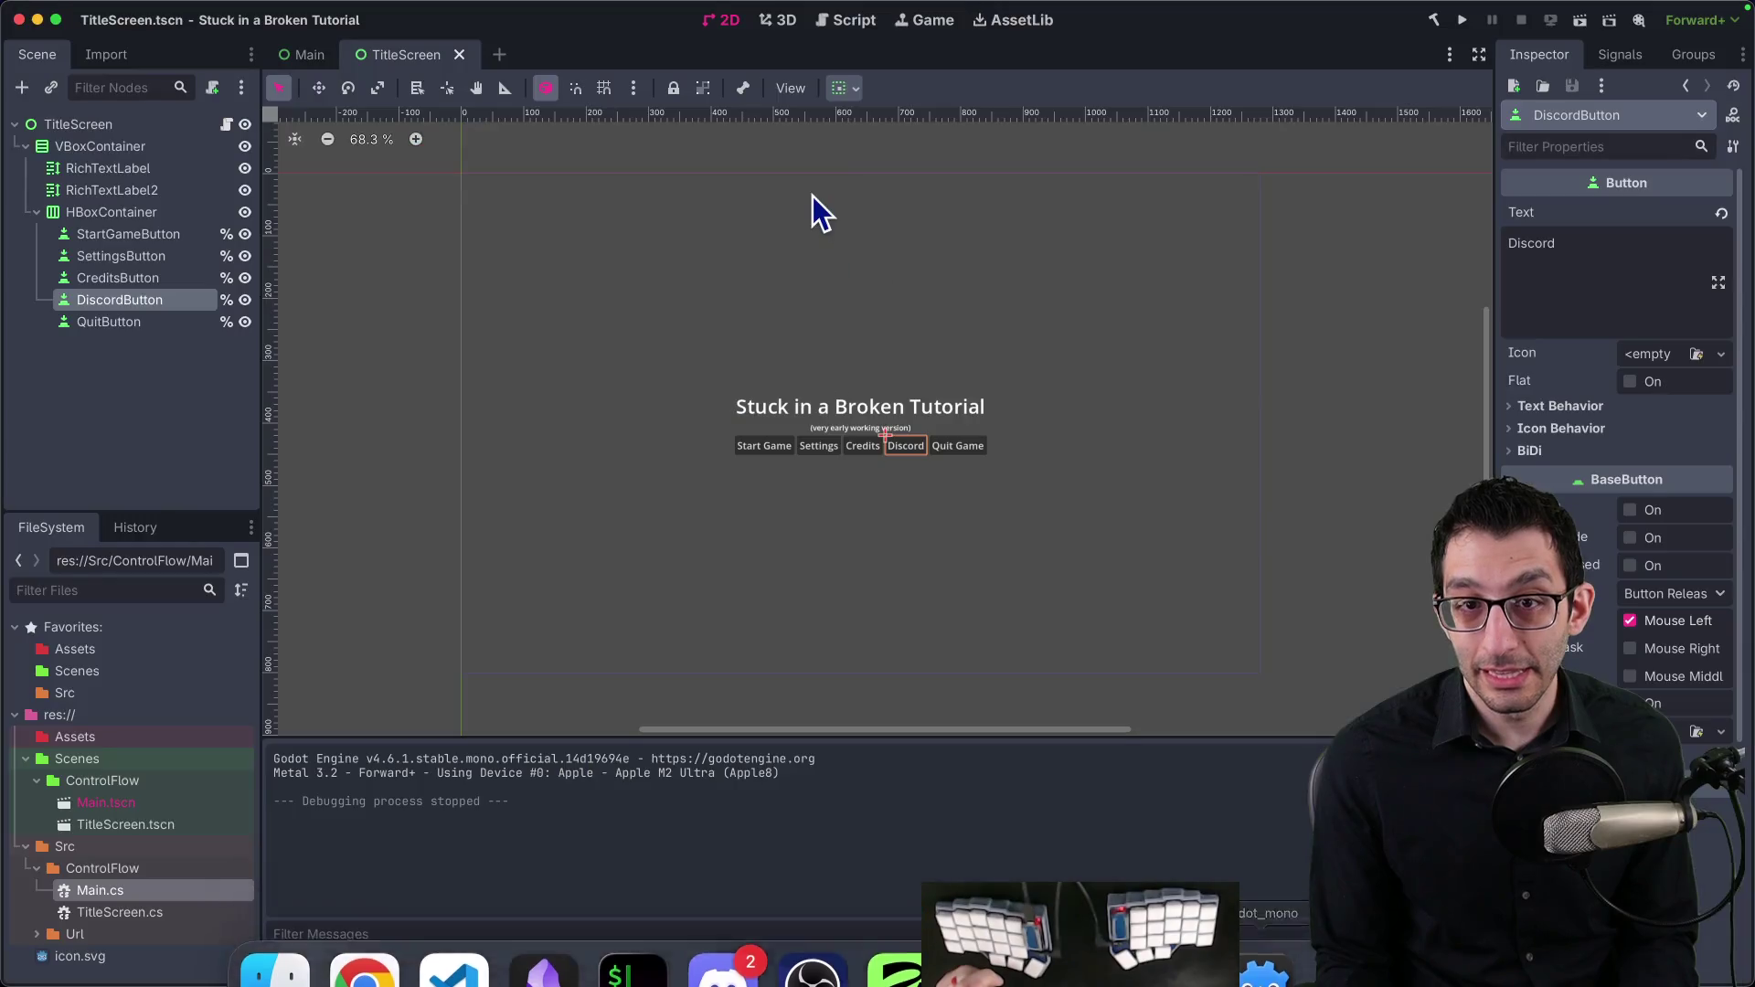
Step: Check the snapping options, reread the Reddit answer, then open Godot's Game workspace
left_click(633, 89)
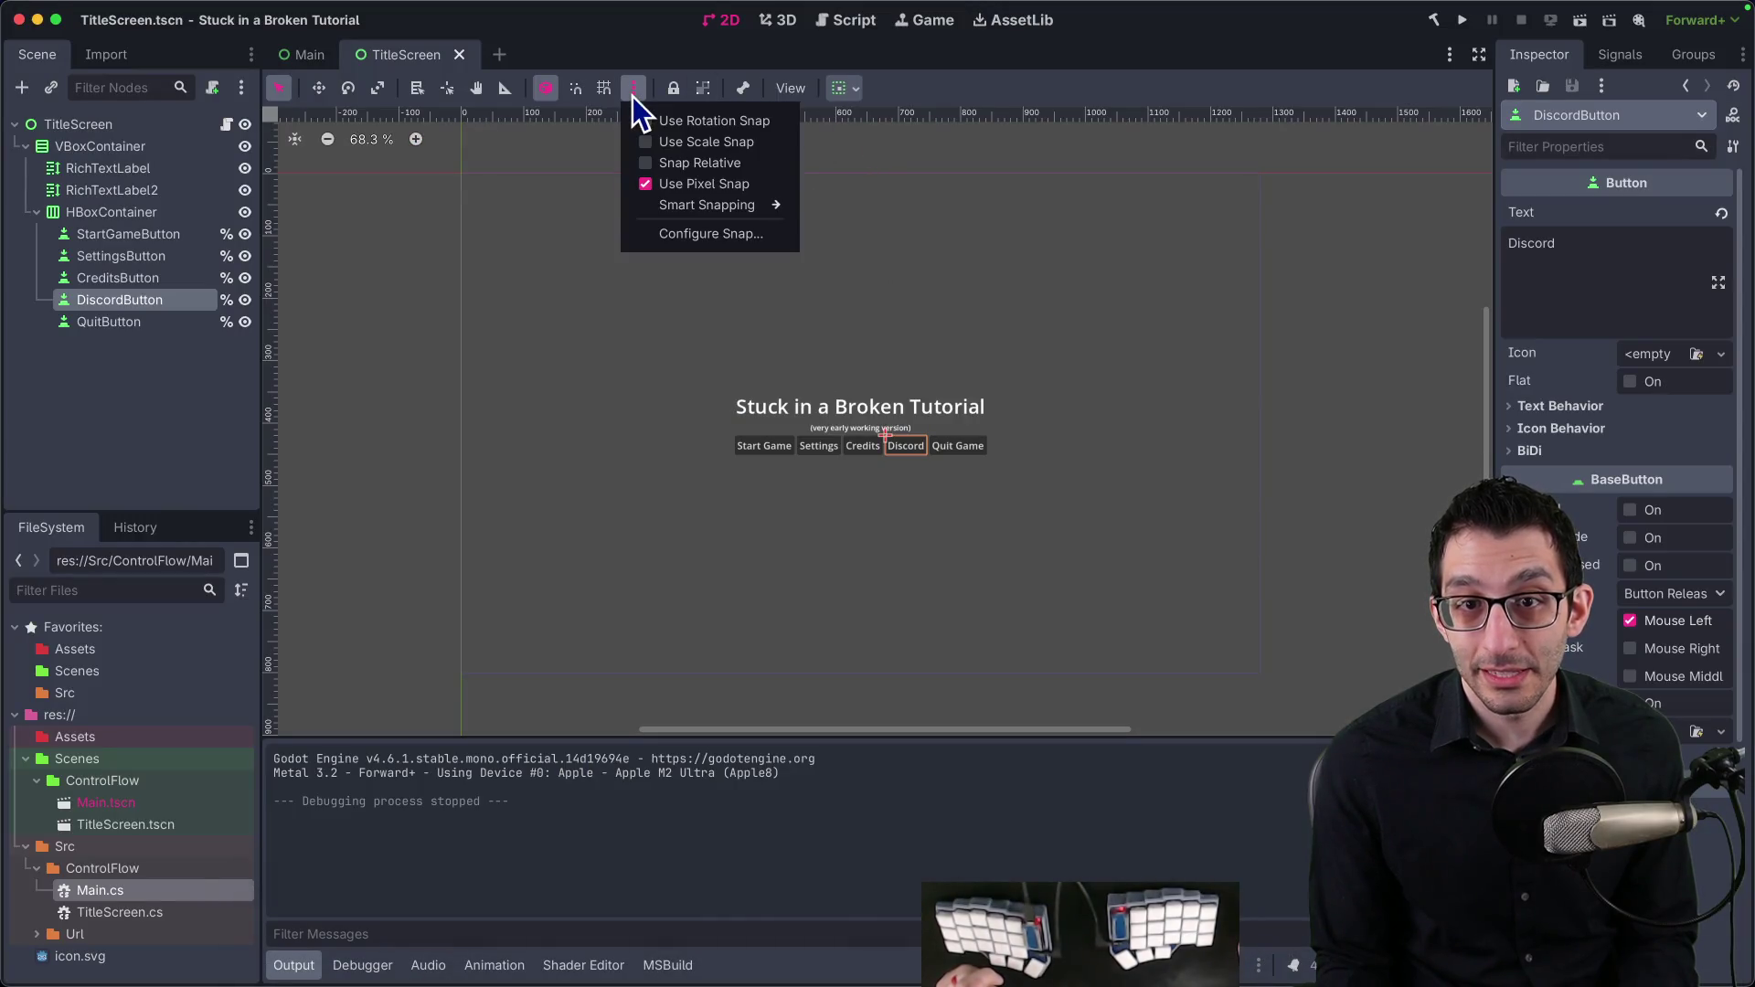
left_click(632, 89)
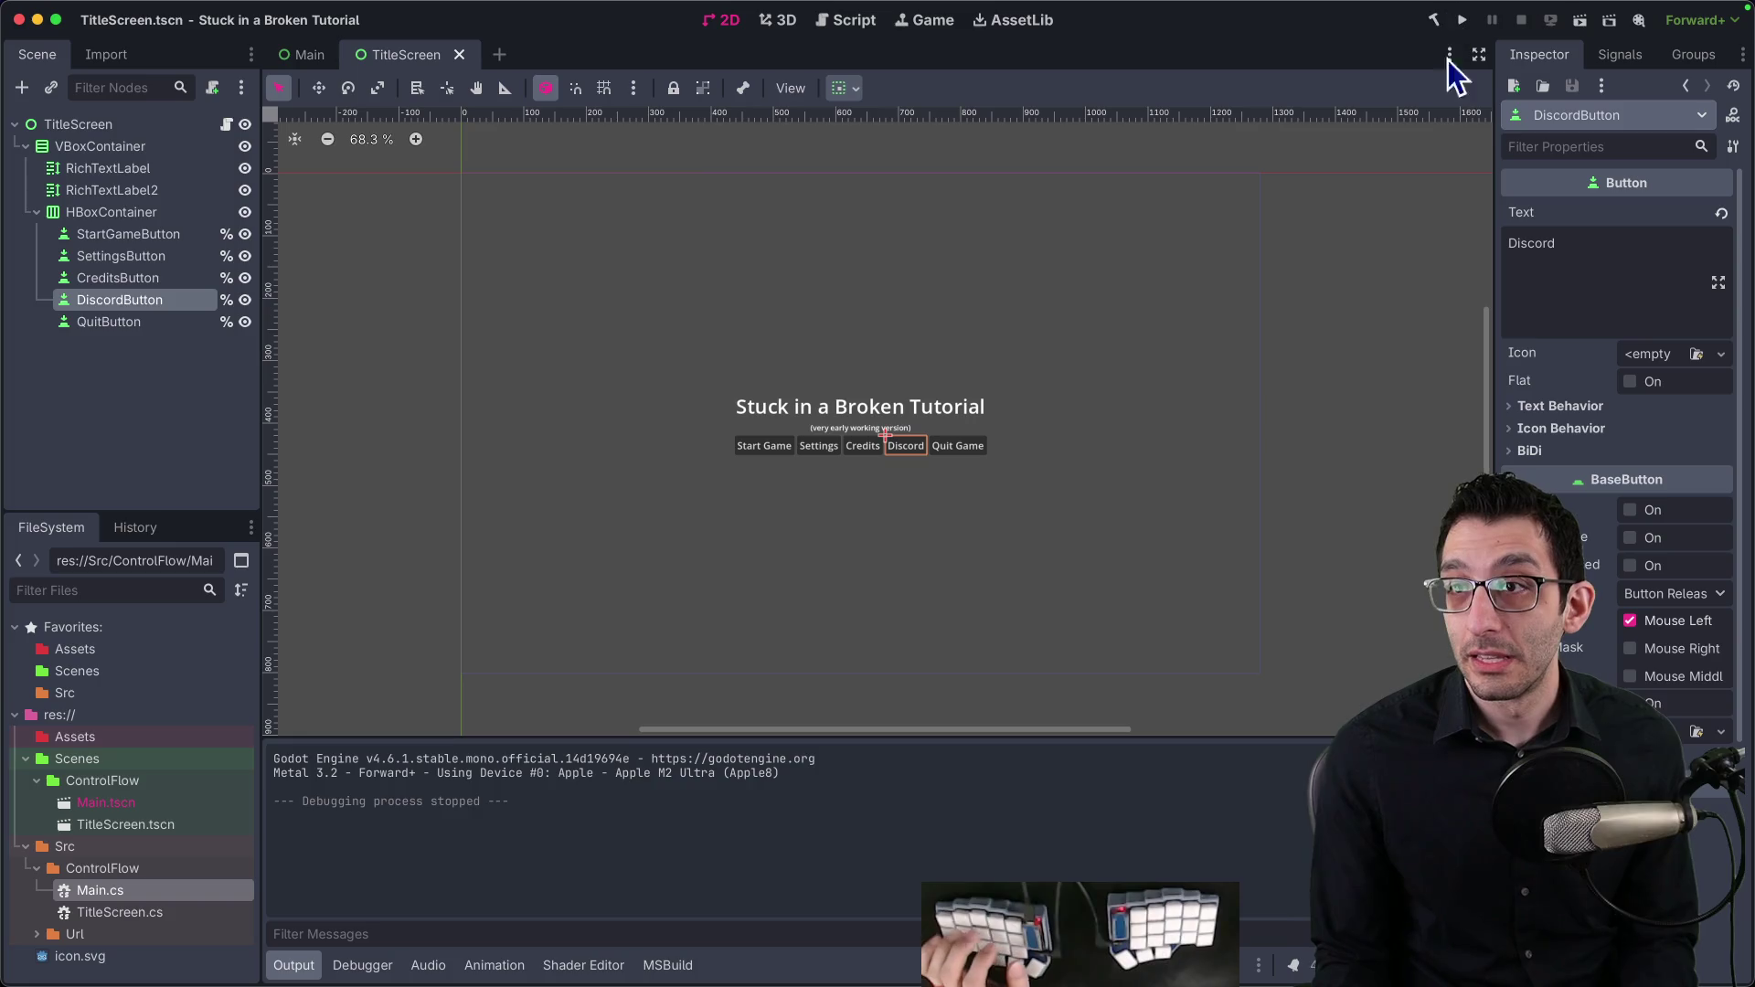
key("super+Tab")
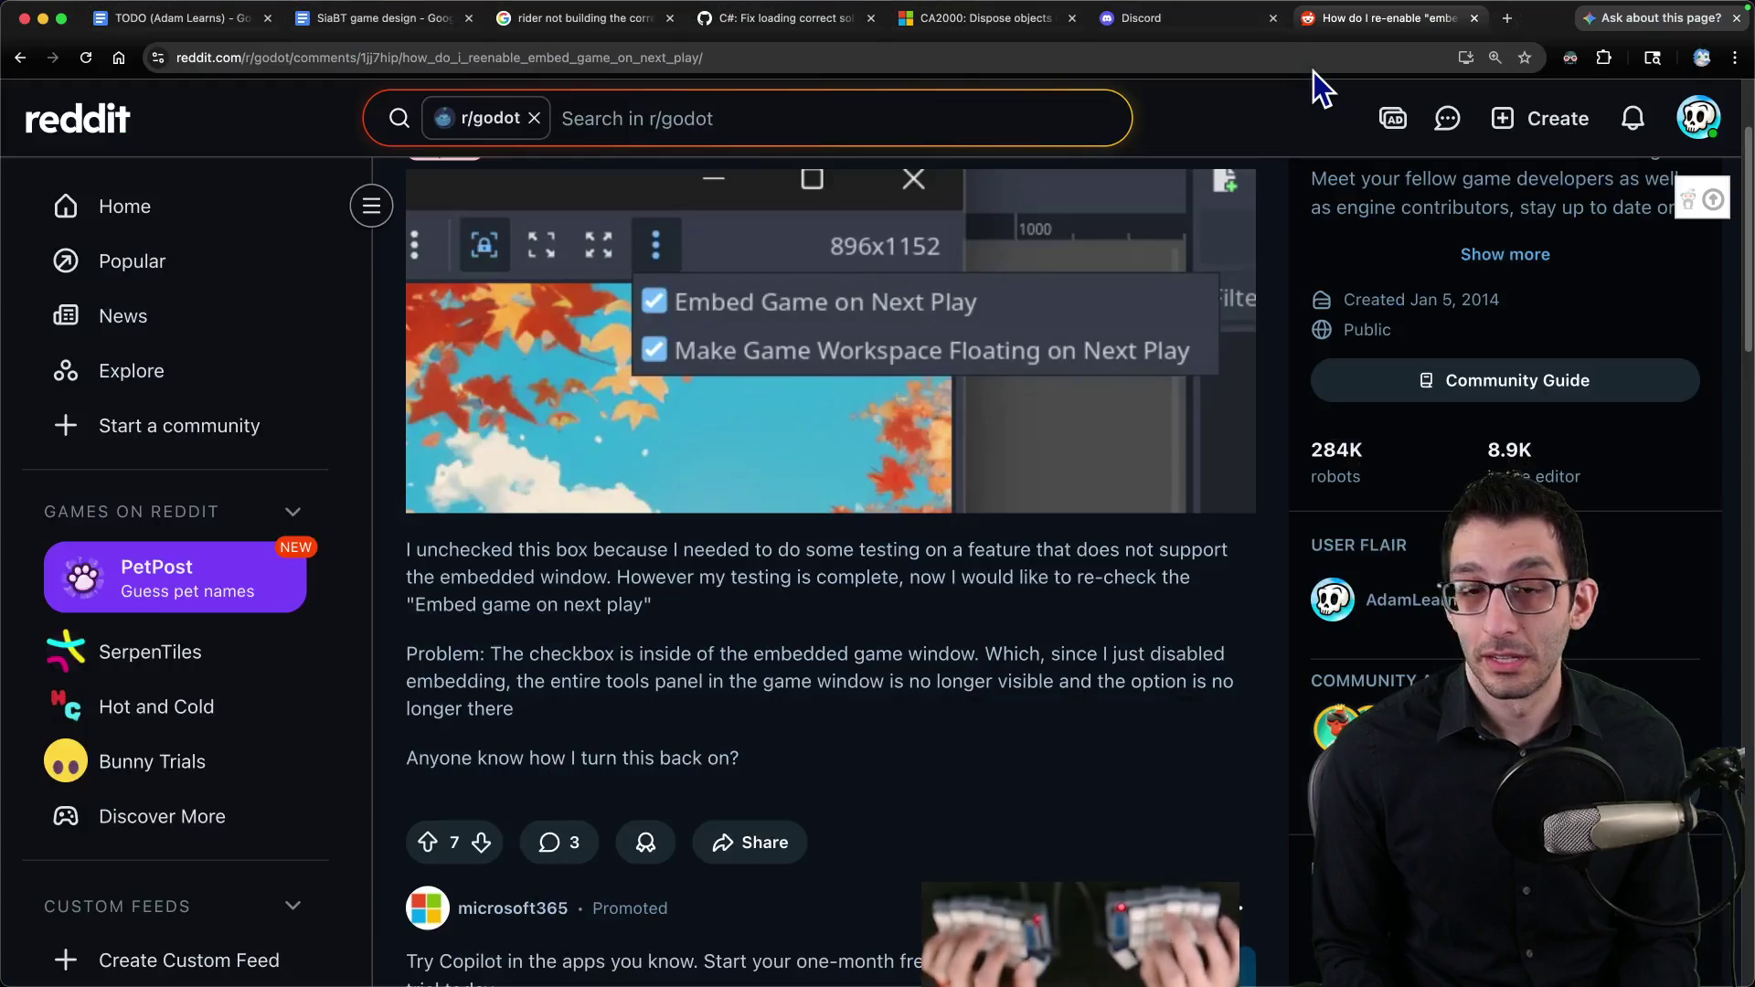
scroll(1115, 307, "down", 10)
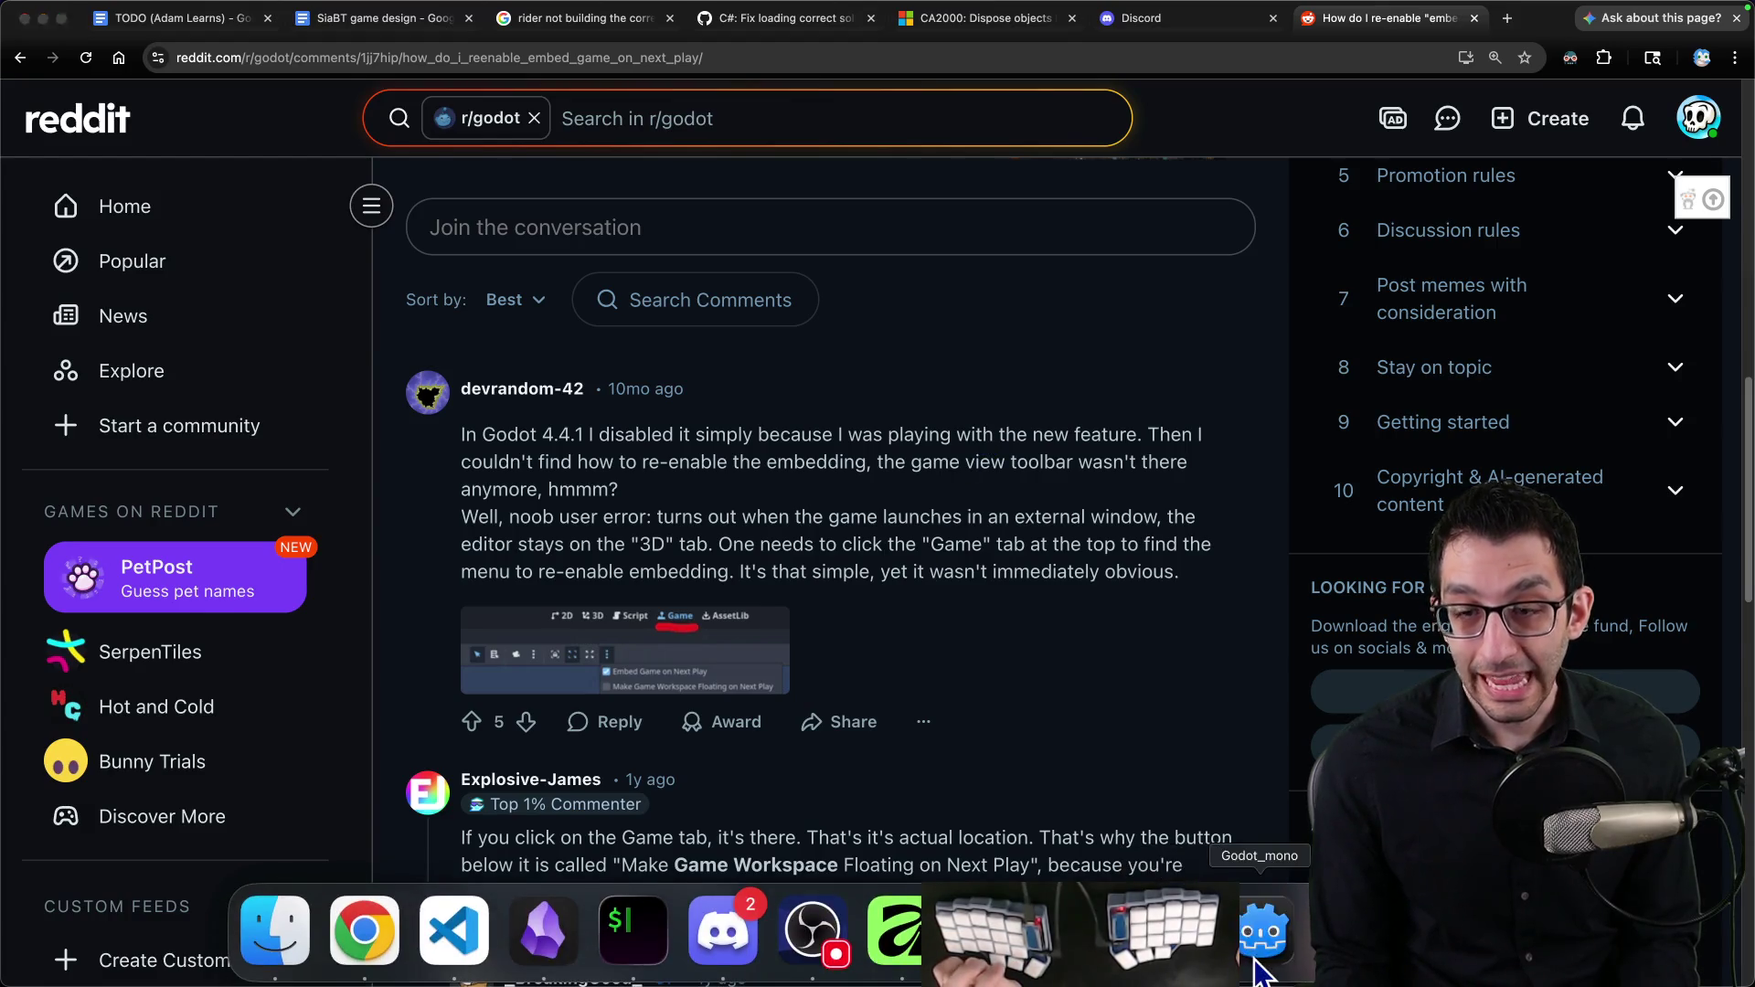
left_click(1259, 937)
left_click(925, 22)
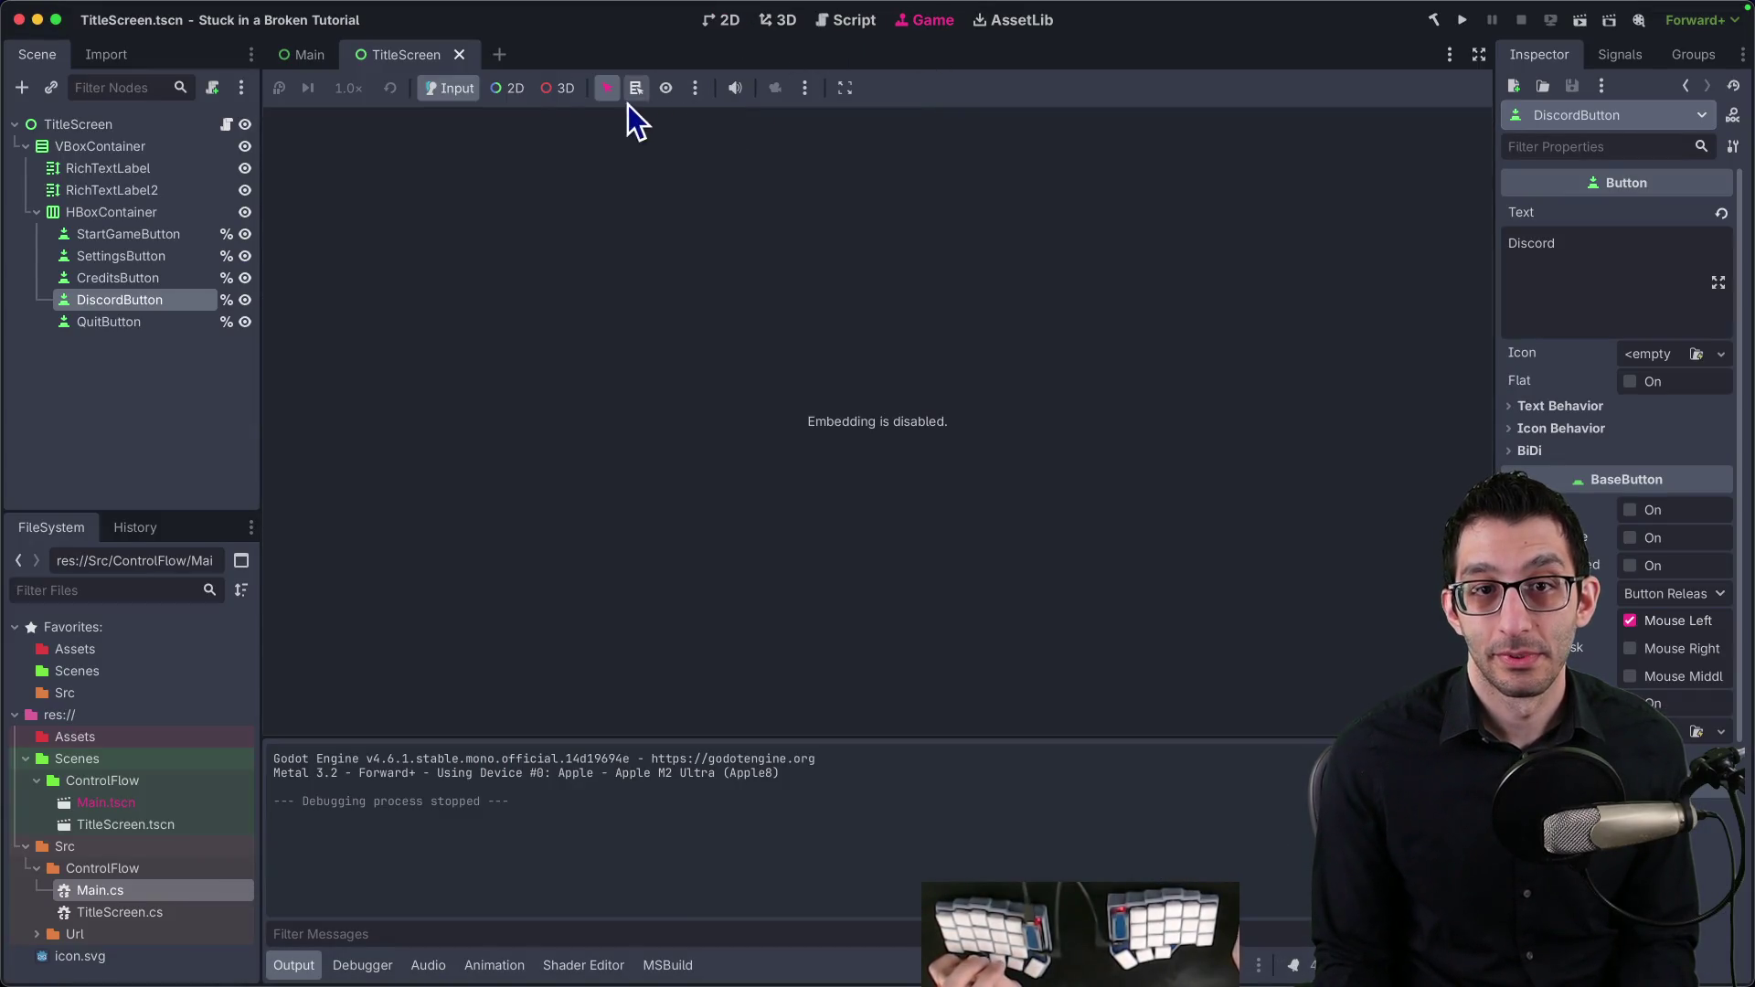
Step: Re-enable Embed Game on Next Play in the Game workspace and run the game
left_click(804, 87)
left_click(844, 87)
left_click(845, 87)
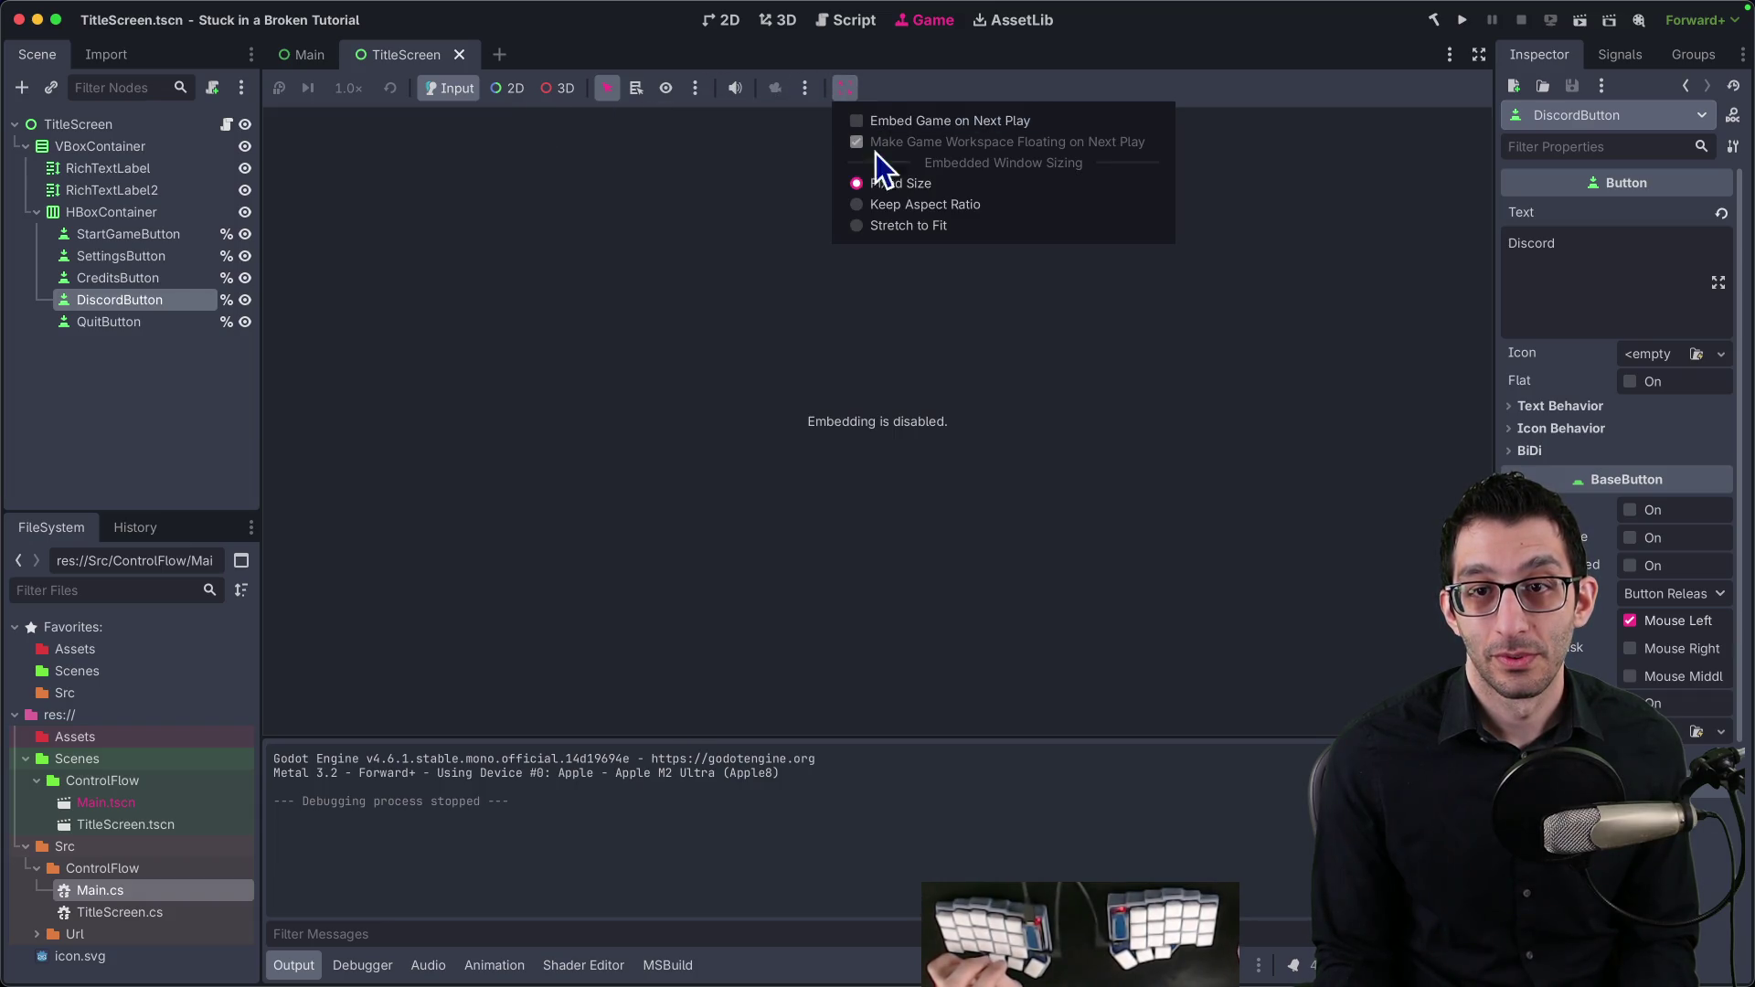
left_click(876, 120)
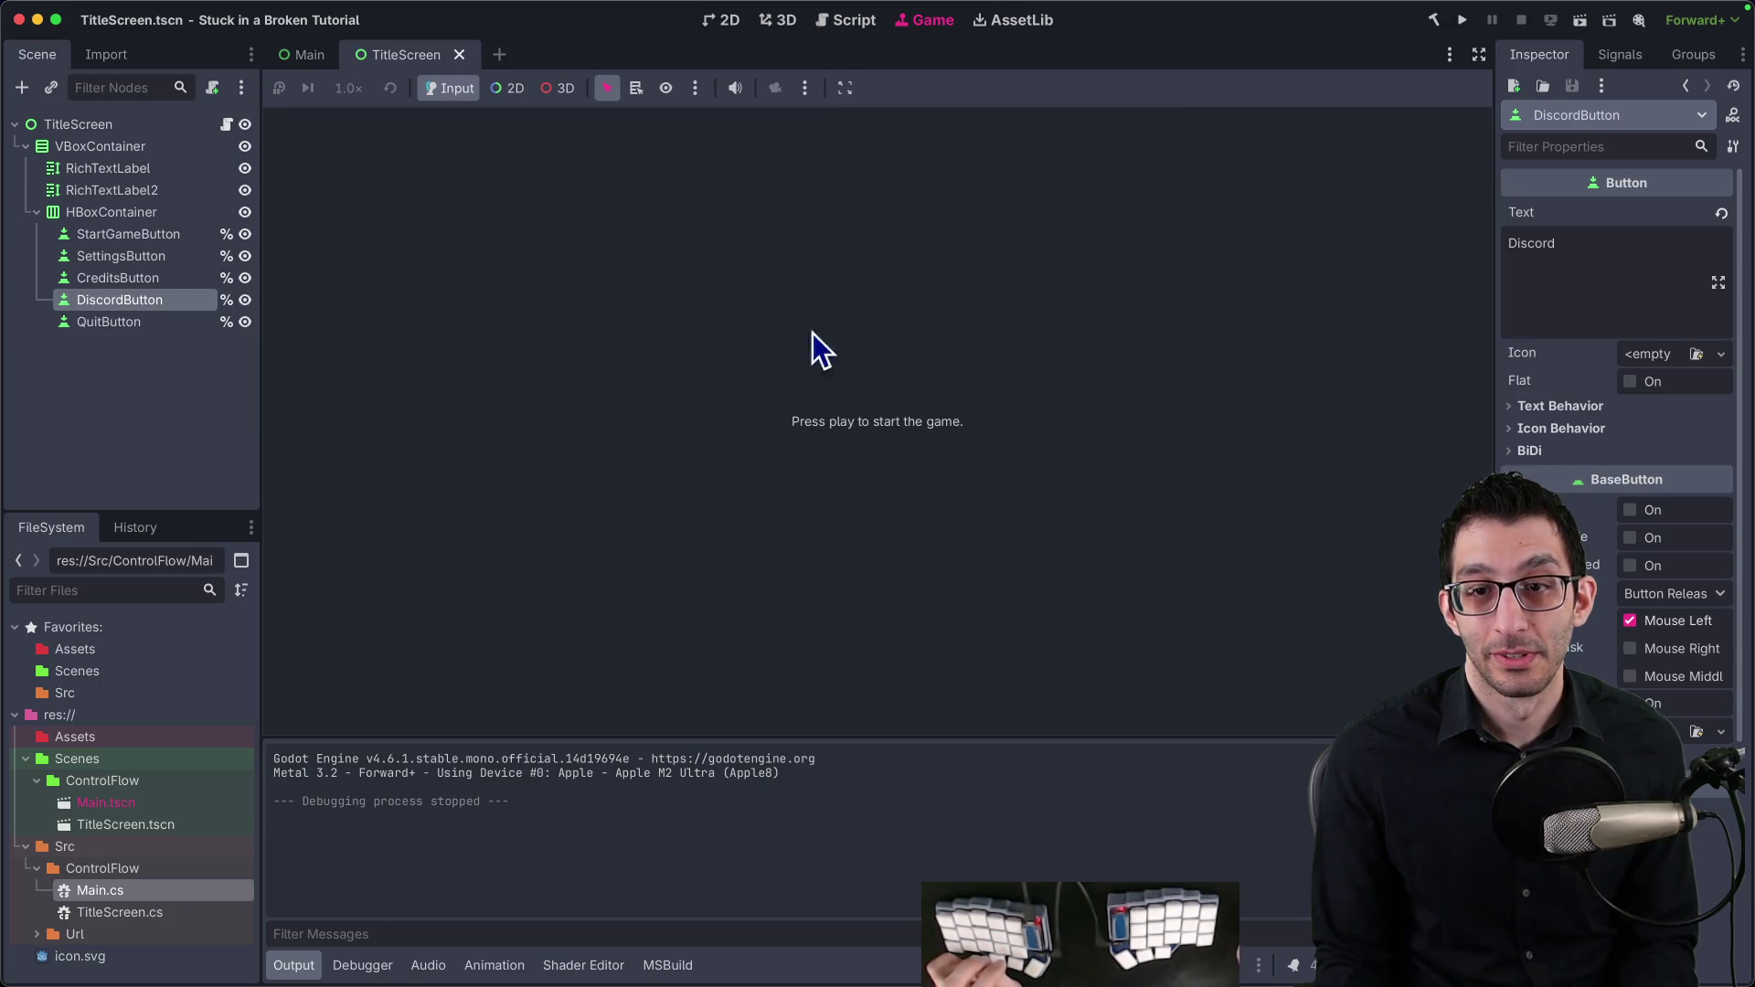
left_click(1462, 20)
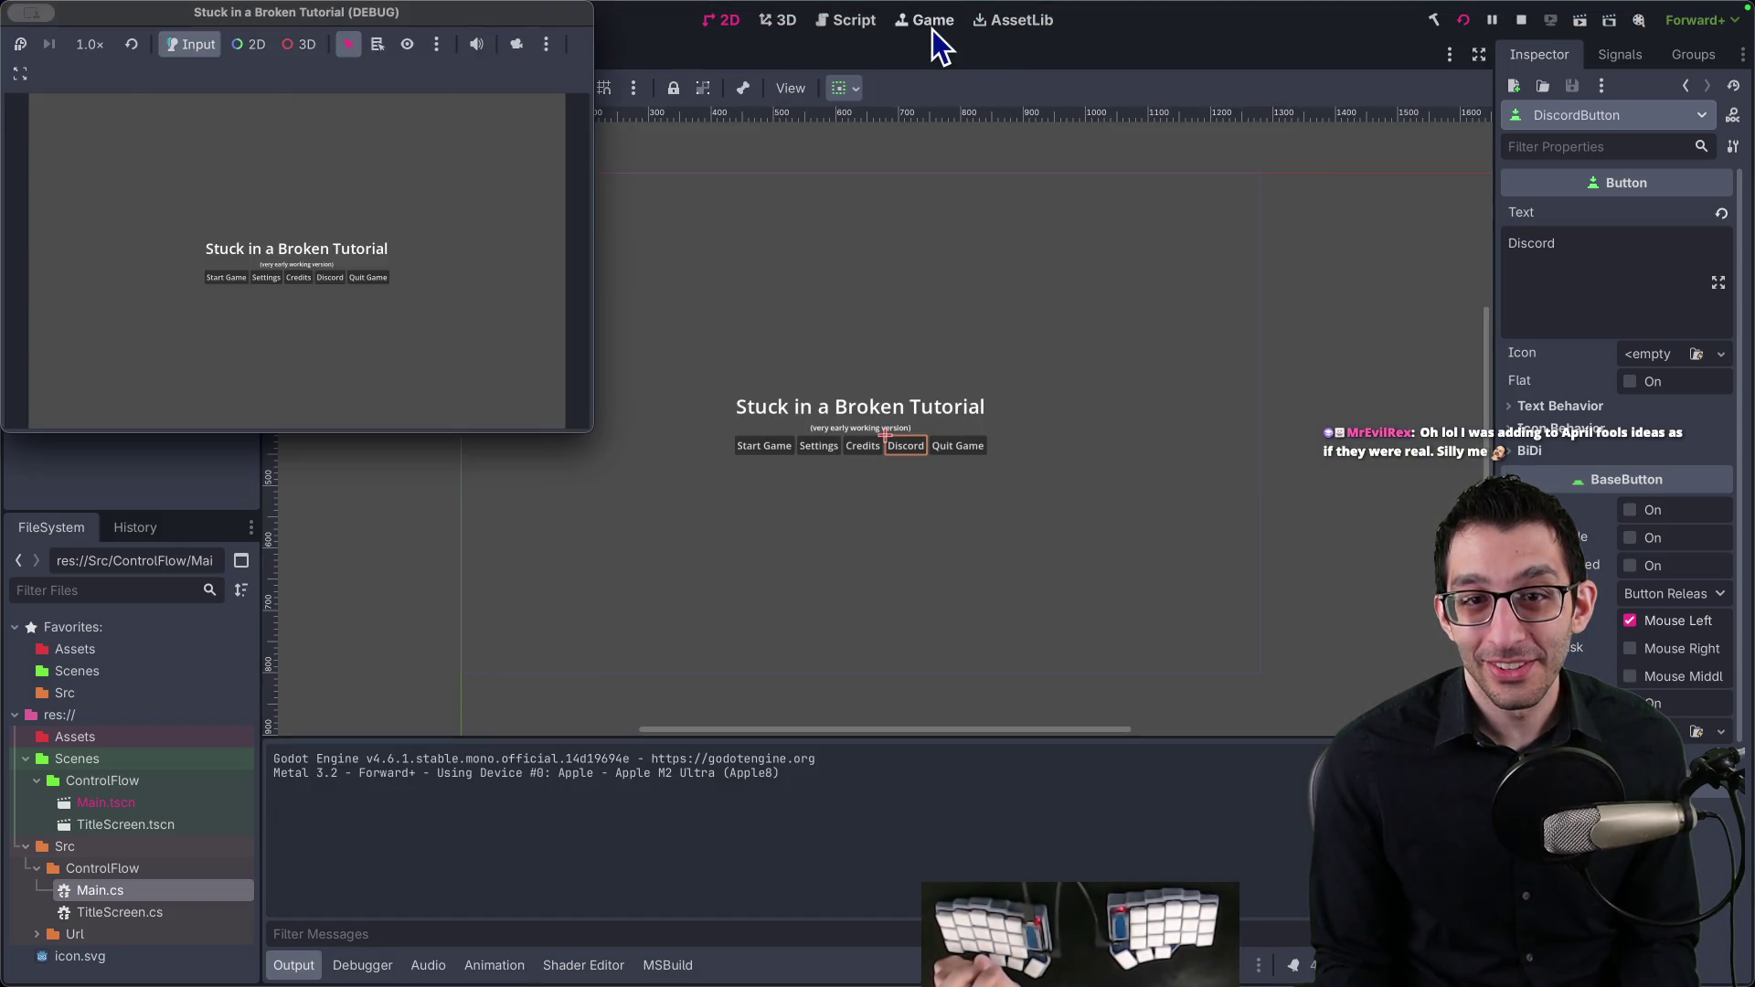
Step: Turn off the floating game workspace and restart the game embedded
left_click_drag(420, 50, 855, 260)
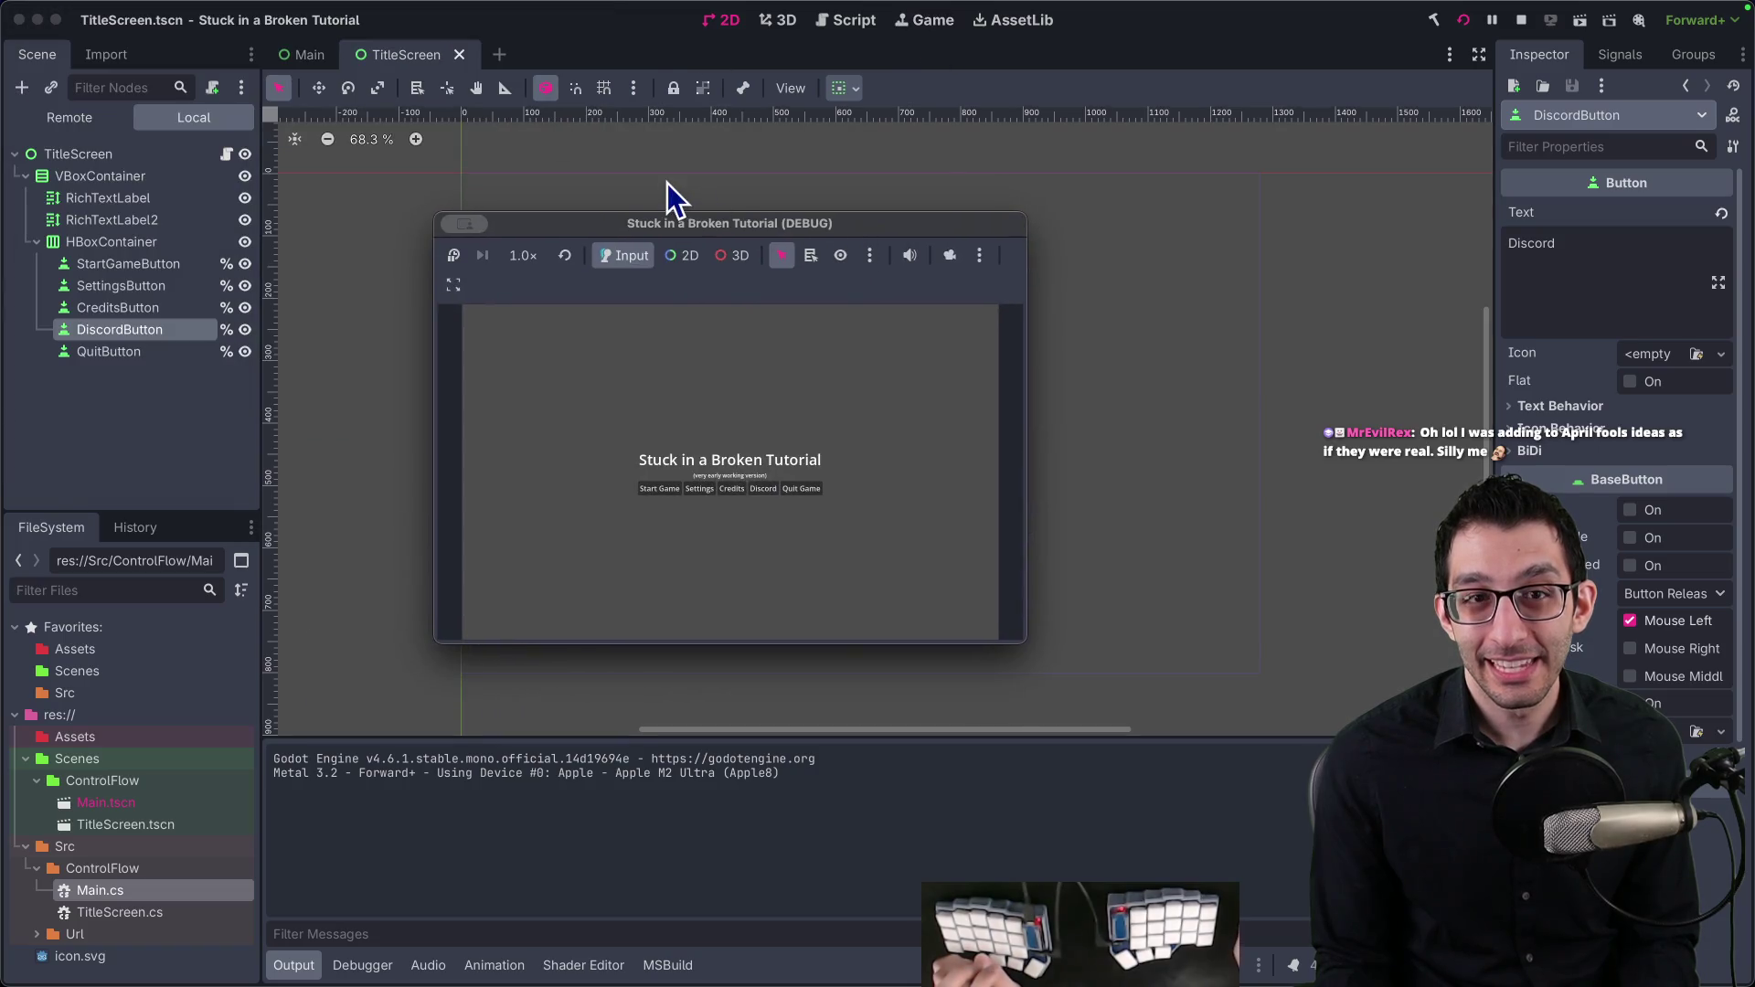
left_click(453, 285)
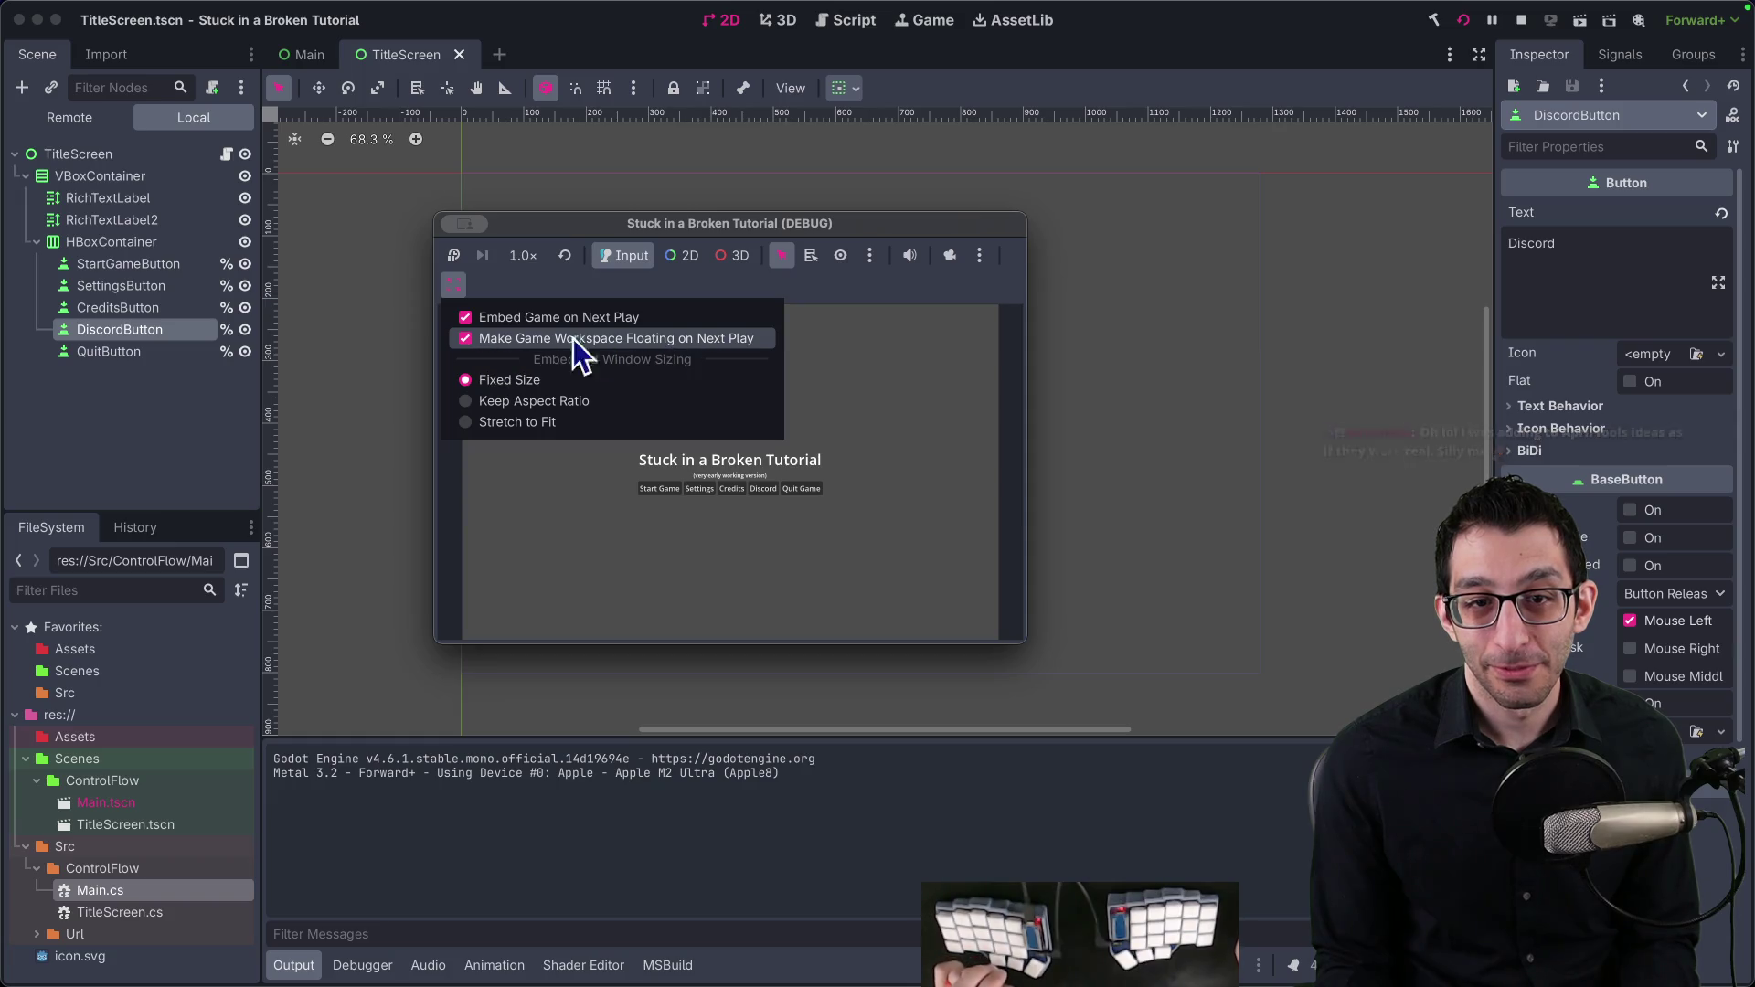
left_click(462, 339)
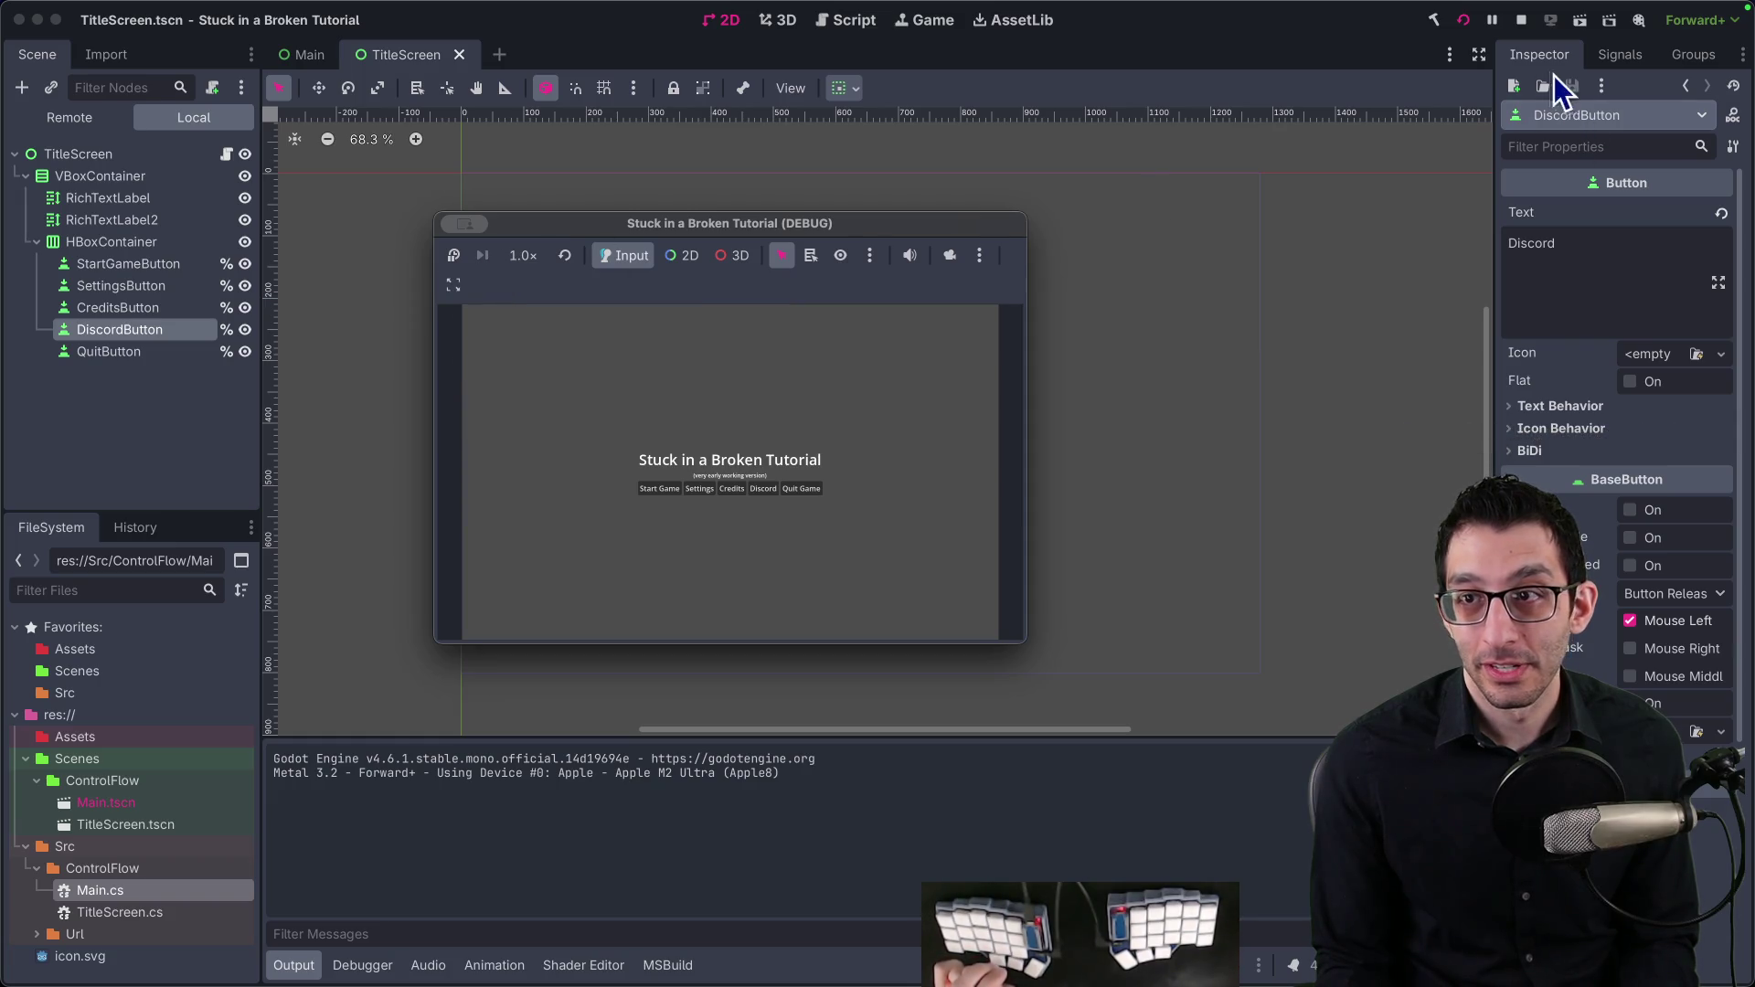
left_click(1462, 20)
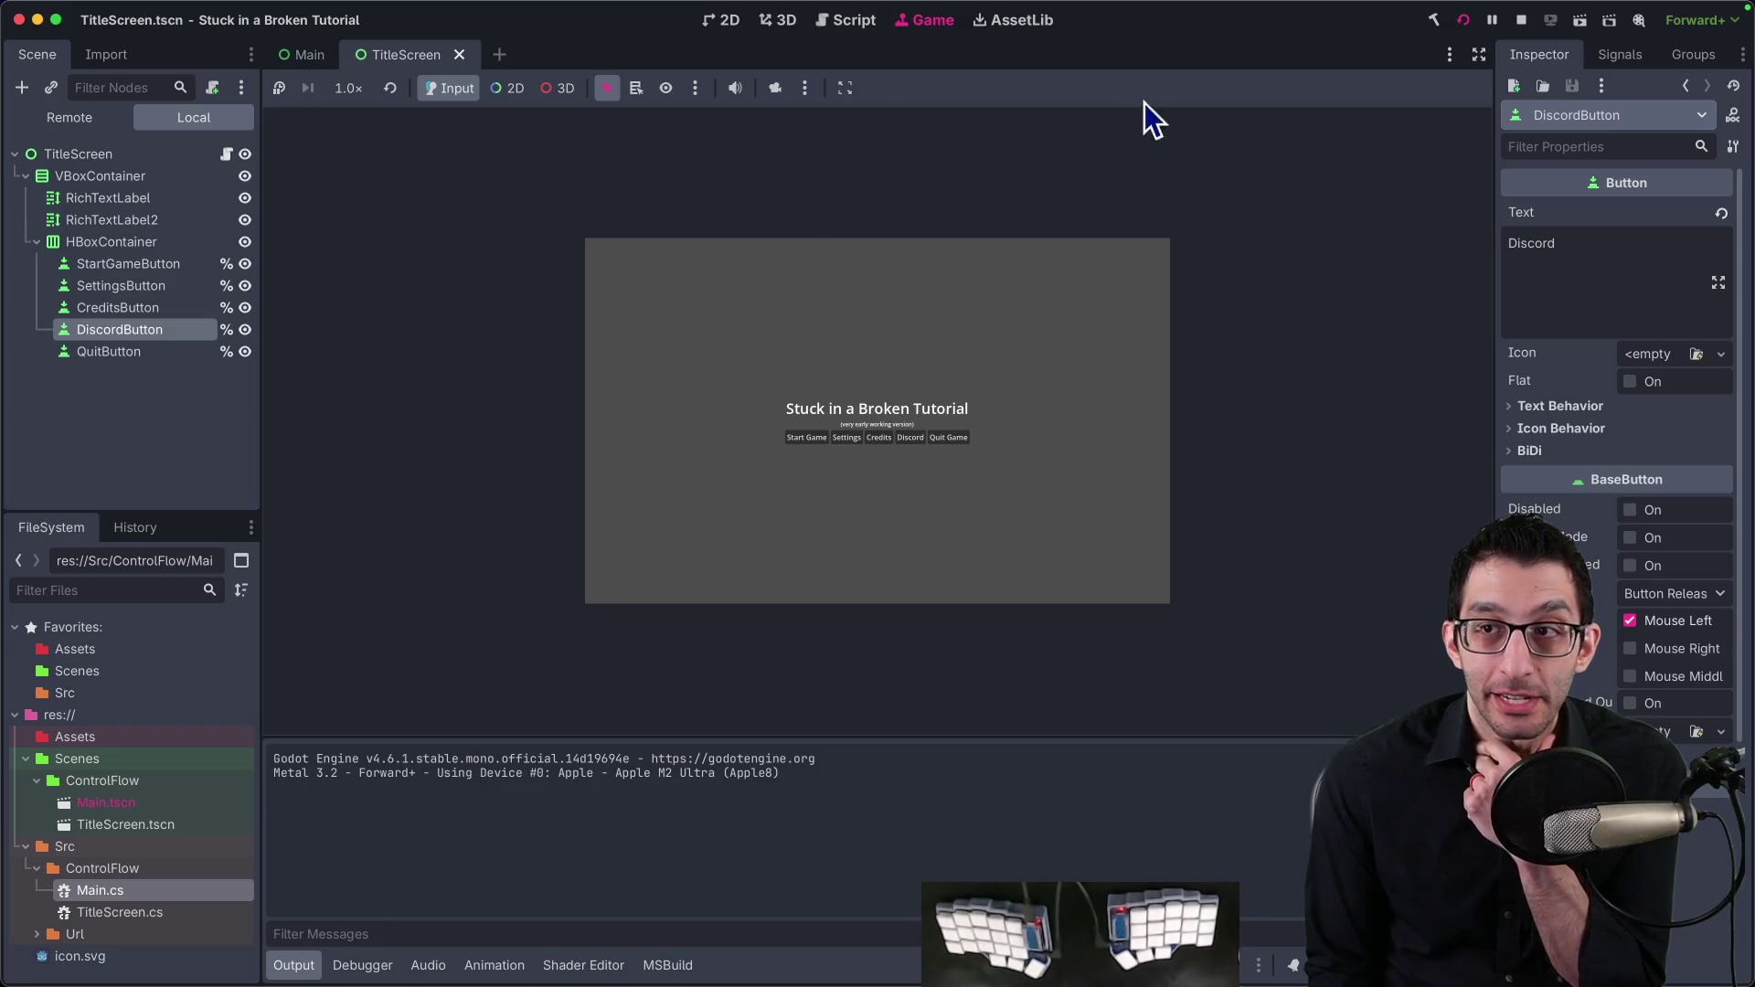
Step: Review the embedding and window sizing options, then stop the game
left_click(805, 87)
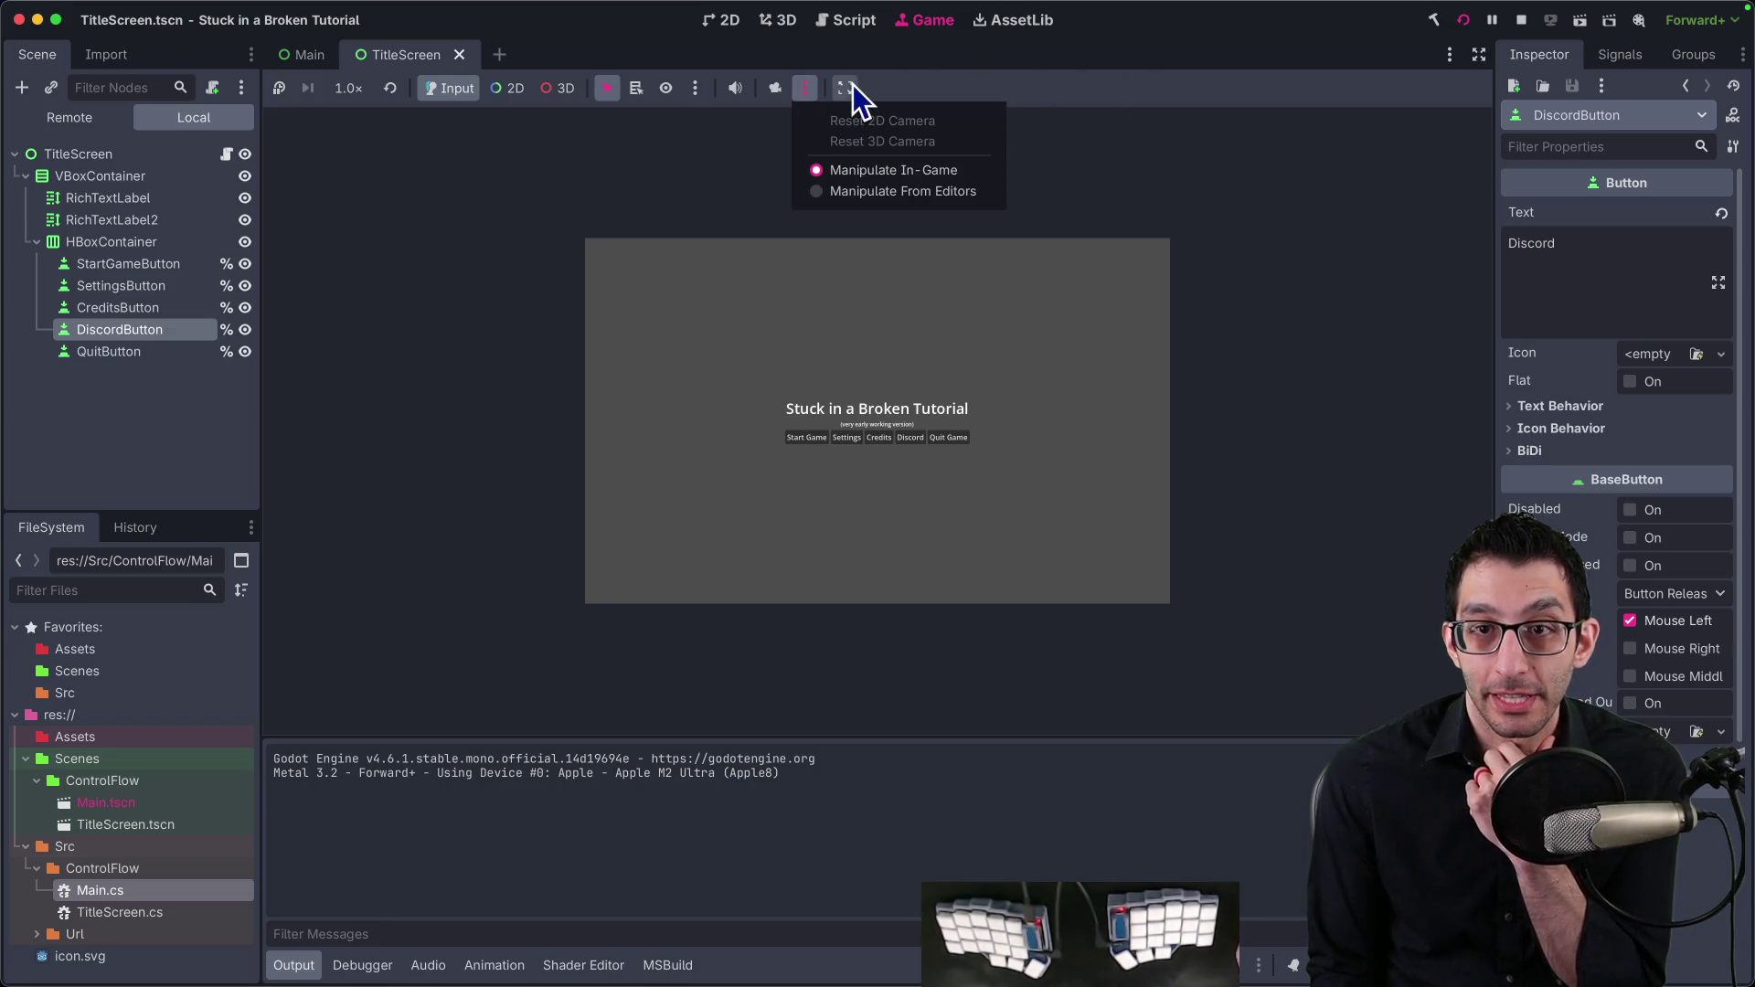
left_click(853, 85)
left_click(863, 145)
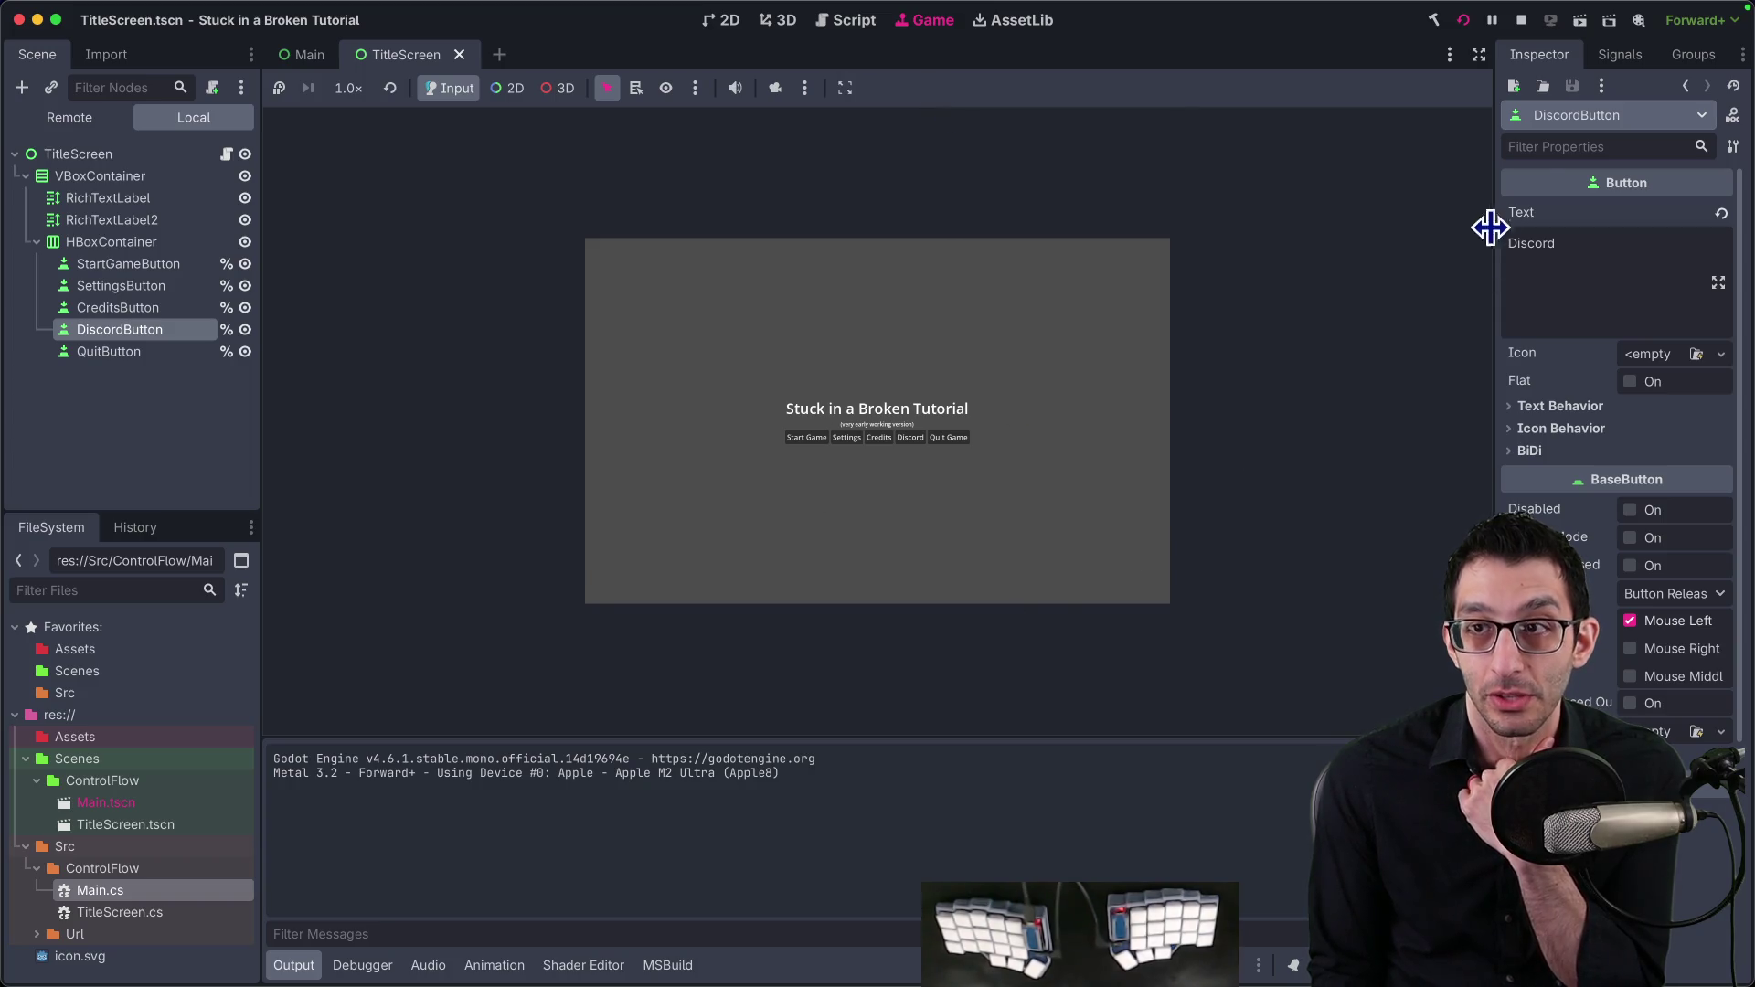
left_click(1521, 20)
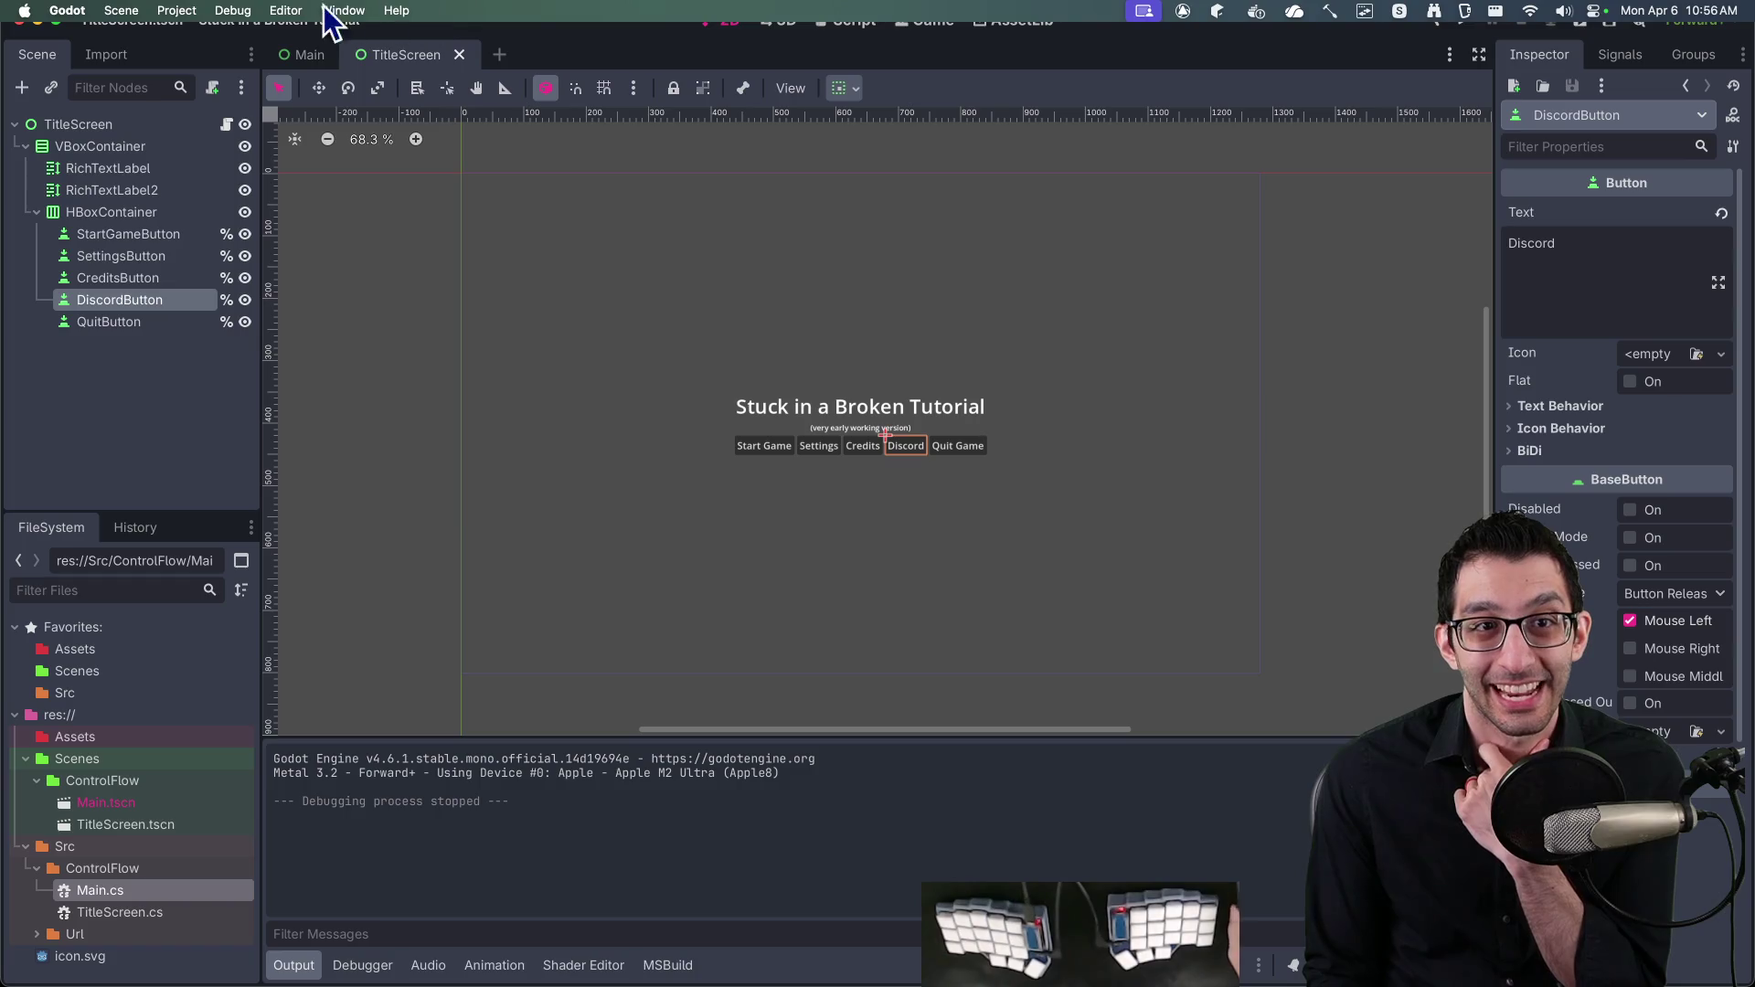
left_click(180, 10)
Step: Look up the Stretch Mode setting and its documentation in Project Settings
left_click(188, 37)
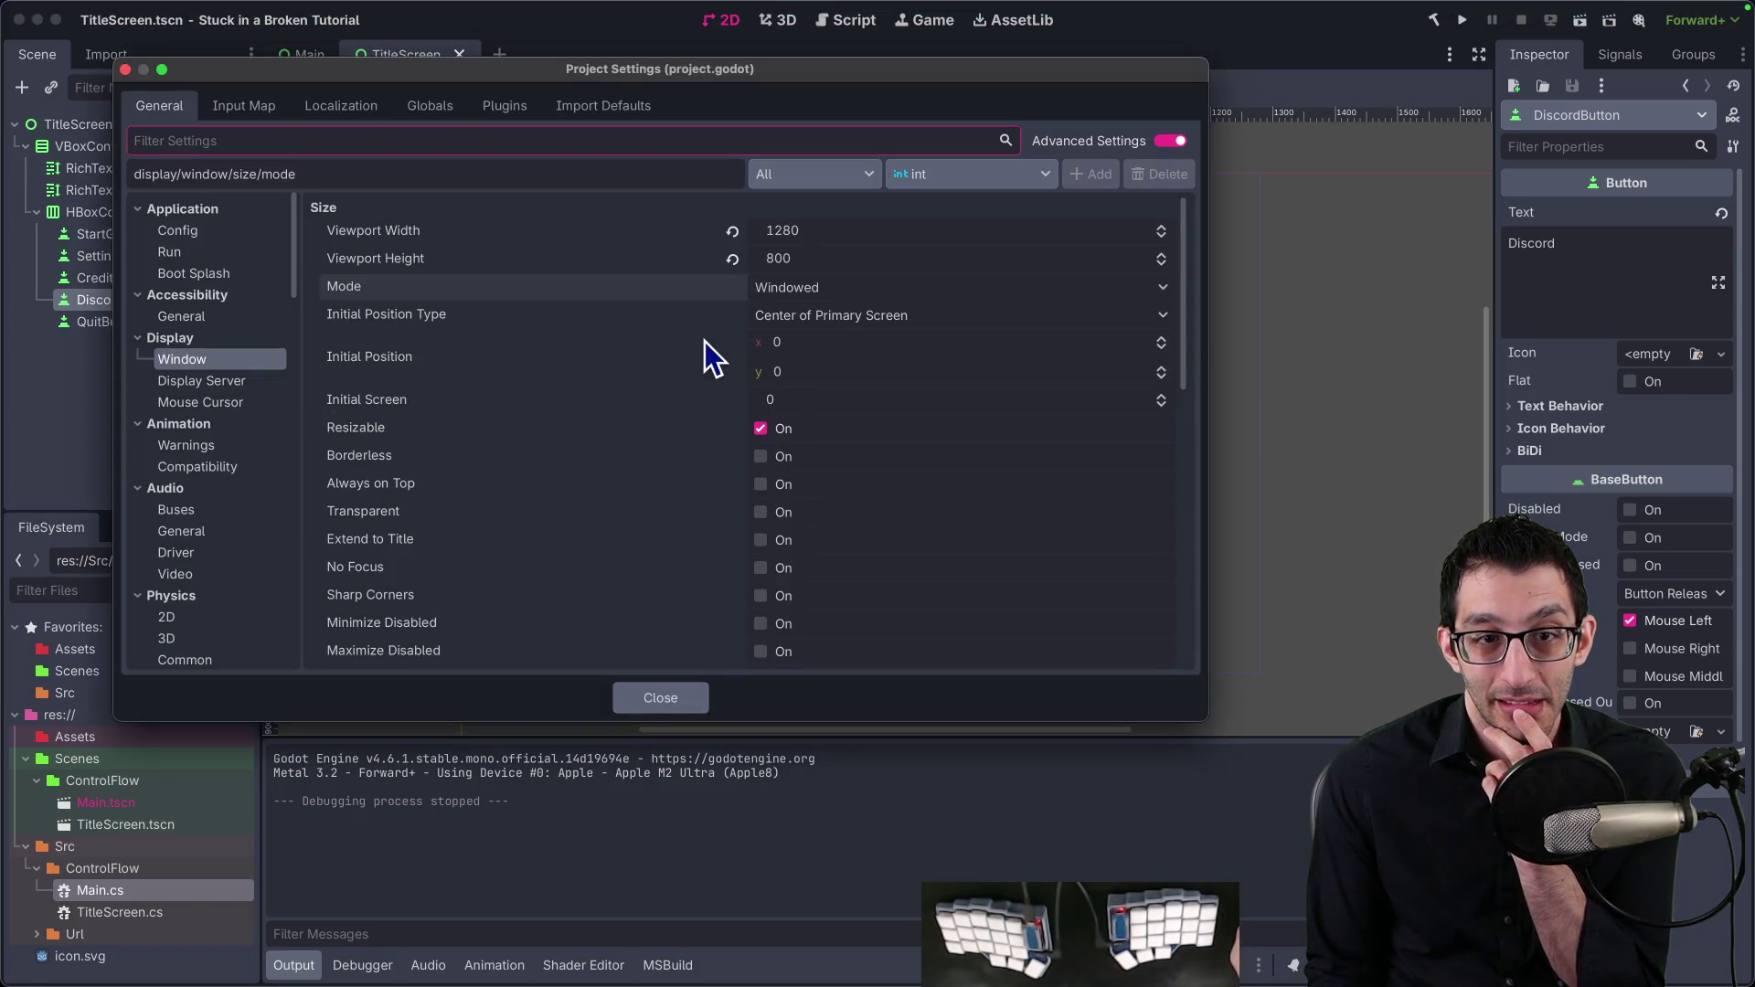
scroll(694, 352, "down", 10)
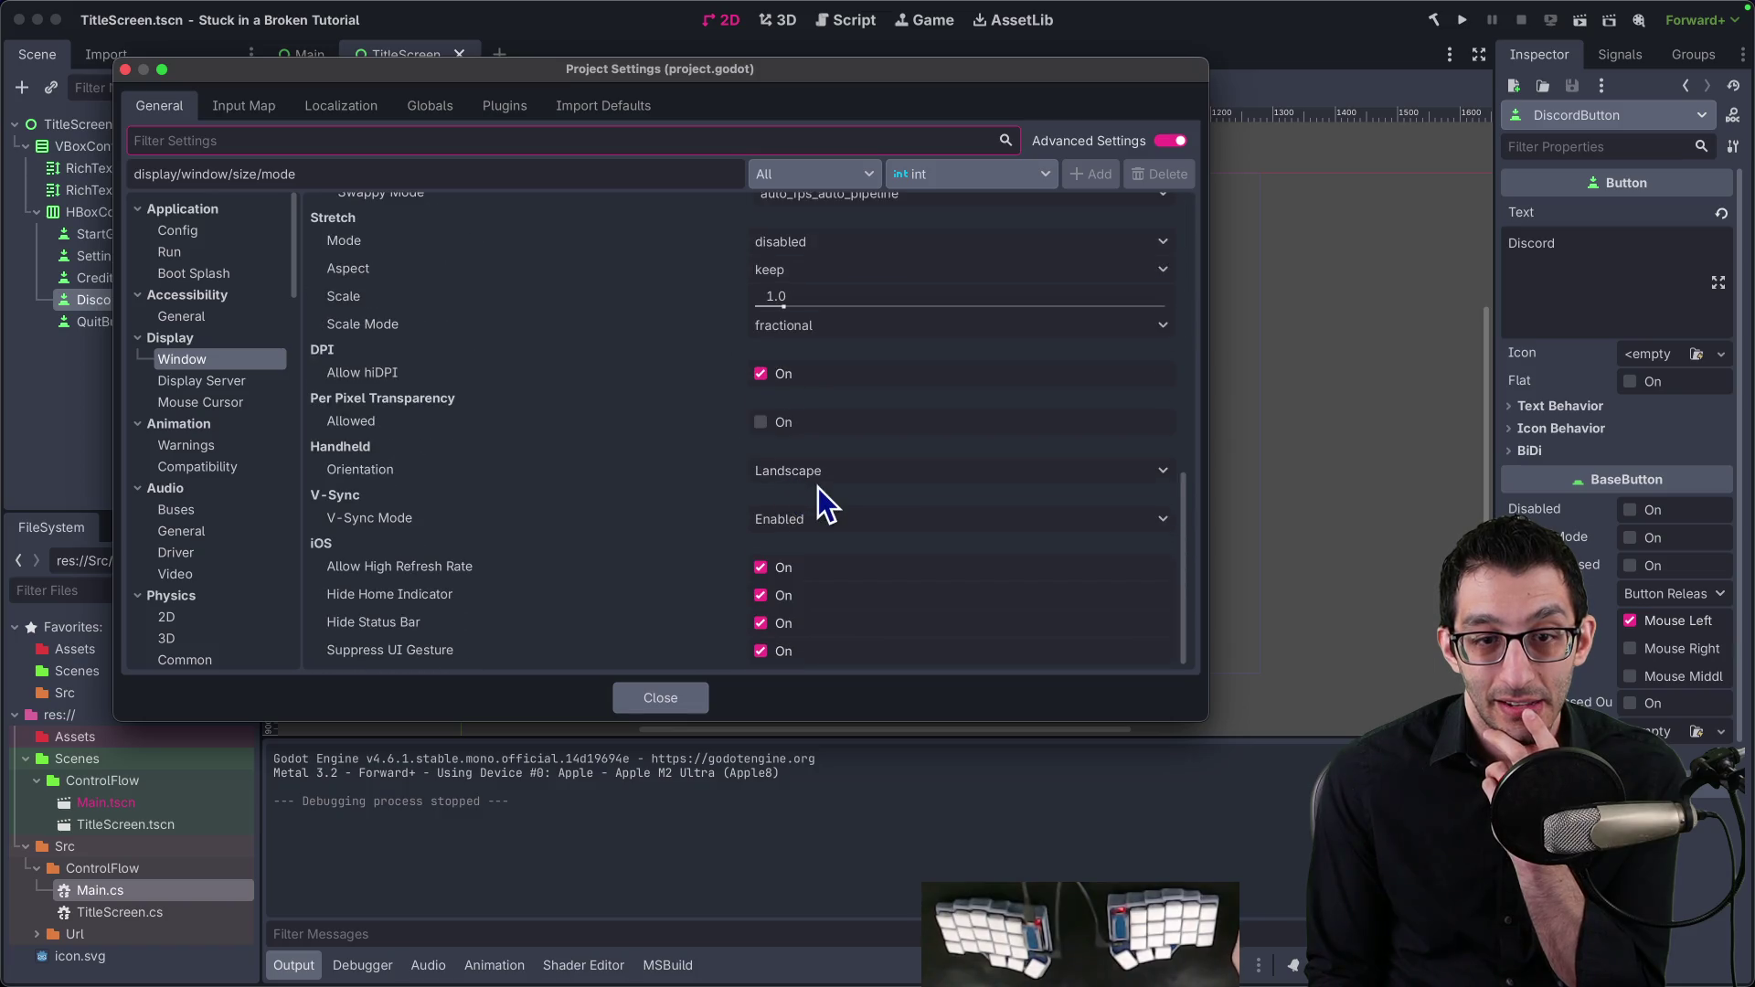
scroll(835, 497, "up", 3)
left_click(833, 404)
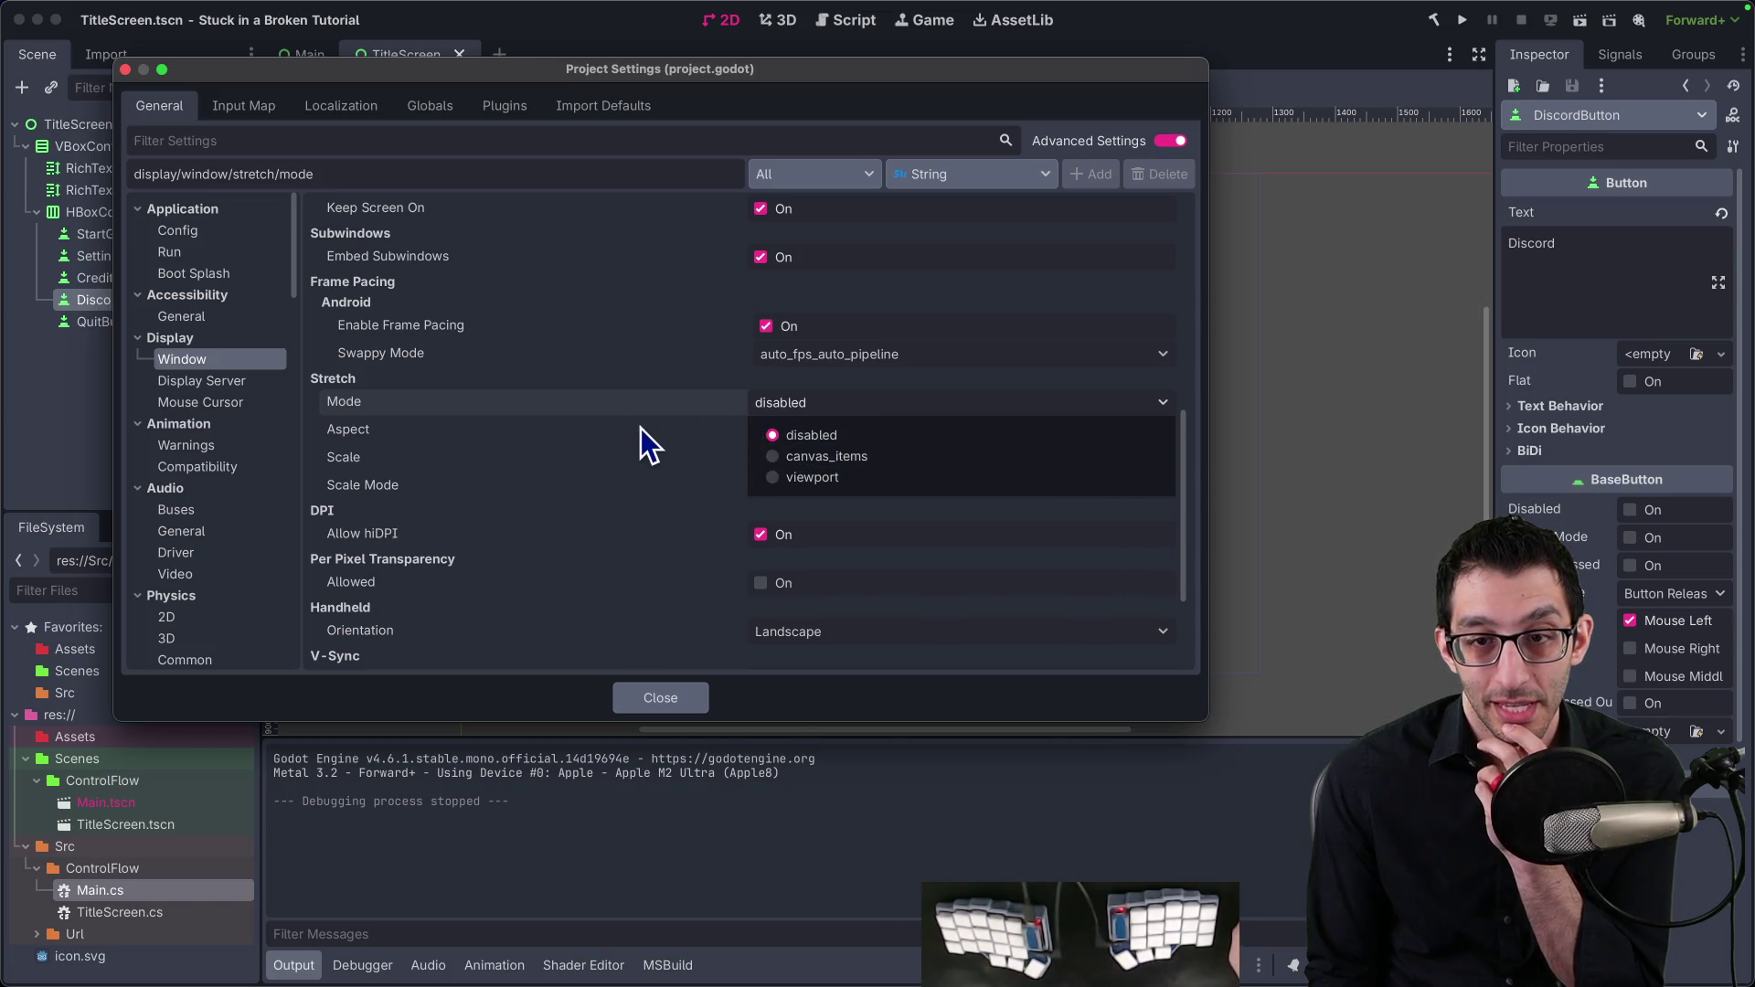
right_click(502, 404)
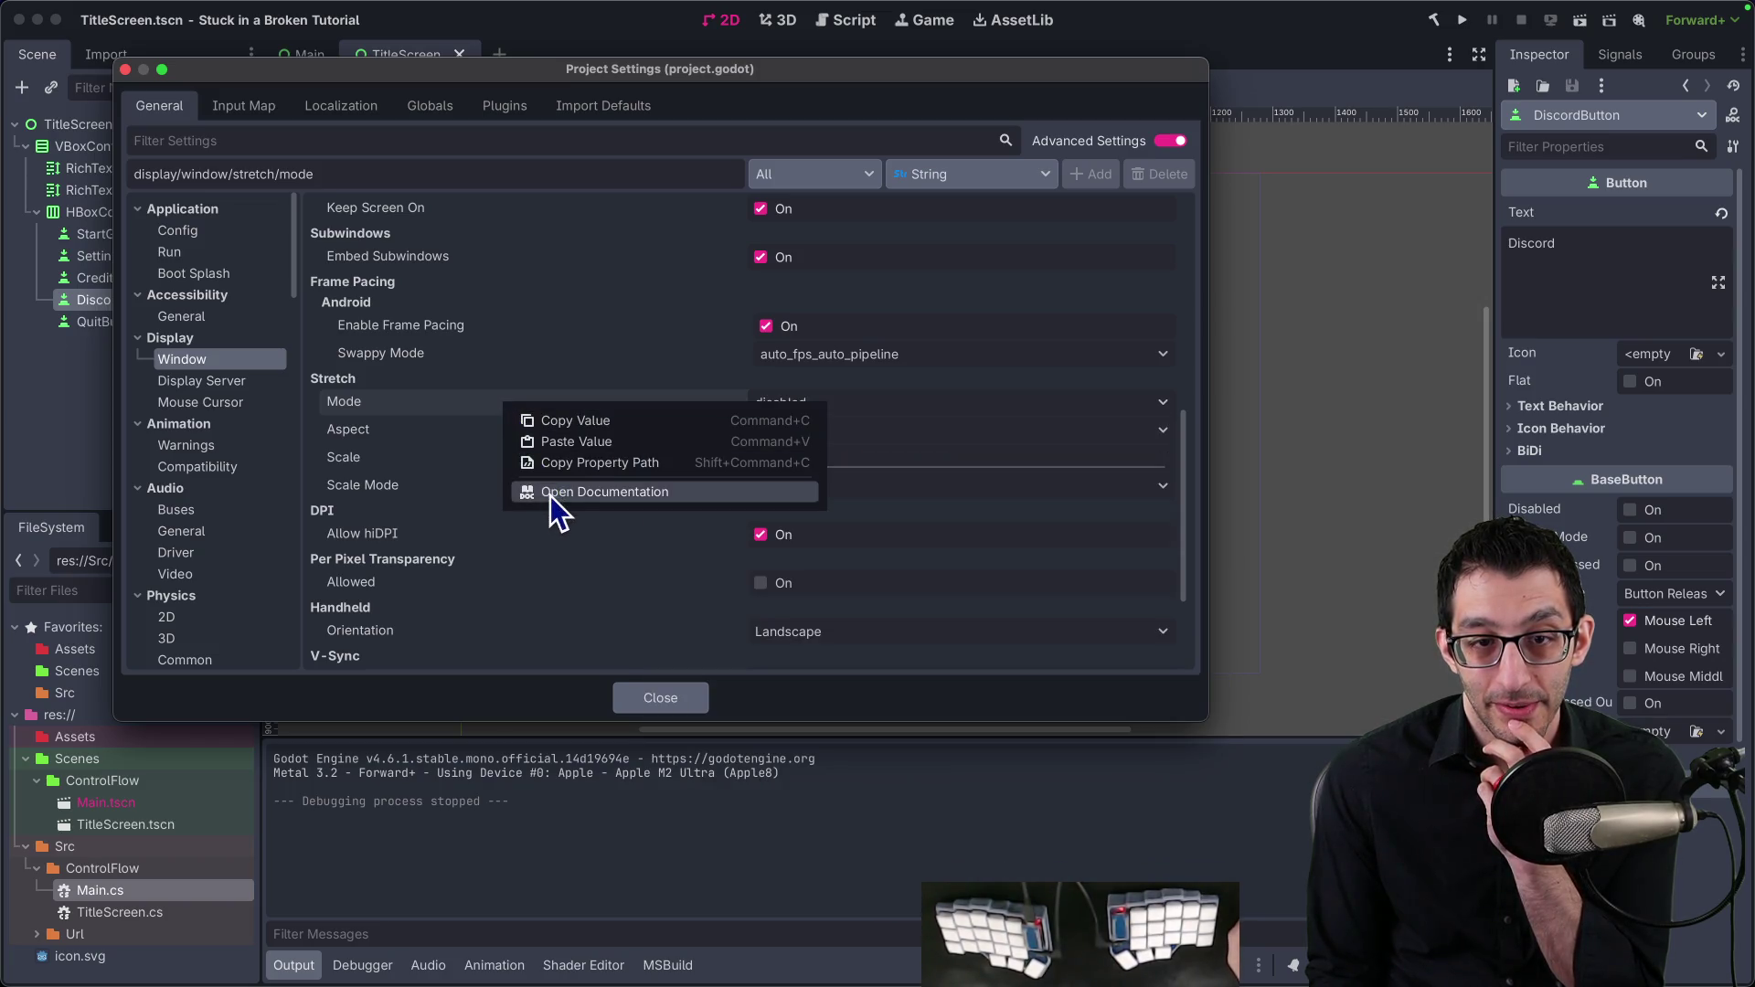
left_click(552, 493)
left_click(676, 700)
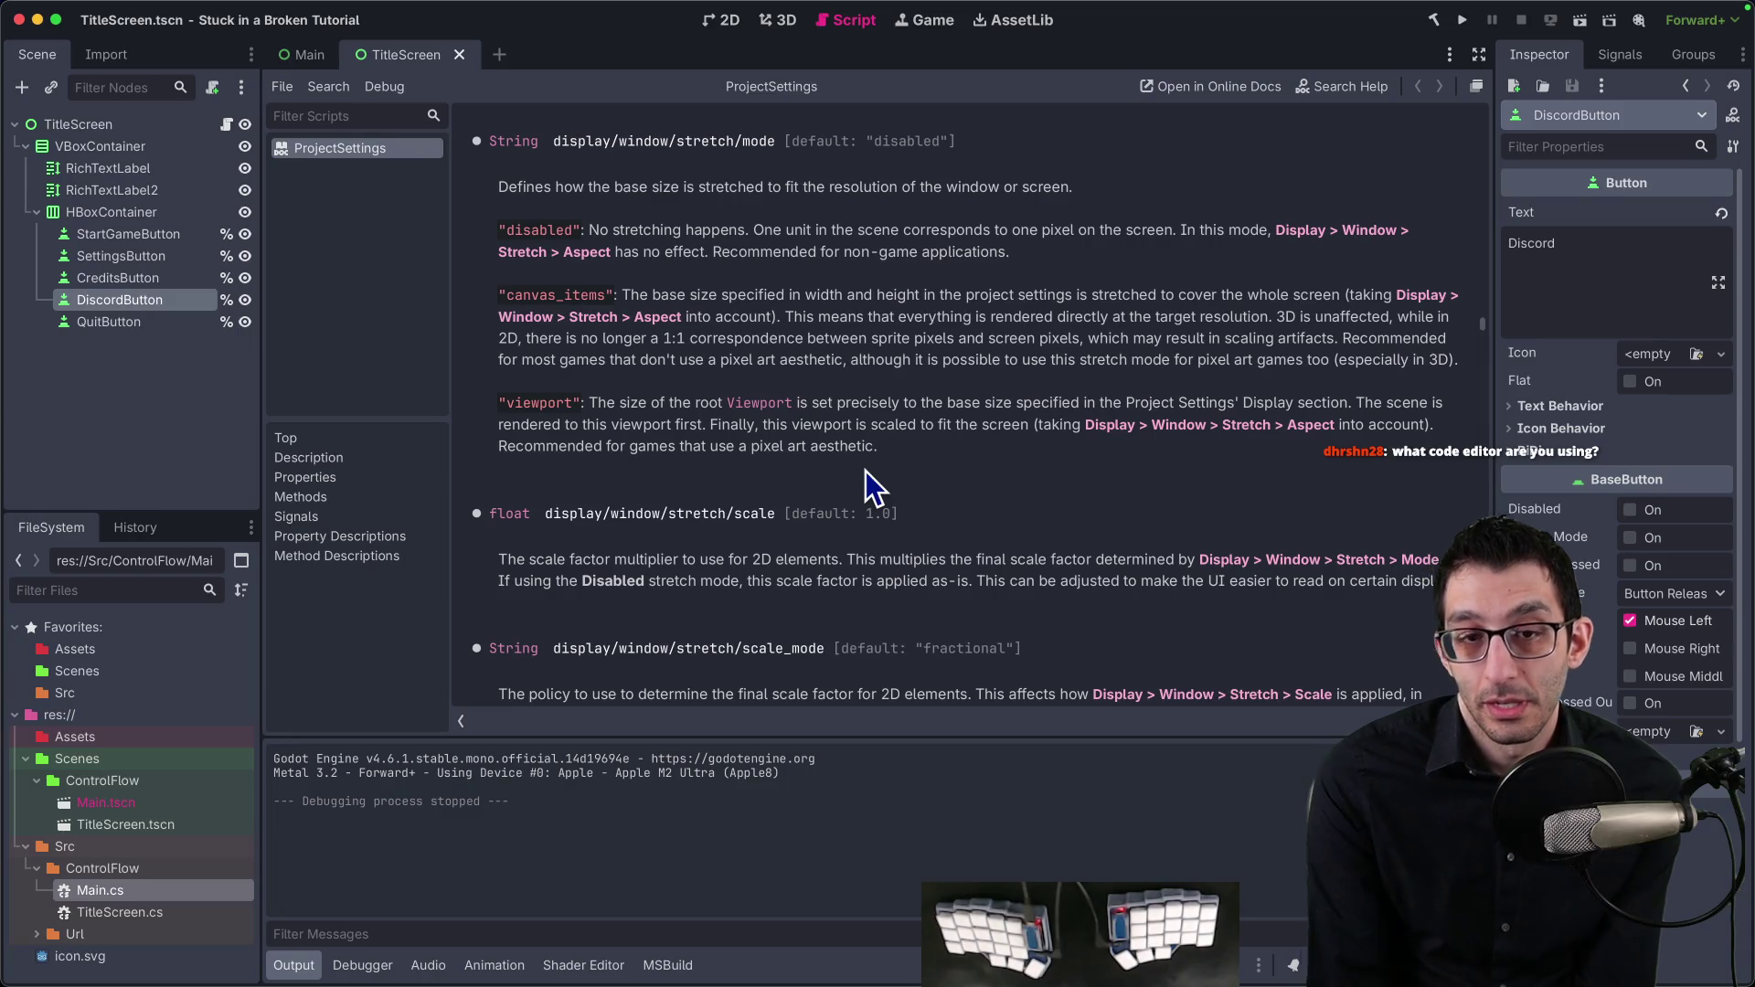
Step: Set the window Stretch Mode to viewport and run the game
left_click(243, 9)
mouse_move(196, 13)
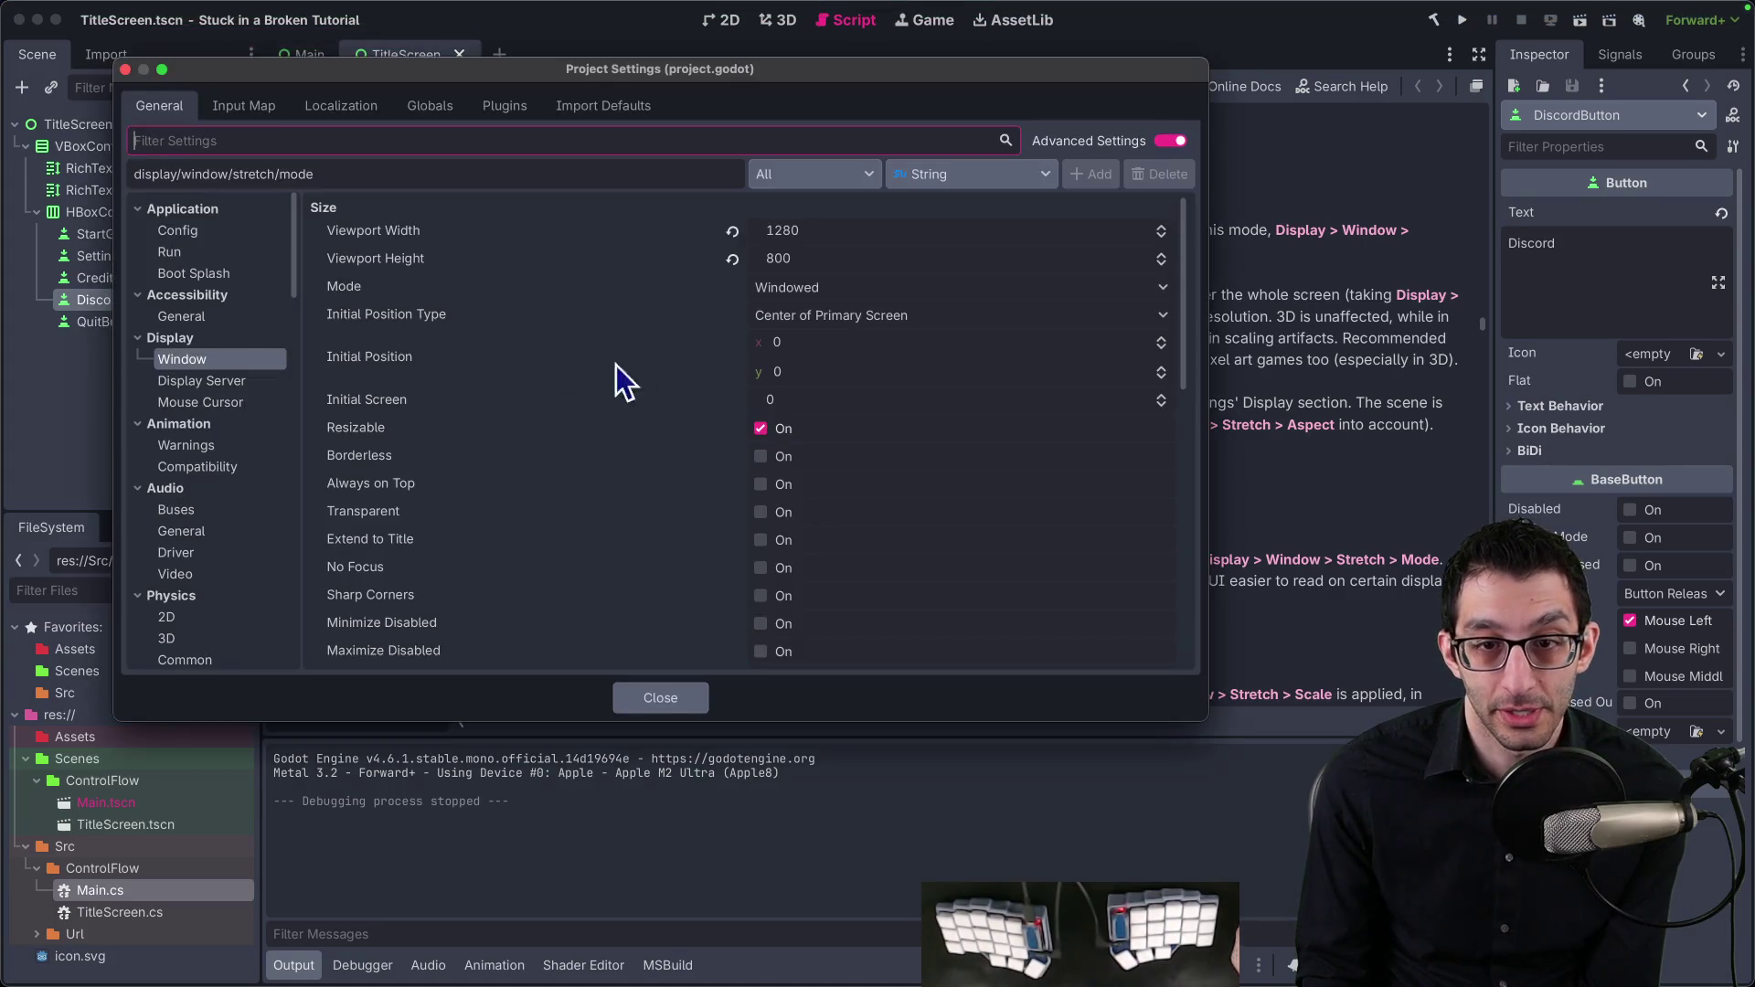
scroll(694, 407, "down", 10)
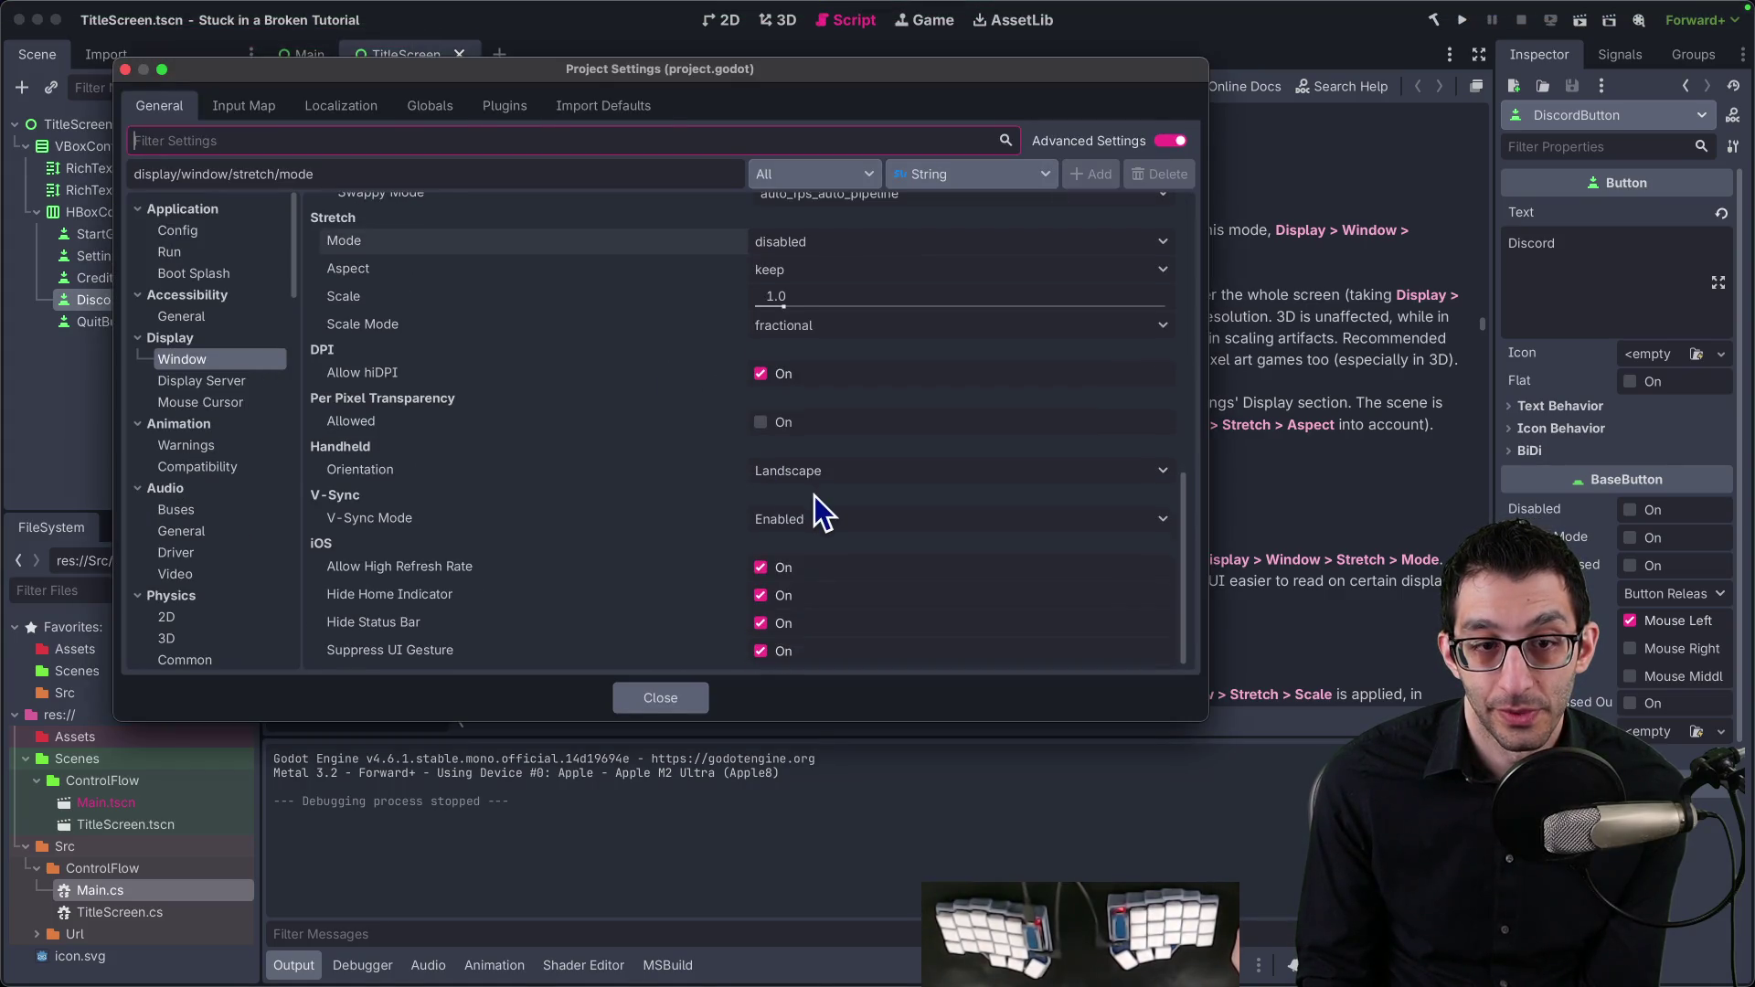
scroll(810, 480, "up", 1)
left_click(831, 291)
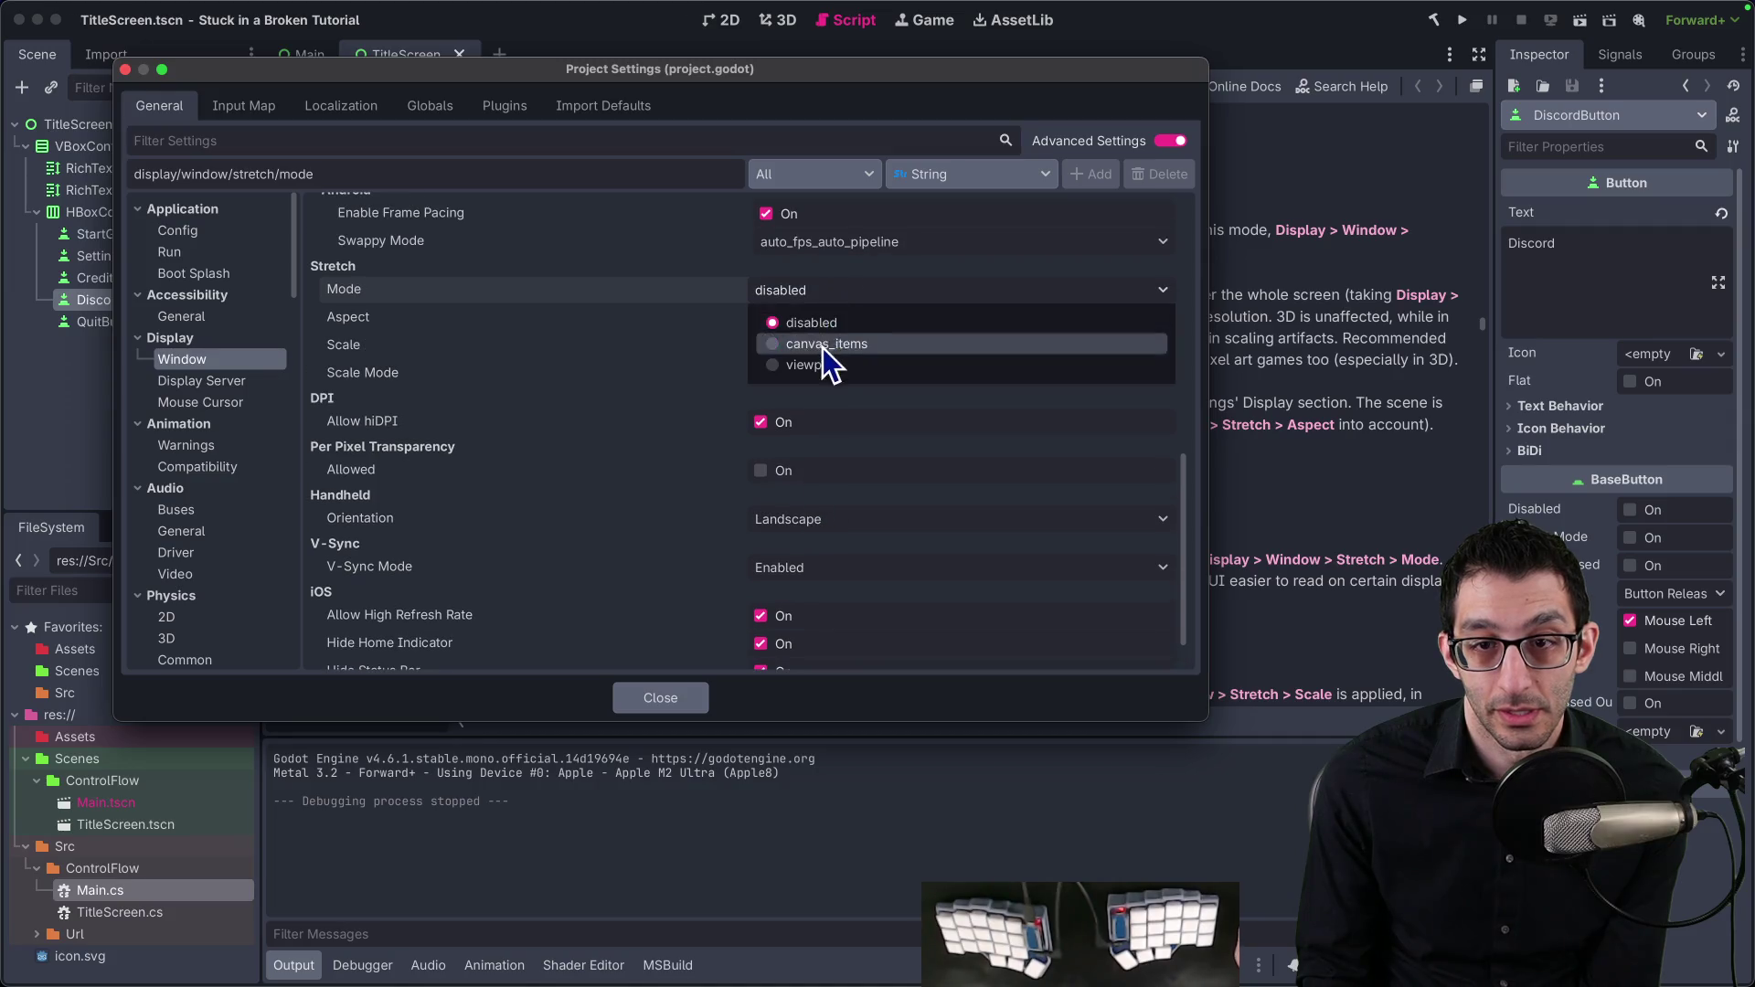
left_click(830, 355)
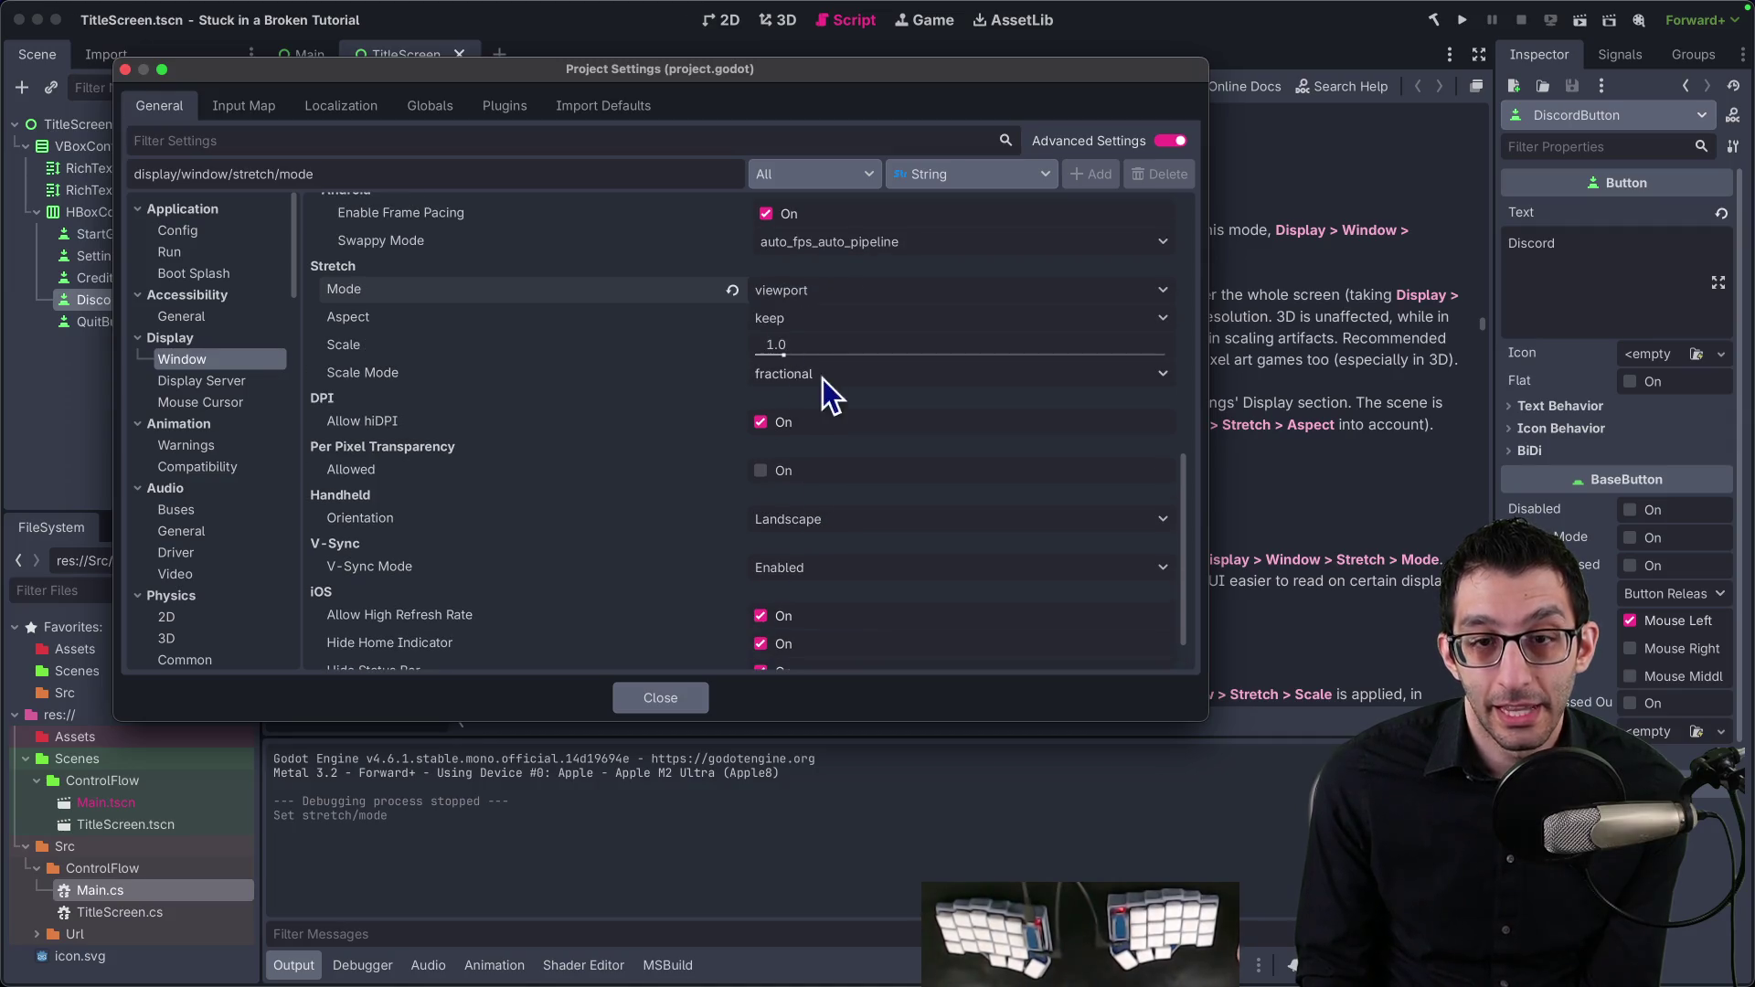
left_click(662, 697)
left_click(1462, 19)
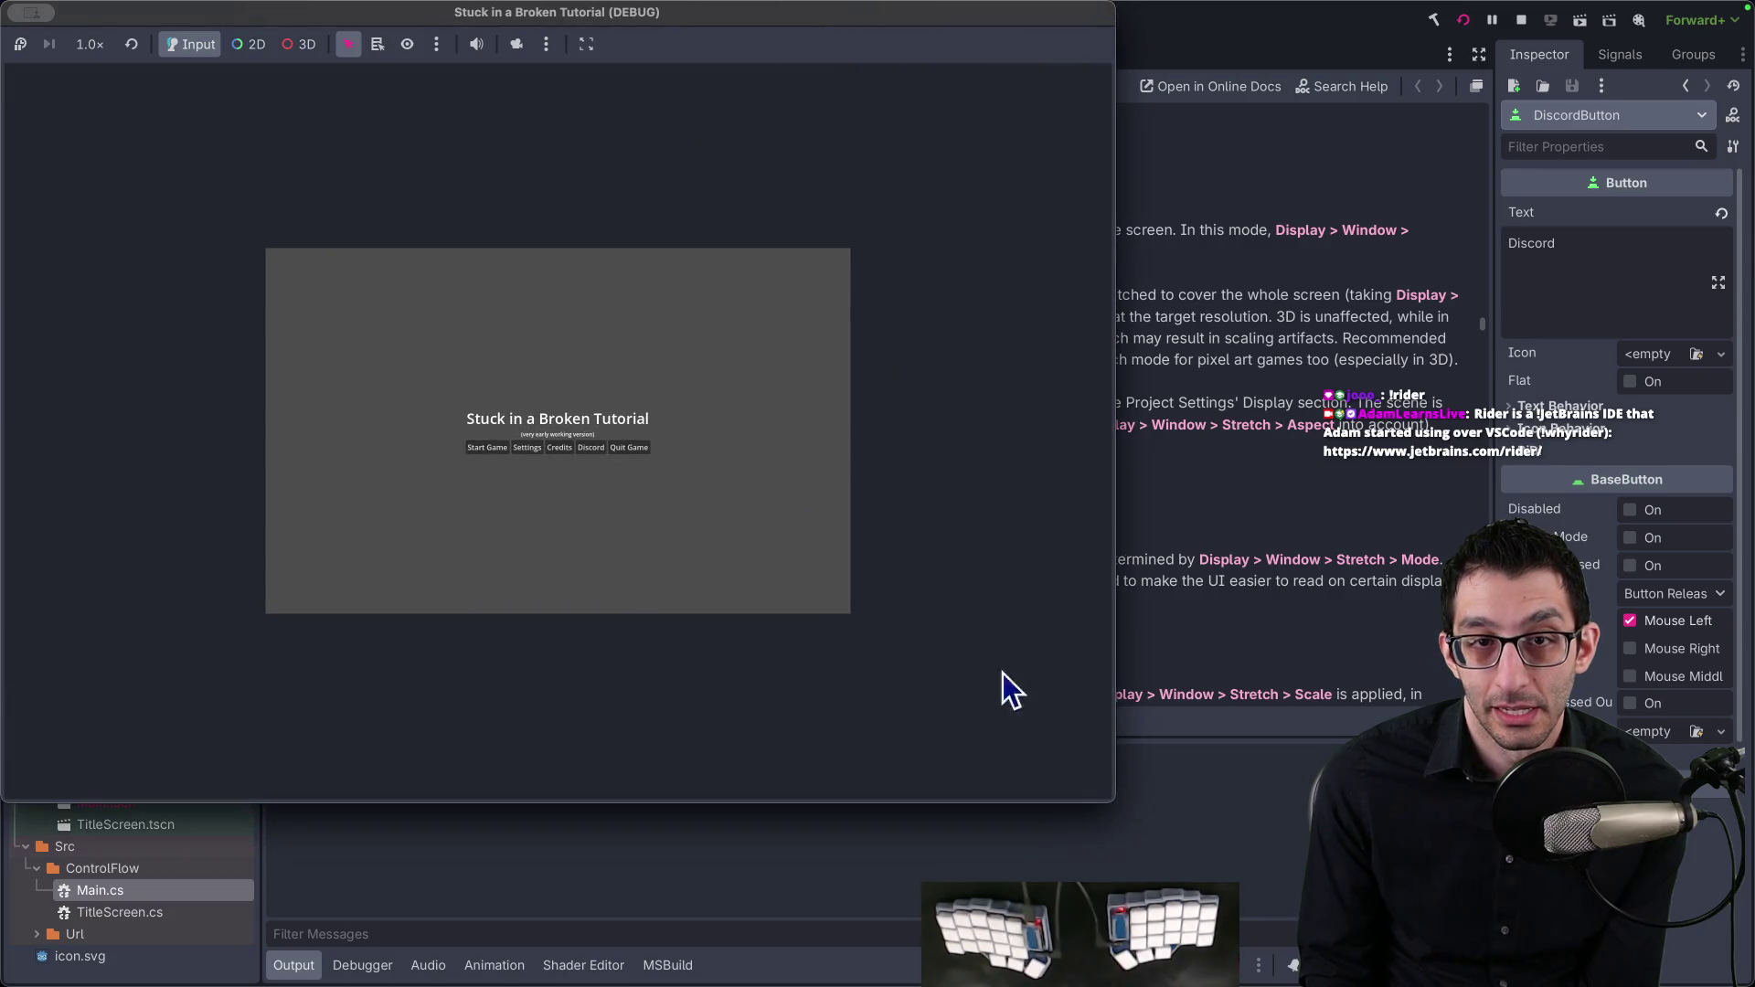
Step: Switch the game view sizing to keep aspect ratio, then try another sizing option
left_click(589, 44)
left_click(638, 161)
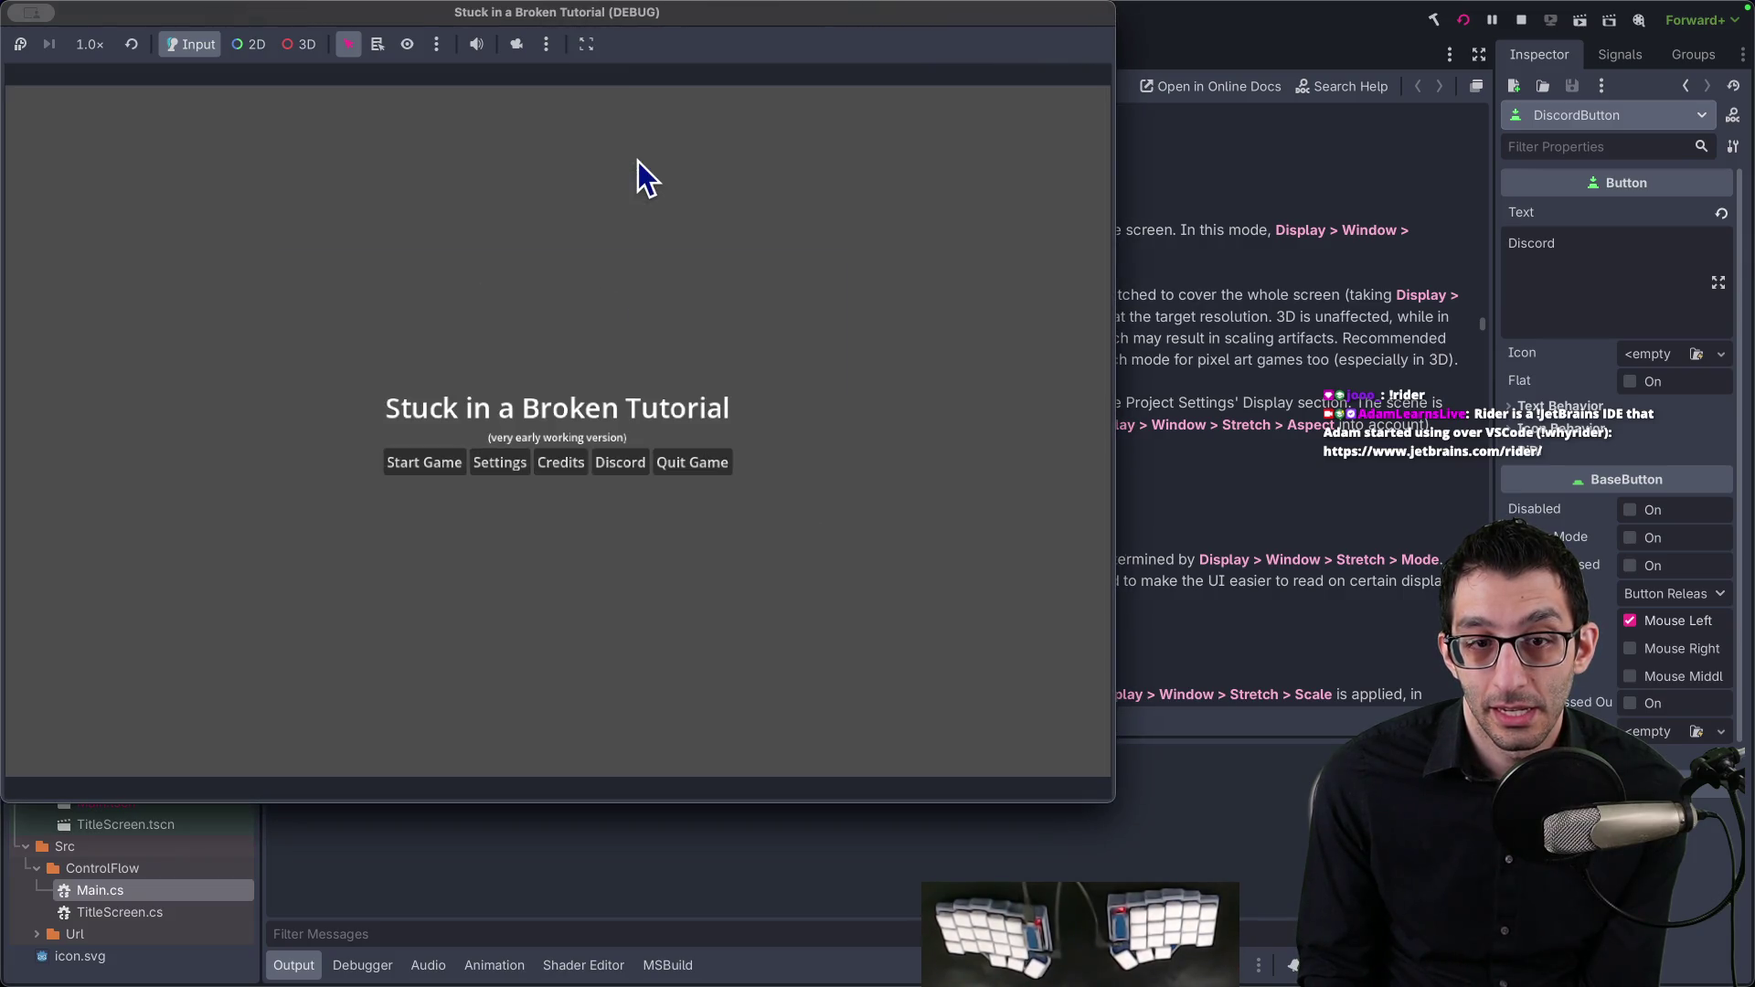
left_click(586, 45)
left_click(616, 183)
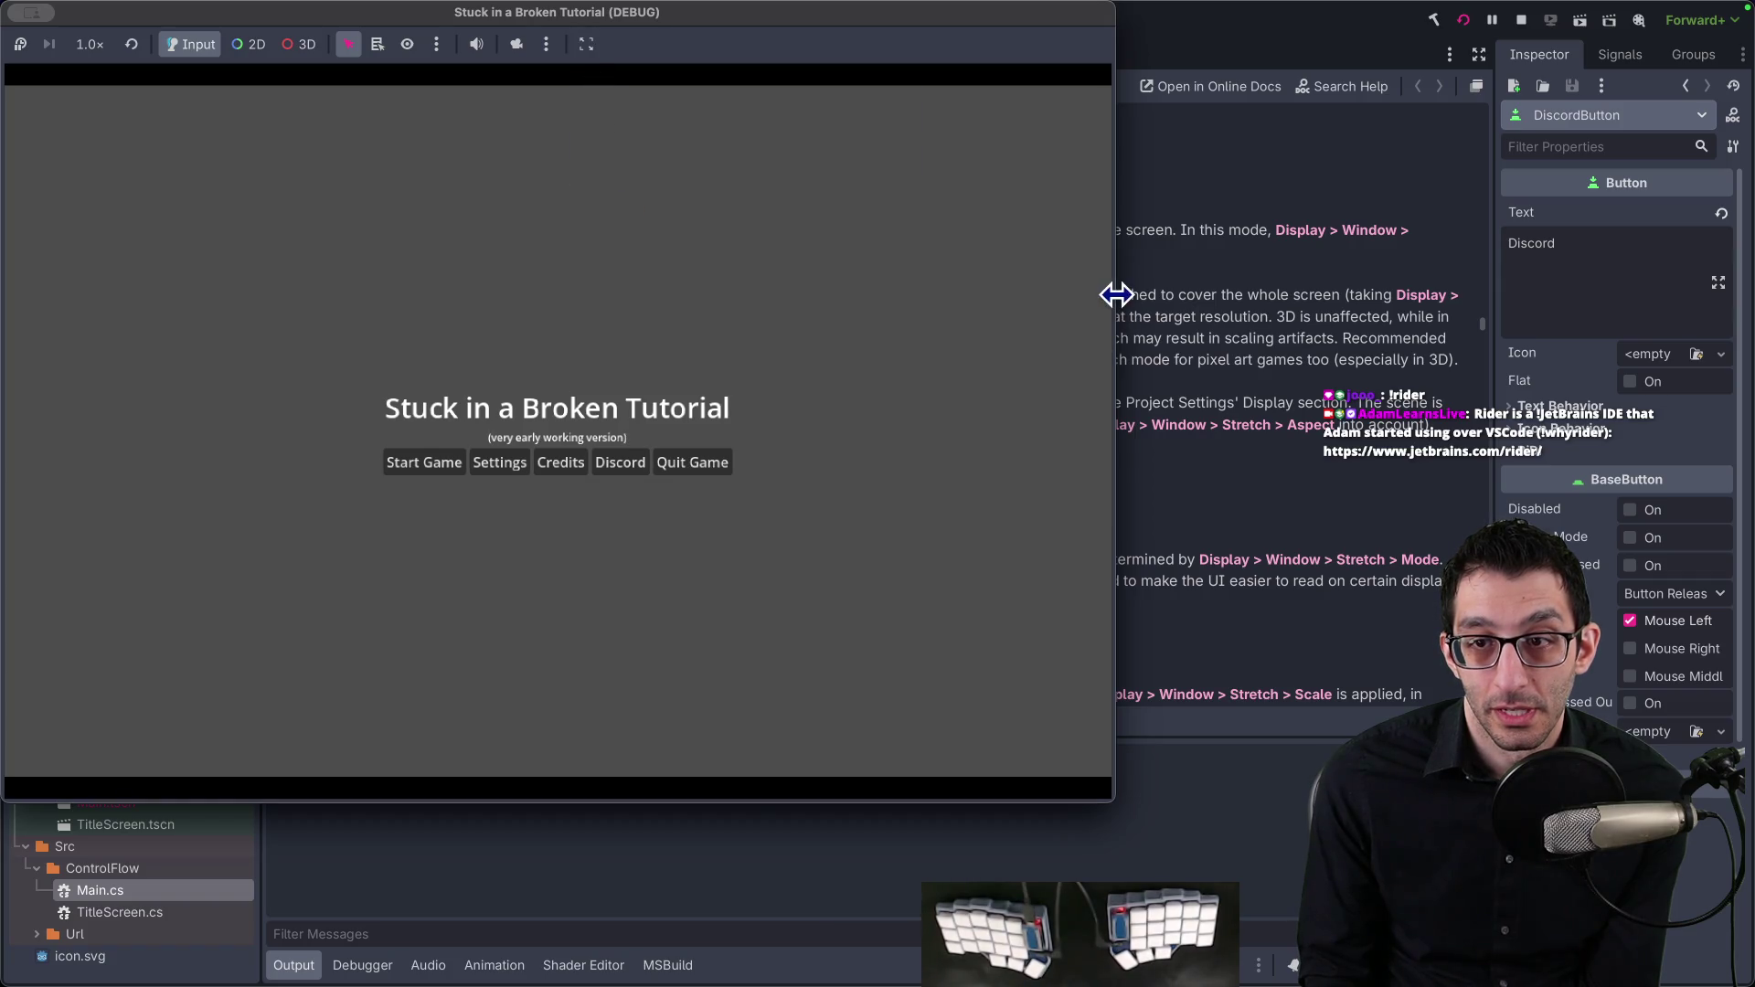
Step: Resize the game window, make it fill the screen to check the text, then quit
left_click_drag(1116, 290, 920, 282)
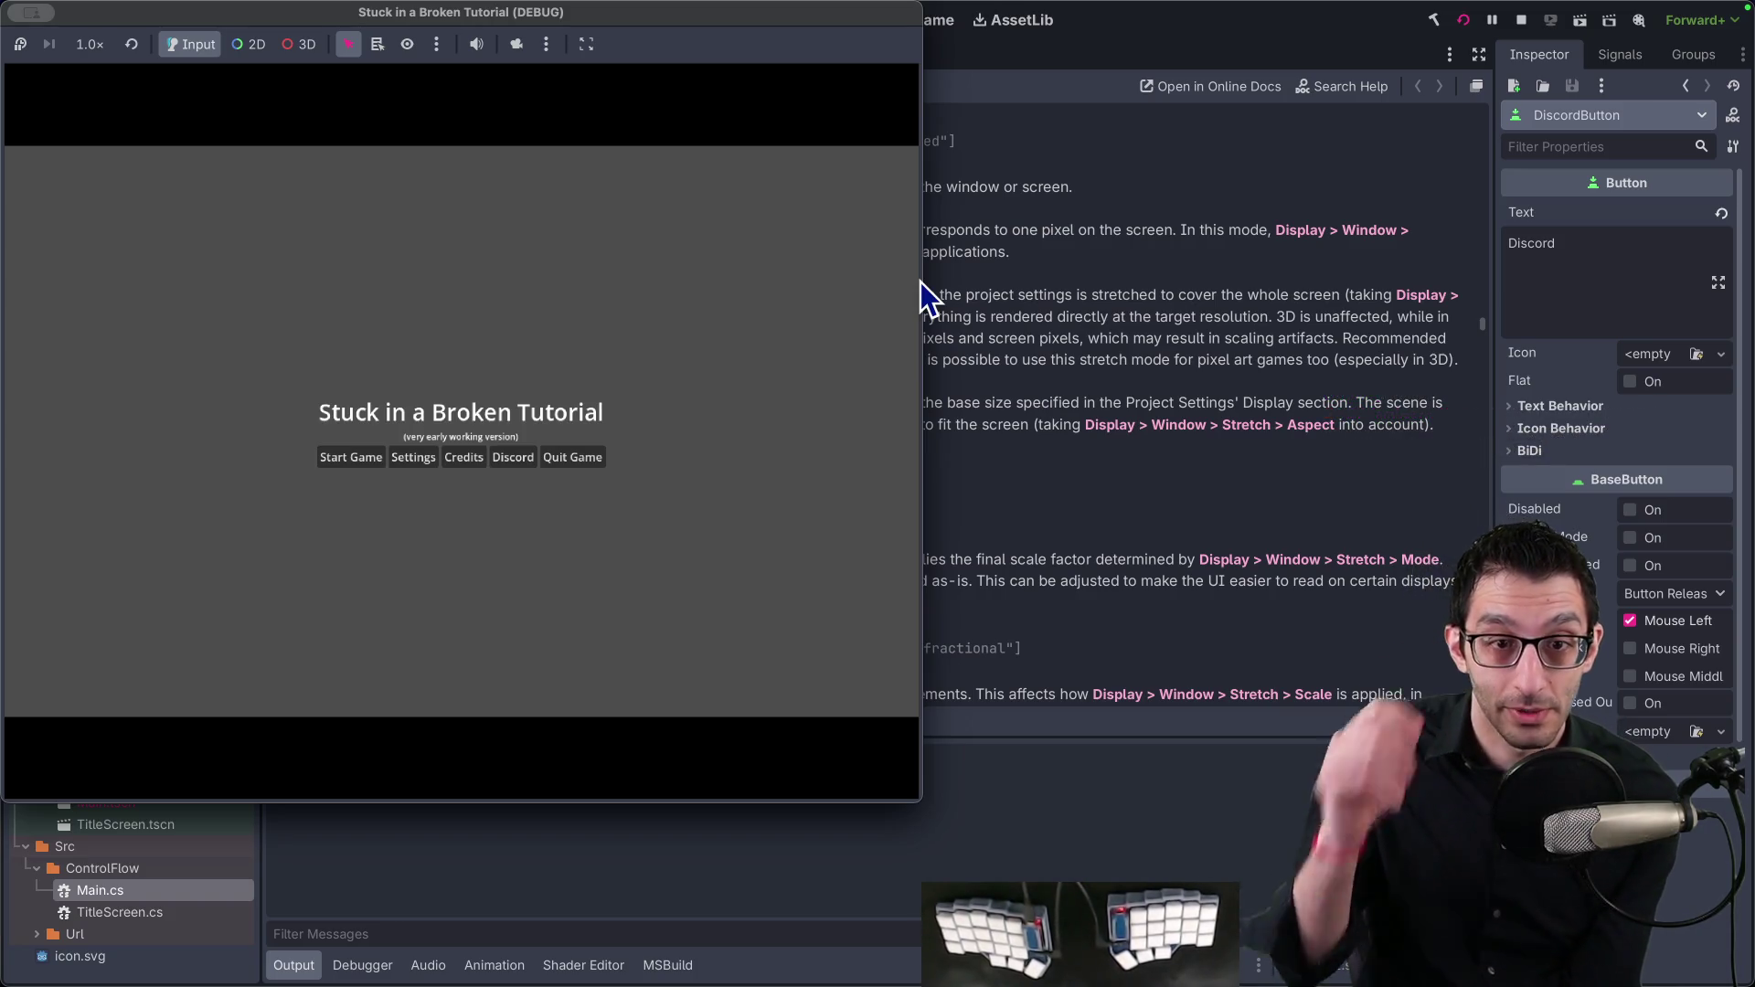
mouse_move(919, 282)
left_mouse_down()
mouse_move(1367, 298)
mouse_move(442, 333)
mouse_move(1367, 356)
mouse_move(1222, 315)
left_mouse_up()
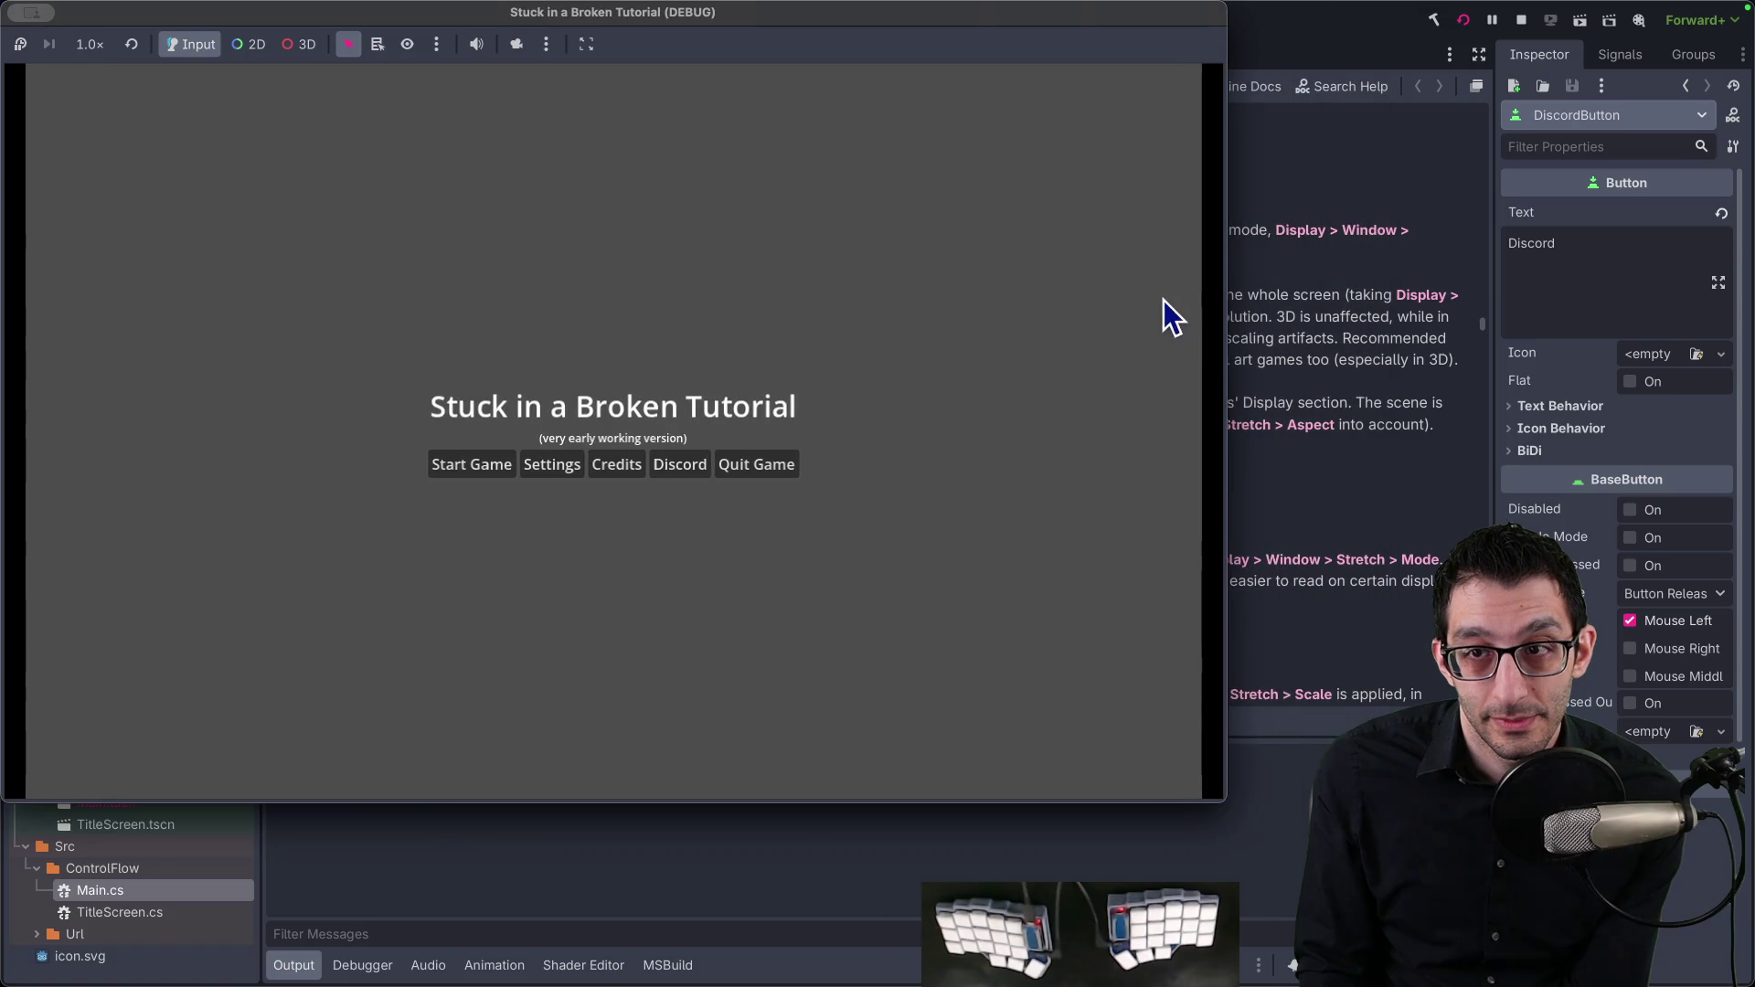
key("ctrl+alt+Return")
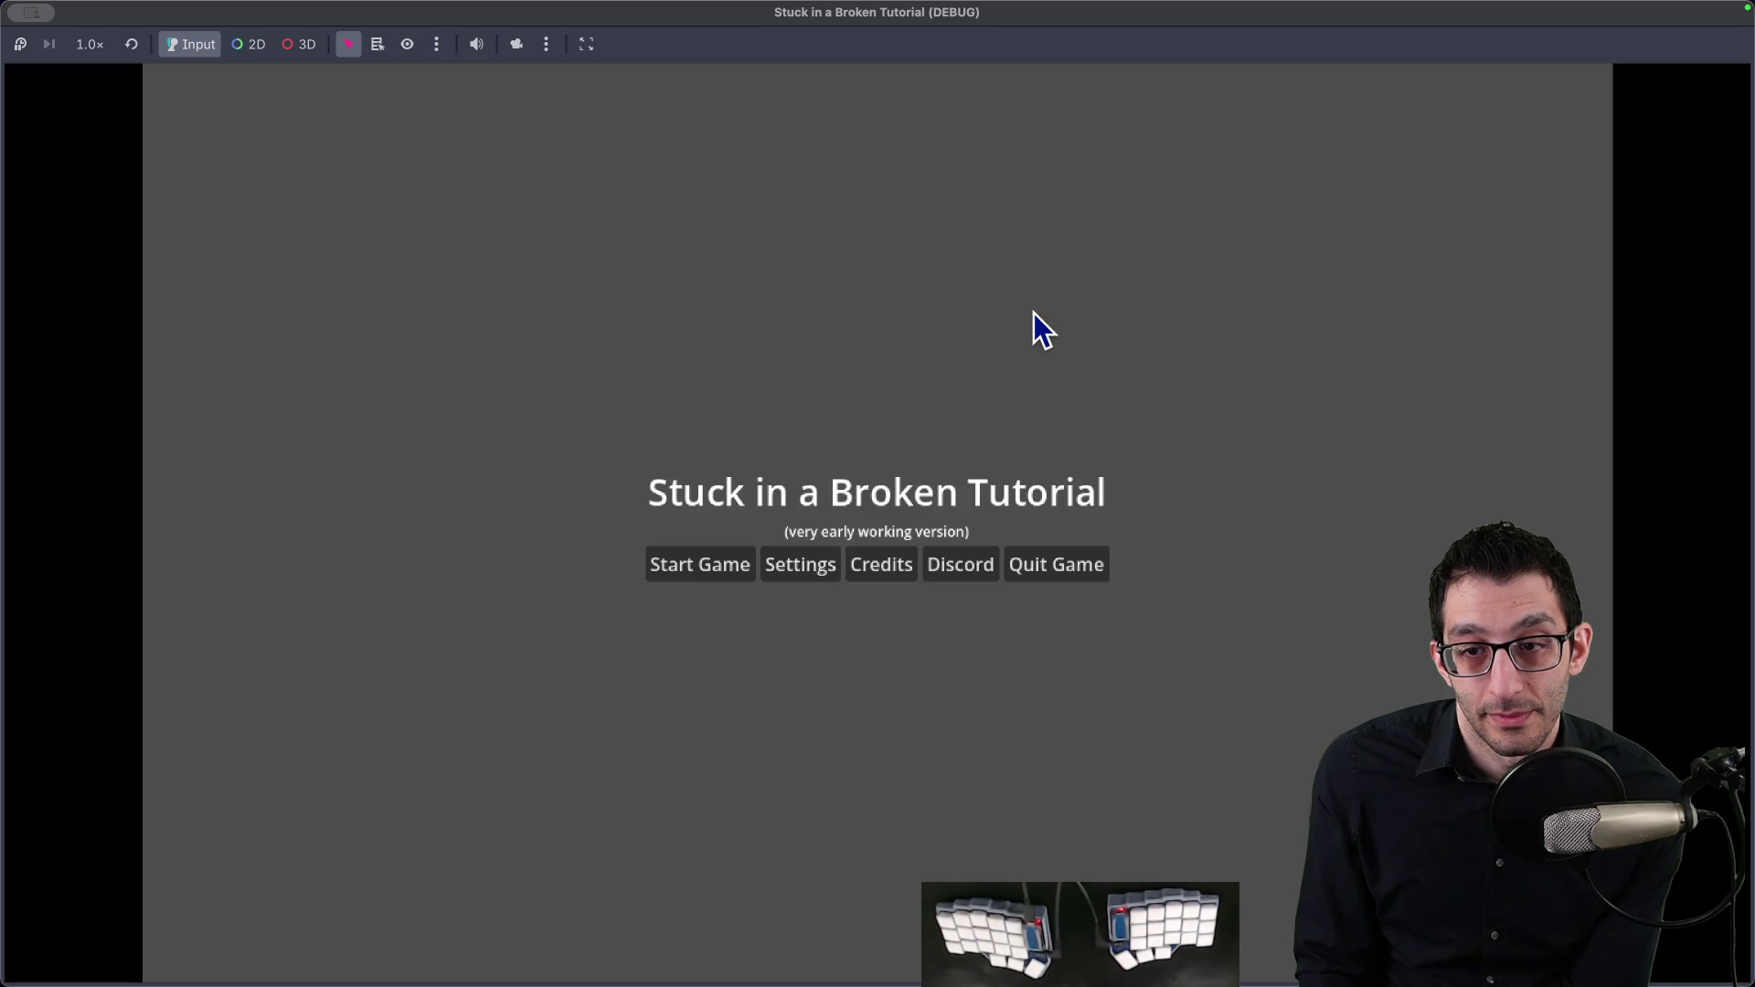
left_click(1036, 579)
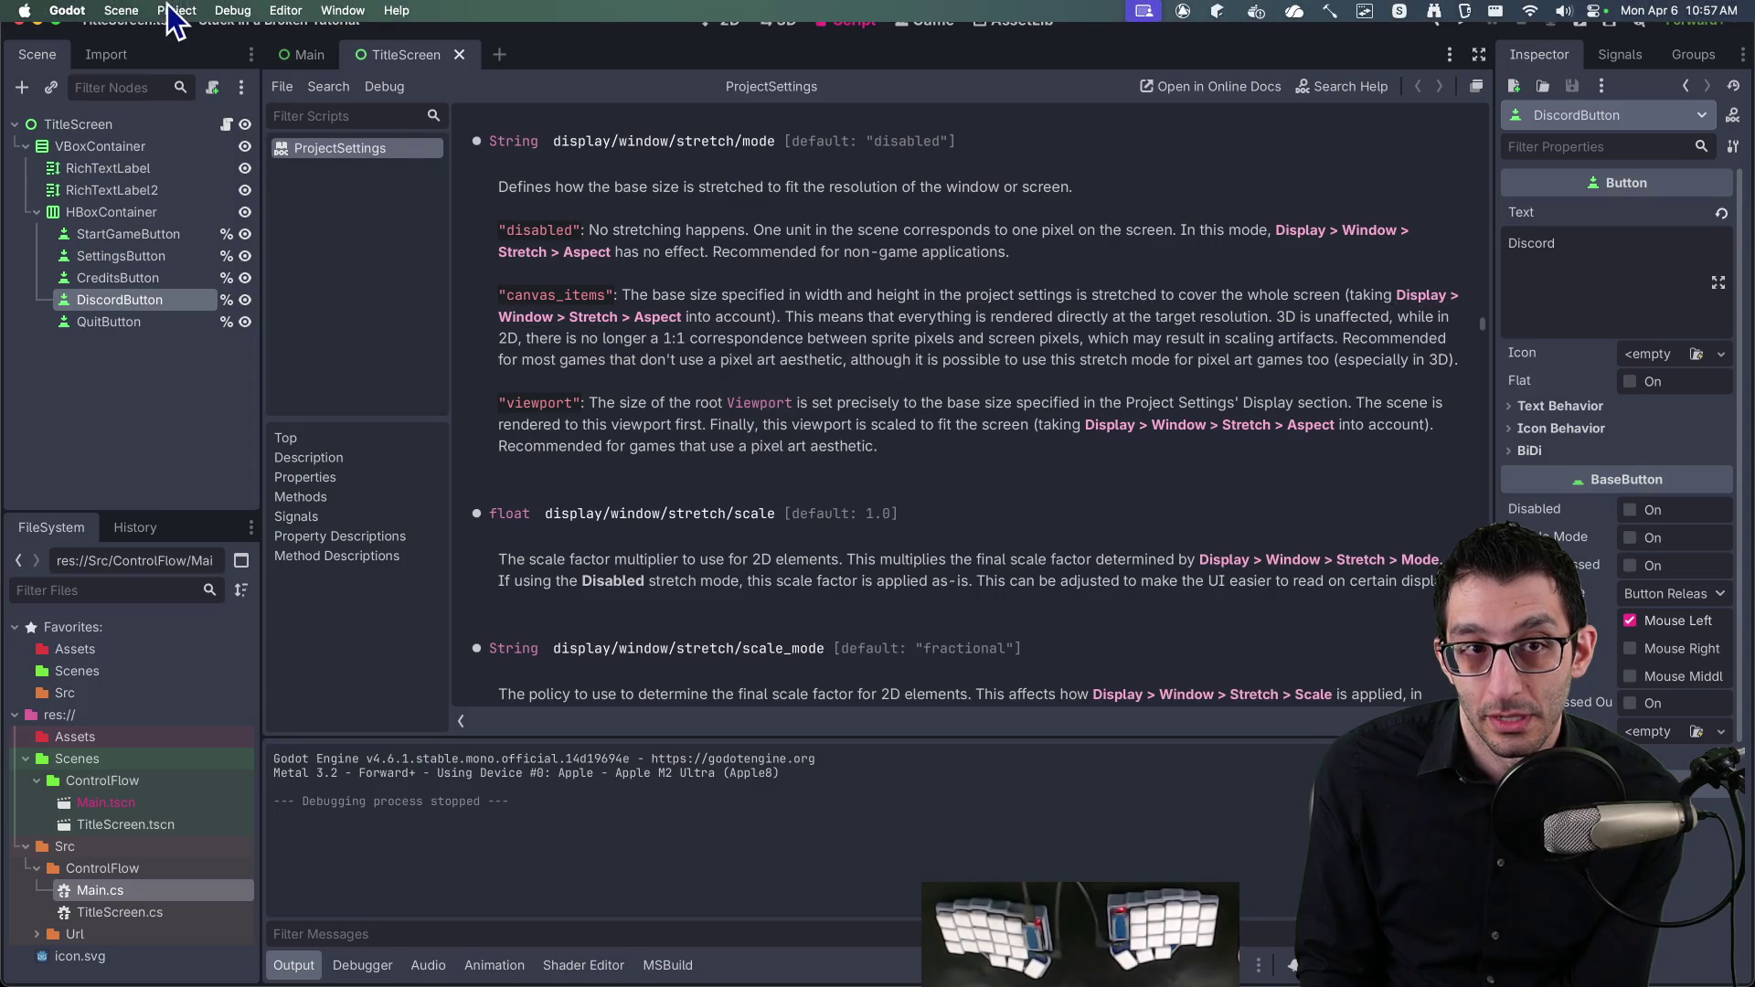
left_click(190, 9)
left_click(196, 36)
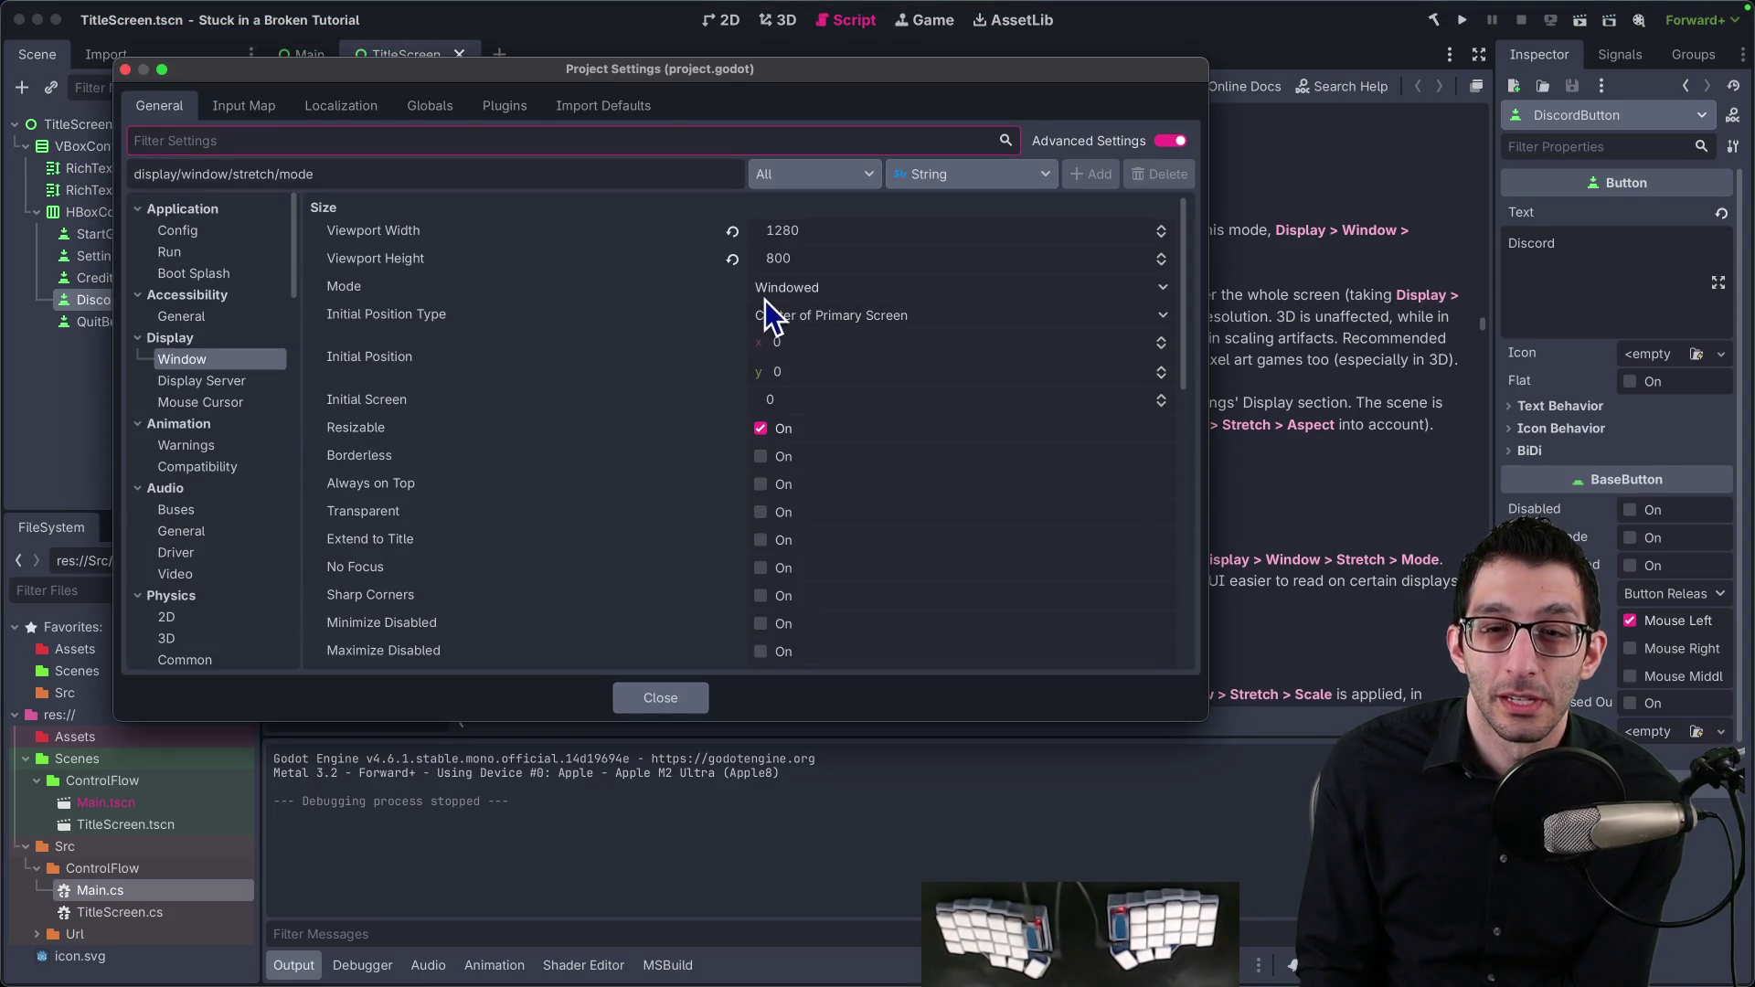
scroll(856, 343, "down", 5)
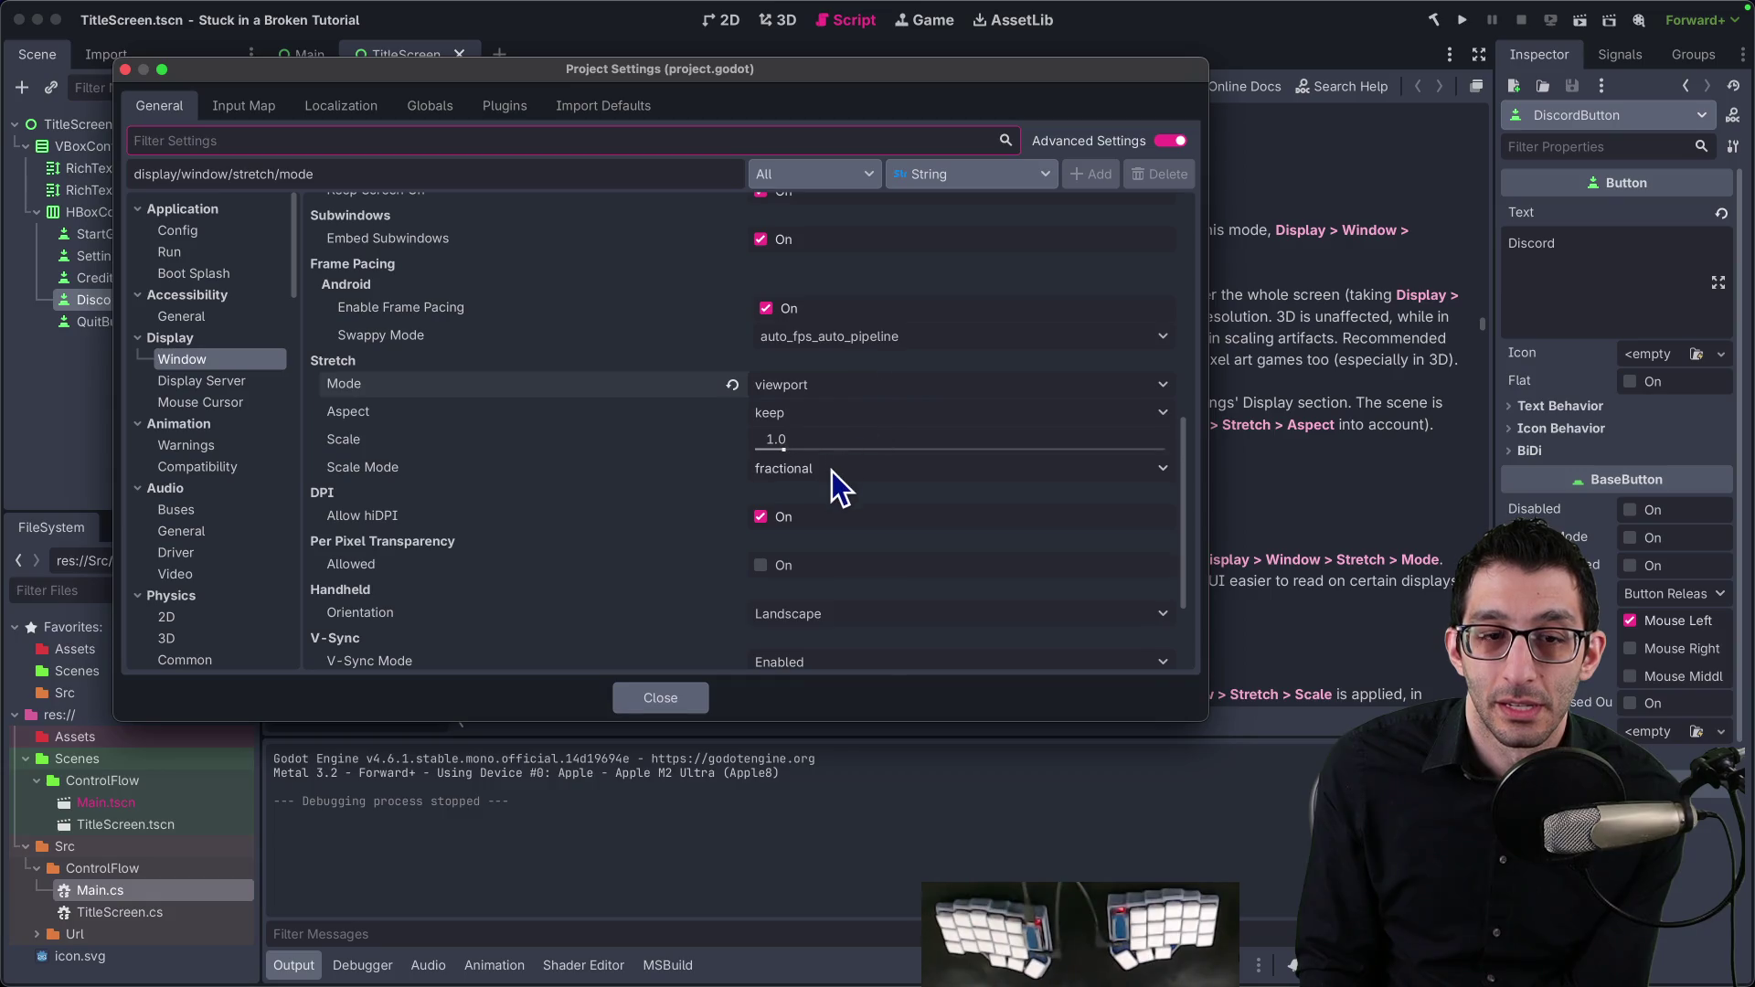
left_click(799, 419)
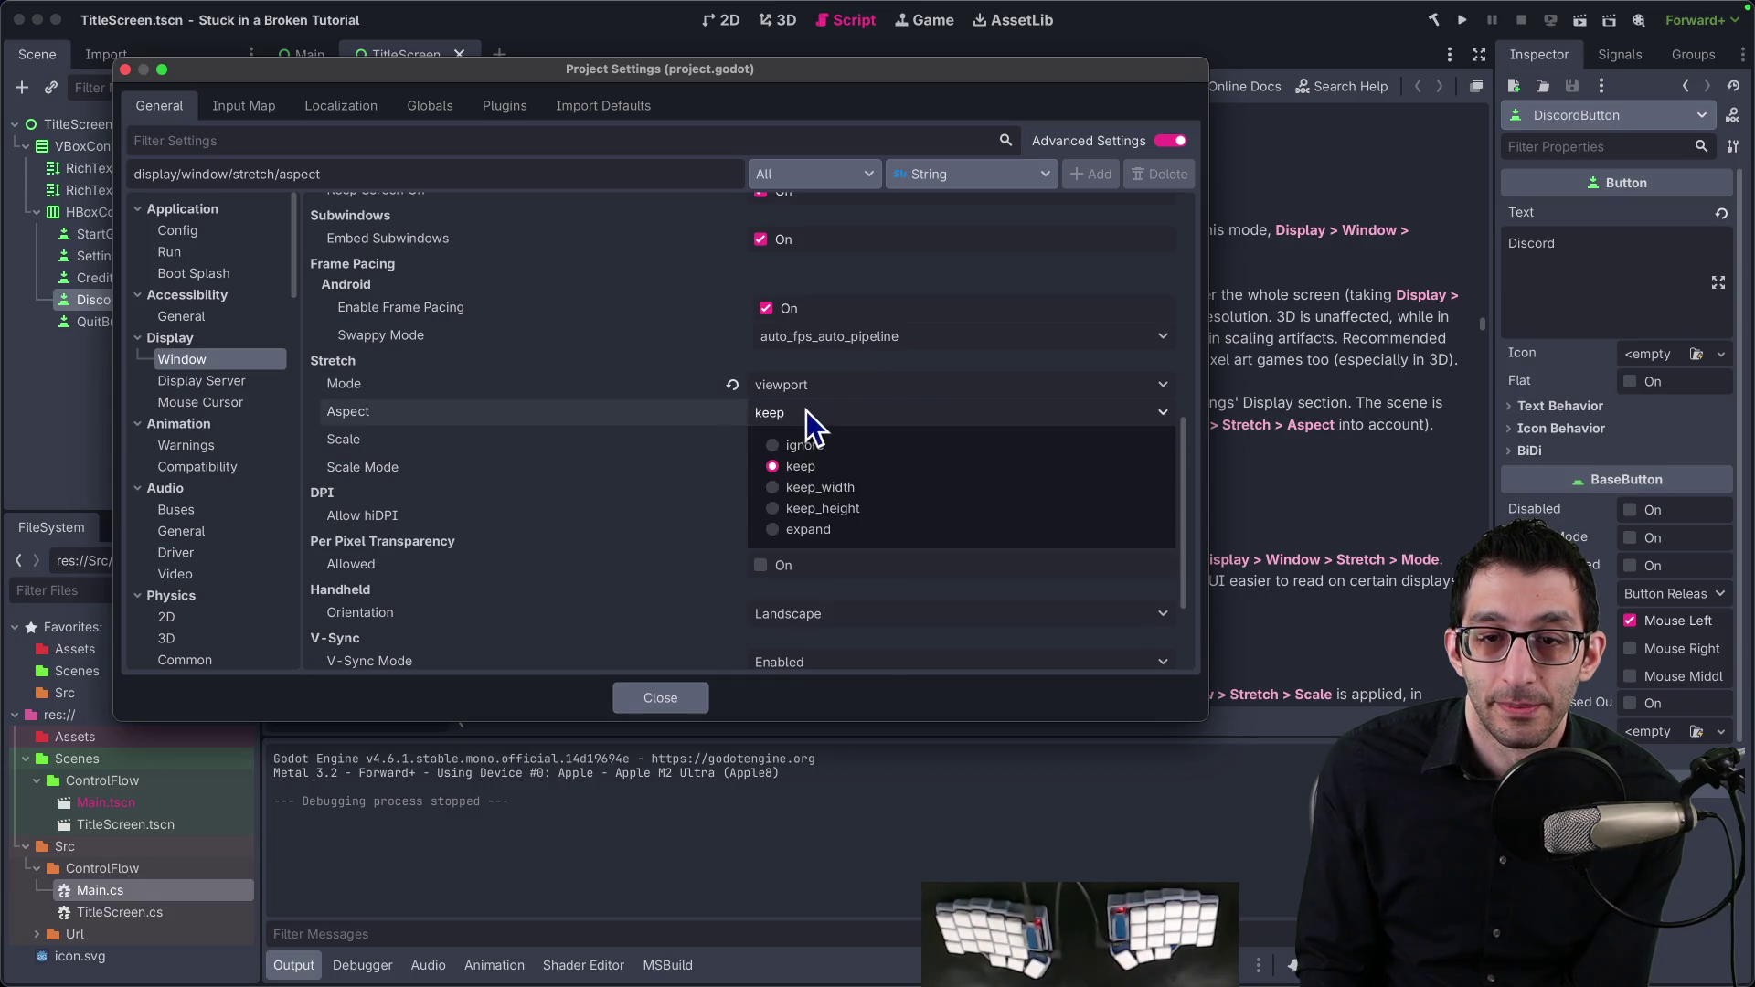
left_click(808, 410)
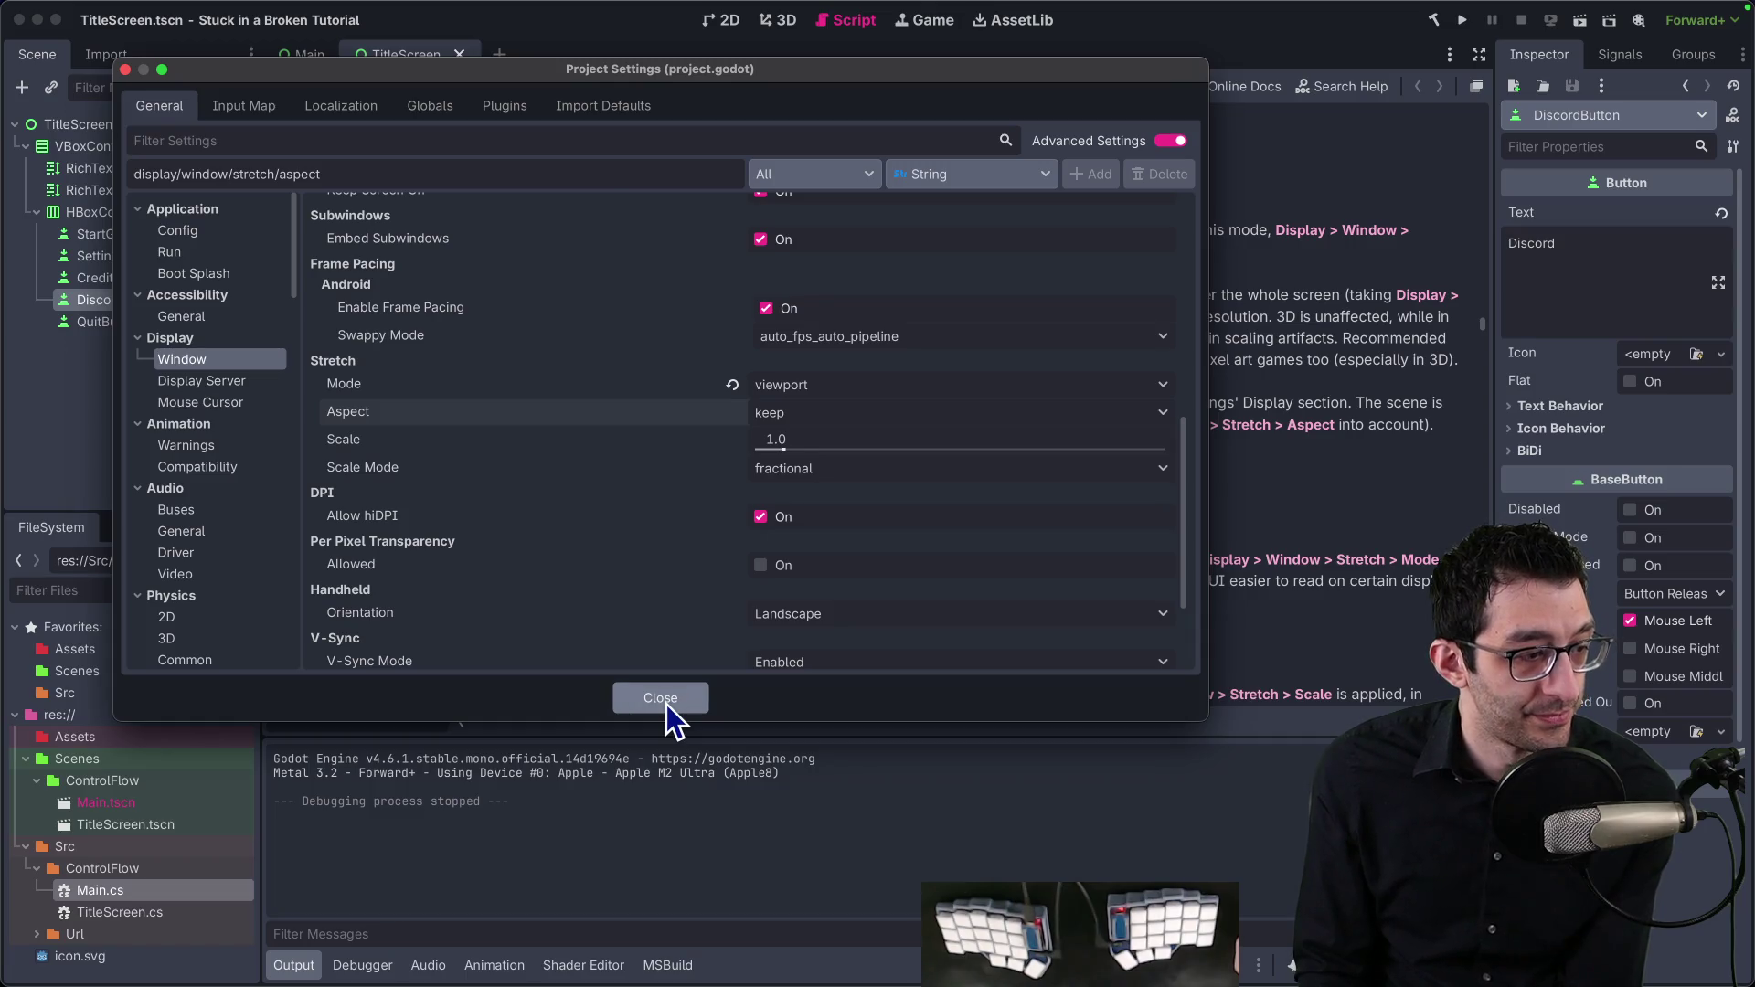
left_click(663, 702)
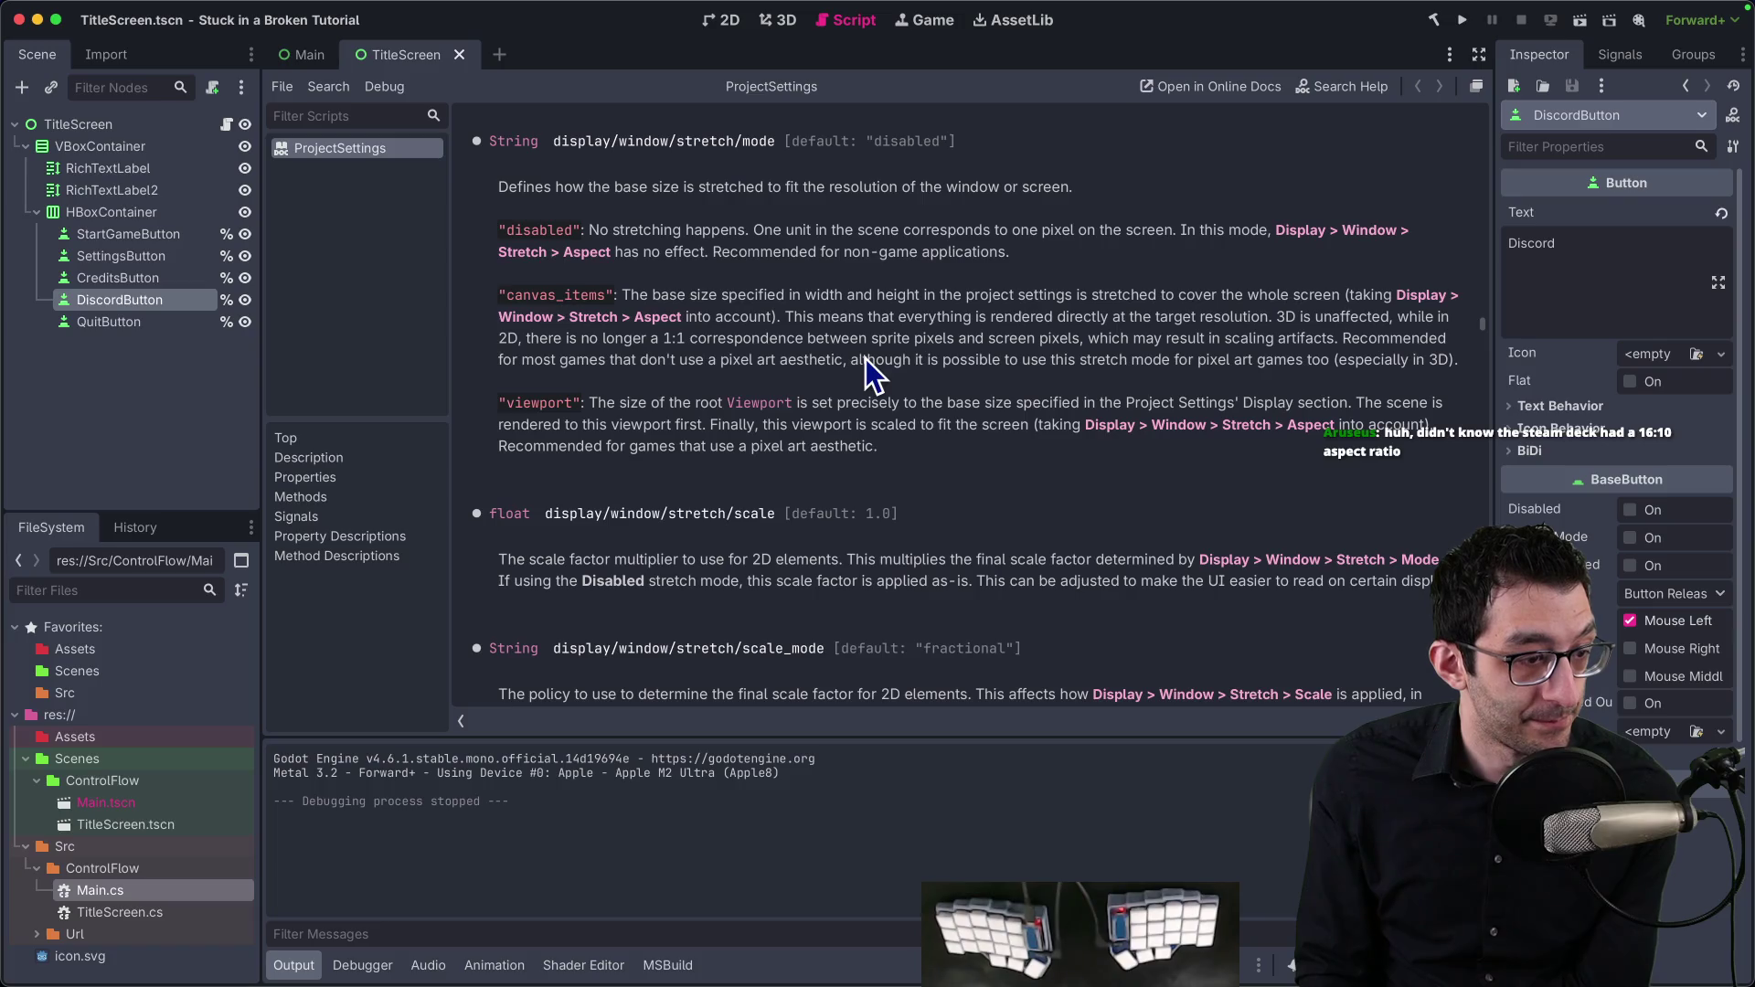
left_click(240, 11)
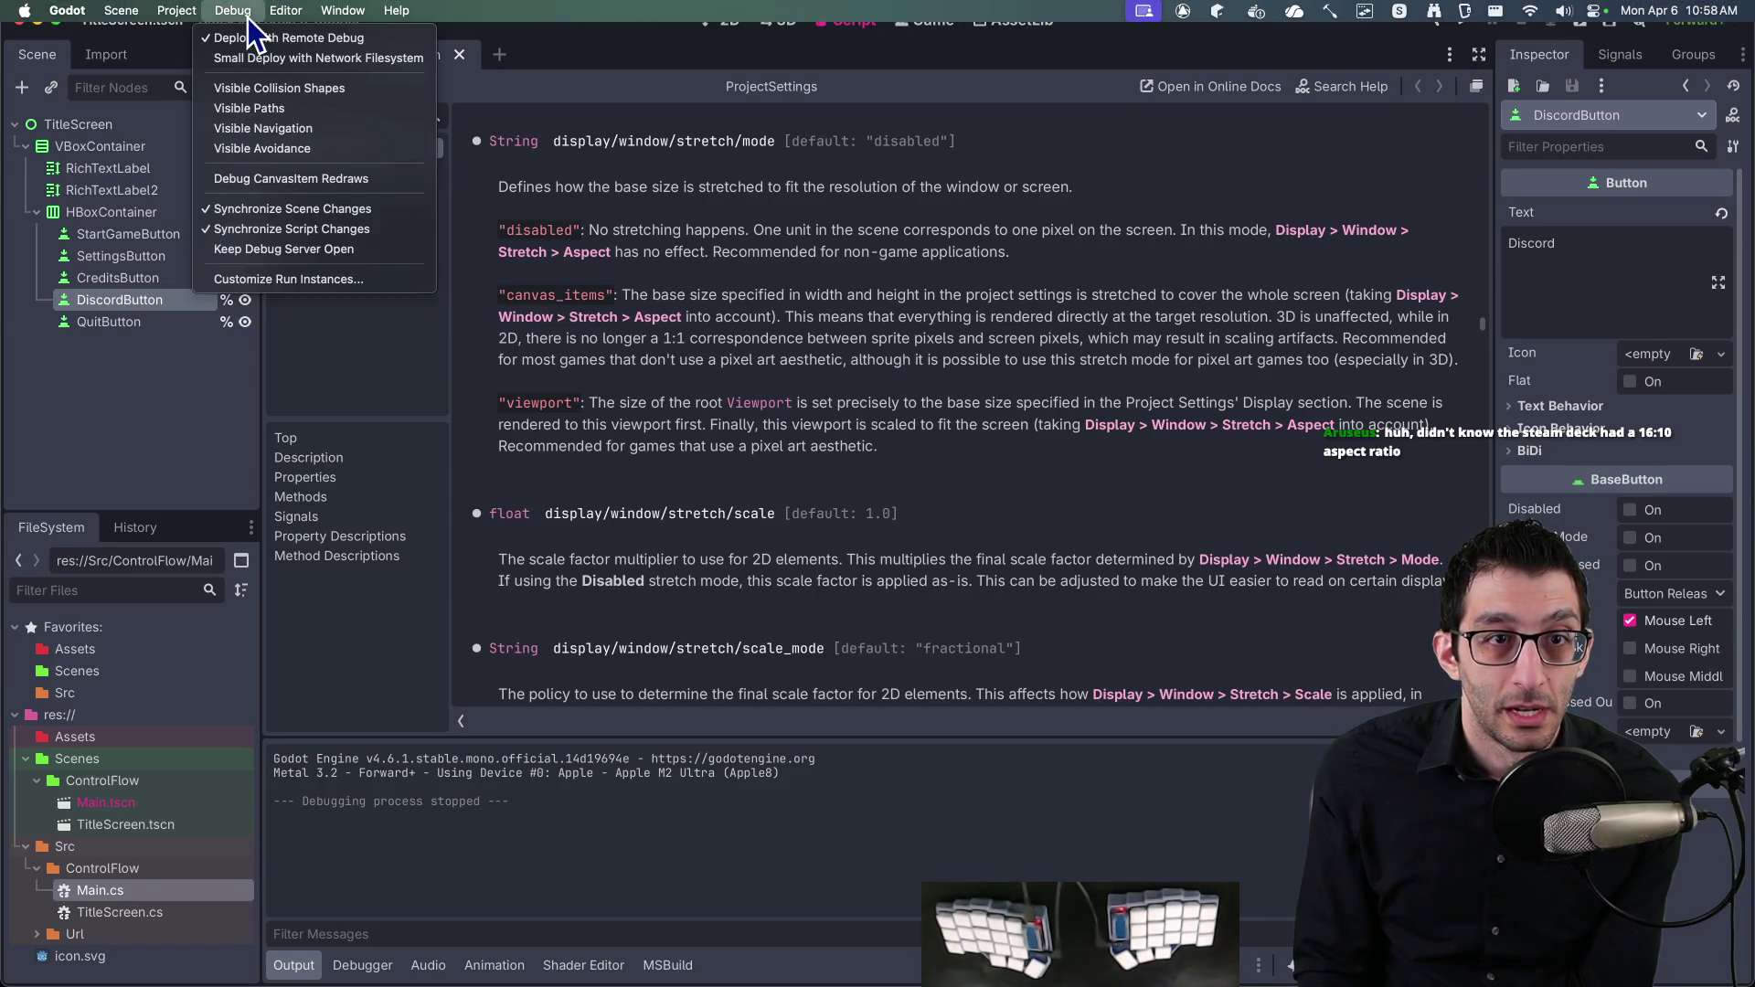
left_click(247, 16)
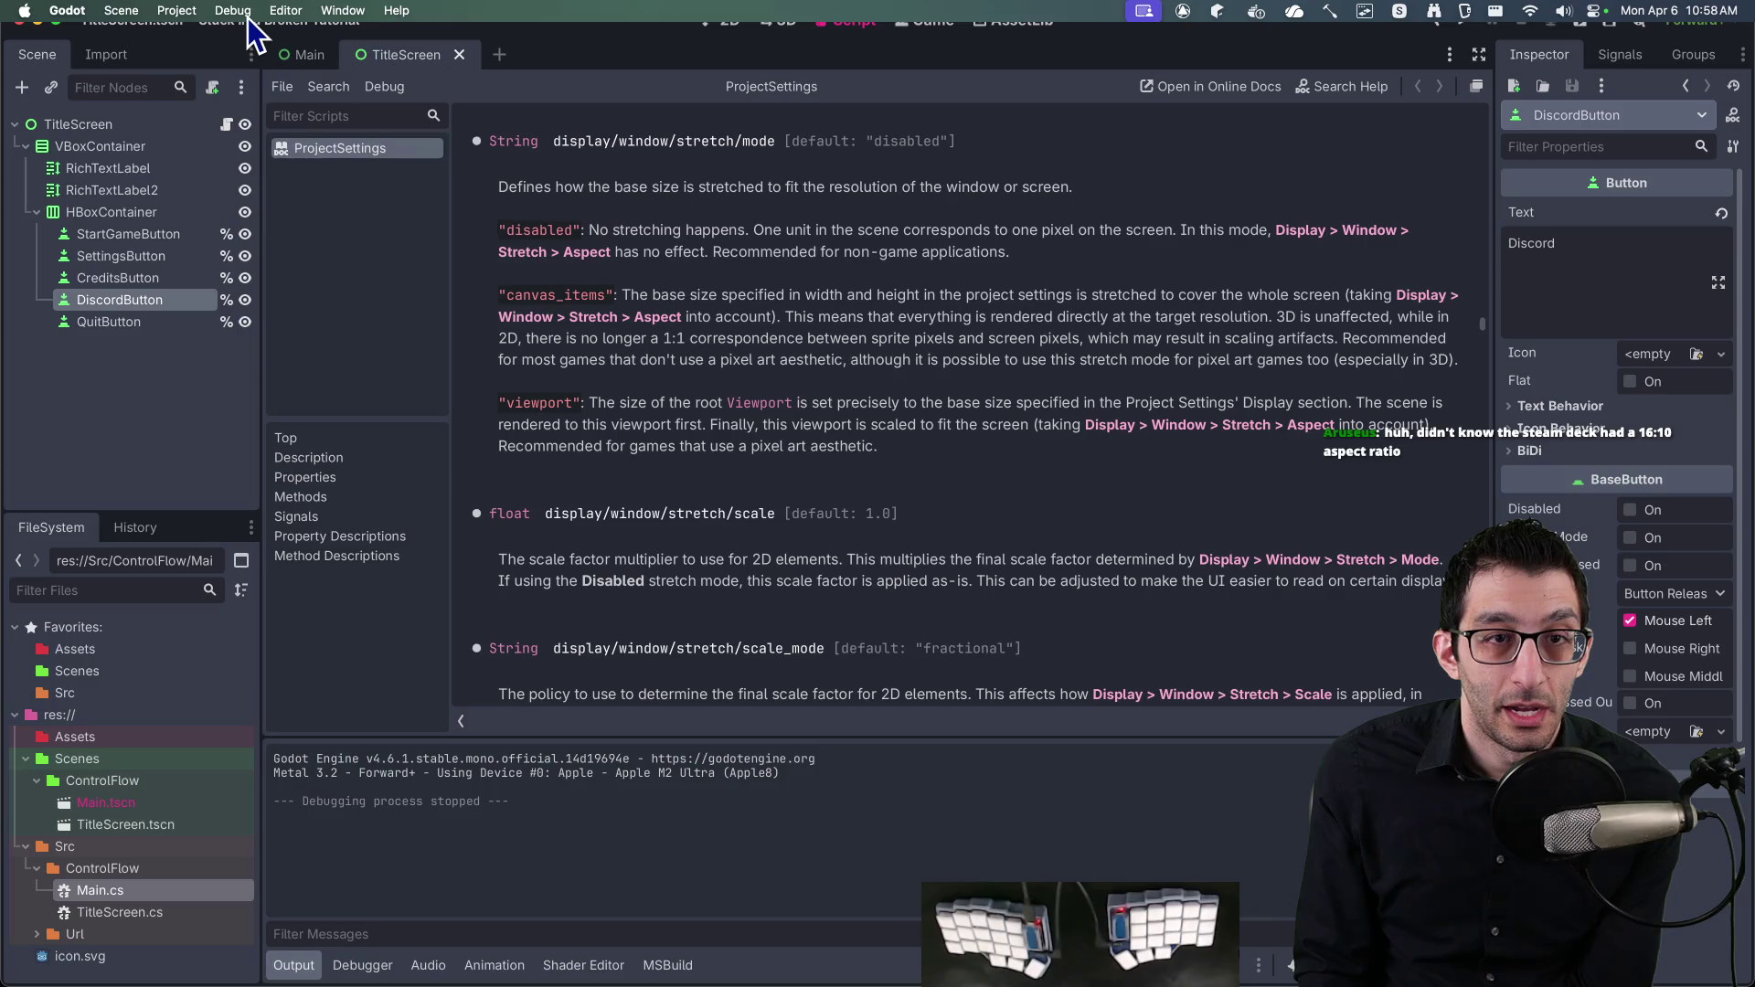
left_click(178, 11)
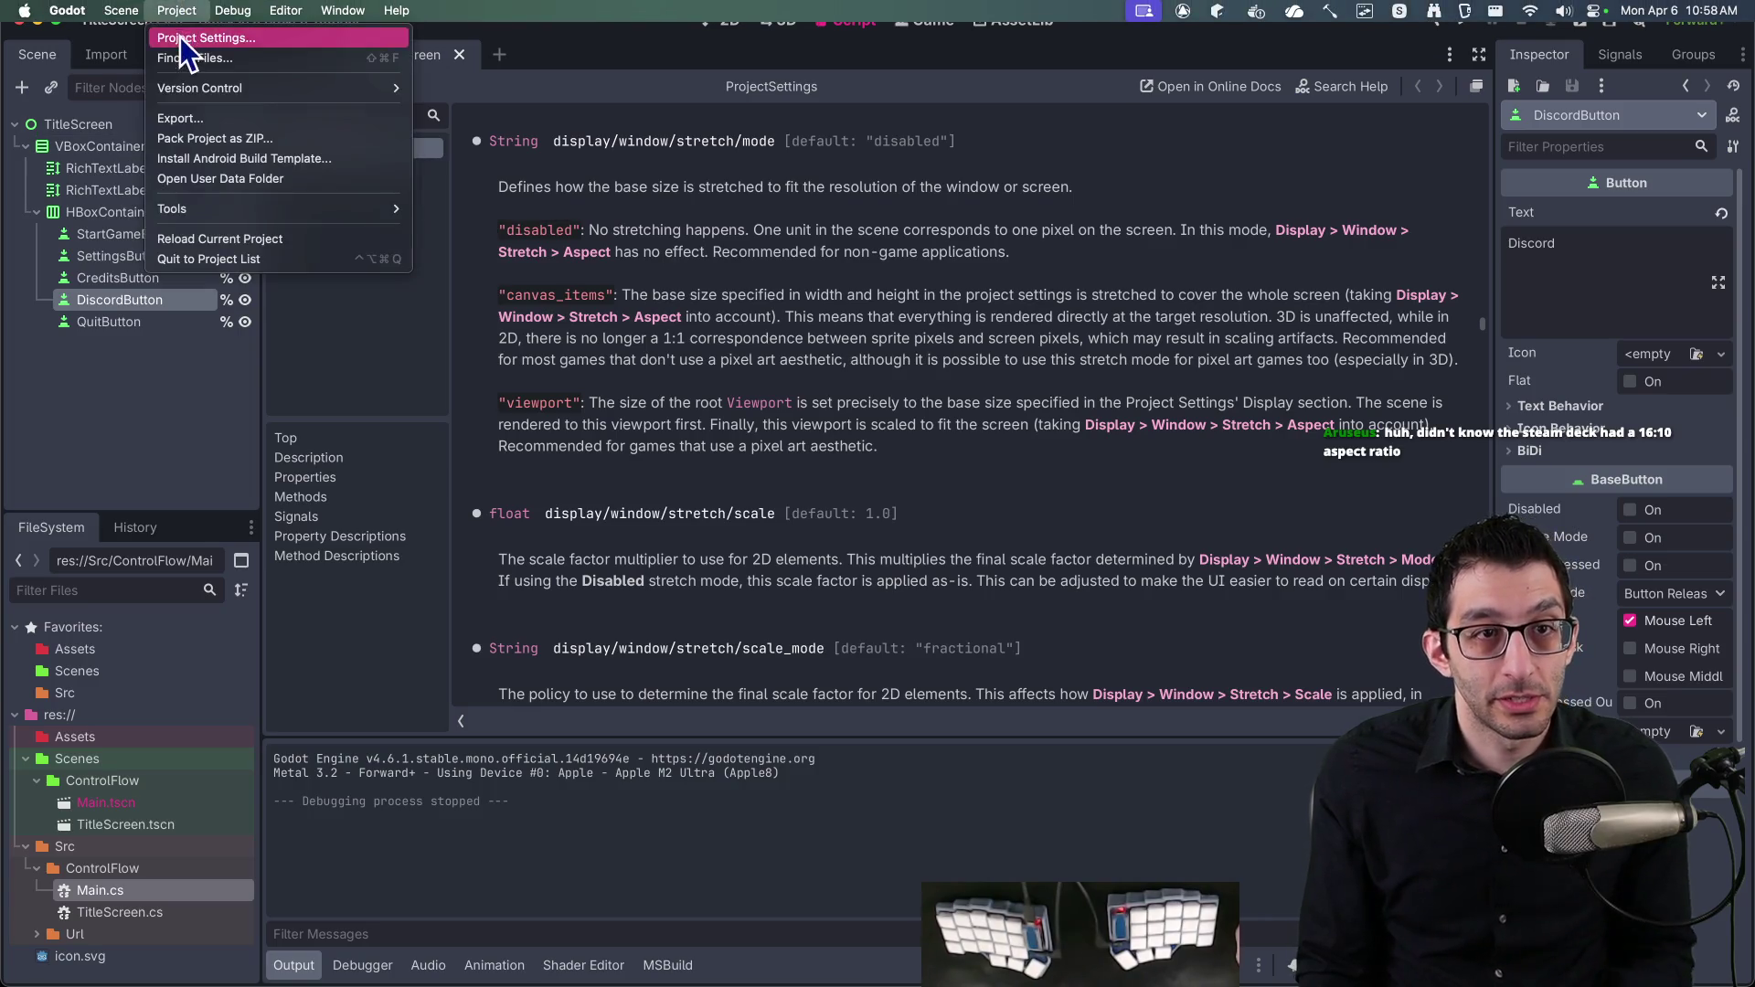
left_click(179, 37)
type("filter")
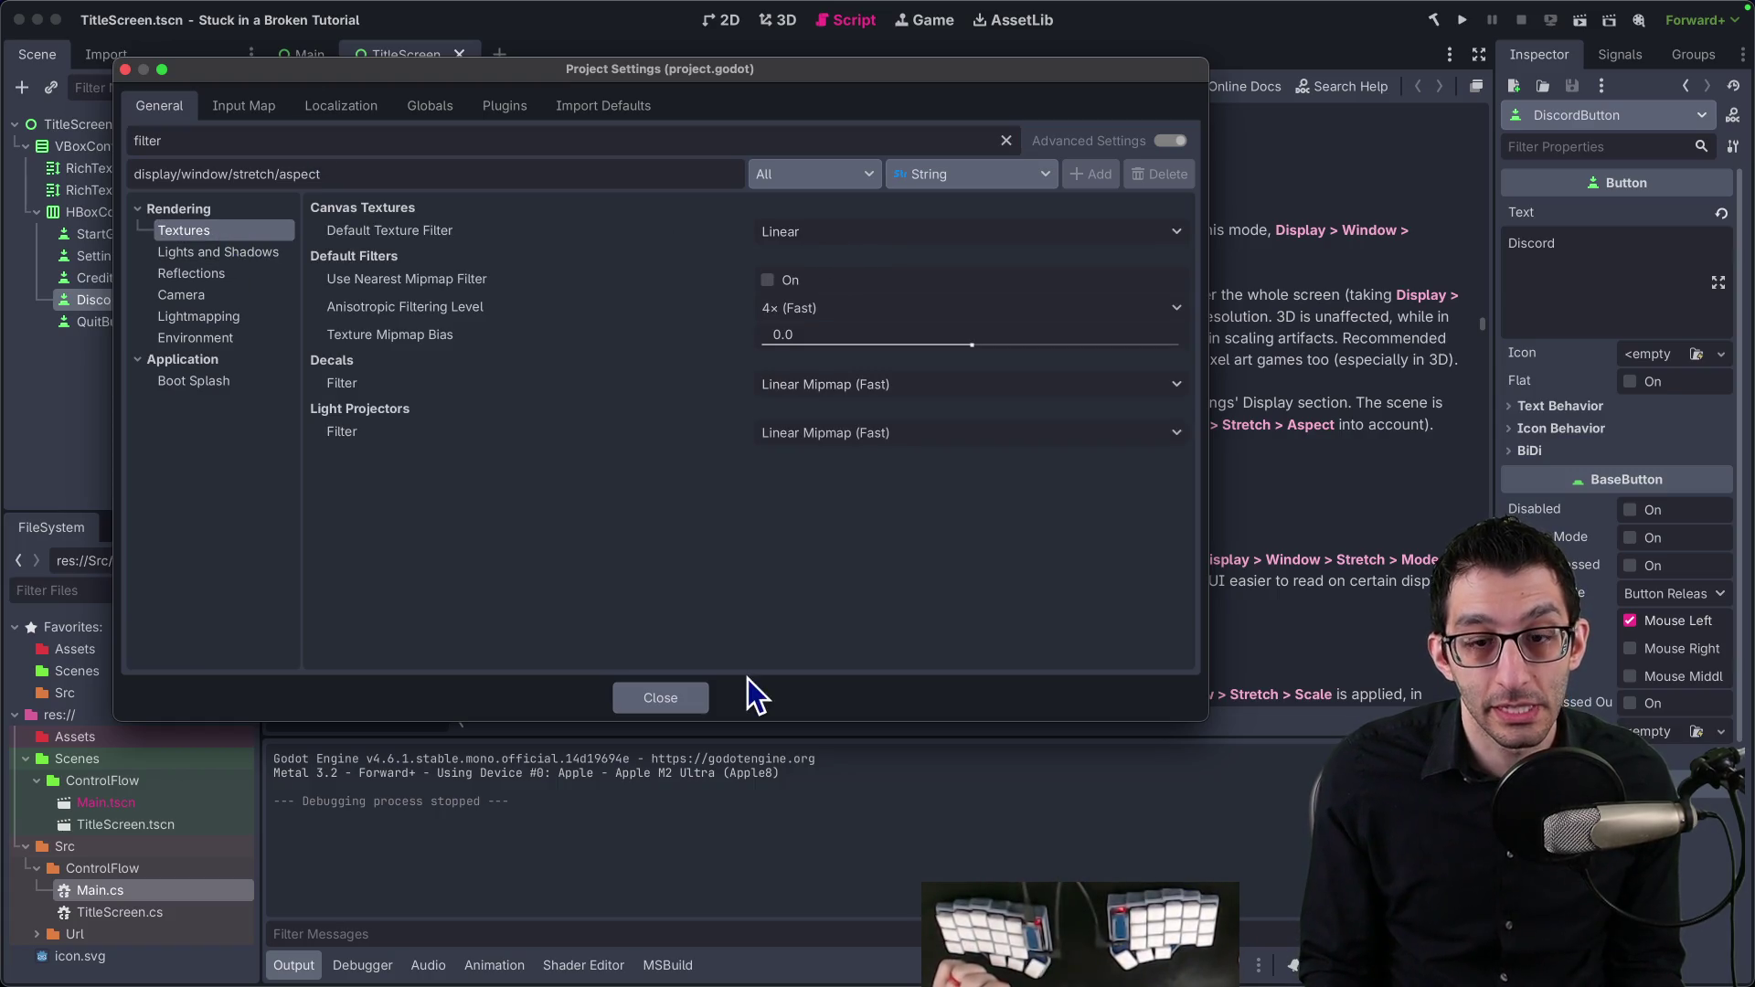
left_click(683, 698)
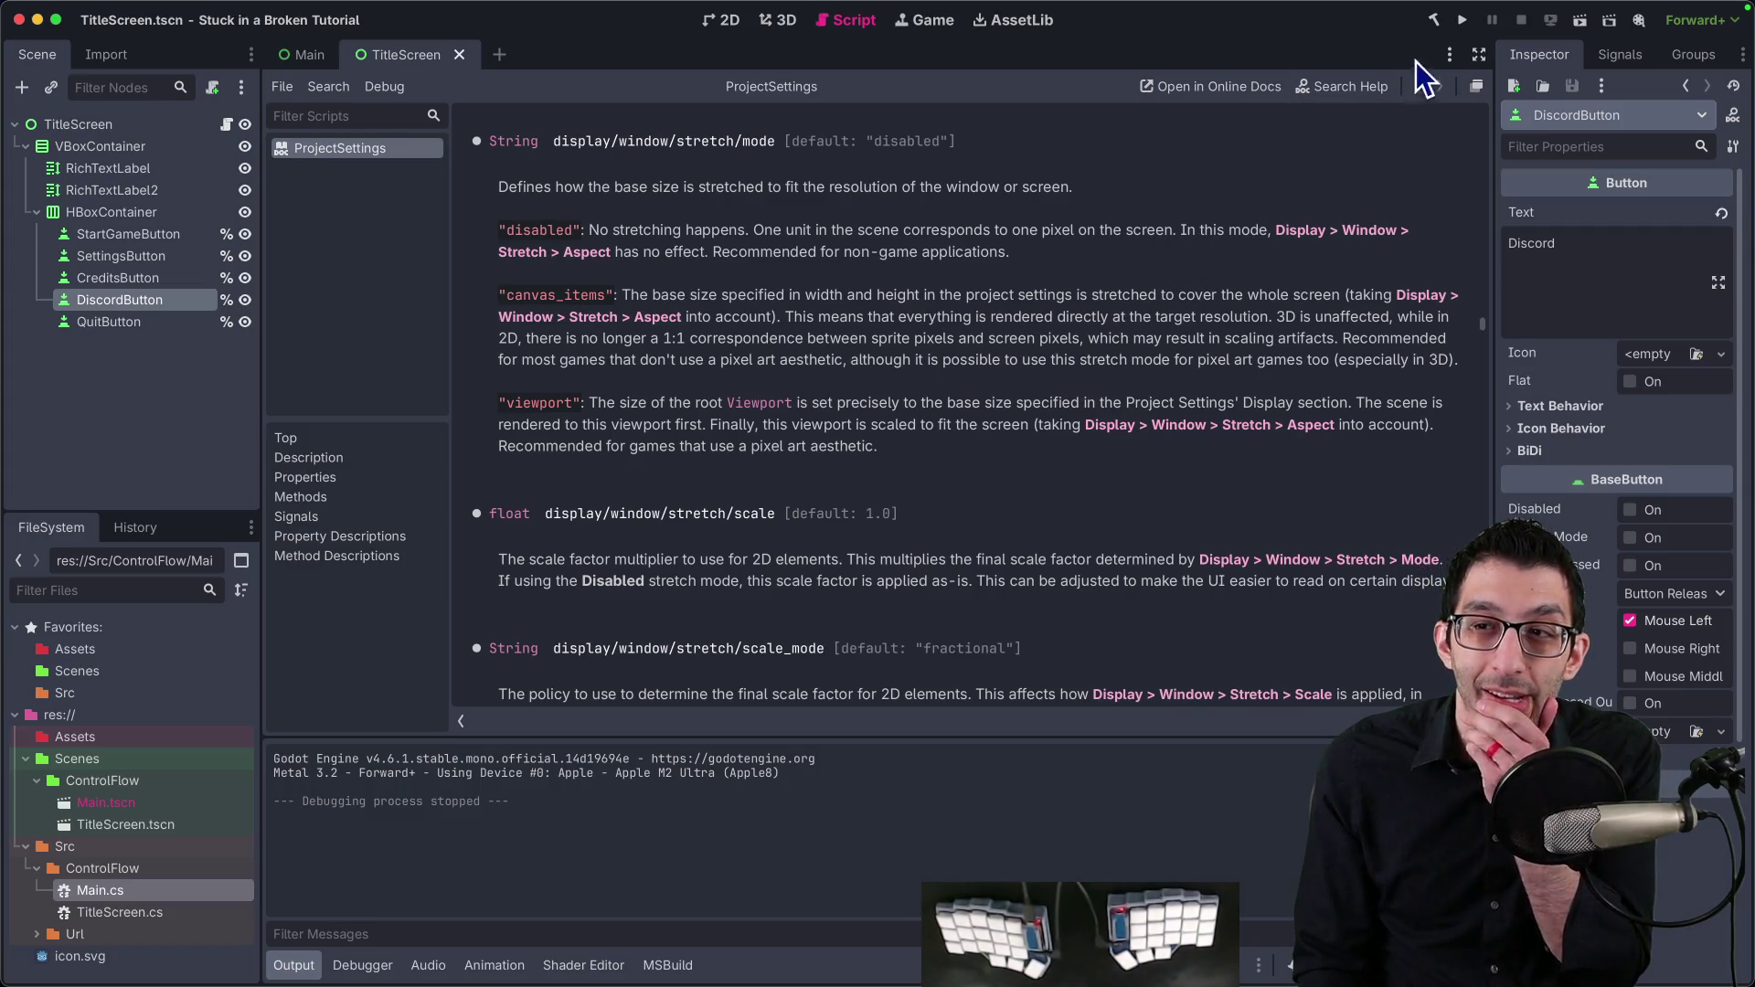
Step: Test-run the game, then zoom in on the title RichTextLabel in the 2D view
left_click(1461, 21)
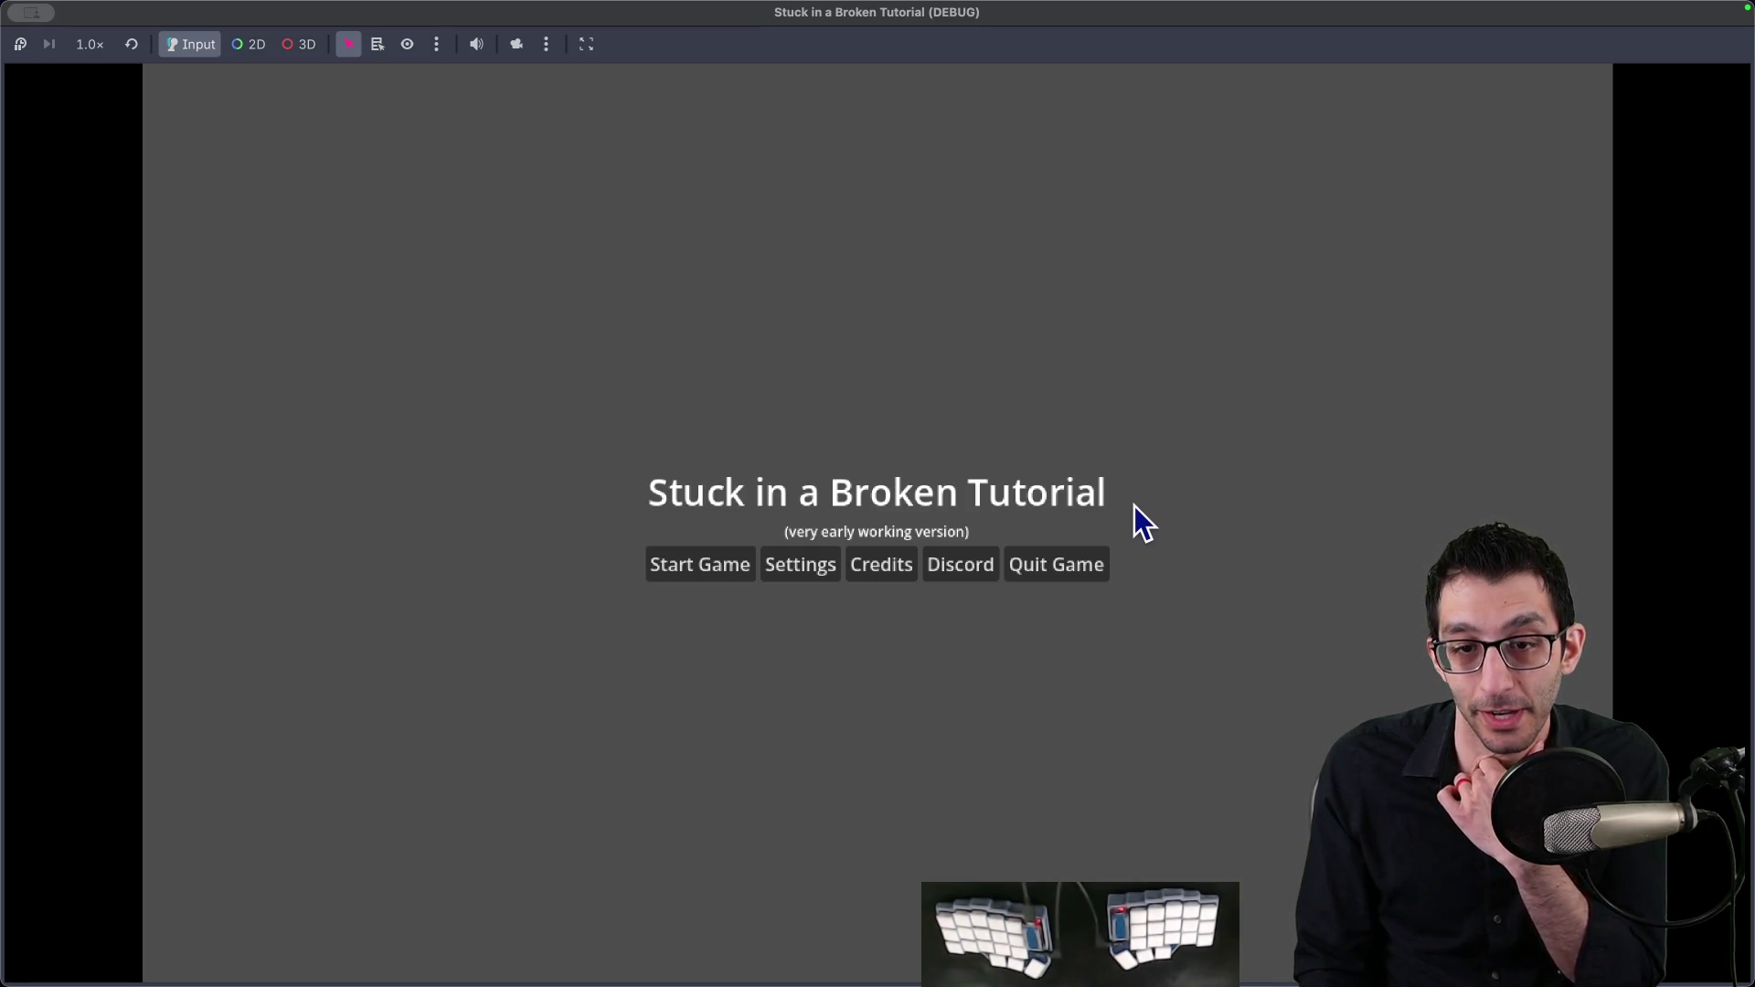
left_click(1086, 567)
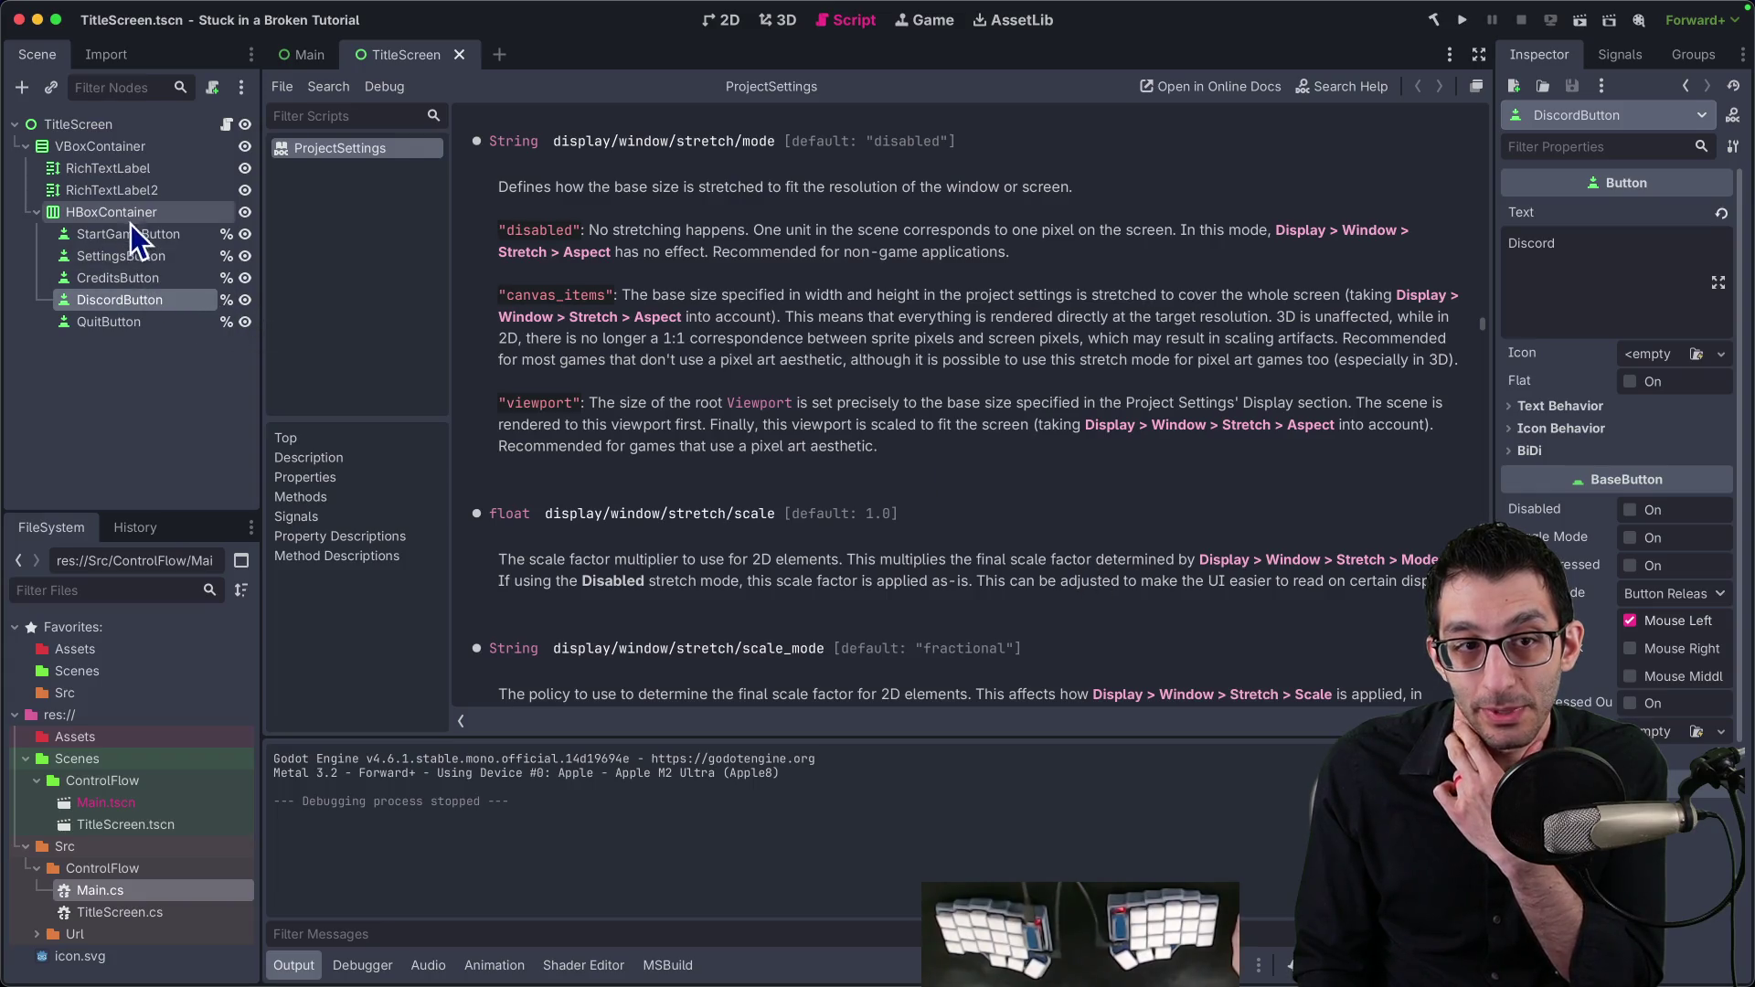
left_click(146, 168)
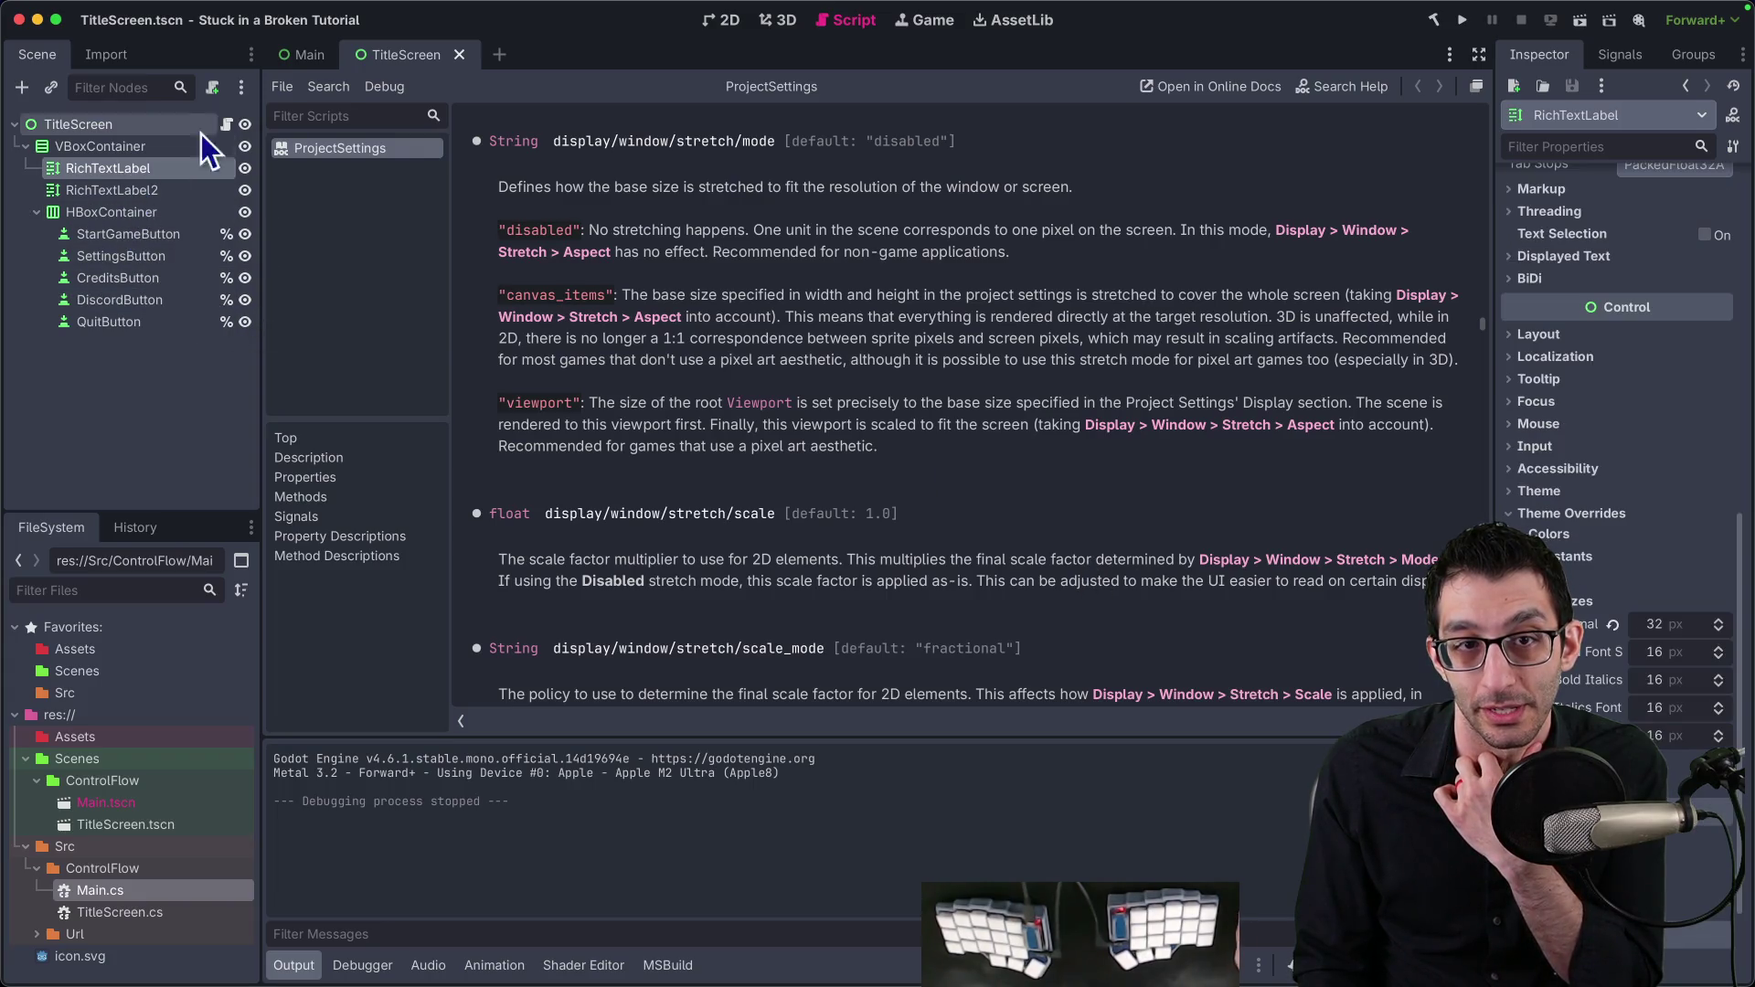
left_click(722, 21)
scroll(860, 411, "up", 15)
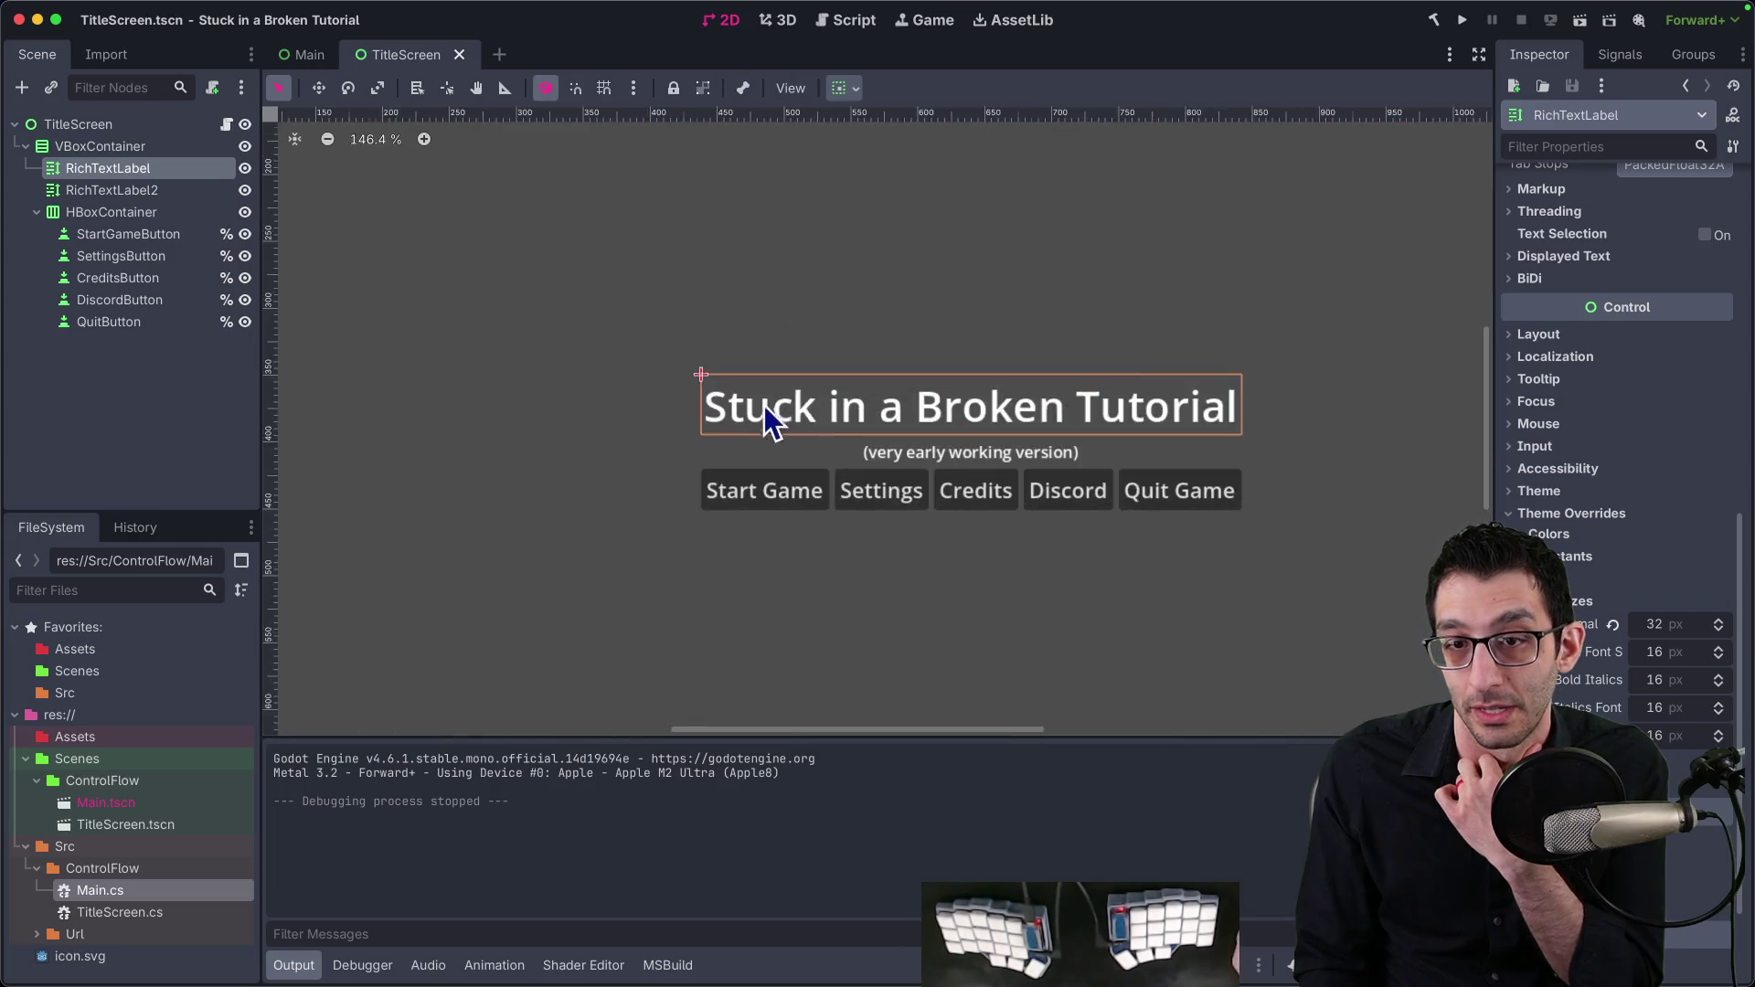
scroll(864, 423, "down", 5)
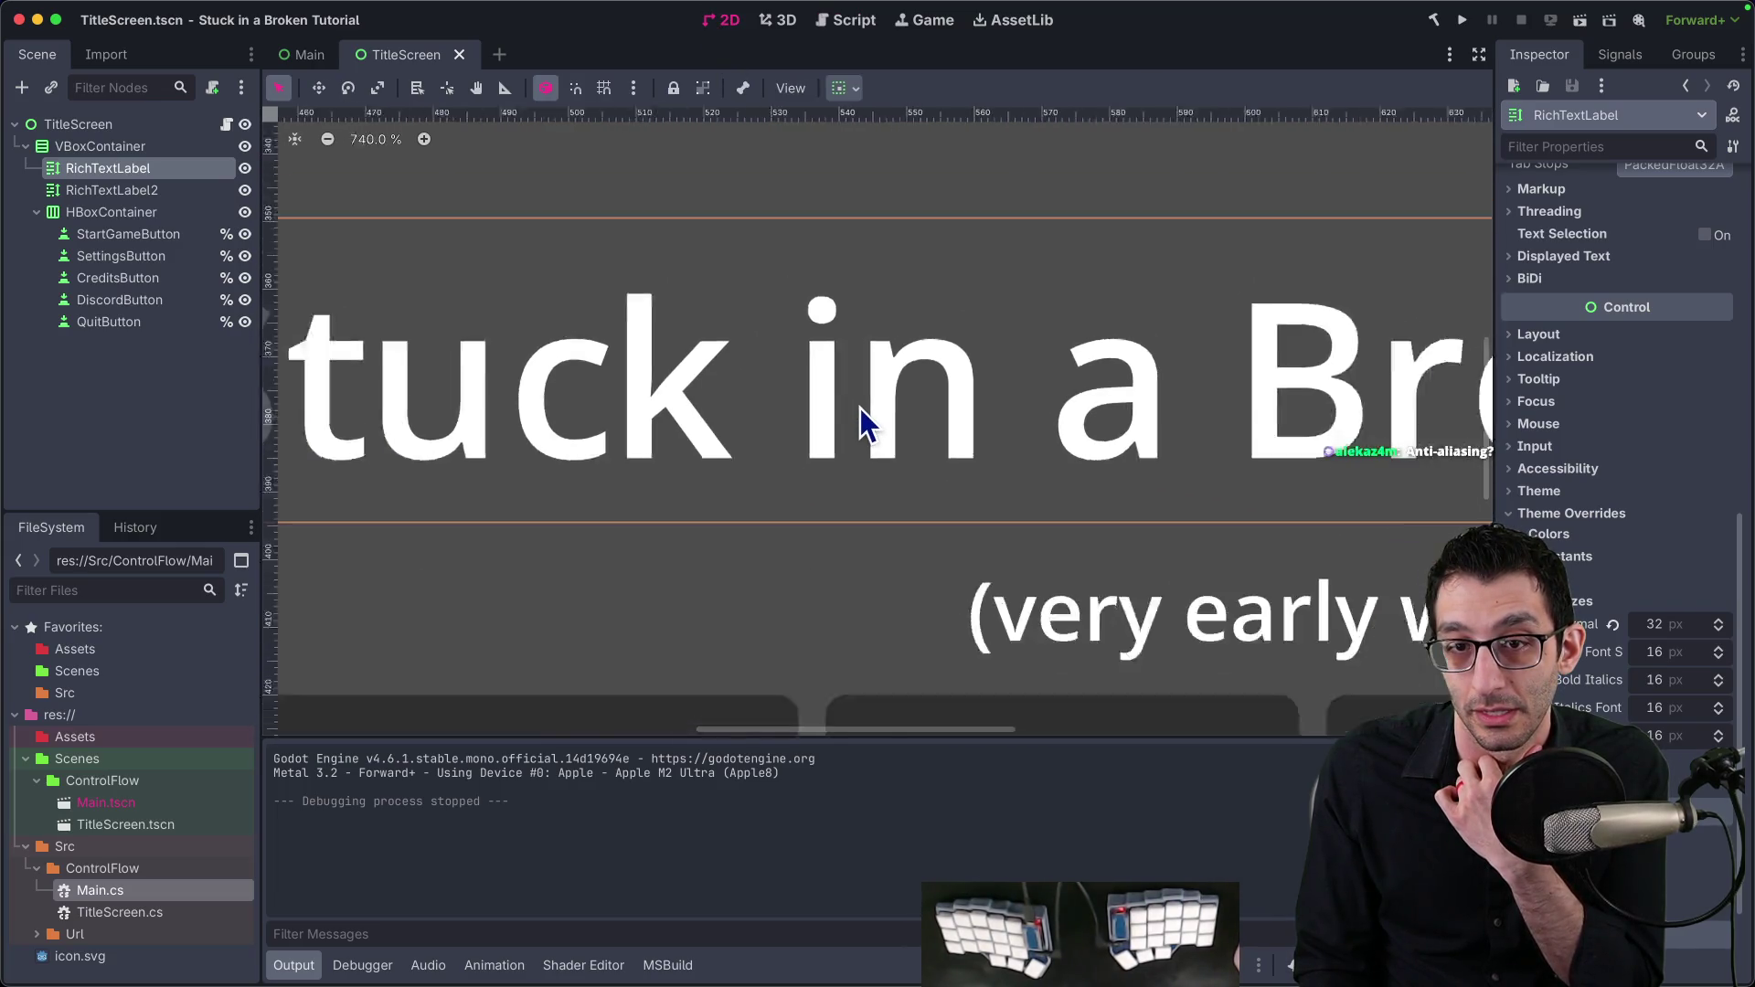
scroll(878, 439, "up", 8)
scroll(882, 430, "up", 2)
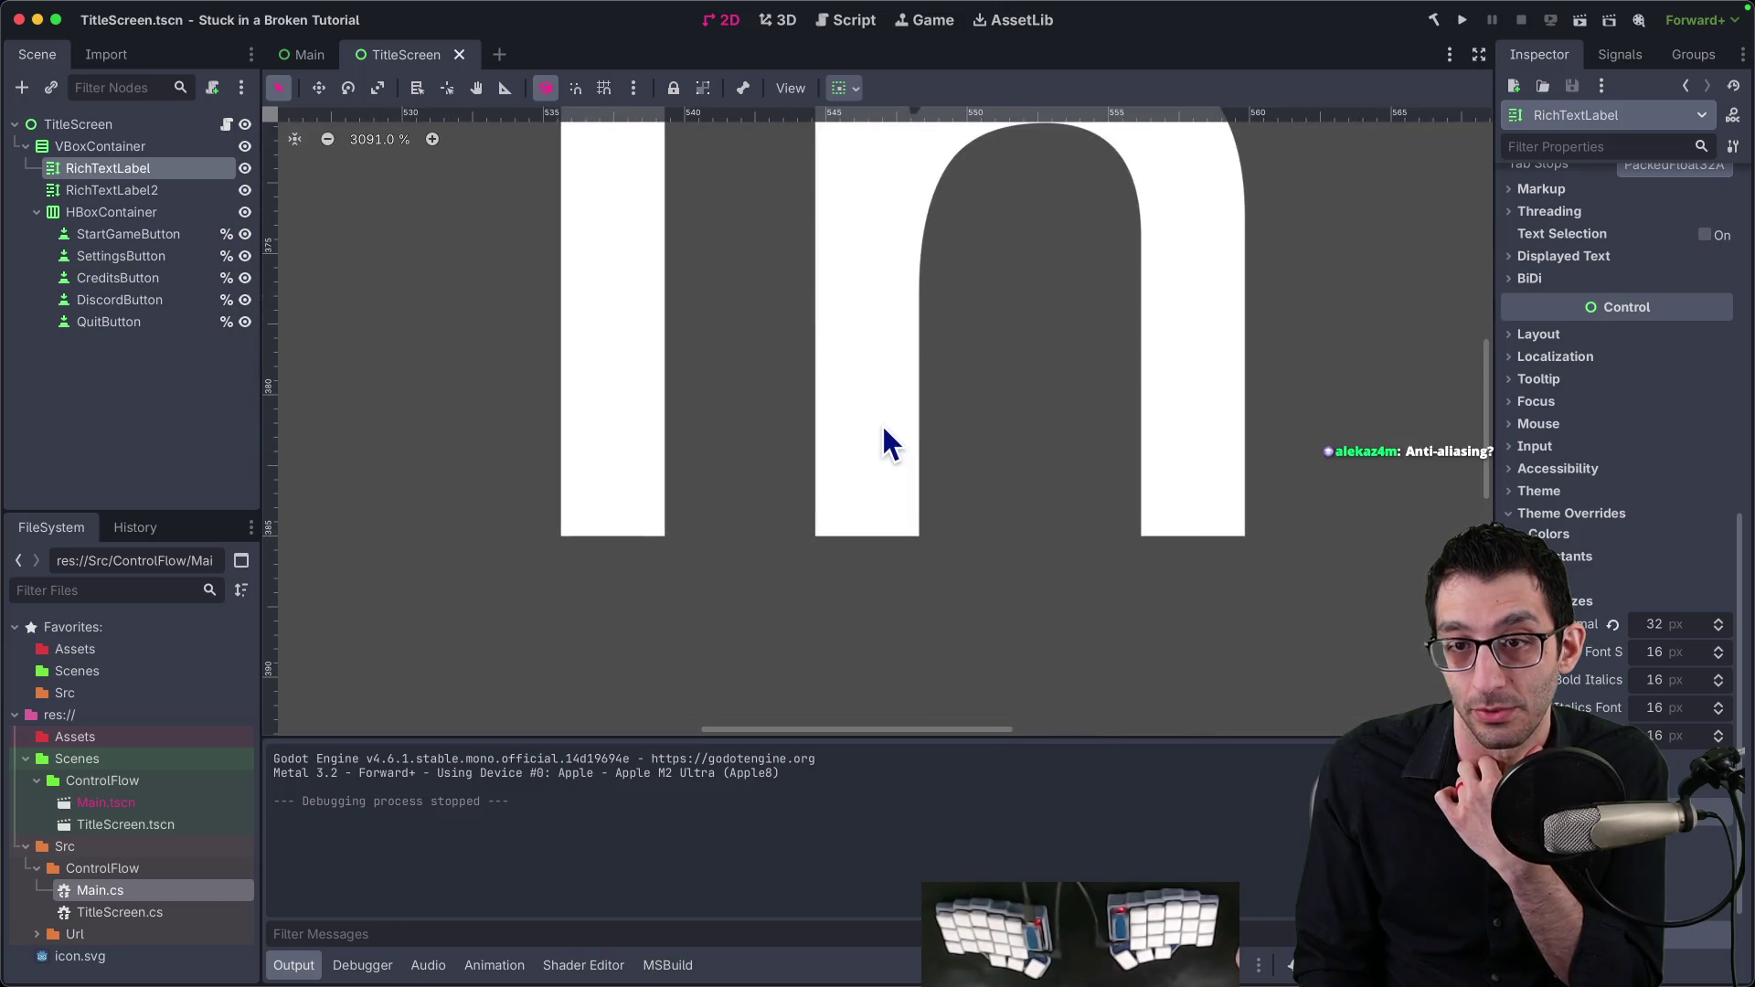
scroll(885, 431, "down", 10)
scroll(894, 450, "down", 3)
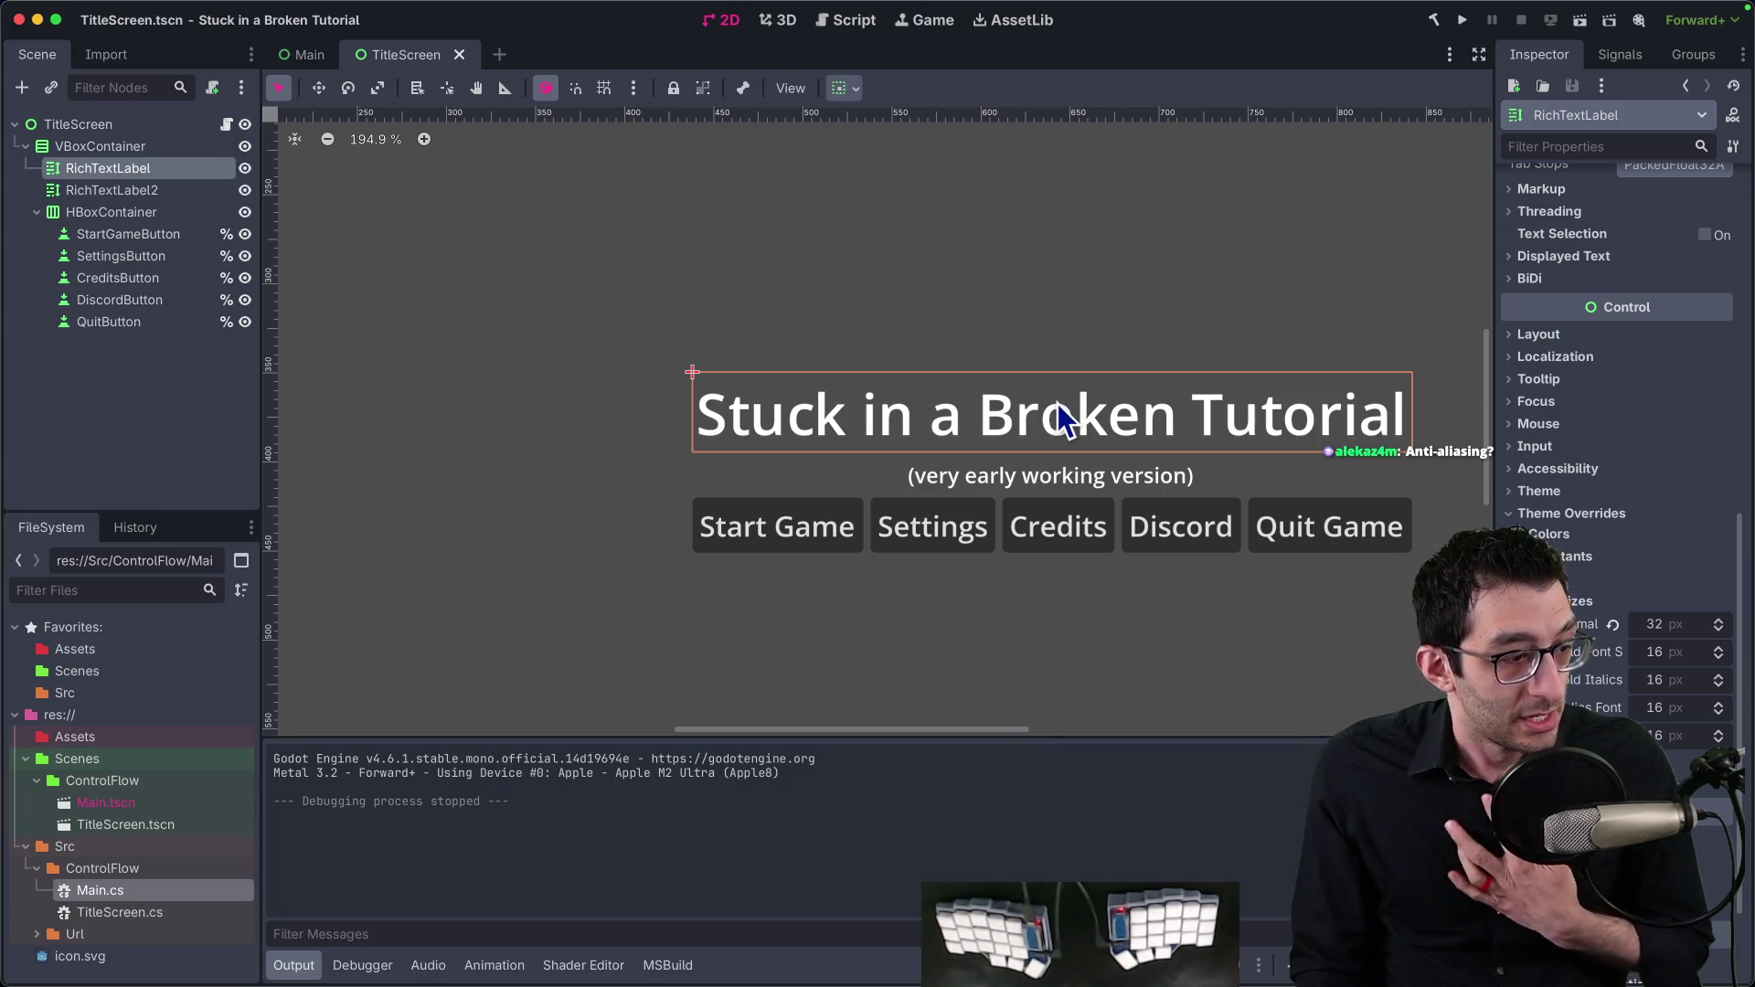
Step: Relaunch the game and resize its window out of full screen
left_click(1462, 20)
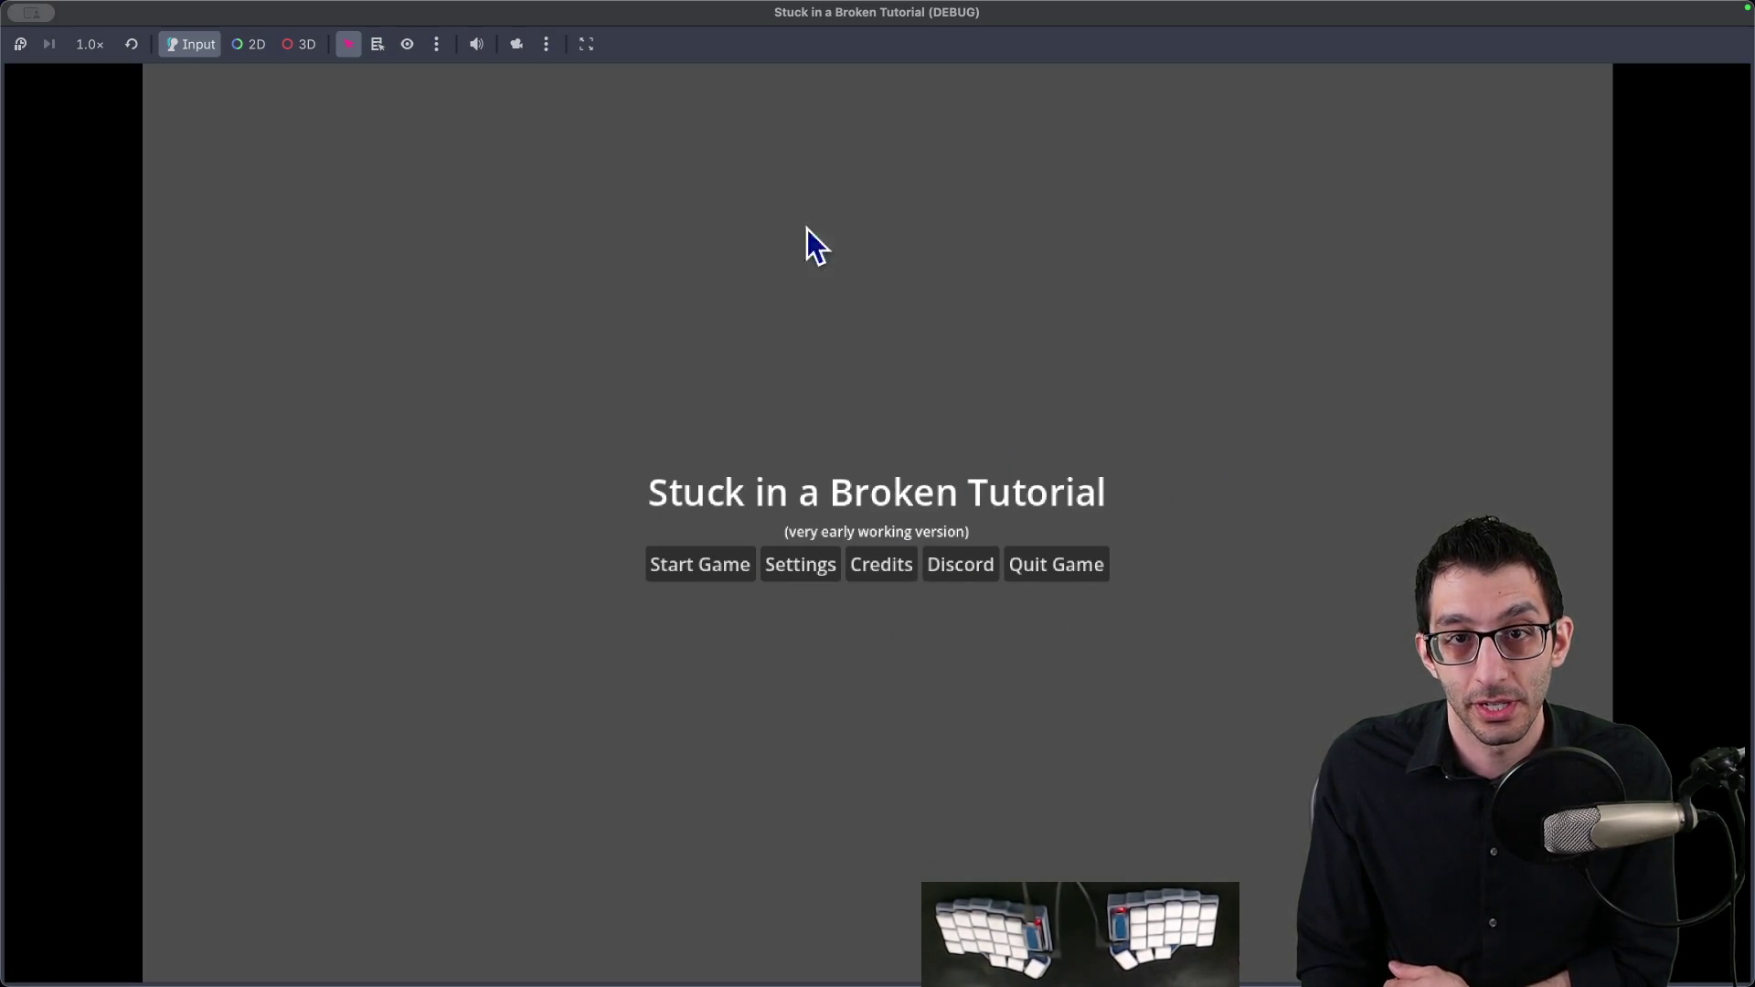
key("super+ctrl+f")
left_click_drag(282, 130, 909, 540)
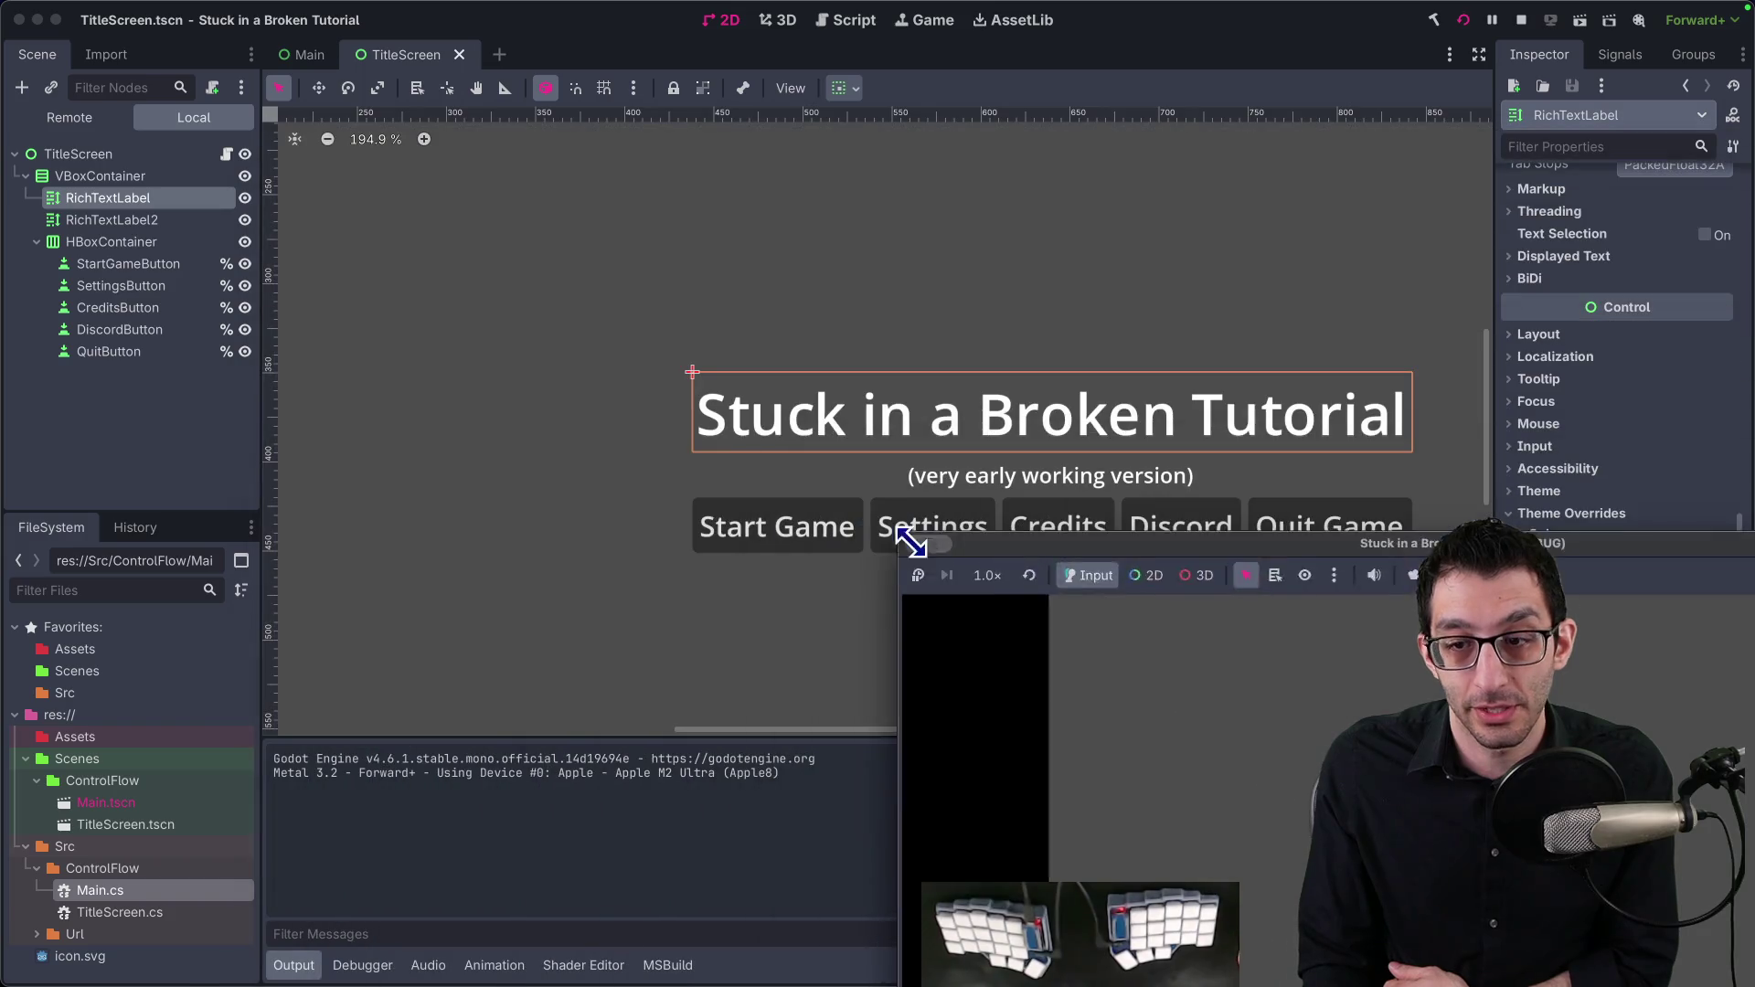
Step: Reposition and shrink the game window, then set the view sizing to Fixed Size
left_click_drag(1234, 615, 545, 313)
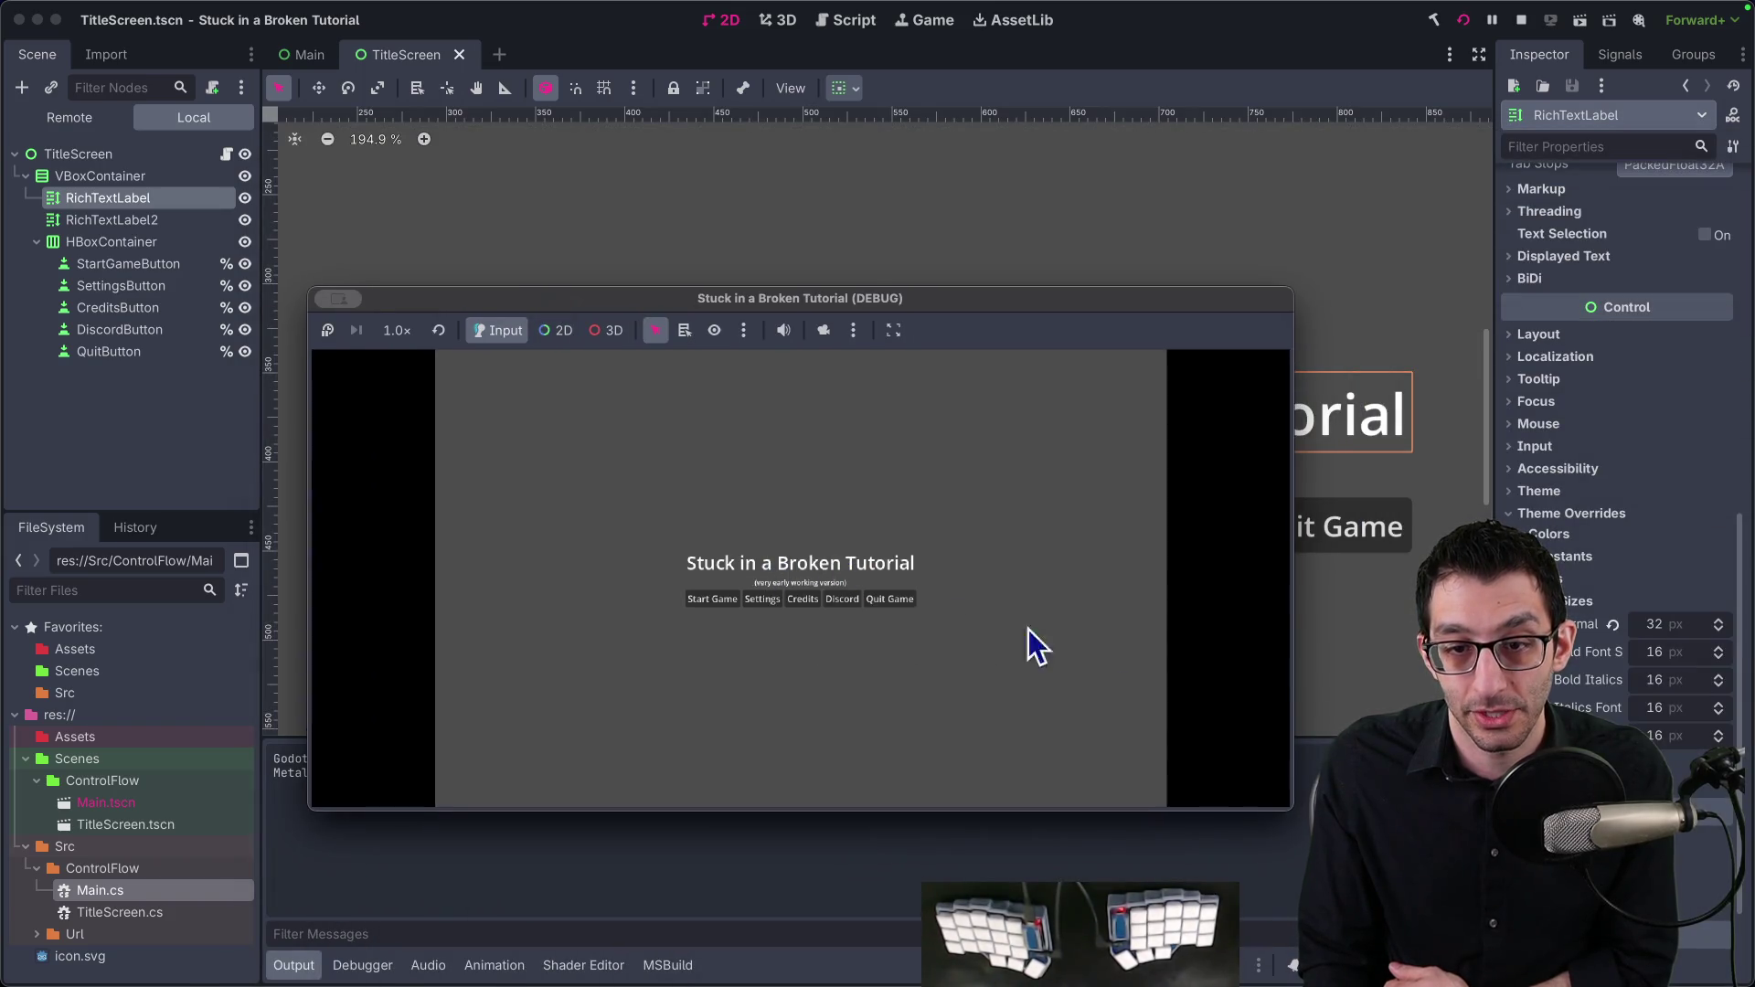
mouse_move(1290, 810)
left_mouse_down()
mouse_move(1062, 780)
mouse_move(984, 807)
mouse_move(1000, 840)
mouse_move(1033, 837)
left_mouse_up()
left_click(893, 330)
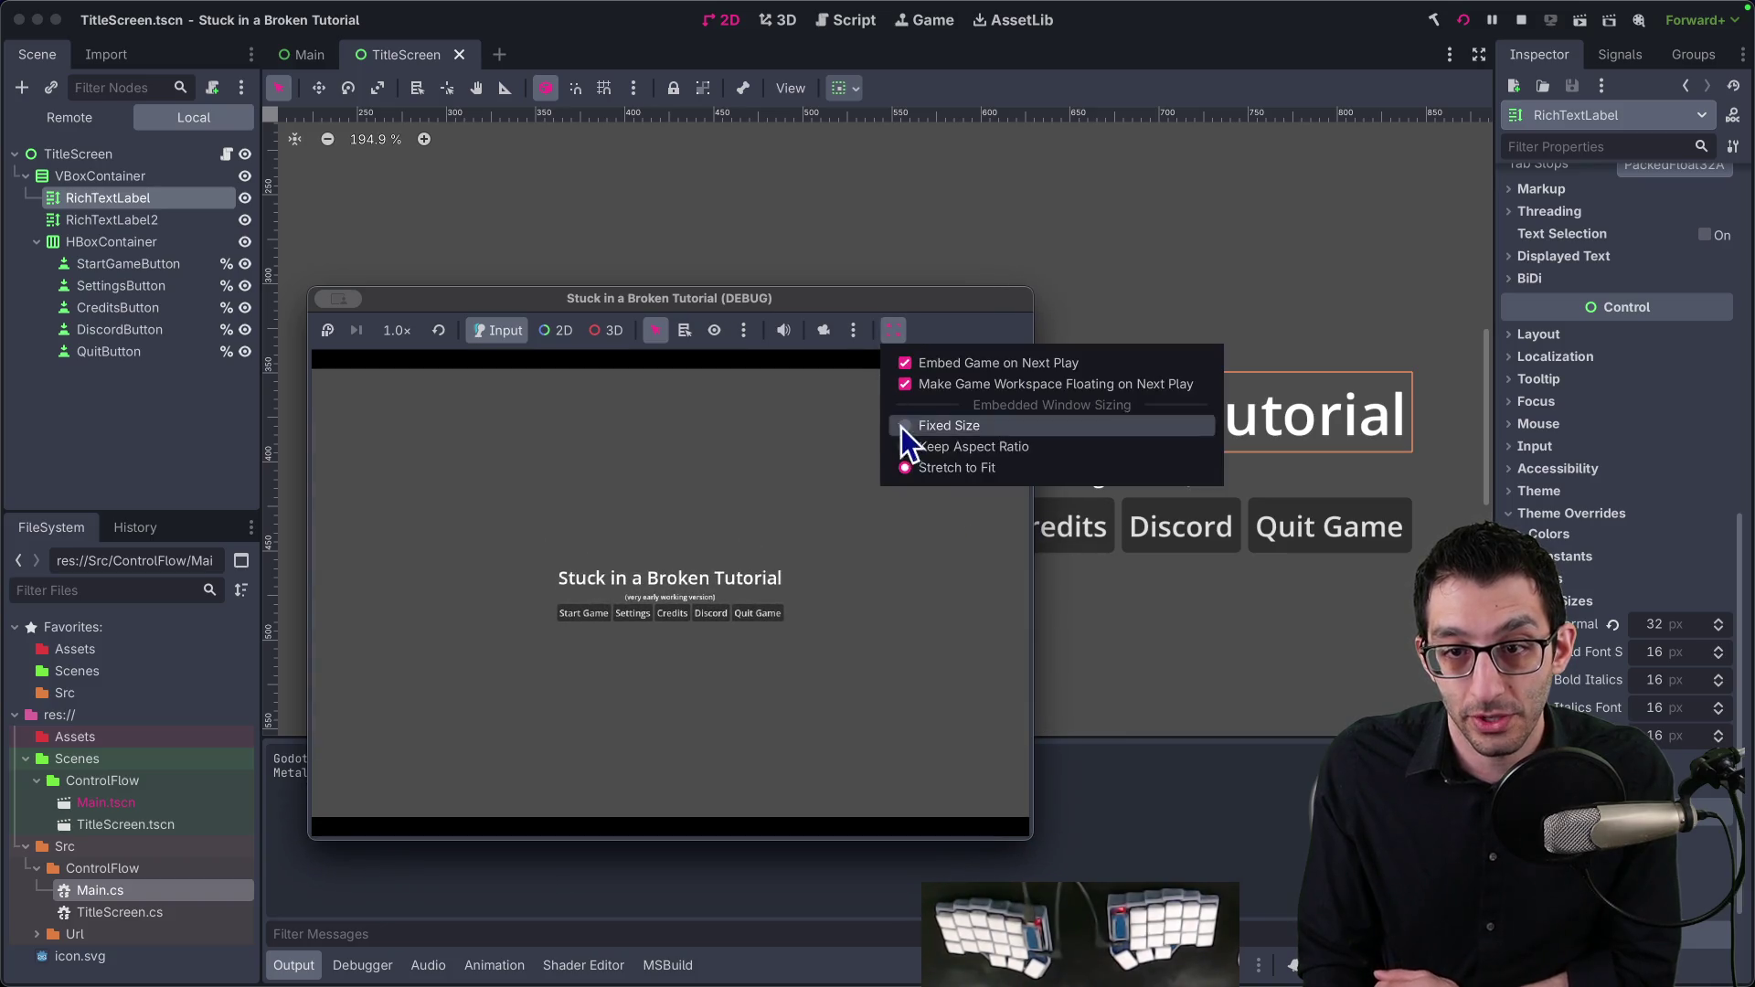
left_click(909, 426)
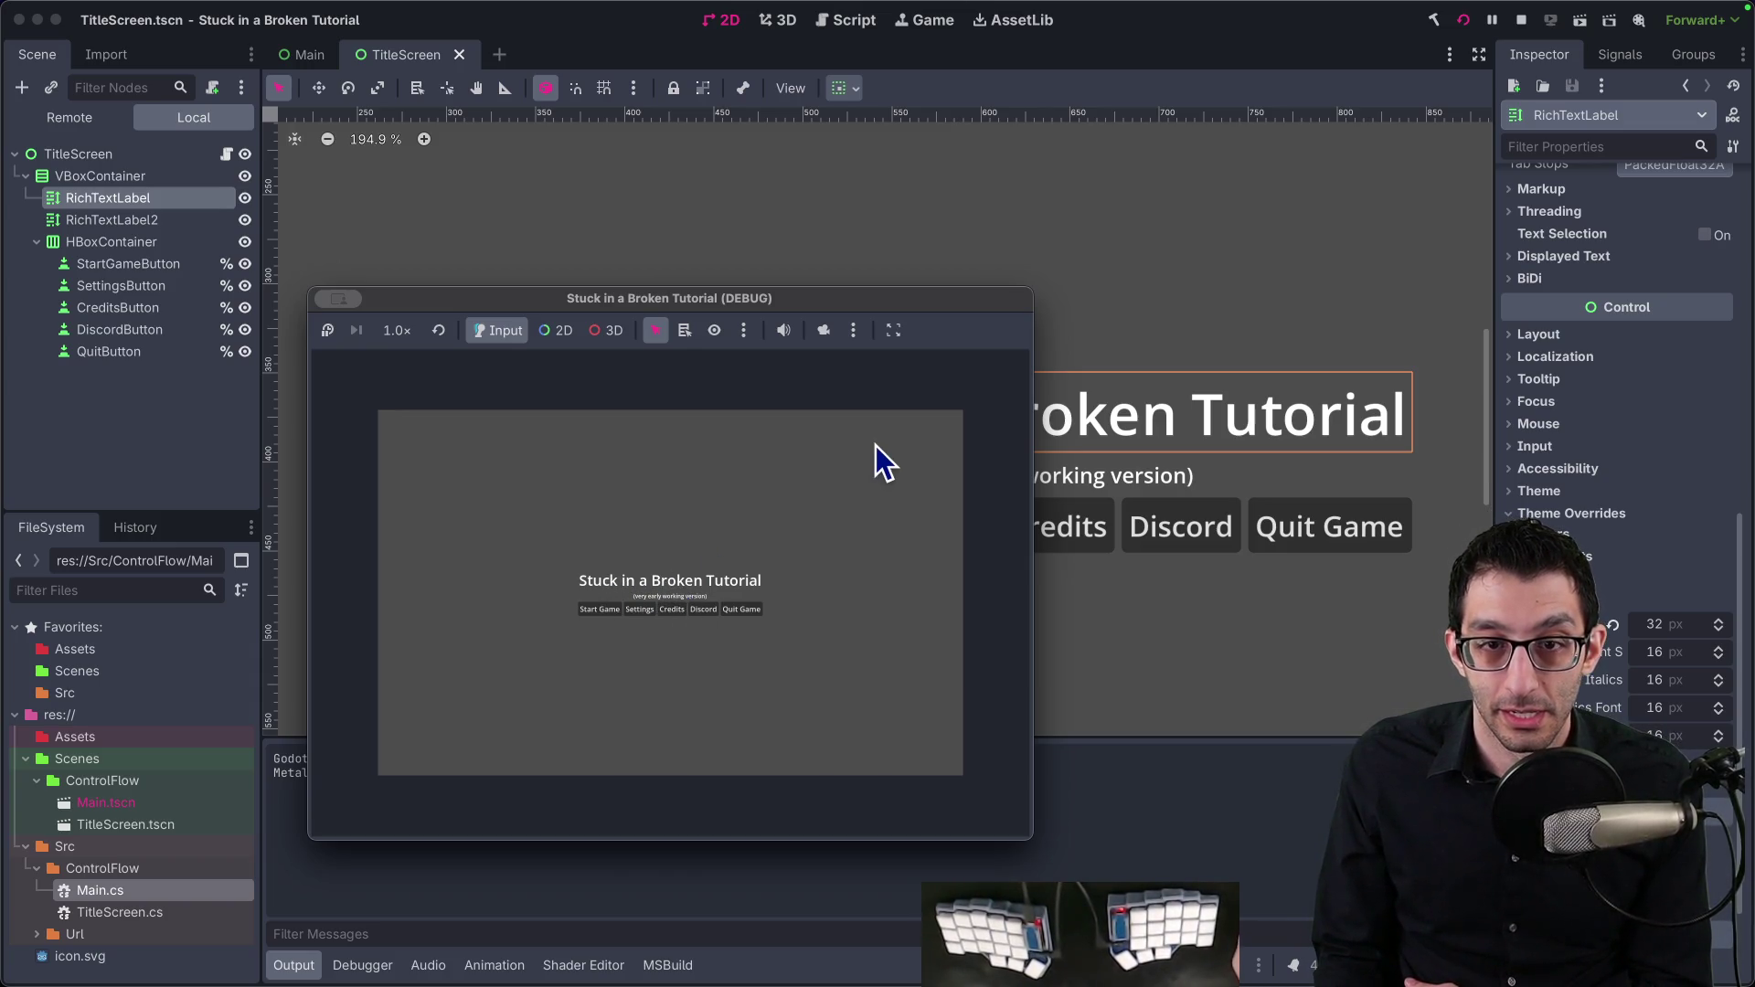
Step: Recheck the sizing options, close the game window, and open a new Chrome tab
left_click(853, 330)
left_click(883, 331)
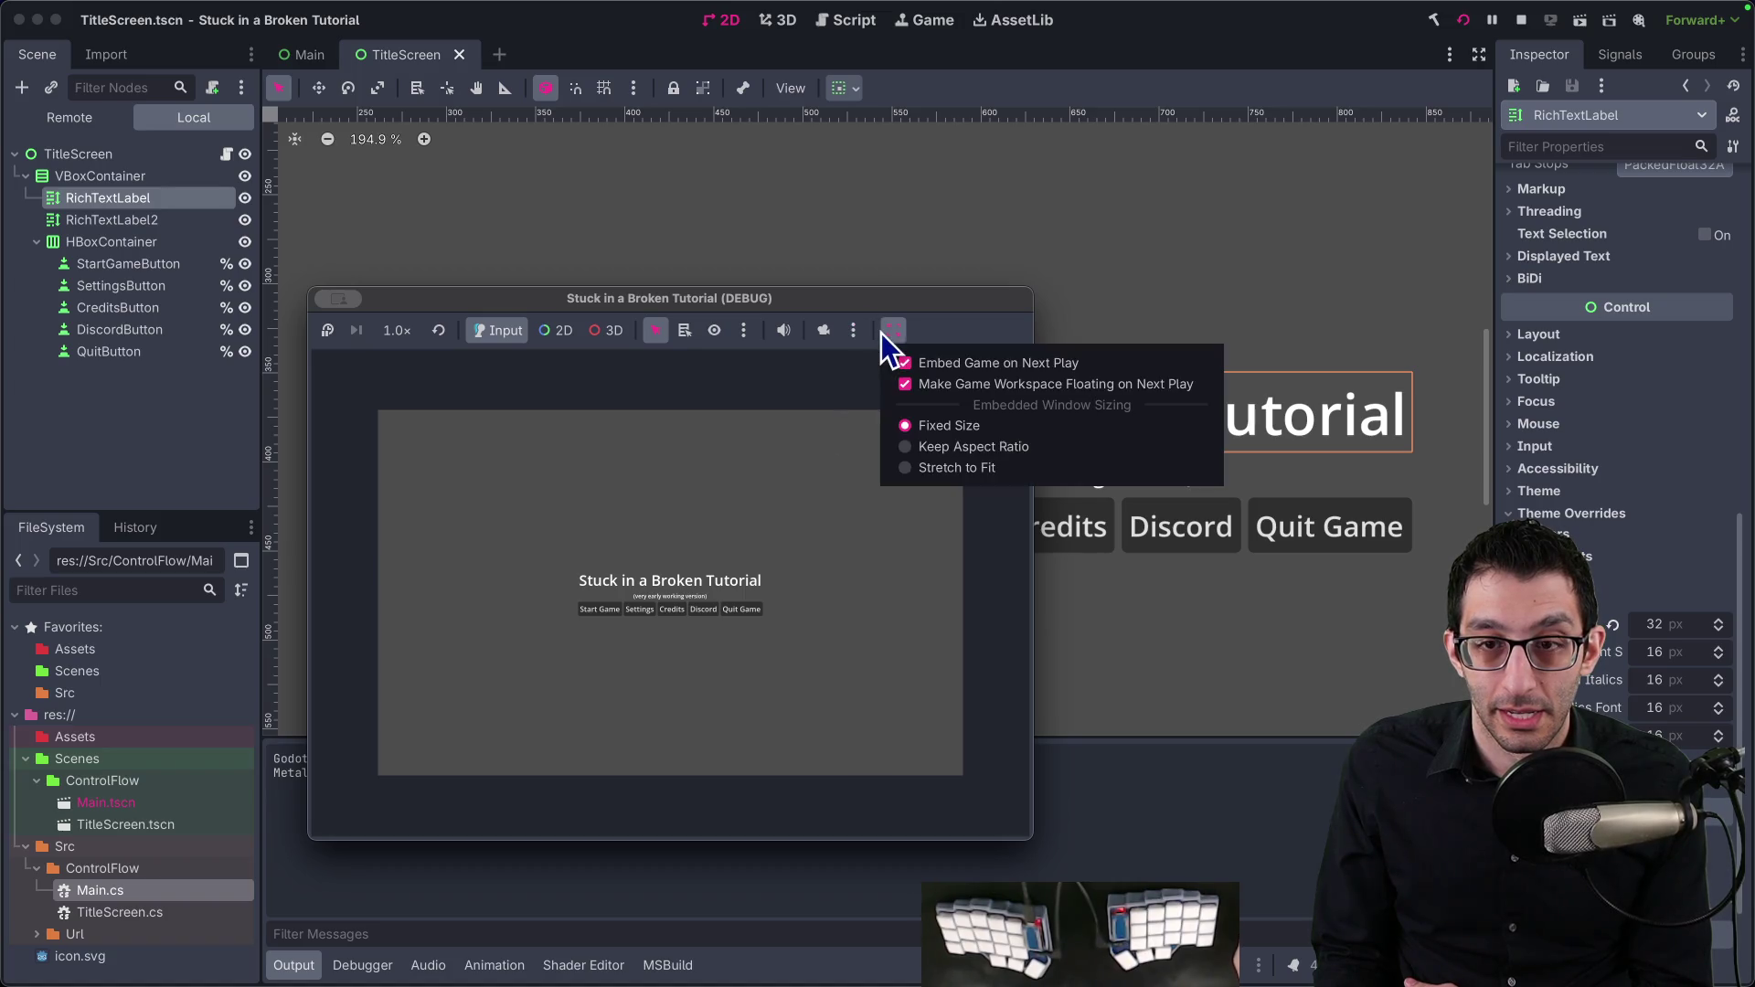
left_click(933, 320)
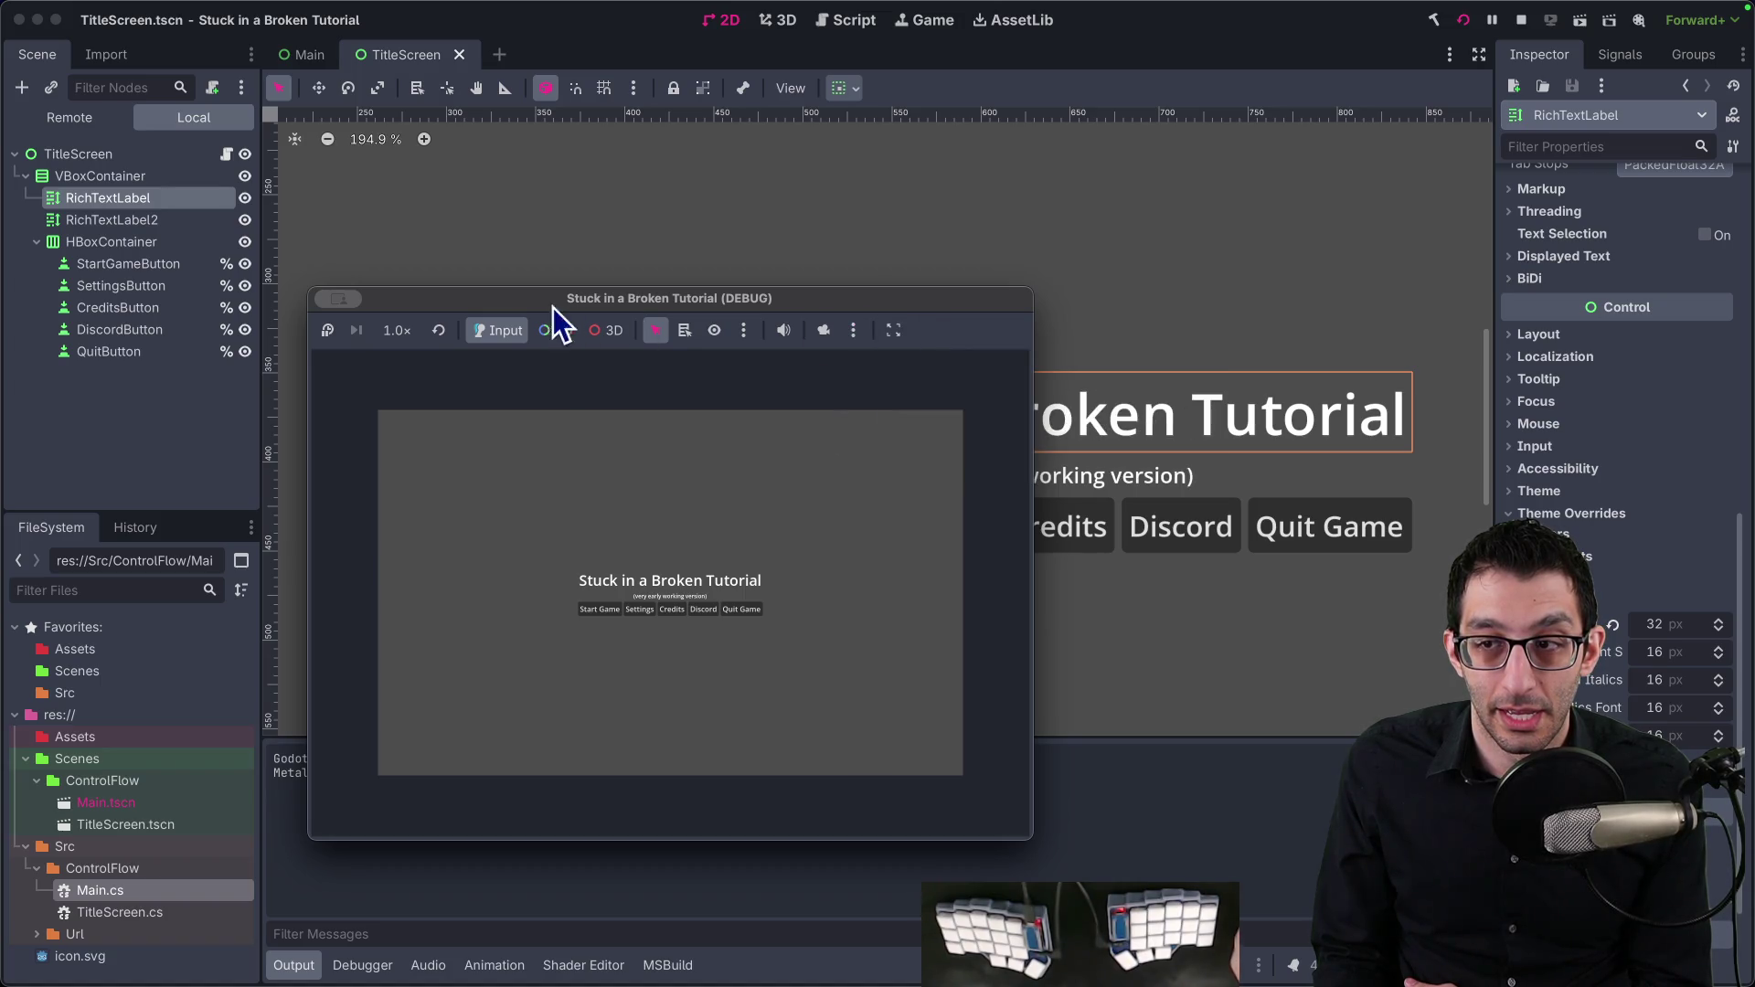
left_click(340, 300)
left_click(353, 334)
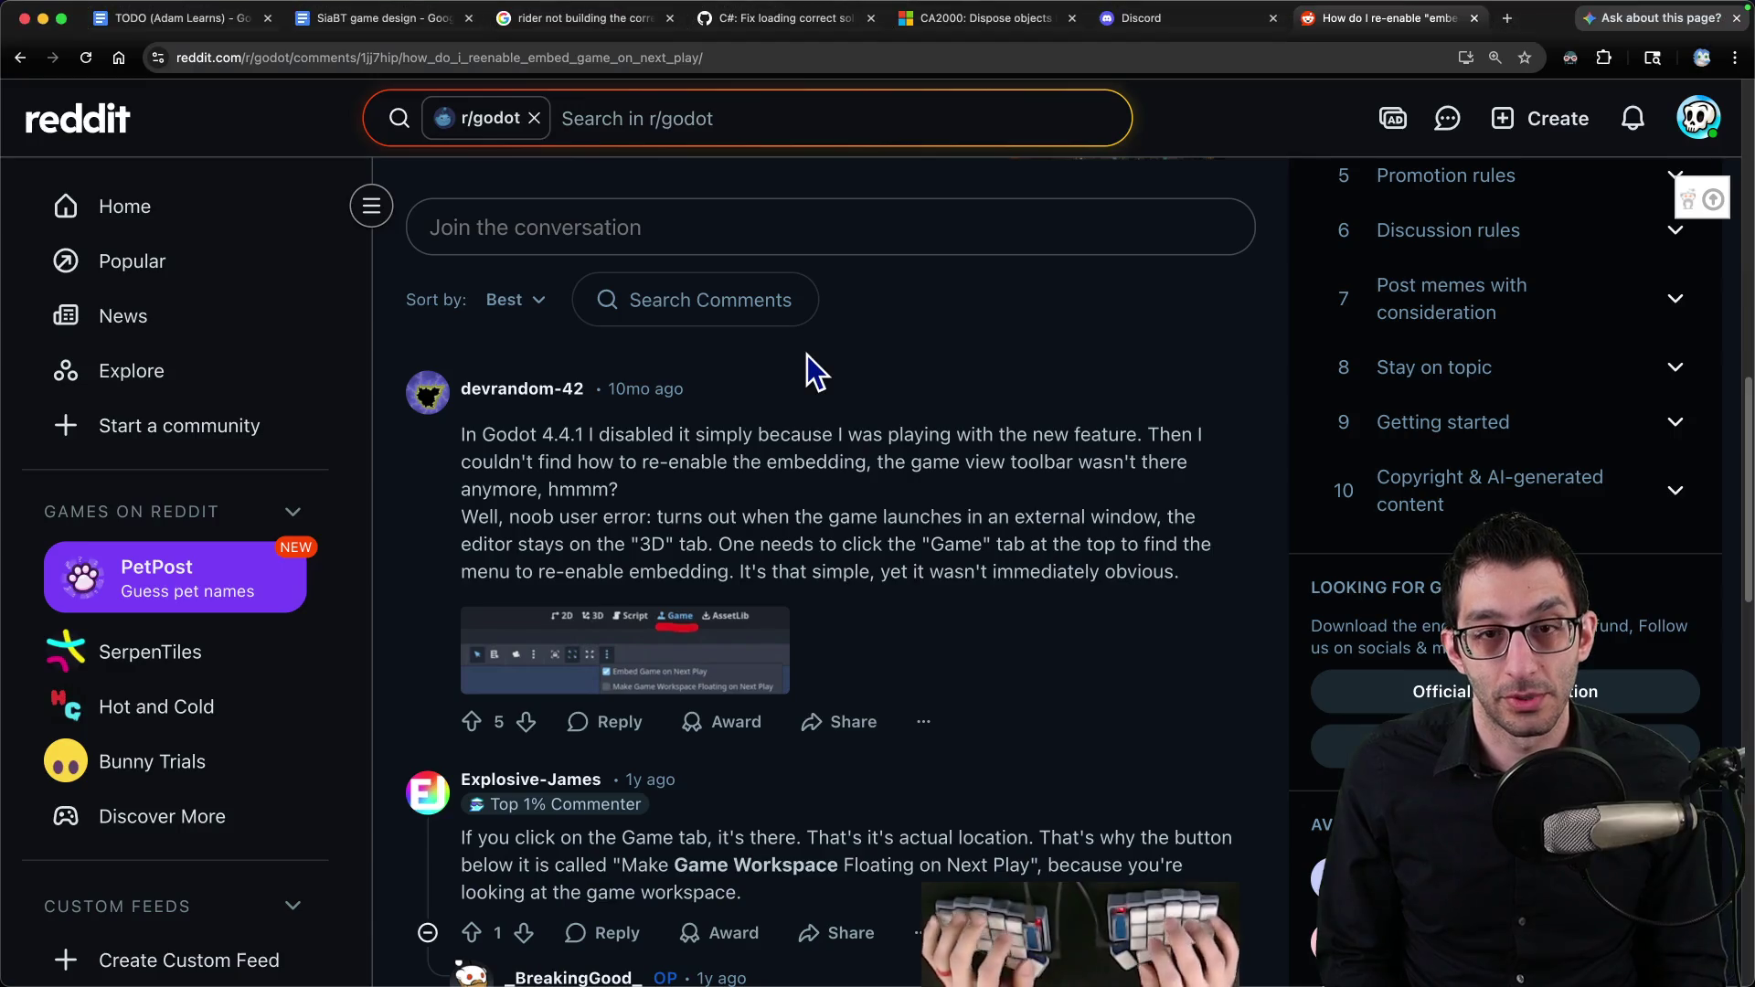
key("ctrl+t")
Step: Search 'godot text looks blurry with viewport scaling' and read the Reddit result
type("godot")
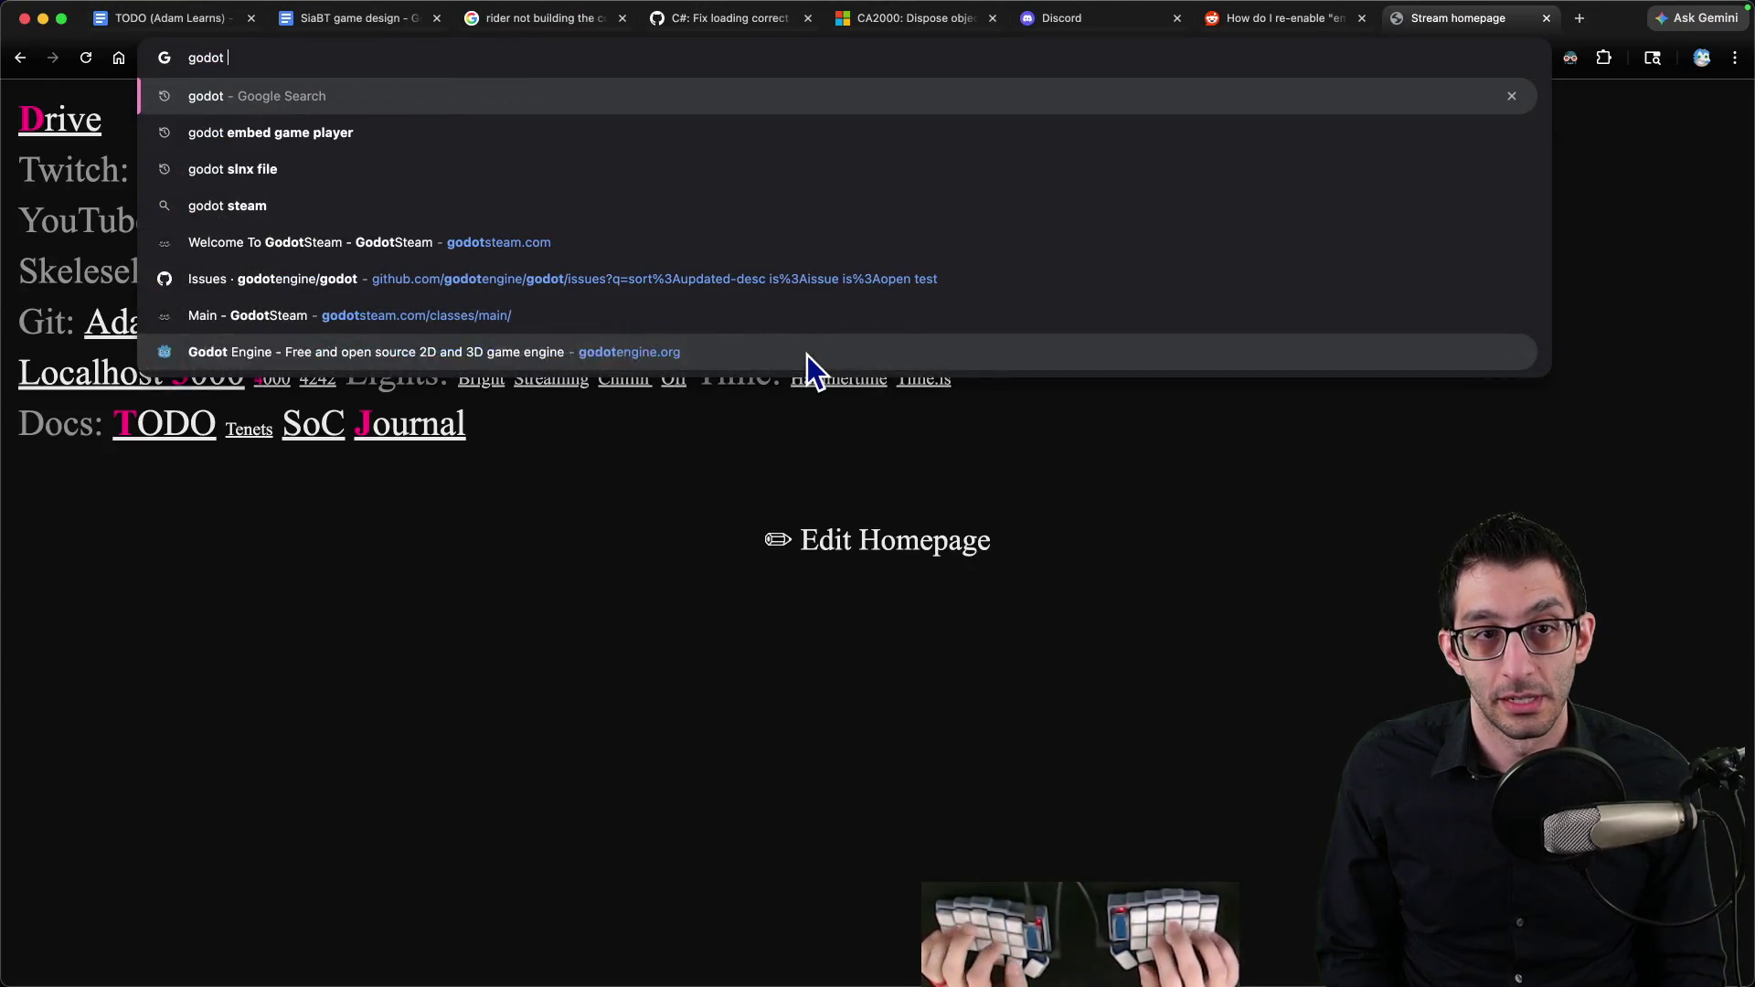
type(" text look")
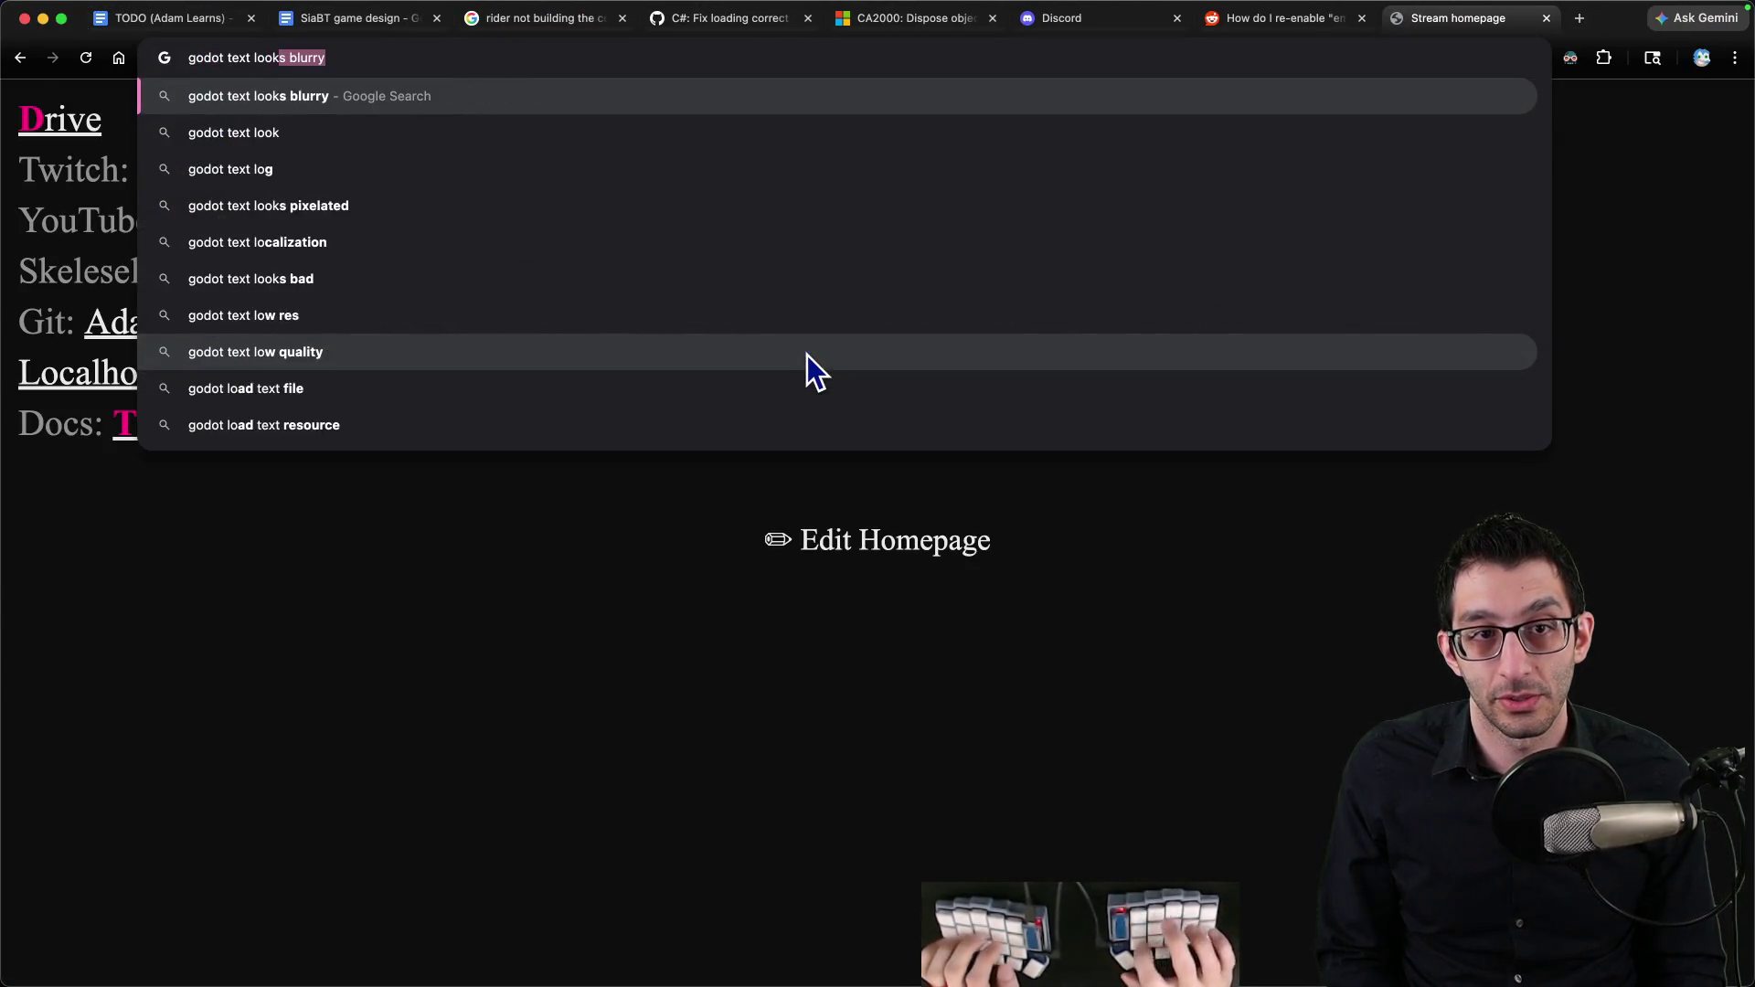
type("s blurry with viewport sc")
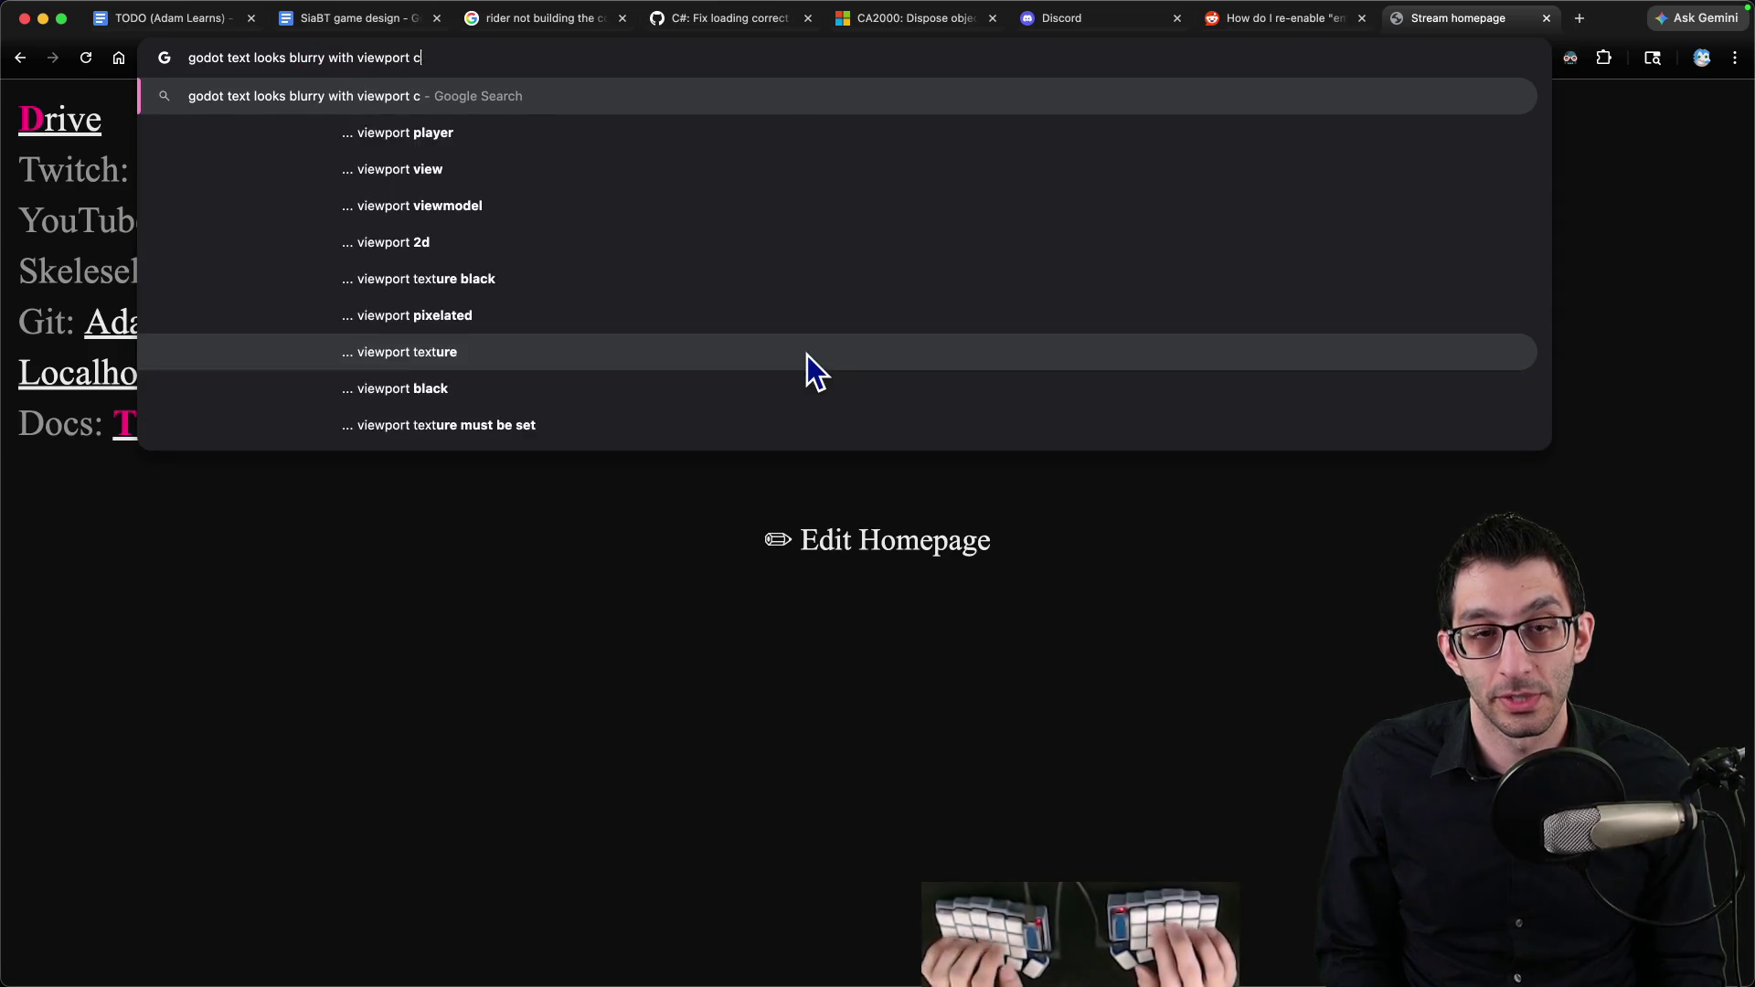
type("aling")
key("Return")
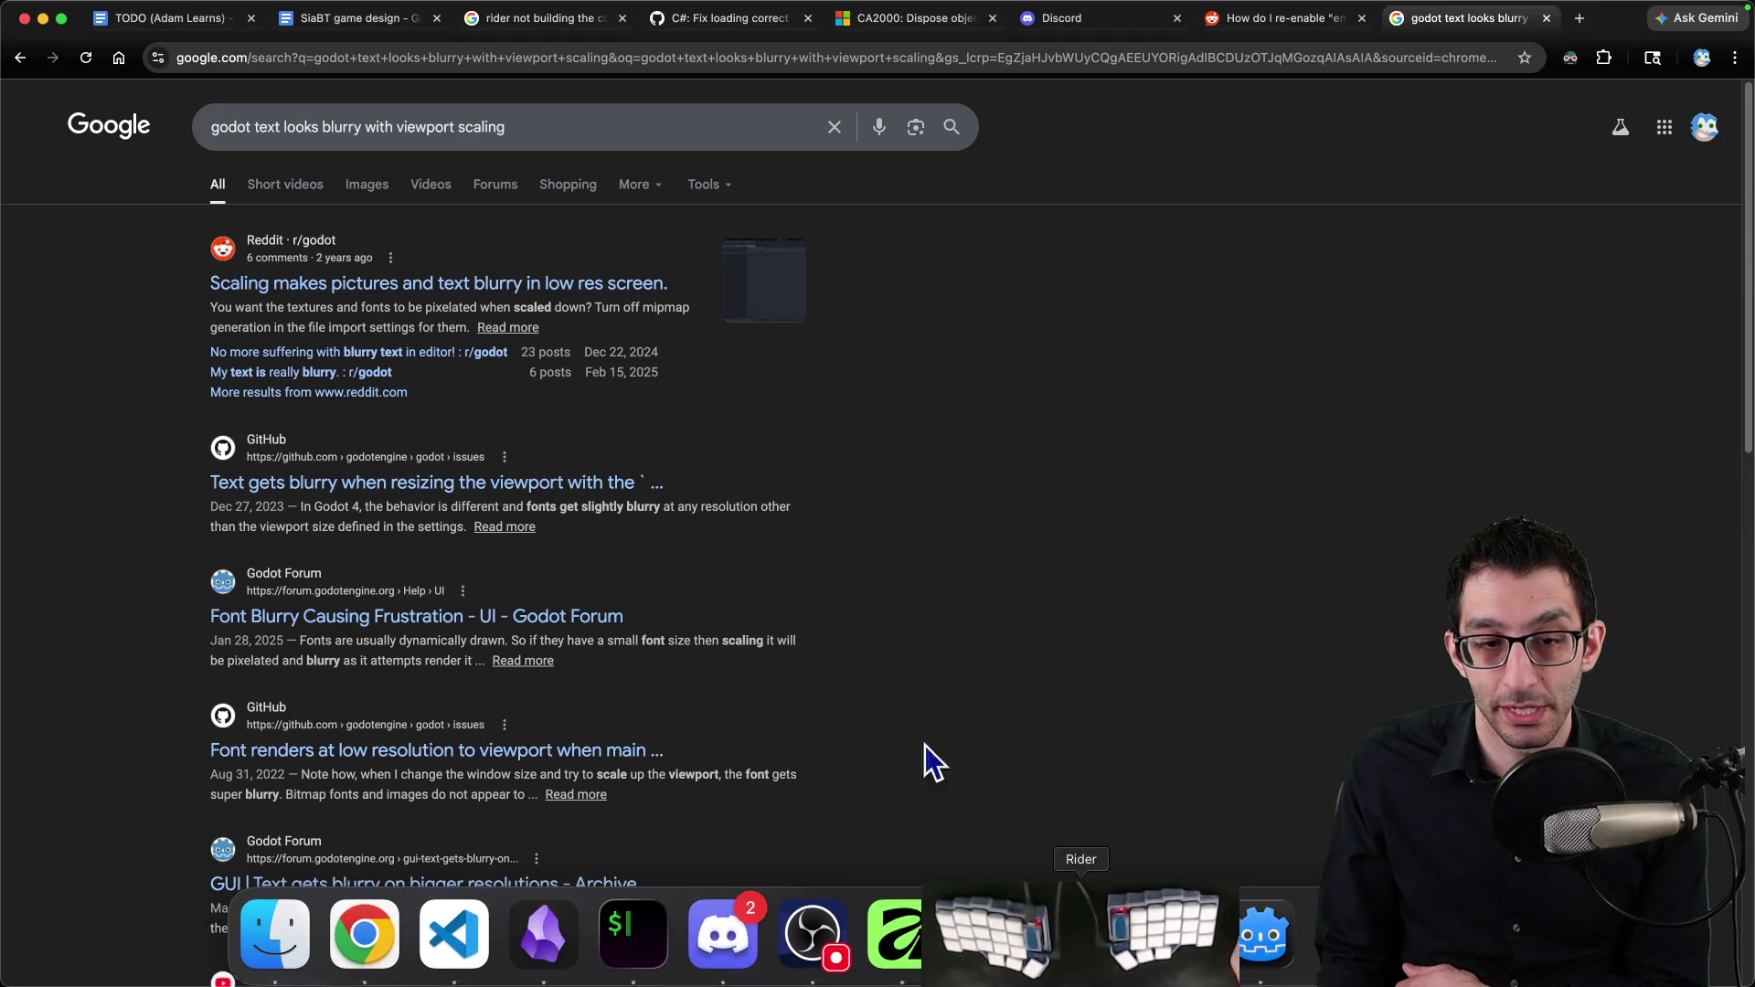
left_click(448, 297)
scroll(804, 512, "down", 10)
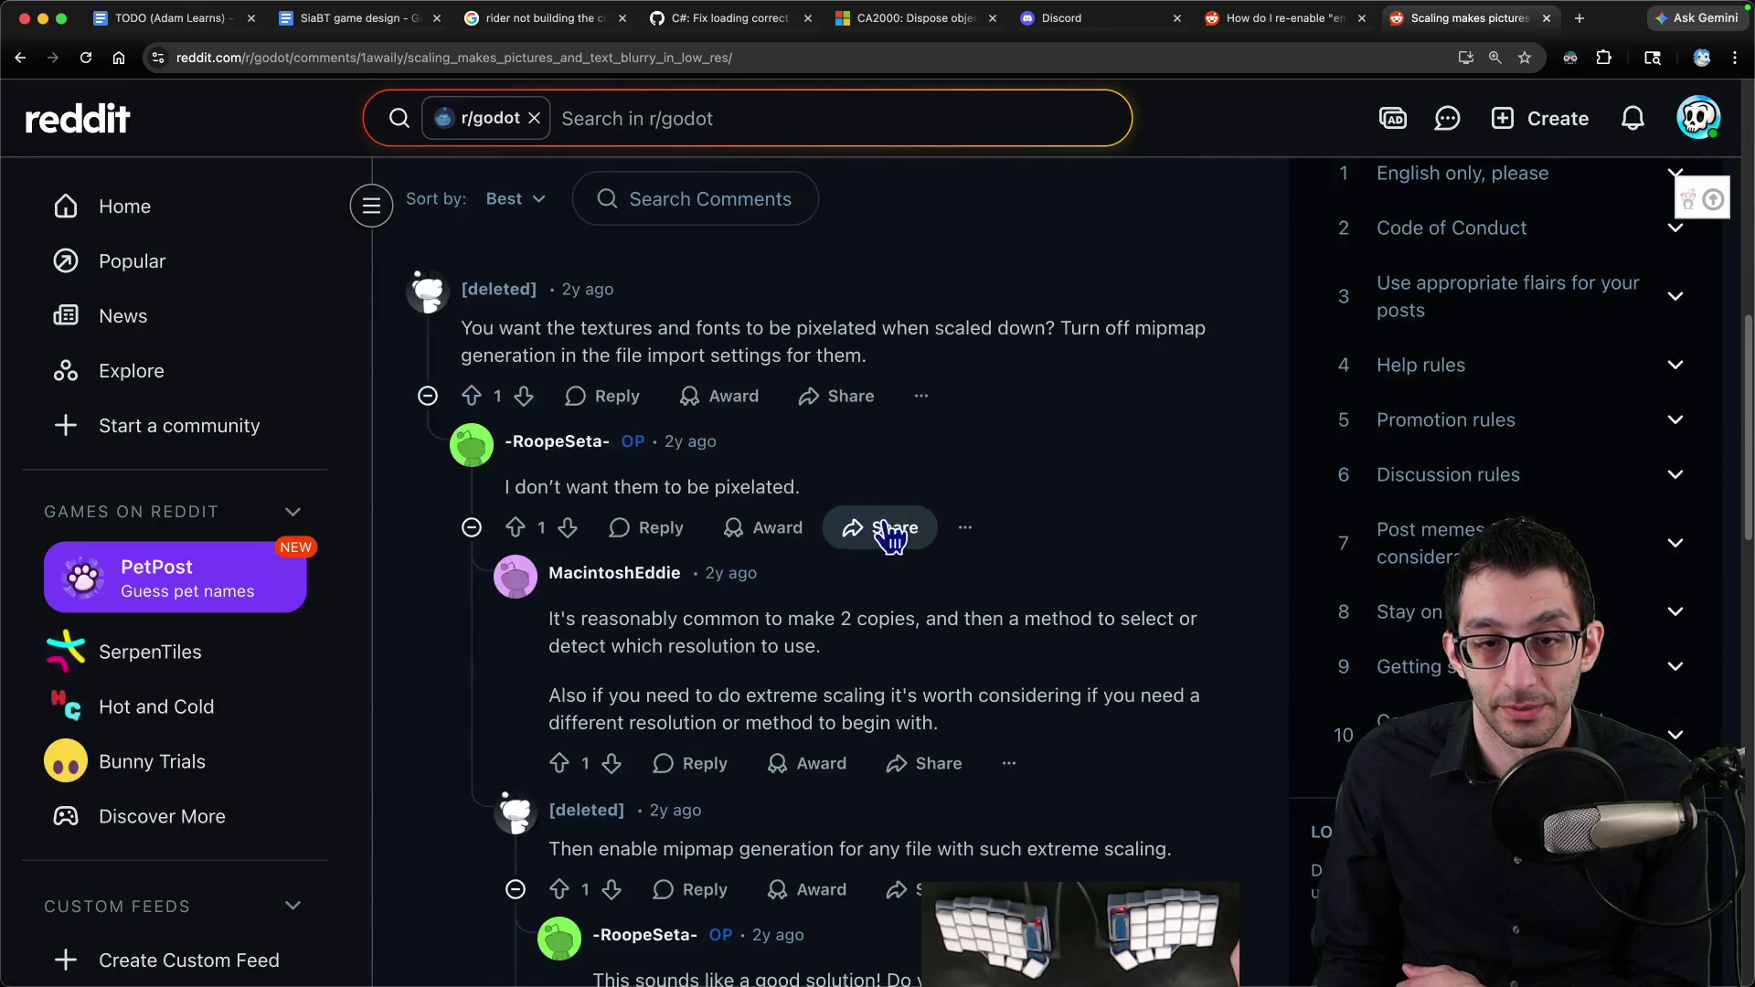
scroll(1097, 544, "down", 5)
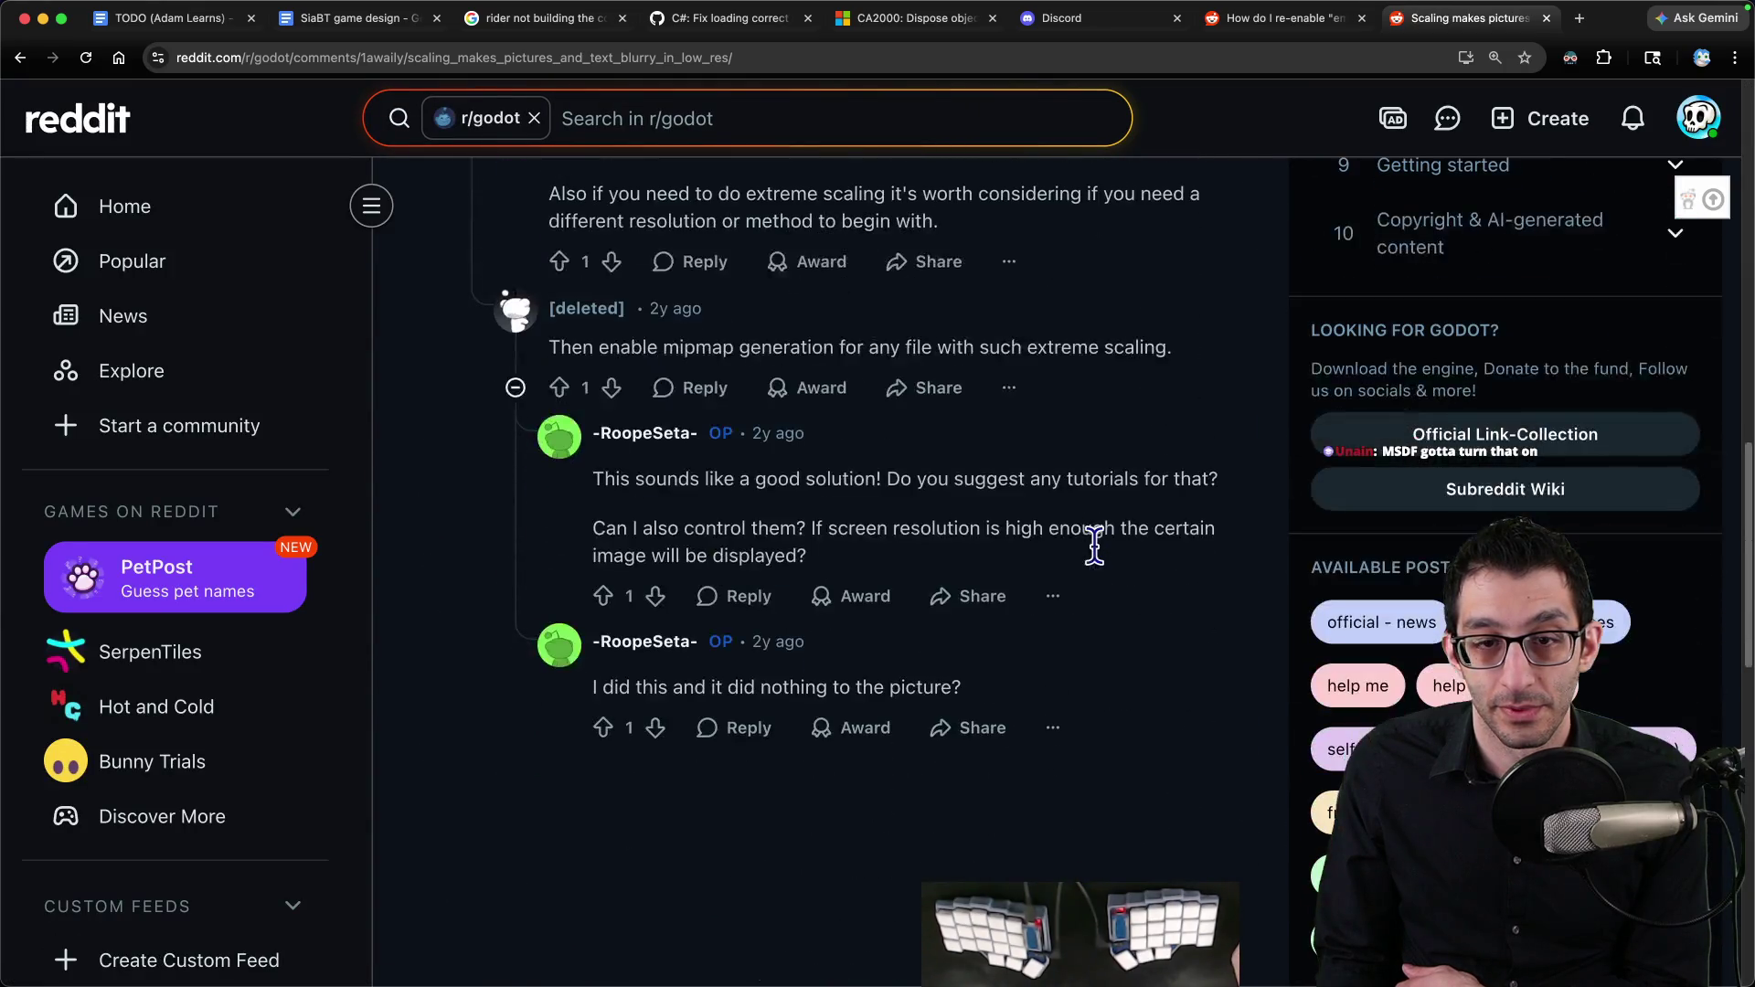
Step: Open the GitHub issue on low-resolution fonts, then return to Godot
key("super+bracketleft")
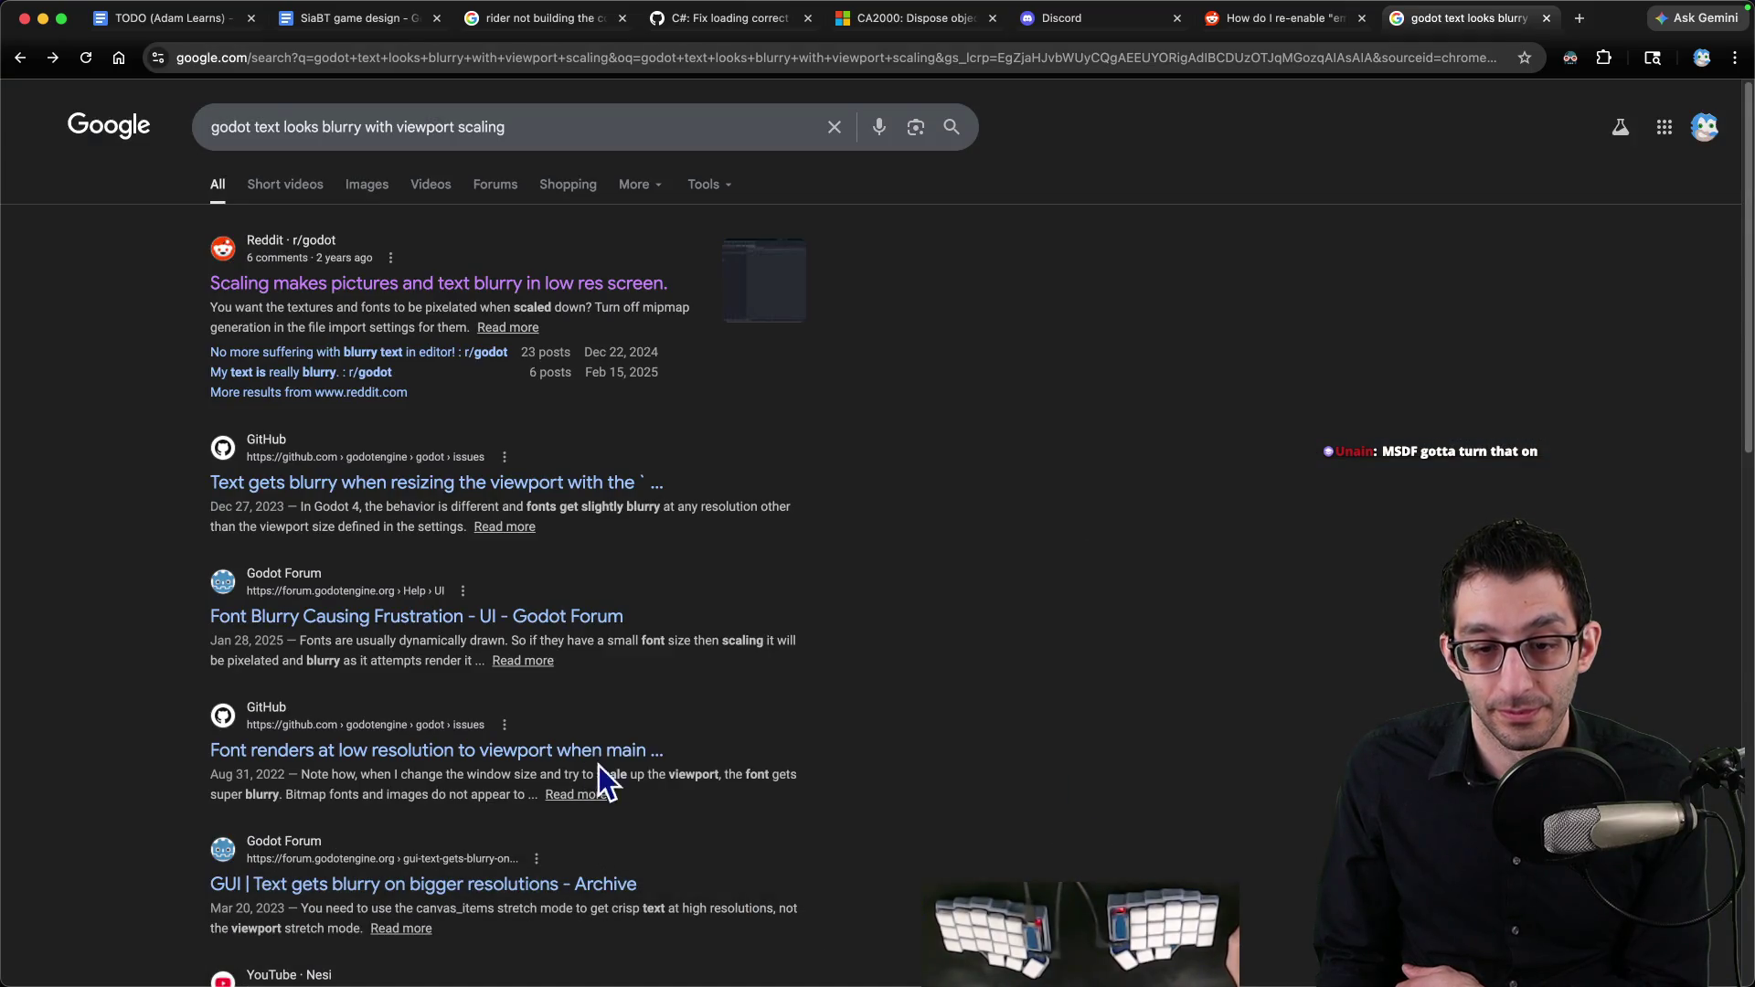
left_click(651, 731)
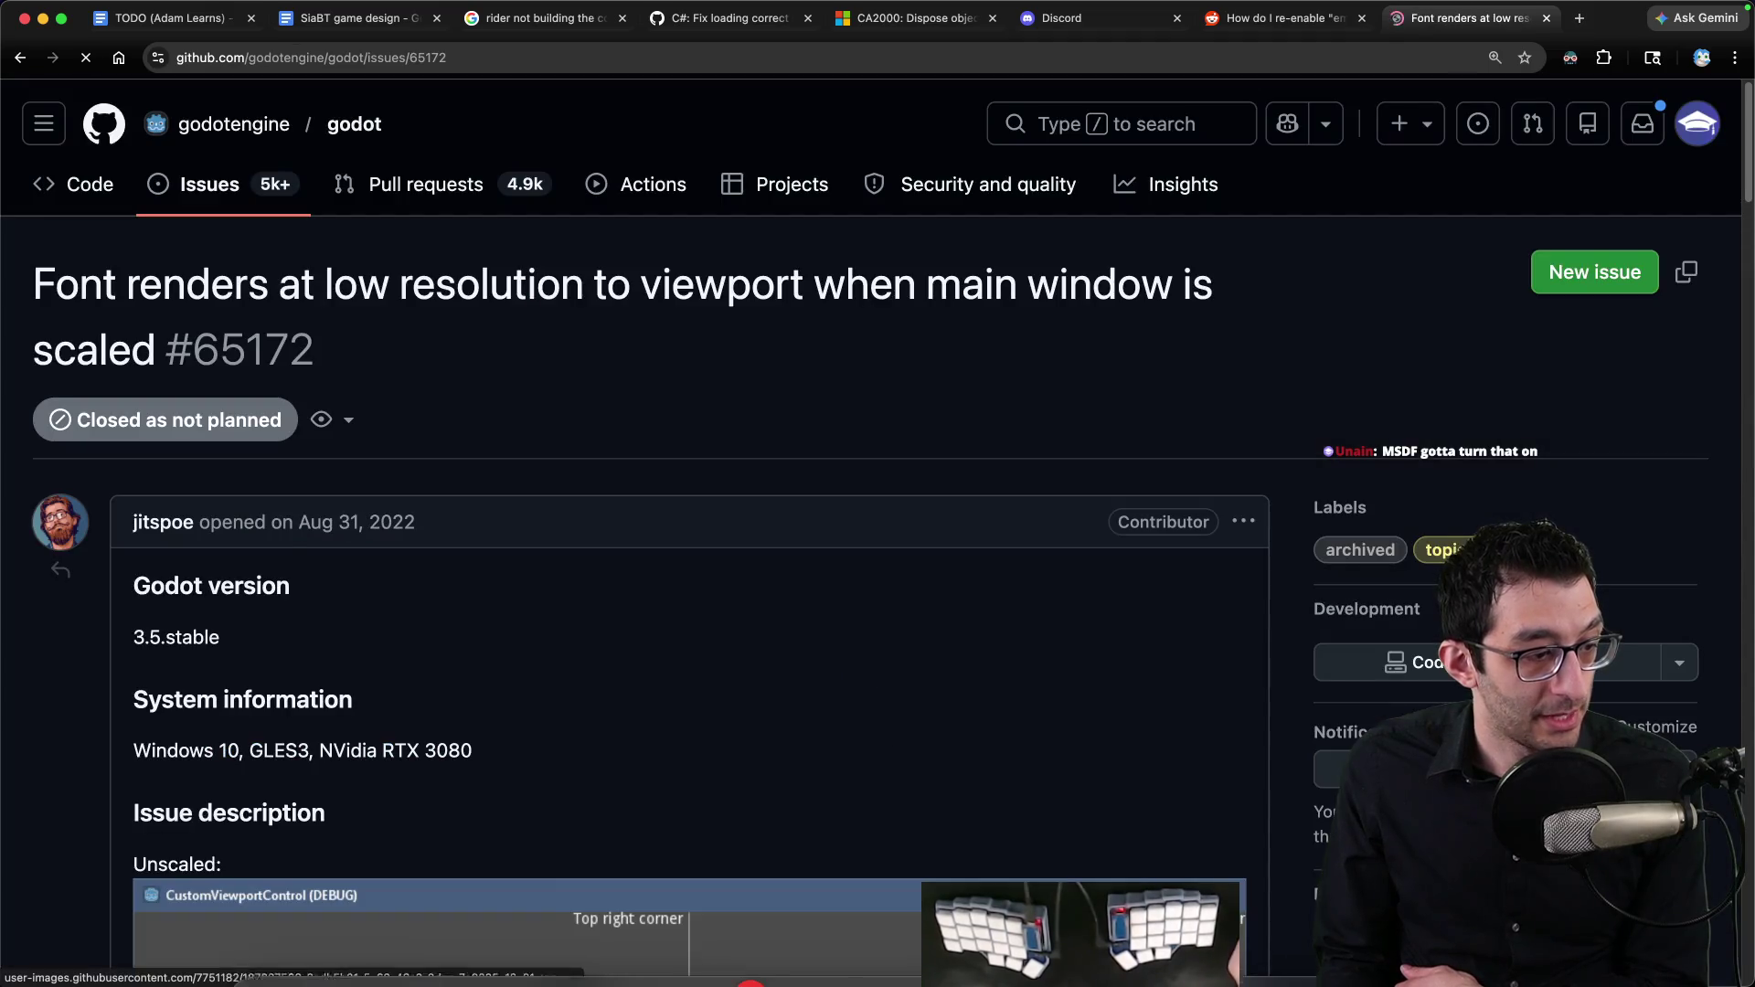
left_click(1170, 932)
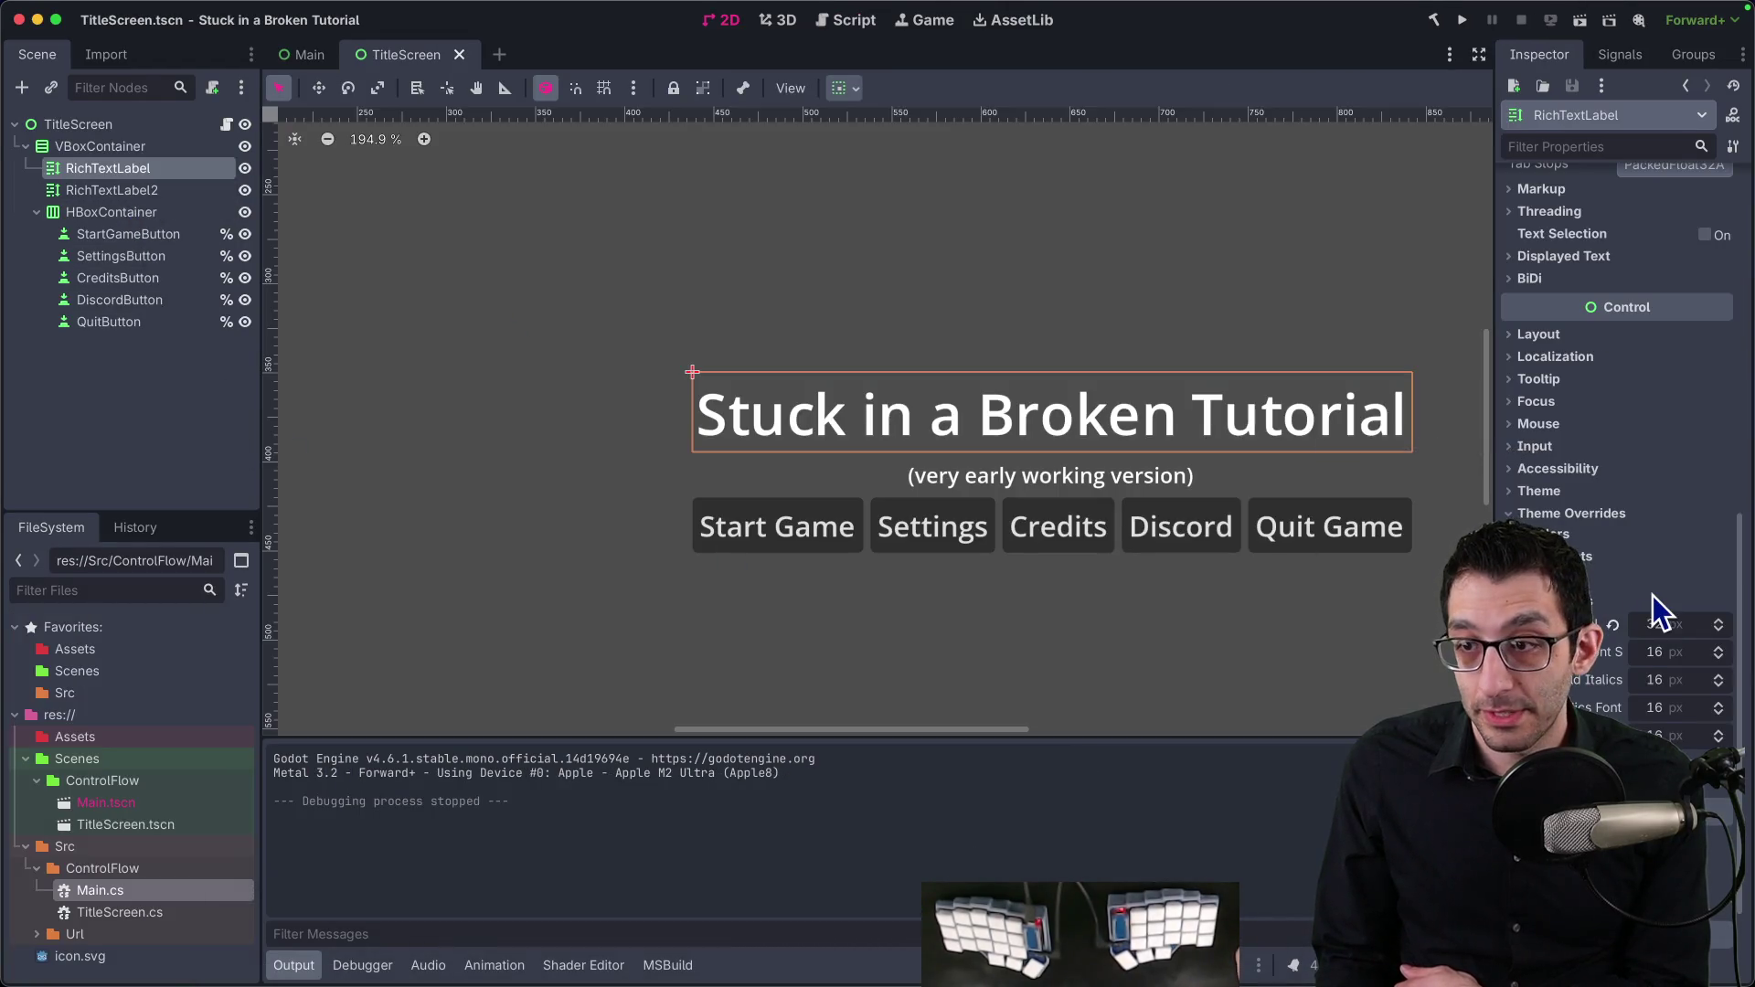
Step: Enable Default Font Multichannel Signed Distance Field under GUI > Theme, then save and restart the editor
scroll(1653, 595, "down", 3)
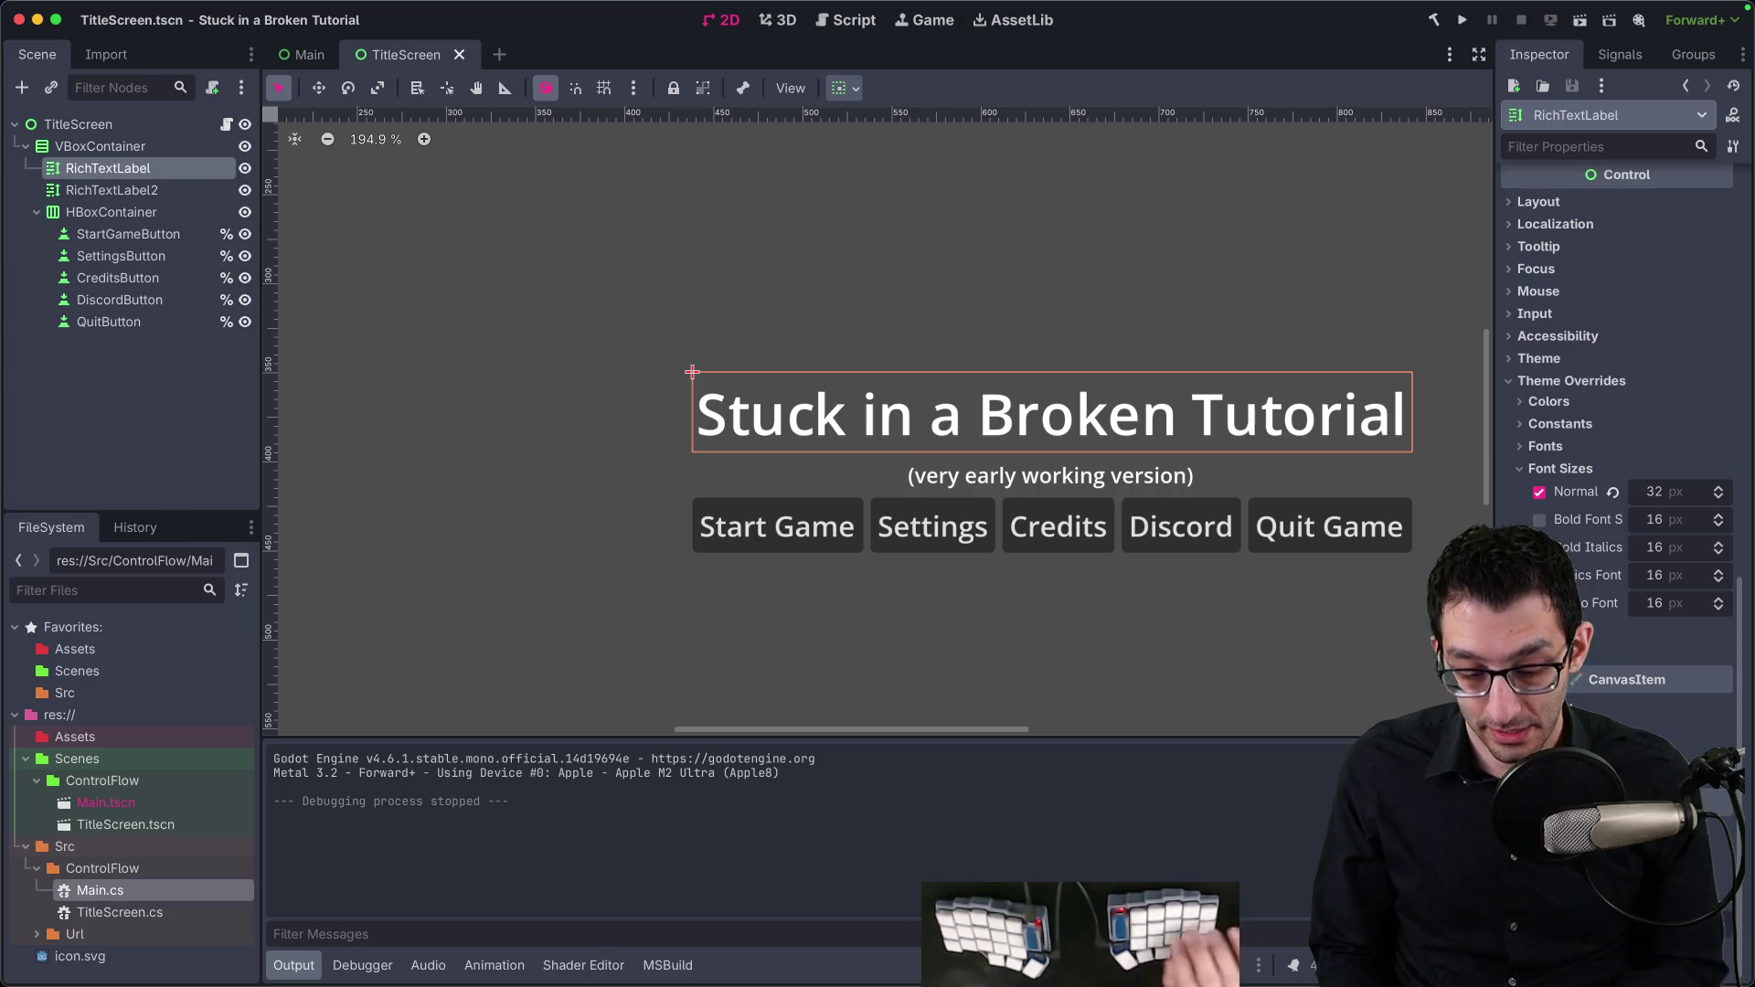
mouse_move(380, 4)
left_click(175, 11)
left_click(183, 38)
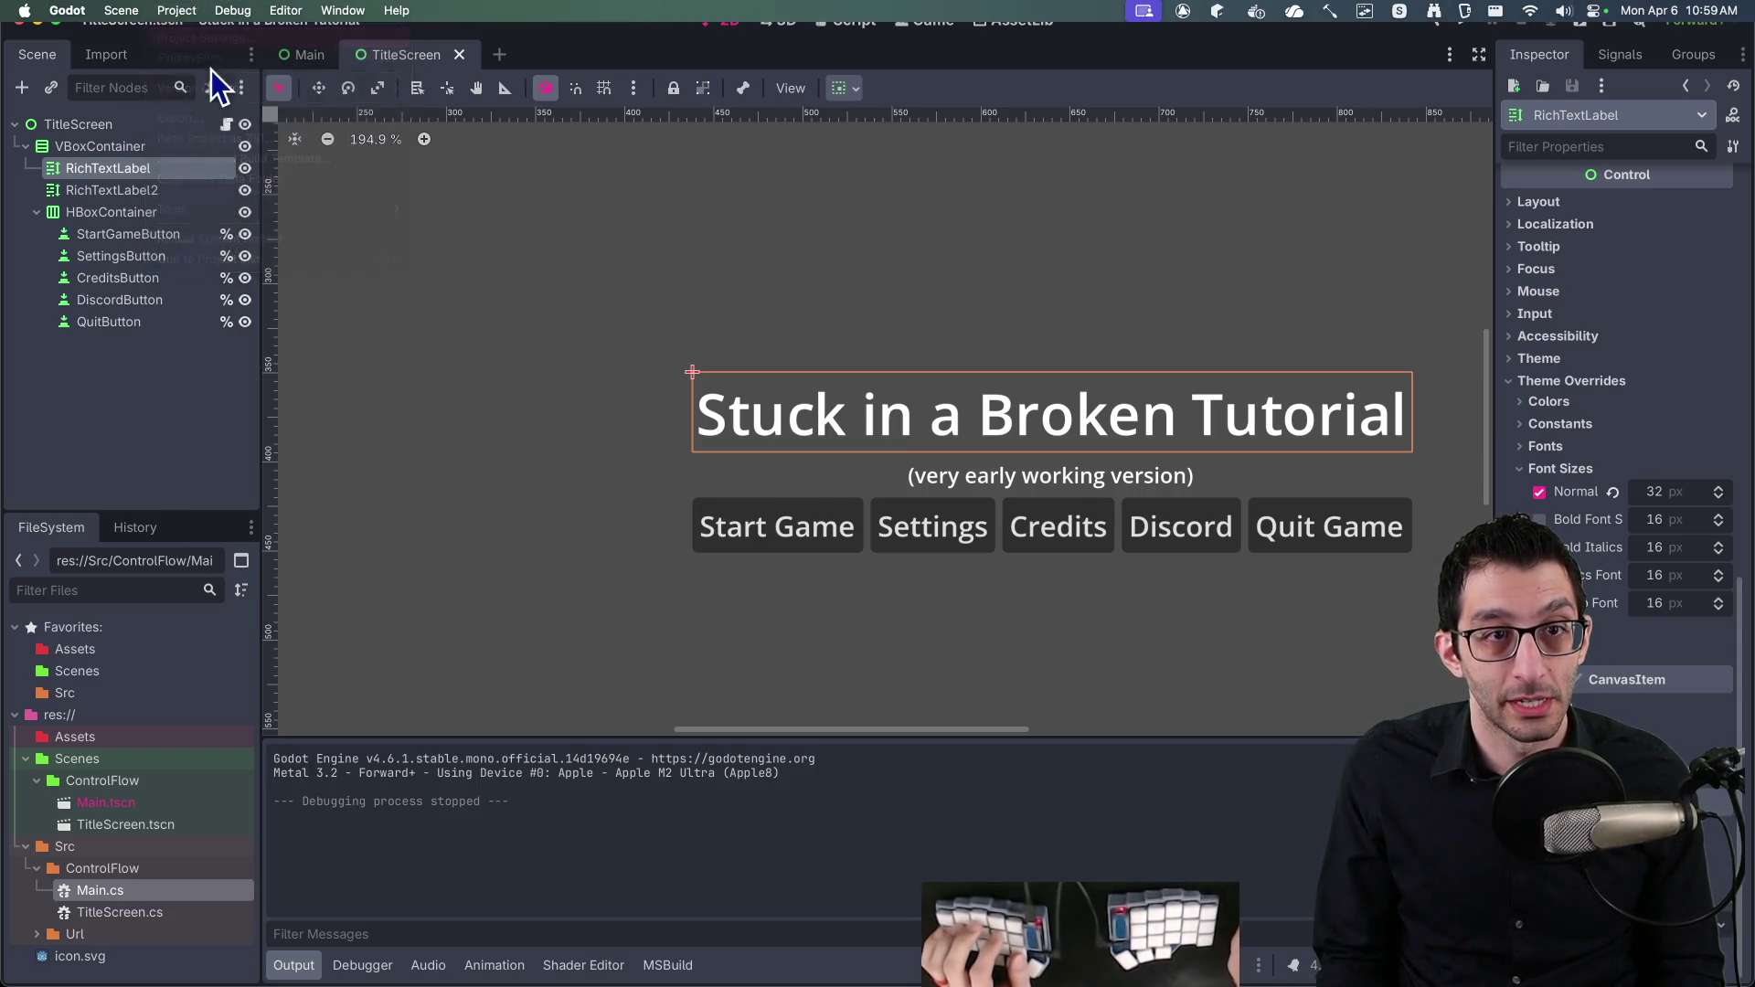
type("msdf")
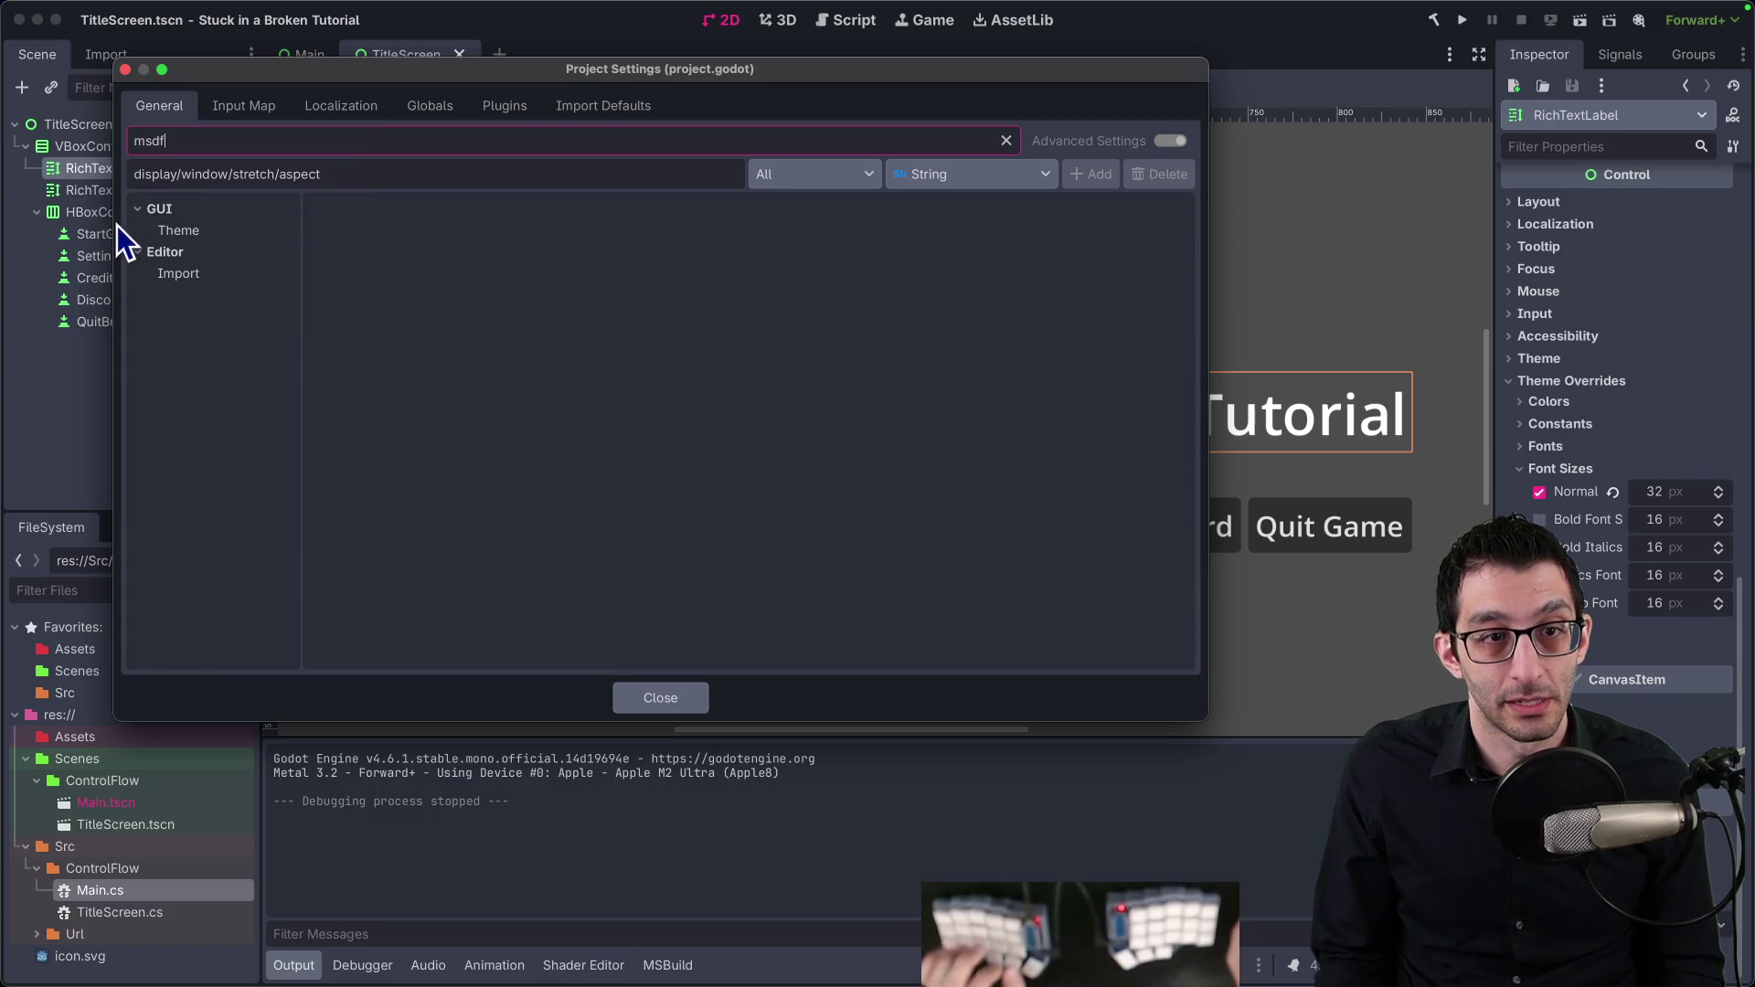
left_click(186, 231)
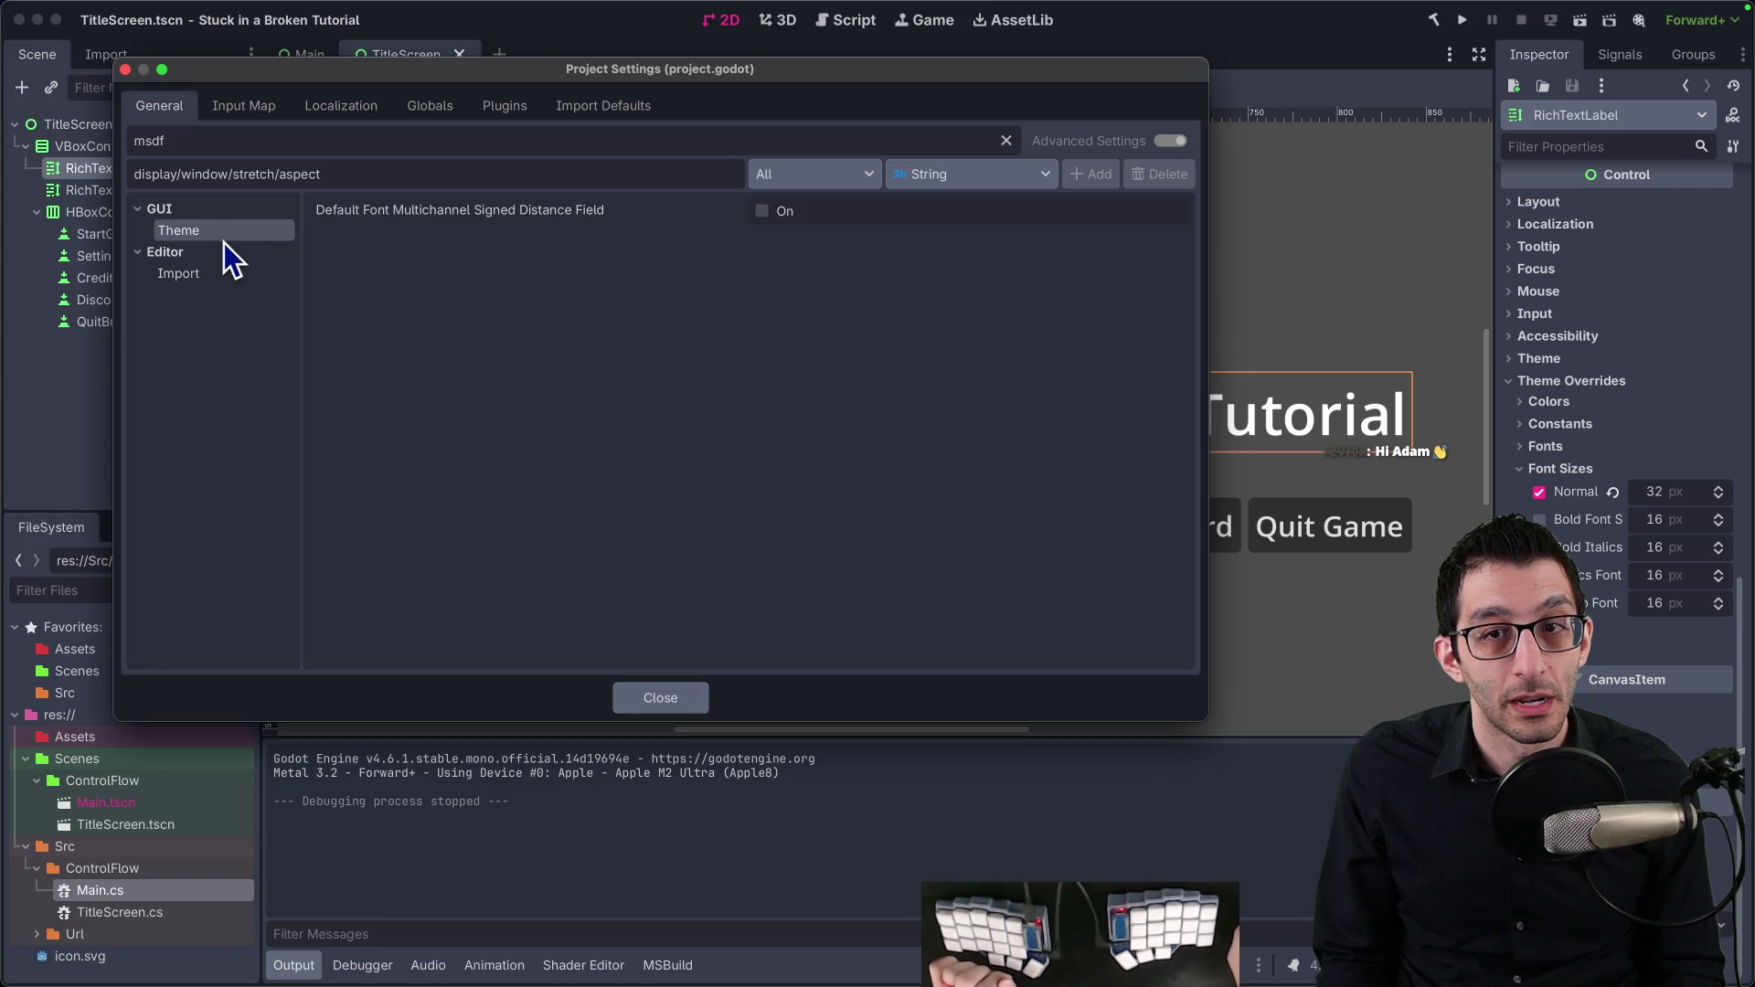
left_click(754, 213)
left_click(757, 212)
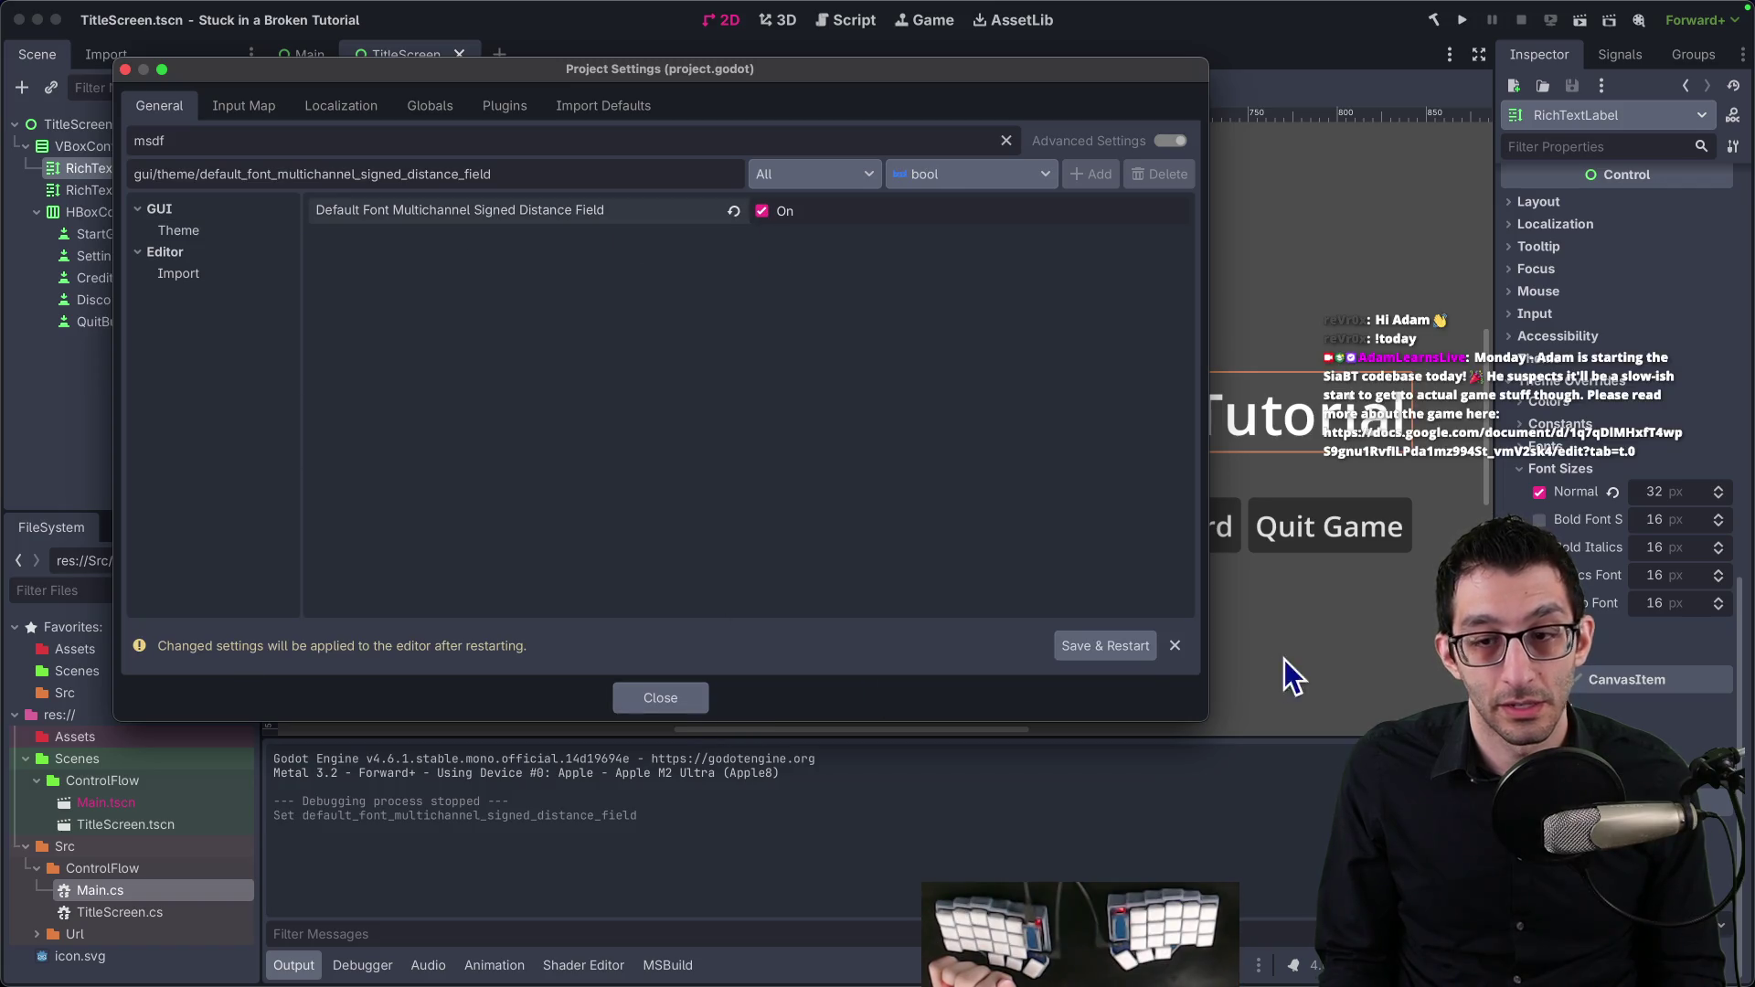
key("Return")
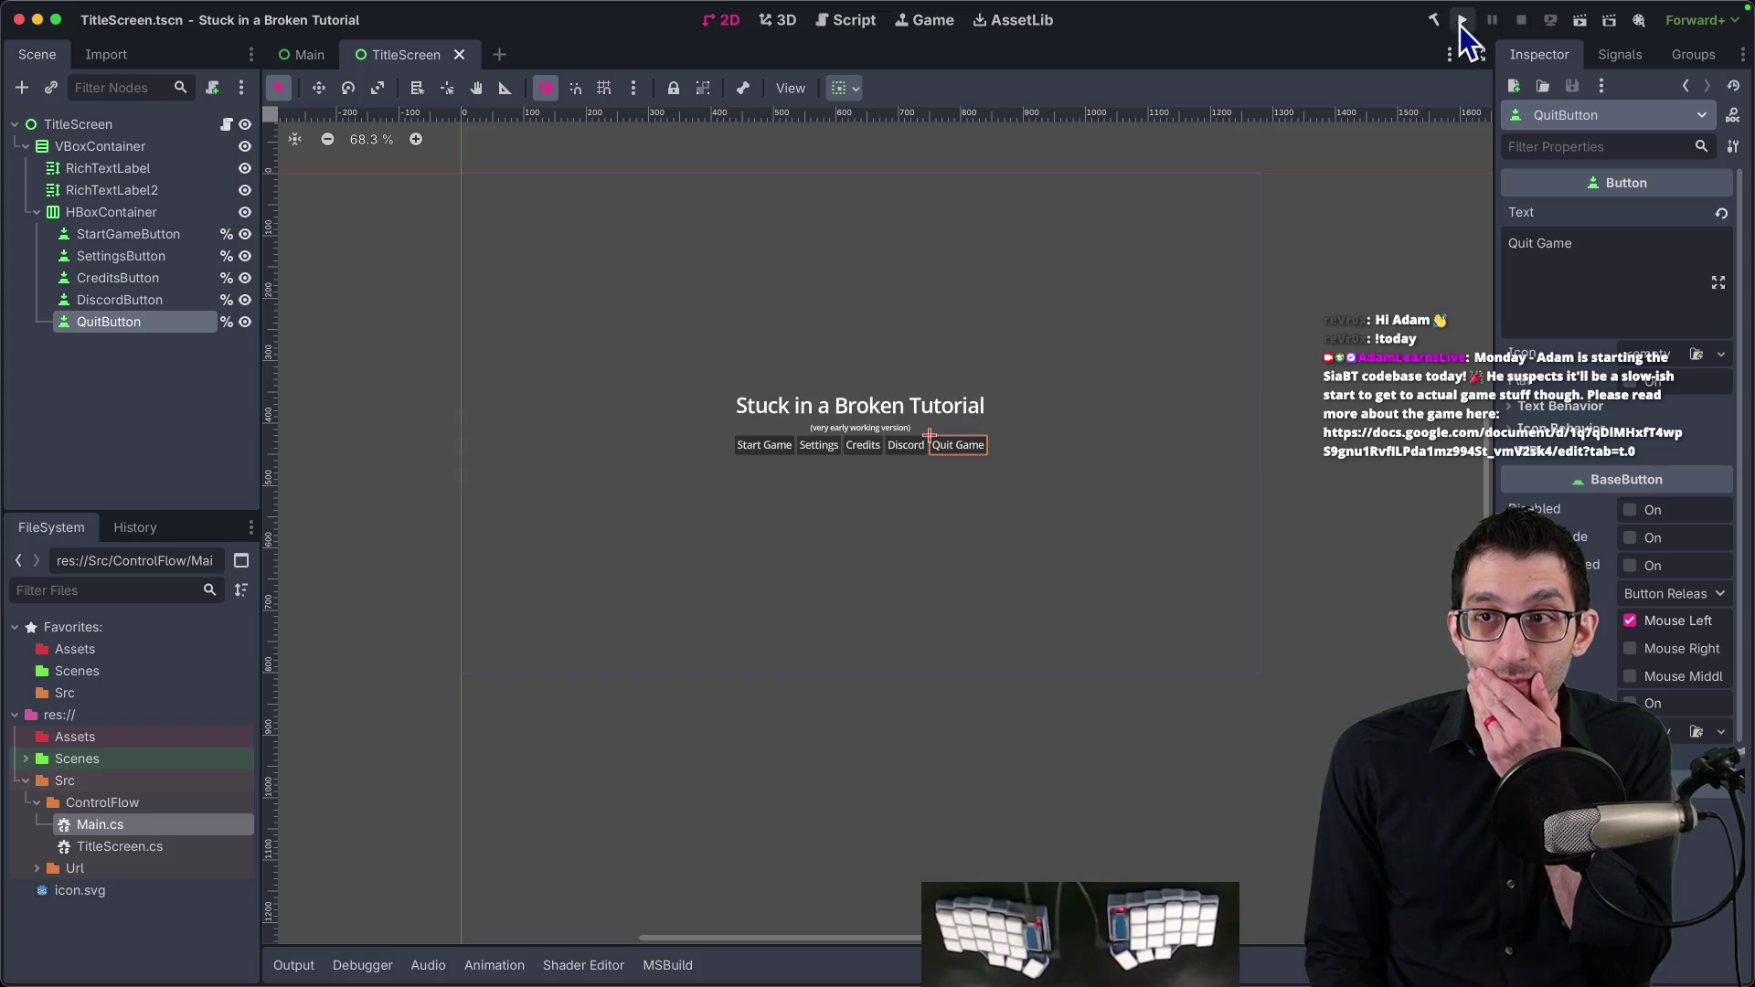
Step: Run the title screen and make the embedded game view fill the screen
left_click(1461, 22)
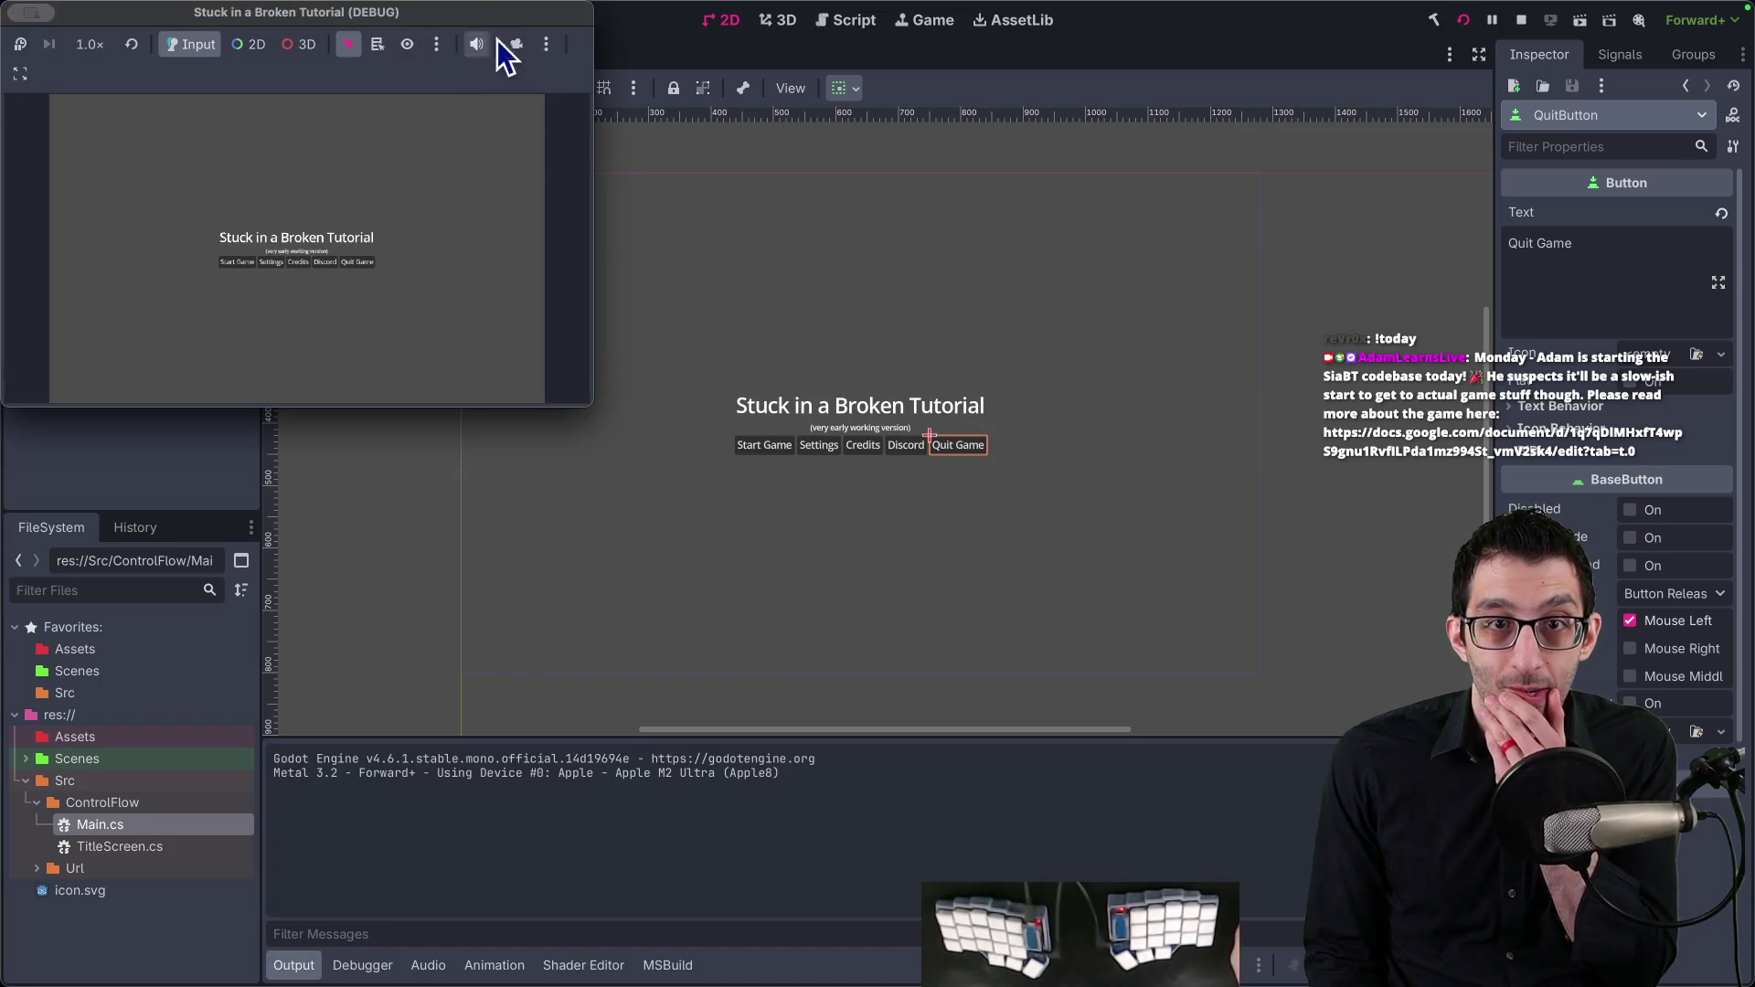
left_click(543, 44)
left_click(558, 51)
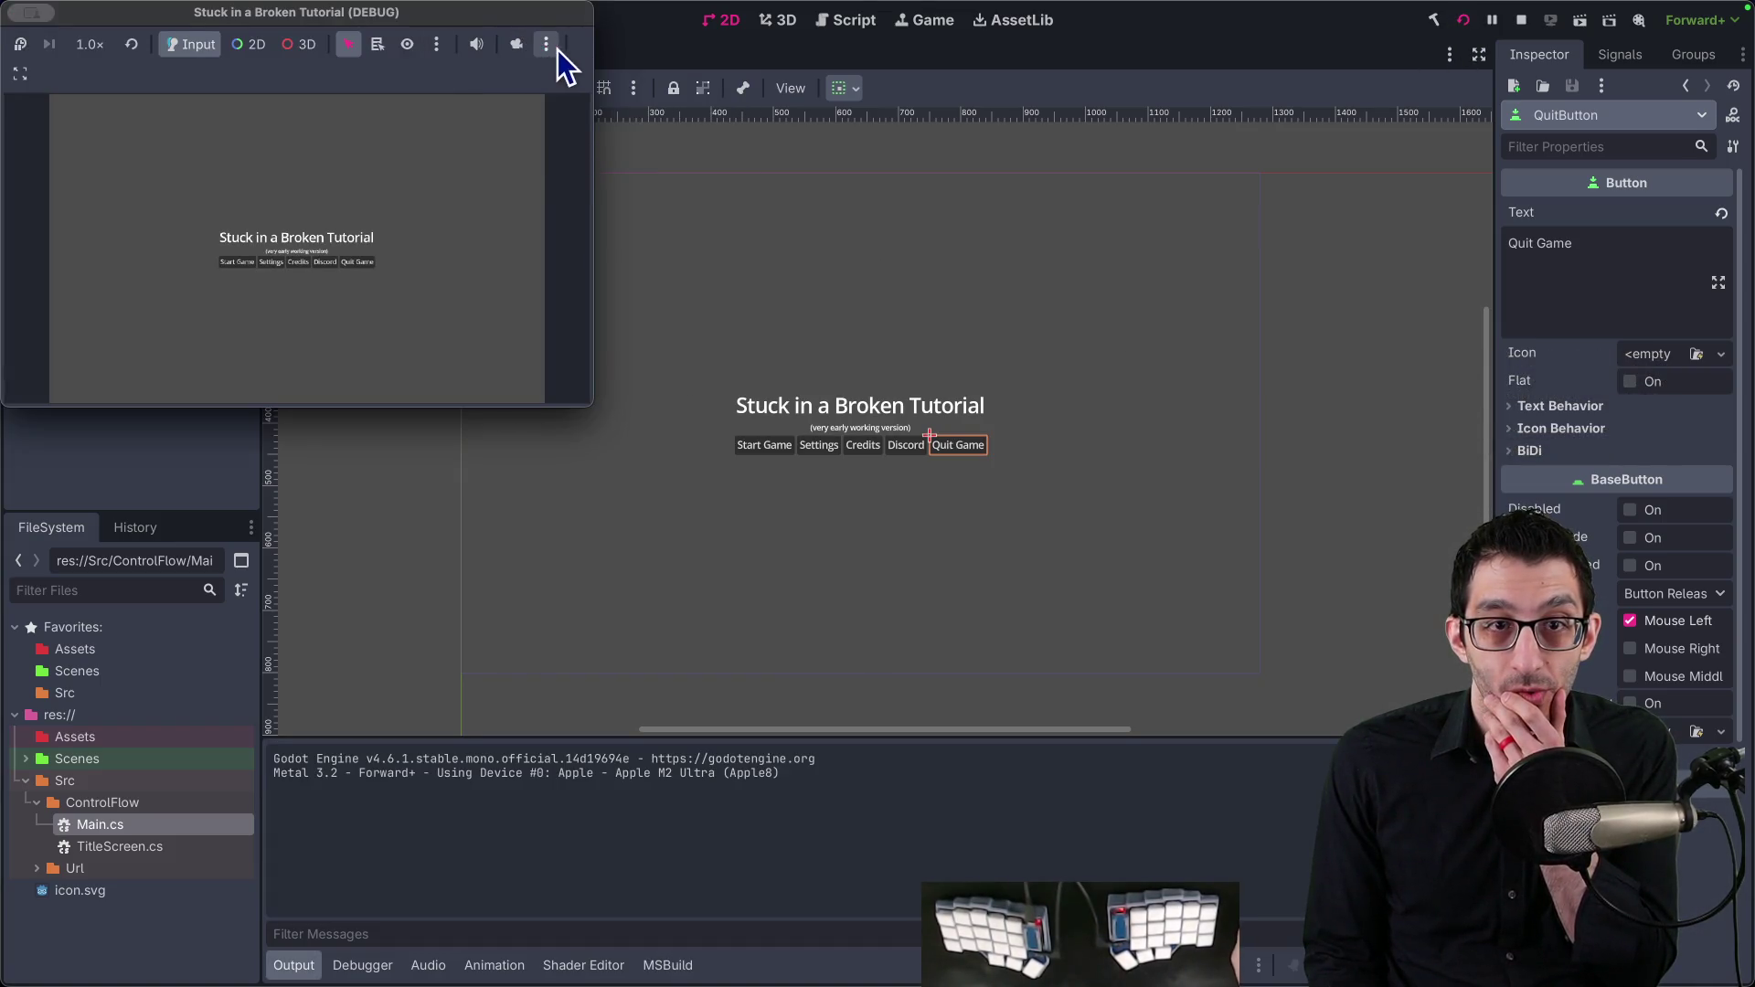
left_click(20, 75)
left_click(117, 204)
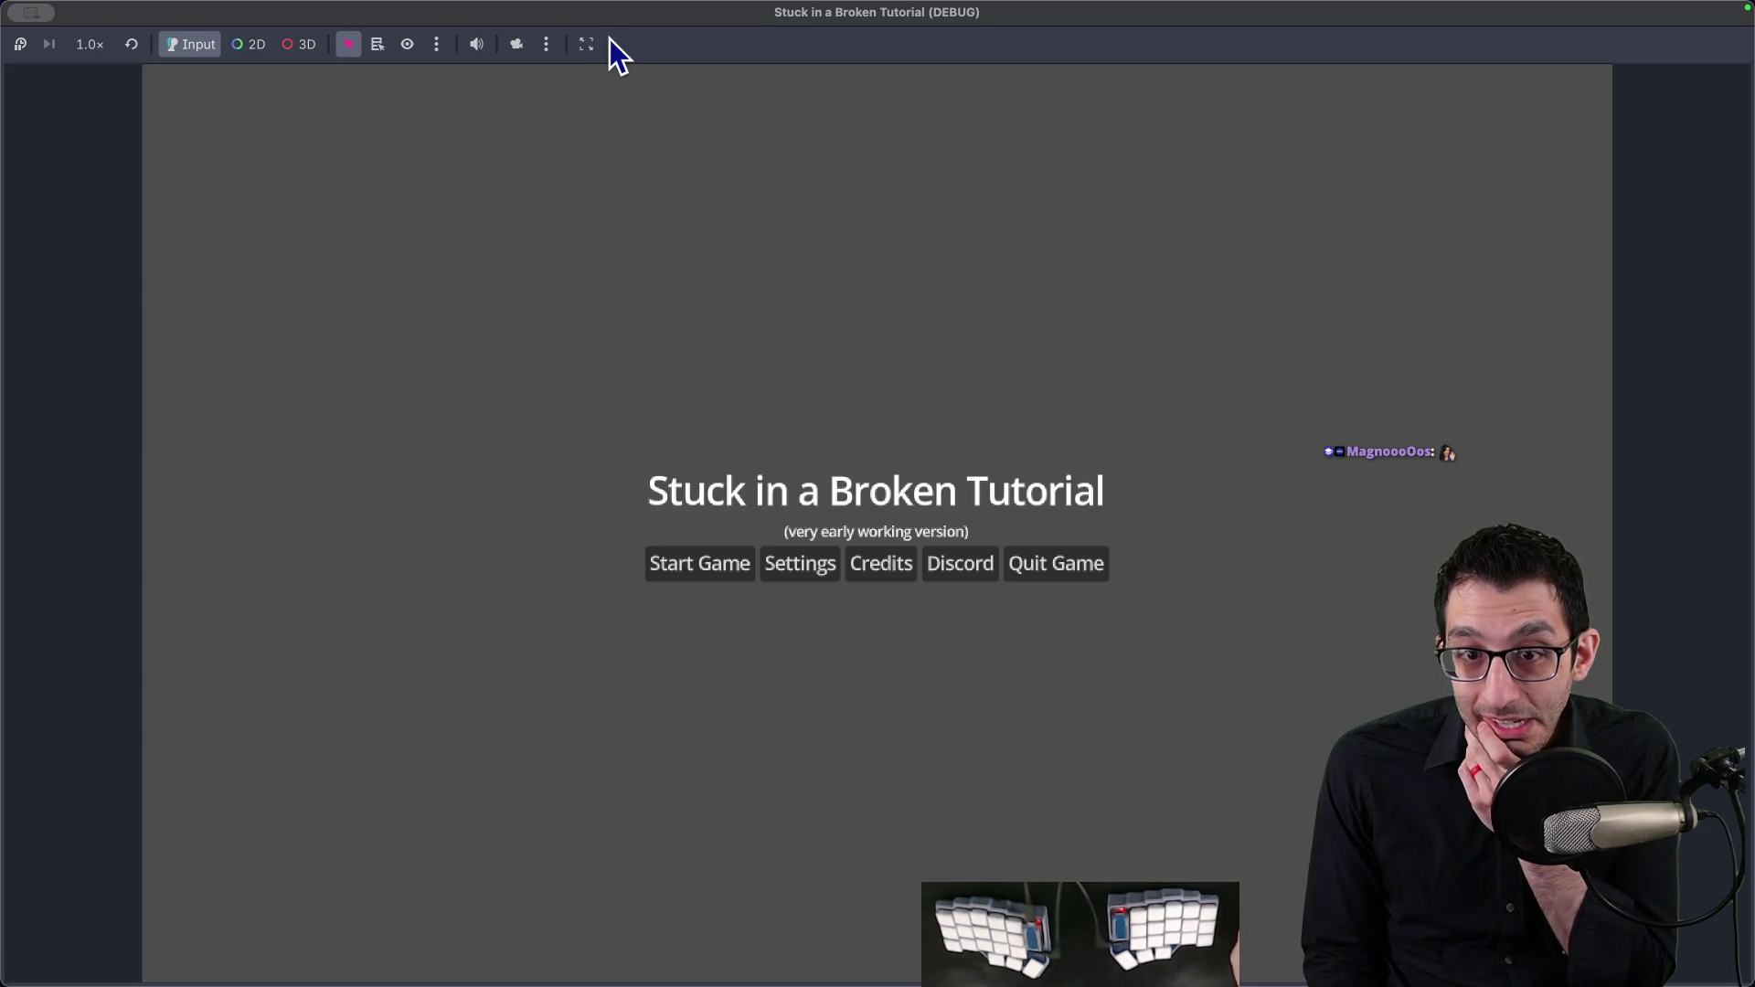
Step: Compare the title text under Stretch to Fit and Fixed Size, tile and fullscreen the window, then stop
left_click(585, 48)
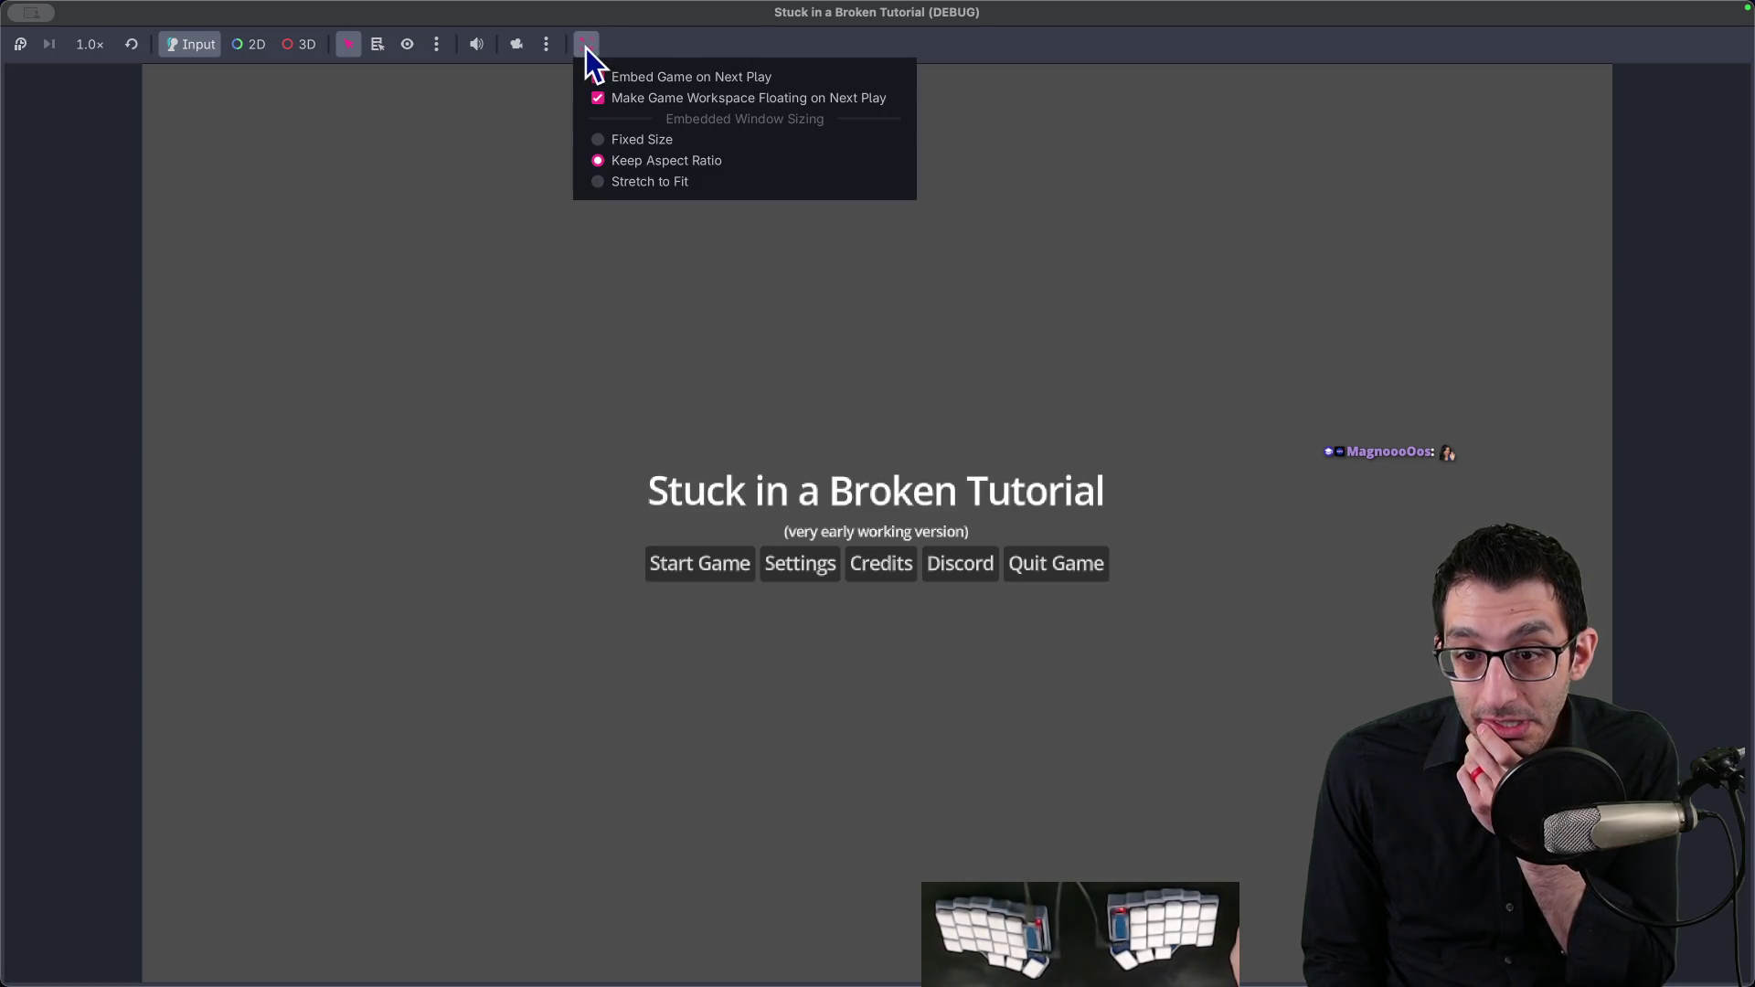
left_click(595, 181)
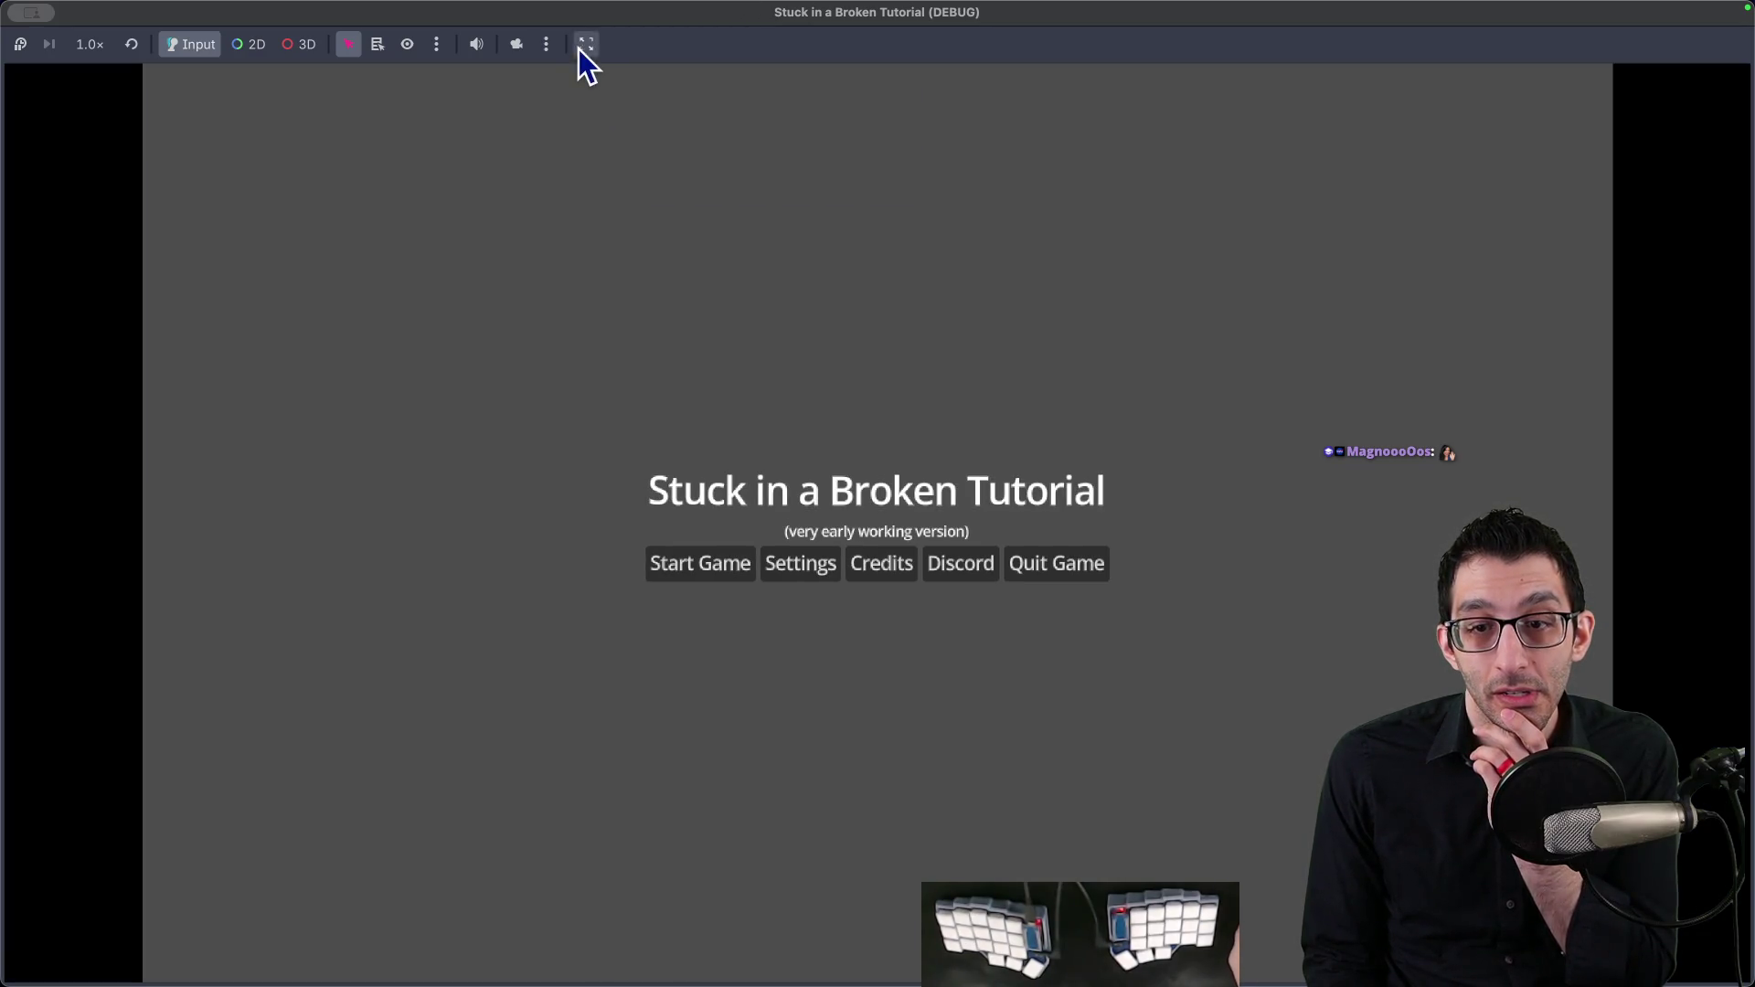
left_click(585, 47)
left_click(594, 138)
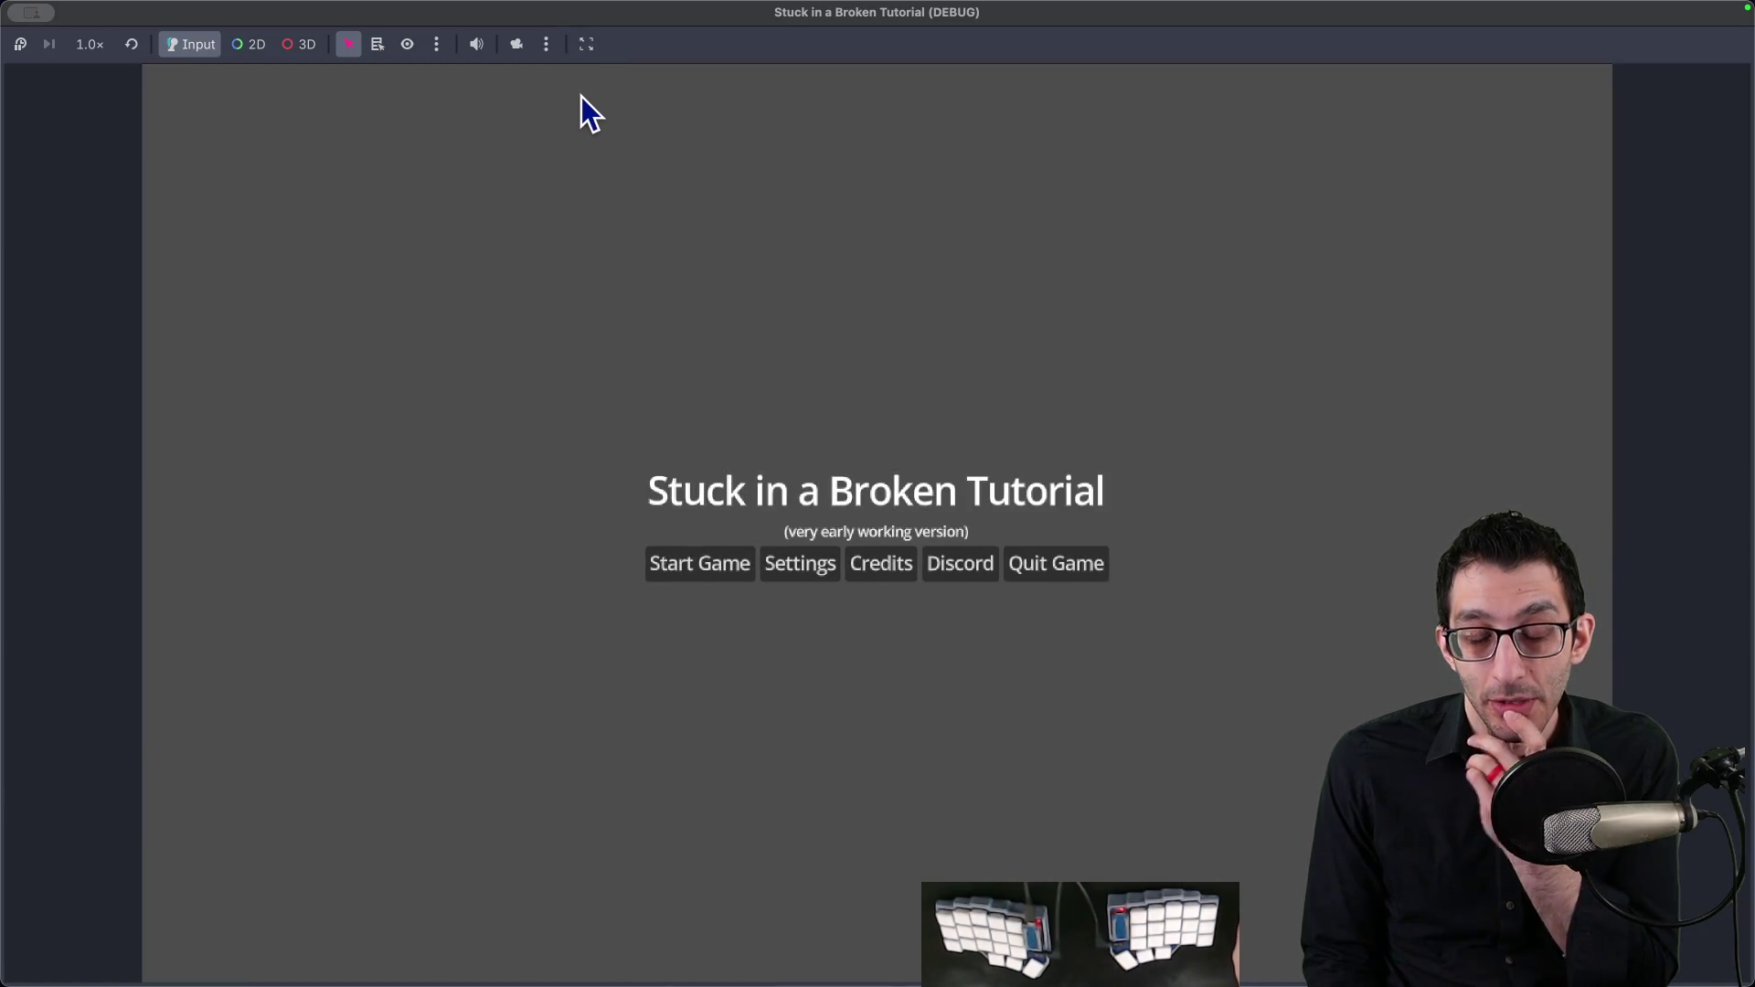
key("ctrl+alt+Left")
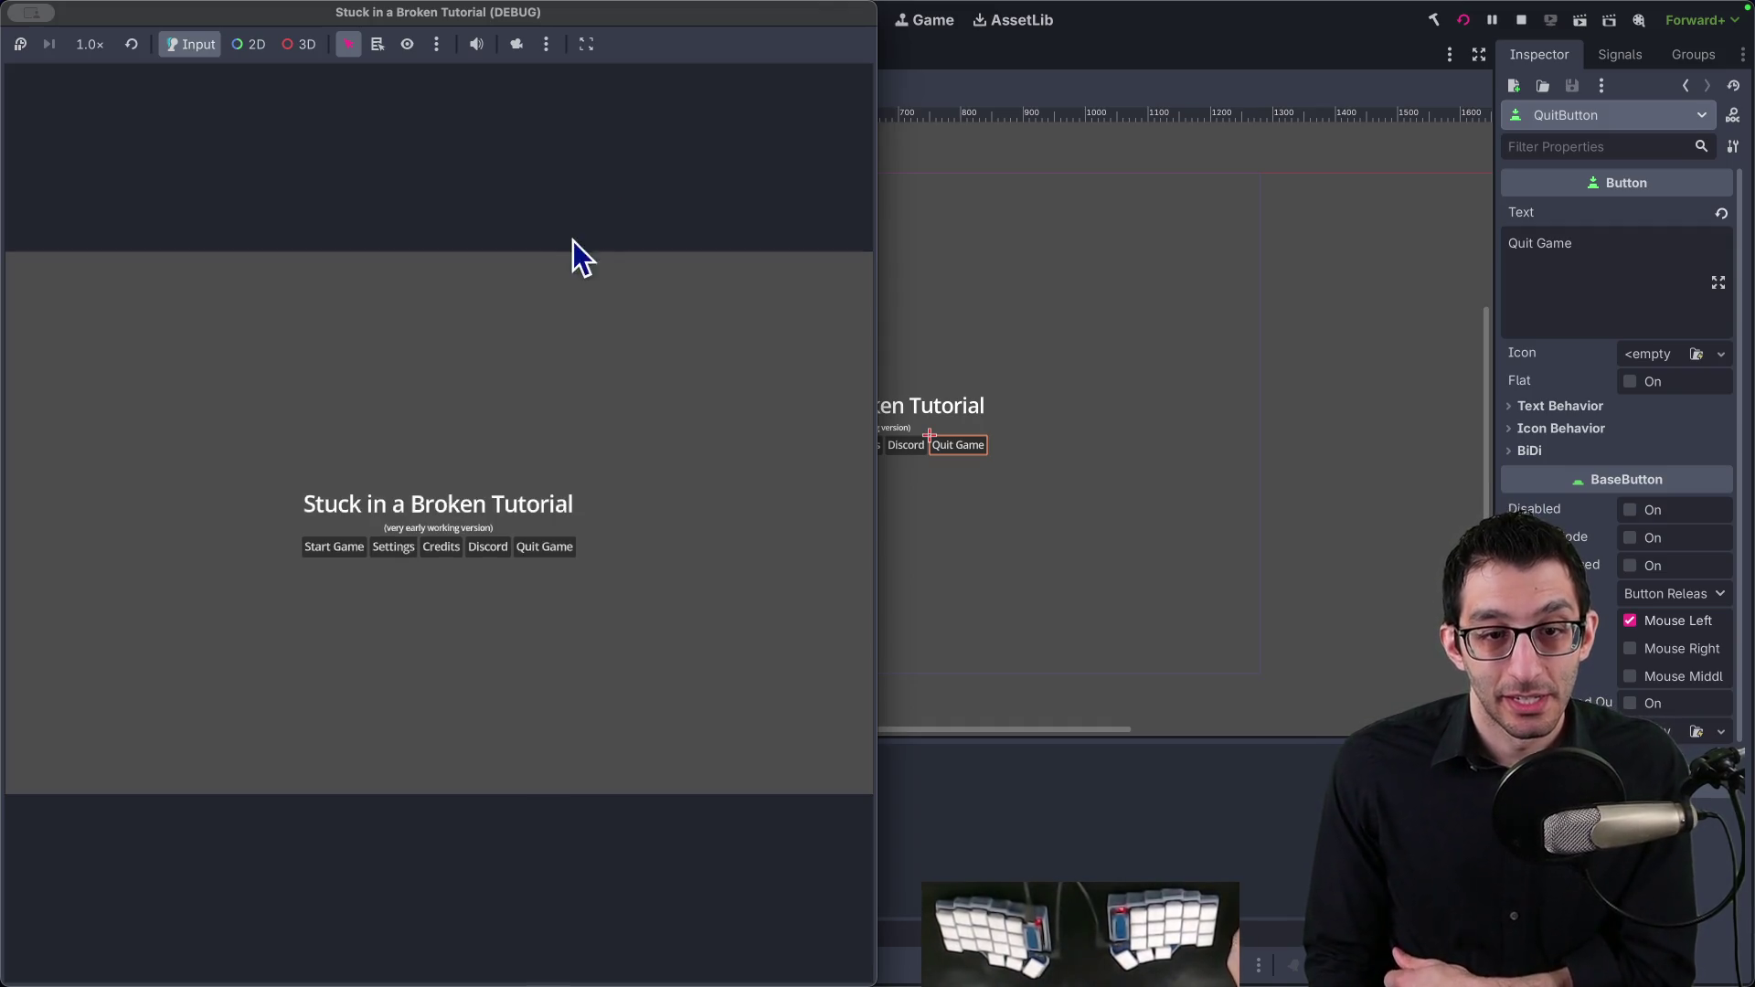
key("ctrl+alt+Return")
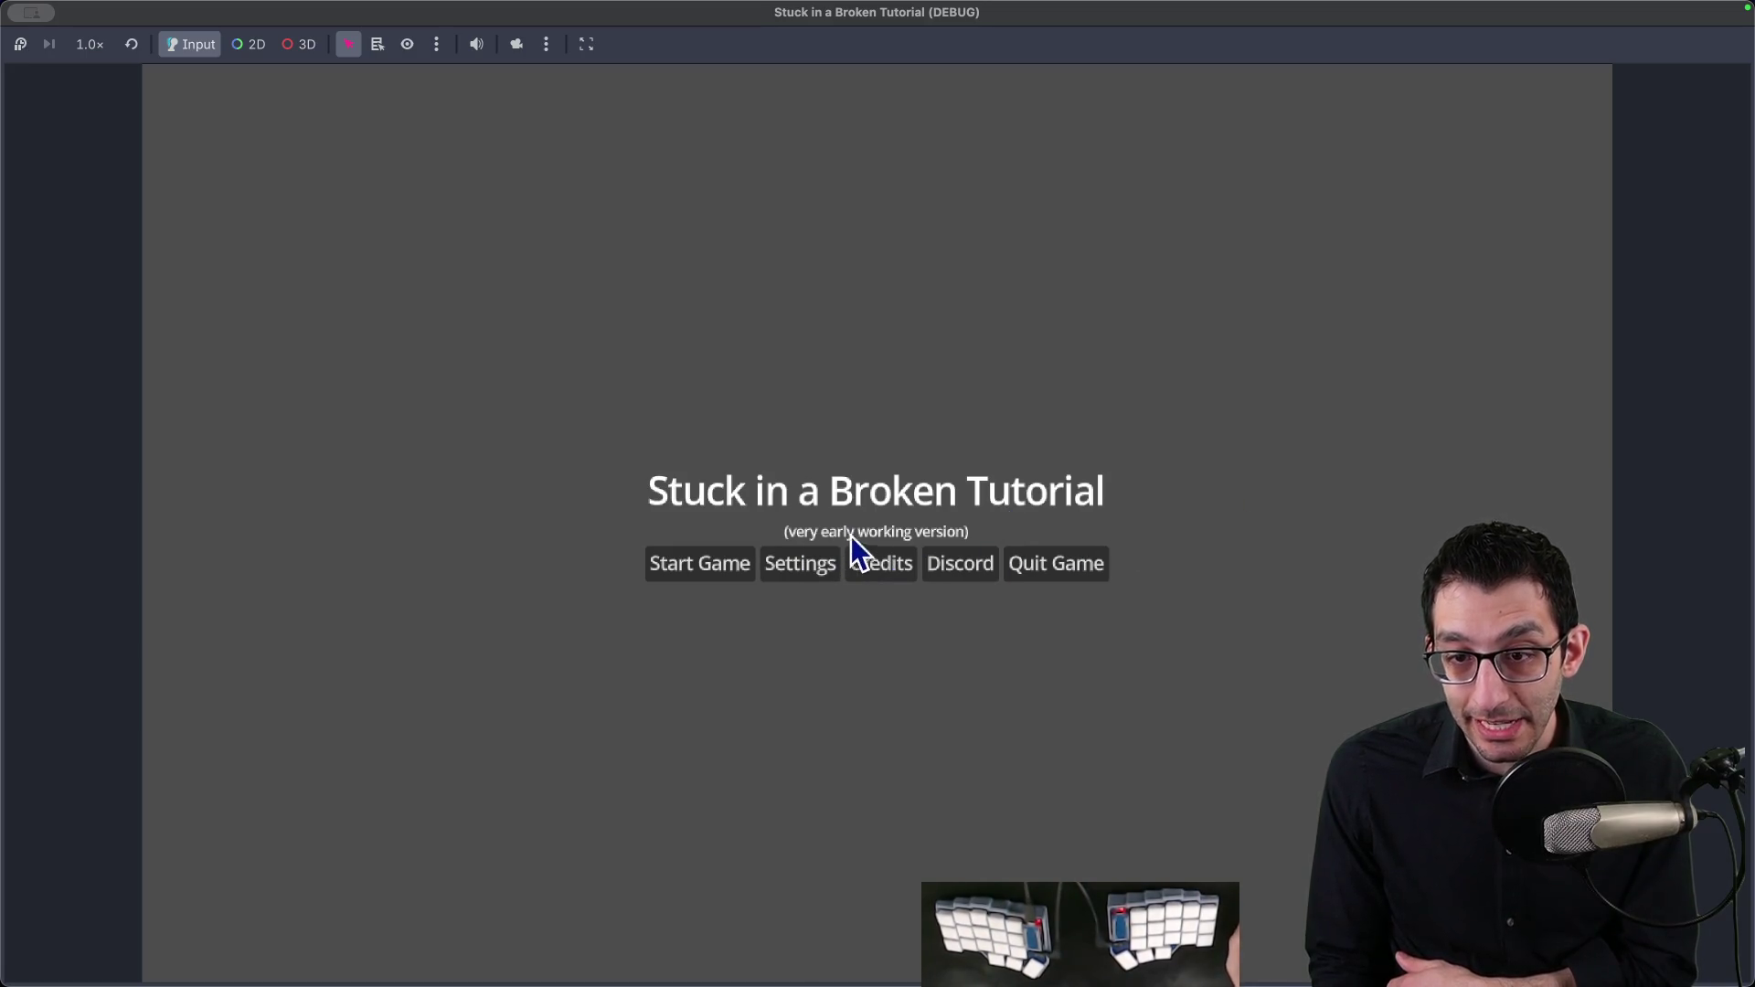
left_click(1026, 564)
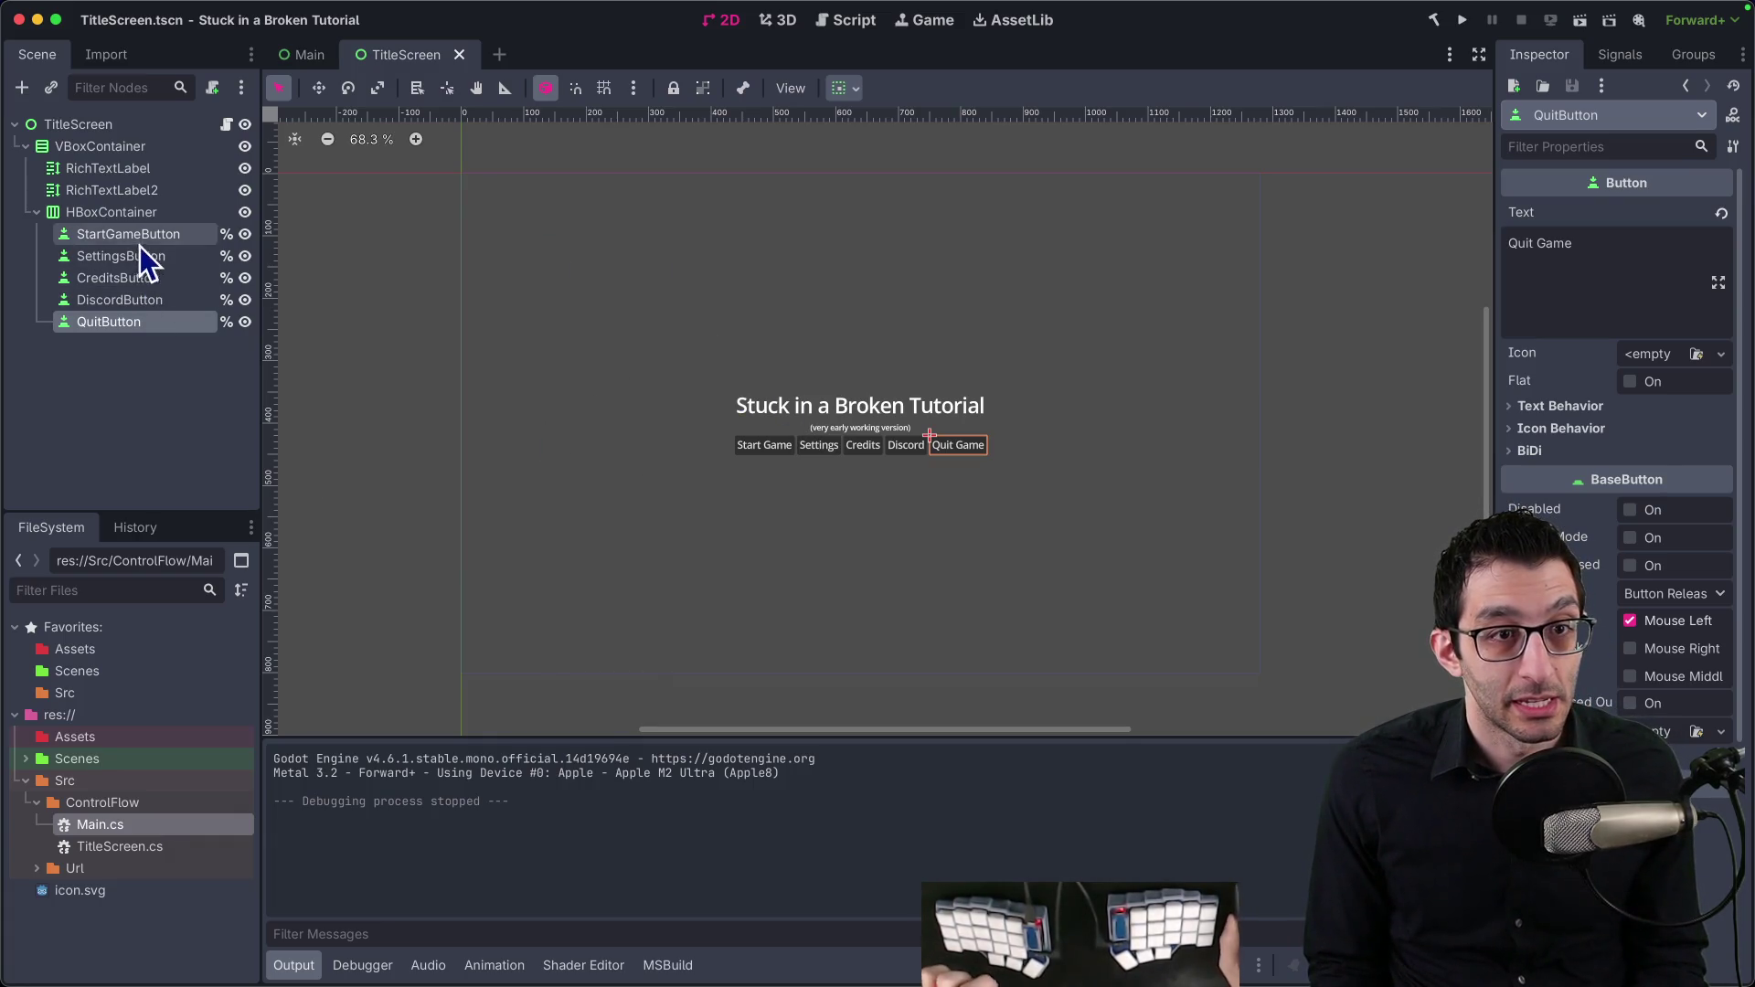
Step: Give the QuitButton's theme font override a new SystemFont
scroll(1529, 512, "down", 5)
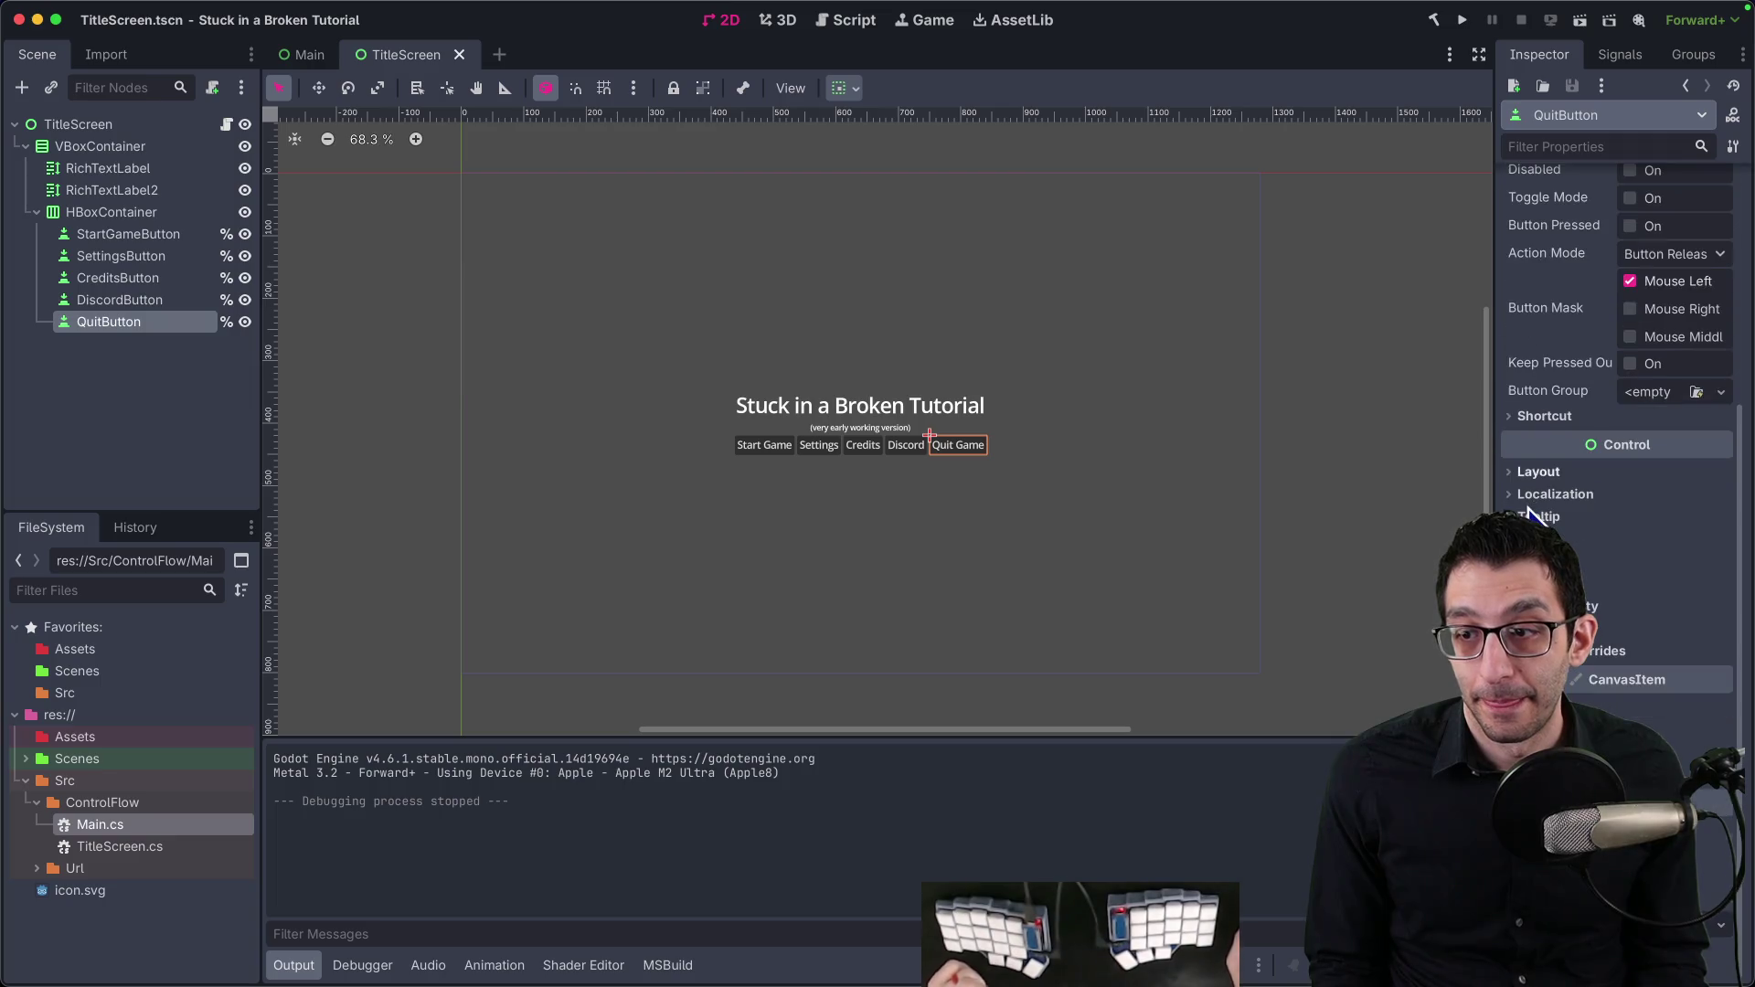
left_click(1569, 665)
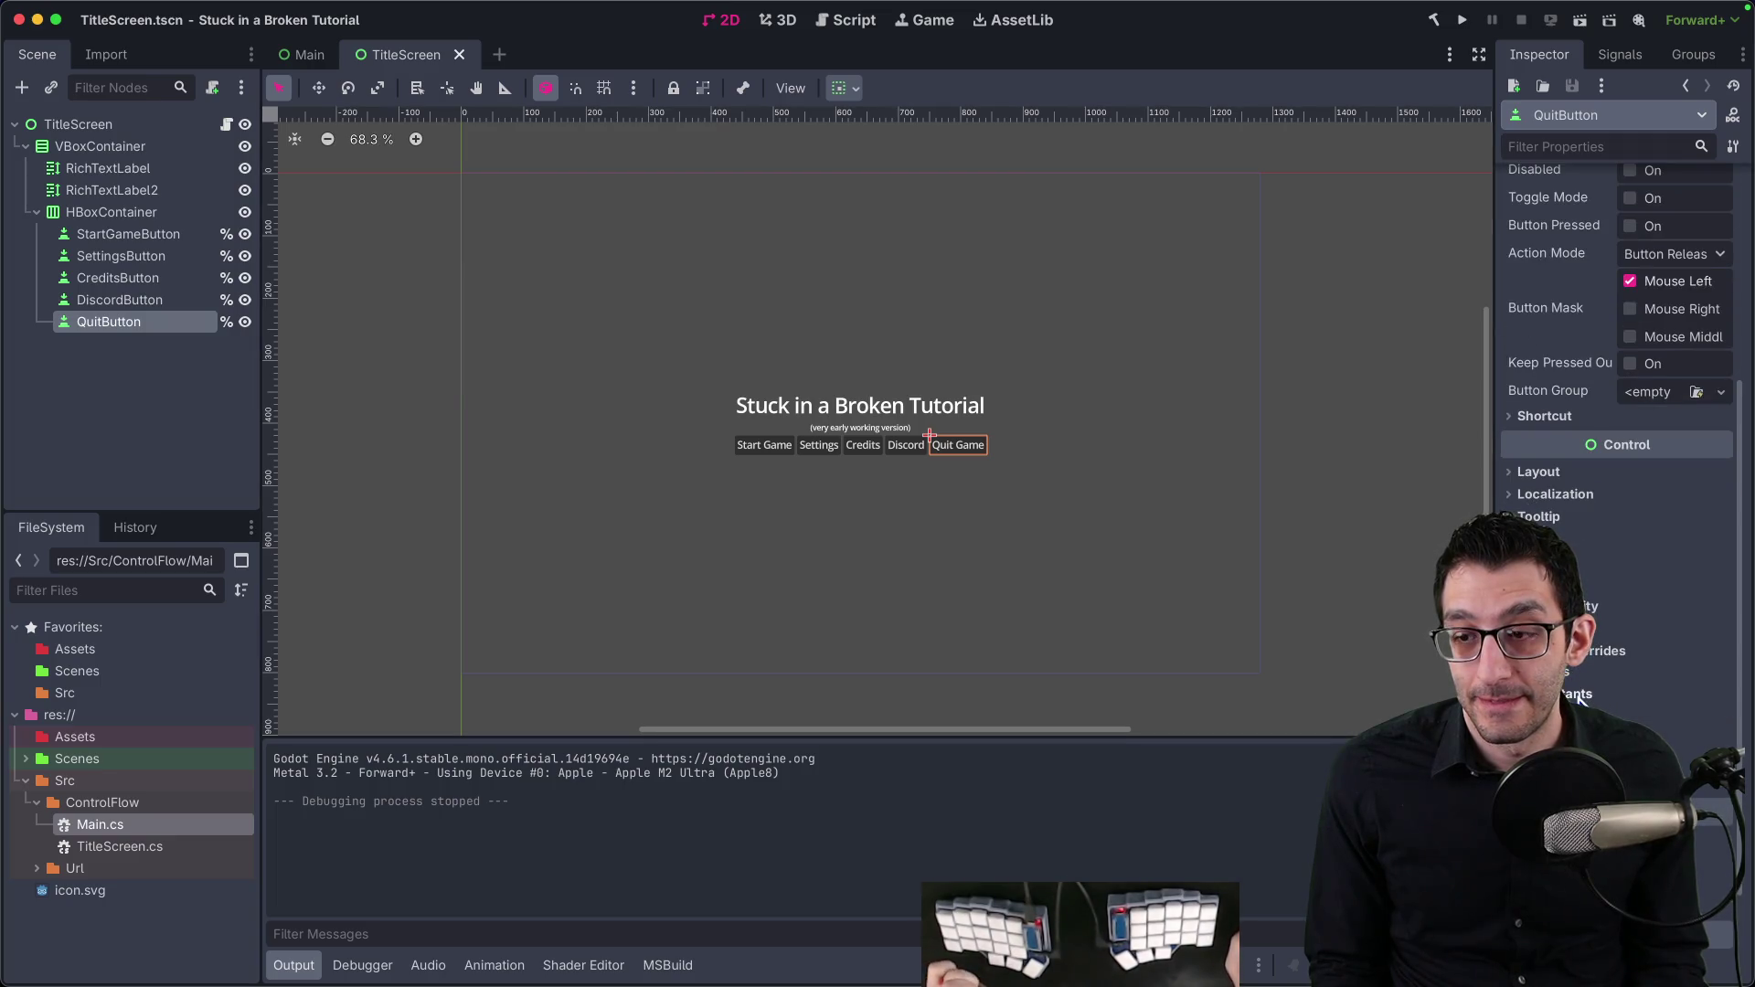
scroll(1579, 698, "down", 2)
left_click(1671, 589)
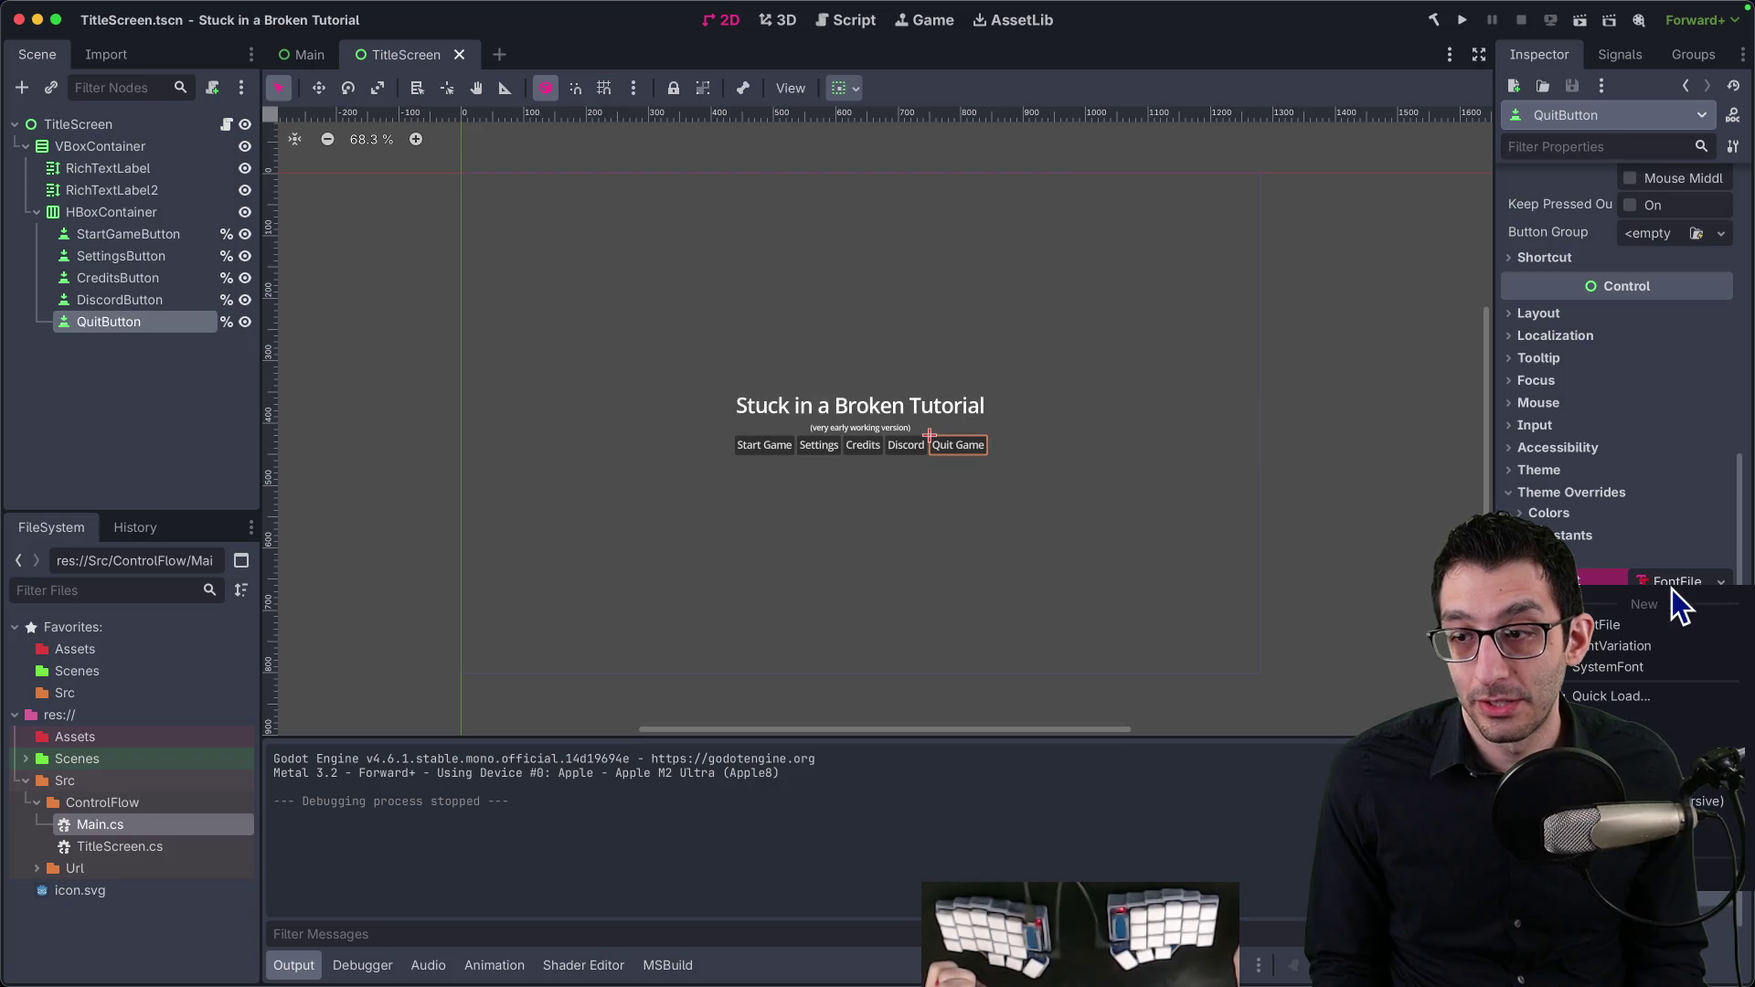
left_click(1633, 659)
left_click(1669, 590)
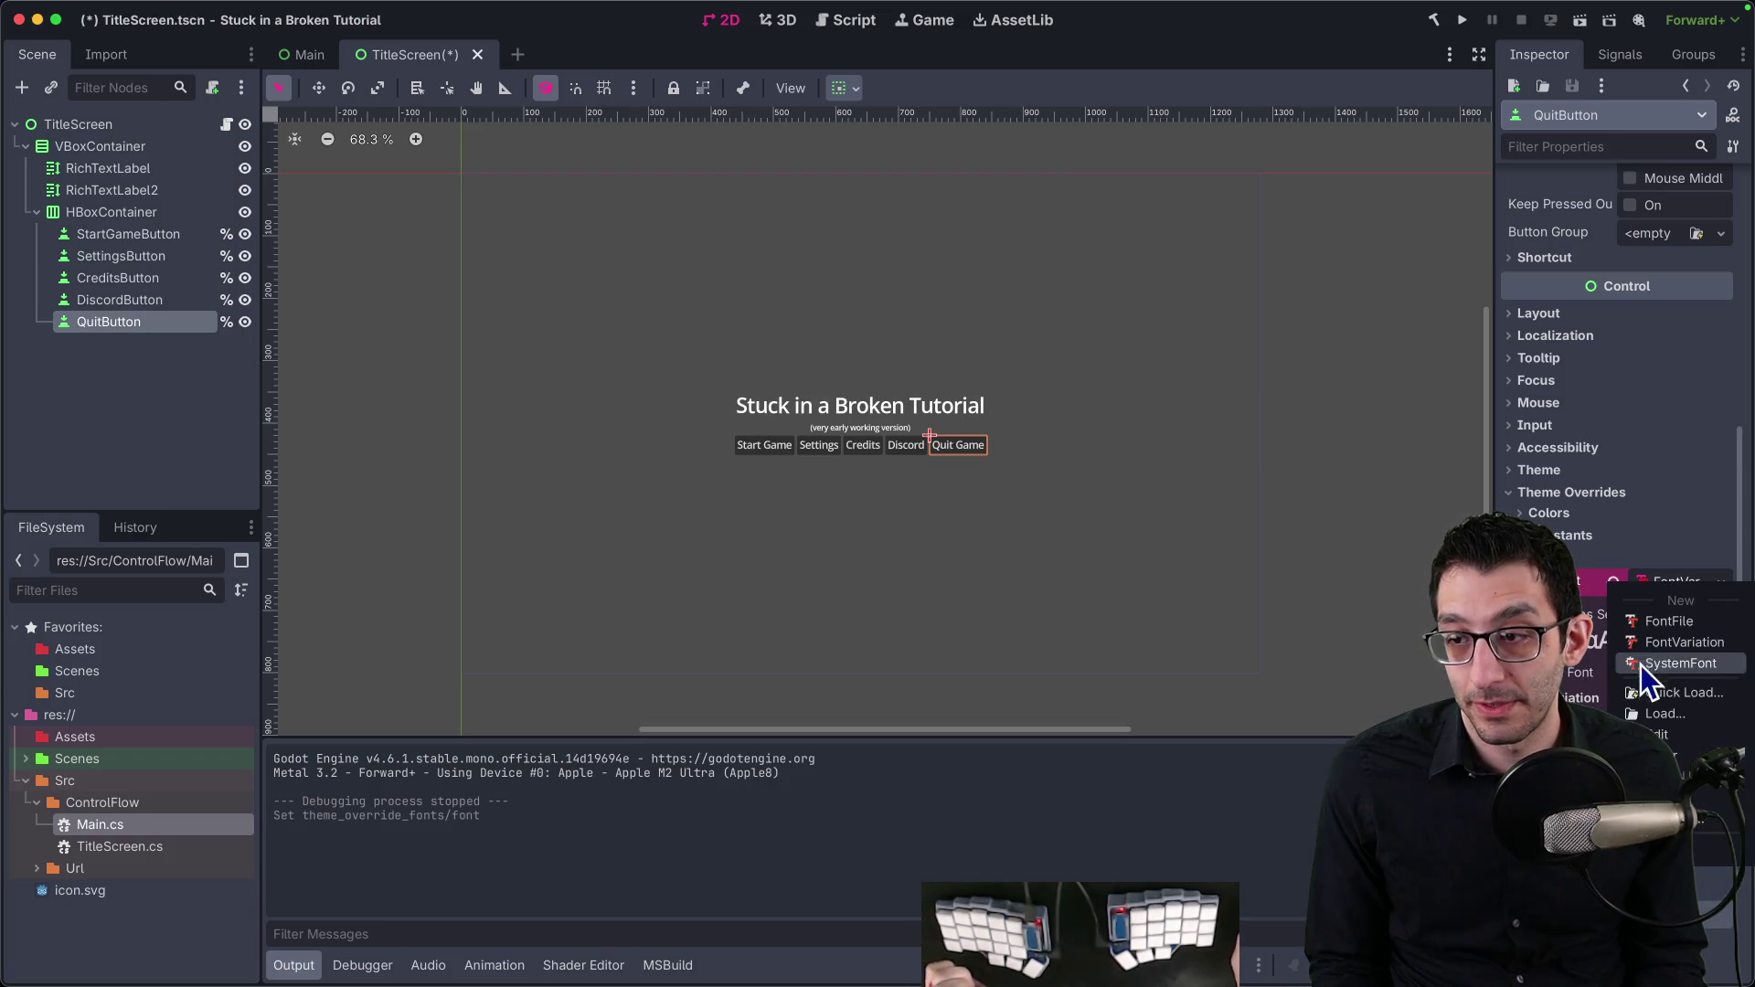
left_click(1645, 681)
Step: Save and run the project, then quit the game from the title screen
scroll(1675, 661, "down", 5)
scroll(1641, 508, "up", 3)
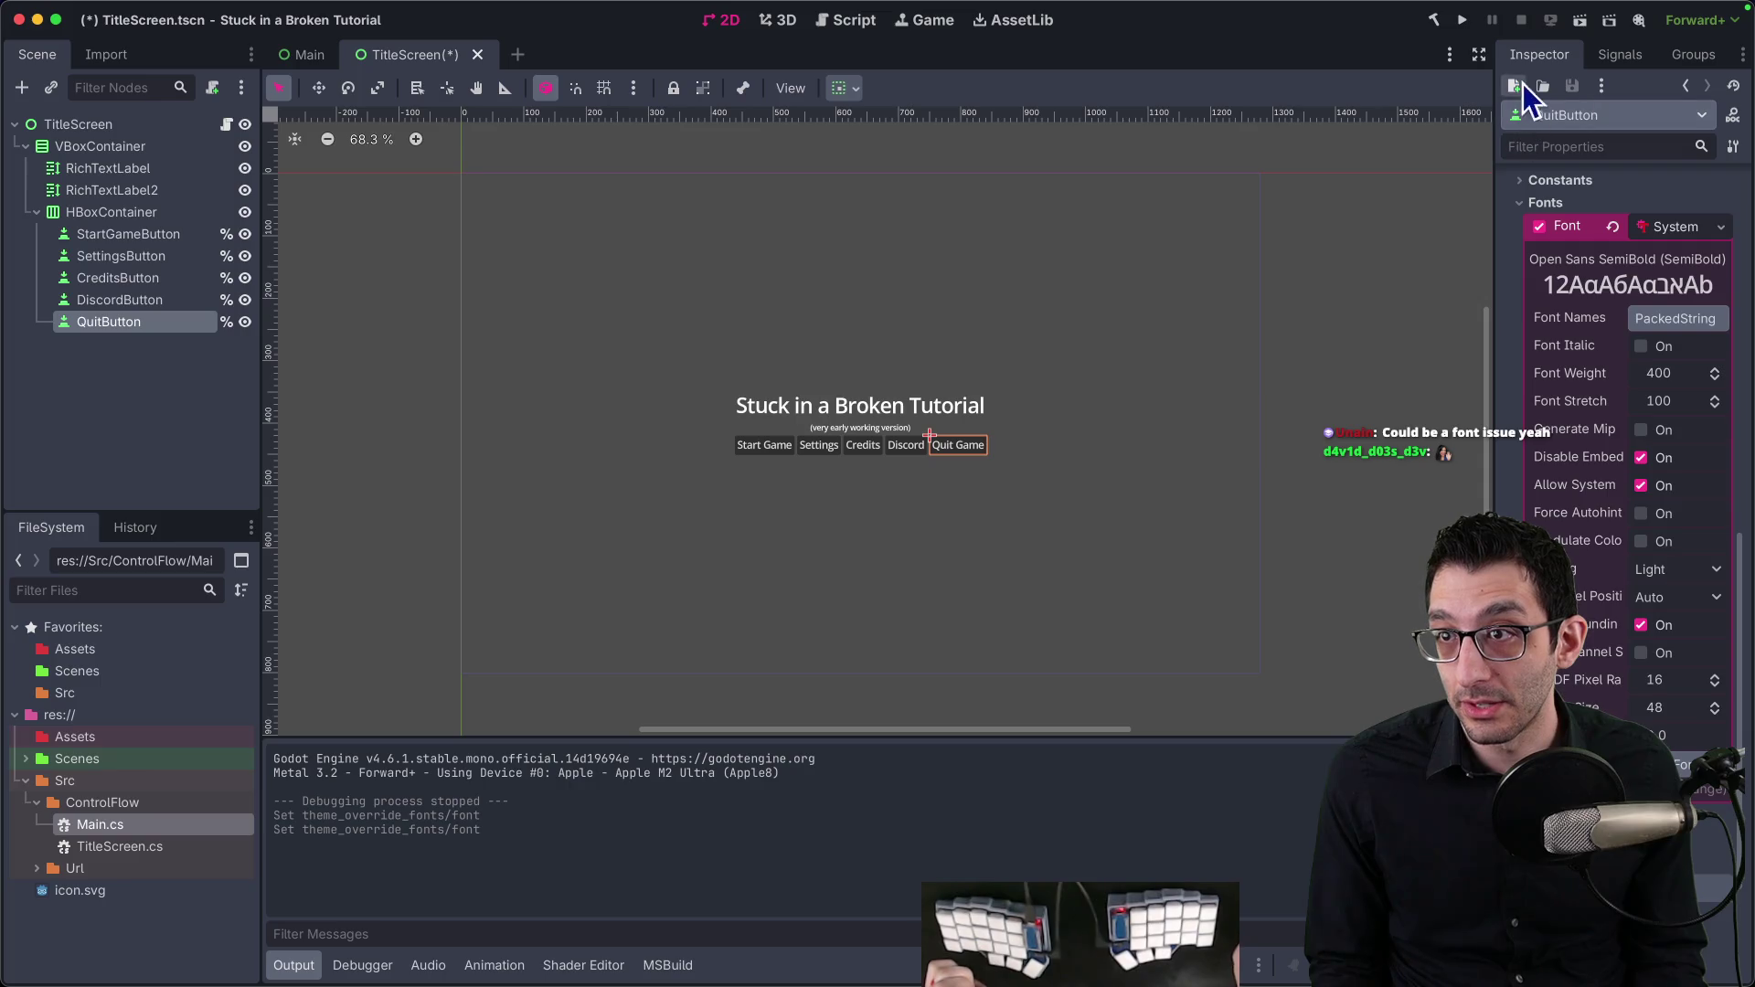
left_click(1462, 19)
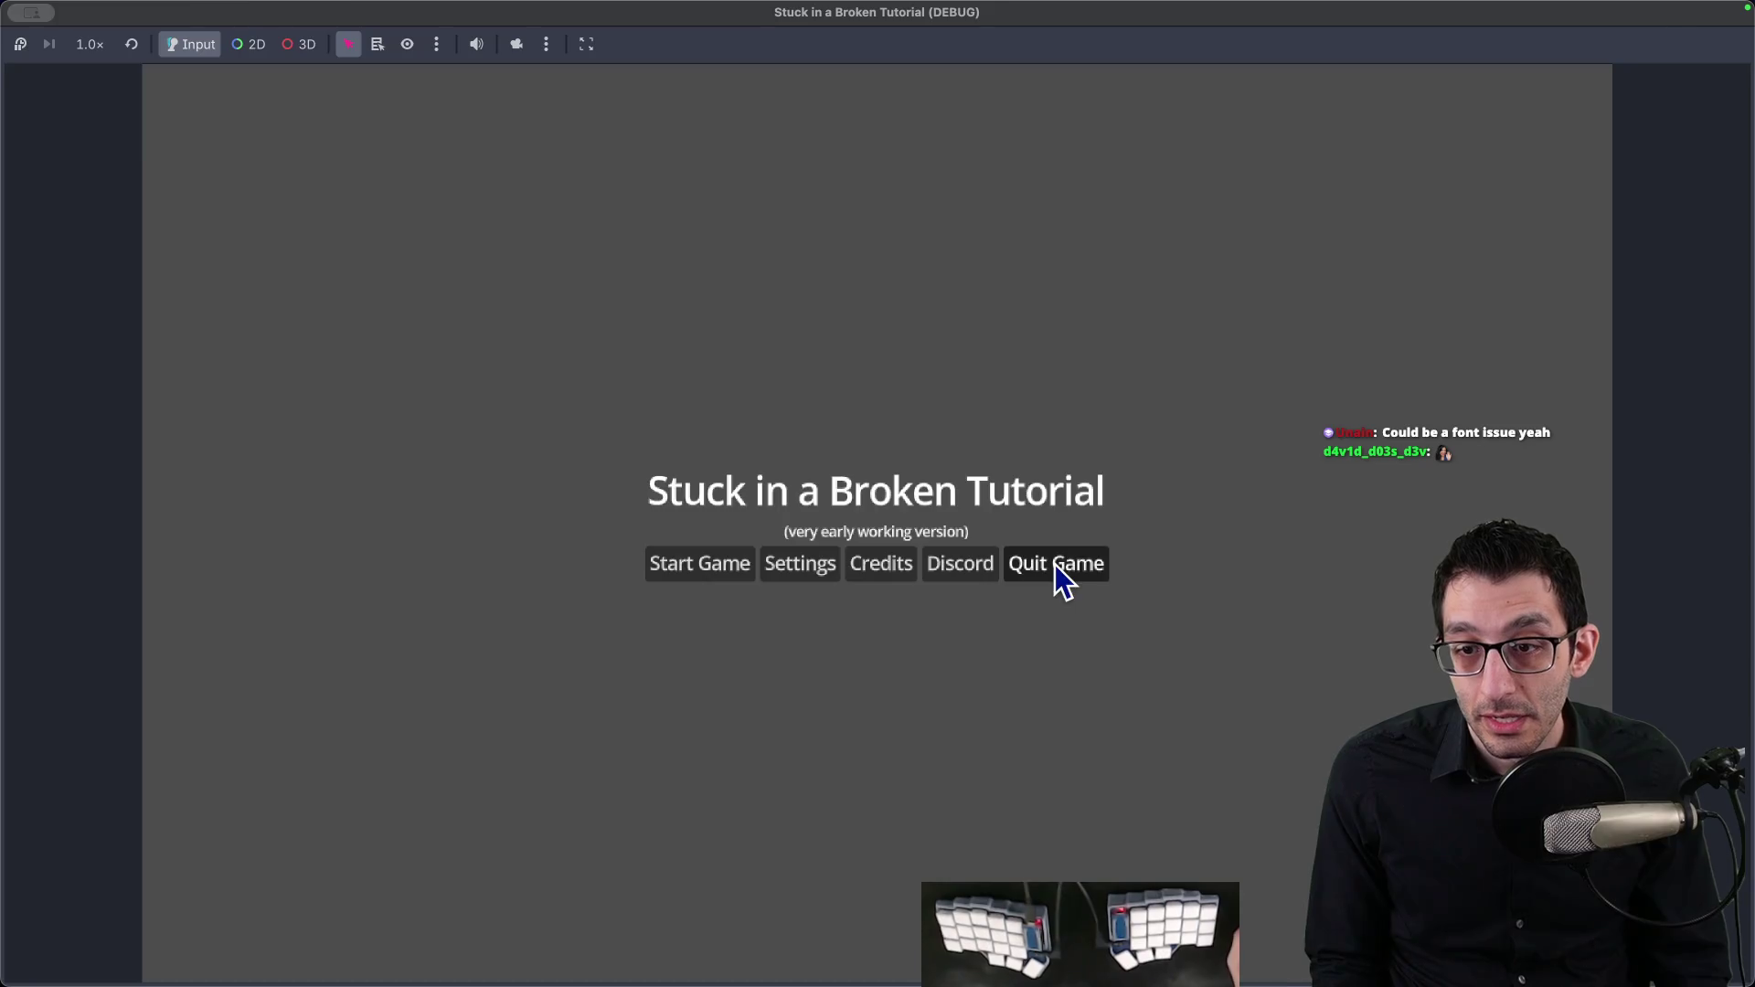
left_click(1055, 563)
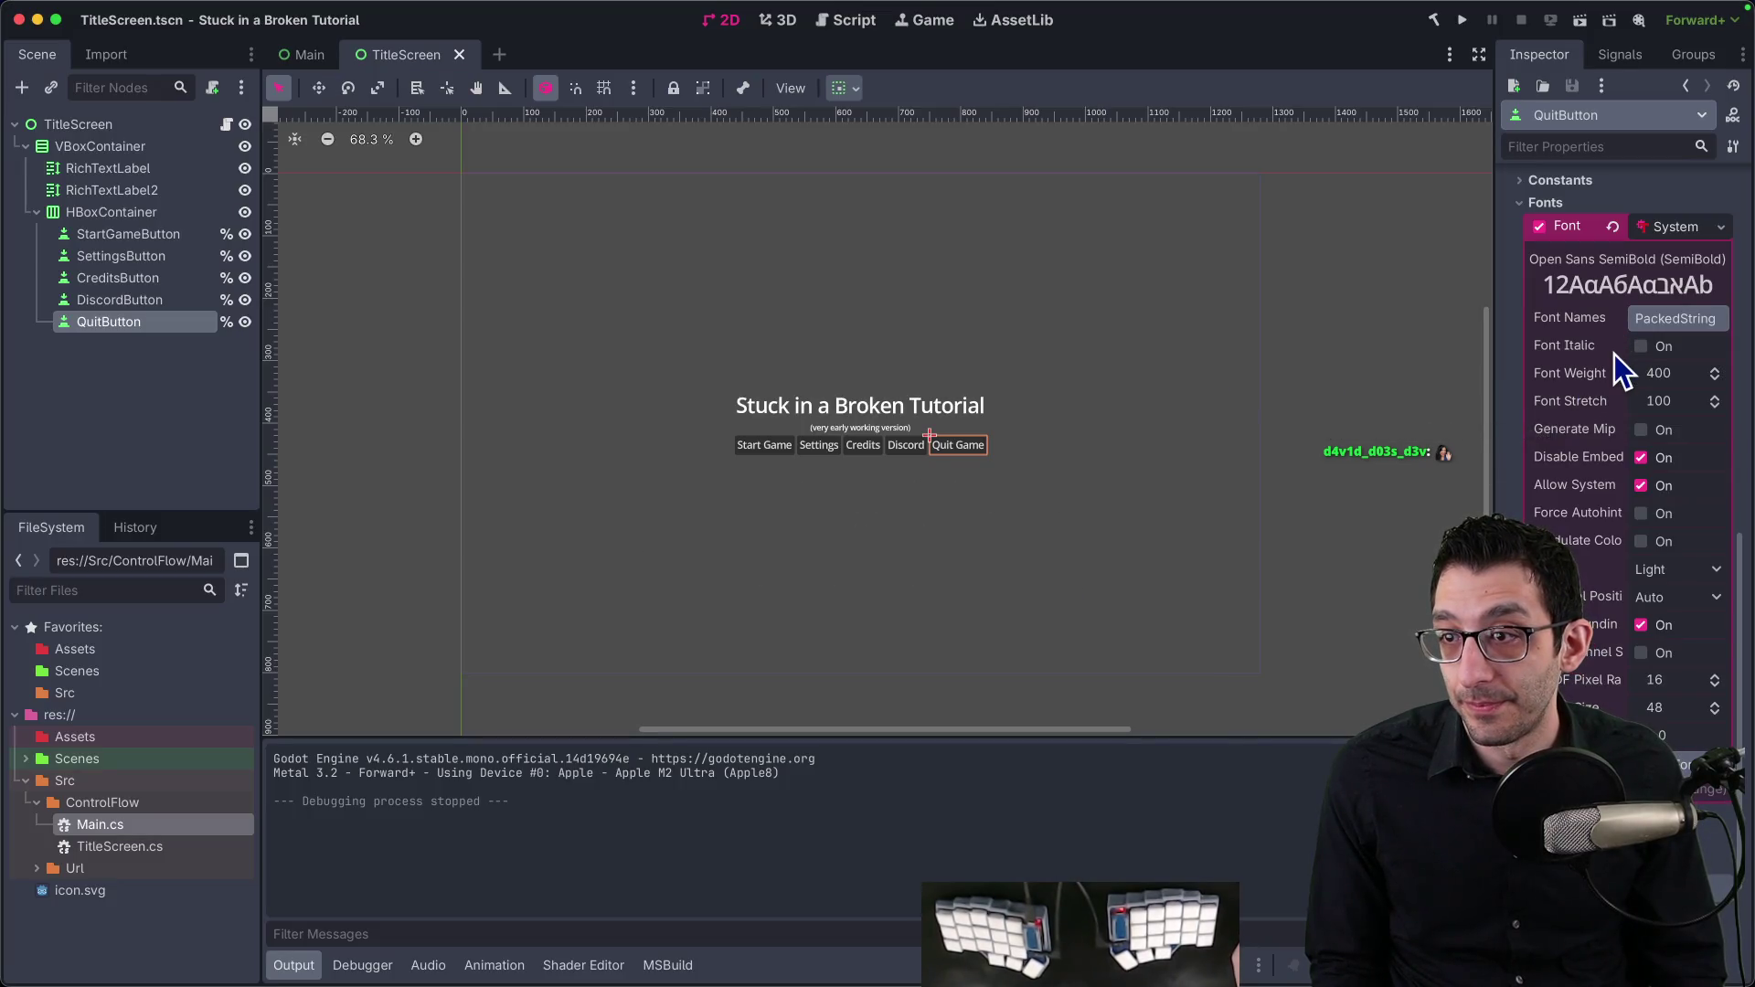
Step: Try Quick Load for the QuitButton font override, then keep it as a new SystemFont
left_click(1658, 227)
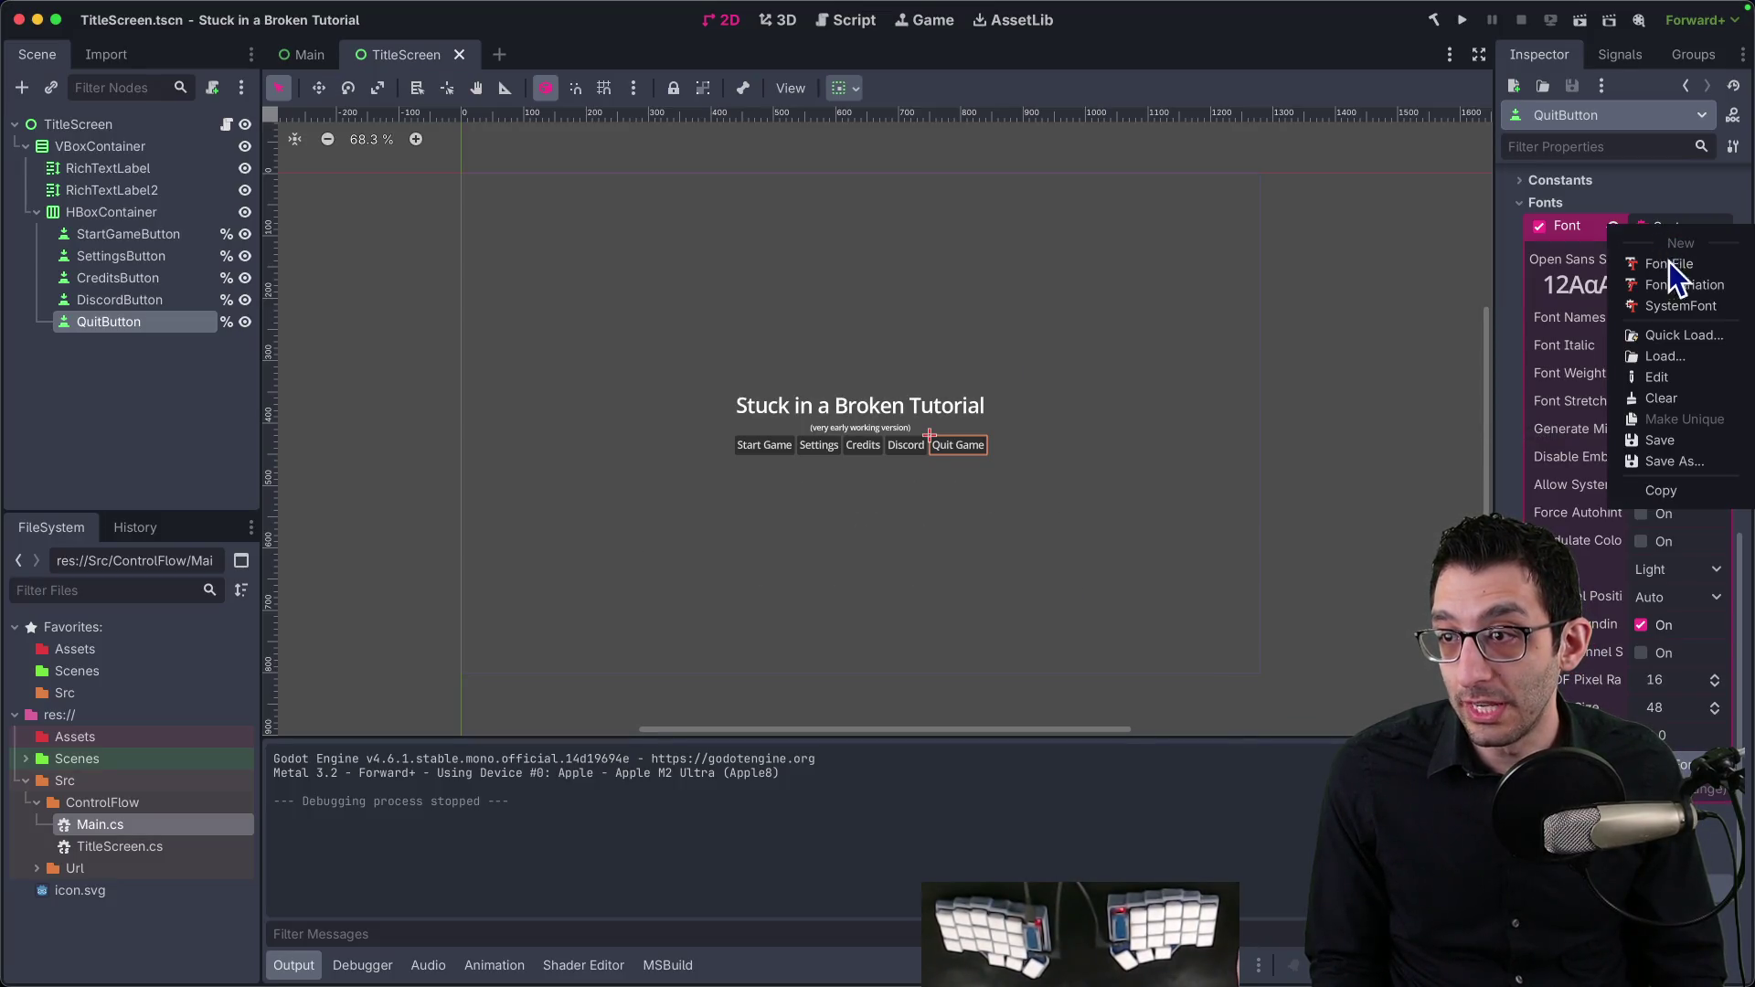
left_click(1656, 337)
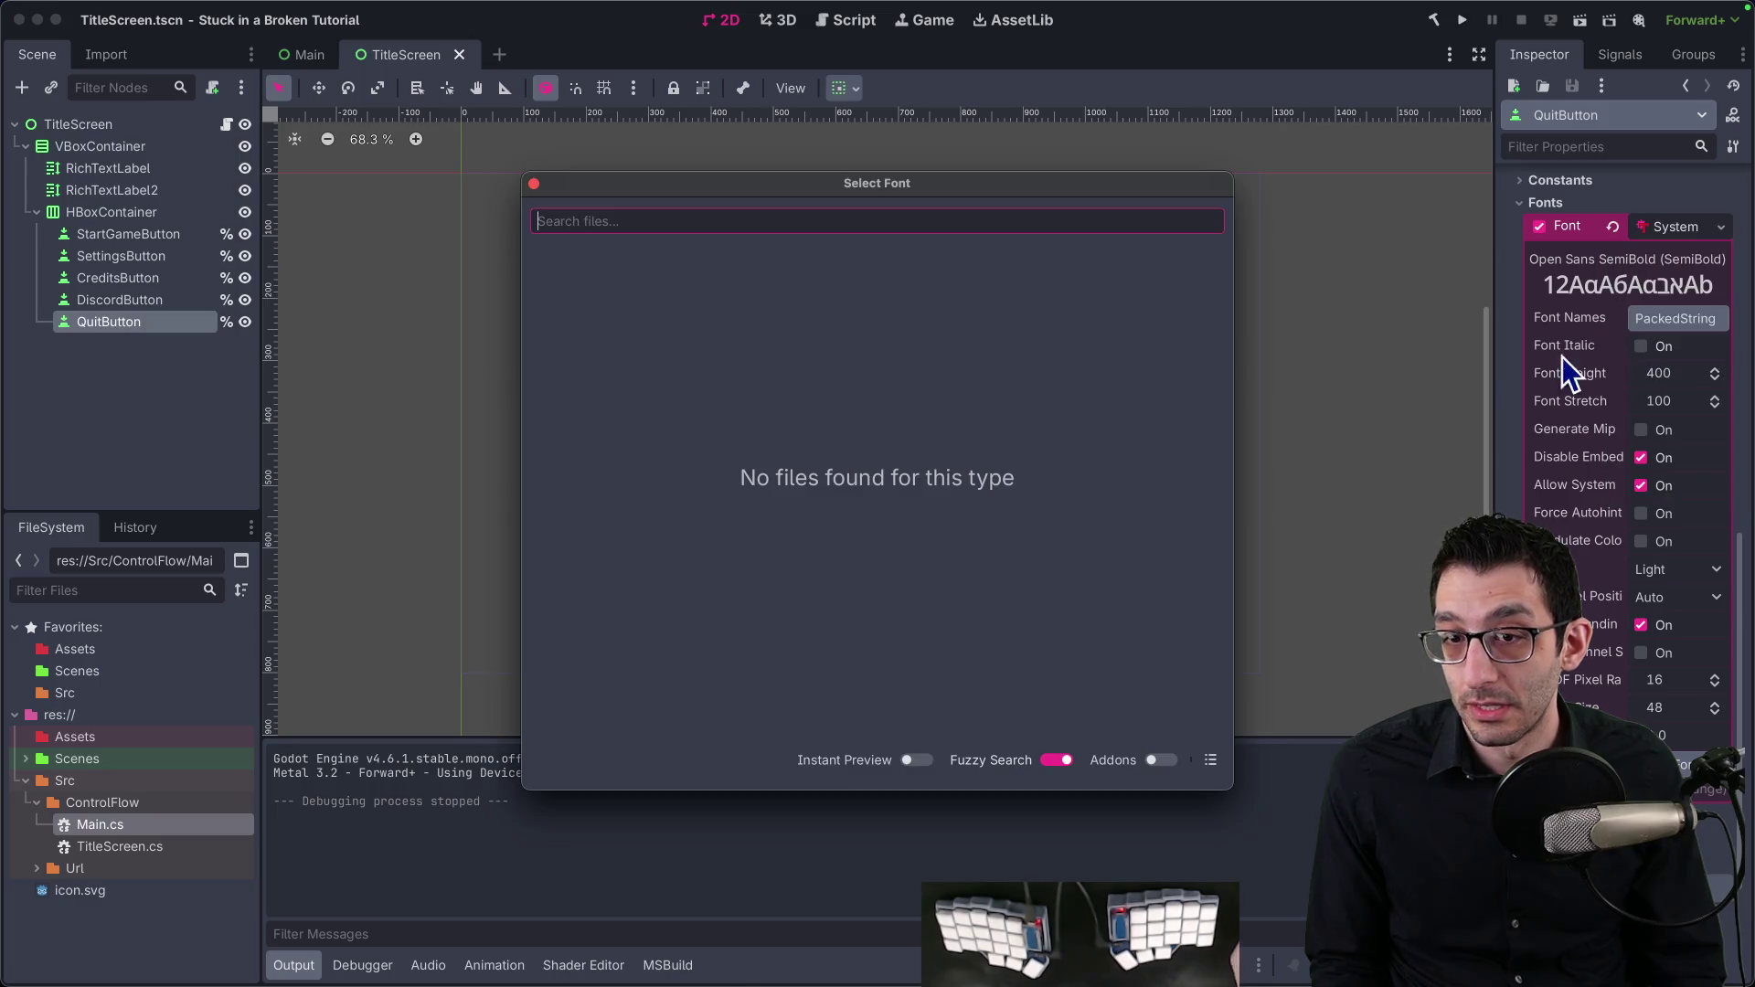
key("Escape")
scroll(1623, 712, "down", 2)
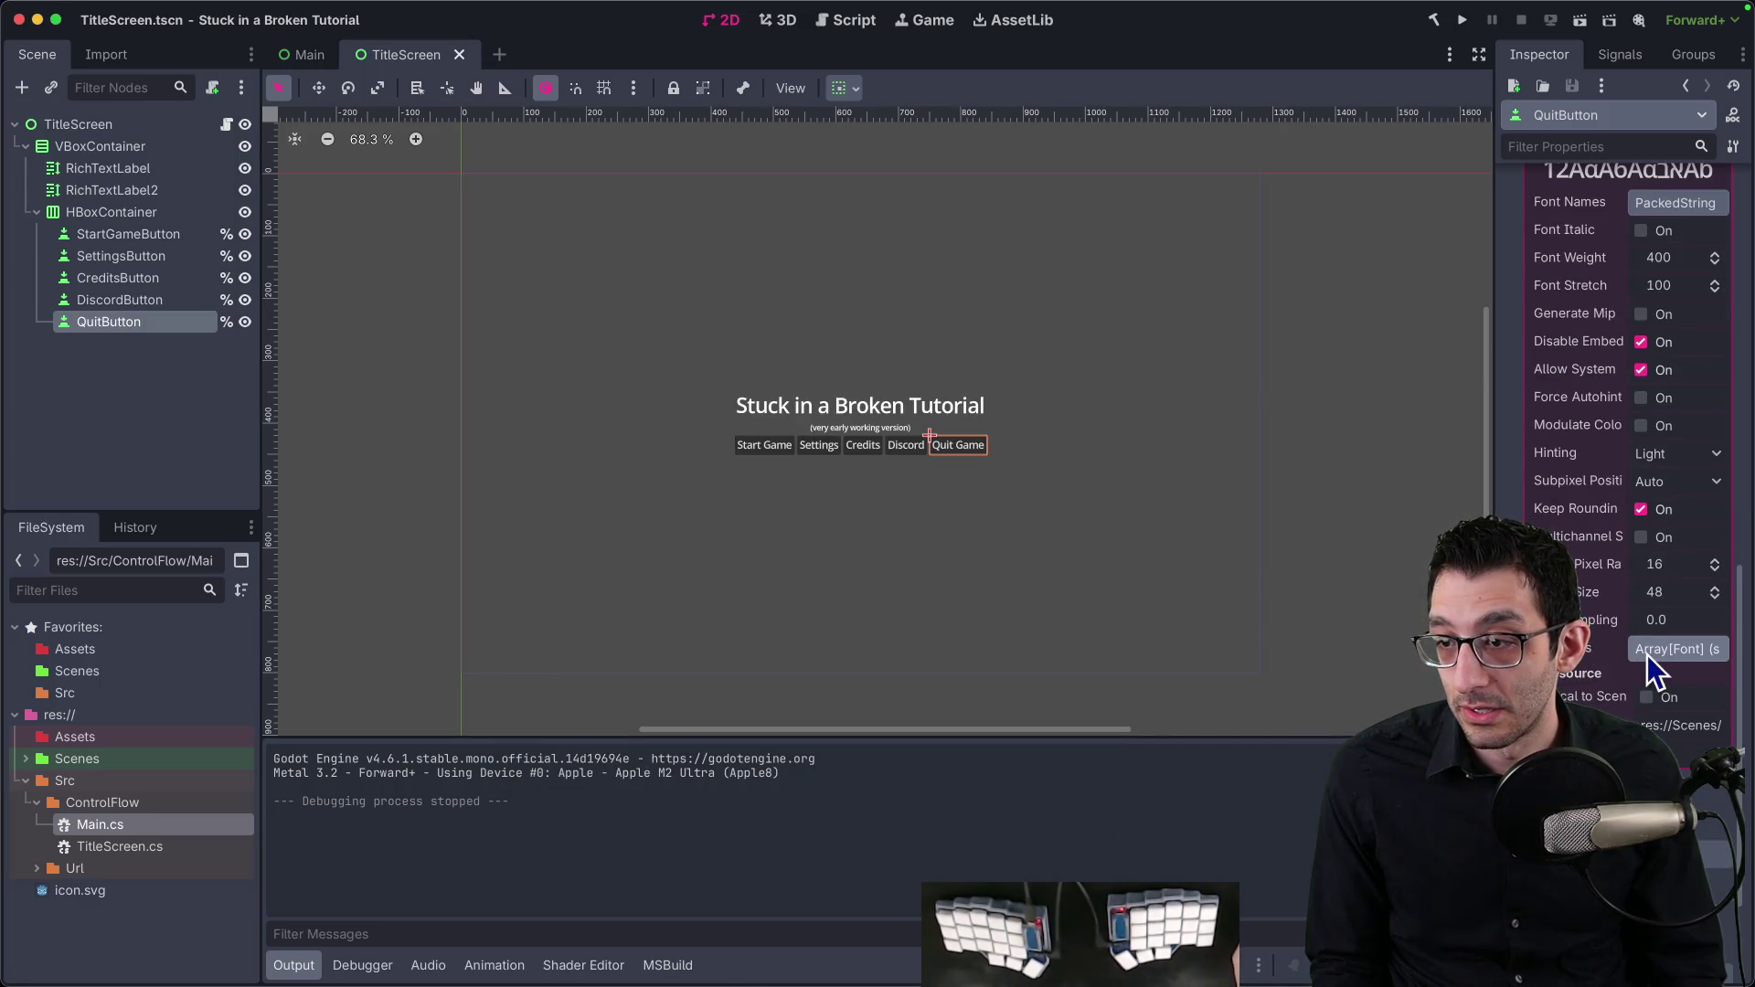
scroll(1632, 627, "up", 1)
scroll(1616, 436, "up", 4)
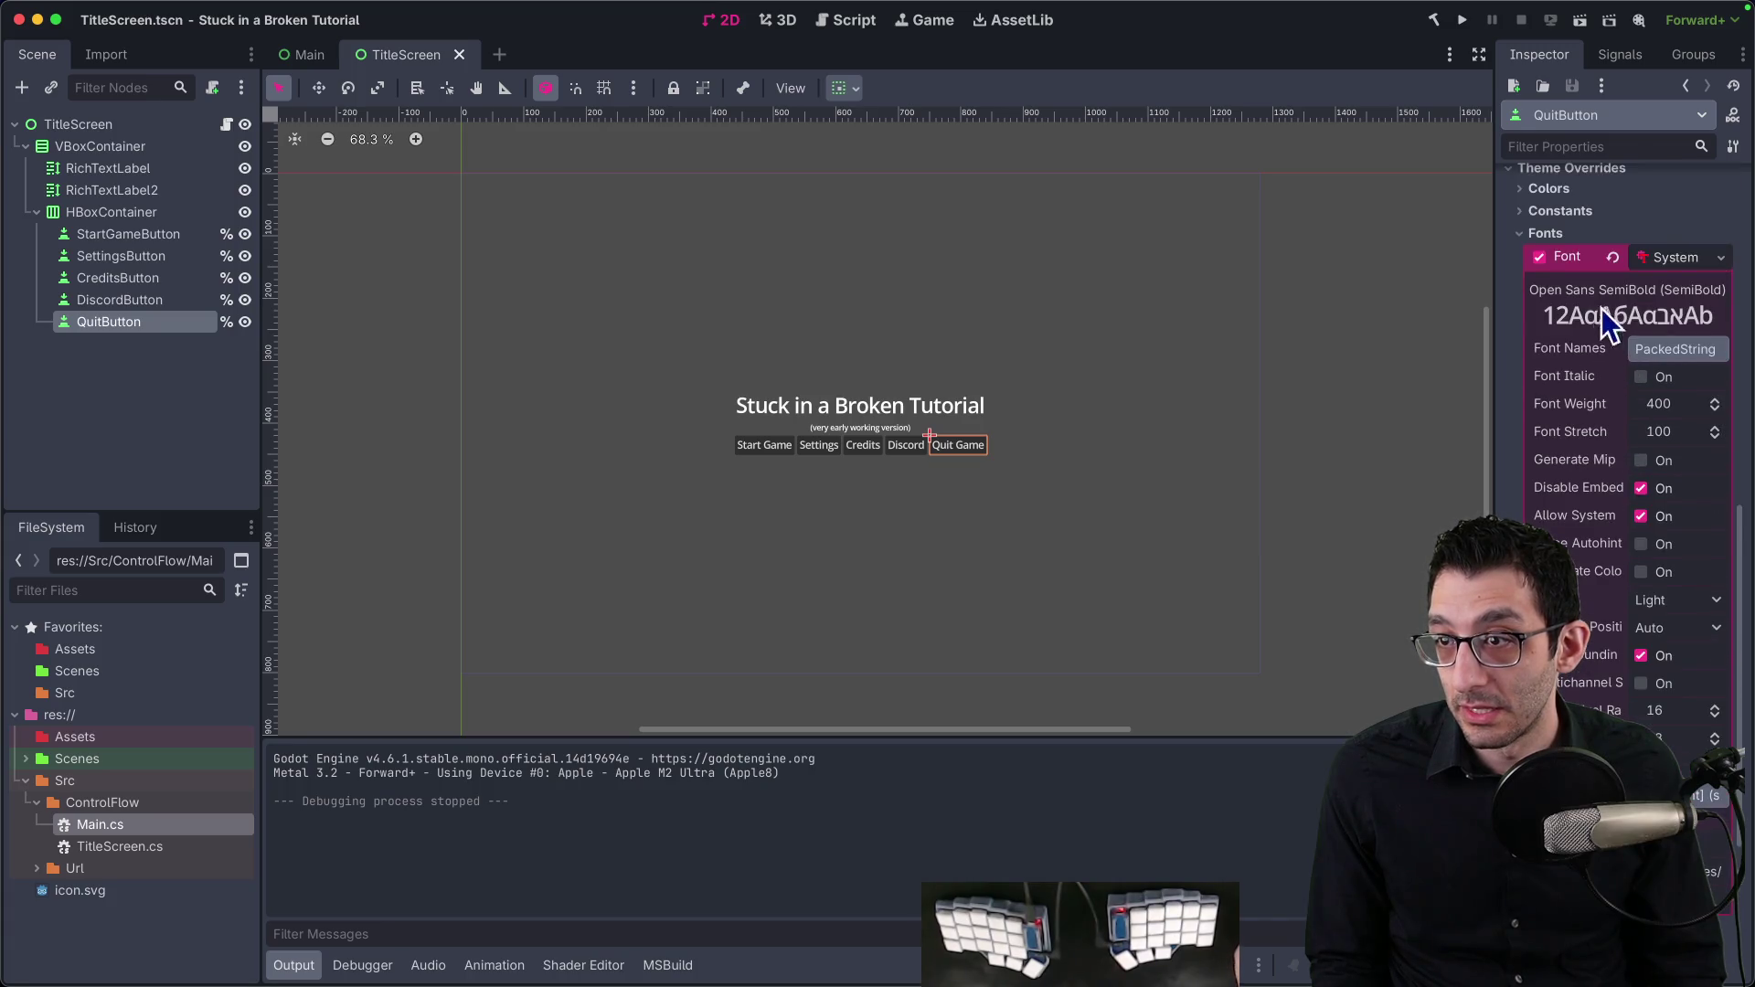
left_click(1660, 260)
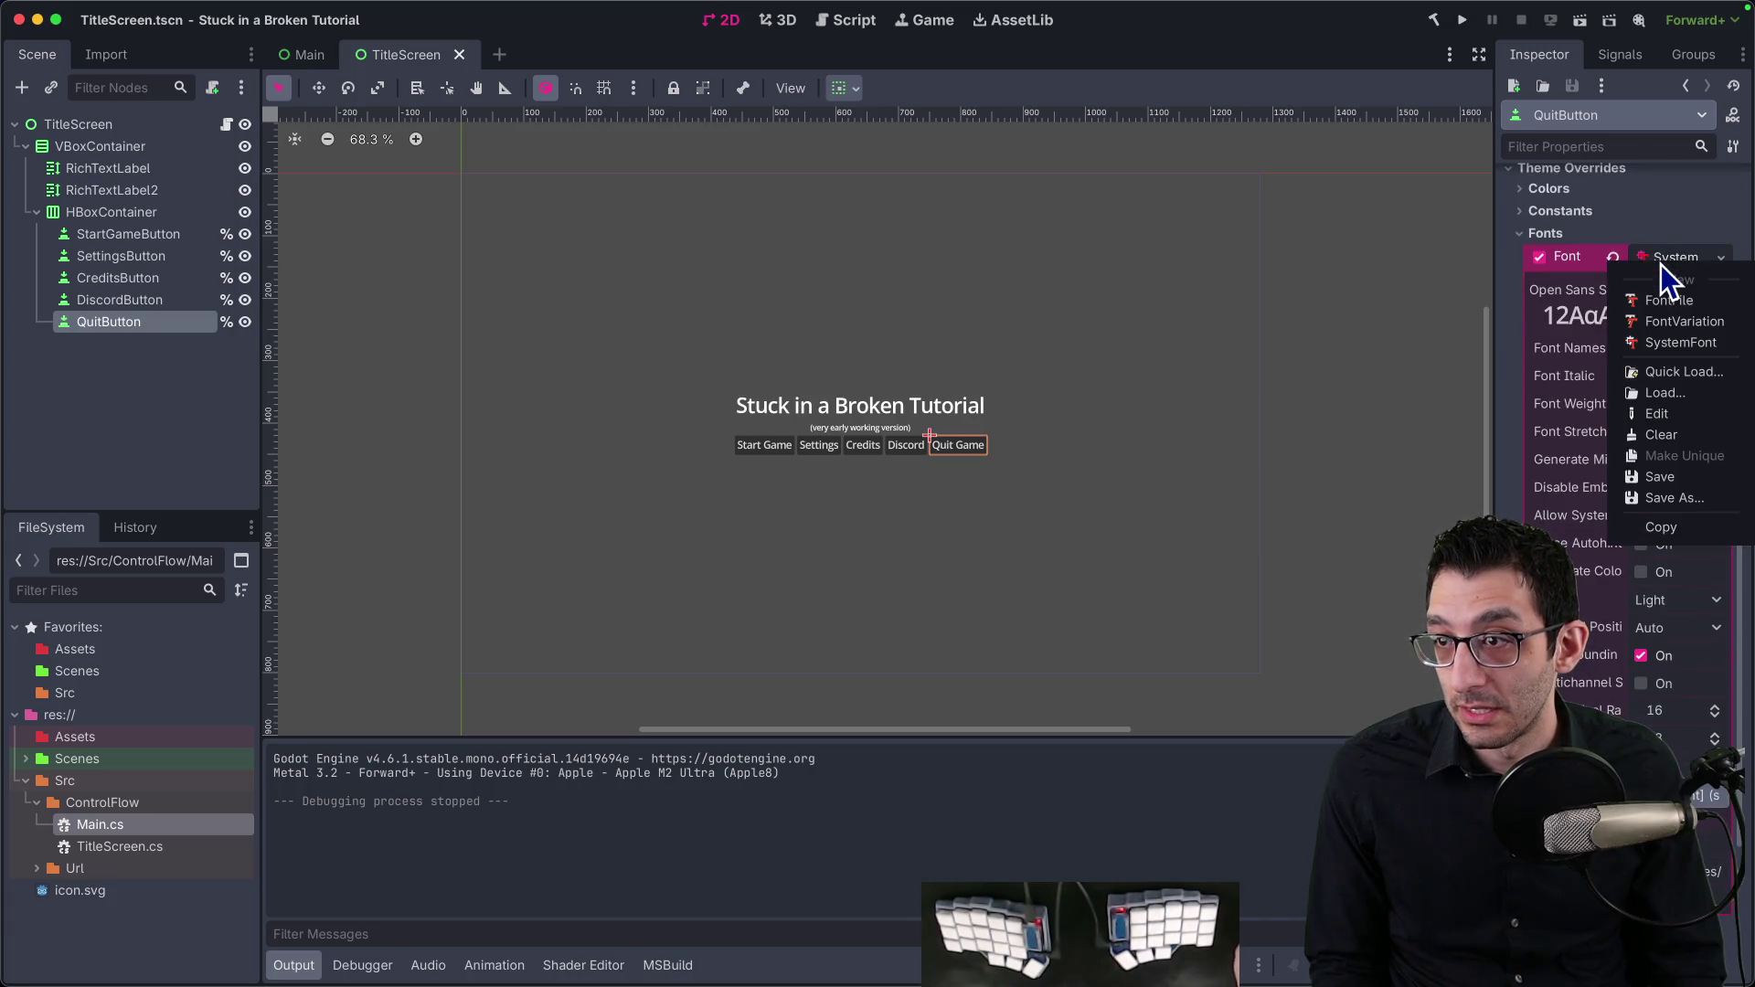
left_click(1681, 344)
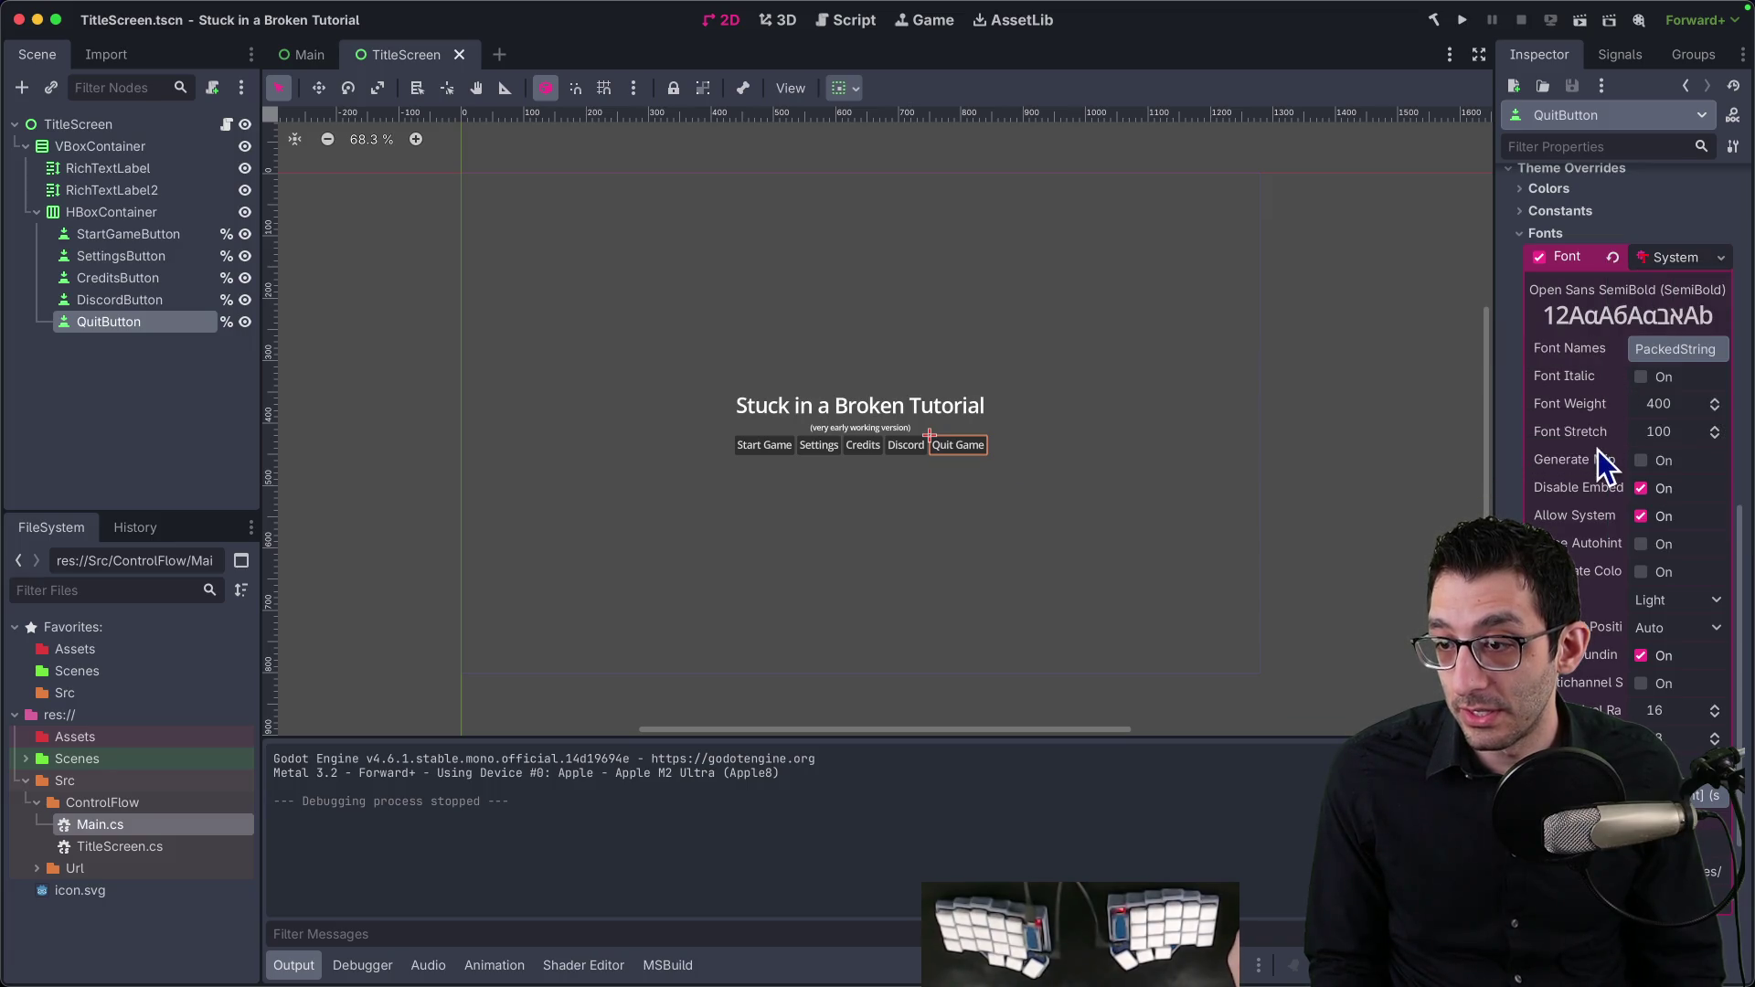
Step: Select the SystemFont's size value, then switch to the Skeleseller Godot window
scroll(1595, 700, "down", 3)
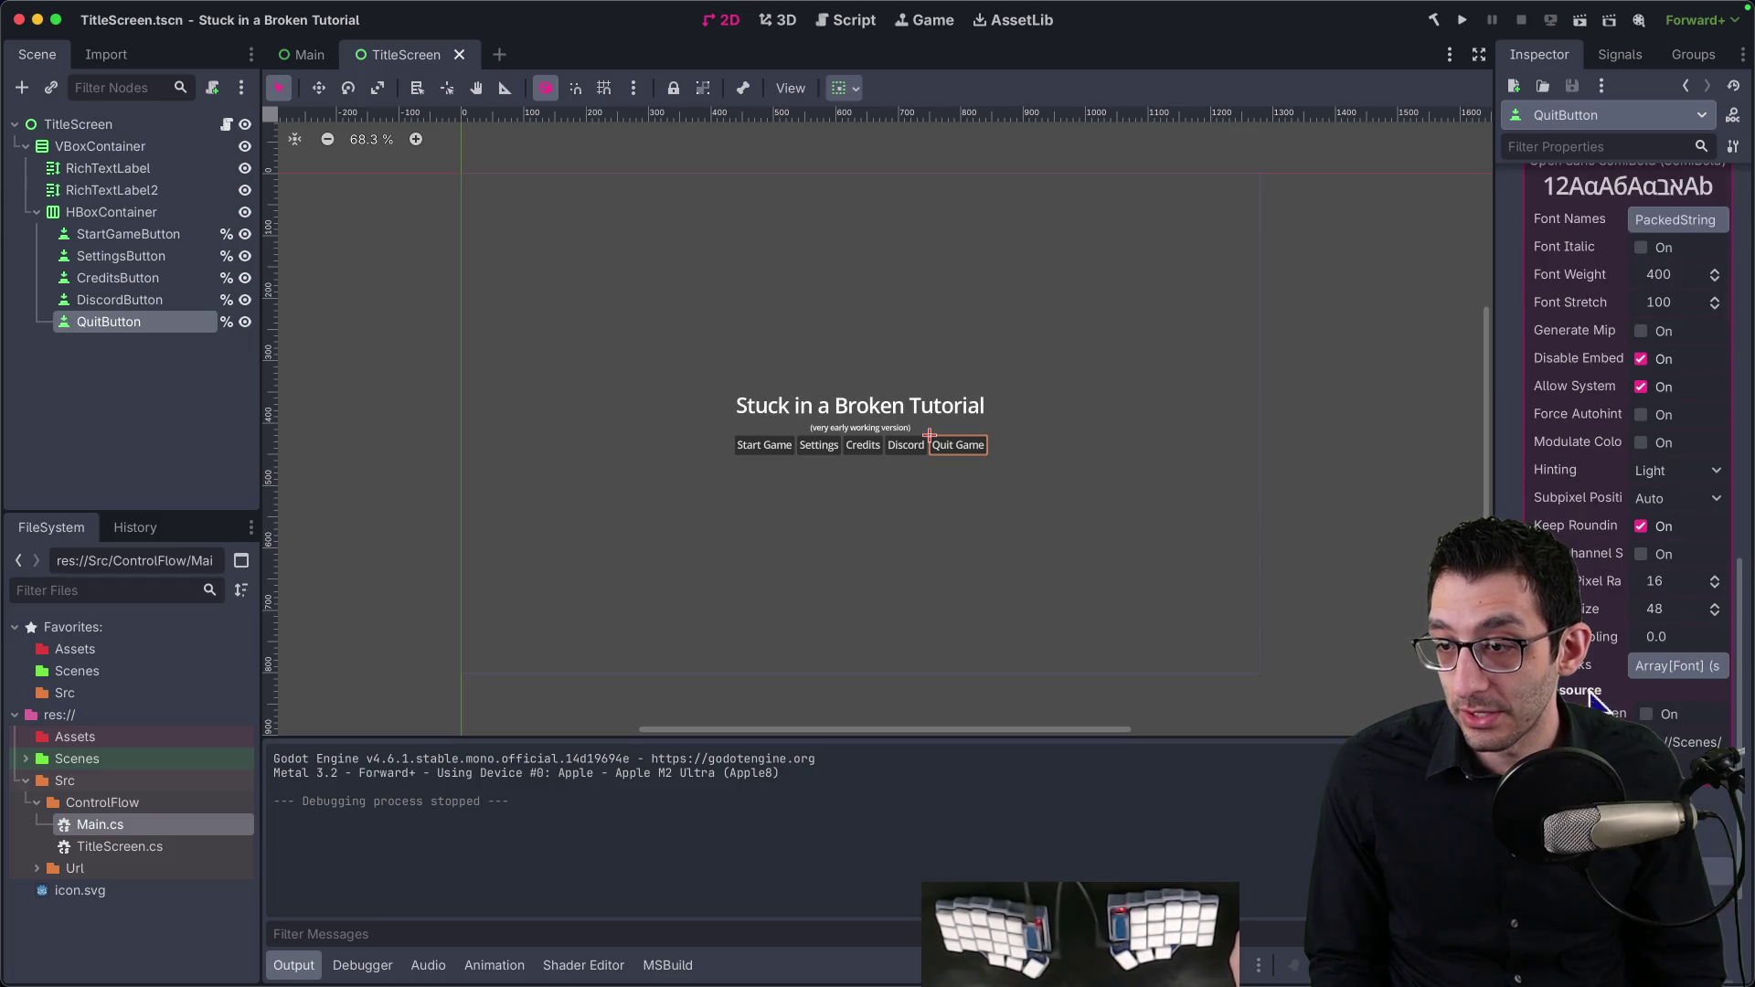
left_click(1675, 609)
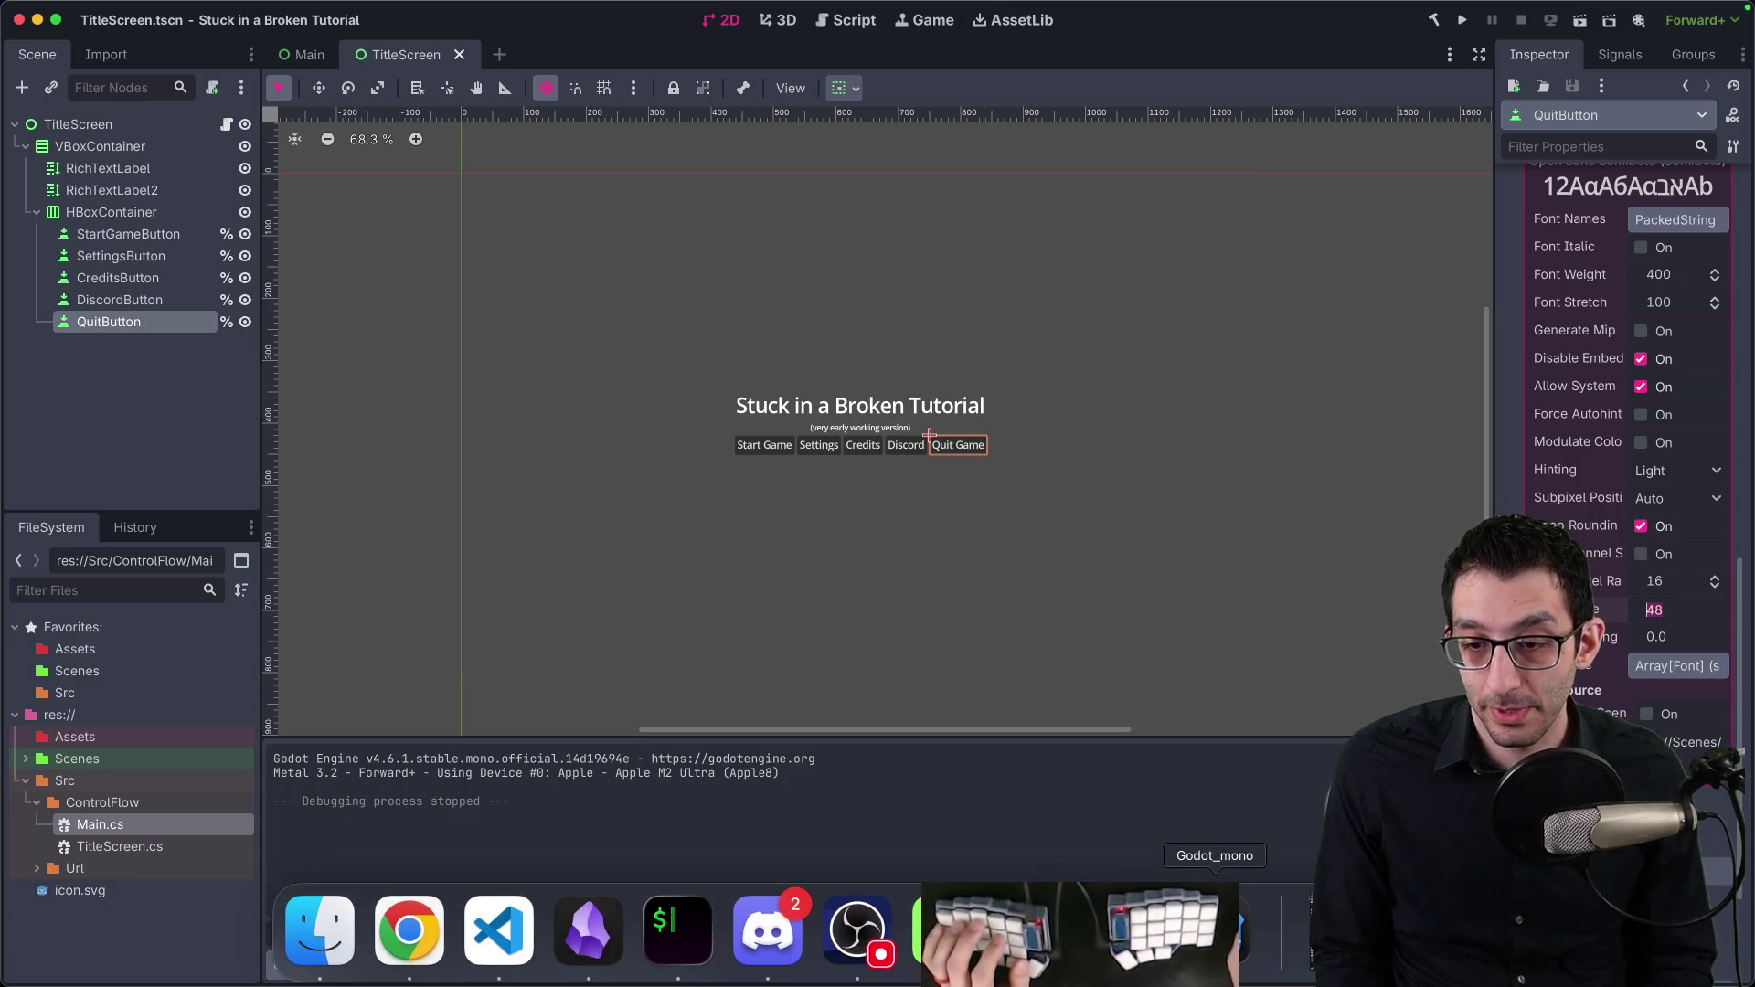
left_click(1035, 929)
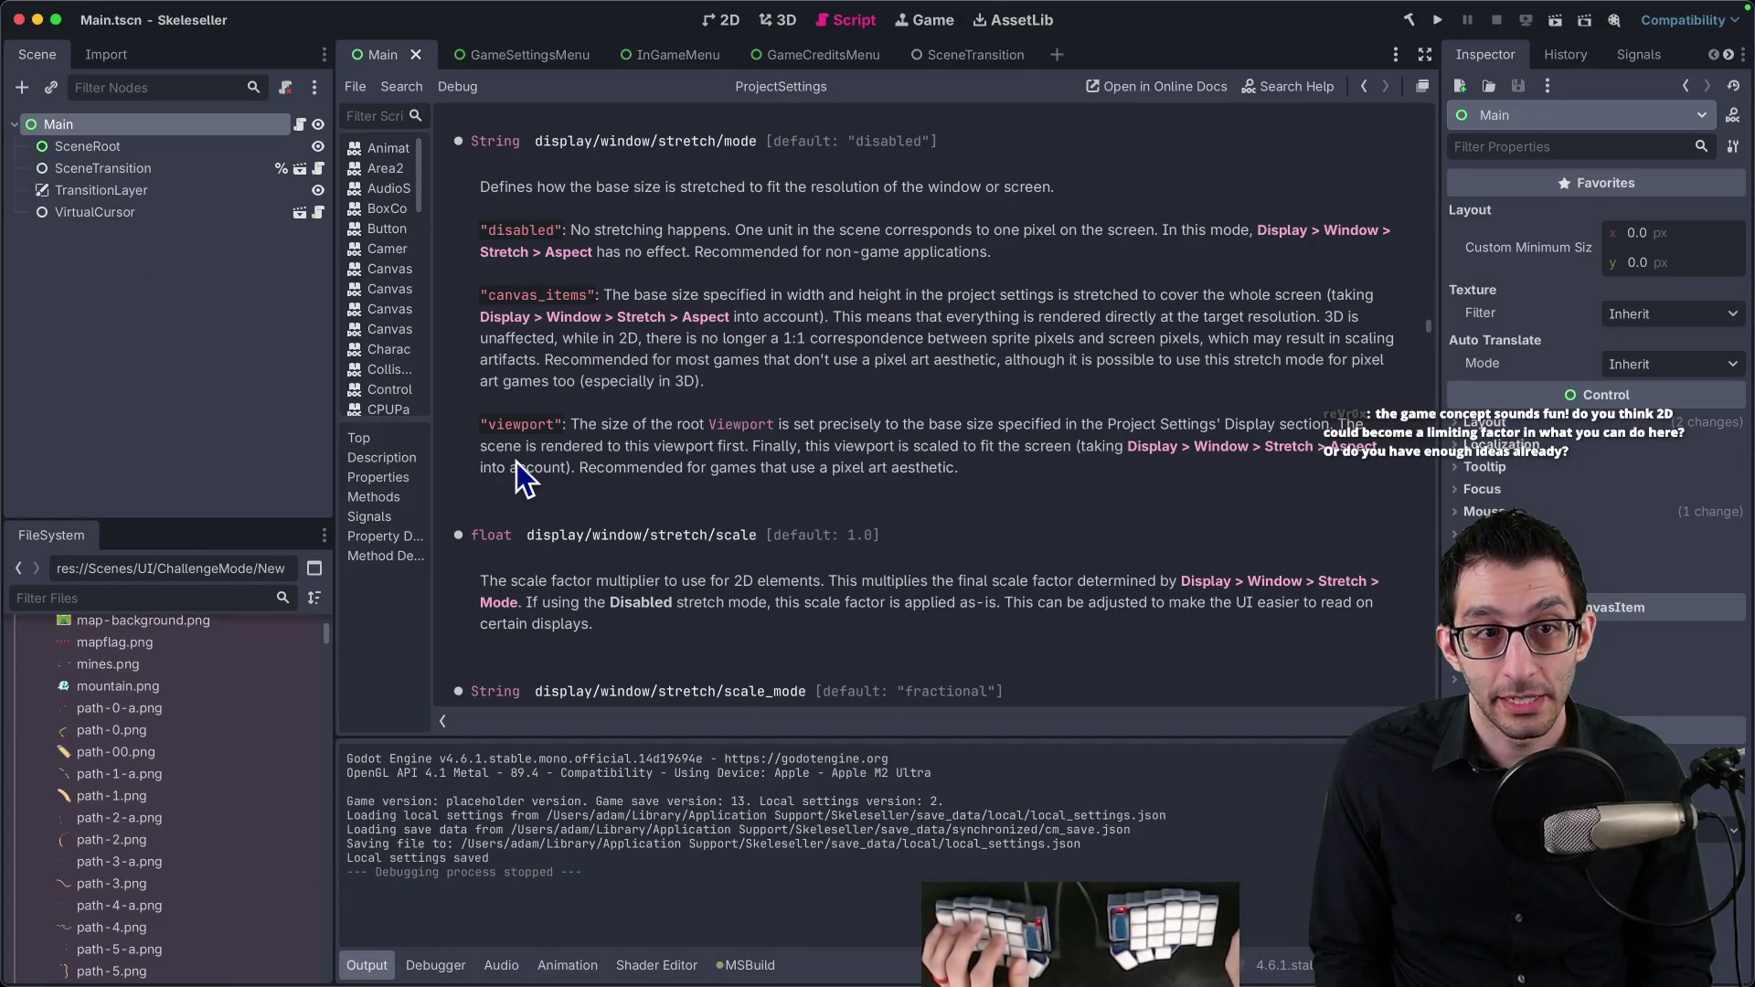
Step: Filter FileSystem for otf fonts and view SkelesellerMain.otf's import settings (MSDF range 30, size 96)
left_click(157, 603)
type("ttf")
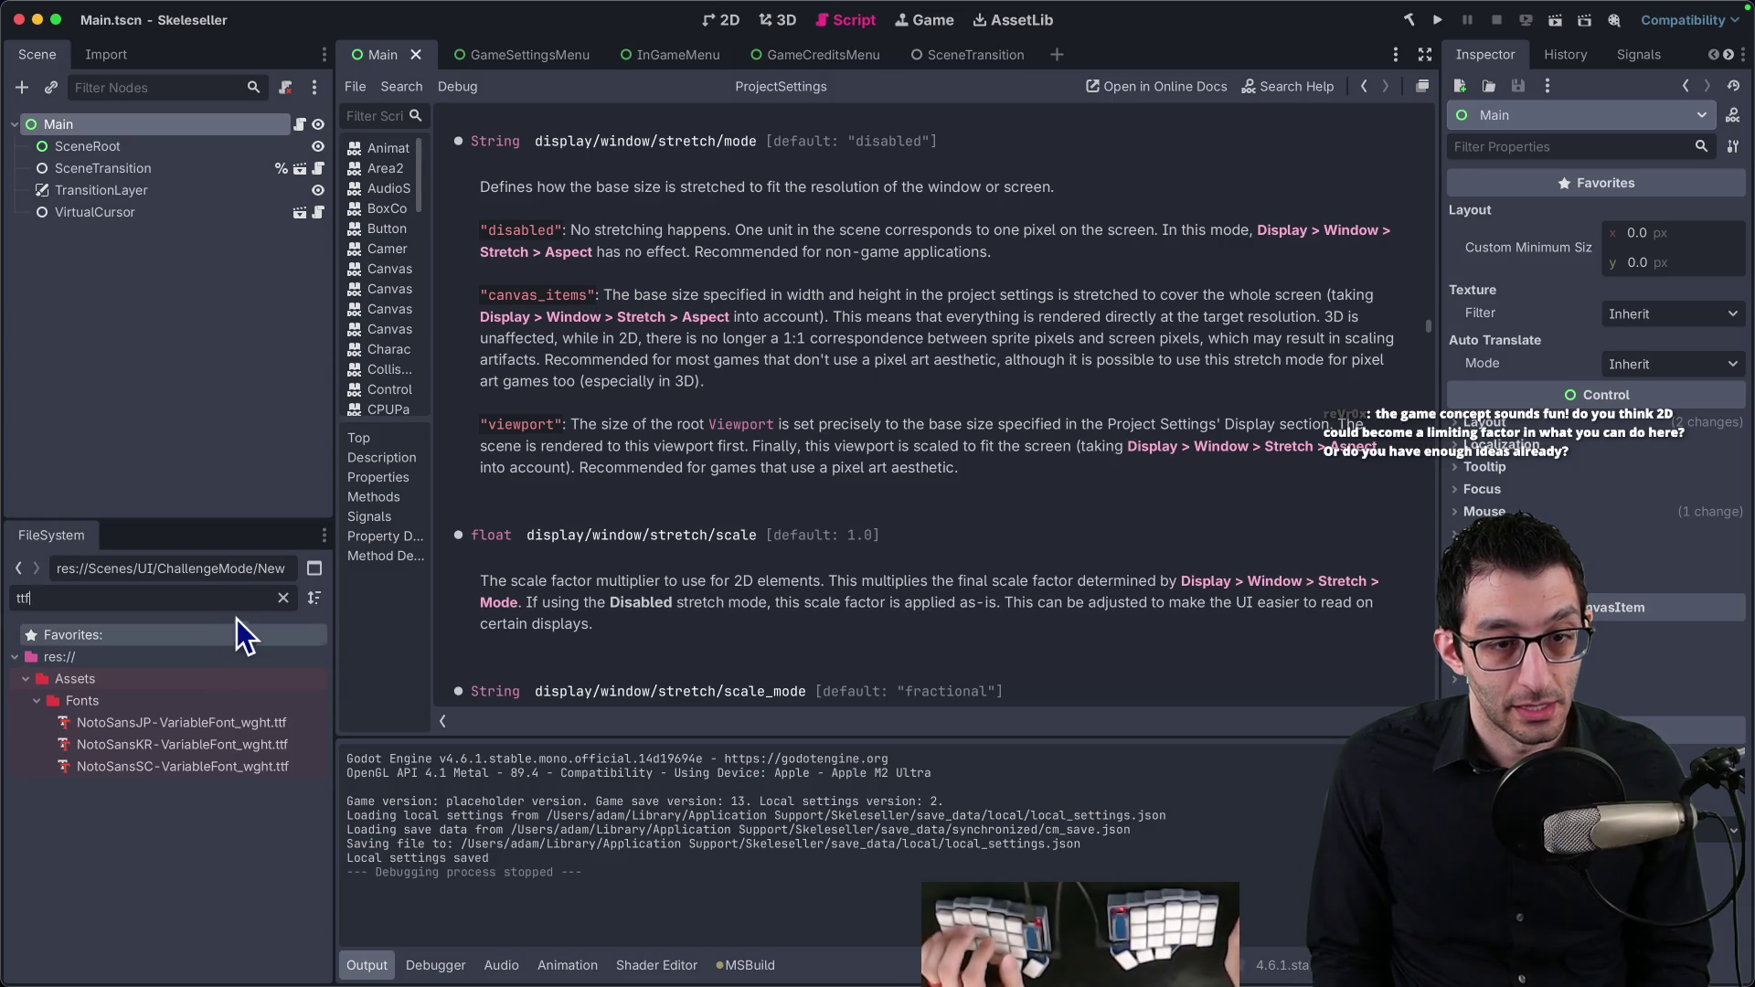
key("BackSpace")
key("BackSpace")
key("BackSpace")
type("otf")
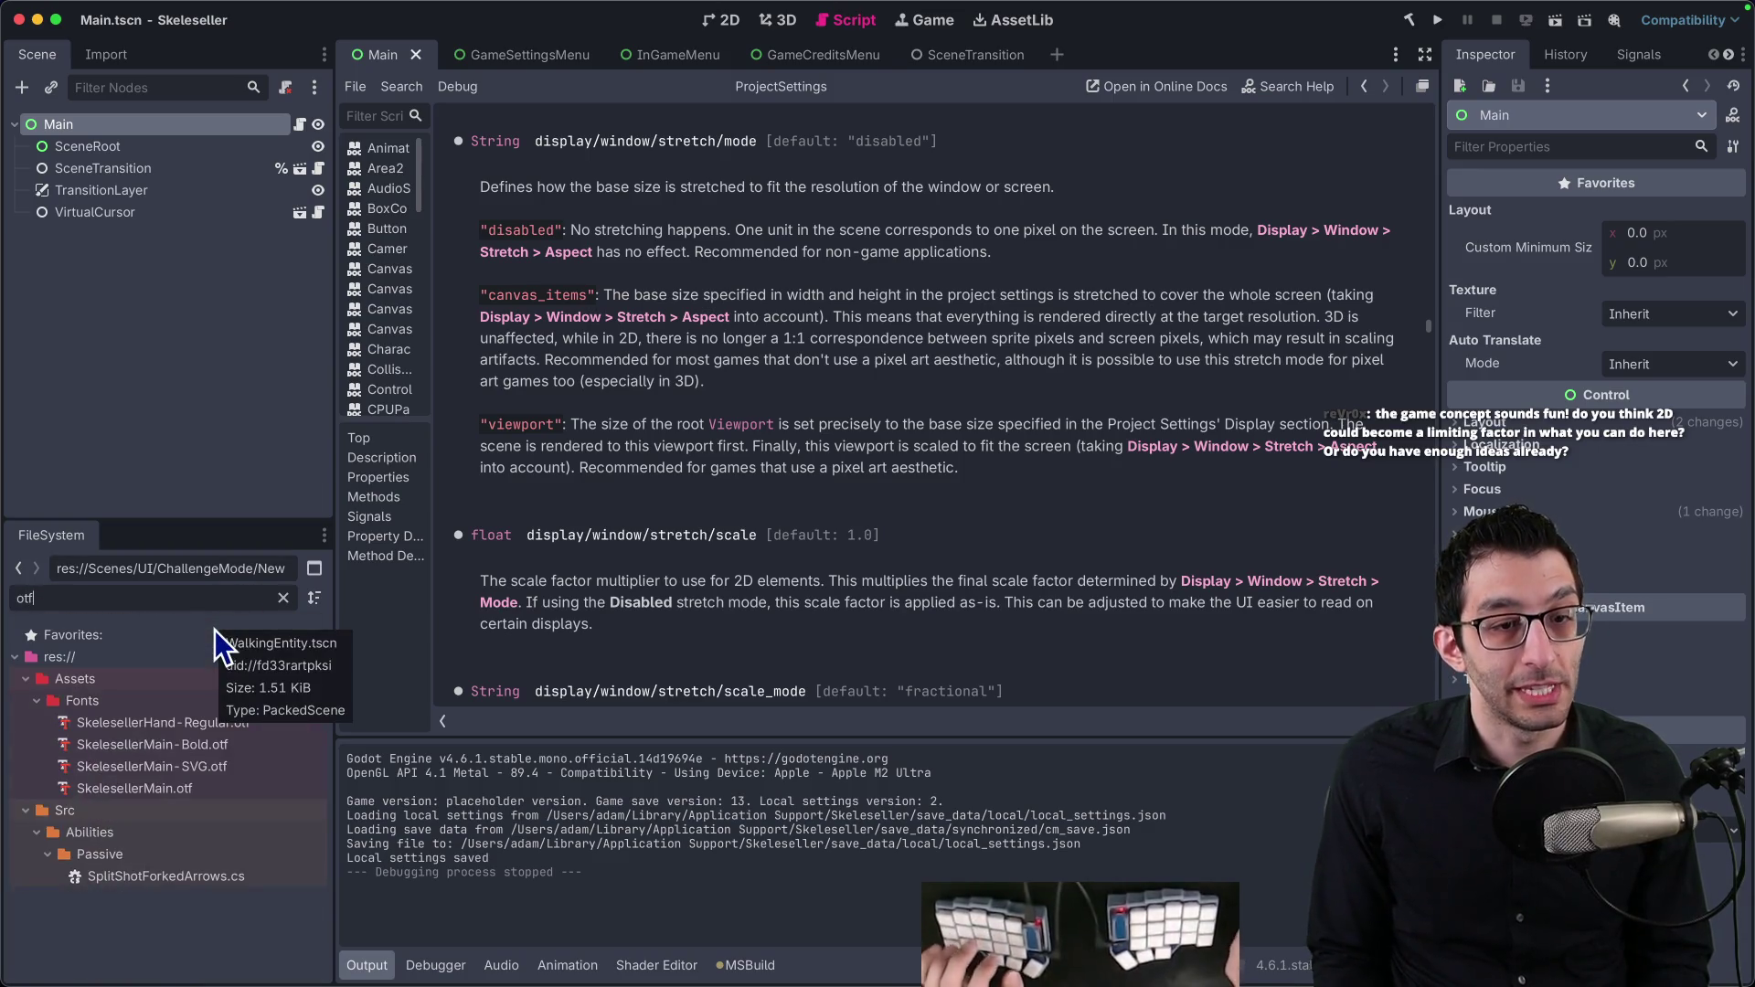
right_click(154, 789)
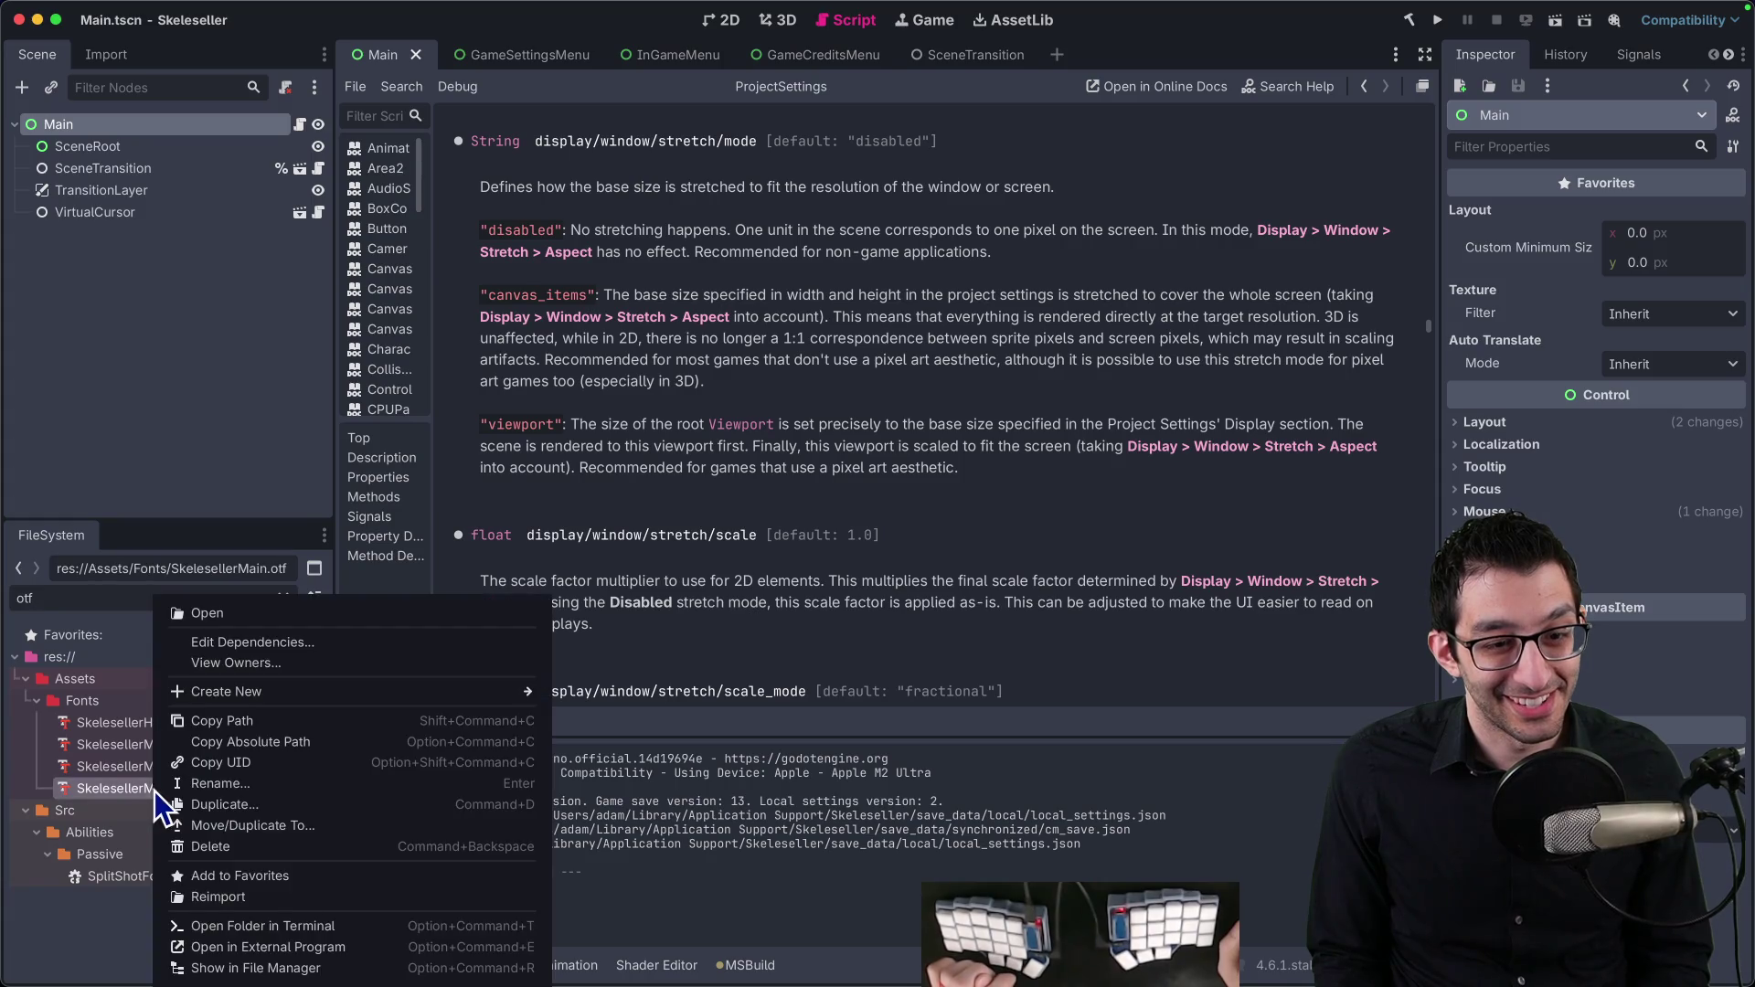
left_click(111, 55)
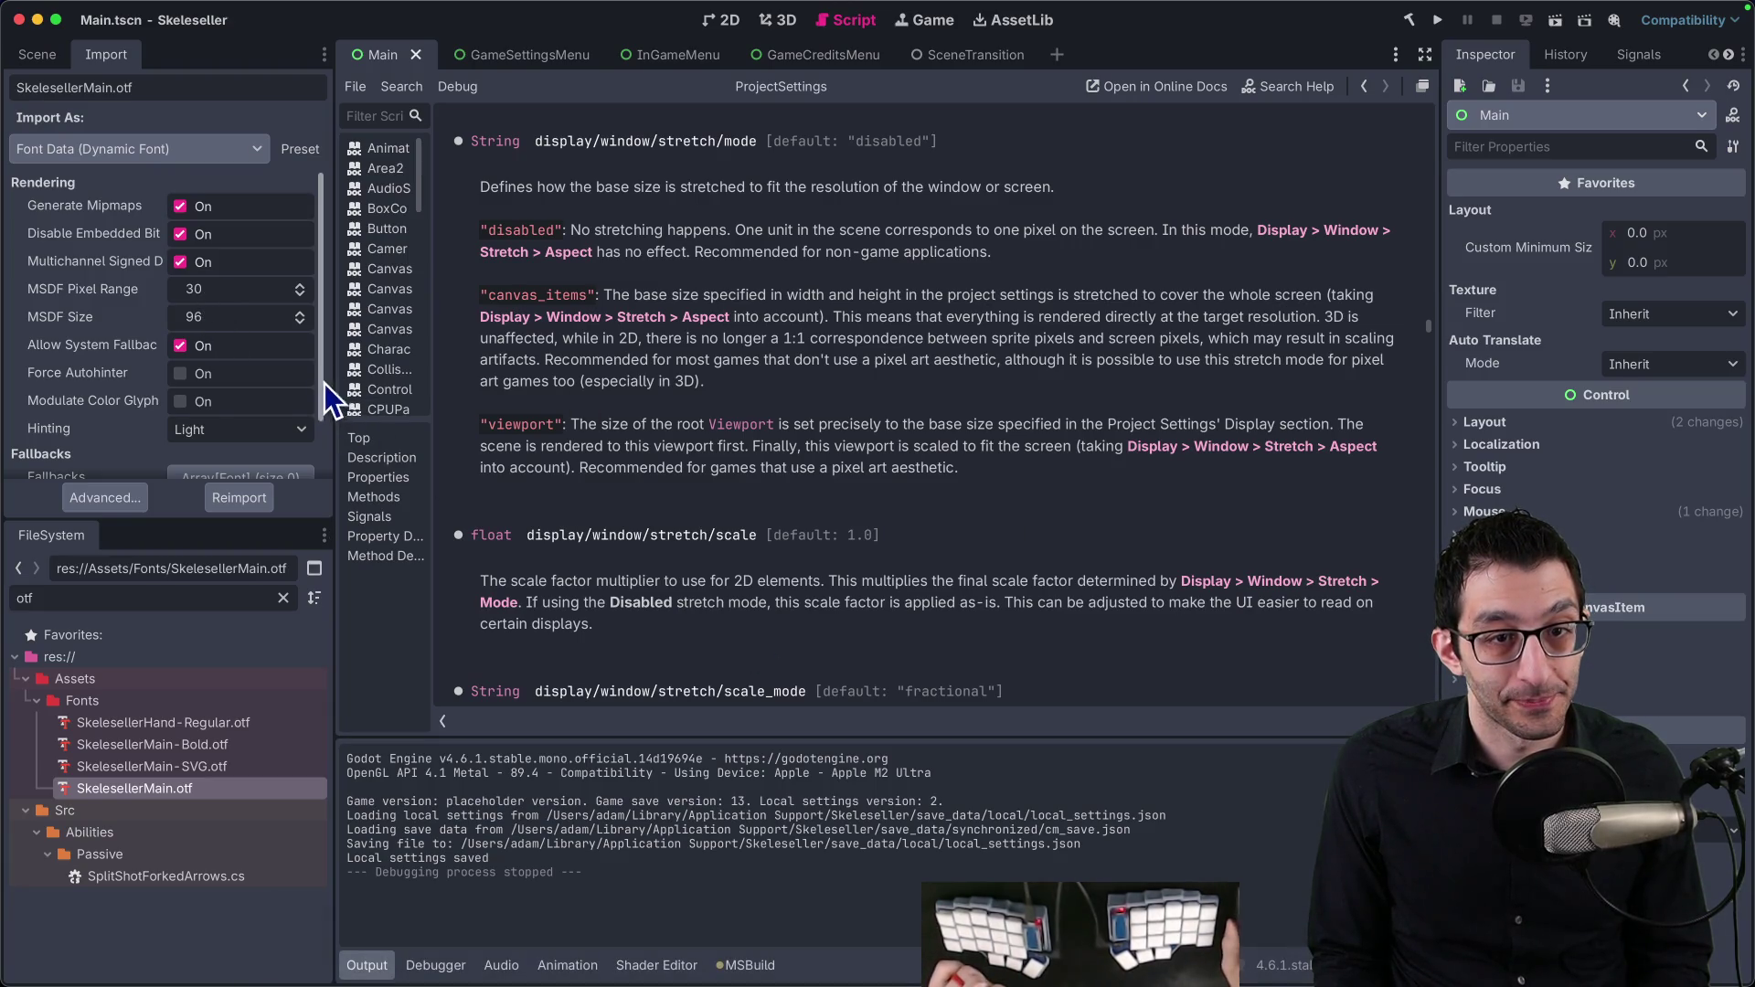
Step: Back in Stuck in a Broken Tutorial, set QuitButton's MSDF pixel range 30 and size 96, then test-run
mouse_move(1216, 960)
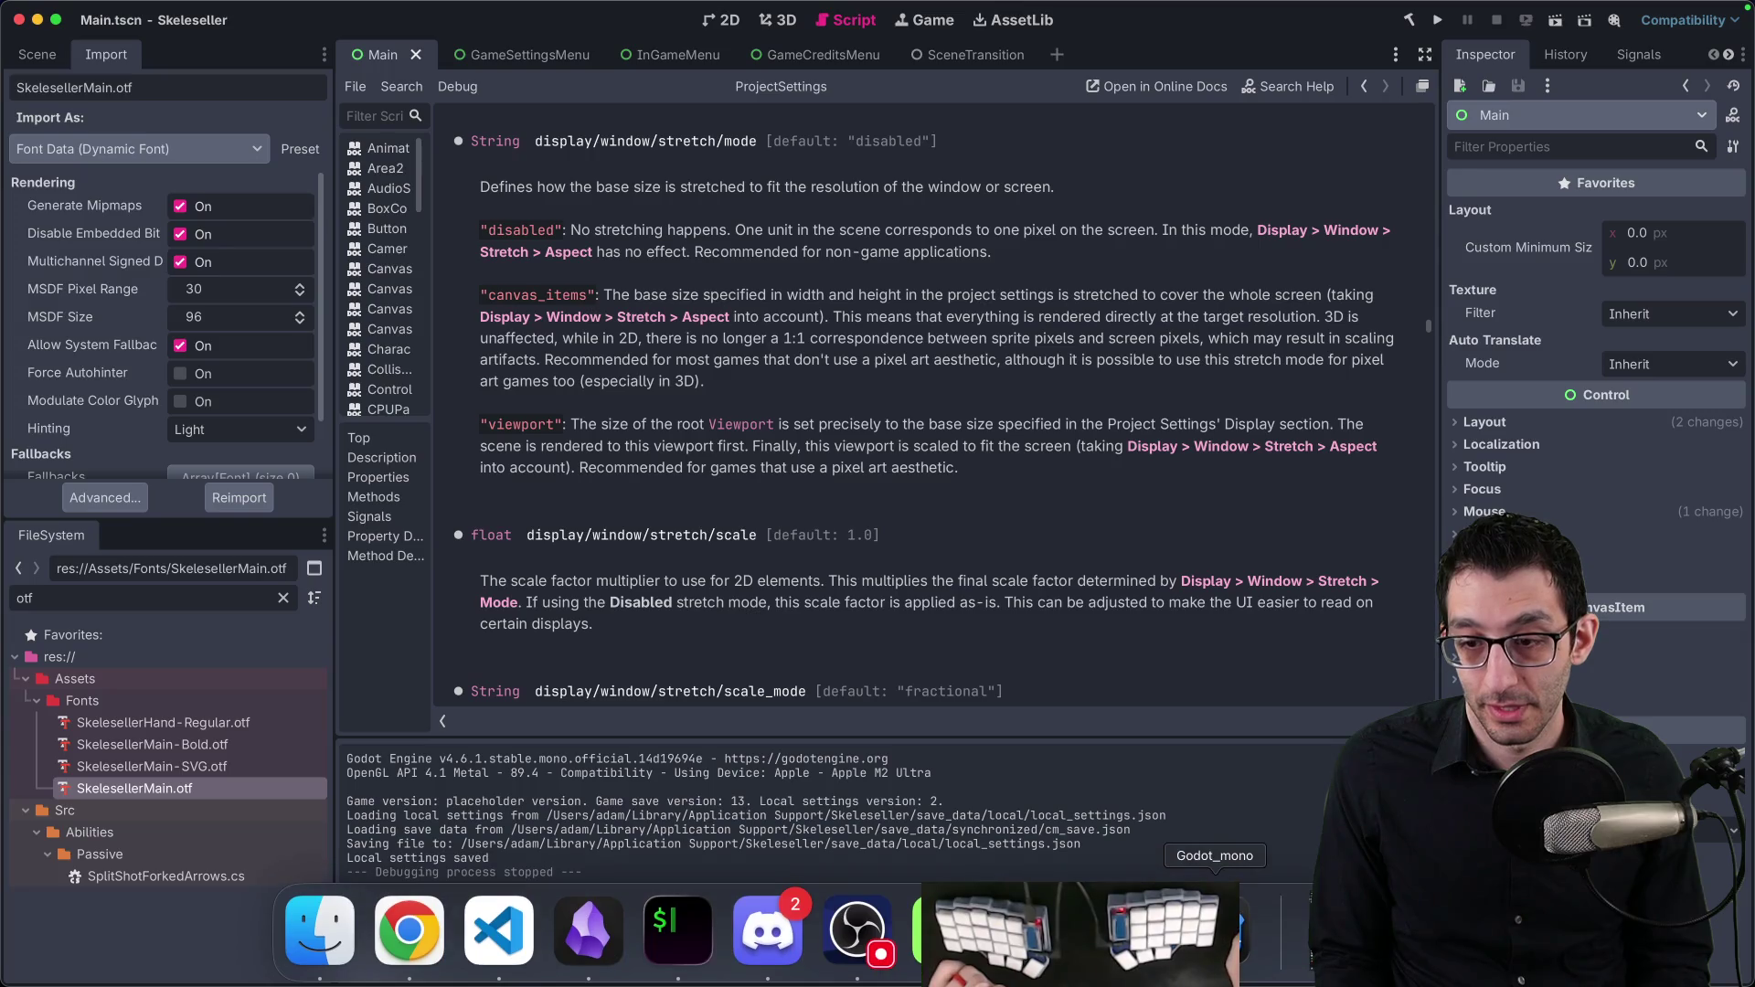
left_click(1216, 951)
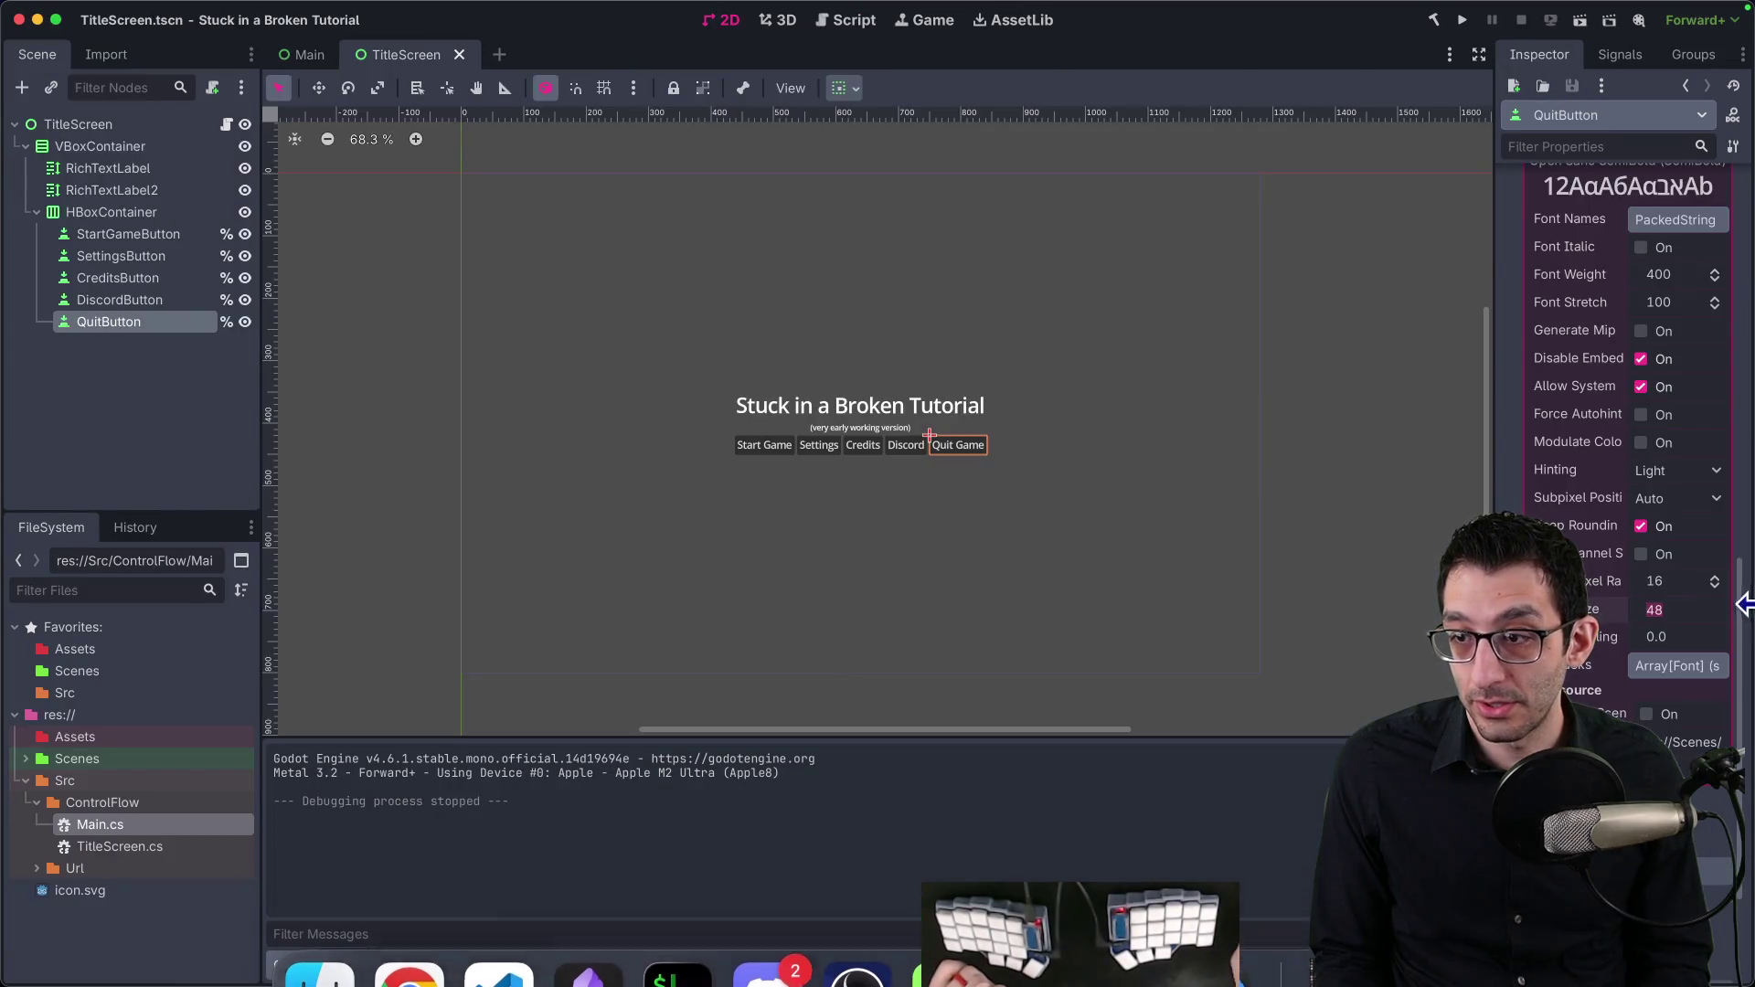
left_click(1705, 572)
type("30")
key("Tab")
type("96")
key("Tab")
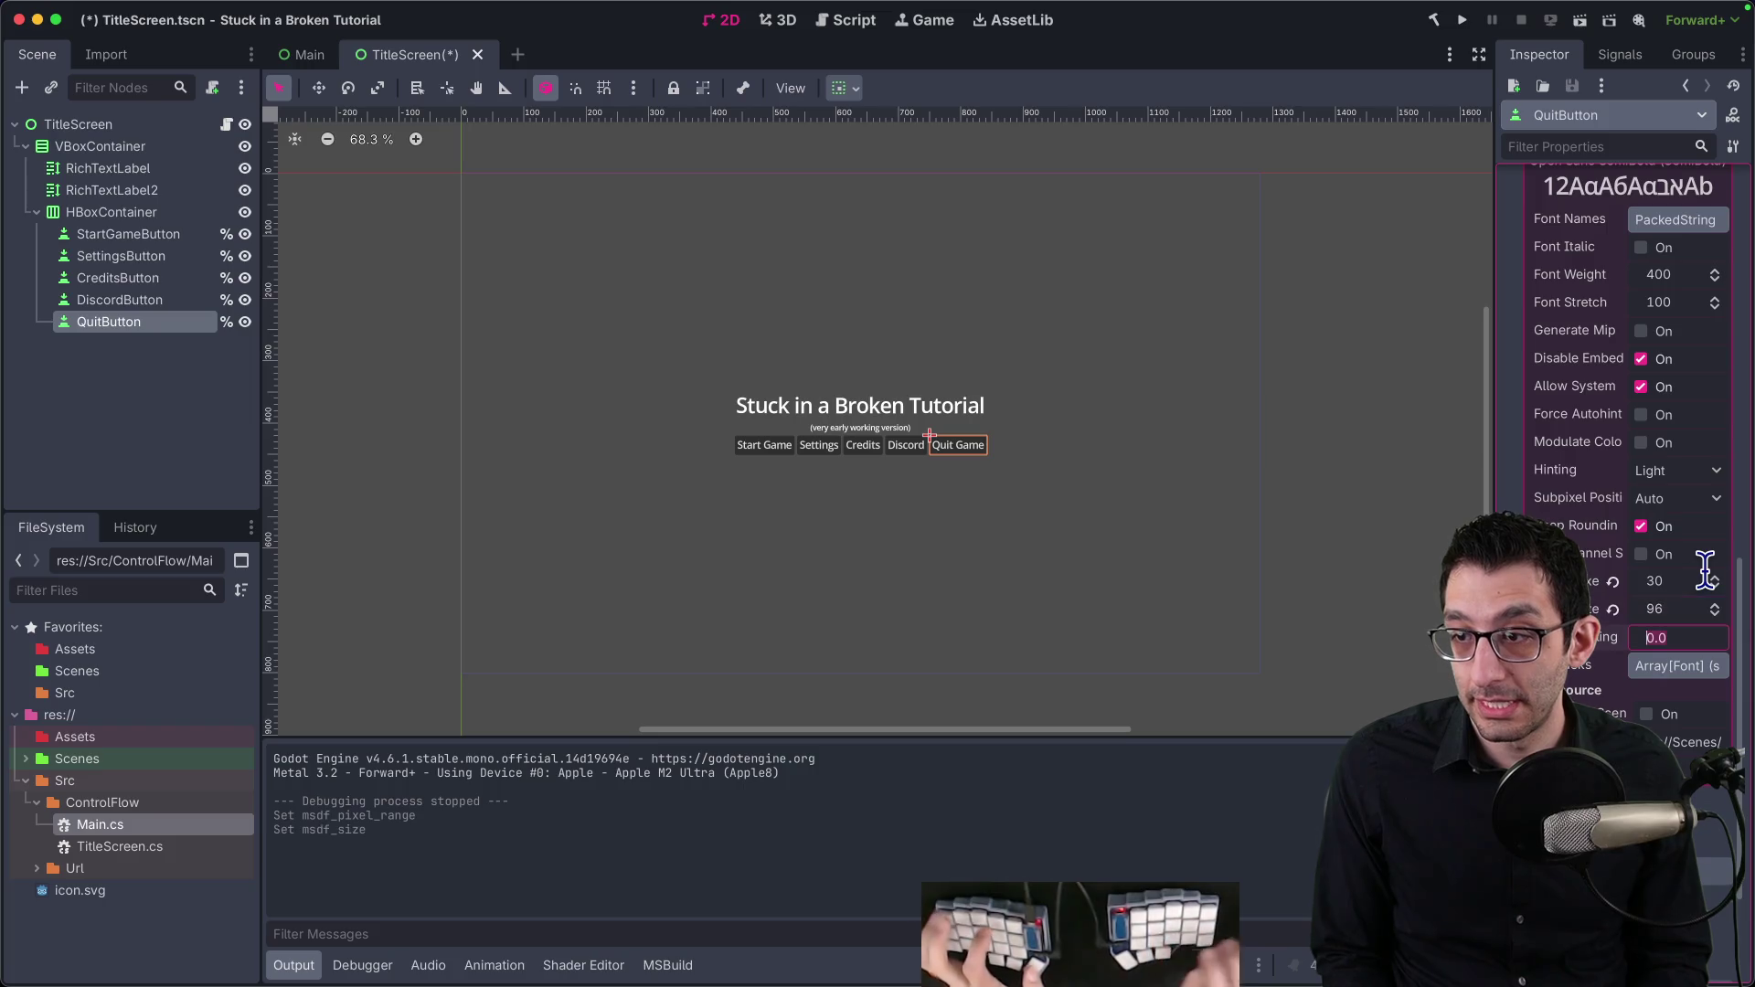
left_click(1462, 19)
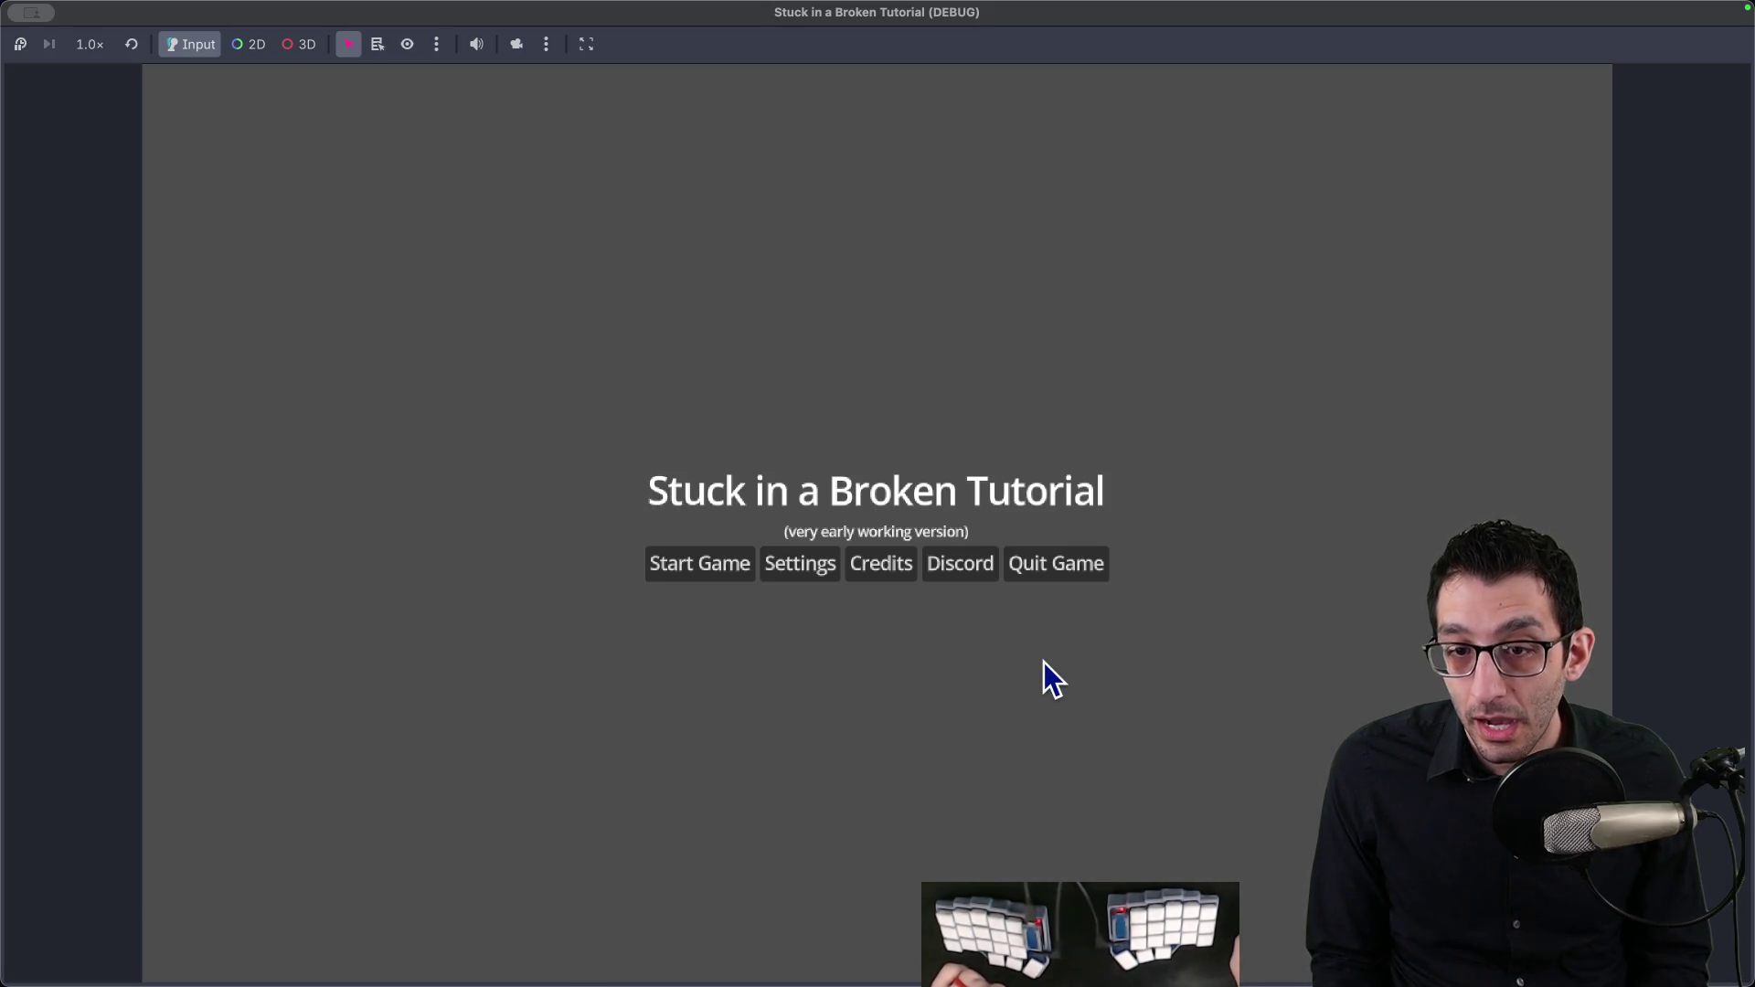
left_click(1075, 576)
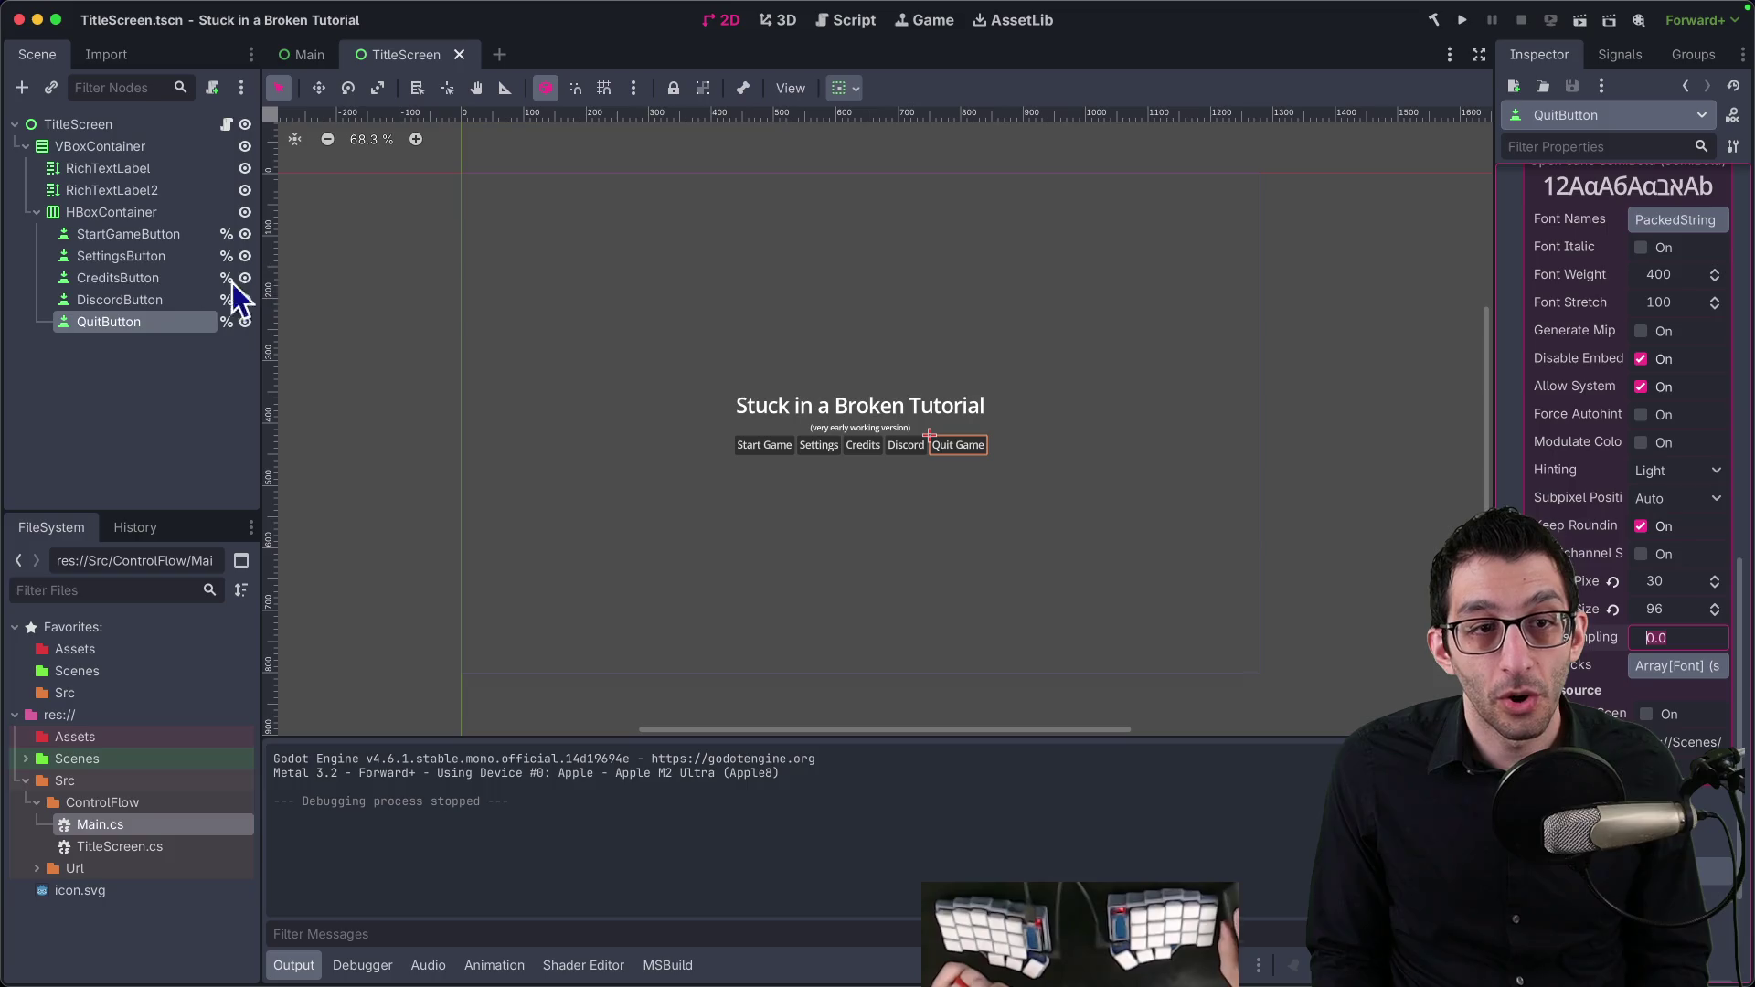
left_click(158, 236)
left_click(139, 170)
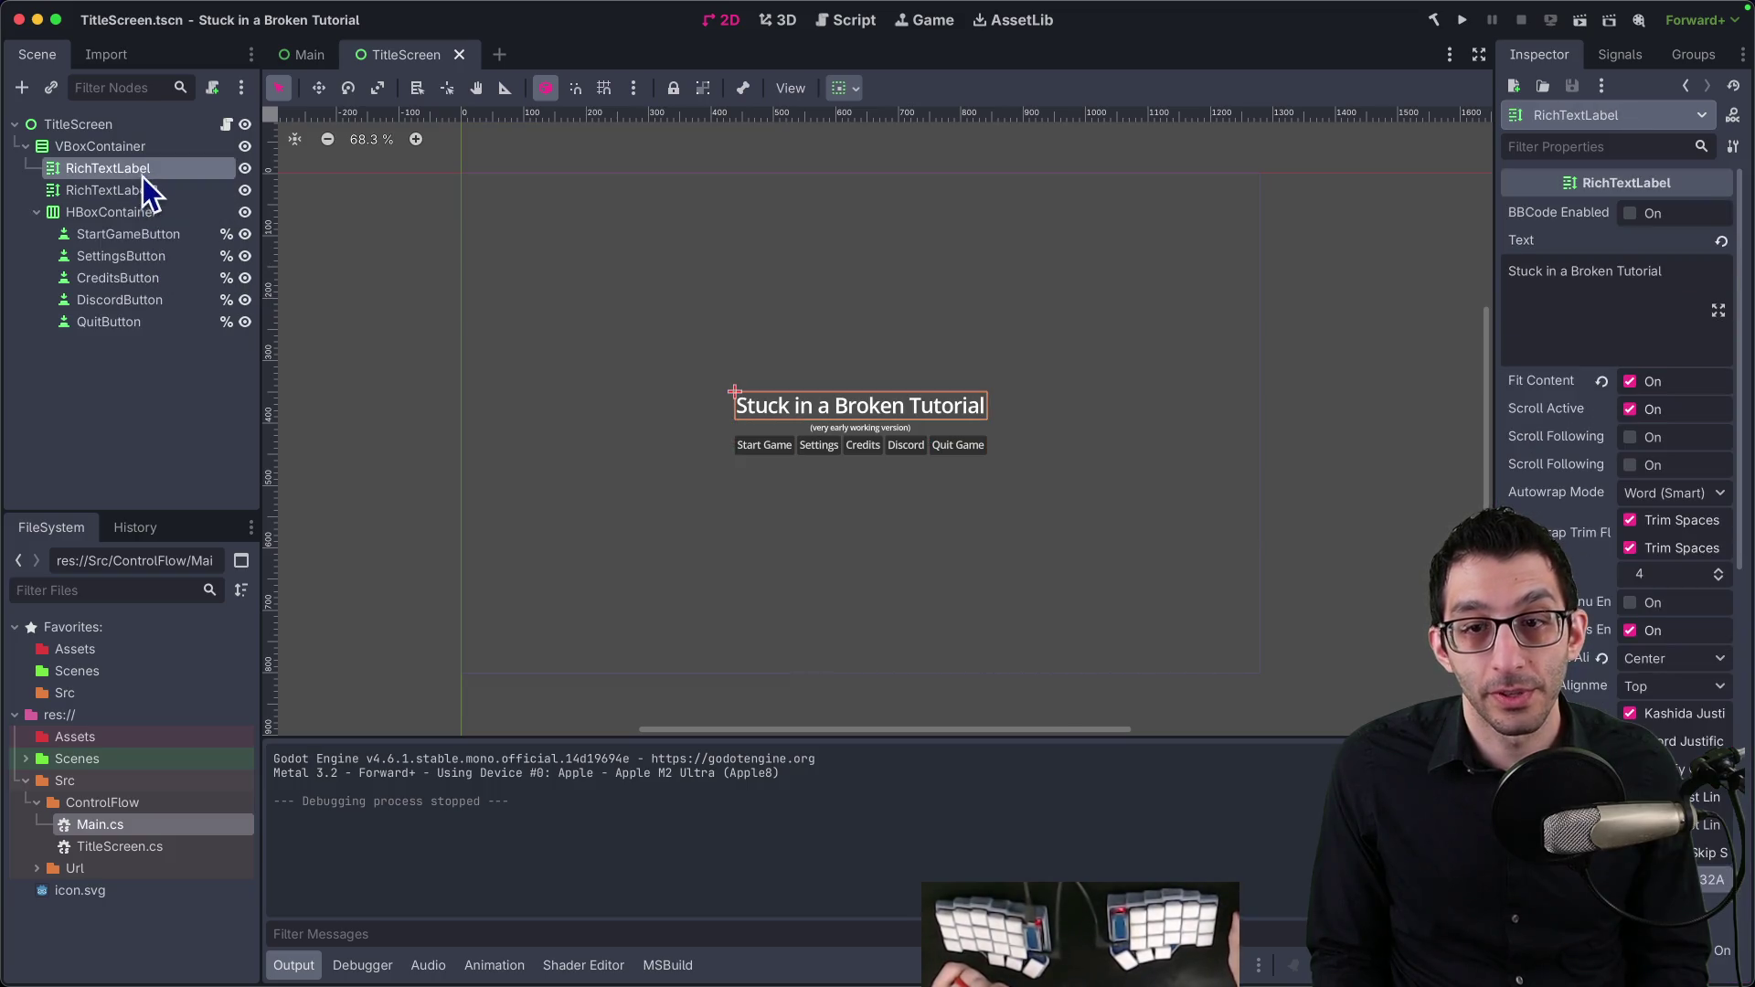
scroll(1653, 581, "down", 10)
left_click(1572, 380)
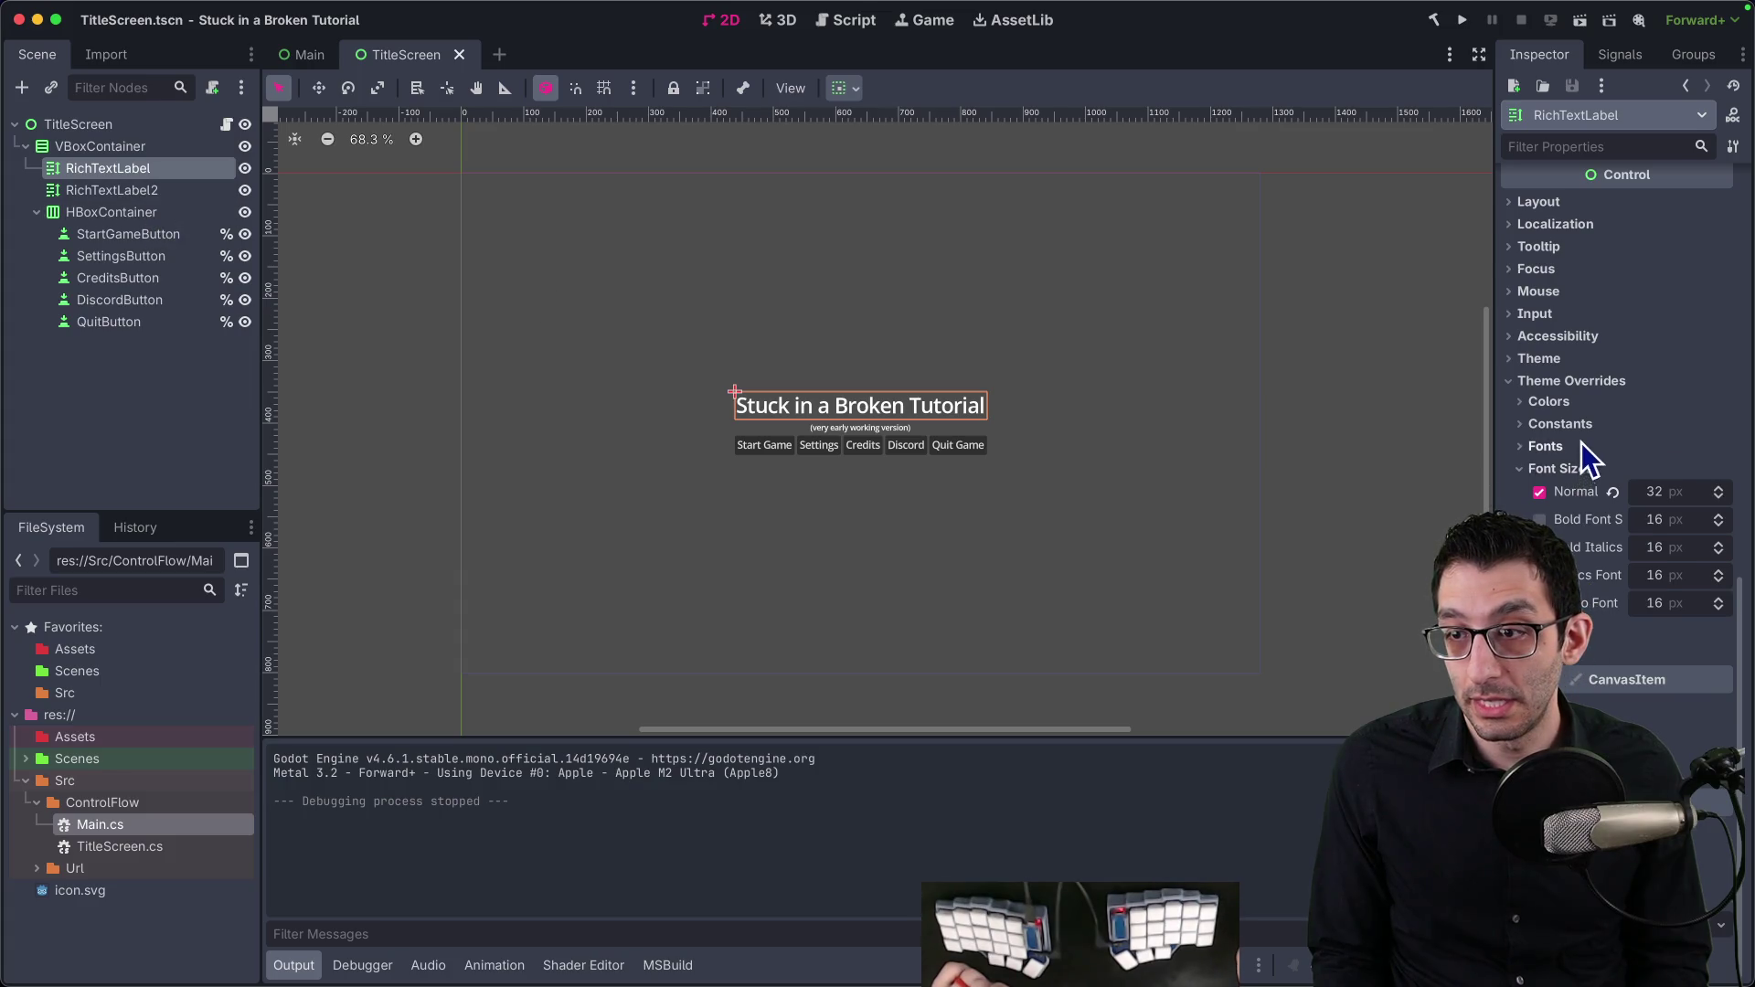
left_click(115, 192)
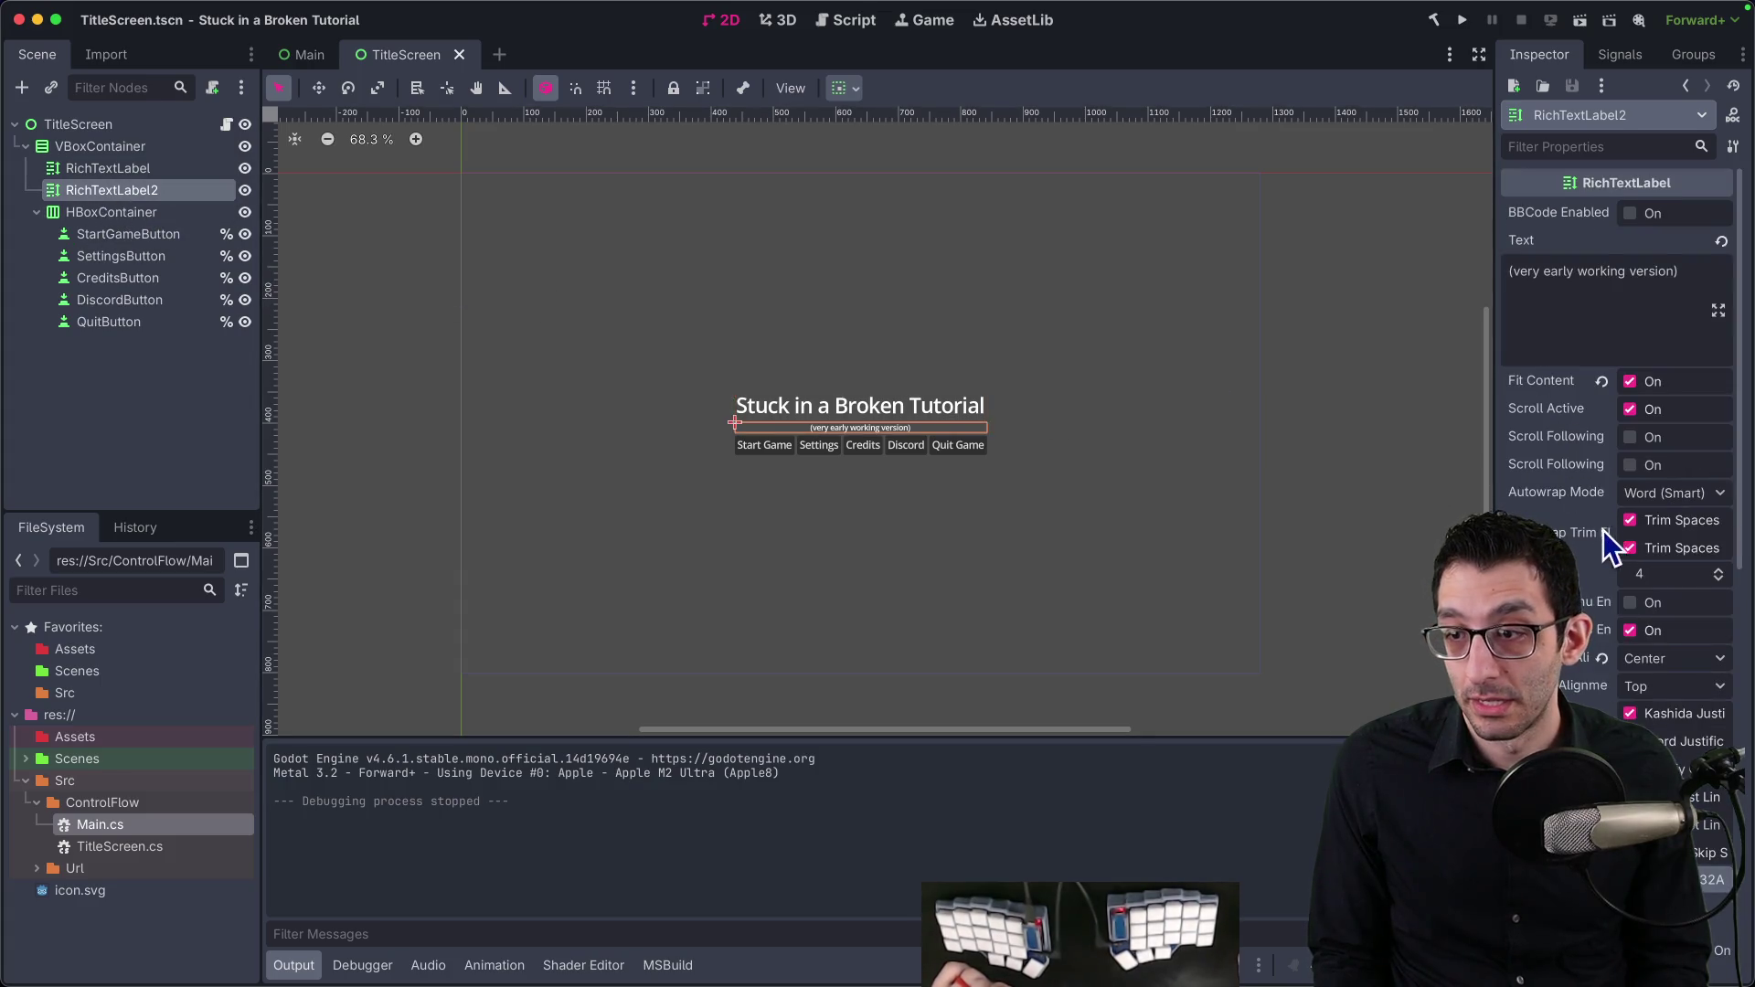
scroll(1608, 548, "down", 10)
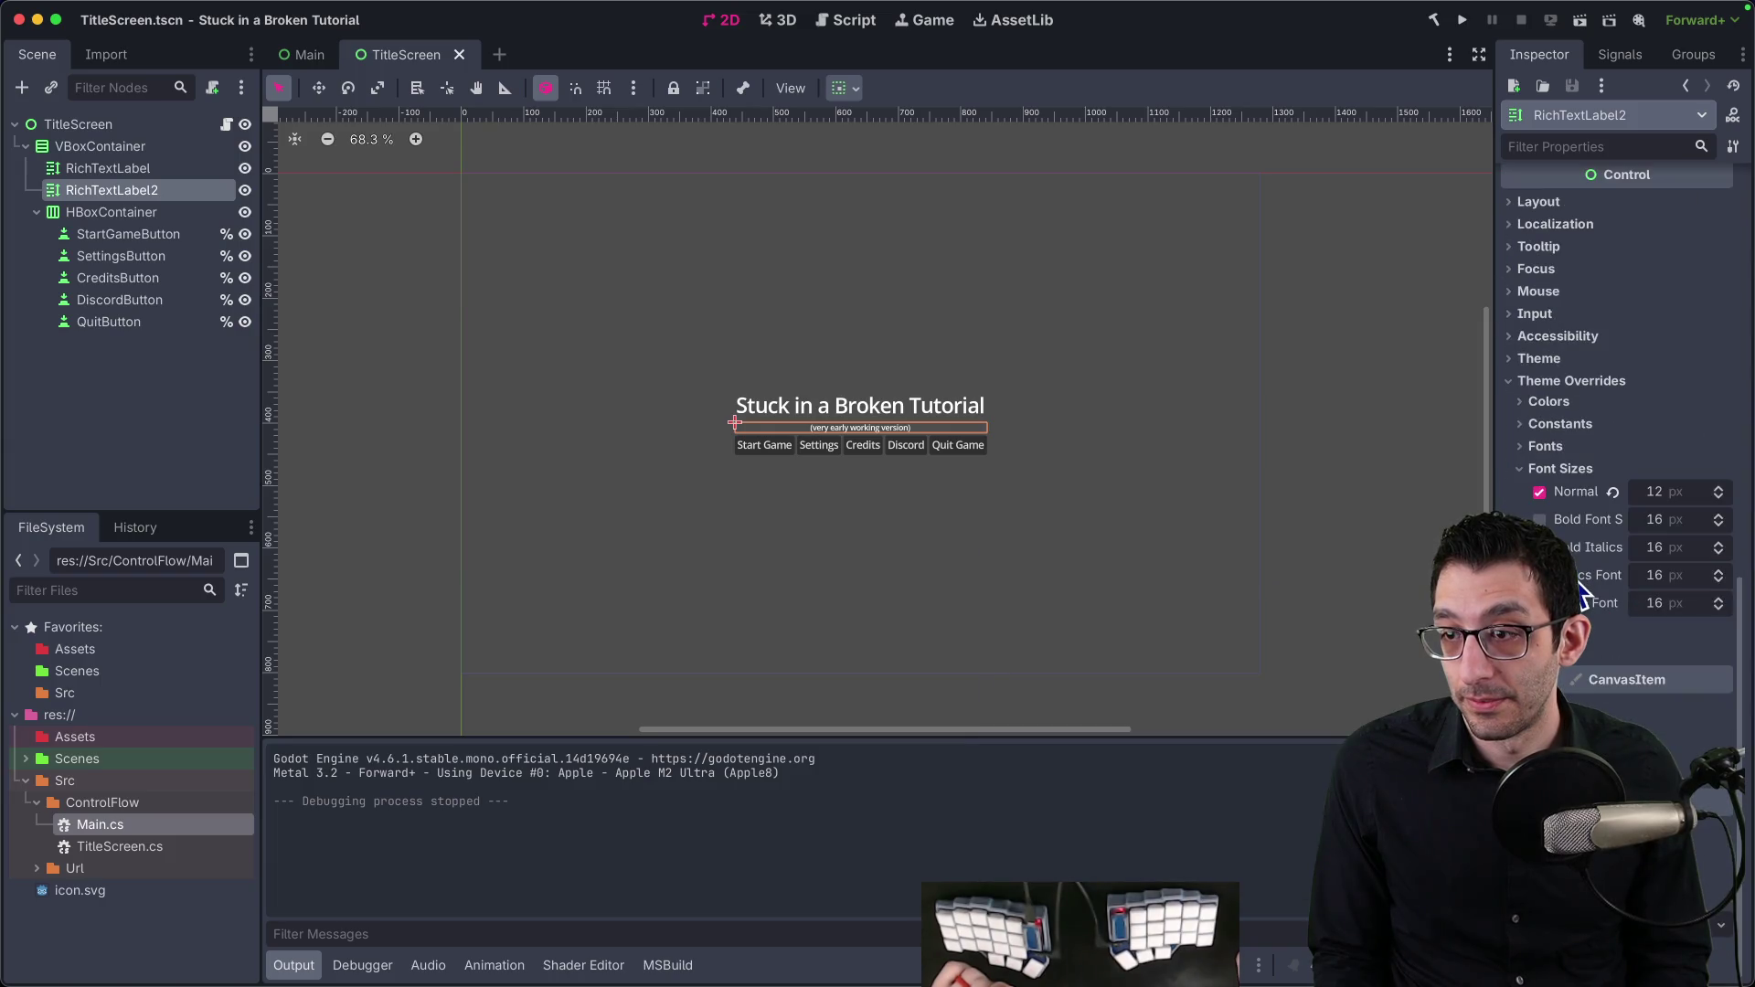
left_click(1544, 447)
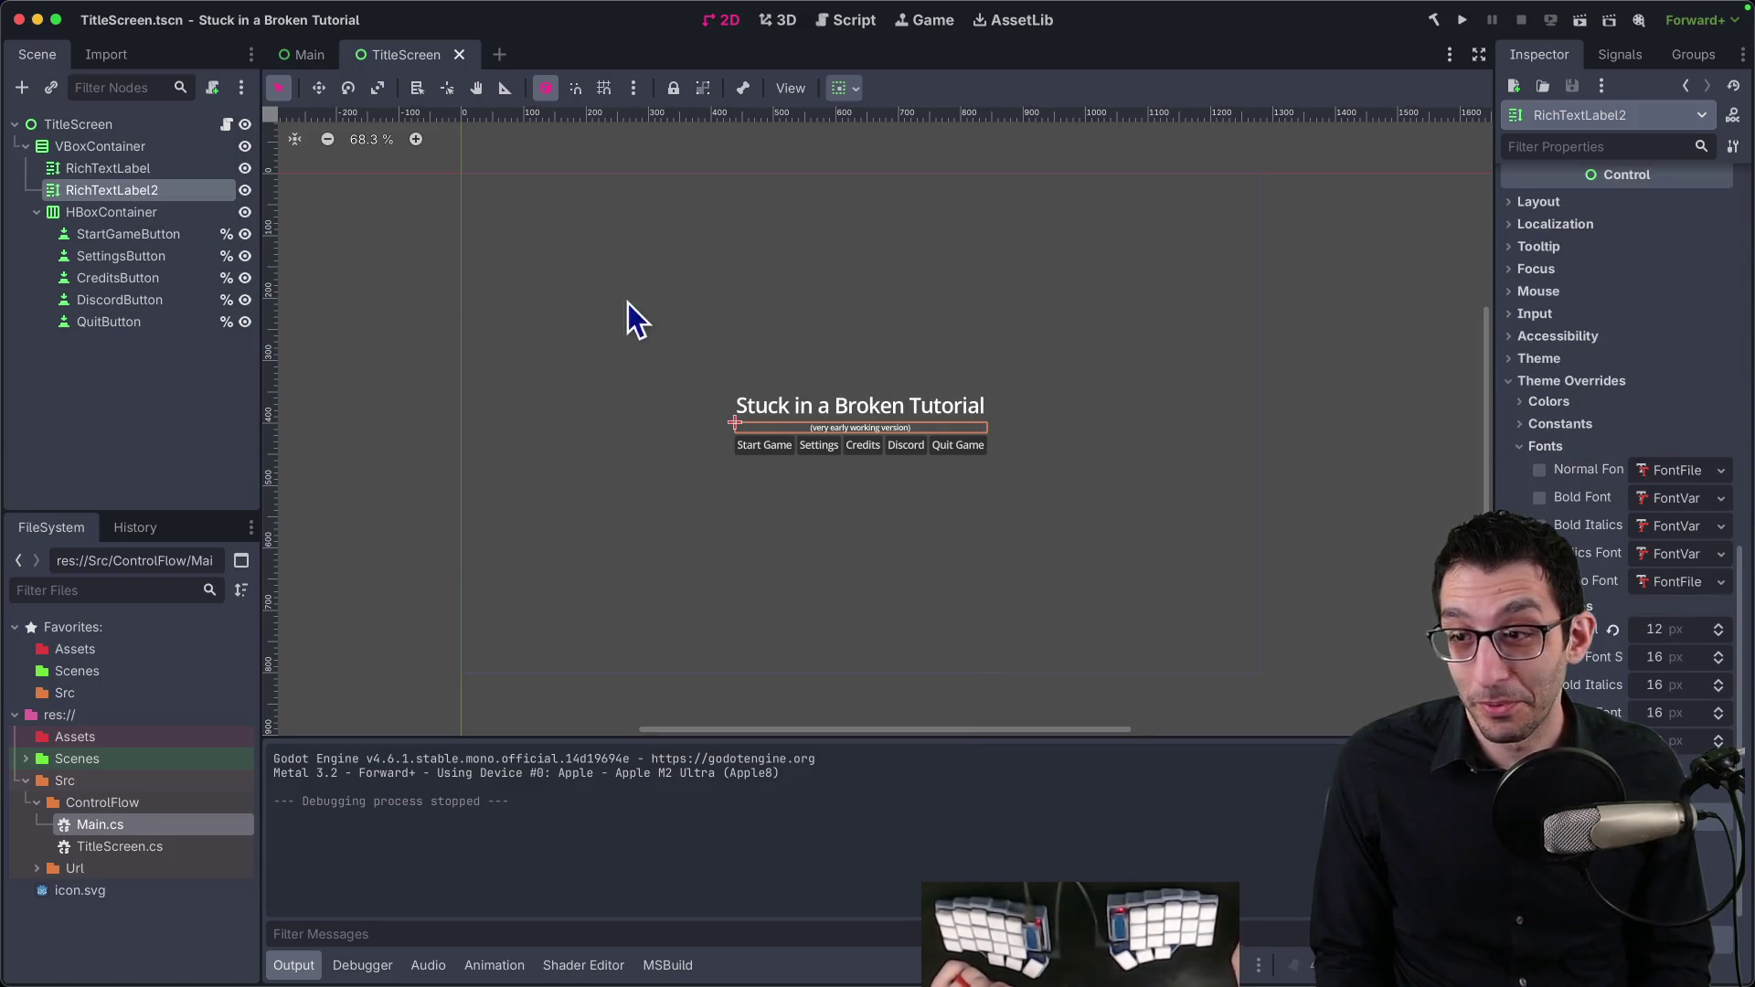
left_click(107, 235)
scroll(1718, 548, "down", 5)
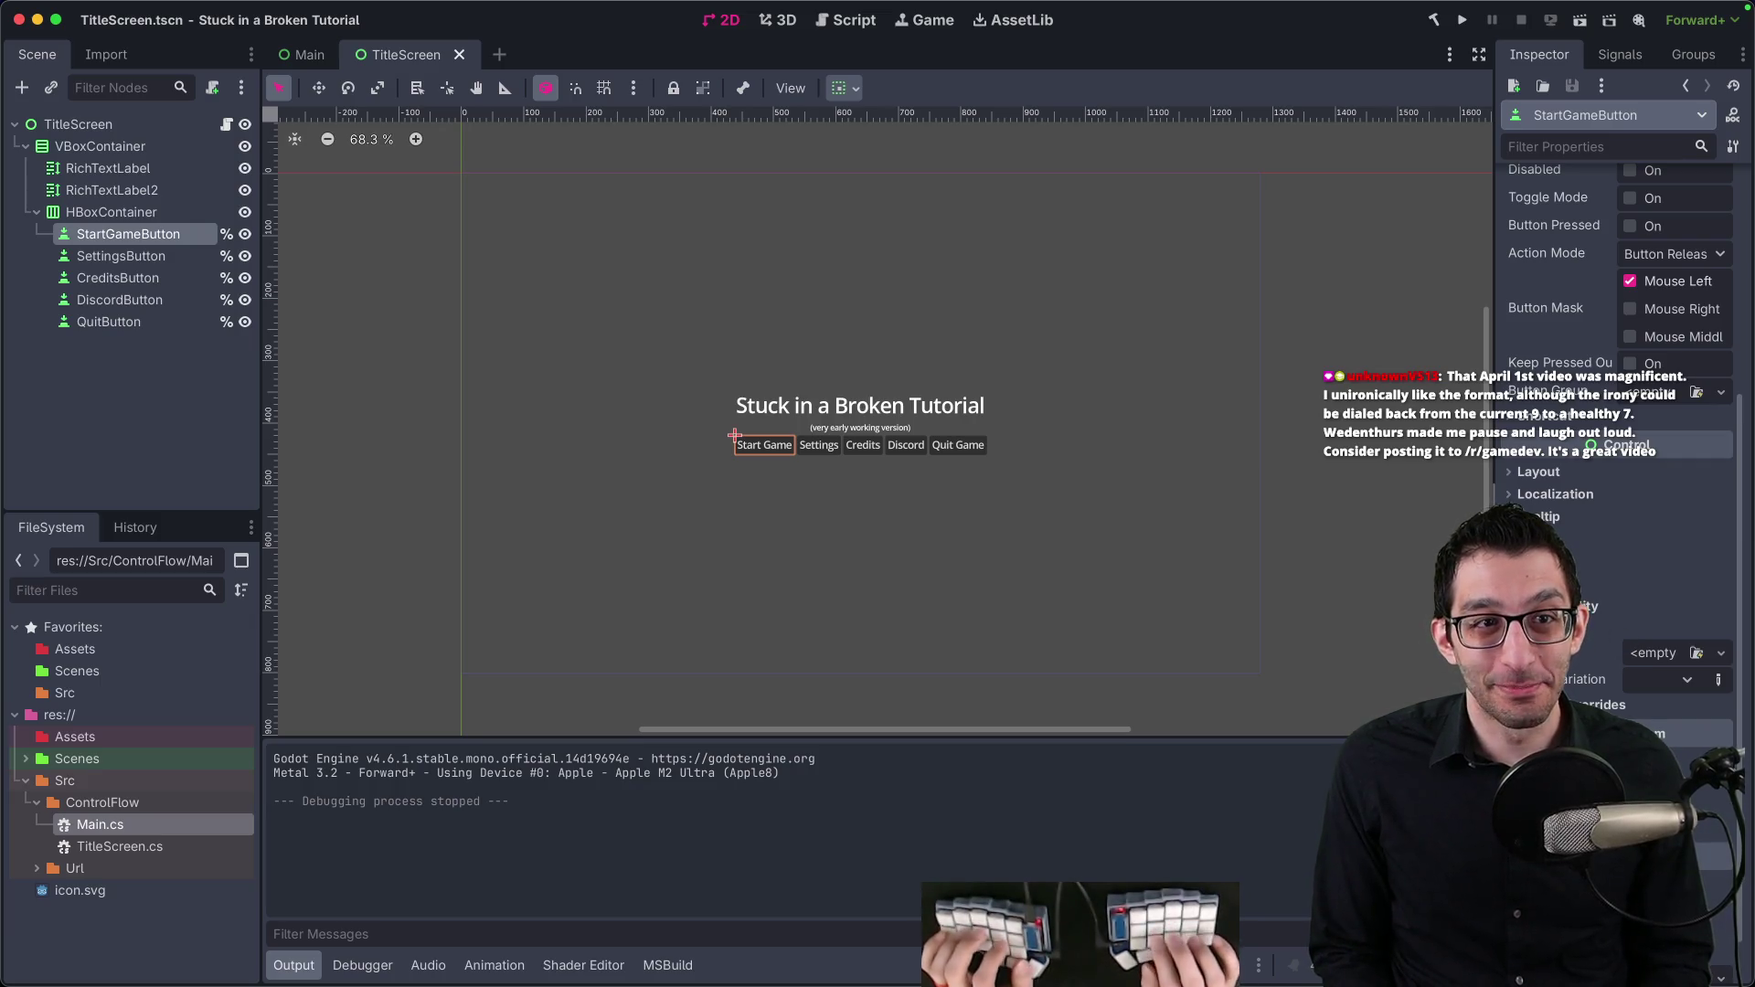
key("super+Tab")
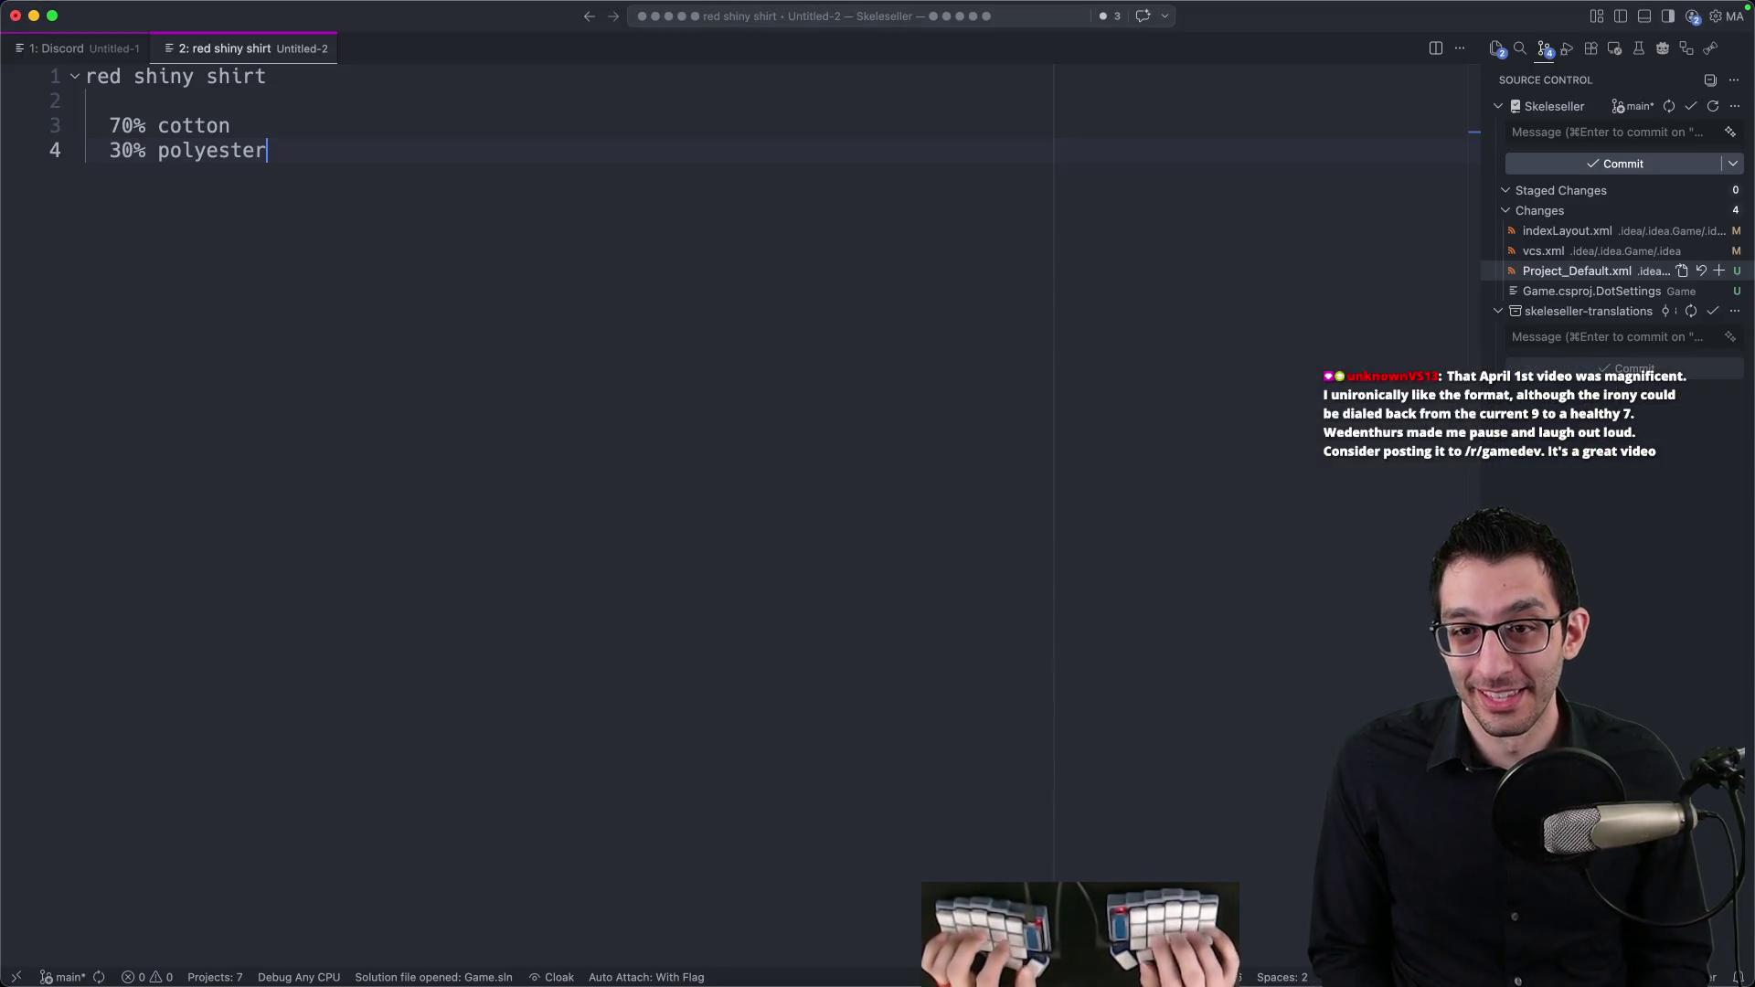
Step: In Rider, inspect the TitleScreen.tscn diff's added msdf_size line, then return to Godot
key("super+Tab")
left_click(1421, 141)
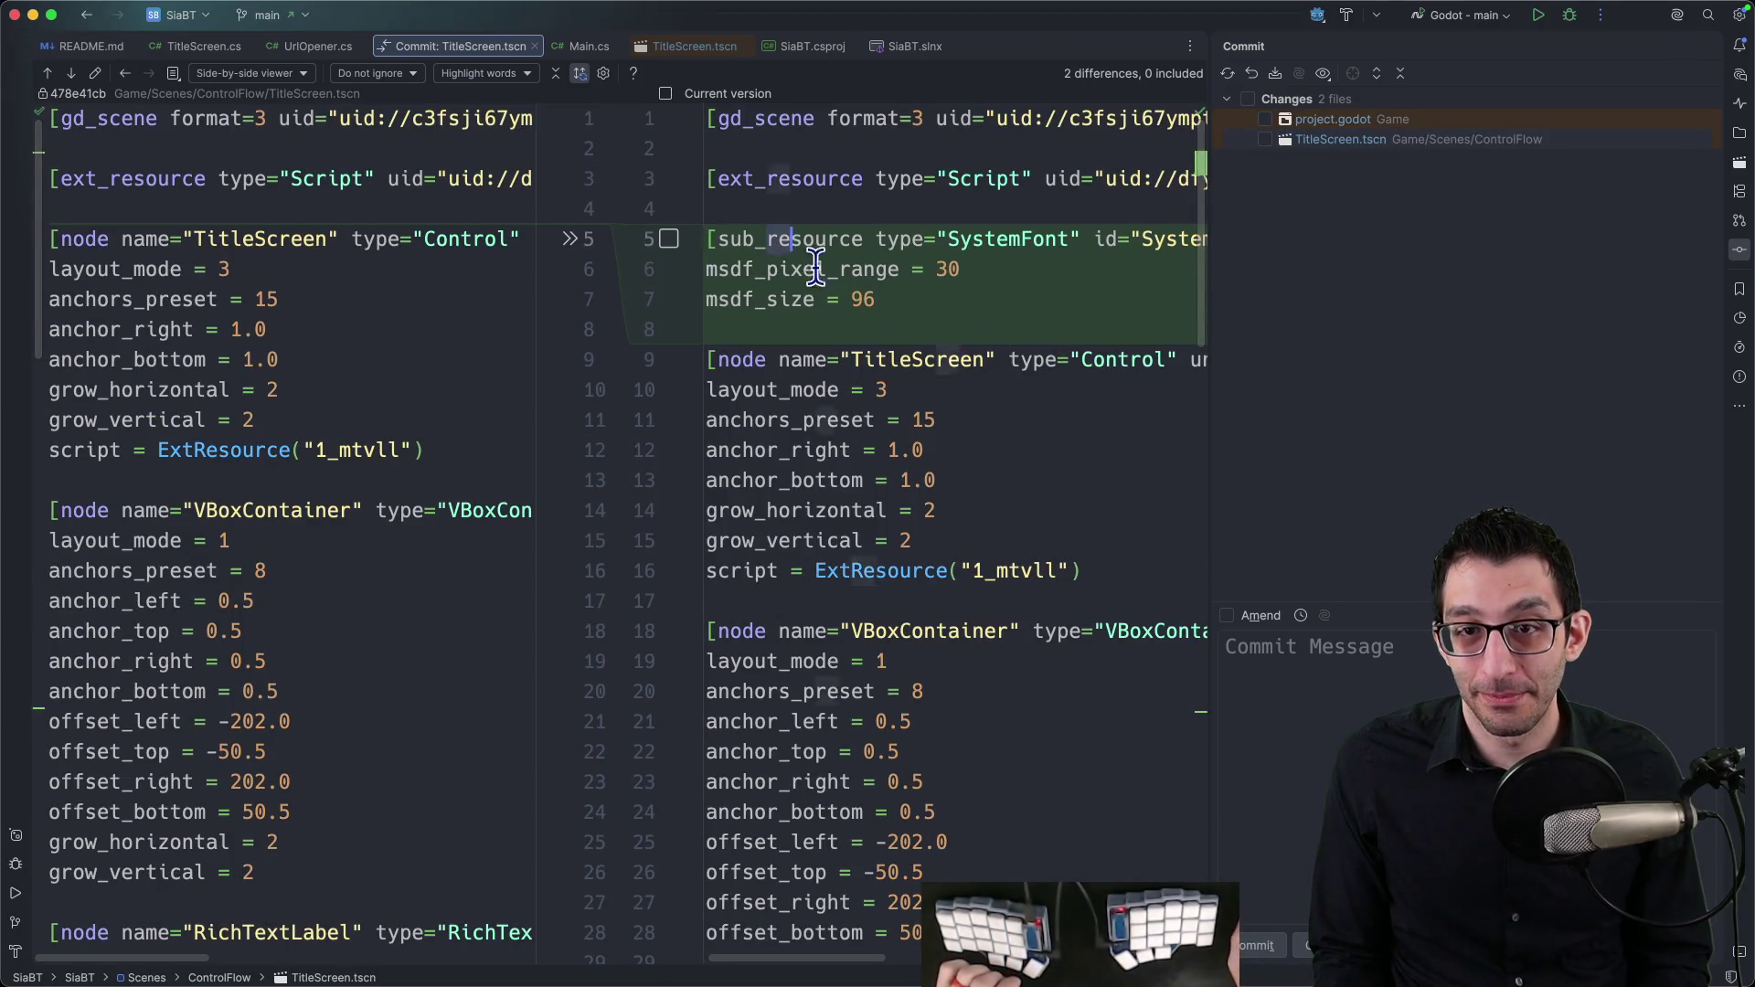
left_click(967, 309)
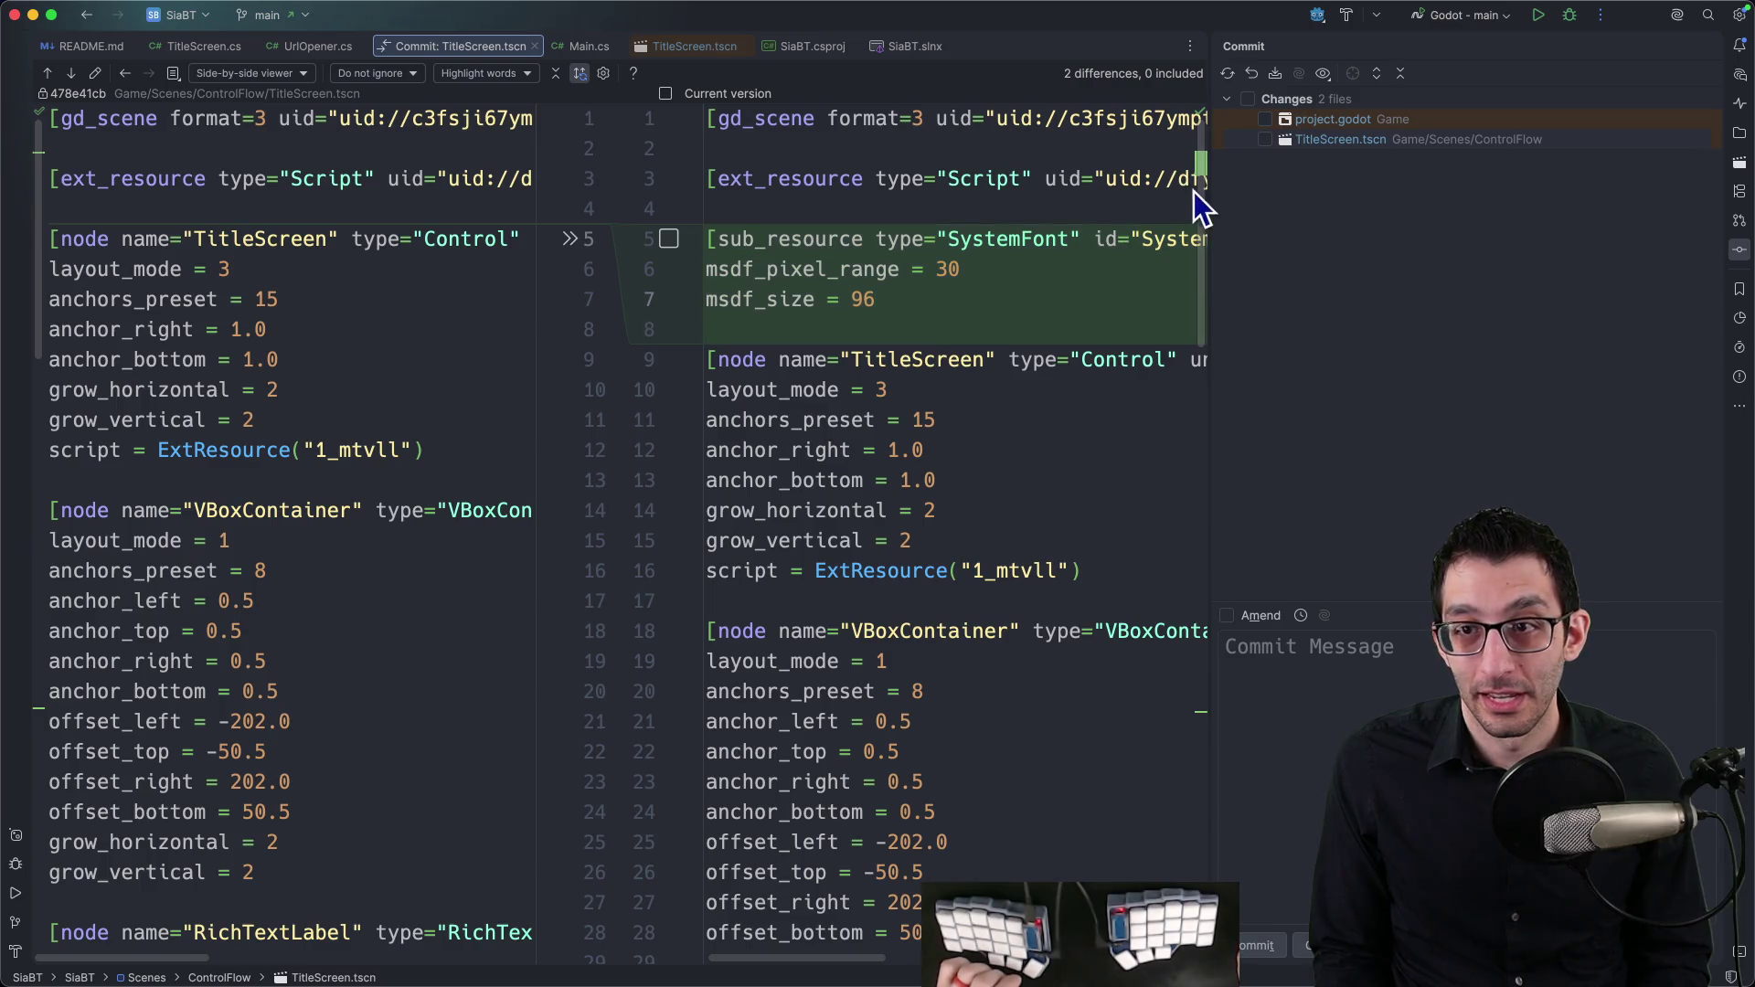
left_click(1198, 717)
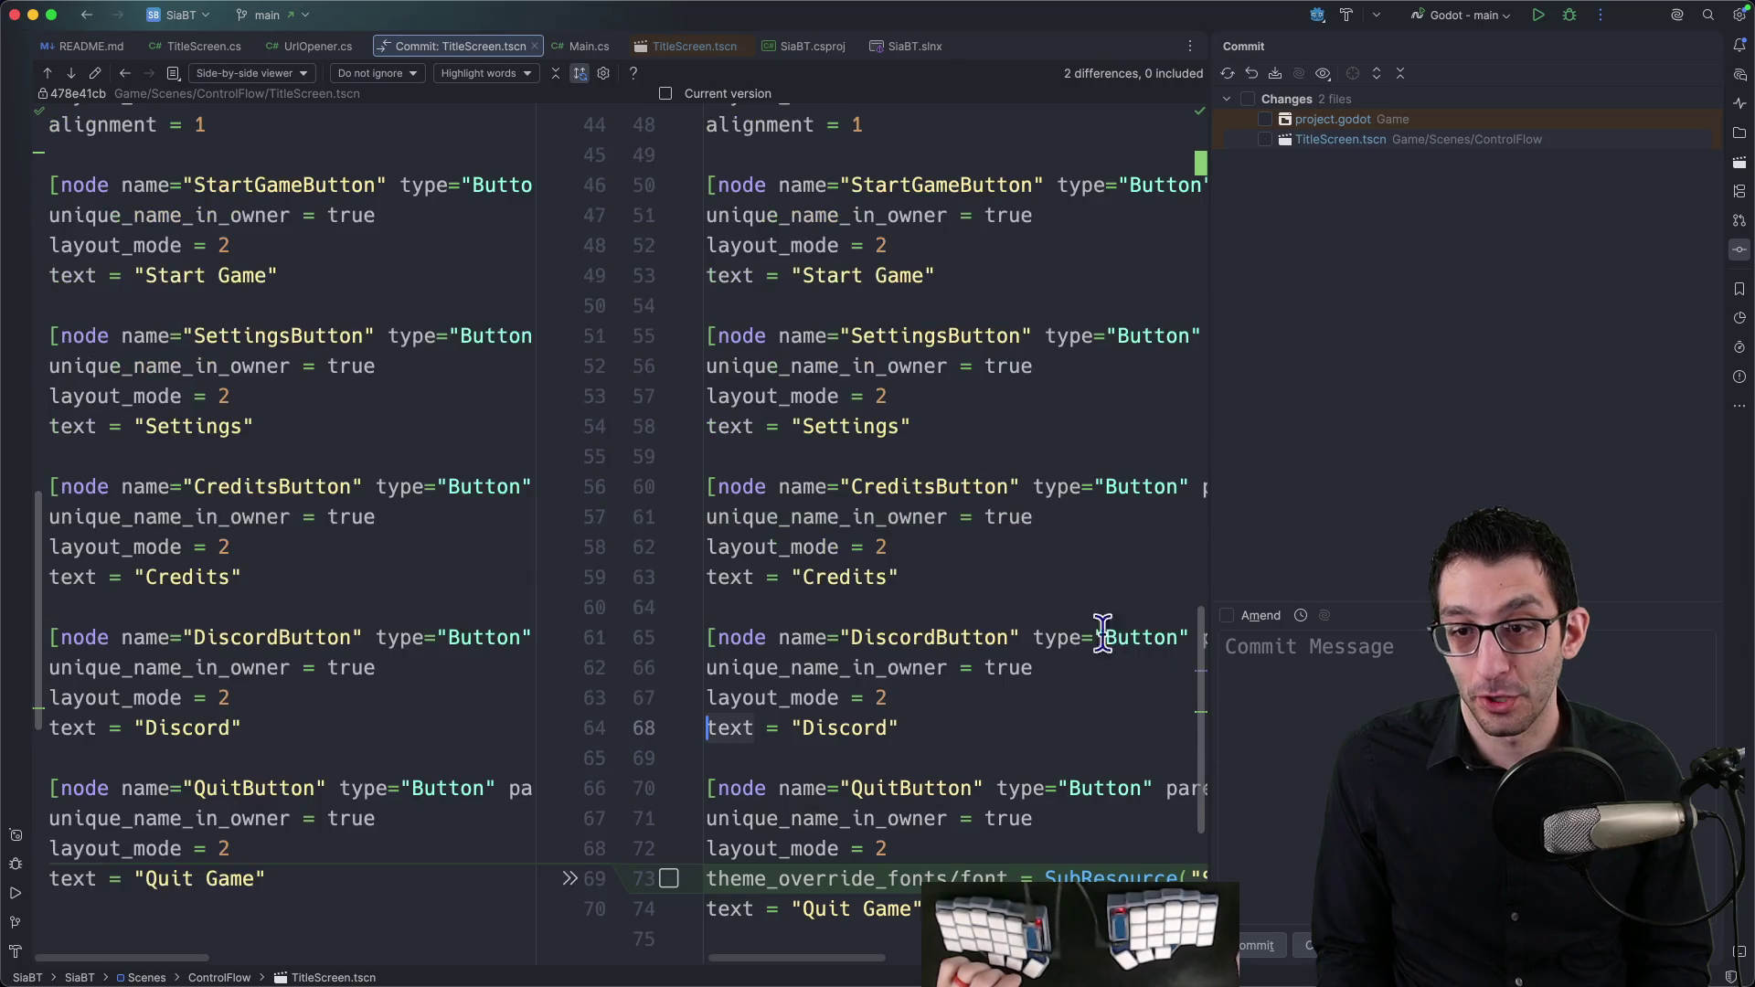
left_click(1215, 946)
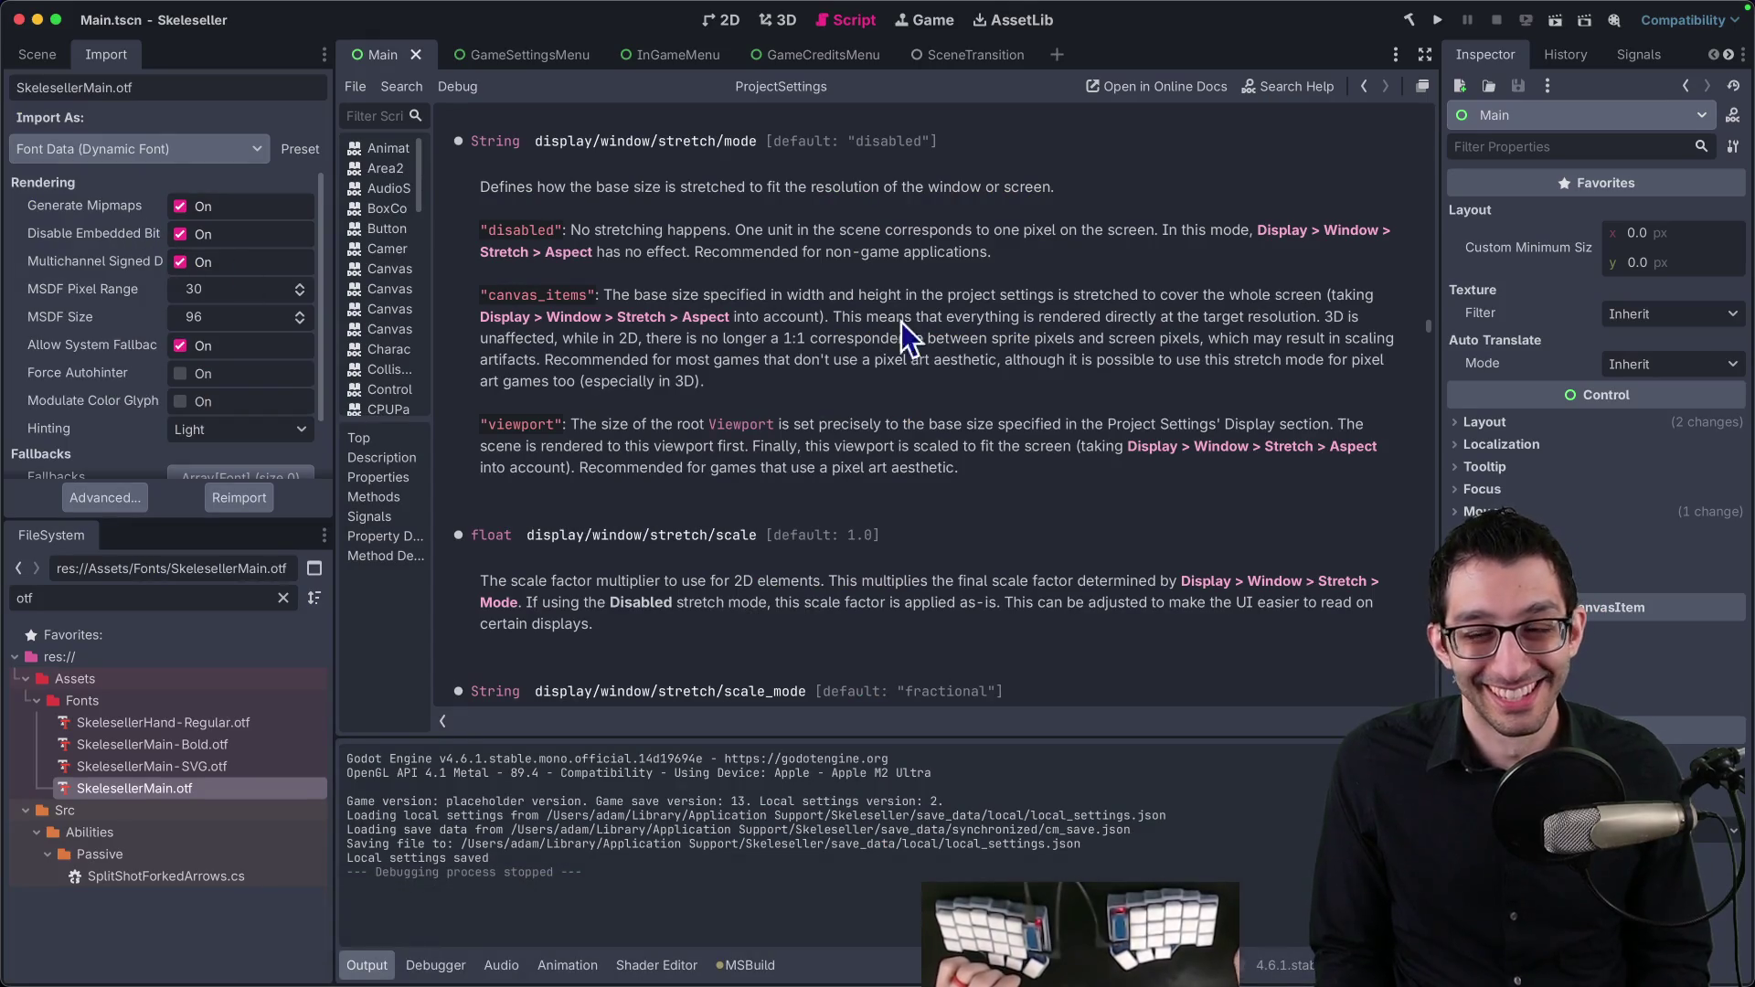
Step: Switch to Stuck in a Broken Tutorial, select RichTextLabel2, and list its Normal Font override types
left_click(726, 20)
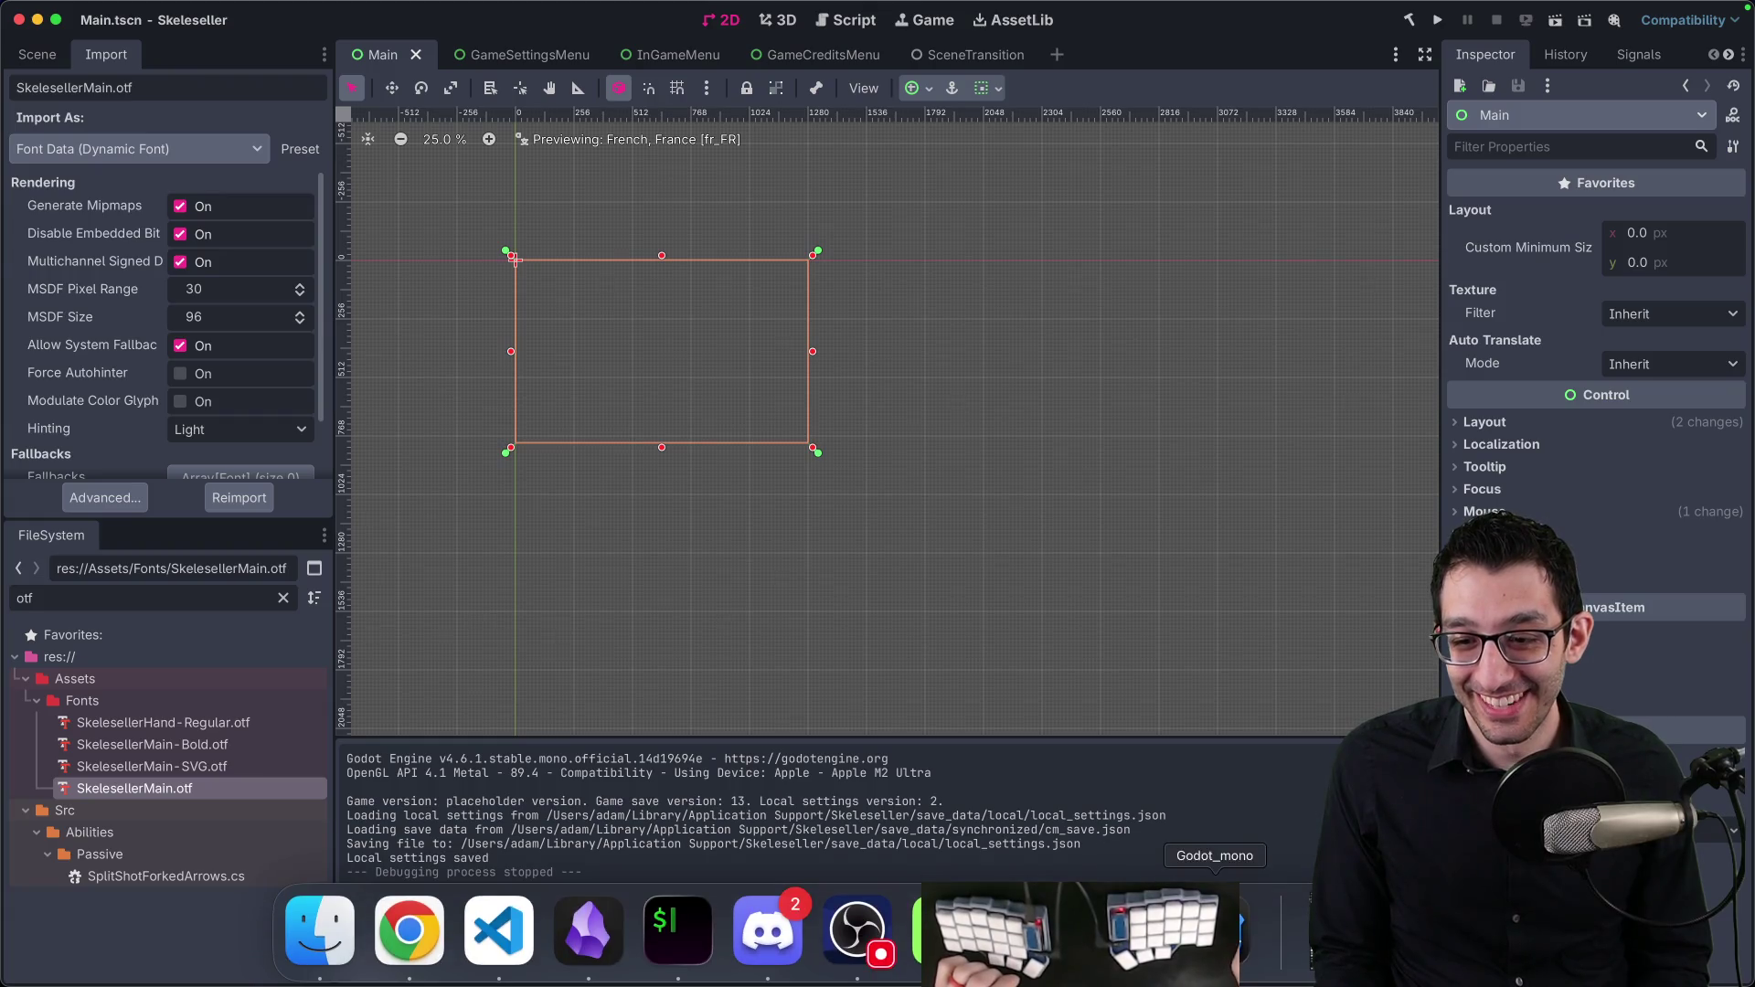
left_click(1035, 933)
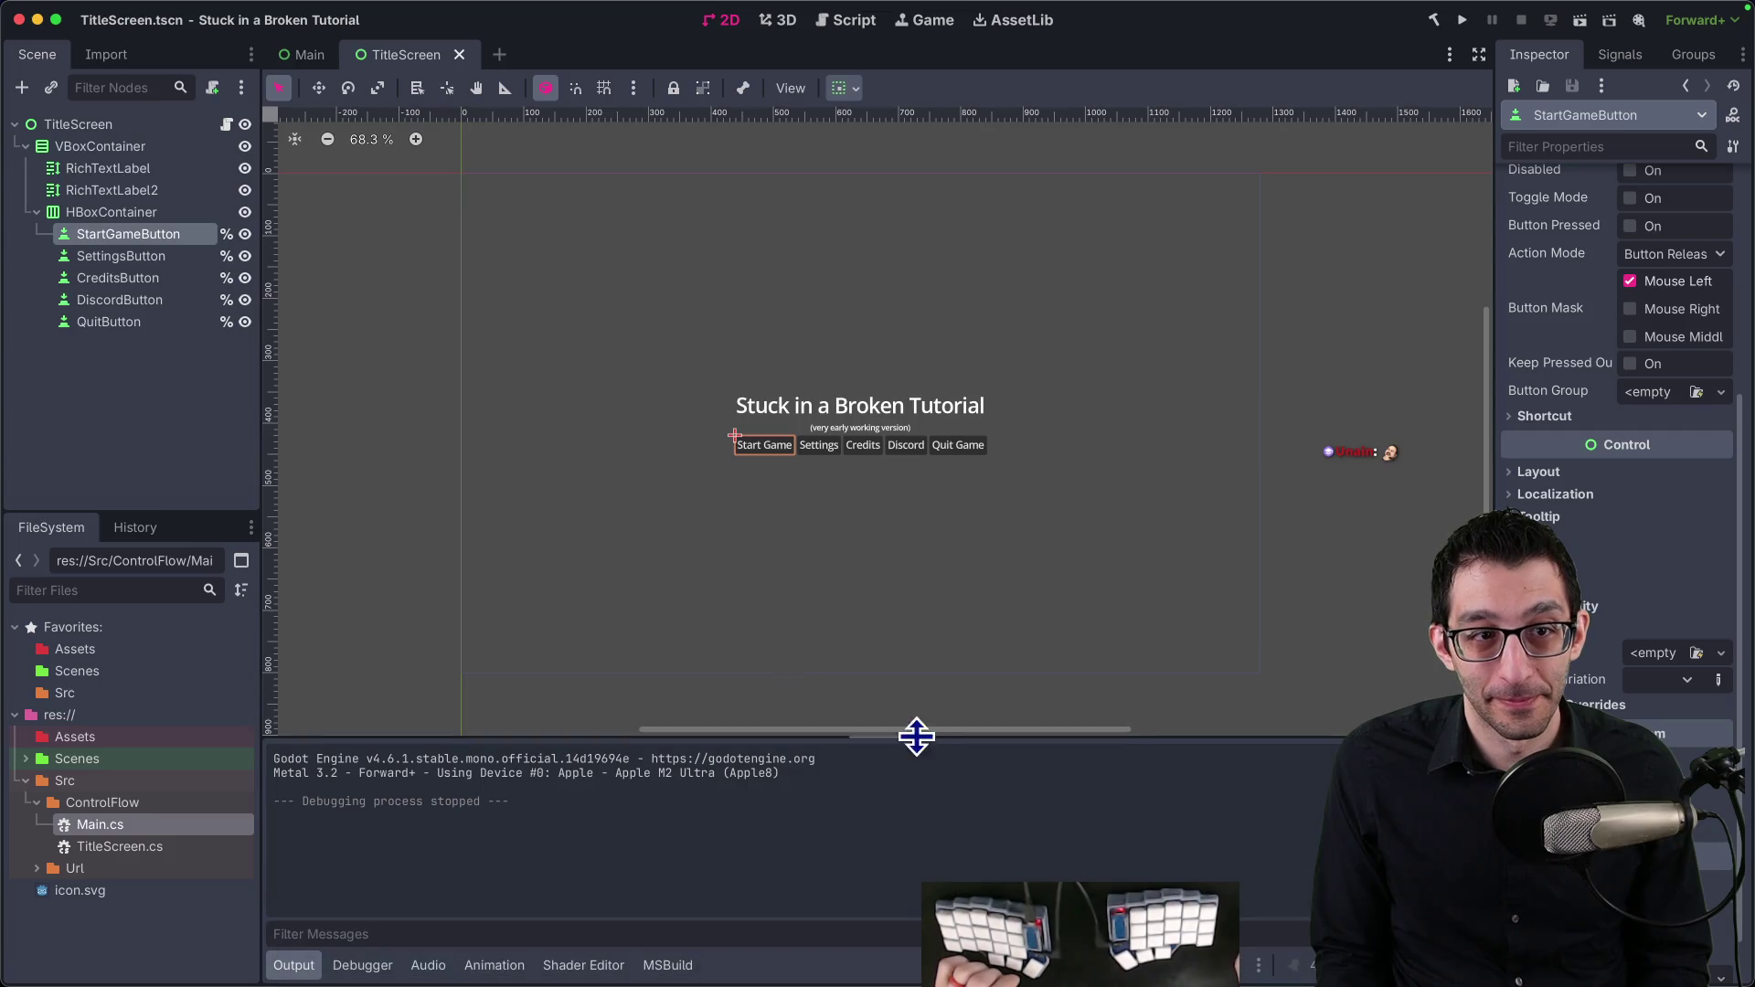
left_click(115, 172)
left_click(117, 193)
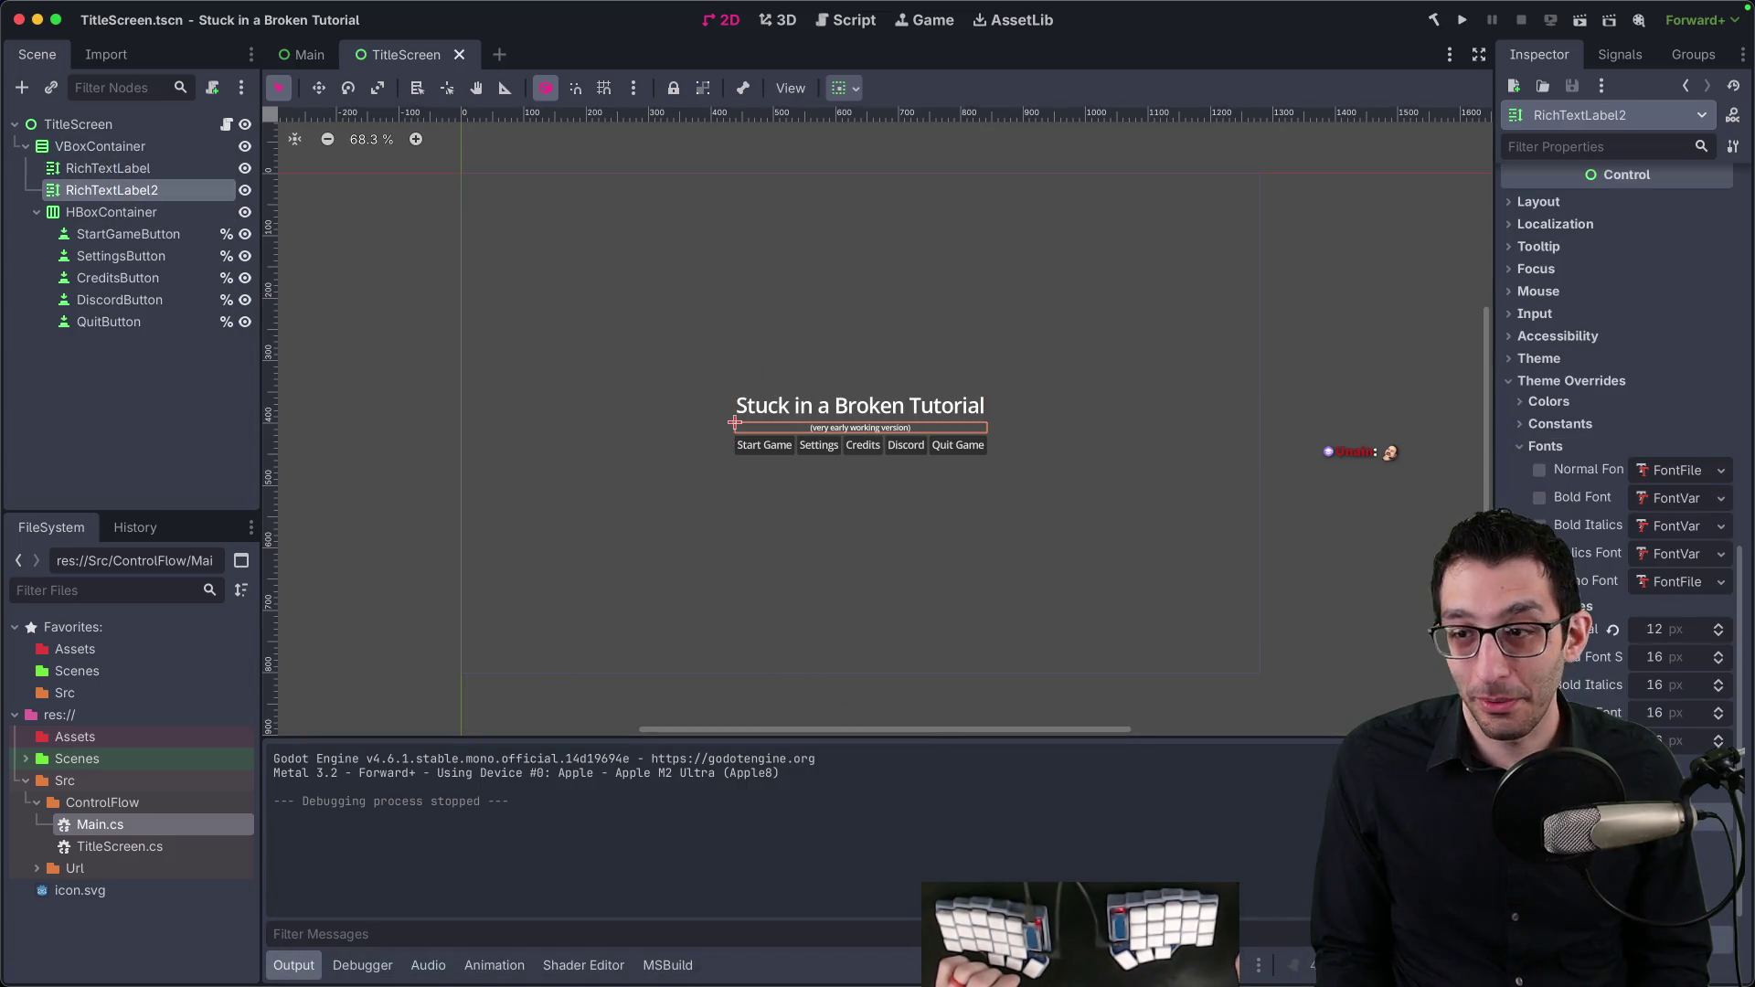
scroll(1581, 654, "down", 1)
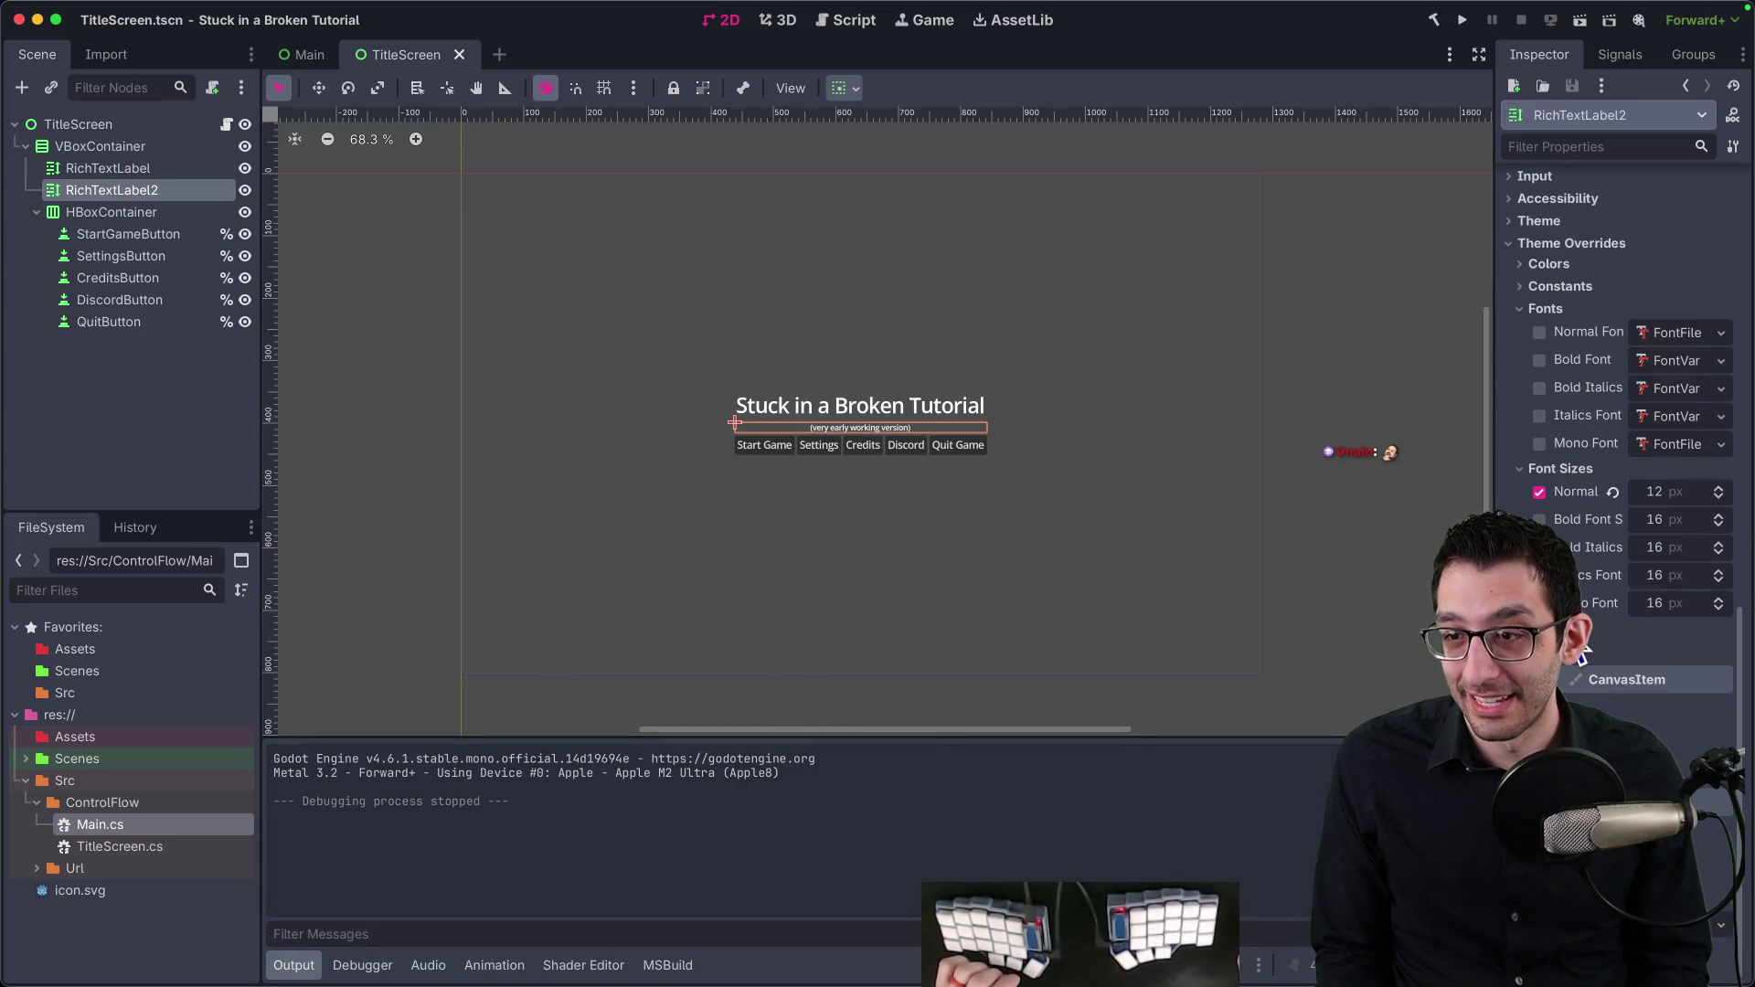
left_click(1543, 332)
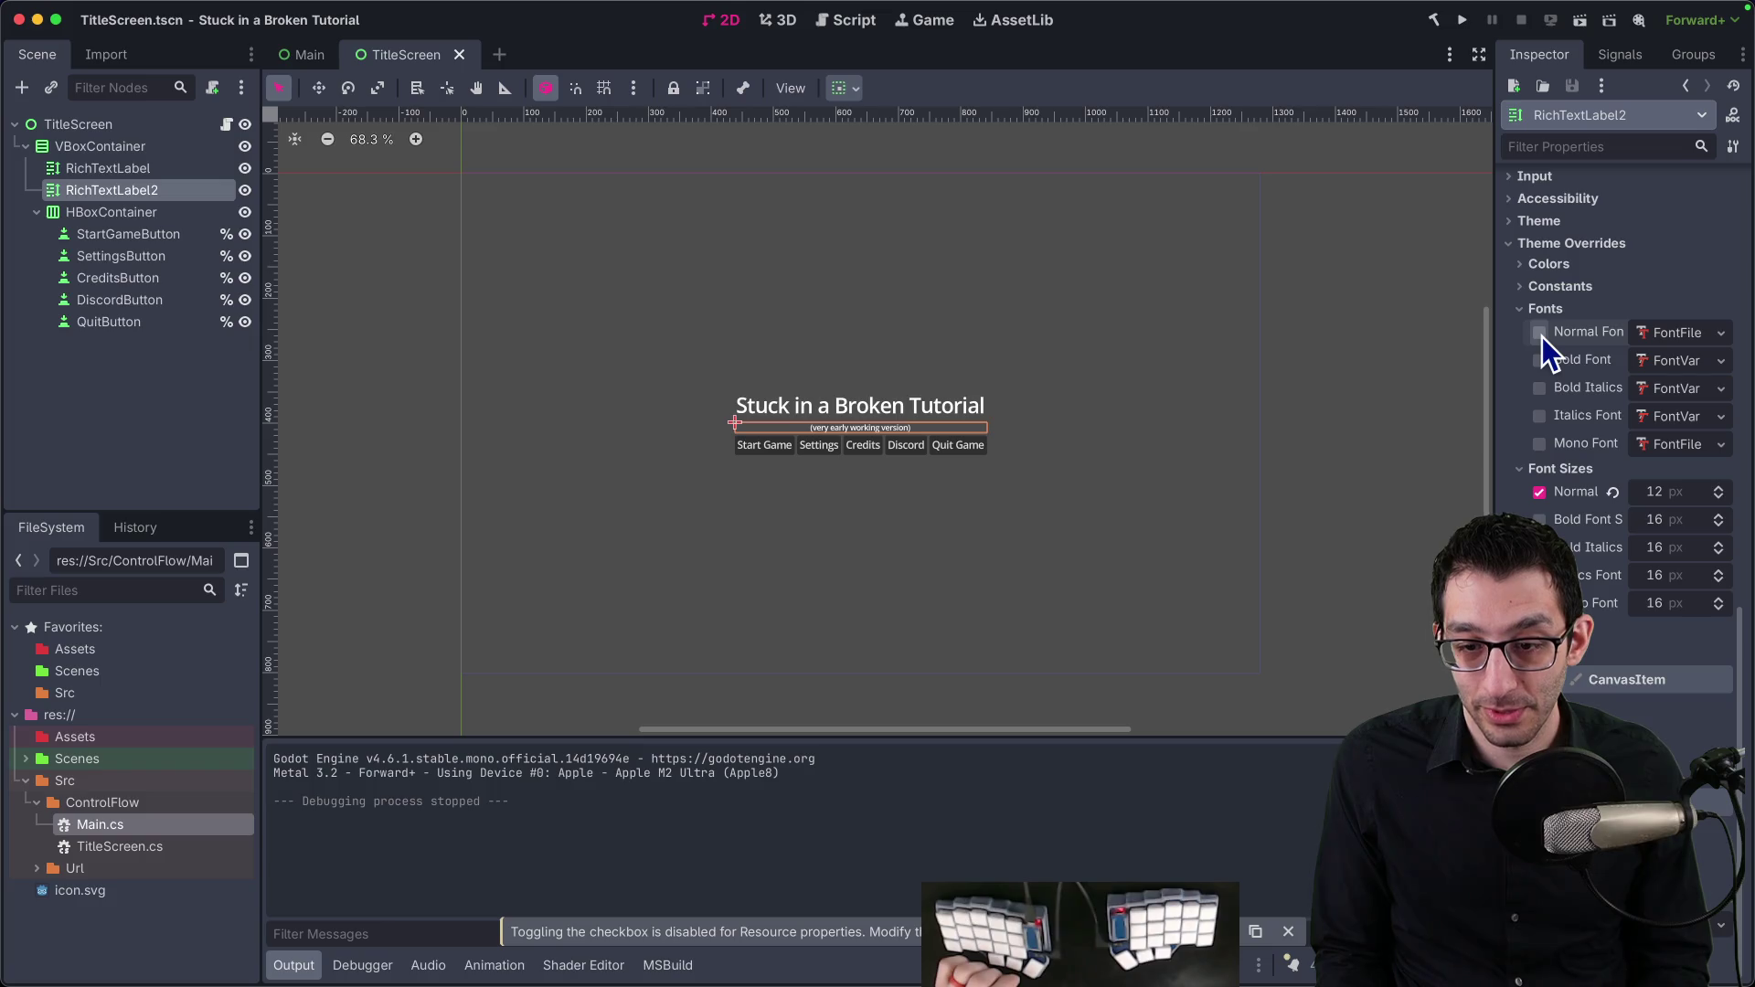
left_click(1657, 338)
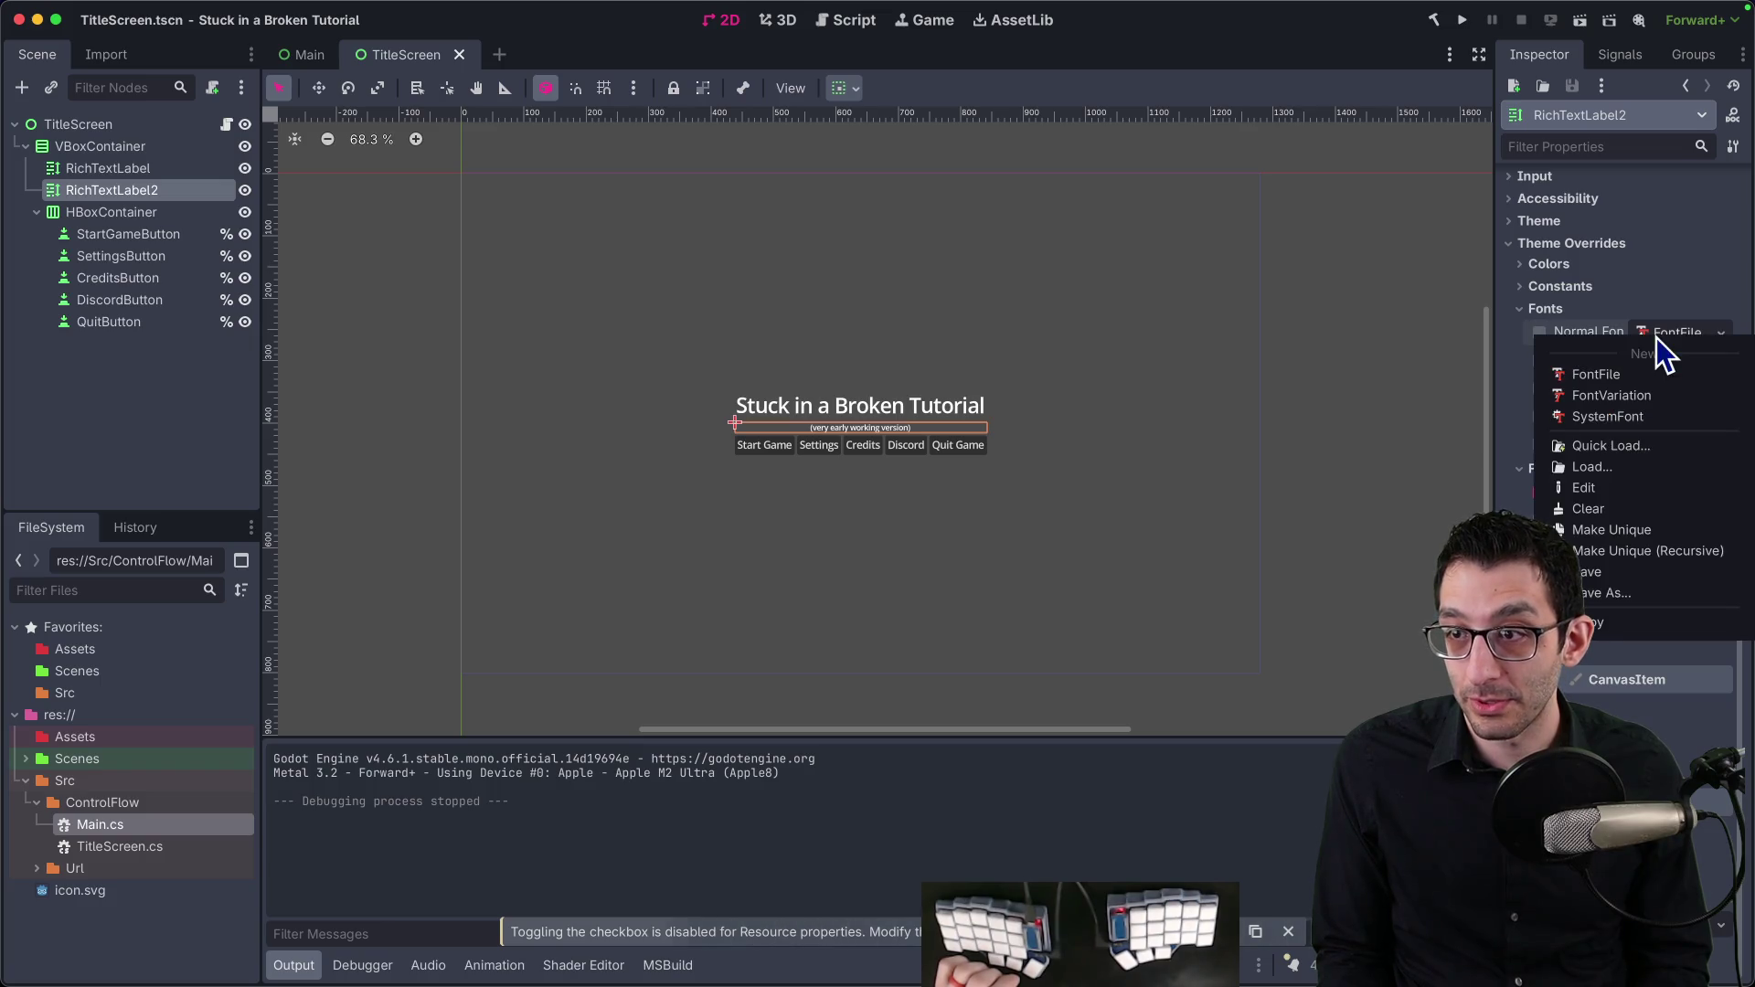
Step: Set the subtitle's Normal Font to a new SystemFont with MSDF pixel range 30 and size 96
left_click(1637, 414)
left_click(1676, 331)
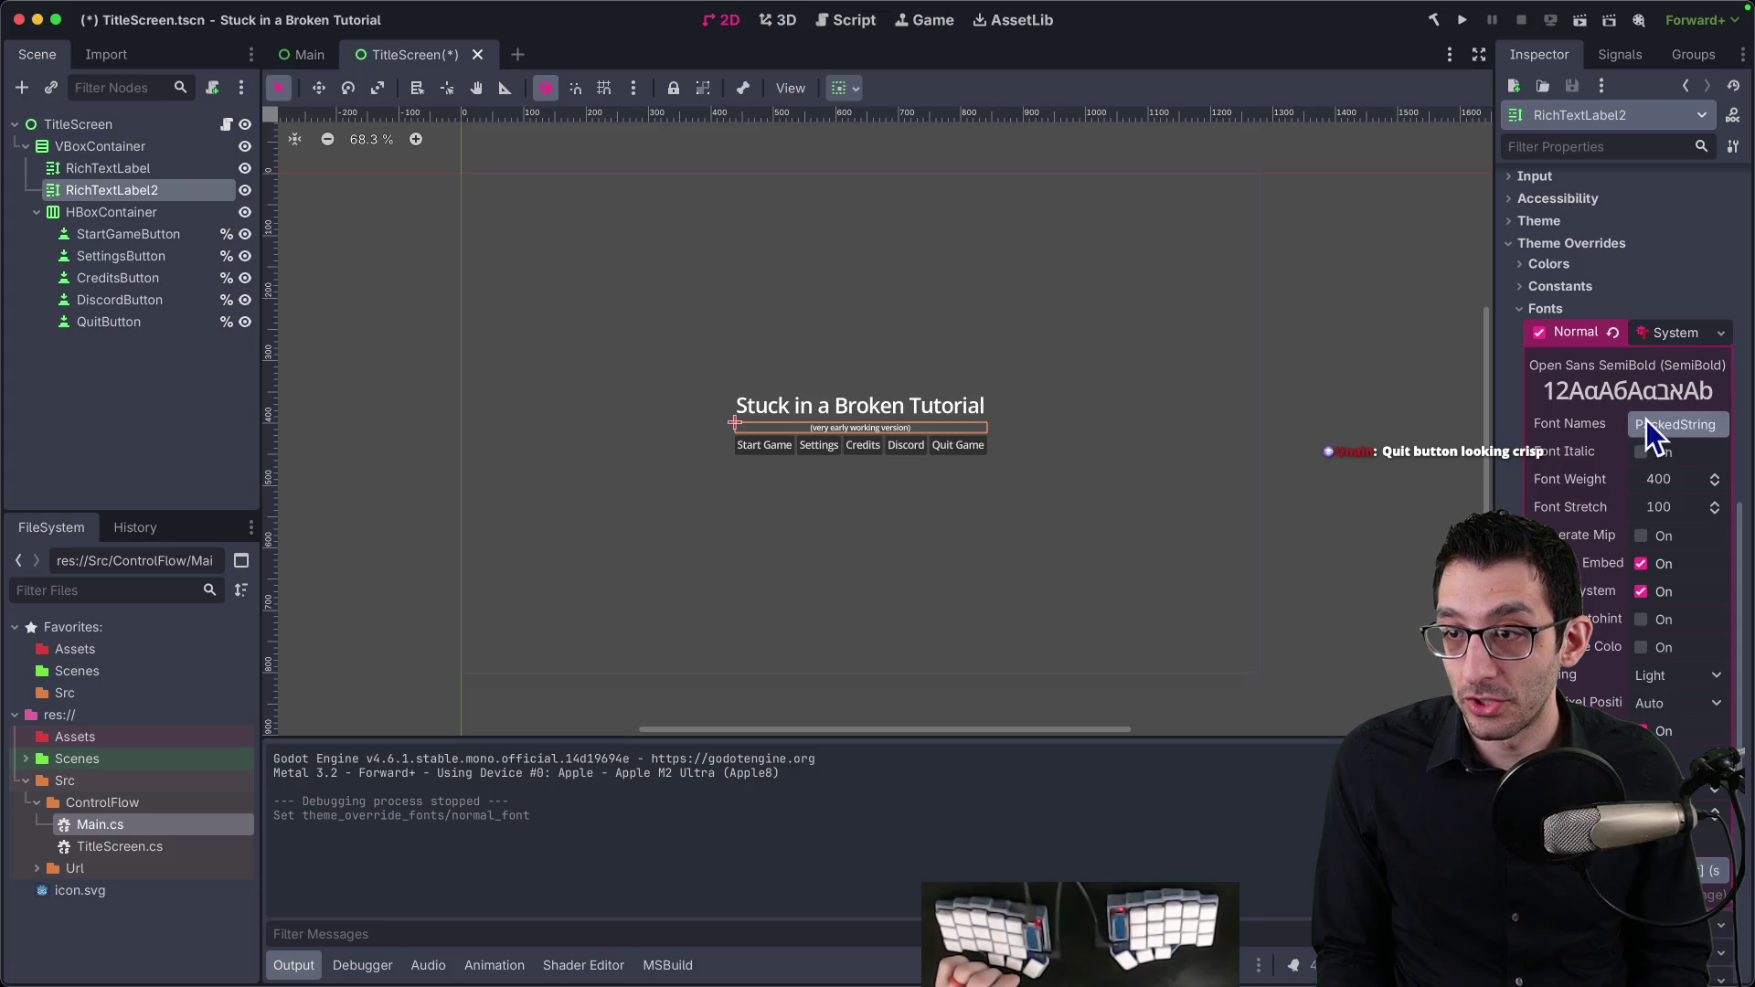
scroll(1657, 490, "down", 5)
left_click(1654, 496)
type("30")
key("Tab")
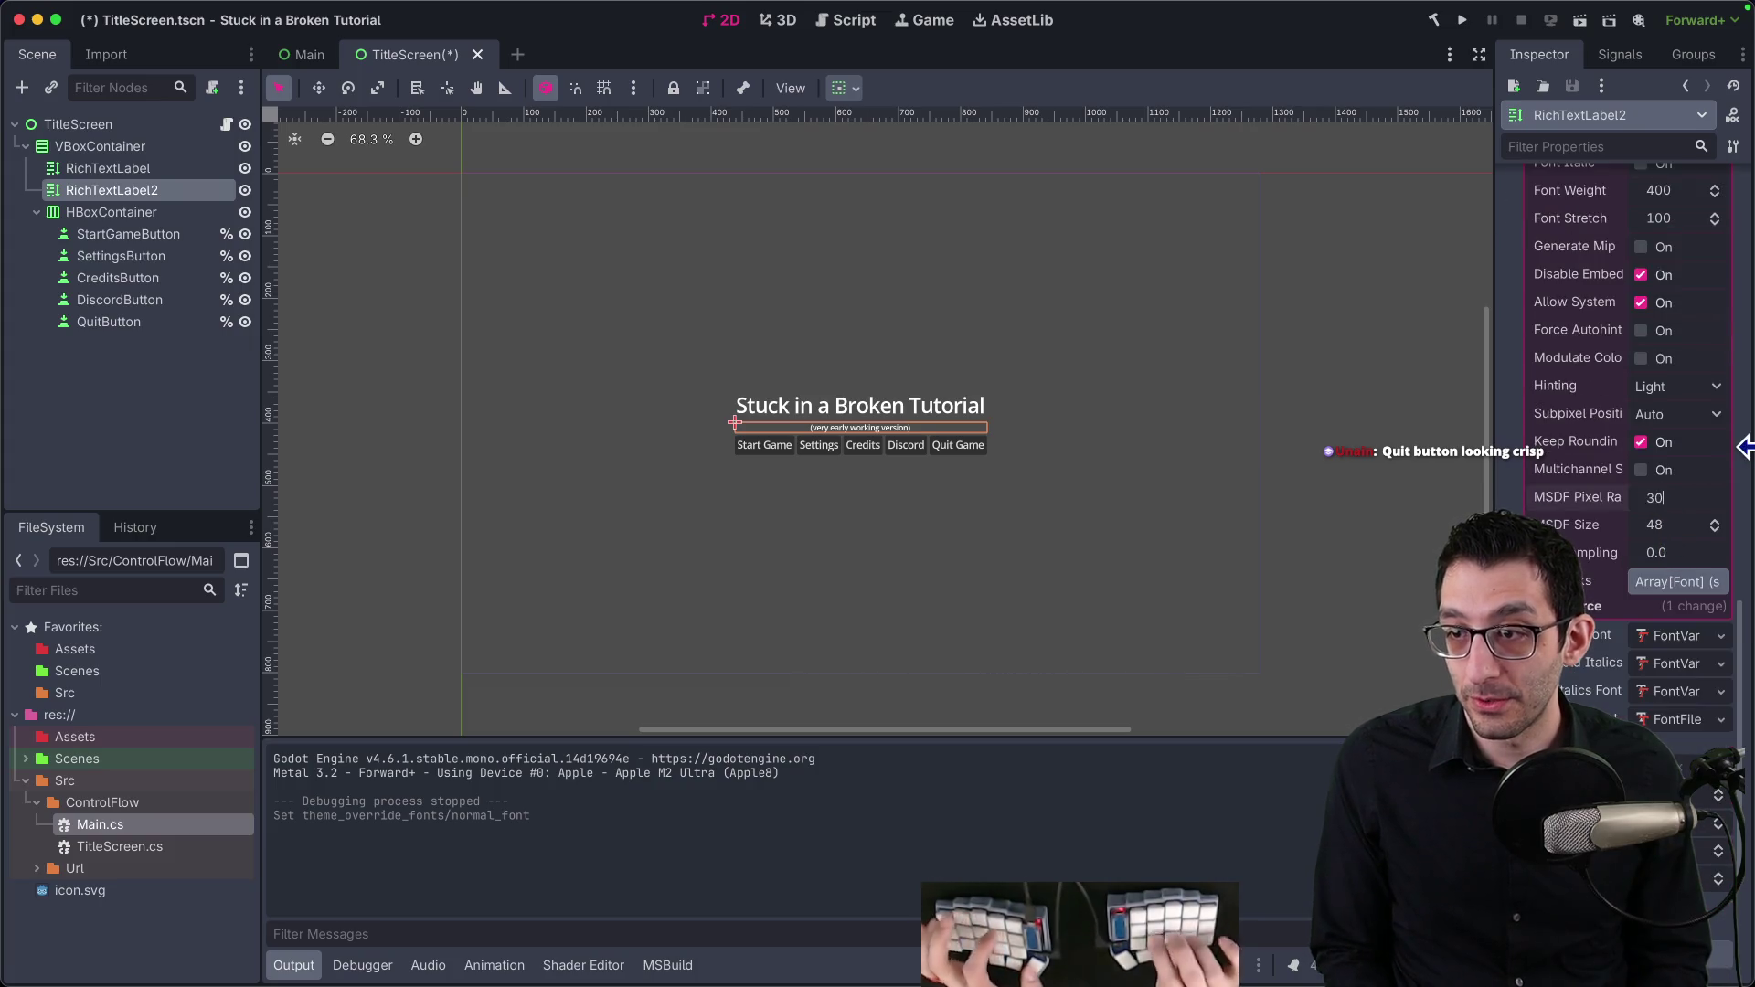
type("96")
key("Tab")
Step: Test-run the game, enable mipmaps on the font, rerun, and quit from the title menu
left_click(1461, 19)
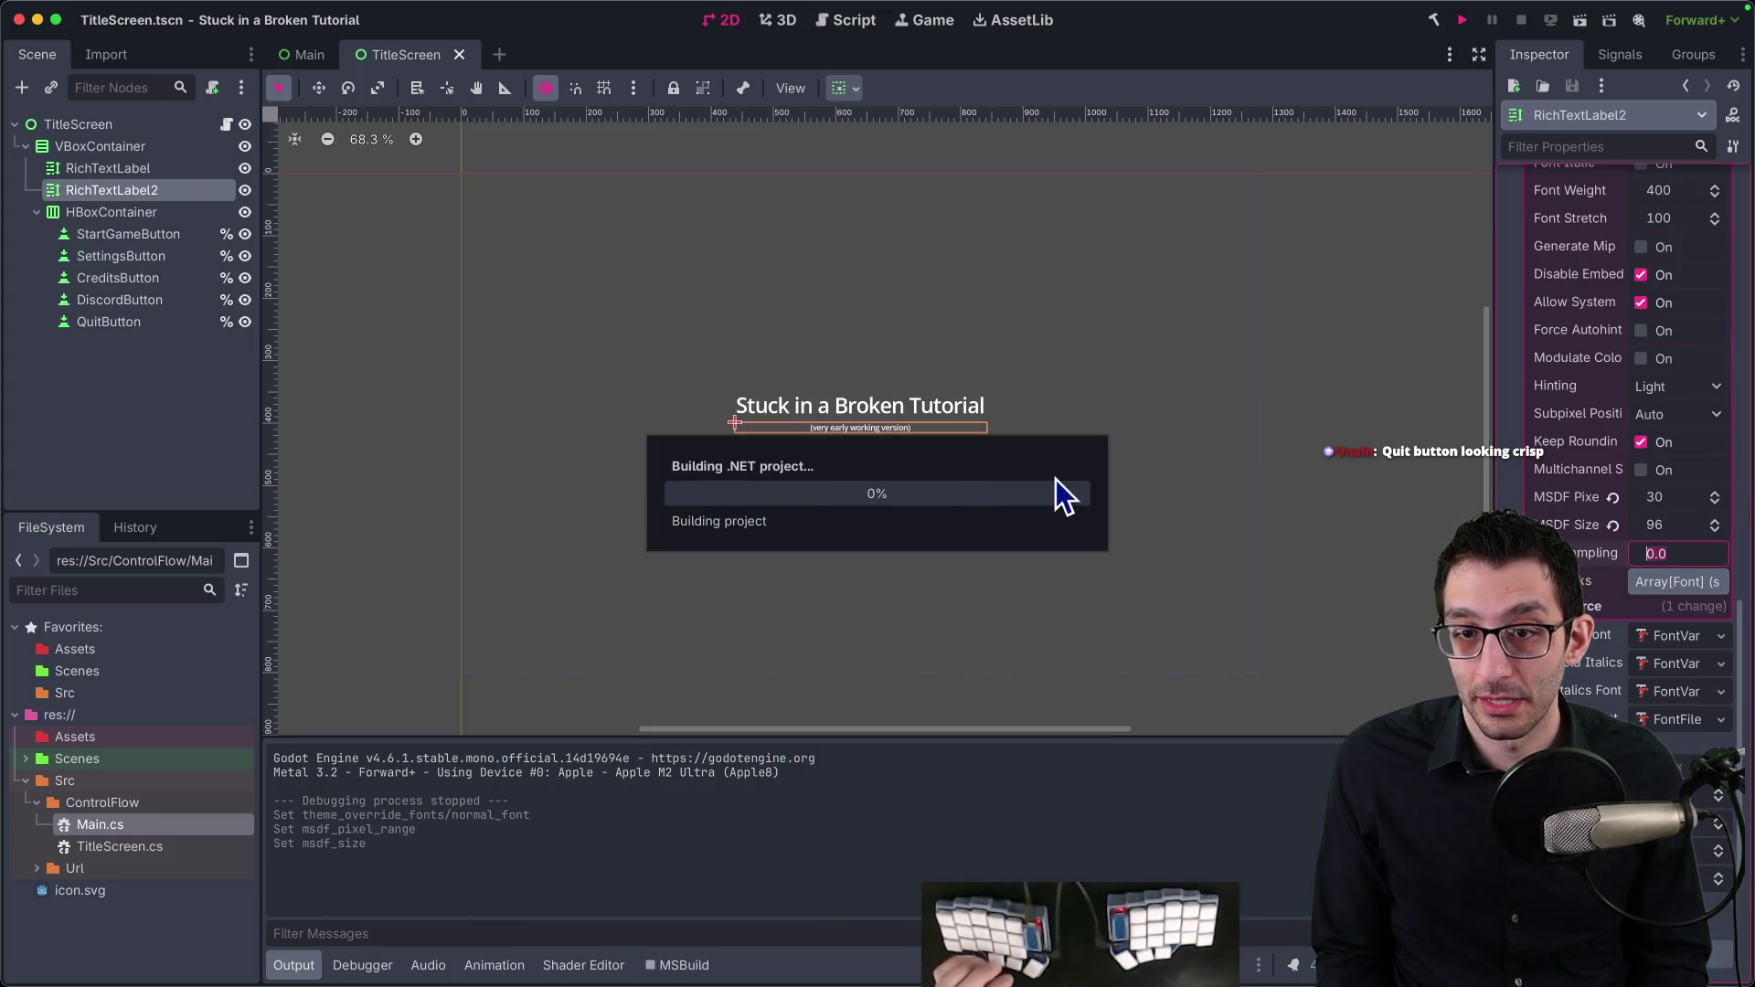
key("super+period")
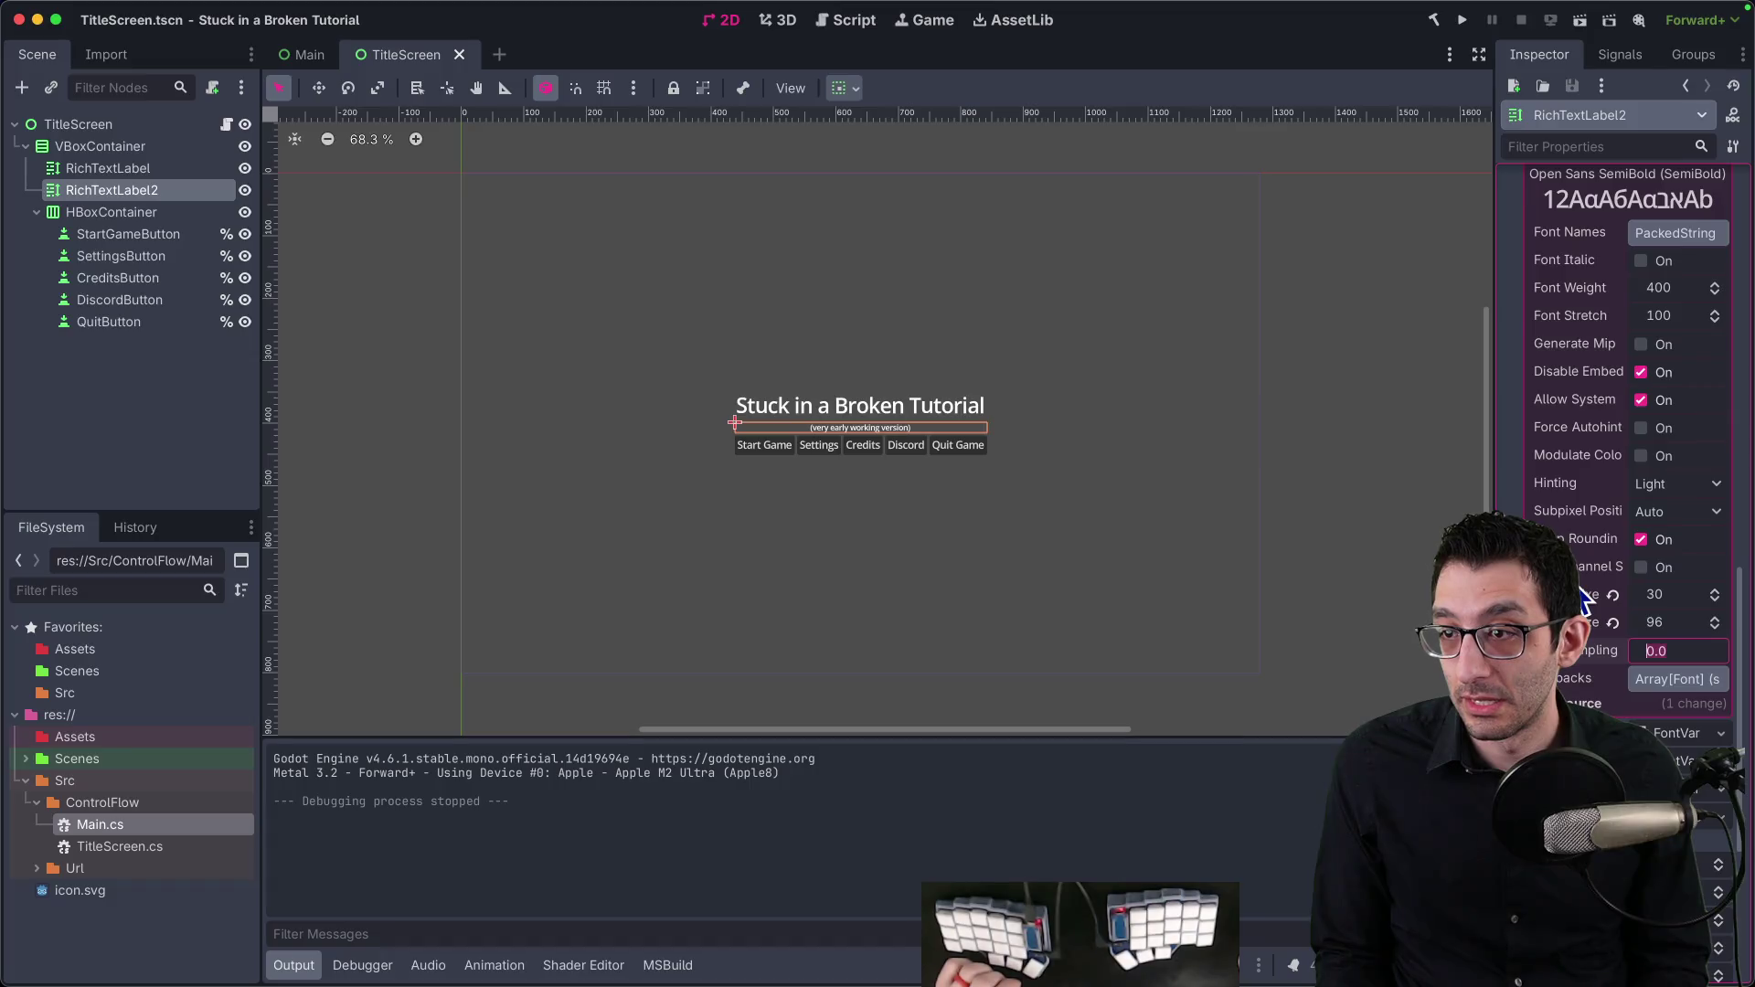
left_click(1641, 345)
left_click(1462, 20)
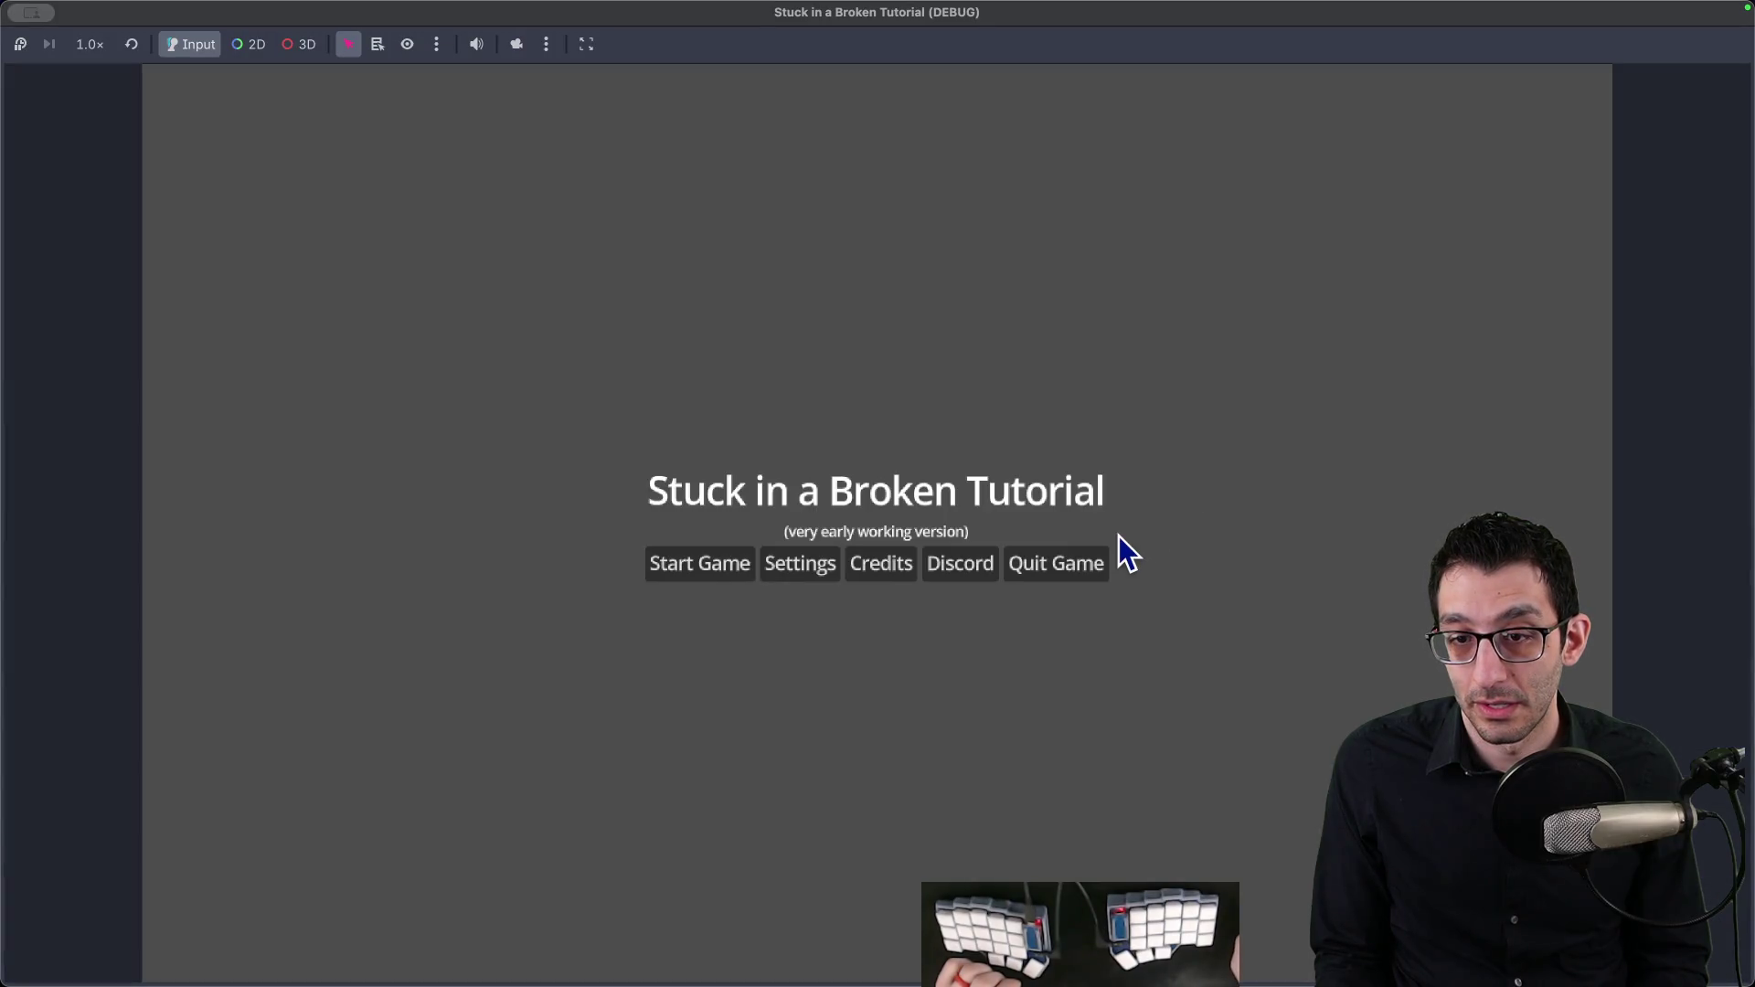
key("super+period")
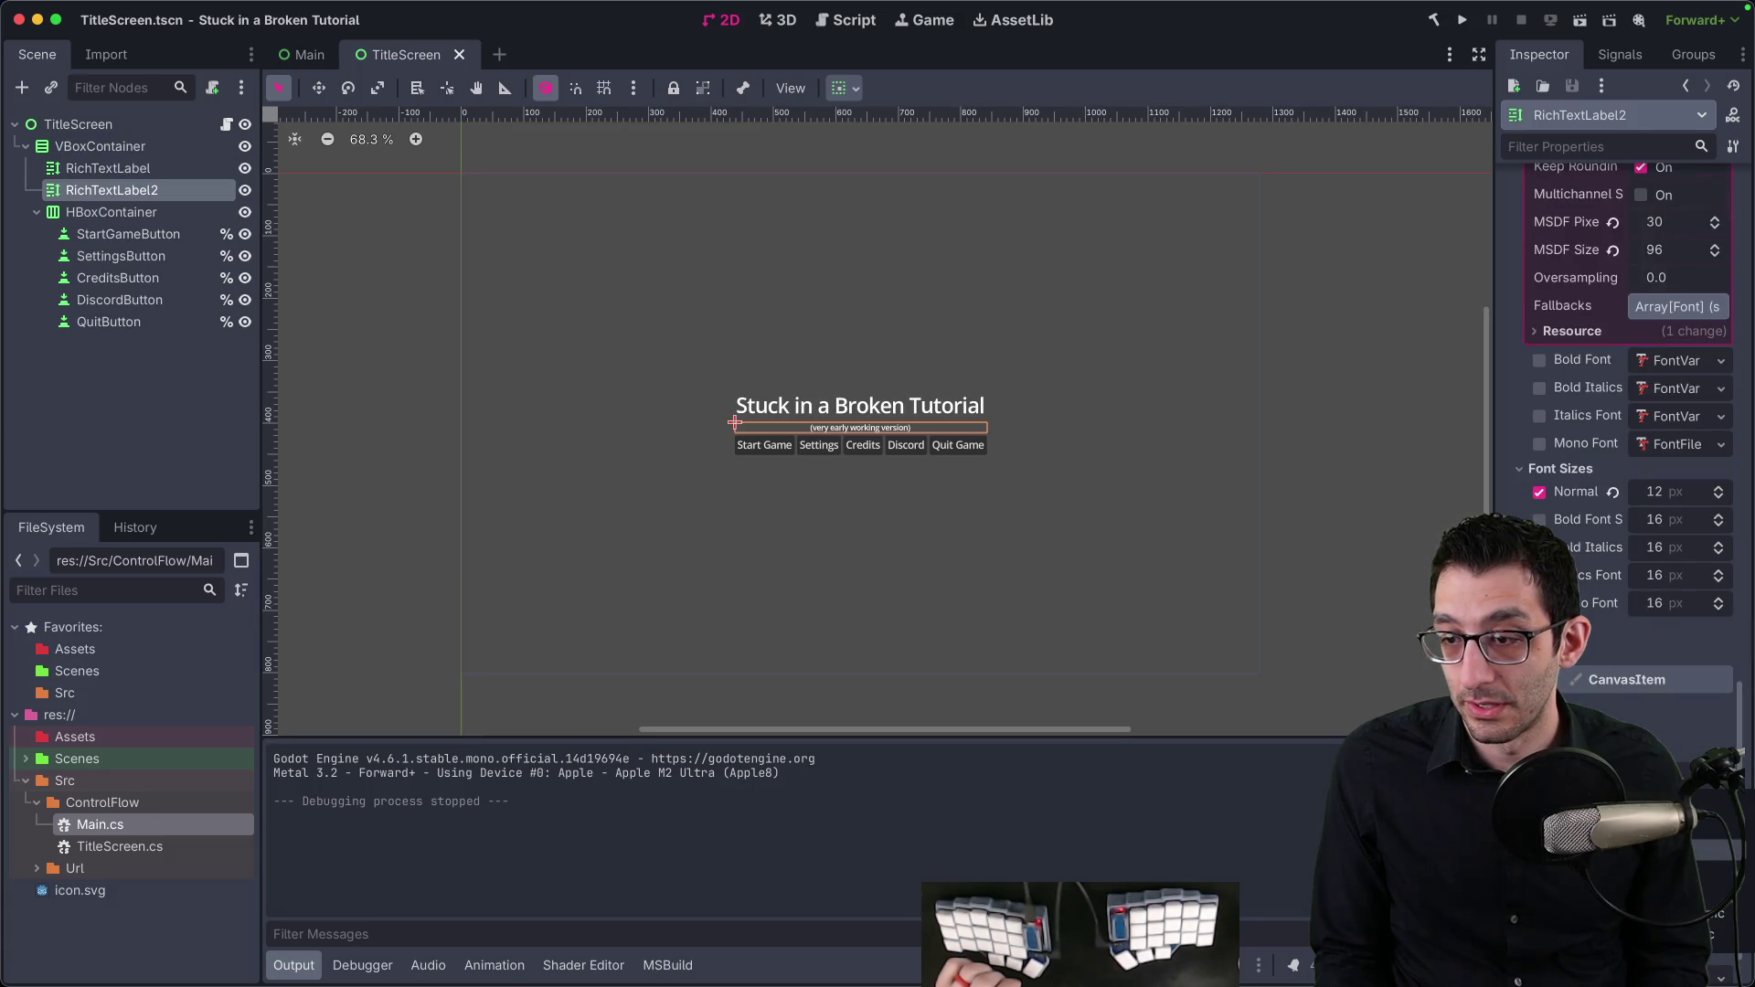
left_click(1463, 20)
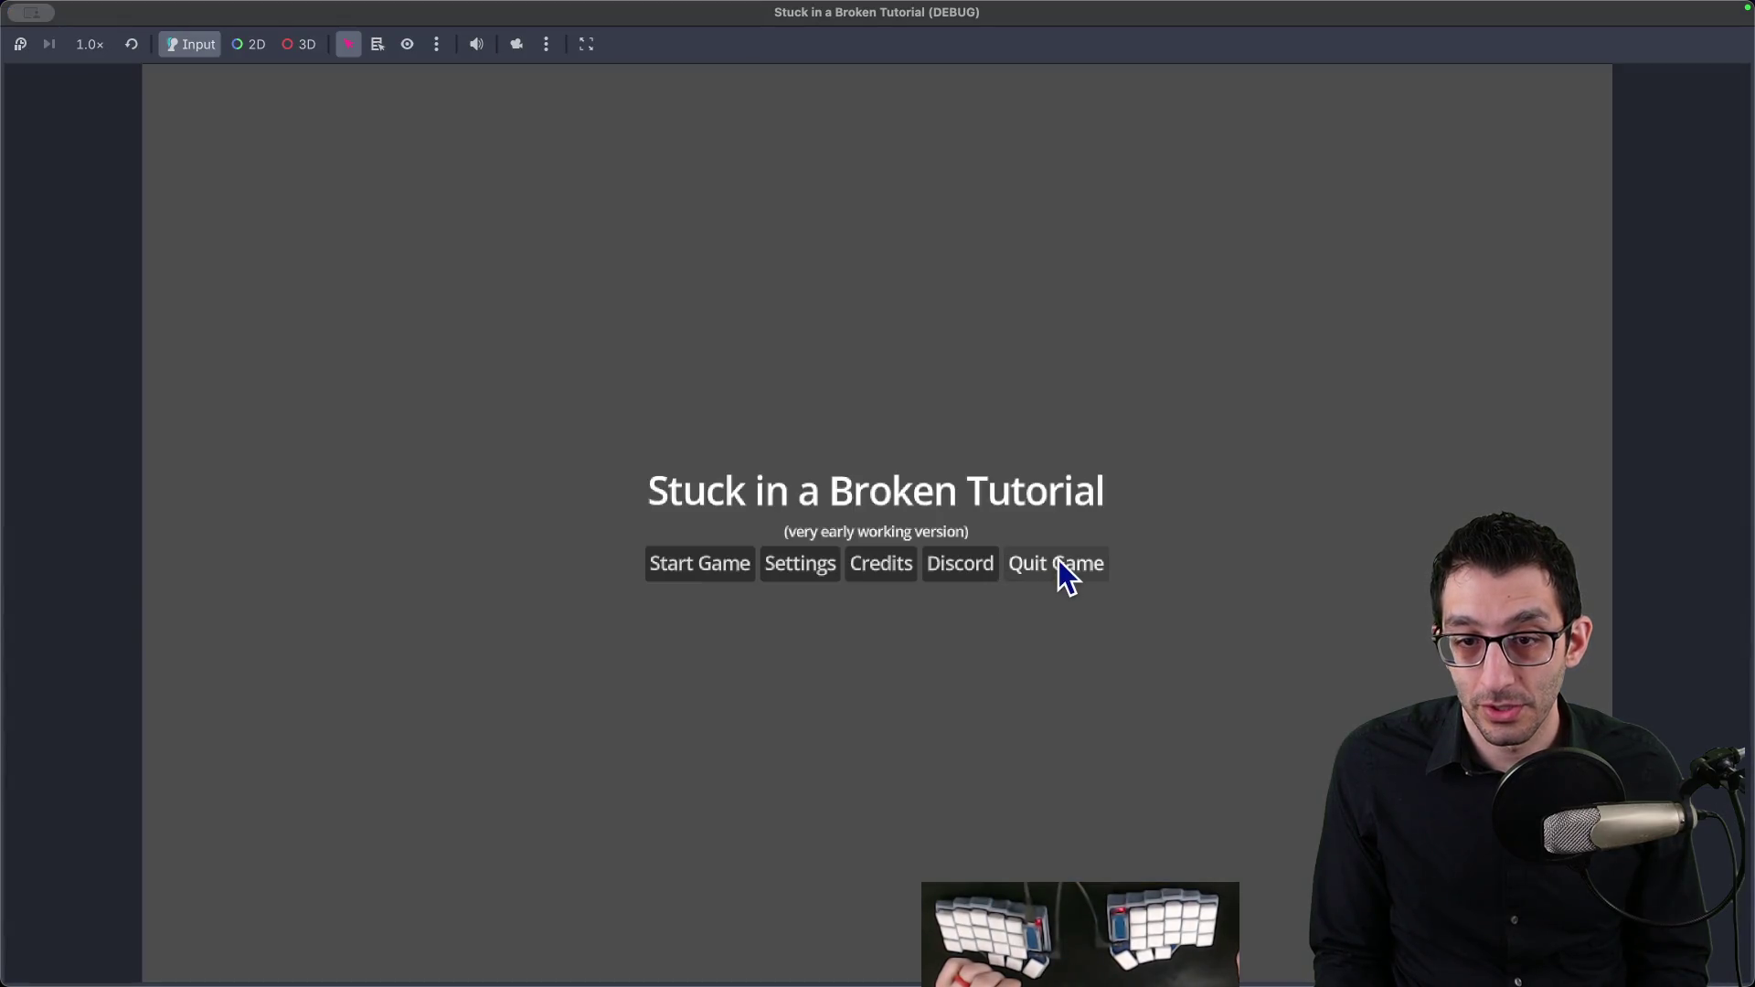
left_click(1058, 567)
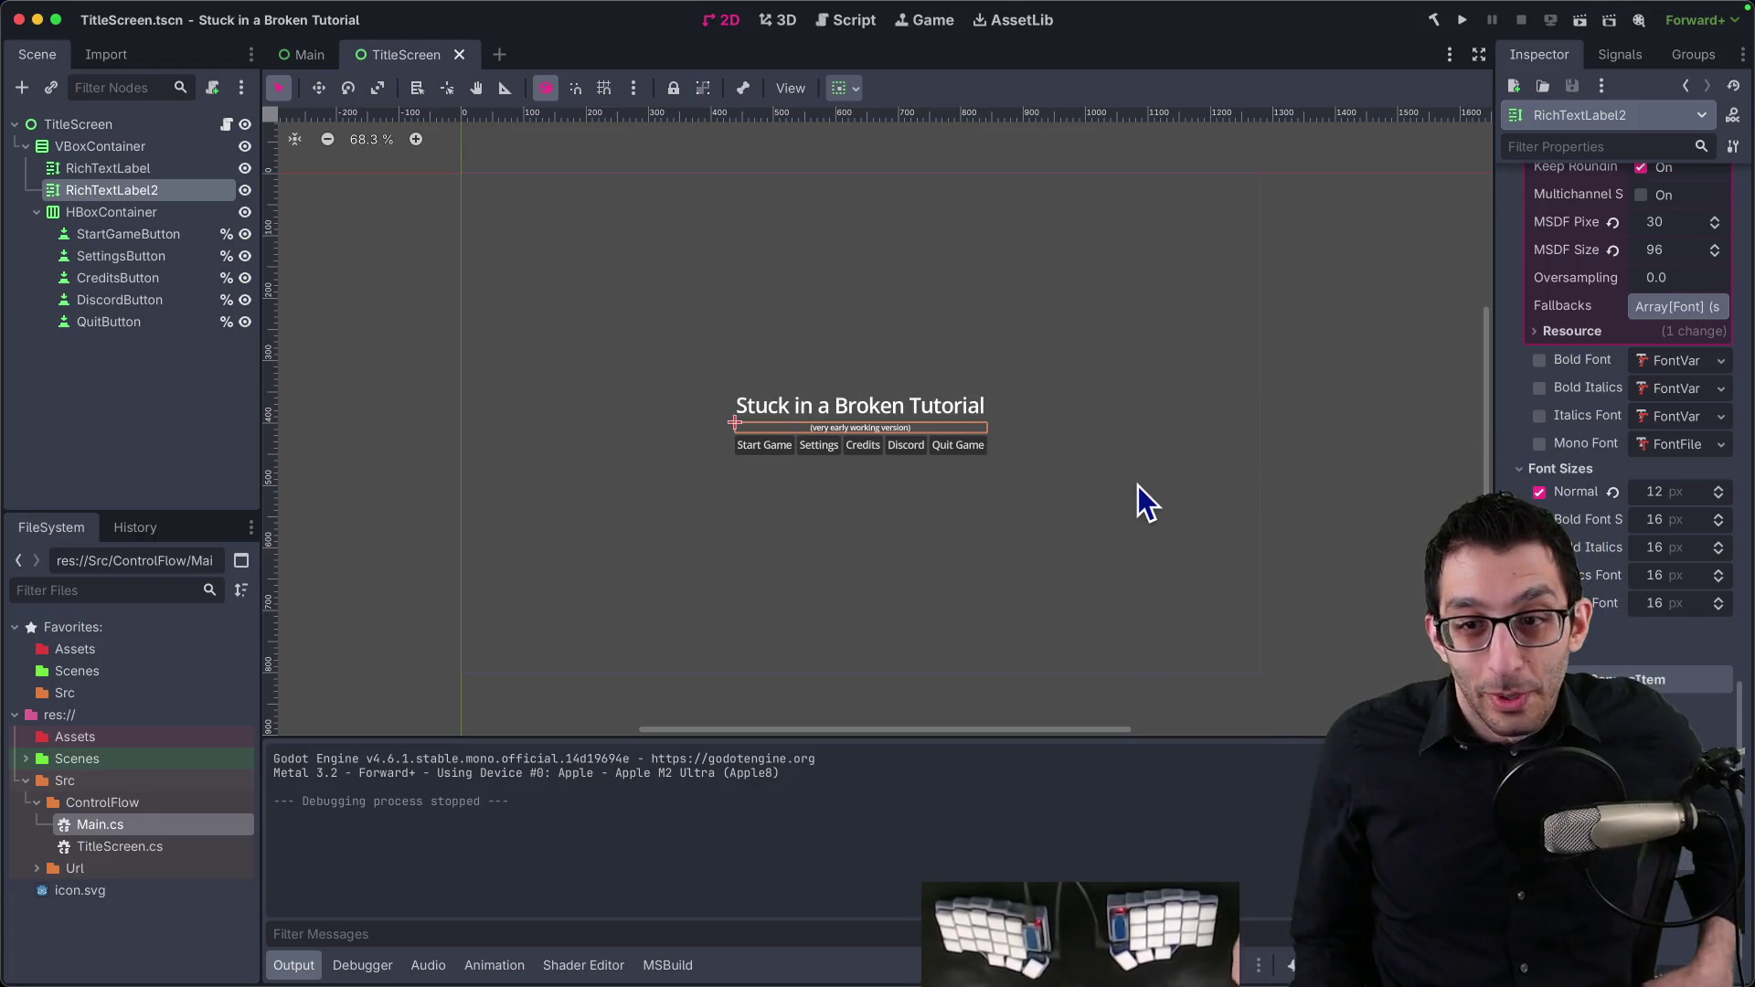
left_click(1462, 19)
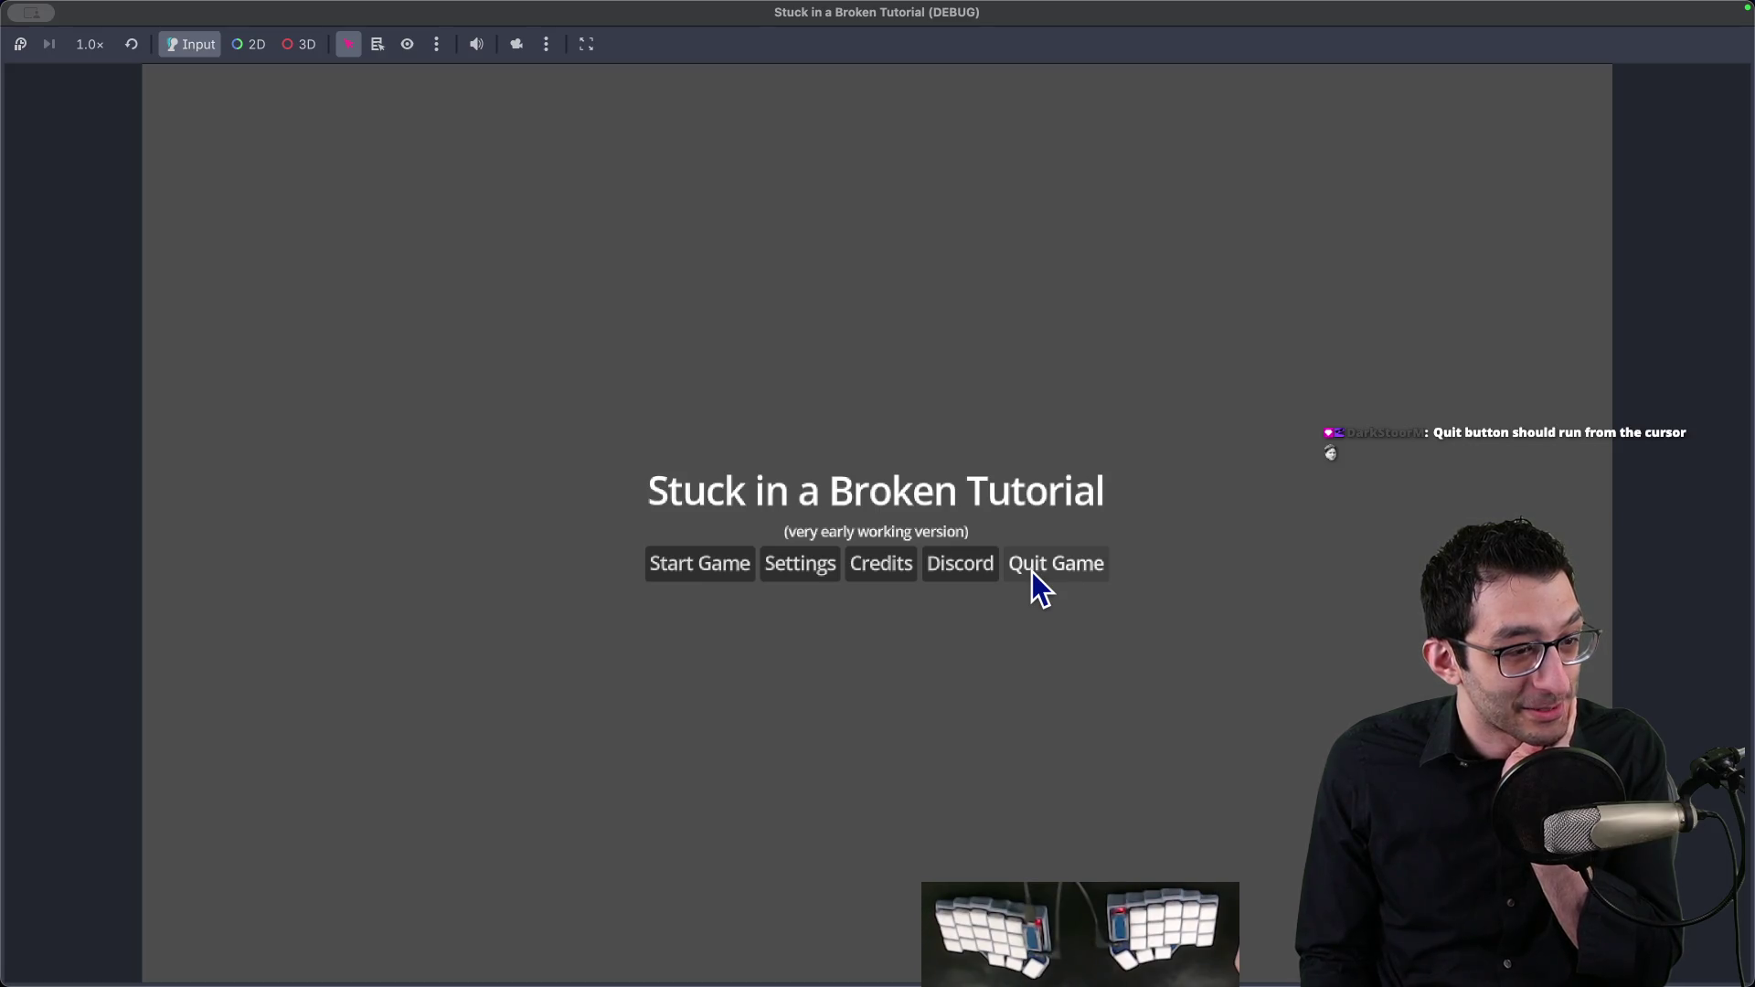
left_click(1082, 569)
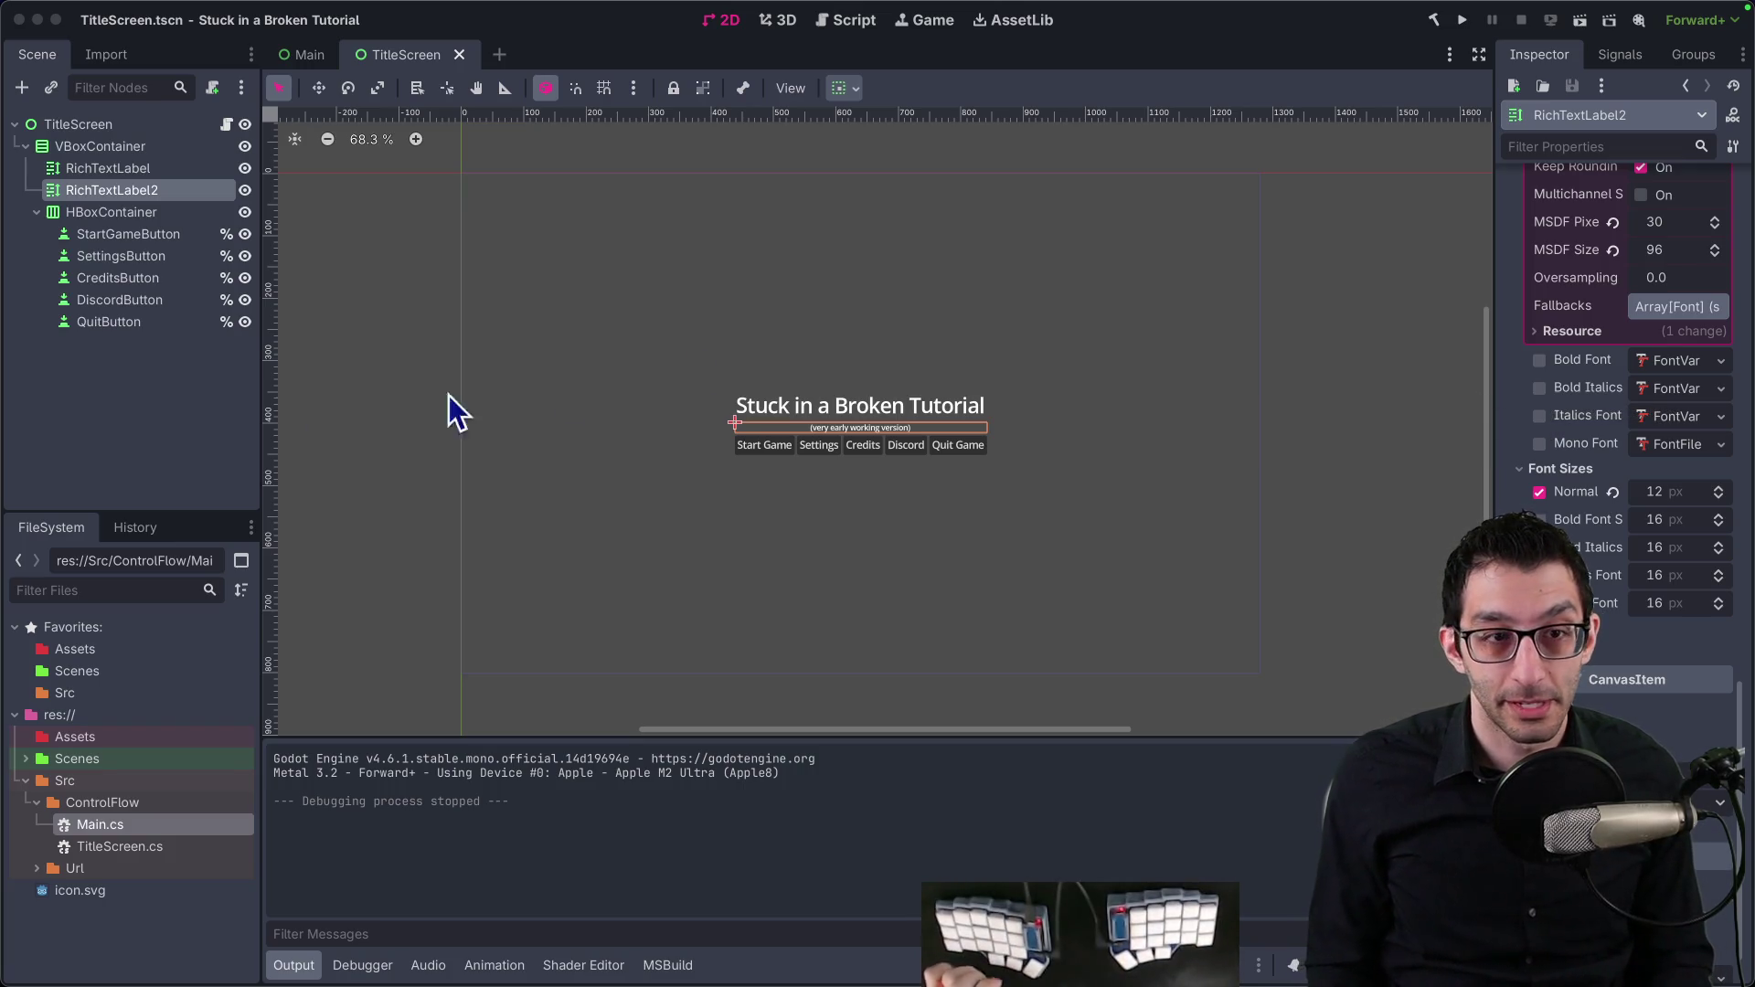
key("super+Tab")
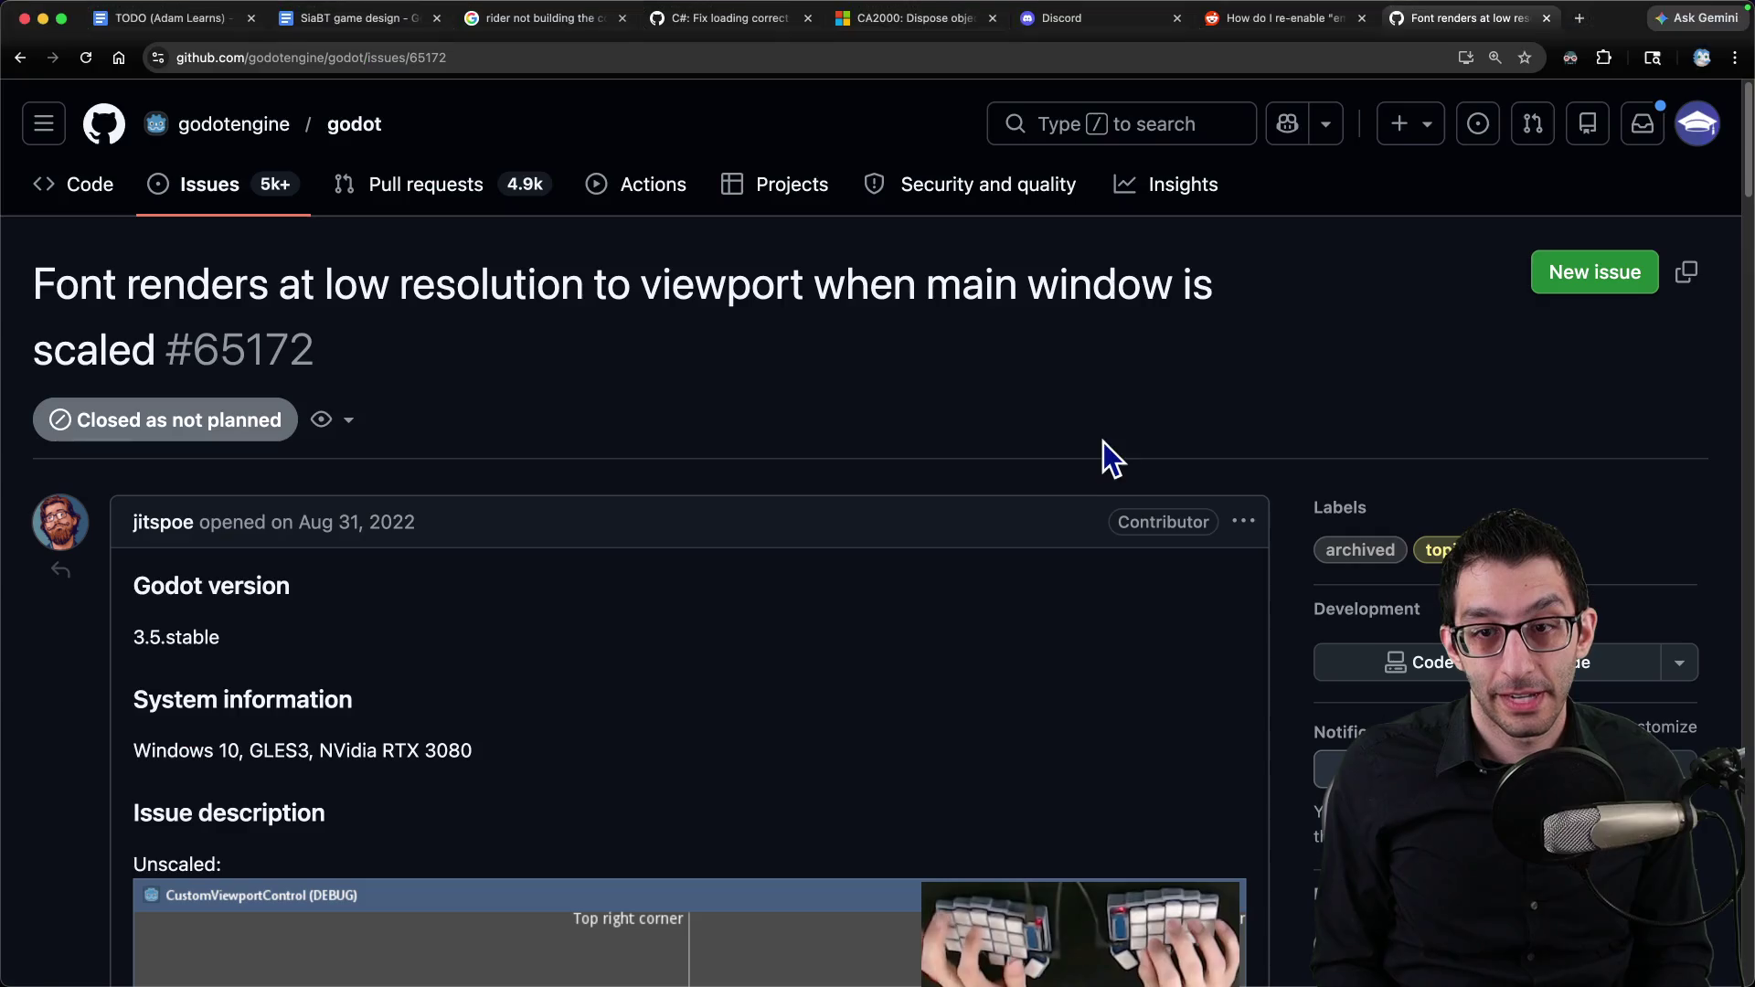
Step: In the TODO doc, add an outdented bullet about finding a font that fixes scaling artifacts
key("super+1")
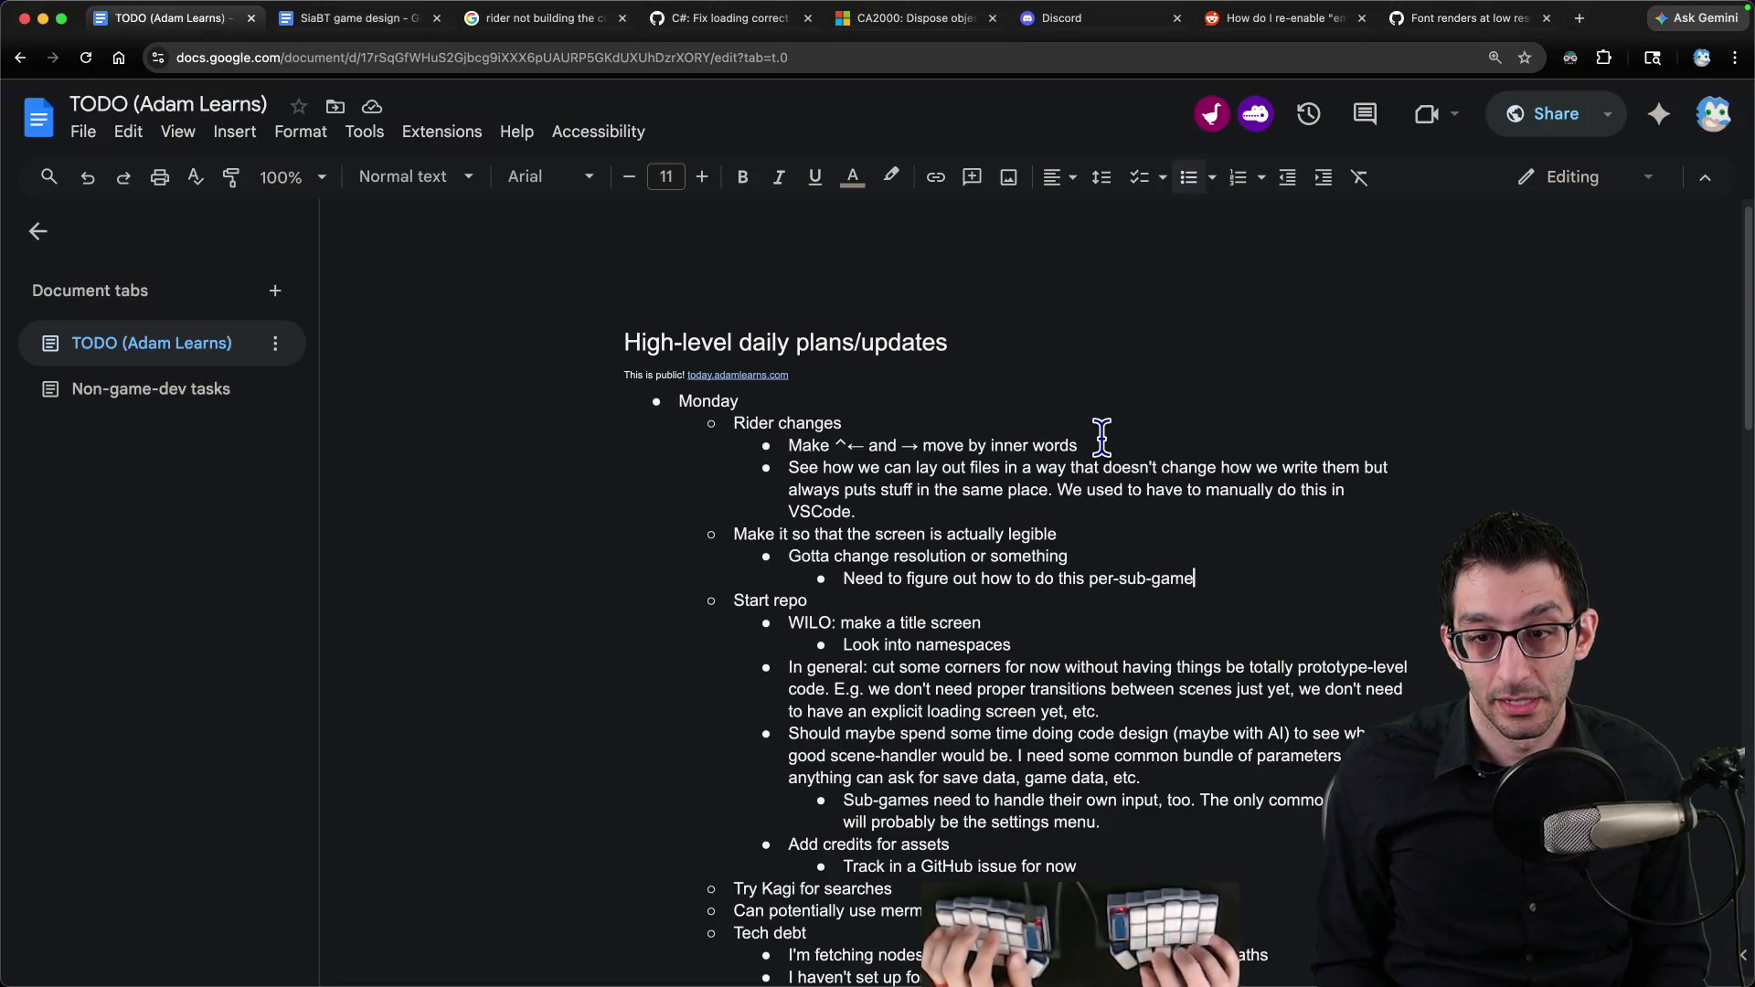
key("Return")
key("shift+Tab")
type("S")
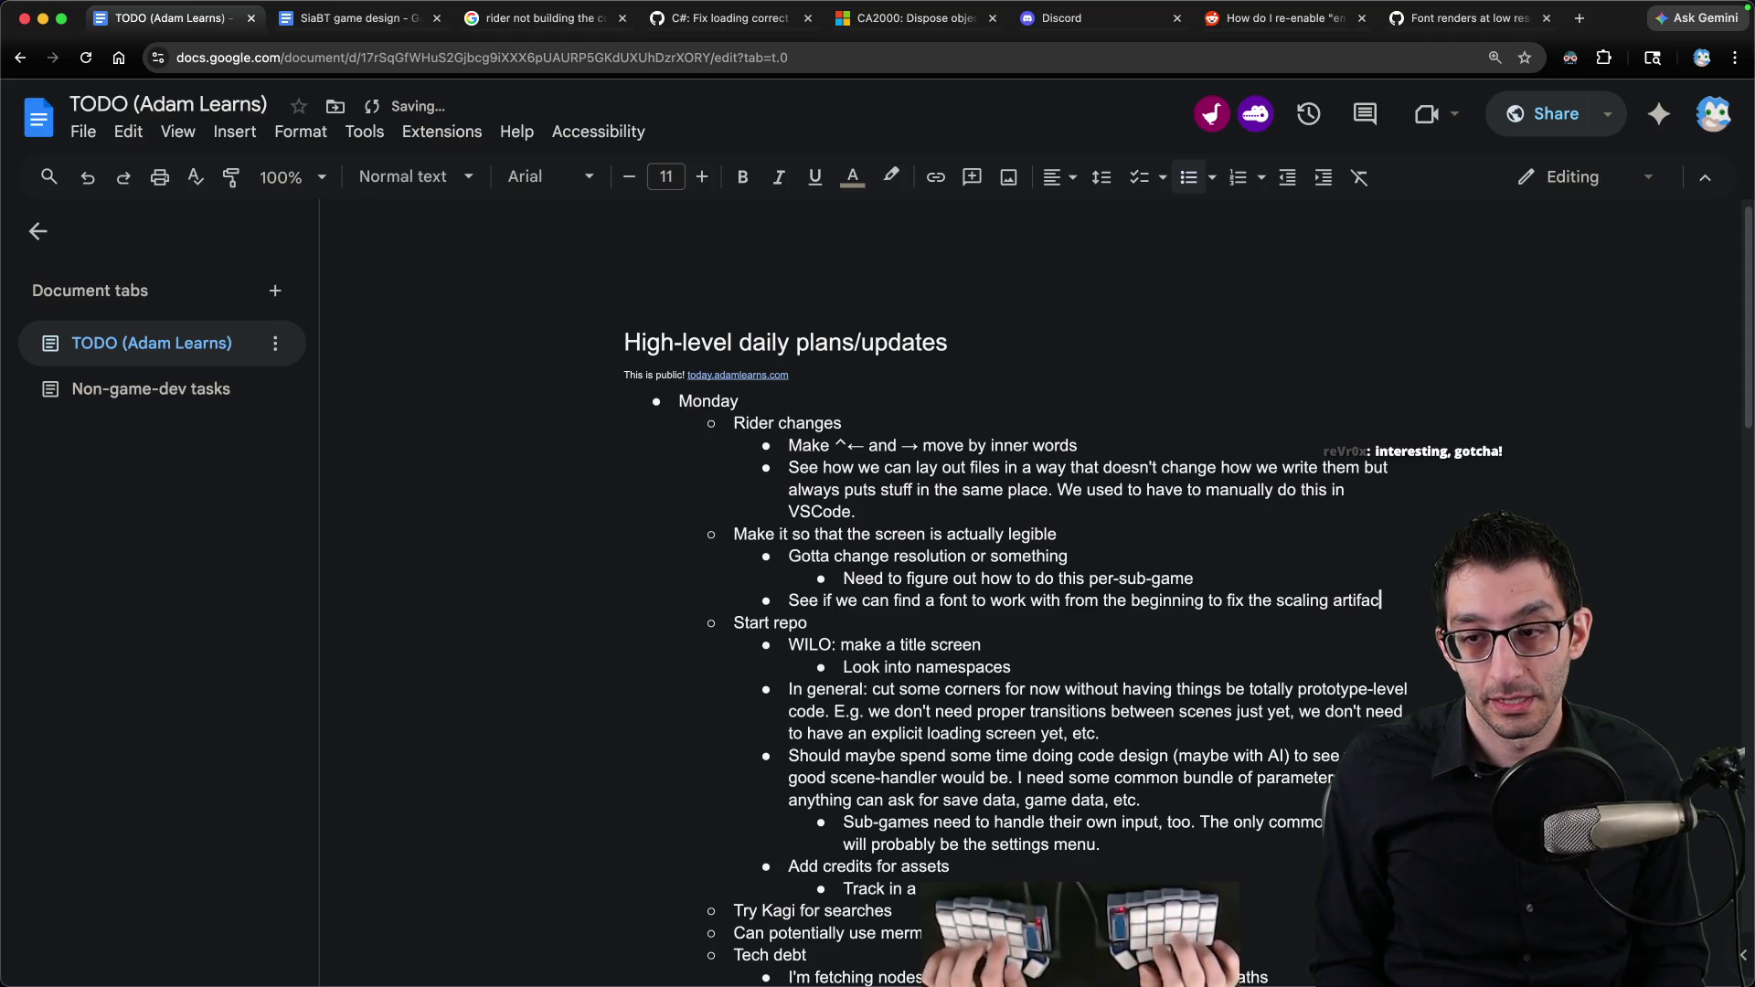
type("Jus")
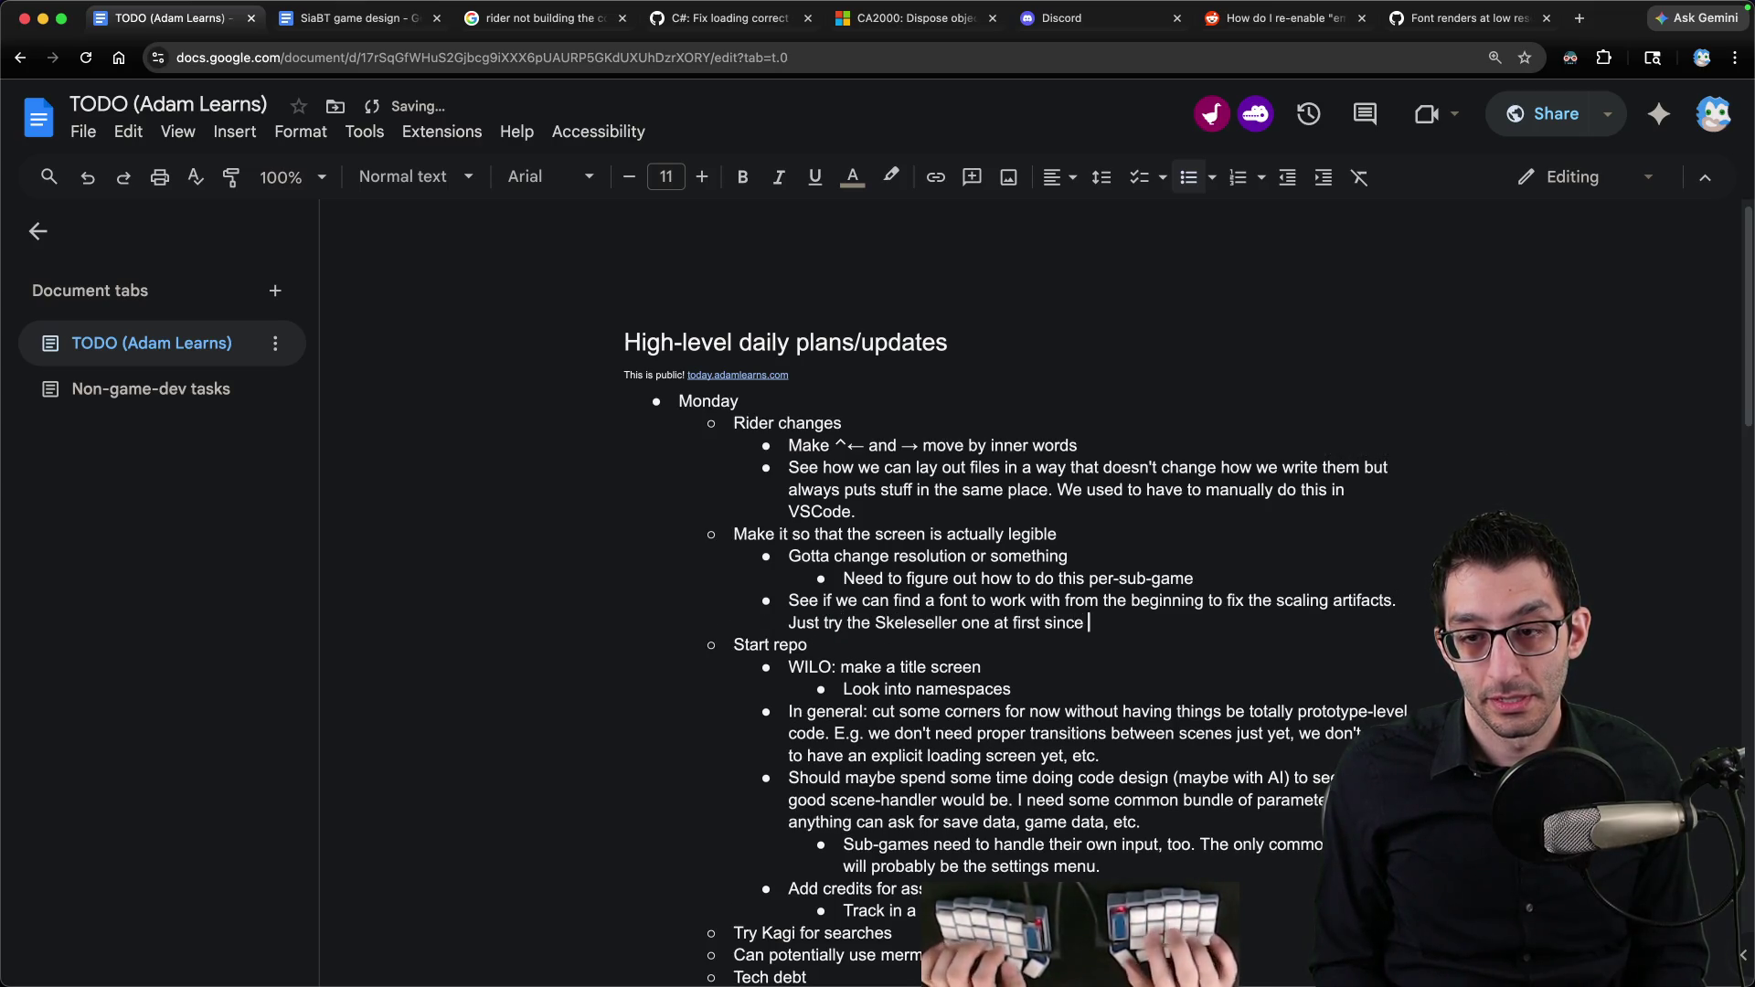
type("license obviously")
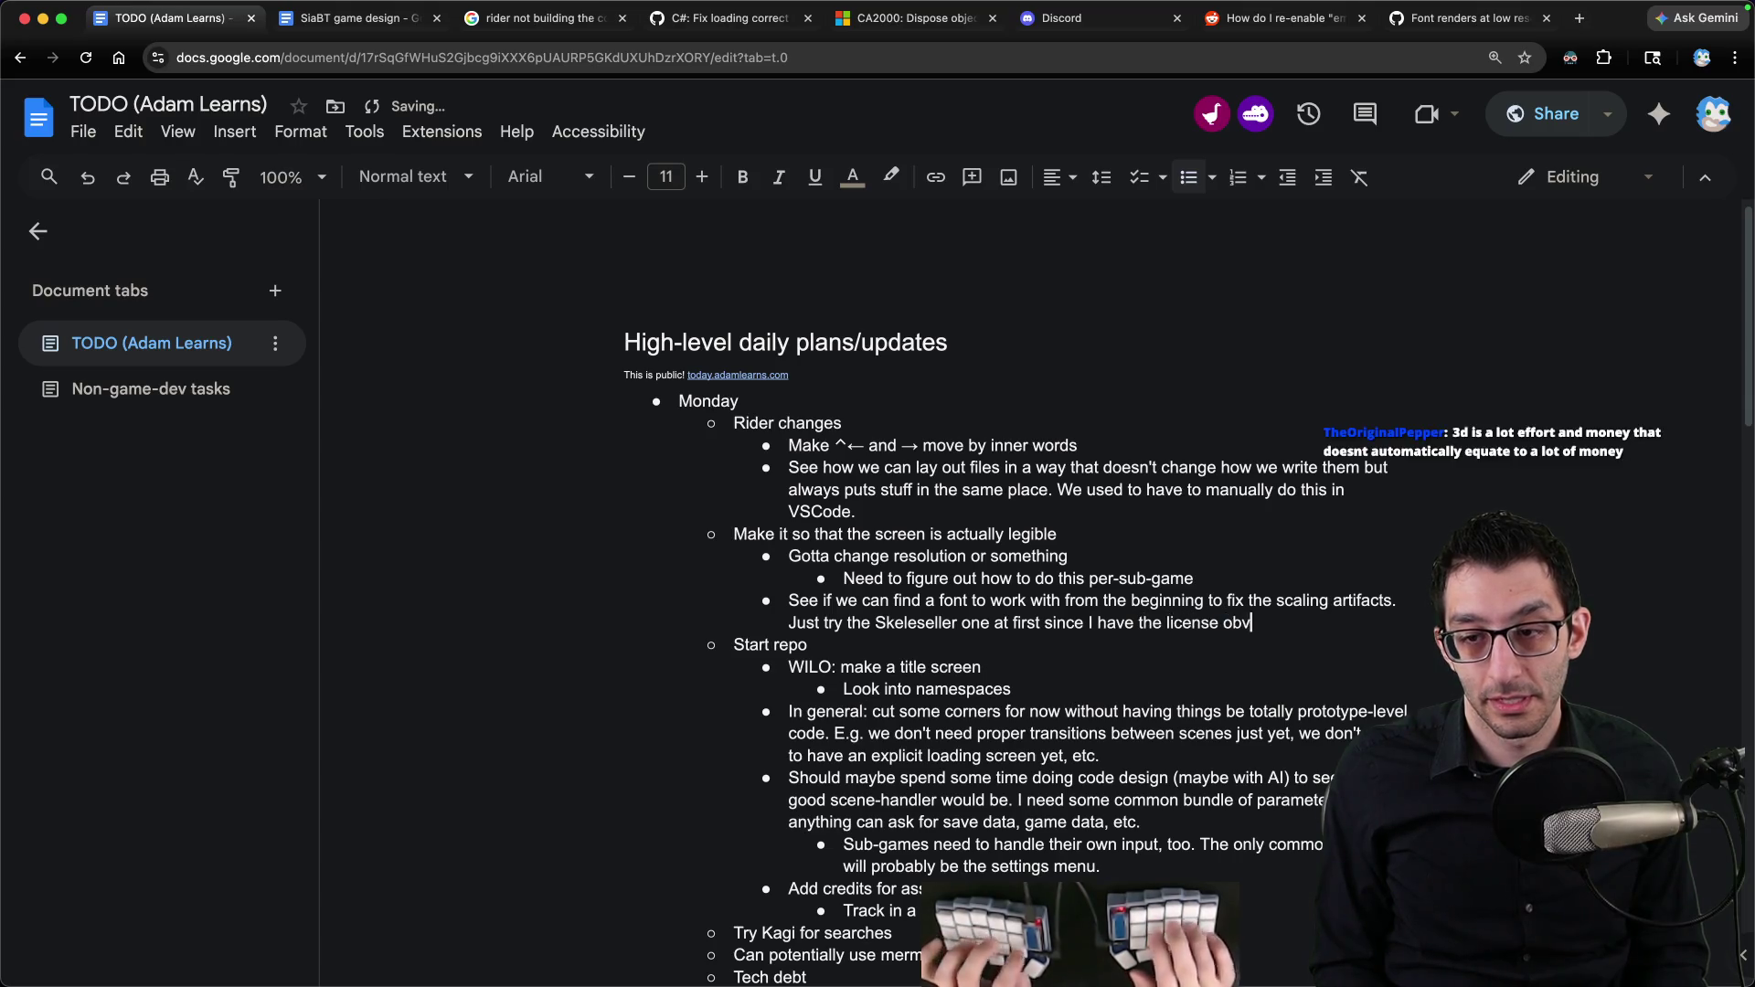
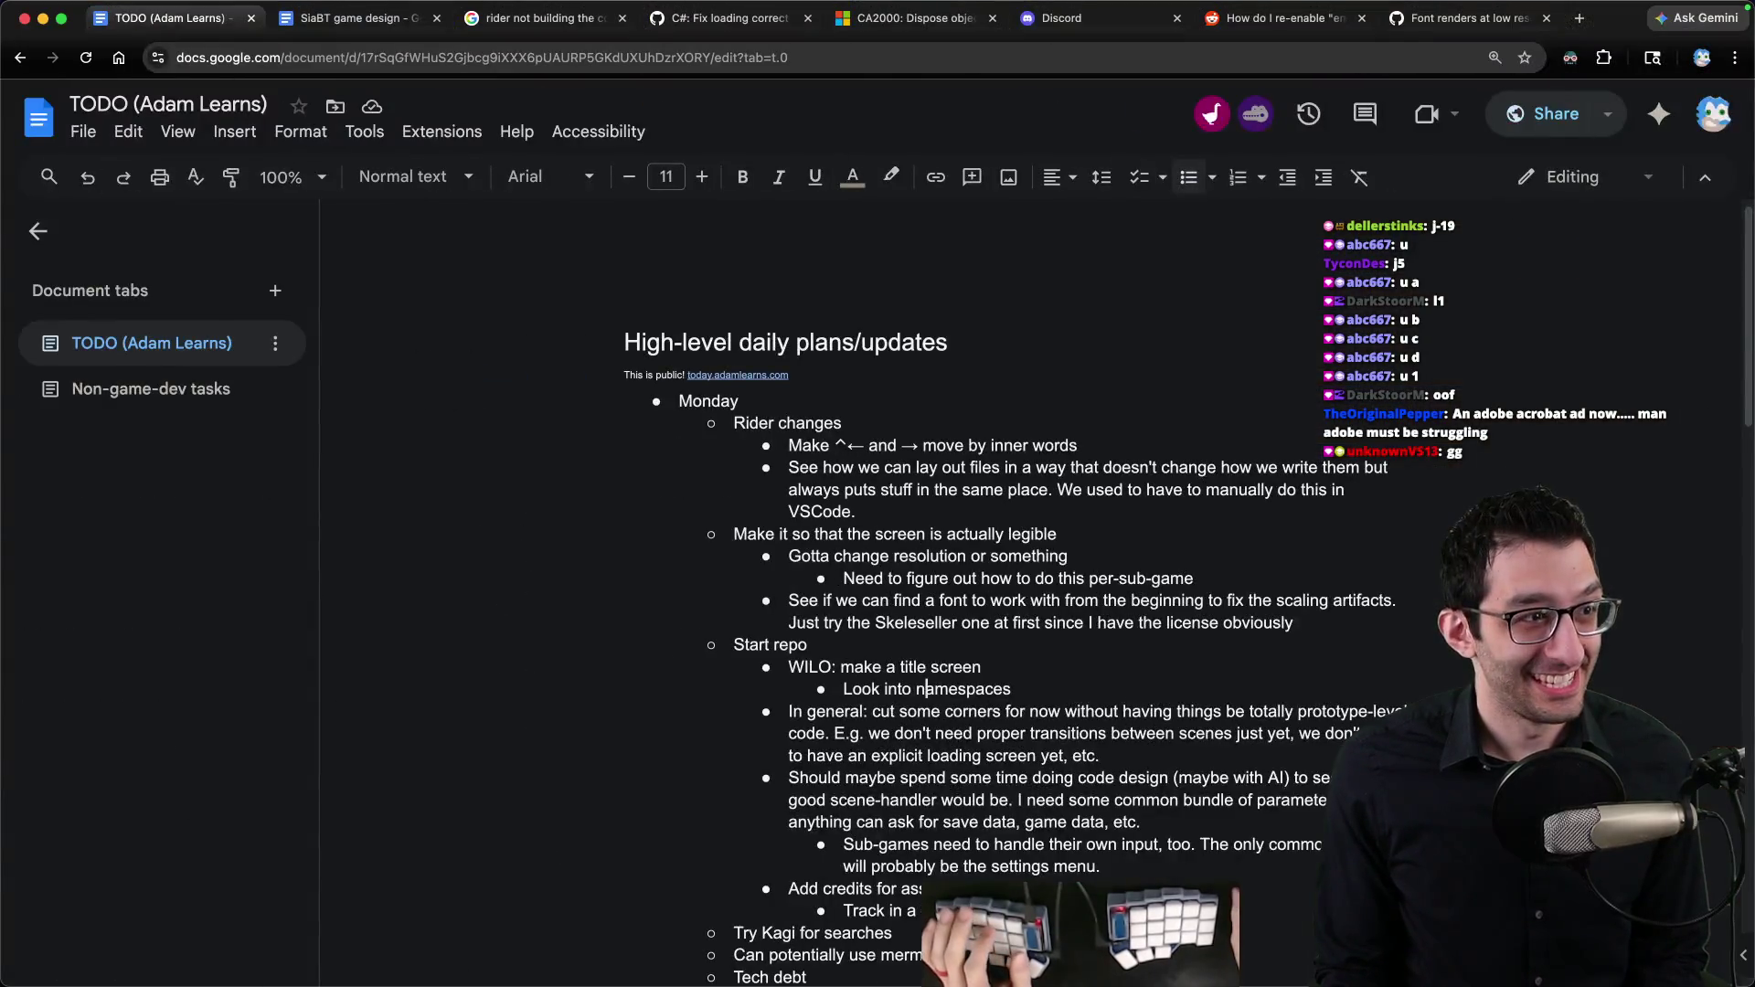
Step: Select the 'legible screen' and 'change resolution' to-do lines, then return to Godot
triple_click(953, 530)
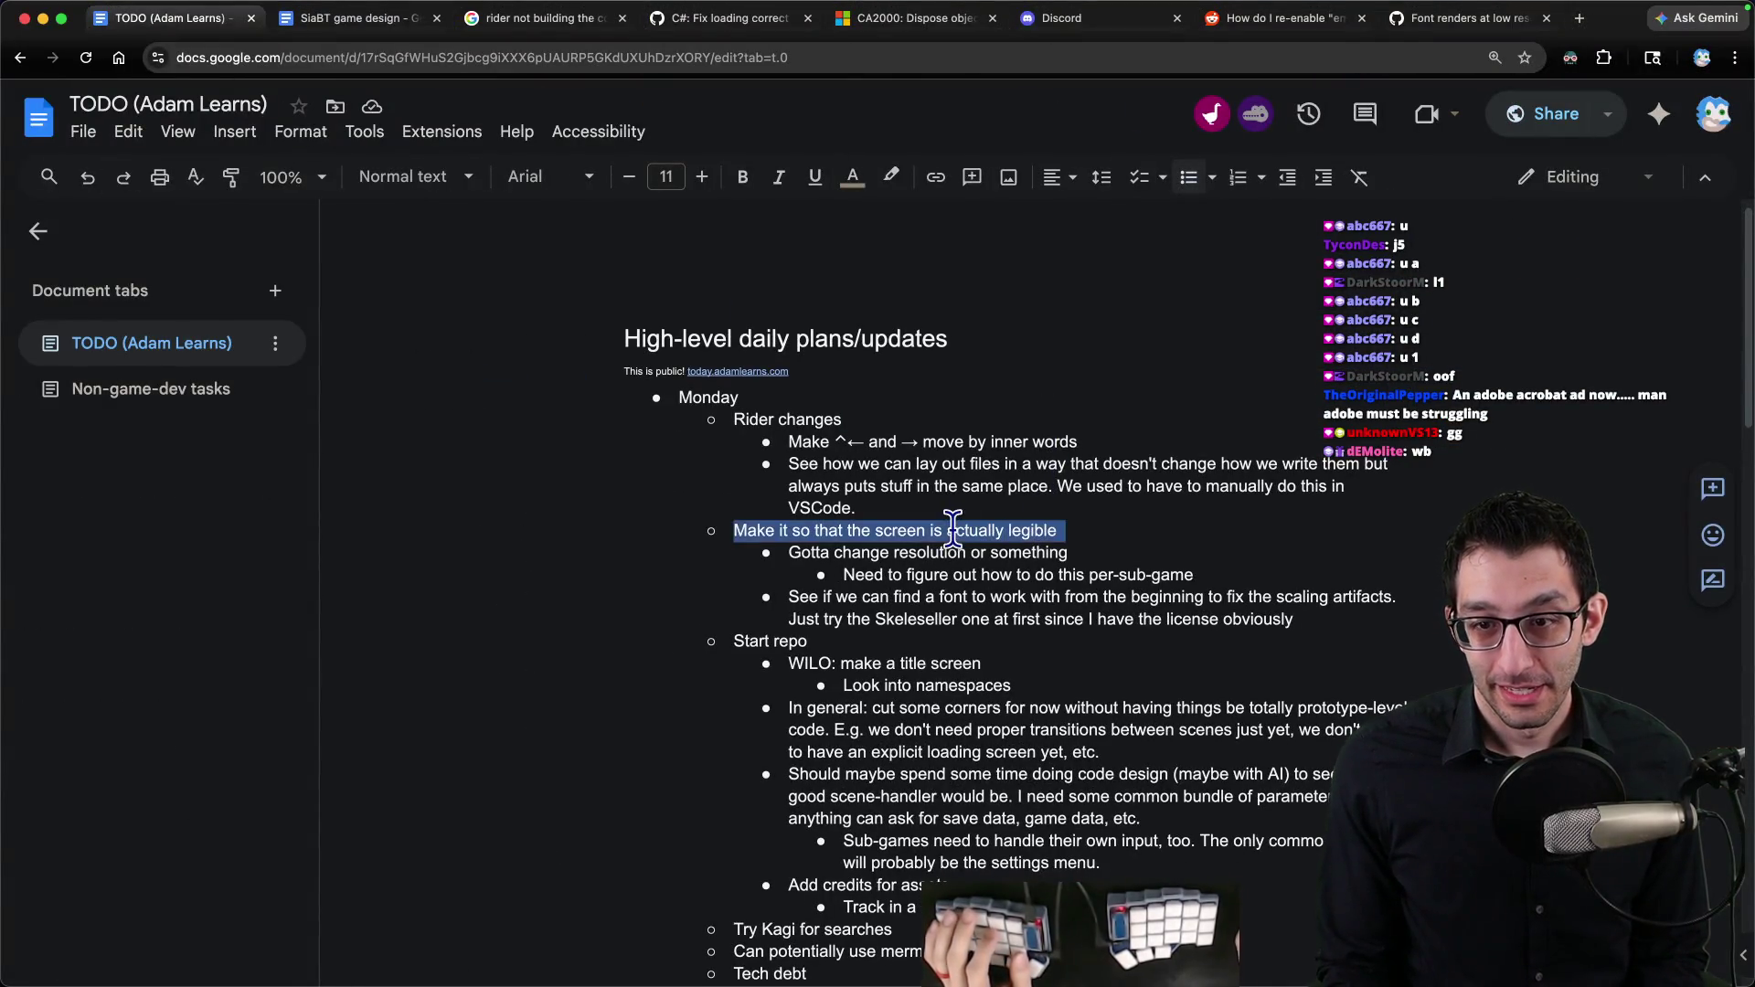
triple_click(947, 552)
left_click(1243, 955)
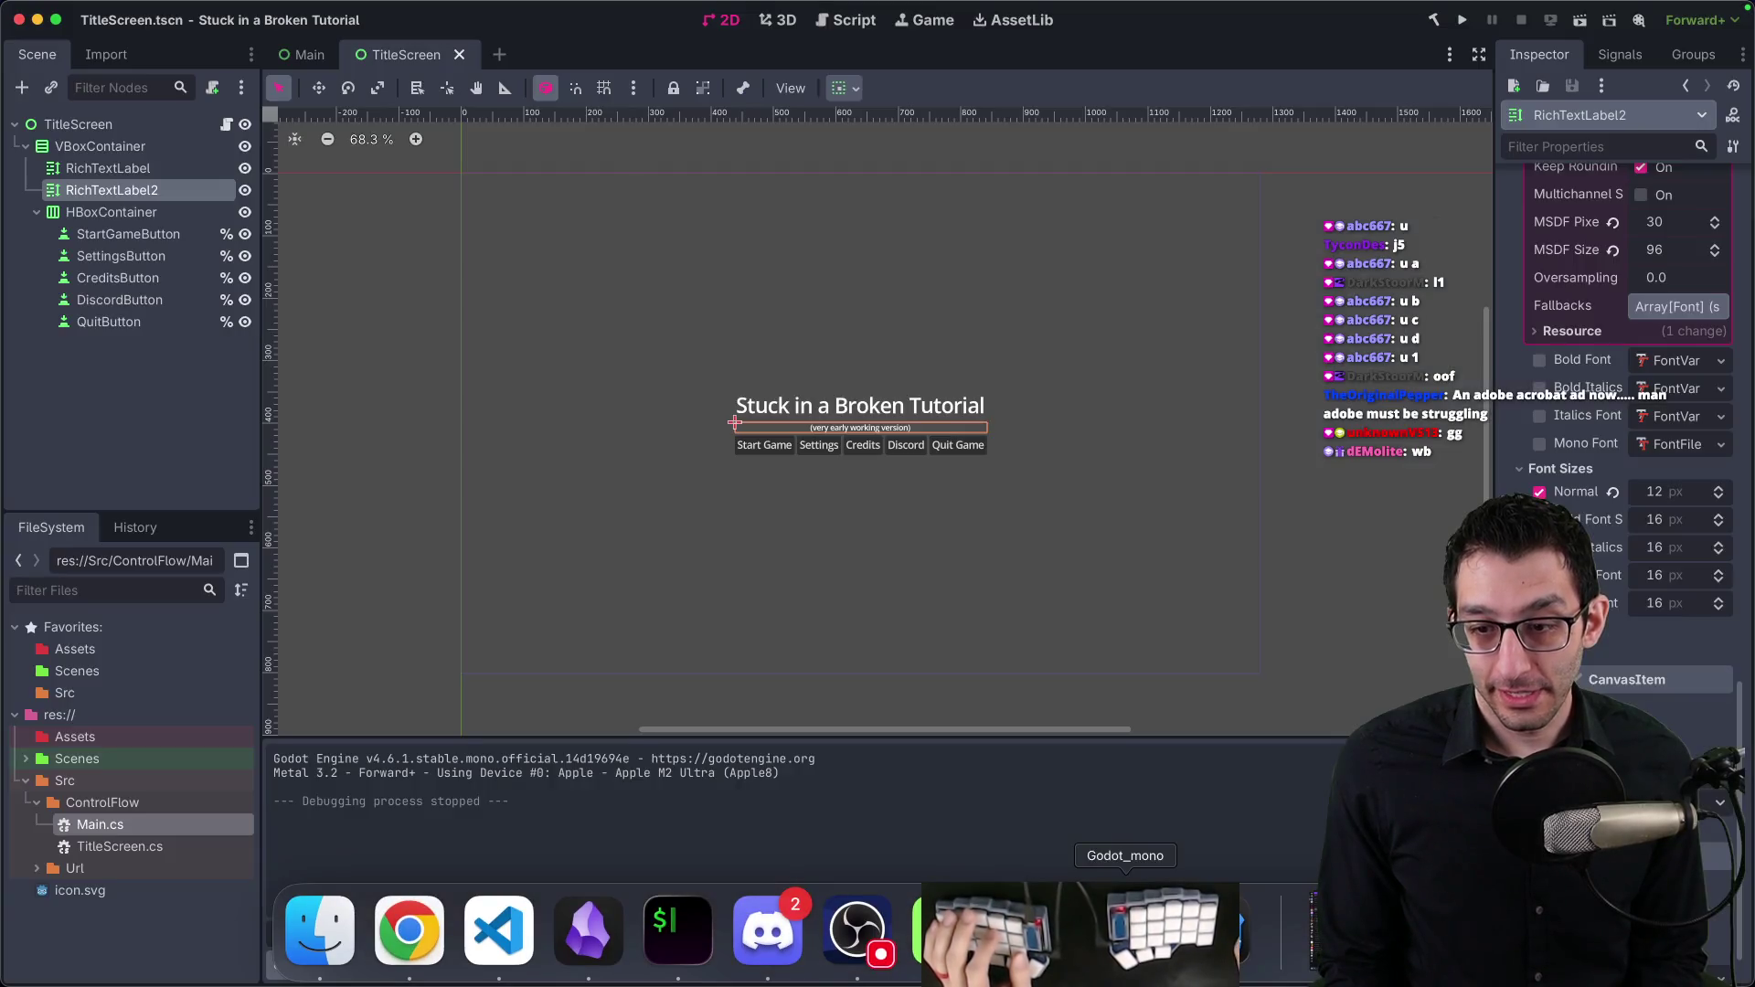
Step: Navigate to Skeleseller/Game/Assets/Fonts and select SkelesellerMain.otf to copy
left_click(318, 933)
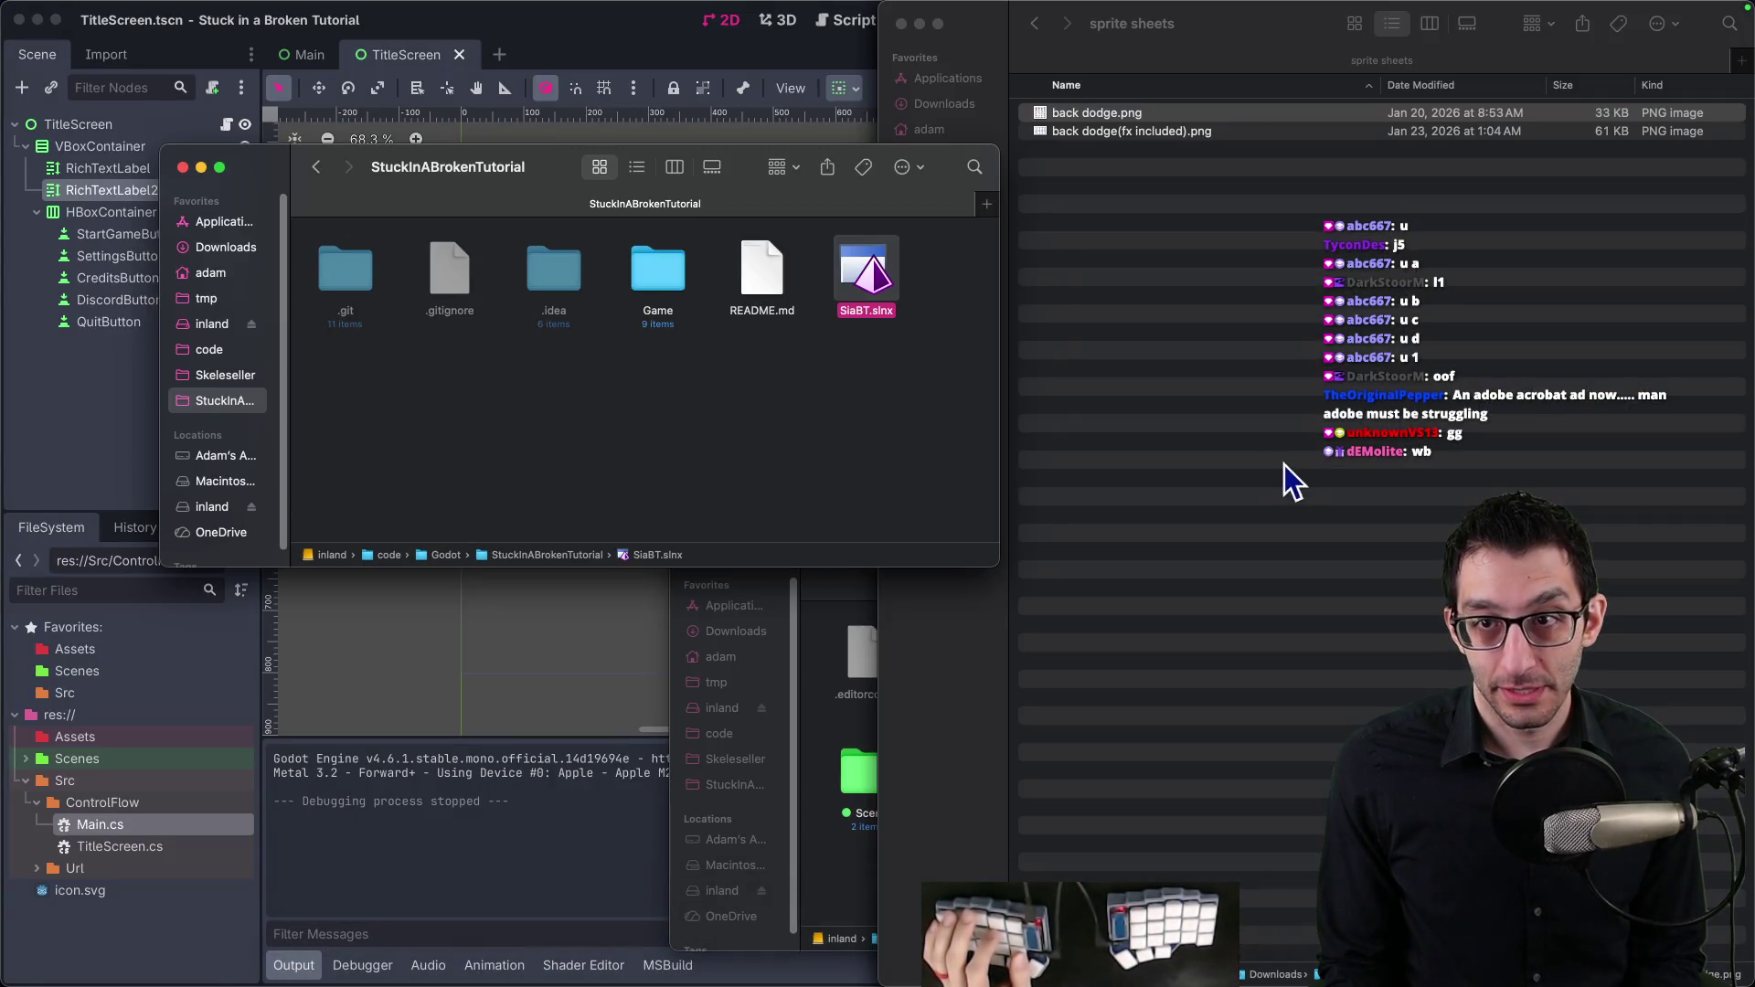
left_click(1285, 477)
left_click(937, 233)
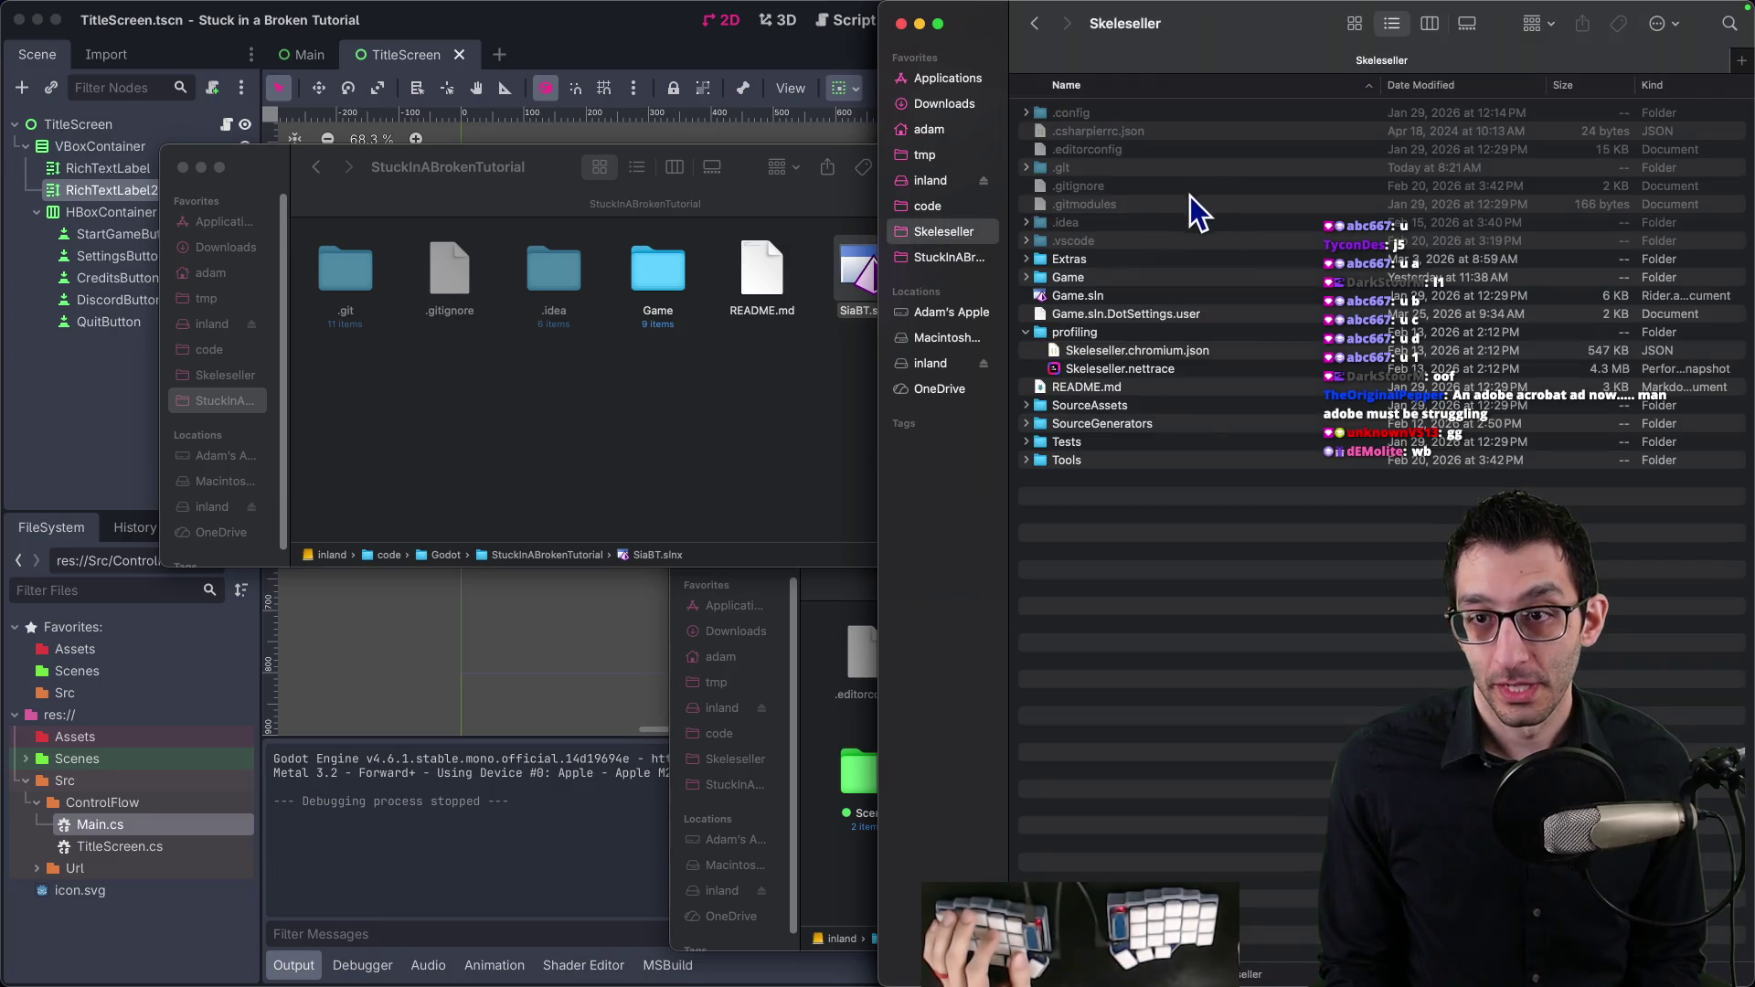
key("super+t")
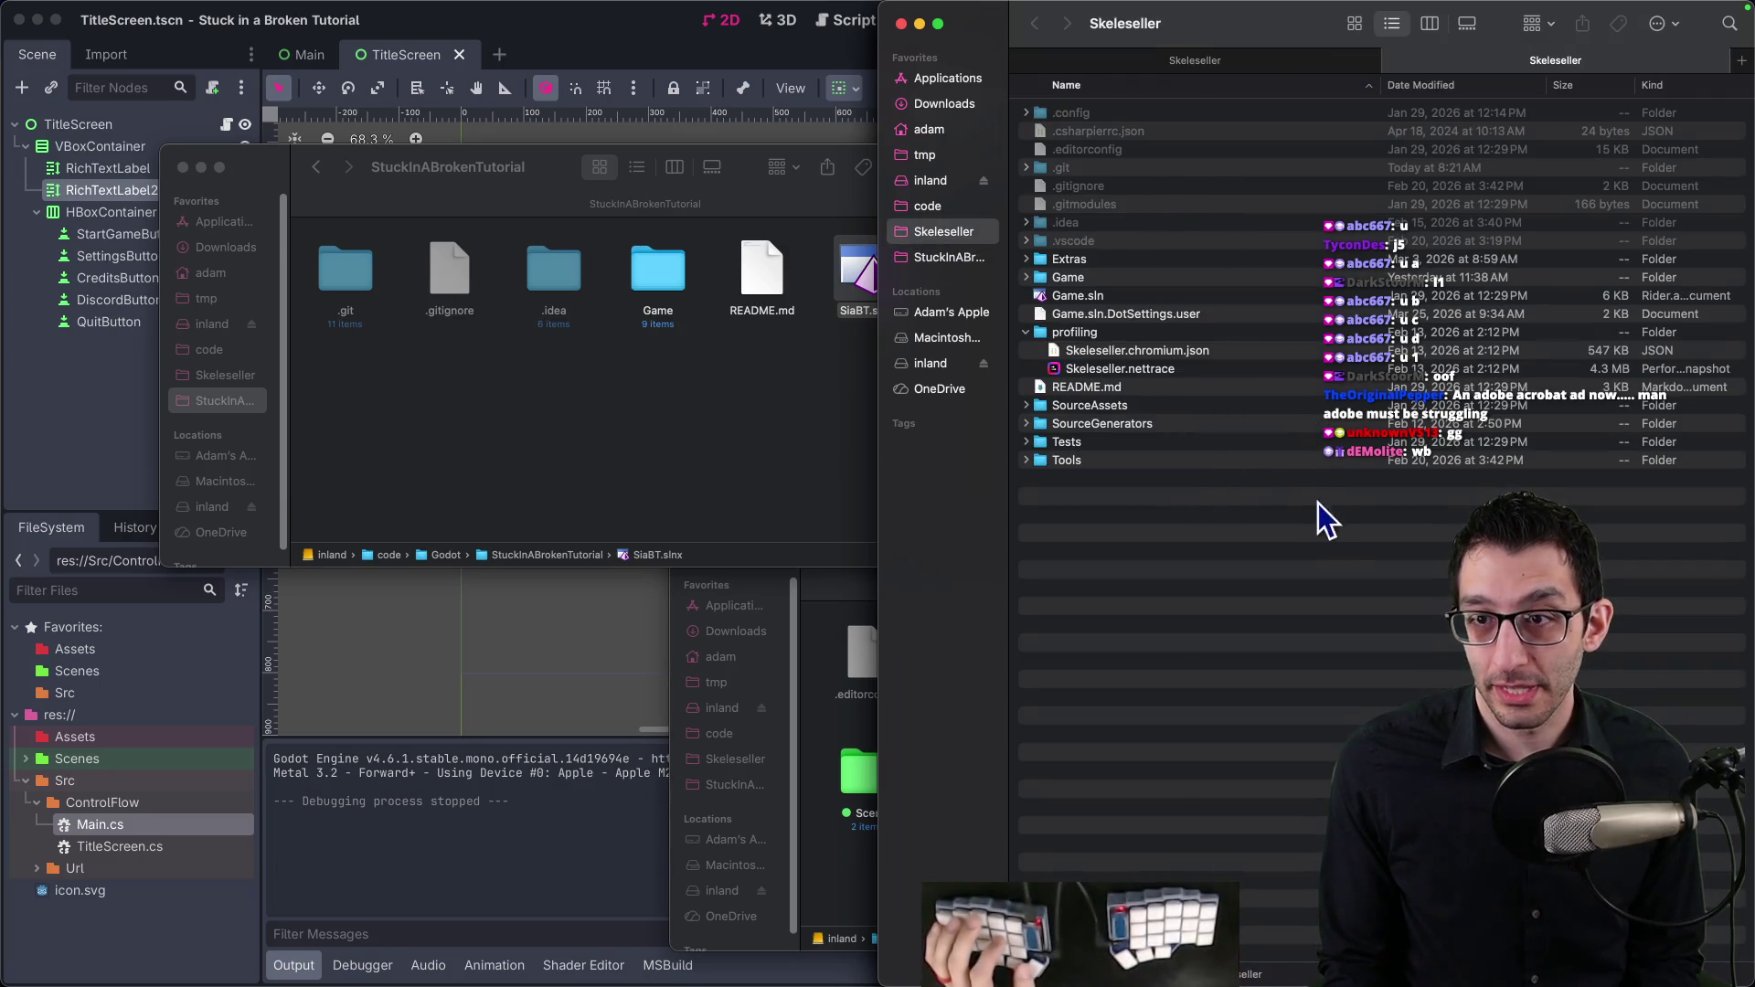
key("super+w")
double_click(1097, 278)
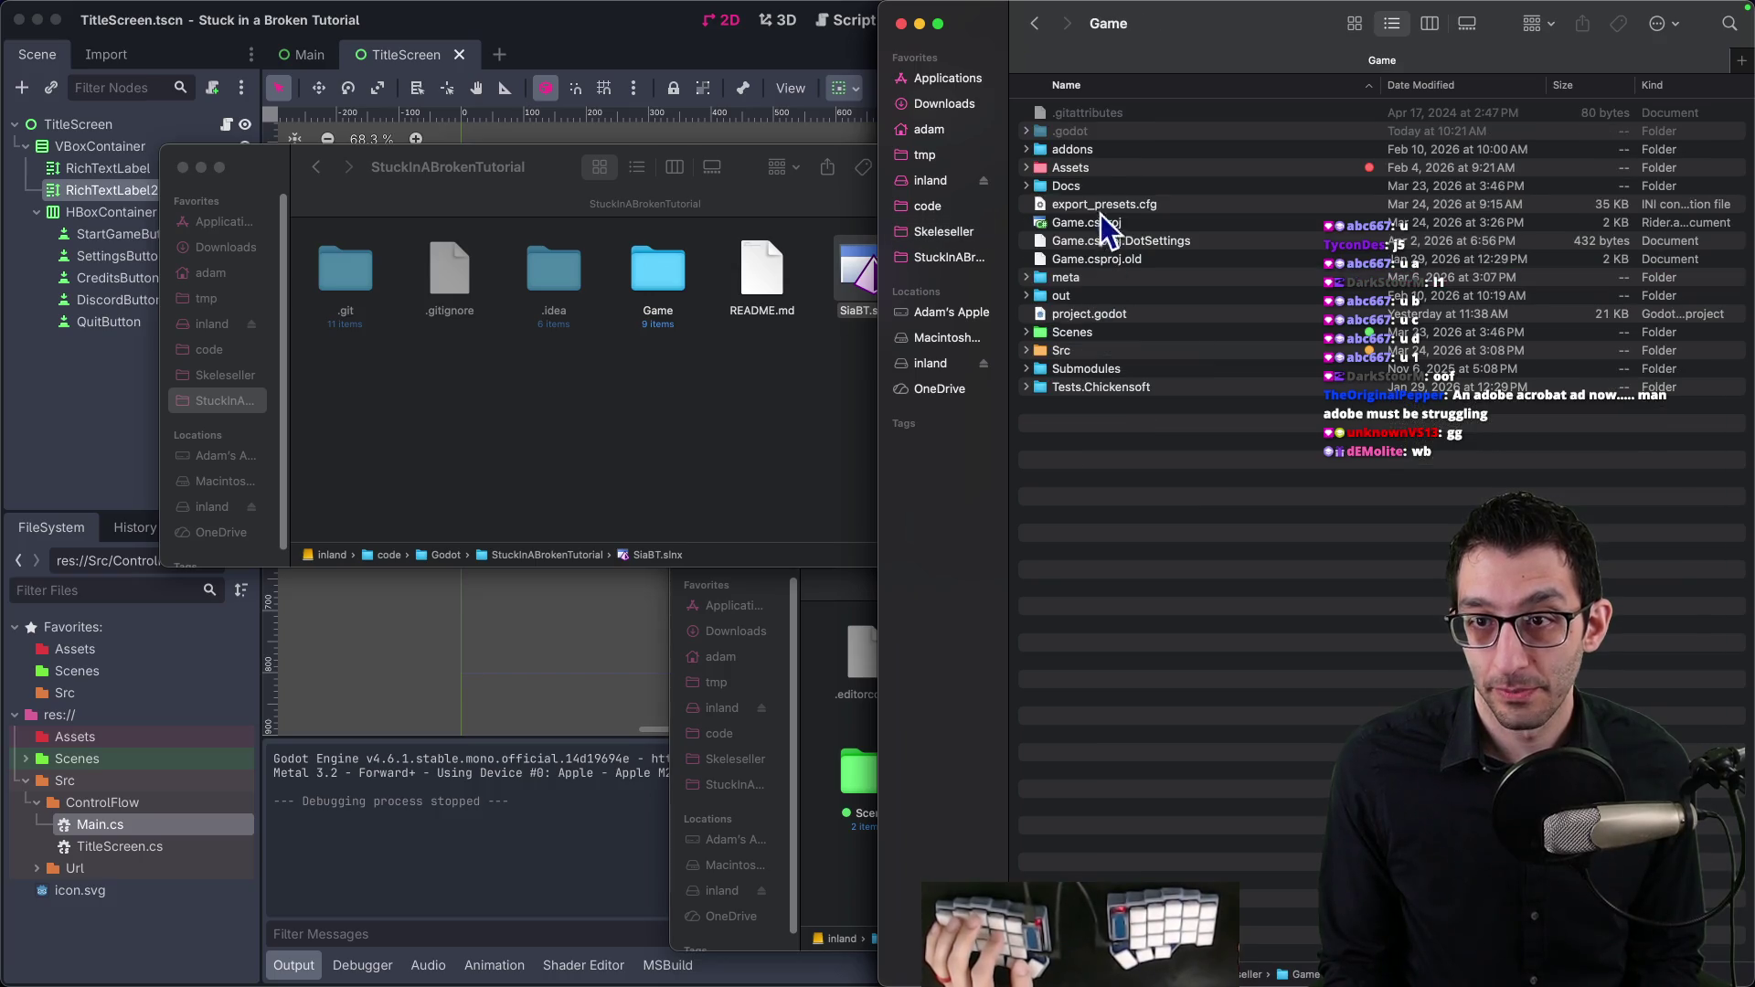
double_click(1083, 169)
double_click(1078, 239)
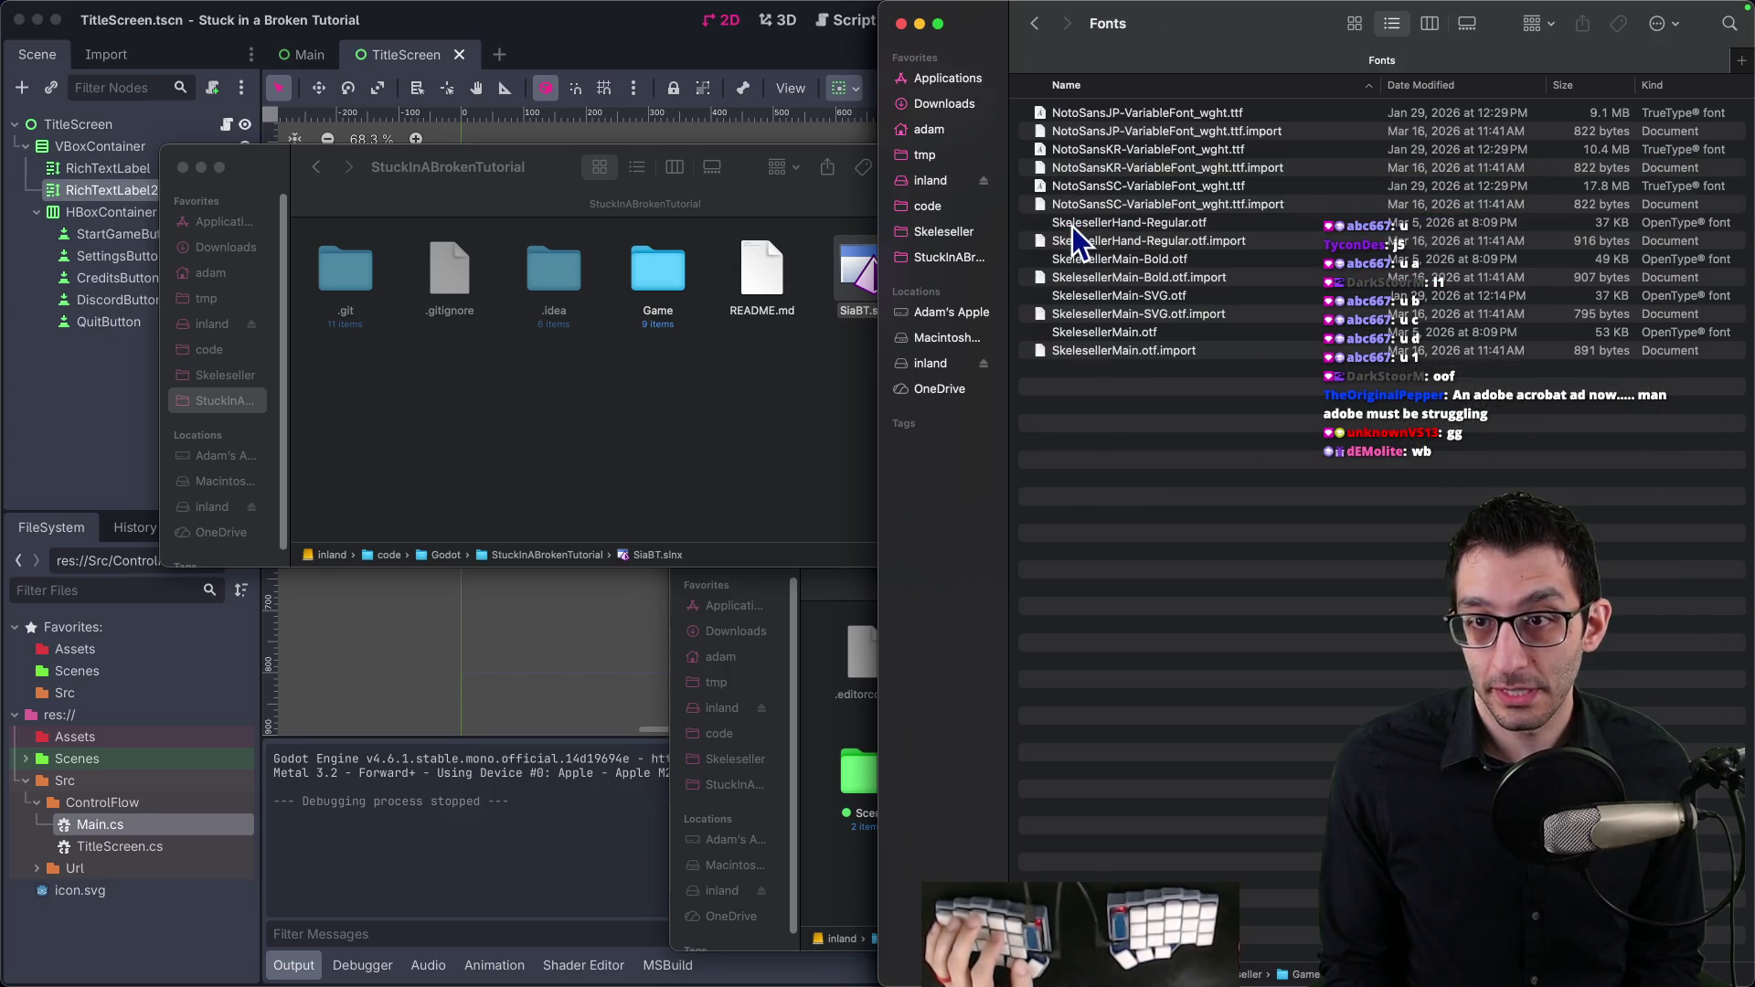
left_click(1127, 334)
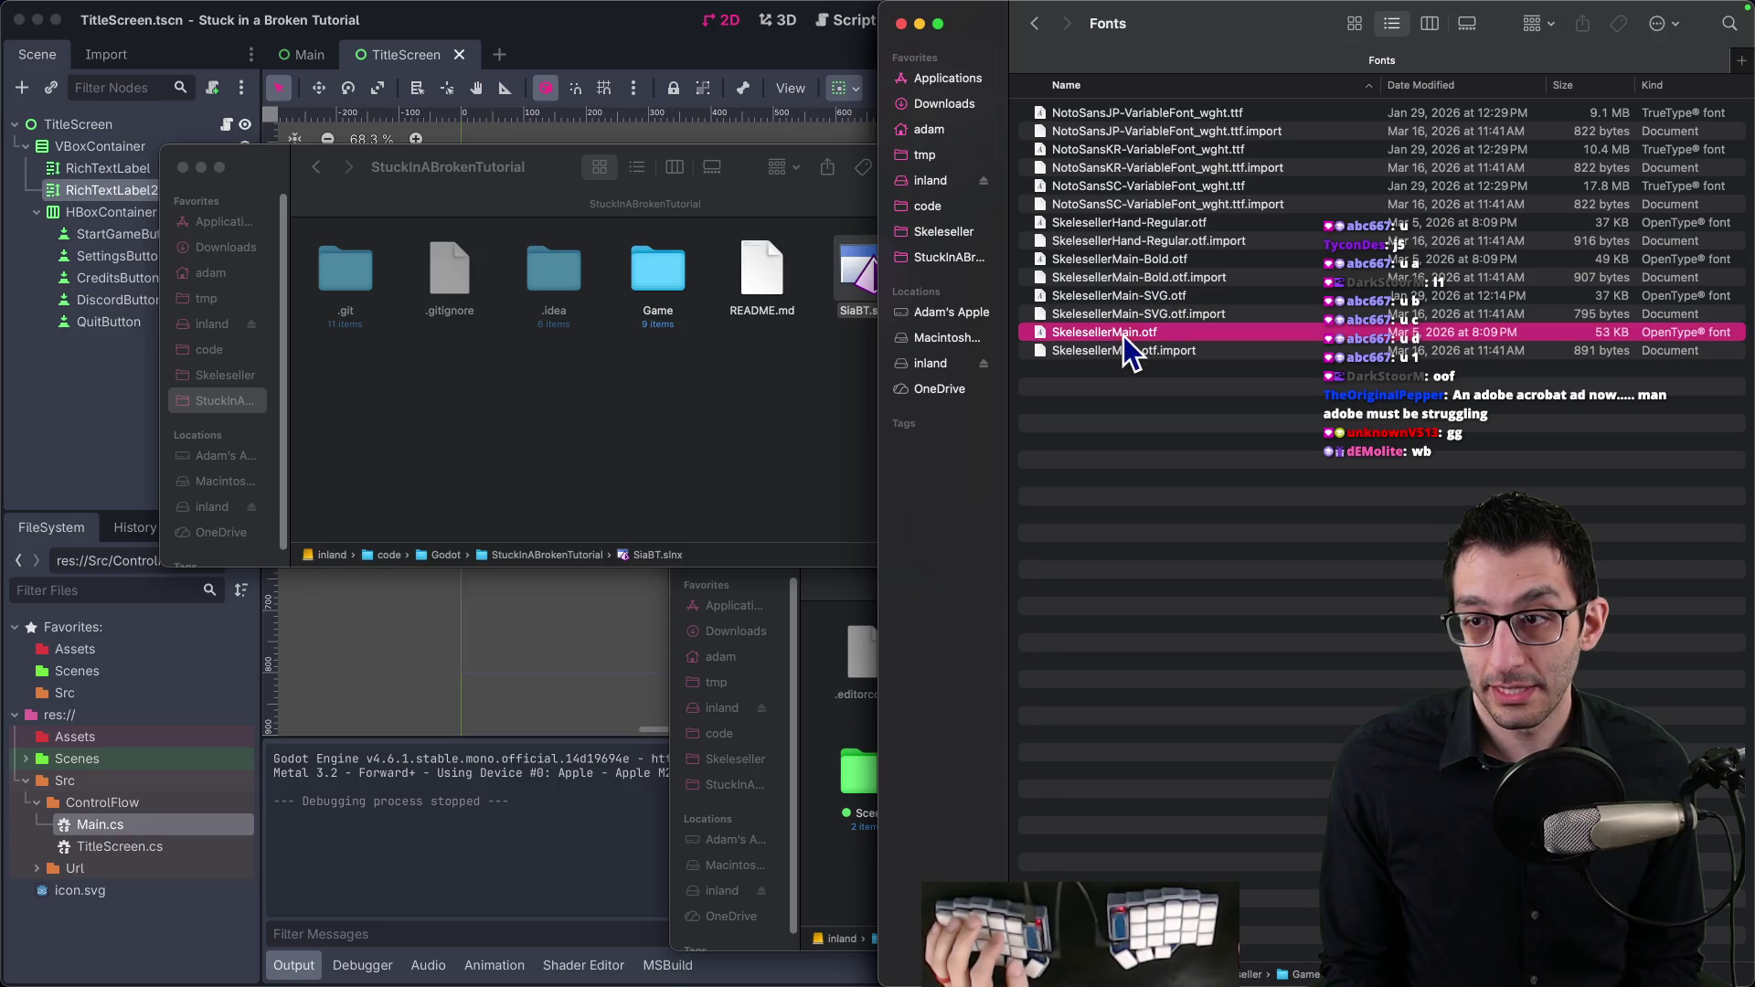
Step: Create a Fonts folder in StuckInABrokenTutorial/Game/Assets and paste the font into it
left_click(661, 435)
double_click(660, 289)
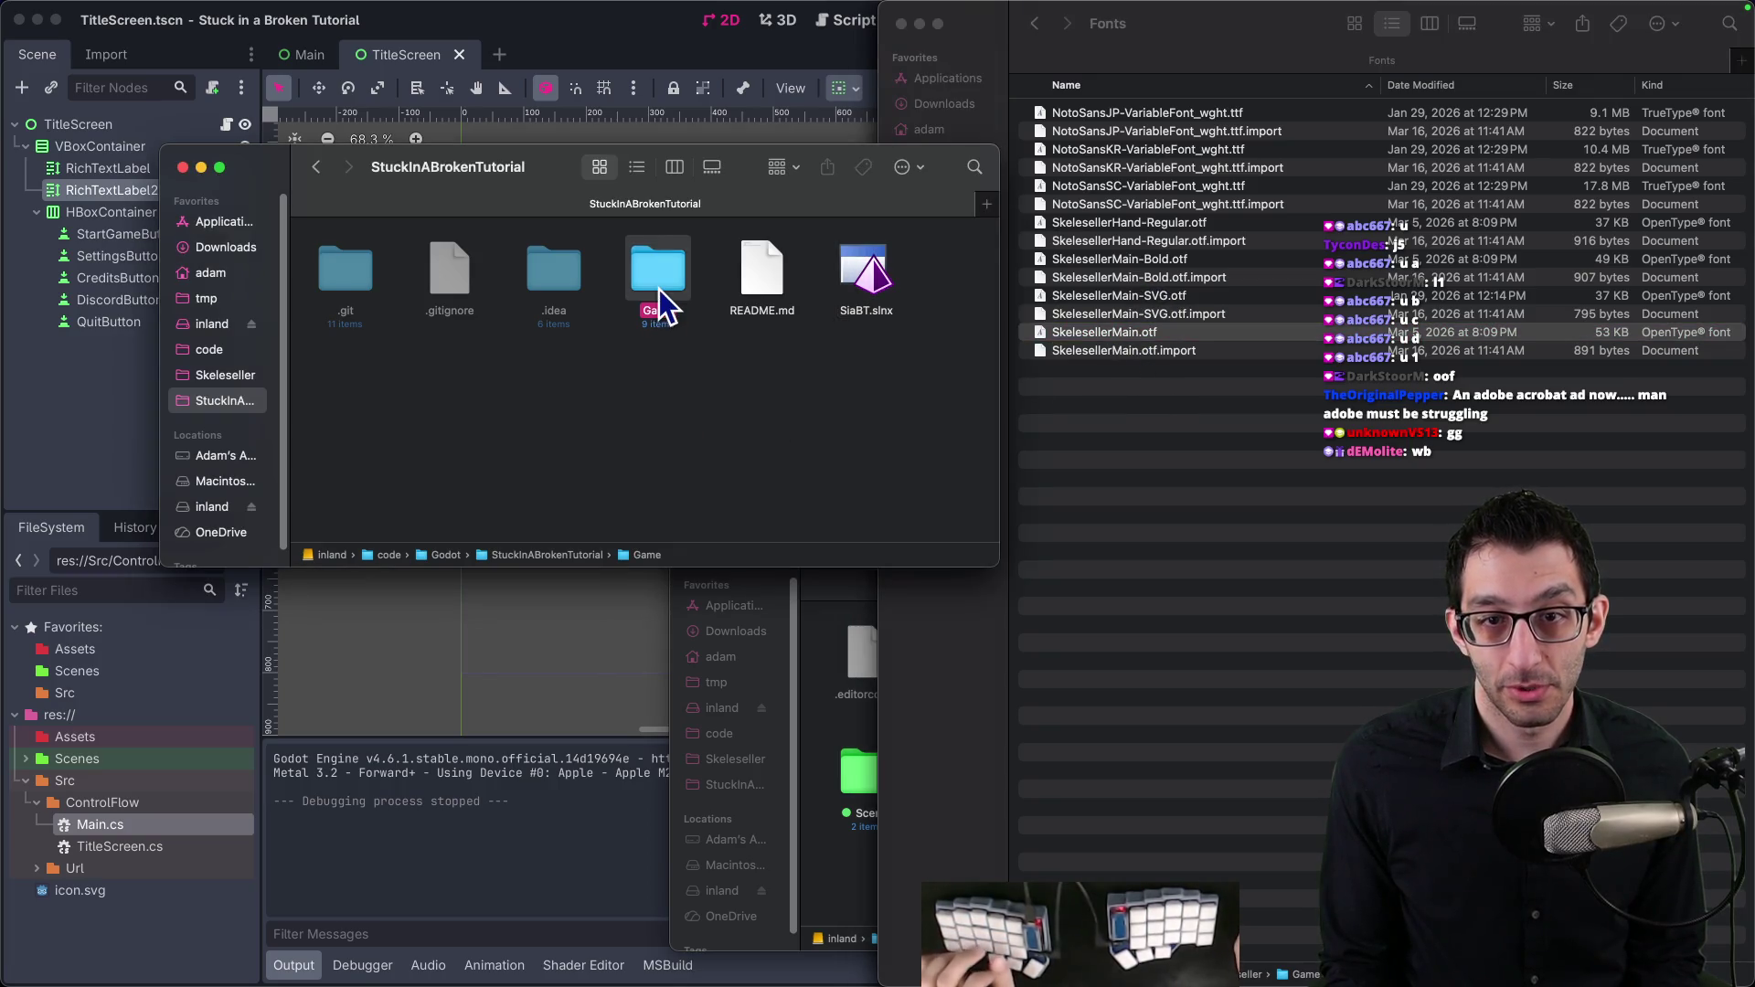
double_click(580, 281)
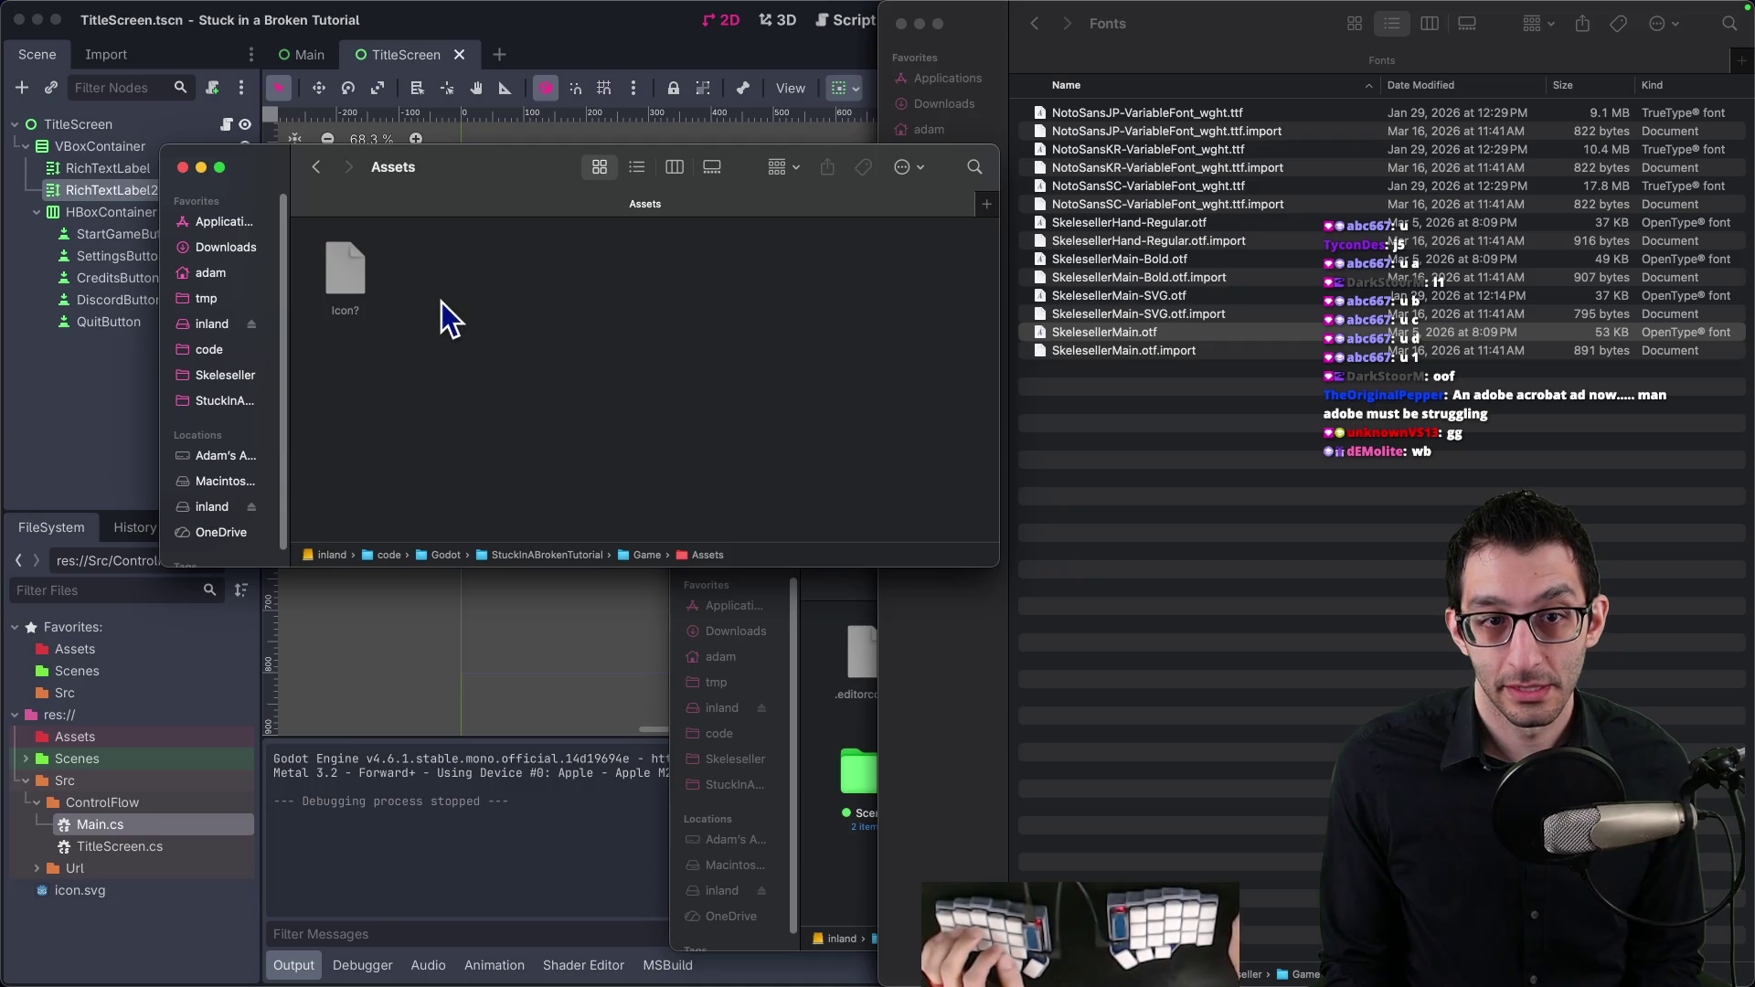
key("super+shift+n")
type("Fonts")
key("Return")
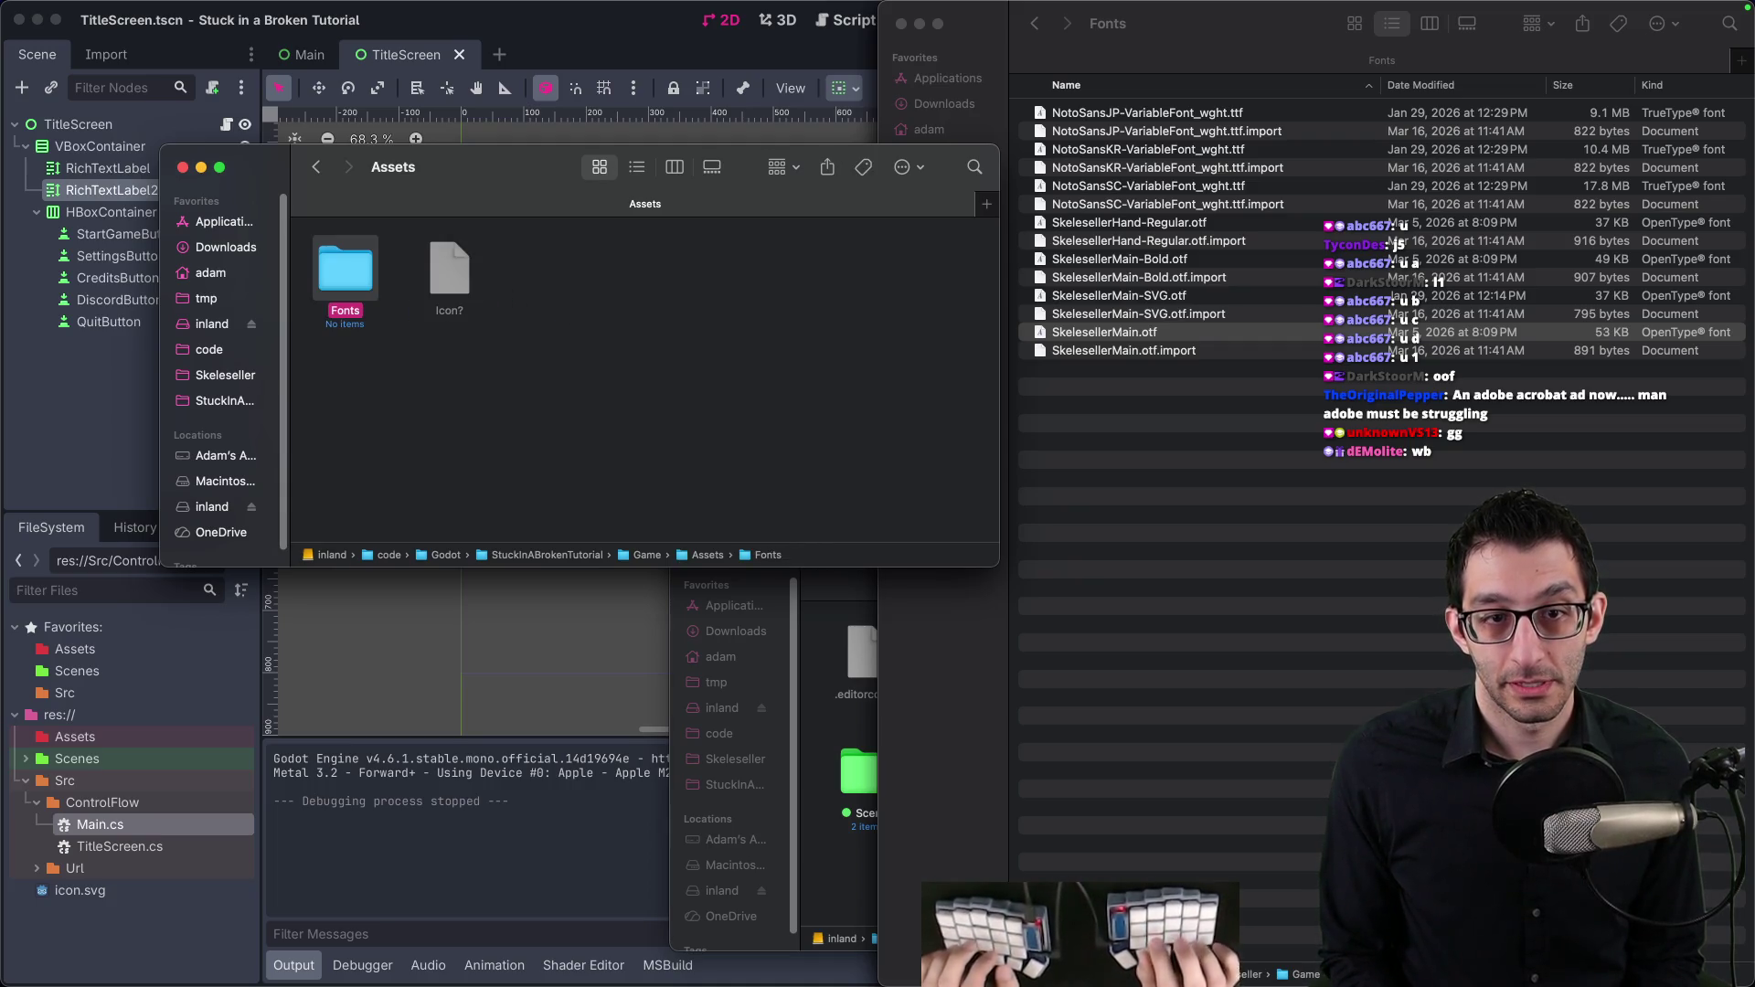
key("super+Down")
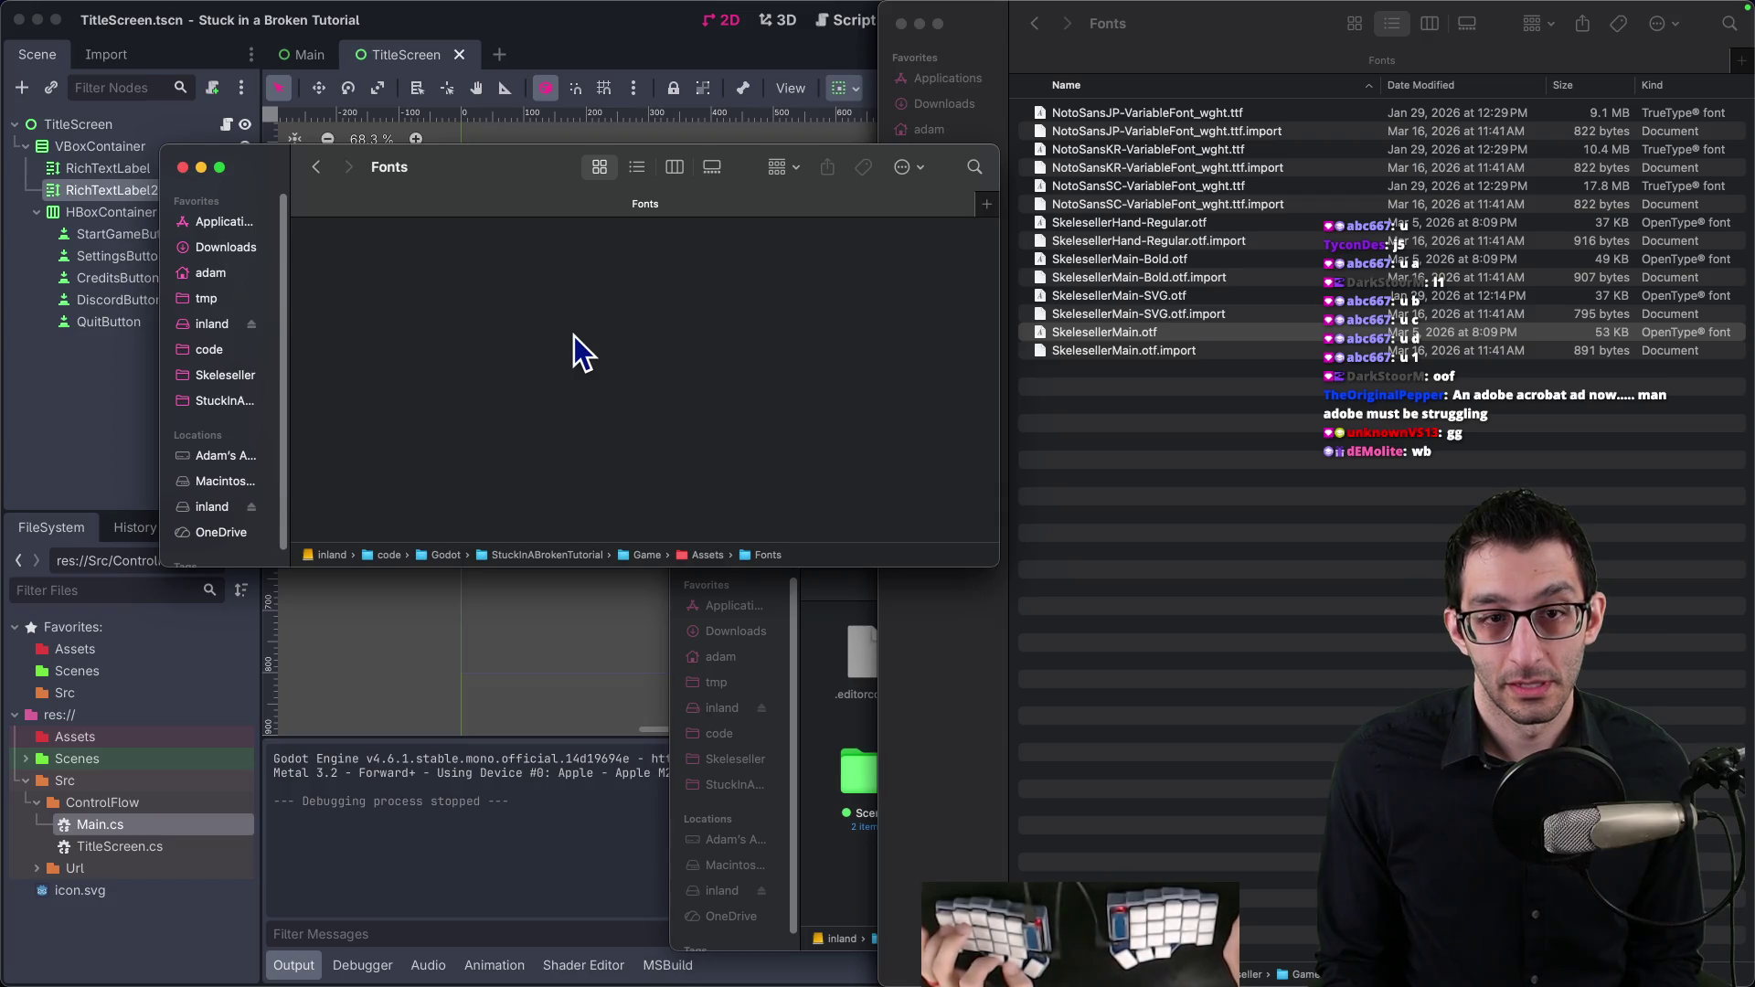
key("super+v")
left_click(535, 28)
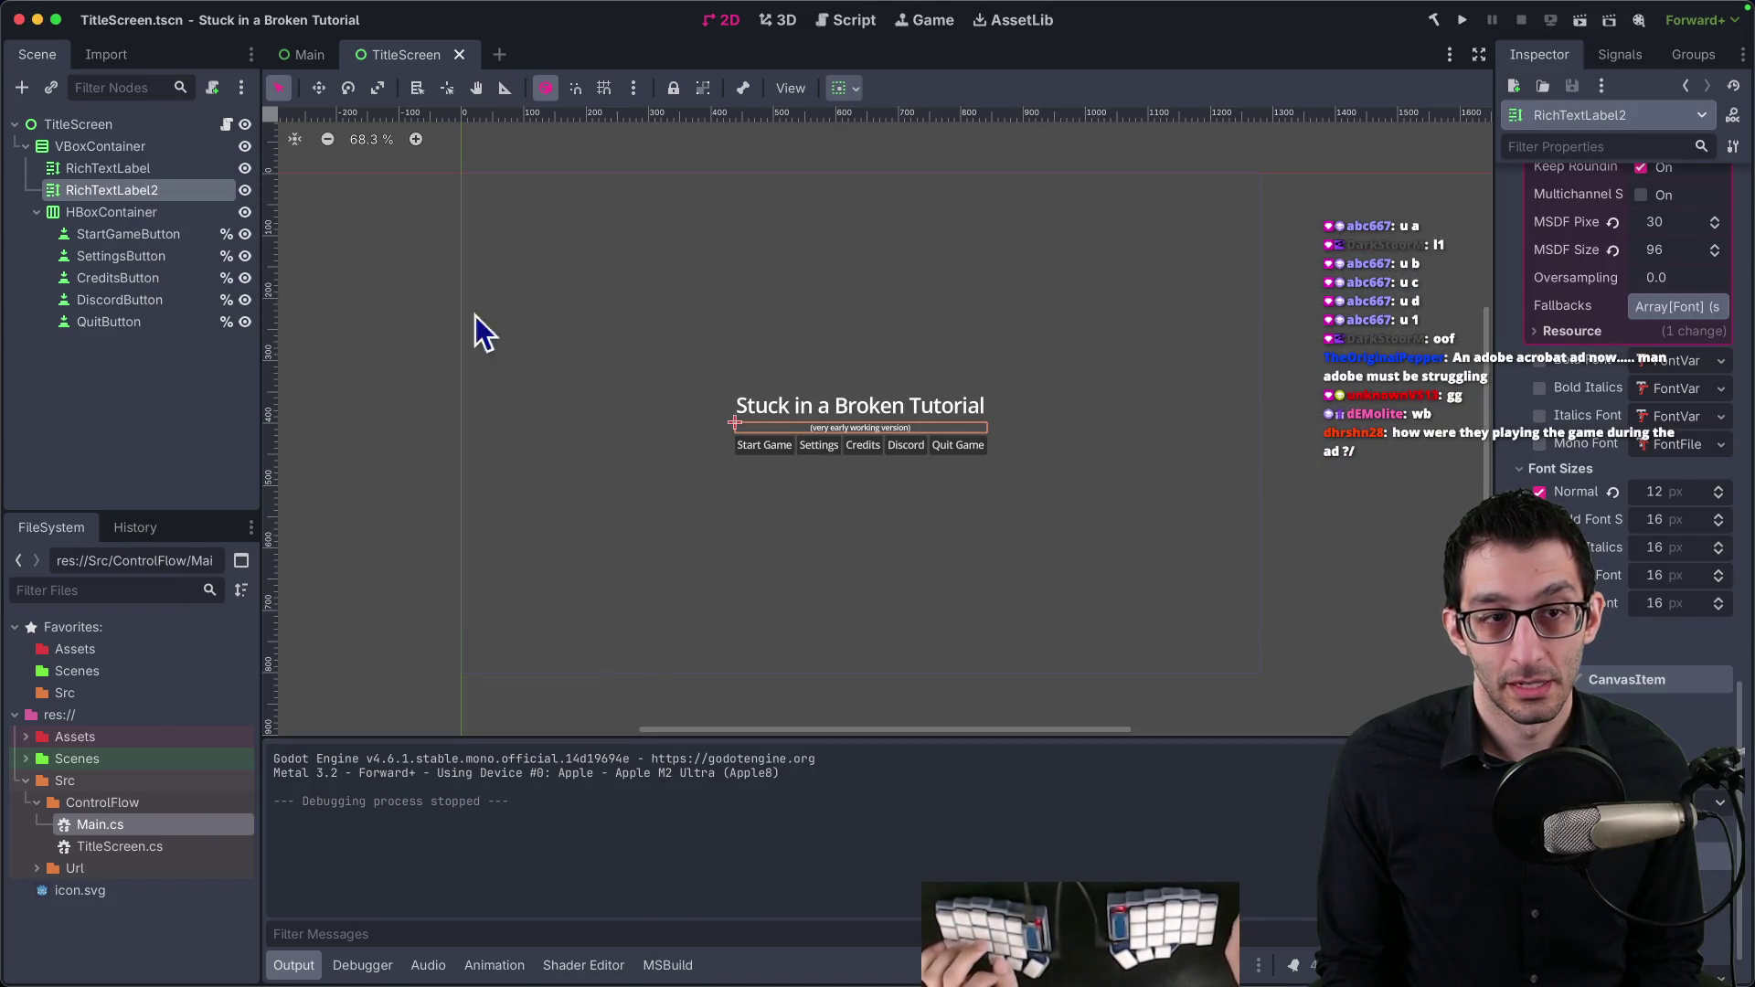
Step: Filter the FileSystem for 'otf' and show SkelesellerMain.otf's import settings
left_click(176, 10)
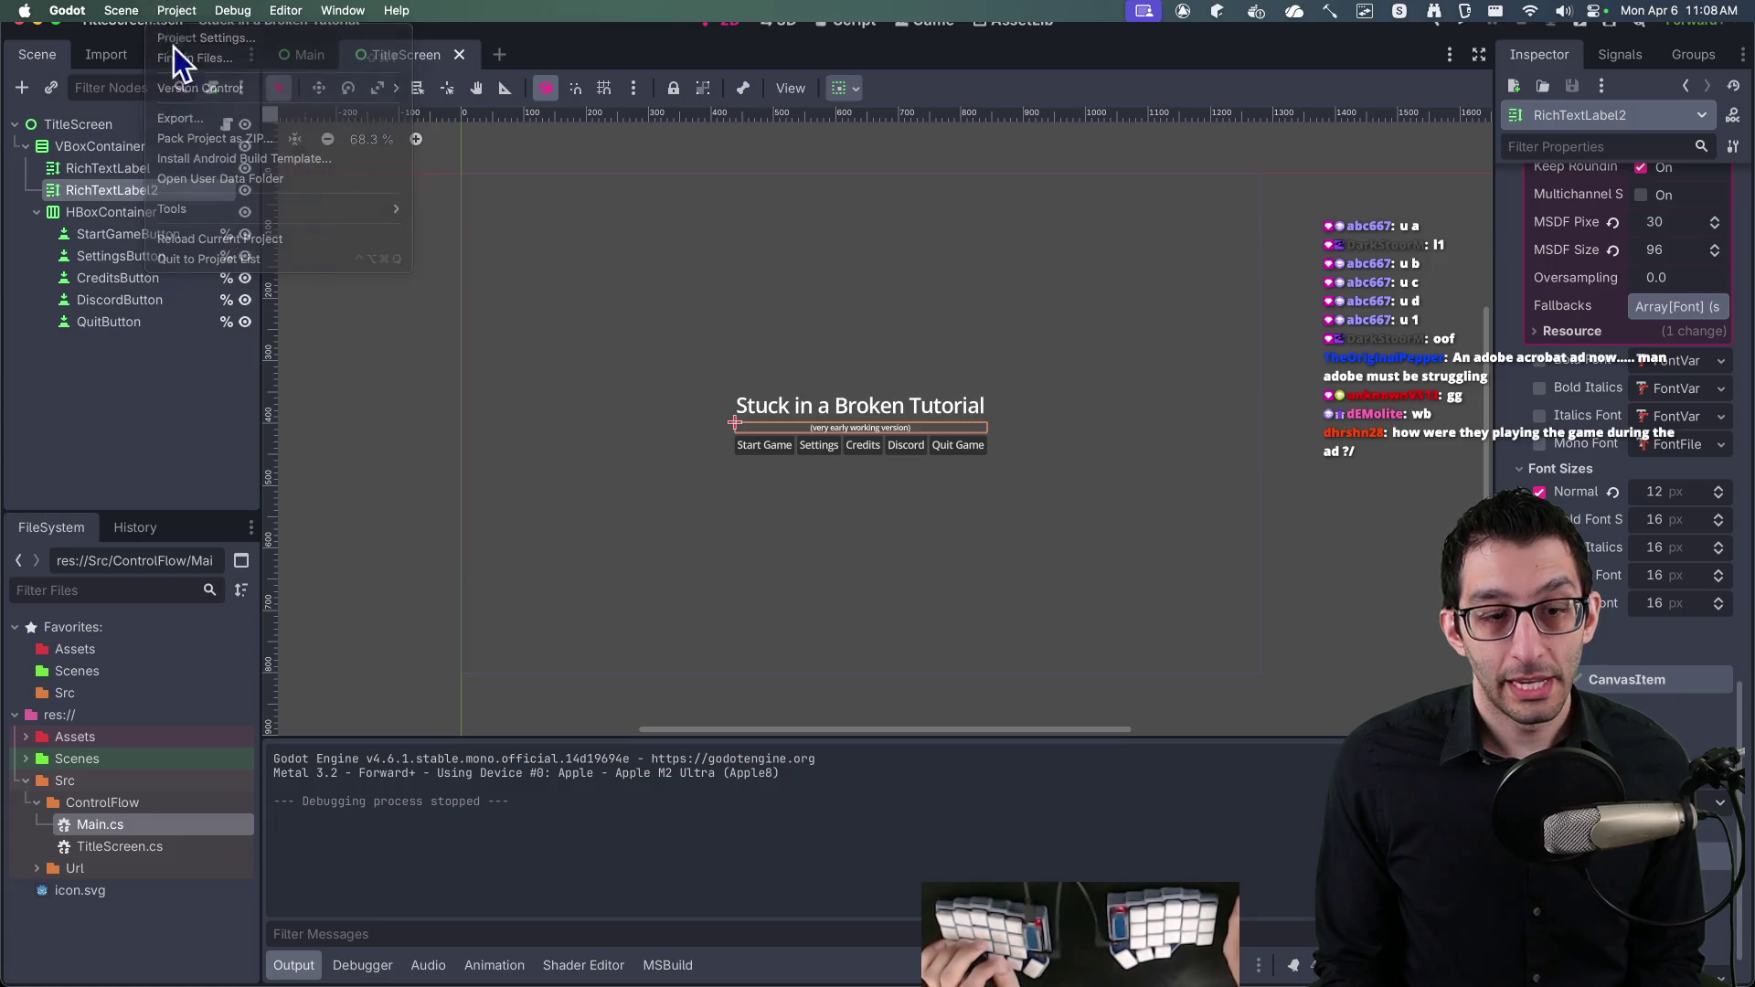
left_click(142, 590)
type("o")
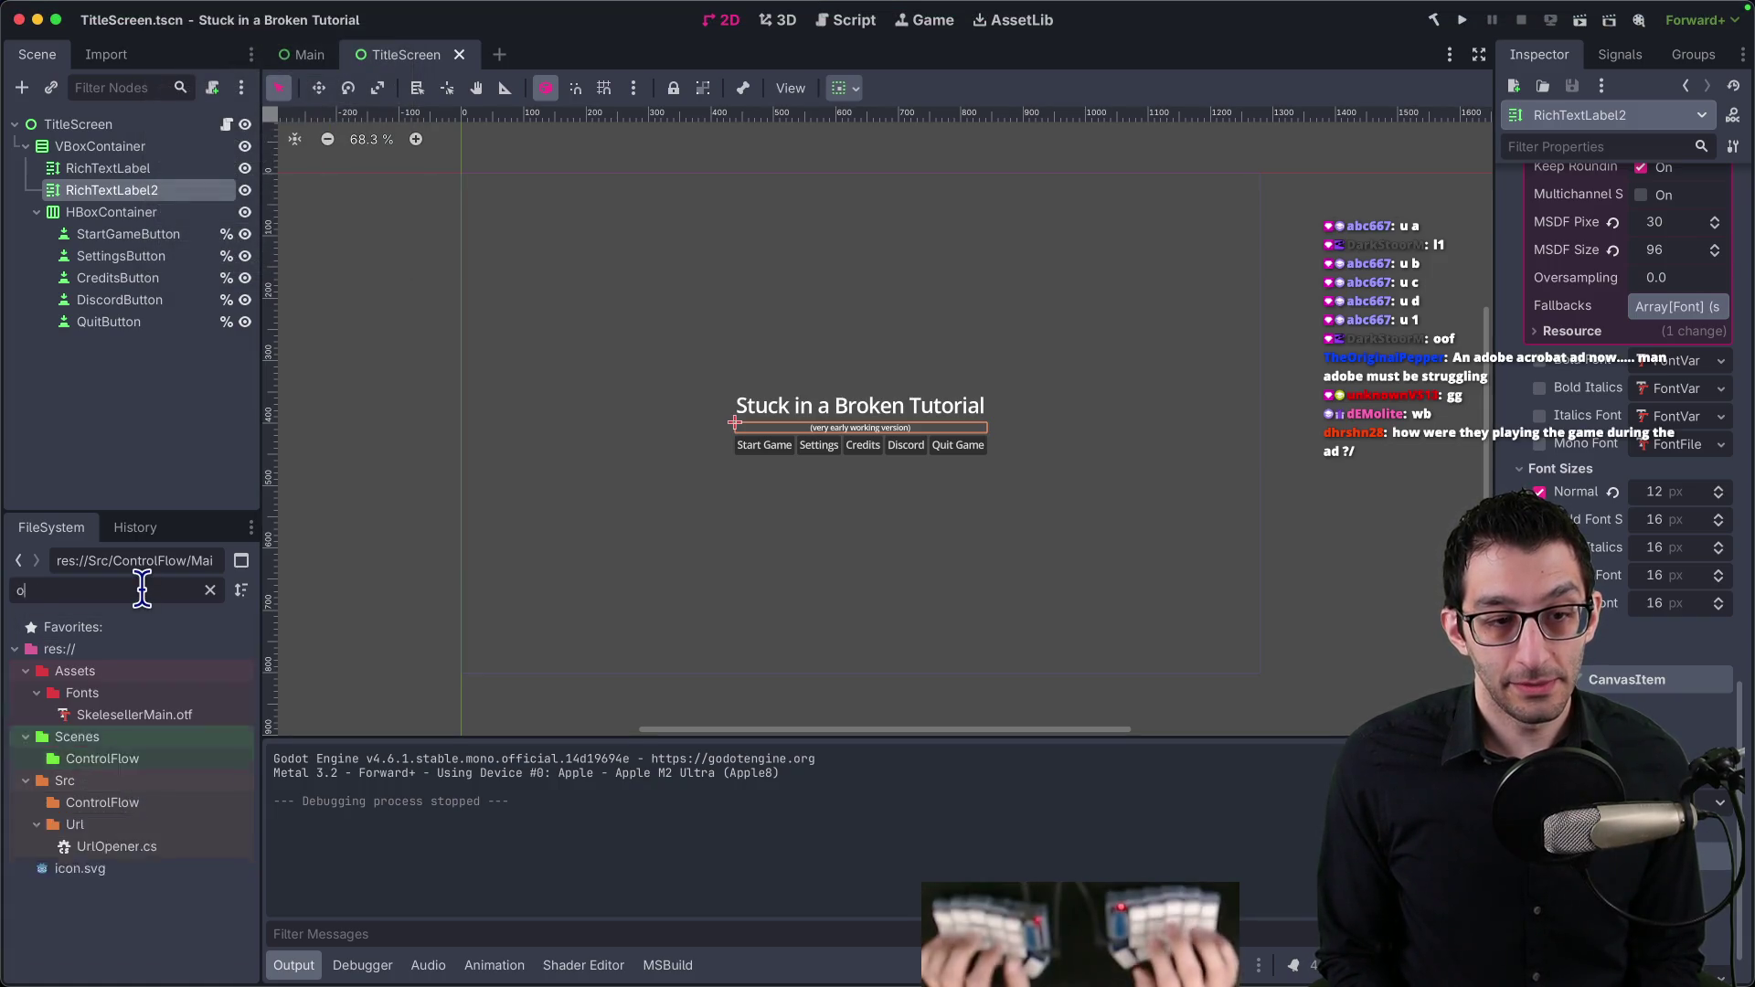
type("tf")
left_click(161, 715)
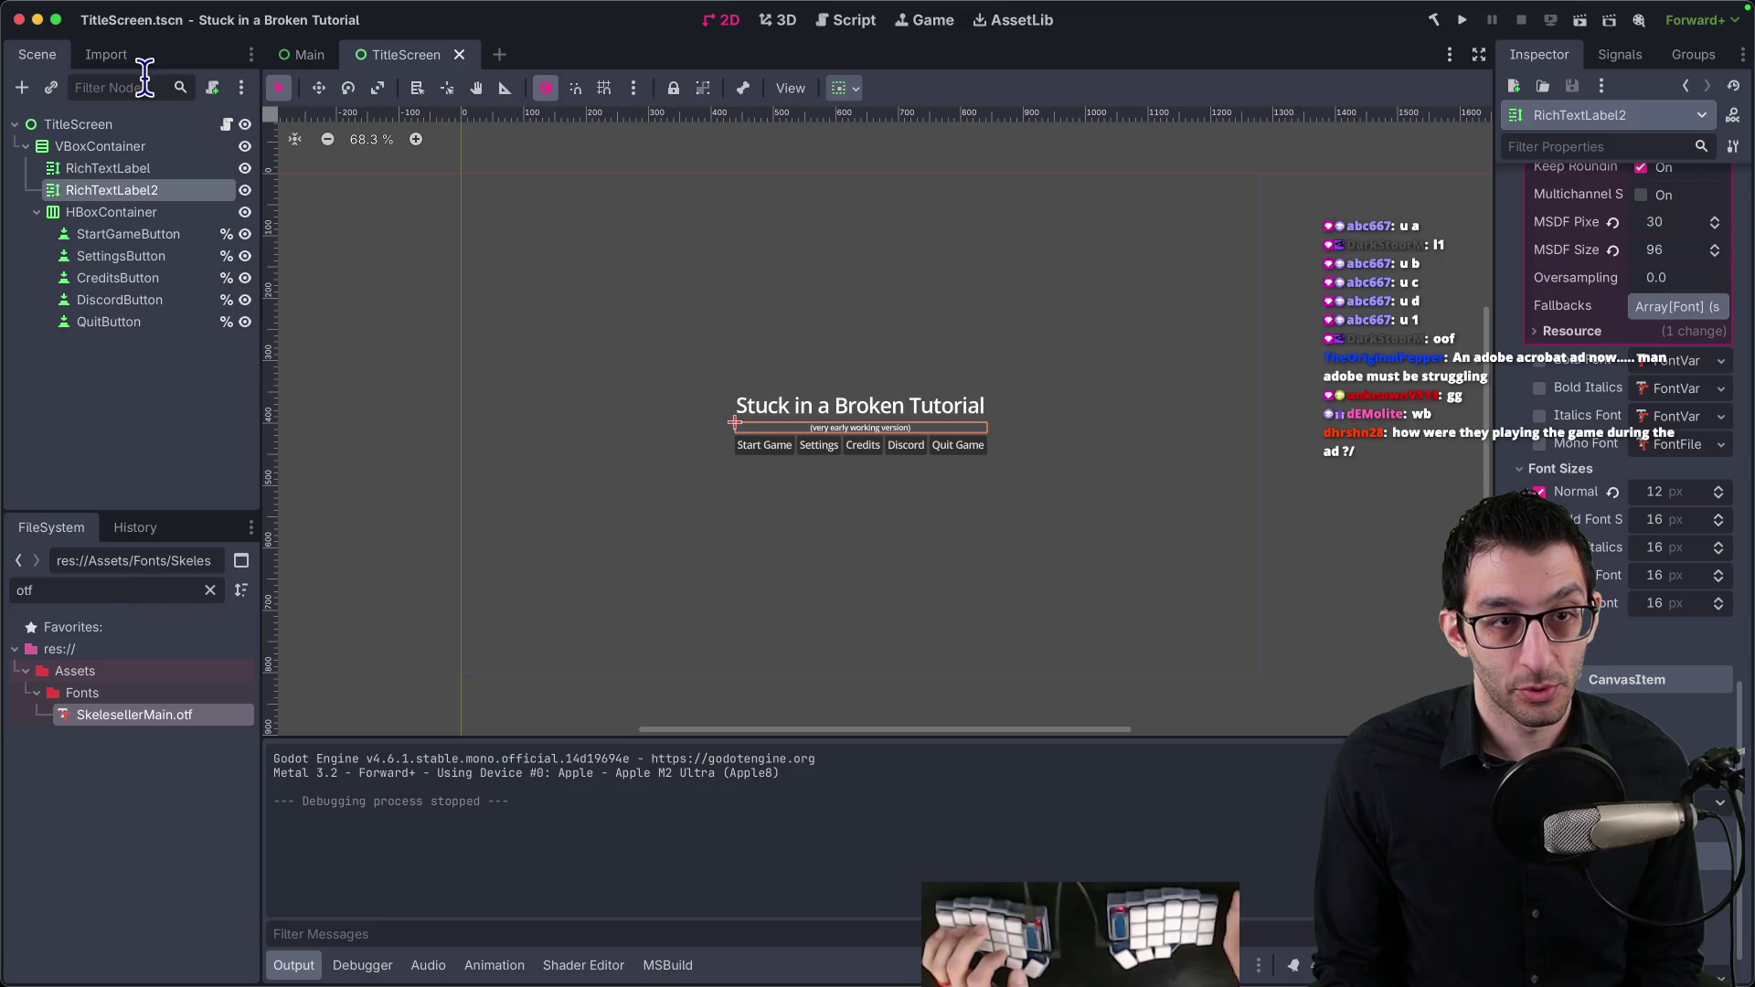
left_click(106, 55)
scroll(190, 370, "down", 3)
scroll(190, 366, "up", 3)
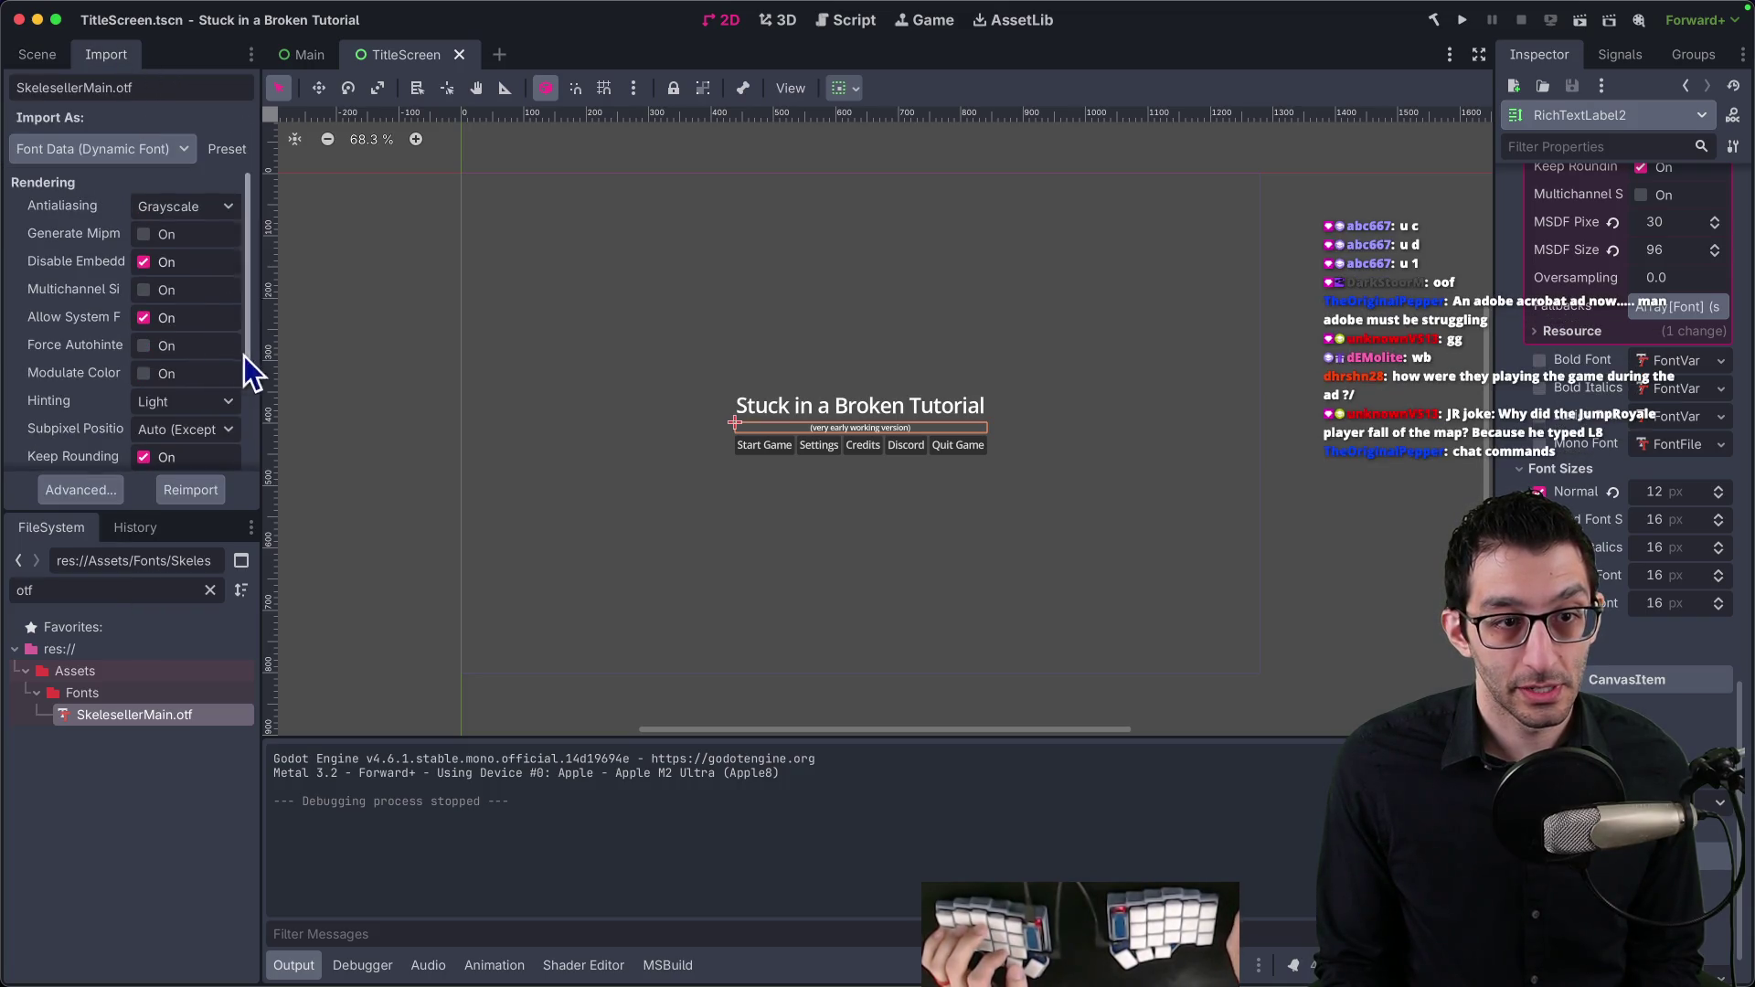
left_click_drag(266, 353, 320, 353)
scroll(53, 344, "down", 3)
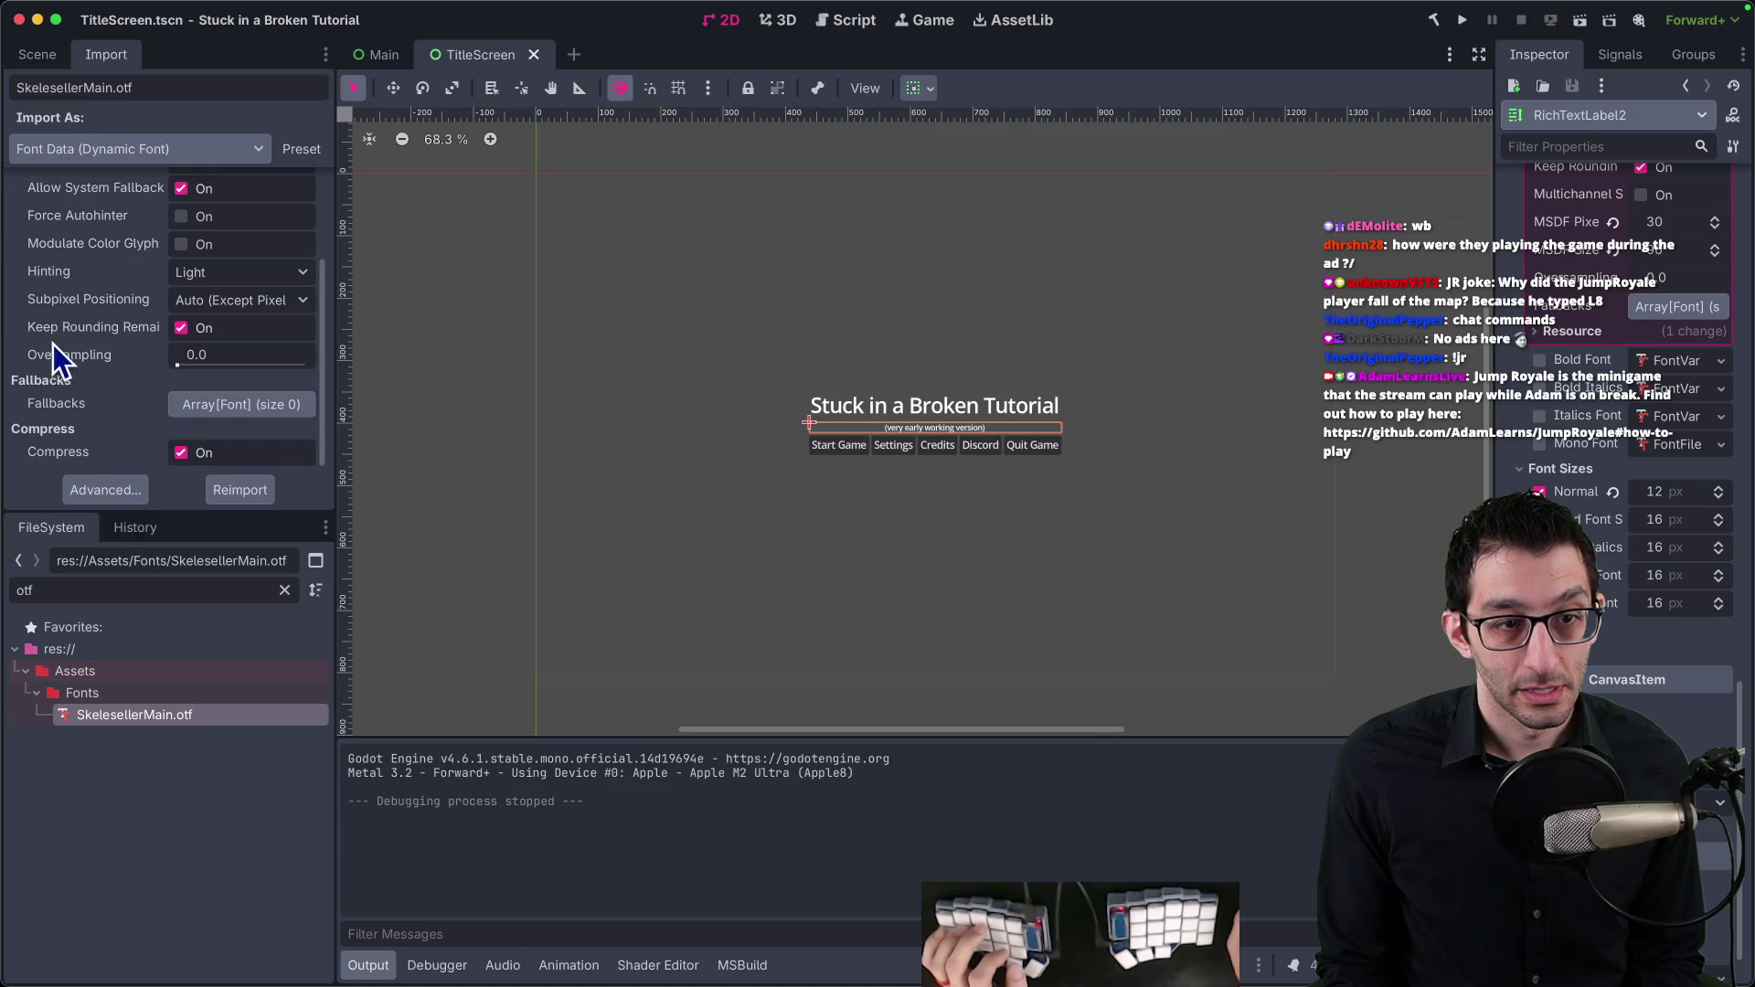
scroll(96, 368, "up", 2)
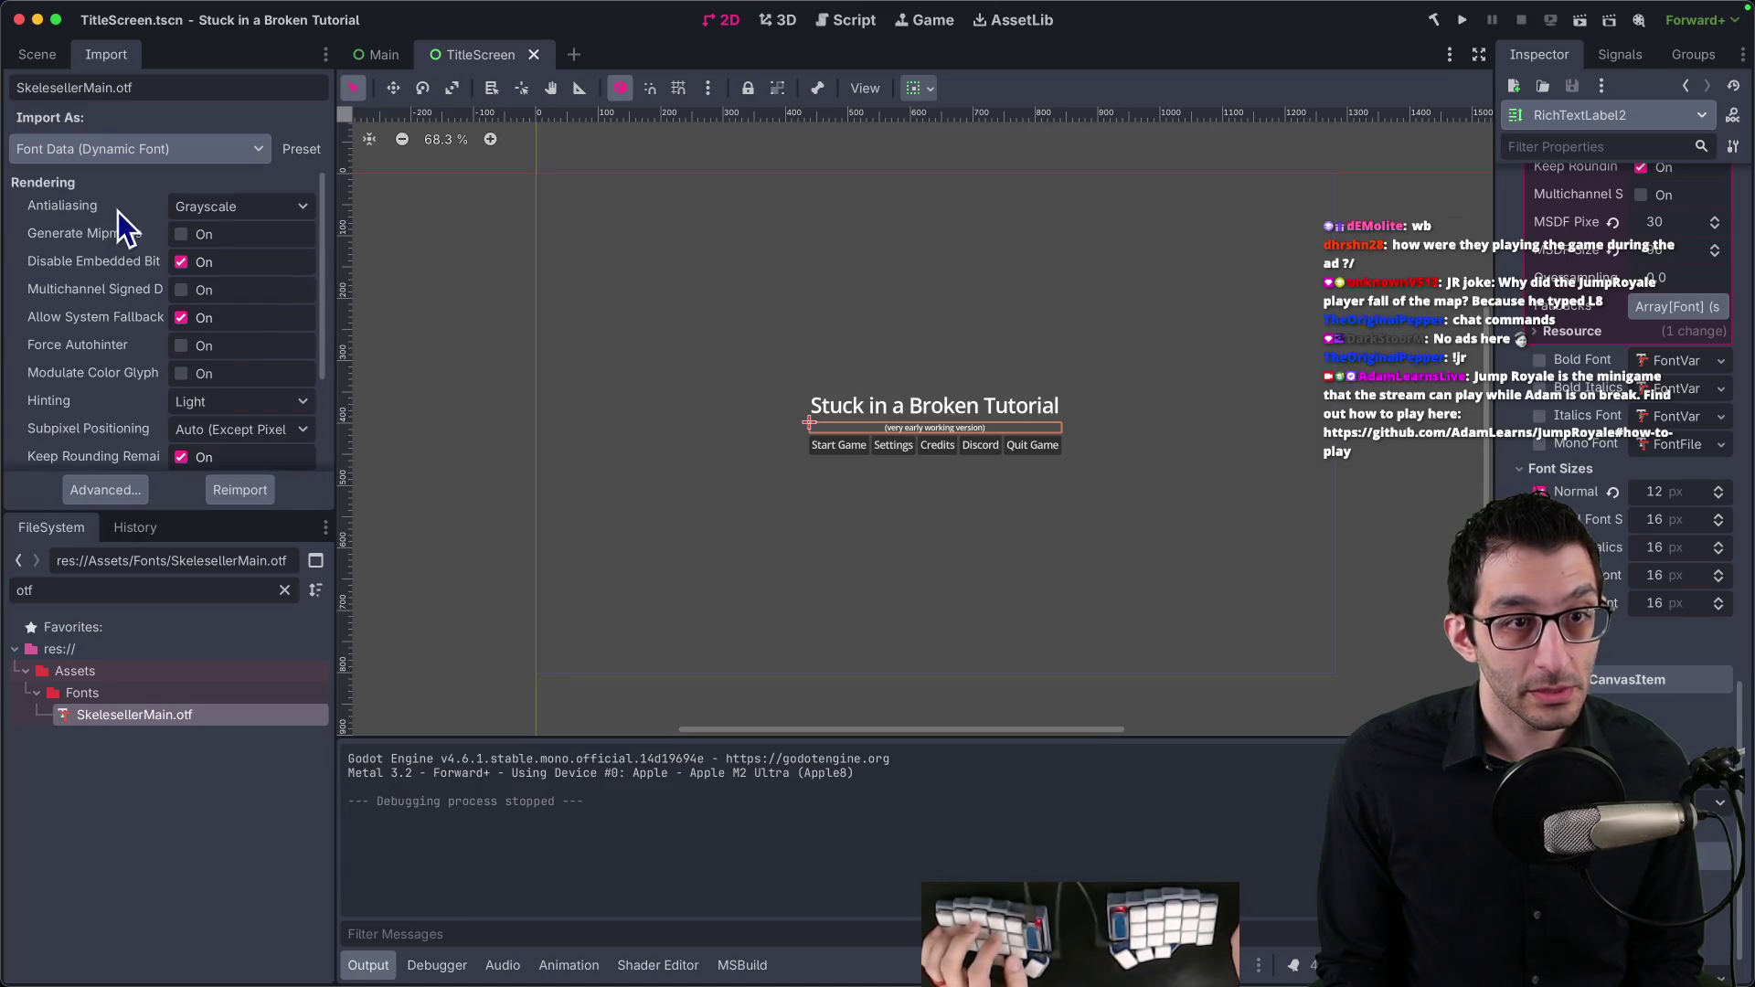
Step: Enable multichannel signed distance field with pixel range 30 and size 96, then reimport
left_click(181, 289)
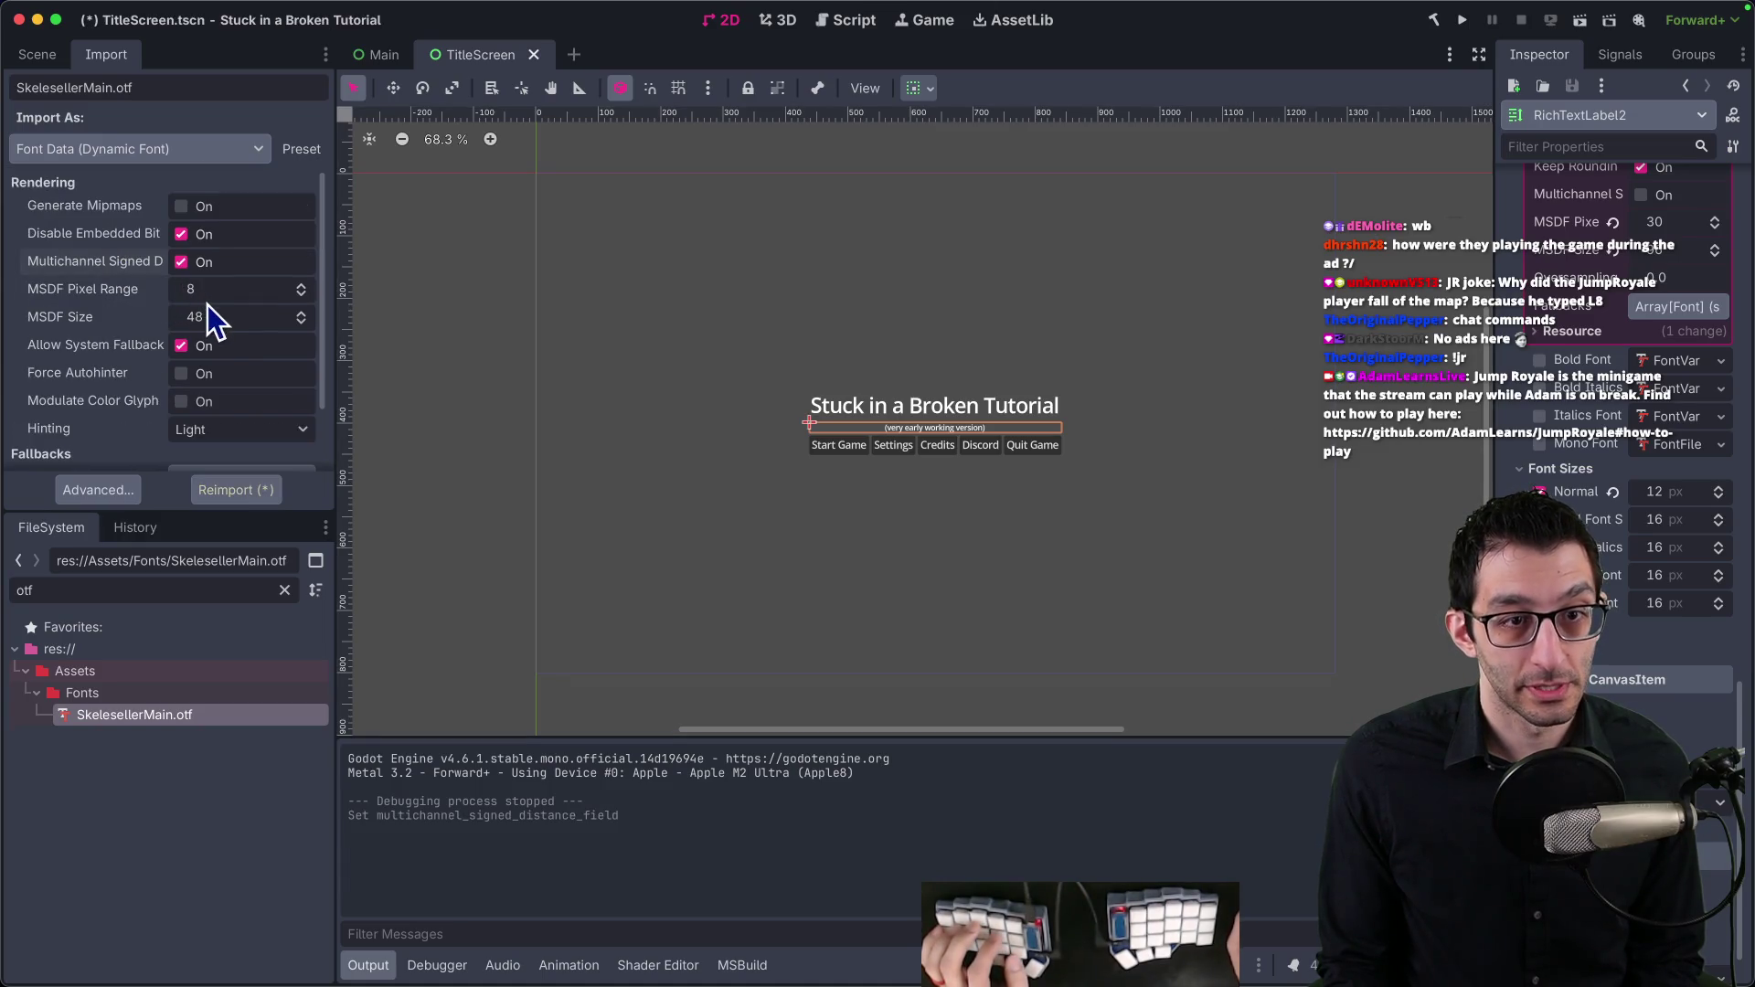
double_click(219, 291)
type("30")
key("Tab")
type("96")
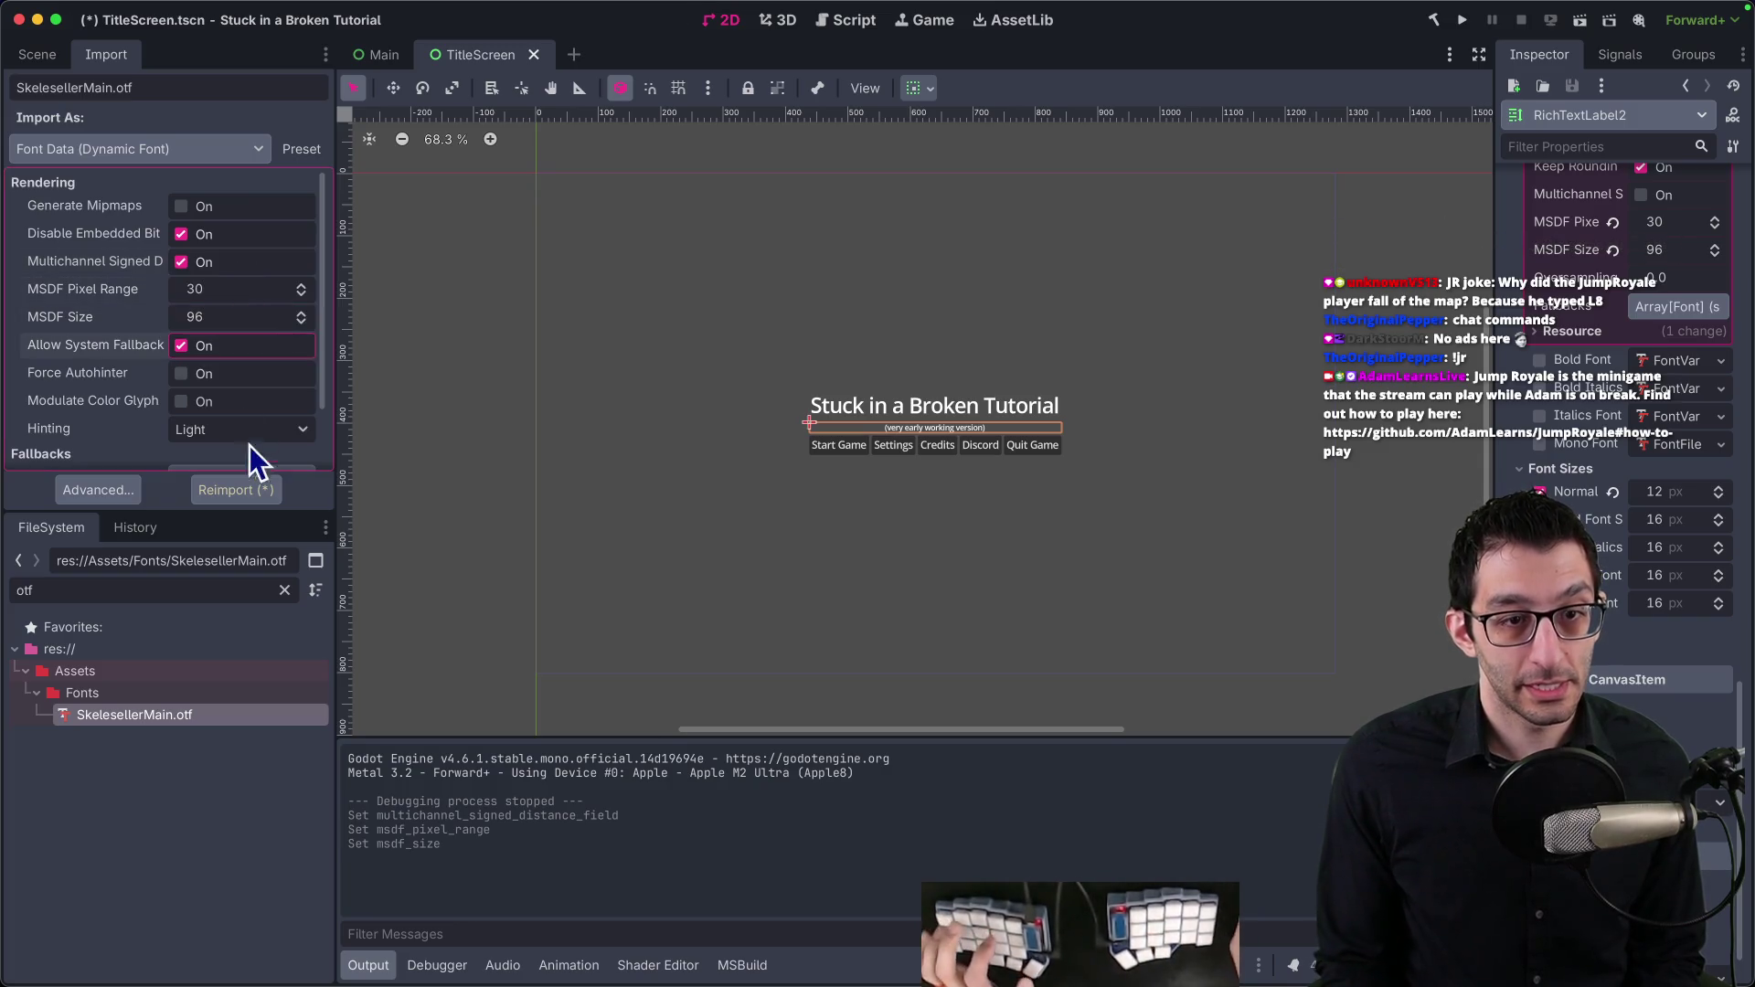
left_click(239, 490)
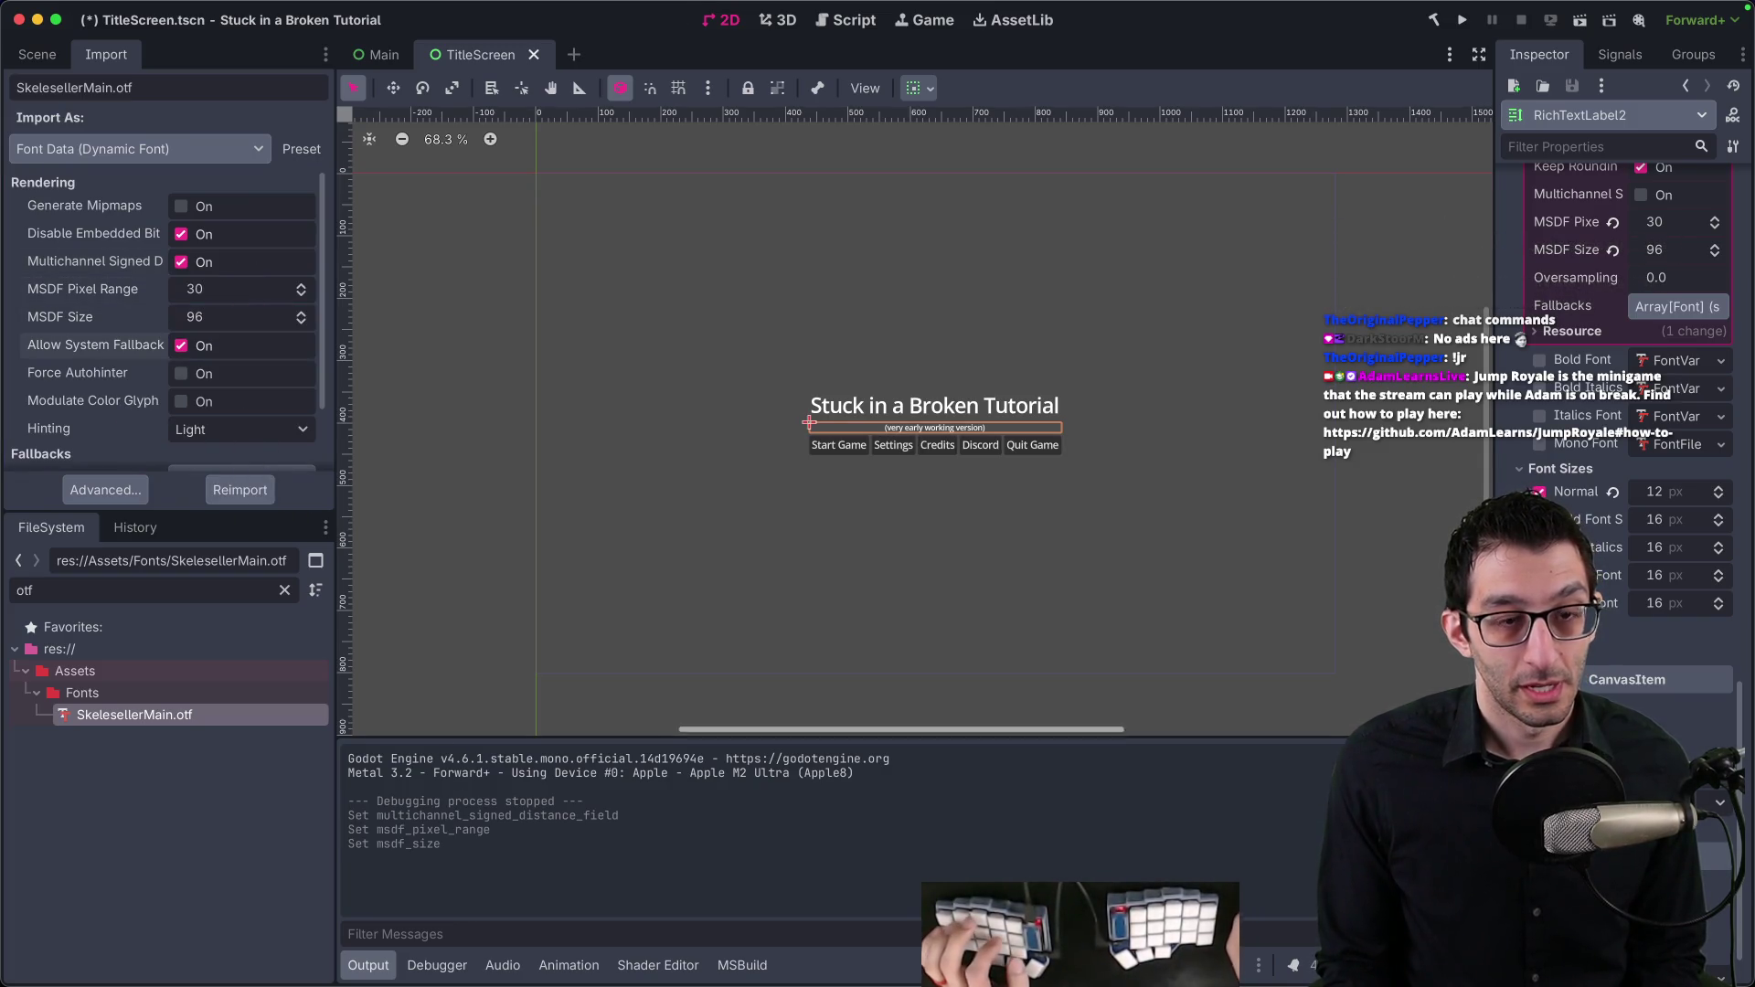
Step: Compare the font import settings with those in the Skeleseller project
mouse_move(1125, 982)
left_click(1125, 931)
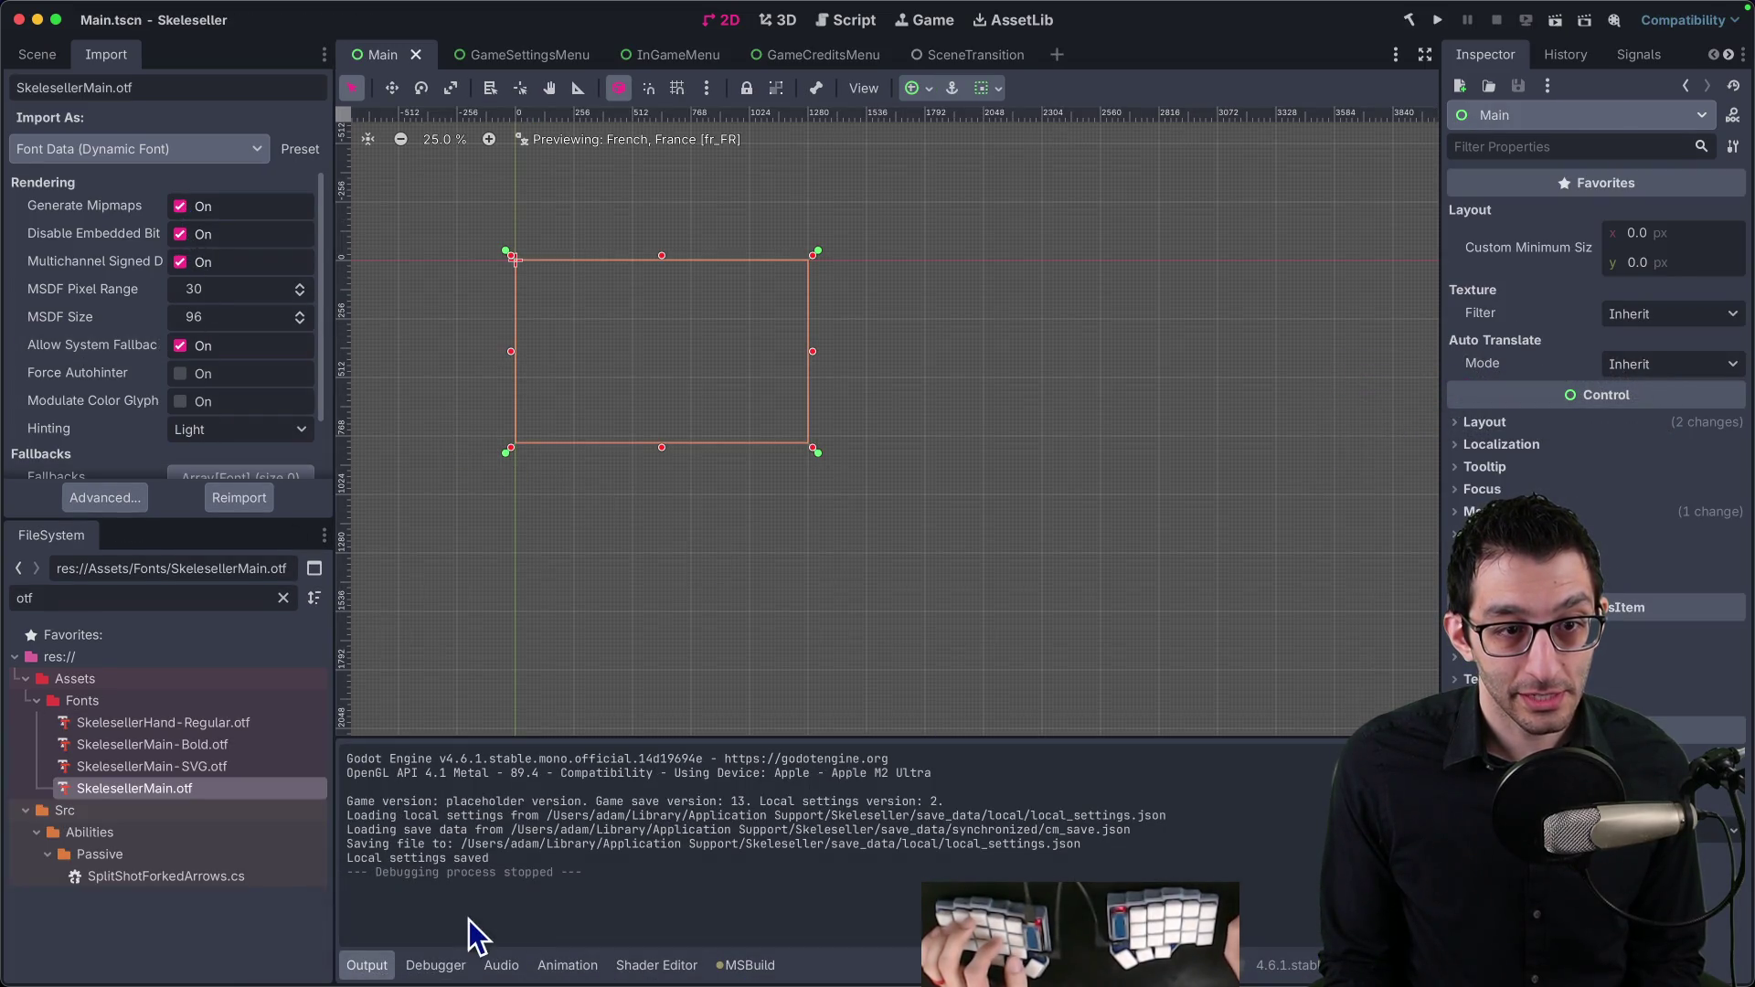
mouse_move(1214, 983)
left_click(1214, 931)
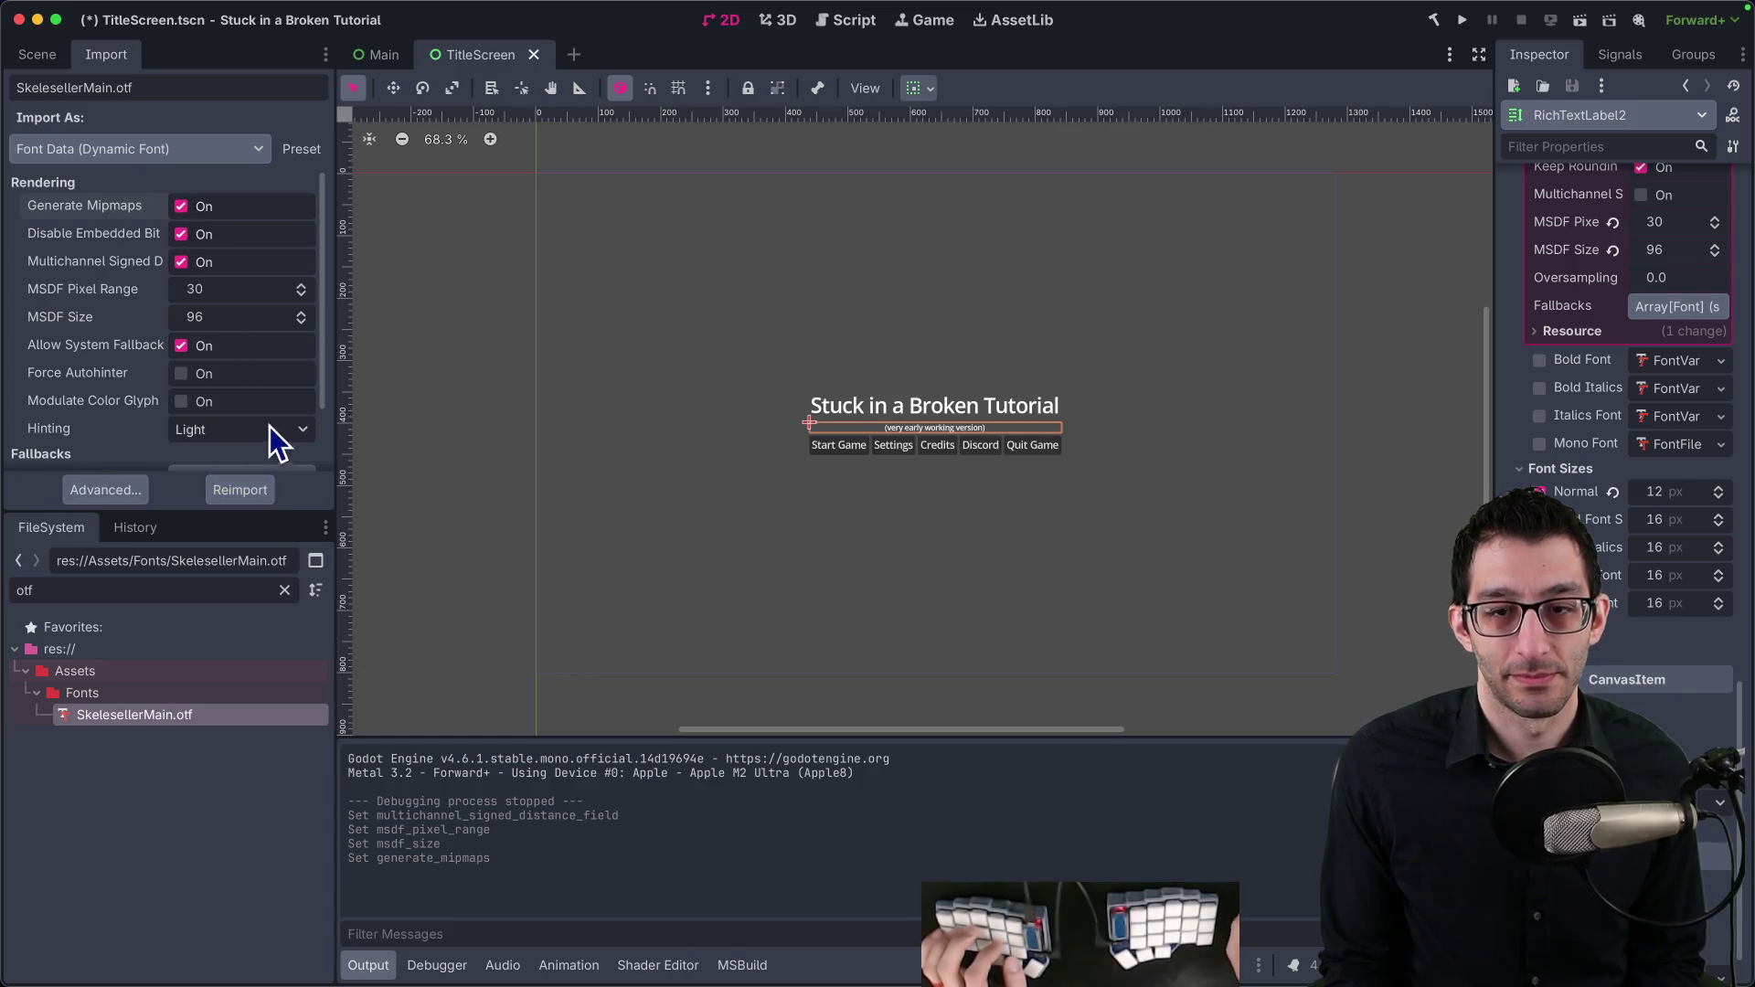
scroll(114, 327, "down", 3)
scroll(109, 327, "up", 3)
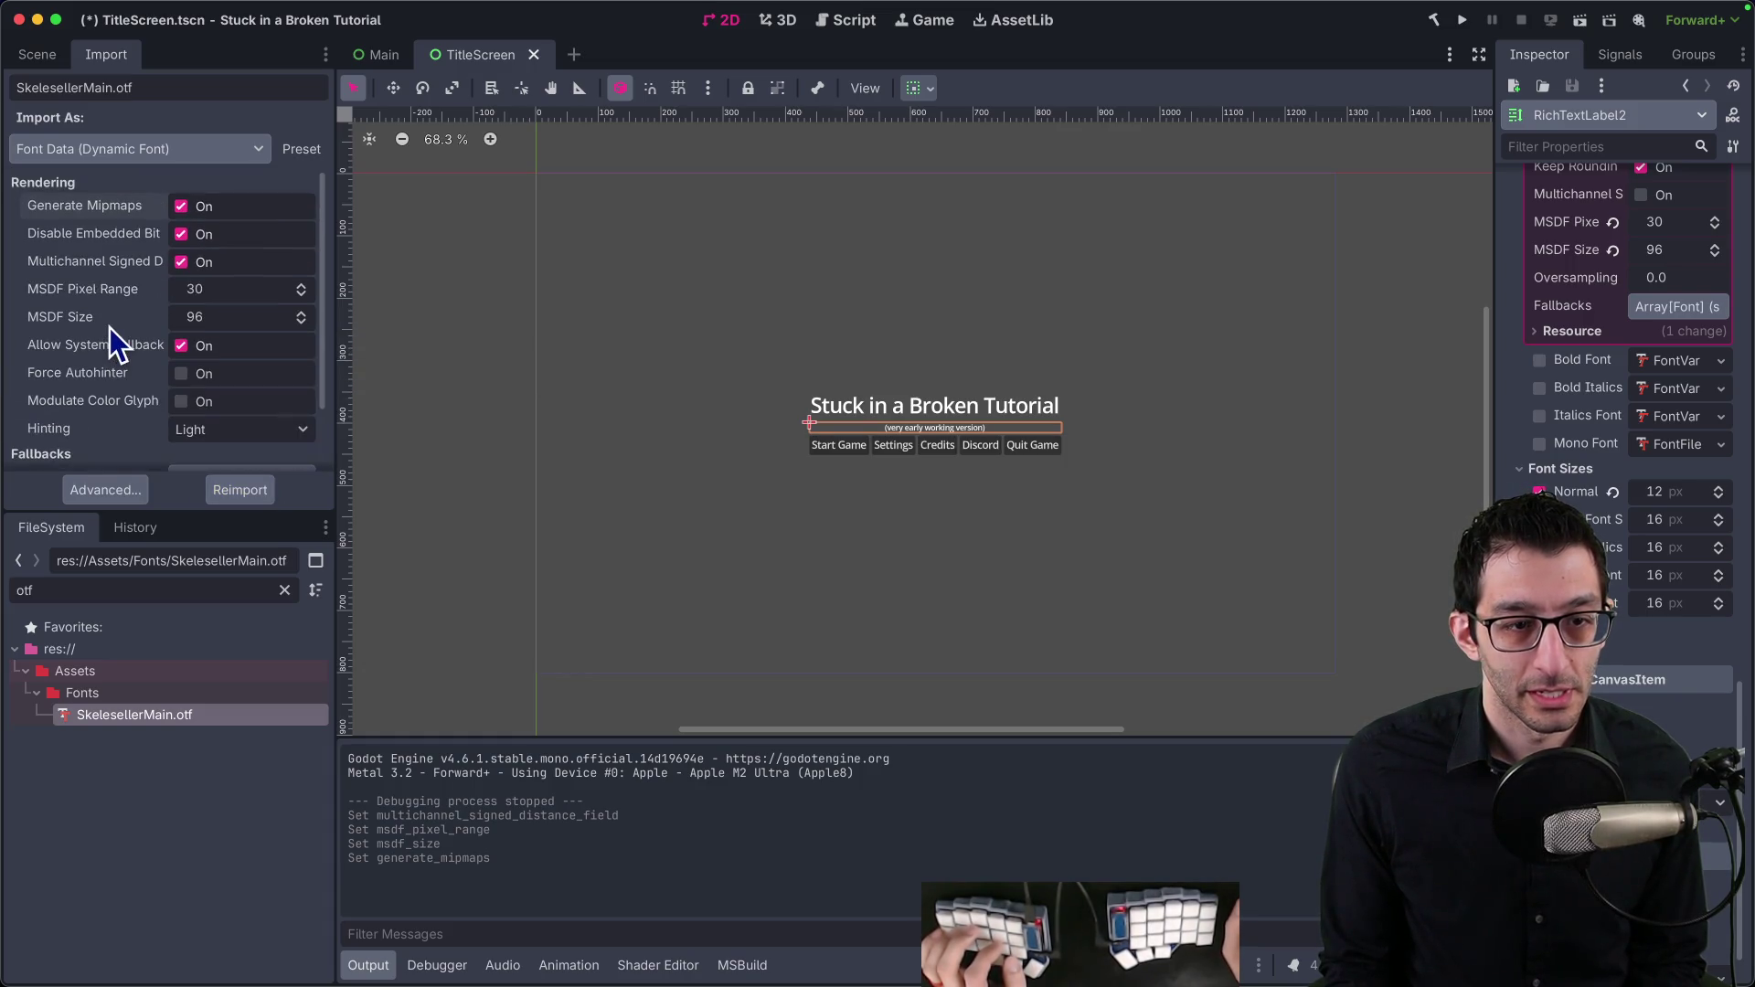
mouse_move(112, 322)
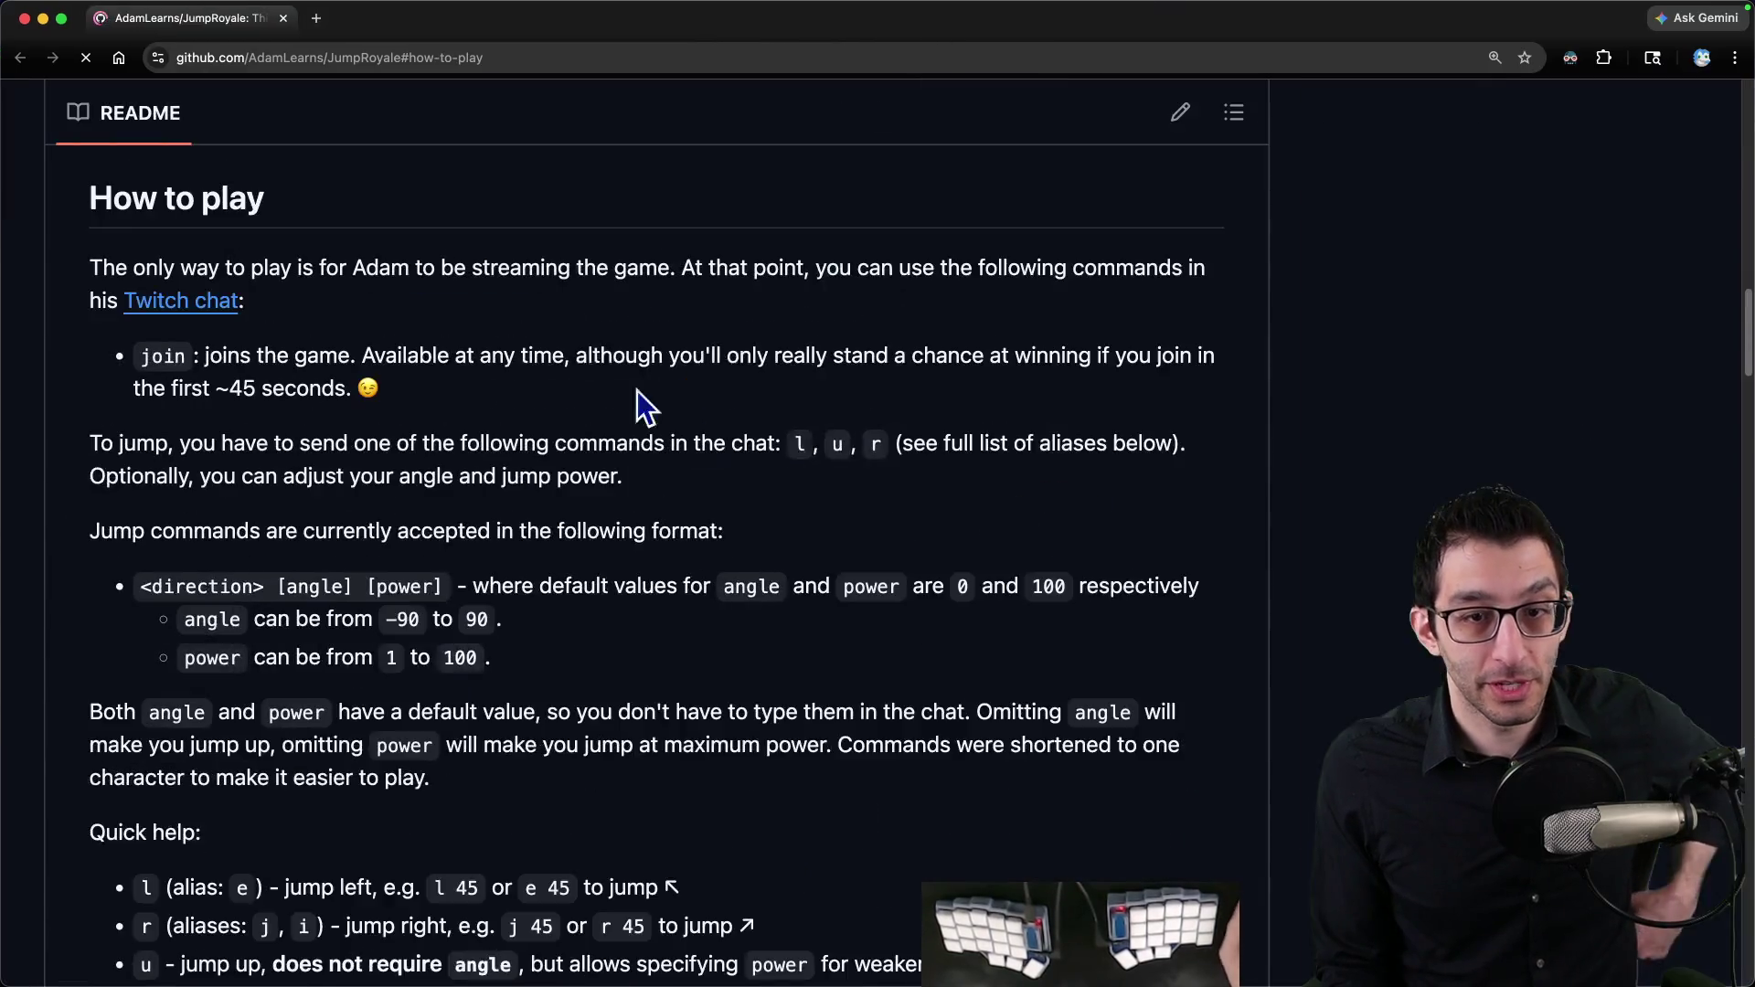
Step: Scroll the JumpRoyale README back to the repo top and return to the Godot editor
scroll(310, 381, "up", 15)
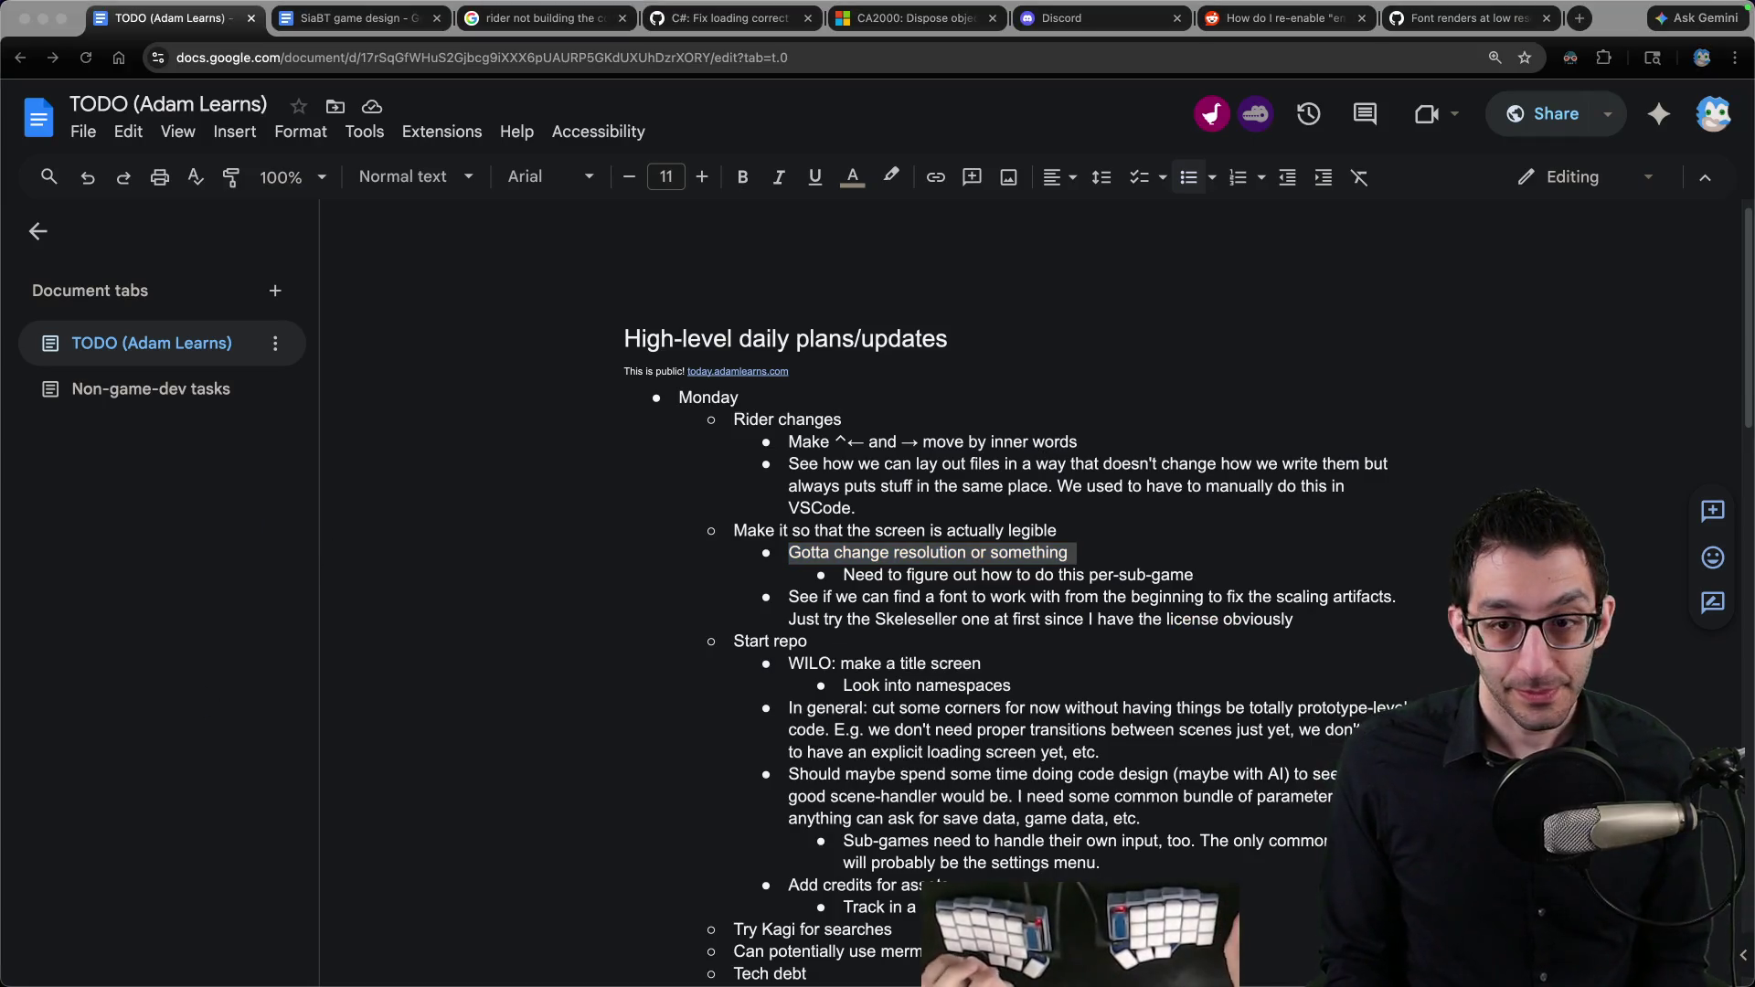
mouse_move(1215, 937)
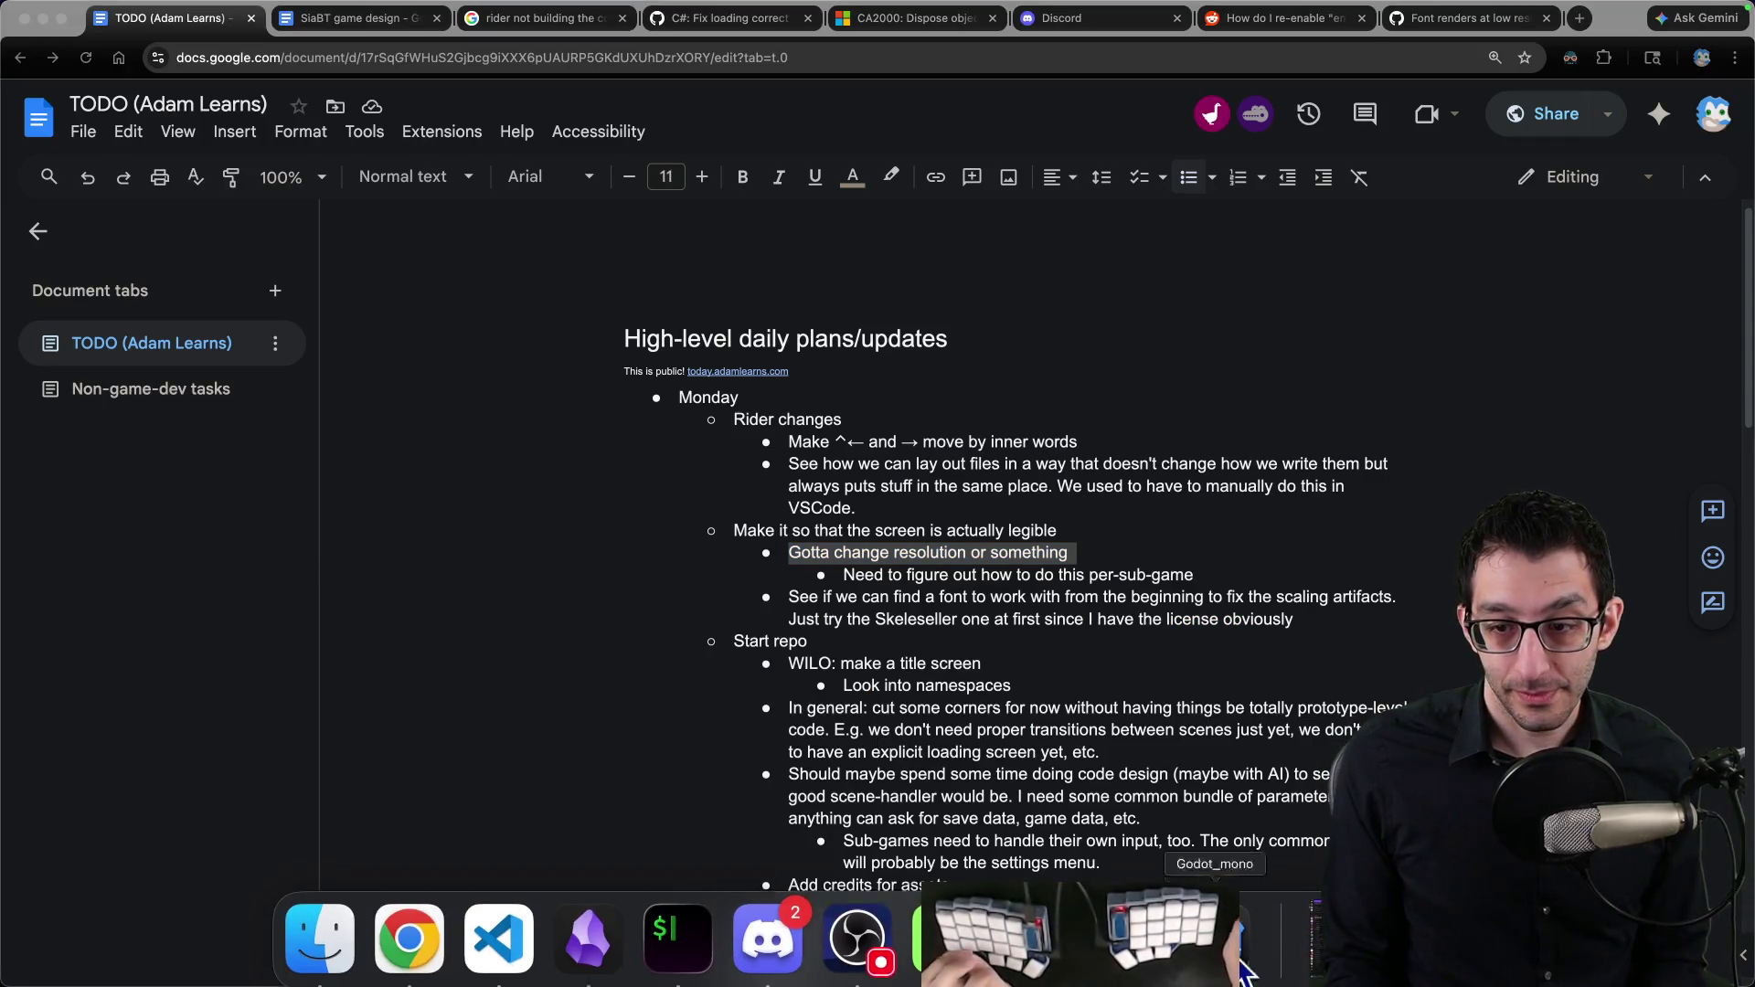
left_click(1125, 932)
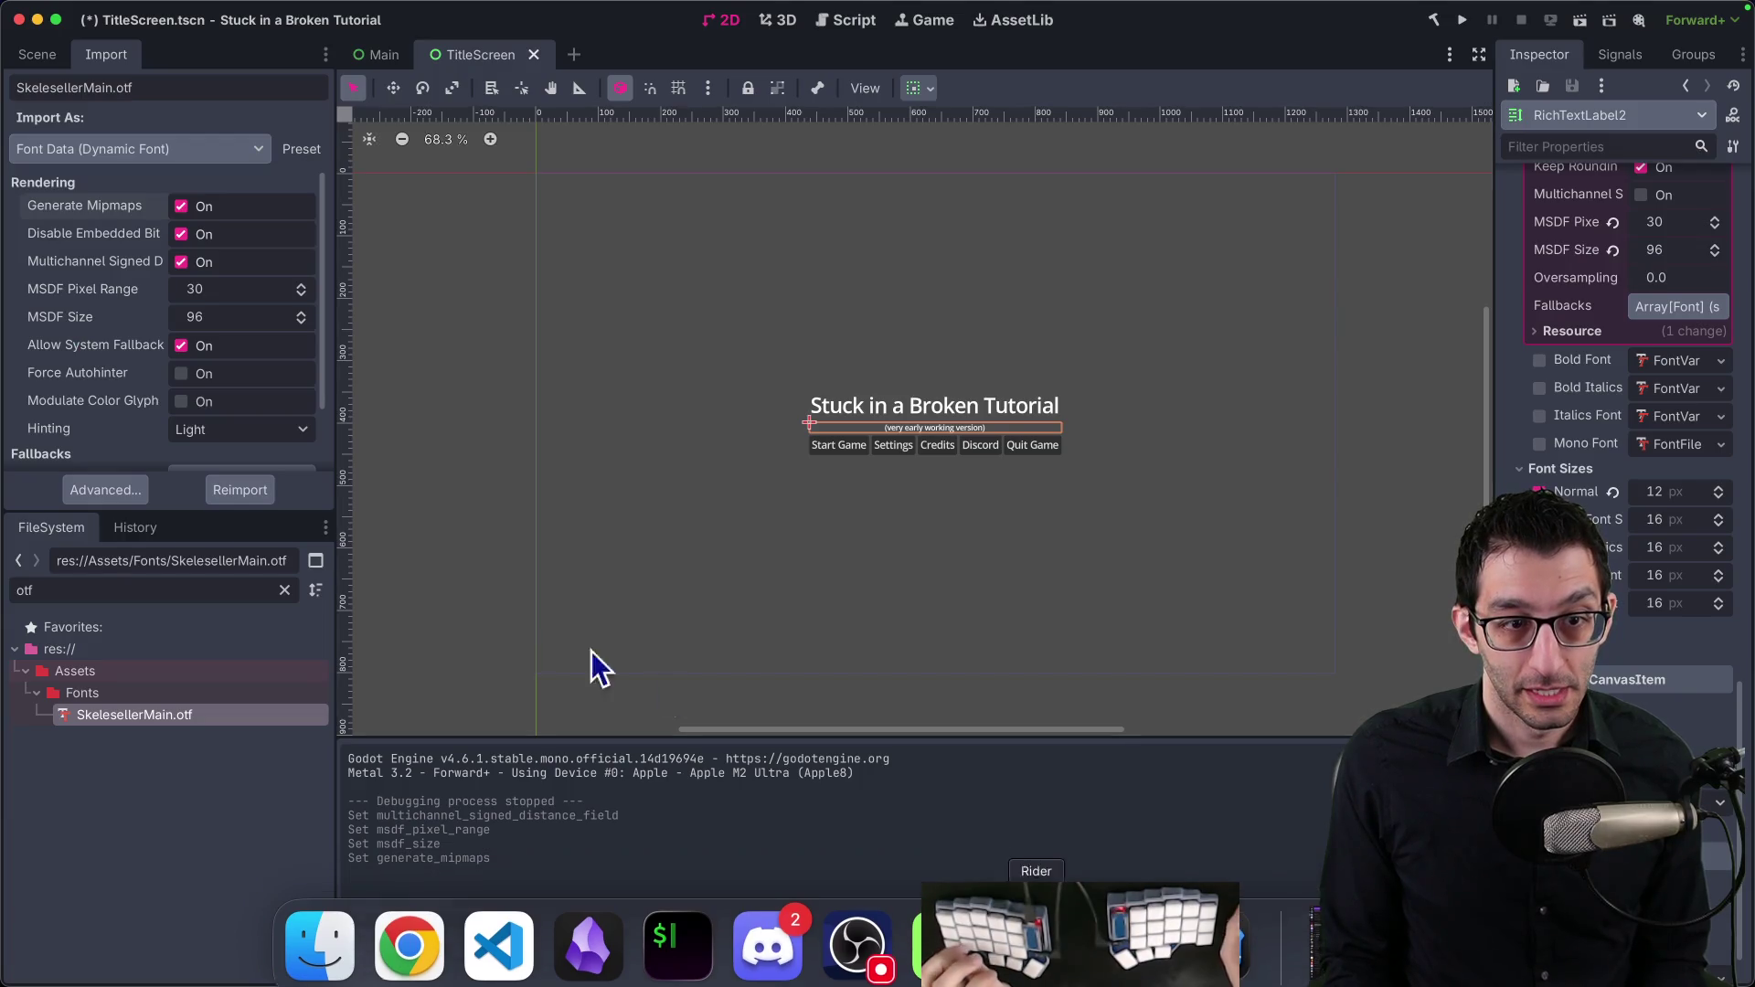
Step: Search Project Settings for 'font' and locate the GUI Theme default font settings
left_click(176, 10)
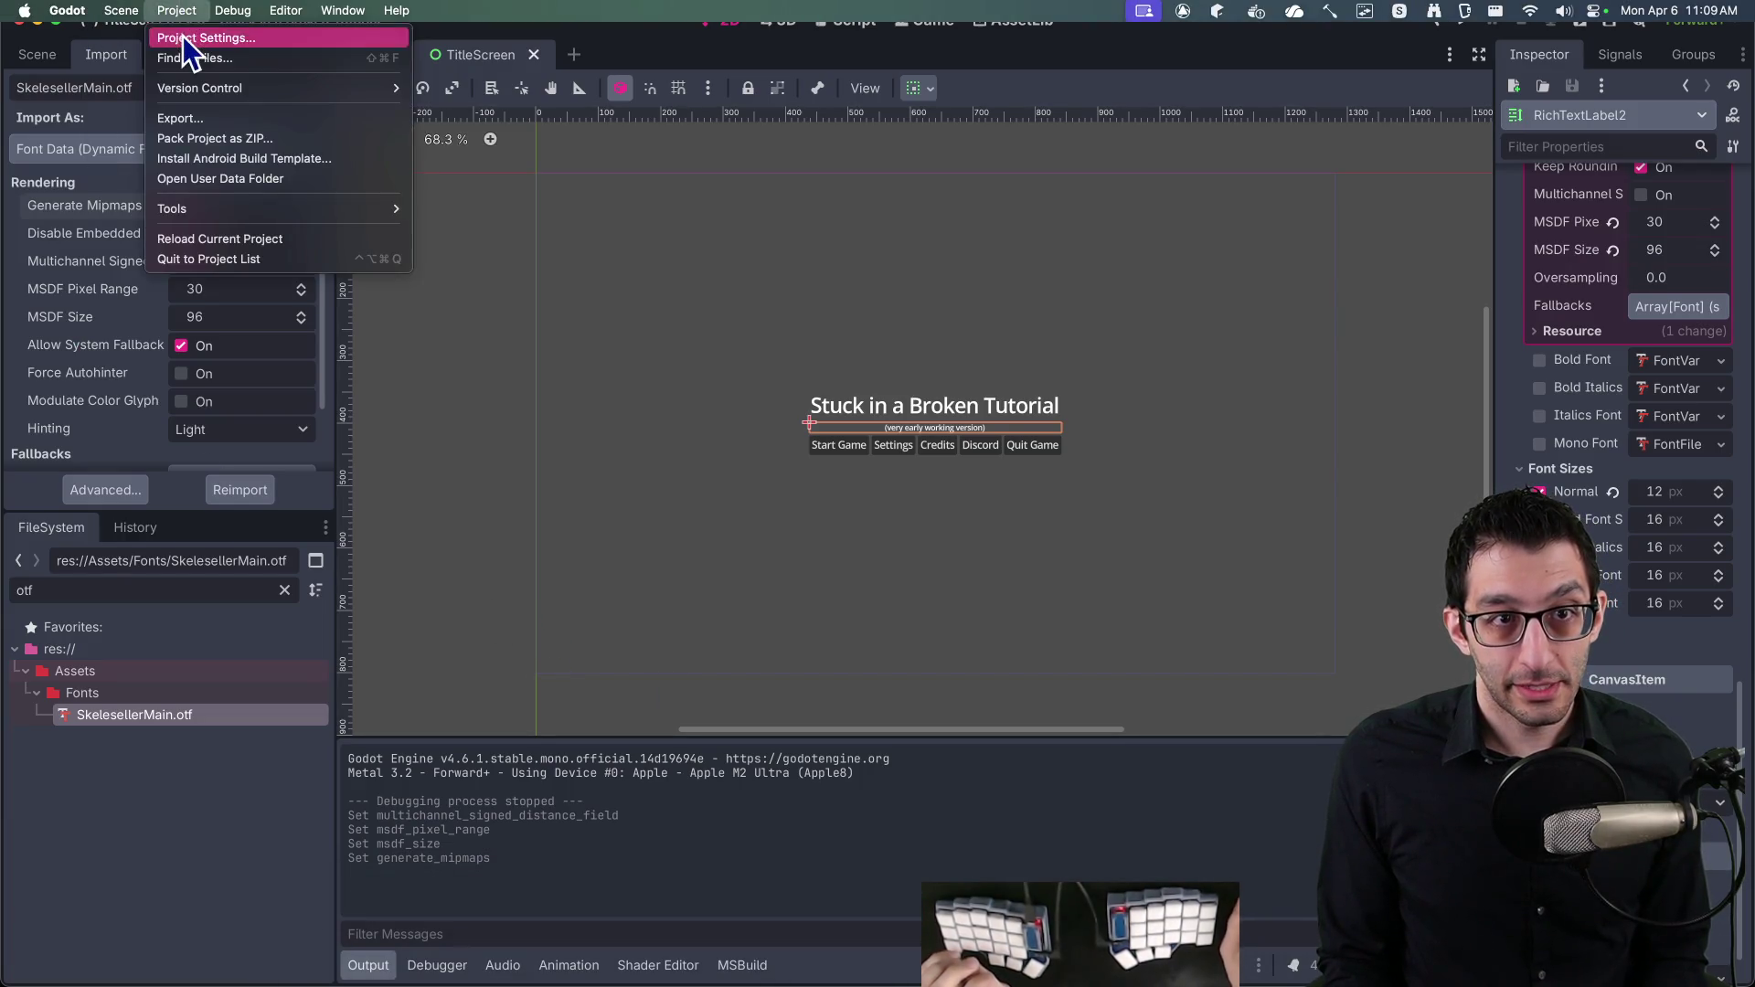
left_click(182, 36)
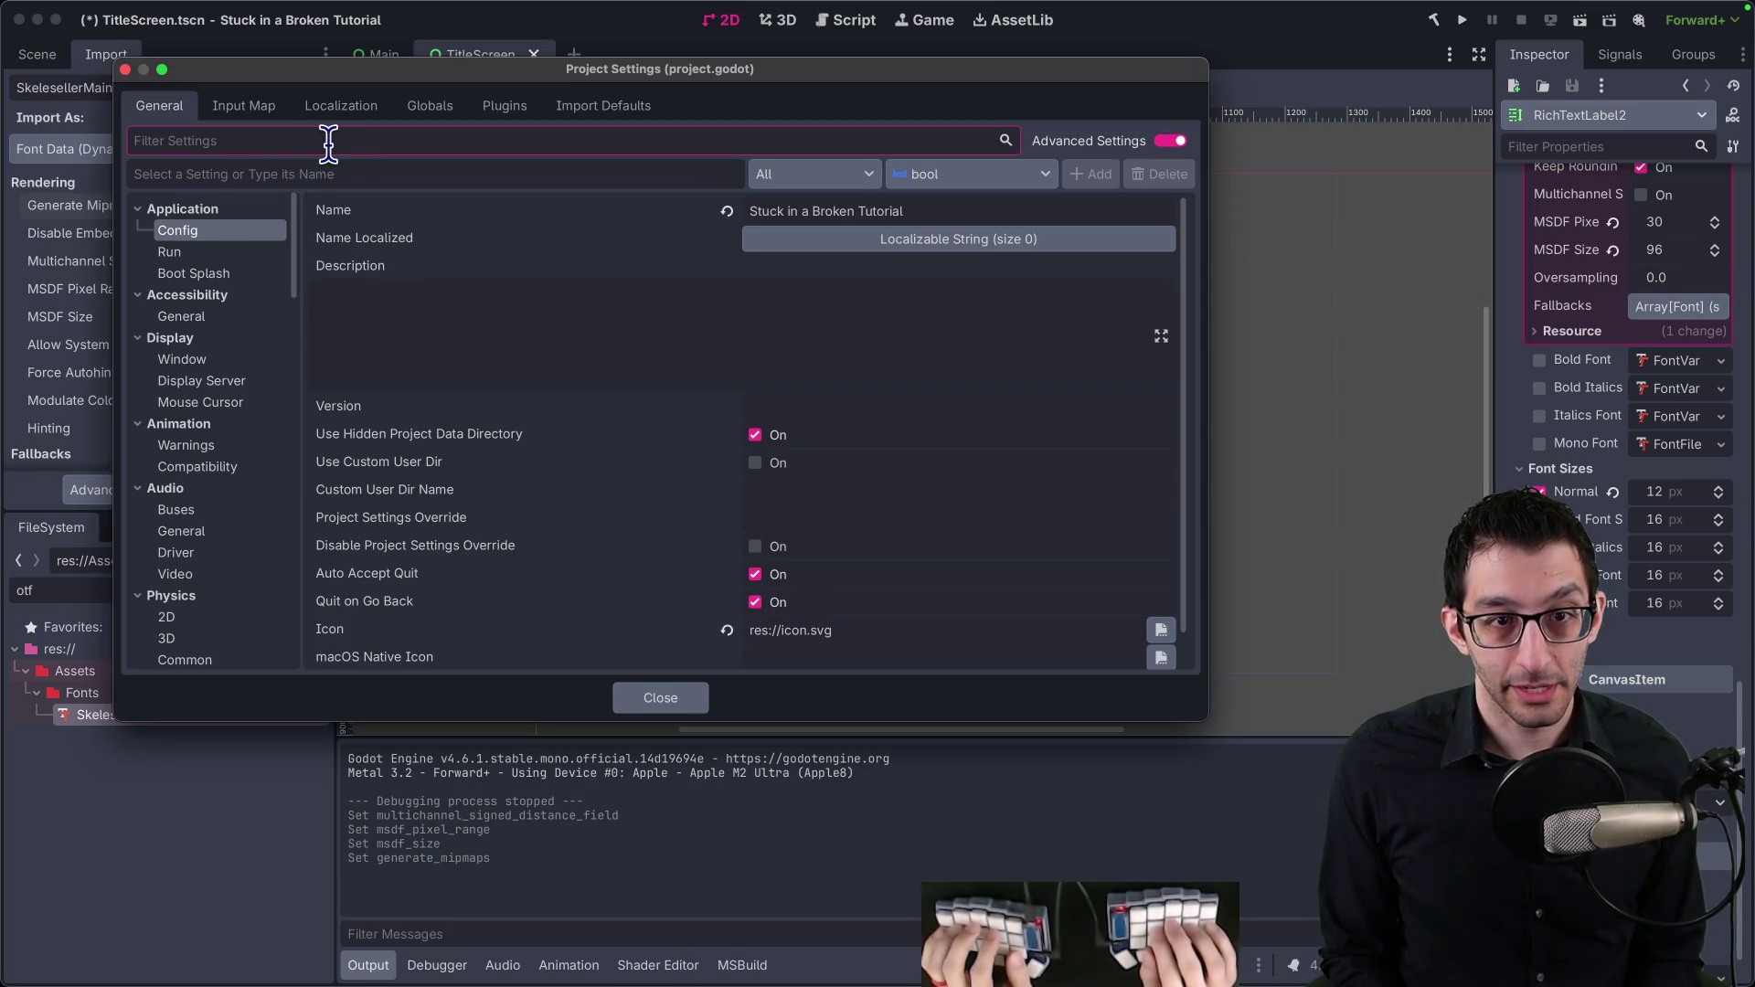
type("font")
left_click(214, 294)
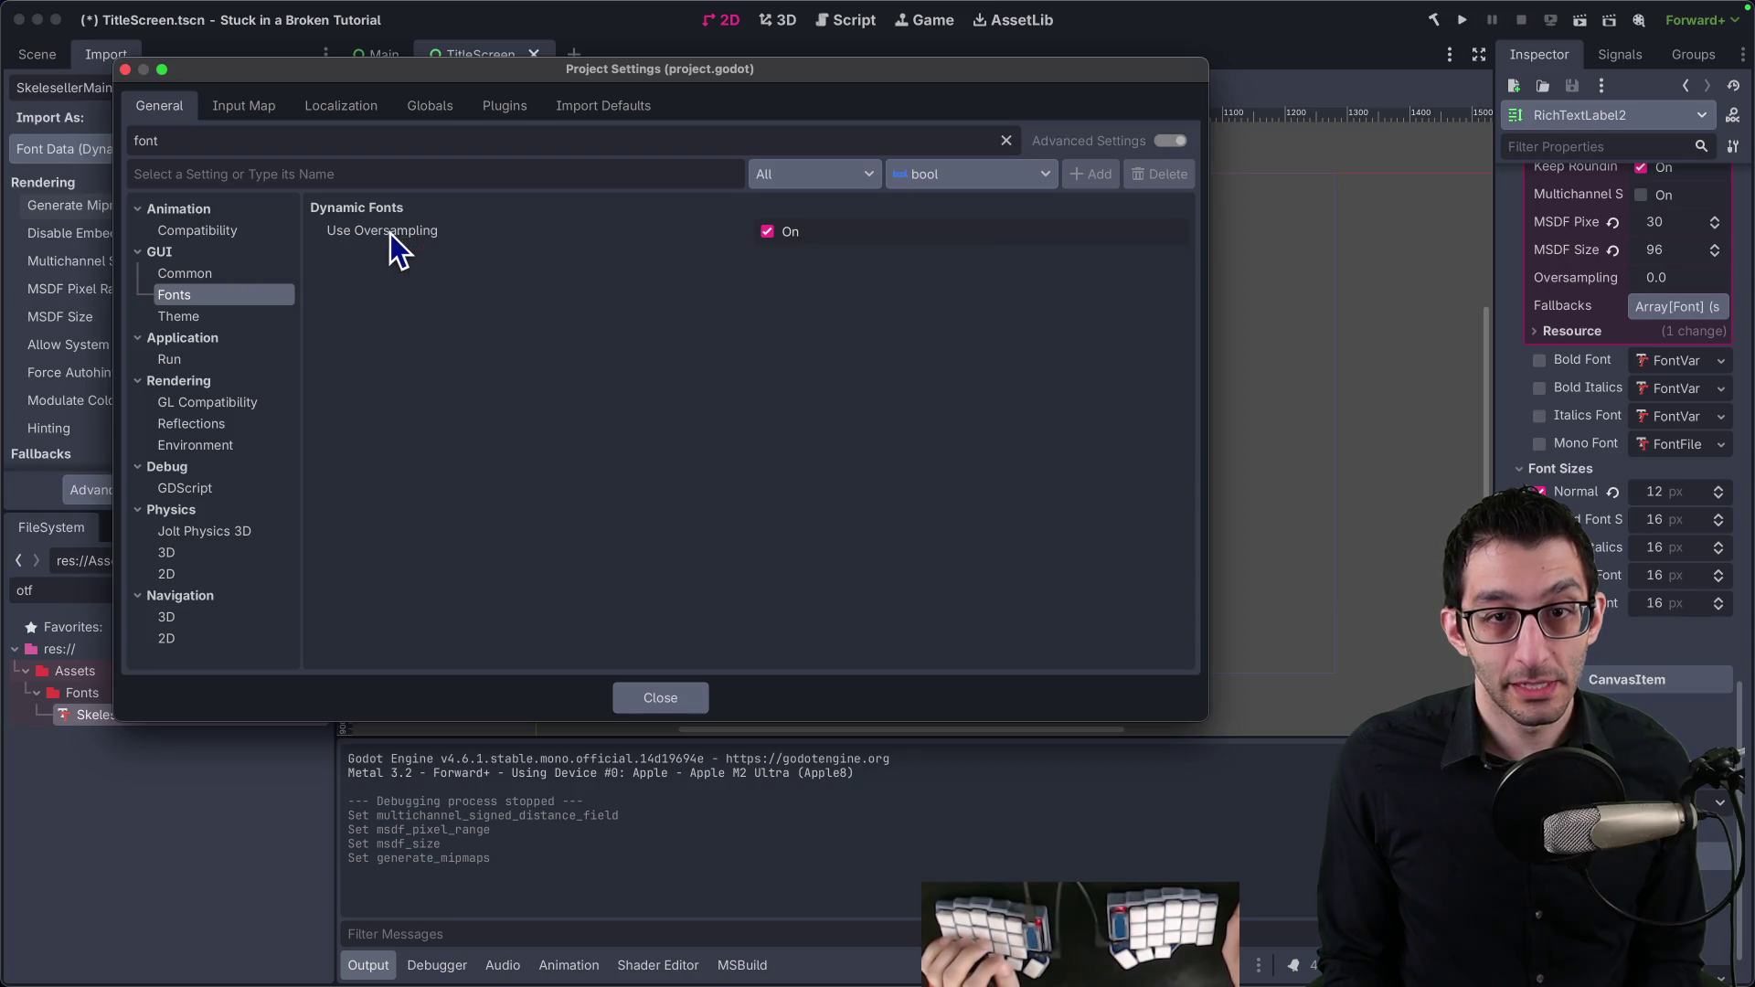
mouse_move(389, 232)
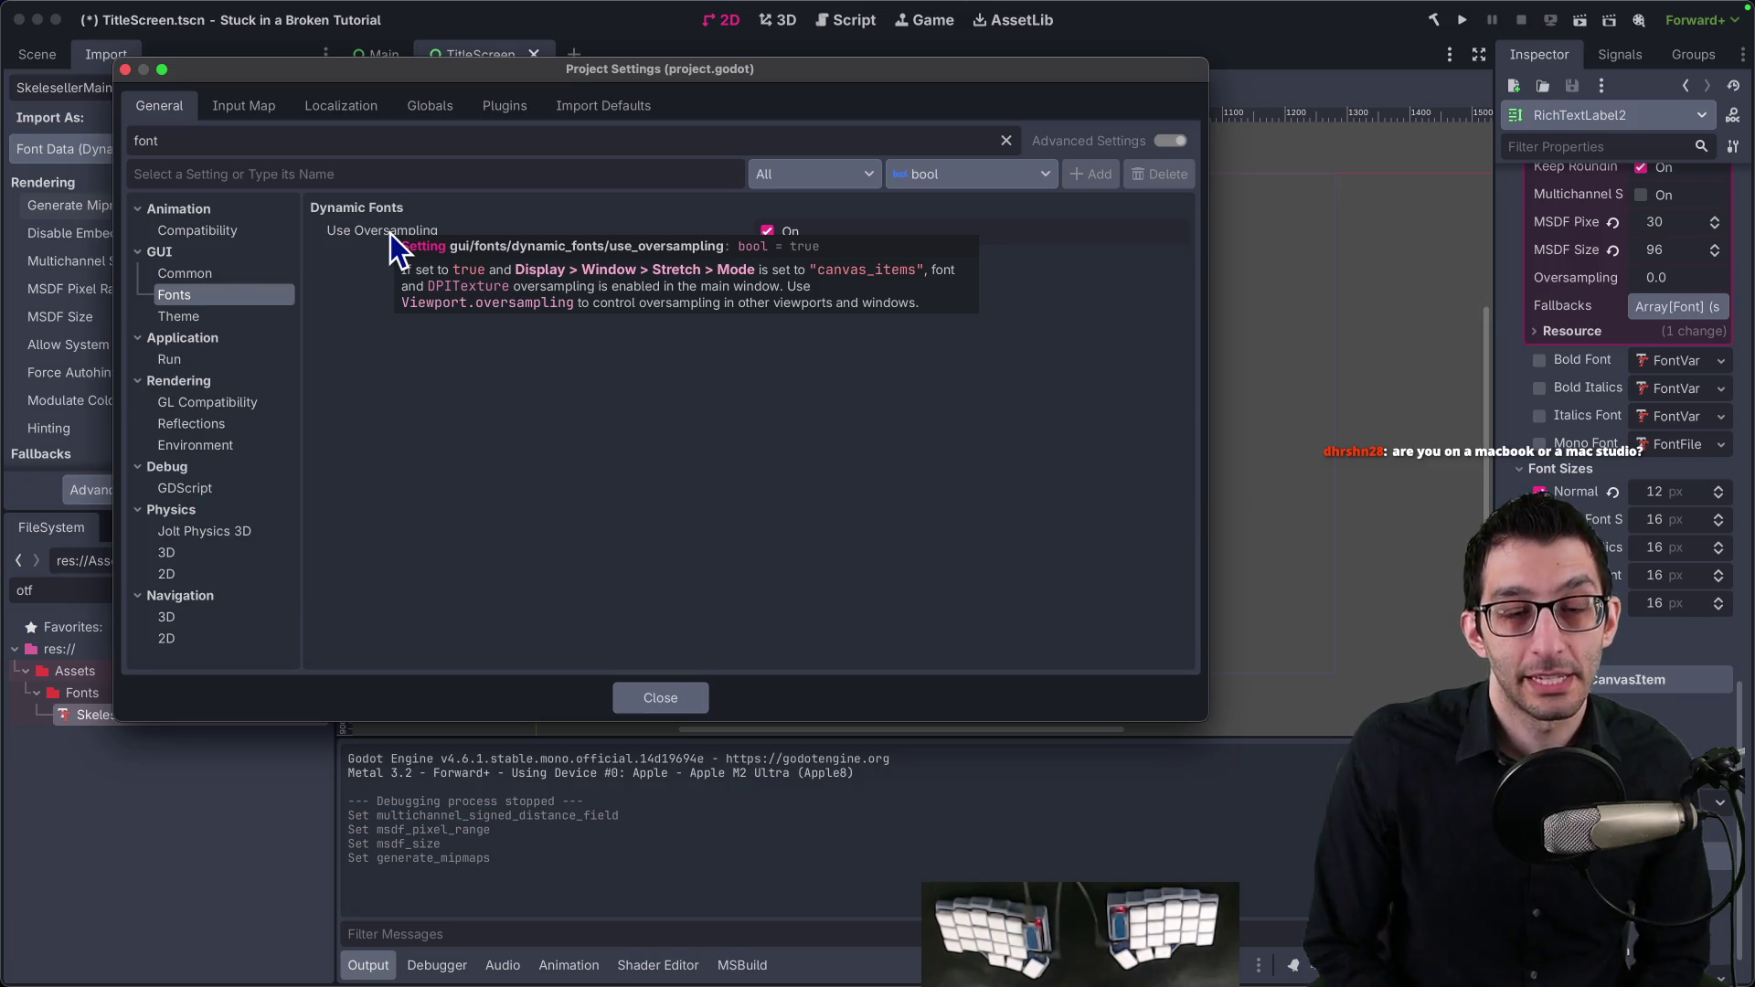
left_click(238, 277)
left_click(225, 300)
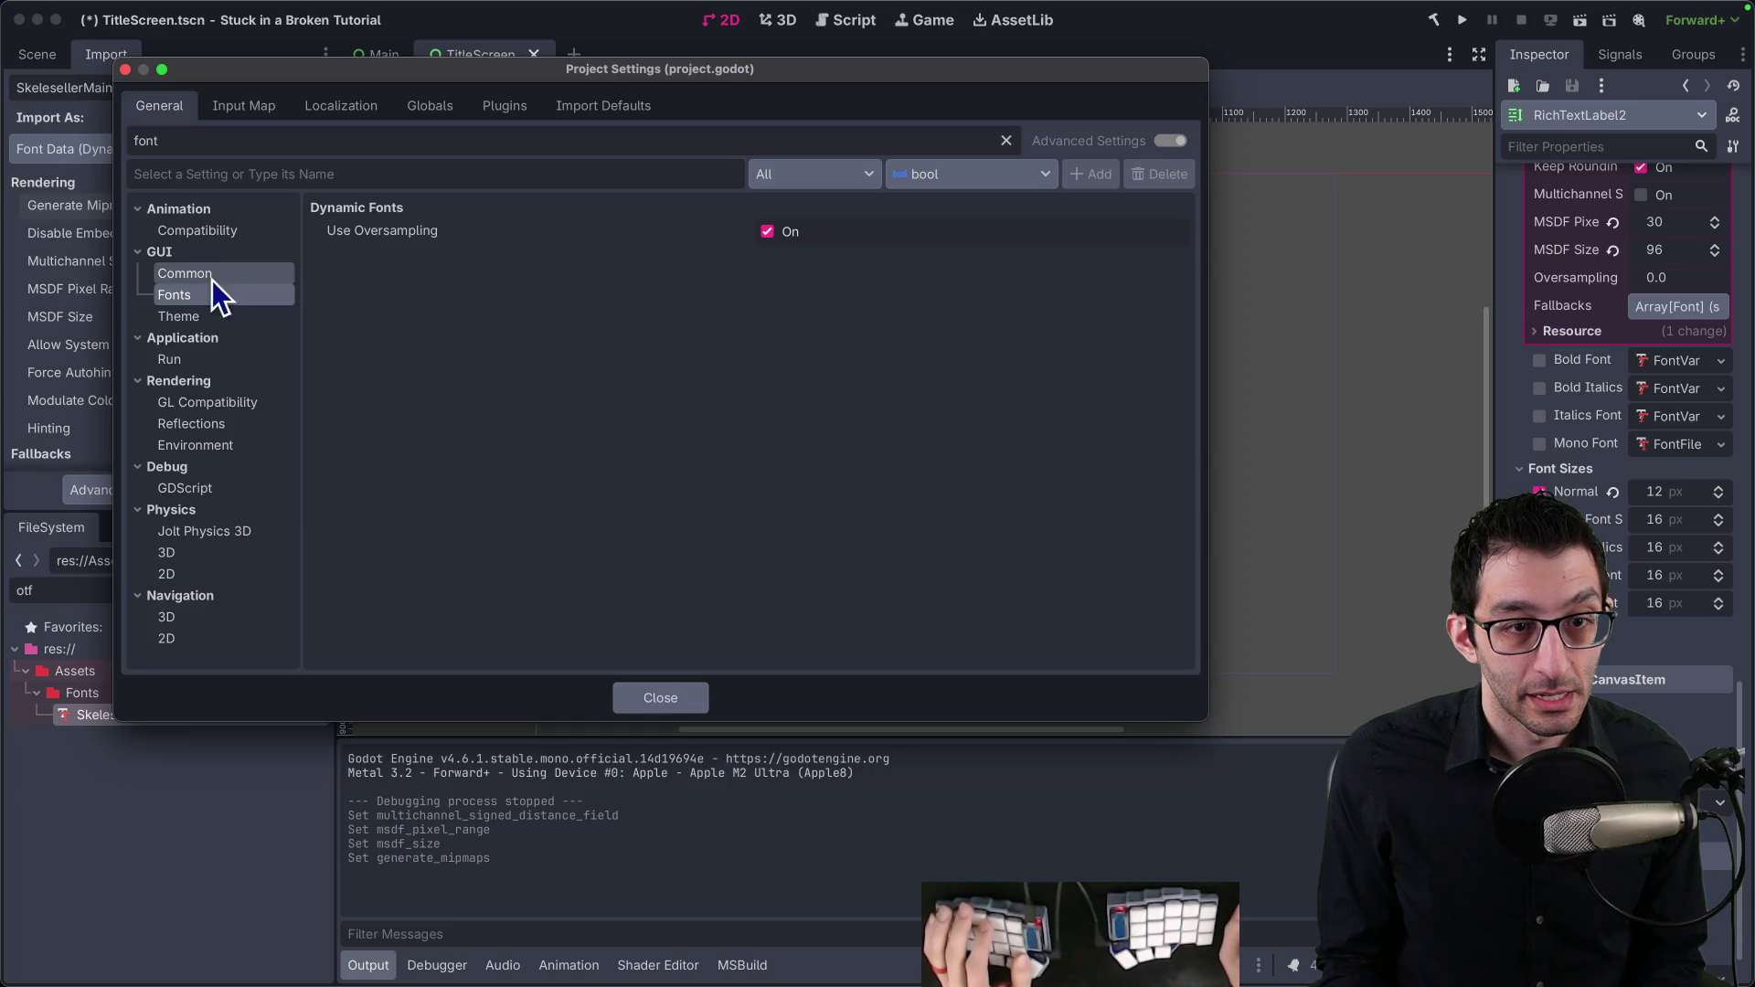
left_click(200, 316)
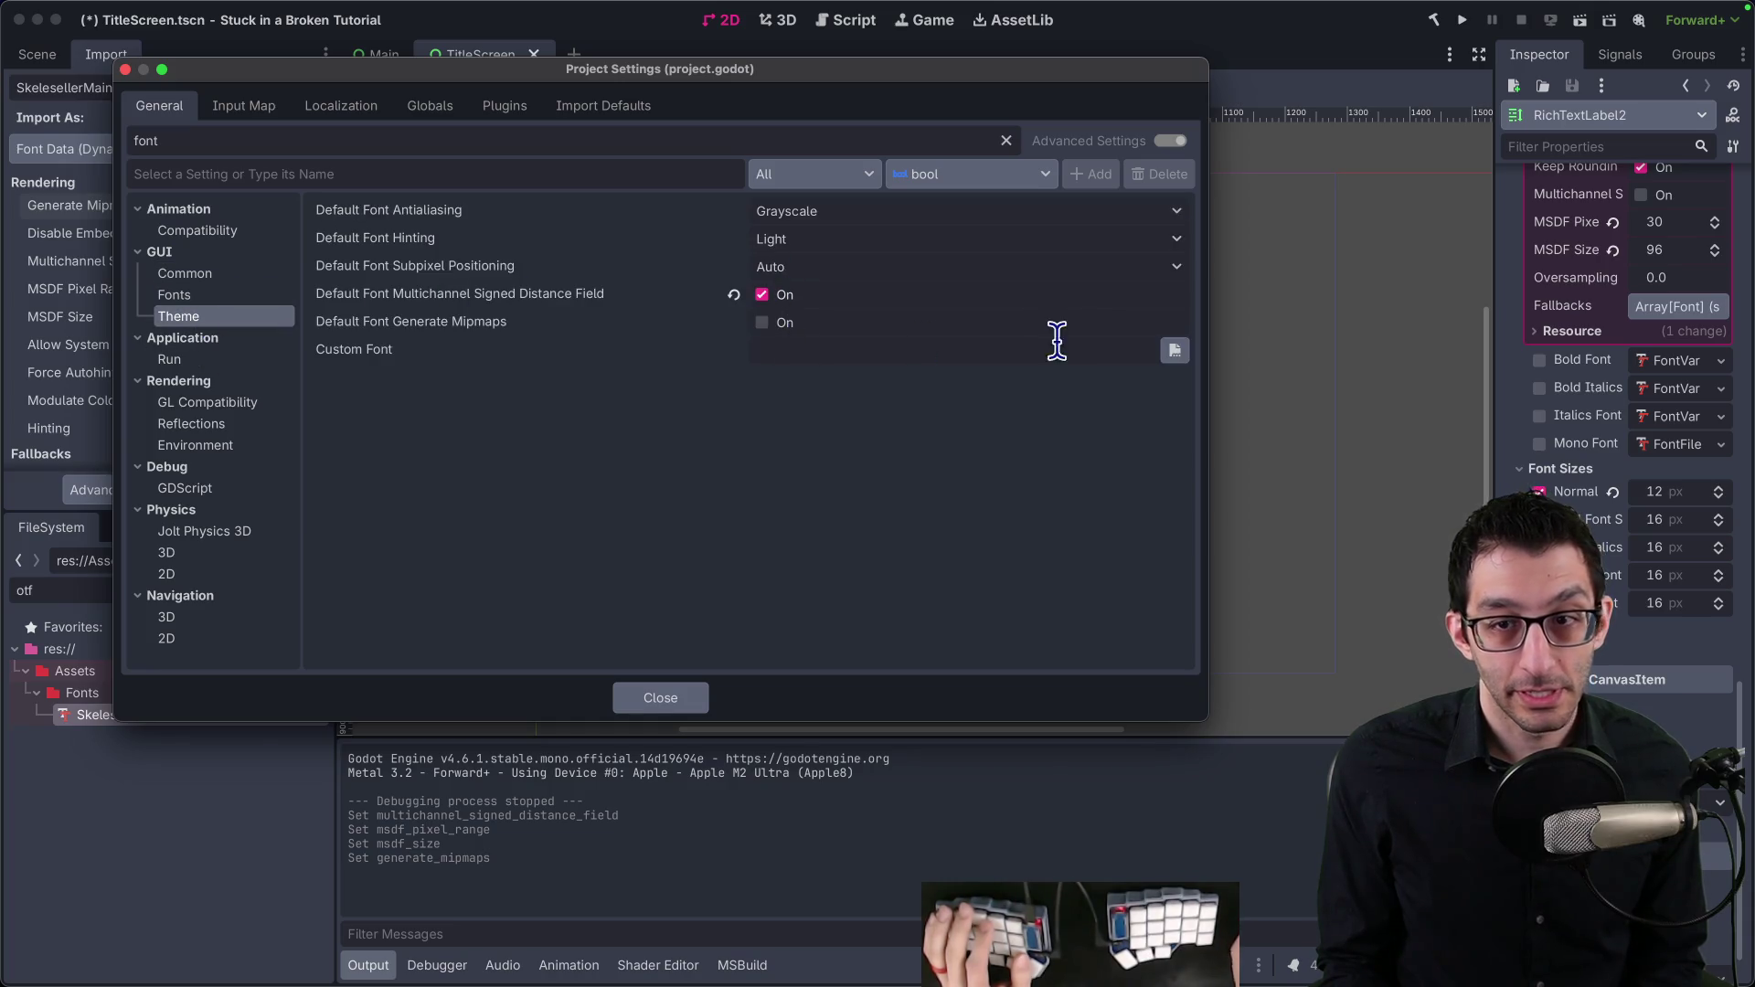
Step: Set Custom Font to Assets/Fonts/SkelesellerMain.otf, keep MSDF on, and enable mipmaps
left_click(1174, 351)
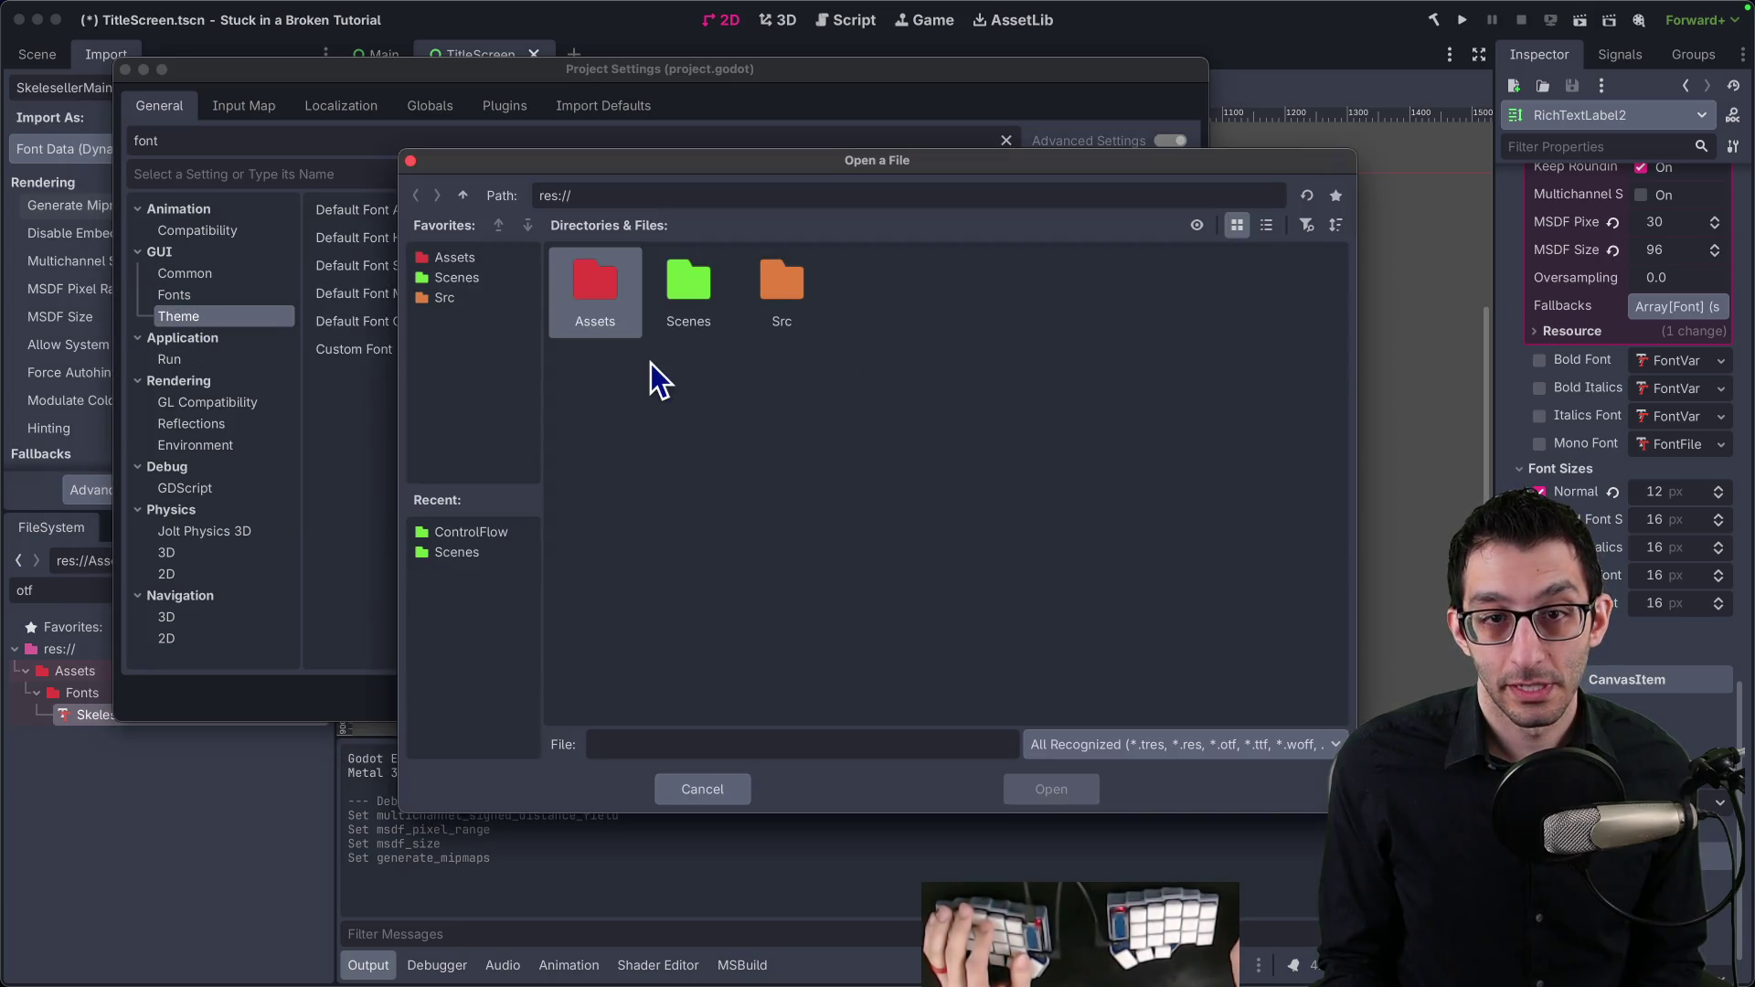
double_click(621, 301)
double_click(629, 305)
double_click(630, 298)
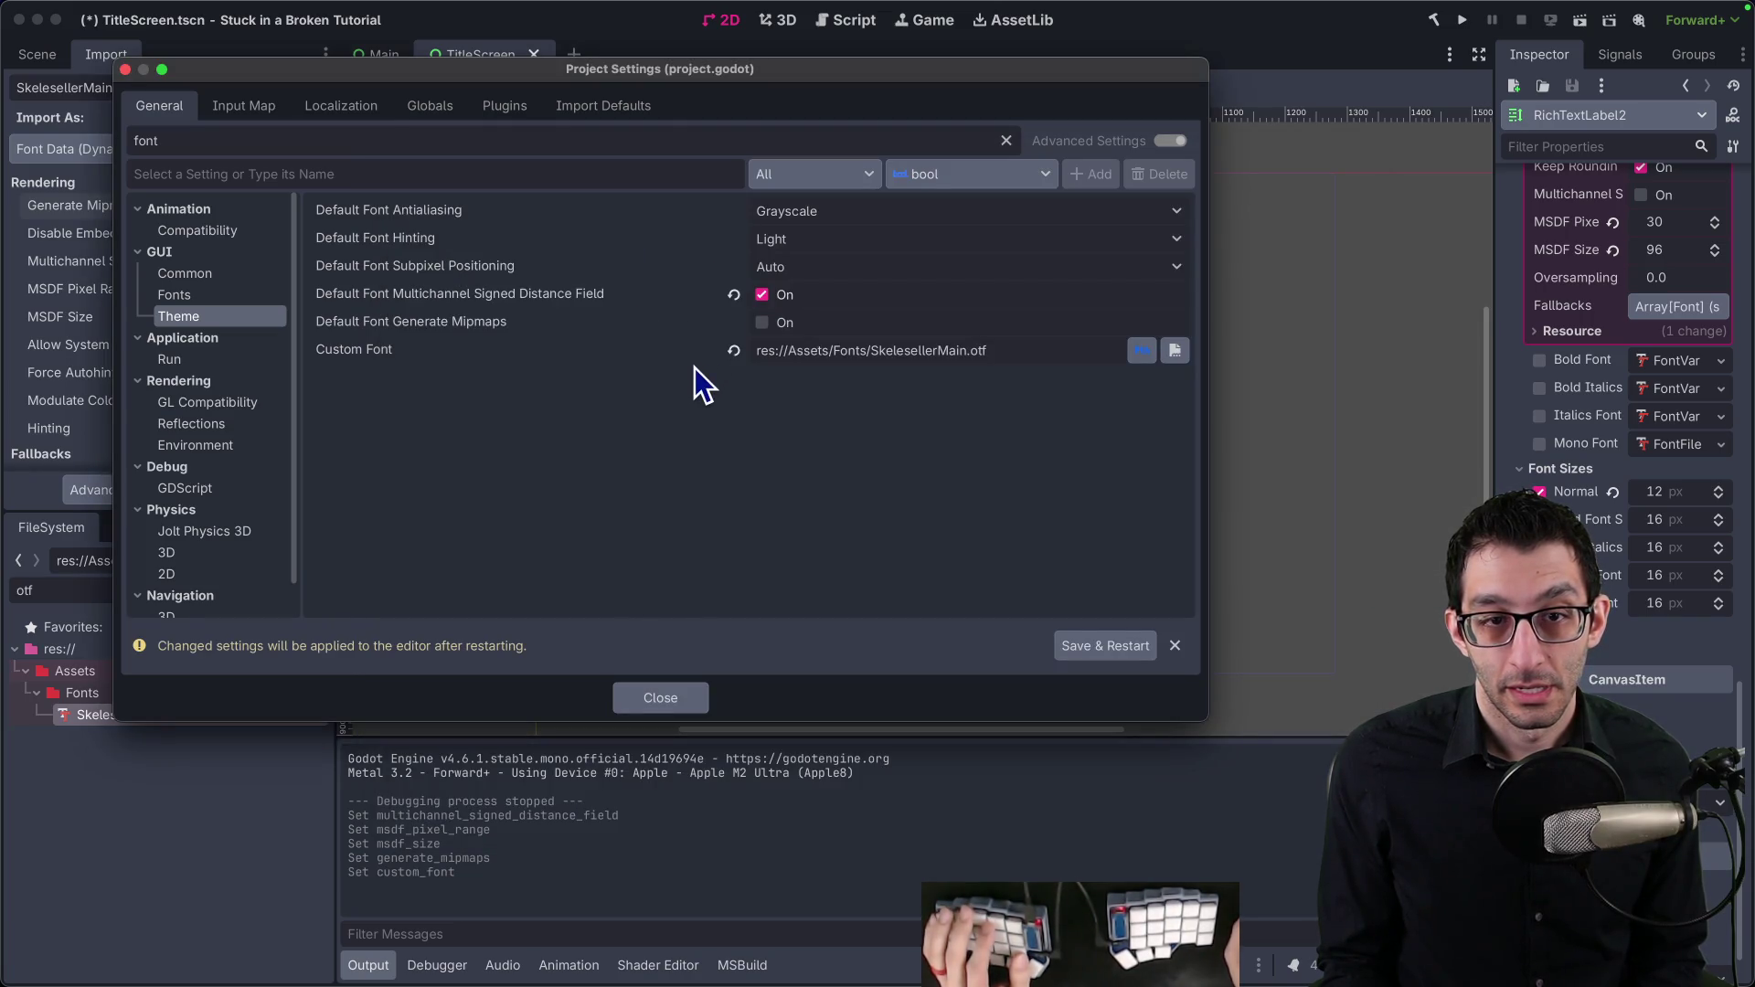
left_click(756, 296)
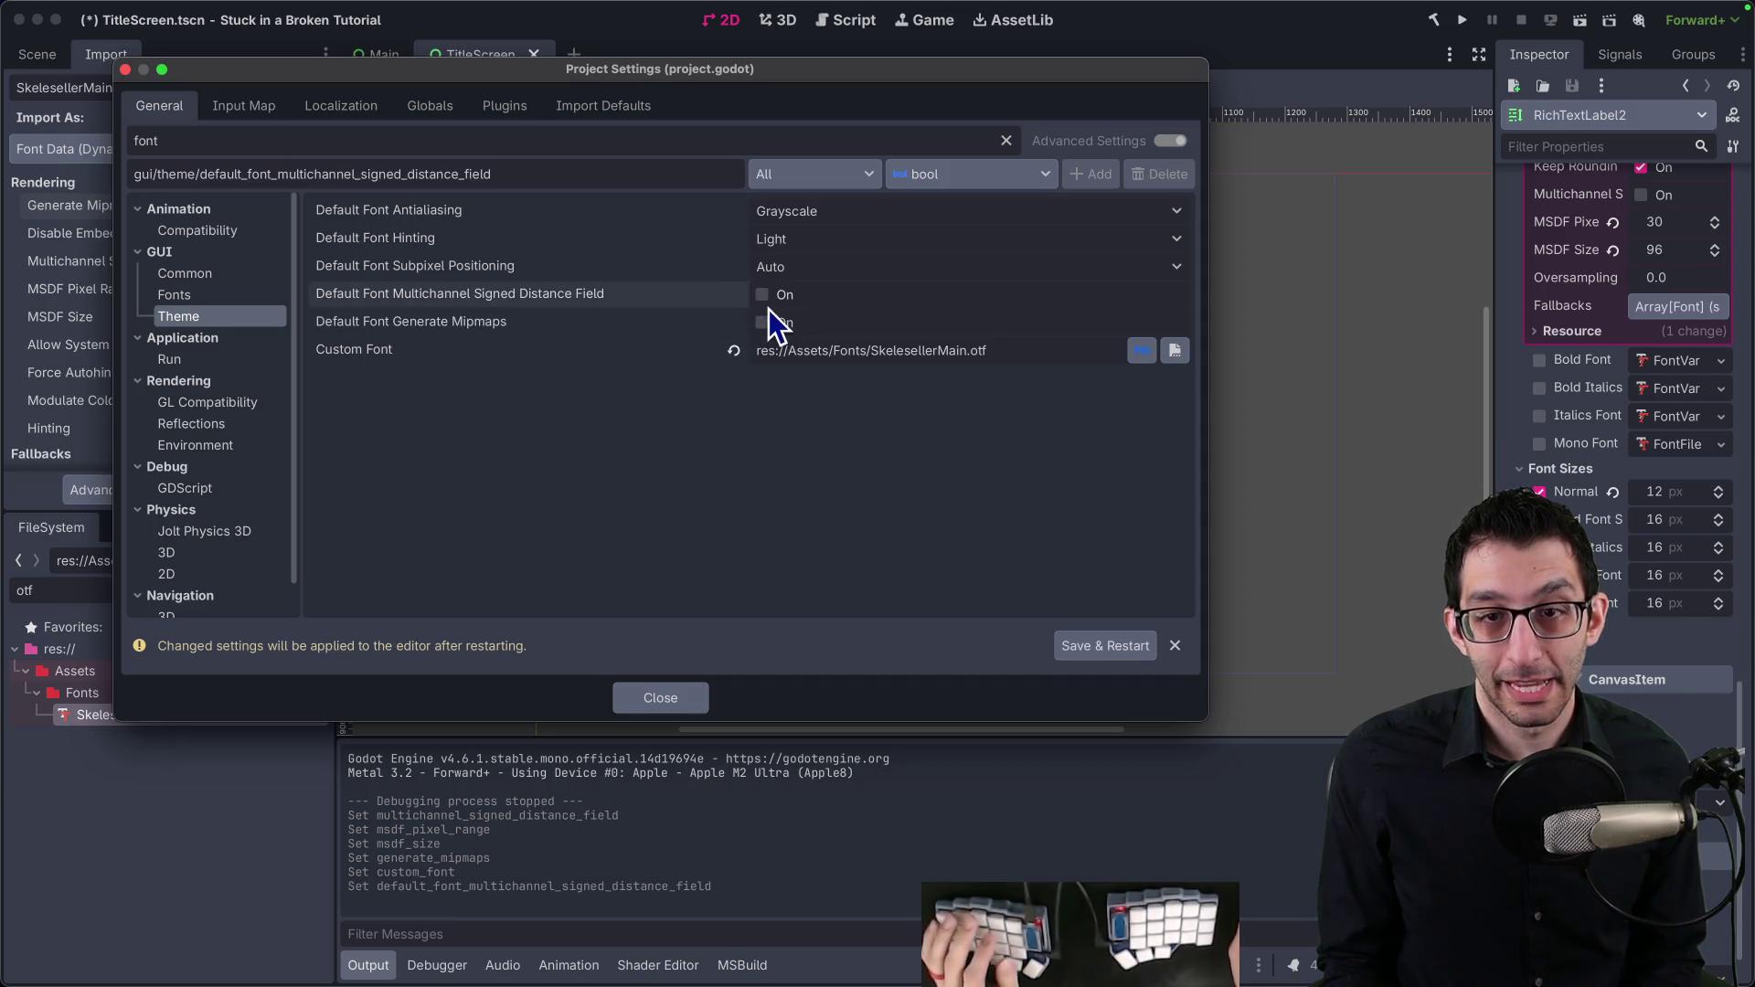
left_click(765, 297)
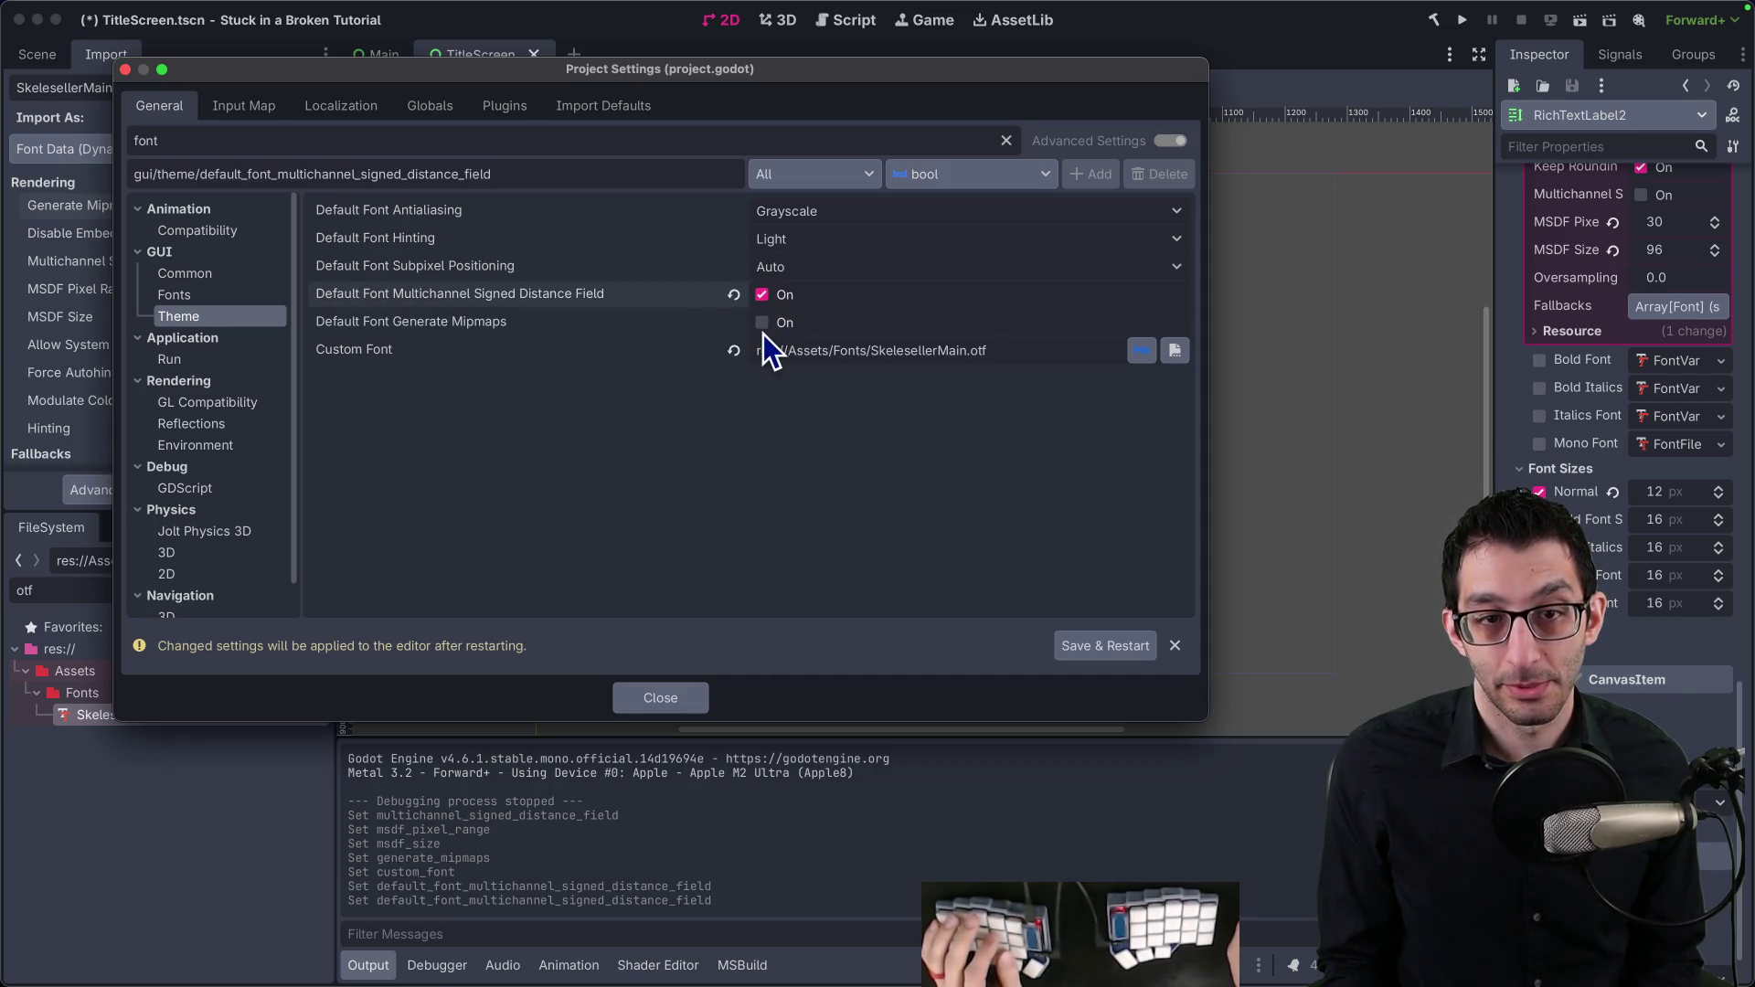
left_click(762, 325)
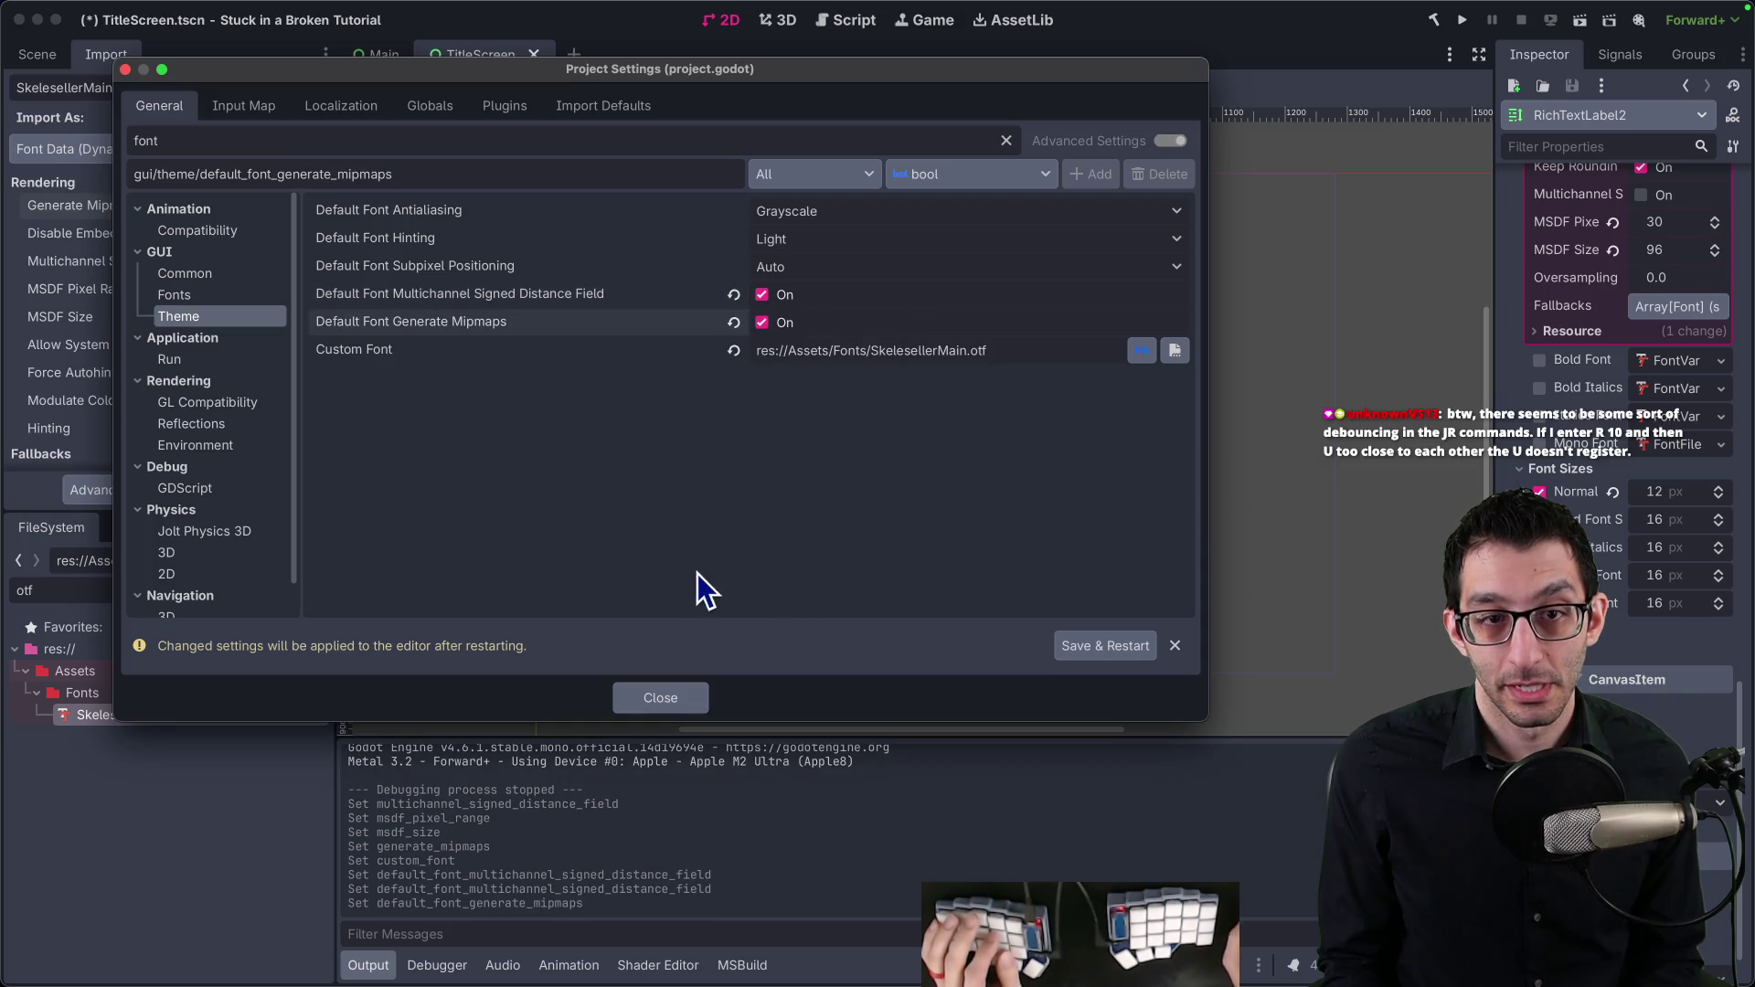
left_click(671, 709)
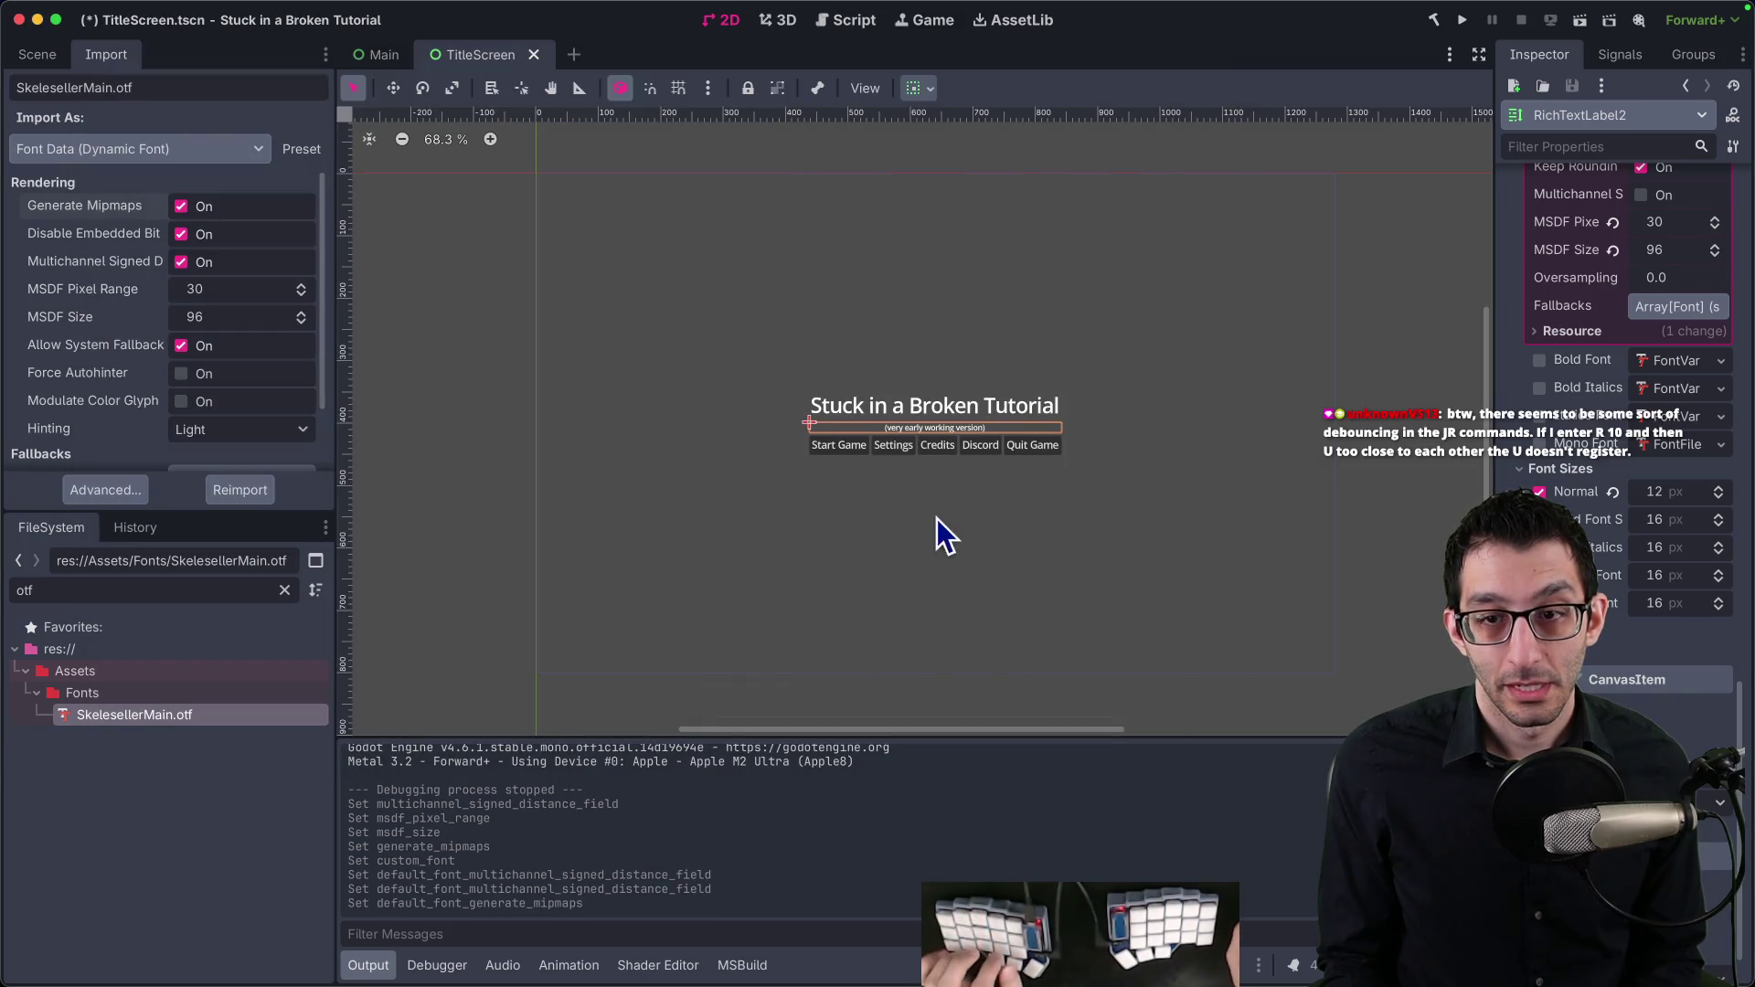
Step: Save the TitleScreen scene, run the game to check the text rendering, then quit
scroll(941, 457, "up", 5)
key("super+s")
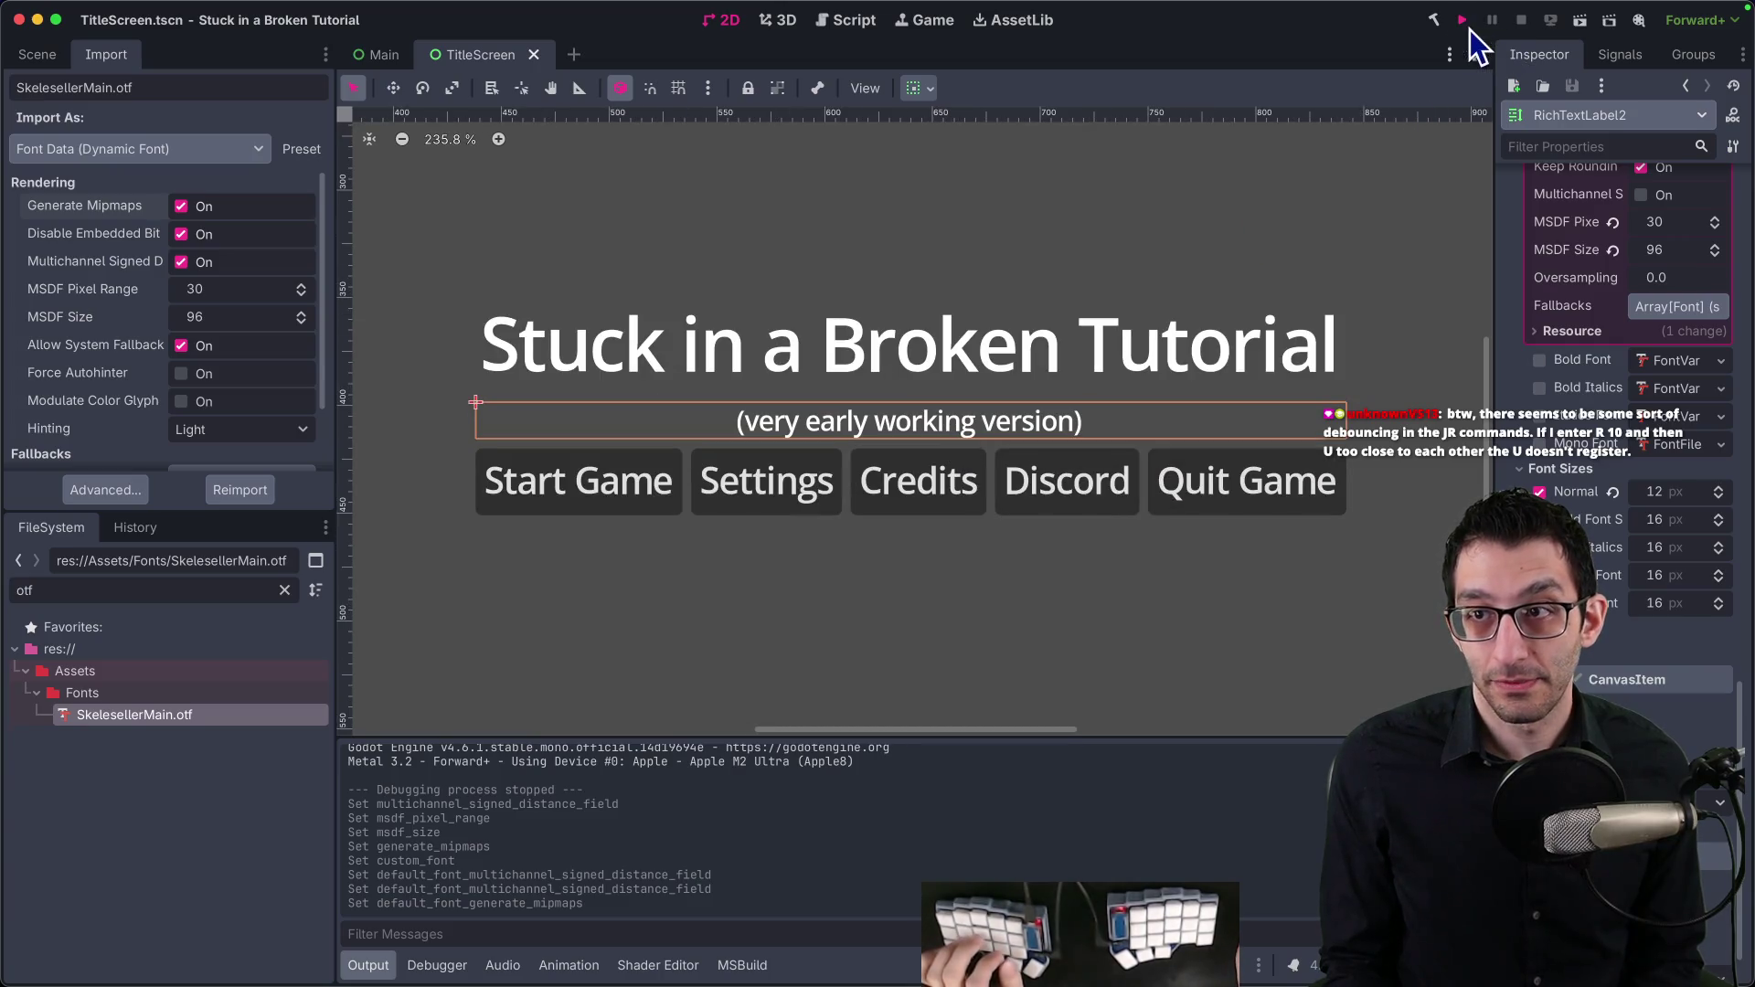
left_click(1469, 27)
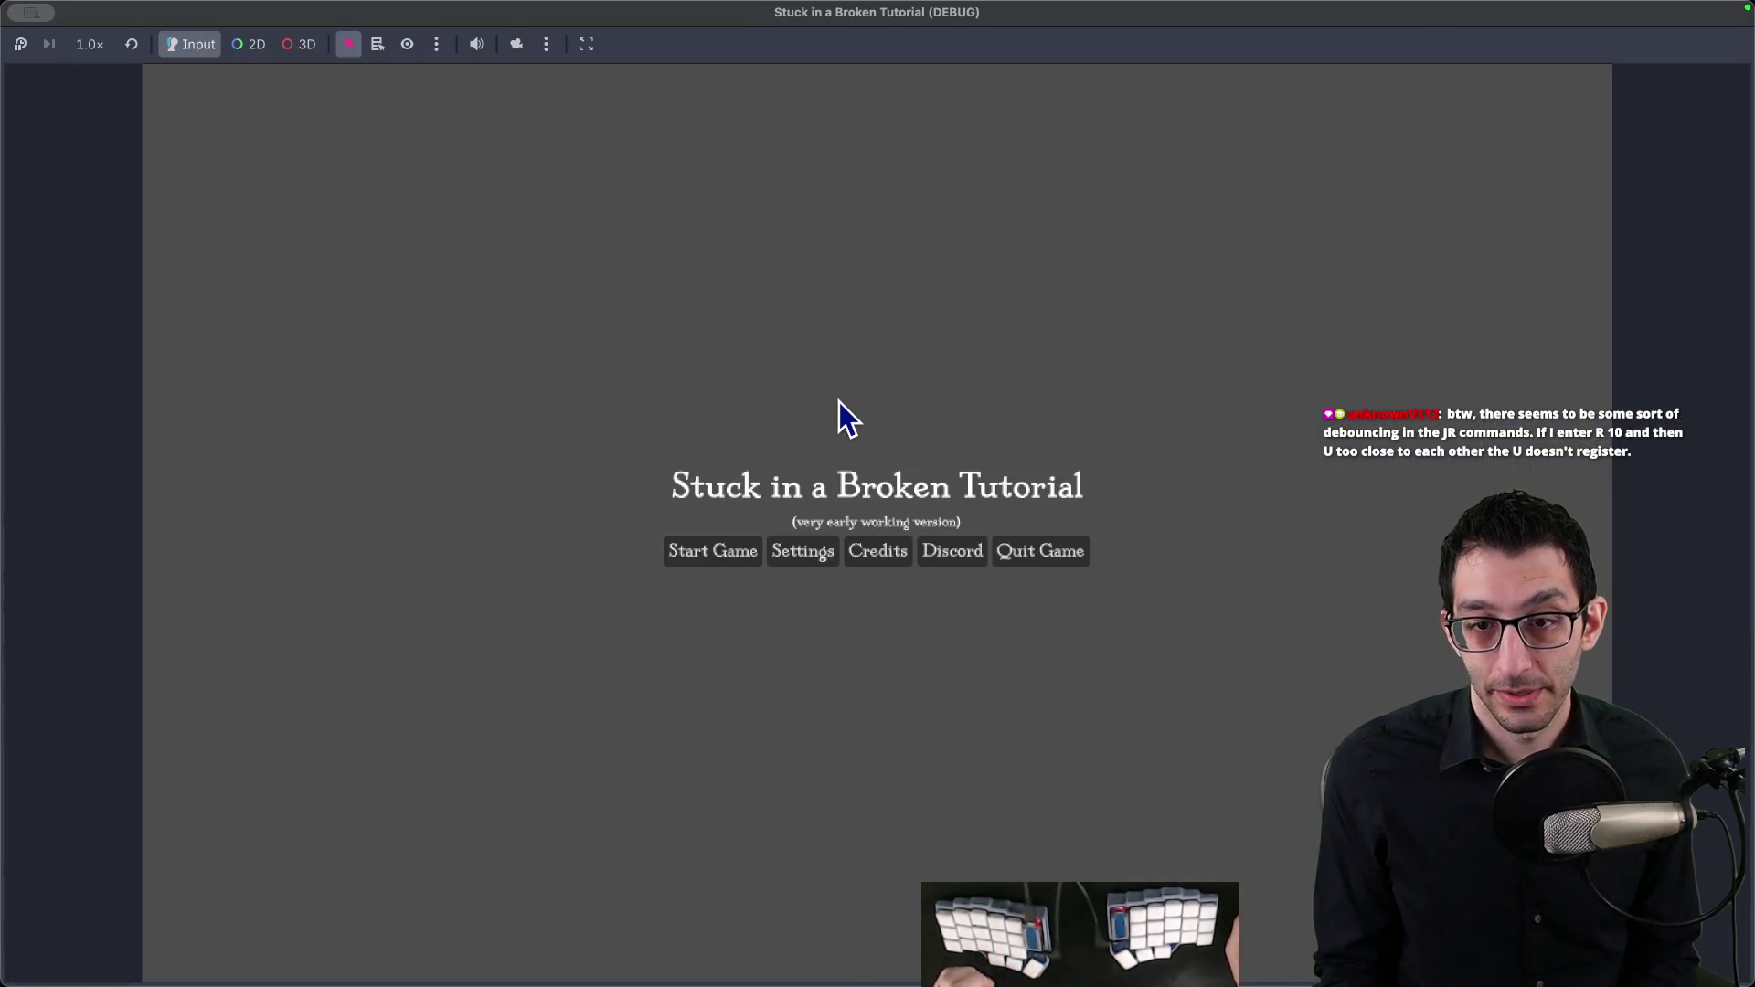
left_click(1036, 555)
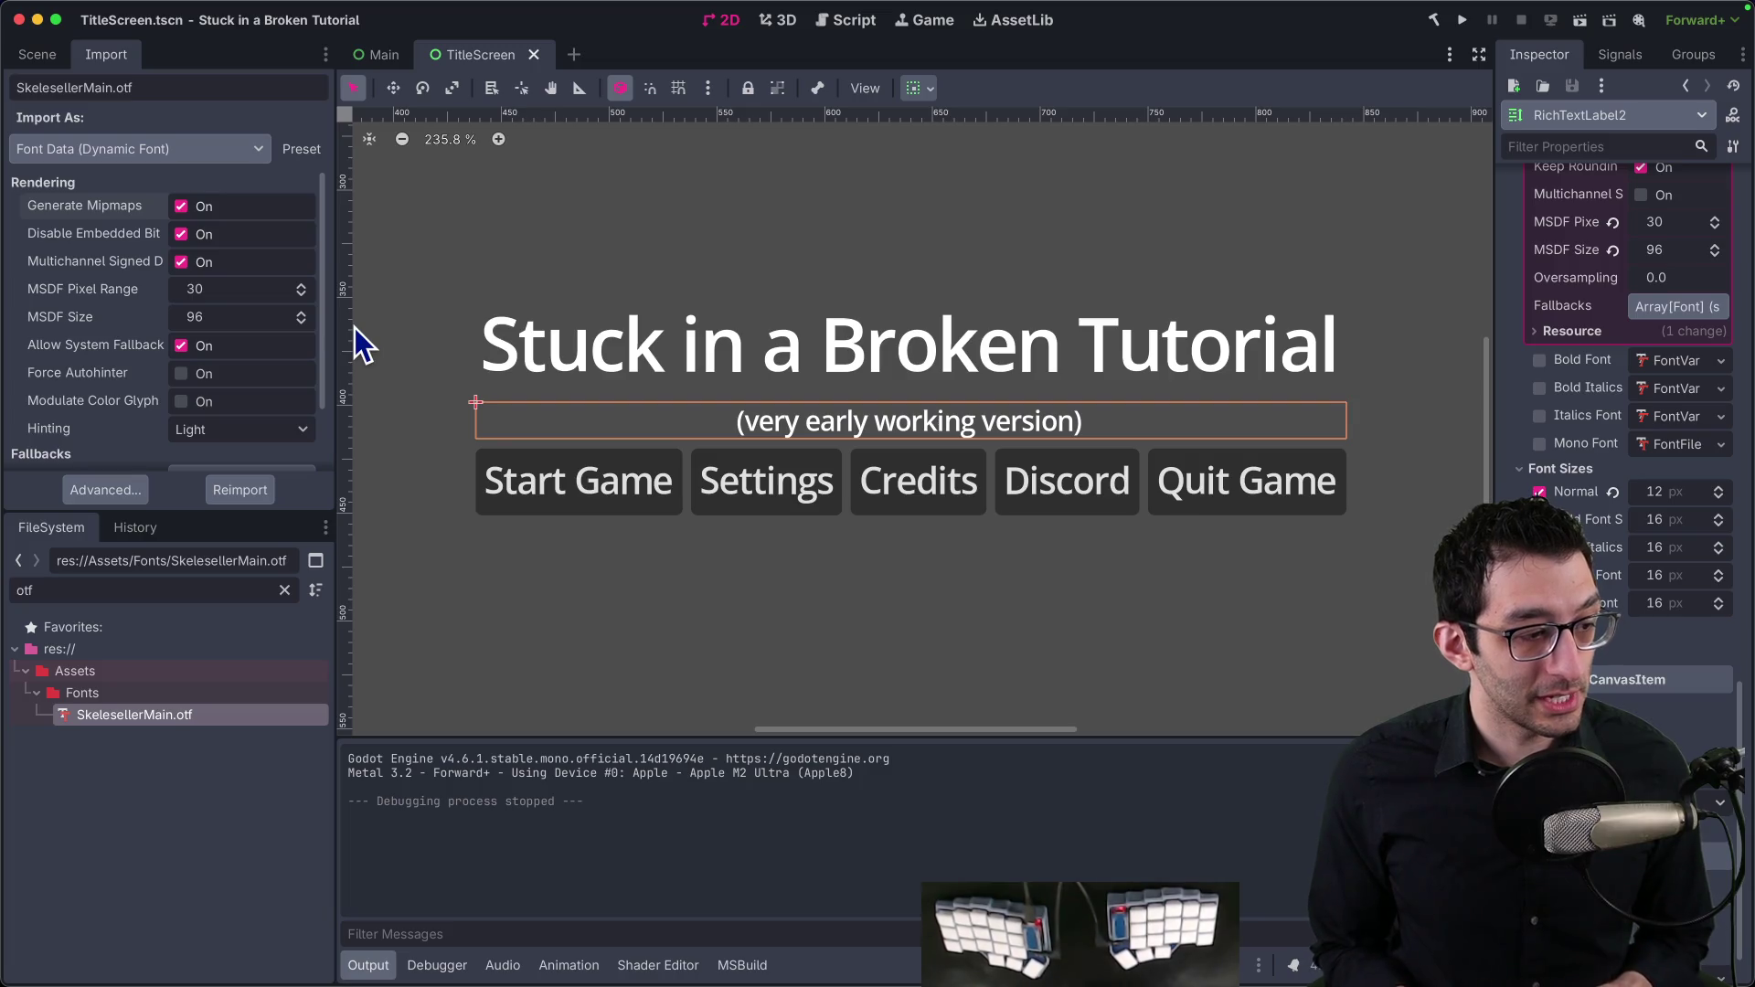
key("super+Tab")
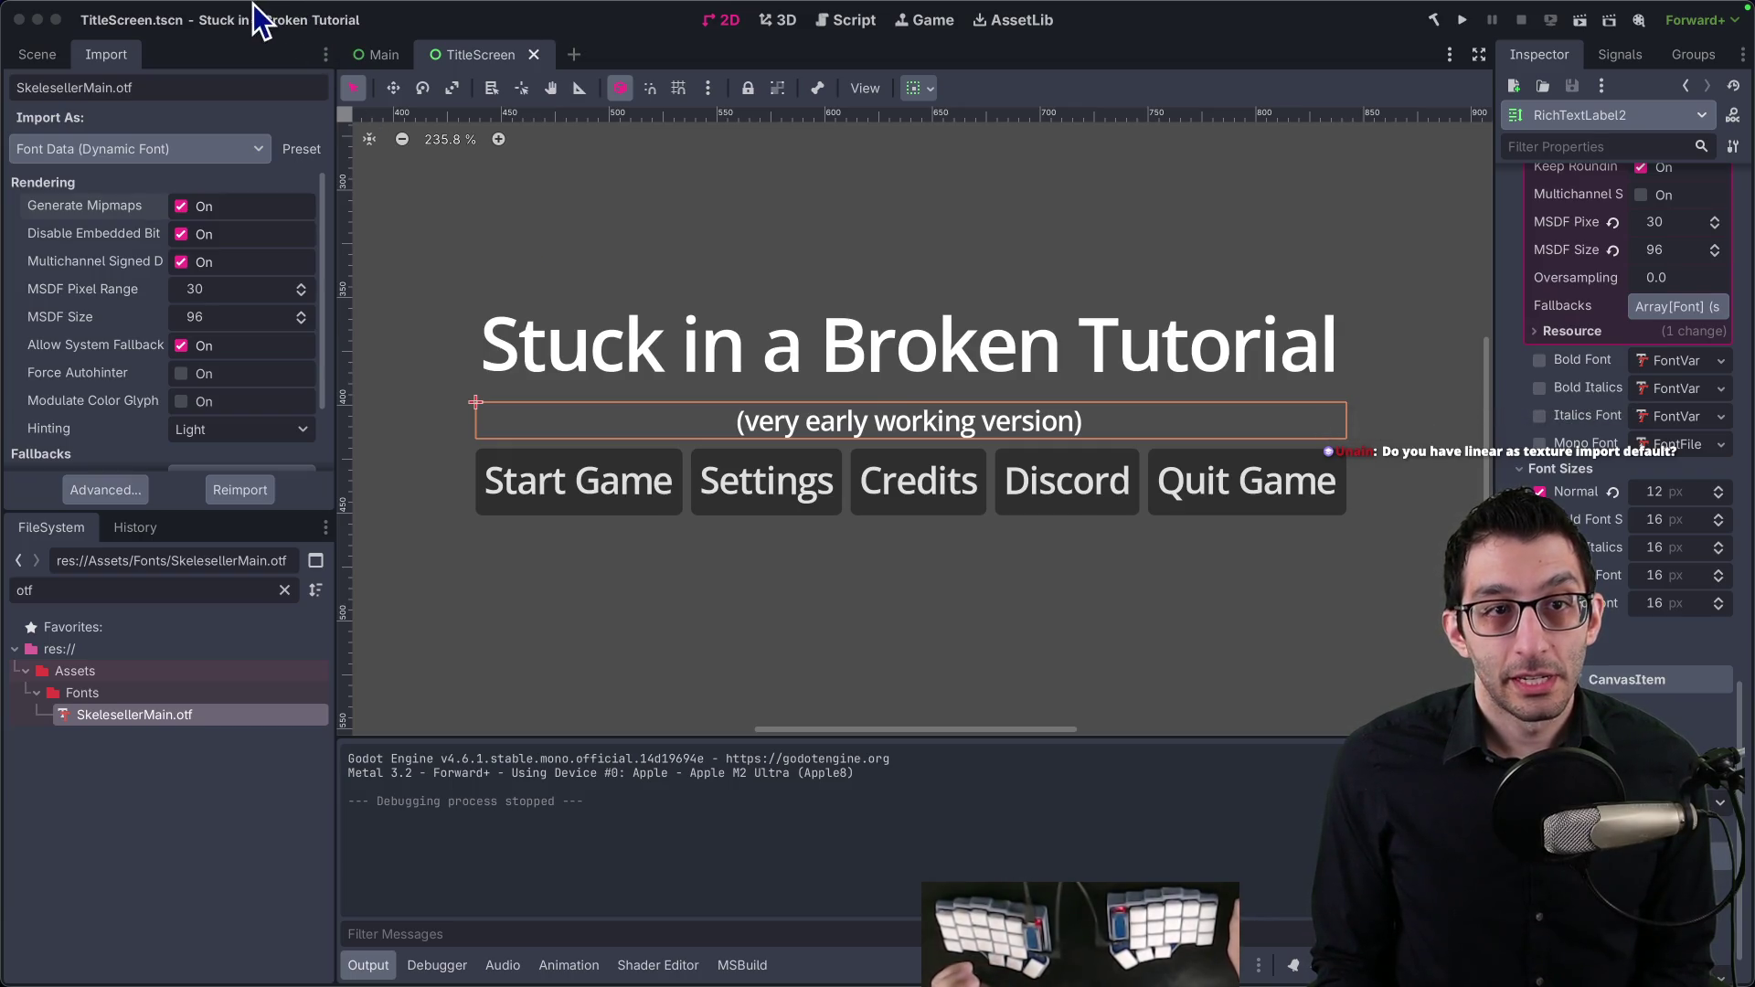
left_click(179, 10)
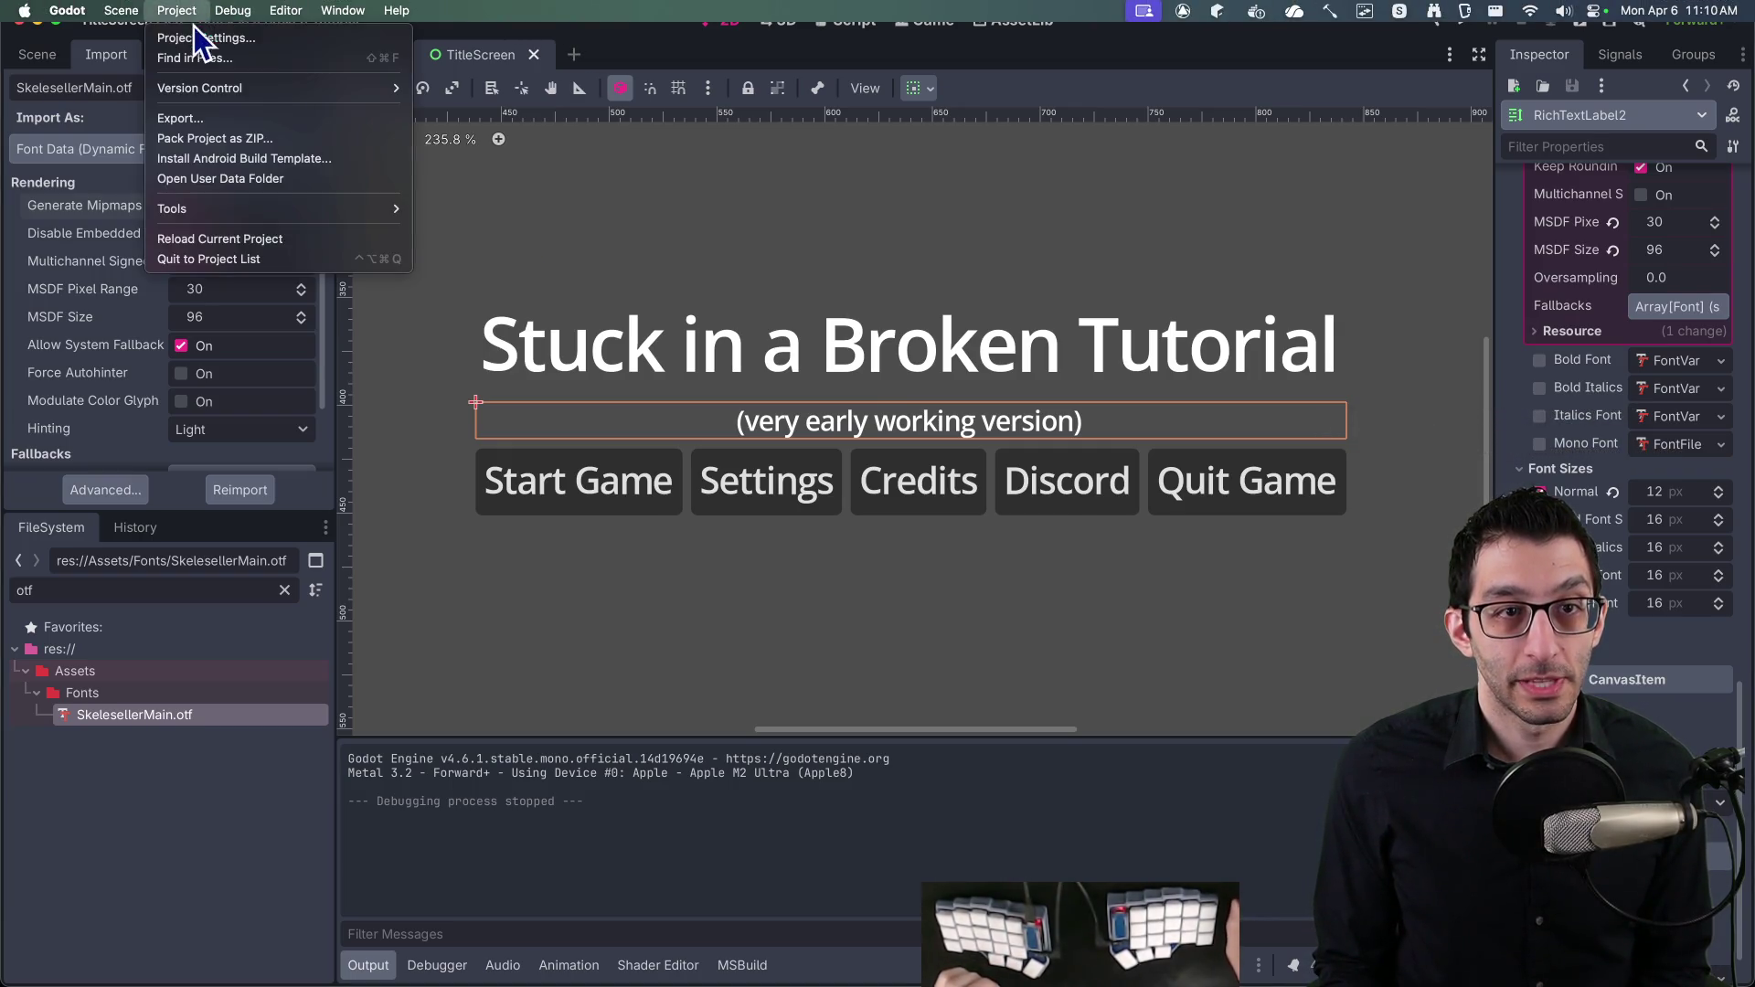
Step: Set Display > Window > Stretch Mode to canvas_items via a 'stretch' search, then Save & Restart
left_click(196, 37)
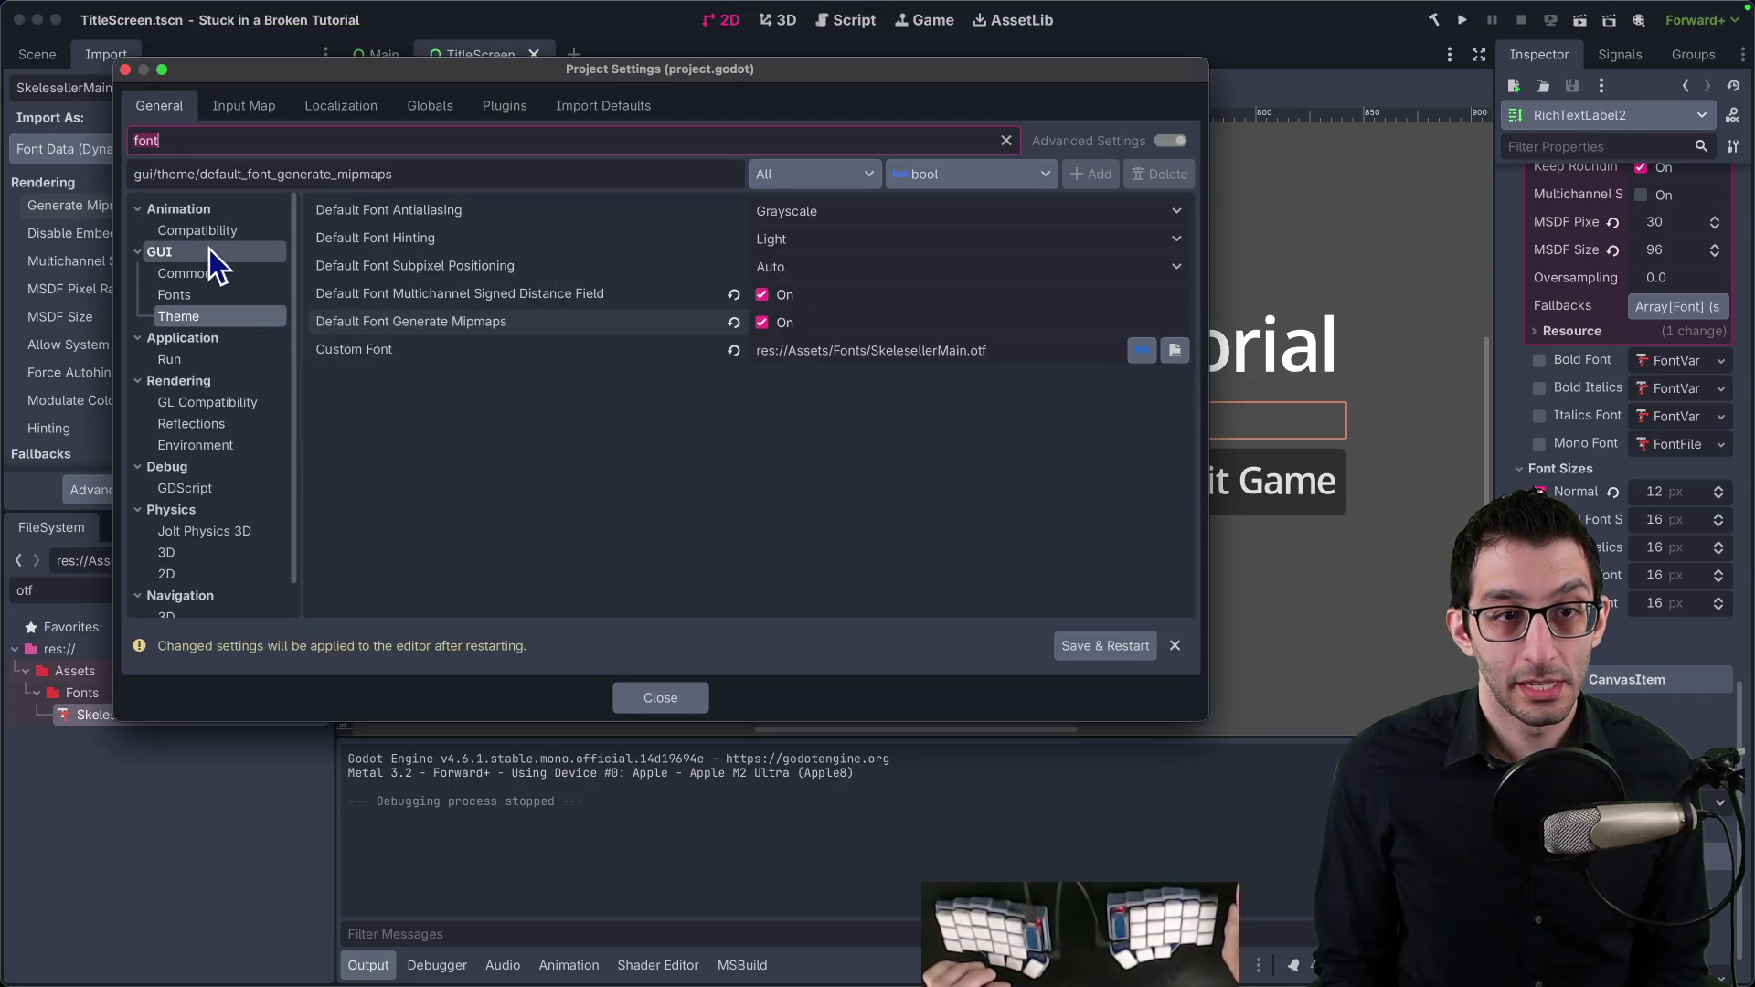
key("BackSpace")
key("BackSpace")
key("BackSpace")
type("sca")
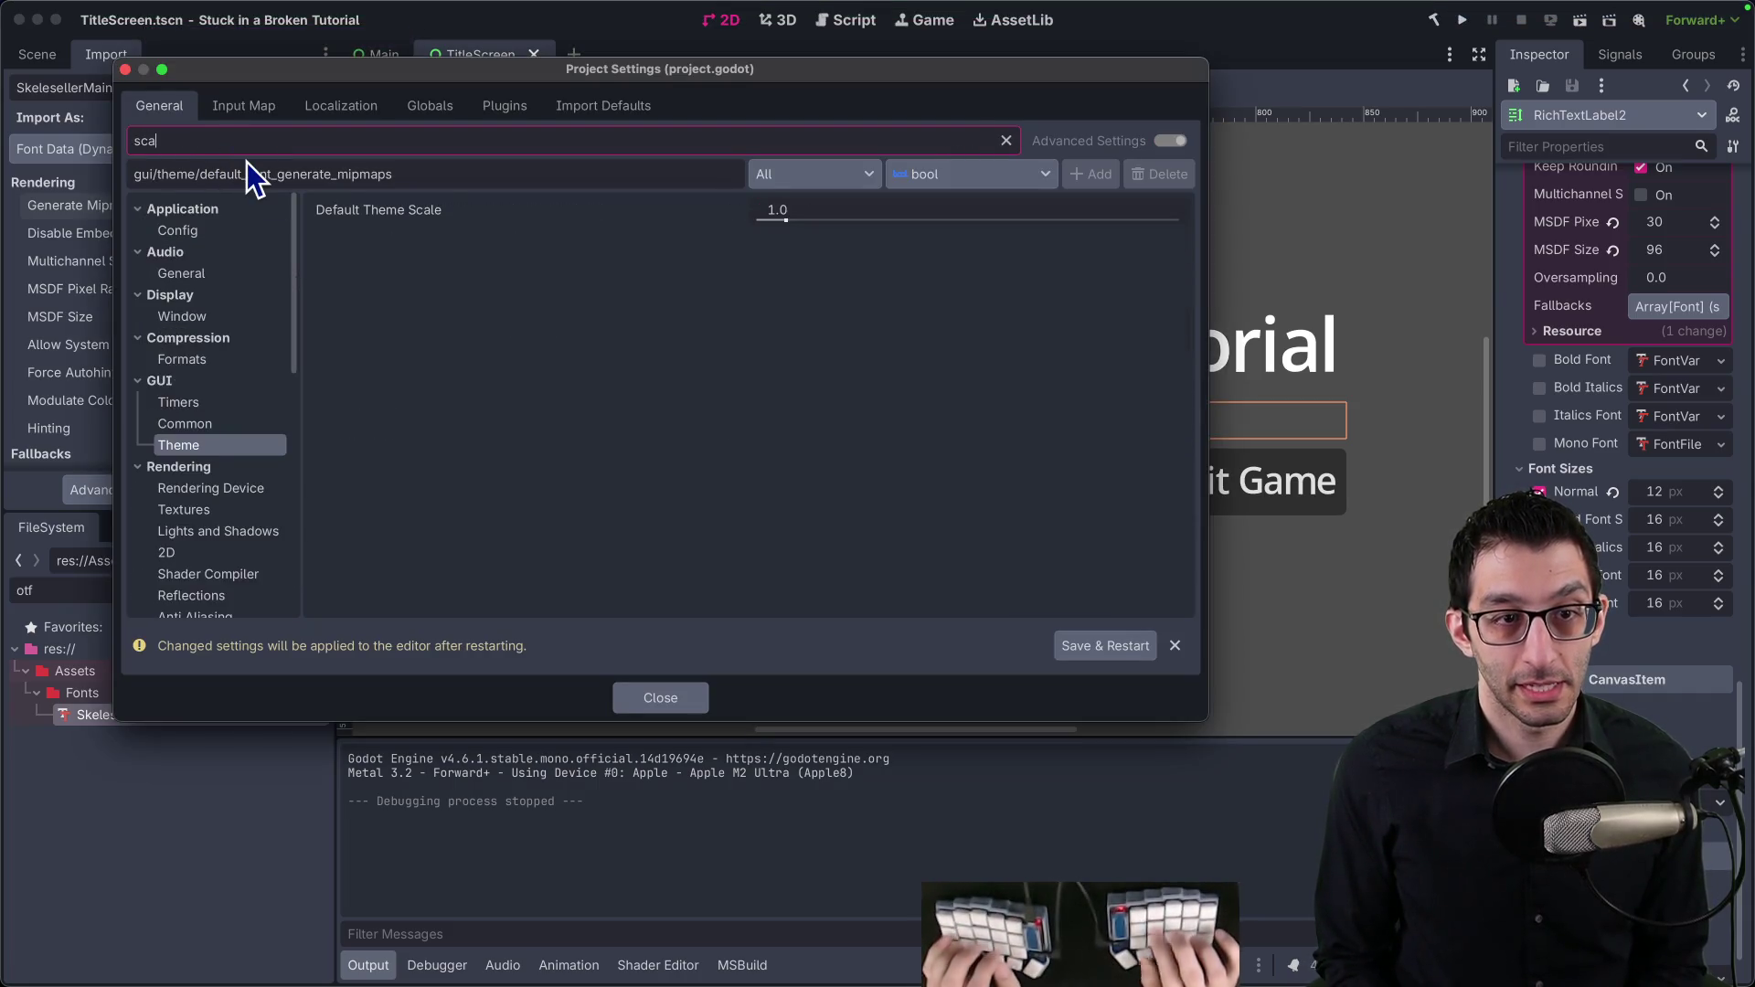
key("BackSpace")
key("BackSpace")
type("tretch")
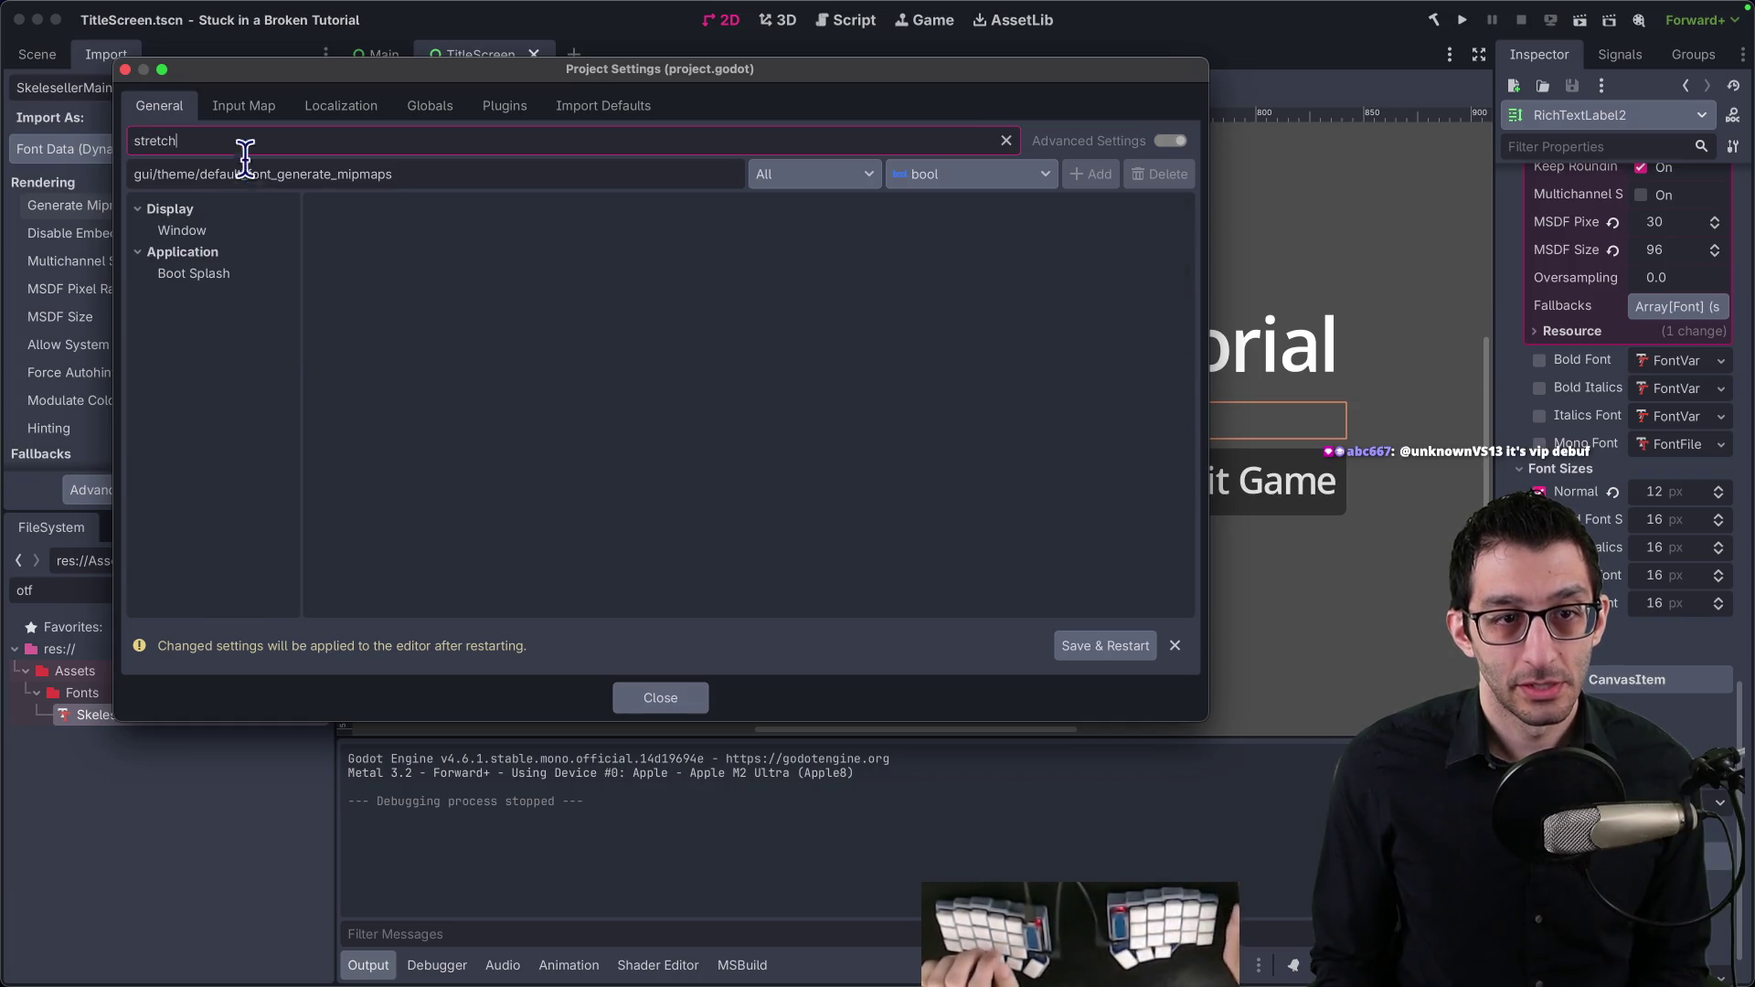
left_click(203, 234)
left_click(830, 228)
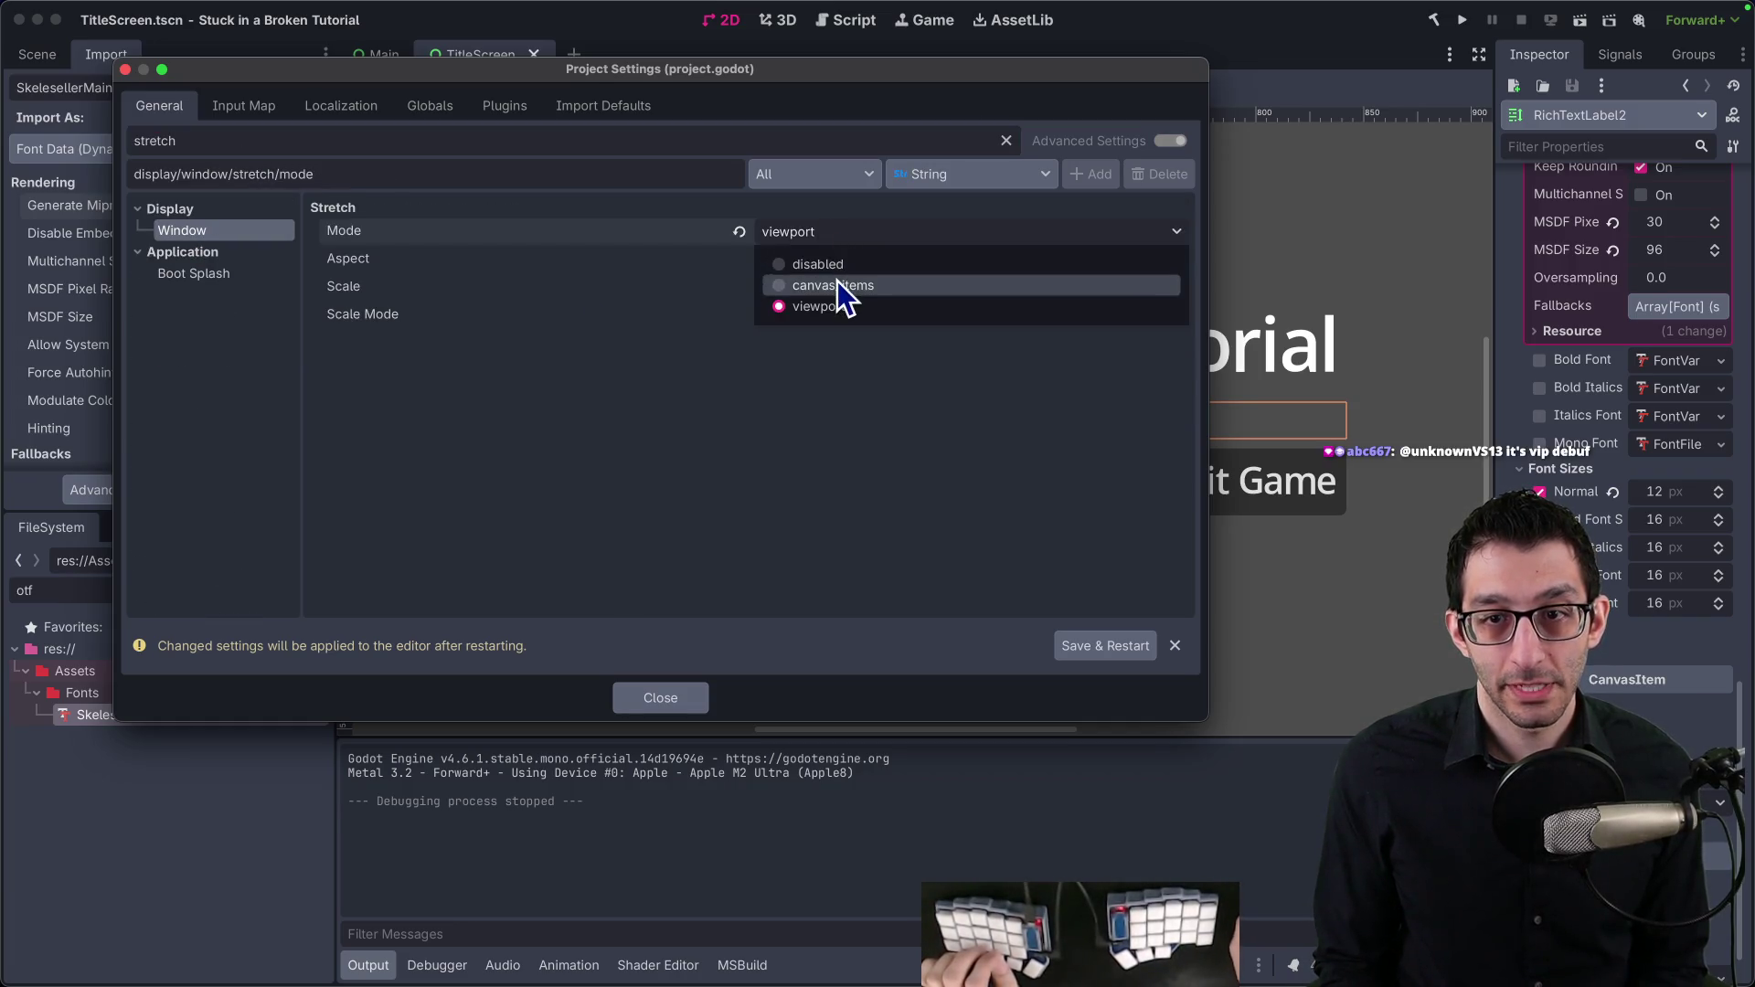
left_click(837, 286)
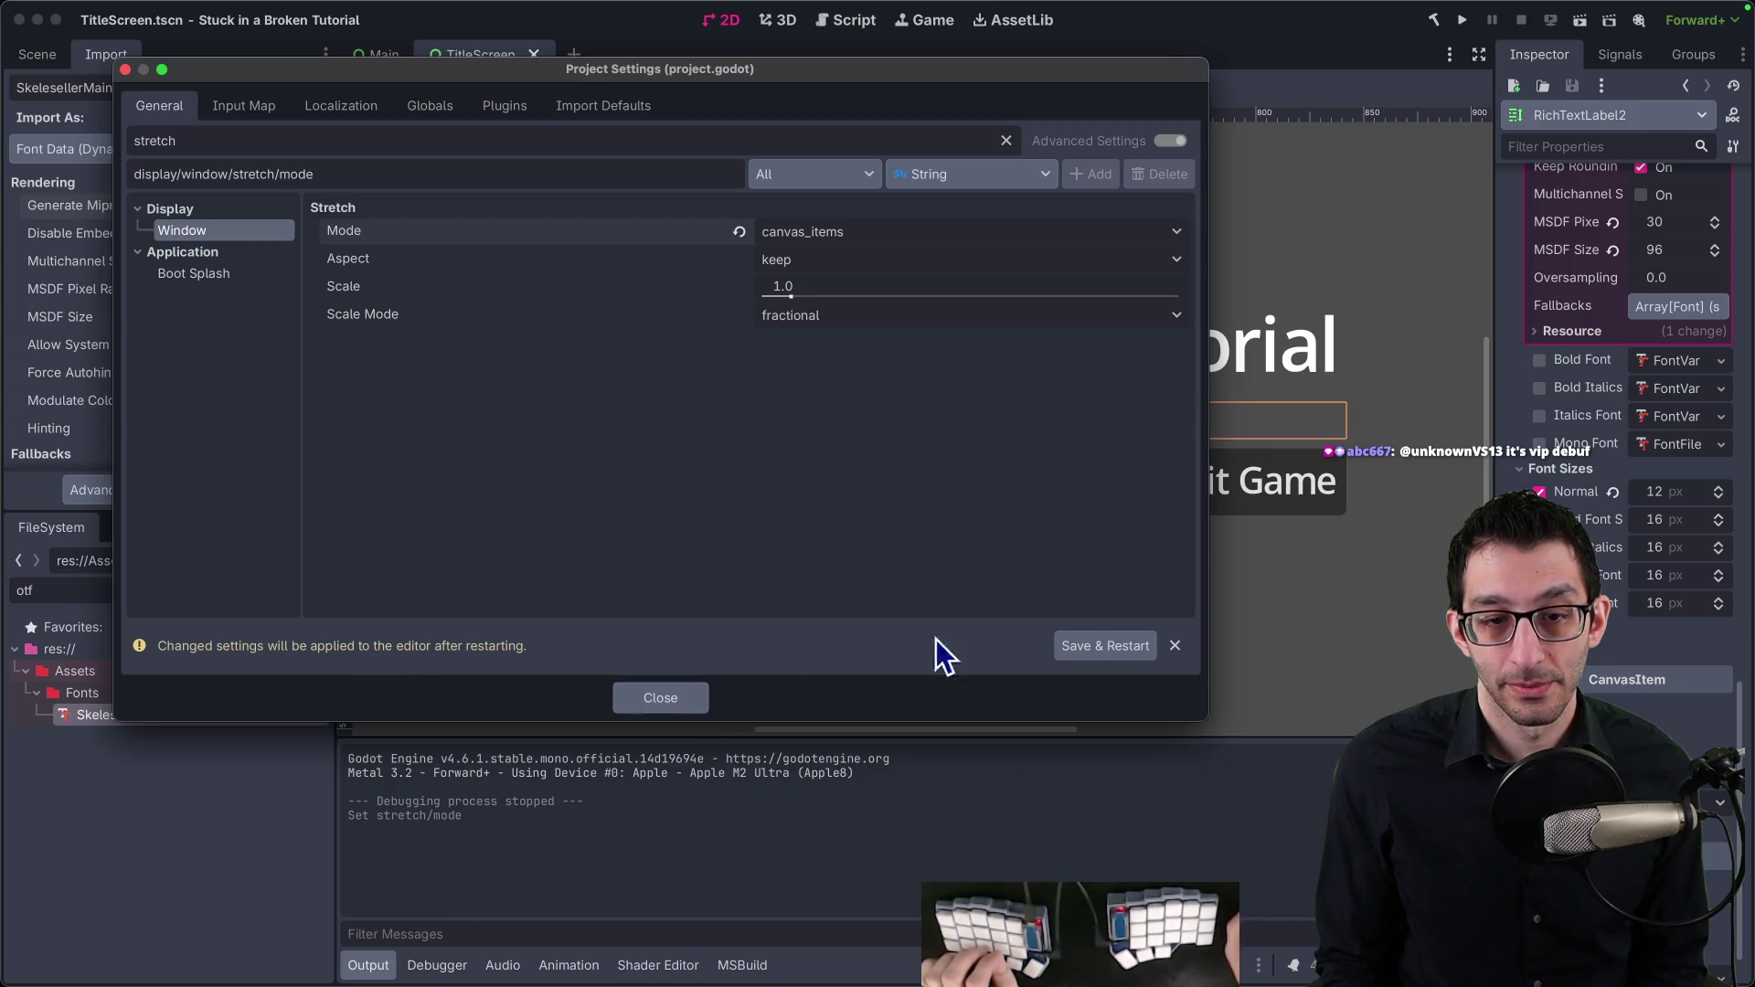
left_click(1078, 645)
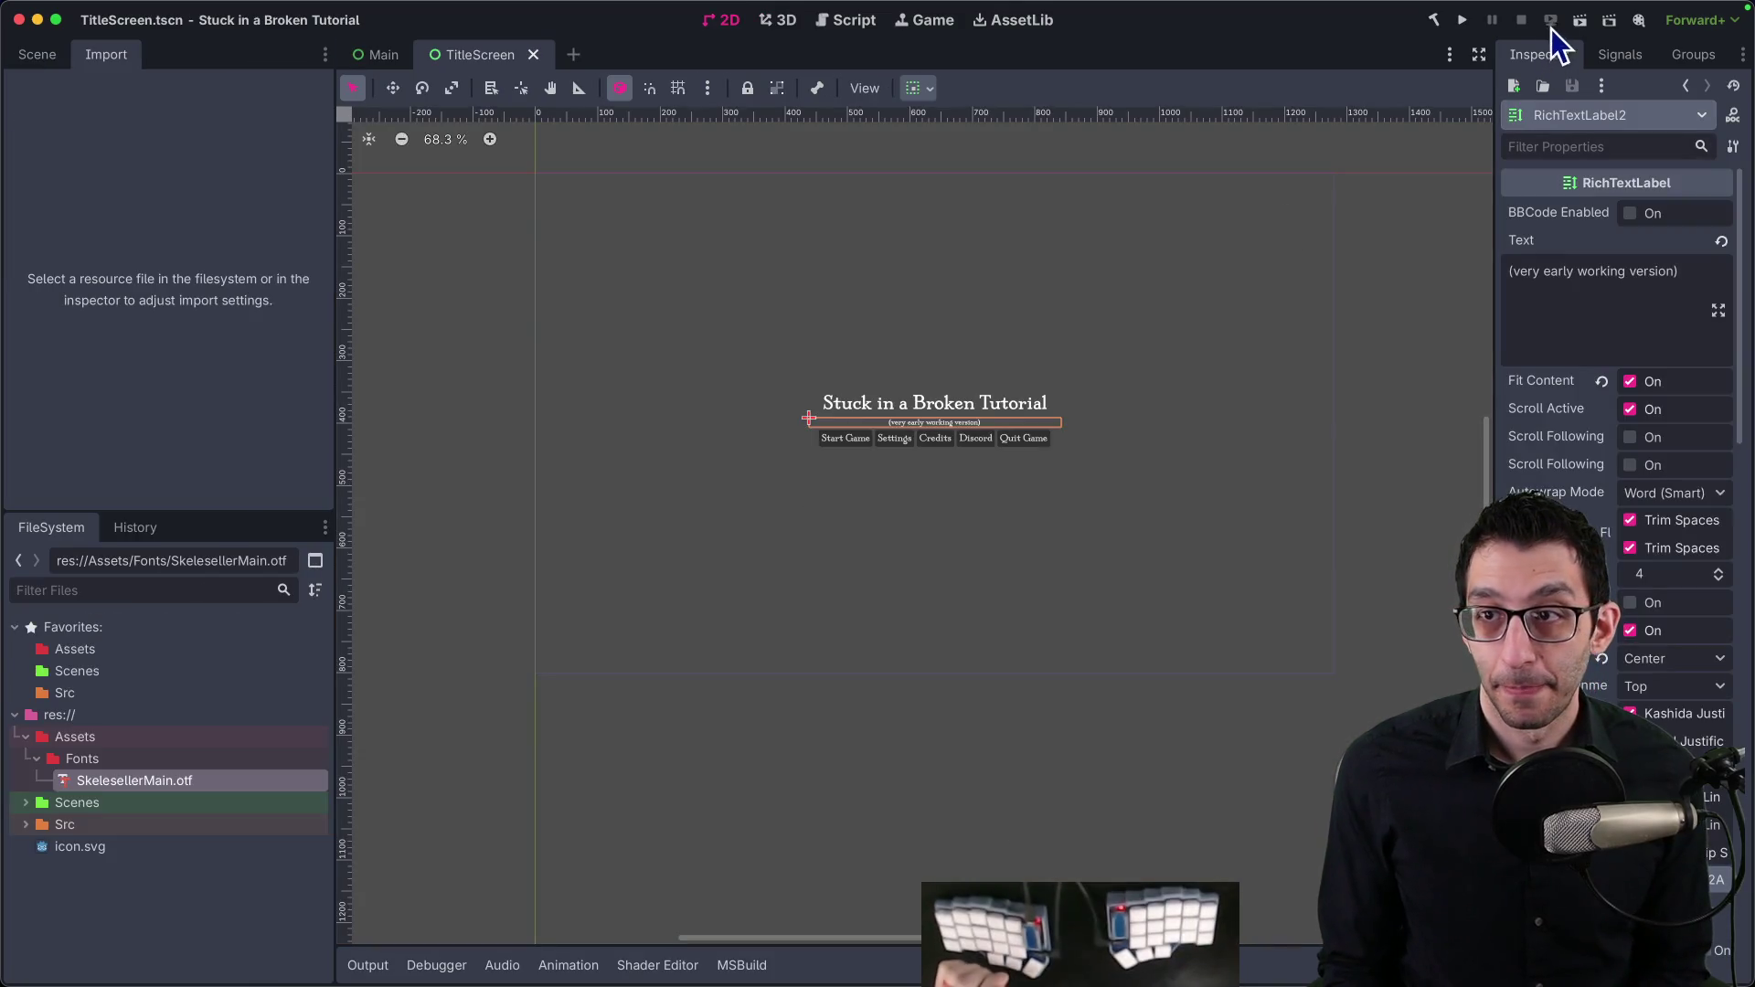
Step: Test-run the game with canvas_items, then set Stretch Mode back to viewport
left_click(1464, 21)
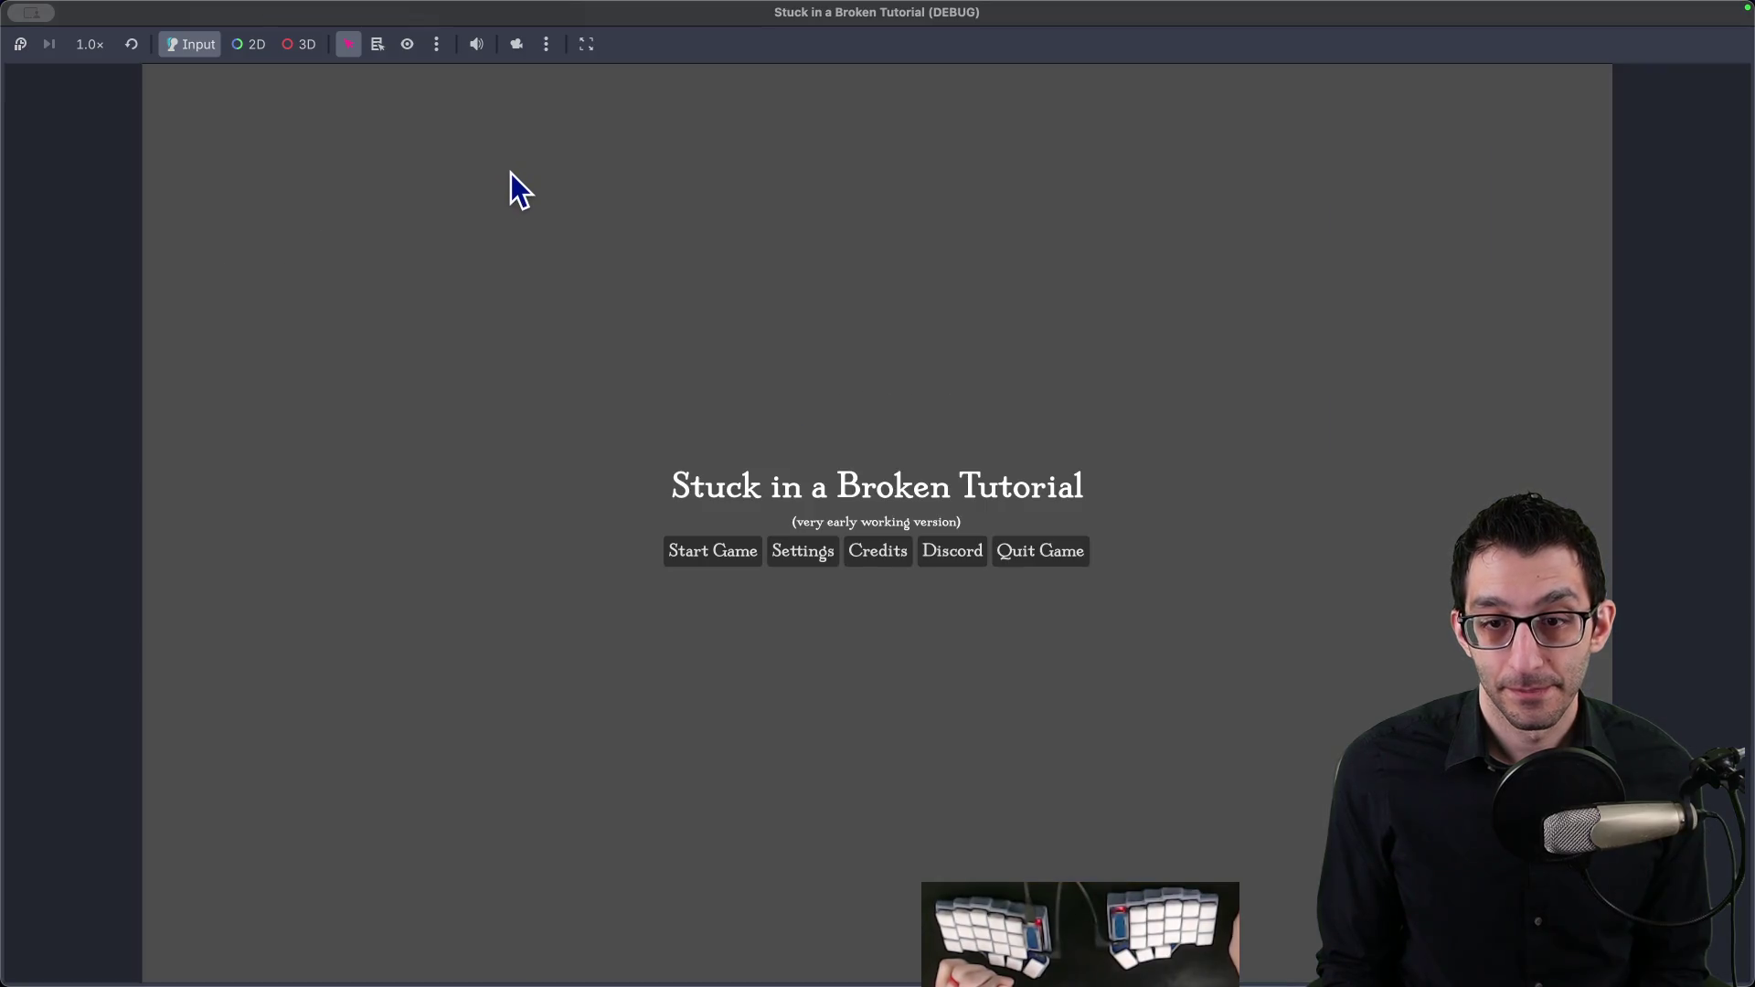
left_click(1042, 552)
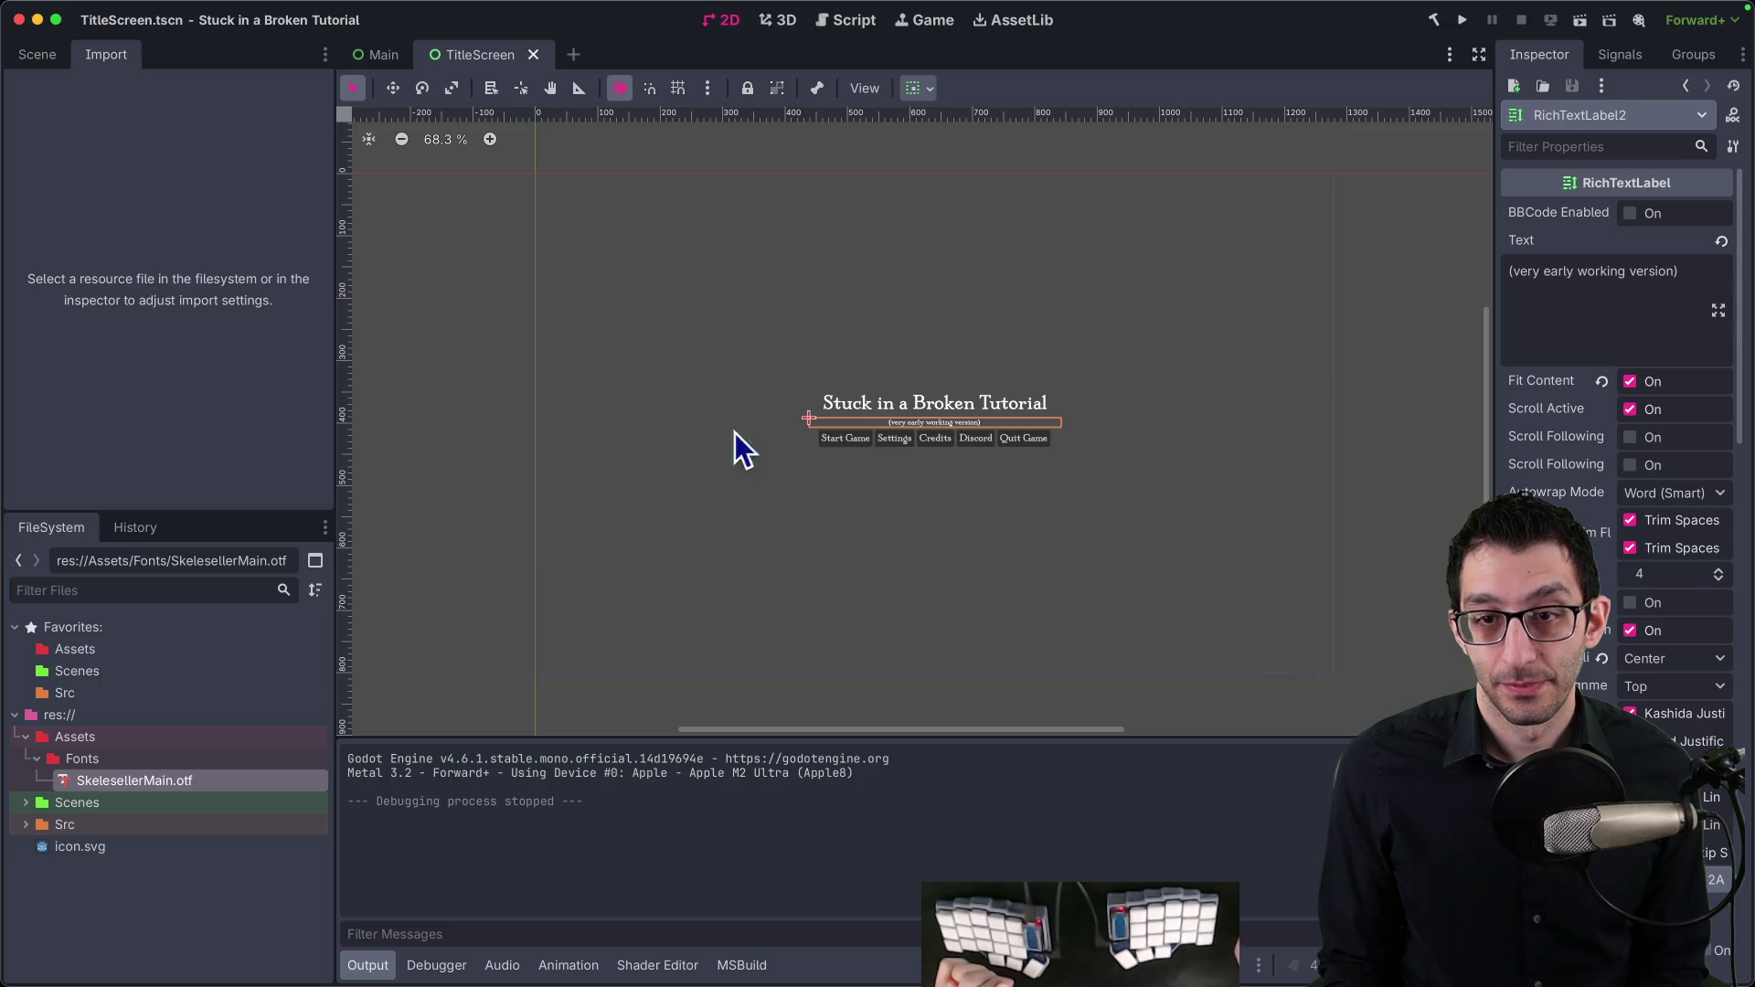
left_click(177, 11)
left_click(204, 41)
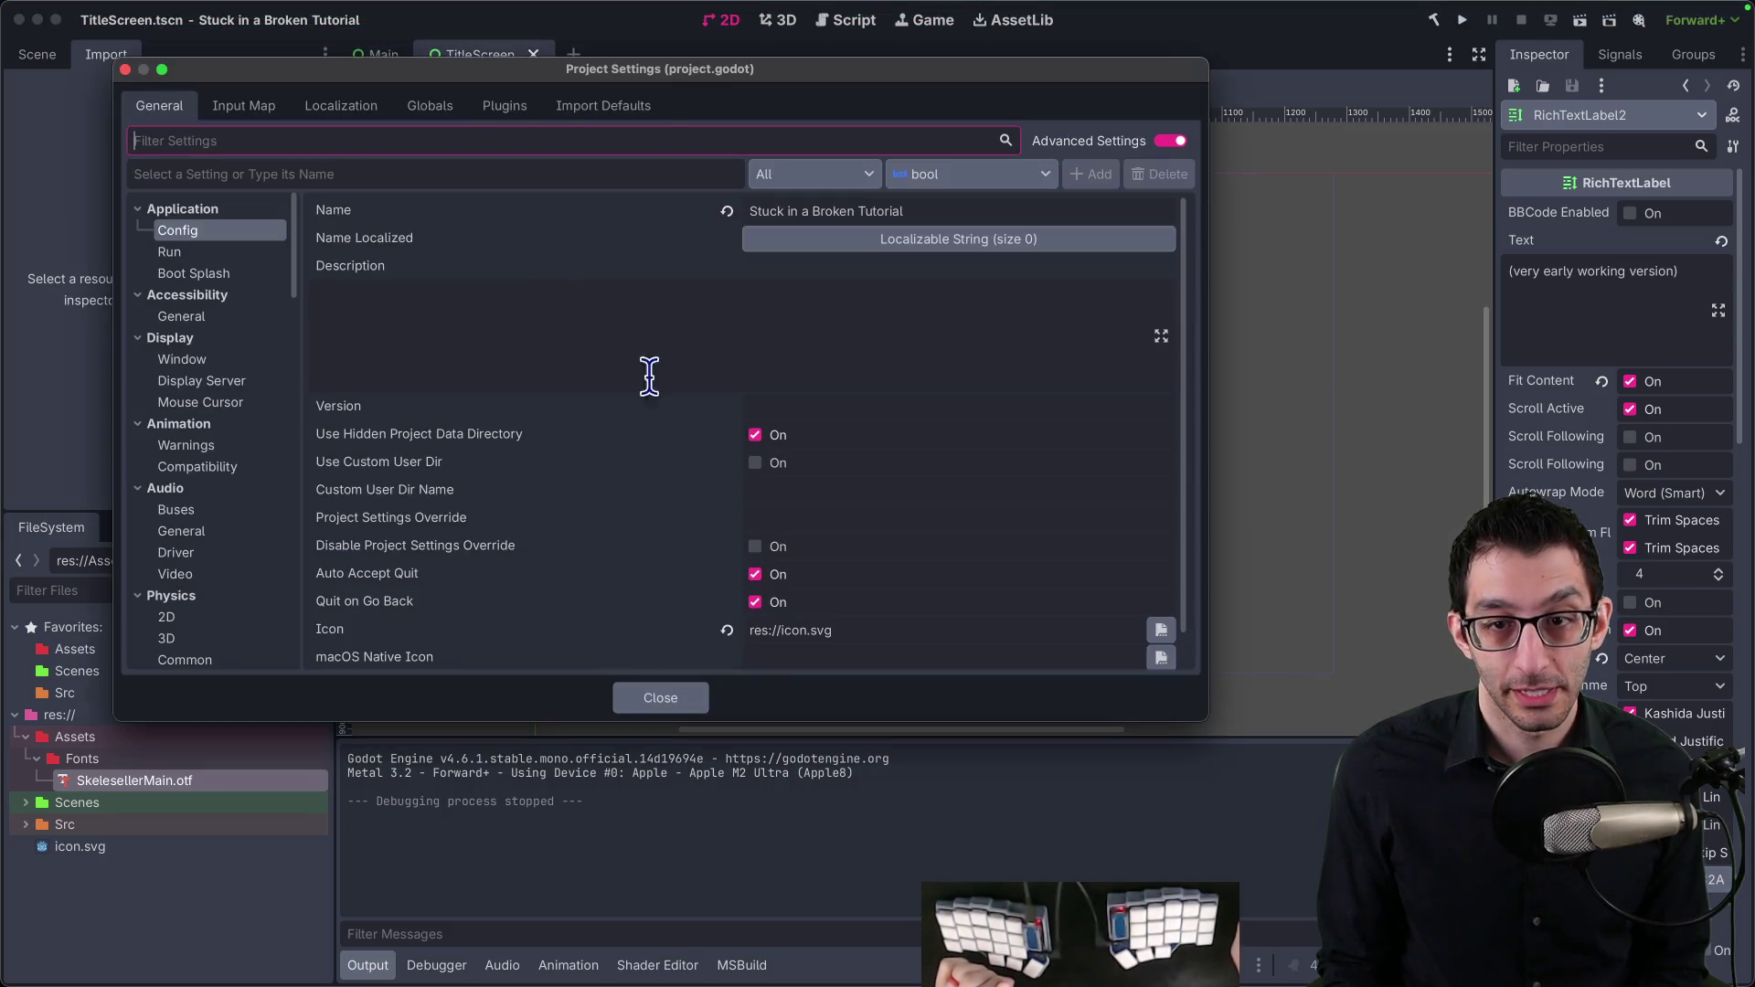
type("stretch")
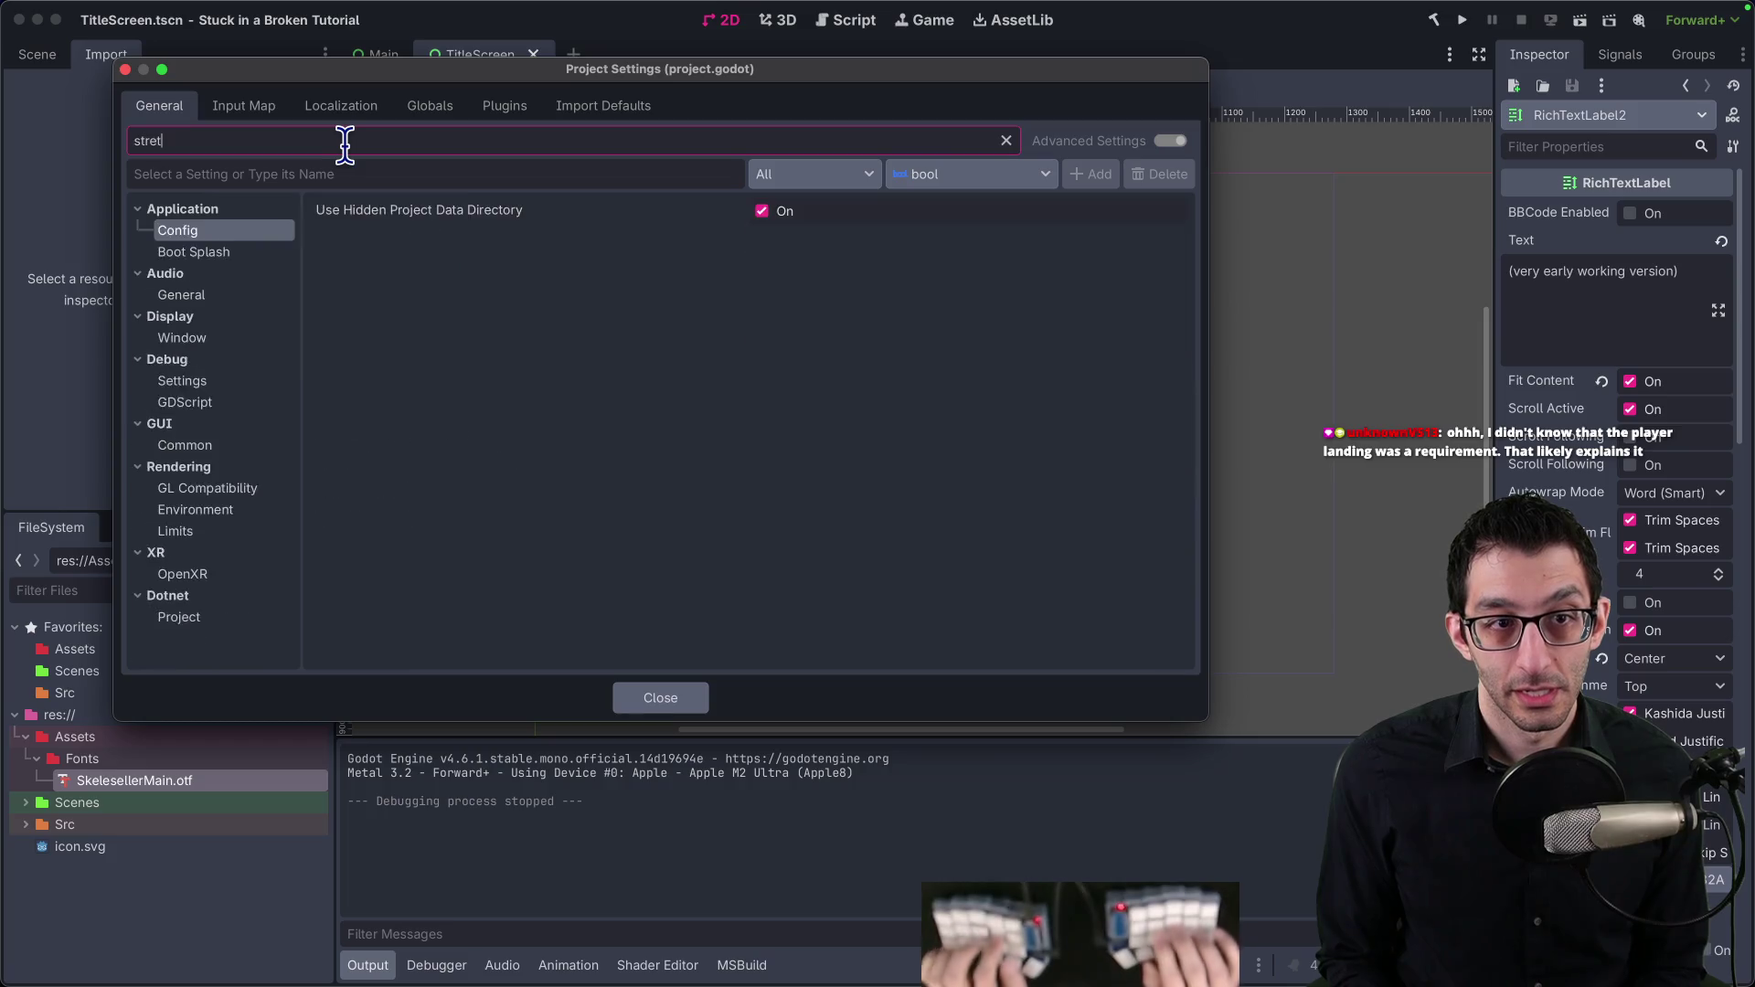
left_click(866, 238)
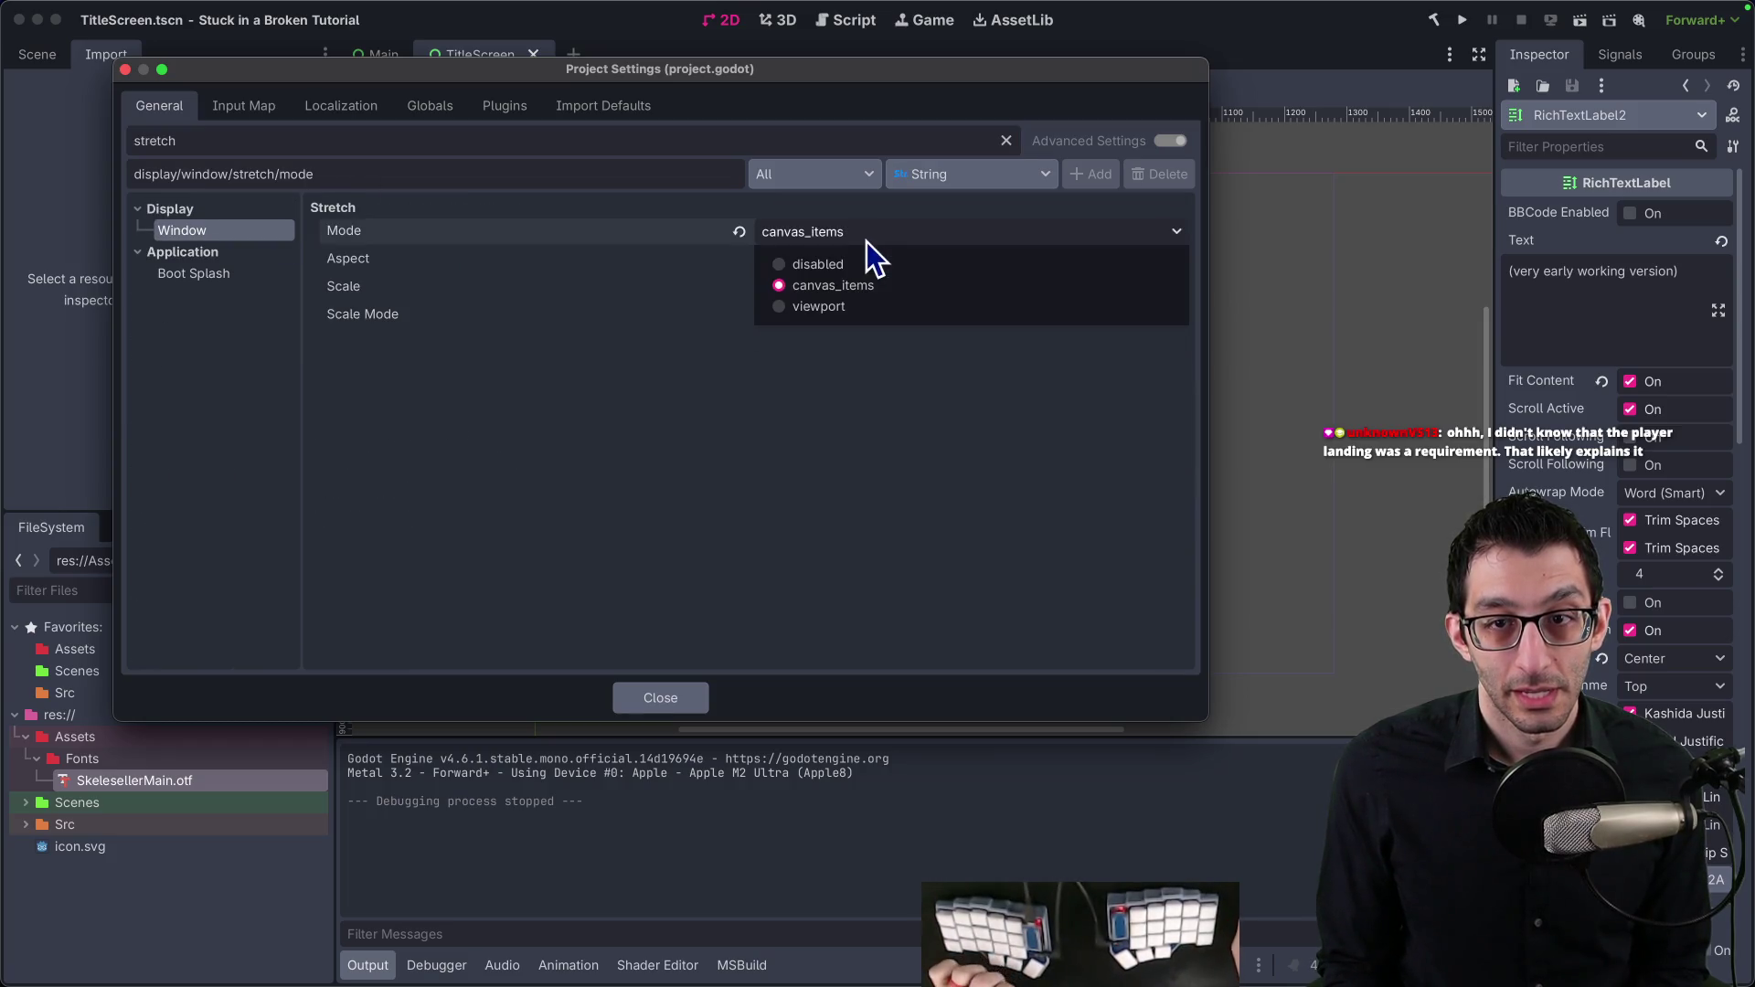
left_click(833, 308)
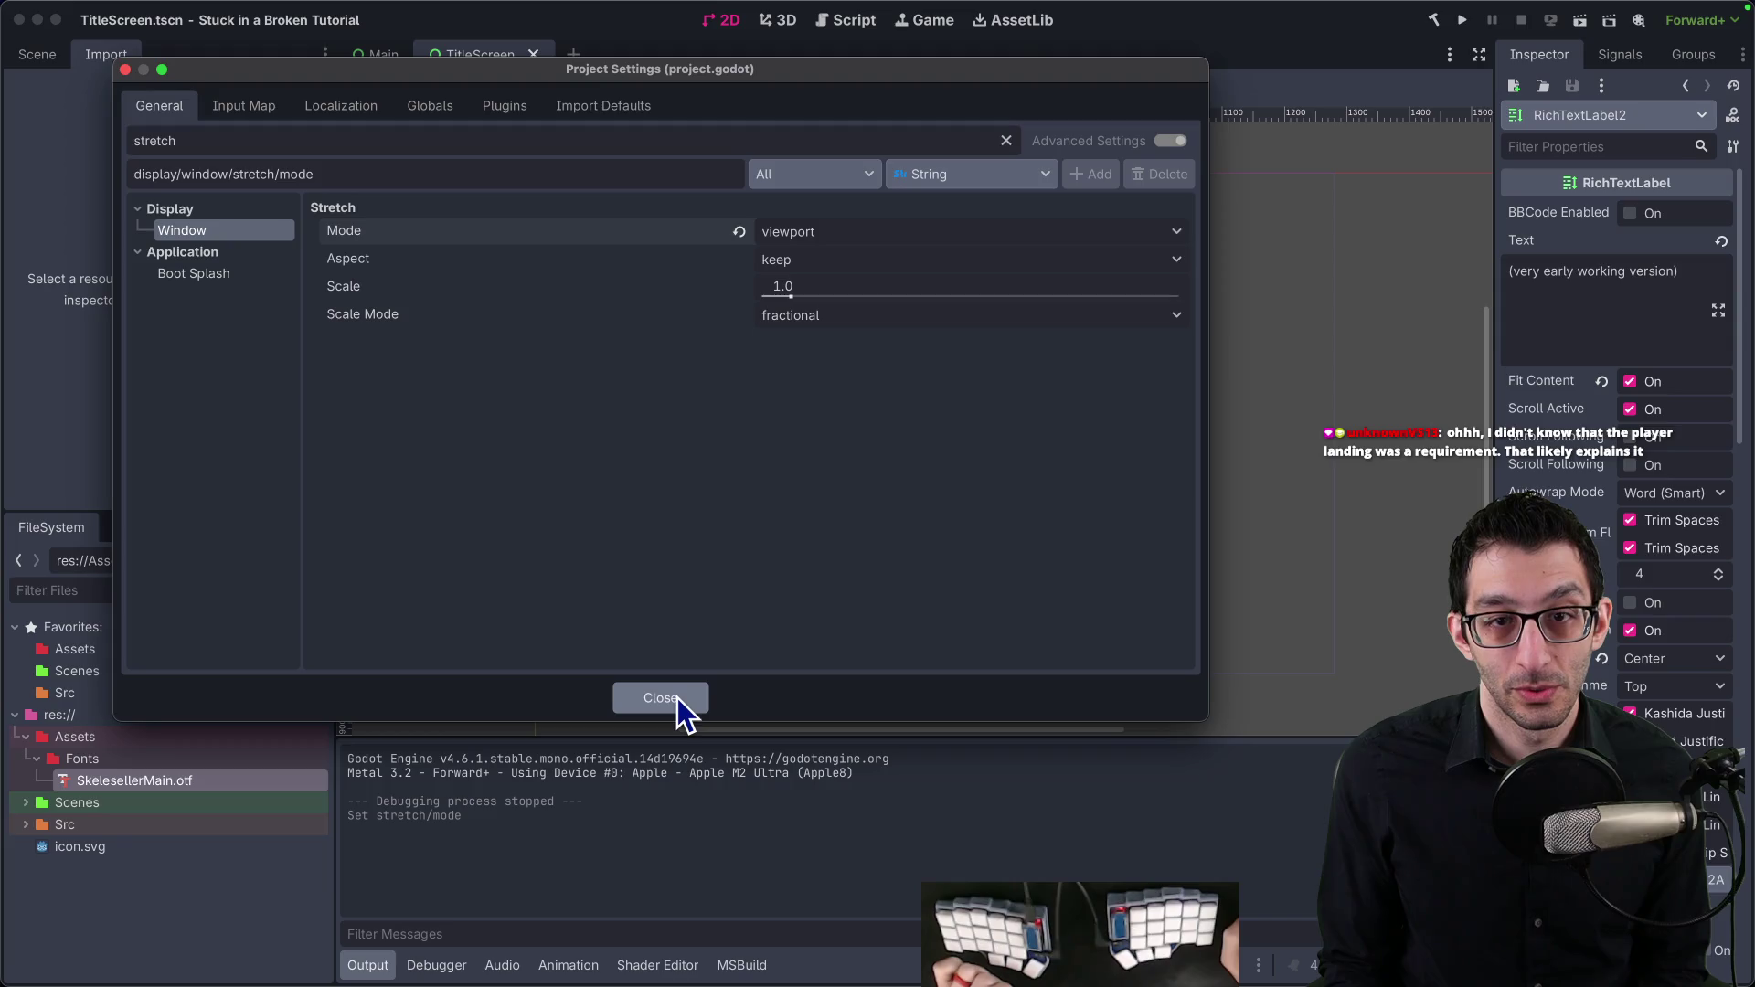
left_click(678, 699)
Step: Recheck the stretch setting in Project Settings and run the game again to compare
left_click(186, 10)
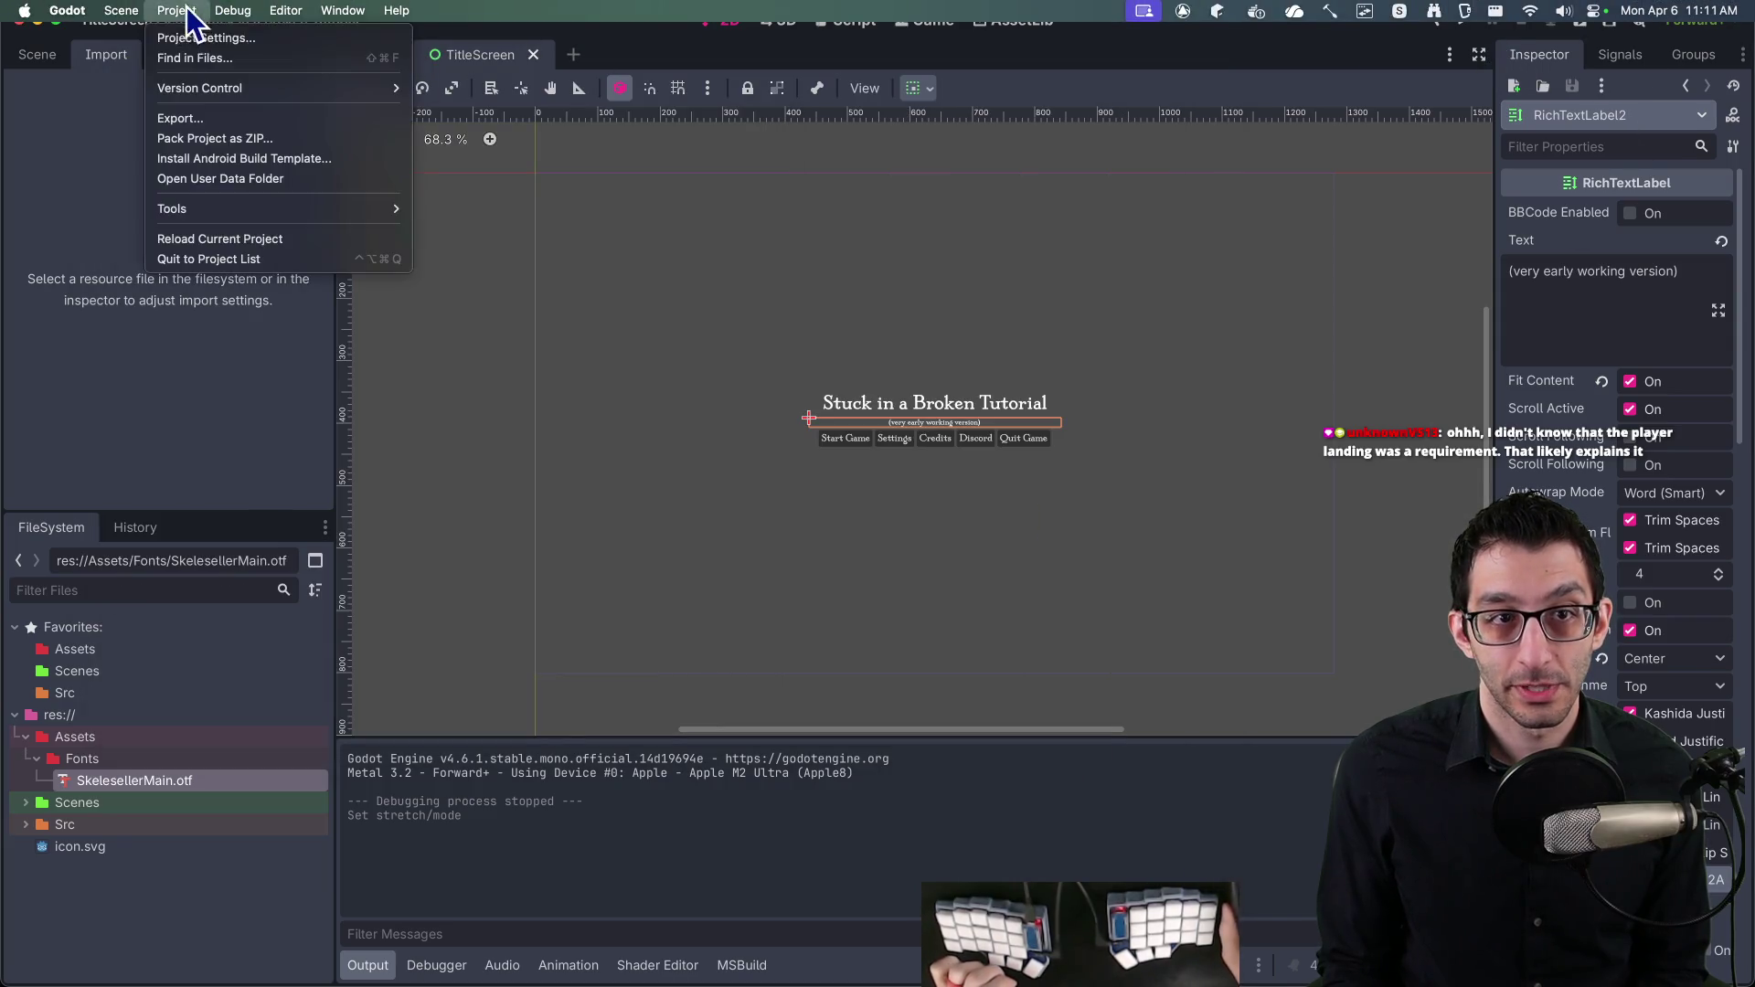
left_click(208, 35)
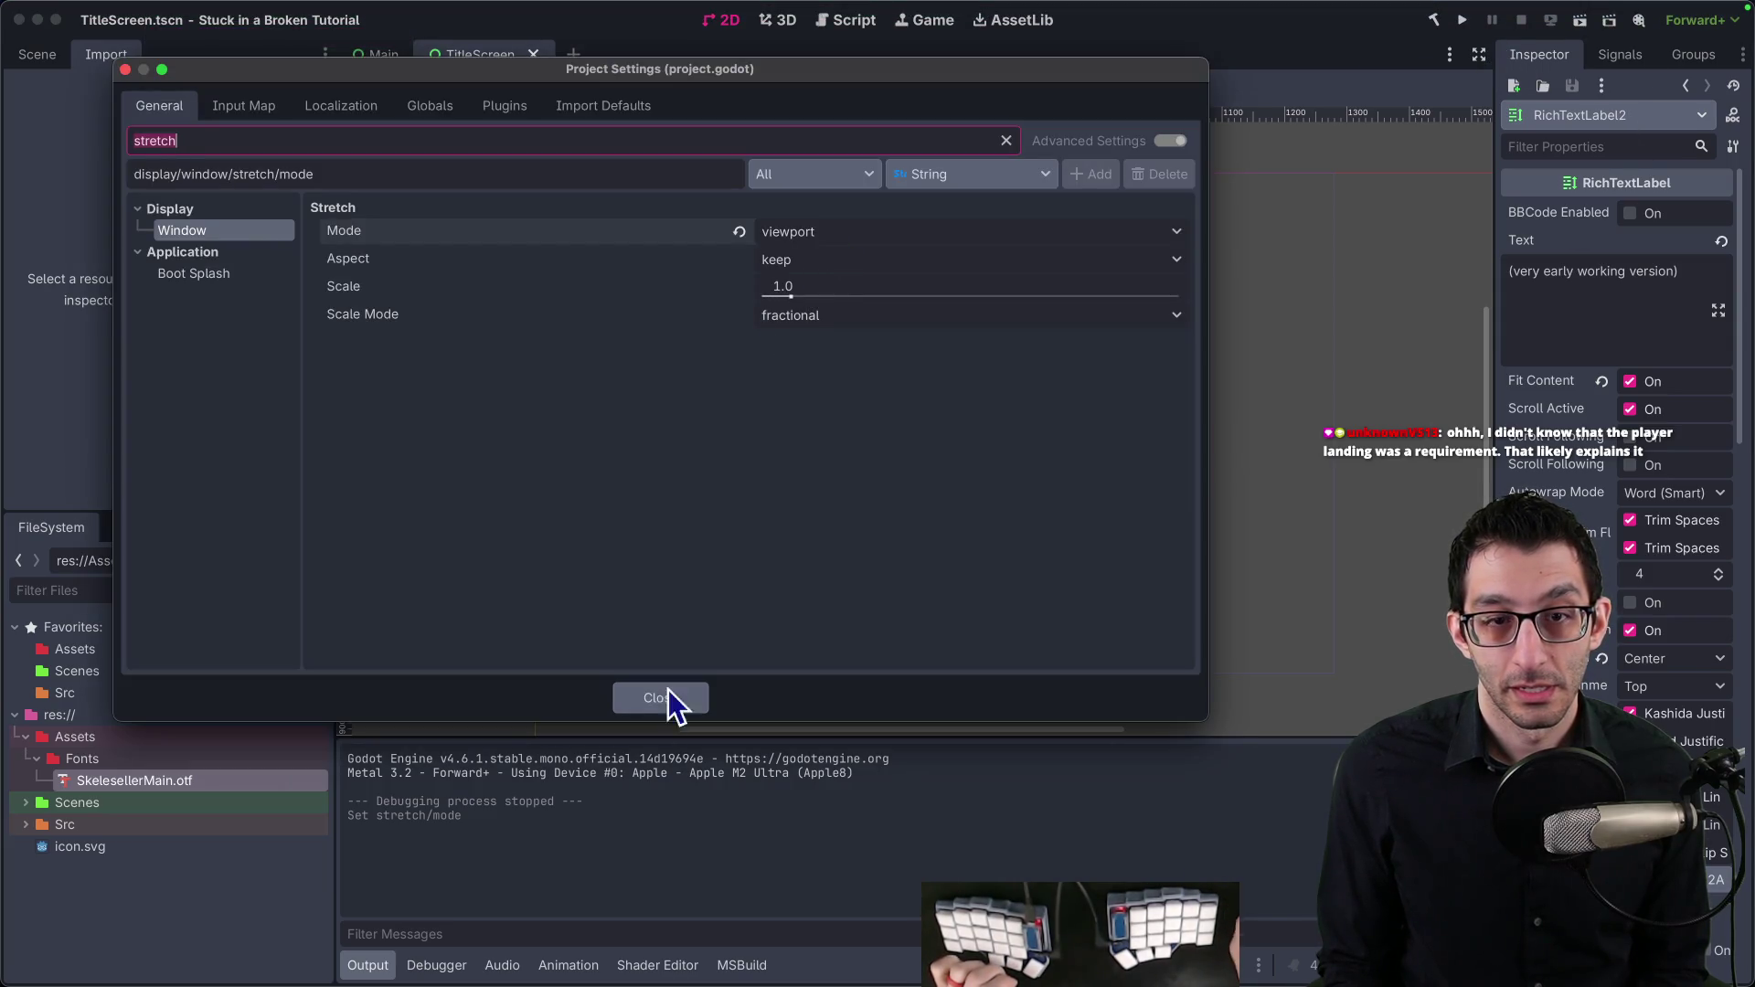
left_click(660, 698)
left_click(1464, 19)
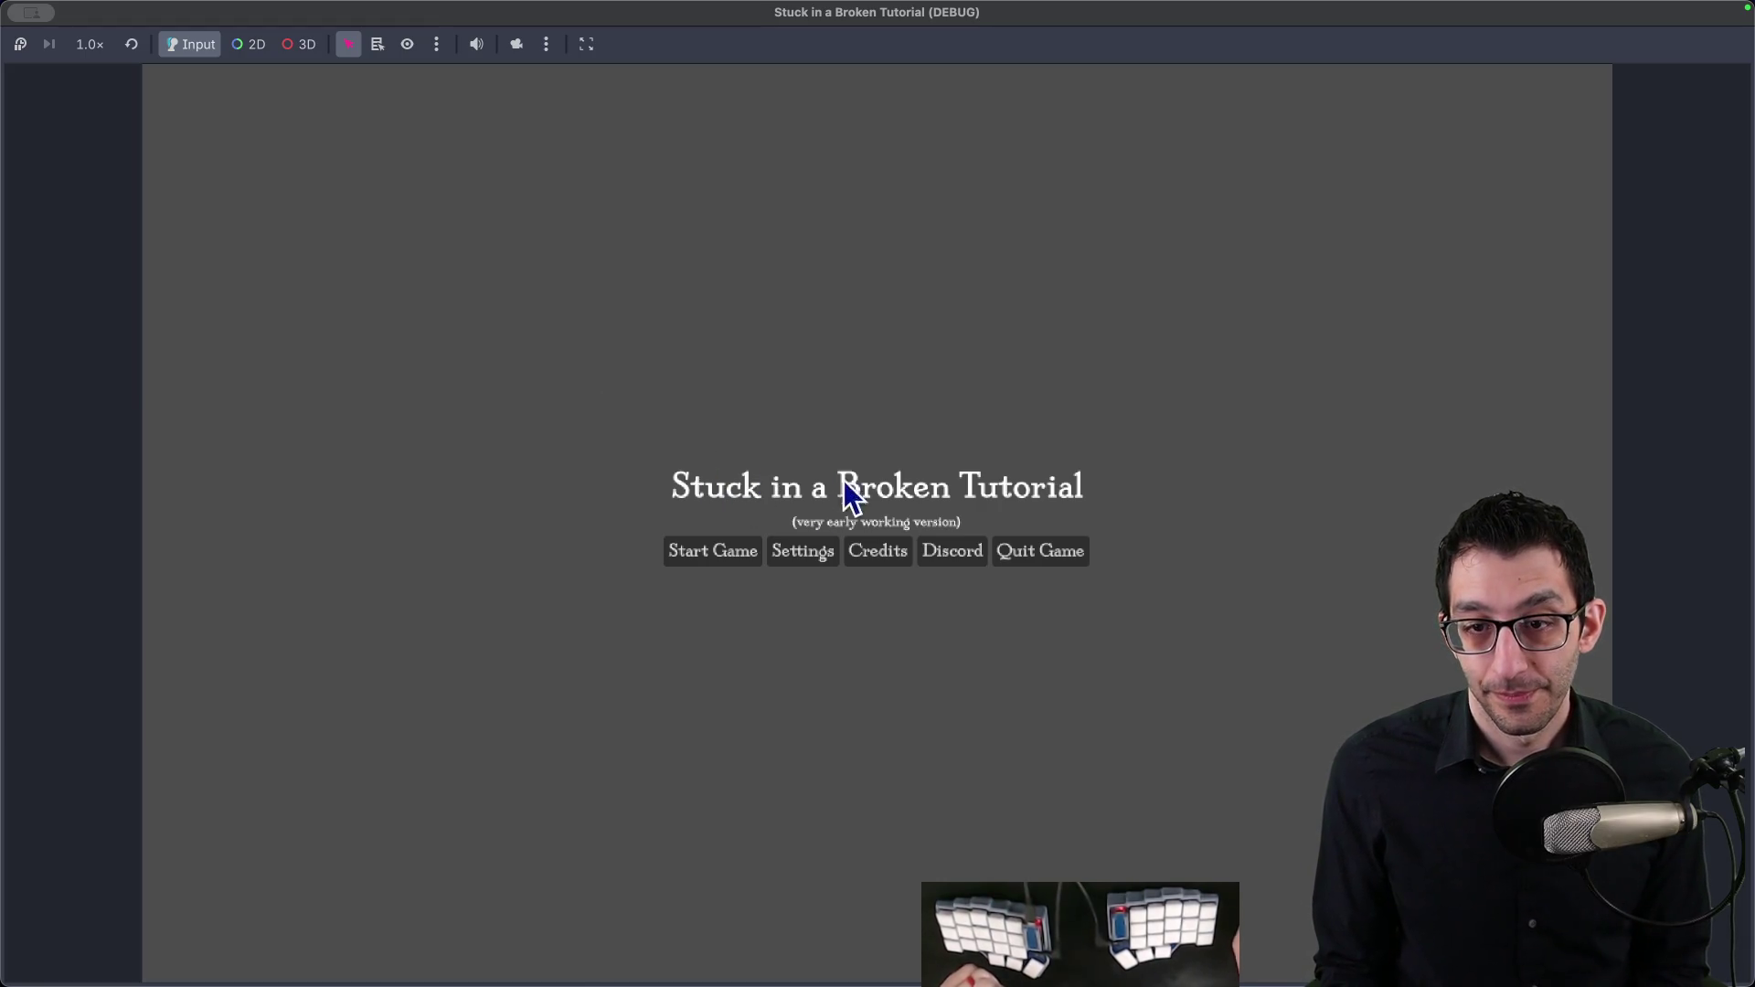
left_click(1061, 548)
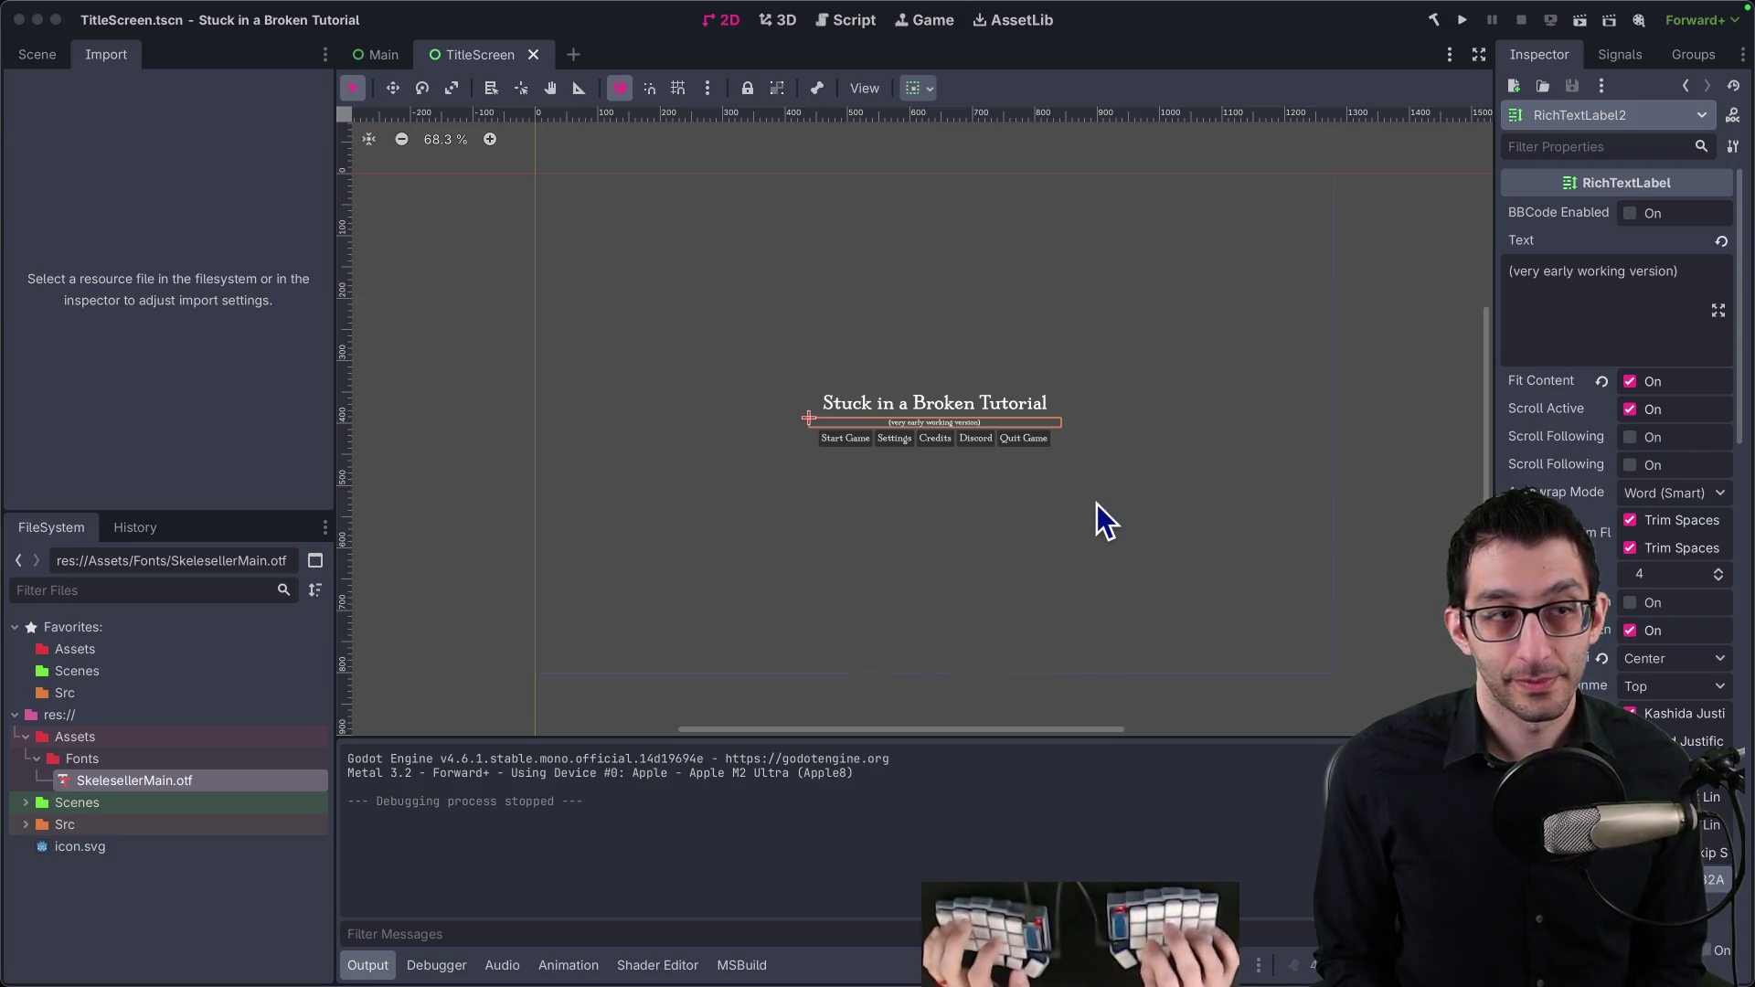
Step: Search the web for 'godot set font oversampling in viewport' and open Godot's Using Fonts page
key("super+Tab")
key("super+t")
type("godot set")
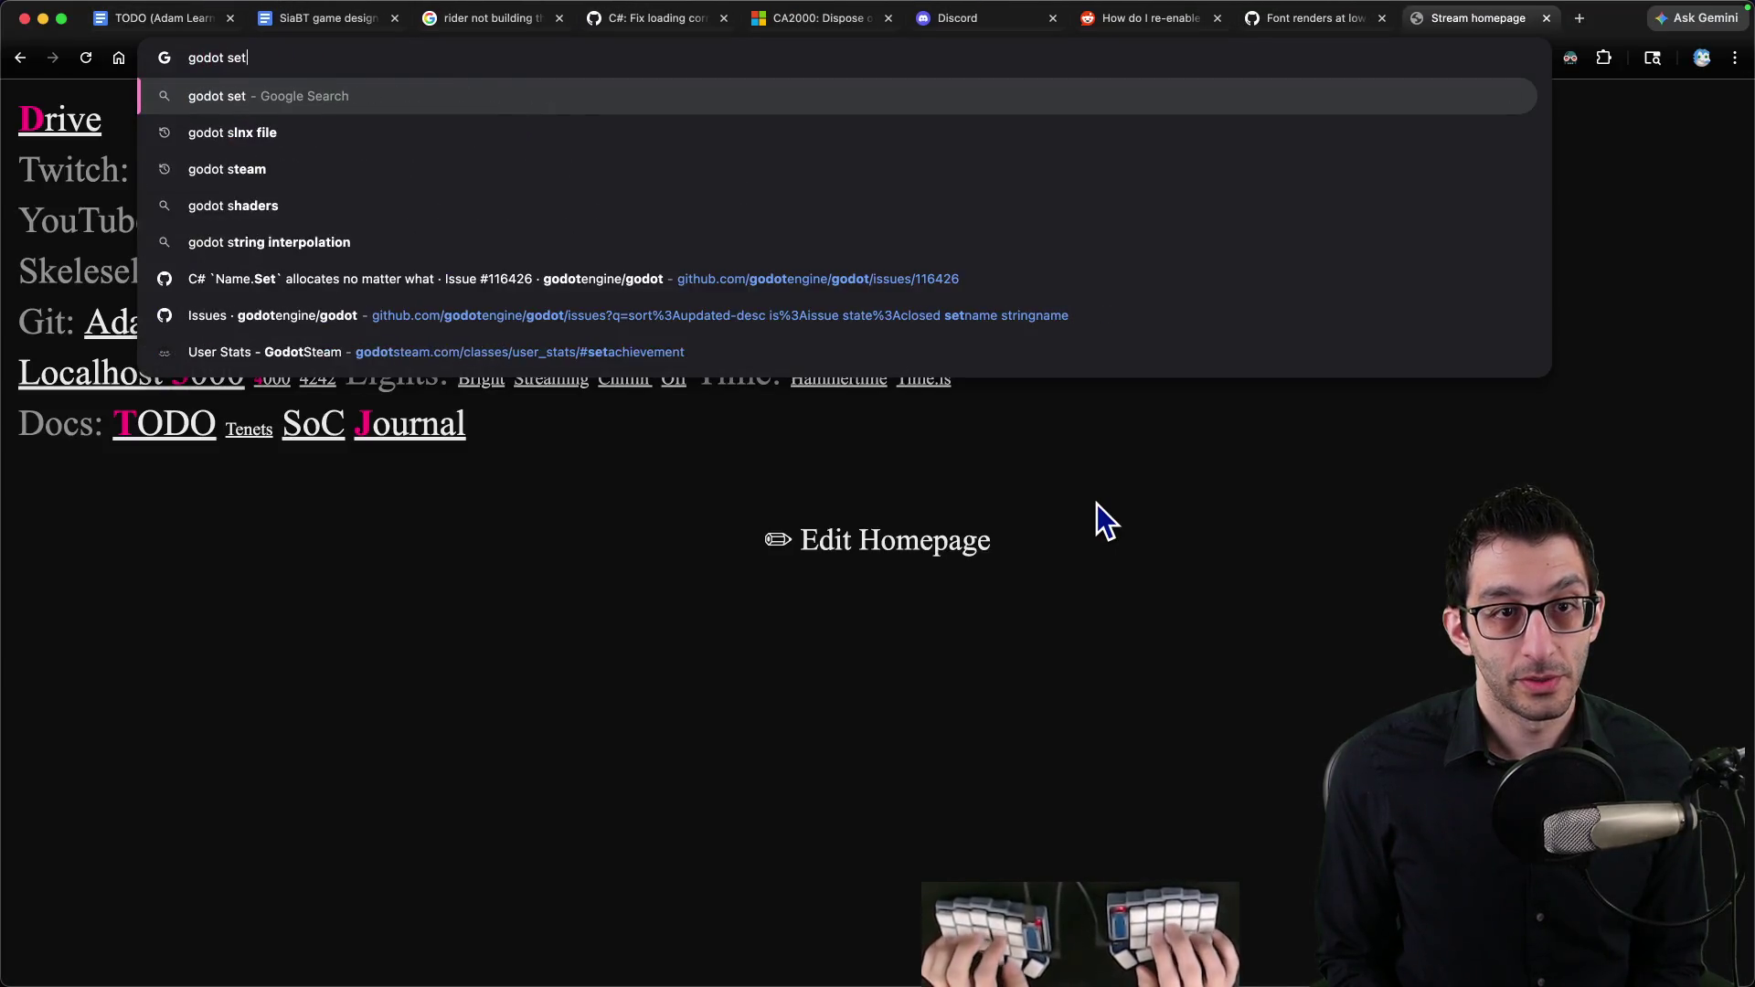
type(" font oversampling")
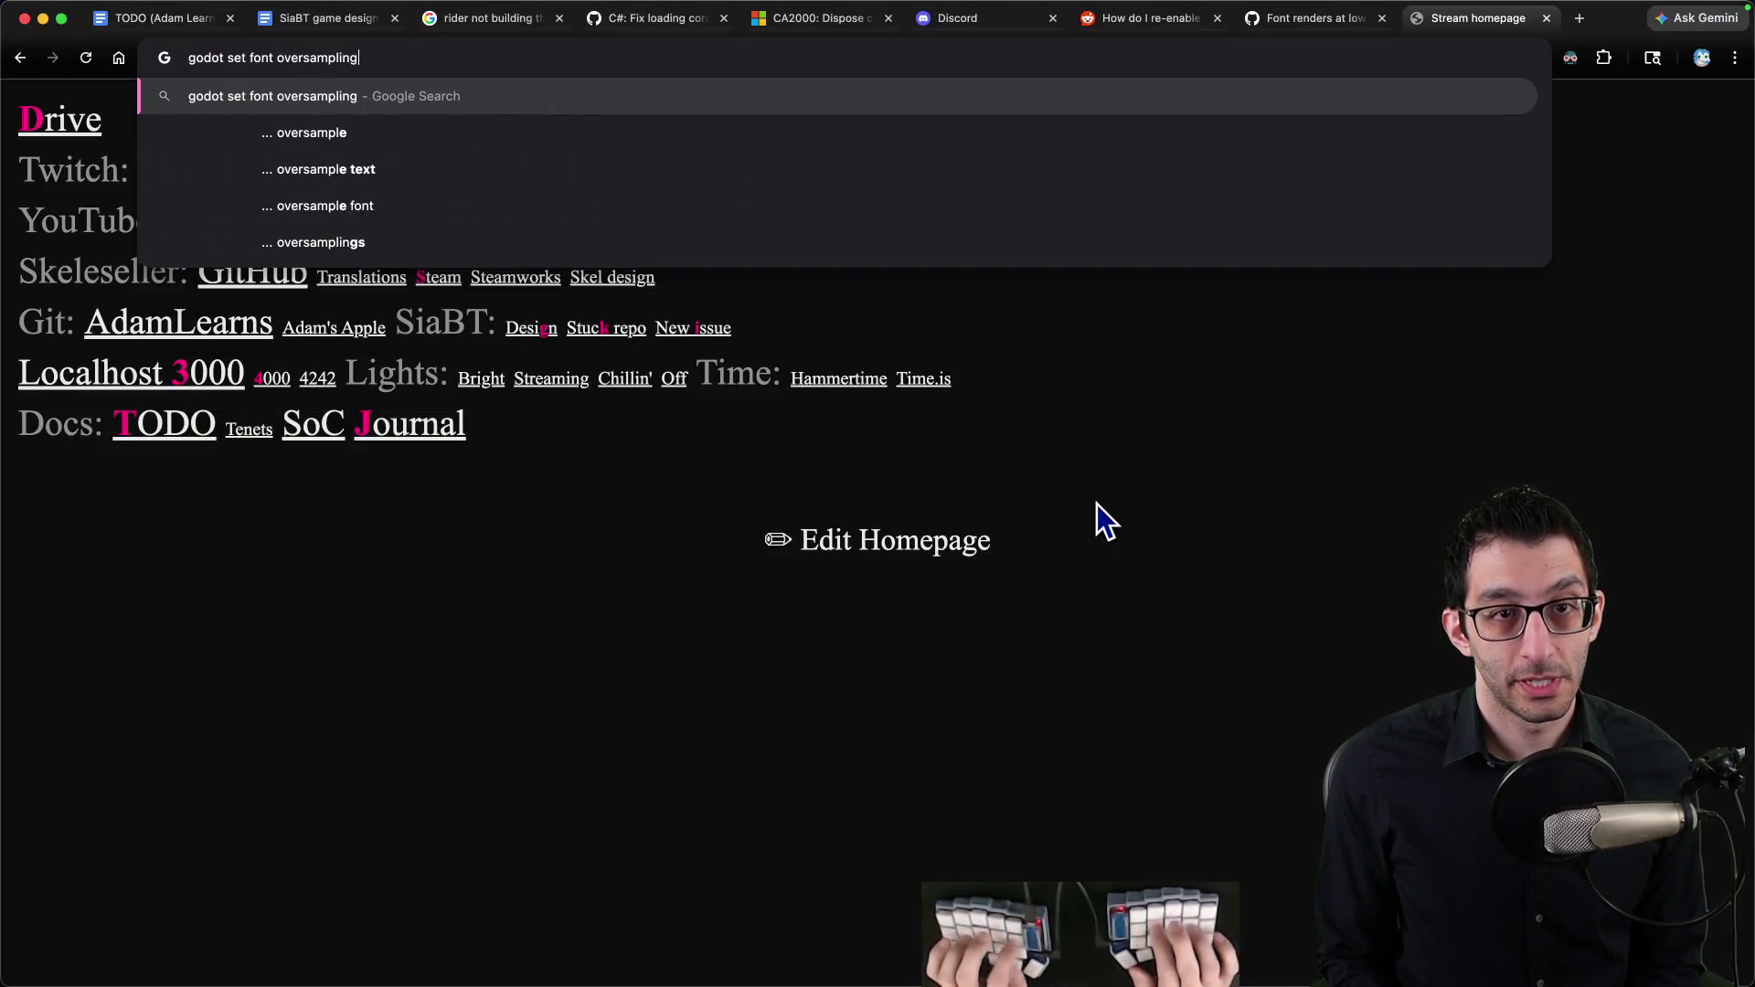
type(" in viewport")
key("Return")
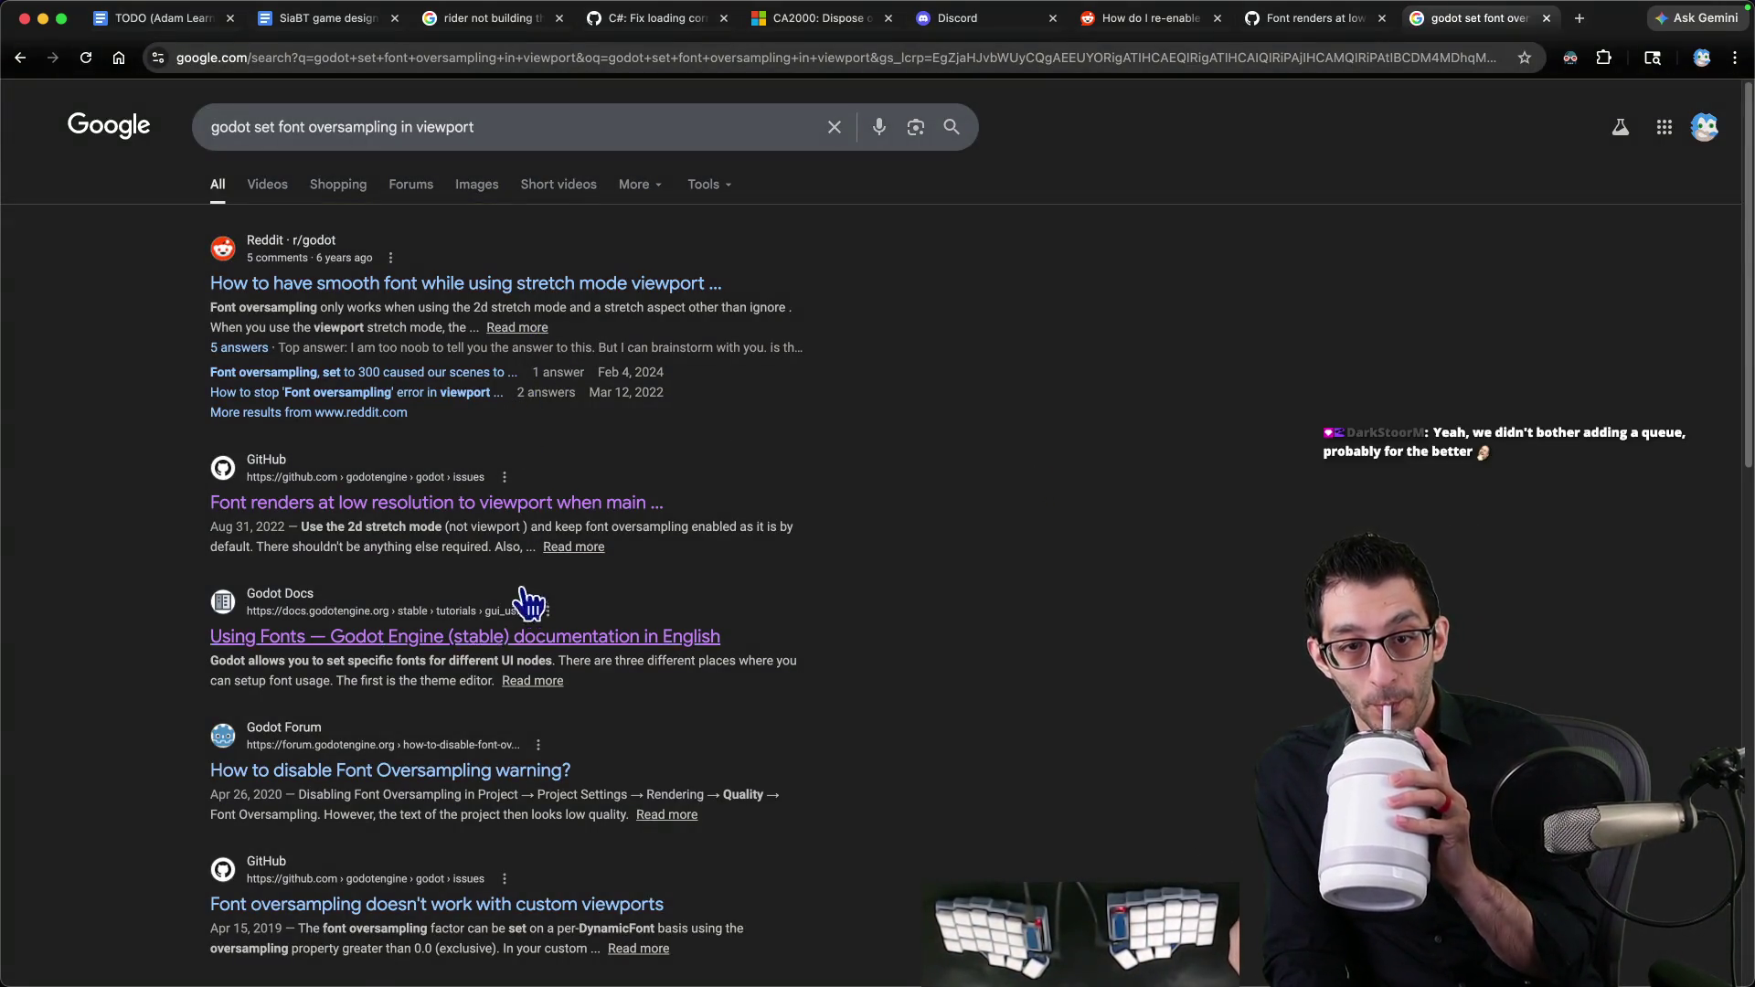
left_click(686, 637)
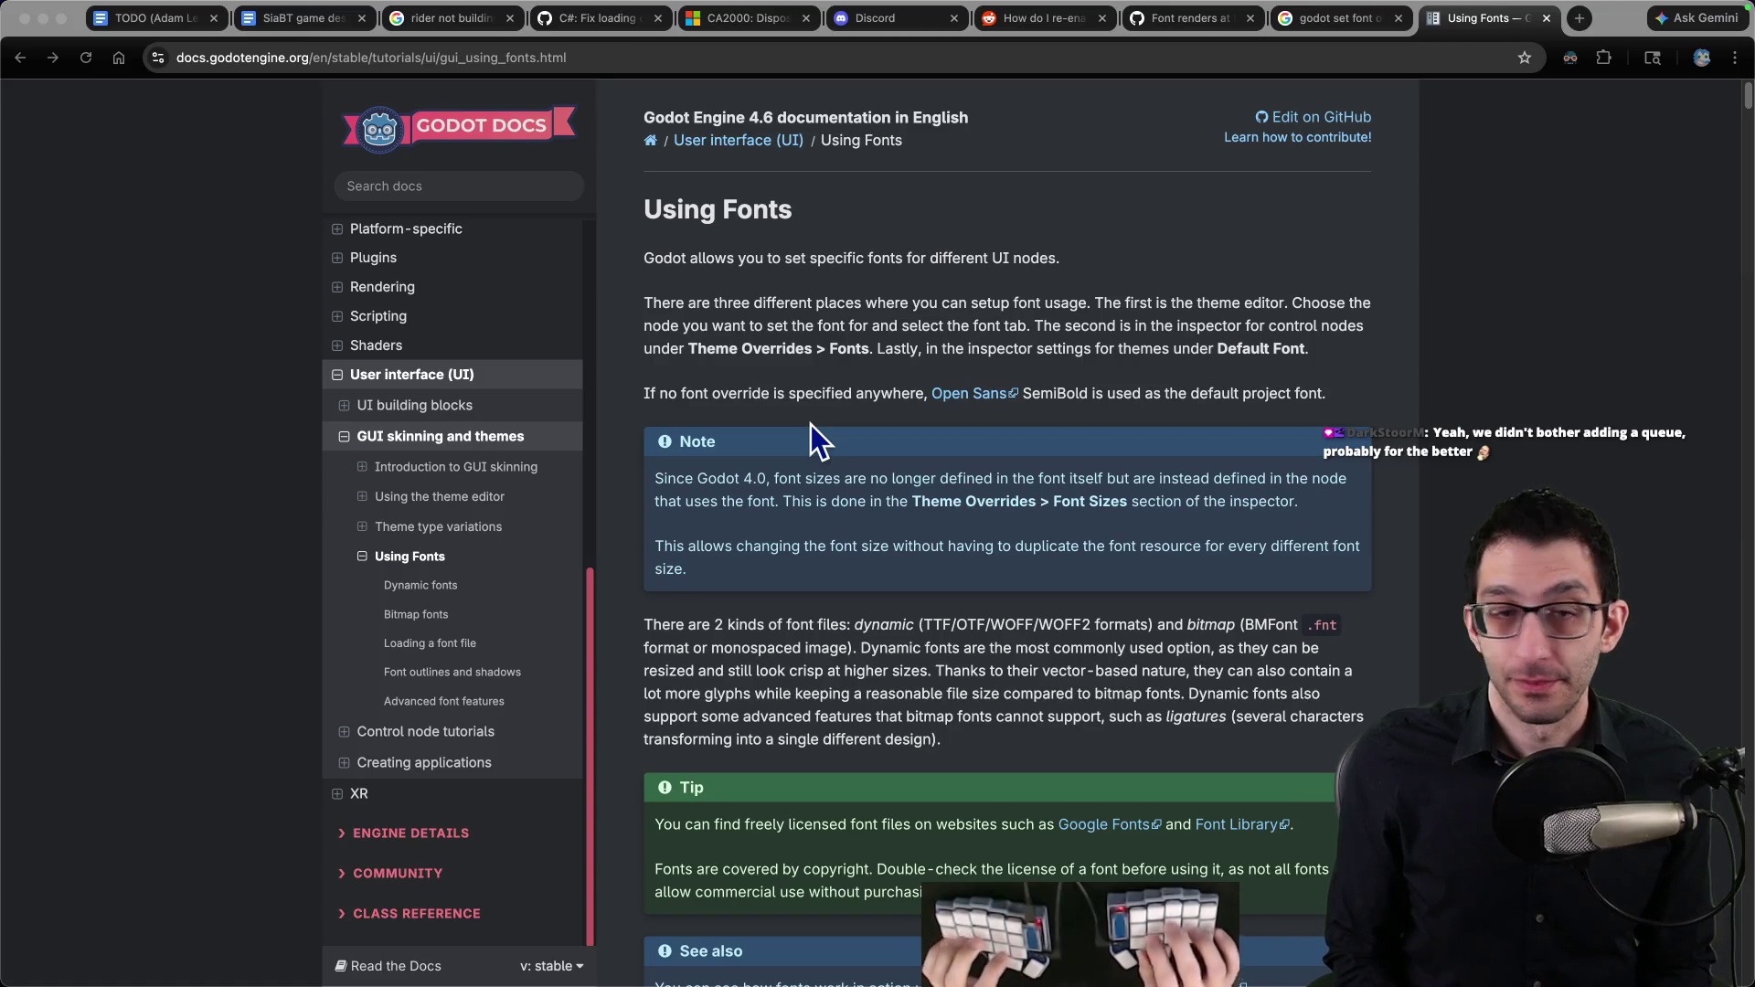
Step: Find the 'oversampling' mentions on the page, then bring up the docs search
left_click_drag(645, 393, 752, 393)
key("cmd+f")
type("over")
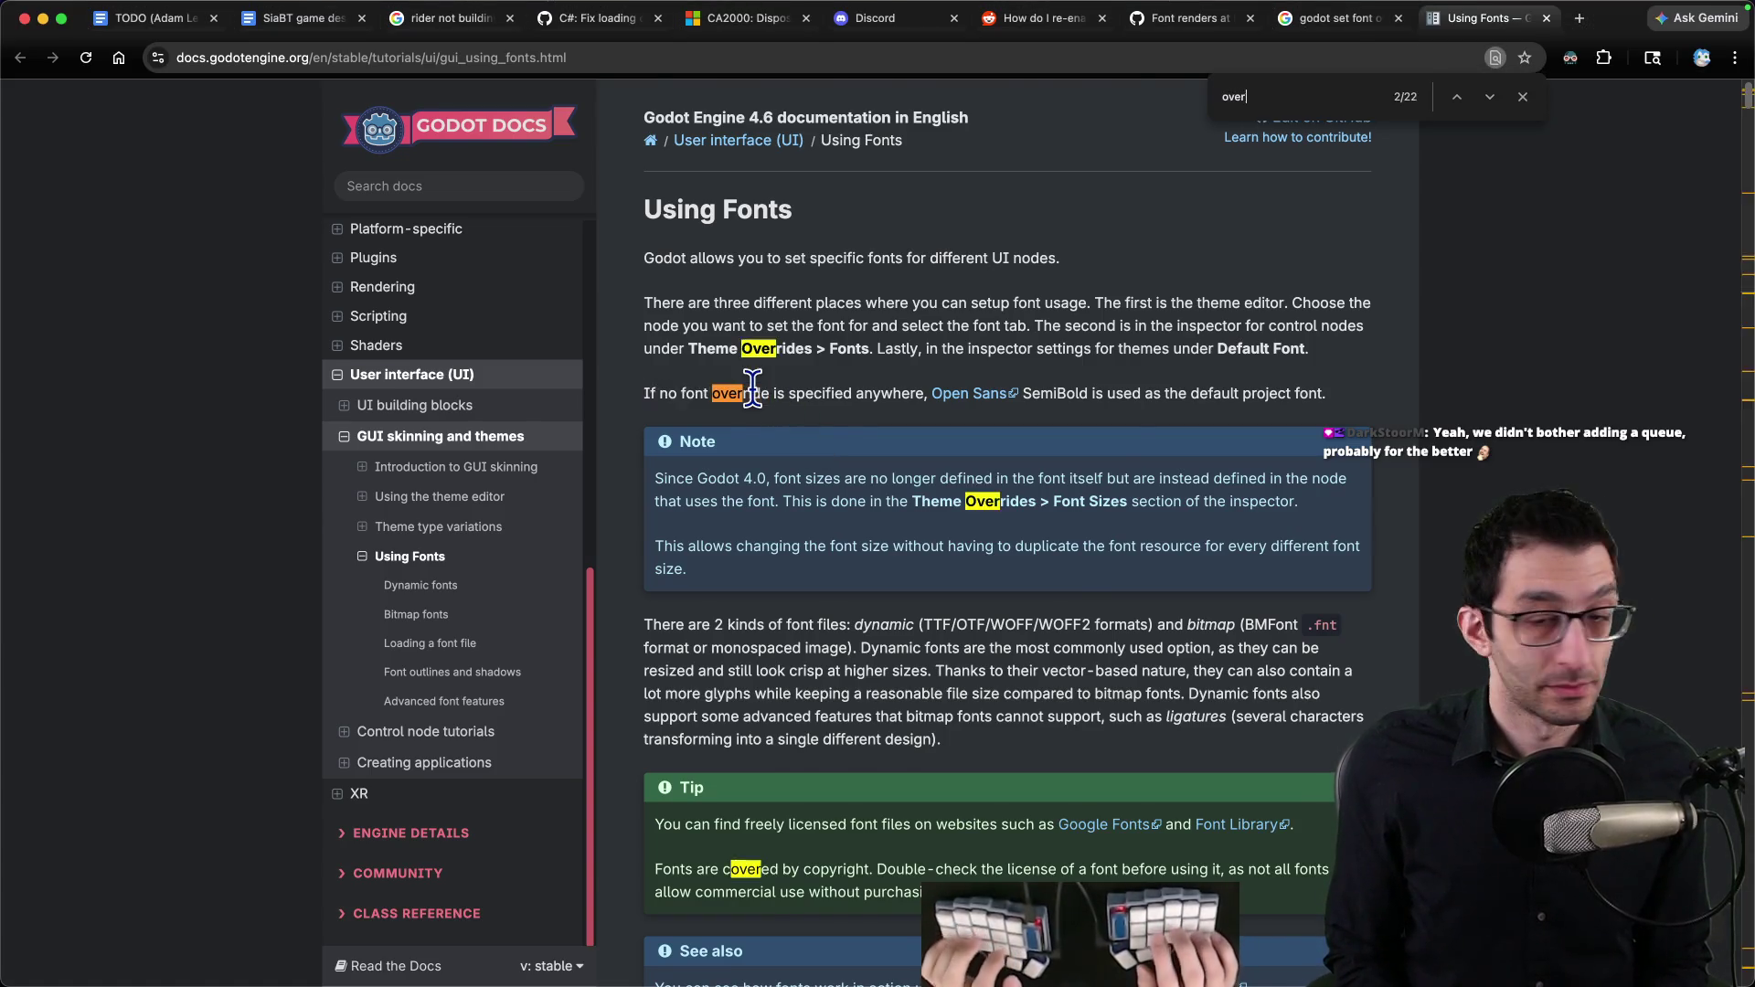
type("sampling")
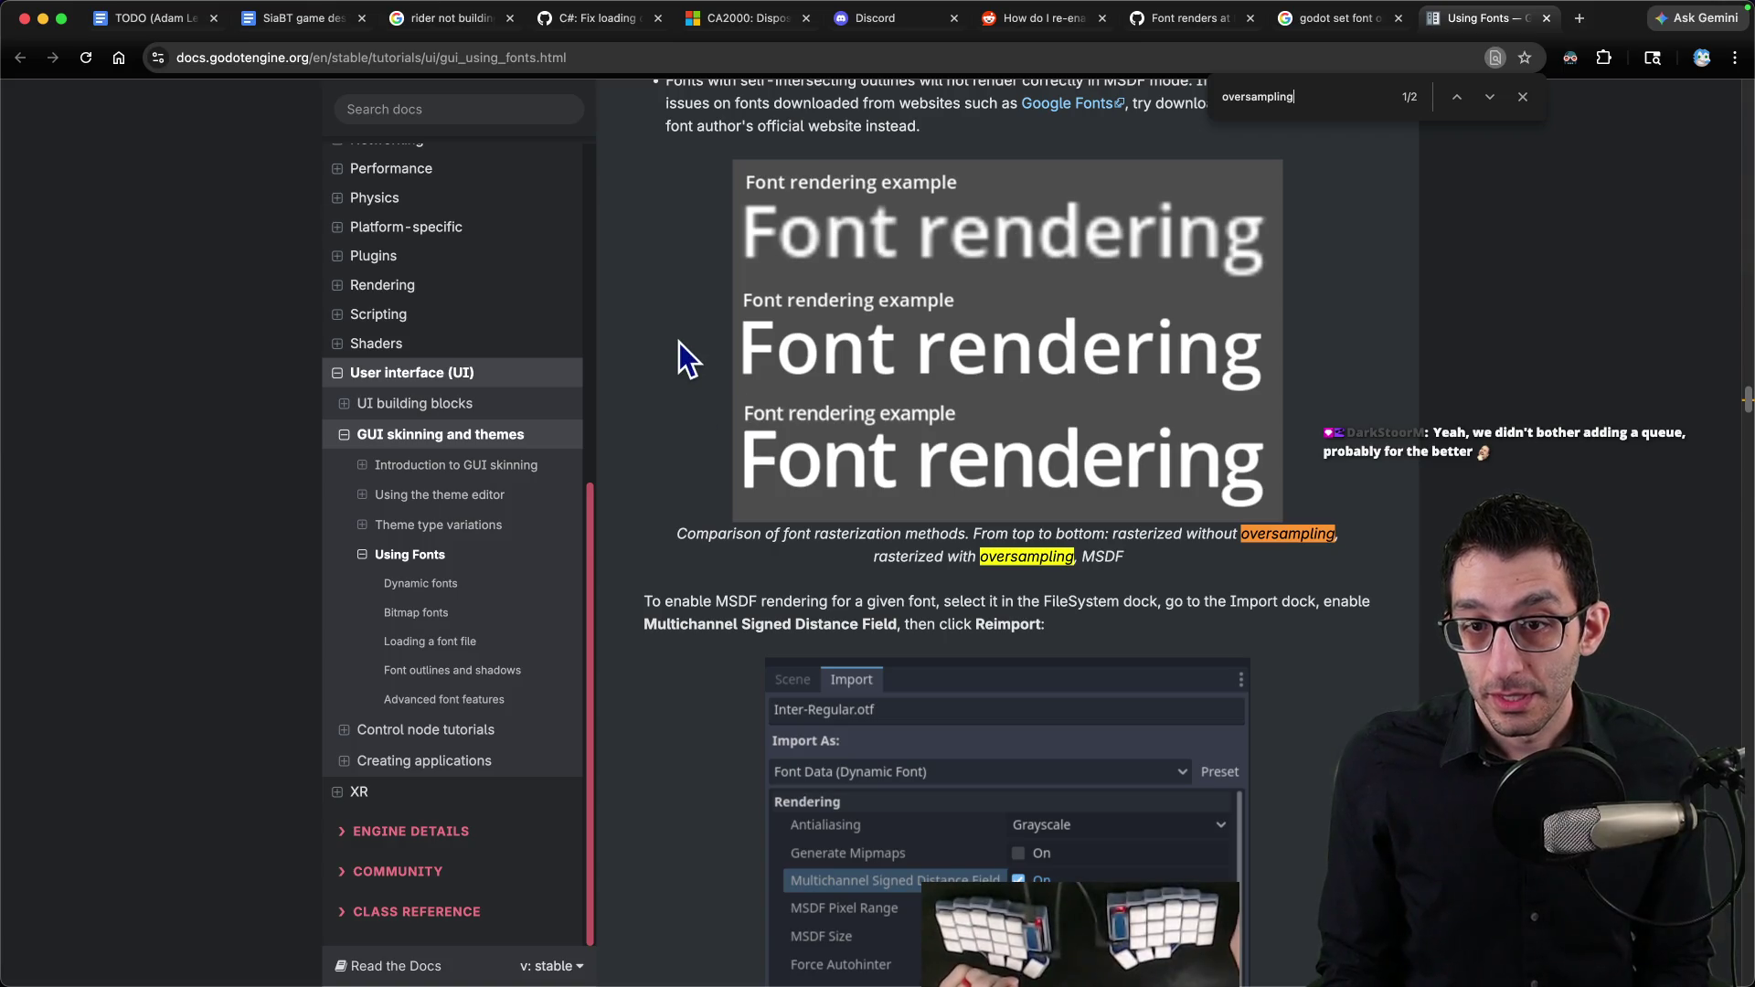
scroll(678, 346, "up", 4)
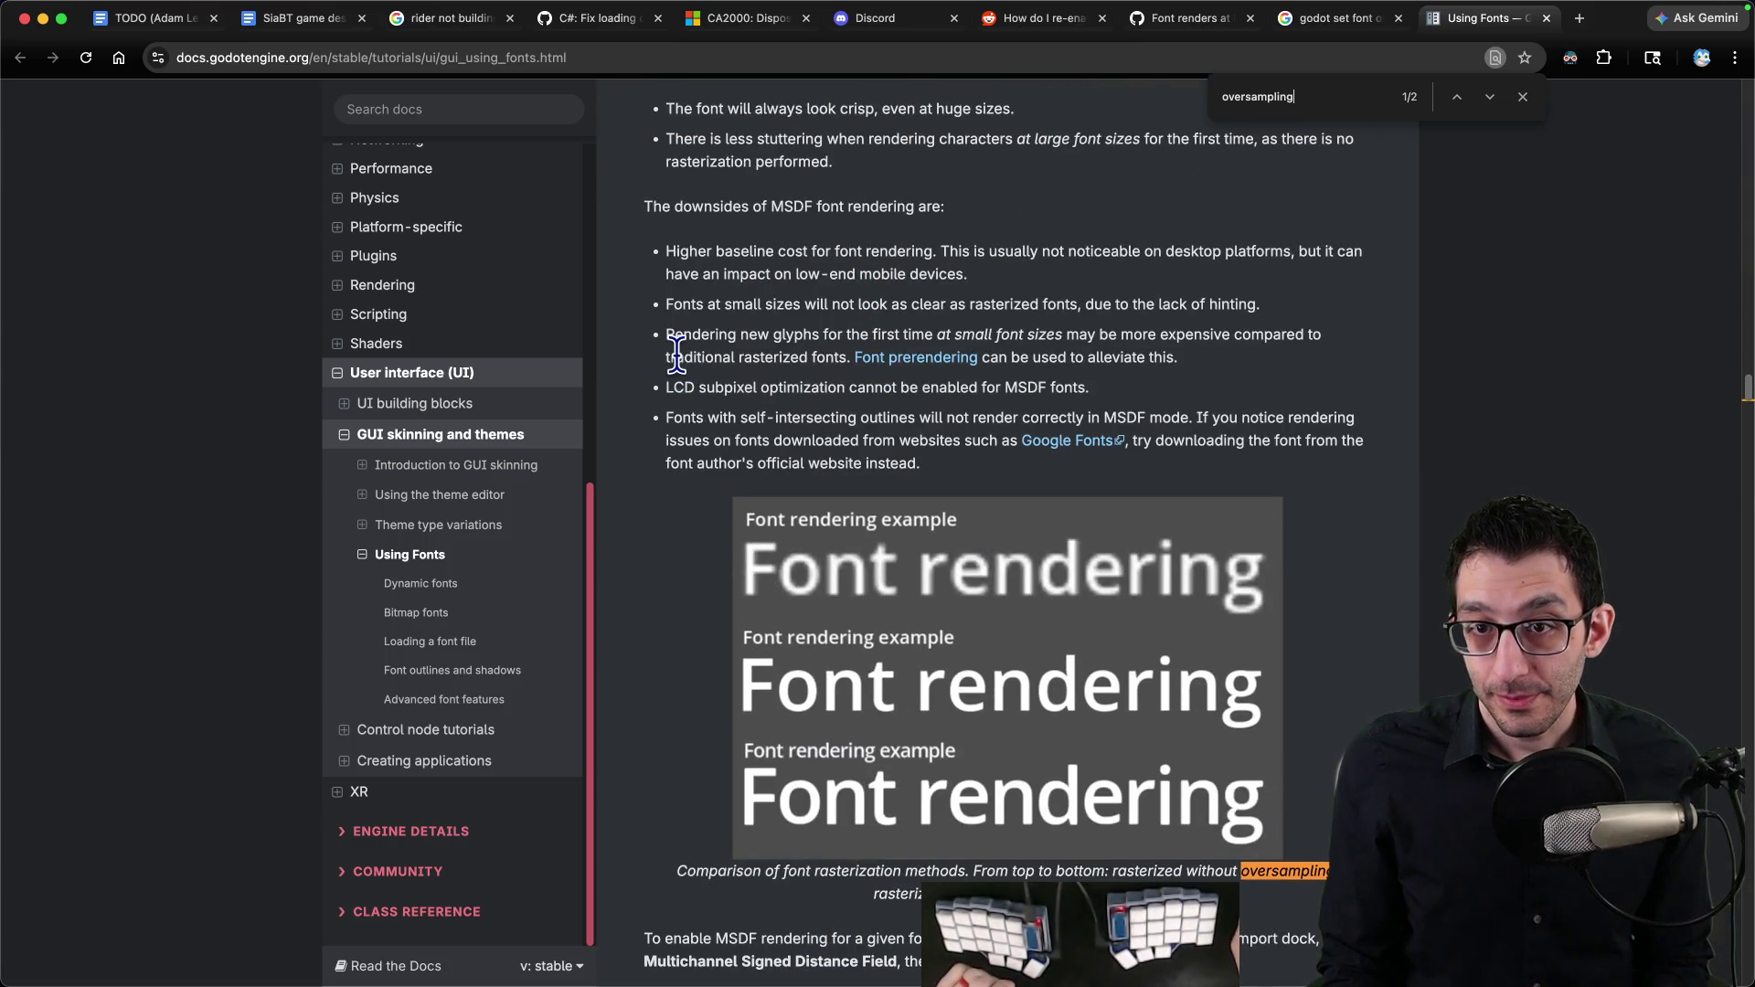
key("Return")
key("Return")
key("Return")
key("Return")
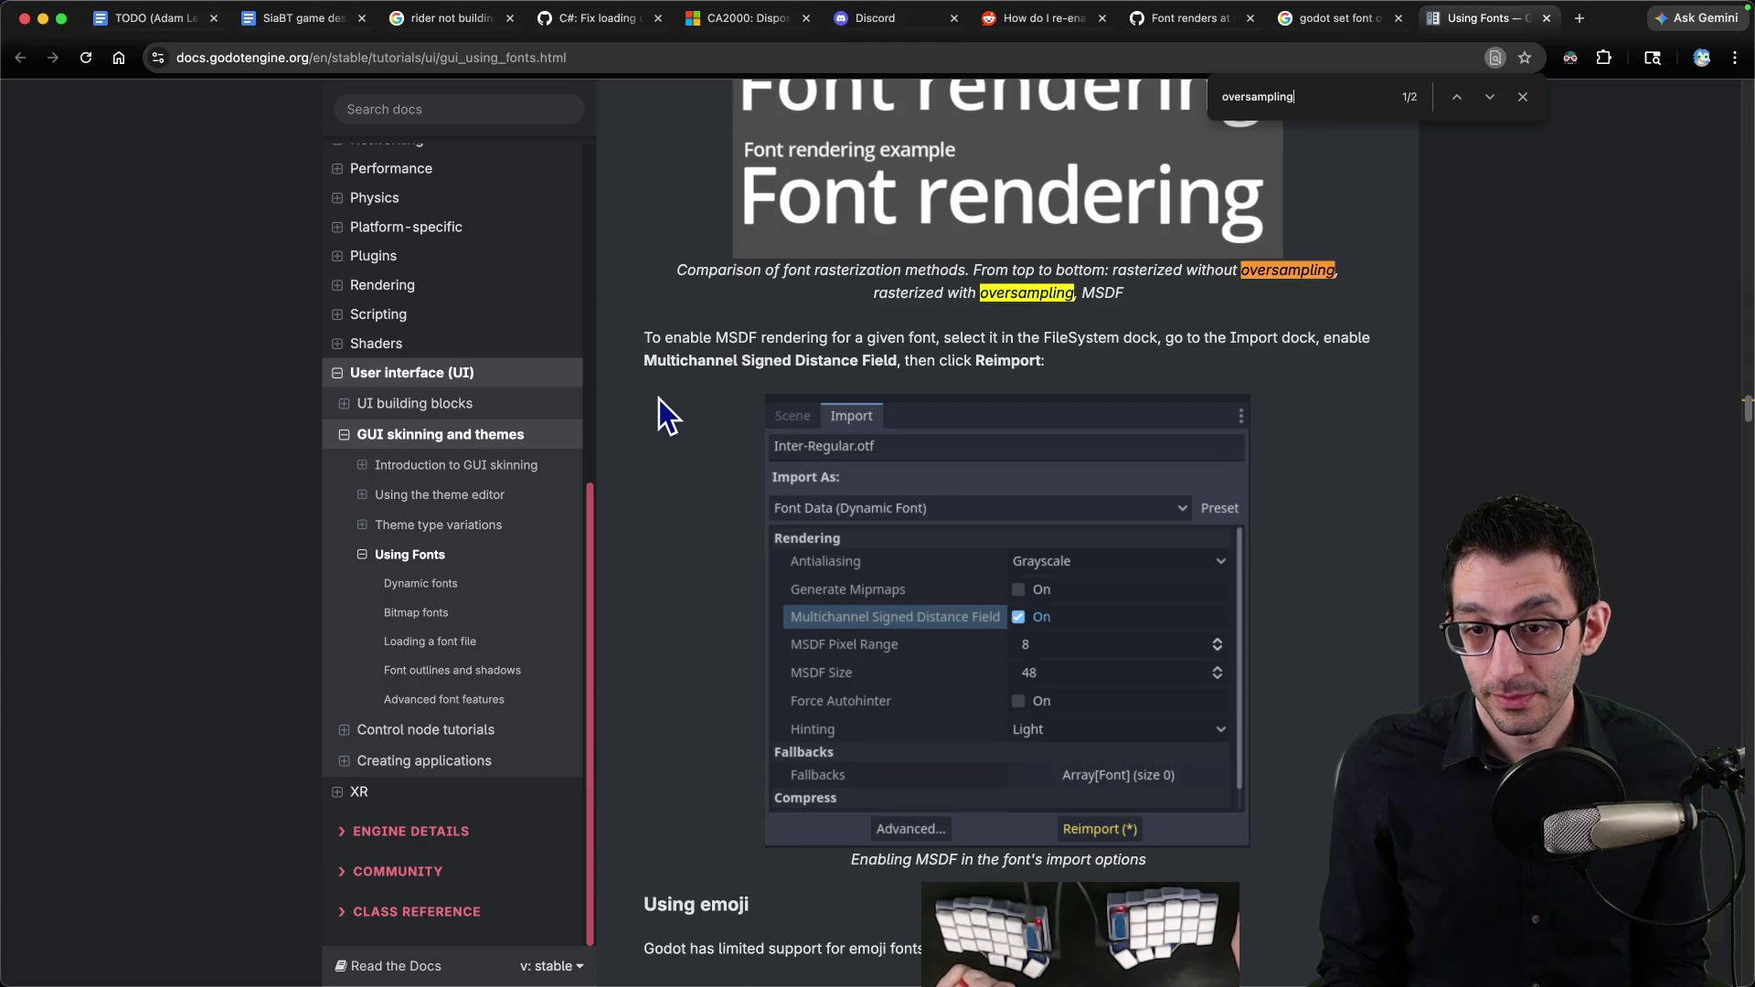
scroll(660, 403, "down", 3)
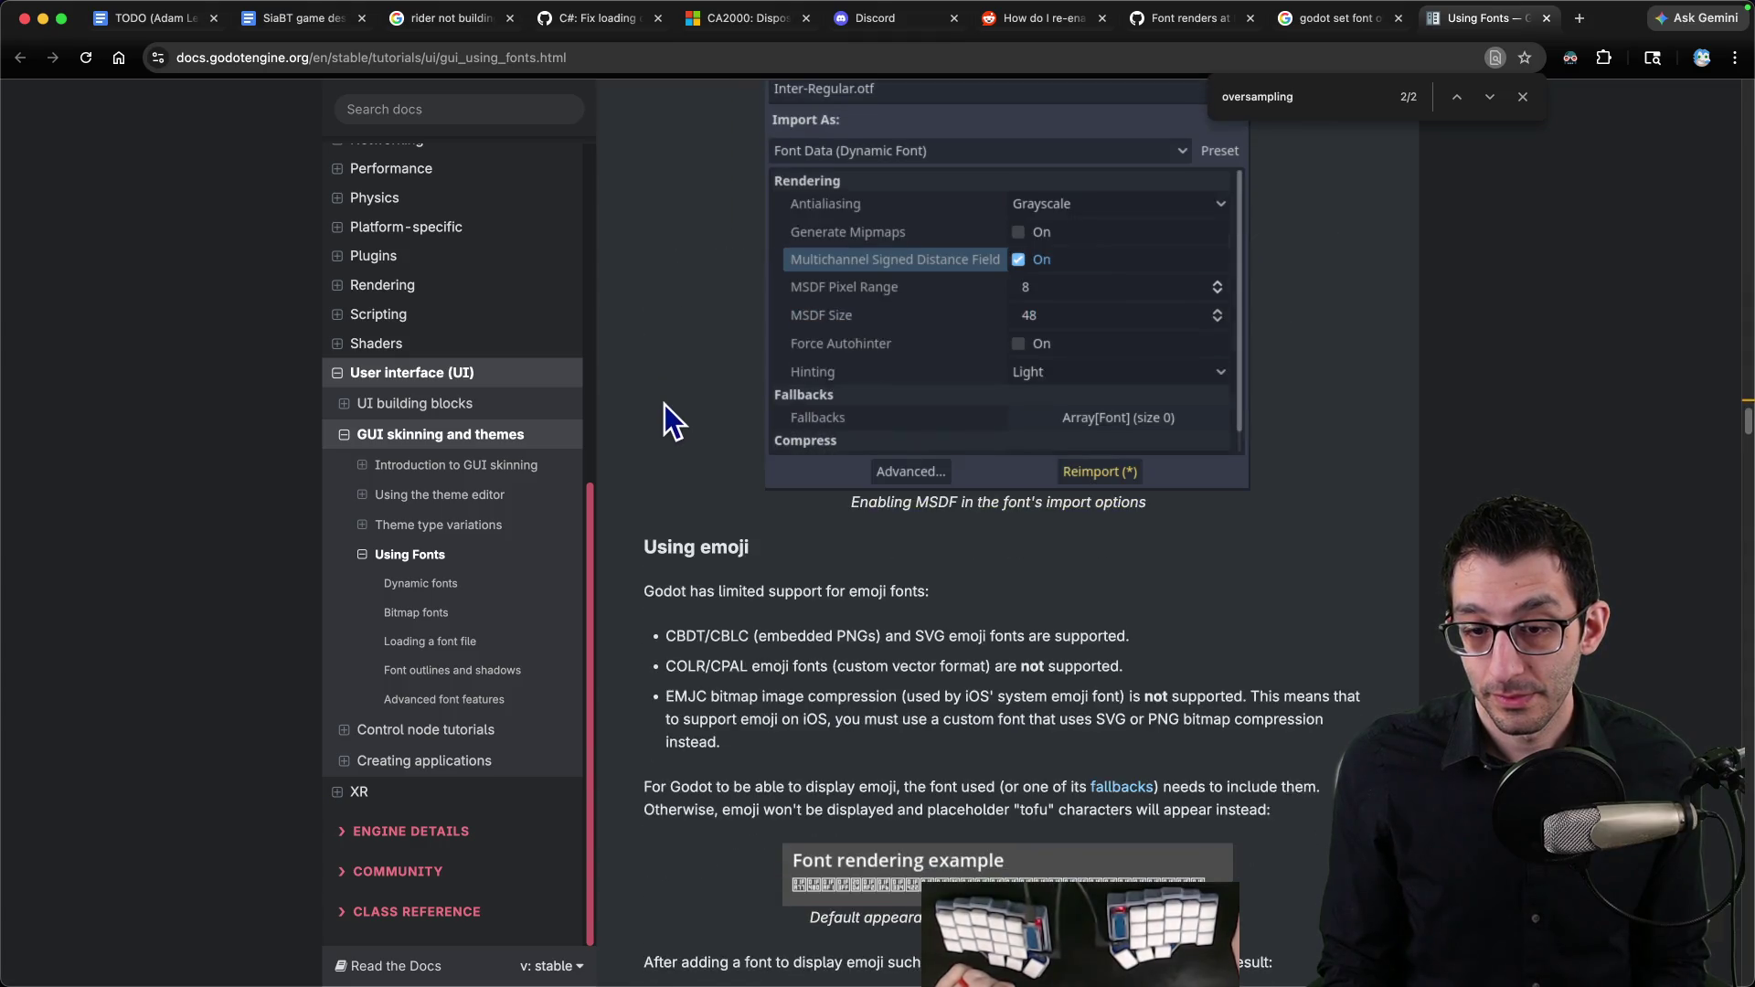
scroll(667, 402, "up", 4)
left_click(481, 119)
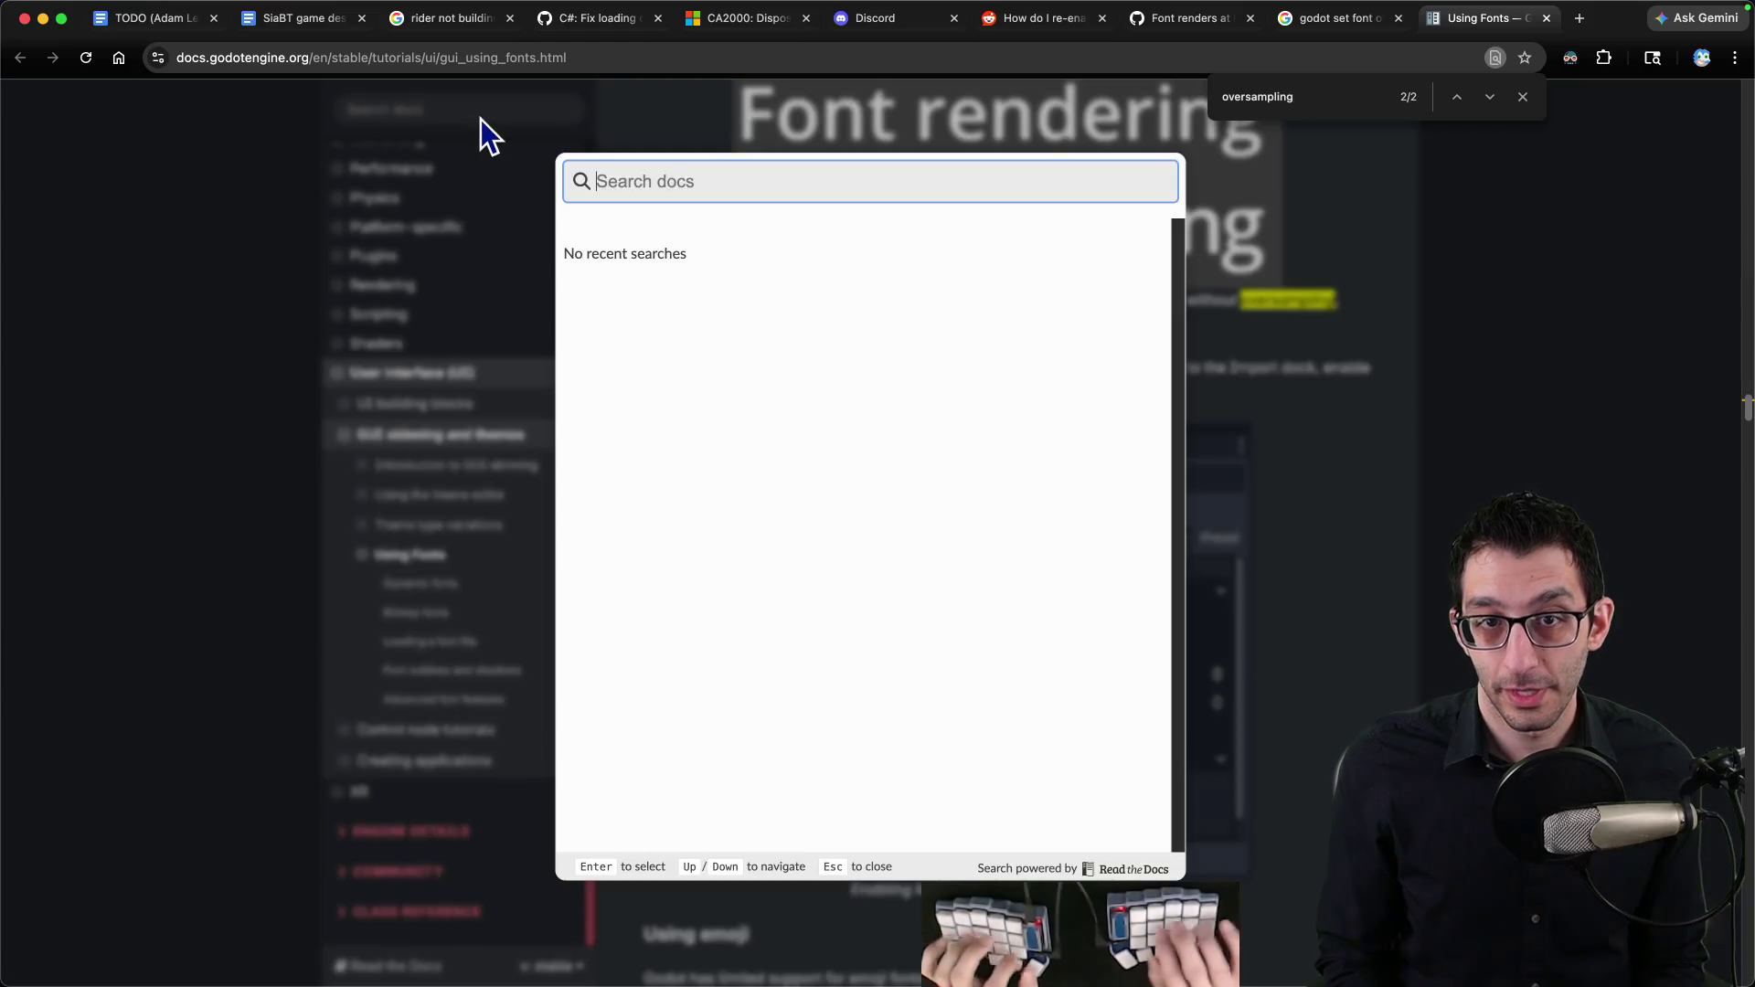
Step: Search the docs for 'viewport' and jump to the Viewport class's oversampling_override description
type("viewport")
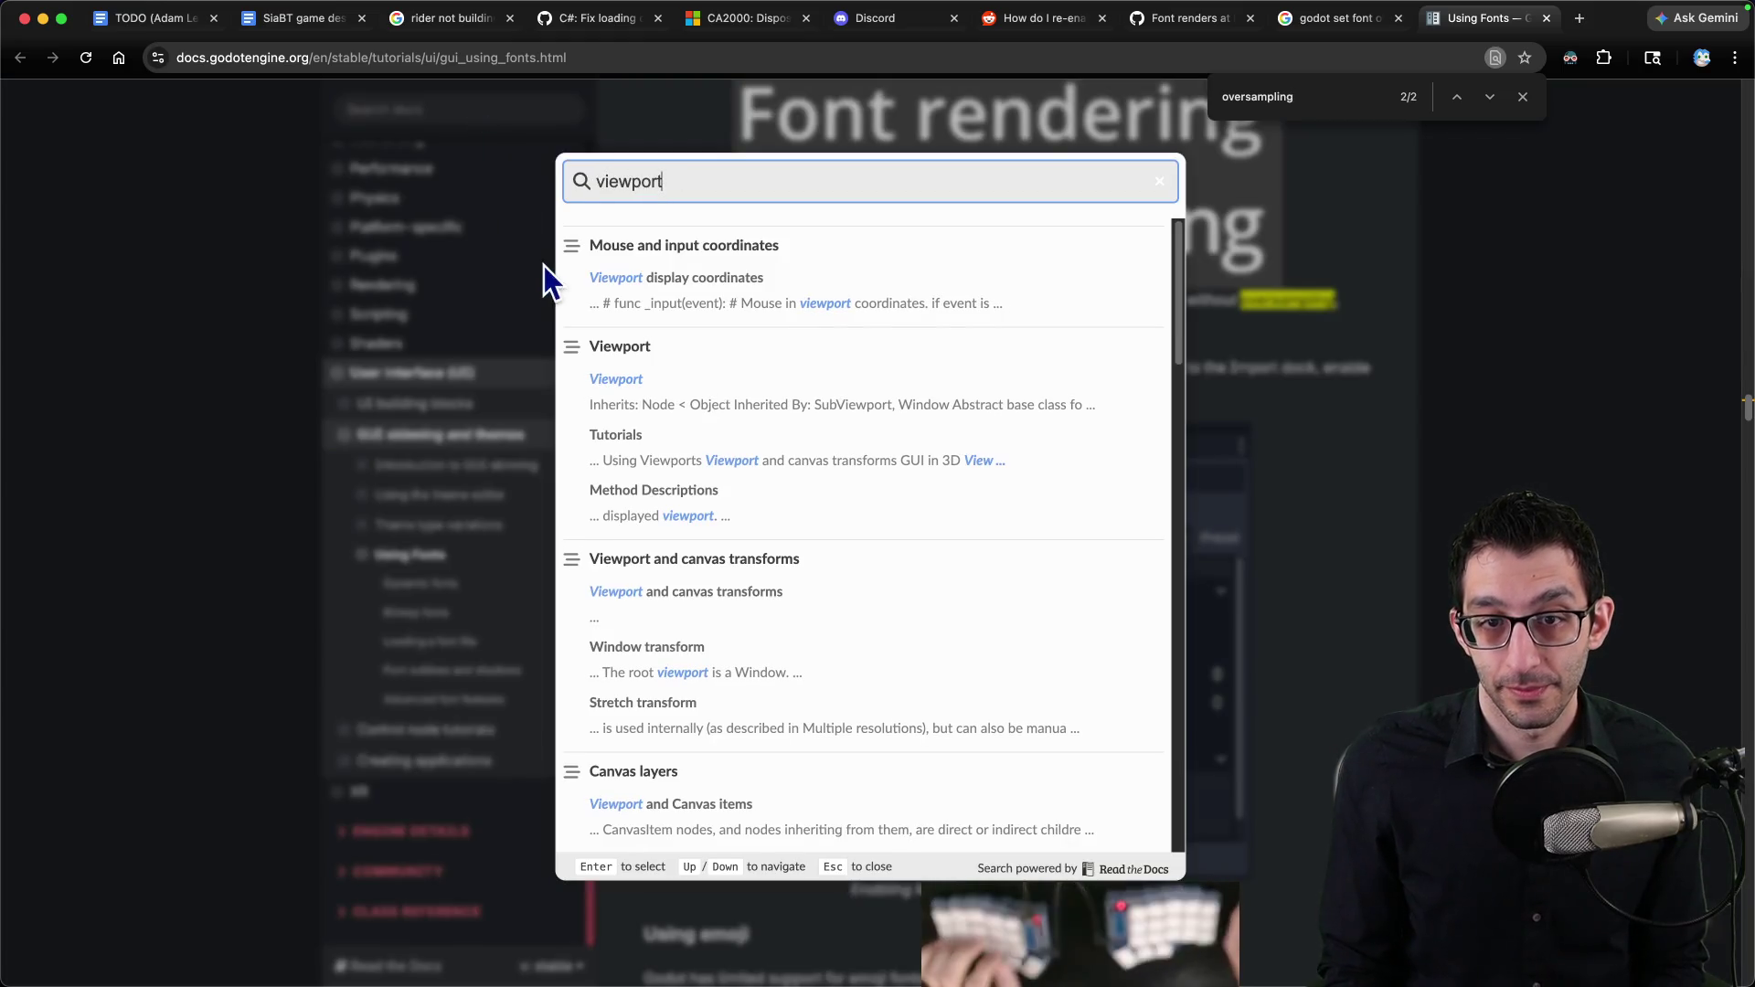
left_click(622, 348)
key("Return")
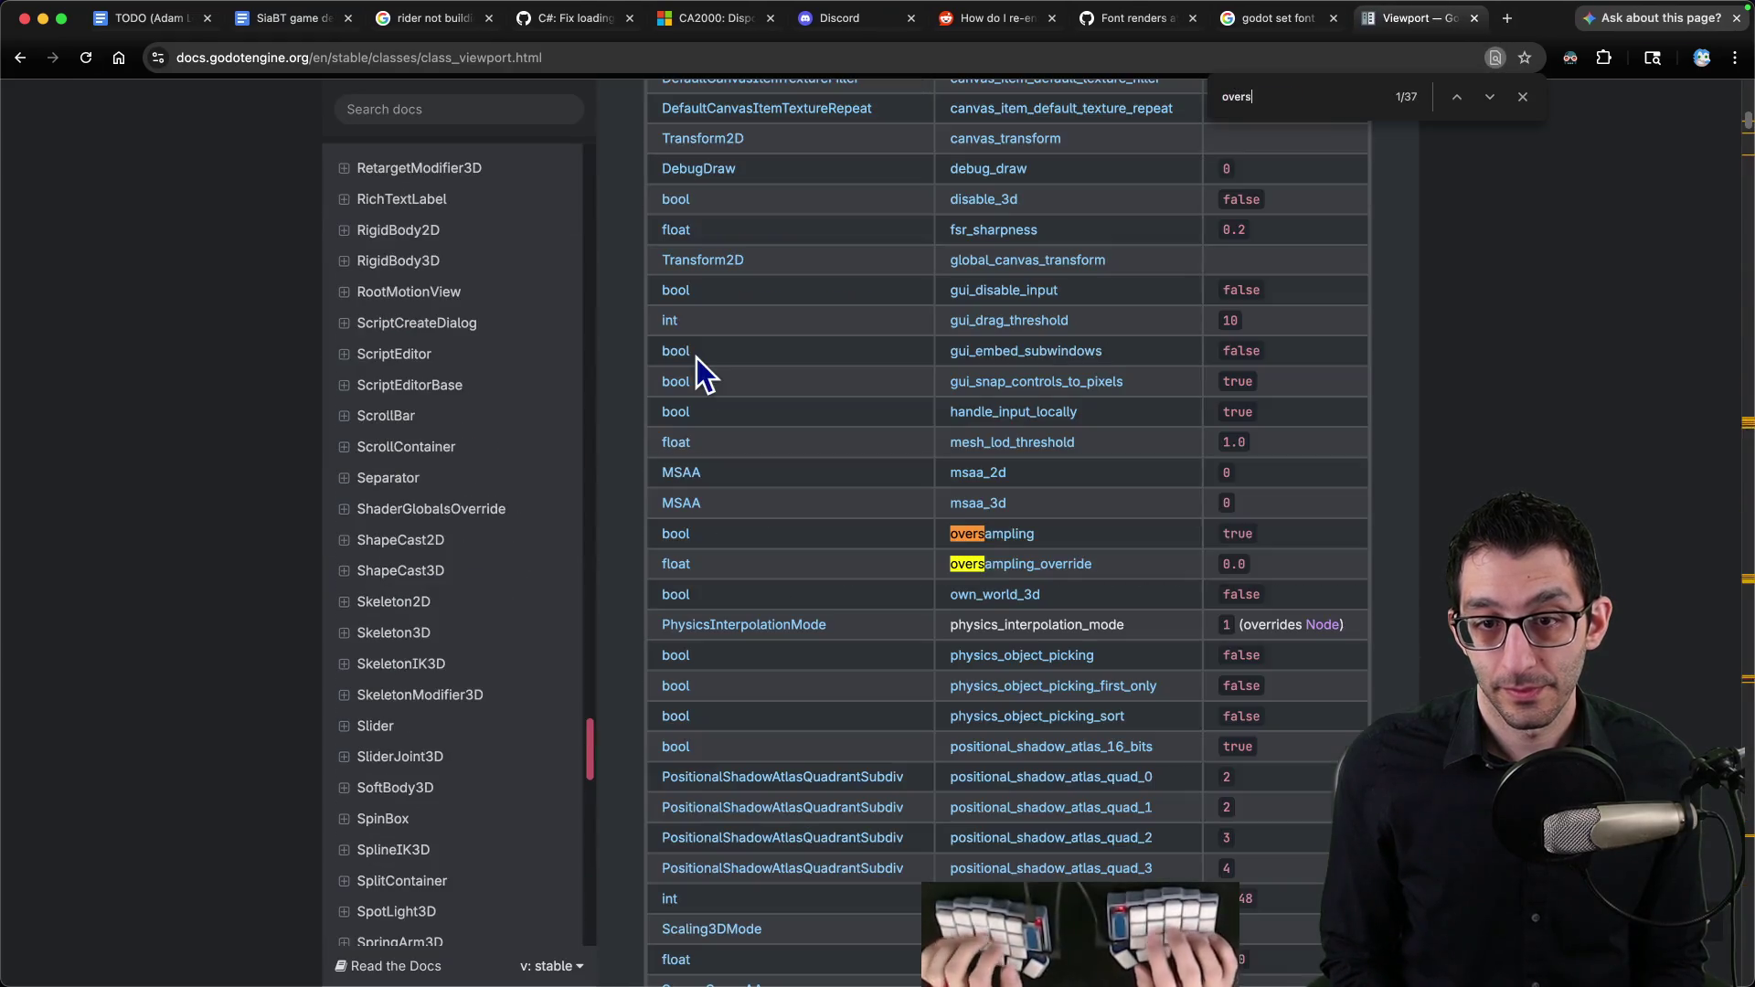
key("Escape")
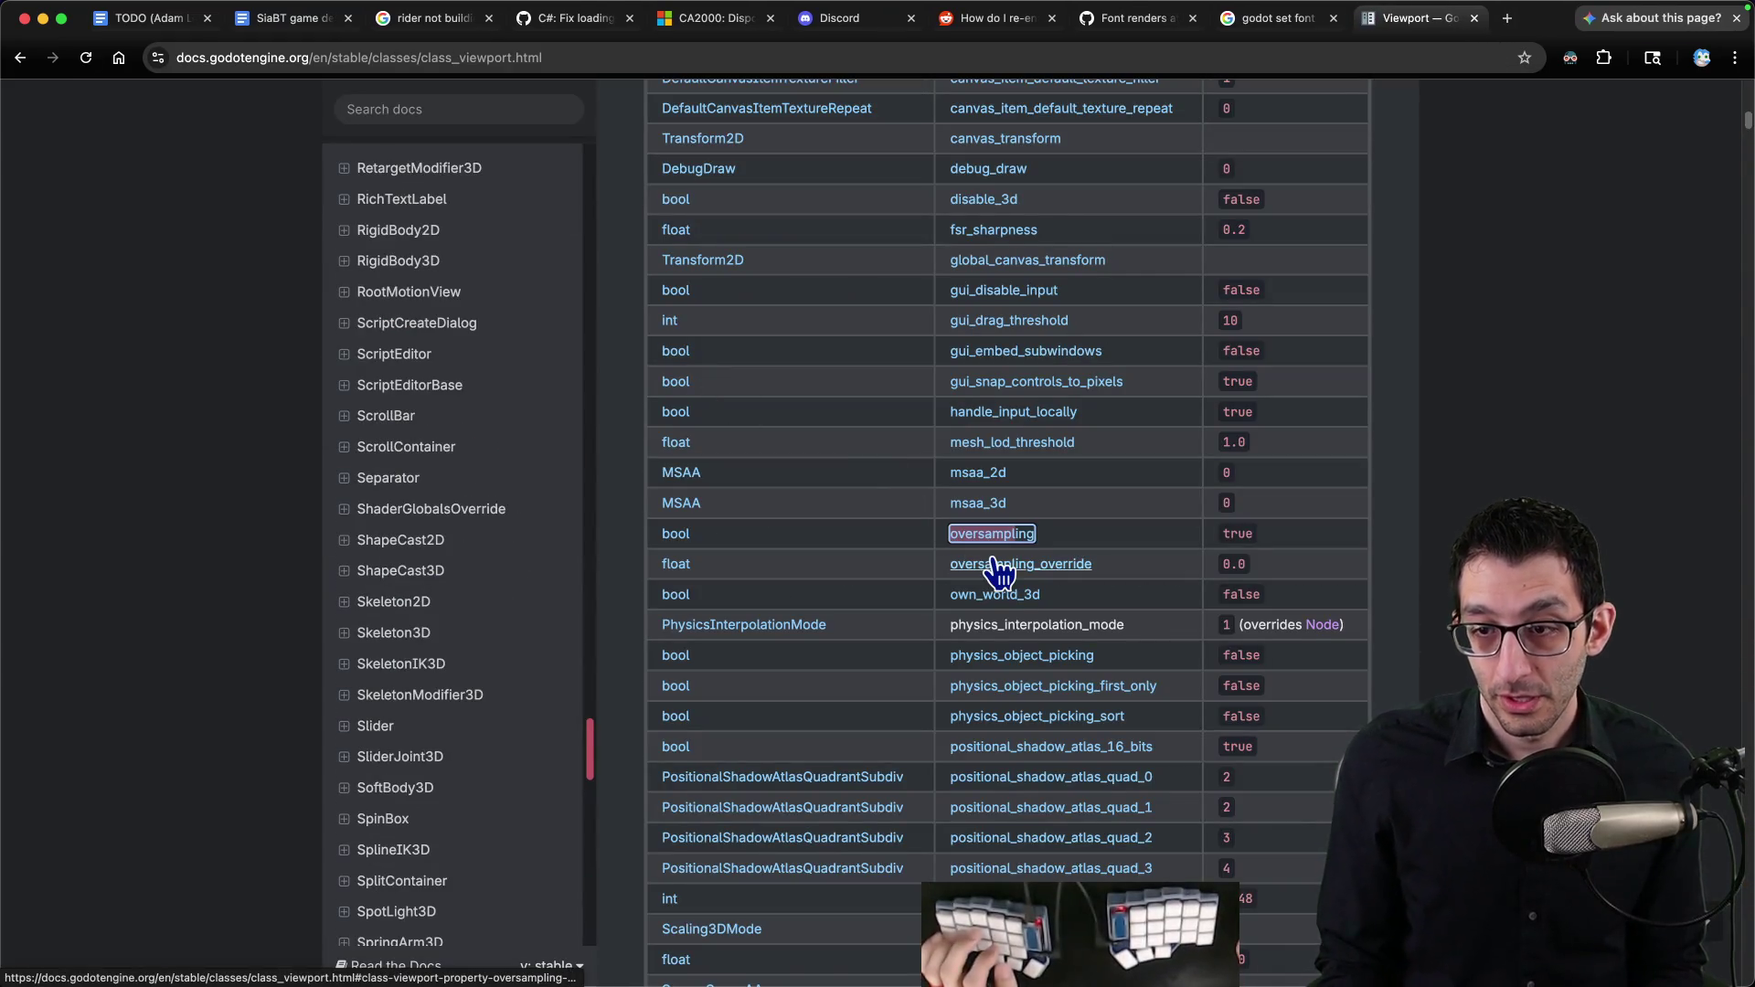
left_click(992, 563)
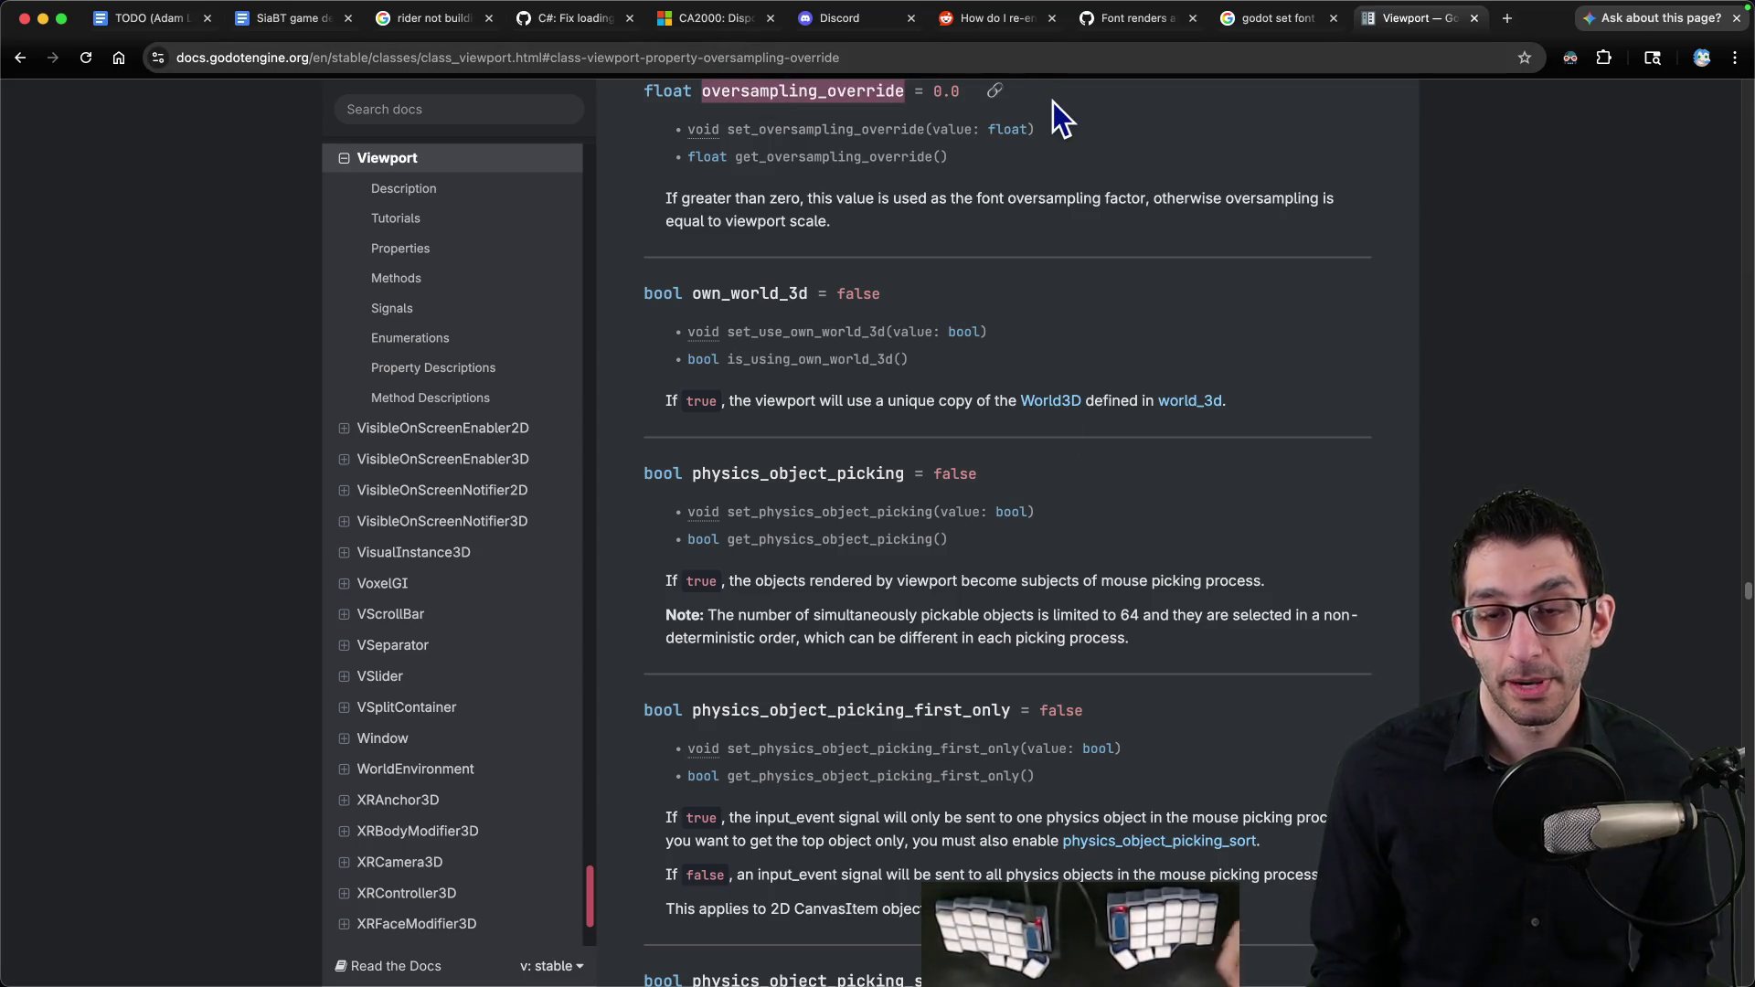
key("super+Tab")
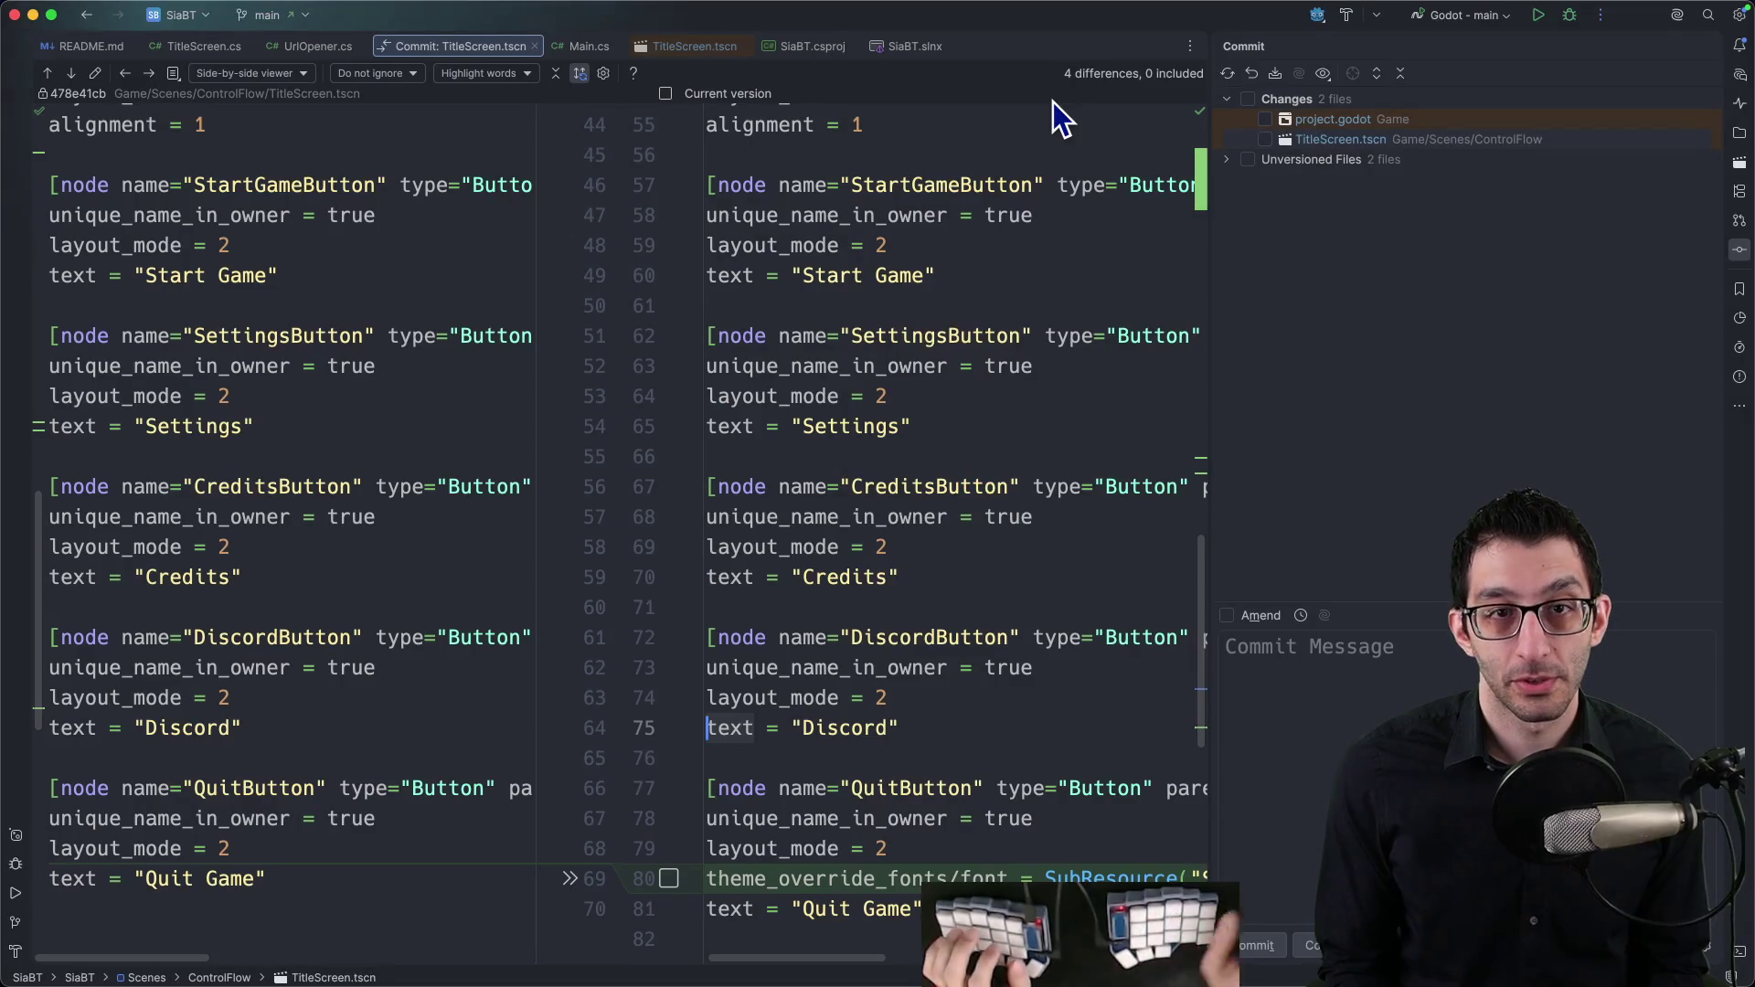
Step: Open TitleScreen.cs and insert a new empty line at the top of _Ready
left_click(203, 46)
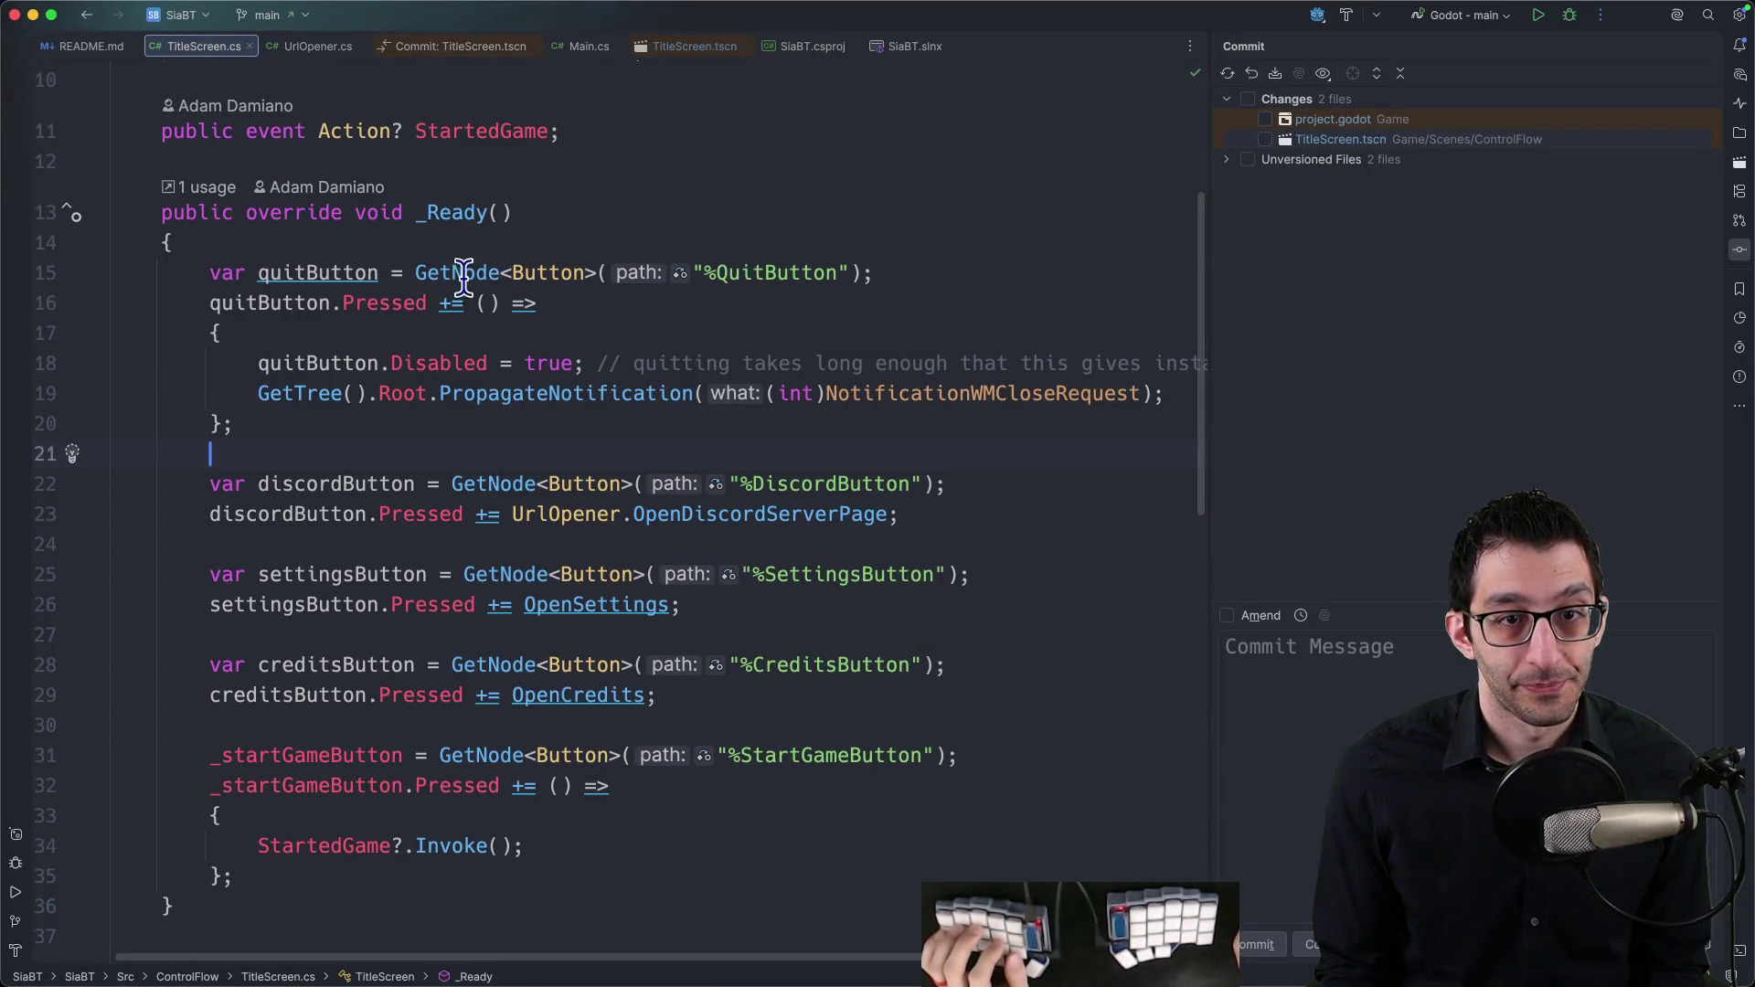
left_click(530, 243)
key("Return")
Step: Write 'GetViewport().OversamplingOverride = 10;' there, then return to the Godot editor
type("Oversa")
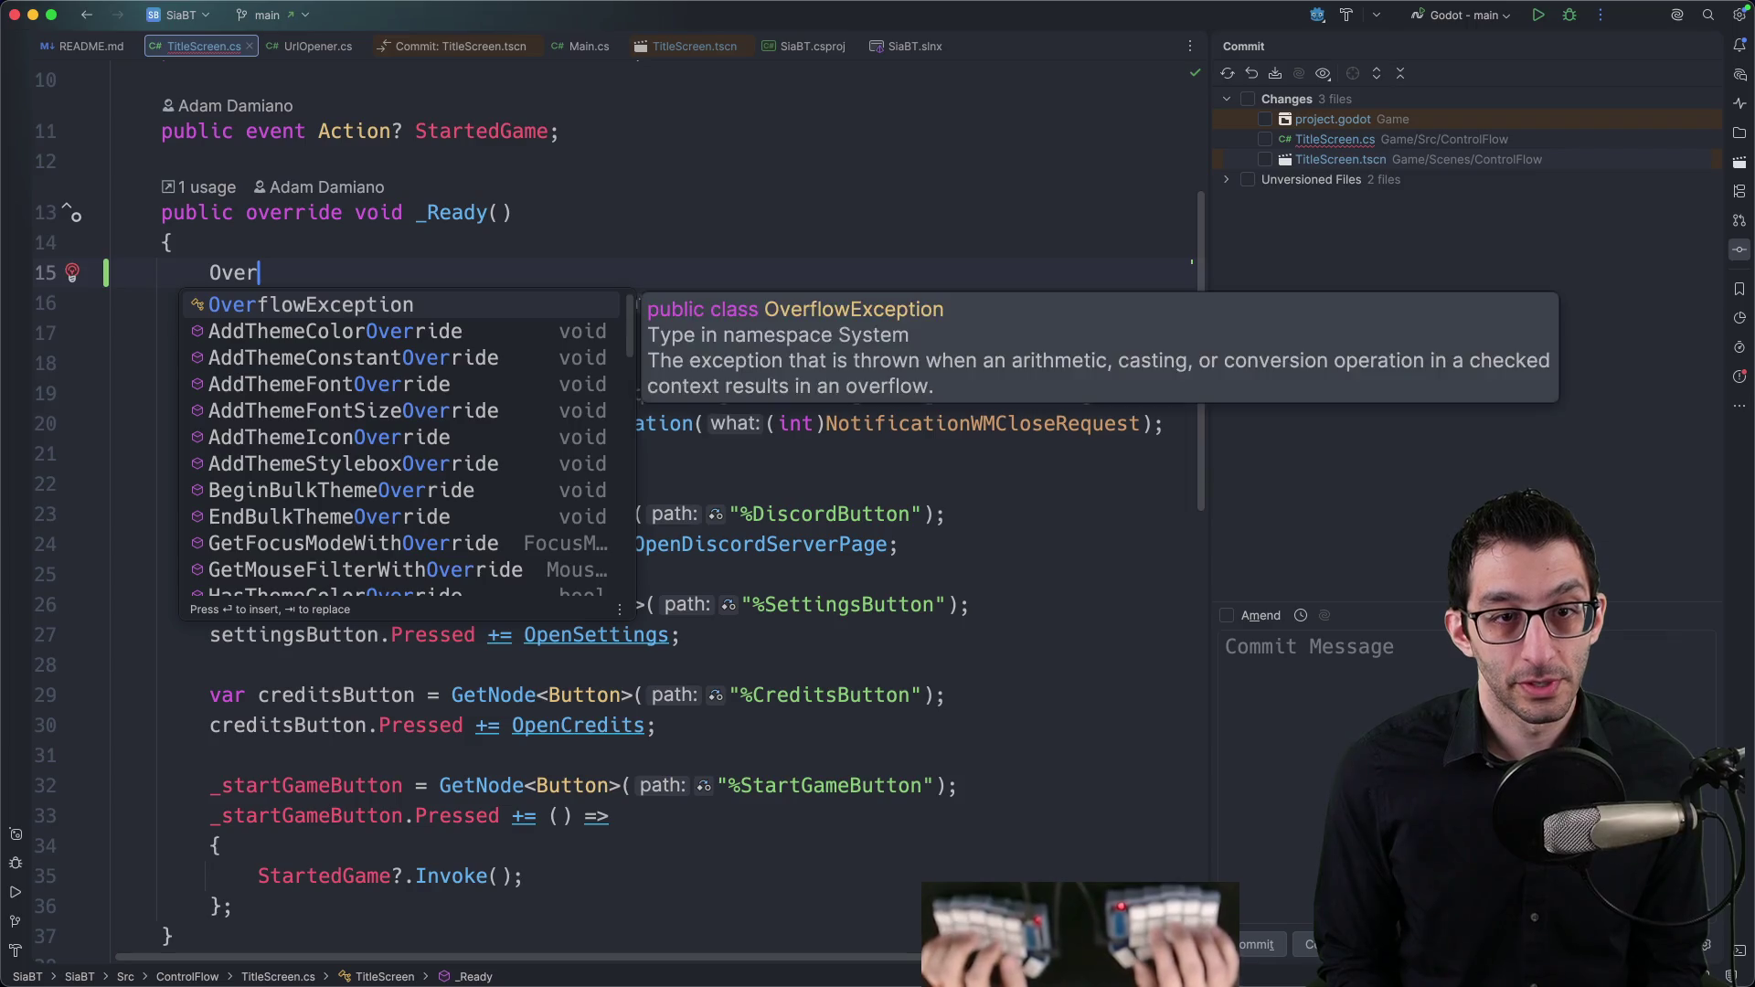
key("alt+BackSpace")
type("GetRoo")
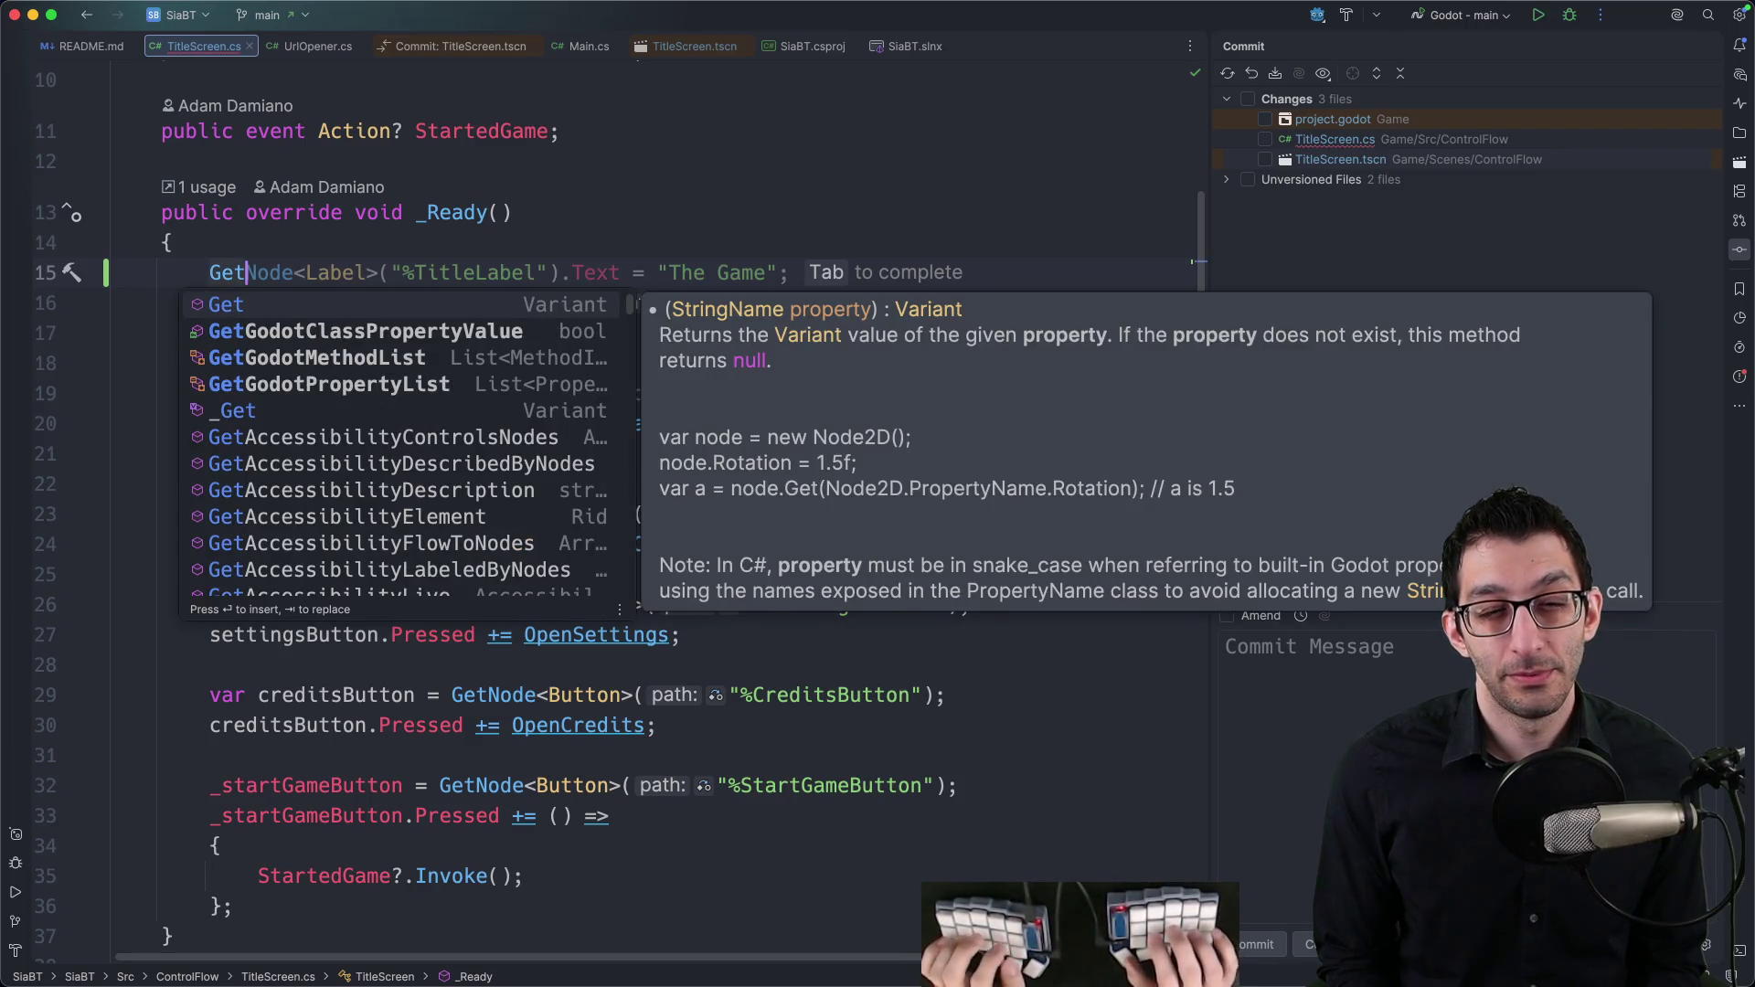
key("BackSpace")
key("BackSpace")
key("BackSpace")
type("View")
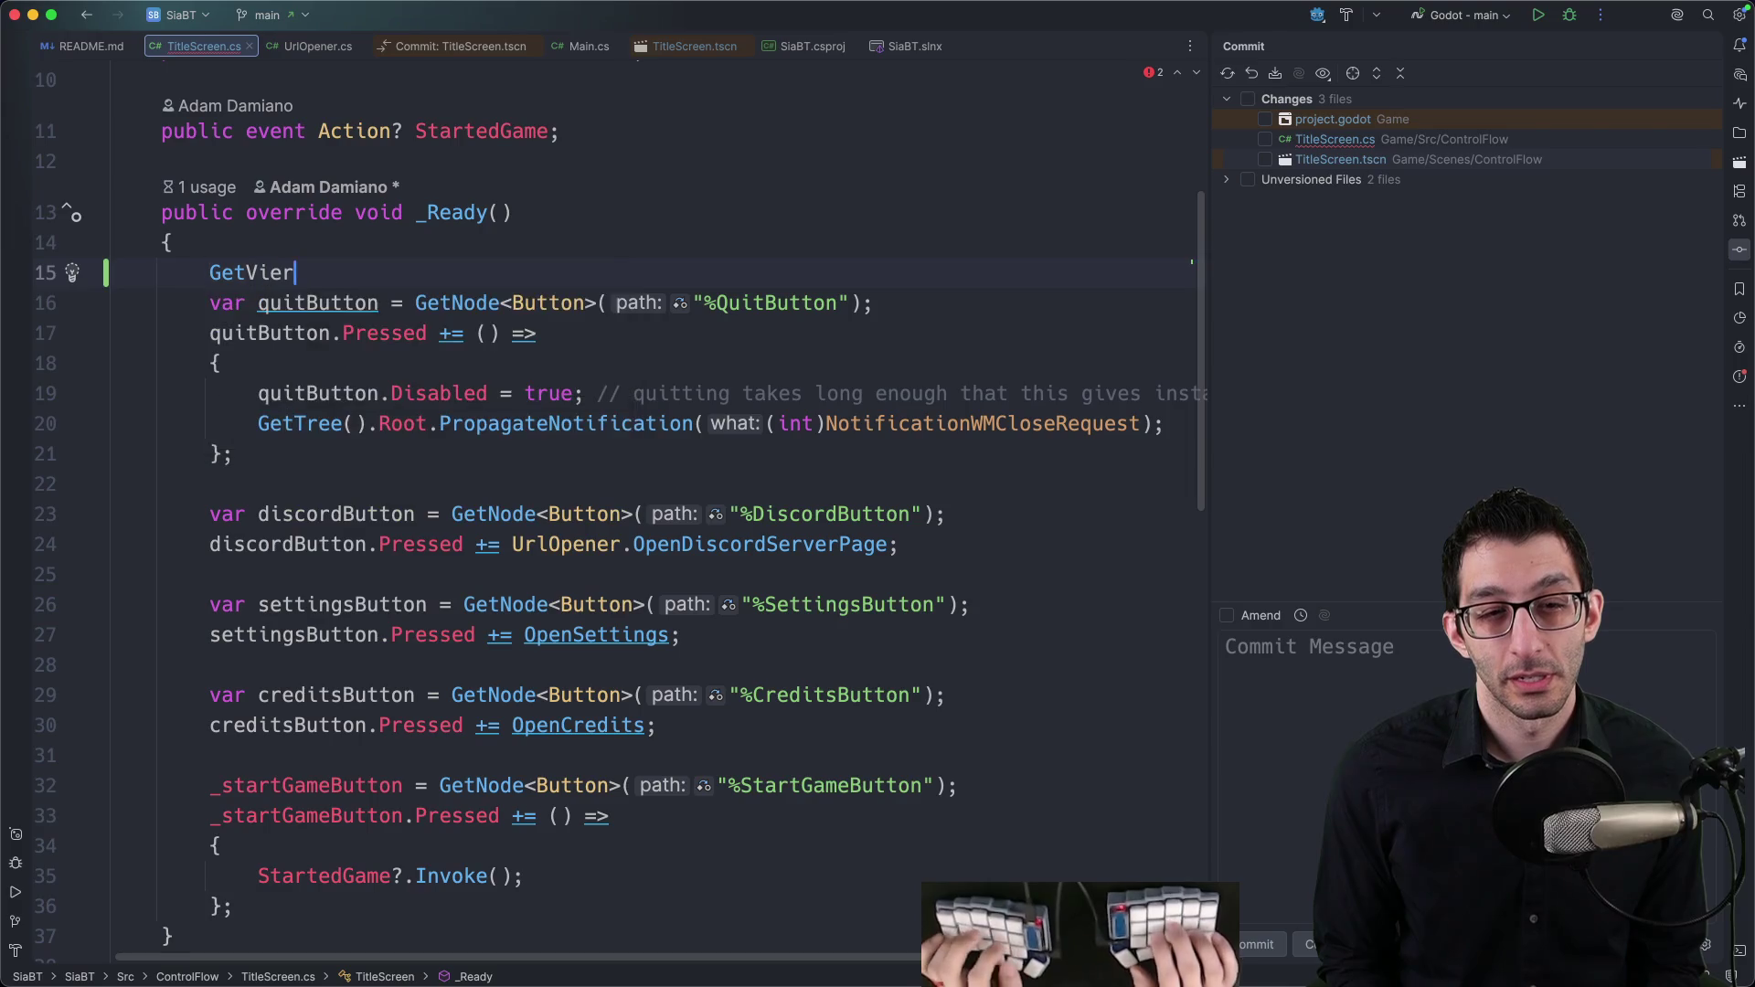
key("Return")
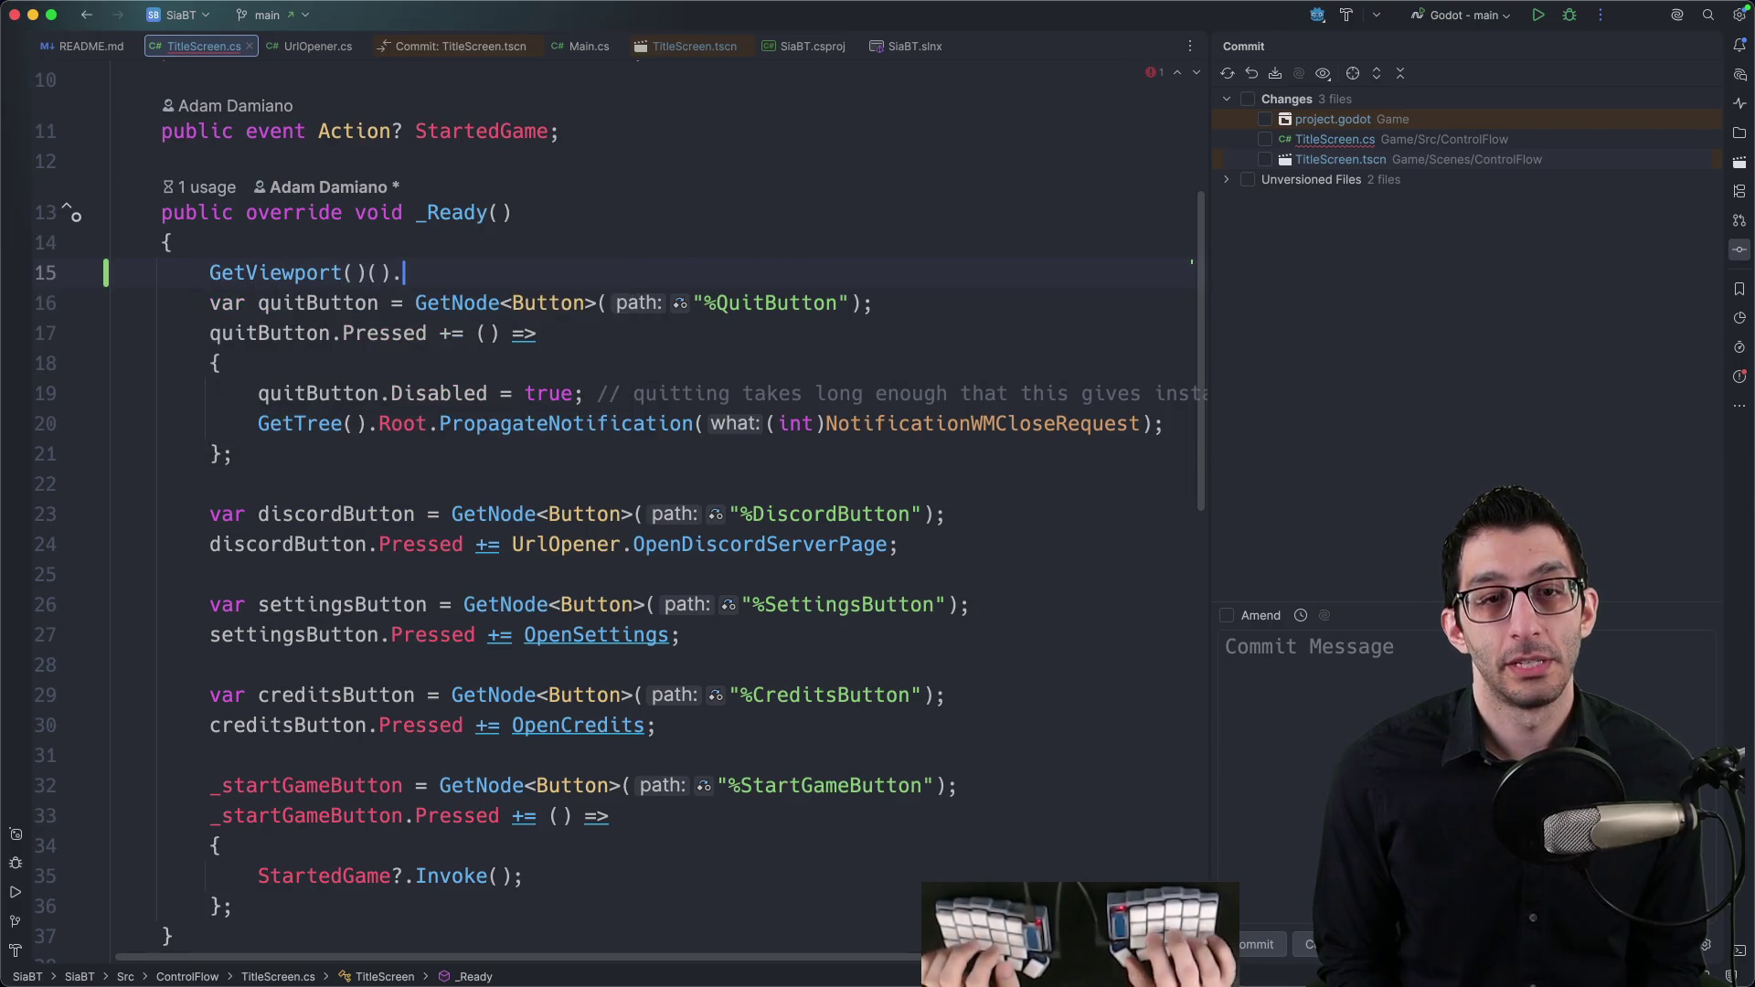
type(".Oversam")
key("Down")
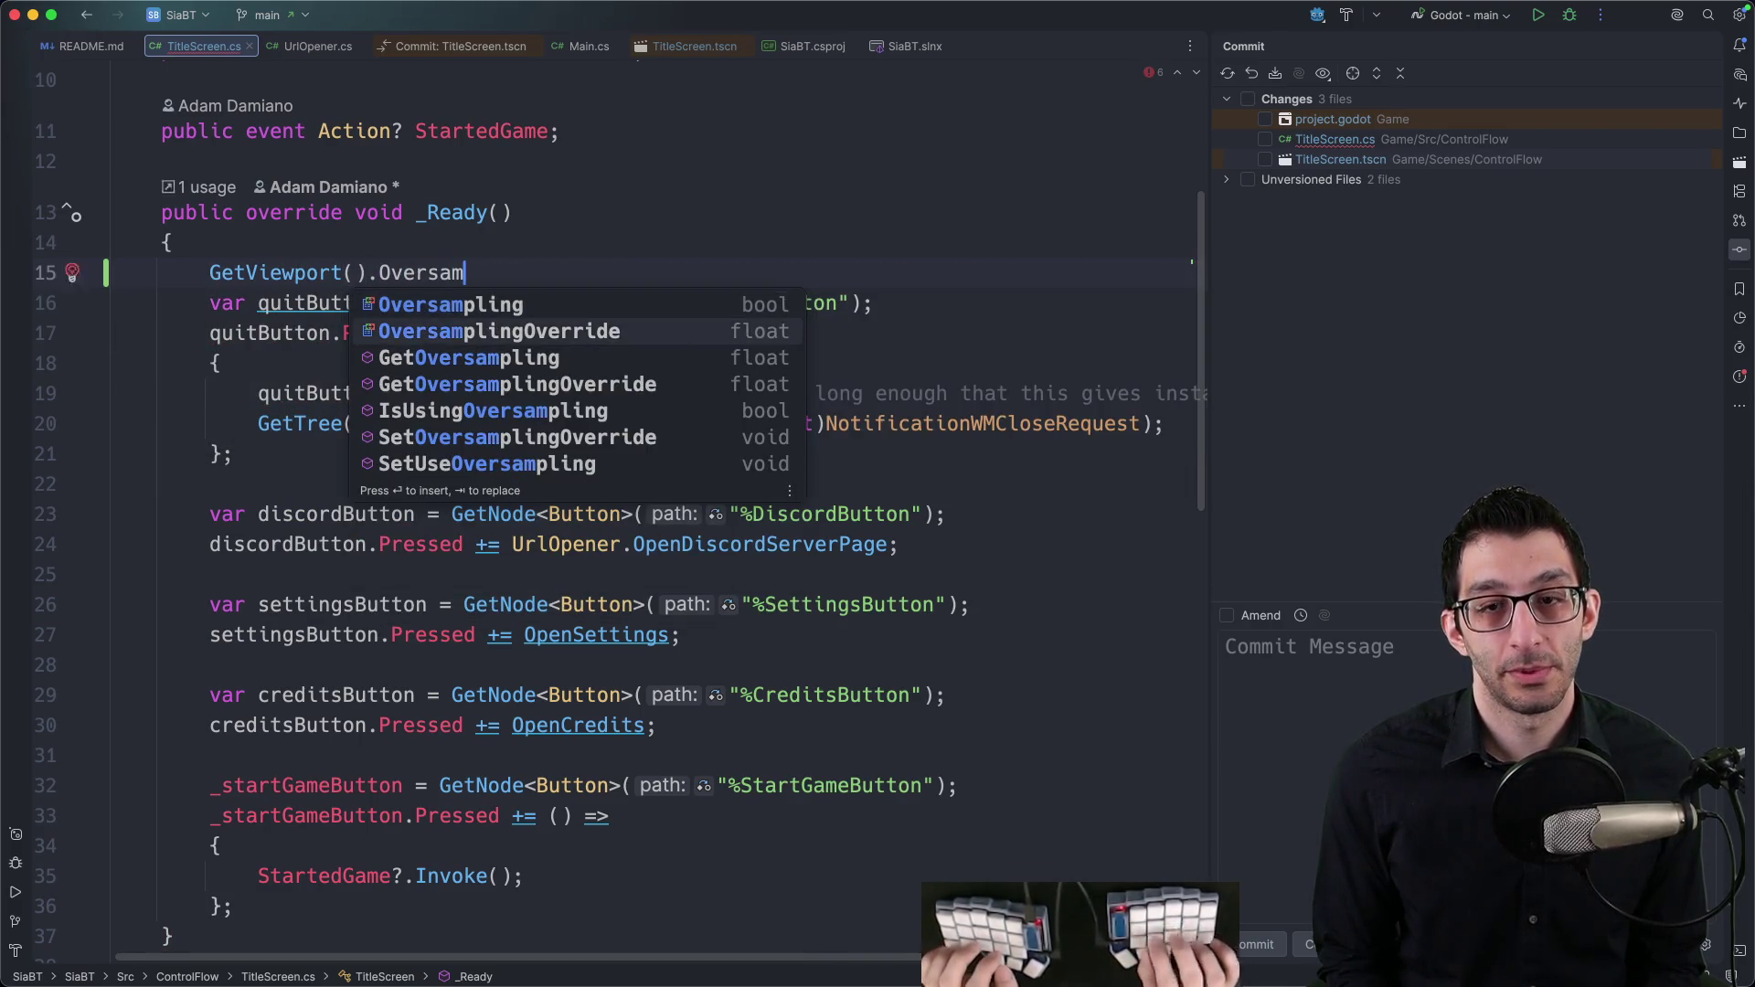
key("Return")
type("= 10;")
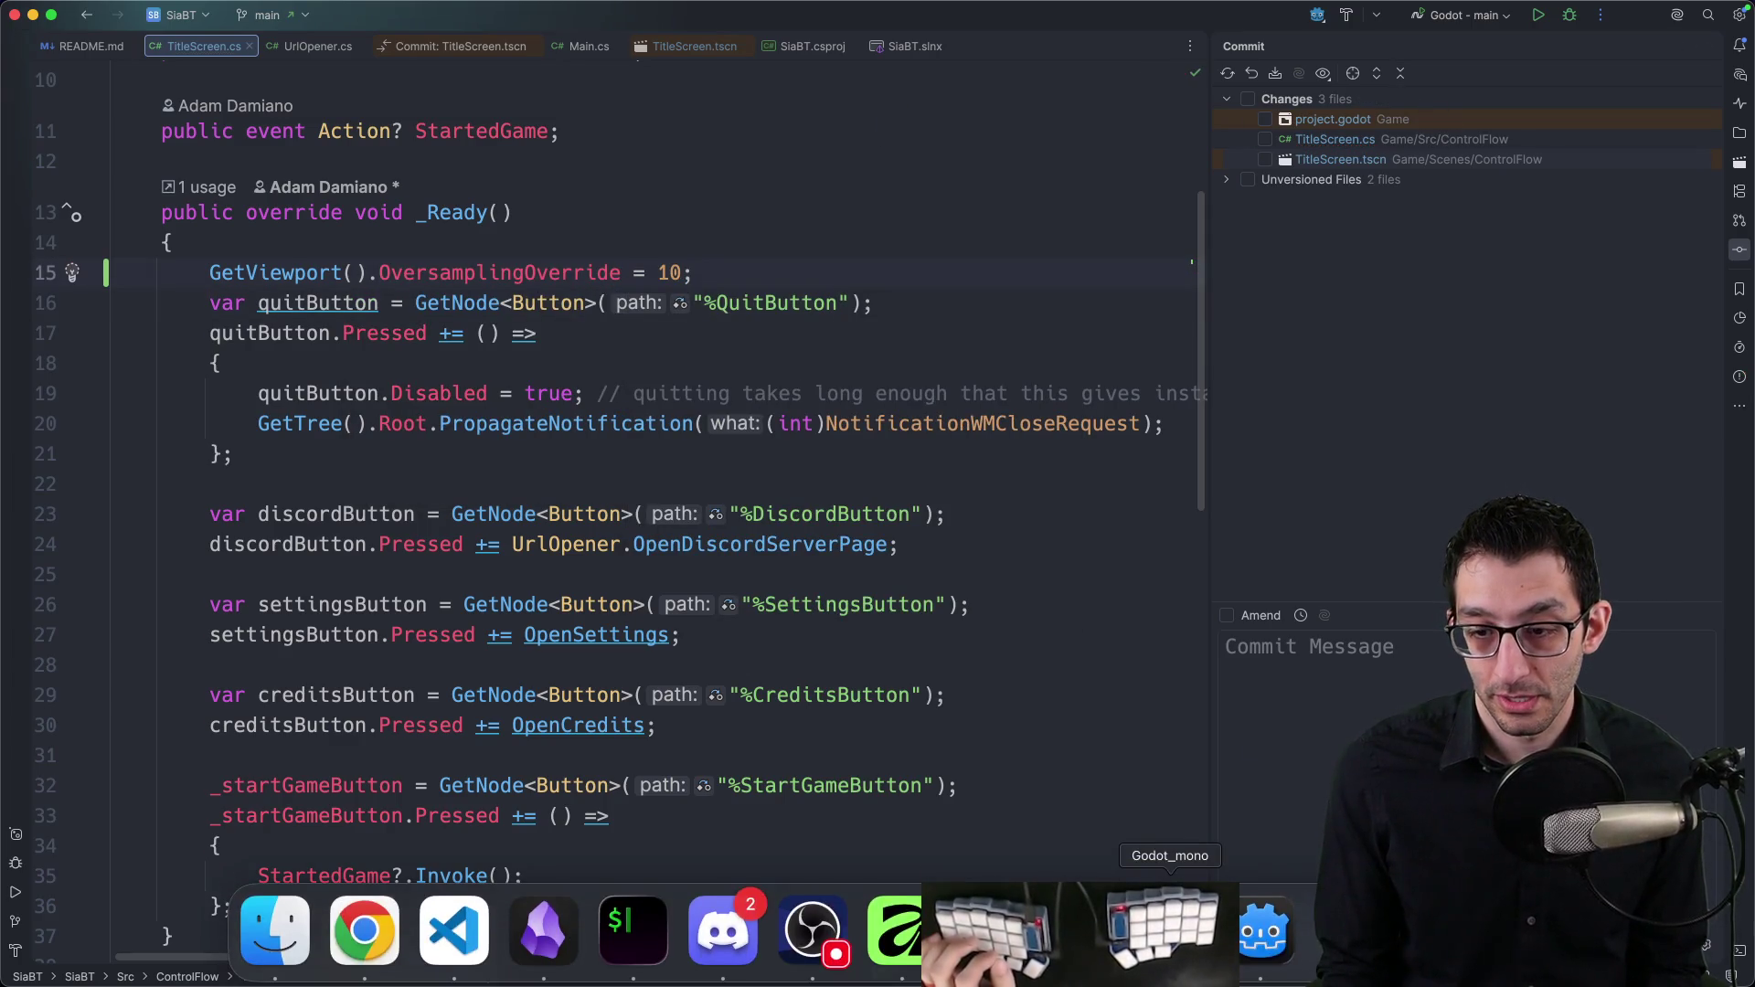
left_click(1254, 933)
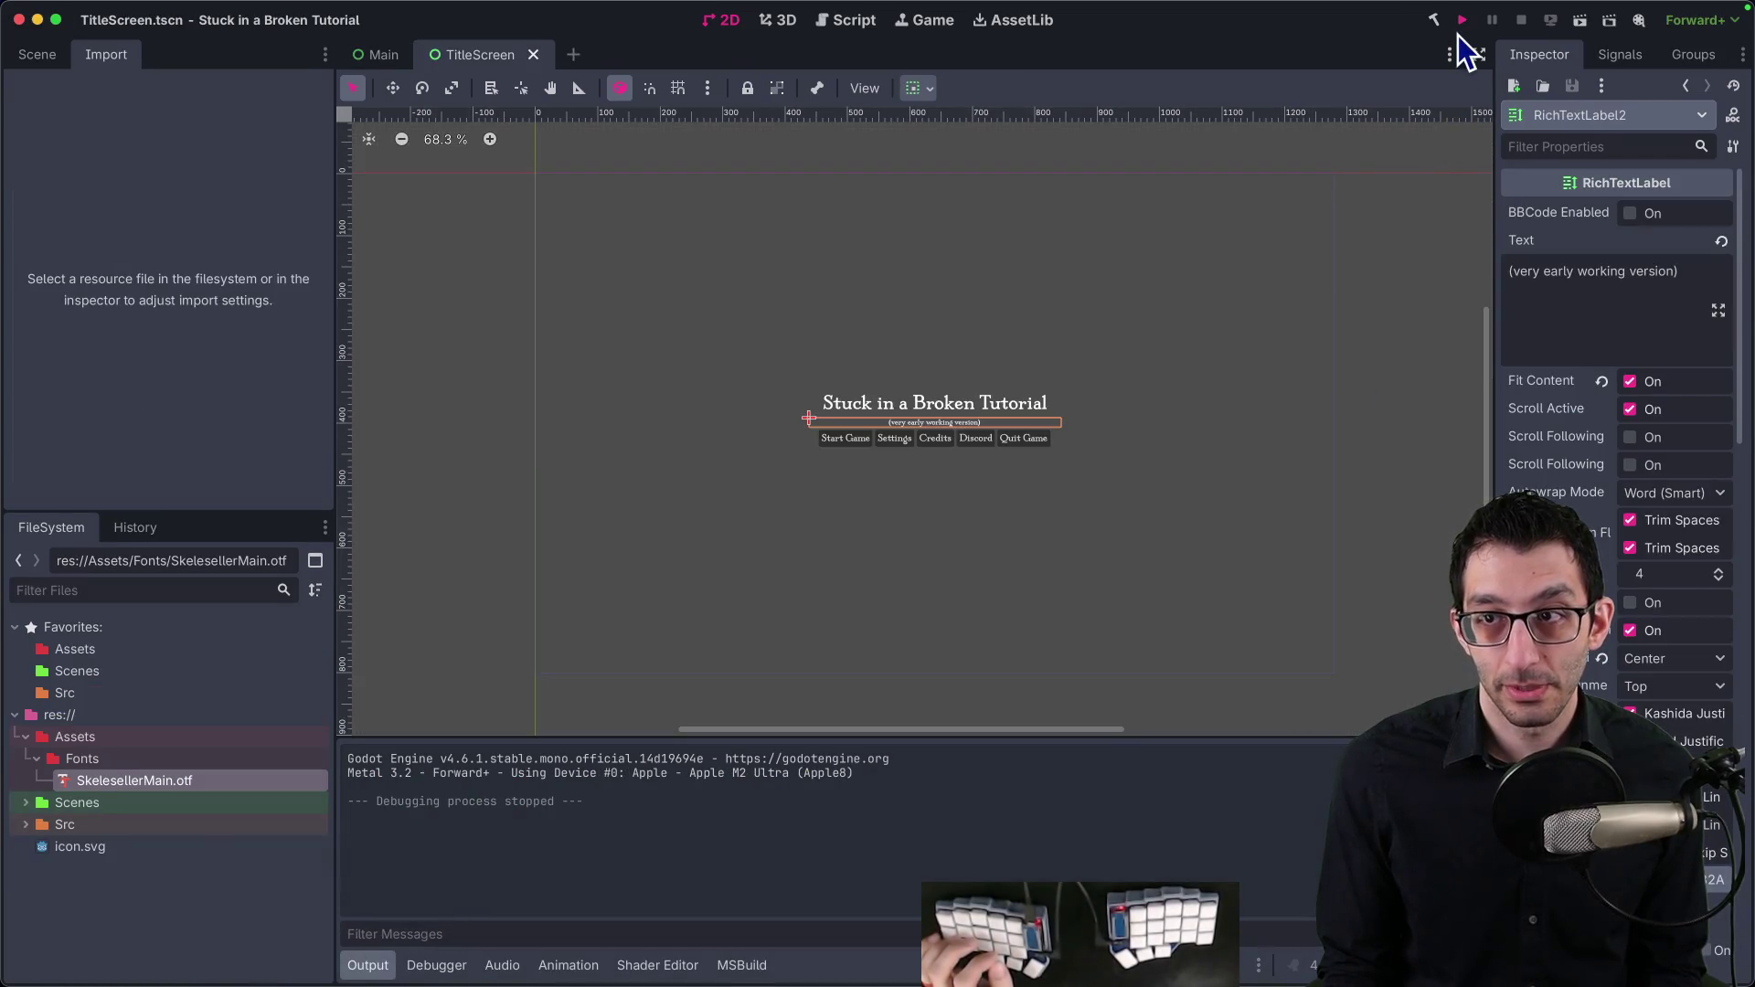
Step: Test-run the project, quit the game, and go back to the browser's Viewport oversampling docs
left_click(1462, 19)
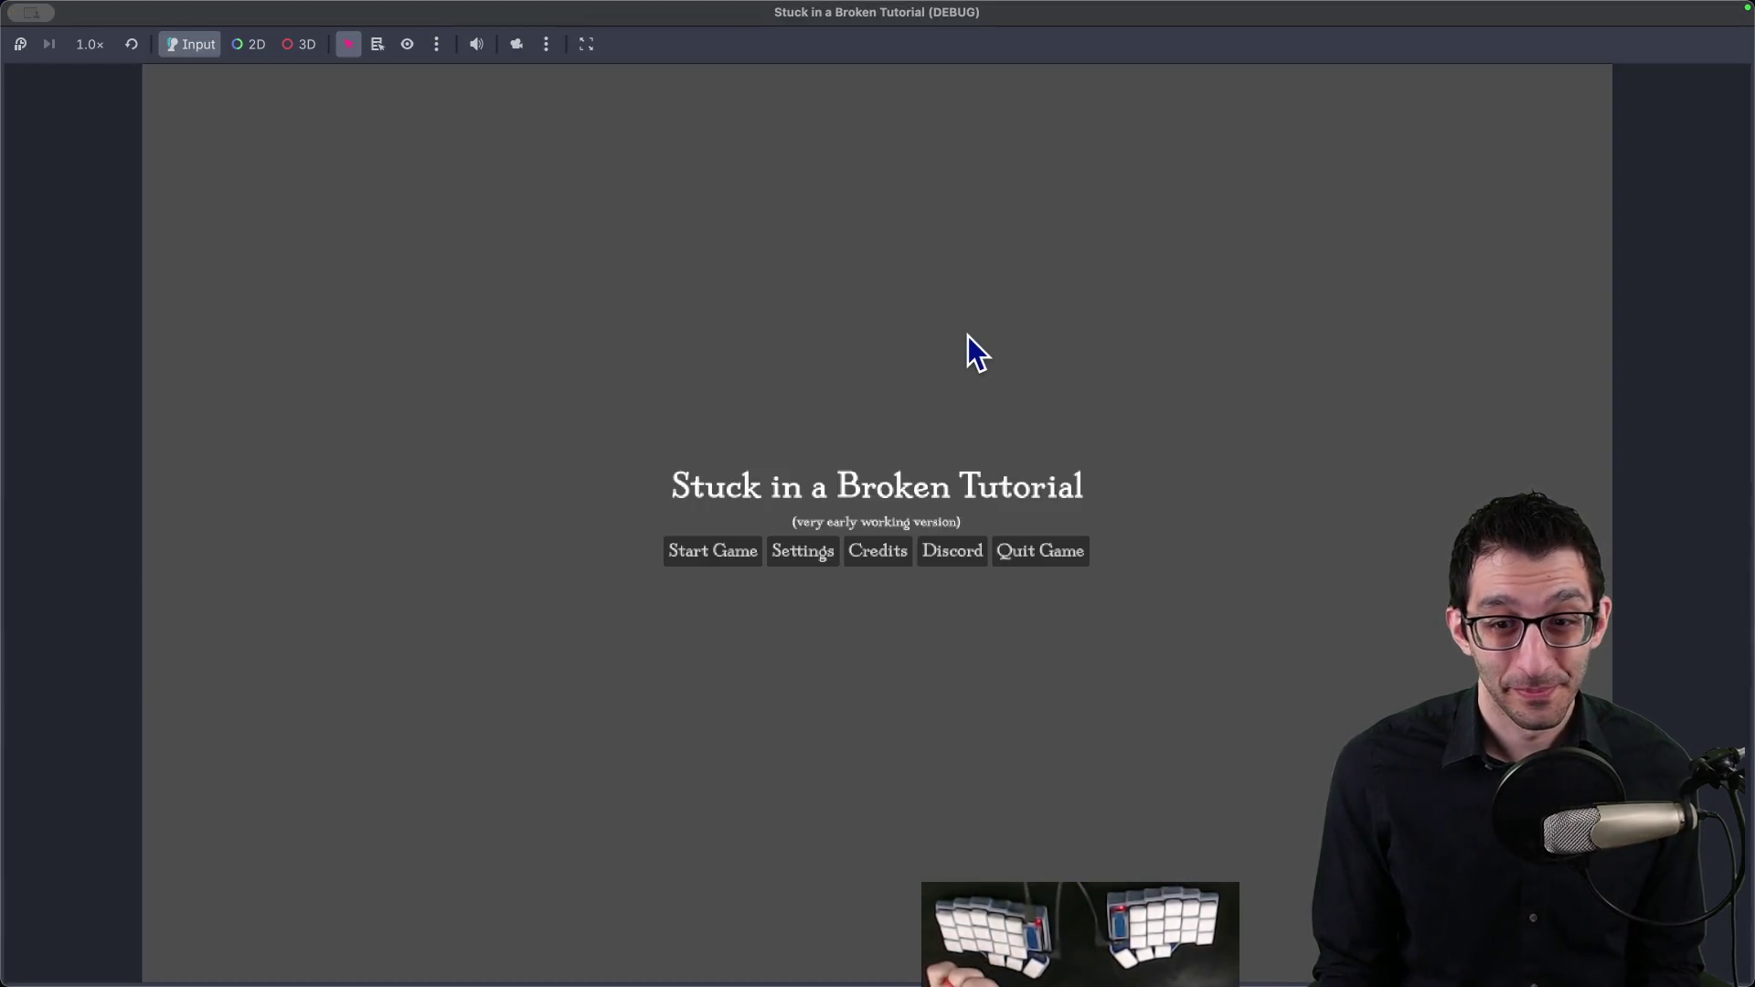
left_click(1023, 557)
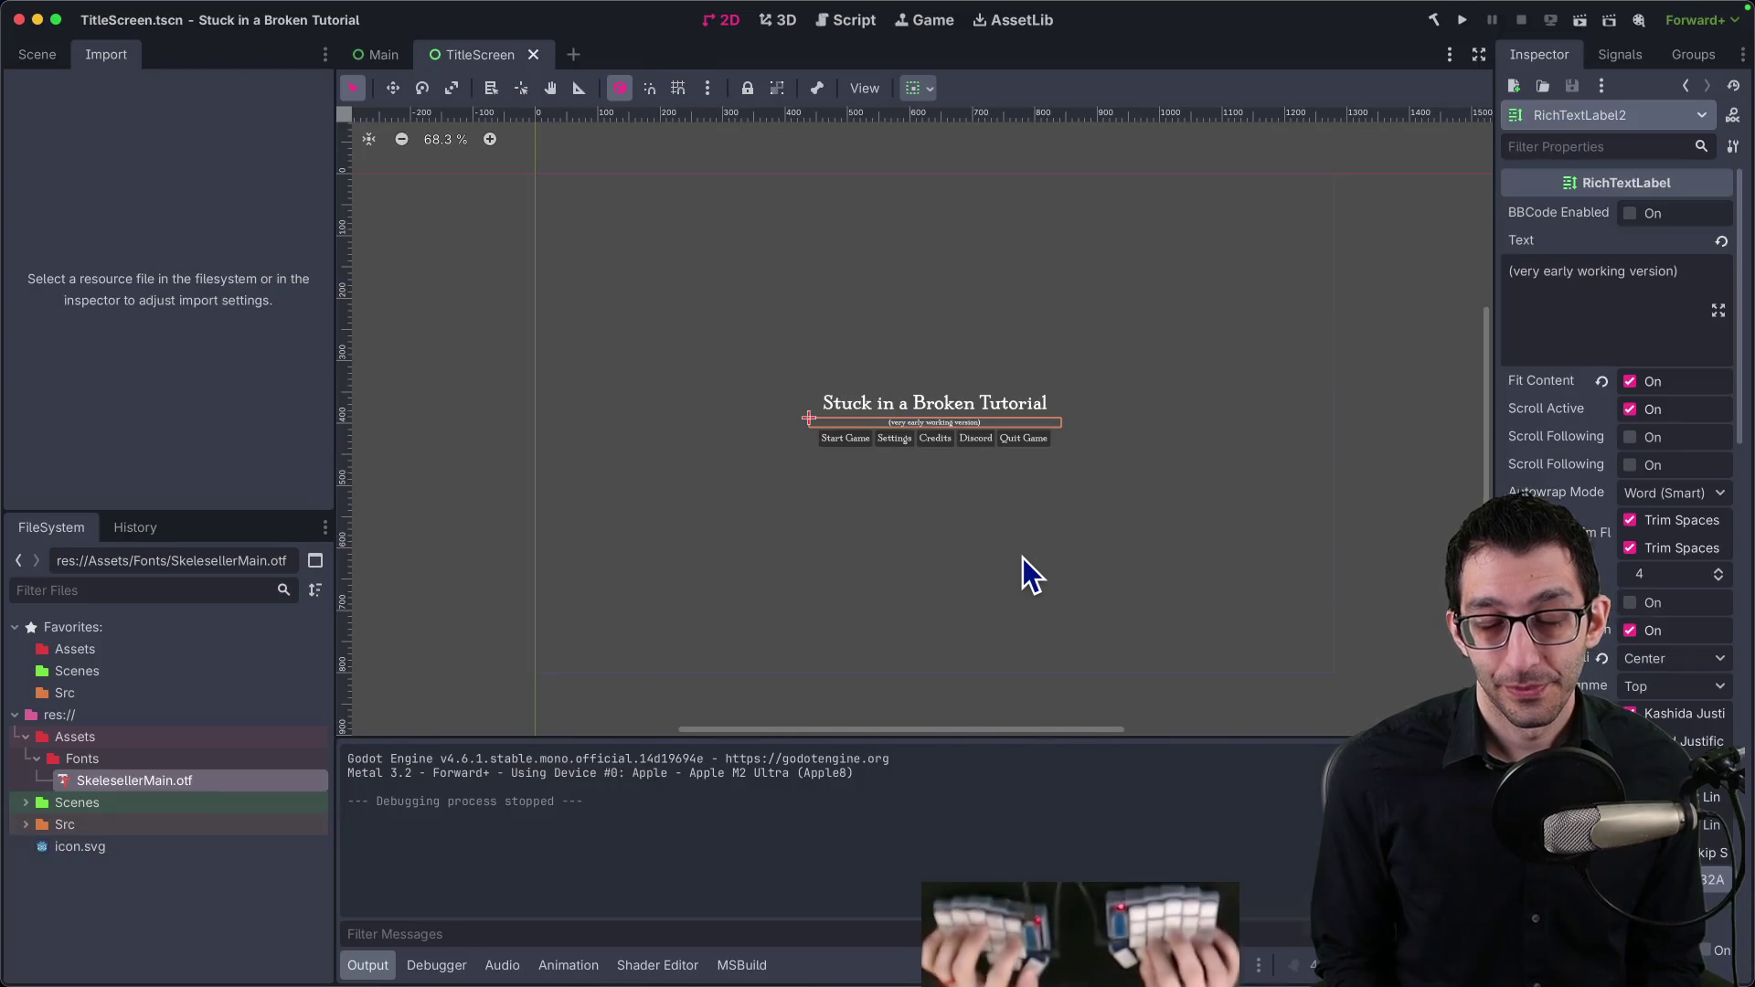
key("super+Tab")
scroll(987, 468, "up", 1)
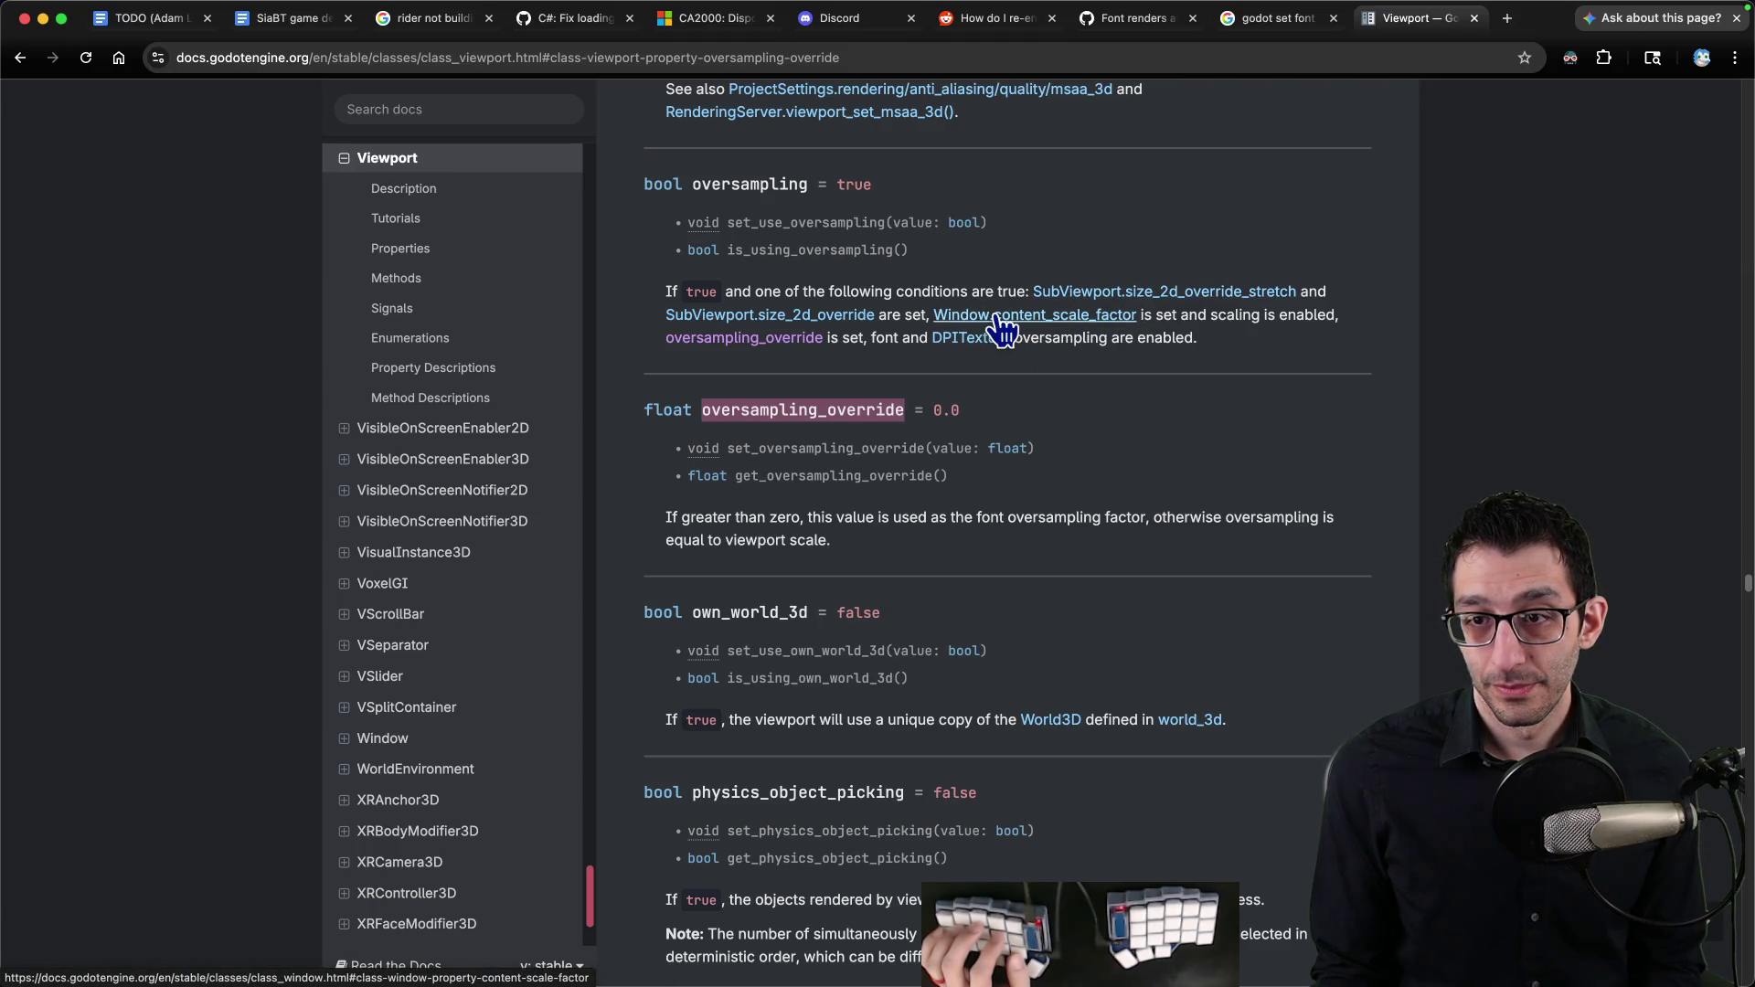
Step: Read the SubViewport.size_2d_override_stretch reference in a separate tab, close it, and return to Godot
left_click(1102, 294, "super")
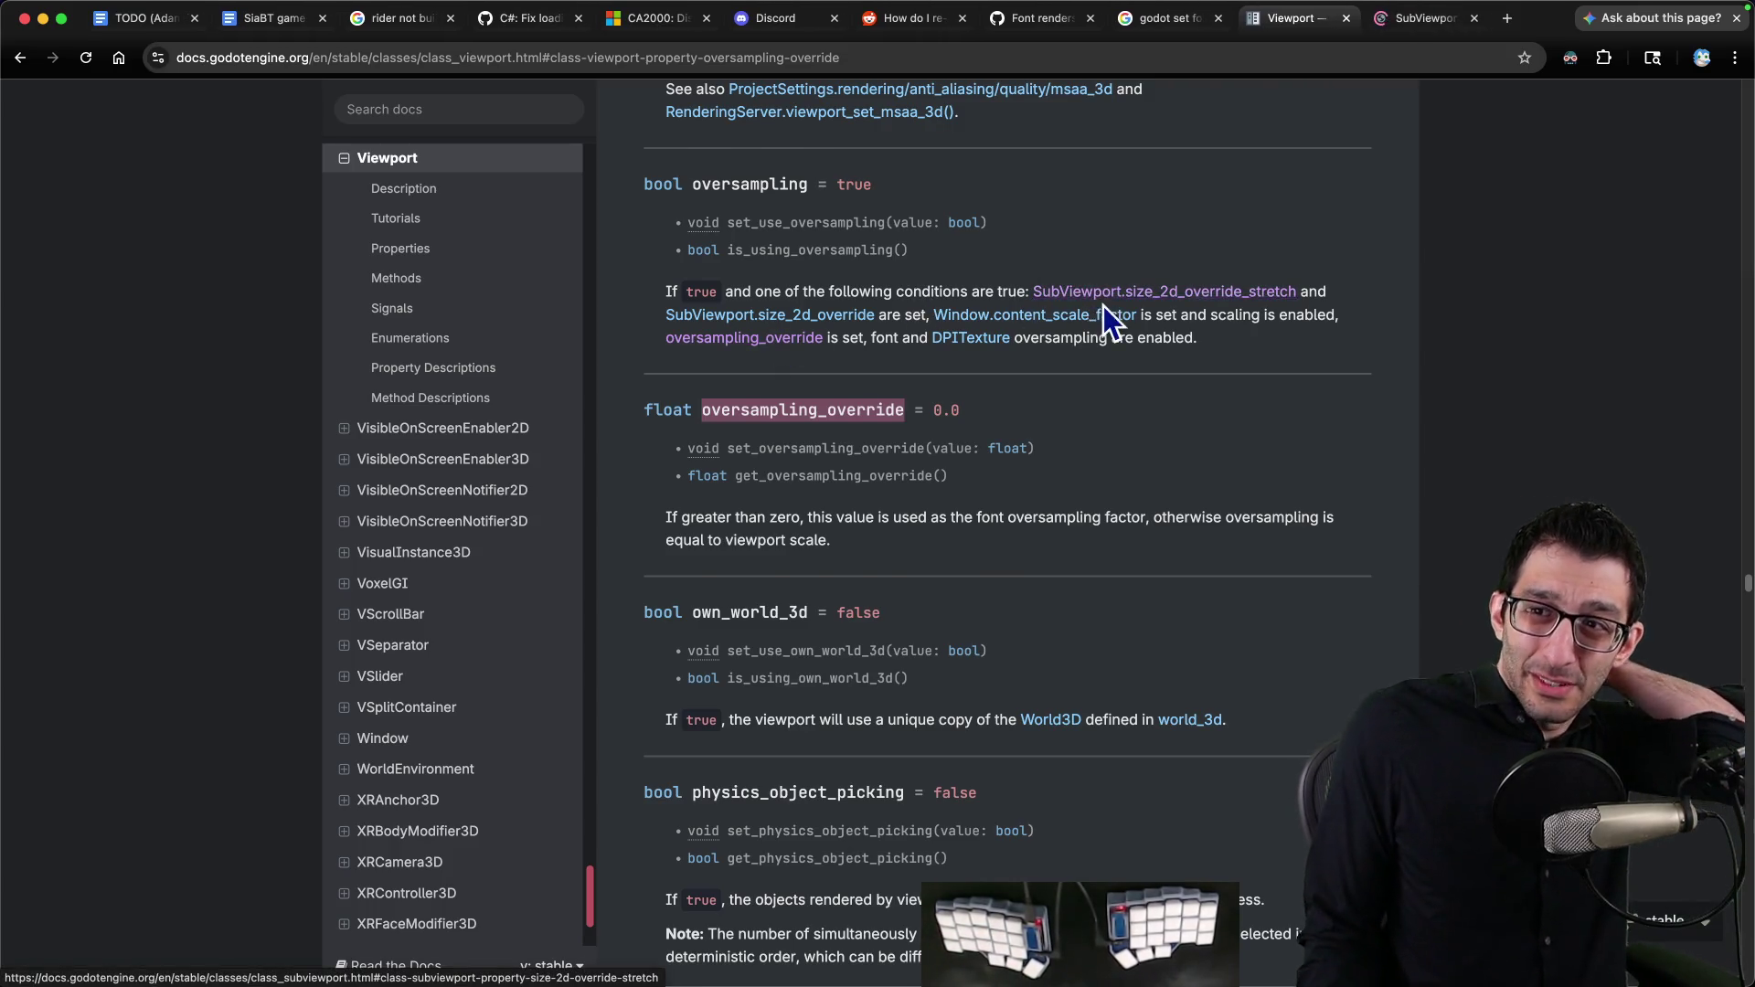
key("ctrl+Tab")
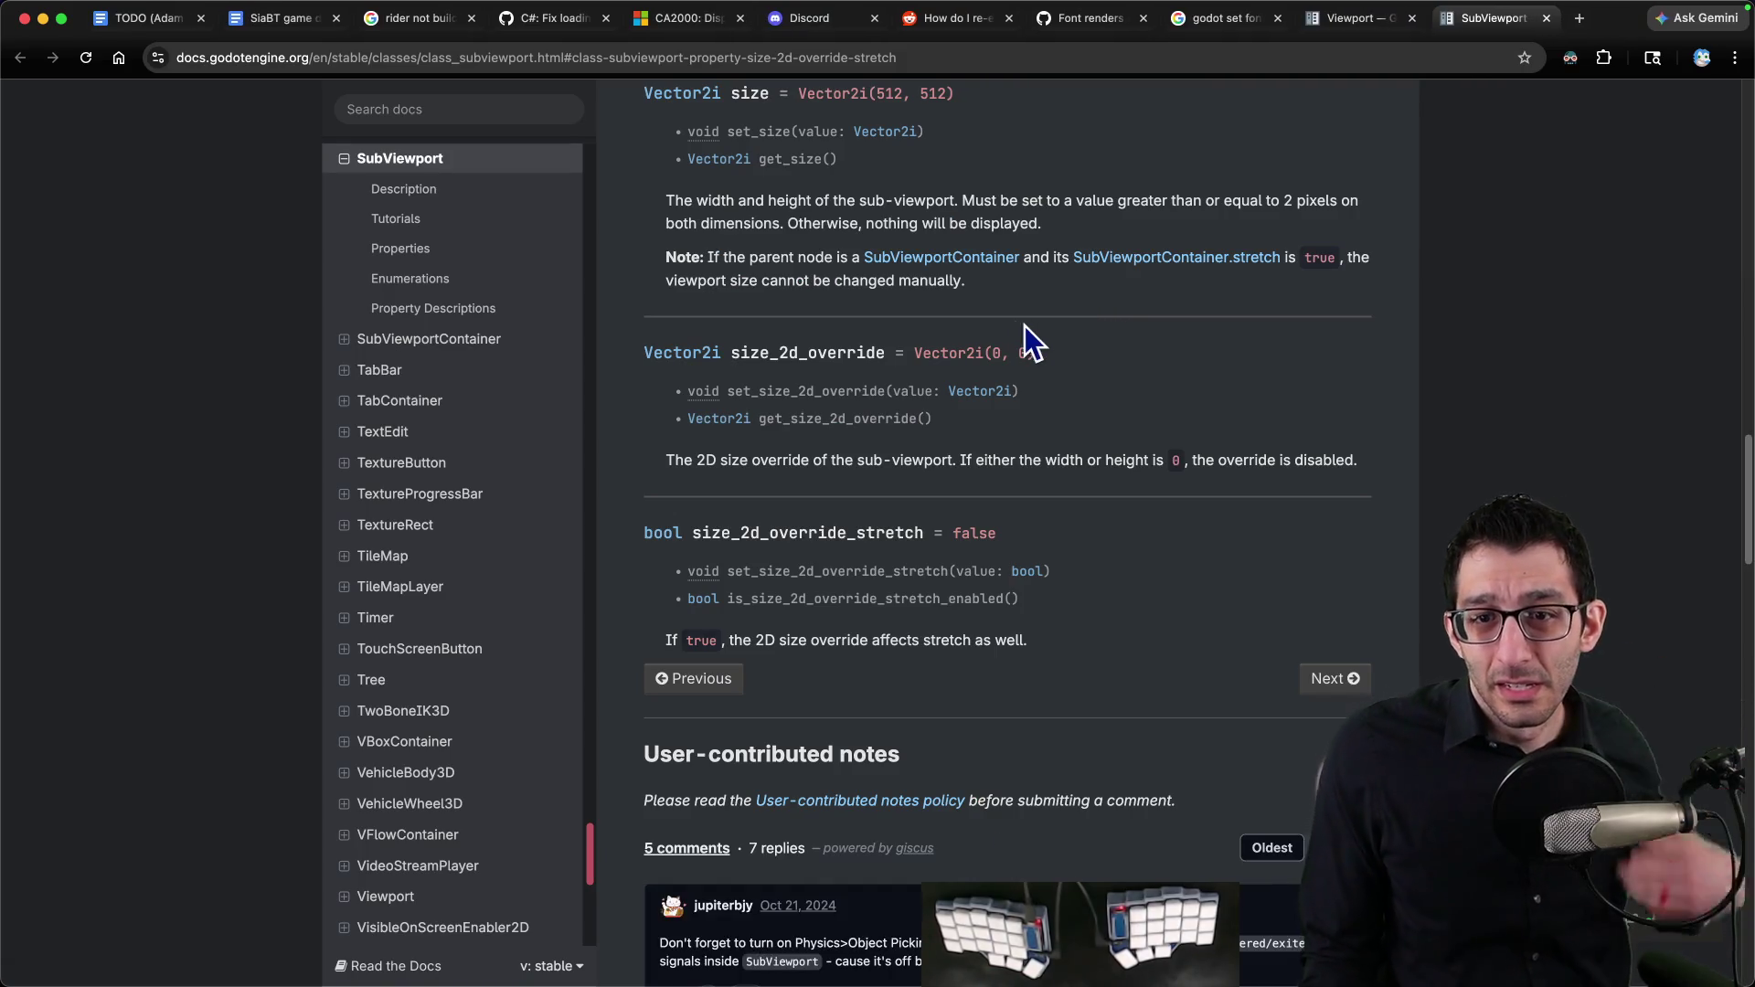
key("super+w")
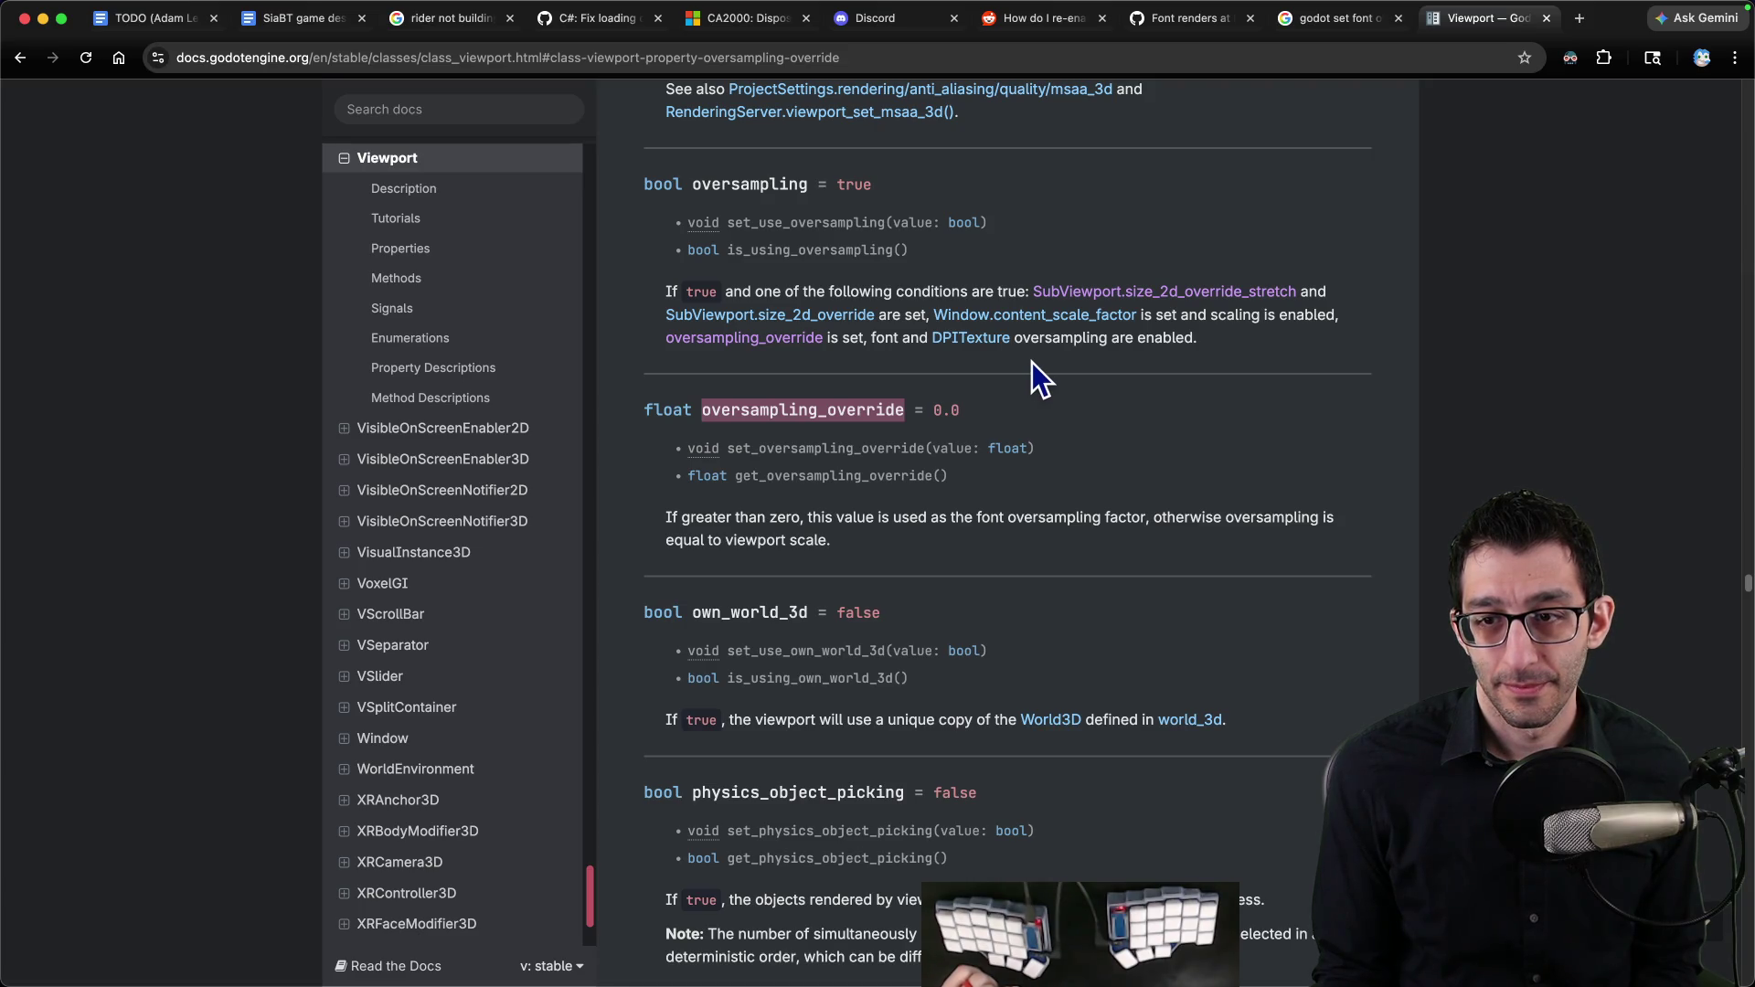
left_click(1259, 937)
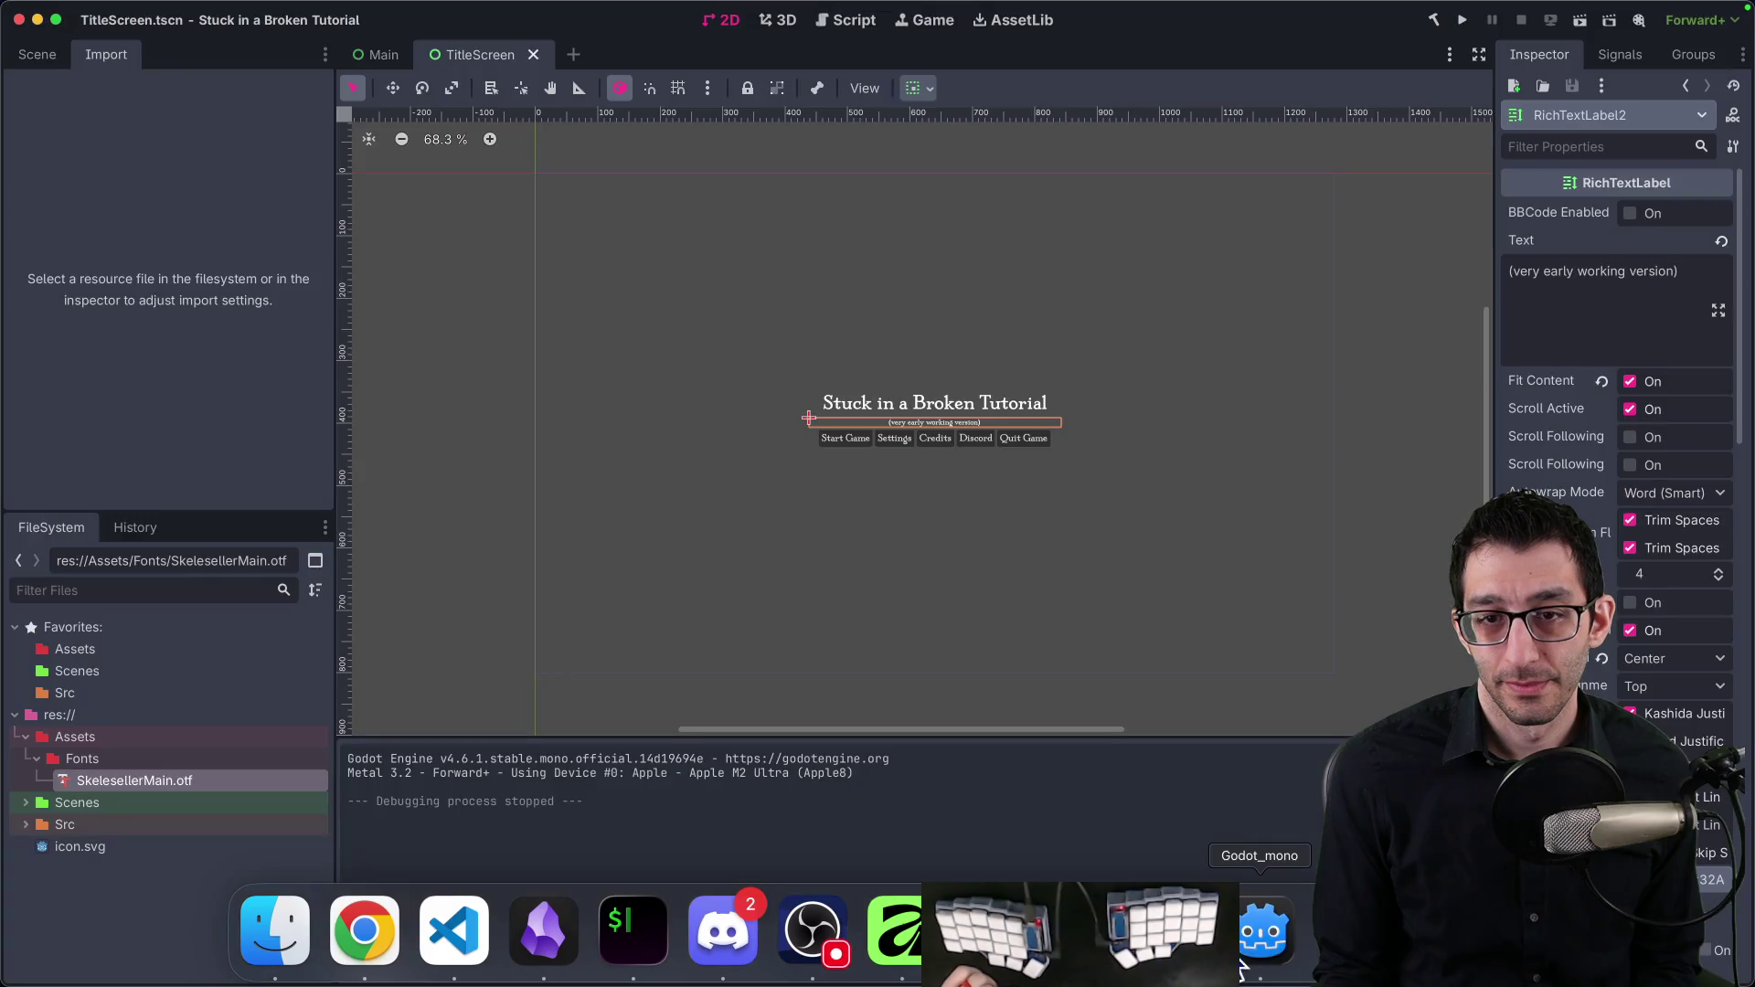
Step: Check the stretch options in Project Settings, then start a browser search for 'godot viewport stretch mode font'
left_click(232, 10)
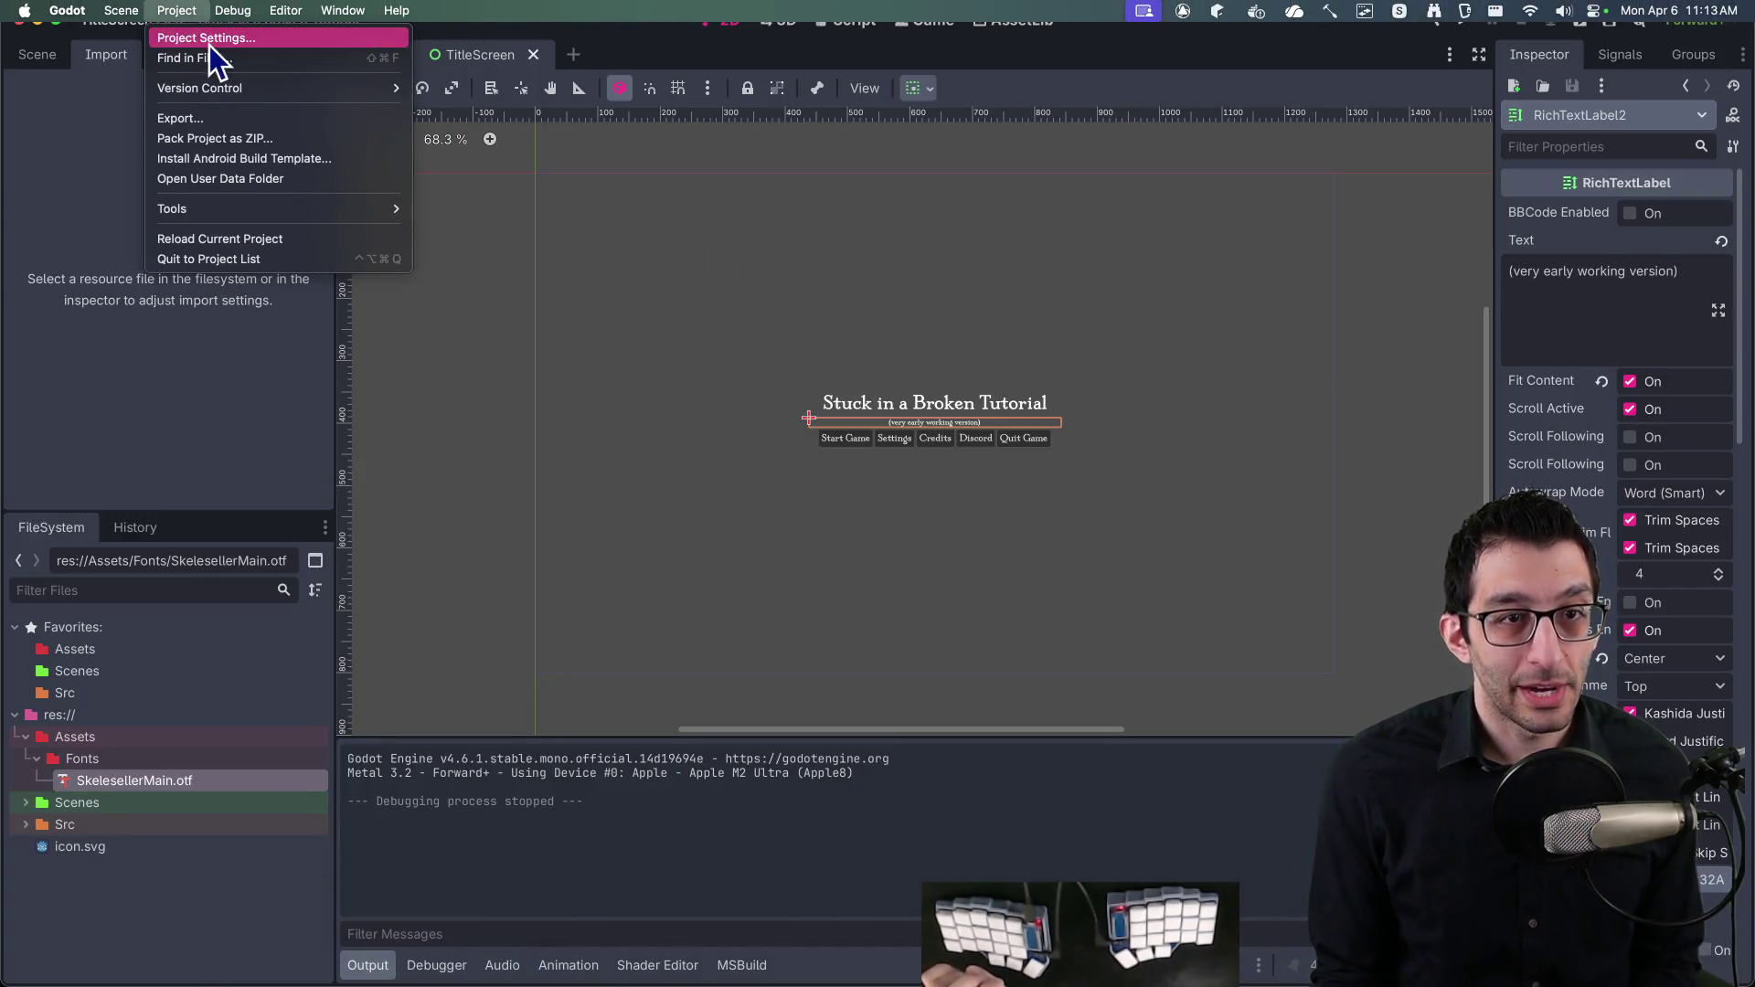
left_click(210, 38)
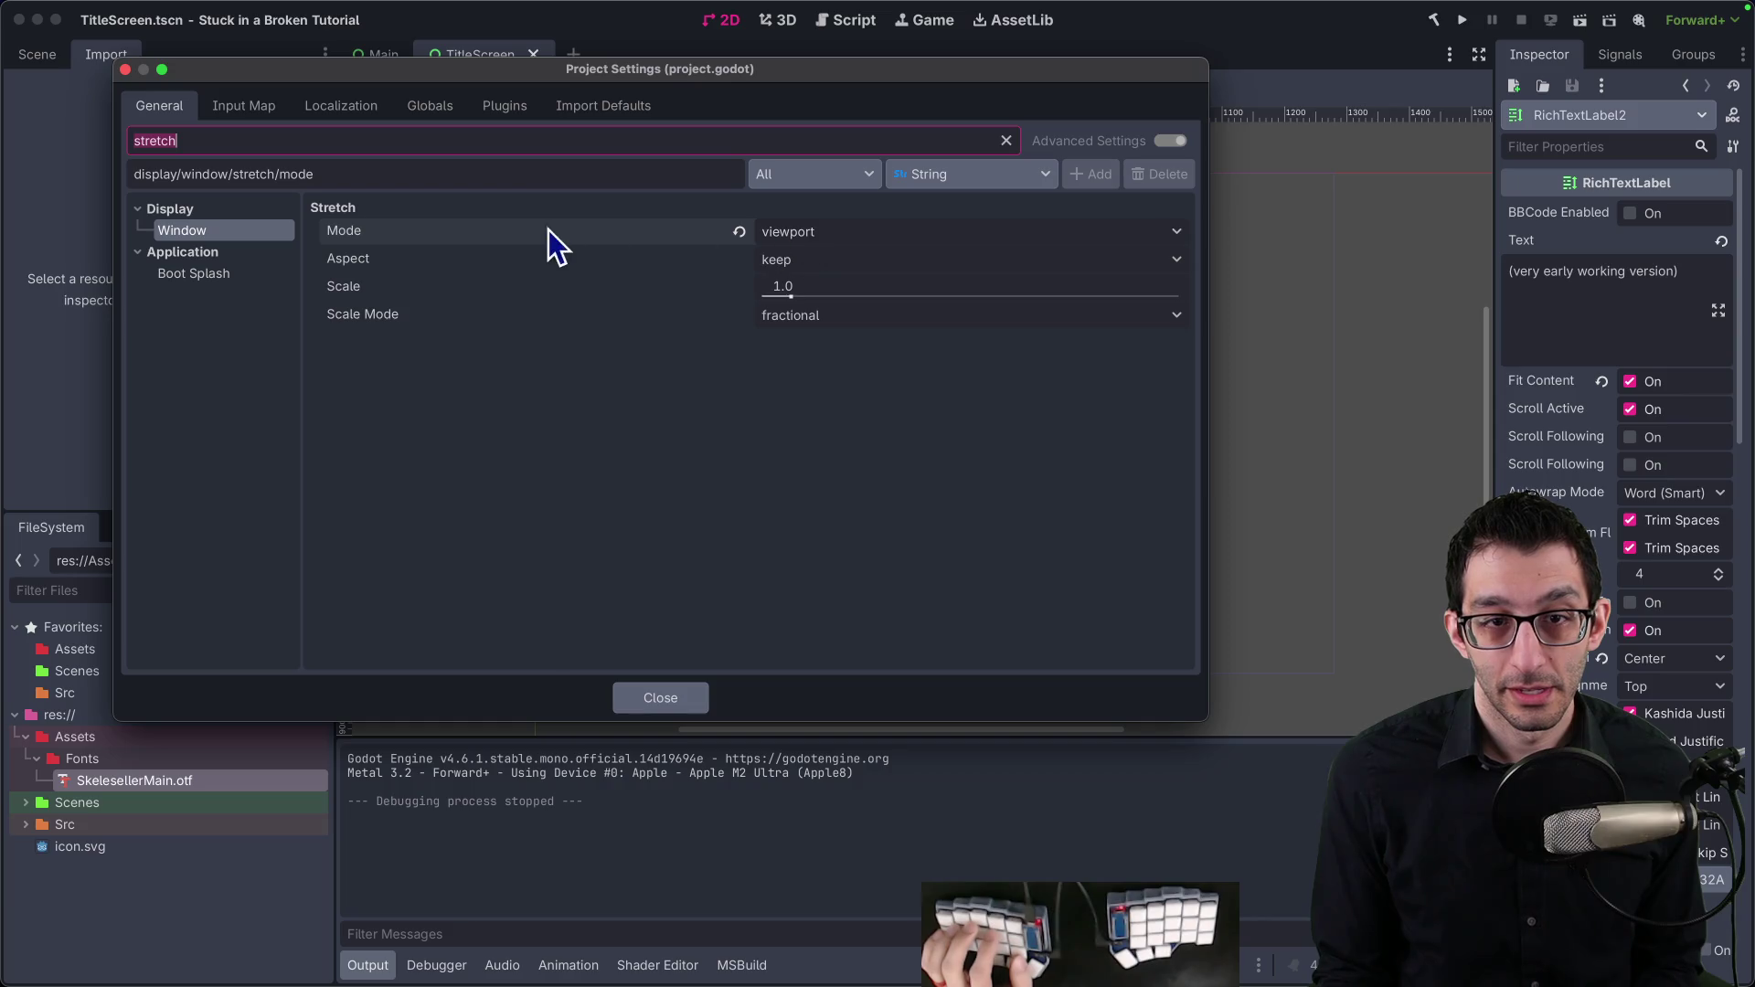
key("super+Tab")
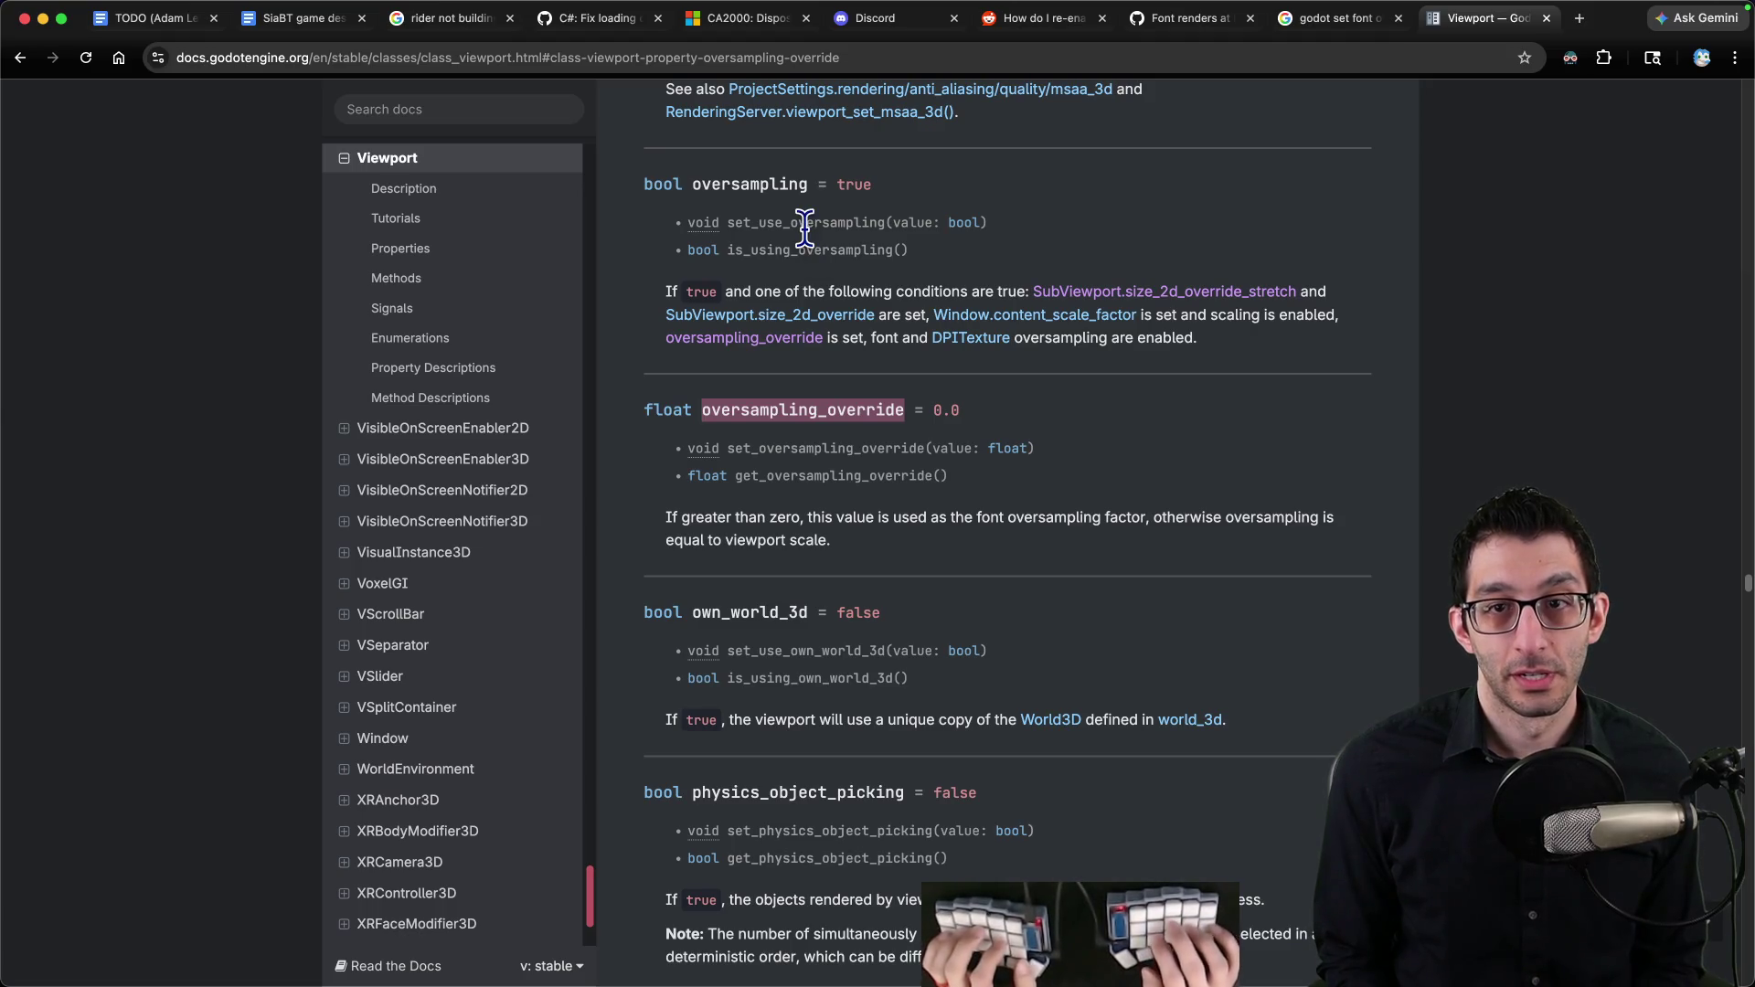
key("super+t")
type("god")
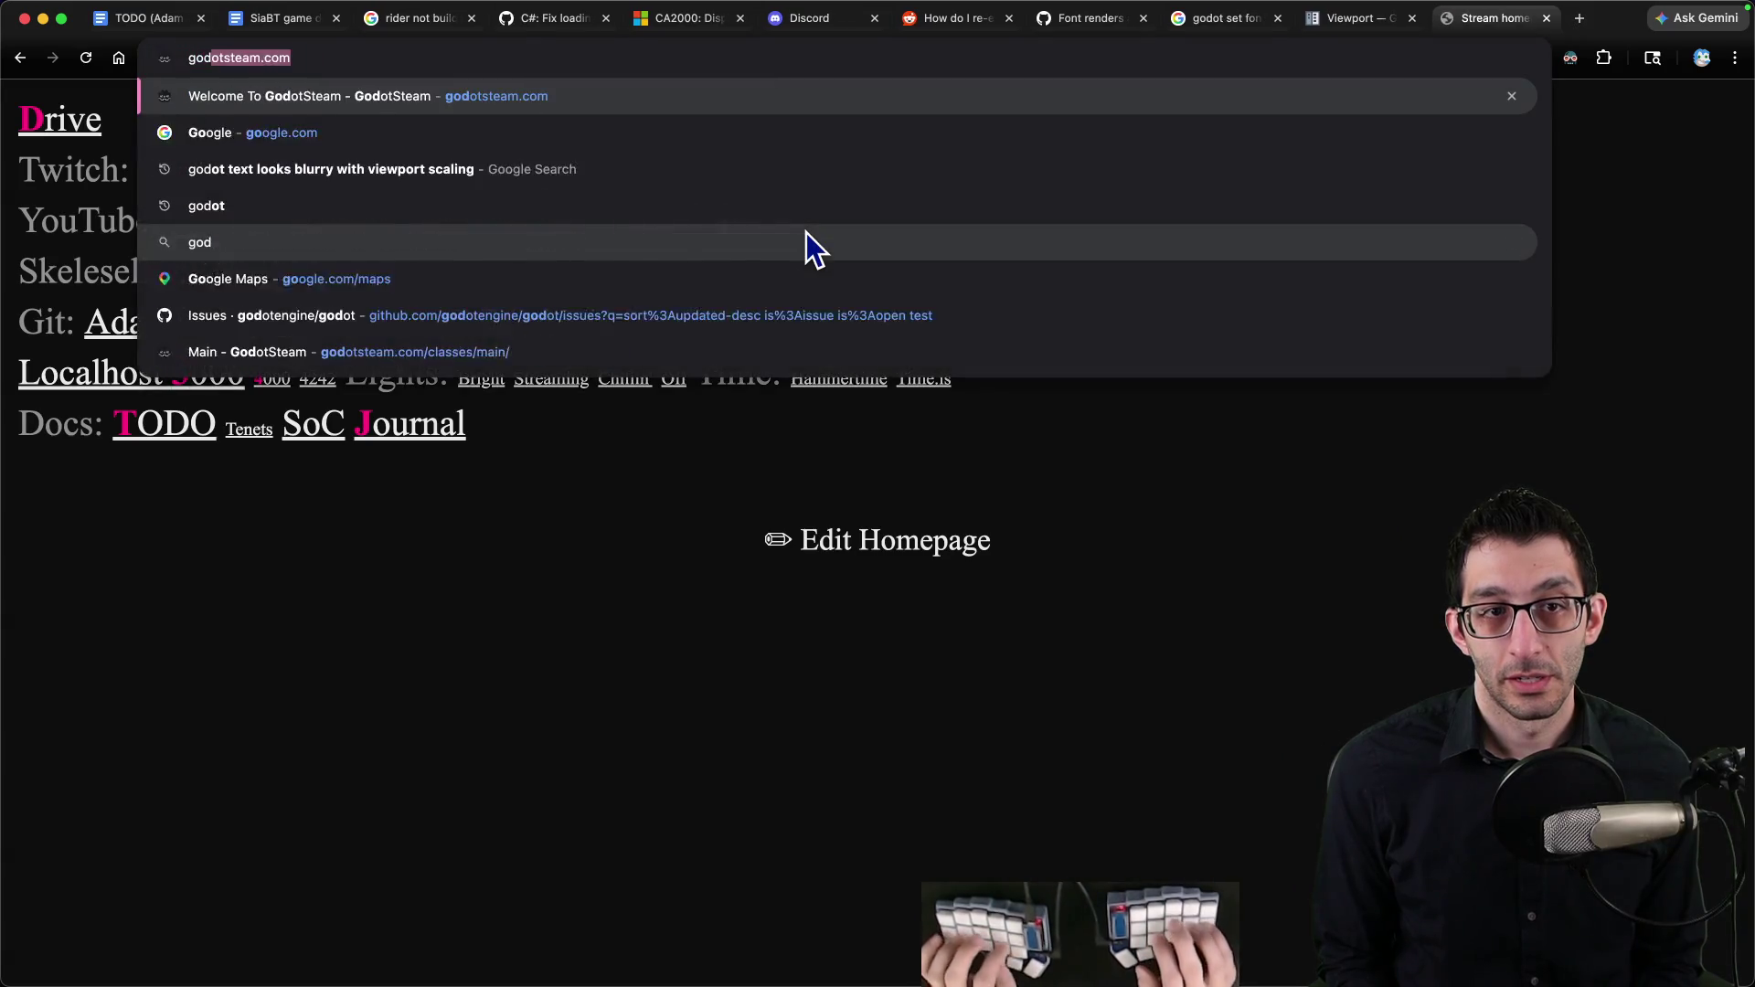
type("ot viewport stretch mode font")
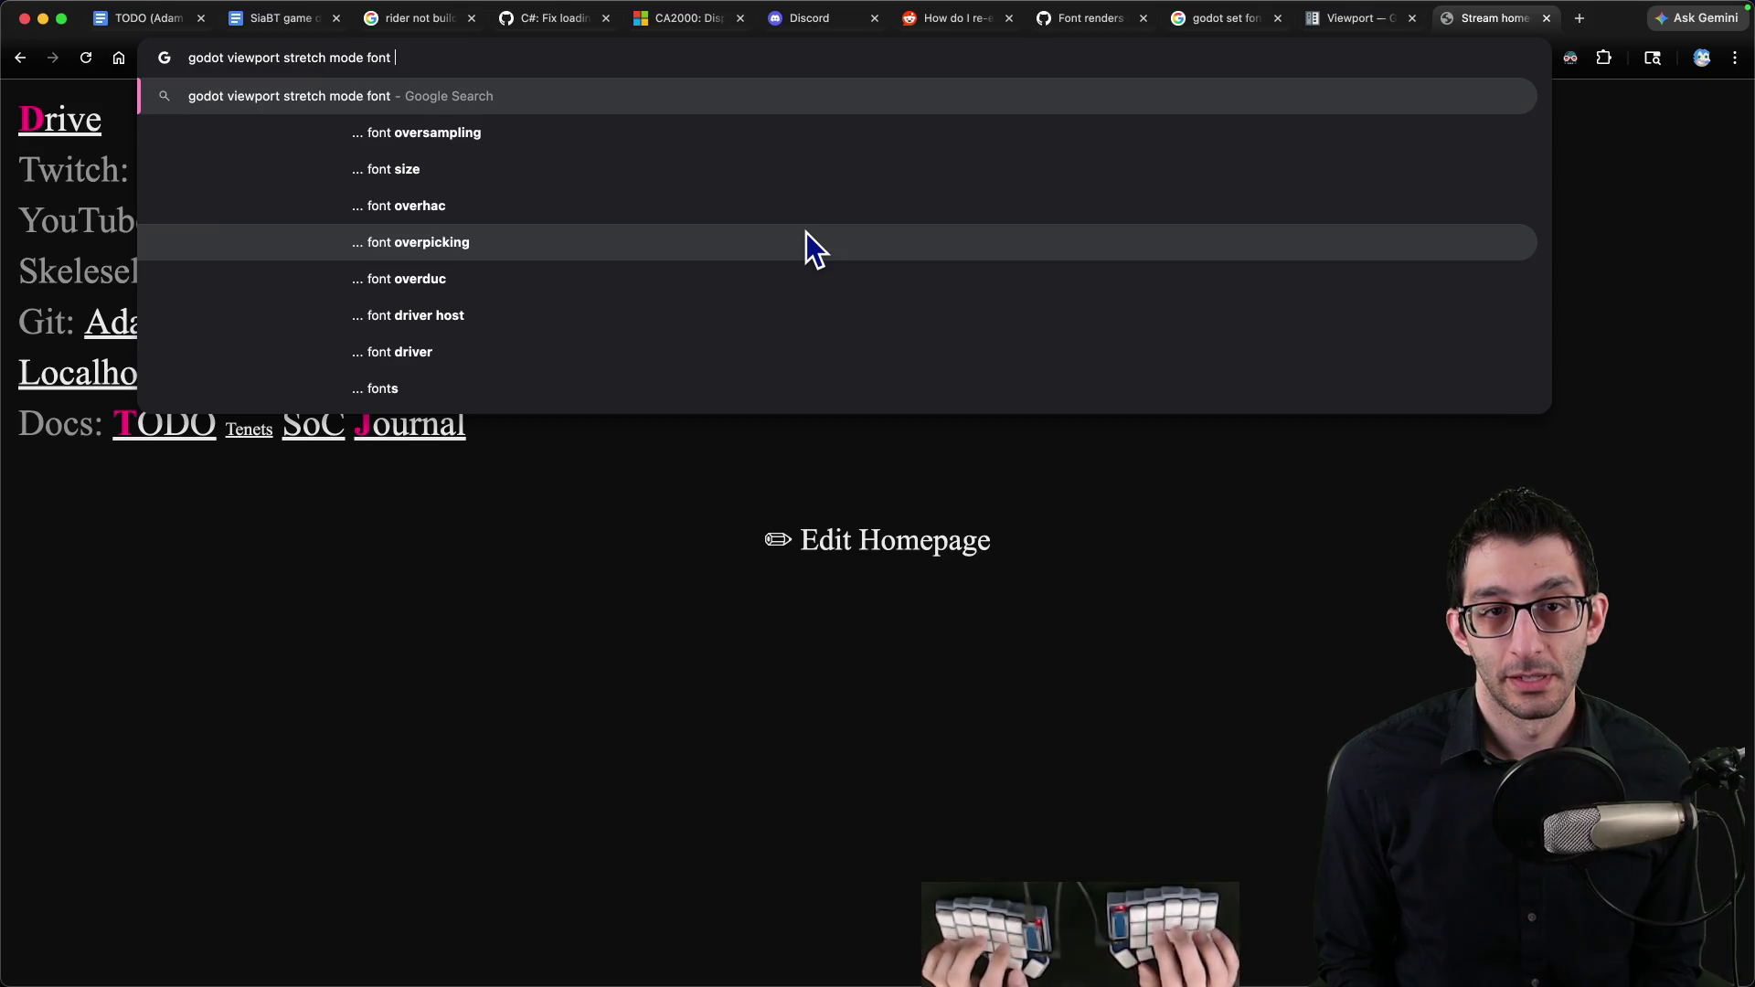
Step: Search 'godot viewport stretch mode font oversampling' and open the Reddit thread on smooth stretched fonts
key("Down")
key("Return")
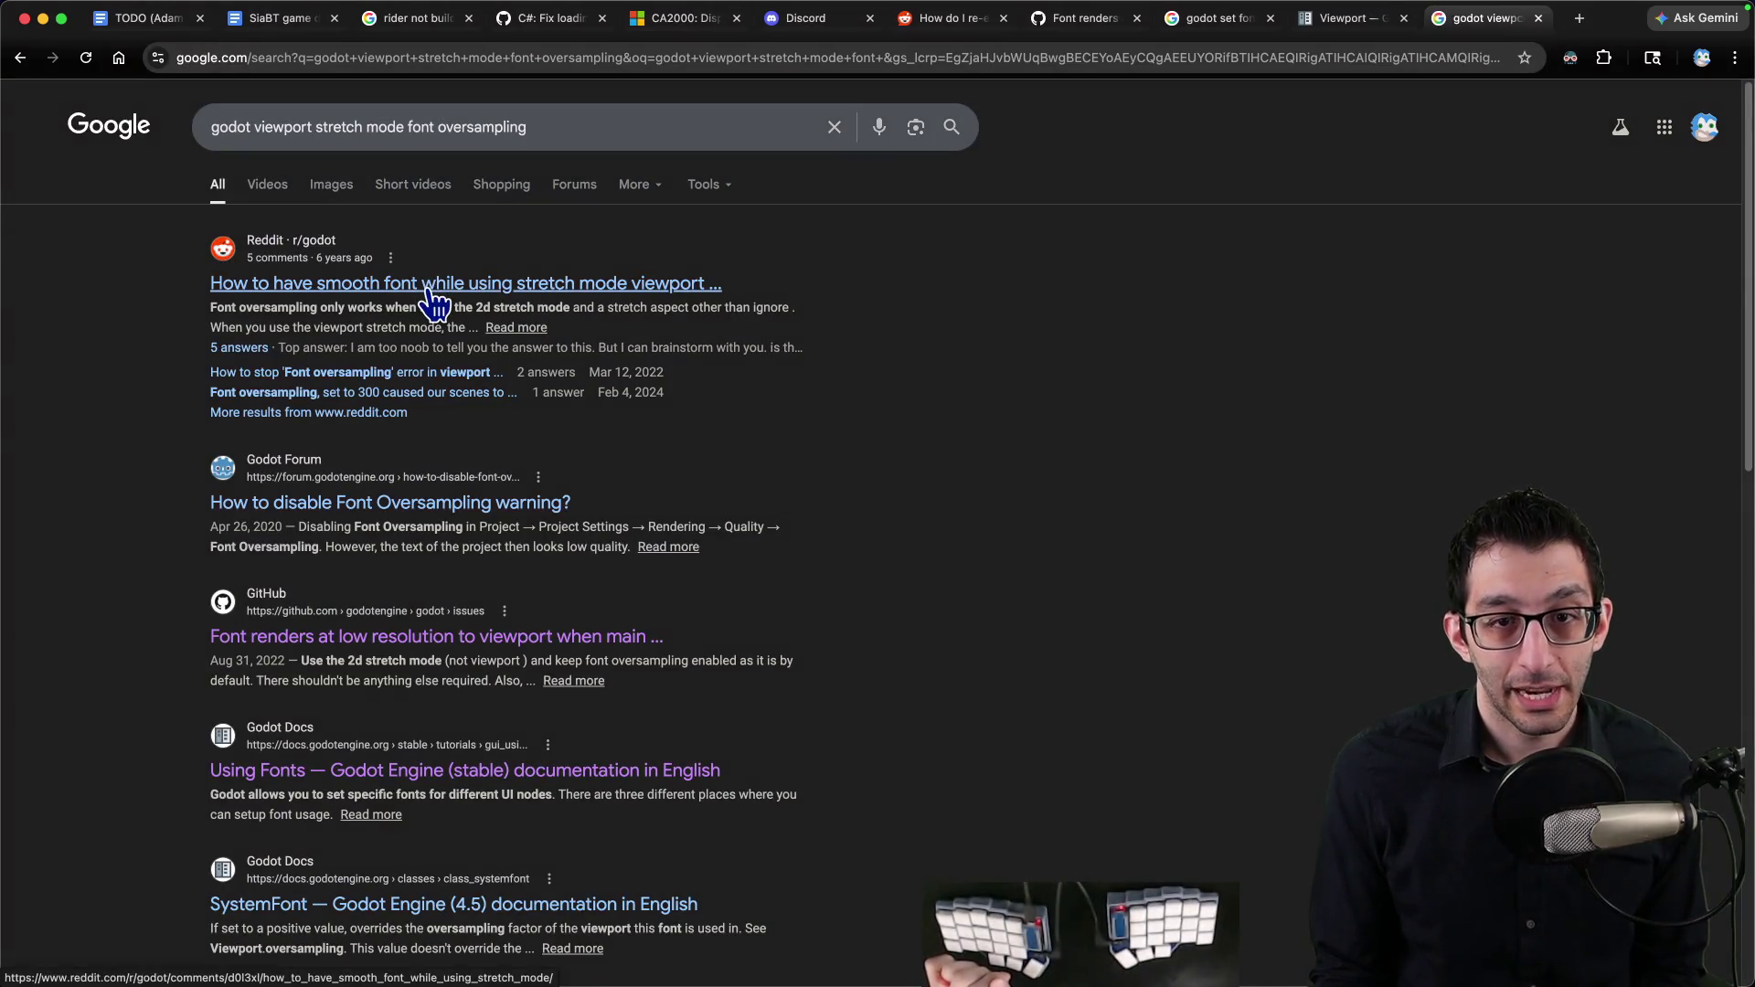
left_click(431, 285)
scroll(686, 434, "down", 4)
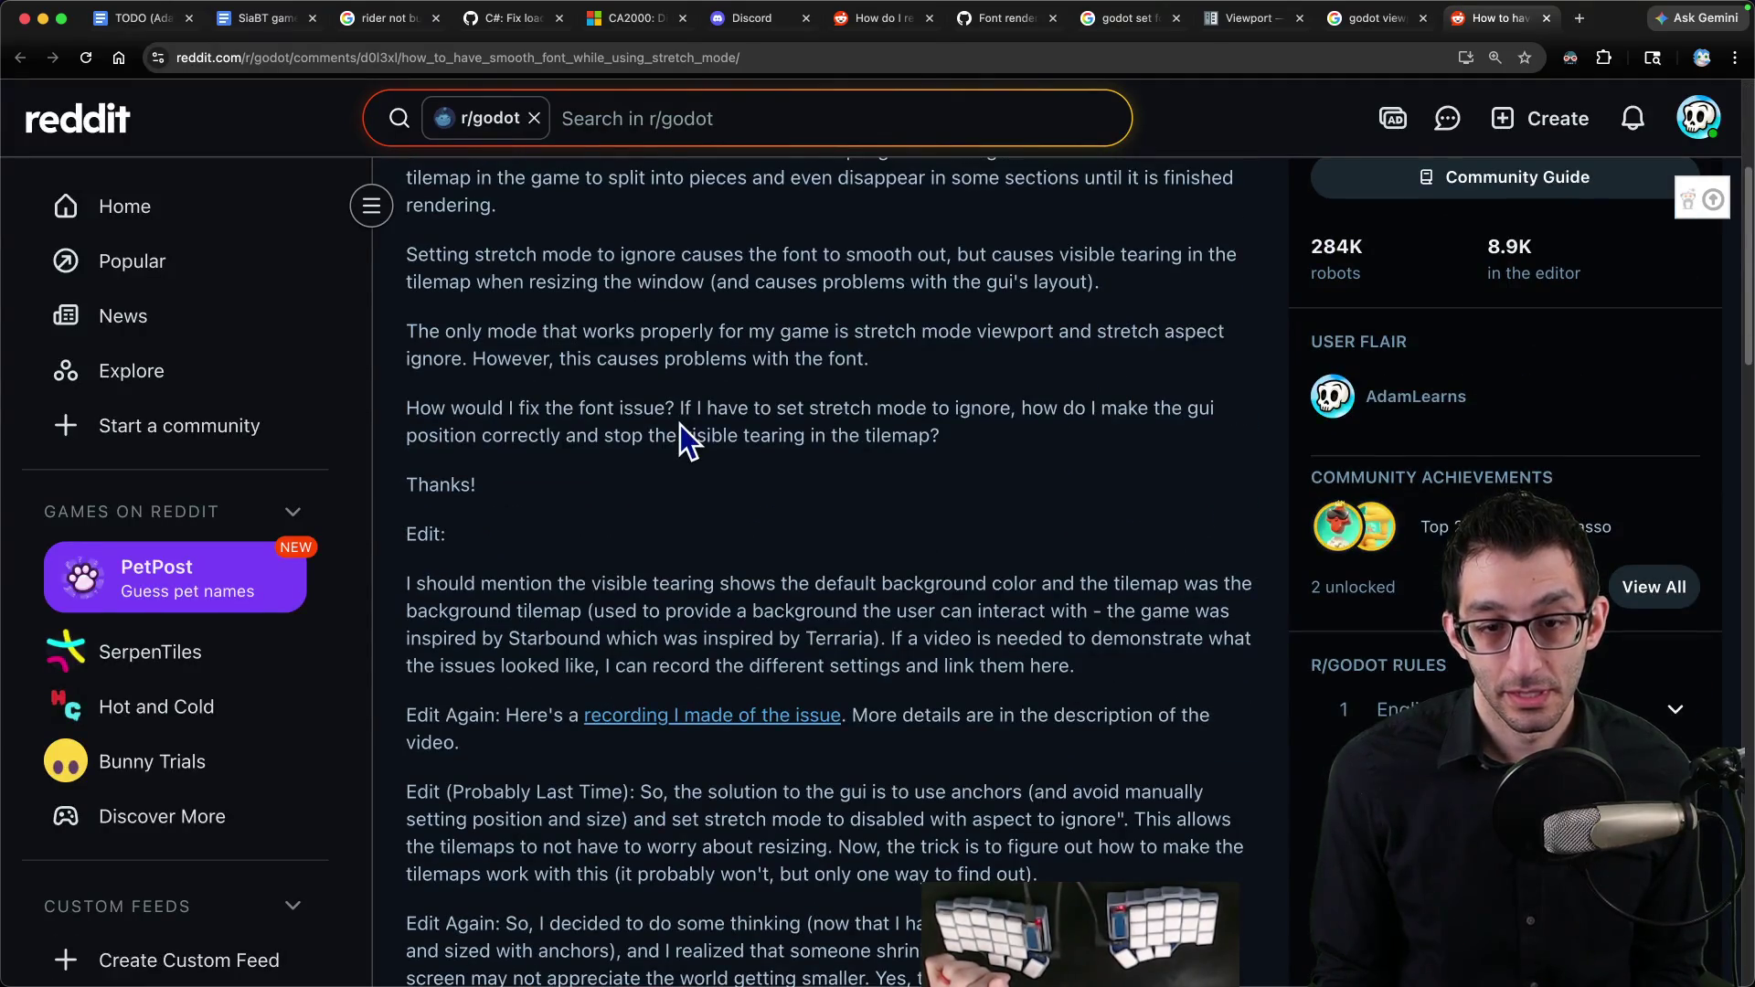
scroll(686, 434, "down", 3)
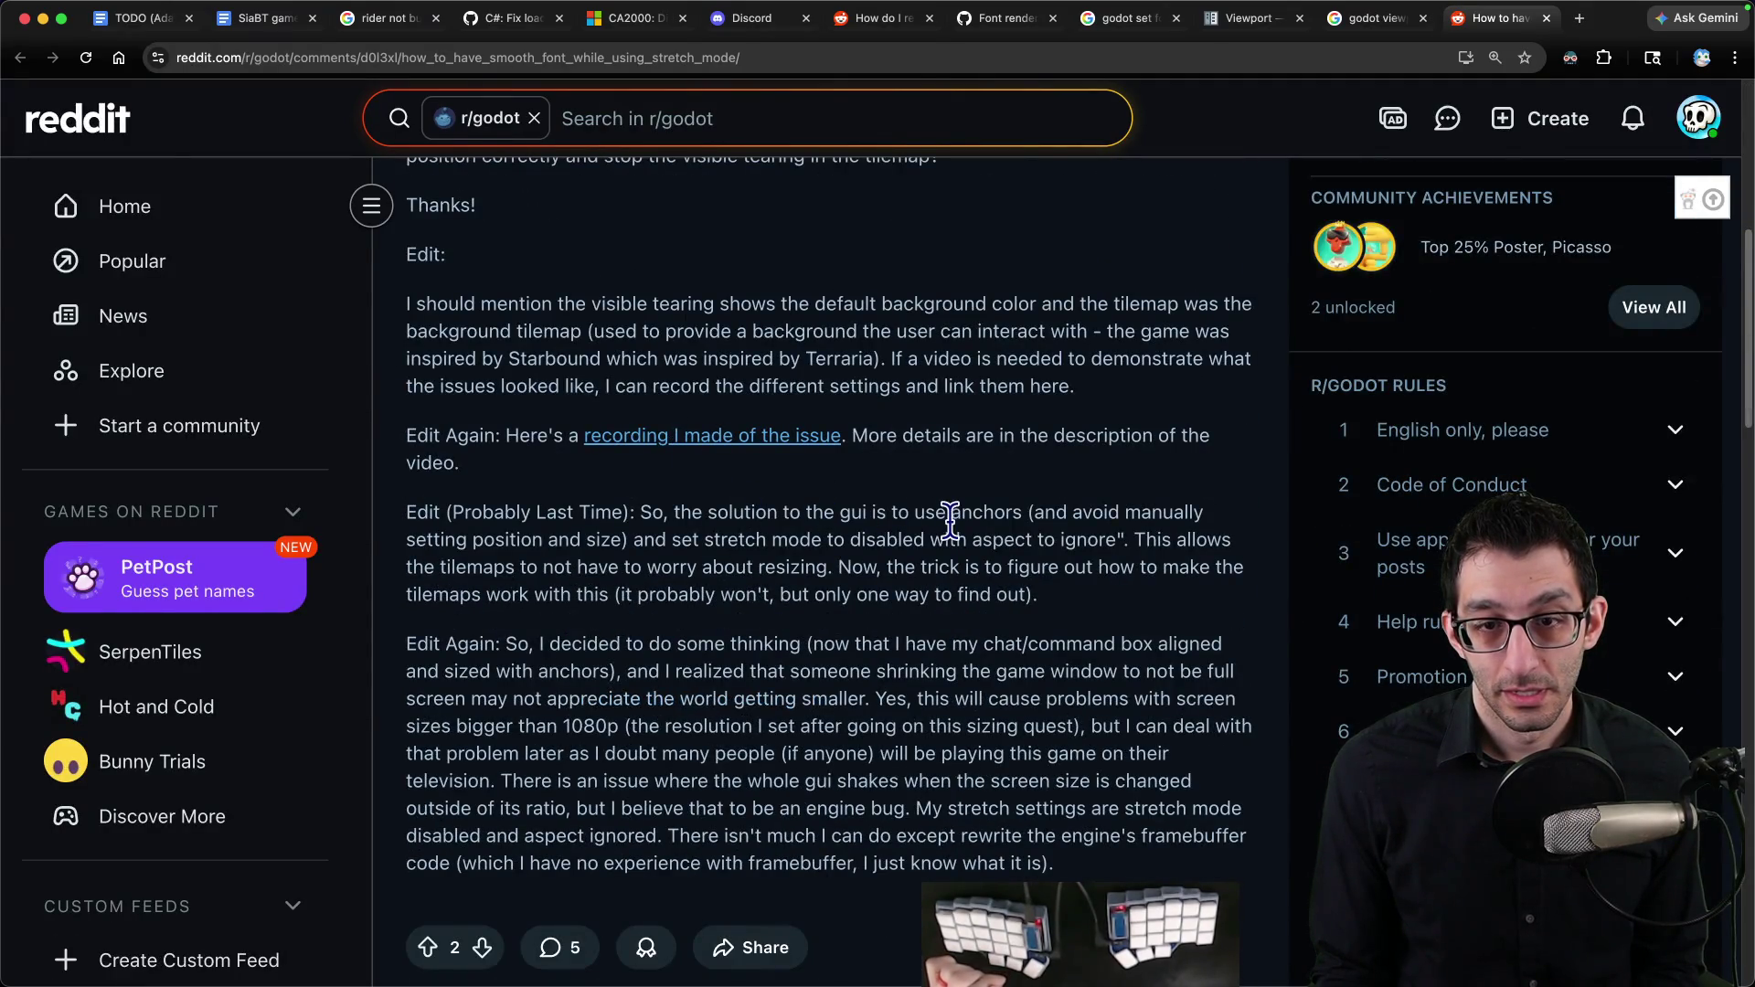
scroll(950, 521, "down", 10)
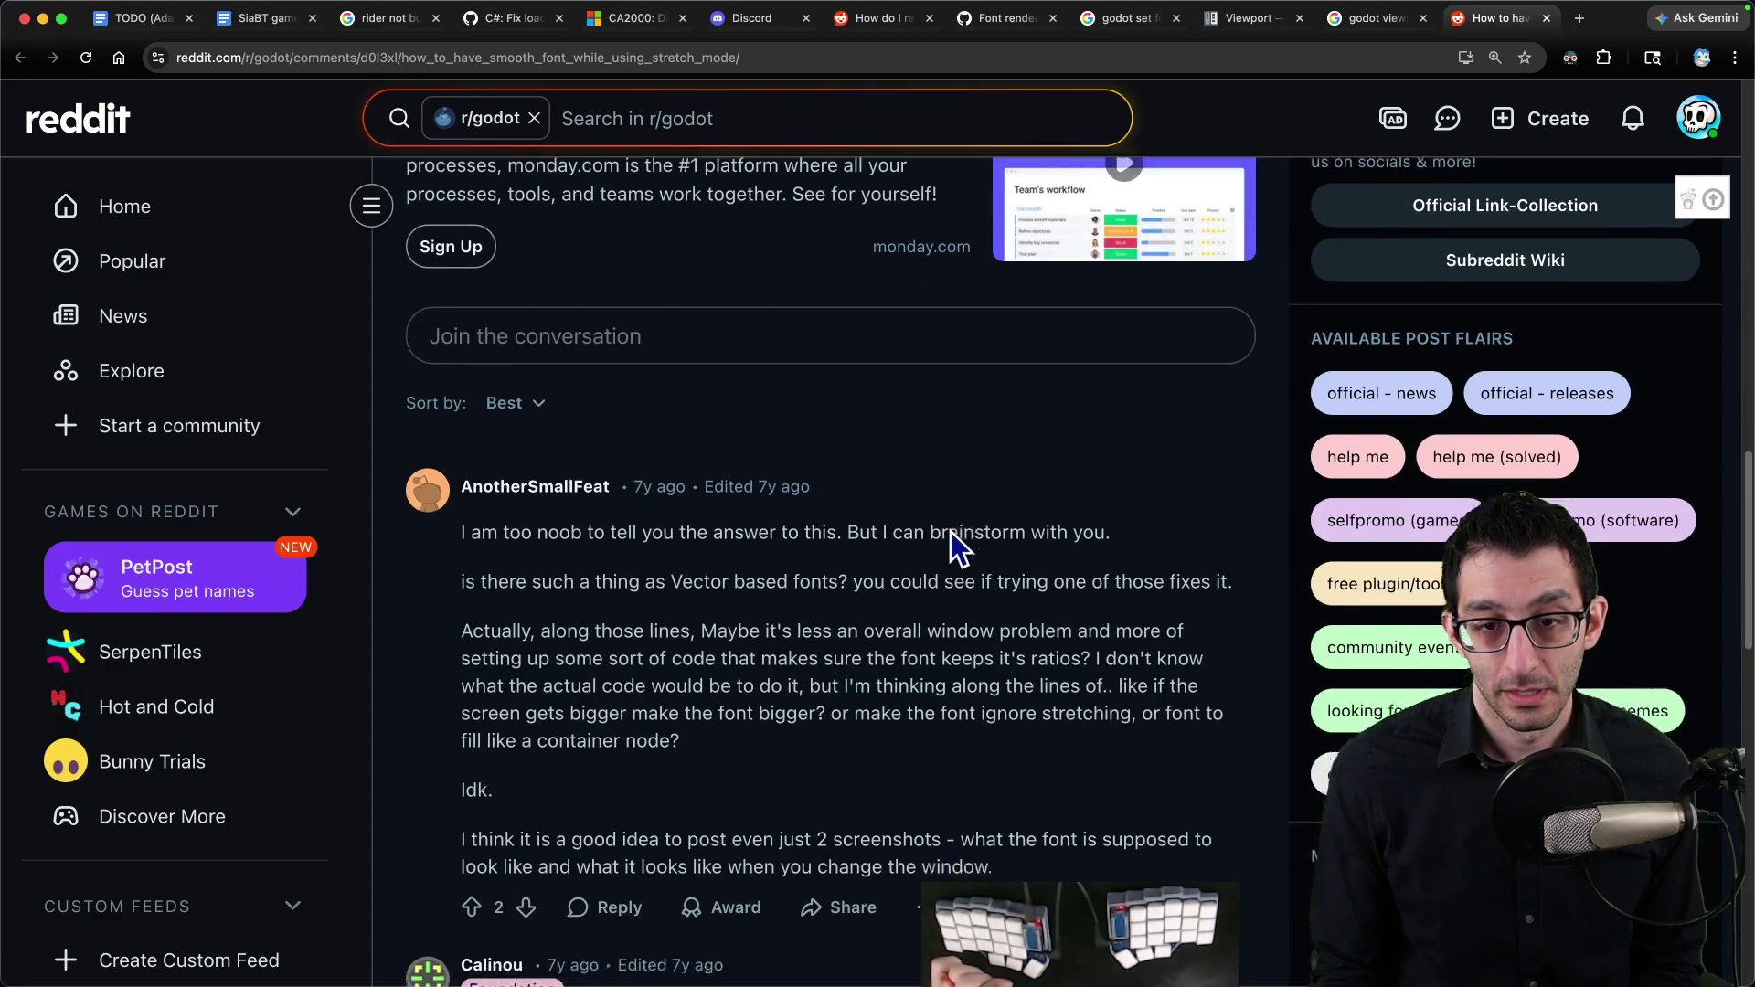
scroll(951, 532, "down", 7)
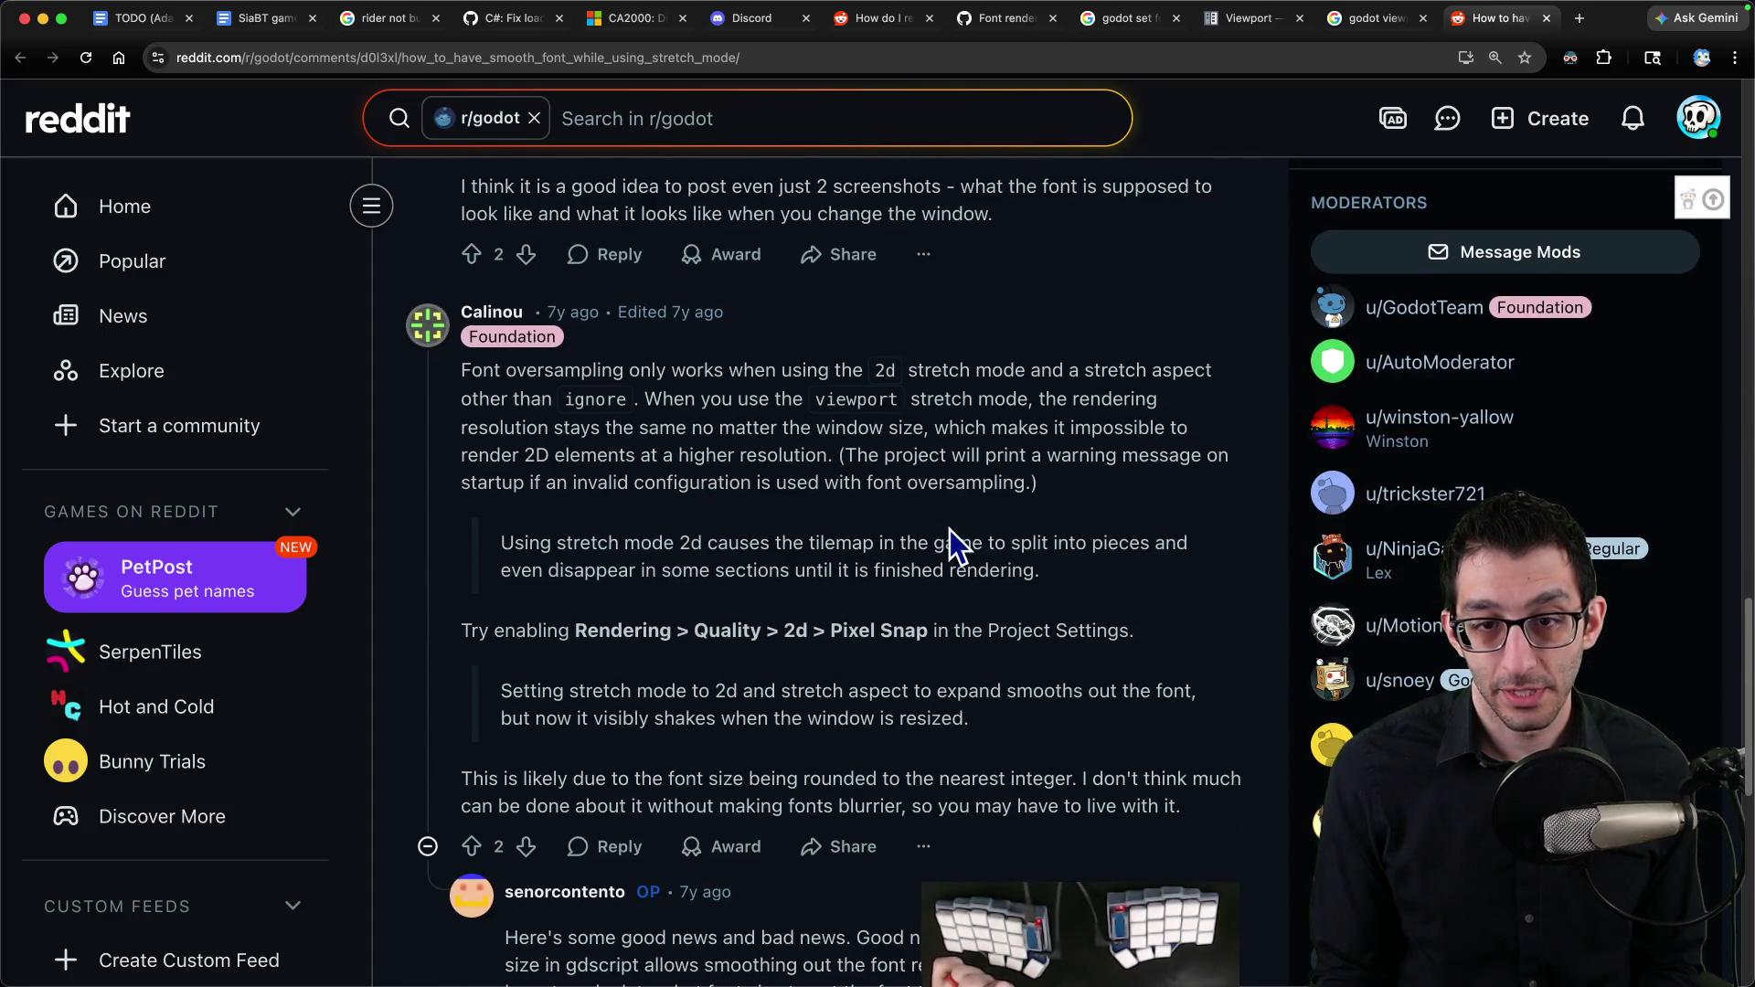
mouse_move(656, 370)
left_mouse_down()
mouse_move(1111, 370)
mouse_move(539, 429)
mouse_move(660, 402)
mouse_move(1156, 403)
mouse_move(596, 417)
mouse_move(845, 426)
left_mouse_up()
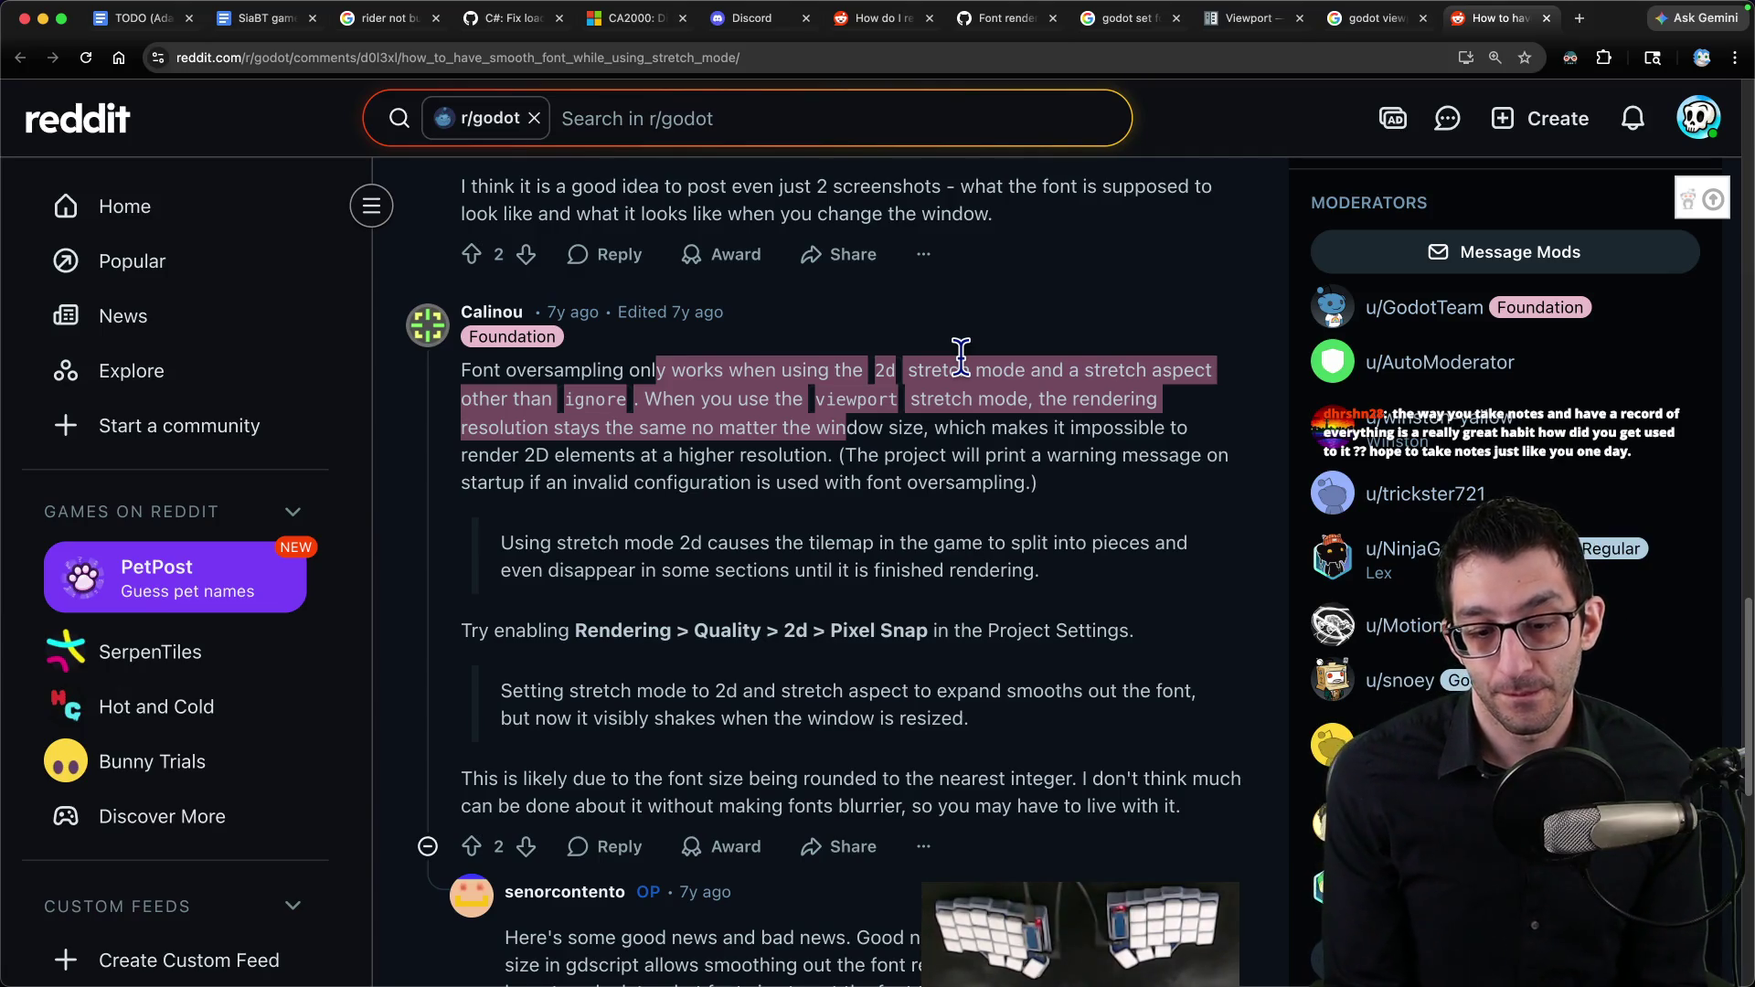
left_click(993, 537)
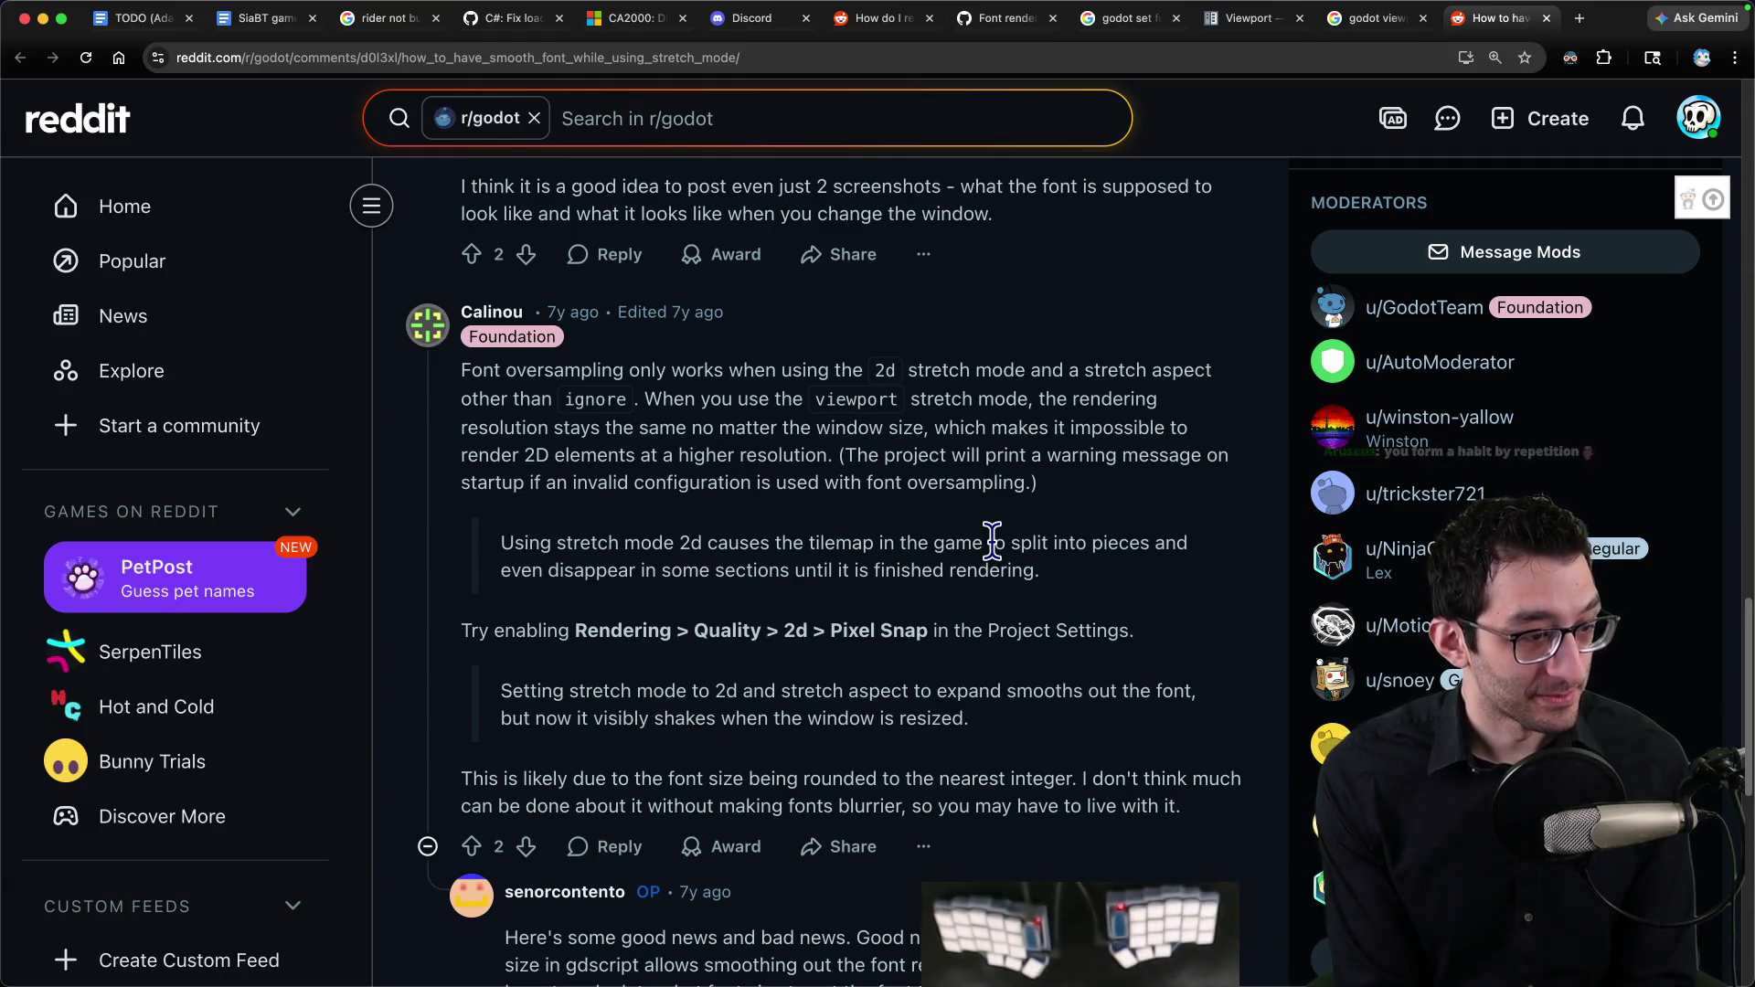
mouse_move(960, 980)
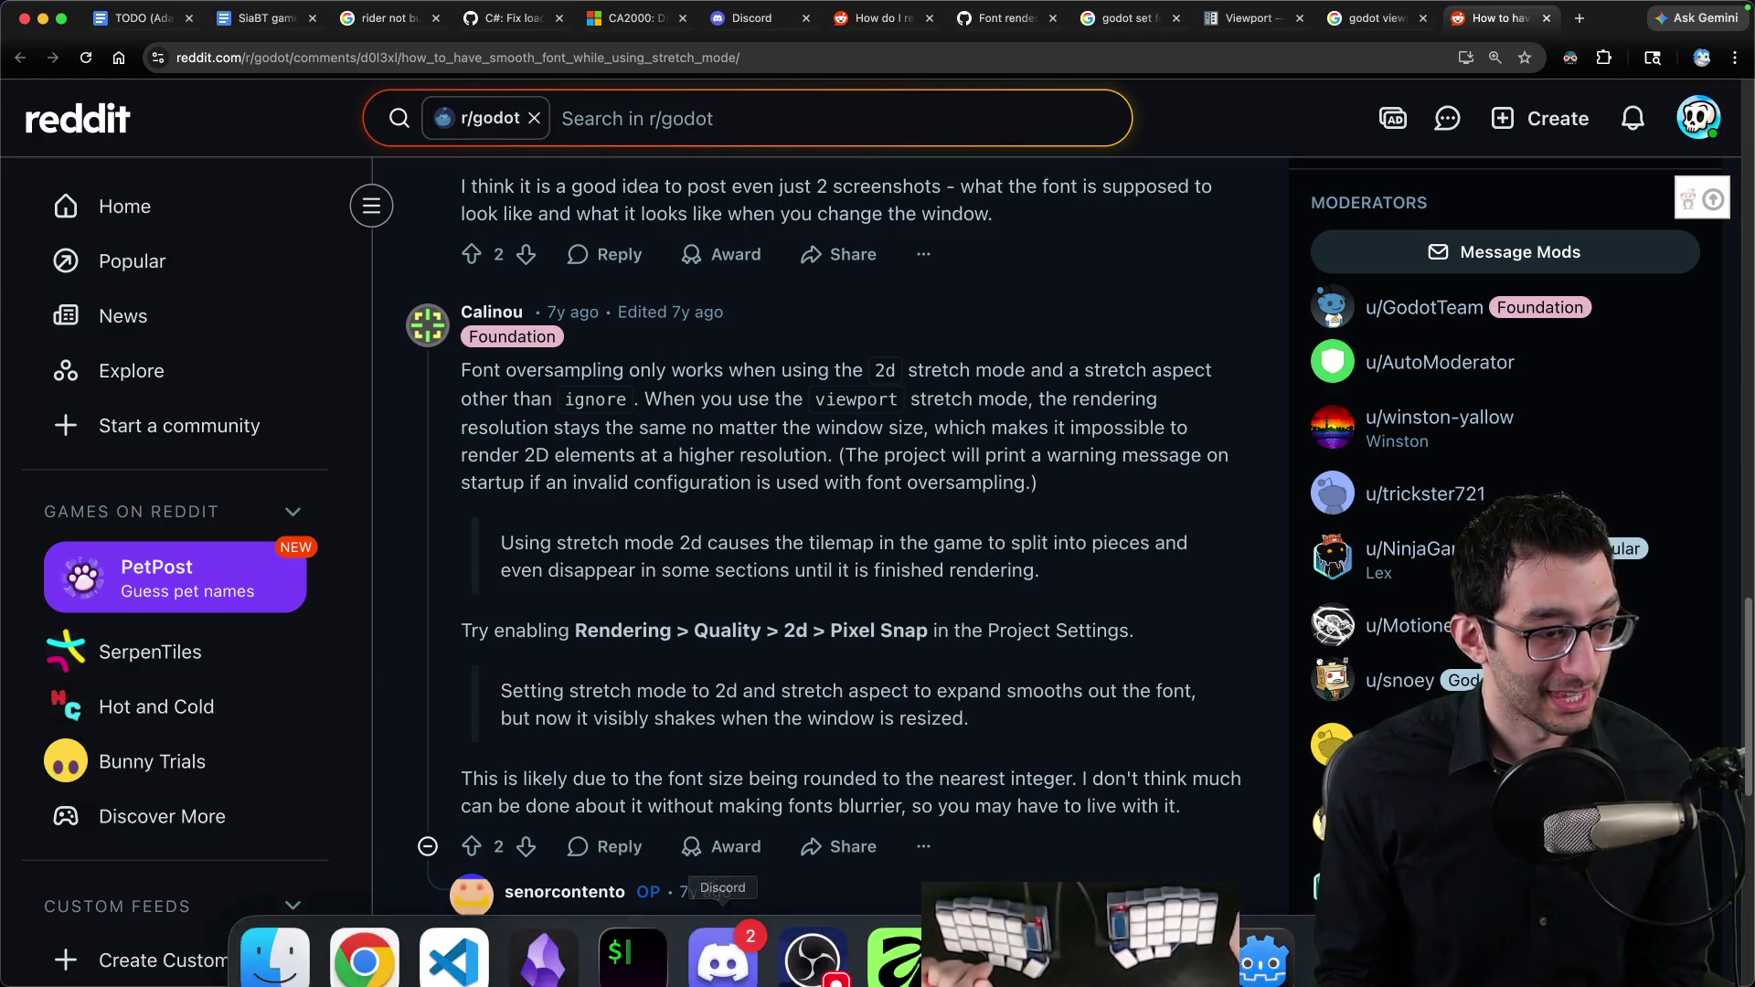
left_click(1170, 929)
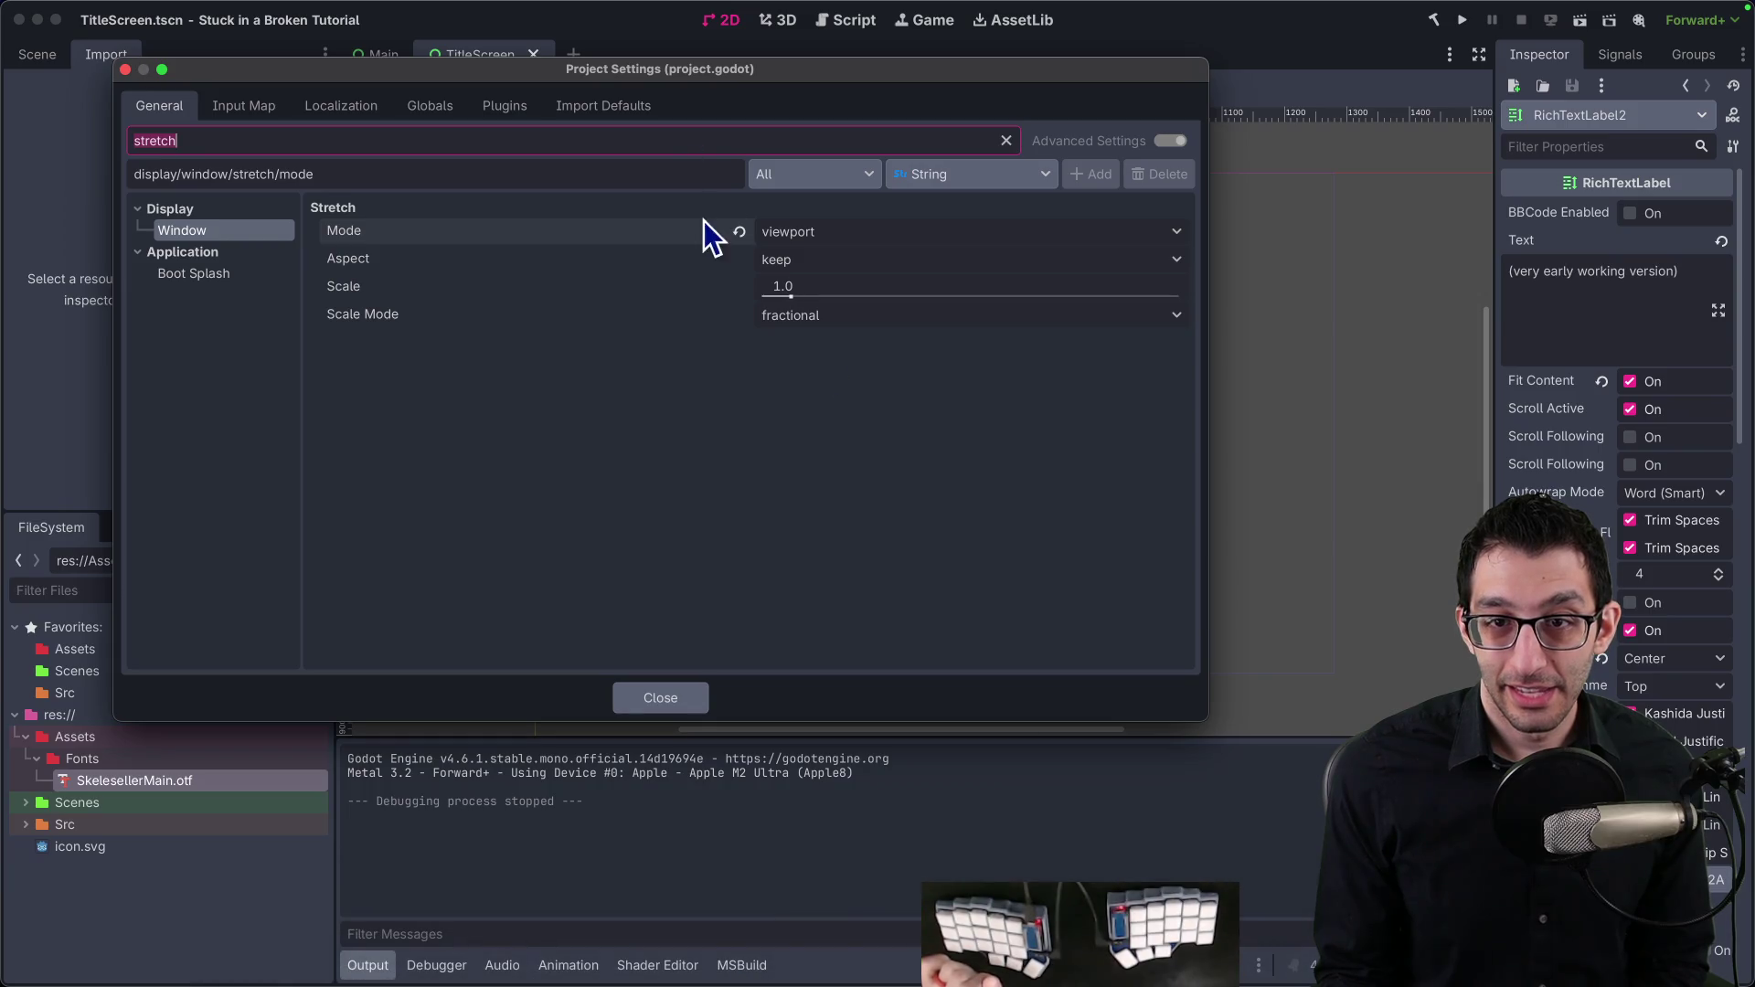
Step: Open the Stretch Mode setting's documentation and read the viewport and disabled mode descriptions
right_click(507, 236)
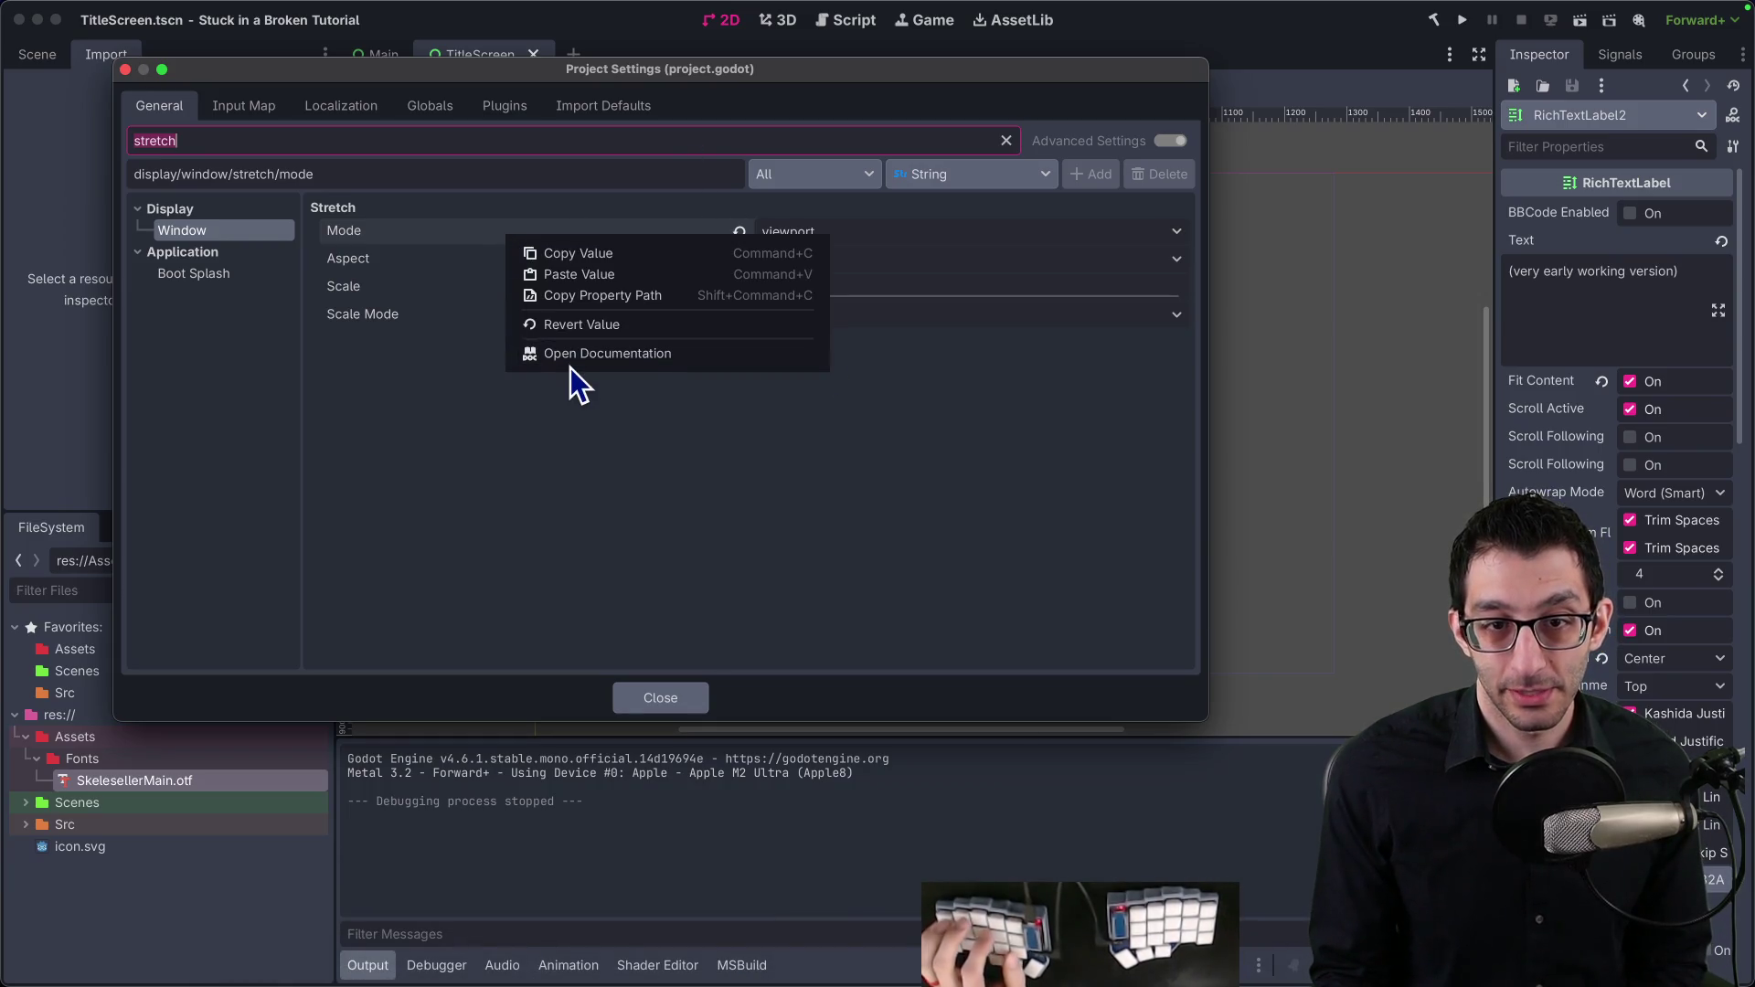
left_click(574, 355)
left_click(697, 695)
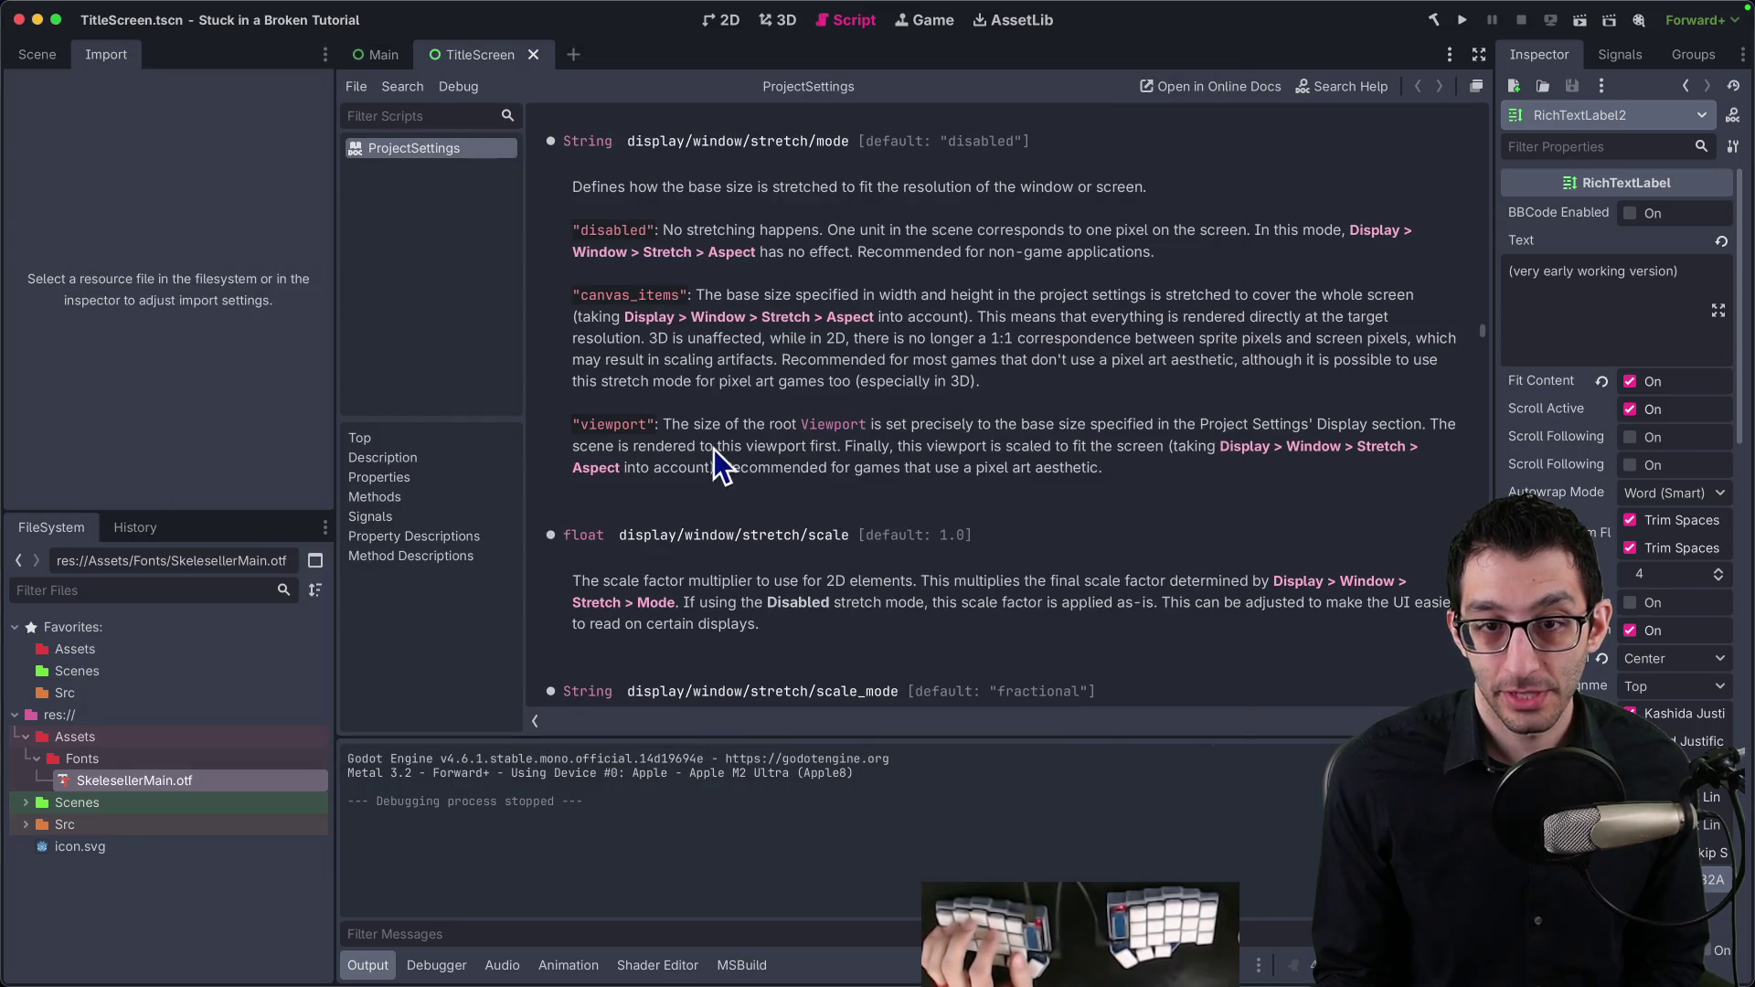
mouse_move(672, 425)
left_mouse_down()
mouse_move(1164, 428)
mouse_move(725, 445)
mouse_move(1171, 443)
left_mouse_up()
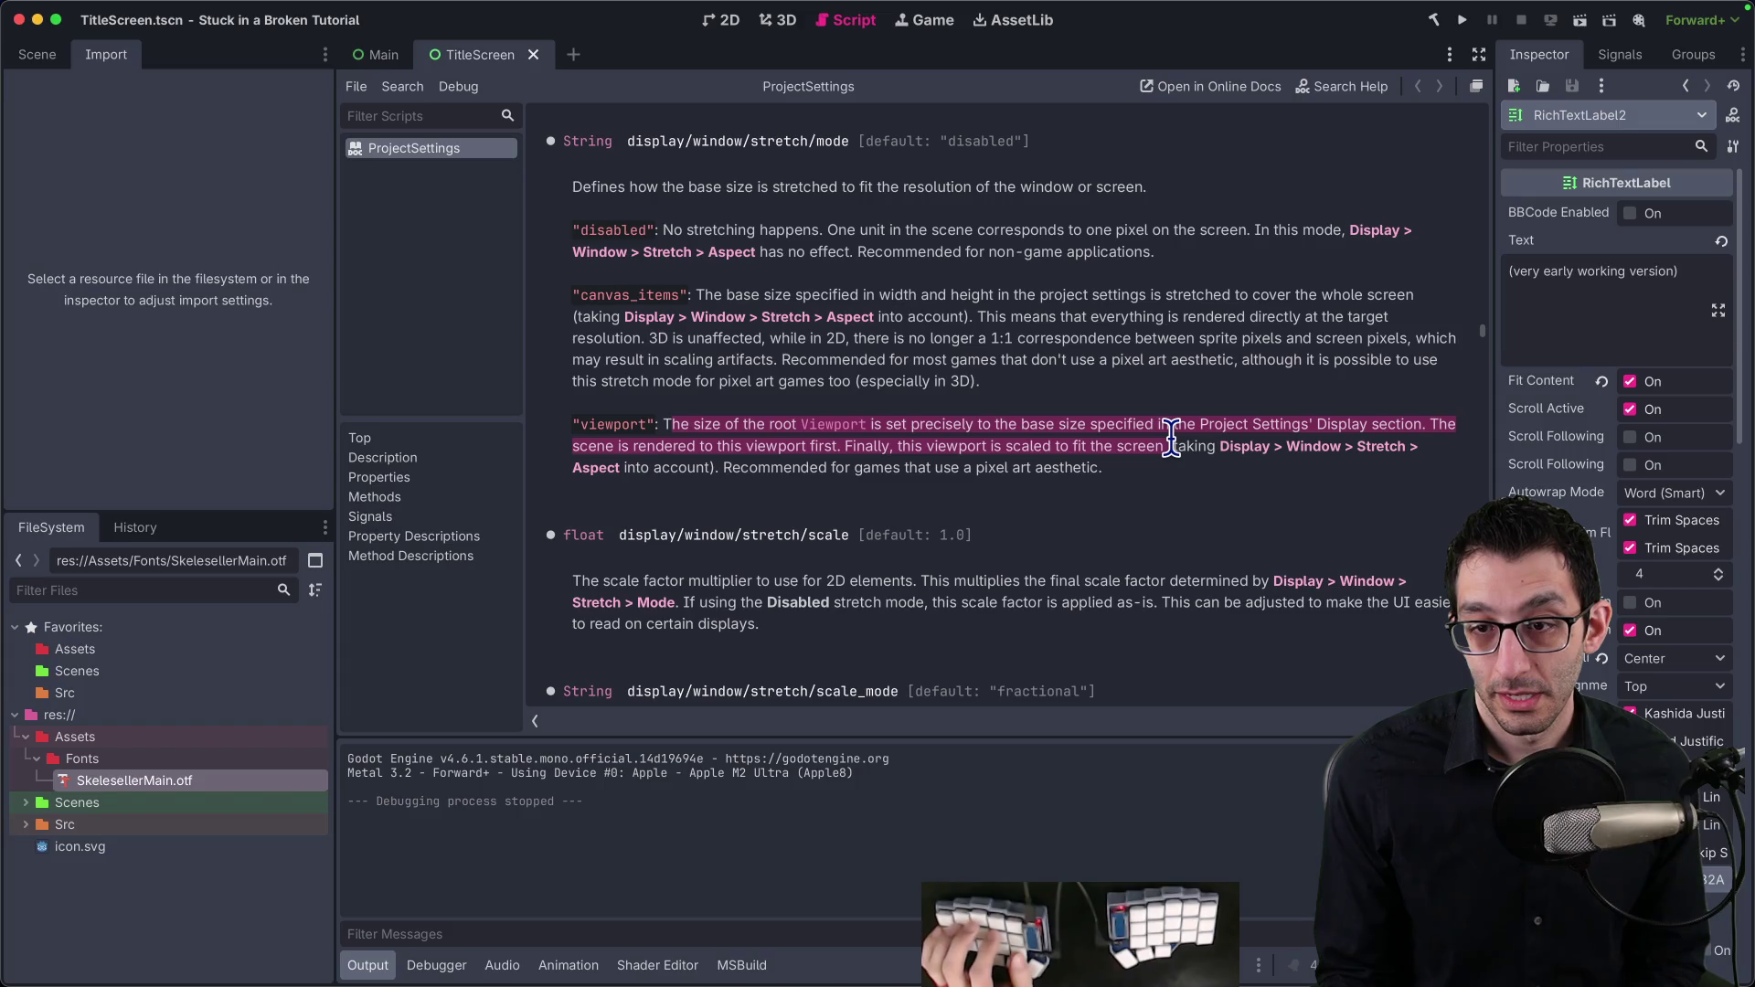
left_click(1149, 469)
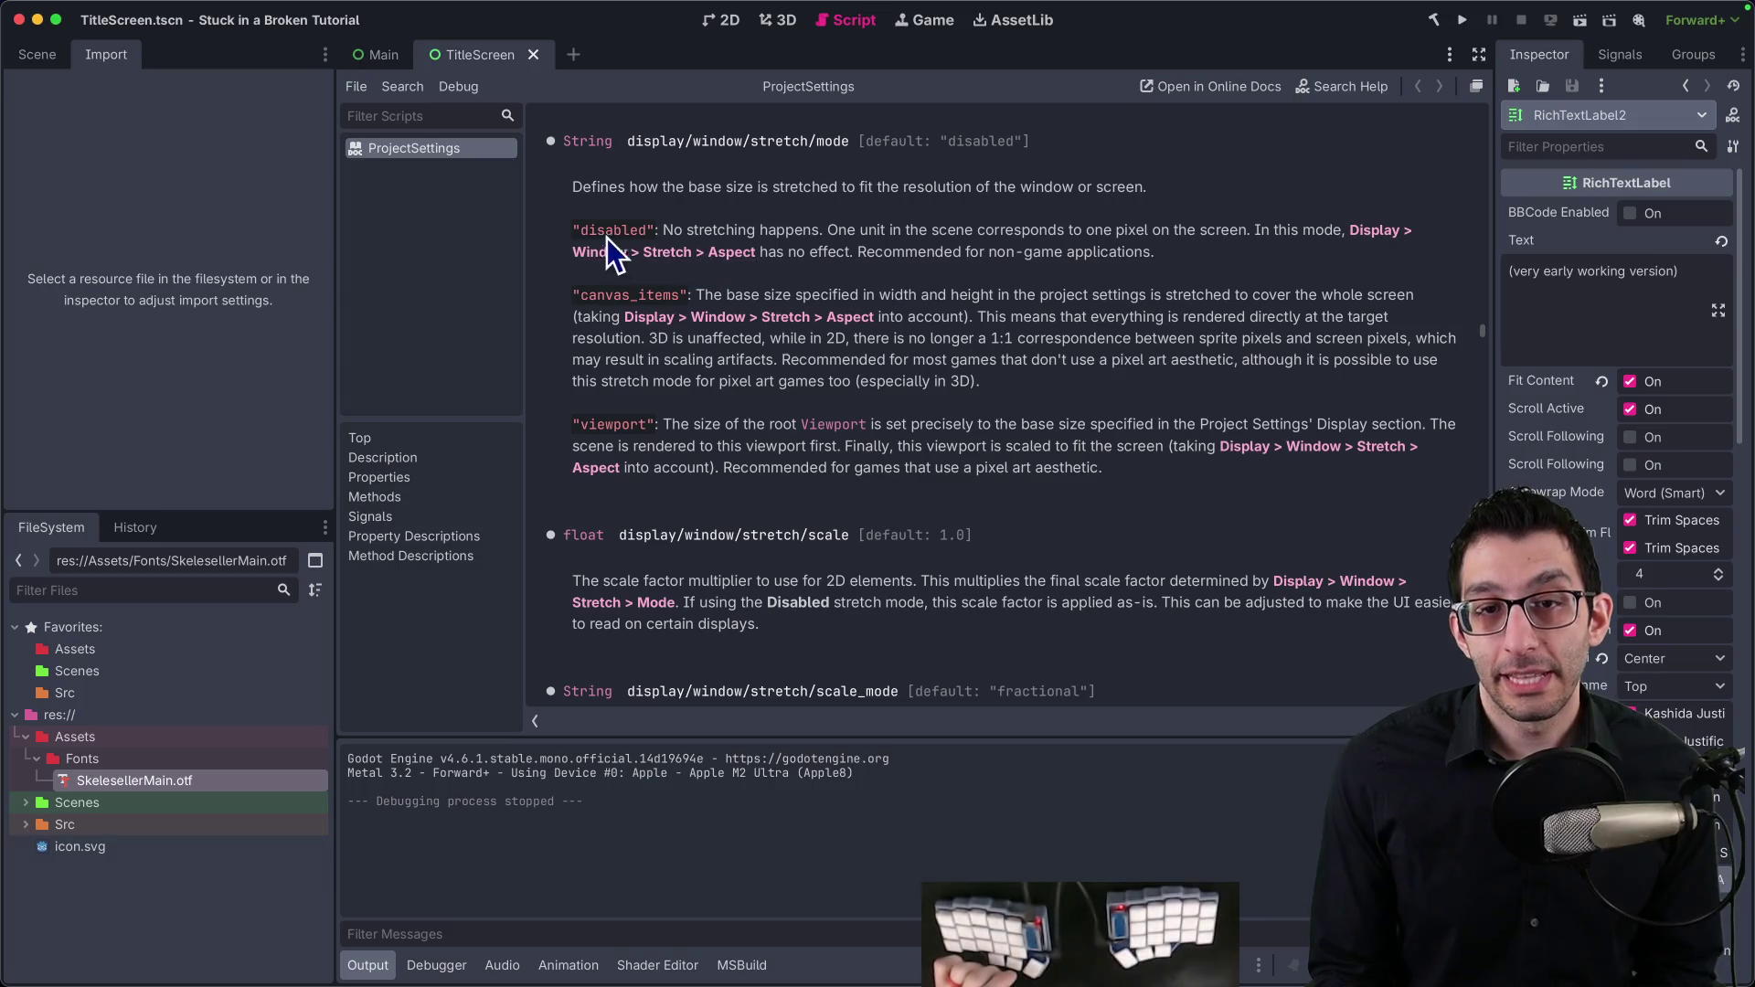
mouse_move(573, 231)
left_mouse_down()
mouse_move(1234, 239)
mouse_move(1254, 257)
left_mouse_up()
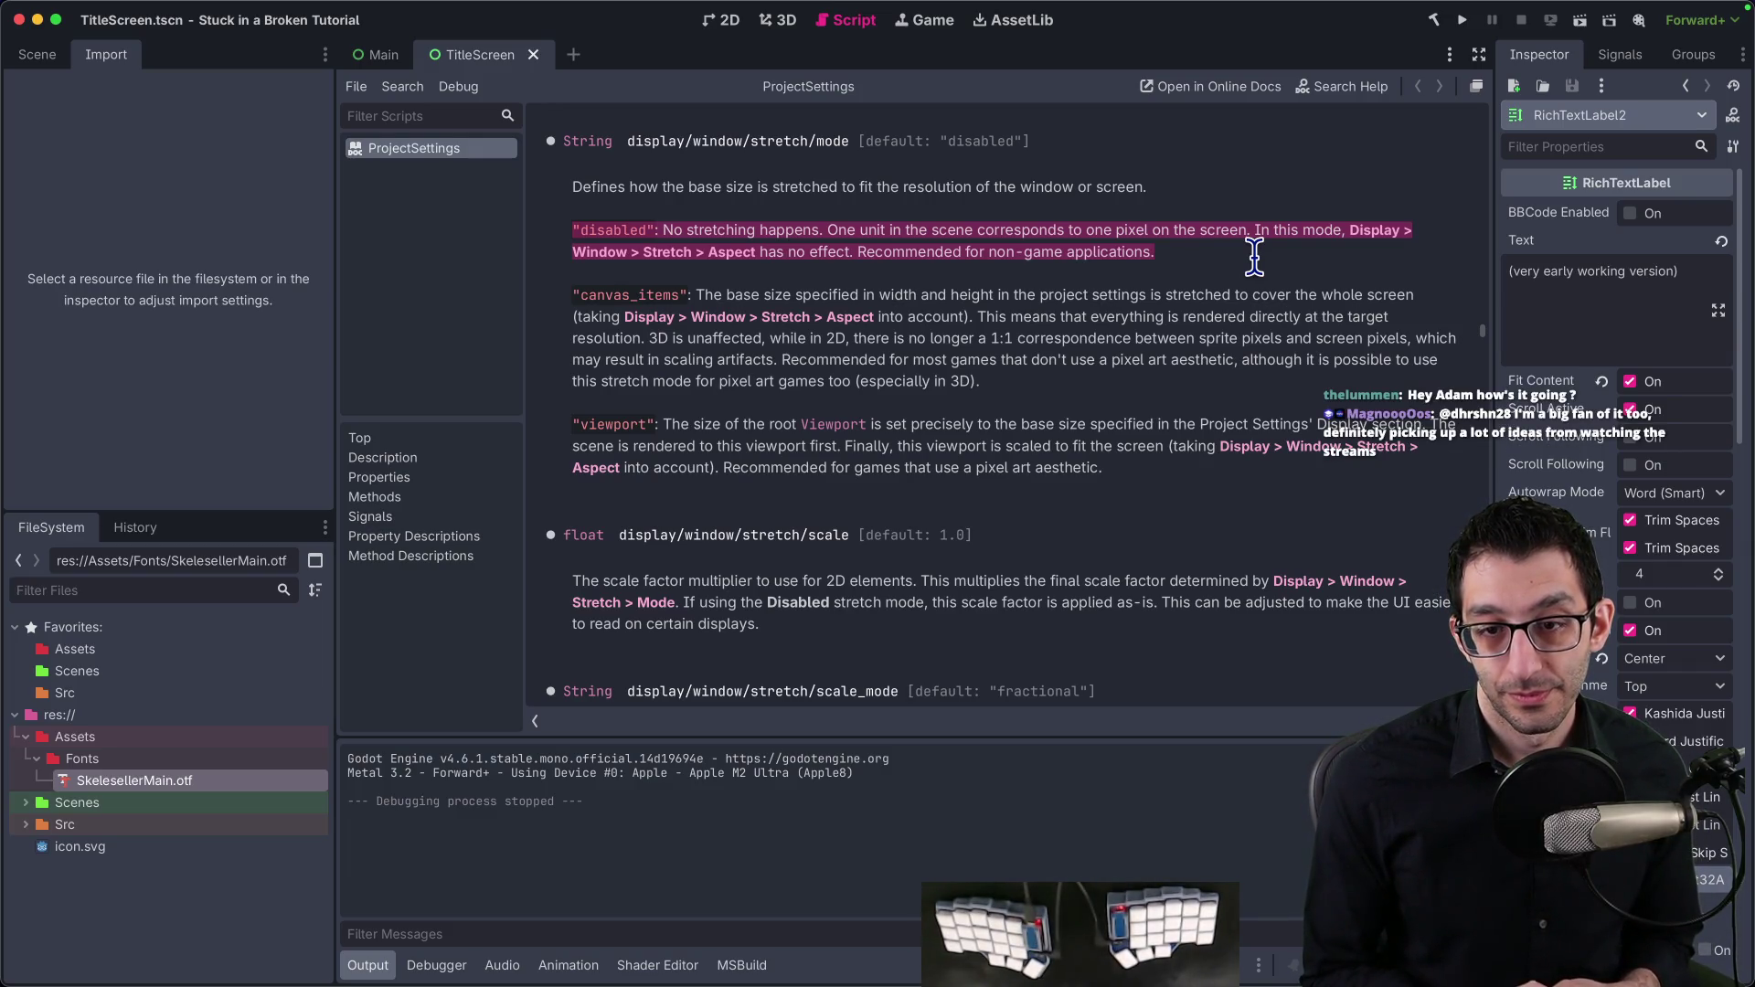
scroll(1078, 282, "down", 2)
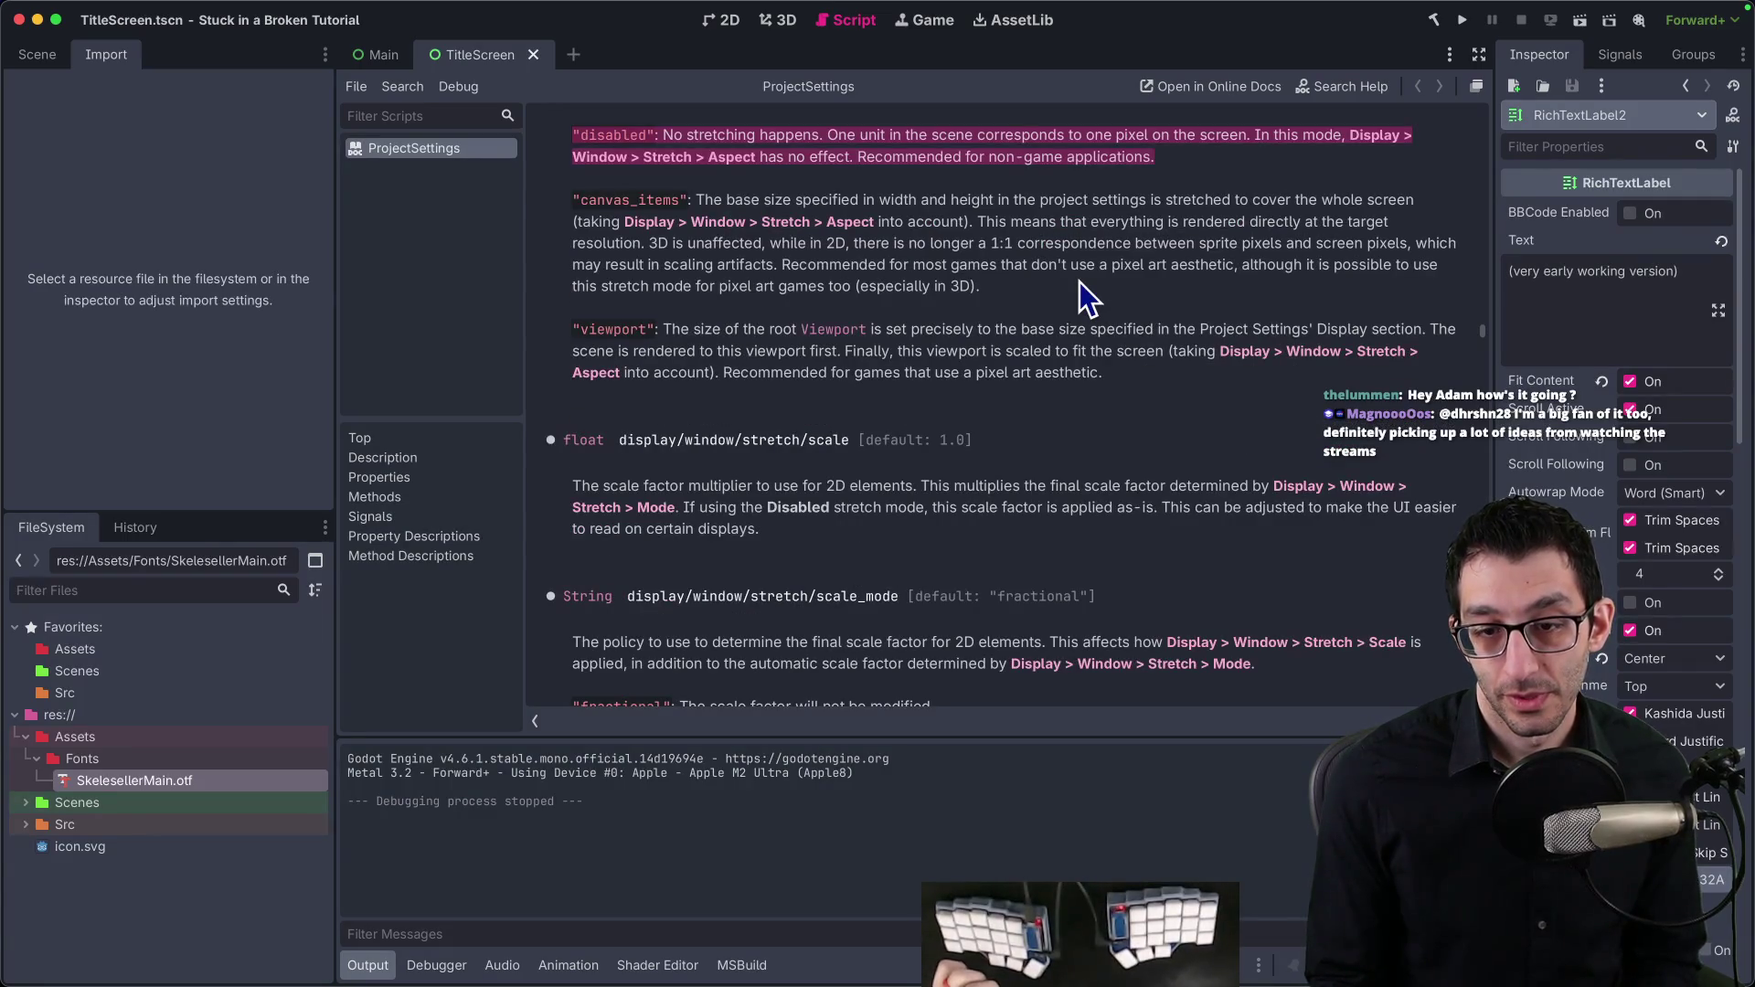
scroll(1066, 298, "up", 5)
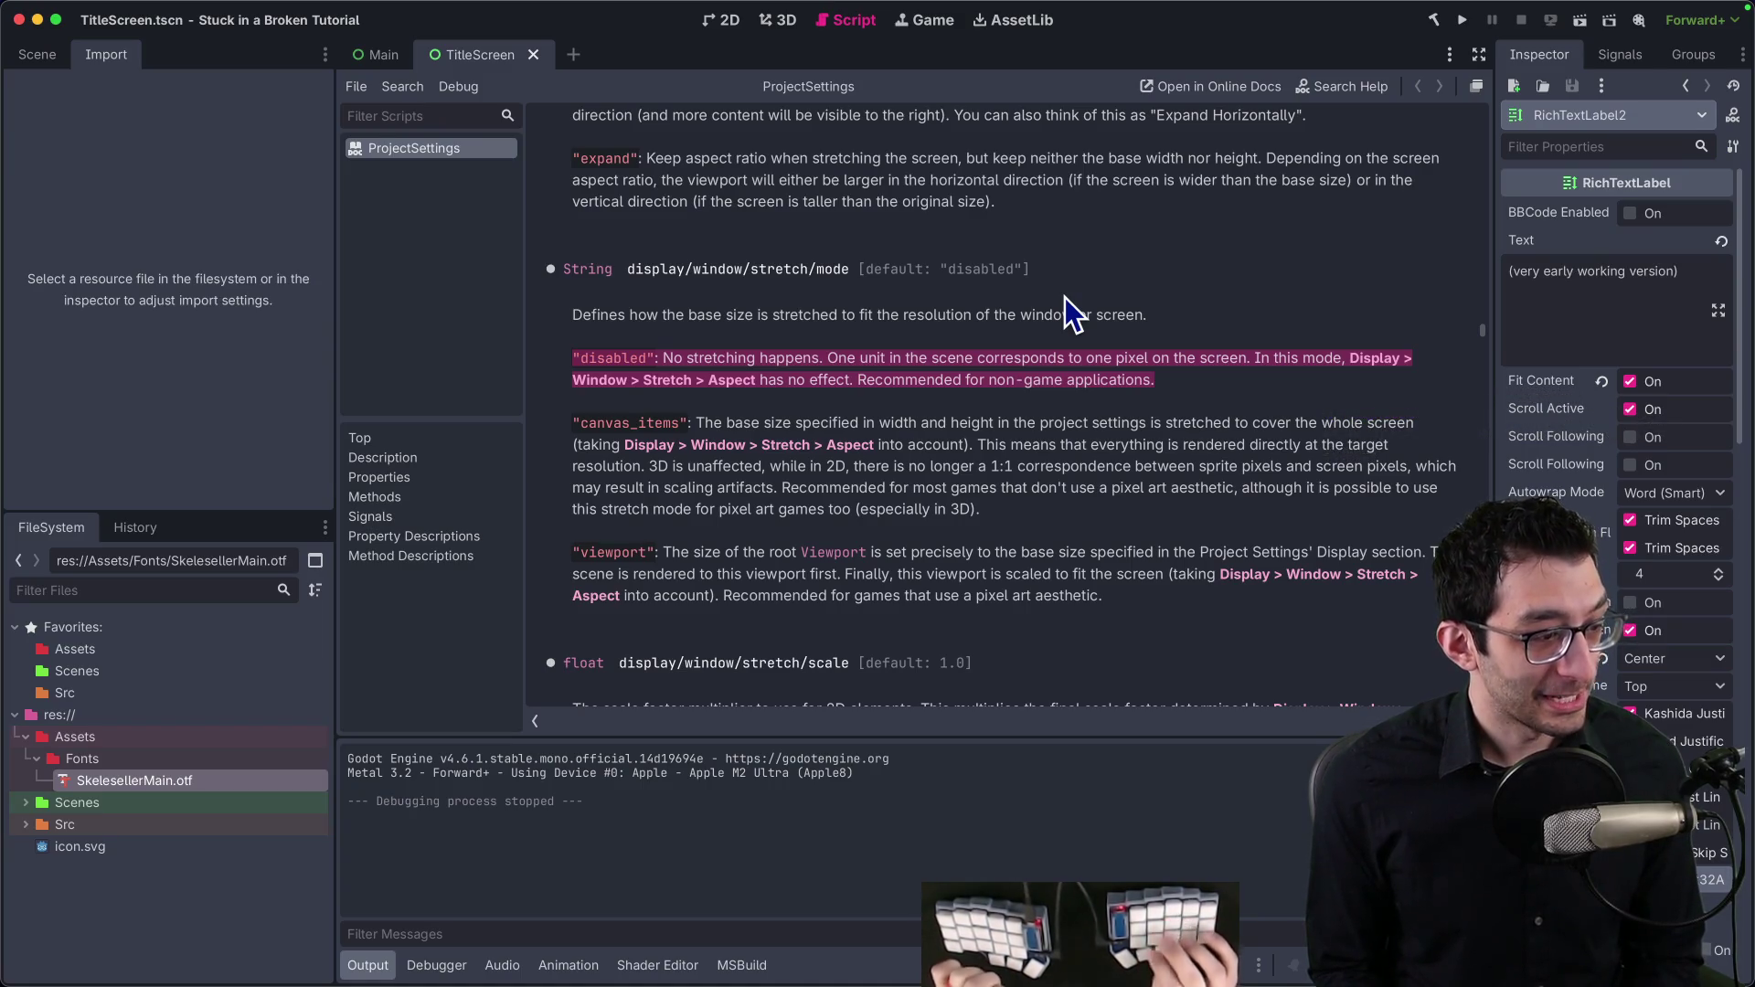
Step: Look over the TODO document in the browser, then move to the Obsidian notes
key("super+Tab")
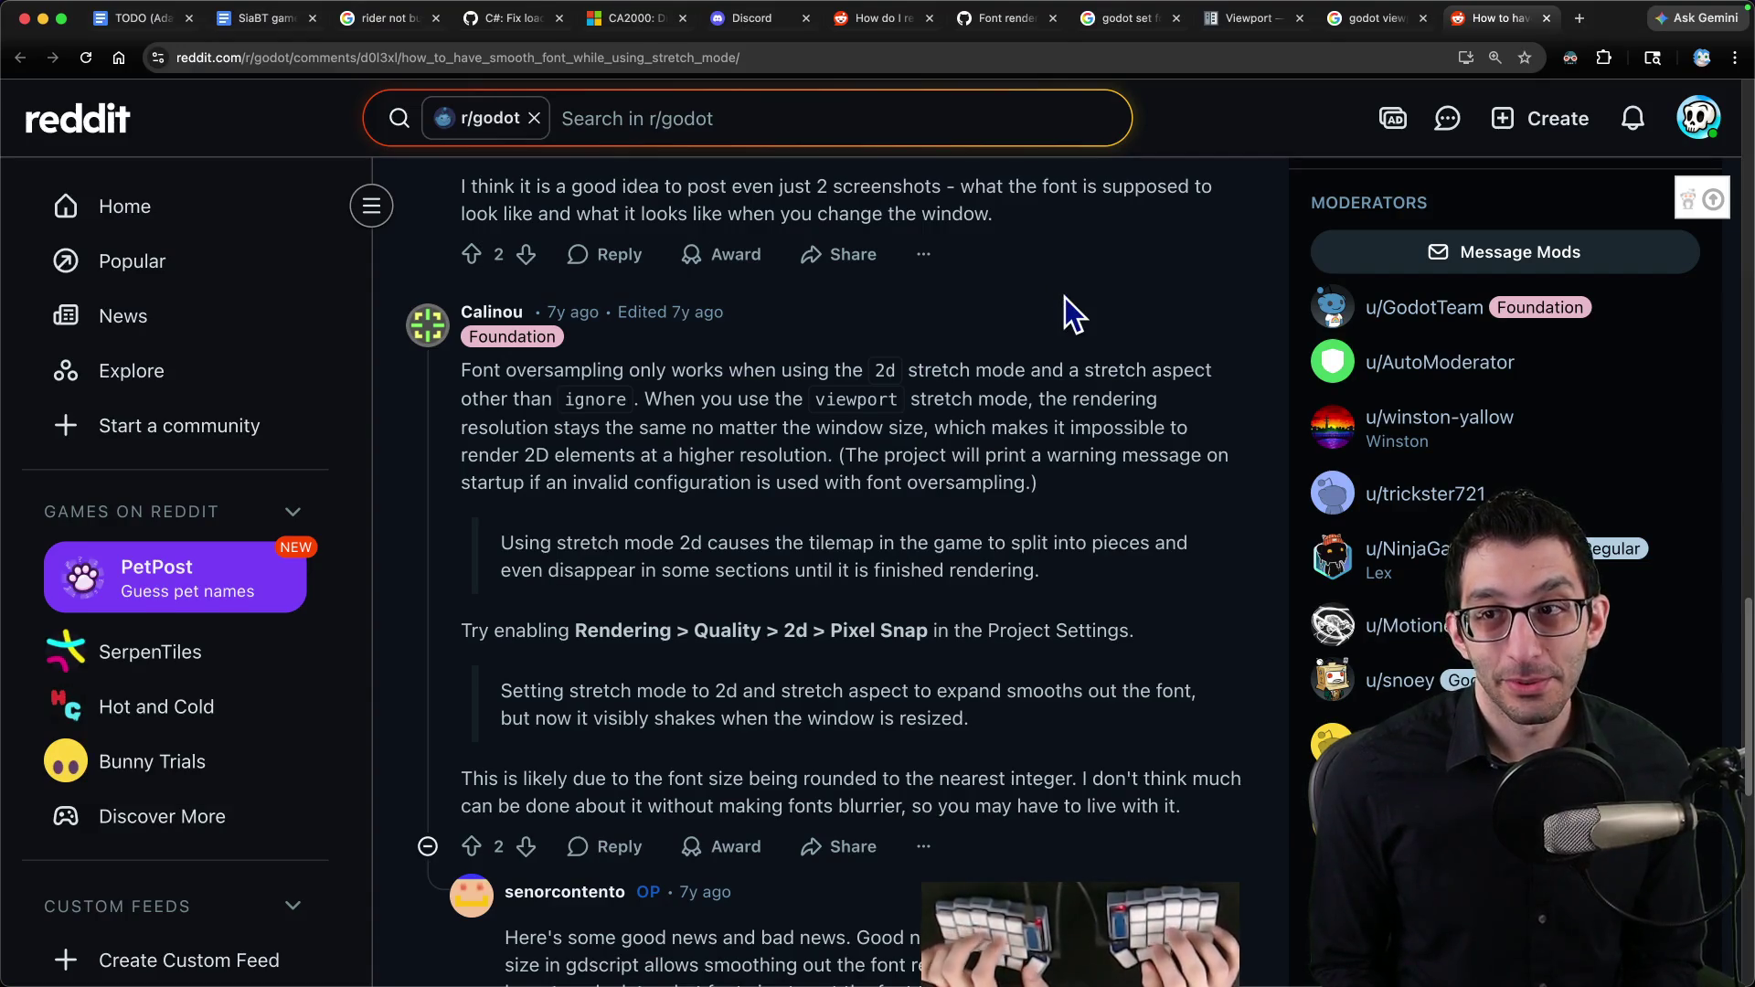
key("super+1")
scroll(971, 484, "down", 5)
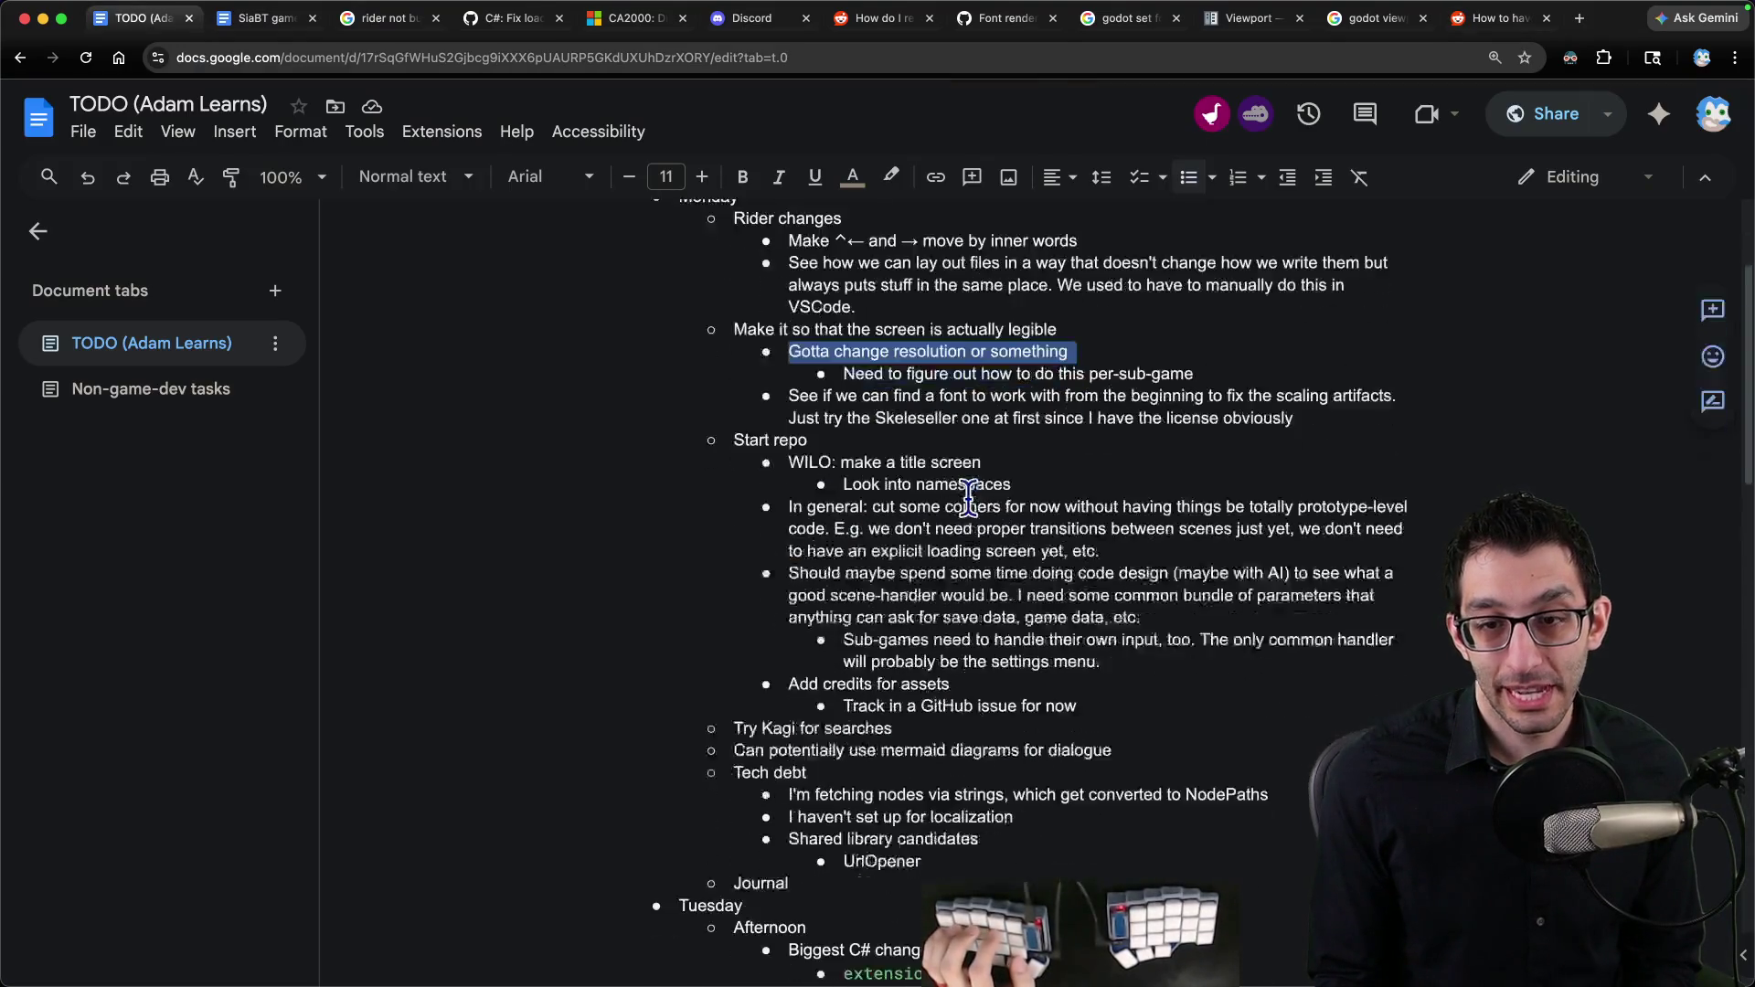
left_click(1375, 400)
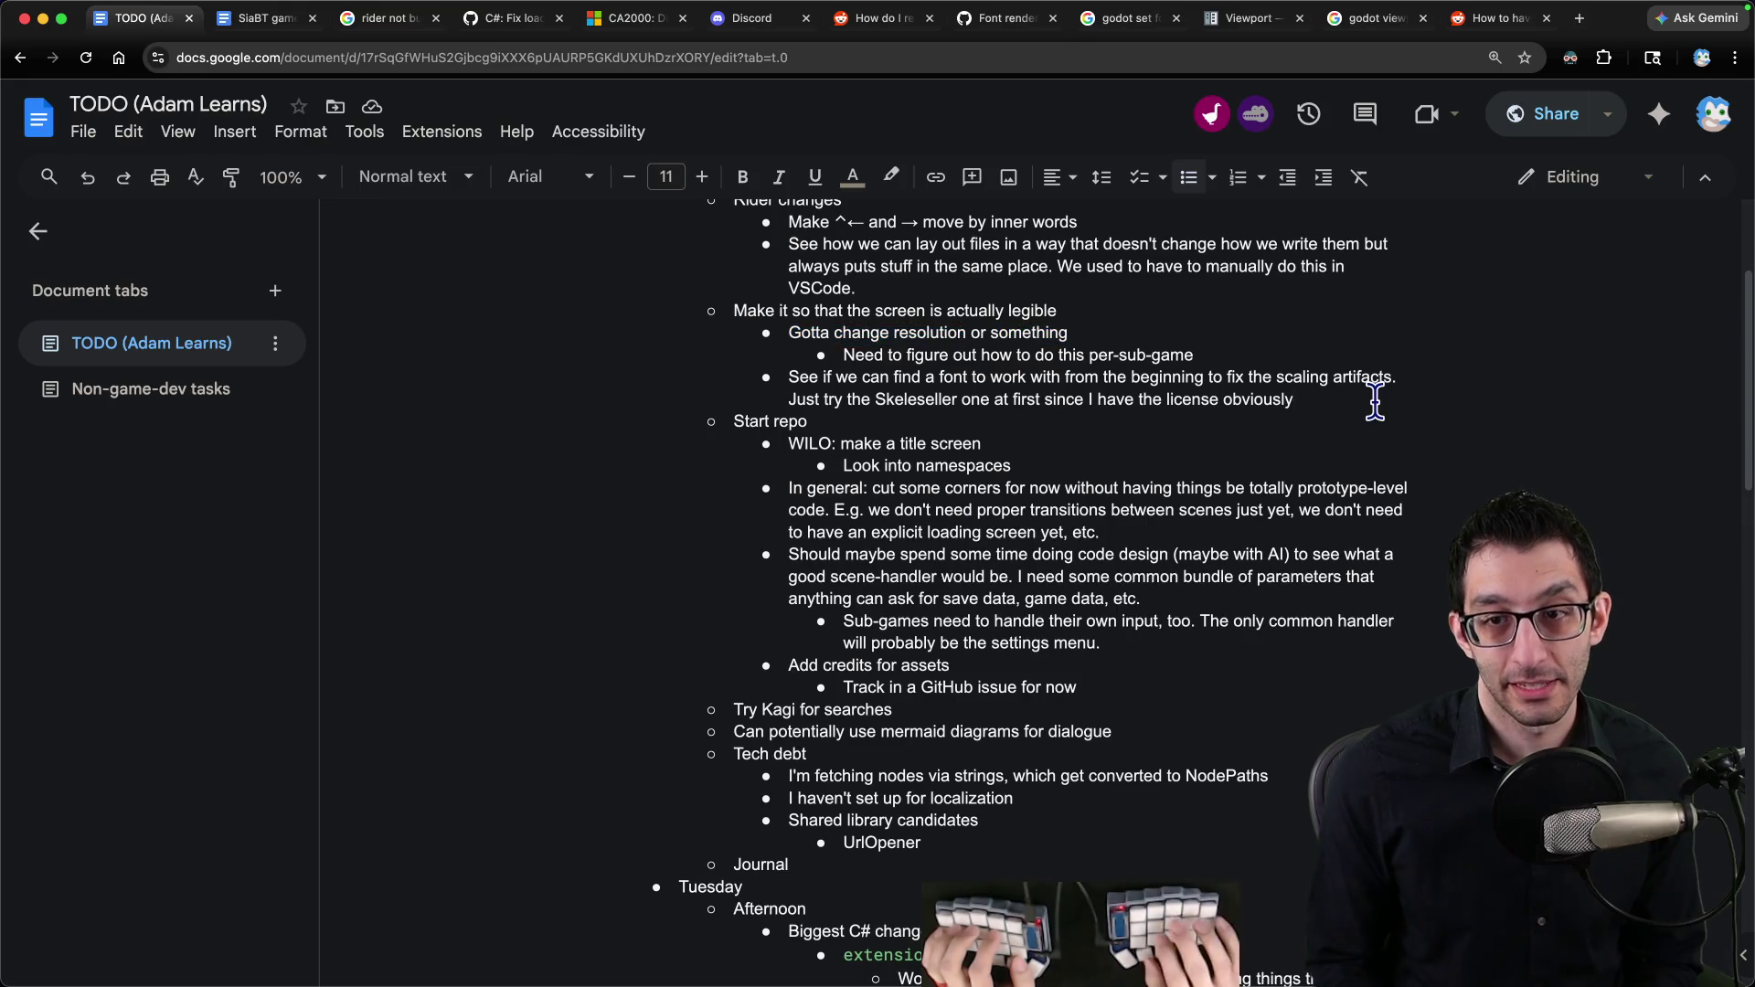
key("super+Tab")
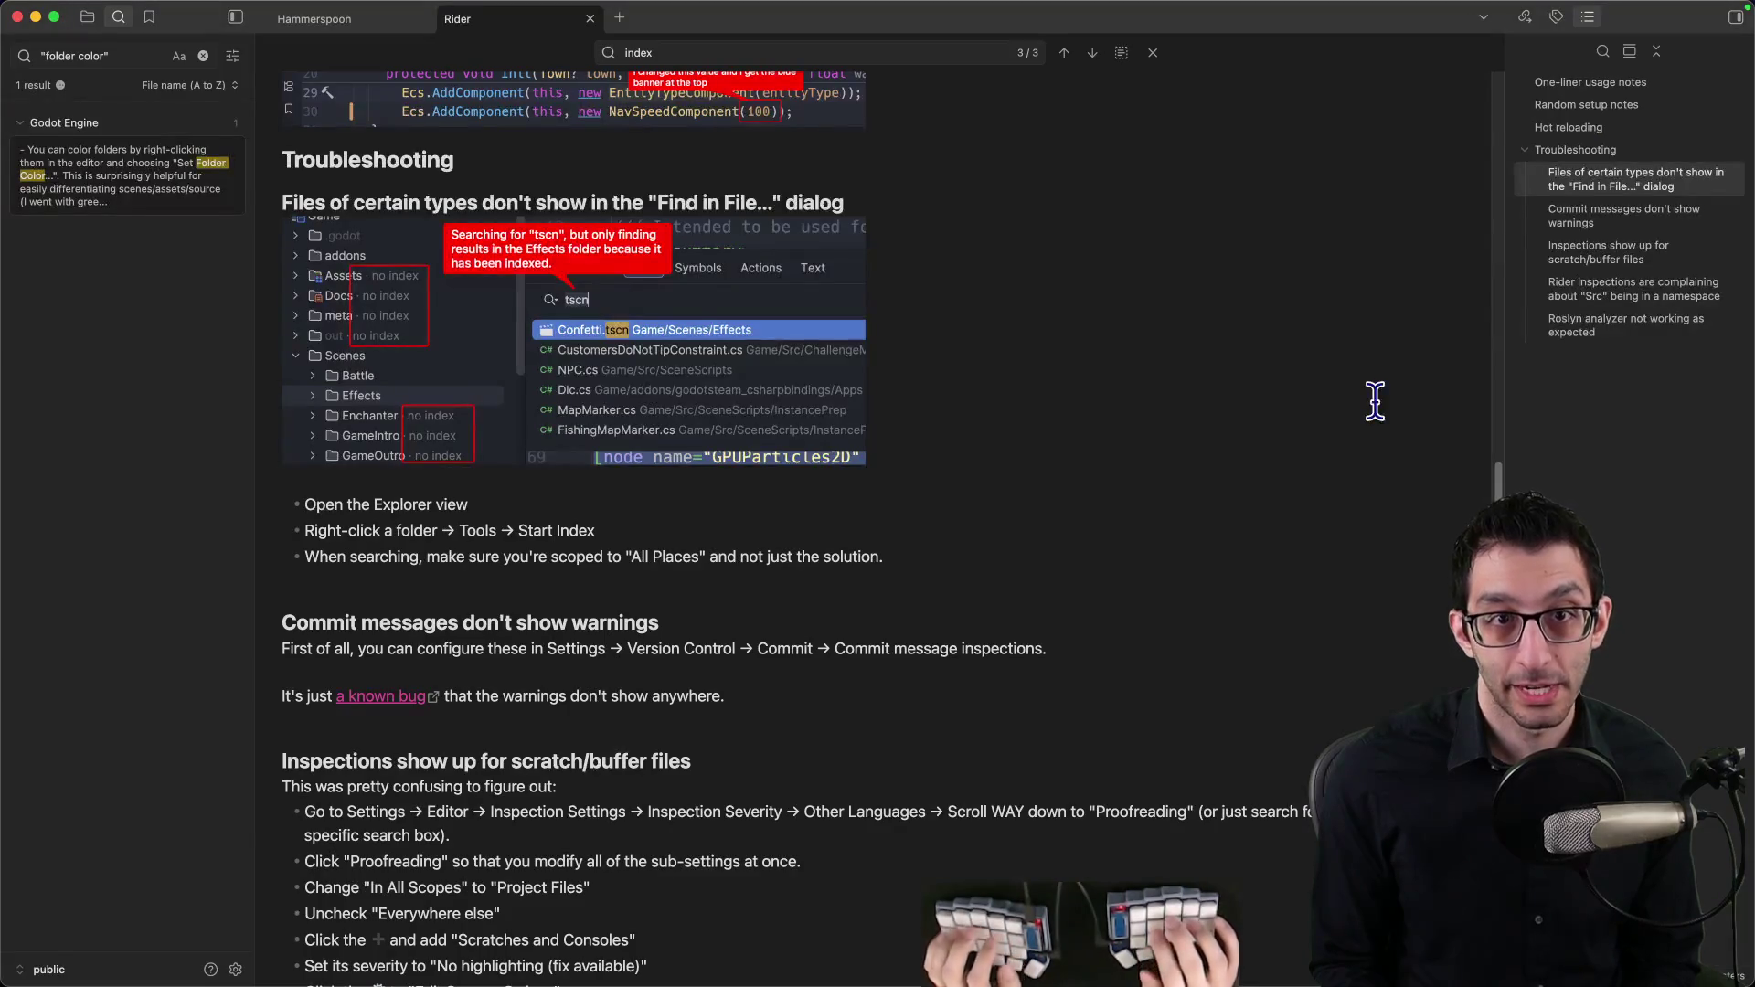
Step: Open the 'Godot UI' note in Obsidian via quick switcher
key("super+o")
type("godot ui")
key("Return")
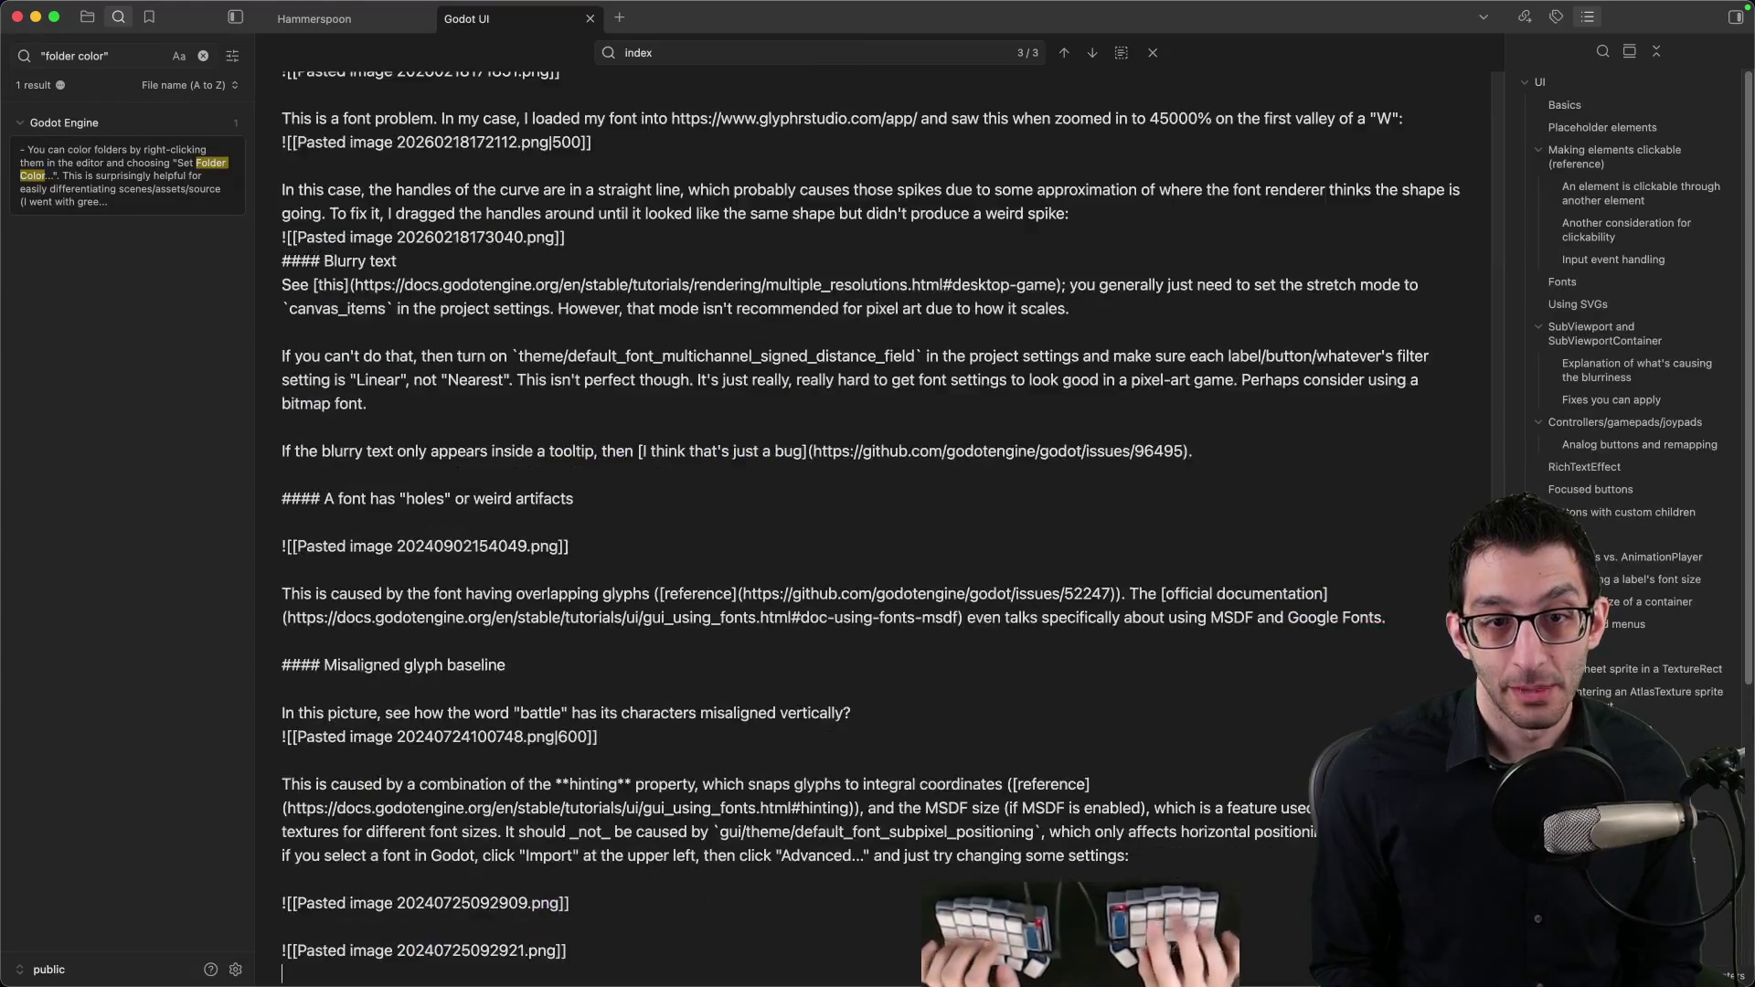
scroll(789, 285, "up", 20)
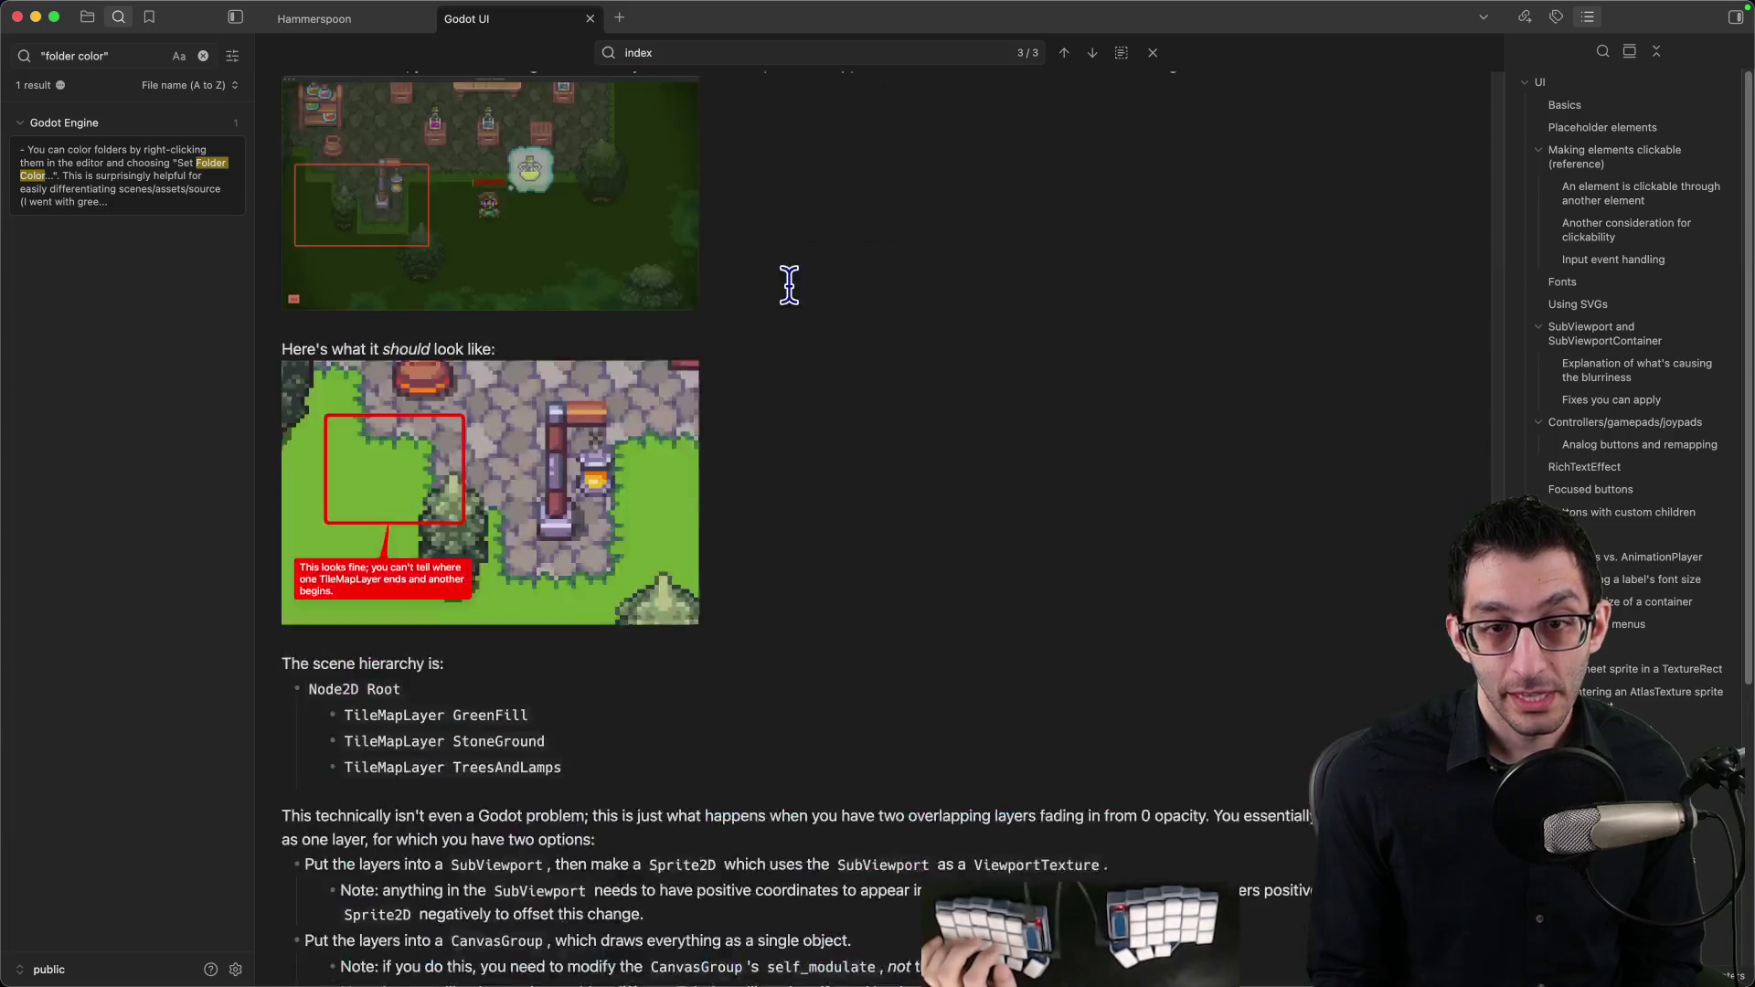
scroll(789, 286, "up", 20)
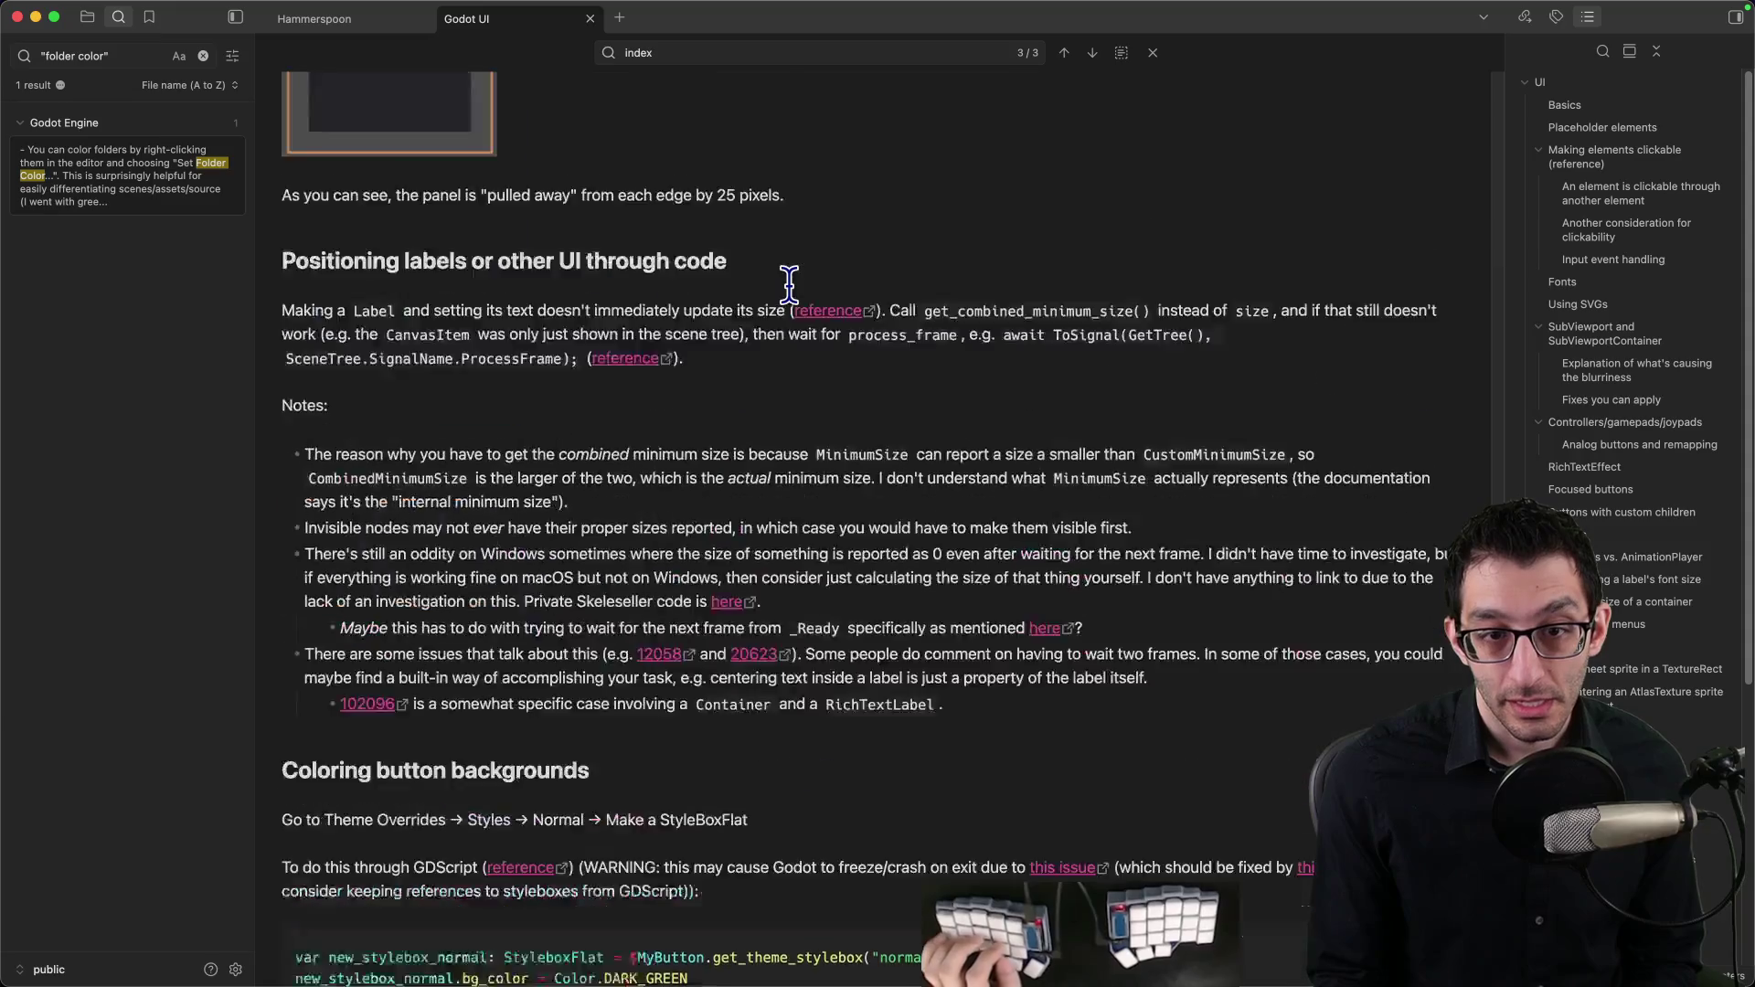
scroll(789, 285, "up", 10)
Step: Find the mentions of 'disabled' in the note
key("super+f")
type("disabled")
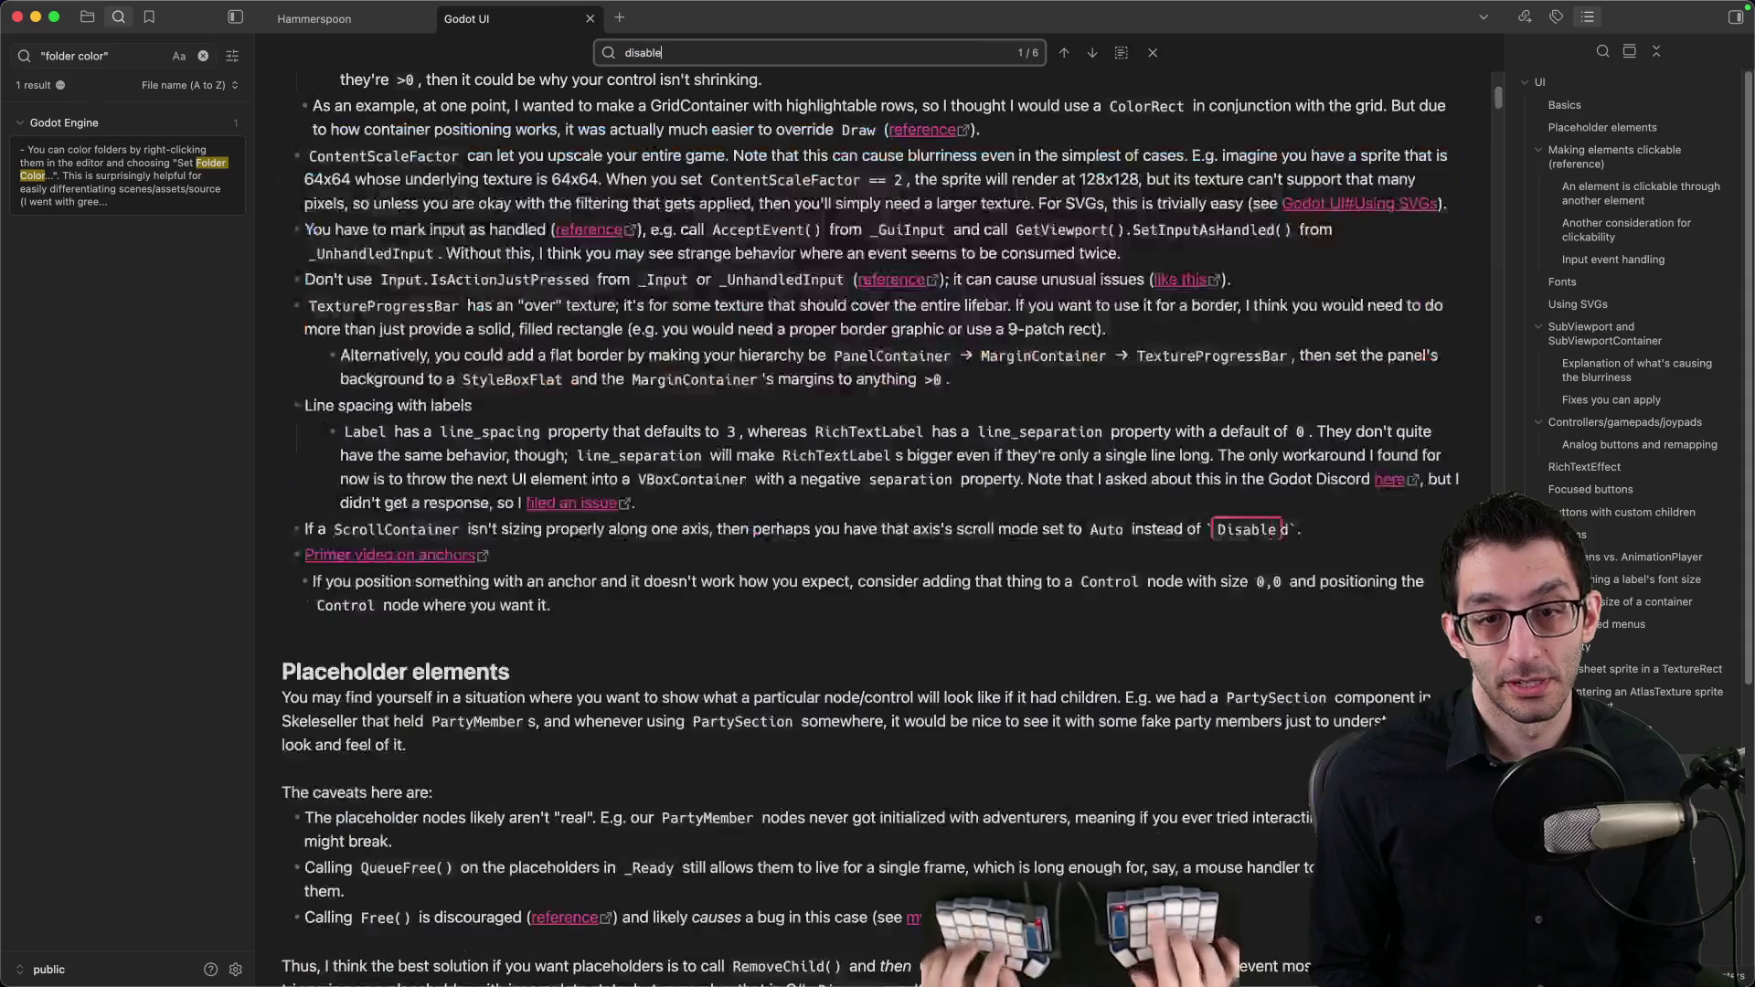
key("Return")
key("Return")
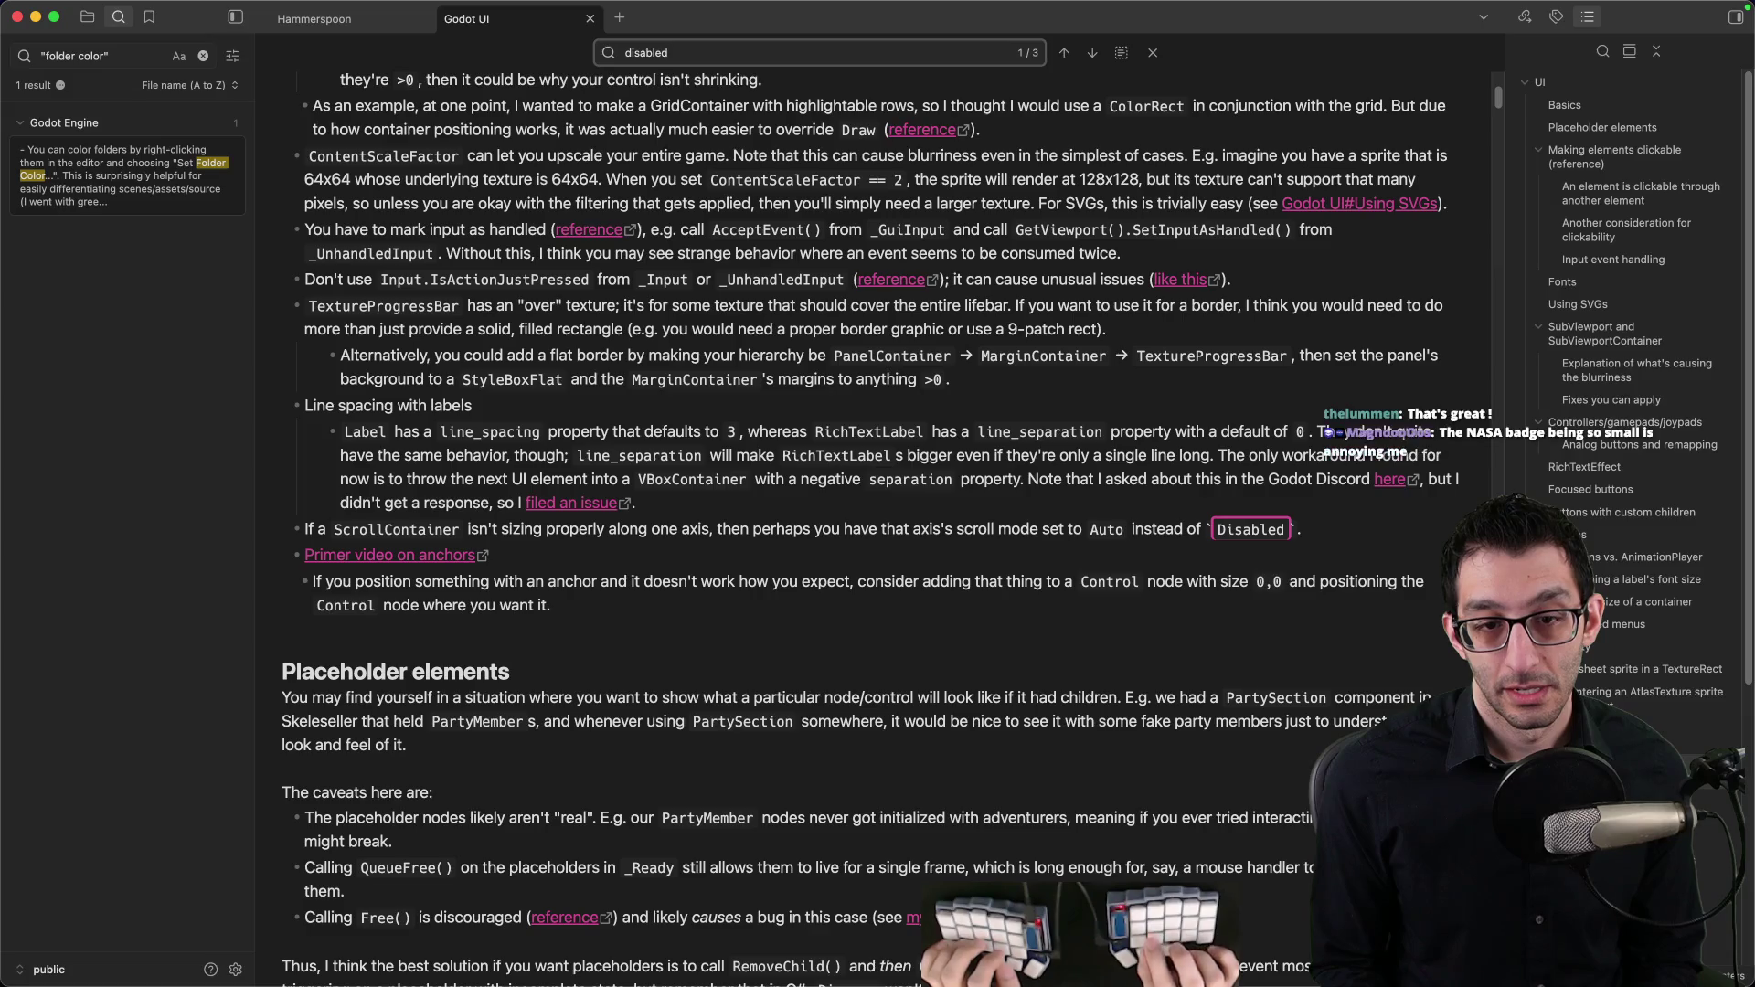
key("shift+Return")
scroll(892, 510, "down", 1)
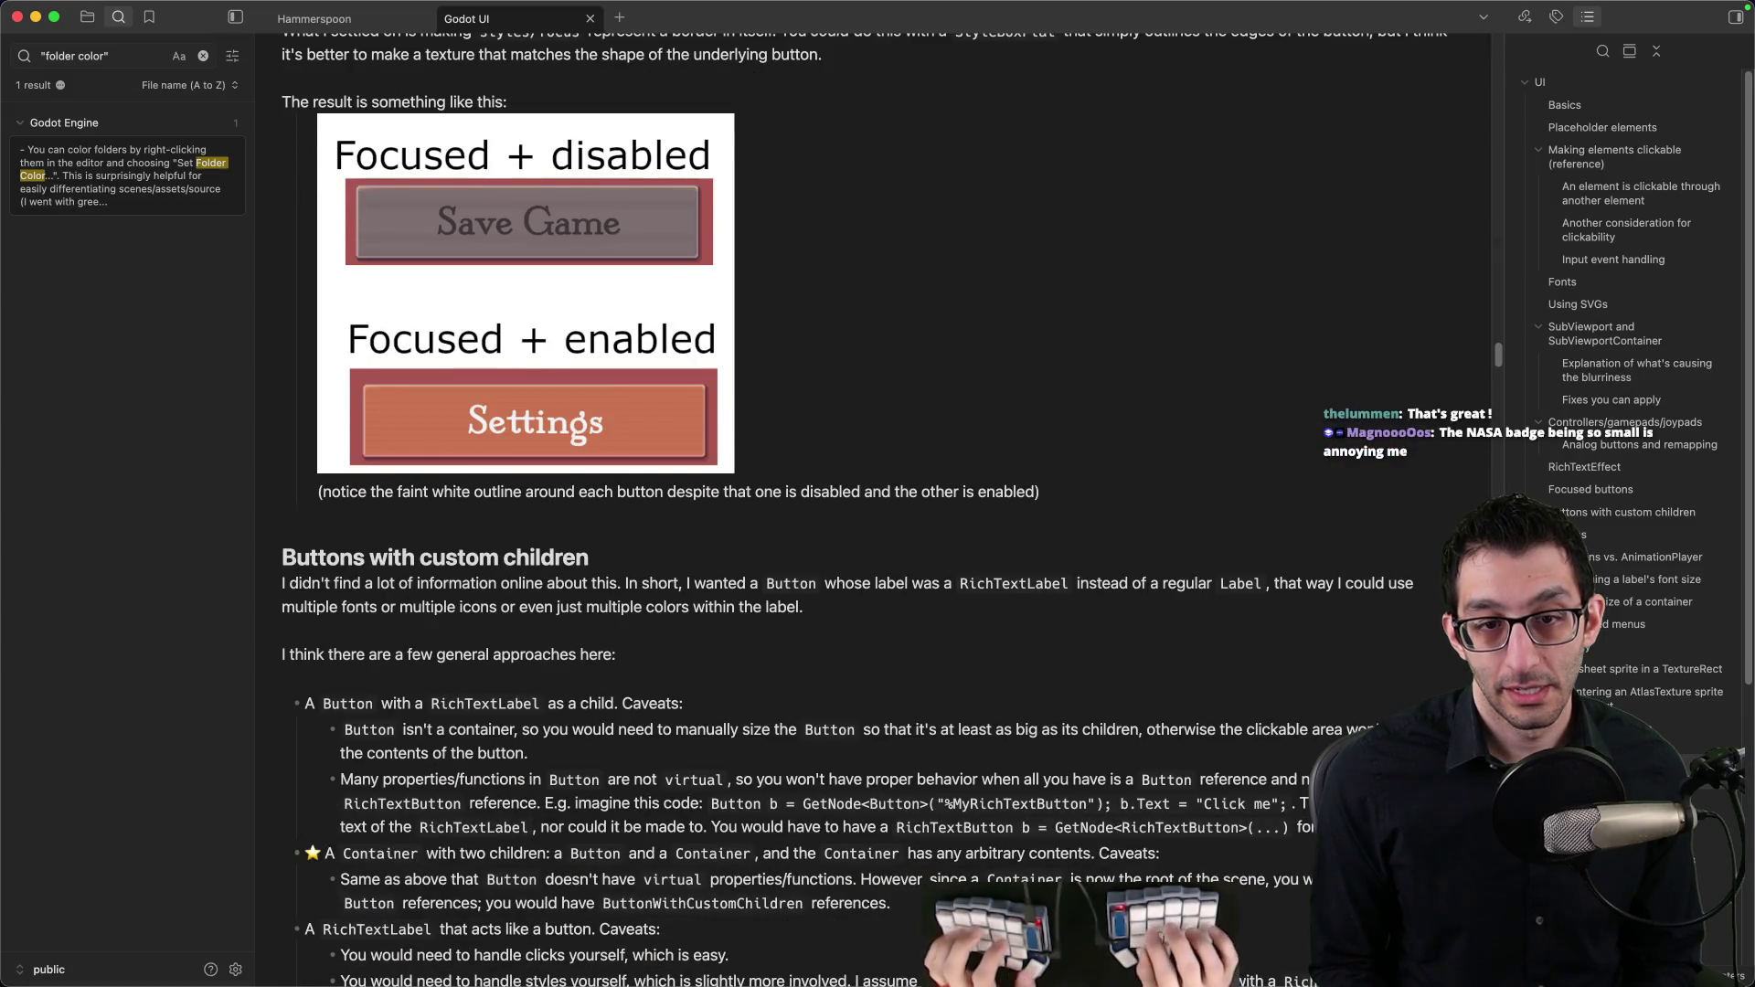
Step: Search the note for 'font' until reaching the Blurry text section
key("super+f")
type("font")
key("Return")
key("Return")
key("Return")
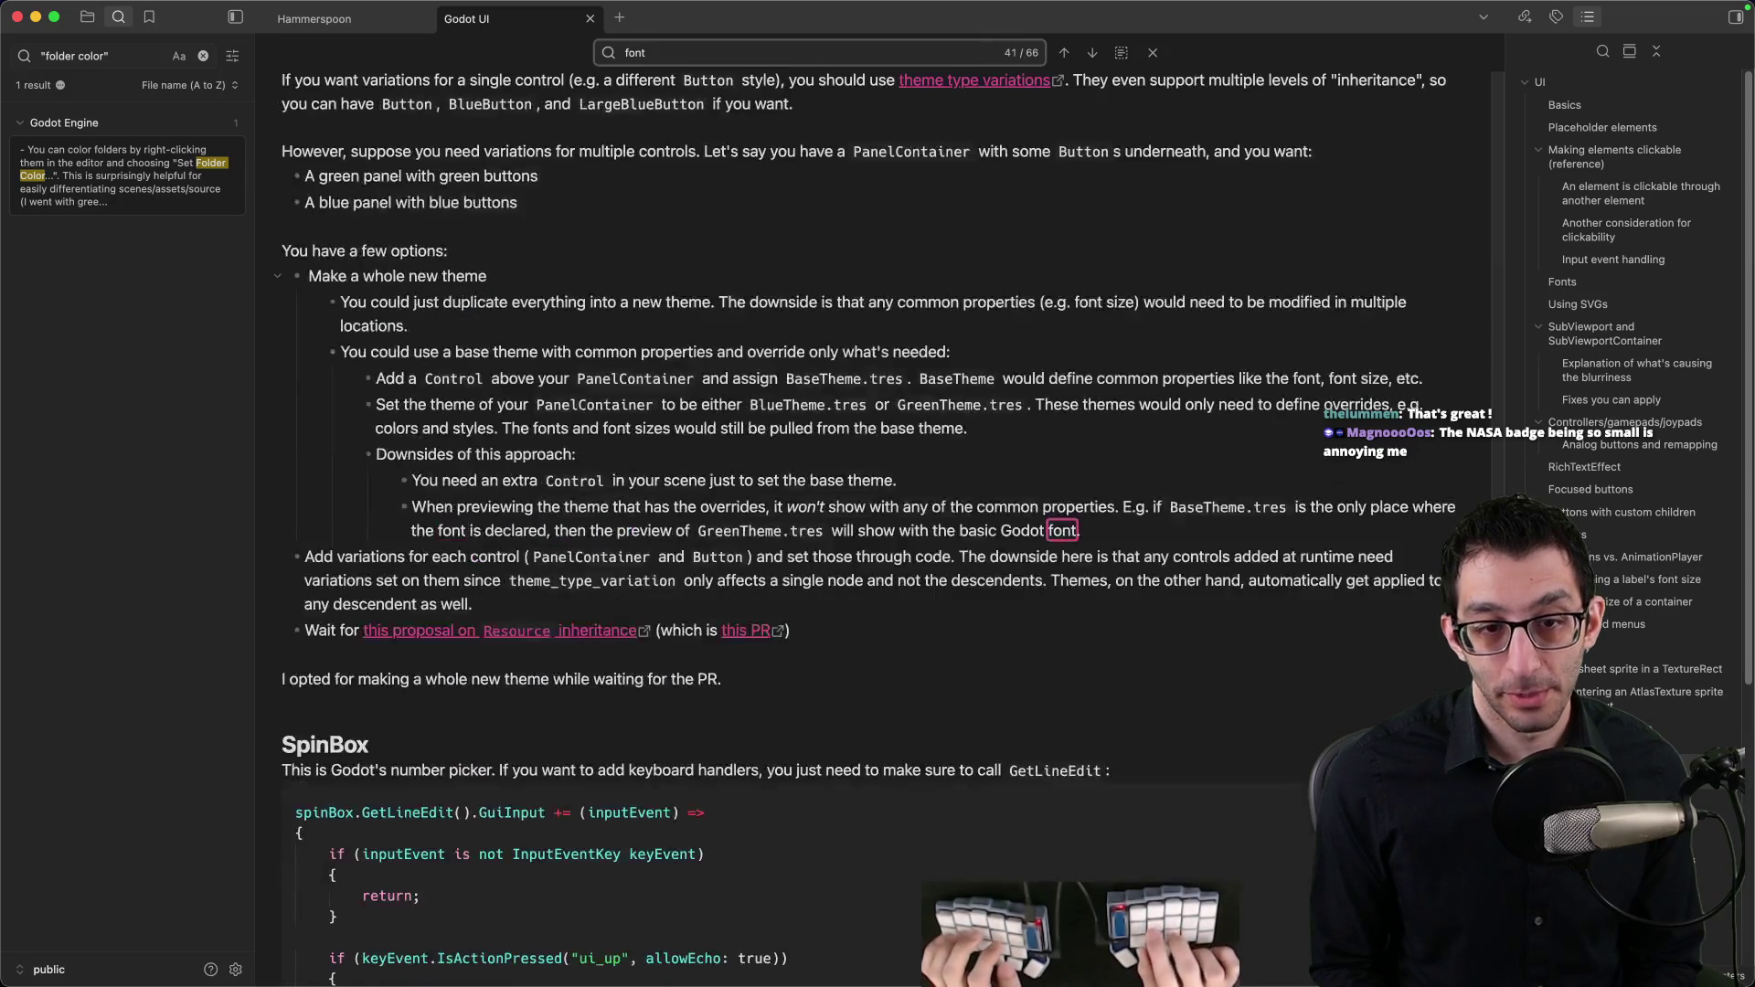
key("Return")
key("Return")
key("Return")
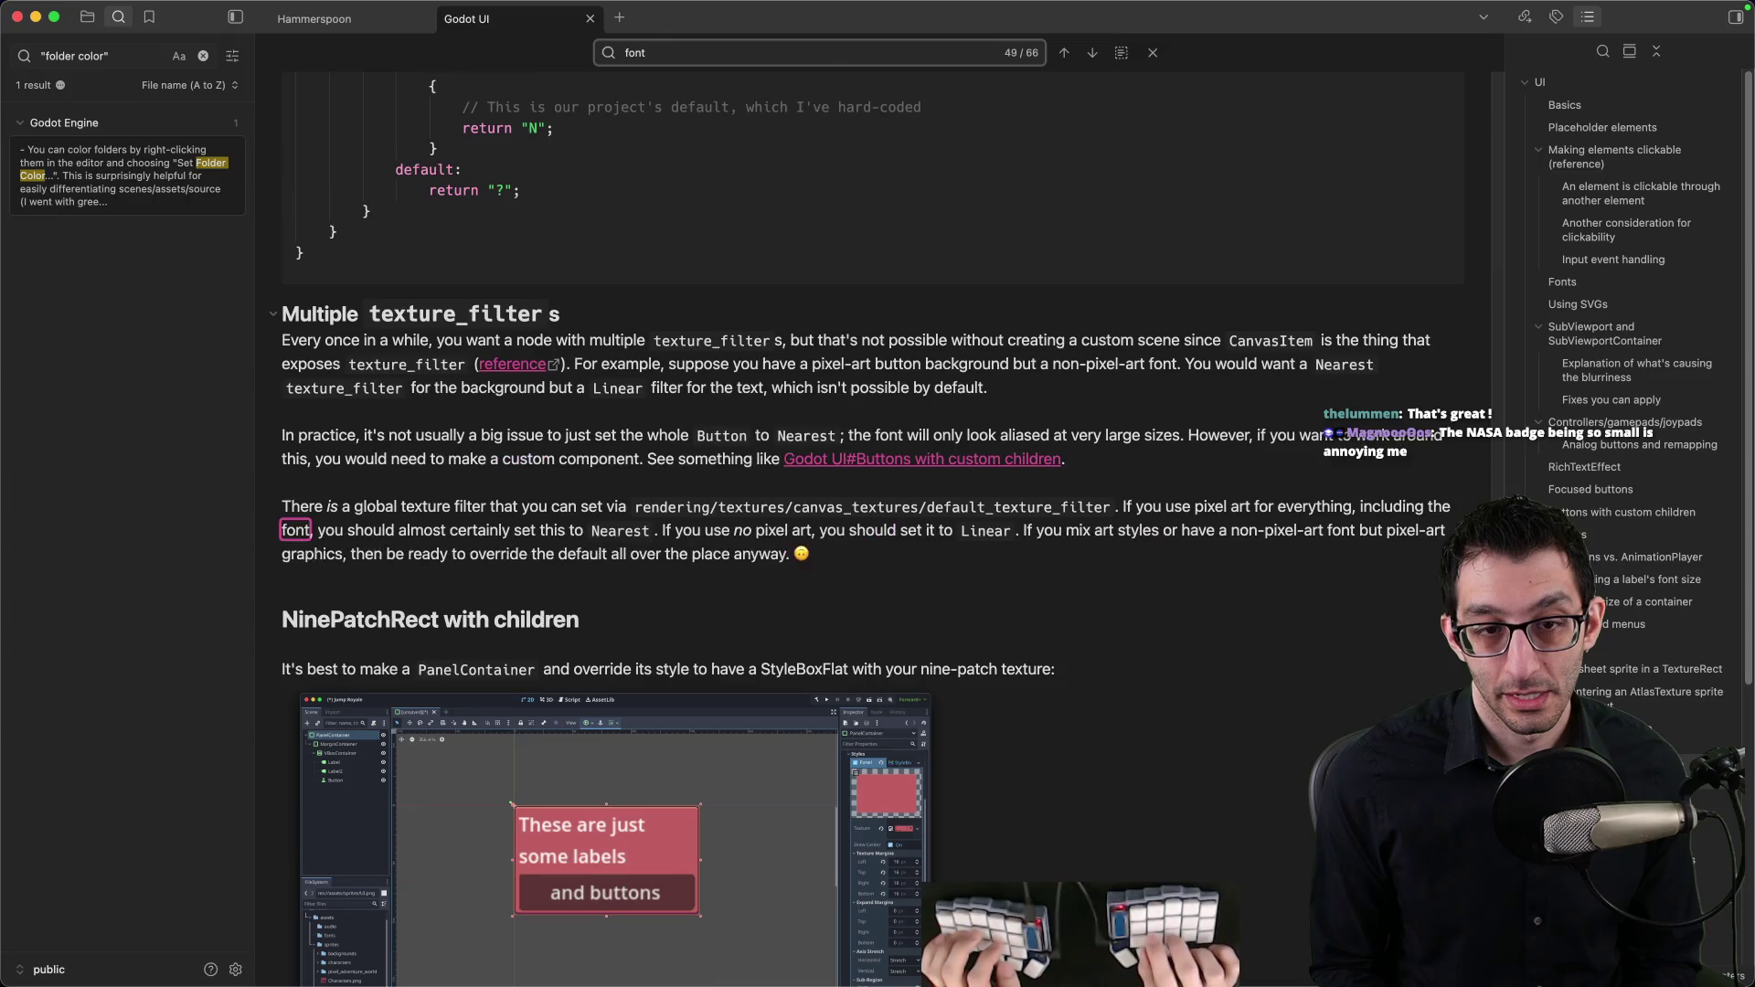
key("Return")
key("Return")
key("Return")
key("Return")
key("Return")
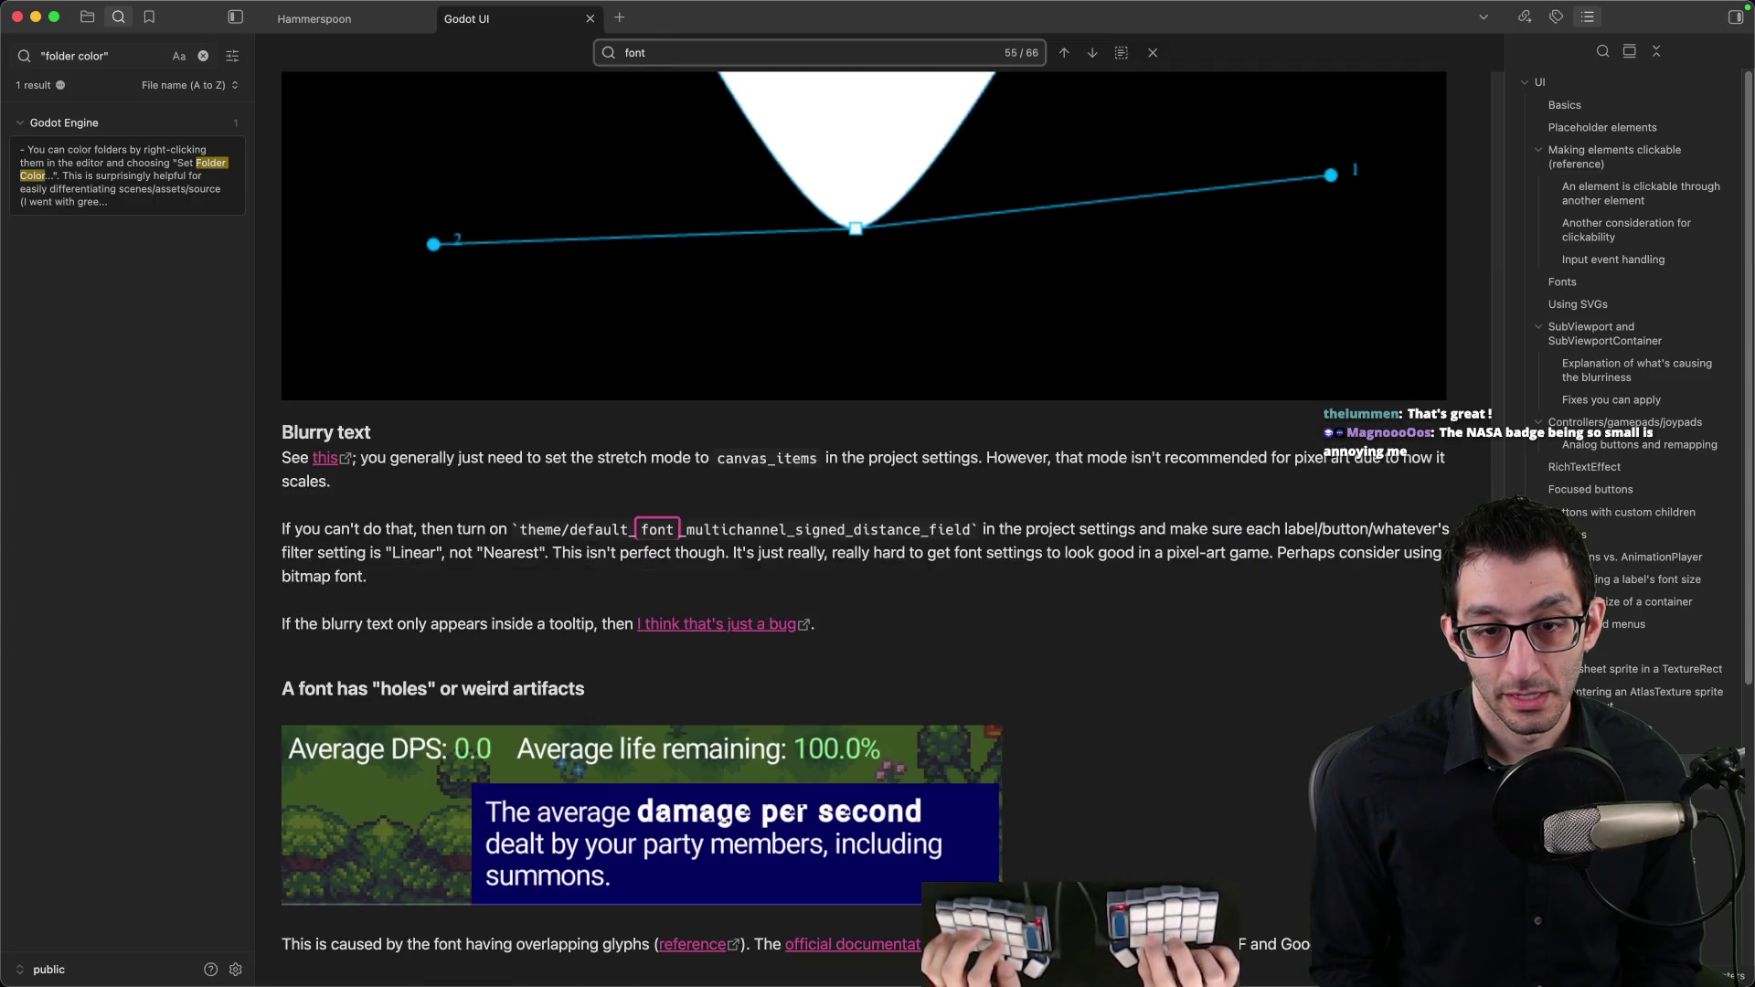
key("Return")
scroll(783, 305, "down", 3)
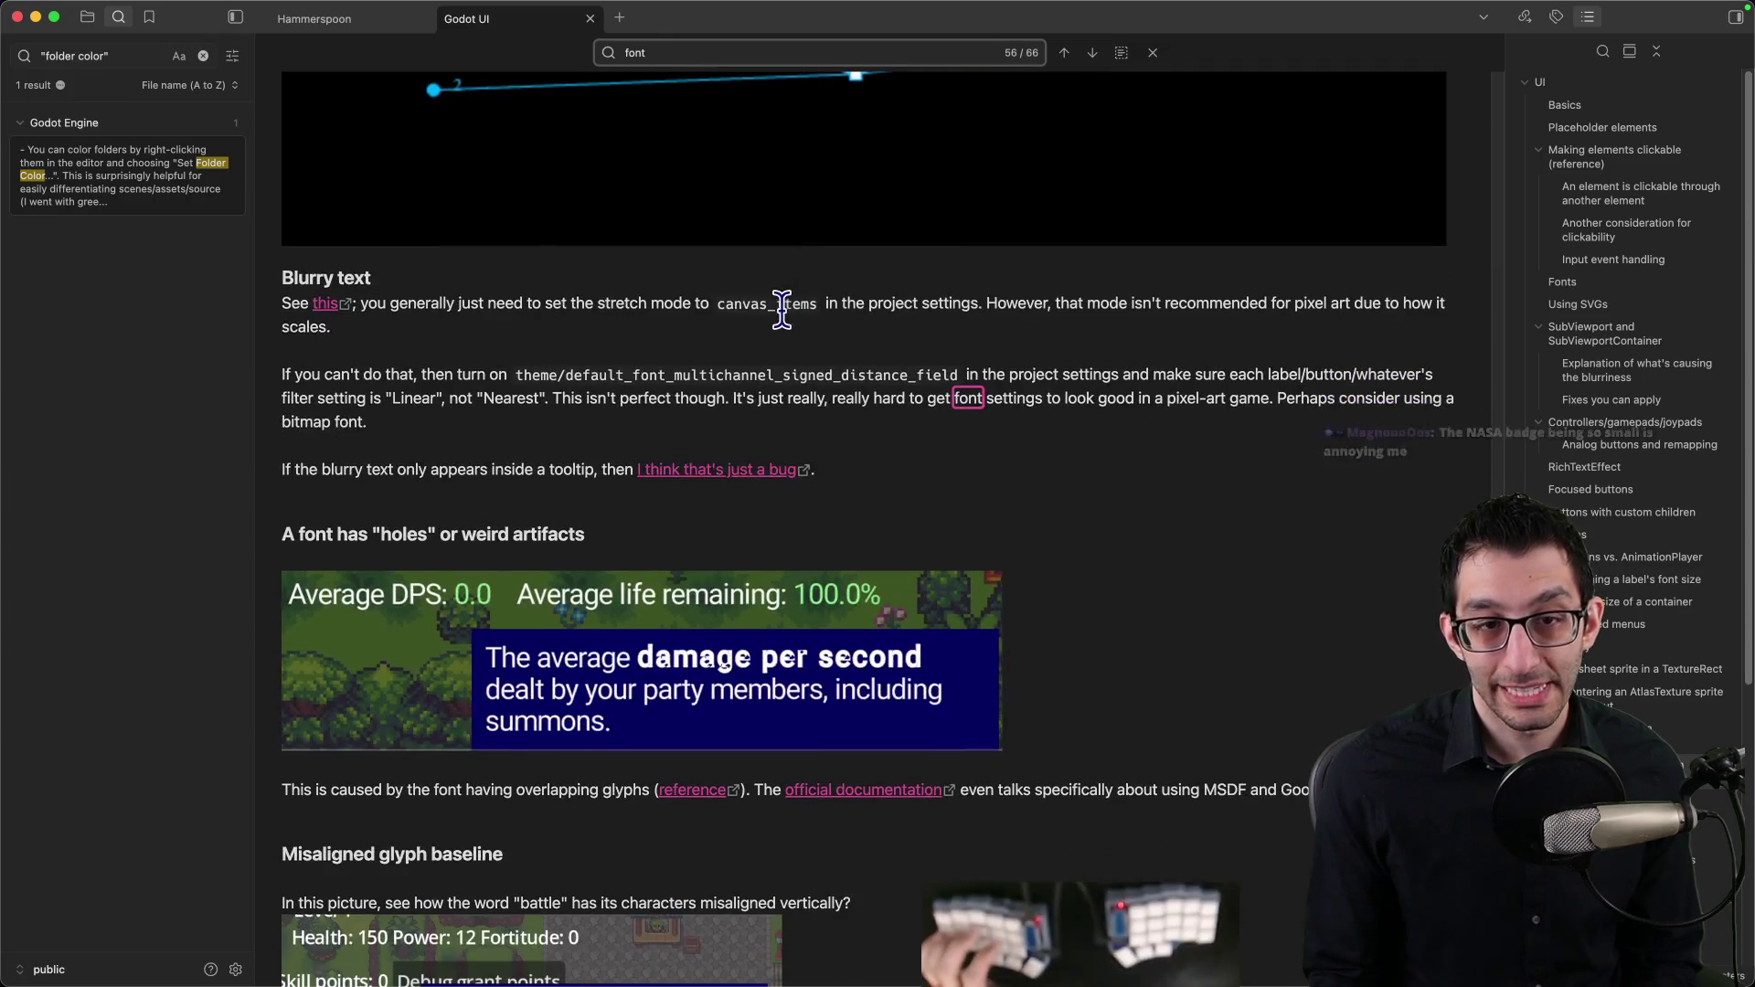
Step: Highlight the canvas_items stretch mode and font filter advice, then return to Godot
mouse_move(413, 305)
left_mouse_down()
mouse_move(1302, 302)
mouse_move(548, 329)
left_mouse_up()
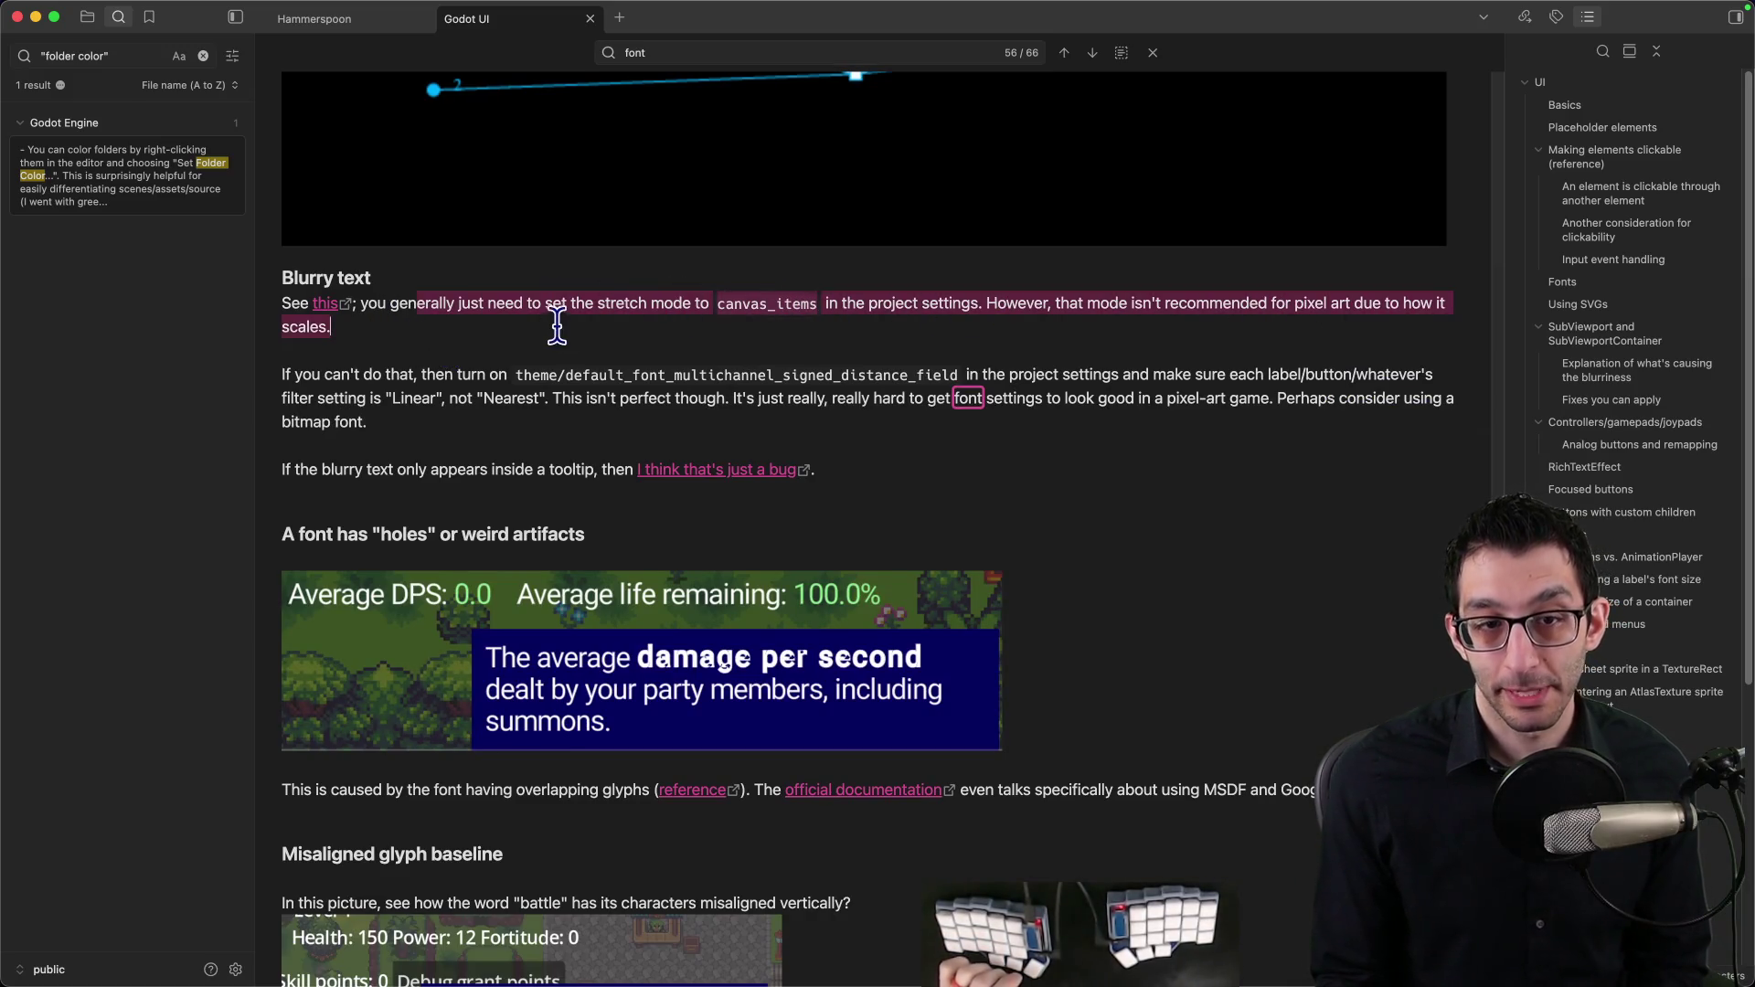
mouse_move(296, 374)
left_mouse_down()
mouse_move(1385, 374)
mouse_move(403, 396)
mouse_move(1293, 399)
mouse_move(1316, 425)
left_mouse_up()
left_click(1313, 428)
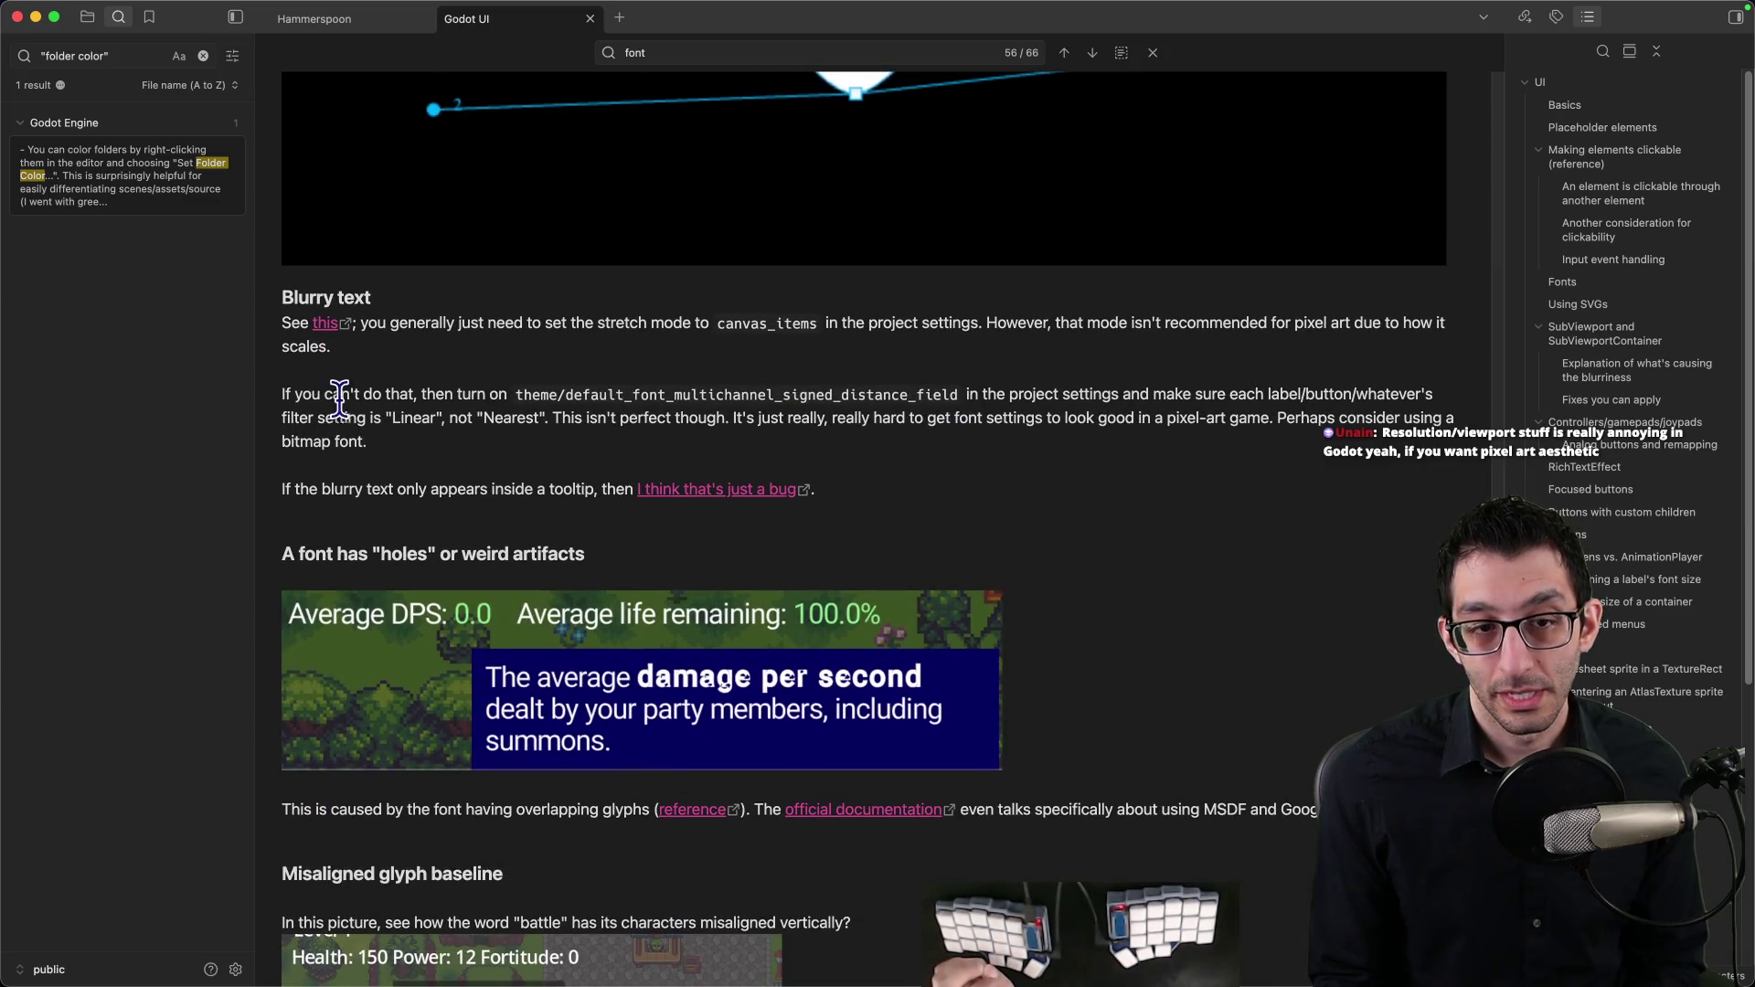
left_click_drag(527, 330, 599, 485)
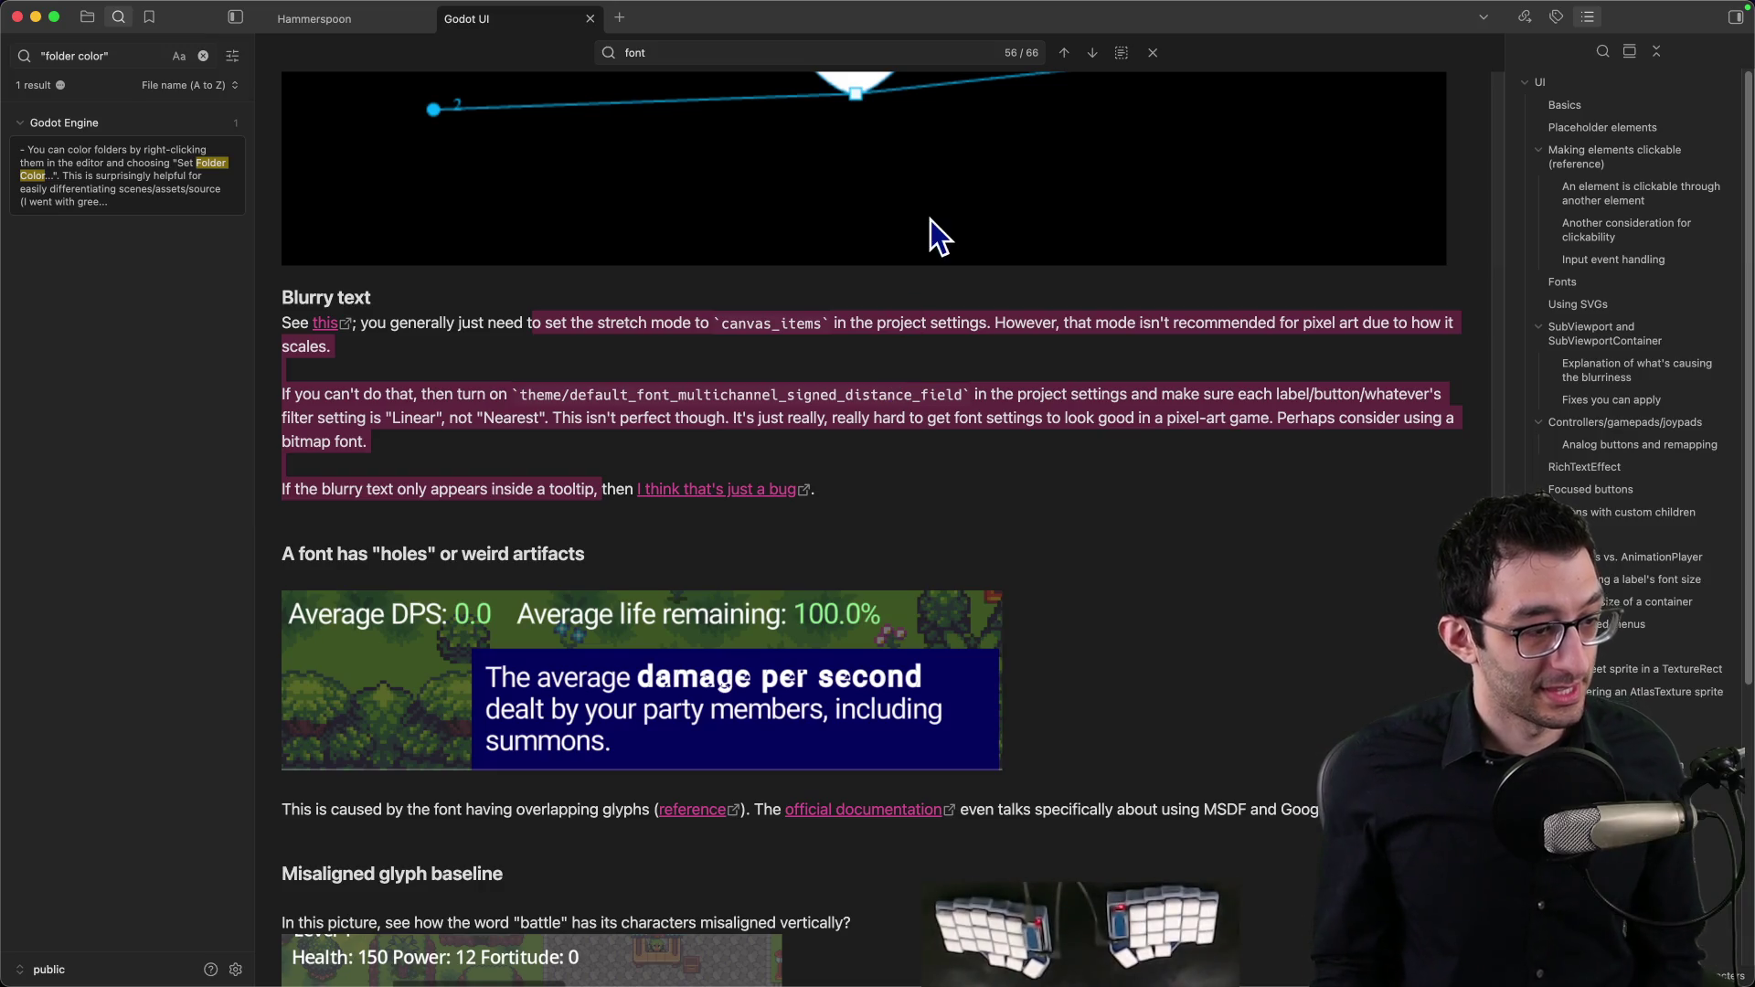
mouse_move(881, 969)
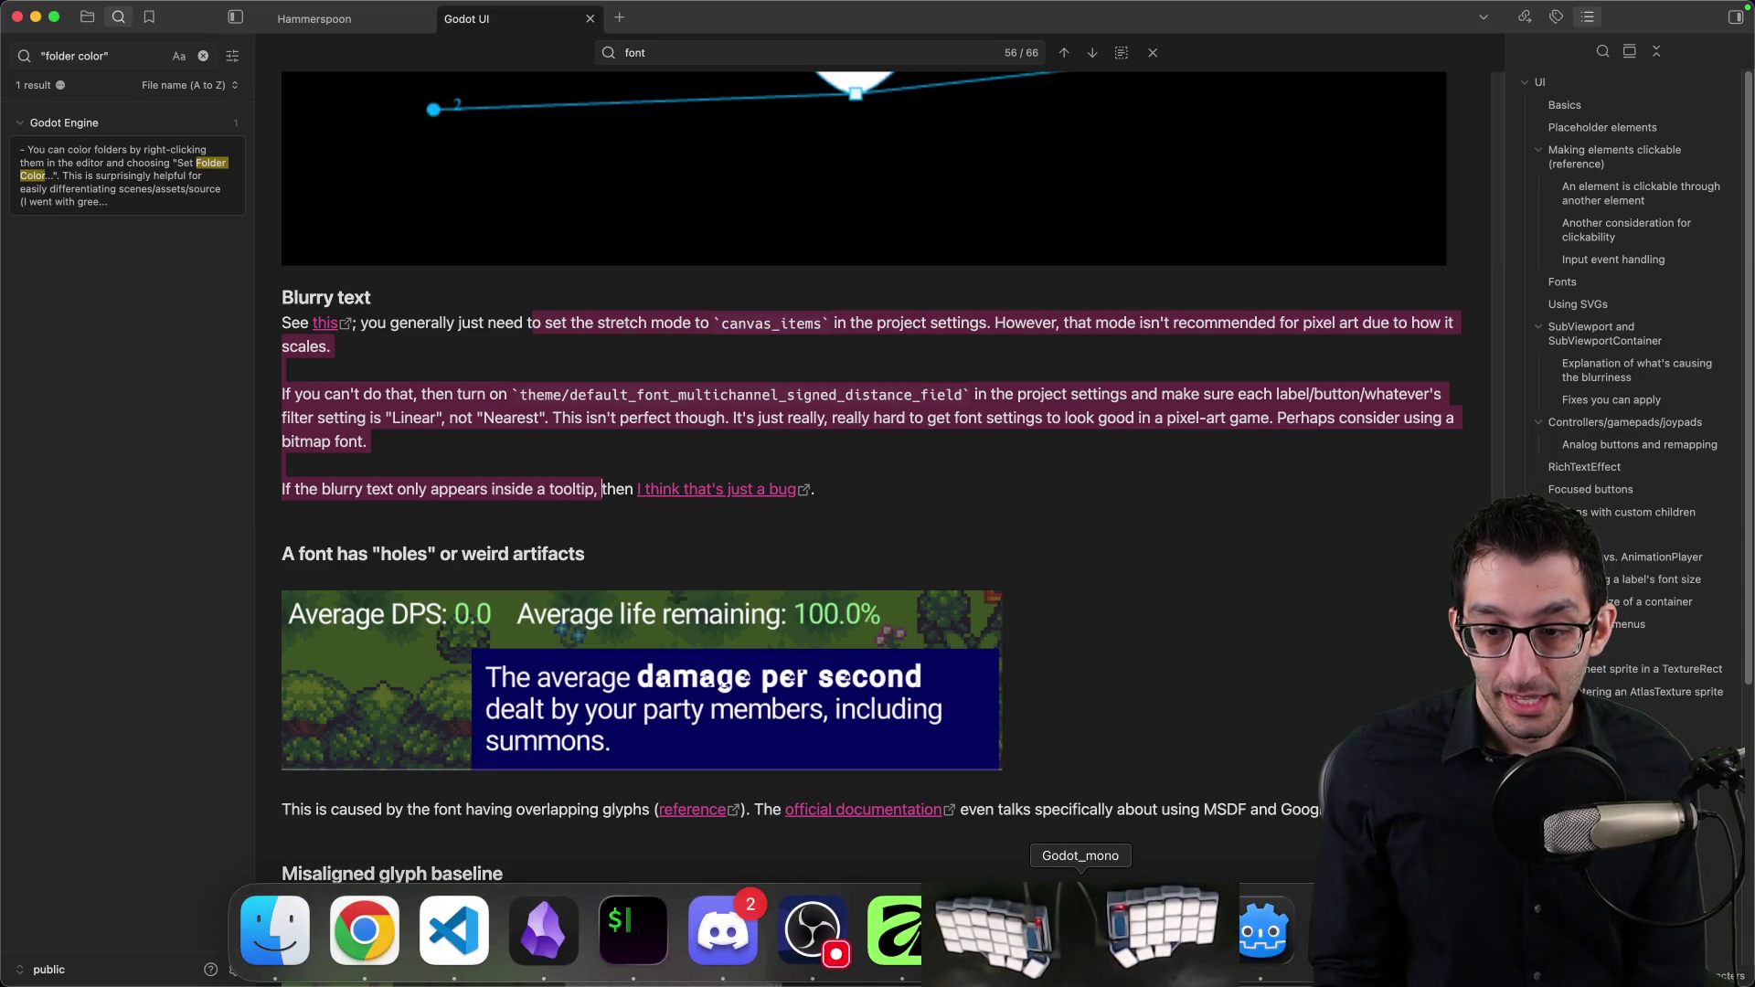
left_click(1257, 946)
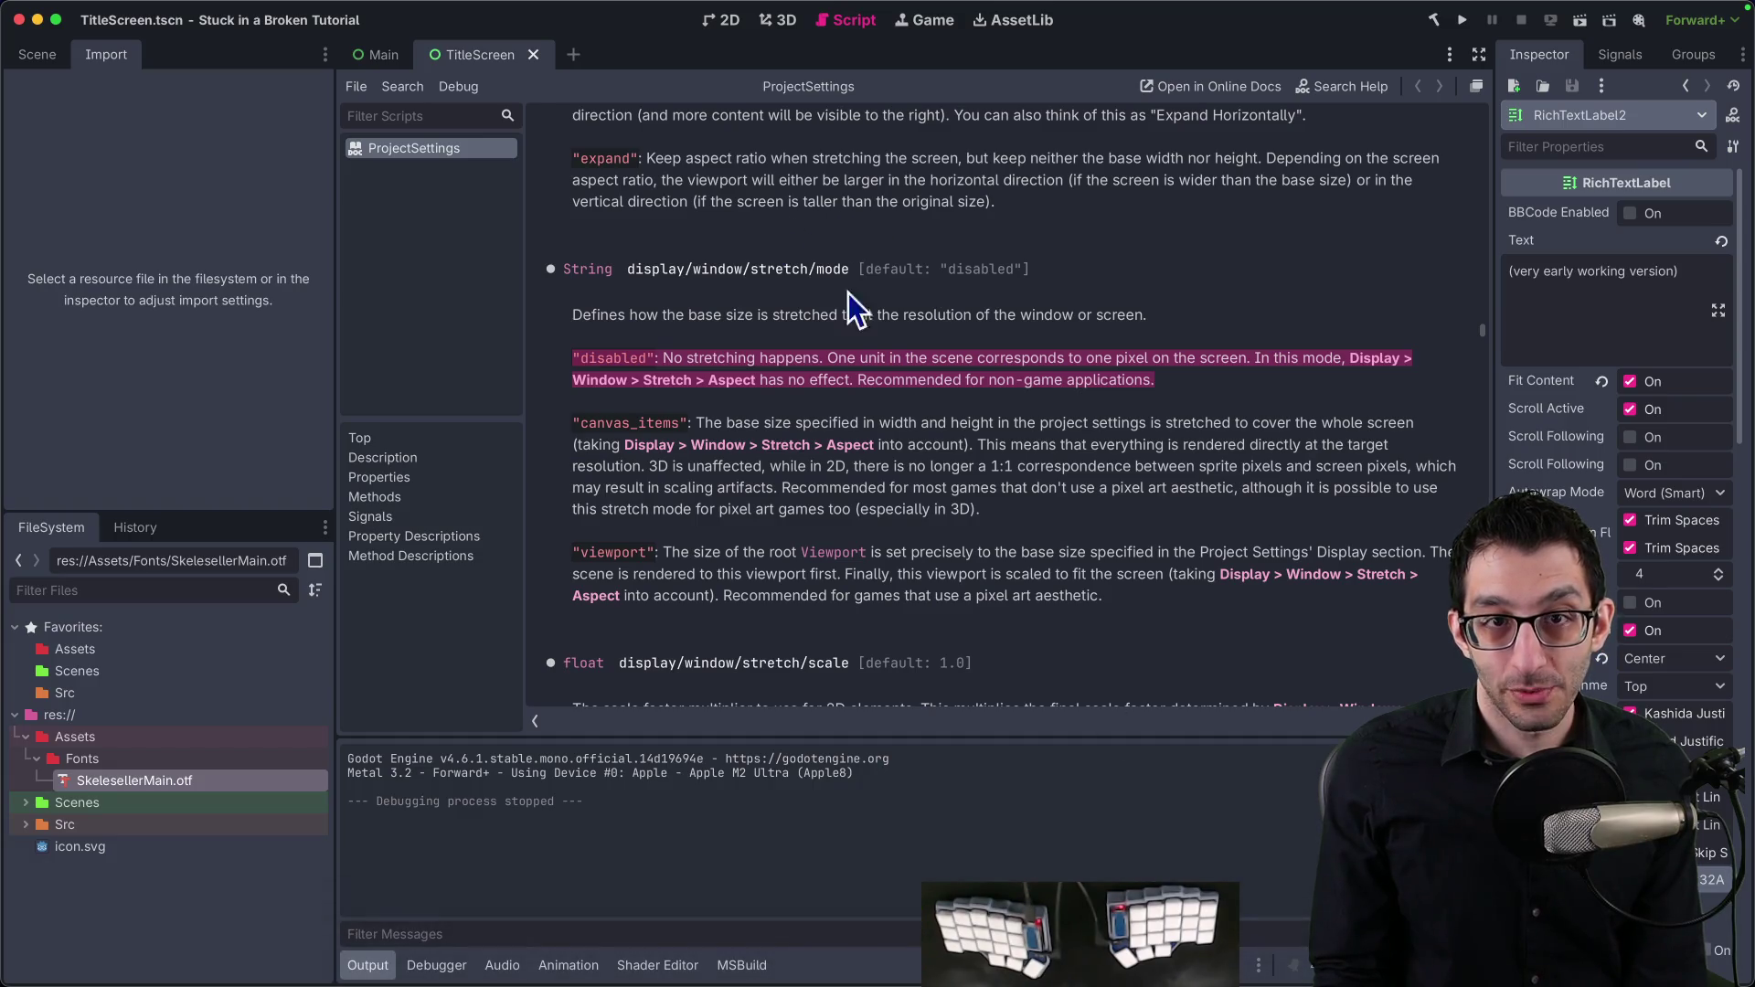
Step: Switch to the 2D view, open the Main scene, and select its Main root node
left_click(729, 20)
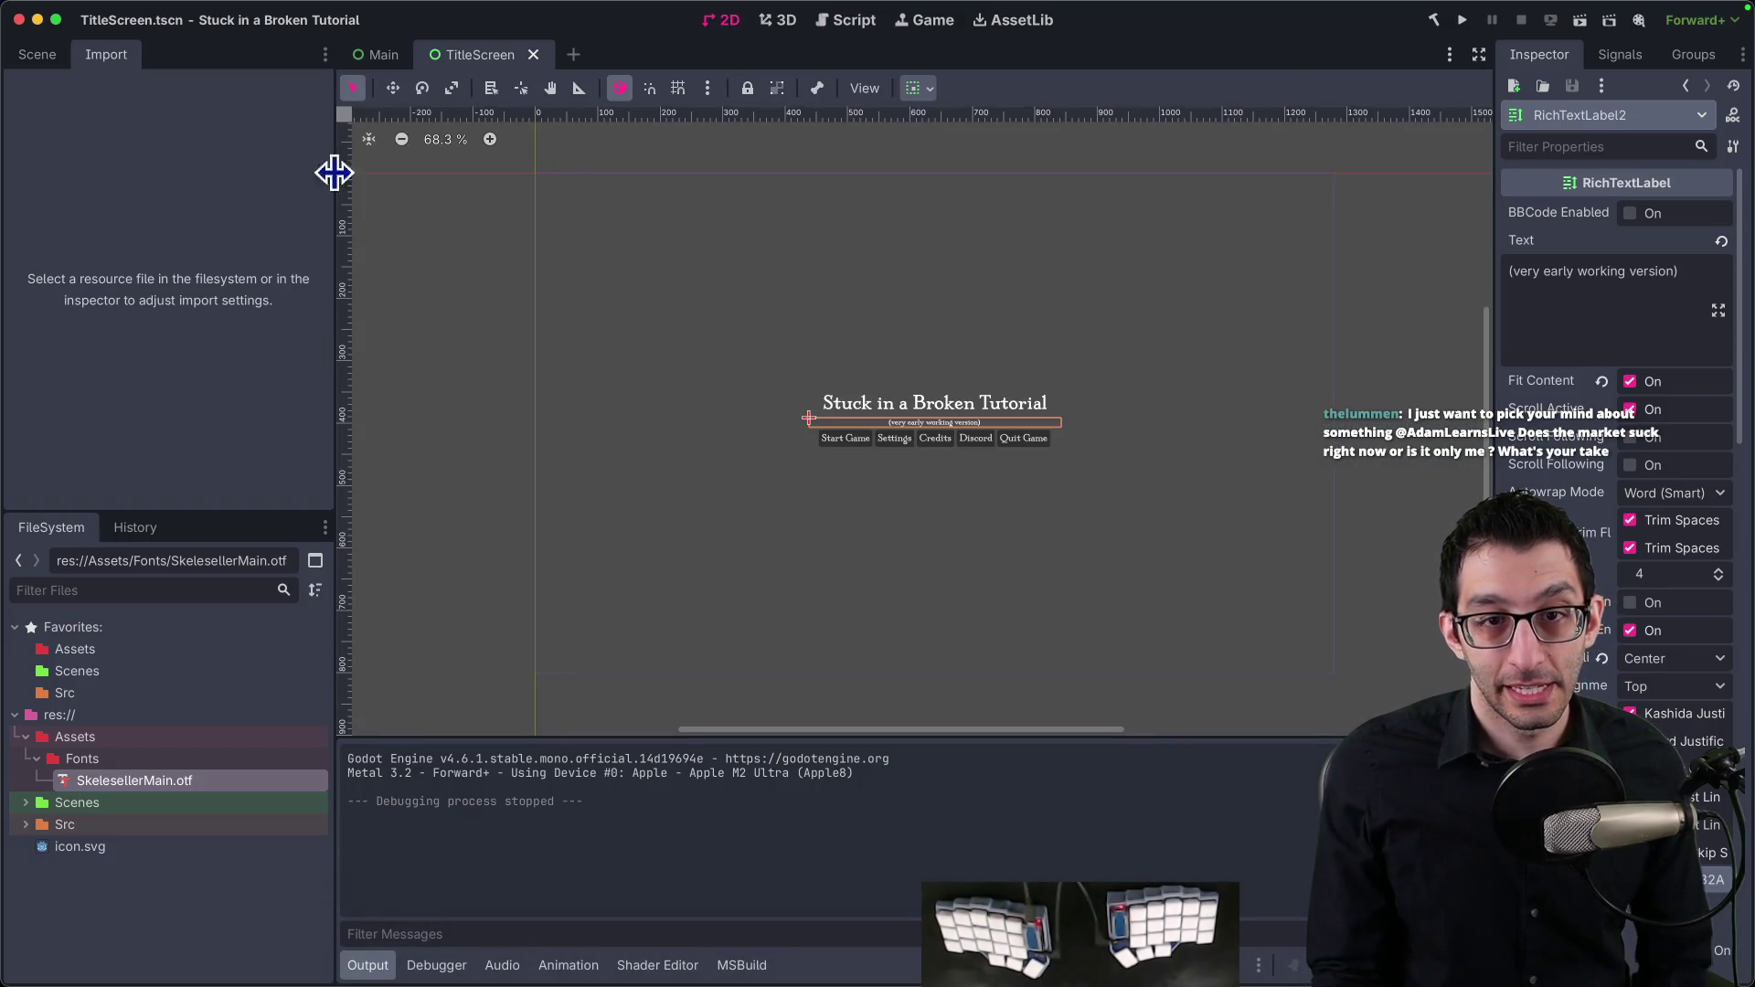
left_click(53, 58)
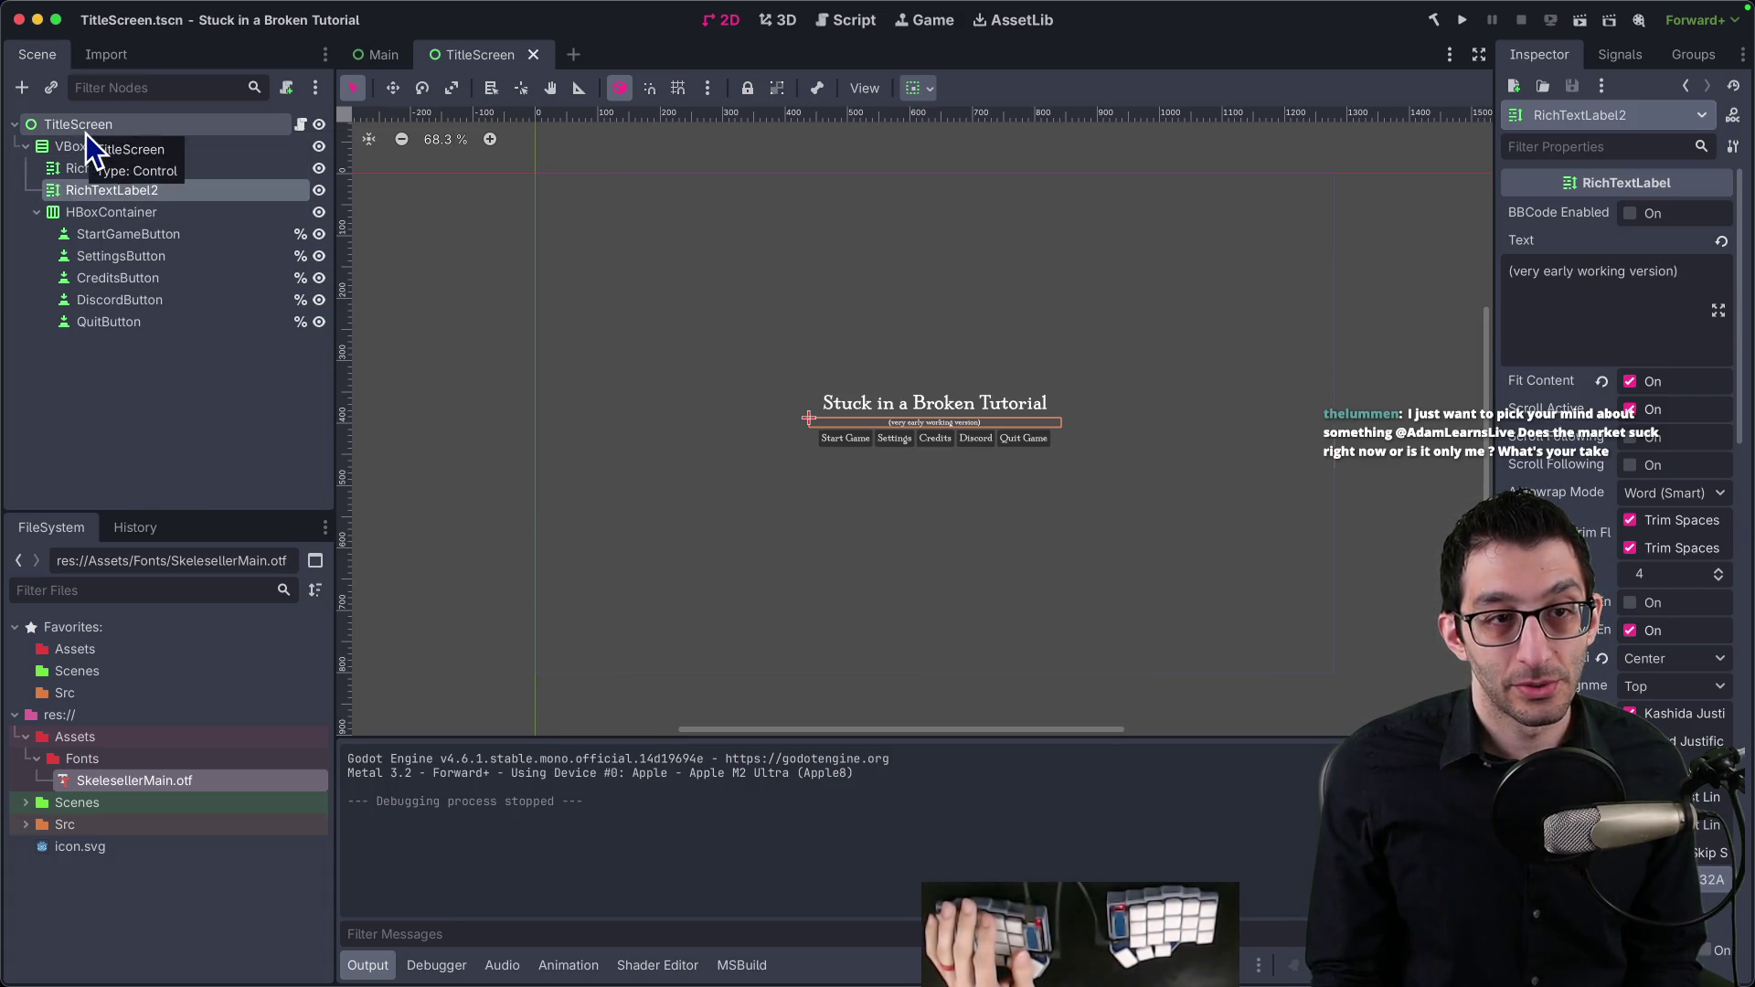
right_click(84, 129)
left_click(384, 55)
left_click(377, 54)
Step: Add a CanvasLayer child under Main, move TitleScreen inside it, and run the game
right_click(73, 123)
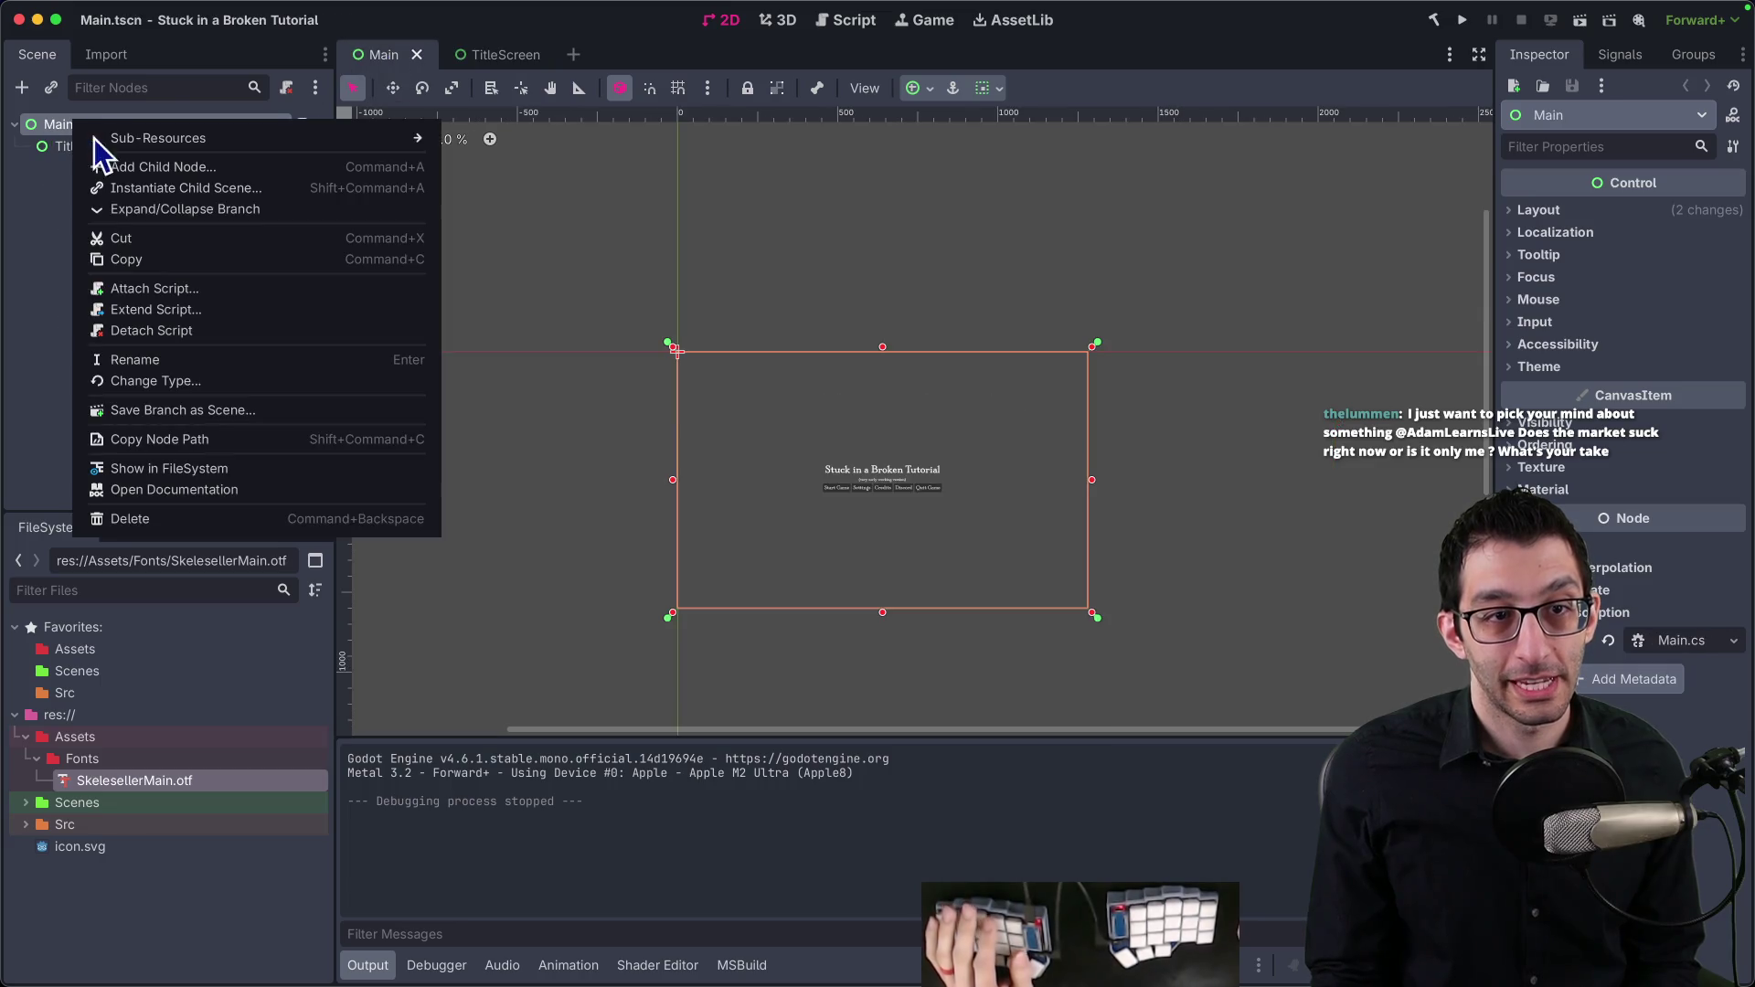
left_click(123, 161)
type("canvas")
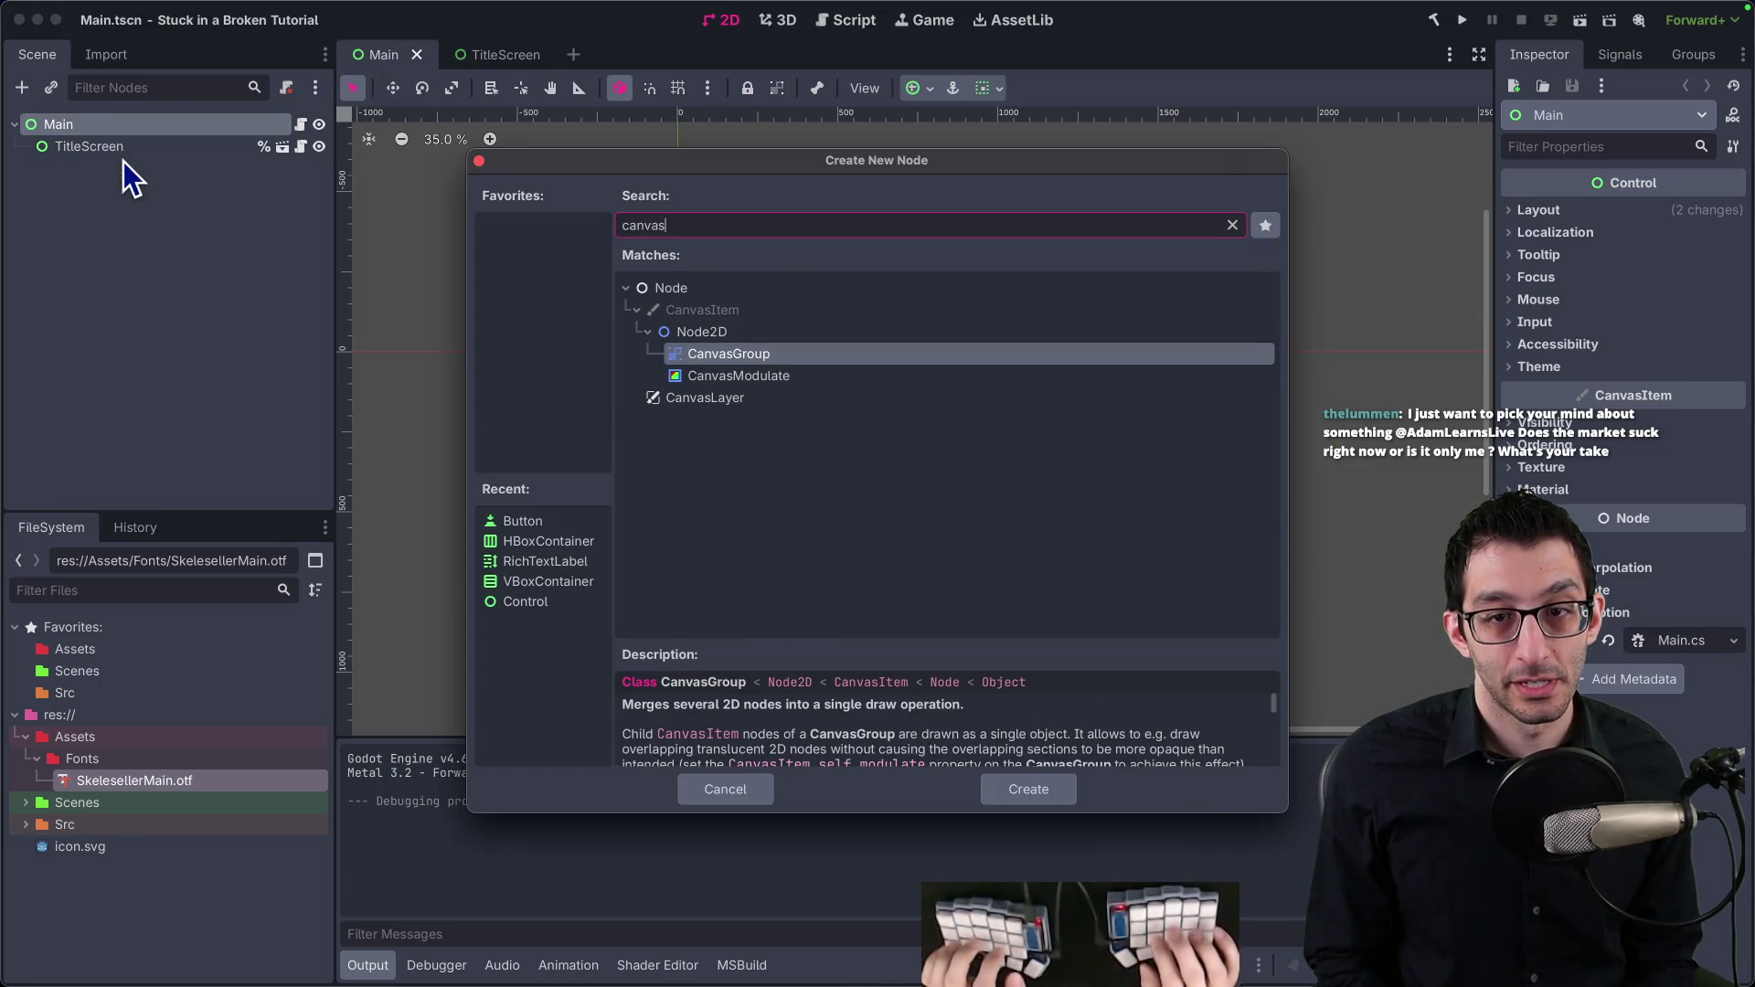
key("Down")
key("Return")
mouse_move(91, 146)
left_mouse_down()
mouse_move(146, 168)
mouse_move(106, 170)
left_mouse_up()
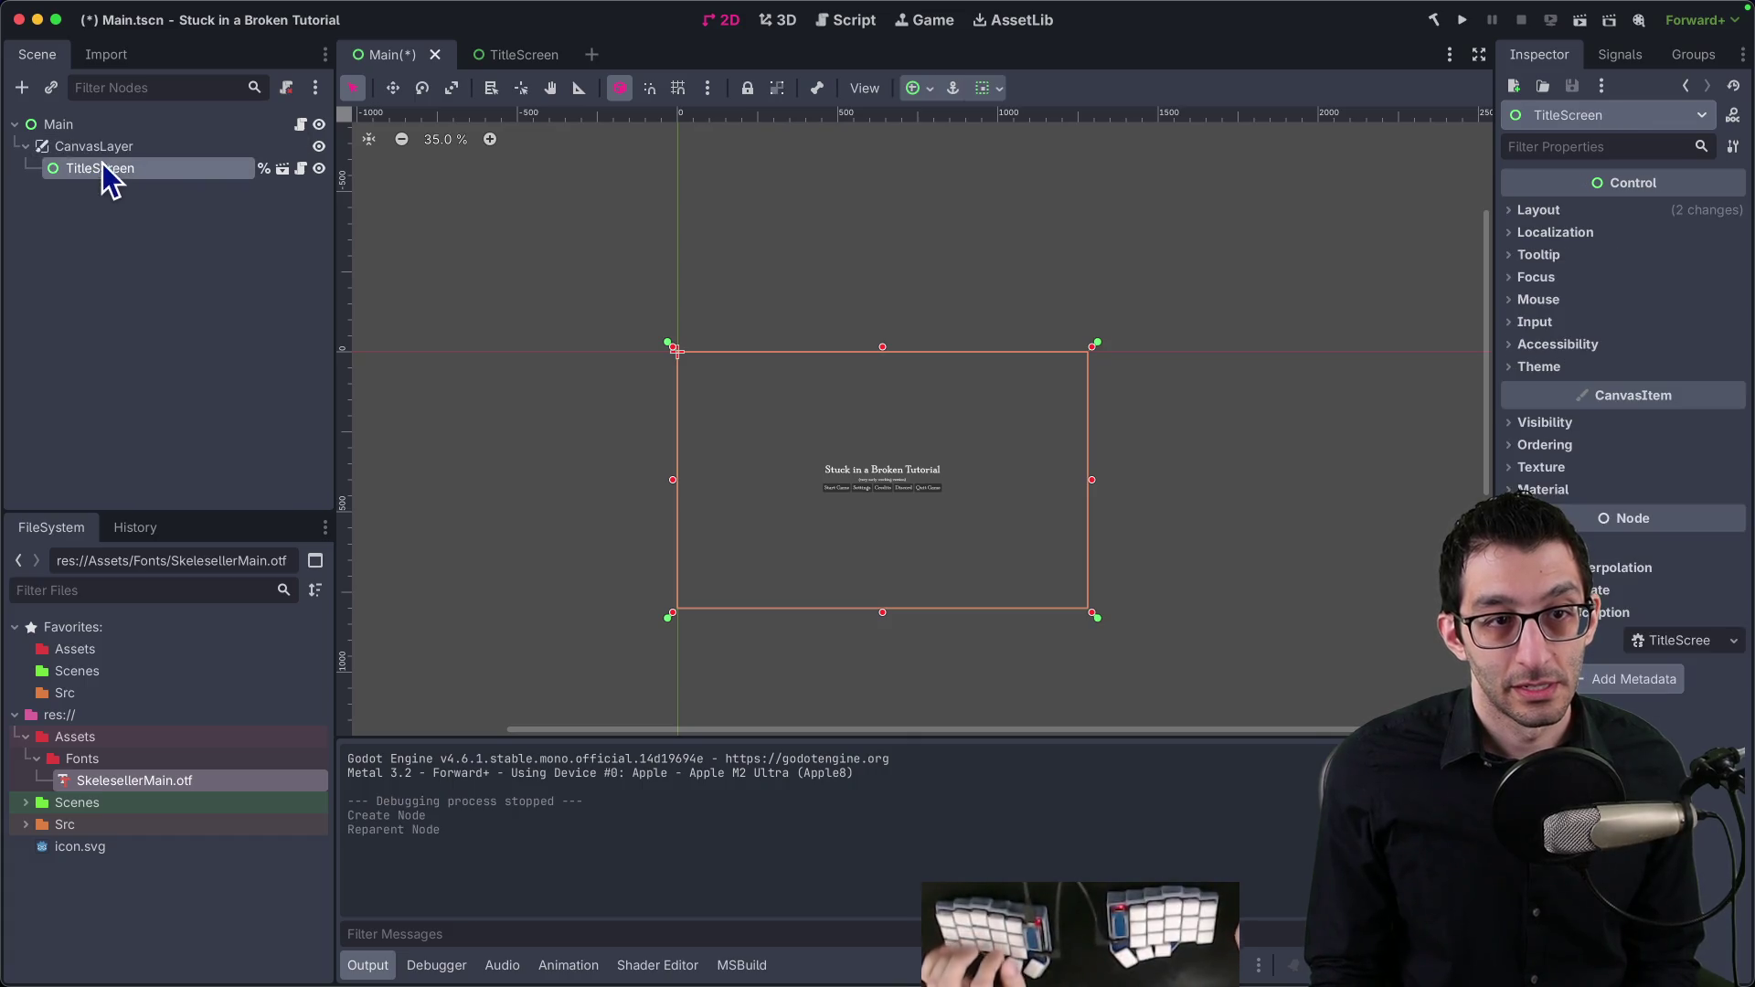
left_click(1462, 20)
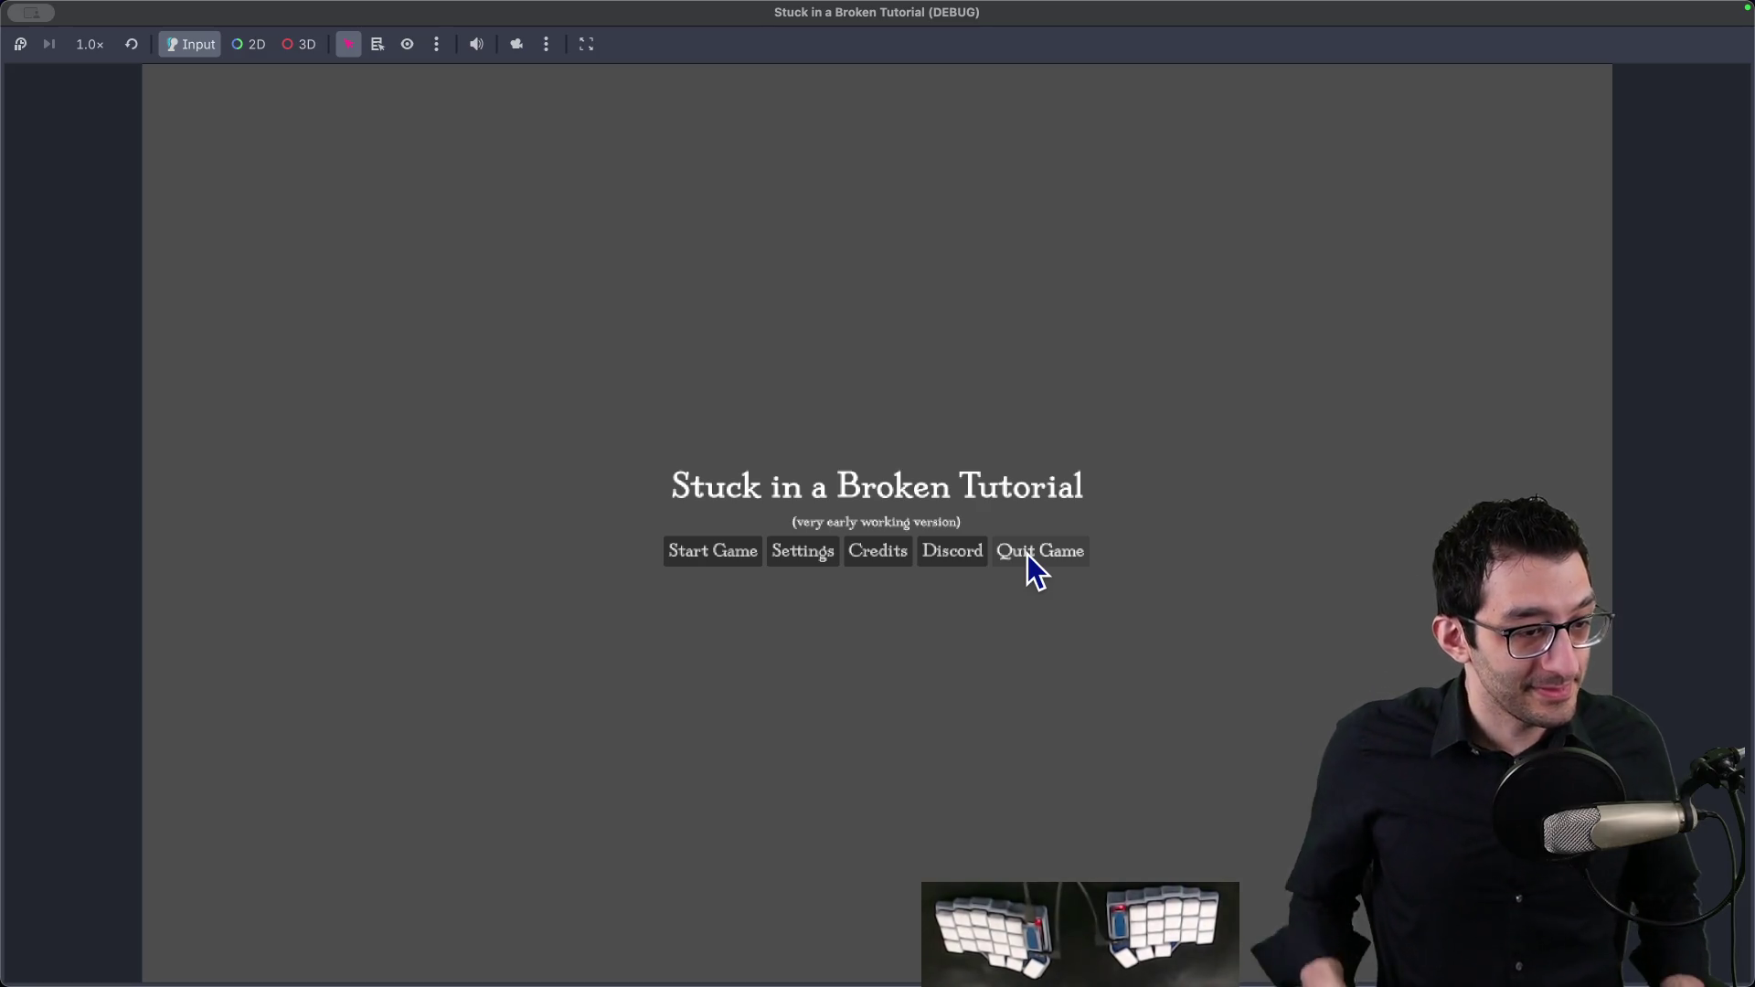
Step: Inspect the running title screen, quit the game window with Cmd+Q, and switch to the browser
key("super+Tab")
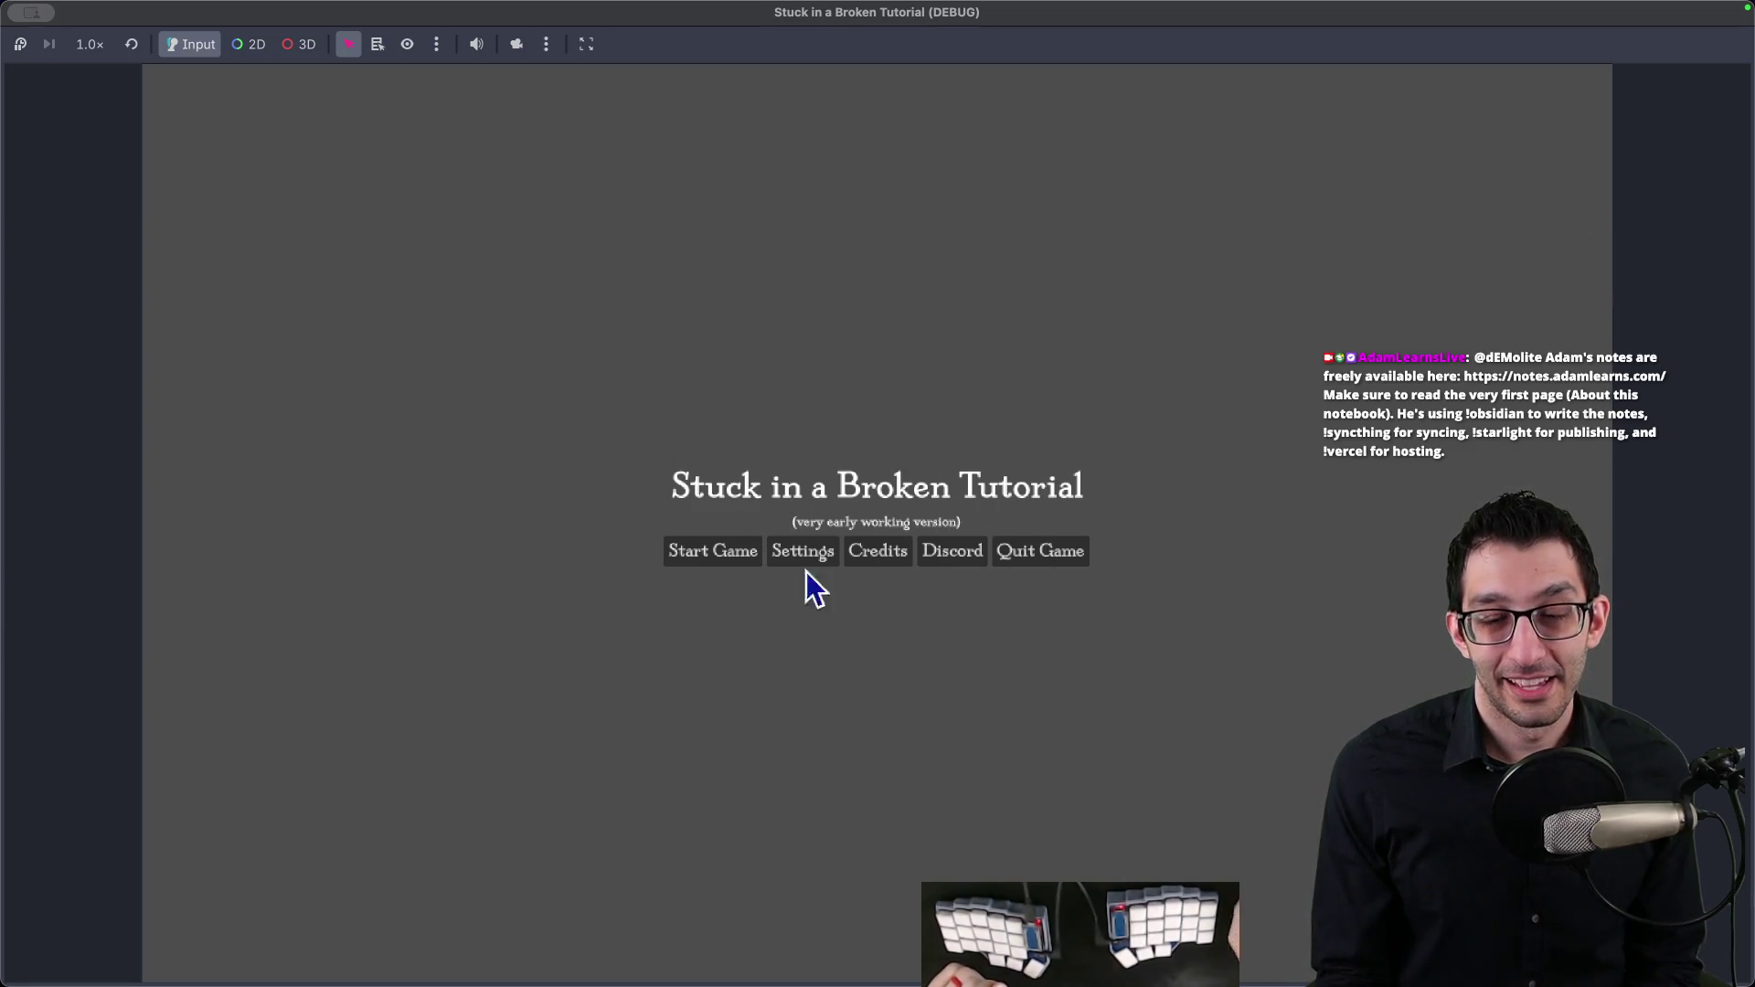
mouse_move(1245, 968)
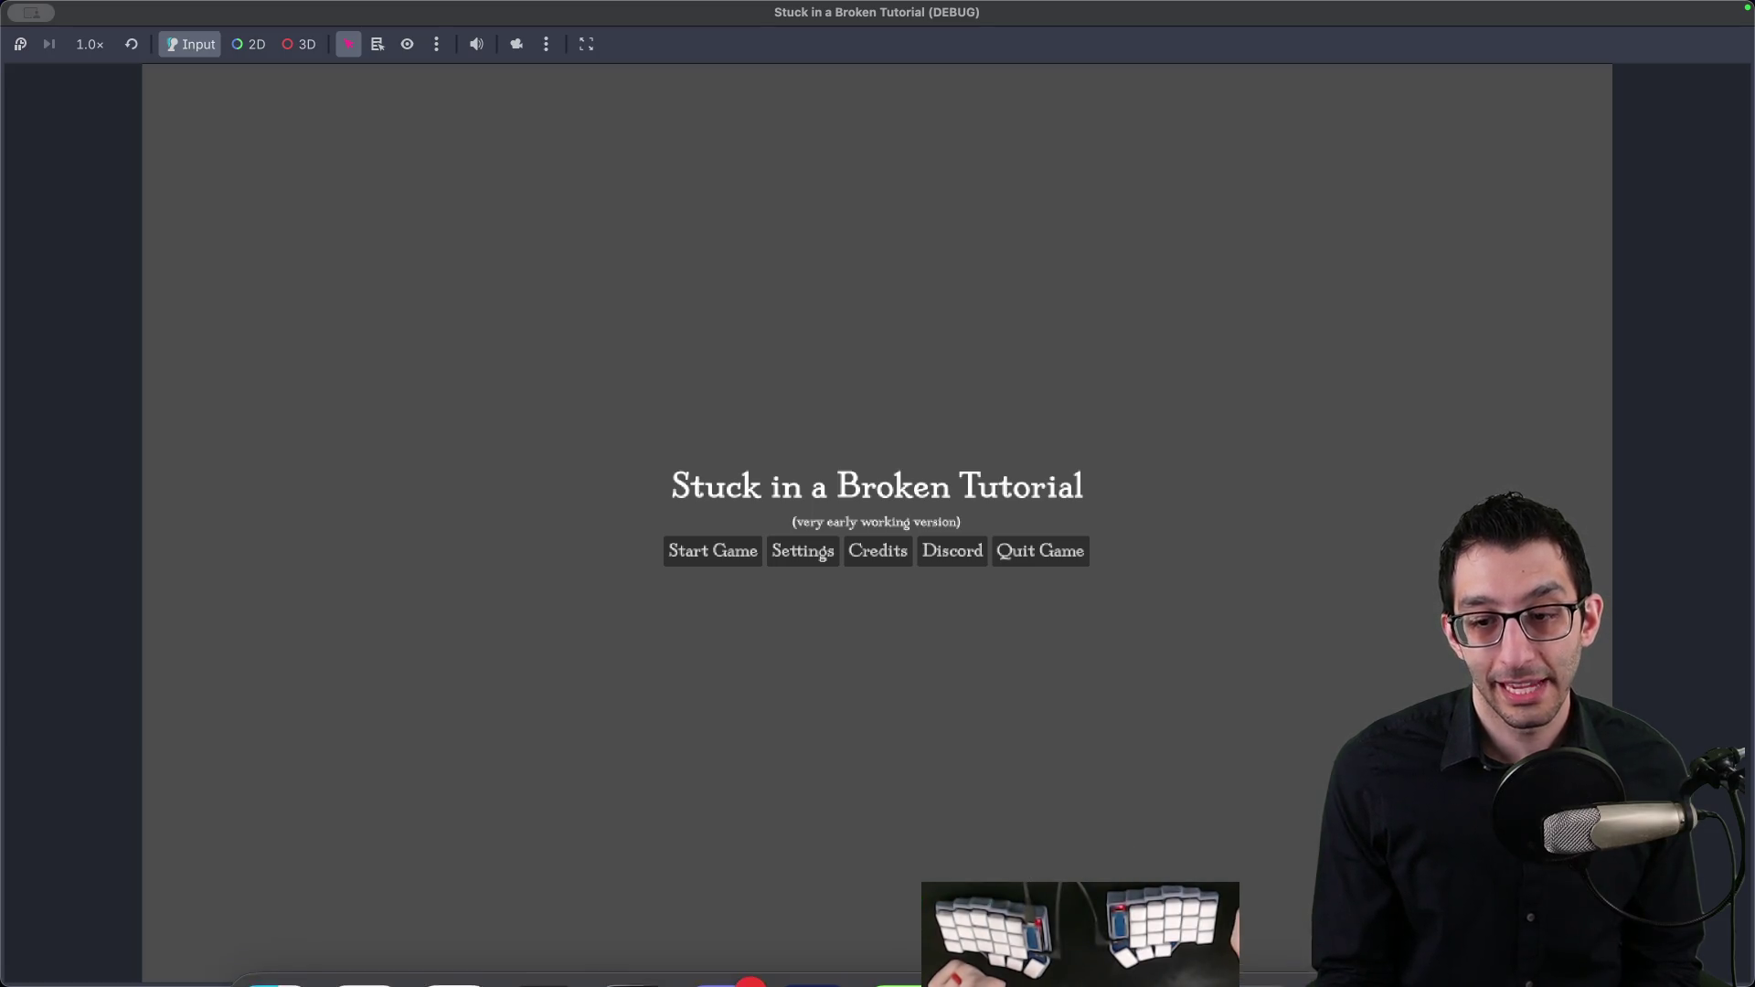
key("super+q")
key("super+Tab")
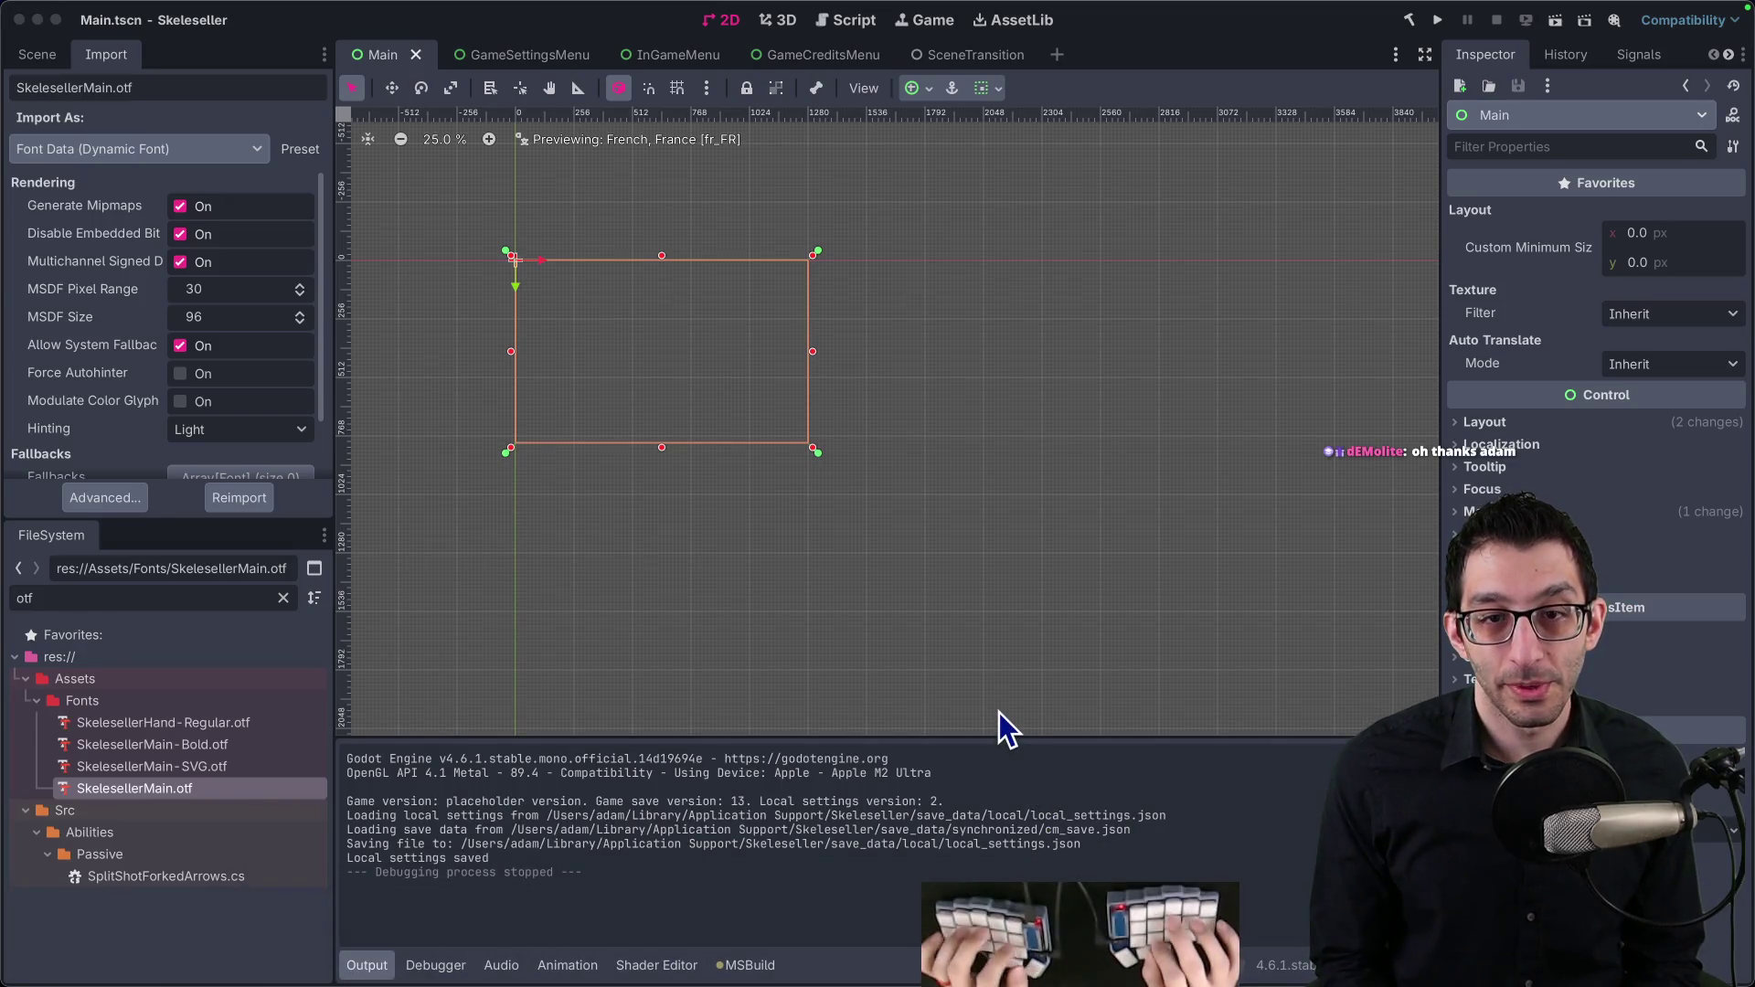
Step: Search Google for 'godot stretch mode' and open the Godot Docs Multiple resolutions page
key("super+t")
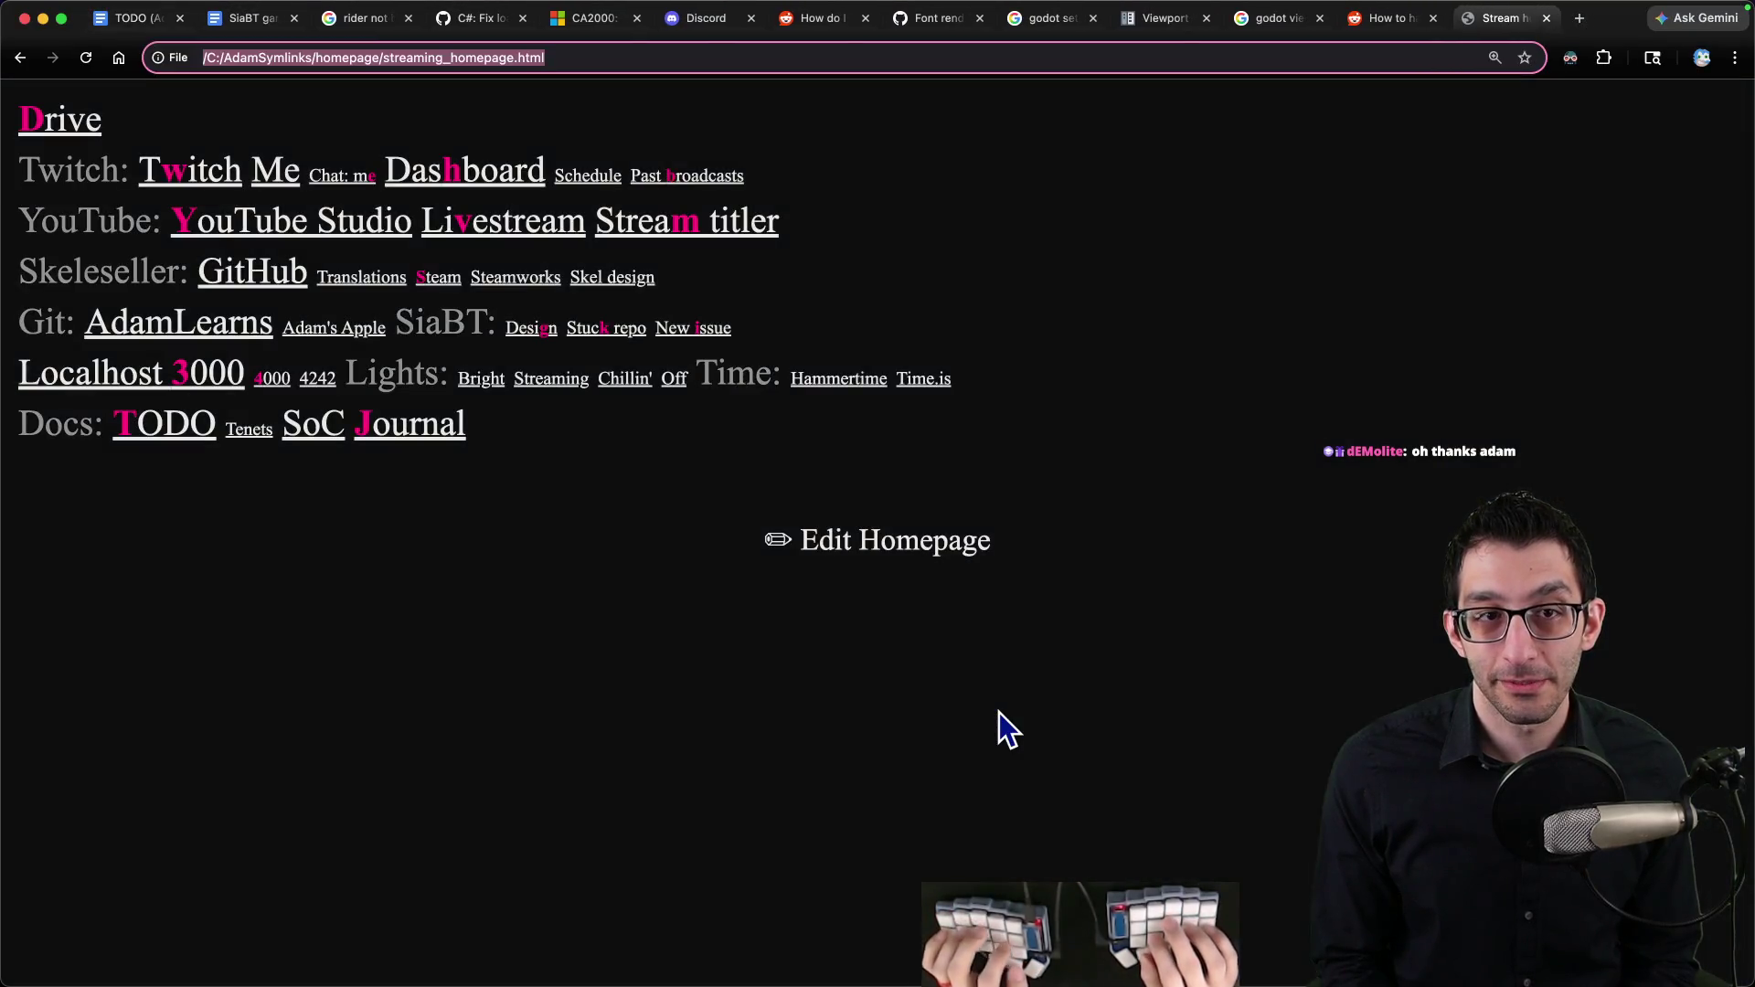
type("godot viewport")
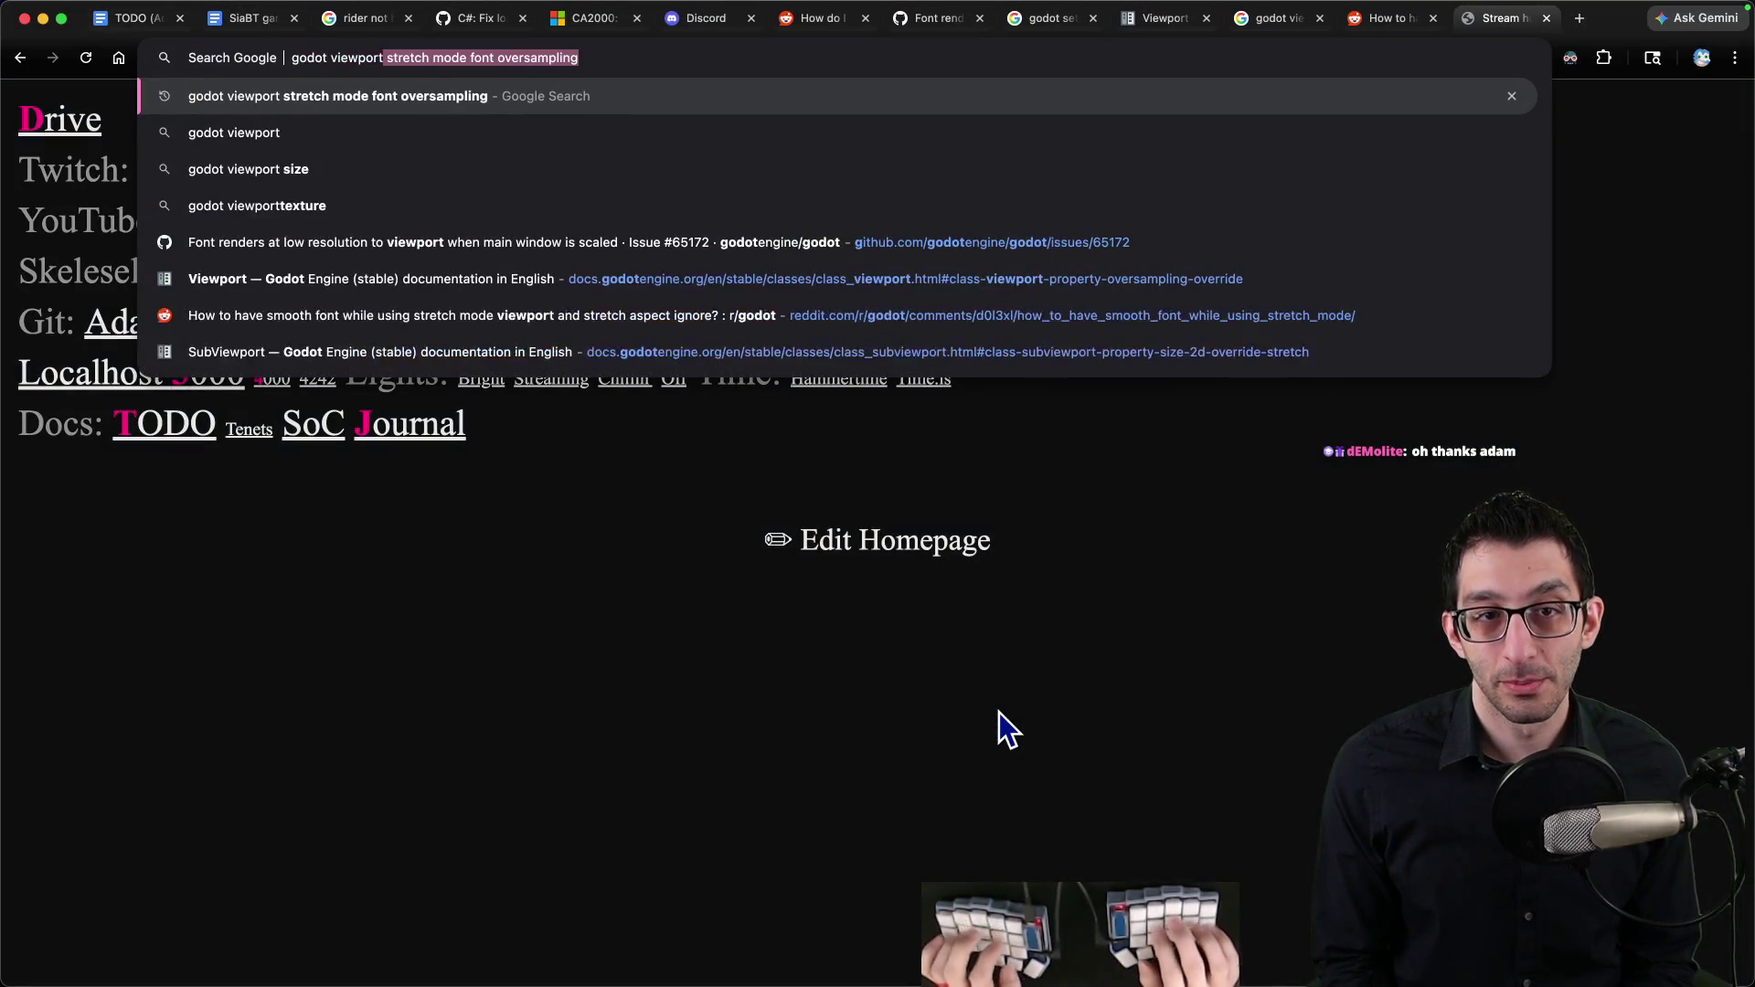
key("alt+BackSpace")
type("stretch mode")
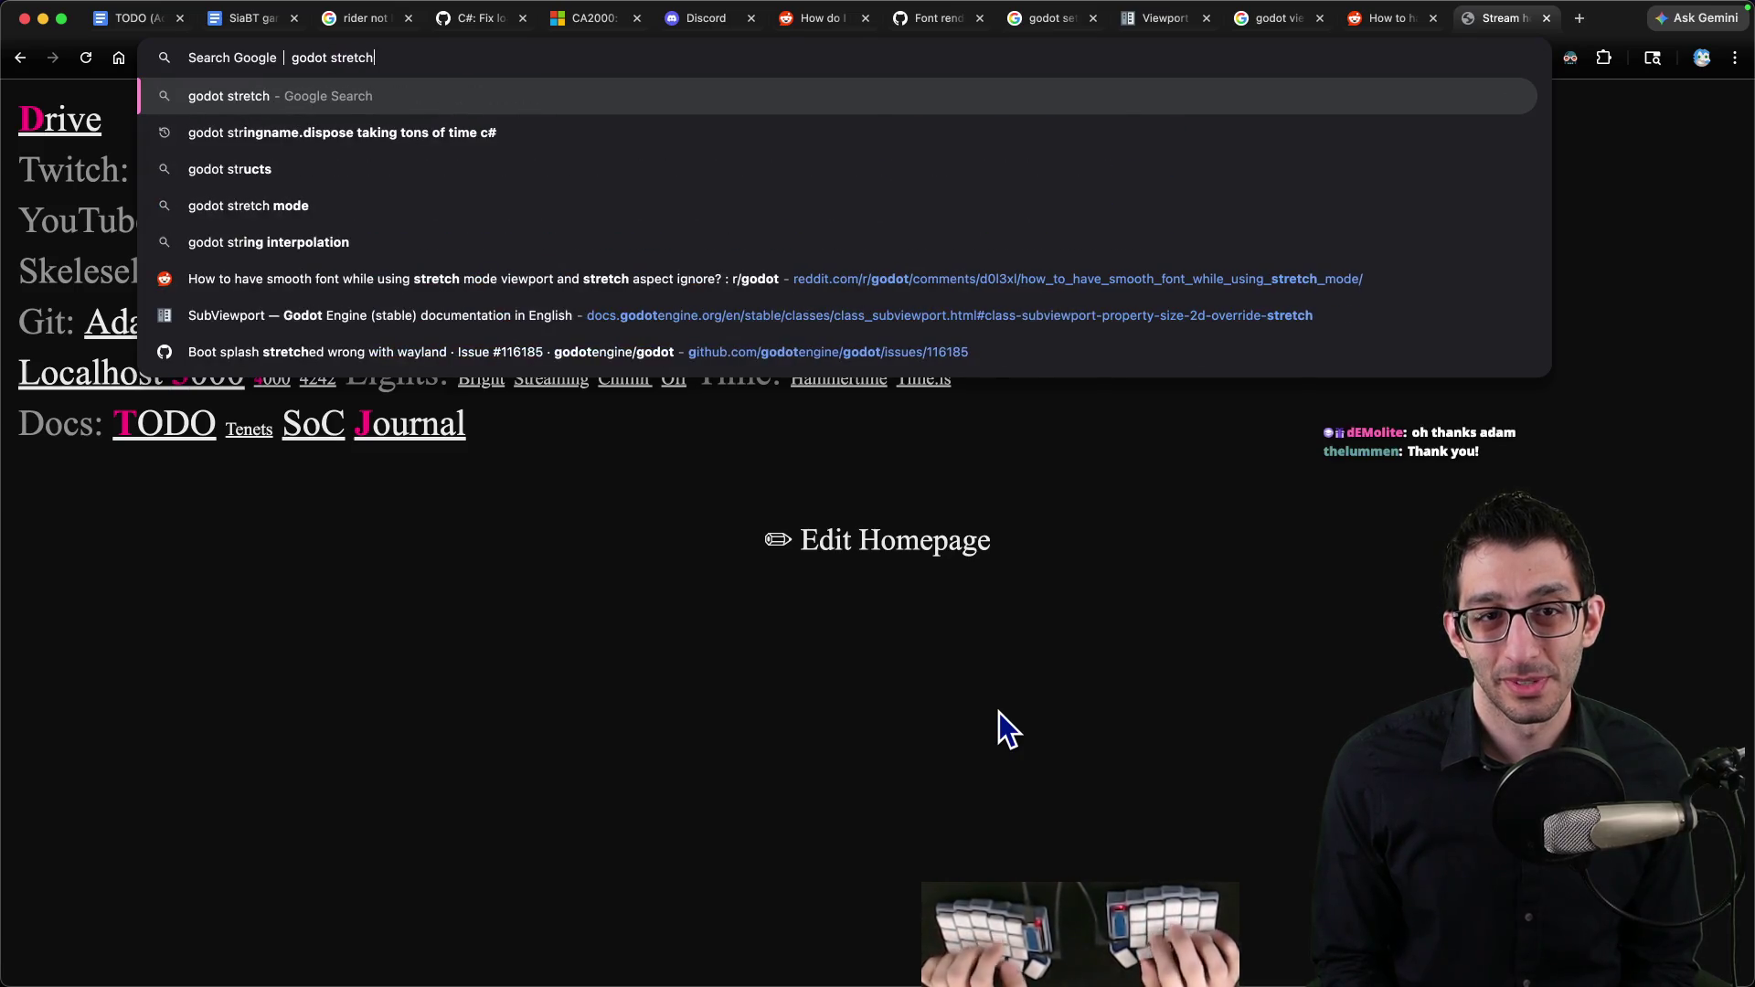
key("Return")
left_click(383, 285)
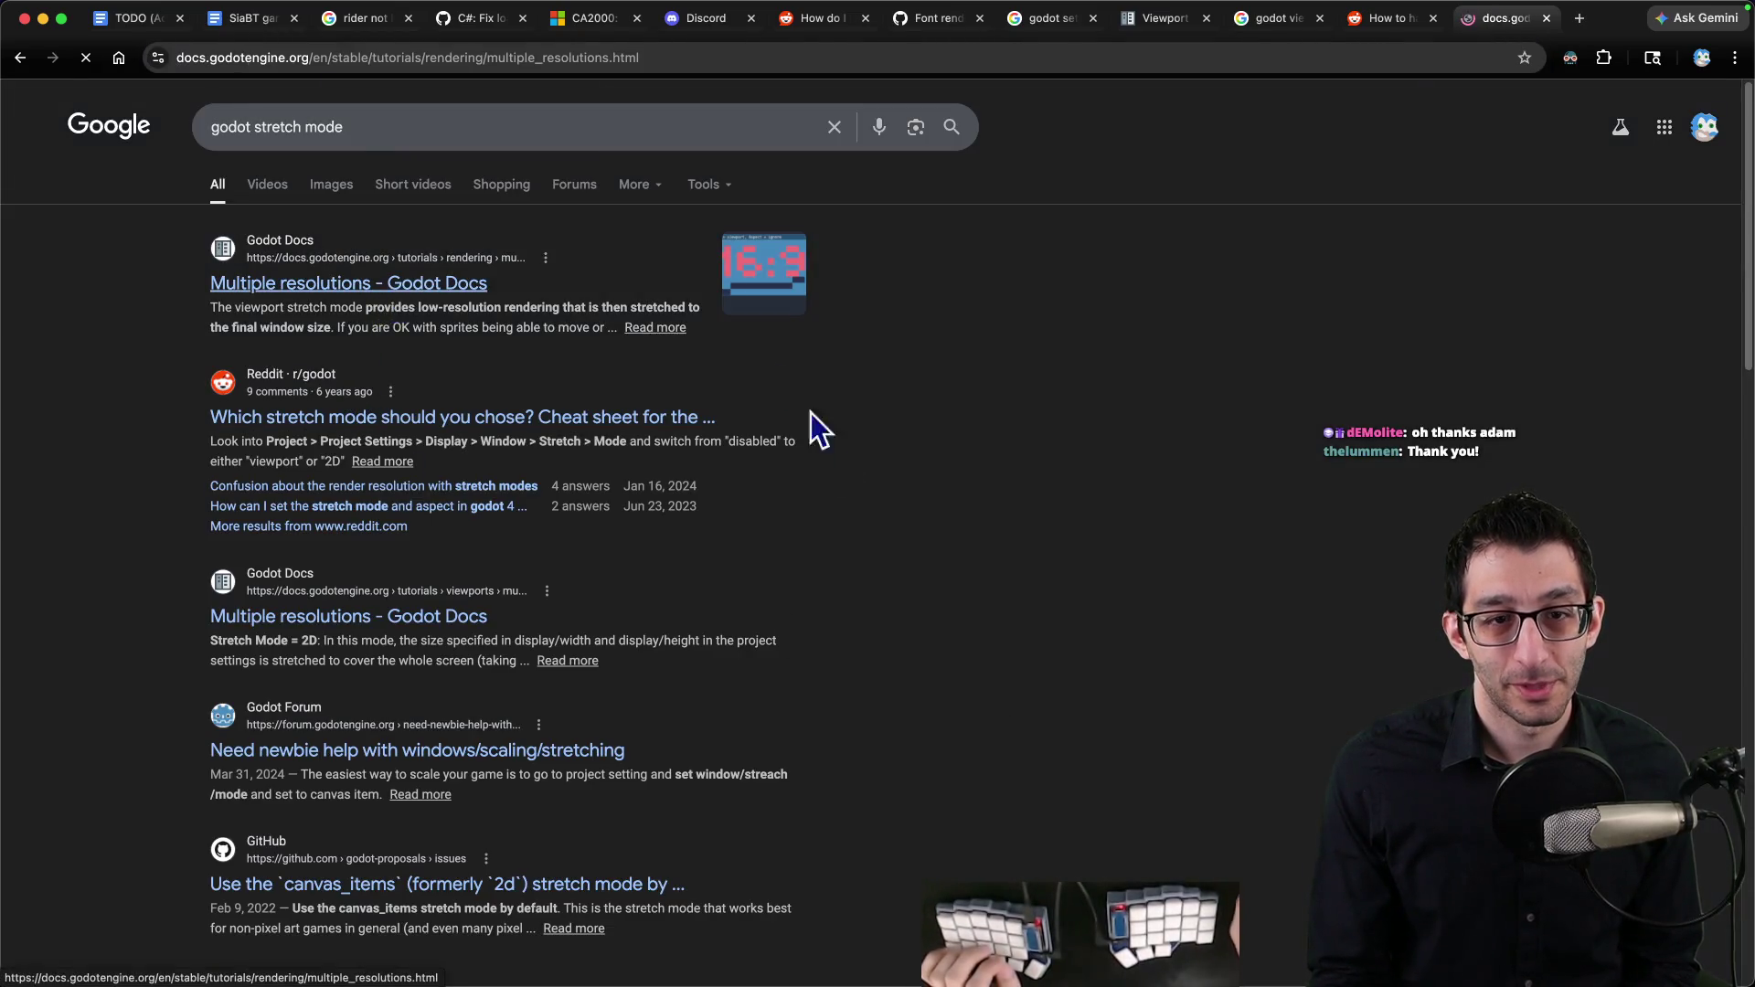
scroll(914, 498, "down", 1)
Step: Find 'viewport' on the page and read down through the Stretch Mode and Stretch Aspect sections
key("super+f")
type("vi.ewp")
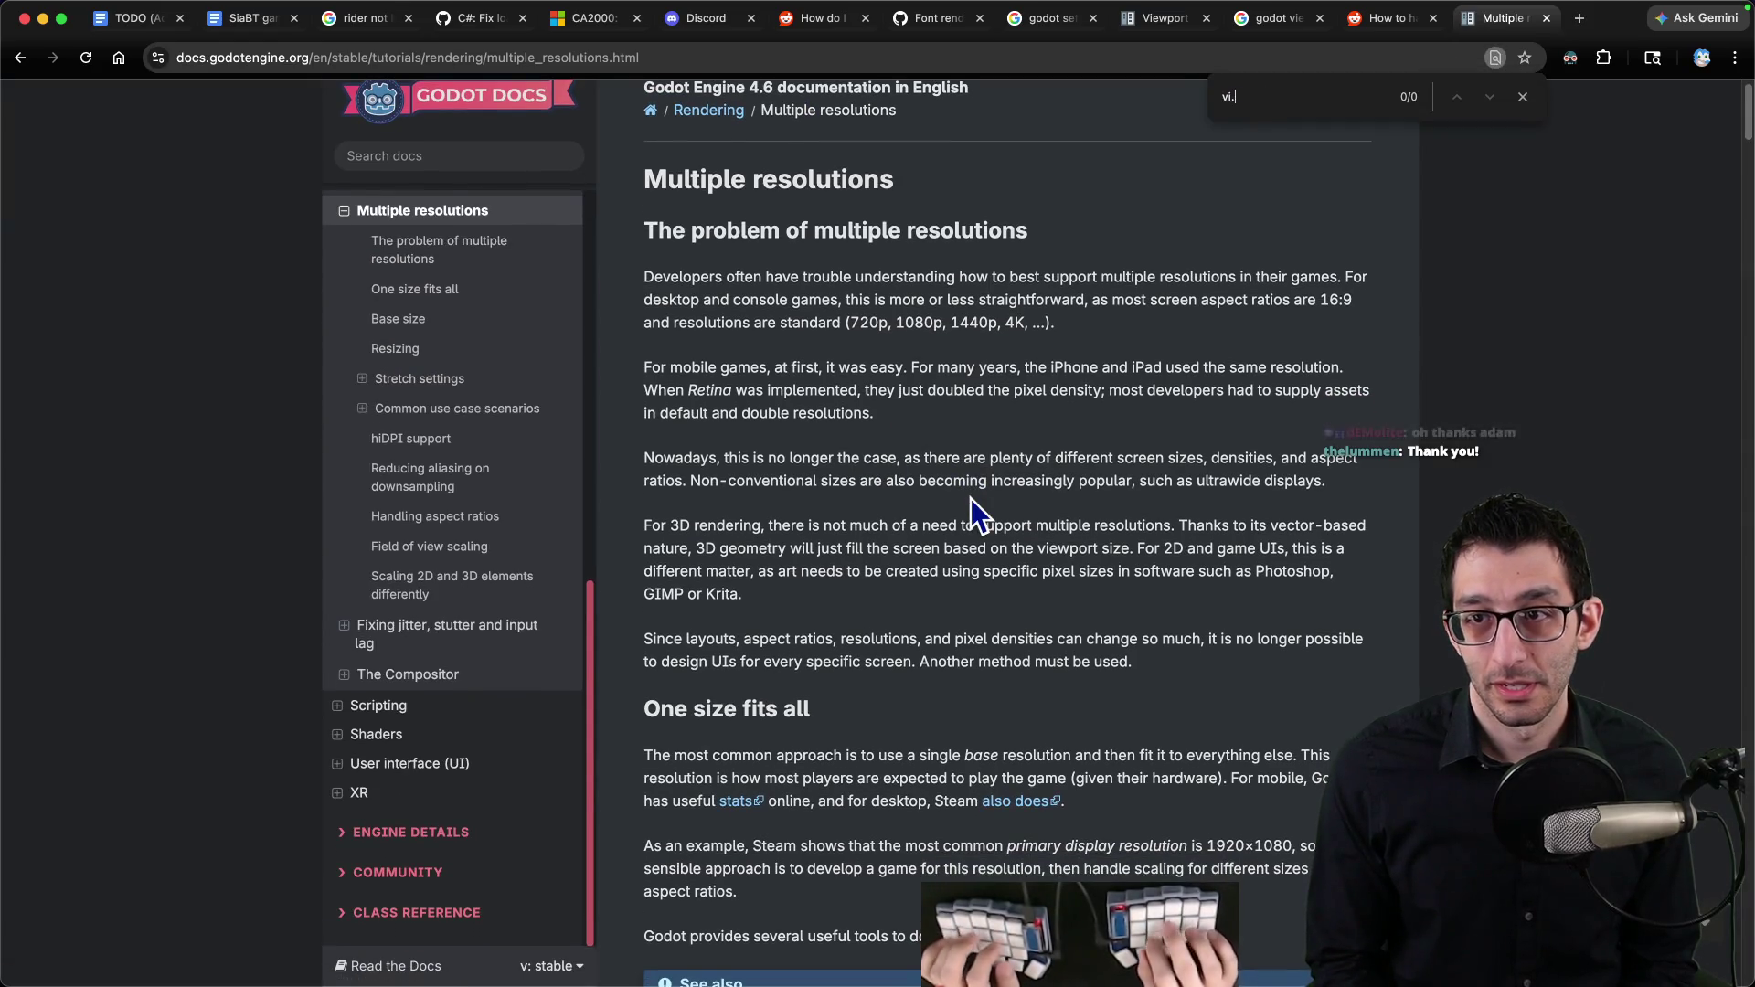
key("BackSpace")
key("BackSpace")
key("BackSpace")
type("ewport")
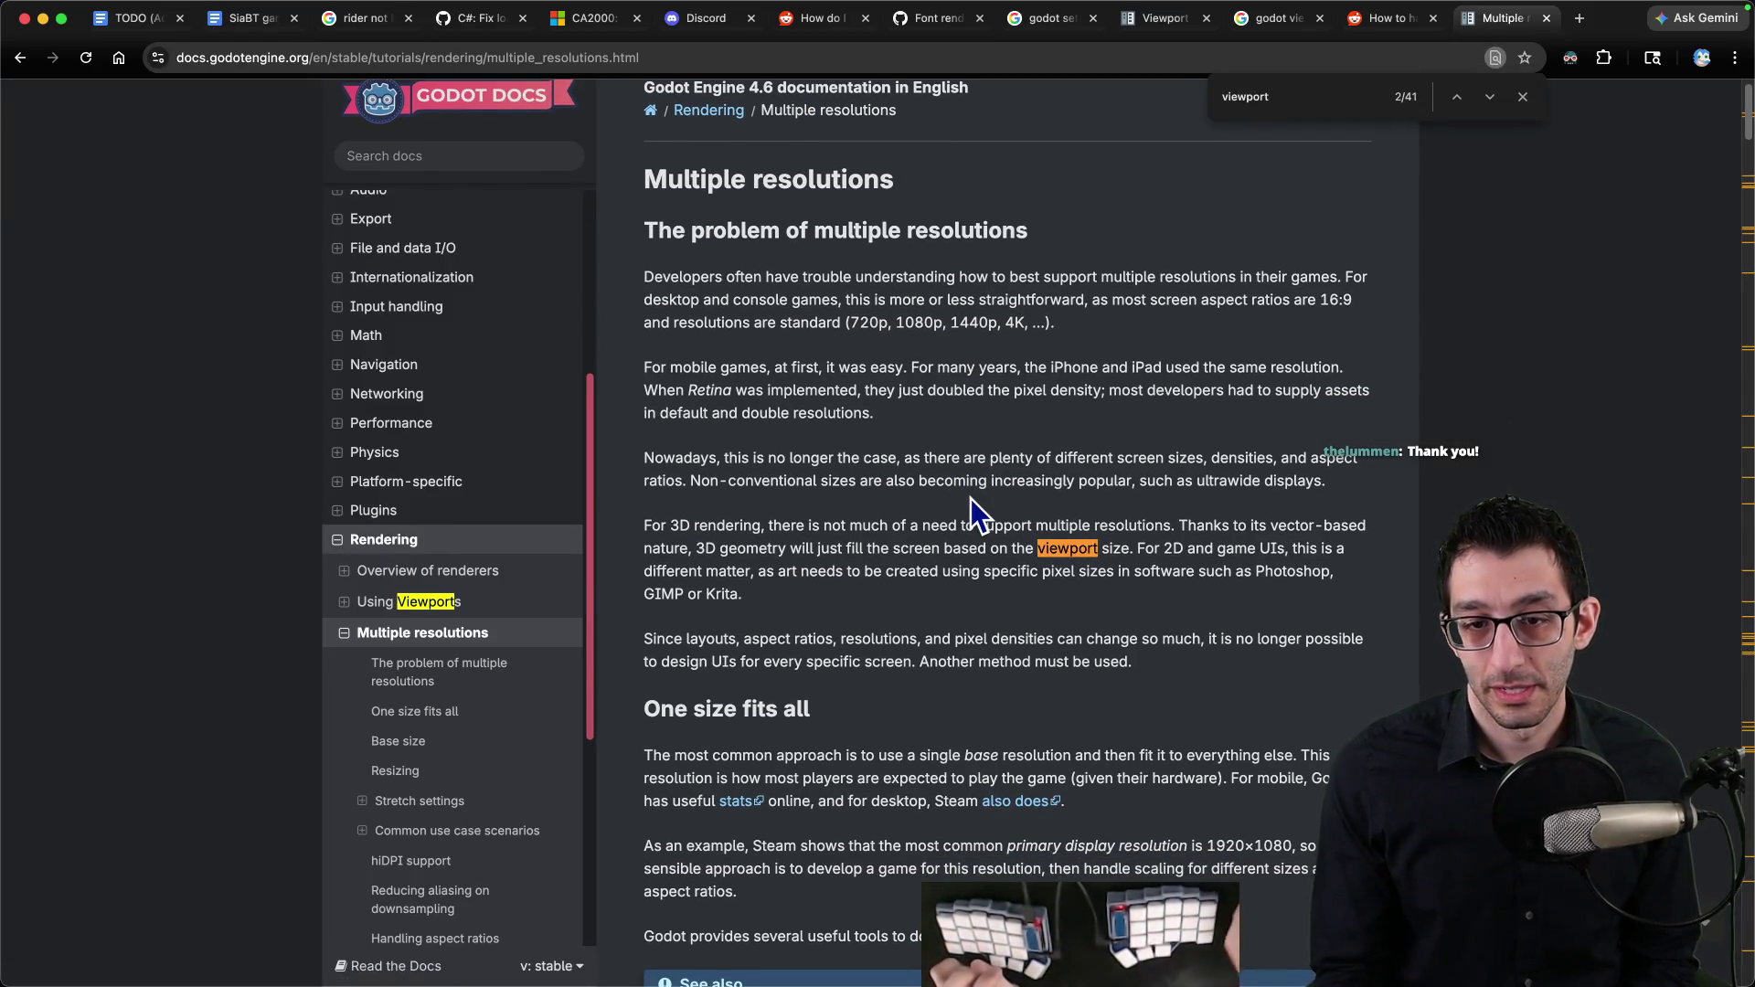
key("Return")
scroll(940, 526, "down", 1)
scroll(940, 526, "down", 1)
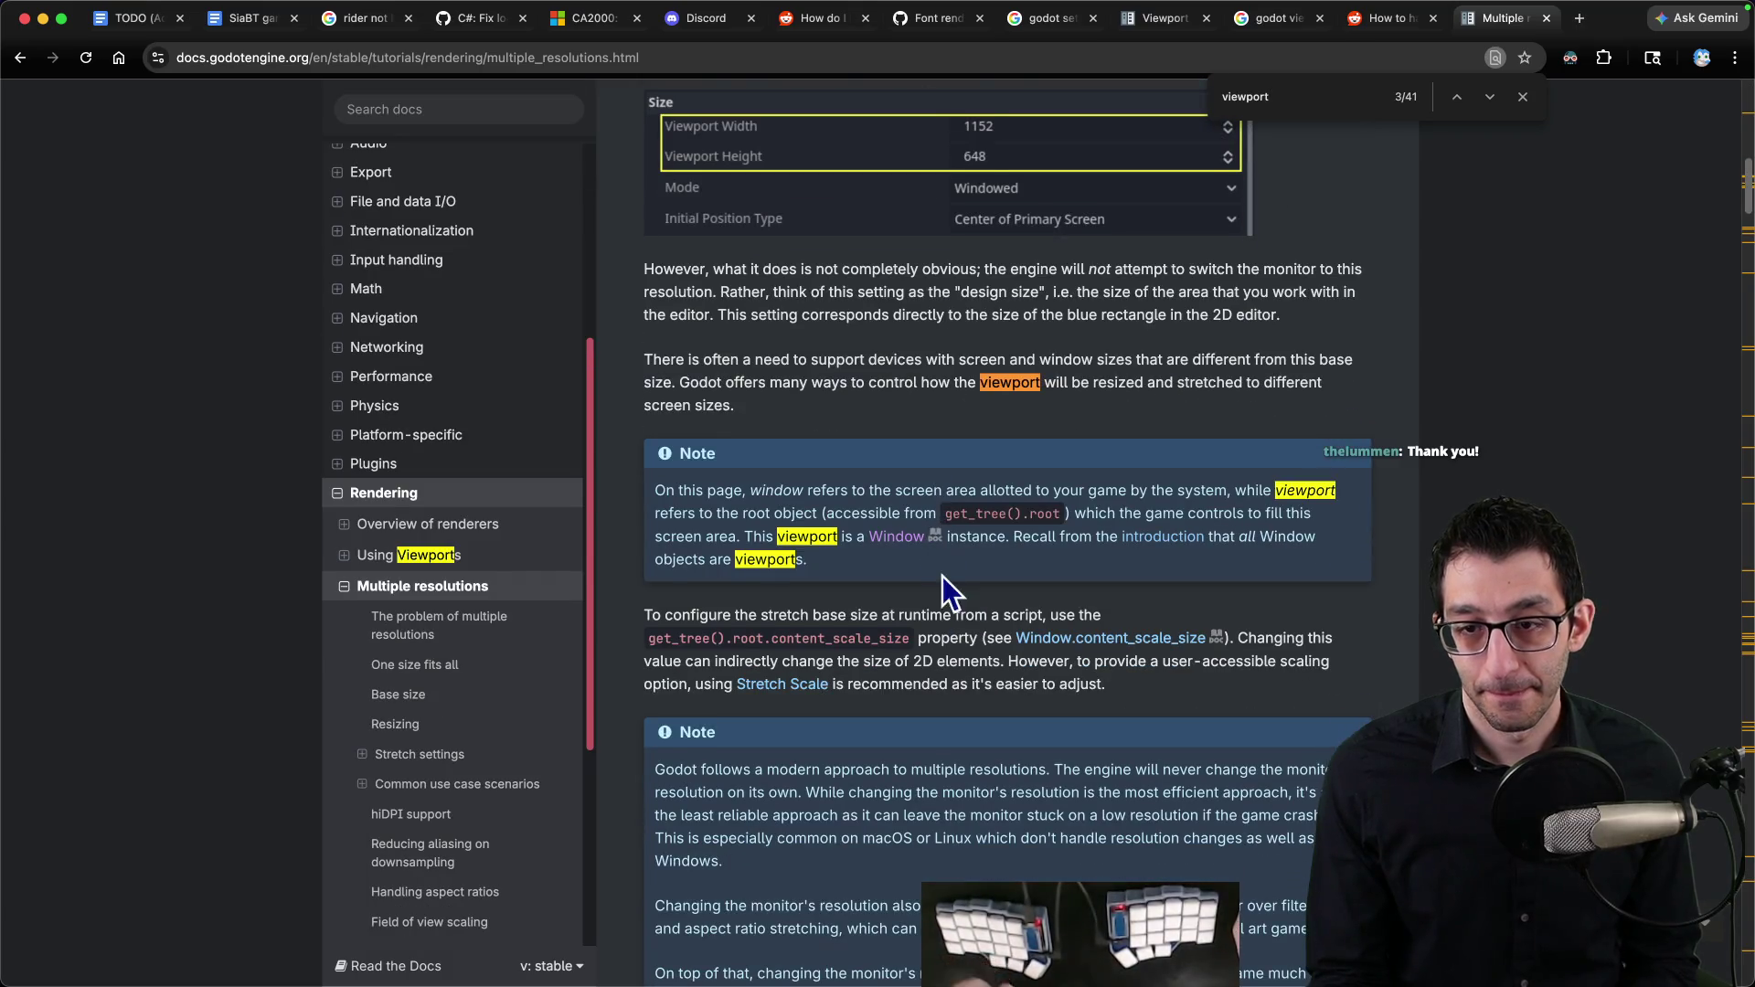
key("Return")
key("Return")
key("Return")
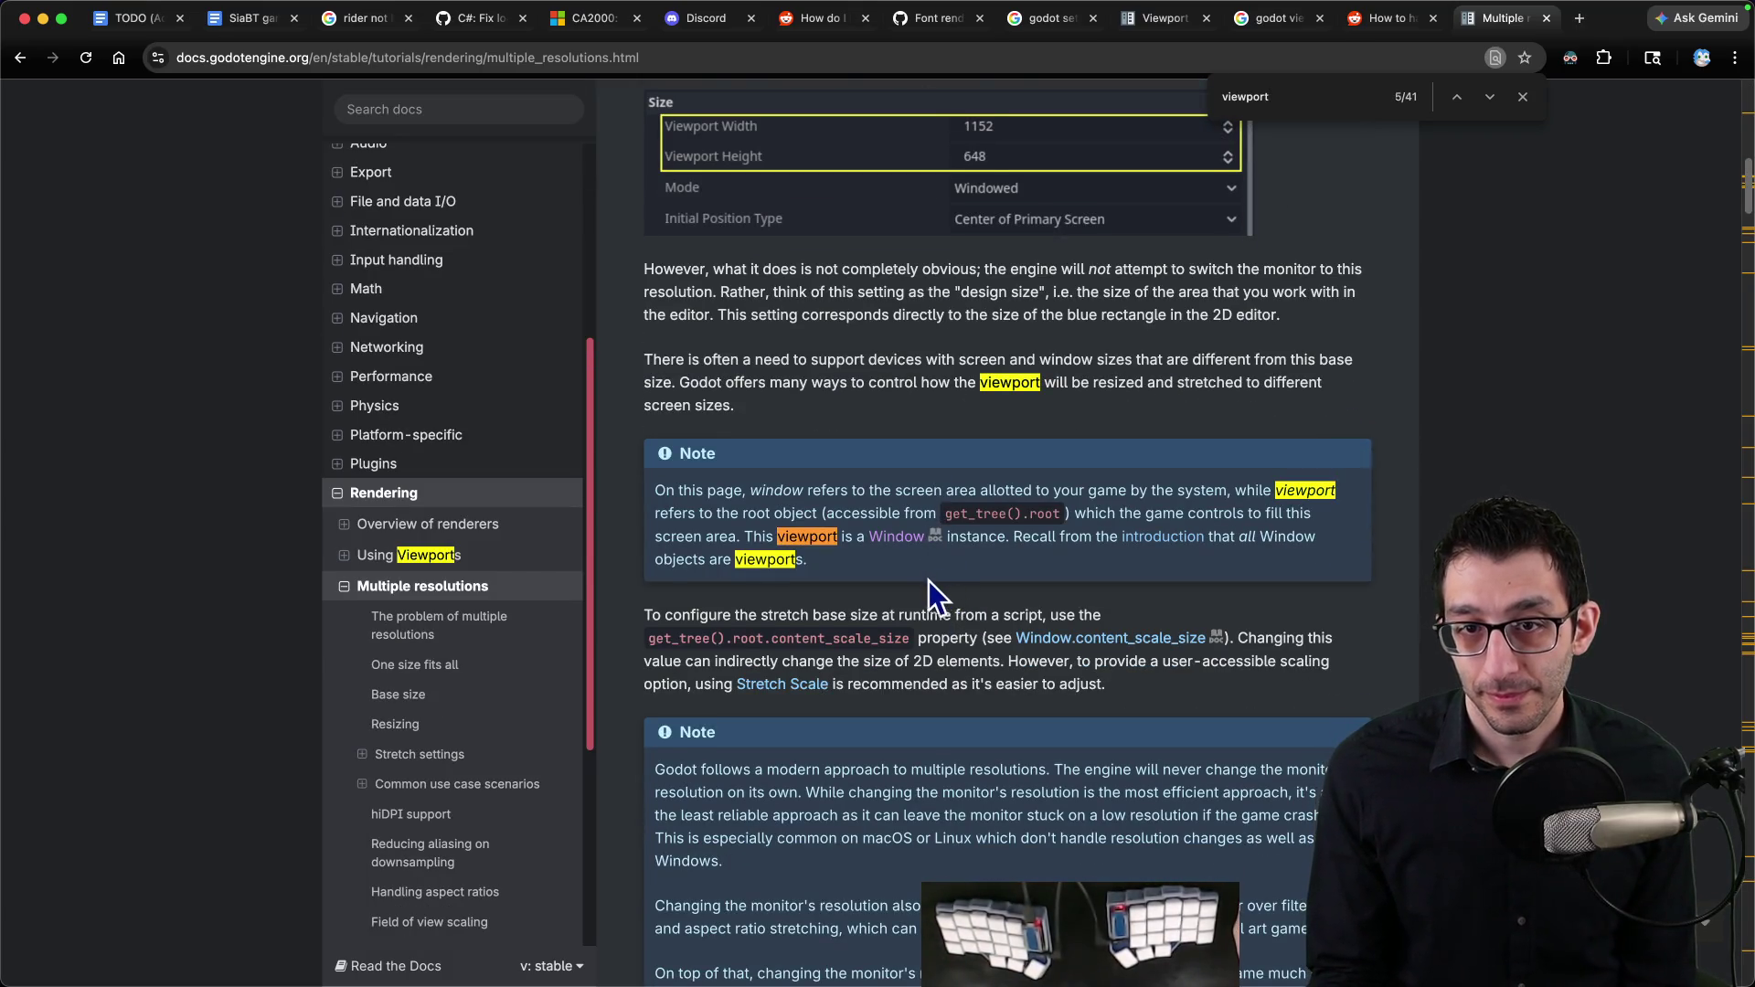
scroll(935, 572, "down", 10)
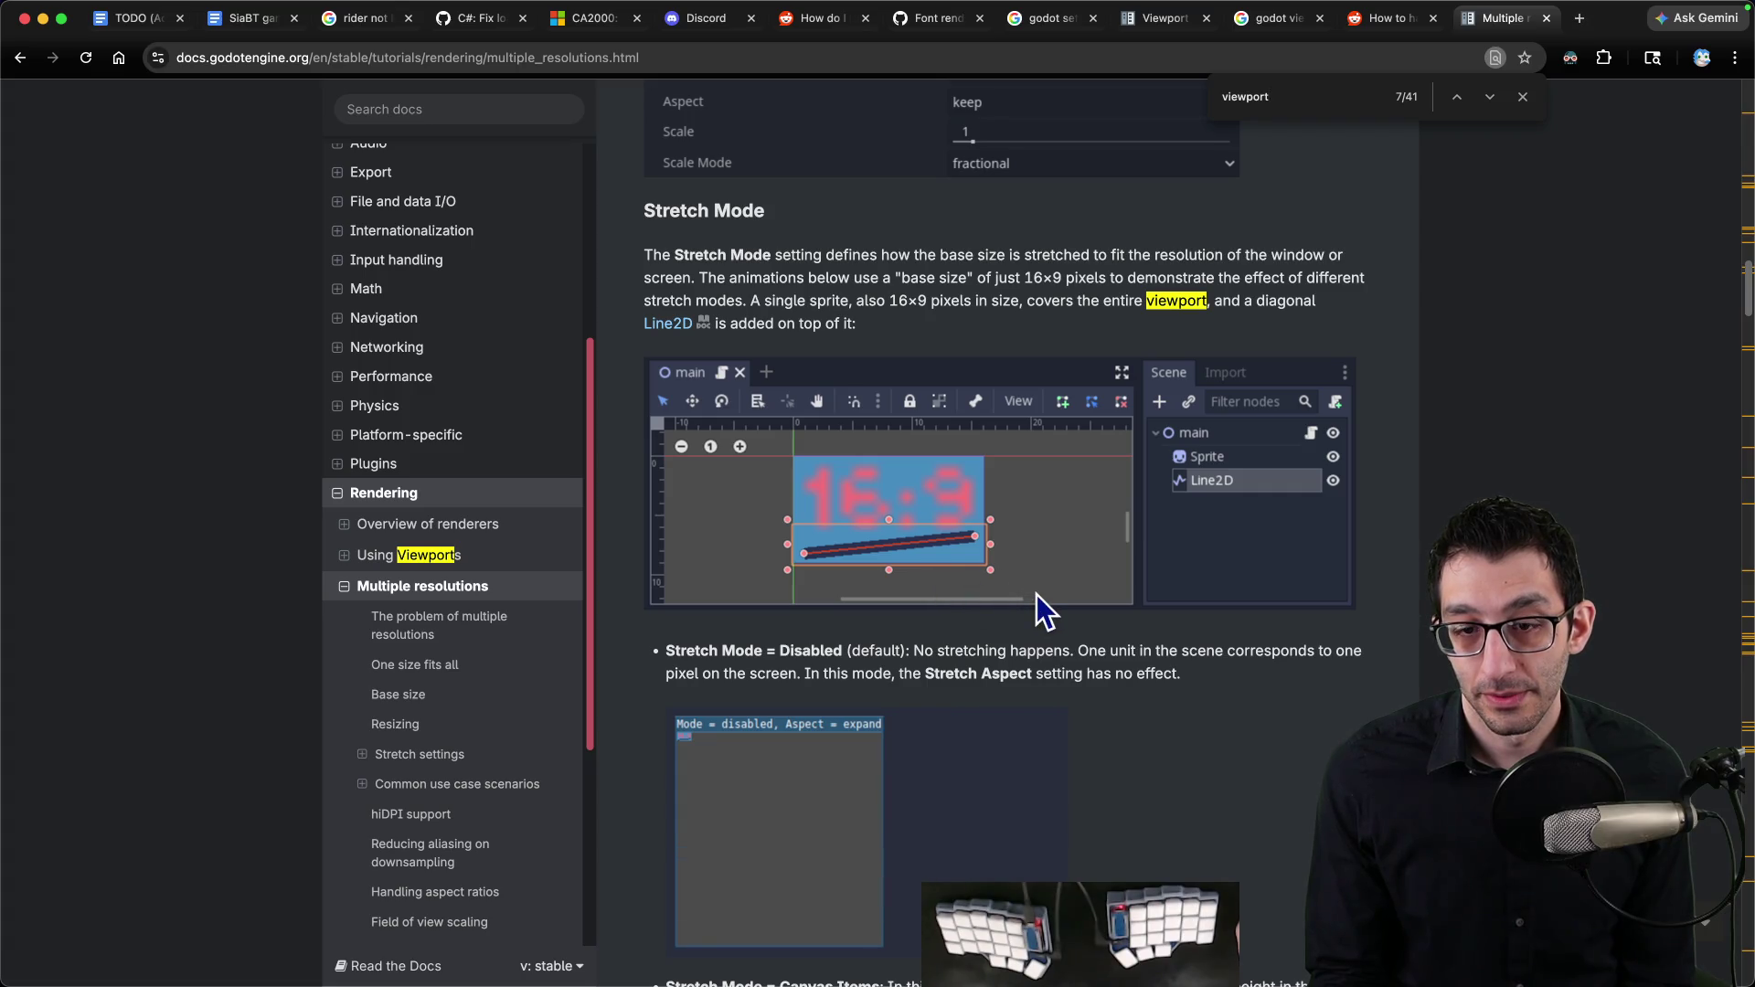
scroll(1037, 595, "down", 12)
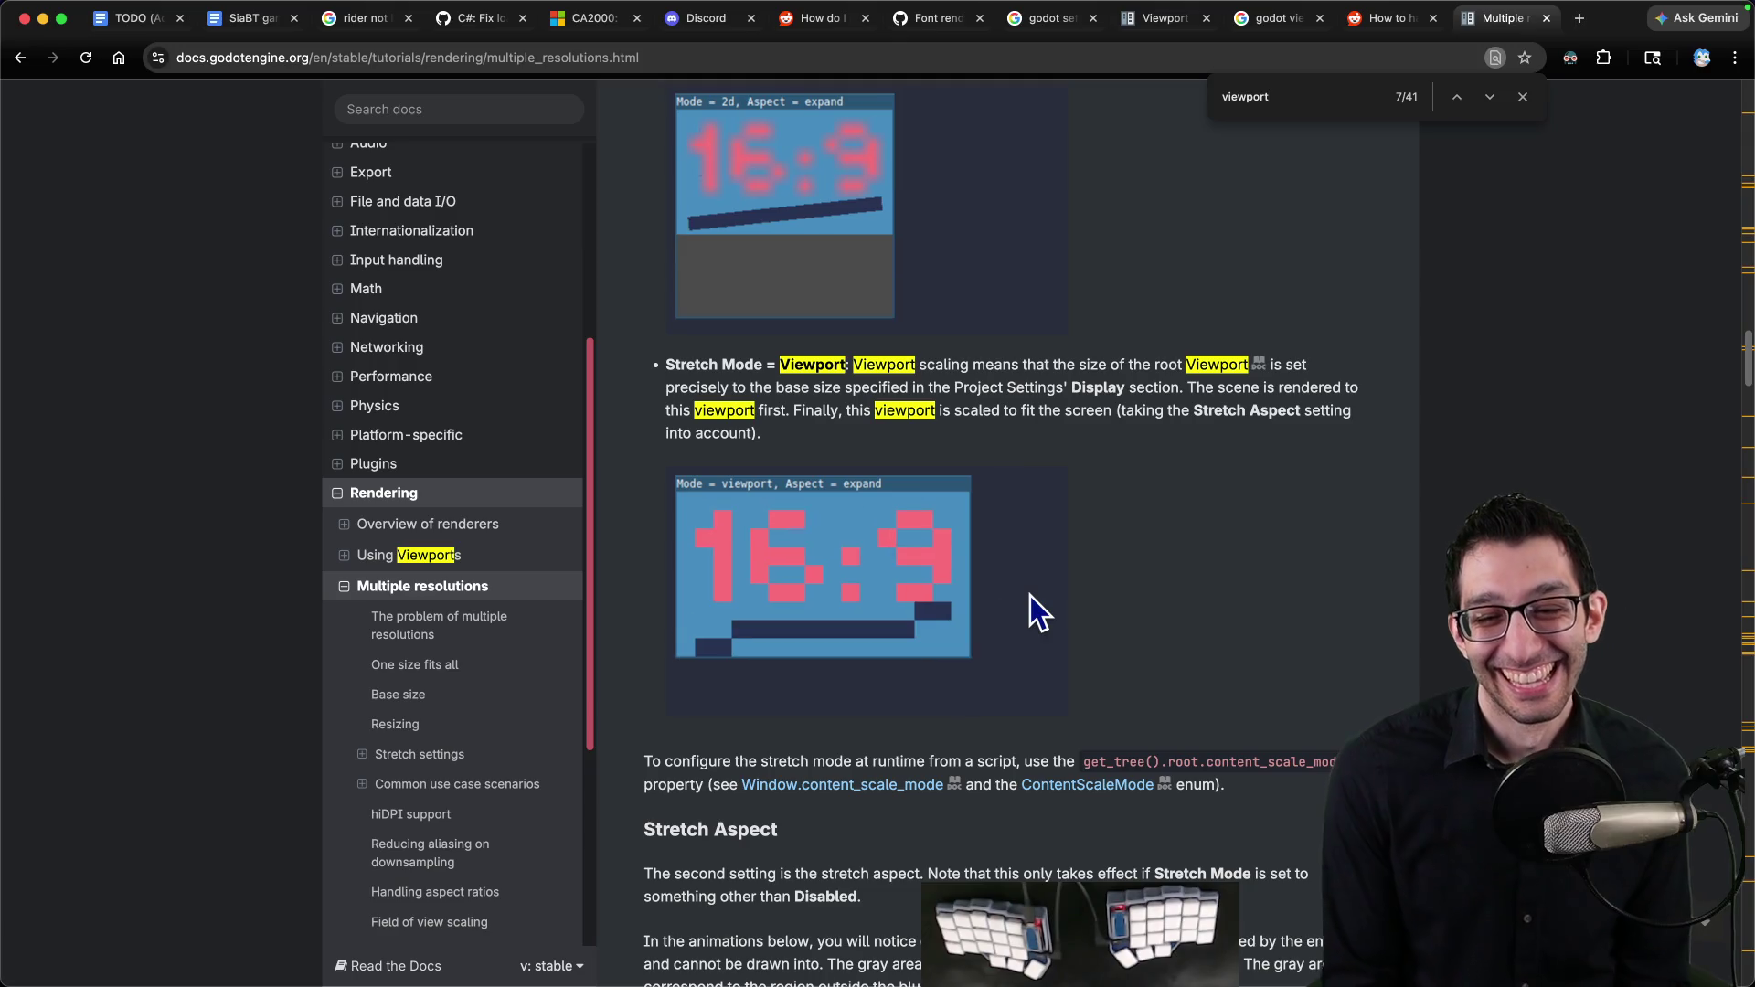
scroll(1029, 595, "down", 5)
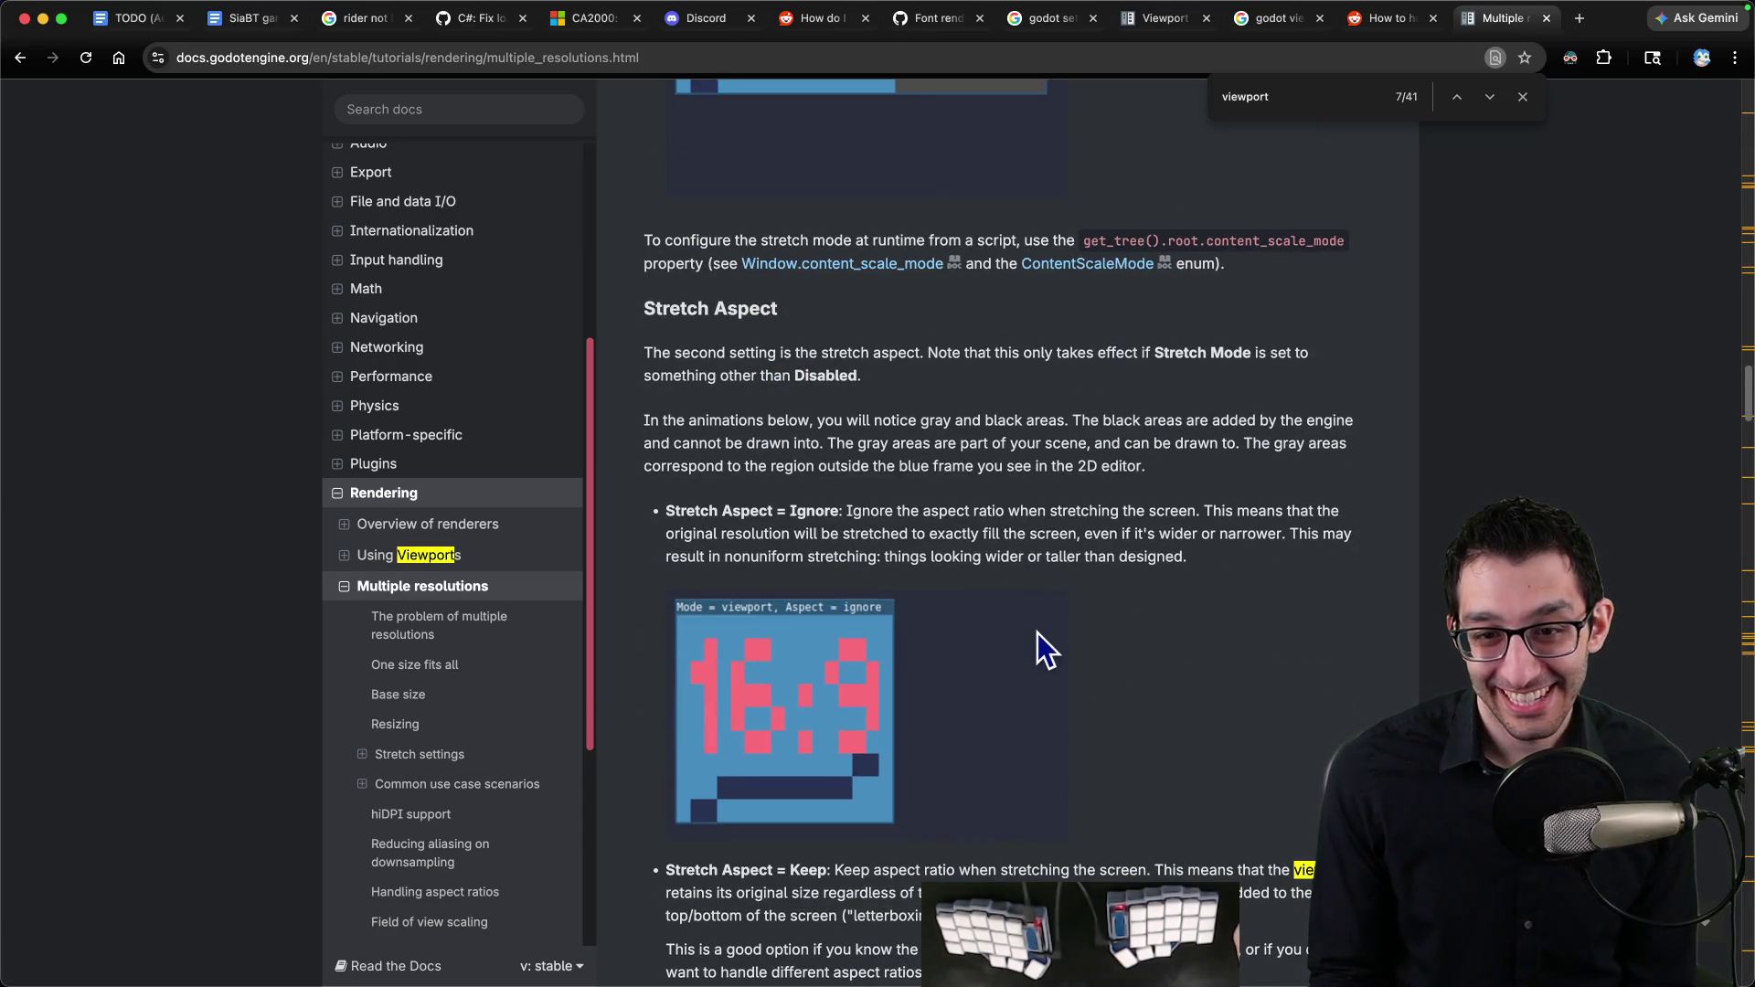
Step: Scroll the Multiple resolutions page past the Tip box to 'Common use case scenarios'
scroll(1040, 630, "down", 5)
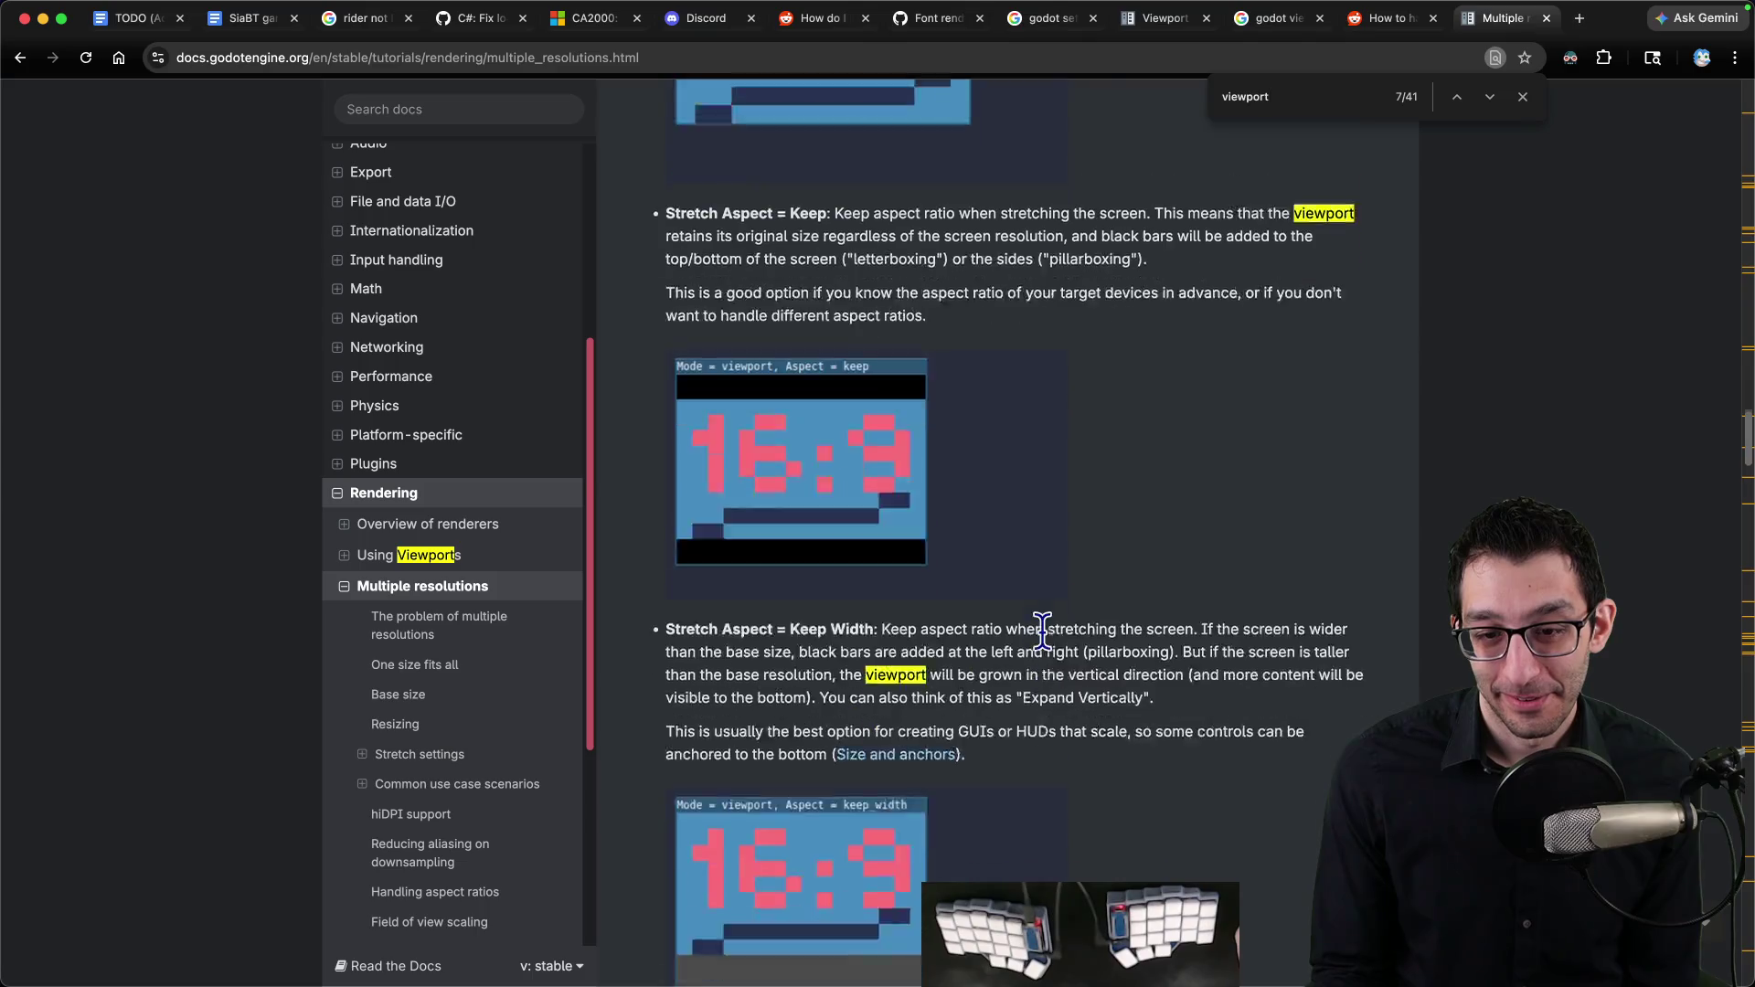
scroll(1043, 633, "up", 15)
scroll(974, 614, "up", 5)
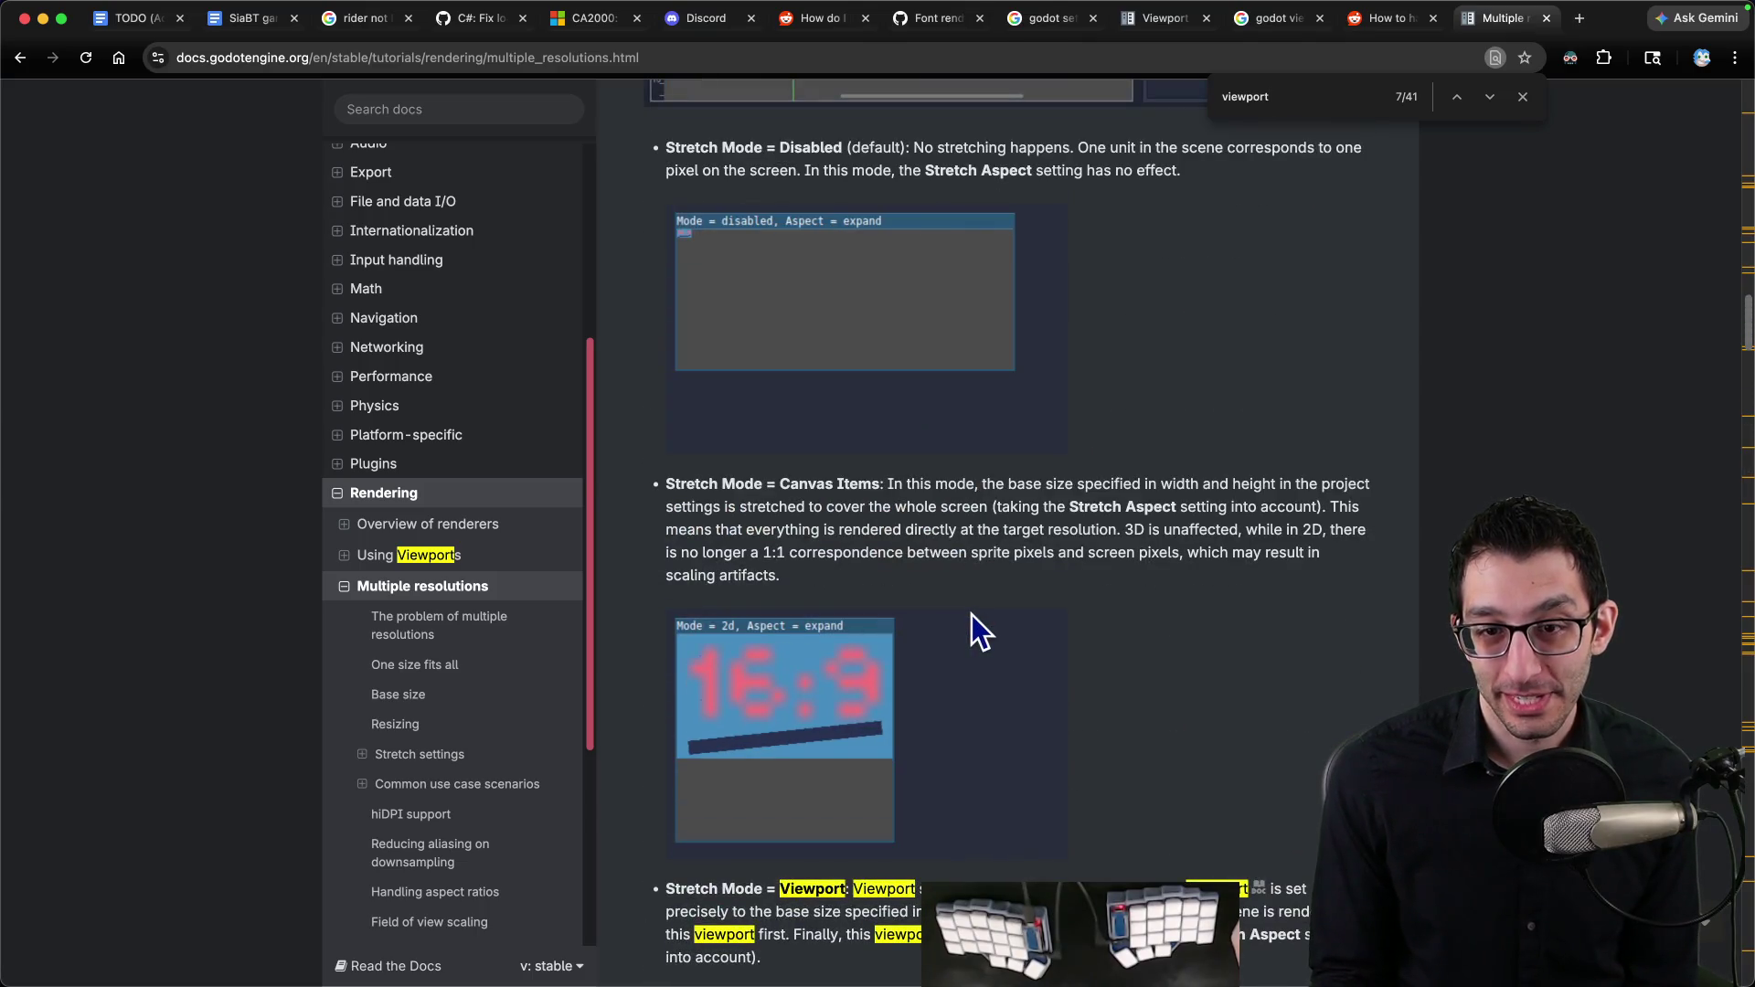
scroll(973, 607, "down", 12)
scroll(978, 607, "down", 20)
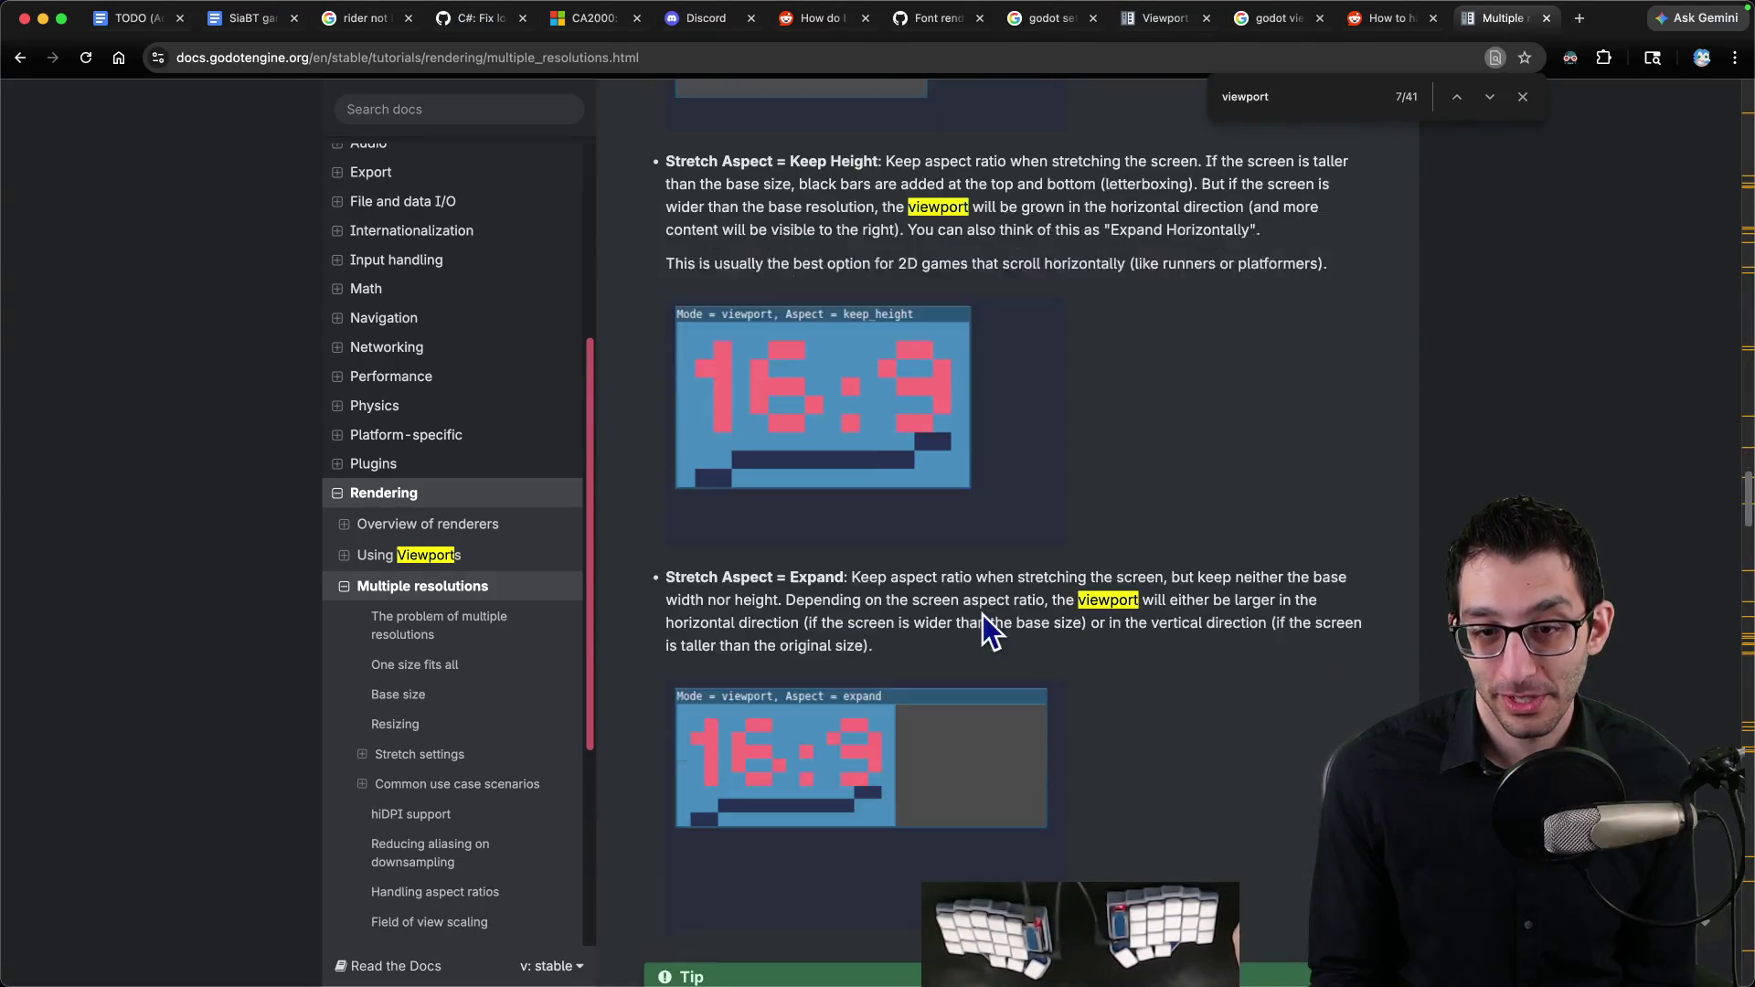
scroll(984, 607, "down", 6)
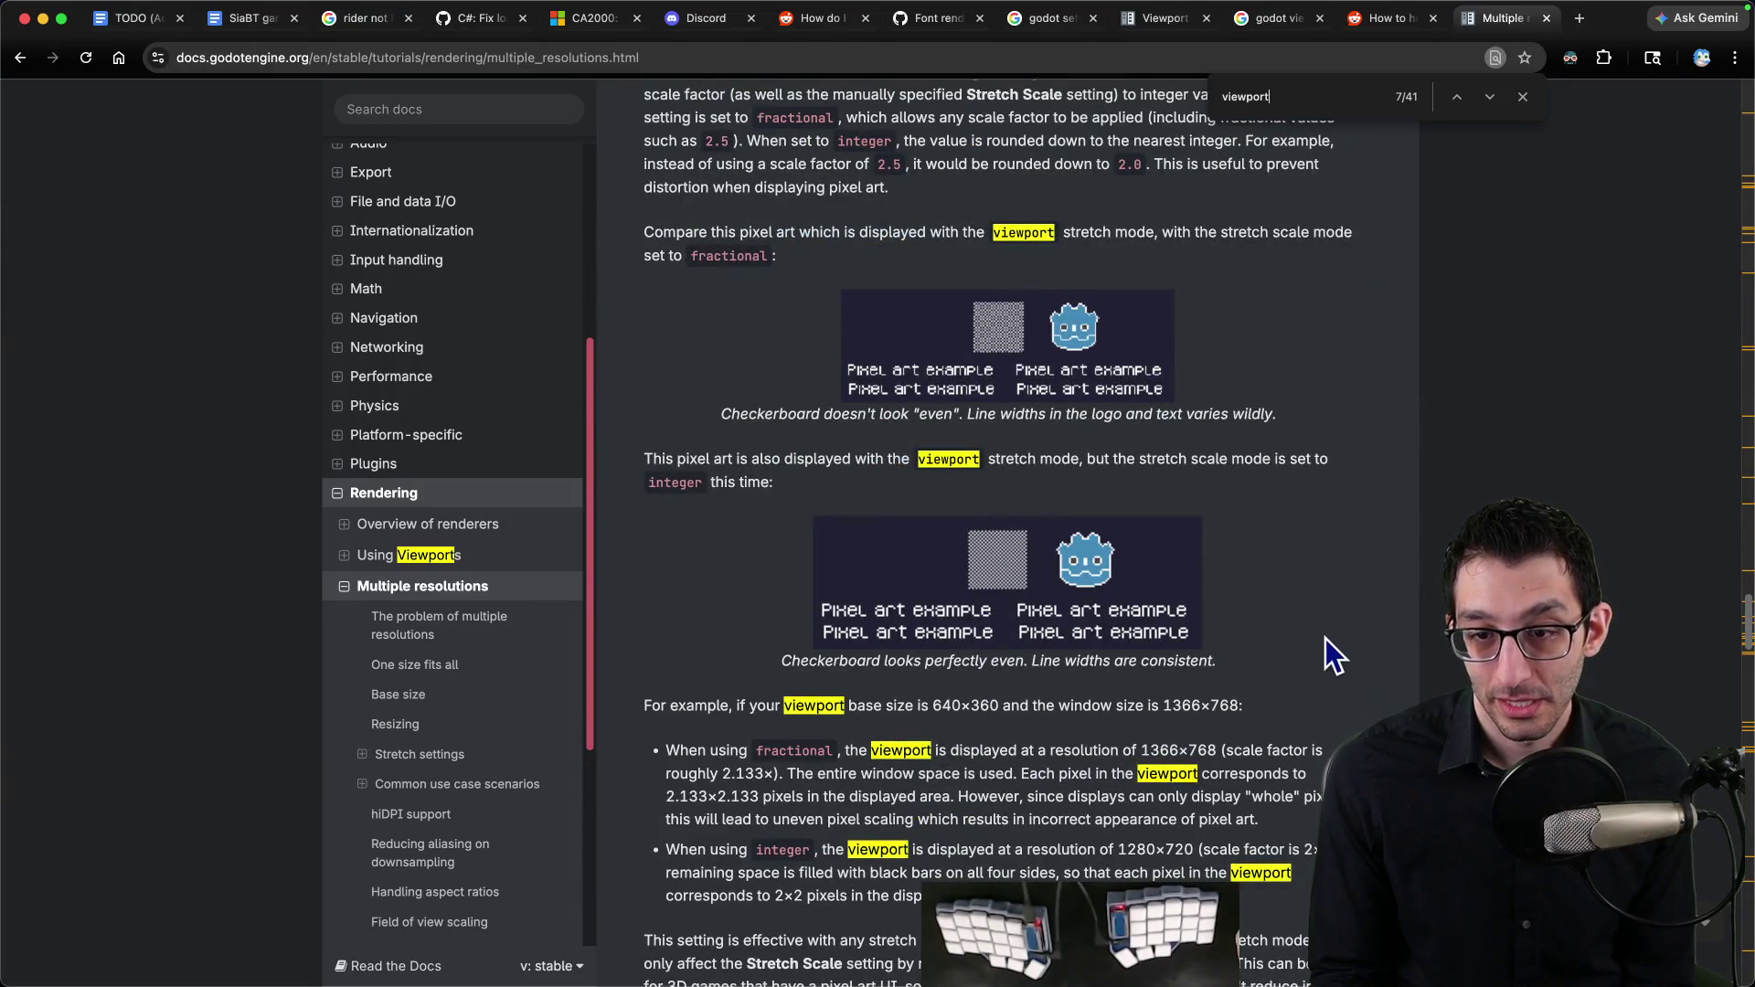
scroll(1324, 634, "up", 3)
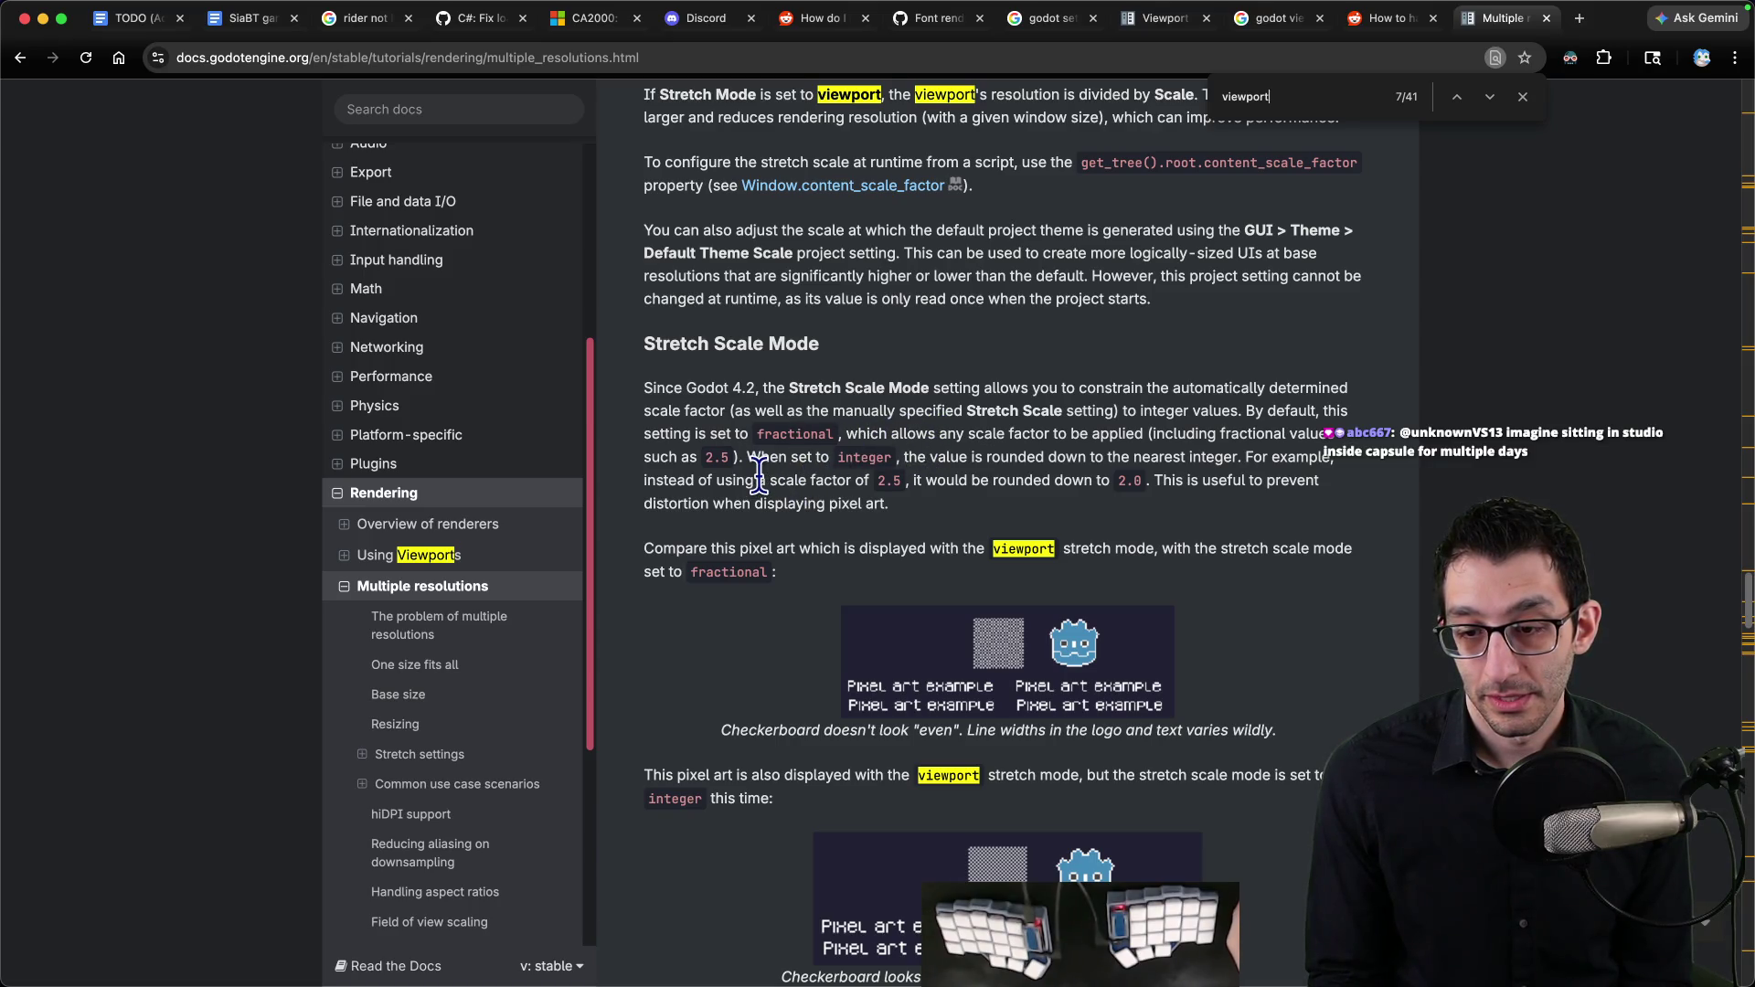
scroll(758, 473, "down", 1)
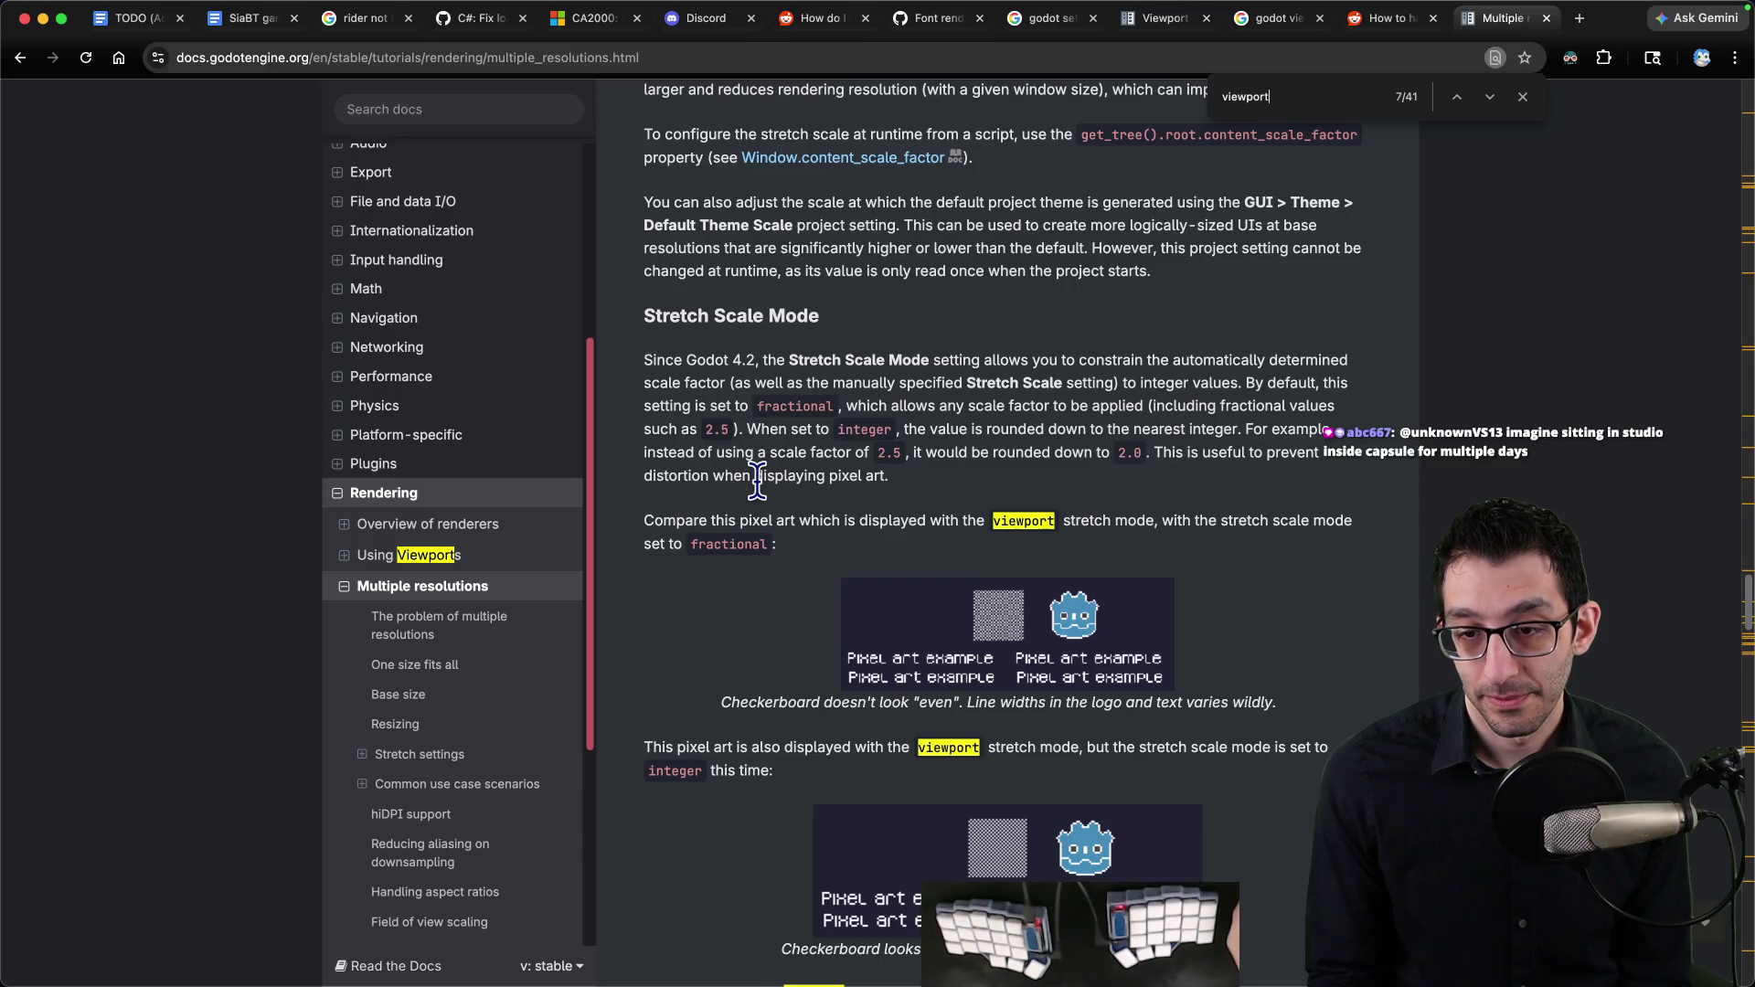
scroll(755, 488, "down", 2)
scroll(756, 488, "down", 3)
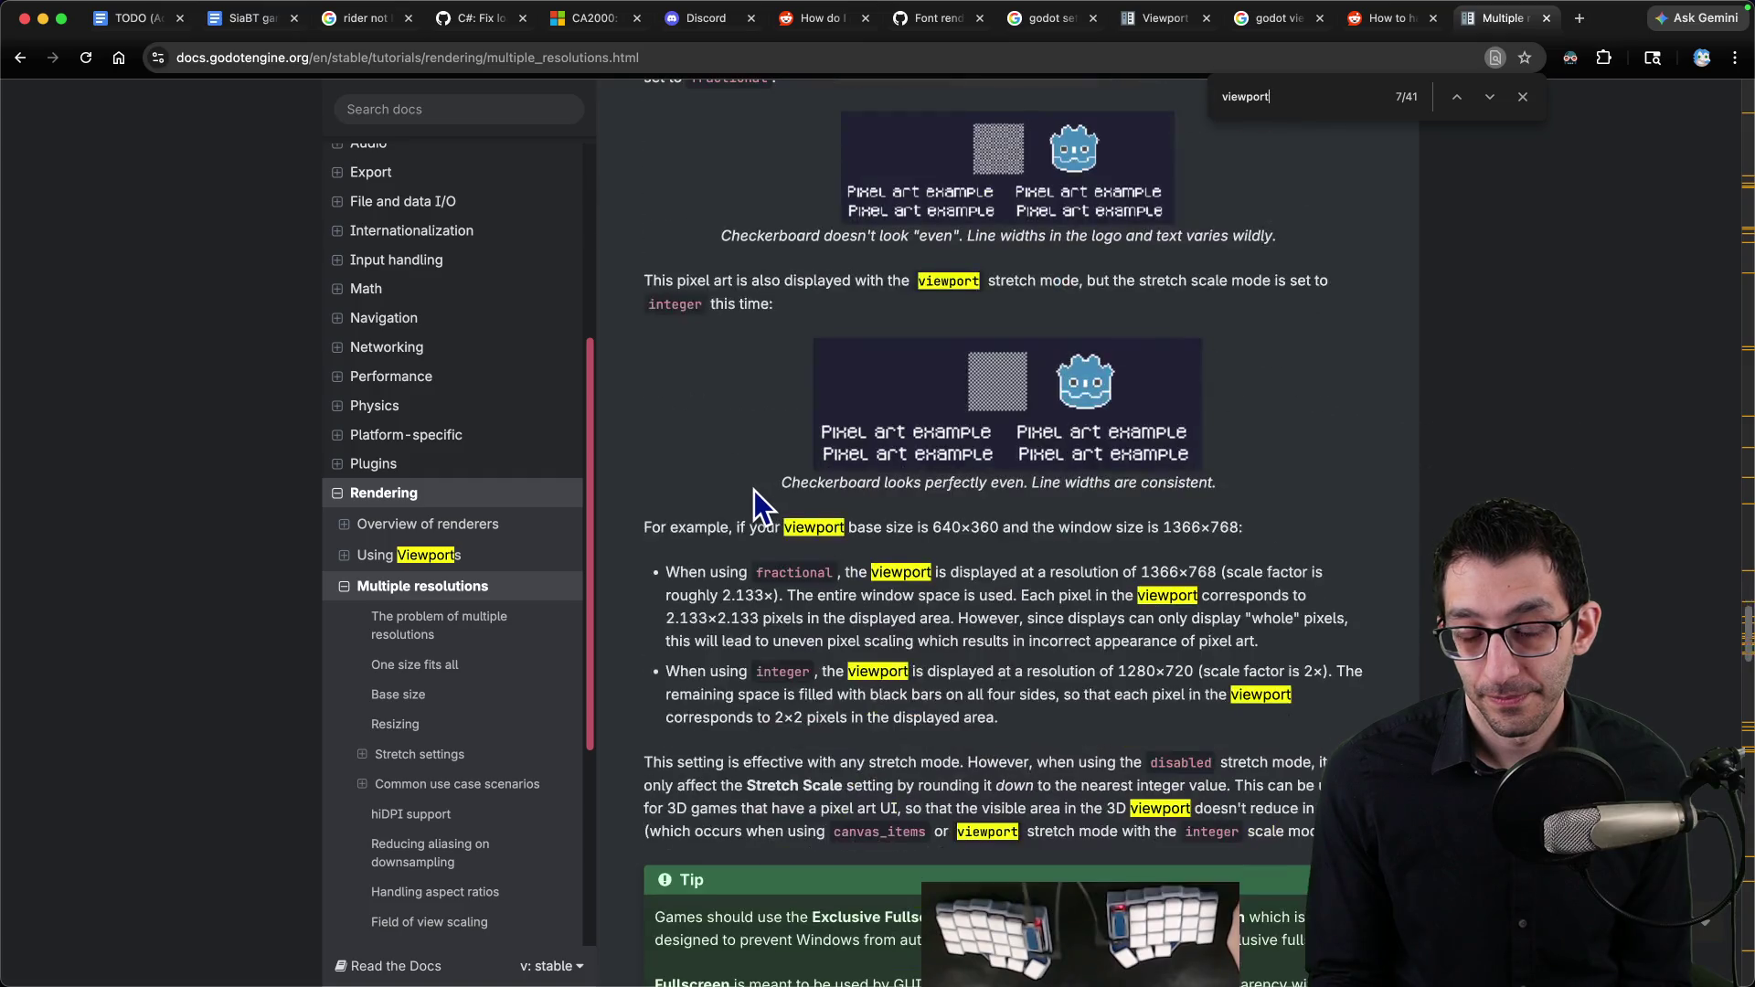
scroll(1338, 477, "down", 1)
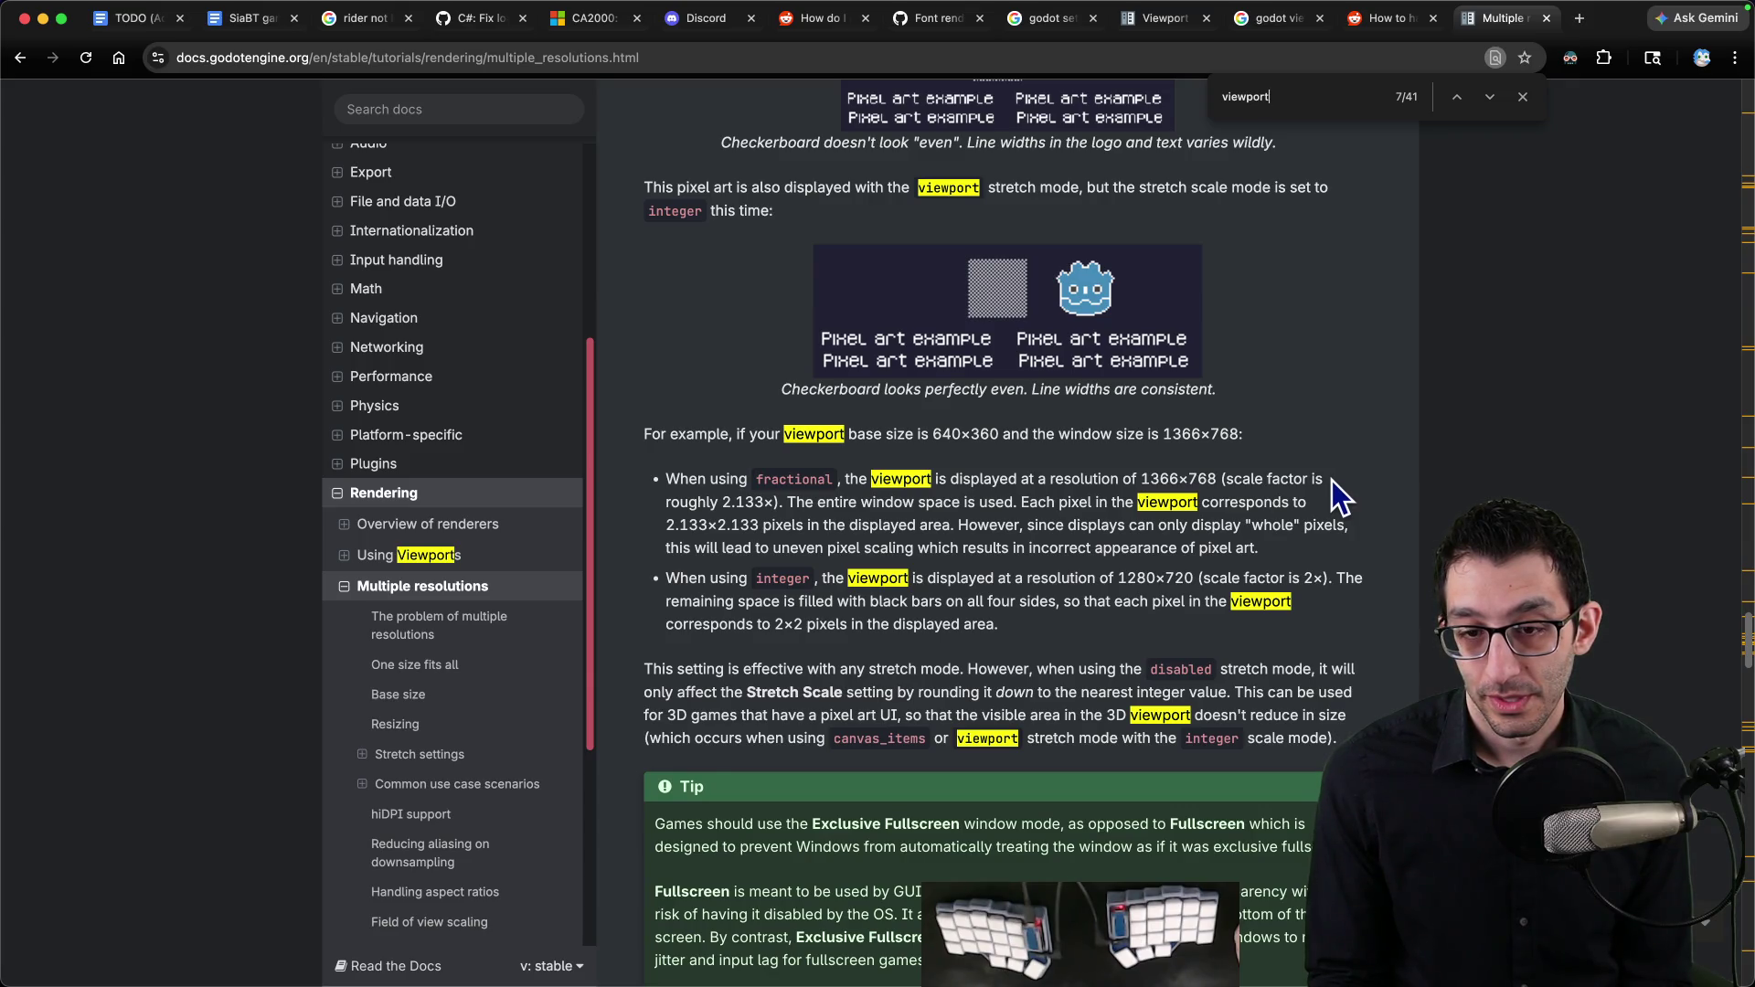
scroll(1331, 480, "down", 6)
scroll(1316, 493, "up", 1)
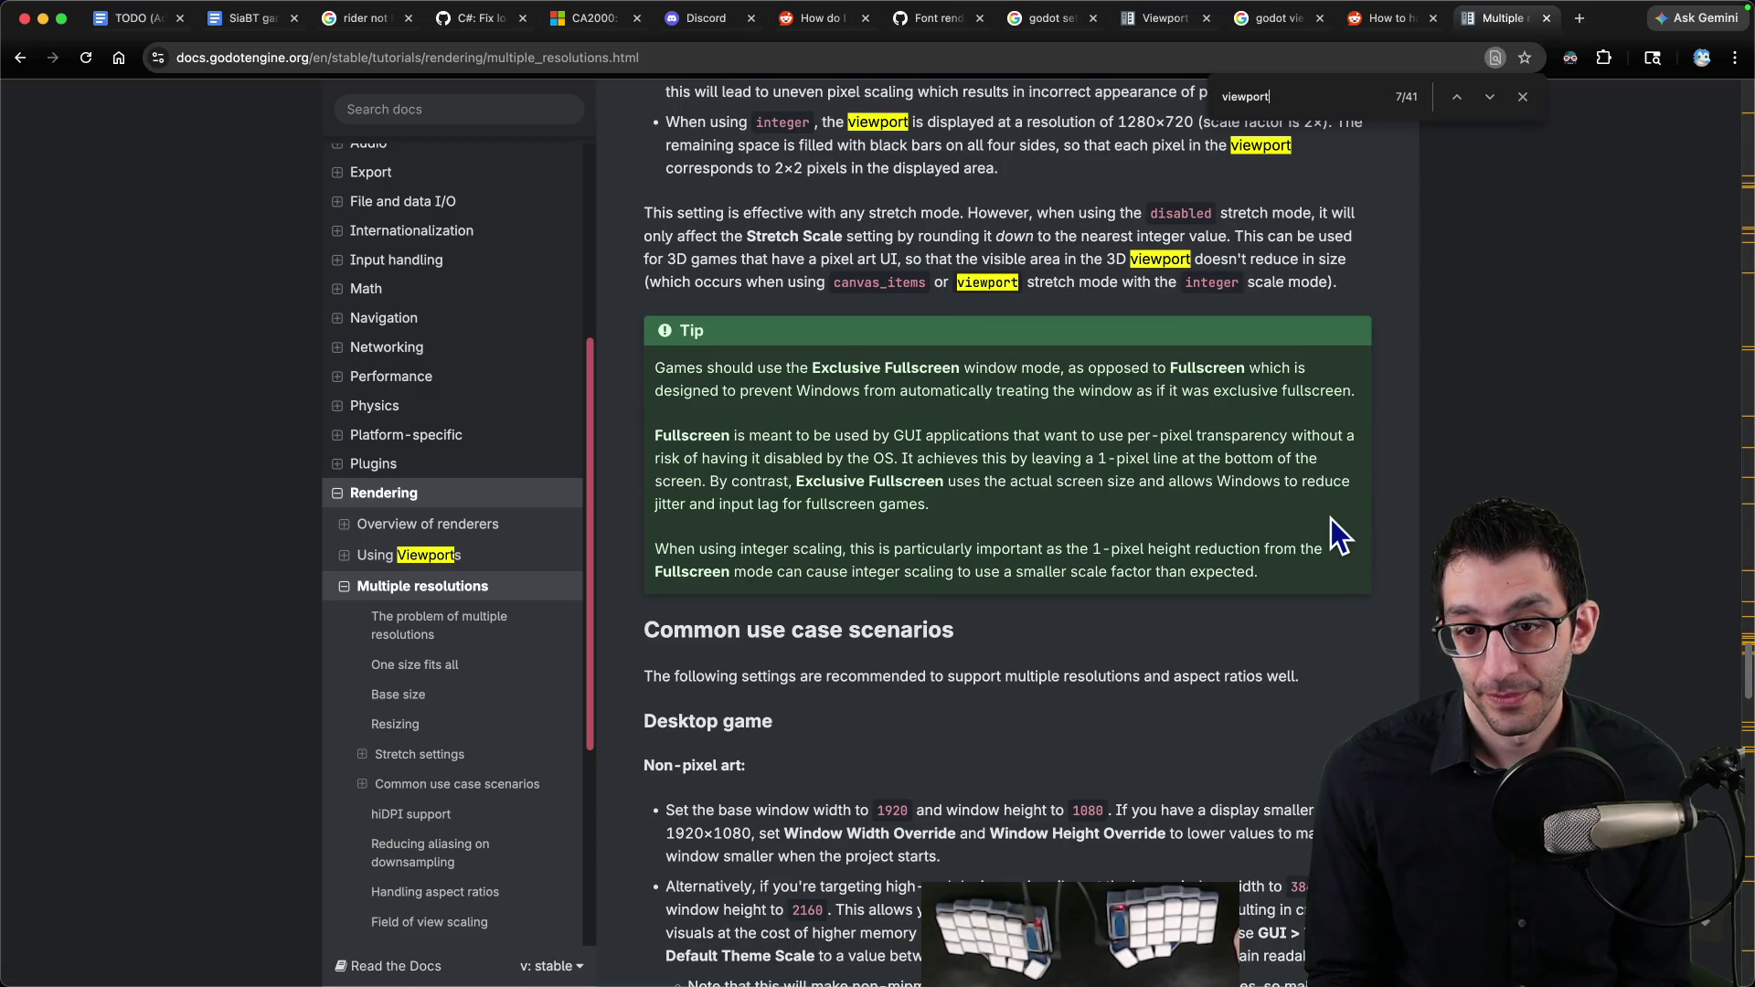
scroll(1330, 512, "down", 7)
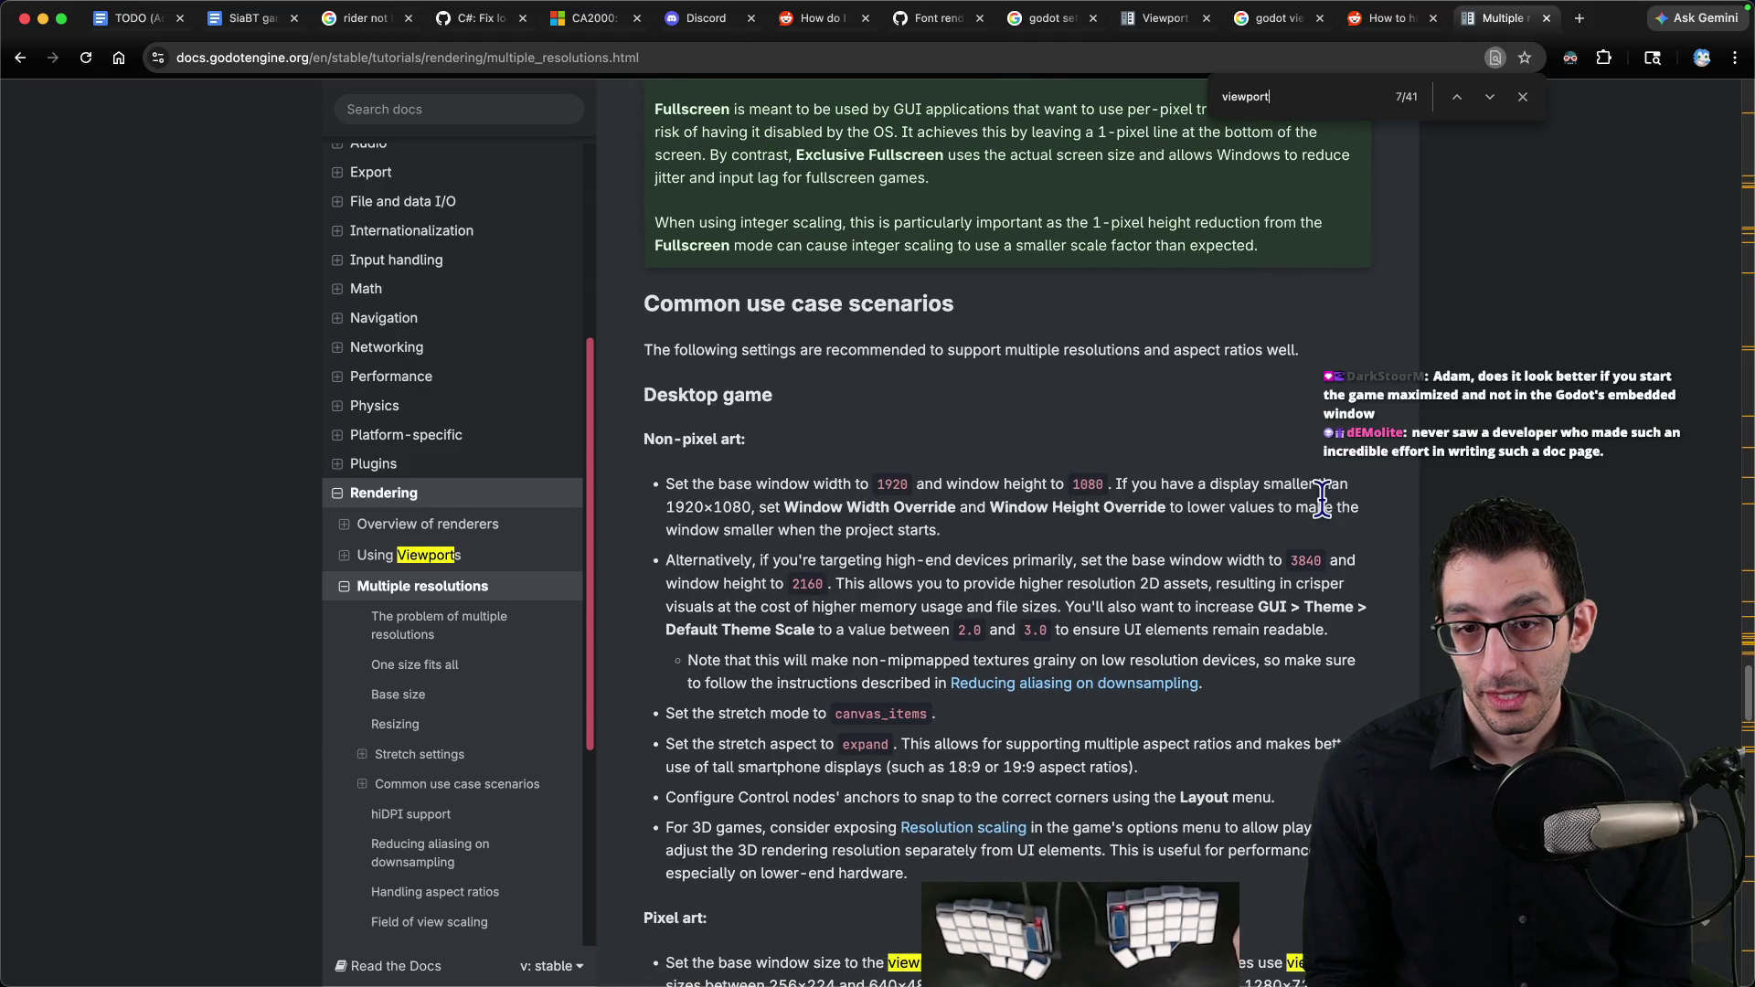
Step: Glance at the running title screen game, then return to the resolutions docs
scroll(1322, 498, "up", 1)
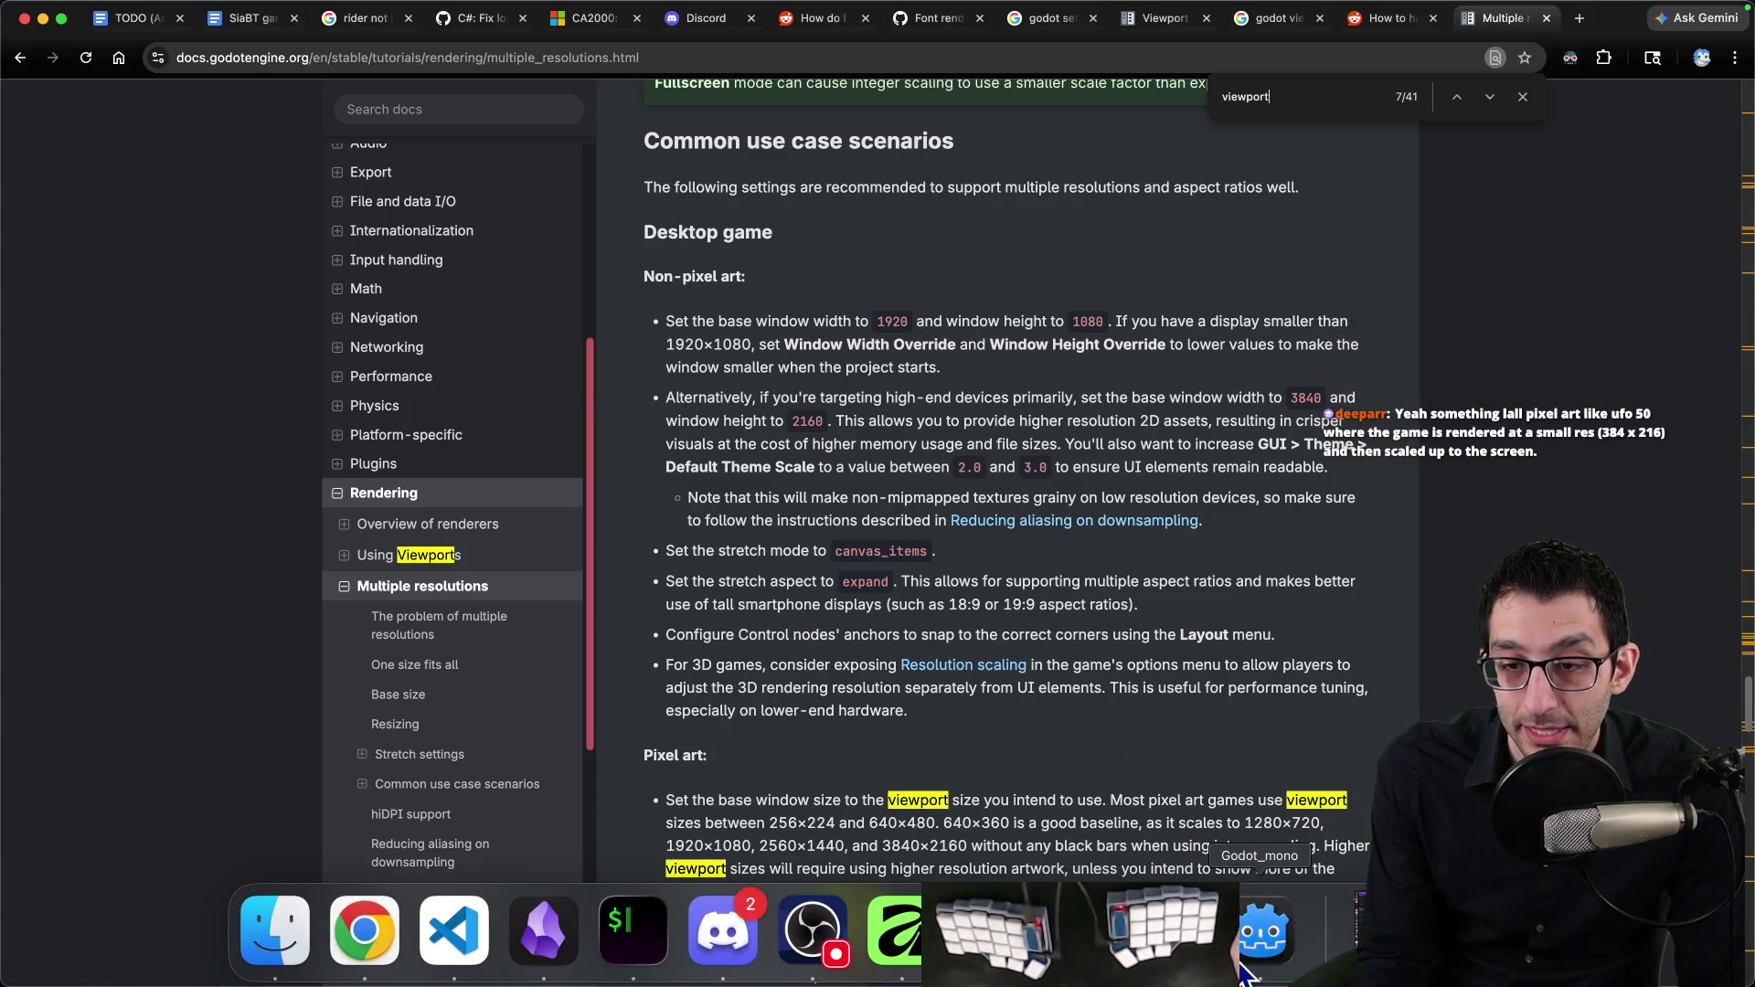
left_click(1248, 976)
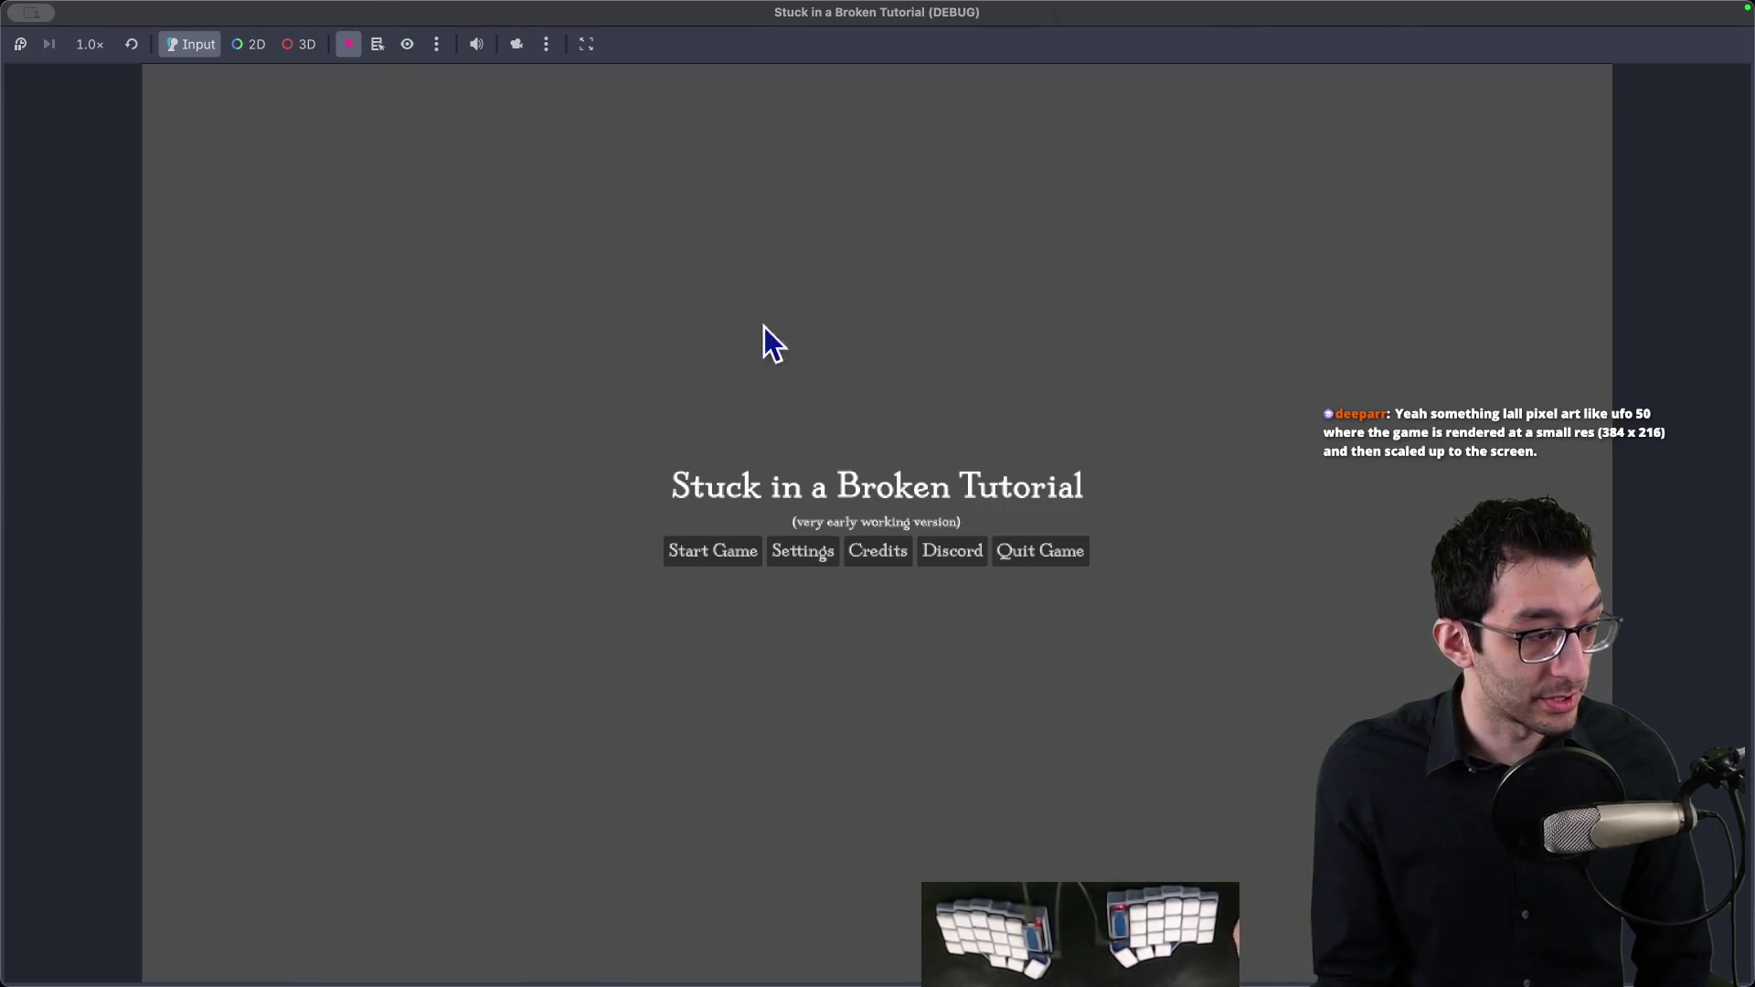
mouse_move(384, 951)
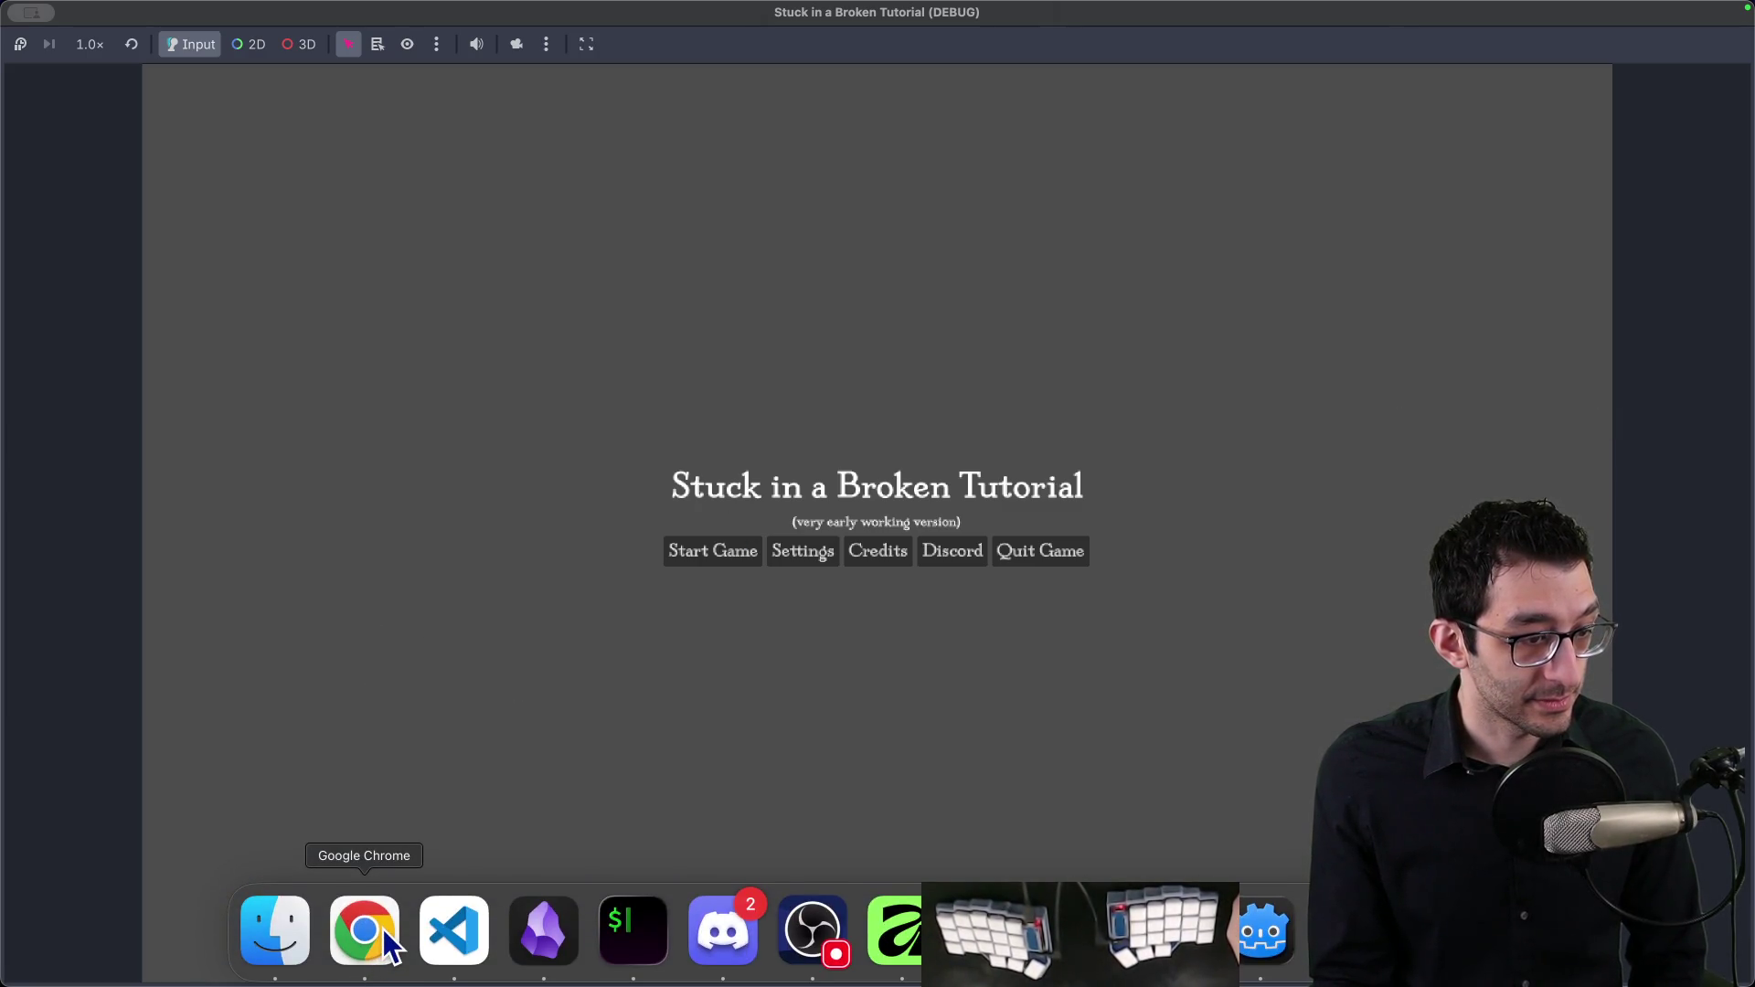
left_click(384, 948)
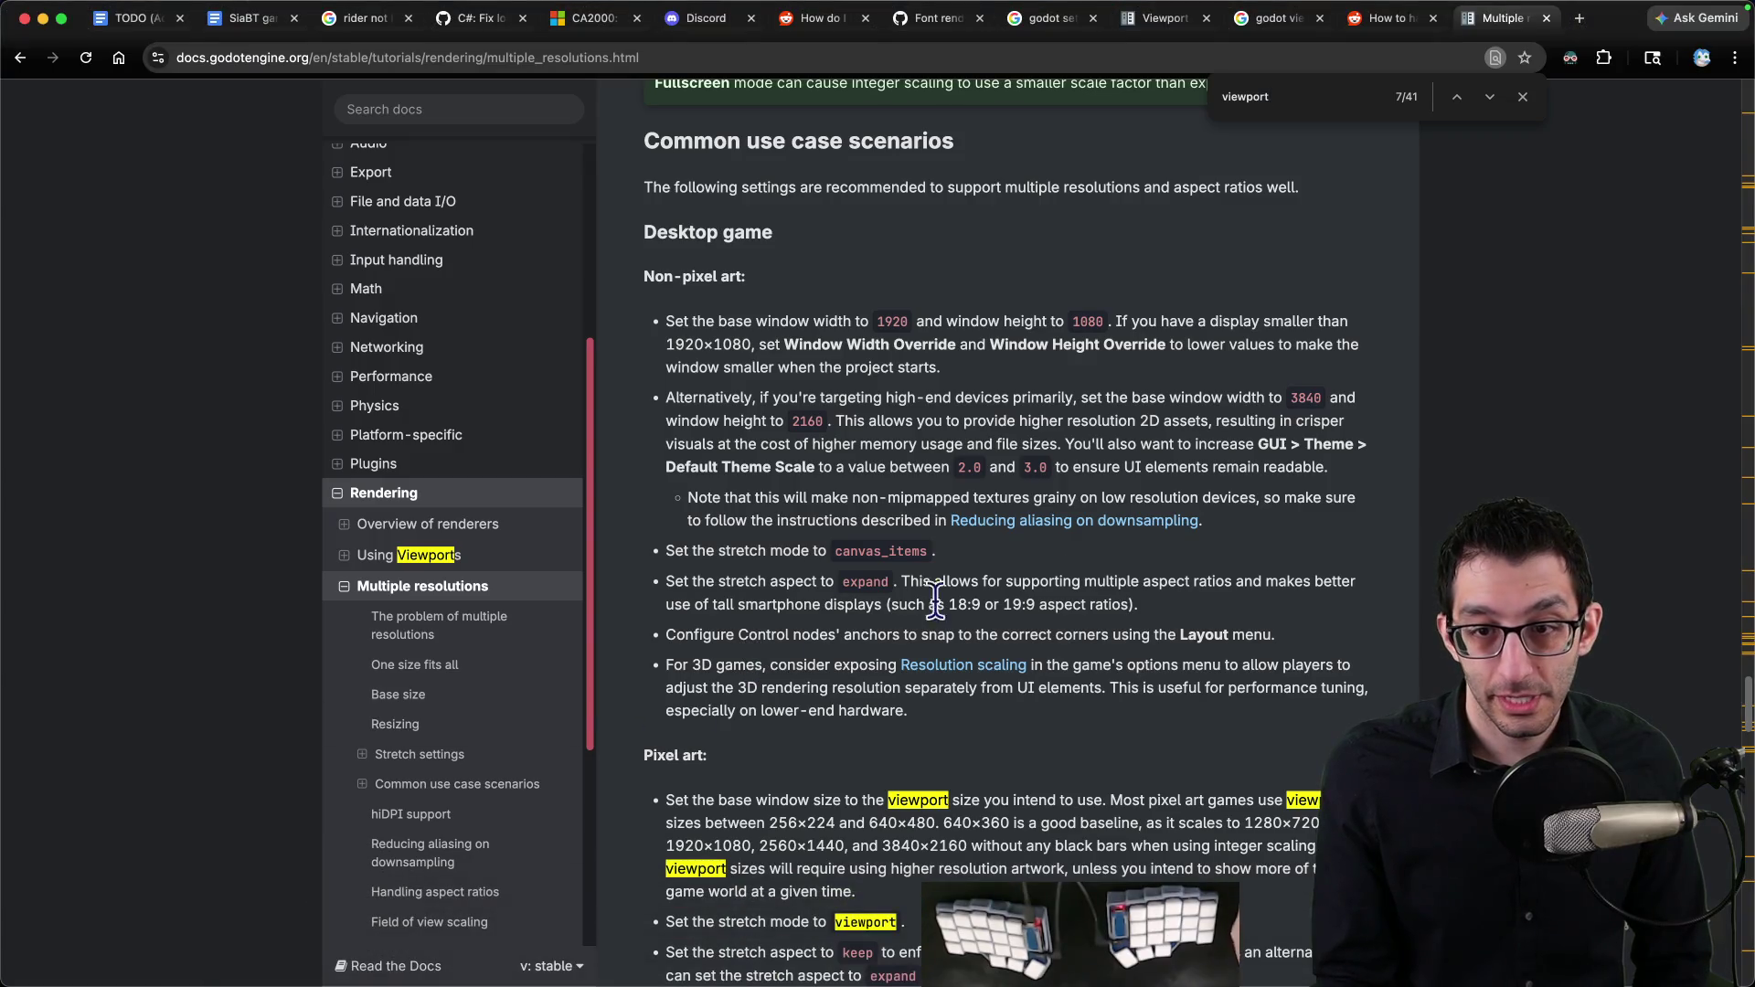
Step: Highlight the pixel-art advice recommending a 640×360 base window size, then switch to Godot
scroll(1293, 541, "down", 3)
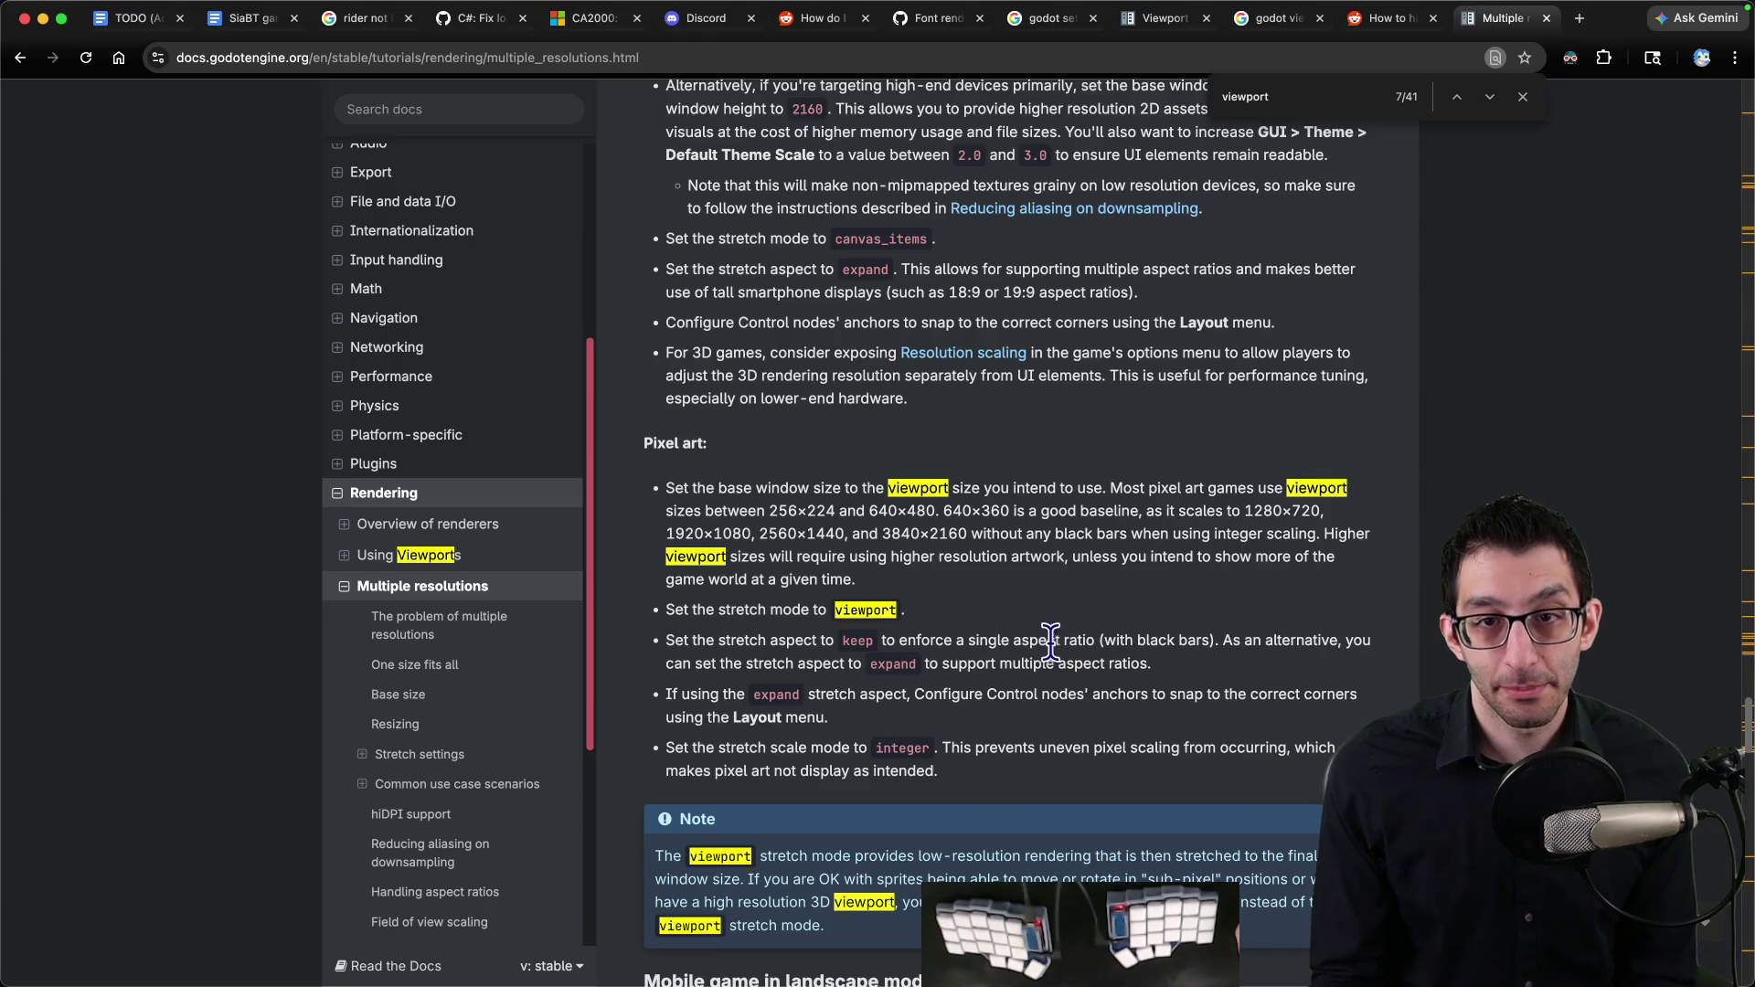
scroll(1015, 618, "up", 2)
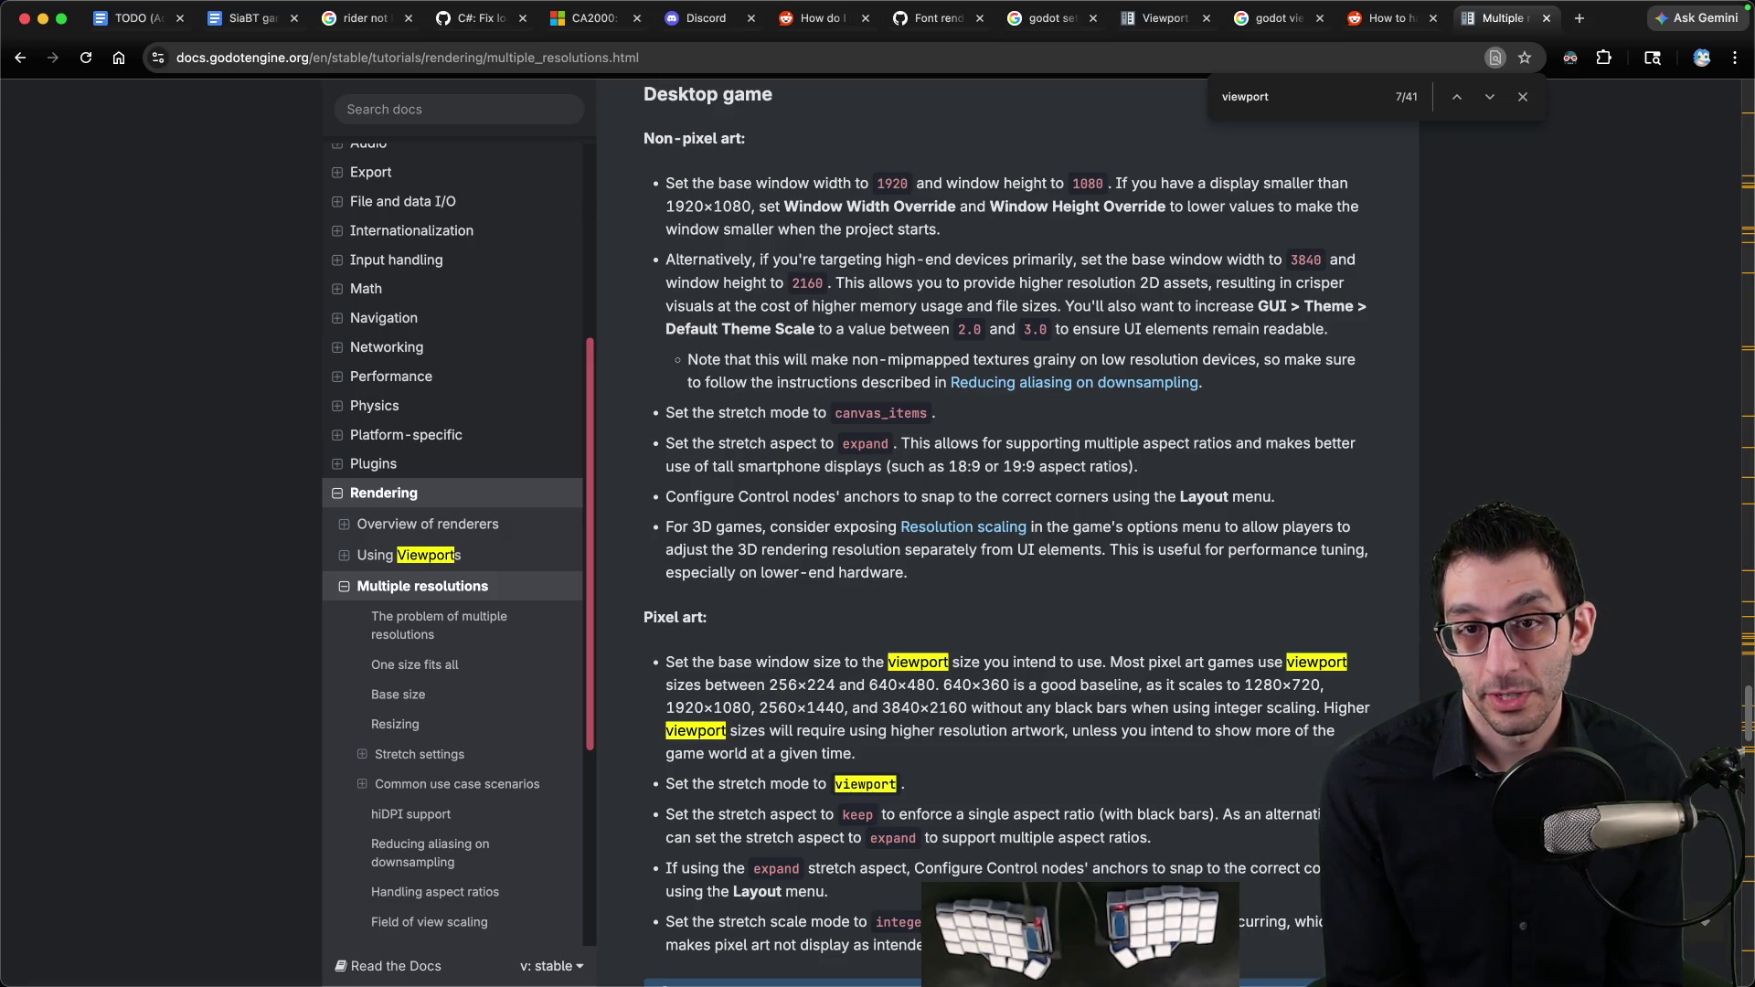
scroll(671, 402, "down", 3)
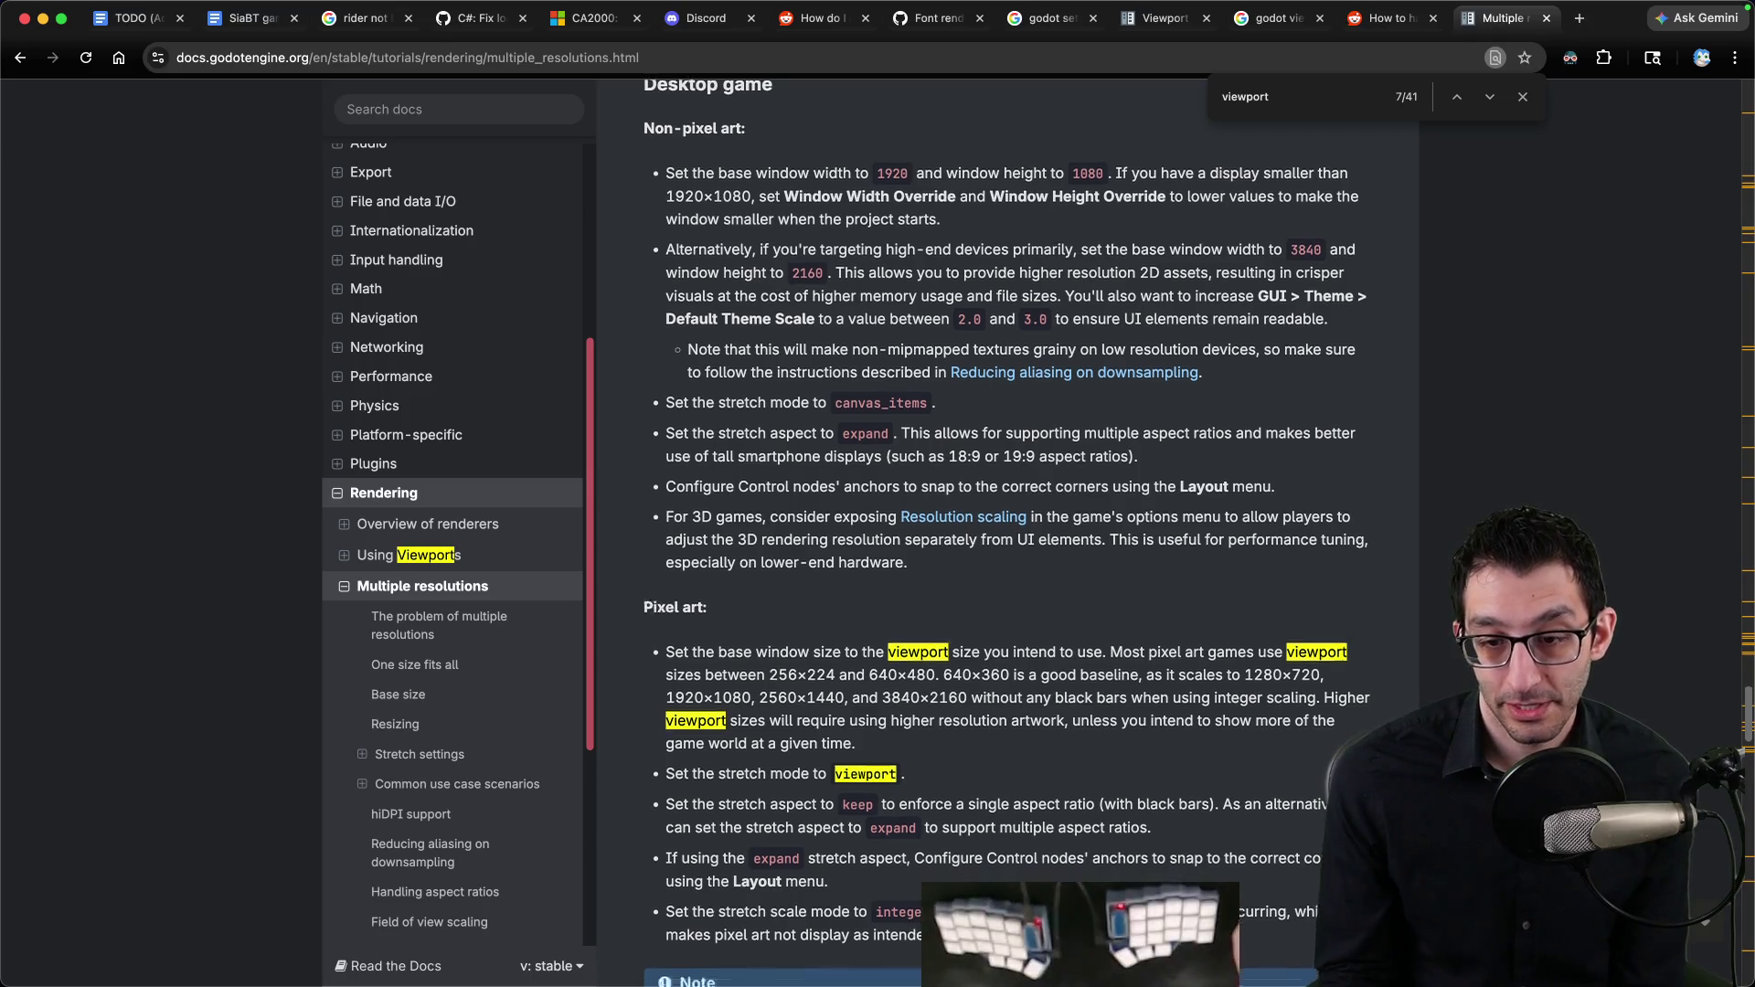
mouse_move(677, 380)
left_mouse_down()
mouse_move(1097, 383)
mouse_move(877, 403)
mouse_move(1298, 407)
mouse_move(1097, 439)
mouse_move(1097, 399)
left_mouse_up()
left_click_drag(945, 405, 1010, 404)
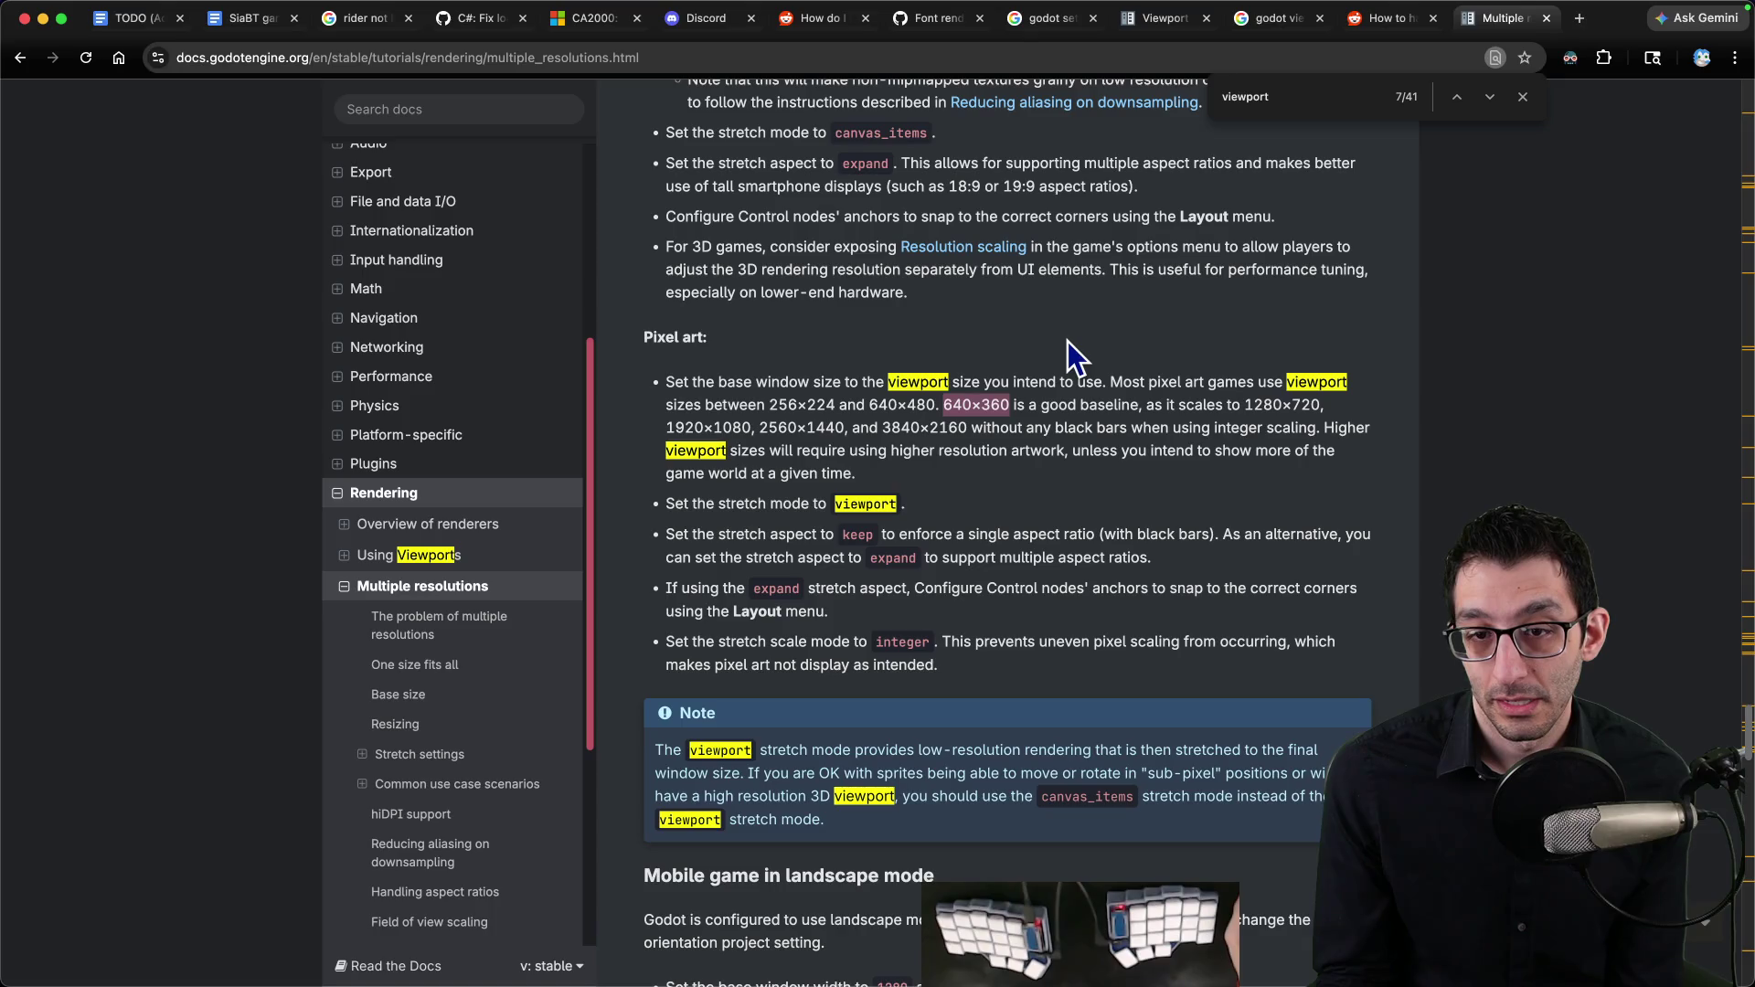
key("super+Tab")
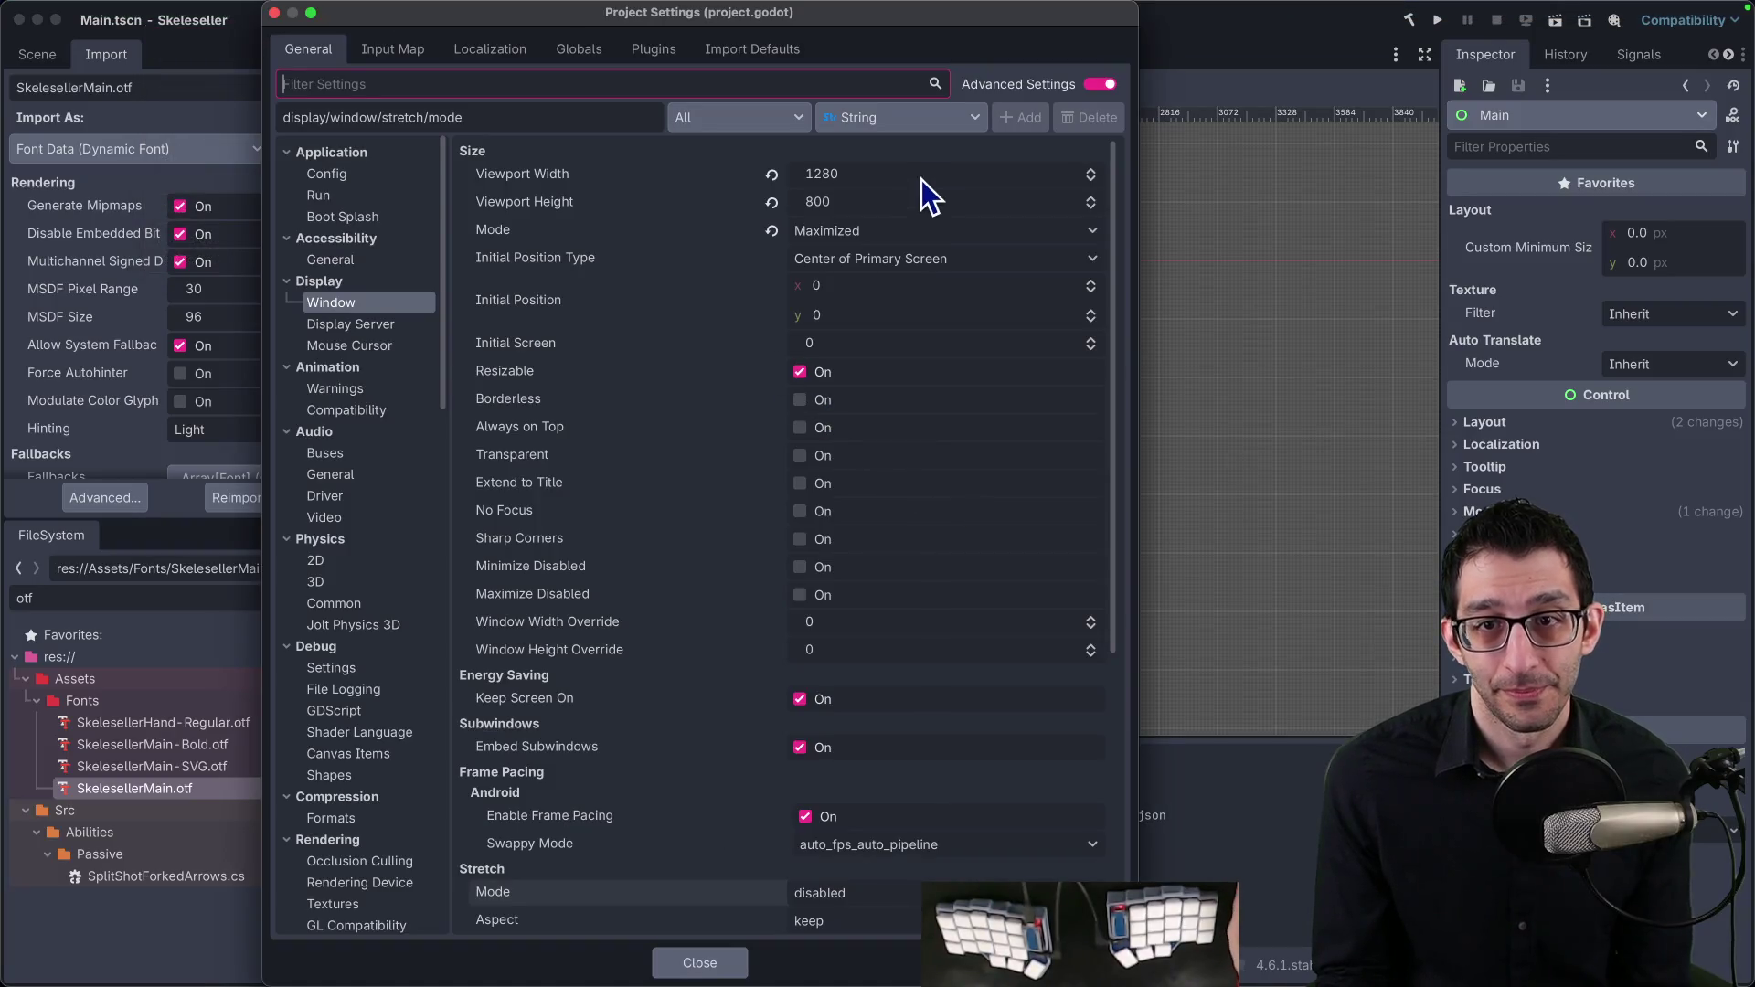
Step: Set Viewport Width 640 and Height 360, close Project Settings, and return to the browser
left_click(922, 175)
type("640")
key("Tab")
type("360")
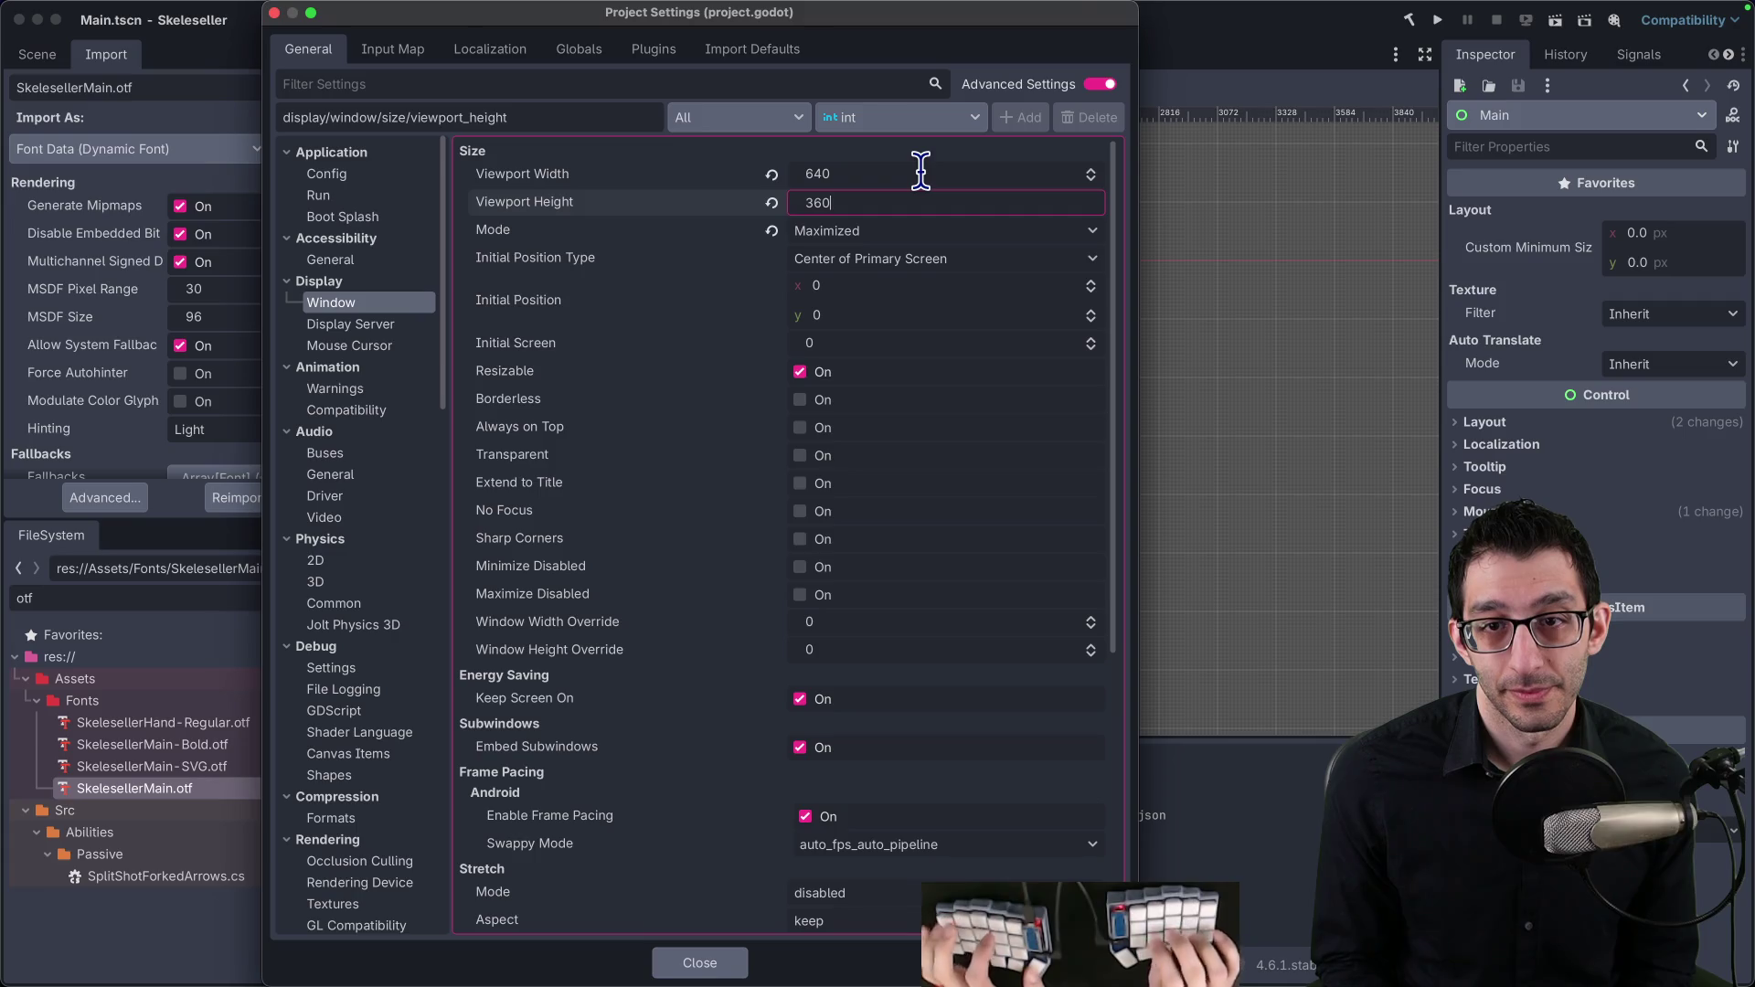
key("Tab")
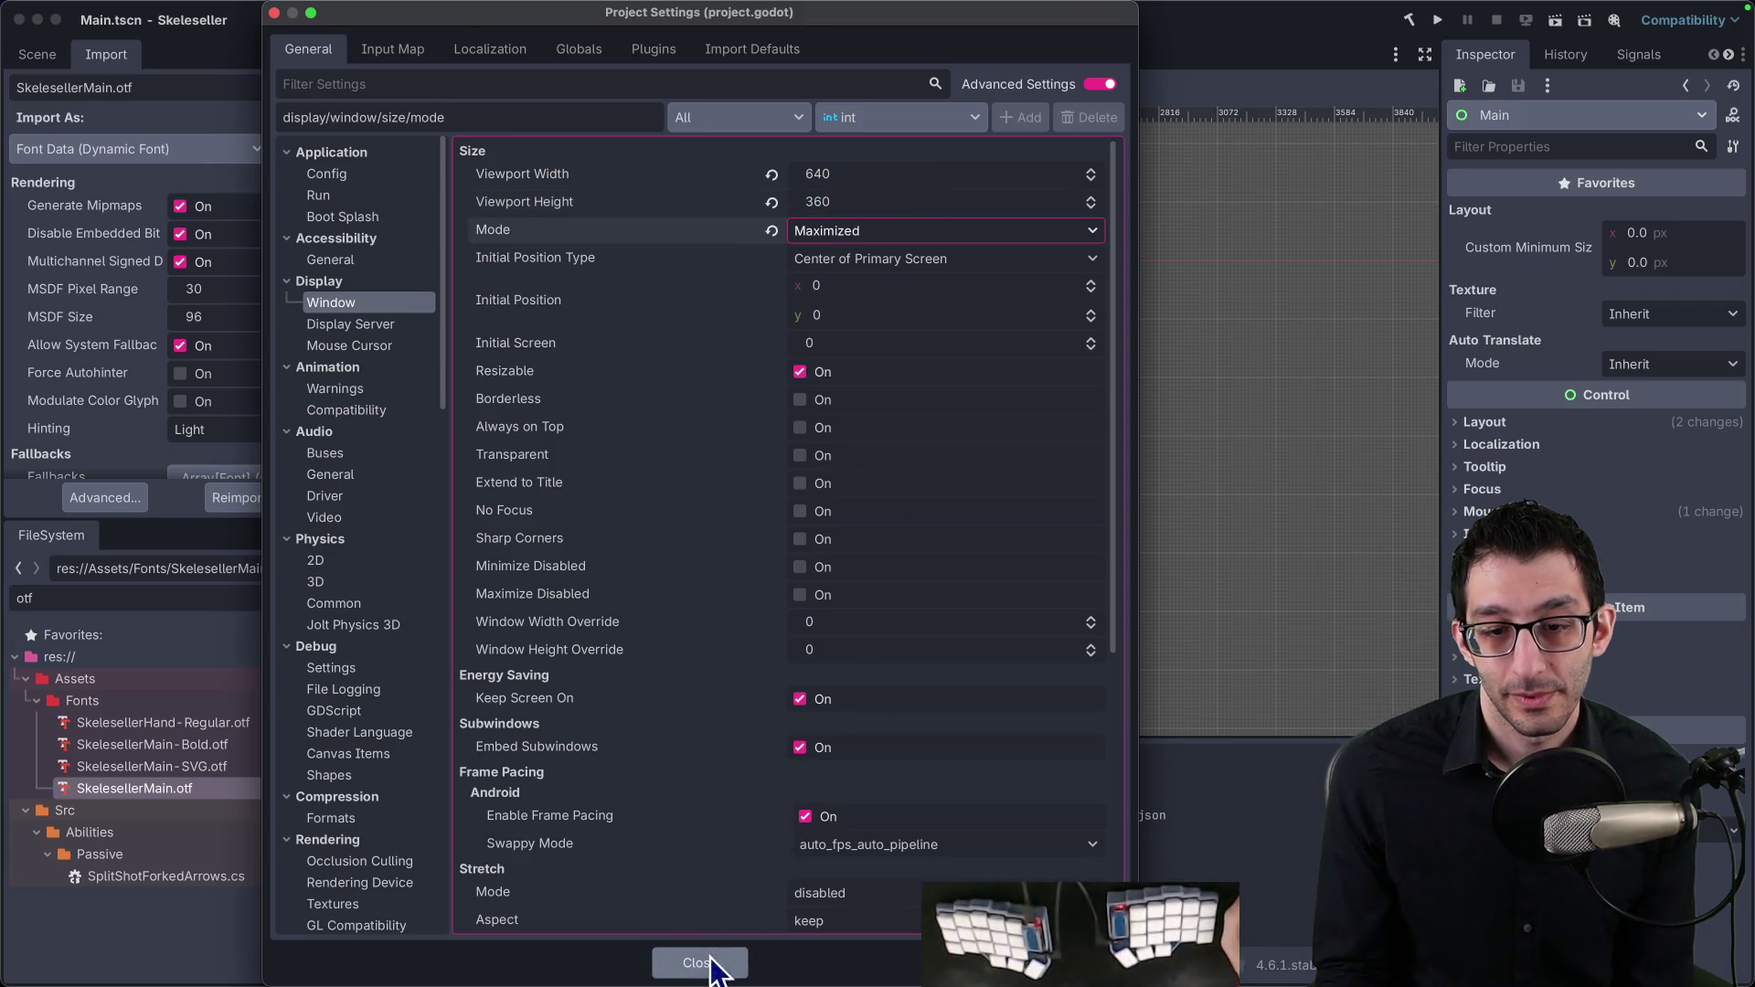
left_click(708, 962)
mouse_move(423, 969)
left_click(364, 932)
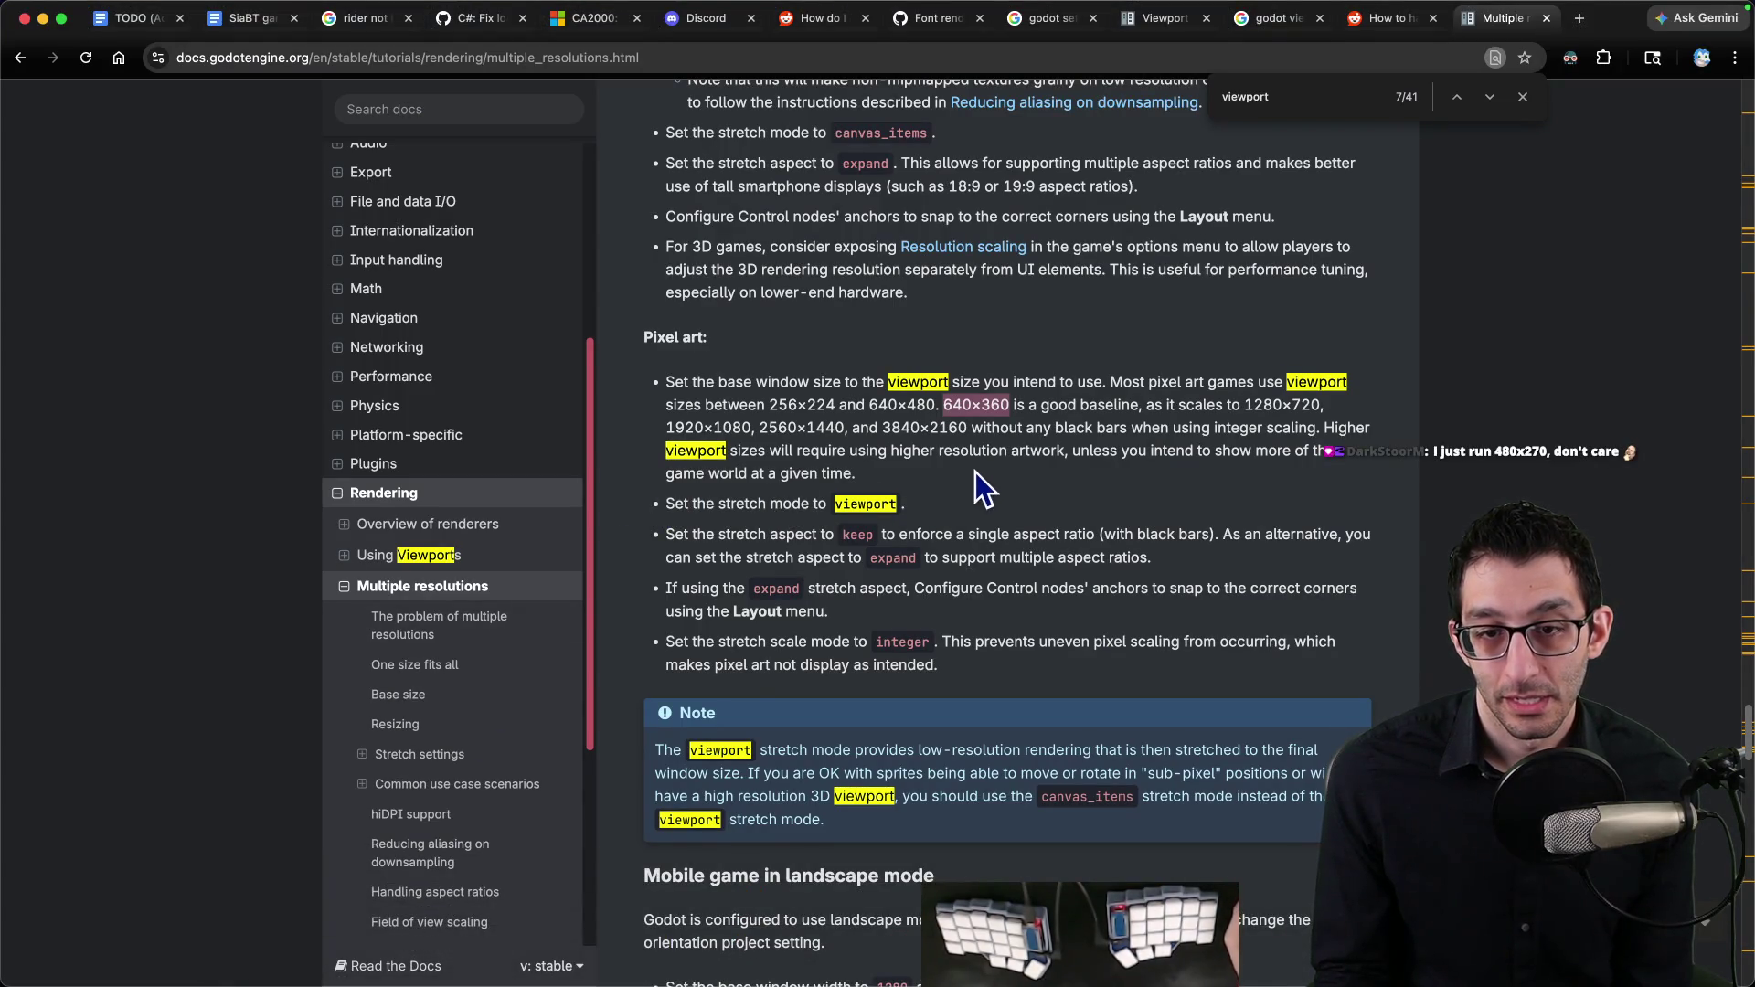
Step: Highlight the docs' 'keep' stretch aspect advice, then close the running game window
scroll(975, 473, "down", 3)
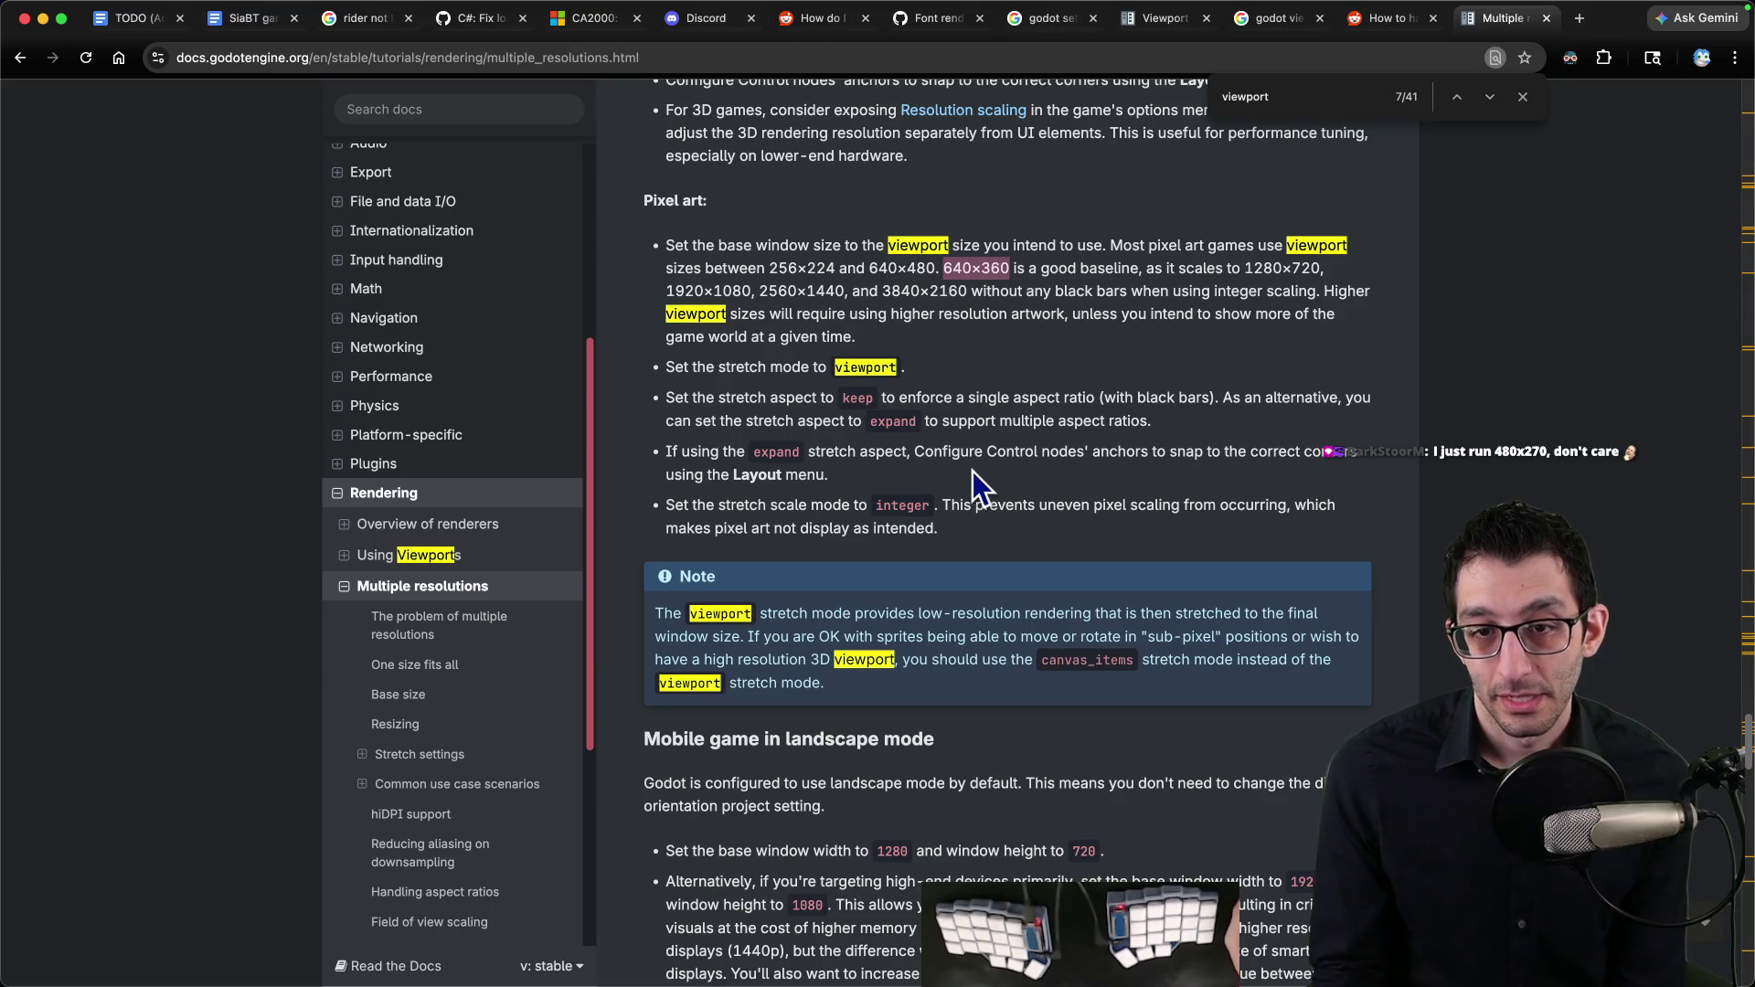
left_click_drag(819, 398, 1095, 396)
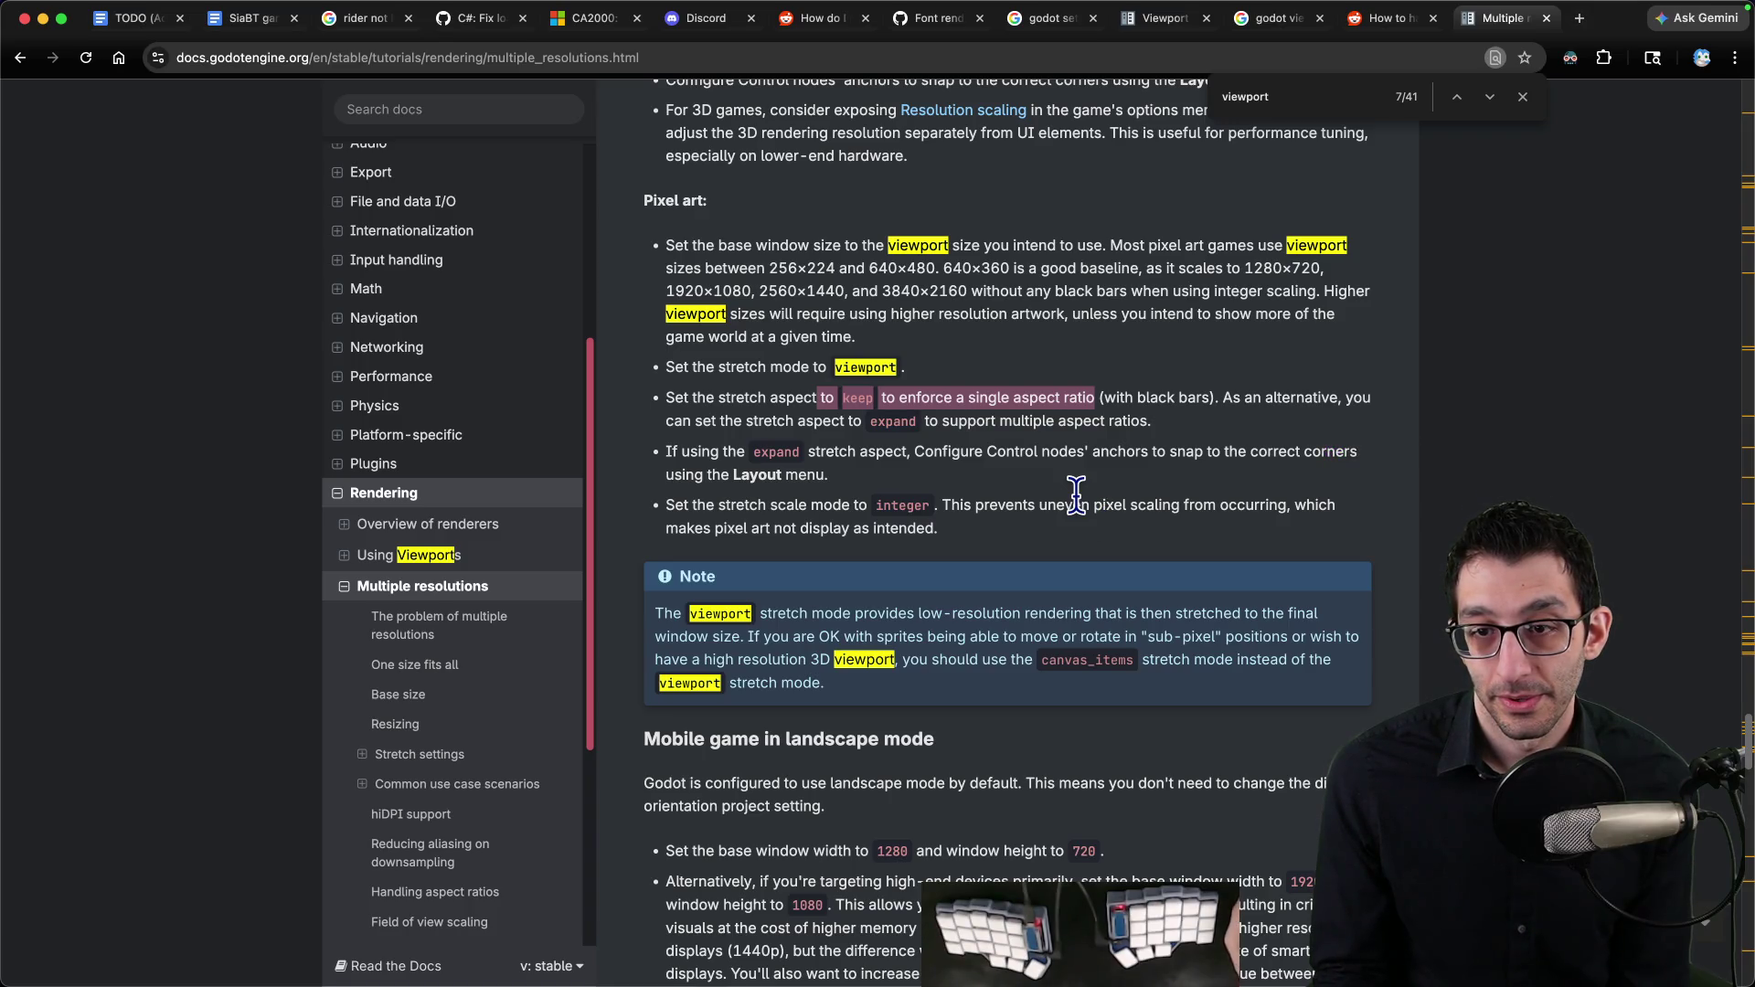
mouse_move(1124, 982)
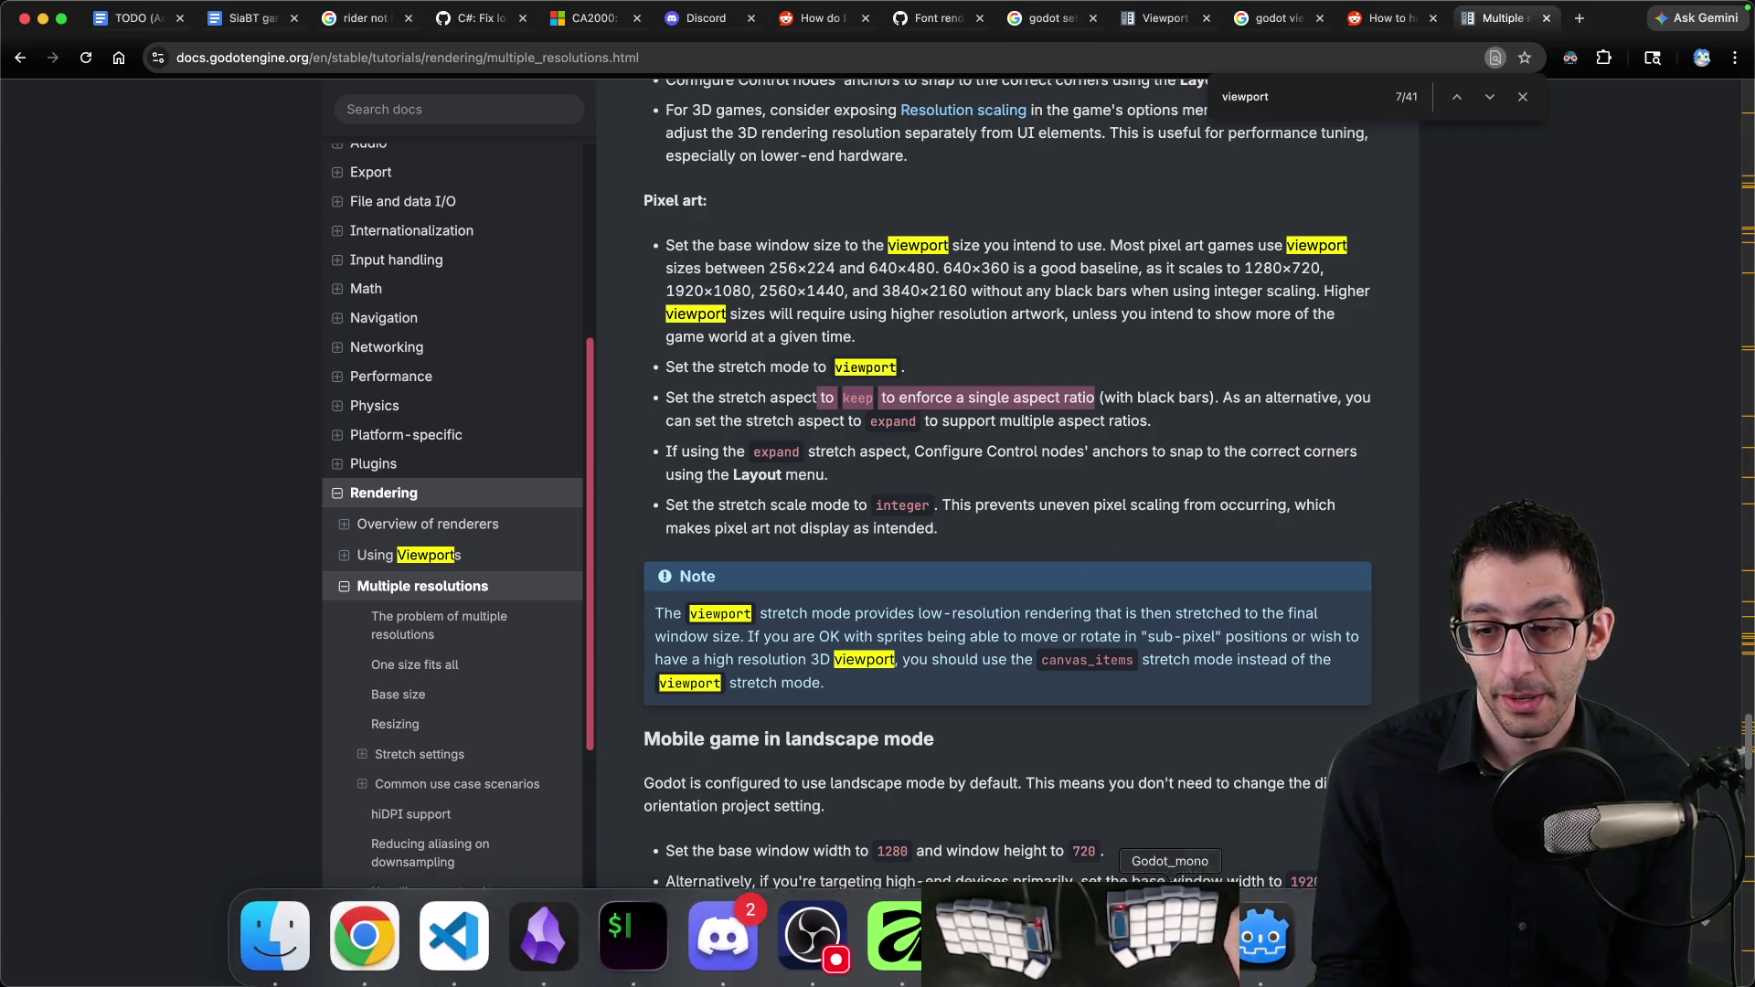
left_click(1250, 953)
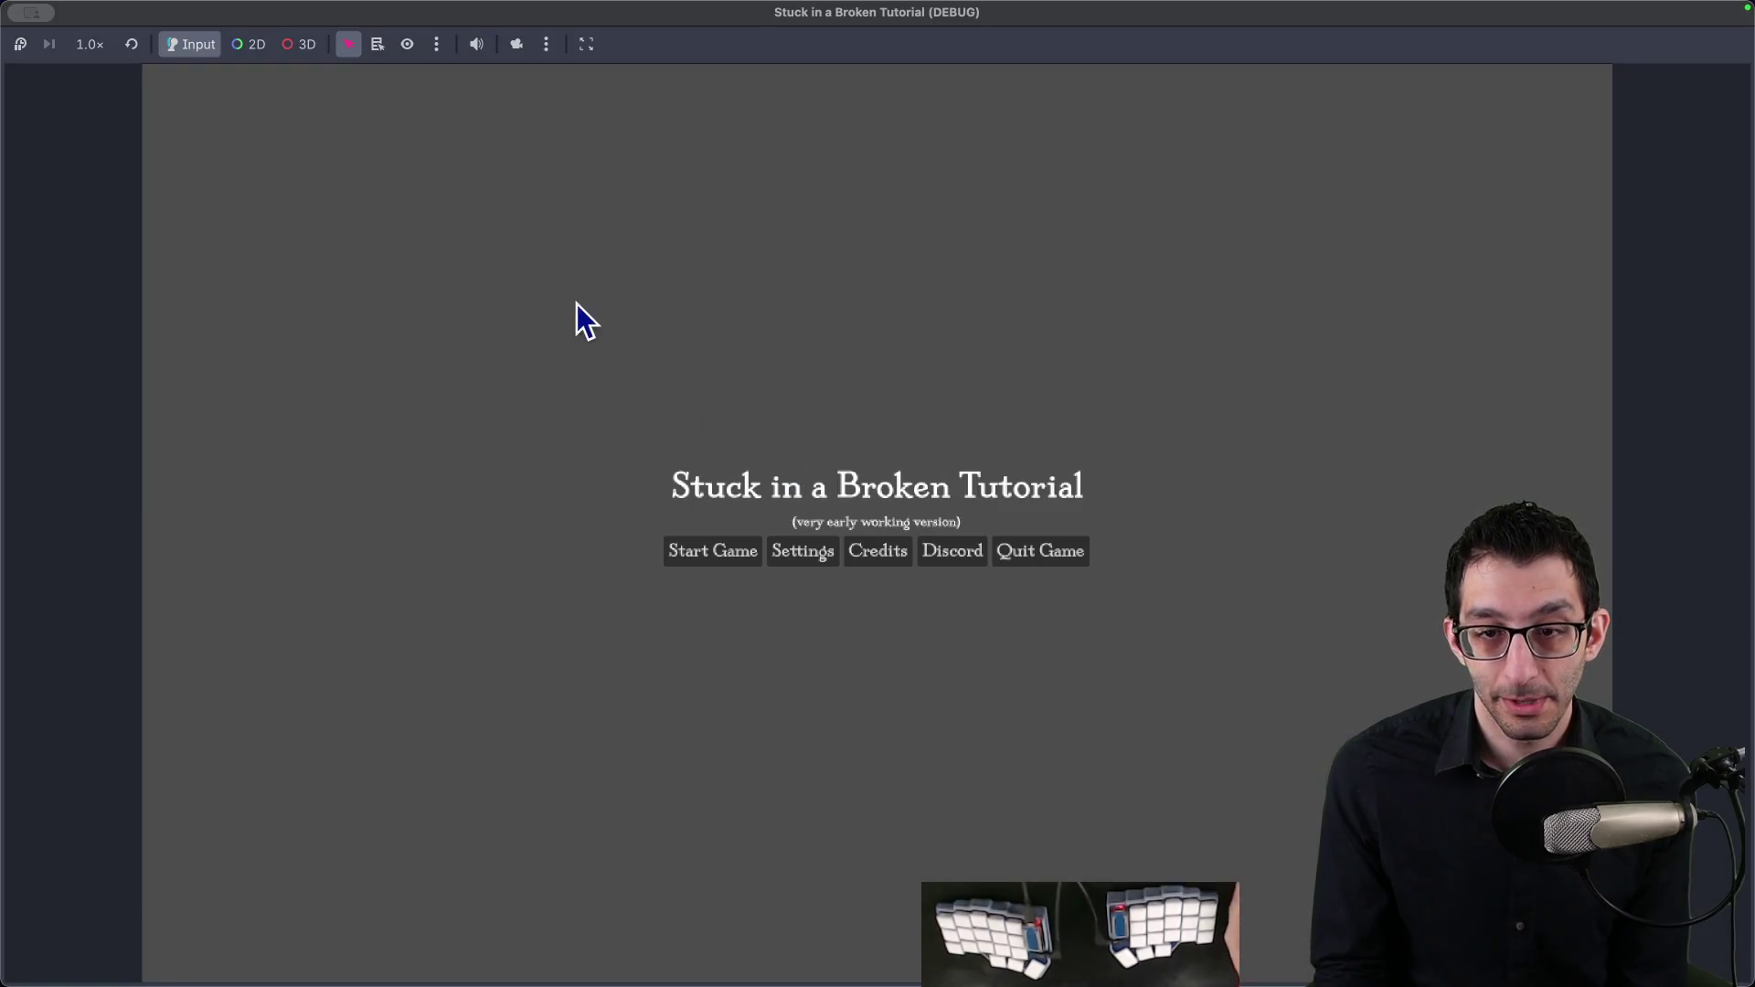
mouse_move(25, 15)
left_click(81, 50)
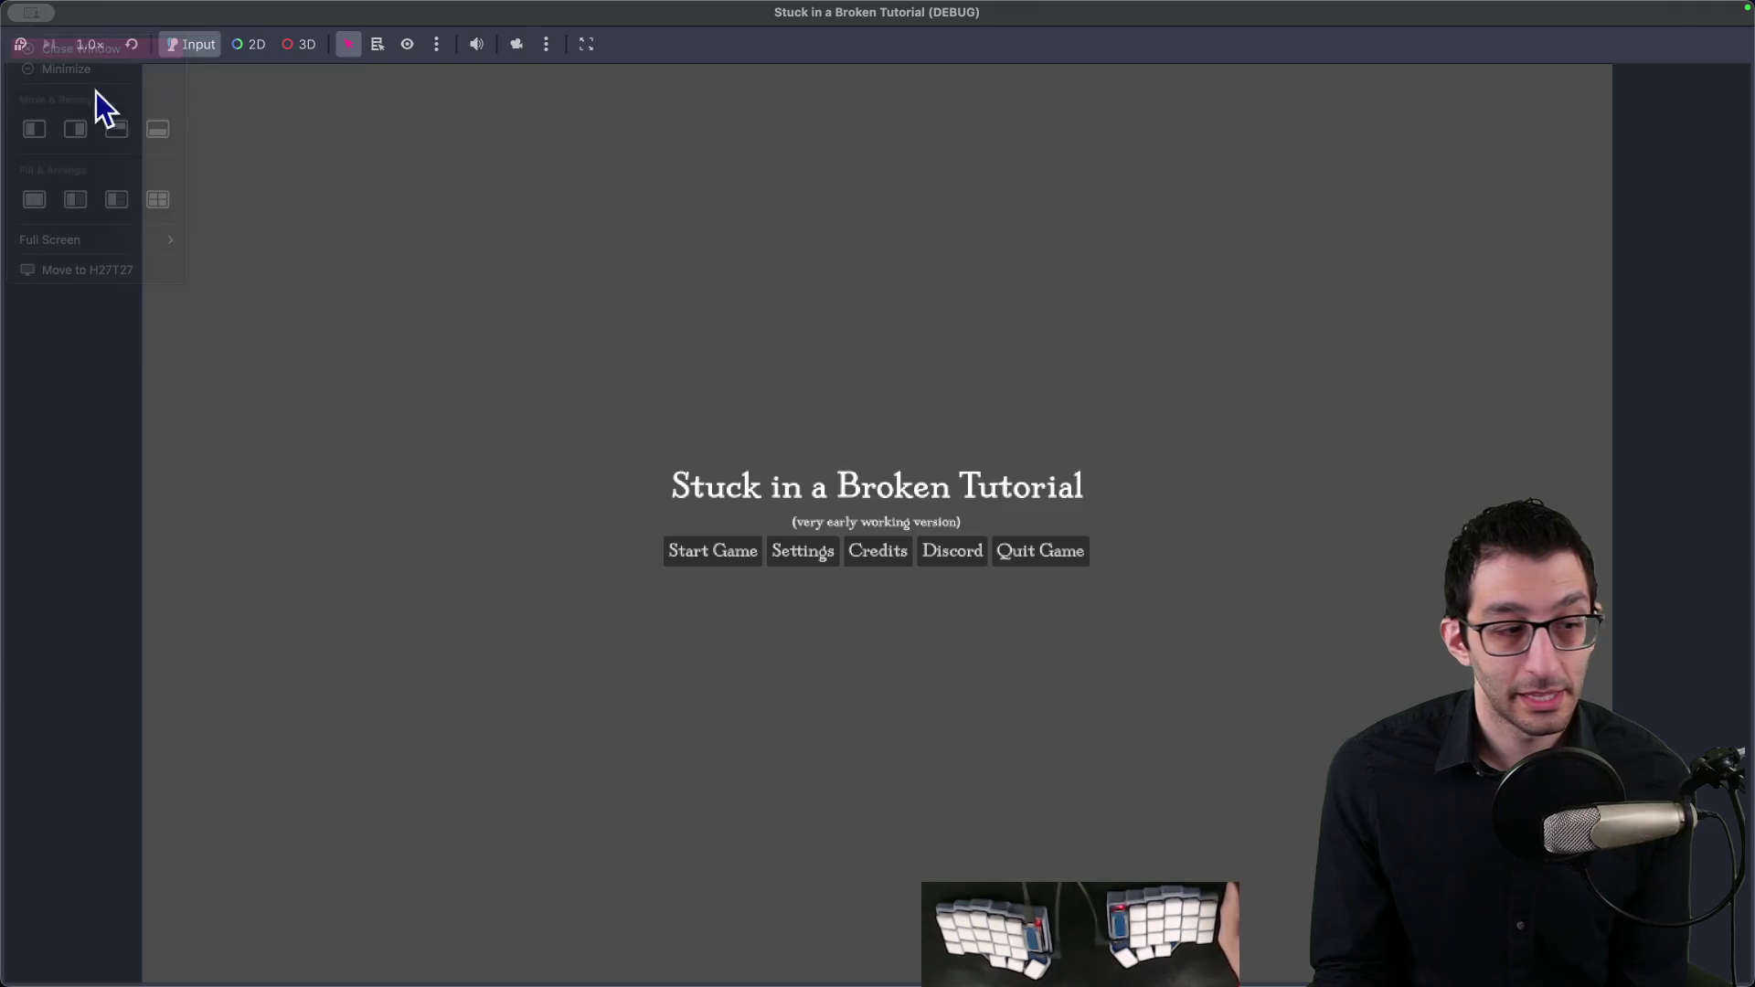
left_click(180, 9)
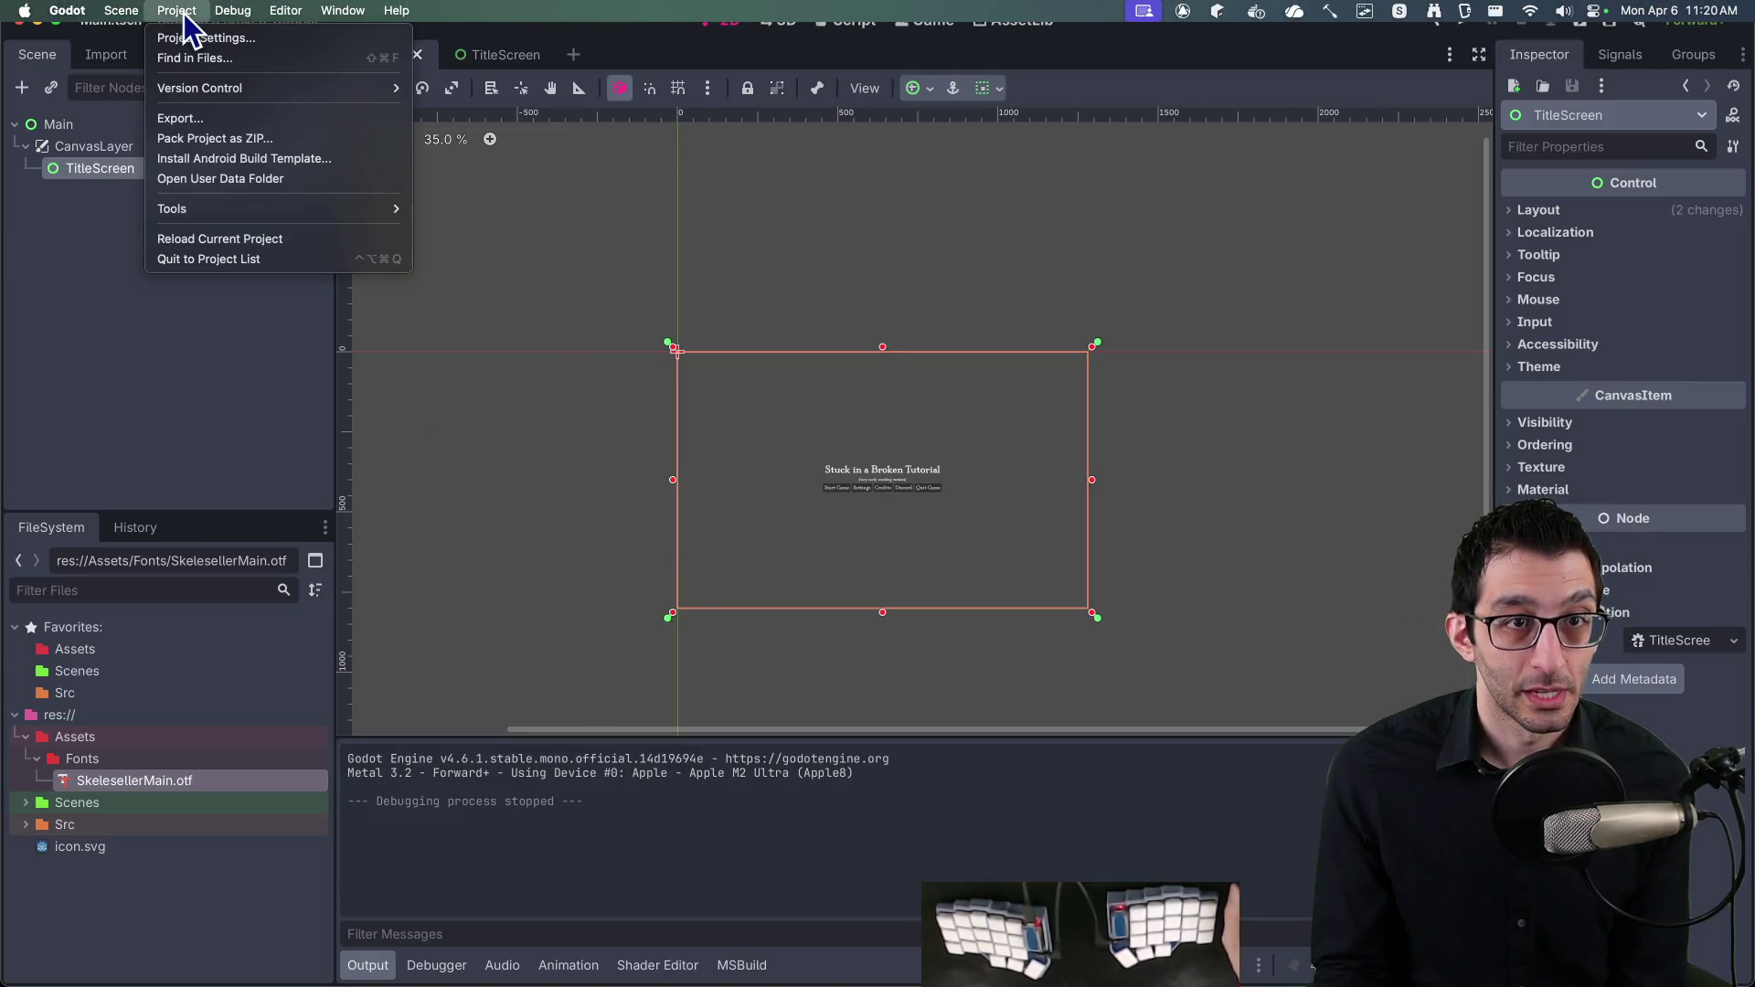
Step: Open Project Settings, clear the 'stretch' filter, and place the docs beside it
left_click(192, 40)
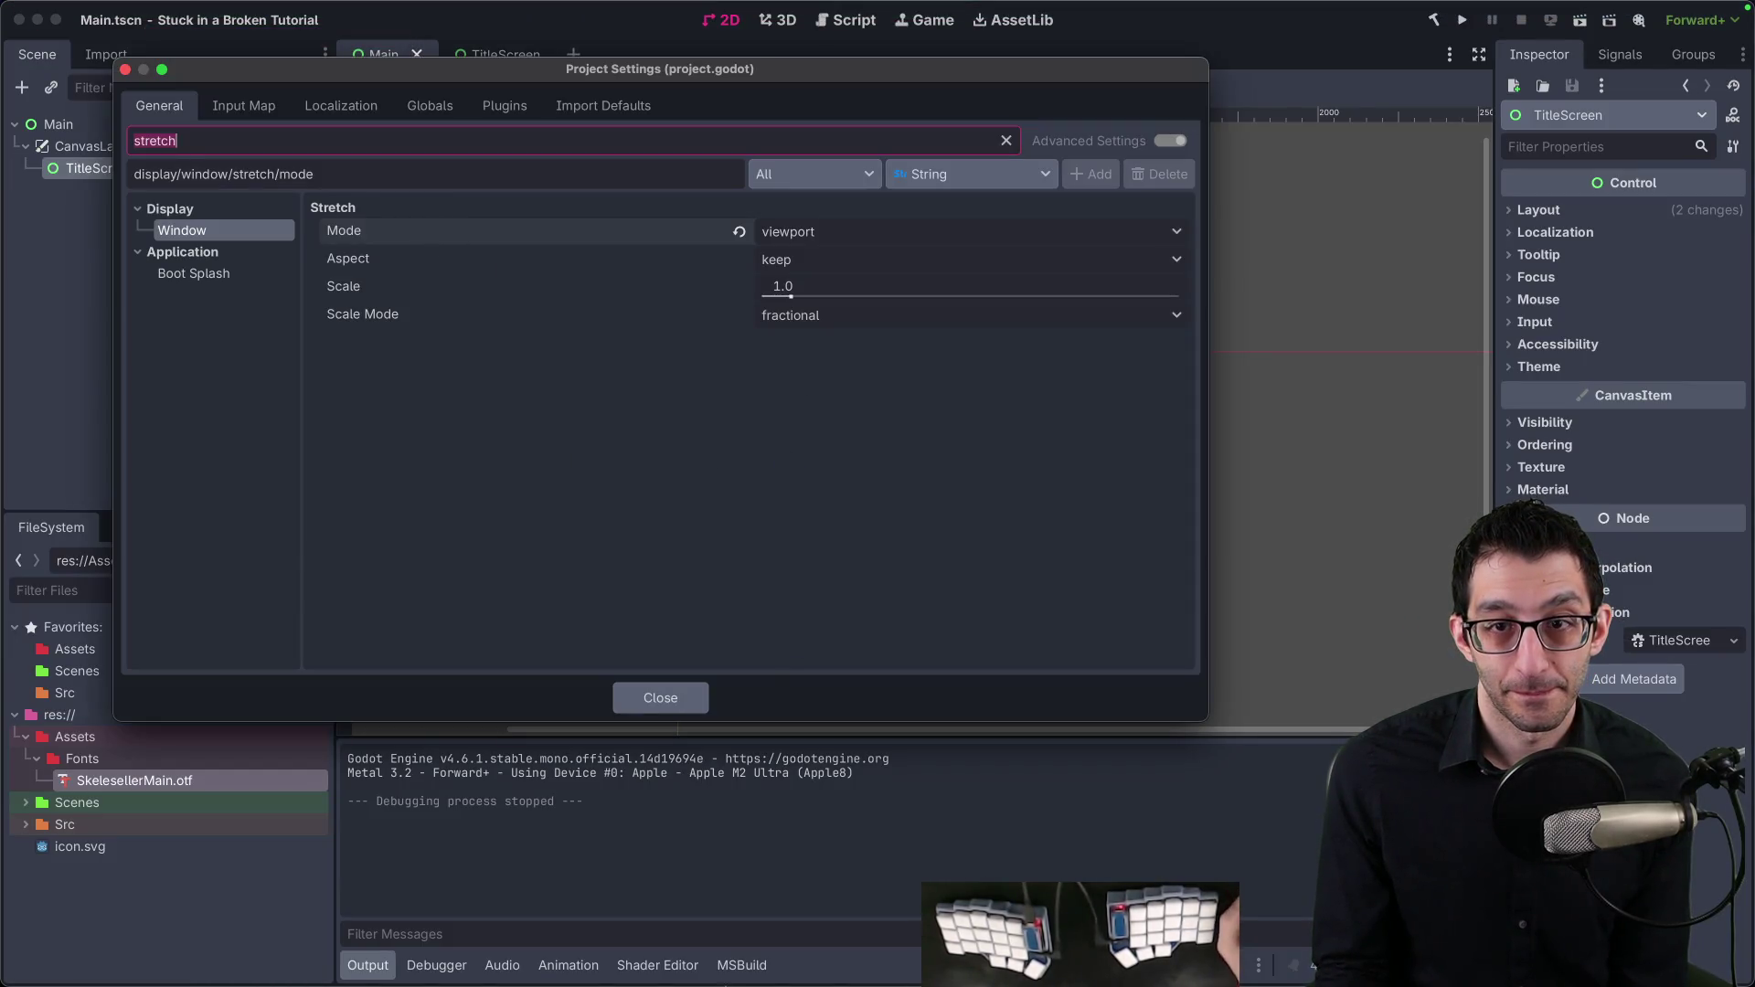
double_click(208, 140)
key("BackSpace")
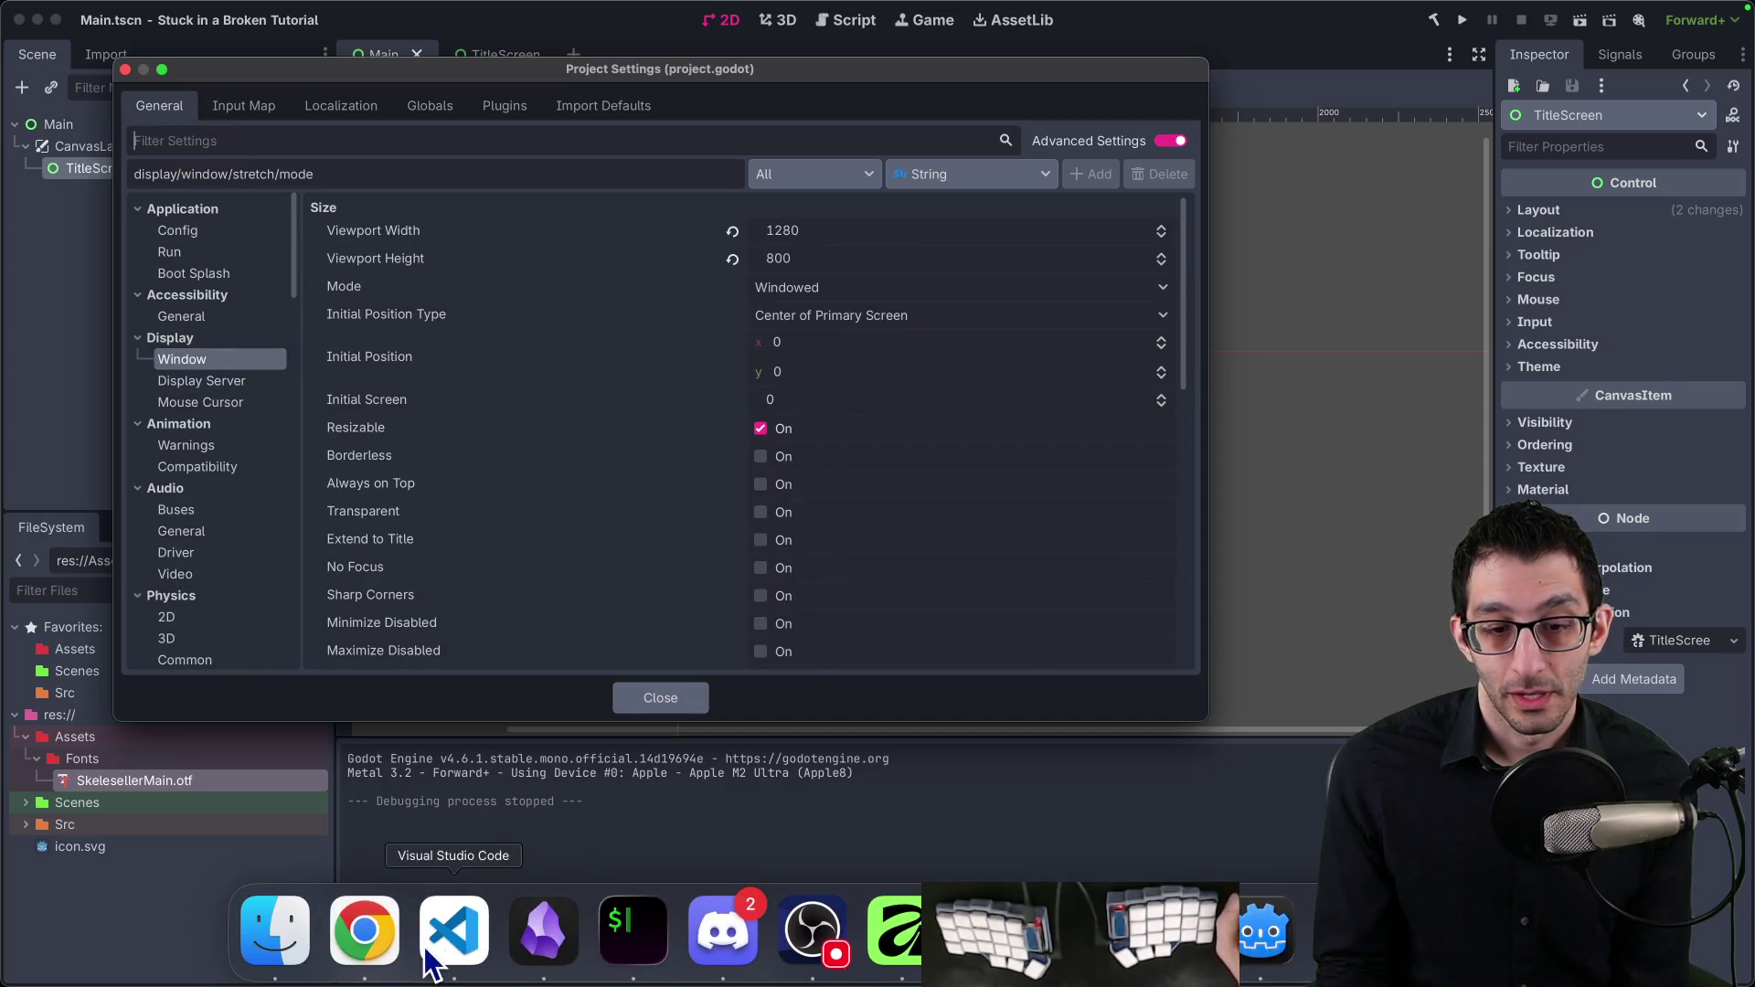
left_click(360, 929)
key("super+Tab")
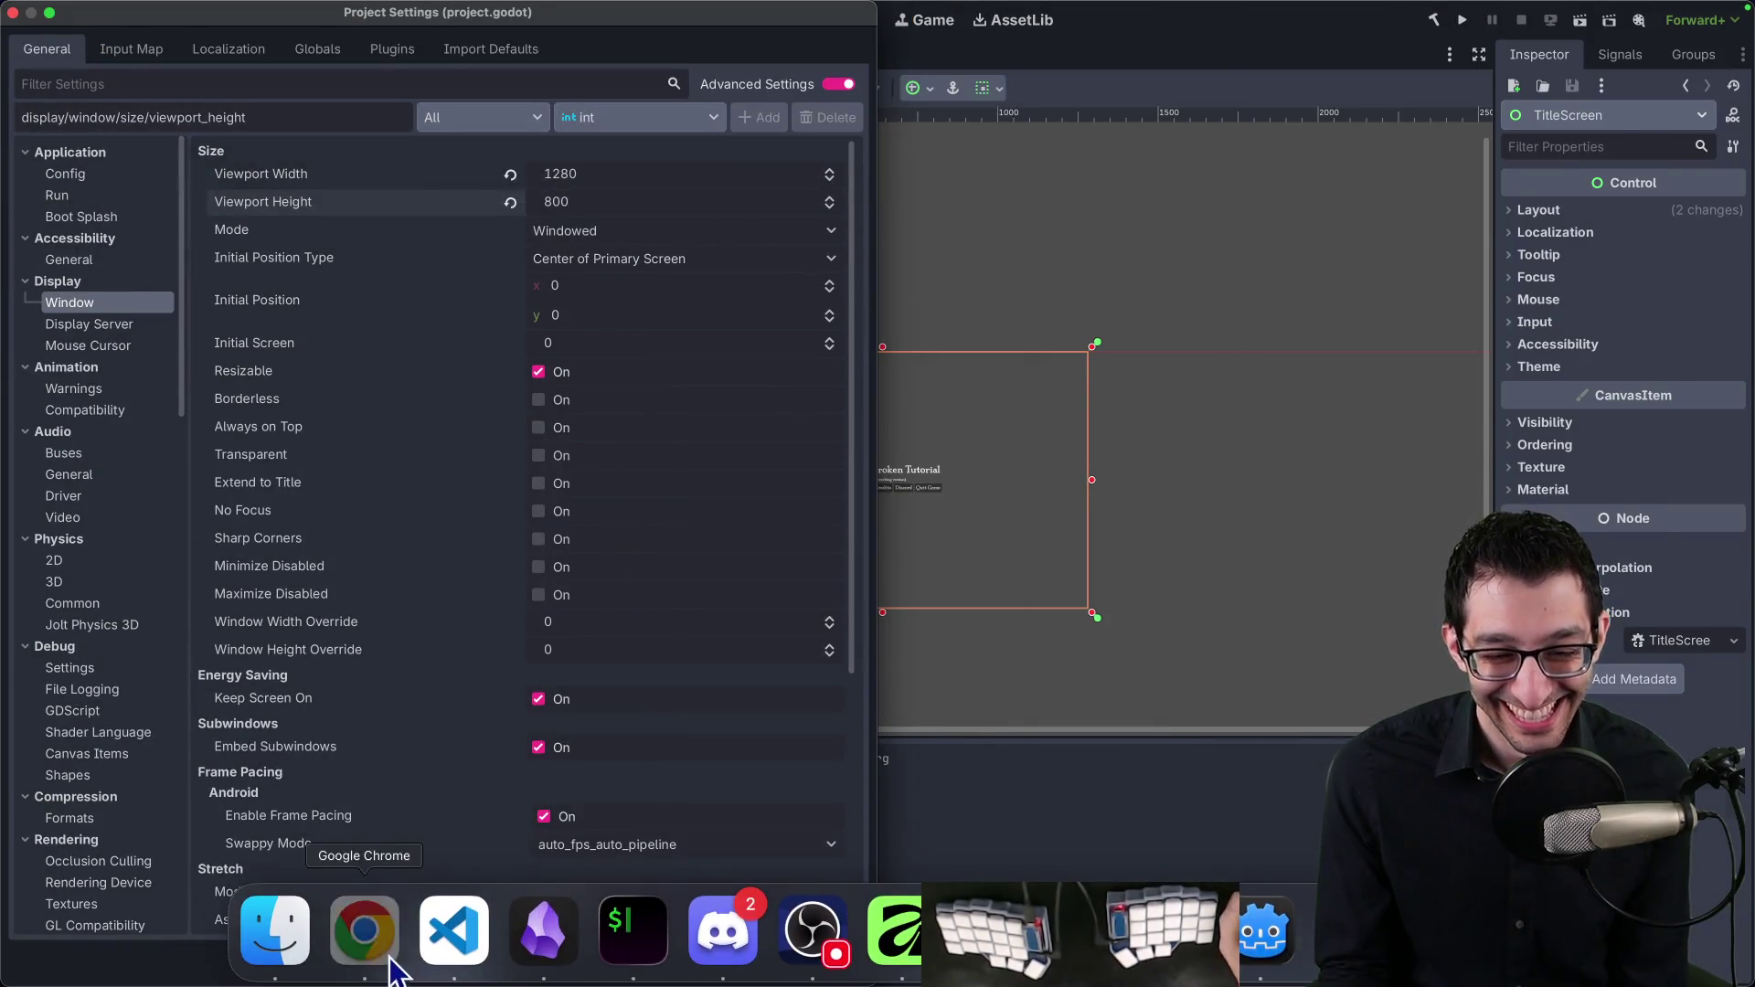
left_click(363, 971)
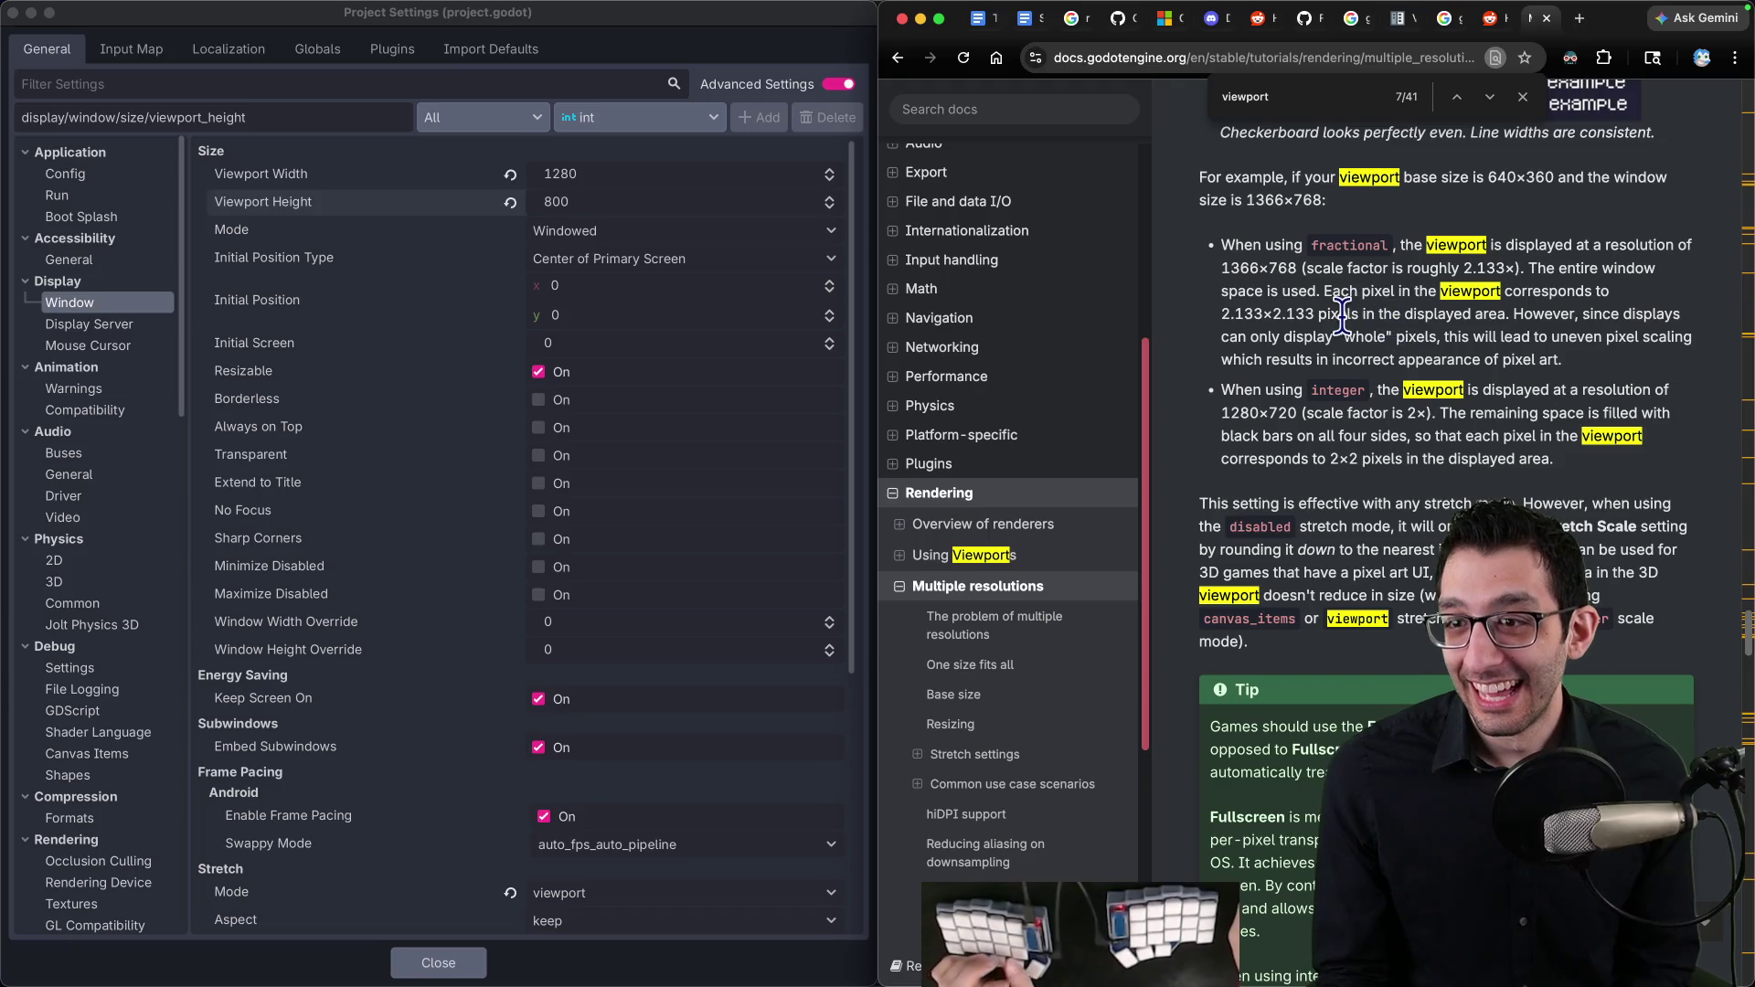
scroll(1347, 323, "up", 7)
scroll(1349, 329, "down", 15)
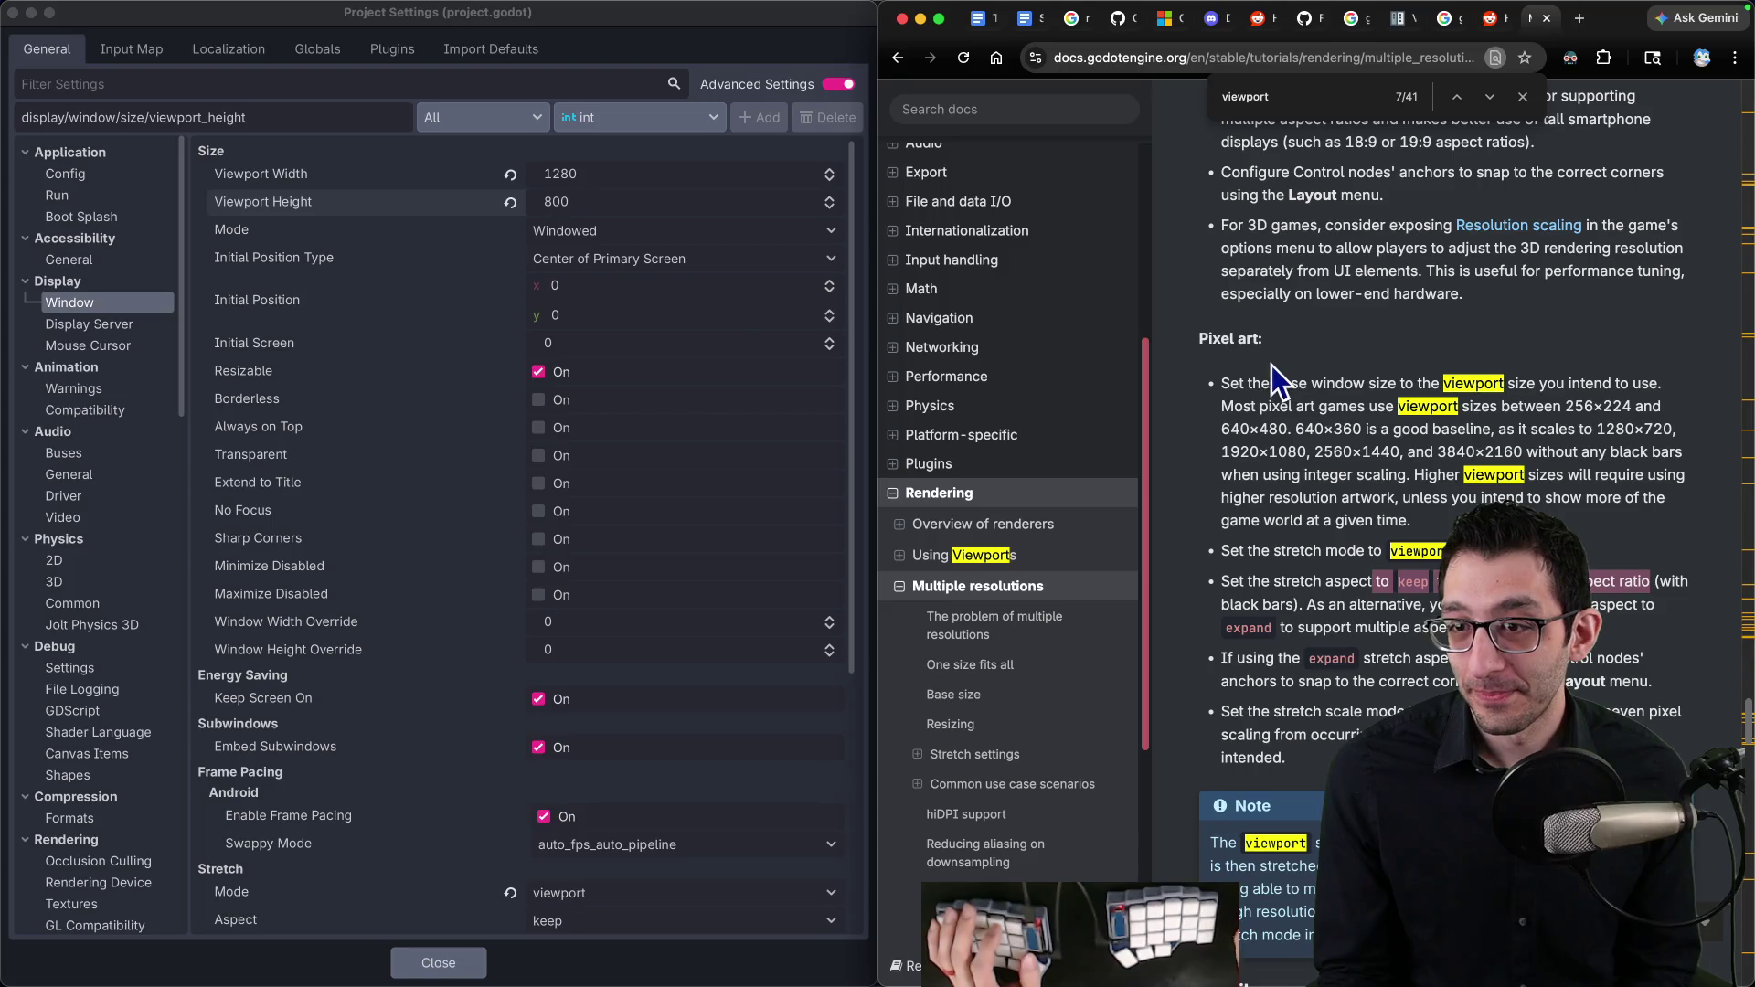
Step: Re-enter the viewport size as 640 × 360
left_click(572, 177)
type("640")
key("Tab")
type("360")
key("Tab")
key("super+Tab")
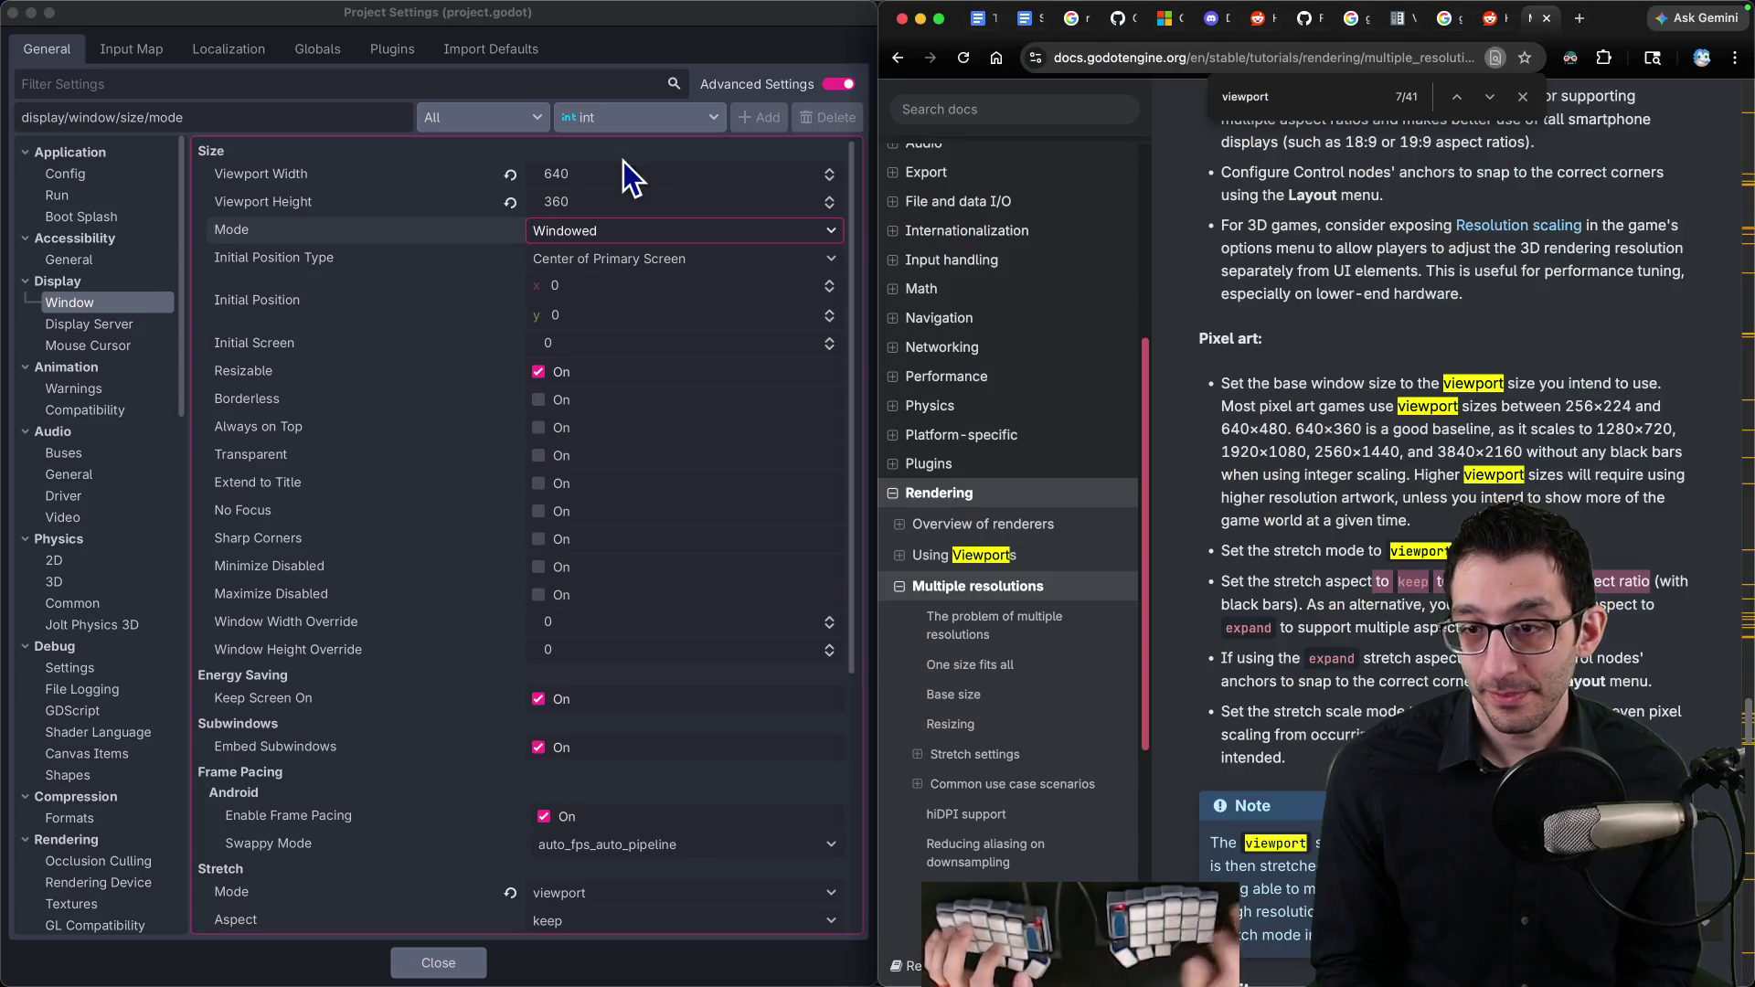
Step: Check the stretch aspect choices against the docs and keep it at 'keep'
scroll(1620, 399, "down", 1)
scroll(466, 633, "down", 5)
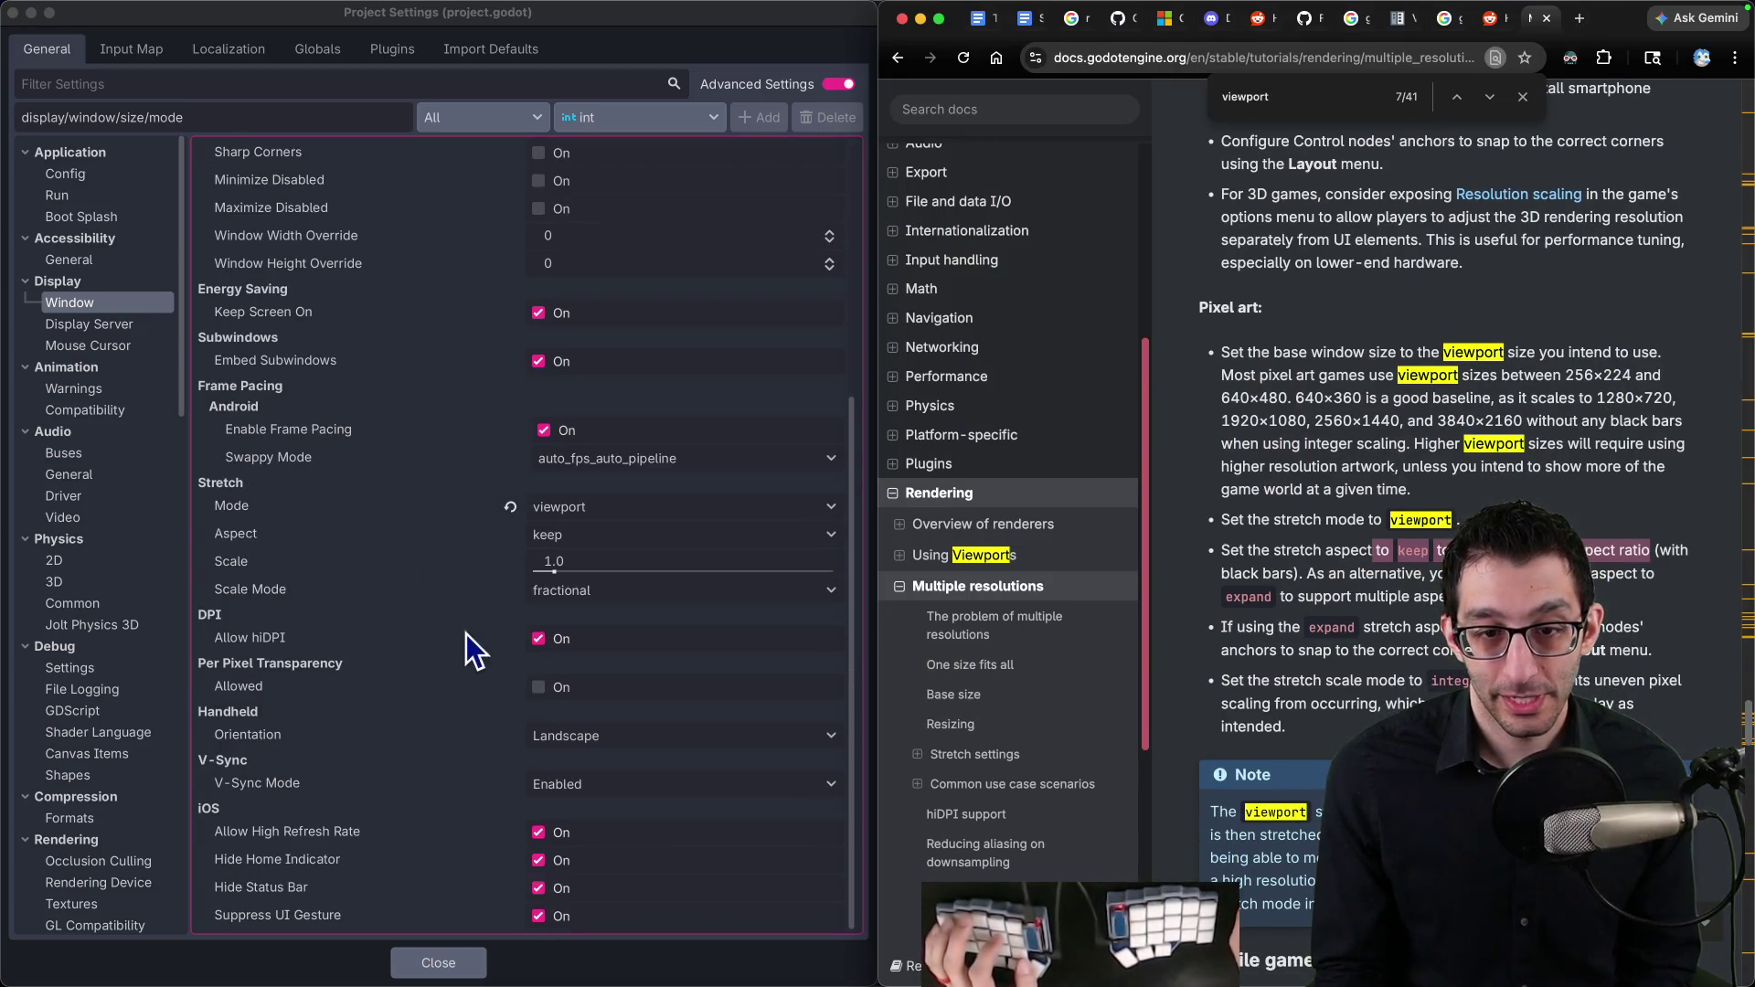
left_click(596, 530)
left_click(594, 531)
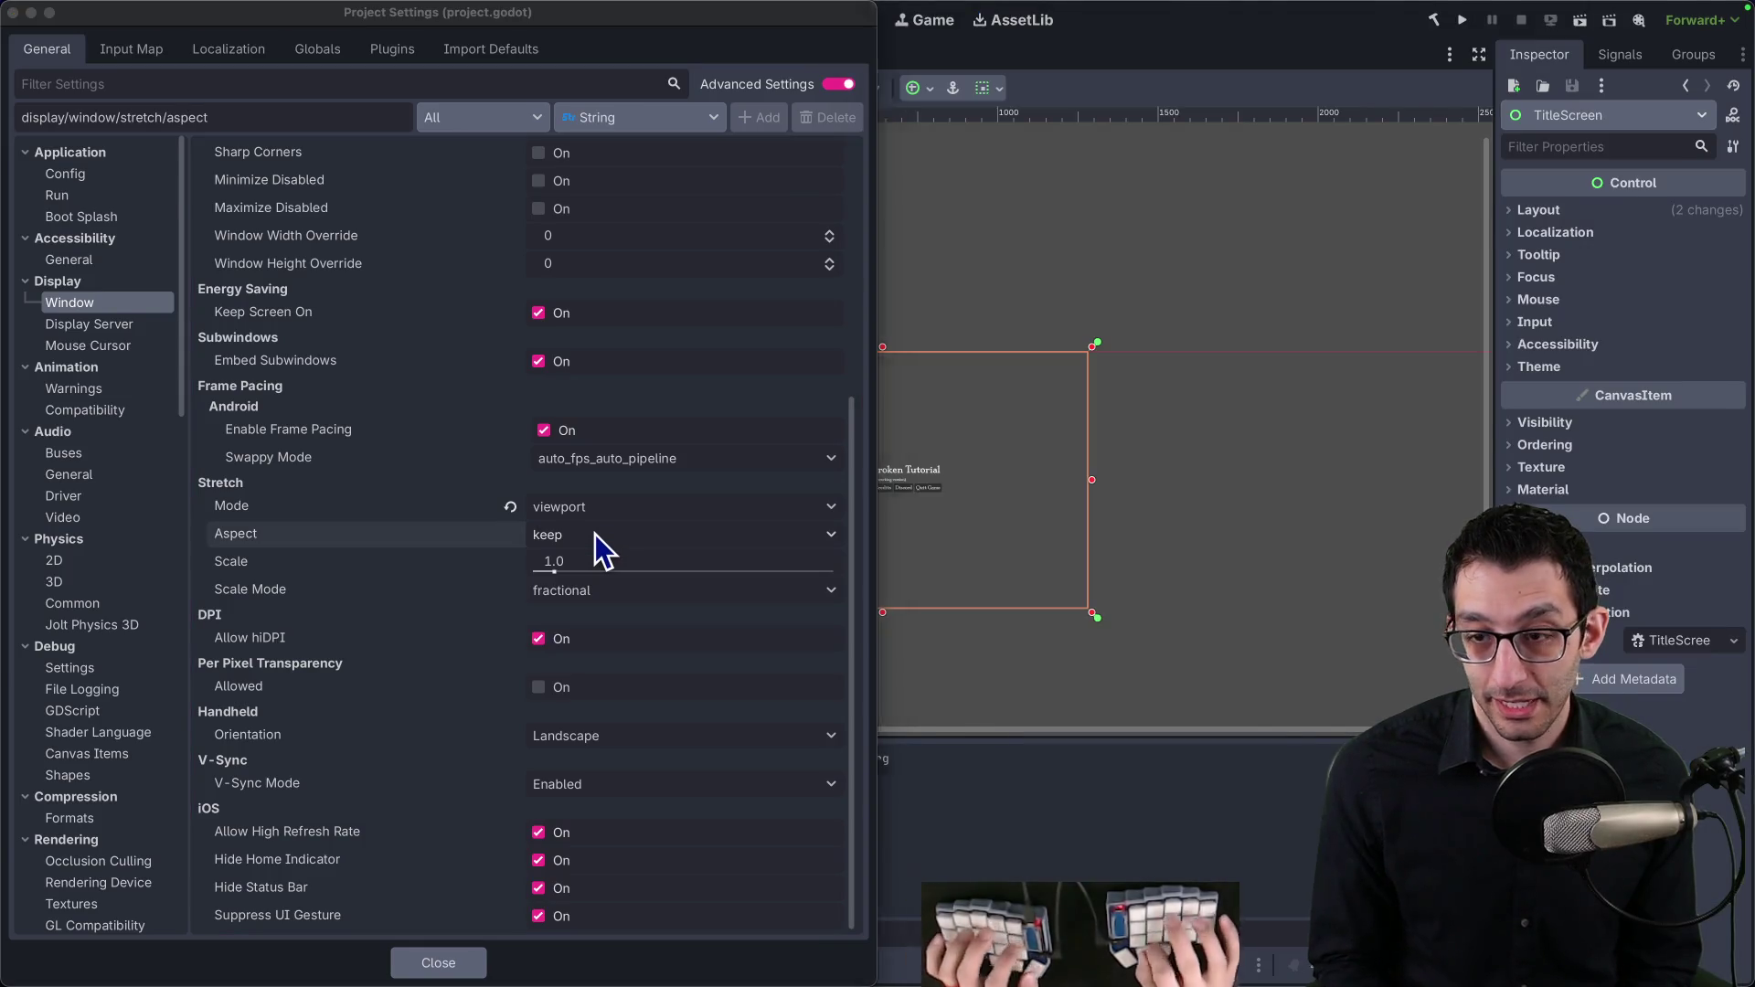
key("super+Tab")
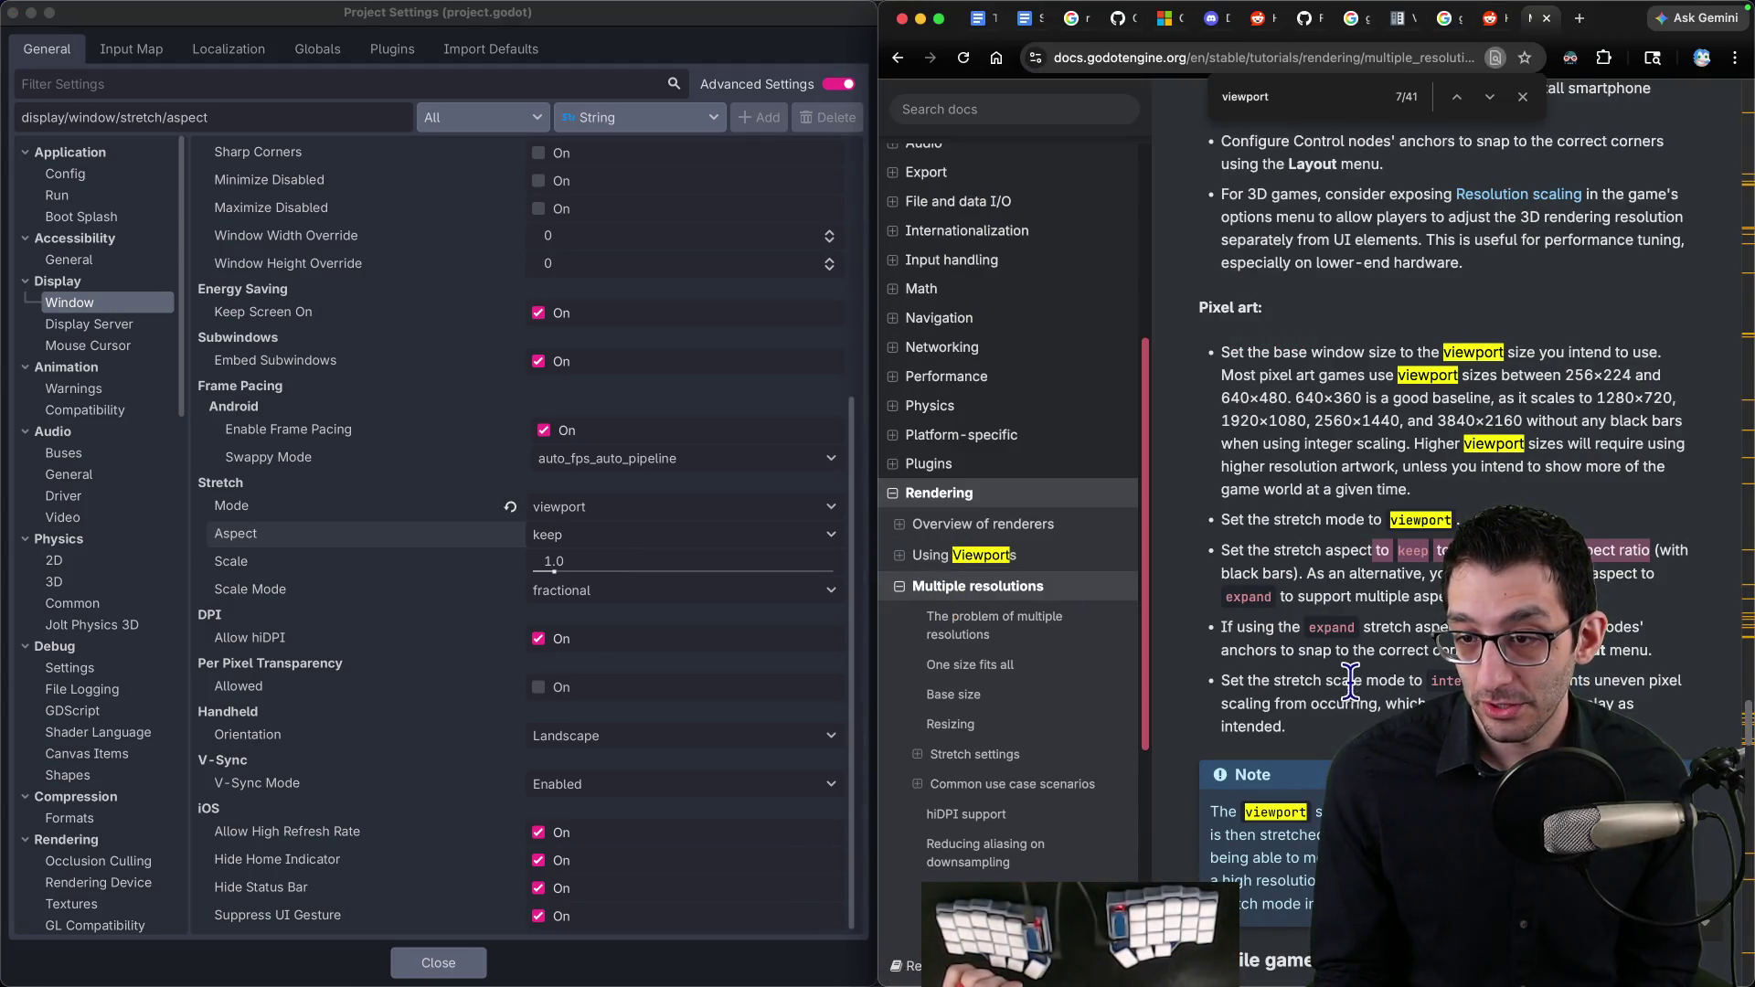
left_click(673, 534)
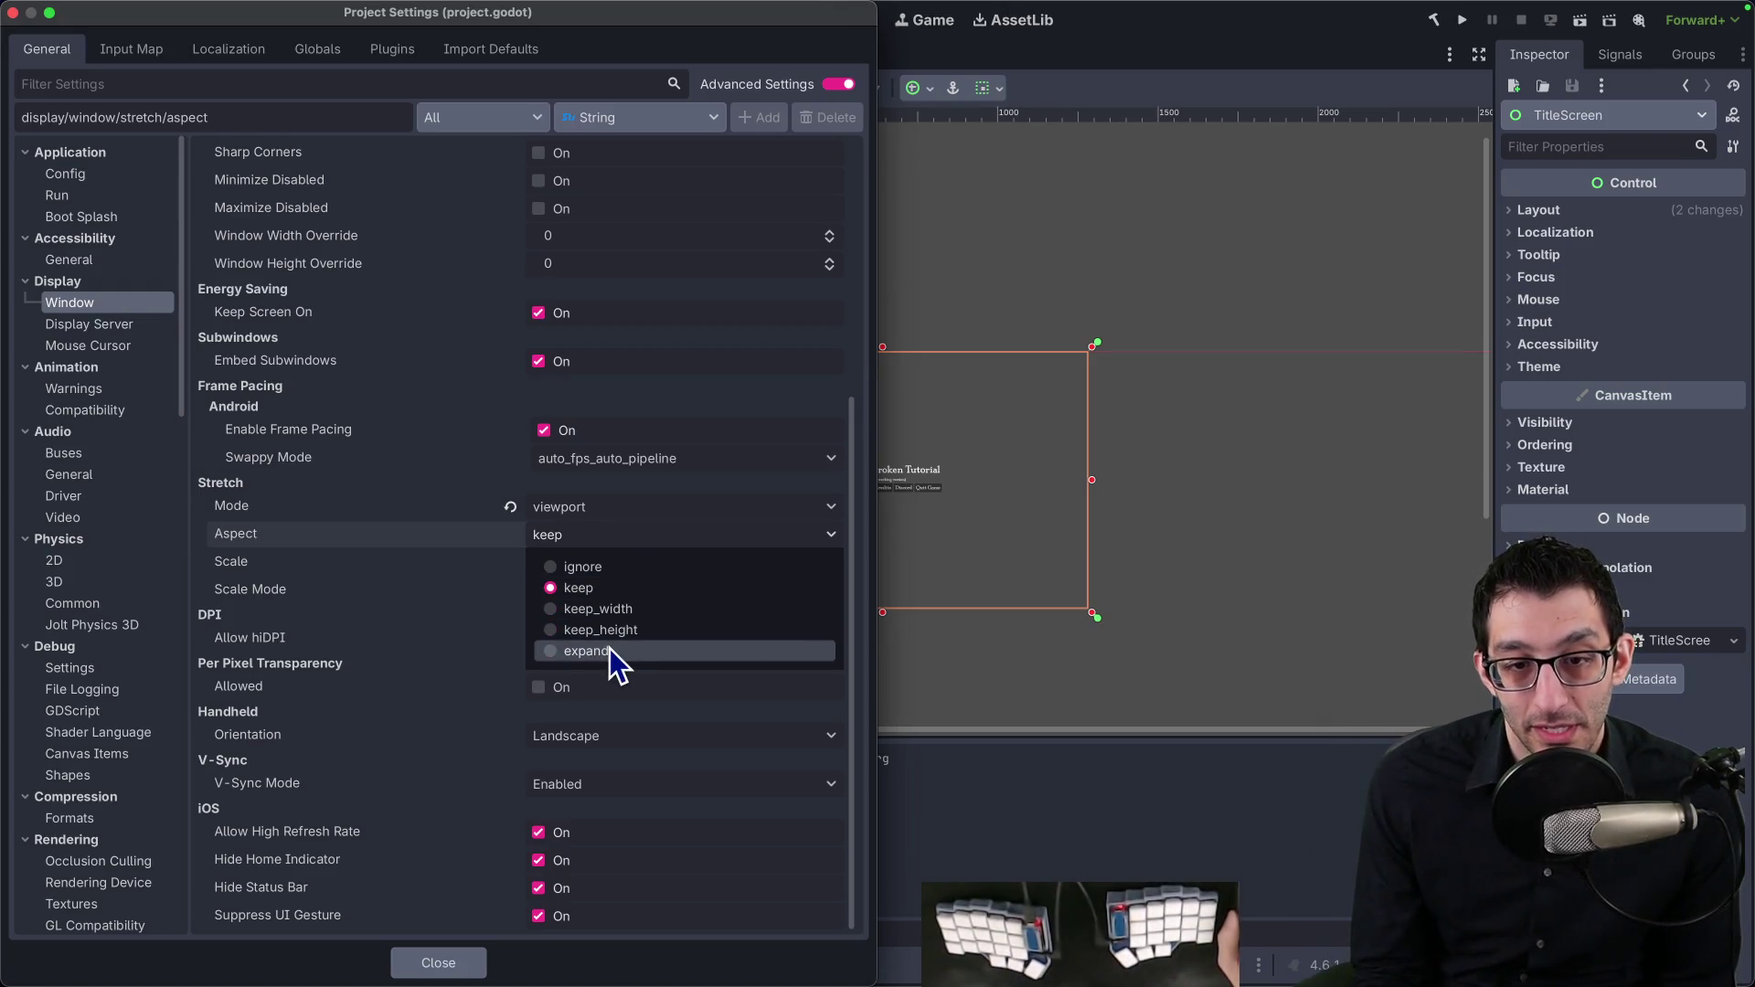
left_click(455, 919)
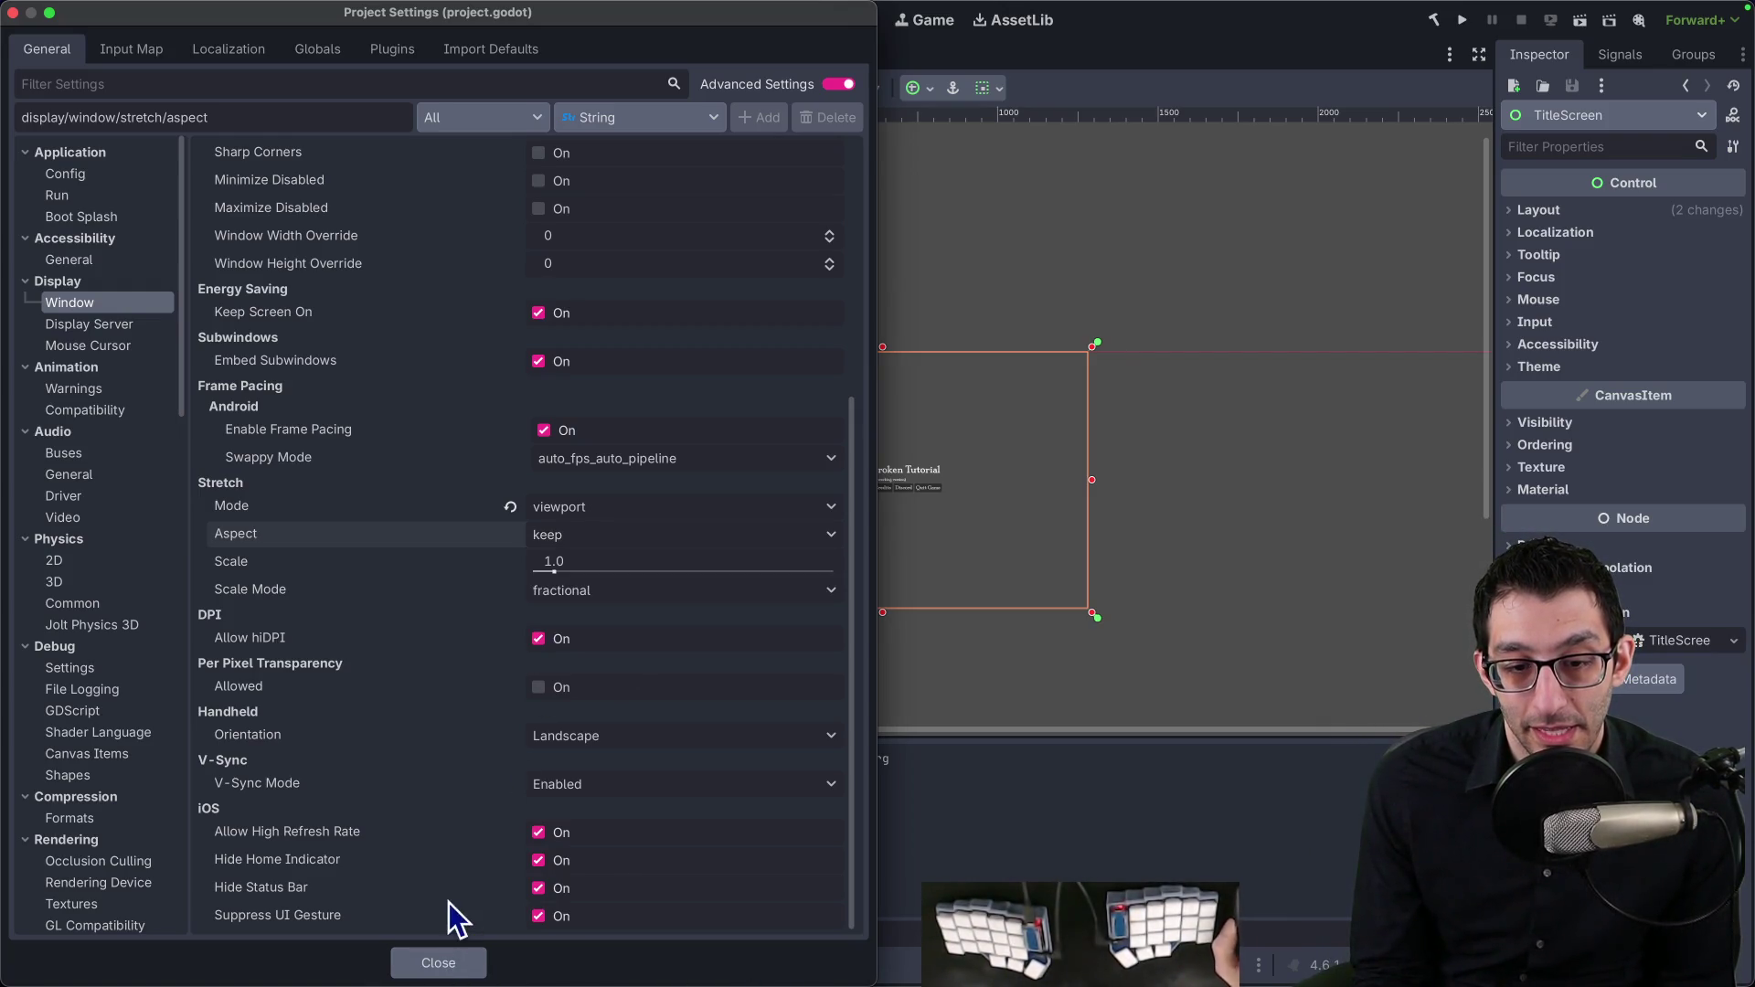
Step: Set the stretch Scale Mode to integer and close Project Settings
left_click(366, 933)
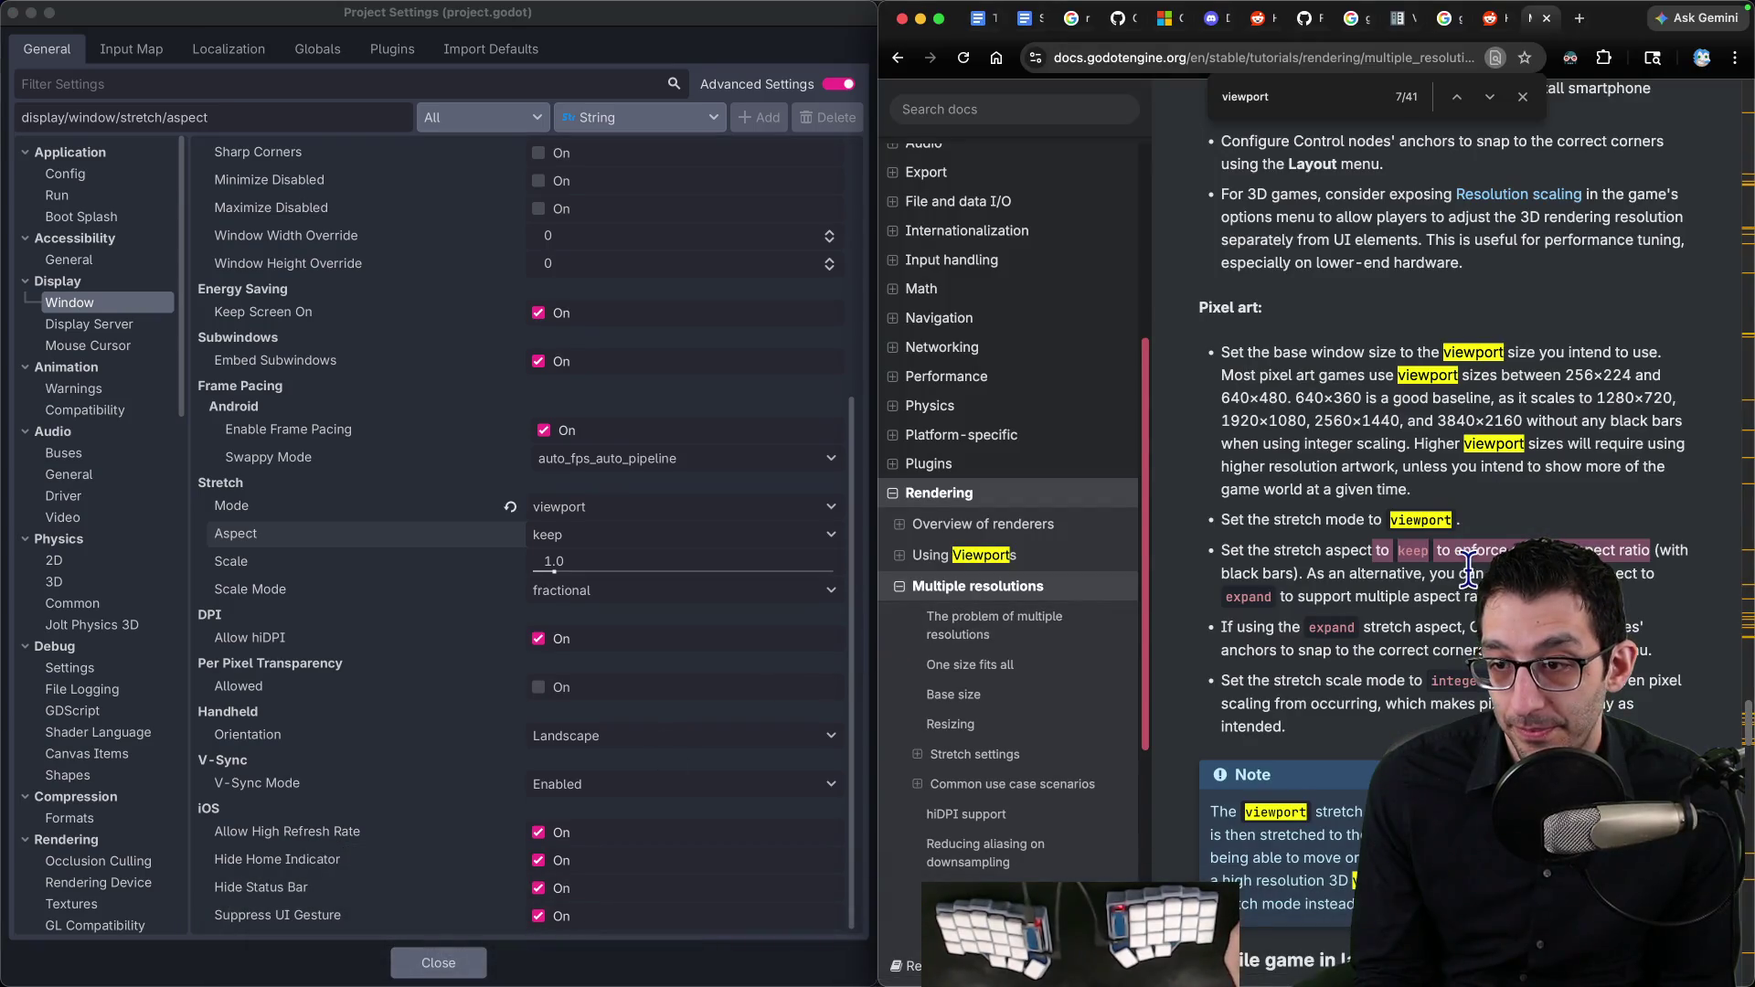
scroll(1451, 589, "down", 2)
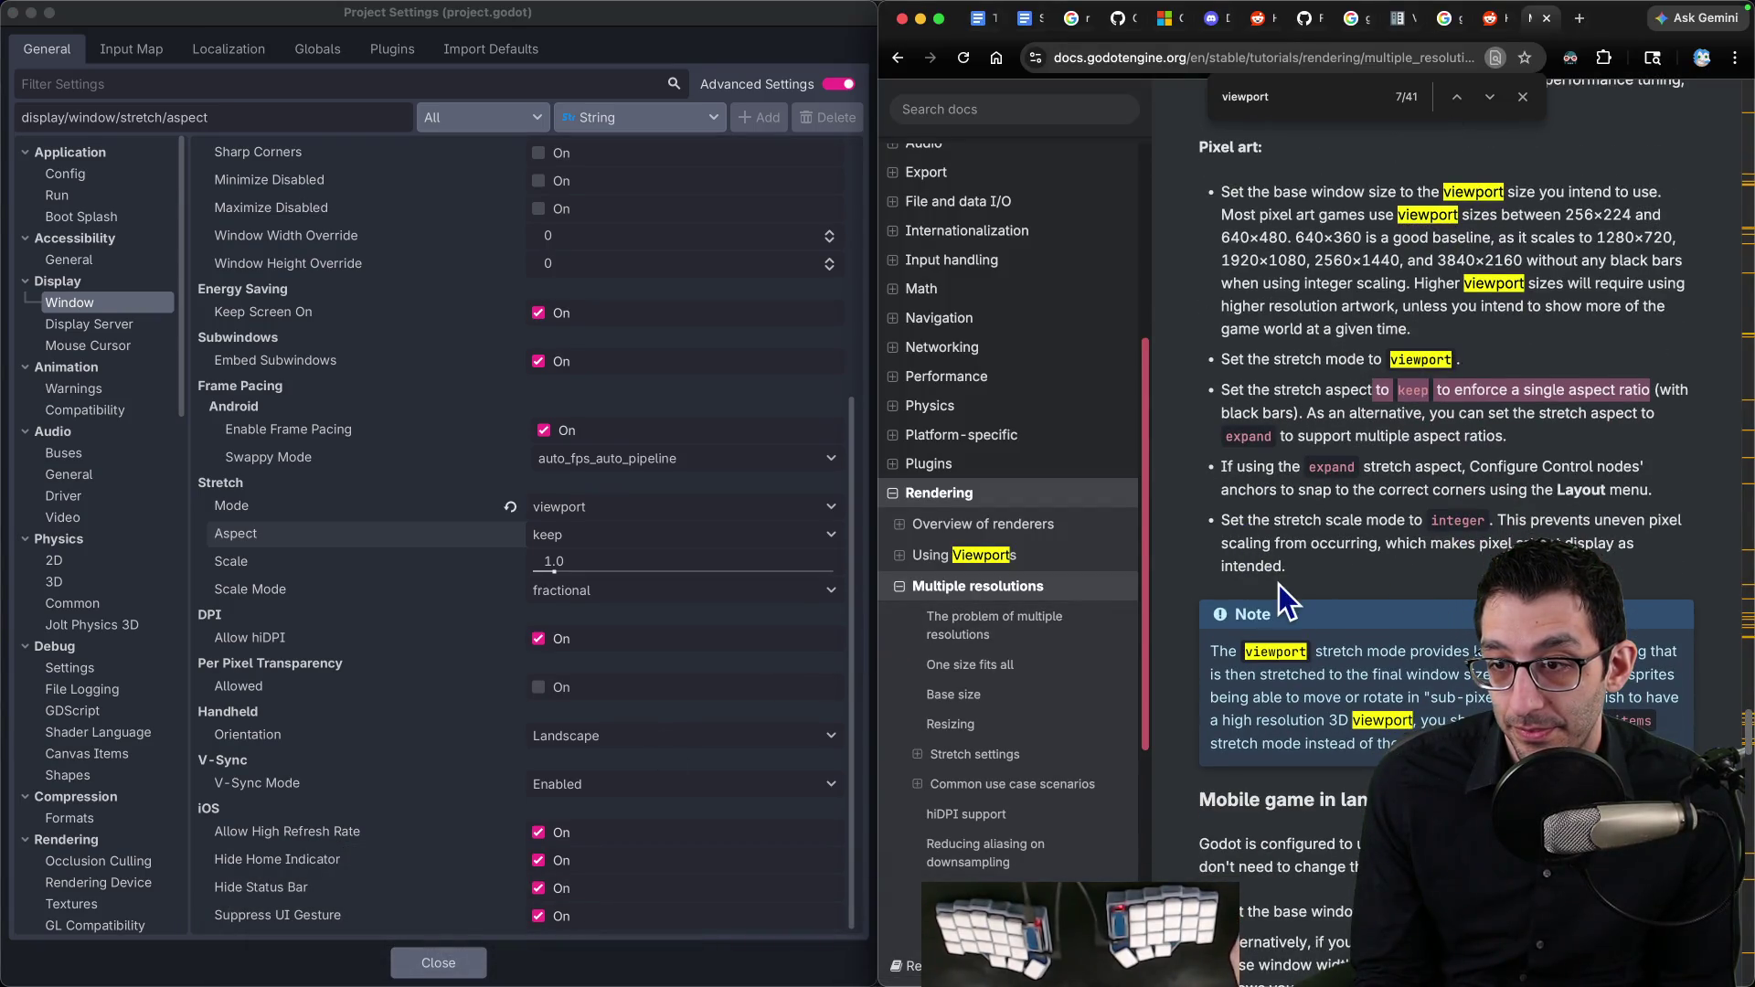
left_click(600, 585)
left_click(598, 638)
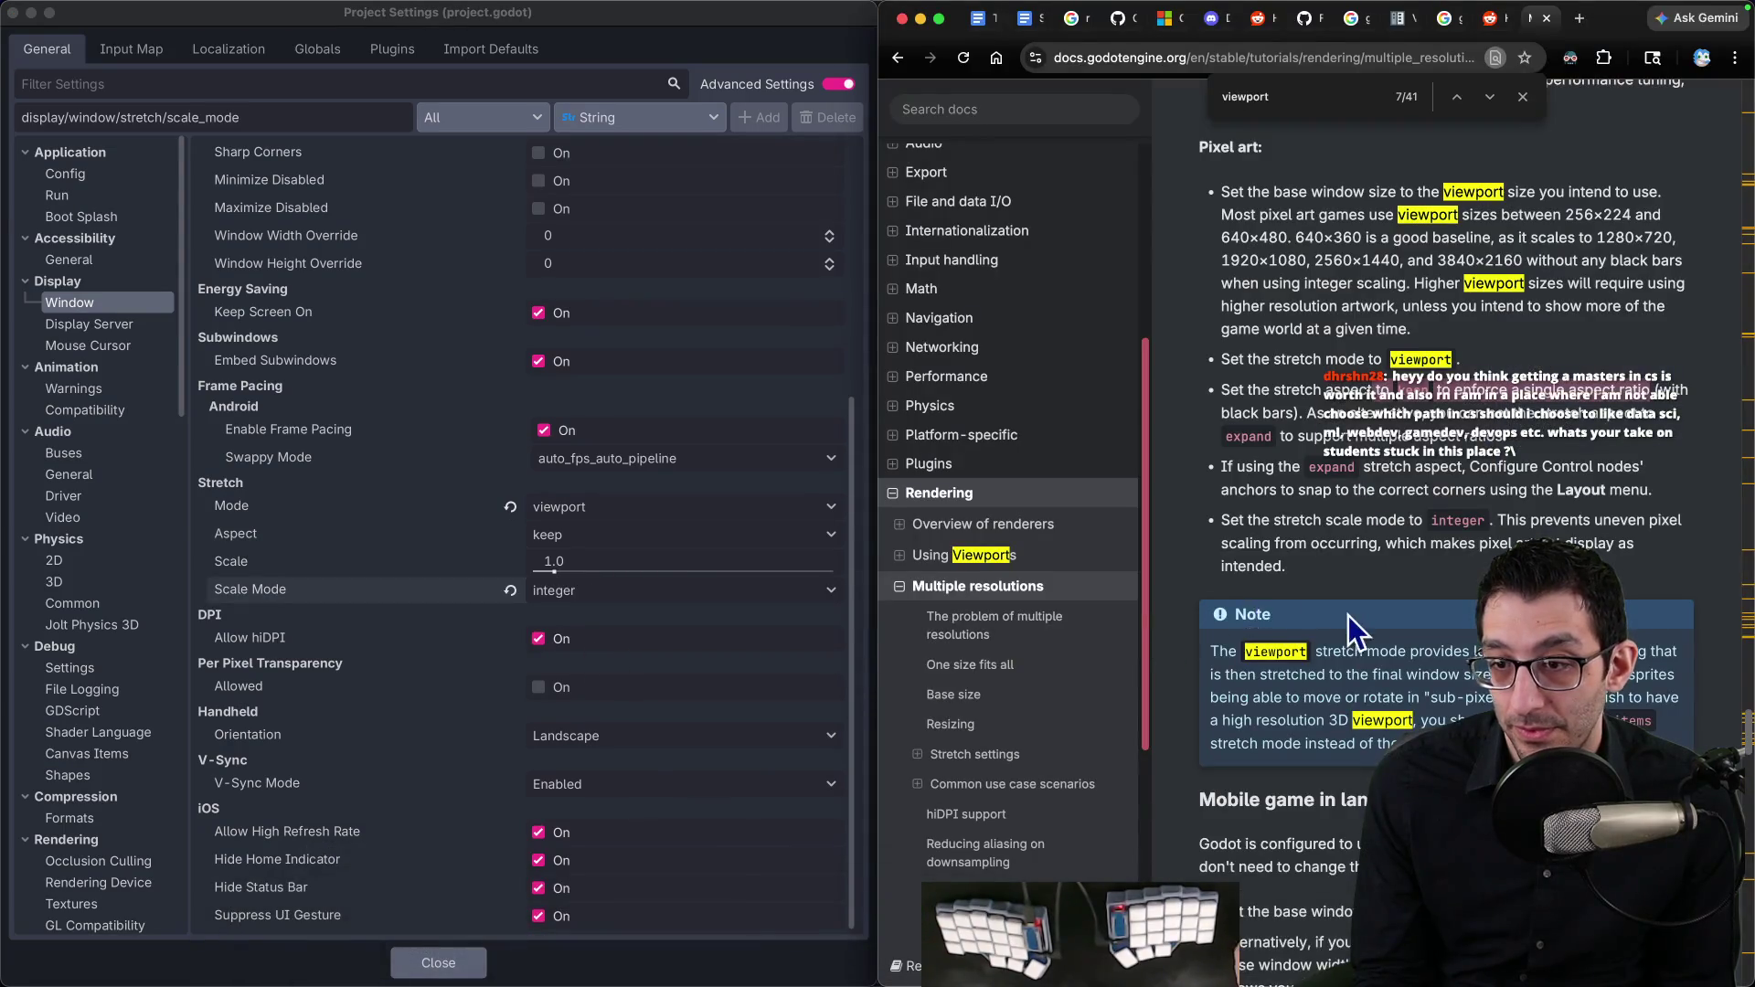
scroll(1347, 612, "down", 4)
left_click(471, 965)
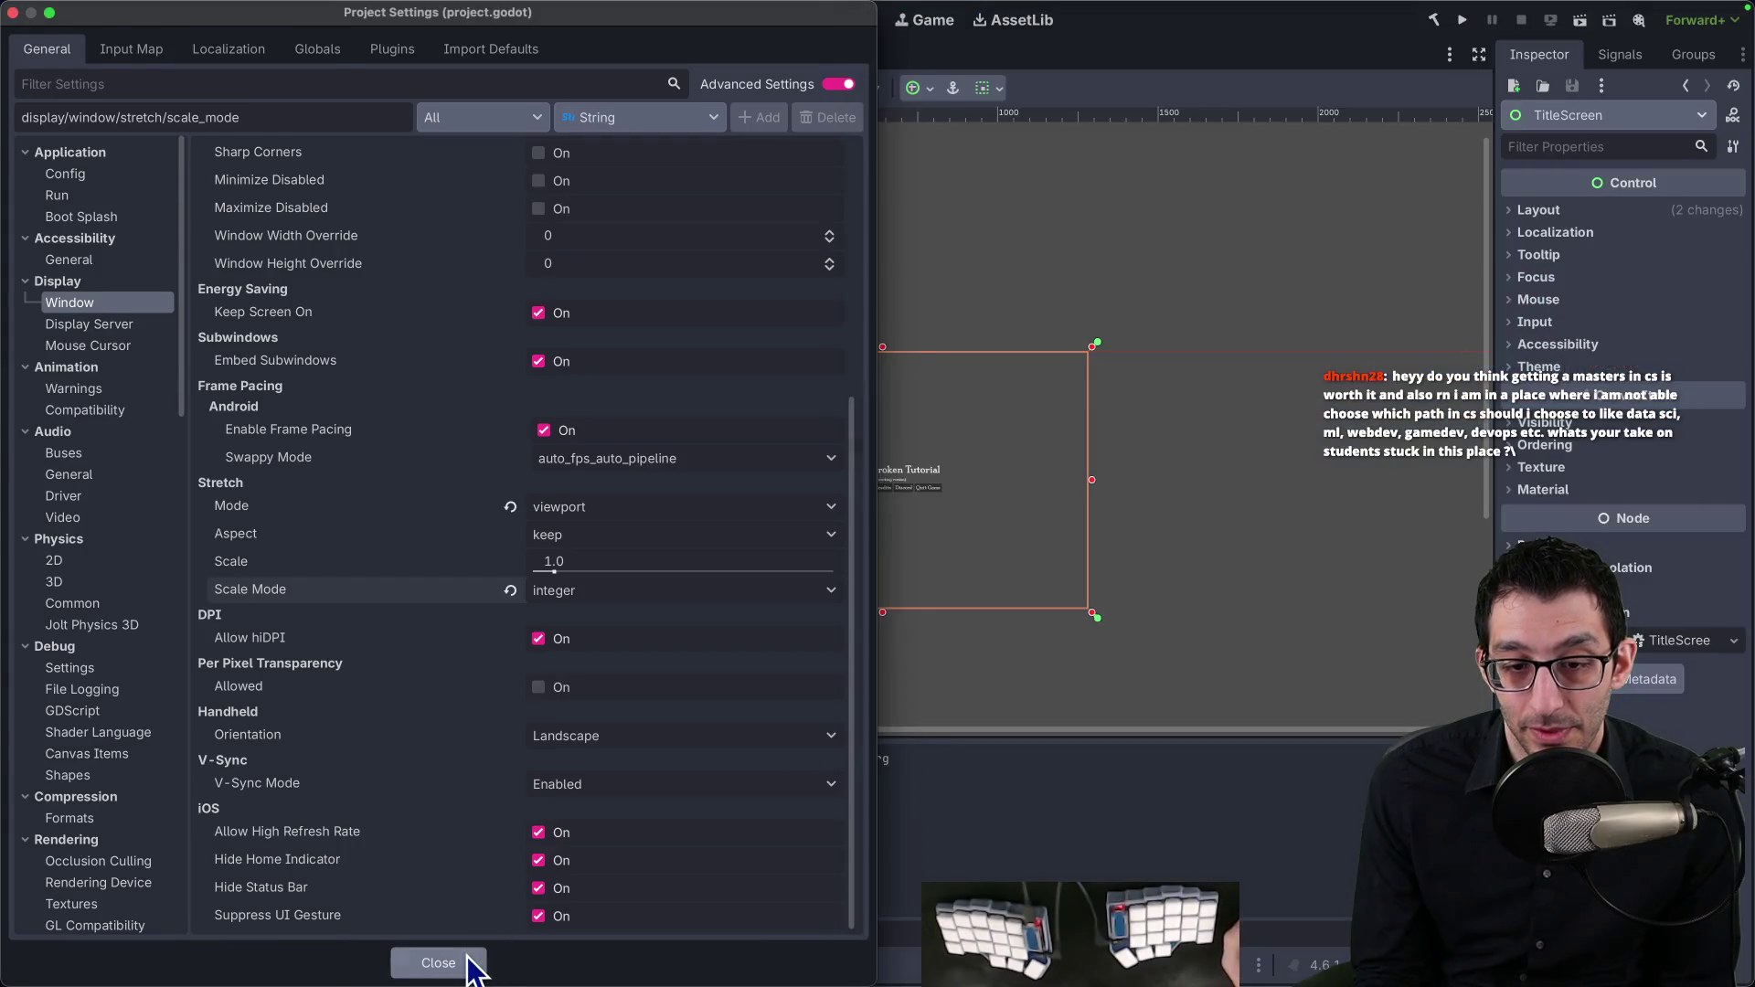
left_click(464, 964)
Step: Run the game to view the integer-scaled title screen, then read the docs' mobile landscape advice
left_click(1463, 20)
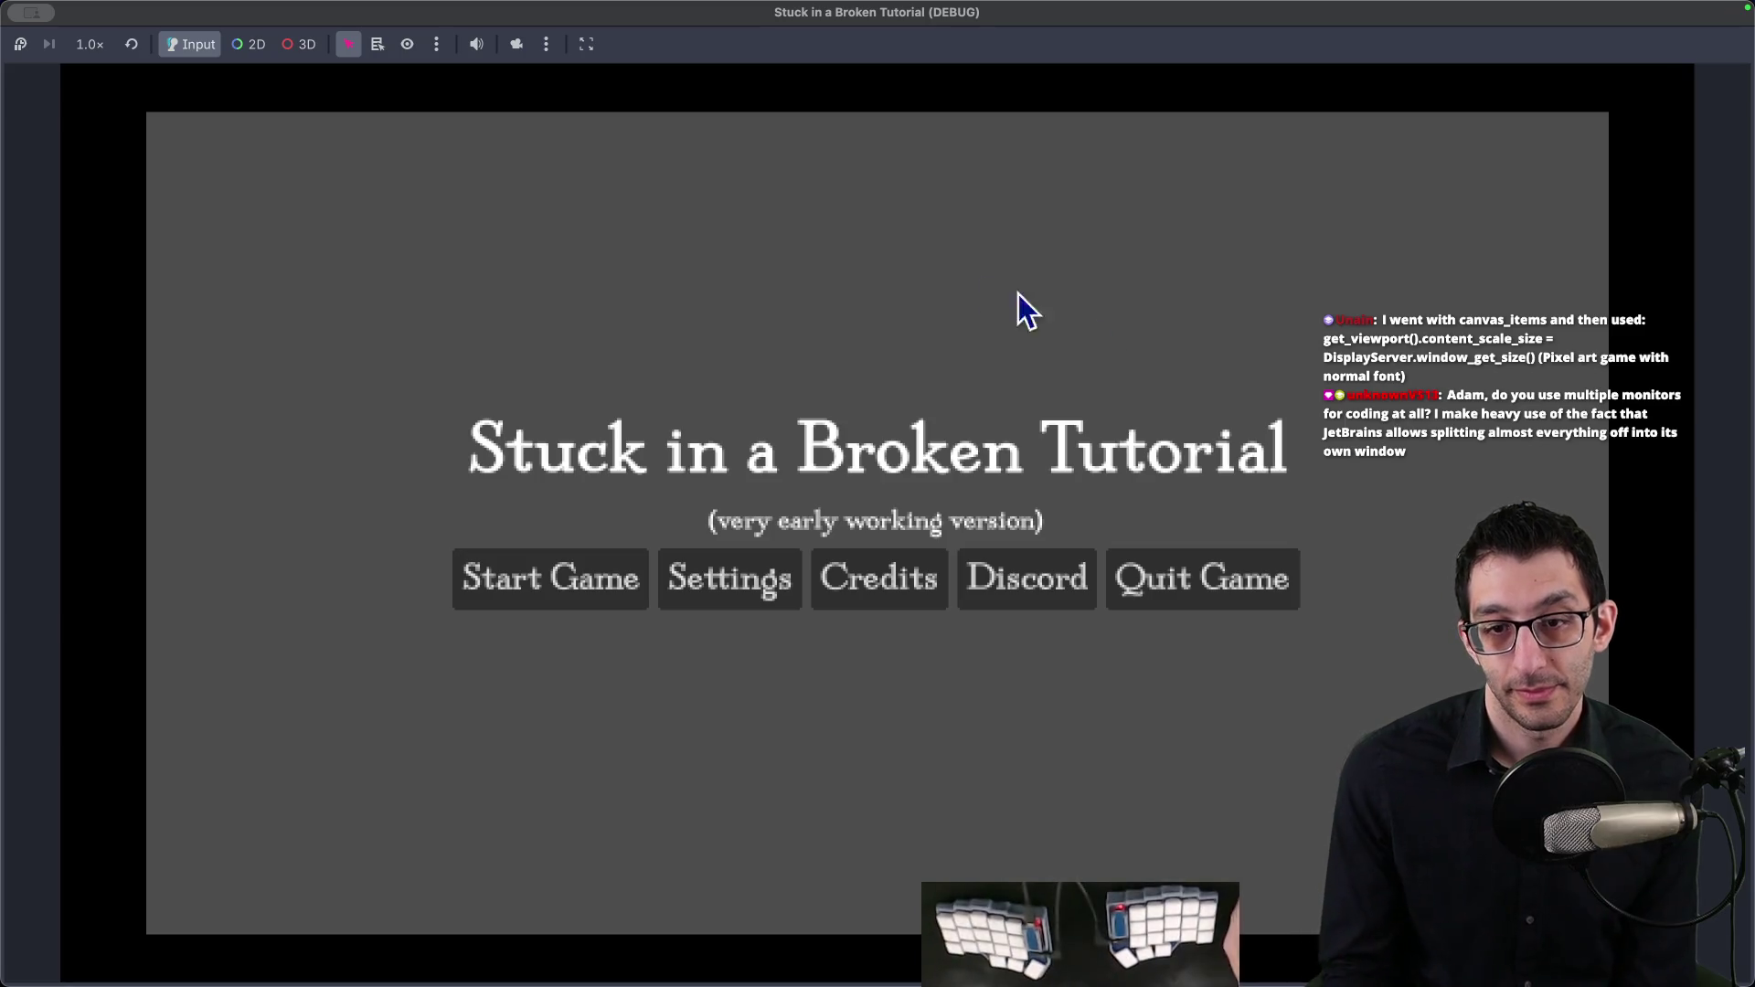
left_click(363, 958)
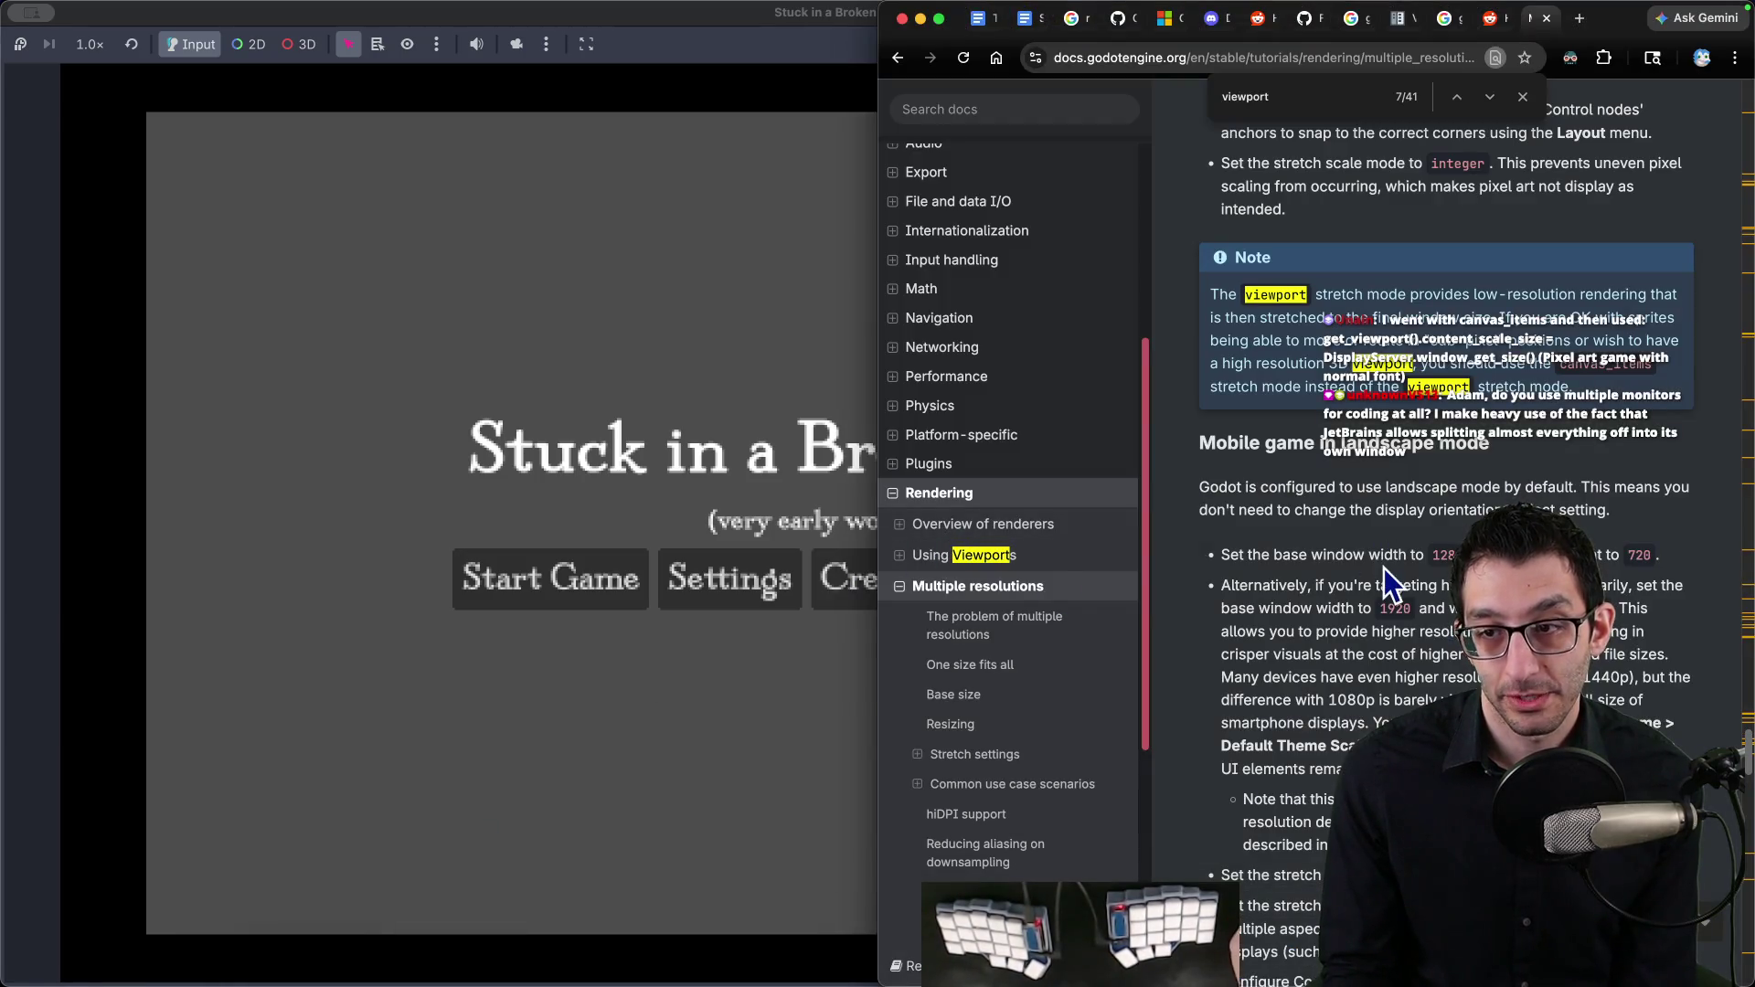
scroll(1380, 574, "down", 2)
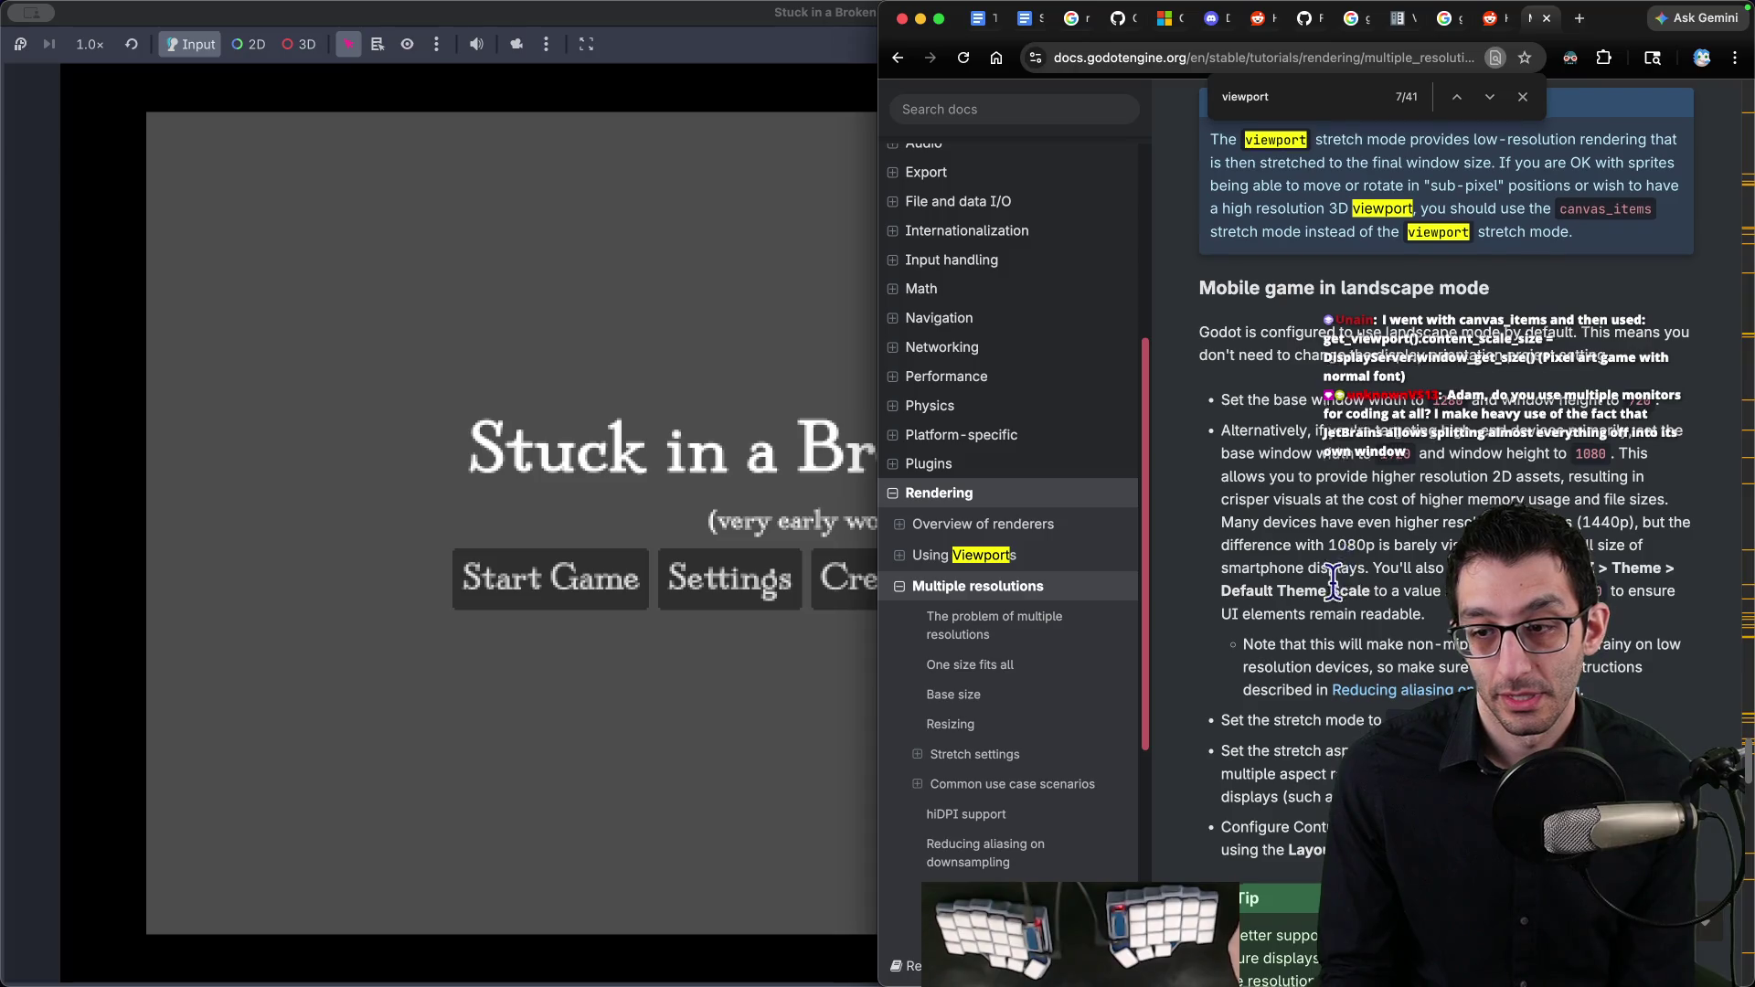
scroll(1316, 594, "down", 7)
scroll(1316, 594, "up", 10)
scroll(1316, 594, "down", 4)
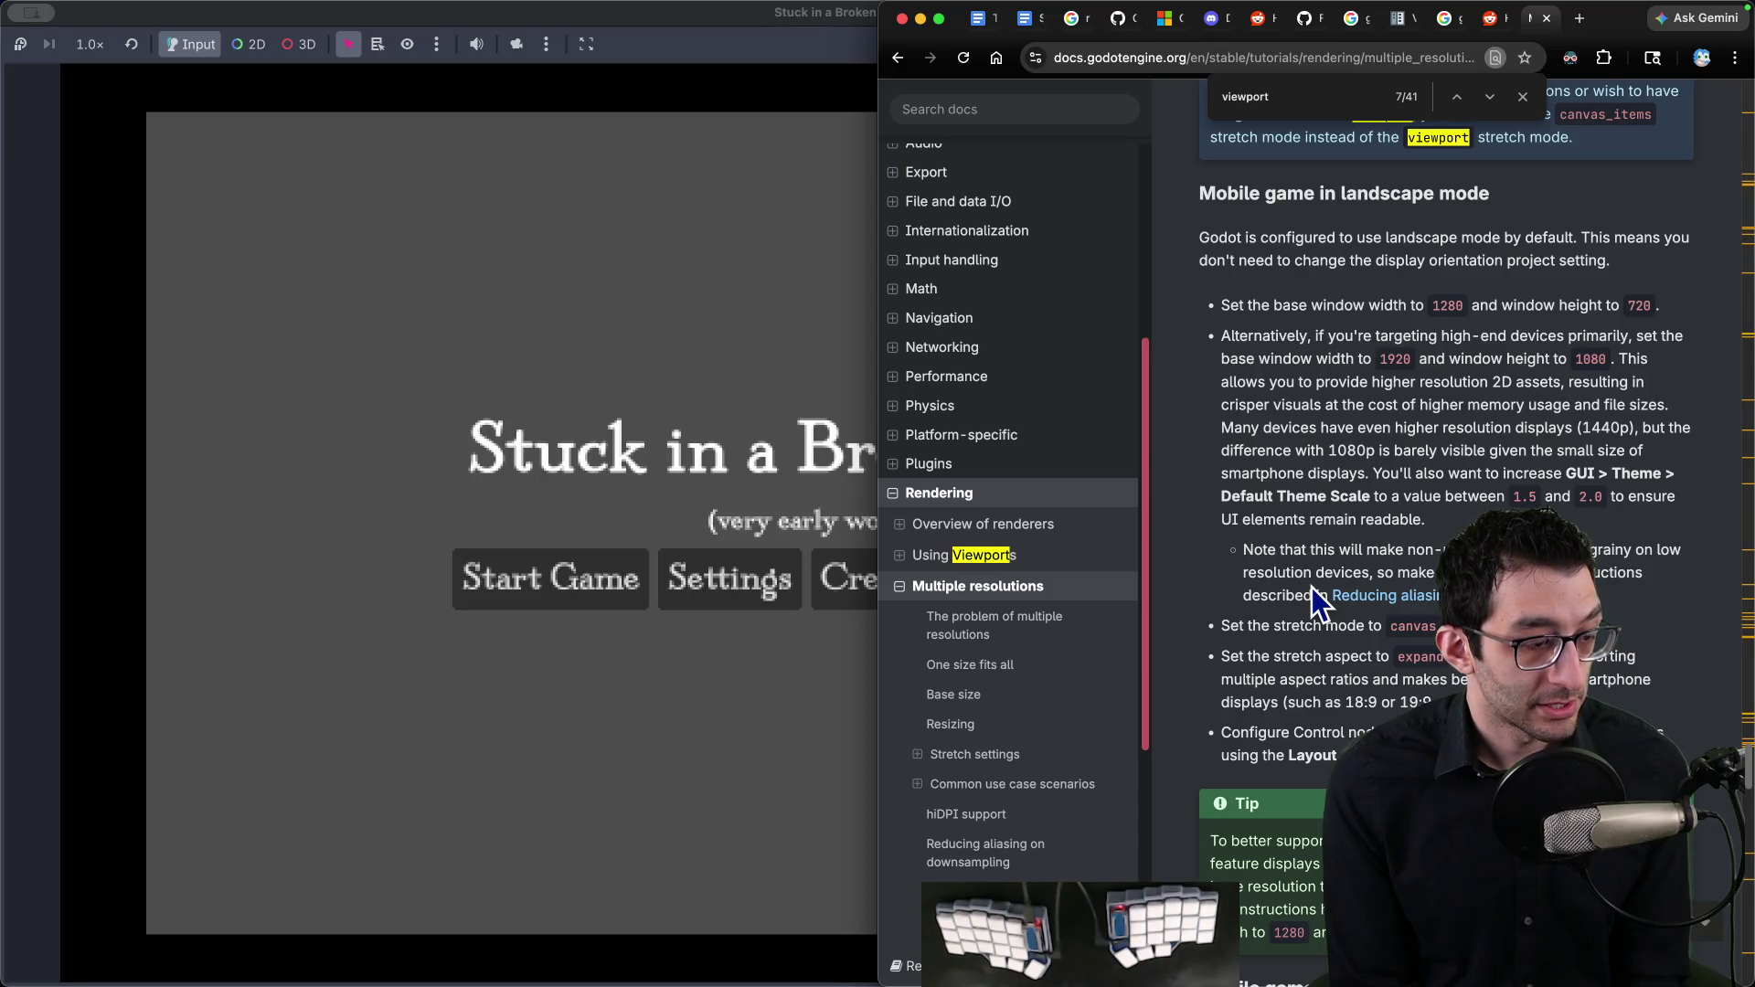
key("super+Tab")
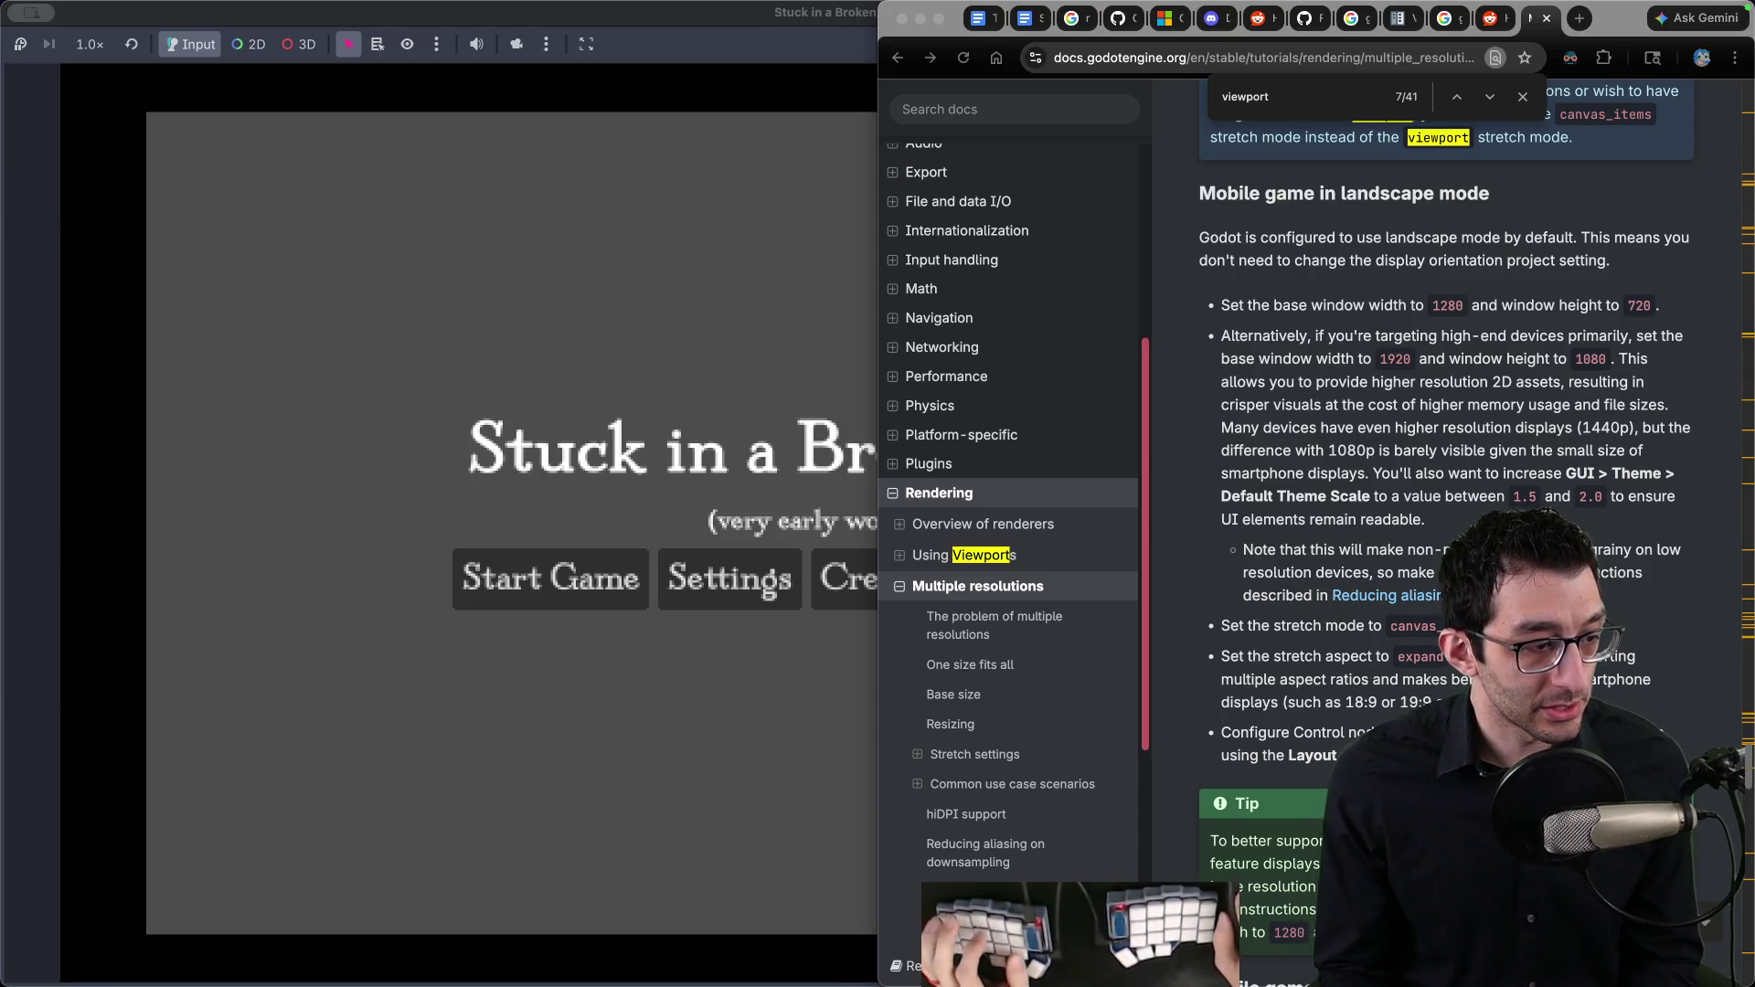
Step: Paste the canvas_items / content_scale_size tip into a new VS Code file and delete its timestamp
key("super+Tab")
key("super+n")
type("11:21Unain: I went with canvas_items and then used: get_viewport().content_scale_size = DisplayServer.window_get_size() (Pixel art game with normal font)")
key("Up")
key("Home")
key("Delete")
key("Delete")
key("Delete")
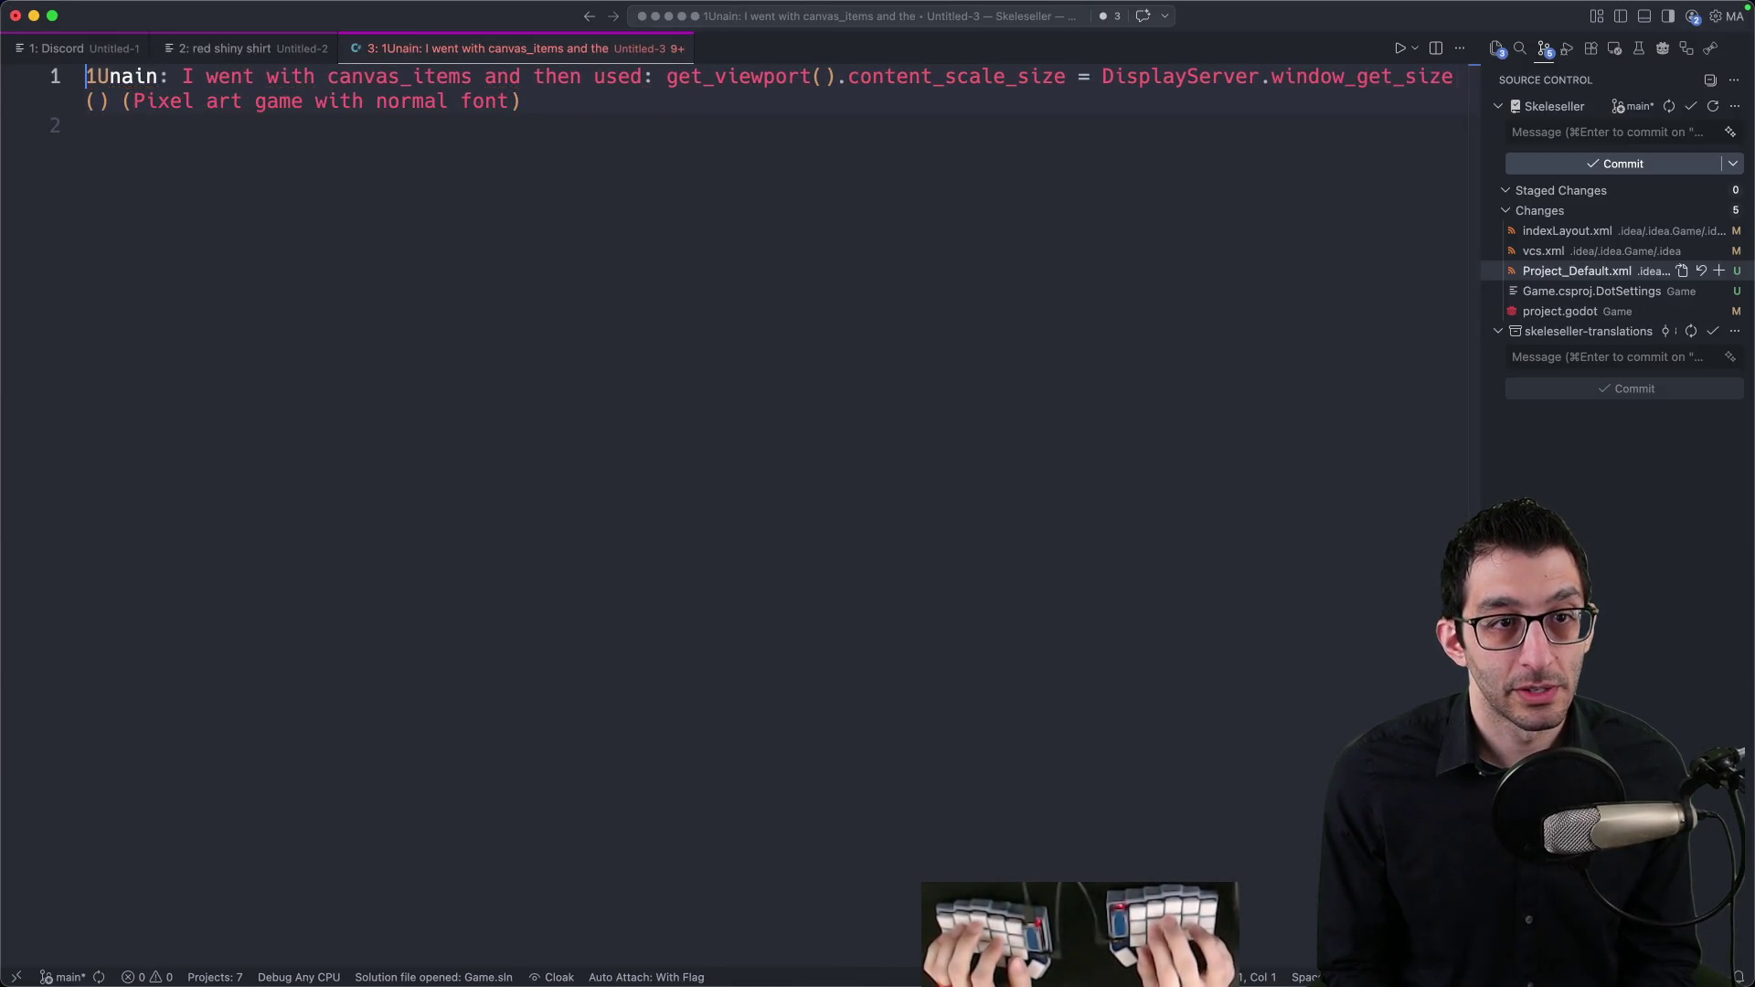
key("Delete")
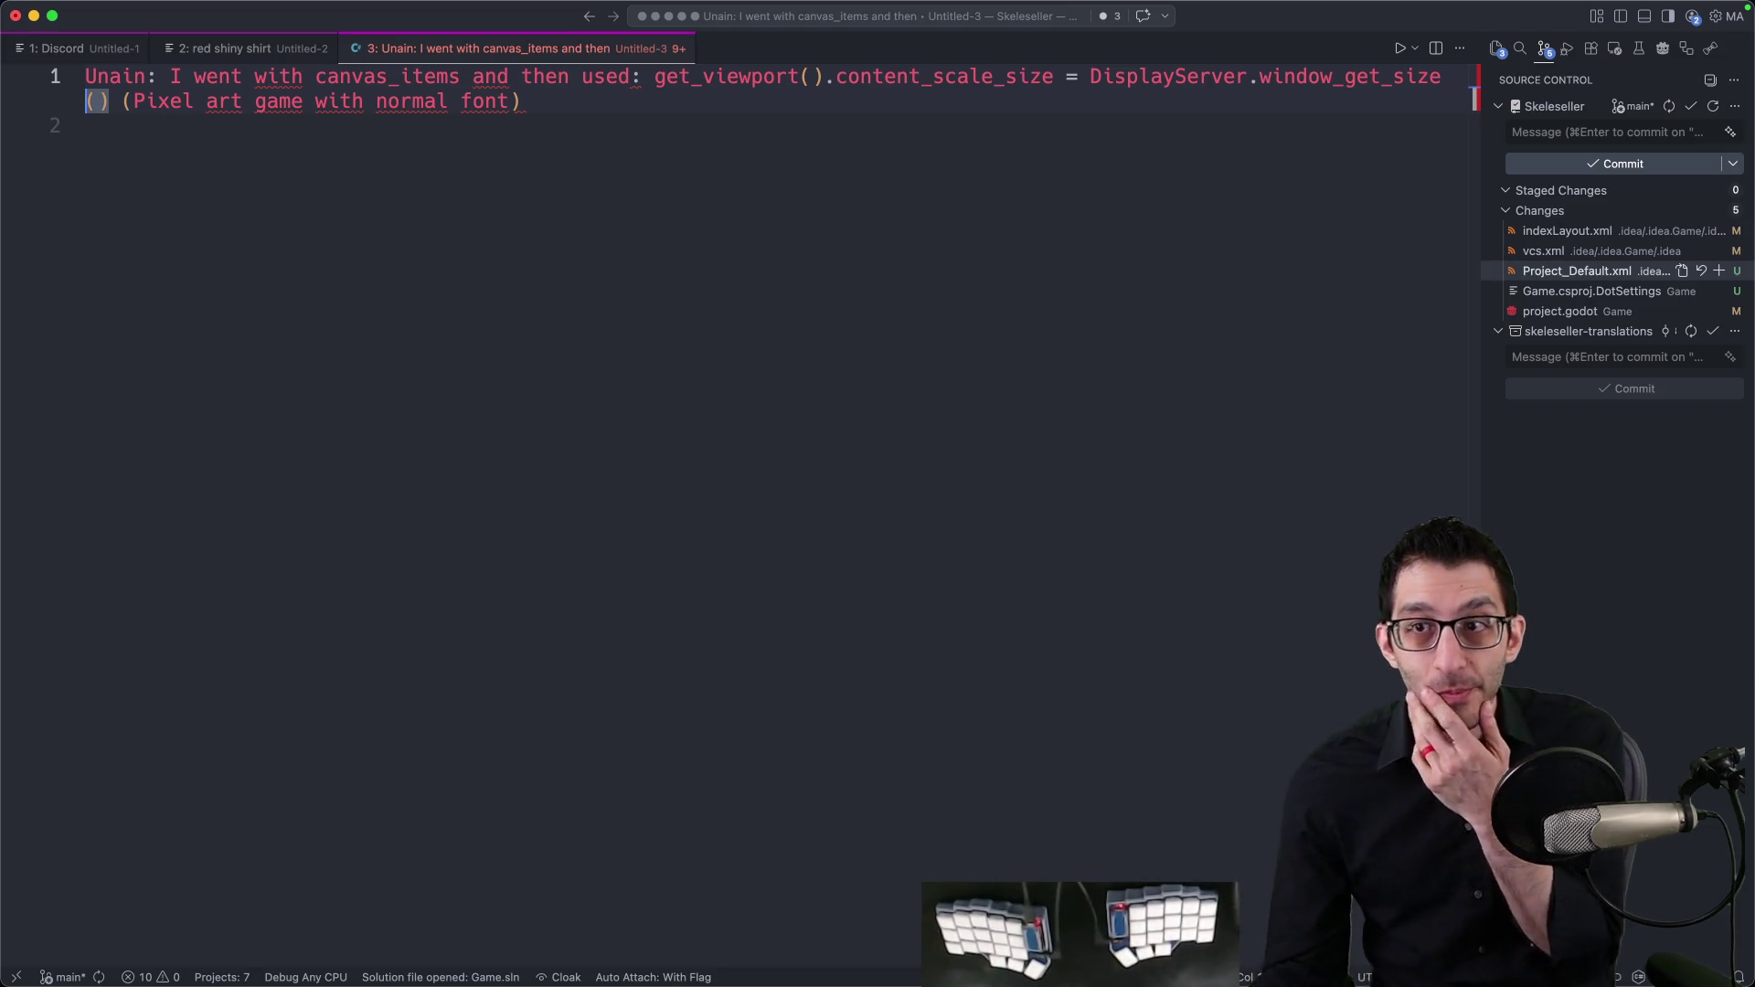
left_click(862, 698)
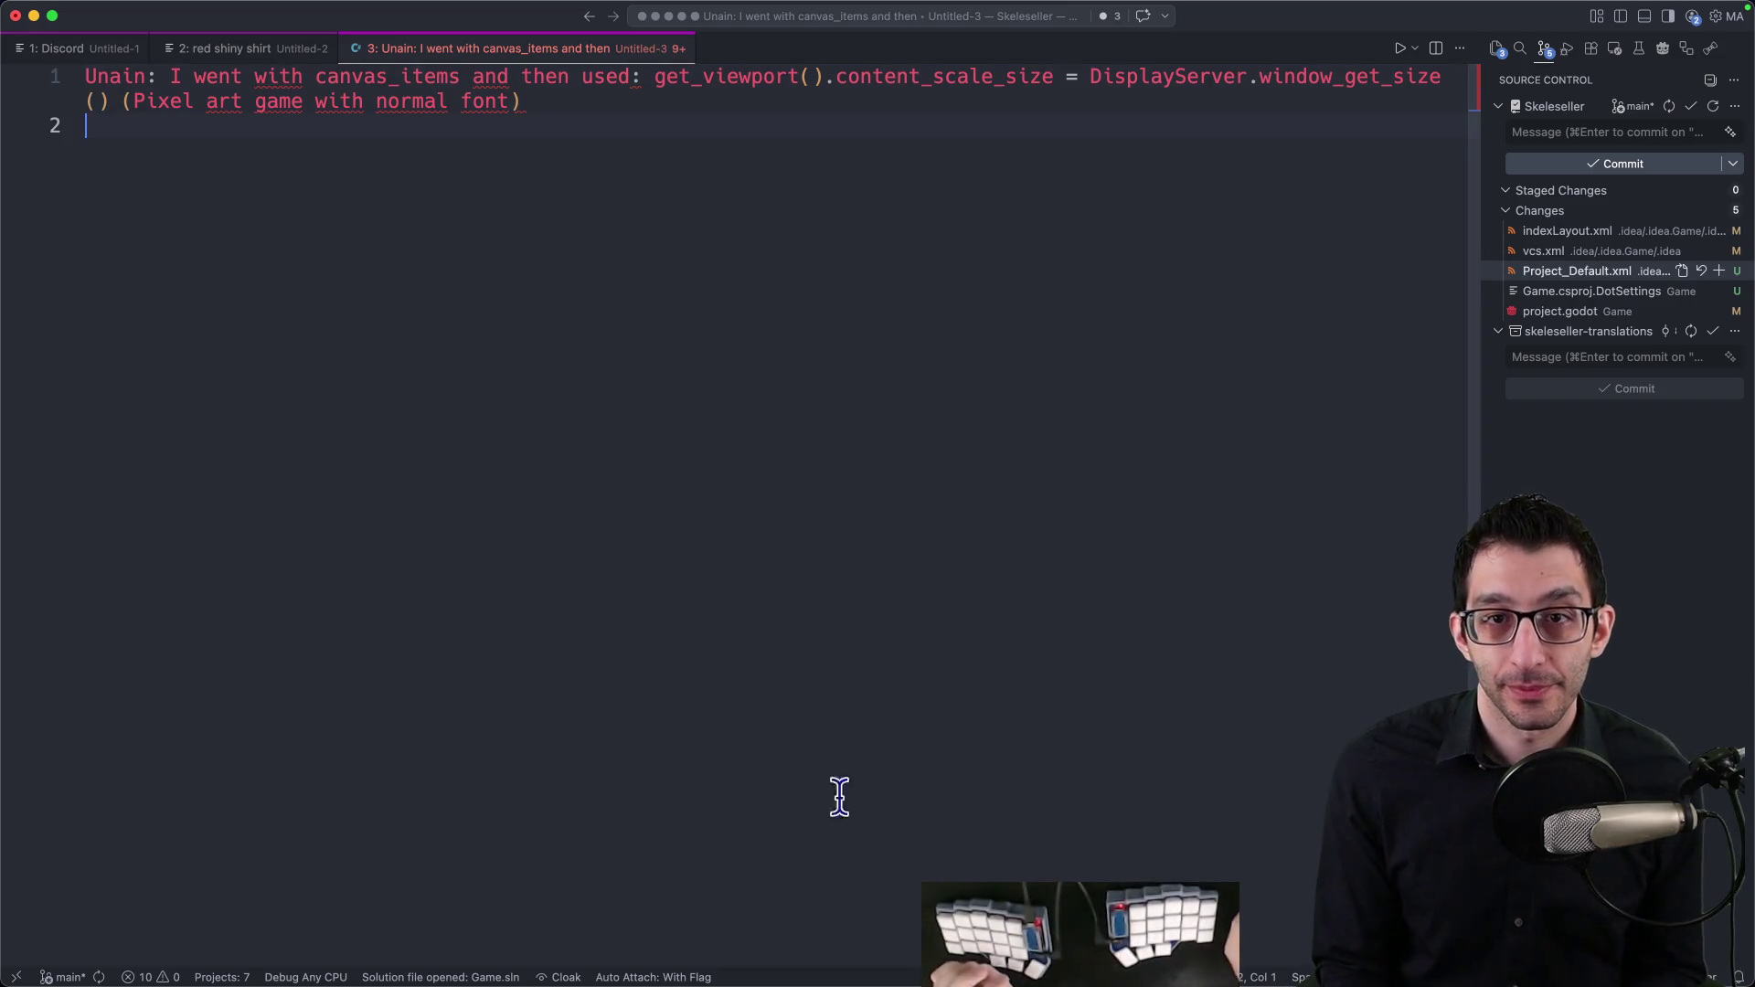
Step: Bring the Multiple resolutions docs back and scroll through them
mouse_move(822, 980)
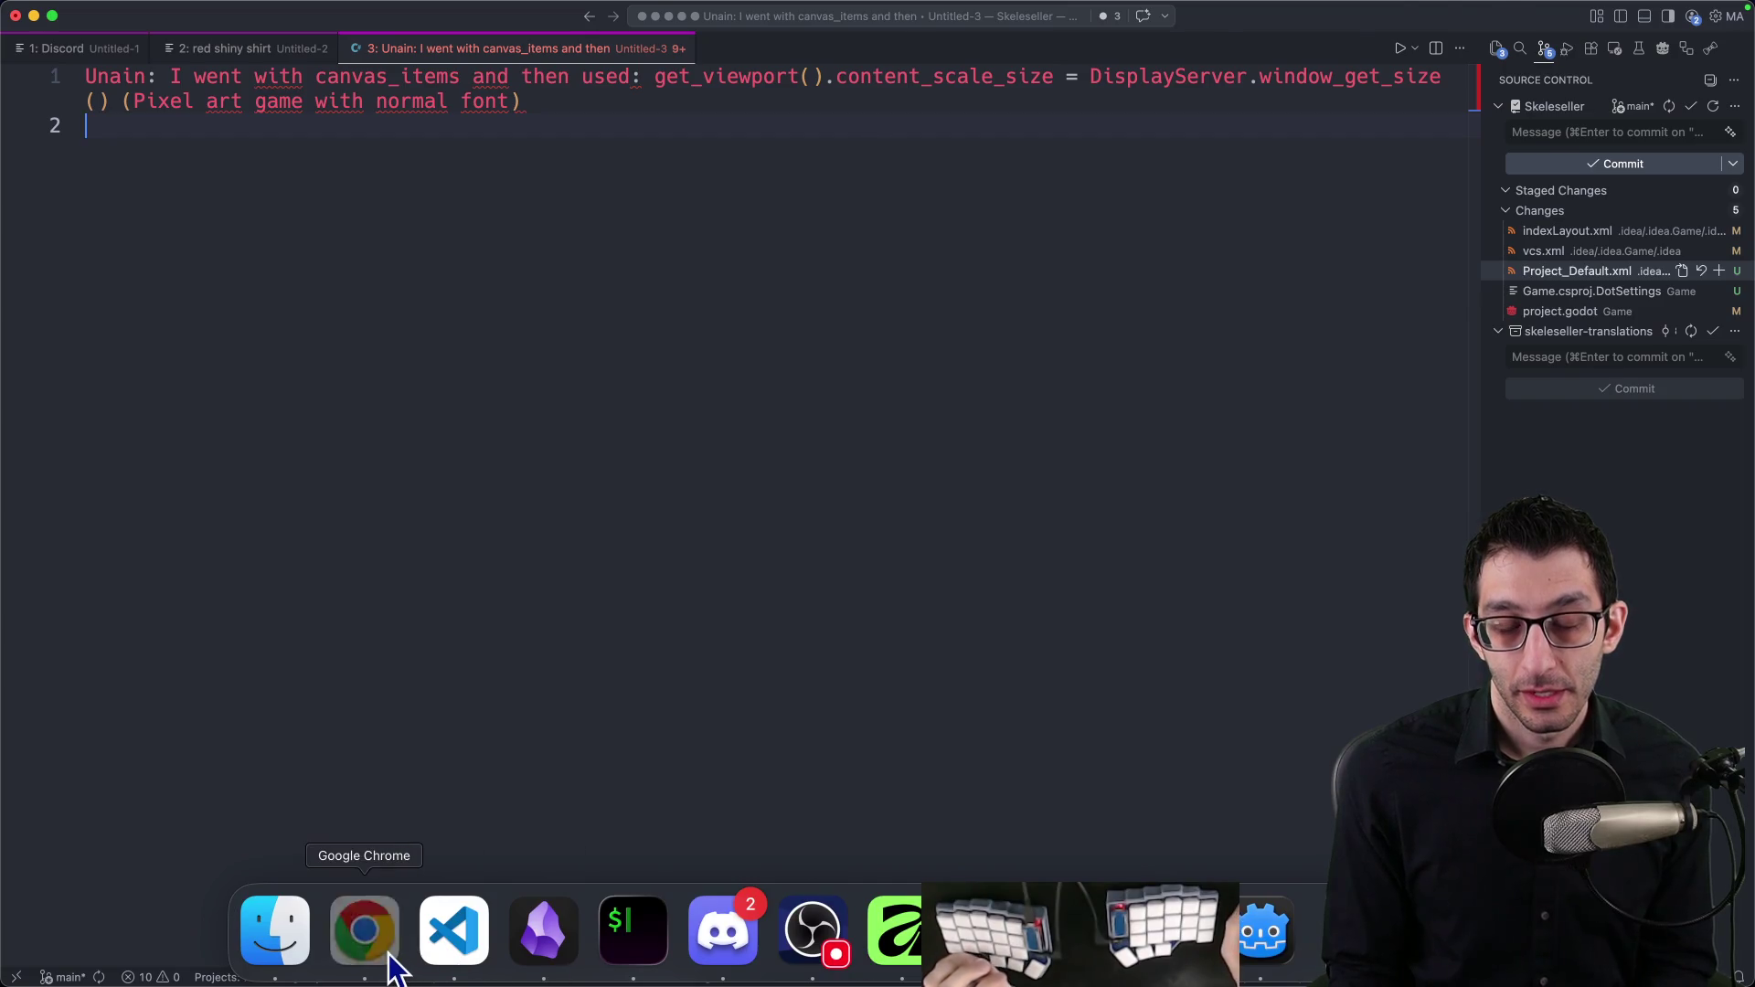
left_click(389, 956)
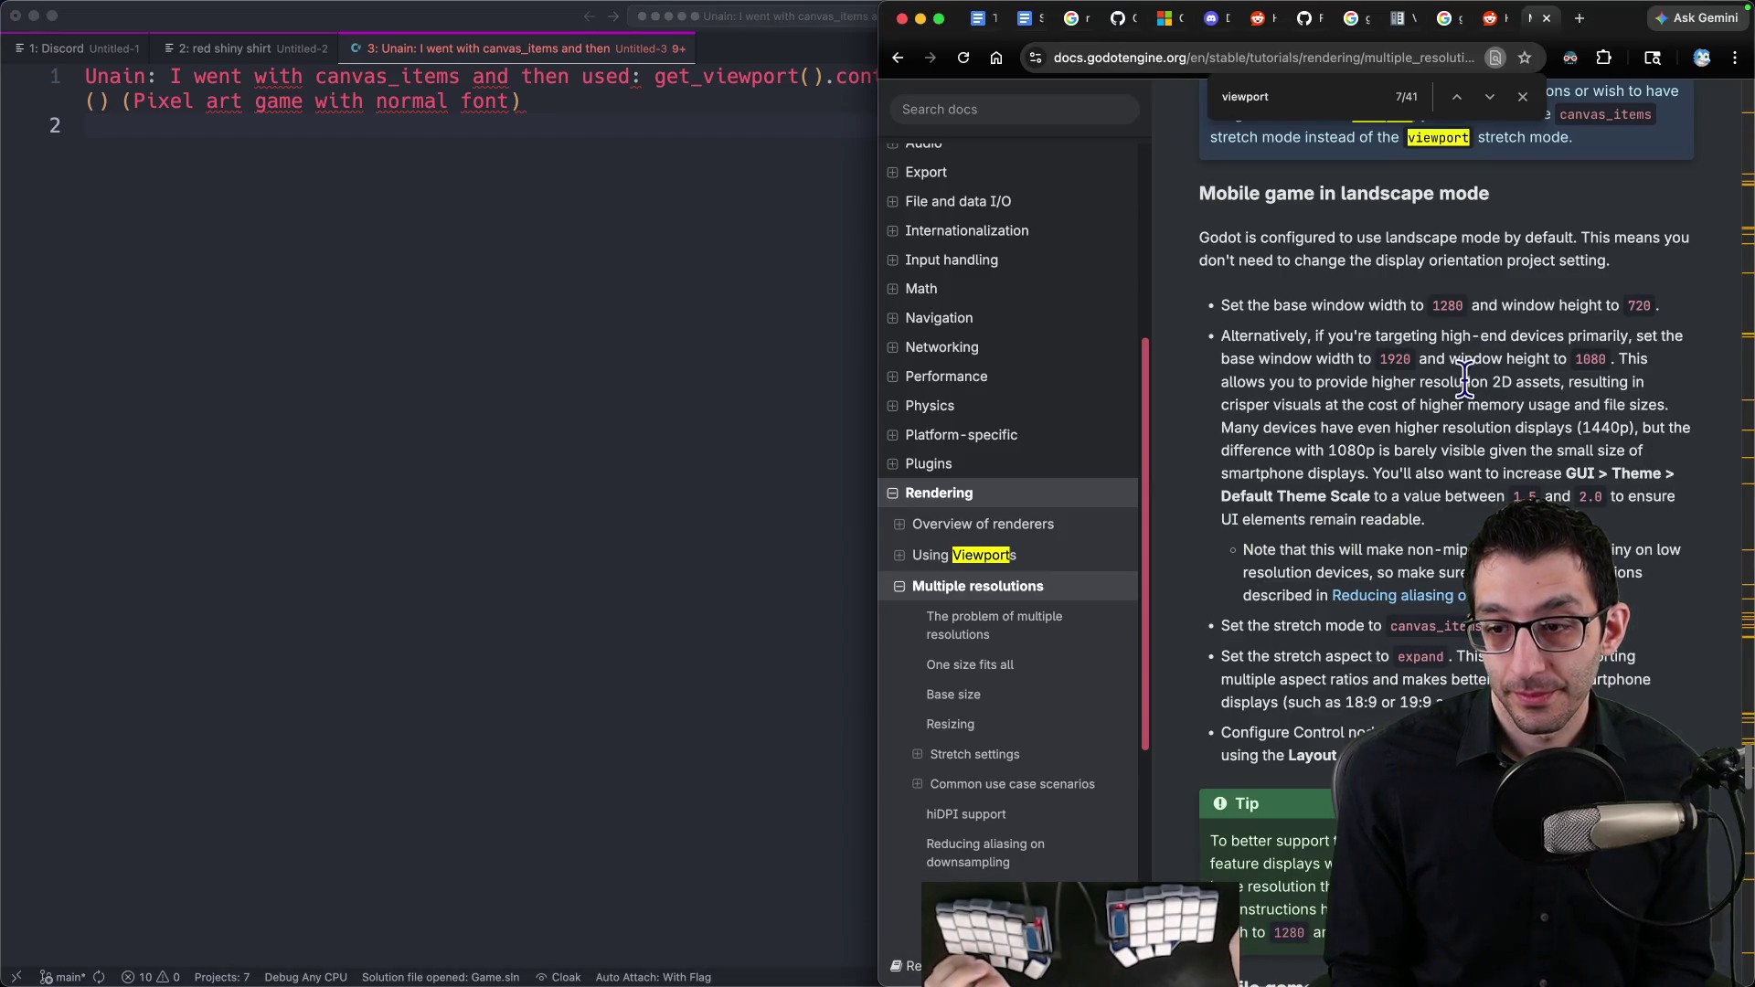
scroll(1456, 381, "down", 4)
scroll(1439, 425, "up", 4)
scroll(1435, 430, "down", 8)
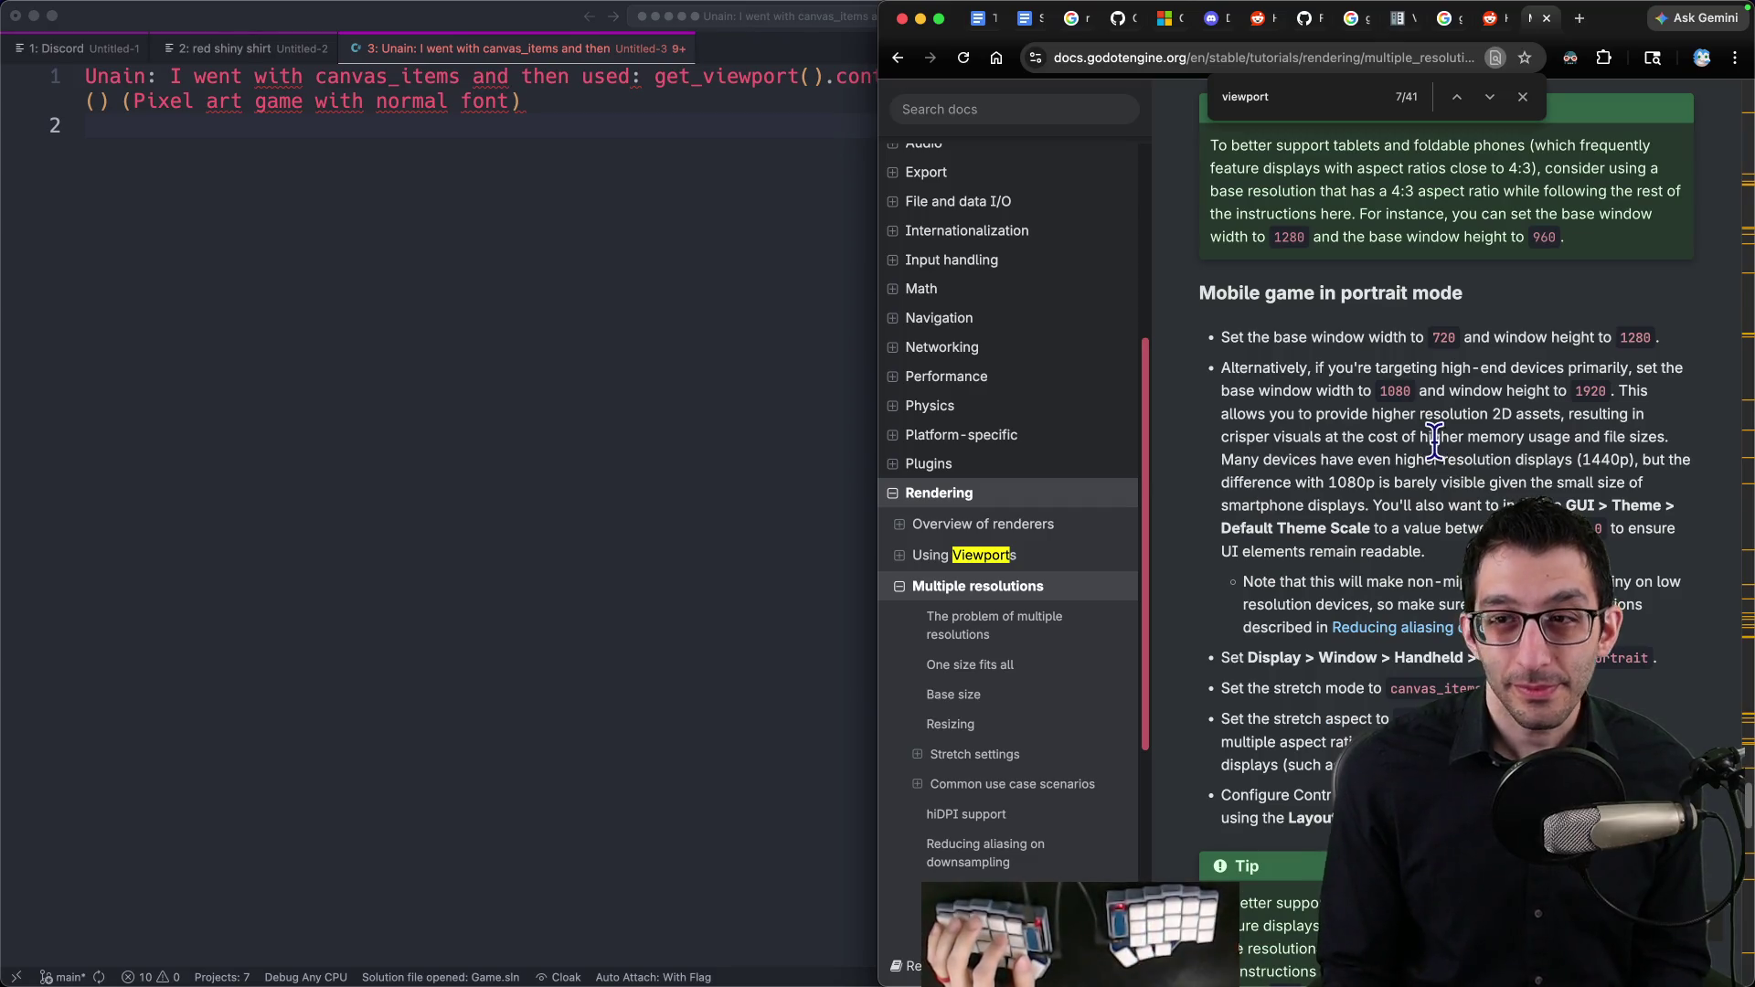
Step: In a new browser window, start a ChatGPT prompt about keeping Godot fonts crisp
key("super+n")
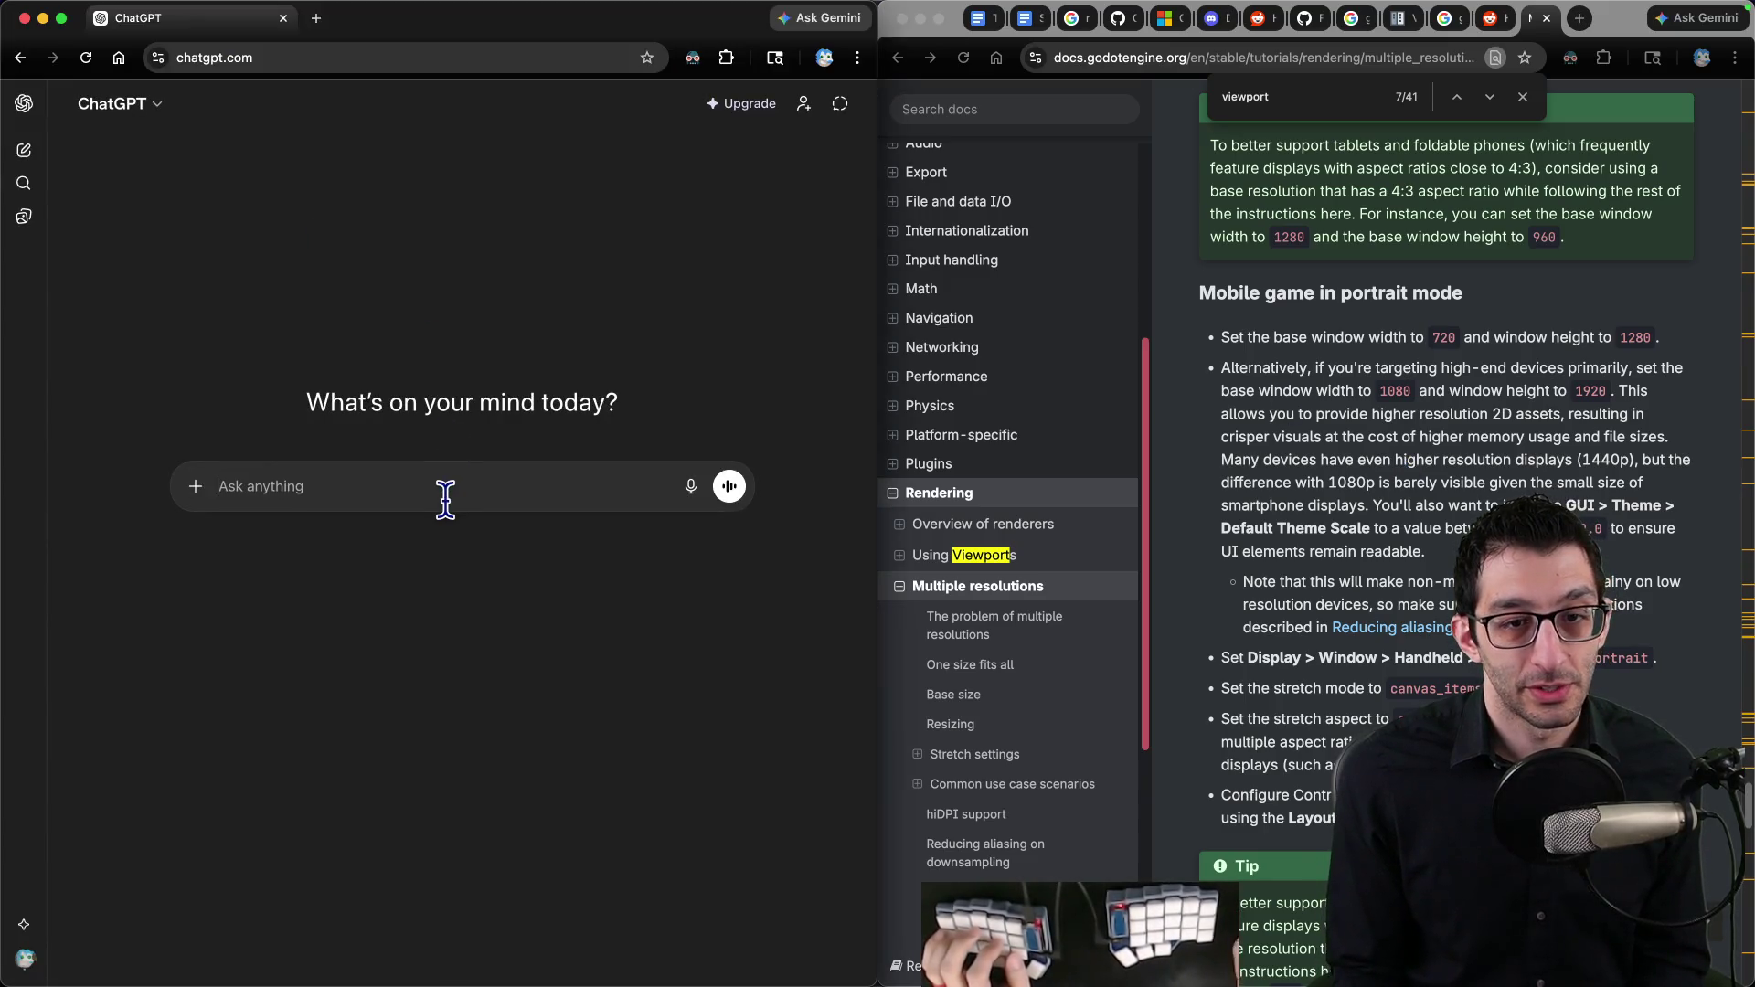
left_click(443, 498)
type("In")
key("BackSpace")
key("BackSpace")
key("BackSpace")
type("G")
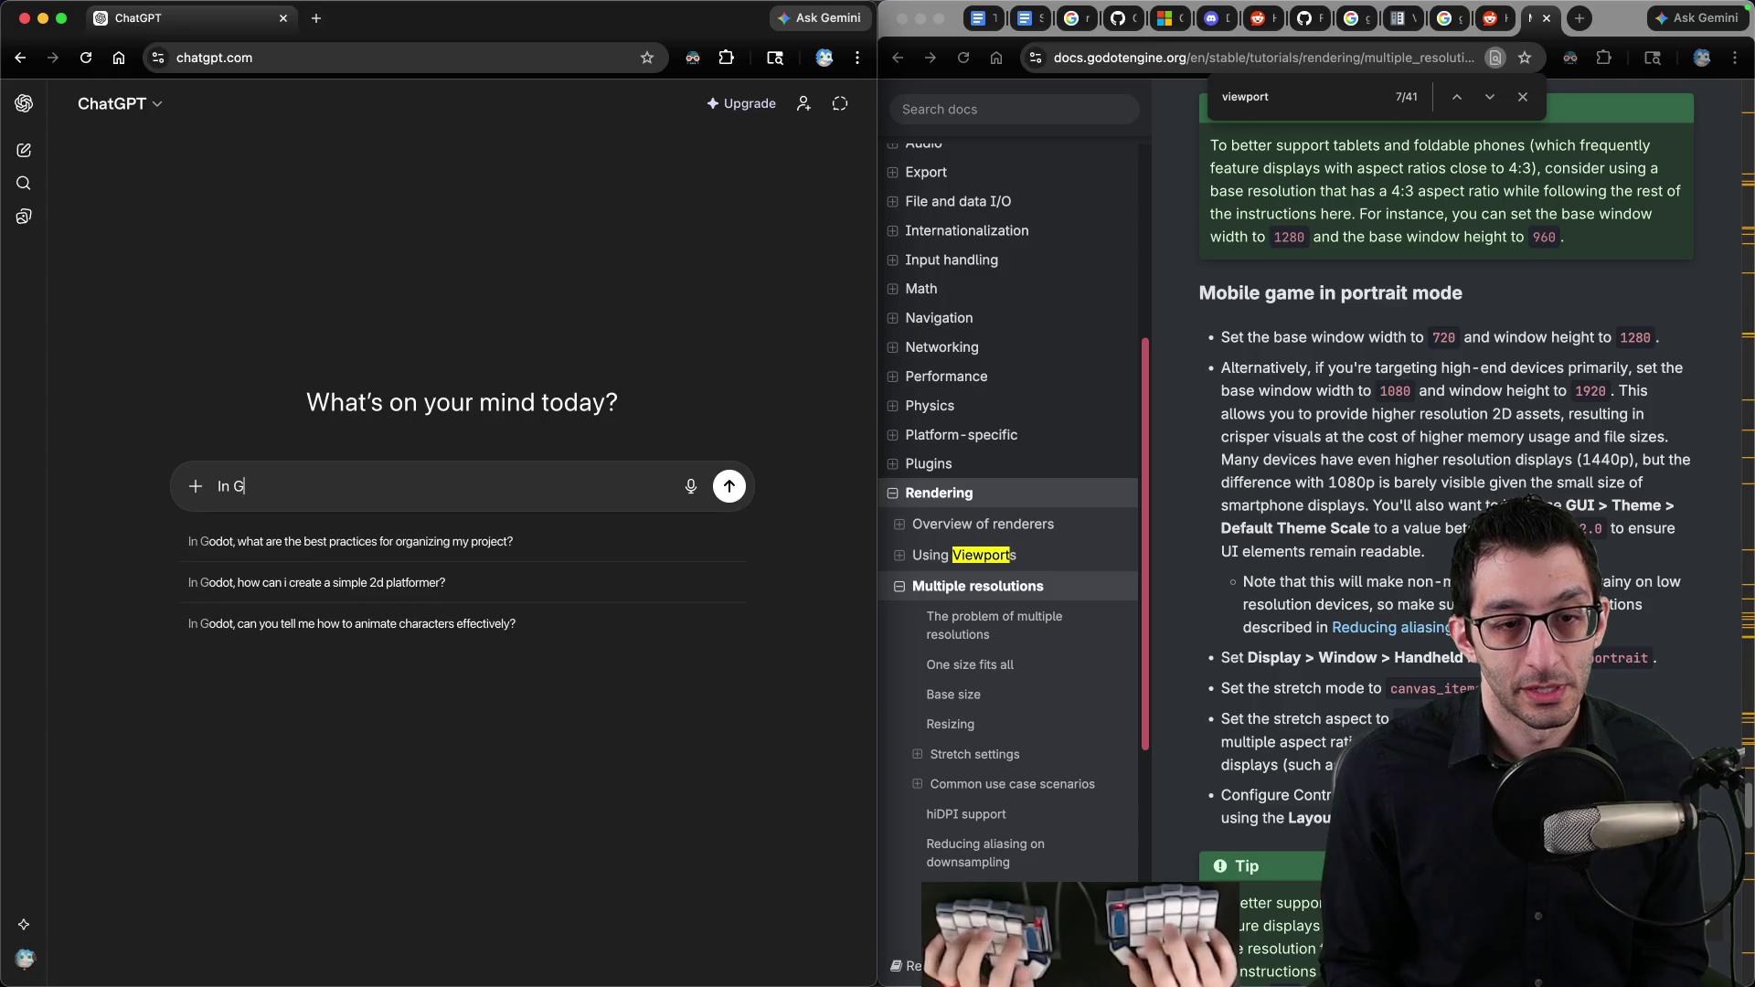
type("odot, if I use viewport scaling, is there a way that I can still")
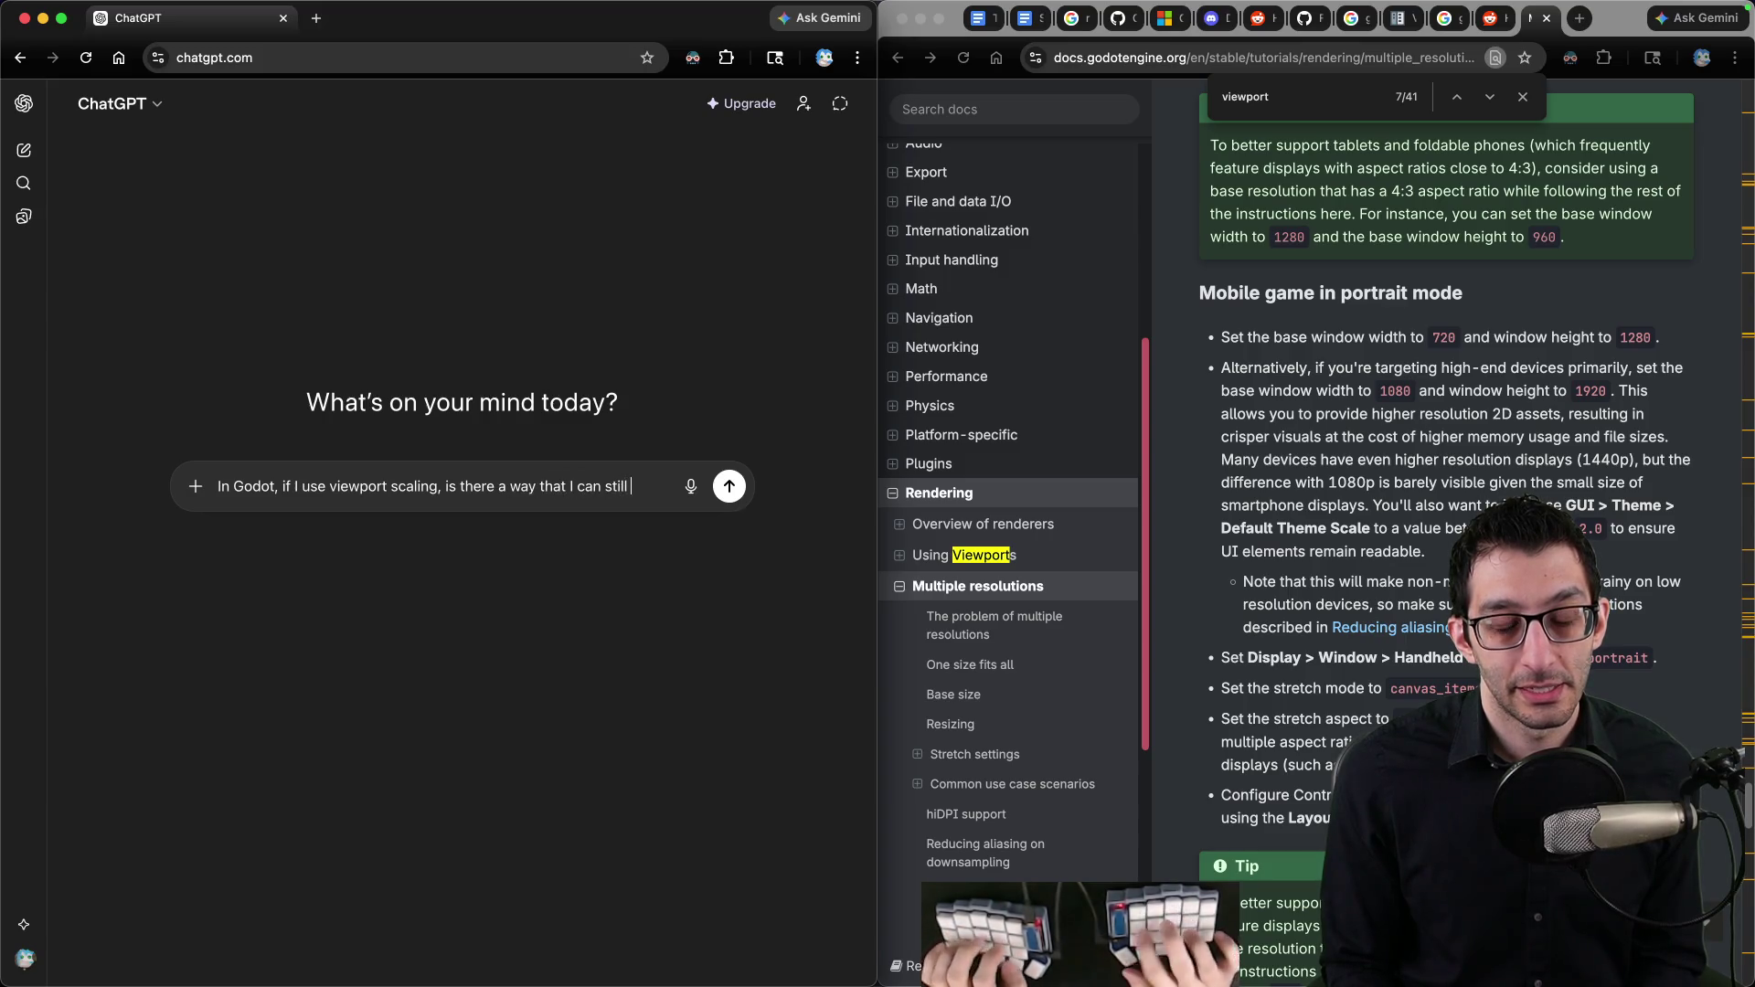
type("fonts look ")
type("crisp at any size window?")
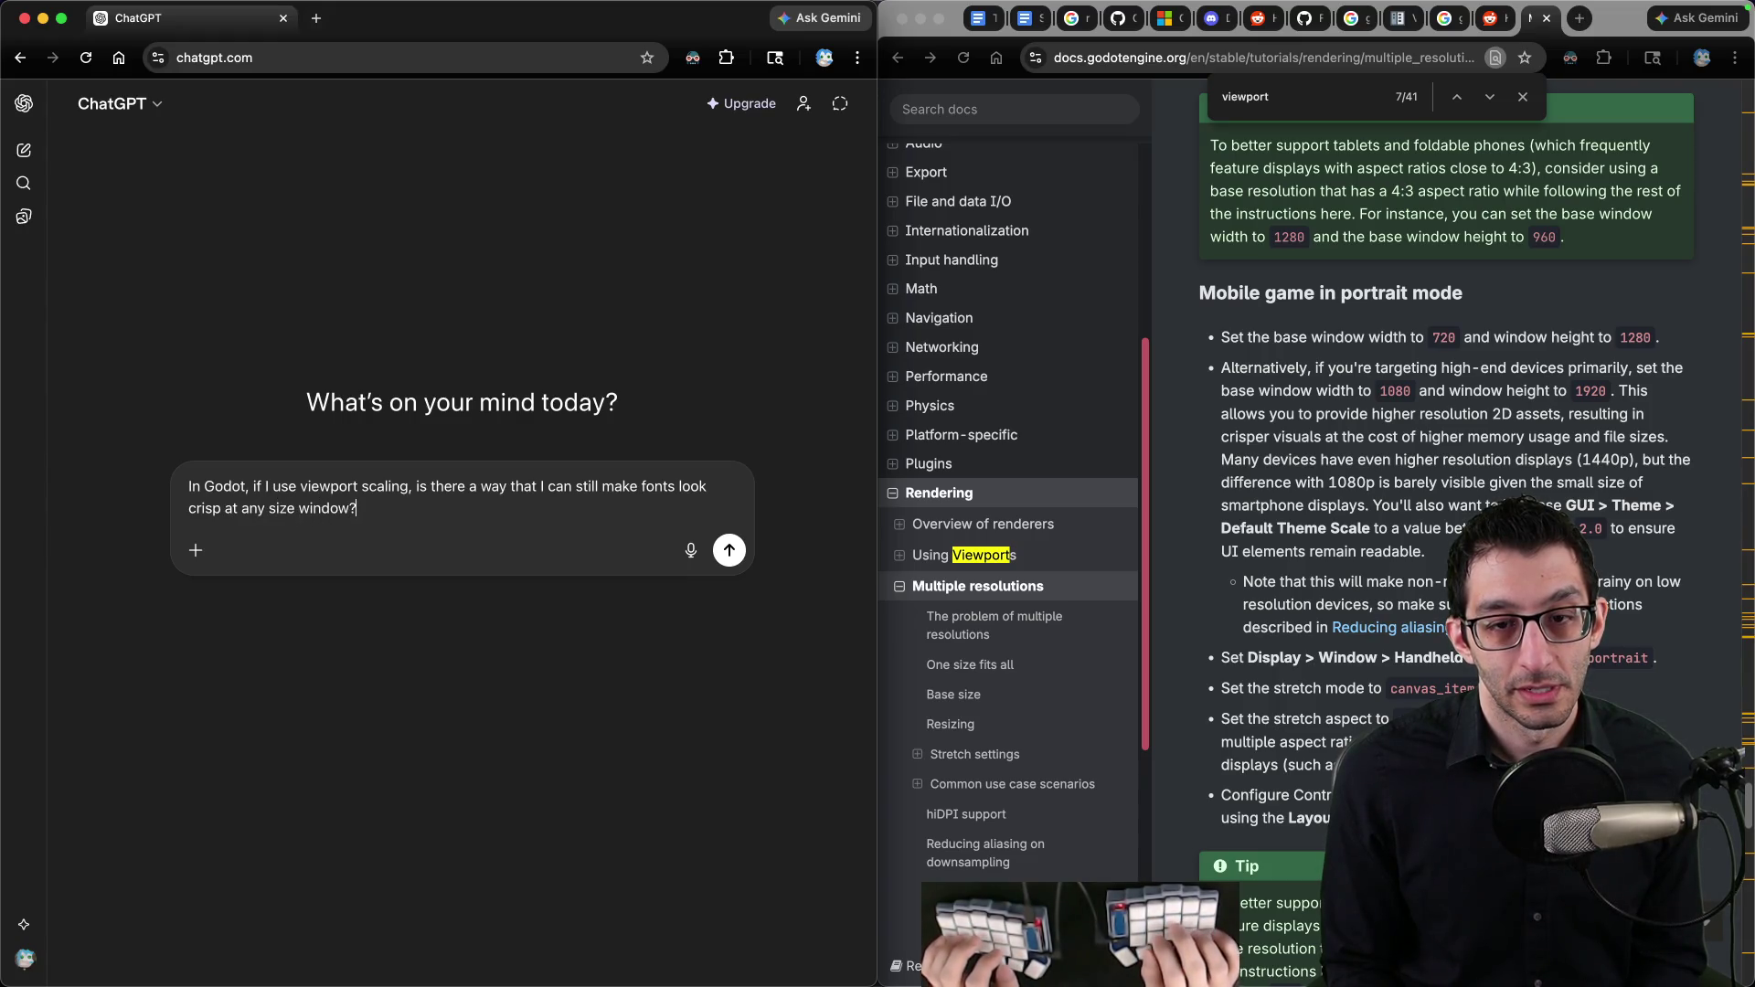
Step: Add 'with' to the prompt, close the running game, and reopen Project Settings
type("with")
left_click(1245, 955)
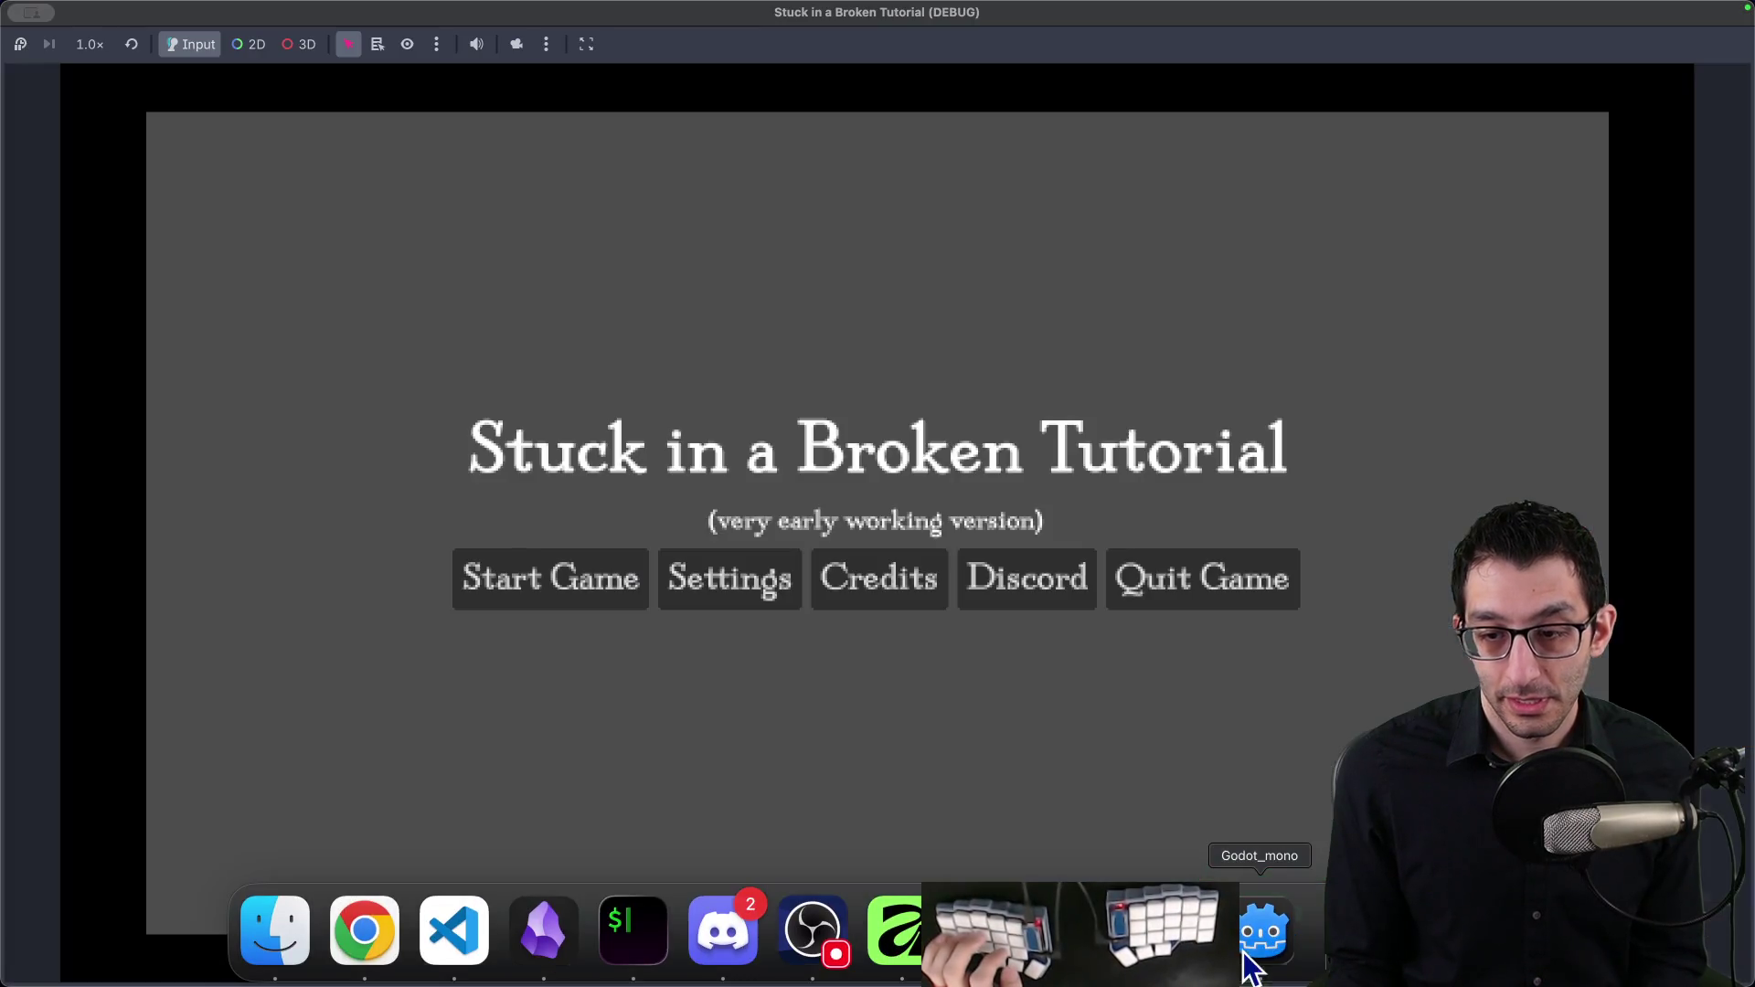
mouse_move(26, 17)
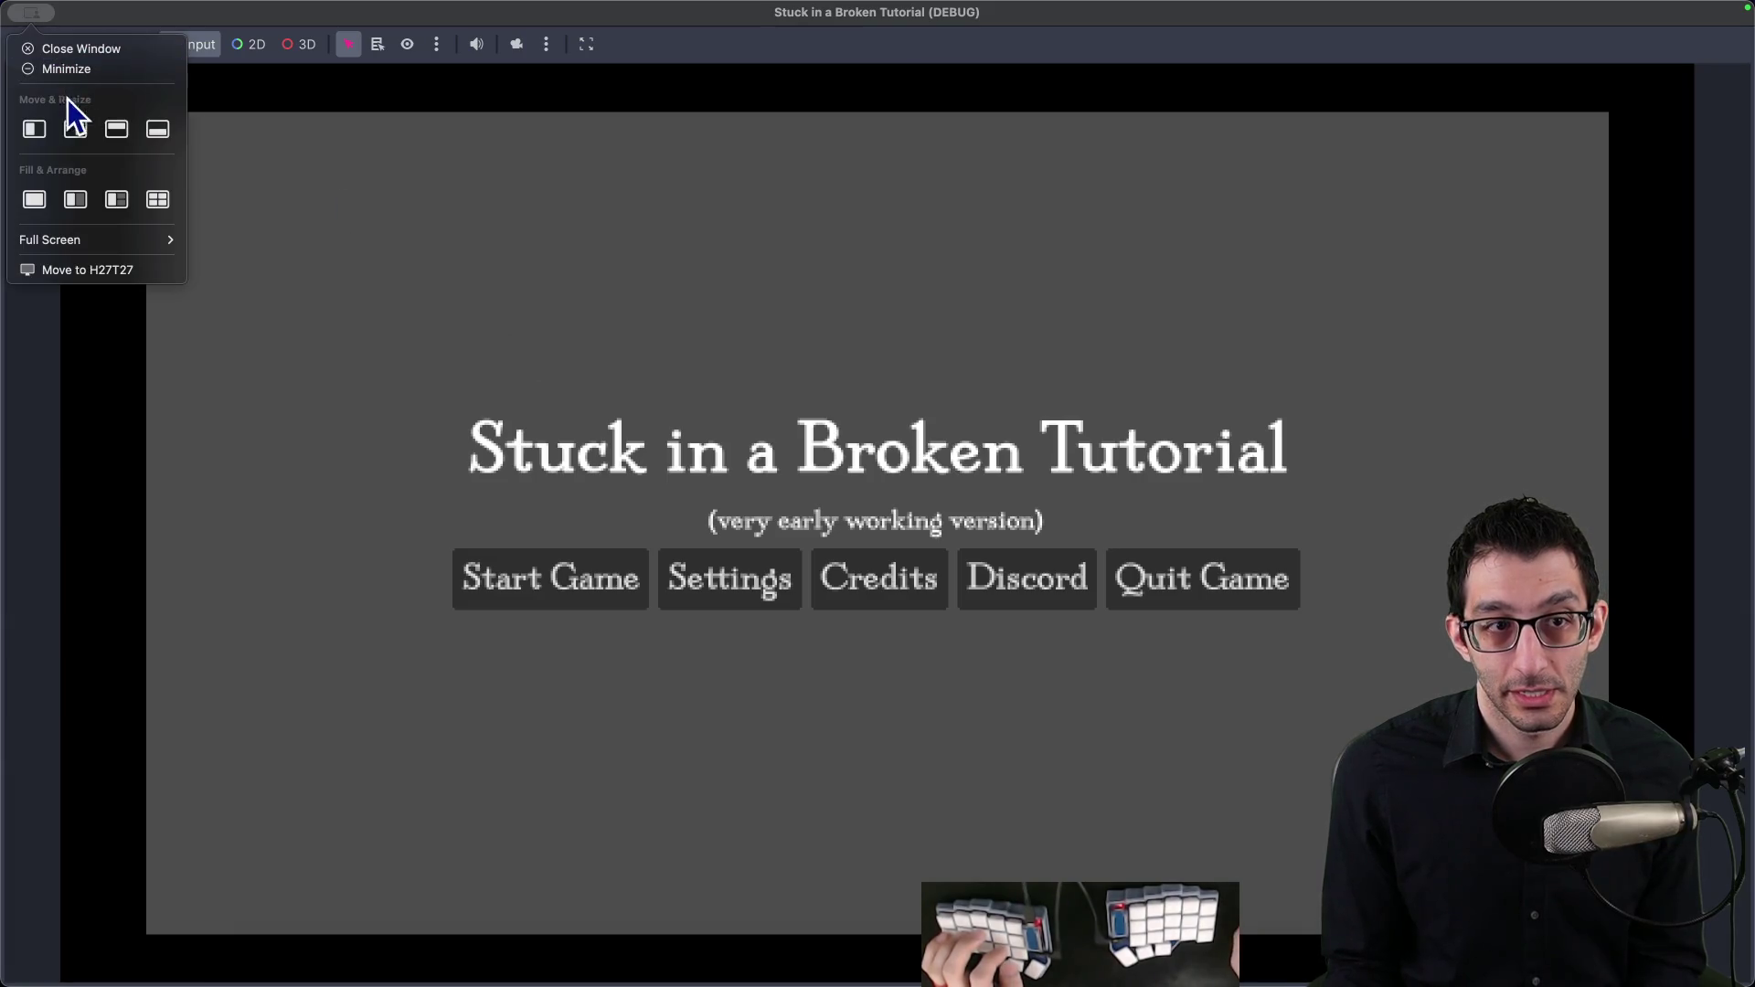
left_click(64, 48)
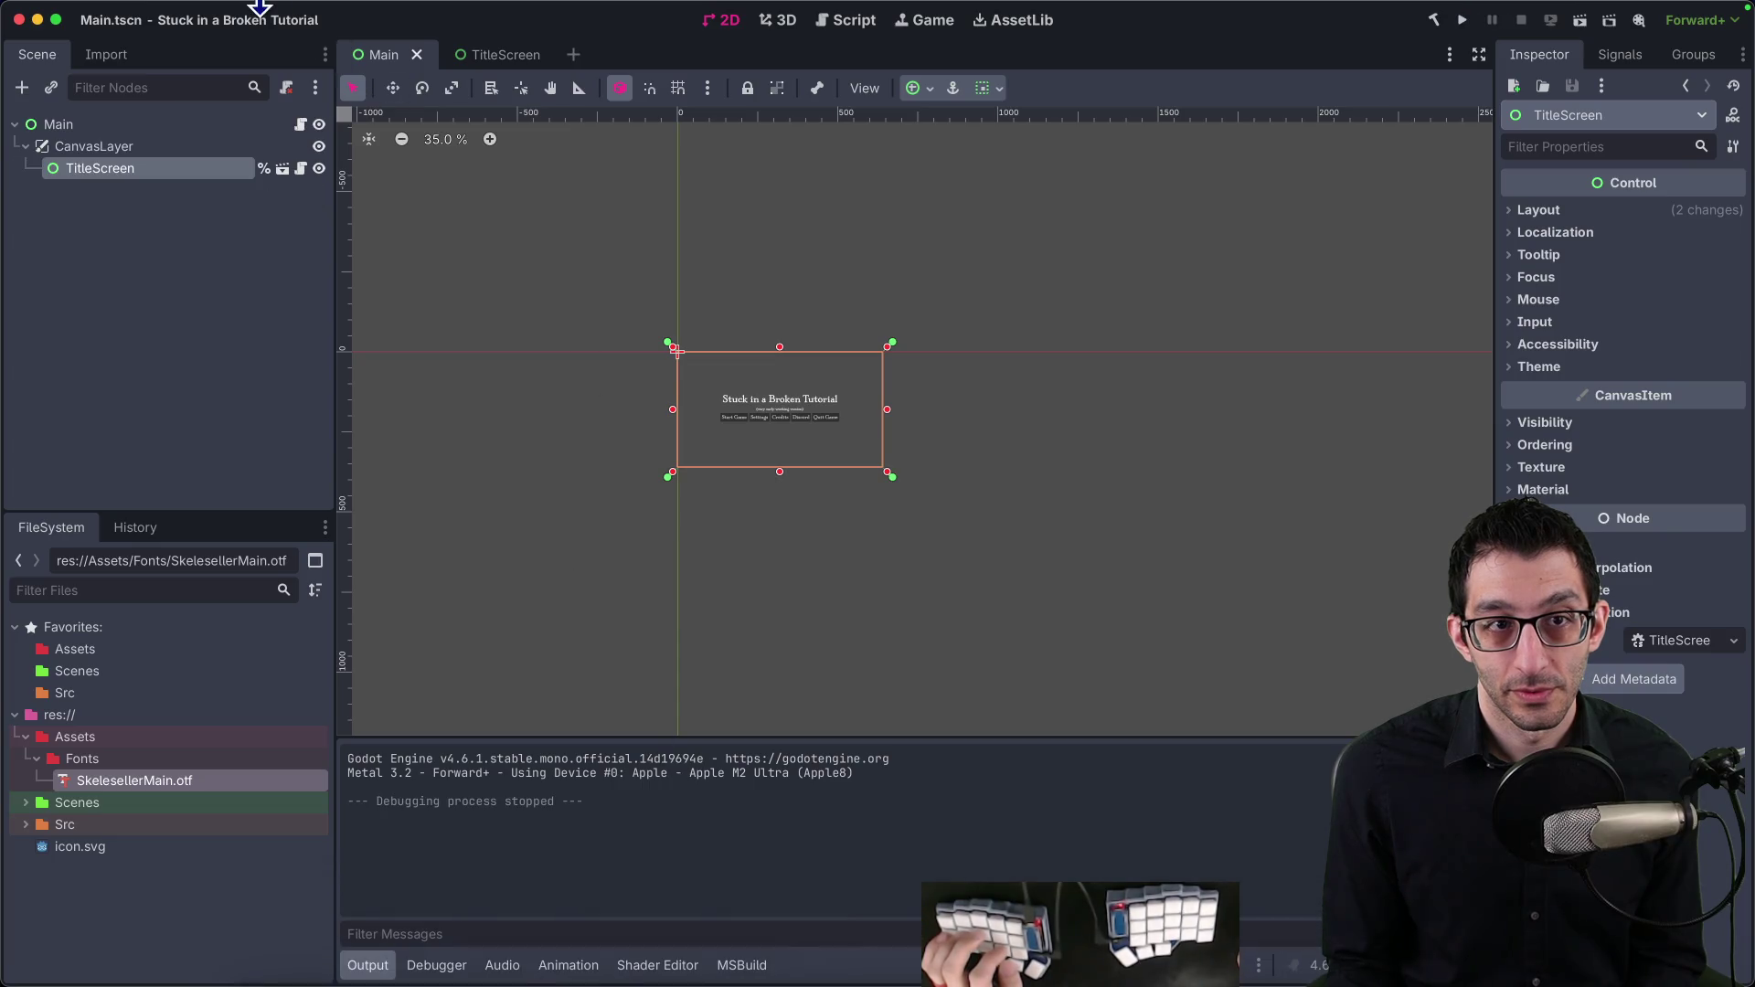
left_click(168, 10)
left_click(173, 37)
scroll(618, 530, "down", 8)
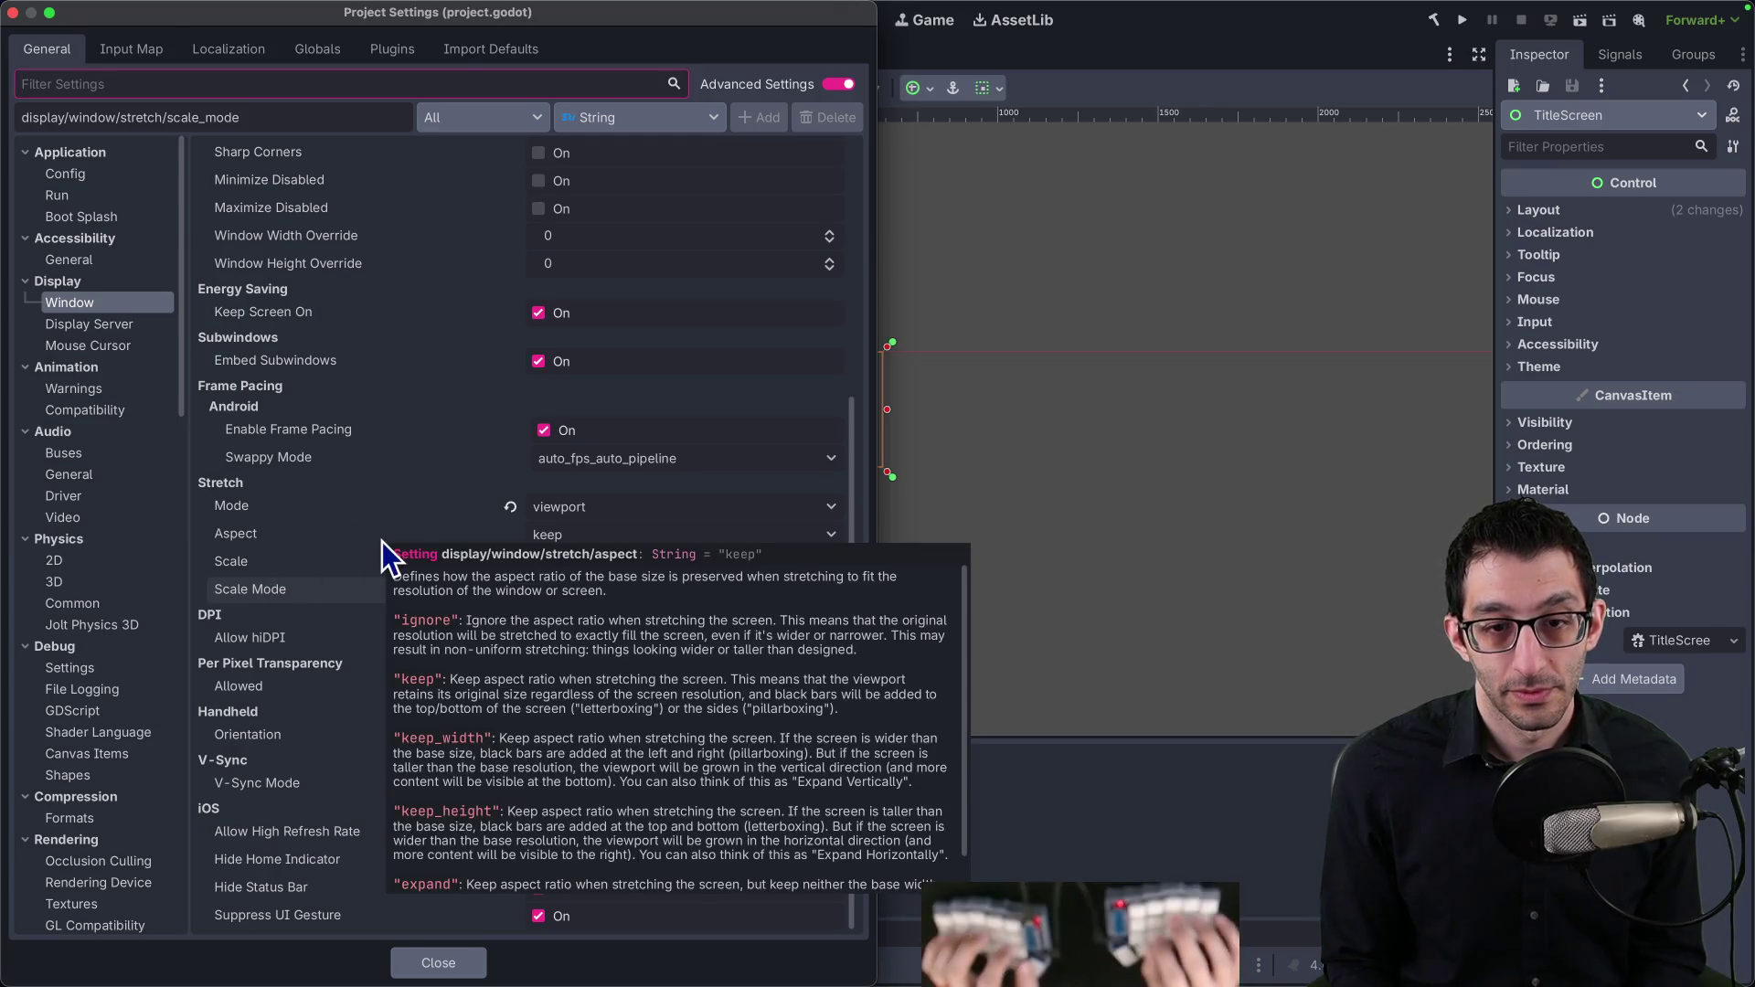
Step: Finish and send the prompt about aspect-preserving viewport stretching, then close Project Settings
key("super+Tab")
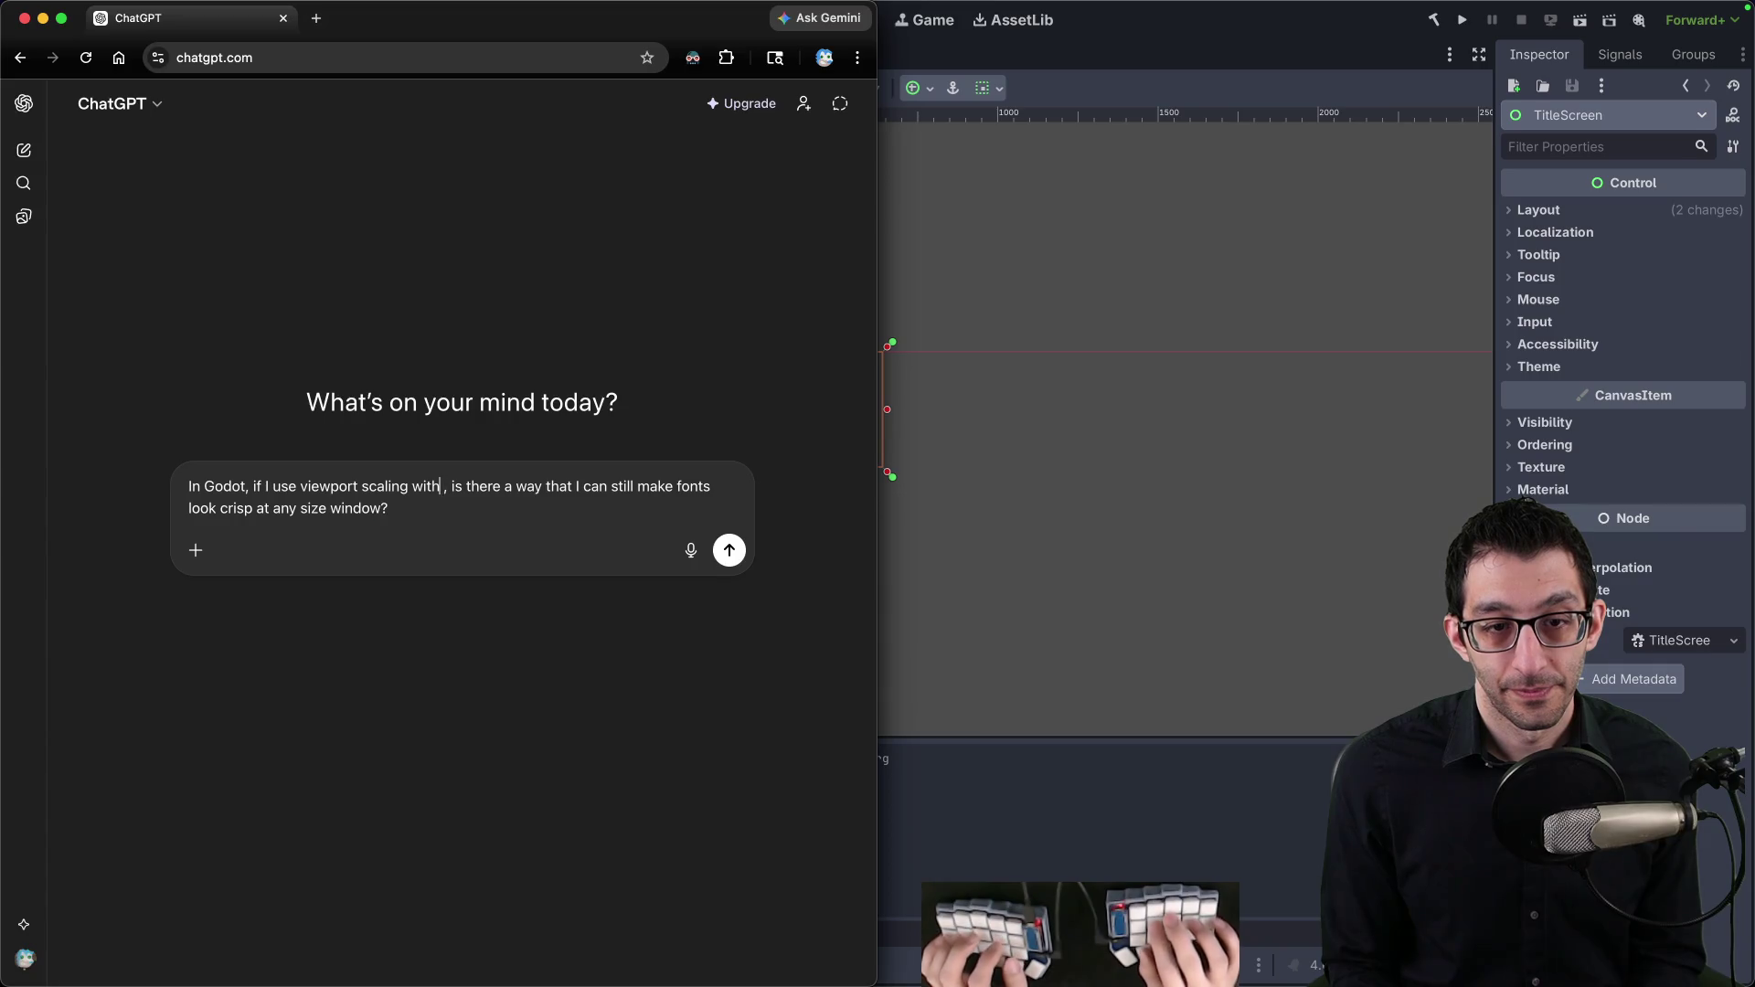
type("stretching")
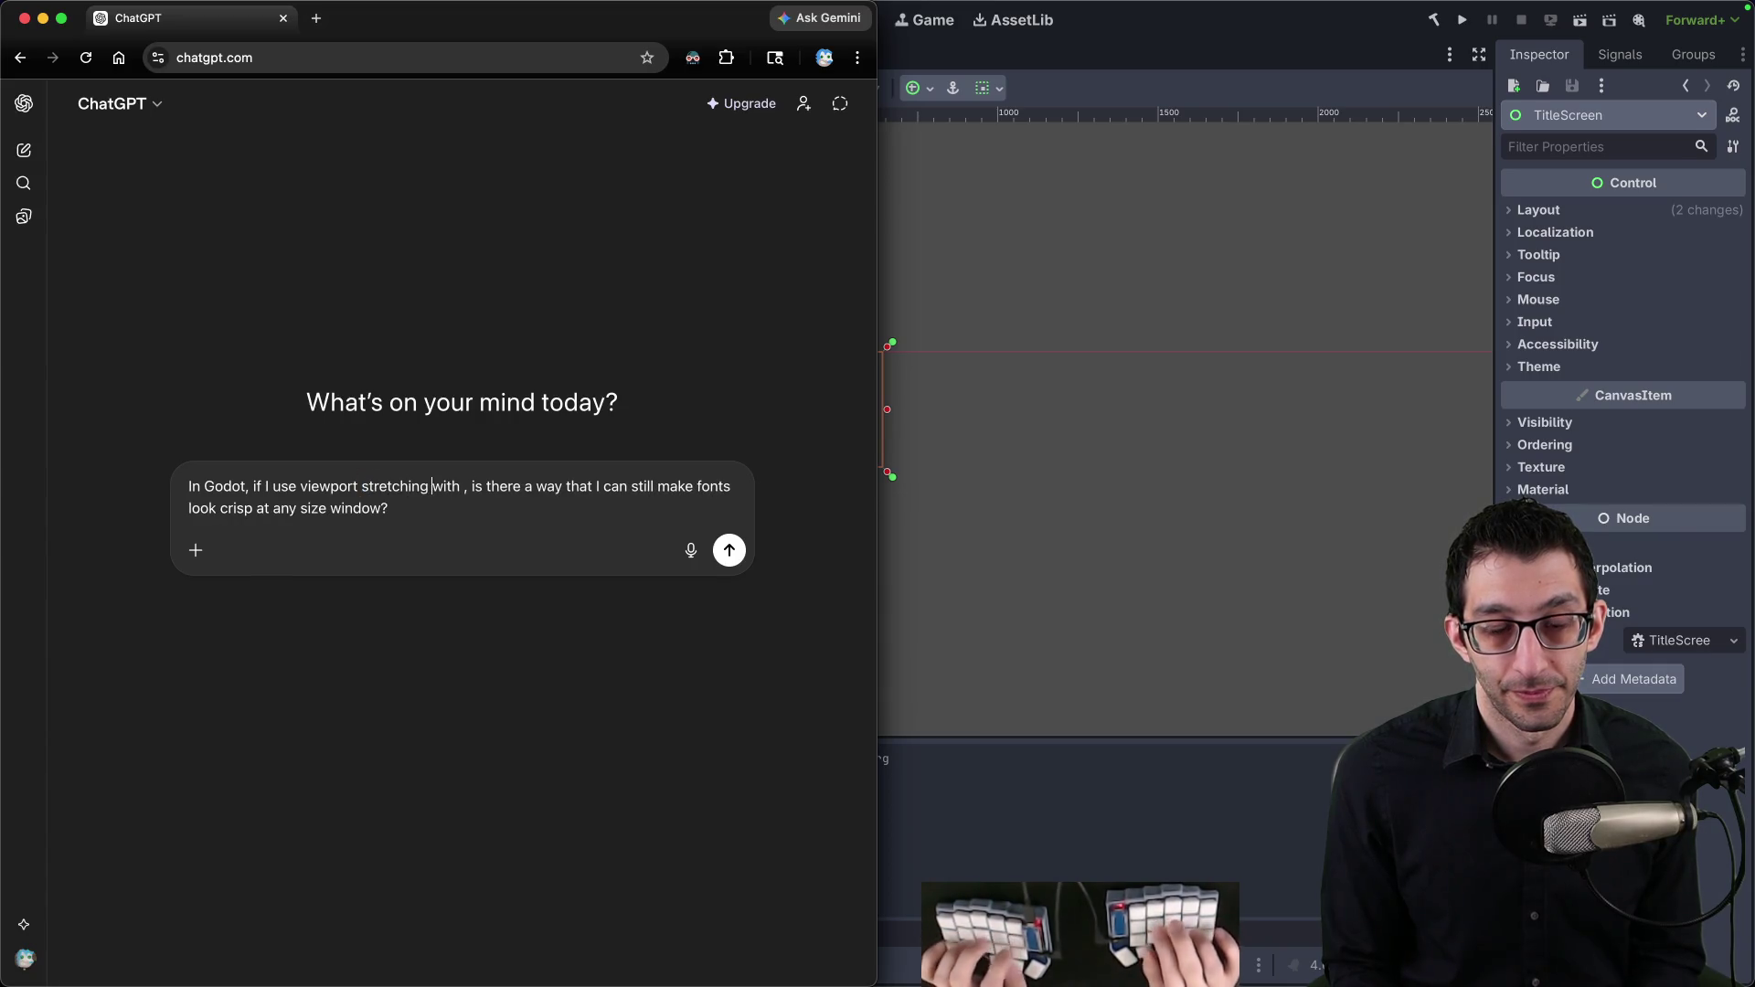
key("alt+BackSpace")
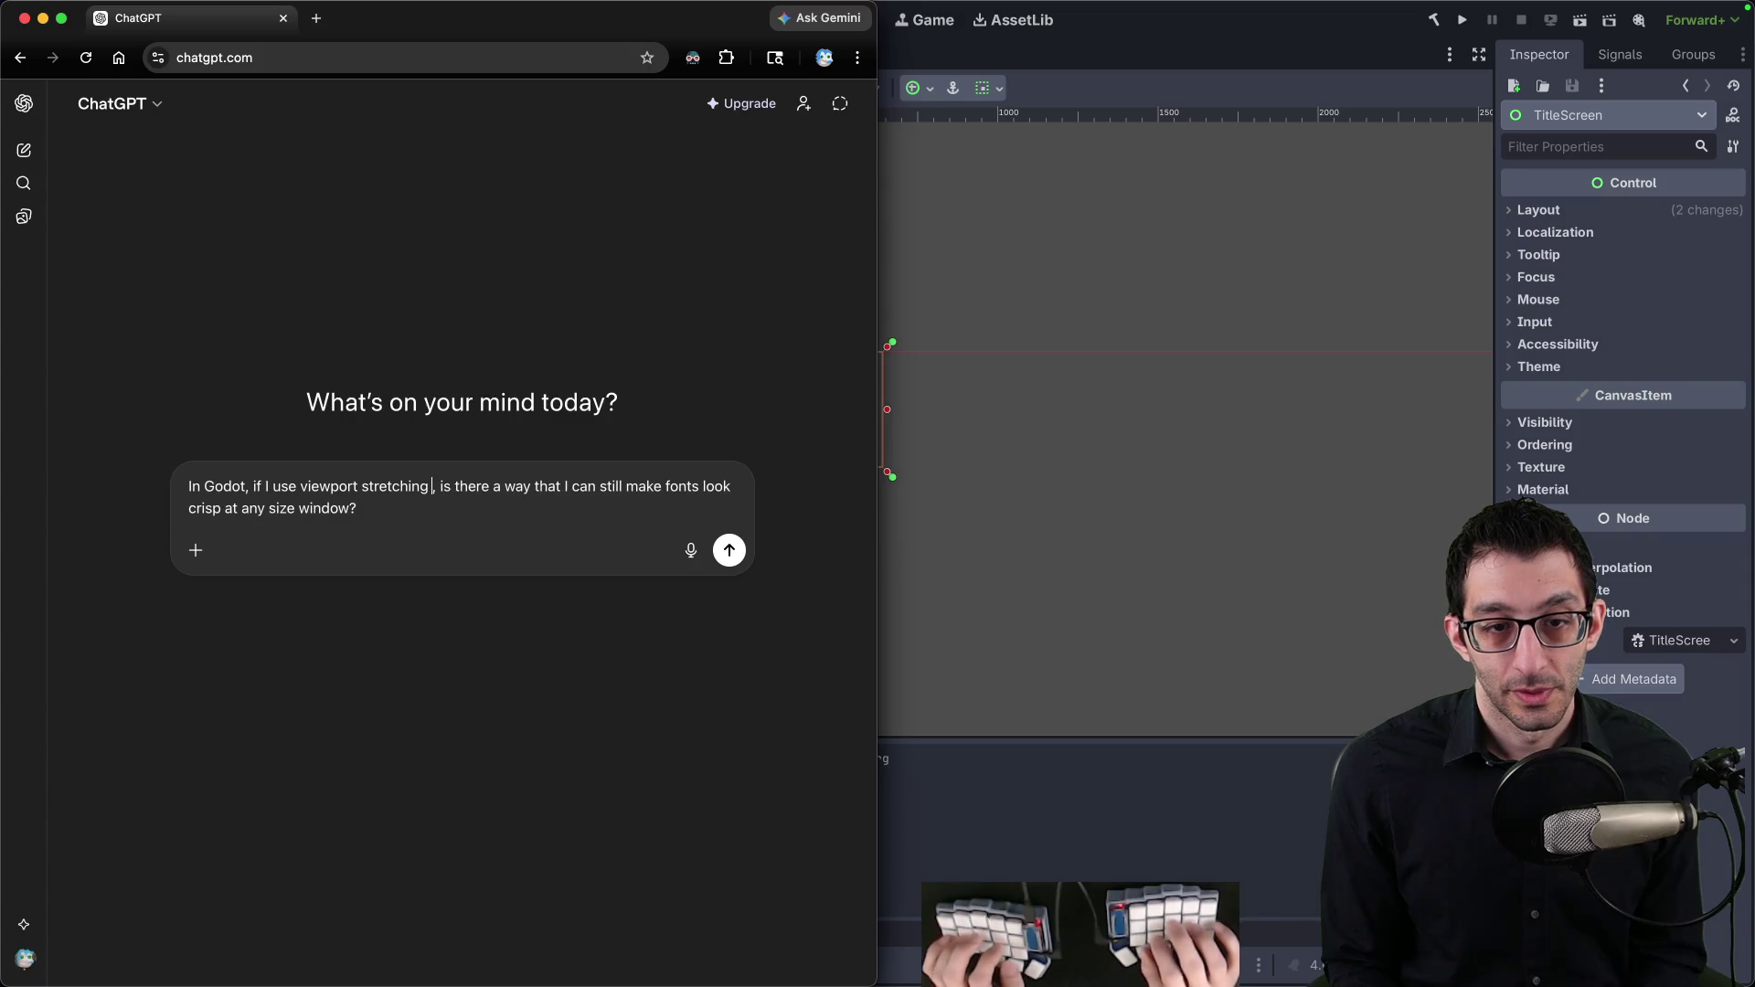
type("that maintains the aspe")
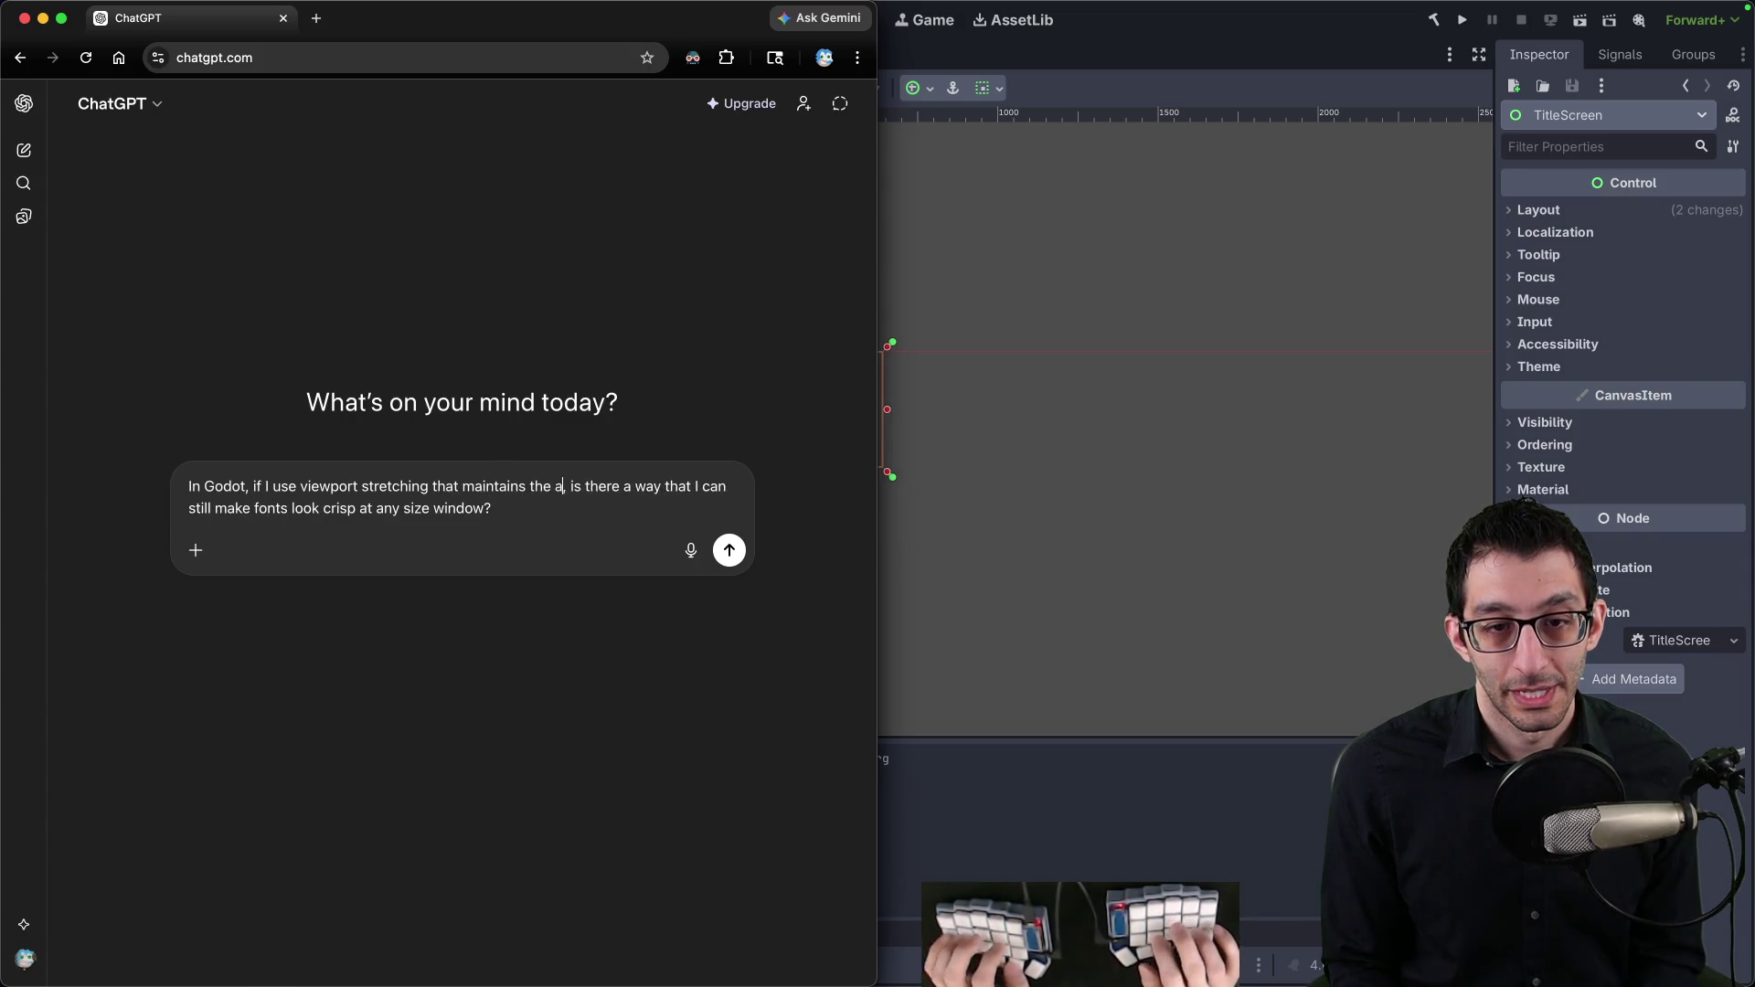
type("ct ratio")
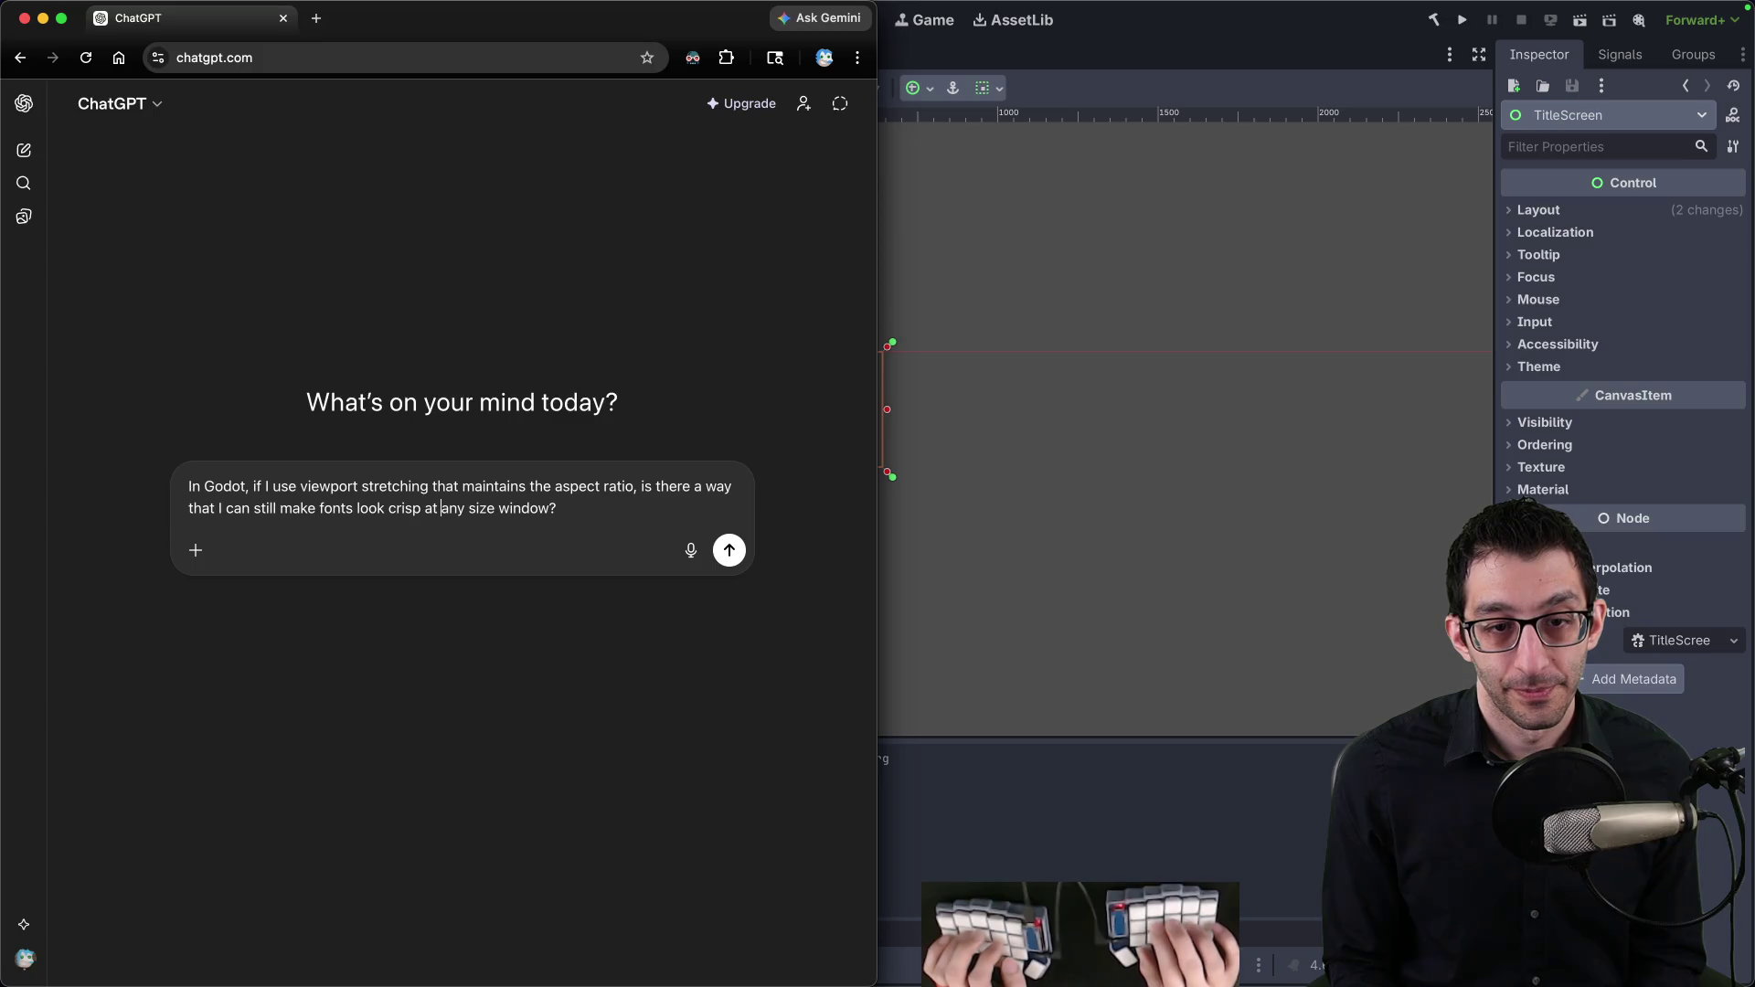
type("egardless of the window")
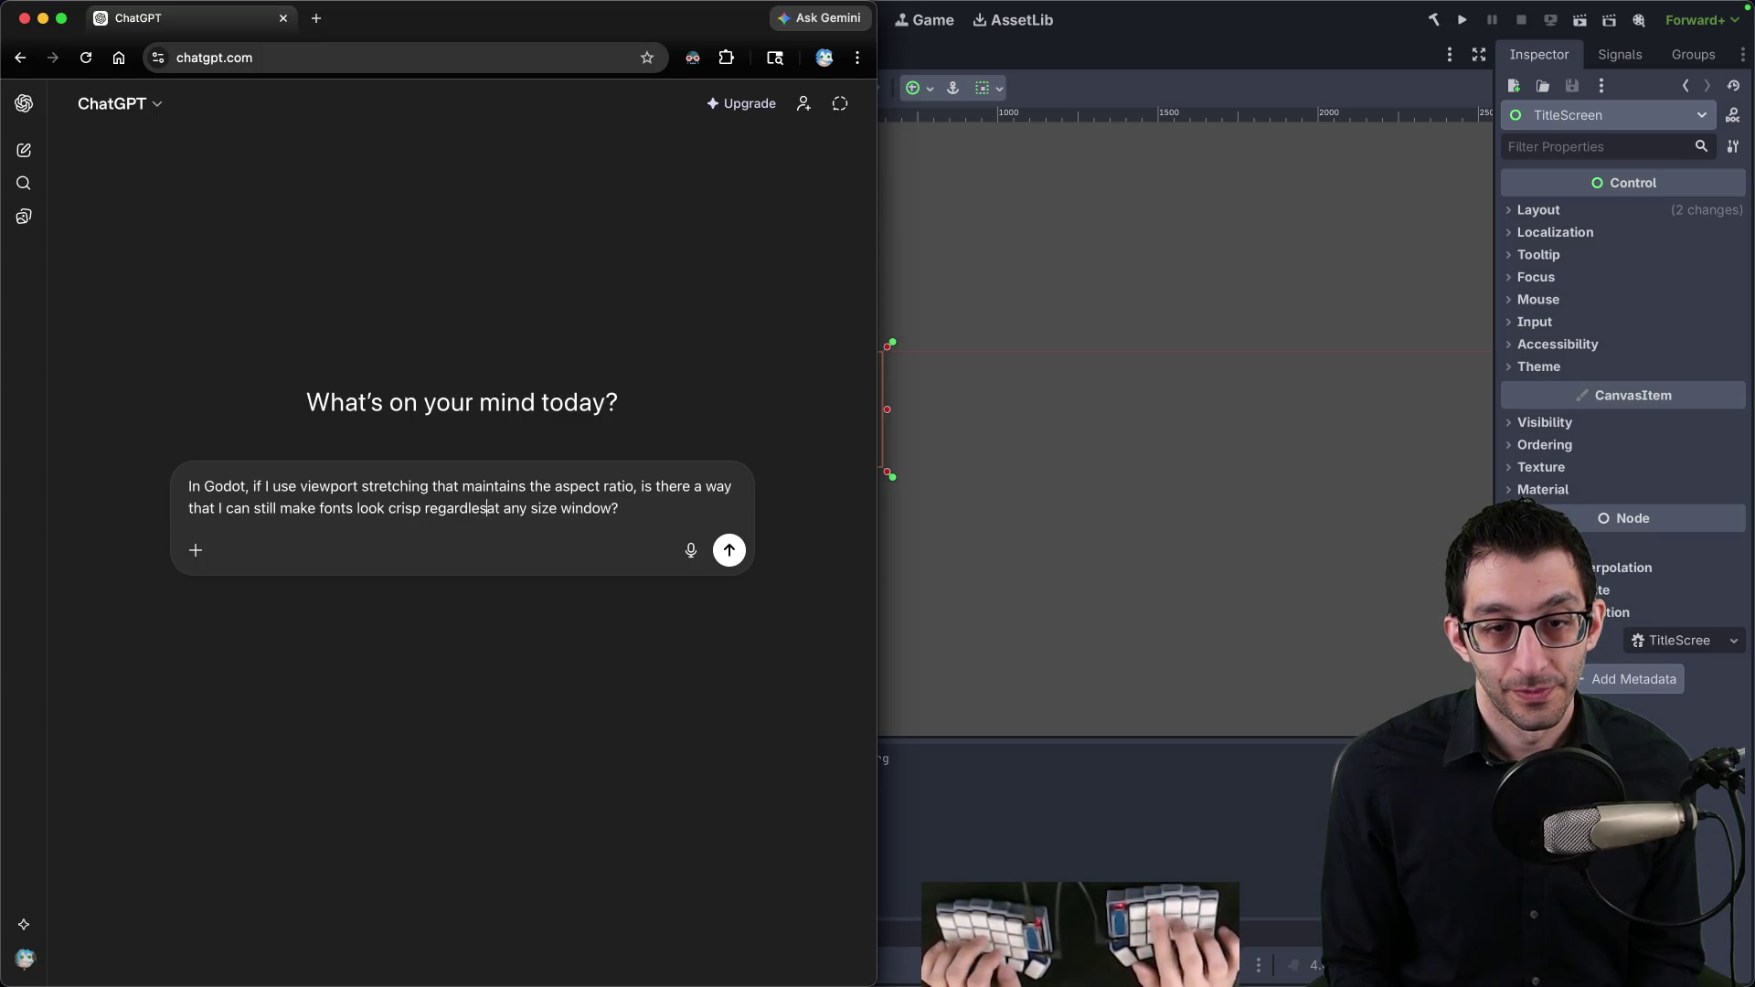
key("alt+Delete")
key("alt+Delete")
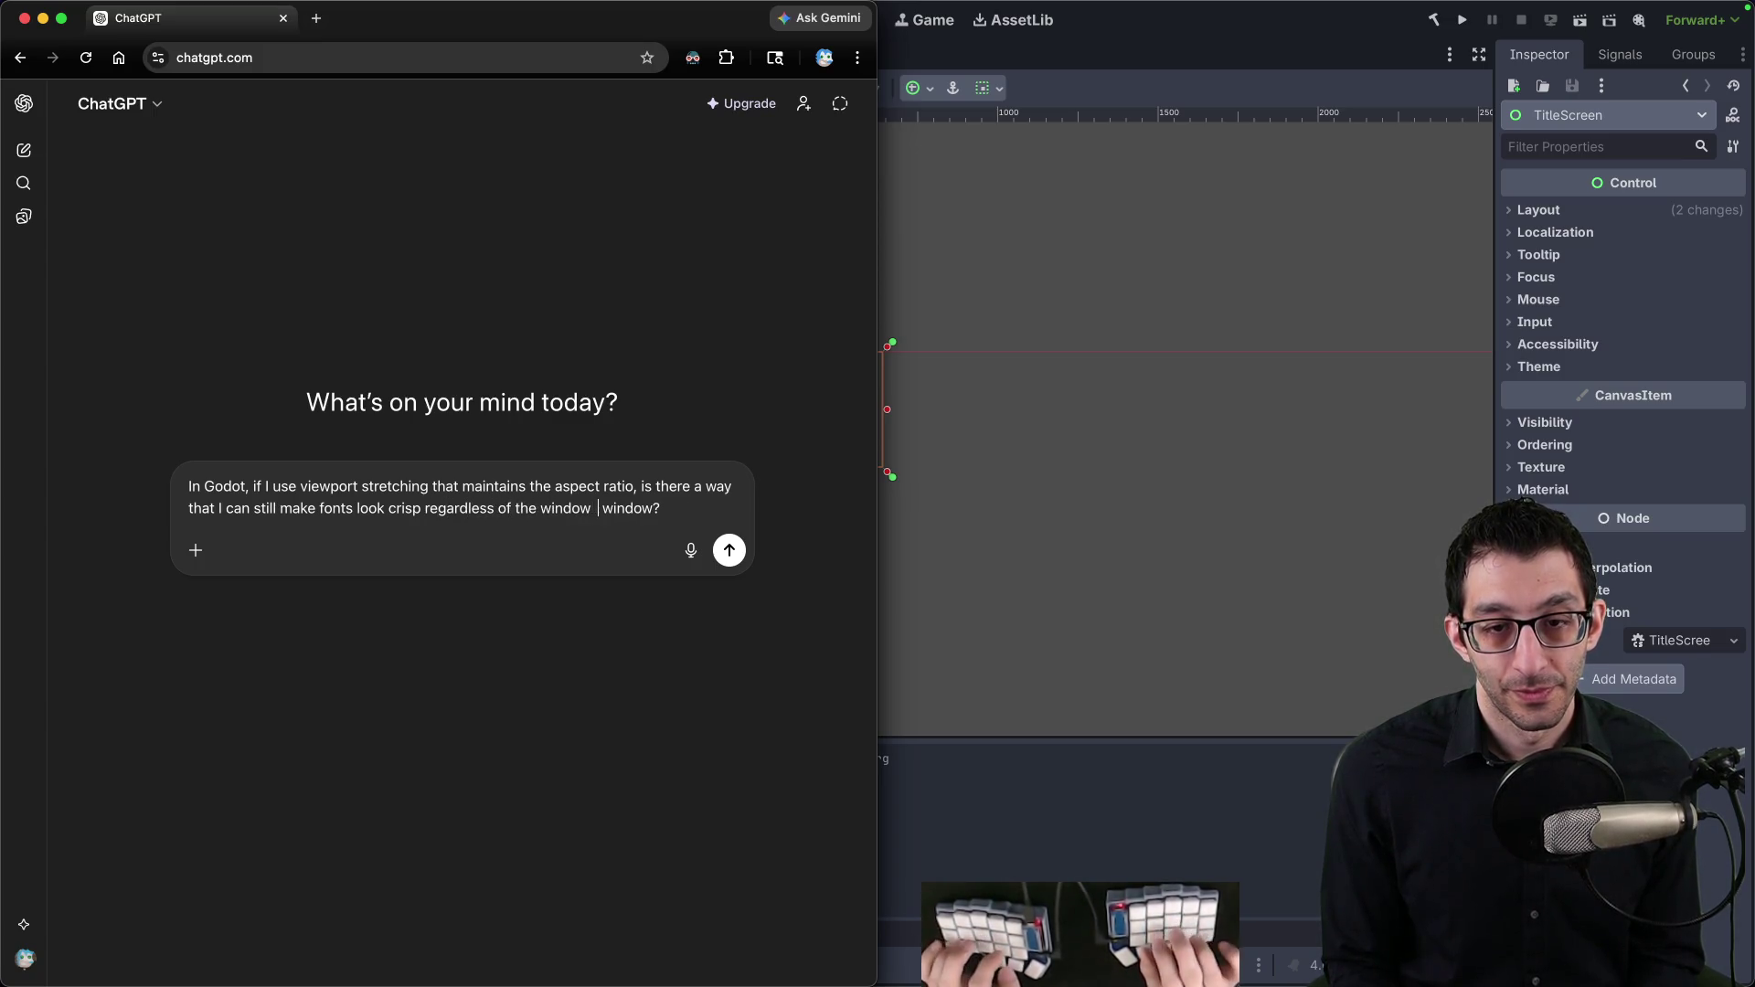
key("Return")
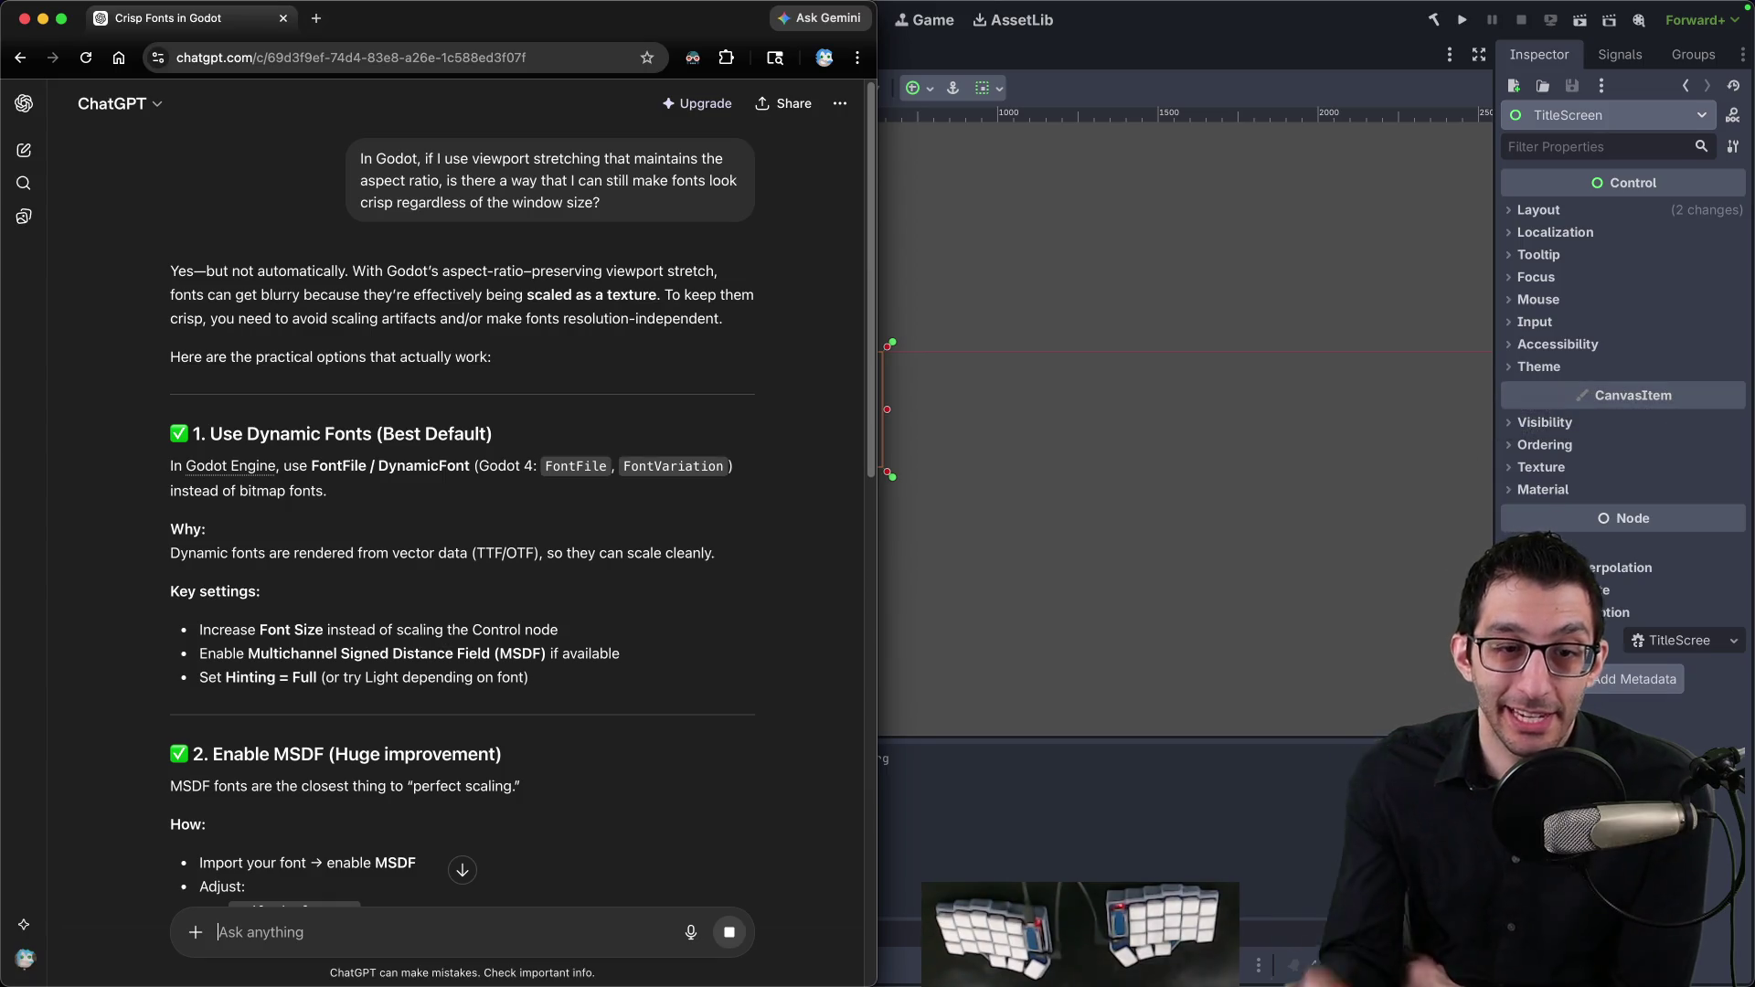
scroll(389, 562, "down", 5)
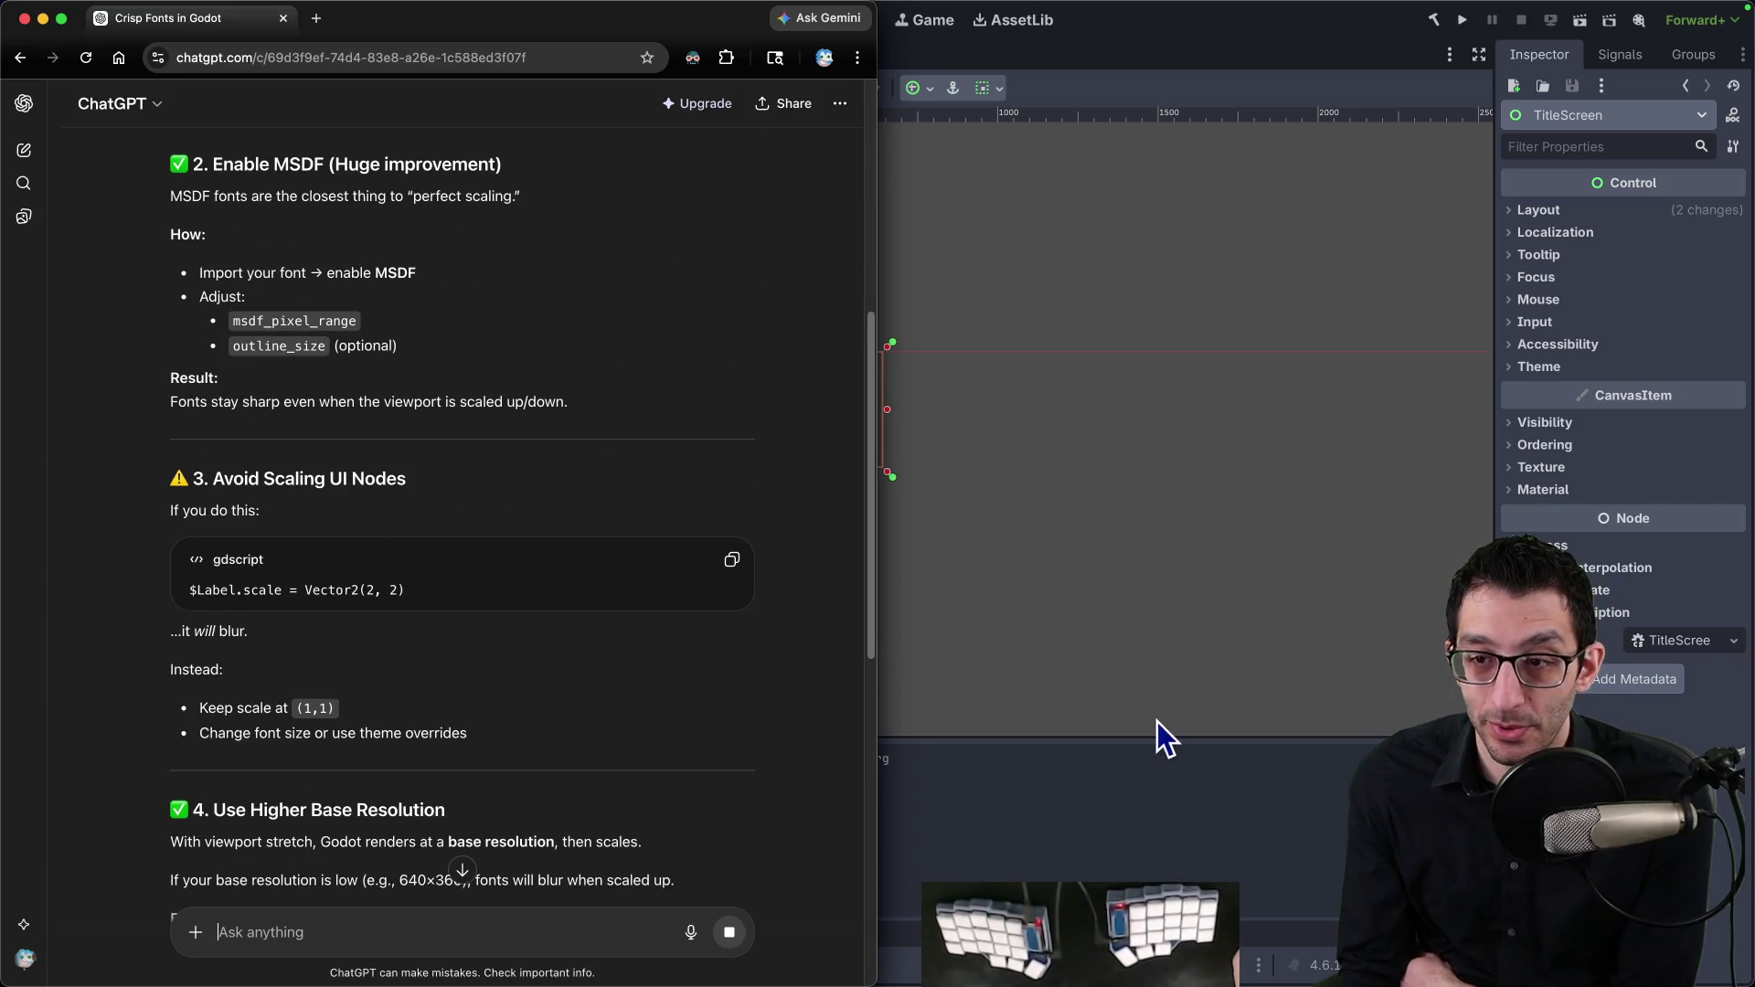
left_click(1155, 720)
left_click(471, 962)
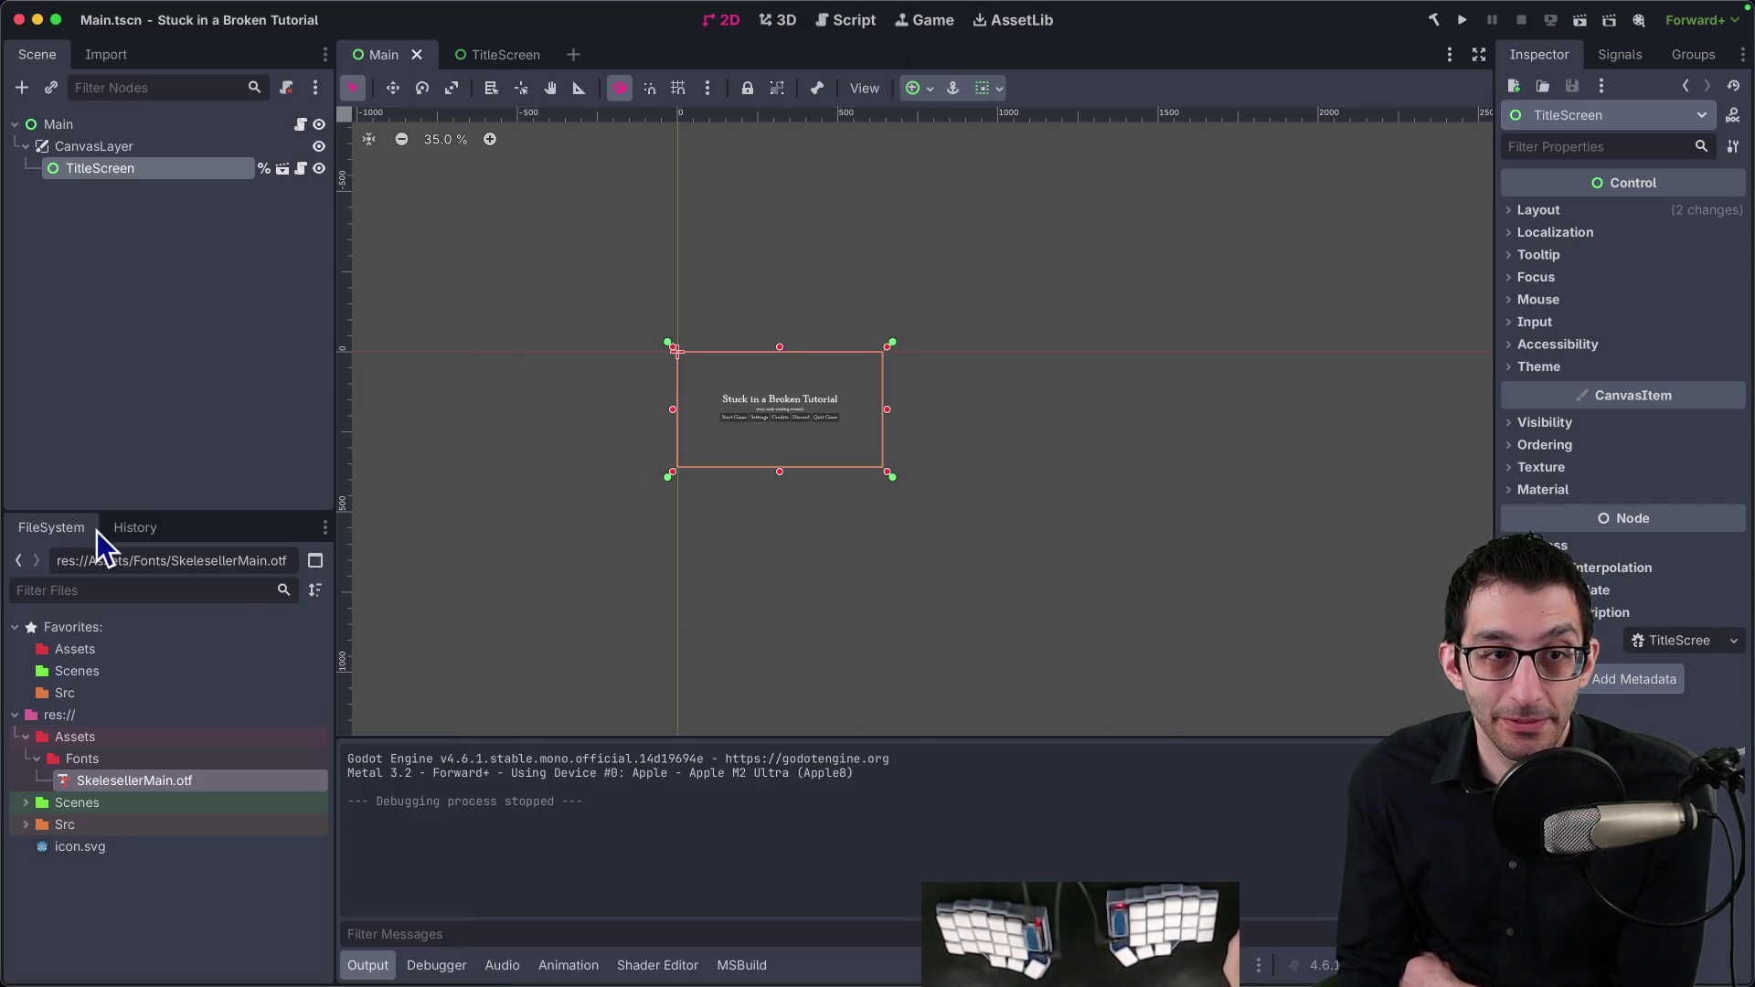
Step: Open SkelesellerMain.otf's advanced import settings, leave Hinting at Light, and close the dialog
left_click(106, 55)
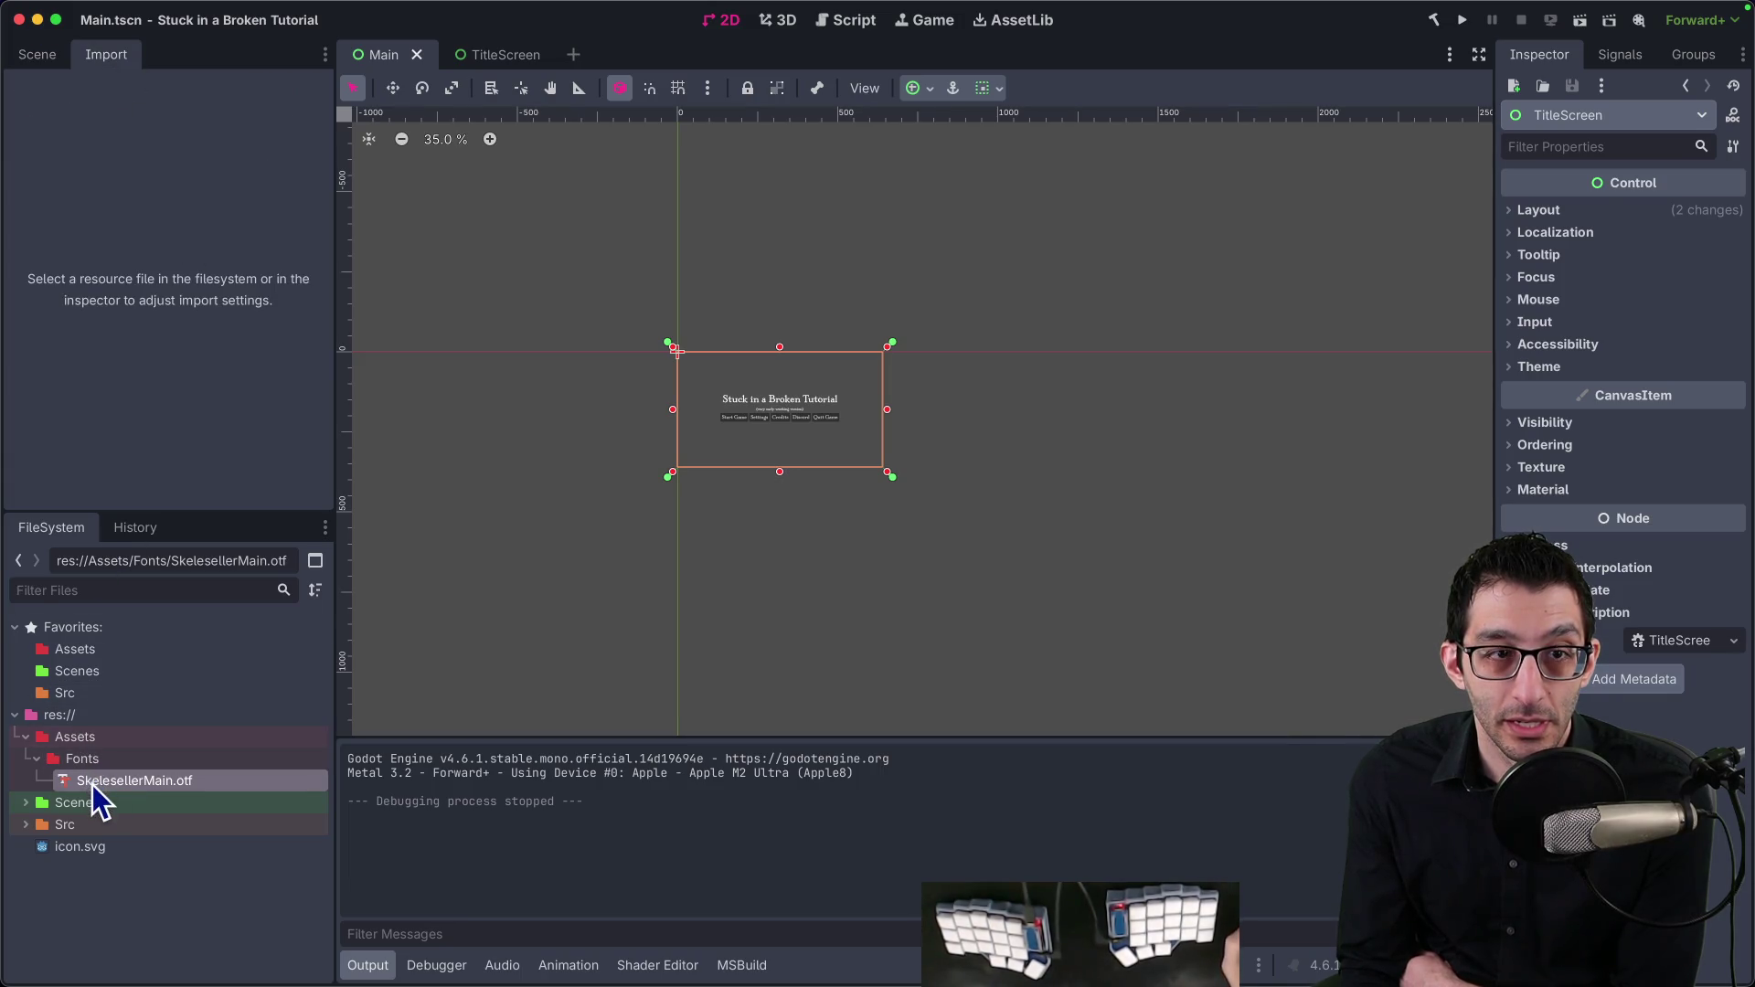
double_click(100, 782)
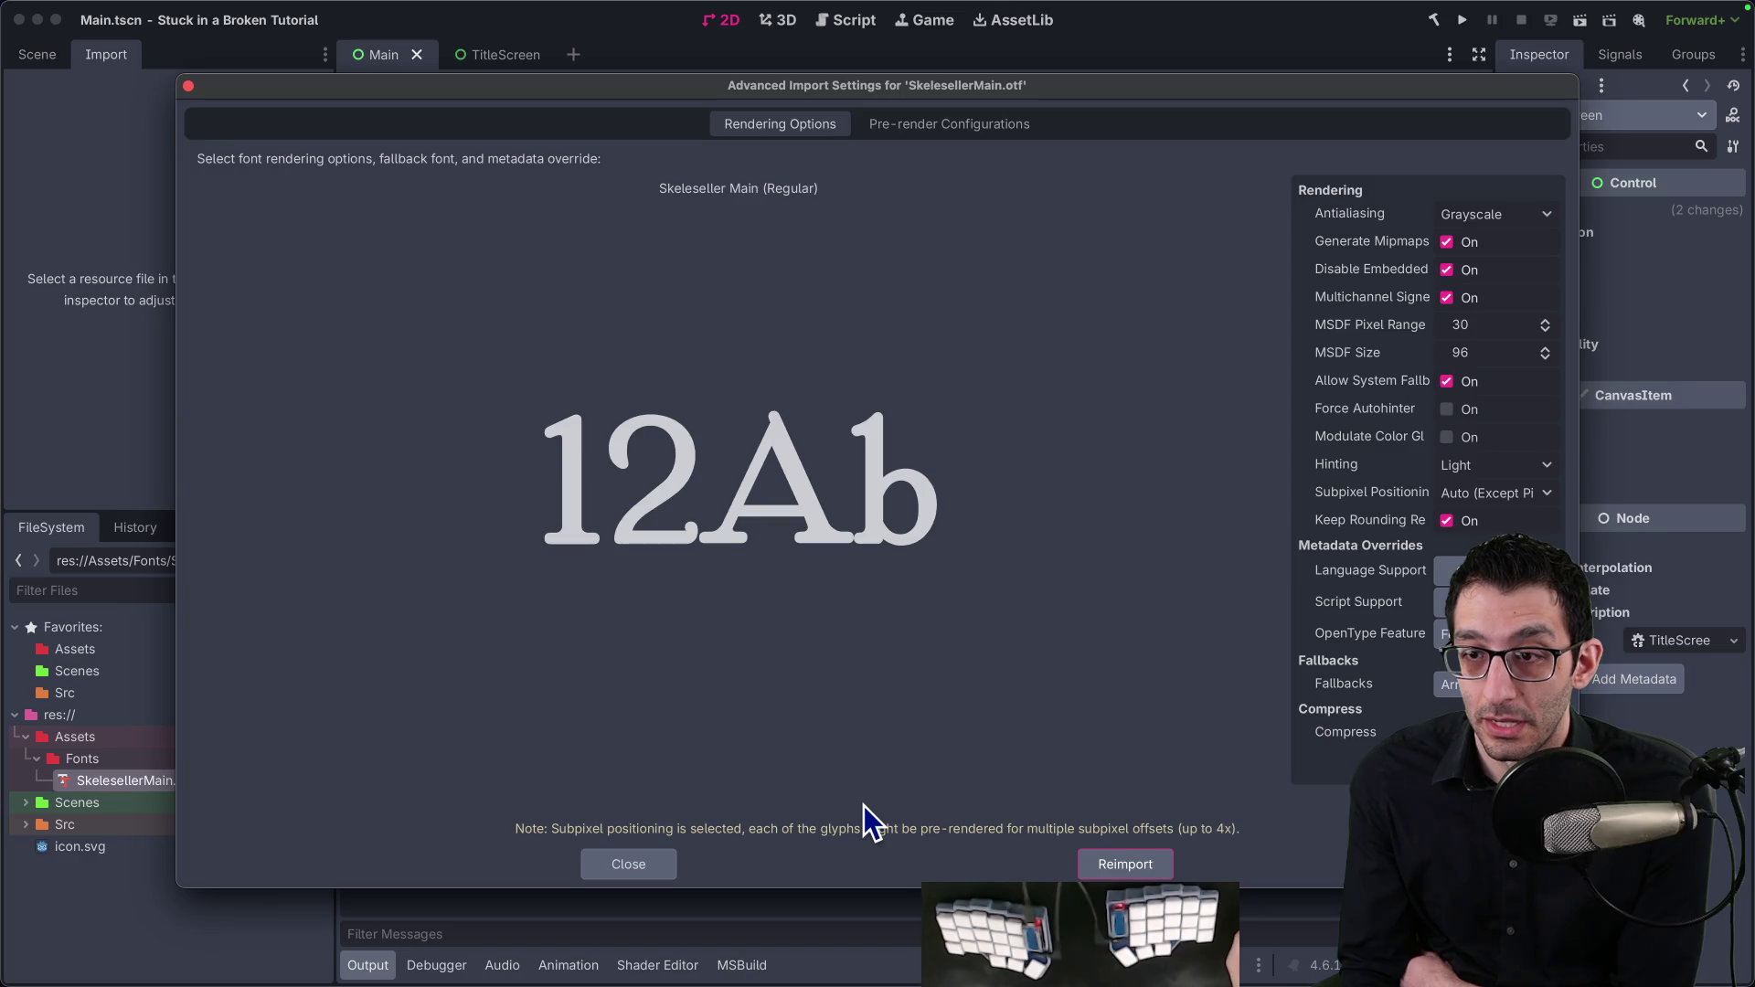
left_click(1462, 468)
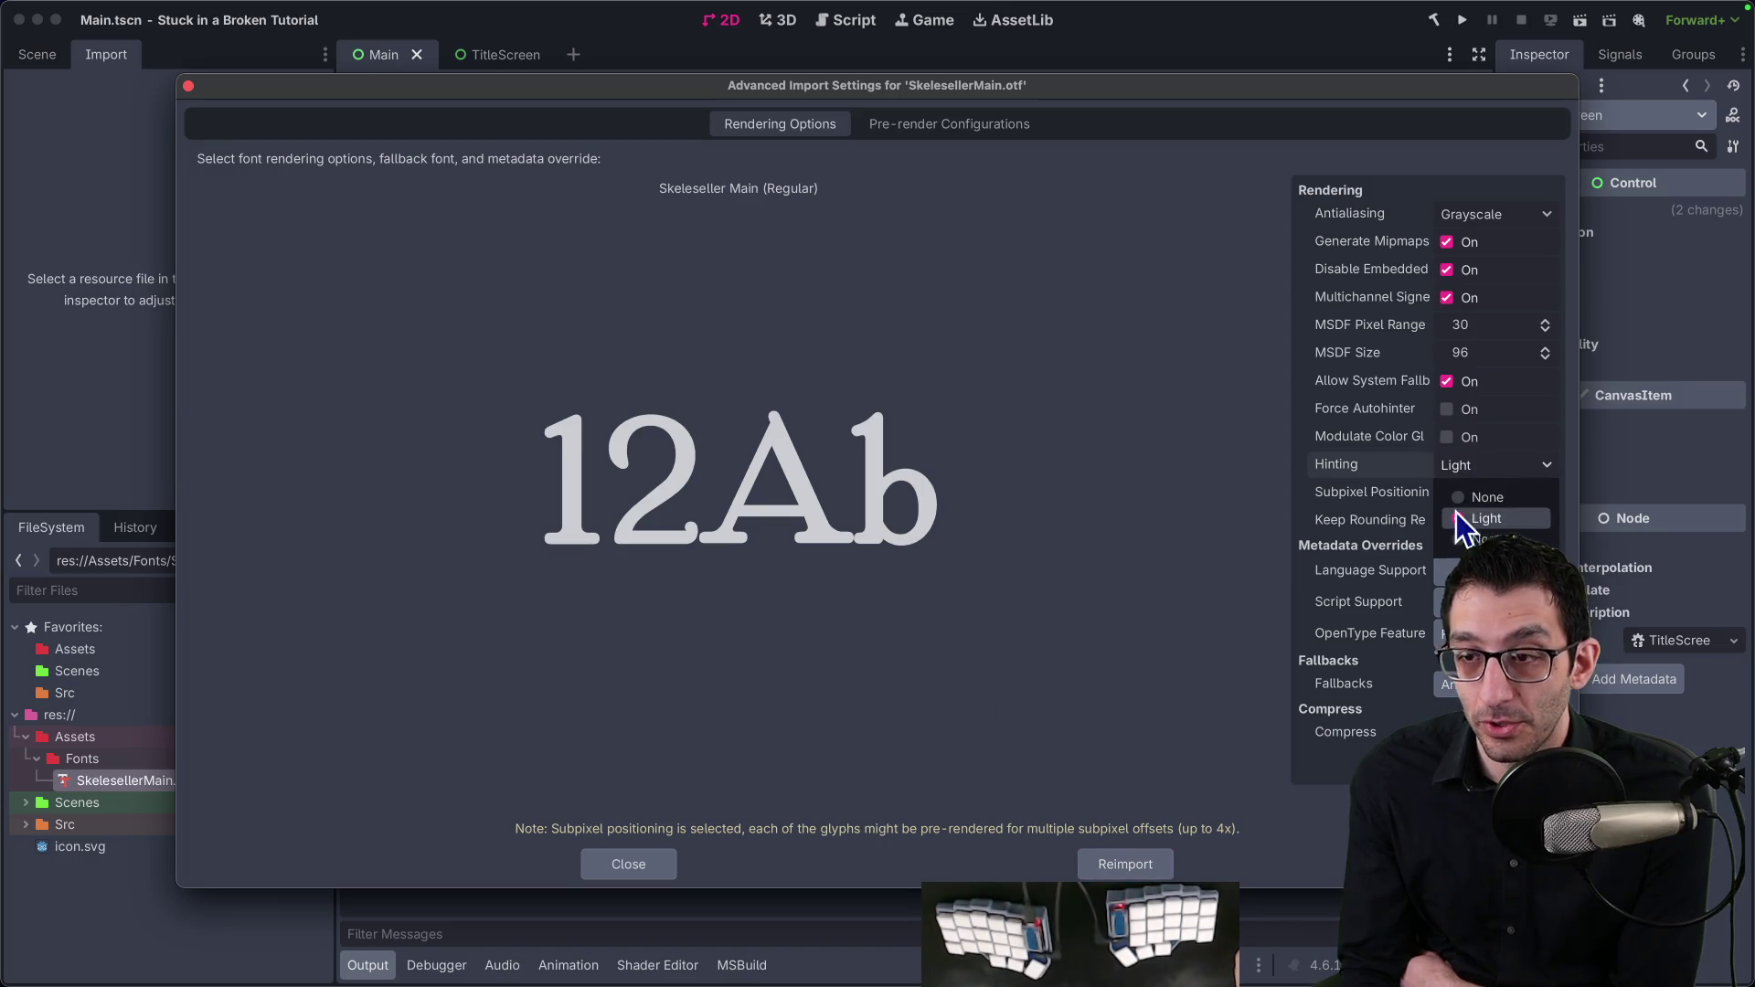
left_click(1313, 426)
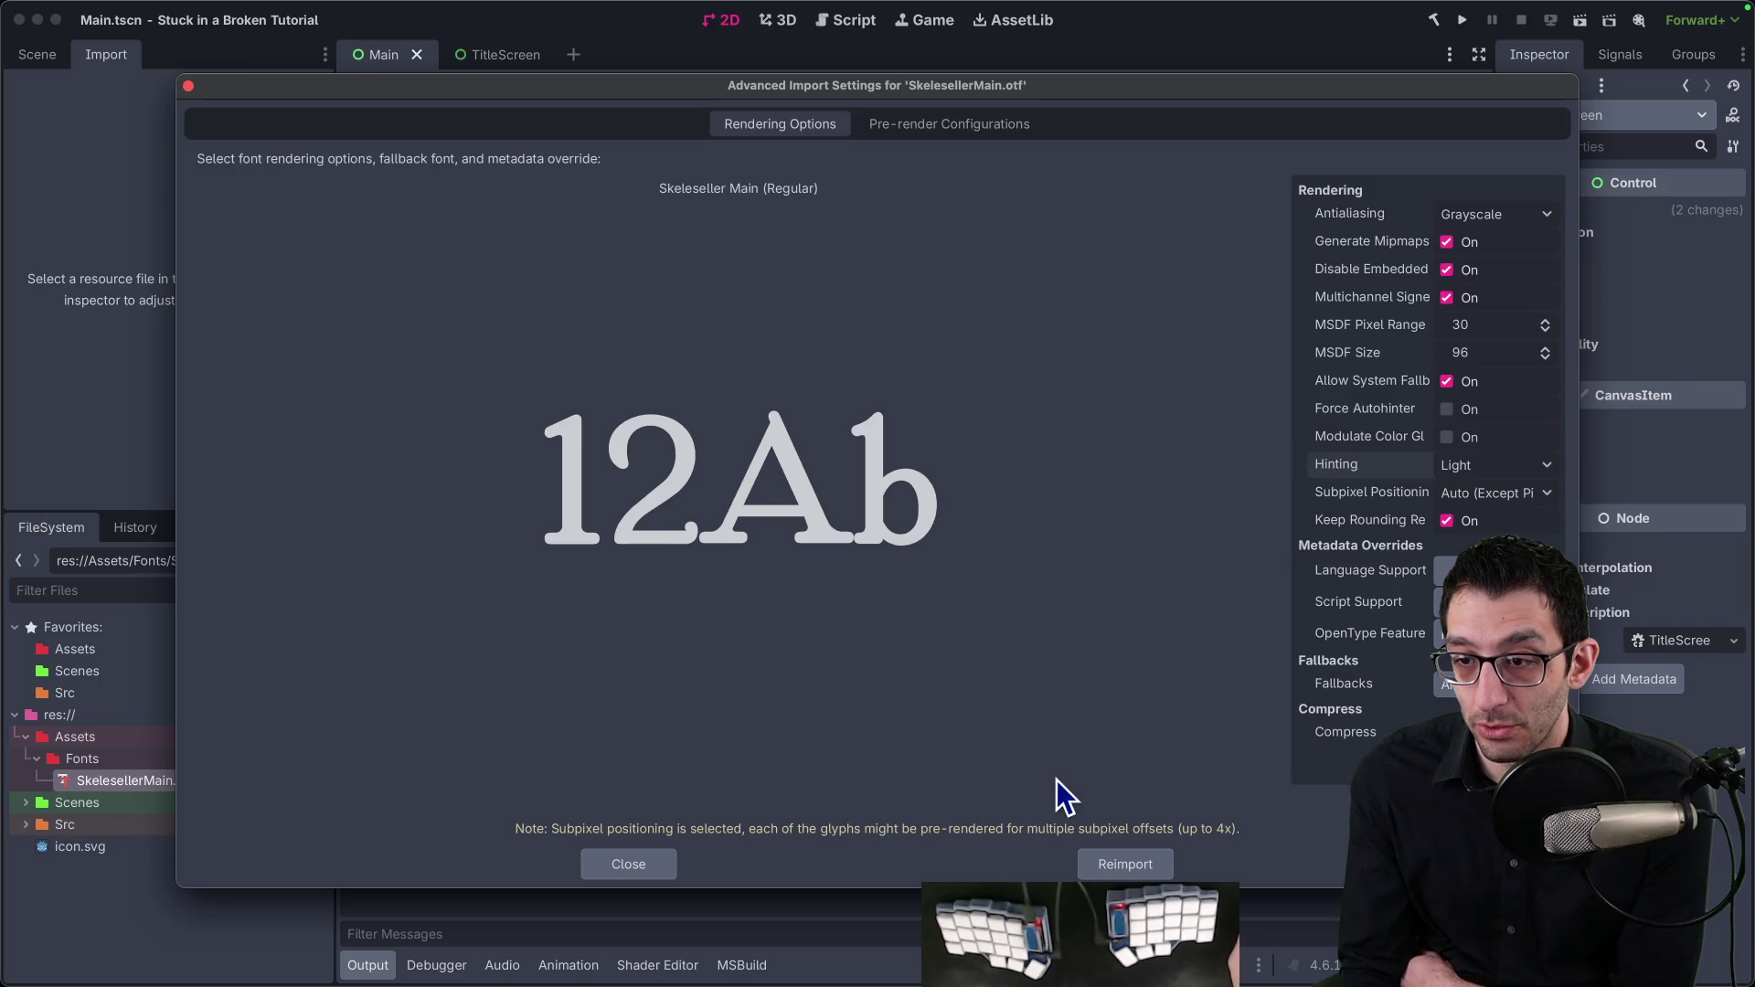
left_click(645, 864)
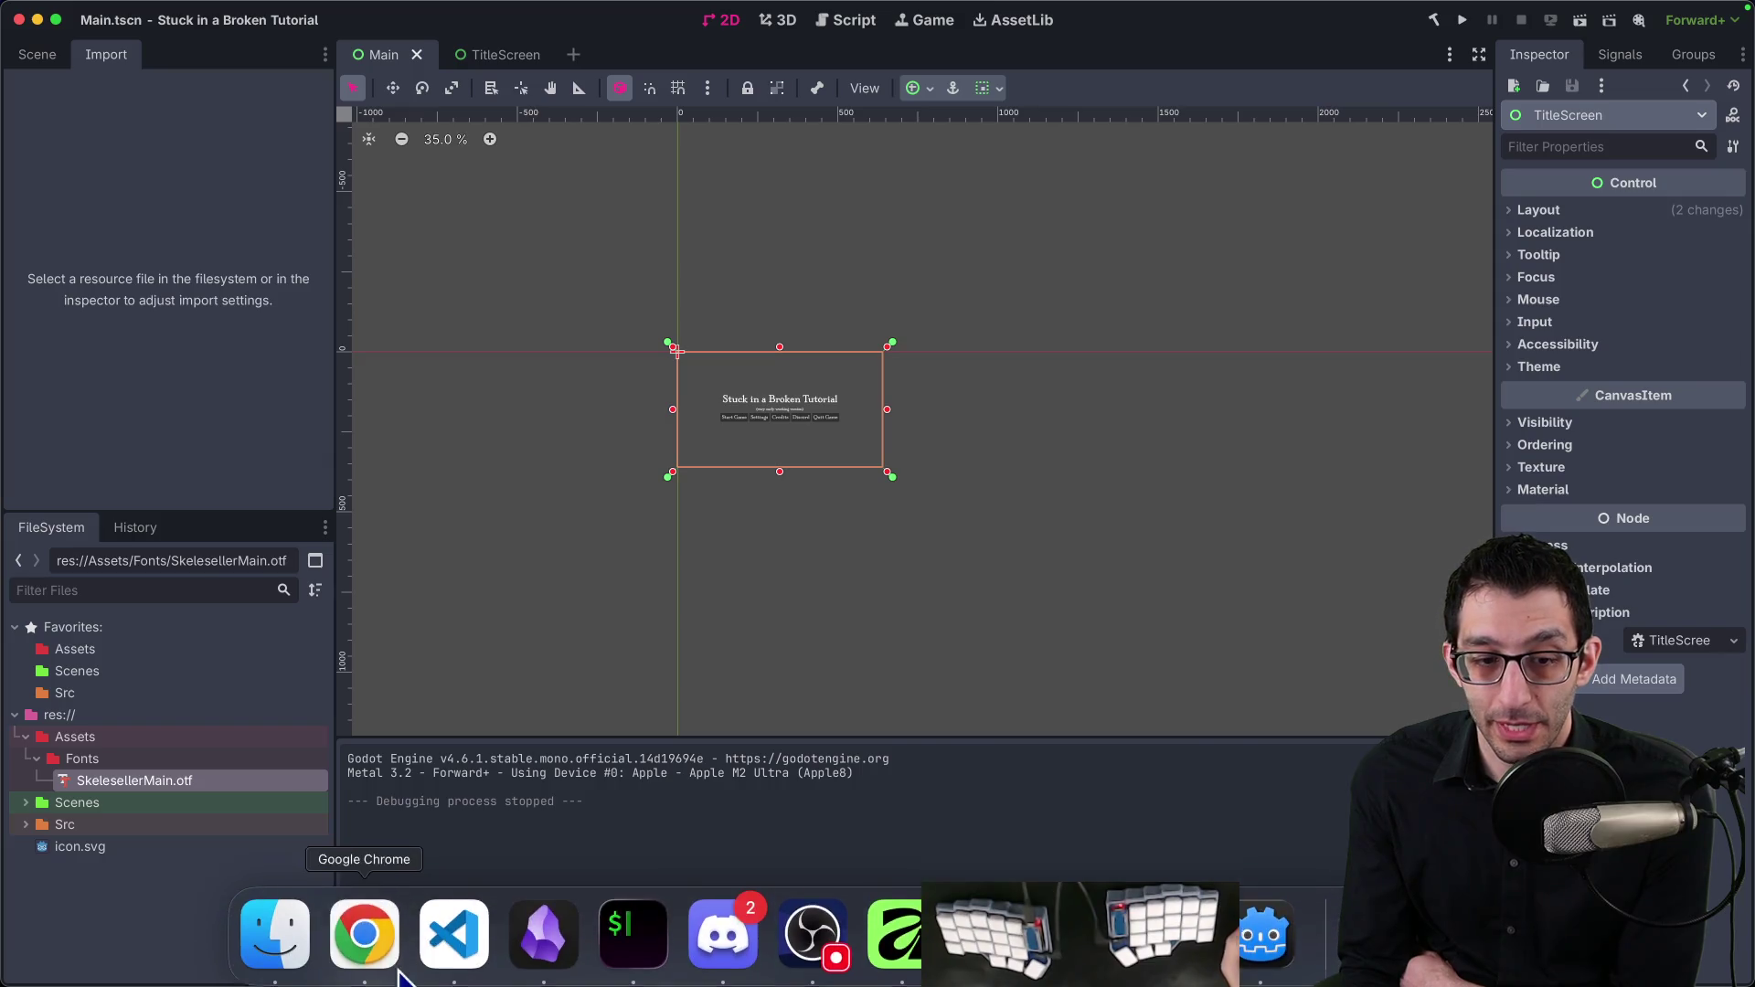
left_click(361, 942)
Step: Read ChatGPT's answer down to the Best Combo advice (MSDF fonts, 1080p base, no UI scaling), then return to Godot
scroll(514, 585, "down", 3)
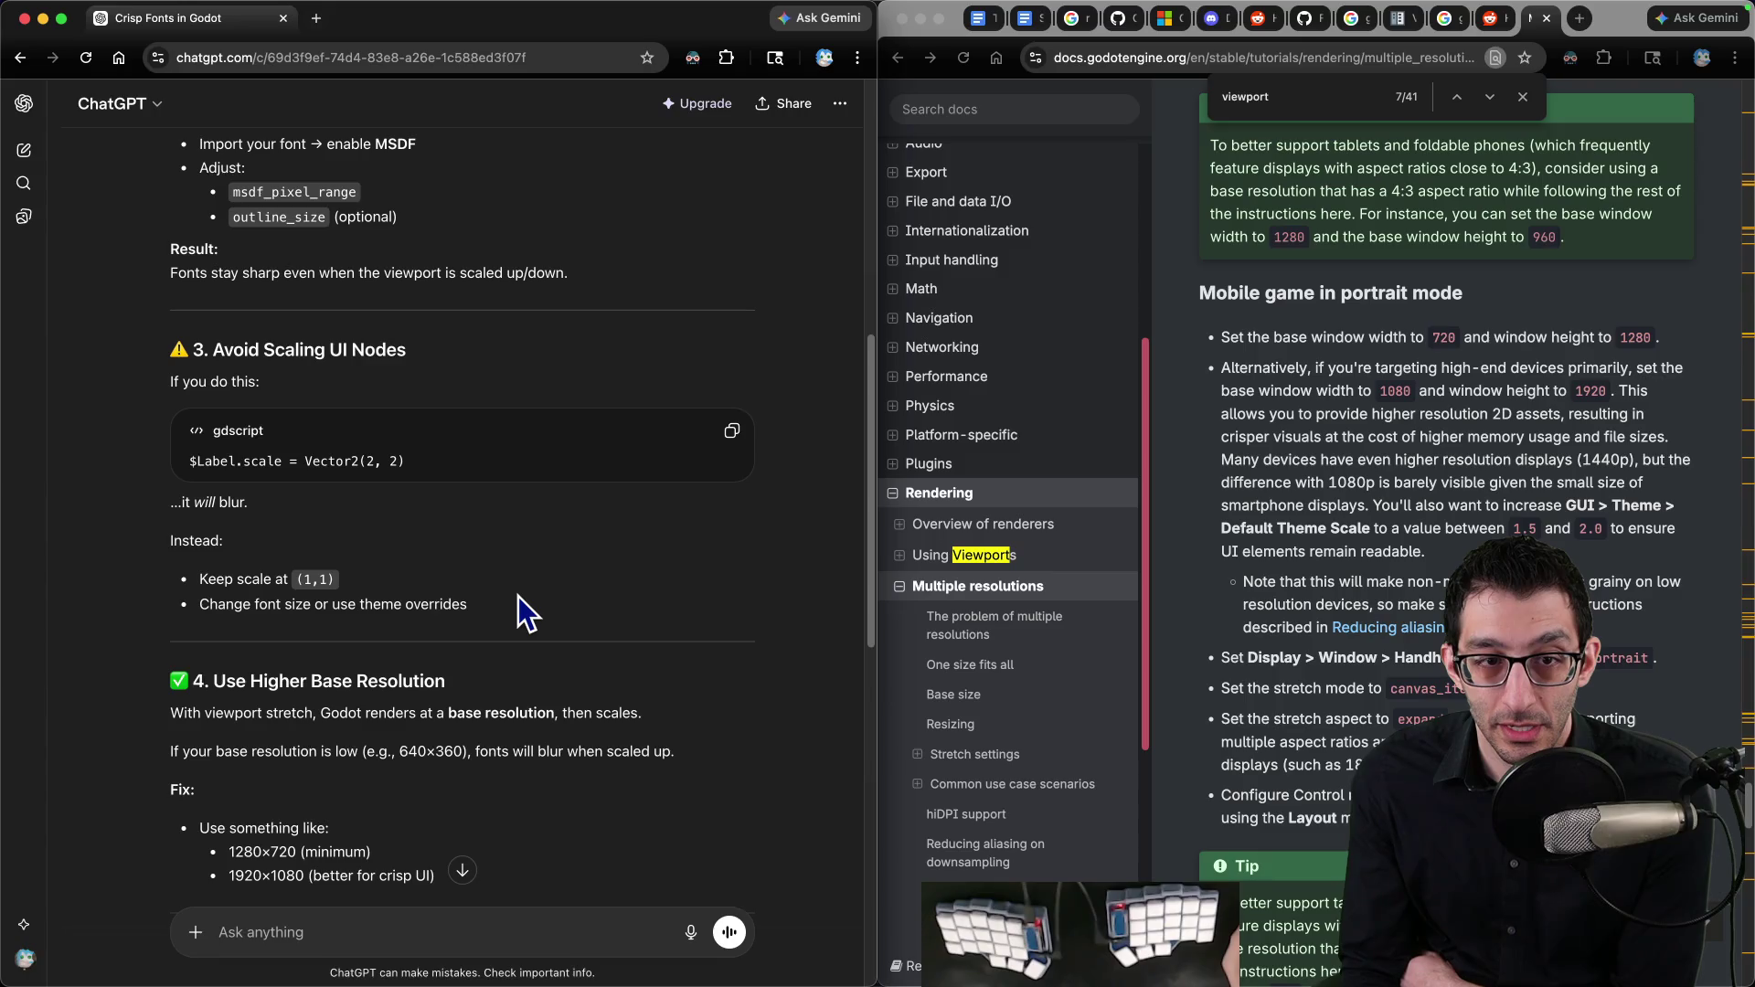
scroll(518, 596, "down", 5)
scroll(514, 601, "up", 8)
scroll(513, 601, "down", 3)
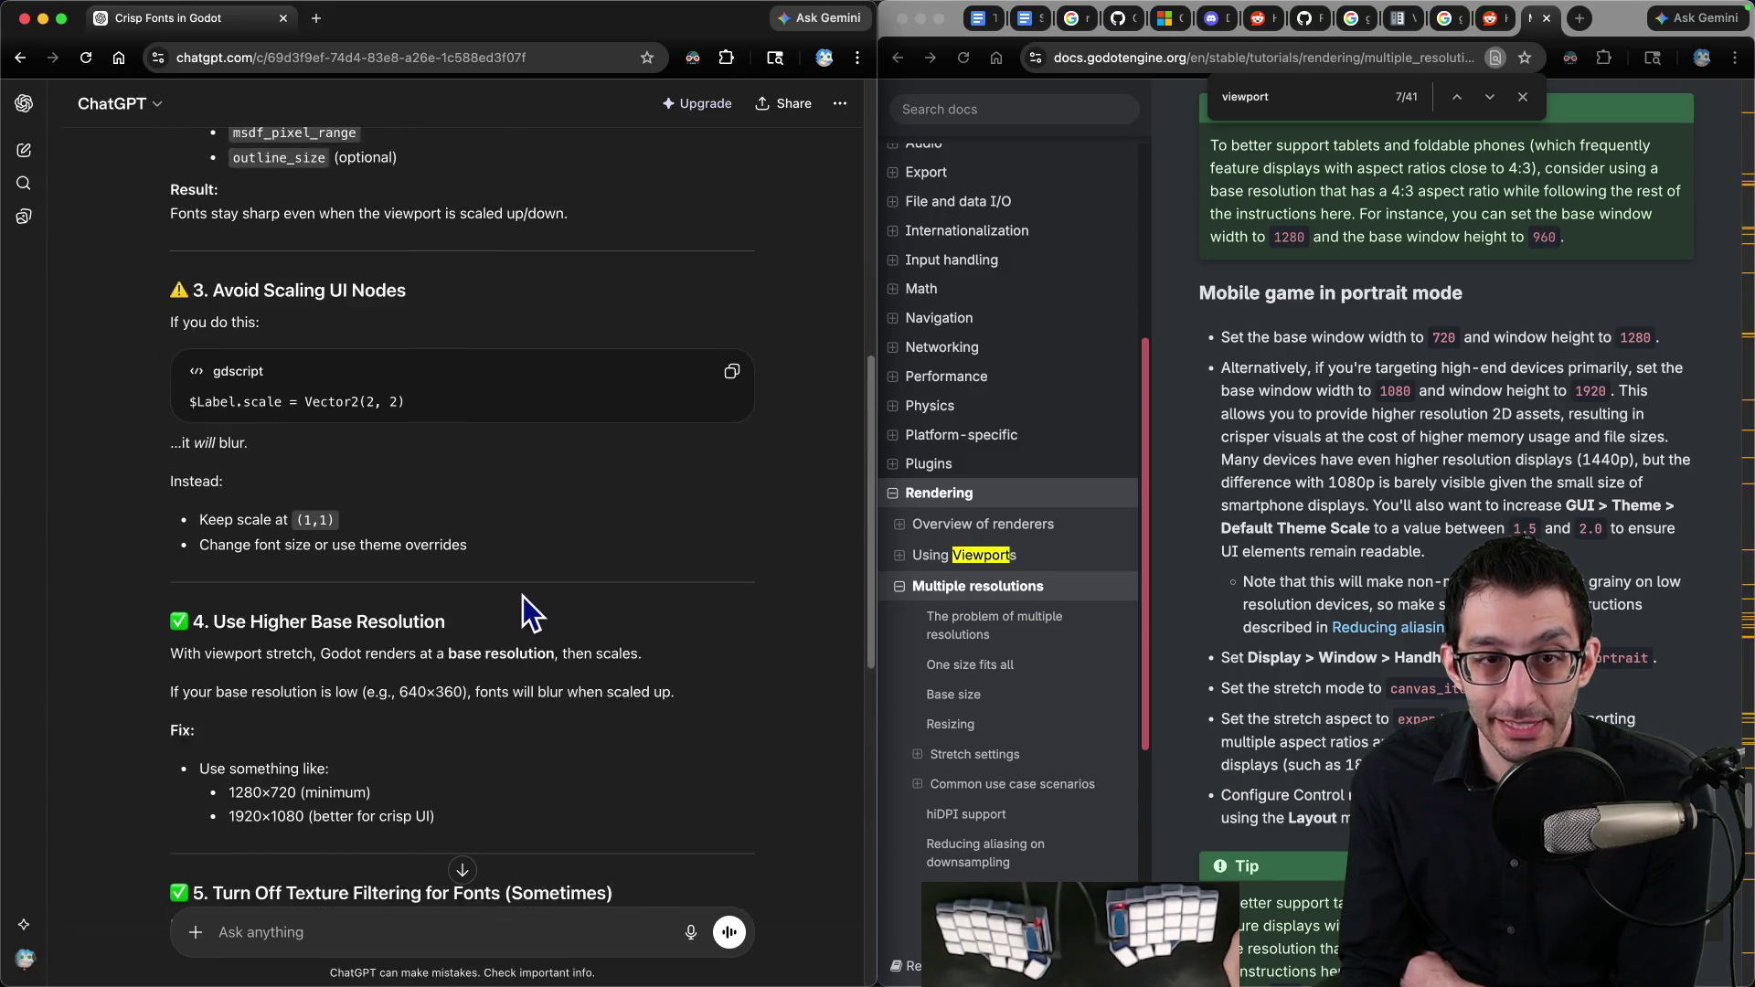
scroll(525, 612, "down", 10)
scroll(521, 597, "down", 3)
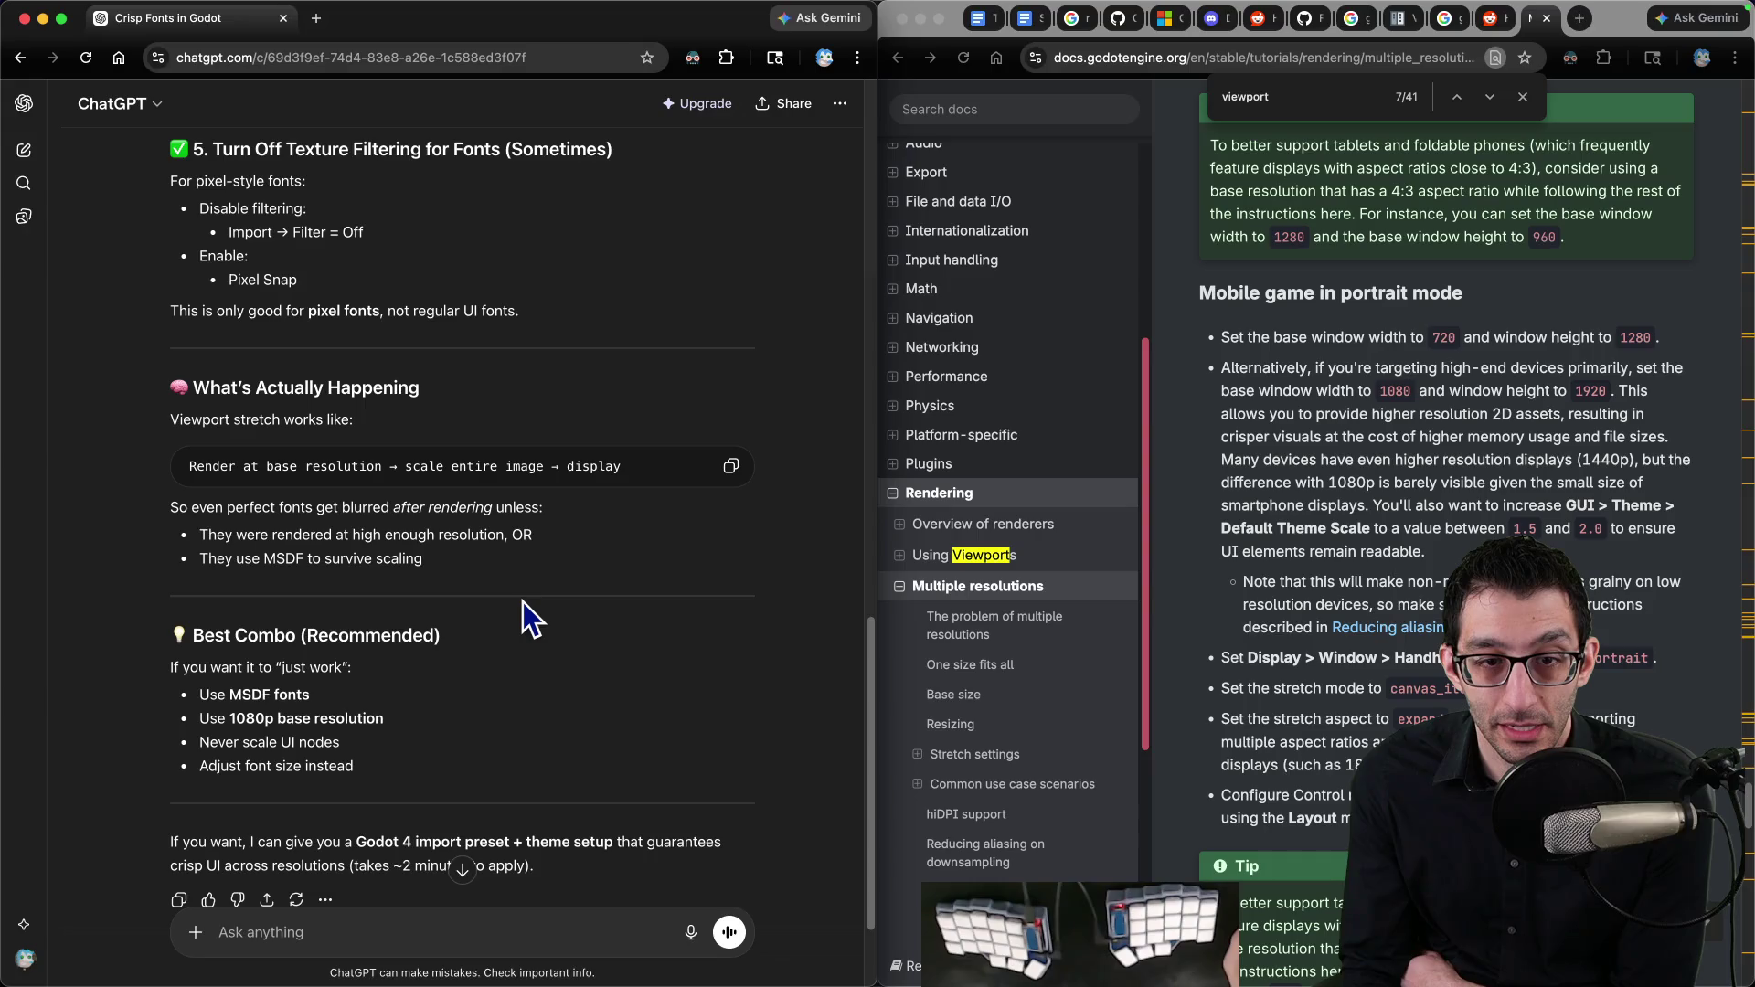
left_click_drag(247, 464, 630, 466)
left_click(622, 514)
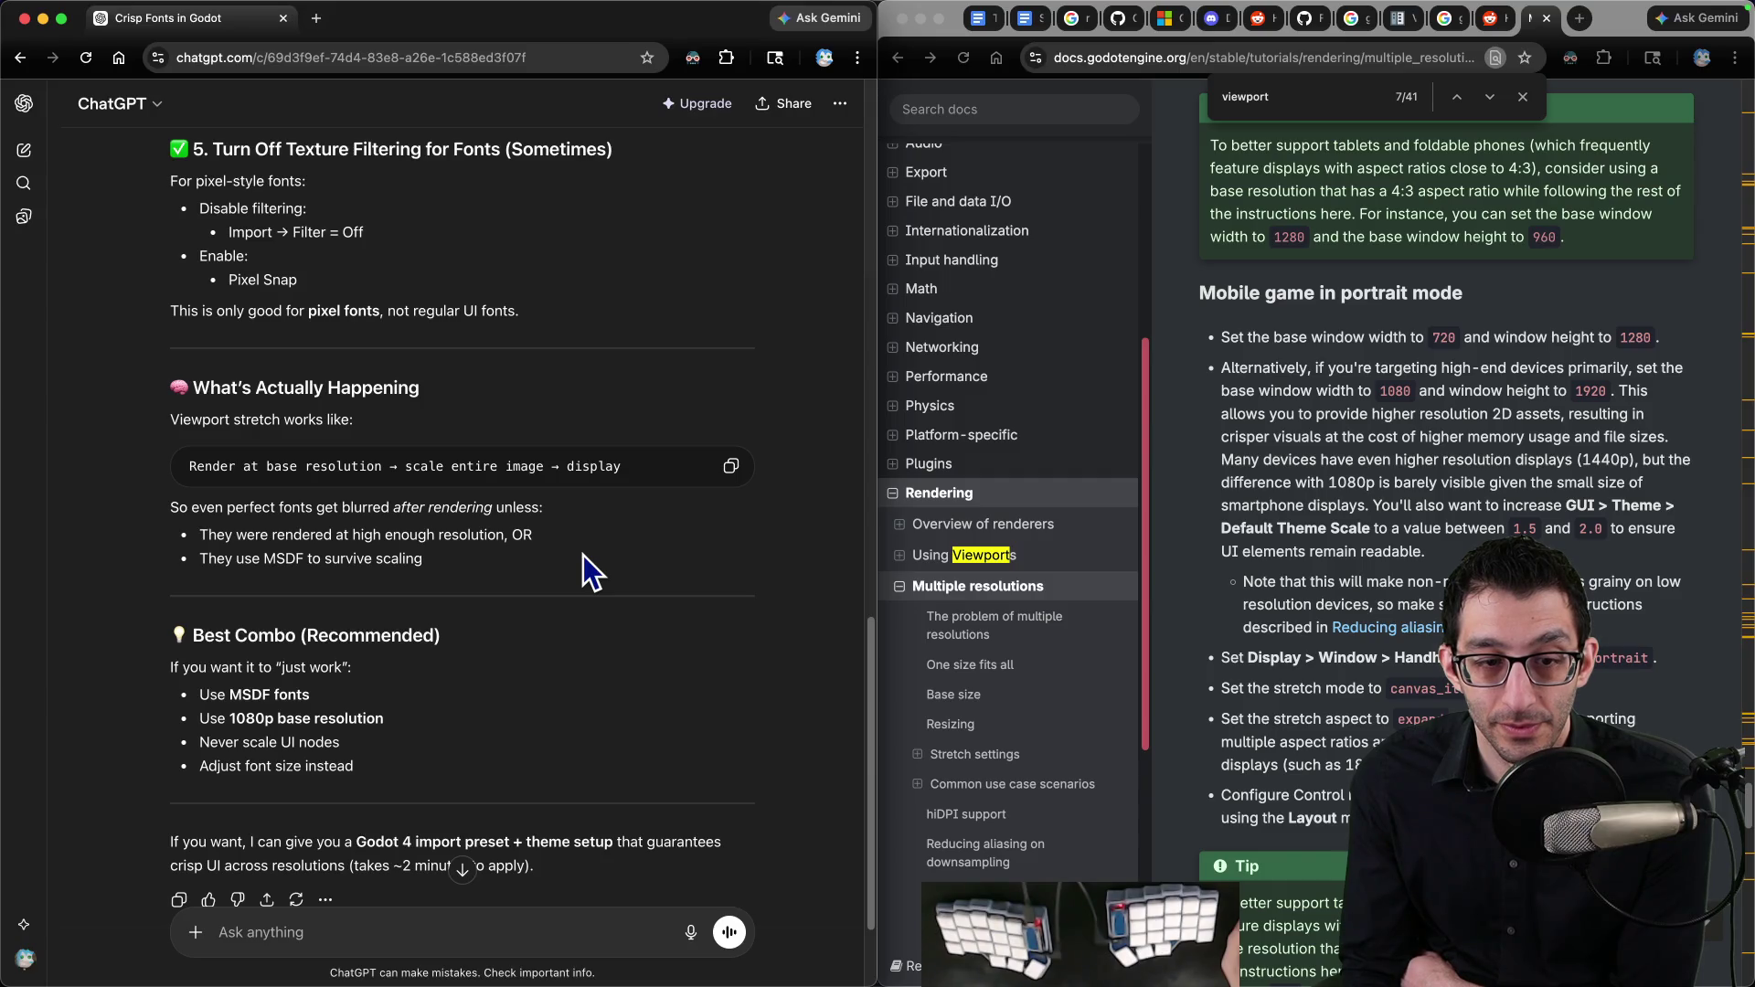
scroll(583, 555, "down", 3)
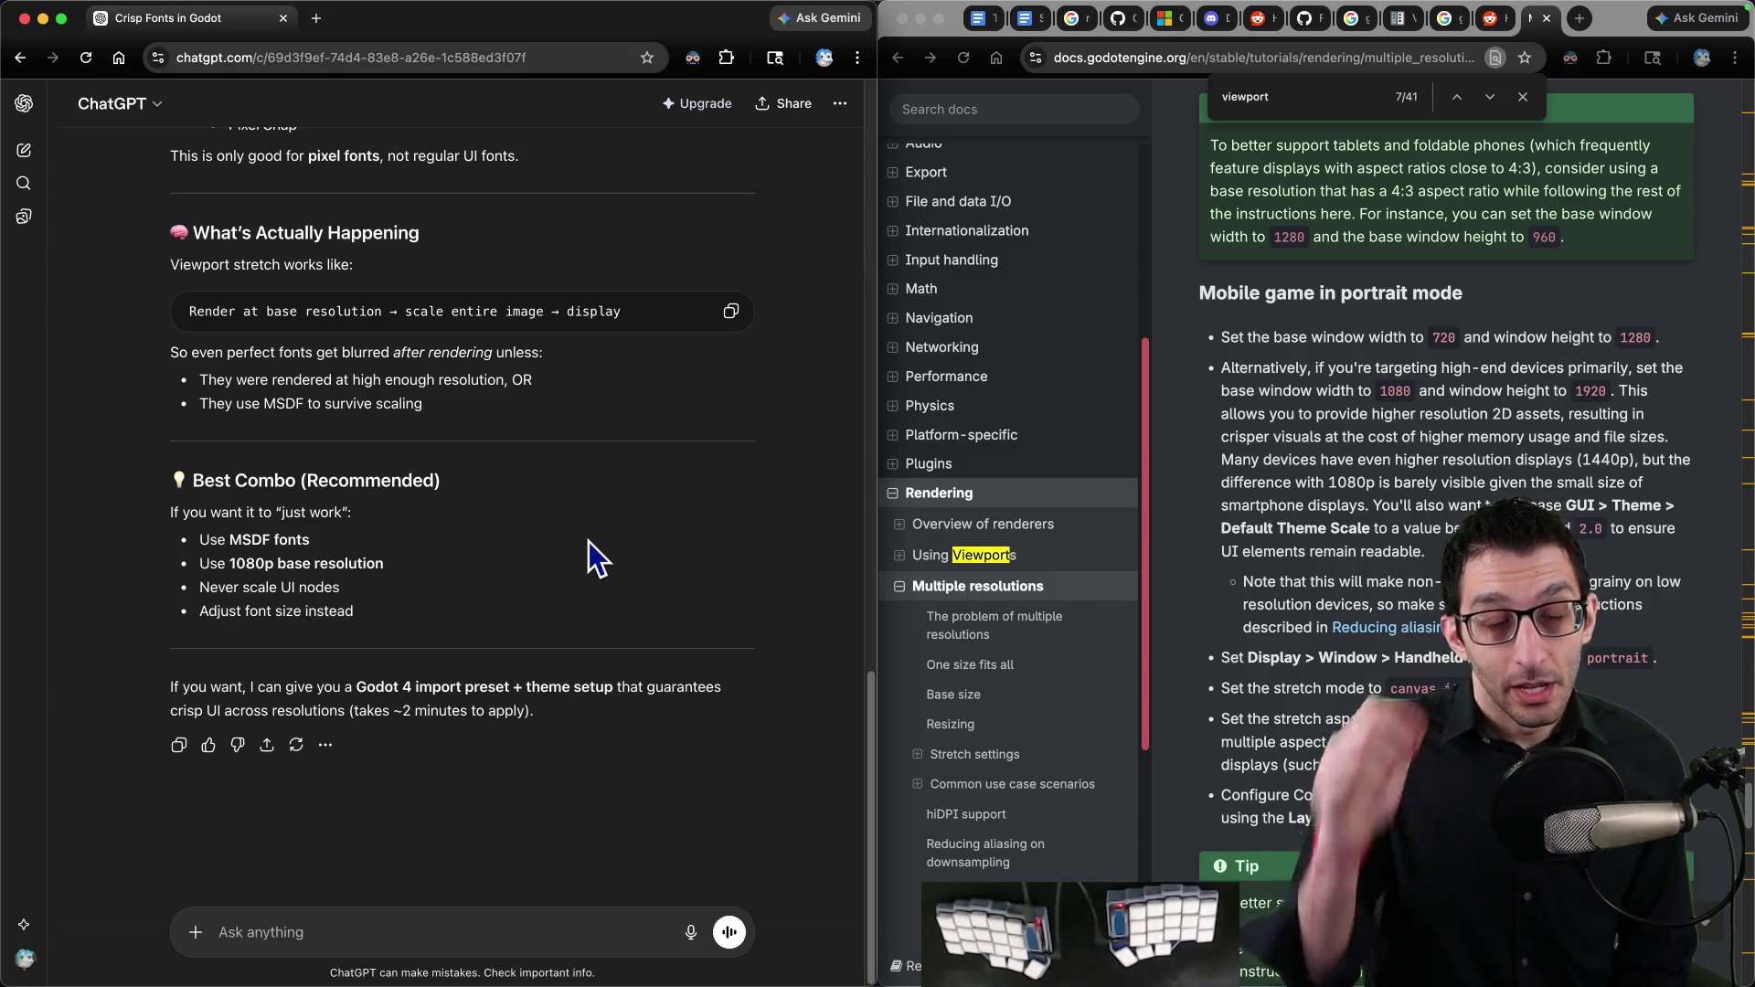
key("super+Tab")
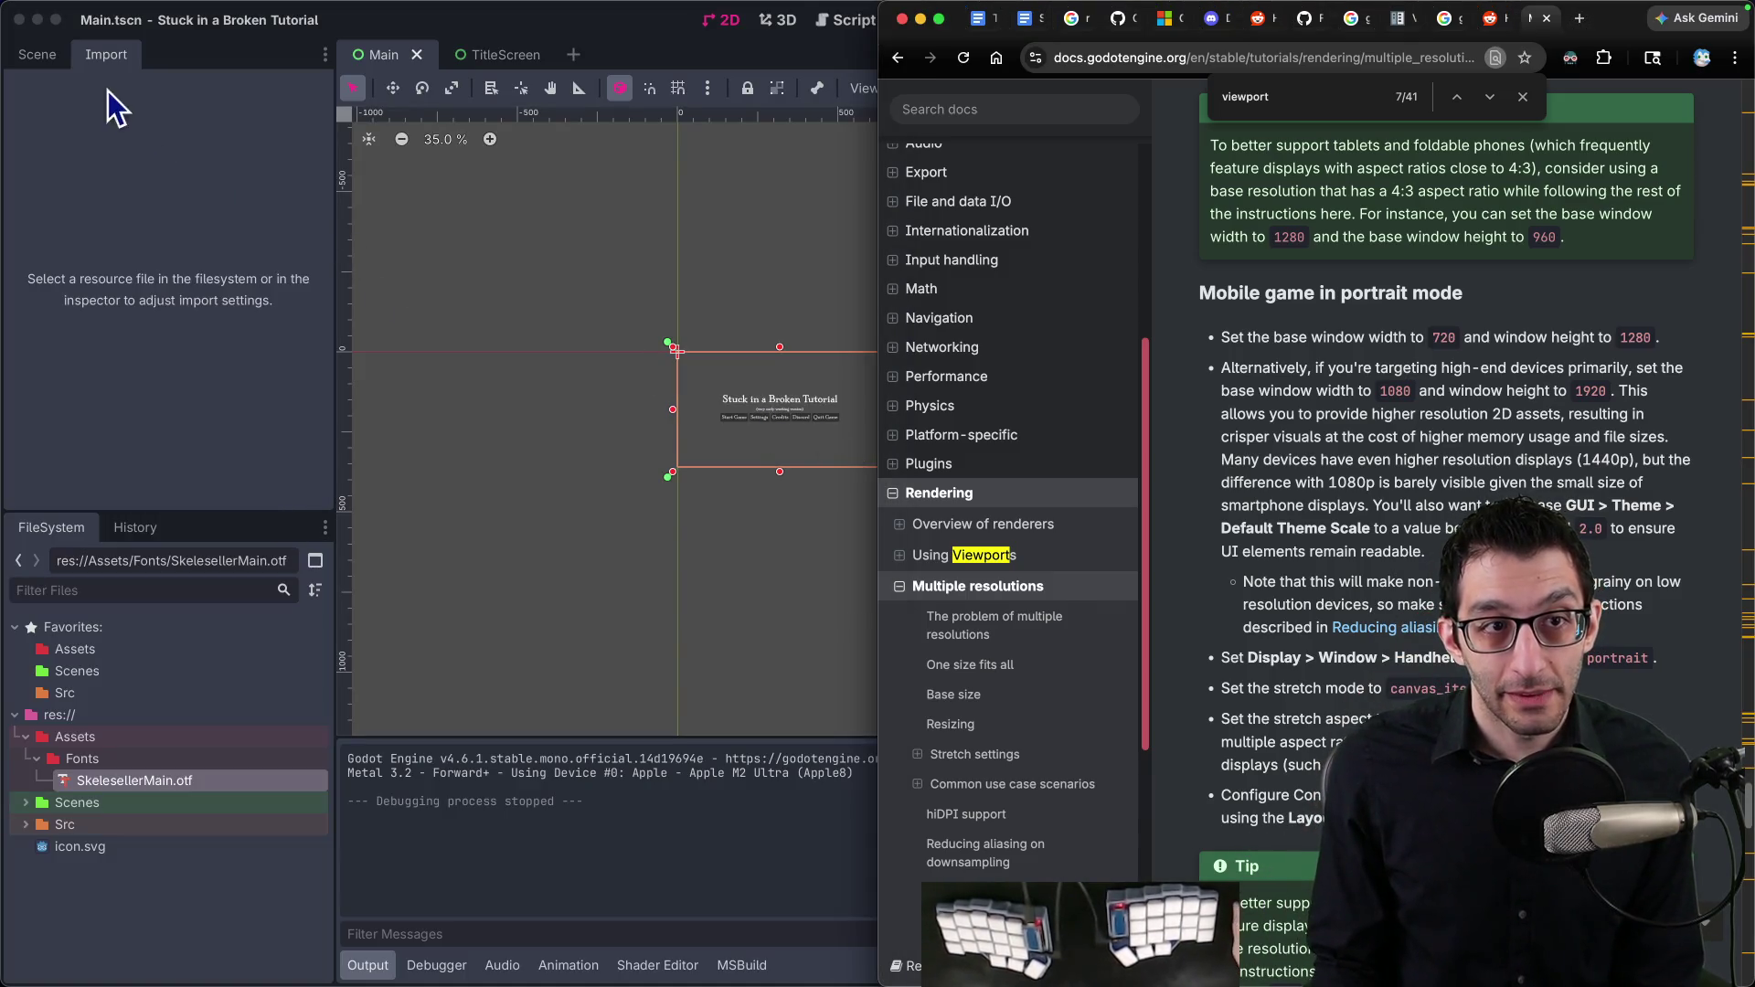
Step: Read the CanvasLayer class documentation, then inspect the CanvasLayer node's Layer and Transform properties
left_click(41, 54)
right_click(79, 148)
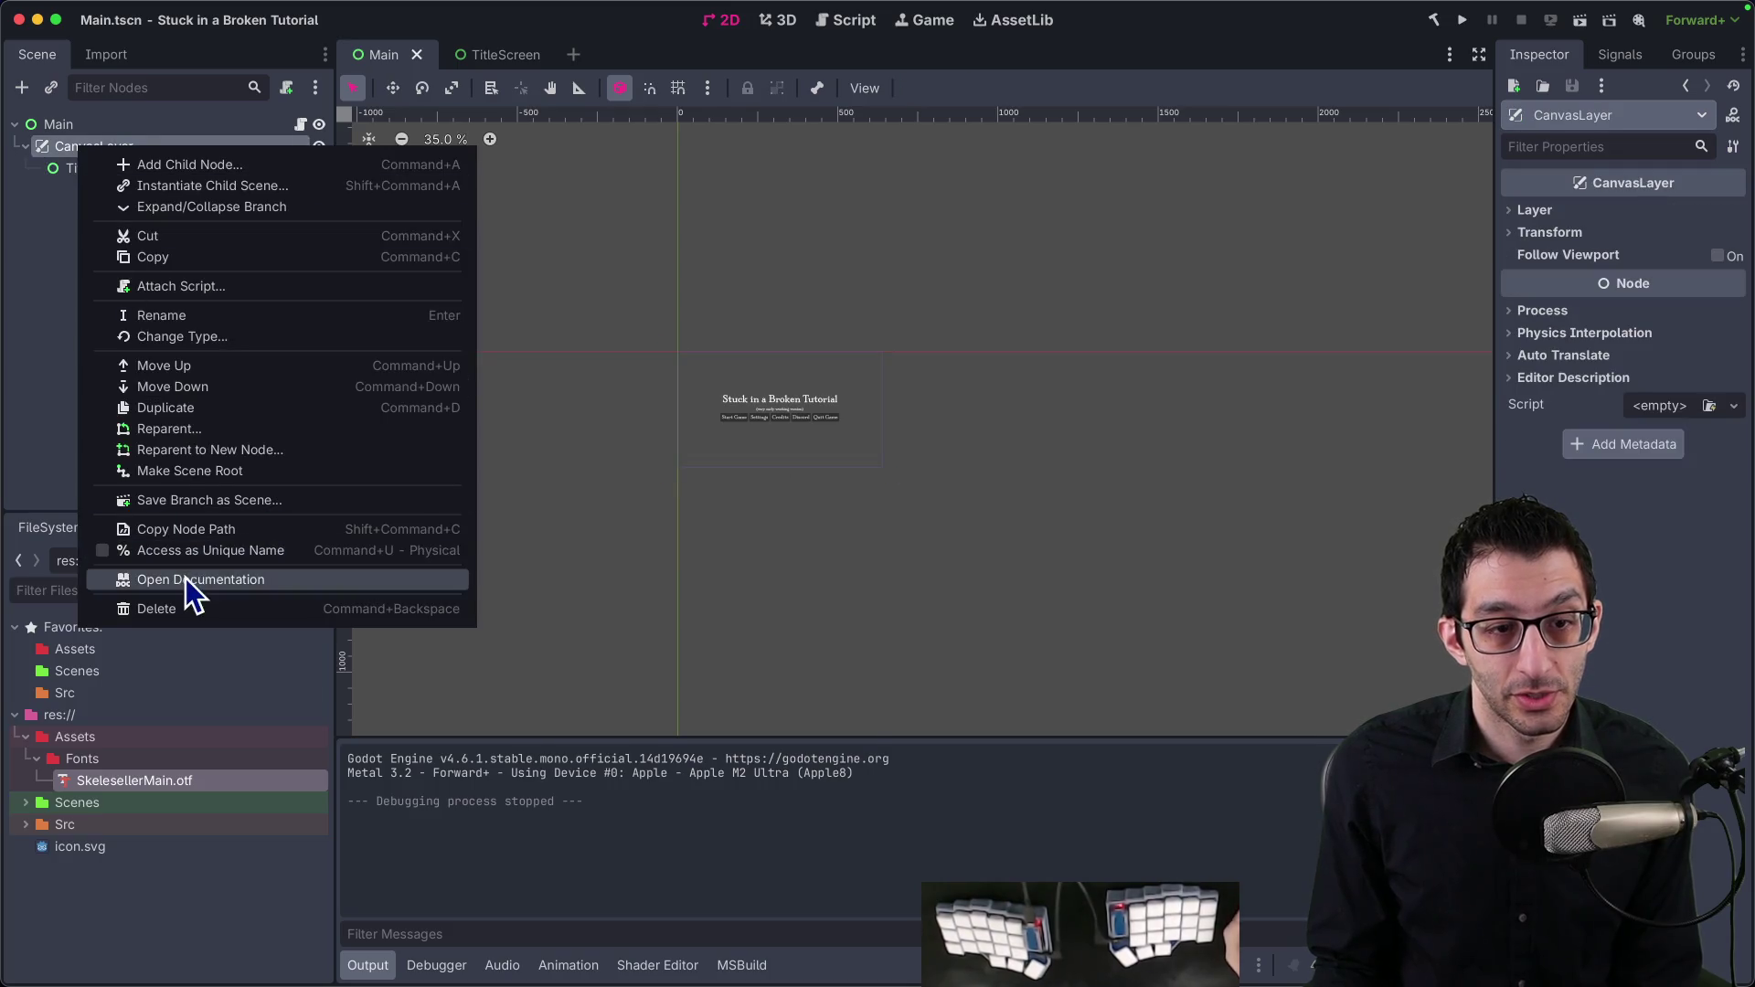
left_click(192, 579)
left_click_drag(587, 212, 908, 215)
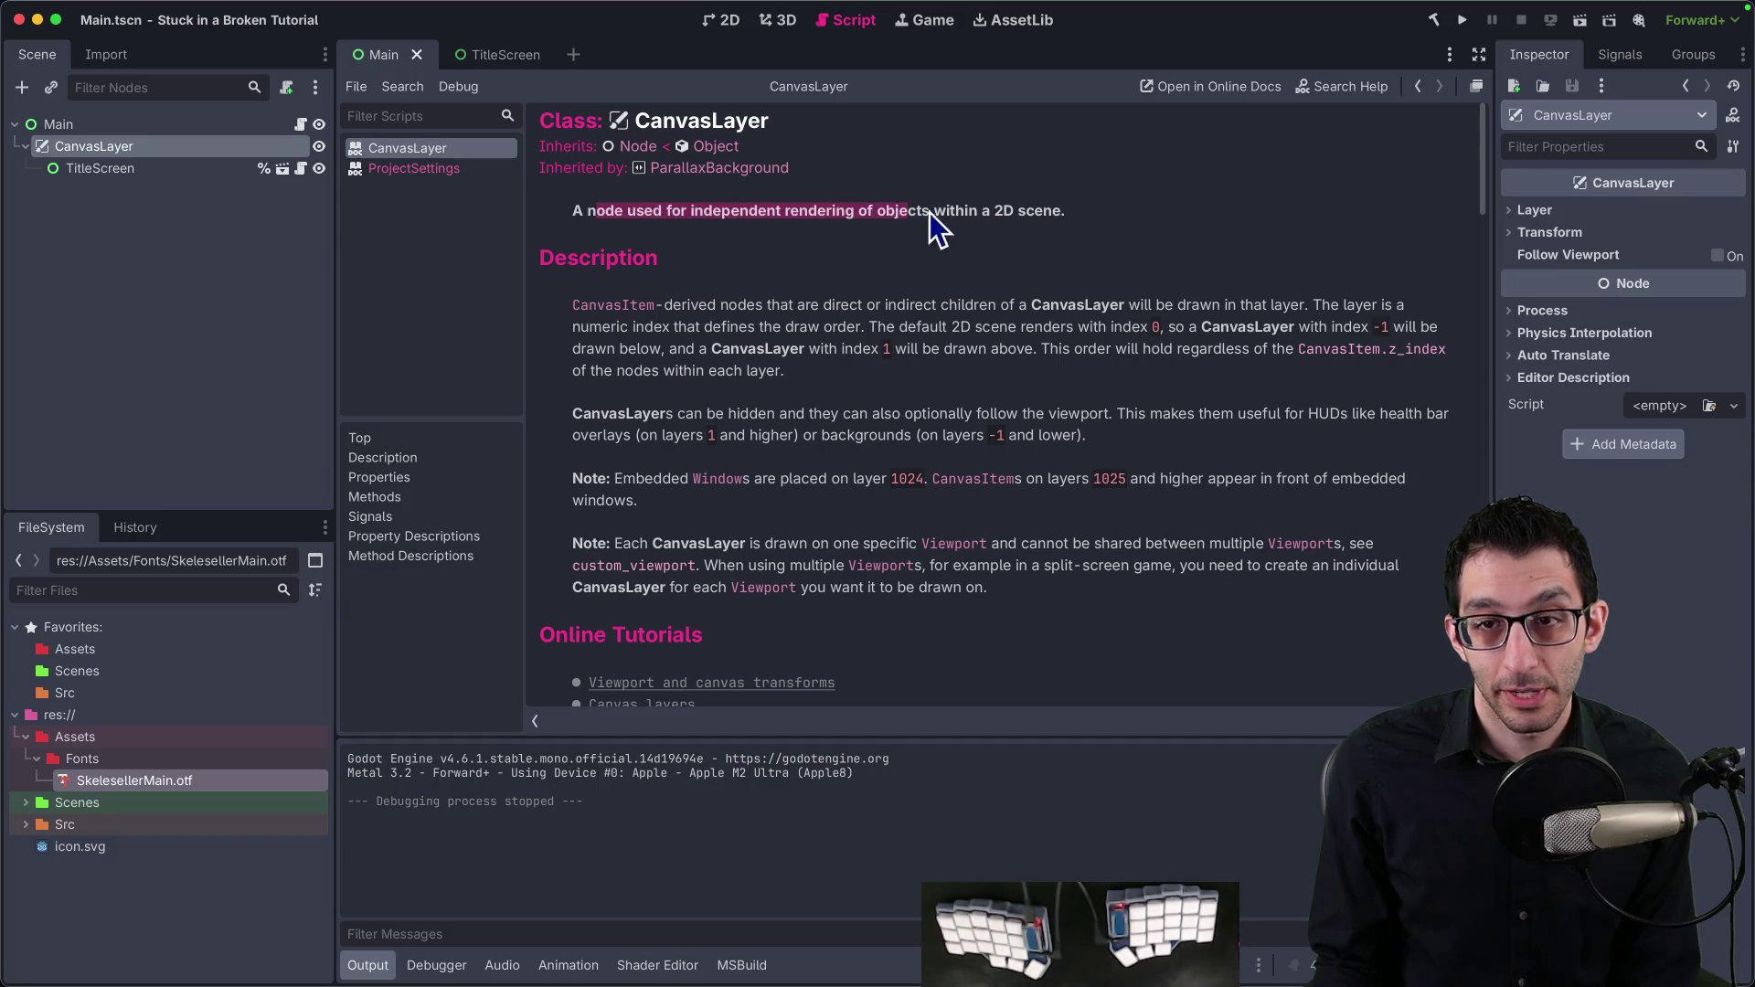
mouse_move(708, 304)
left_mouse_down()
mouse_move(1270, 305)
mouse_move(772, 304)
mouse_move(875, 326)
left_mouse_up()
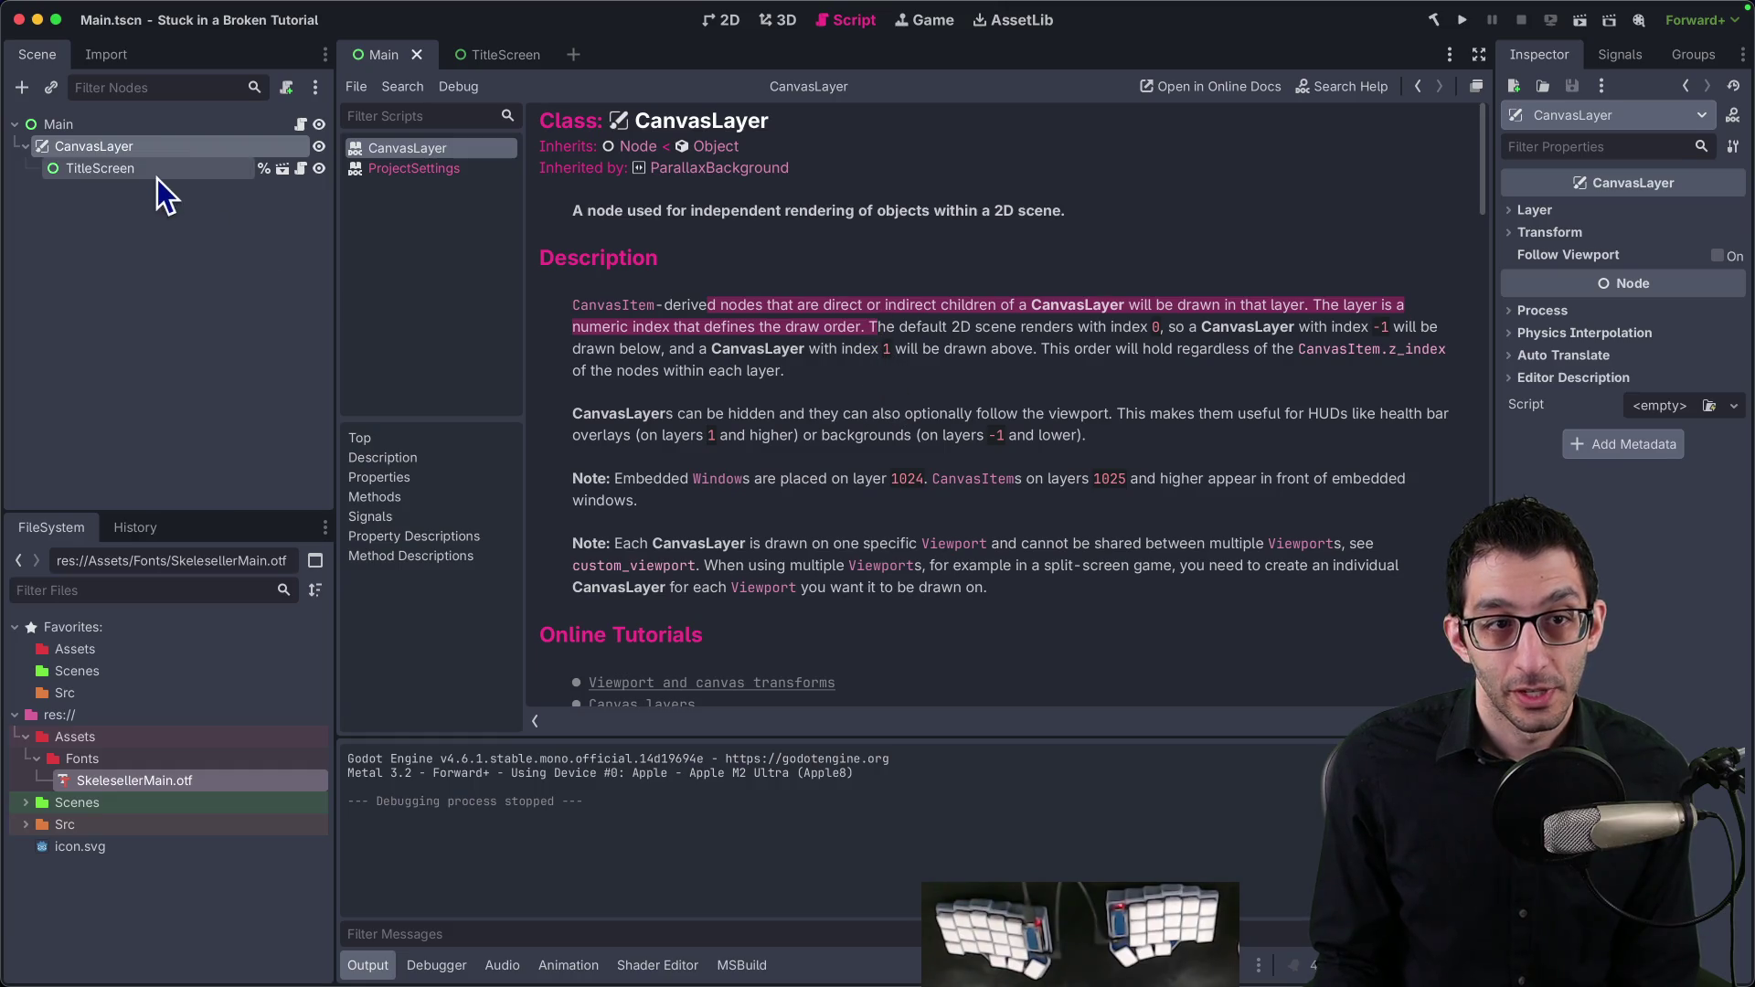
left_click(151, 154)
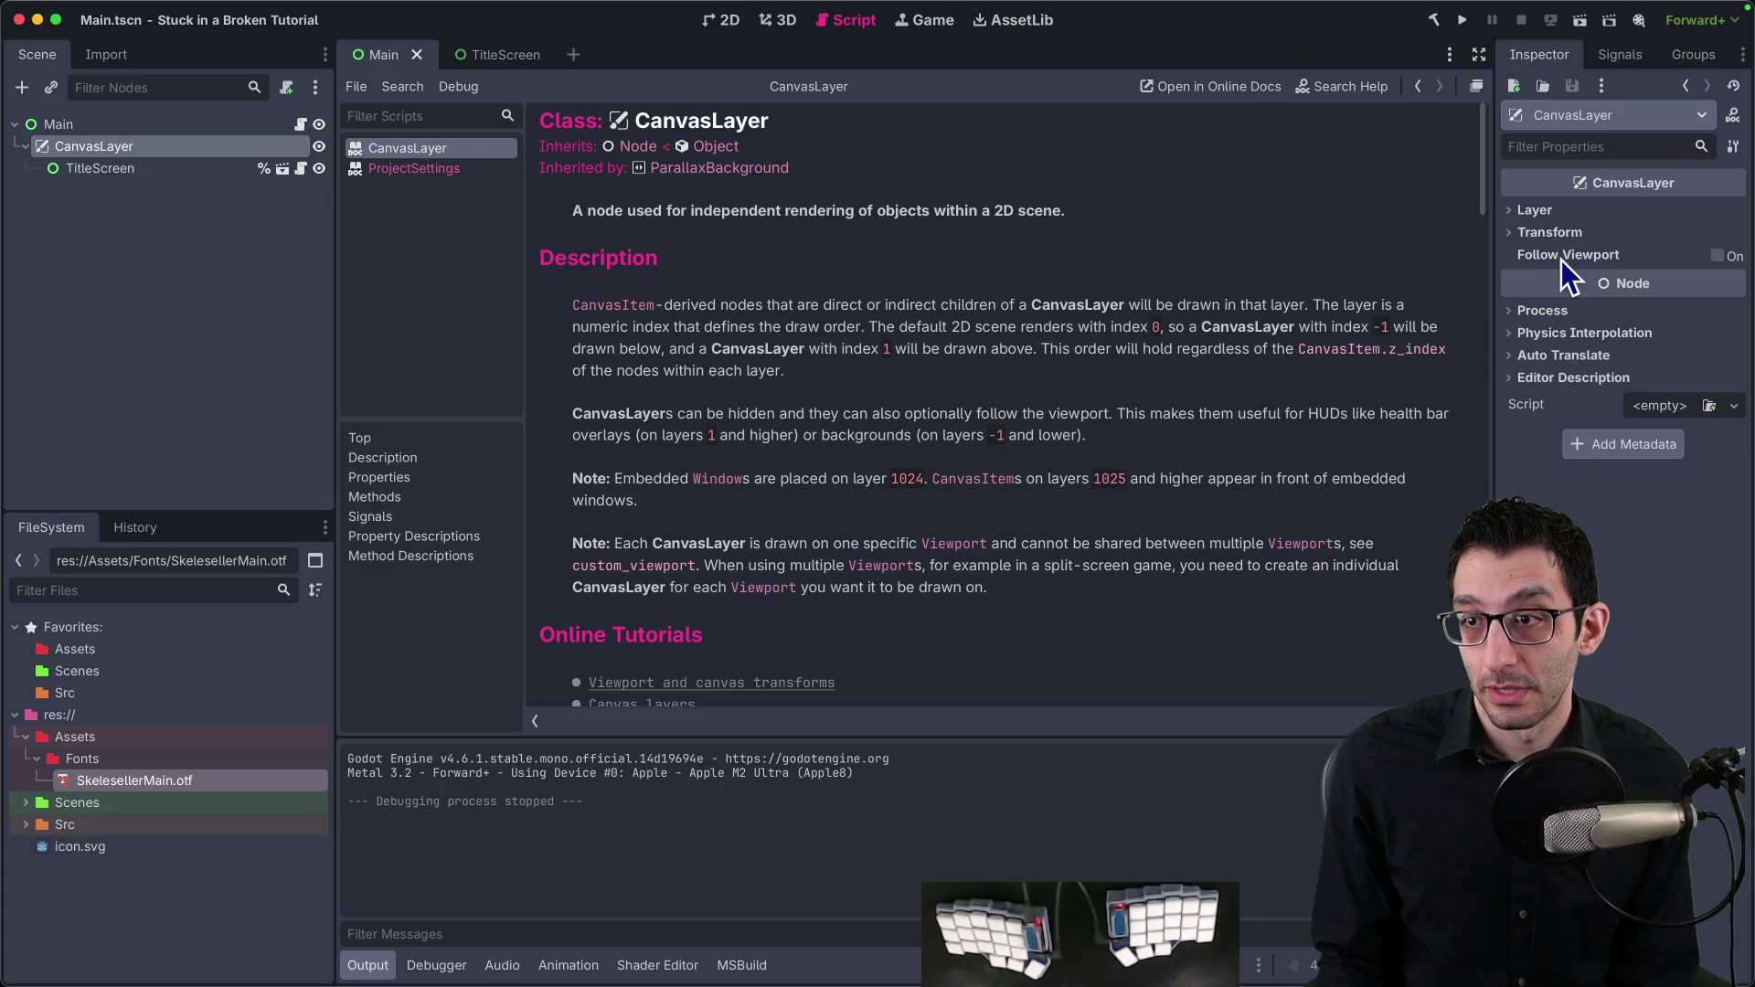
left_click(1549, 232)
left_click(1549, 211)
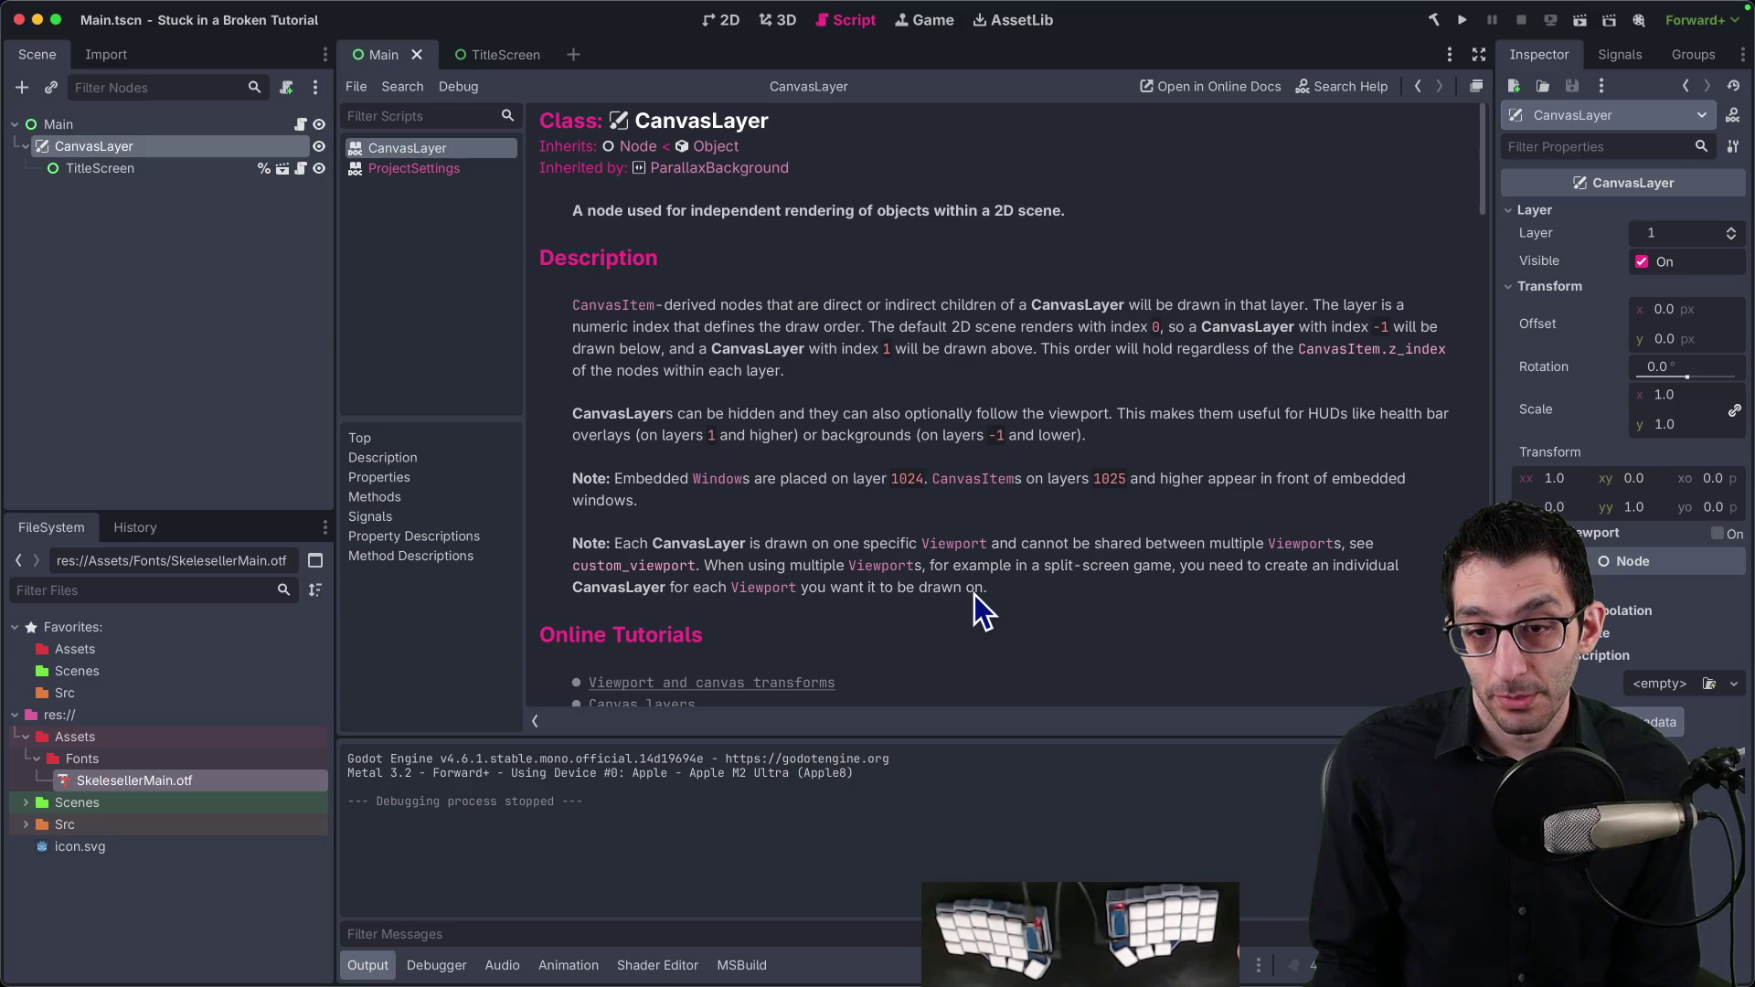
Step: Add icon.svg as a sprite at the top-left of the 2D Main scene and run the game
left_click(86, 128)
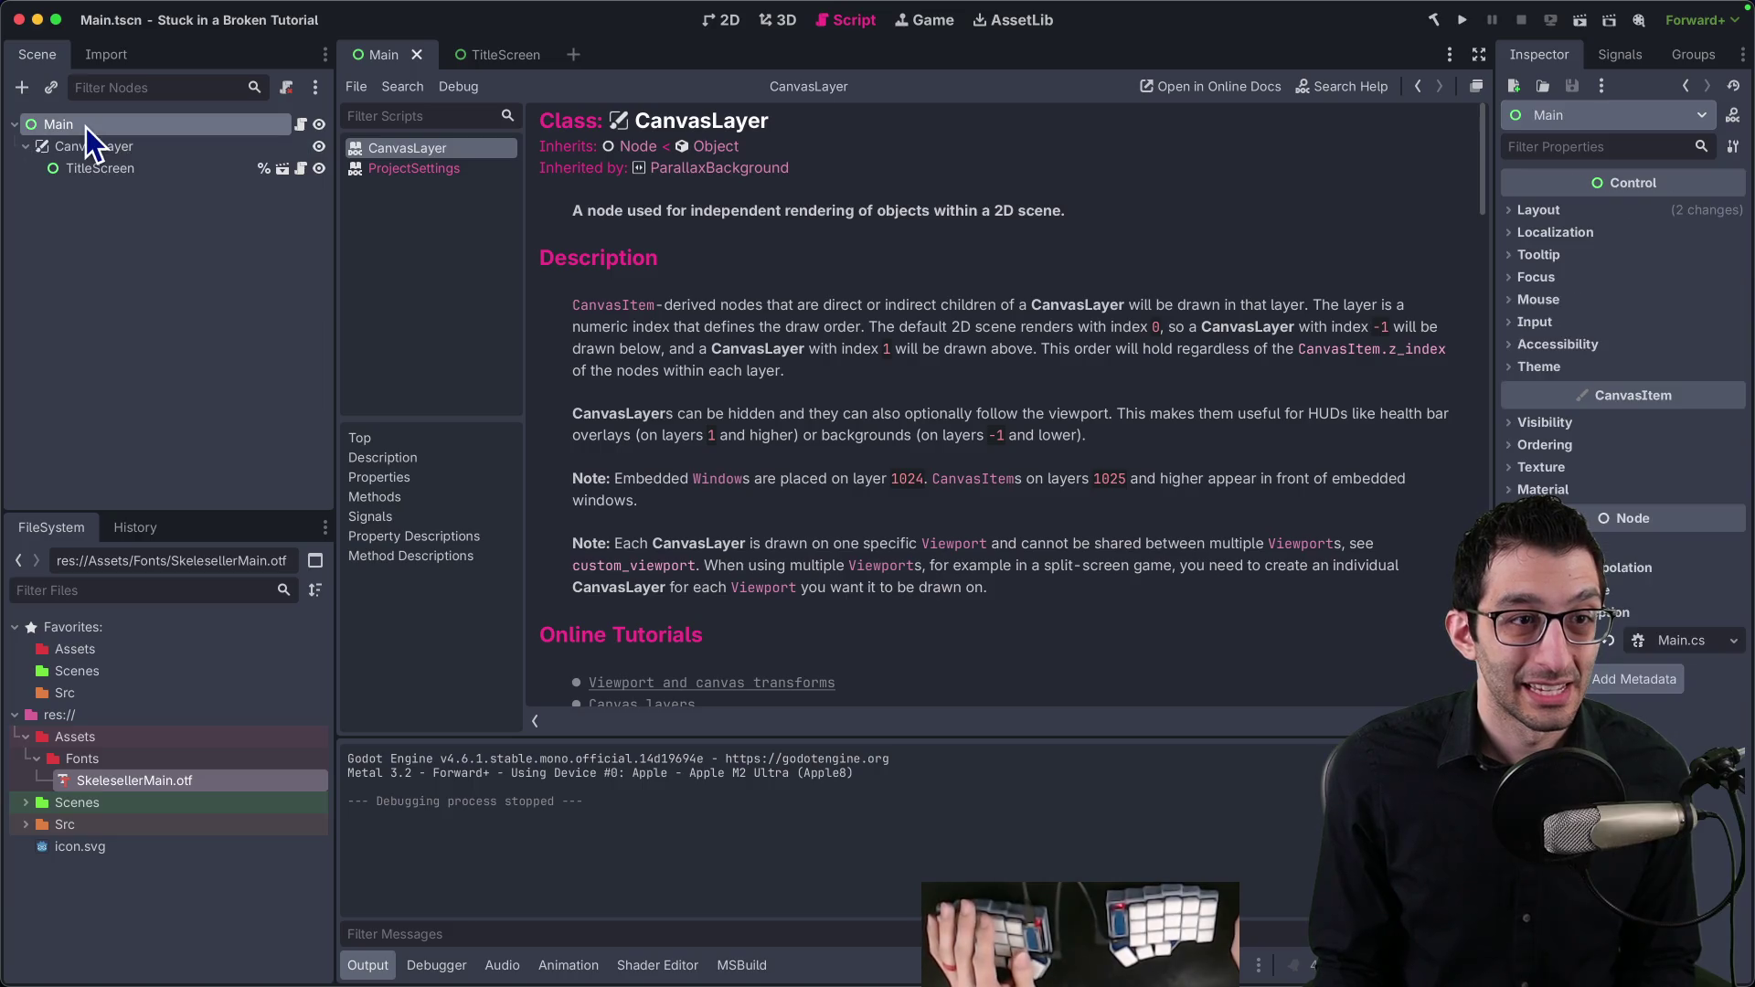
left_click(728, 22)
mouse_move(79, 846)
left_mouse_down()
mouse_move(326, 595)
mouse_move(771, 423)
mouse_move(709, 434)
mouse_move(702, 249)
left_mouse_up()
scroll(742, 413, "up", 8)
left_click(1463, 20)
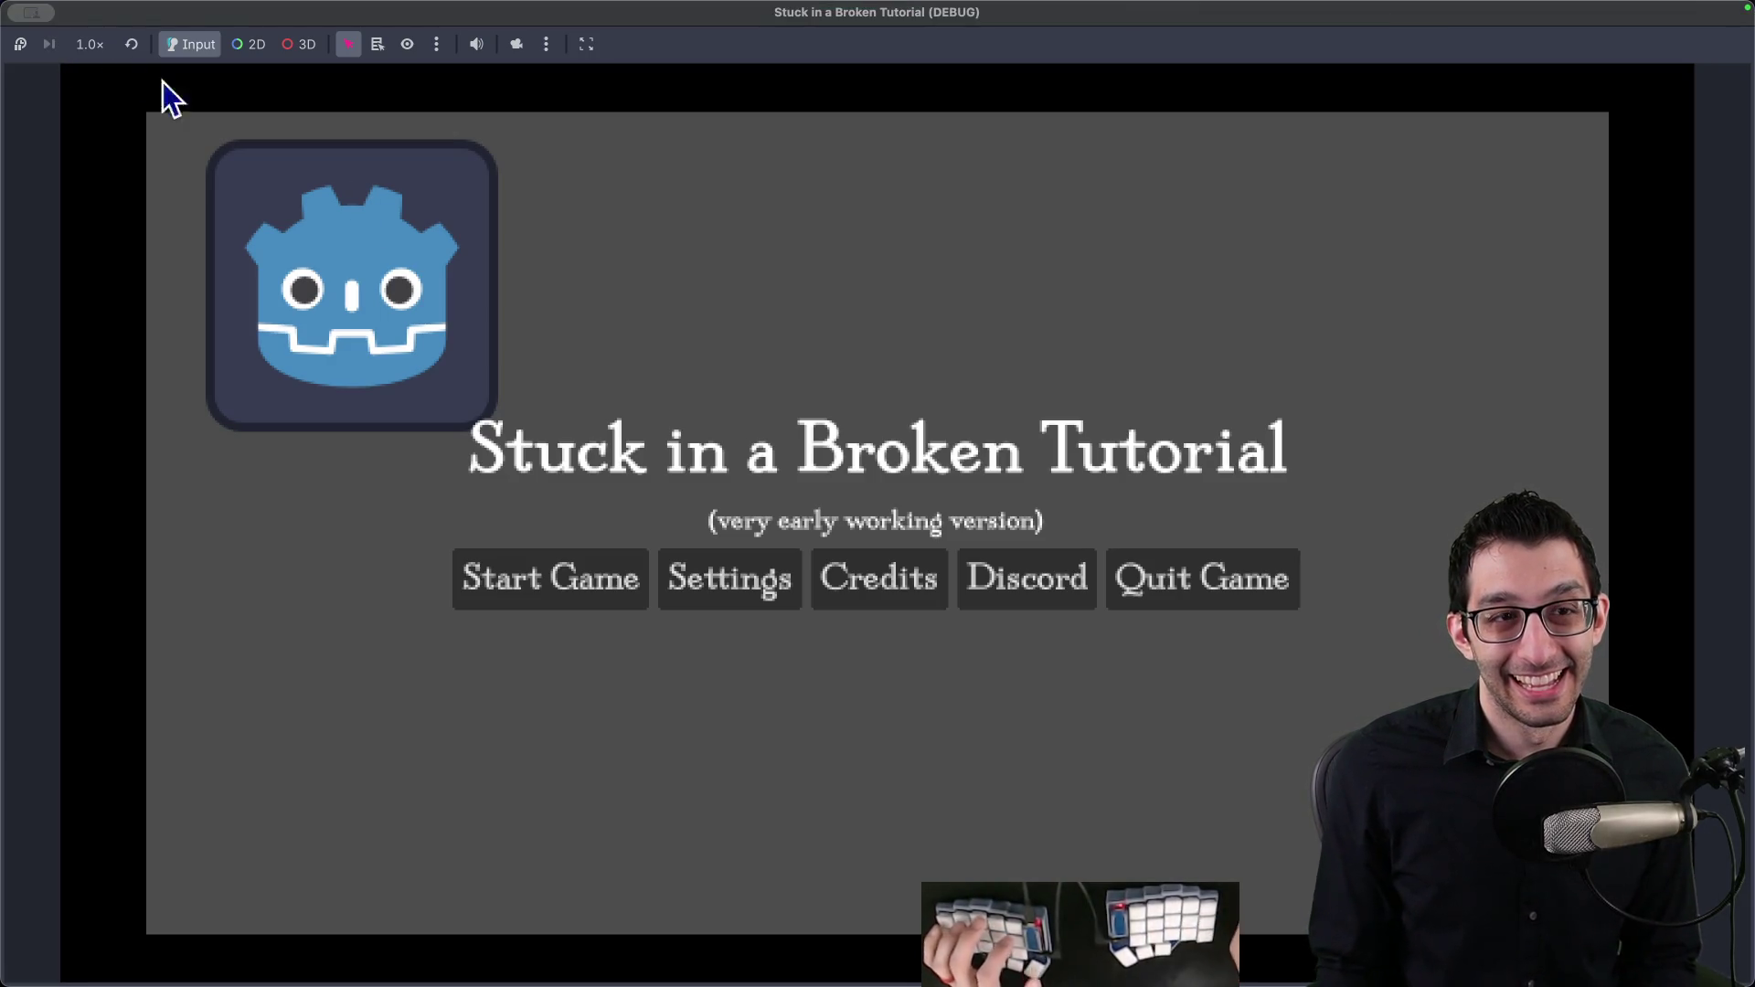
left_click(55, 20)
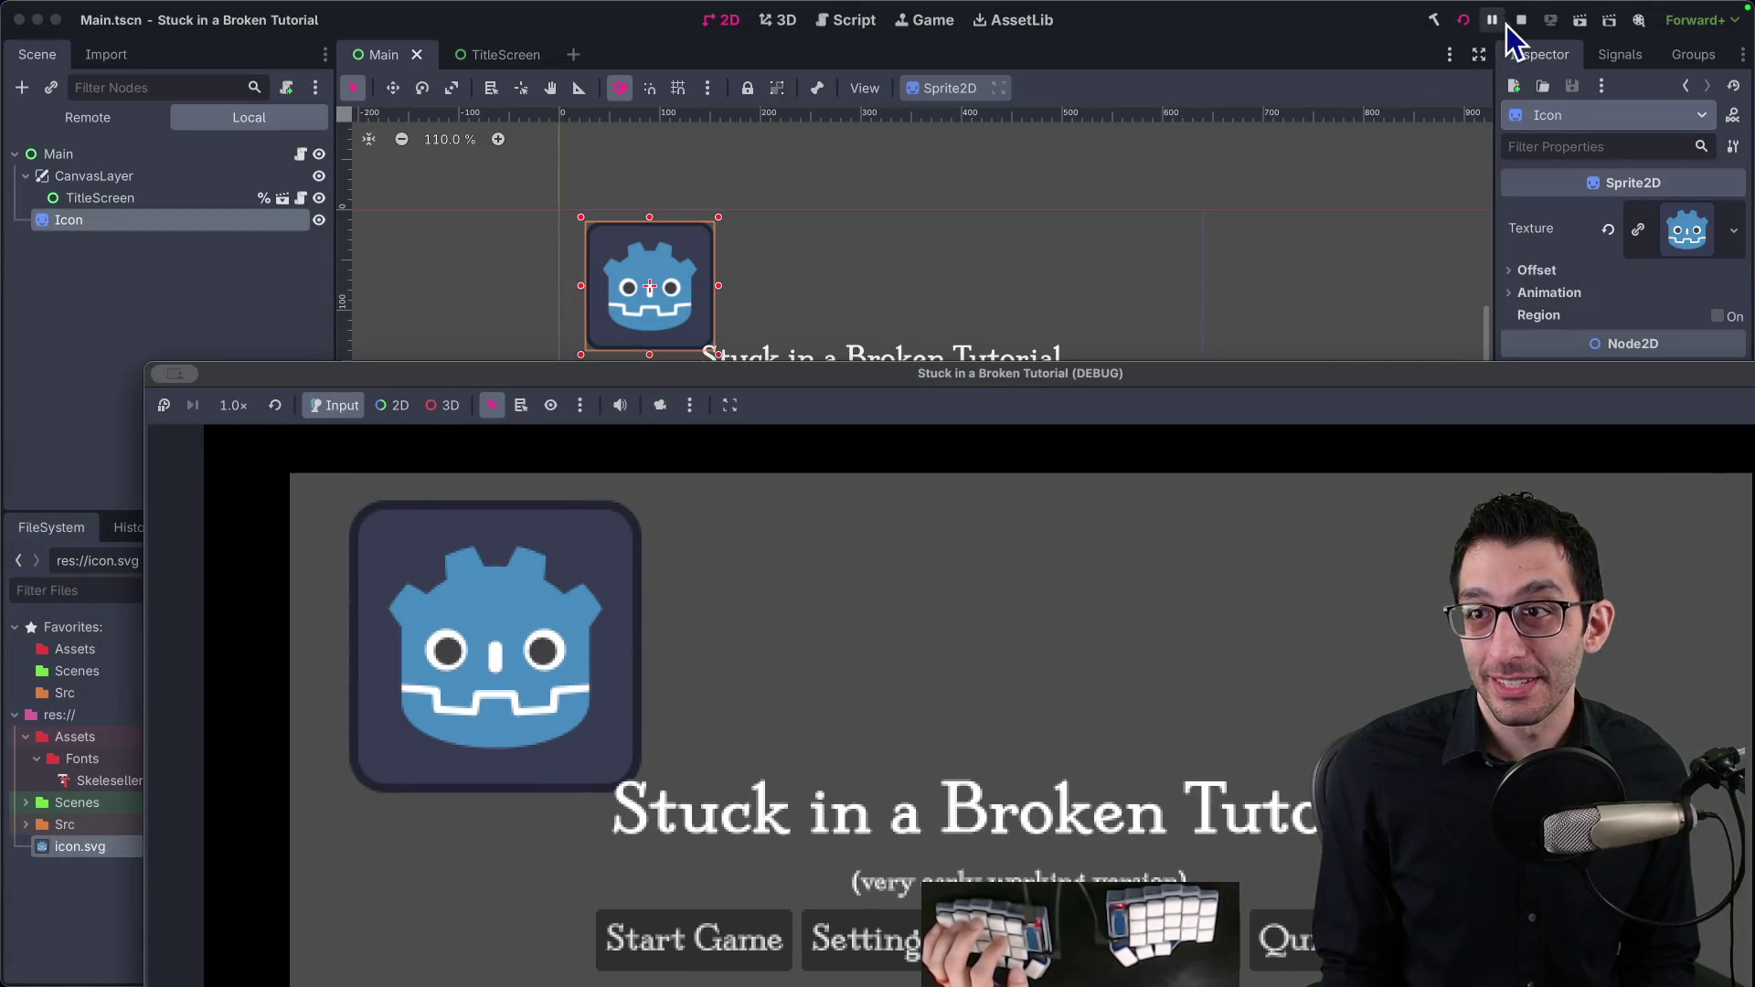
Step: Stop the game and set the Icon sprite's texture filter to Nearest
left_click(1523, 22)
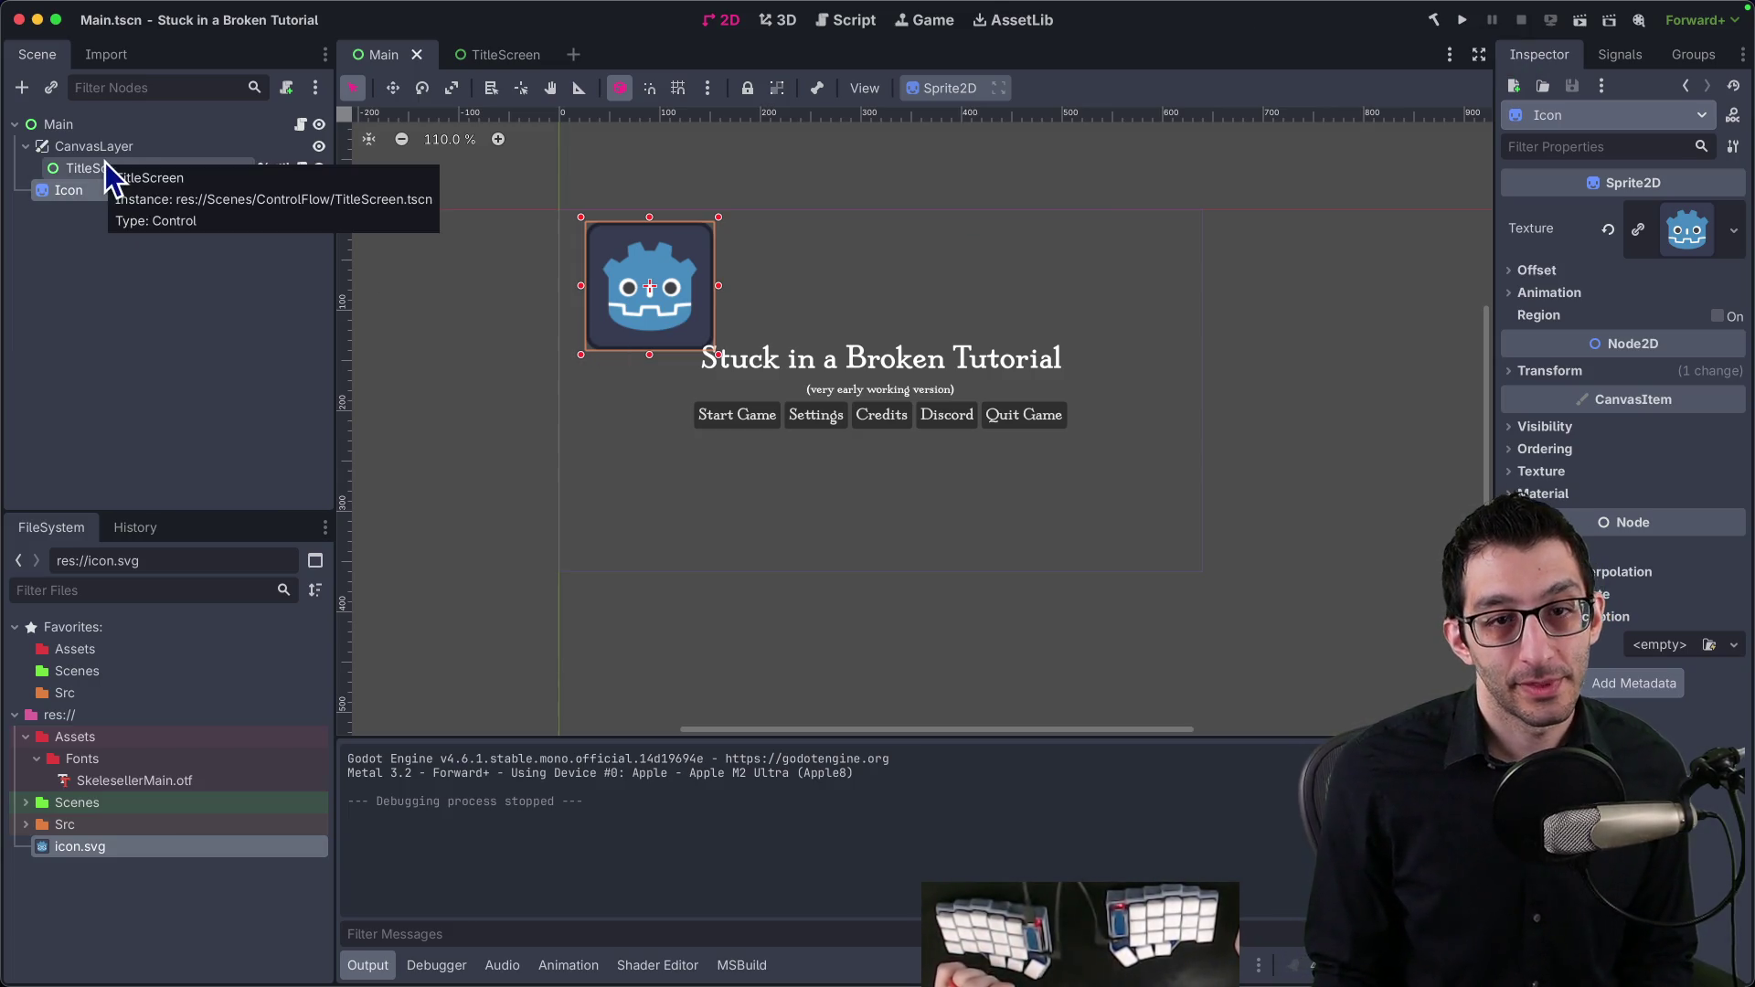
left_click(1585, 476)
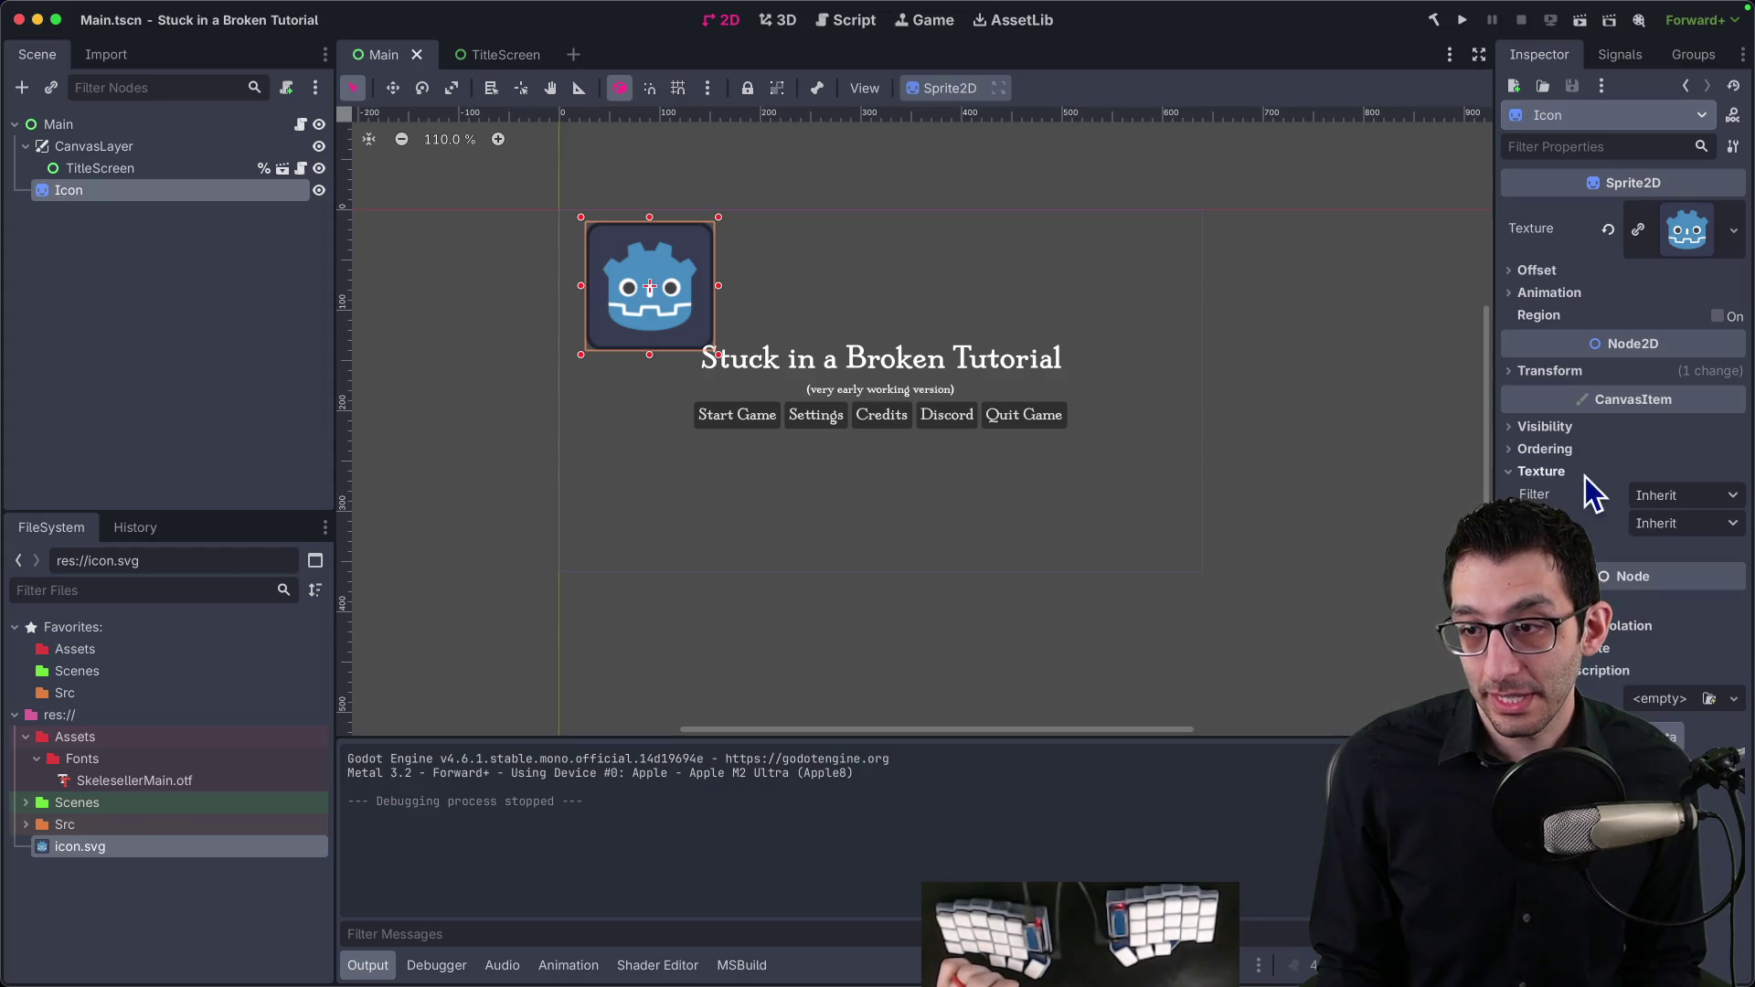
left_click(1660, 498)
left_click(1641, 546)
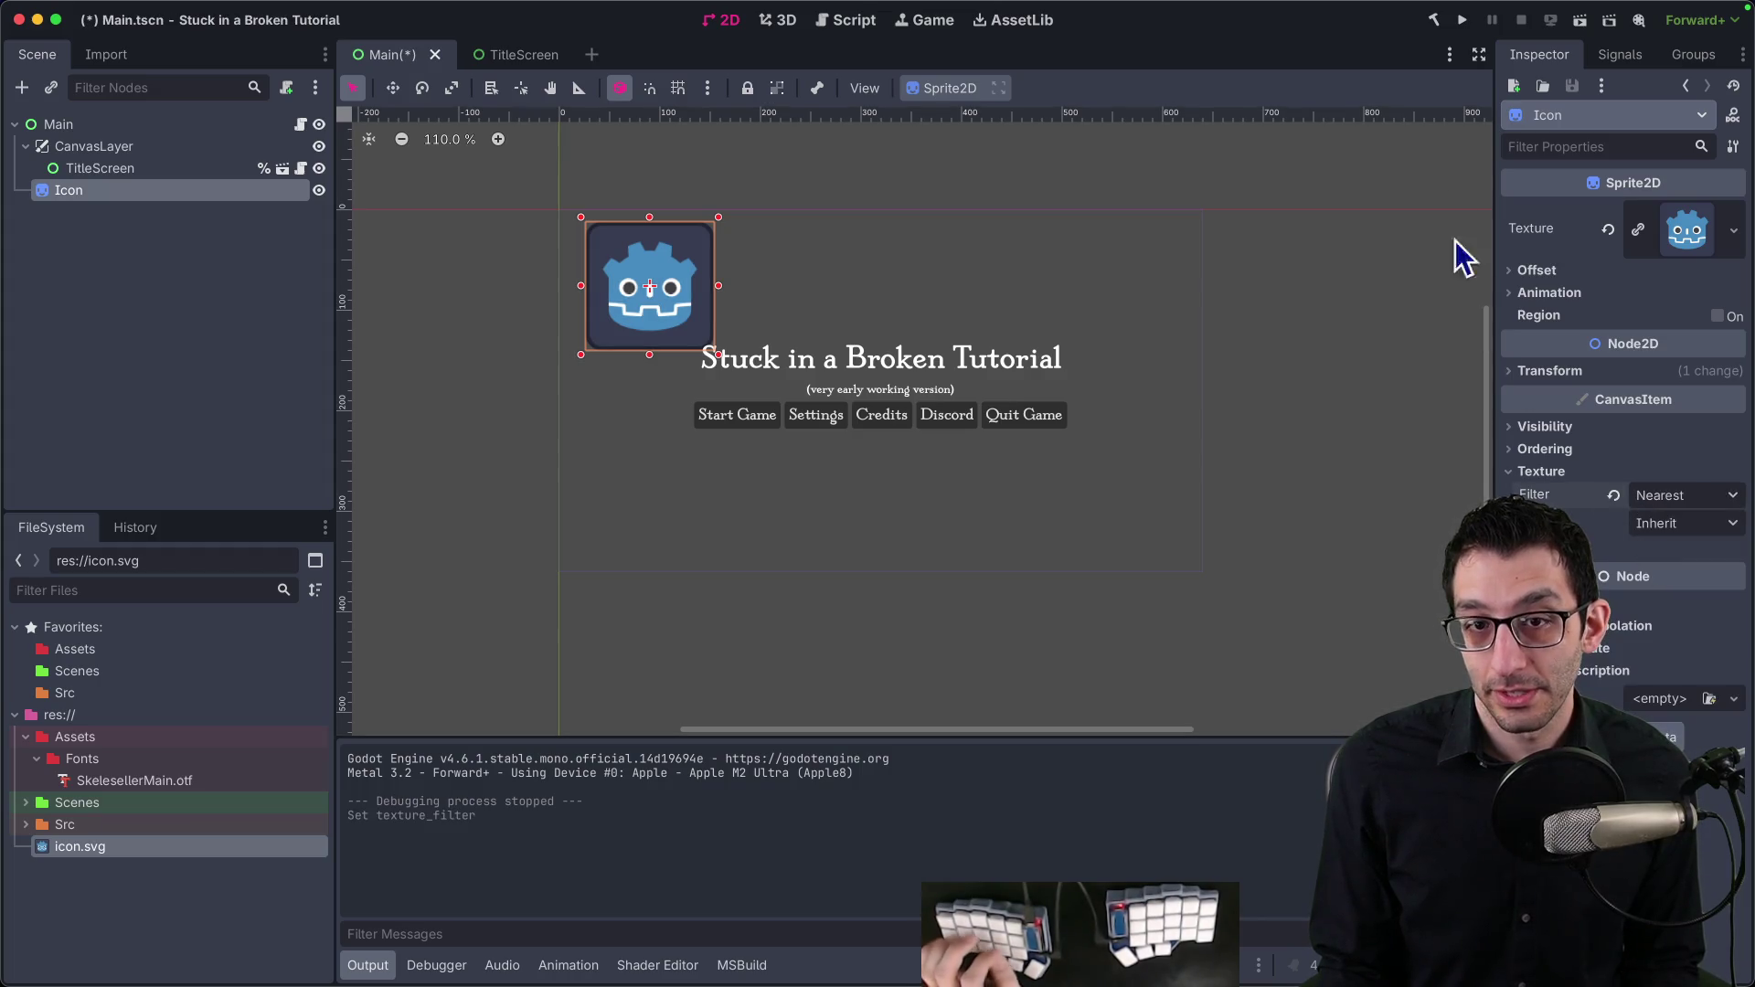
Step: Rerun the project to check the crisp icon full screen, then close the game
left_click(1463, 19)
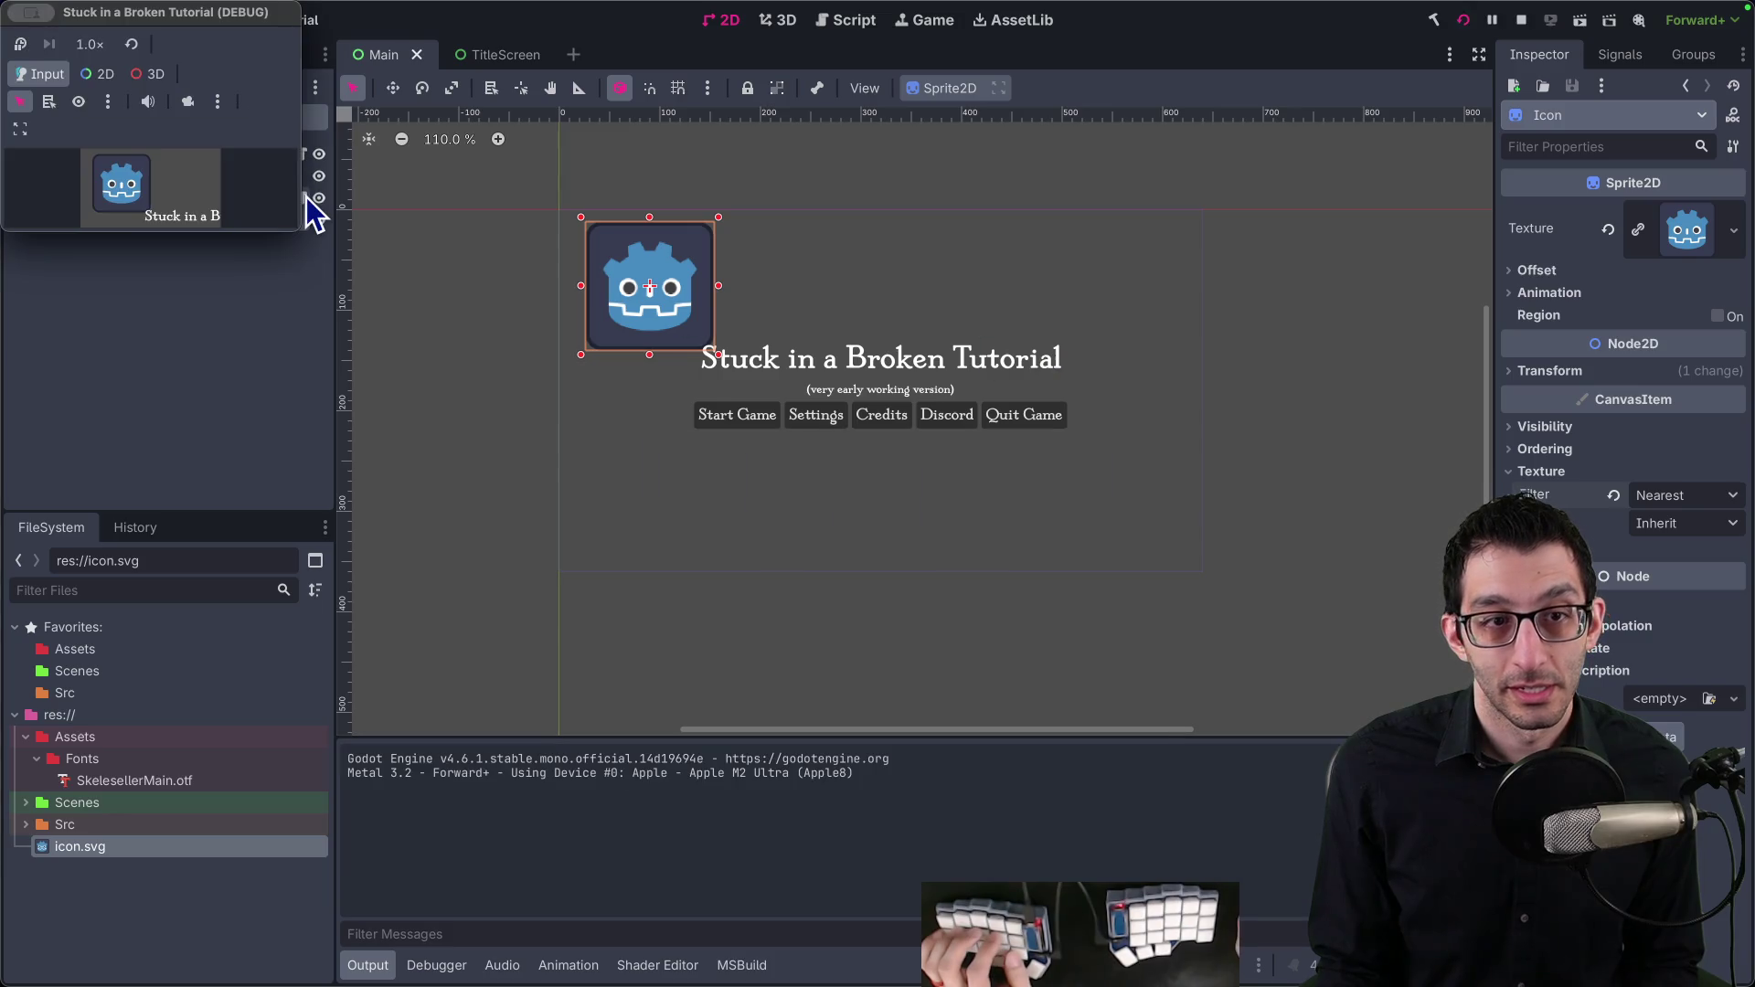
key("super+ctrl+f")
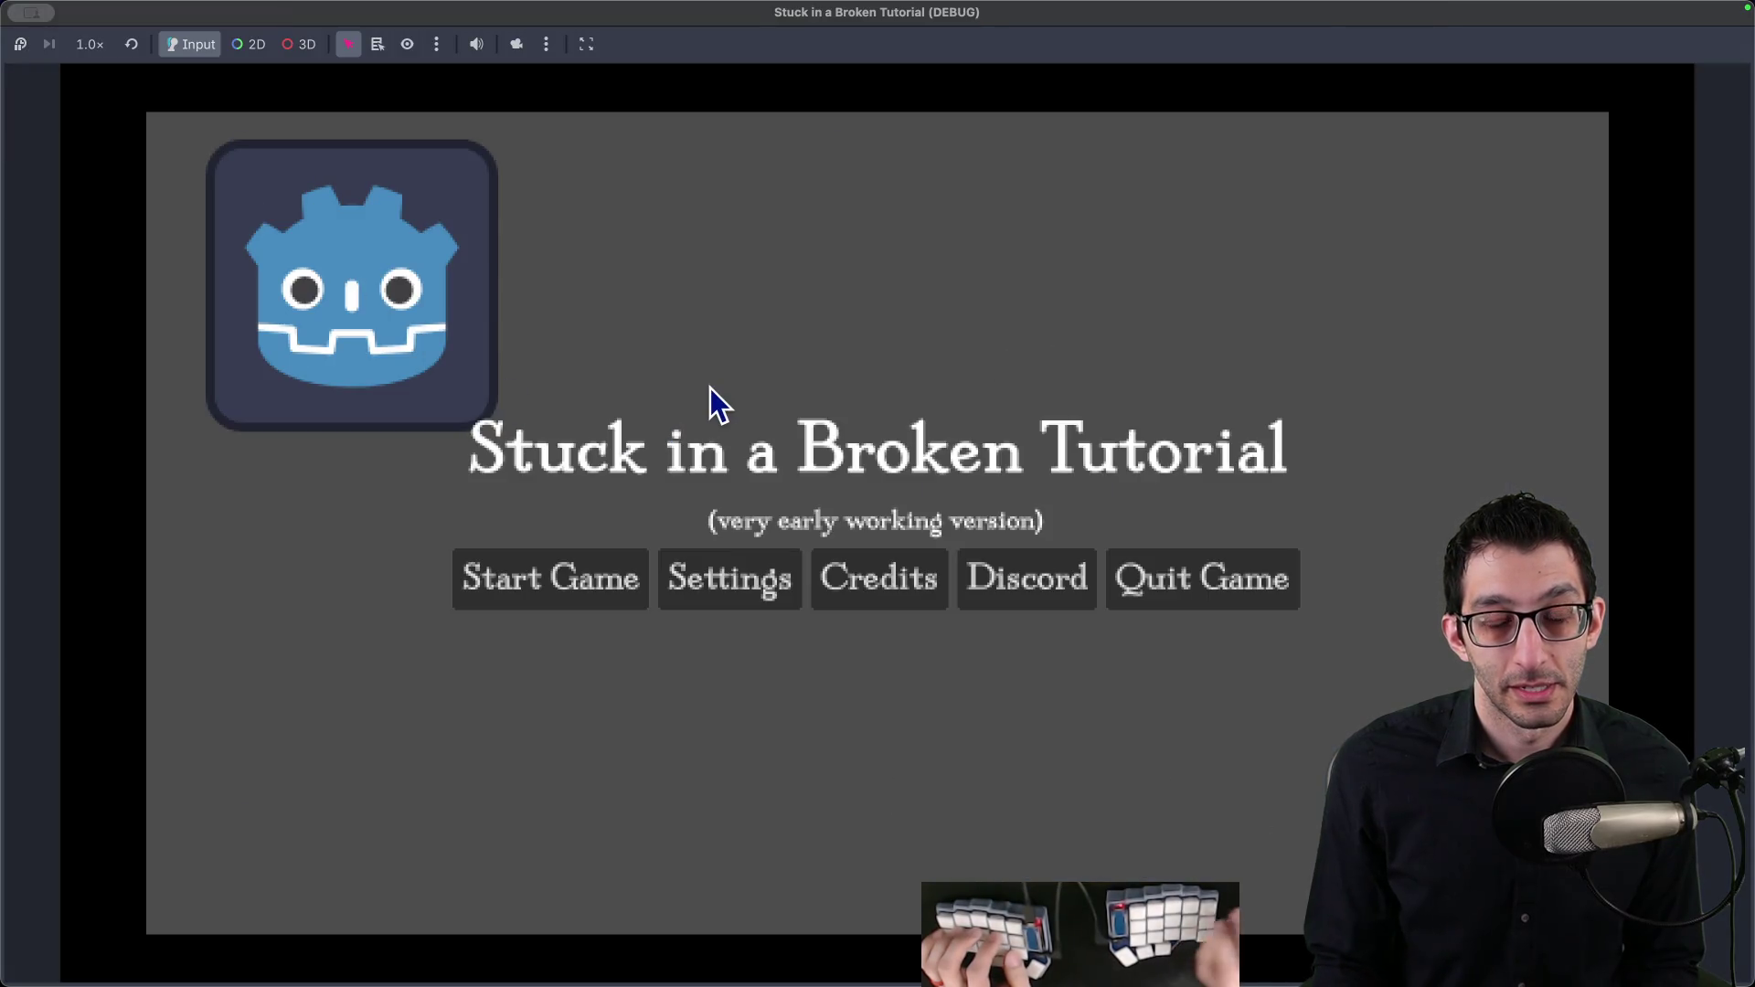
key("super+q")
right_click(63, 129)
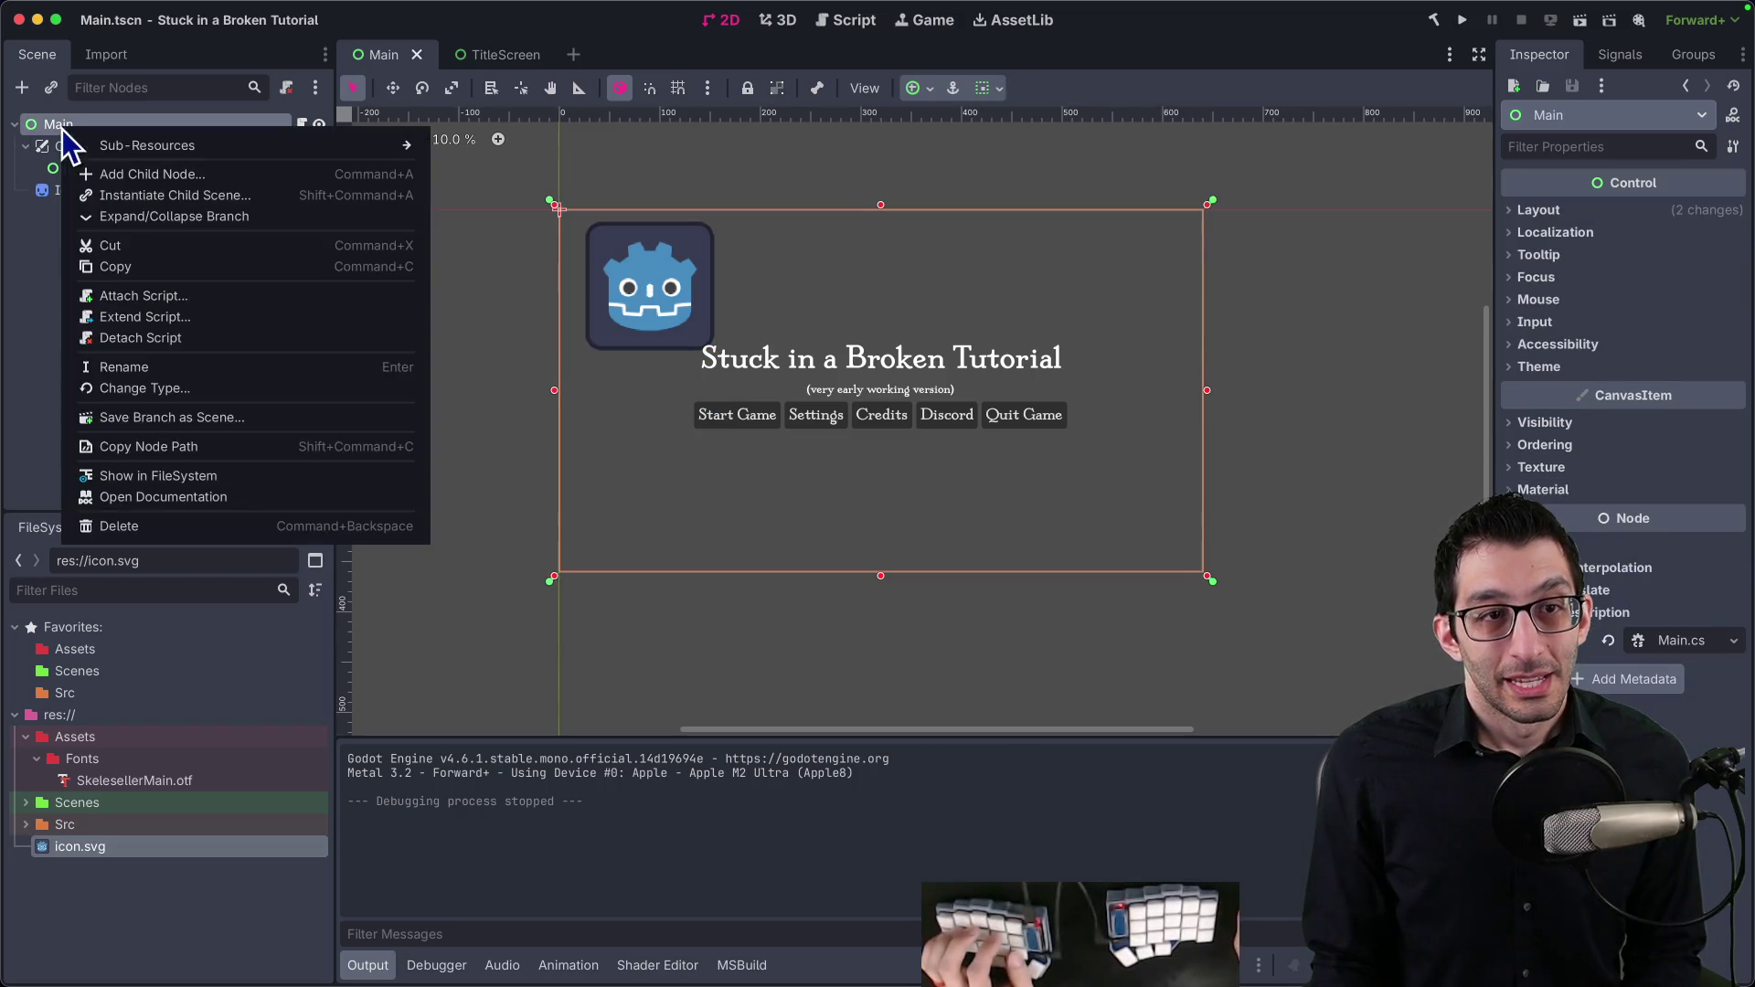
Step: Add a SubViewportContainer under Main and move TitleScreen inside it
left_click(113, 173)
type("viwe")
key("BackSpace")
key("BackSpace")
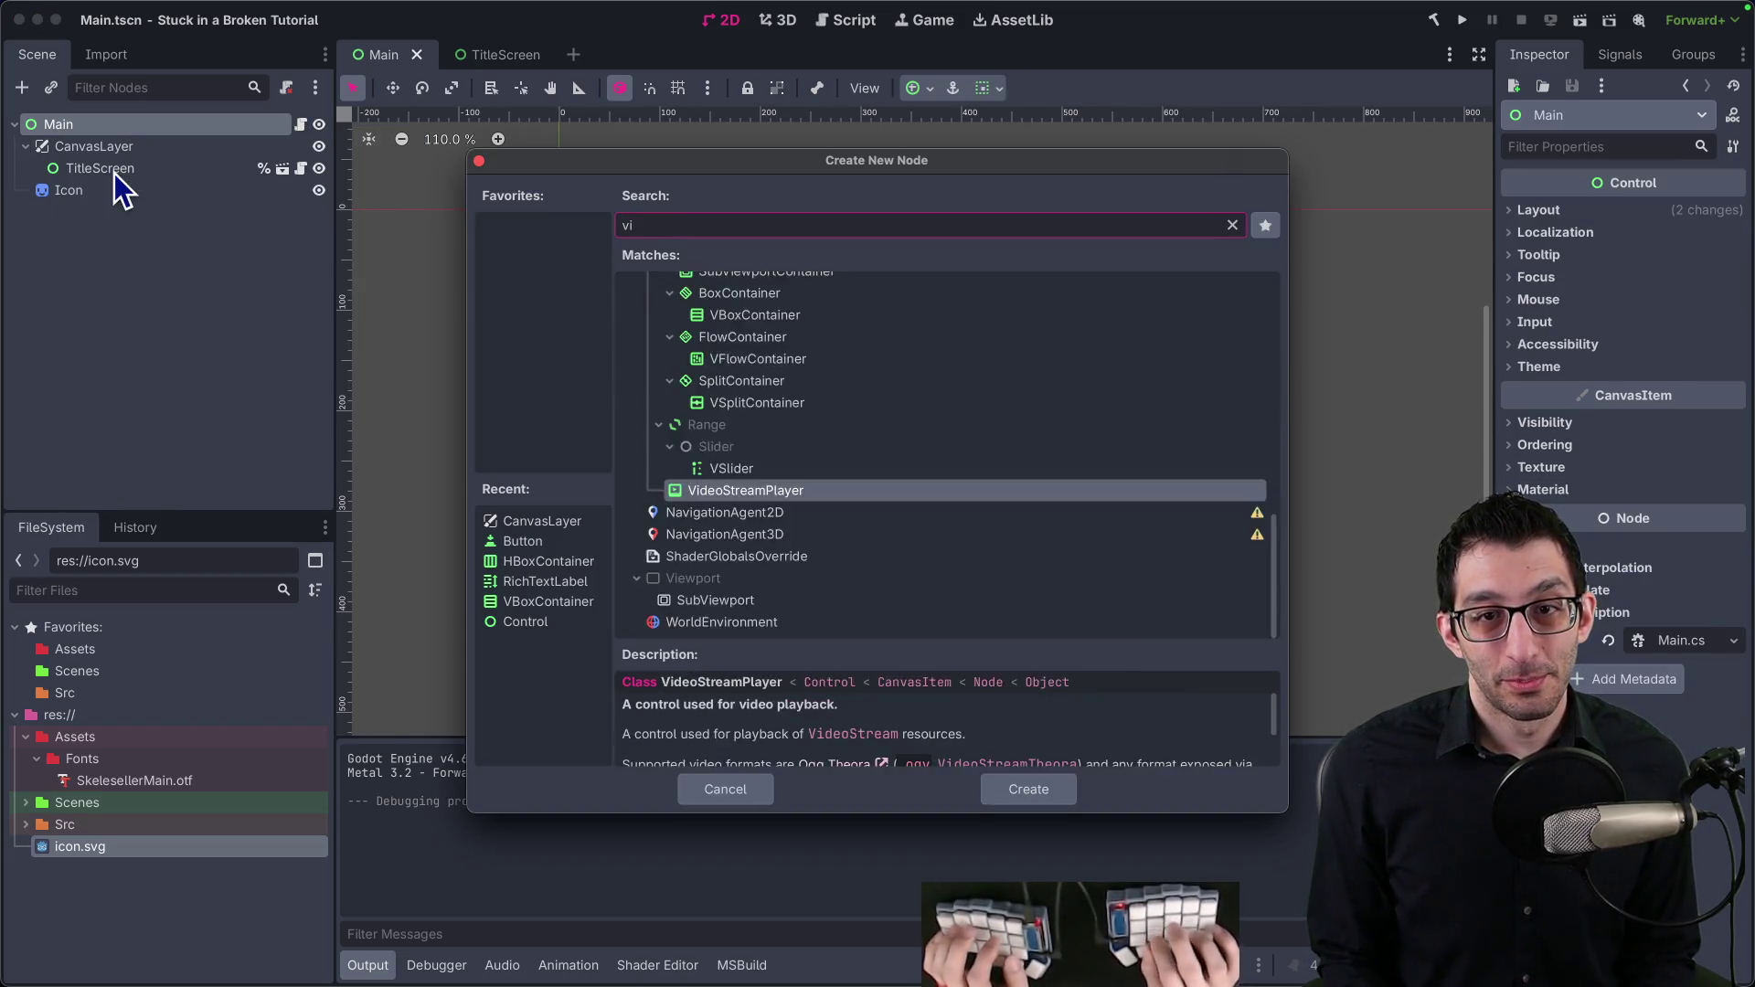
type("ewport")
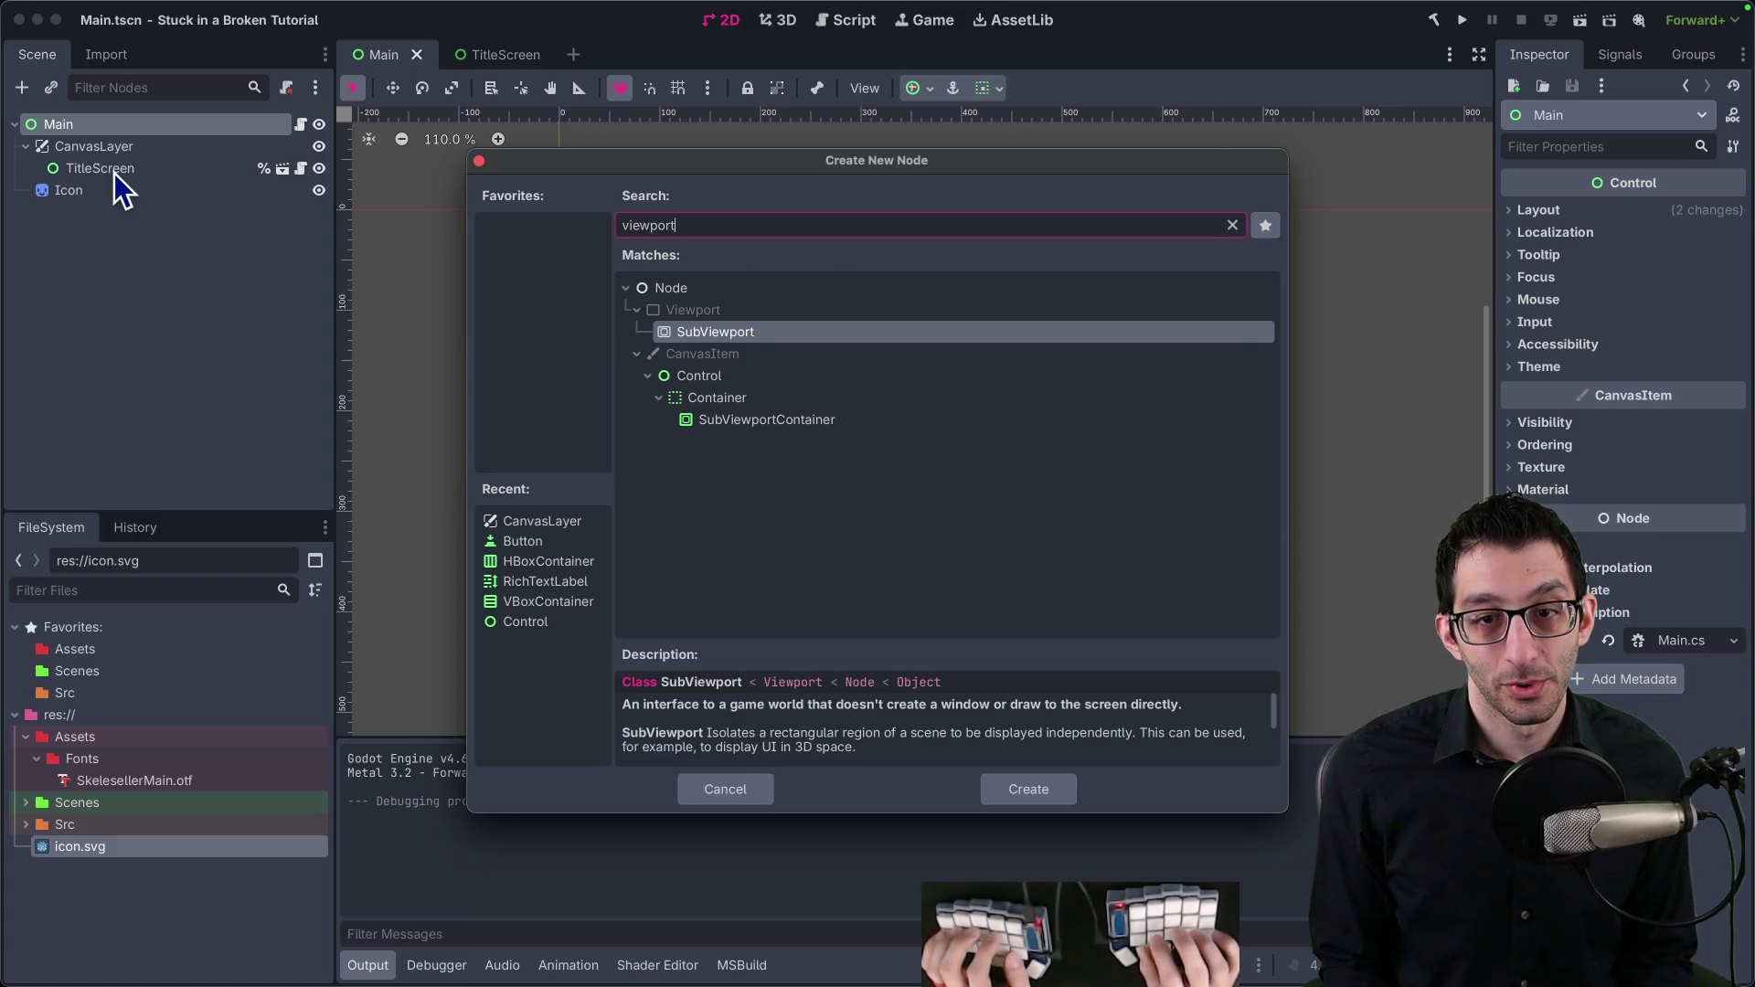
key("Down")
key("Down")
key("Down")
key("Return")
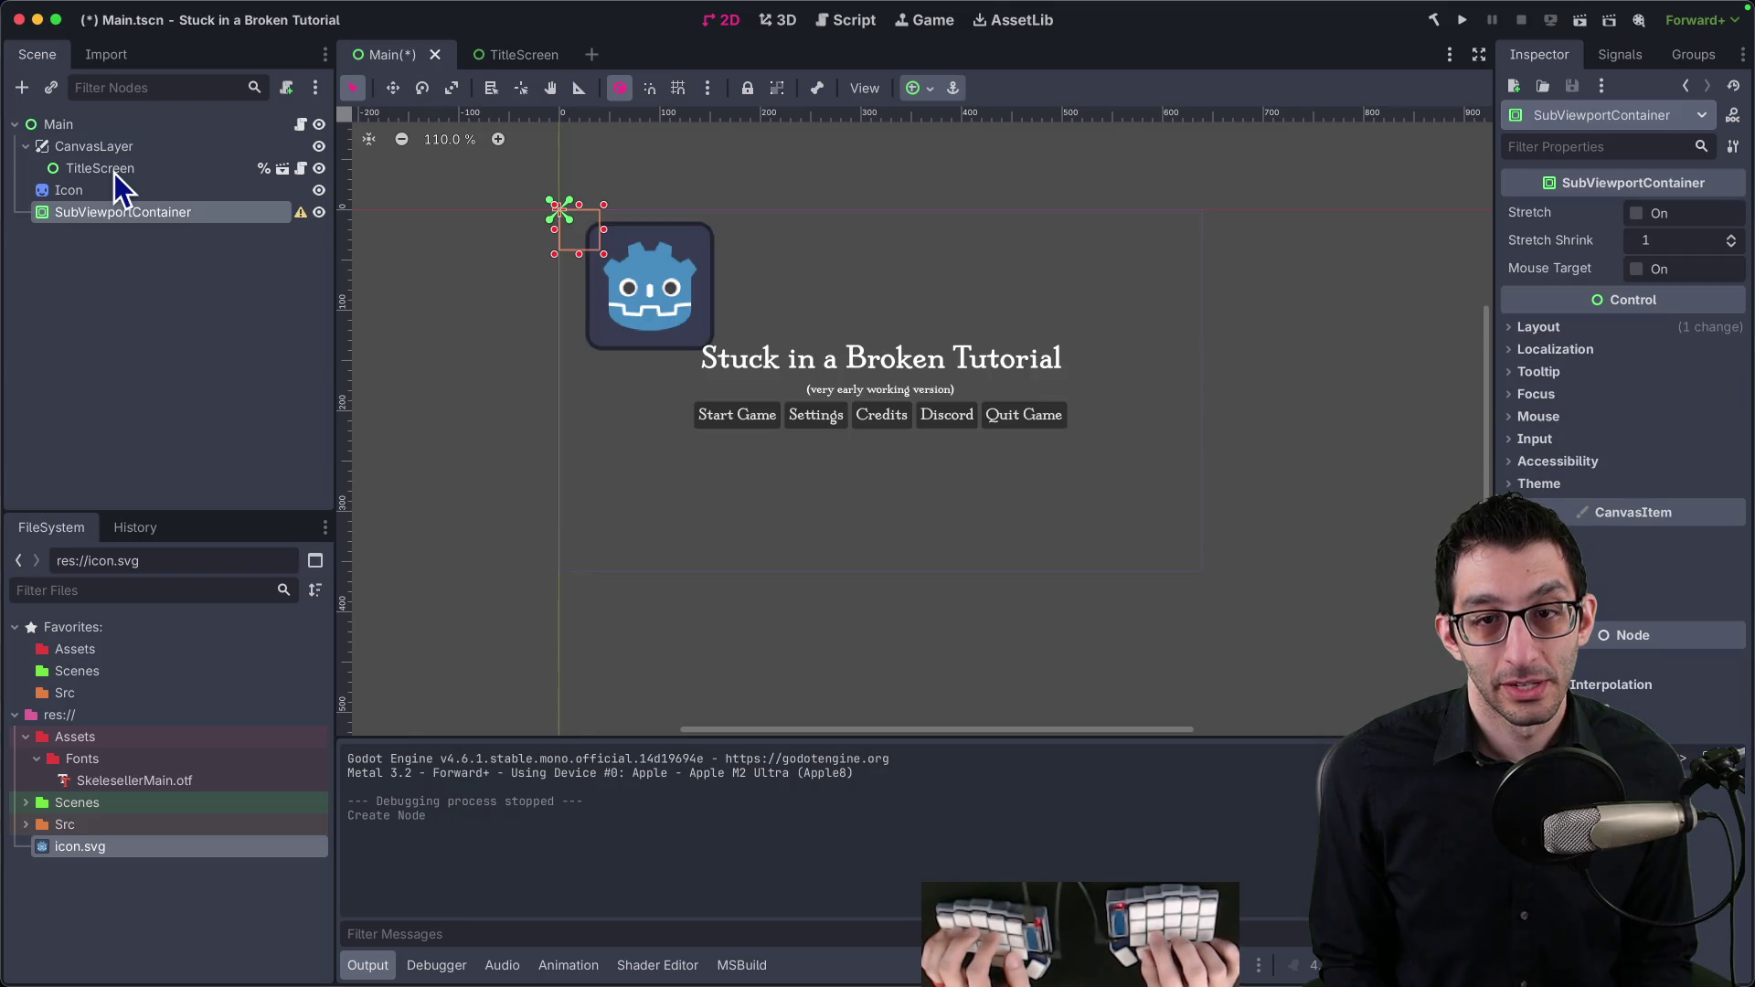
left_click_drag(104, 163, 102, 216)
Step: Anchor the SubViewportContainer to fill the whole viewport (Full Rect)
left_click(110, 190)
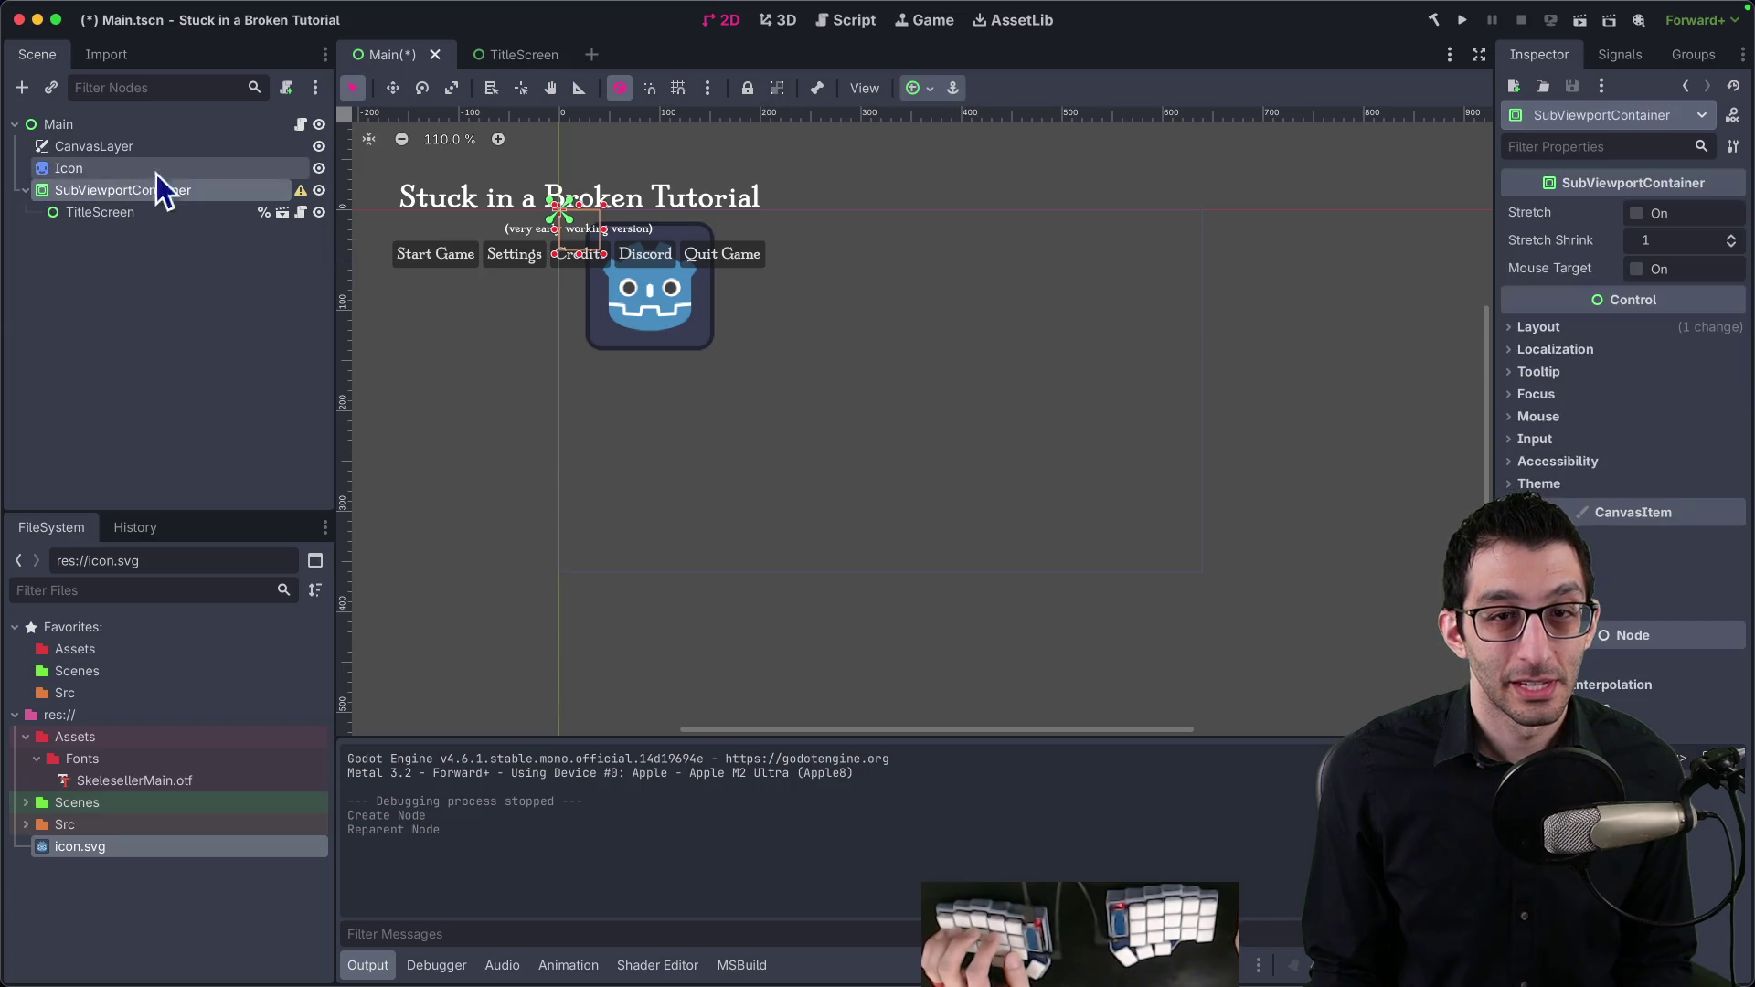
left_click(929, 87)
left_click(1033, 264)
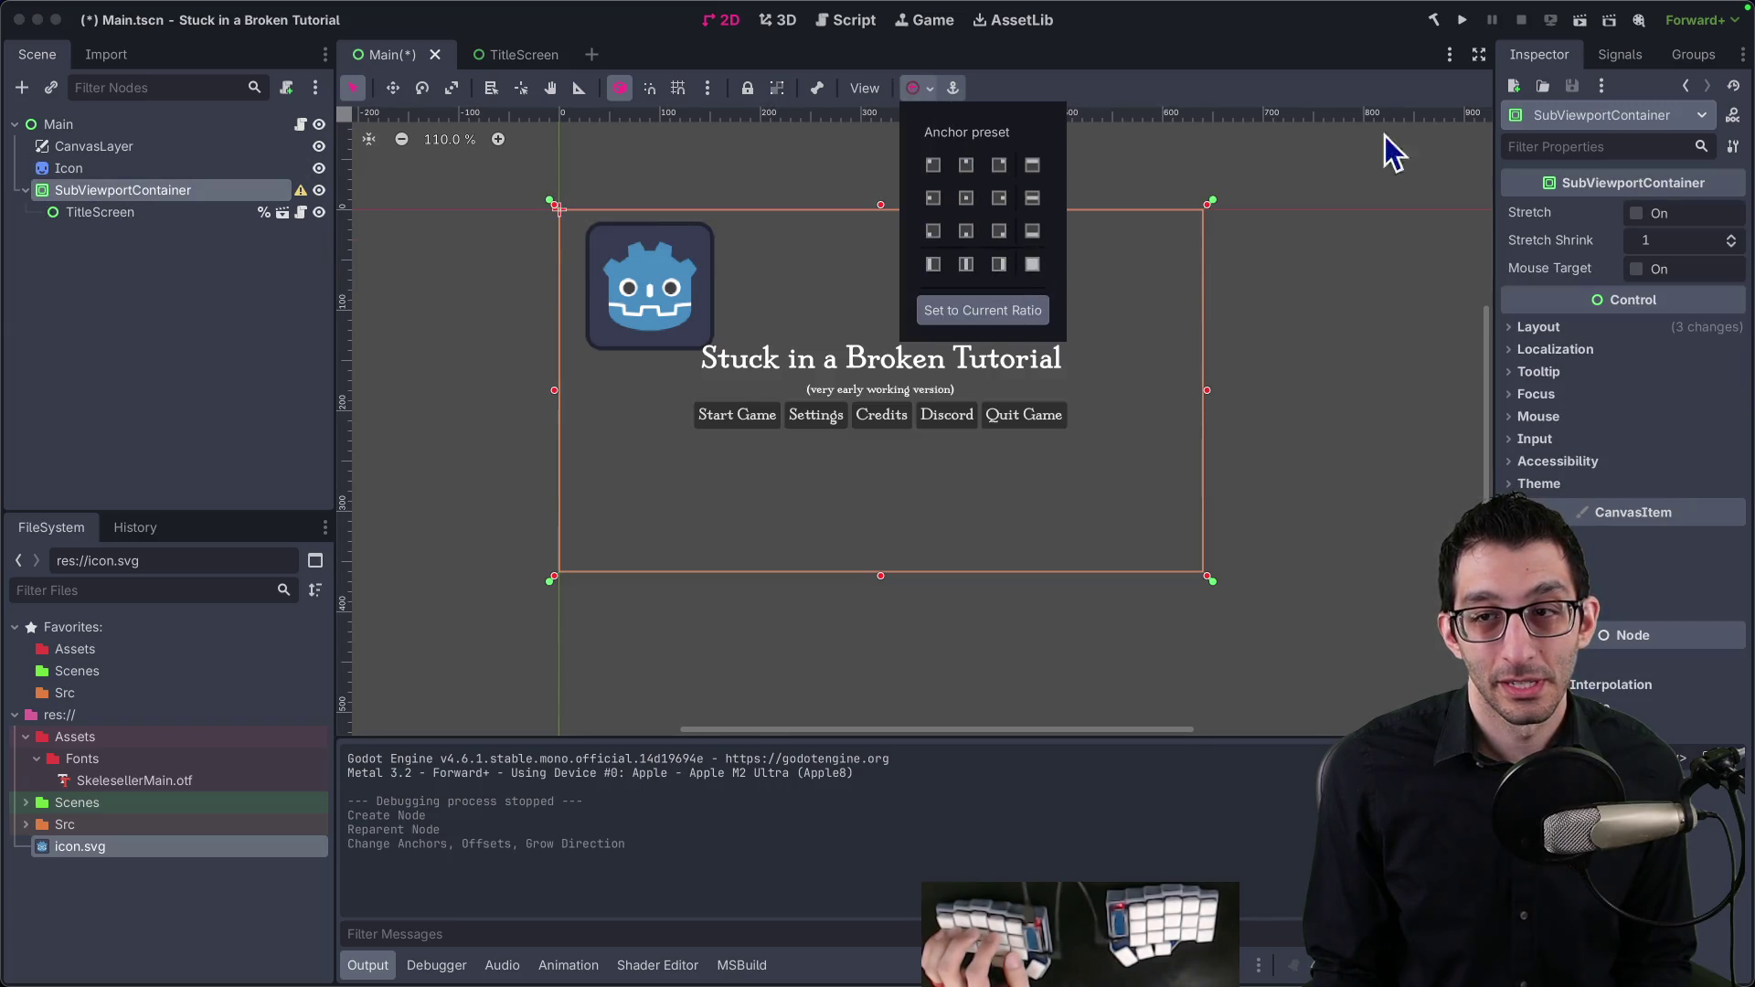
left_click(923, 197)
Step: Test-run the title screen, quit it, and expand the container's Layout properties
left_click(1462, 19)
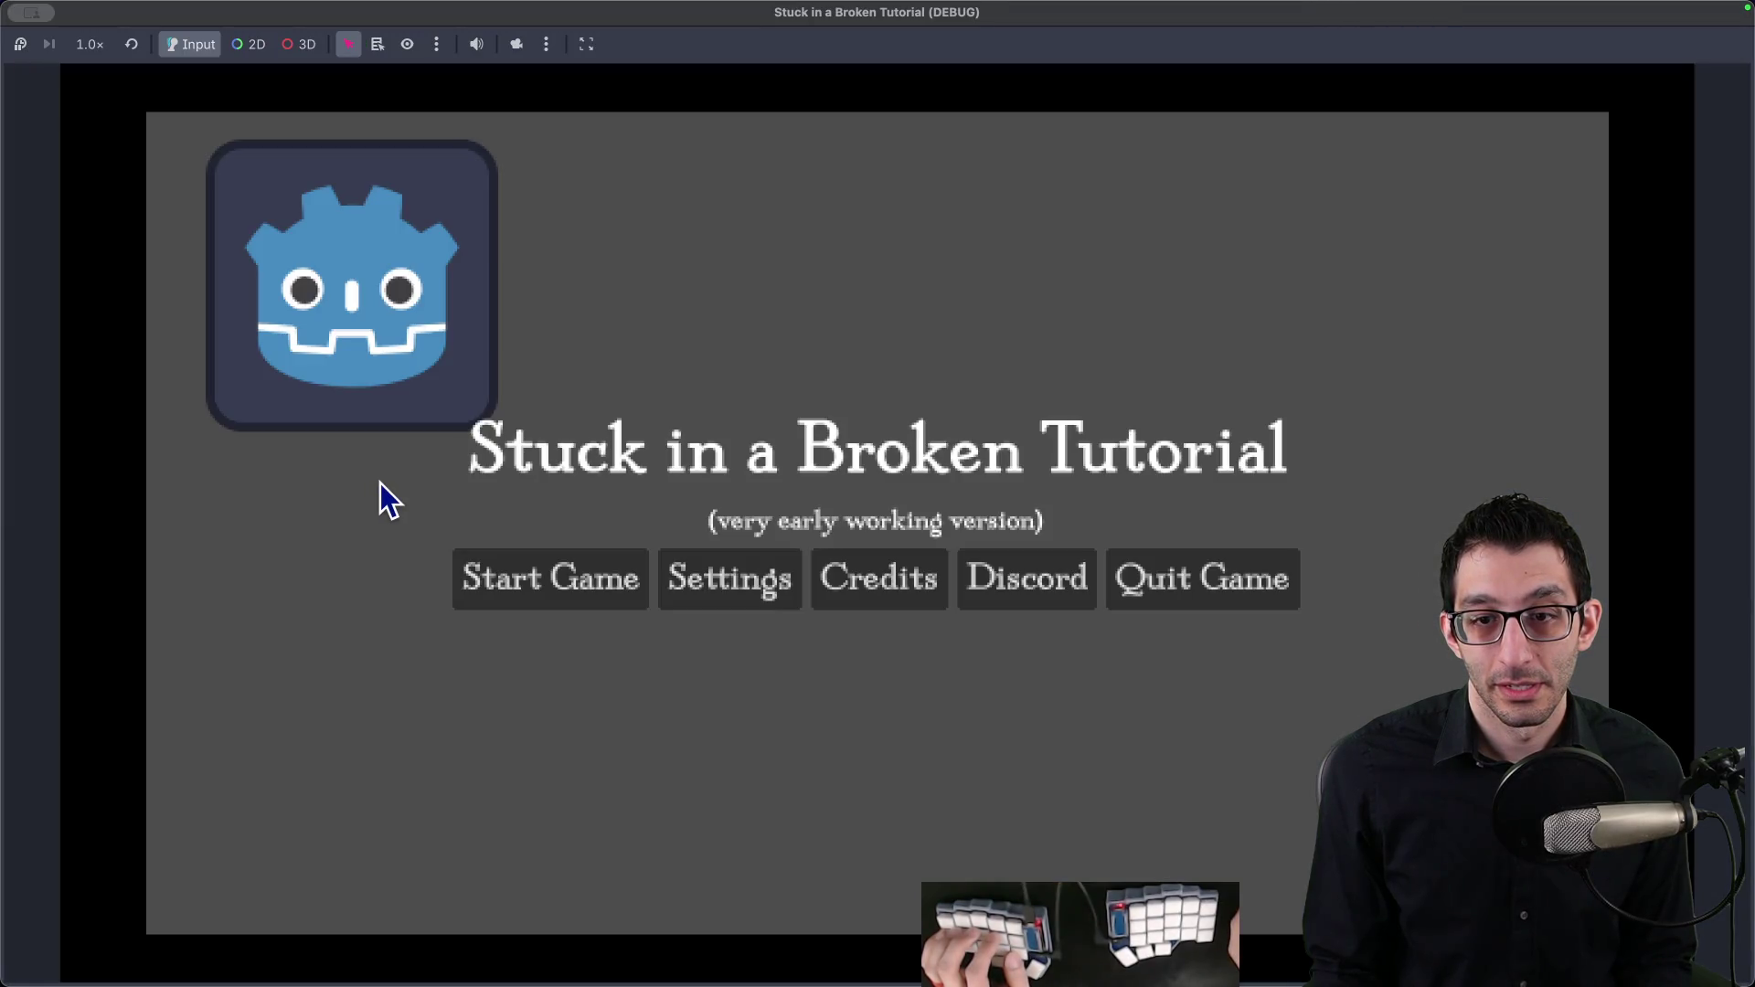
left_click(1215, 580)
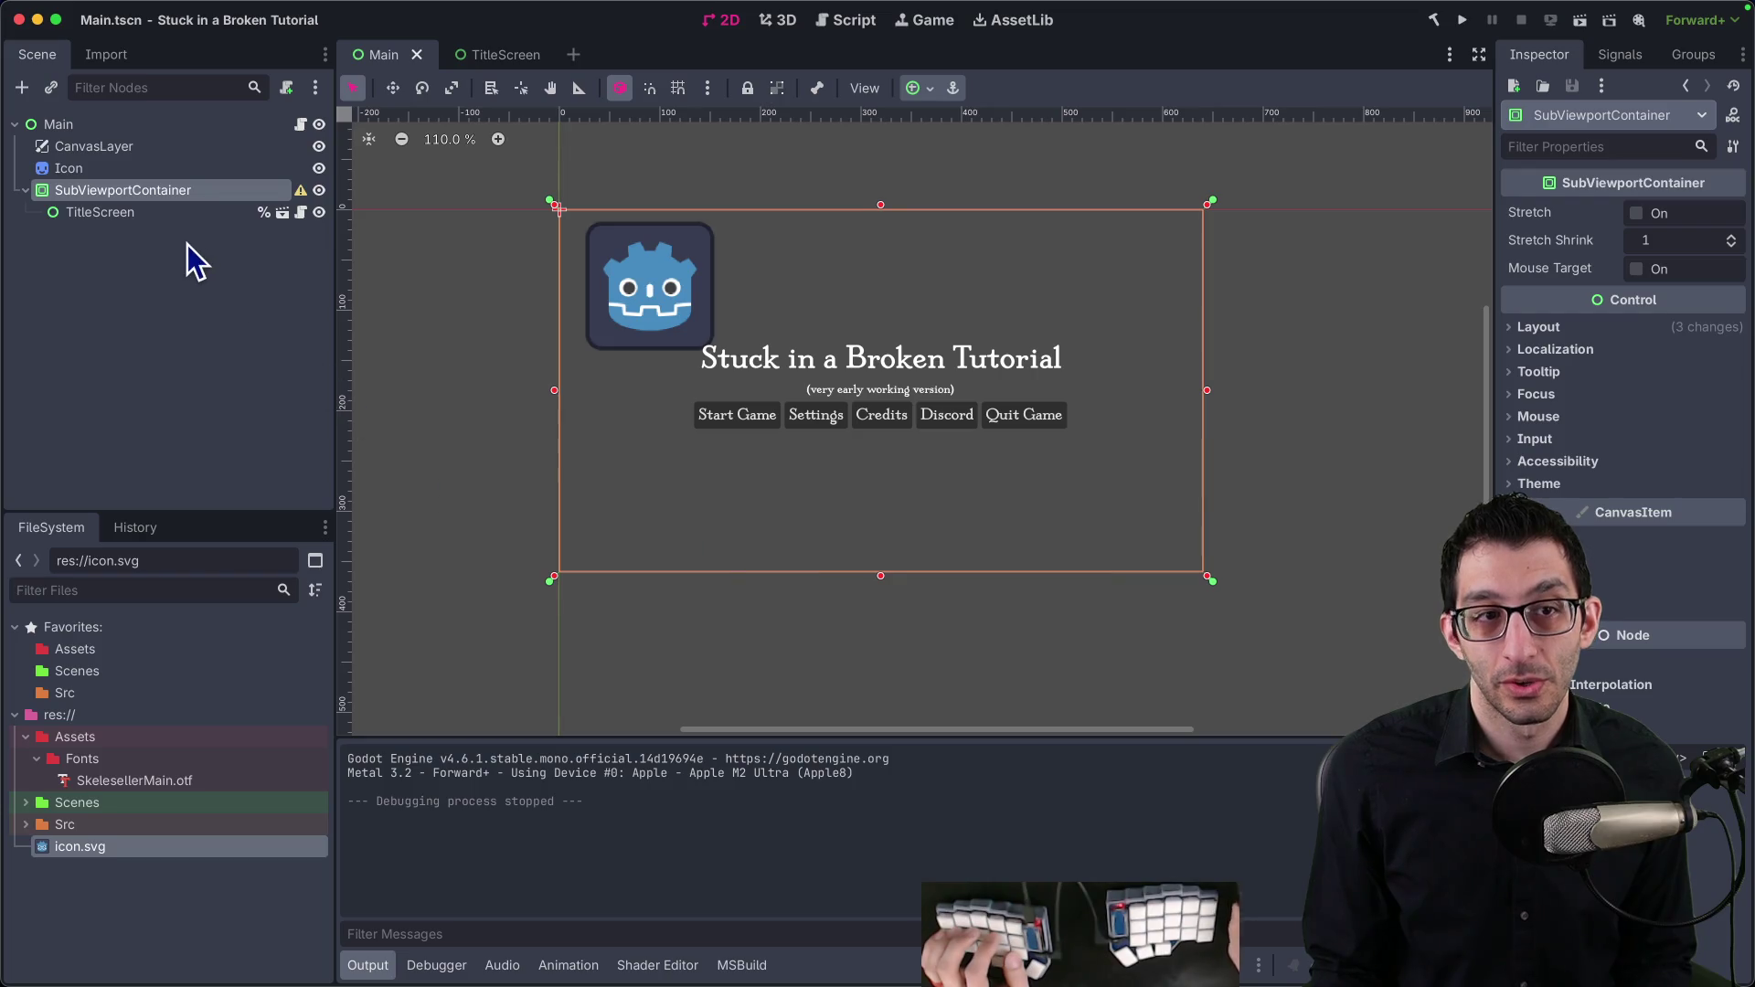
left_click(1582, 327)
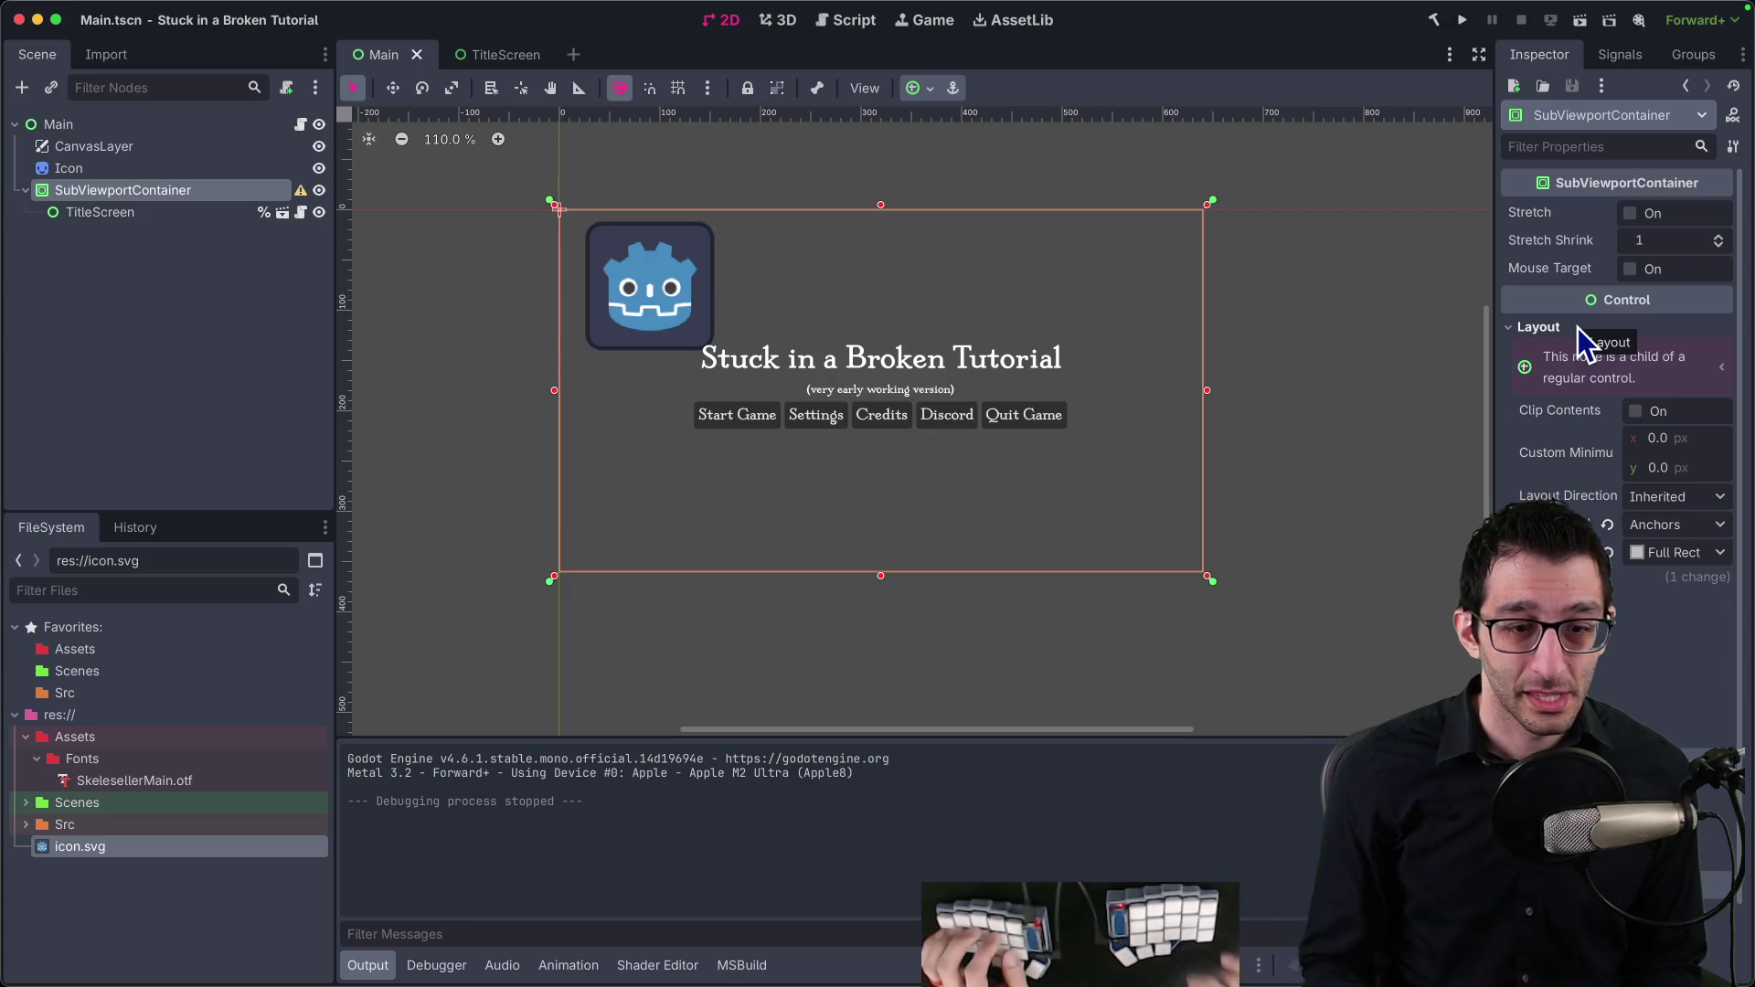
key("super+Tab")
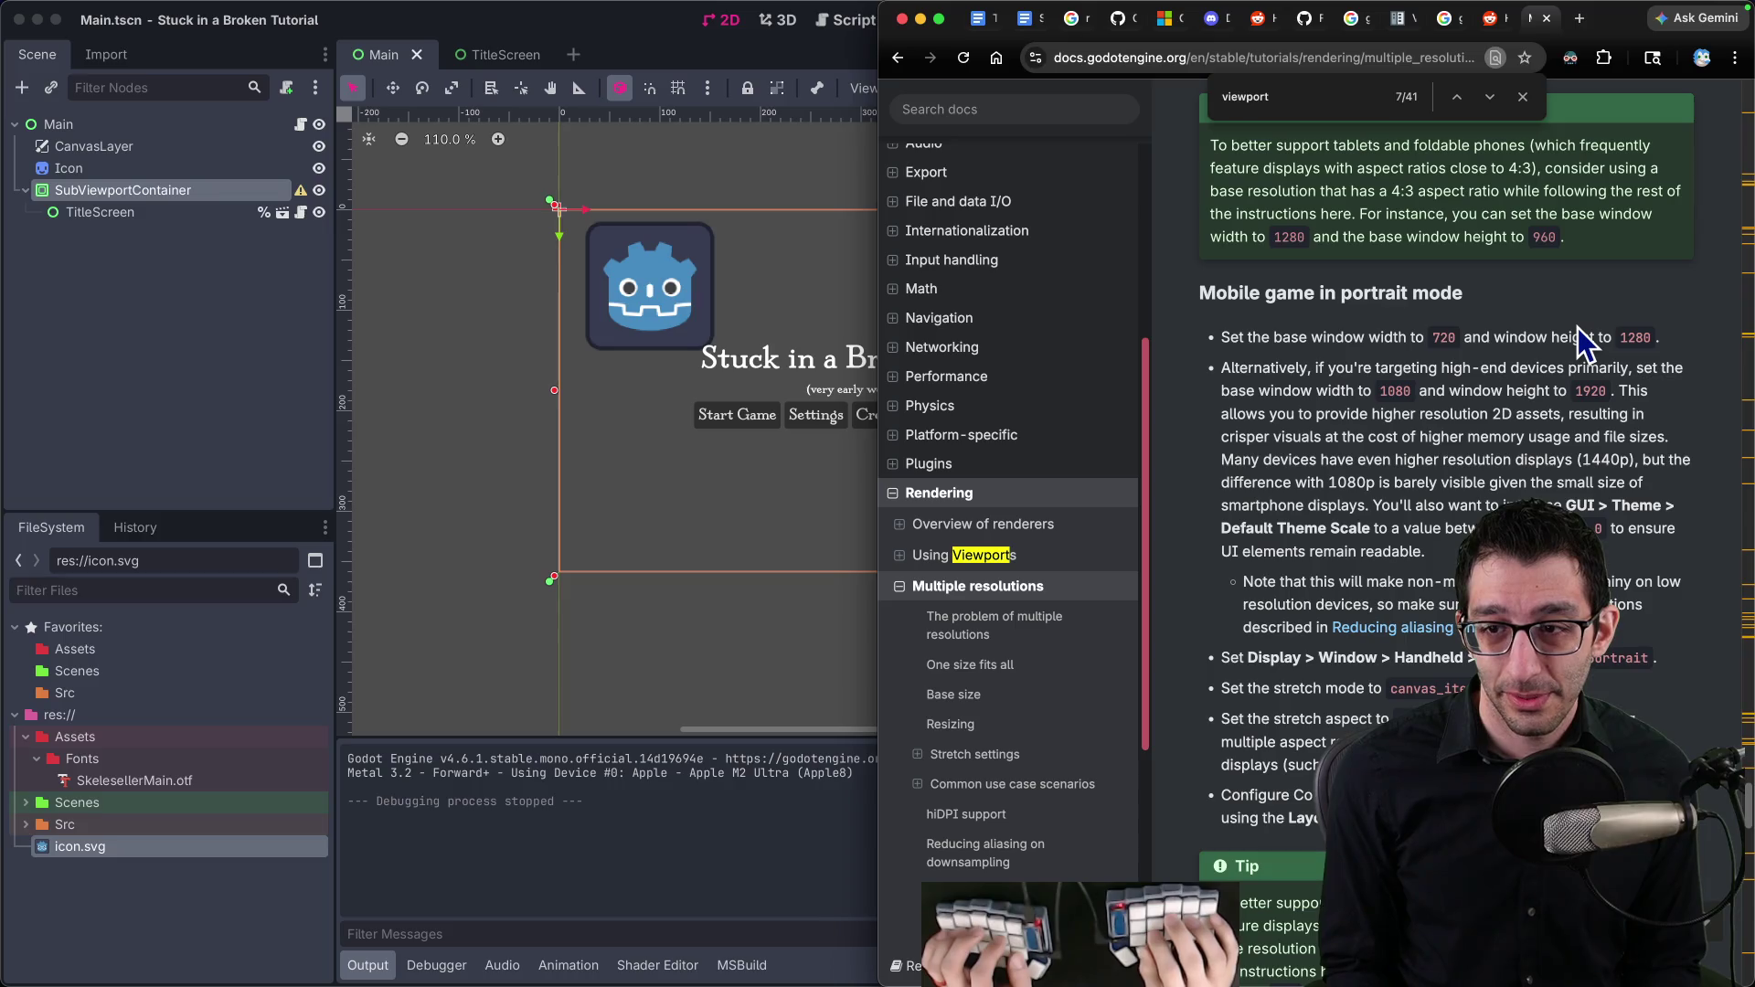
Step: Add a note under Blurry text saying viewport stretching only suits pixel-art fonts, then return to Godot
key("super+Tab")
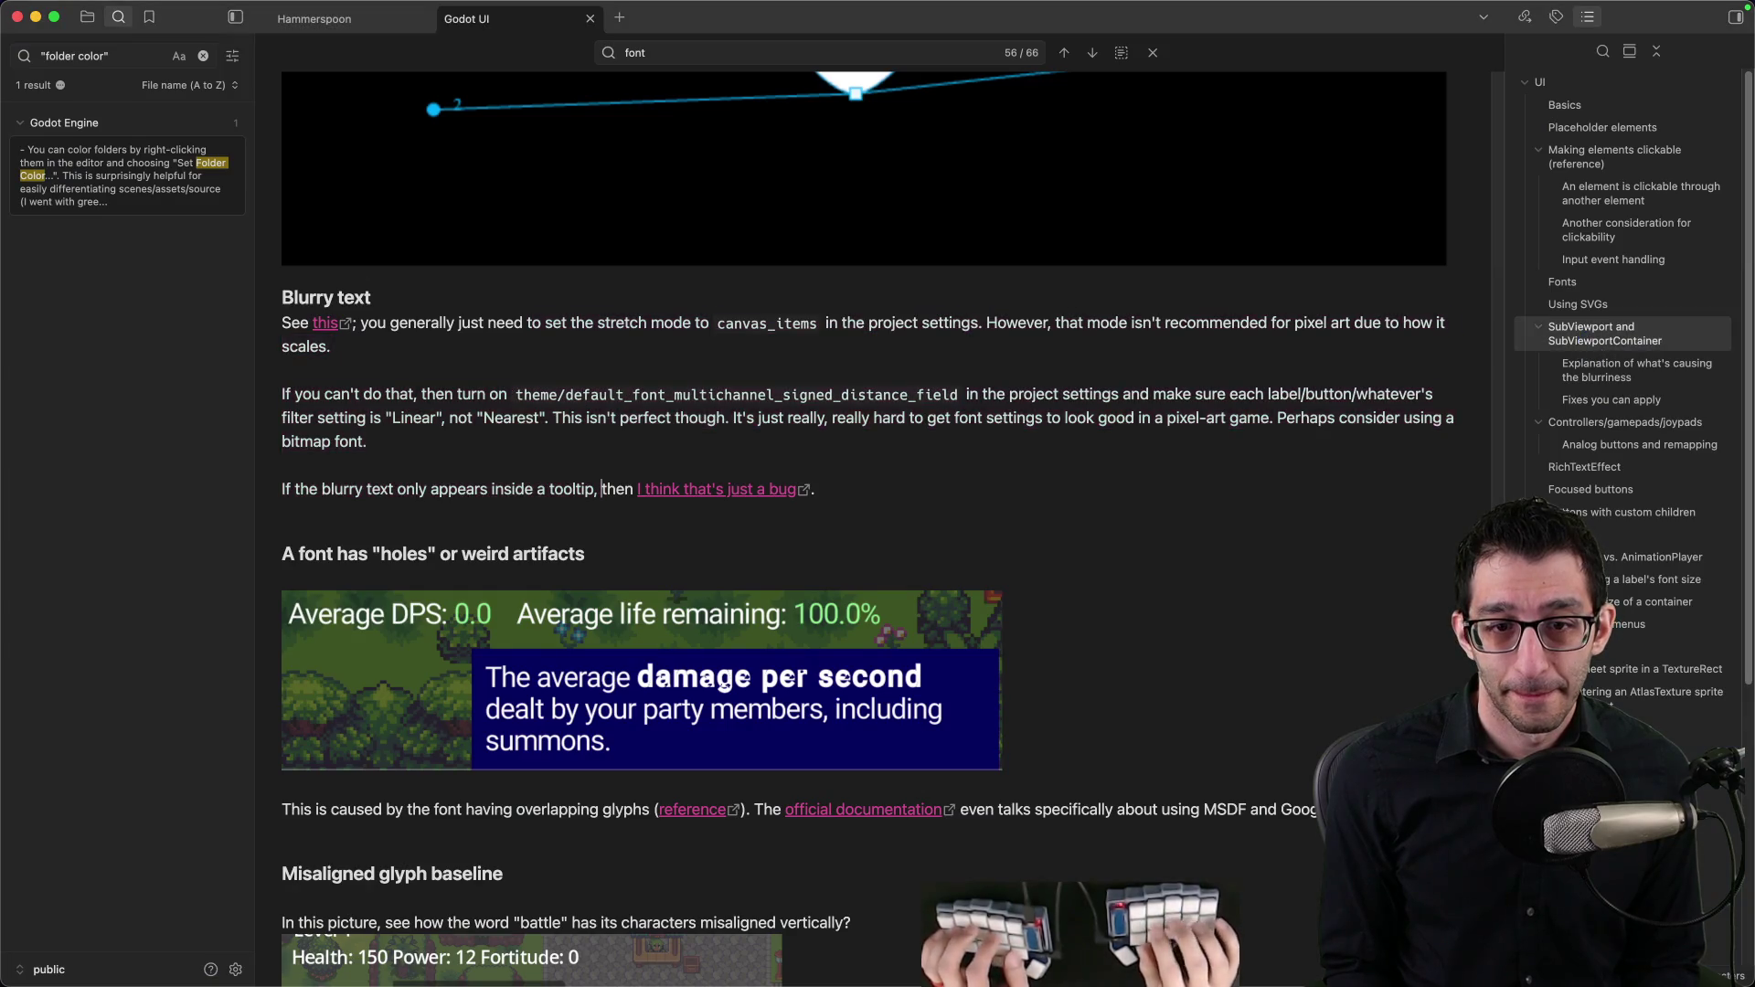
key("Return")
key("Return")
type("Note: viewport stretching will render everything to a viewport and then scale that entire viewport up, so the only text that can look good would have to be pixel-art text")
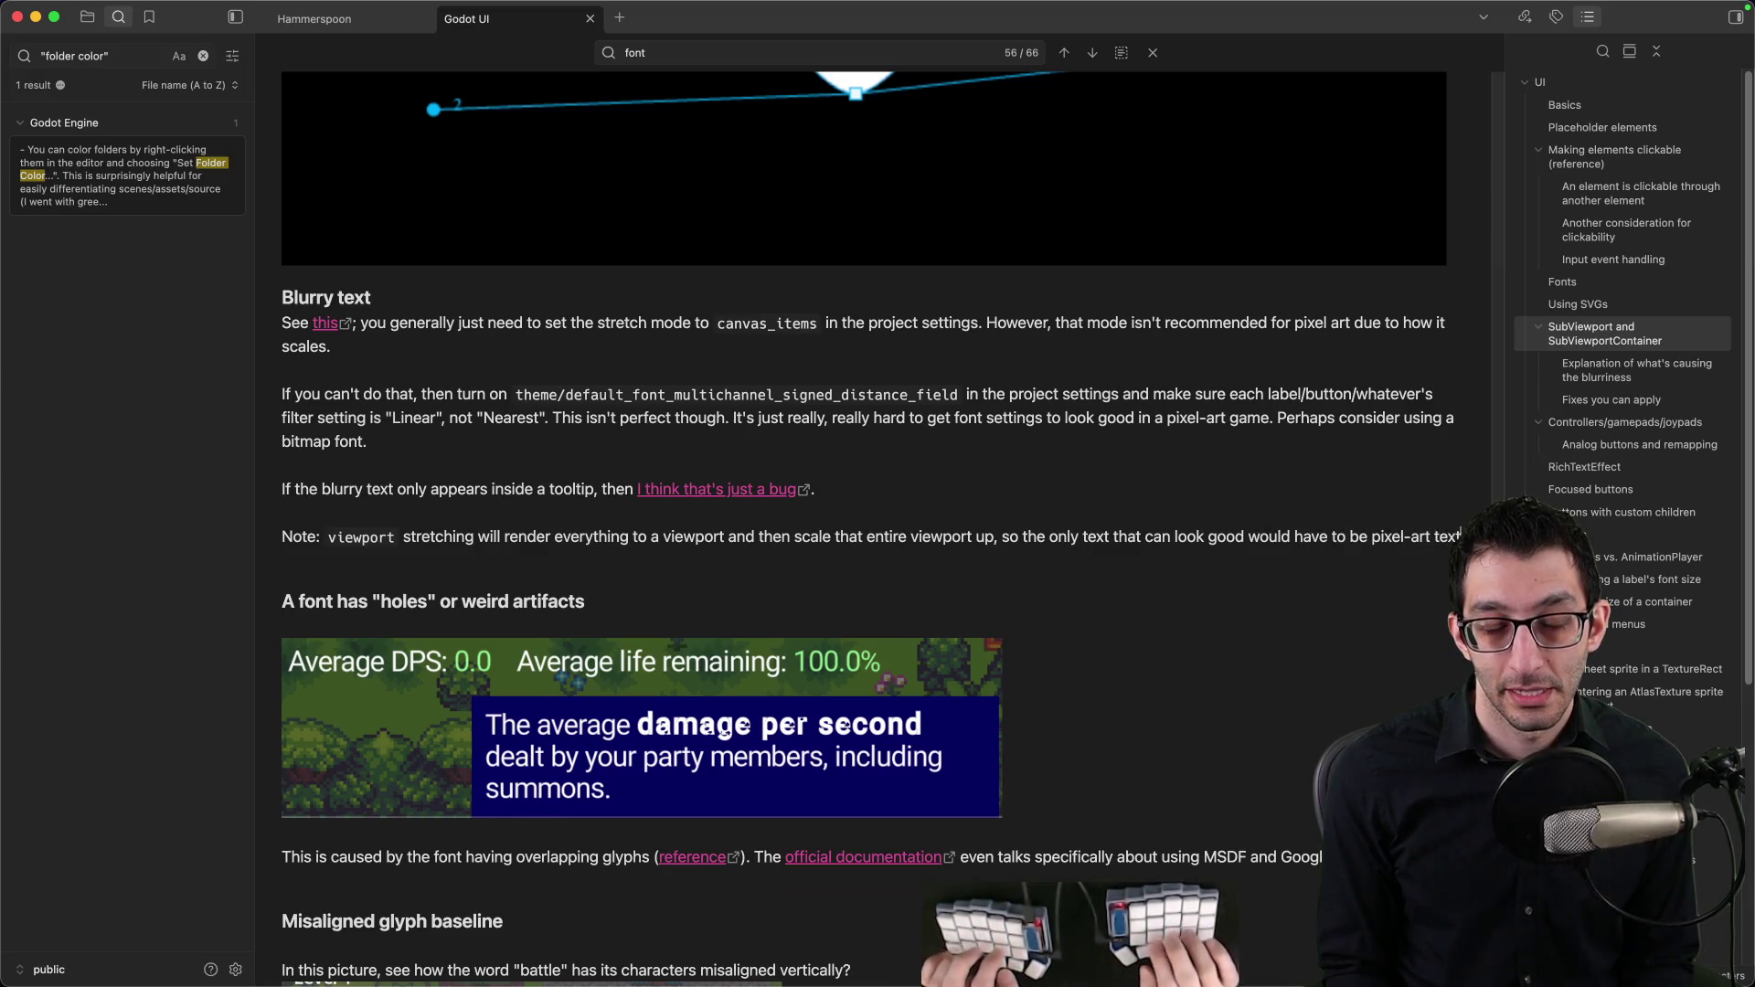
type(".")
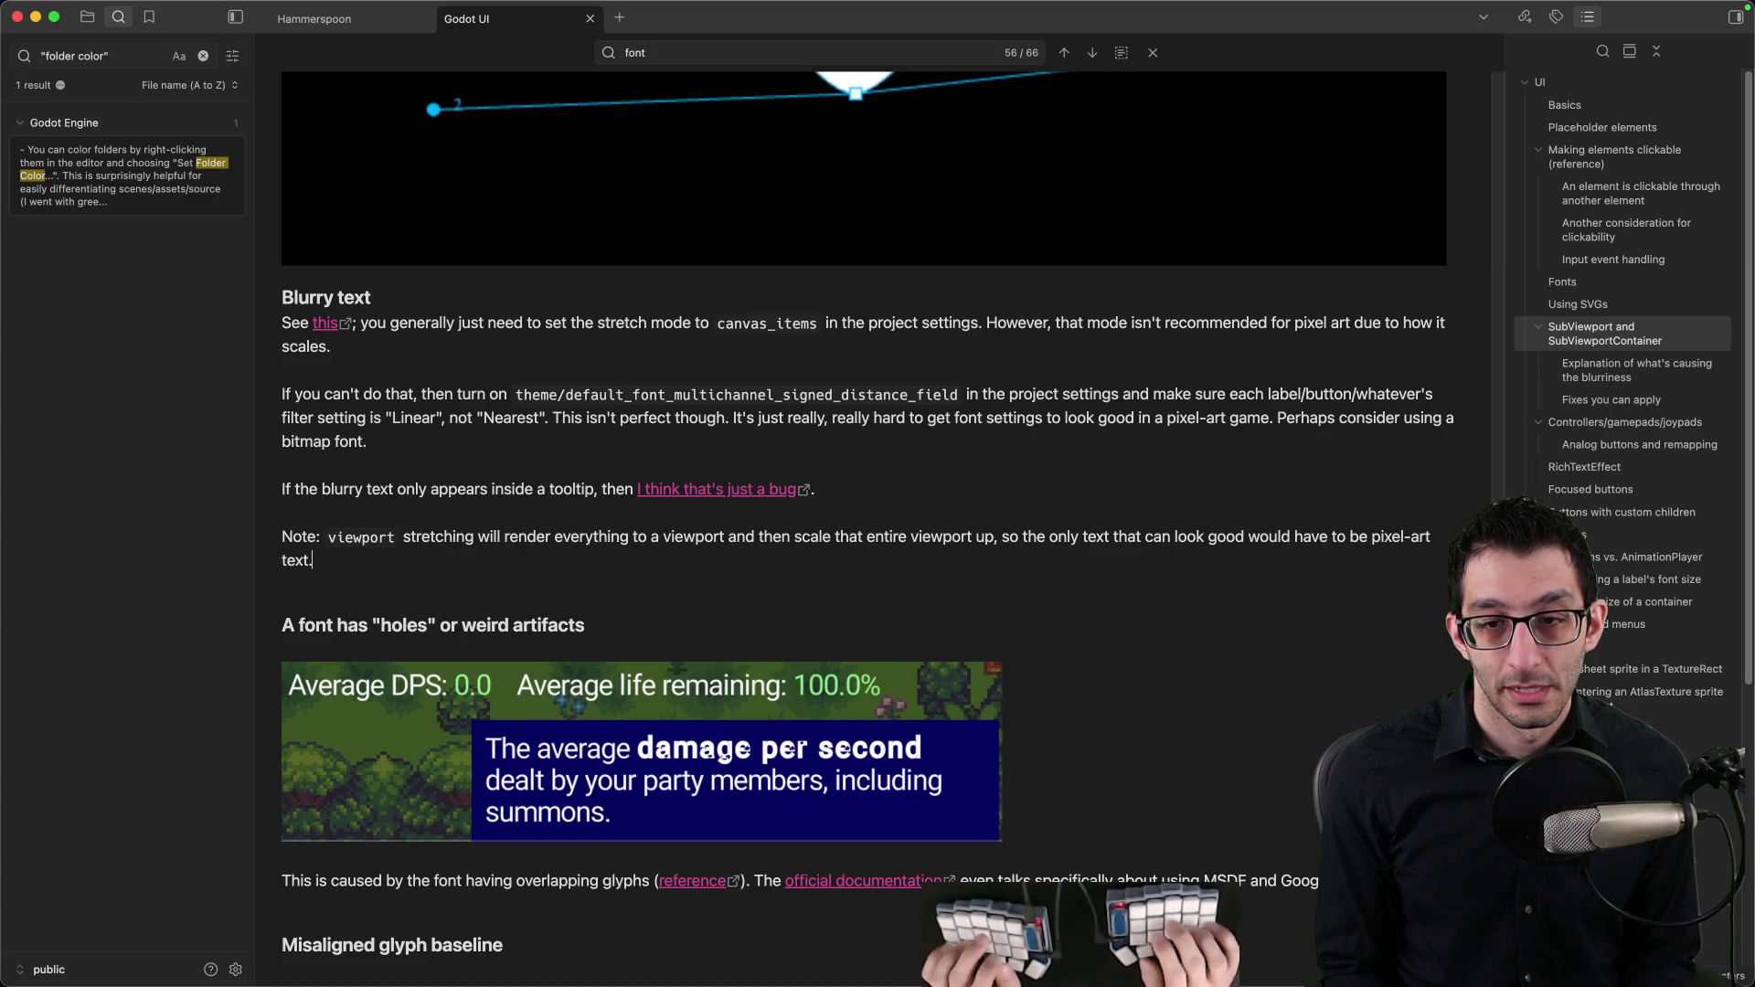
key("BackSpace")
type("fond")
key("BackSpace")
key("BackSpace")
key("BackSpace")
type("use ")
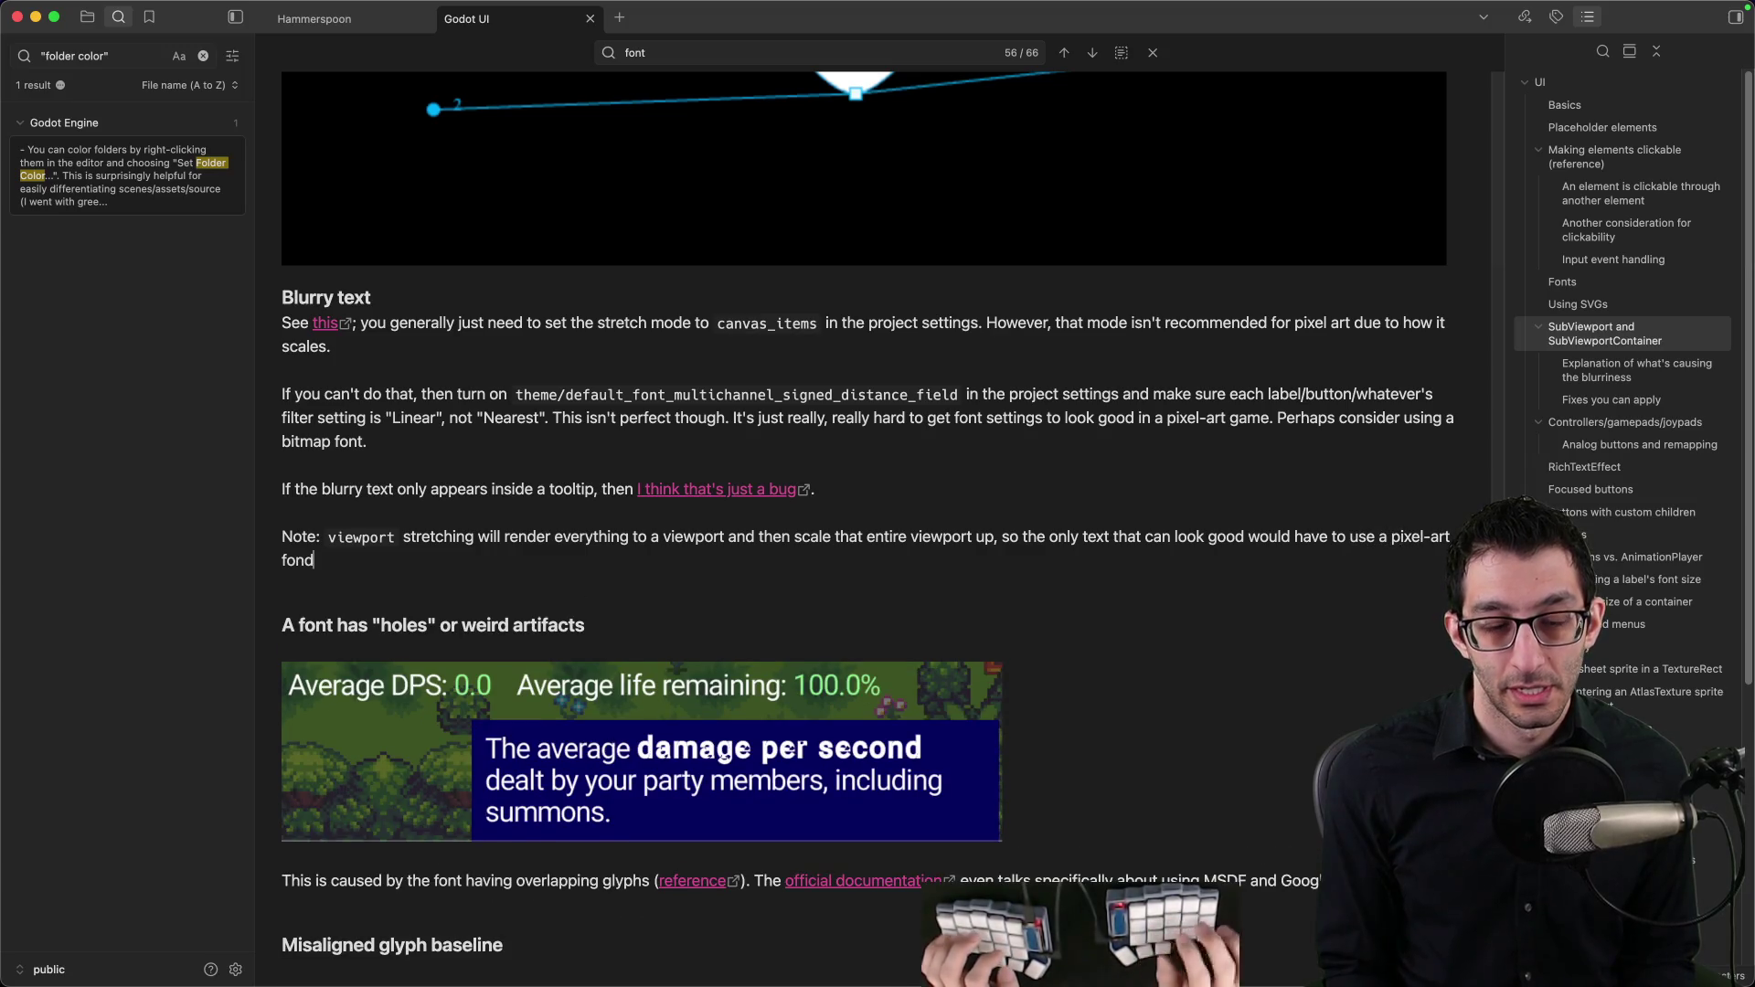
type(".")
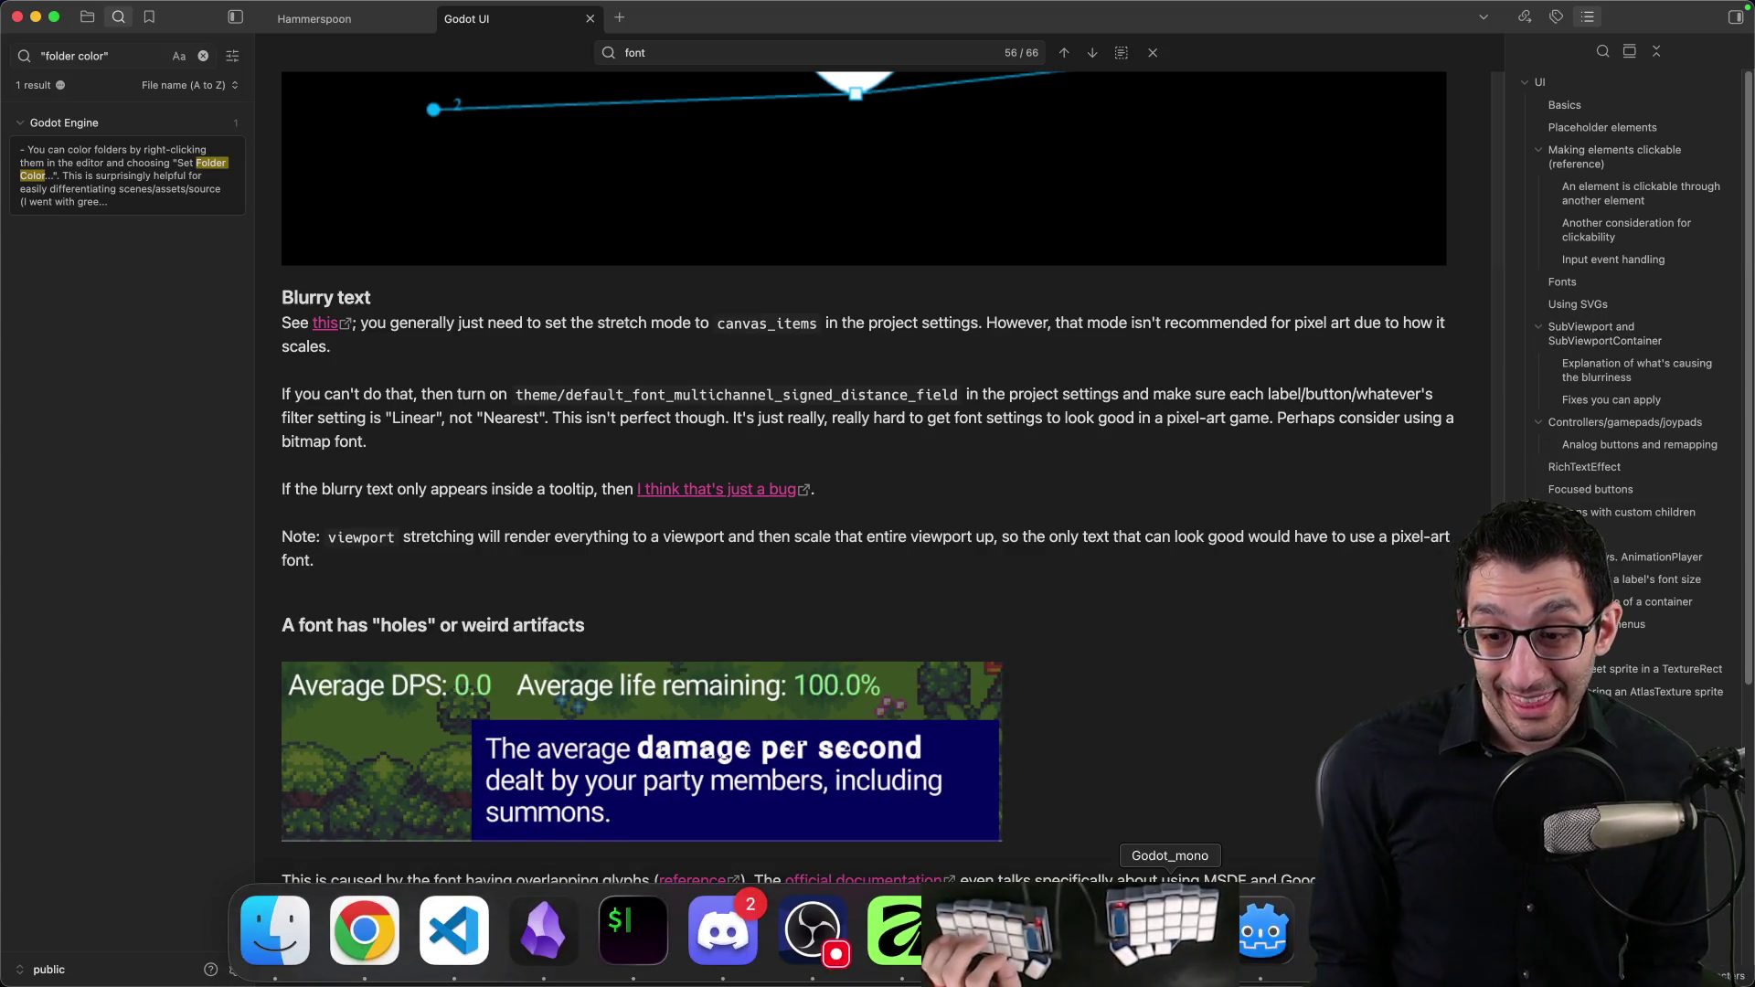
left_click(1243, 965)
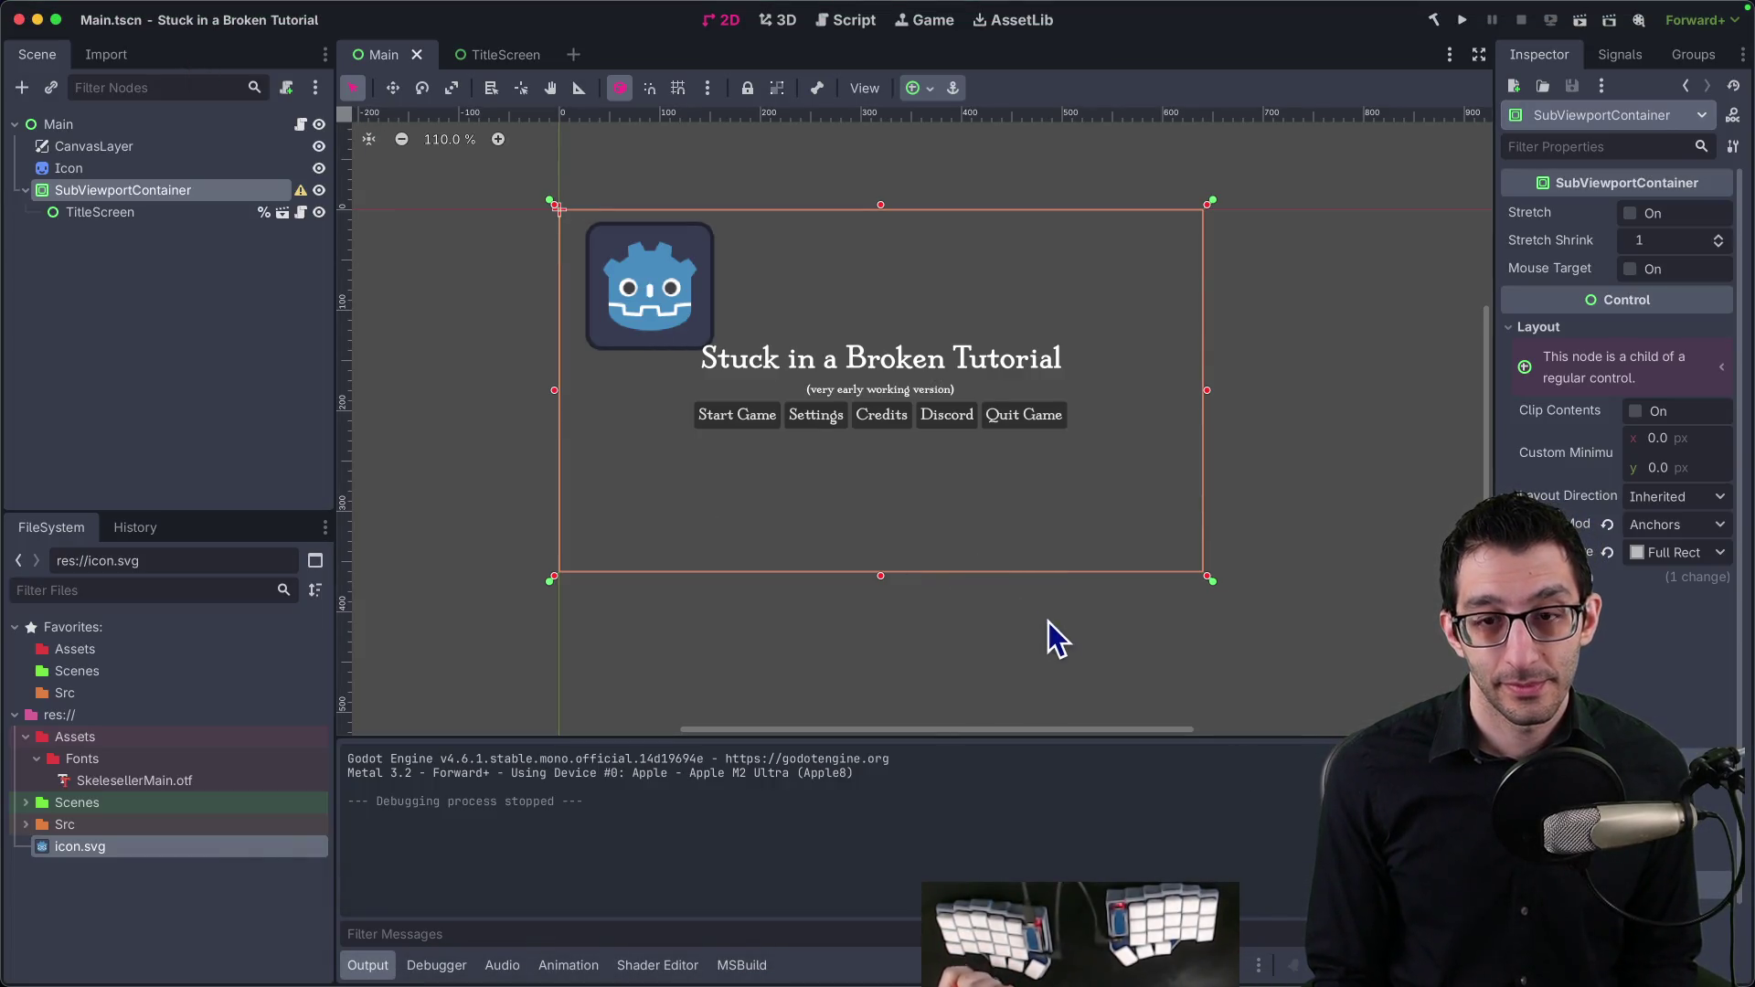
Step: Change Display > Window stretch mode from viewport to canvas_items in Project Settings
left_click(177, 4)
left_click(174, 38)
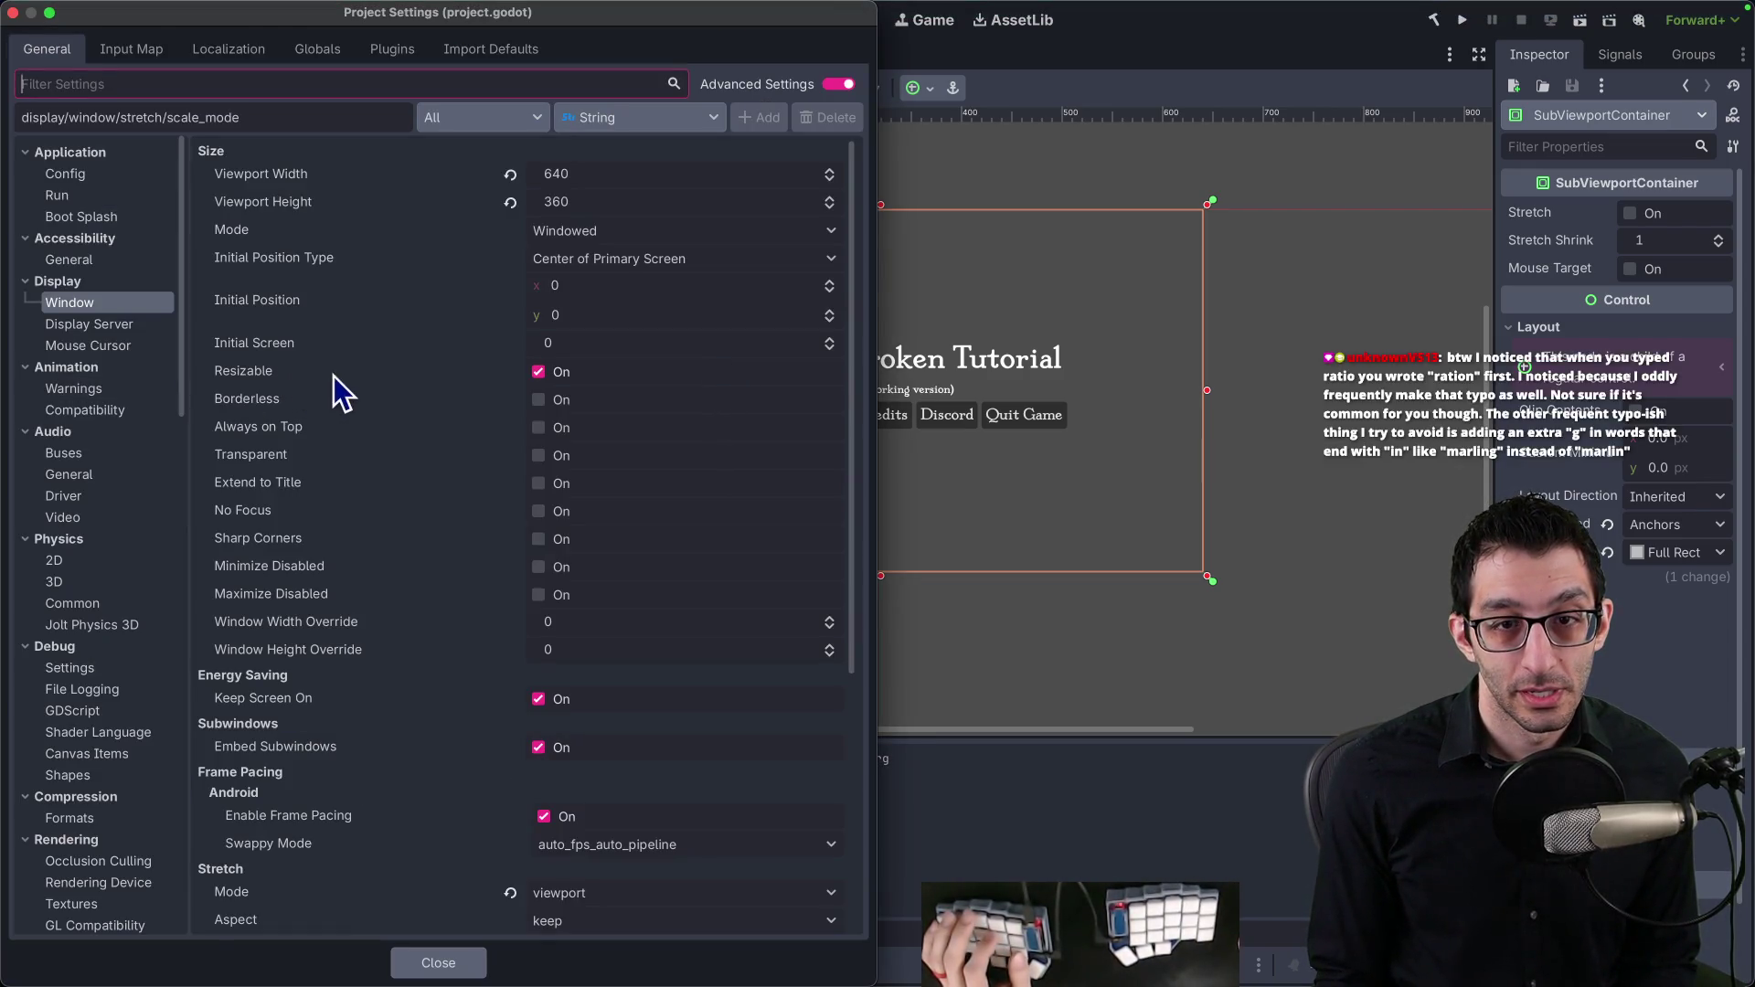
left_click(622, 510)
left_click(619, 559)
left_click(435, 964)
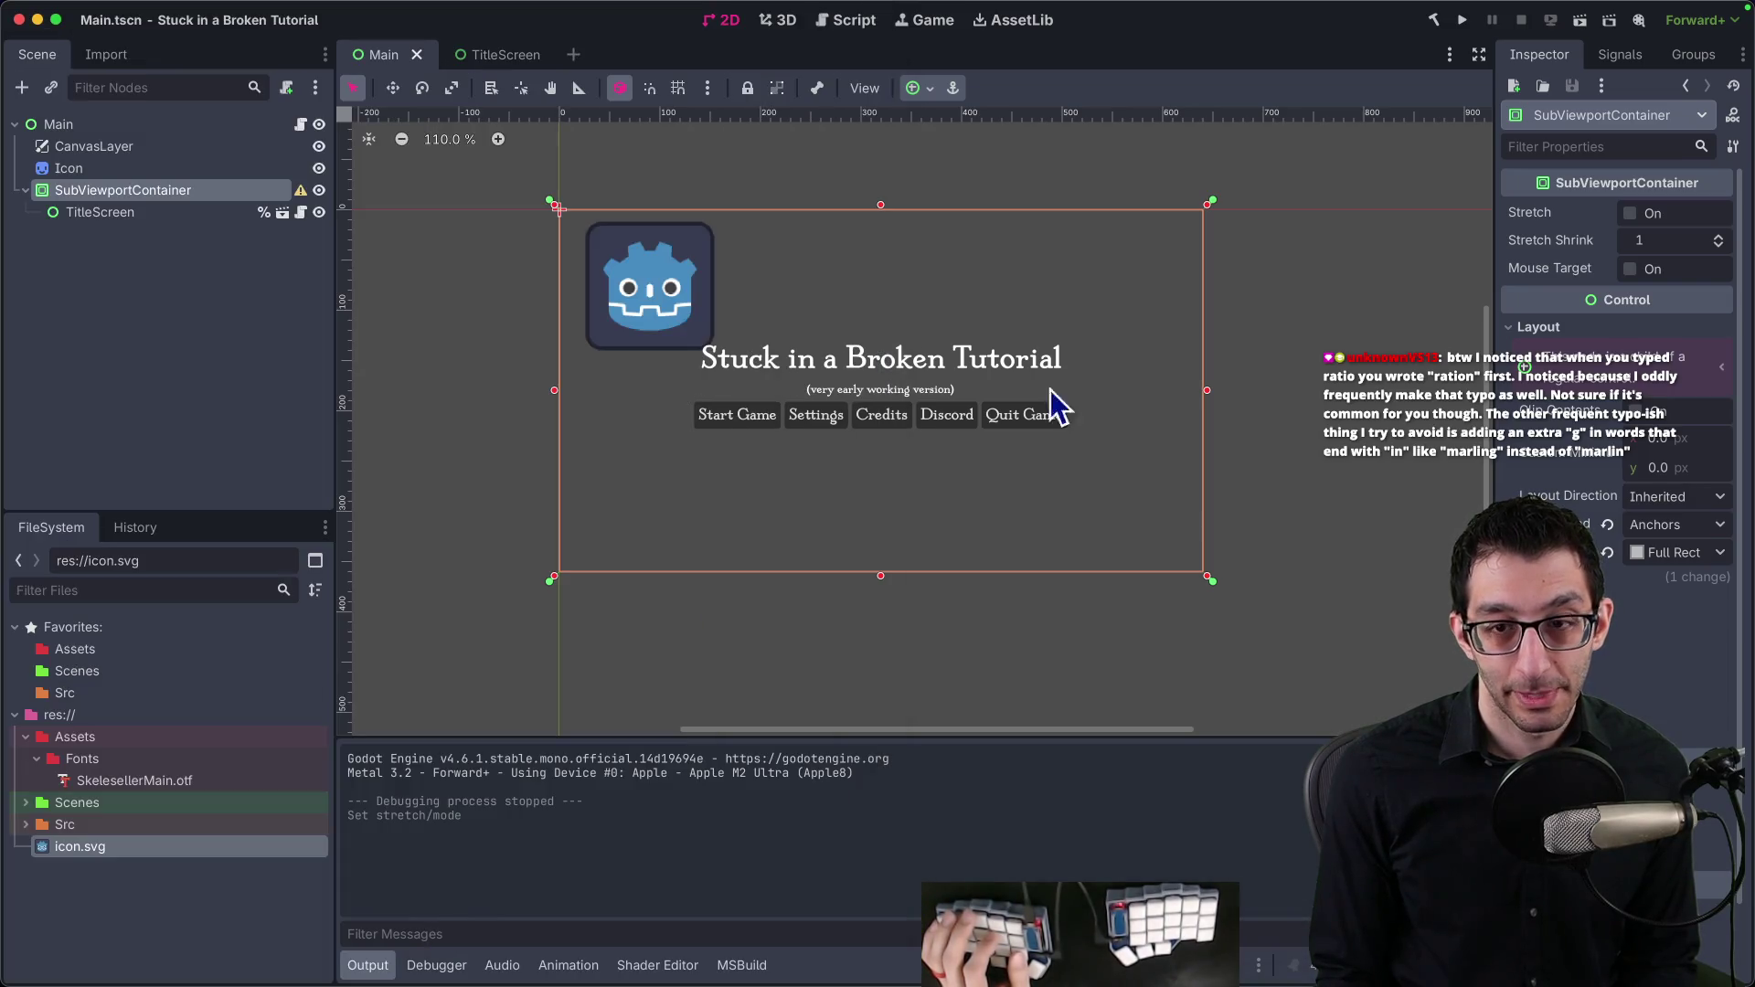
key("super+Tab")
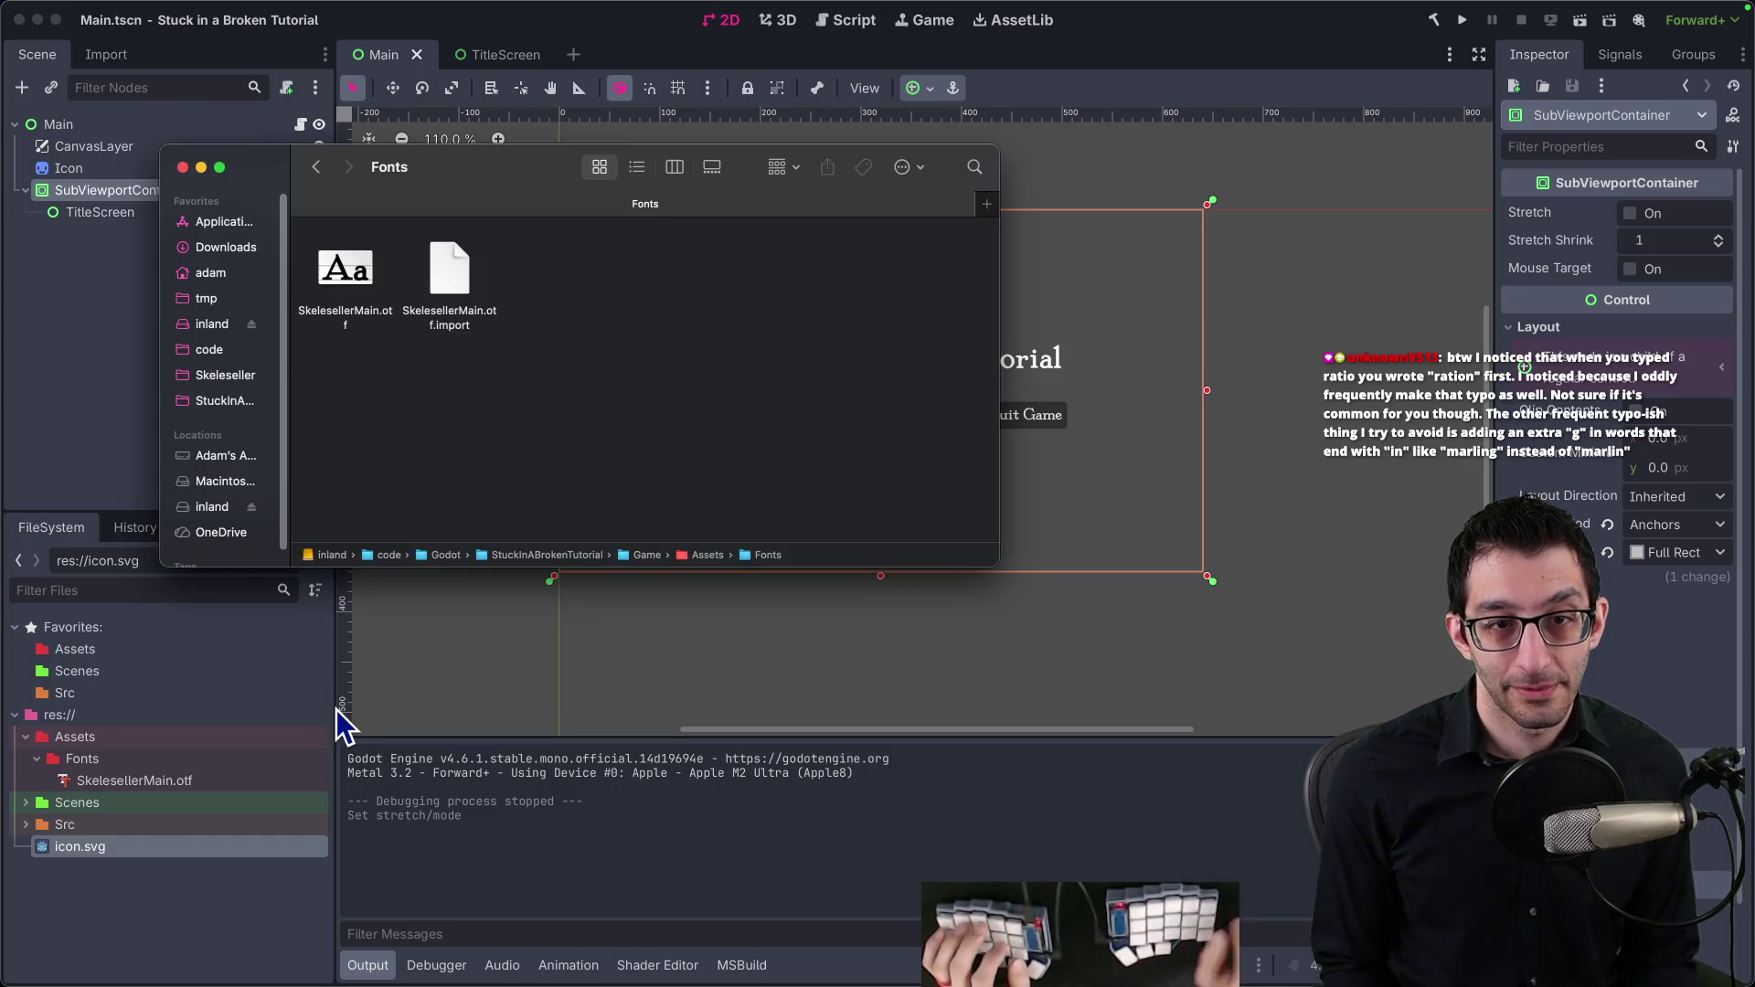
Step: Copy ChefSlime.png from the other game's Characters folder into this game's Assets folder
key("super+Up")
key("super+Up")
key("Down")
key("Up")
key("super+grave")
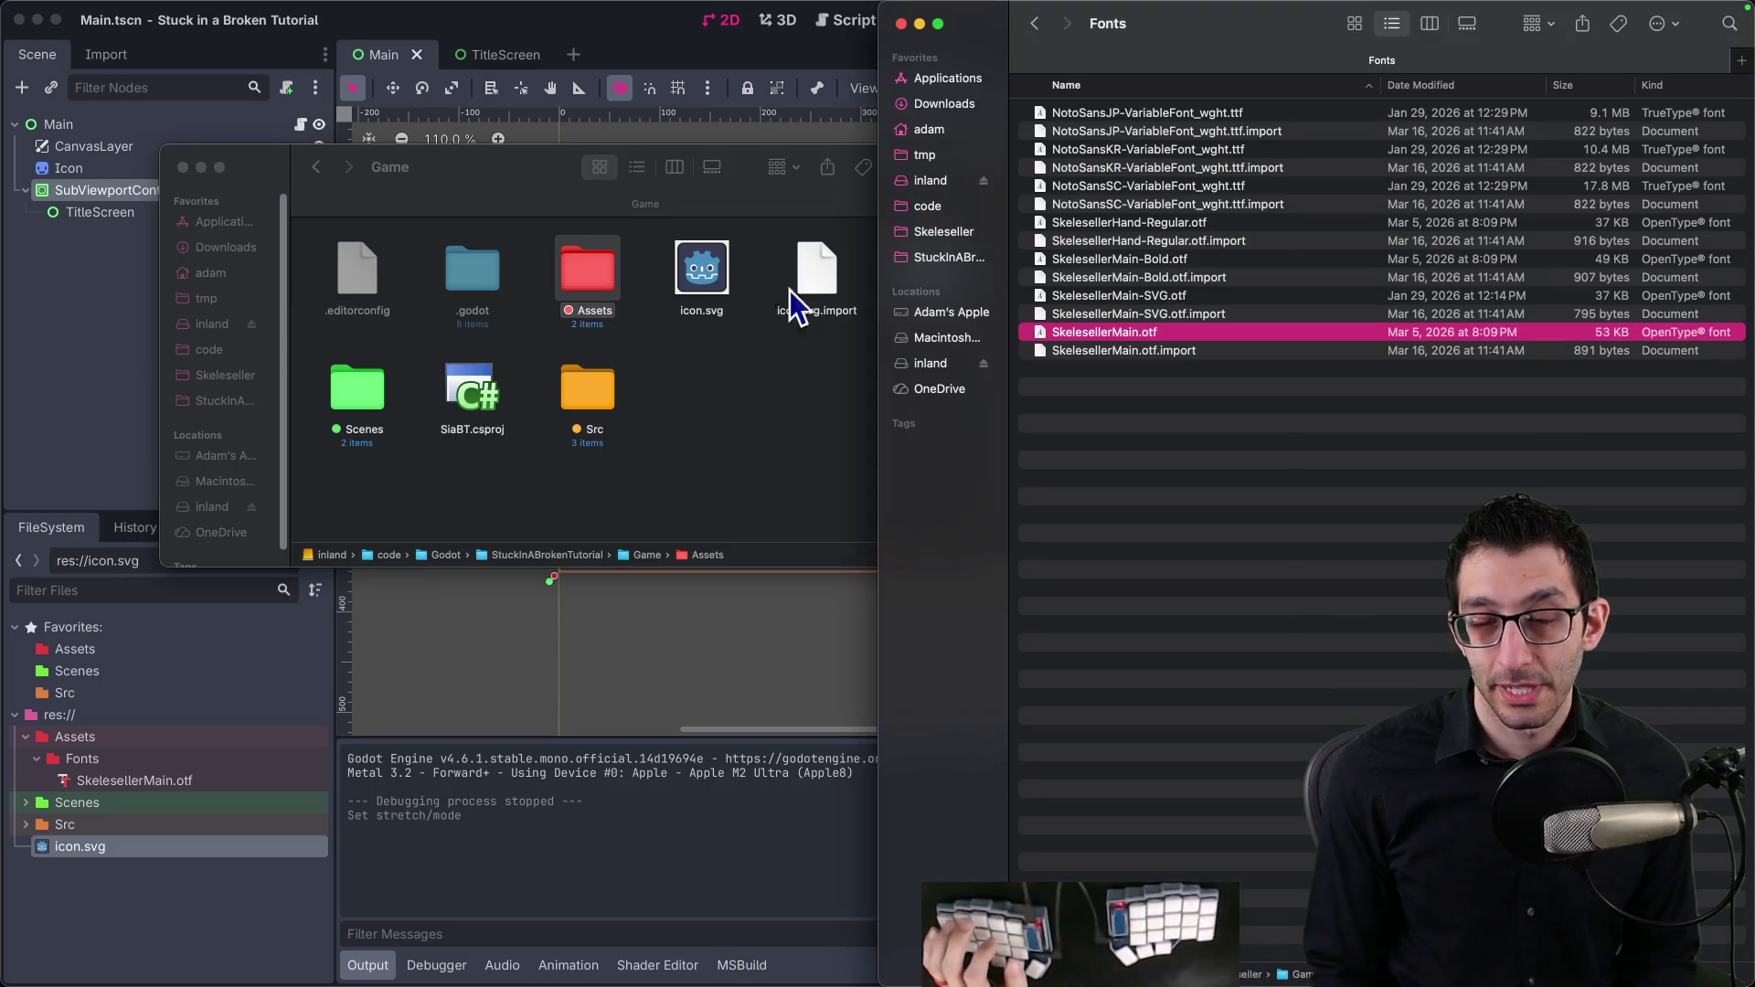
key("super+Up")
key("Up")
key("Up")
key("Up")
key("Down")
key("Down")
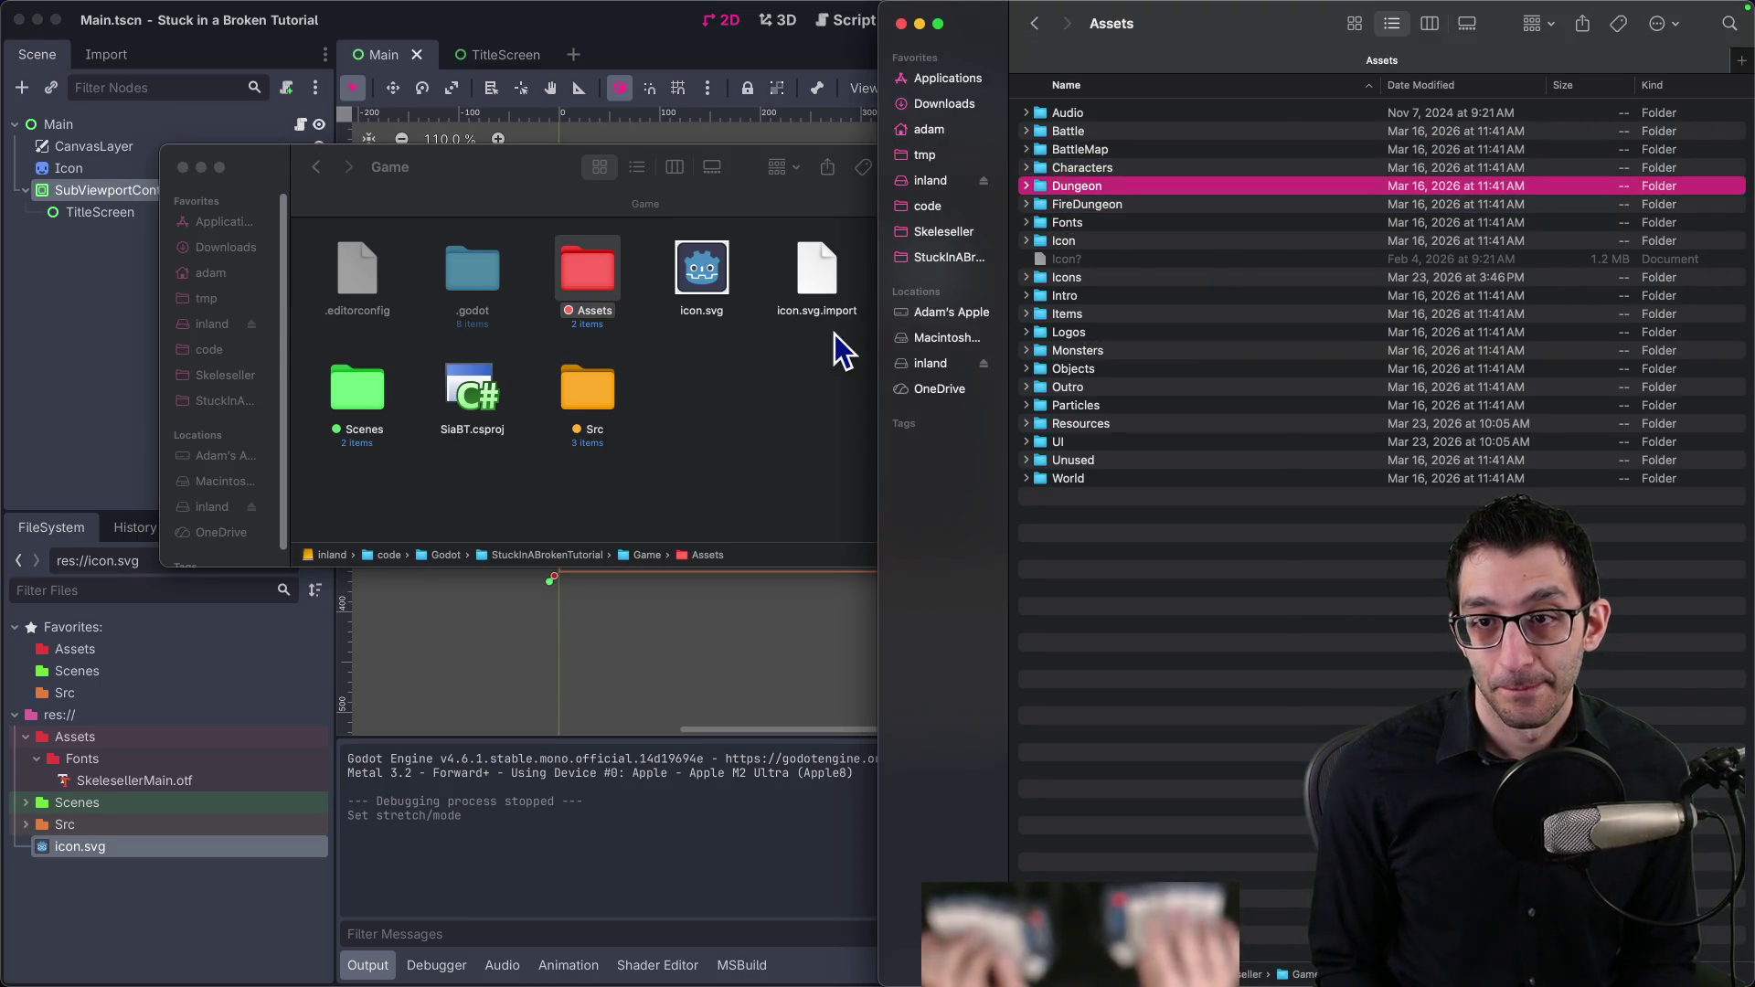
key("Up")
key("super+Down")
key("Down")
key("Down")
key("Down")
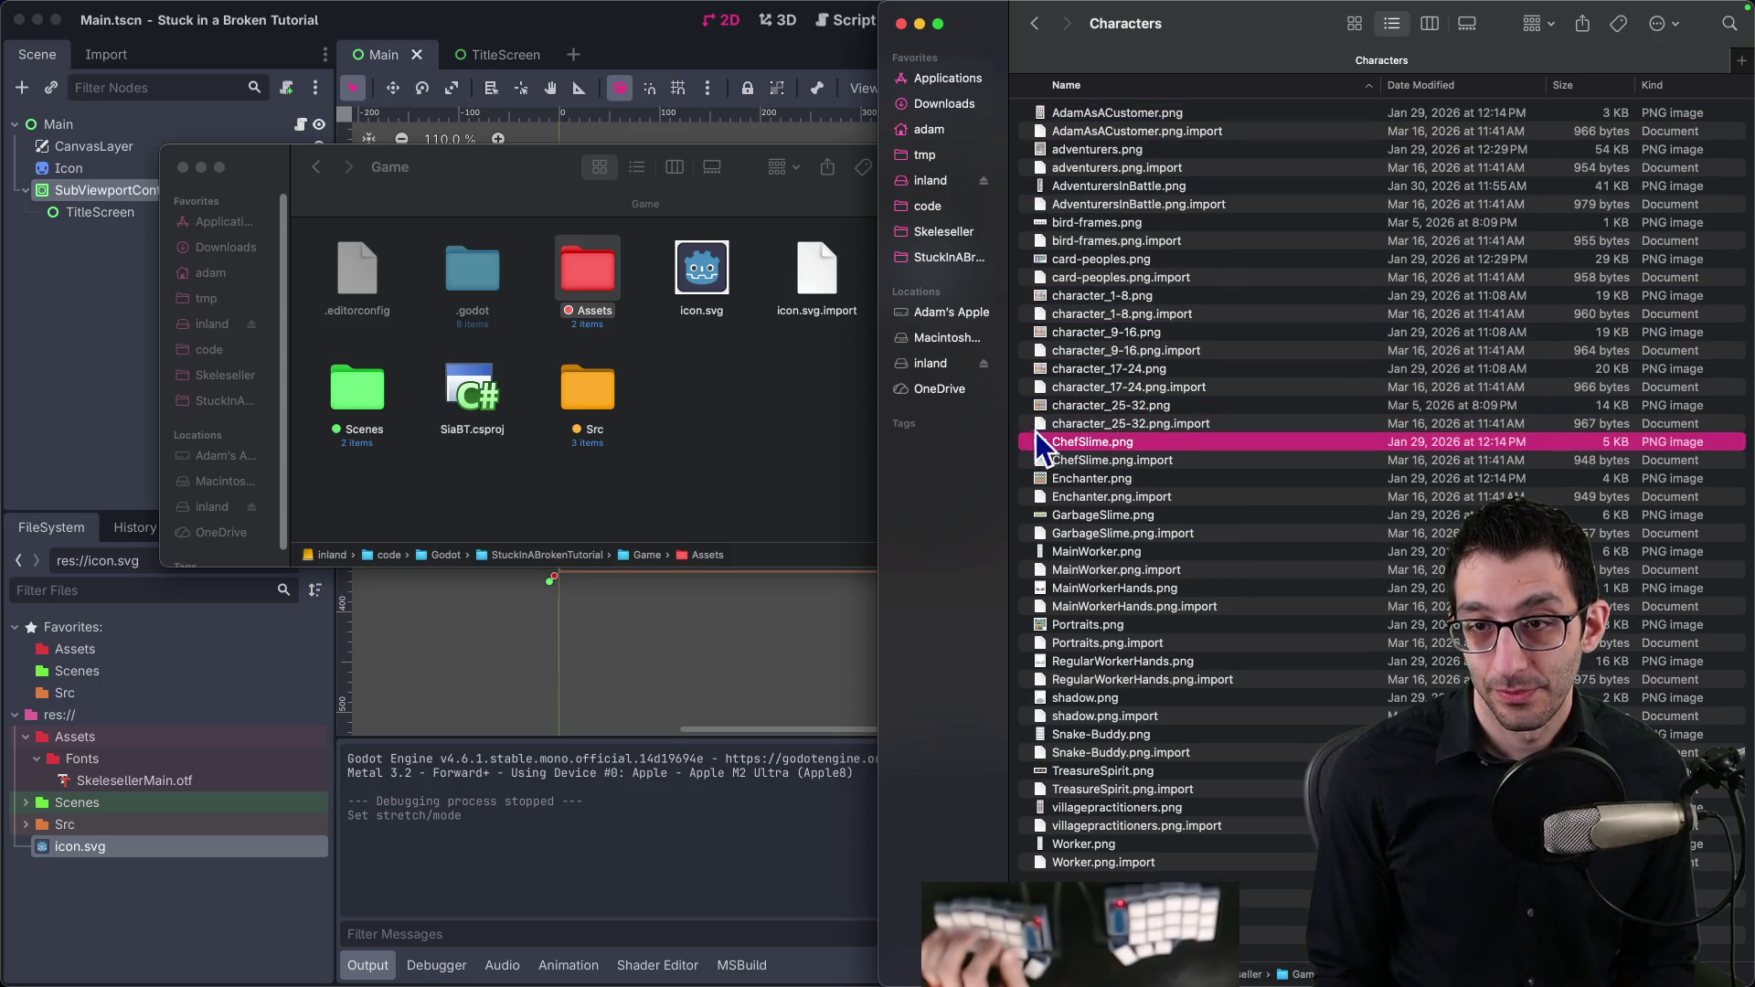
left_click_drag(596, 280, 592, 275)
Step: Create a Characters folder in Assets and move ChefSlime.png into it, then return to Godot
double_click(592, 274)
key("super+shift+n")
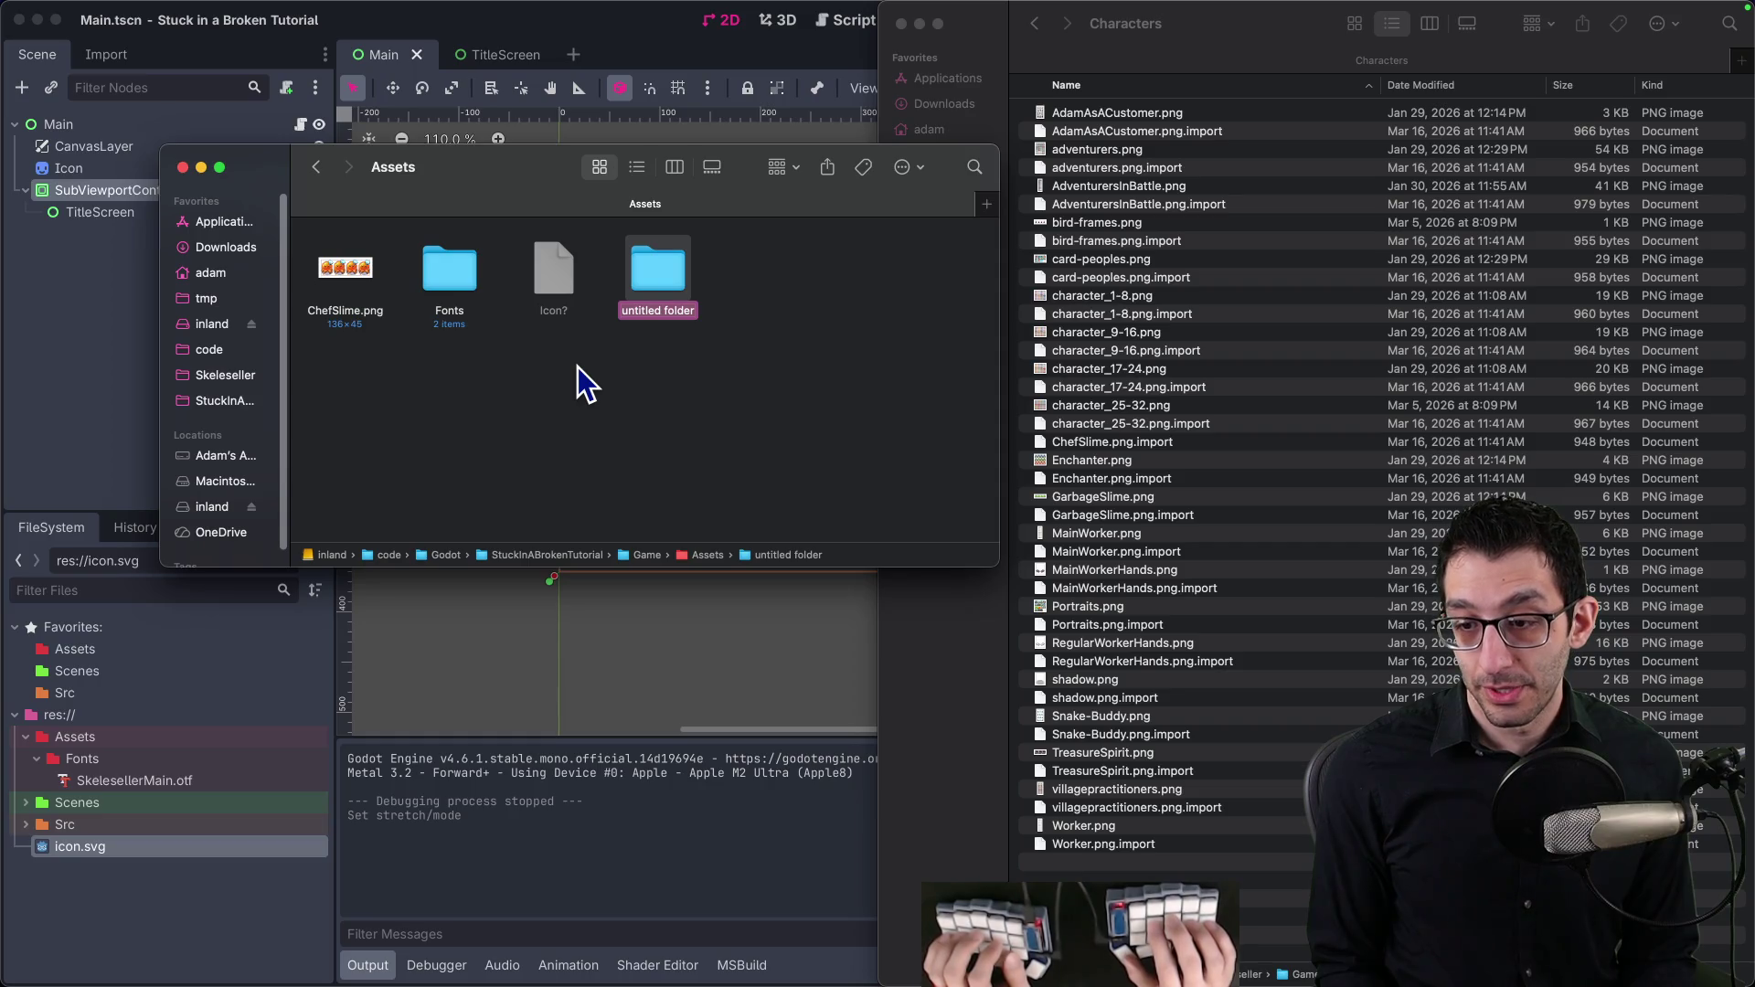
type("Char")
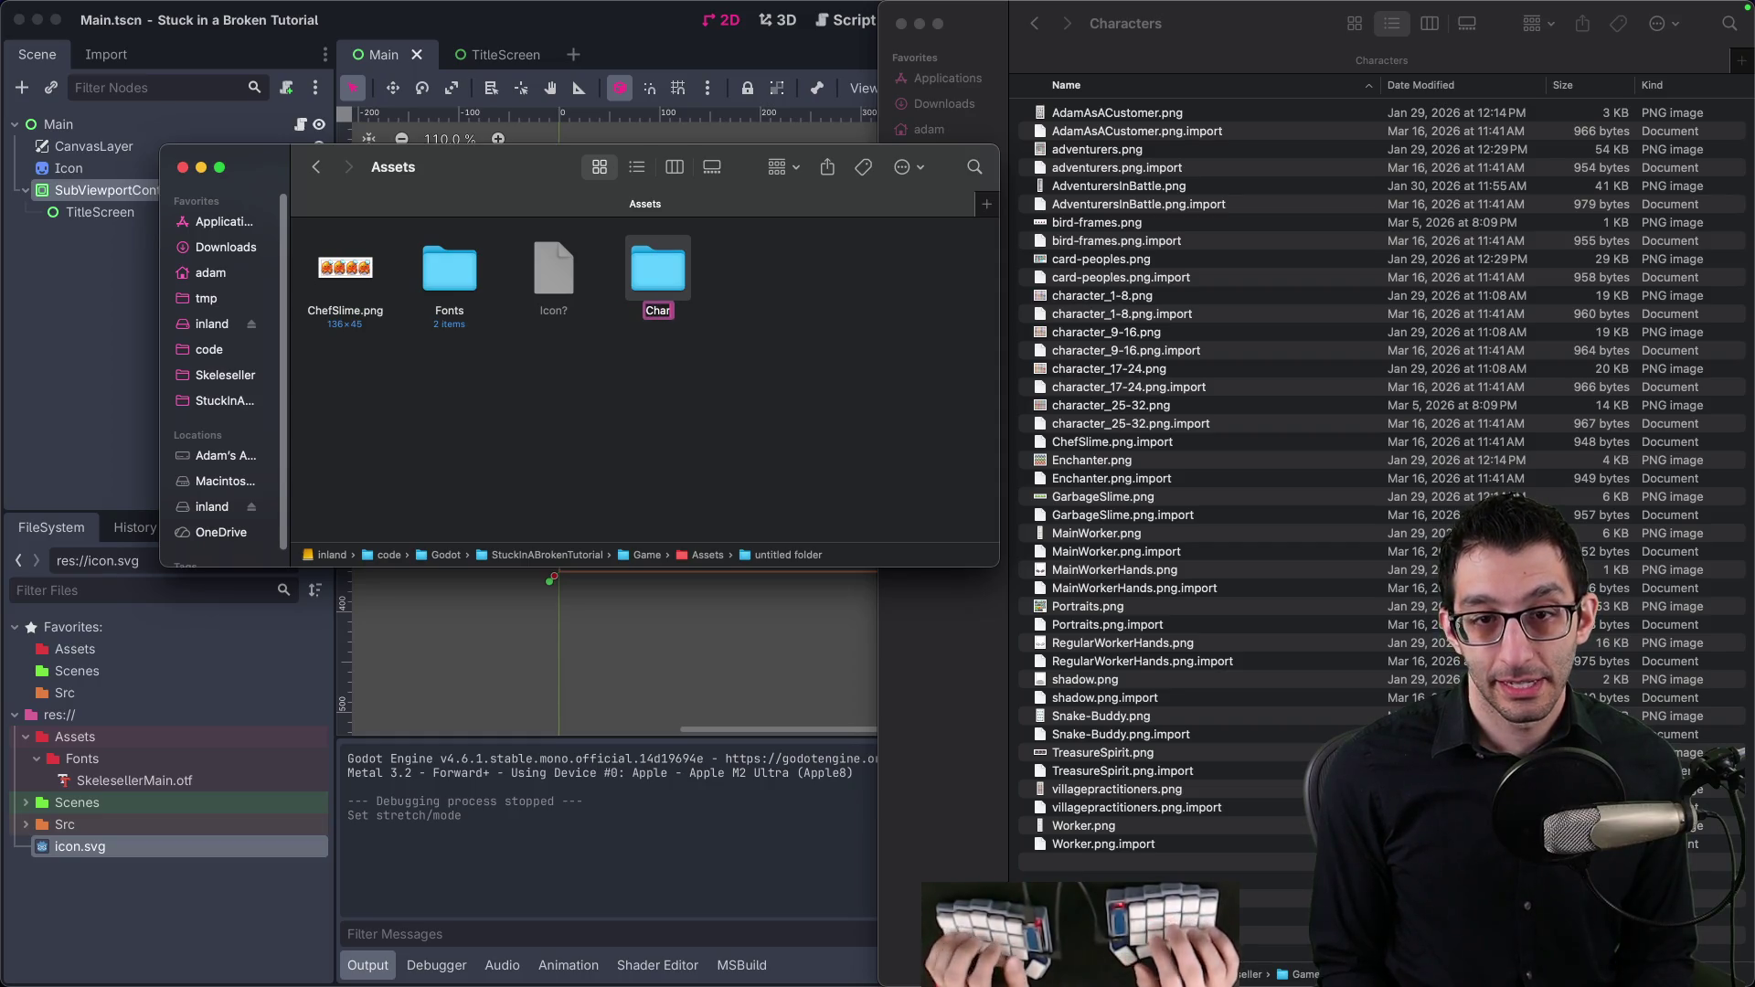
type("acters")
key("Return")
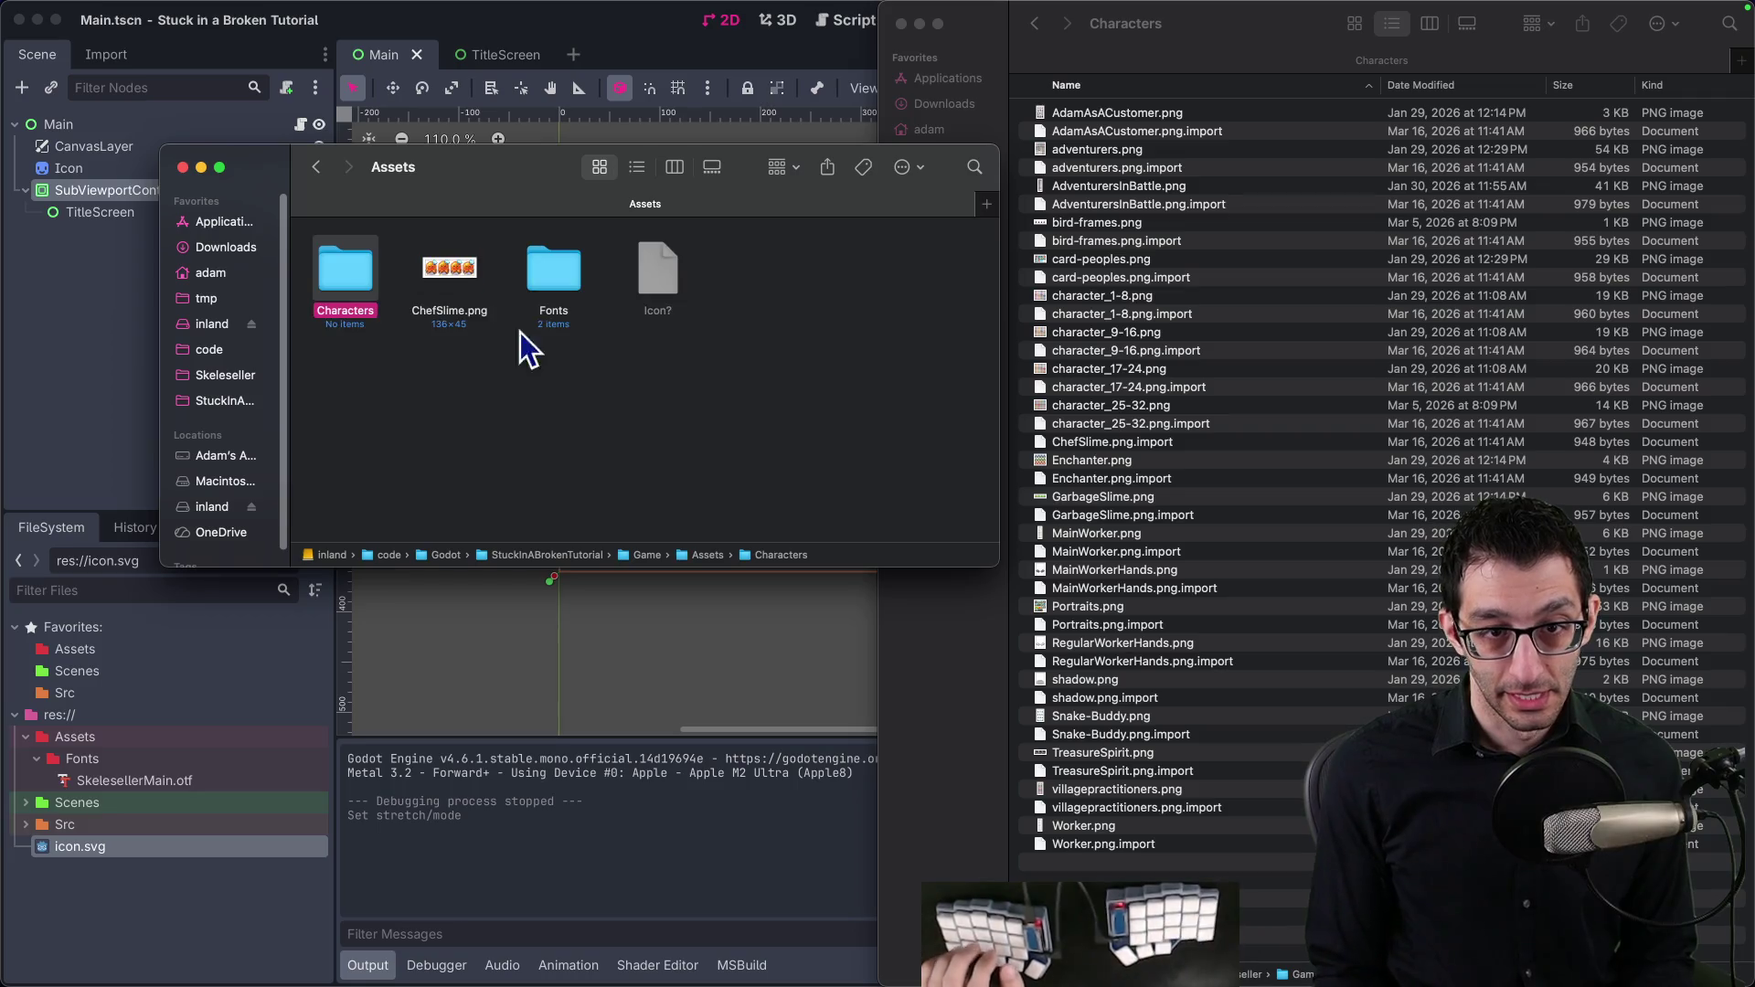
left_click_drag(451, 274, 346, 272)
left_click(407, 30)
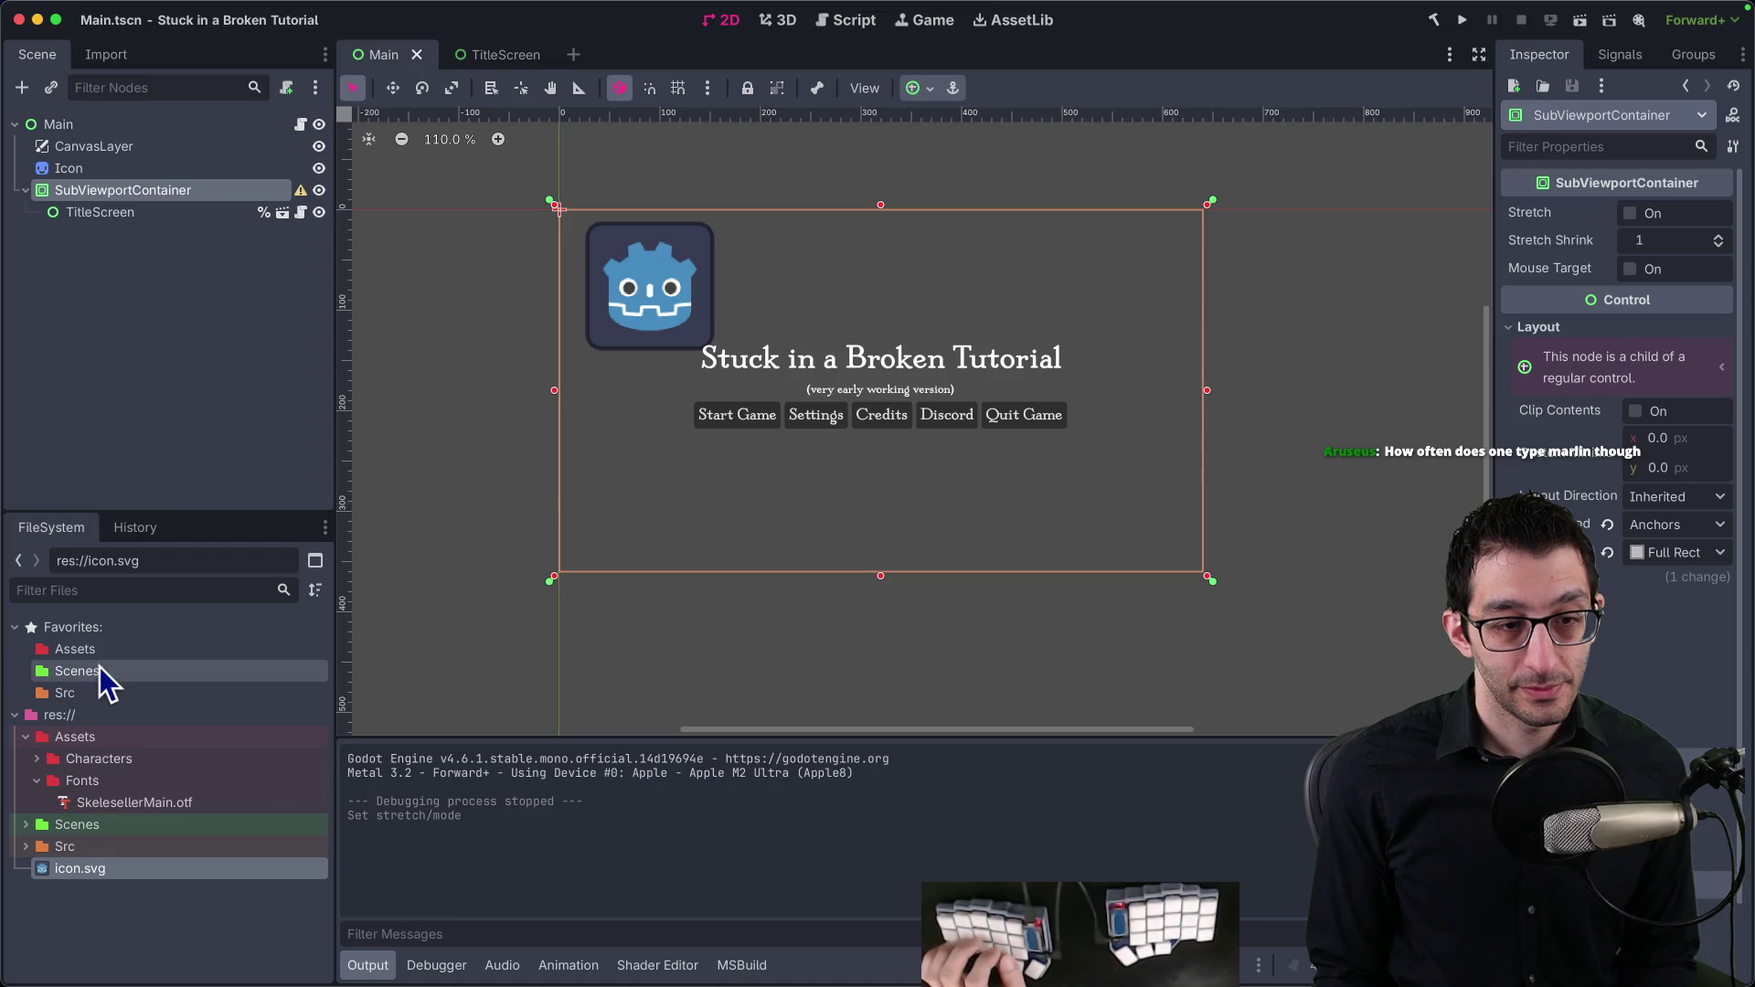
Step: Add an AnimatedSprite2D node under Main
left_click(38, 760)
left_click(57, 781)
left_click(64, 126)
key("ctrl+a")
type("animated")
key("Return")
Step: Give it new SpriteFrames with four ChefSlime.png frames sliced at 45 px height
left_click(1676, 219)
left_click(1682, 238)
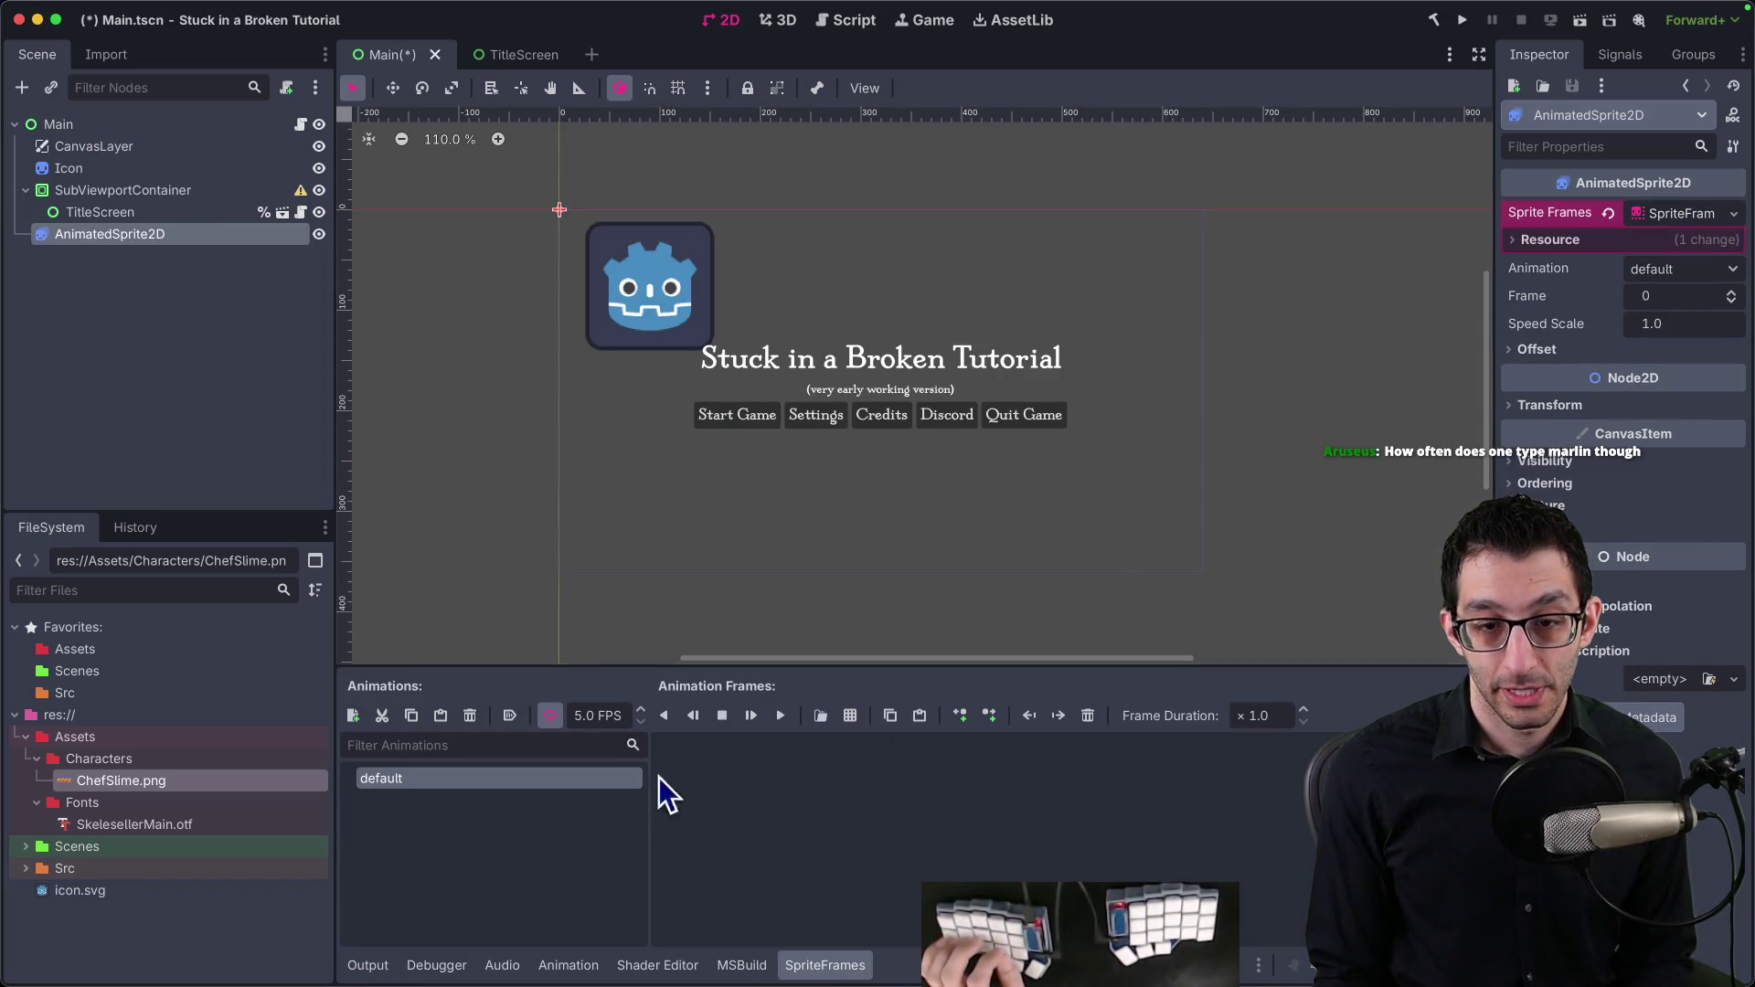
left_click(819, 716)
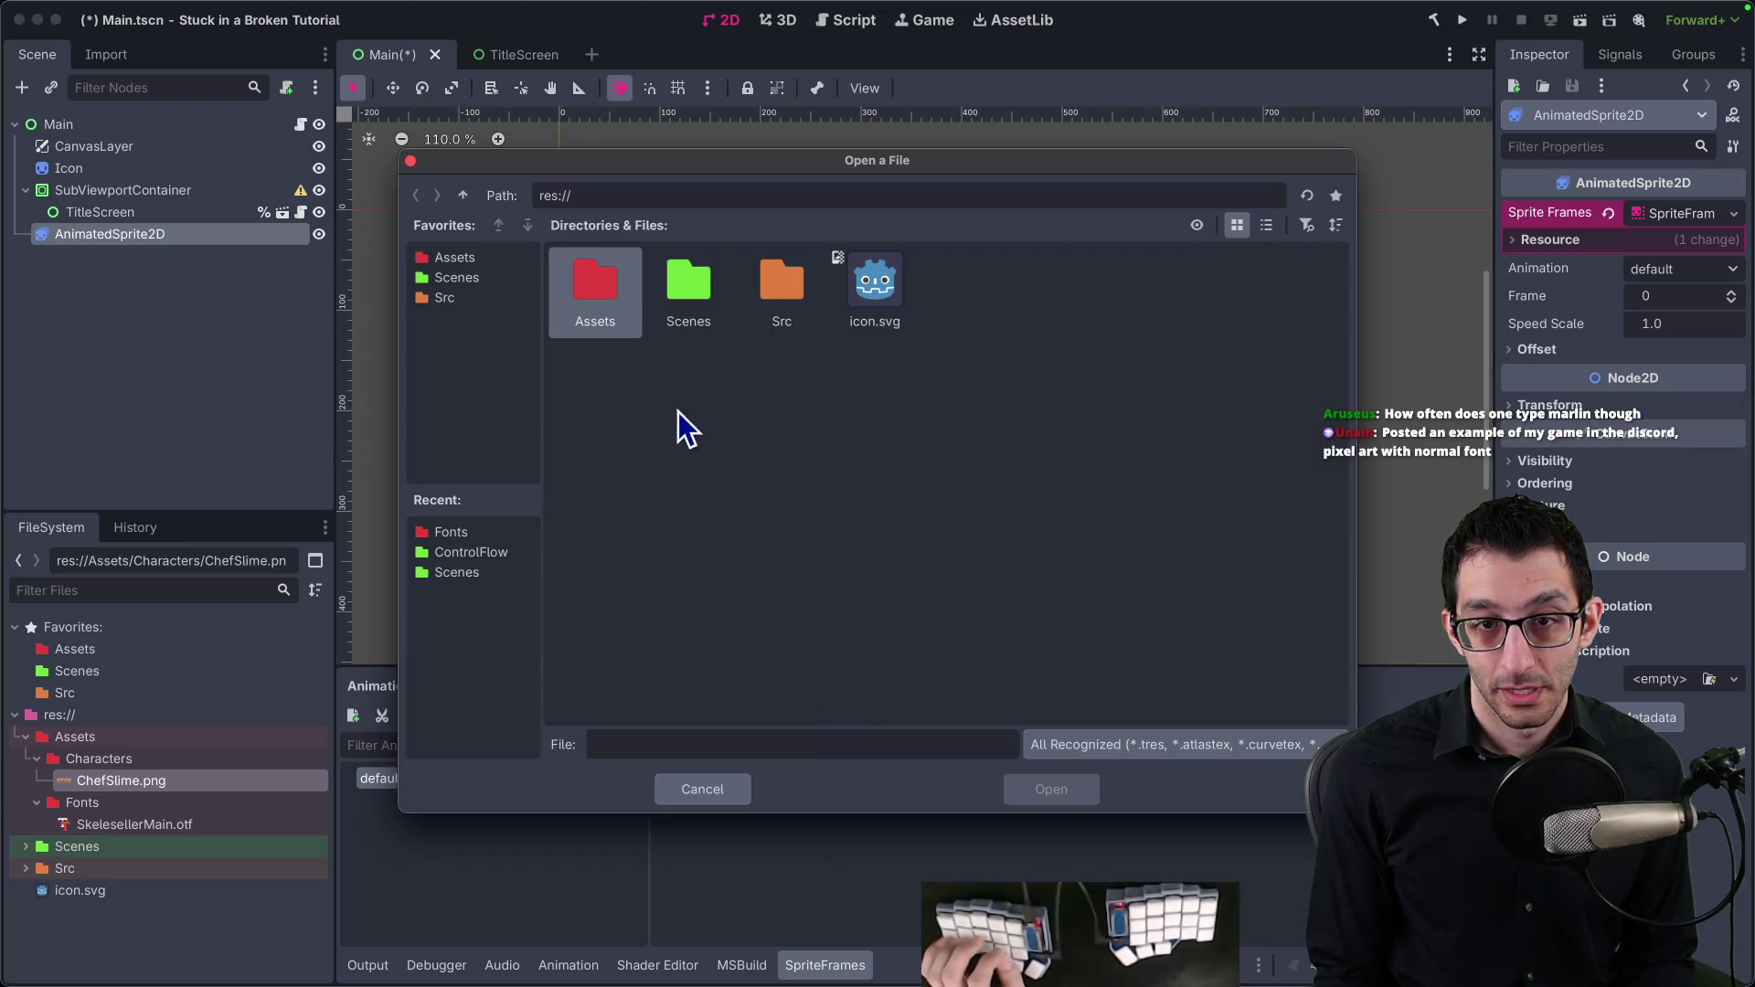
double_click(623, 288)
double_click(618, 283)
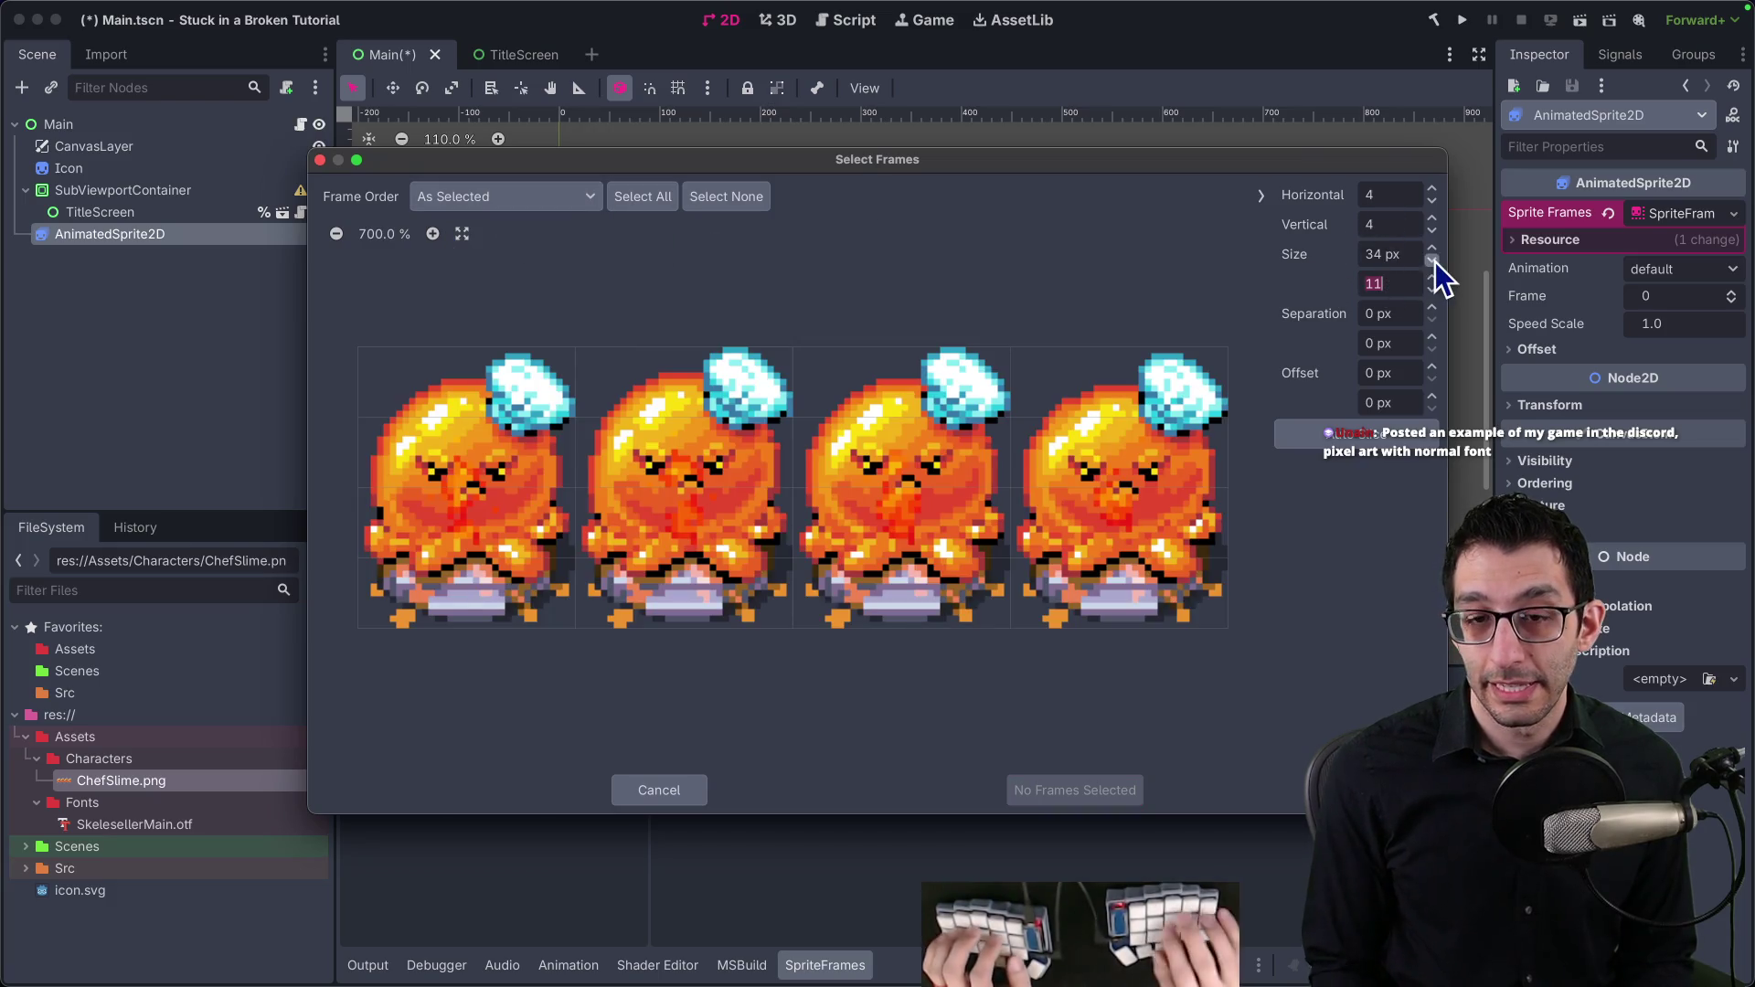
type("40")
key("Return")
left_click(1381, 283)
type("45")
key("Return")
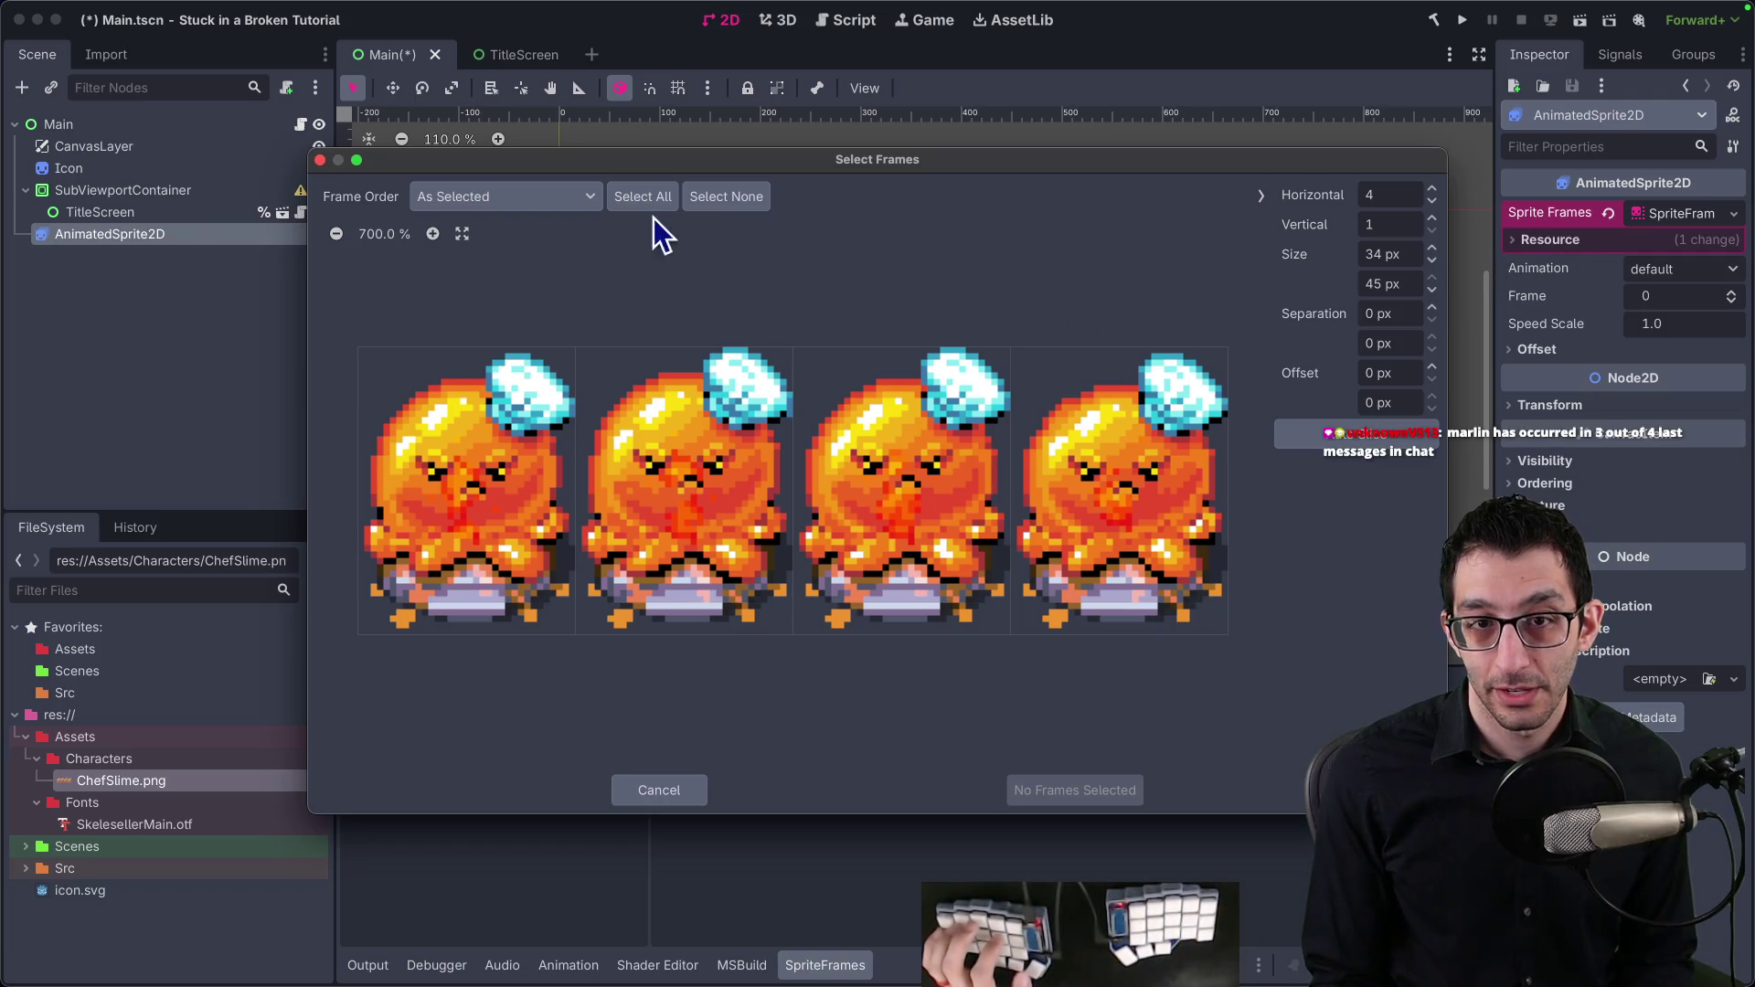
left_click(643, 197)
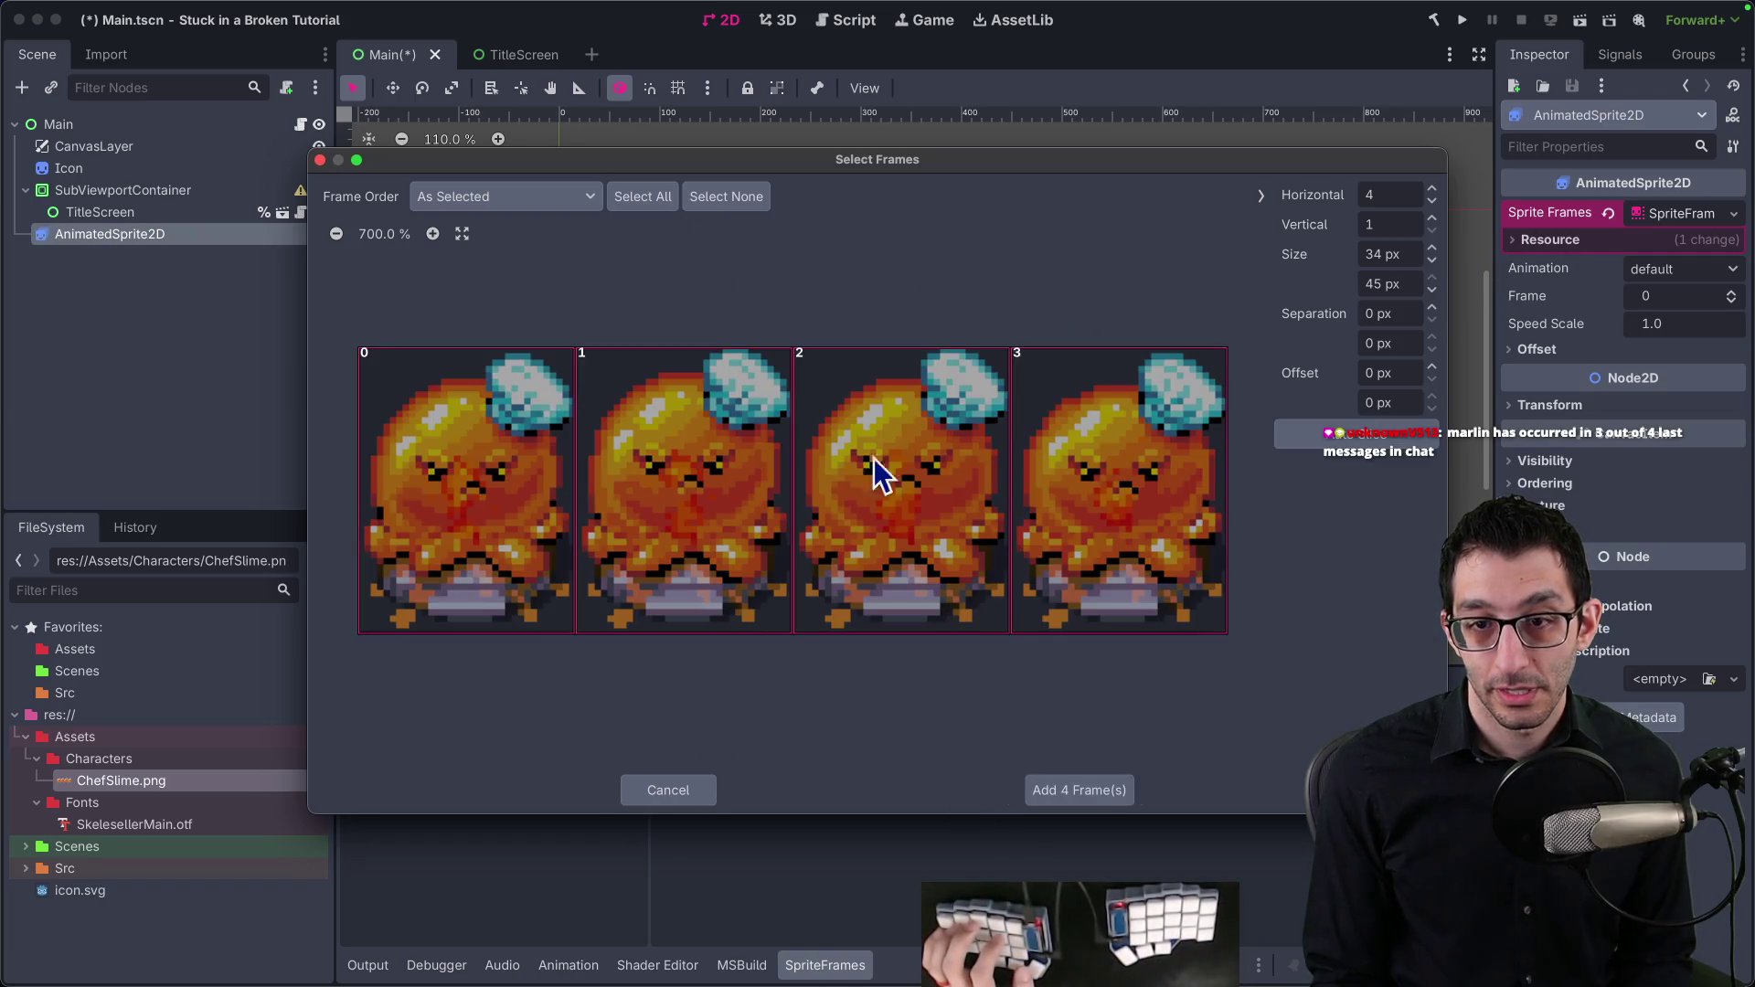
left_click(1082, 791)
Step: Place the slime above the title's left side, delete the Icon node, and test-run the game
key("w")
mouse_move(590, 279)
left_mouse_down()
mouse_move(670, 423)
mouse_move(848, 473)
left_mouse_up()
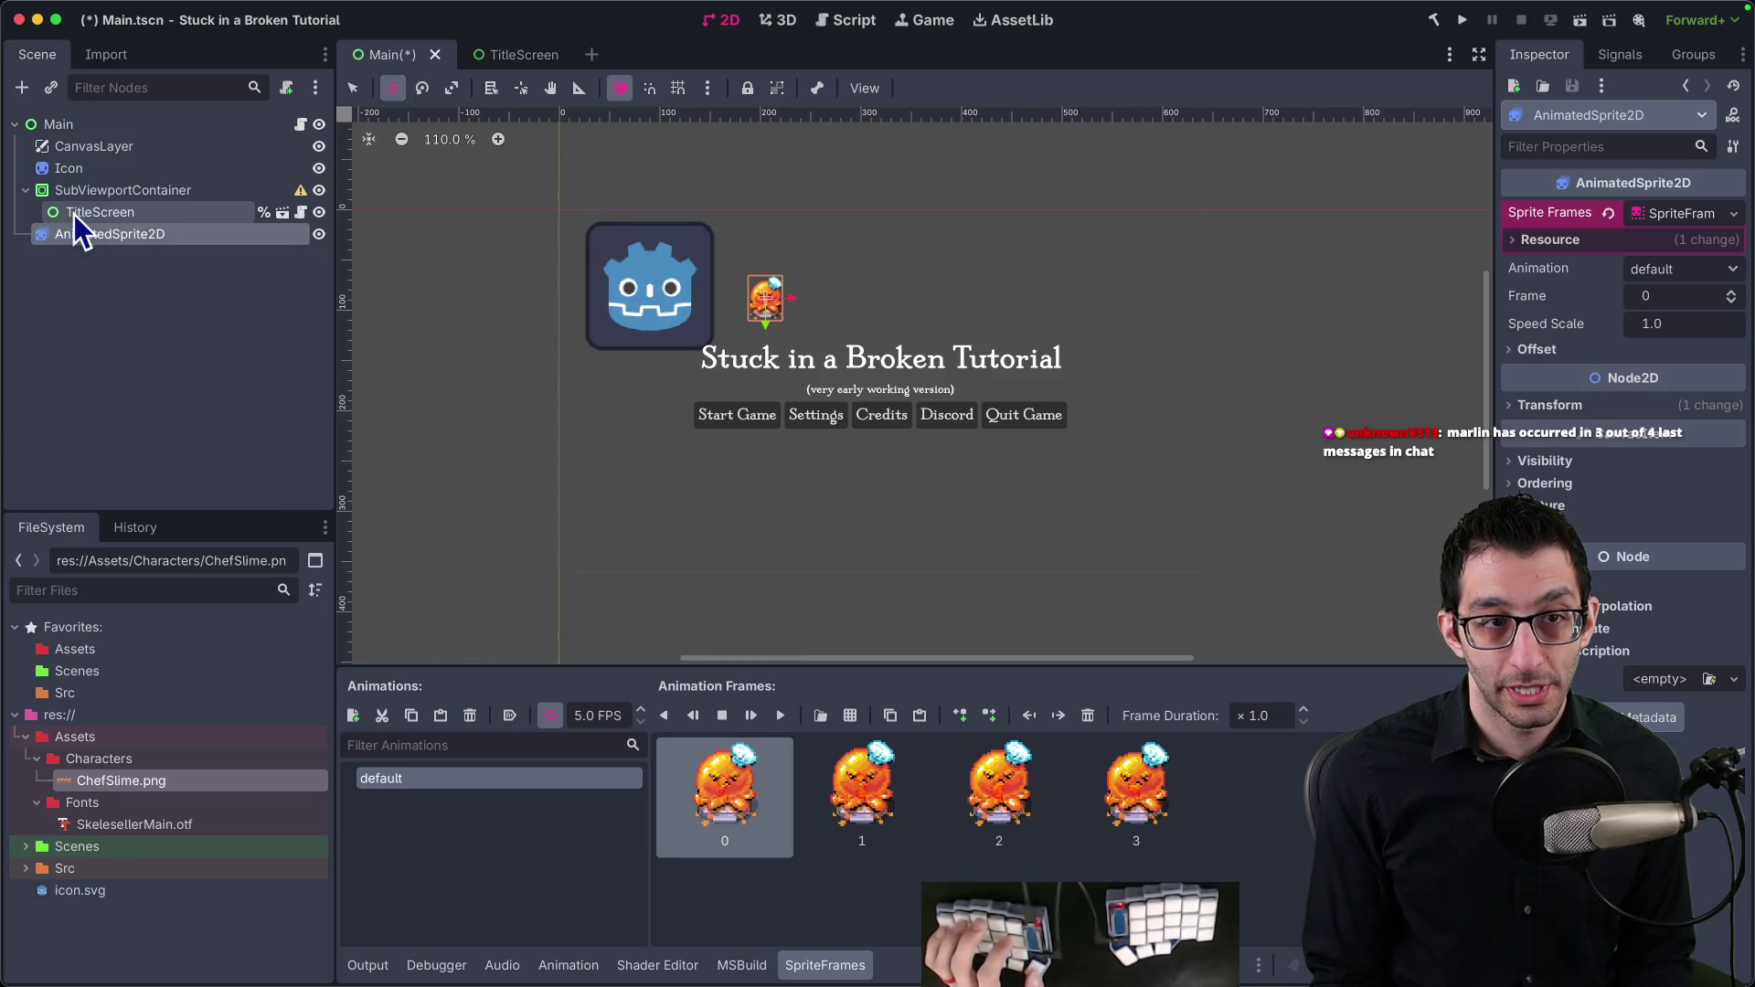
left_click(91, 177)
key("Delete")
key("Return")
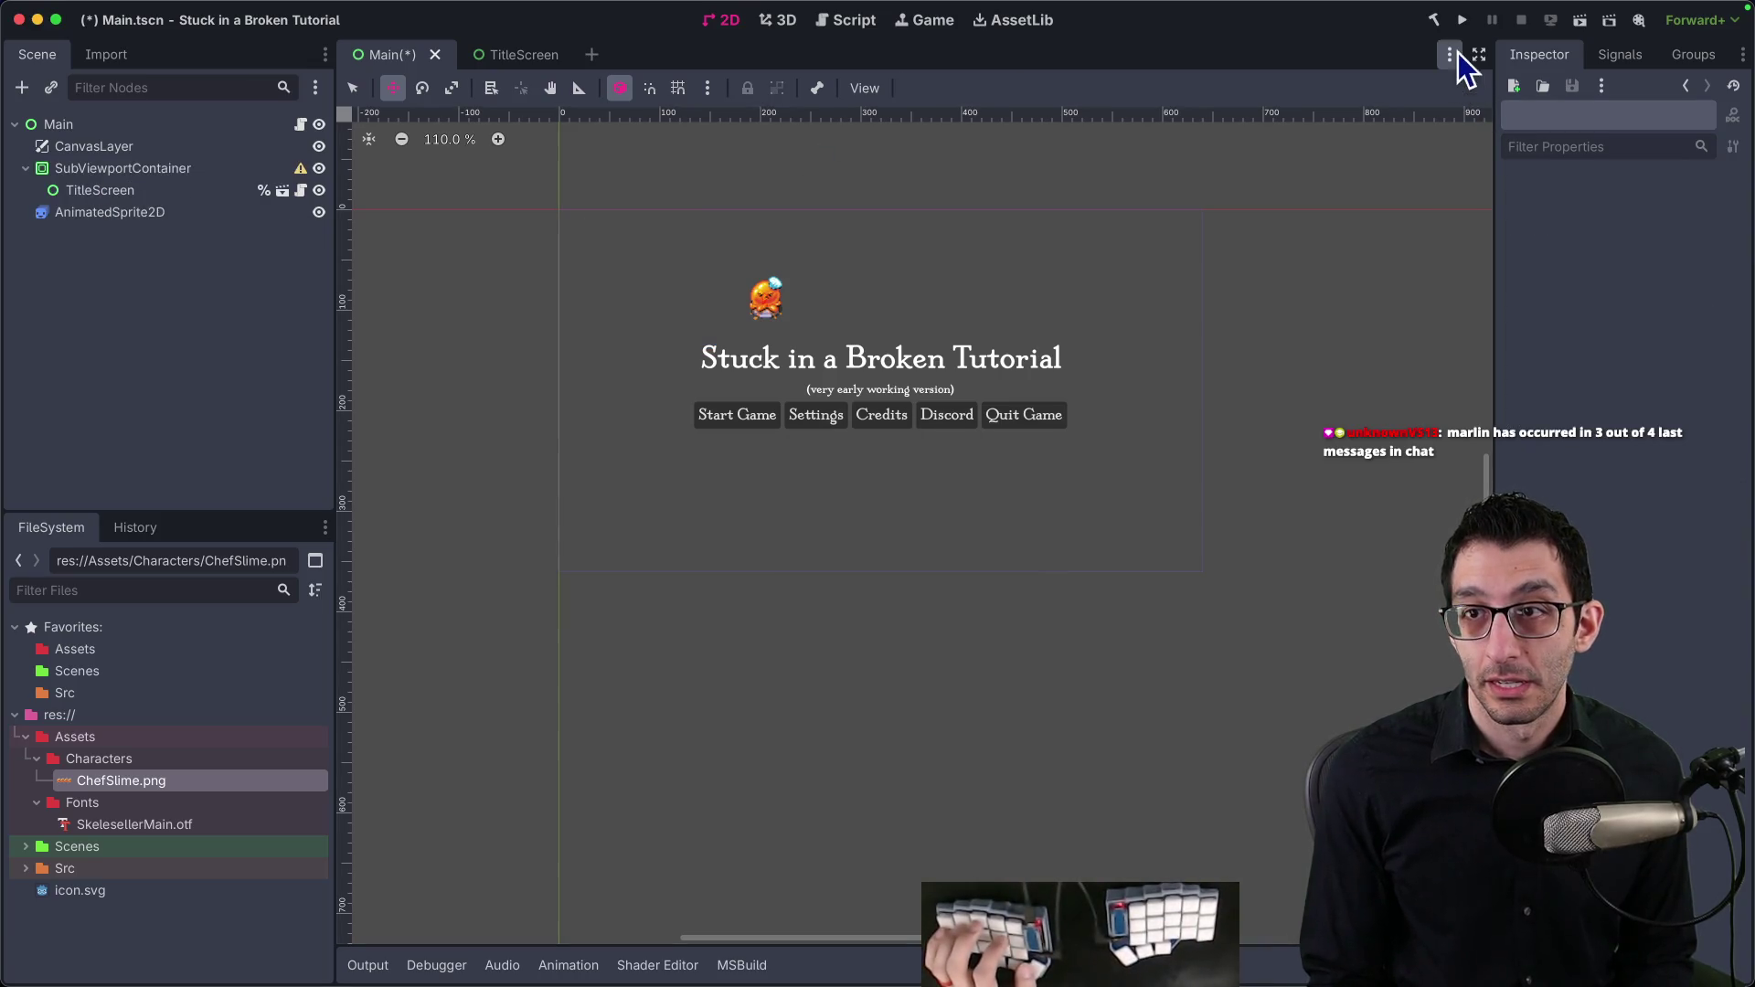
key("super+b")
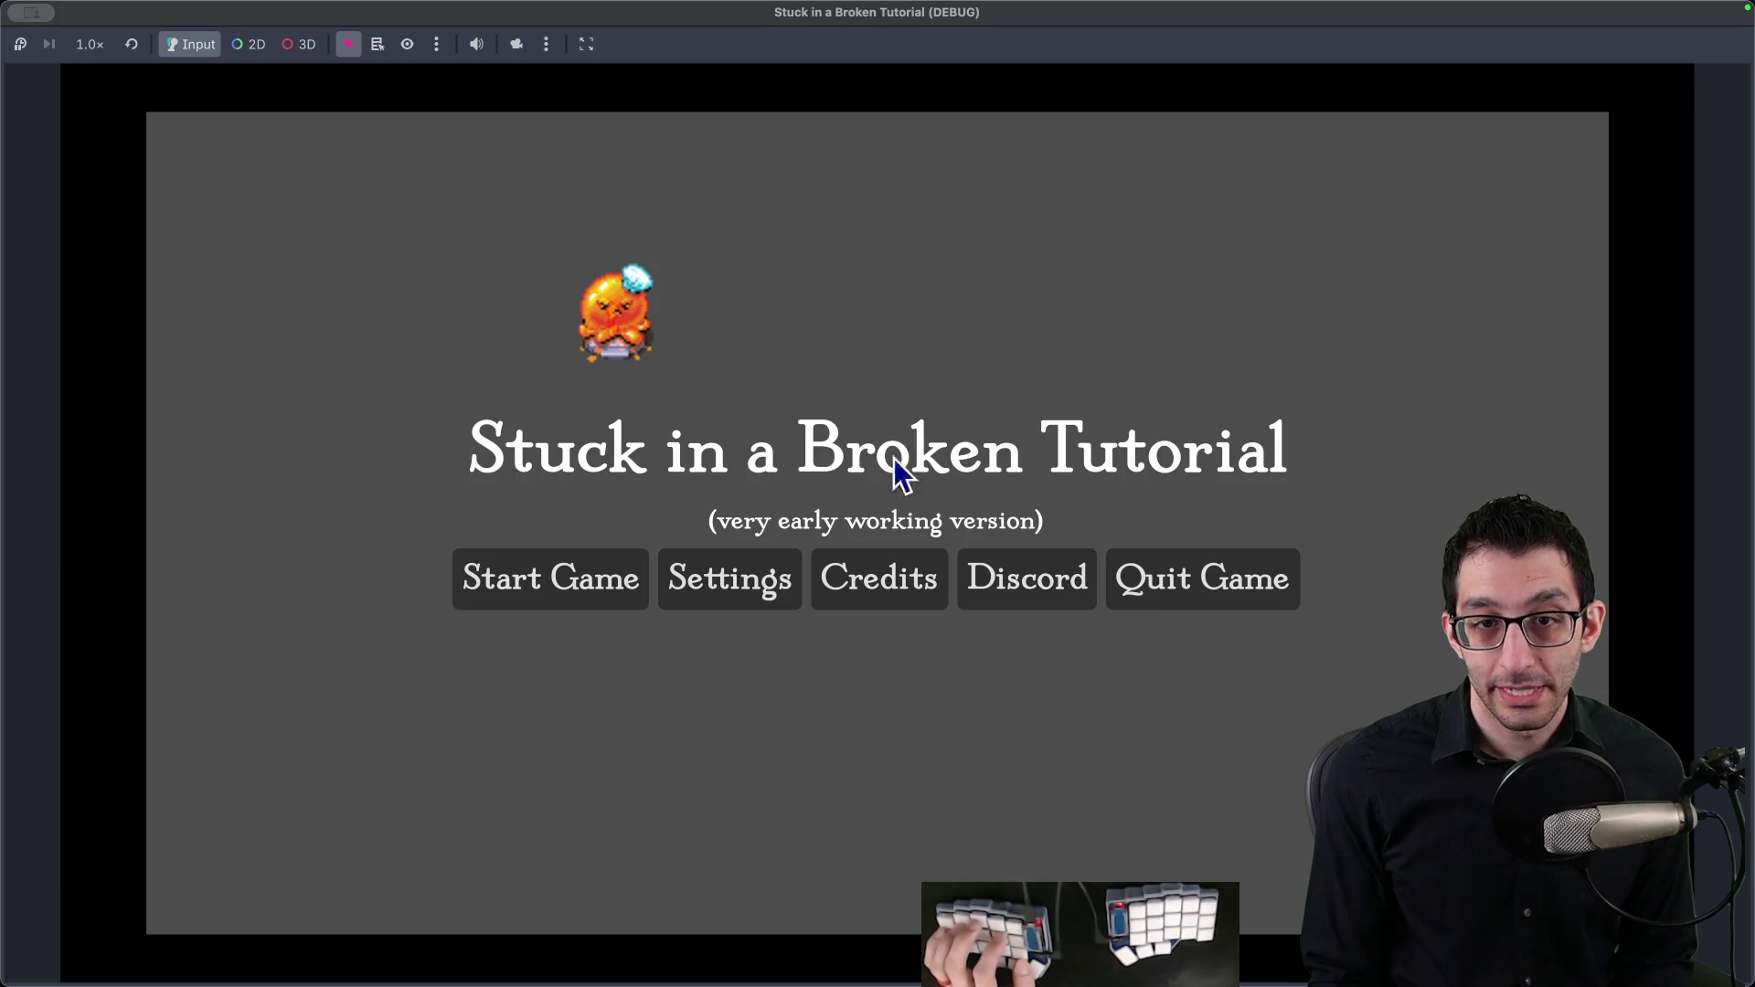
left_click(1171, 586)
Step: Set the slime animation to autoplay with Nearest texture filtering, then run the project again
left_click(135, 211)
left_click(517, 722)
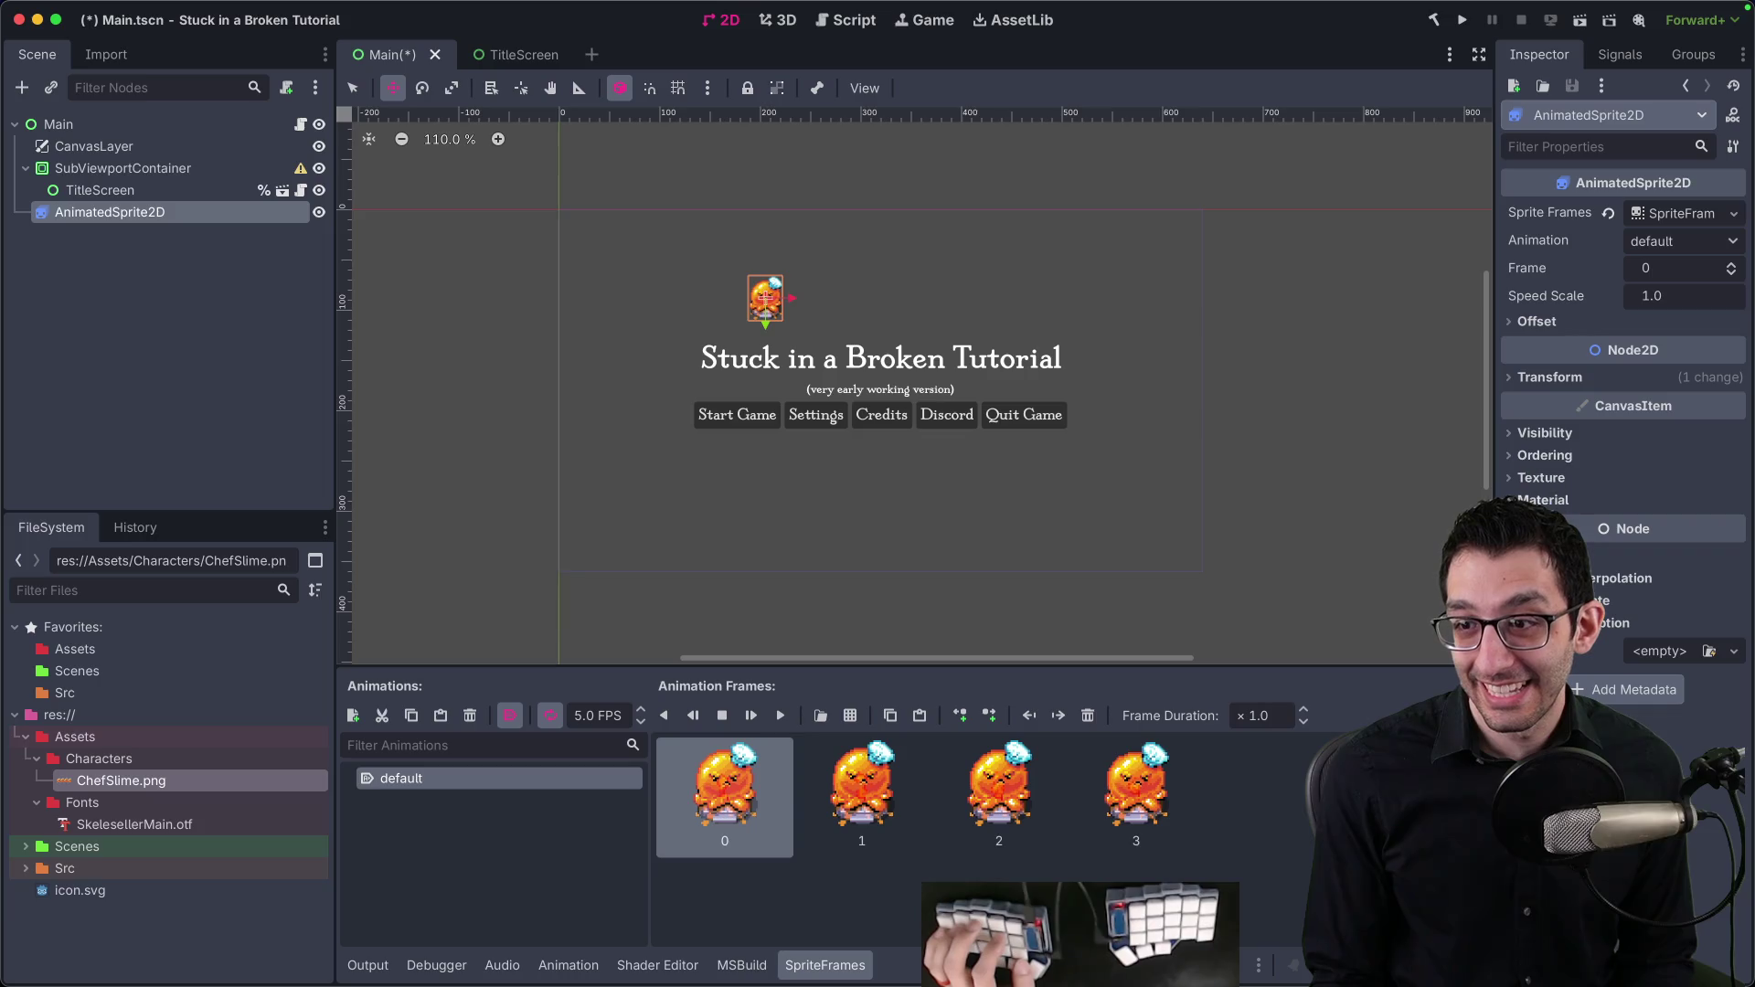
left_click(1557, 482)
left_click(1685, 501)
left_click(1638, 557)
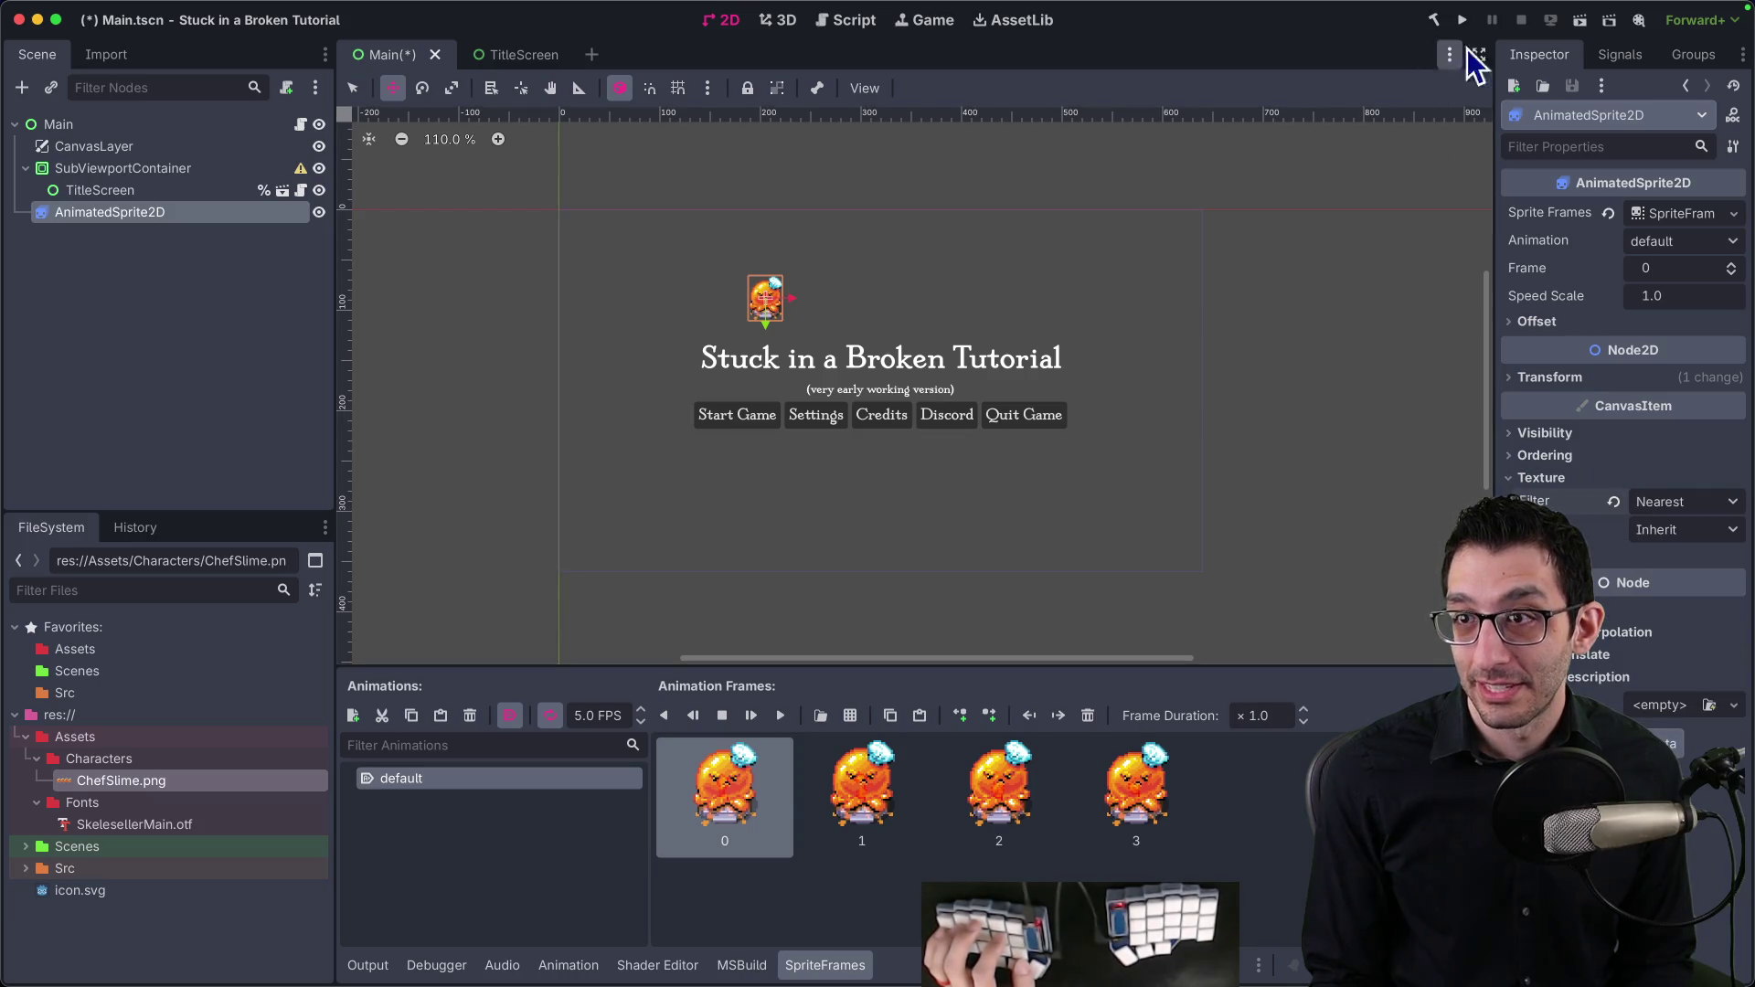
left_click(1461, 19)
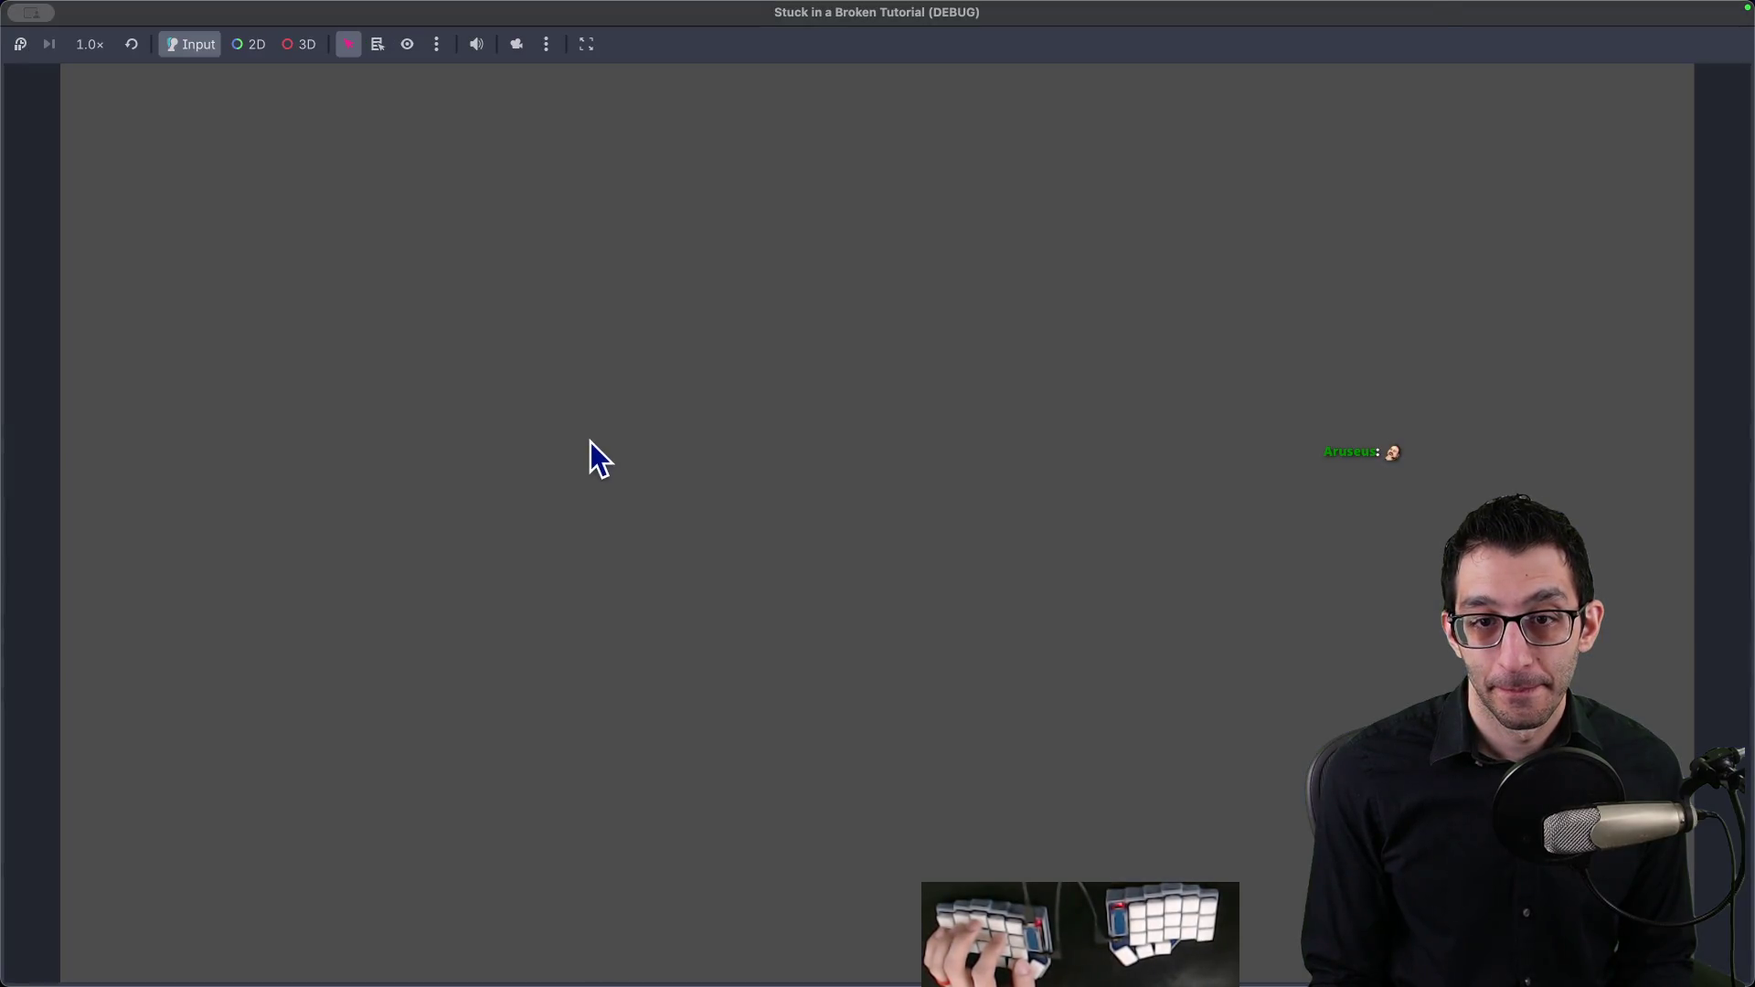
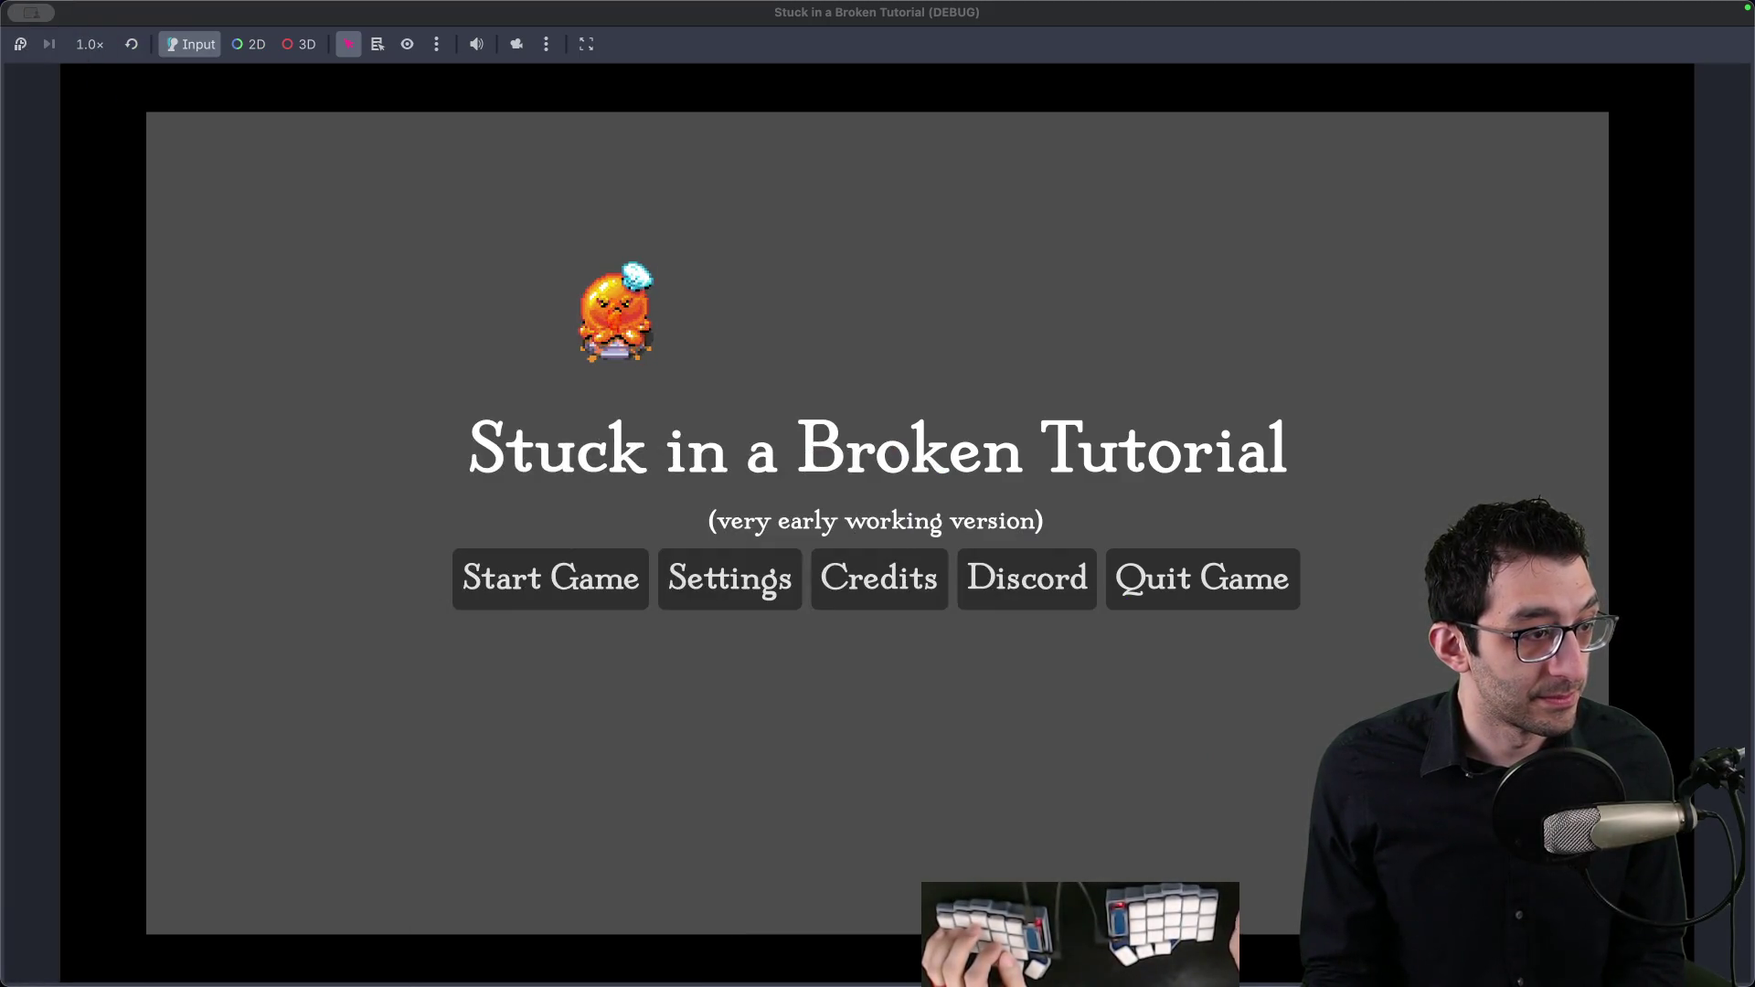
Step: Switch to the browser showing the tech points screenshot and maximize it to fill the screen
key("super+Tab")
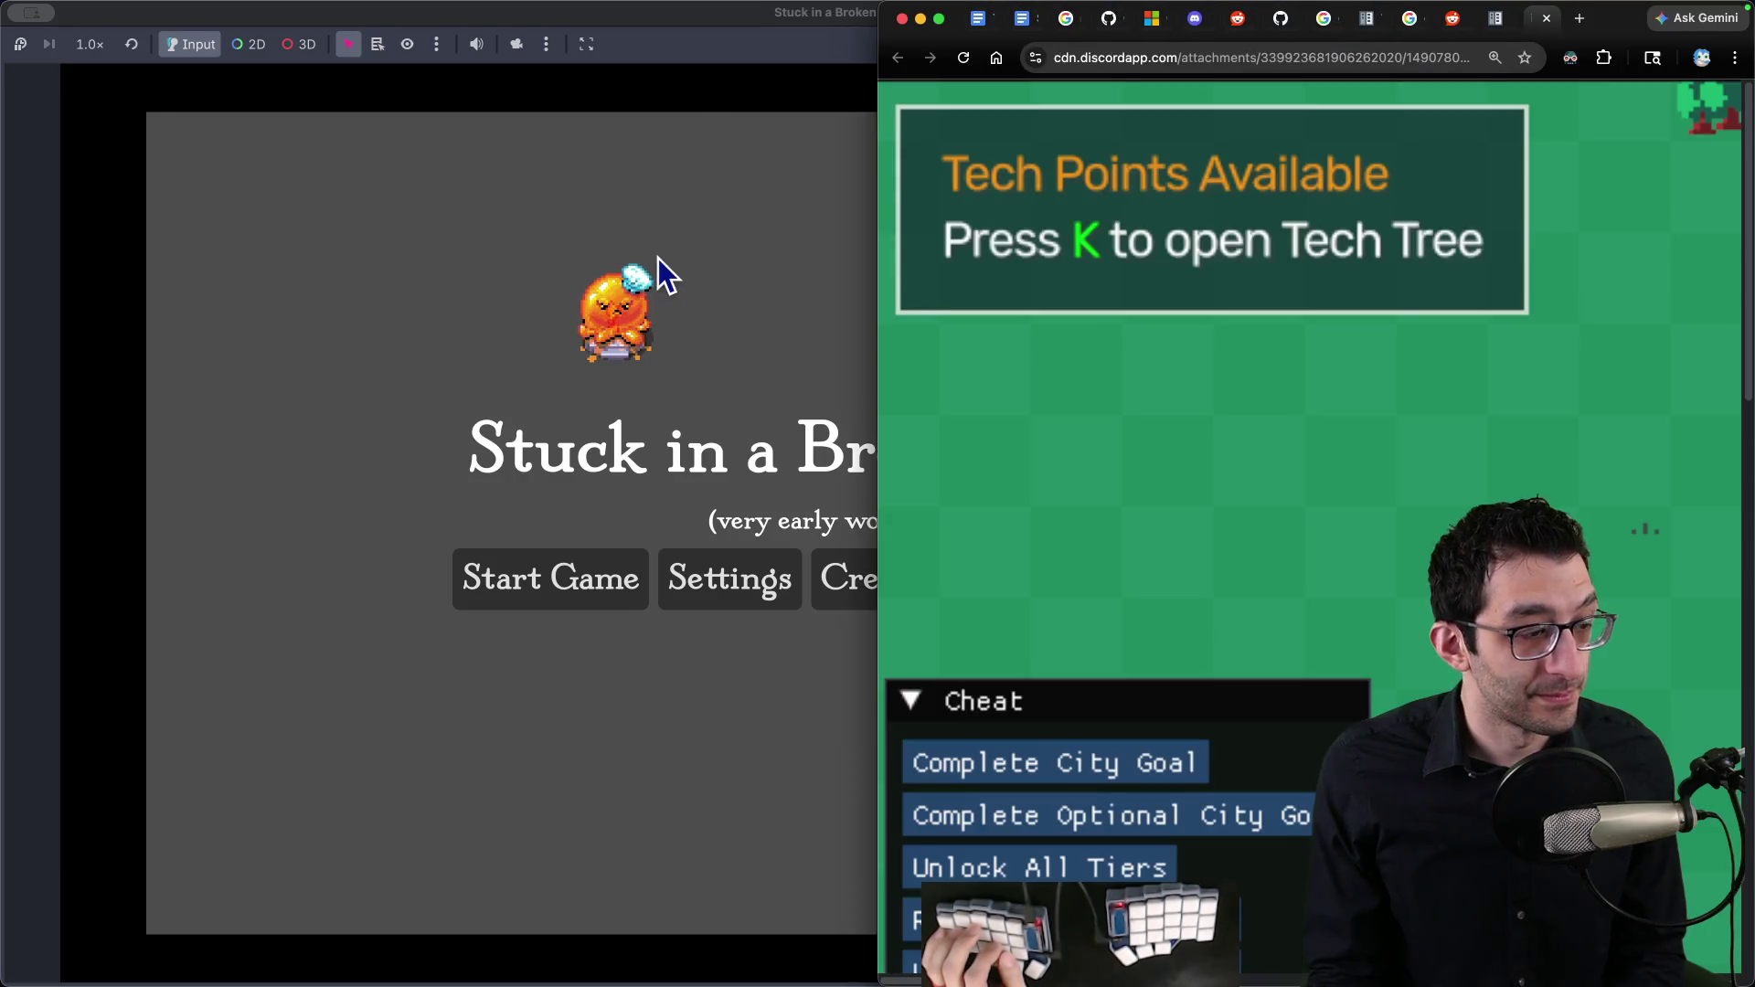
key("ctrl+alt+Return")
Step: Zoom the tech points screenshot out to its normal size, then close the image tab
key("super+minus")
key("super+minus")
key("super+minus")
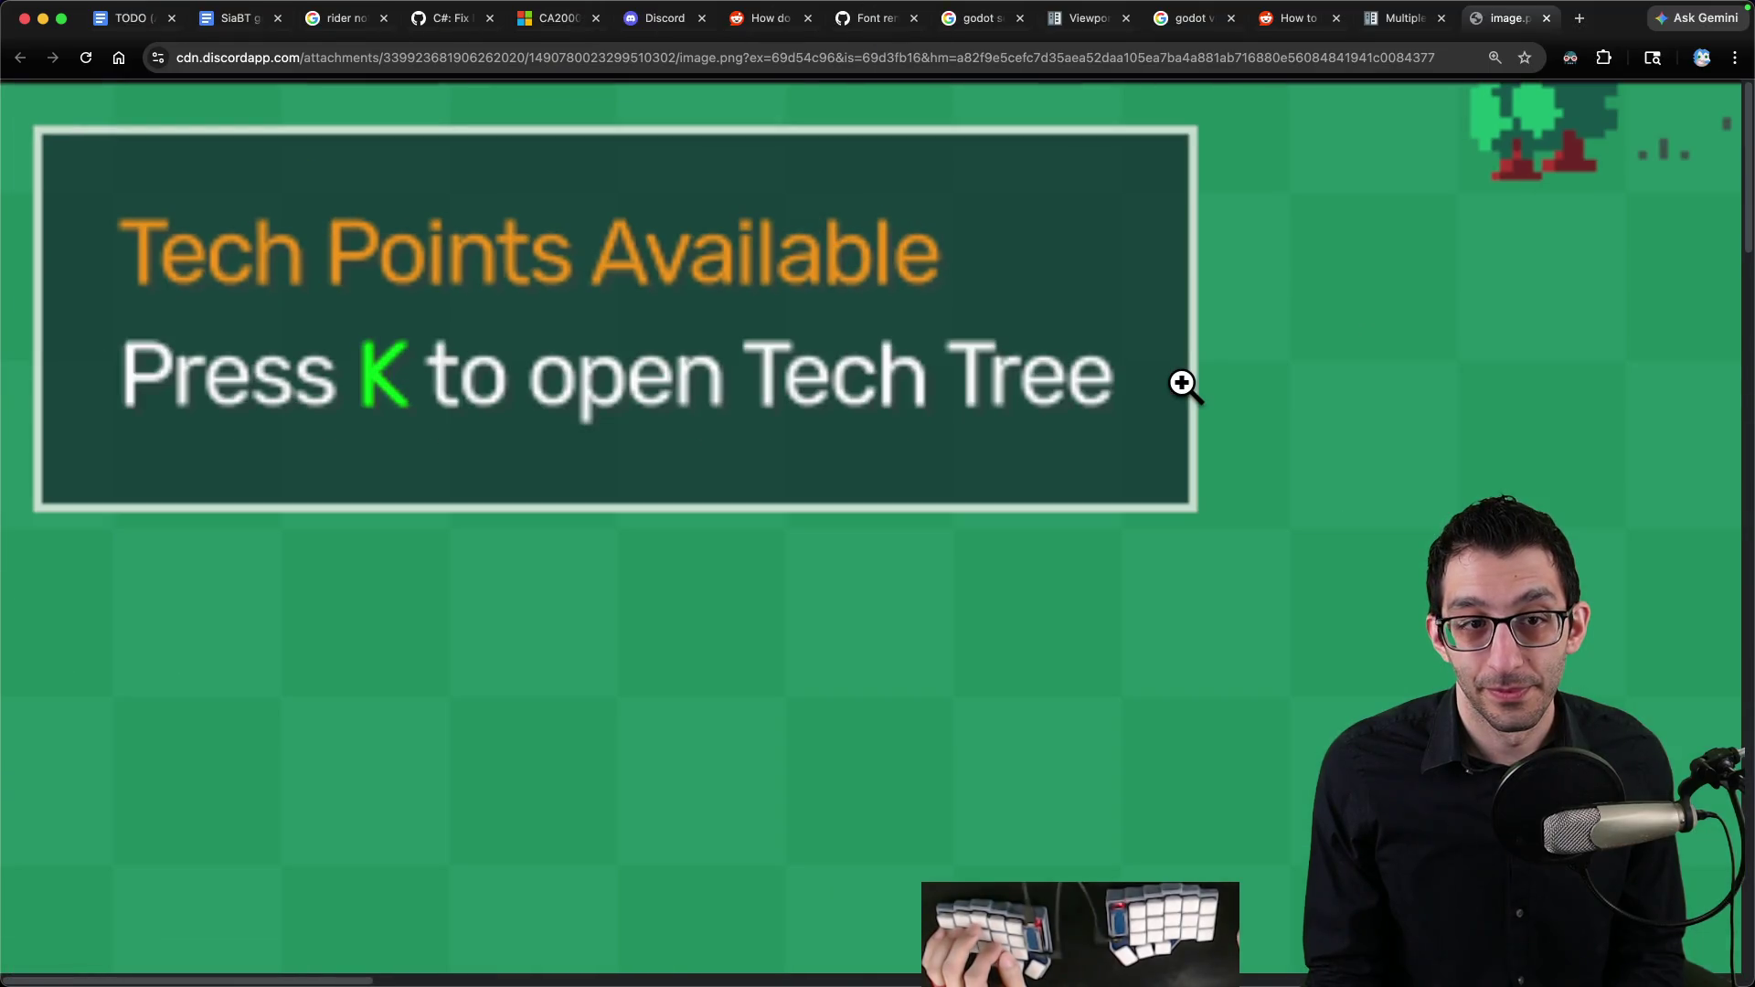
key("super+minus")
key("super+minus")
key("super+minus")
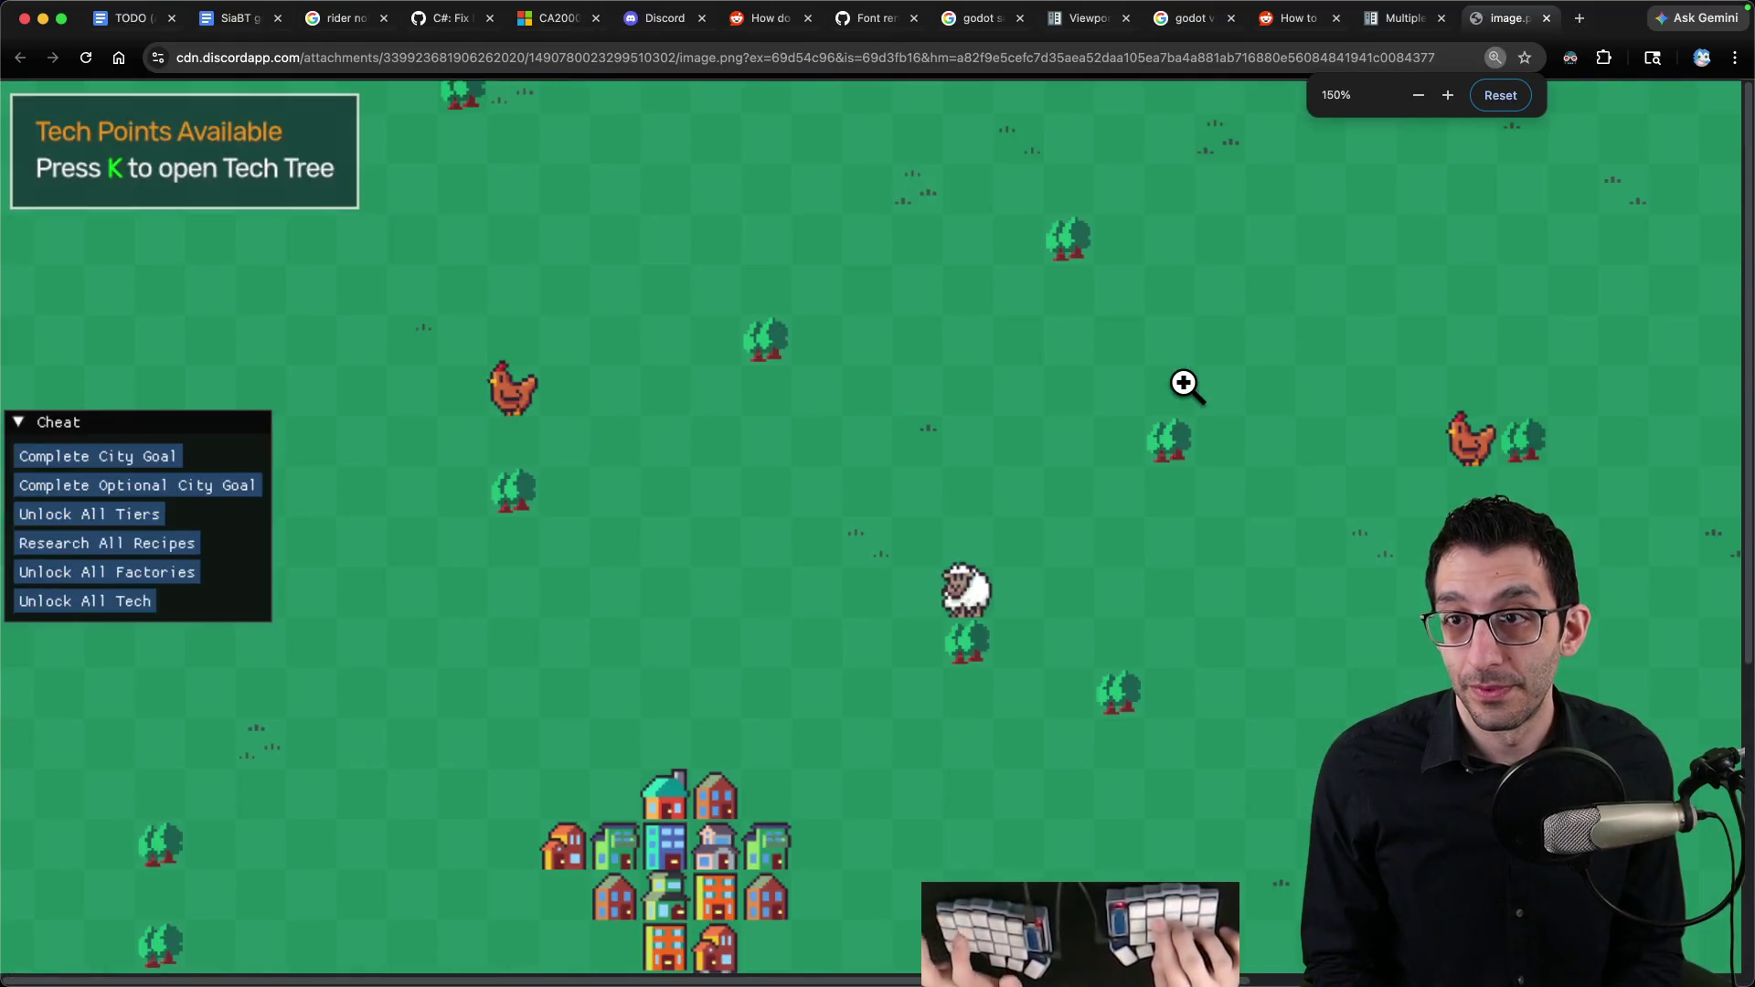
key("super+minus")
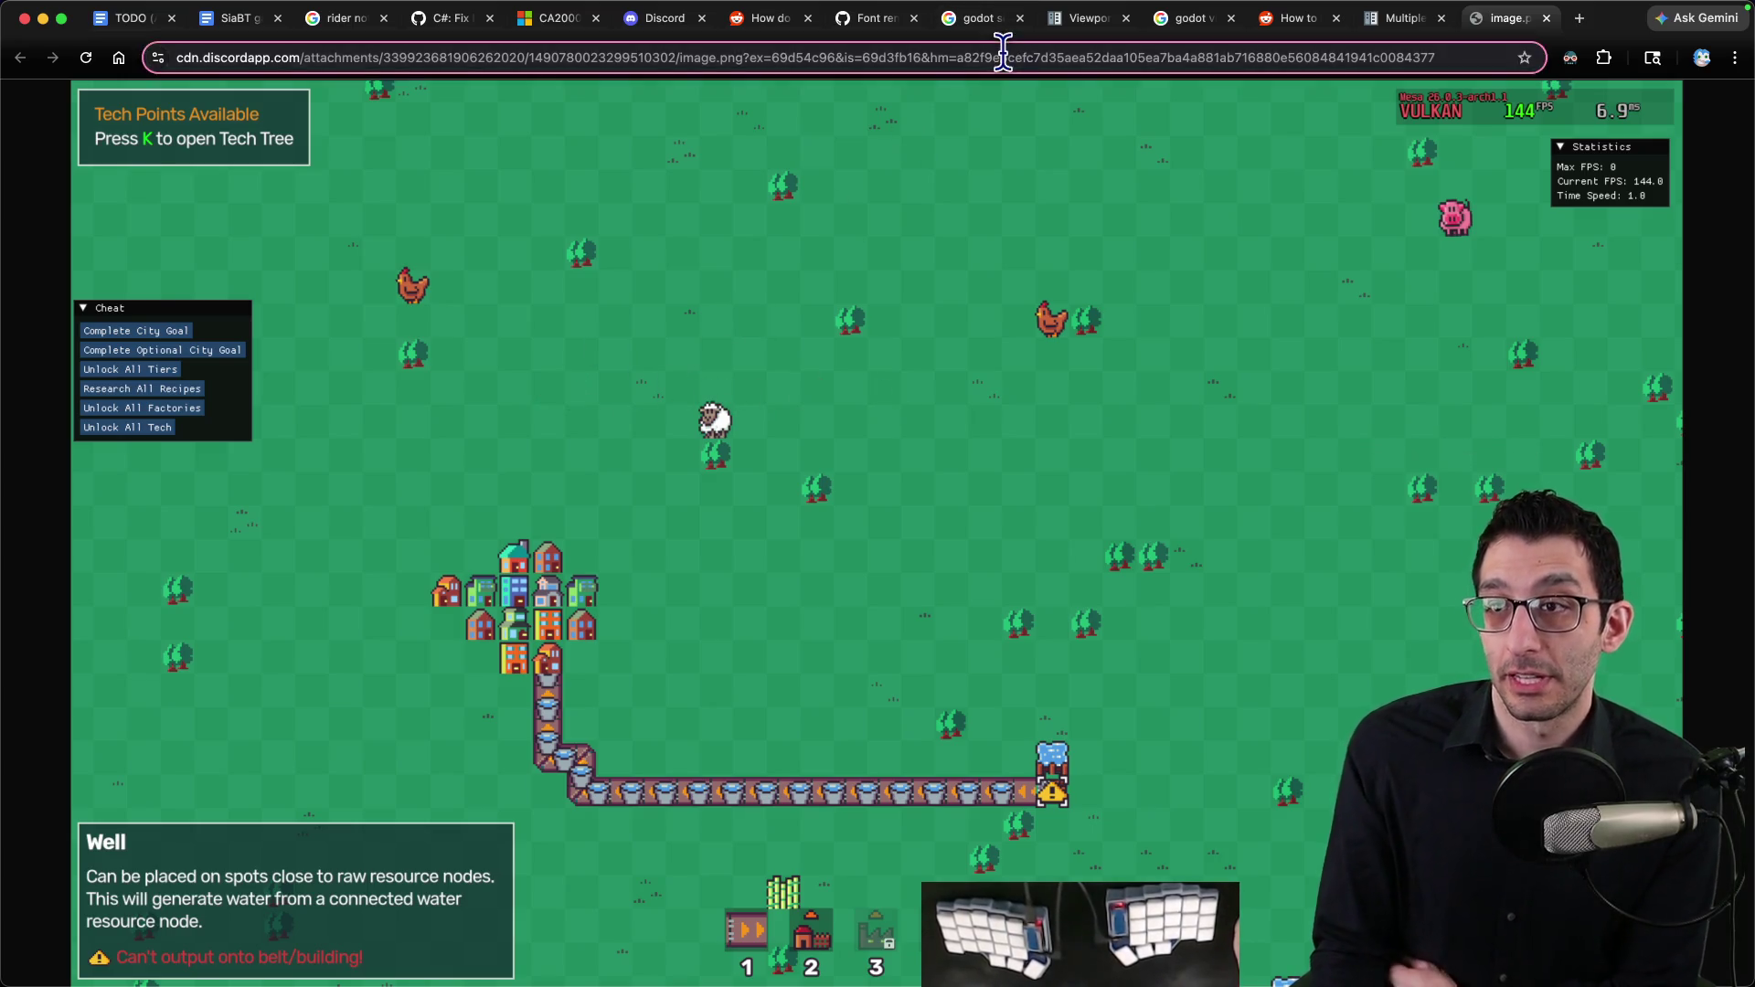
key("super+w")
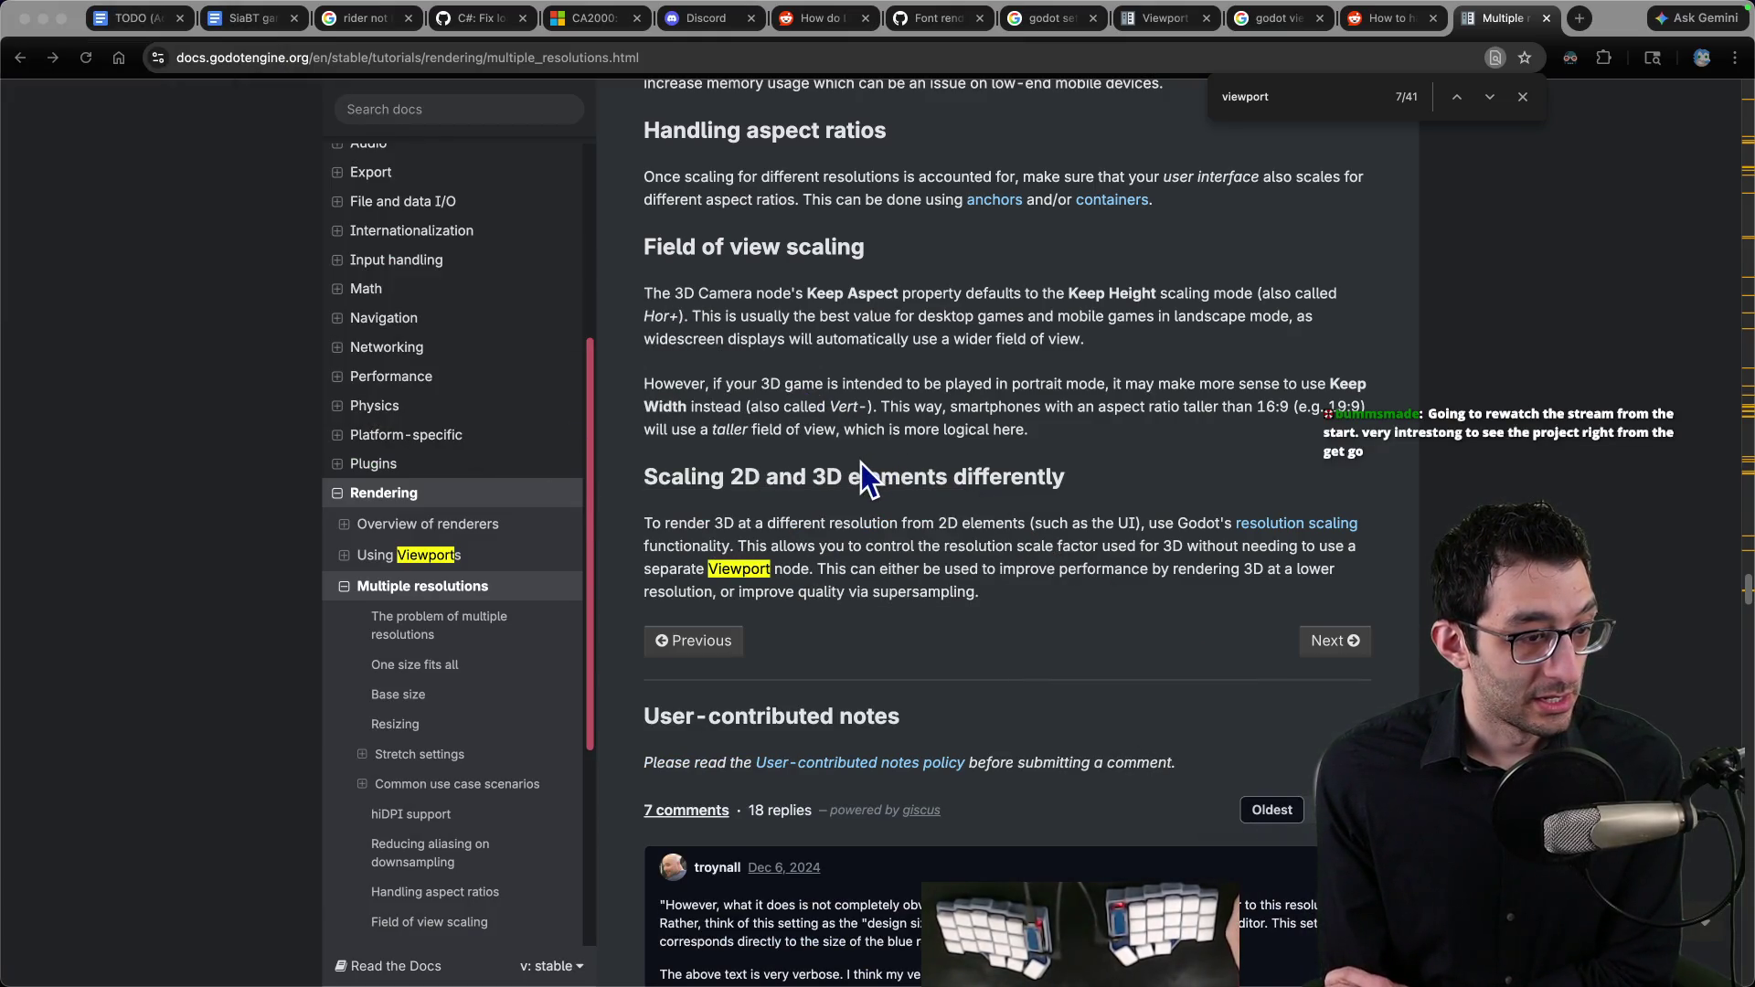
Step: Reread the Reddit smooth-fonts thread, then return to the Multiple resolutions docs tab
left_click(863, 515)
key("ctrl+shift+Tab")
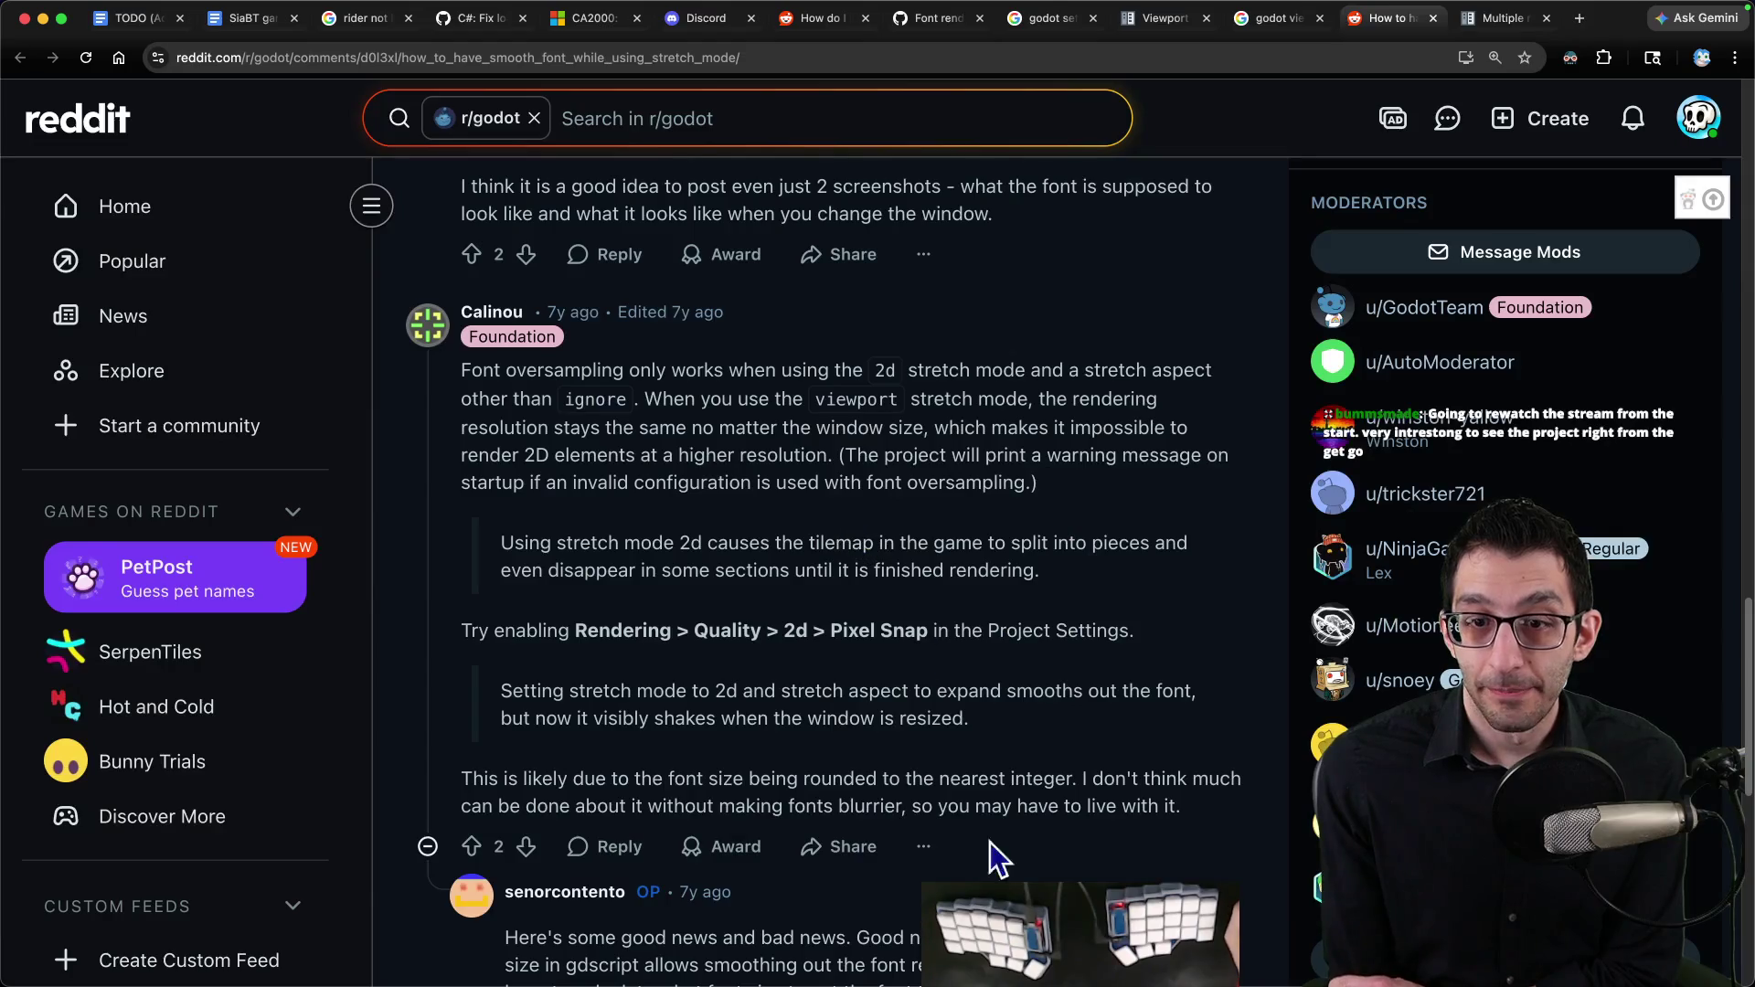
key("ctrl+Tab")
key("ctrl+shift+Tab")
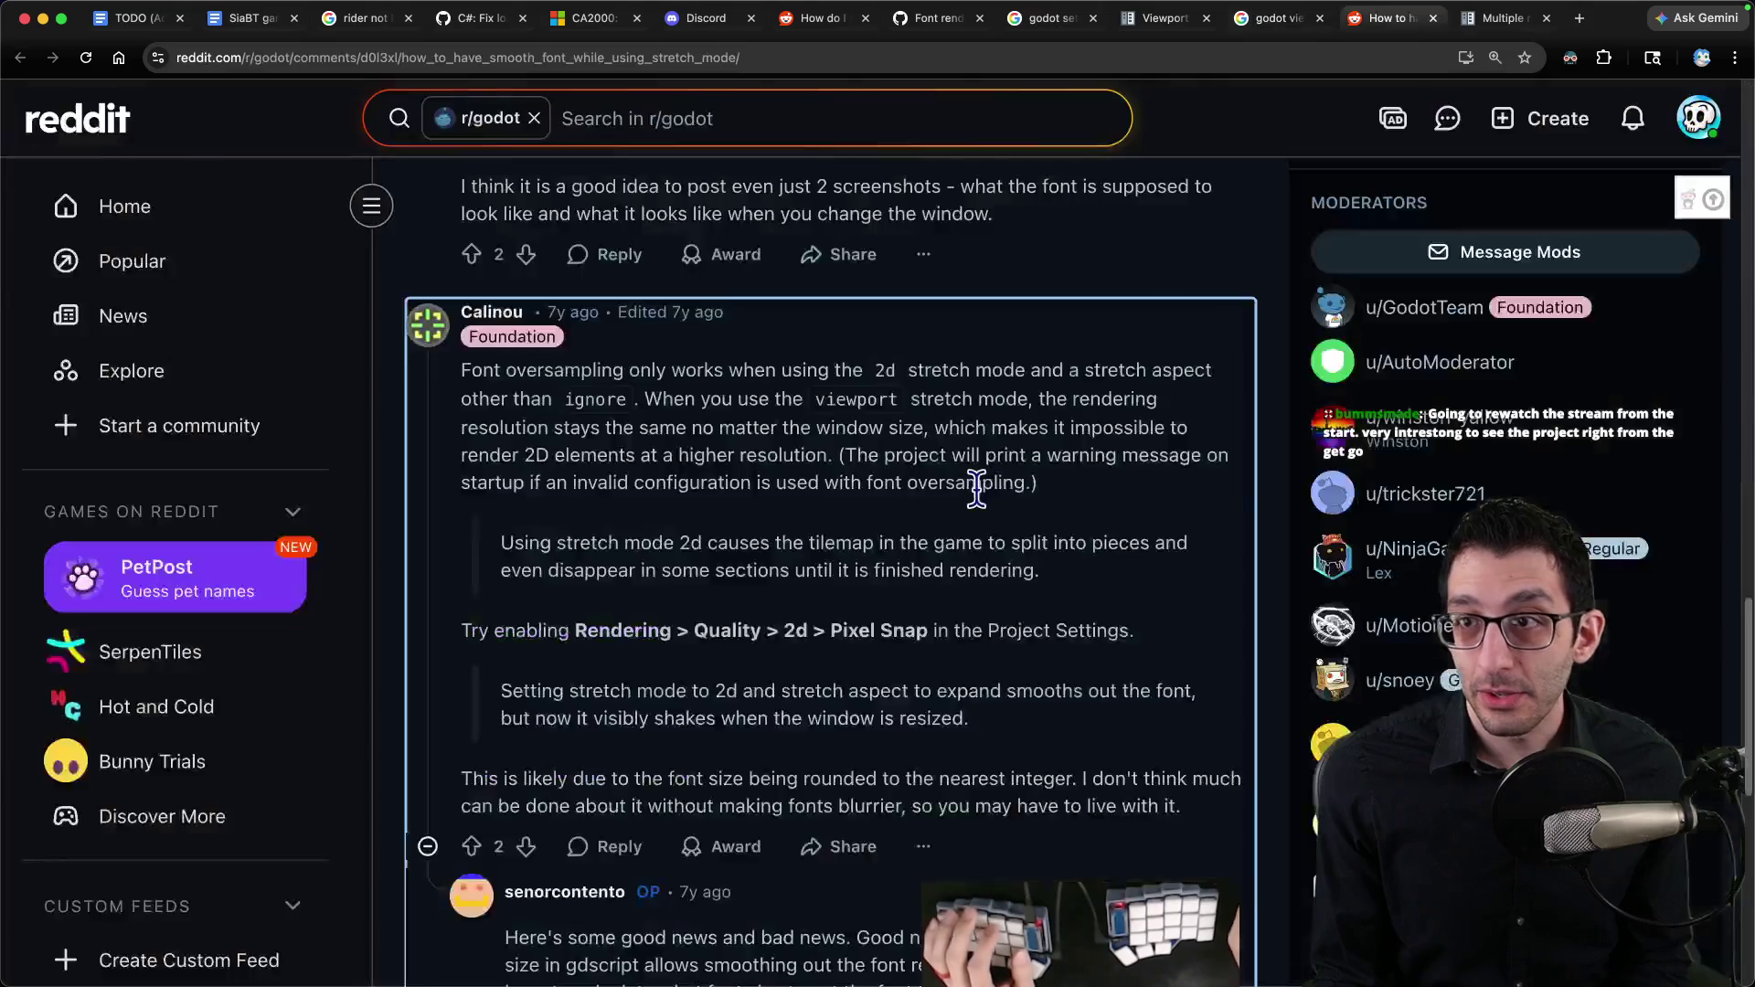
key("ctrl+Tab")
Step: Search the docs page for 'canvas_items'
key("Return")
type("canvas_items")
key("Return")
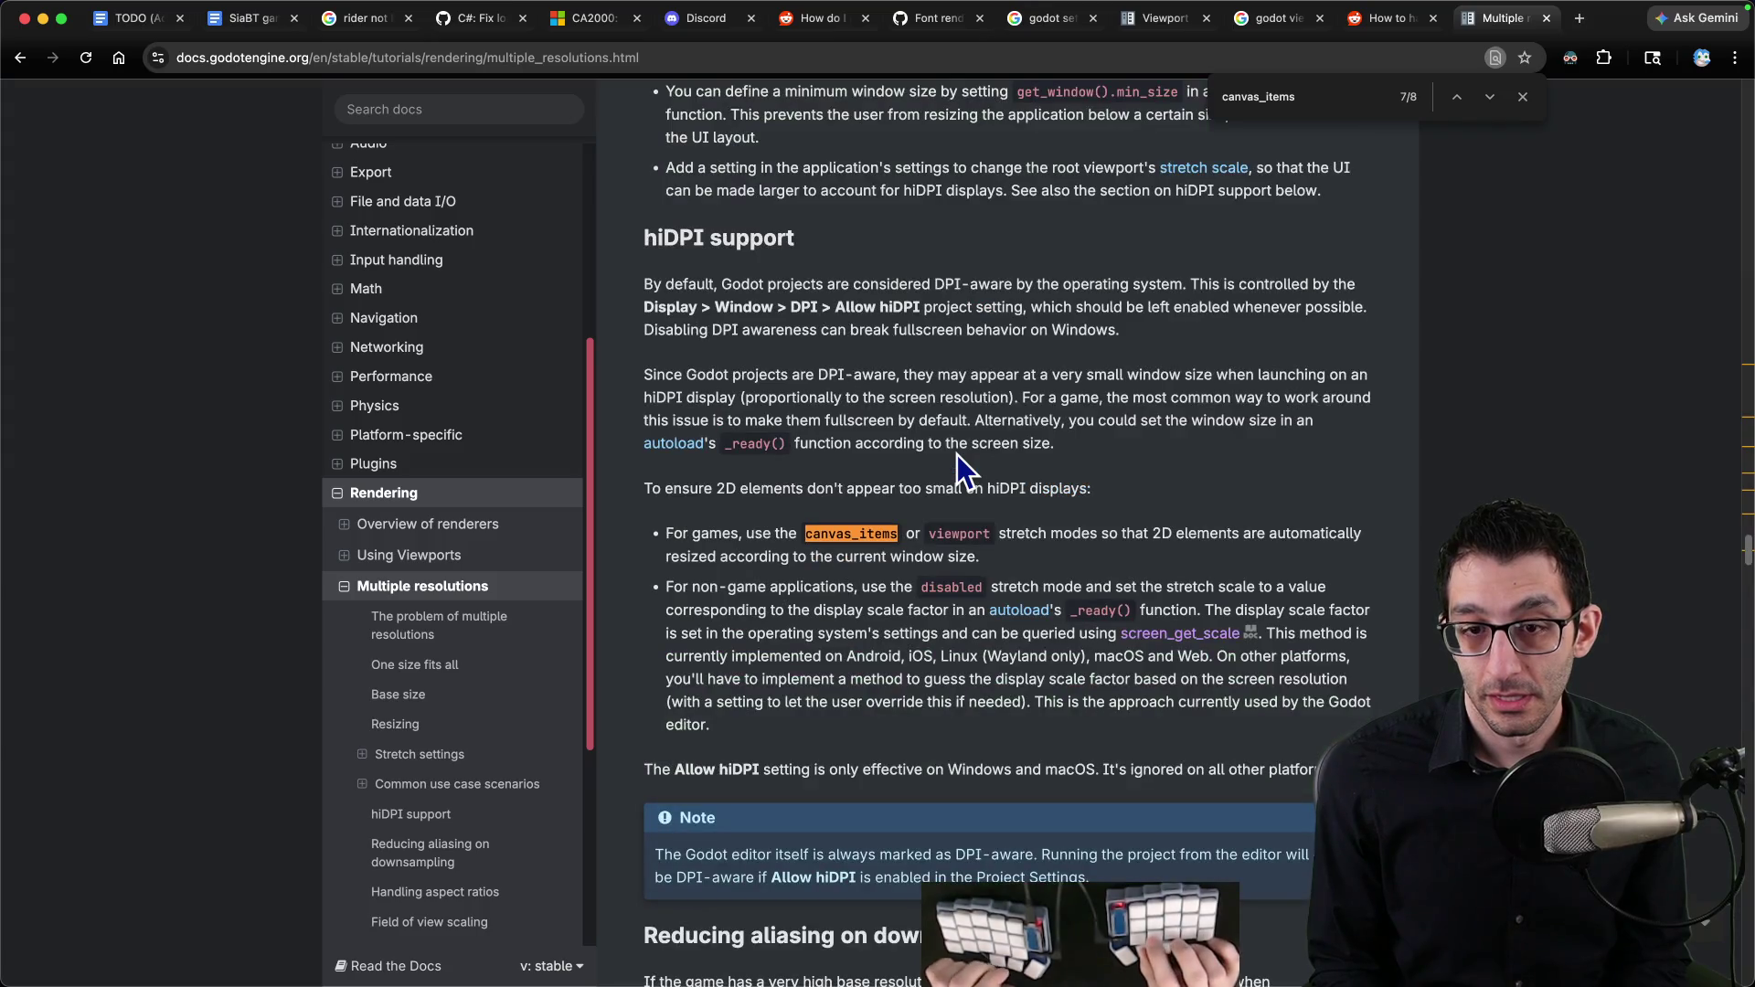
Step: Step through the canvas_items matches in the Multiple resolutions docs
key("Return")
key("Return")
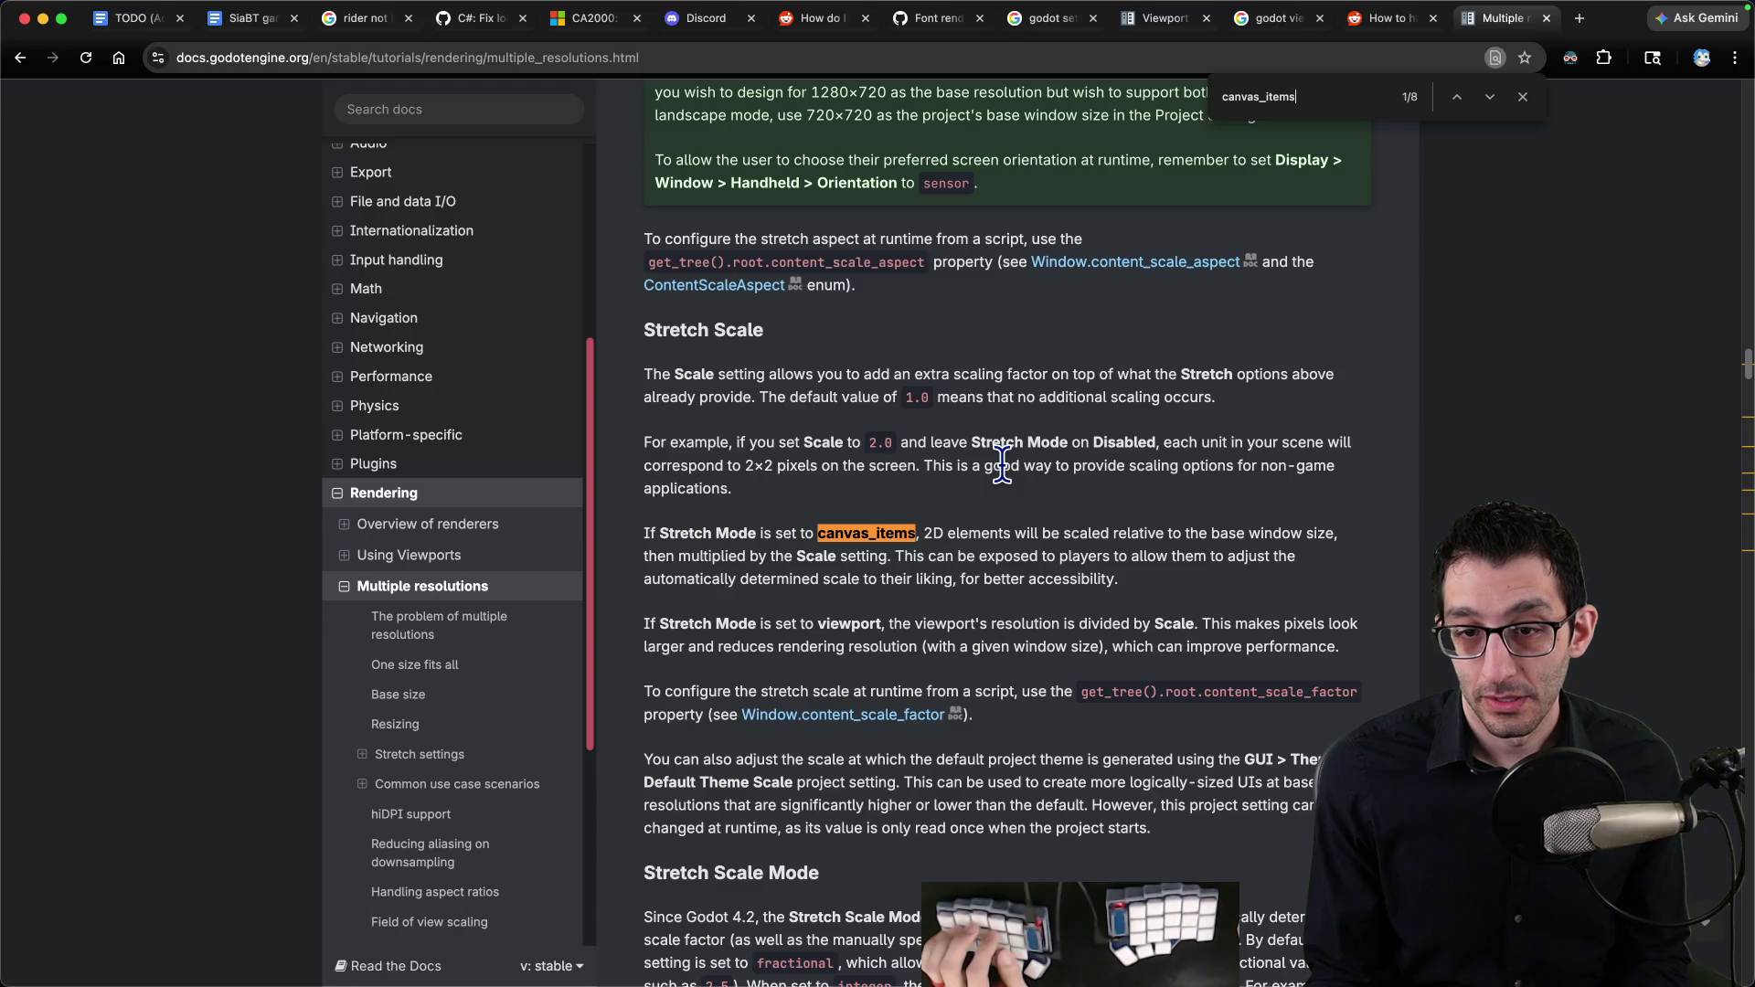
key("Return")
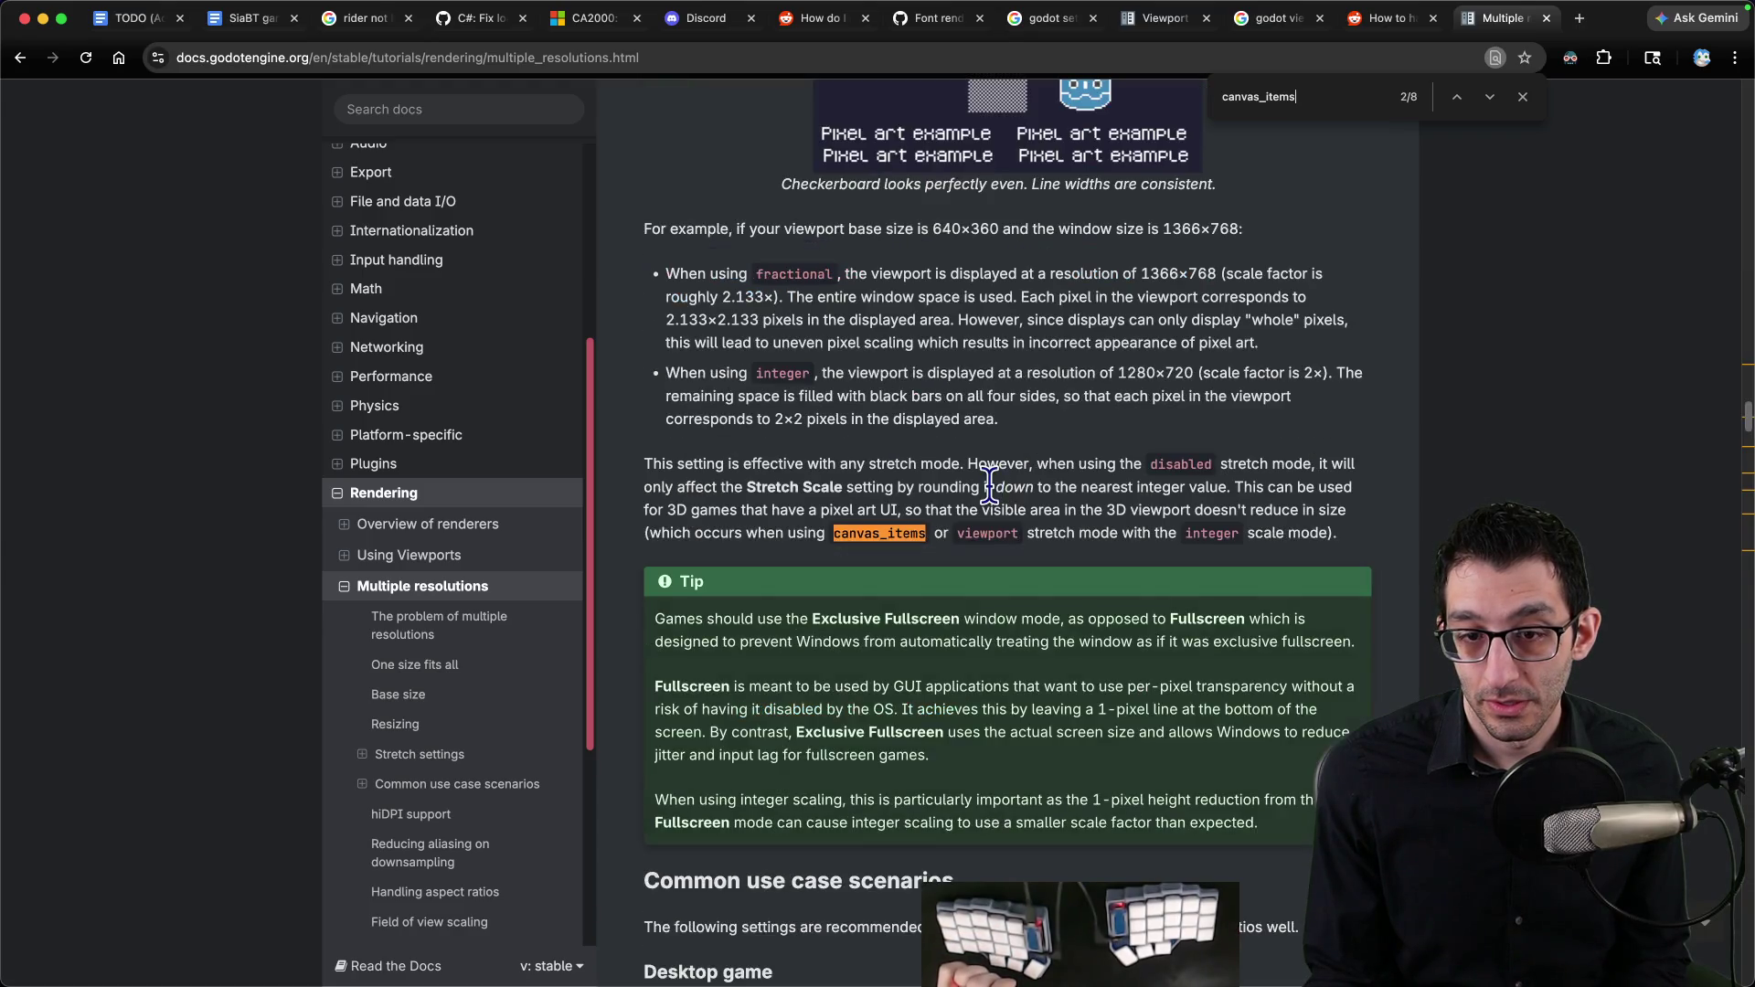
key("shift+Return")
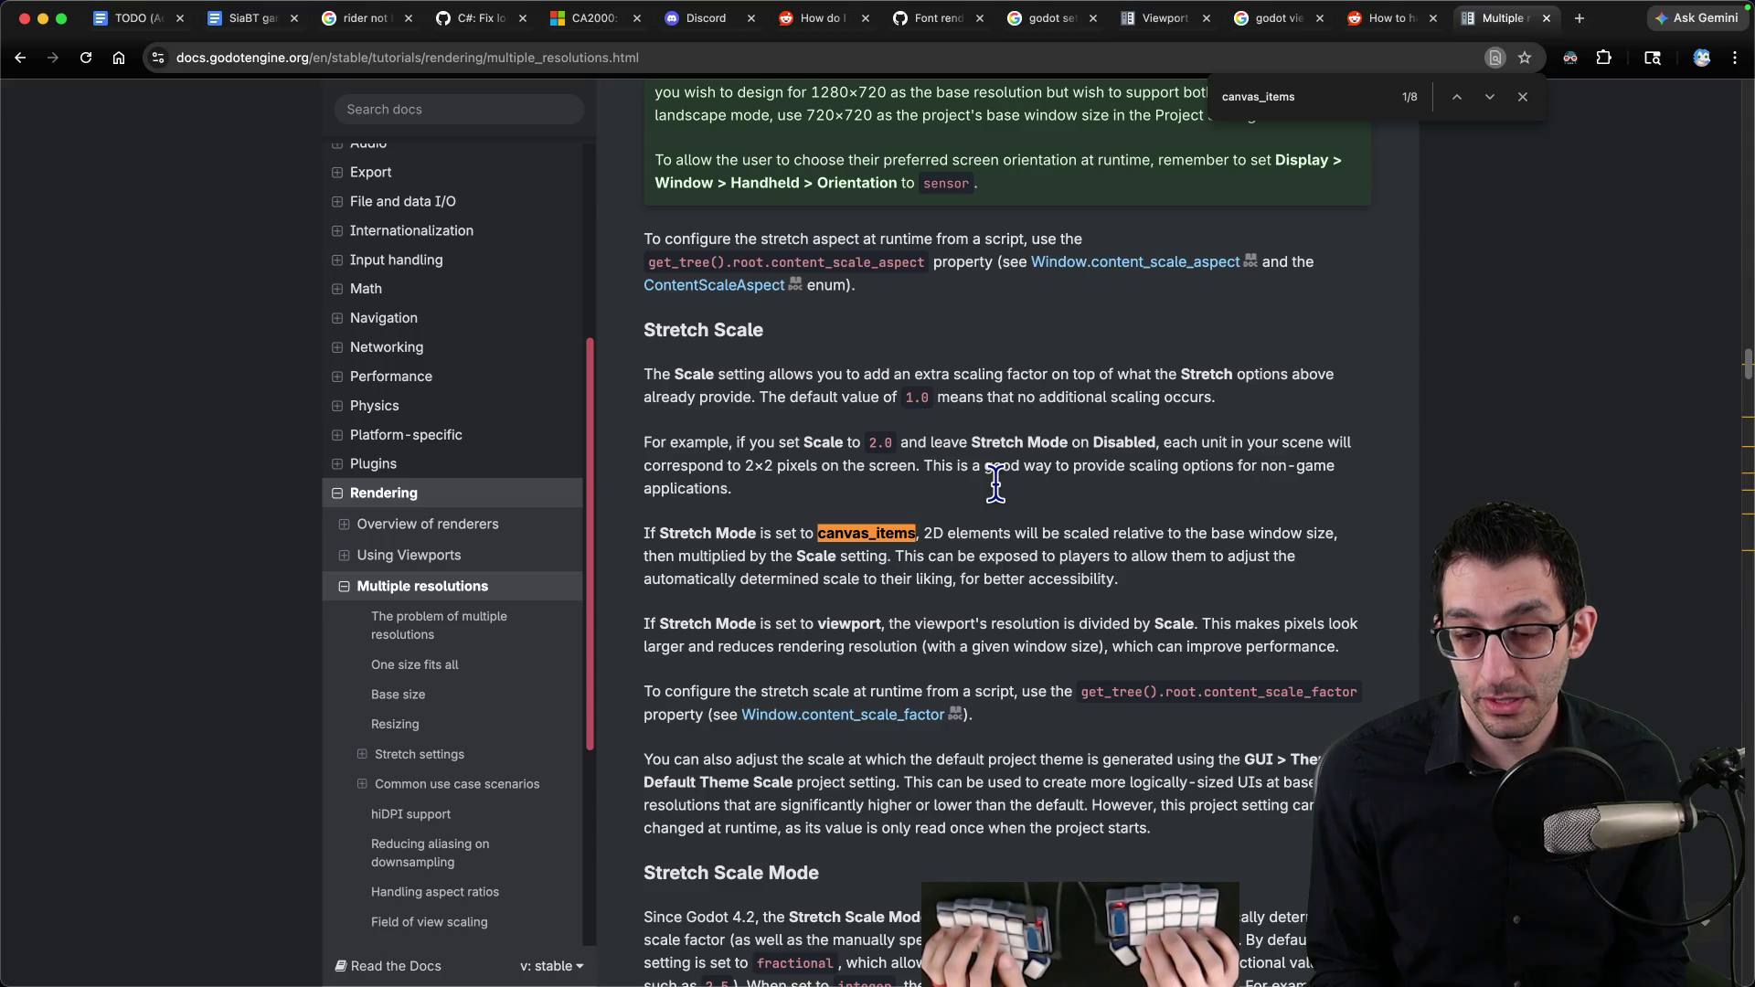
key("Return")
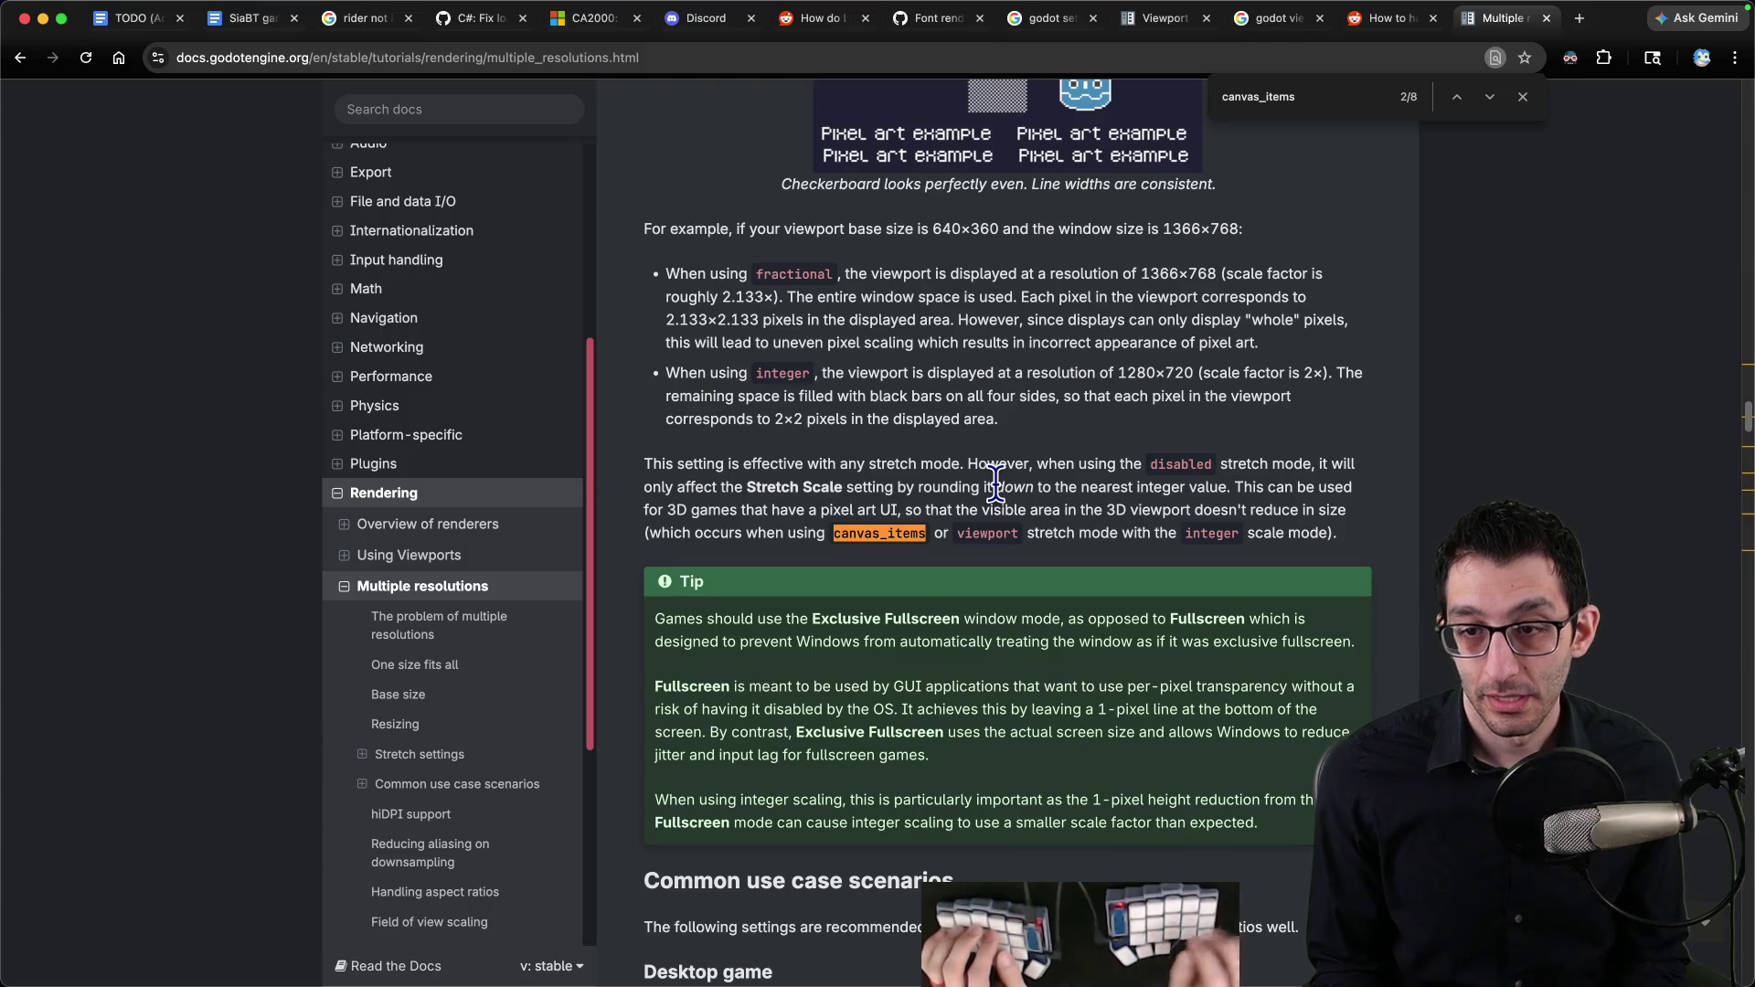
scroll(1006, 477, "up", 10)
Step: Search the page for 'pixel art', read those recommendations, and scroll back toward the top
key("super+f")
type("pixel art")
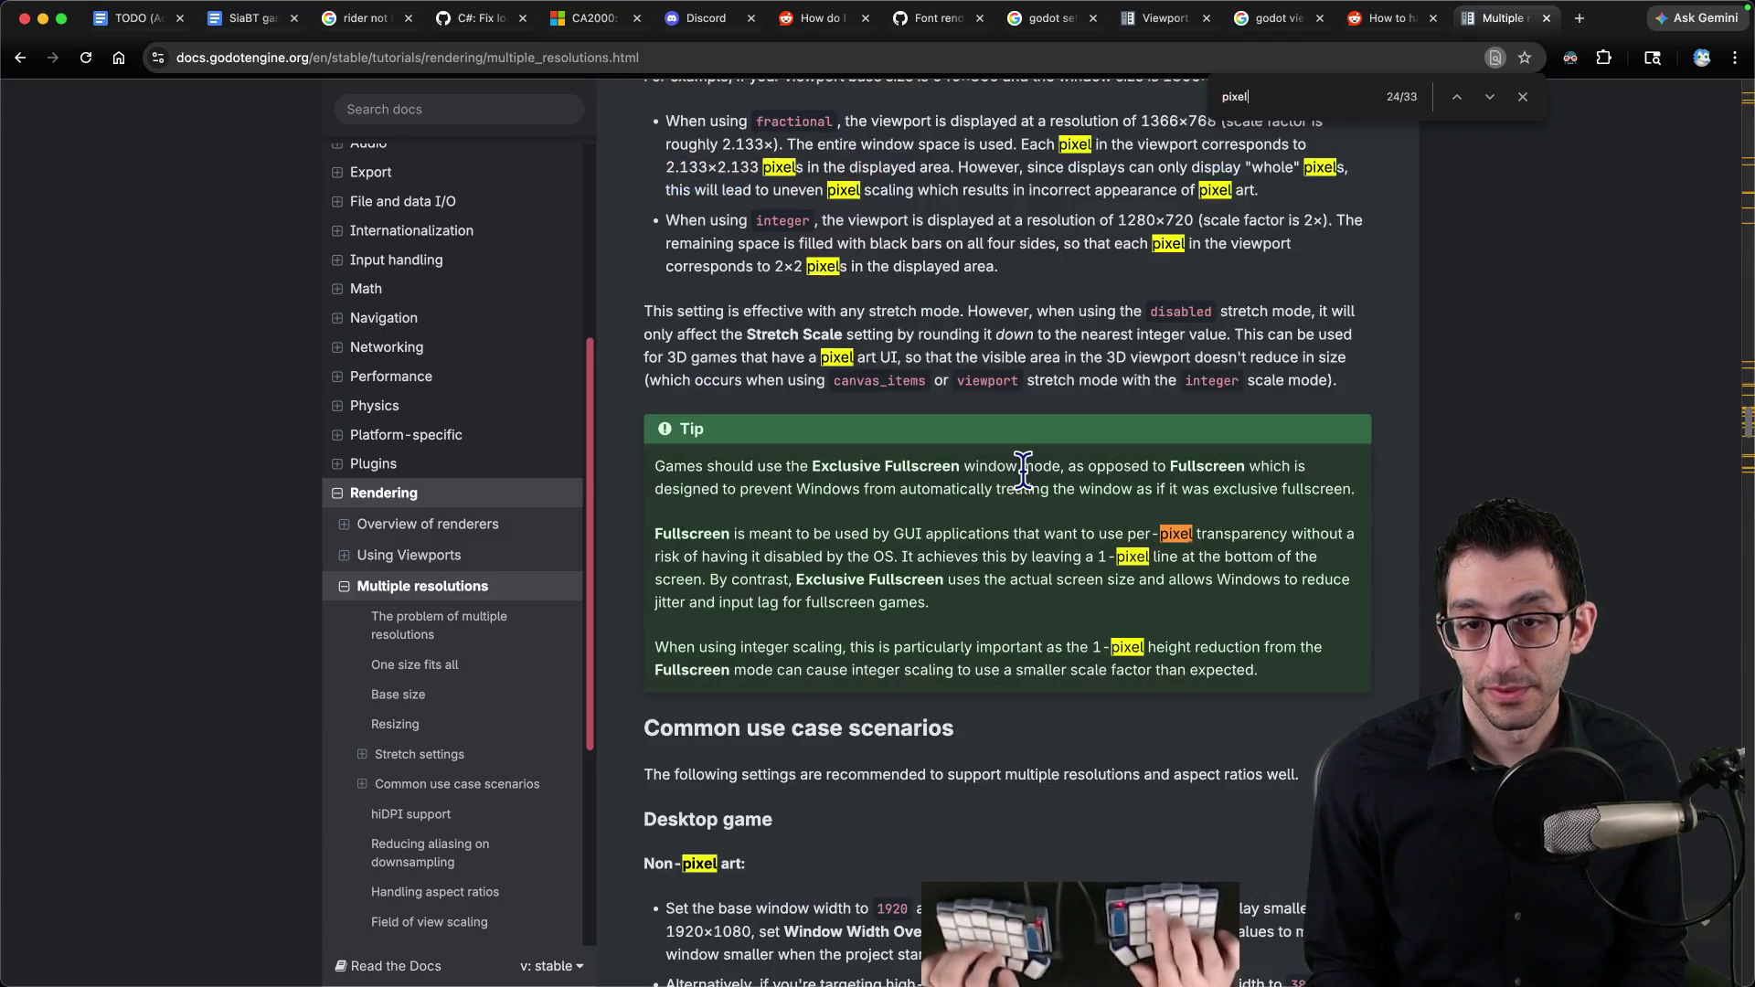
key("Return")
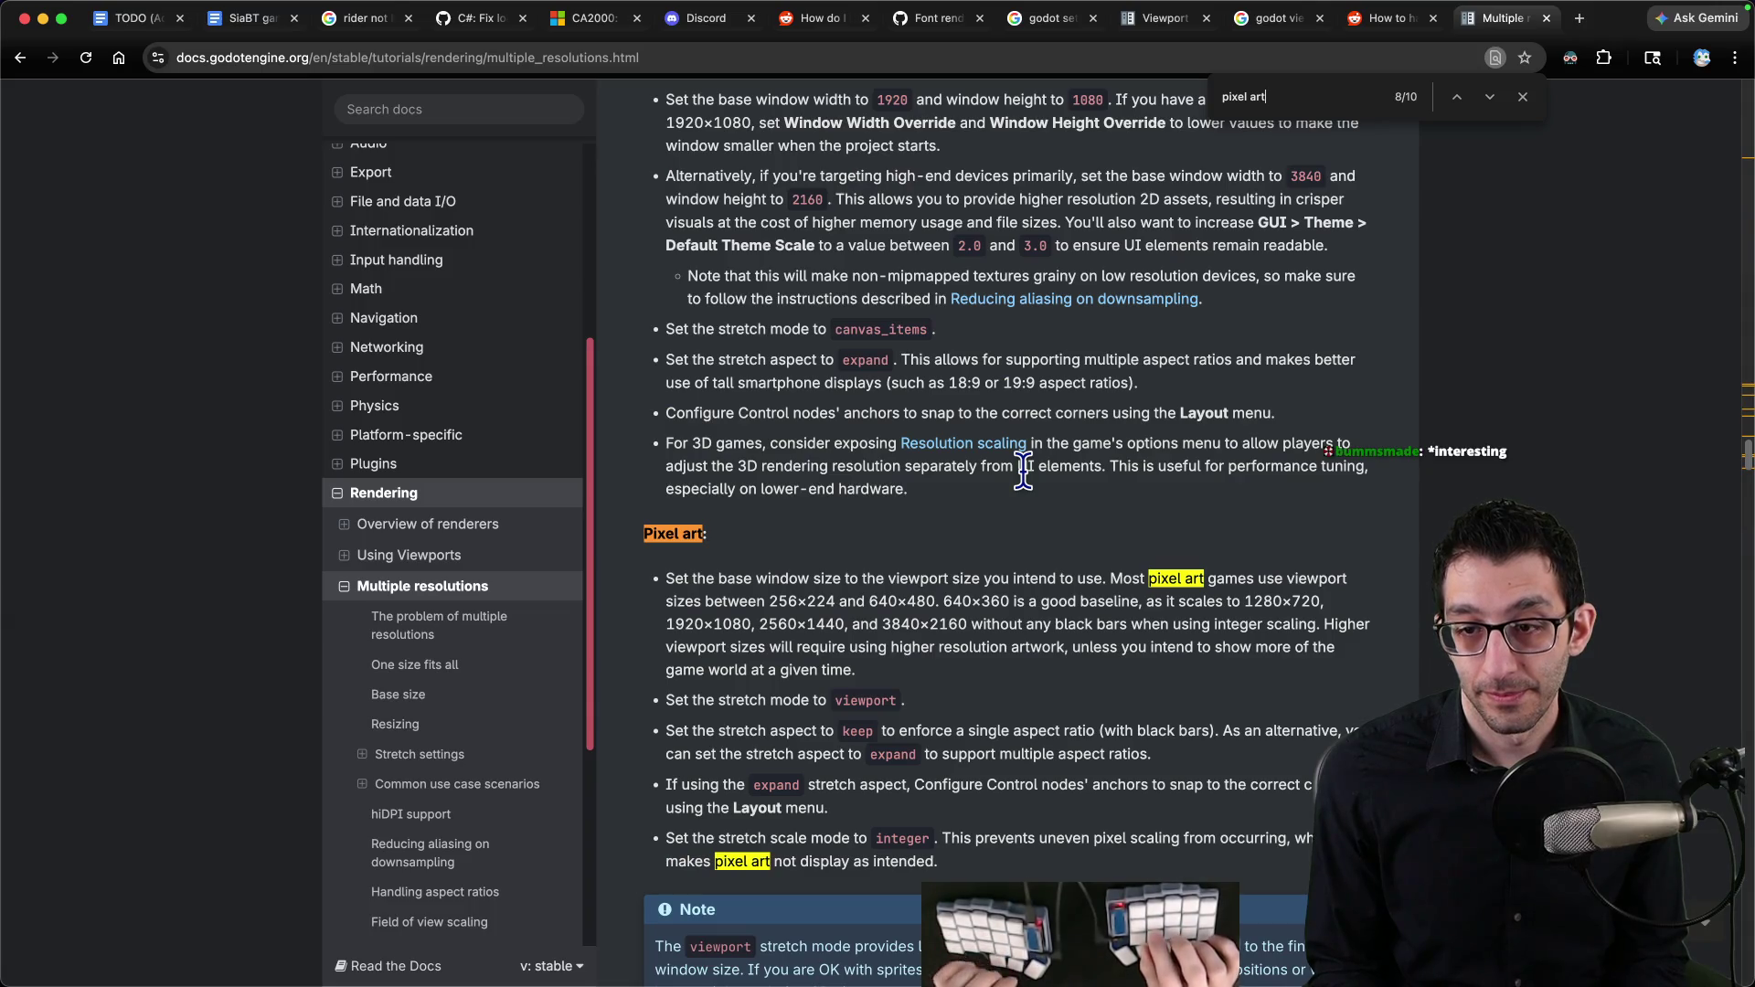
scroll(1023, 472, "up", 1)
scroll(1020, 483, "up", 2)
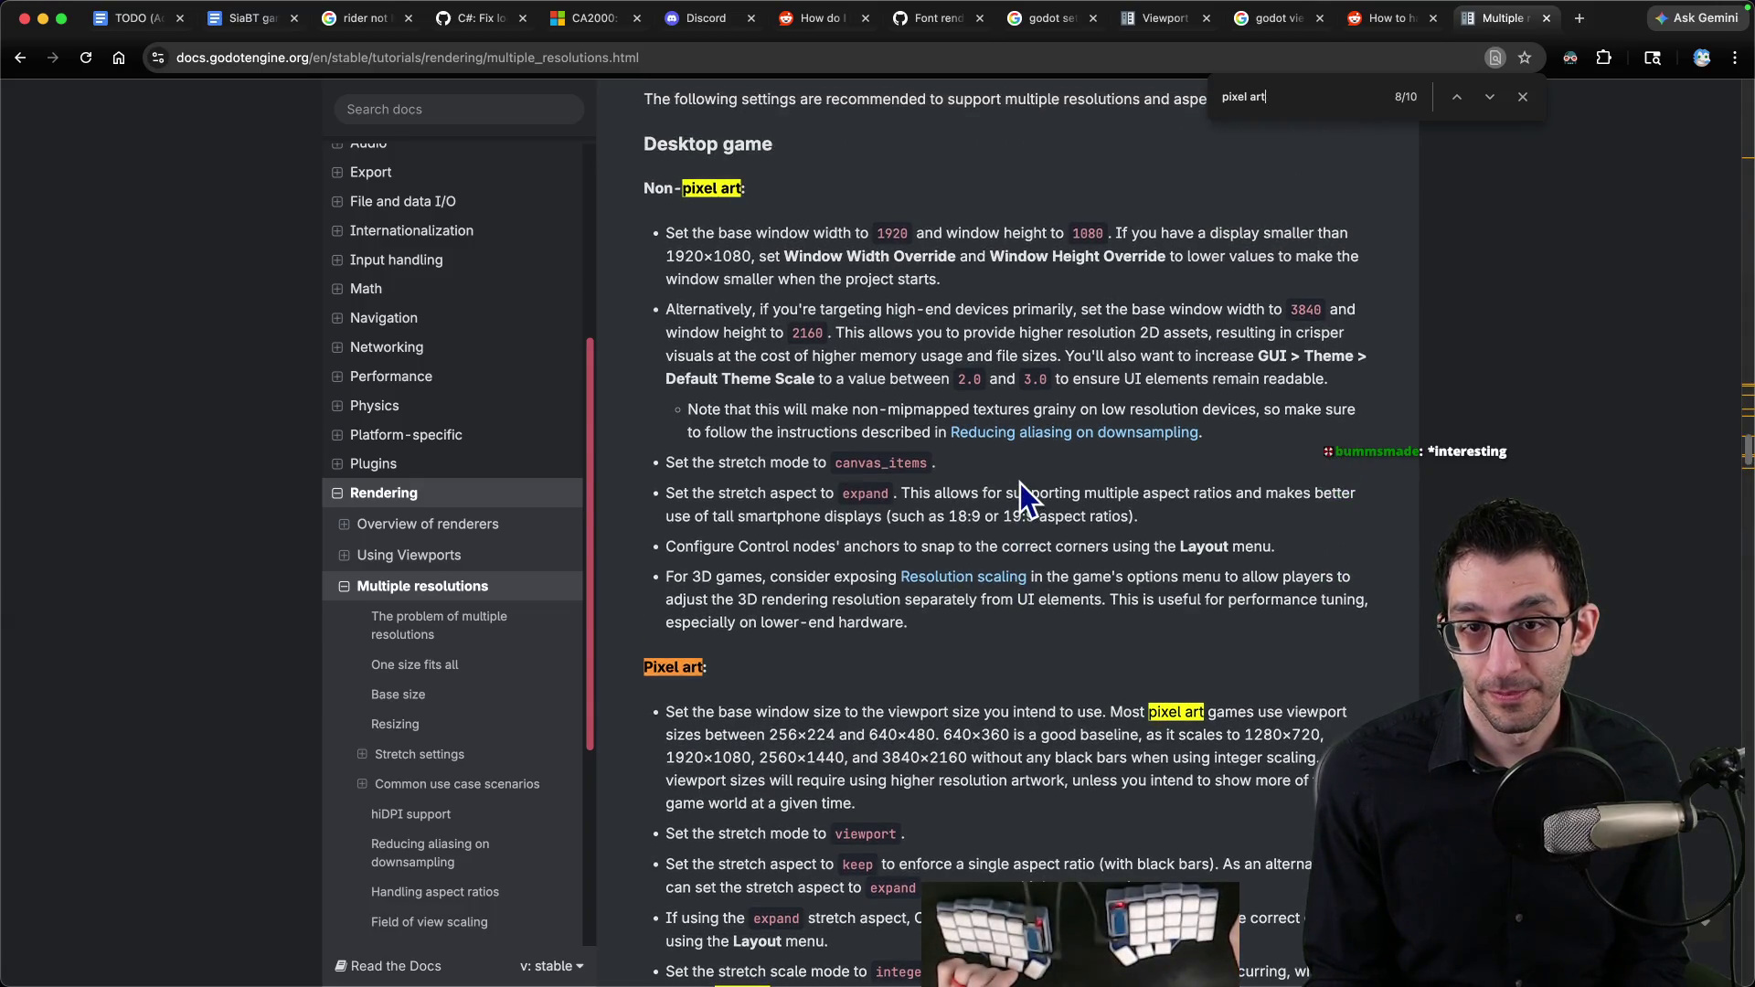
left_click_drag(692, 463, 934, 462)
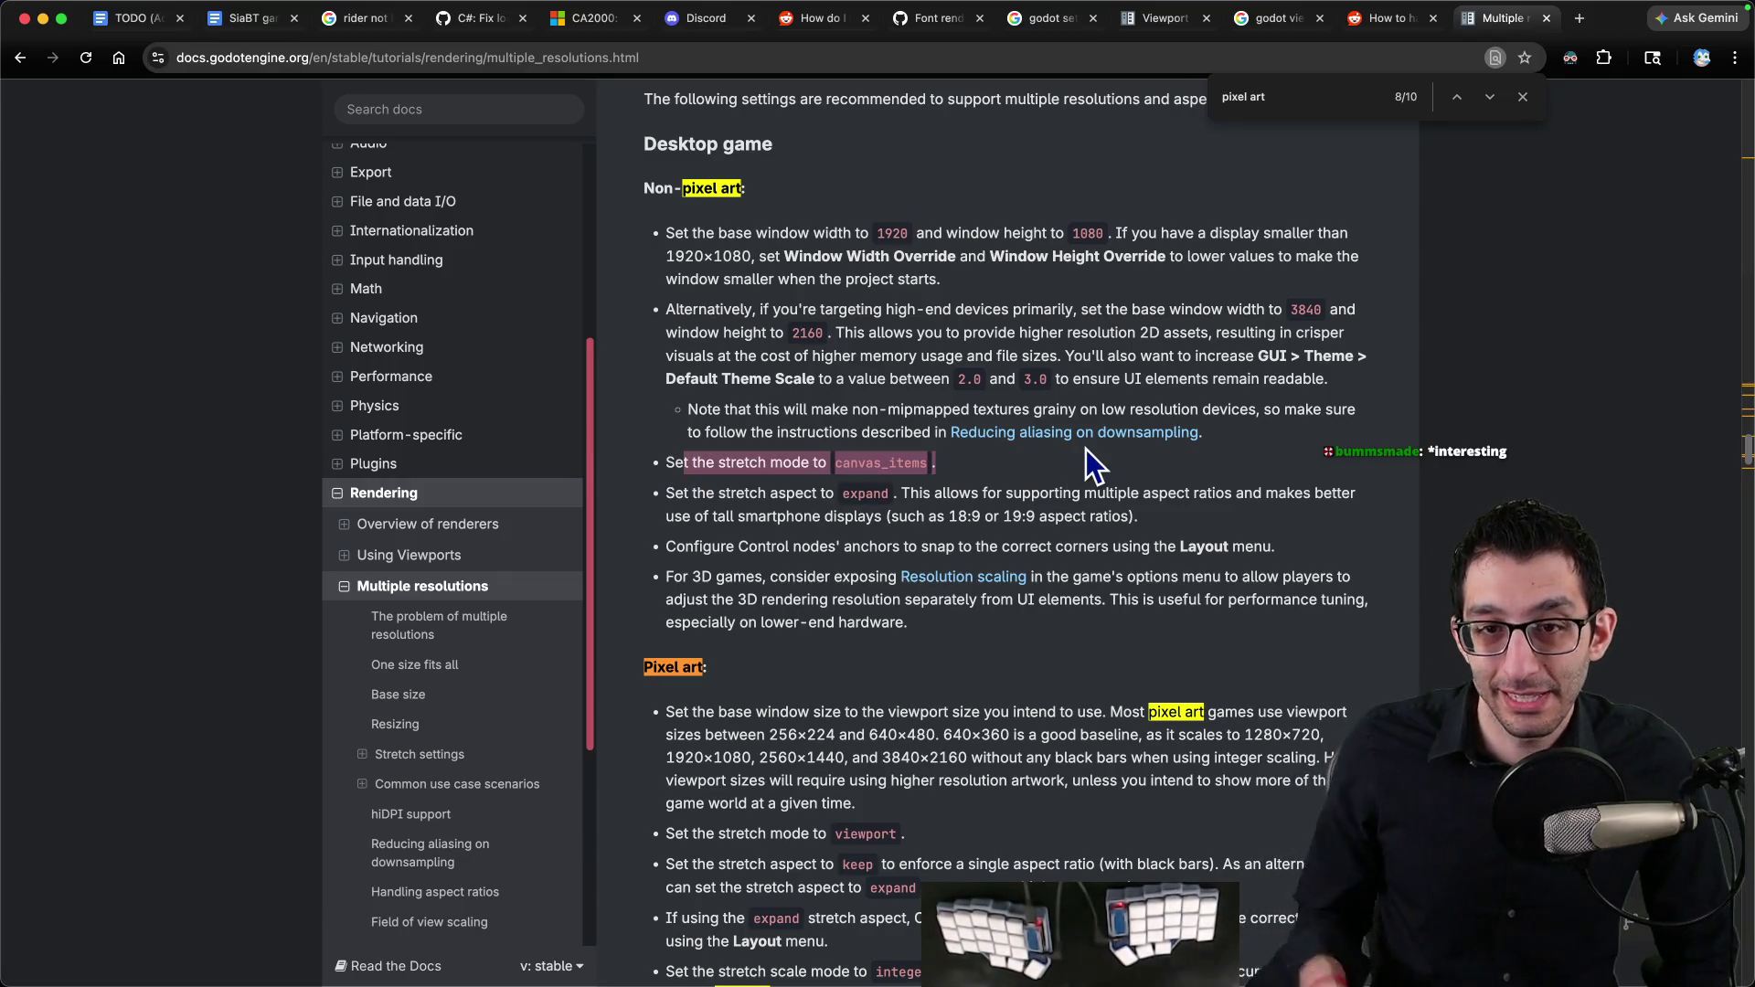
scroll(1088, 450, "down", 15)
scroll(1091, 487, "up", 20)
scroll(1091, 487, "up", 20)
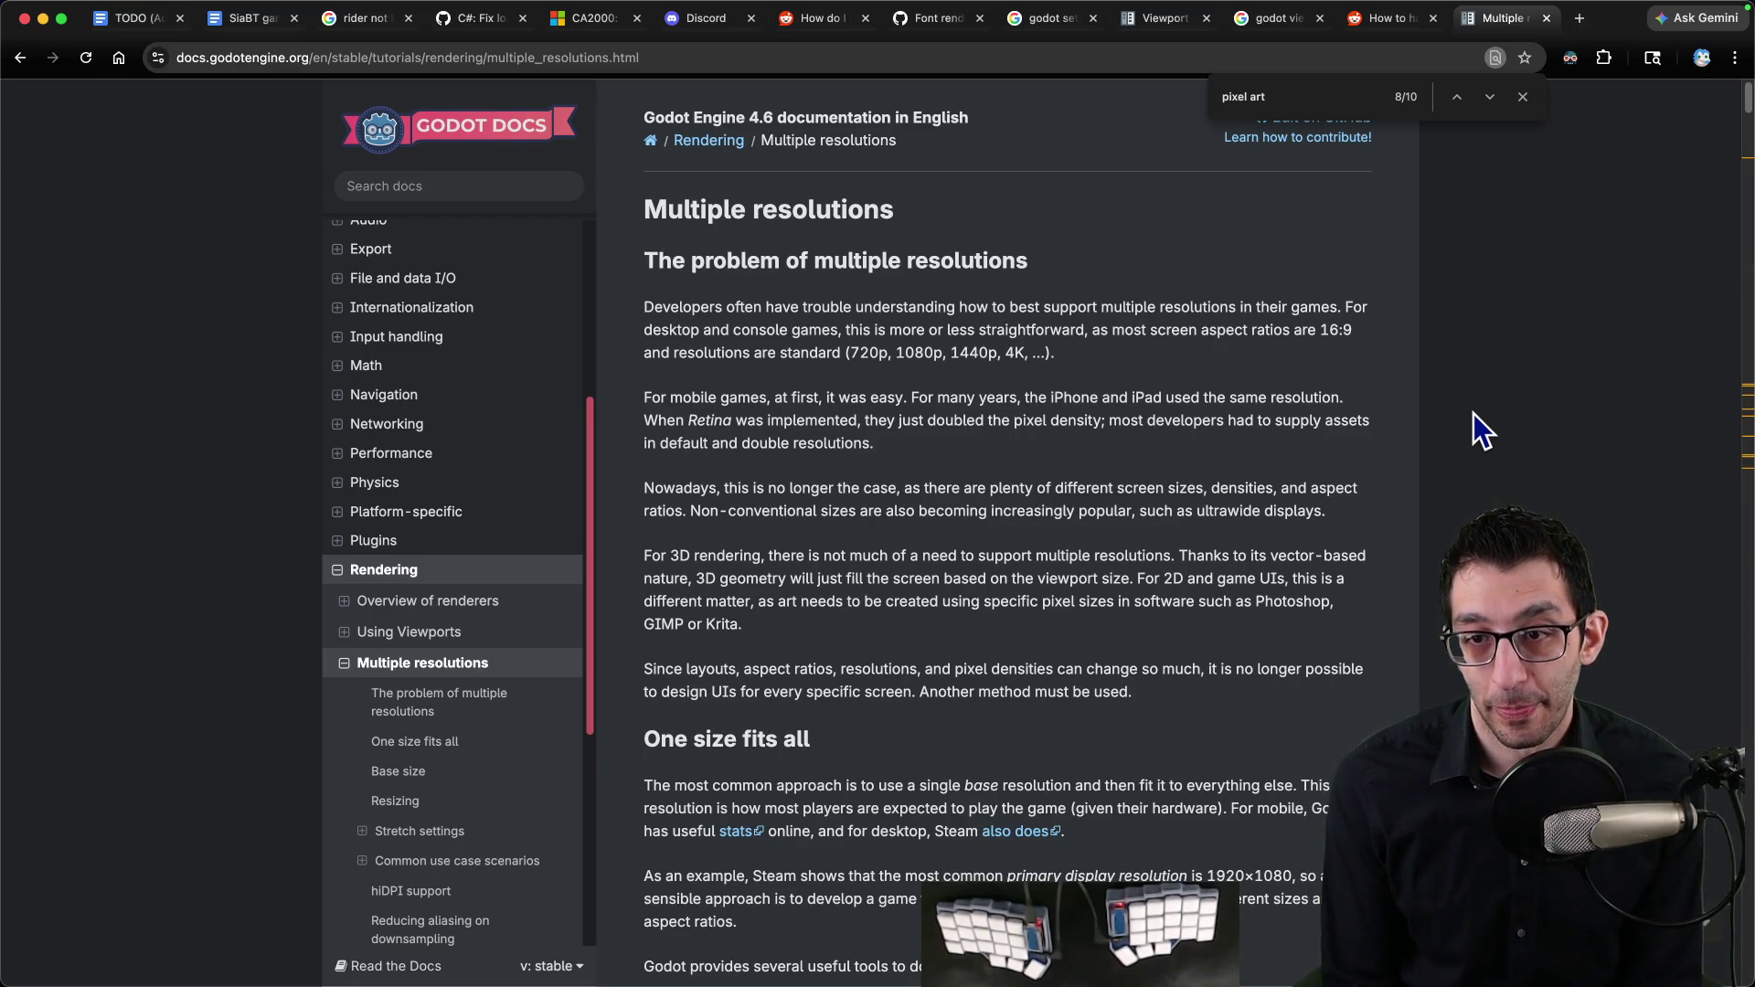
Step: Read the One size fits all, Base size and Resizing sections, then open Stretch Scale in a new tab
scroll(1473, 413, "down", 4)
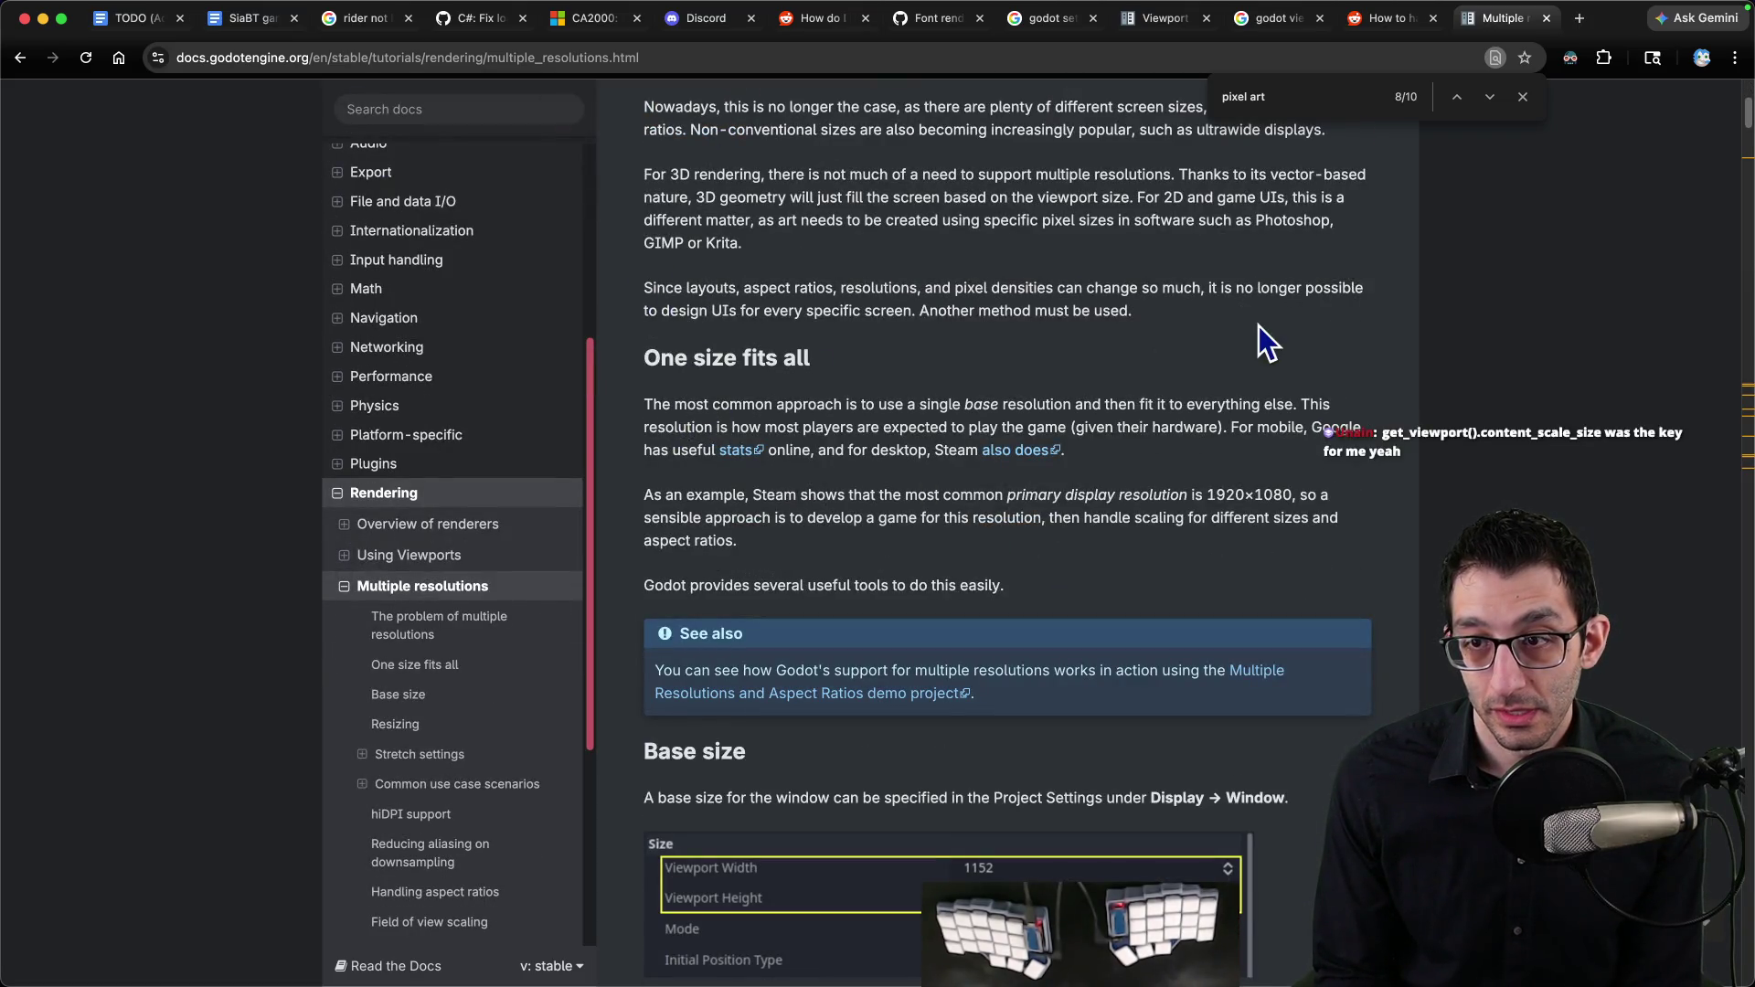
scroll(987, 420, "down", 1)
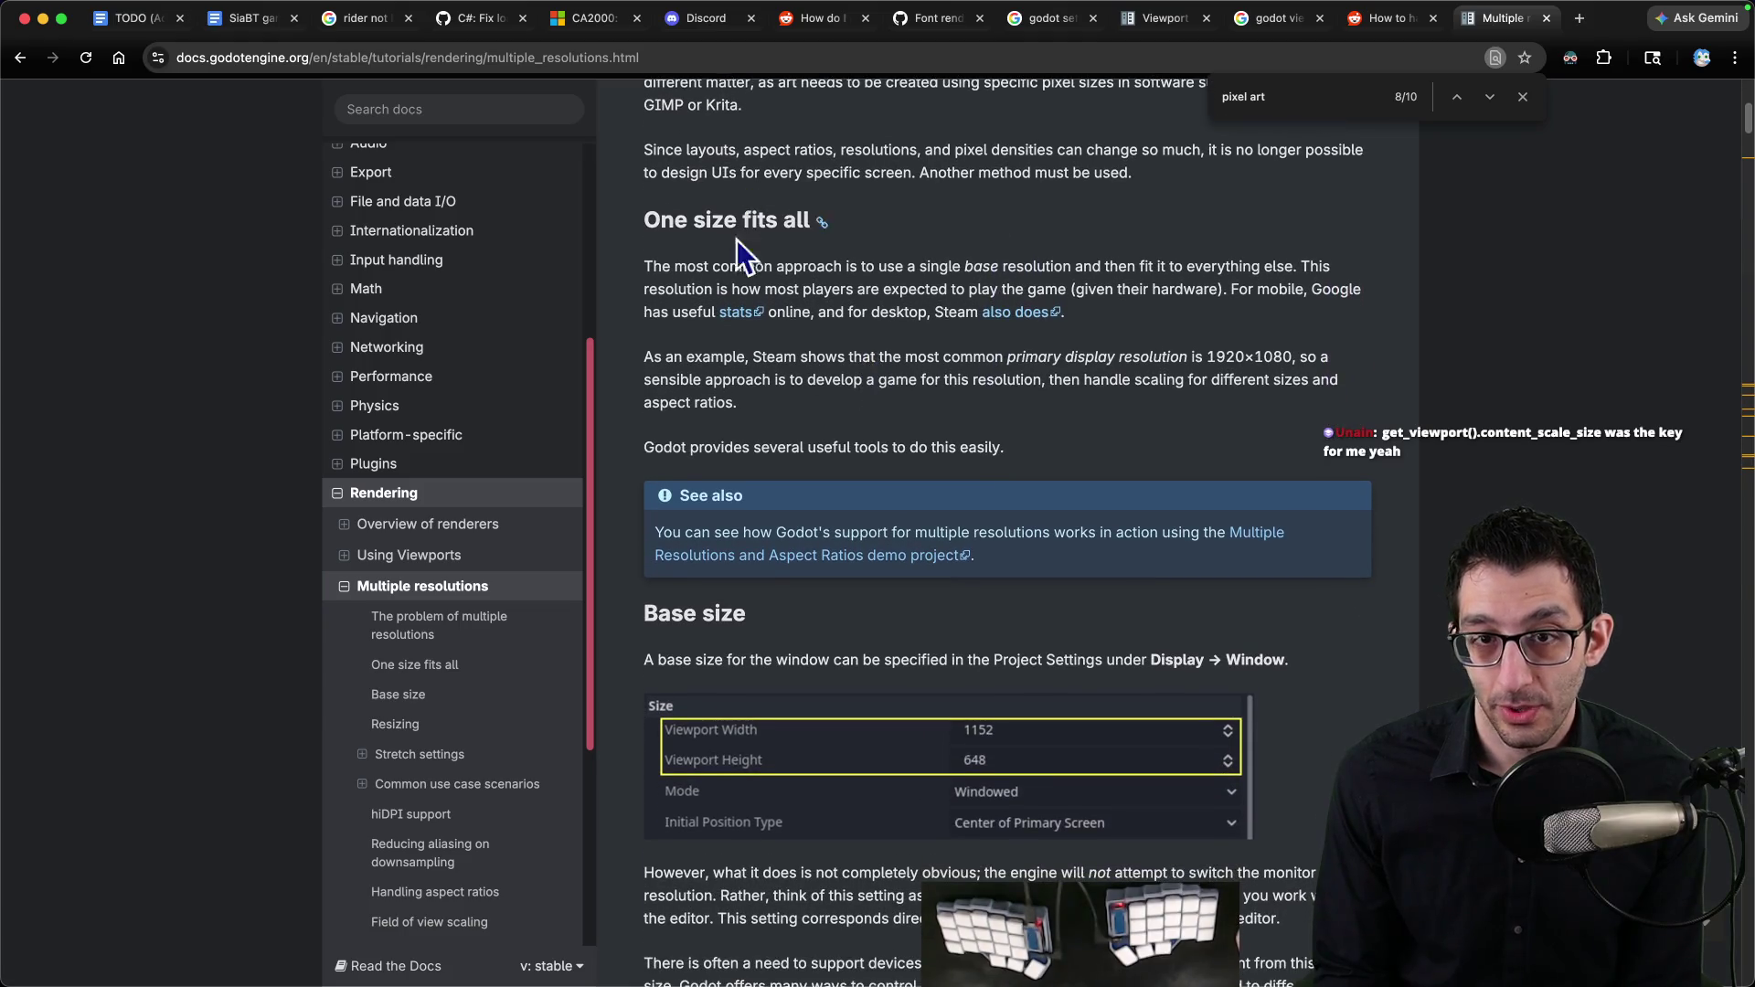
scroll(843, 352, "up", 4)
scroll(843, 352, "down", 5)
scroll(843, 344, "up", 2)
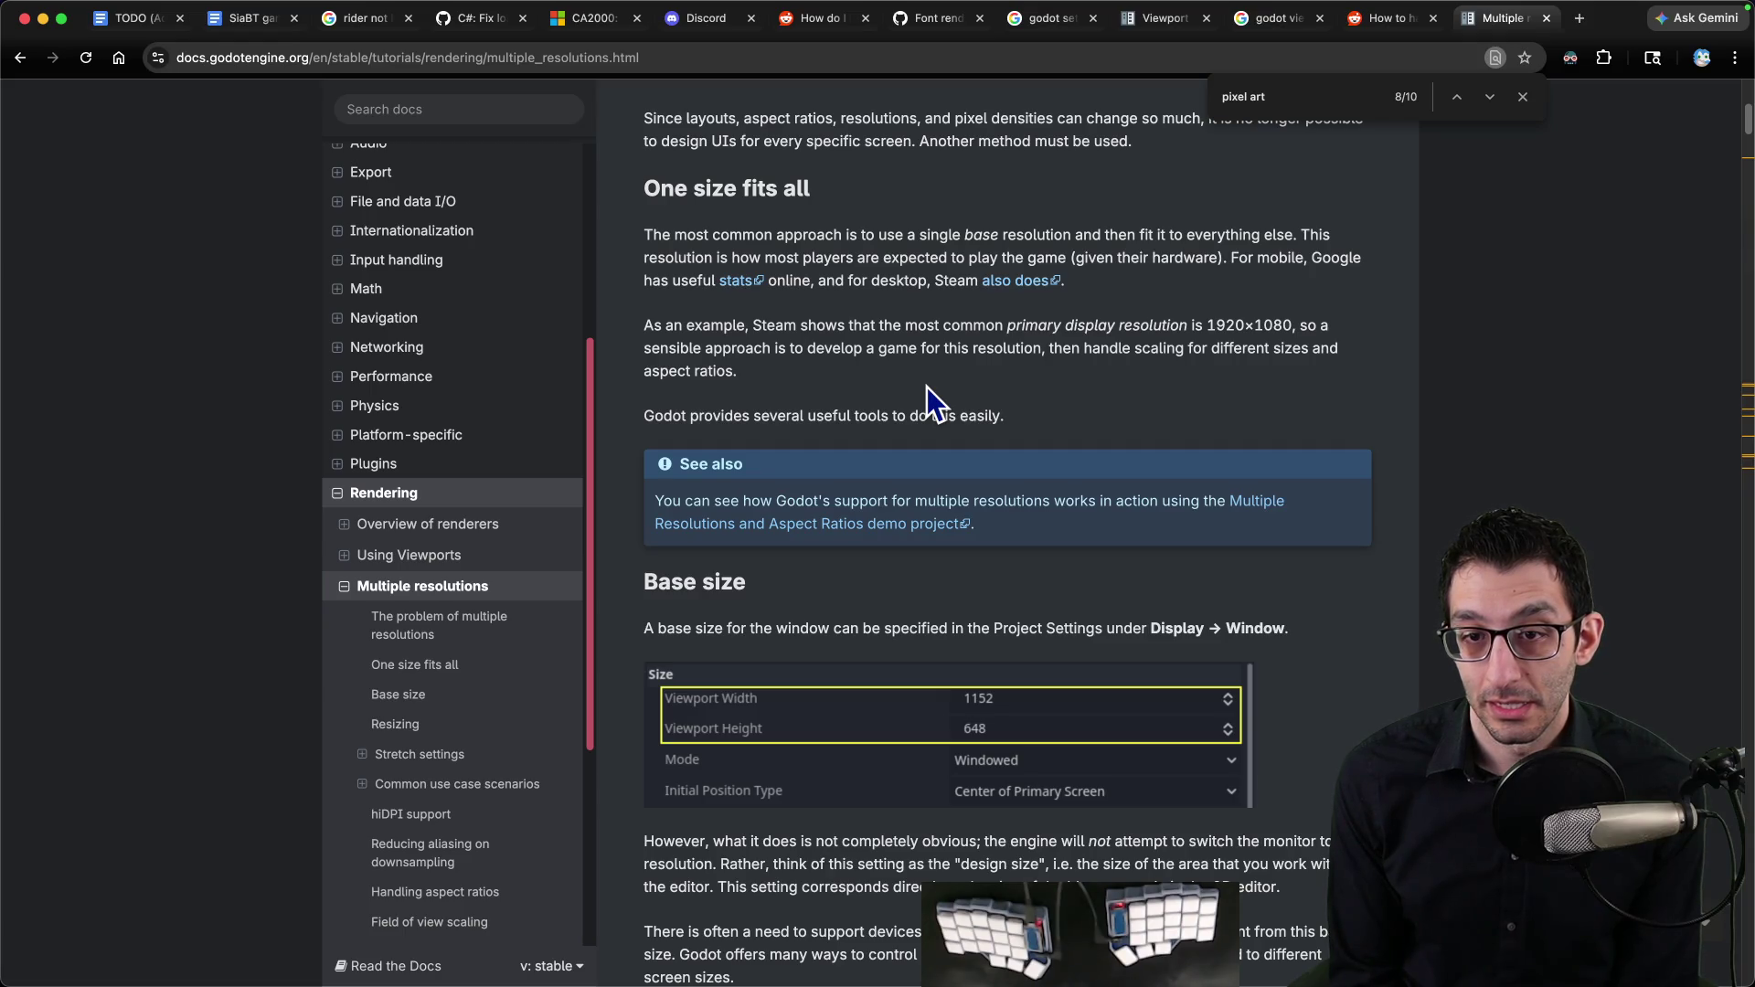
scroll(923, 402, "down", 5)
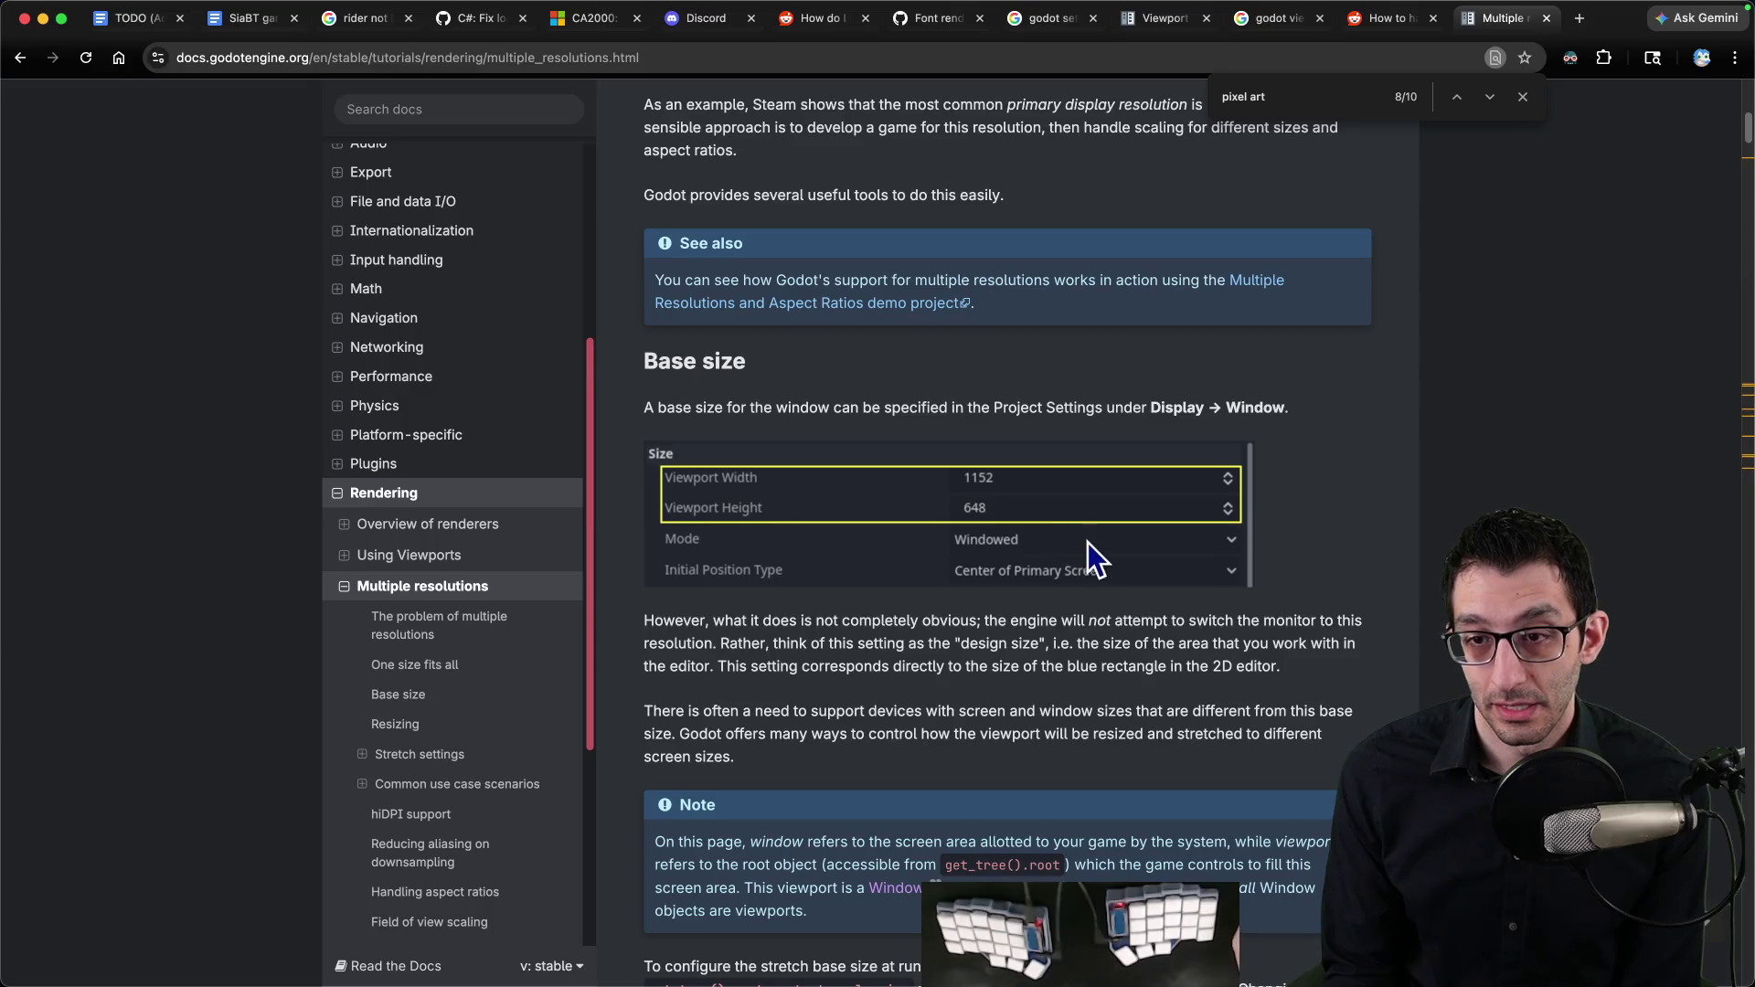
scroll(1092, 540, "down", 9)
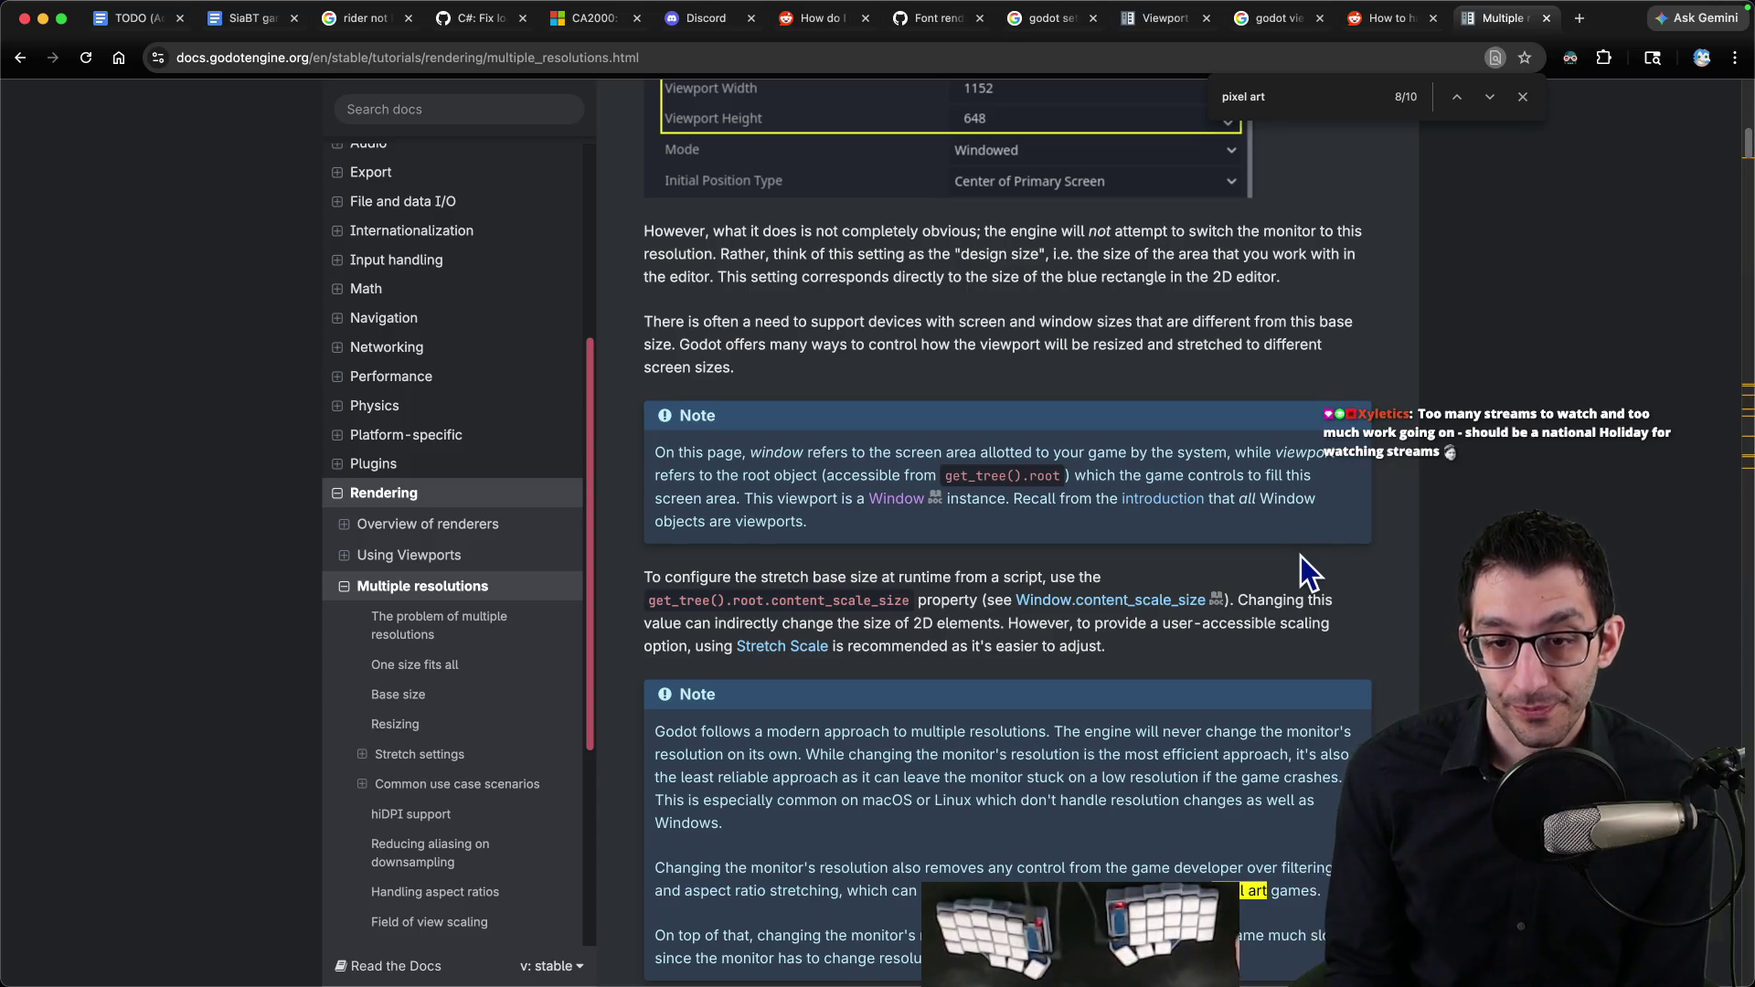
scroll(1302, 556, "down", 2)
scroll(1298, 561, "down", 3)
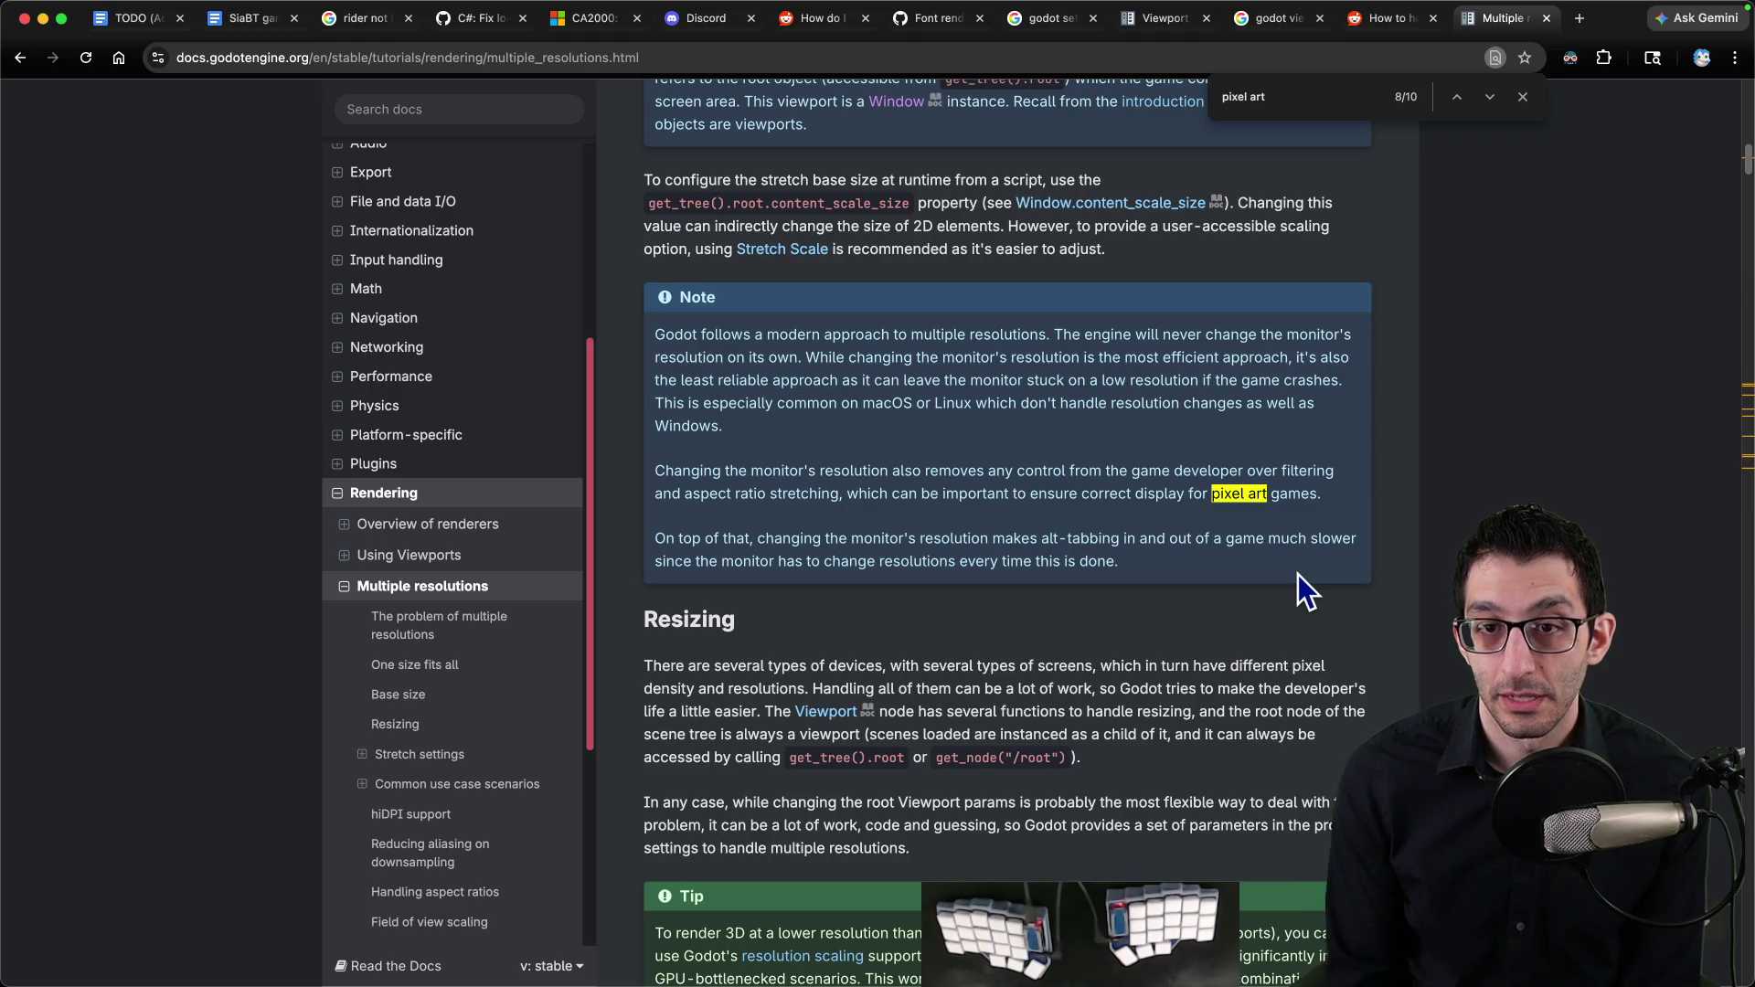
left_click(808, 257)
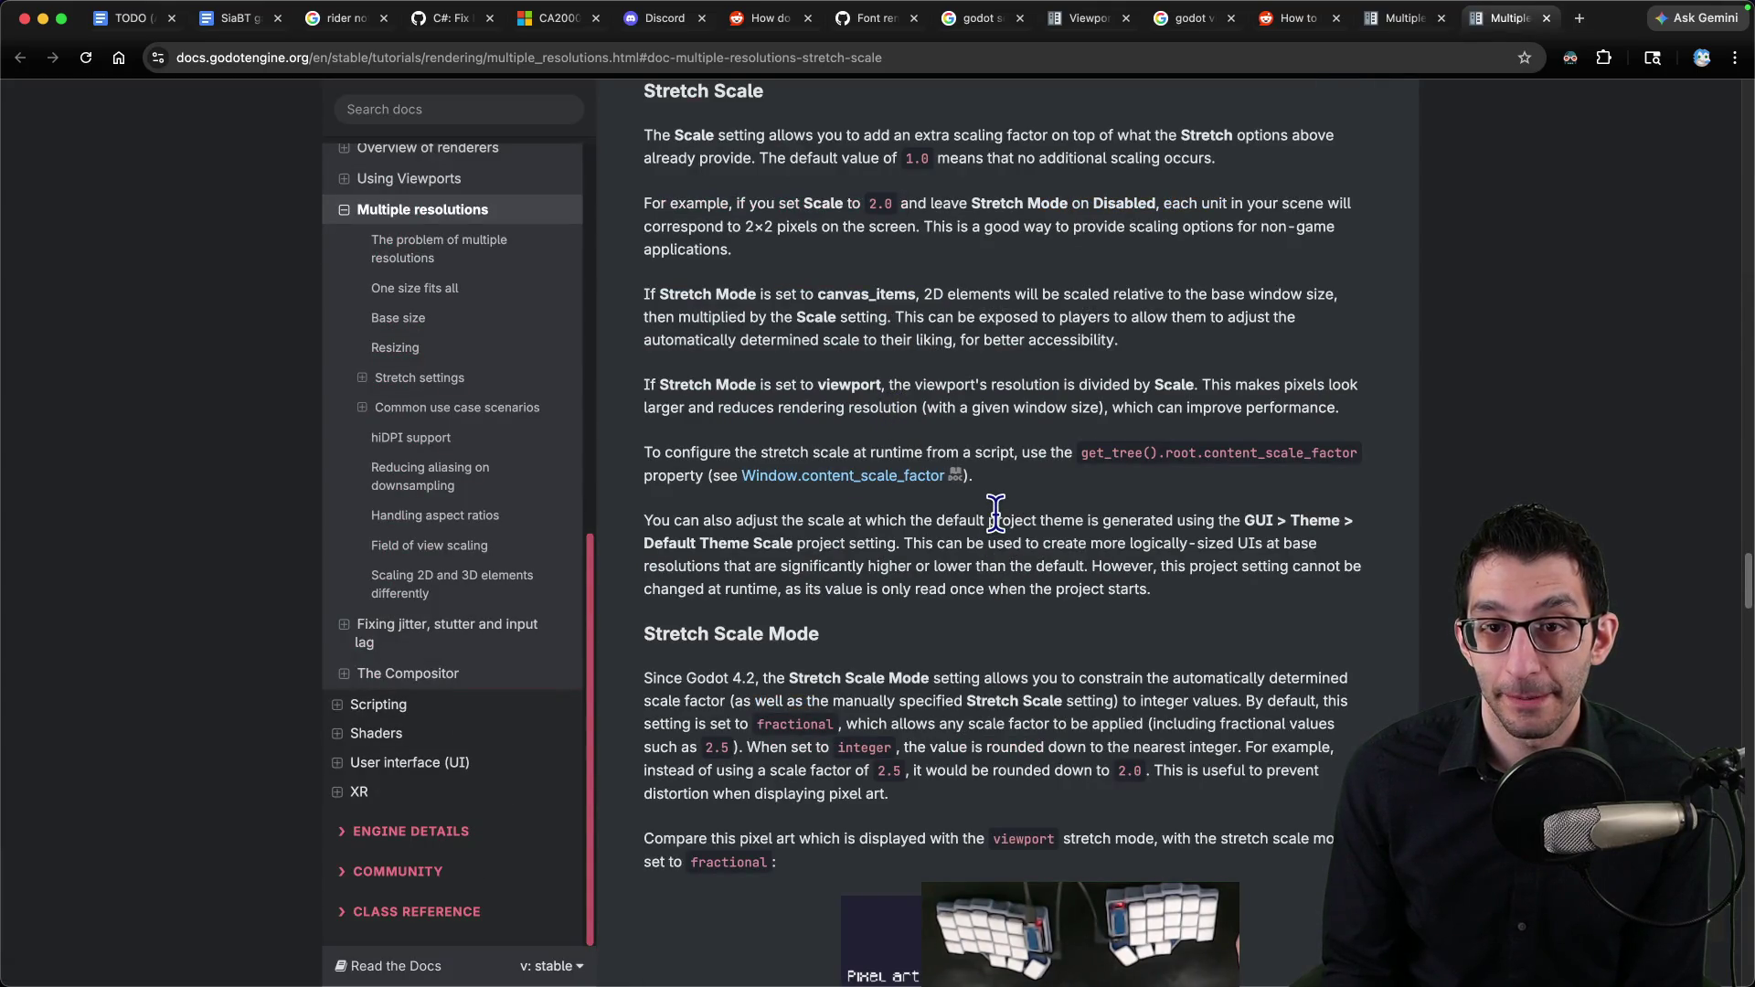
Step: Find 'content_scale_factor' on the page and open the Window.content_scale_size reference in a new tab
scroll(991, 525, "up", 5)
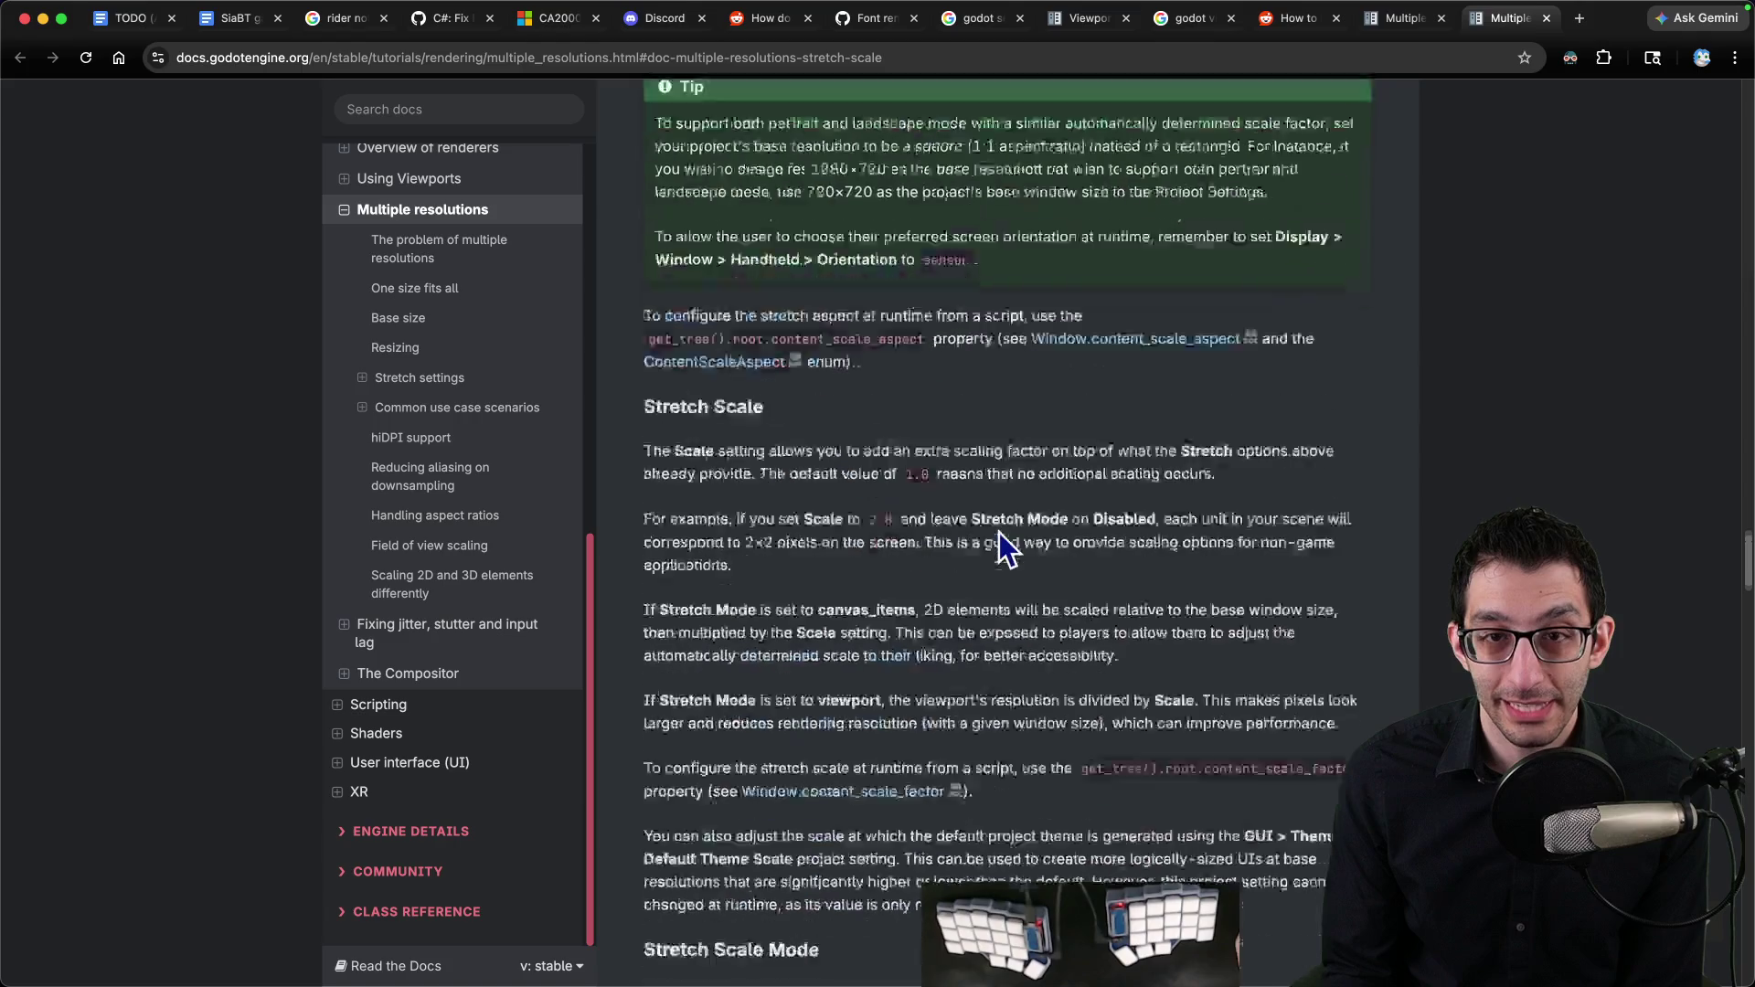
key("super+f")
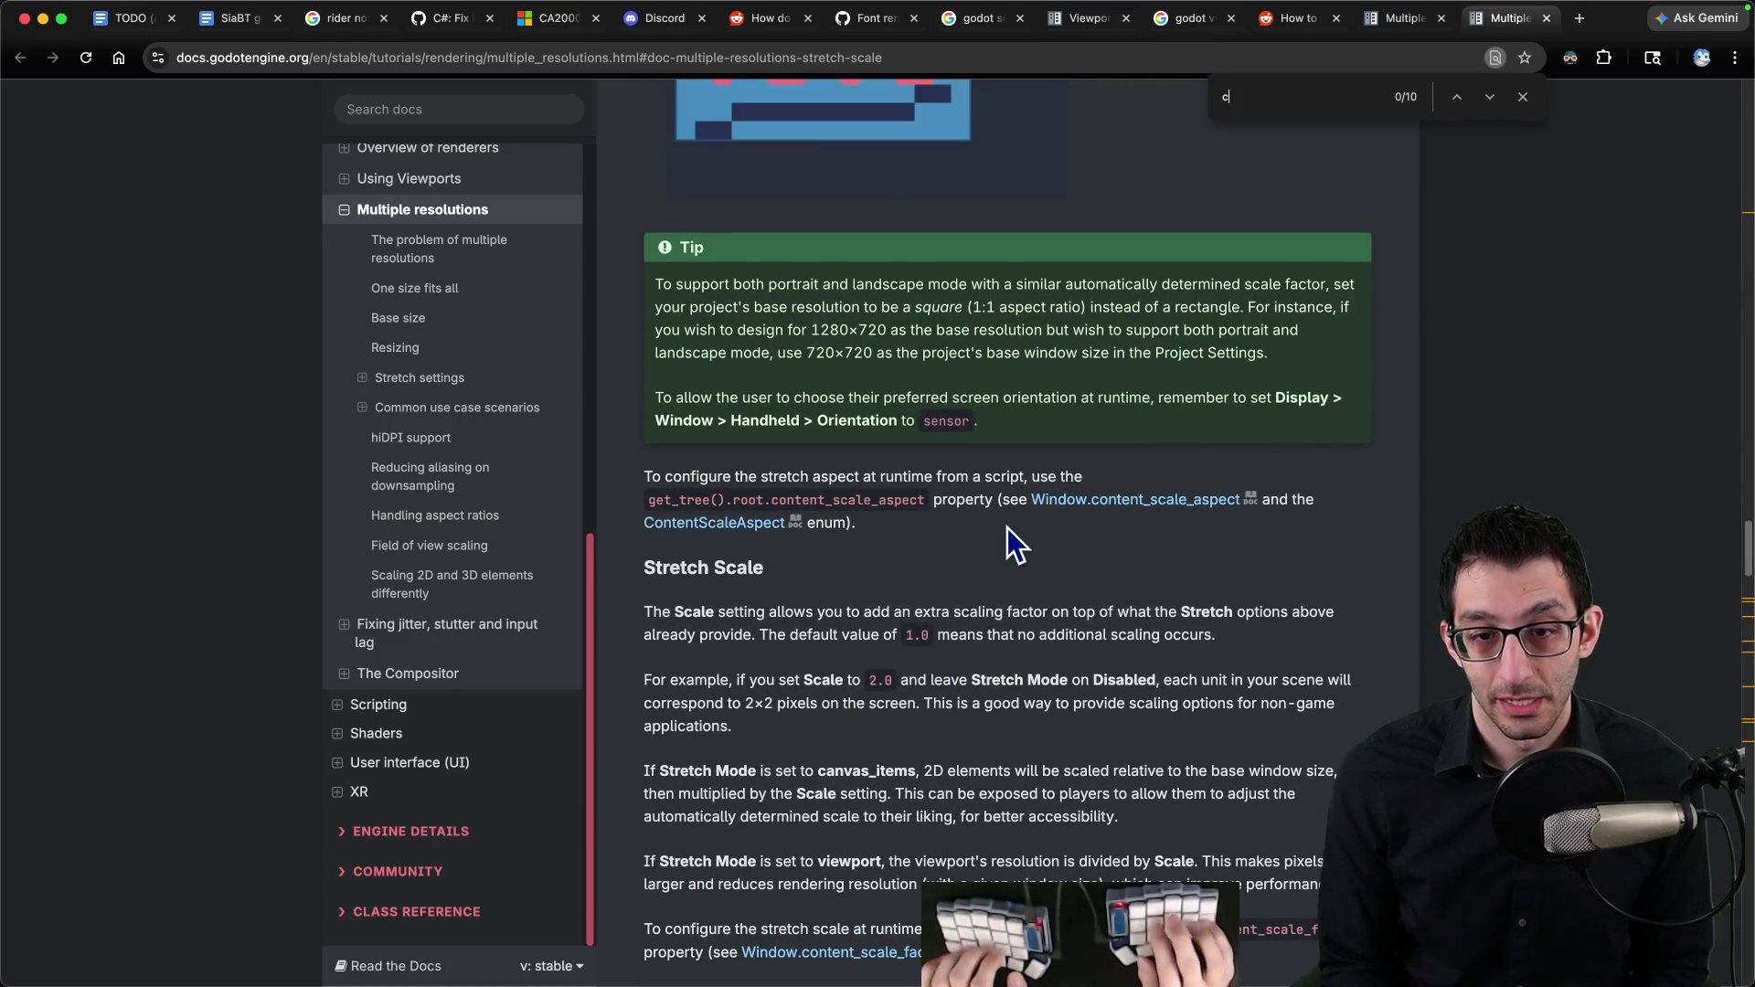
type("contentscale")
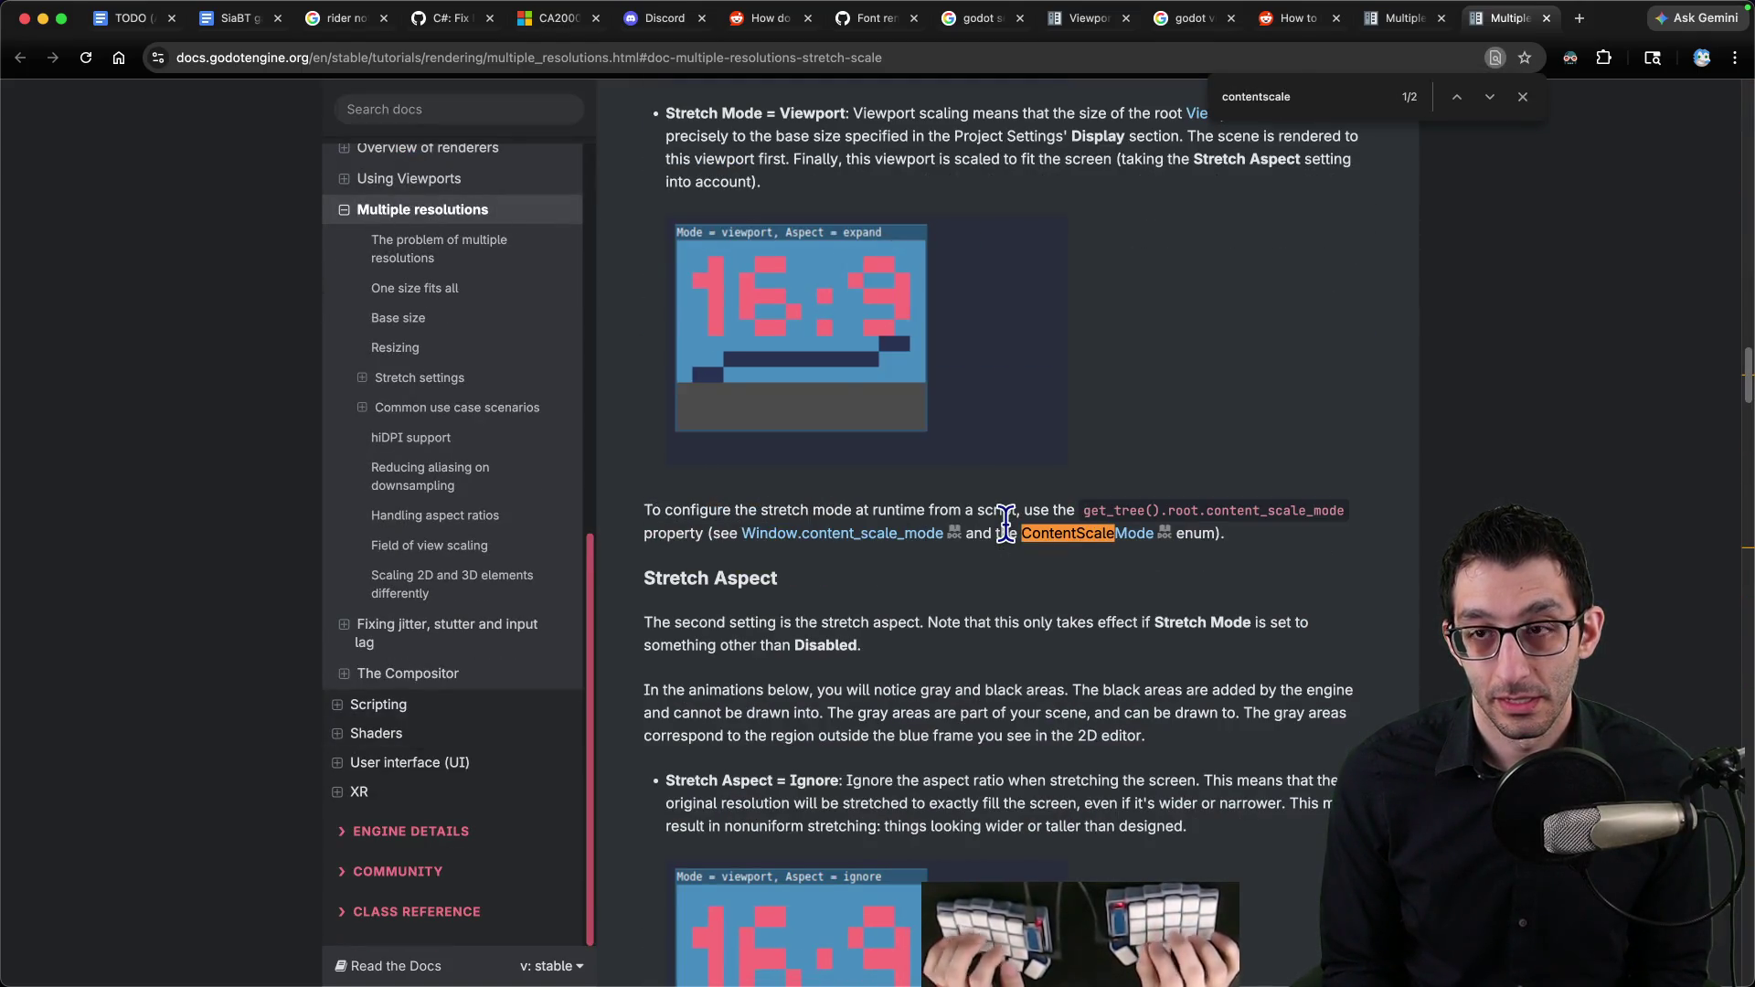
key("BackSpace")
key("BackSpace")
key("BackSpace")
type("sca")
key("BackSpace")
key("BackSpace")
key("BackSpace")
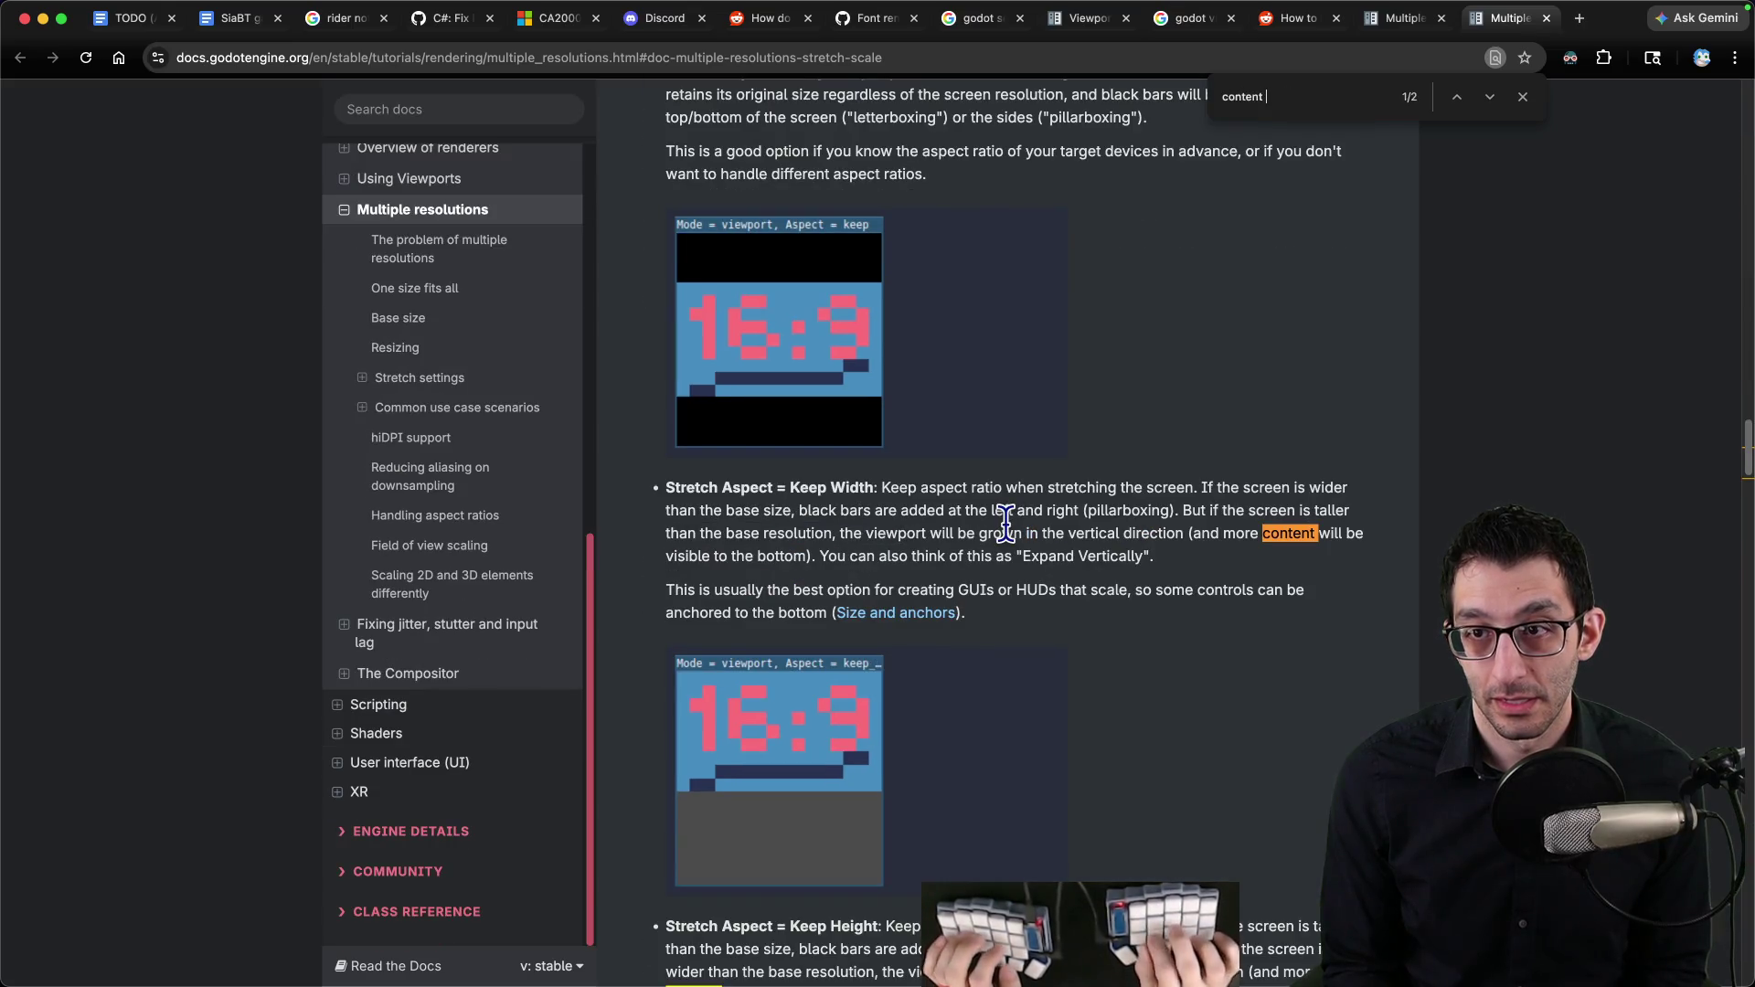
type("_scale_factor")
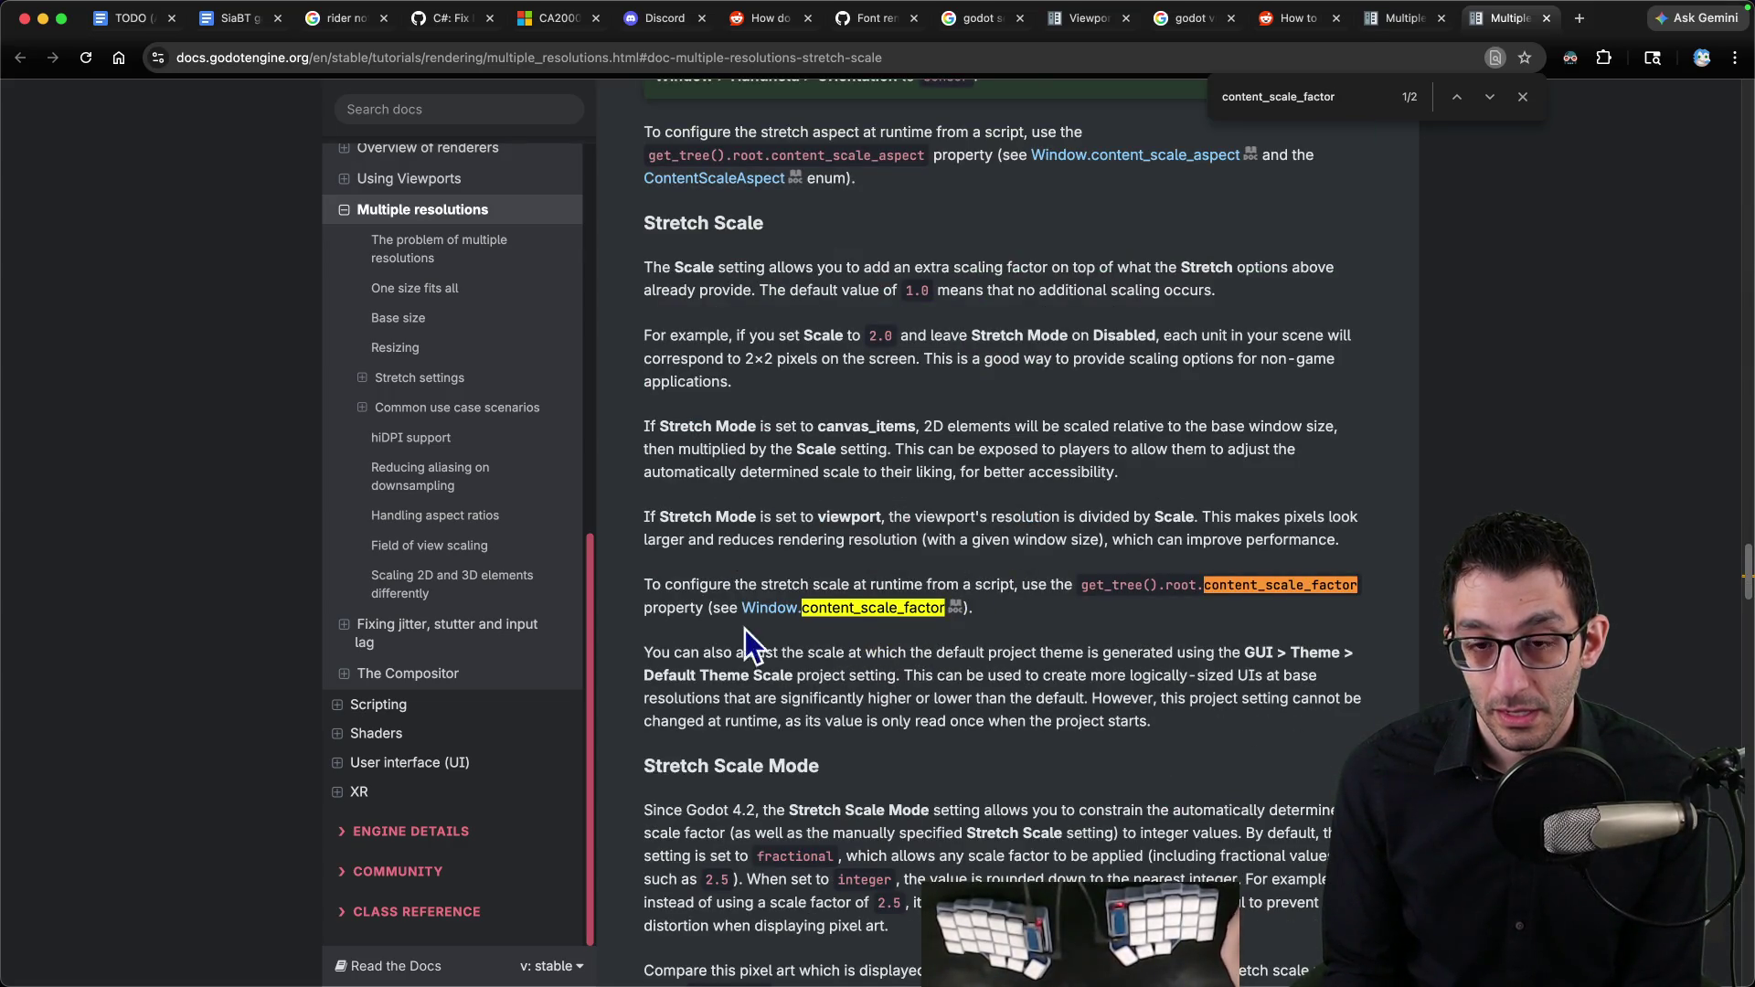
scroll(857, 605, "up", 1)
scroll(860, 605, "up", 20)
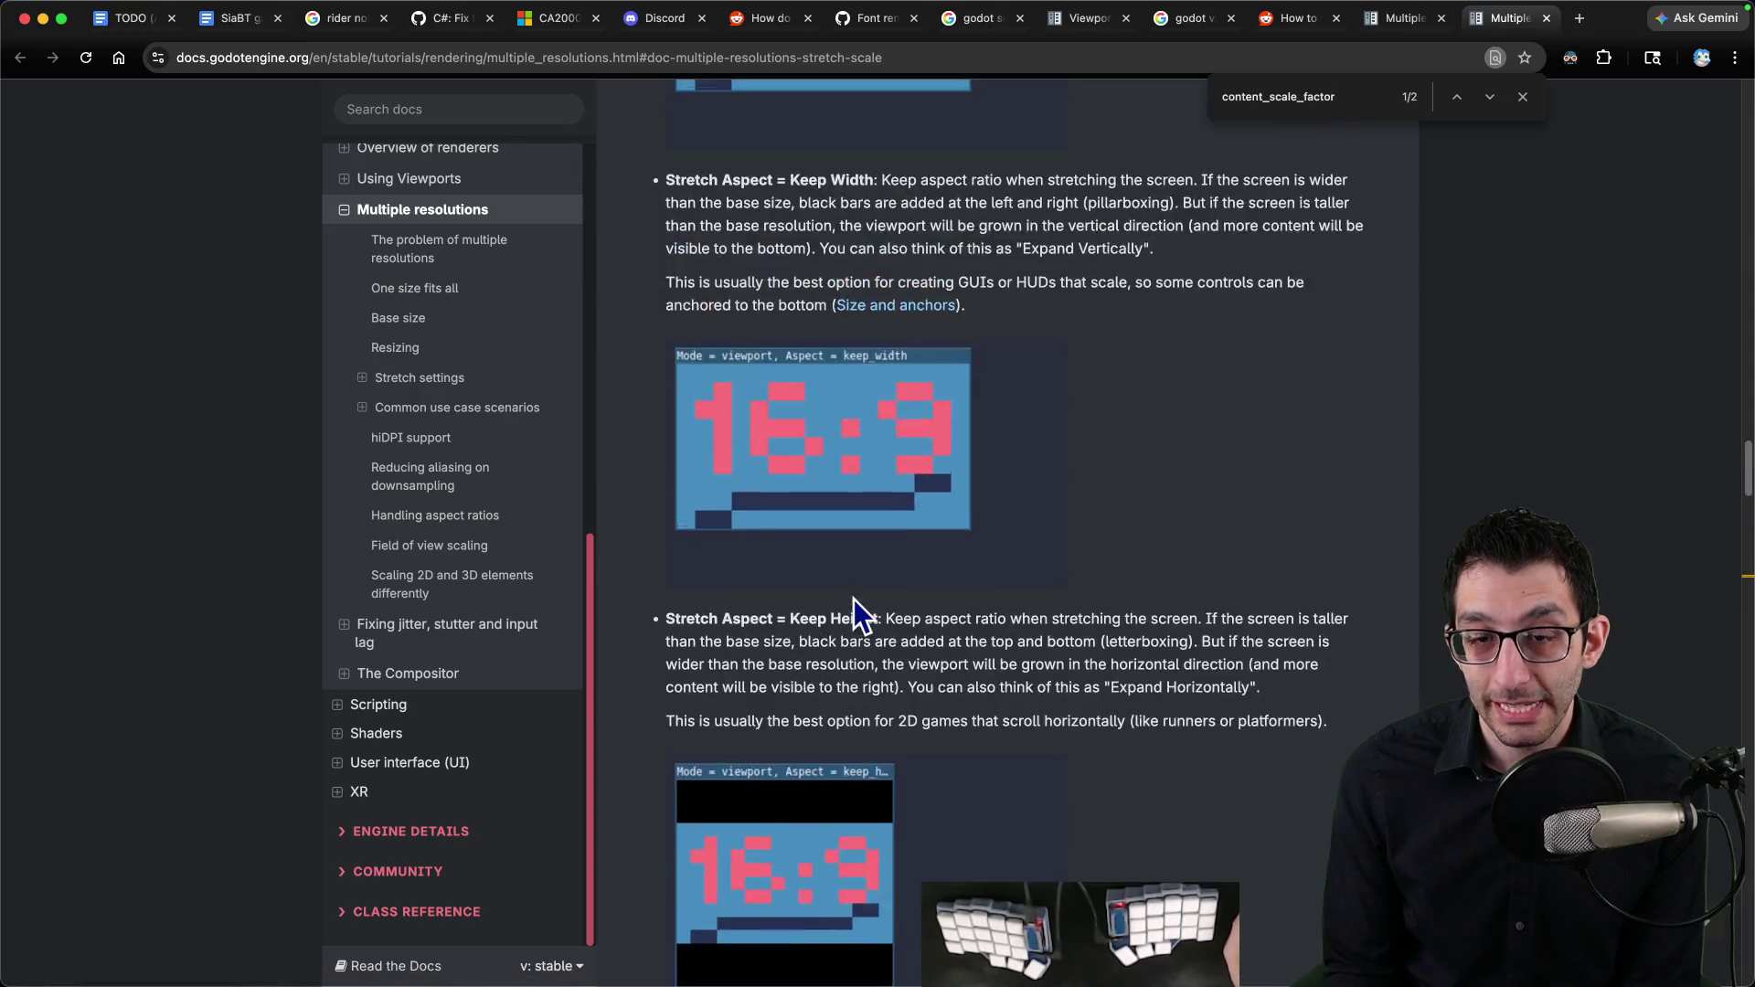
scroll(853, 594, "up", 15)
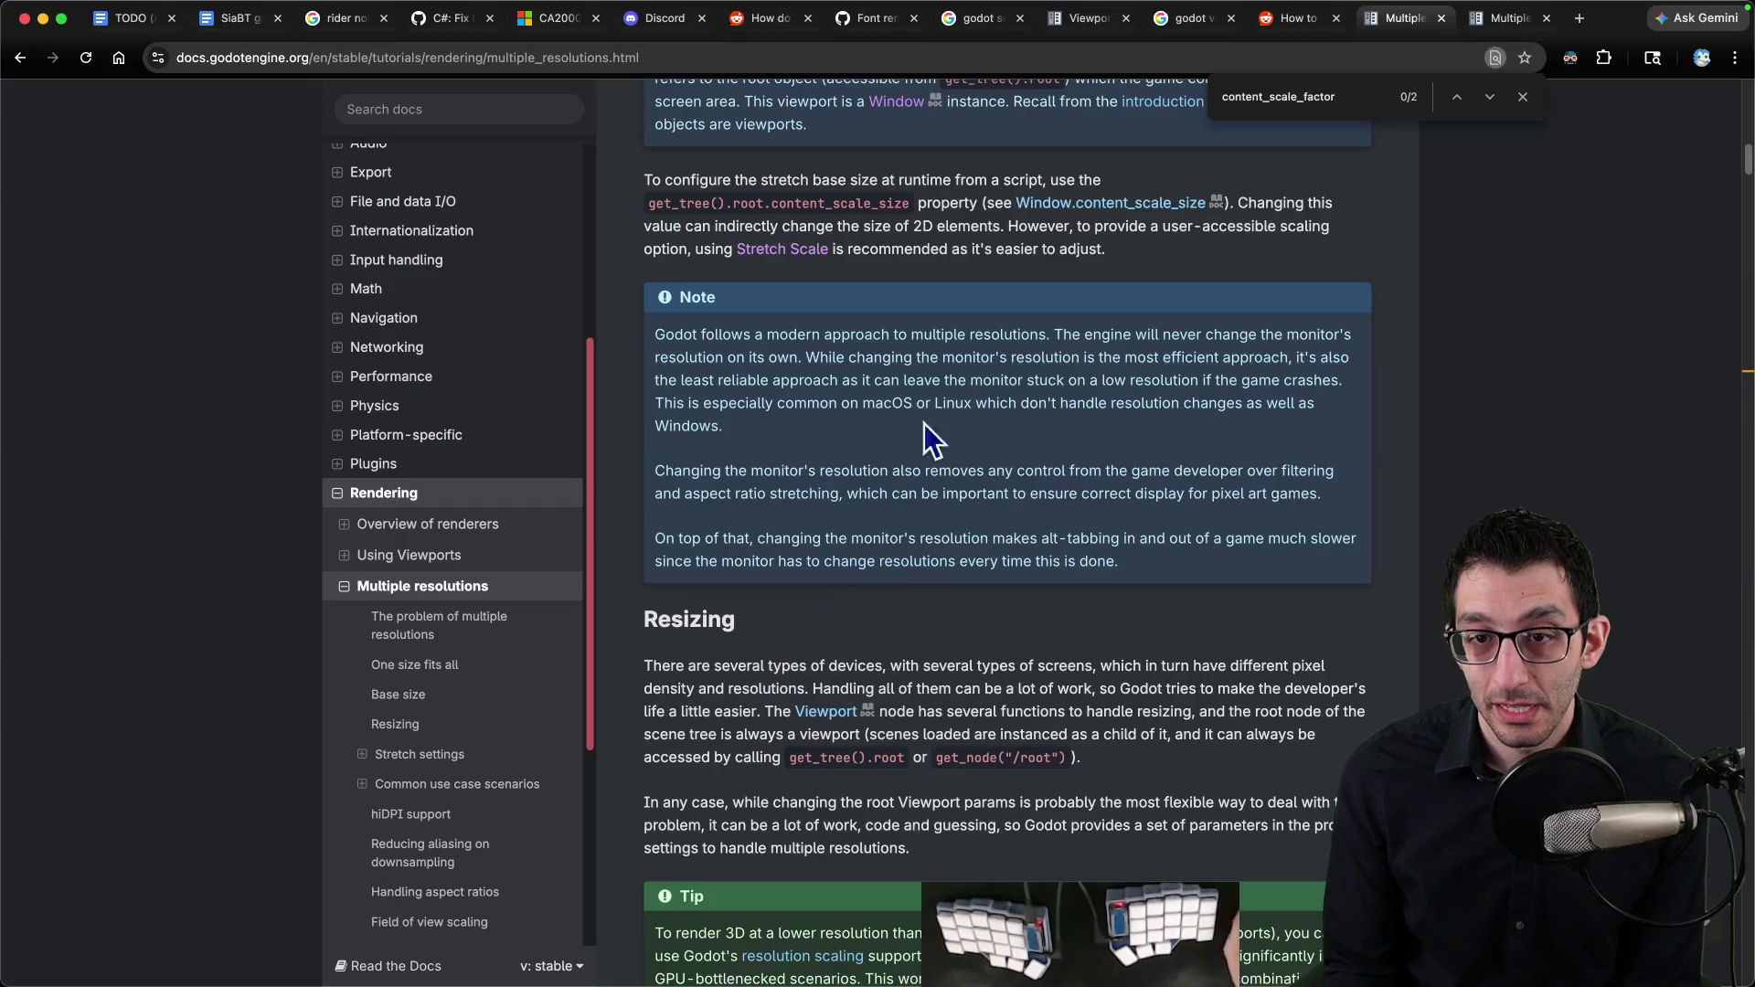
left_click(1079, 204)
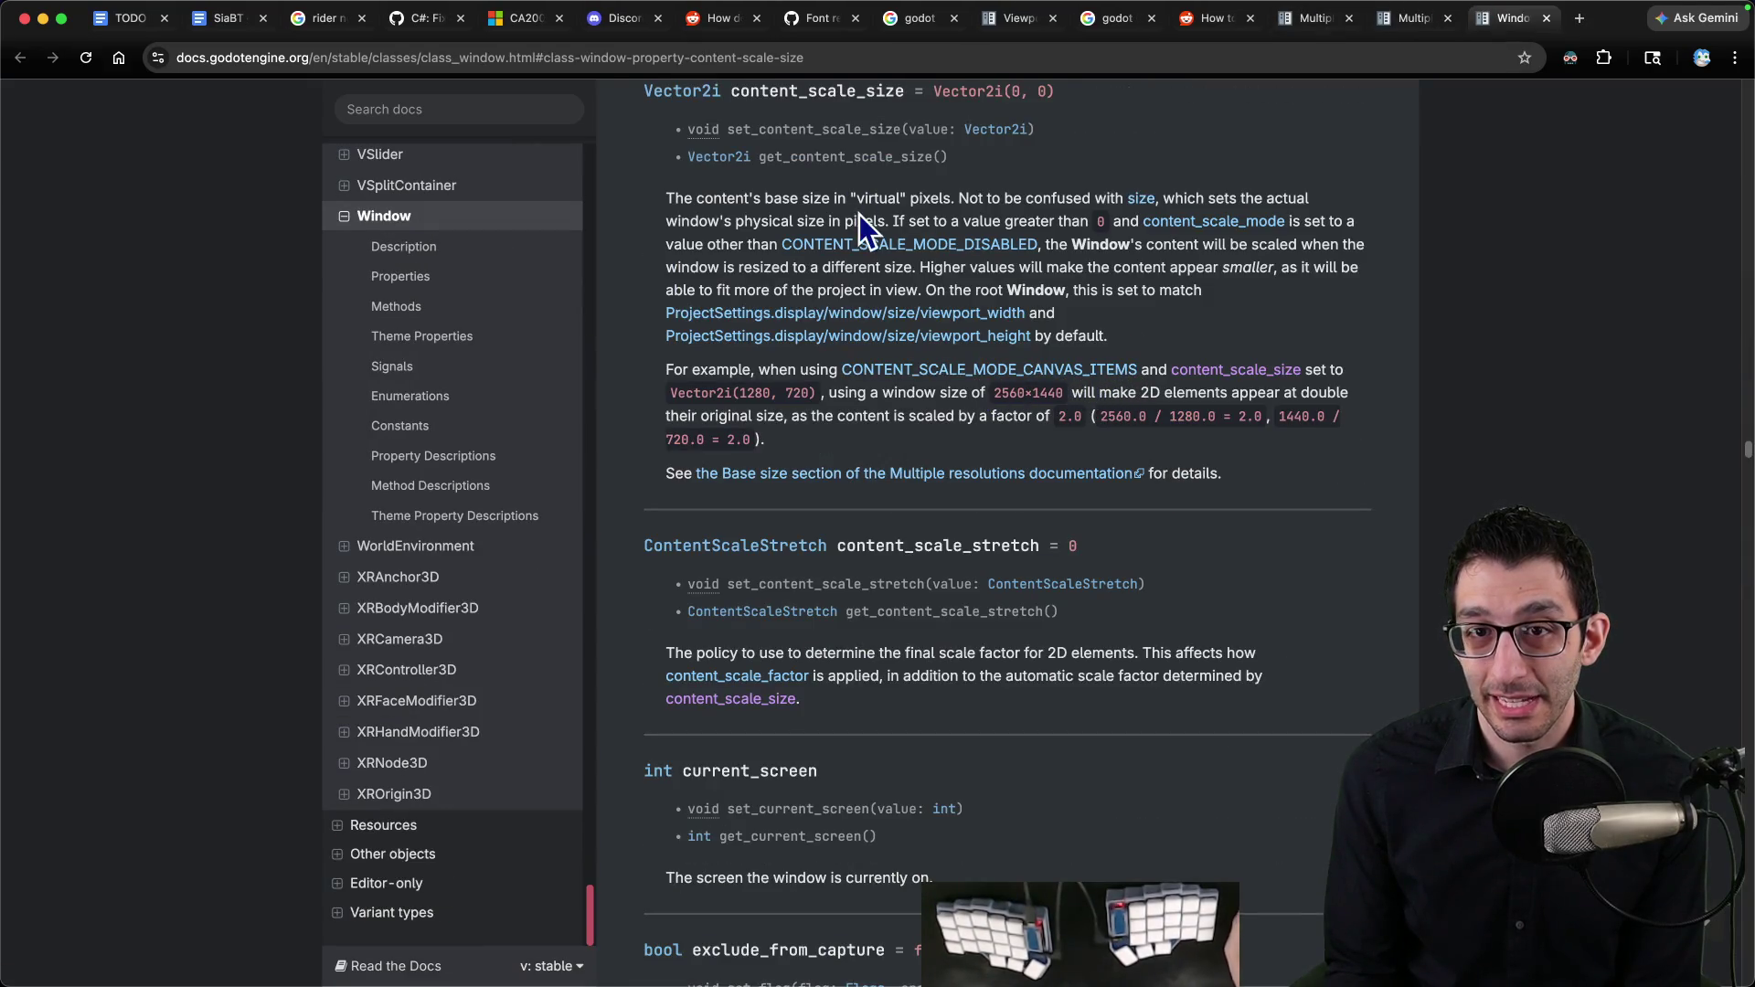
Step: Jump to content_scale_factor in the Window reference, read its description, and return to Multiple resolutions
scroll(1081, 290, "up", 4)
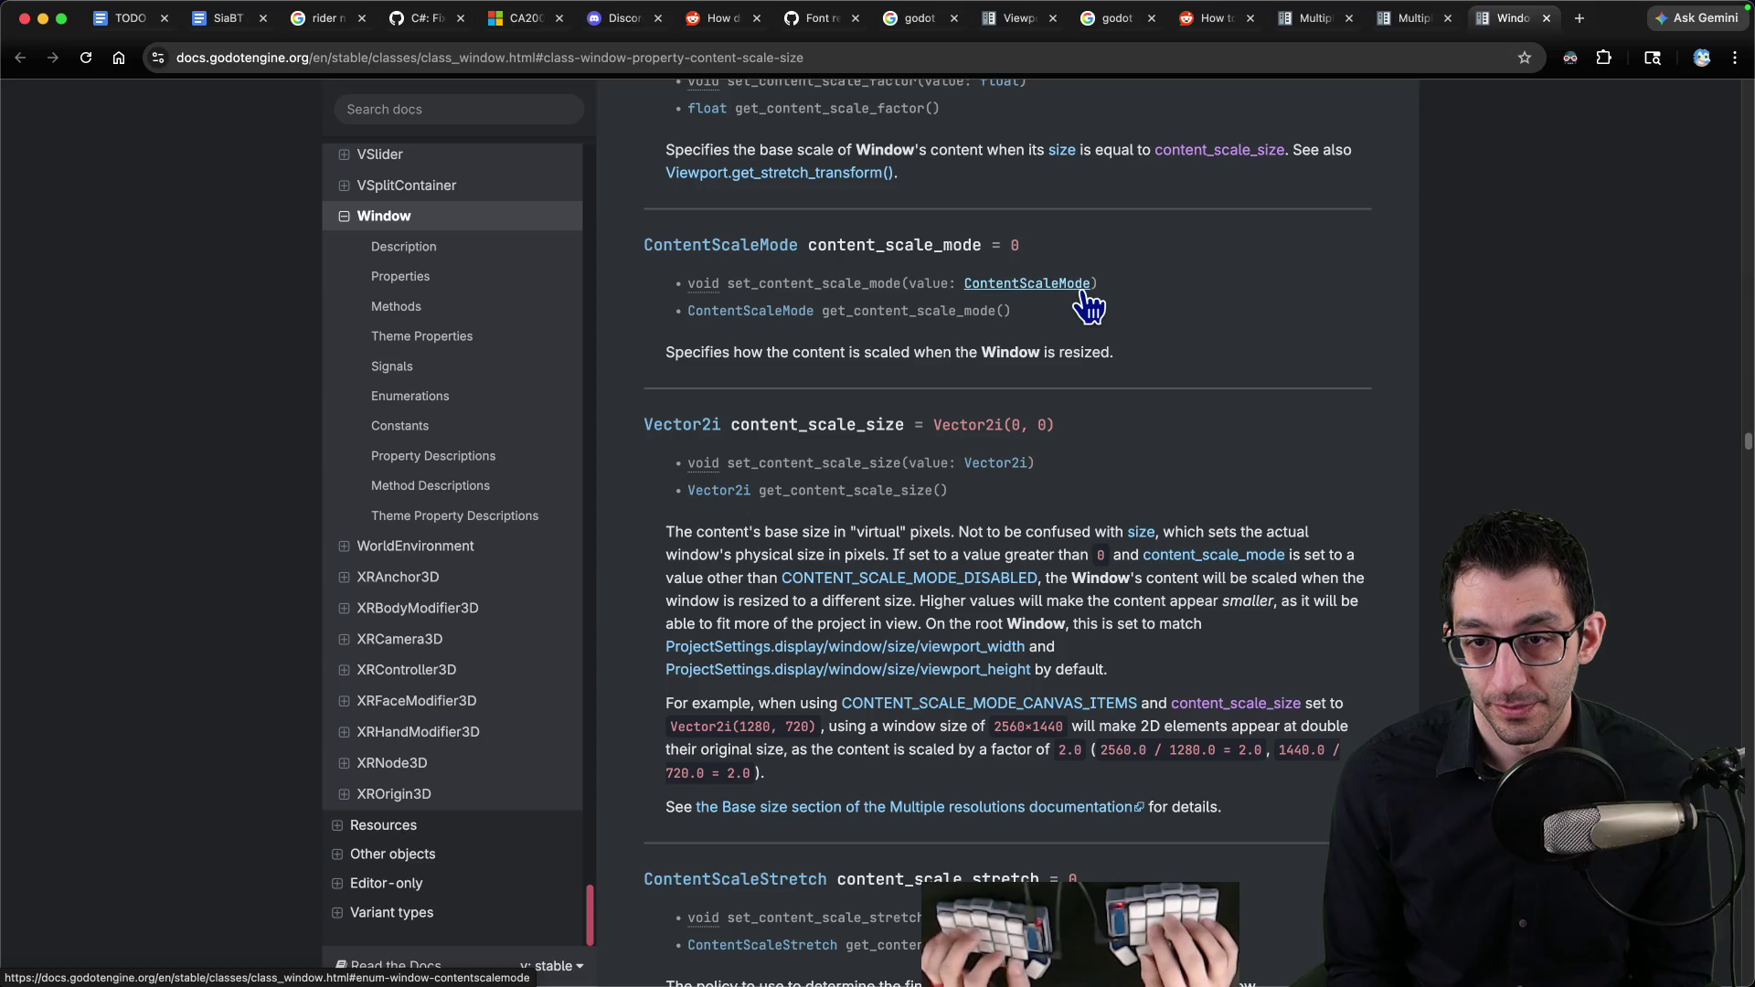
key("super+f")
type("content_")
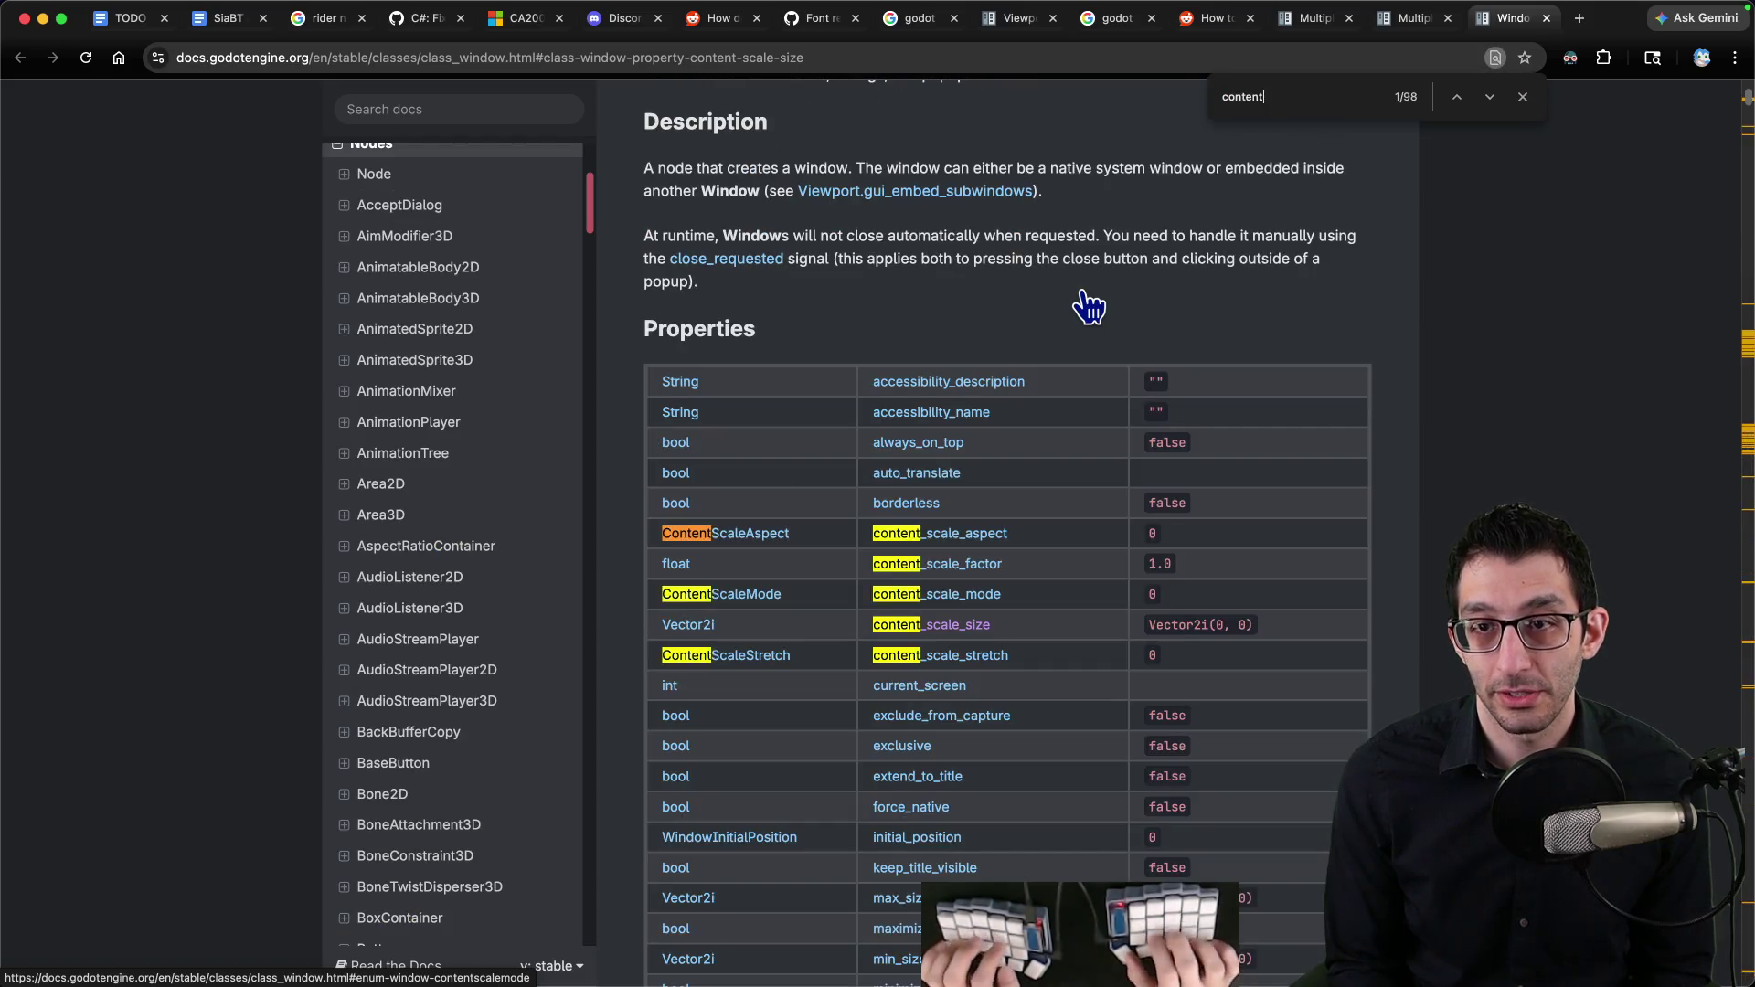
left_click(939, 563)
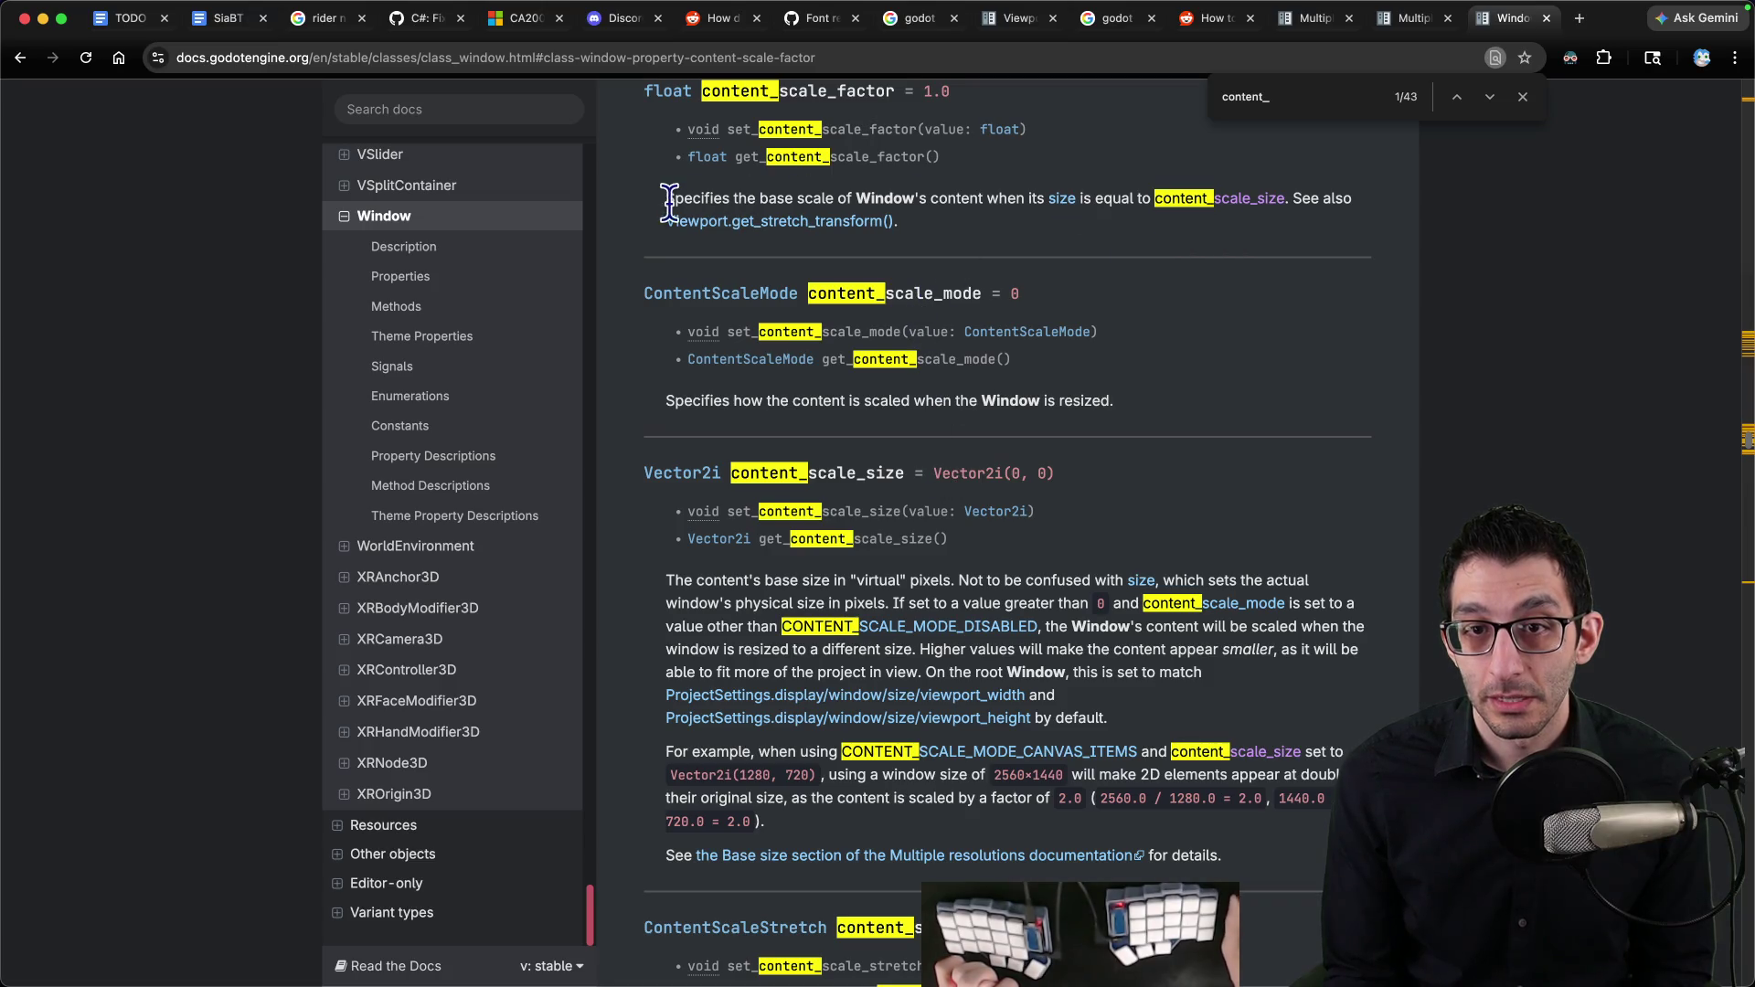
left_click_drag(670, 201, 814, 199)
mouse_move(1051, 202)
left_mouse_down()
mouse_move(1253, 195)
mouse_move(1359, 216)
mouse_move(1351, 247)
left_mouse_up()
left_click(1349, 245)
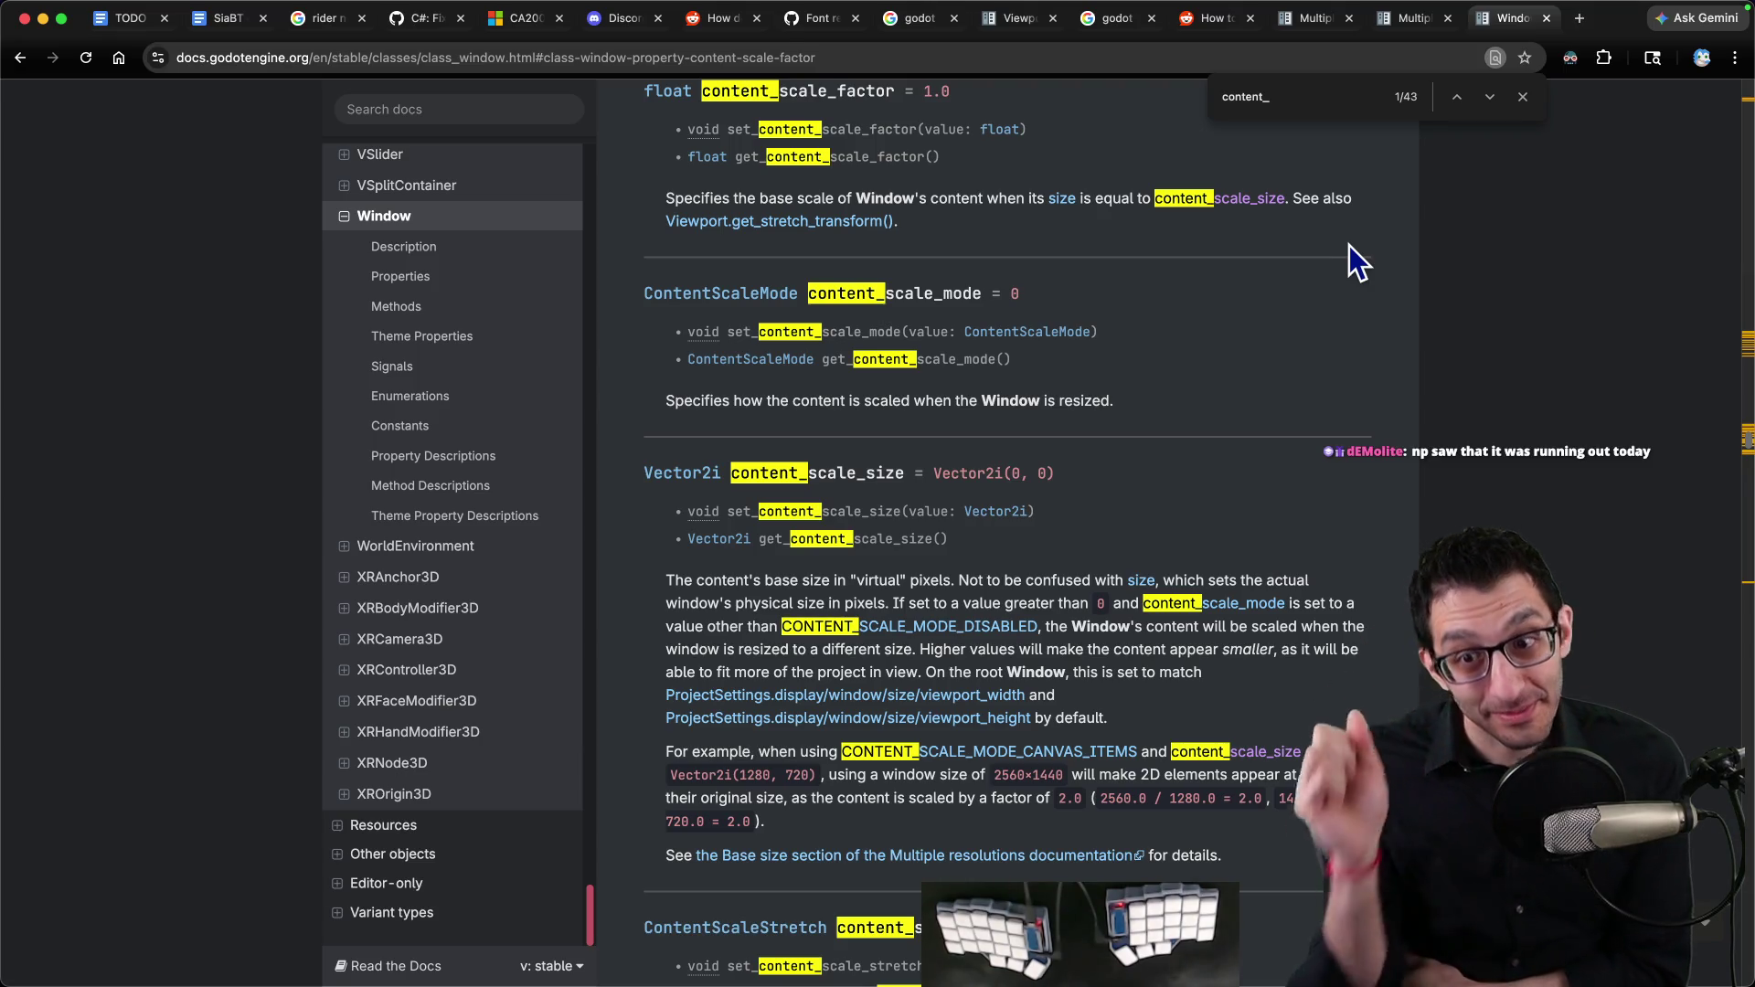
key("ctrl+shift+Tab")
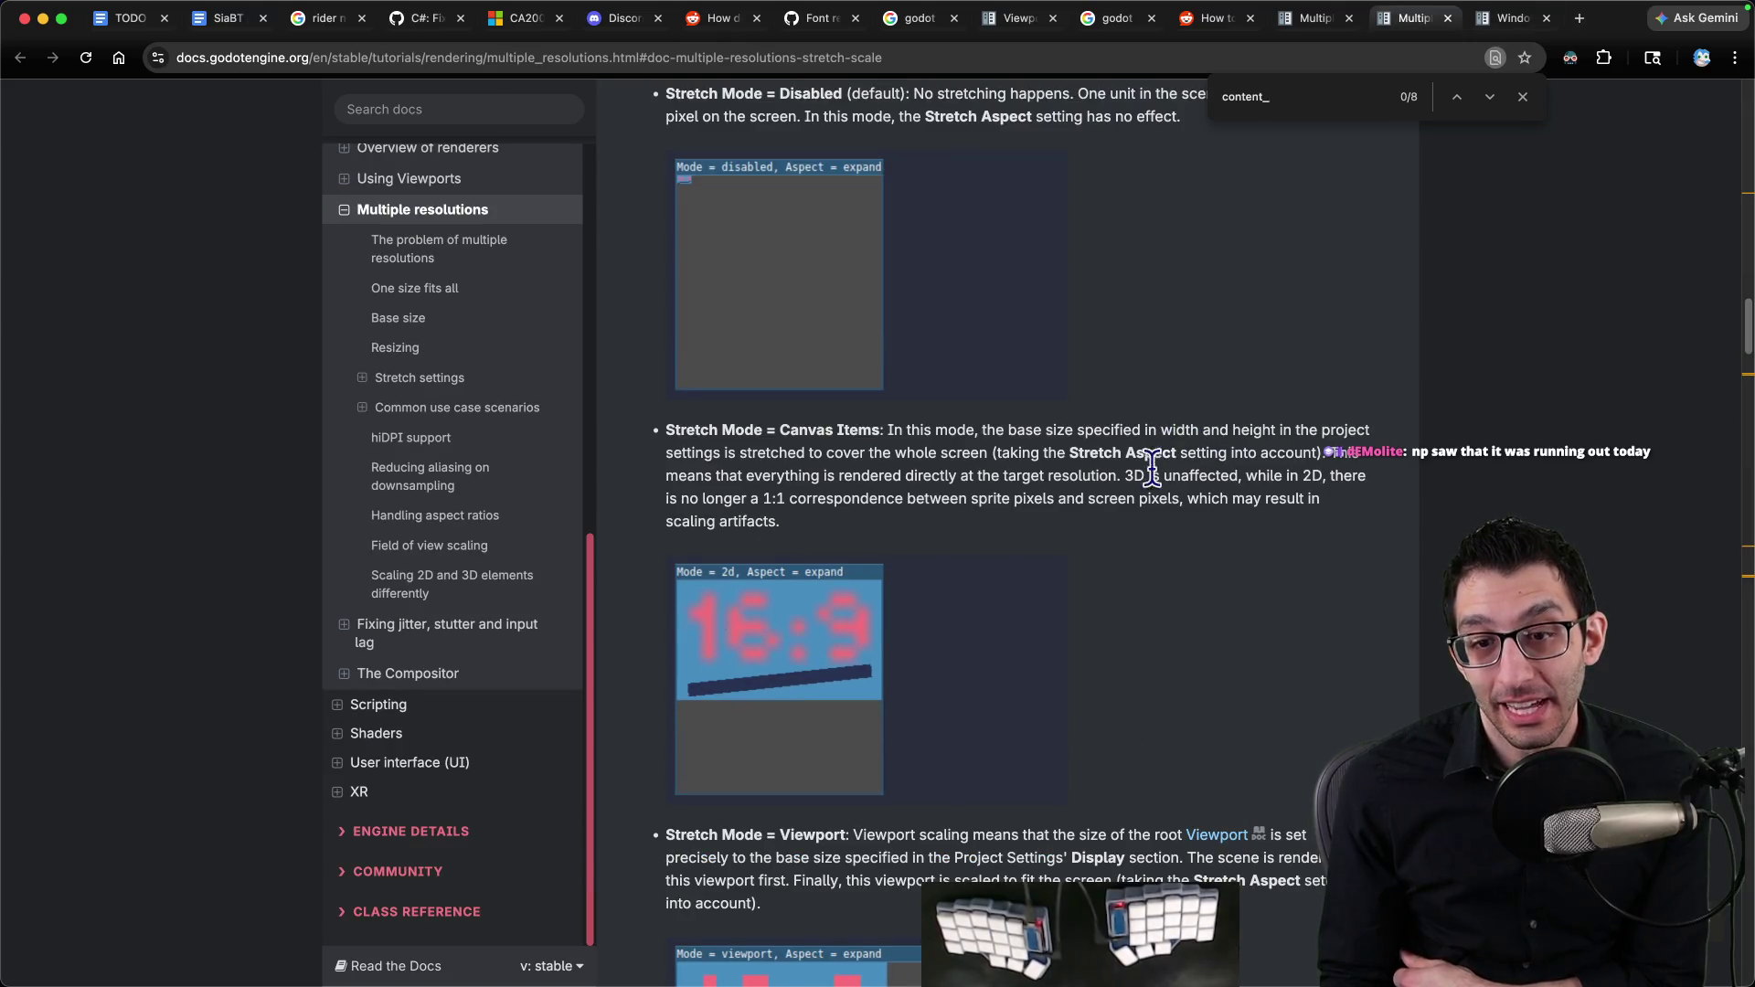
Step: Search Google for 'chess' in a new browser tab
scroll(1150, 480, "down", 3)
scroll(1140, 498, "up", 4)
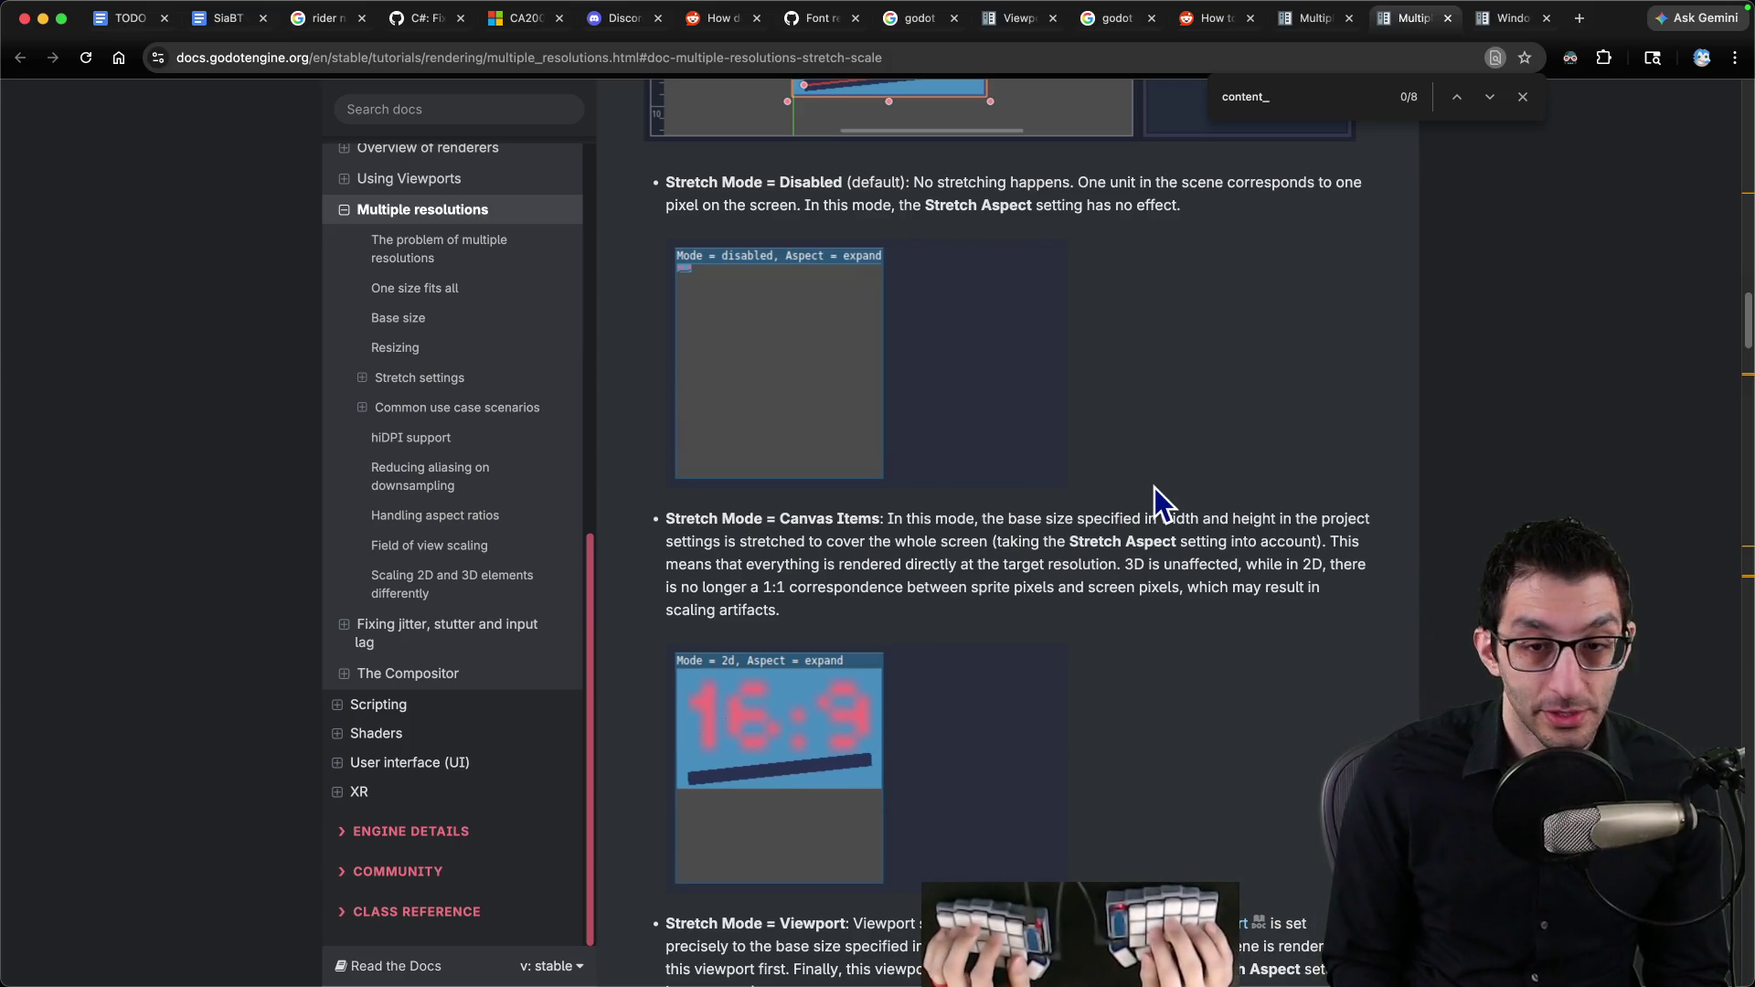
key("super+t")
type("chess")
key("Return")
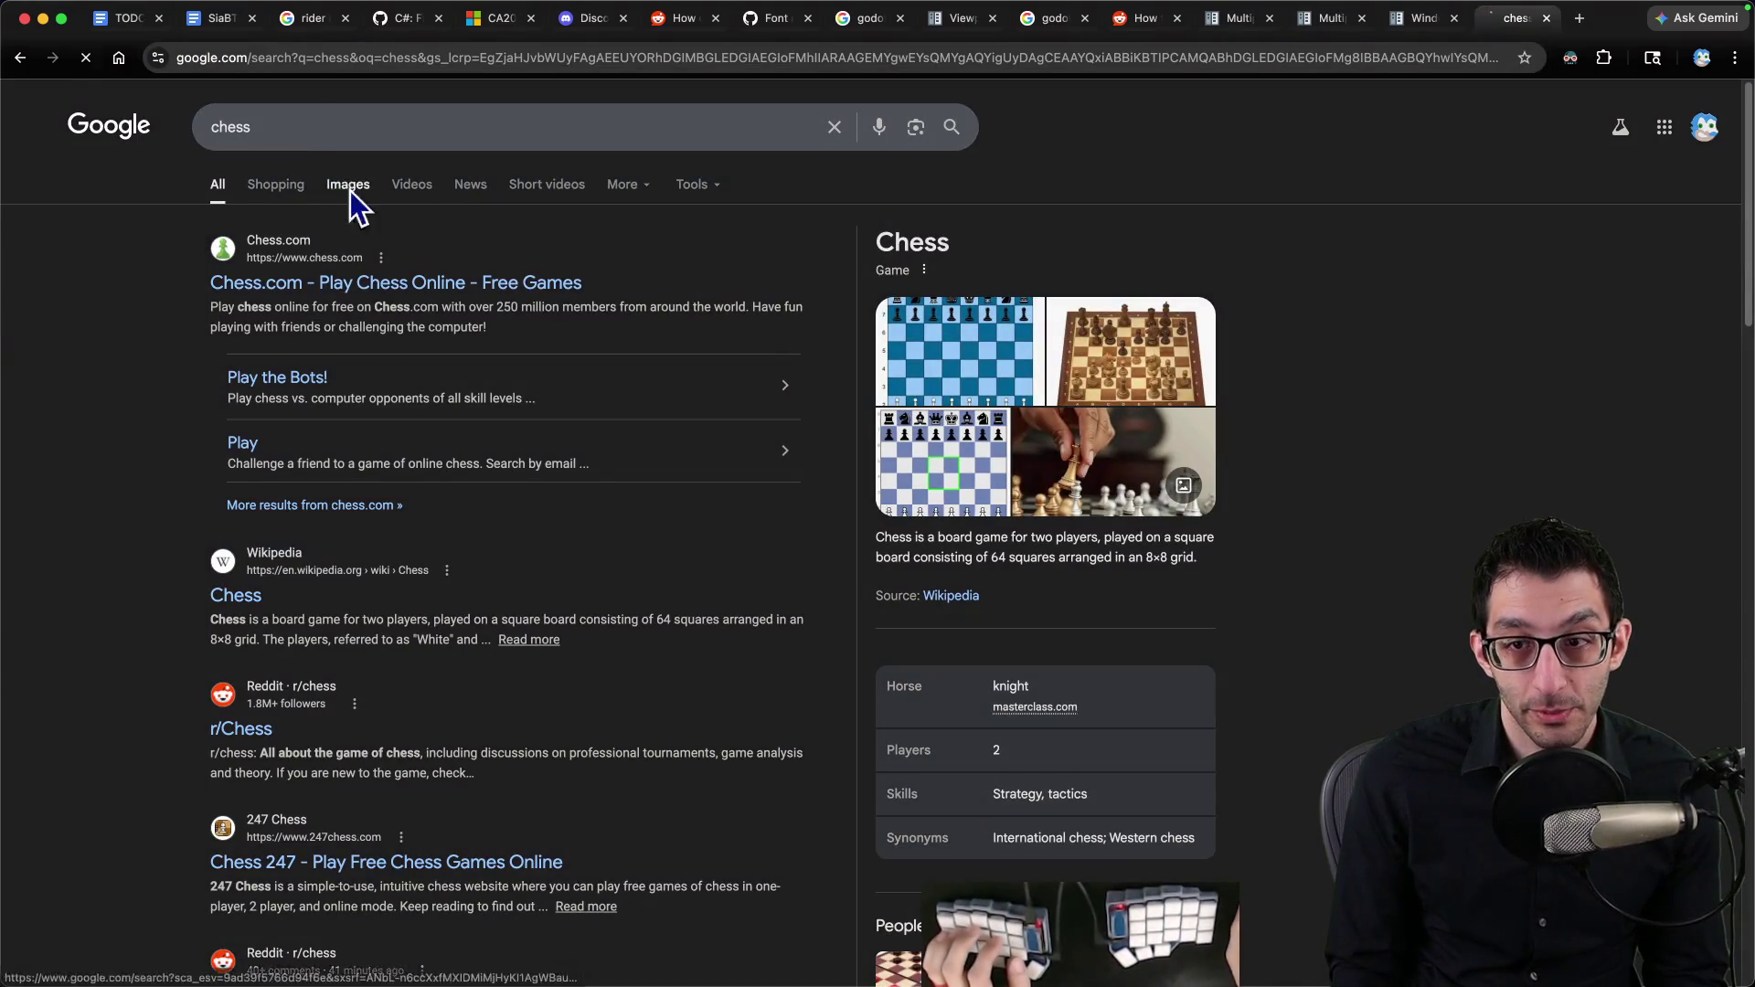
Step: Open the 365Chess board from the chess image results and screenshot its top four ranks
left_click(348, 187)
left_click(584, 523)
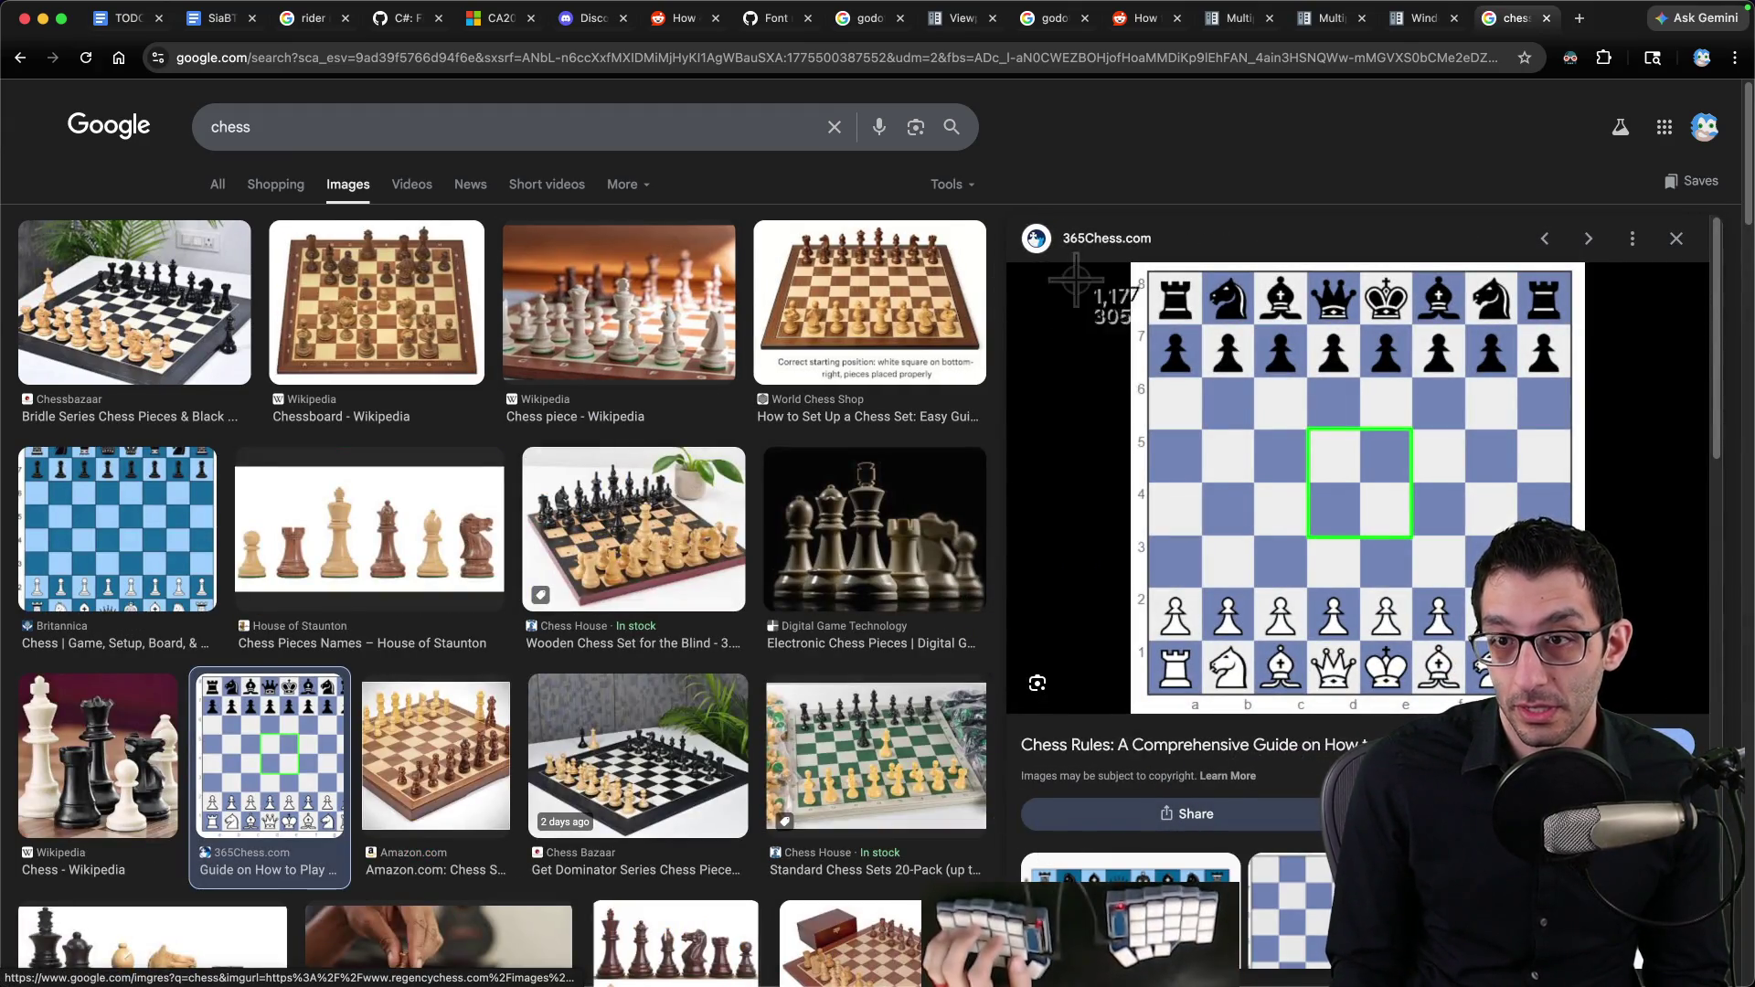
mouse_move(1131, 262)
left_mouse_down()
mouse_move(1552, 437)
mouse_move(1576, 485)
left_mouse_up()
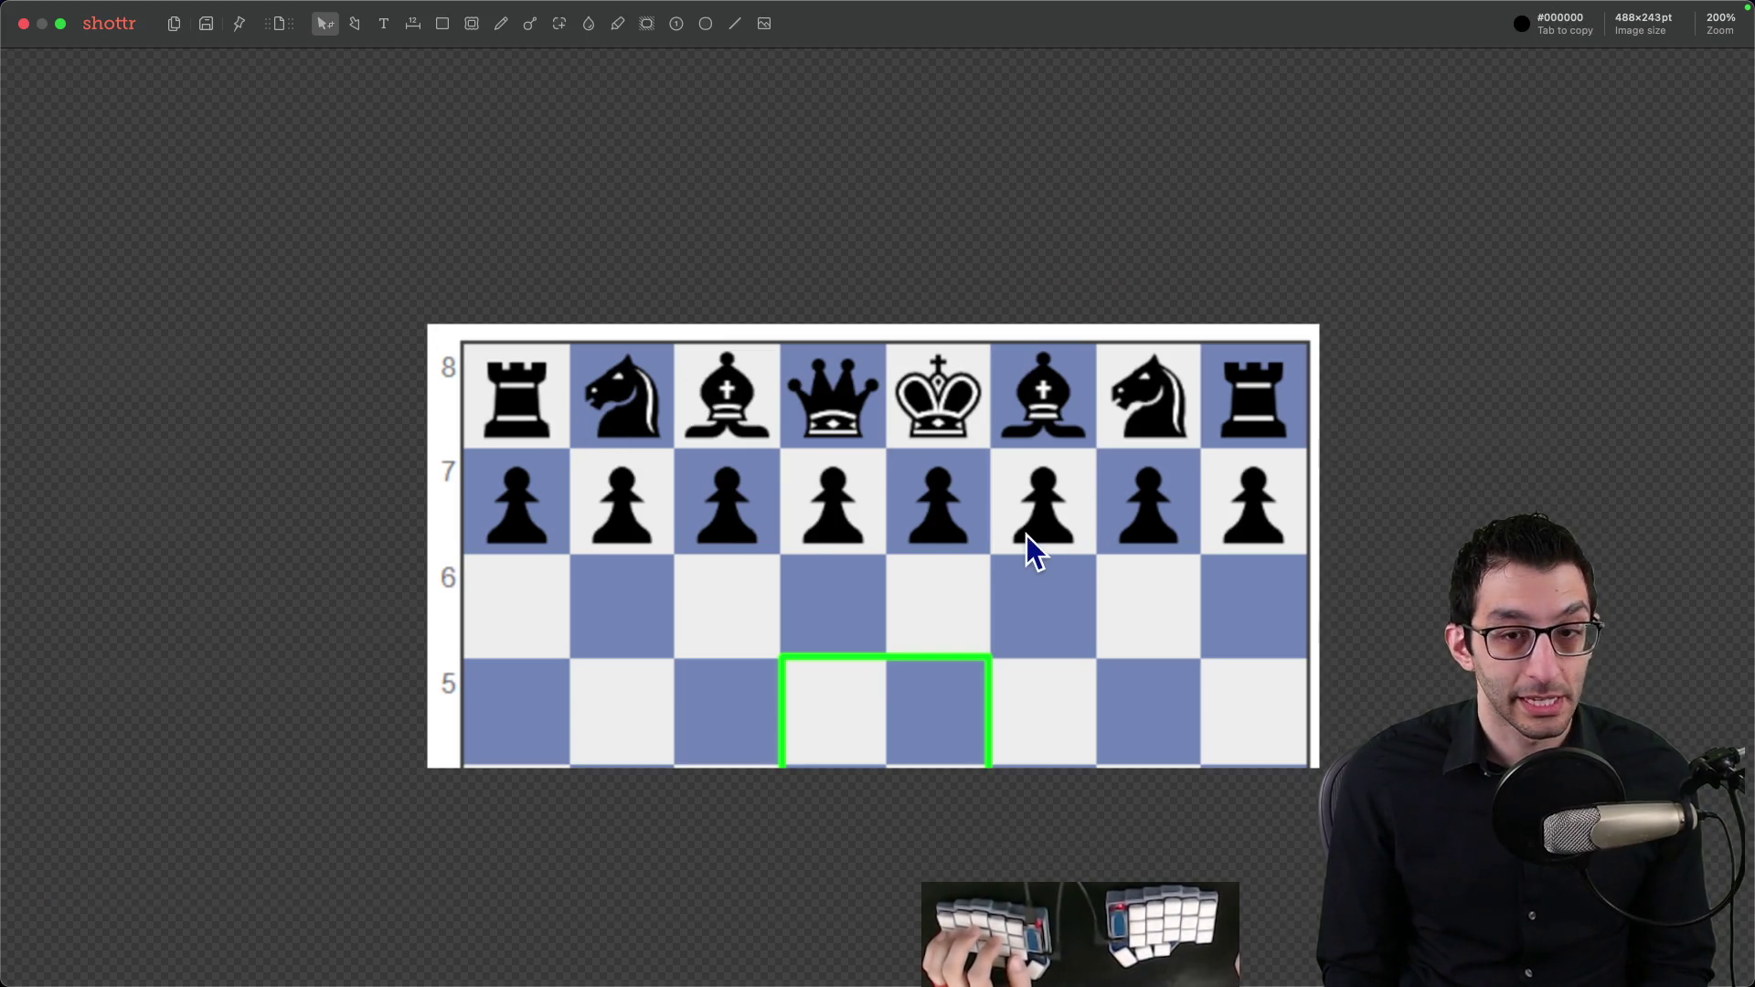
Step: Pan across the zoomed chessboard capture in Shottr, then close it
mouse_move(775, 382)
left_mouse_down()
mouse_move(719, 313)
mouse_move(429, 146)
mouse_move(458, 189)
left_mouse_up()
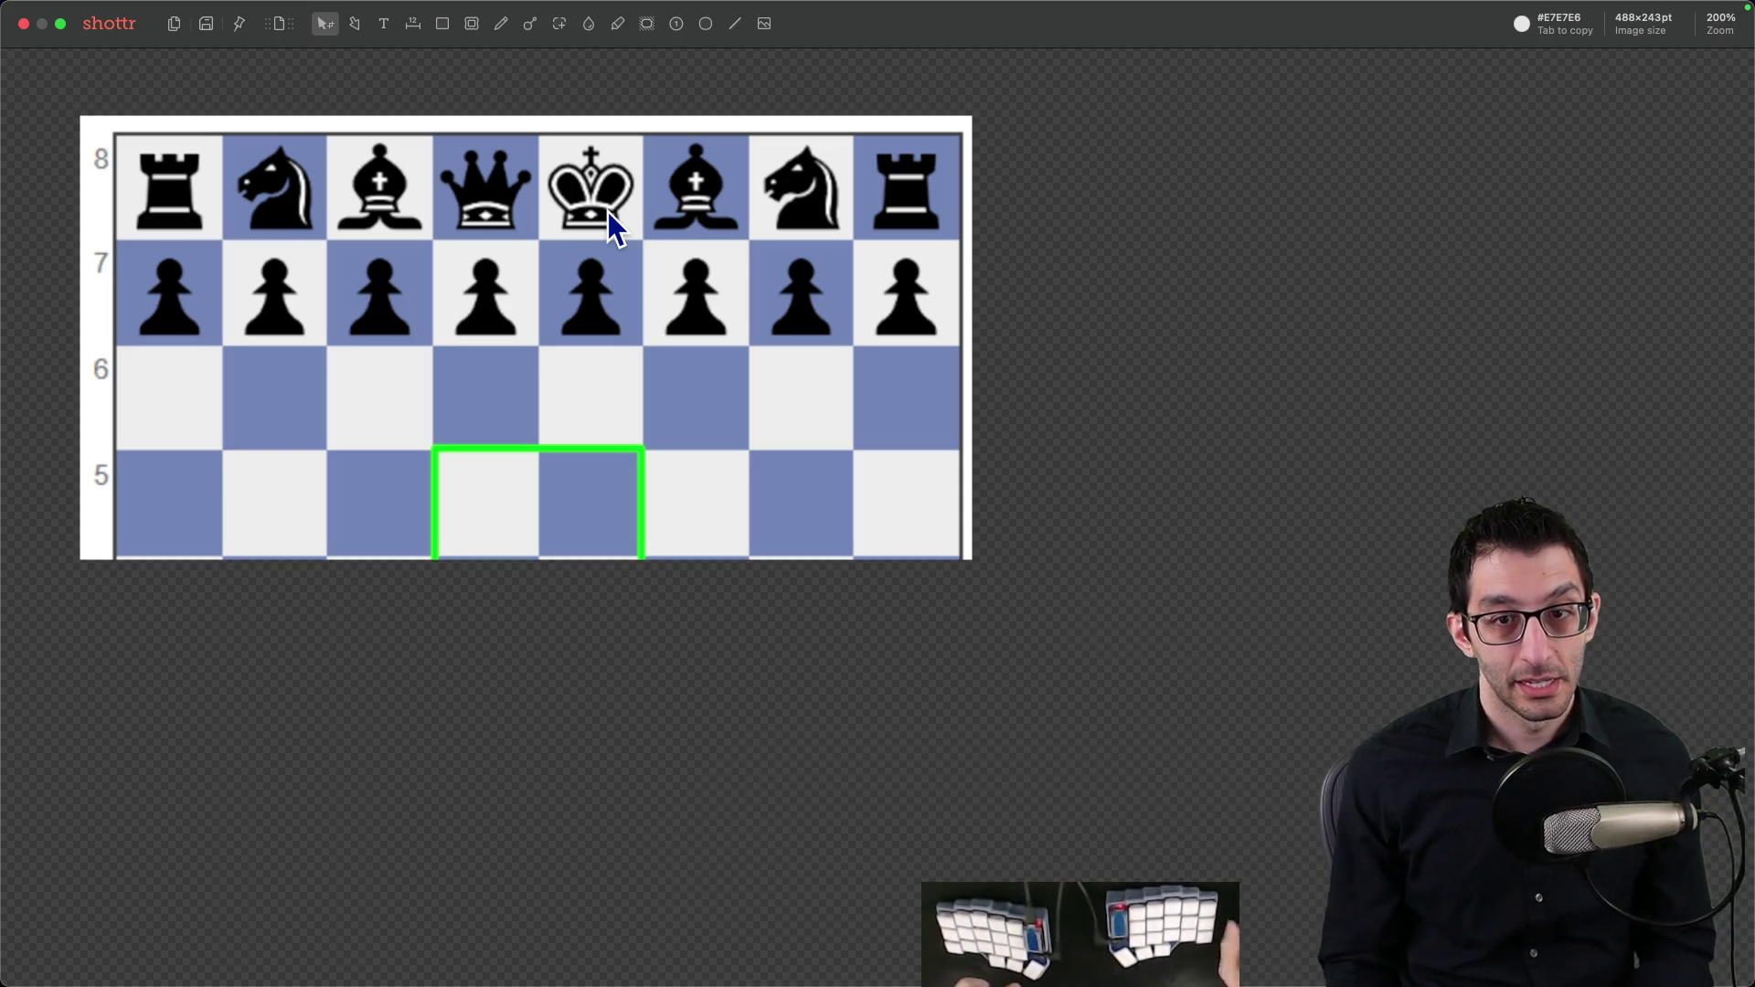
key("Escape")
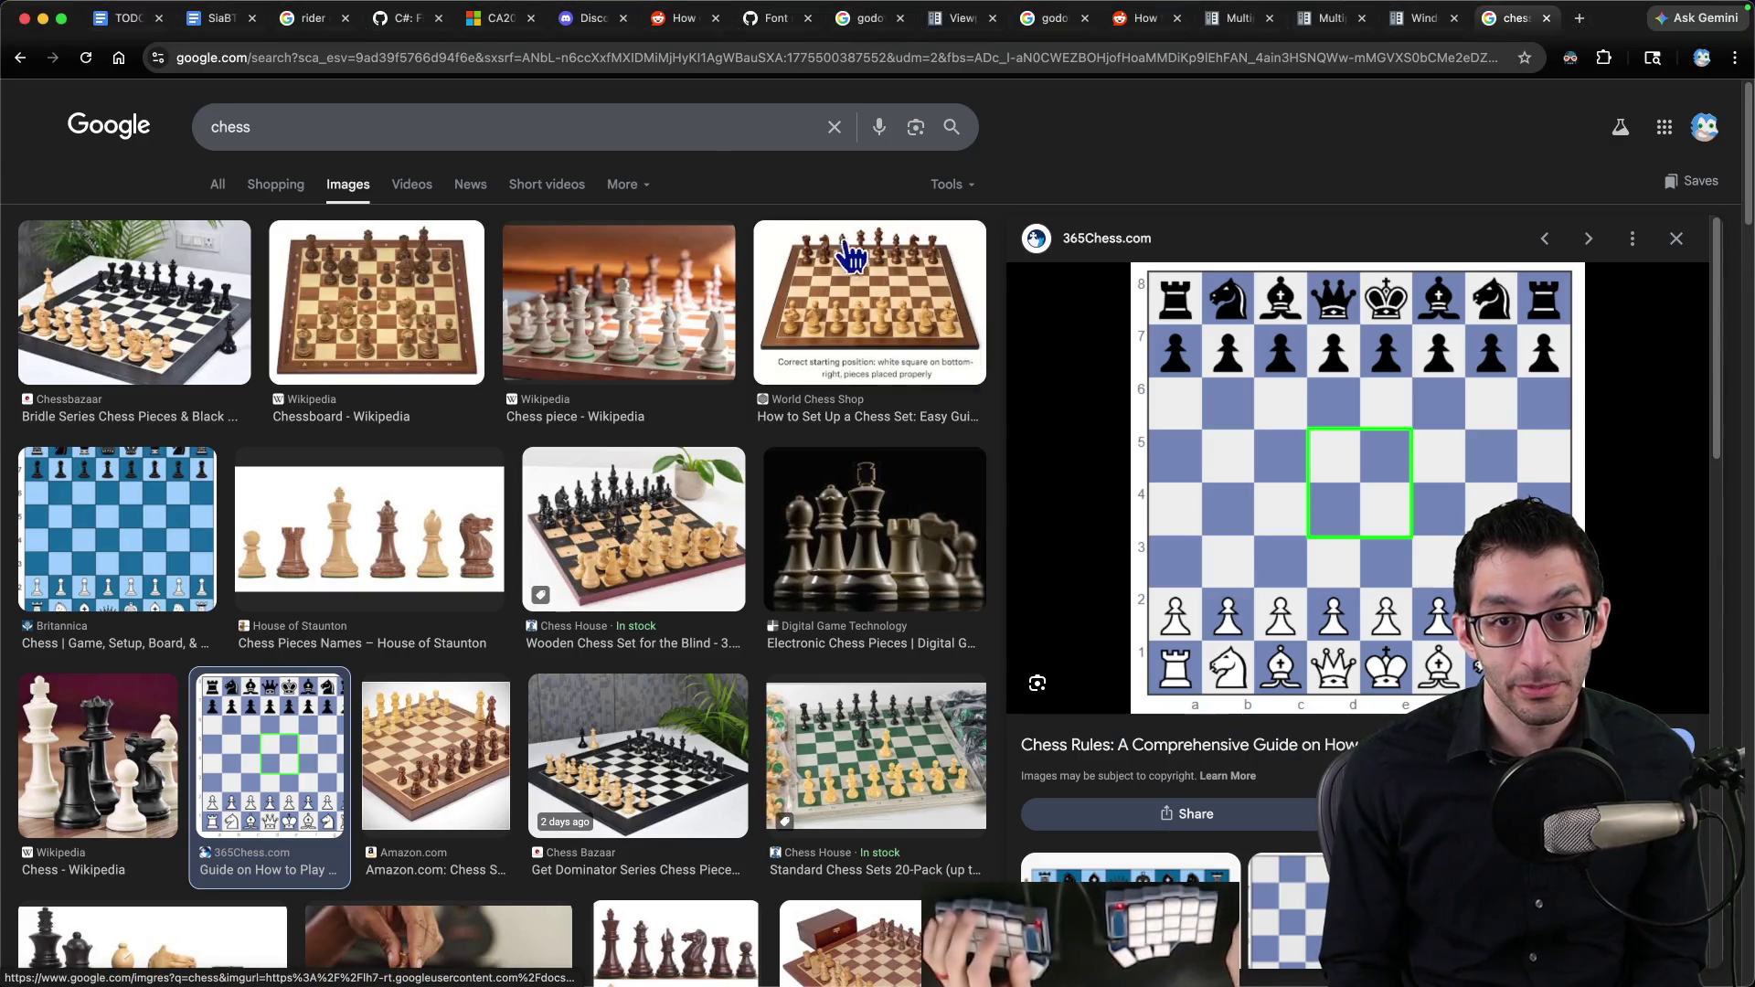
Step: In a new tab, open the Skeleseller Steam page's fourth screenshot in the large viewer
key("ctrl+t")
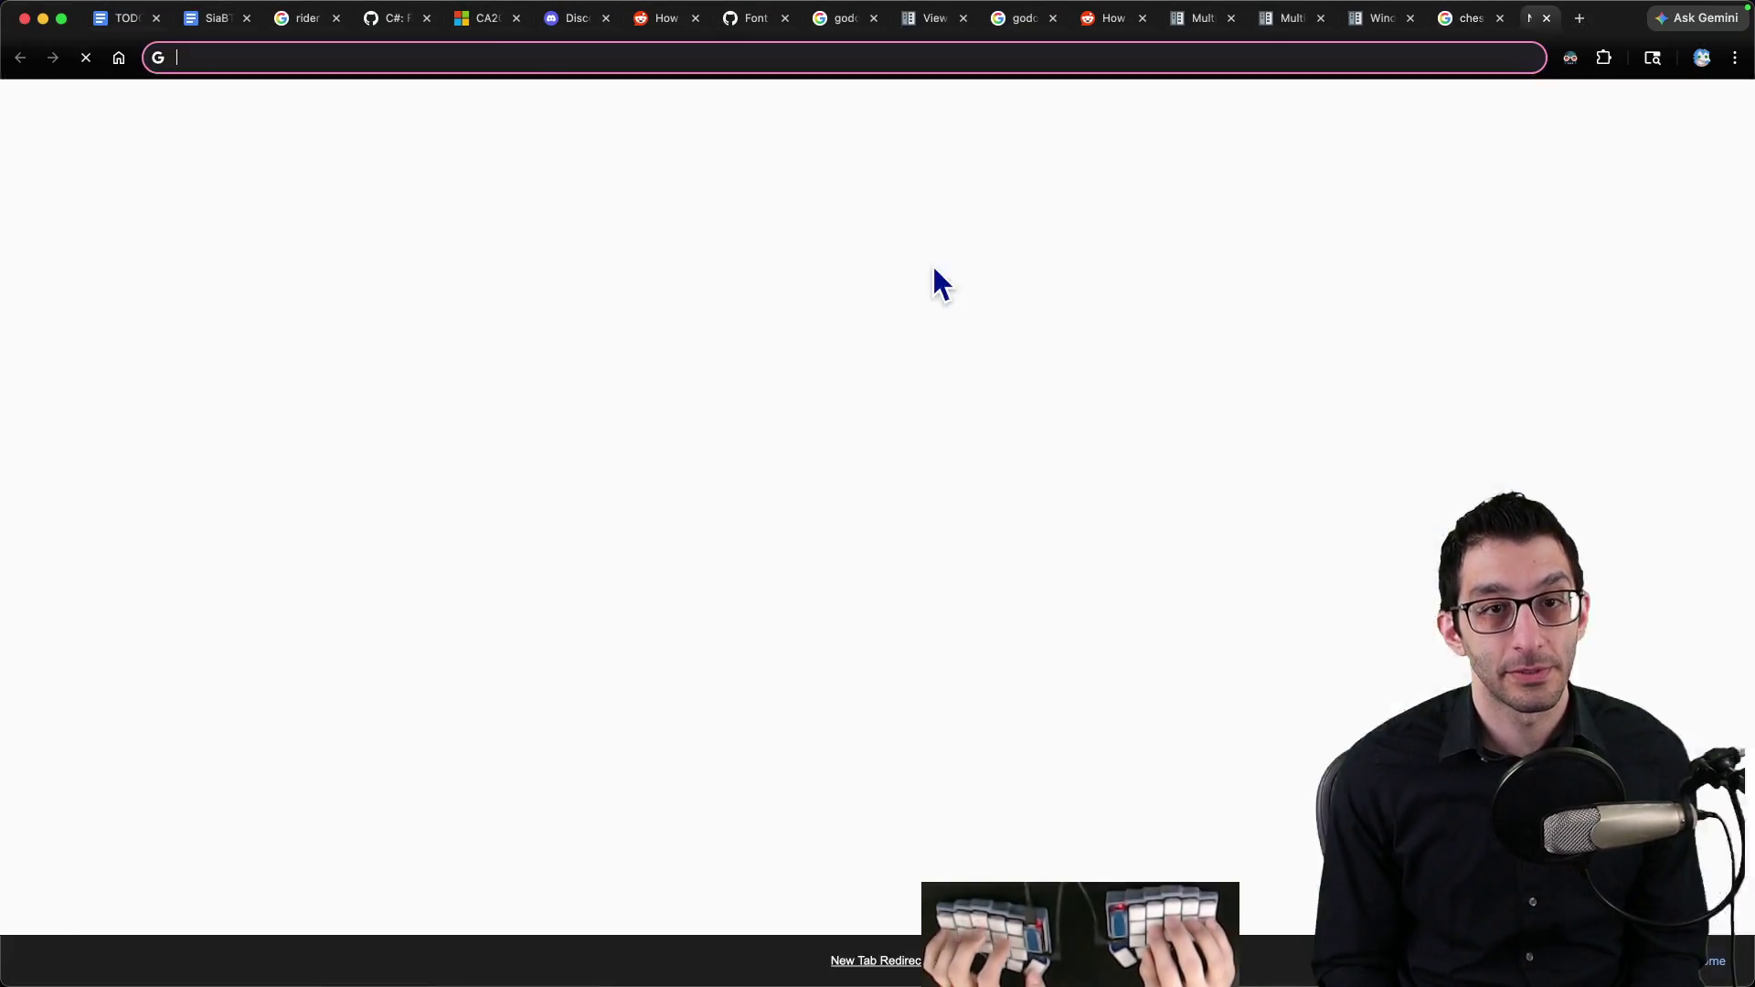
key("s")
scroll(731, 457, "down", 4)
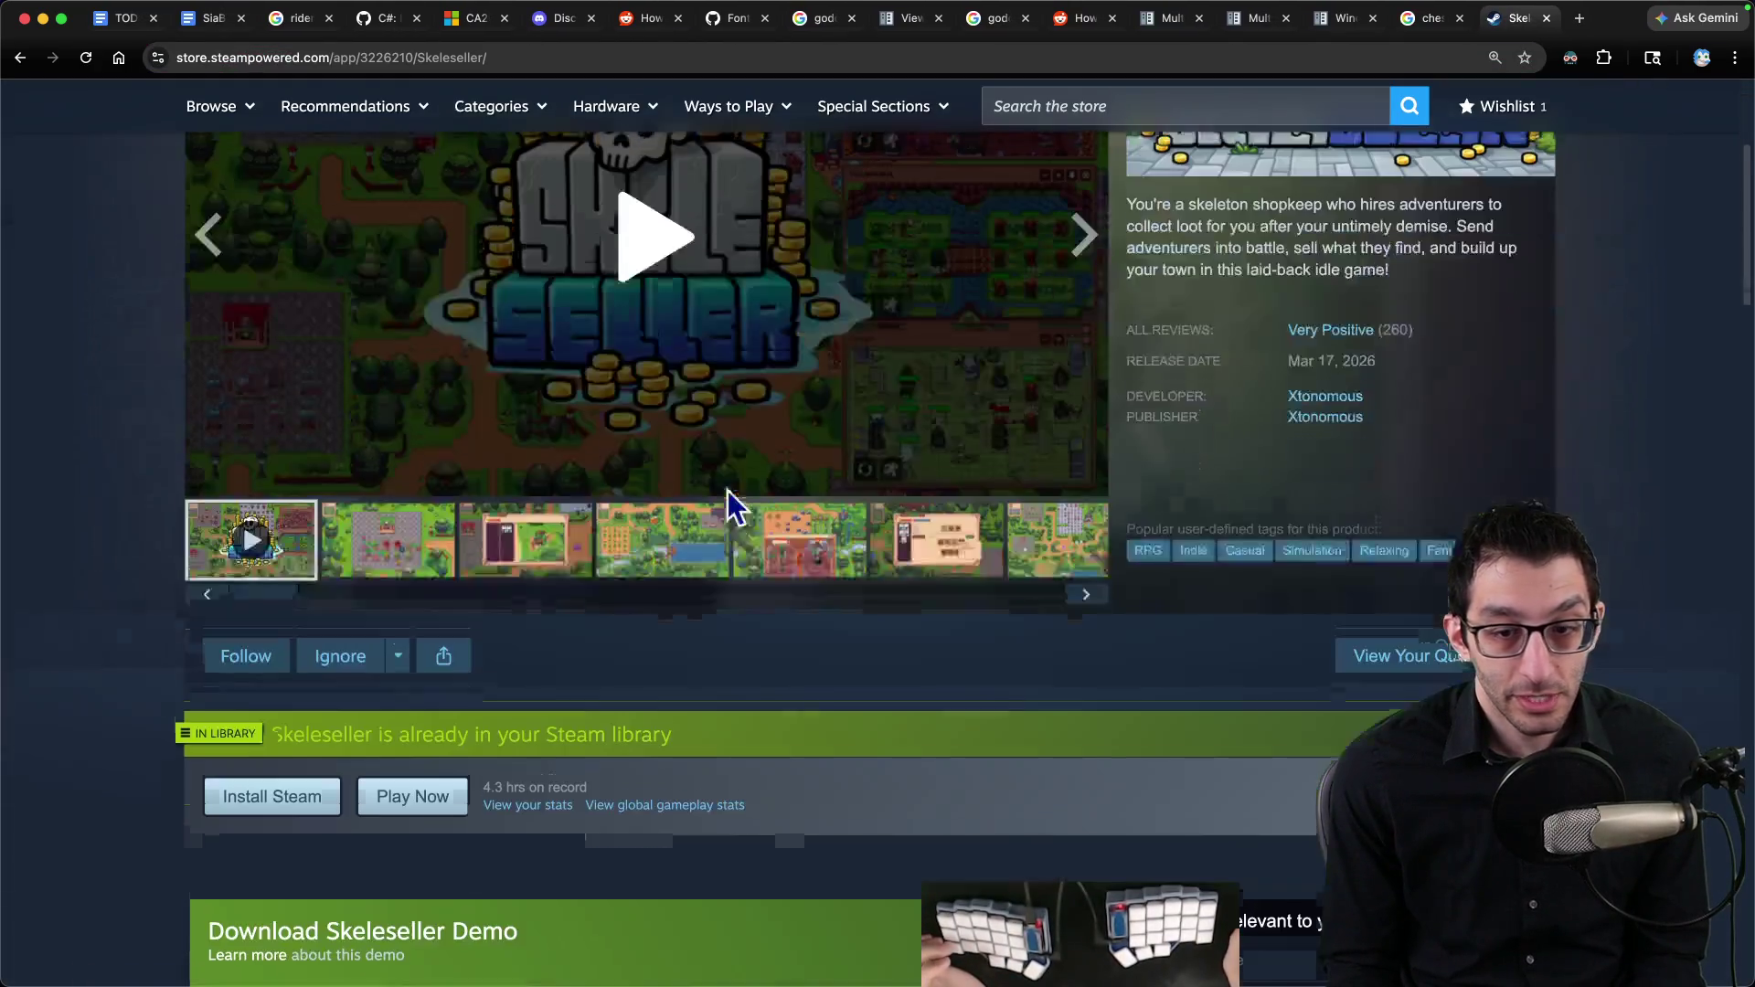
left_click(690, 549)
left_click(715, 296)
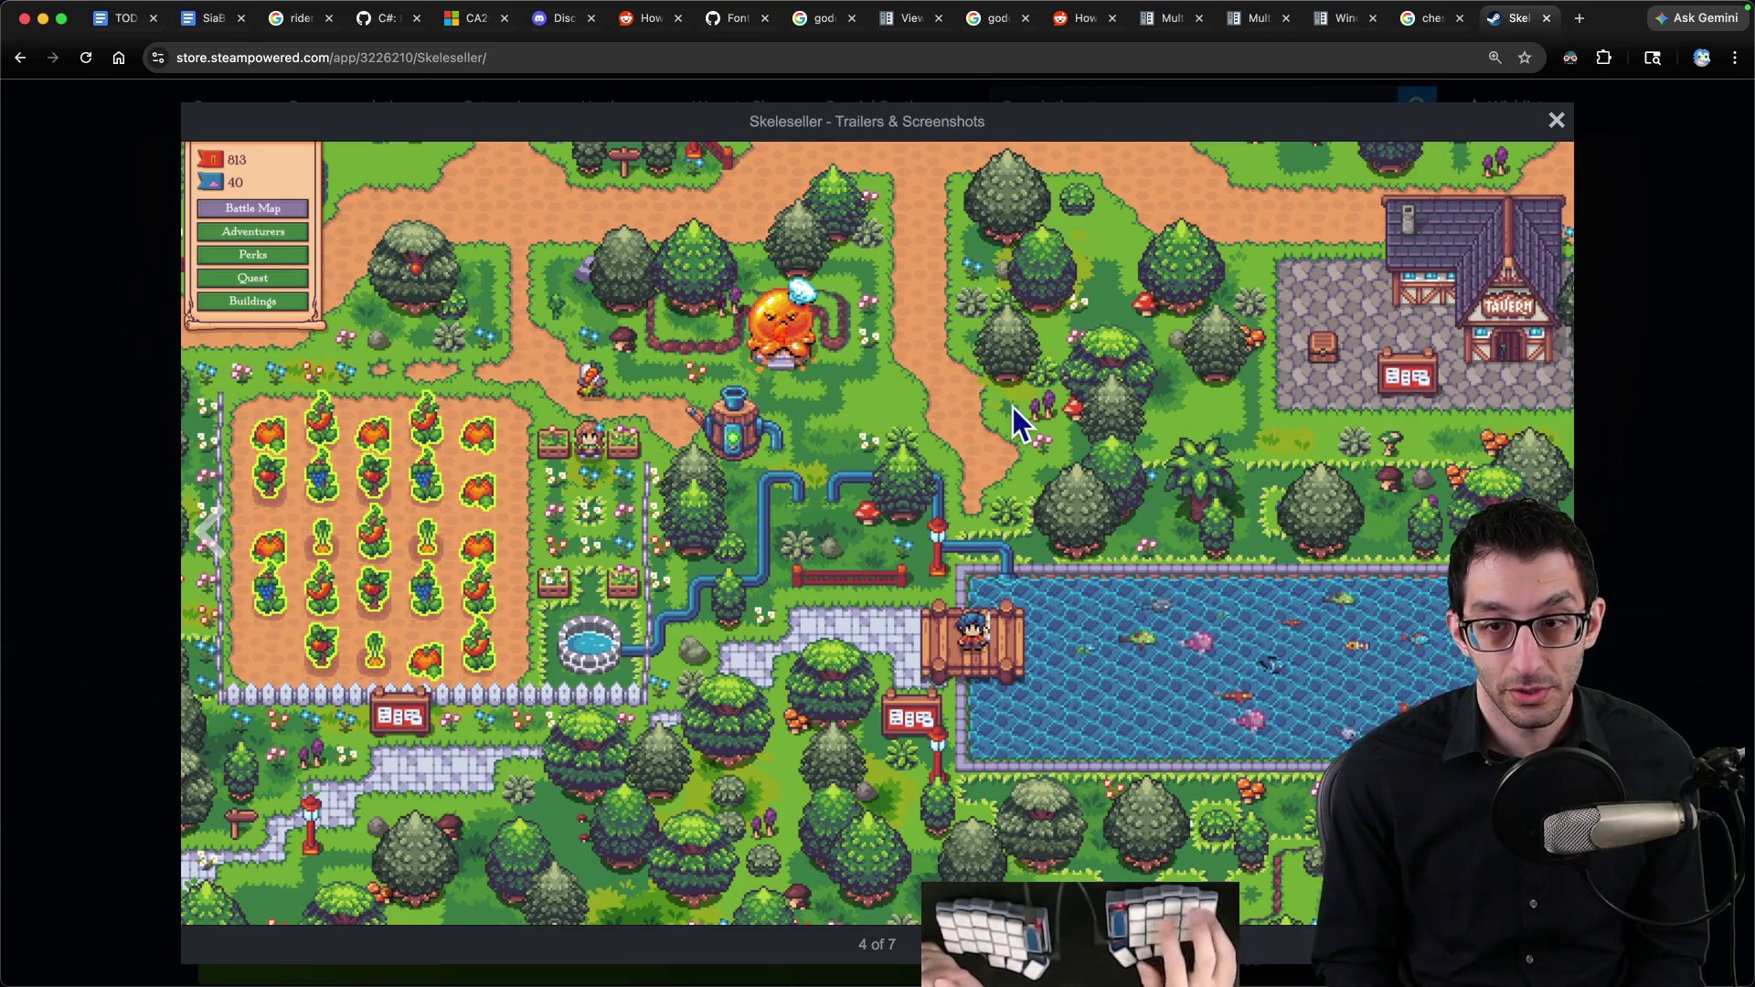
Step: Capture the farm area of that screenshot and view the capture full screen at 100%
key("super+shift+4")
mouse_move(879, 146)
left_mouse_down()
mouse_move(245, 797)
mouse_move(237, 928)
mouse_move(160, 940)
left_mouse_up()
key("super+ctrl+f")
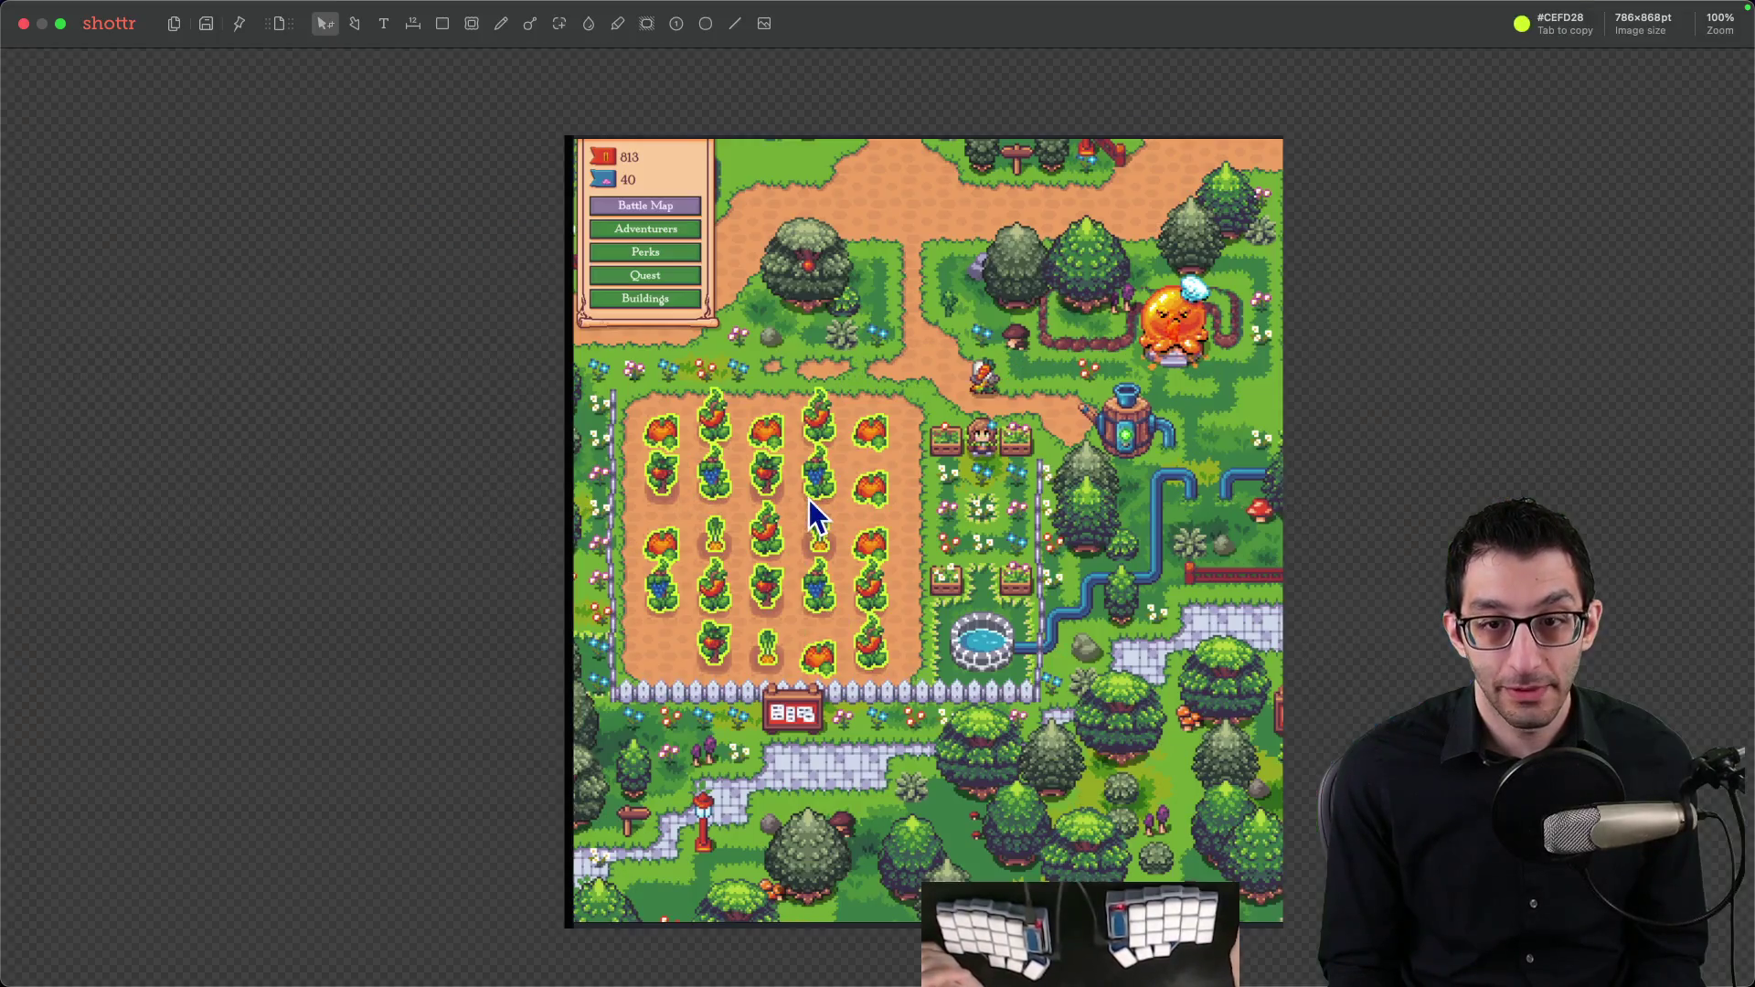
Step: Inspect the farm capture at 100%, close Shottr, and return to the 'rider not building the correct solution' search
scroll(803, 509, "up", 3)
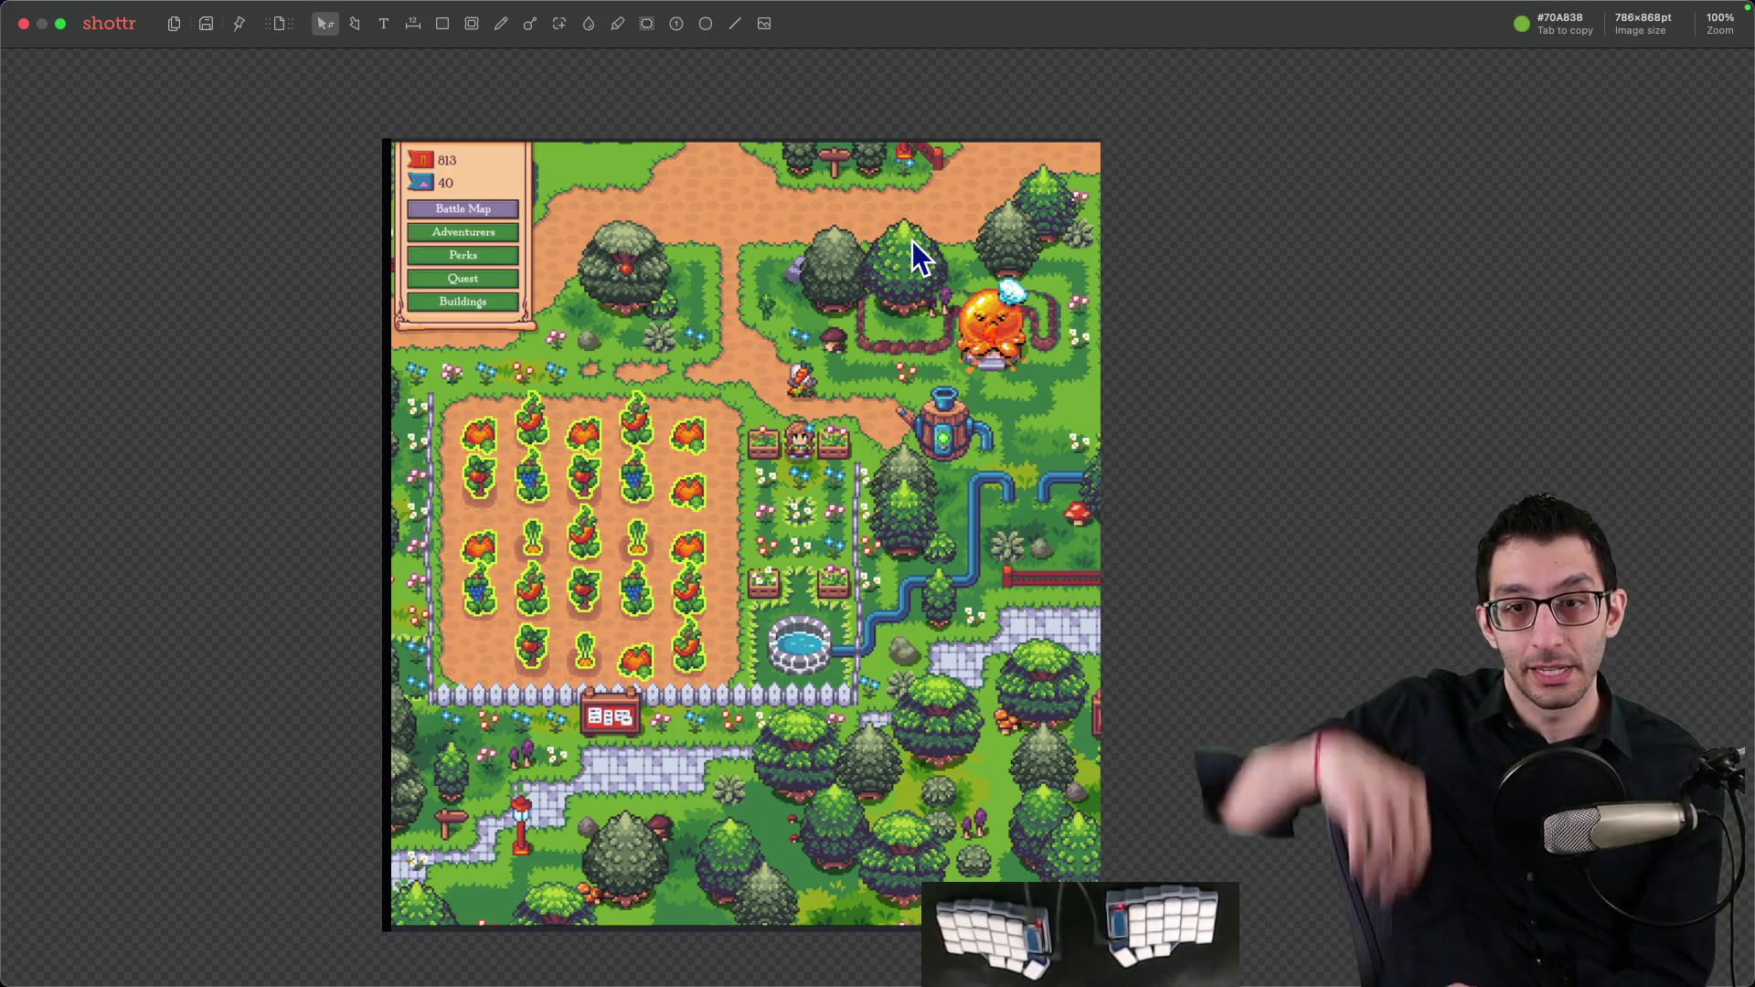
key("Escape")
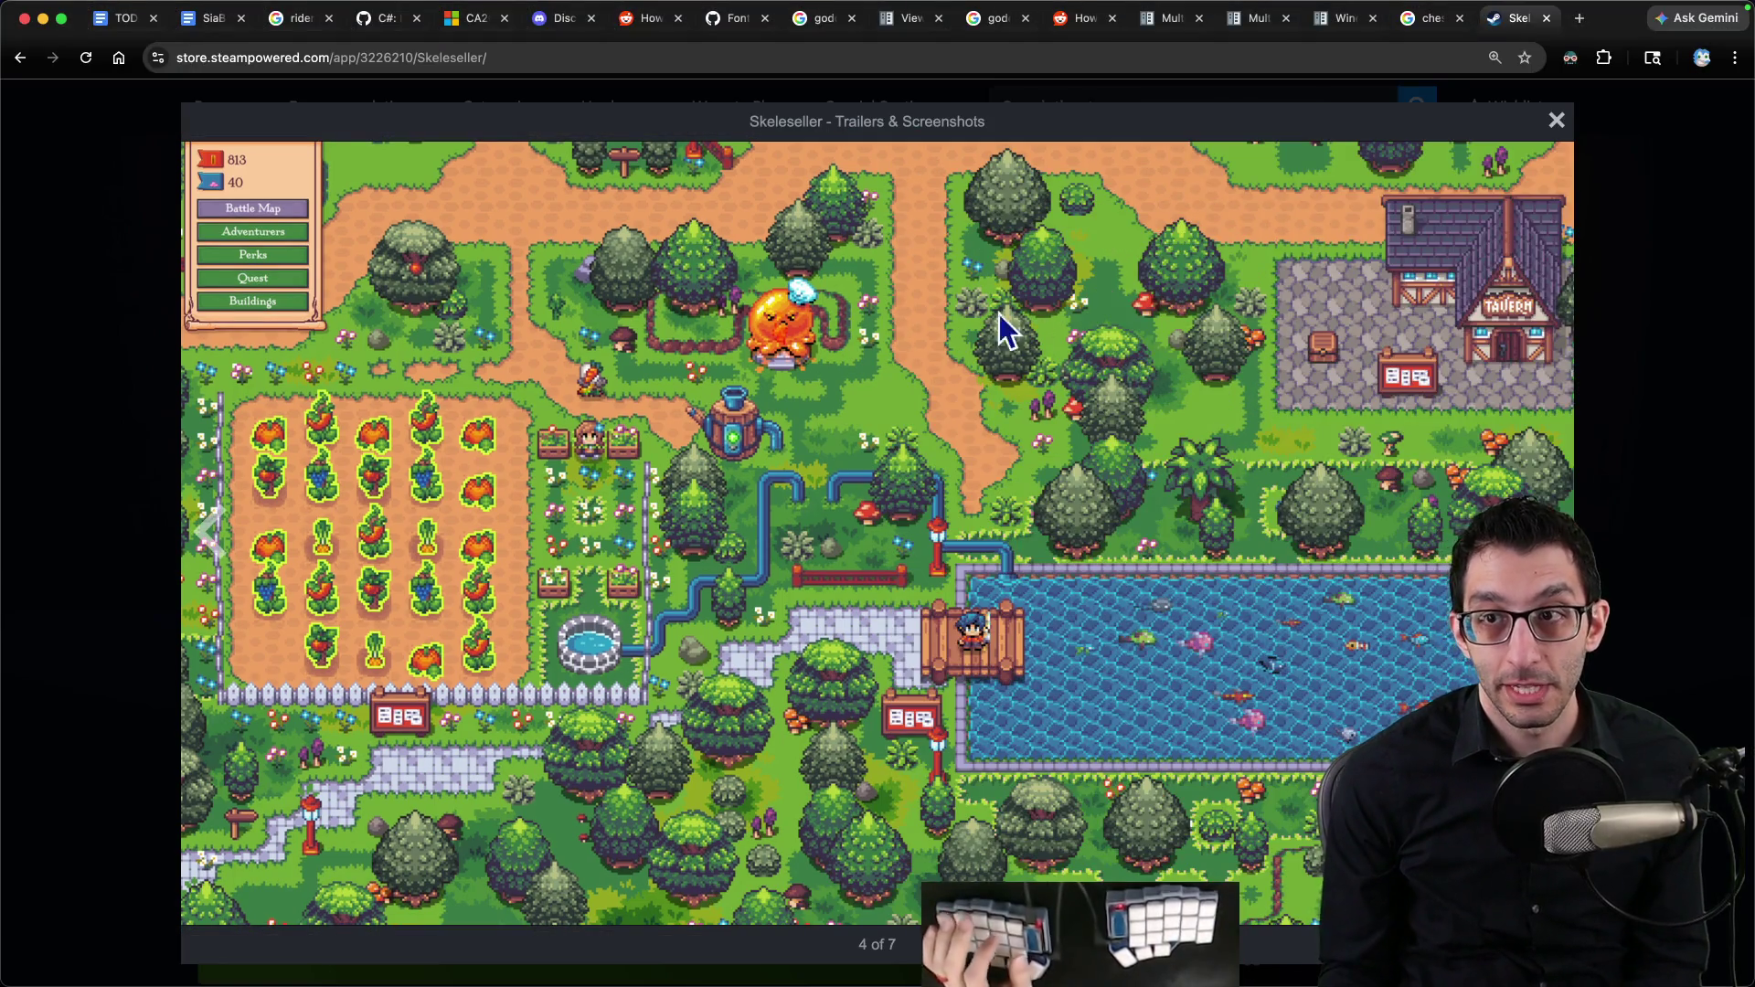
key("super+1")
key("super+3")
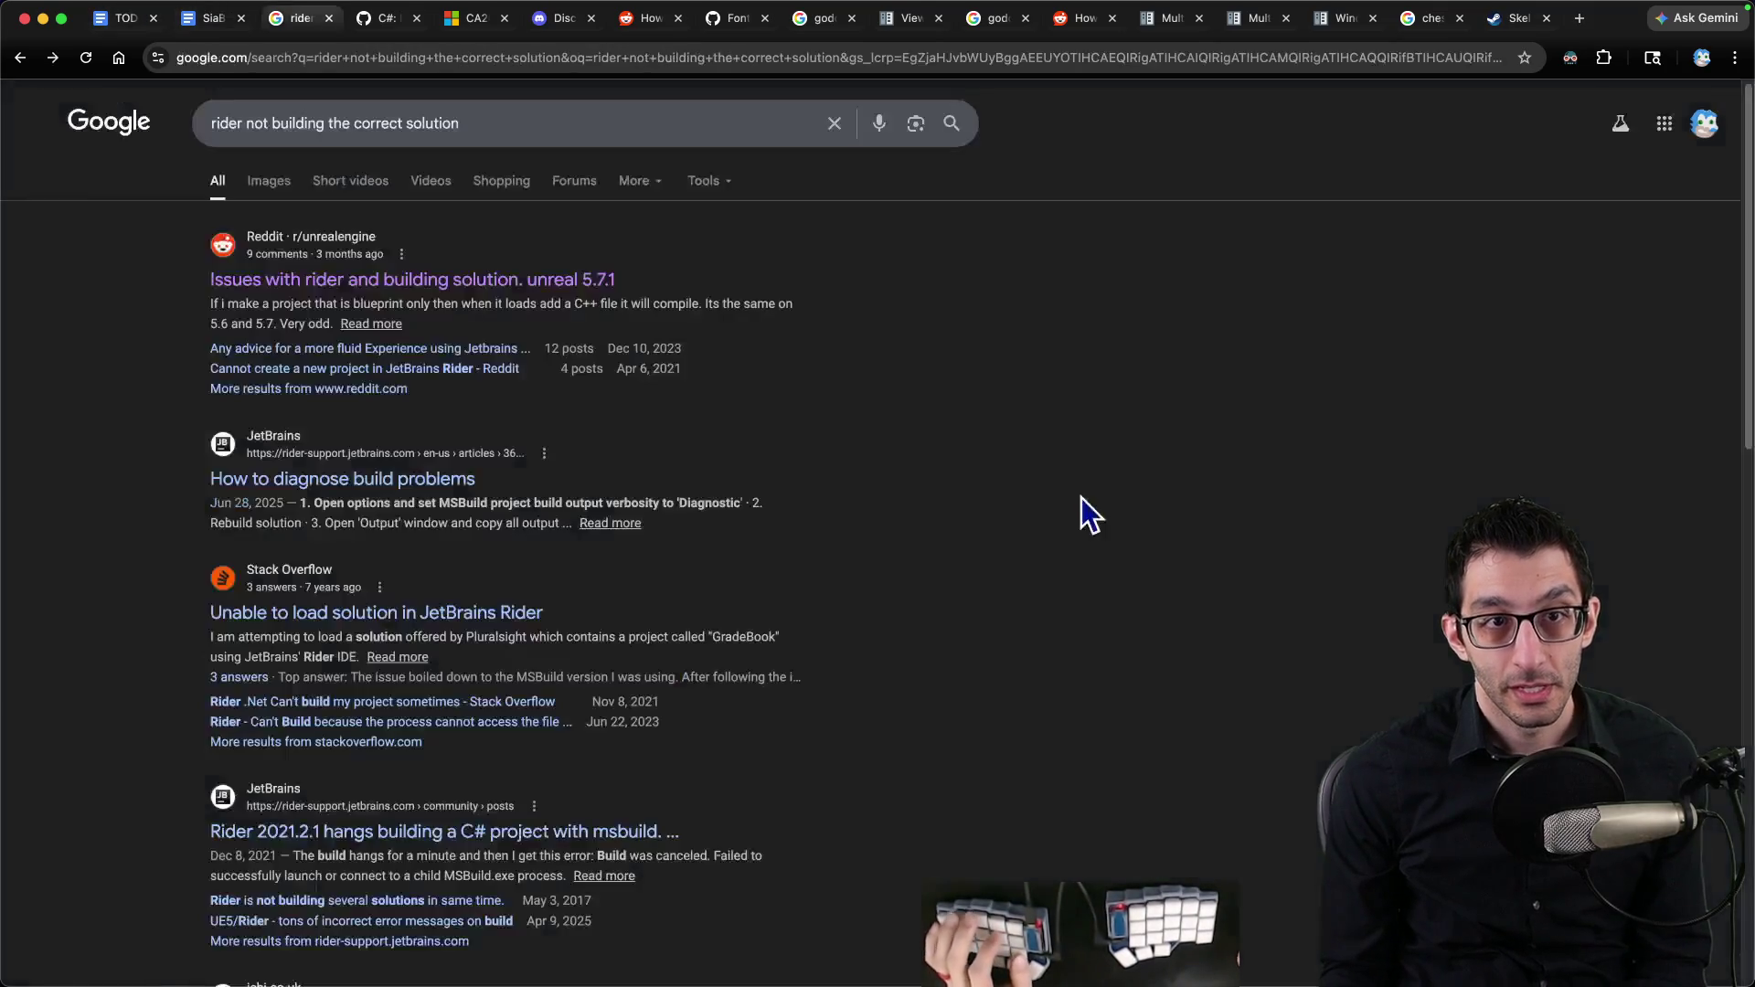
Step: Close the chess results and Skeleseller tabs, revisit Multiple resolutions, then switch to the content_scale_size note
key("super+4")
key("super+5")
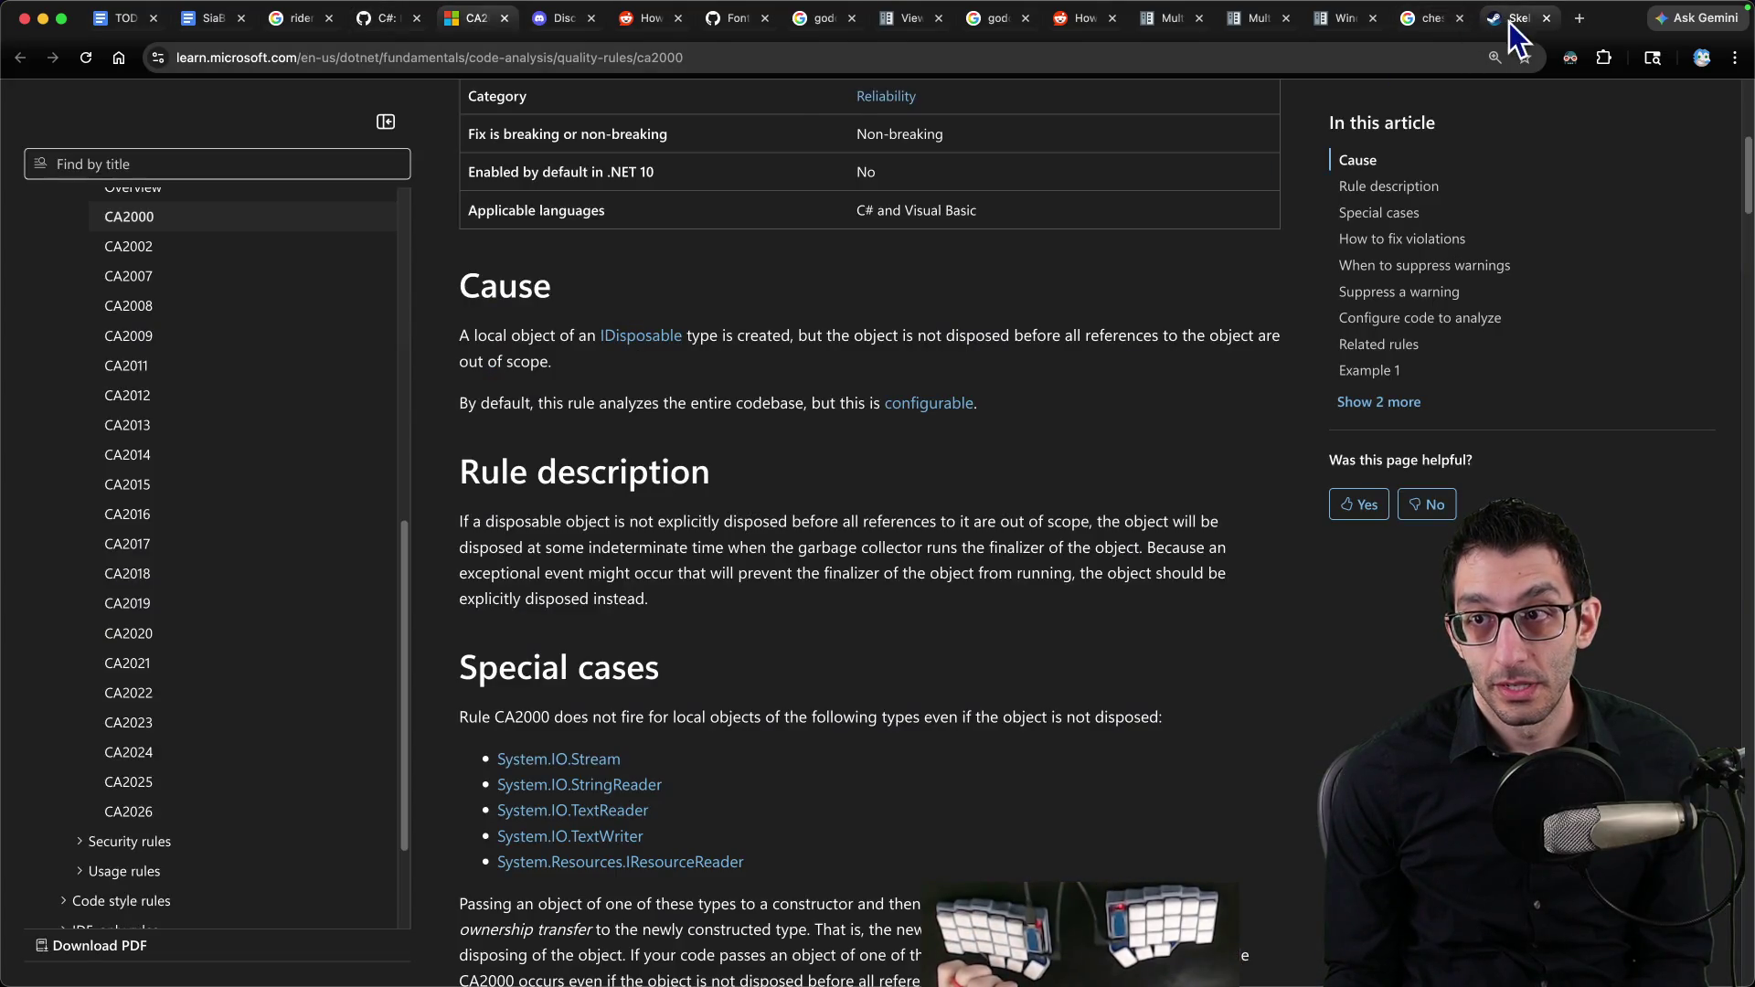
left_click(1426, 19)
key("super+w")
key("super+w")
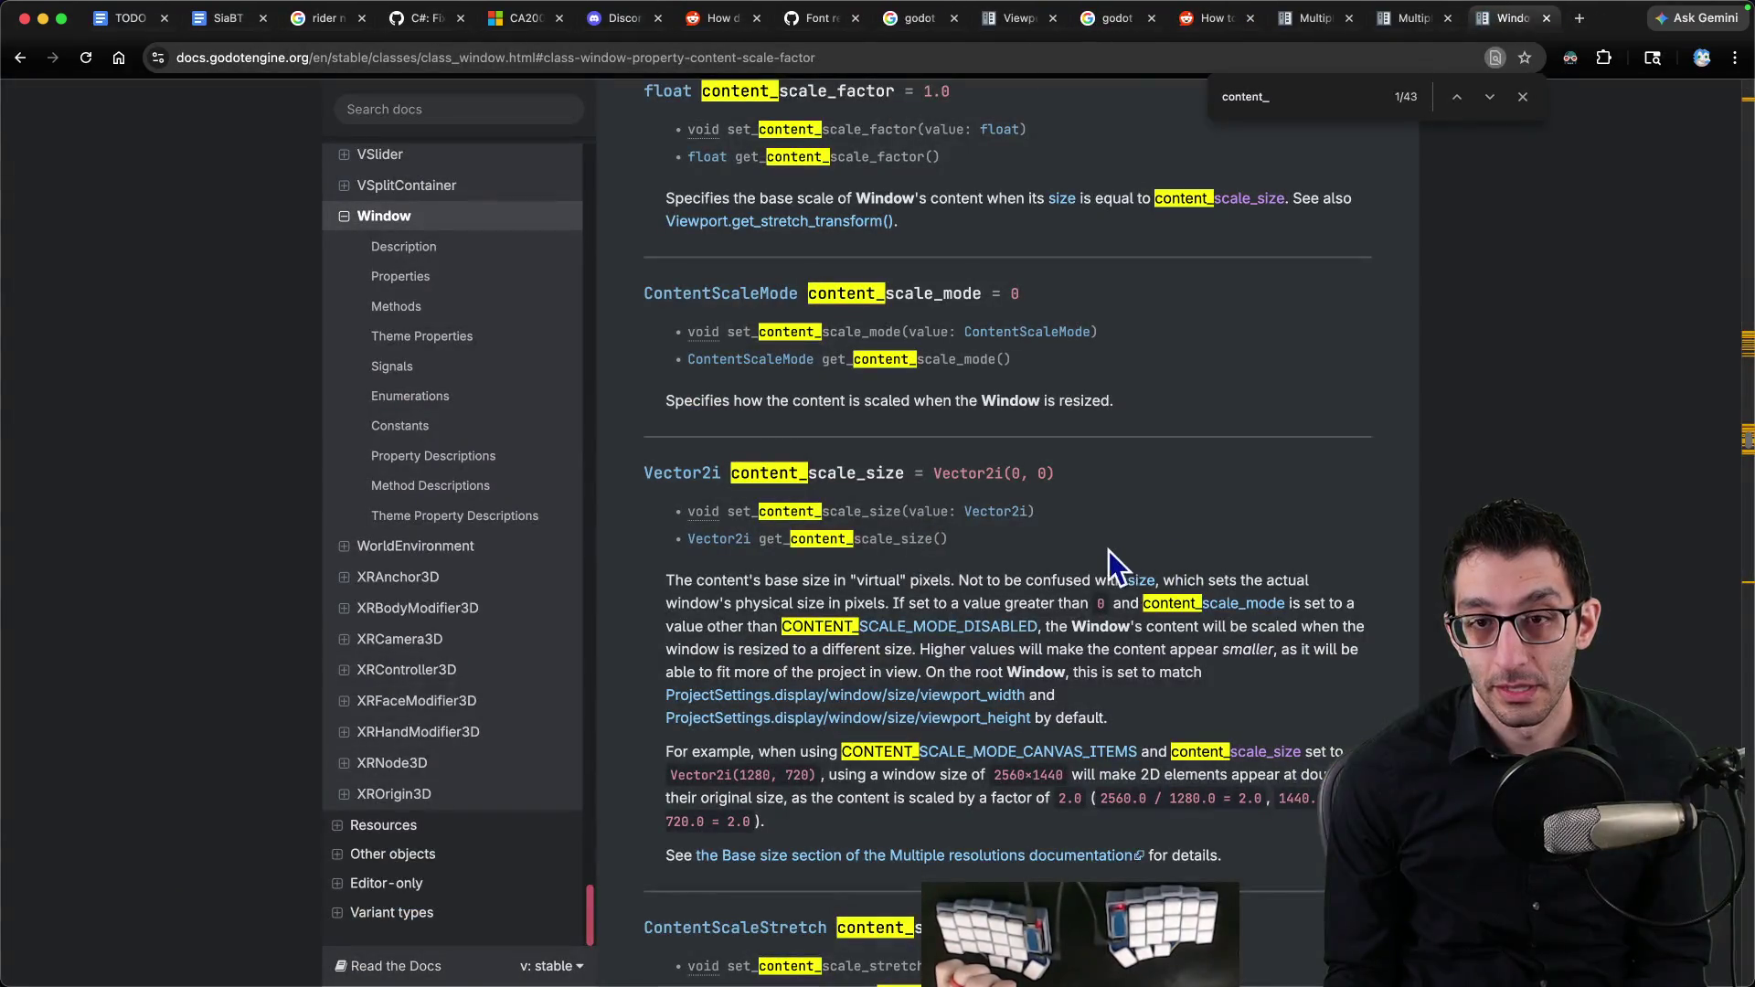
key("super+alt+Left")
key("super+alt+Left")
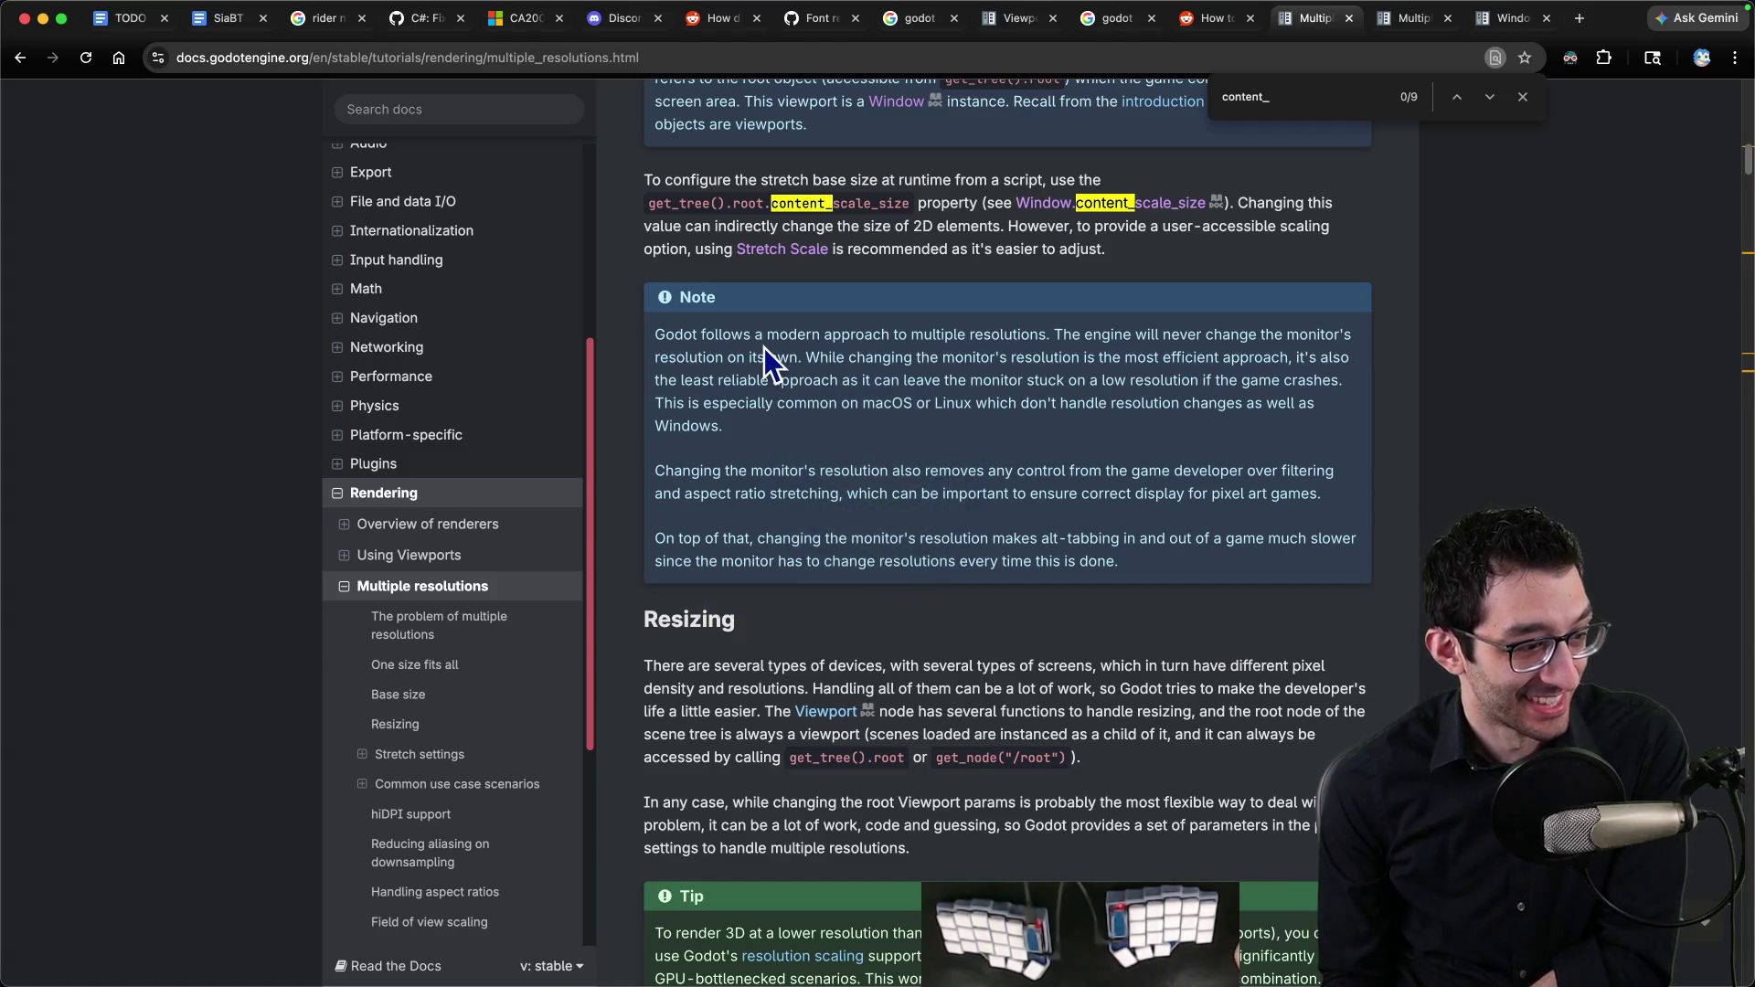
key("super+Tab")
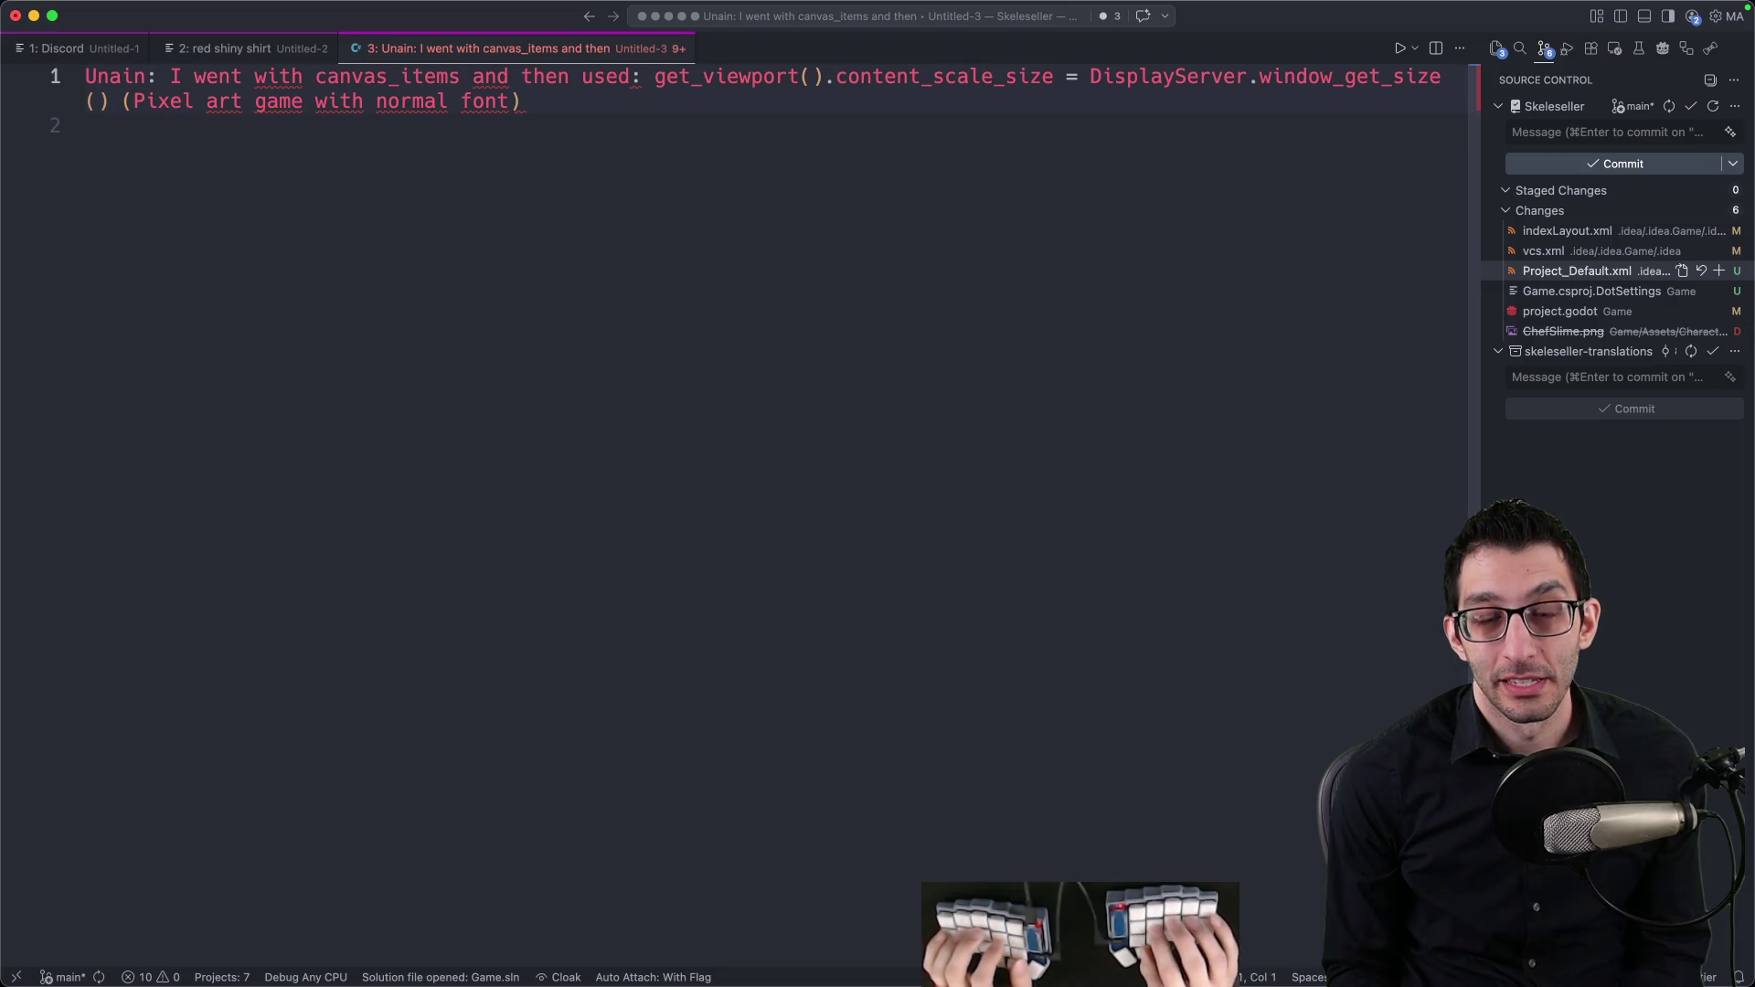
key("super+Tab")
key("super+Tab")
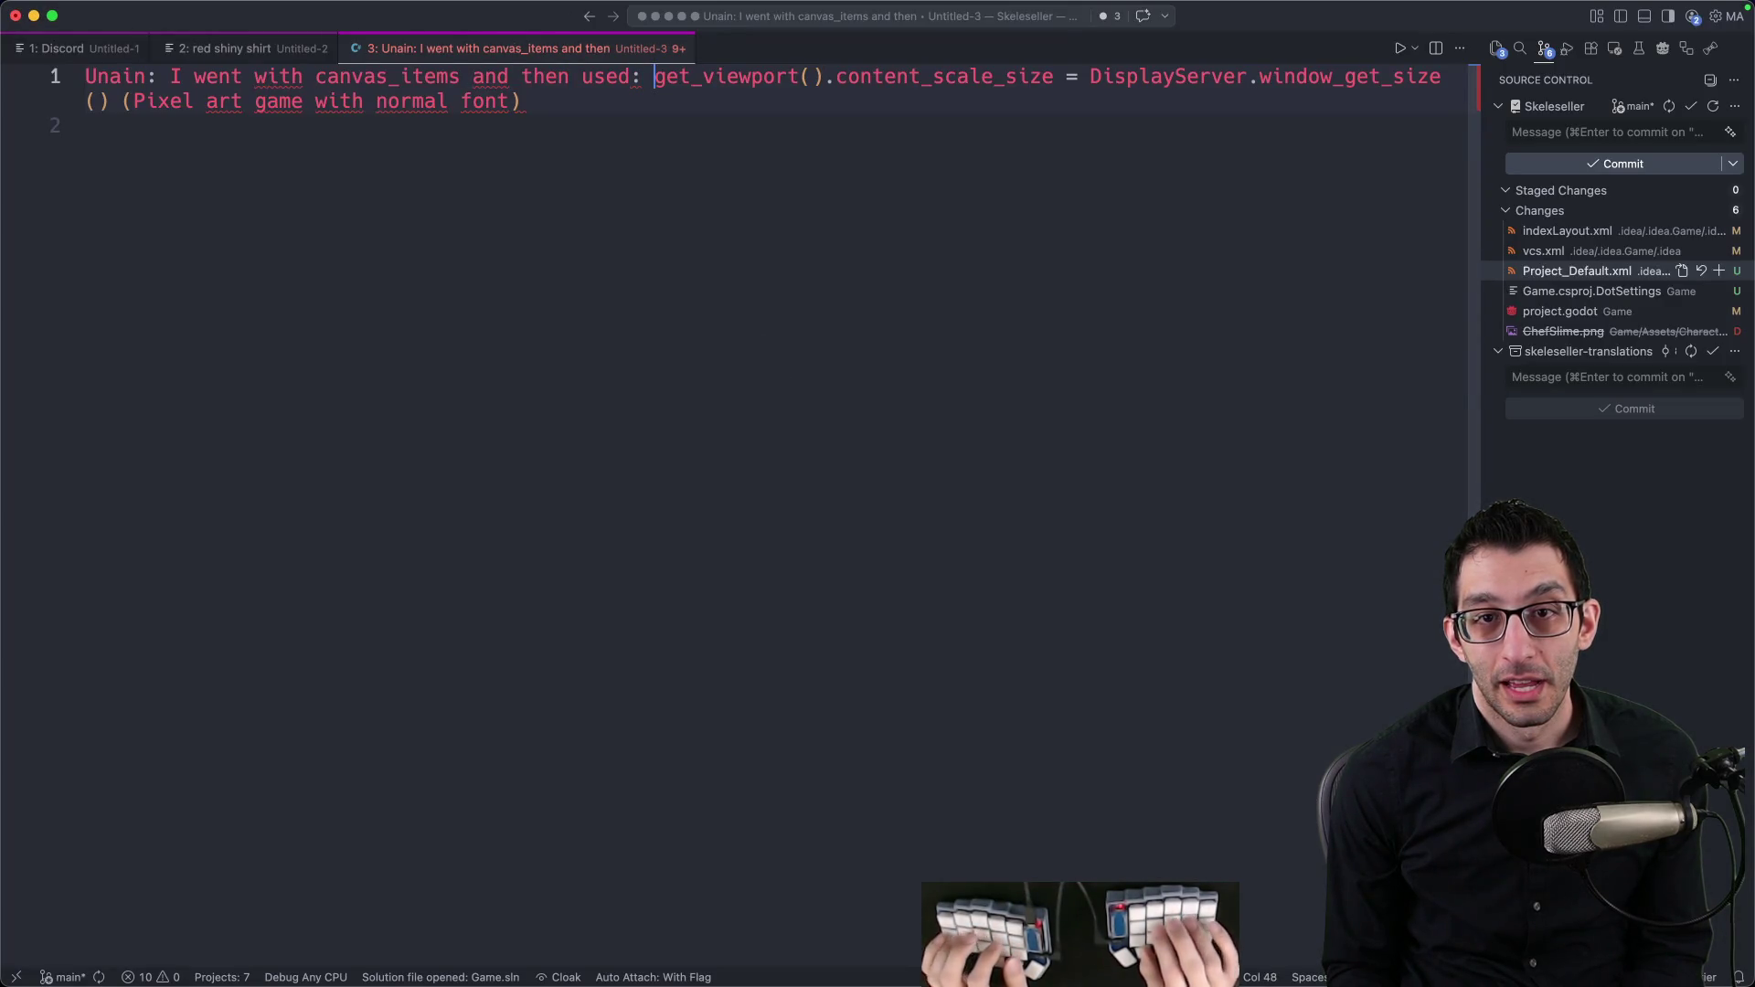
key("super+shift+Right")
key("super+Tab")
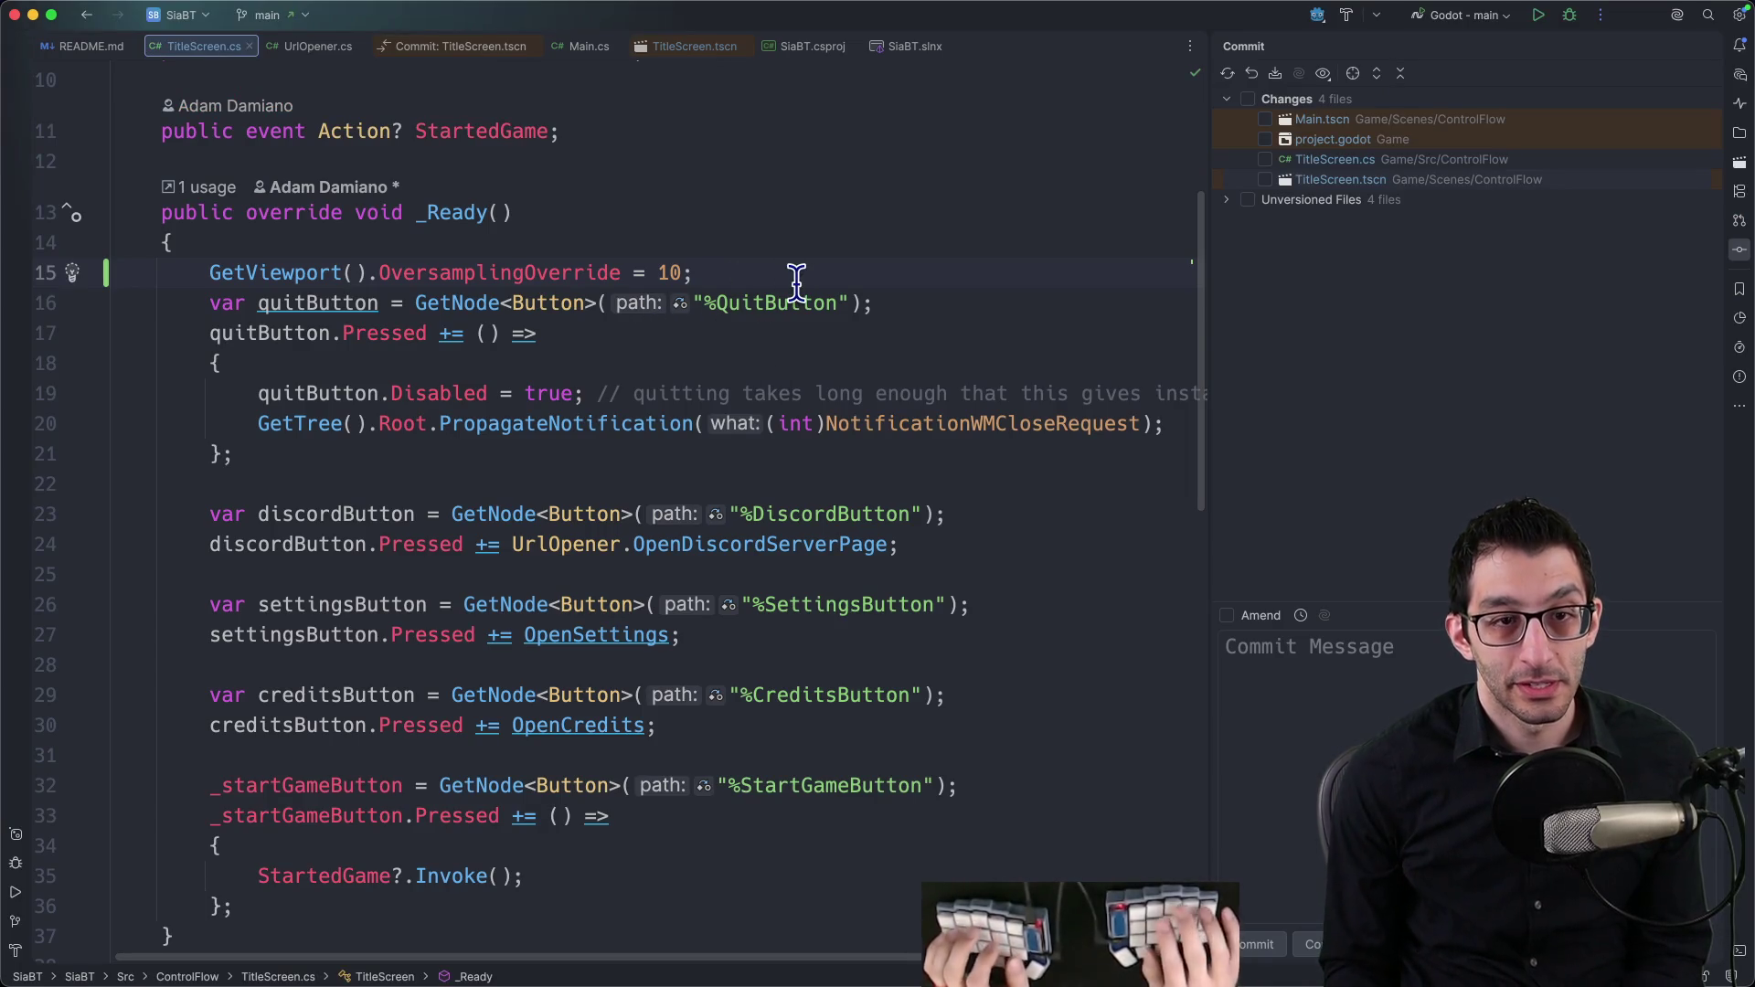
key("super+shift+Left")
key("alt+shift+Right")
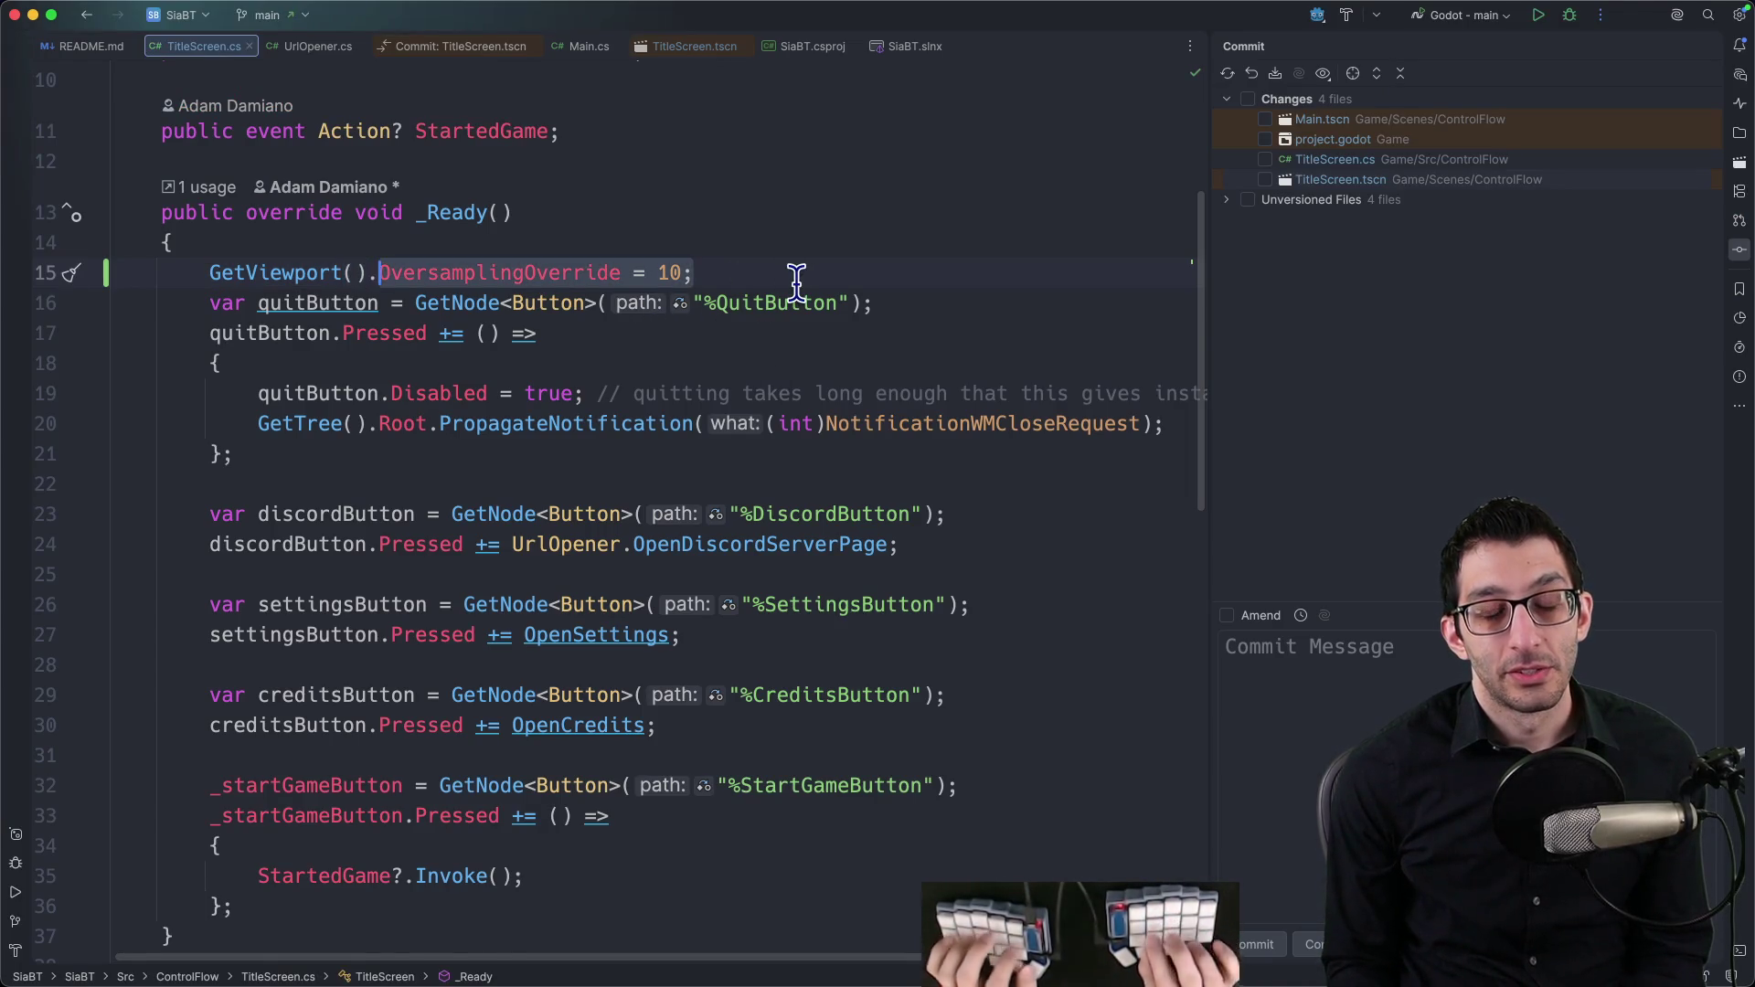
key("super+Tab")
type("%windows")
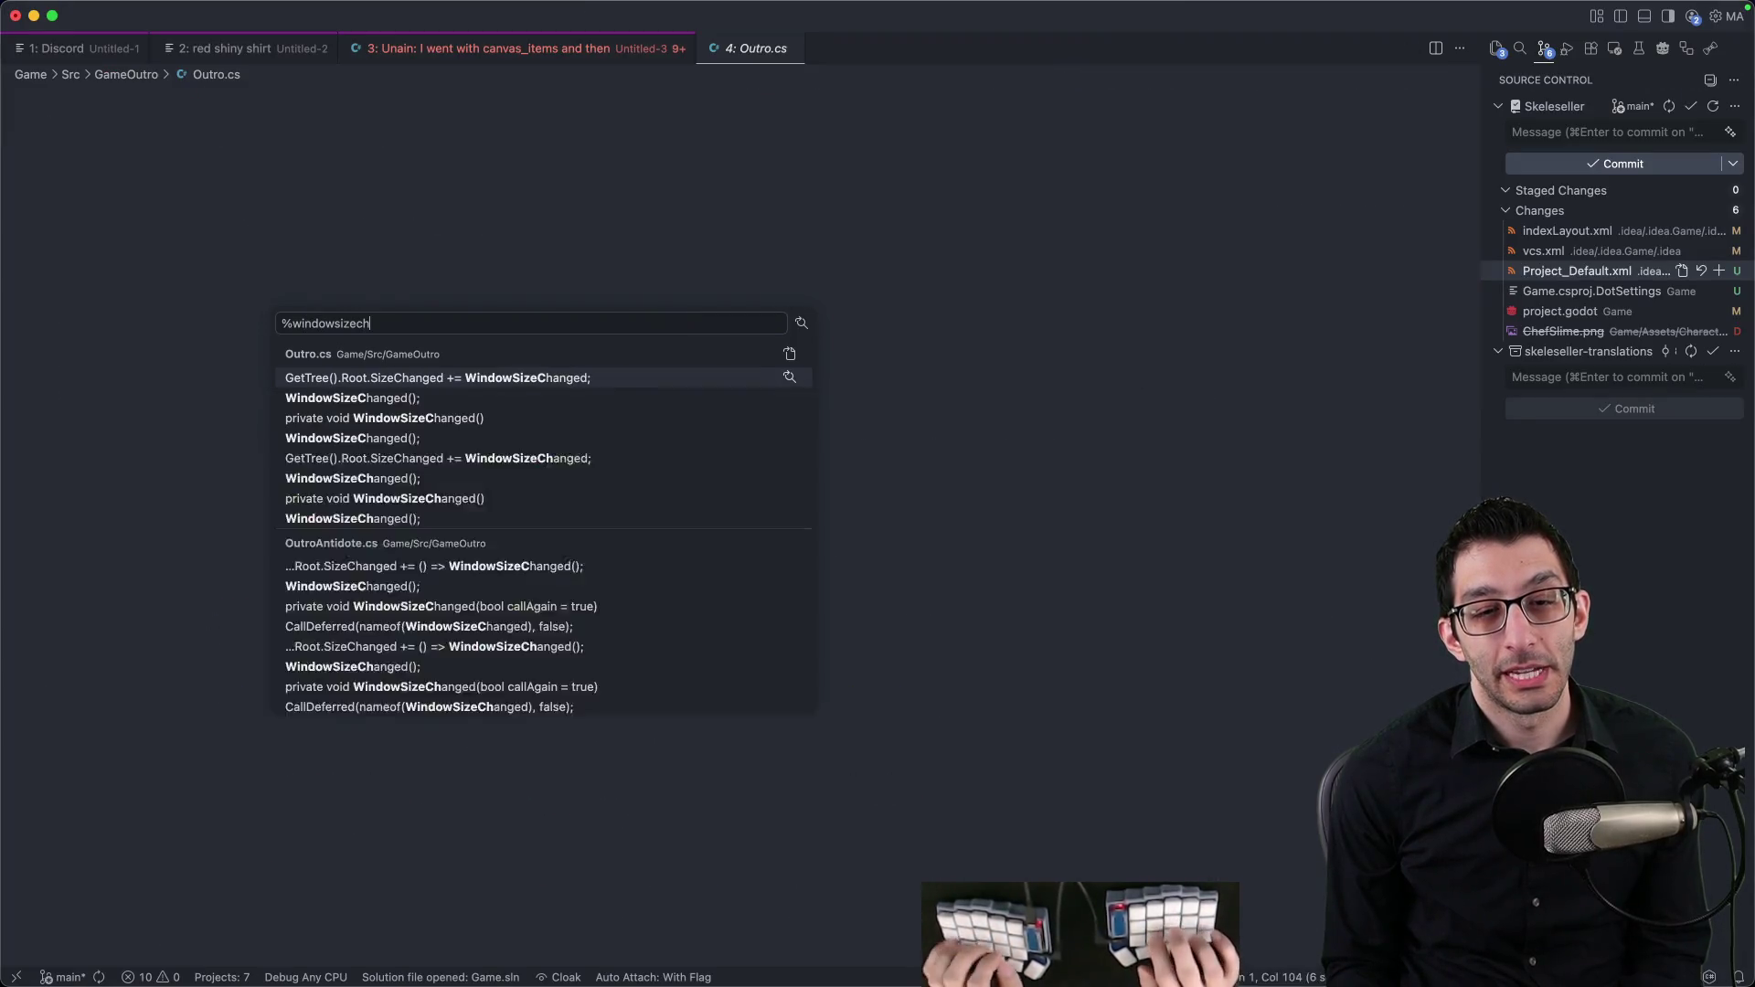
key("Return")
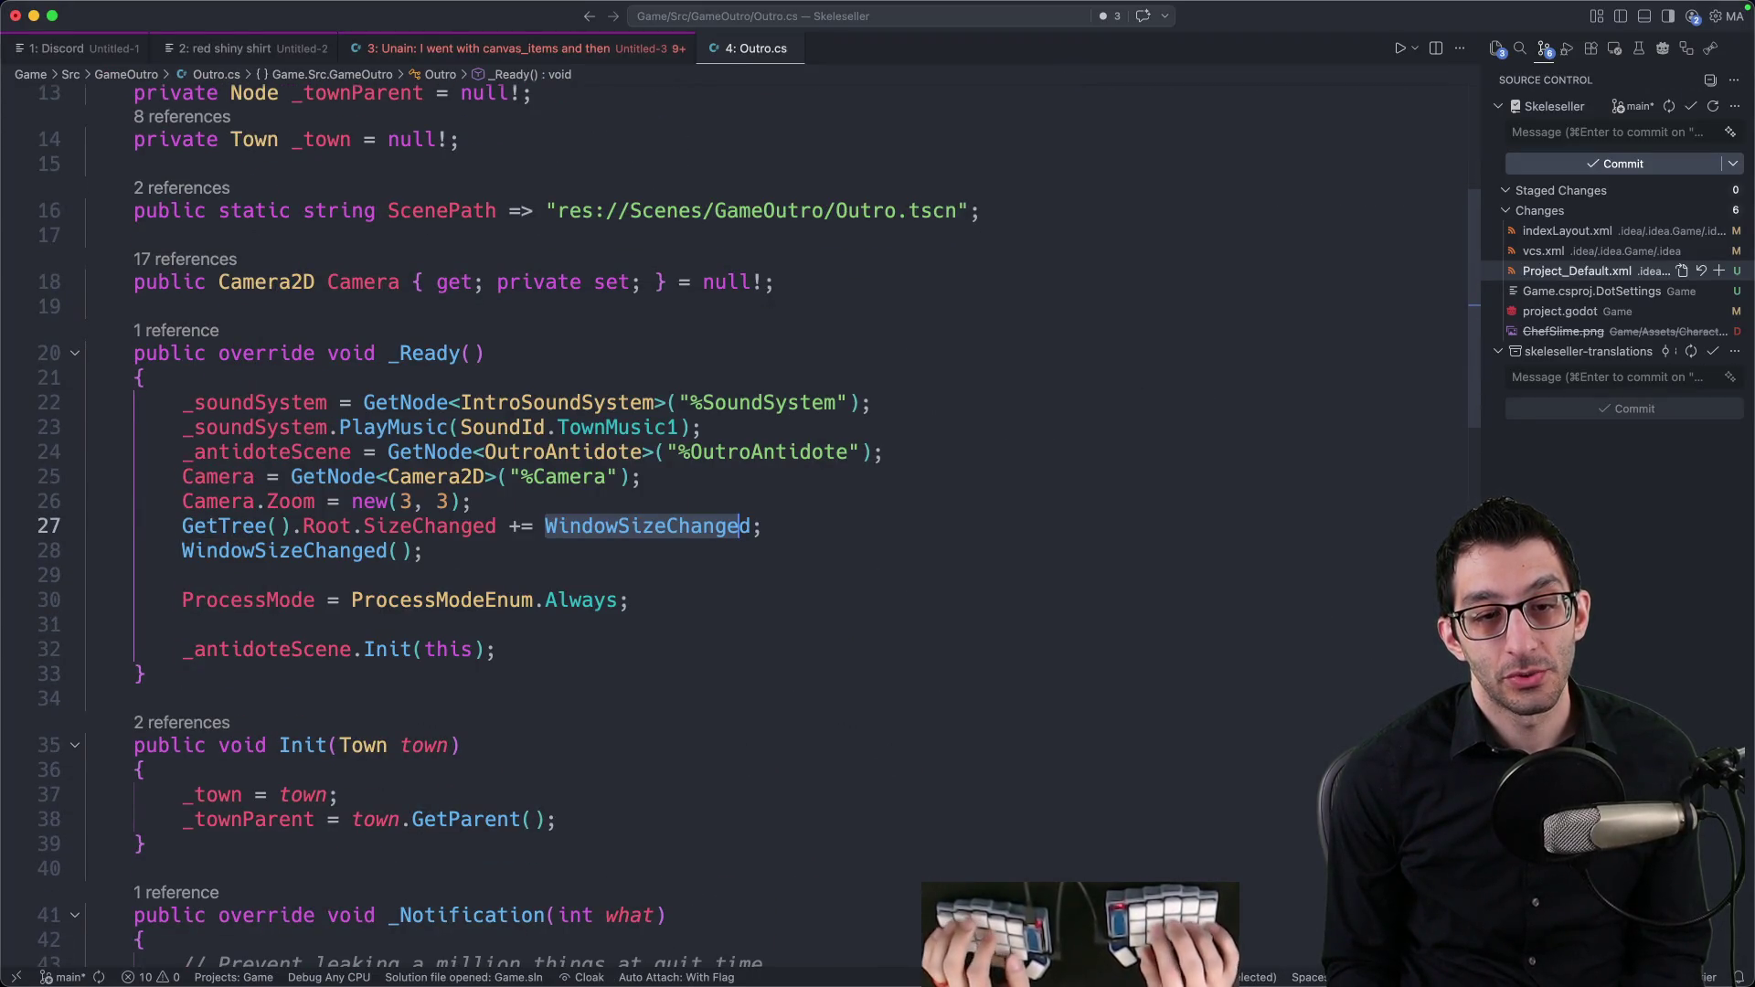
key("super+Tab")
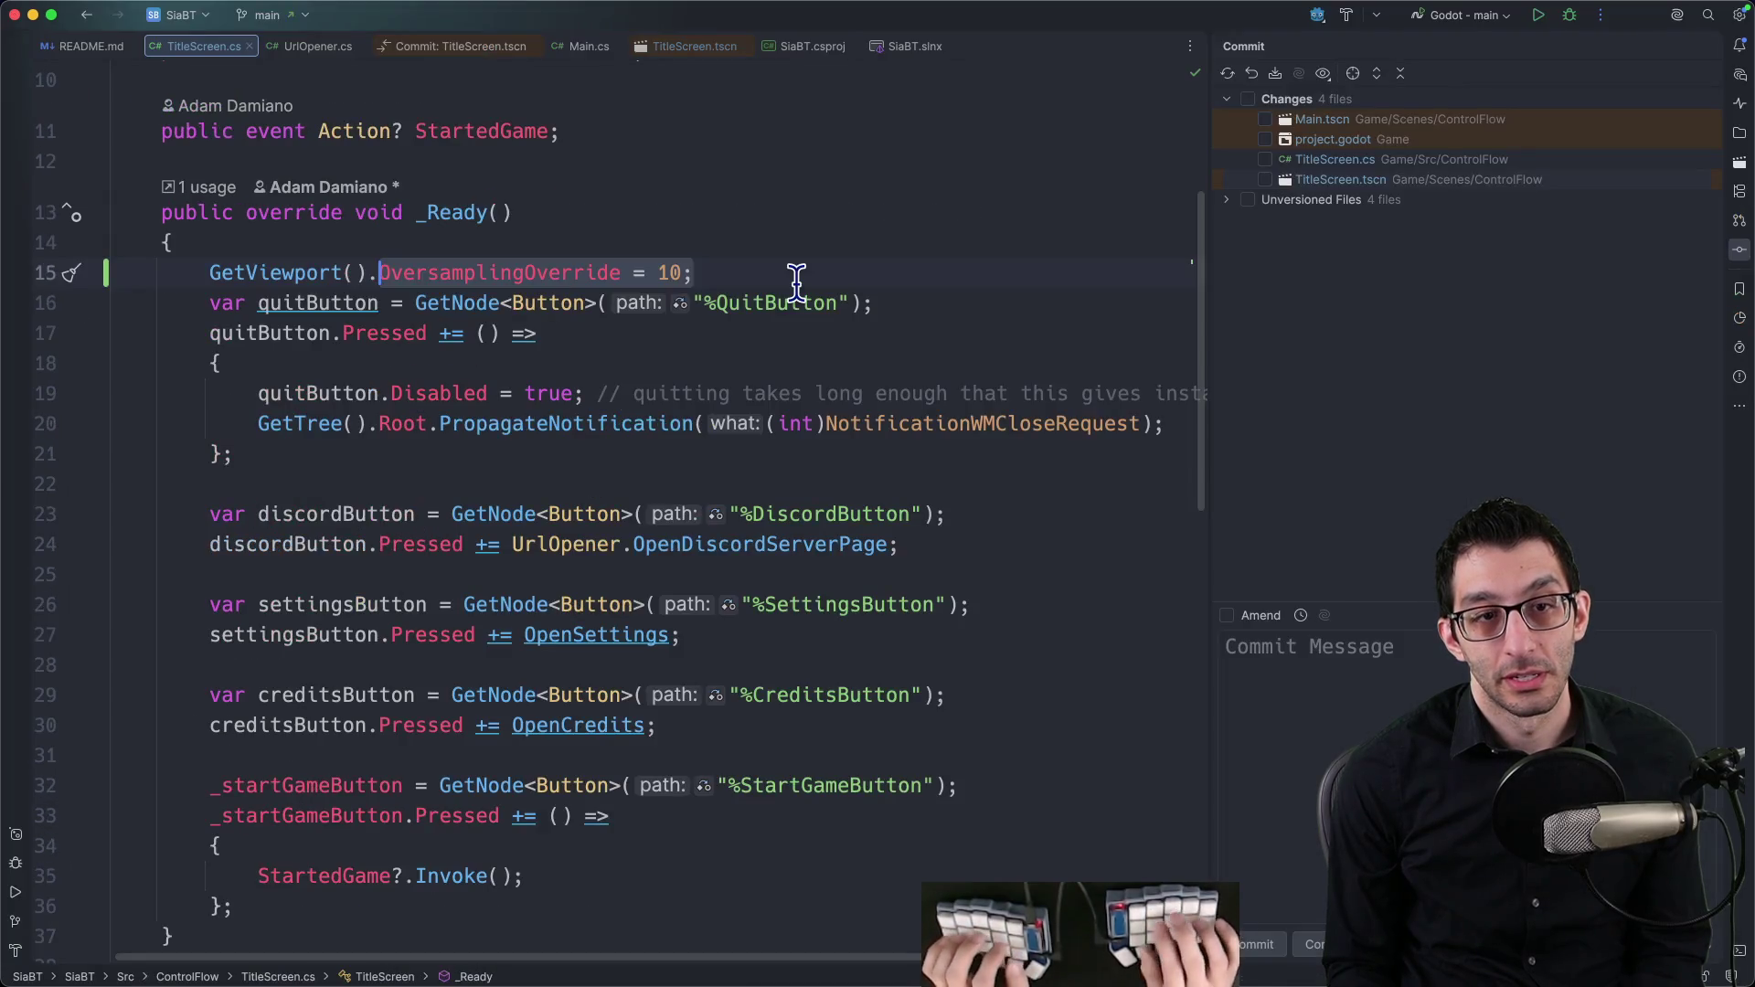
Step: Replace line 15 with GetTree().Root.SizeChanged += WindowSizeChanged using completions
key("alt+Up")
key("alt+Up")
key("alt+Up")
type("GetTree")
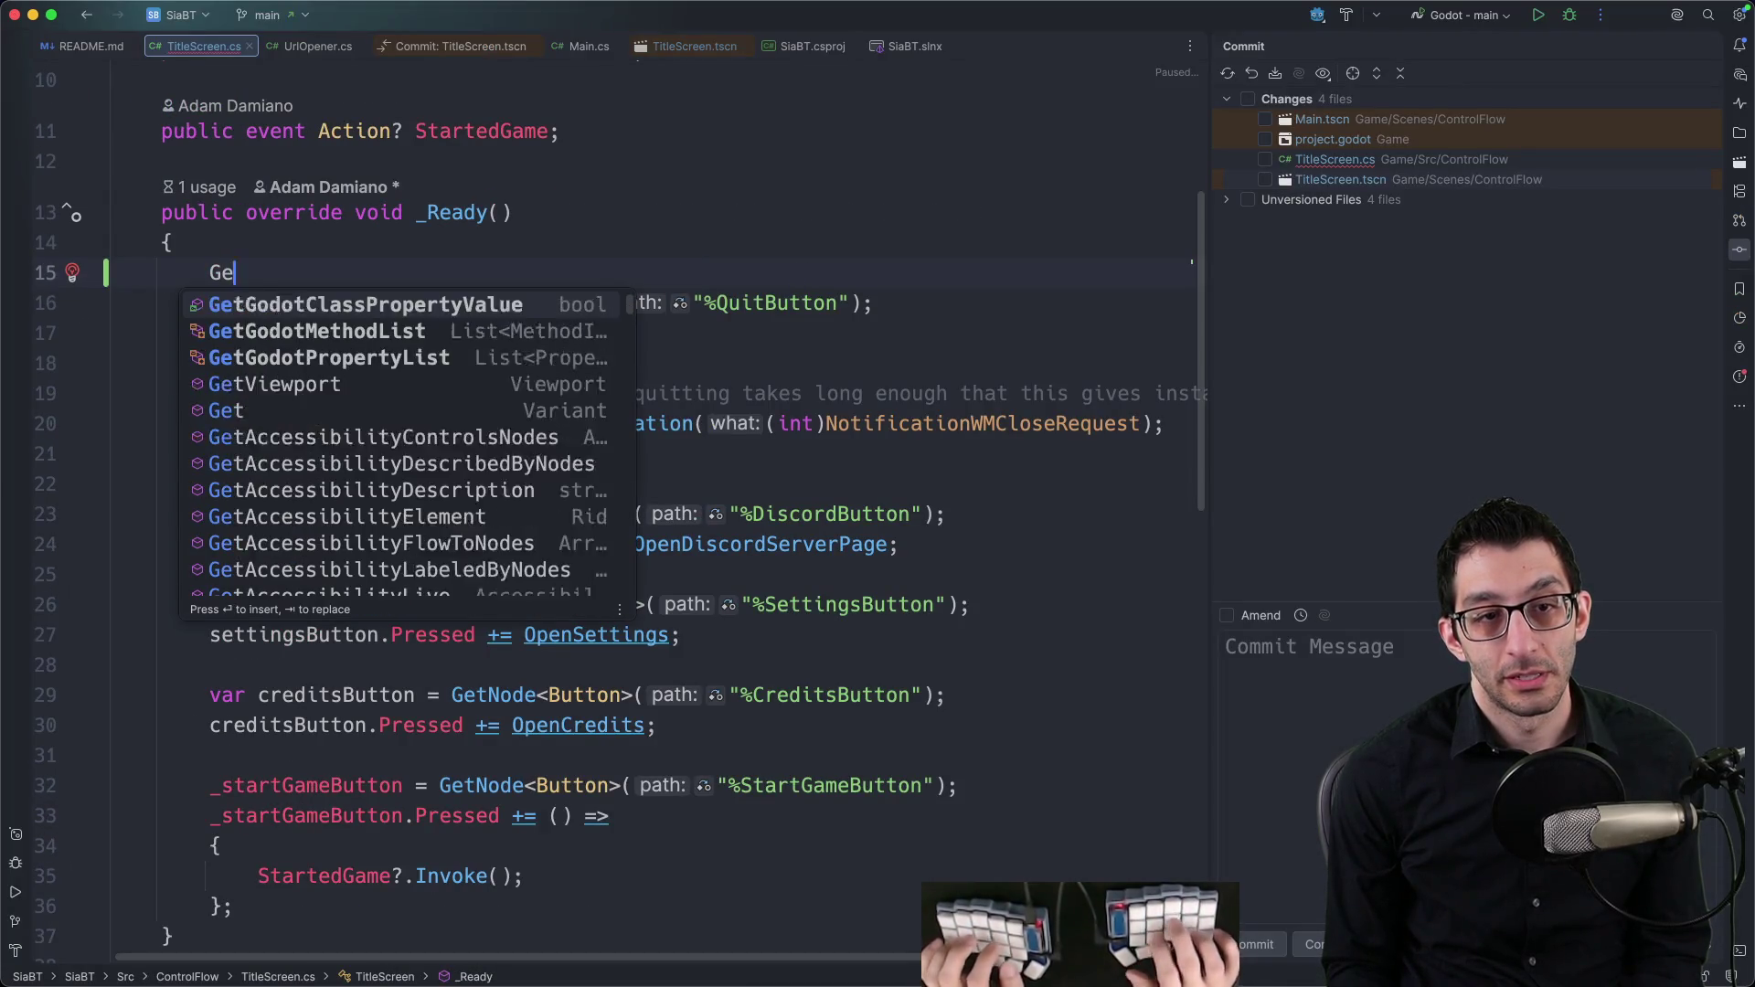
key("Return")
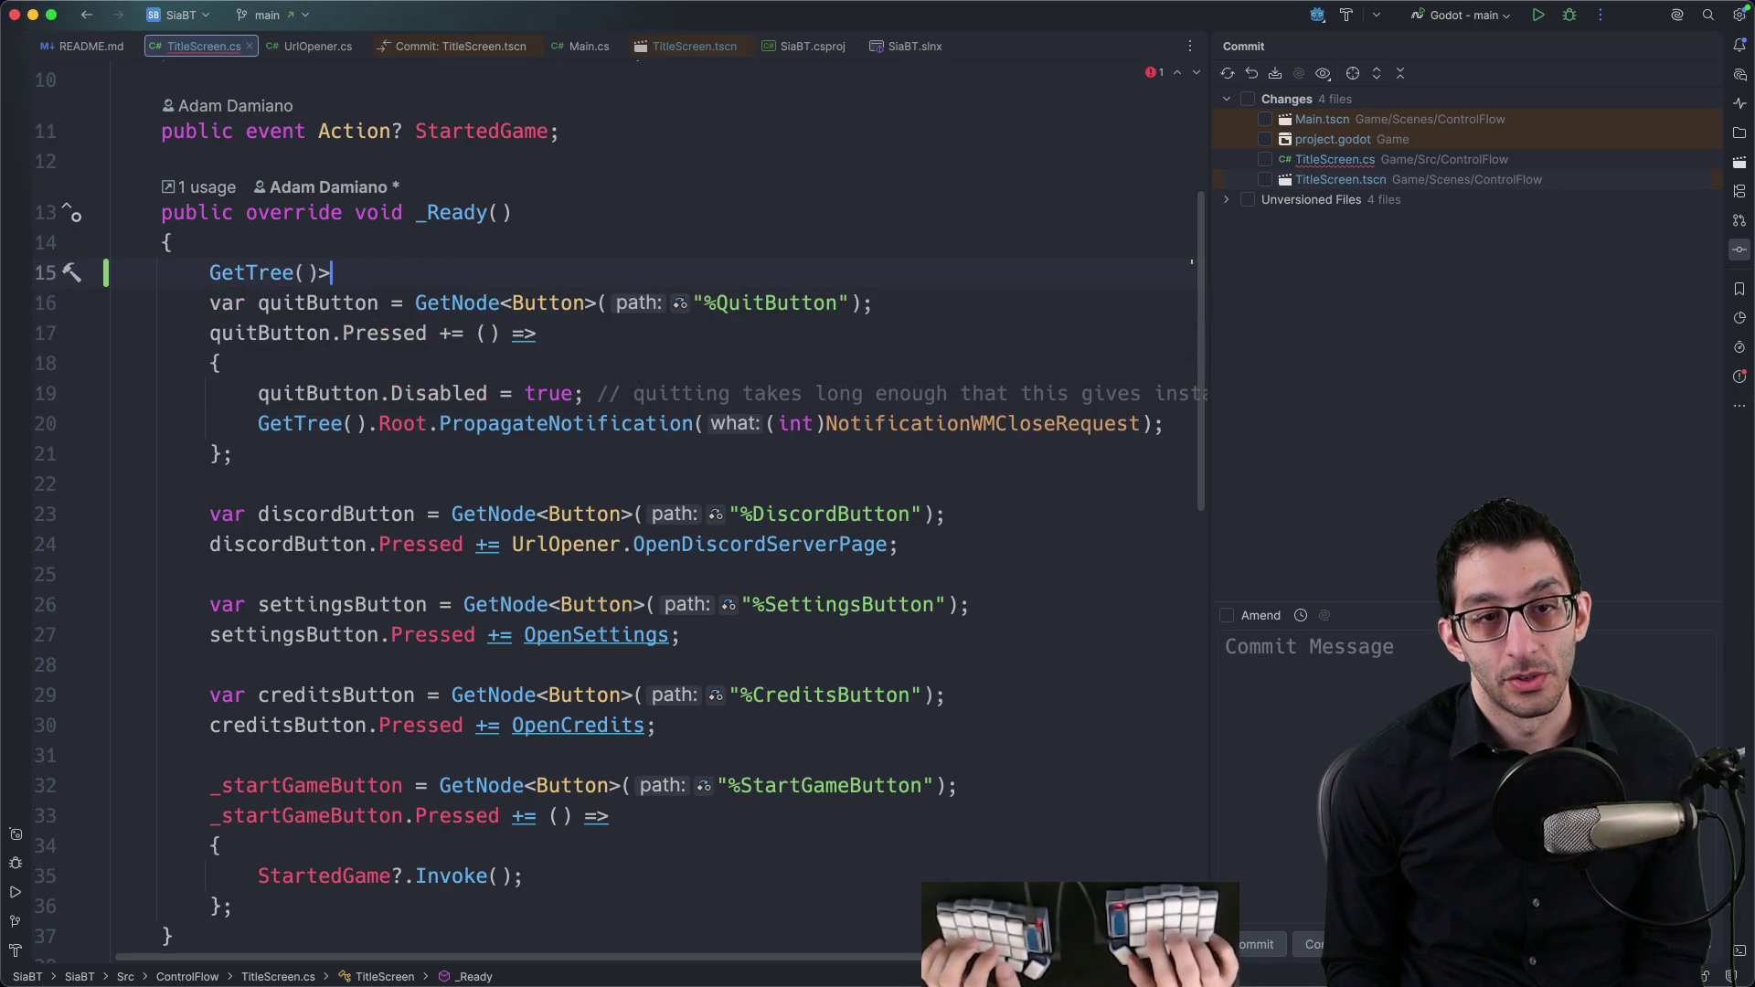
type(".Ro")
key("Return")
type(".S")
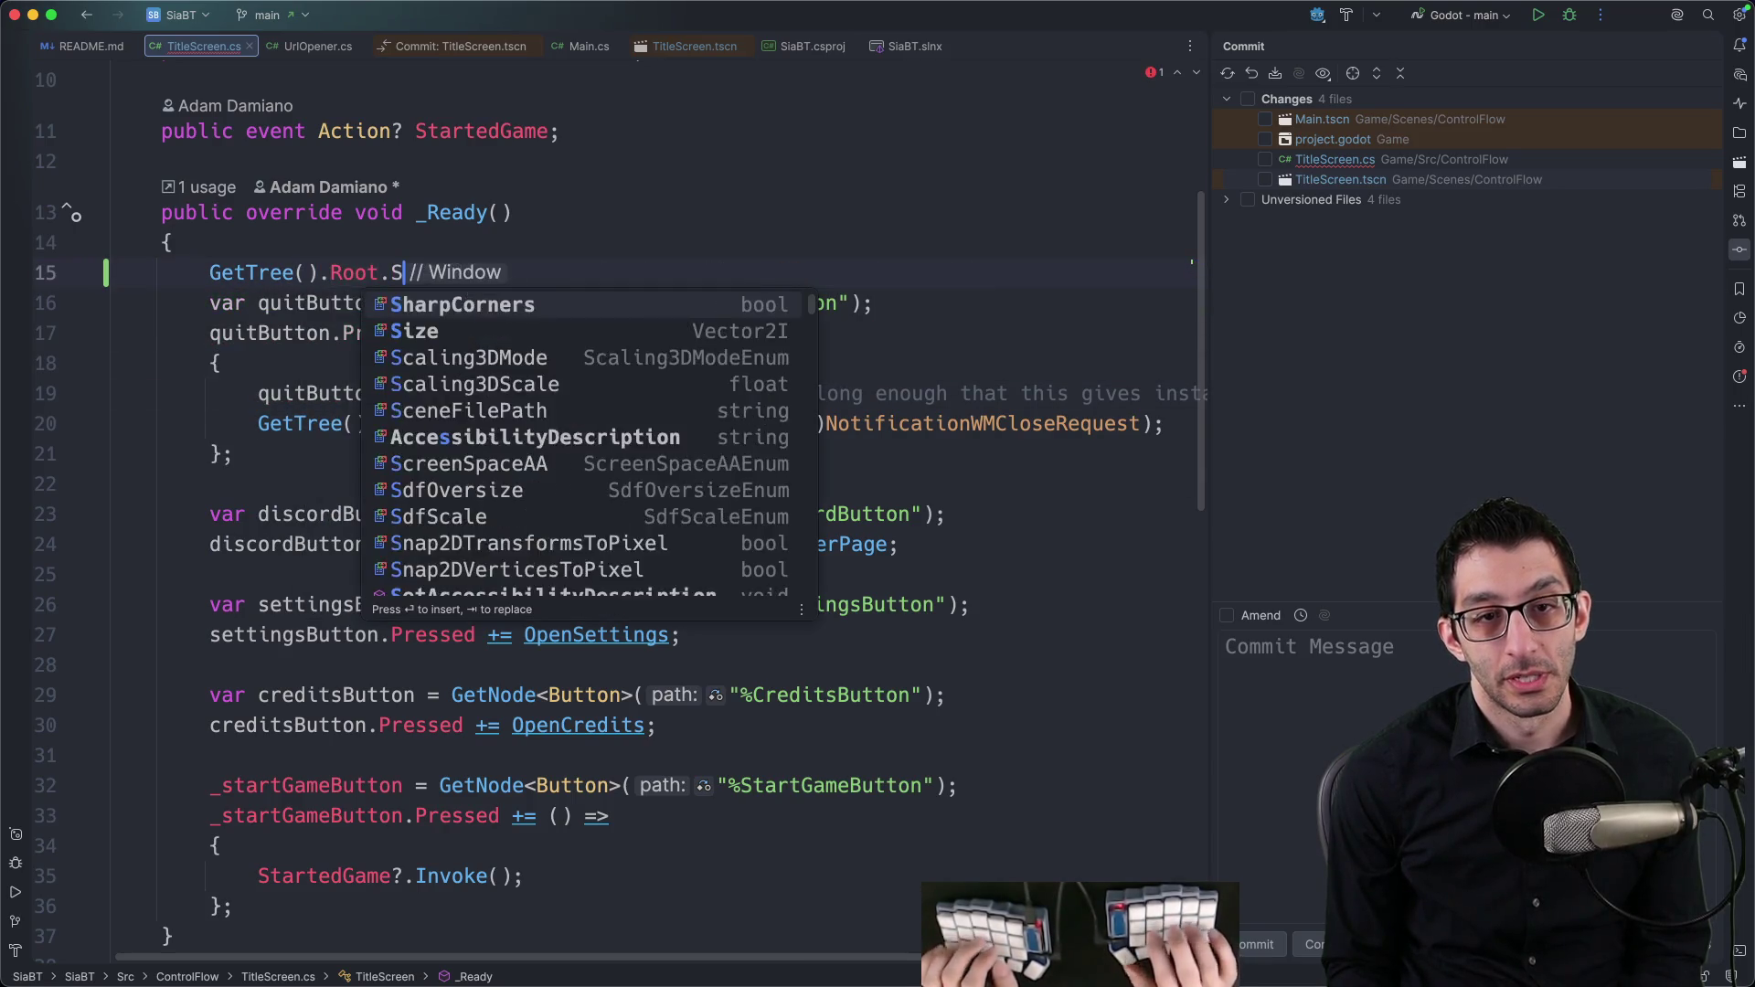
type("izeChang")
key("Return")
type("+")
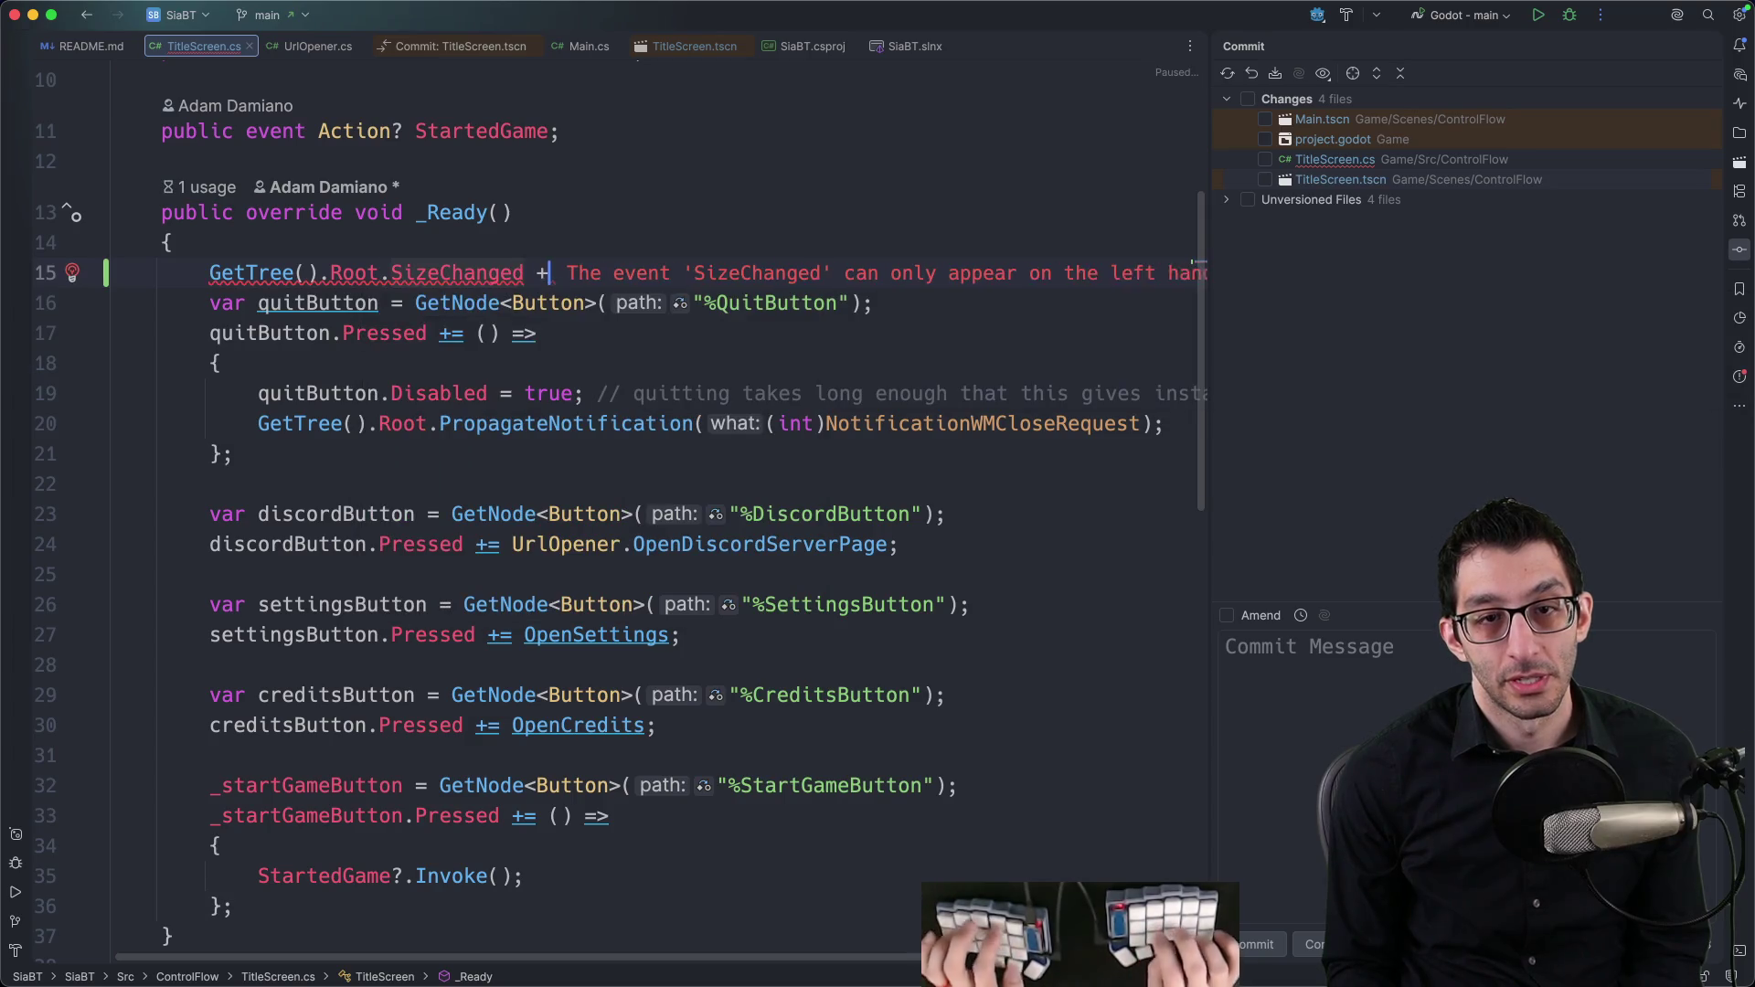
type("= WindowSizeChanged;")
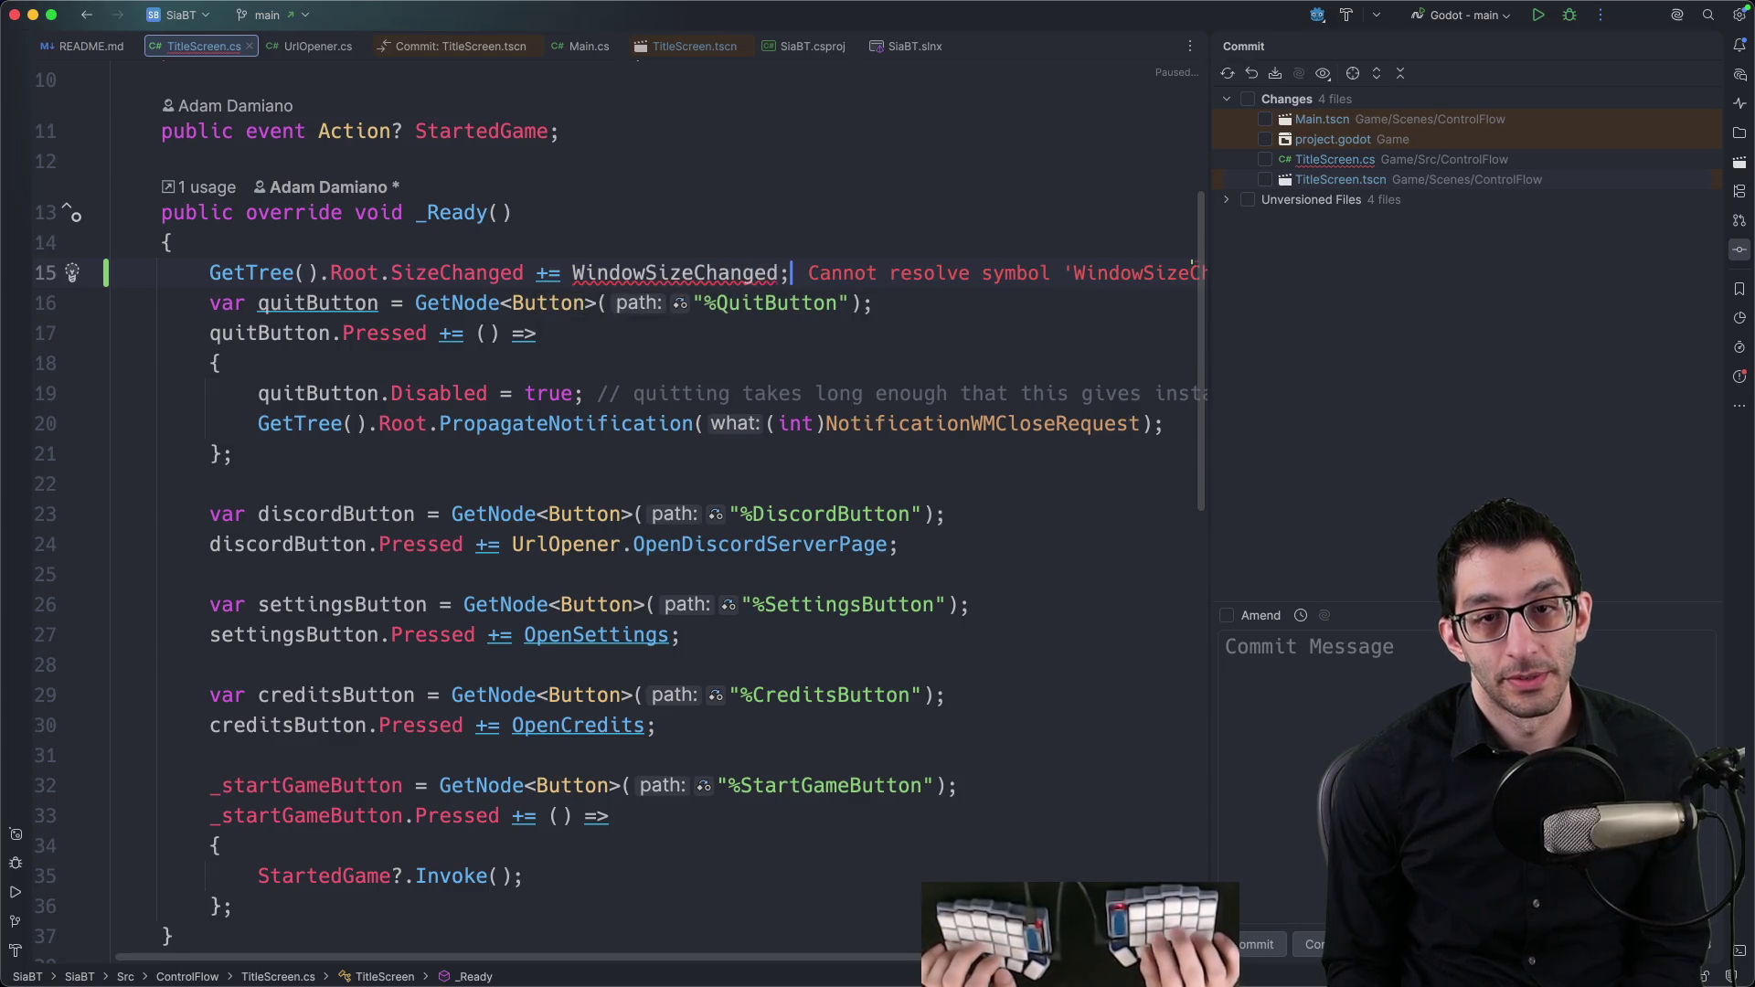
Step: Check the Outro.cs WindowSizeChanged reference and the multiple resolutions docs before returning to TitleScreen.cs
key("super+Tab")
key("super+Tab")
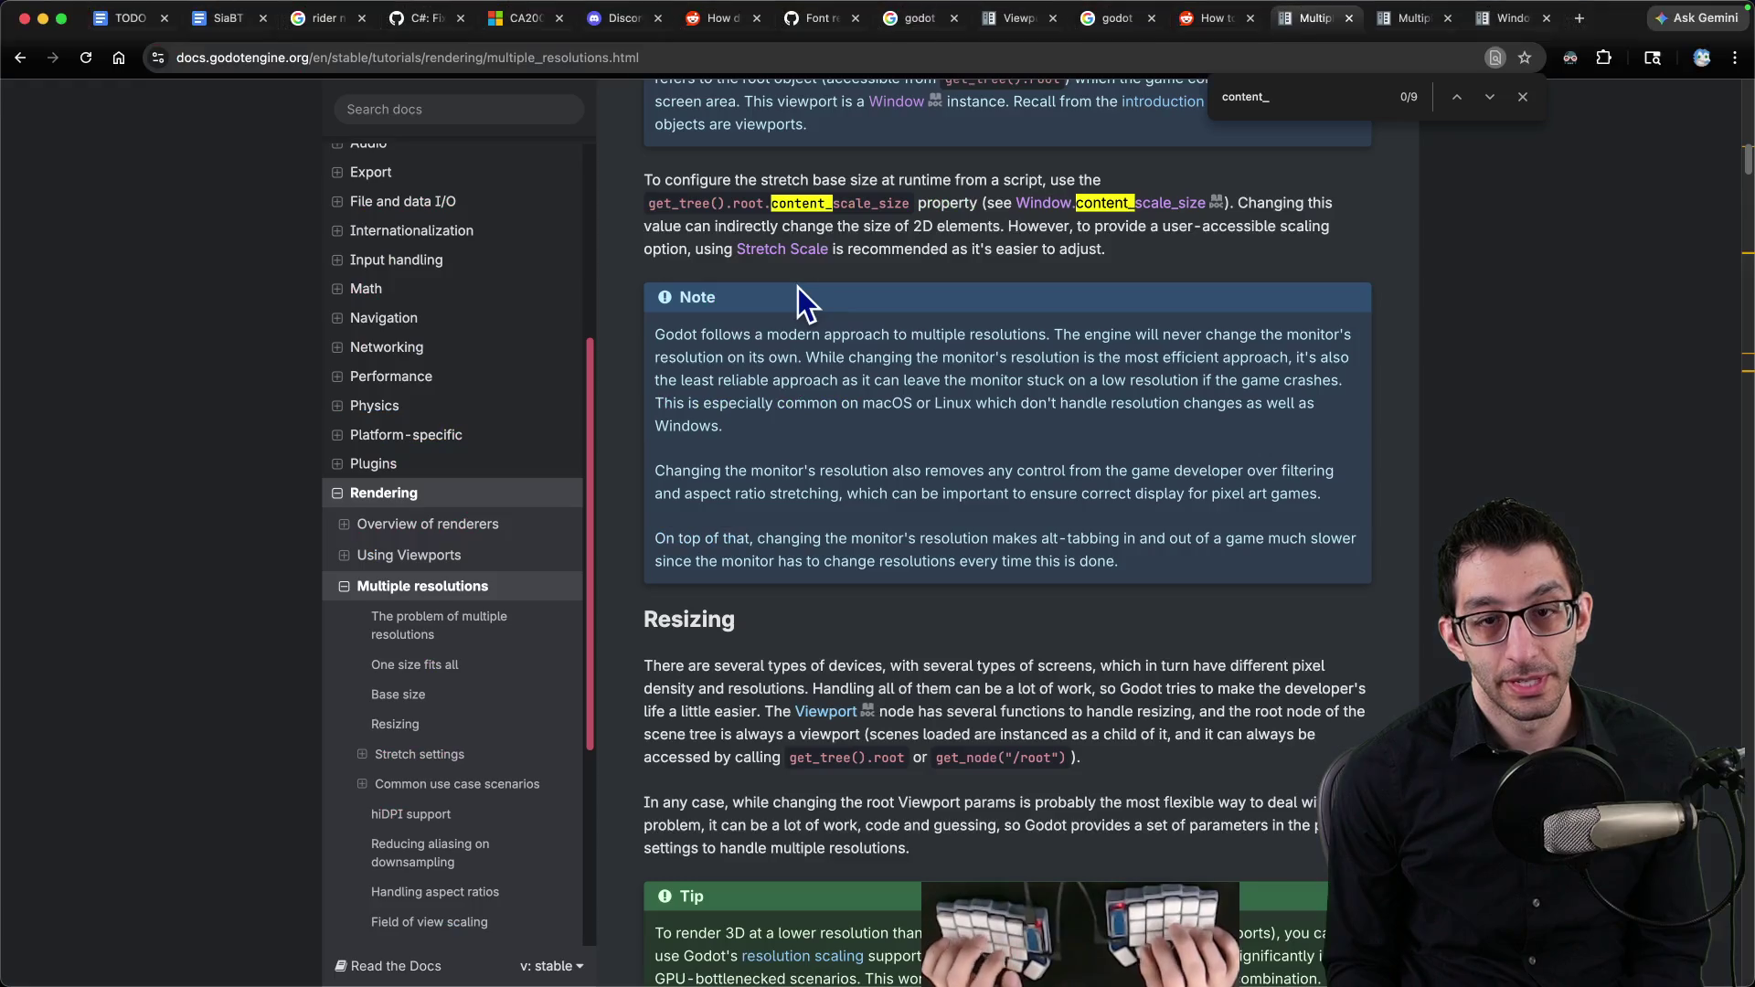
key("super+Tab")
key("F12")
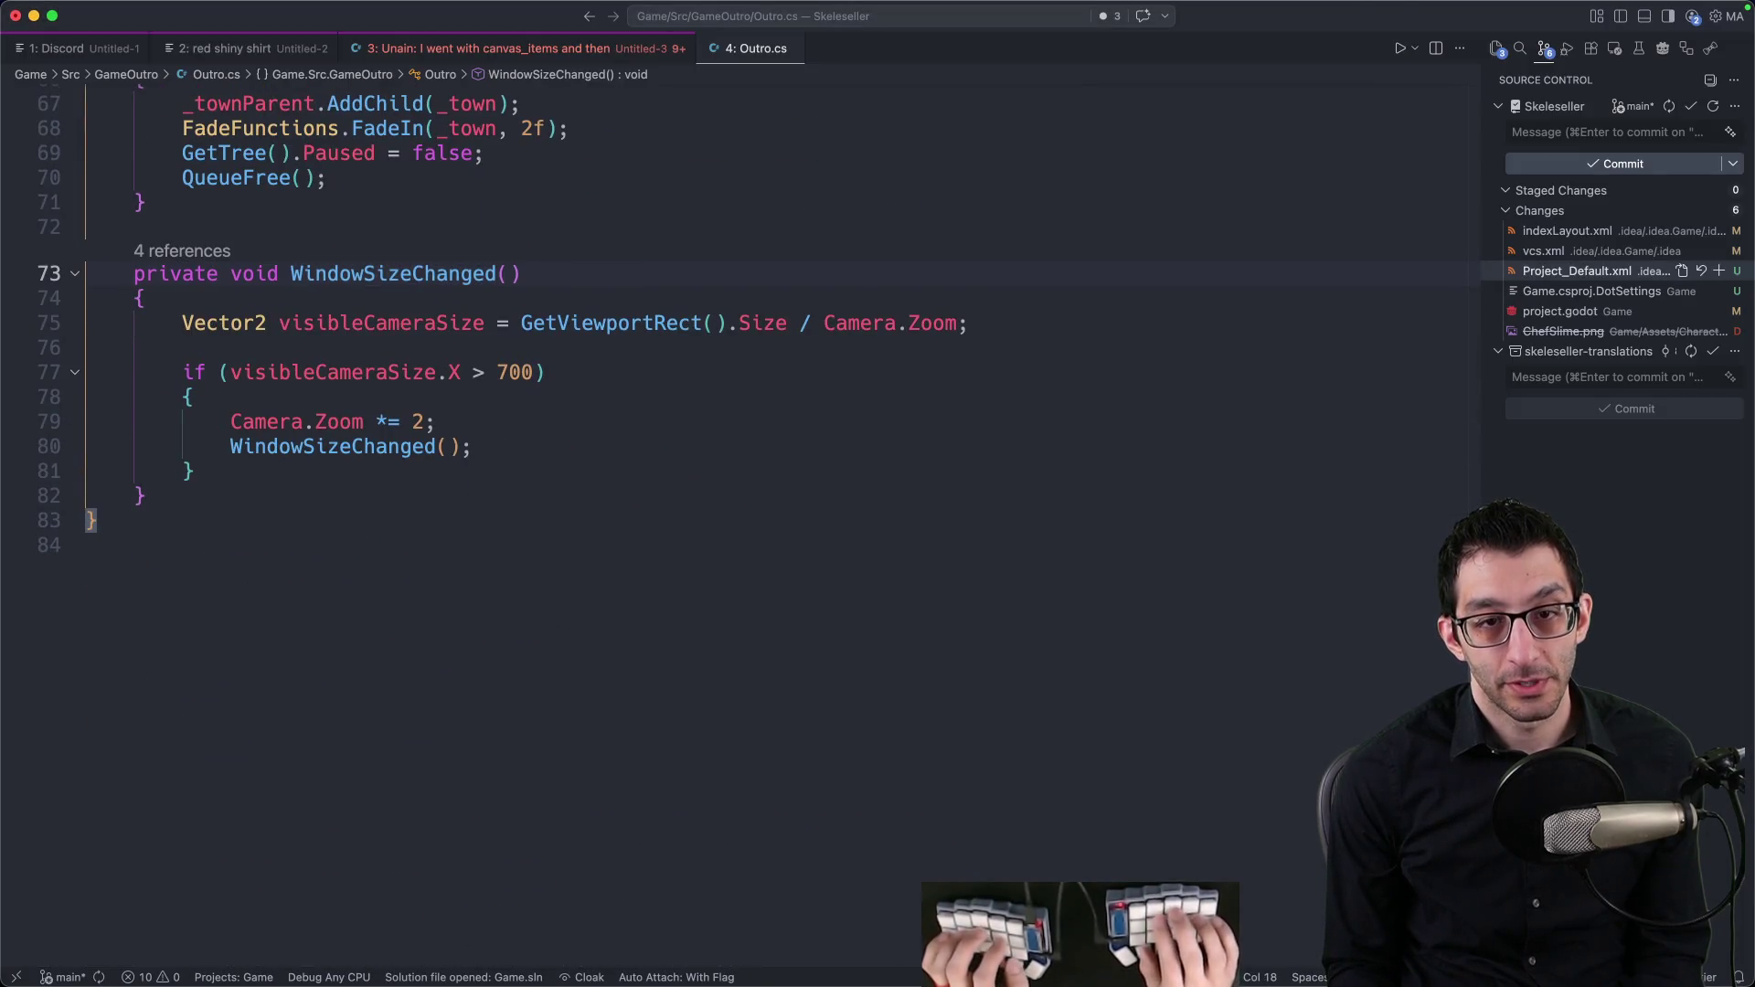
key("super+Tab")
Step: Add a private void WindowSizeChanged() method at the end of the file with the pasted resize line
key("super+End")
key("Up")
key("Return")
key("Return")
type("private void Window")
key("alt+BackSpace")
type("Wi")
key("Tab")
type("{")
key("Return")
type("get_viewport().content_scale_size = DisplayServer.window_get_size()")
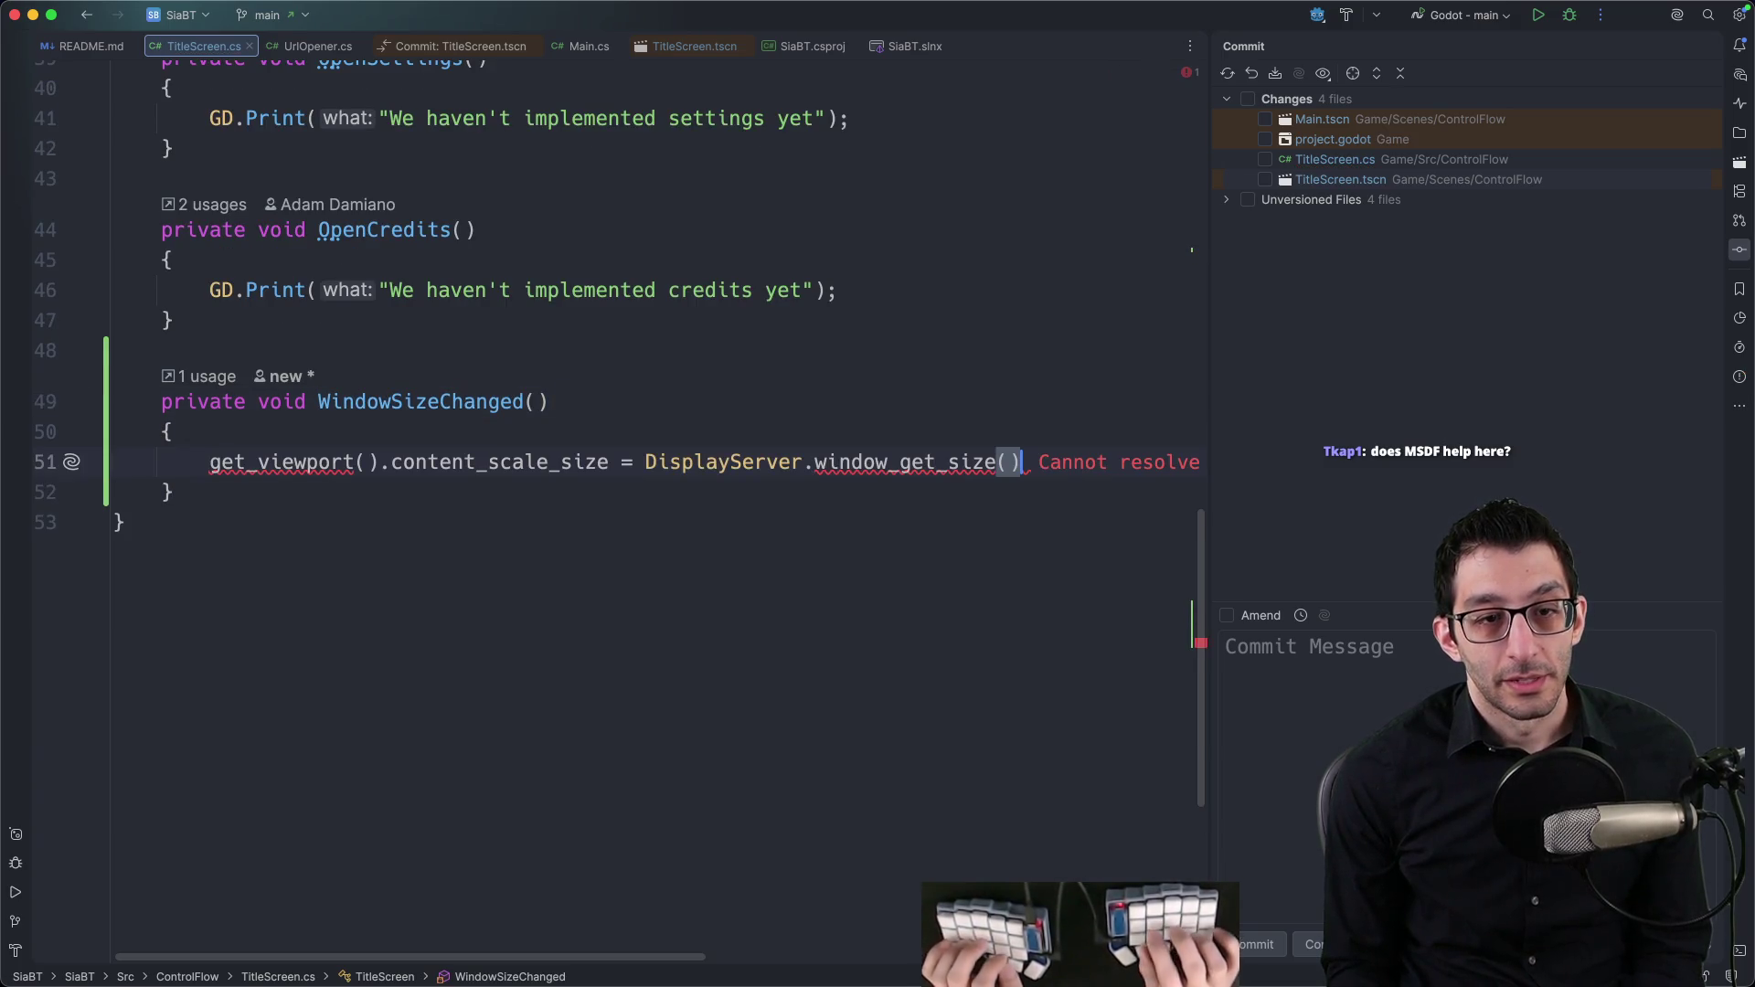
key("super+alt+Return")
type("GetView")
key("Return")
Step: Start the method body with GetViewport(), retyping it after trying the ContentScale member
type(".ContentScale")
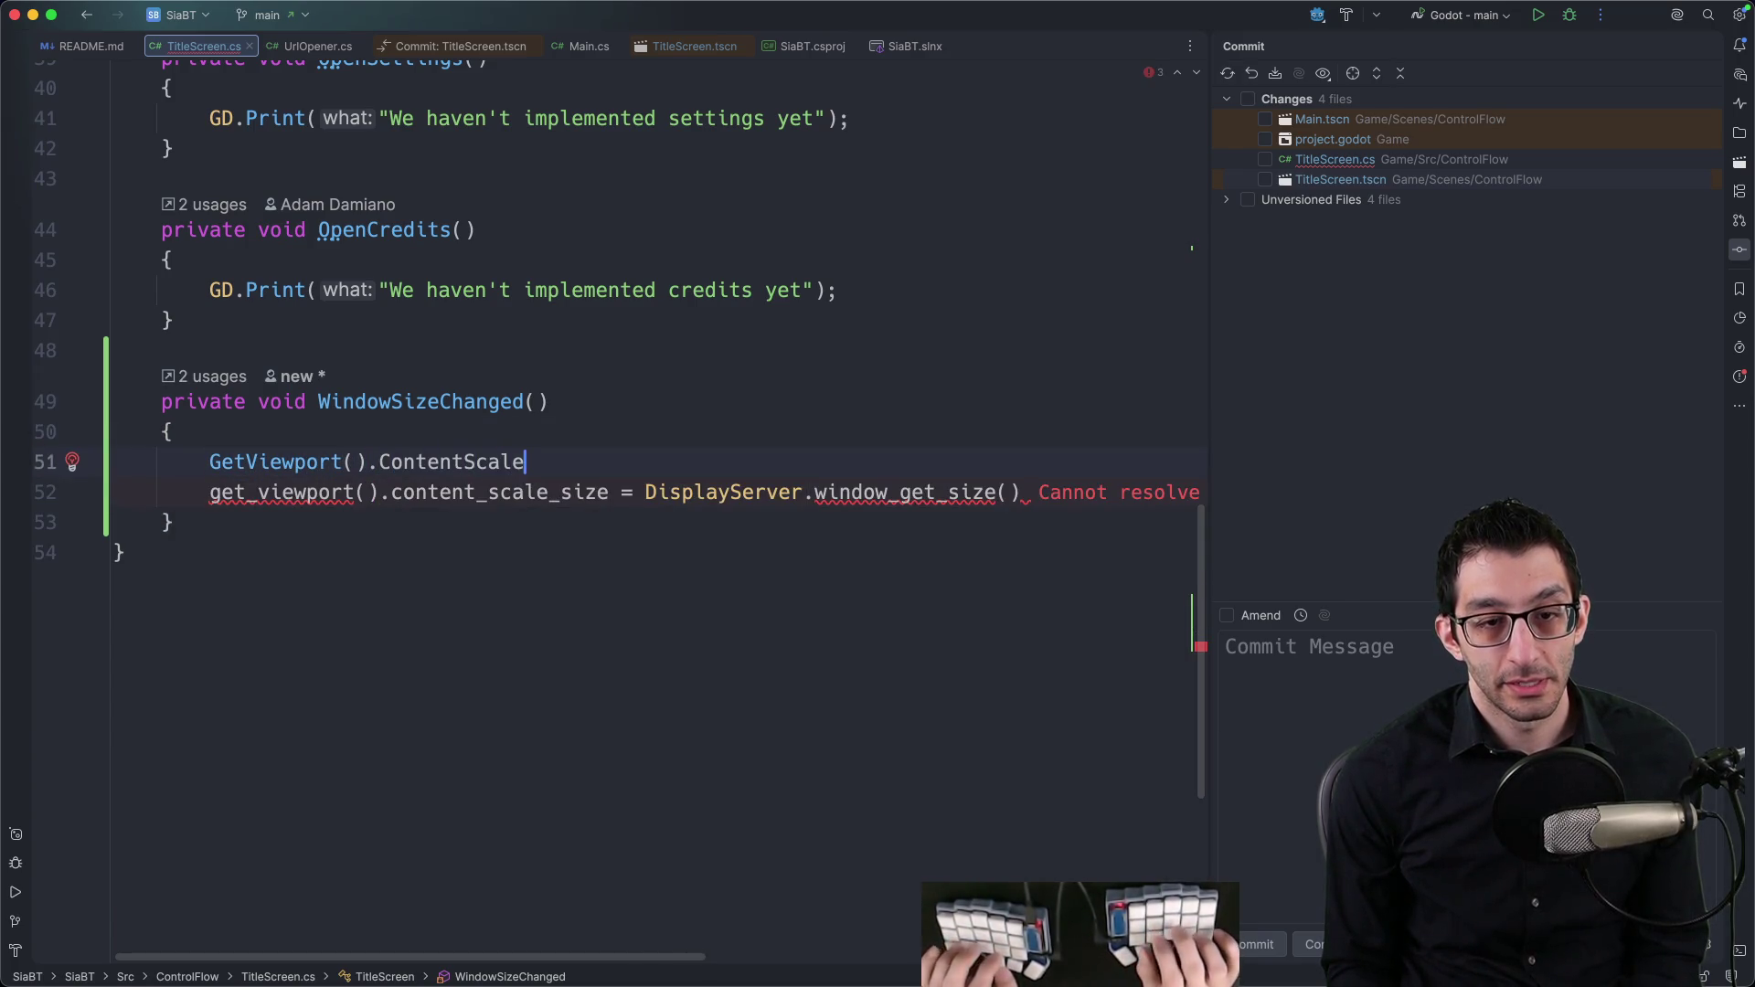
key("alt+BackSpace")
type("Content")
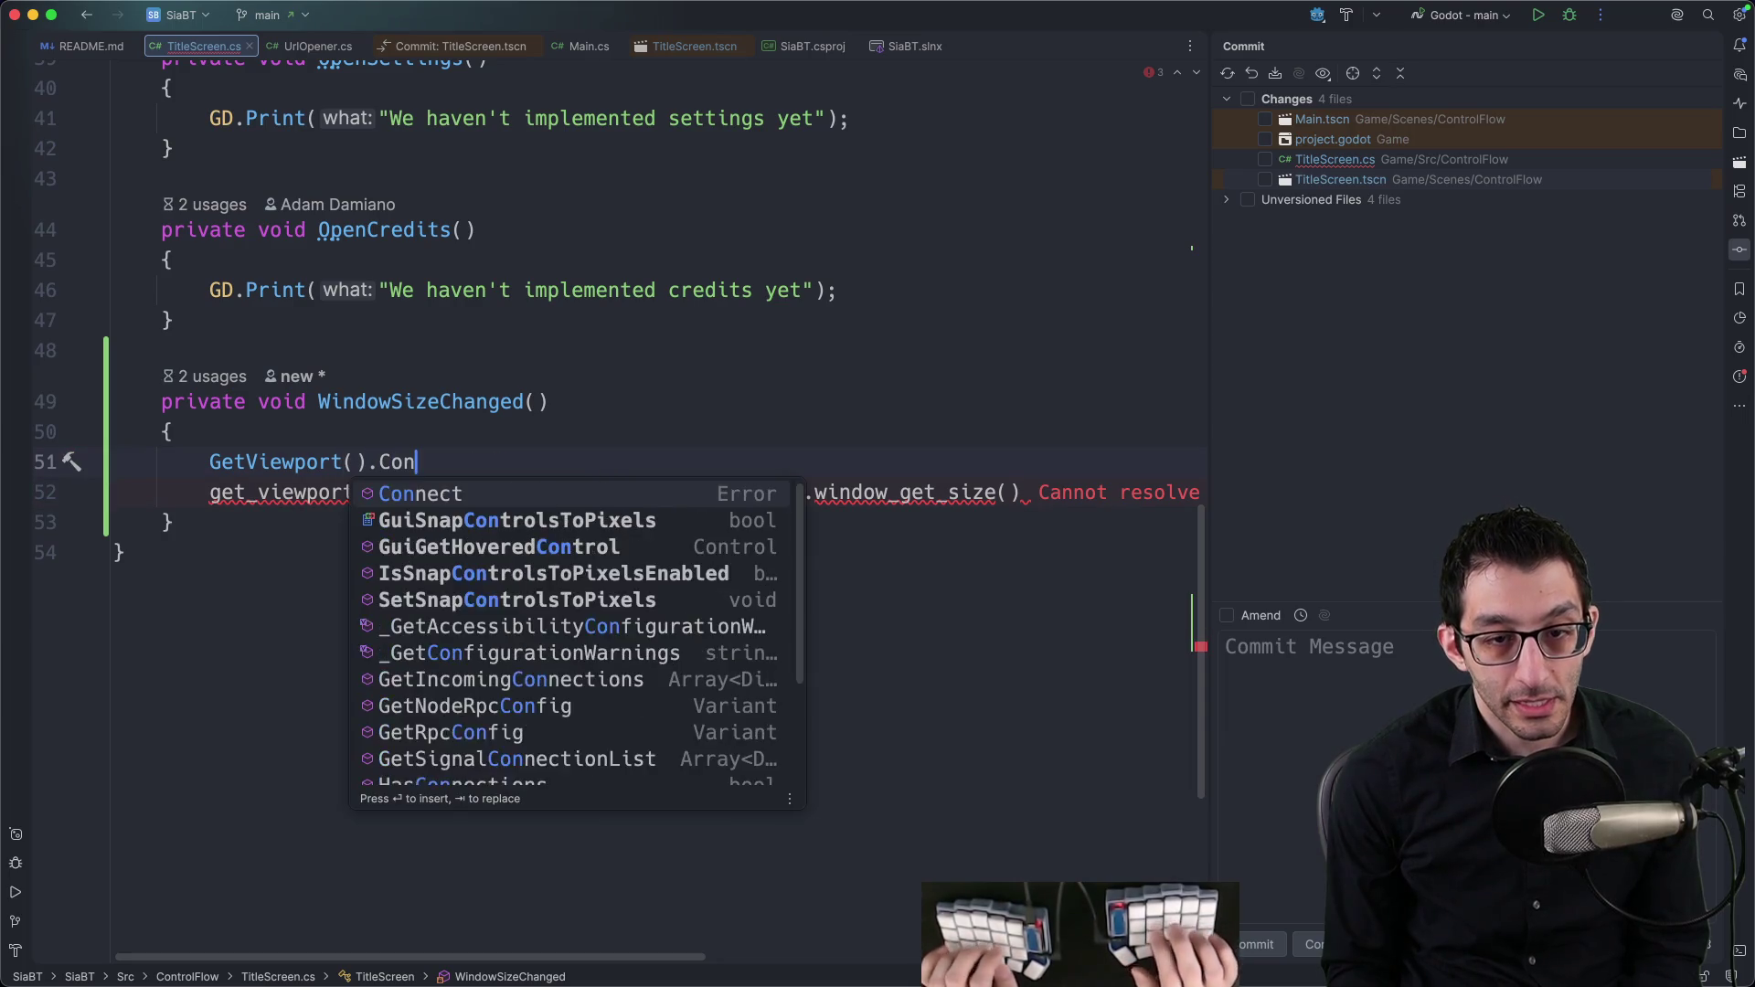
key("alt+BackSpace")
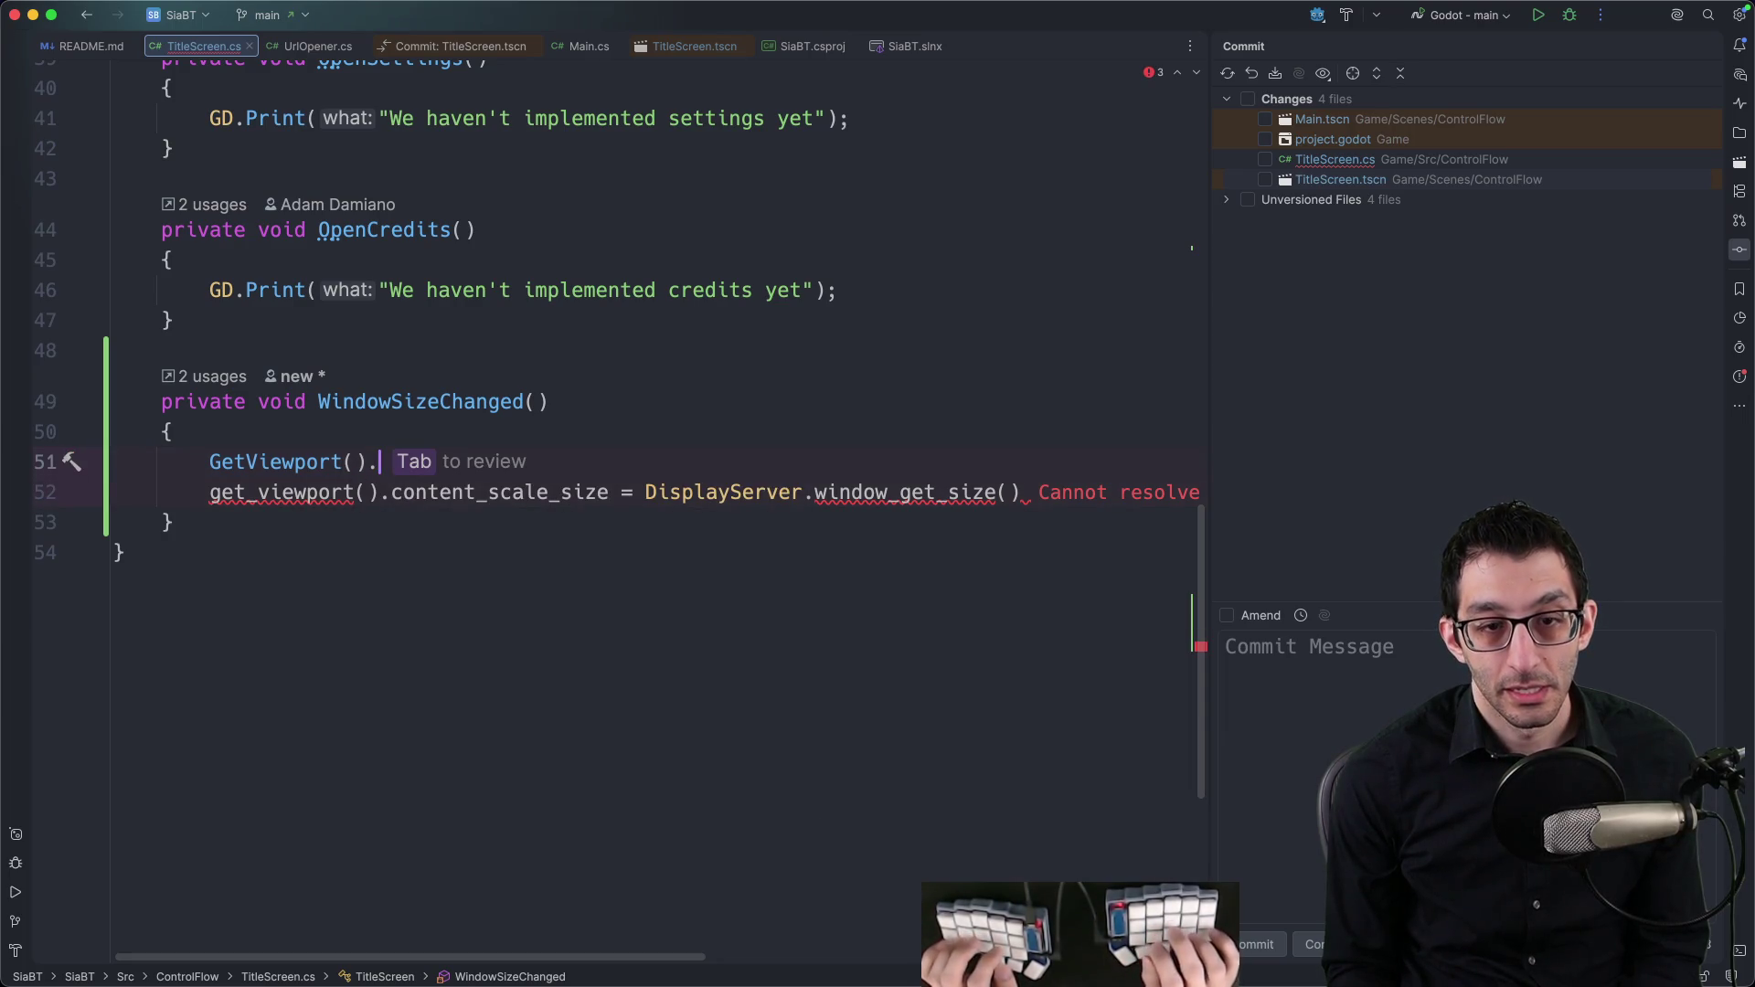
key("Escape")
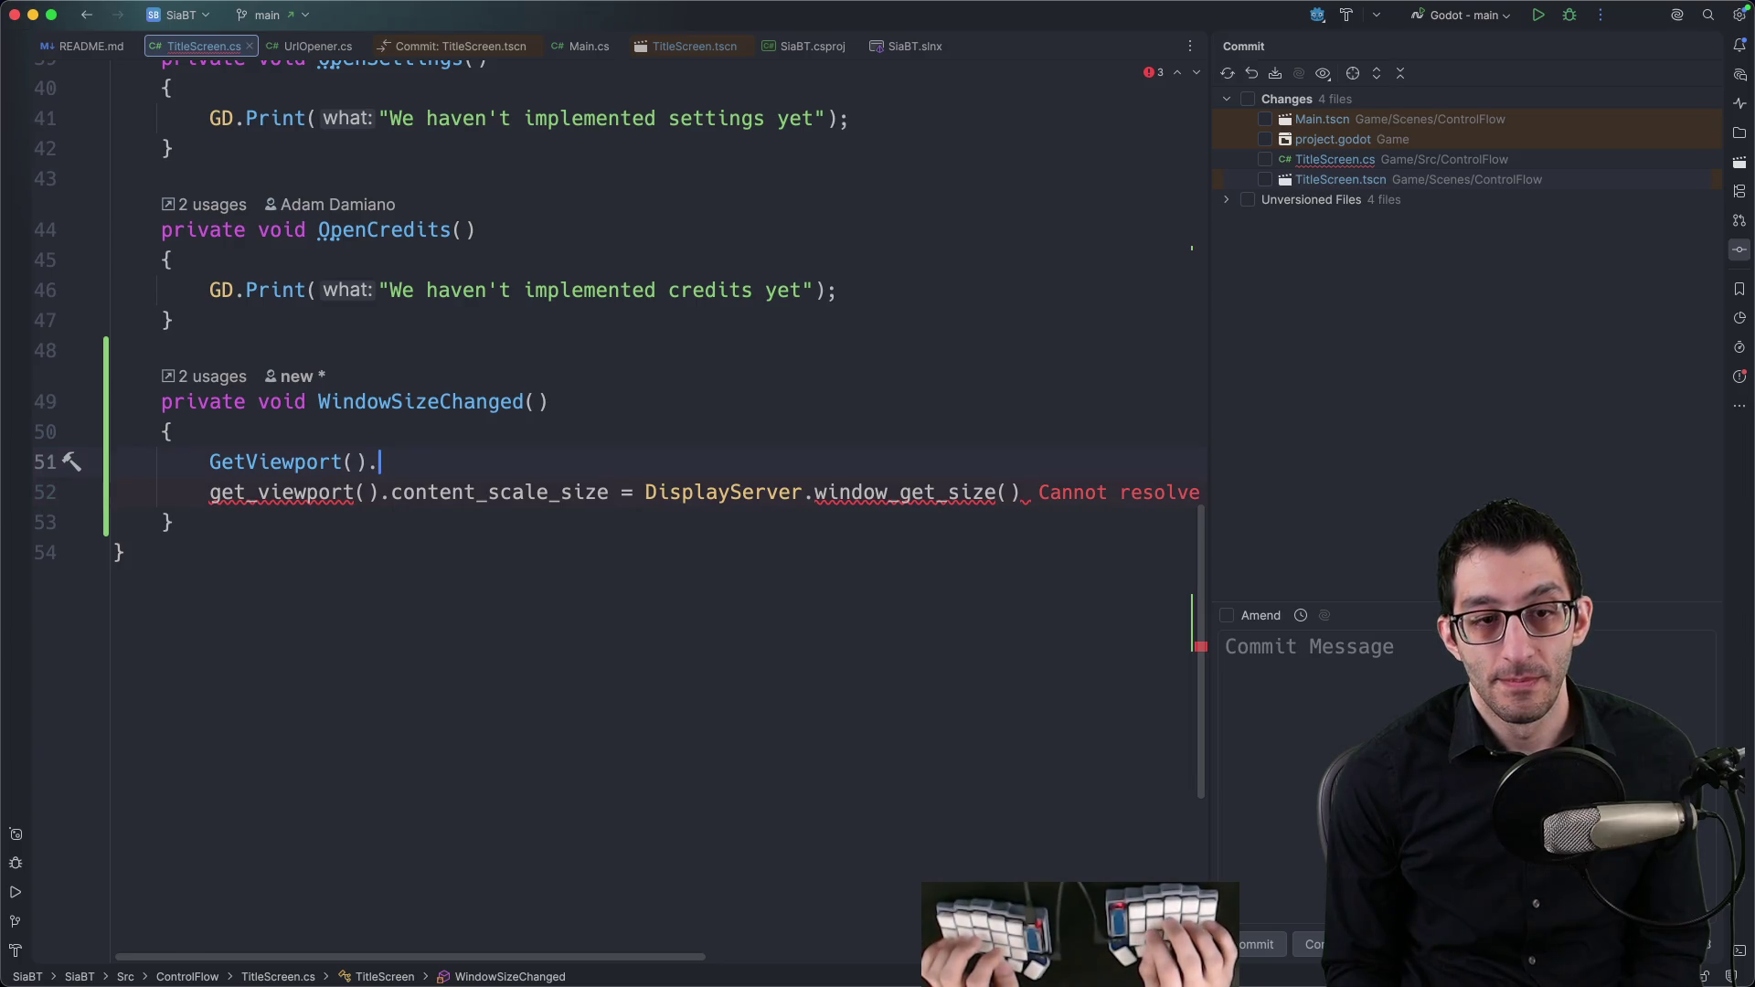
key("BackSpace")
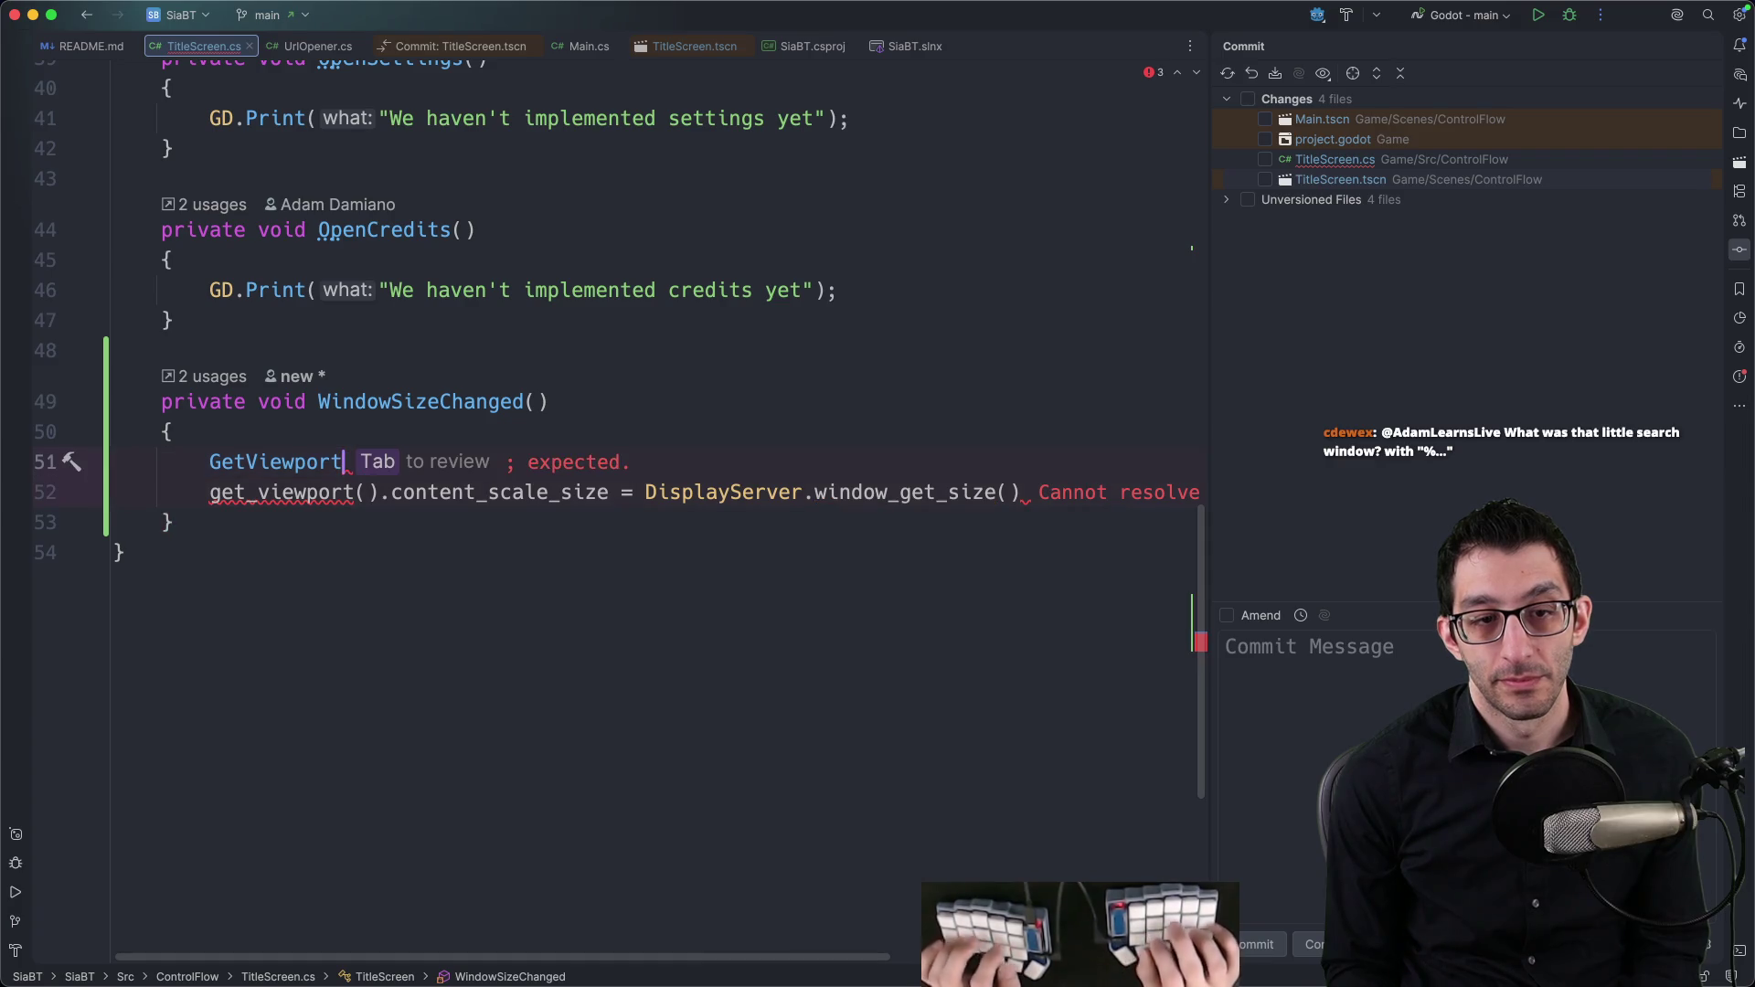
key("alt+BackSpace")
type("GetView")
key("Return")
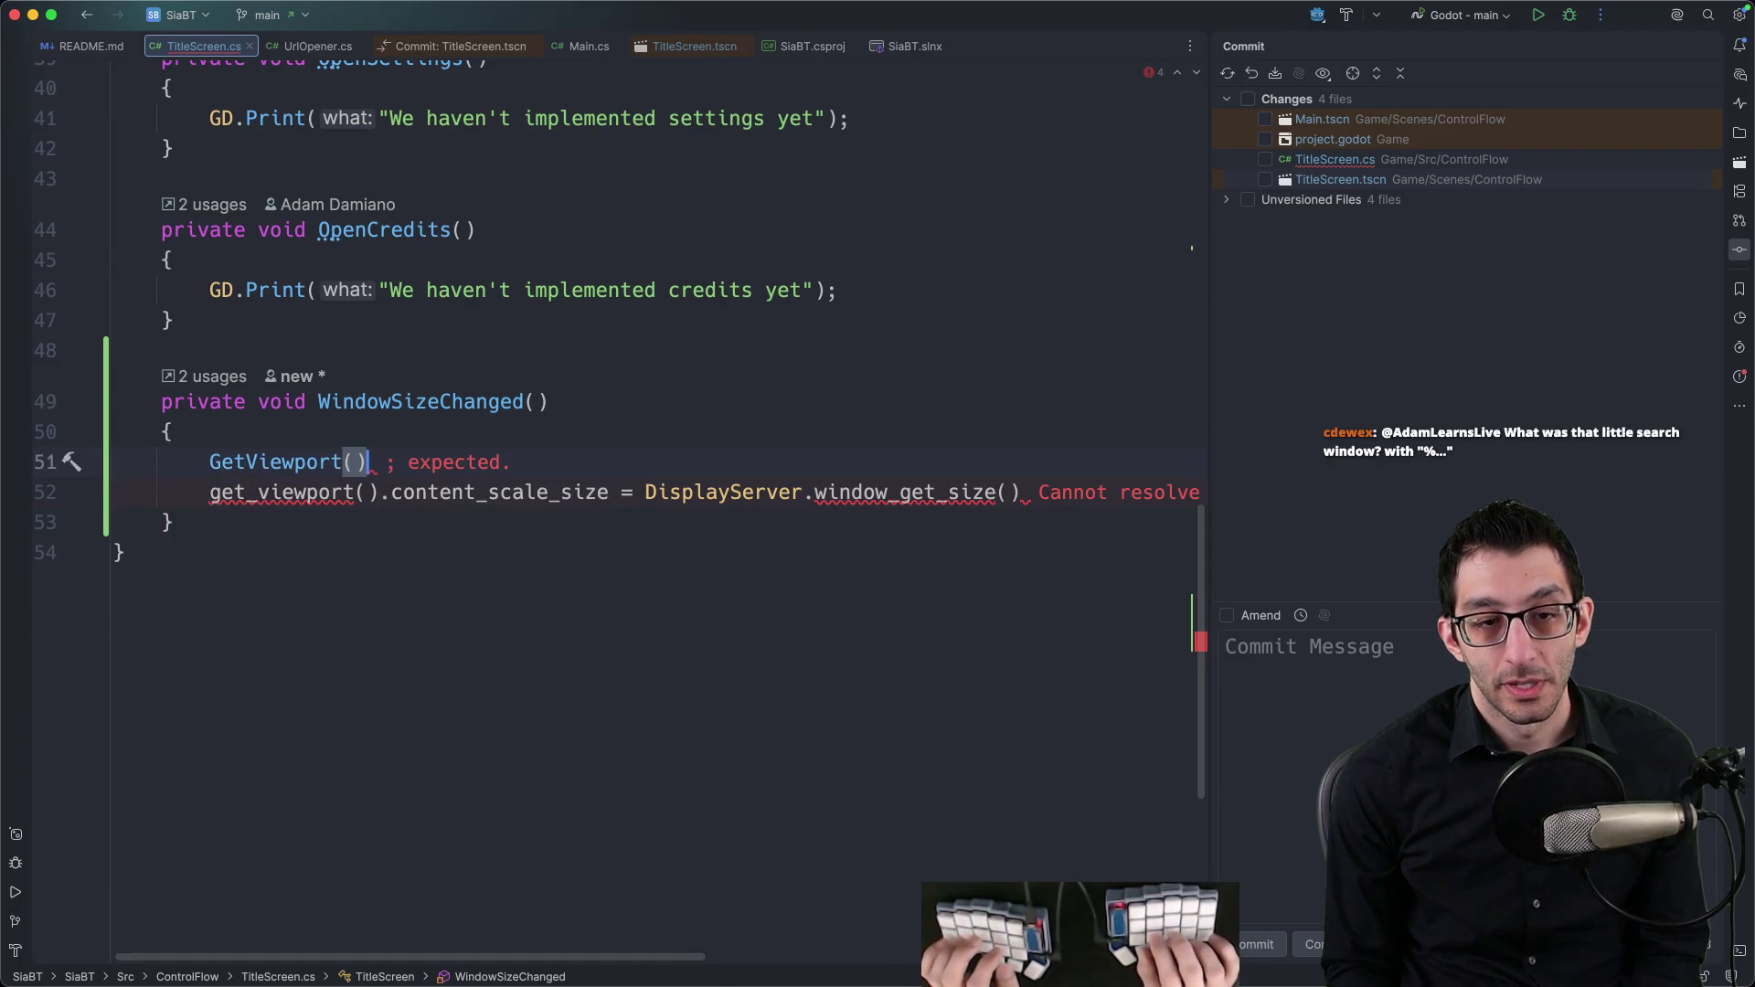
Step: Look up 'contentscale' in the Viewport class source, then return to the title screen script
key("super+b")
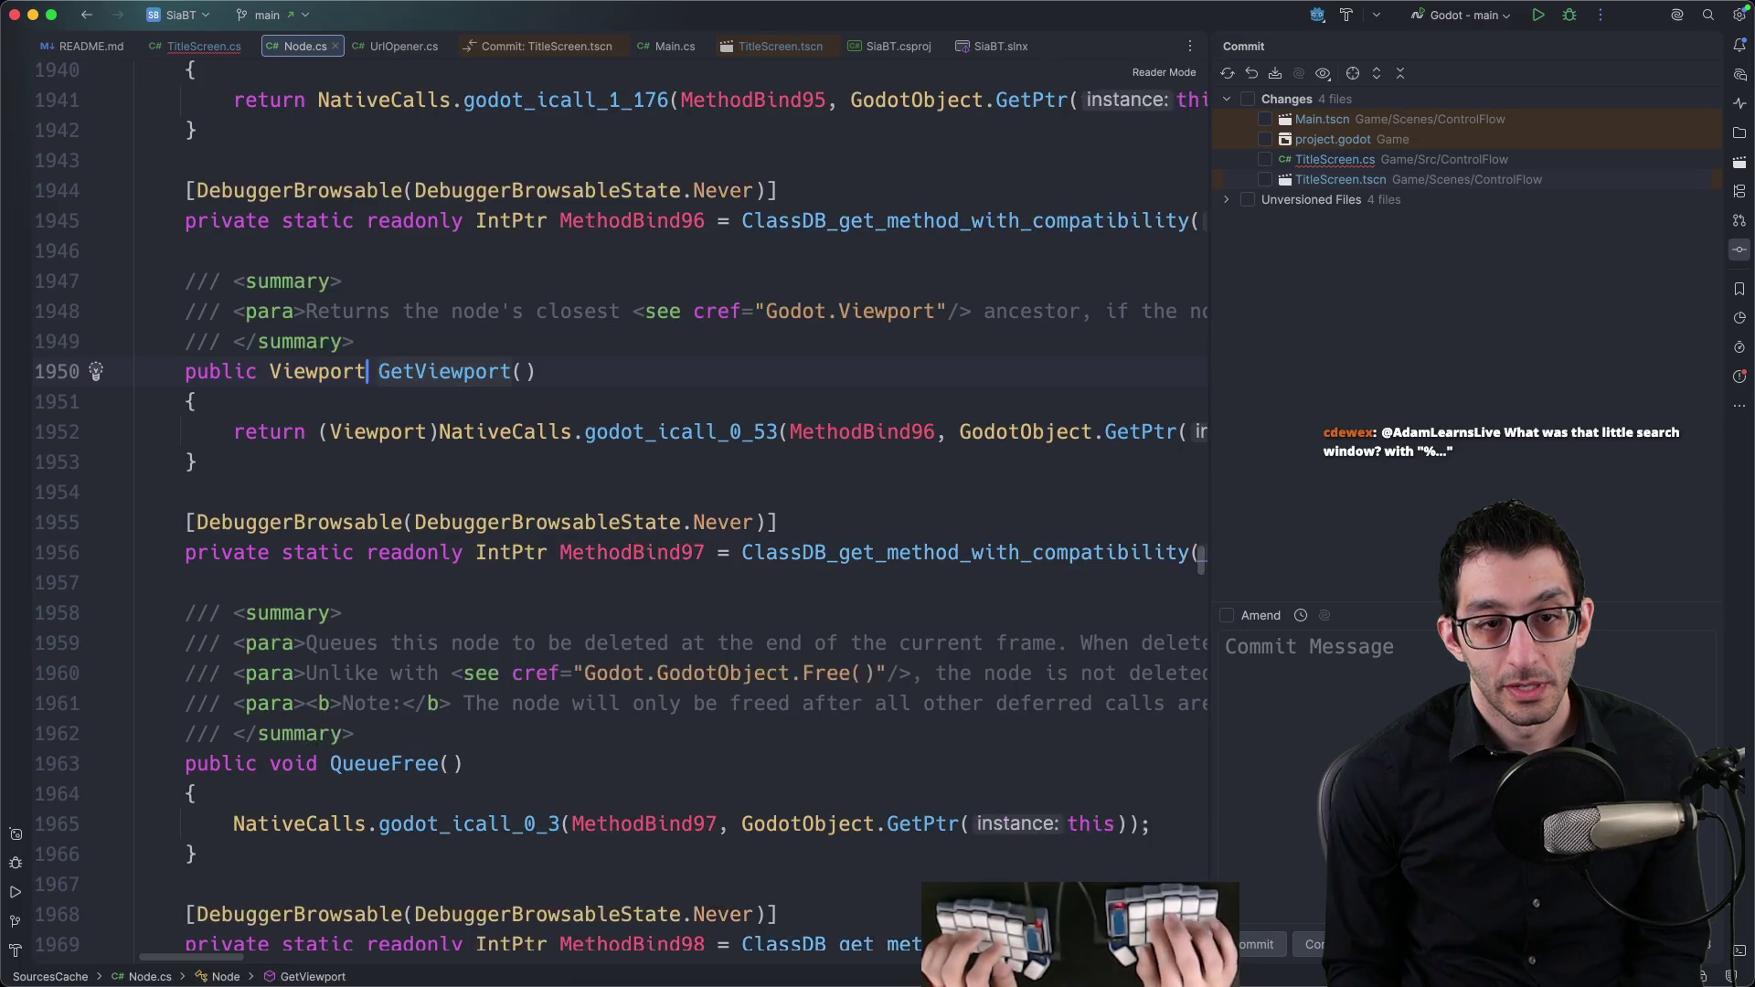
key("super+shift+b")
key("super+f")
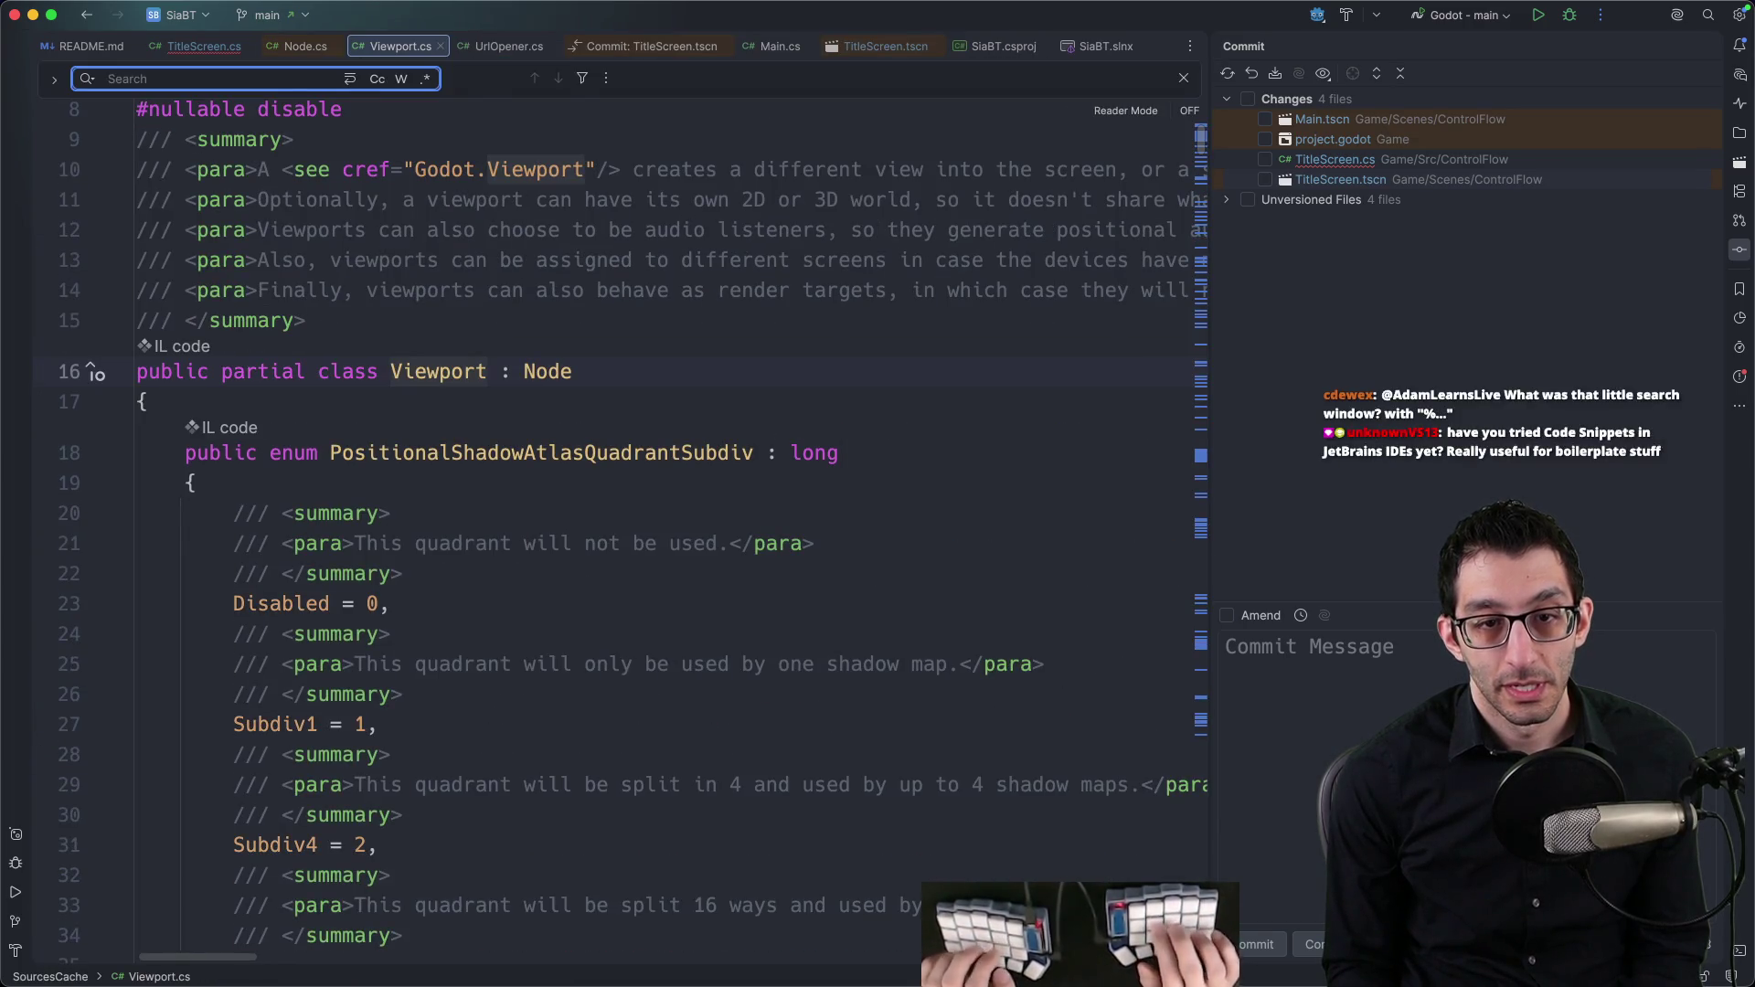
type("contentscale")
key("Escape")
key("super+w")
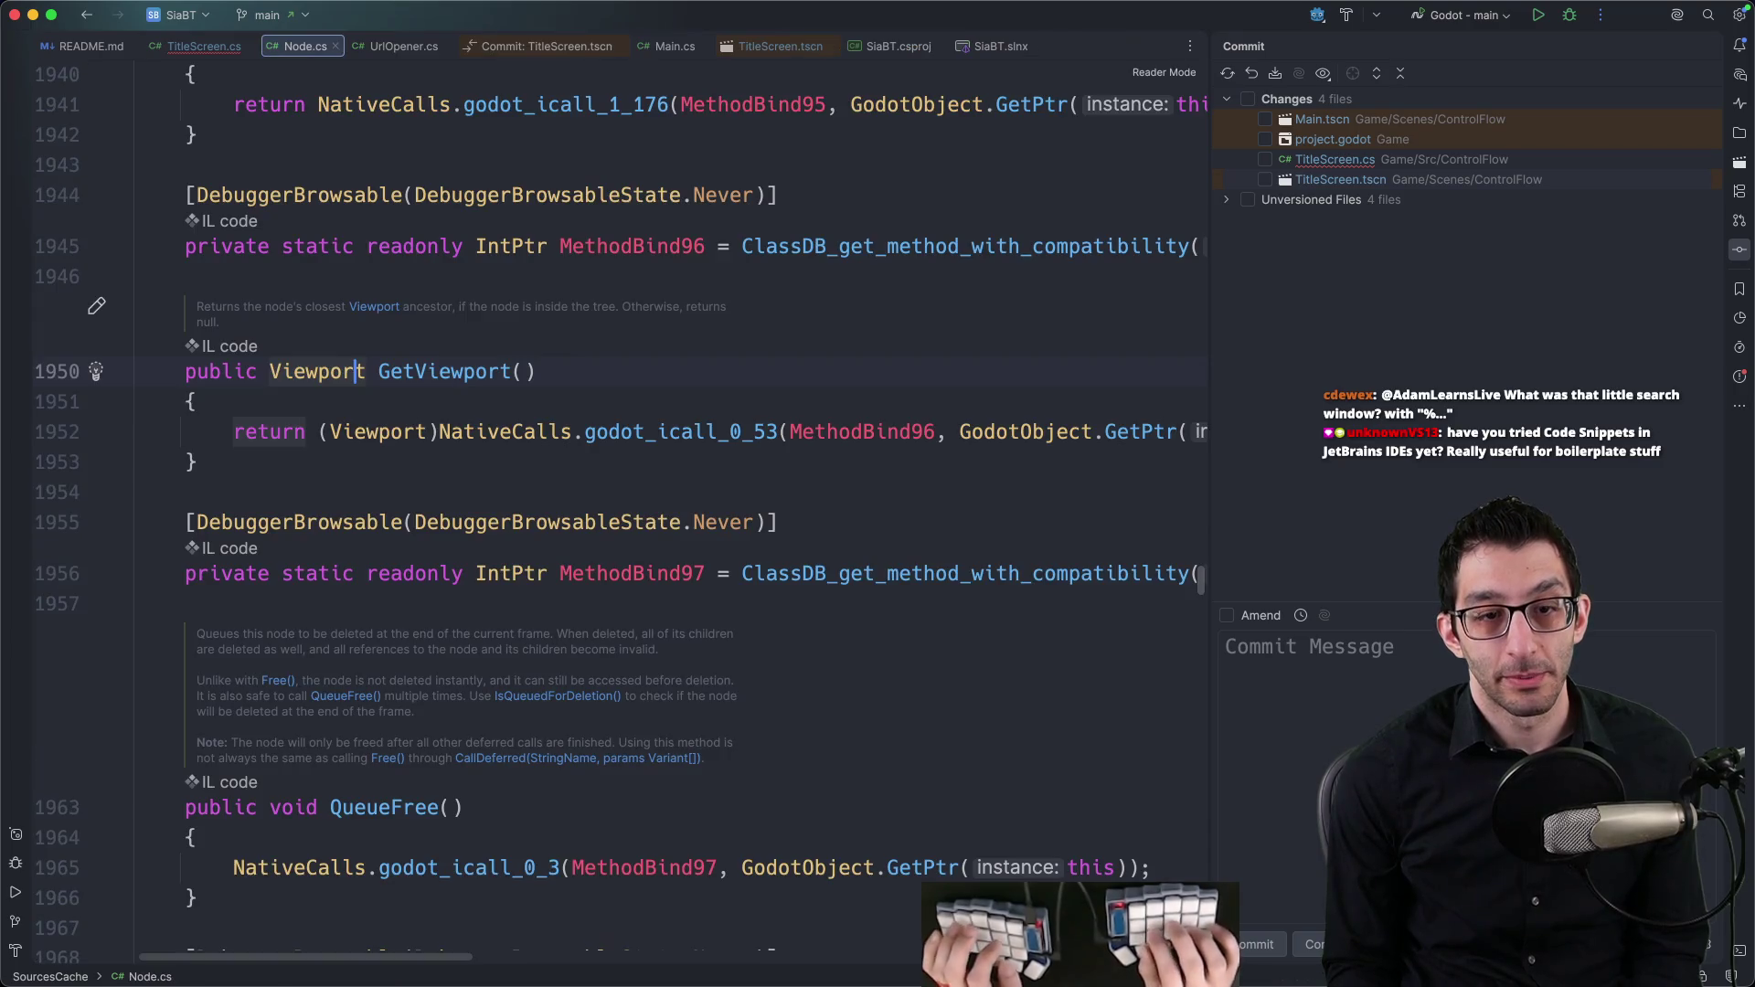
key("super+bracketleft")
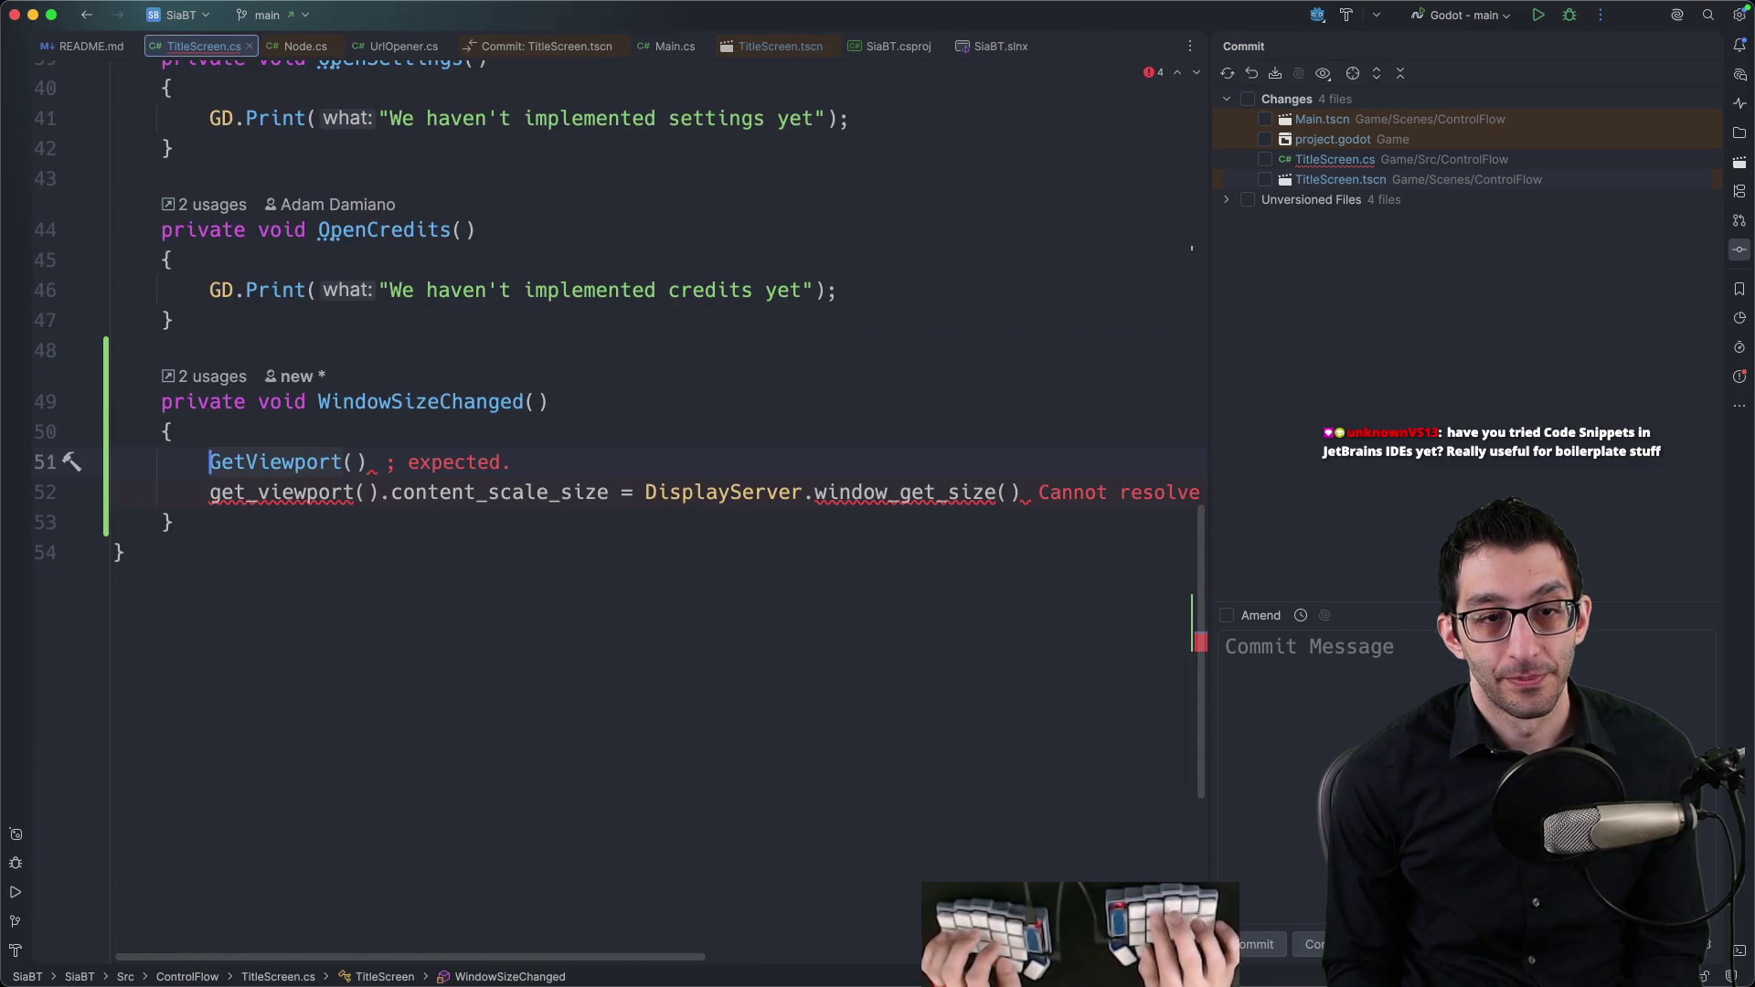
Step: Write GetTree().Root.ContentScaleSize = DisplayServer.WindowGetSize(); in the method body
key("shift+End")
type("GetRoo")
key("alt+BackSpace")
type("GetT")
key("Return")
type(".")
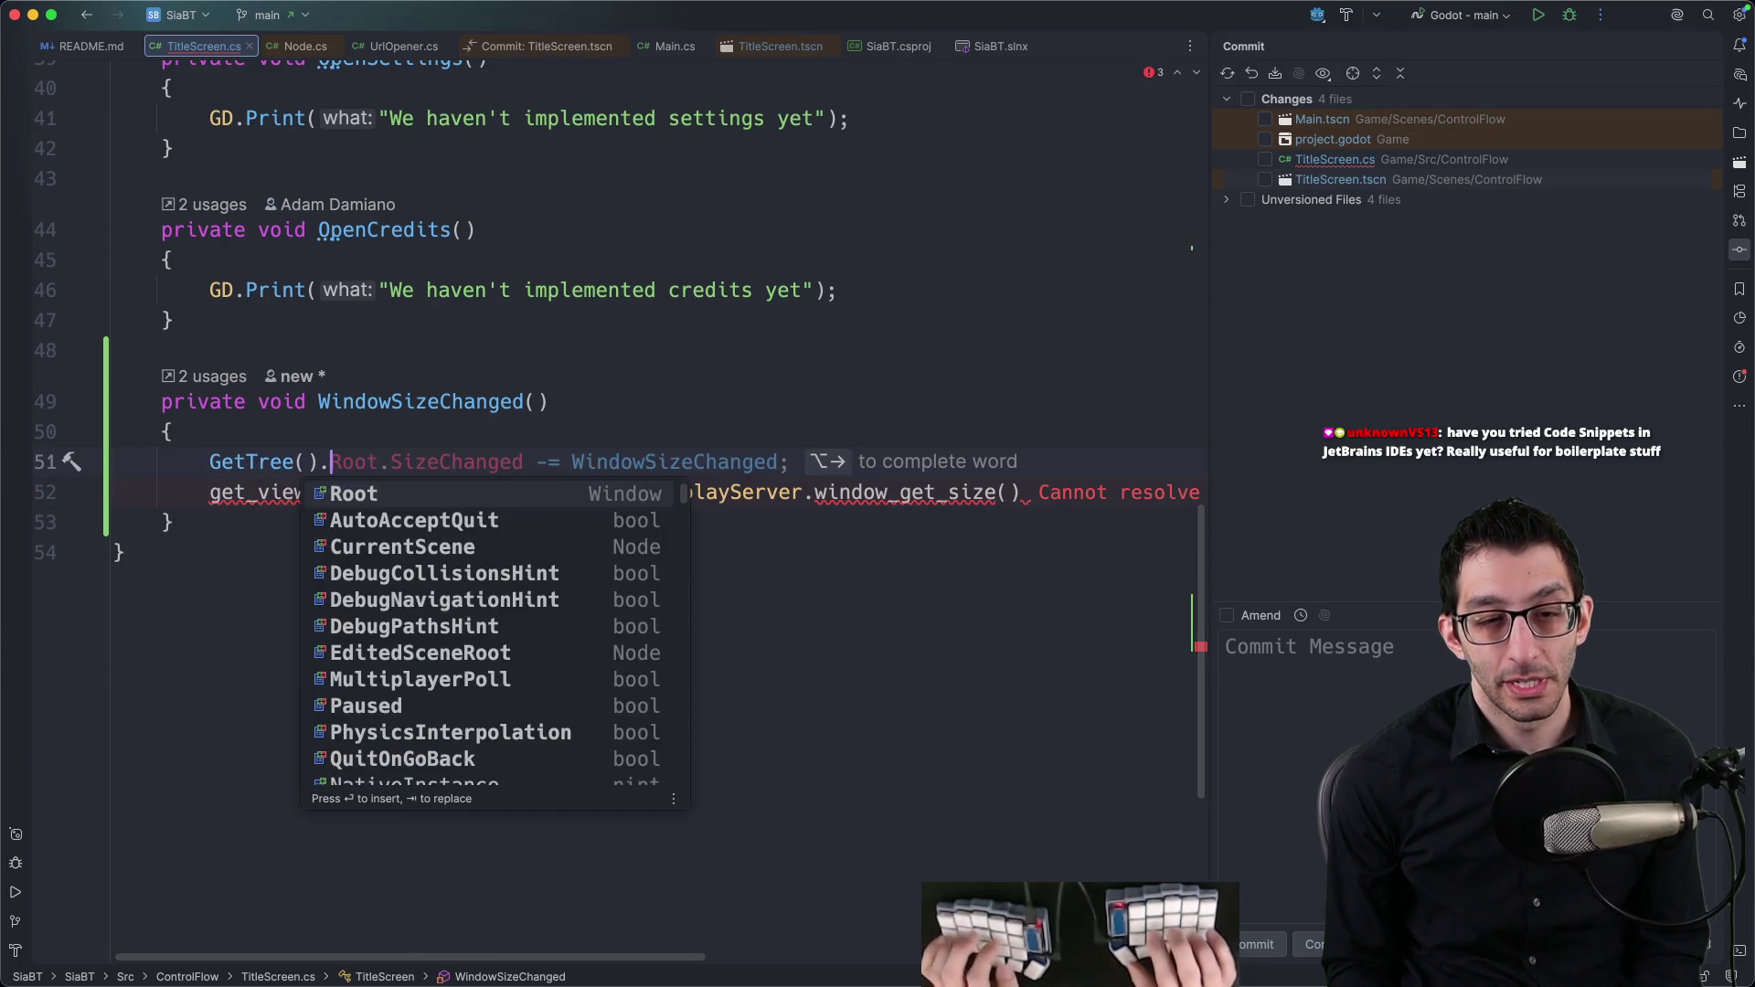
type("Root.Cont")
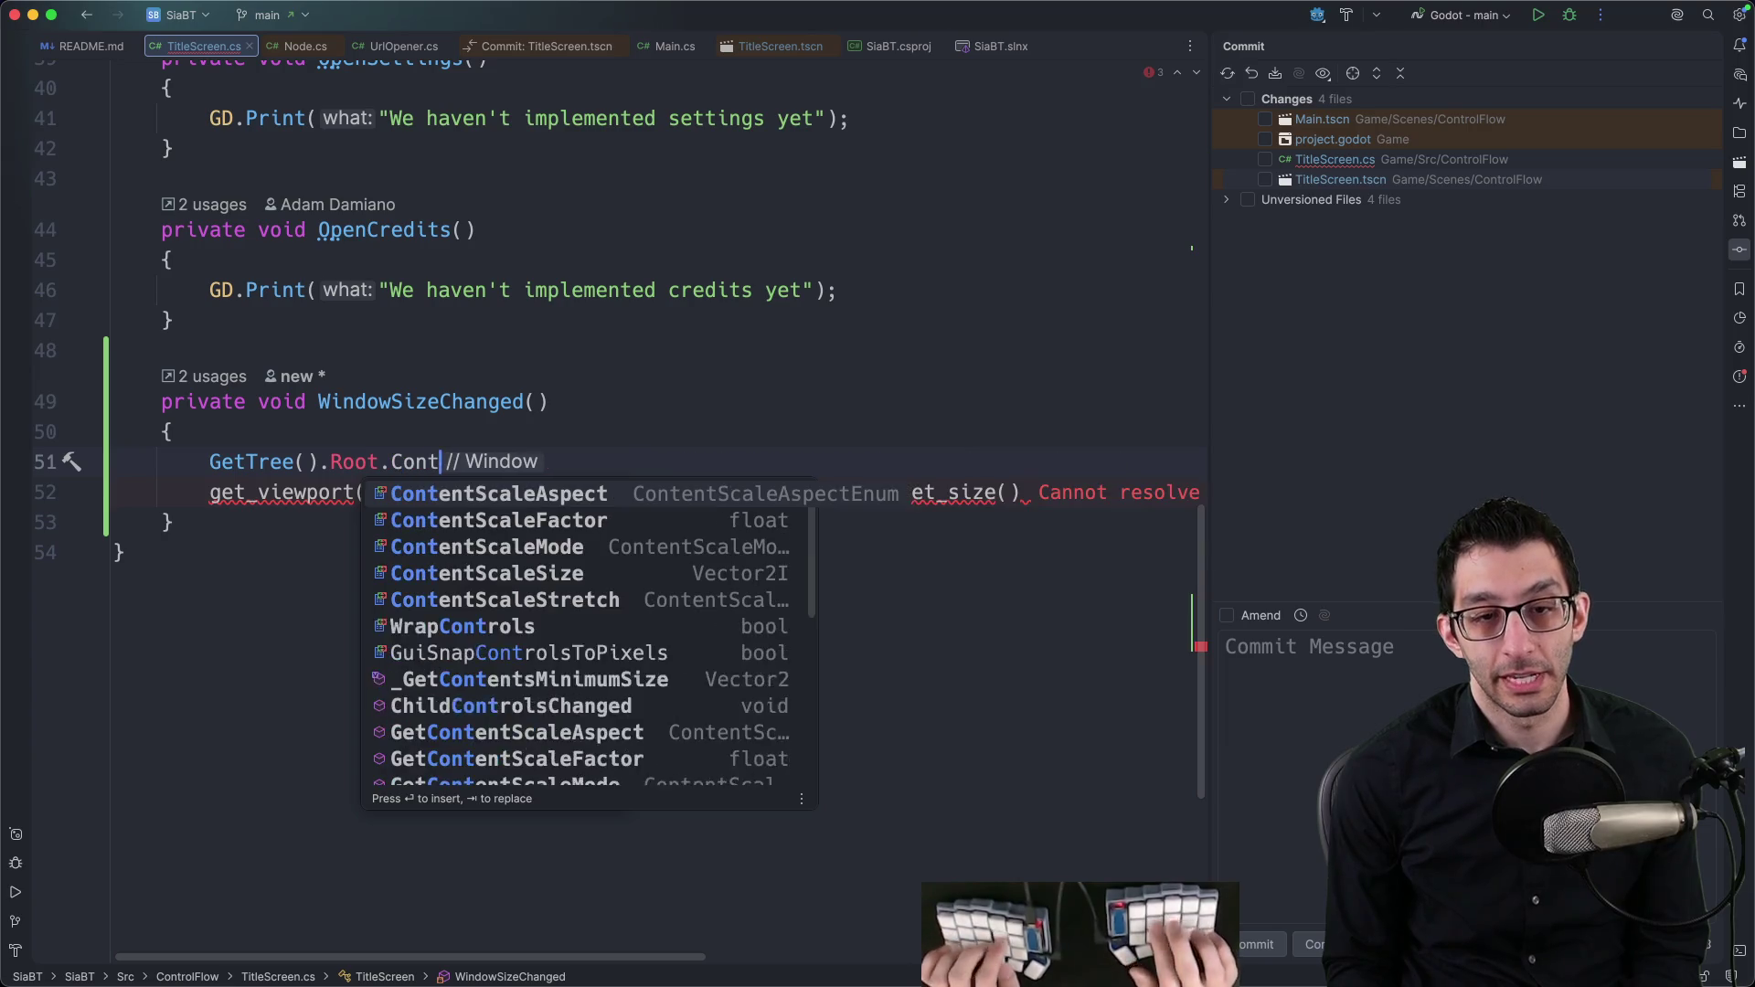
type("entScaleSize = ")
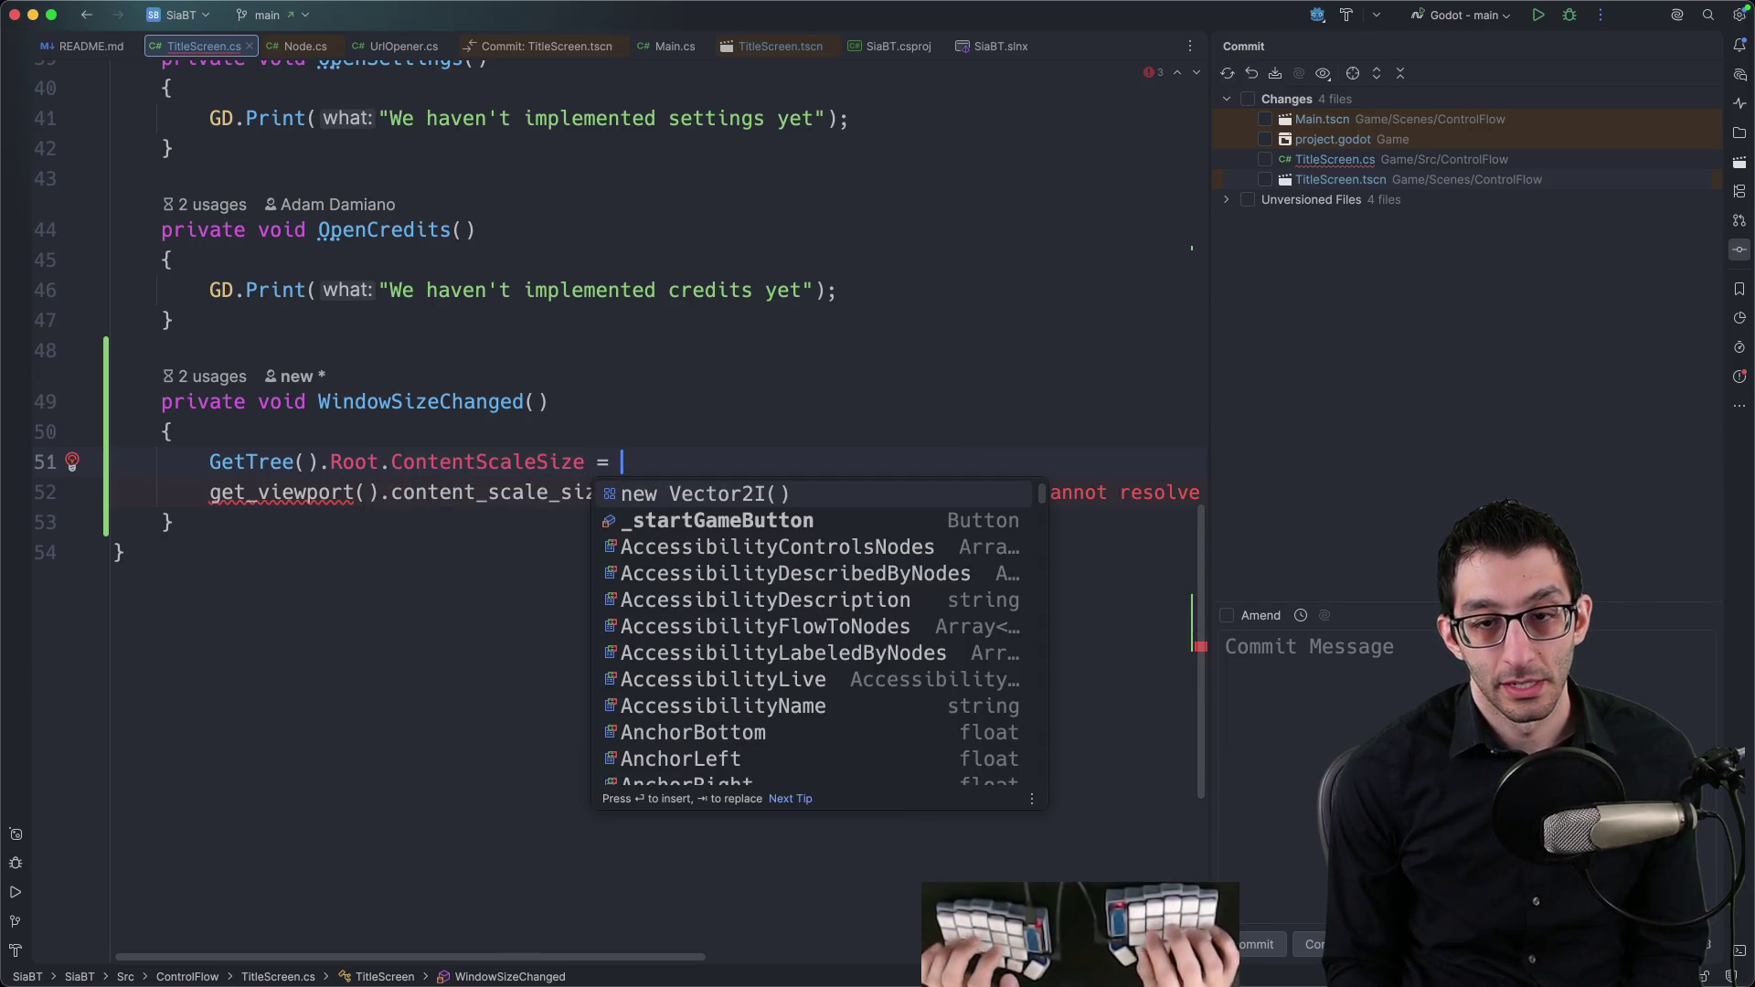
type("DisplayServer.WindowGet")
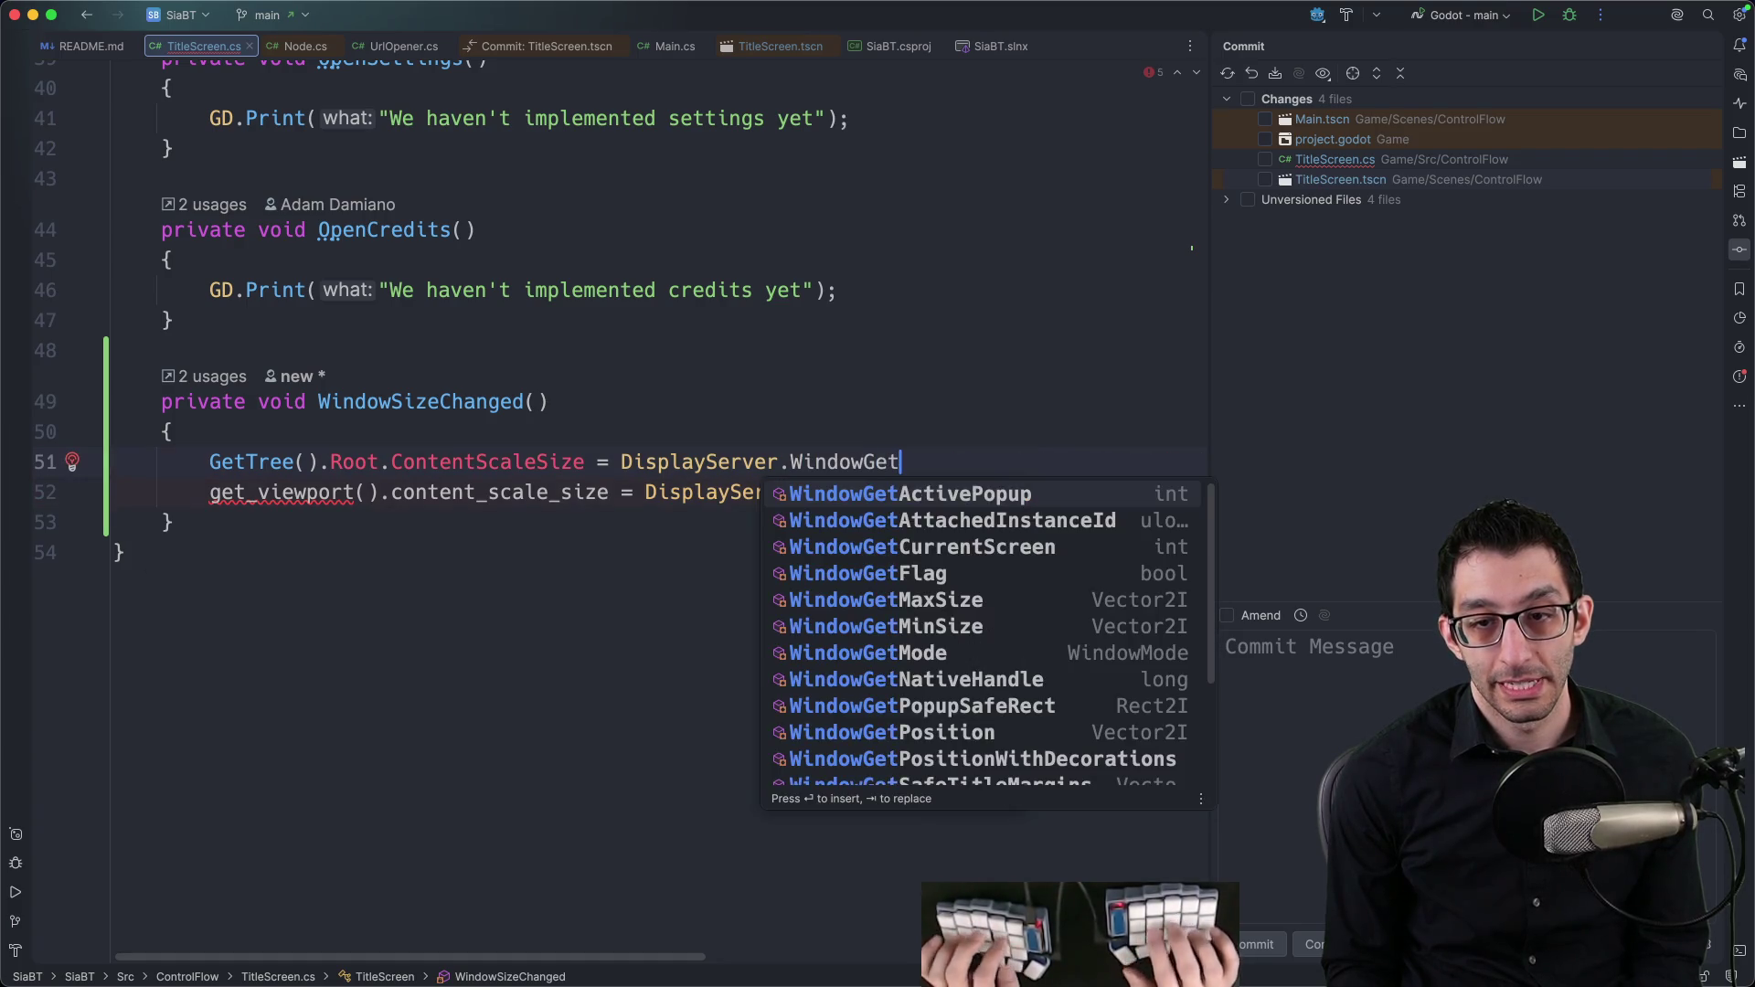
type("Size")
key("Return")
type("();")
Step: Fix the doubled parentheses and delete the leftover get_viewport line, then review the code
key("Up")
key("BackSpace")
key("BackSpace")
key("Down")
key("super+BackSpace")
key("Left")
scroll(813, 342, "up", 3)
scroll(813, 342, "up", 10)
scroll(812, 347, "down", 8)
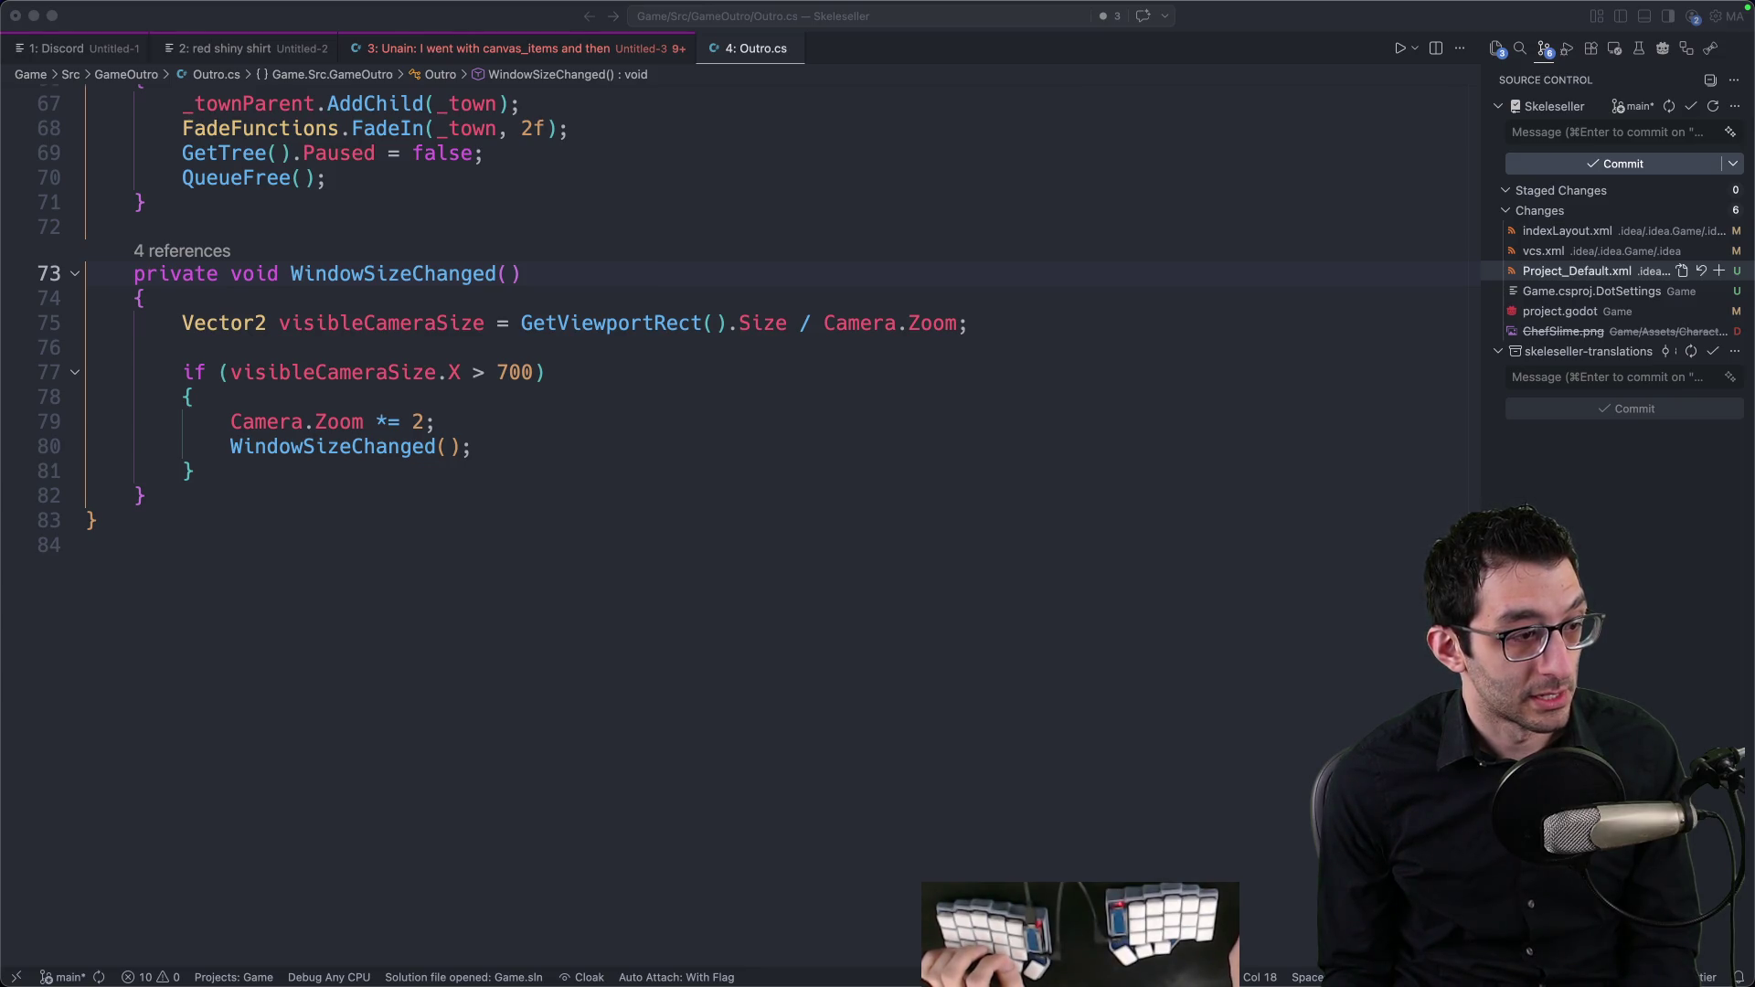
Step: In Keyboard Shortcuts, record Shift+Cmd+F to list the commands bound to it
left_click(1121, 520)
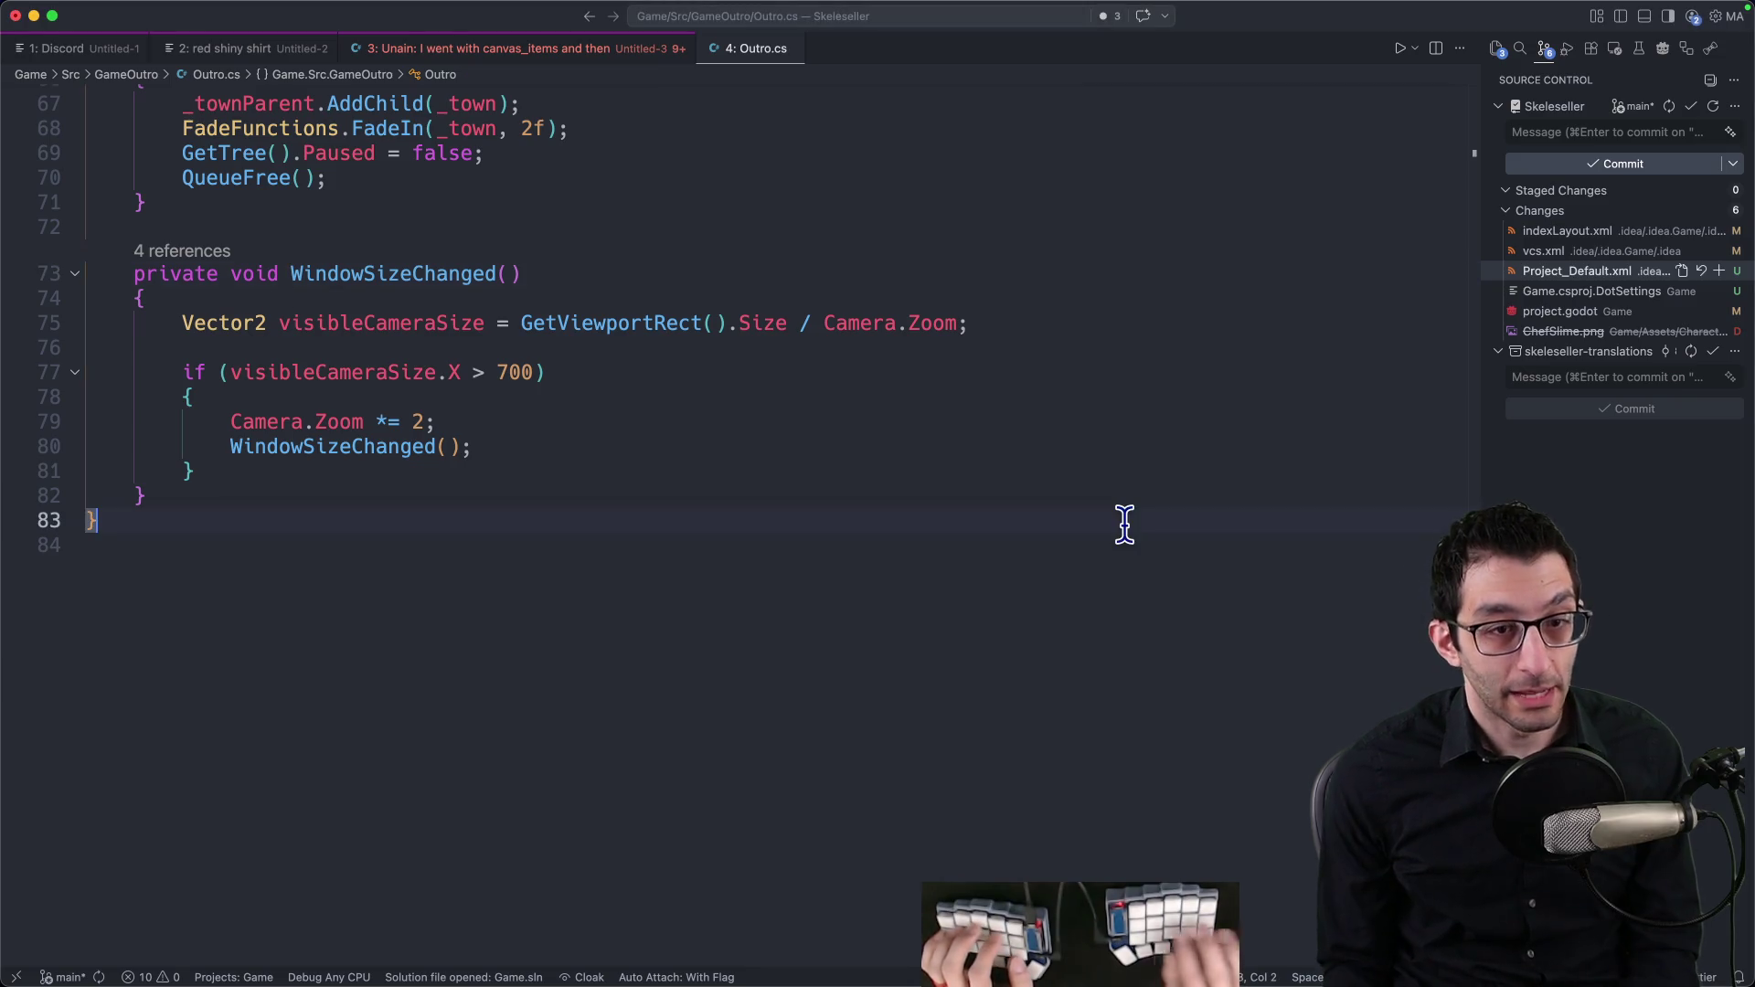
key("super+k")
key("super+s")
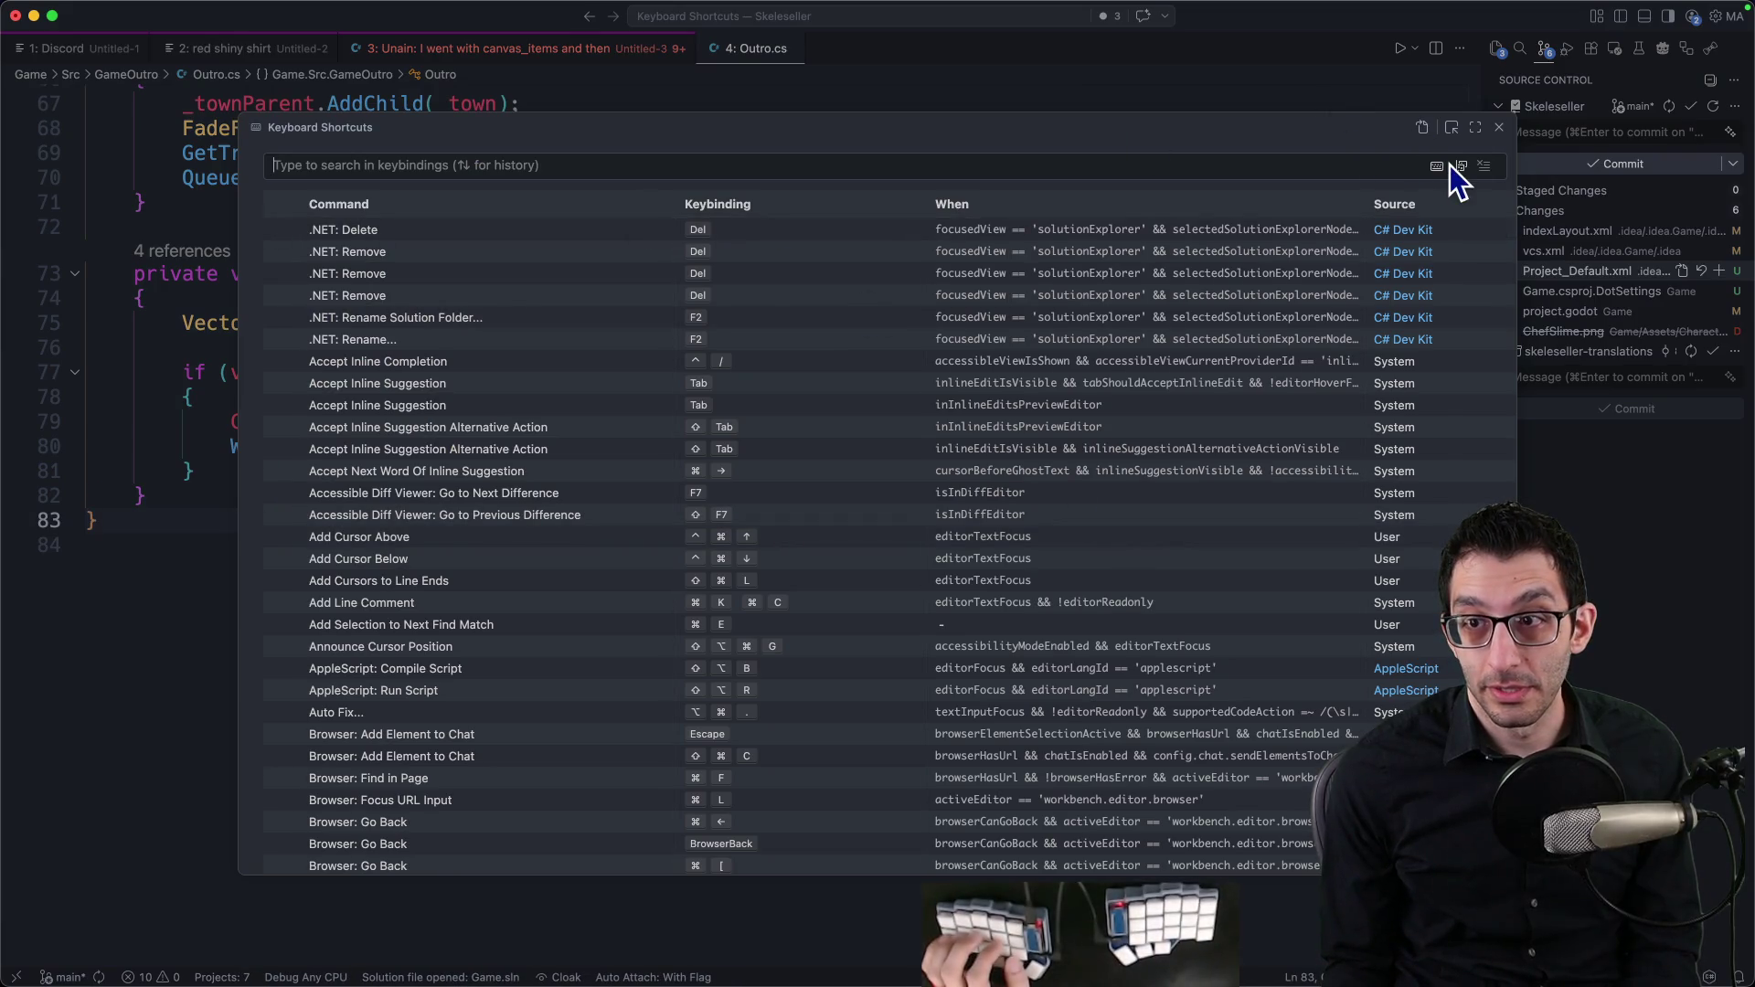
left_click(1436, 166)
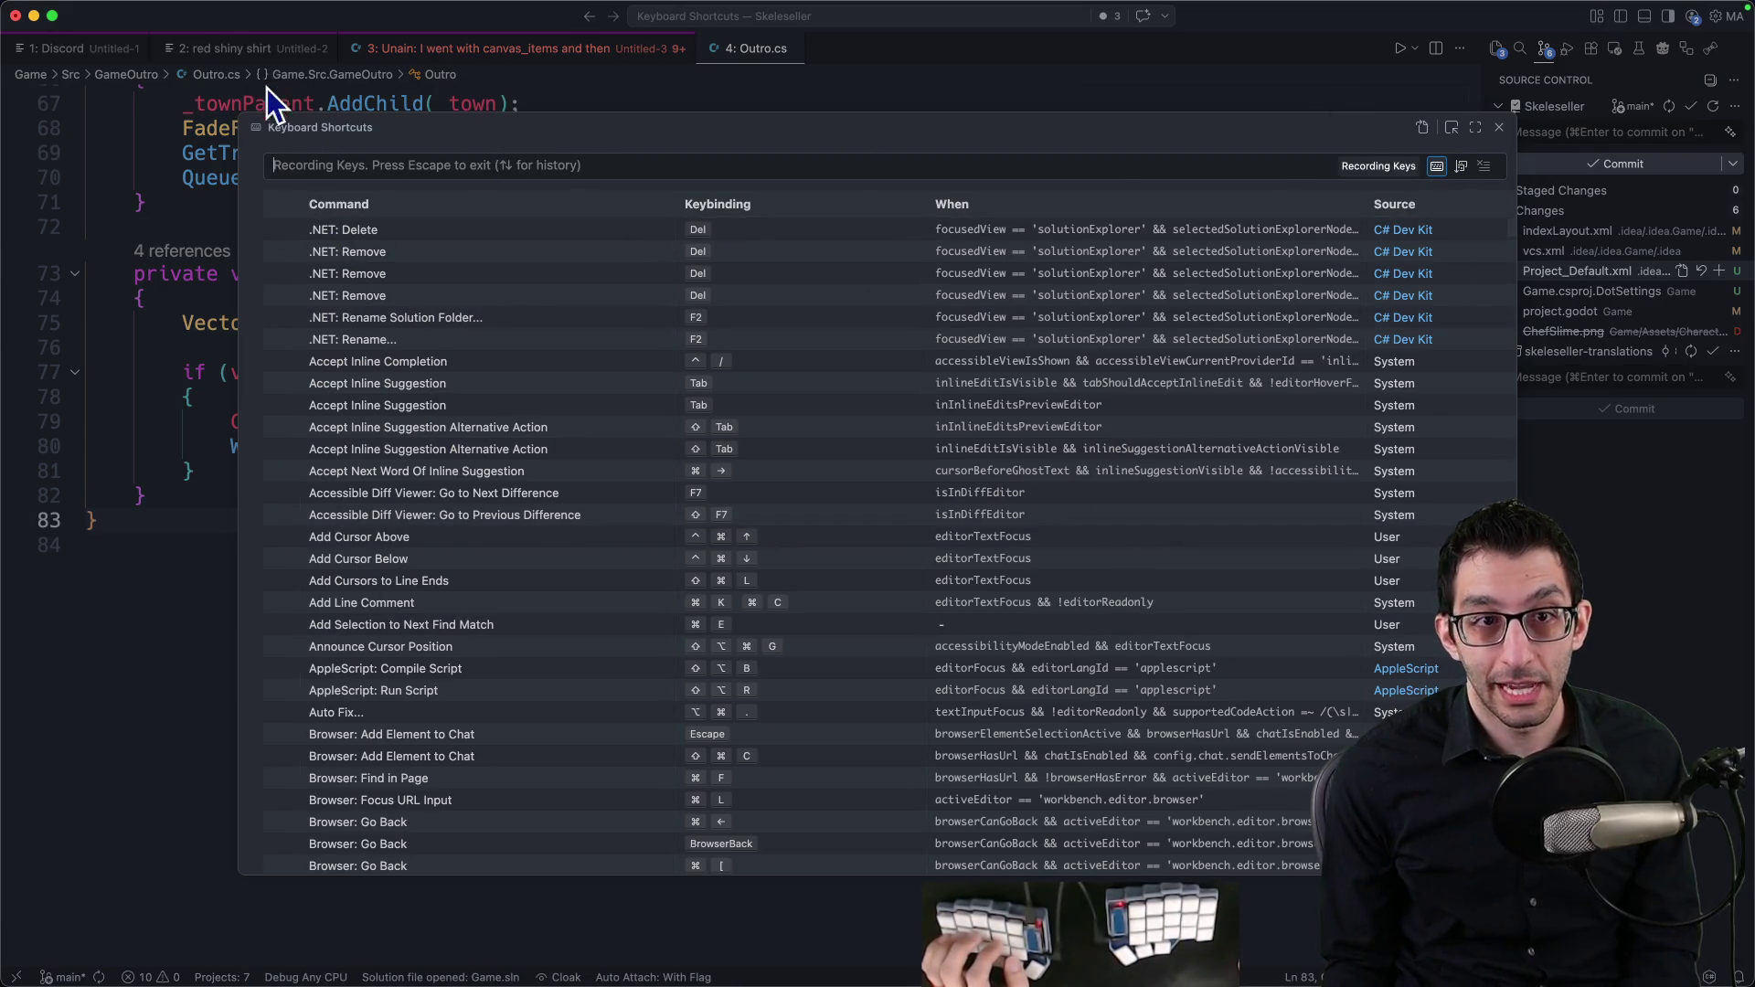
key("shift+super+f")
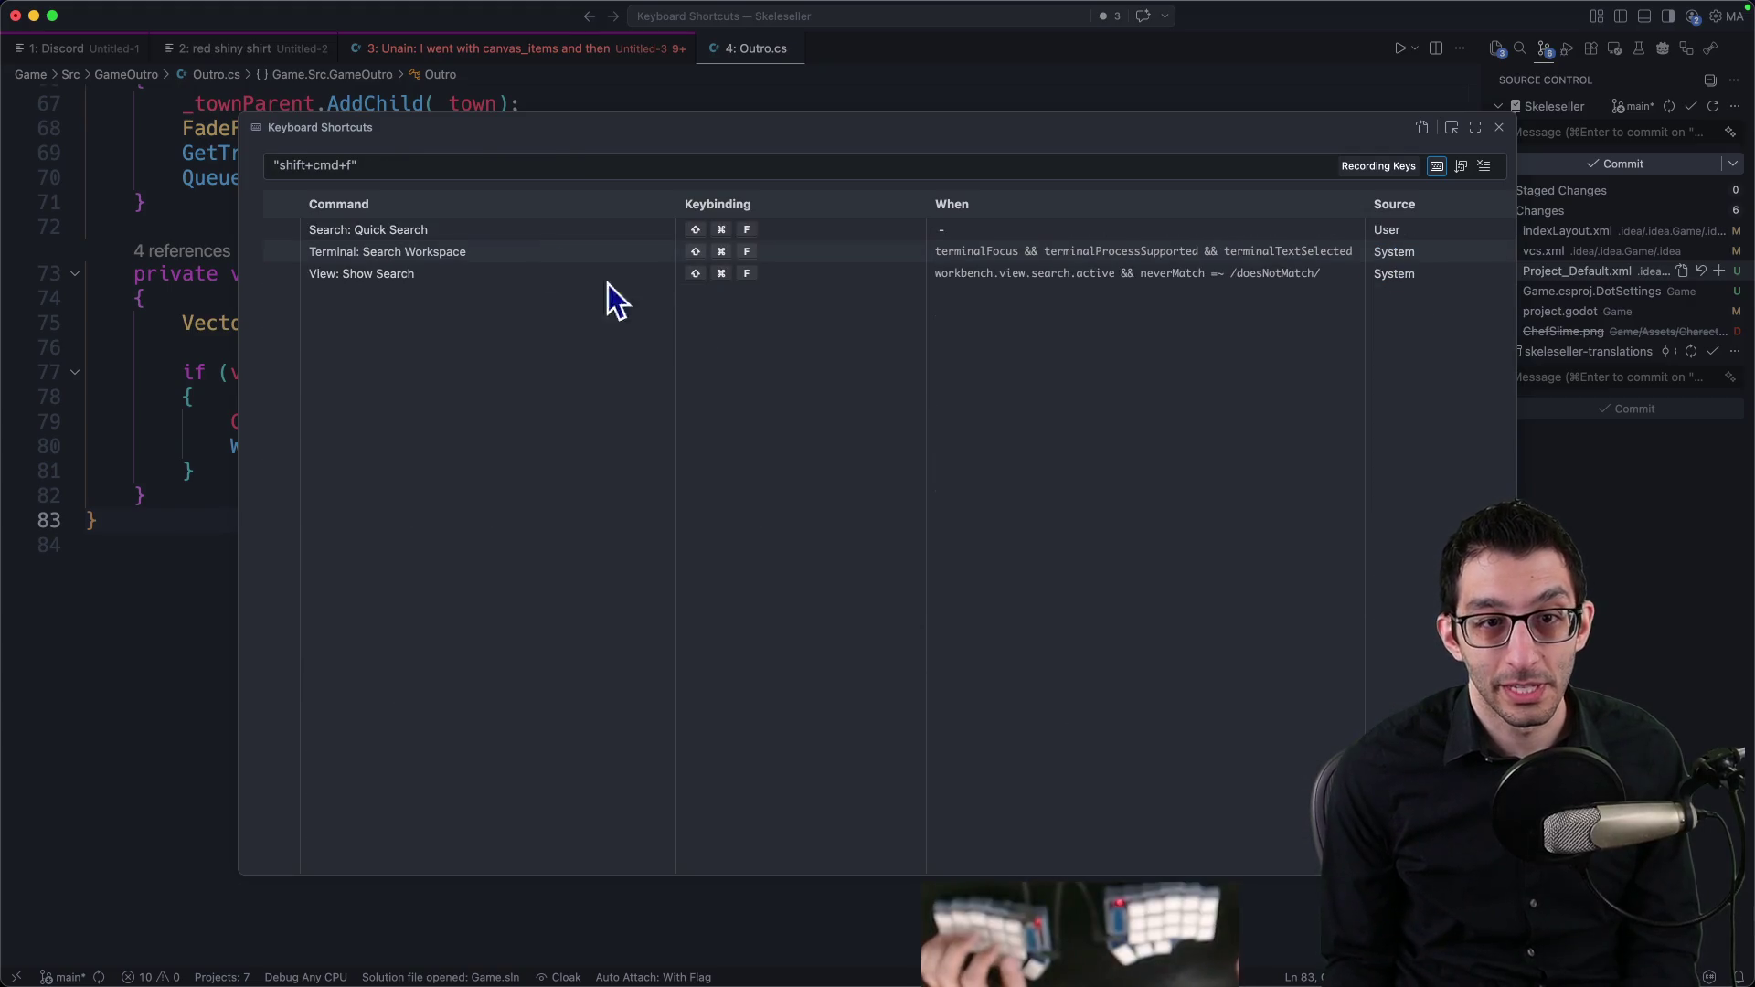
Step: Copy the Search: Quick Search command ID and close the Keyboard Shortcuts editor
right_click(354, 229)
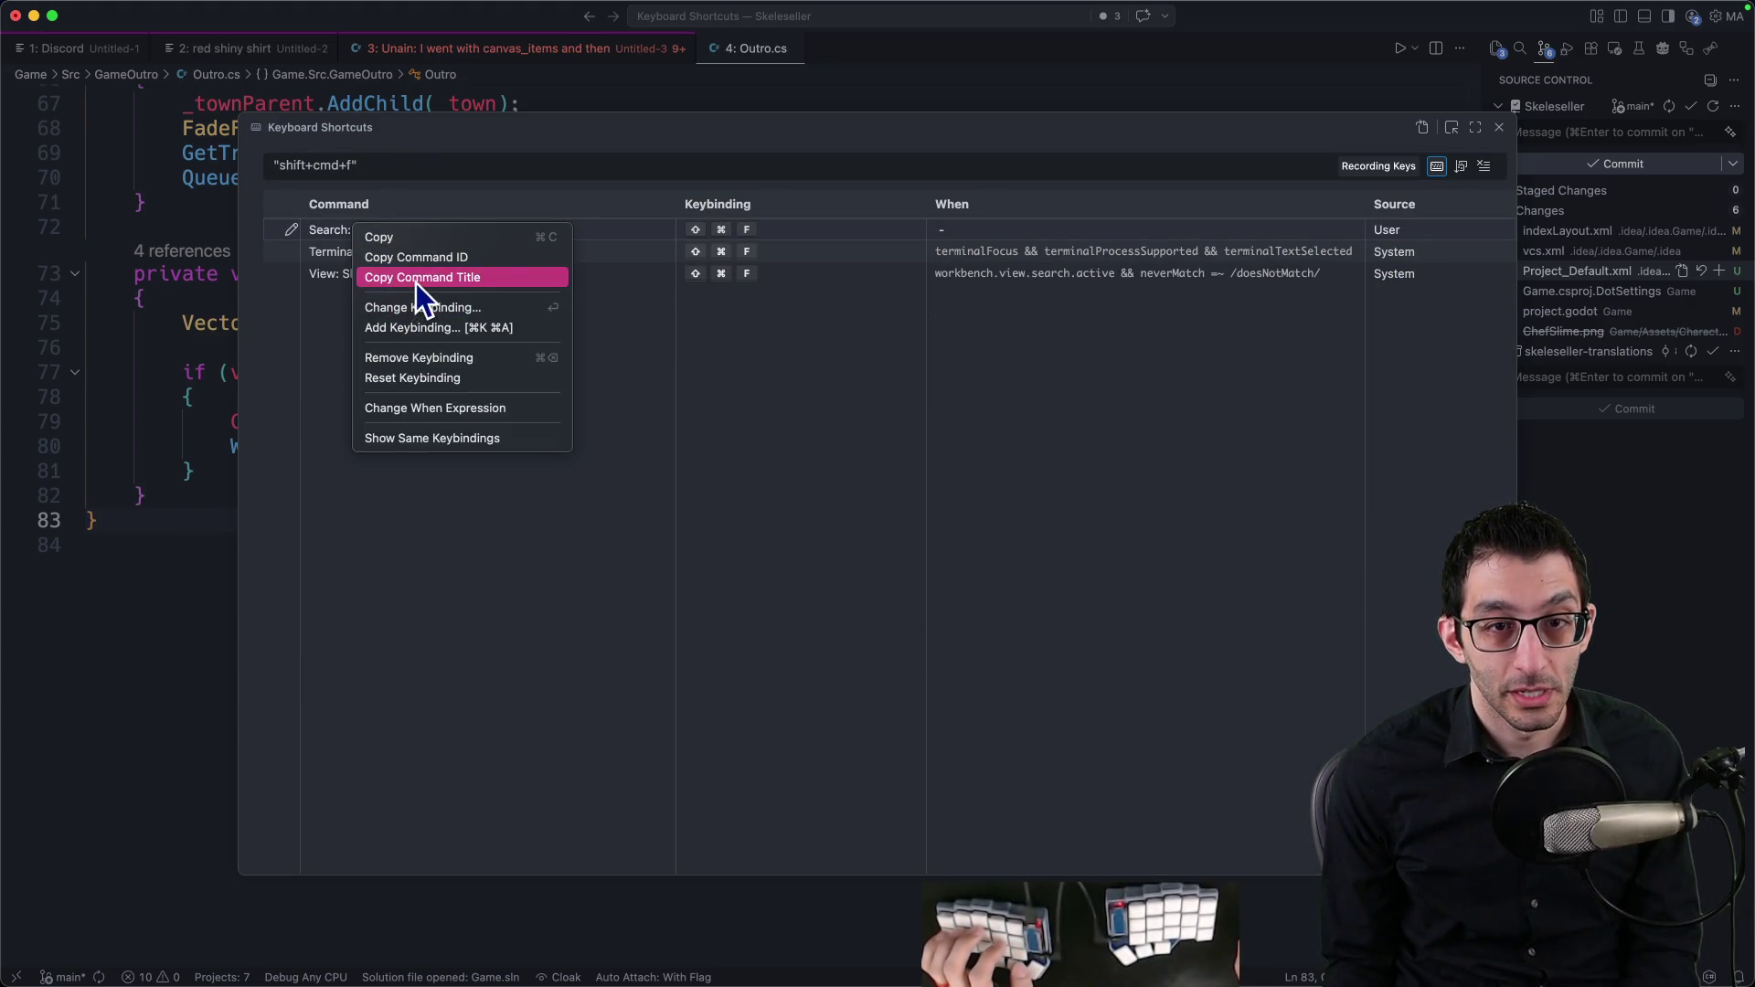
left_click(430, 260)
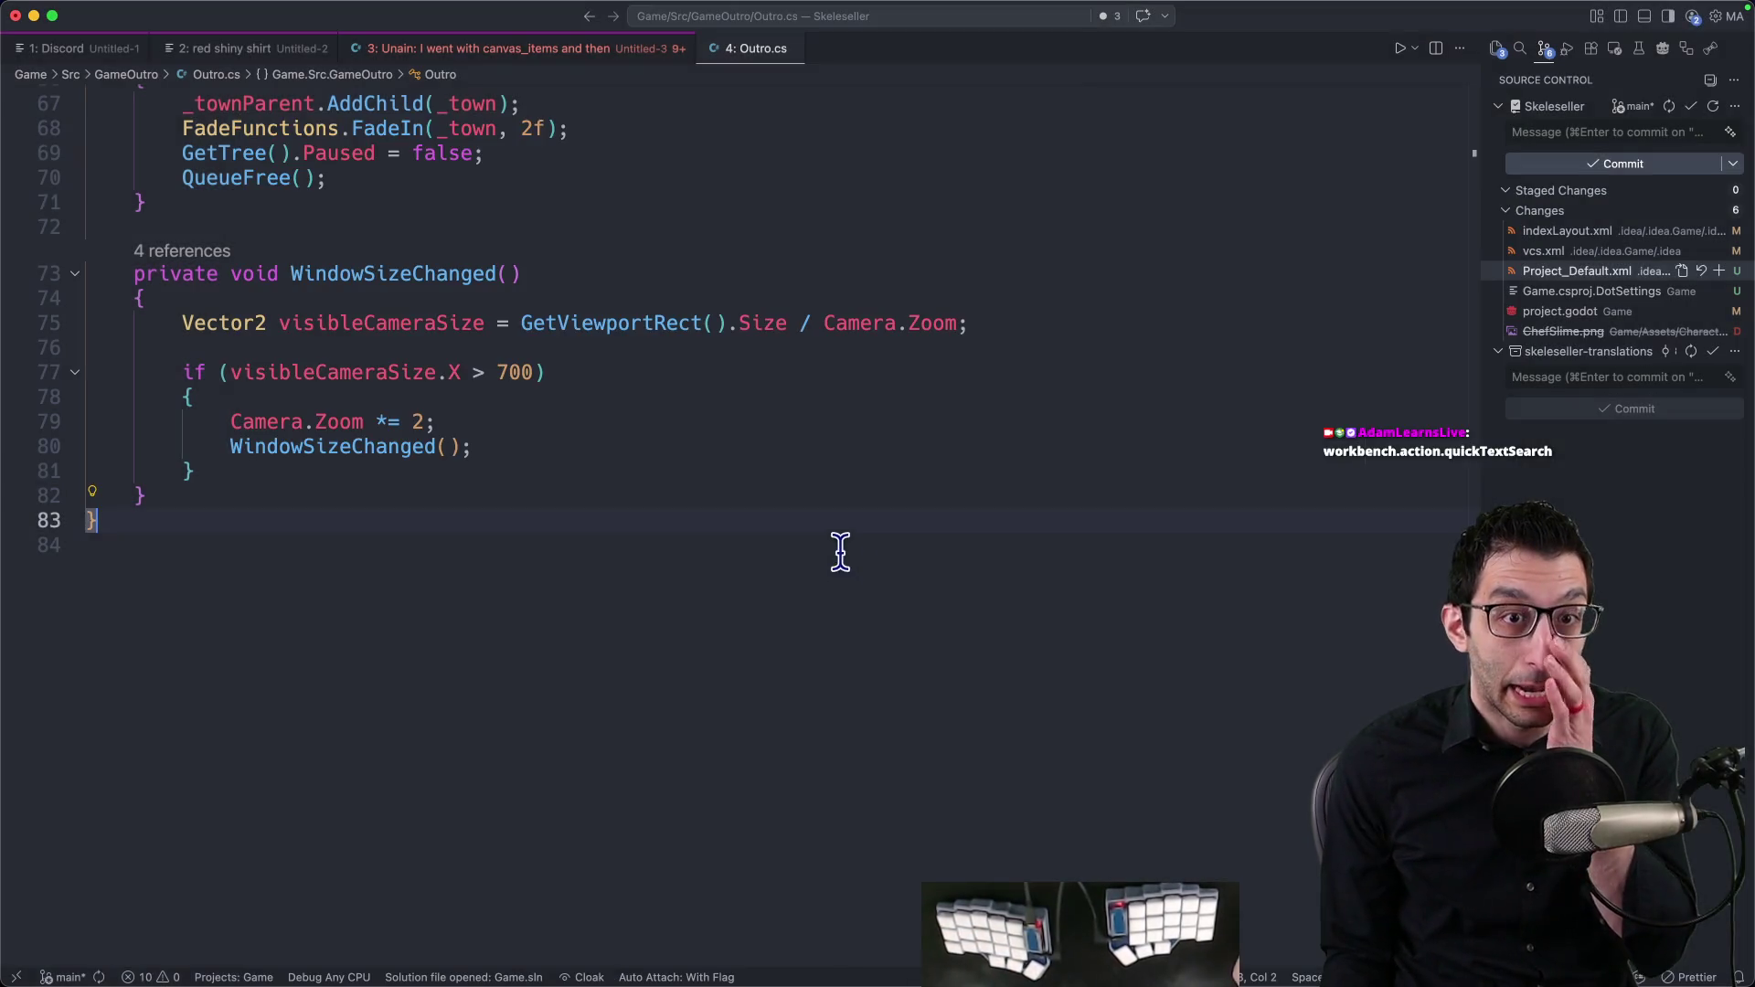
key("Escape")
left_click(553, 574)
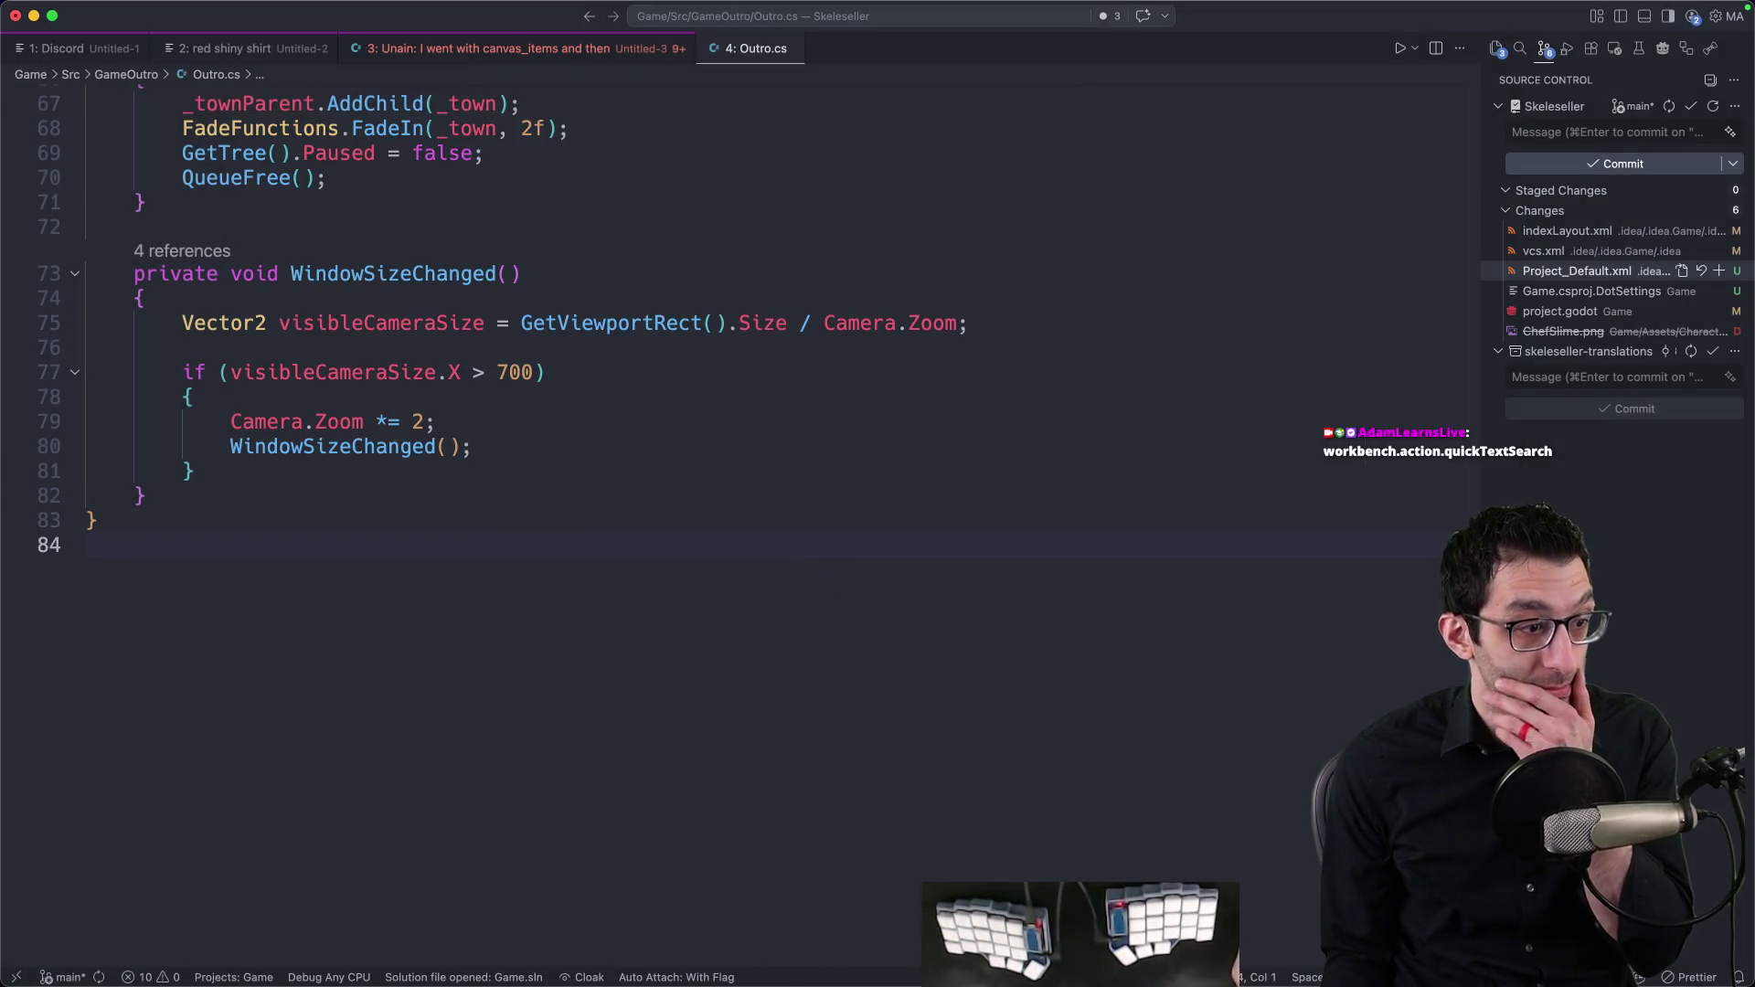
Step: Bring the running game forward, move it up-left and enlarge it to nearly fill the screen, then return to the code
mouse_move(833, 980)
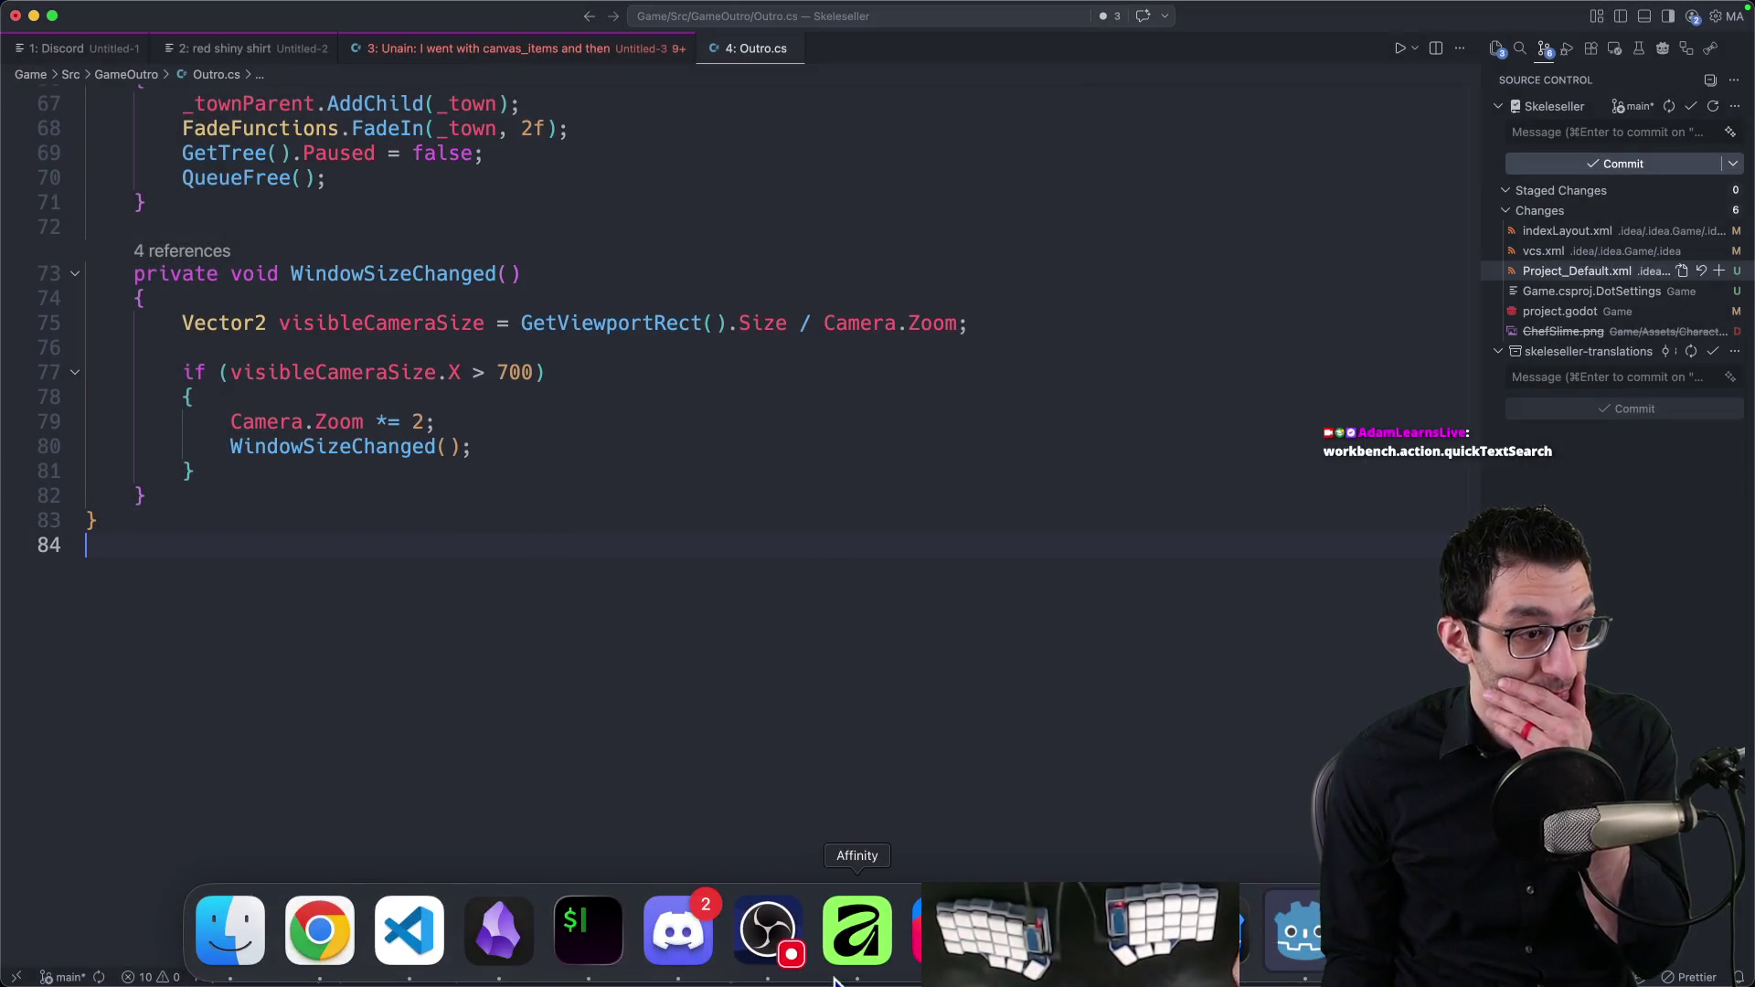
left_click(1291, 919)
mouse_move(968, 399)
left_mouse_down()
mouse_move(780, 332)
mouse_move(528, 329)
mouse_move(1059, 739)
mouse_move(1170, 983)
mouse_move(1521, 985)
mouse_move(1274, 803)
left_mouse_up()
left_click_drag(887, 175, 712, 55)
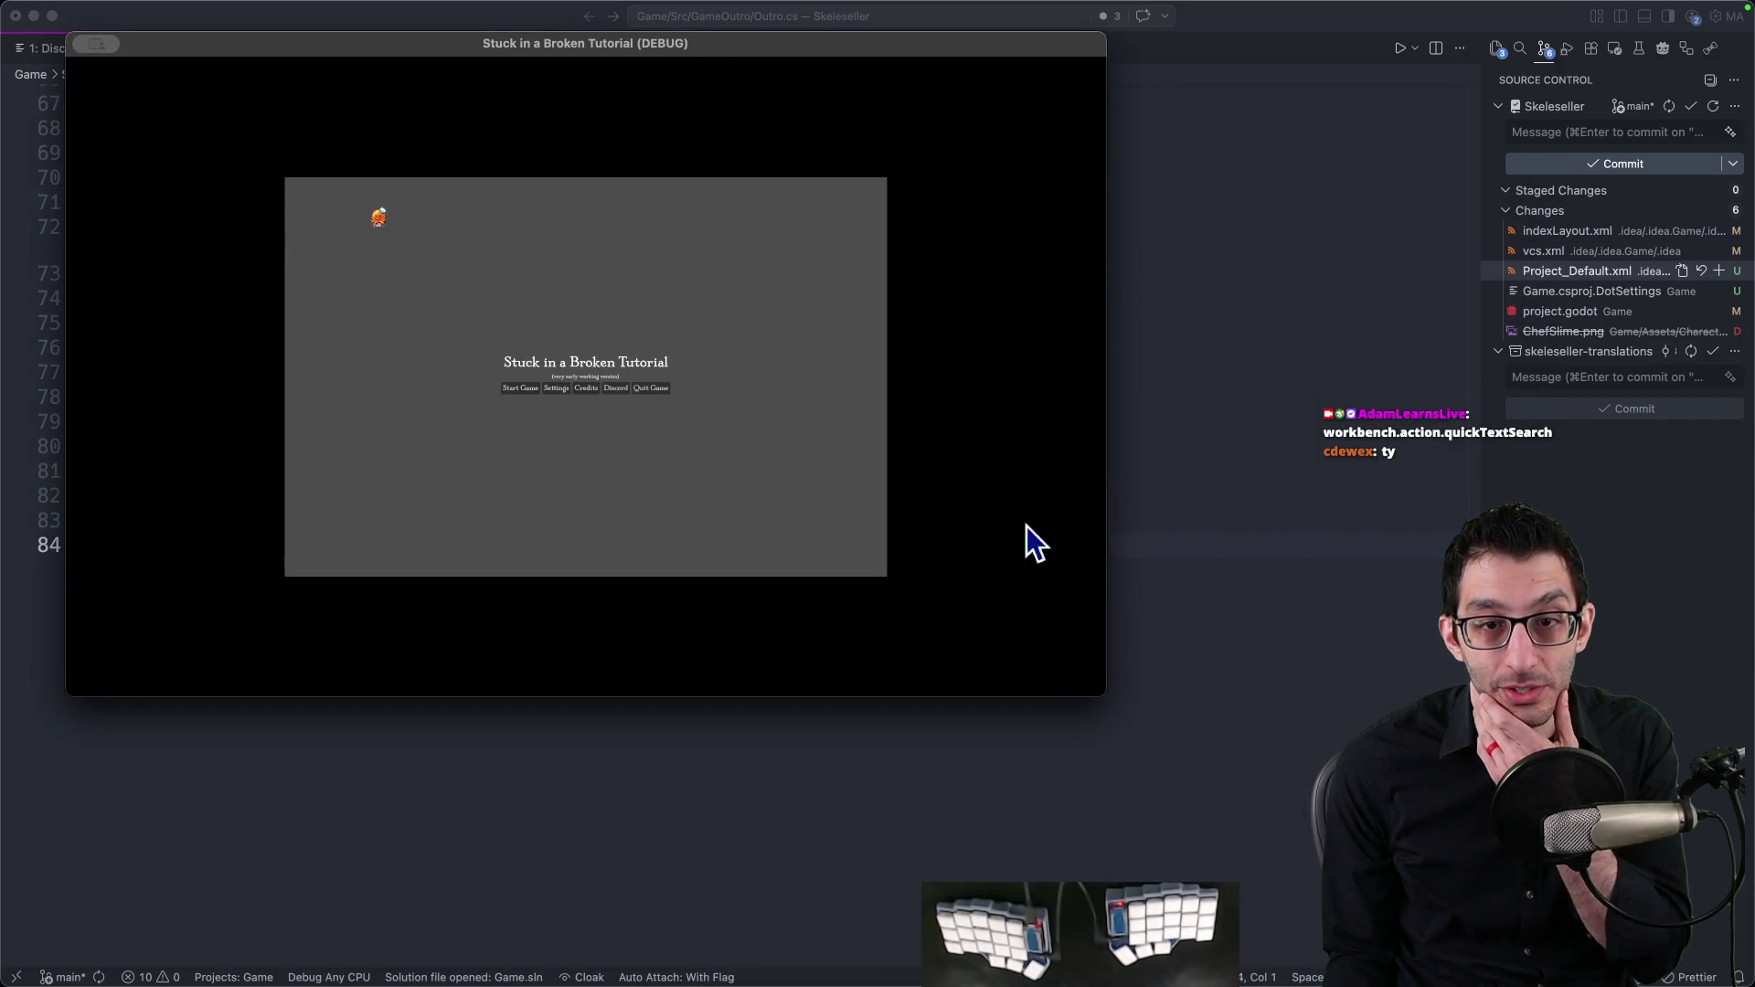
left_click_drag(1097, 688, 1495, 925)
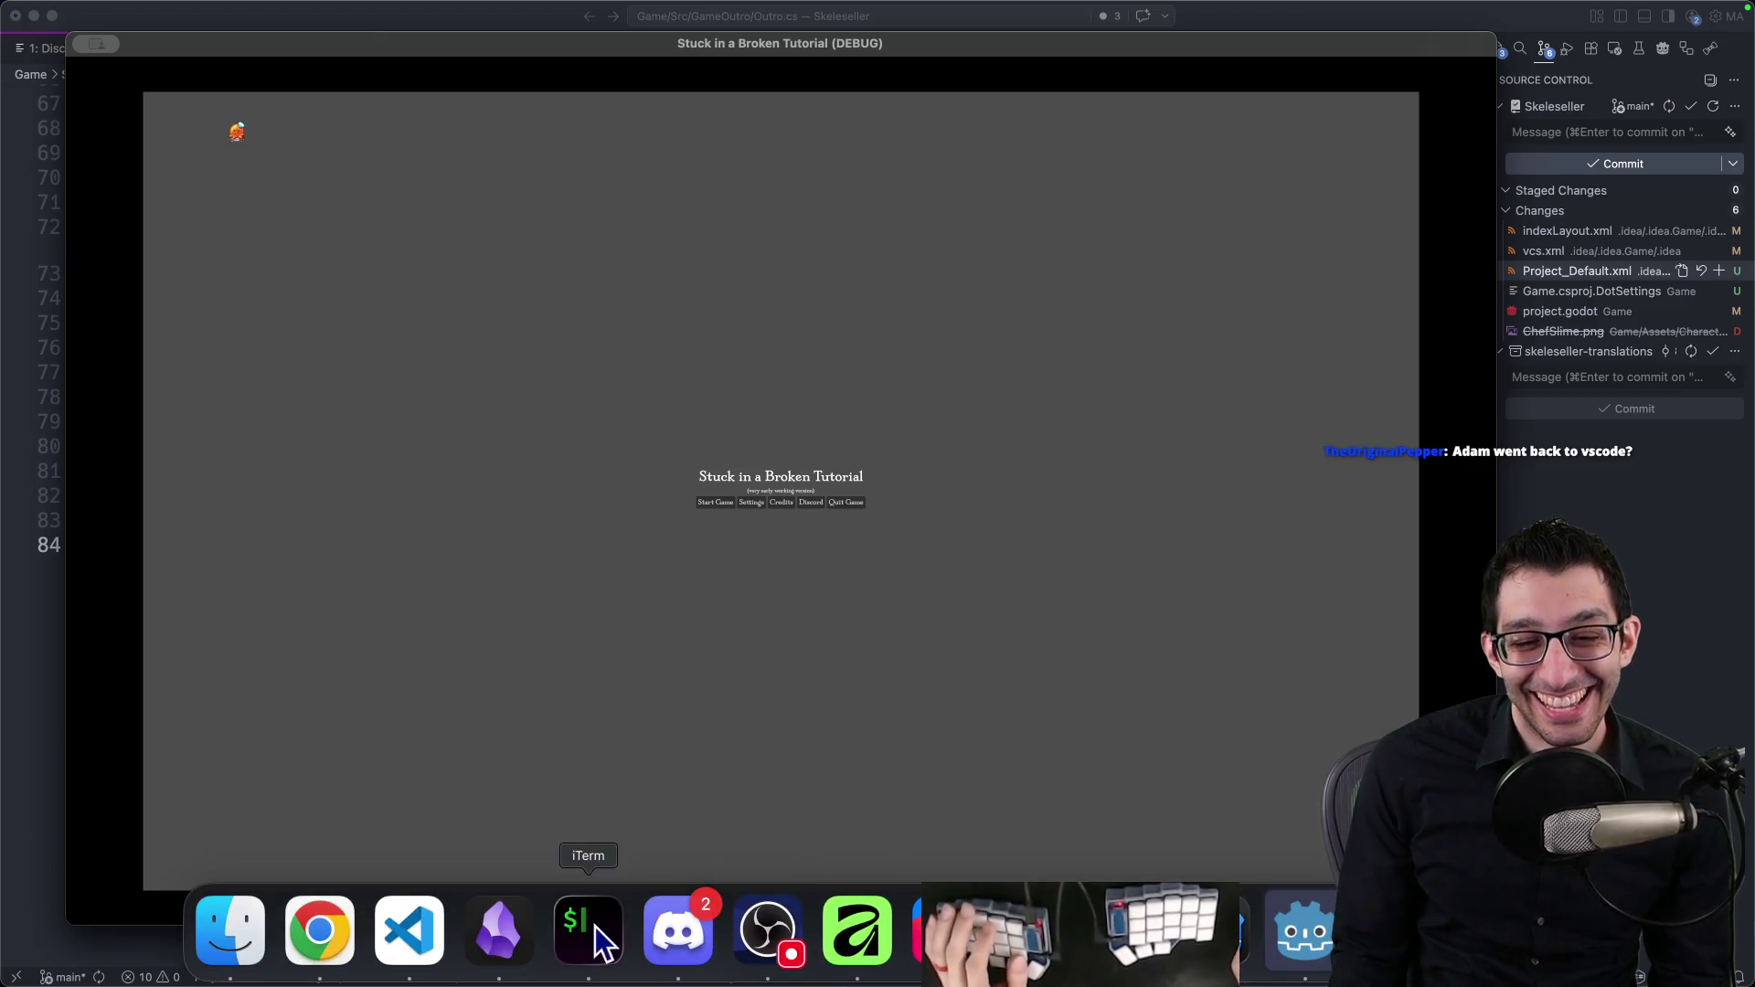
left_click(408, 940)
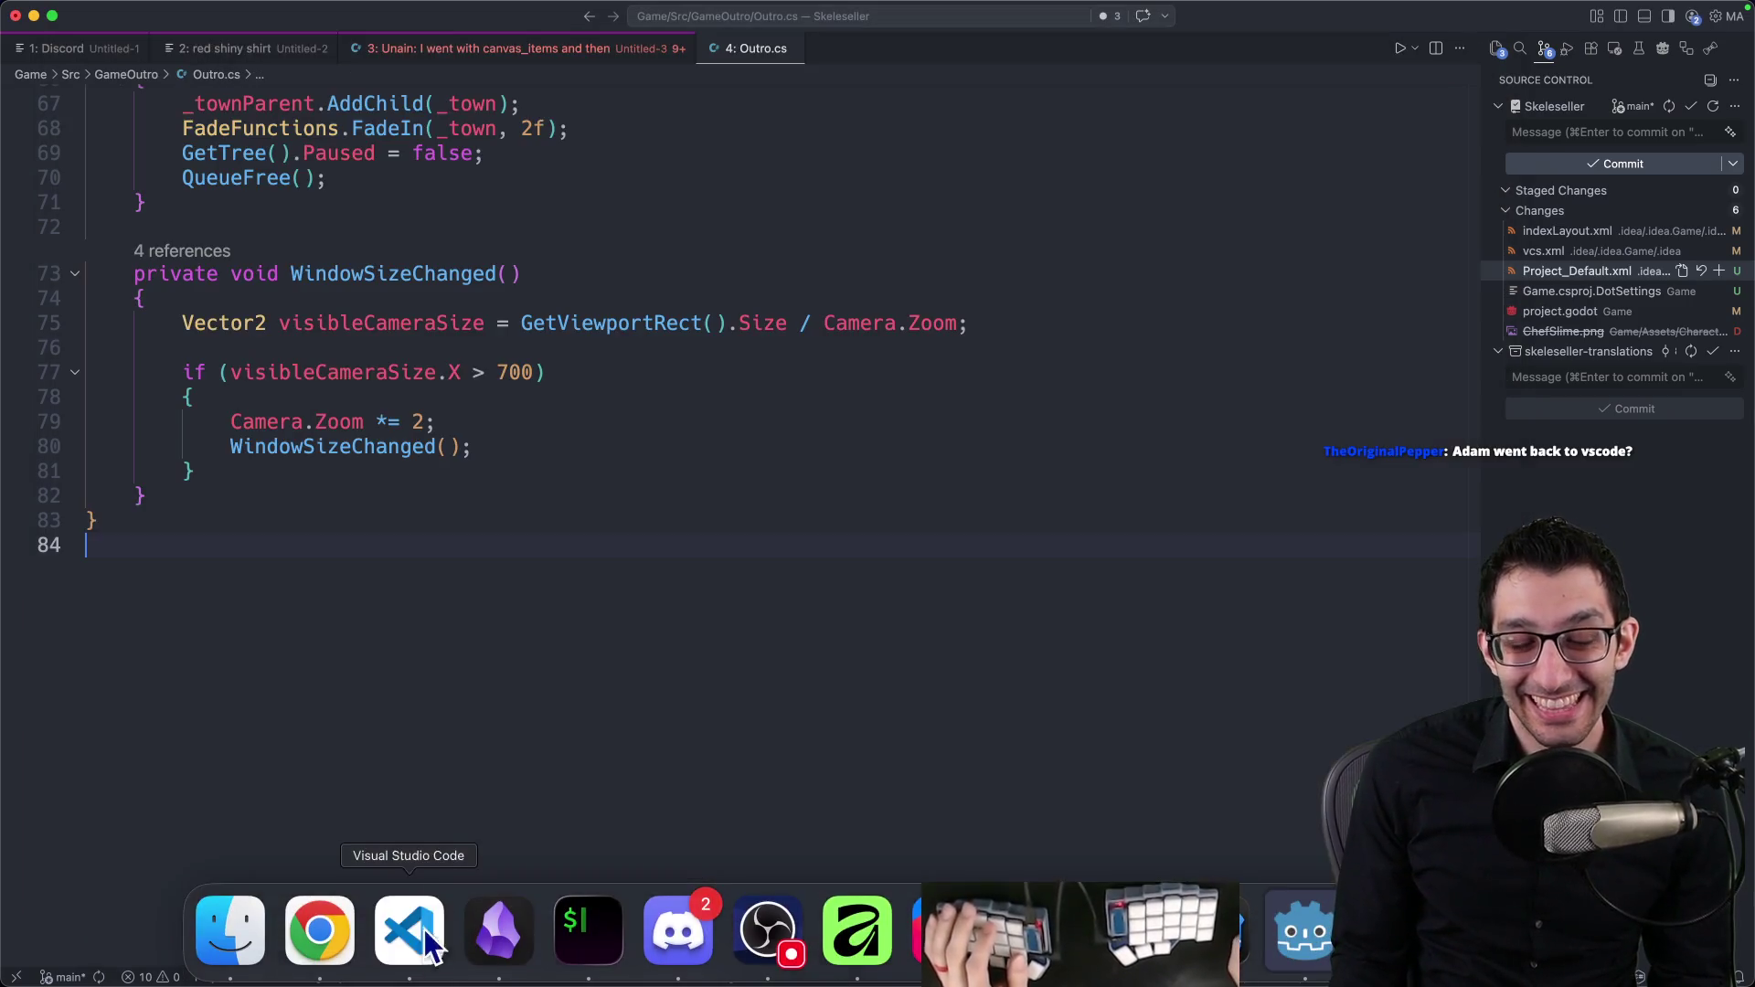
Step: Comment out the ContentScaleSize line in WindowSizeChanged in TitleScreen.cs
left_click(425, 446)
key("super+Tab")
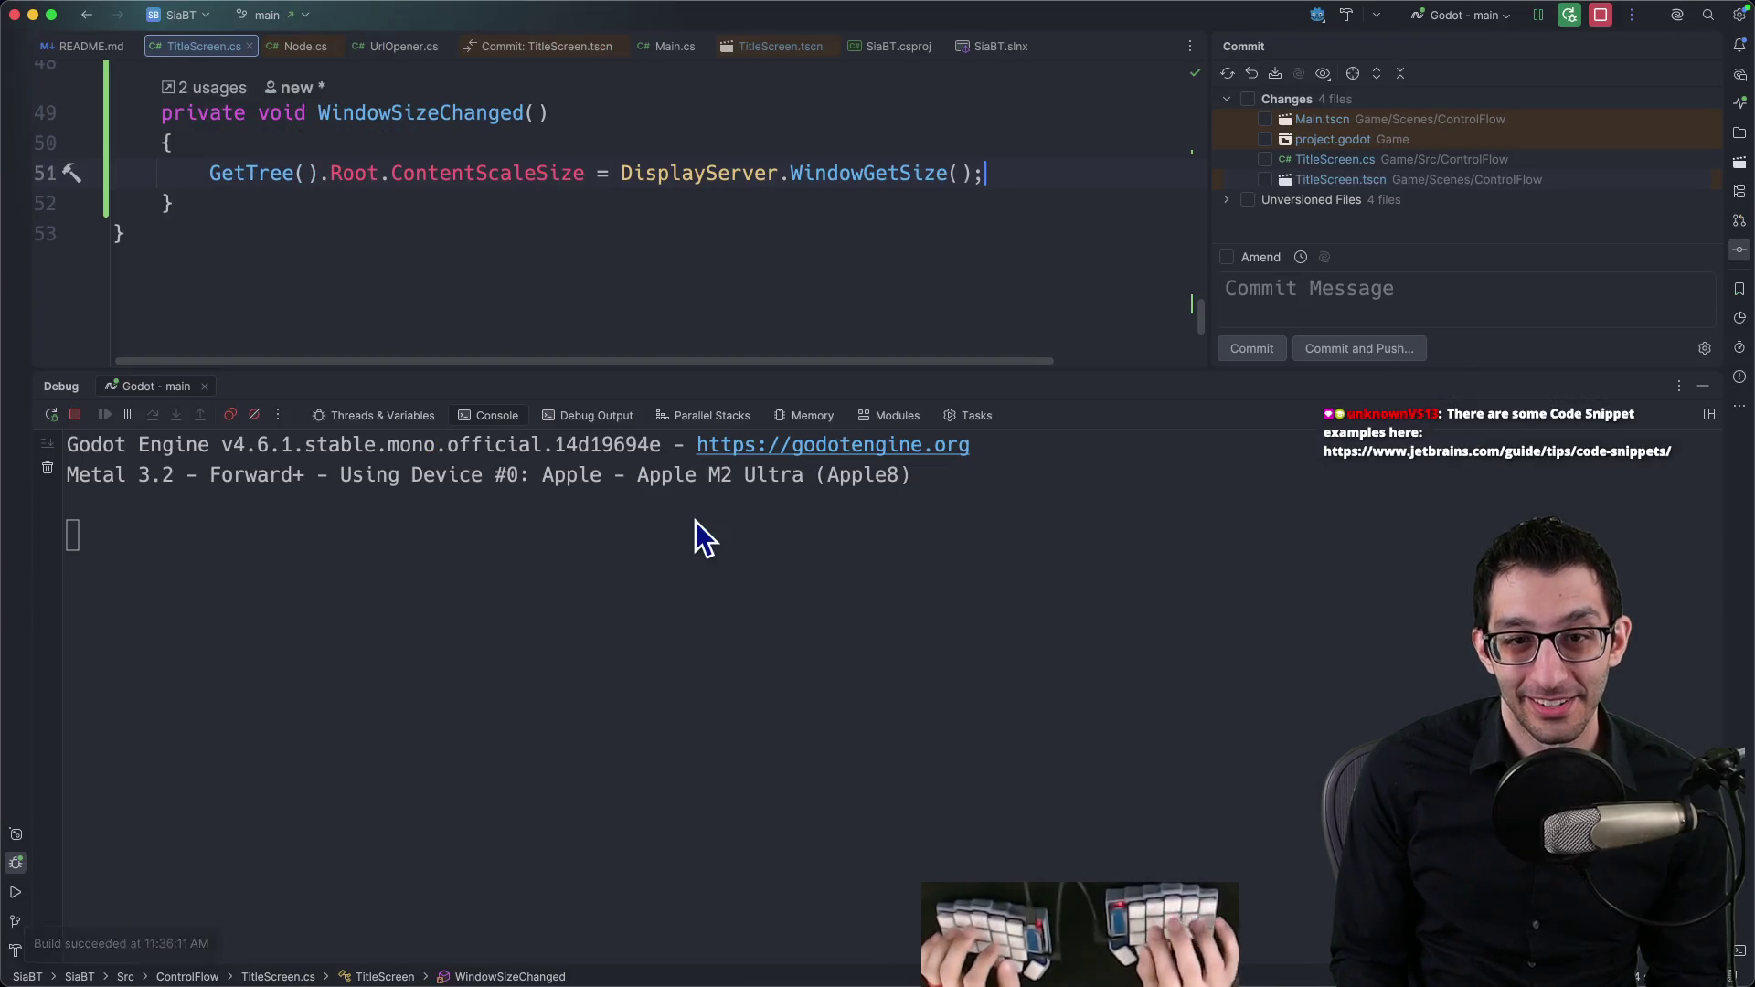
key("super+slash")
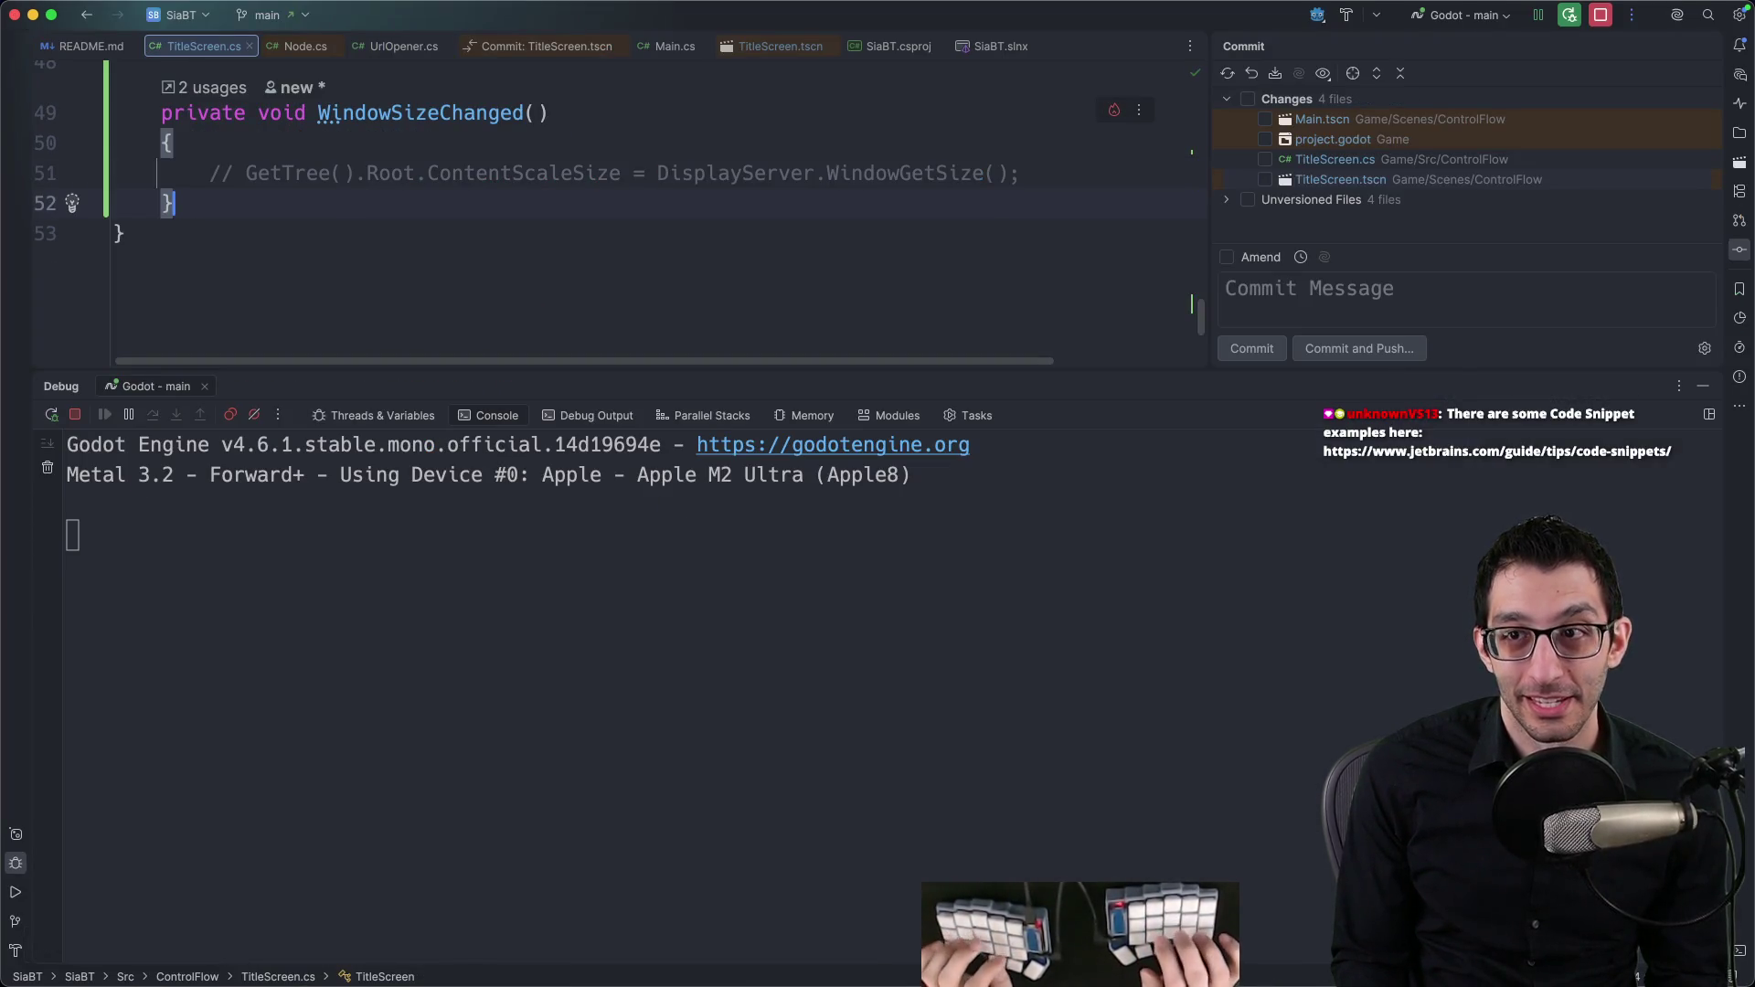
Step: Rerun the game under the debugger, make its window fill the screen, and quit from the title screen
key("super+r")
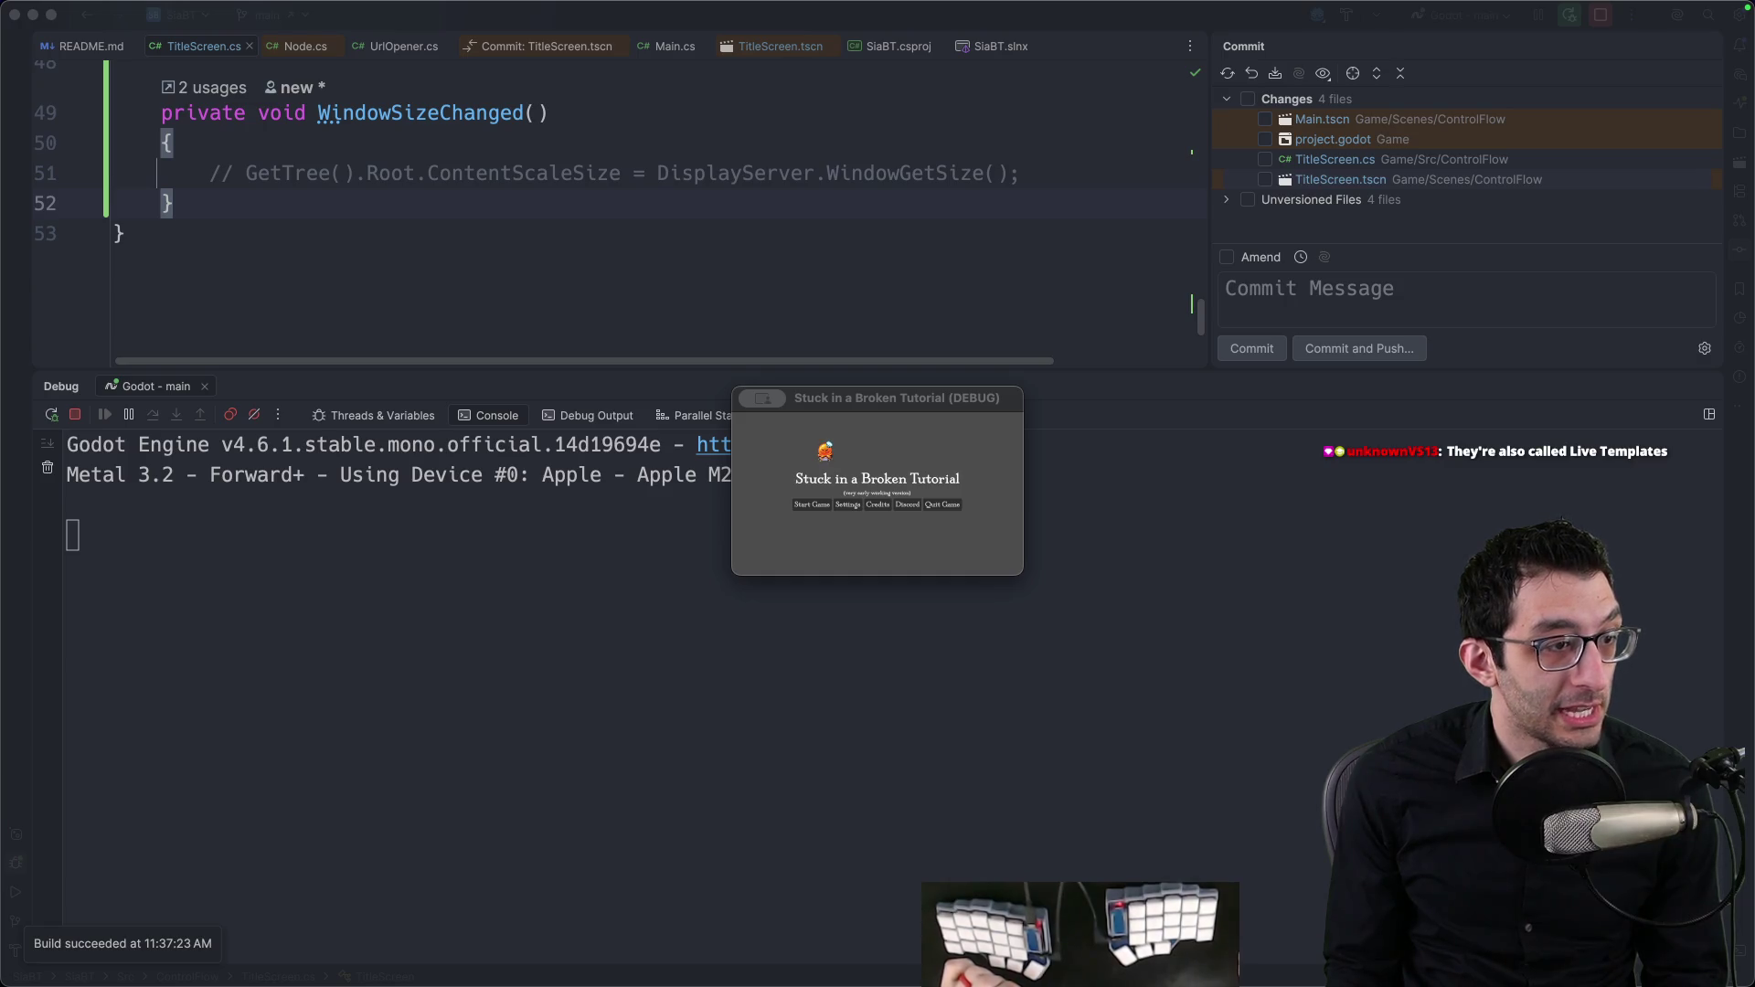
left_click_drag(982, 402, 531, 22)
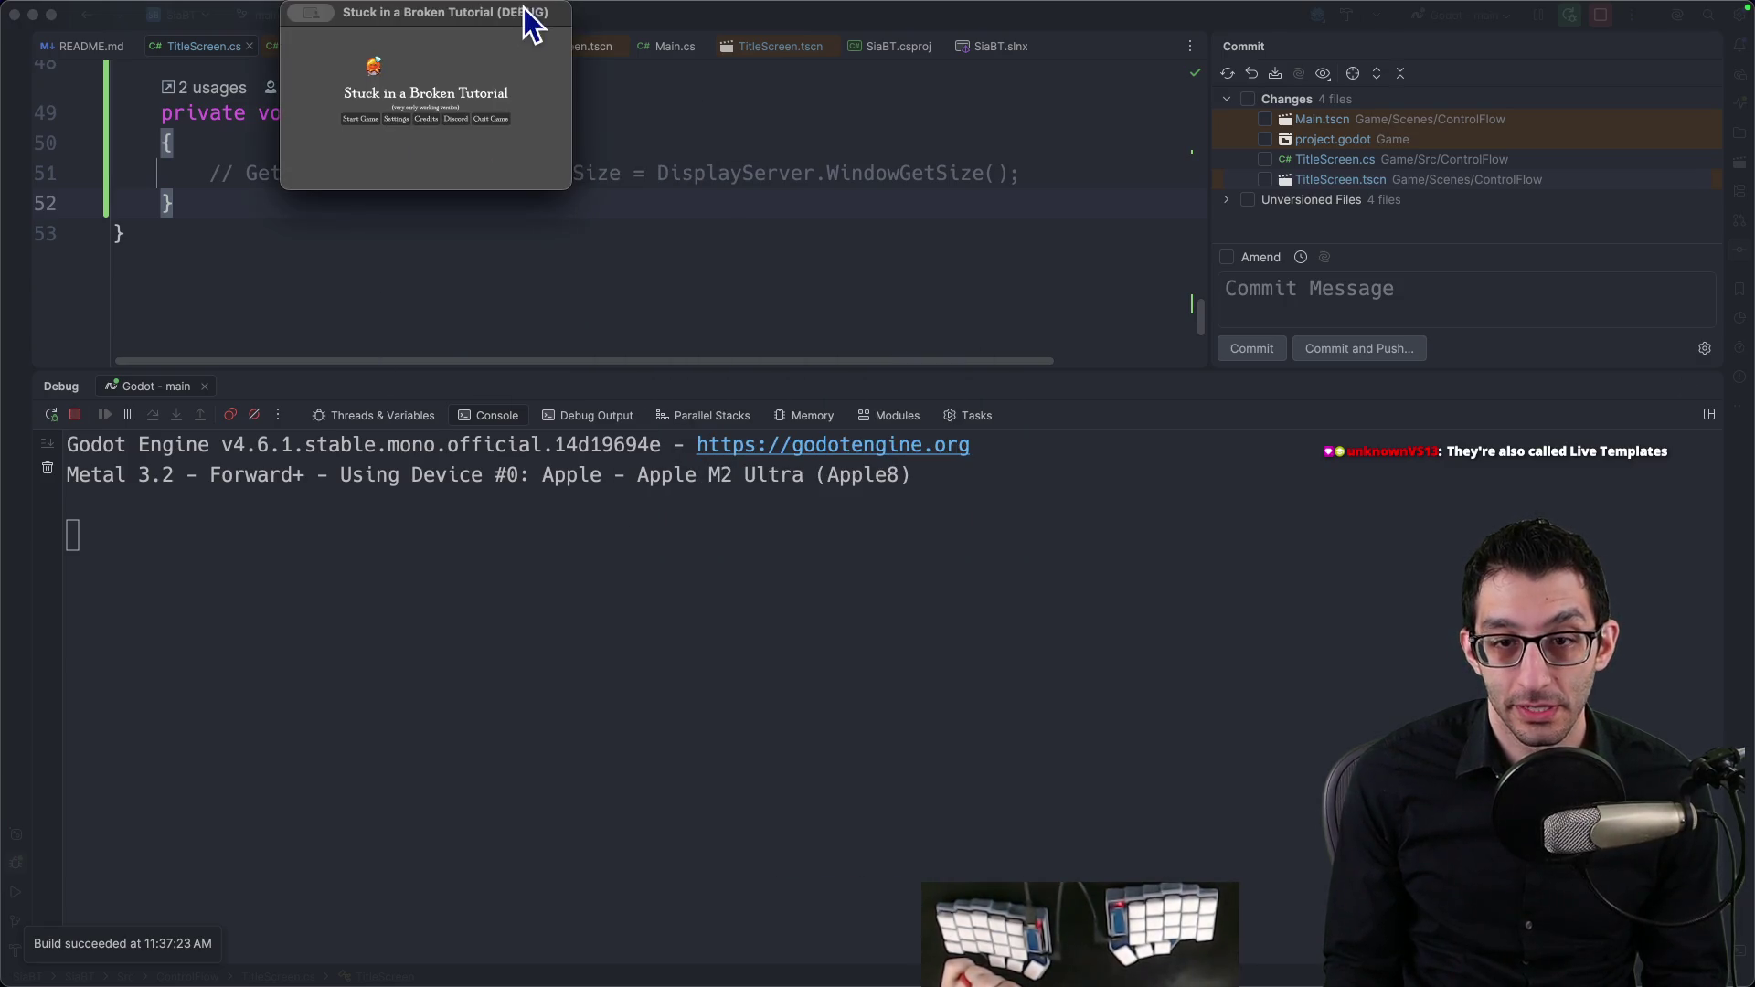
double_click(638, 245)
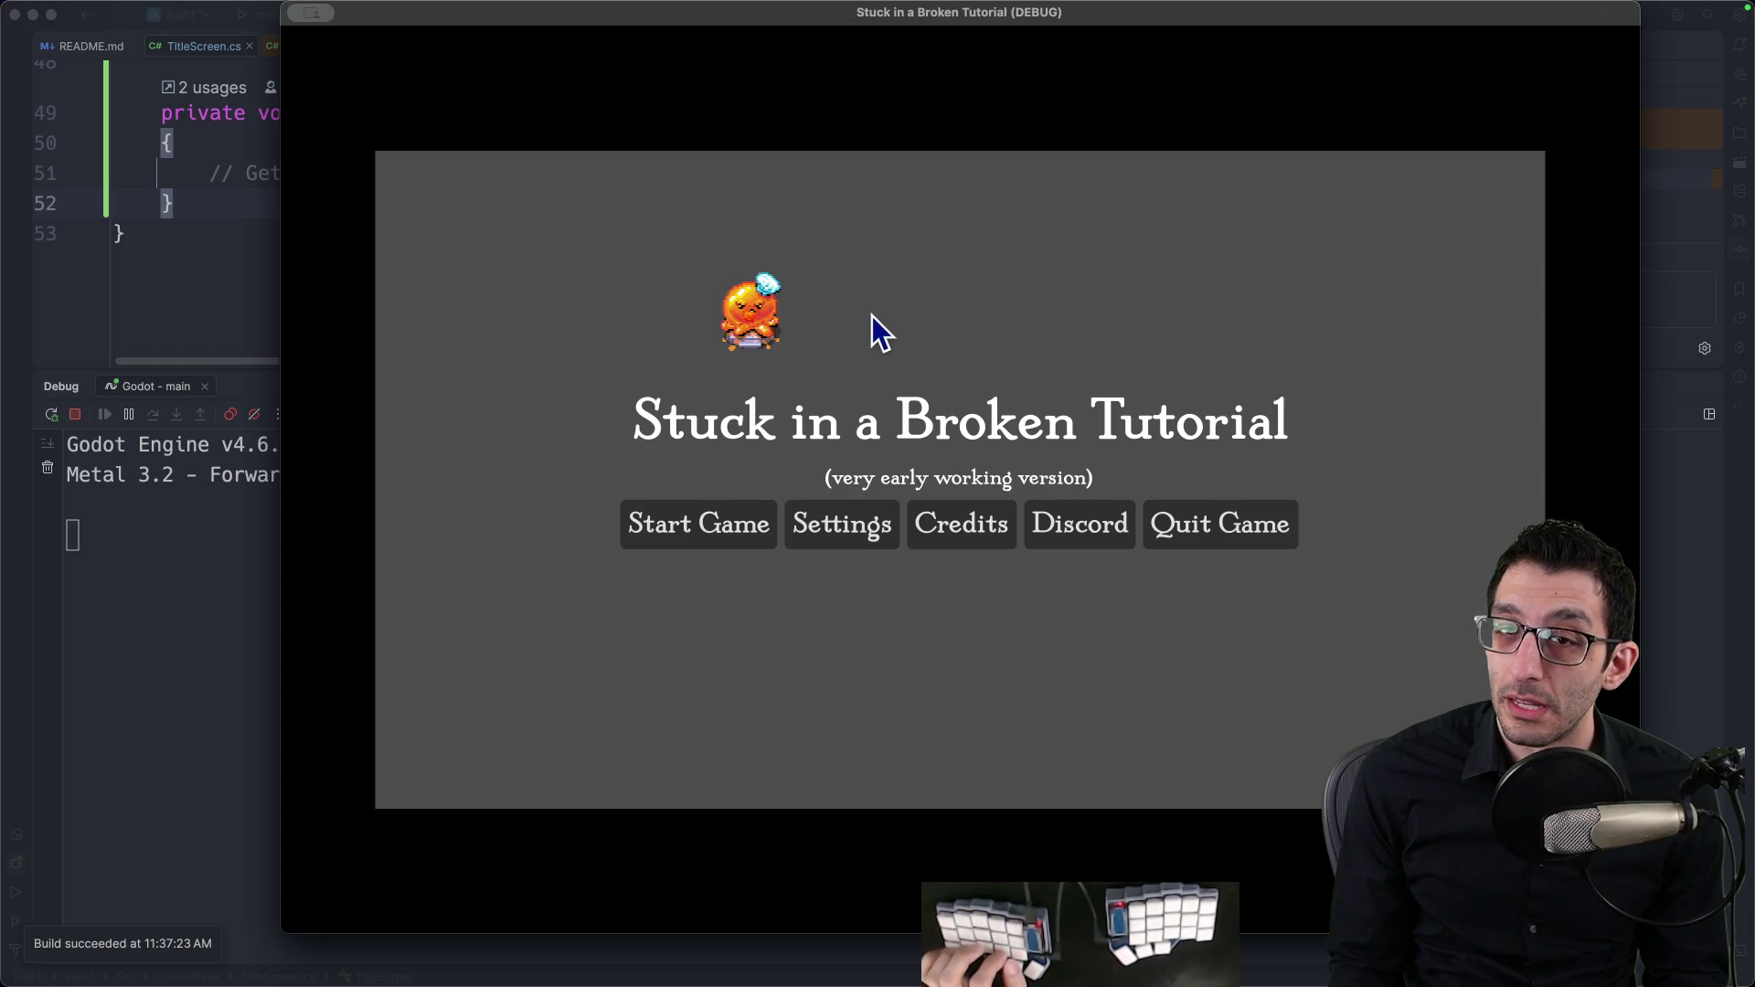
key("ctrl+alt+Return")
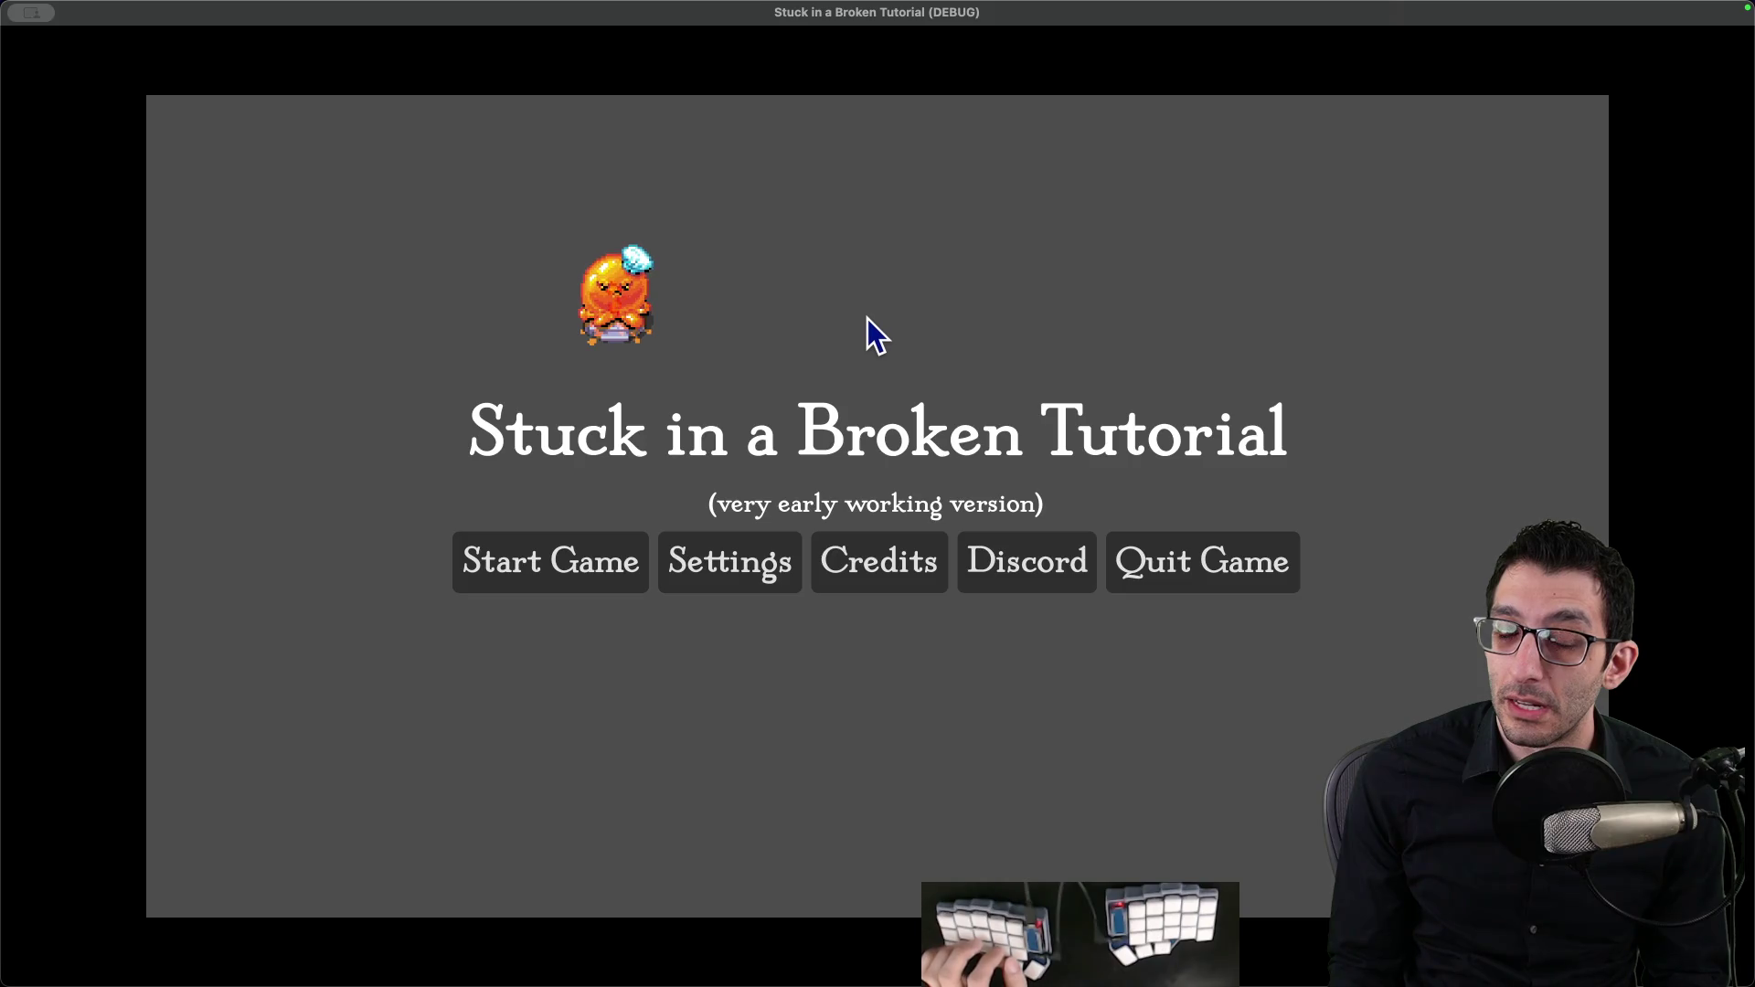
left_click(1245, 560)
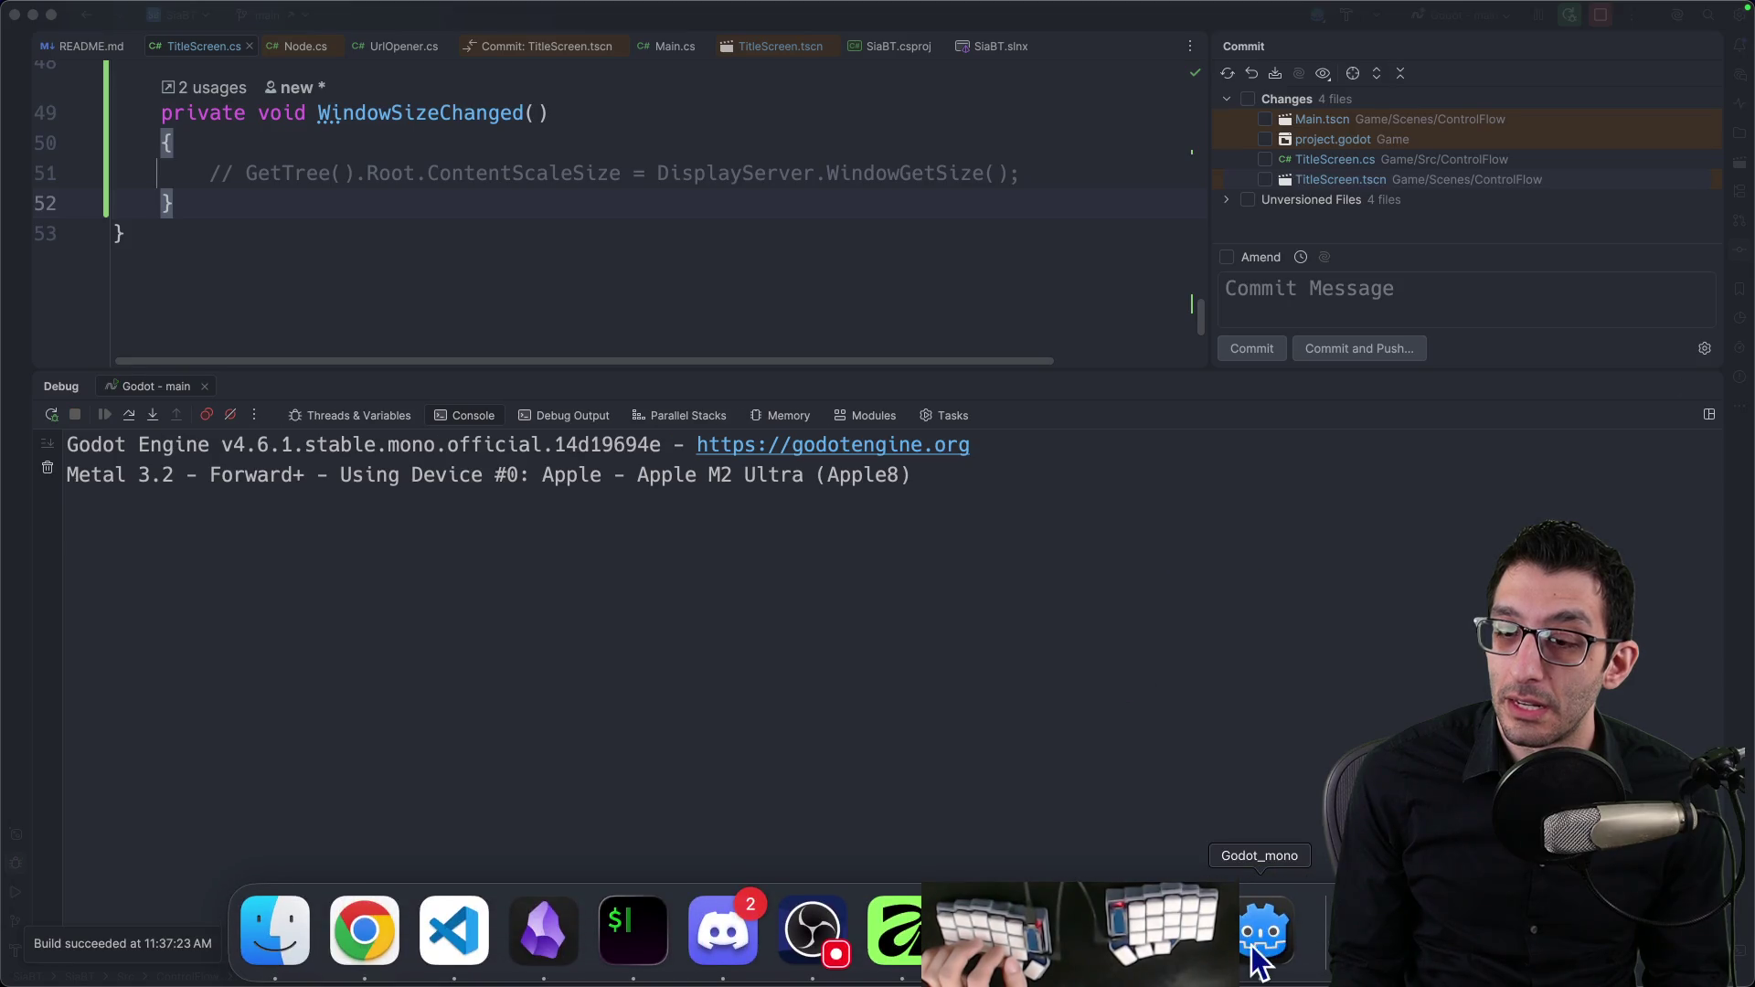
Step: Close the game and review Display > Window > Stretch settings: canvas_items, keep aspect, integer scale mode
left_click(1261, 937)
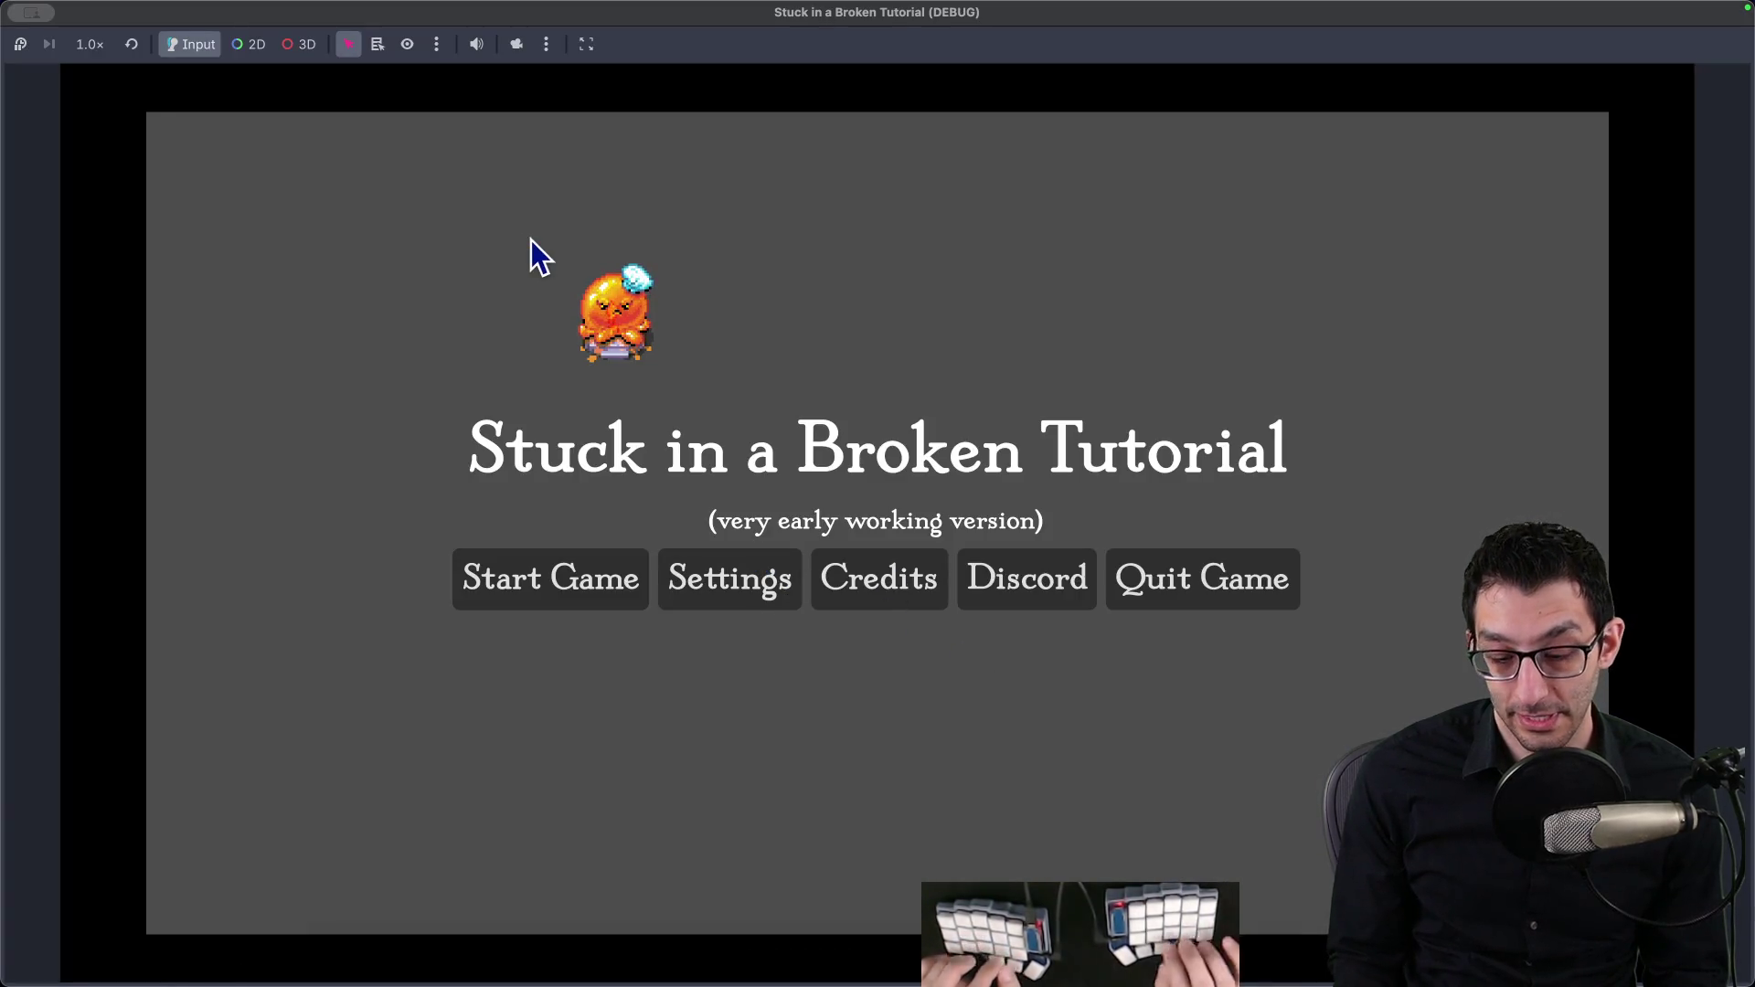
key("super+q")
left_click(177, 7)
left_click(199, 31)
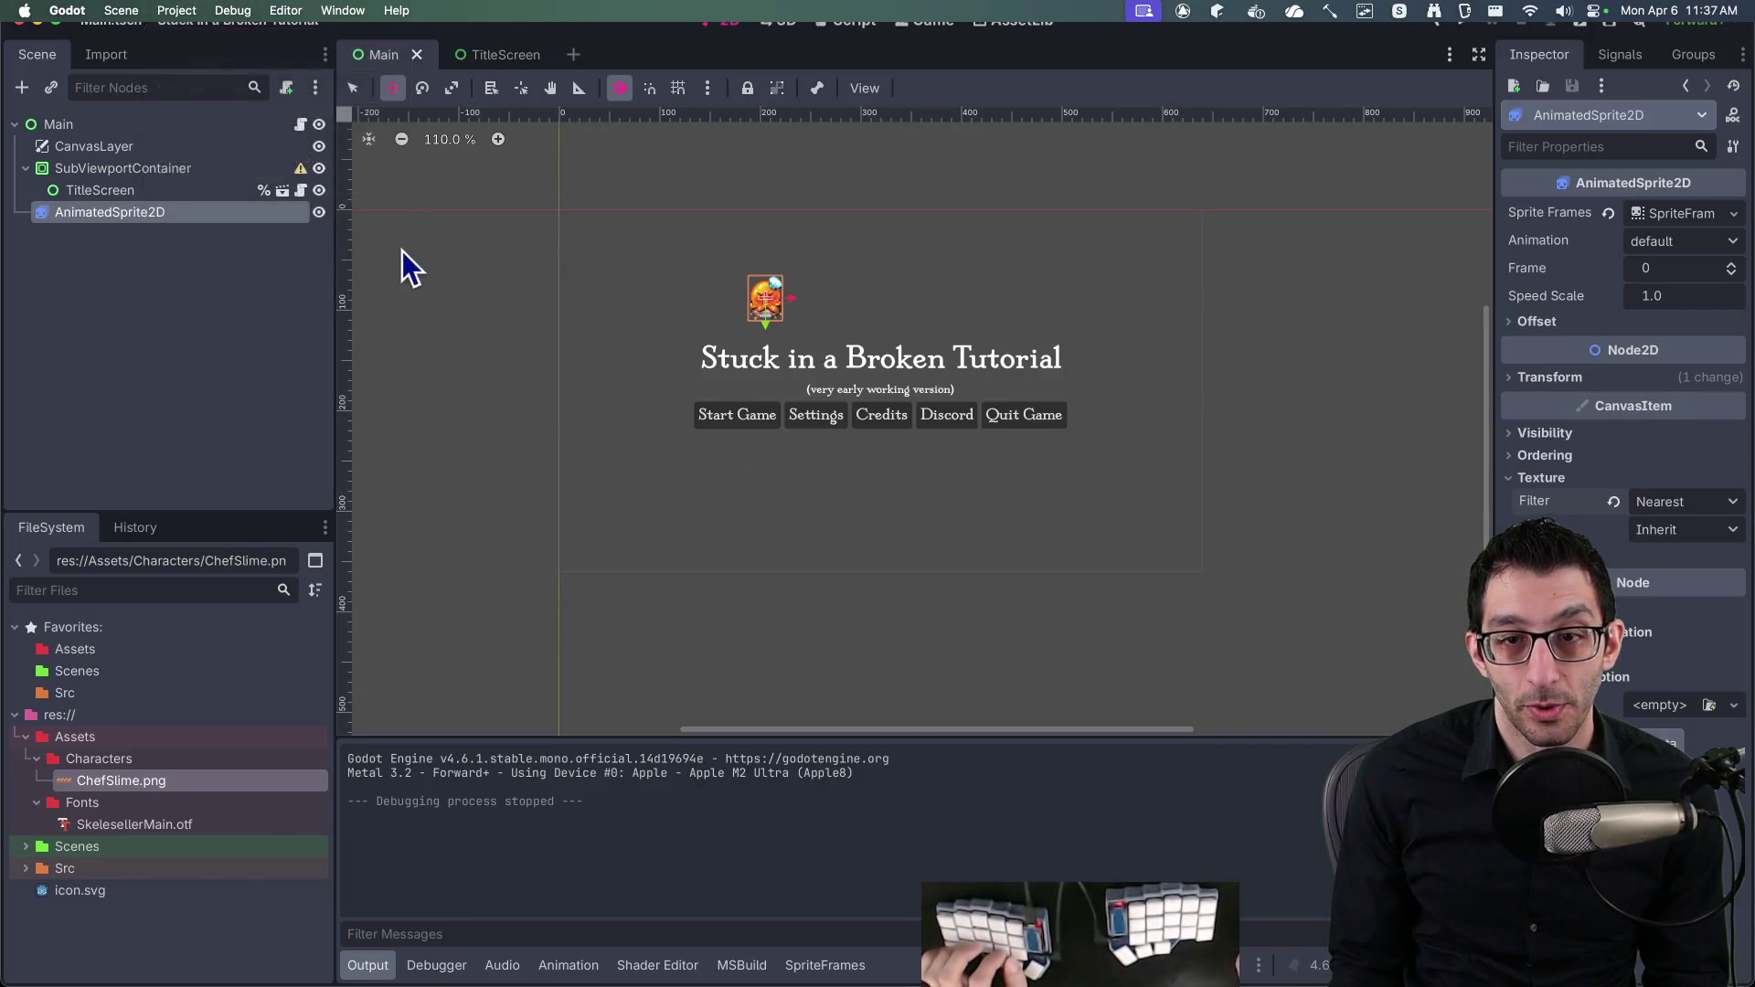
scroll(467, 400, "down", 5)
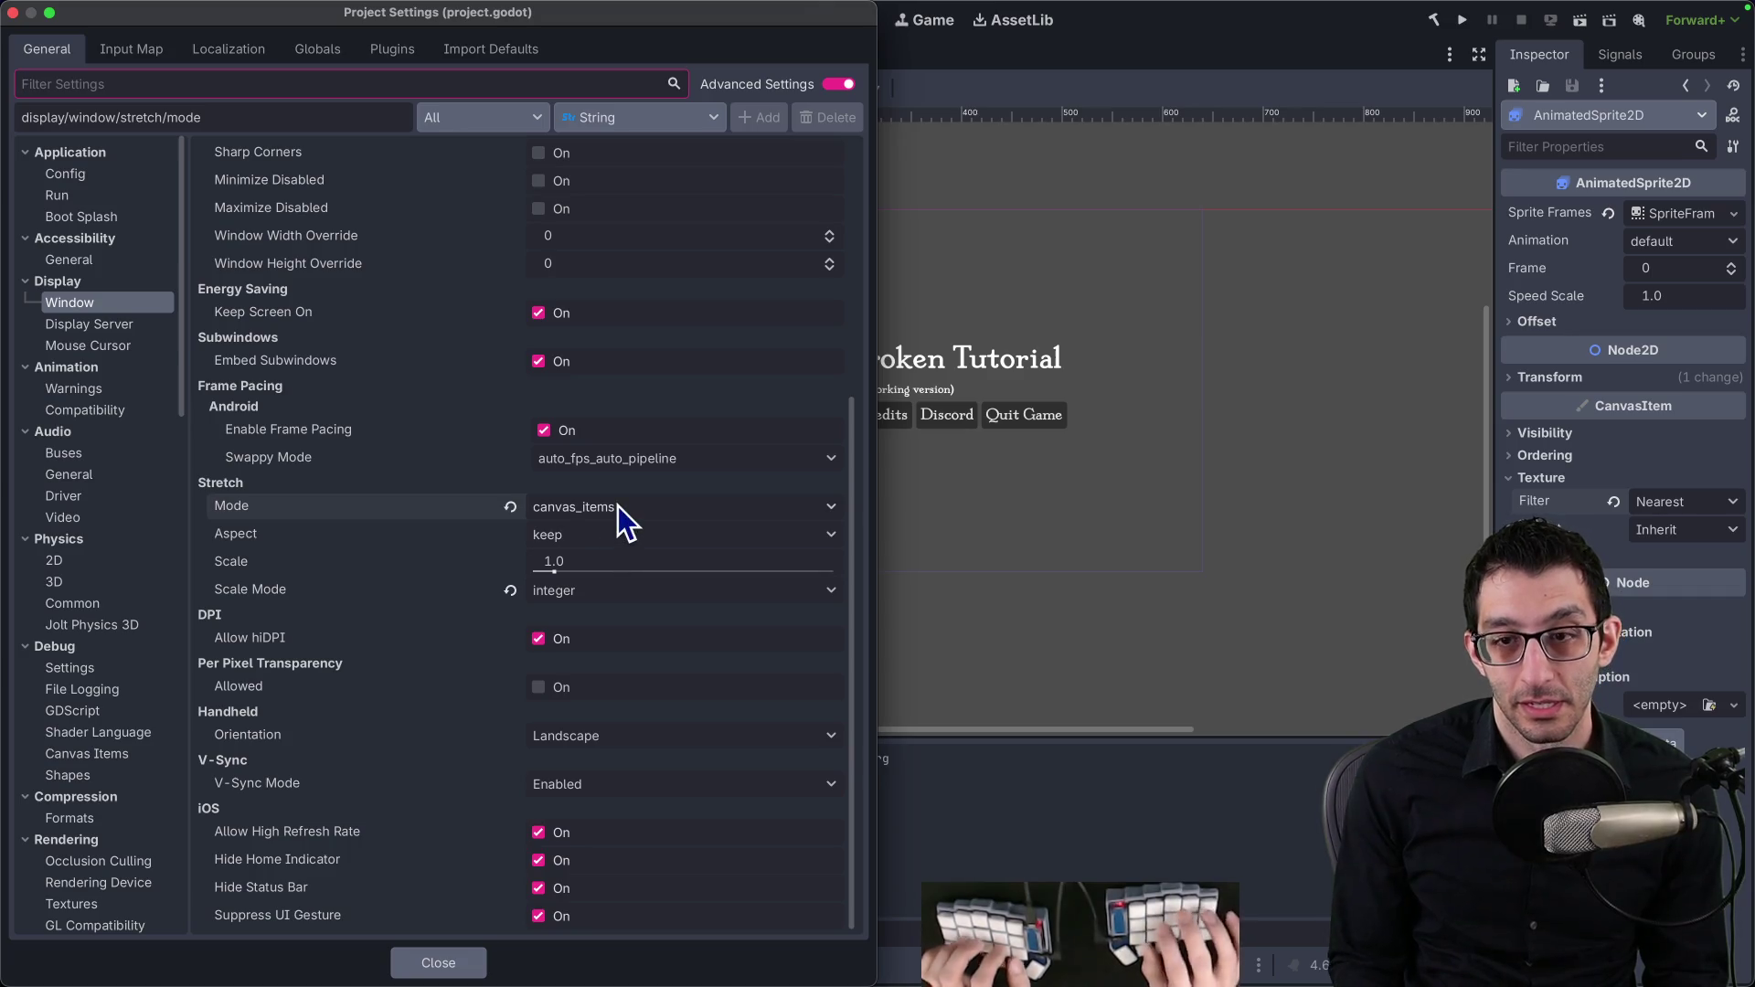
key("super+Tab")
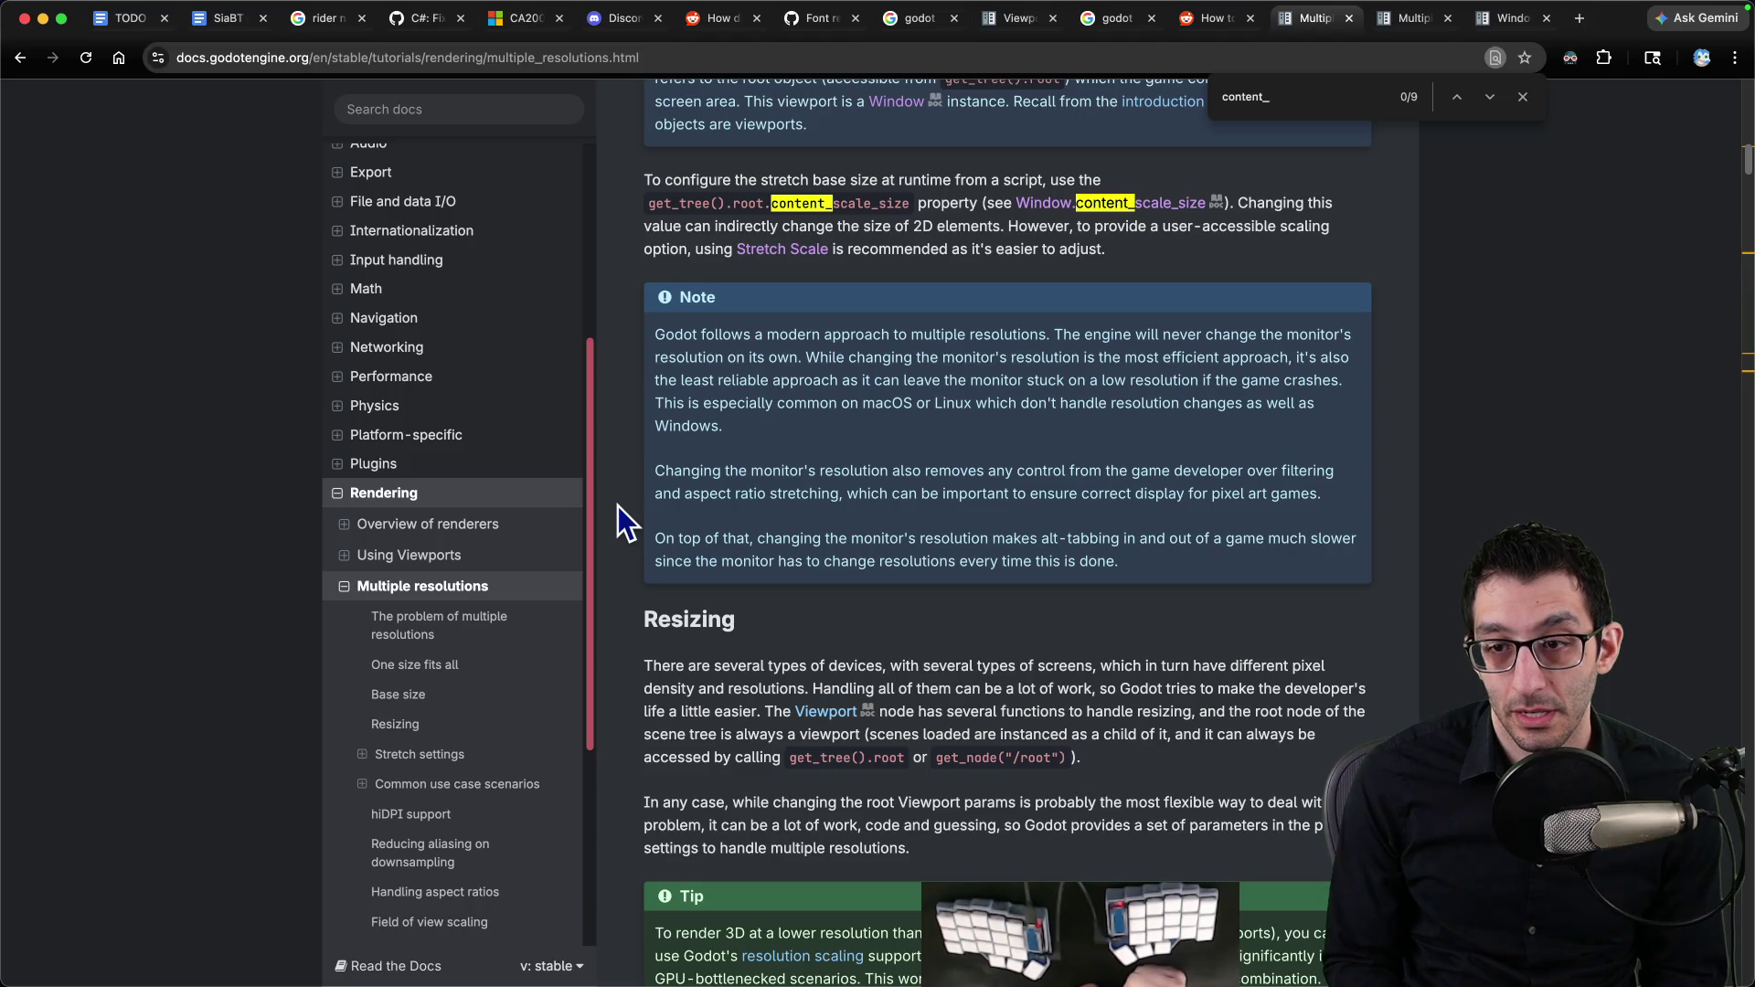
Step: Scroll the Multiple resolutions docs down to the Stretch settings and Stretch Mode sections
scroll(650, 517, "down", 5)
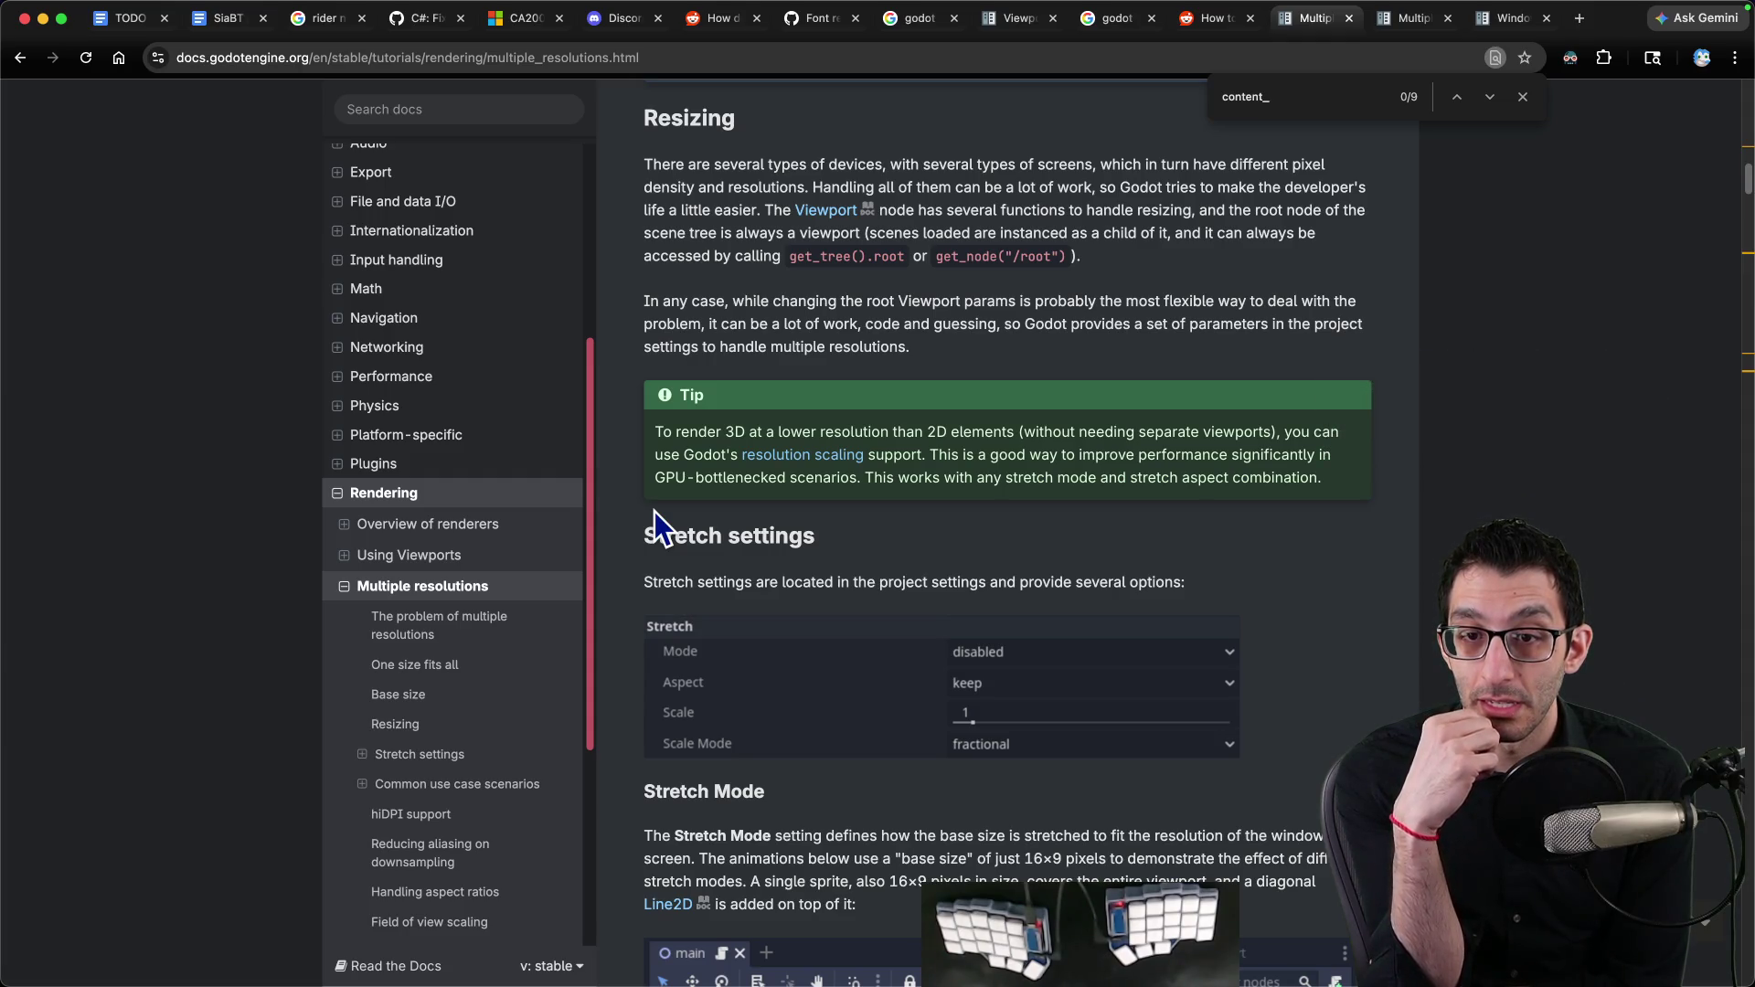
scroll(655, 511, "down", 3)
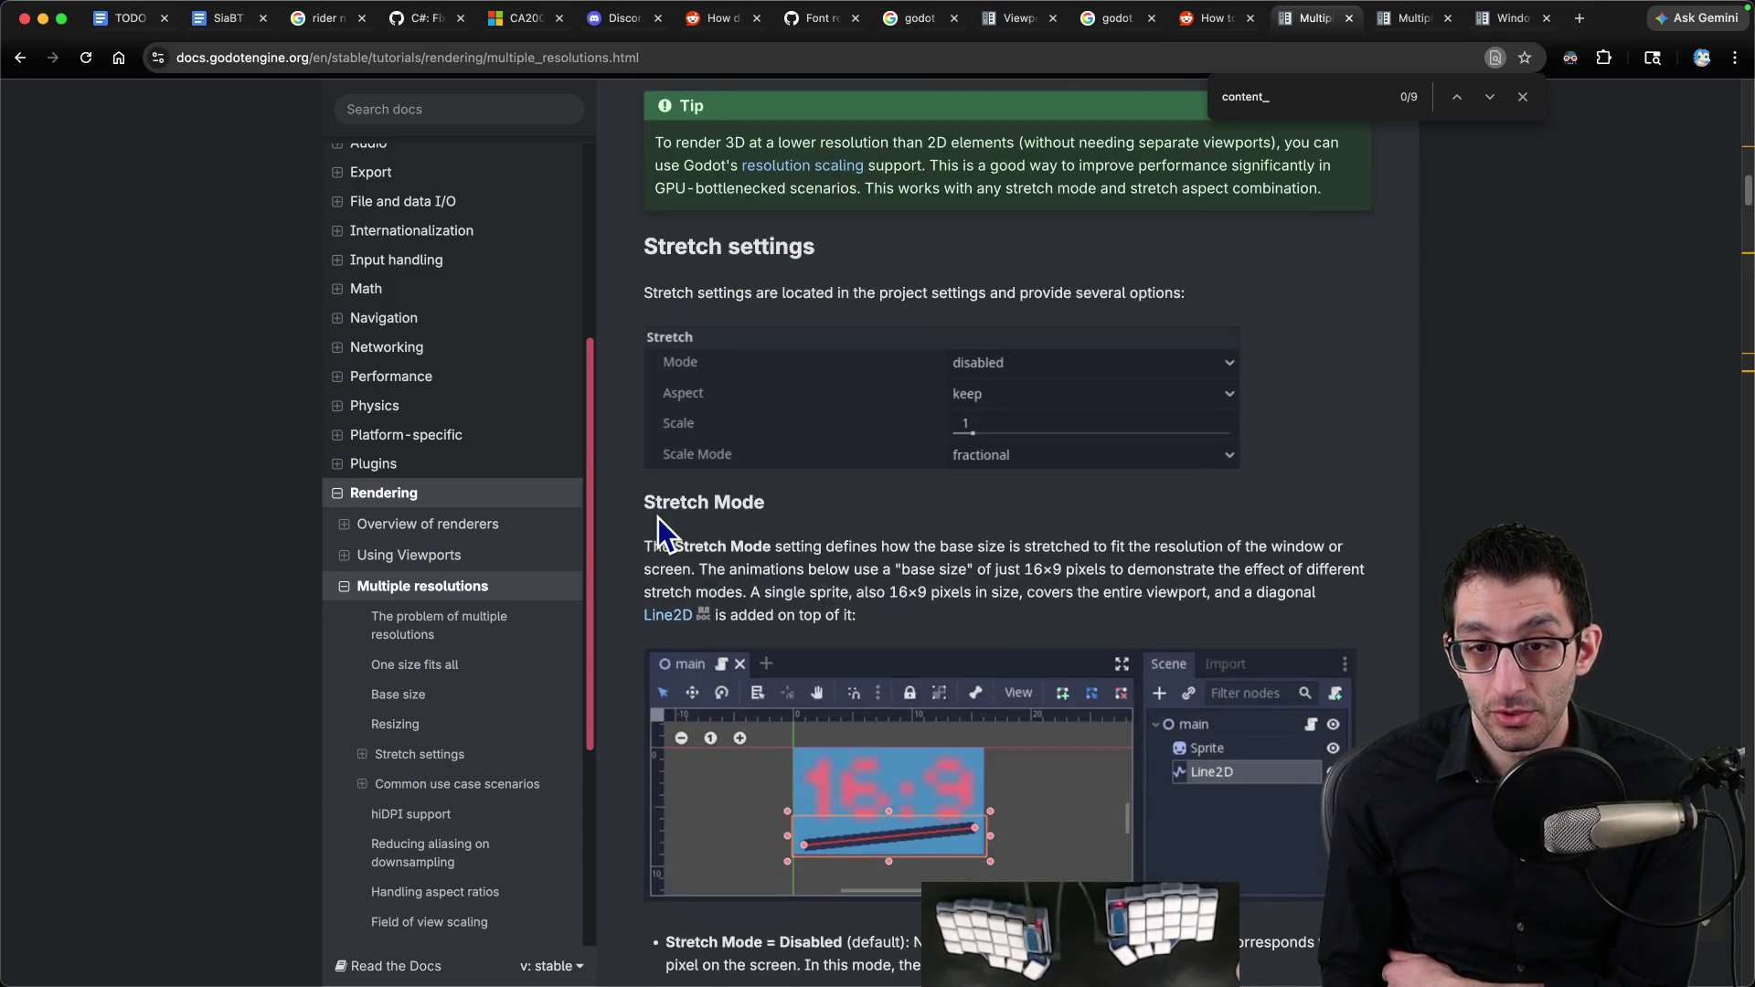
scroll(658, 517, "down", 2)
scroll(658, 519, "down", 2)
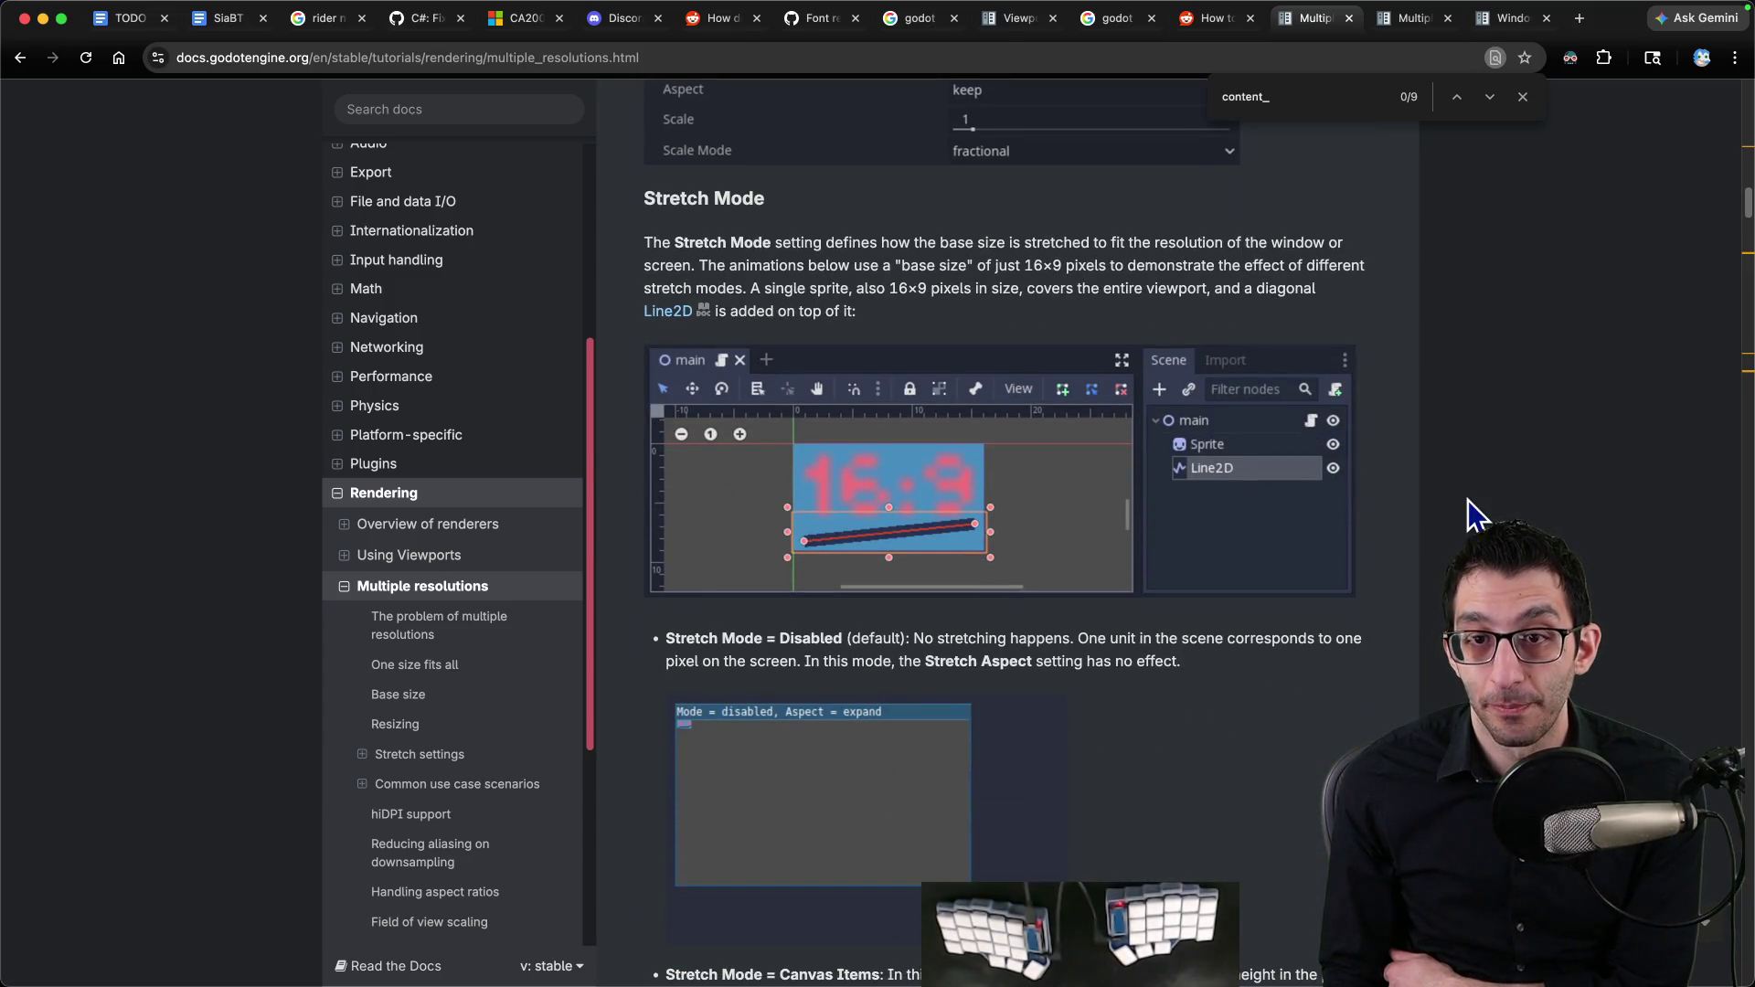